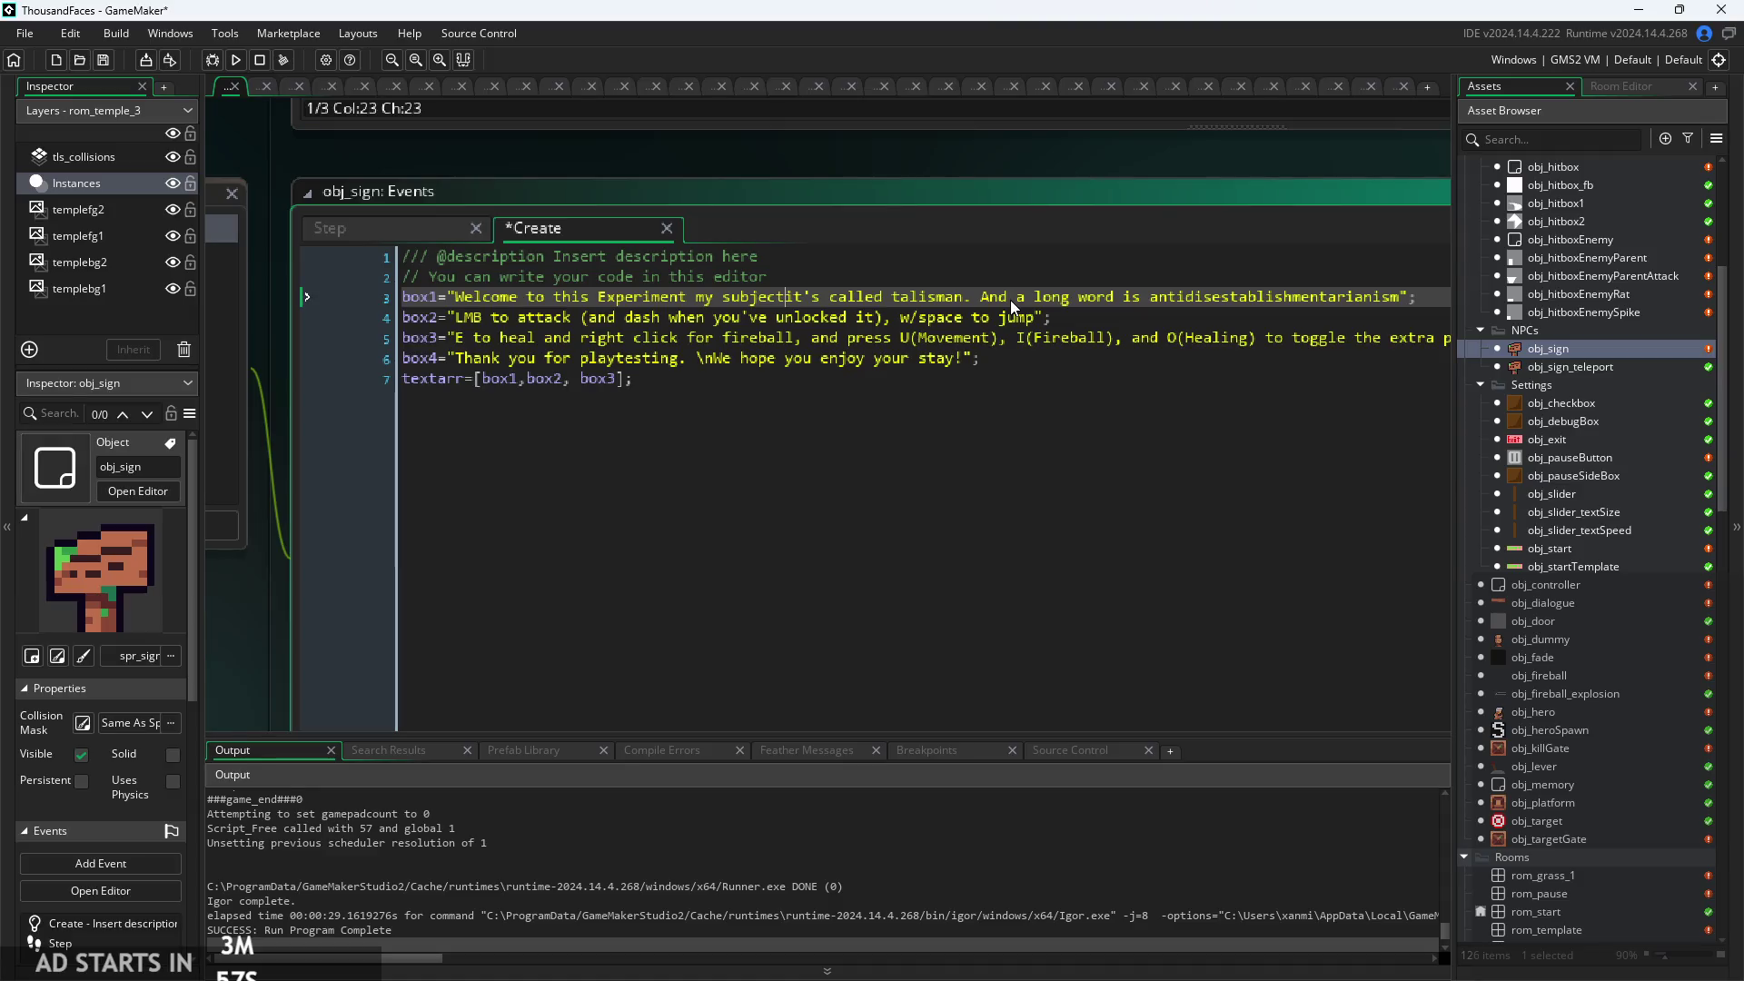
In box1, fix the typos and remove the filler words before "it's called talisman".
{"action": "key", "text": "BackSpace"}
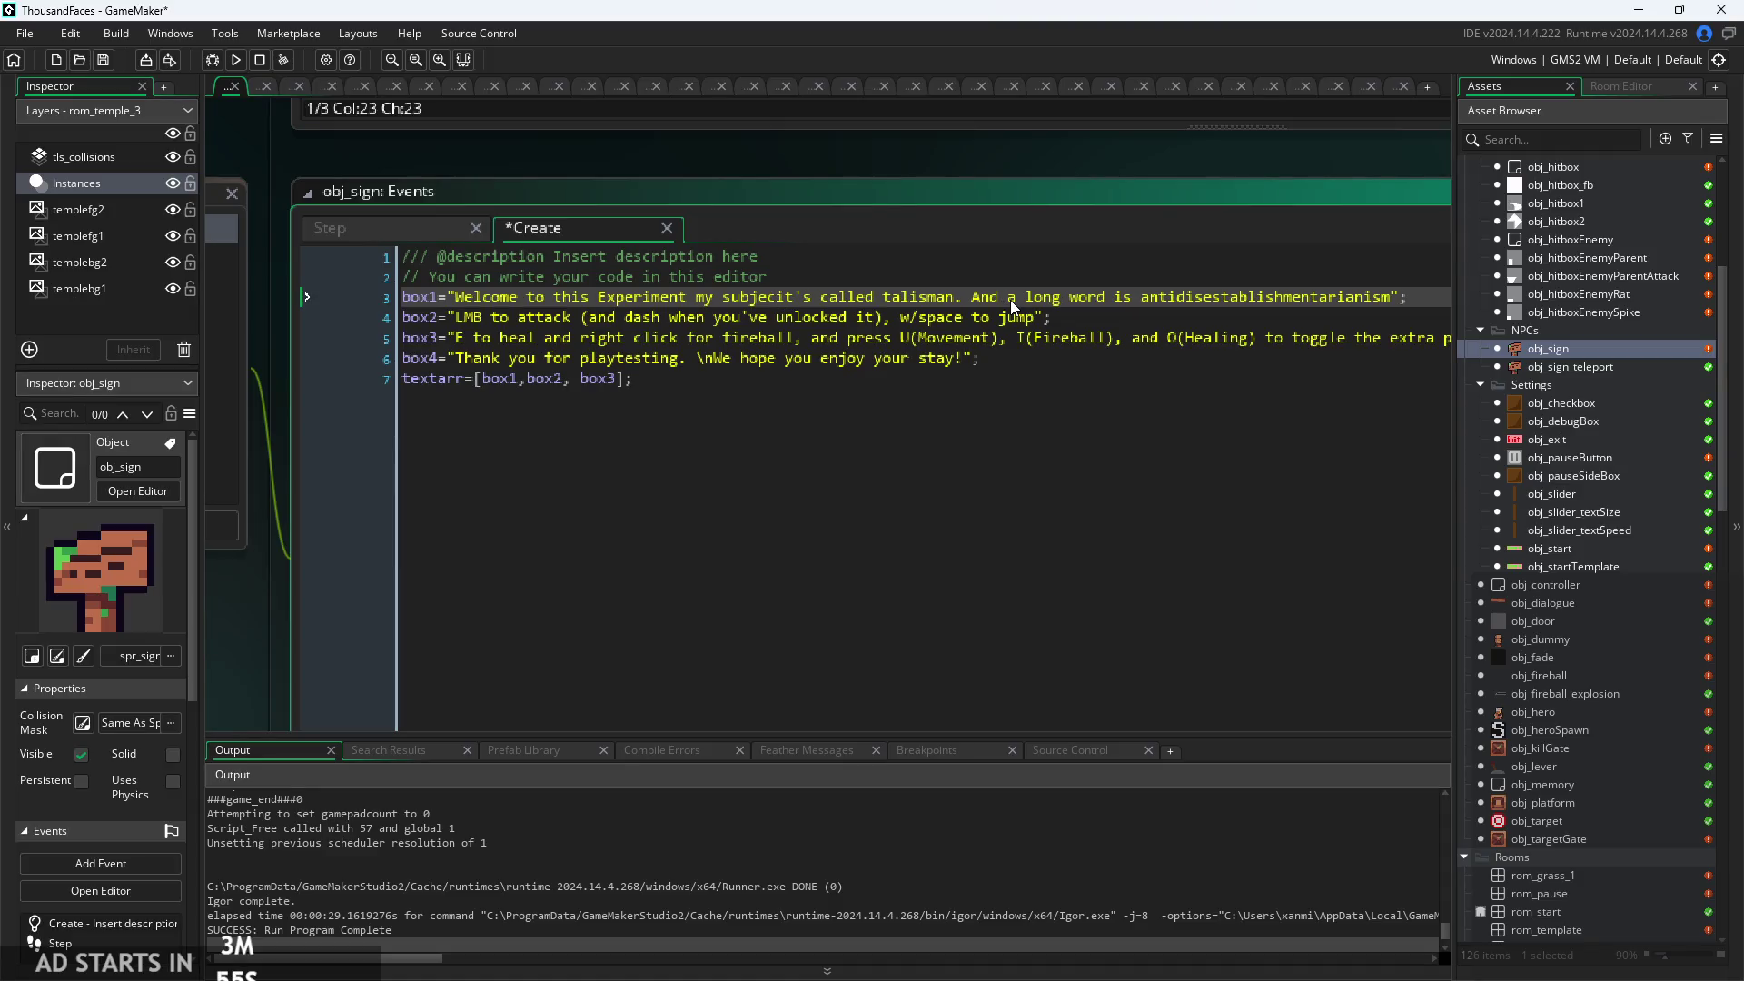
{"action": "type", "text": "-, uh"}
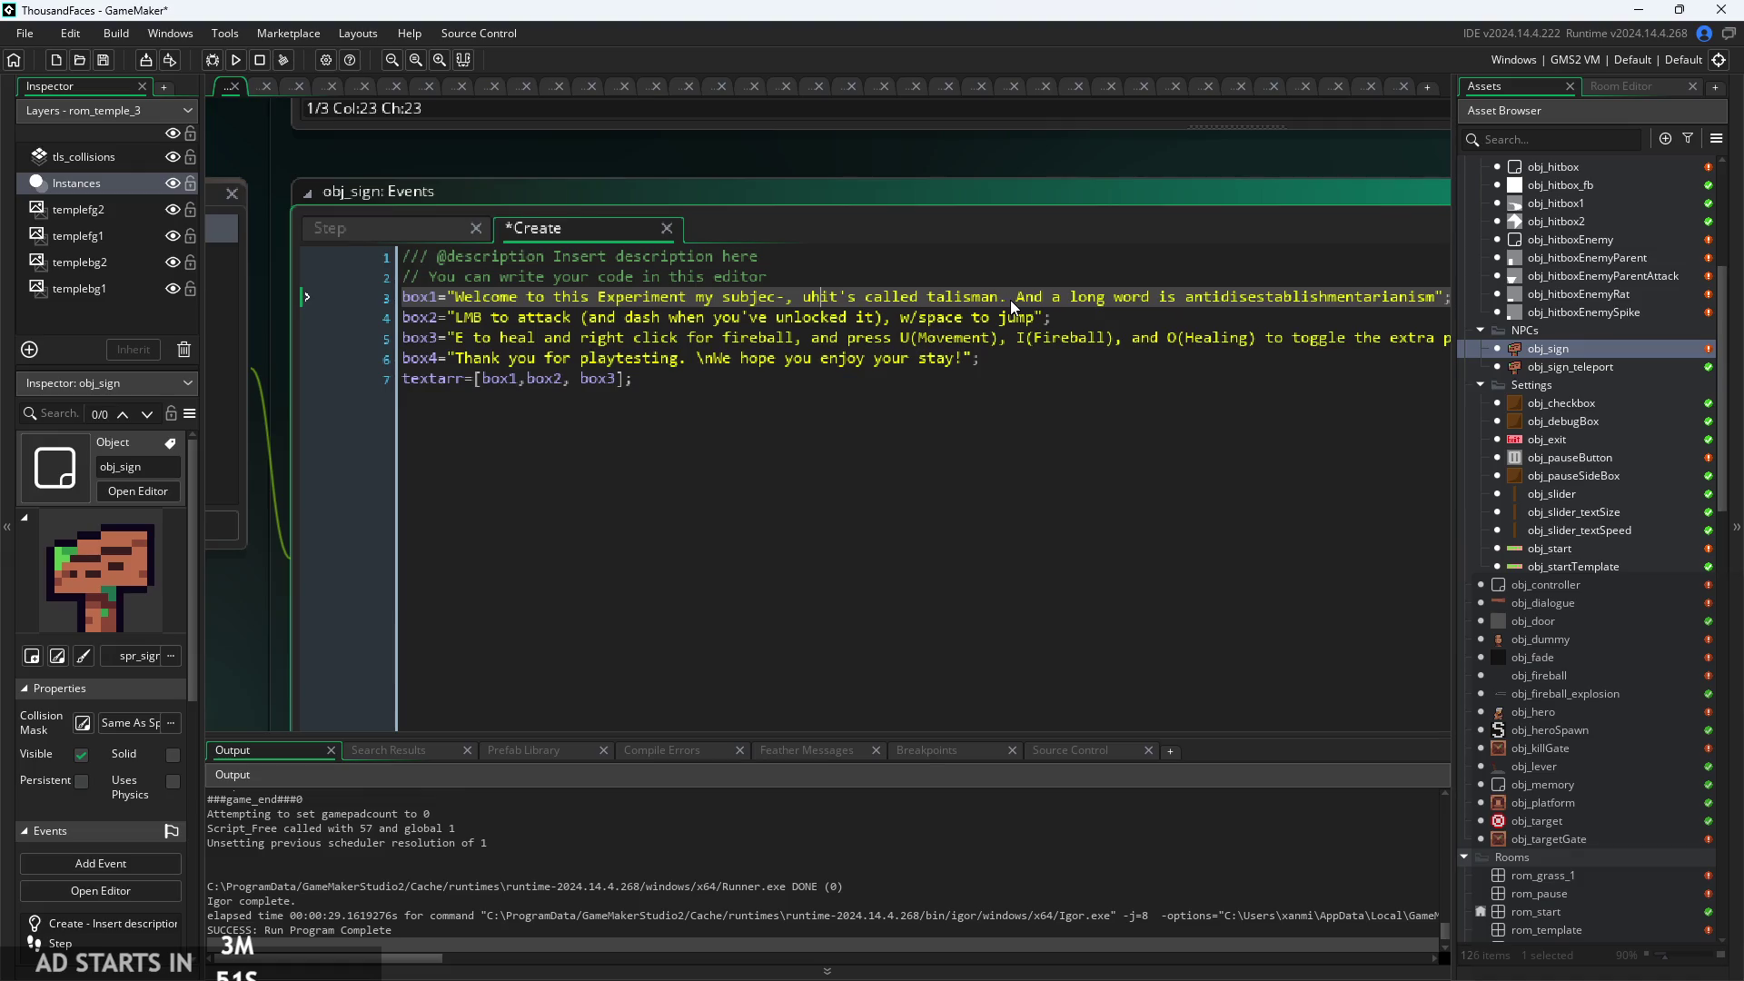
{"action": "key", "text": "BackSpace"}
{"action": "key", "text": "BackSpace"}
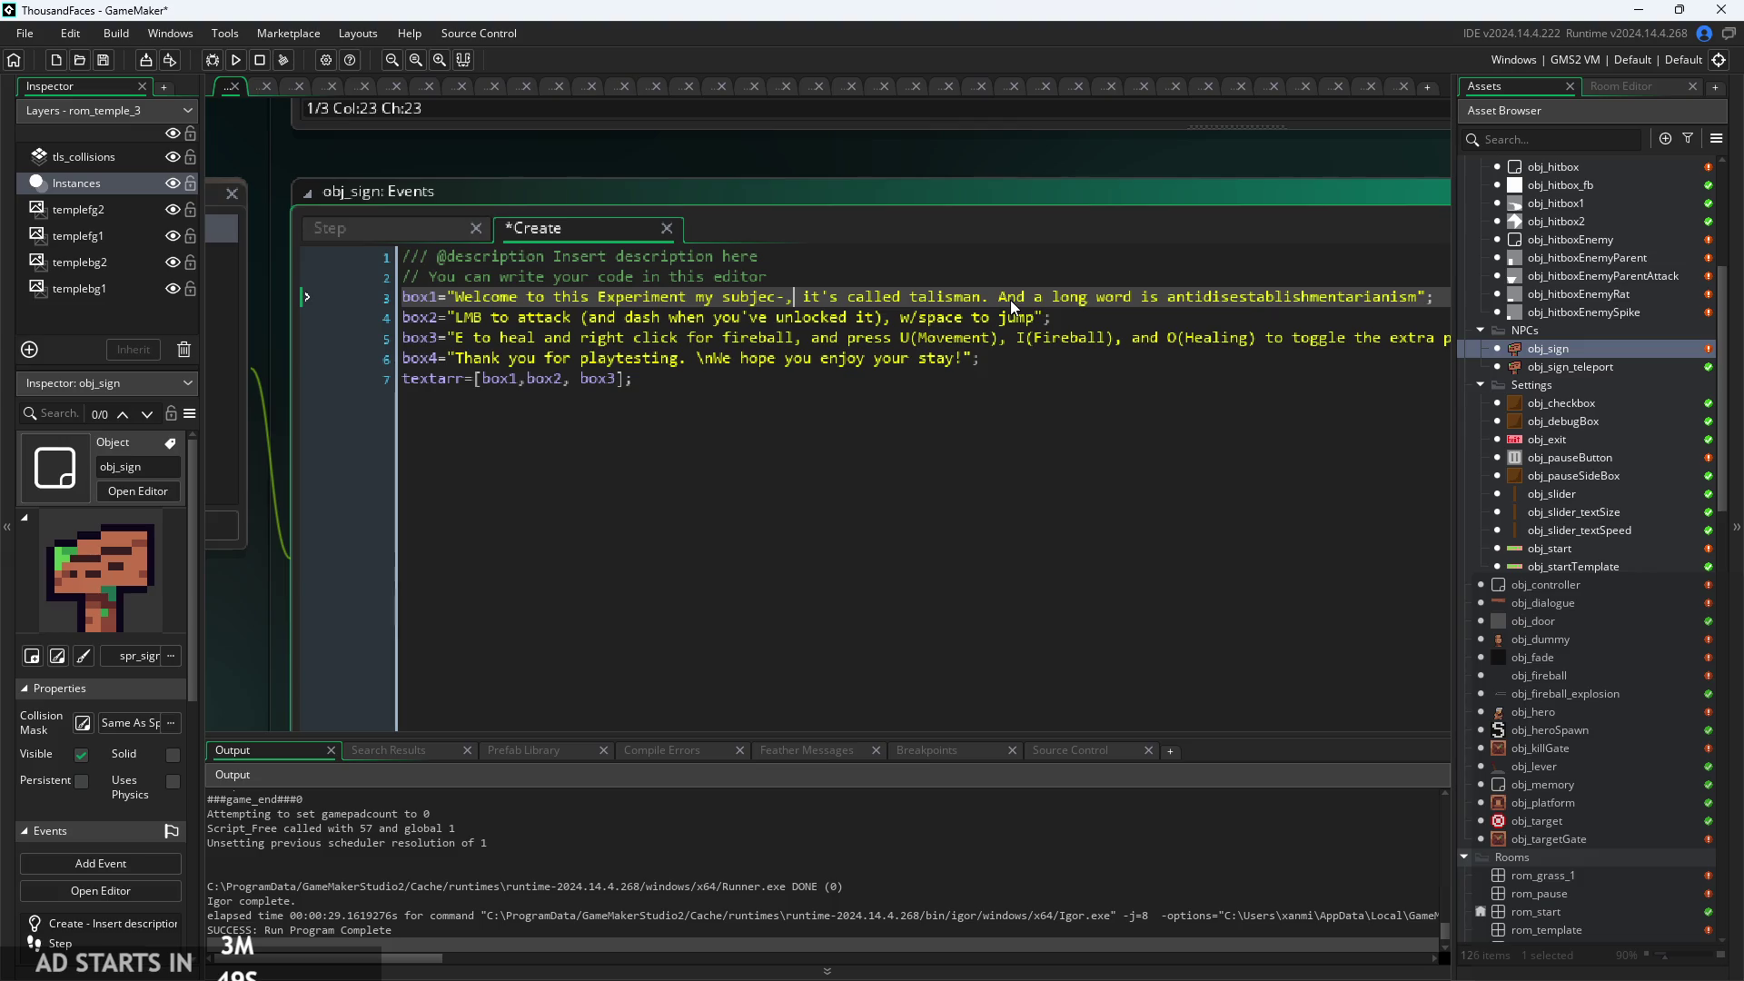
{"action": "key", "text": "BackSpace"}
{"action": "key", "text": "BackSpace"}
{"action": "key", "text": "BackSpace"}
{"action": "key", "text": "BackSpace"}
{"action": "key", "text": "BackSpace"}
{"action": "key", "text": "BackSpace"}
{"action": "type", "text": "-"}
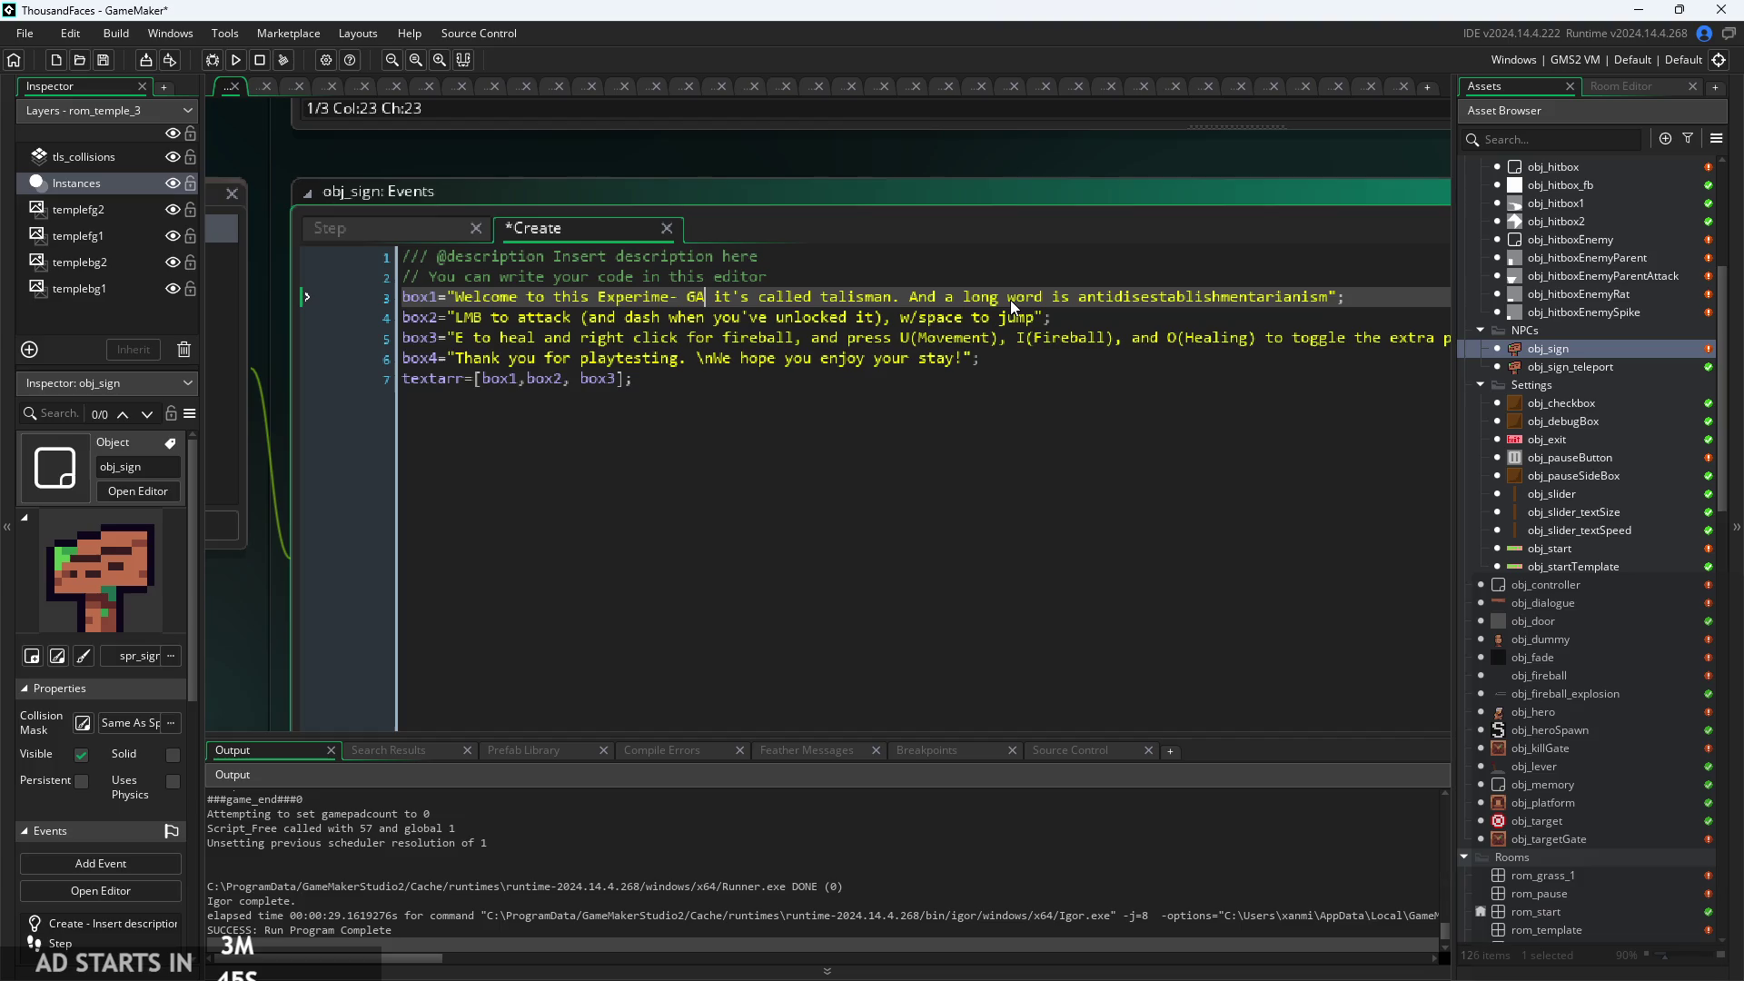
{"action": "type", "text": " GAME,"}
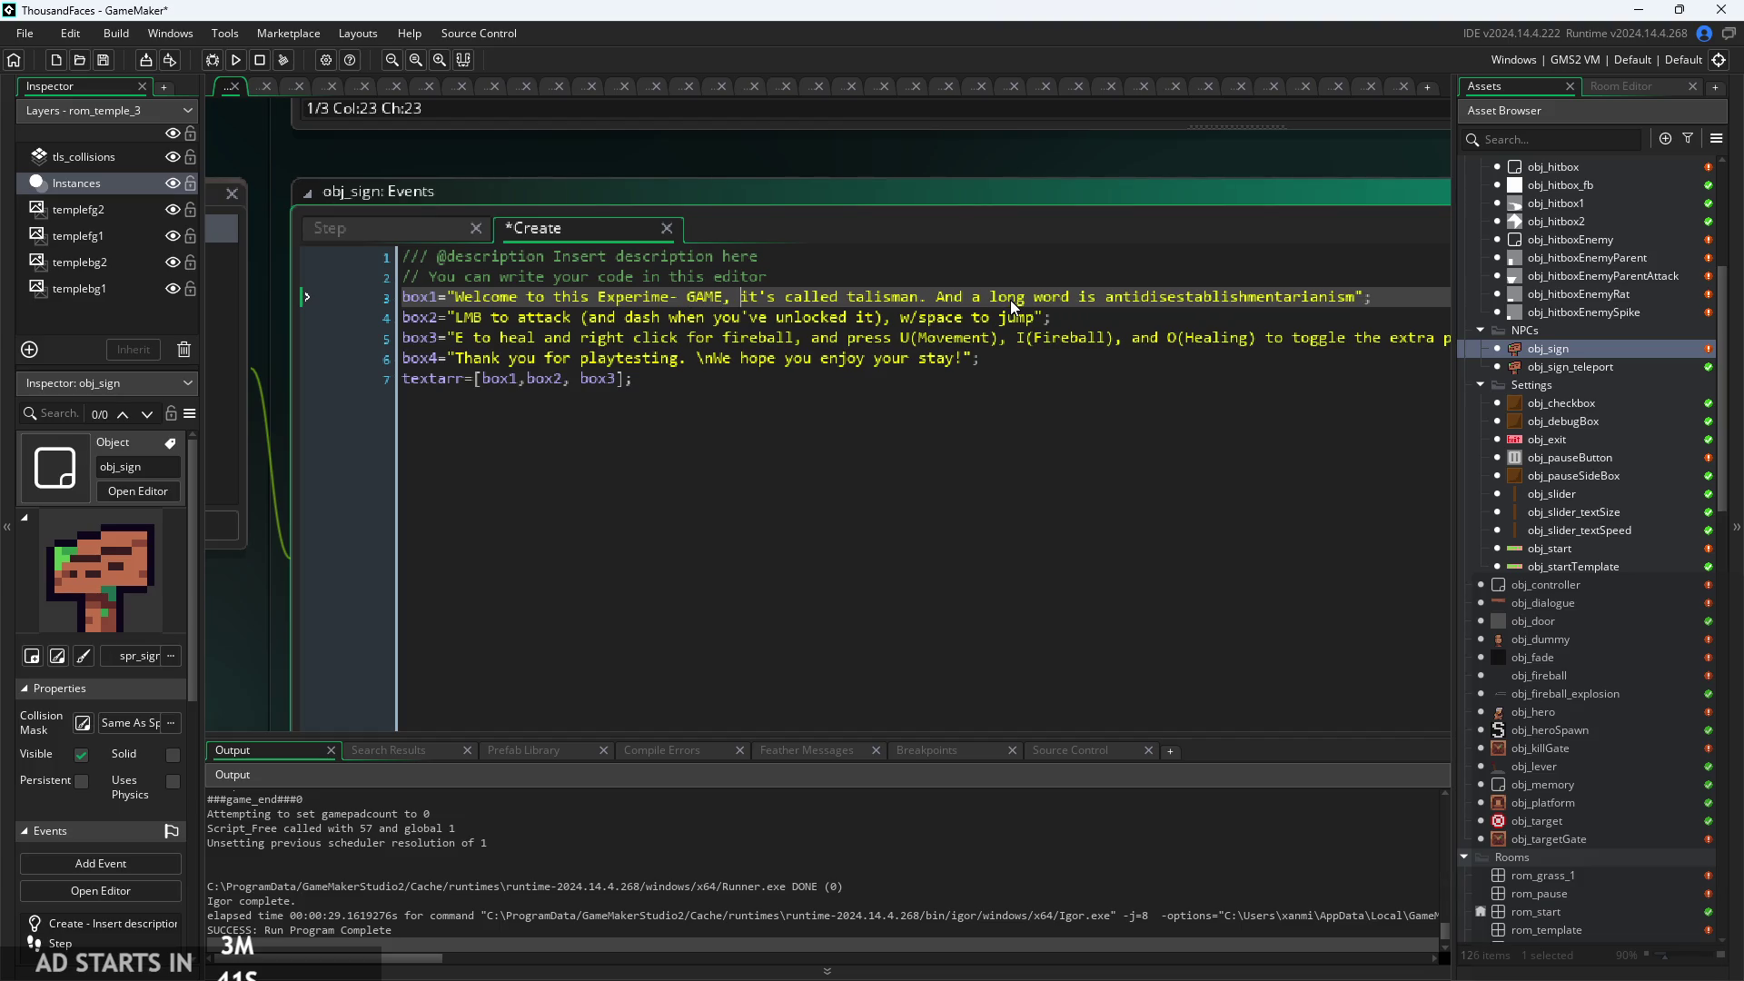
{"action": "key", "text": "Left"}
{"action": "key", "text": "Delete"}
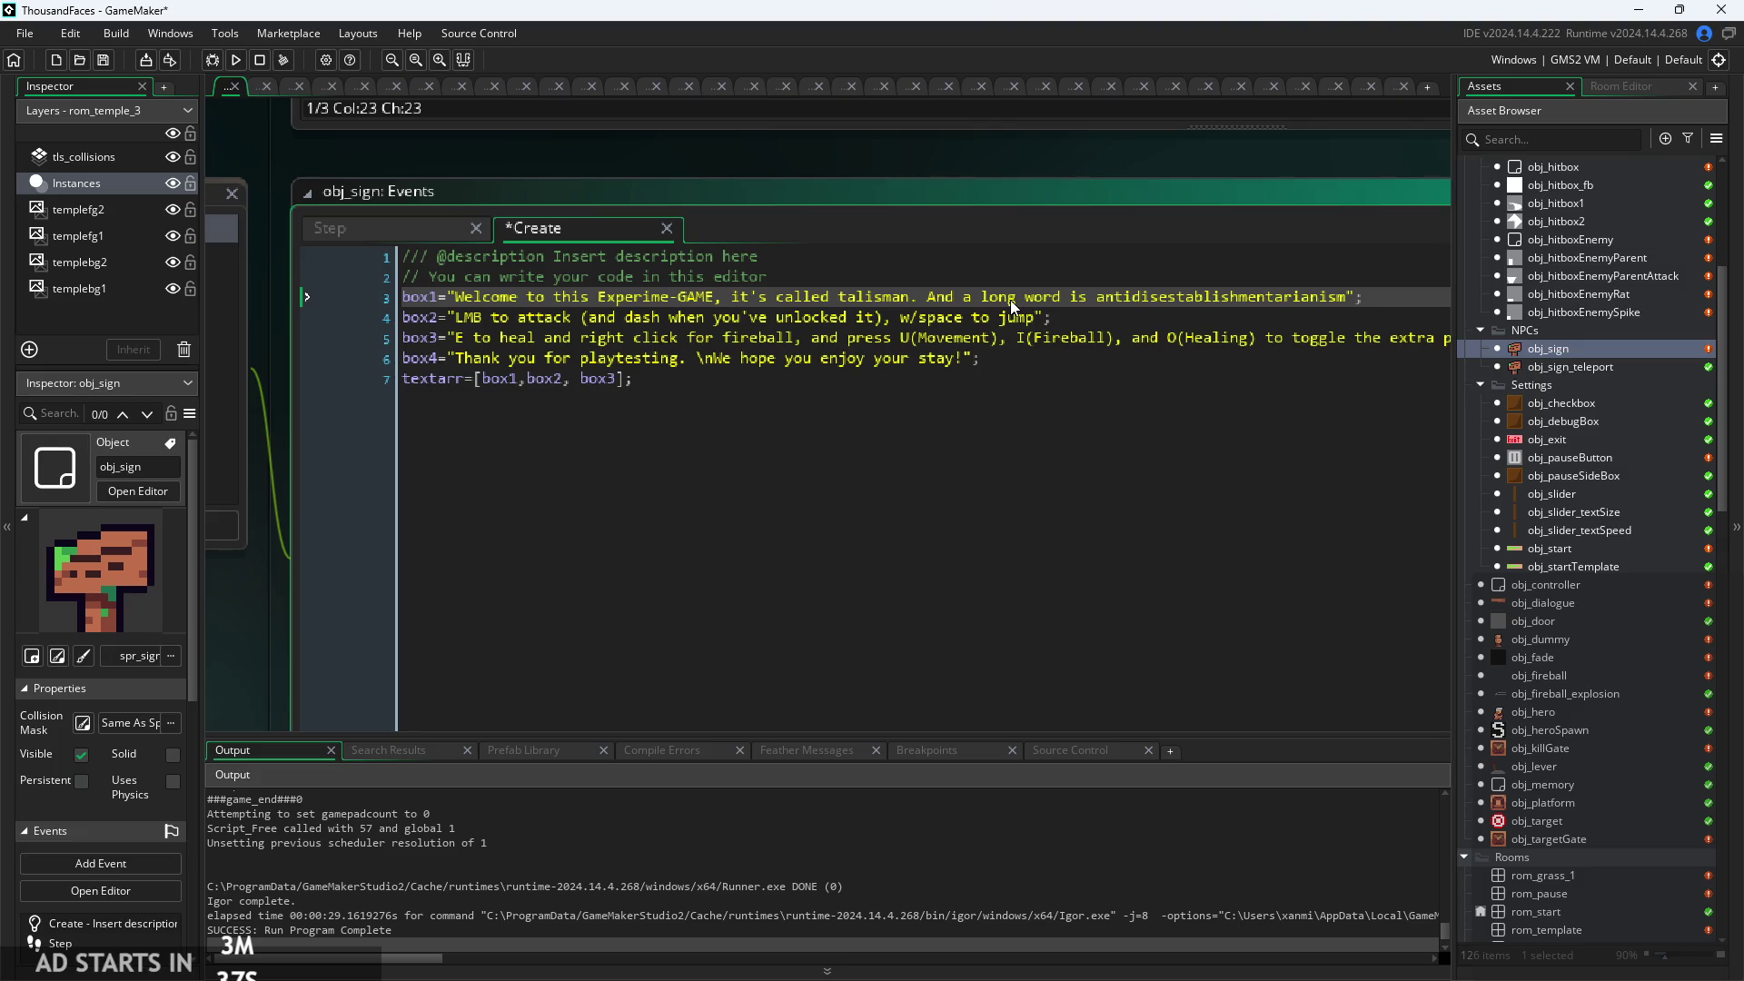
{"action": "key", "text": "BackSpace"}
{"action": "key", "text": "BackSpace"}
{"action": "key", "text": "BackSpace"}
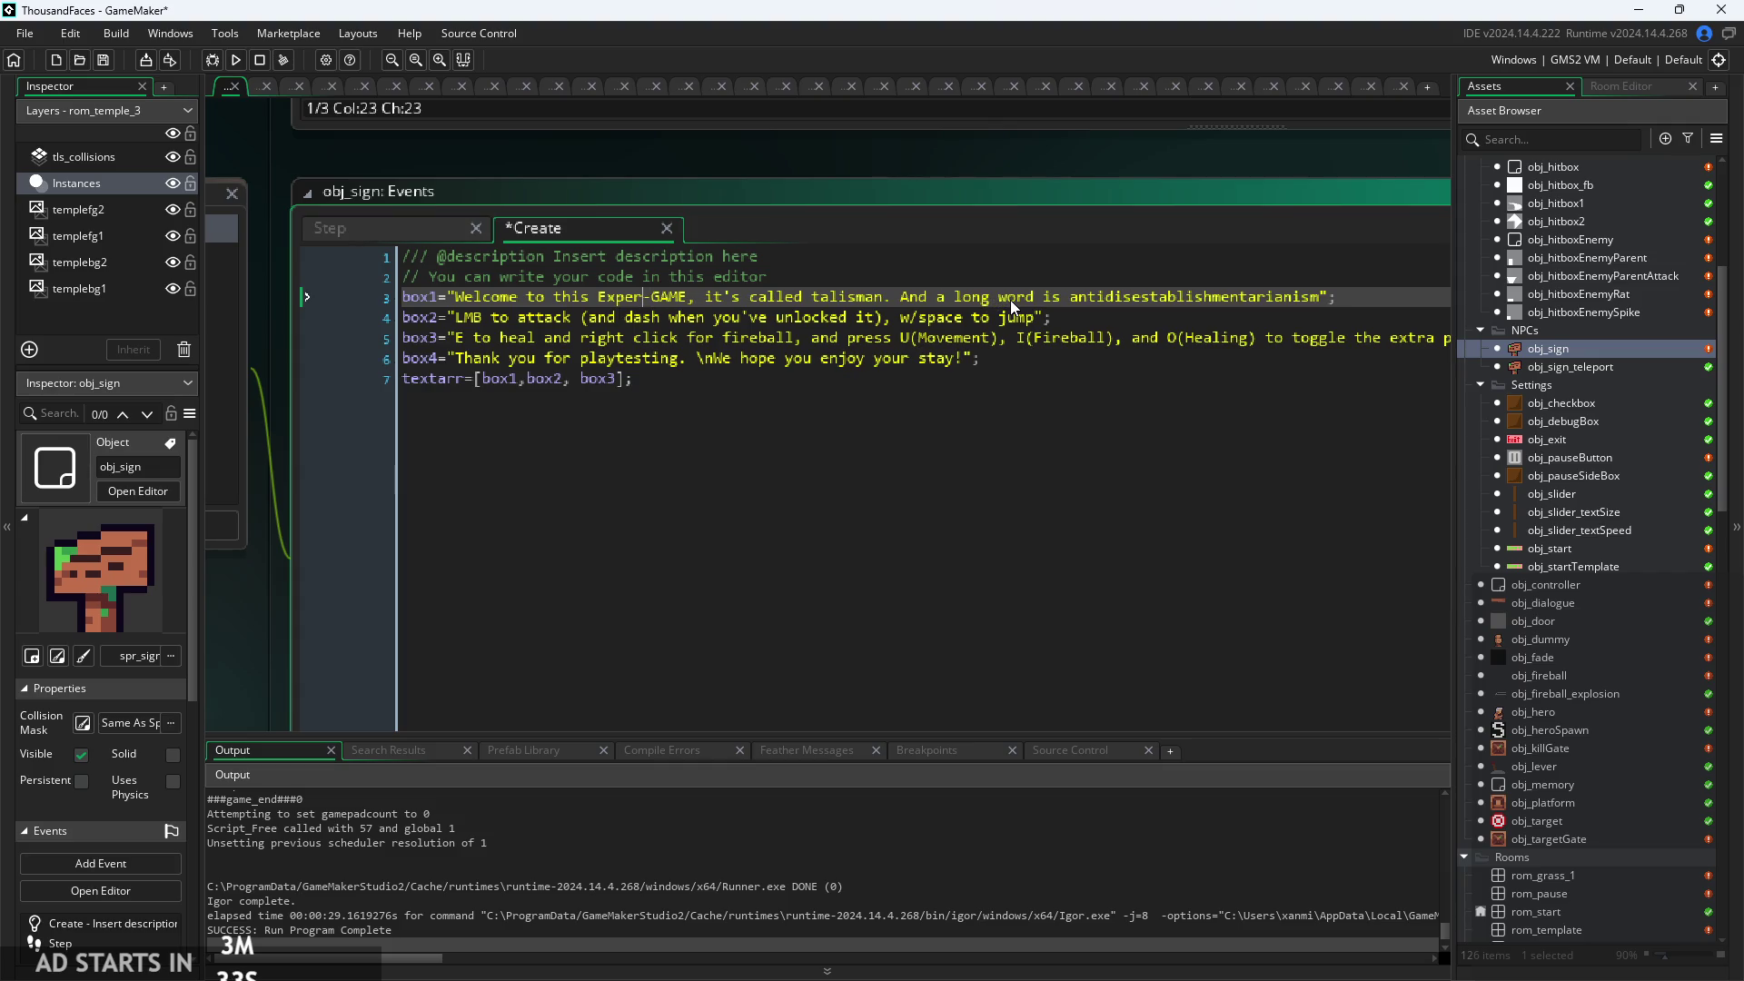
{"action": "type", "text": "ime"}
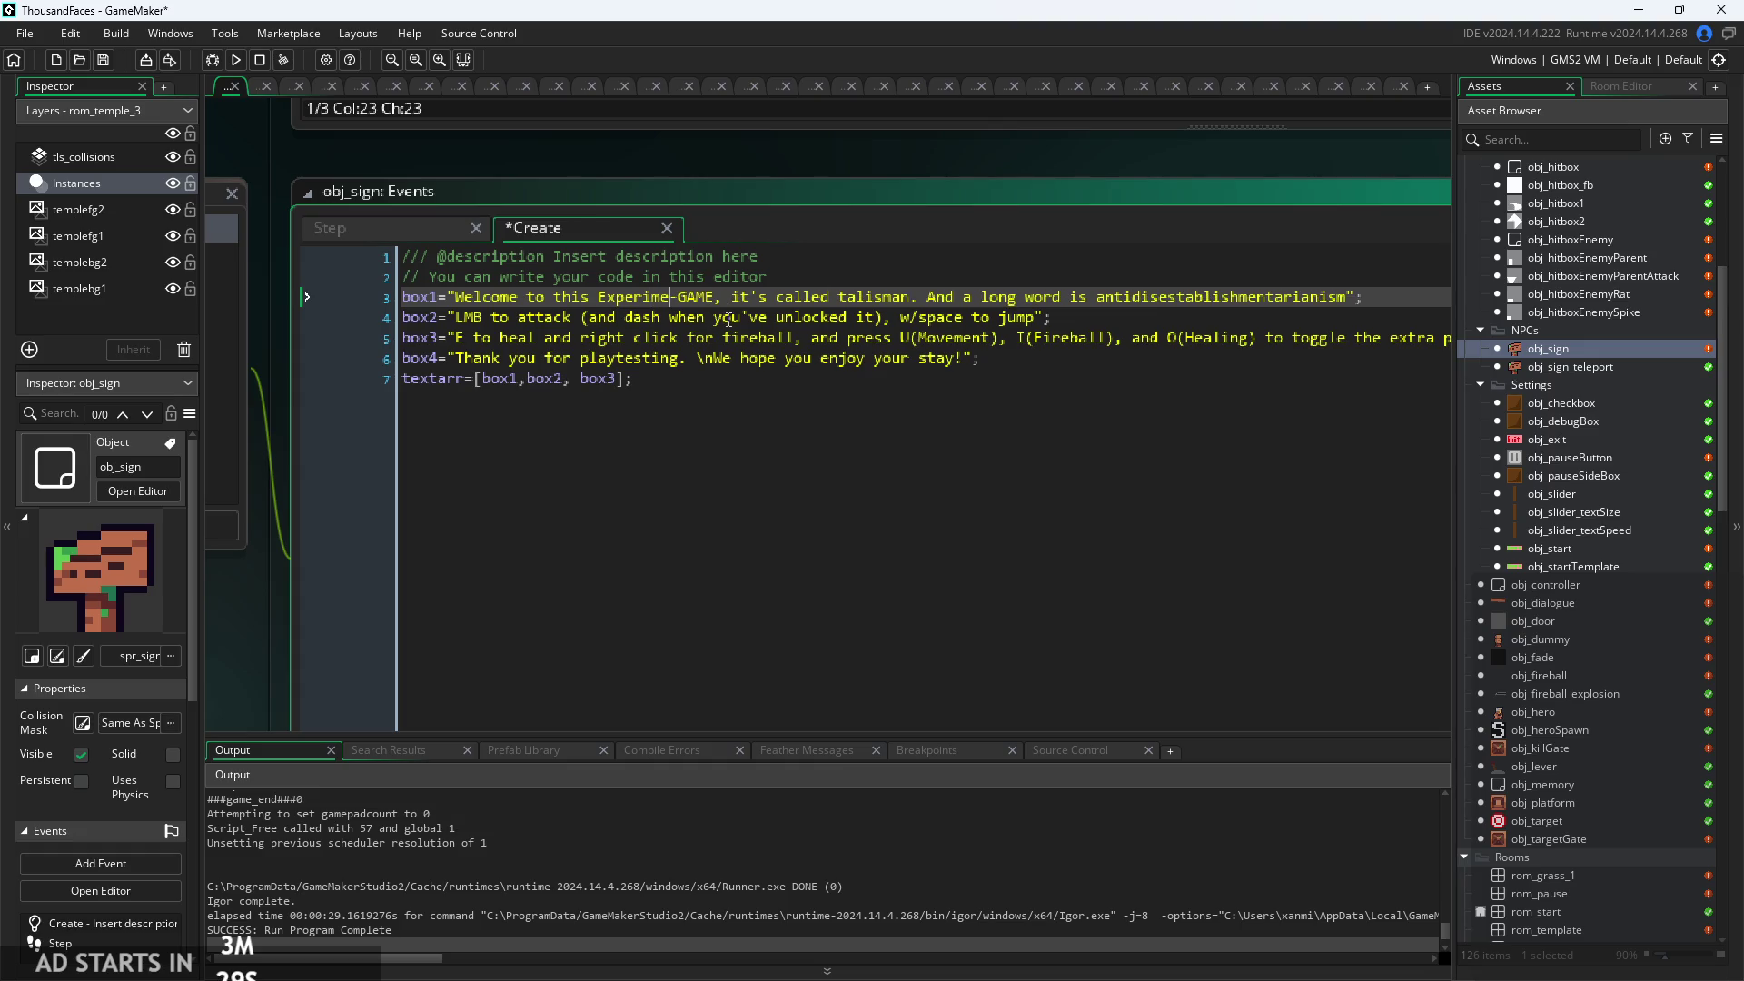
Replace "Experiment" with "game" so box1 opens "Welcome to this game".
{"action": "left_click_drag", "start_coordinate": [716, 298], "coordinate": [671, 304]}
{"action": "type", "text": "nt"}
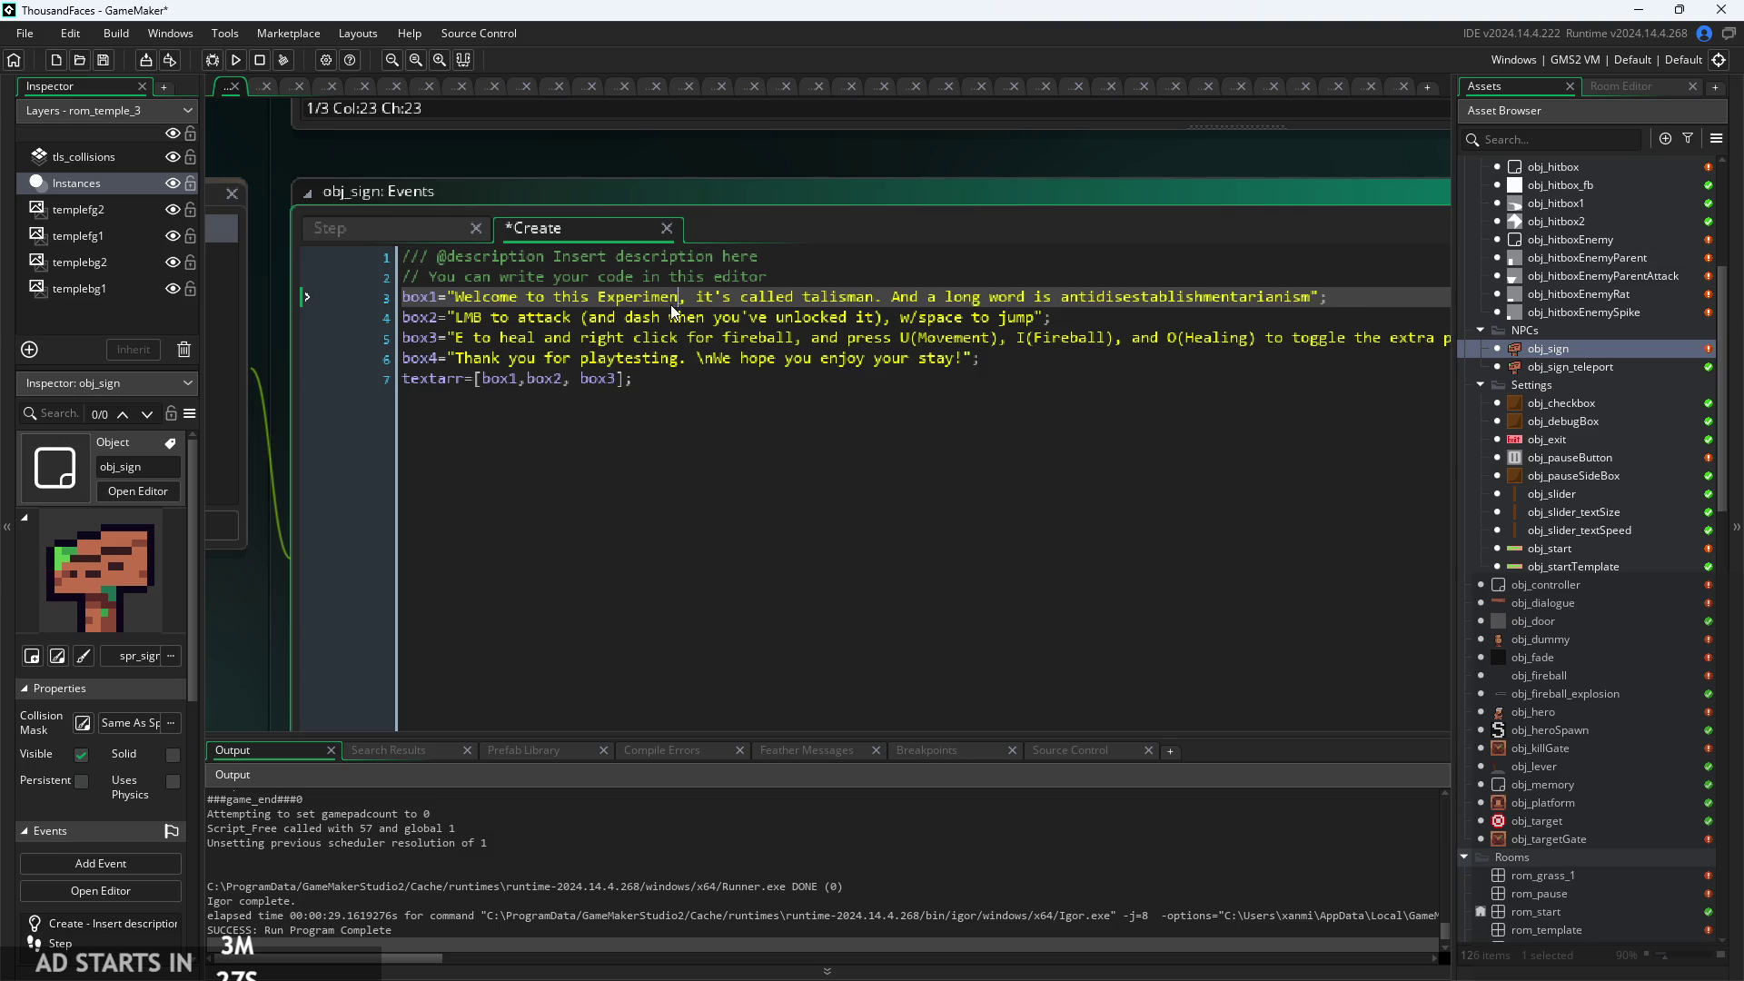
{"action": "mouse_move", "coordinate": [687, 298]}
{"action": "left_mouse_down"}
{"action": "mouse_move", "coordinate": [618, 317]}
{"action": "mouse_move", "coordinate": [600, 298]}
{"action": "left_mouse_up"}
{"action": "type", "text": "game"}
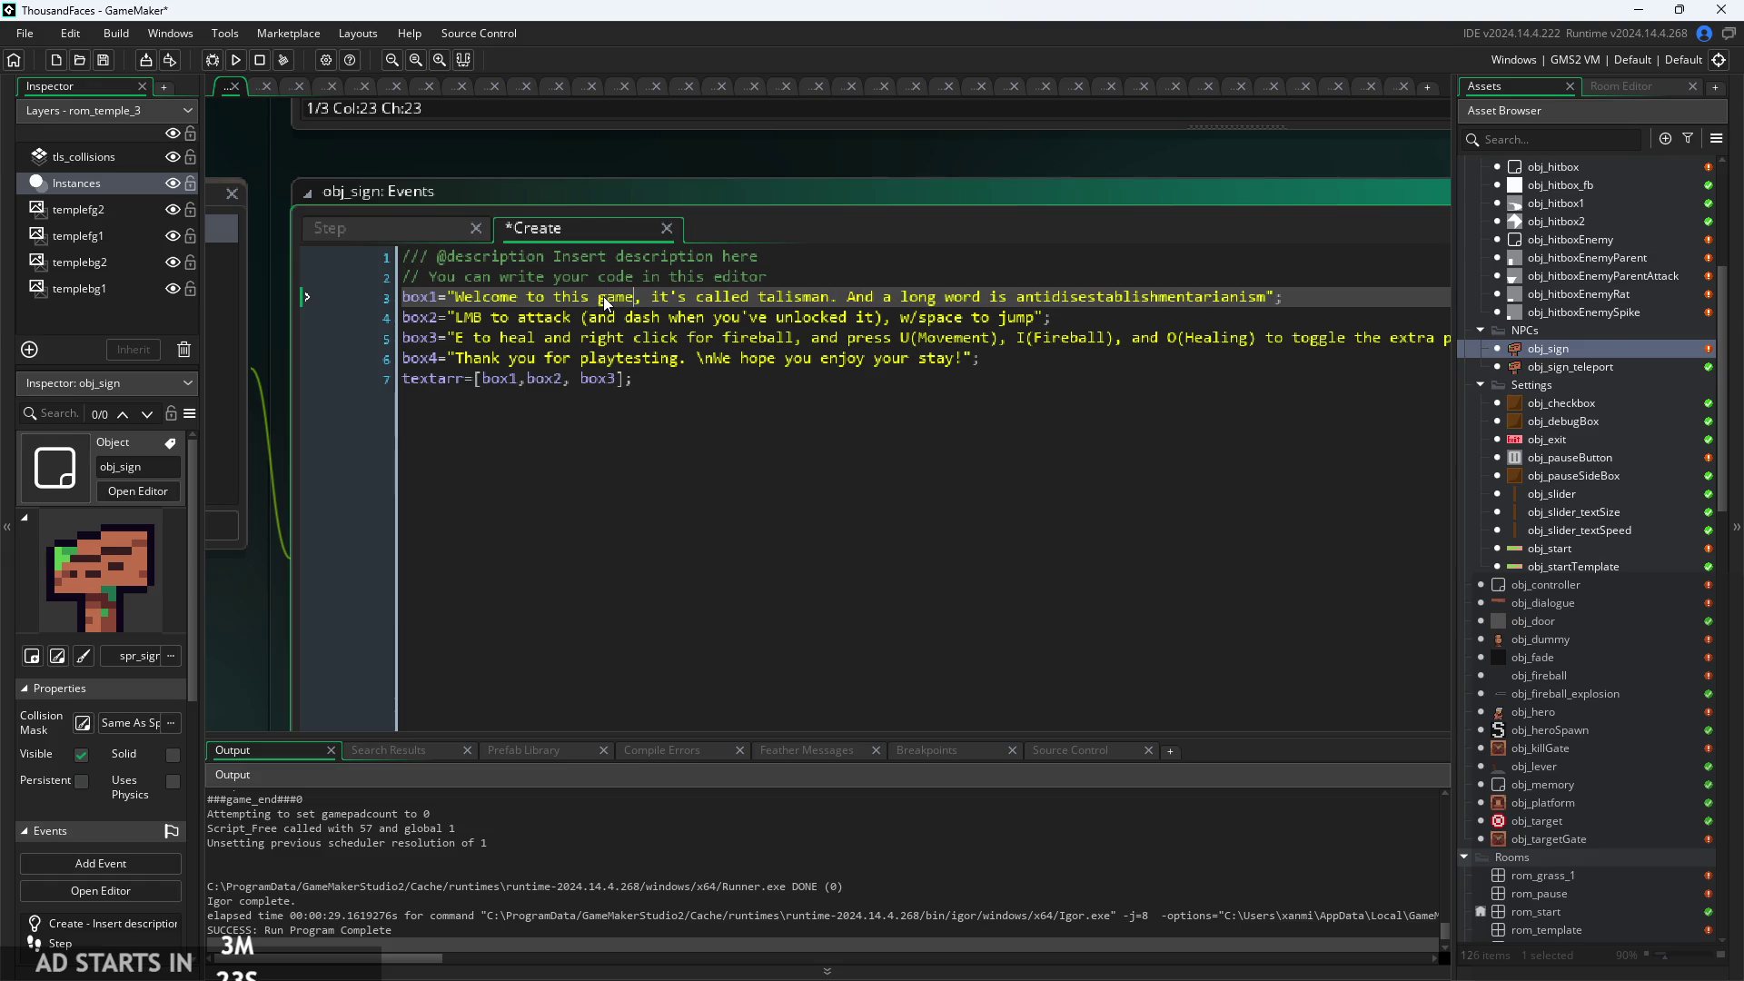
{"action": "left_click", "coordinate": [1308, 319]}
{"action": "left_click", "coordinate": [1314, 300]}
{"action": "left_click", "coordinate": [1286, 337]}
{"action": "left_click", "coordinate": [1285, 311]}
{"action": "left_click", "coordinate": [1234, 382]}
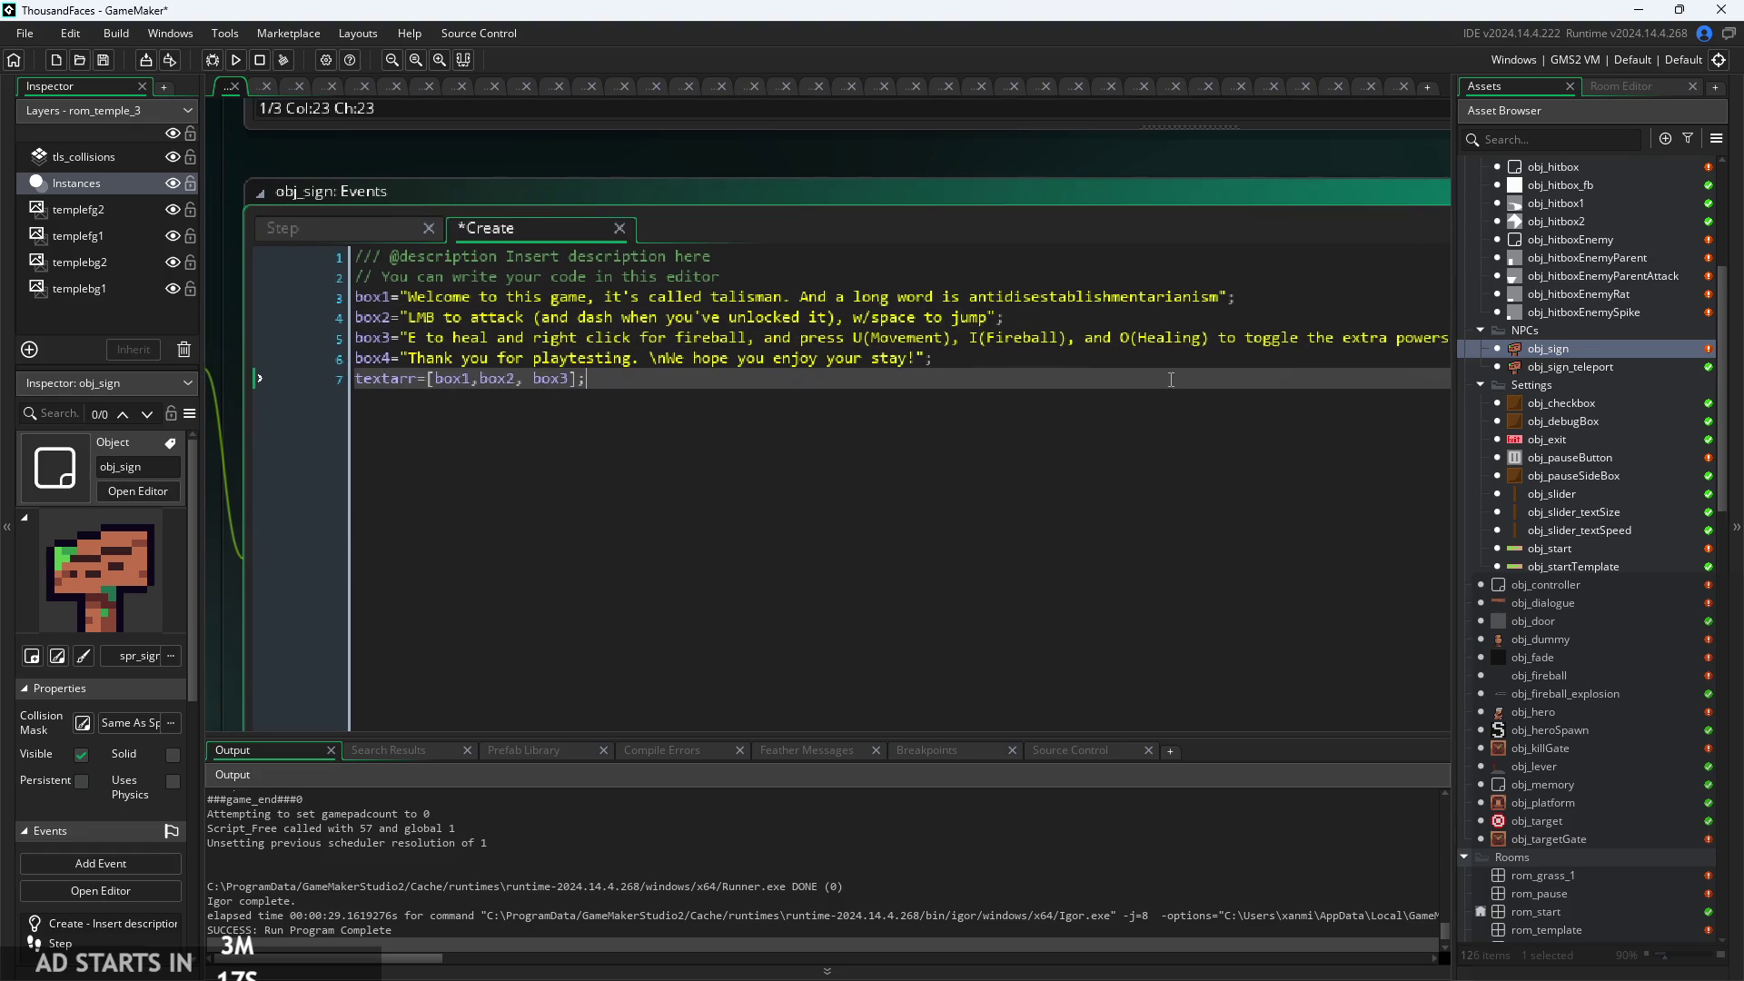
{"action": "left_click", "coordinate": [1082, 367]}
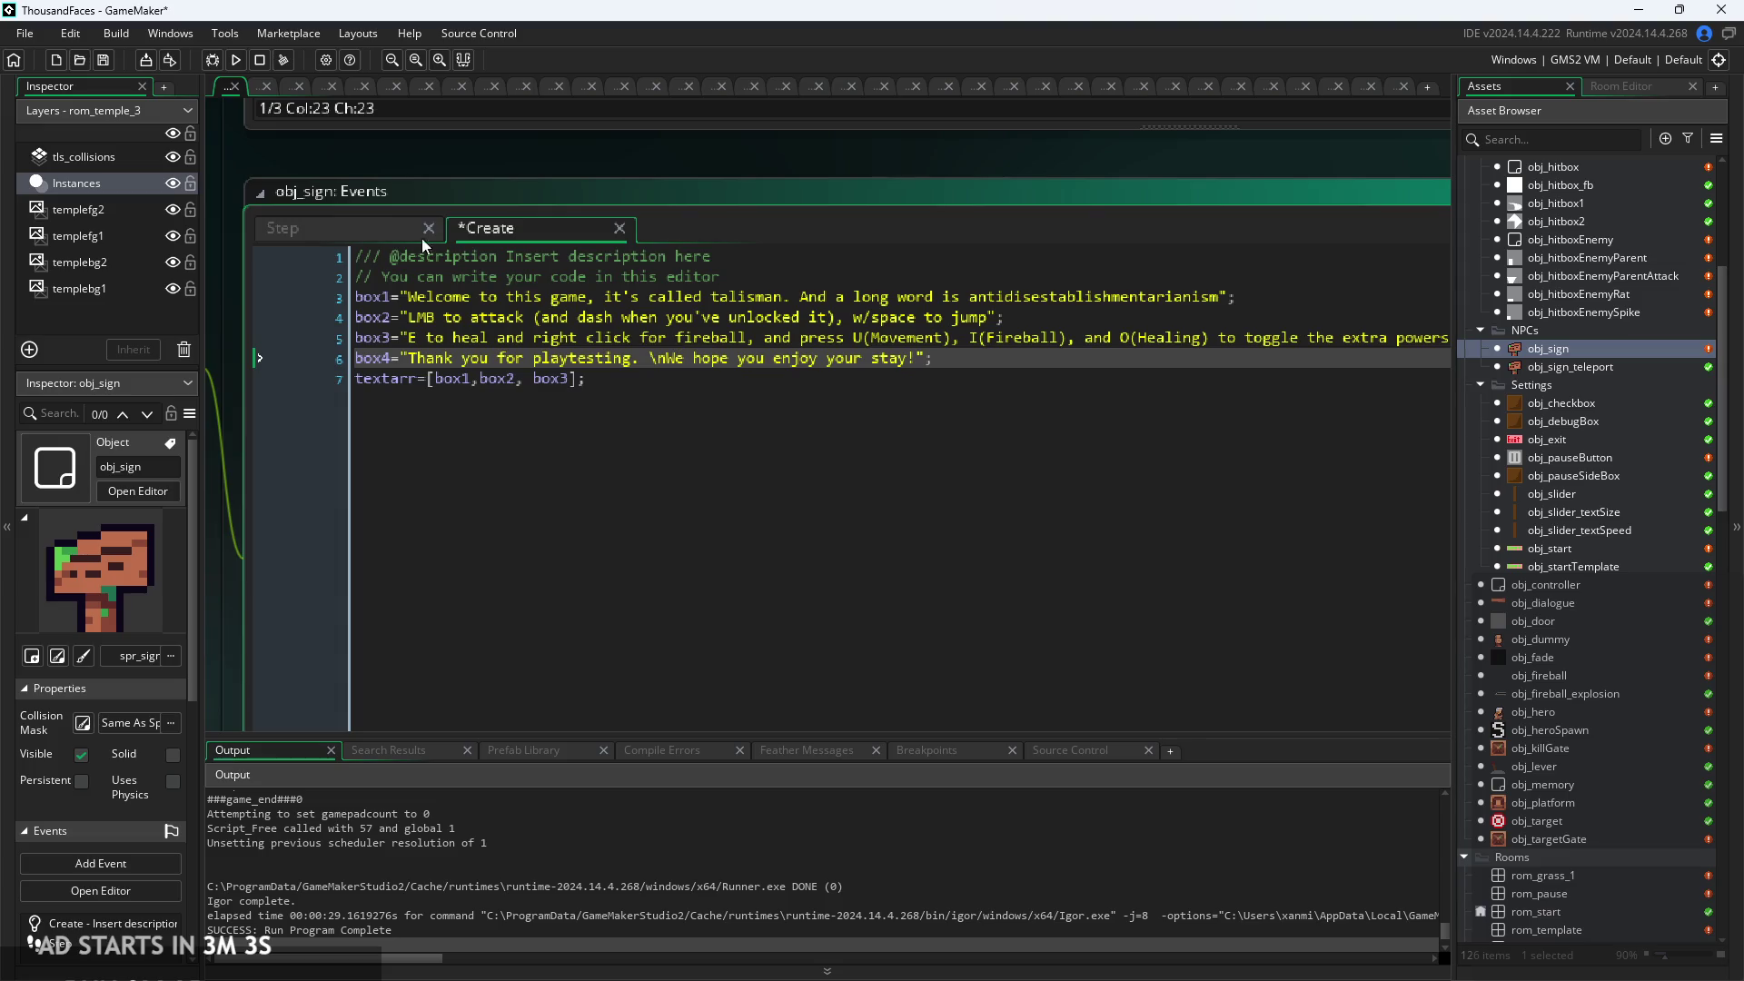
{"action": "left_click", "coordinate": [380, 221]}
{"action": "left_click", "coordinate": [515, 222]}
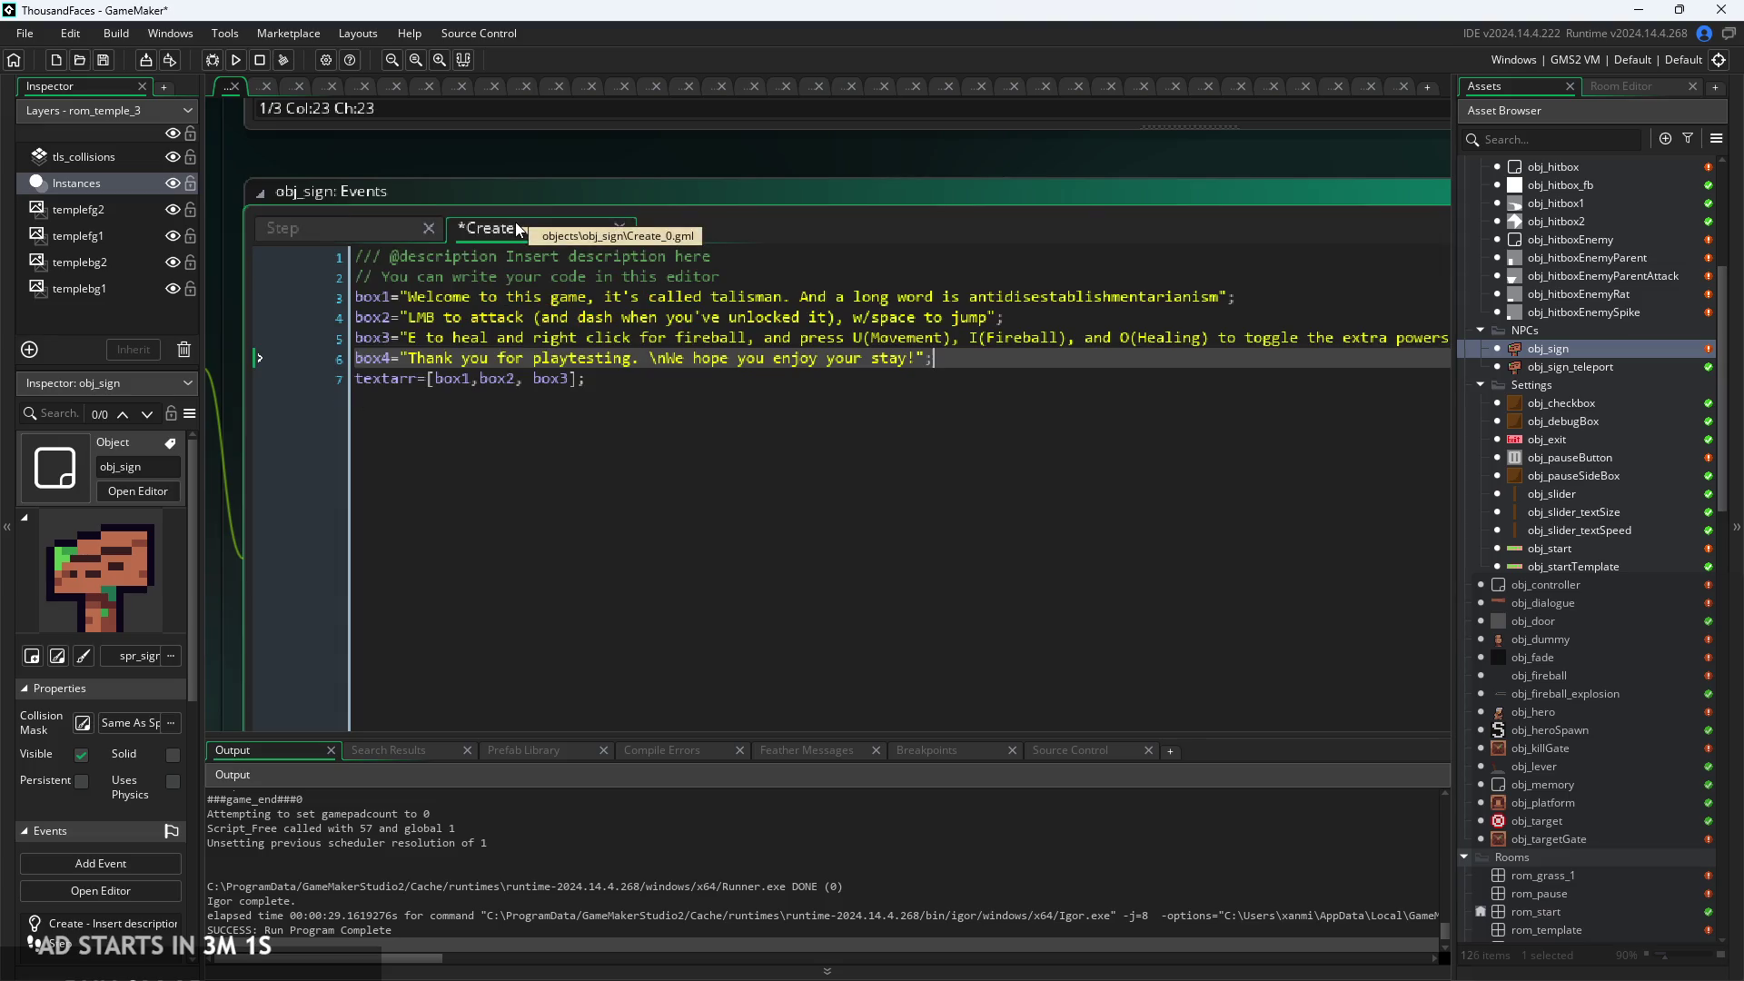
{"action": "left_click", "coordinate": [388, 229]}
{"action": "left_click", "coordinate": [554, 222]}
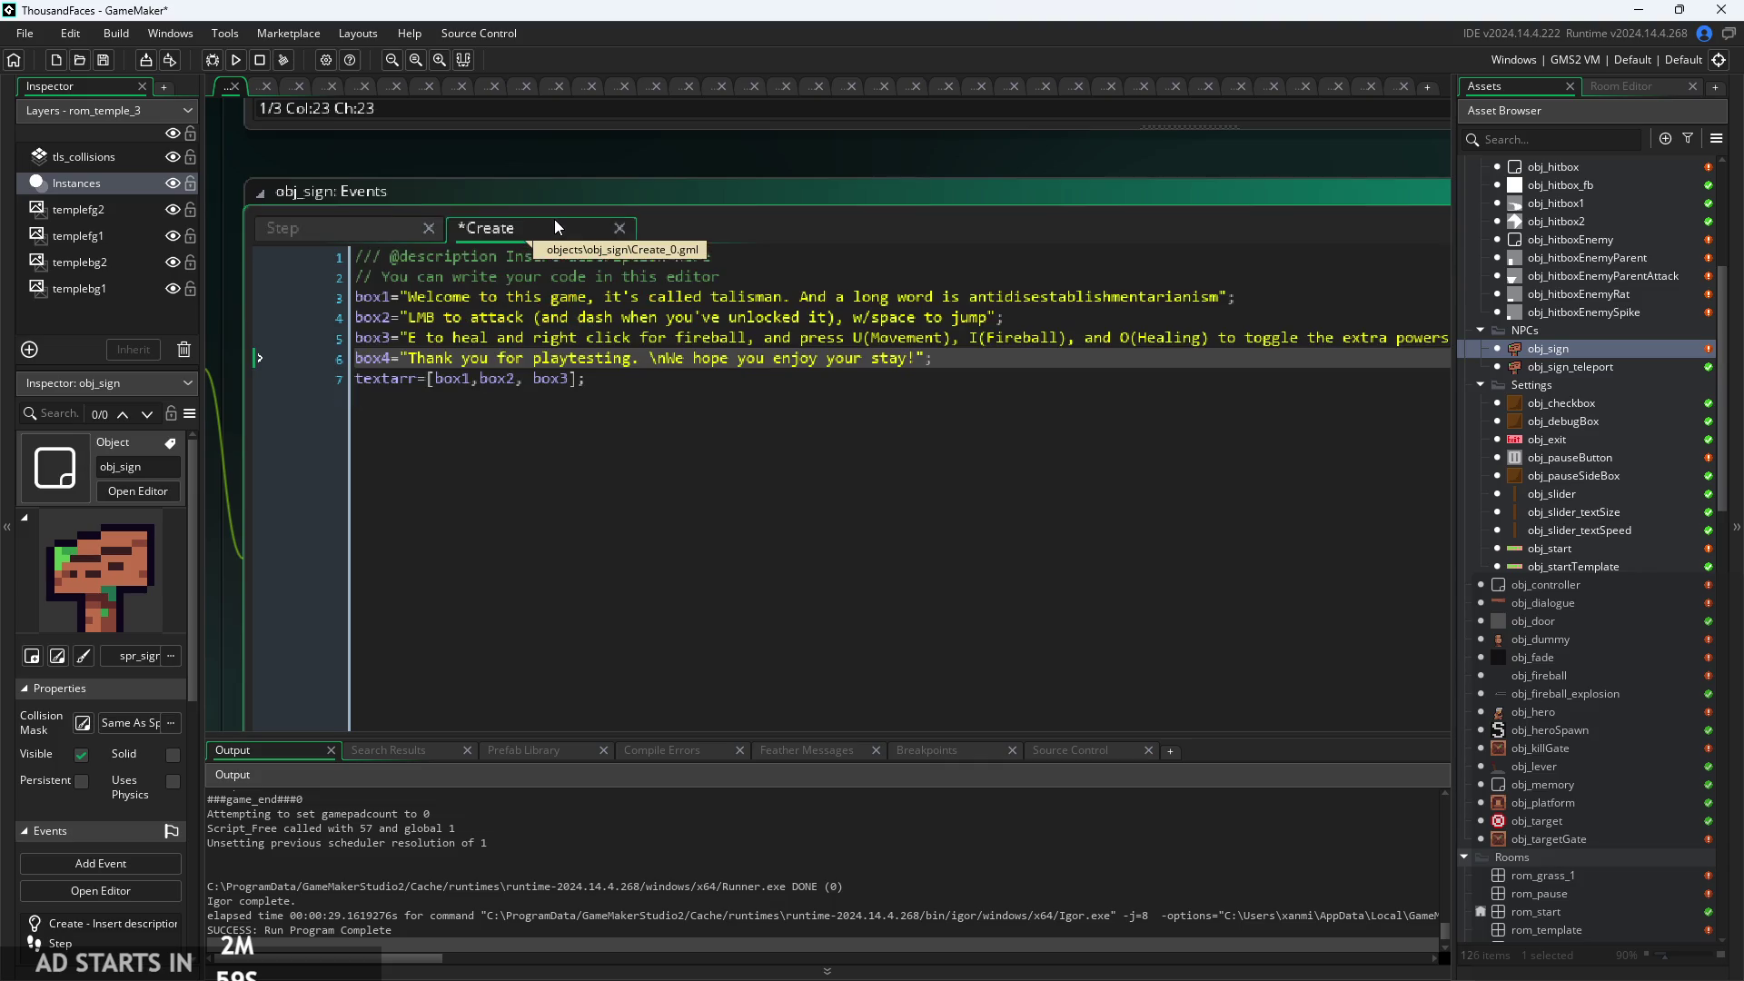
{"action": "left_click", "coordinate": [382, 228]}
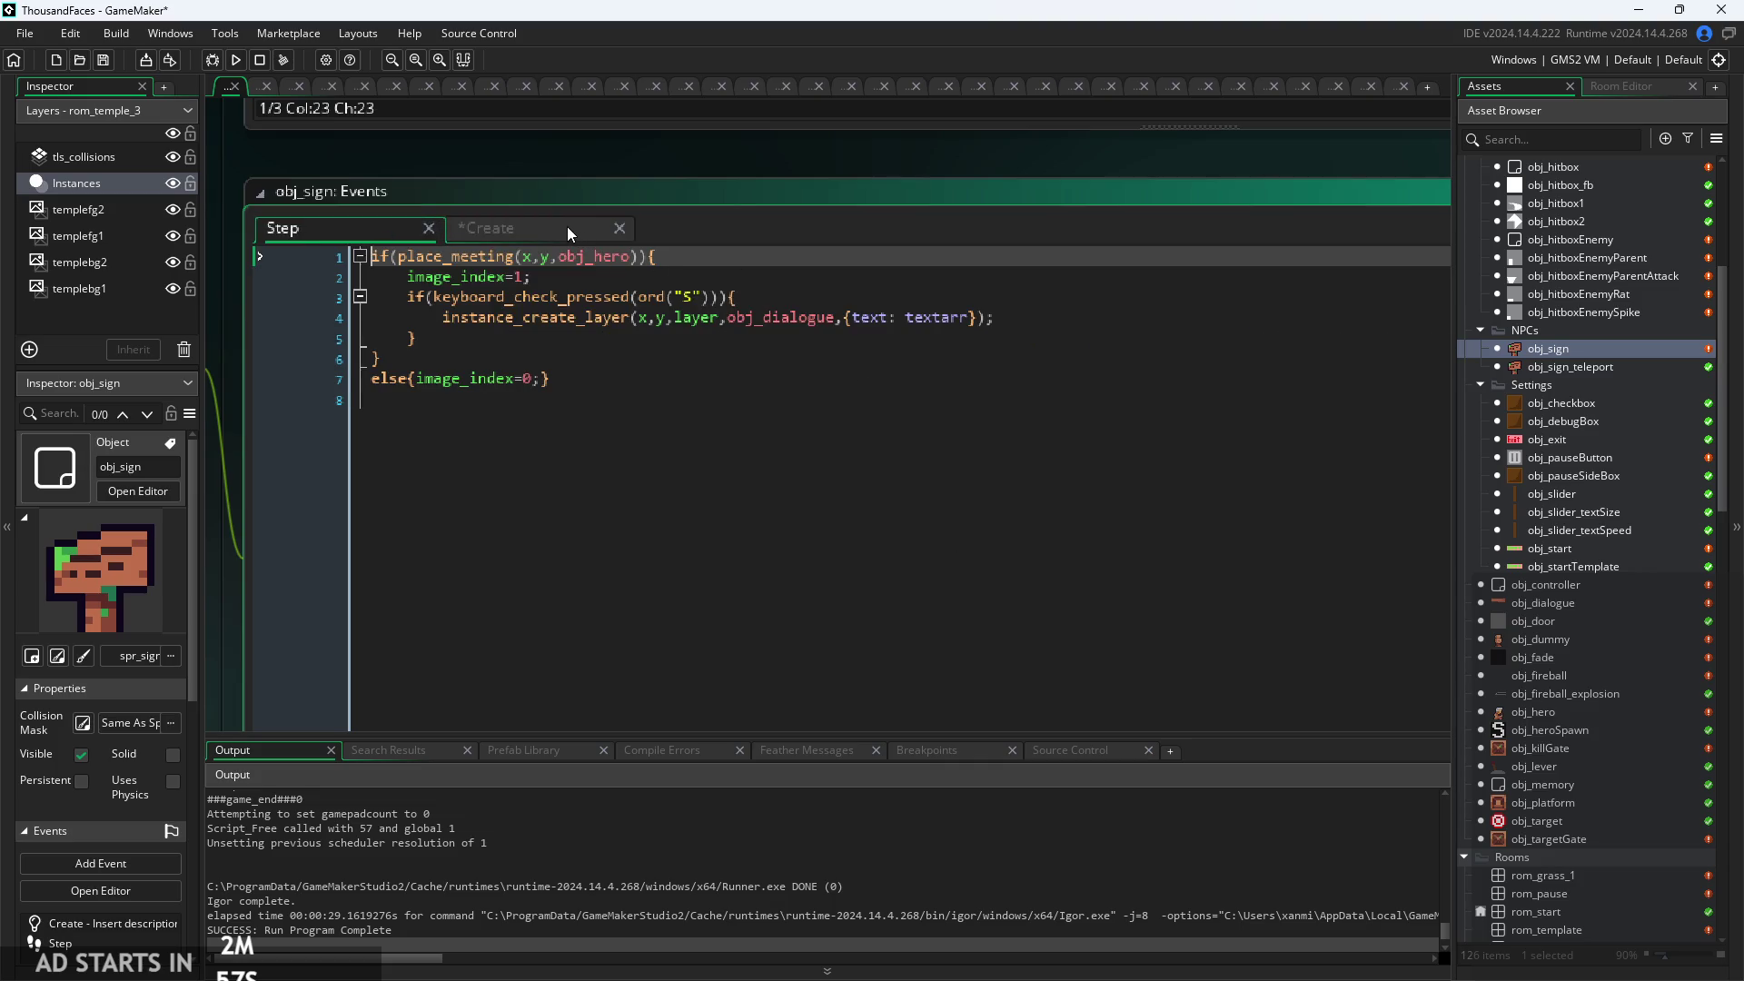
{"action": "left_click", "coordinate": [567, 226]}
{"action": "left_click", "coordinate": [981, 386]}
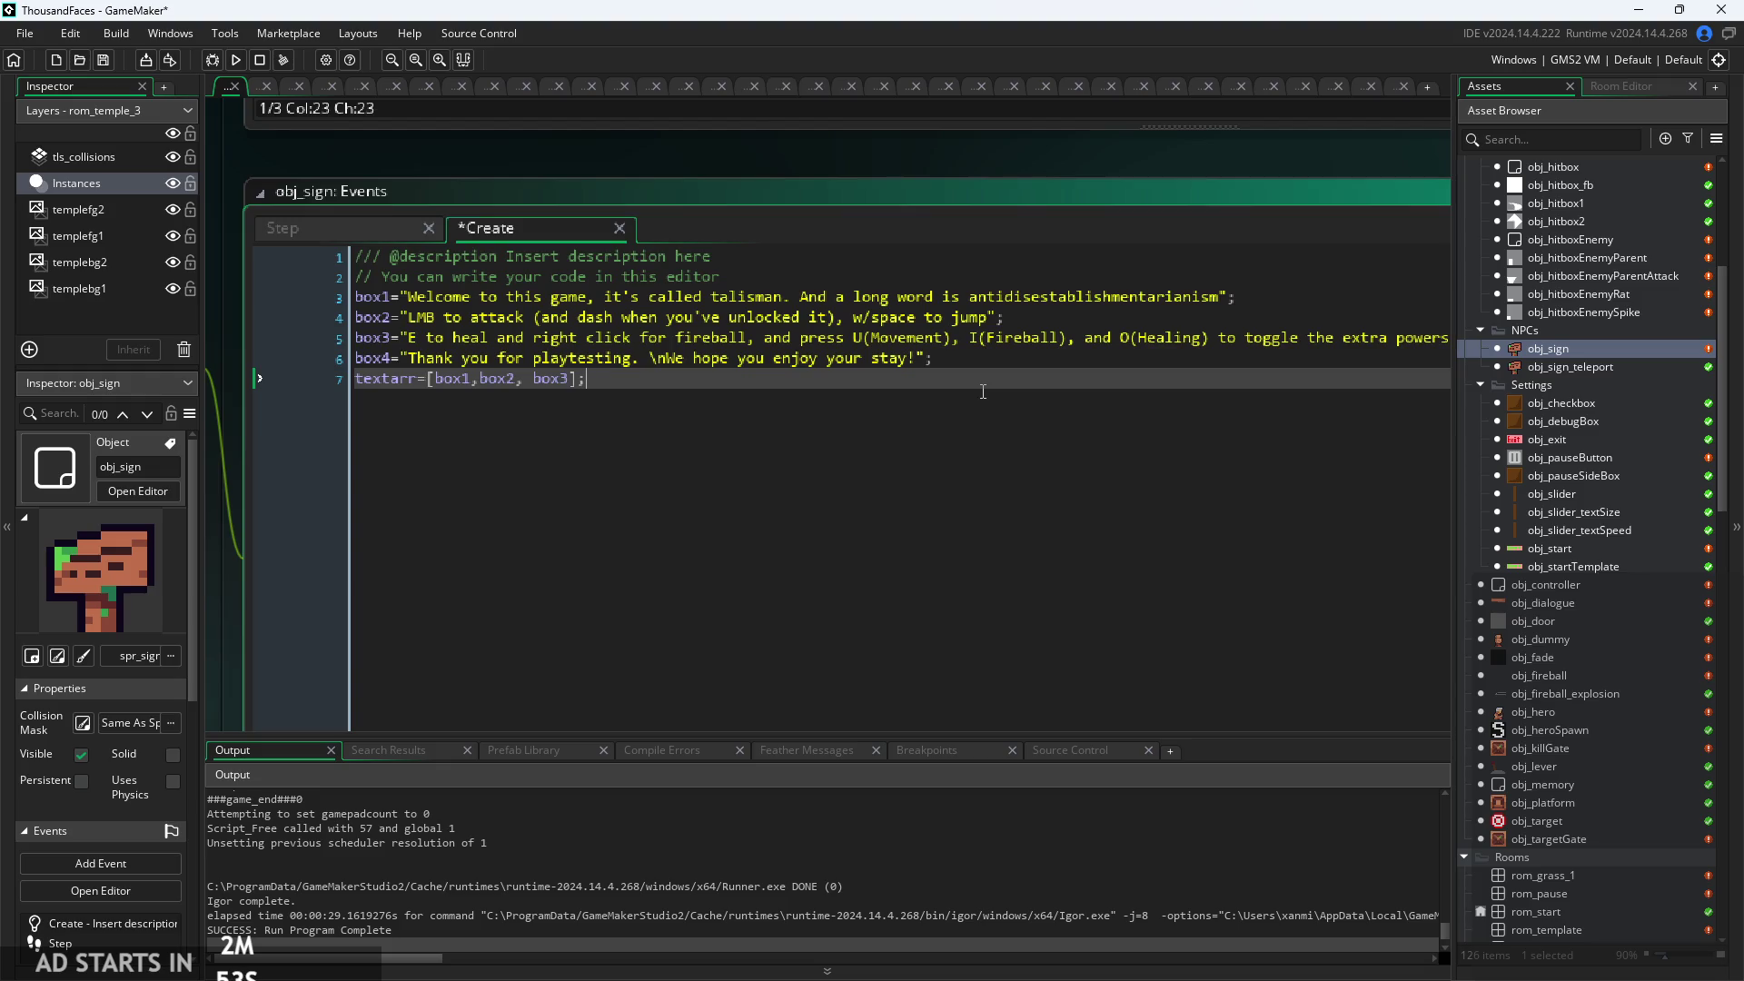
{"action": "scroll", "coordinate": [983, 389], "scroll_direction": "down", "scroll_amount": 2}
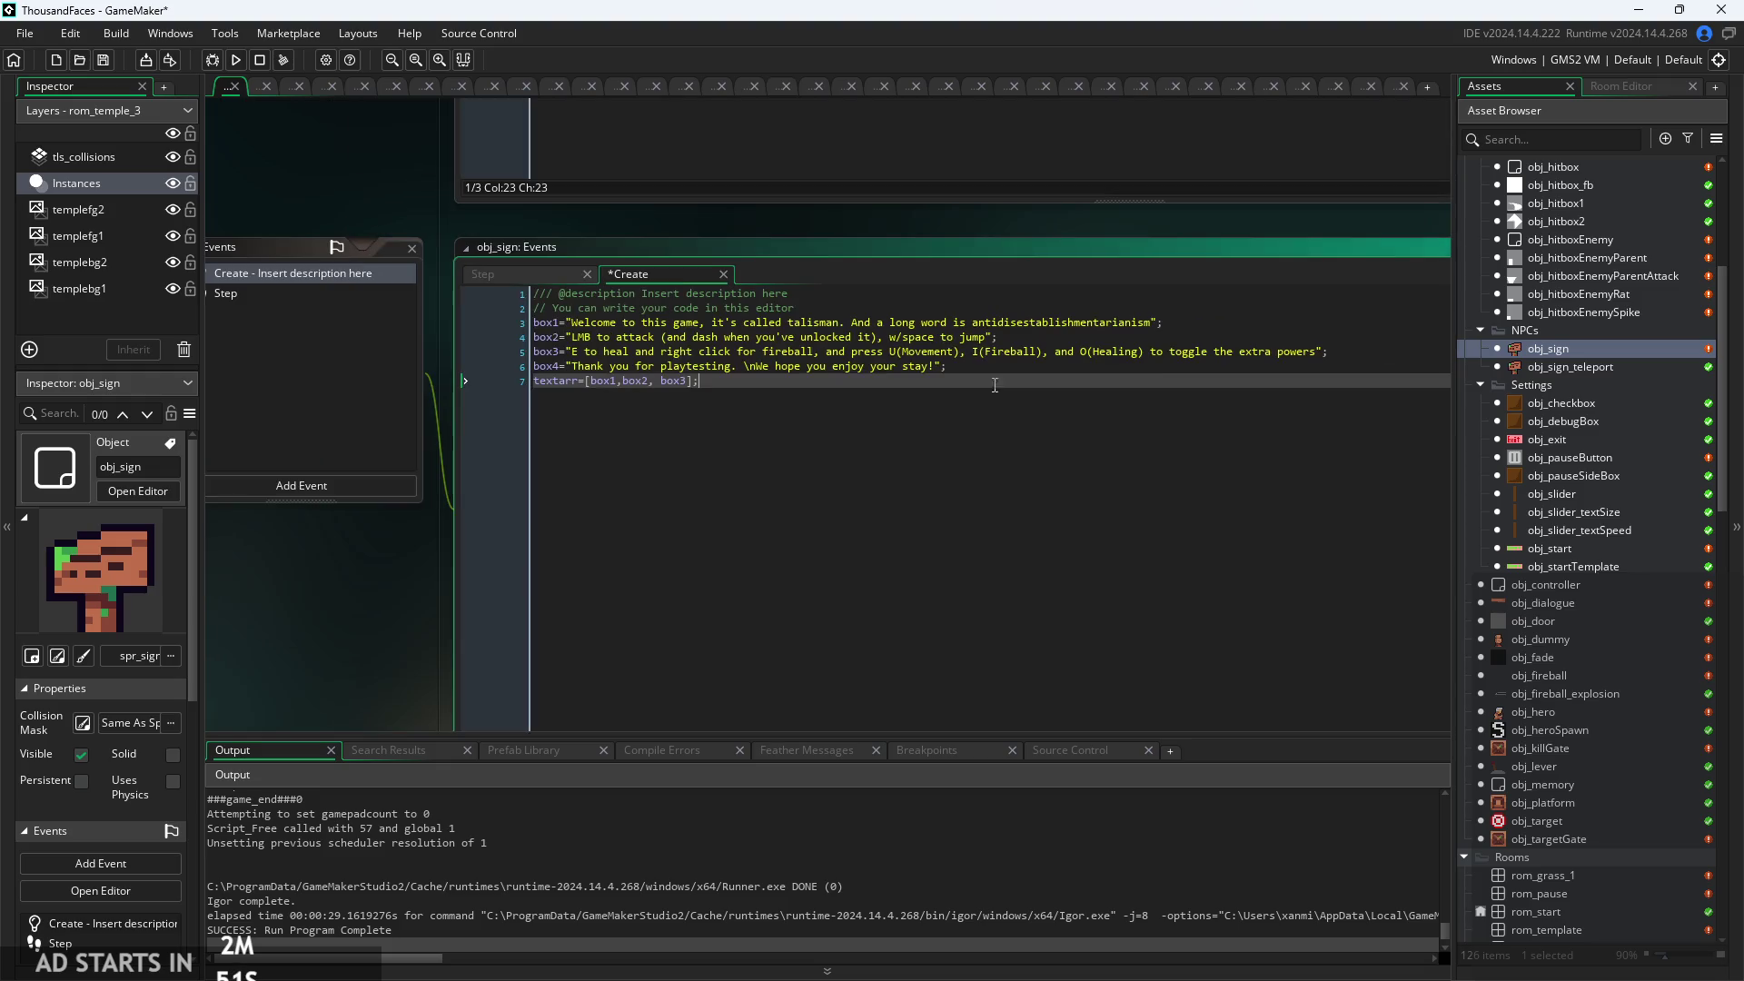
Rewrite box4 as "We hope to hear from you afterwards, and for you to enjoy your stay!".
{"action": "left_click", "coordinate": [946, 382]}
{"action": "scroll", "coordinate": [946, 383], "scroll_direction": "up", "scroll_amount": 2}
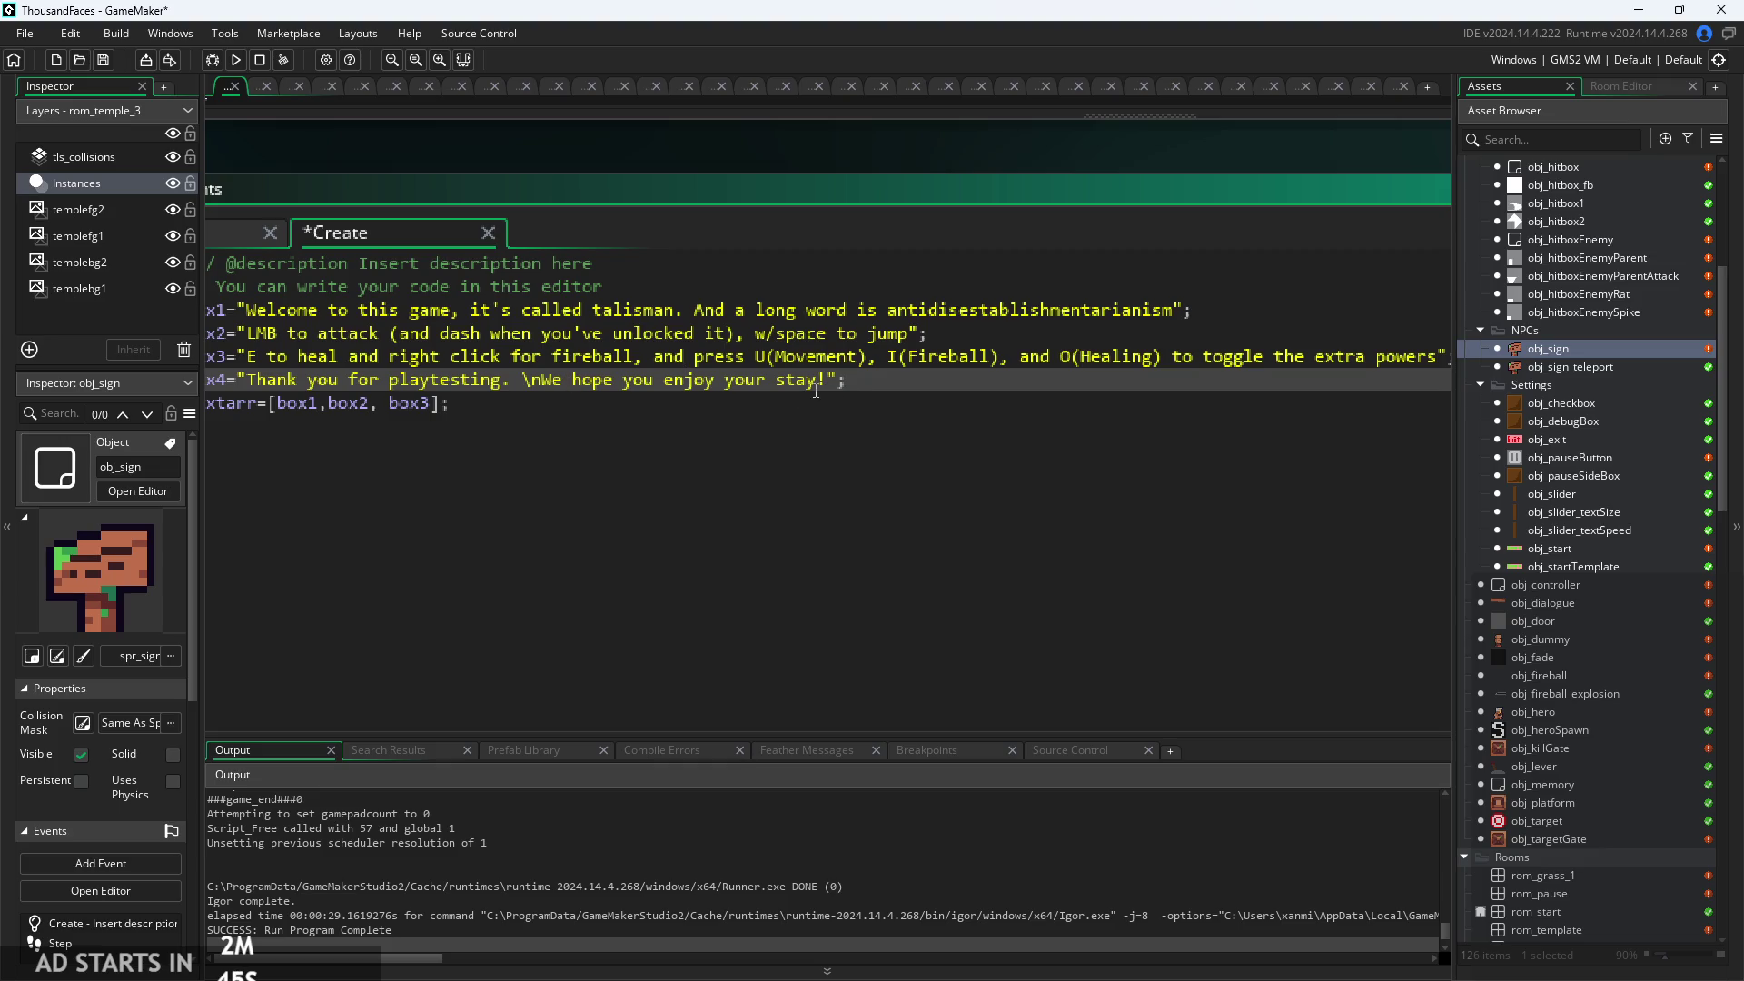
{"action": "left_click", "coordinate": [616, 382]}
{"action": "type", "text": "to"}
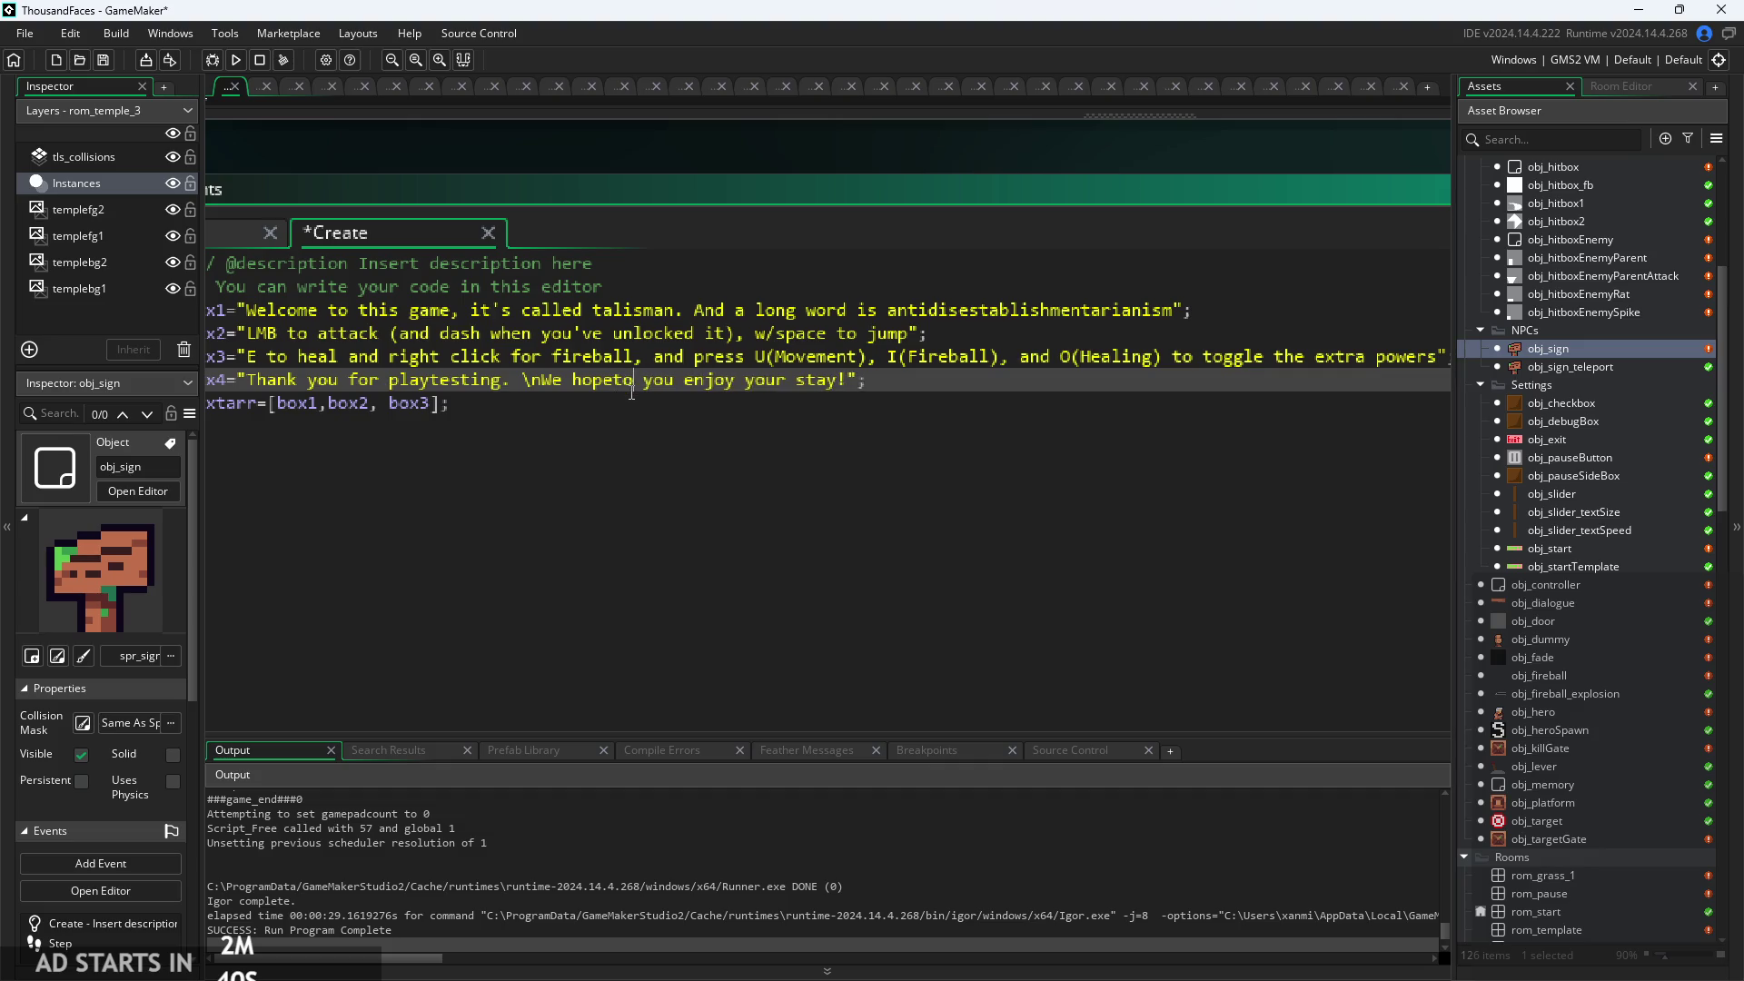
{"action": "key", "text": "BackSpace"}
{"action": "type", "text": "to hear fro"}
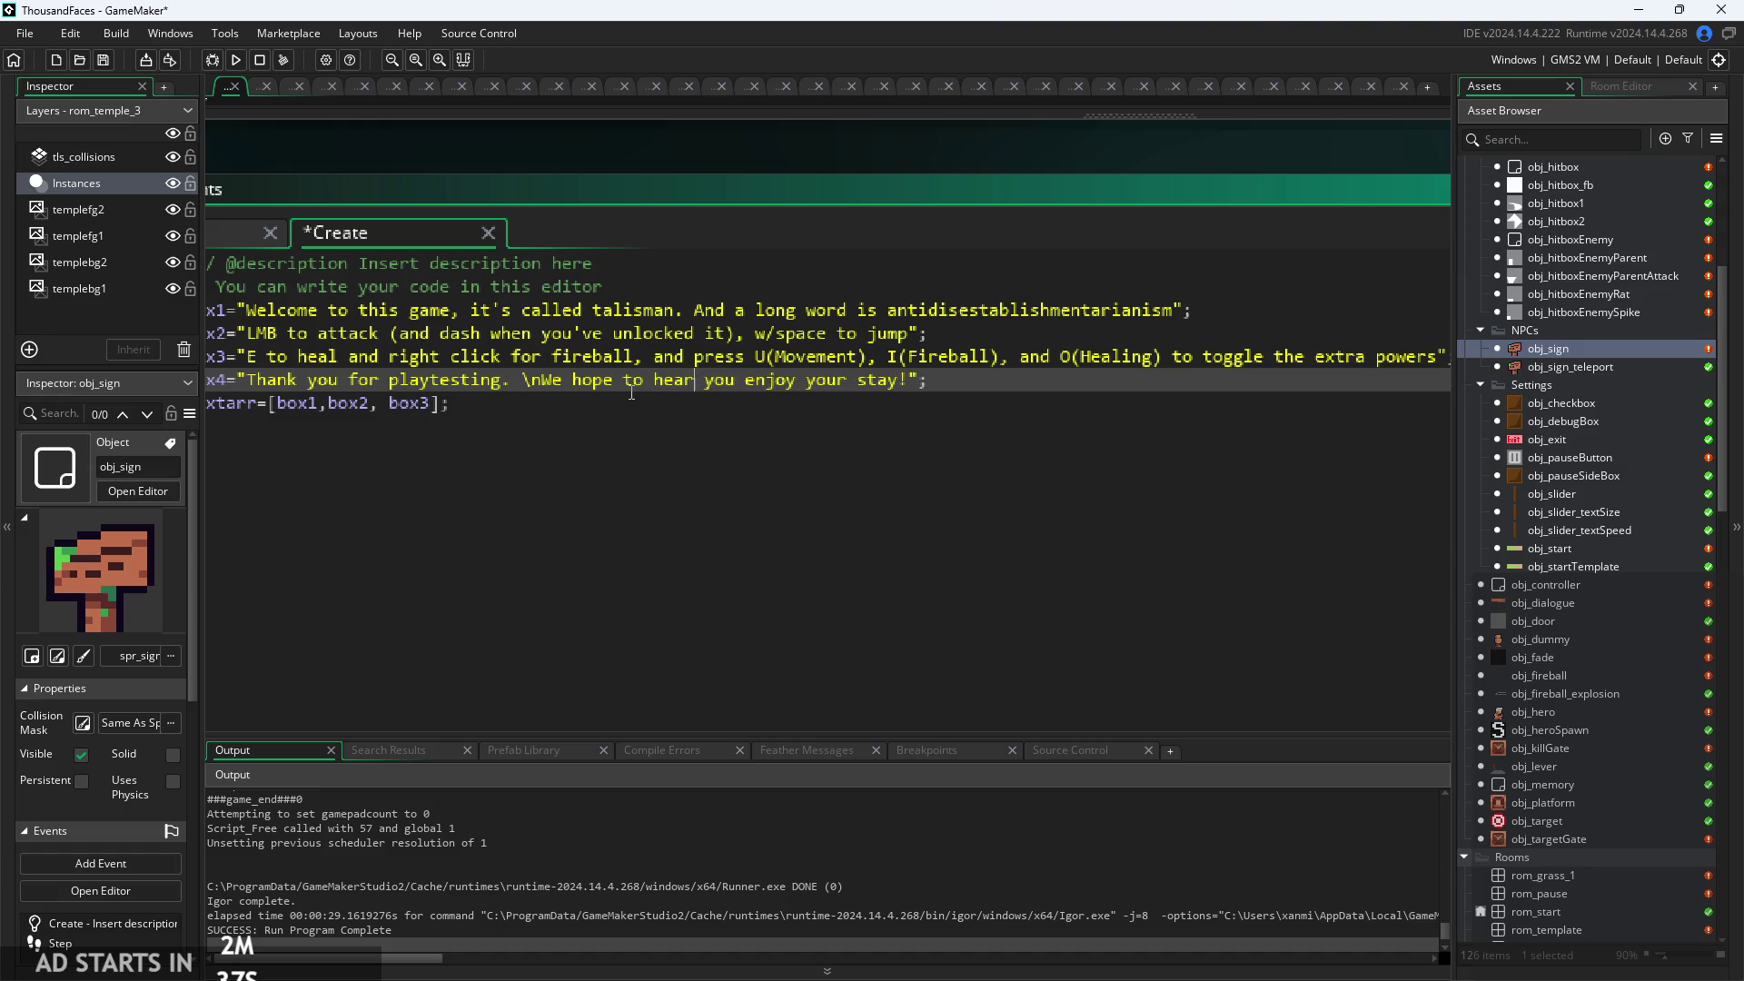
{"action": "type", "text": "m you after"}
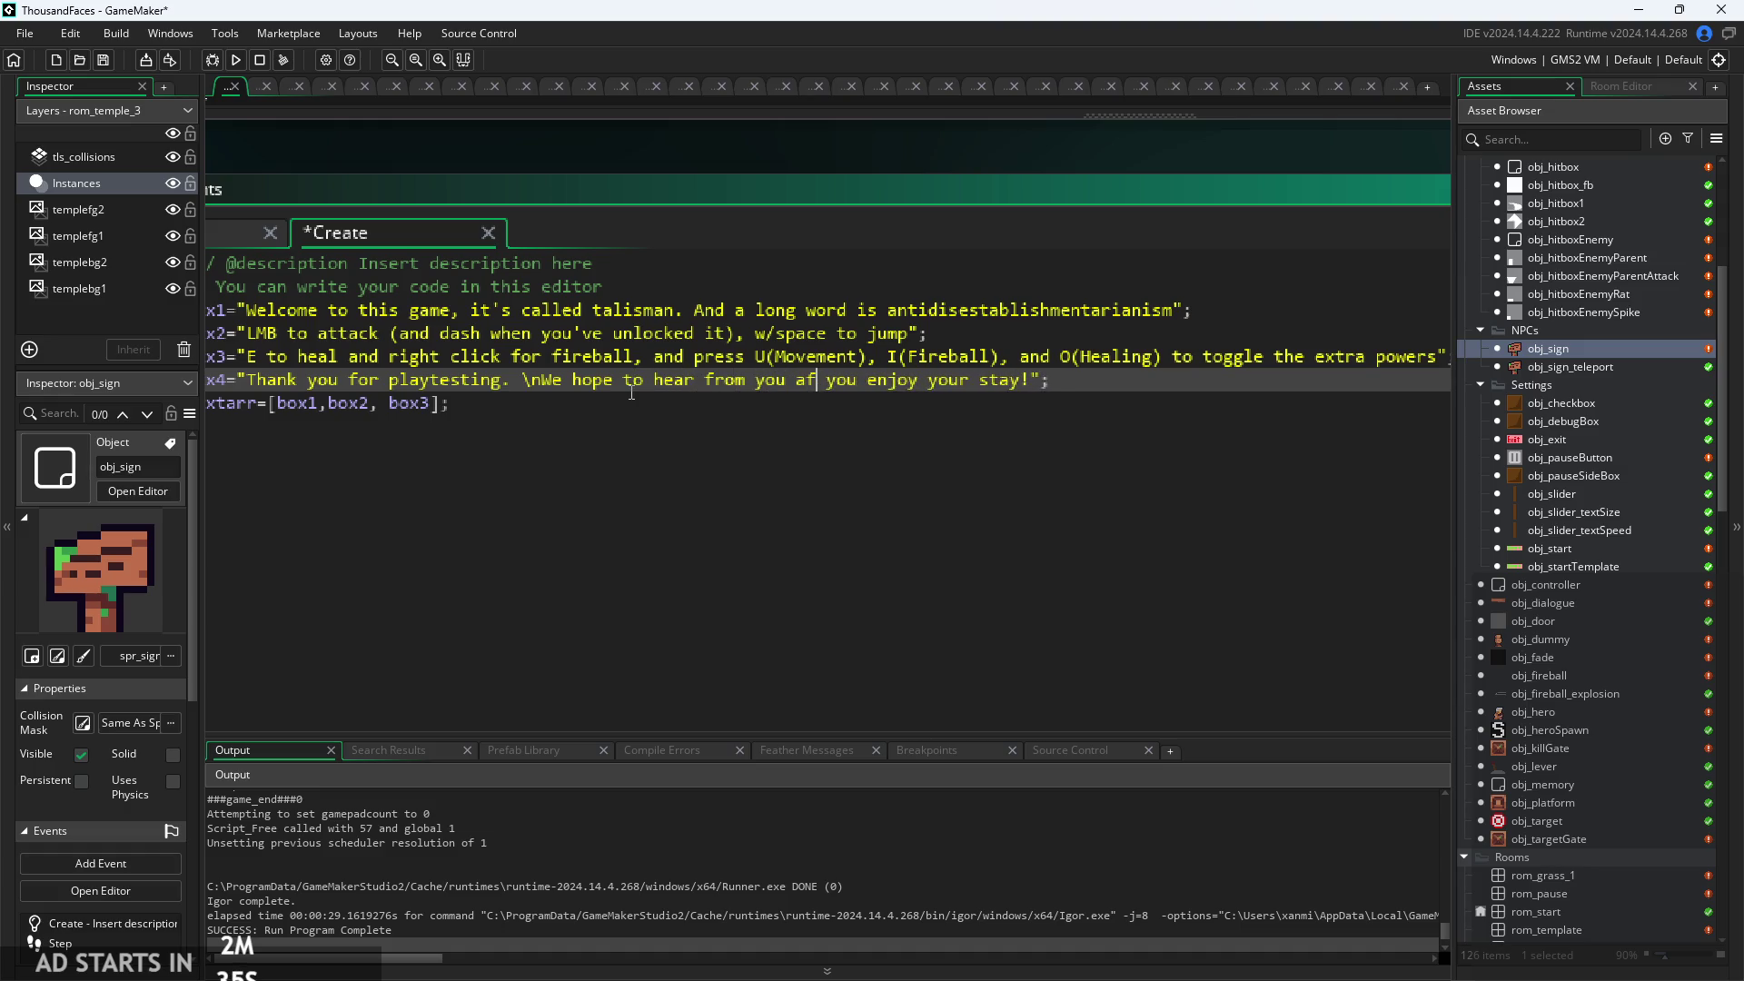
{"action": "type", "text": "wards, and"}
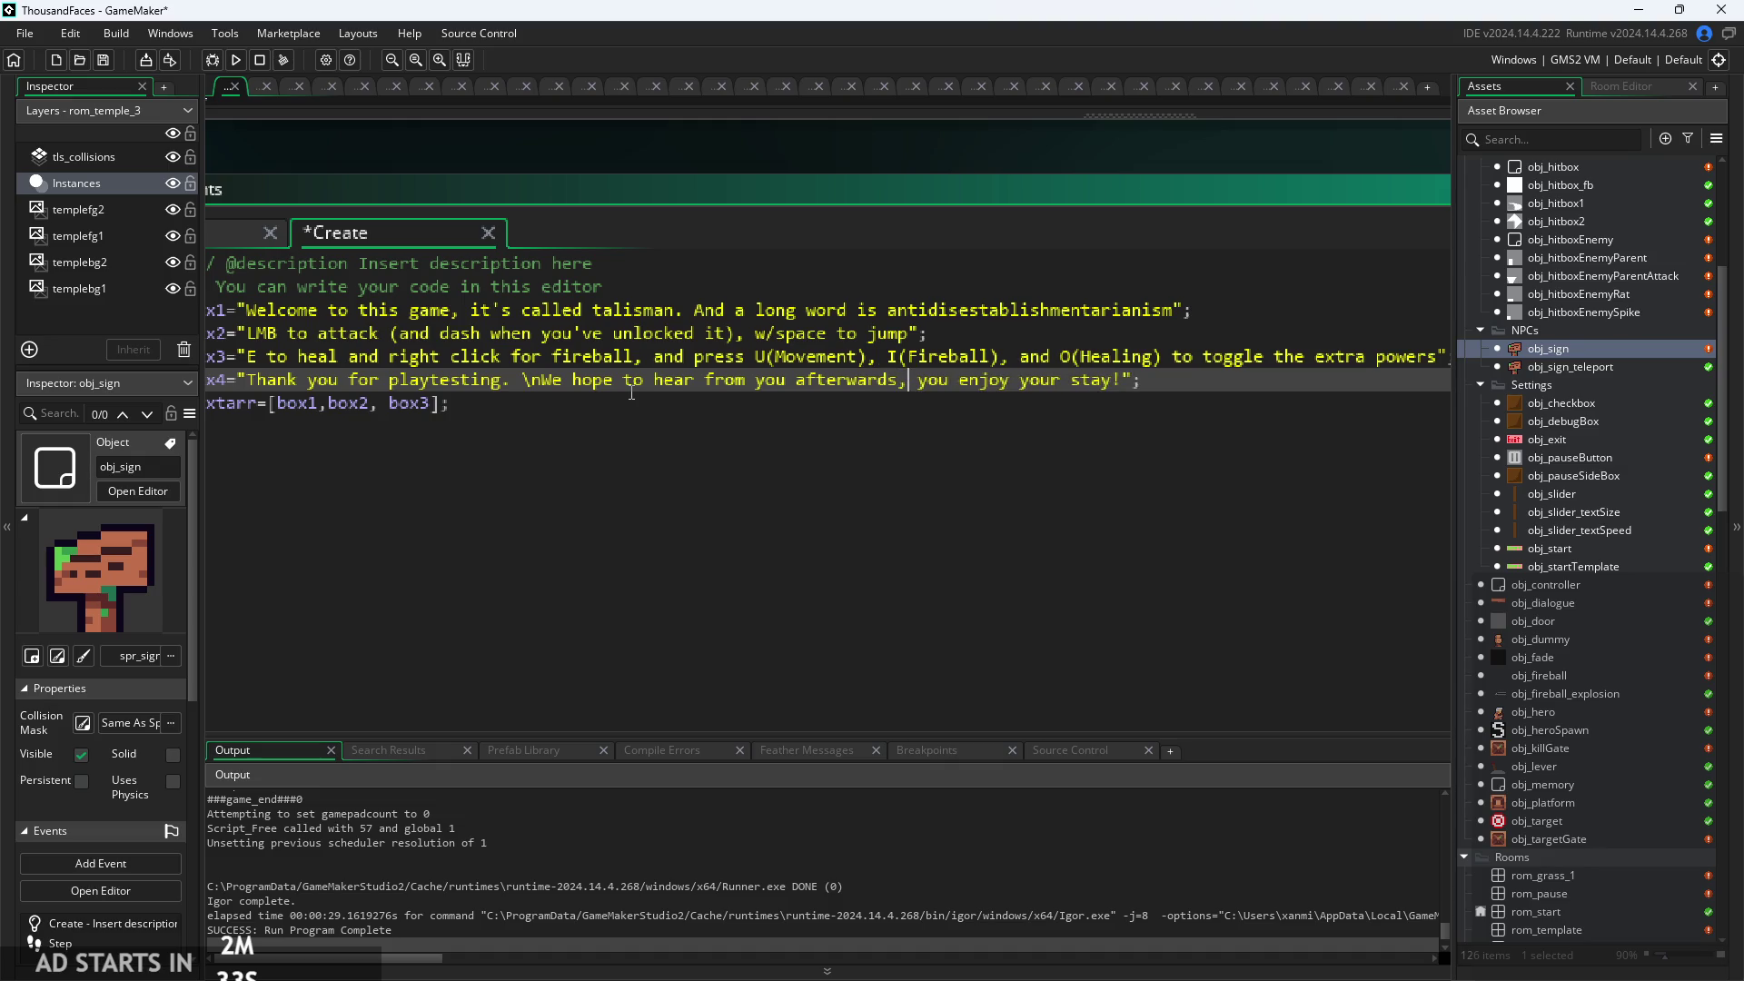
{"action": "type", "text": " for"}
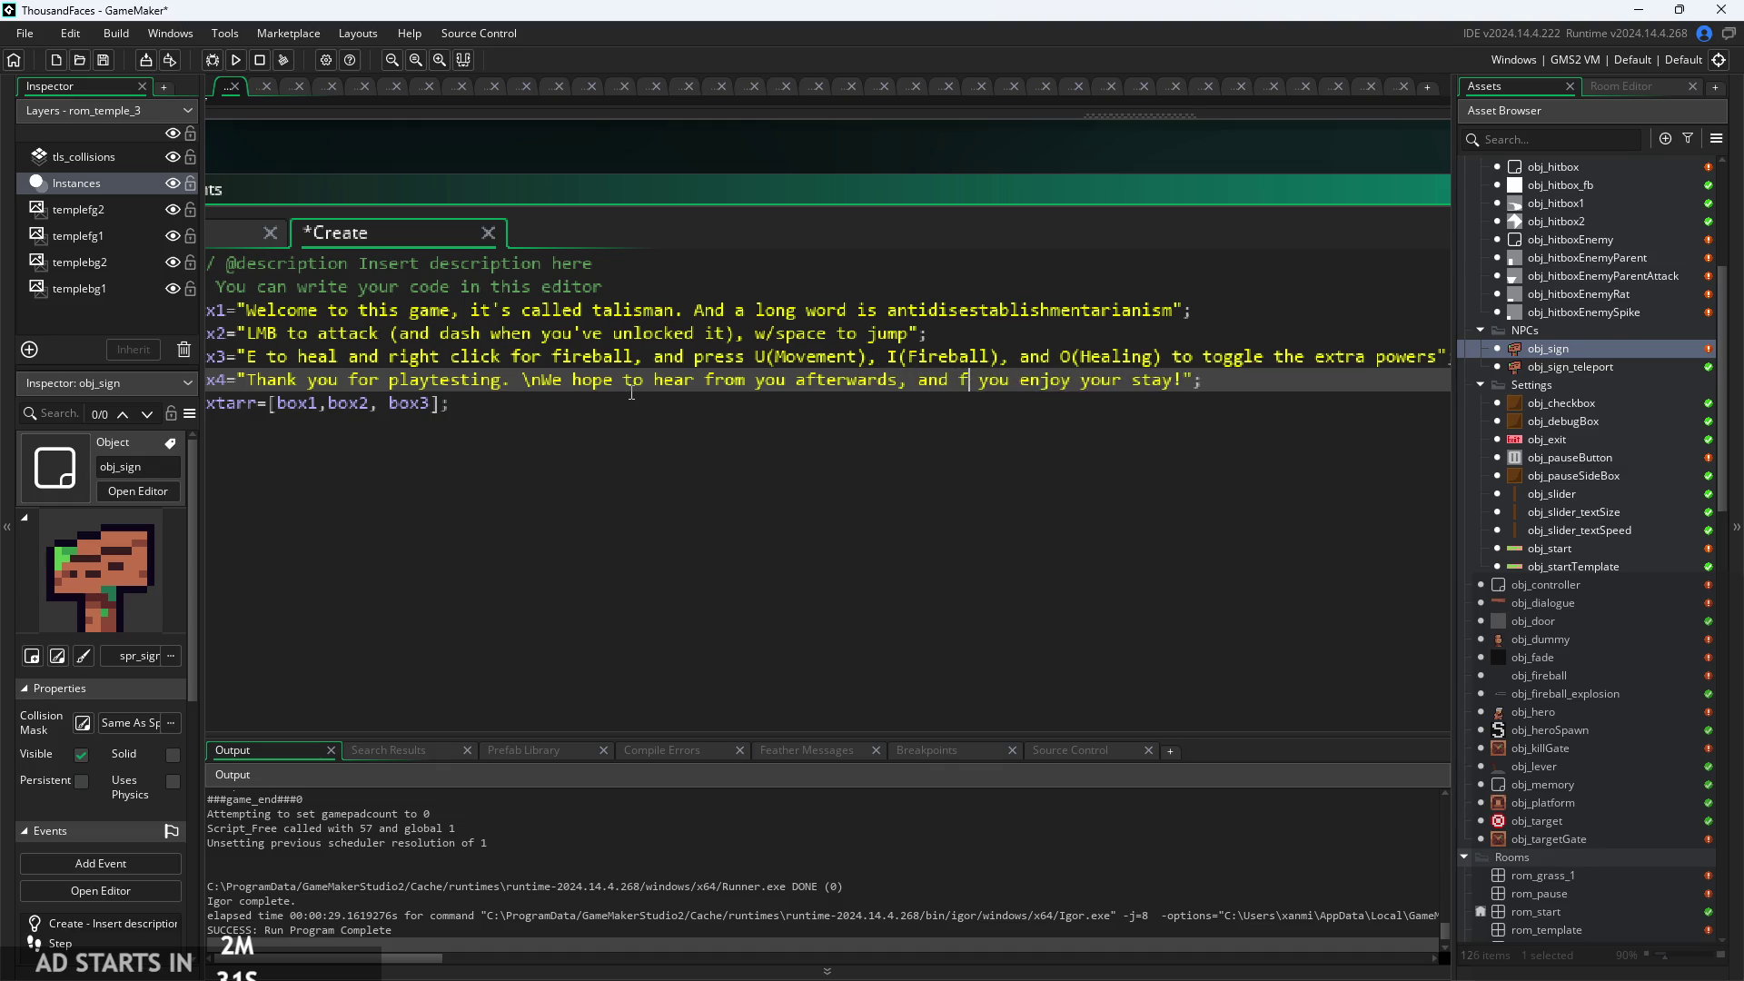
{"action": "left_click", "coordinate": [1032, 382]}
{"action": "type", "text": "to"}
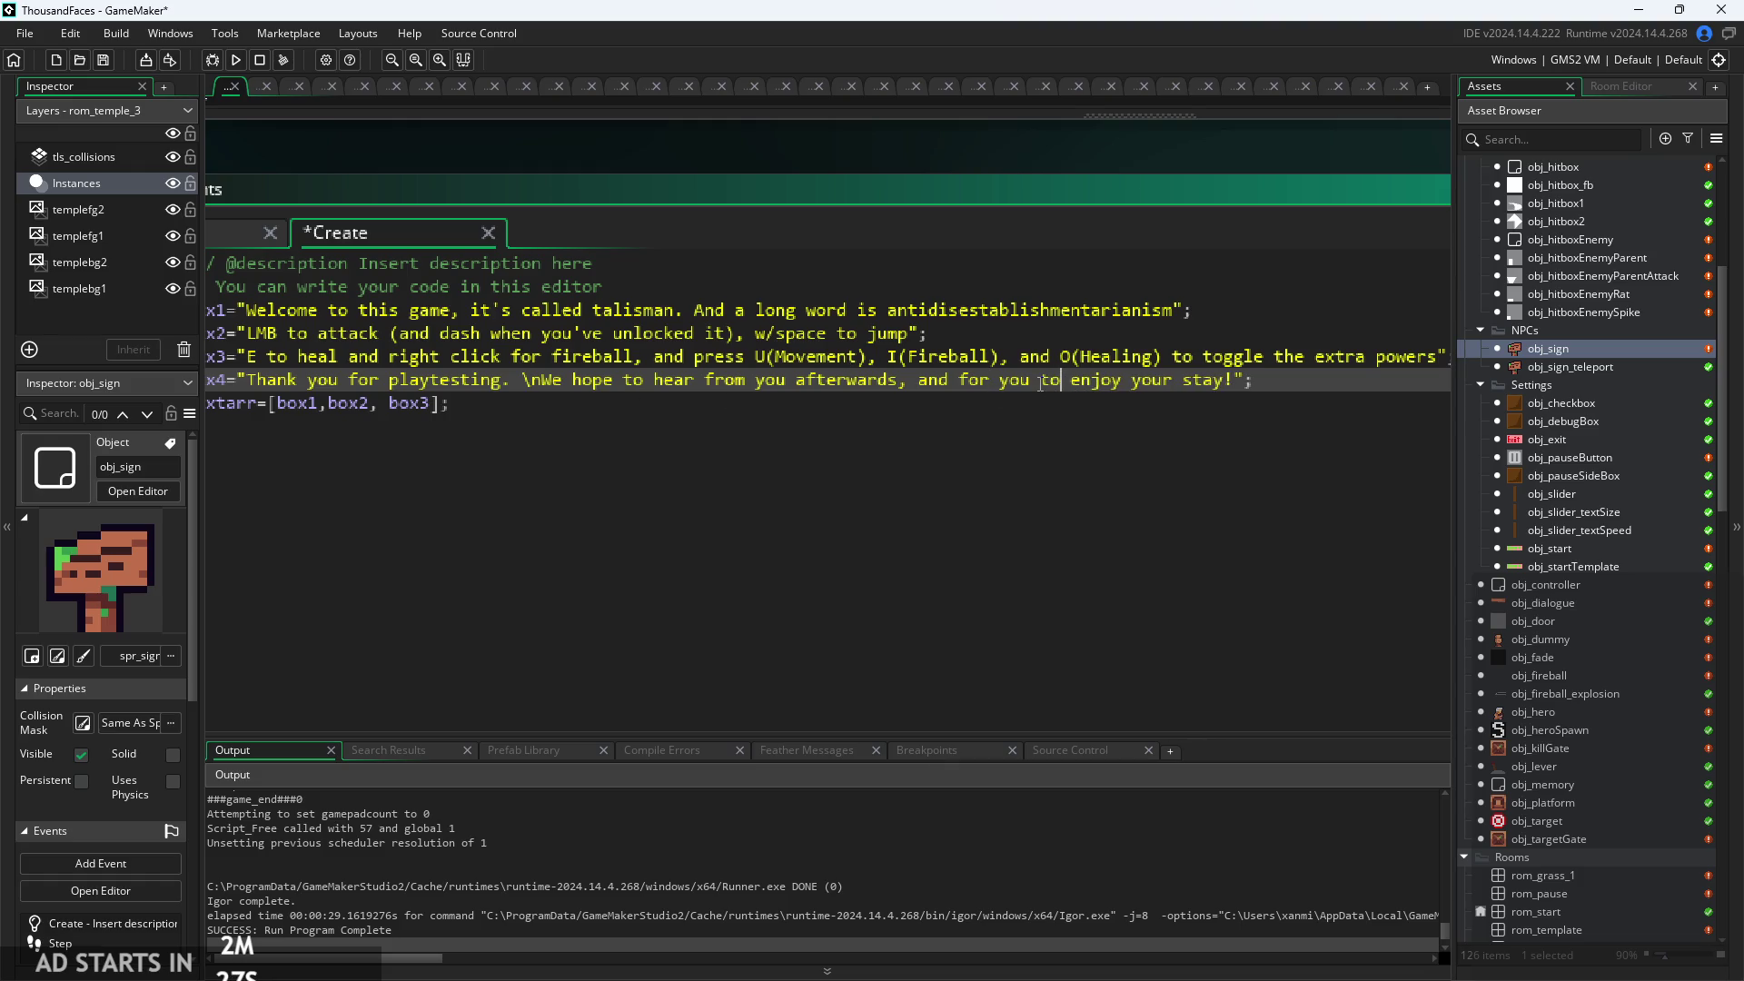
{"action": "scroll", "coordinate": [1238, 389], "scroll_direction": "down", "scroll_amount": 3}
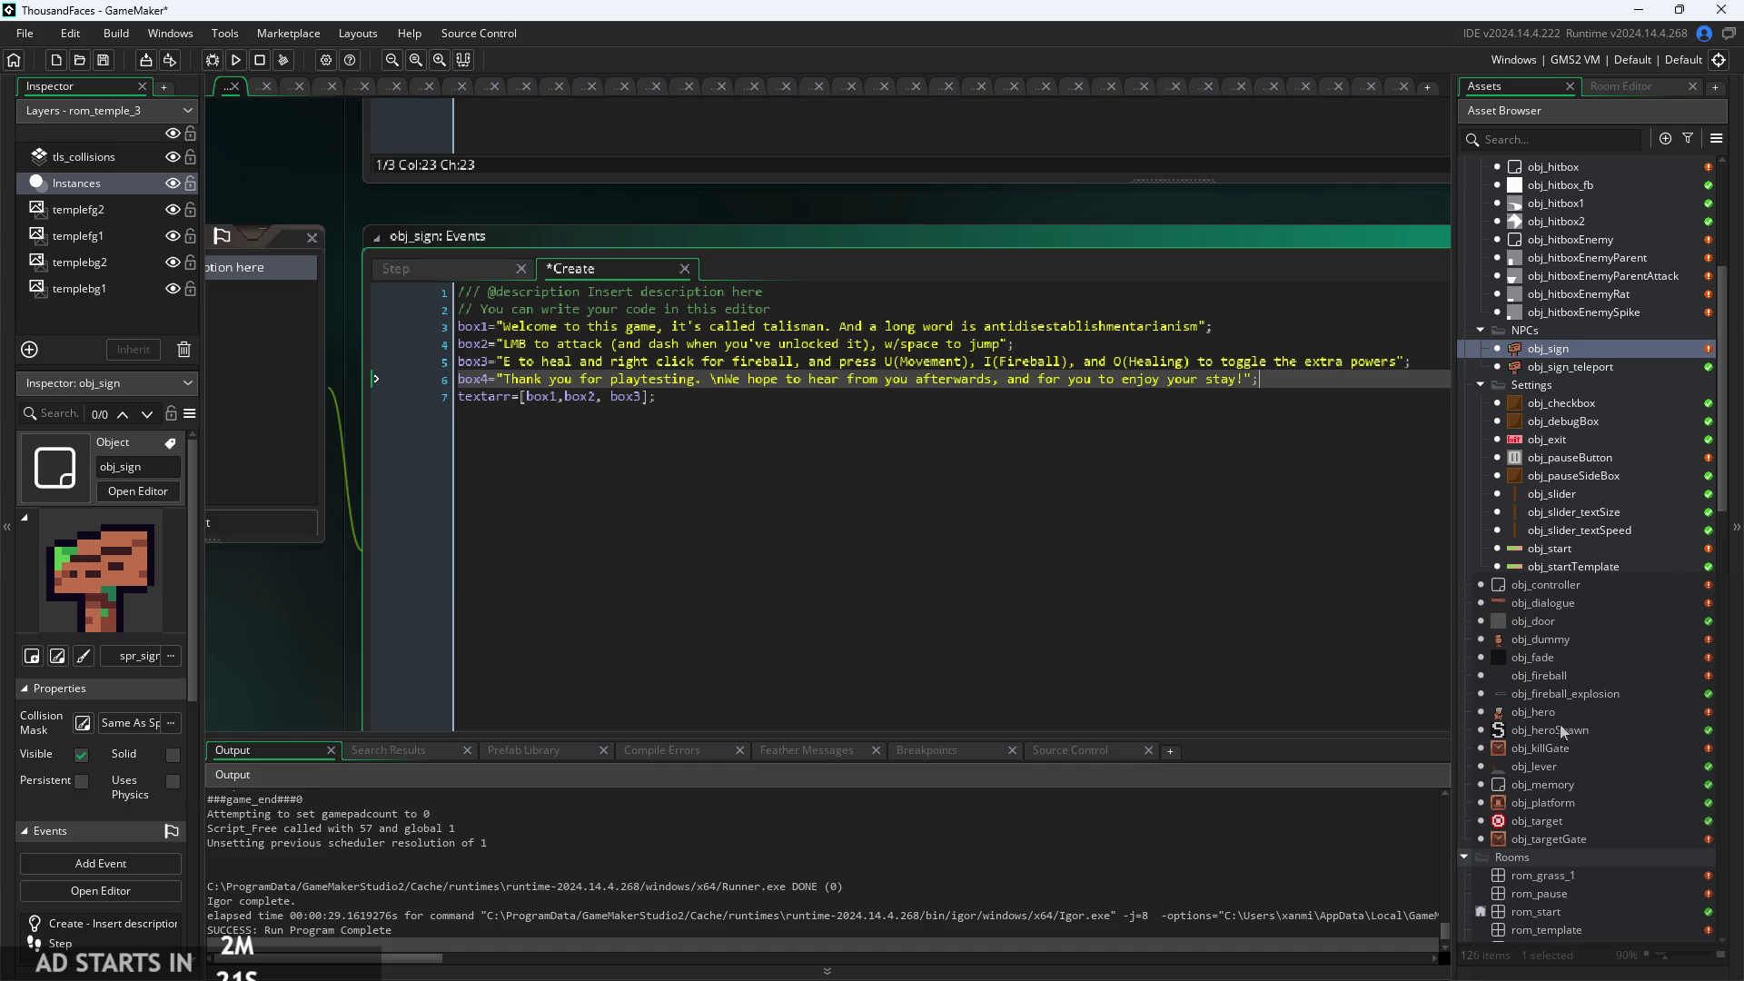
Add a Boolean variable definition named portait, defaulting to True, to obj_dialogue.
{"action": "double_click", "coordinate": [1566, 605]}
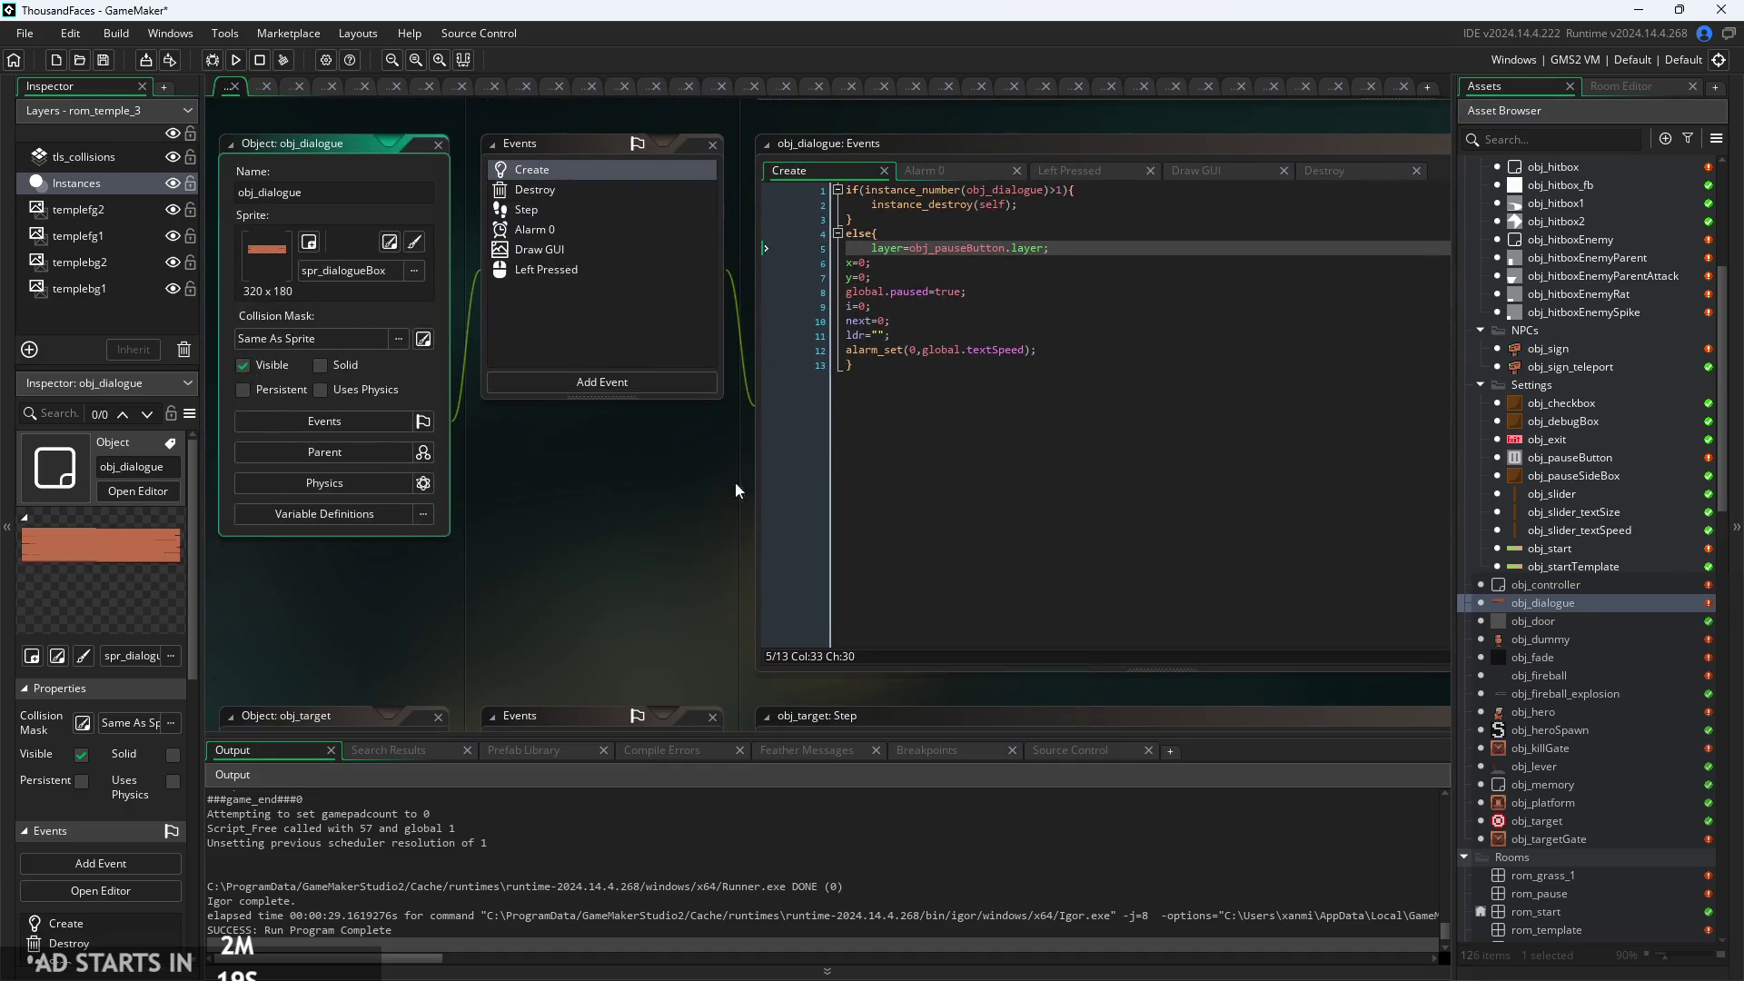
{"action": "left_click", "coordinate": [377, 530]}
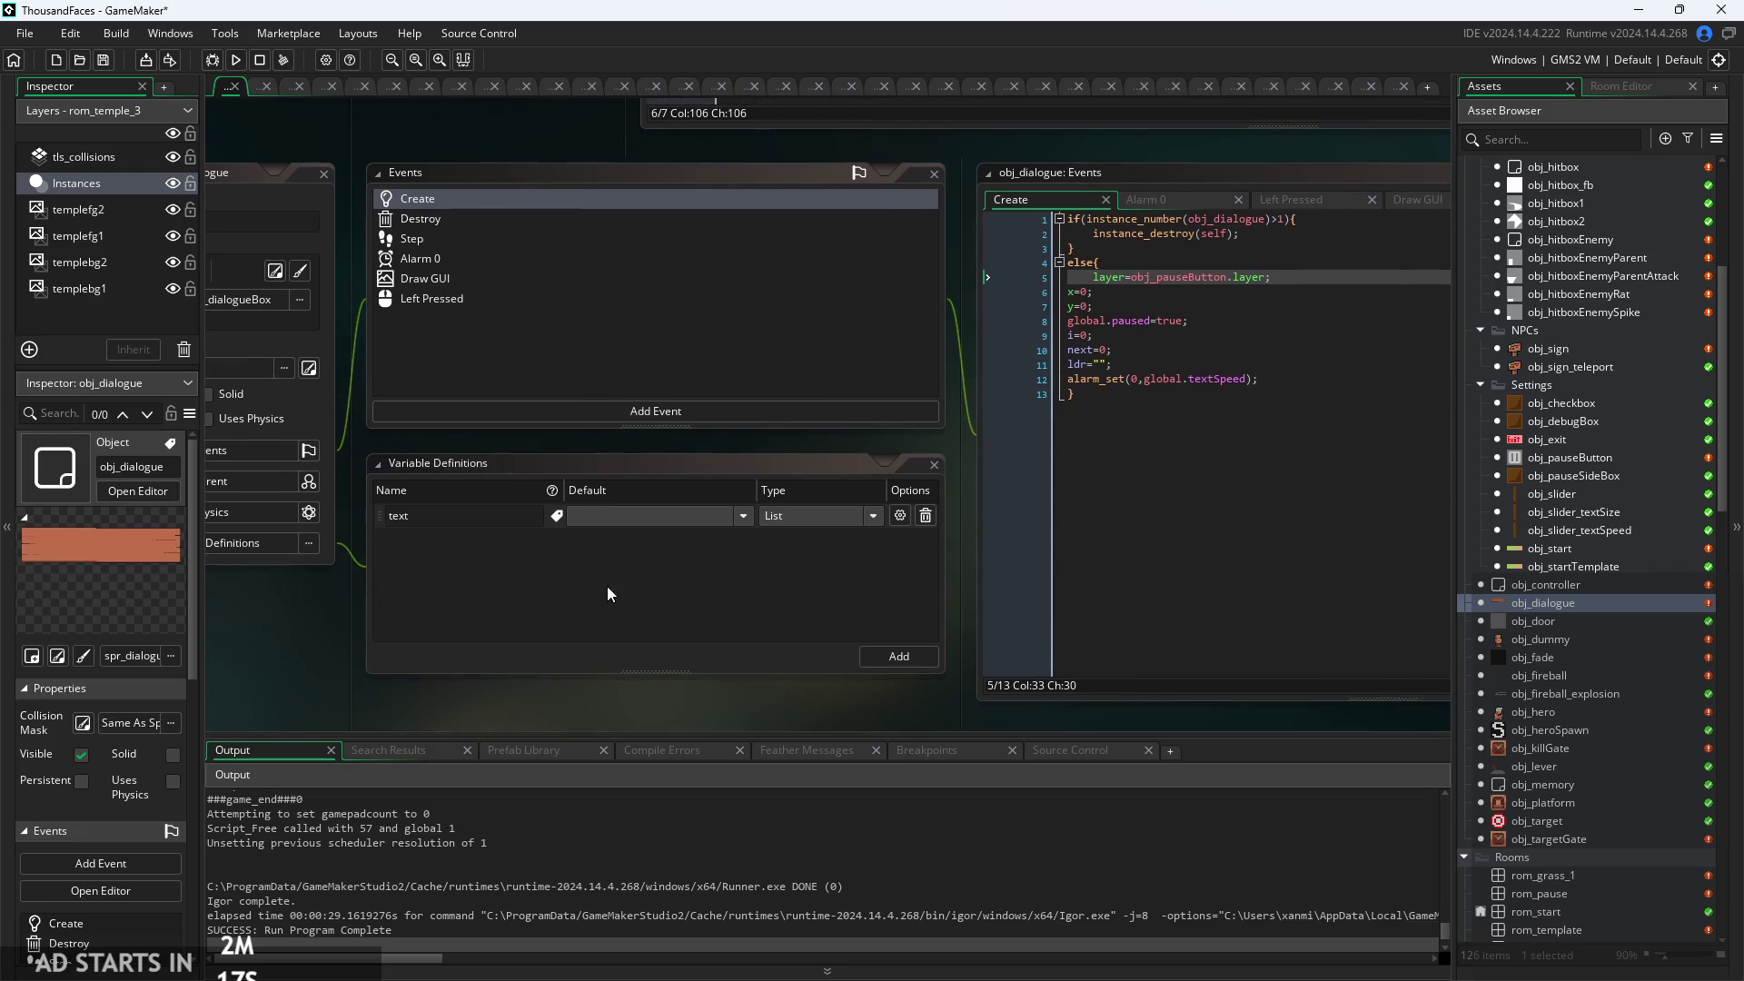
{"action": "left_click", "coordinate": [909, 663]}
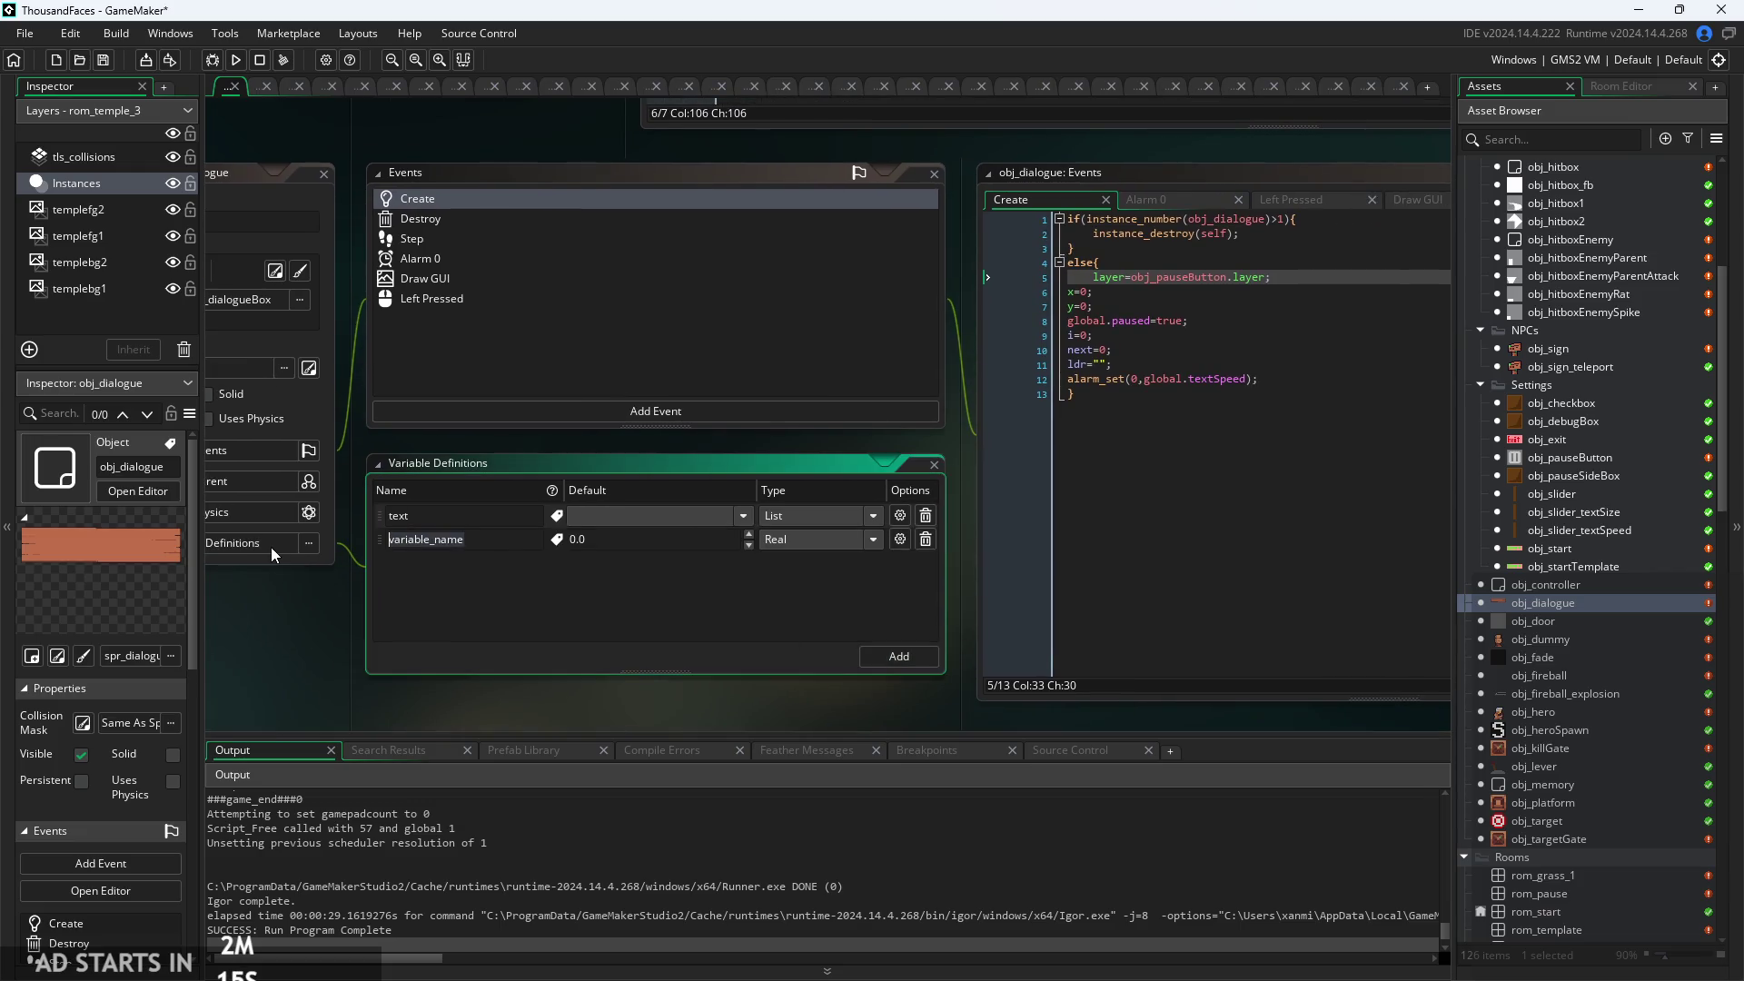
{"action": "type", "text": "po"}
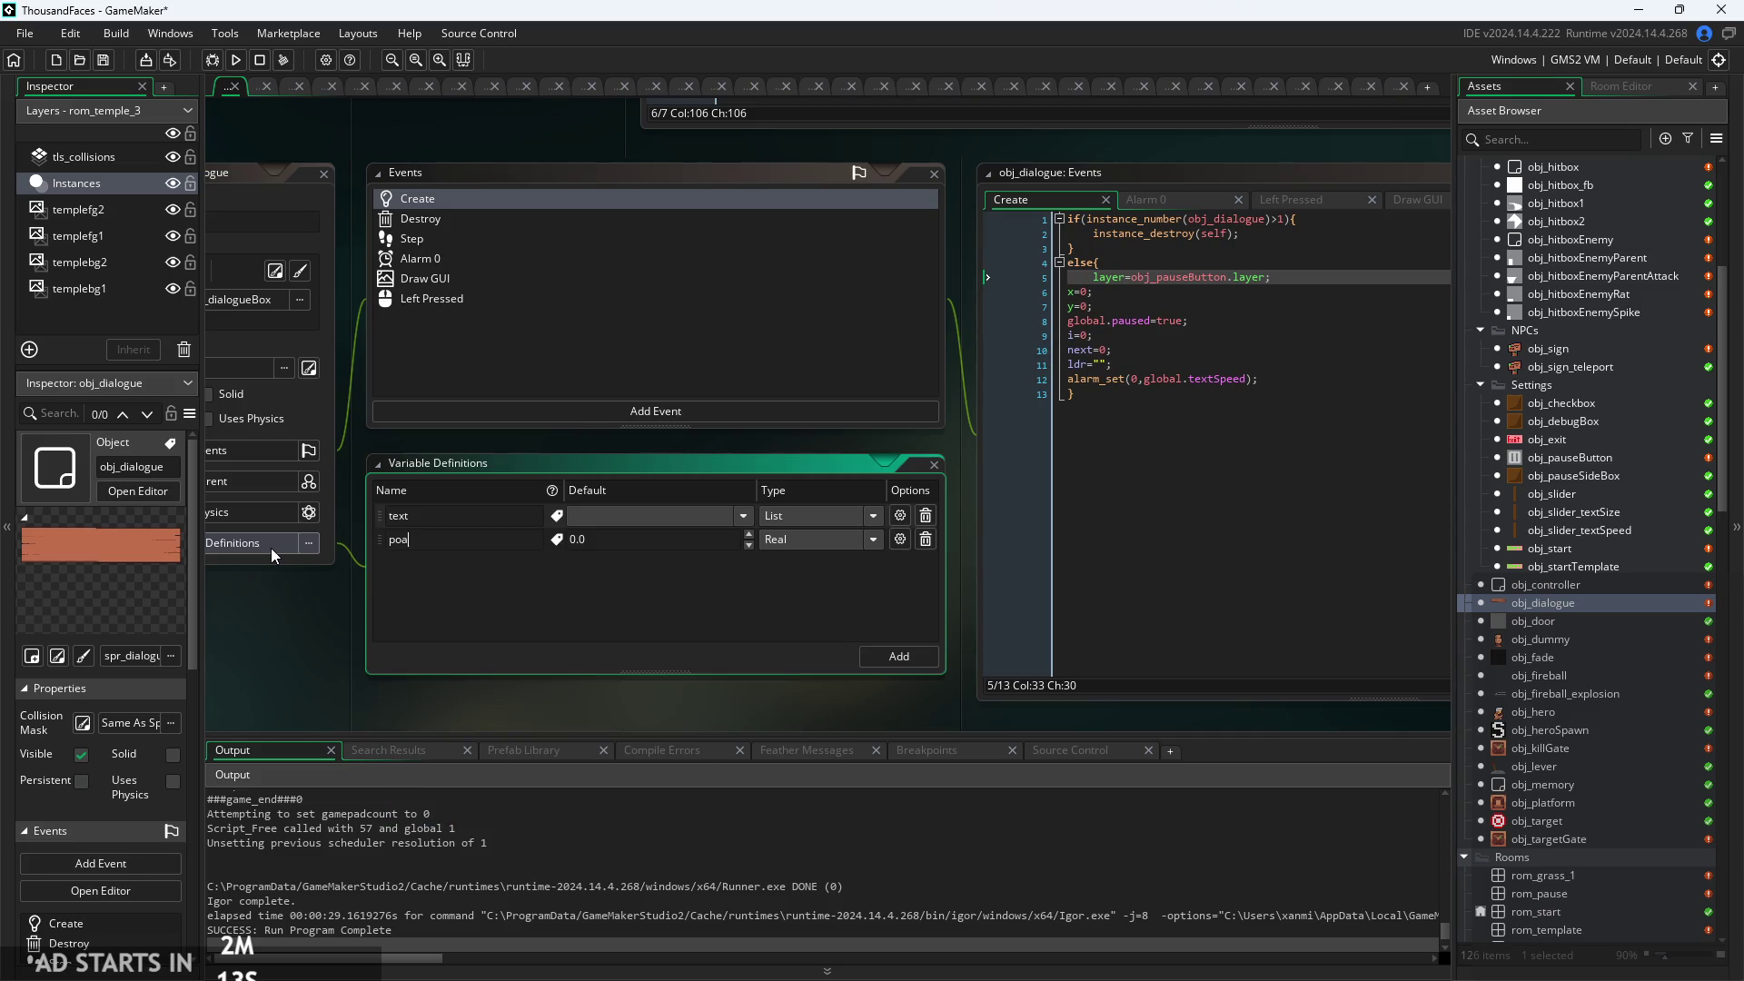
{"action": "type", "text": "rtair"}
{"action": "left_click", "coordinate": [776, 540]}
{"action": "left_click", "coordinate": [815, 616]}
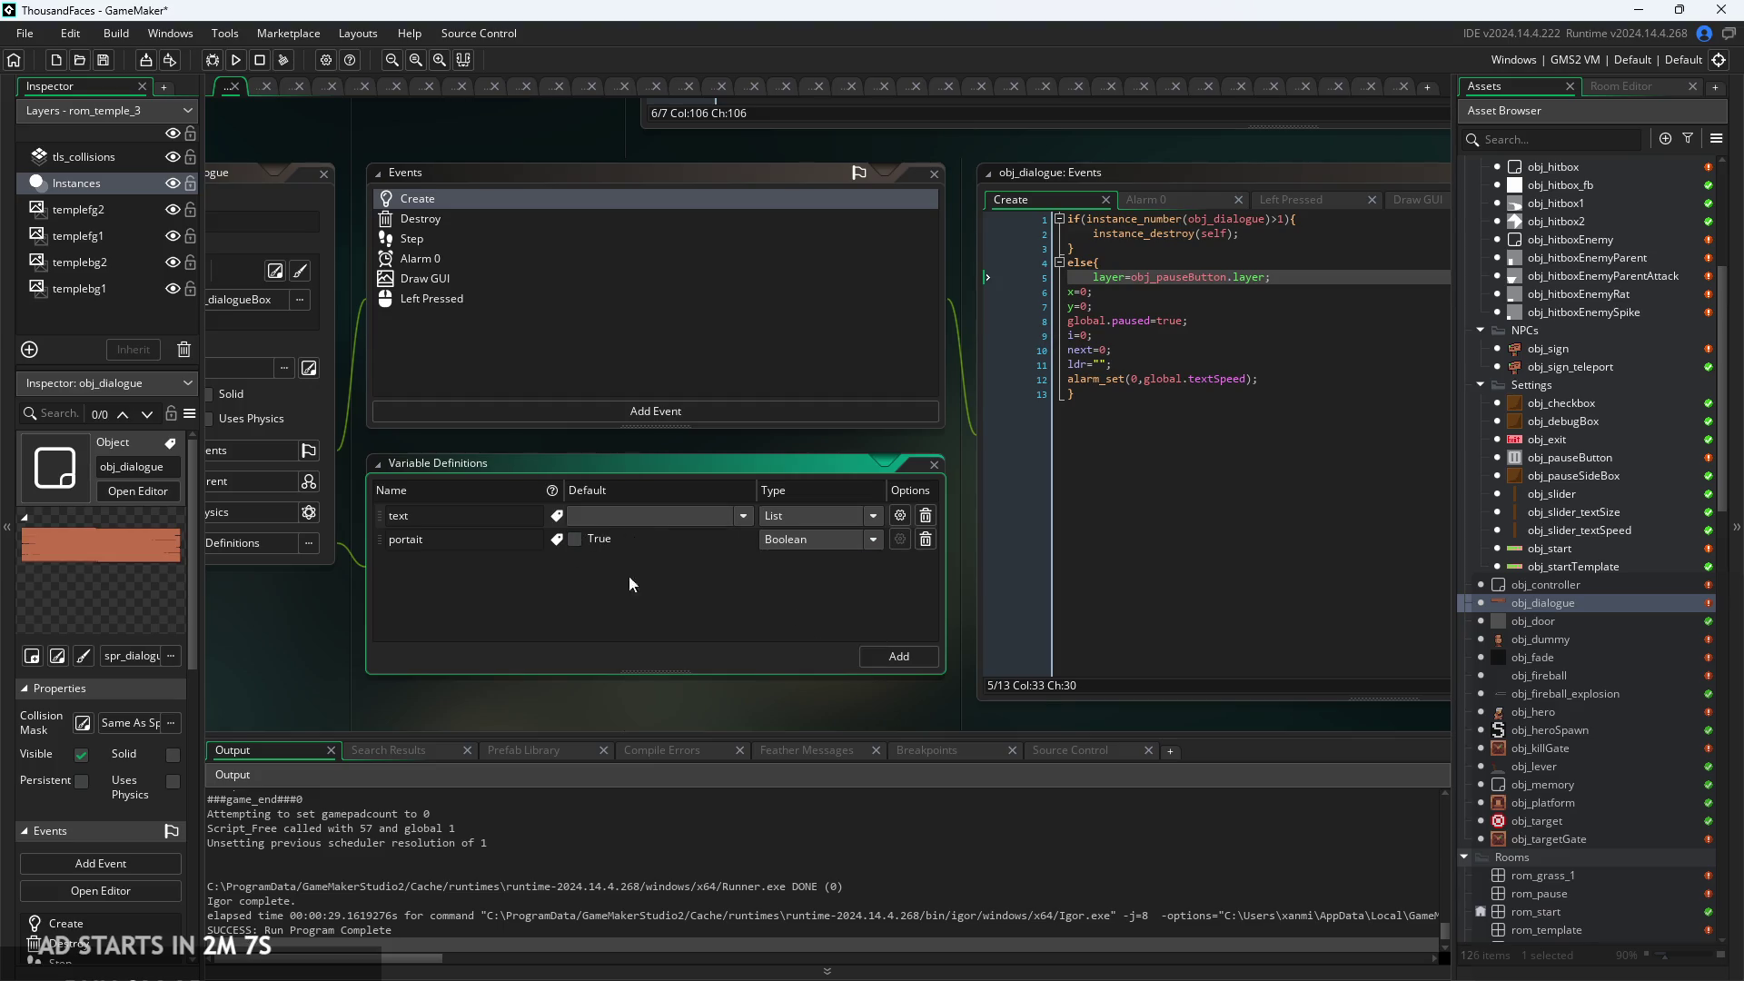
{"action": "left_click_drag", "start_coordinate": [887, 612], "coordinate": [631, 678]}
In the Draw GUI event, add an if(portait){ block with a var _dist = line above it.
{"action": "scroll", "coordinate": [740, 487], "scroll_direction": "up", "scroll_amount": 2}
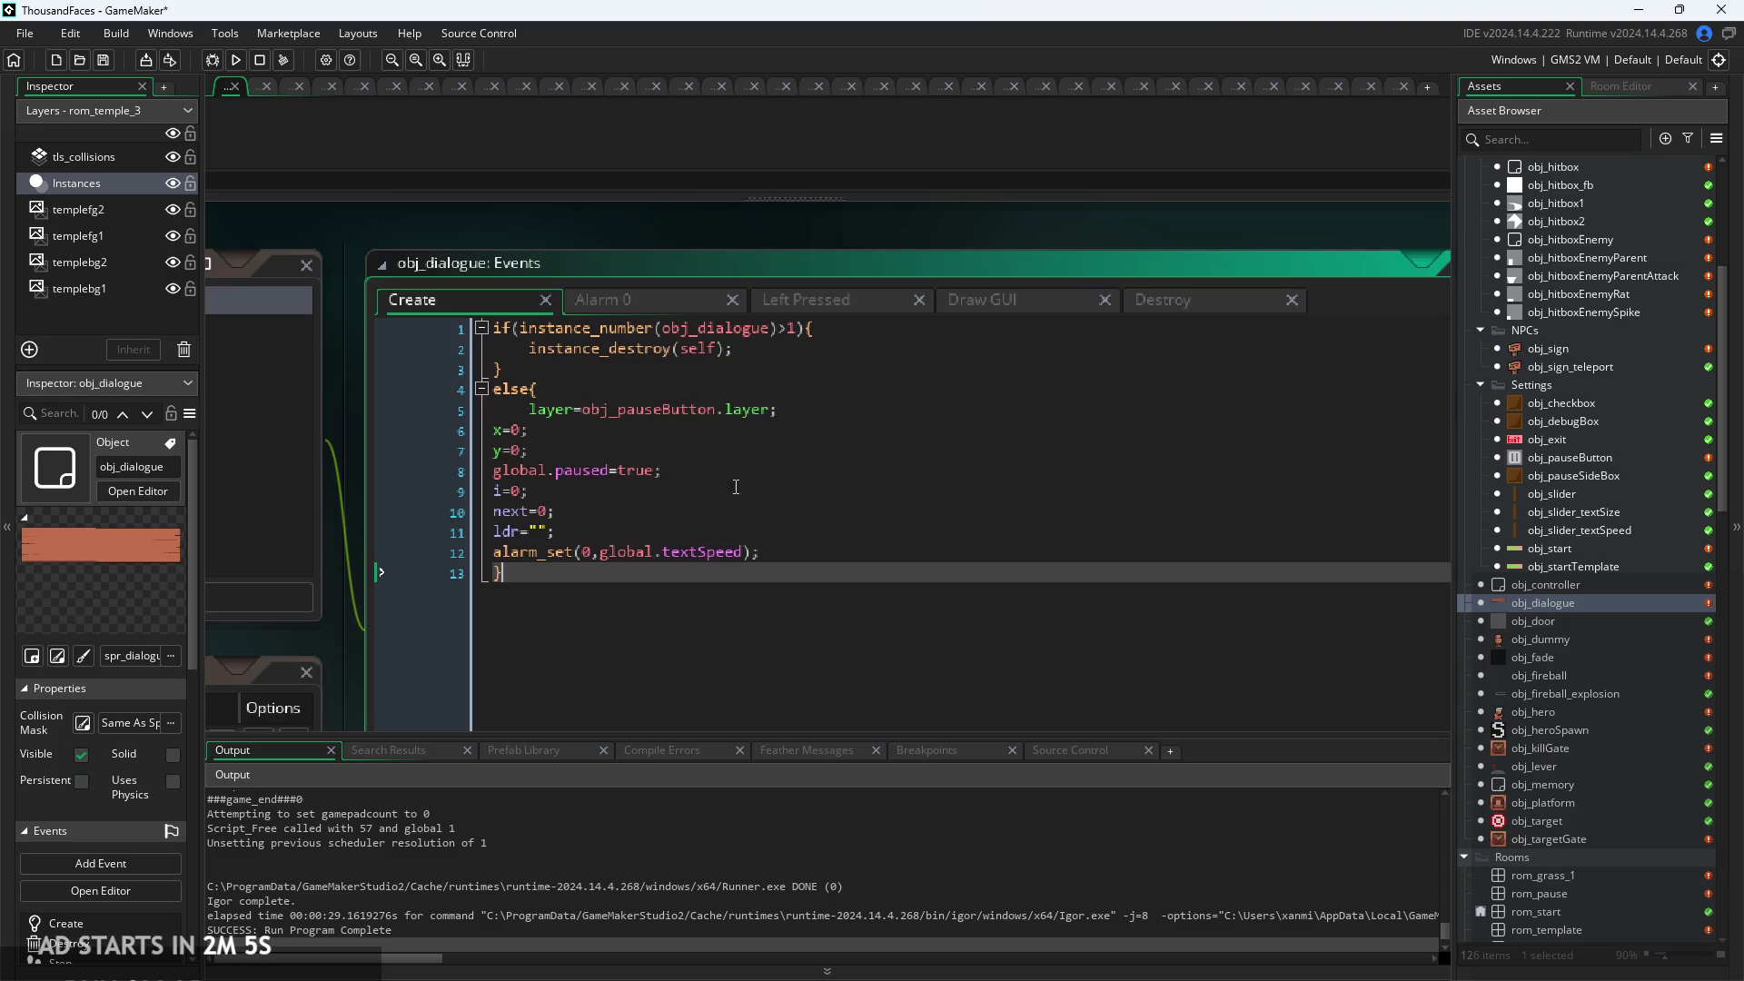
{"action": "left_click", "coordinate": [850, 300]}
{"action": "left_click", "coordinate": [669, 293]}
{"action": "left_click", "coordinate": [967, 302]}
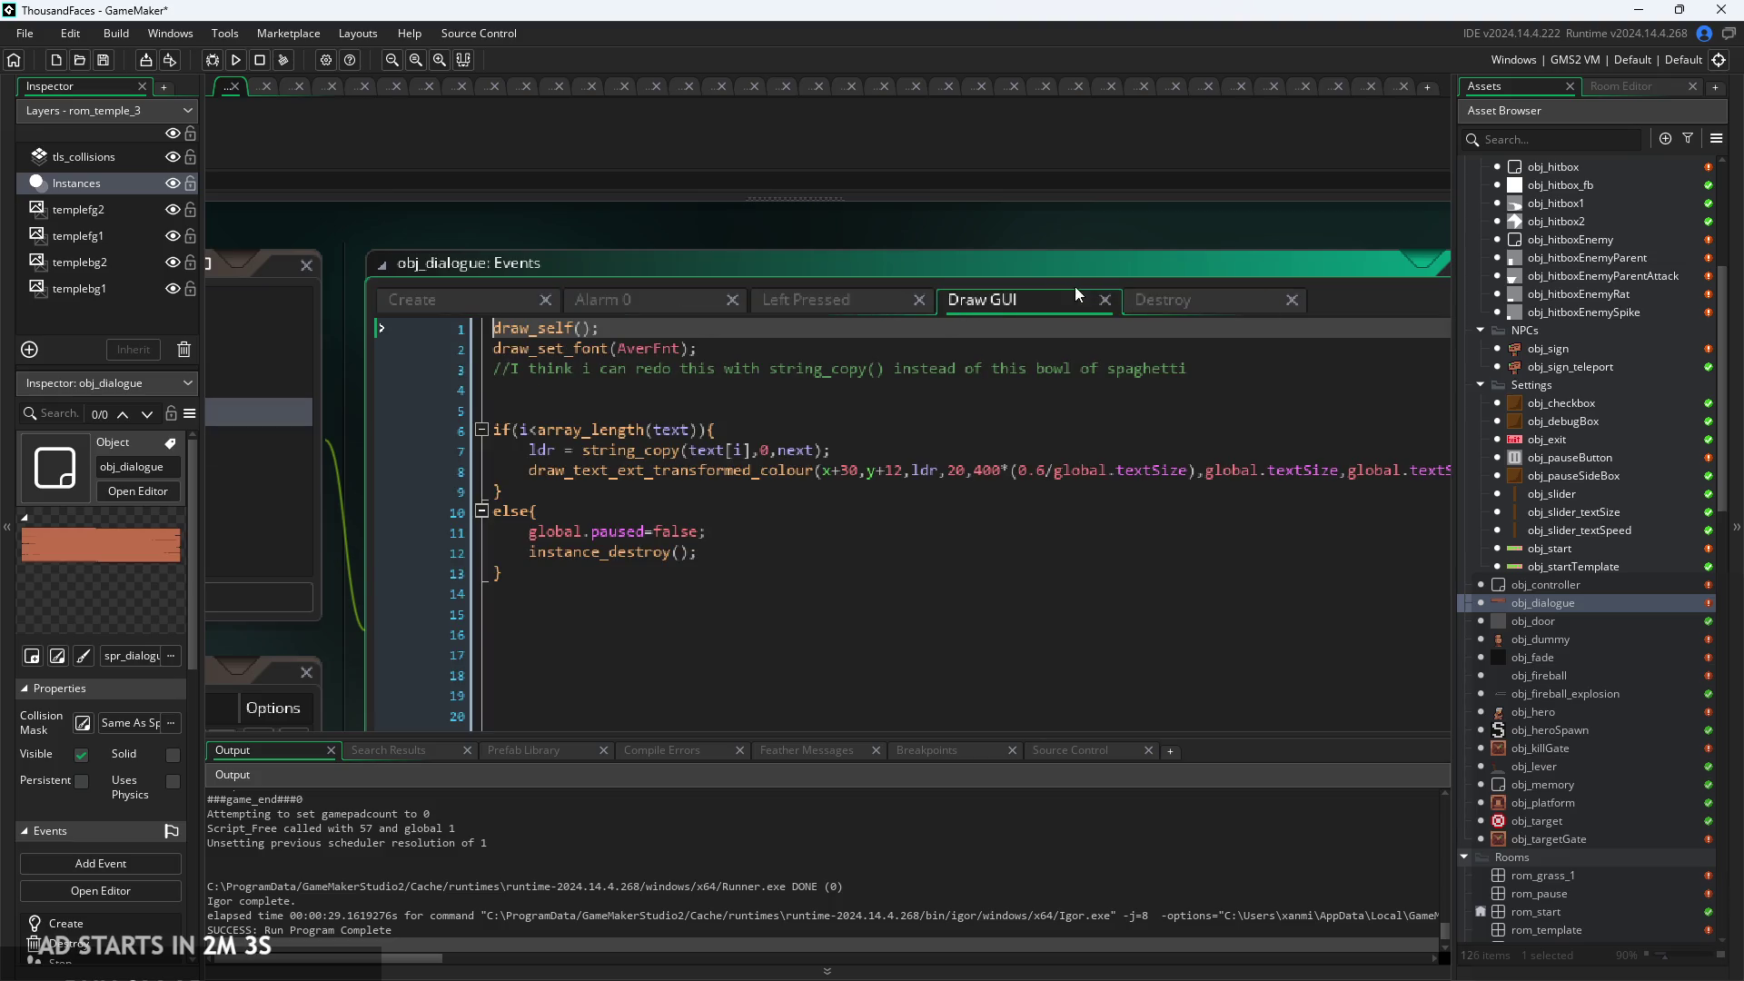
{"action": "left_click", "coordinate": [989, 459]}
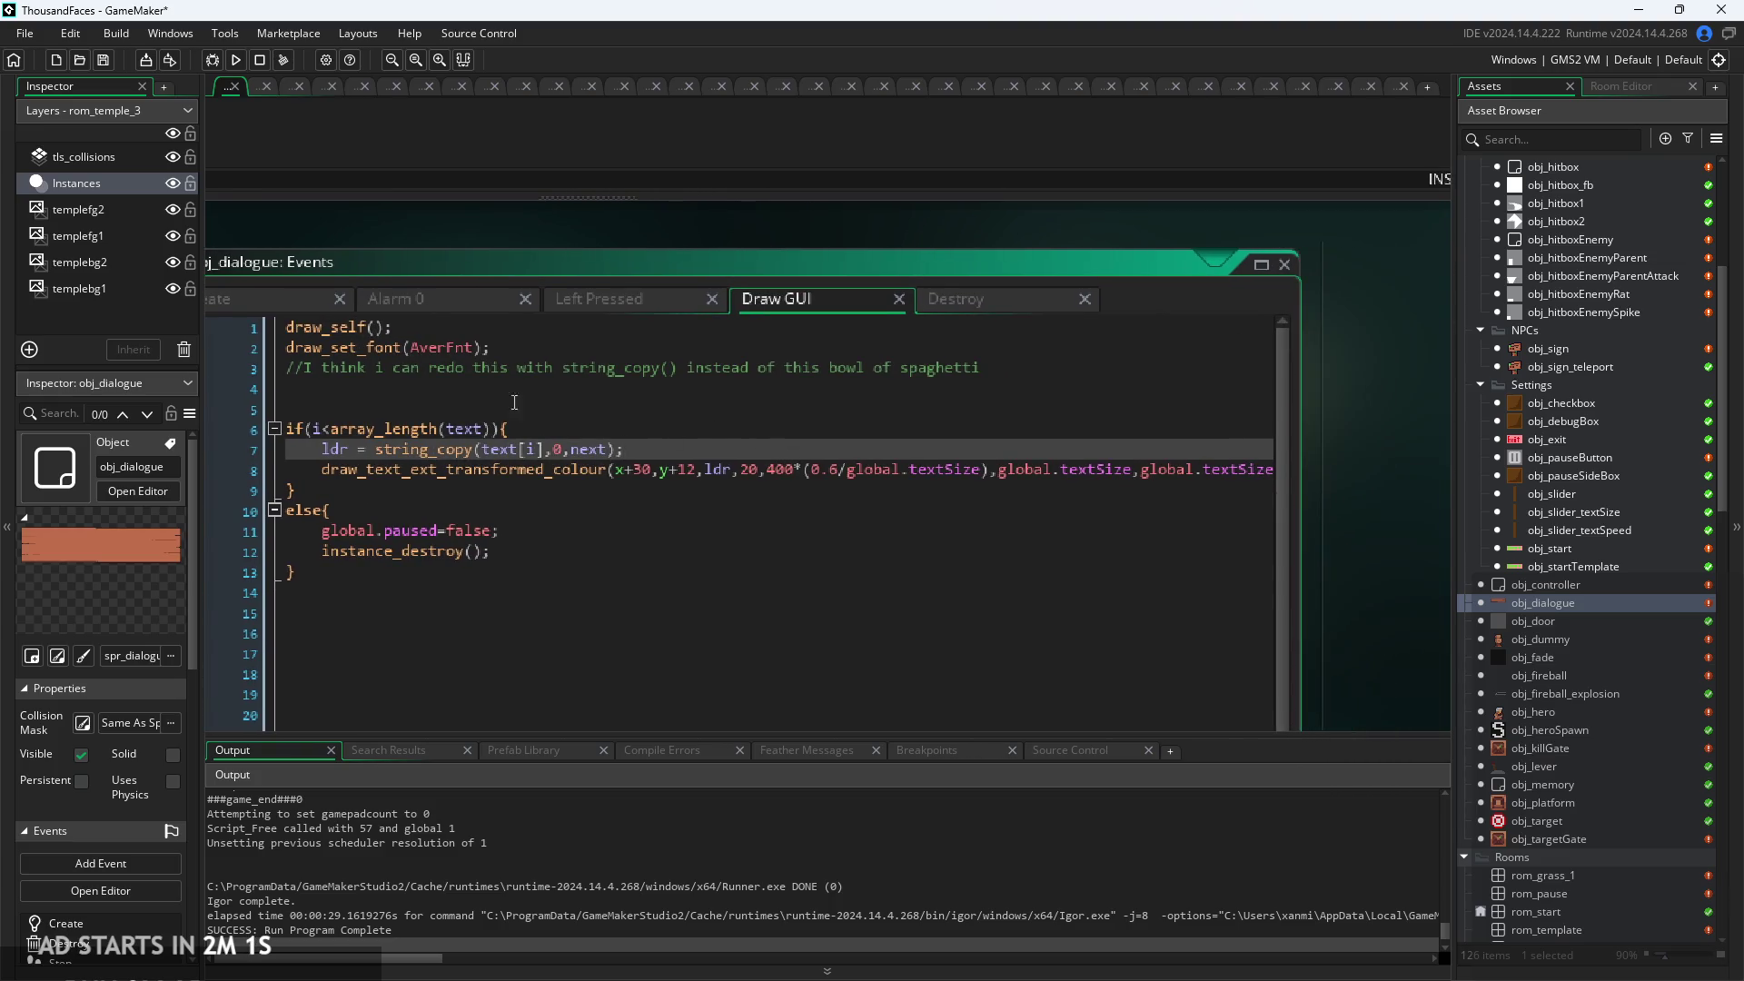
{"action": "scroll", "coordinate": [513, 410], "scroll_direction": "up", "scroll_amount": 2}
{"action": "left_click", "coordinate": [854, 373]}
{"action": "key", "text": "Return"}
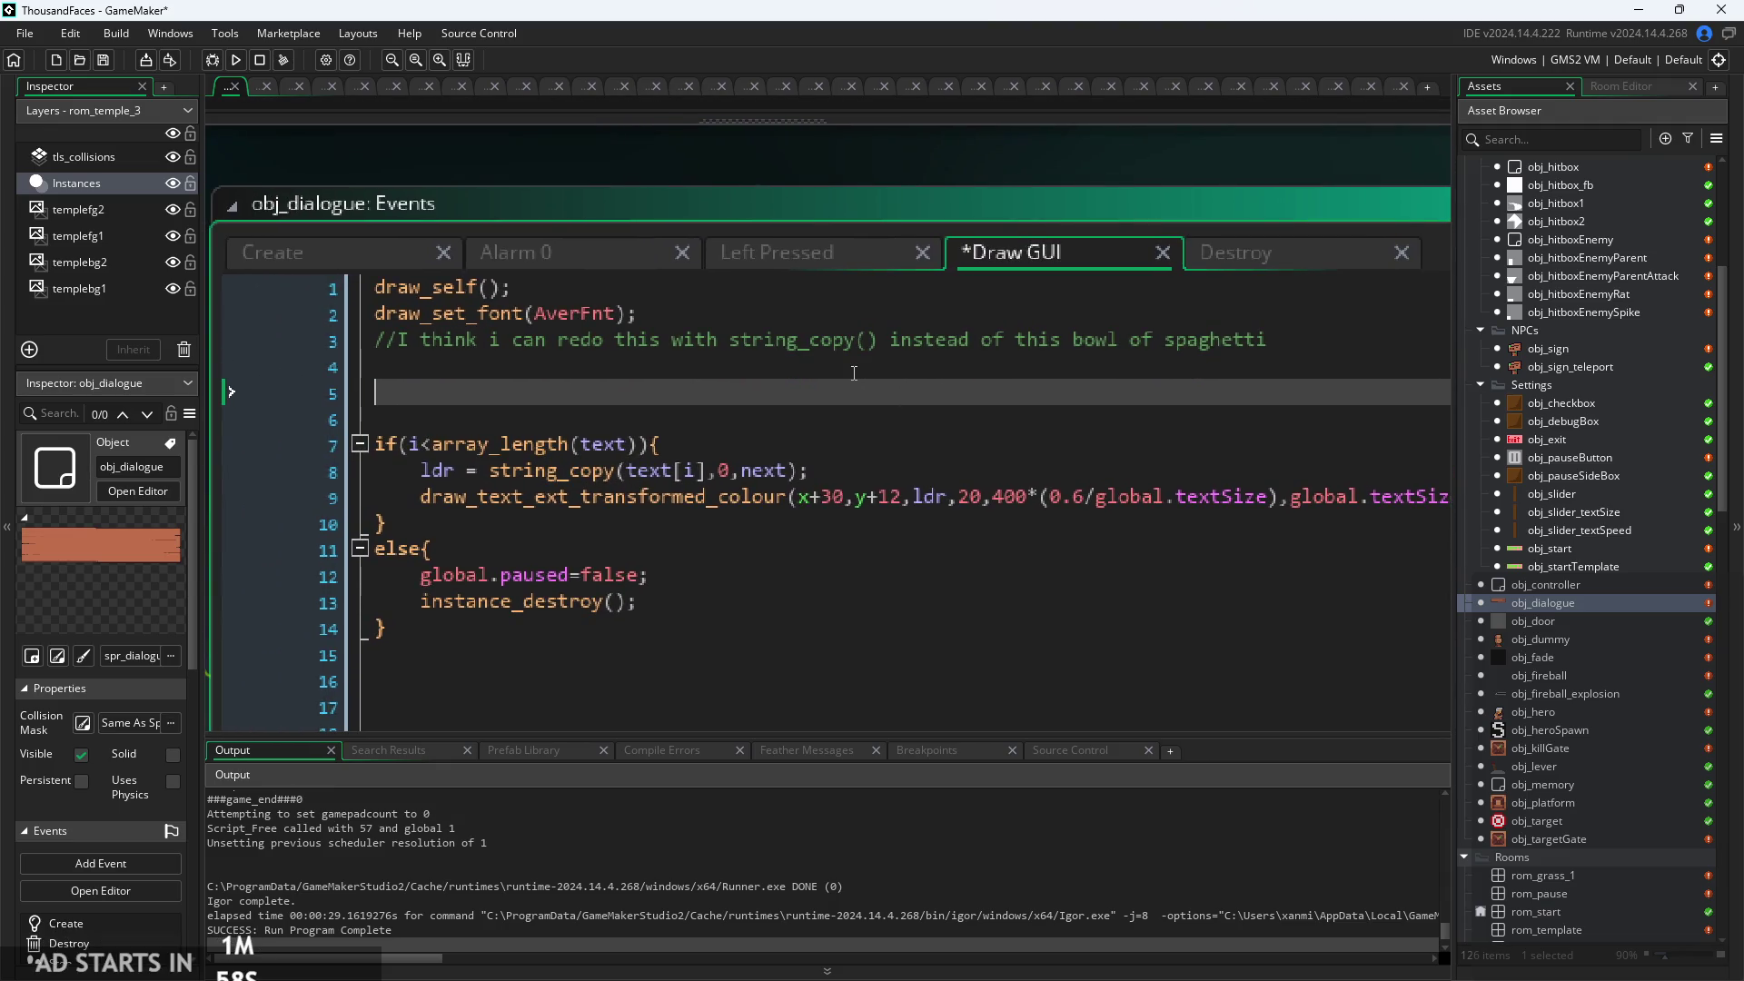
{"action": "type", "text": "if("}
{"action": "type", "text": "port"}
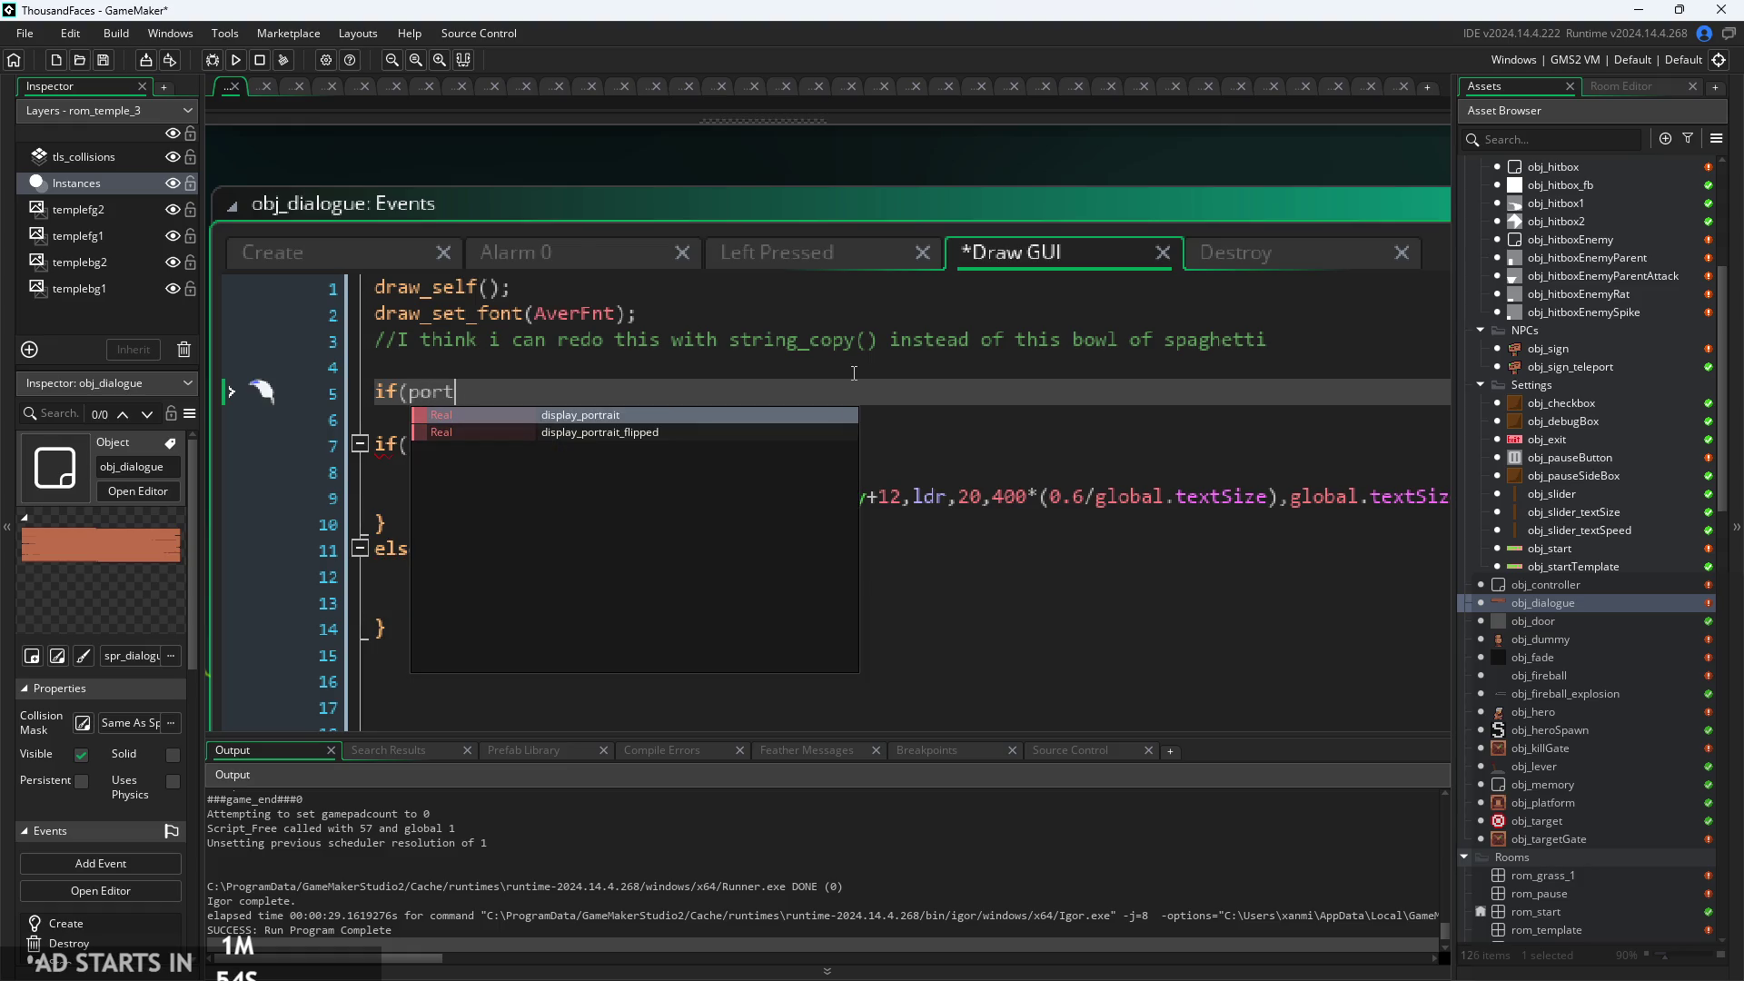
{"action": "type", "text": "ait)"}
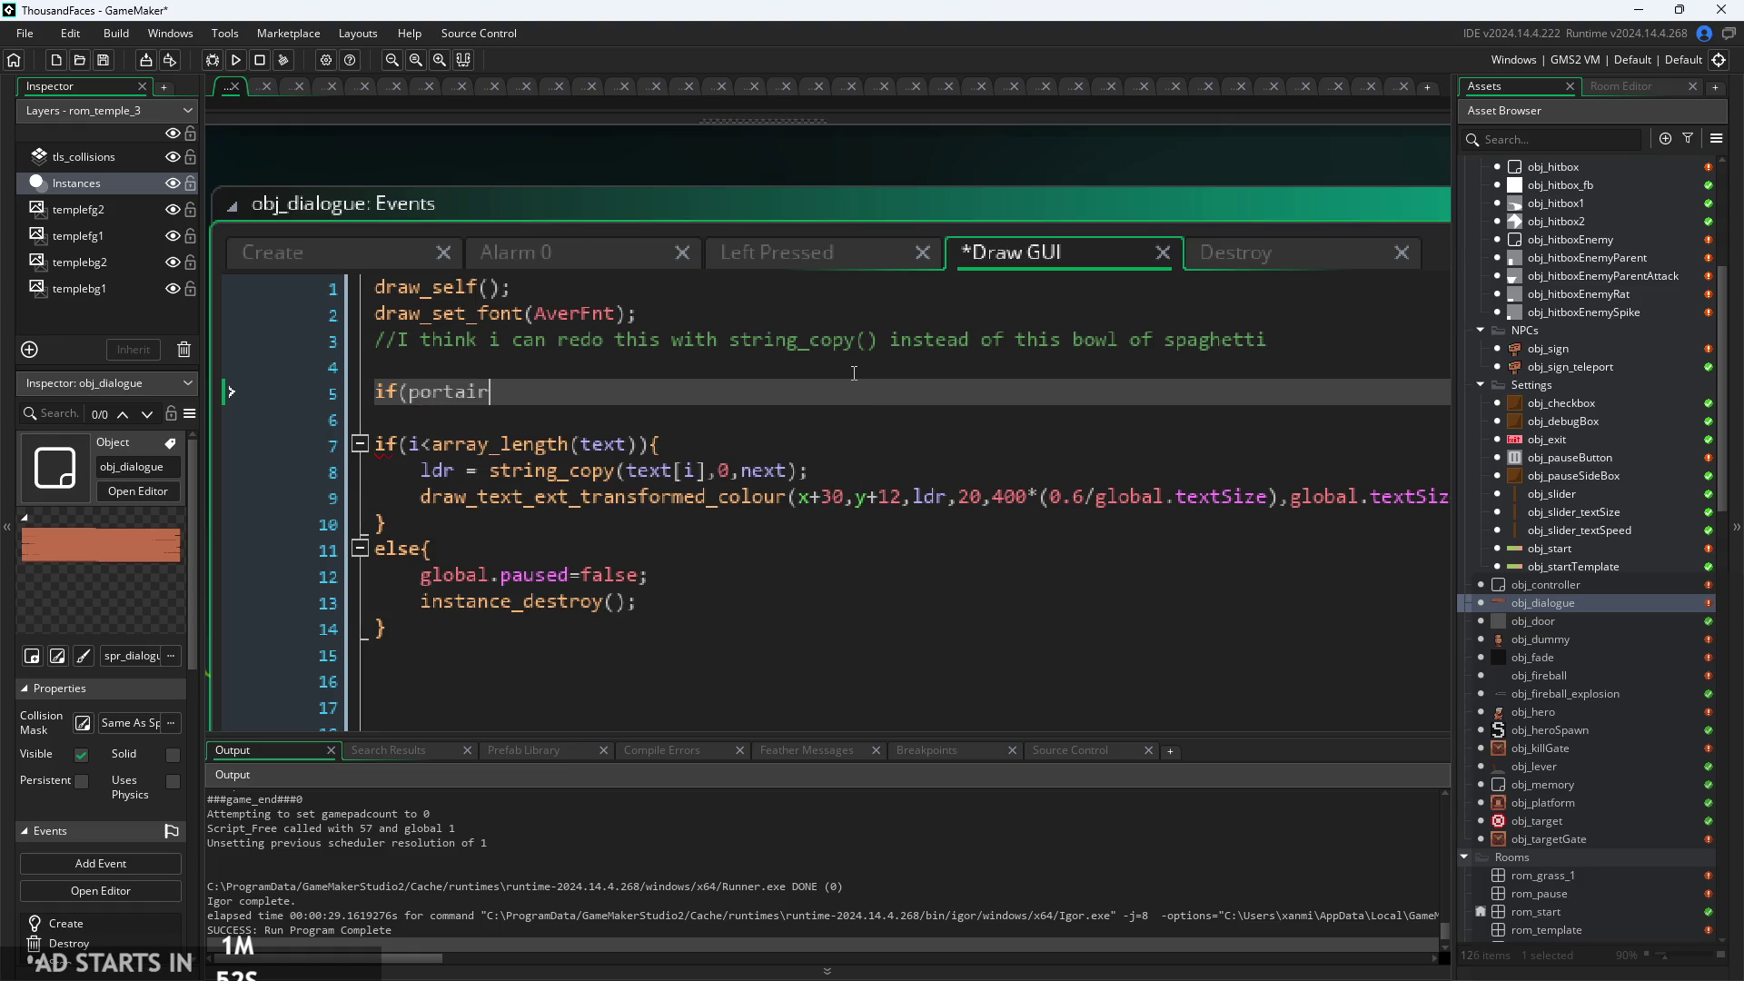
{"action": "type", "text": "{"}
{"action": "key", "text": "Return"}
{"action": "key", "text": "Return"}
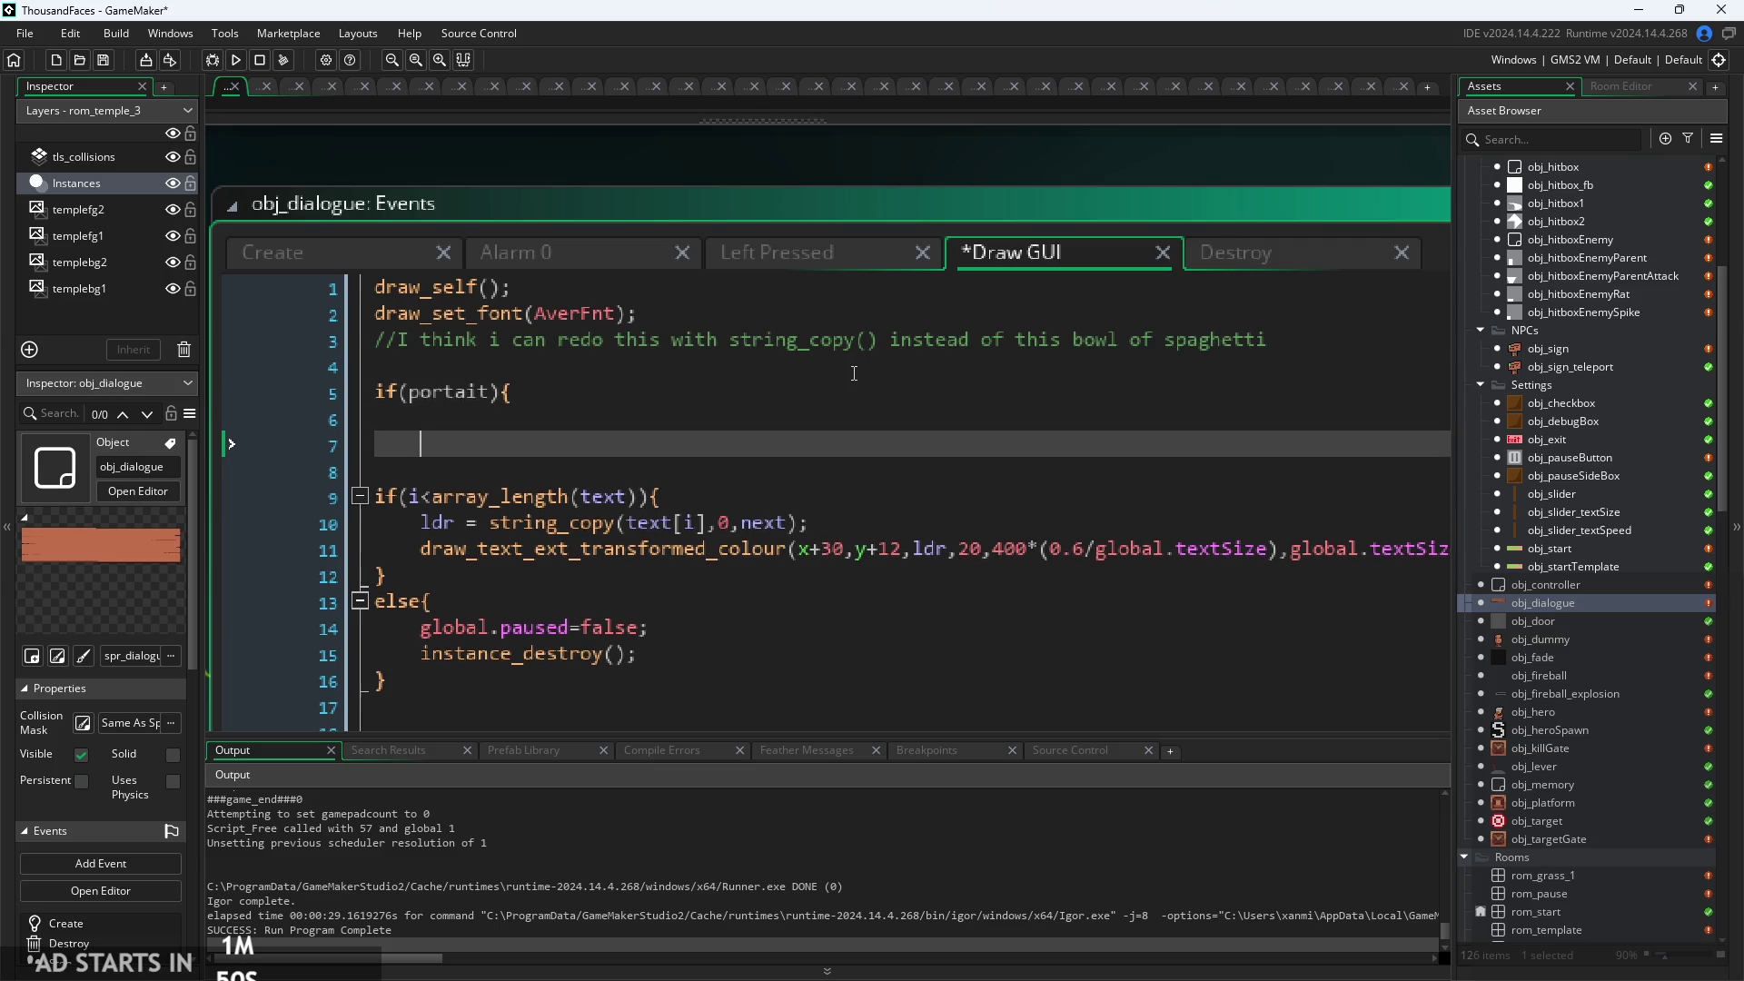
{"action": "type", "text": "}"}
{"action": "key", "text": "Up"}
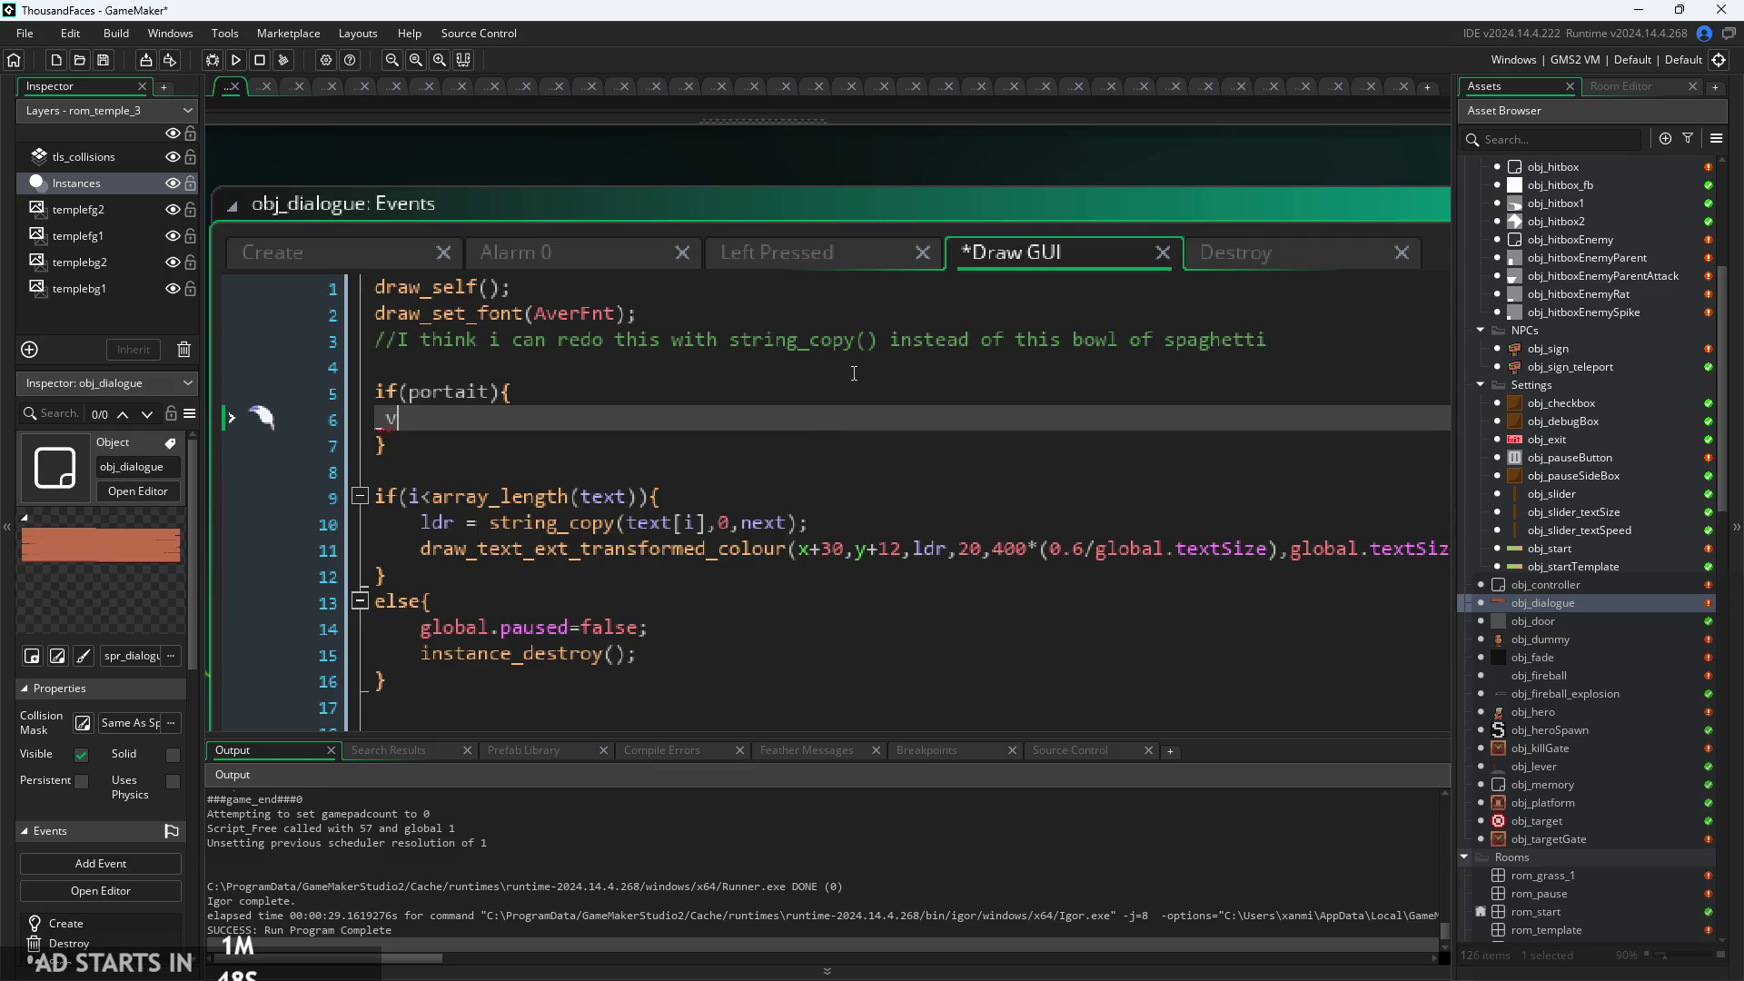
{"action": "key", "text": "Up"}
{"action": "key", "text": "Up"}
{"action": "type", "text": "var _"}
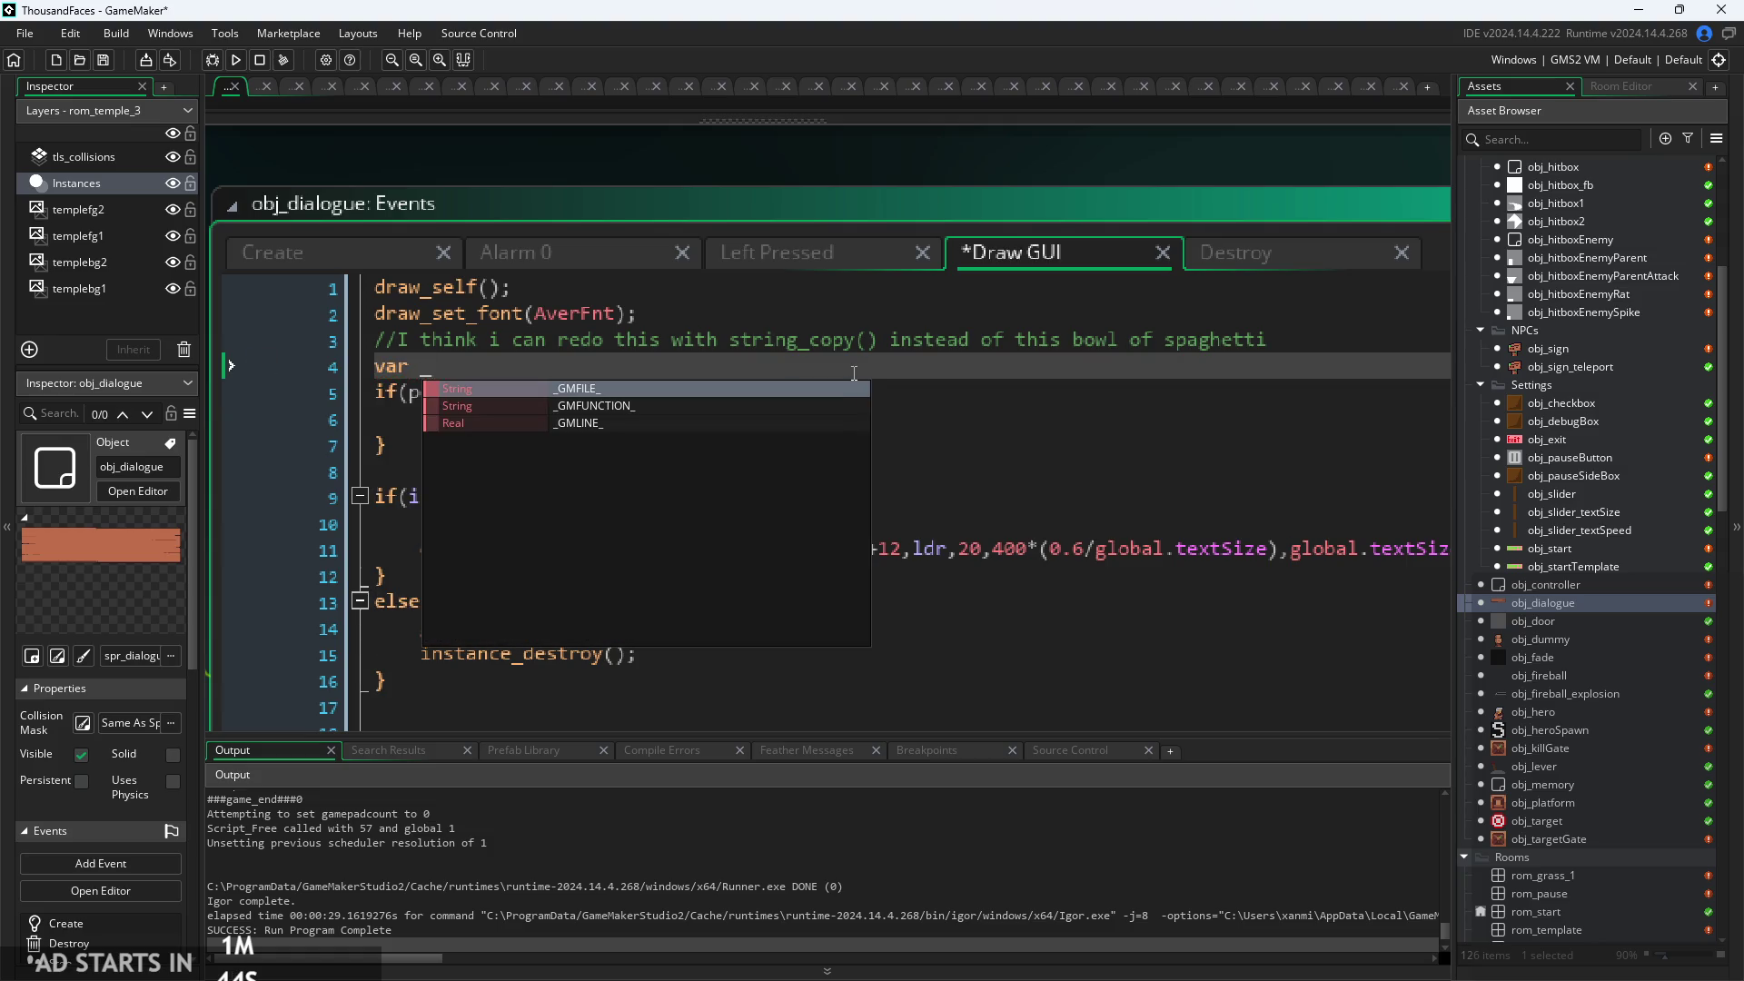
{"action": "type", "text": "dis"}
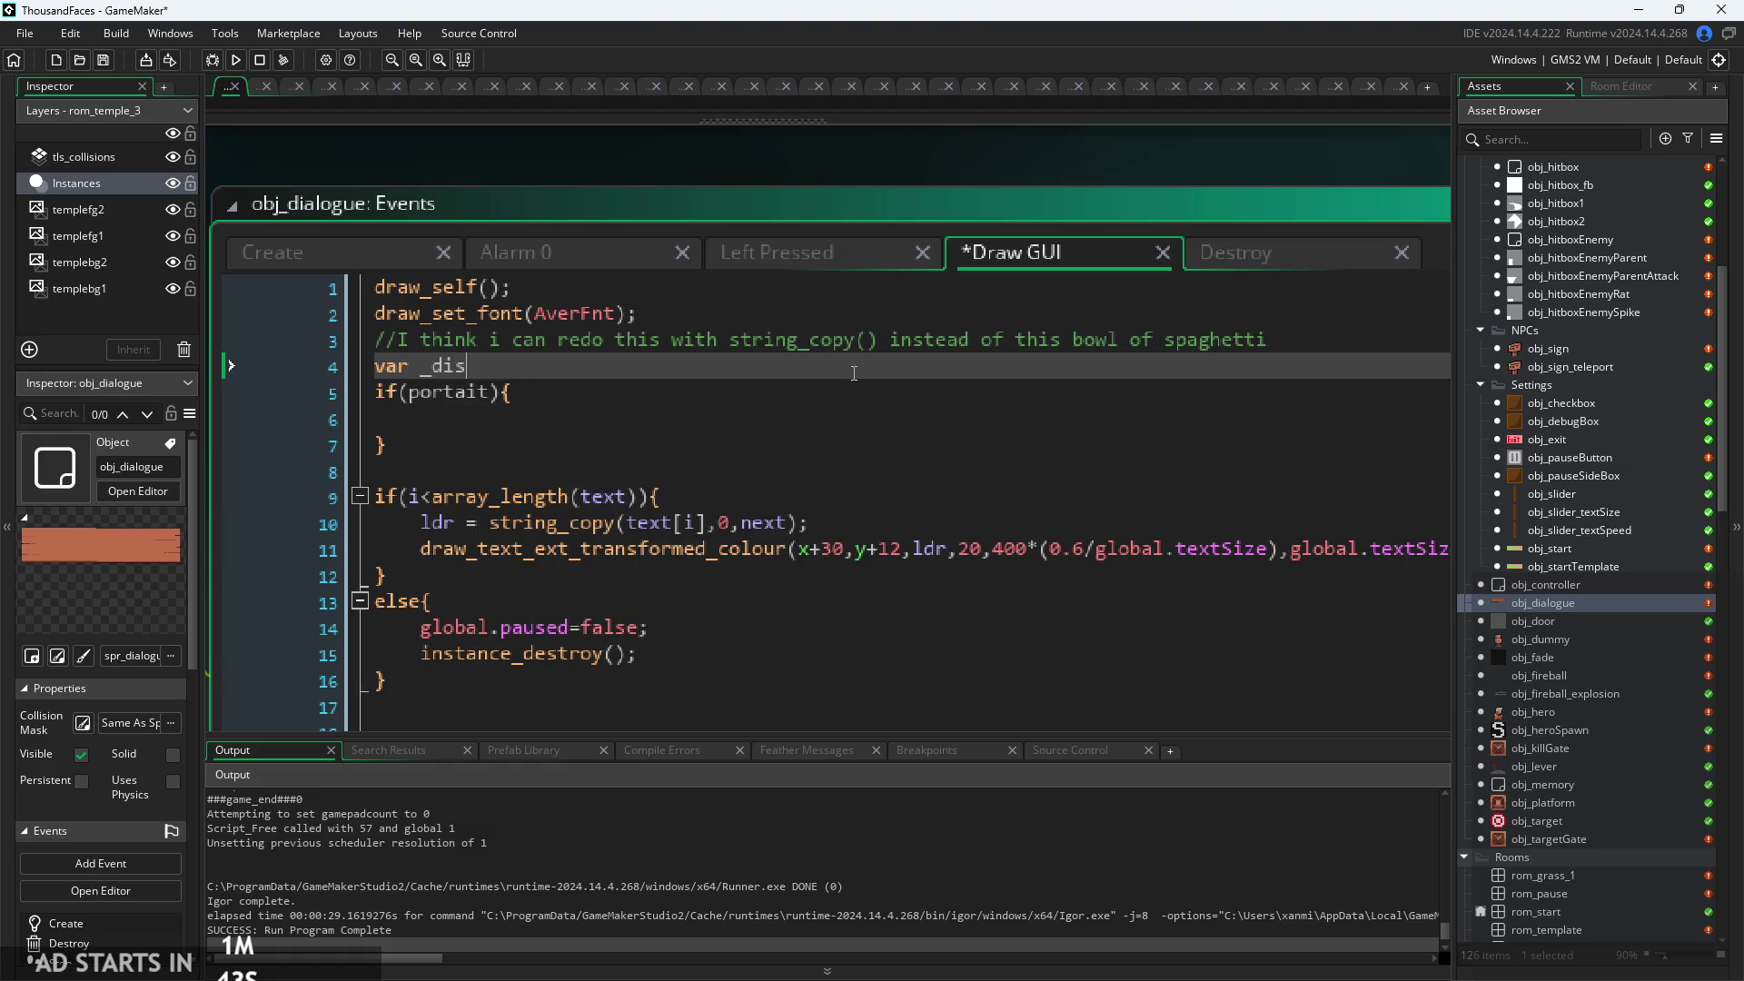
{"action": "type", "text": "t"}
{"action": "type", "text": " ="}
Copy the 400*(0.6/global.textSize) width expression into the if block and initialise _dist to 0.
{"action": "left_click", "coordinate": [799, 496]}
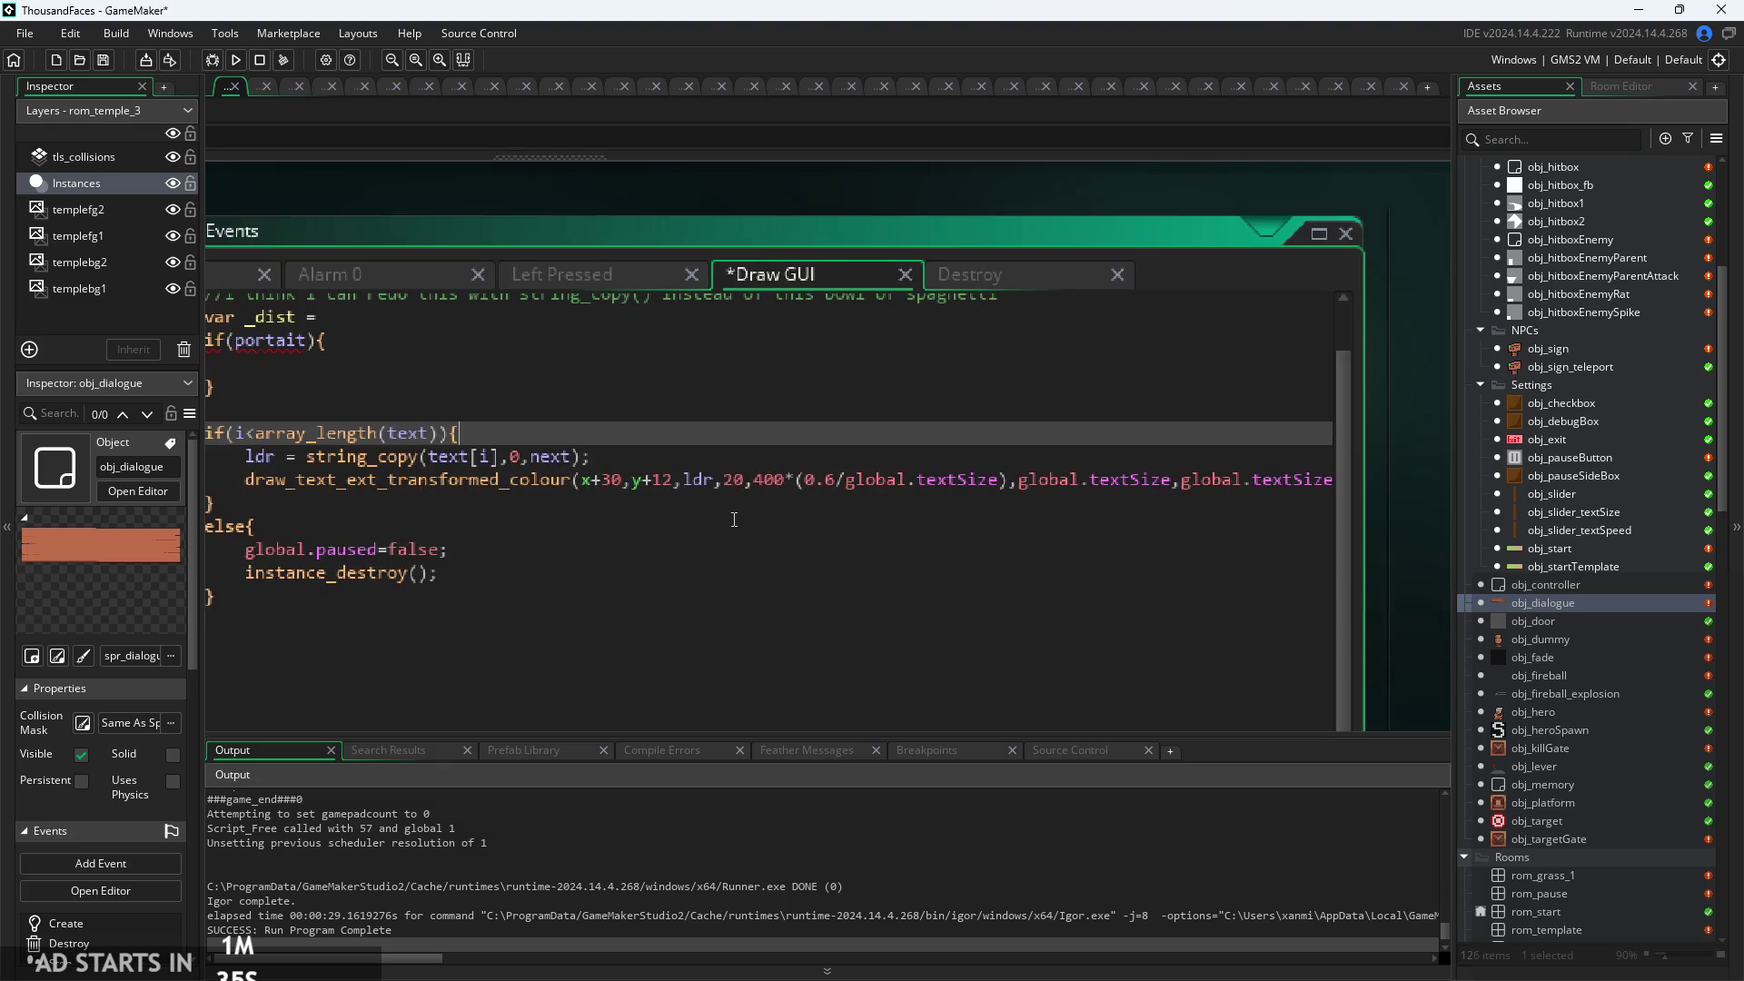
{"action": "mouse_move", "coordinate": [515, 467]}
{"action": "left_click_drag", "start_coordinate": [1011, 482], "coordinate": [755, 488]}
{"action": "key", "text": "ctrl+c"}
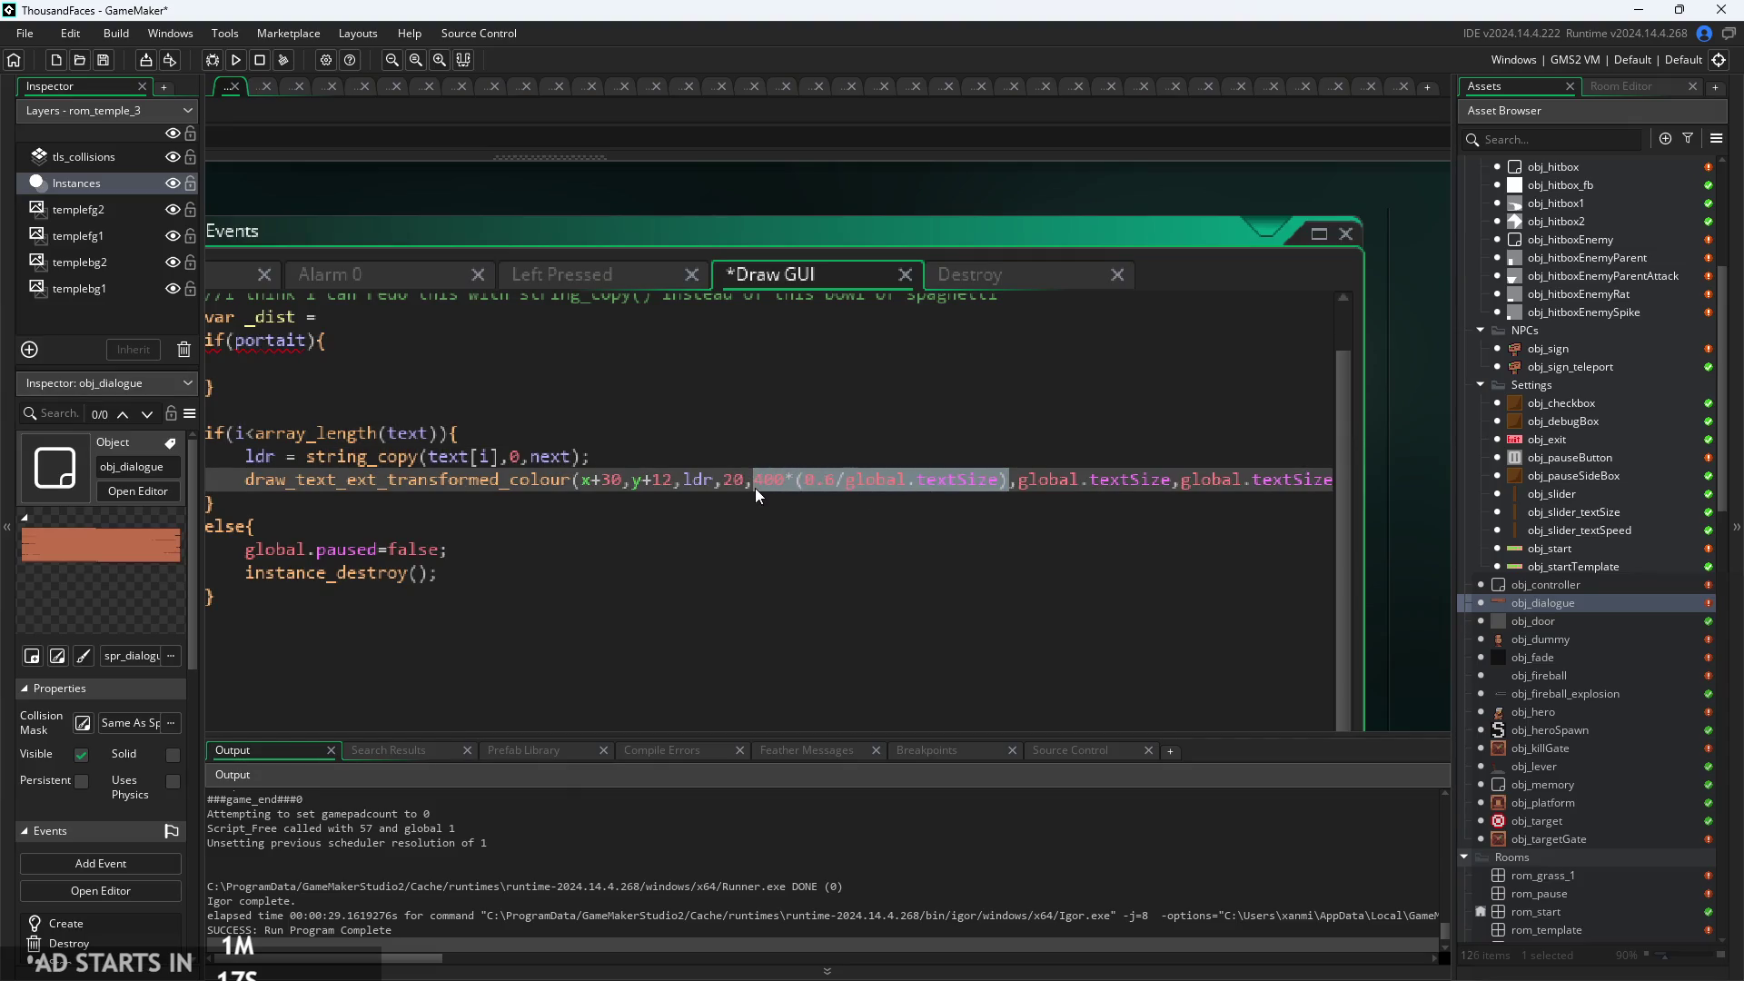
{"action": "left_click", "coordinate": [436, 363]}
{"action": "left_click", "coordinate": [389, 317]}
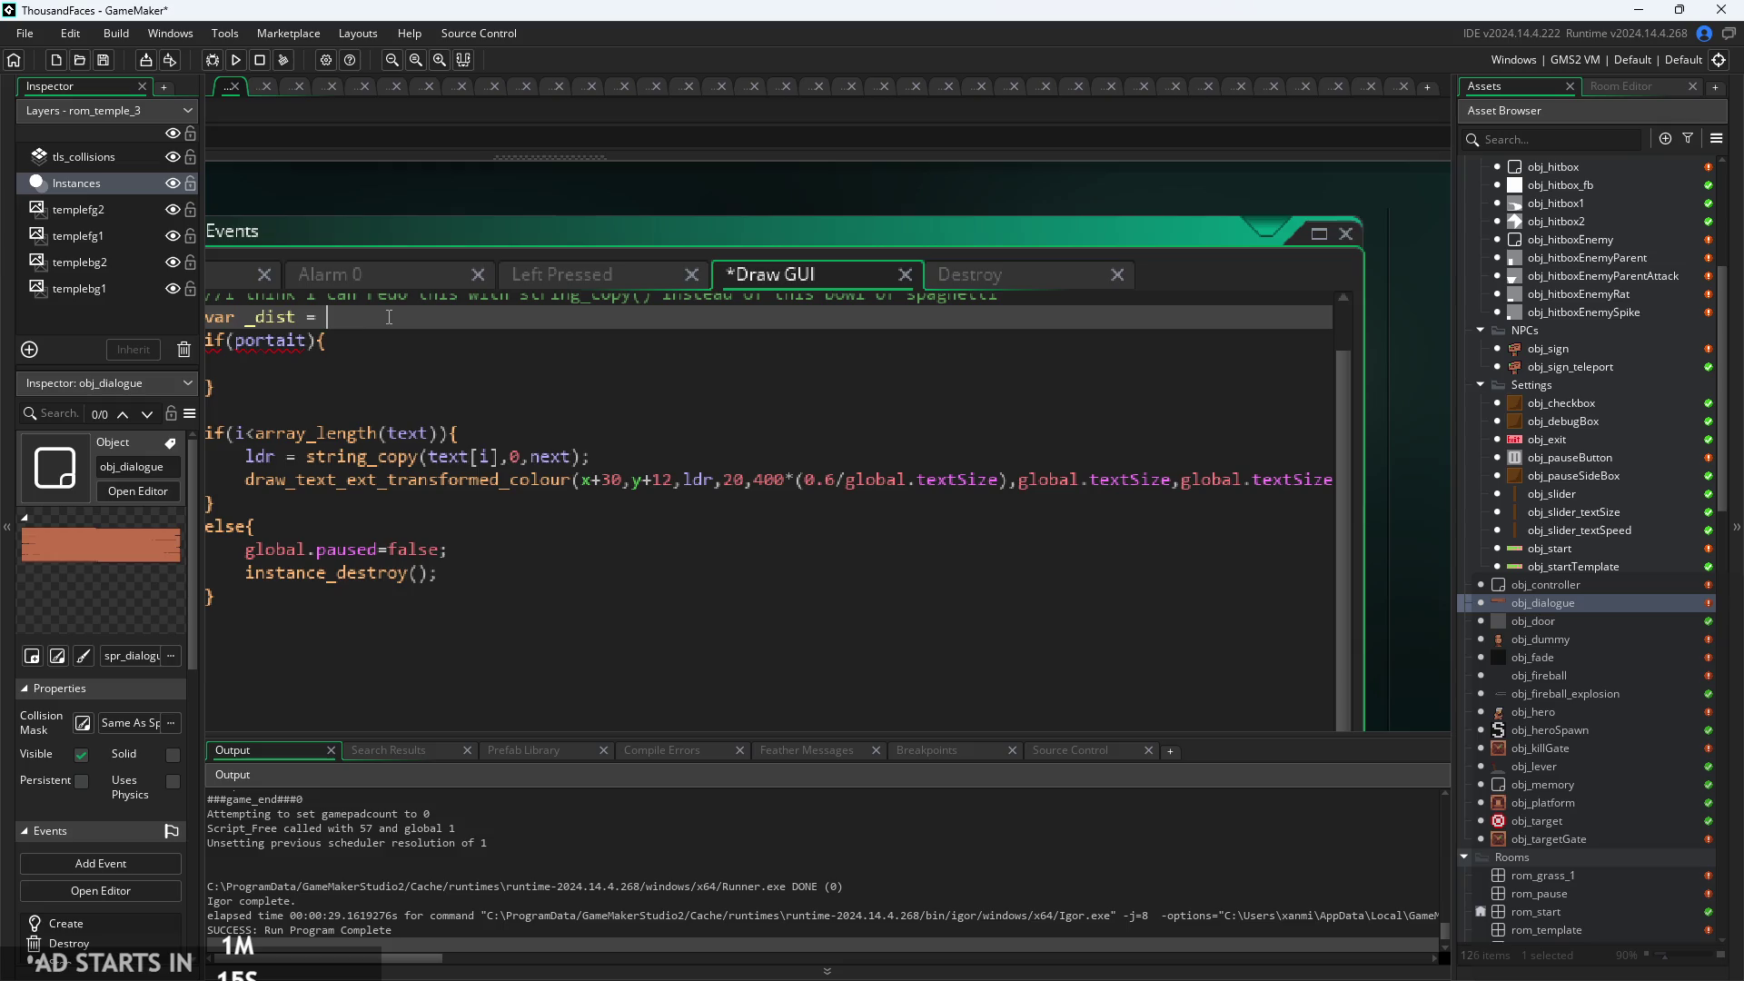
{"action": "left_click", "coordinate": [682, 365]}
{"action": "key", "text": "ctrl+v"}
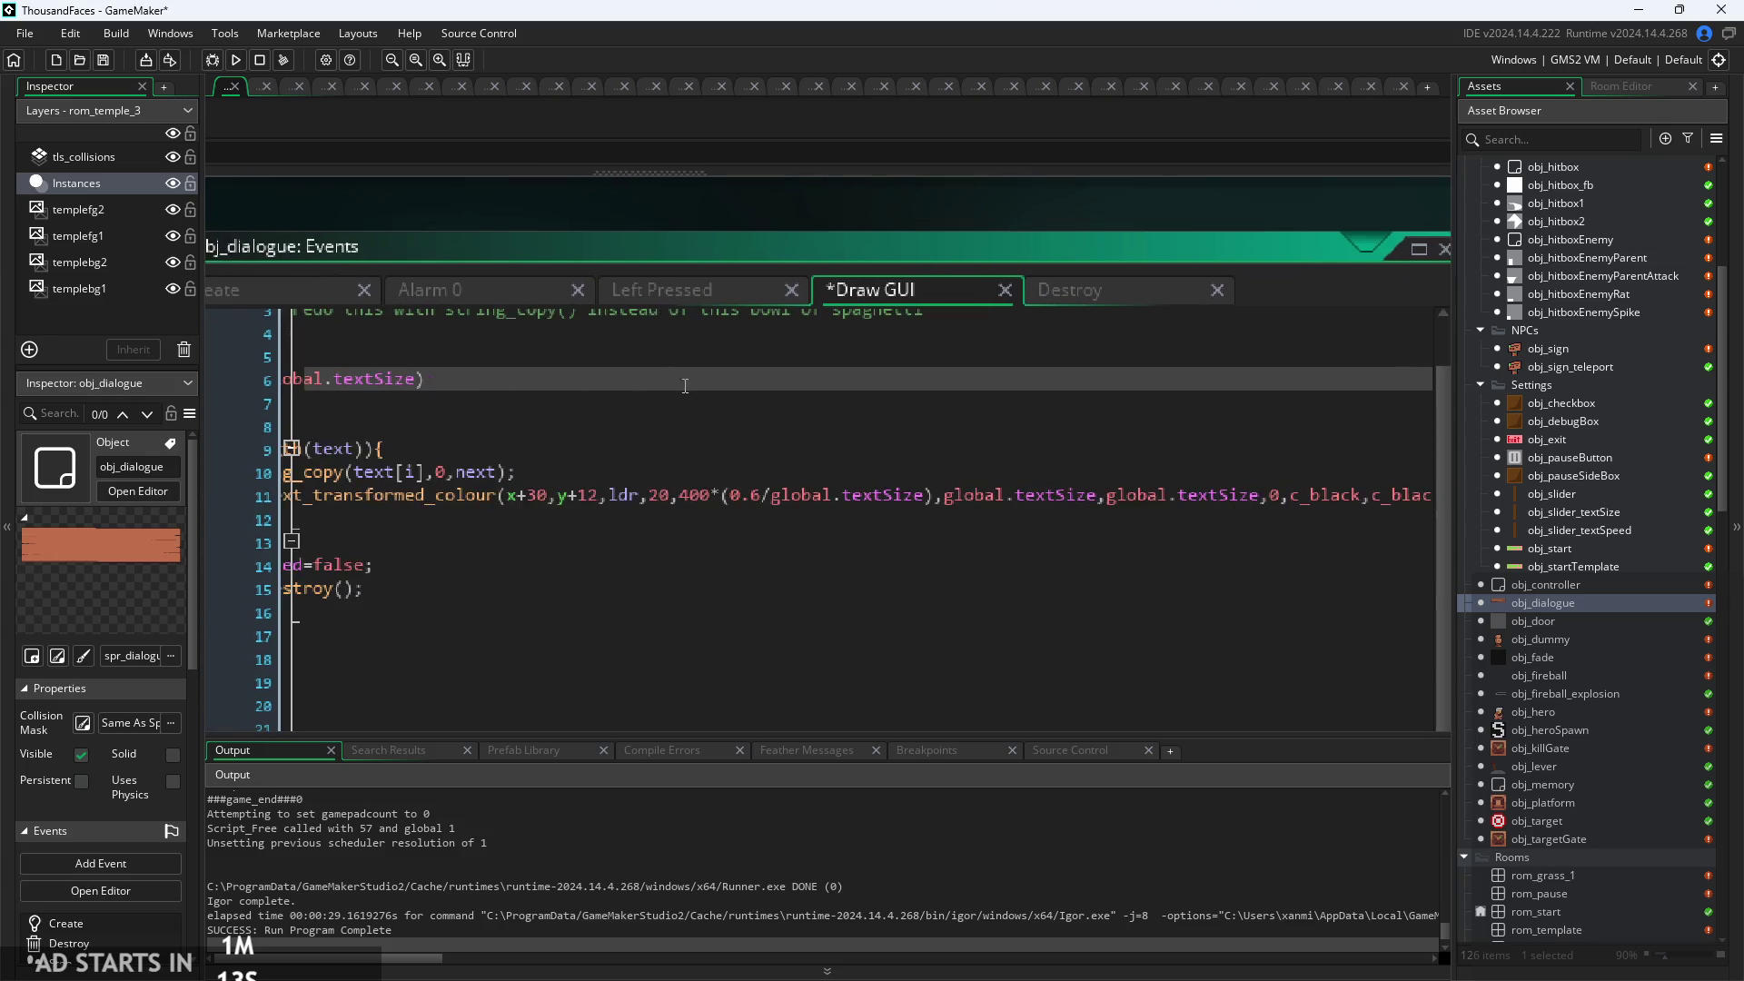
{"action": "type", "text": ";"}
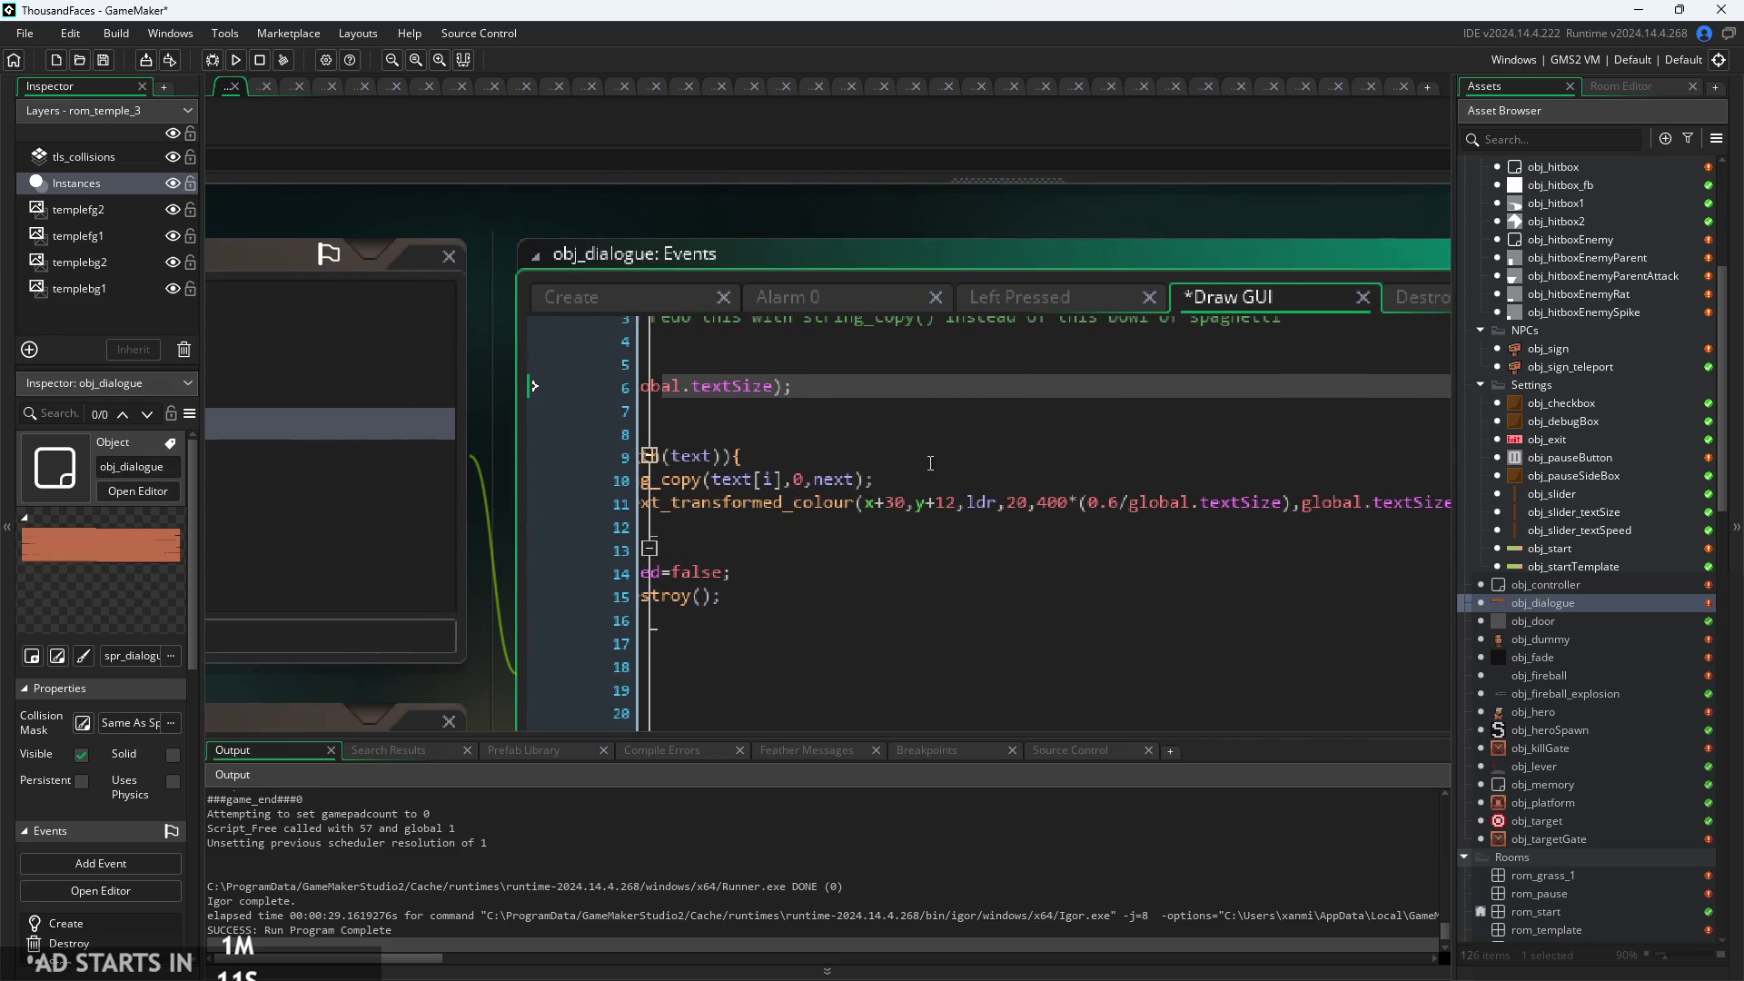
{"action": "scroll", "coordinate": [939, 399], "scroll_direction": "up", "scroll_amount": 2}
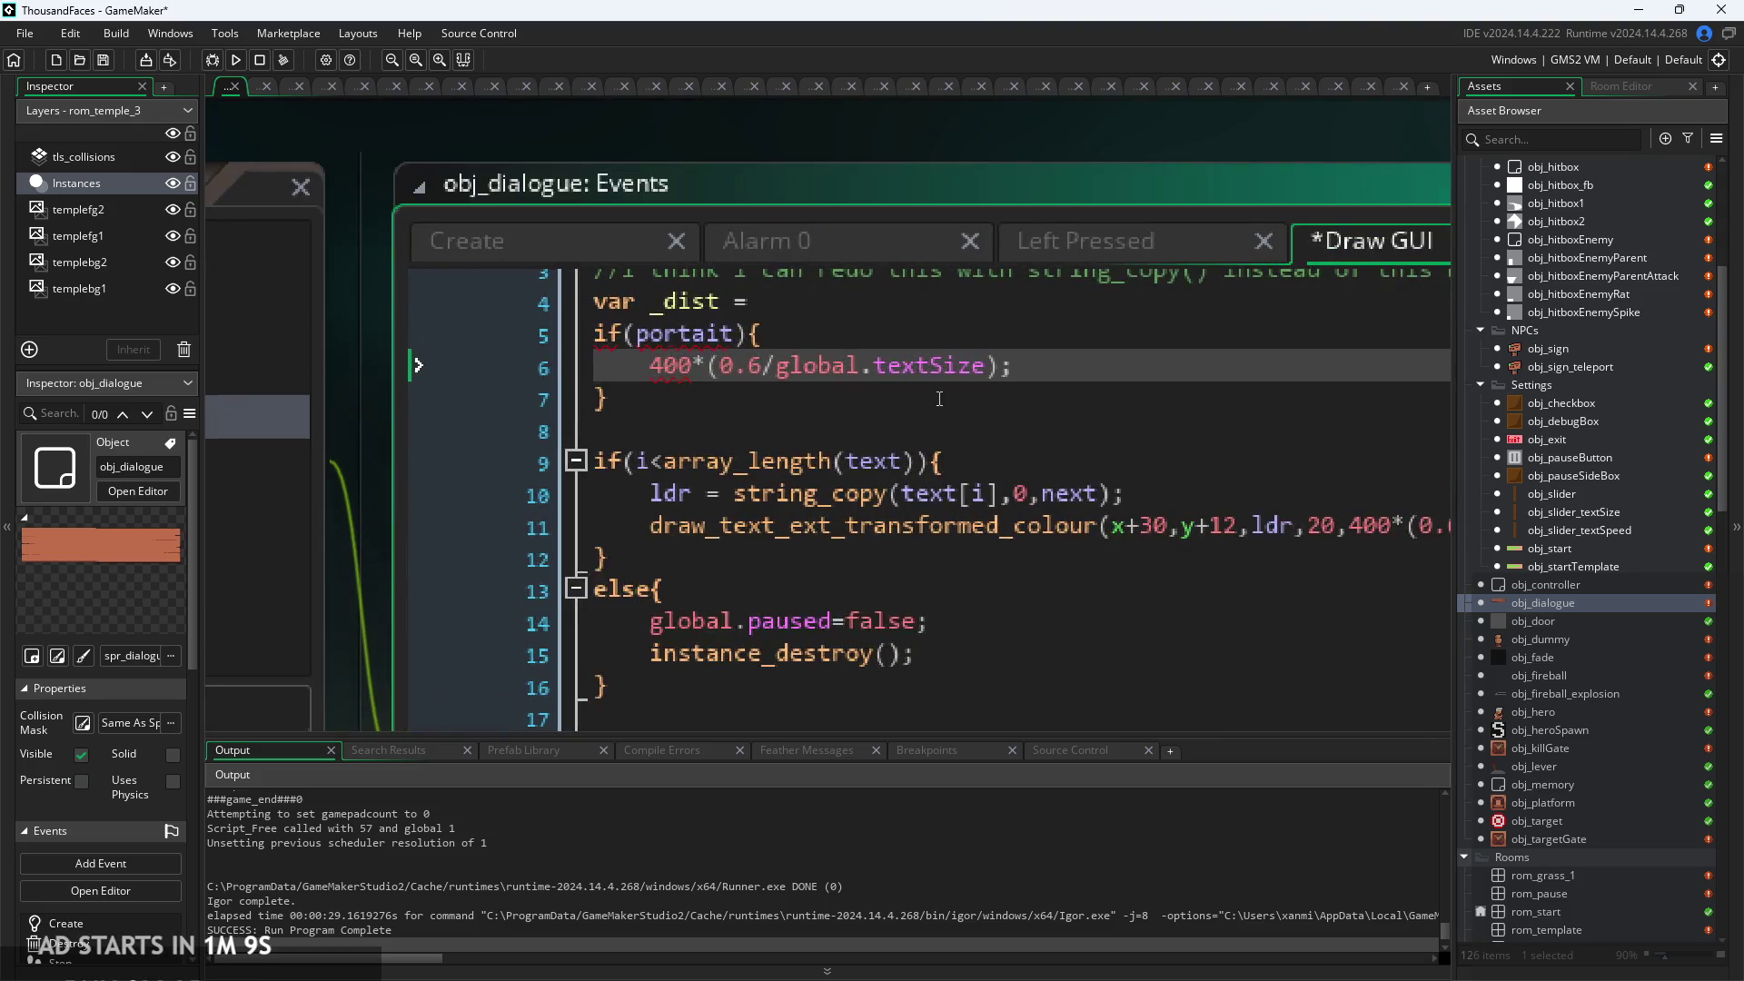
{"action": "left_click", "coordinate": [723, 306]}
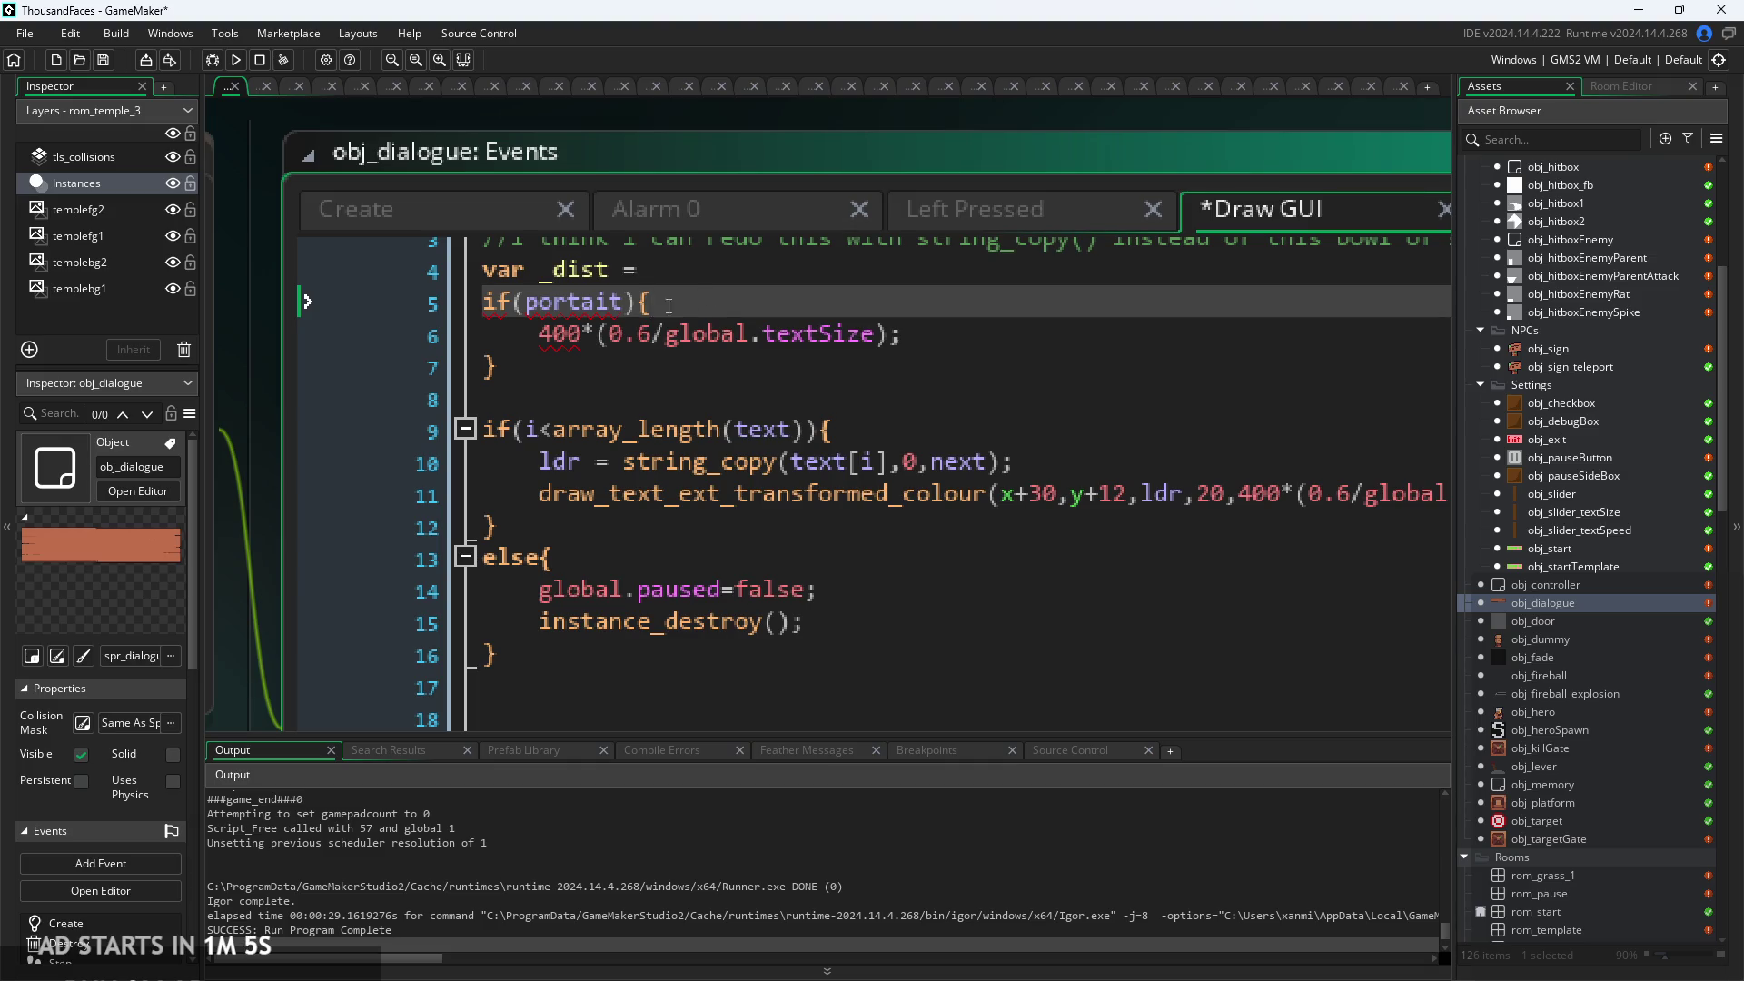
{"action": "left_click", "coordinate": [658, 271]}
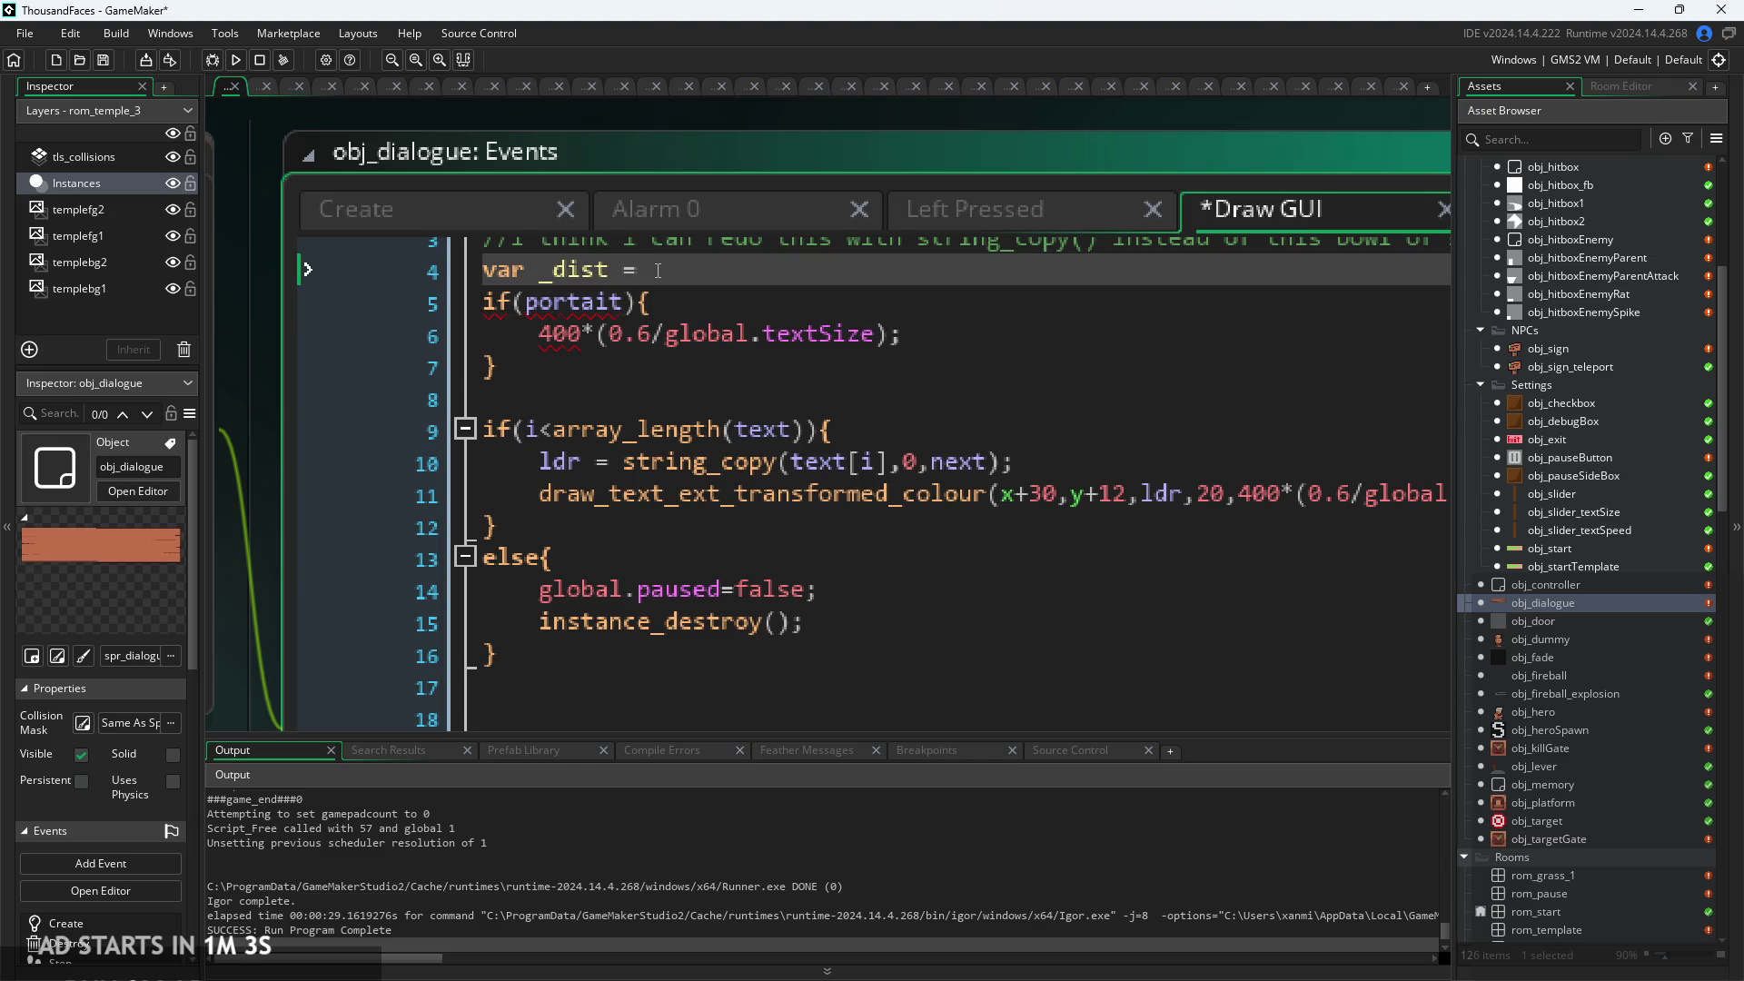
{"action": "type", "text": "0;"}
Make the if branch assign _dist, add else{_dist = 400;}, and save.
{"action": "left_click", "coordinate": [540, 333]}
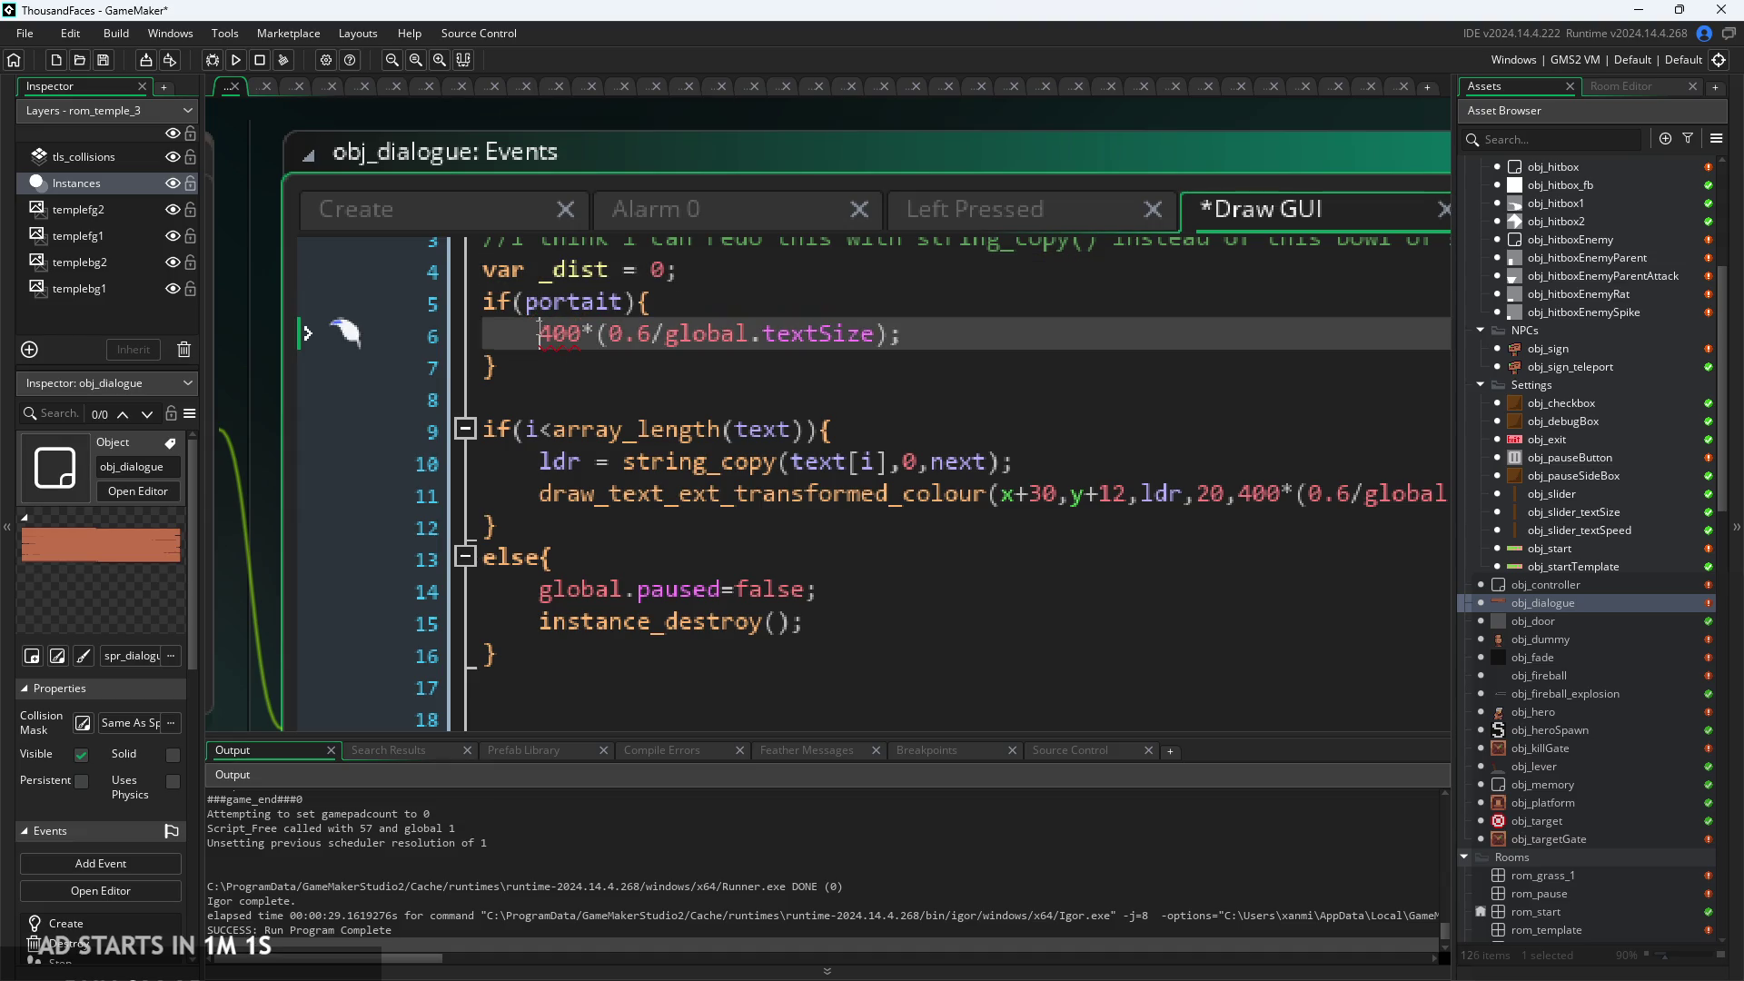
{"action": "type", "text": "_dist ="}
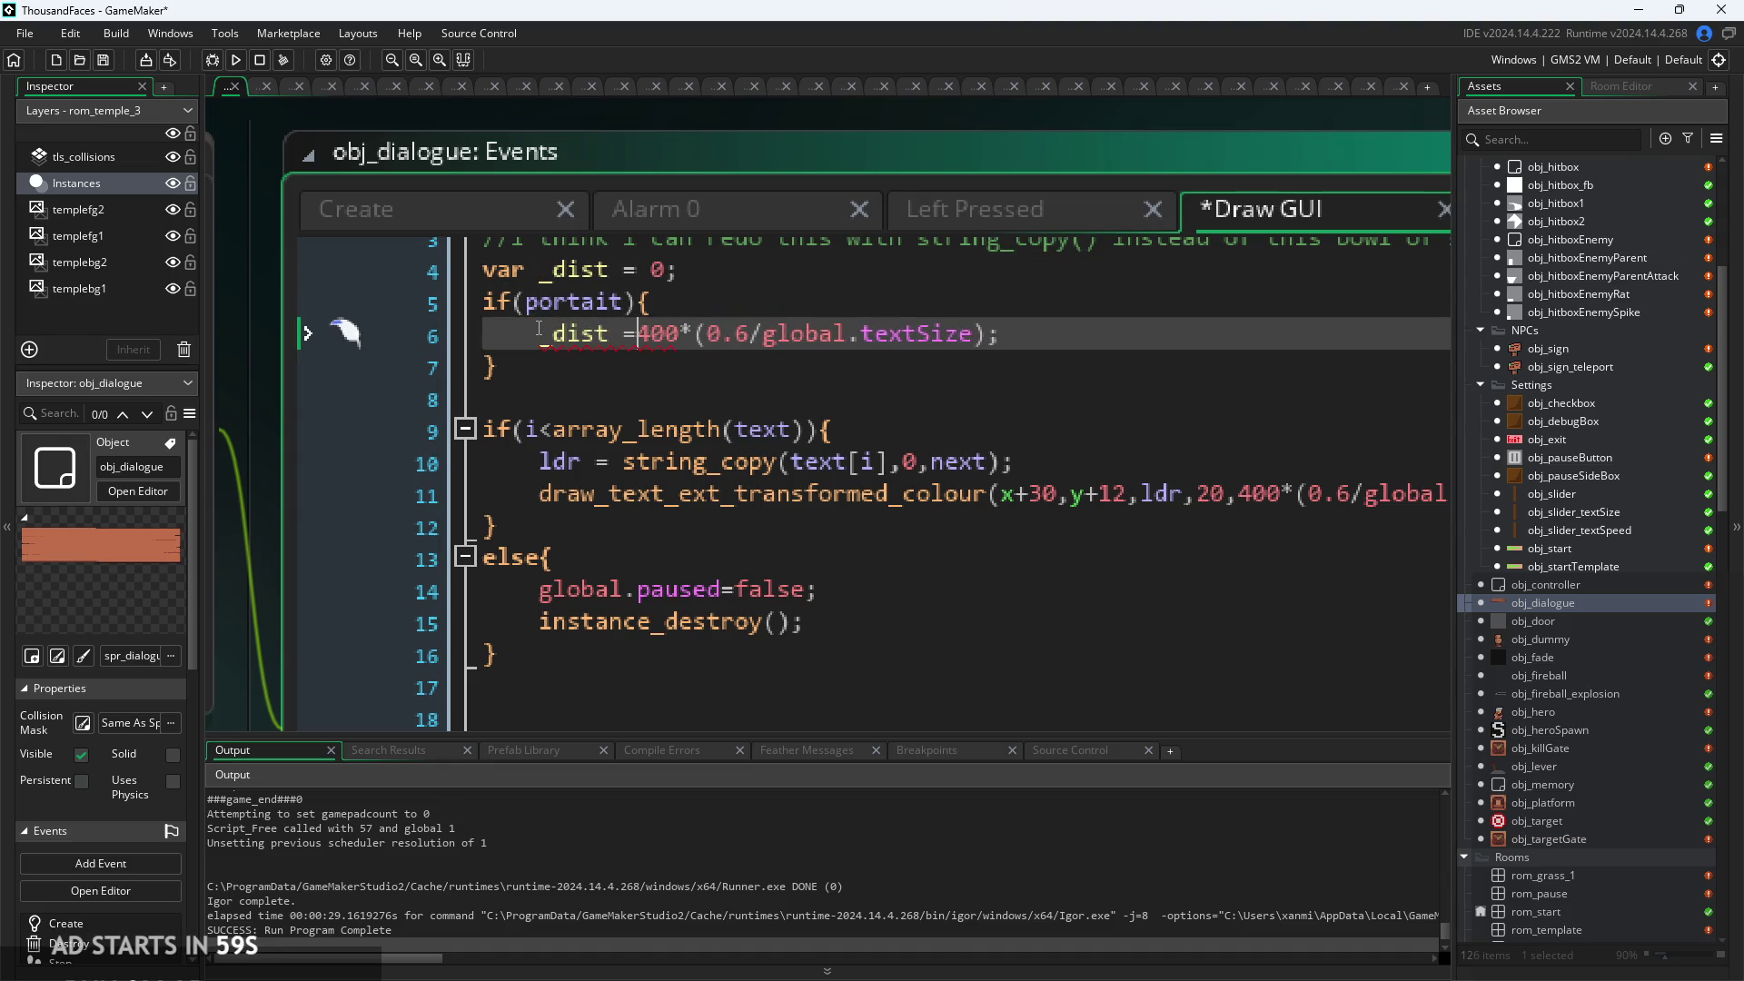
{"action": "left_click", "coordinate": [922, 378]}
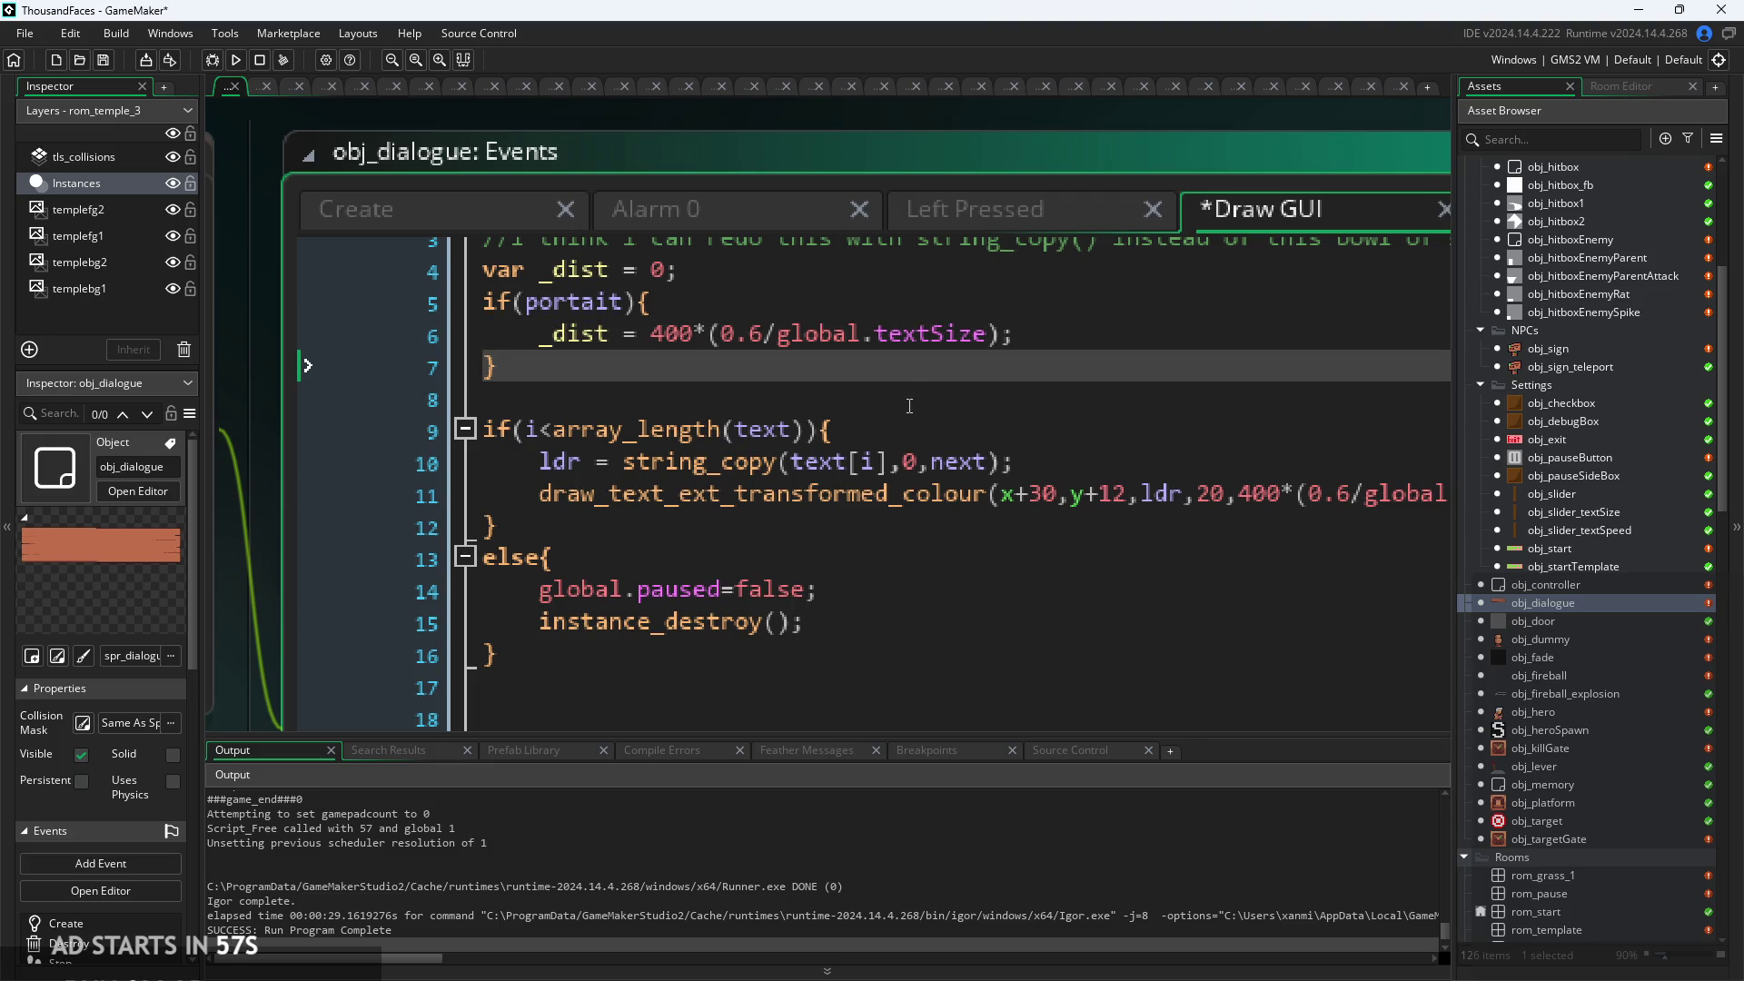
{"action": "key", "text": "Return"}
{"action": "type", "text": "else{"}
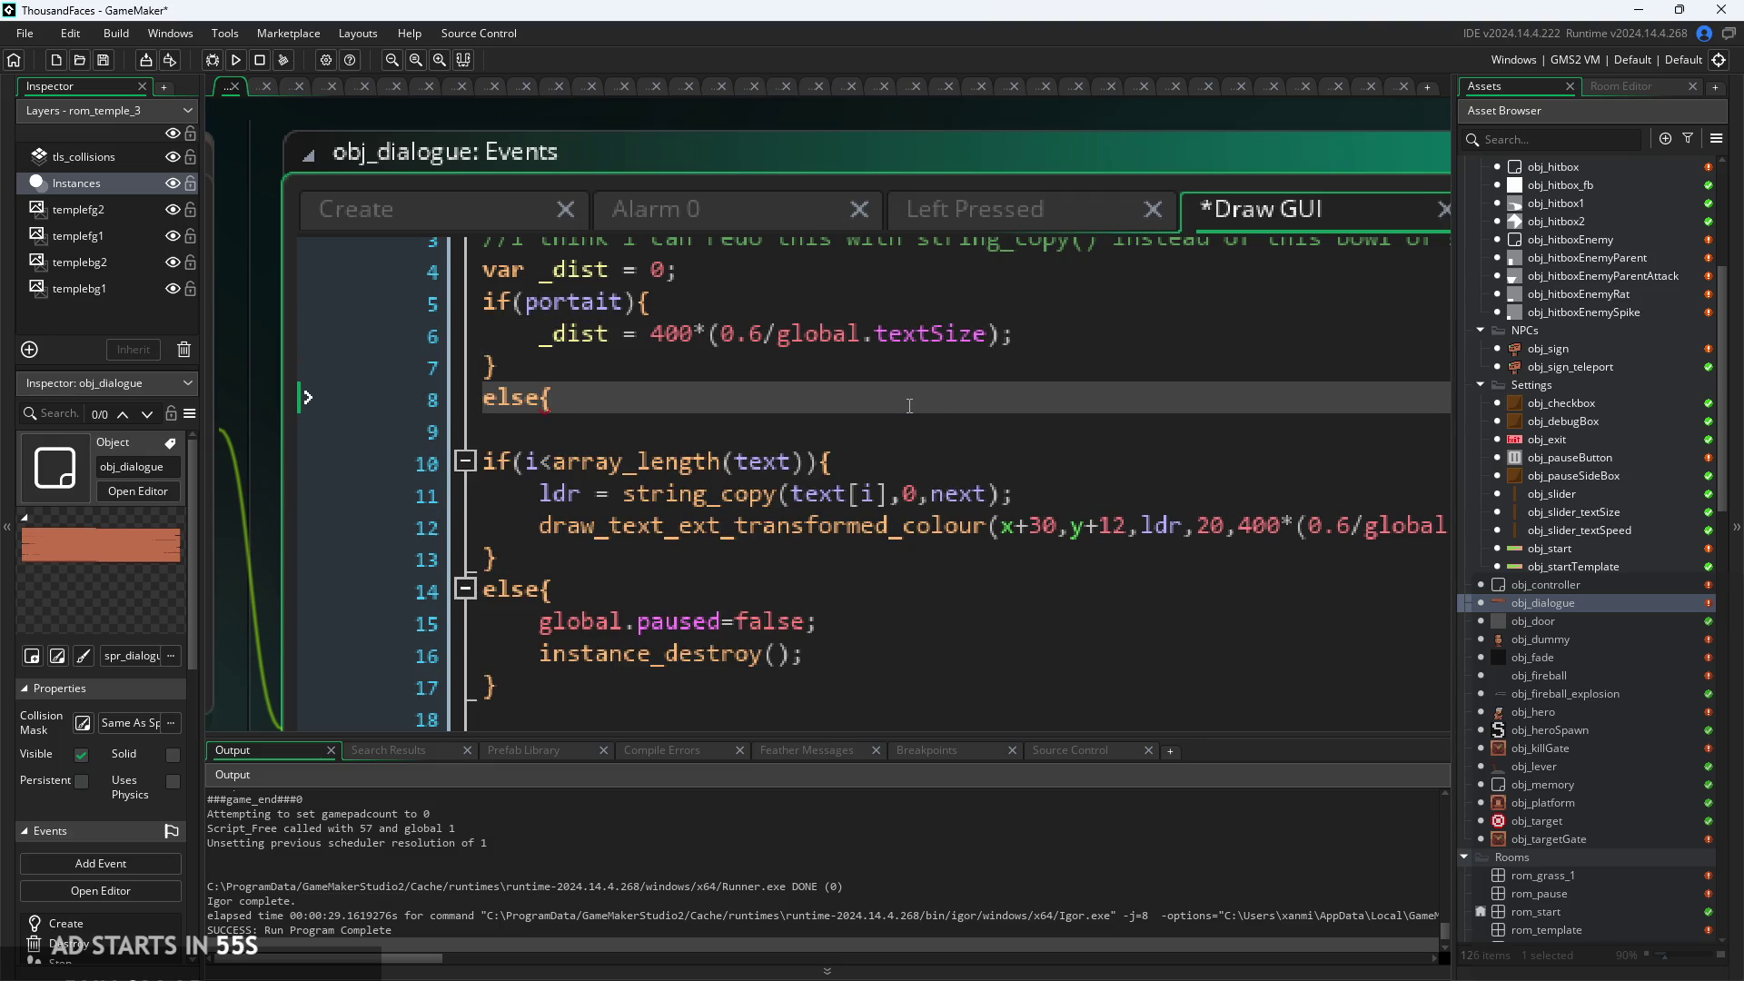
{"action": "type", "text": "_dist ="}
{"action": "type", "text": " 400;"}
{"action": "type", "text": "}"}
{"action": "key", "text": "ctrl+s"}
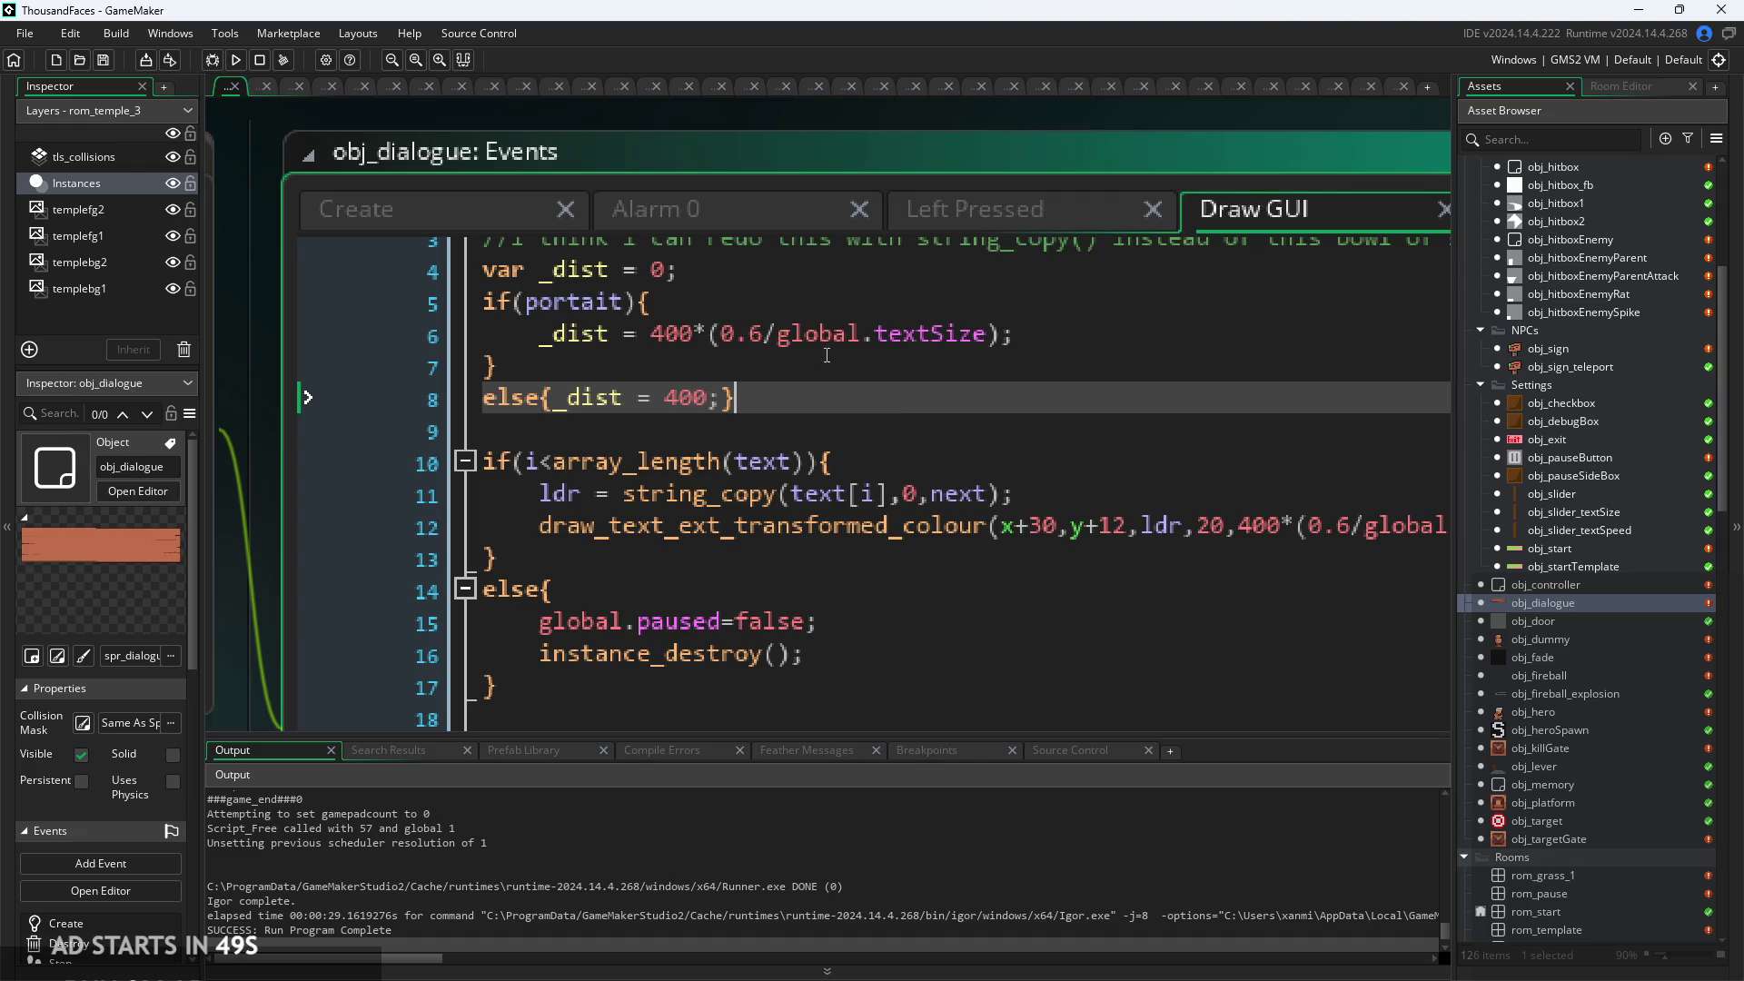
Replace the draw_text call's fixed width argument with _dist.
{"action": "scroll", "coordinate": [782, 372], "scroll_direction": "down", "scroll_amount": 4, "text": "ctrl"}
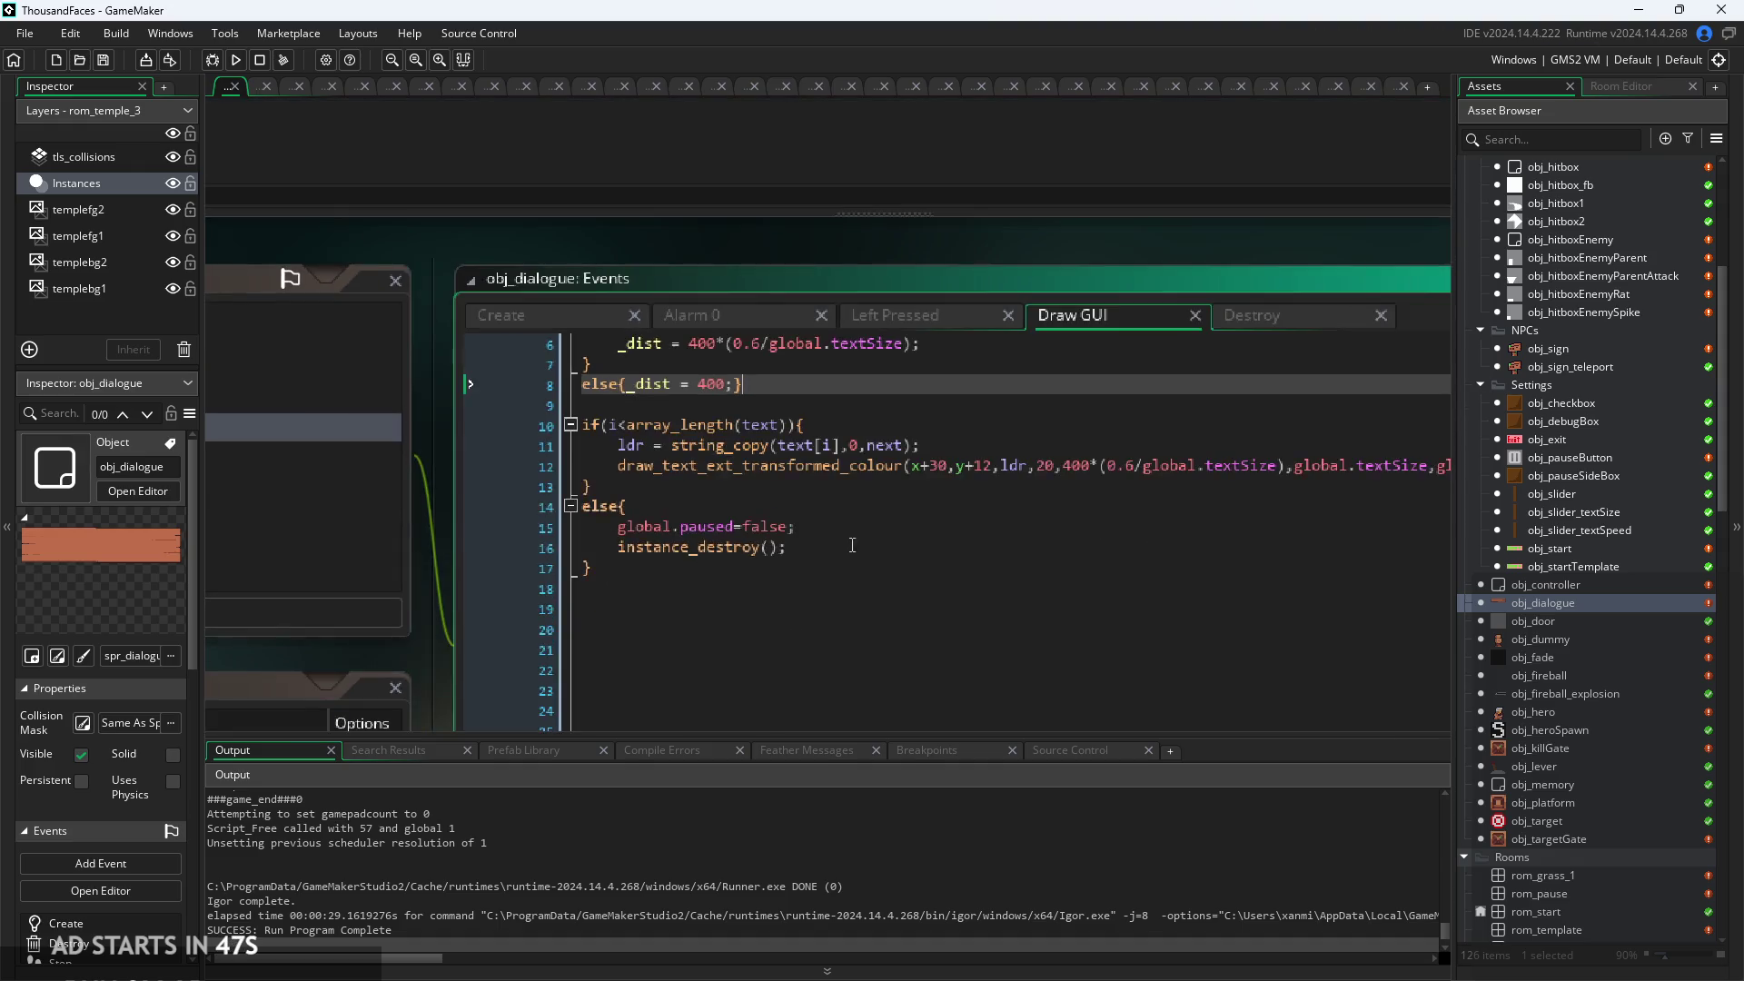
{"action": "scroll", "coordinate": [877, 503], "scroll_direction": "up", "scroll_amount": 2}
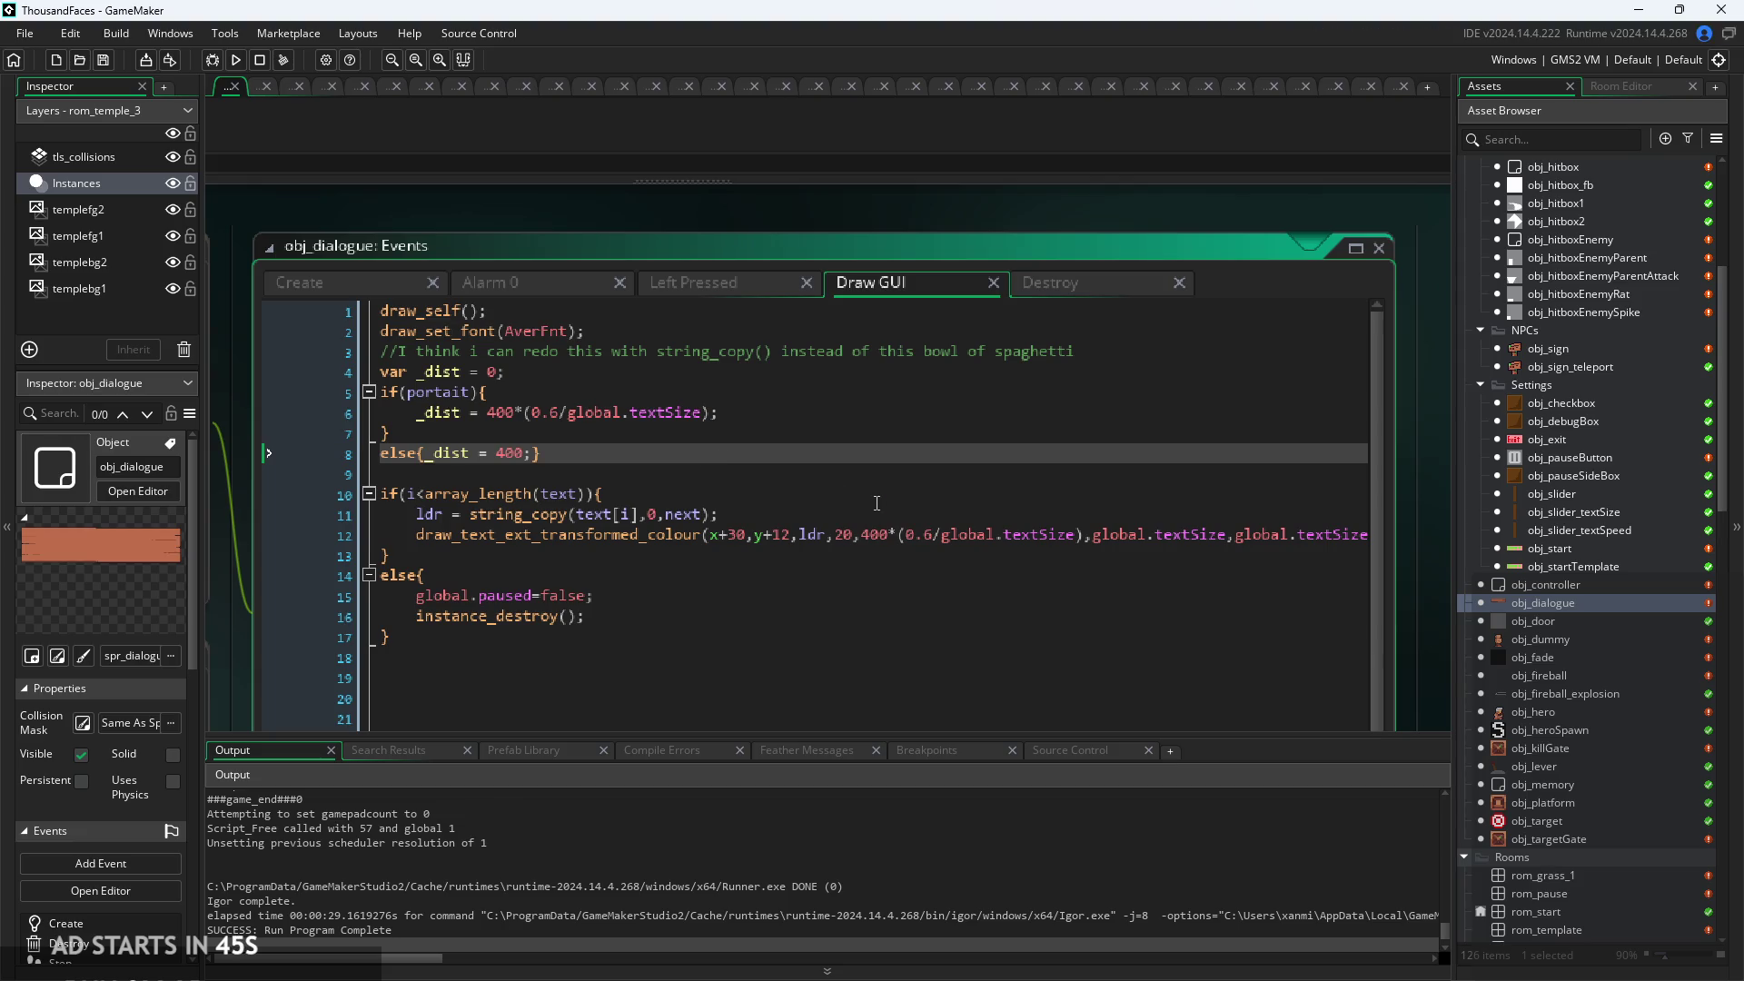
{"action": "mouse_move", "coordinate": [877, 503]}
{"action": "left_mouse_down"}
{"action": "mouse_move", "coordinate": [1444, 272]}
{"action": "mouse_move", "coordinate": [1016, 464]}
{"action": "left_mouse_up"}
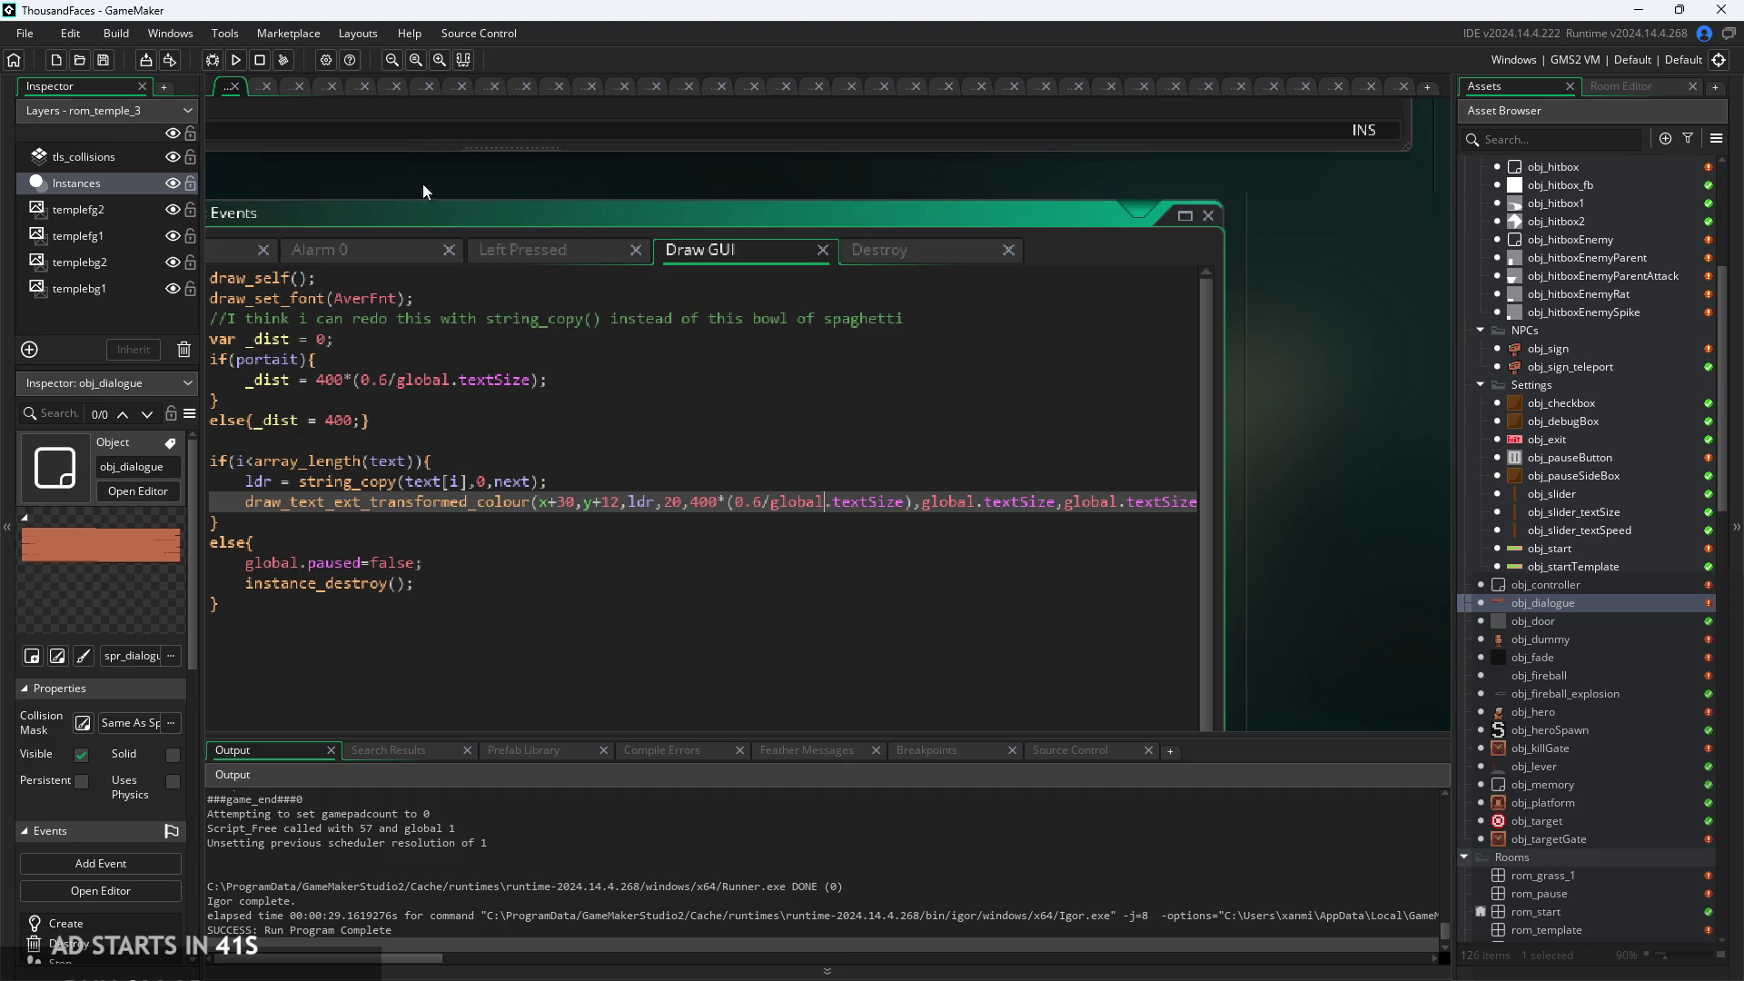
{"action": "scroll", "coordinate": [675, 555], "scroll_direction": "up", "scroll_amount": 1}
{"action": "left_click_drag", "start_coordinate": [695, 487], "coordinate": [985, 489]}
{"action": "left_click", "coordinate": [988, 508]}
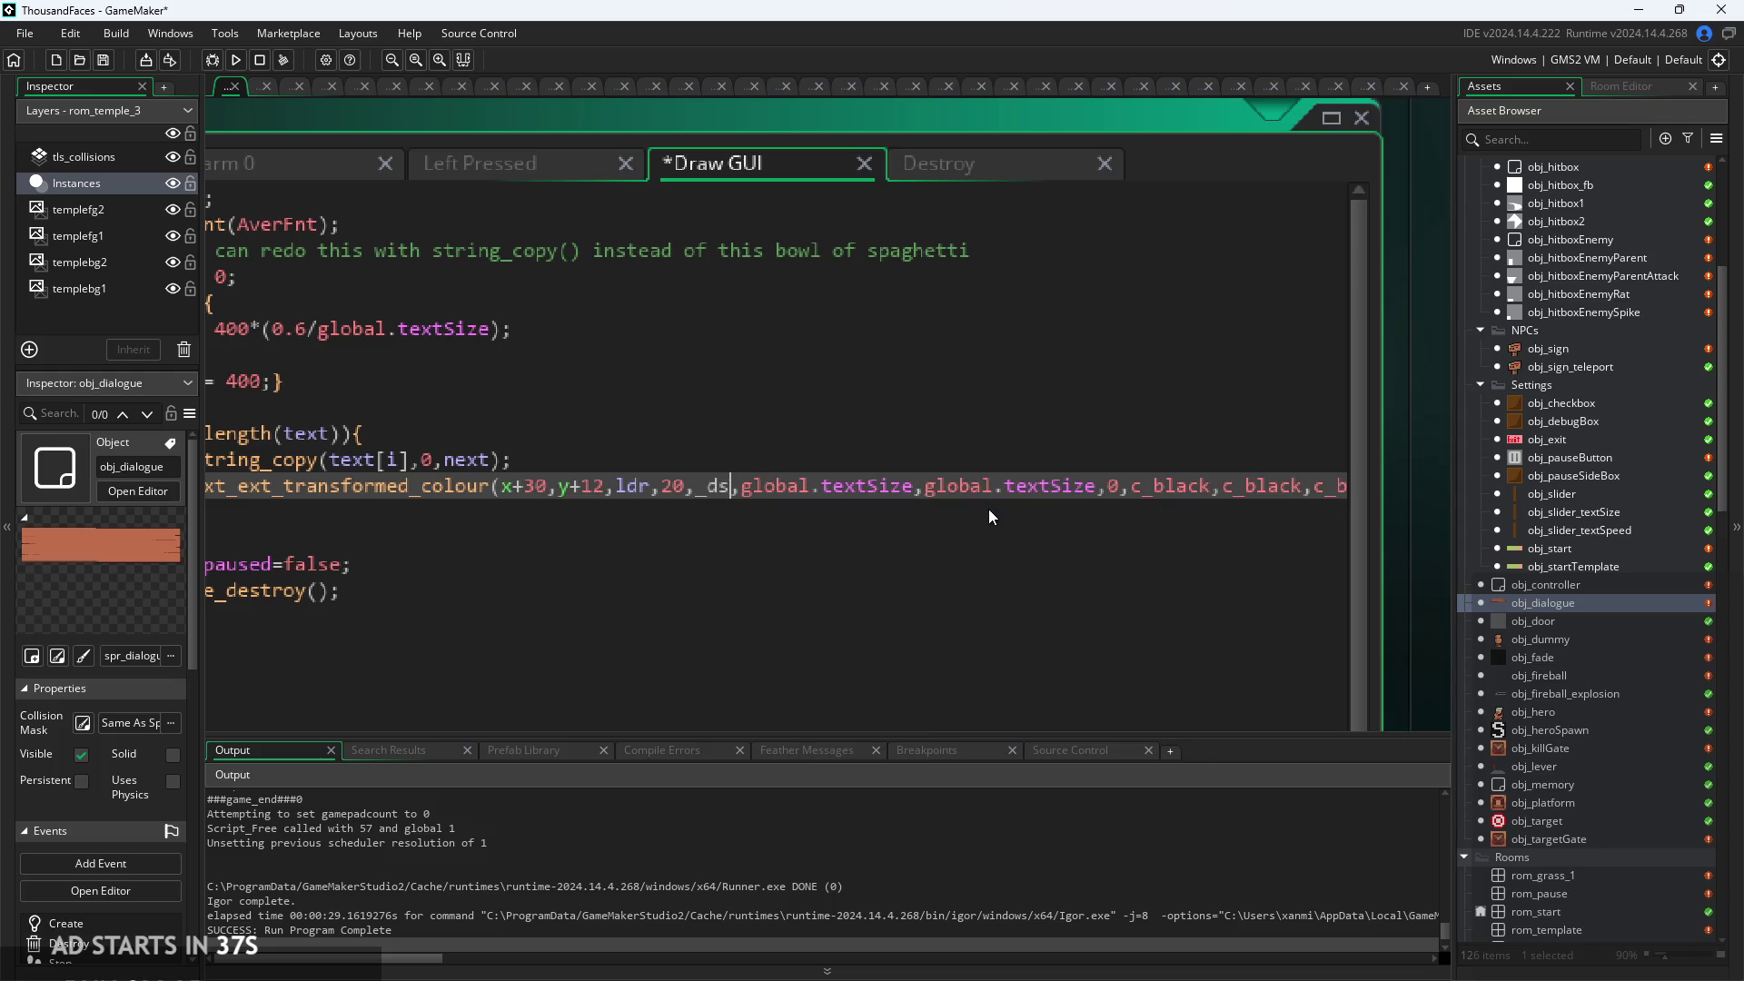
{"action": "left_click", "coordinate": [1120, 456]}
Save and test-run the game, then start a draw_set_font call on line 18 after the else block.
{"action": "key", "text": "ctrl+s"}
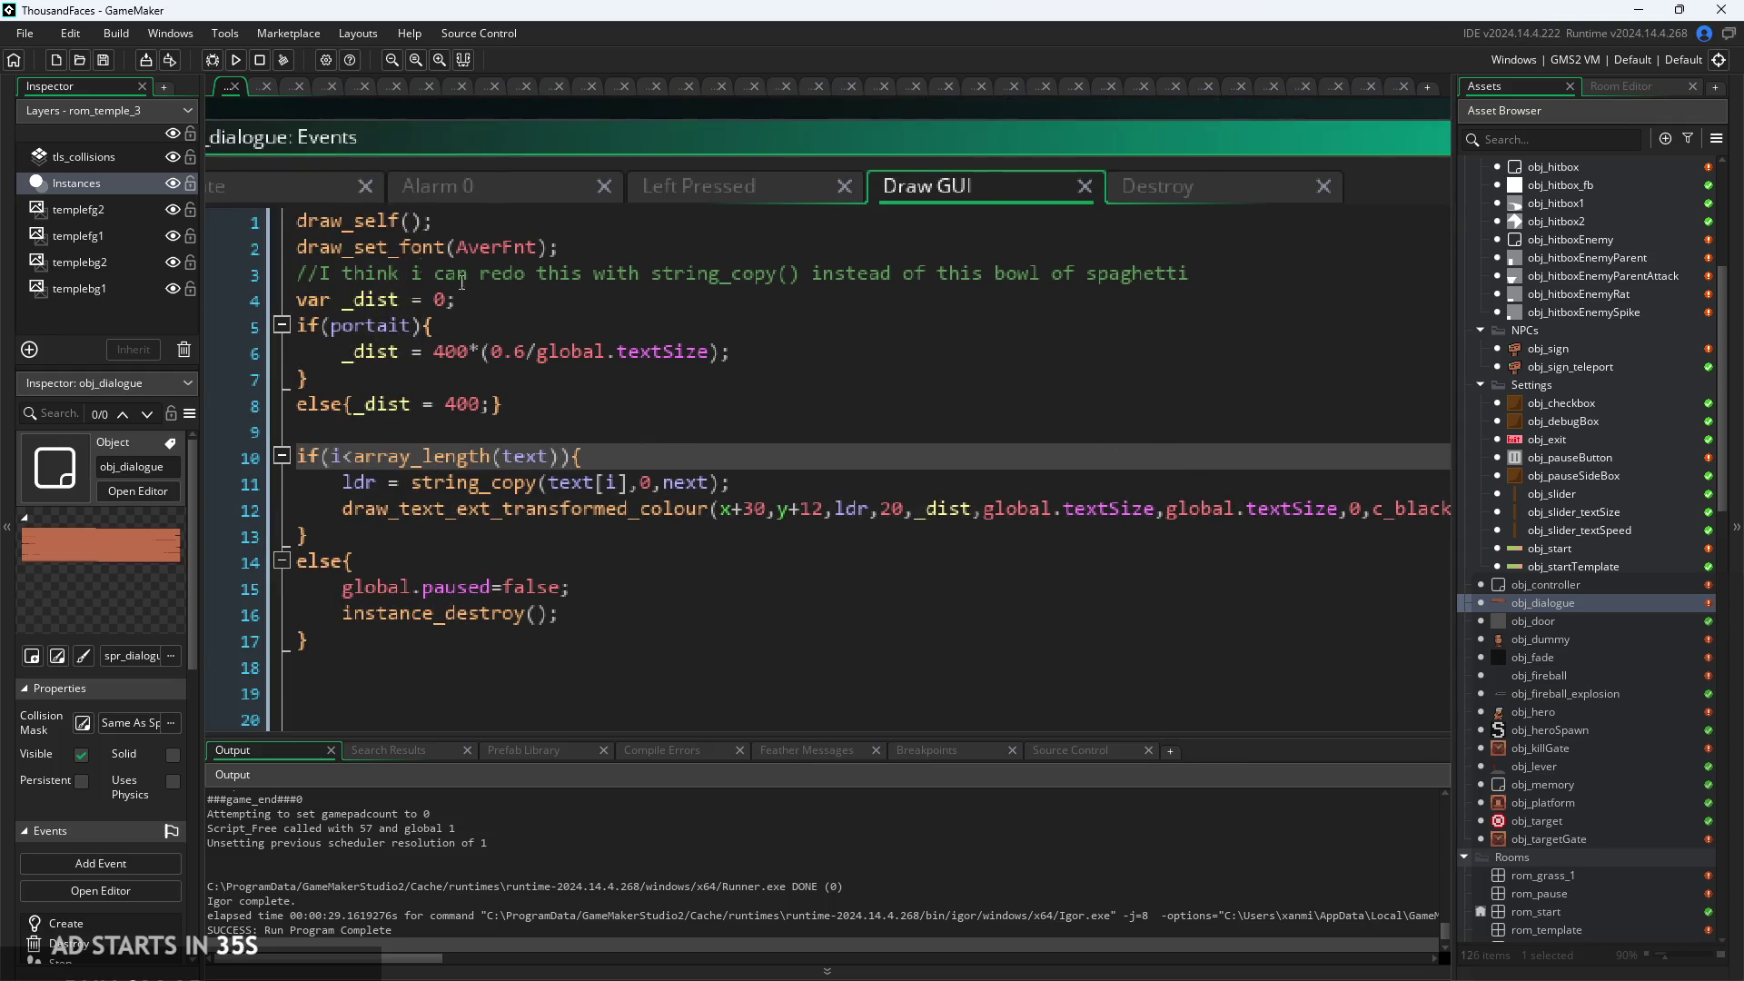
{"action": "left_click", "coordinate": [235, 62]}
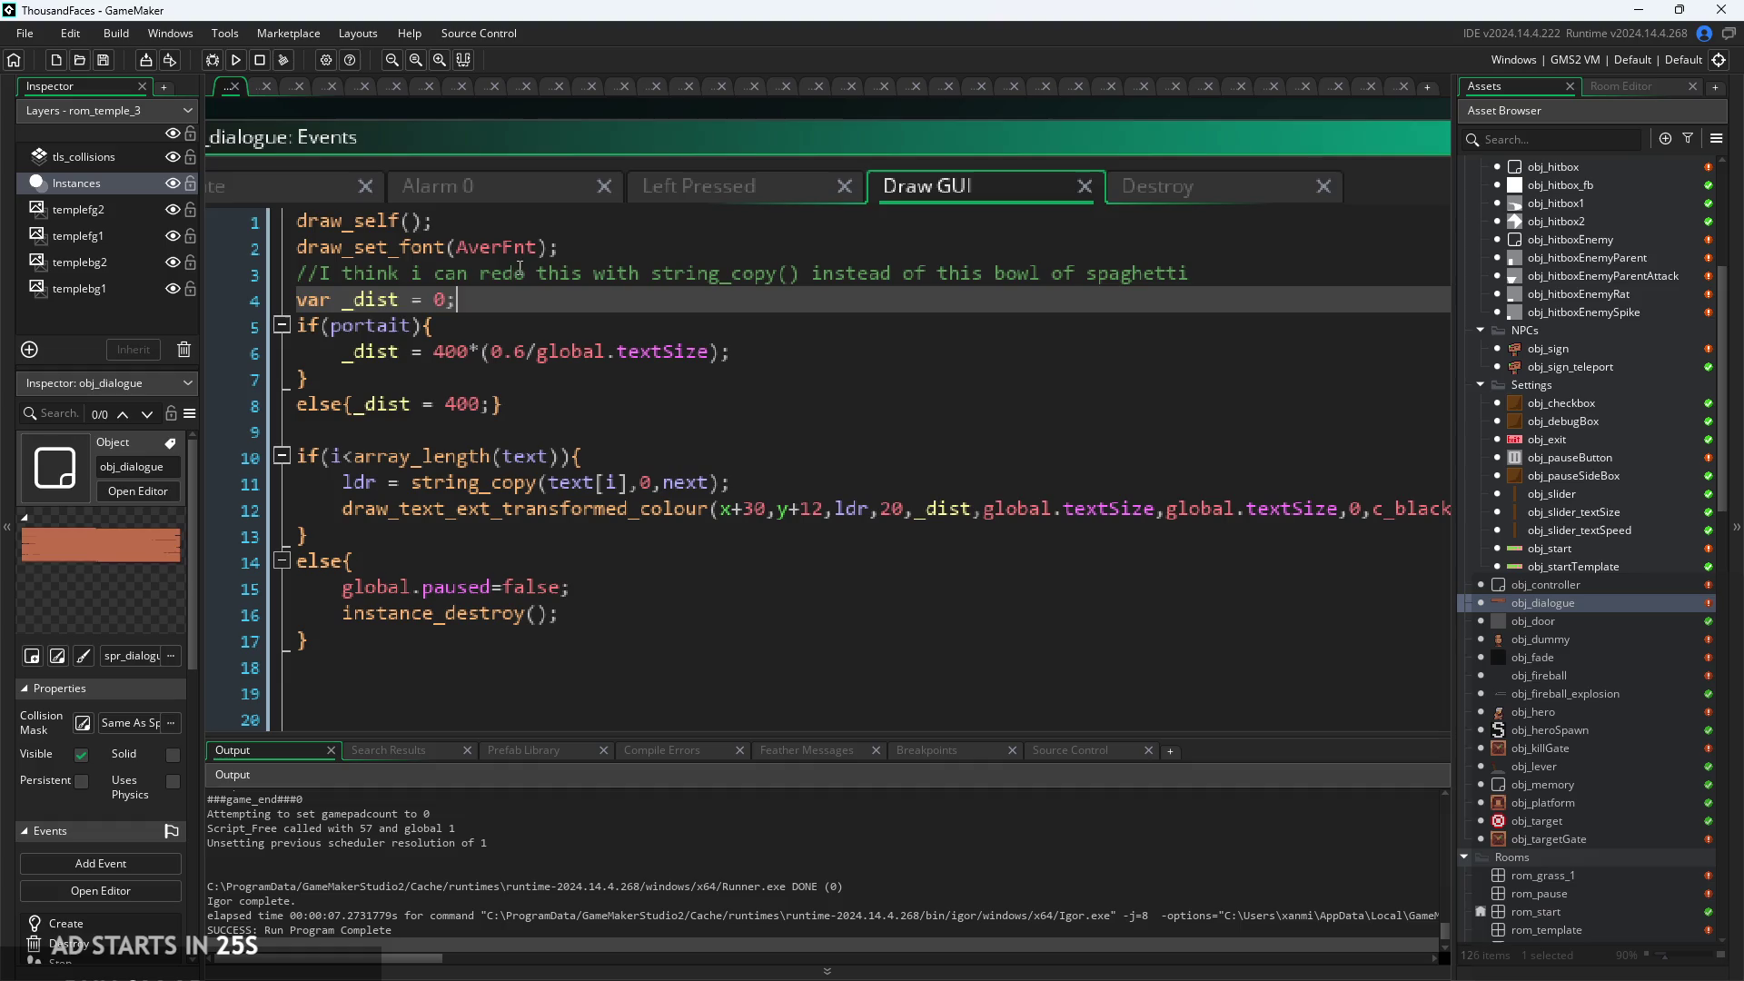
{"action": "left_click", "coordinate": [430, 638]}
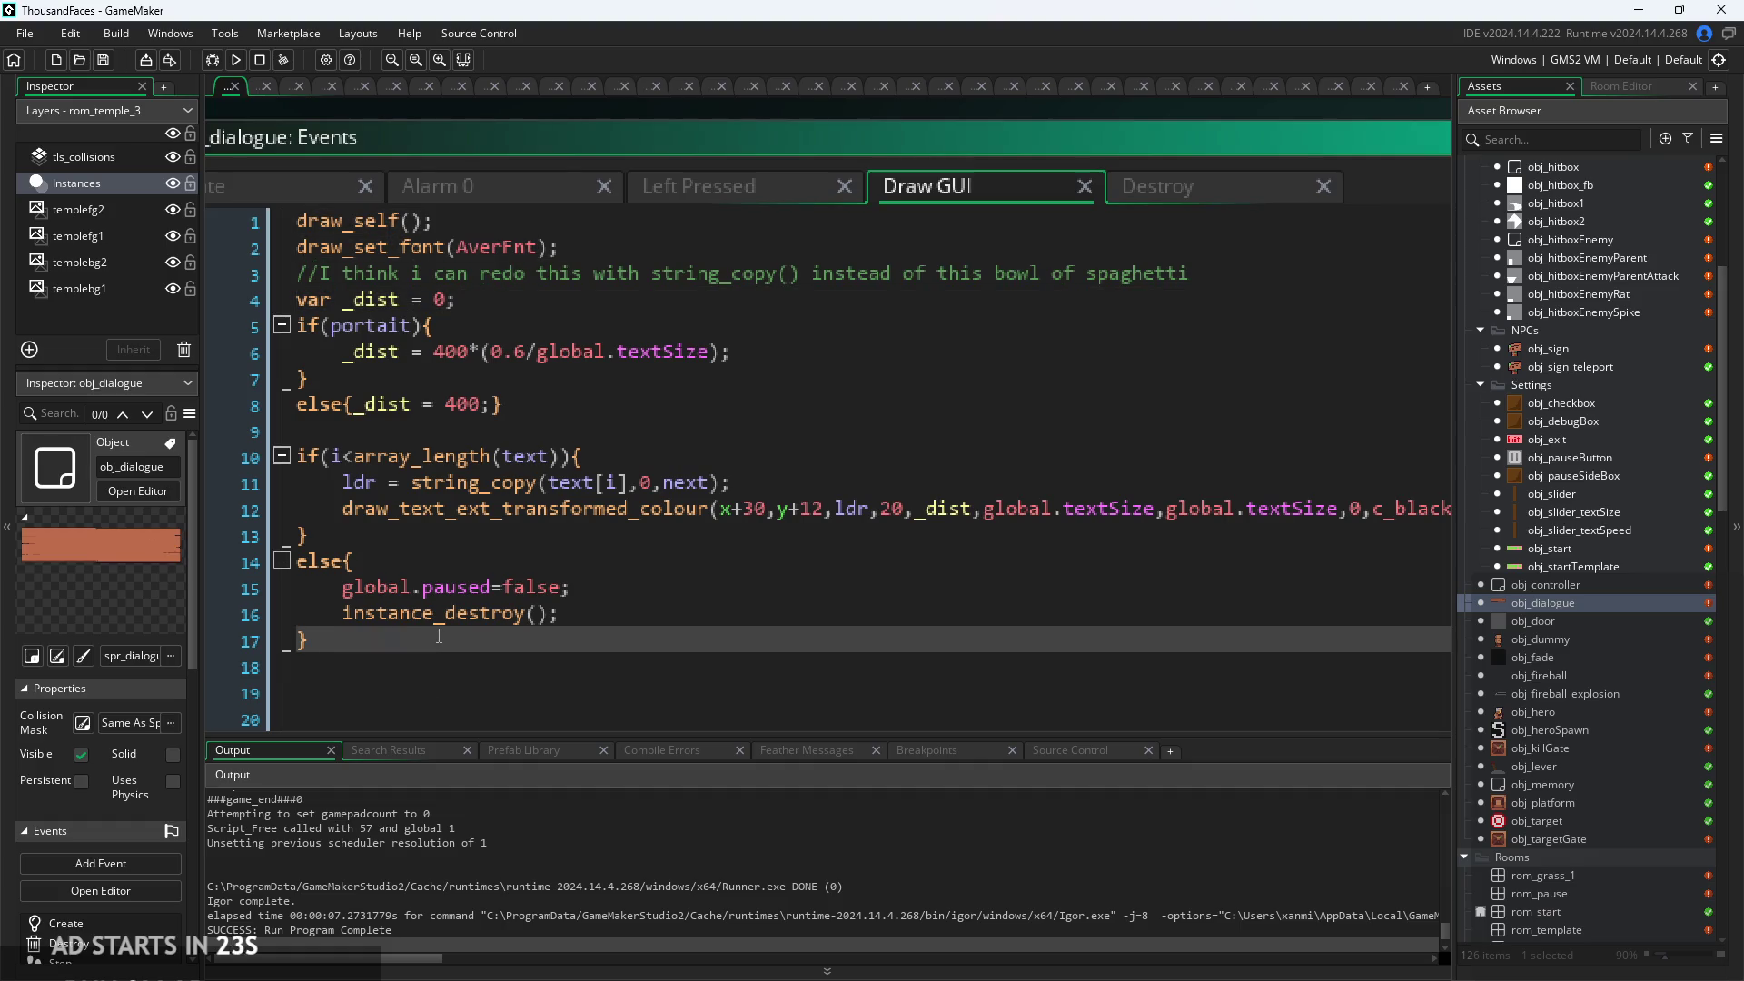
{"action": "key", "text": "Return"}
{"action": "type", "text": "draw"}
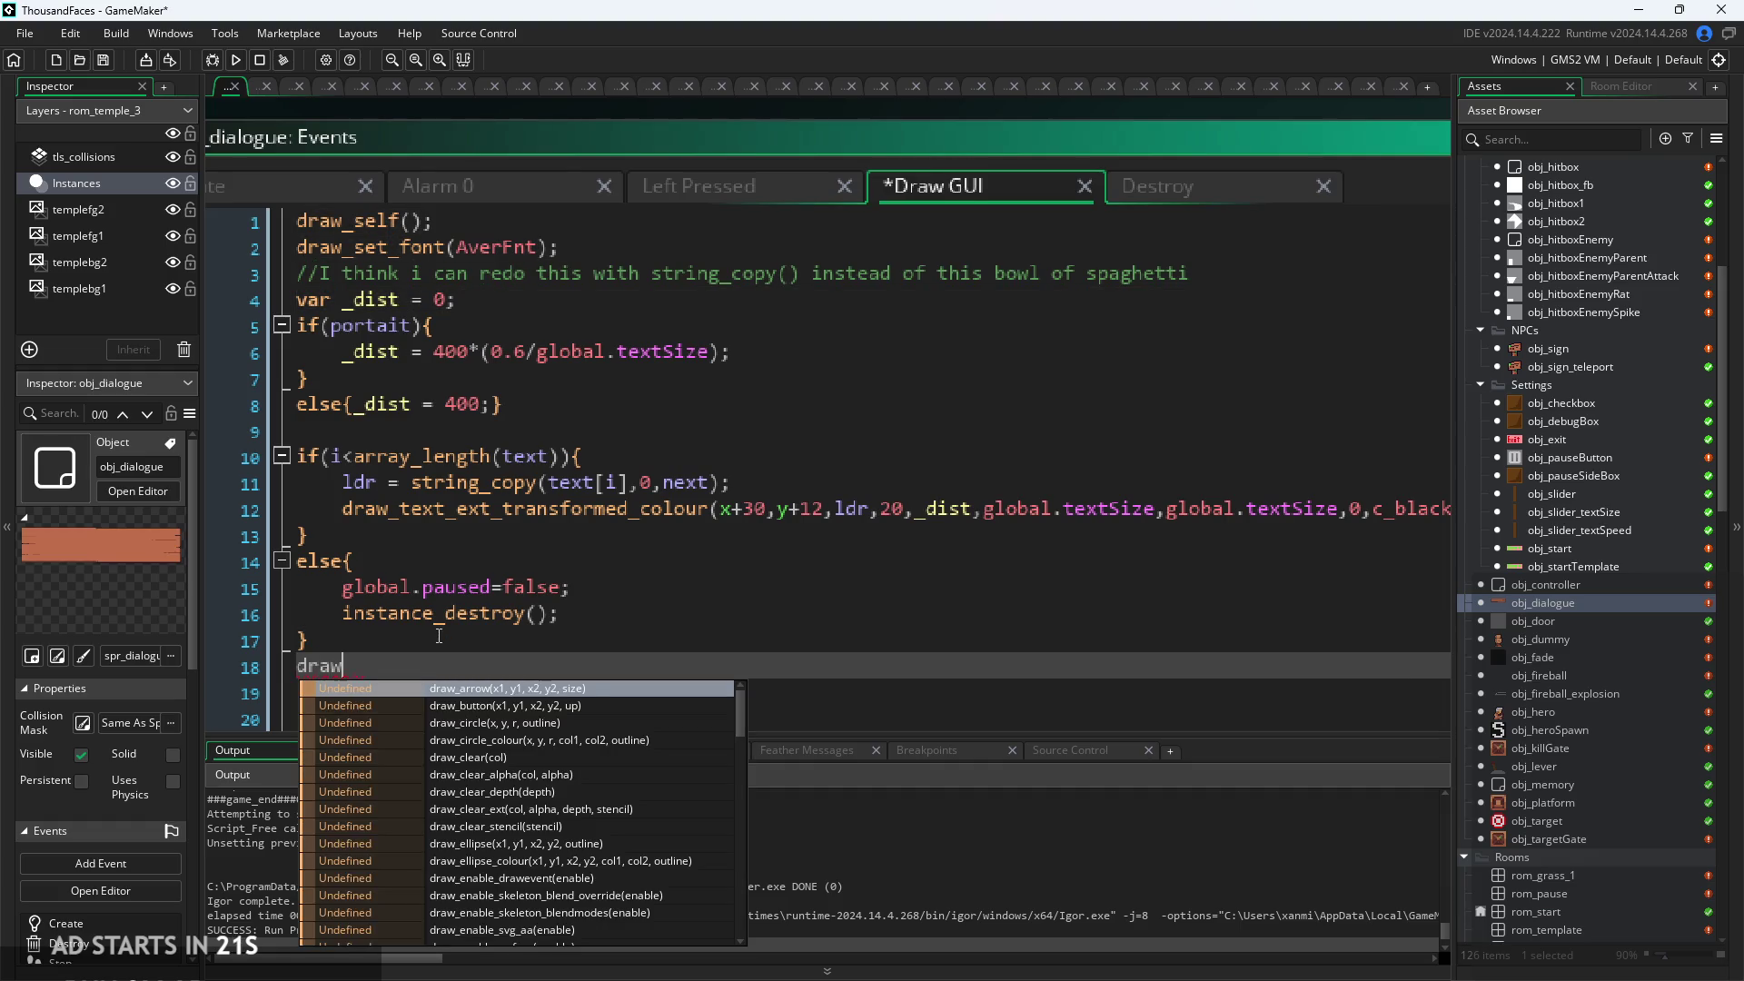
{"action": "type", "text": ")"}
{"action": "type", "text": "_set"}
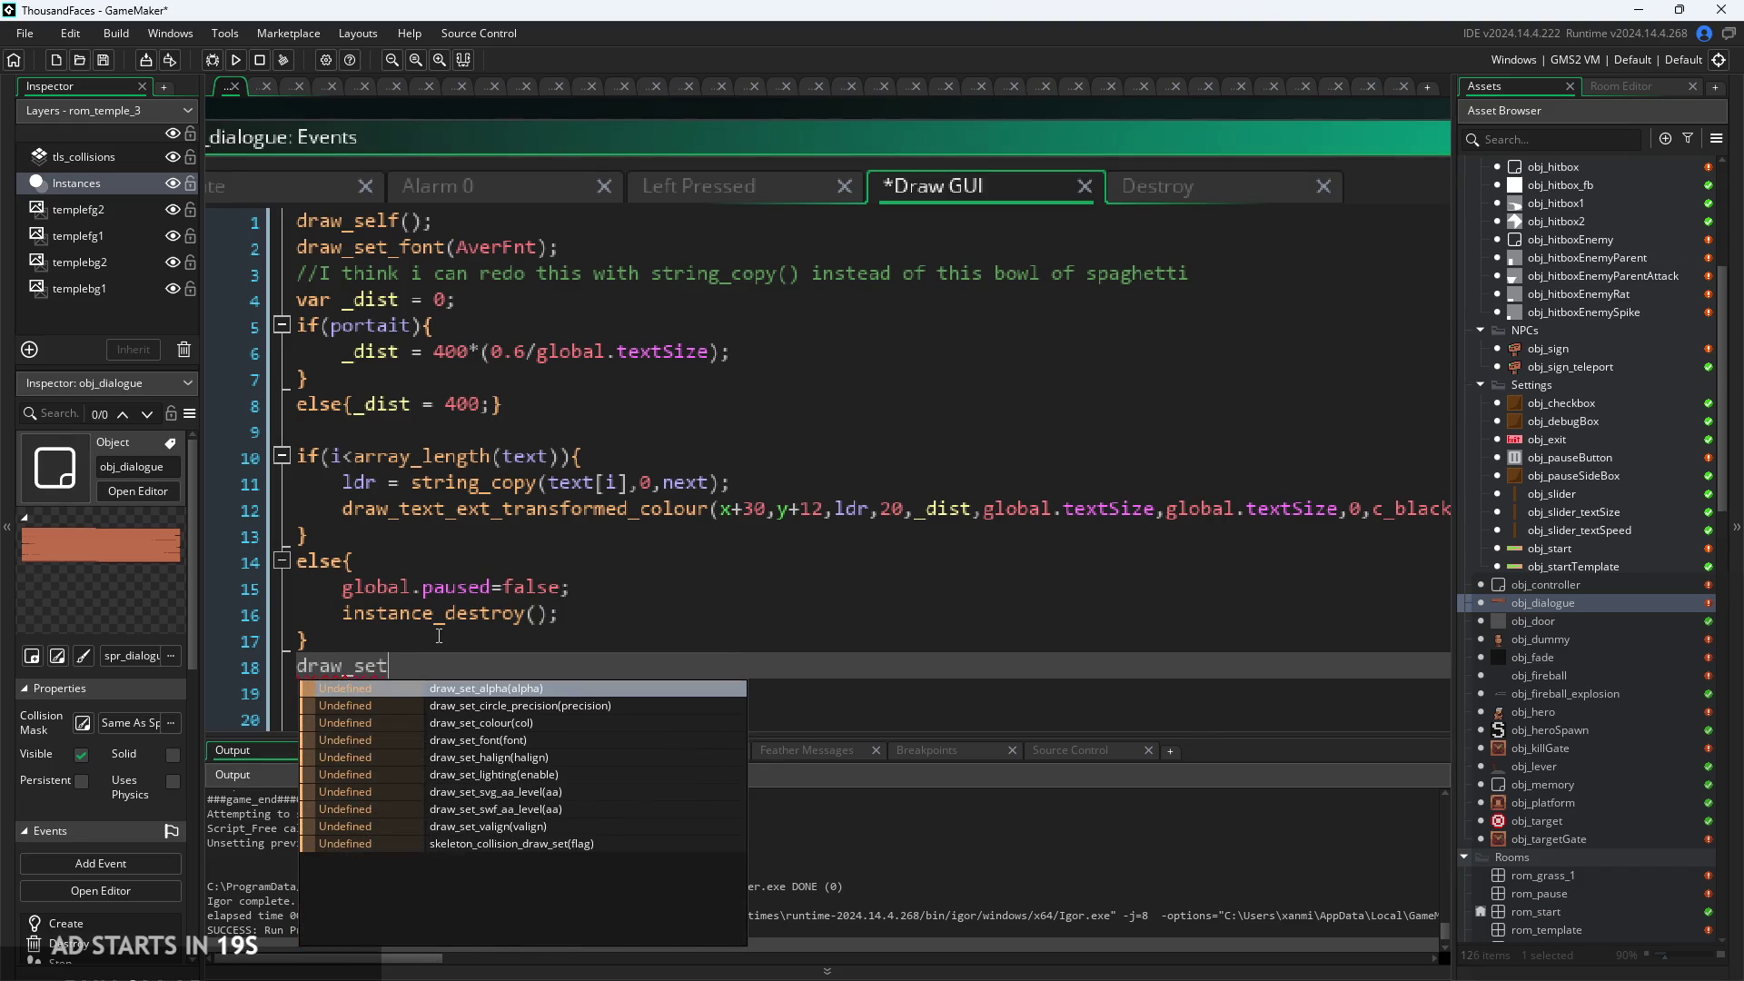
{"action": "key", "text": "Down"}
{"action": "key", "text": "Down"}
{"action": "key", "text": "Down"}
{"action": "key", "text": "Return"}
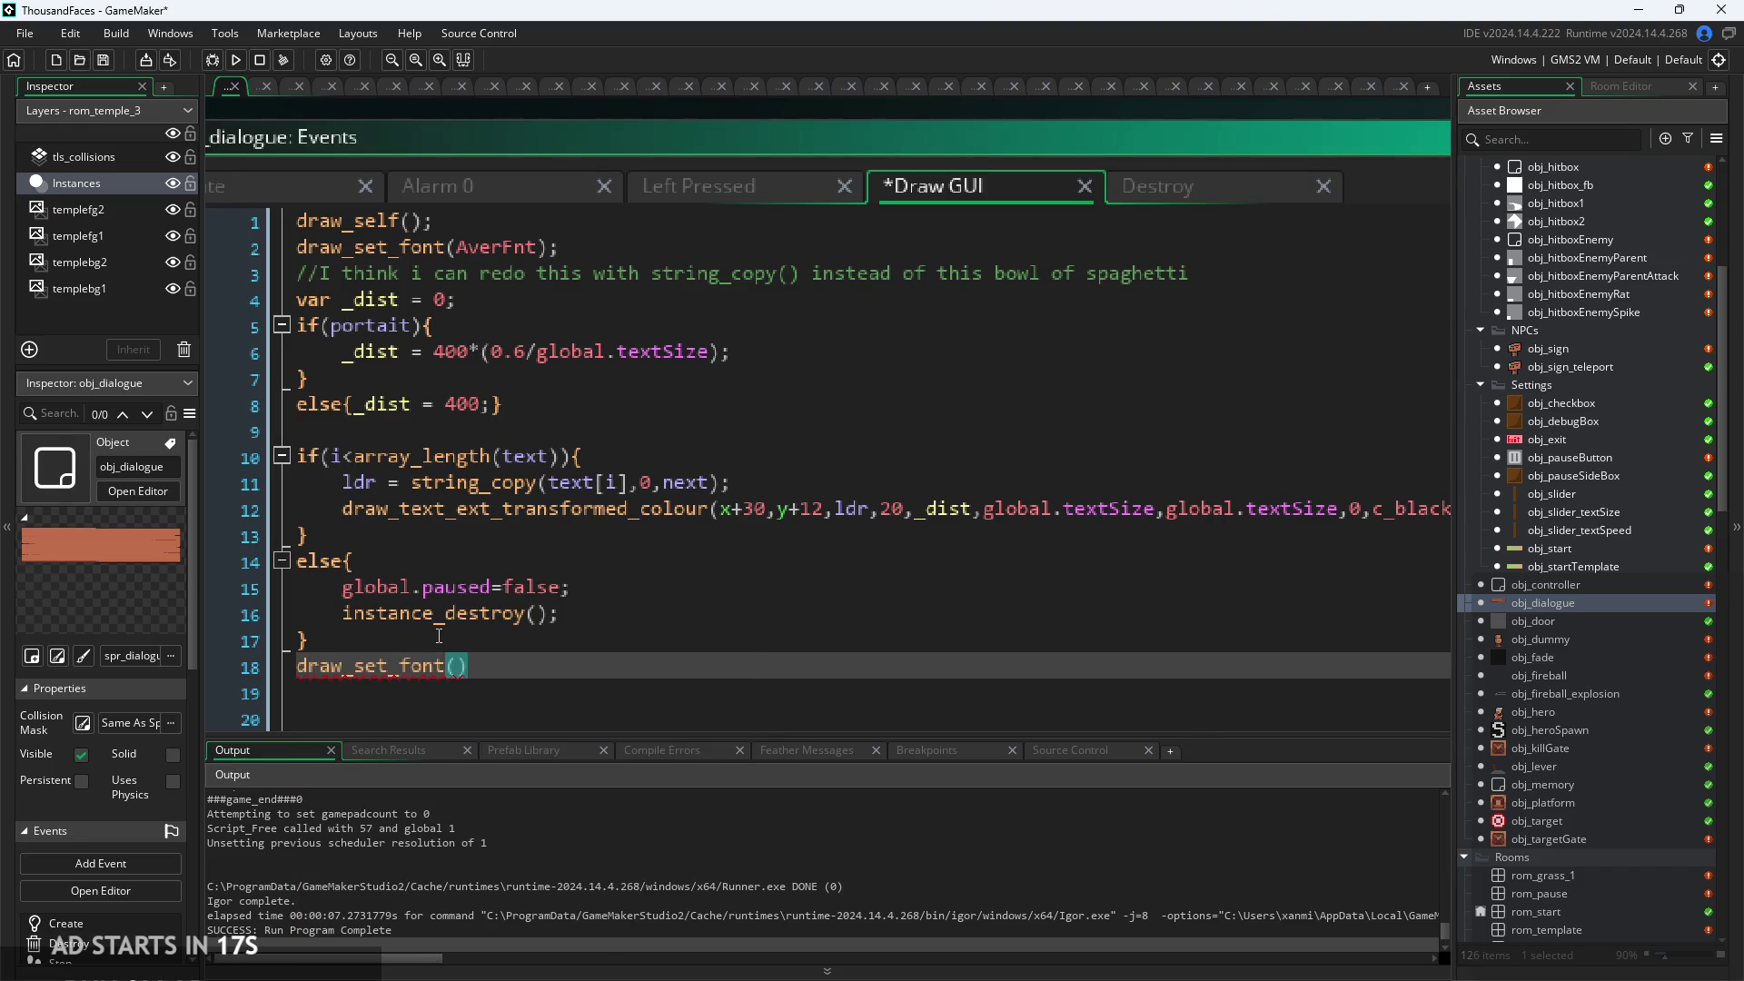
{"action": "type", "text": "Ar"}
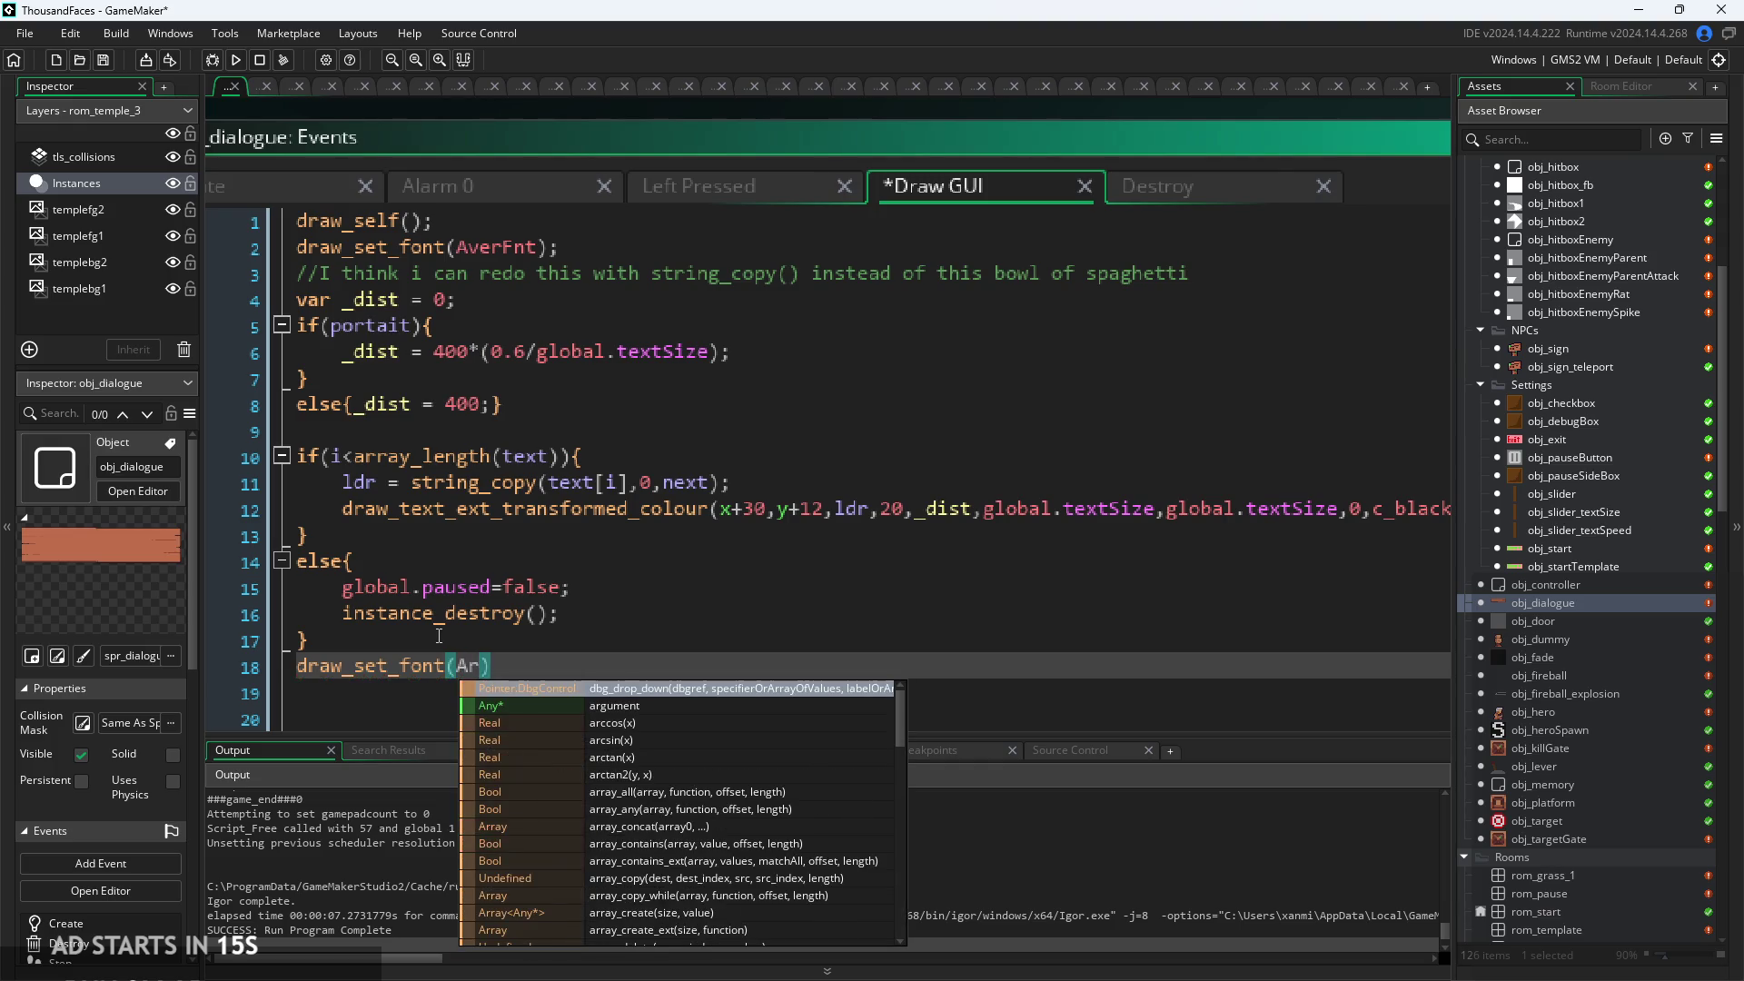
{"action": "key", "text": "BackSpace"}
{"action": "key", "text": "BackSpace"}
{"action": "type", "text": "a"}
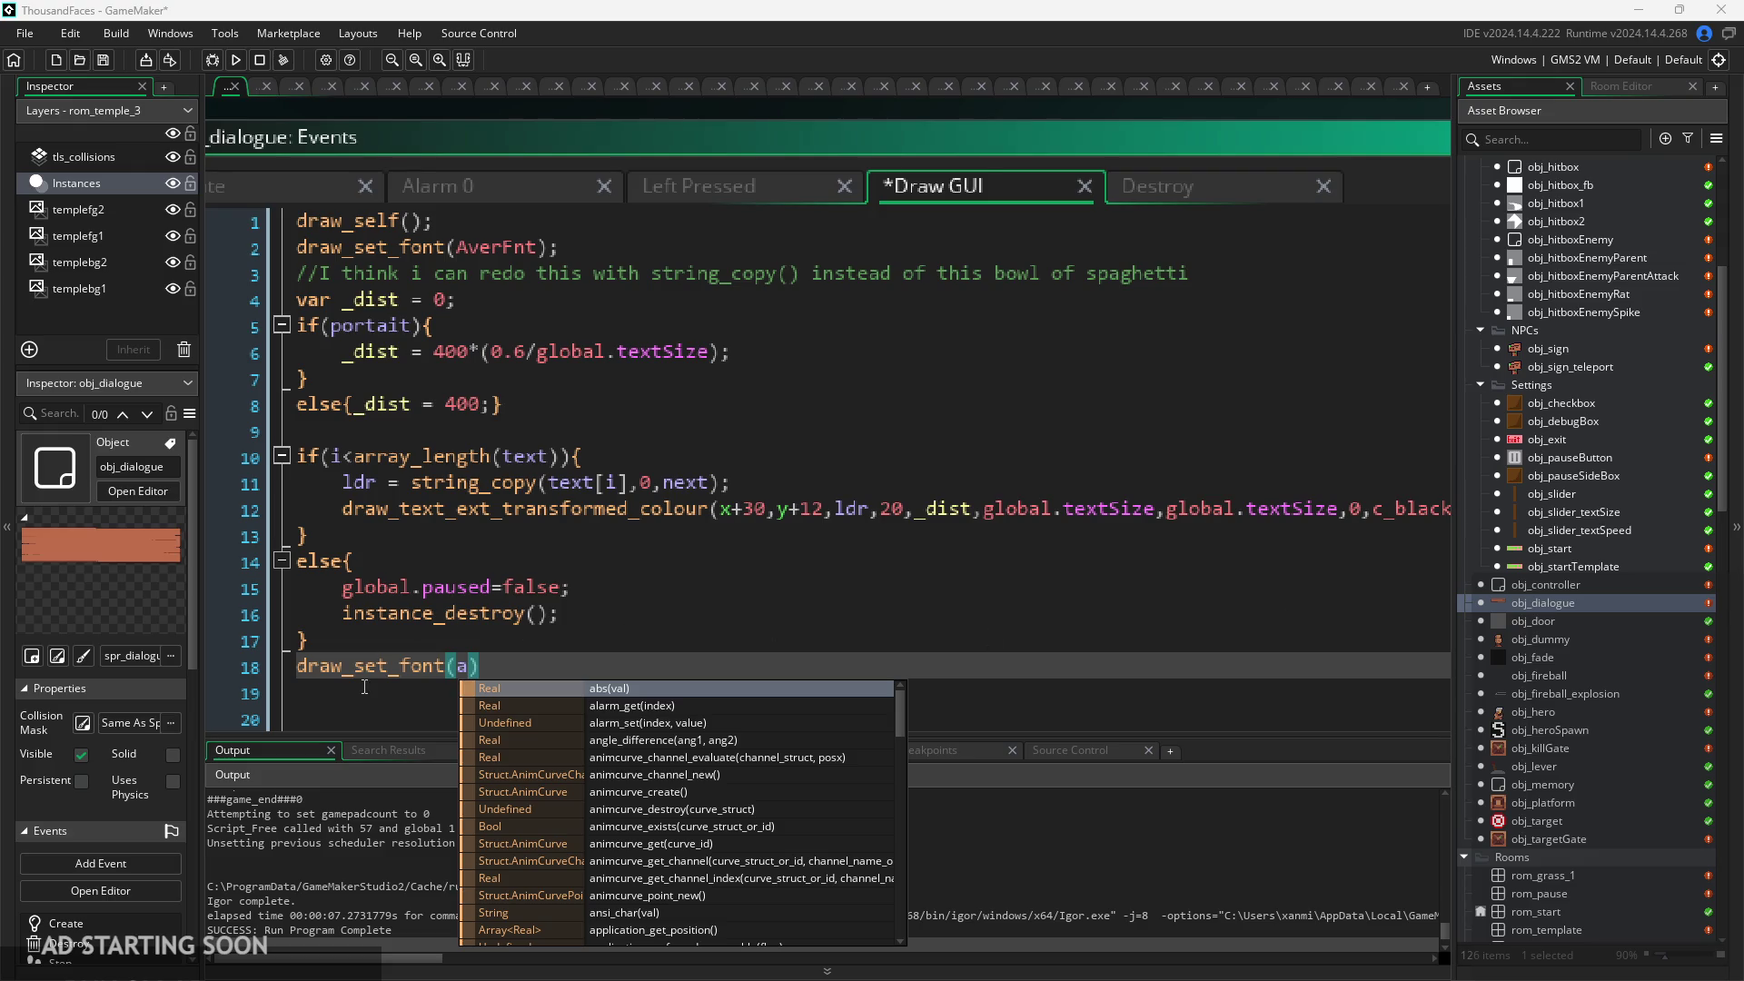
Complete the line as draw_set_font(-1); and launch a fresh run of the game.
{"action": "mouse_move", "coordinate": [378, 663]}
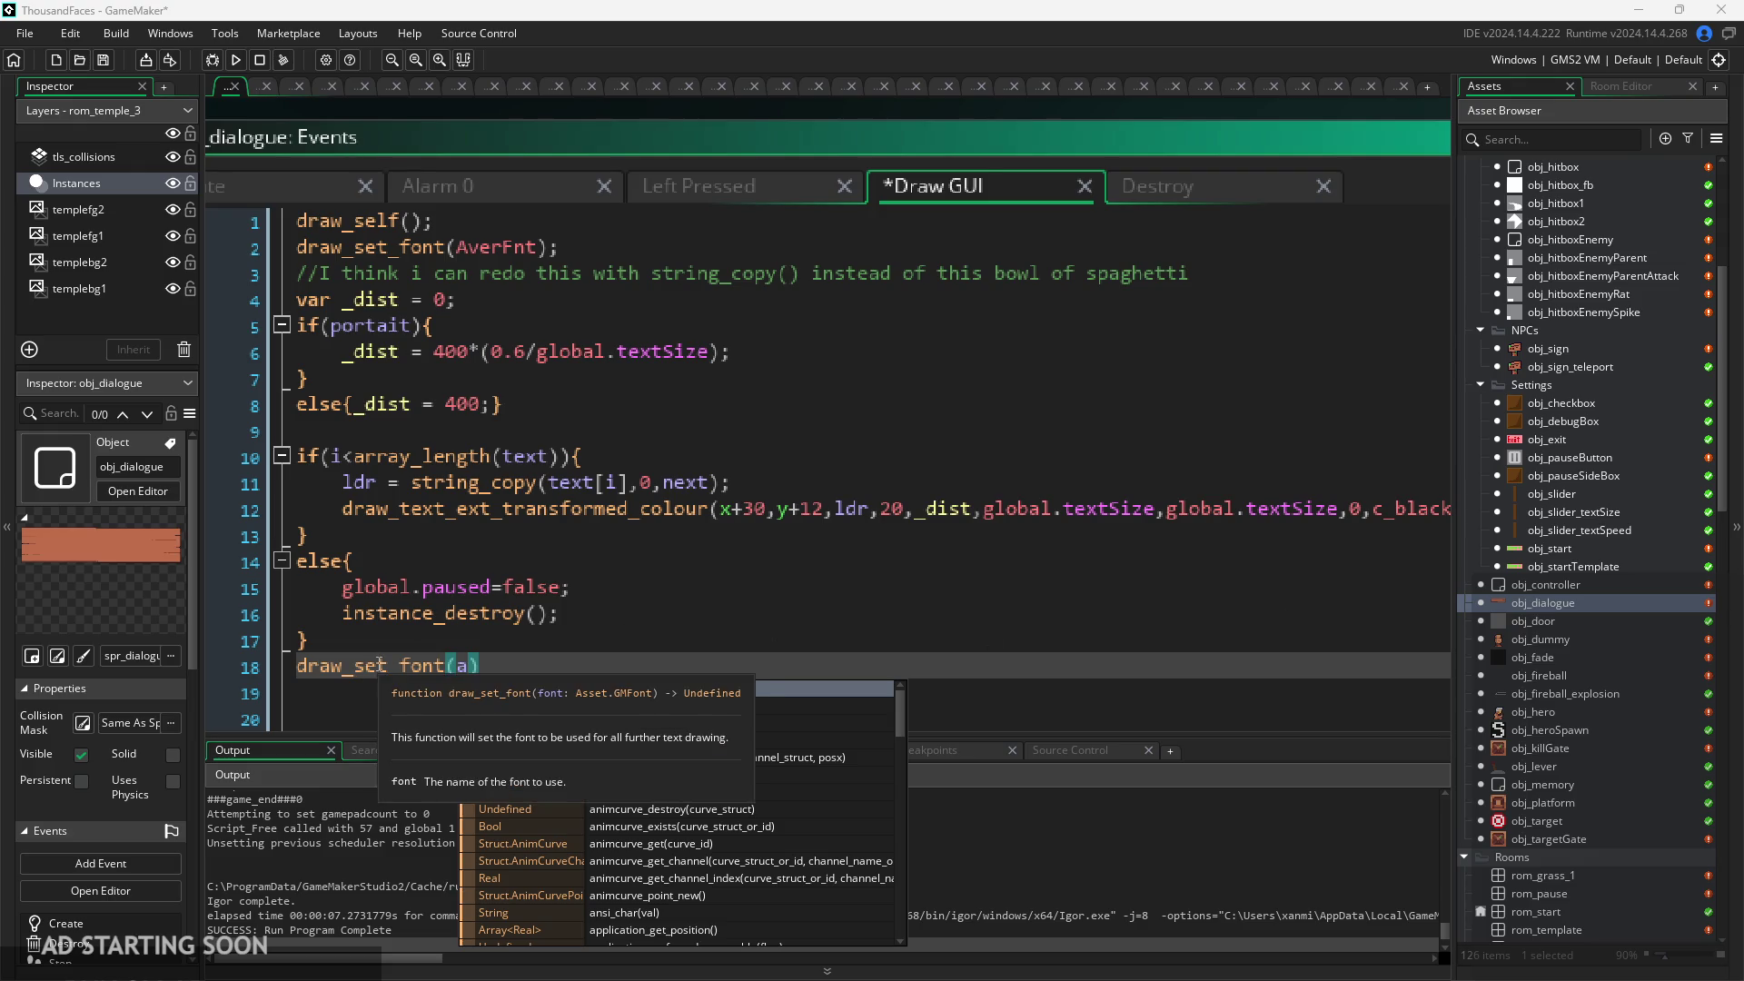
{"action": "left_click", "coordinate": [475, 674]}
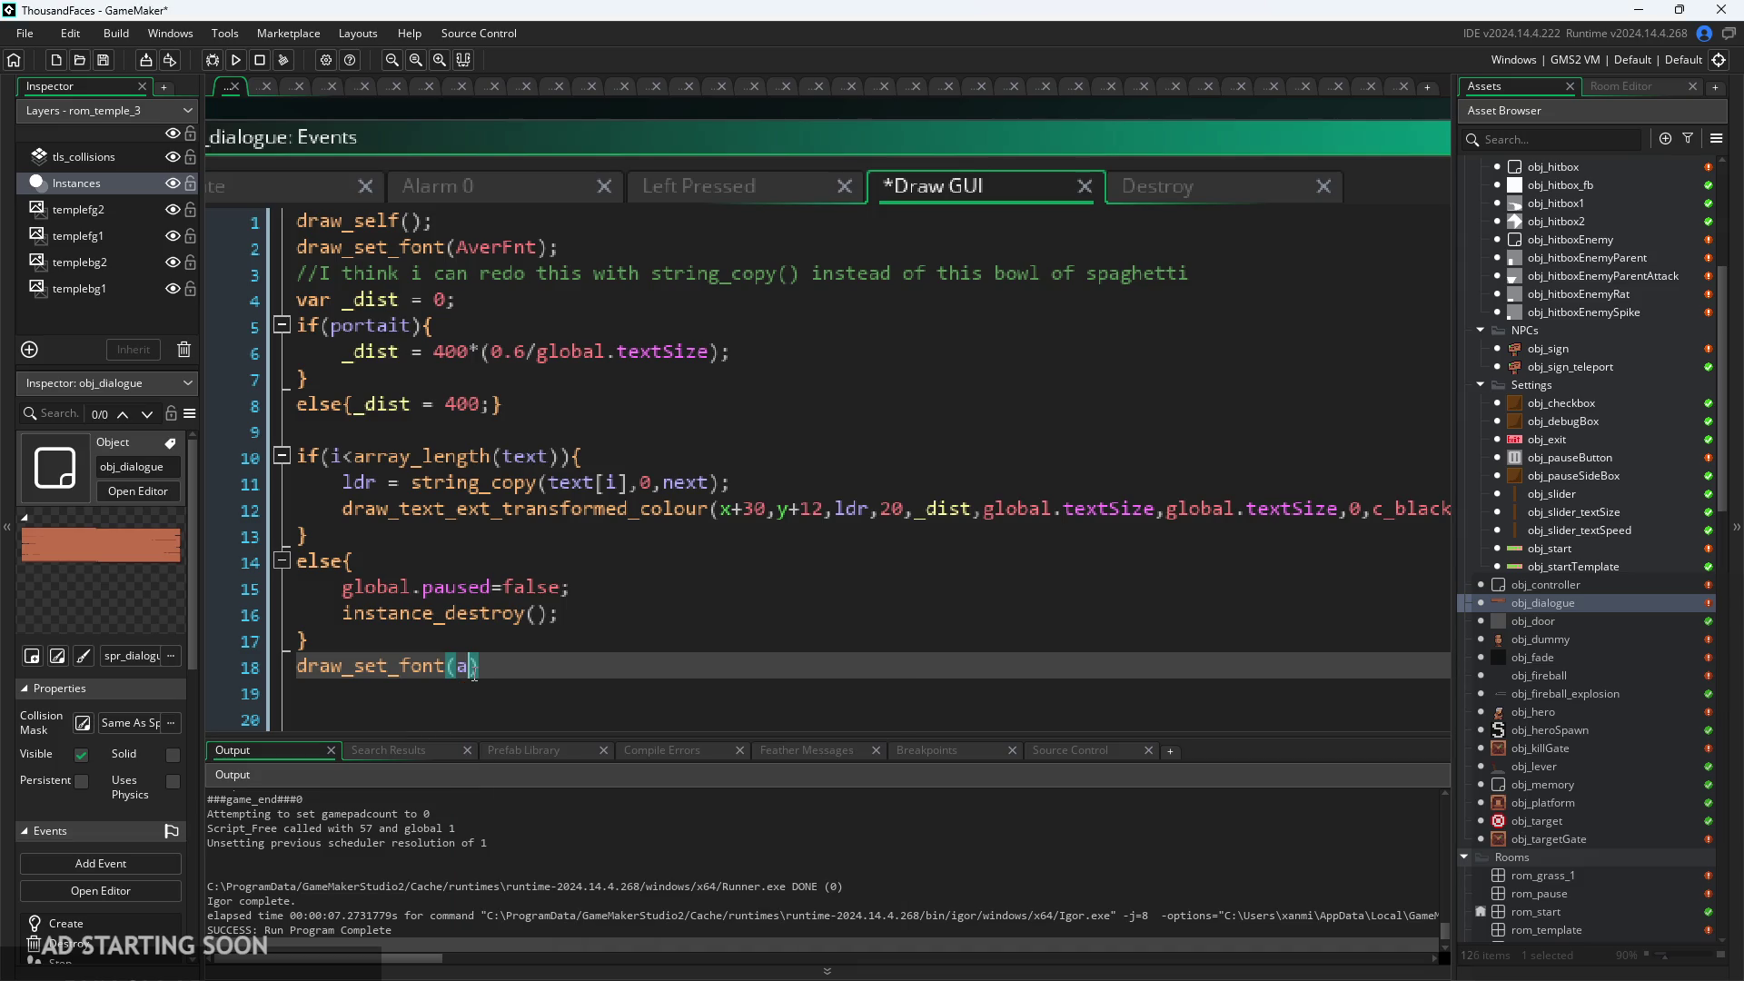
{"action": "key", "text": "BackSpace"}
{"action": "type", "text": "font"}
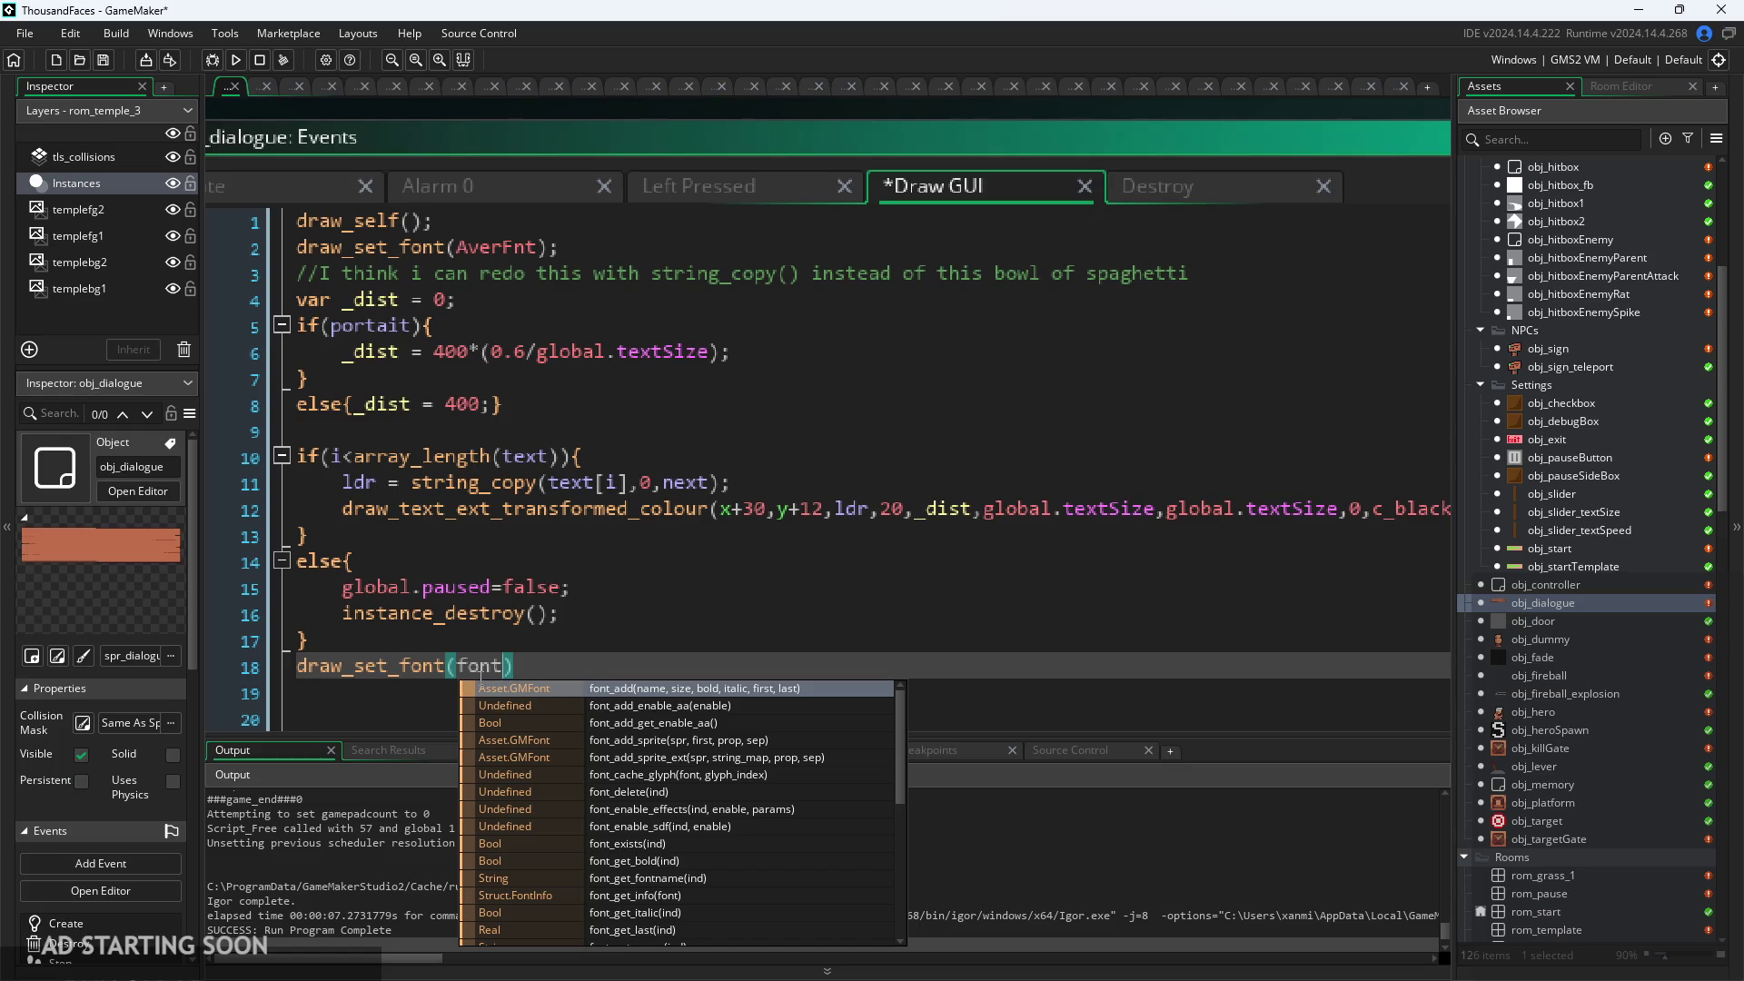
{"action": "type", "text": "_"}
{"action": "key", "text": "BackSpace"}
{"action": "key", "text": "BackSpace"}
{"action": "key", "text": "BackSpace"}
{"action": "type", "text": "Ari"}
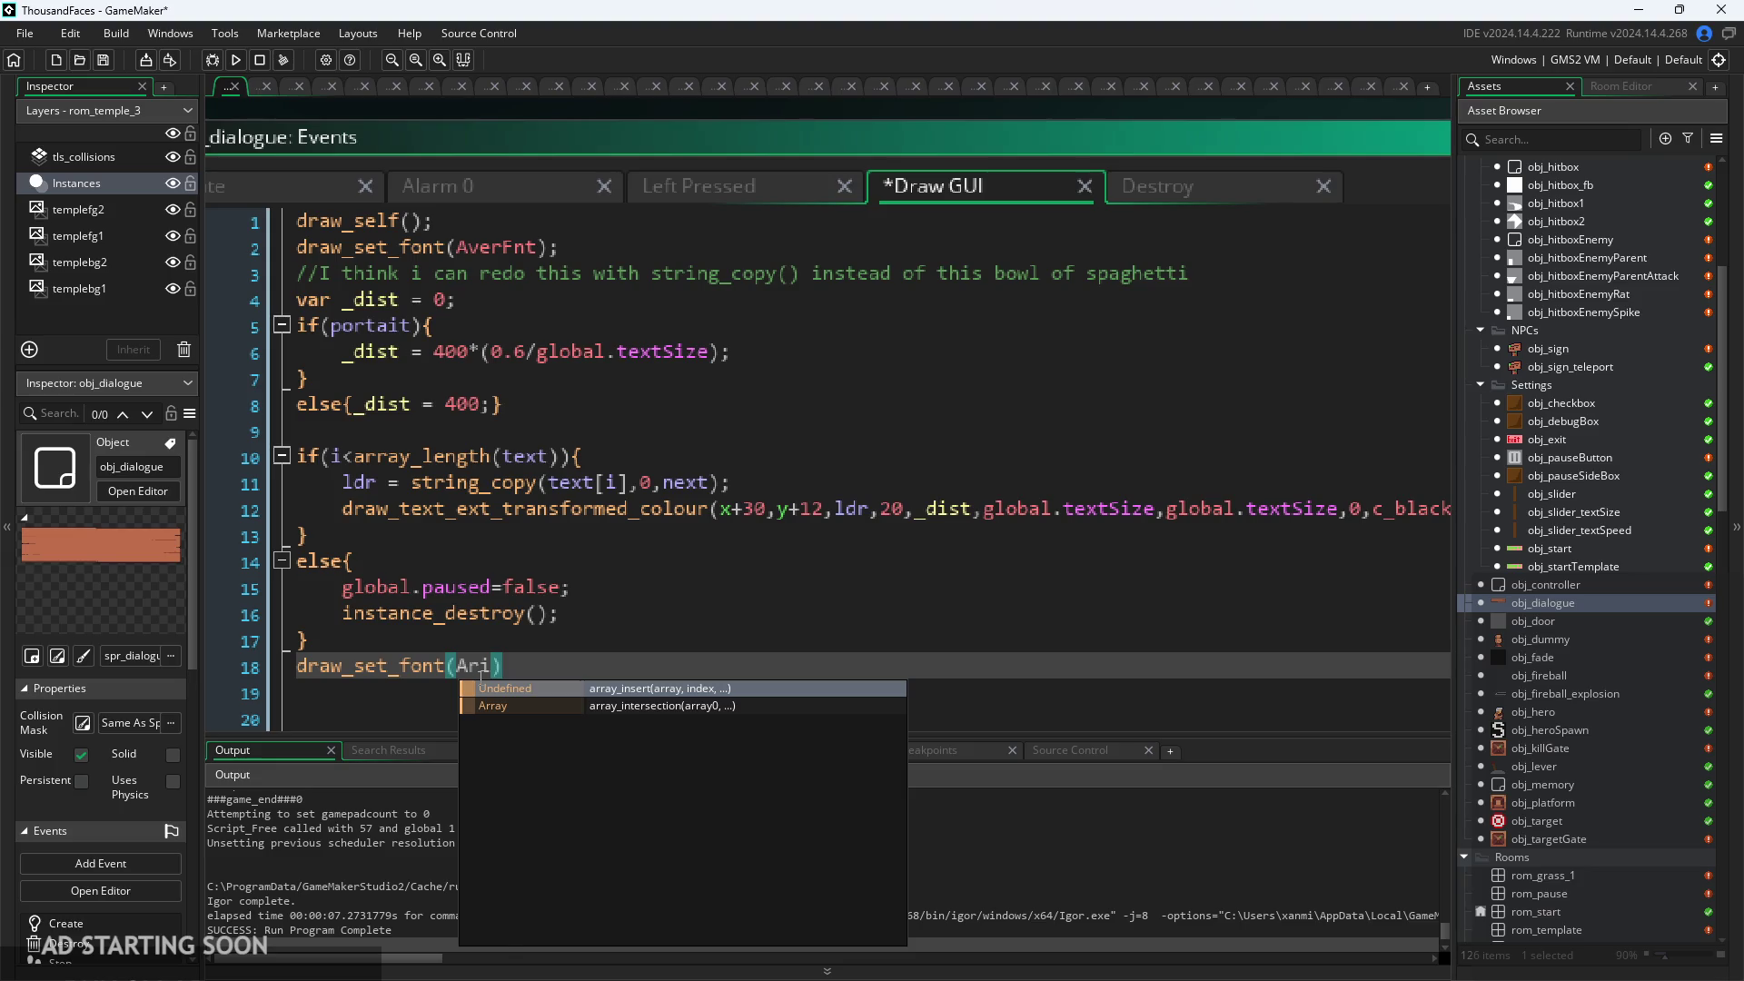
{"action": "key", "text": "BackSpace"}
{"action": "key", "text": "BackSpace"}
{"action": "key", "text": "BackSpace"}
{"action": "type", "text": "-1)'"}
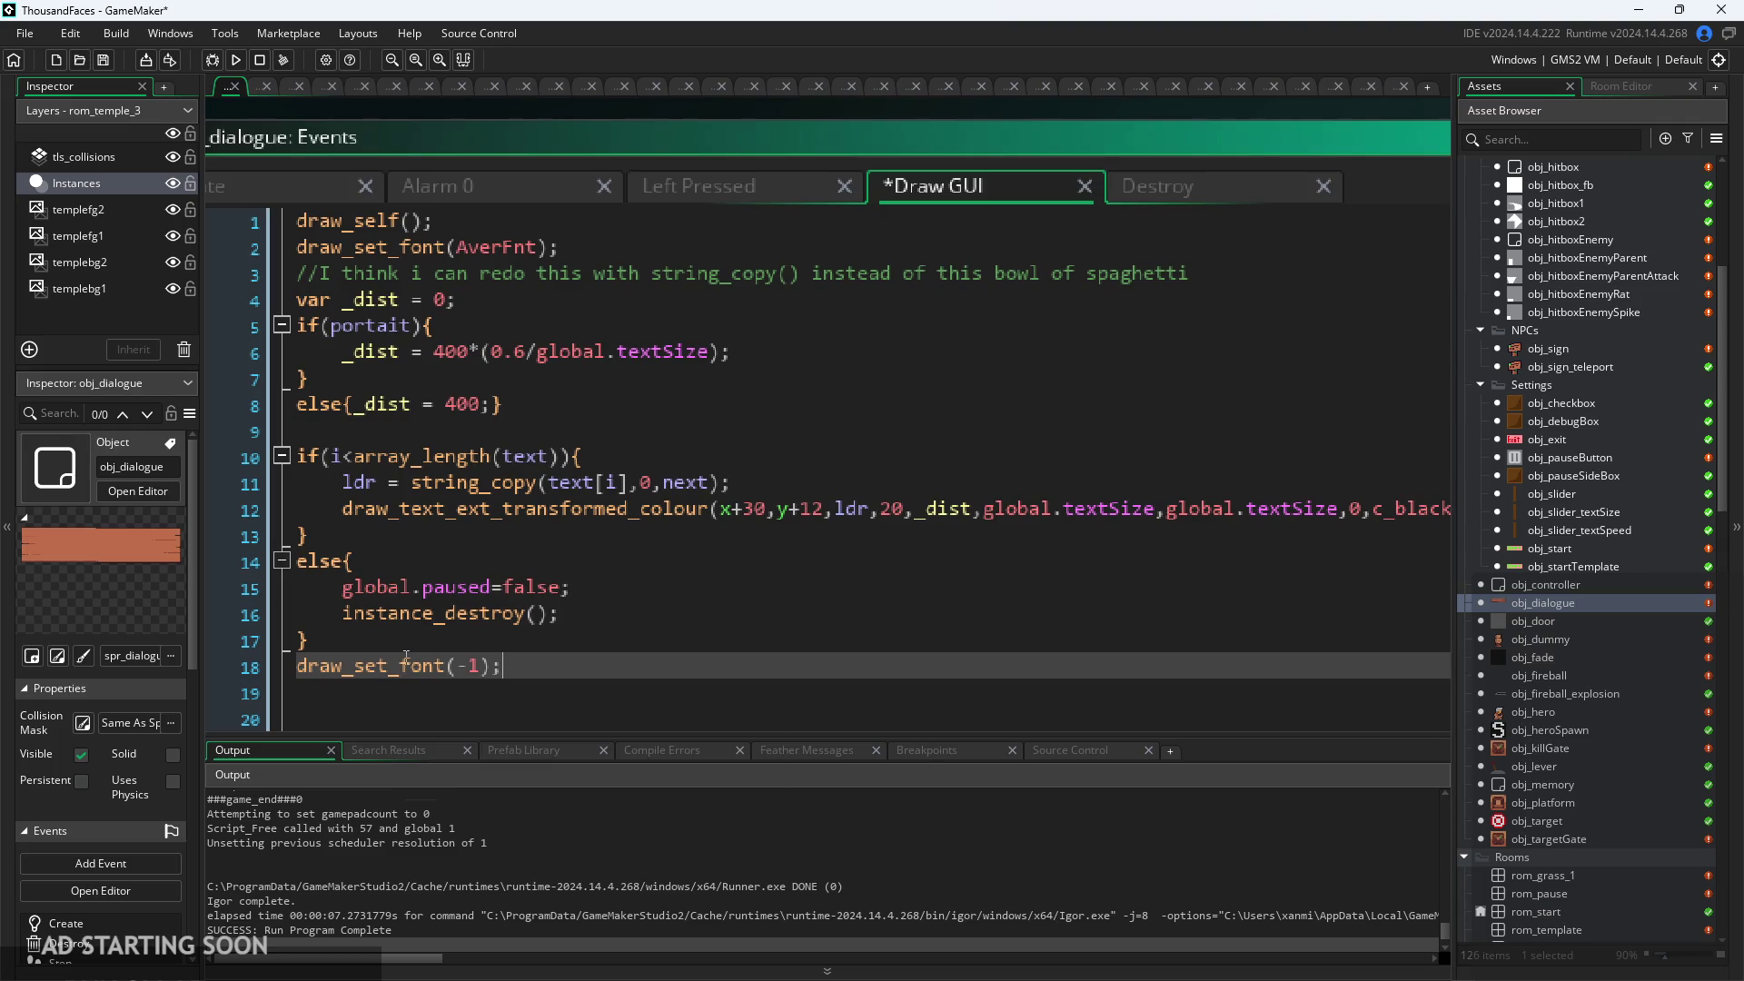
{"action": "mouse_move", "coordinate": [405, 669]}
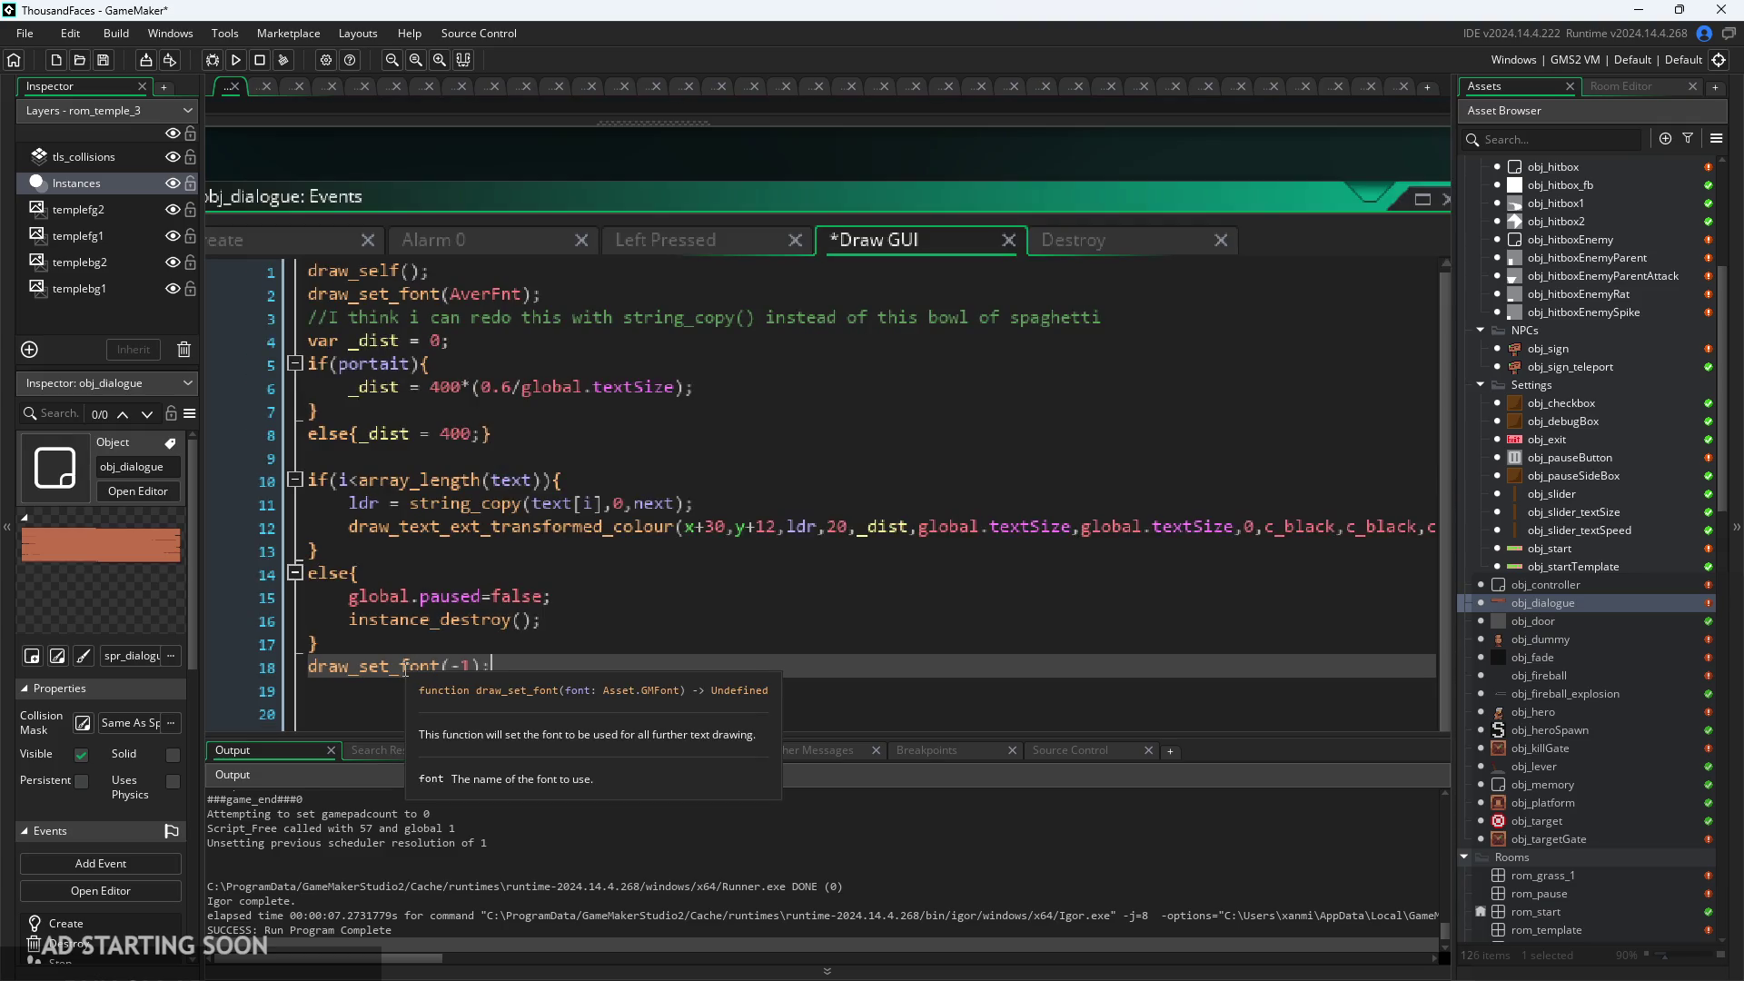
{"action": "scroll", "coordinate": [615, 604], "scroll_direction": "up", "scroll_amount": 3, "text": "ctrl"}
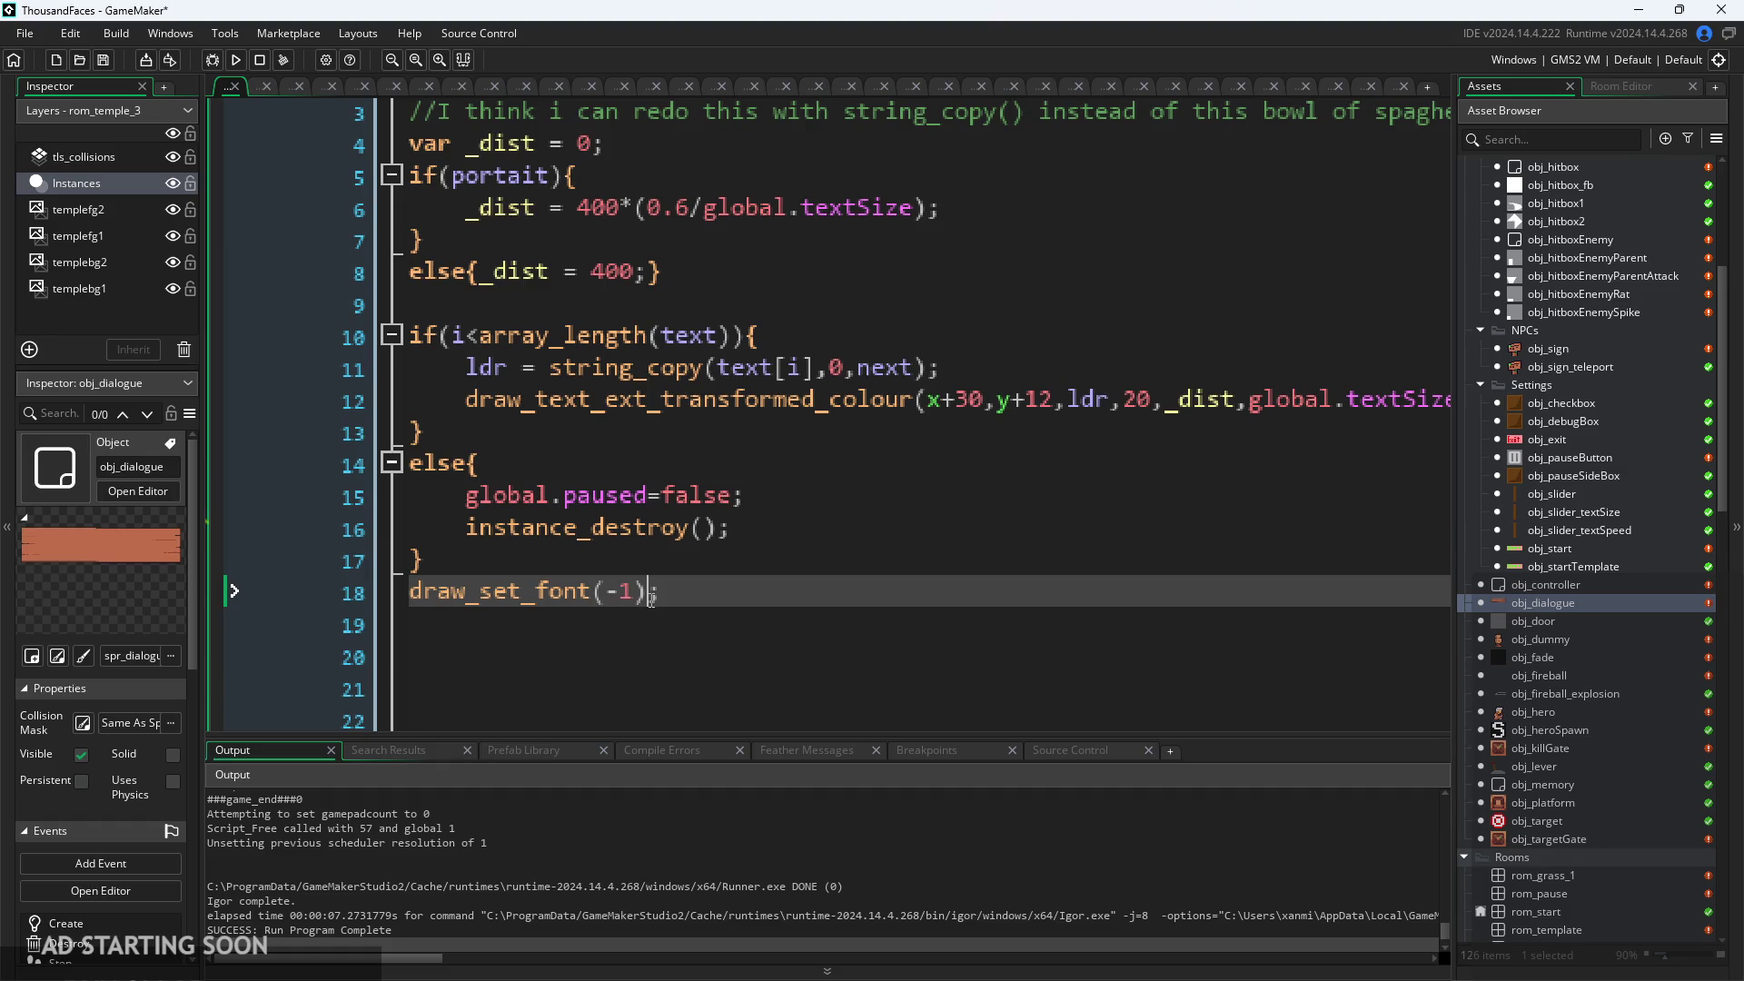
{"action": "left_click", "coordinate": [639, 598]}
{"action": "scroll", "coordinate": [995, 601], "scroll_direction": "down", "scroll_amount": 2}
{"action": "left_click", "coordinate": [994, 591]}
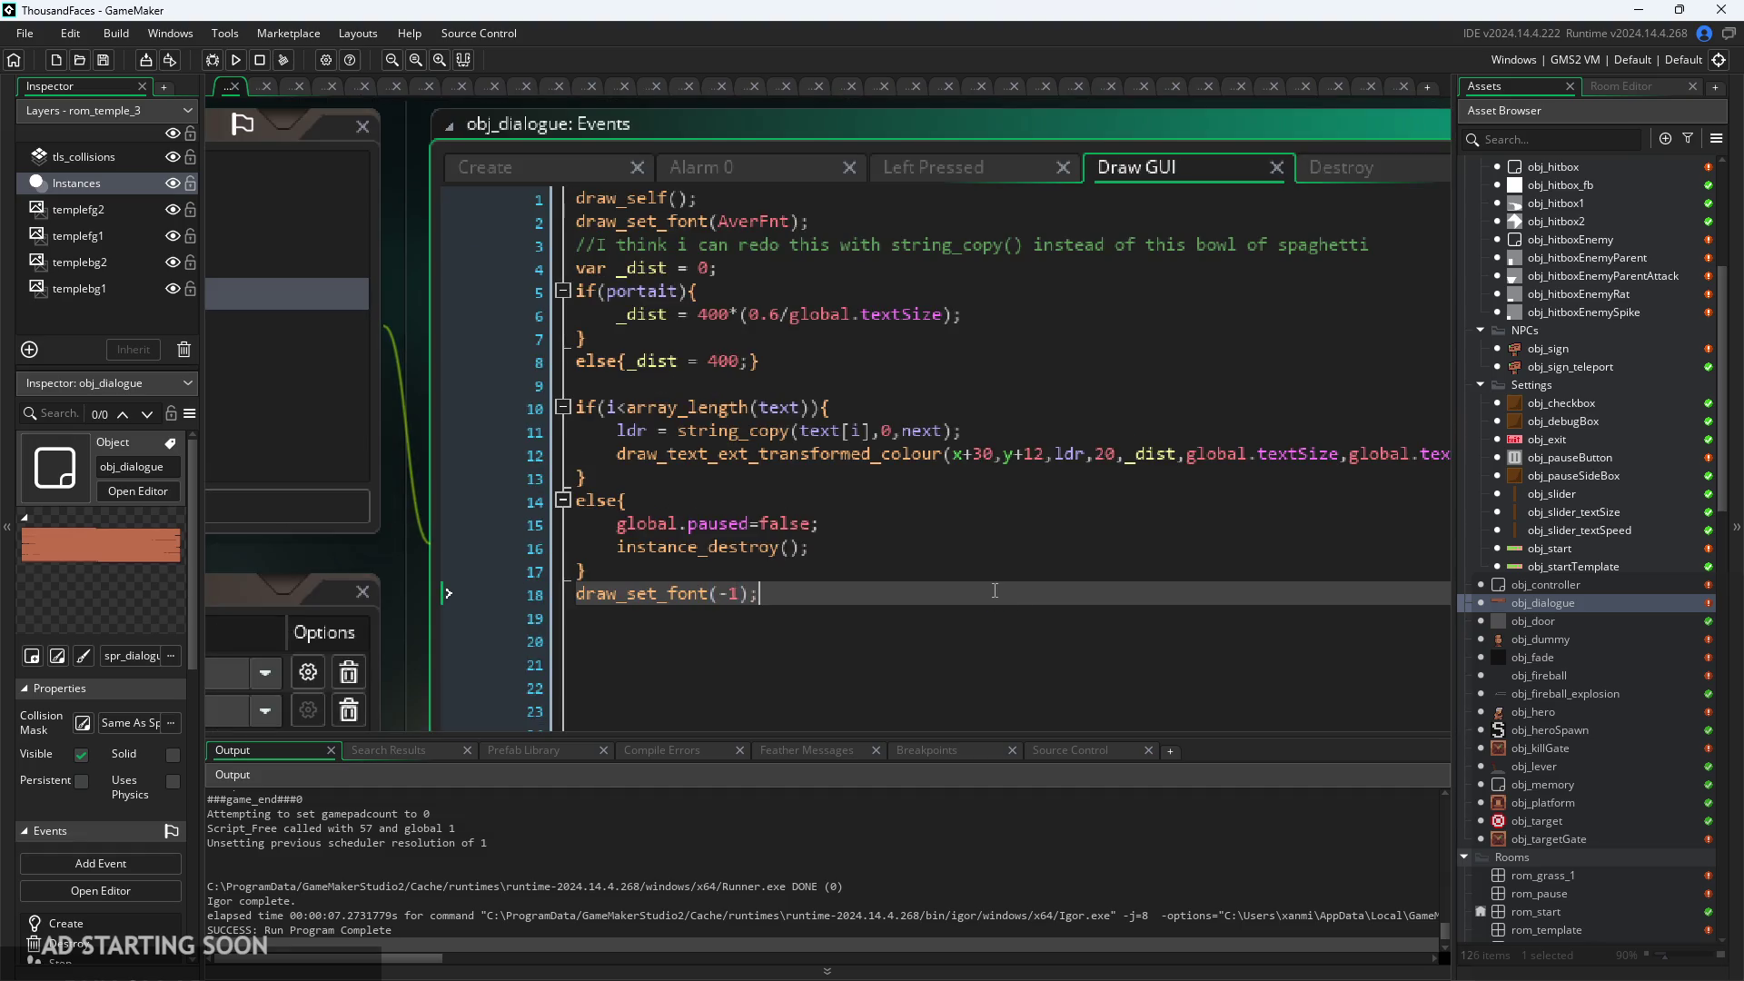
{"action": "left_click", "coordinate": [235, 59]}
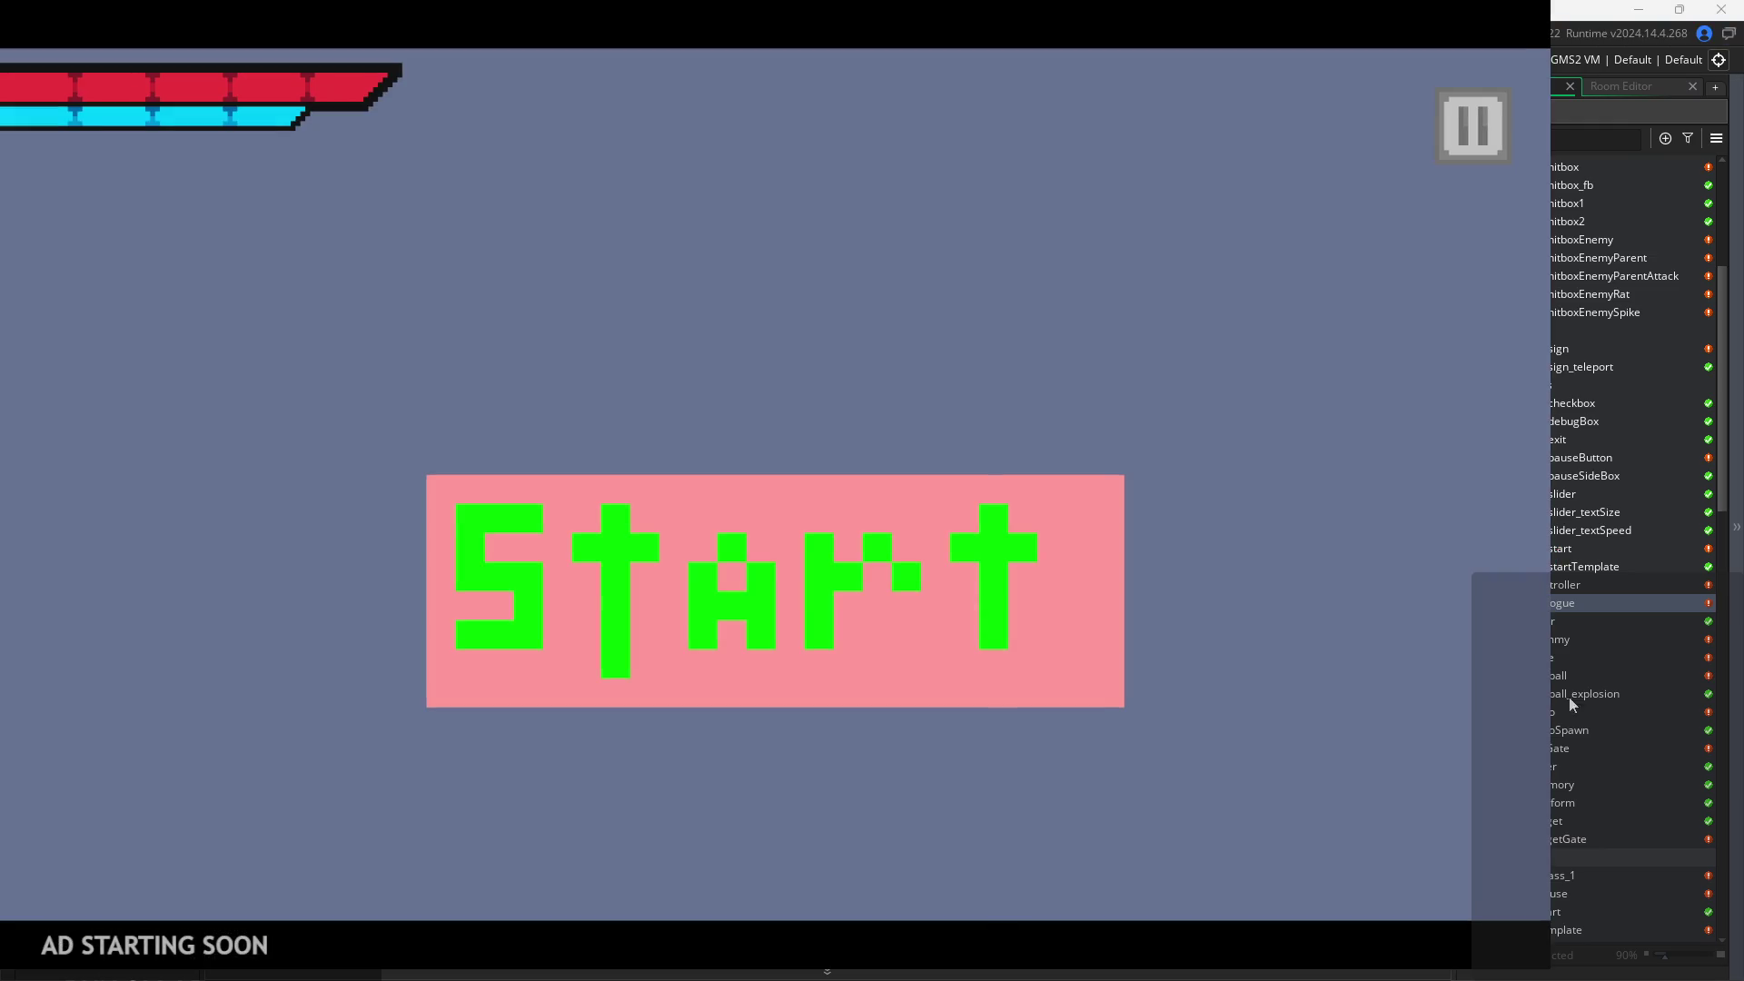
Start the game, walk right, and read through the sign's welcome dialogue.
{"action": "left_click", "coordinate": [961, 544]}
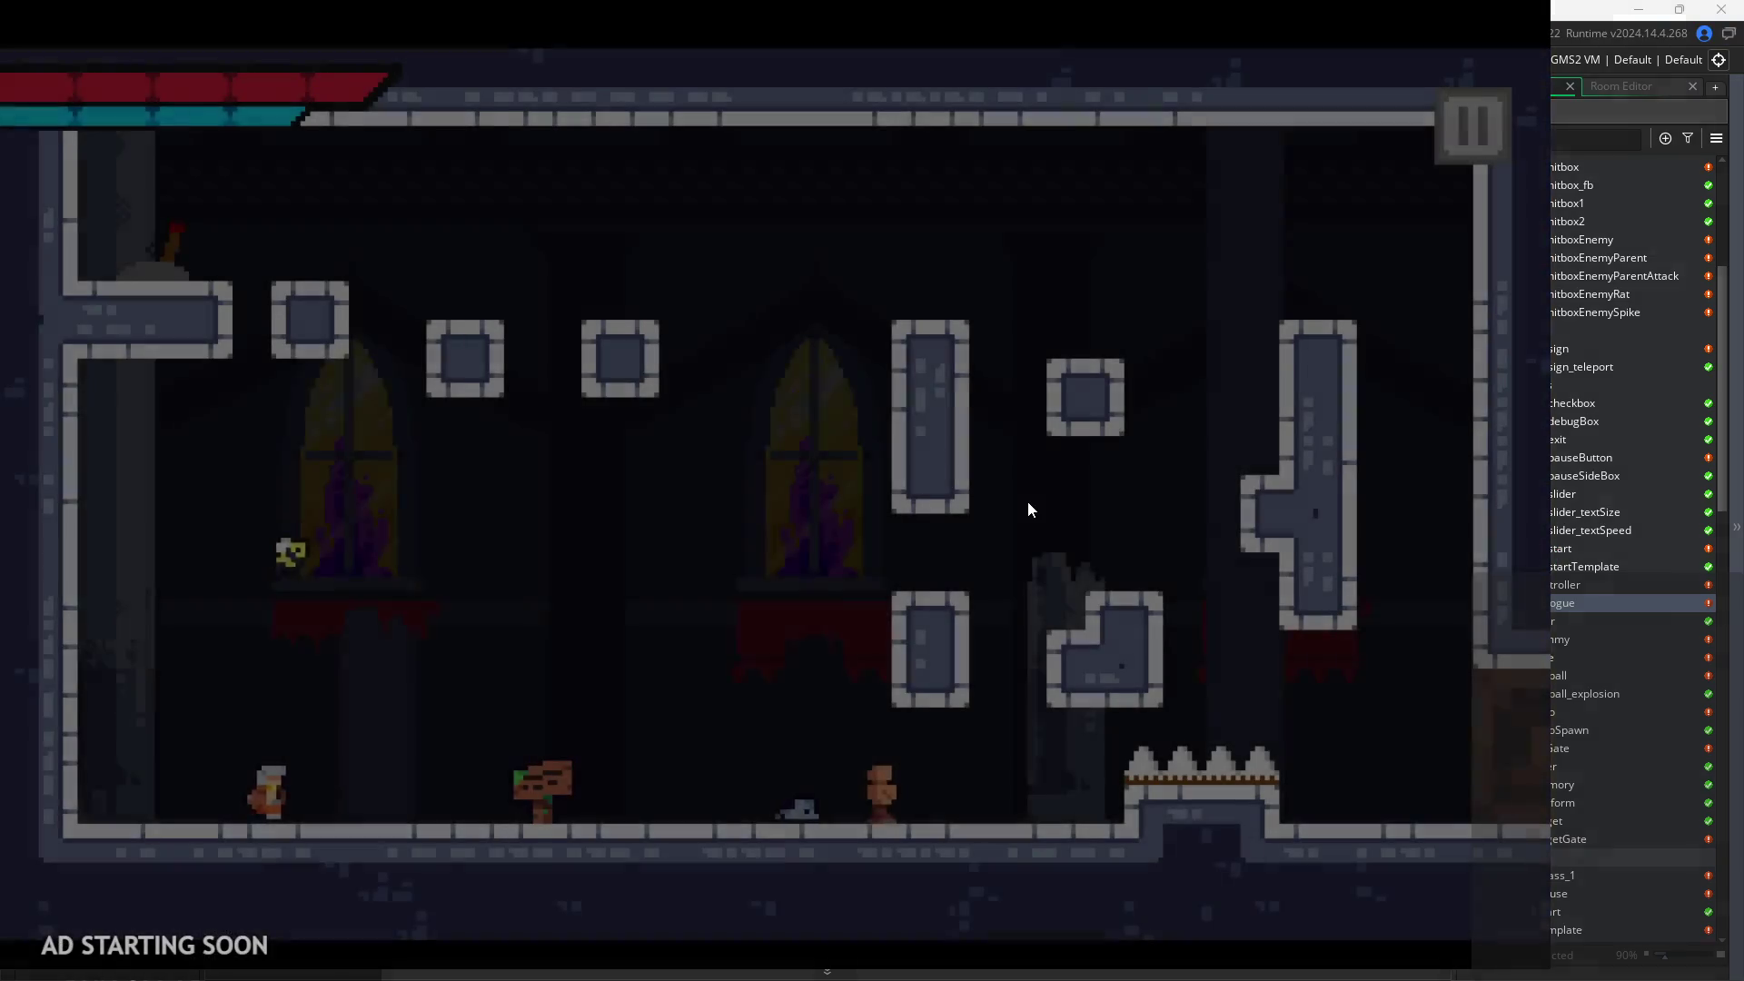
{"action": "key", "text": "Right"}
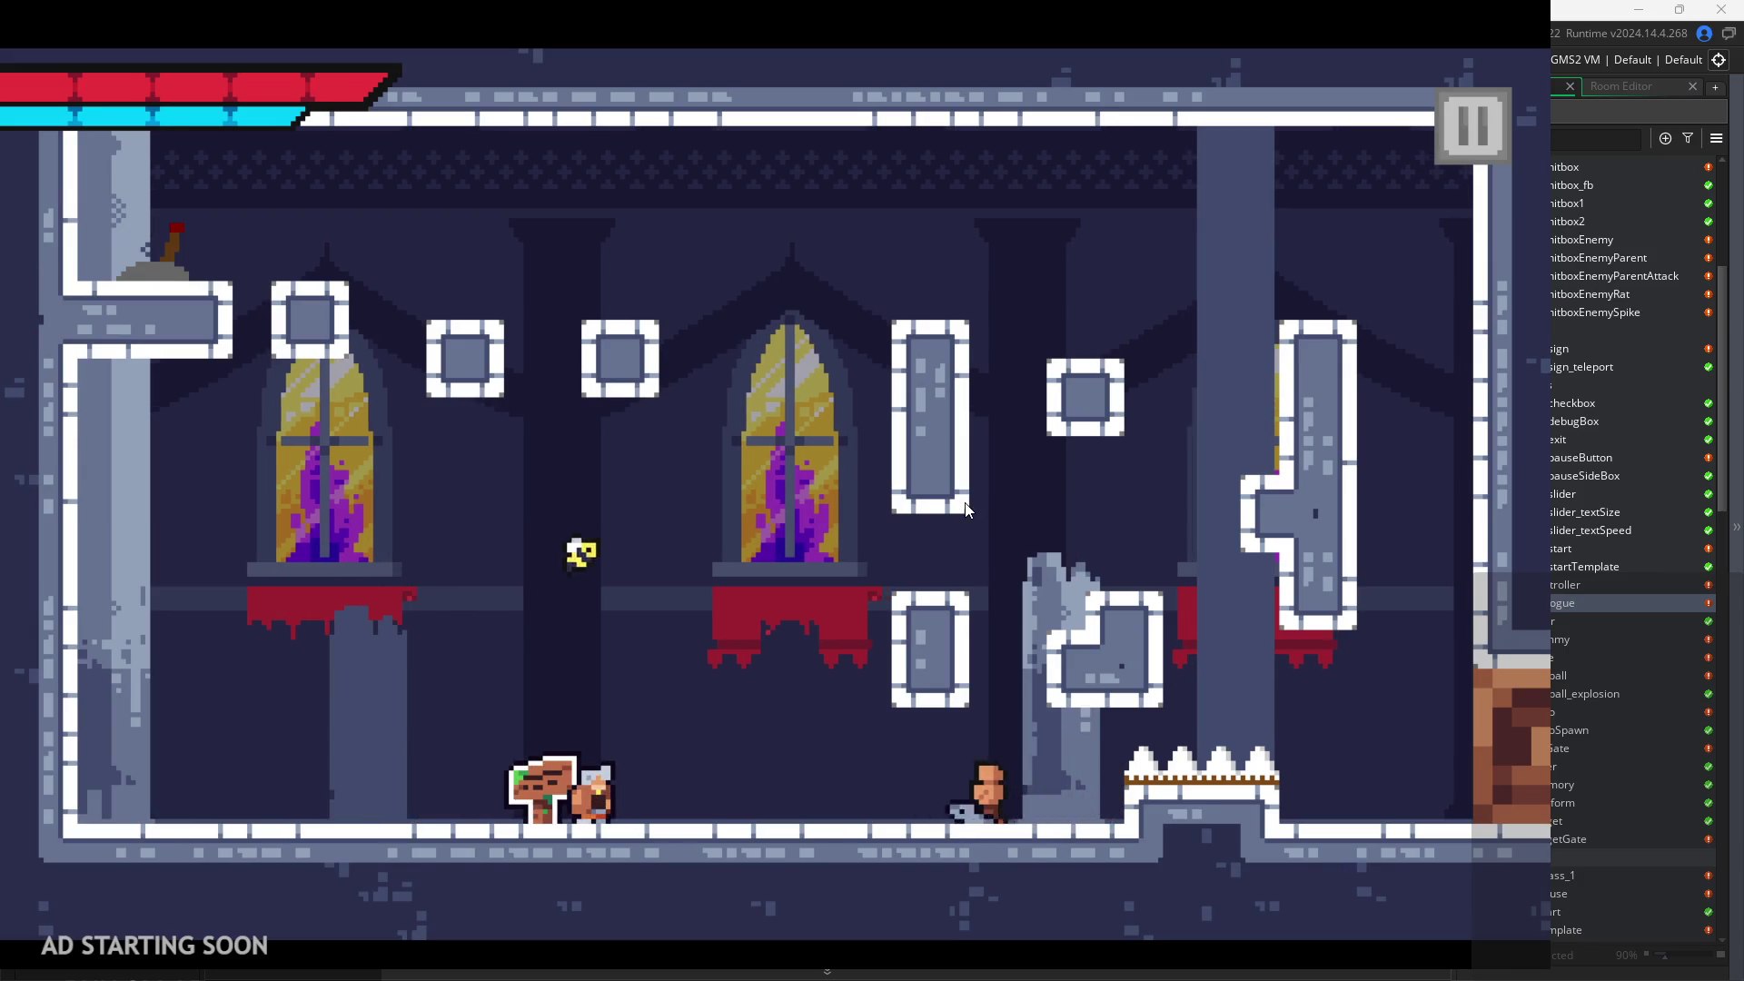
{"action": "key", "text": "x"}
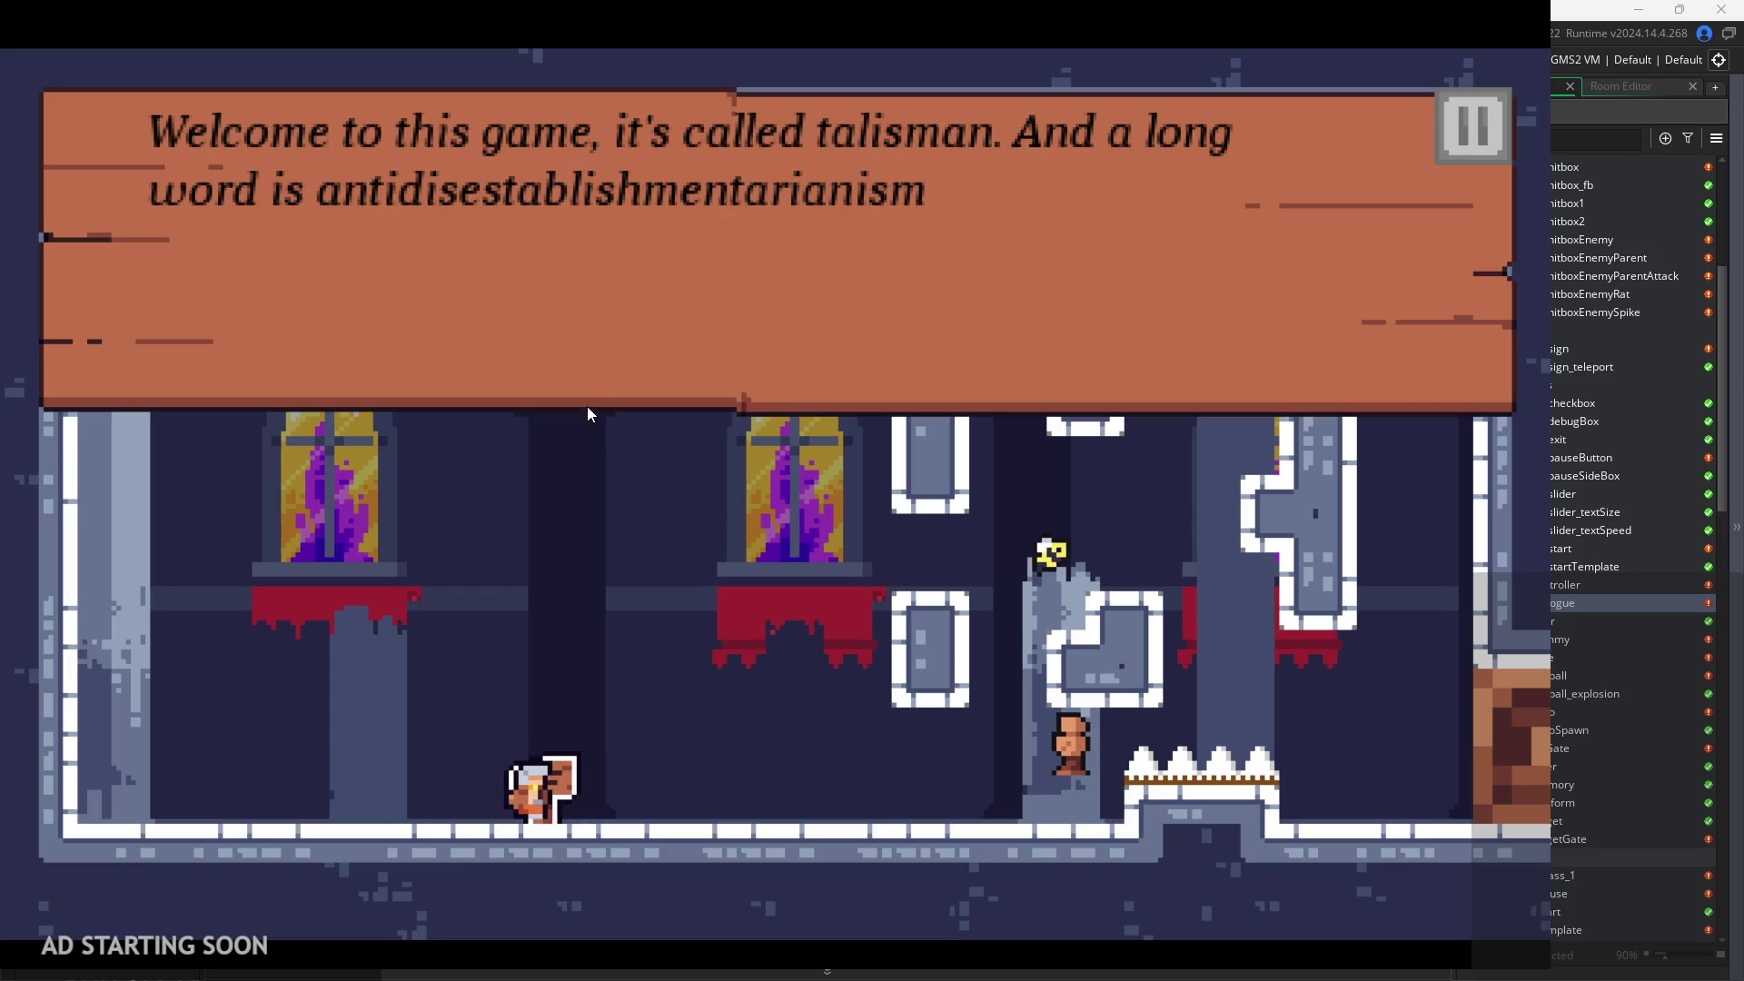
{"action": "left_click", "coordinate": [607, 364]}
{"action": "left_click", "coordinate": [607, 363]}
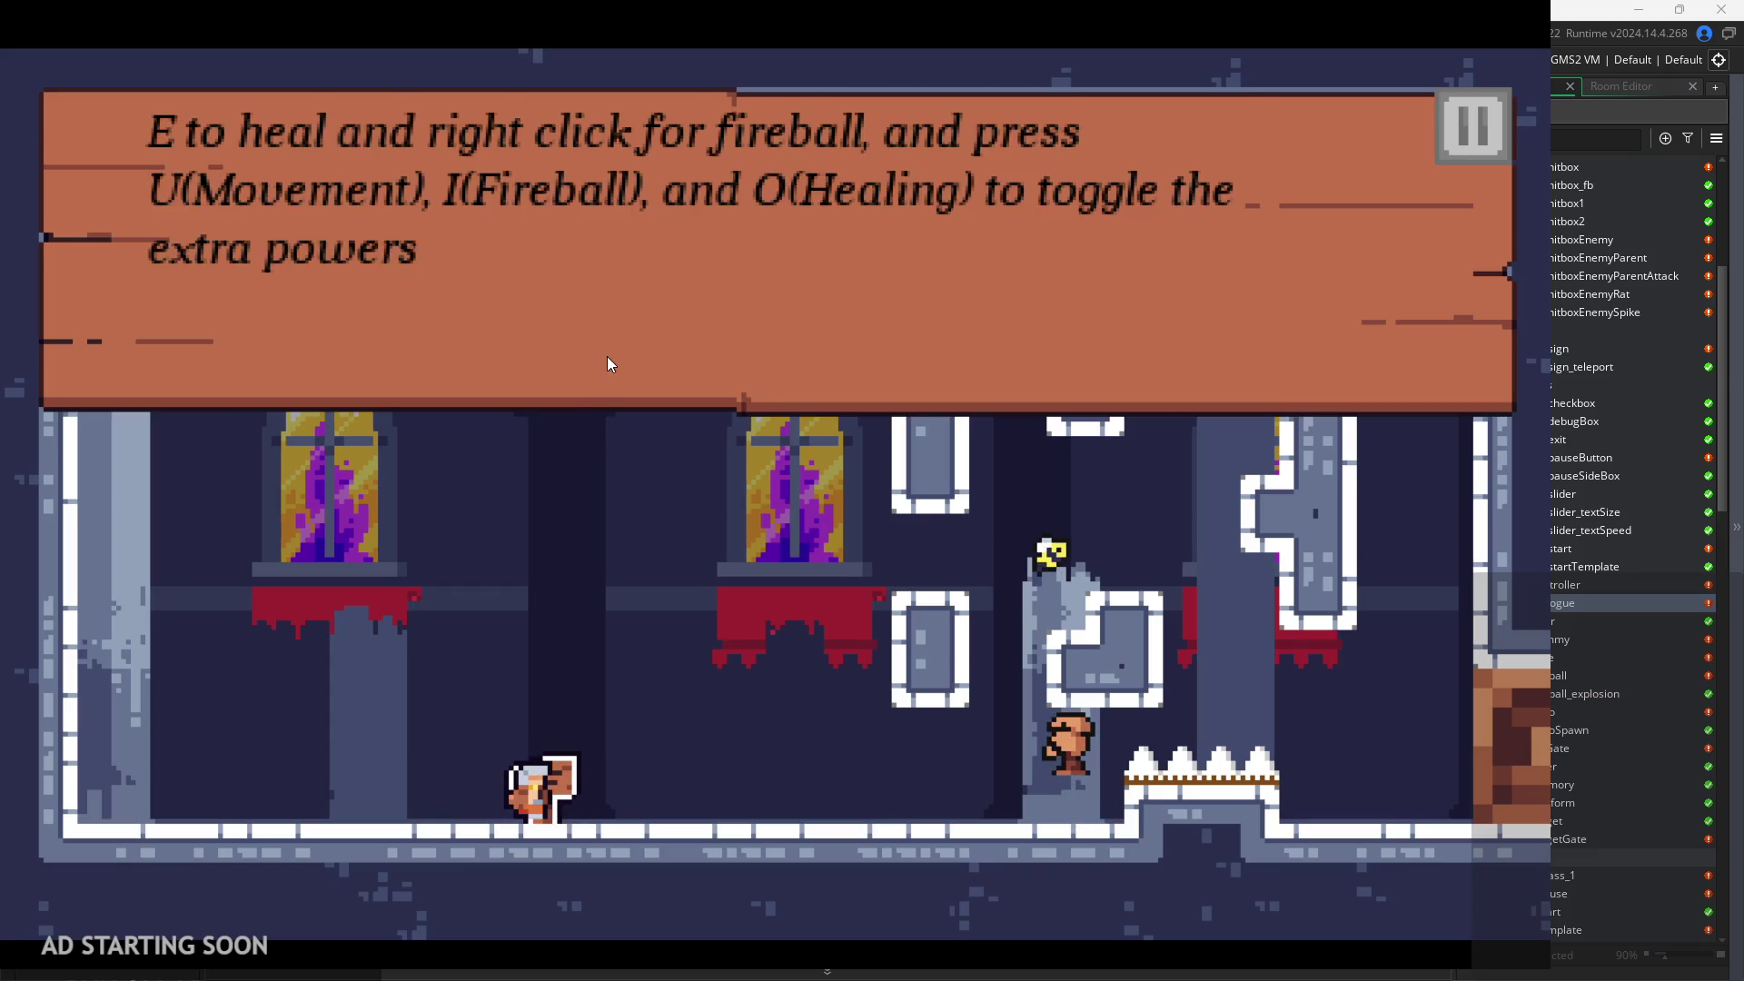
{"action": "left_click", "coordinate": [607, 363]}
{"action": "key", "text": "d"}
Open and close the pause menu twice, then read the sign dialogue again.
{"action": "left_click", "coordinate": [1451, 107]}
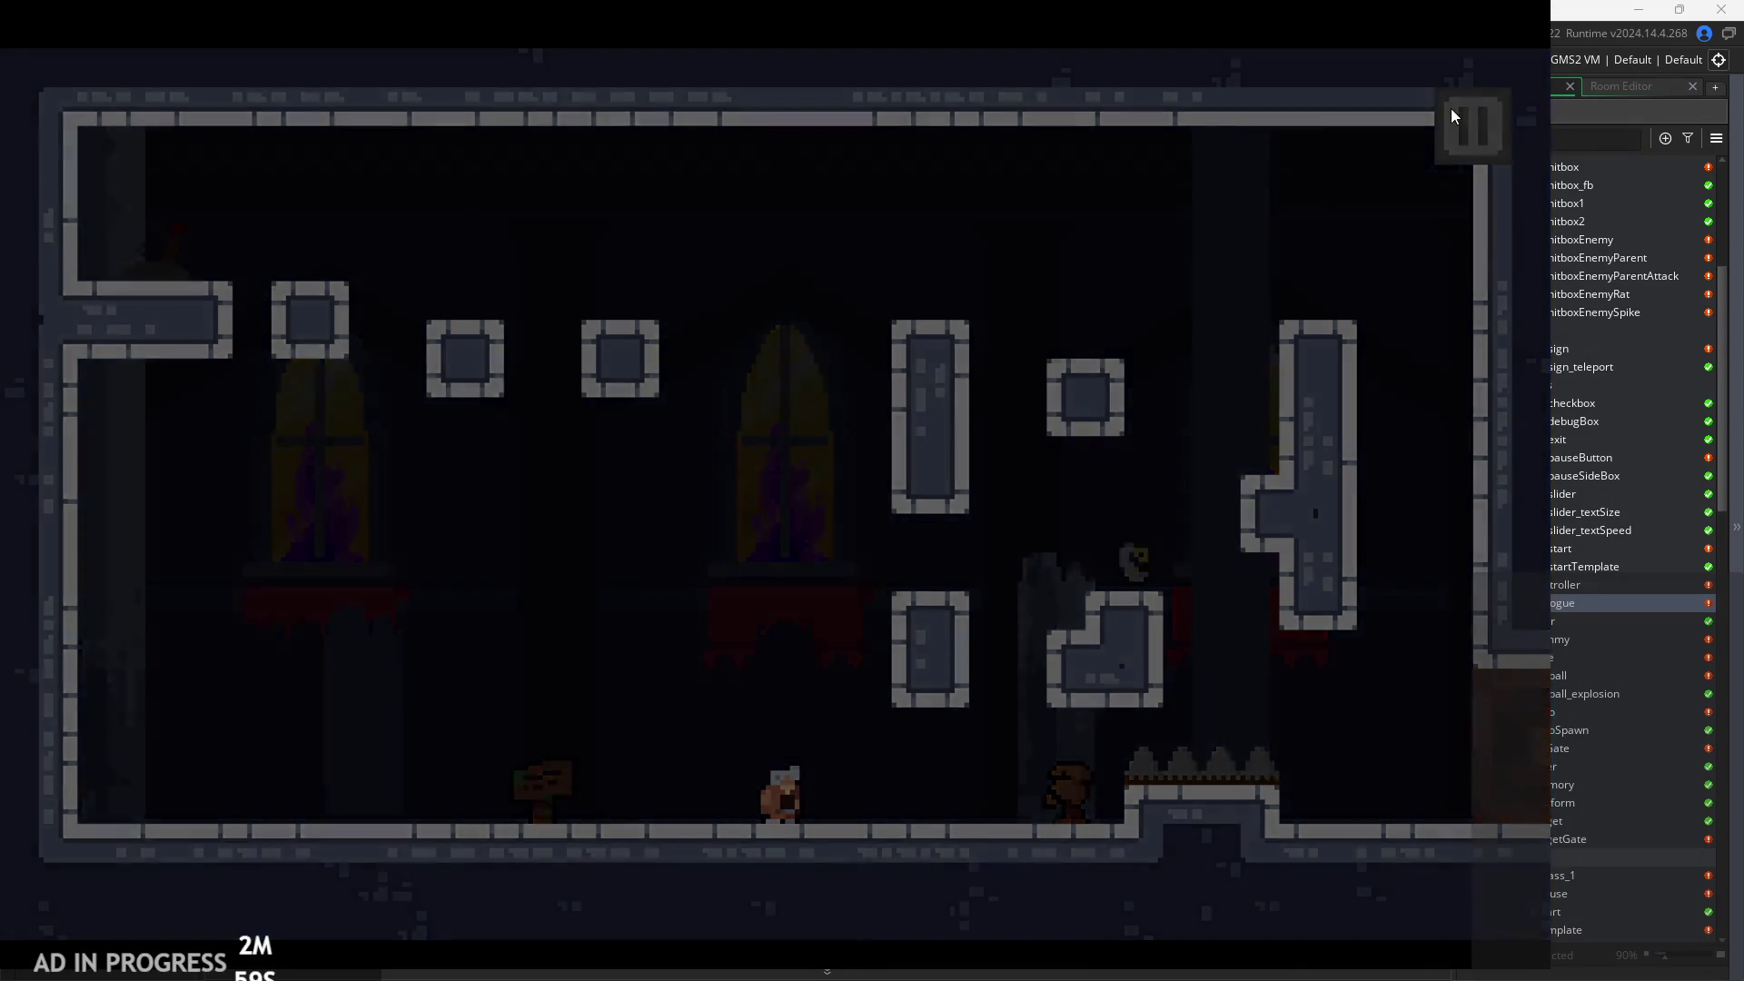
{"action": "left_click", "coordinate": [1452, 116]}
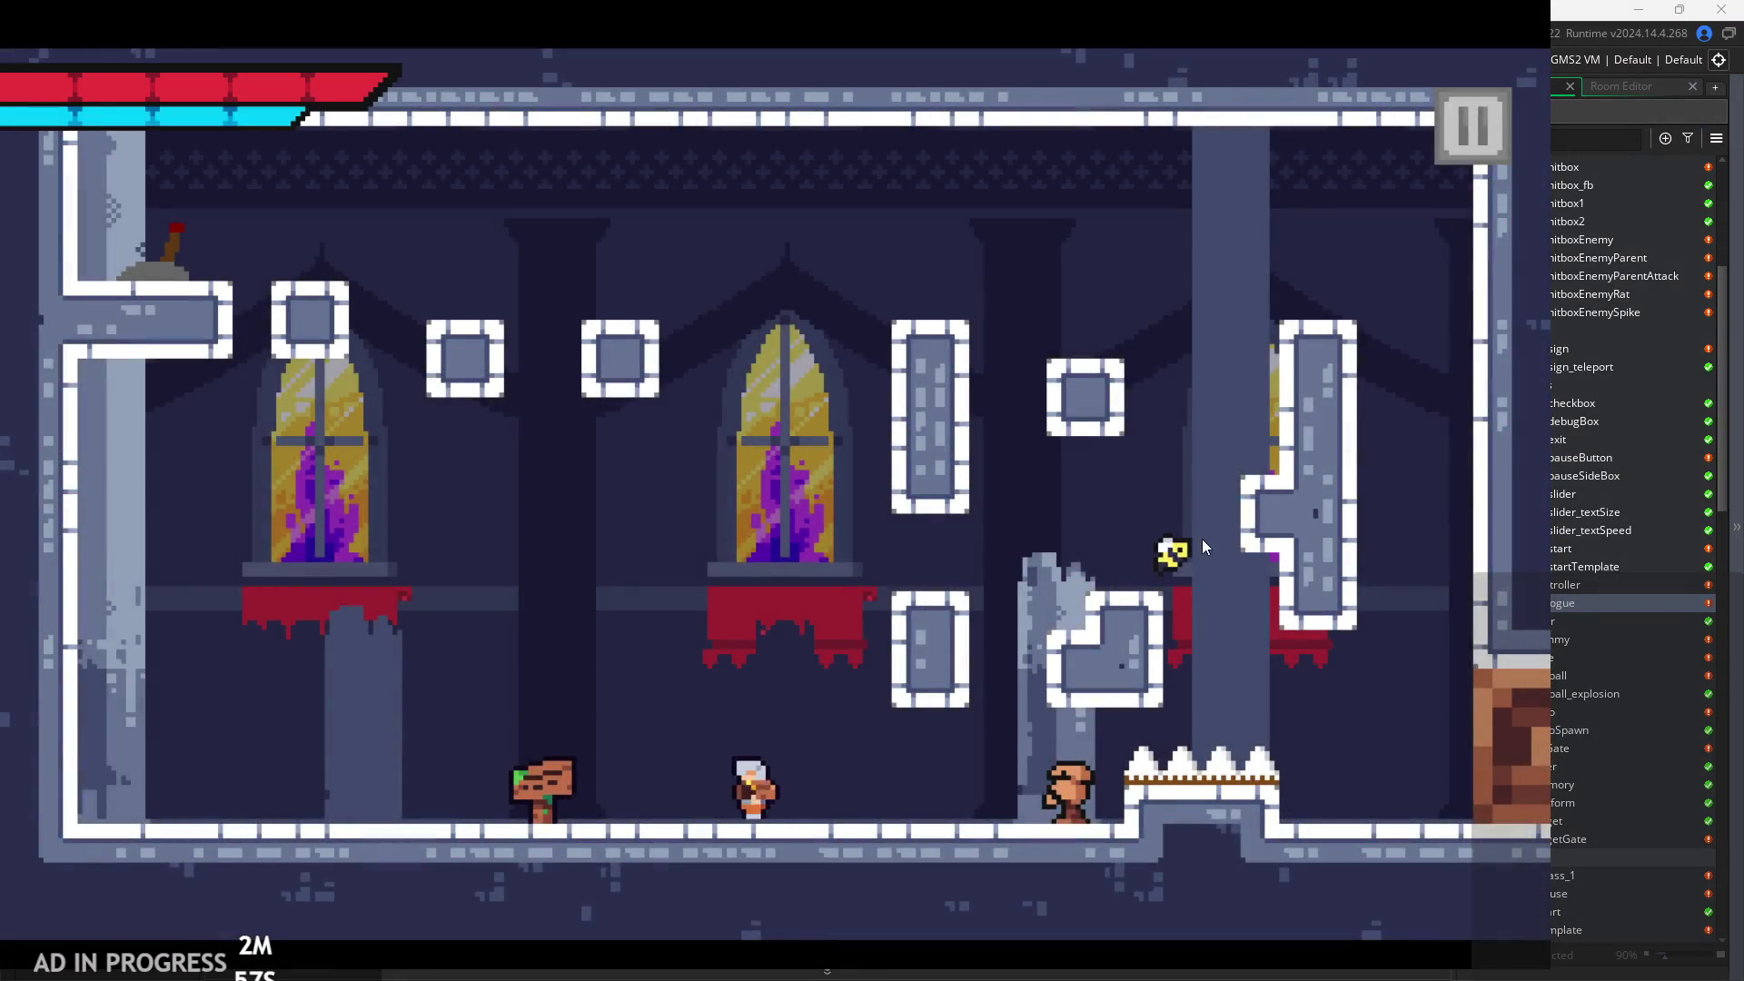
{"action": "left_click", "coordinate": [1466, 135]}
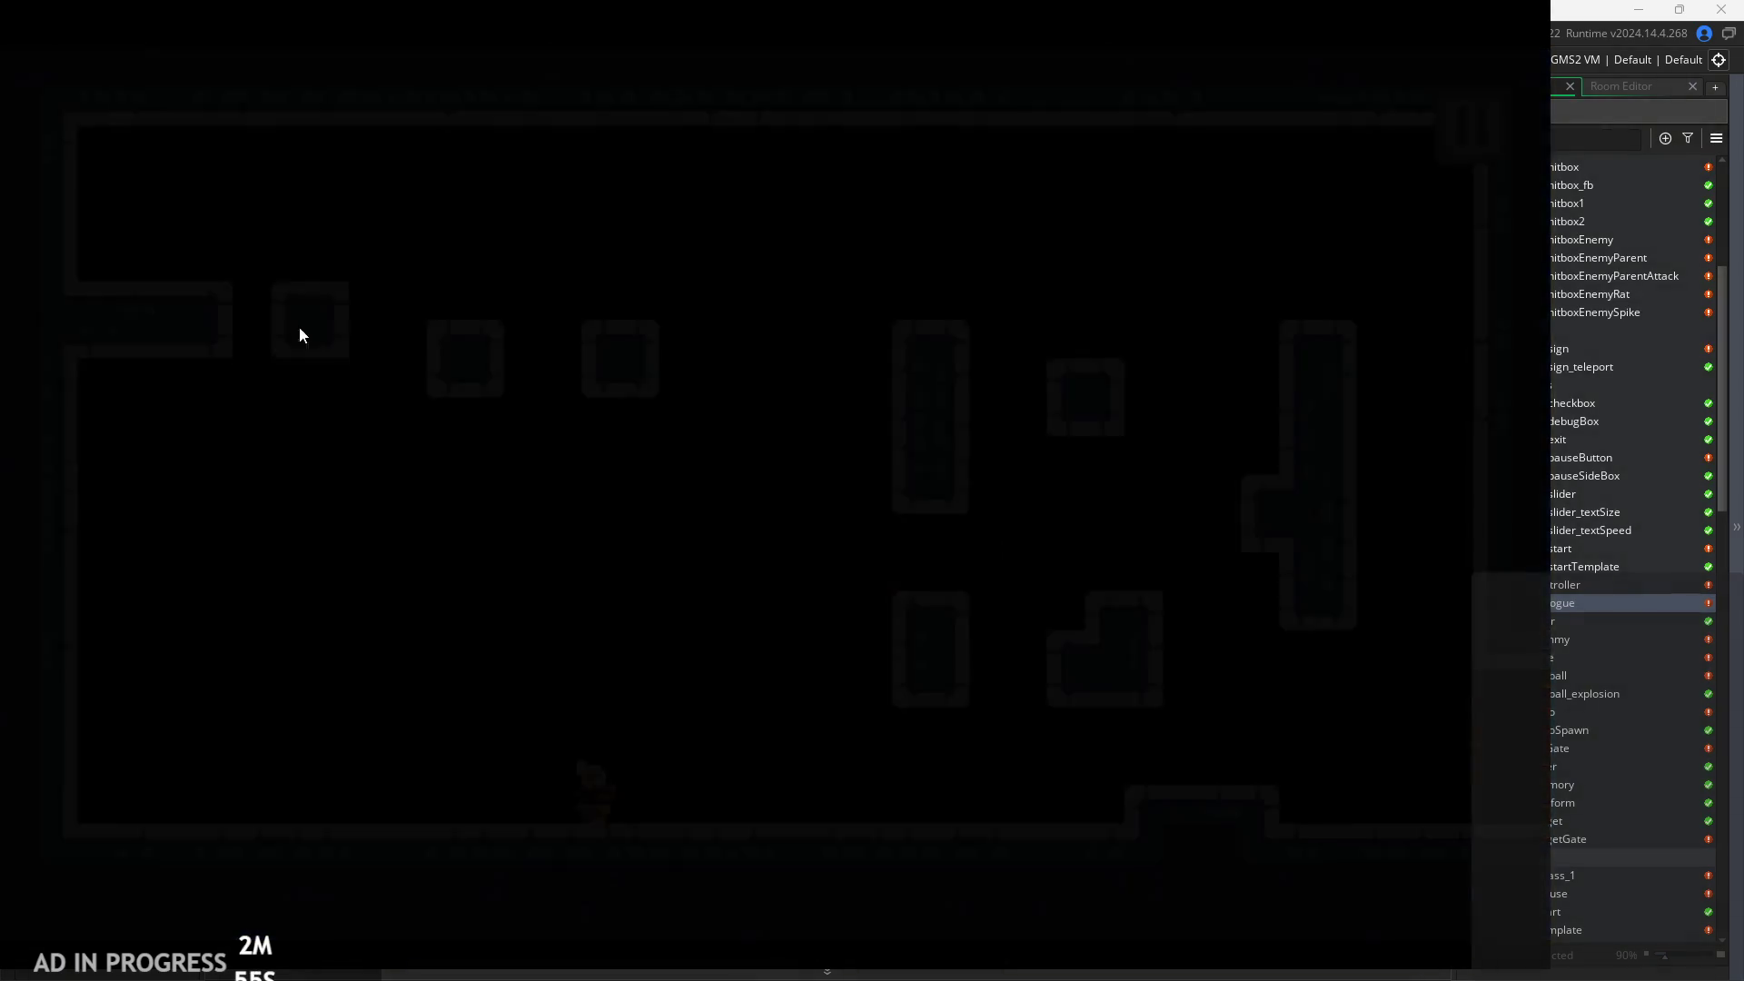
{"action": "left_click", "coordinate": [1463, 122]}
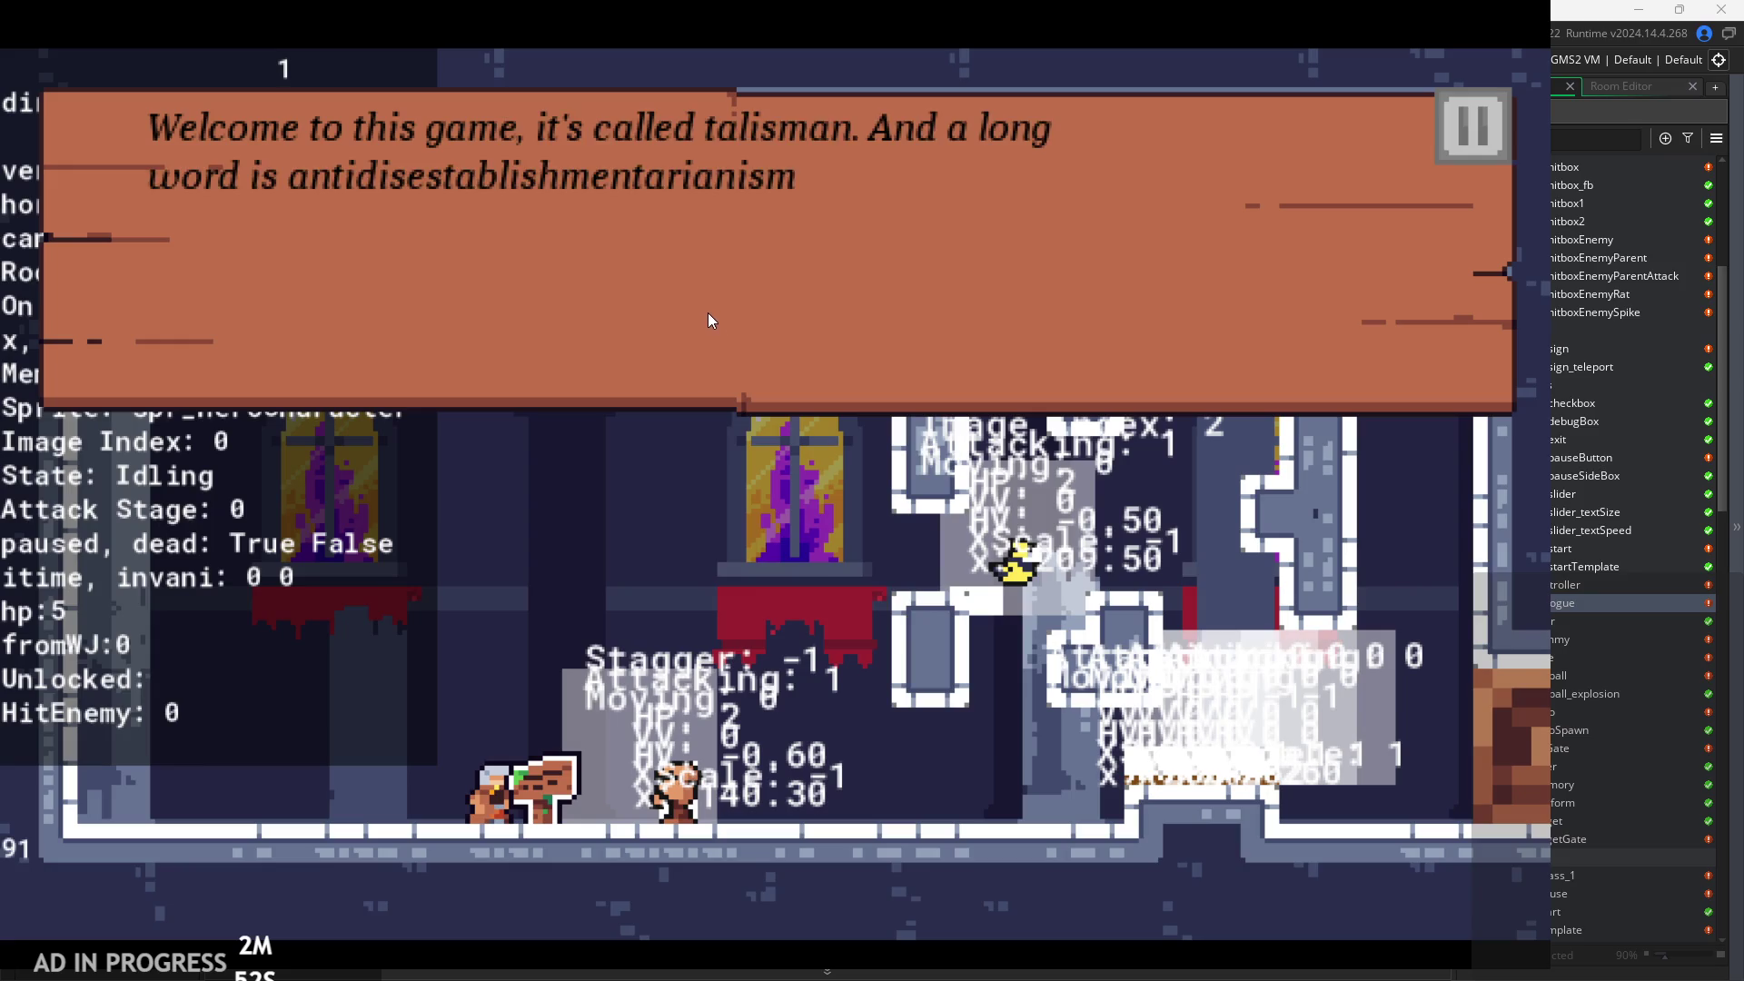
{"action": "left_click", "coordinate": [708, 315]}
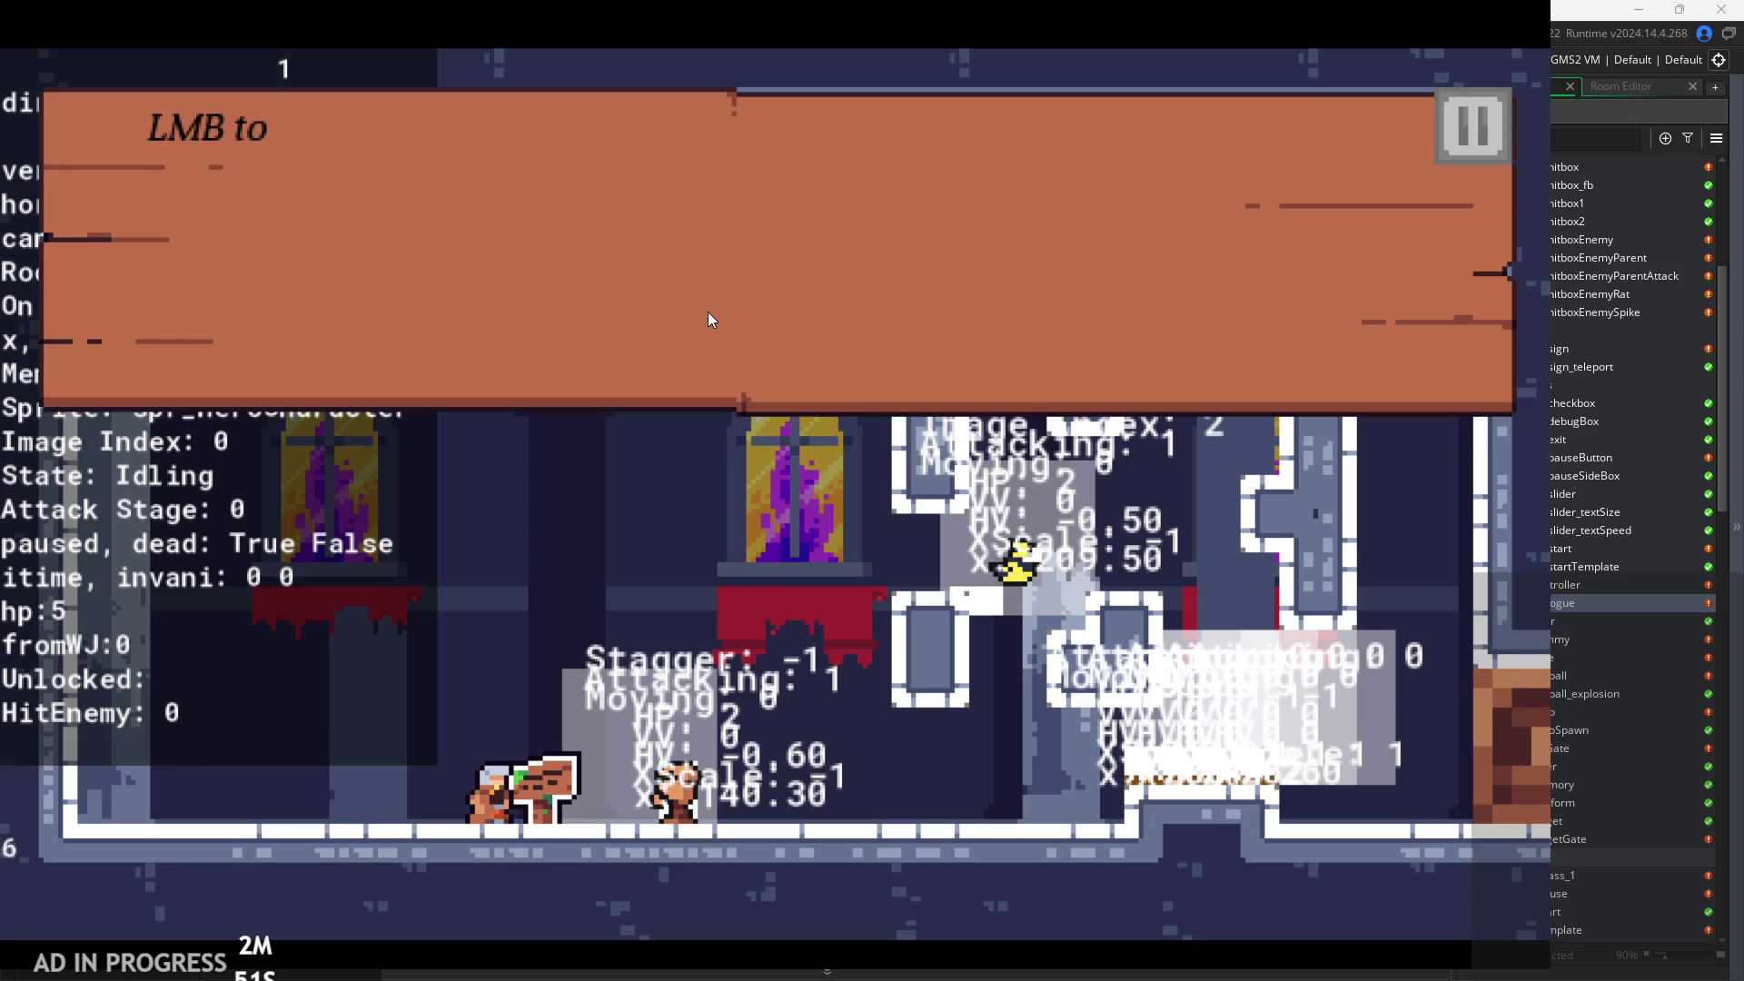
{"action": "left_click", "coordinate": [707, 312]}
{"action": "left_click", "coordinate": [726, 318]}
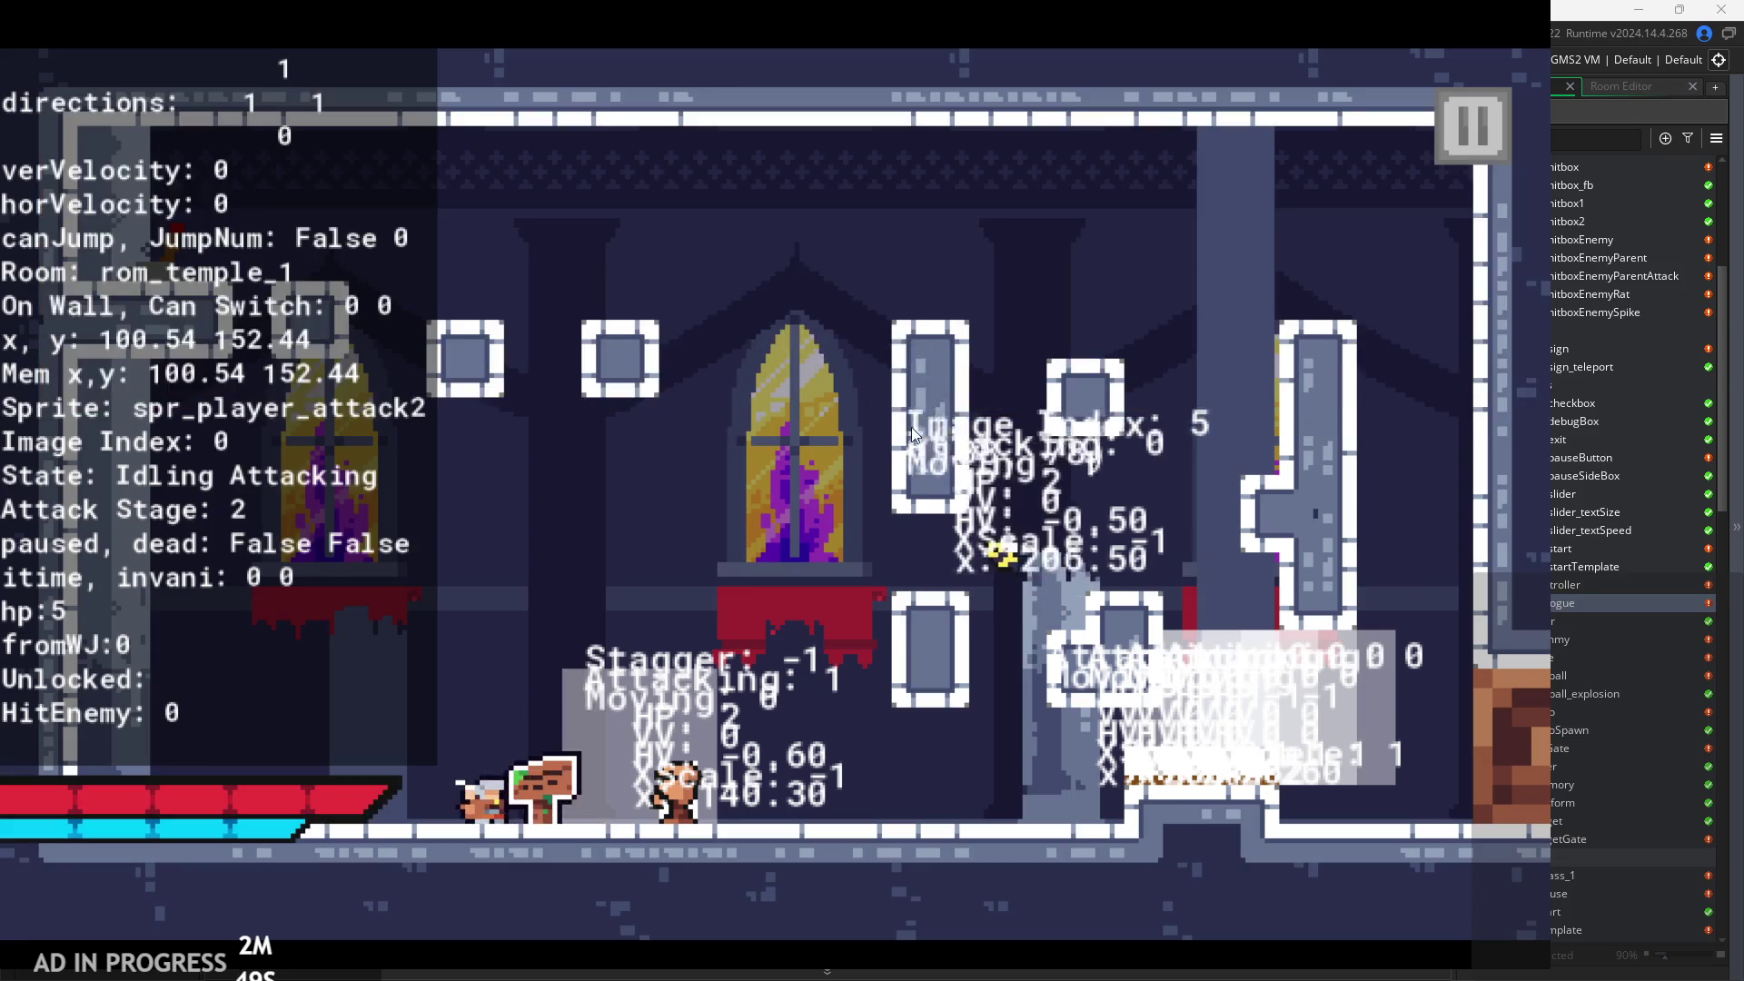
Attack the nearby enemy with sword combos, then go back and reread the sign.
{"action": "key", "text": "d"}
{"action": "left_click", "coordinate": [924, 444]}
{"action": "left_click", "coordinate": [923, 444]}
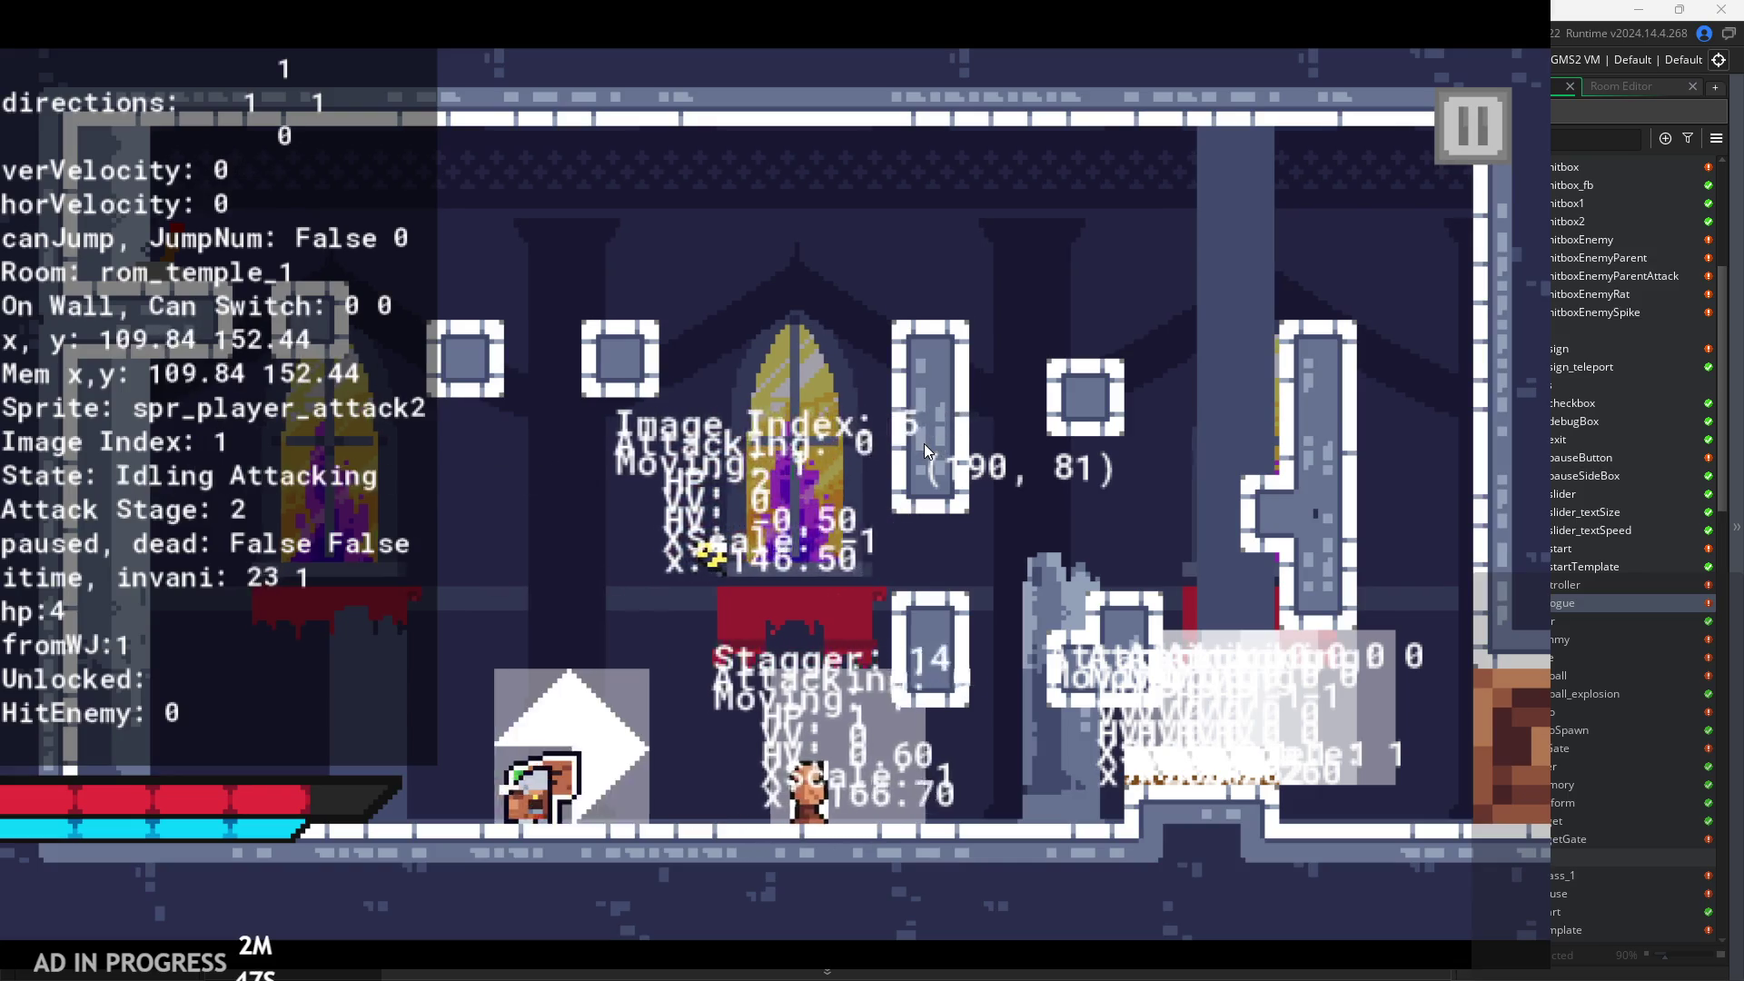
{"action": "left_click", "coordinate": [924, 443]}
{"action": "left_click", "coordinate": [1026, 324]}
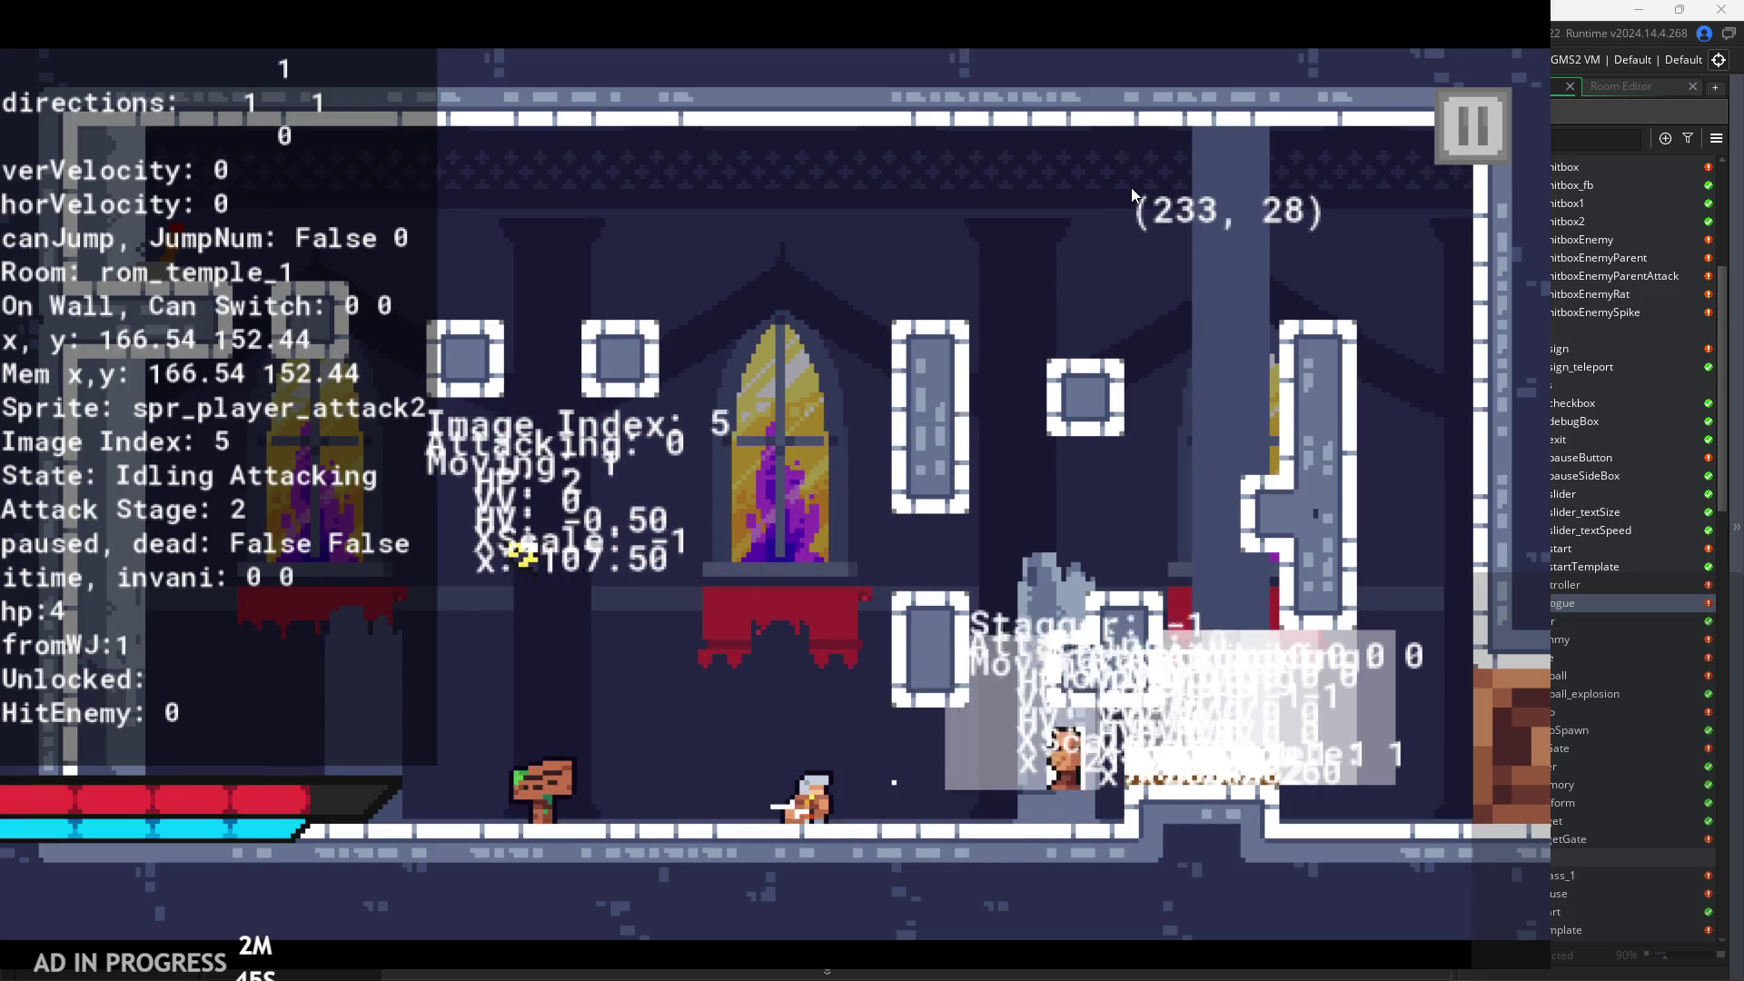
{"action": "key", "text": "a"}
{"action": "left_click", "coordinate": [1029, 204]}
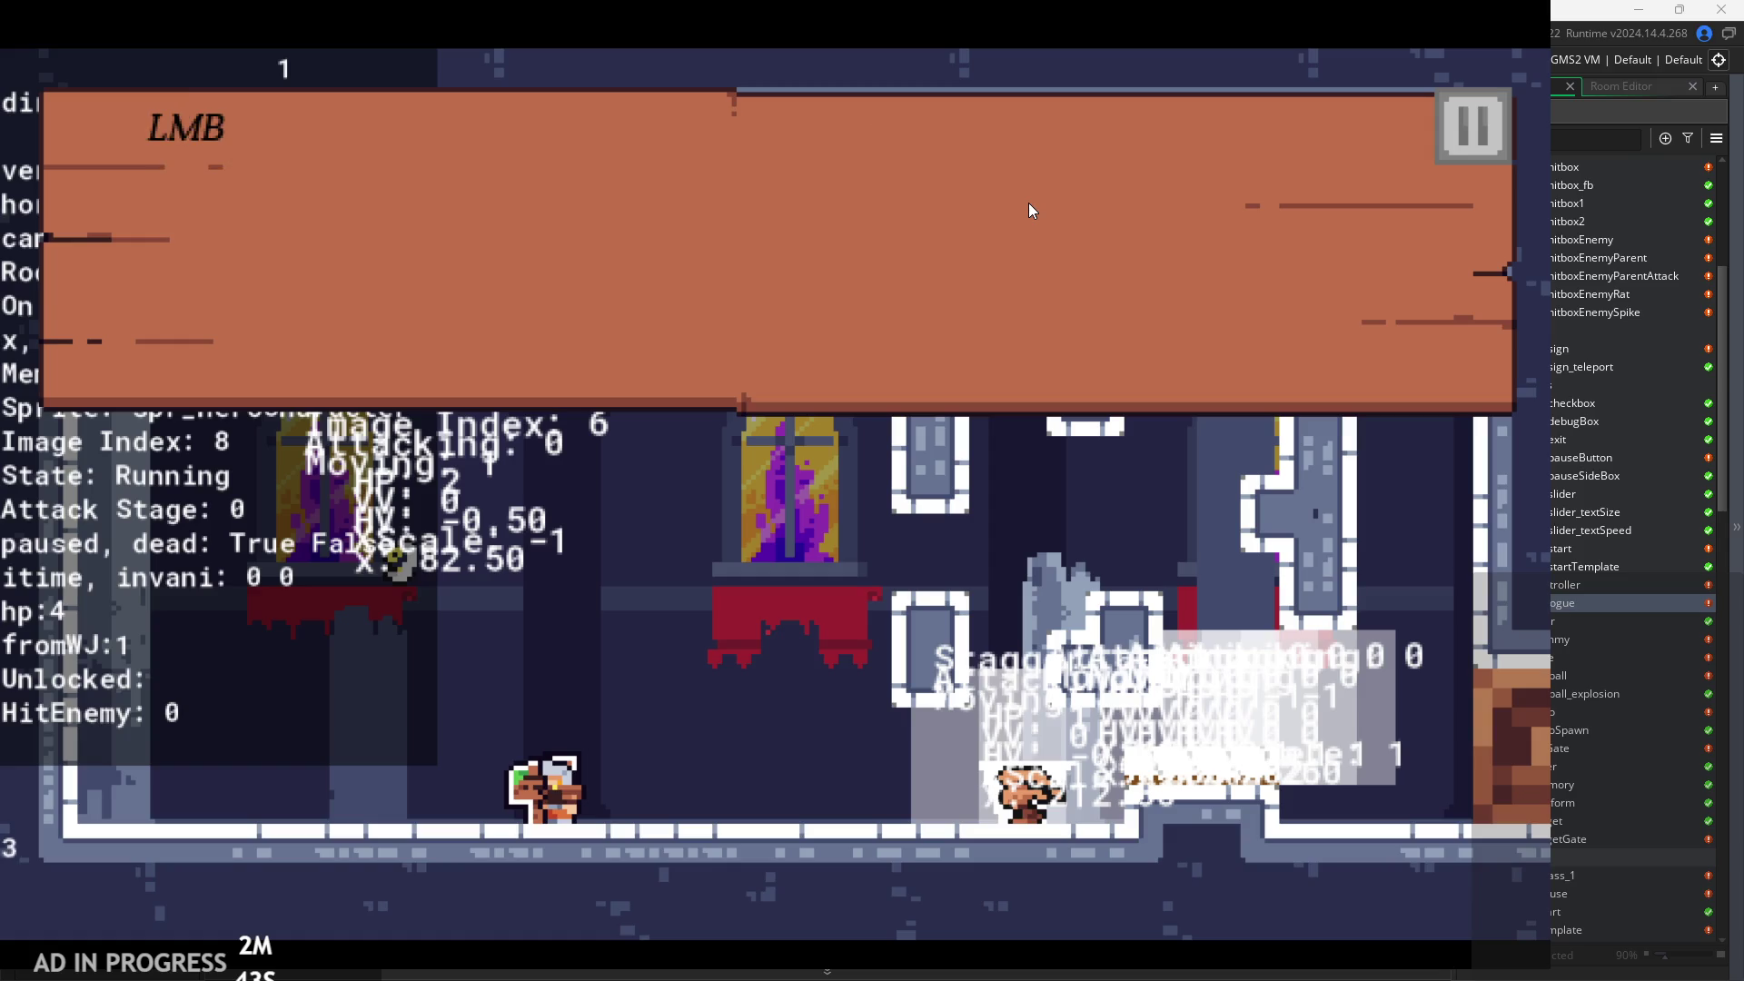
{"action": "left_click", "coordinate": [1052, 216]}
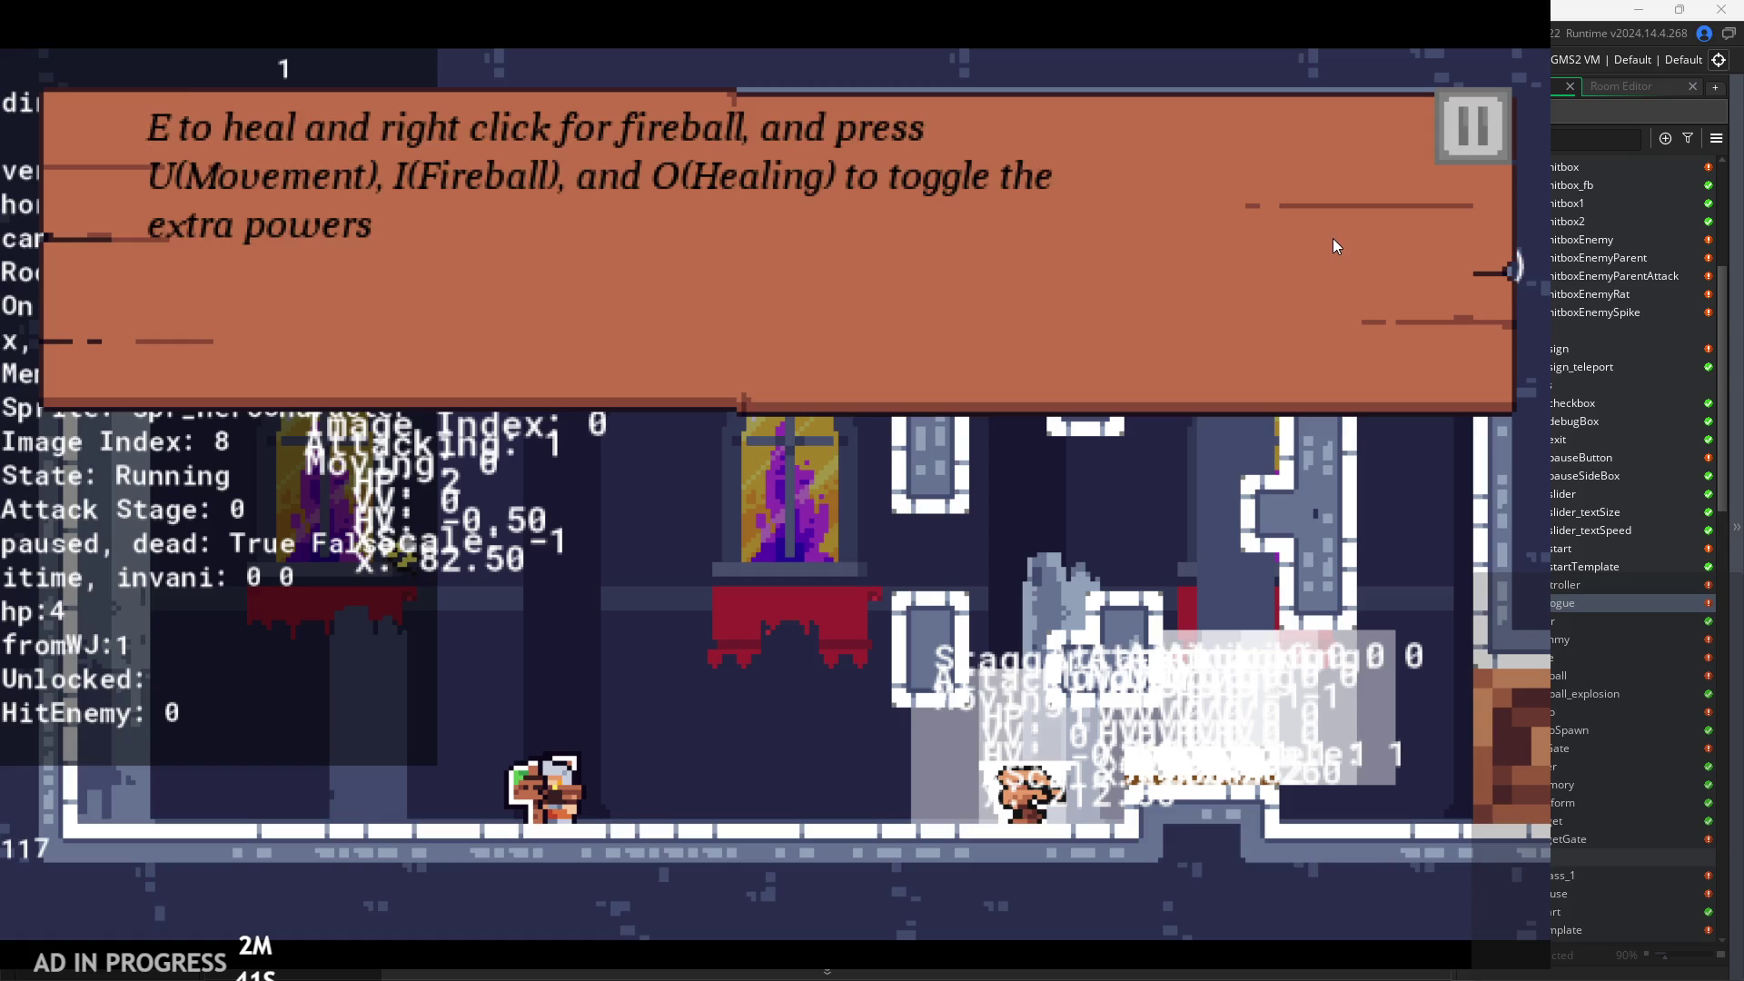
{"action": "left_click", "coordinate": [1332, 238]}
In the pause menu, raise Text Size from 50 to 100 and turn off Debug Stats.
{"action": "key", "text": "d"}
{"action": "left_click", "coordinate": [1469, 123]}
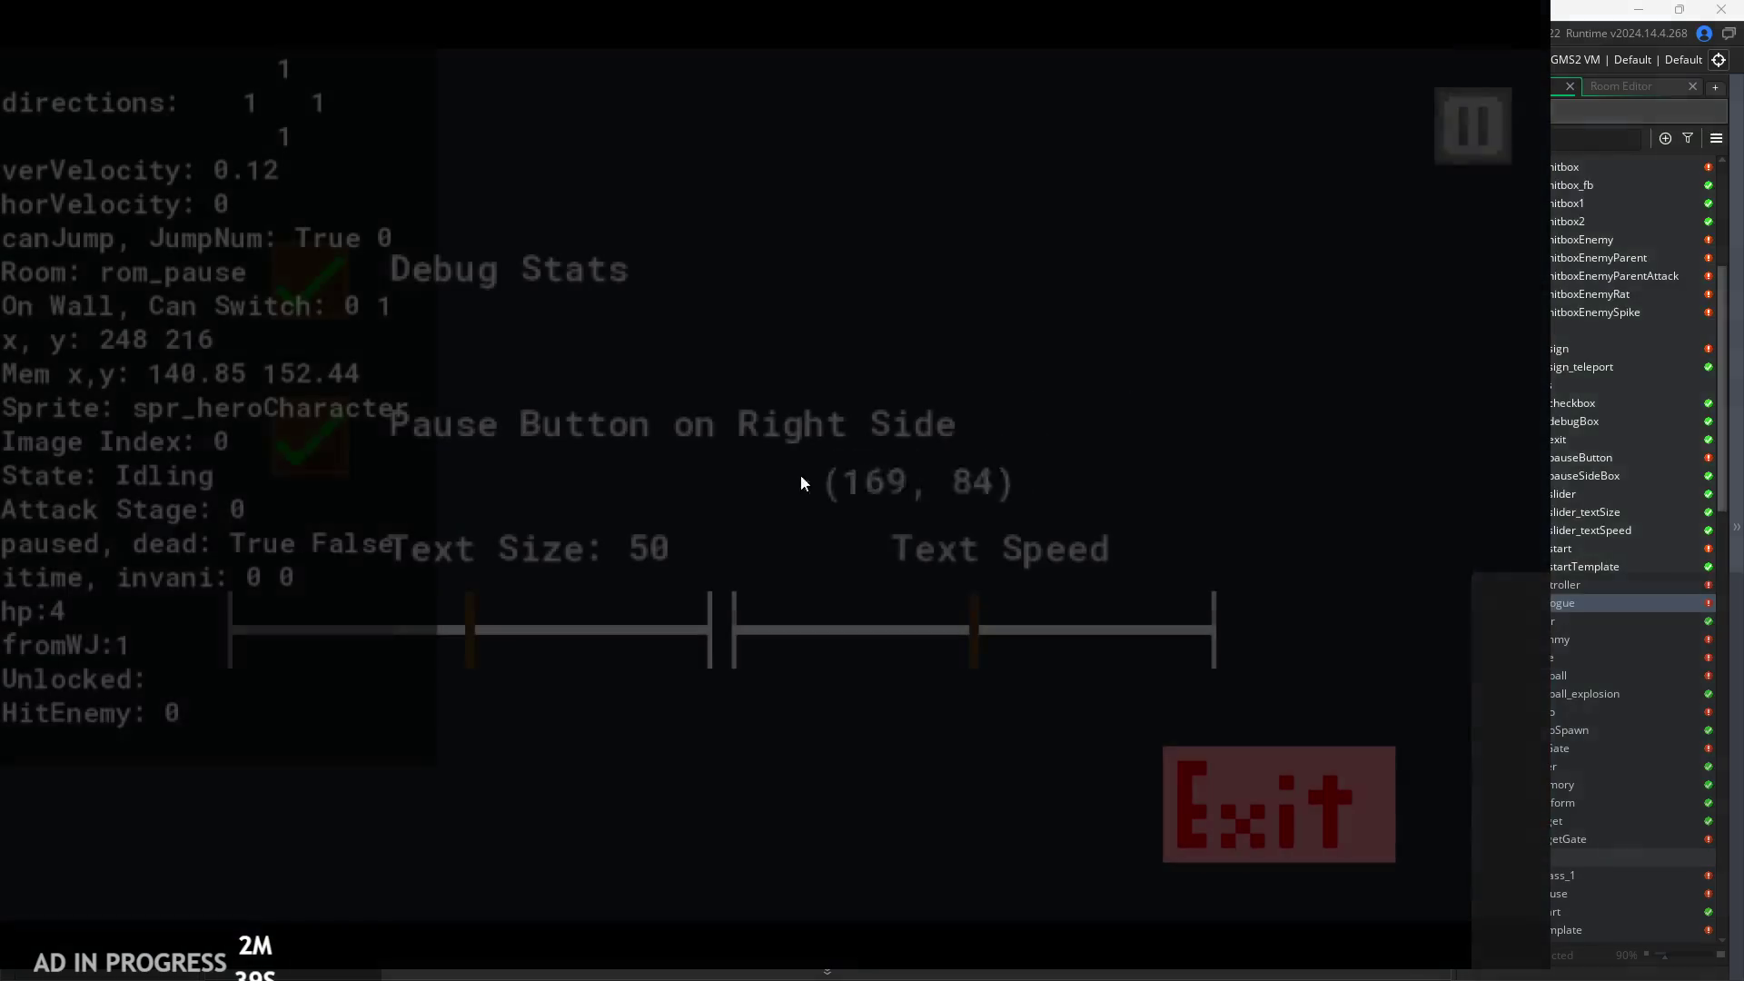
{"action": "left_click_drag", "start_coordinate": [469, 630], "coordinate": [714, 630]}
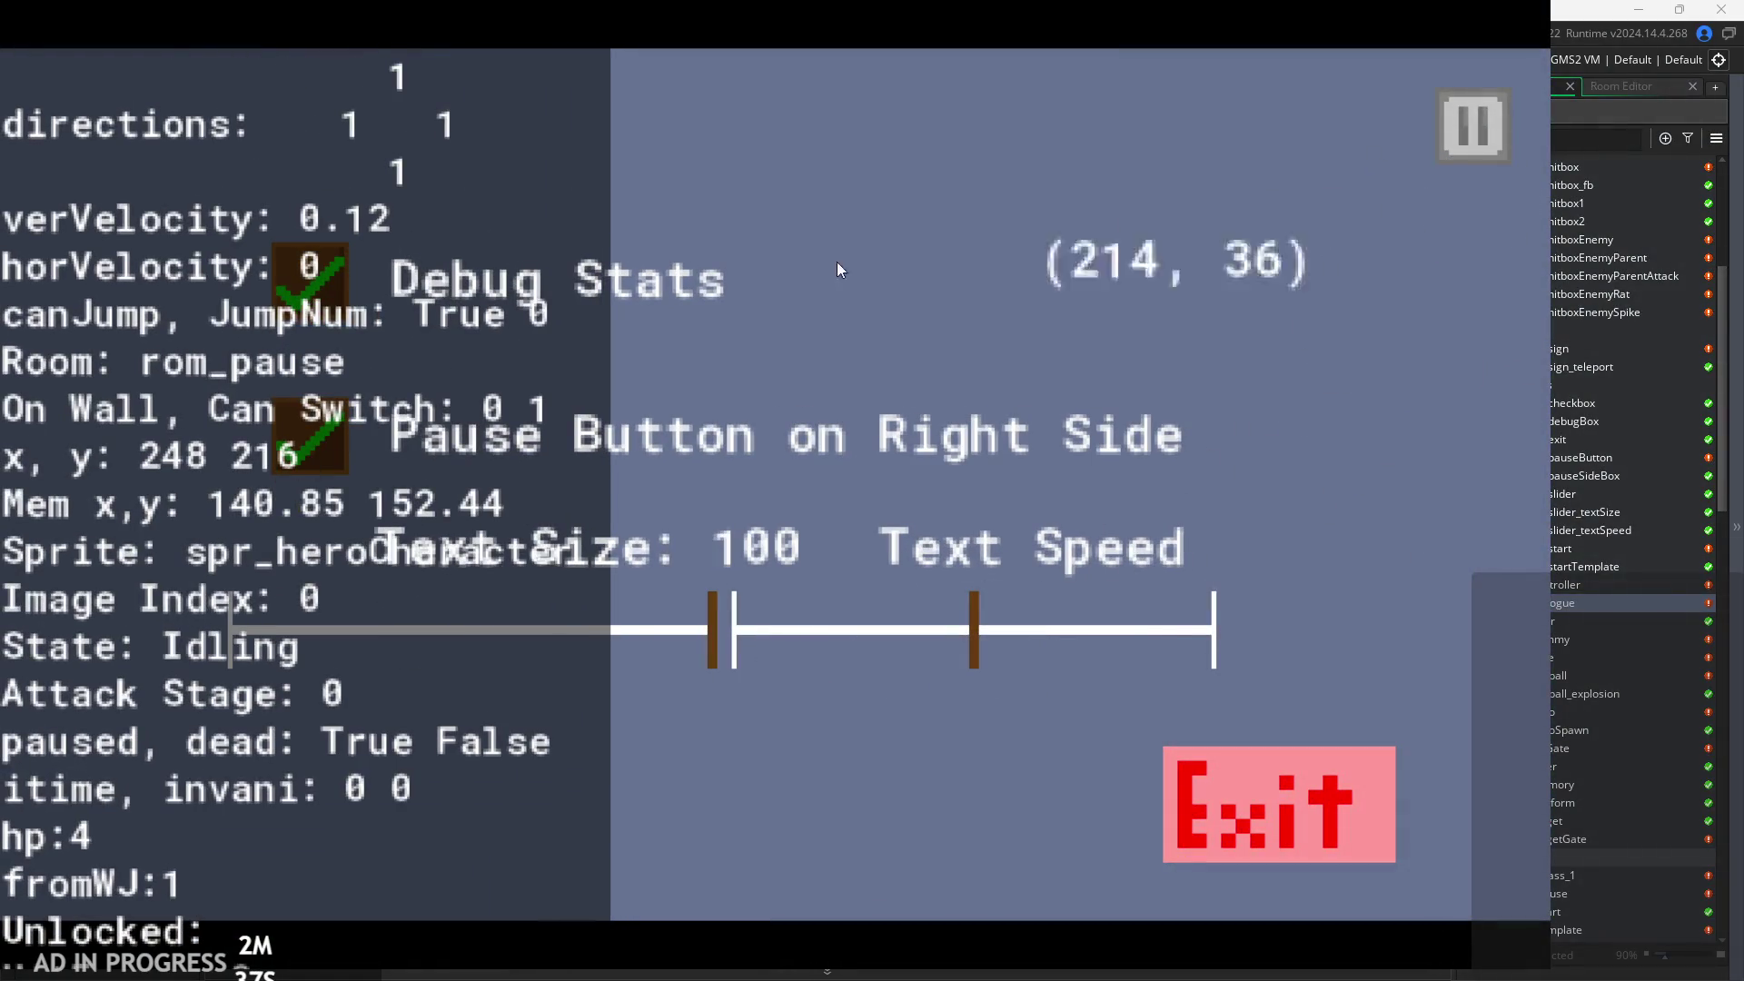
{"action": "left_click", "coordinate": [310, 281]}
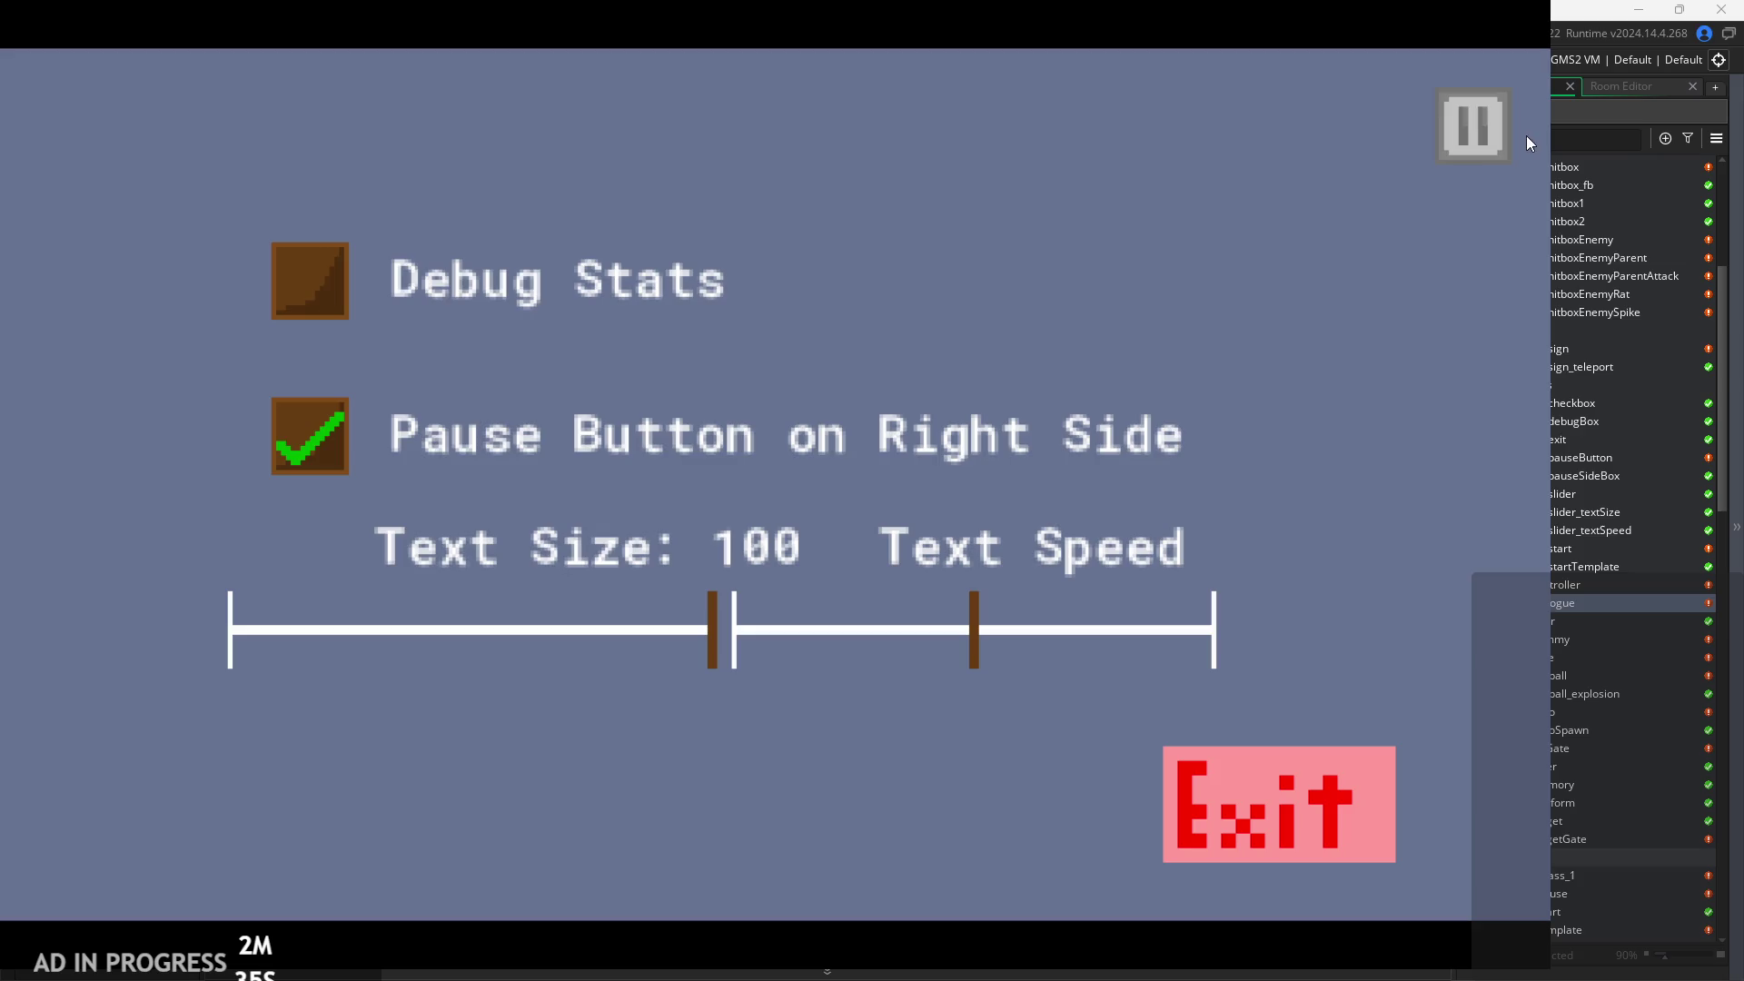
{"action": "left_click", "coordinate": [1498, 146]}
Read the sign at the larger text size, then jump around the room's platforms.
{"action": "key", "text": "a"}
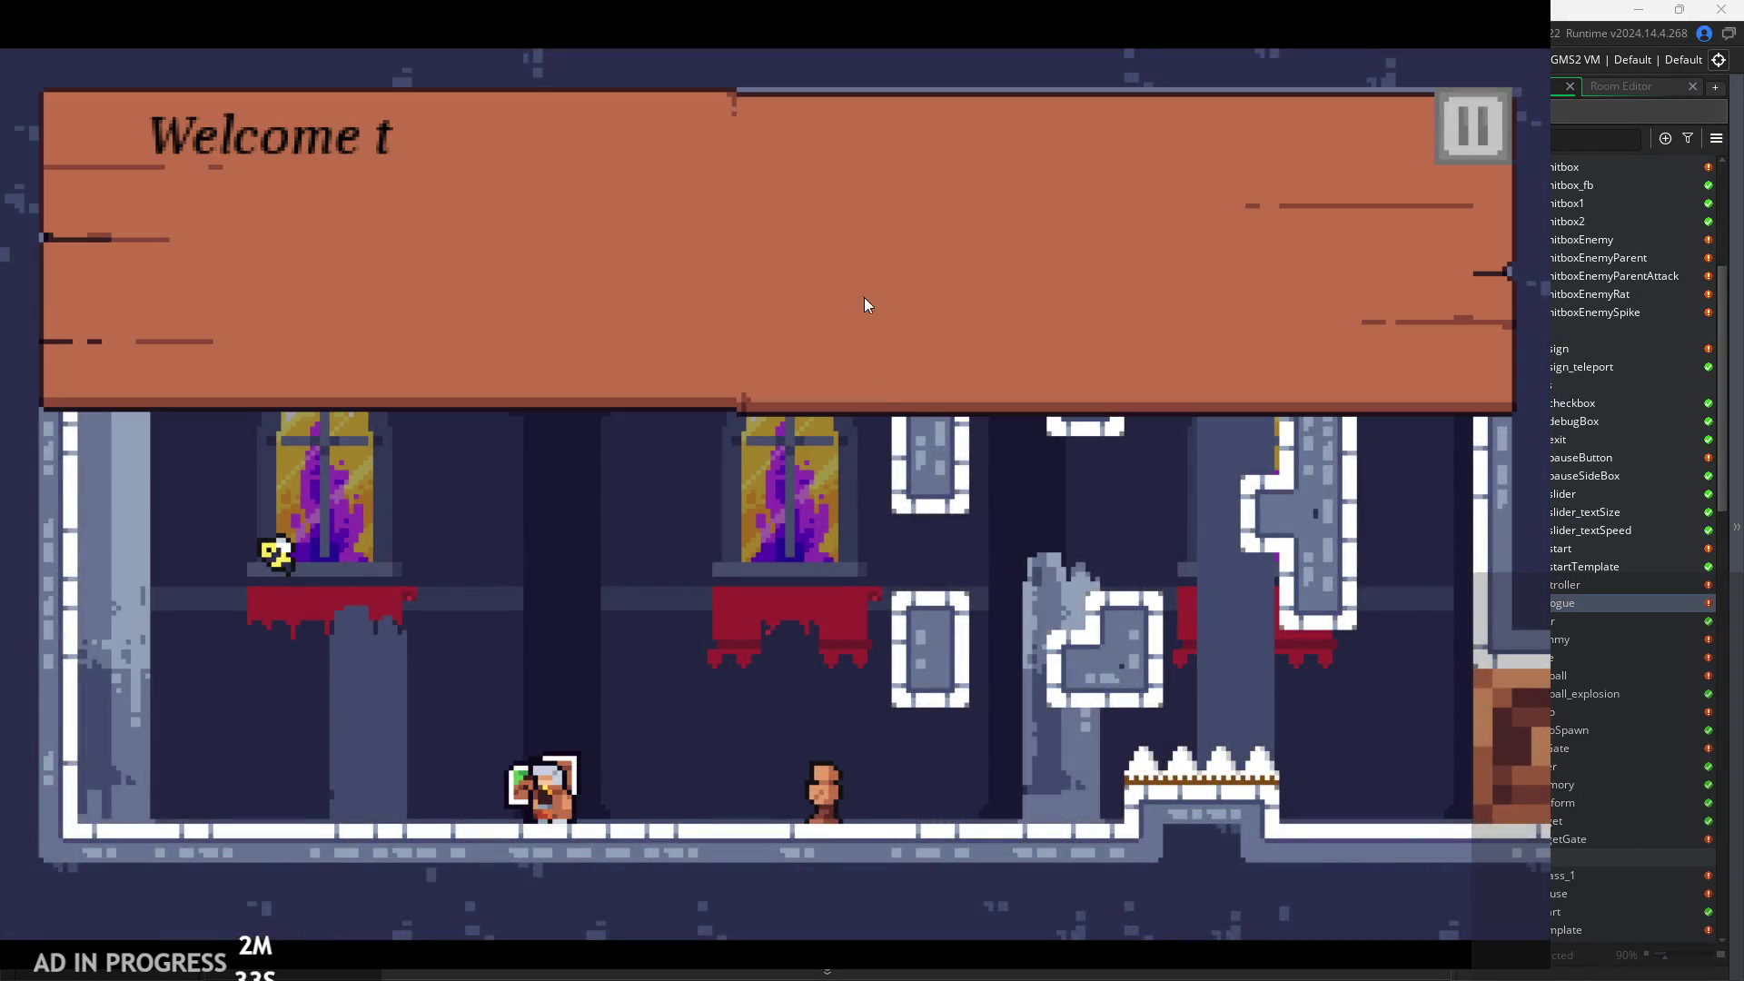
{"action": "left_click", "coordinate": [861, 271]}
{"action": "left_click", "coordinate": [861, 270]}
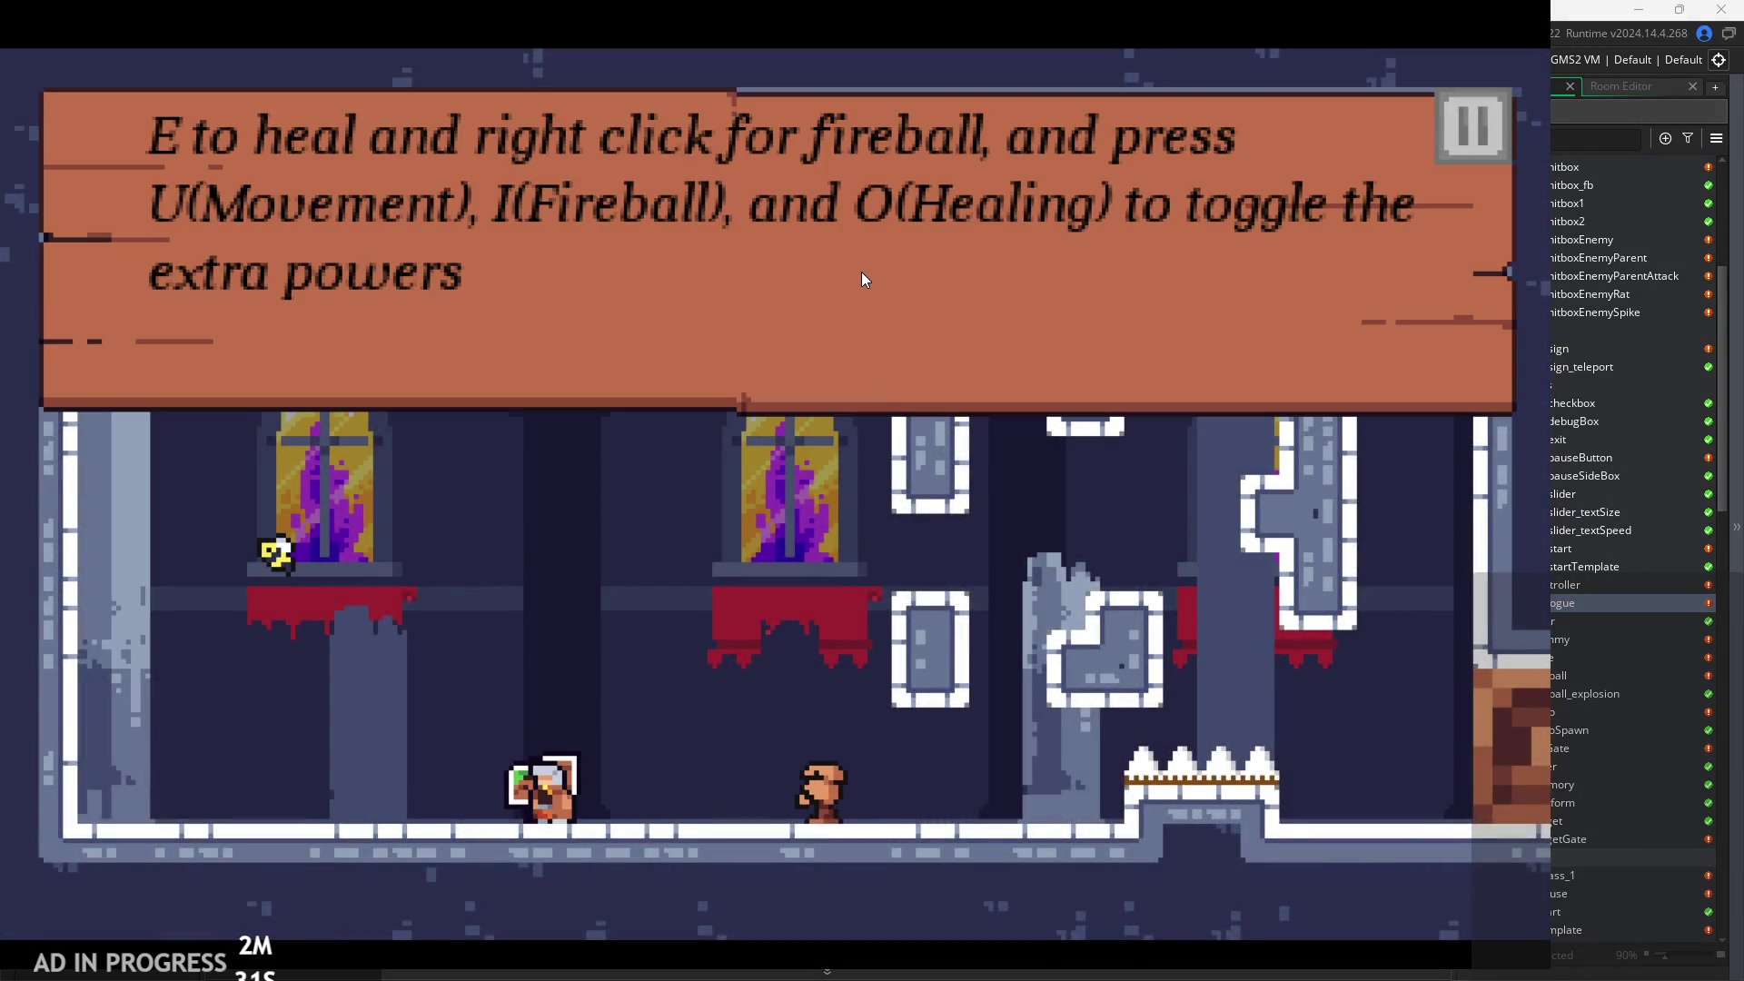
{"action": "left_click", "coordinate": [861, 270]}
{"action": "key", "text": "space"}
{"action": "key", "text": "d"}
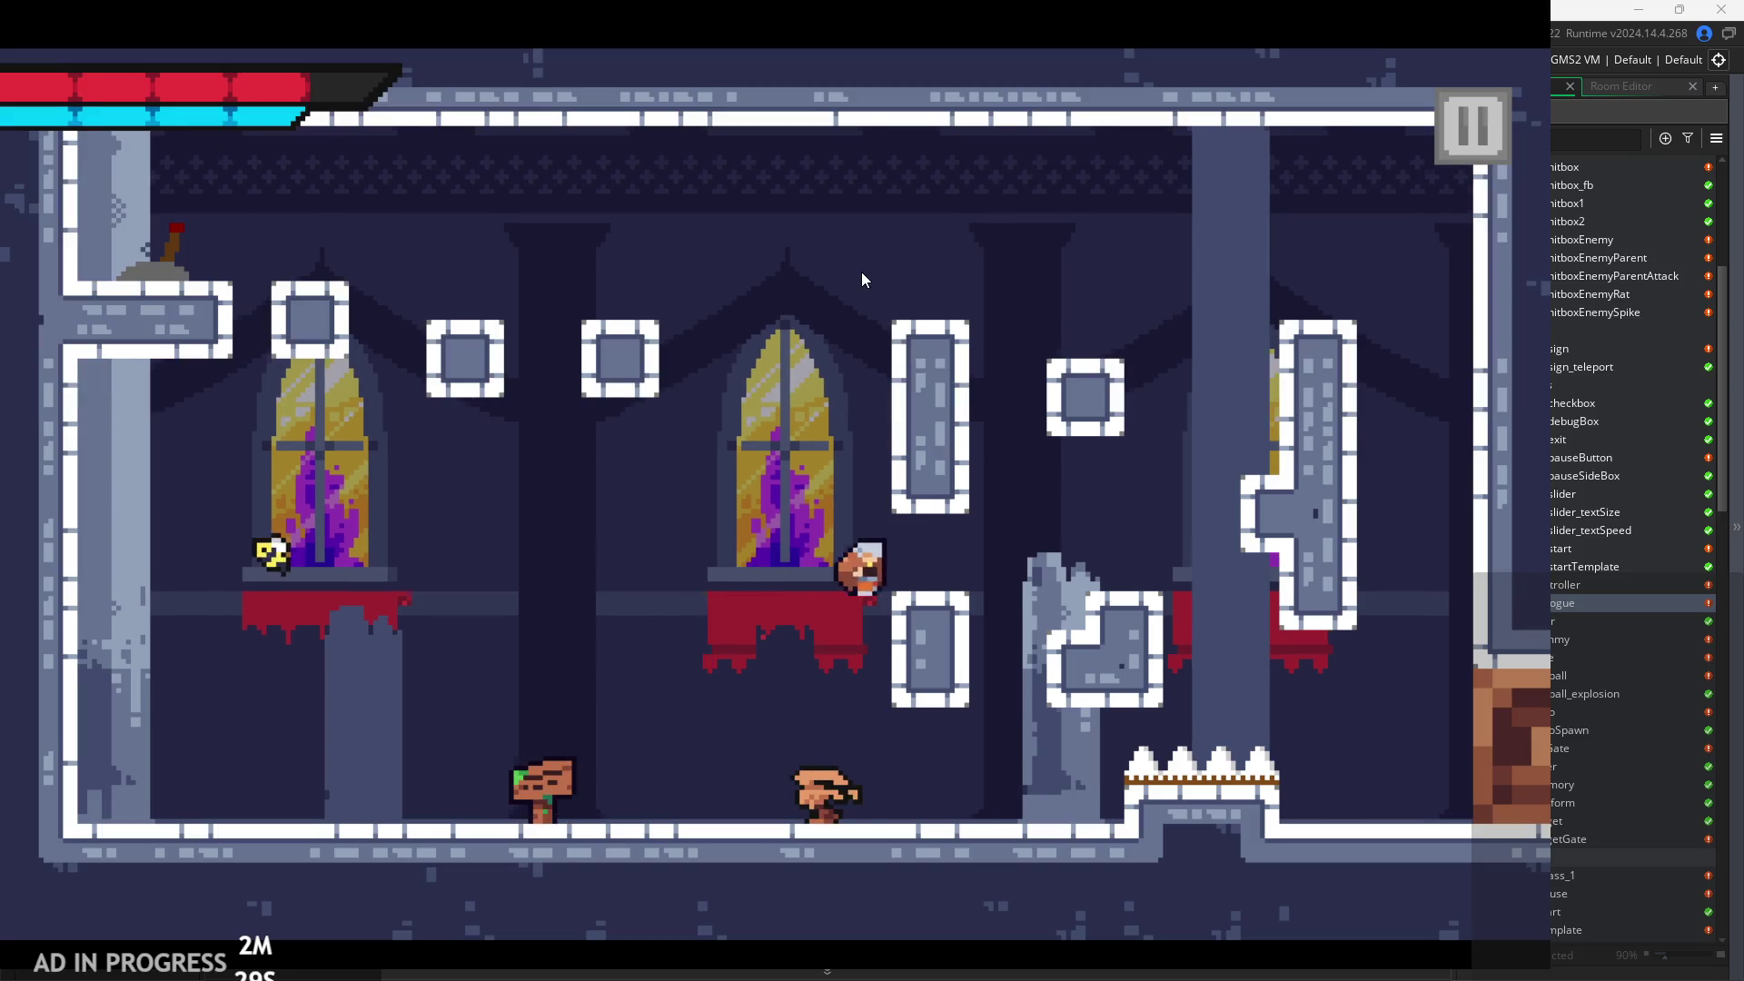
{"action": "key", "text": "space"}
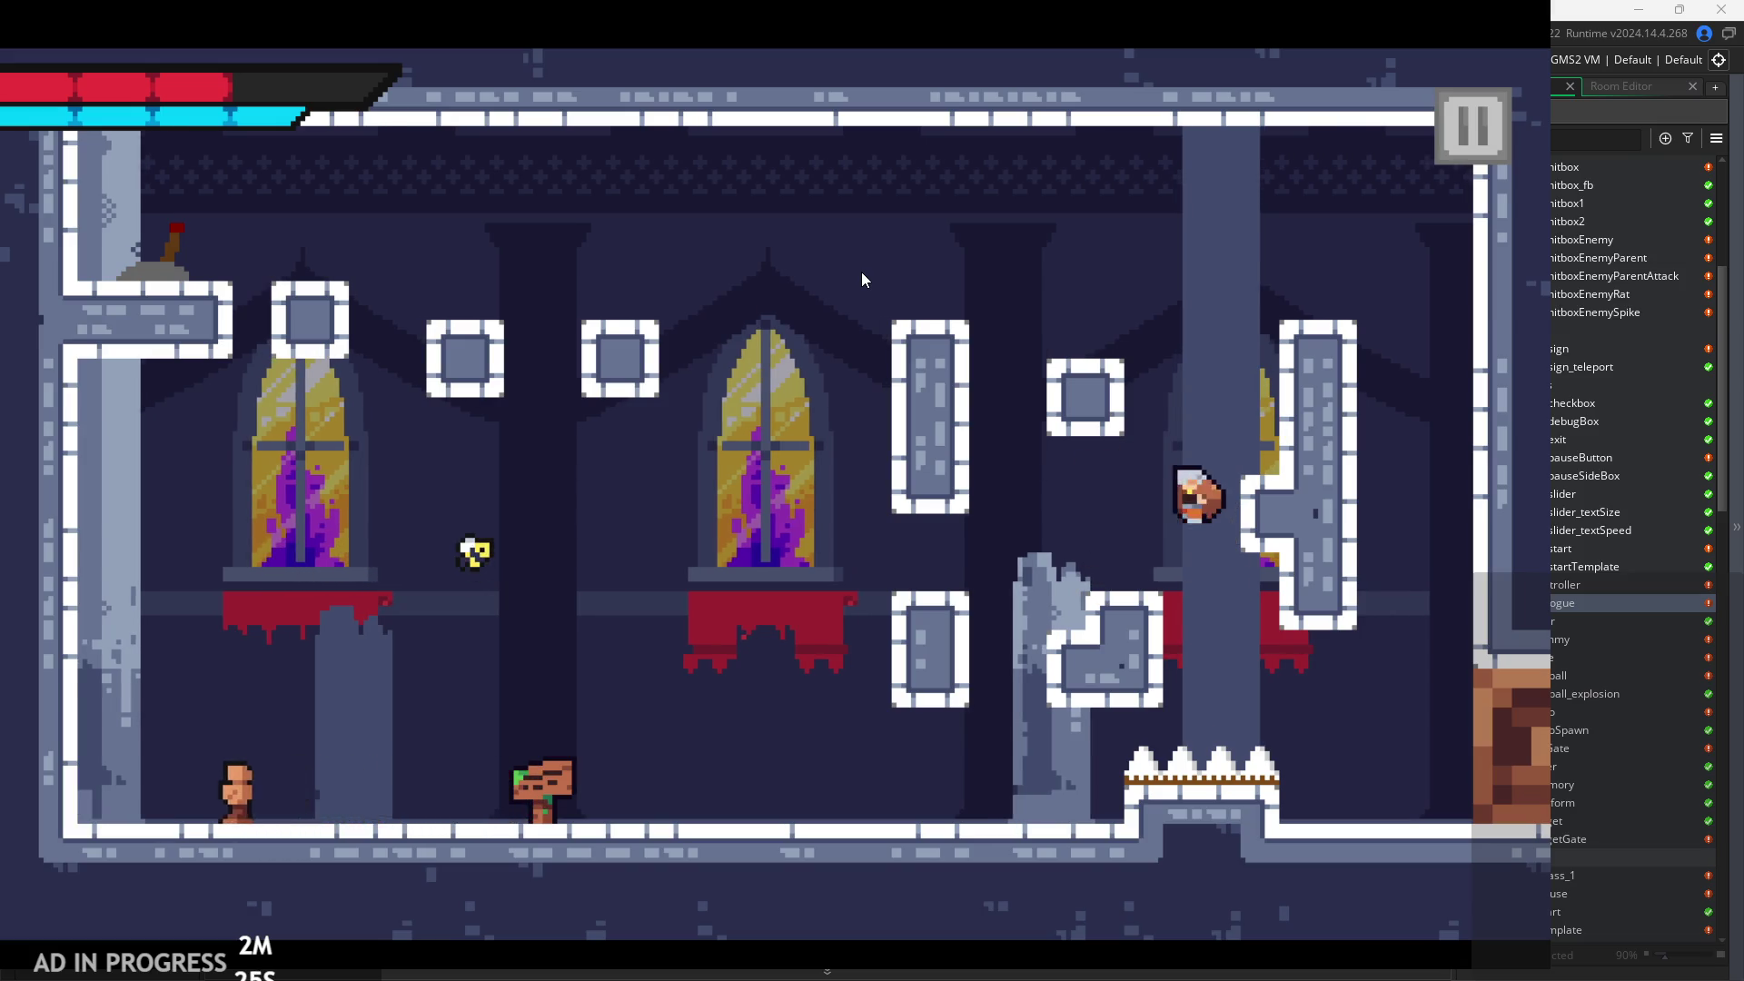
{"action": "key", "text": "space"}
{"action": "key", "text": "space"}
{"action": "key", "text": "a"}
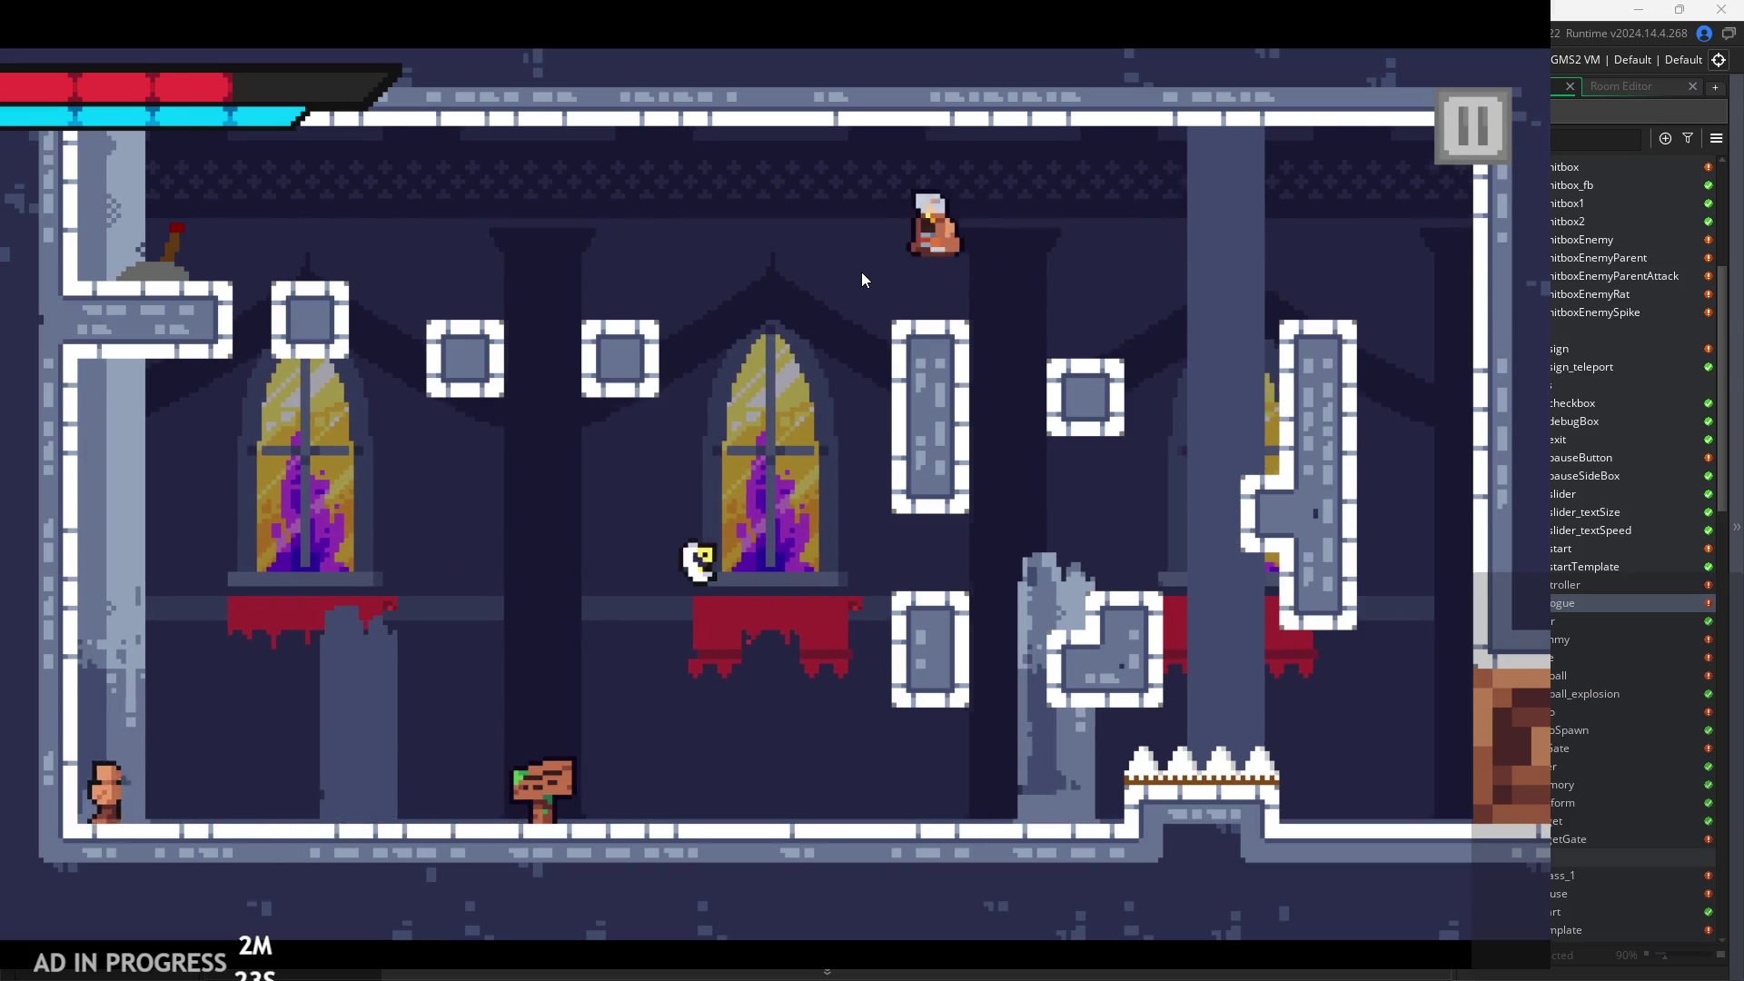
{"action": "key", "text": "a"}
Run right into the dummy room, hit a dummy, then exit back to the editor.
{"action": "key", "text": "d"}
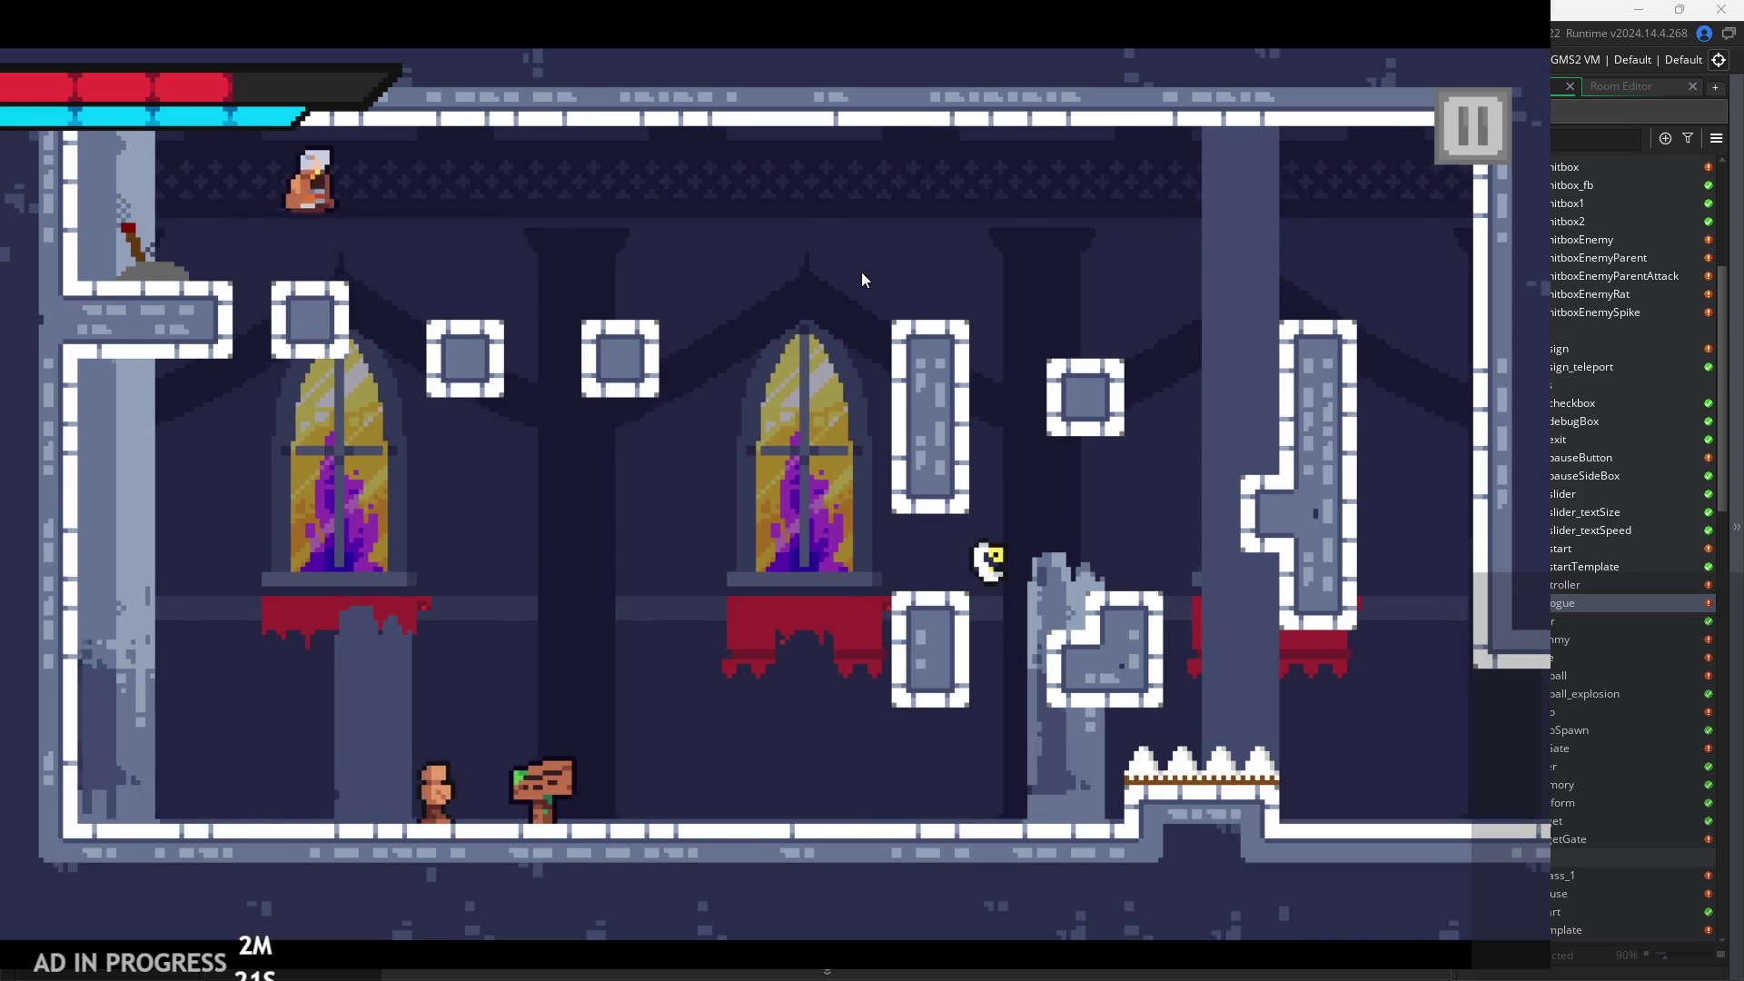
{"action": "key", "text": "d"}
{"action": "key", "text": "space"}
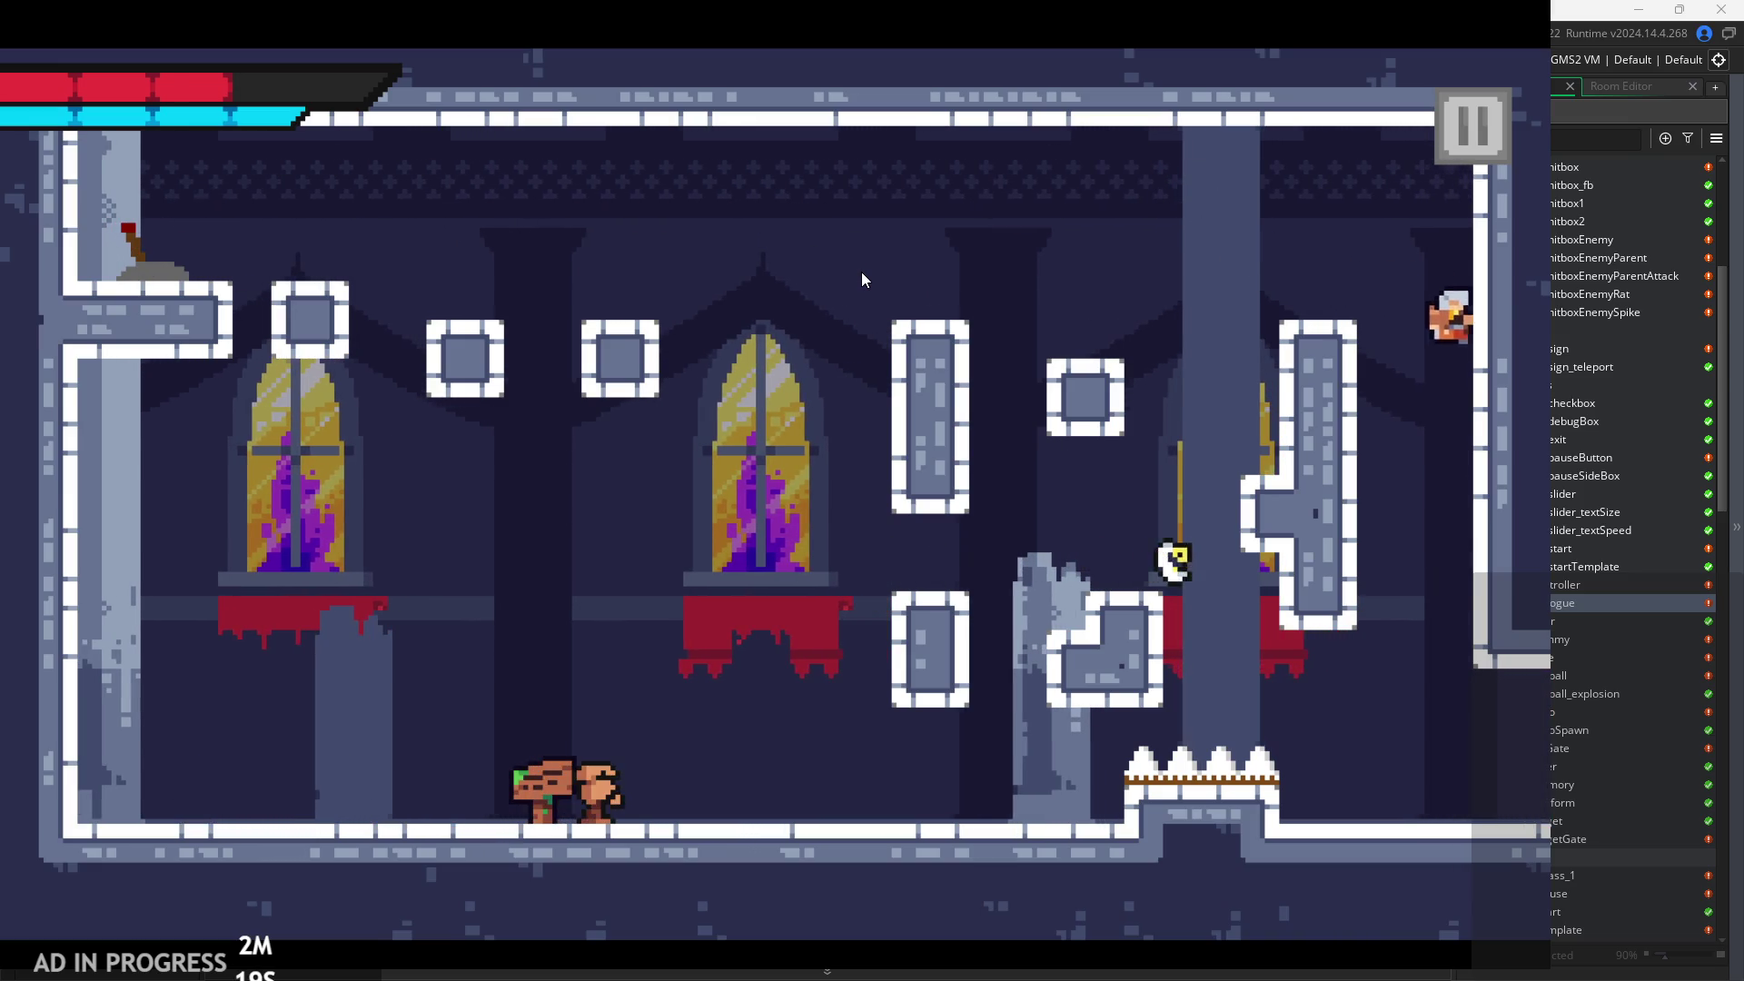
{"action": "key", "text": "d"}
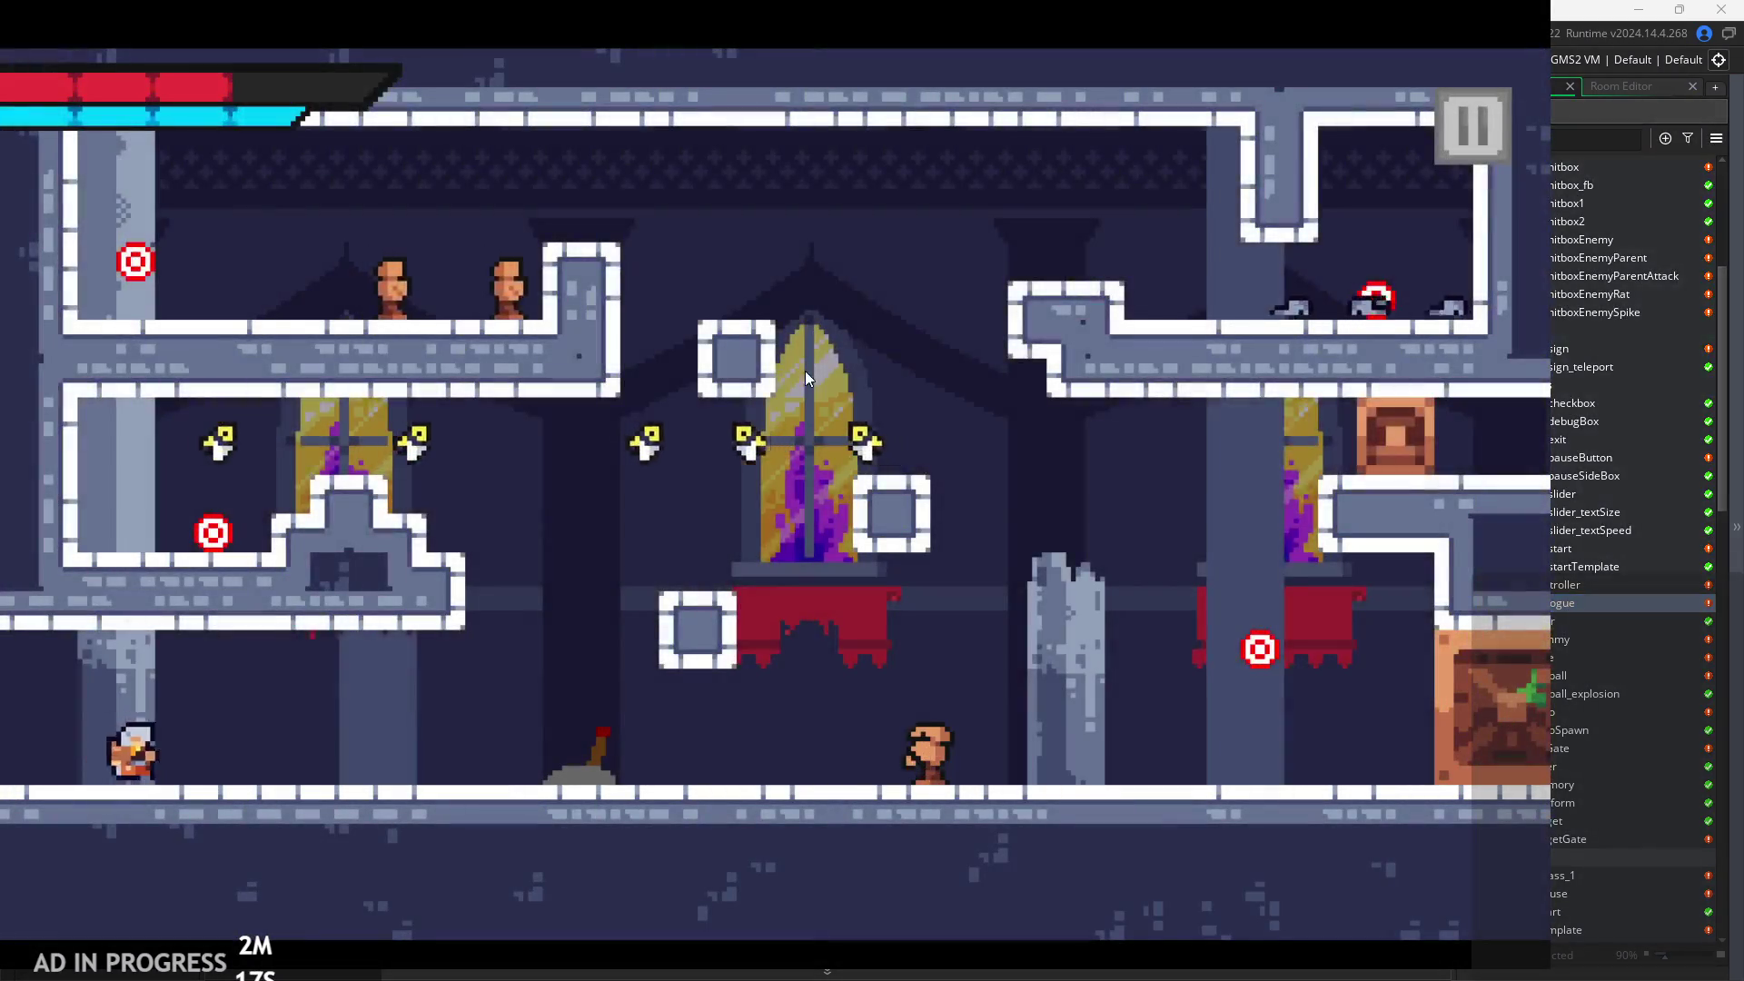
{"action": "key", "text": "d"}
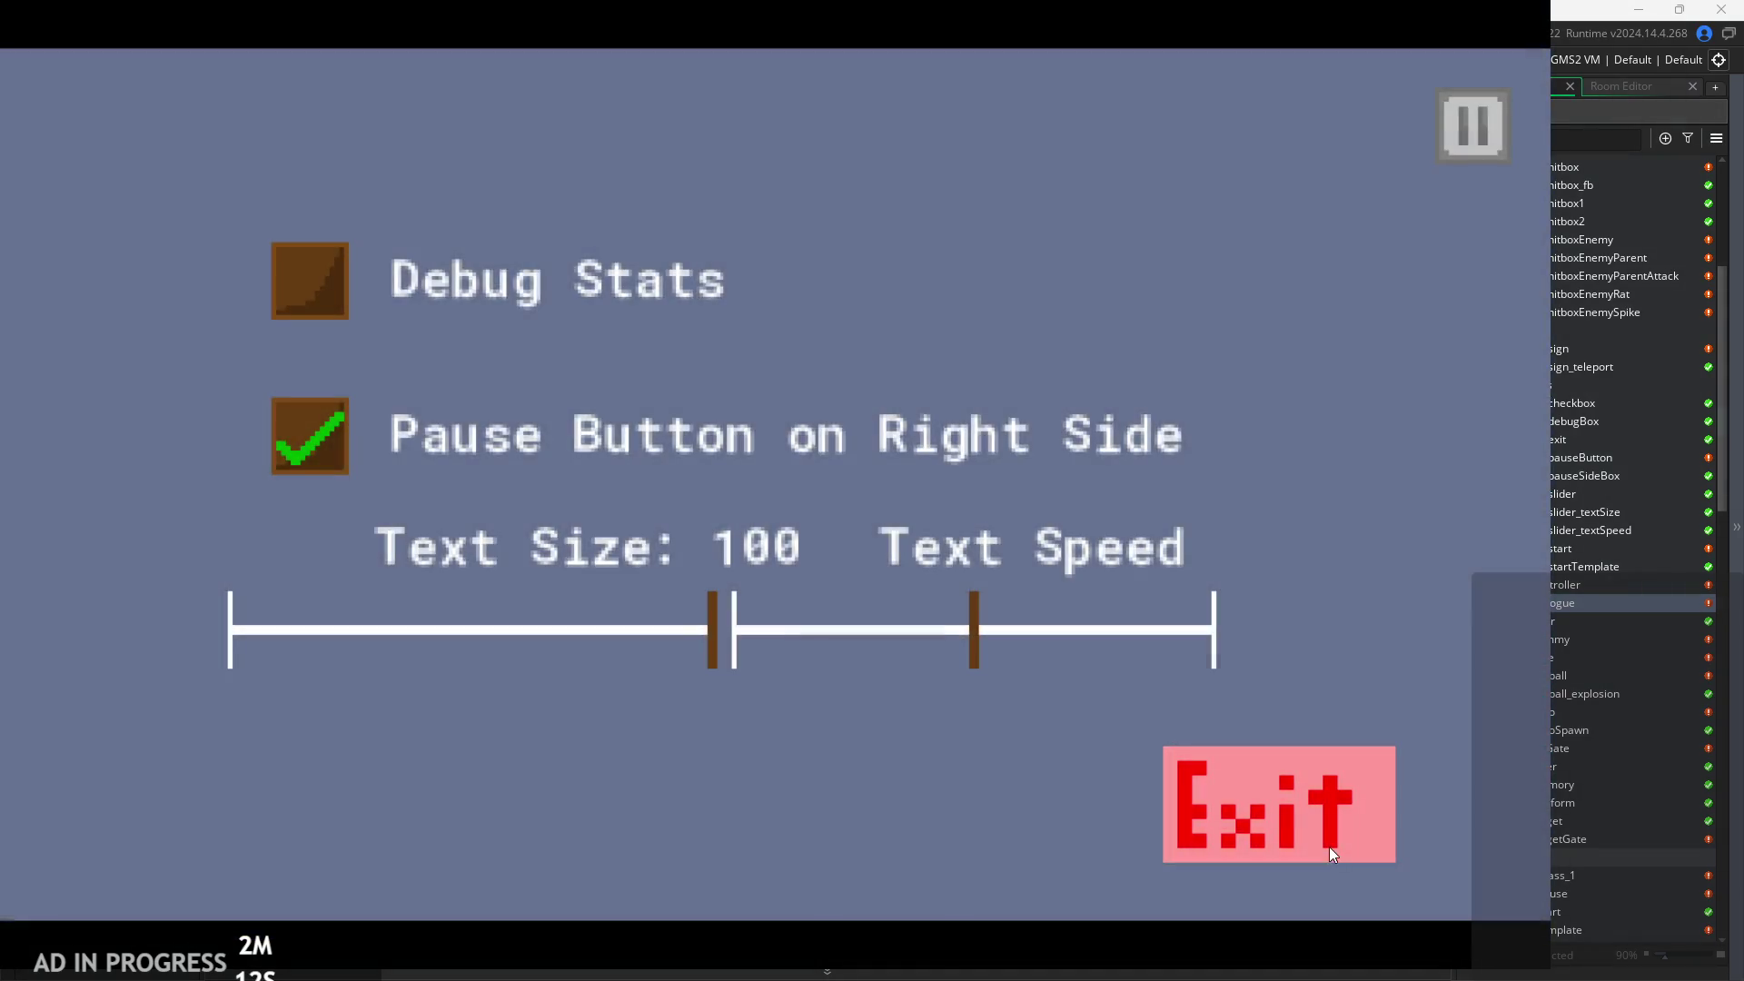
{"action": "left_click", "coordinate": [1328, 844]}
Inspect the spr_dummy sprite, scrubbing its animation frames back to frame 1.
{"action": "scroll", "coordinate": [1595, 684], "scroll_direction": "down", "scroll_amount": 5}
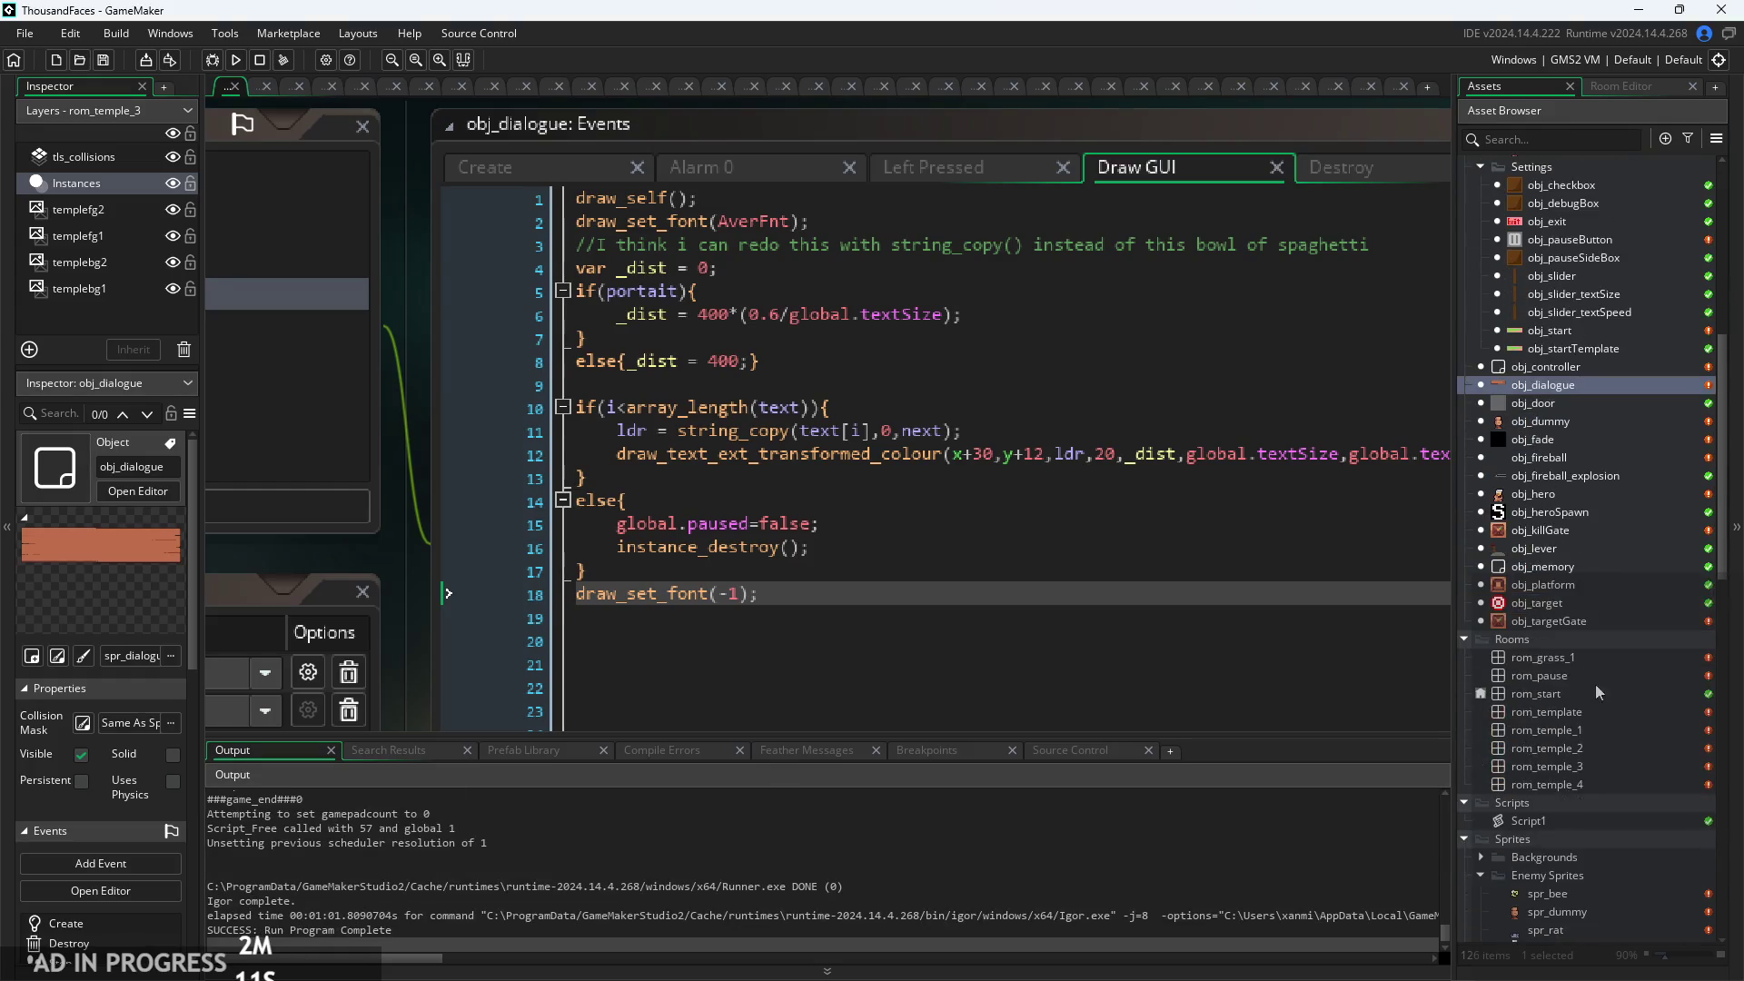
{"action": "double_click", "coordinate": [1585, 730]}
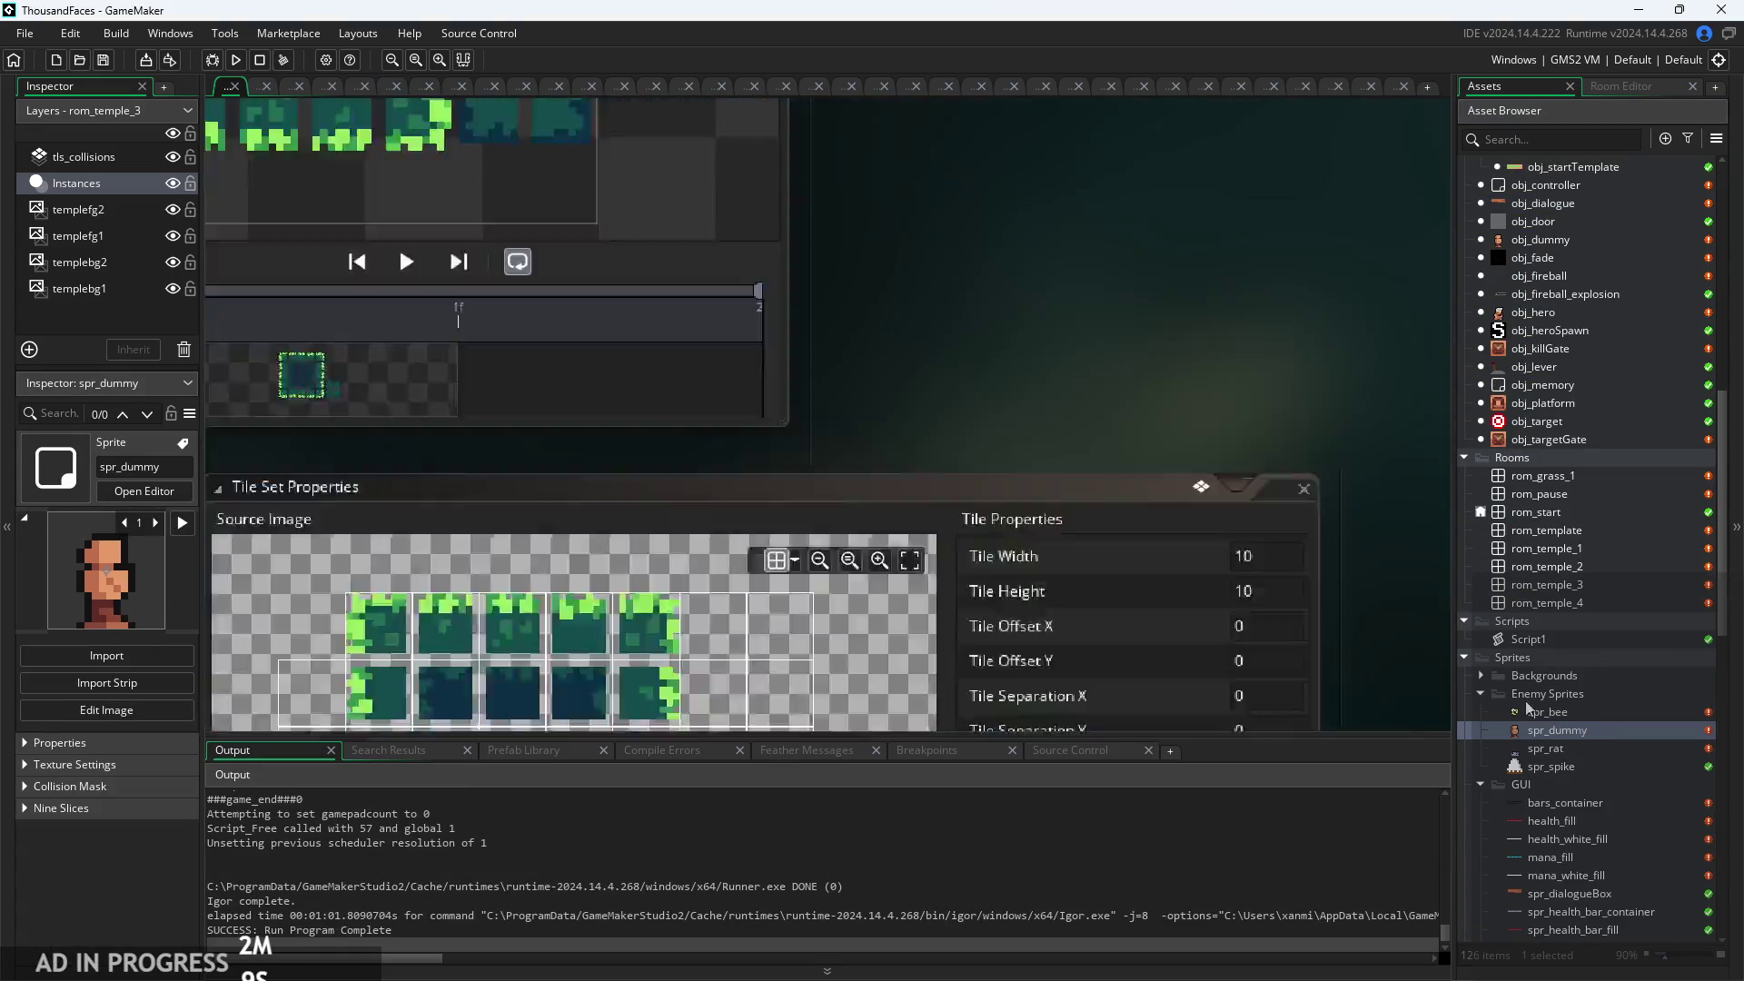
{"action": "scroll", "coordinate": [1568, 681], "scroll_direction": "down", "scroll_amount": 5}
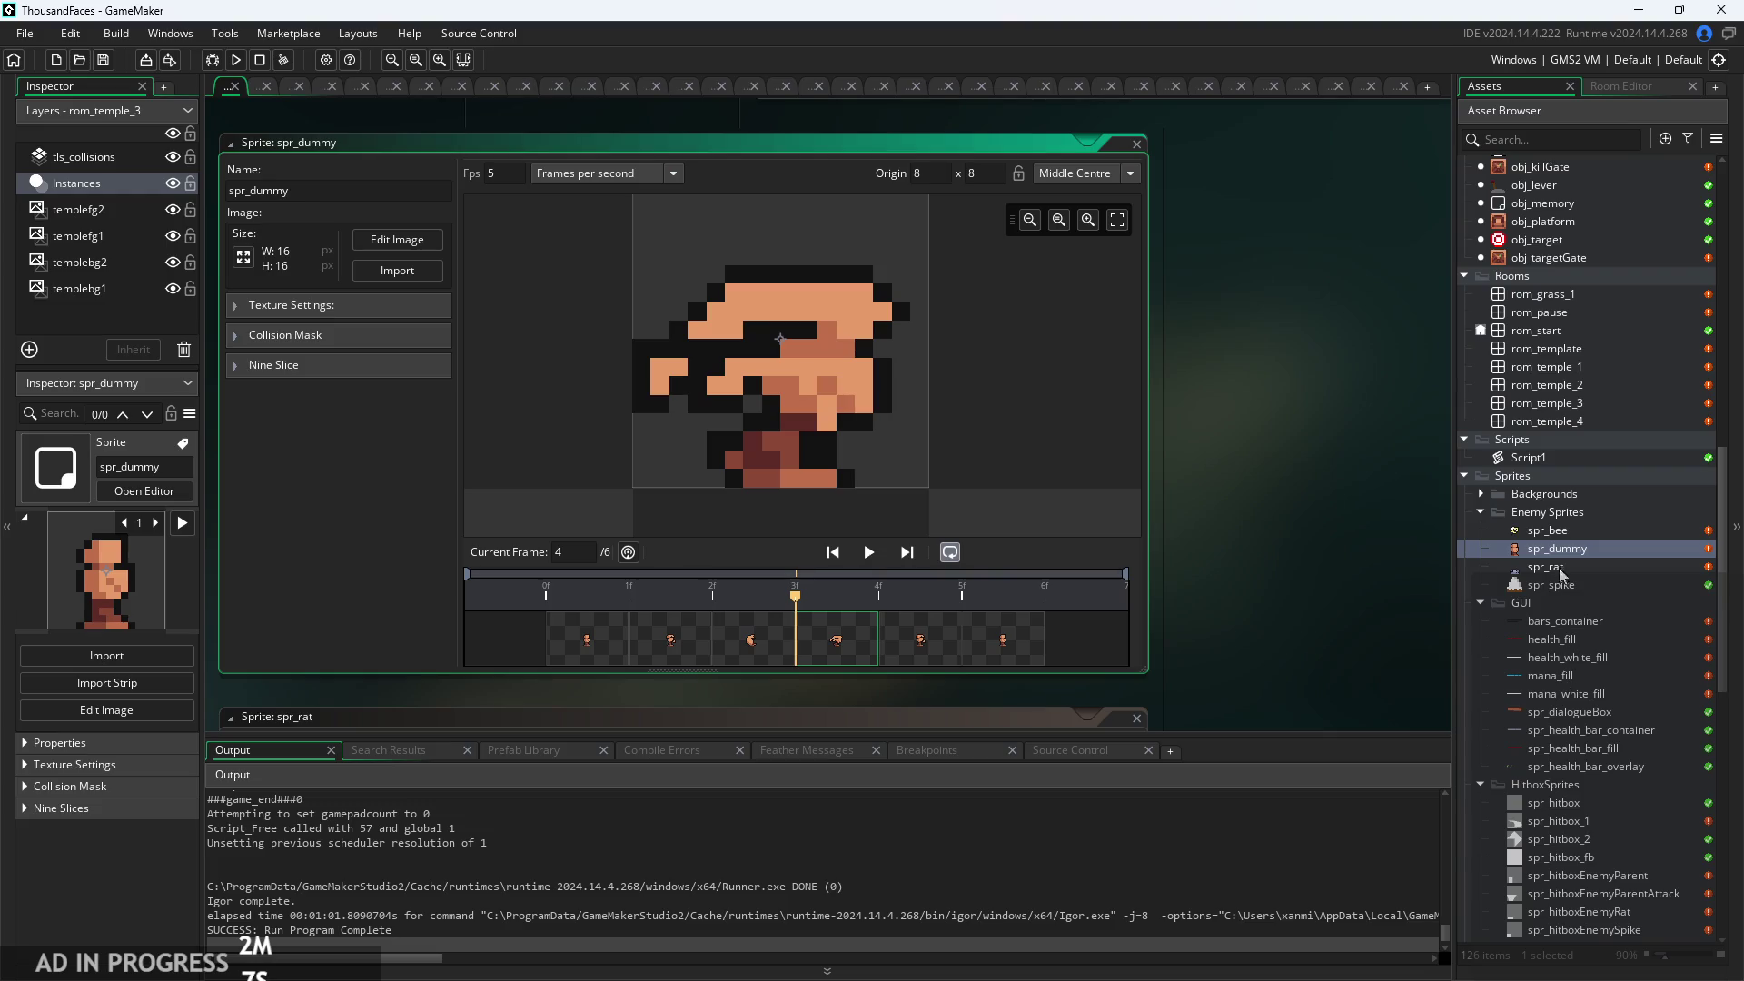
{"action": "scroll", "coordinate": [1562, 568], "scroll_direction": "up", "scroll_amount": 10}
{"action": "left_click", "coordinate": [599, 639]}
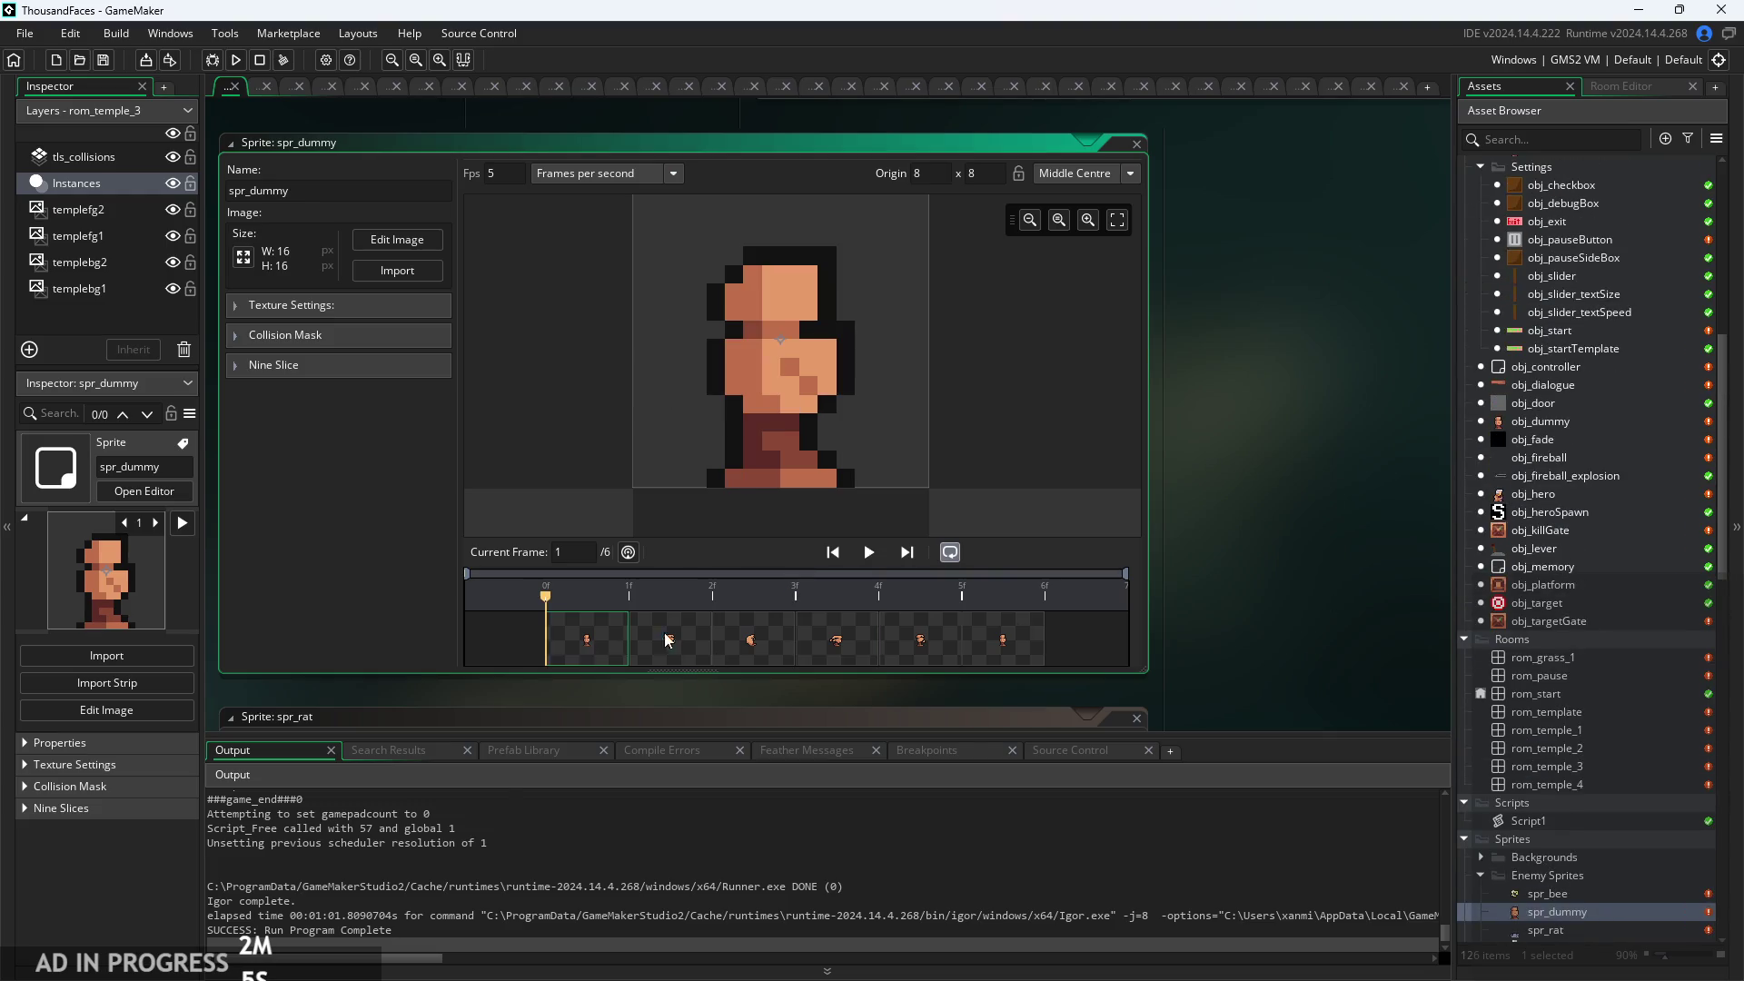
Bring up obj_dummy's event code on the Step tab.
{"action": "scroll", "coordinate": [1550, 670], "scroll_direction": "up", "scroll_amount": 8}
{"action": "scroll", "coordinate": [1552, 669], "scroll_direction": "down", "scroll_amount": 1}
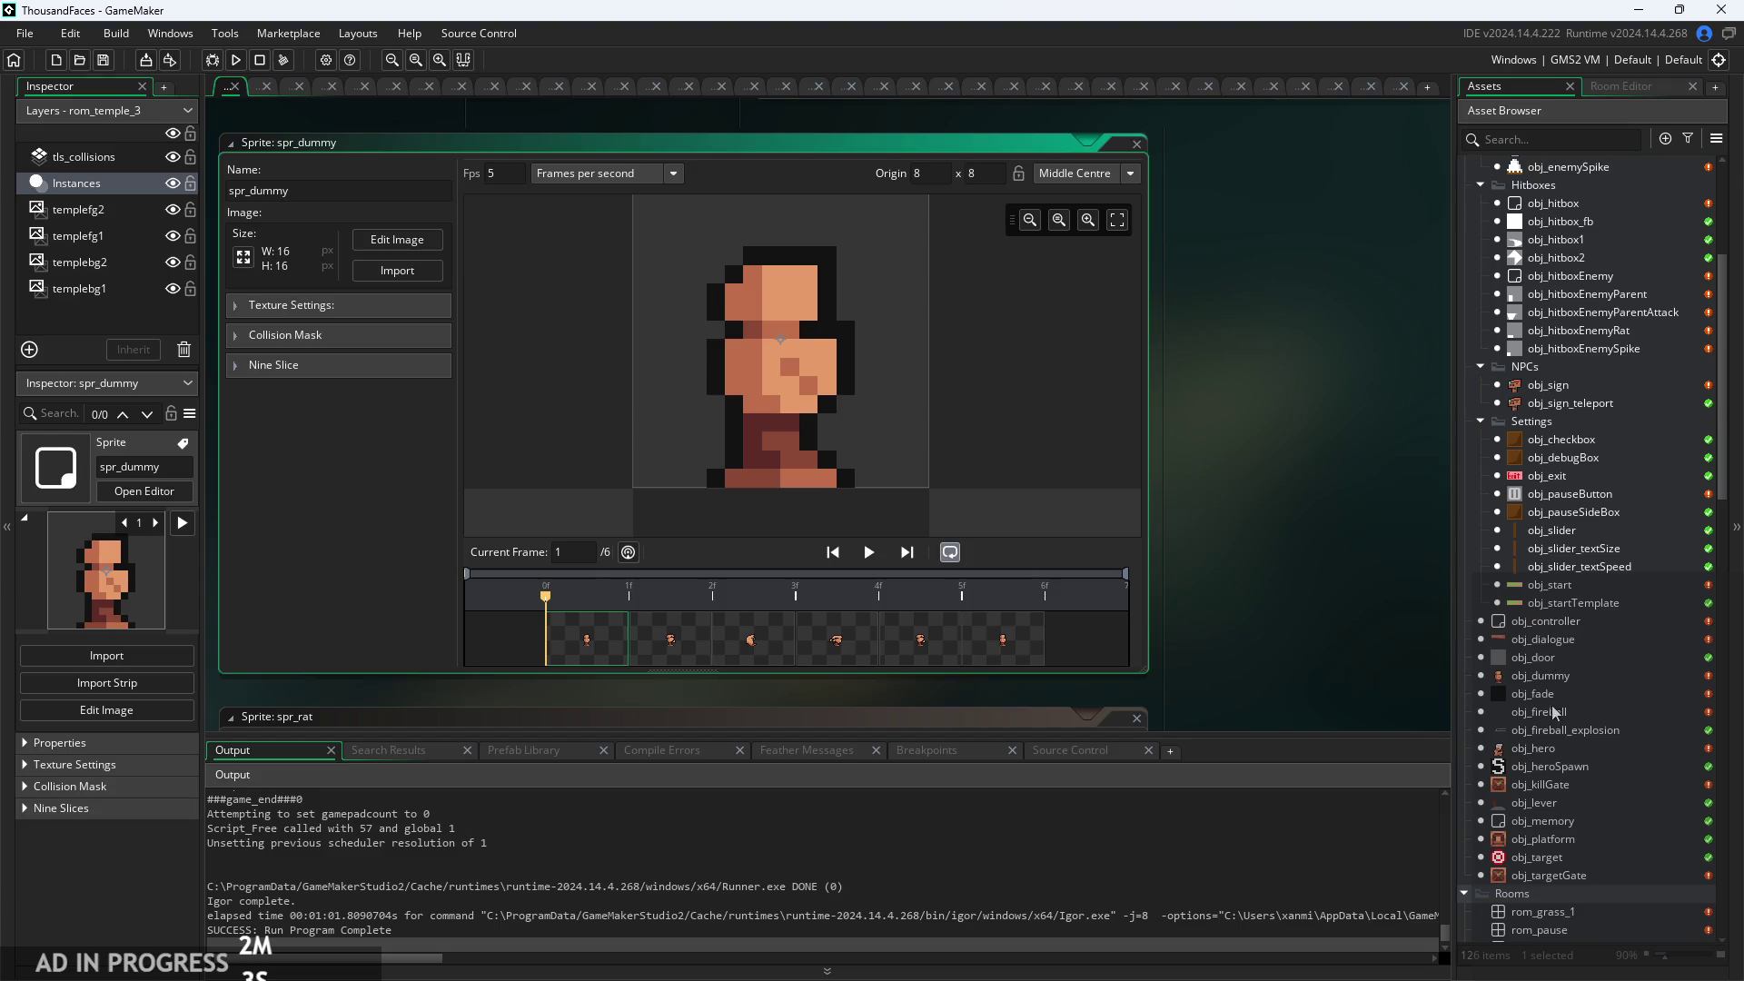
{"action": "left_click", "coordinate": [1544, 675]}
{"action": "scroll", "coordinate": [1170, 631], "scroll_direction": "up", "scroll_amount": 2}
Delete the image_index frame-check if-block from obj_dummy's Step event.
{"action": "scroll", "coordinate": [799, 553], "scroll_direction": "up", "scroll_amount": 5}
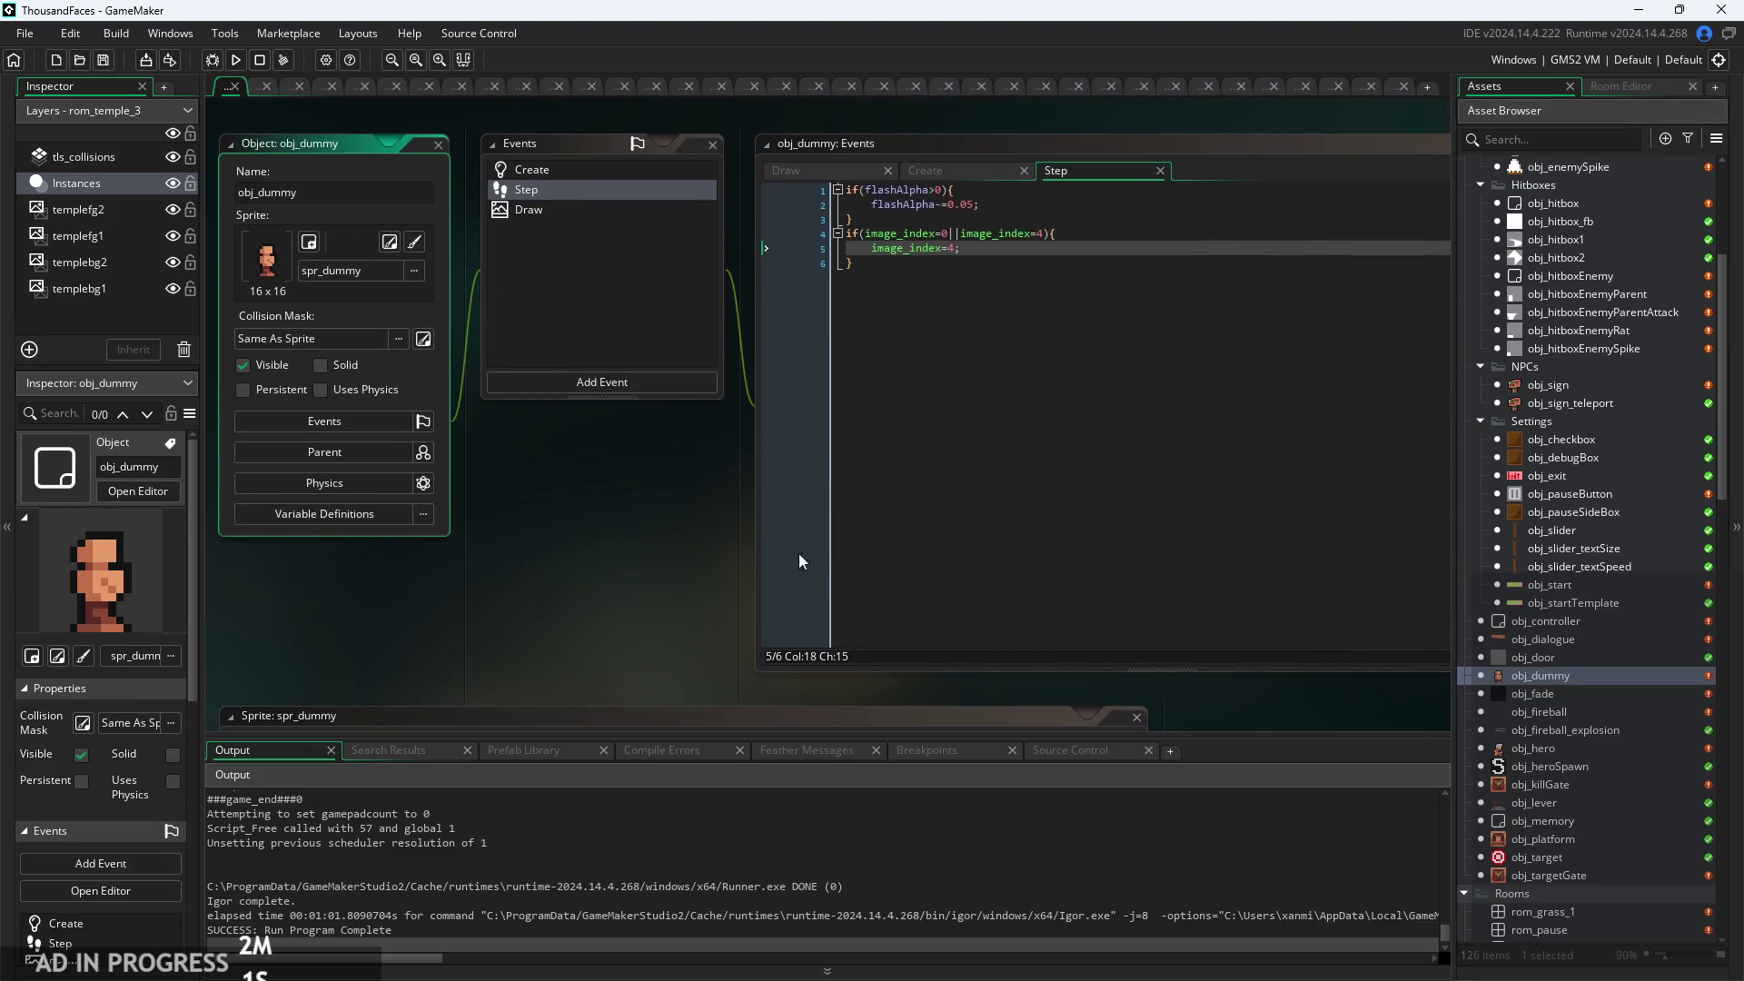
{"action": "scroll", "coordinate": [726, 314], "scroll_direction": "up", "scroll_amount": 3, "text": "ctrl"}
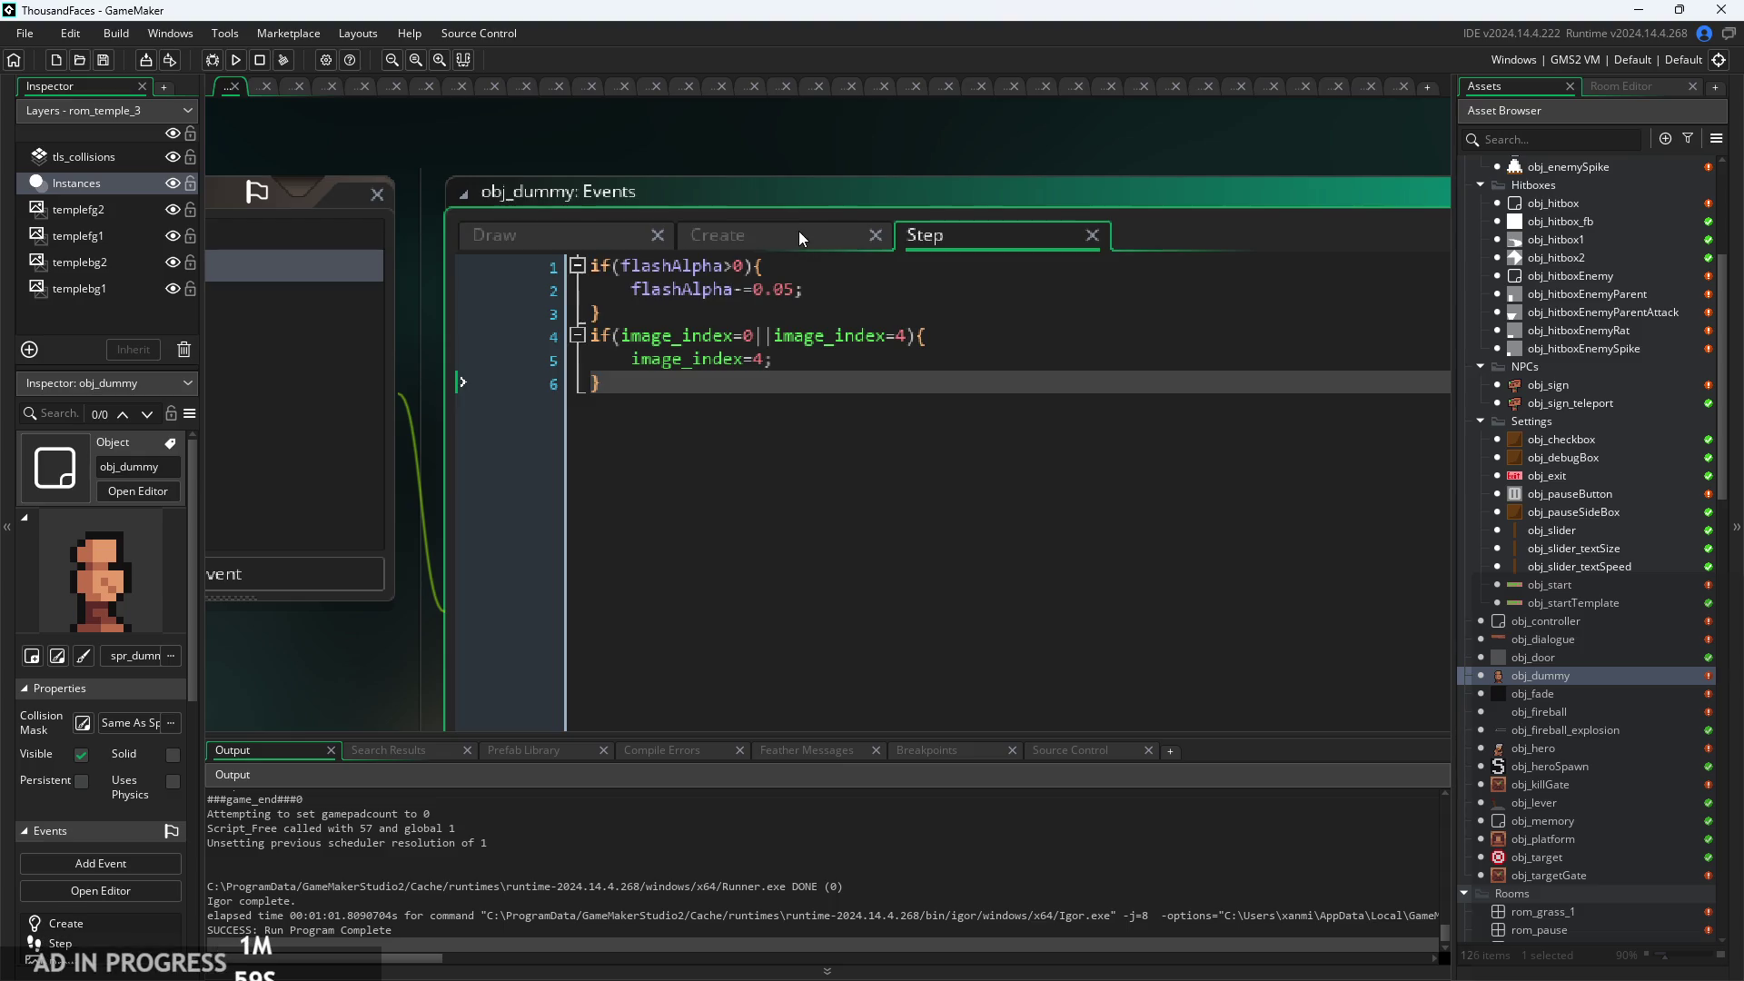
{"action": "left_click", "coordinate": [785, 236]}
{"action": "left_click", "coordinate": [925, 235]}
{"action": "key", "text": "shift+Up"}
{"action": "key", "text": "shift+Up"}
{"action": "key", "text": "shift+Up"}
{"action": "key", "text": "BackSpace"}
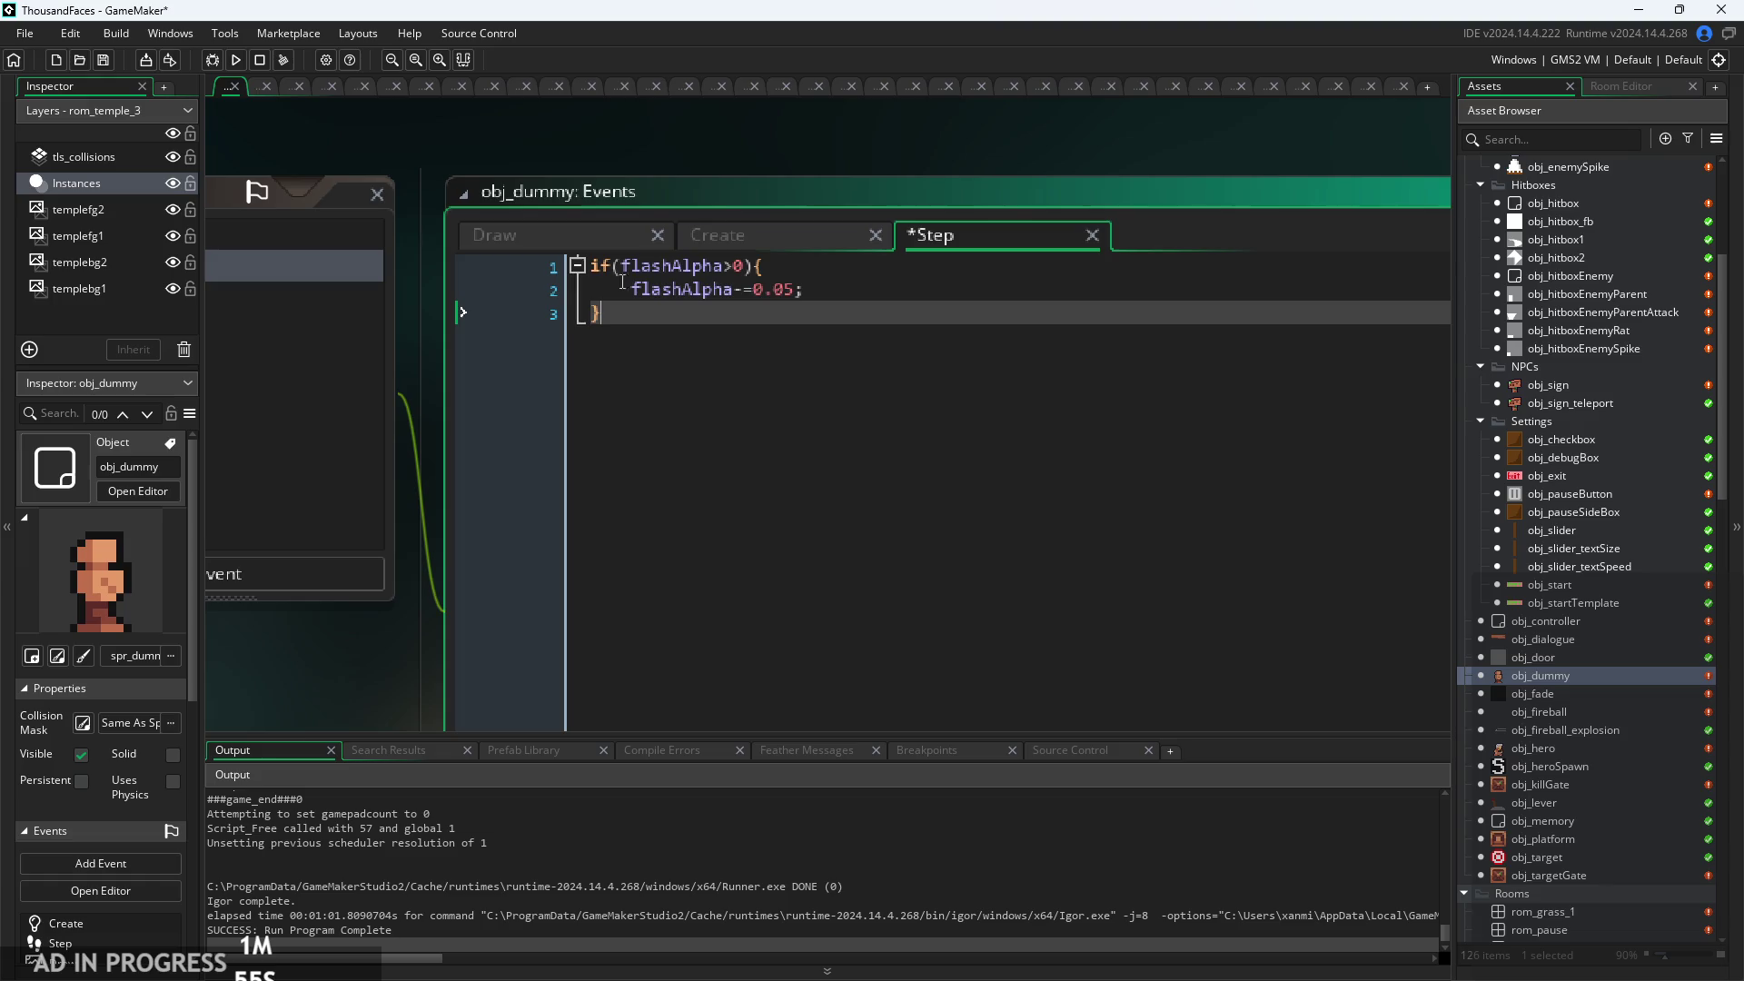
Change image_speed from 2 to 0 in the Create event.
{"action": "left_click", "coordinate": [707, 236]}
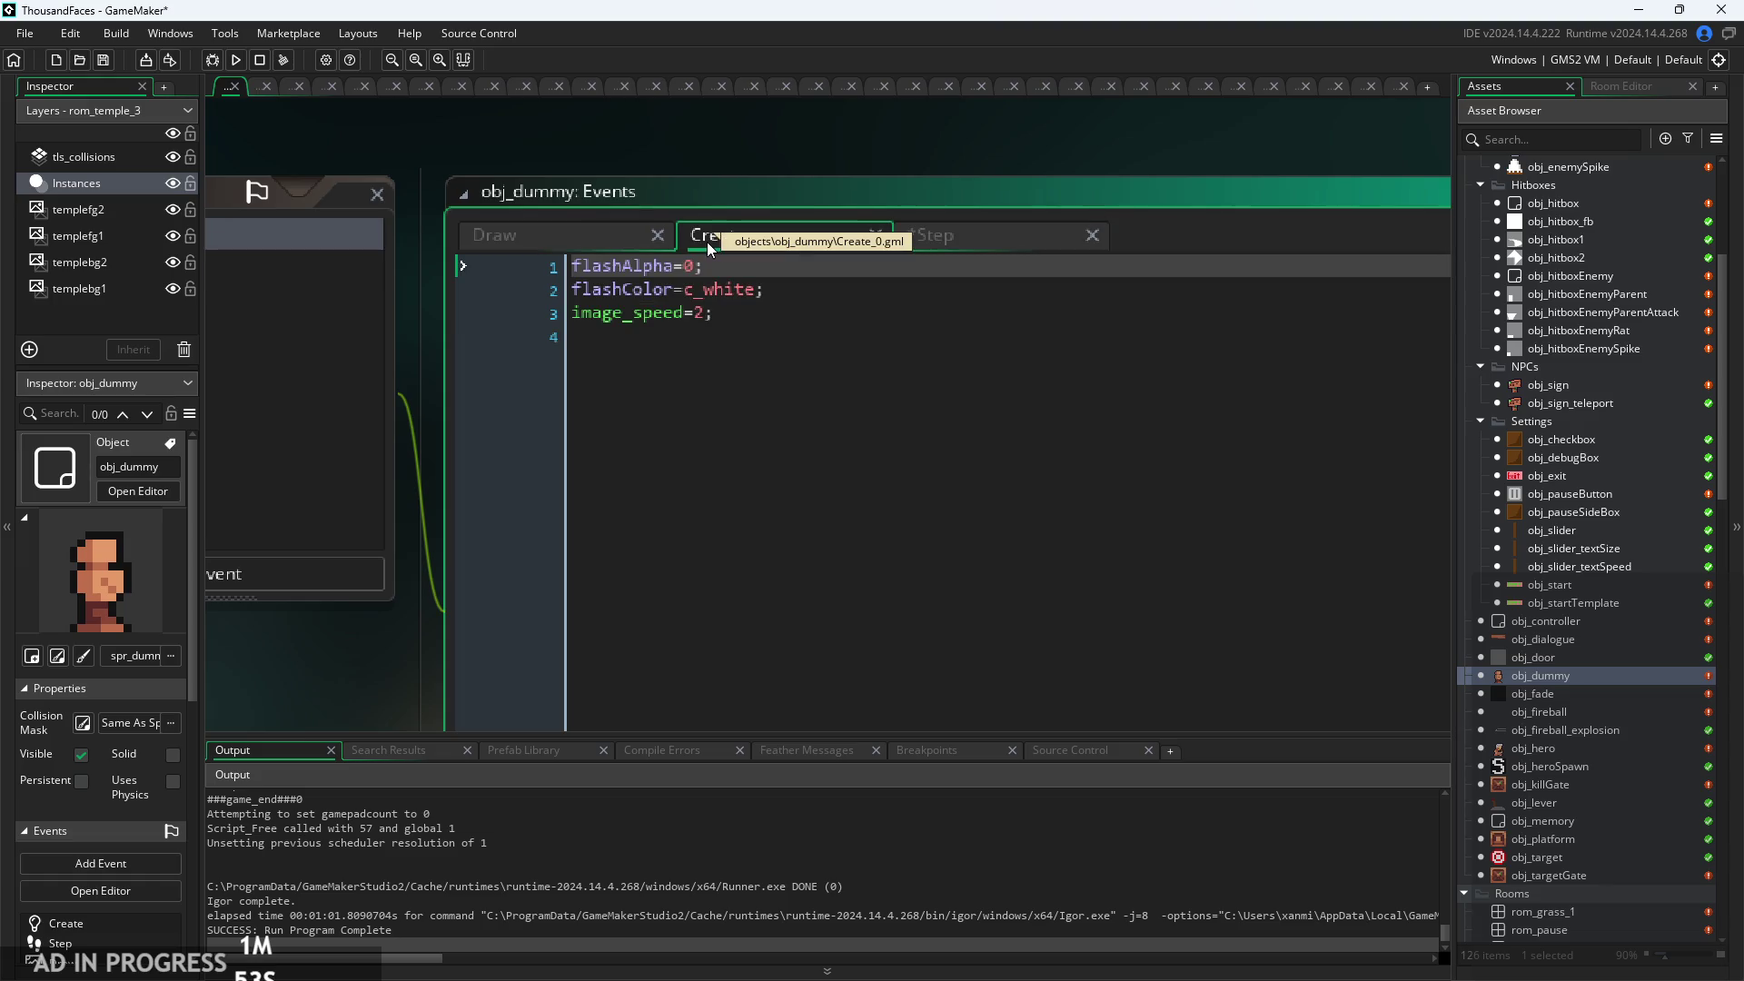
{"action": "left_click", "coordinate": [729, 313]}
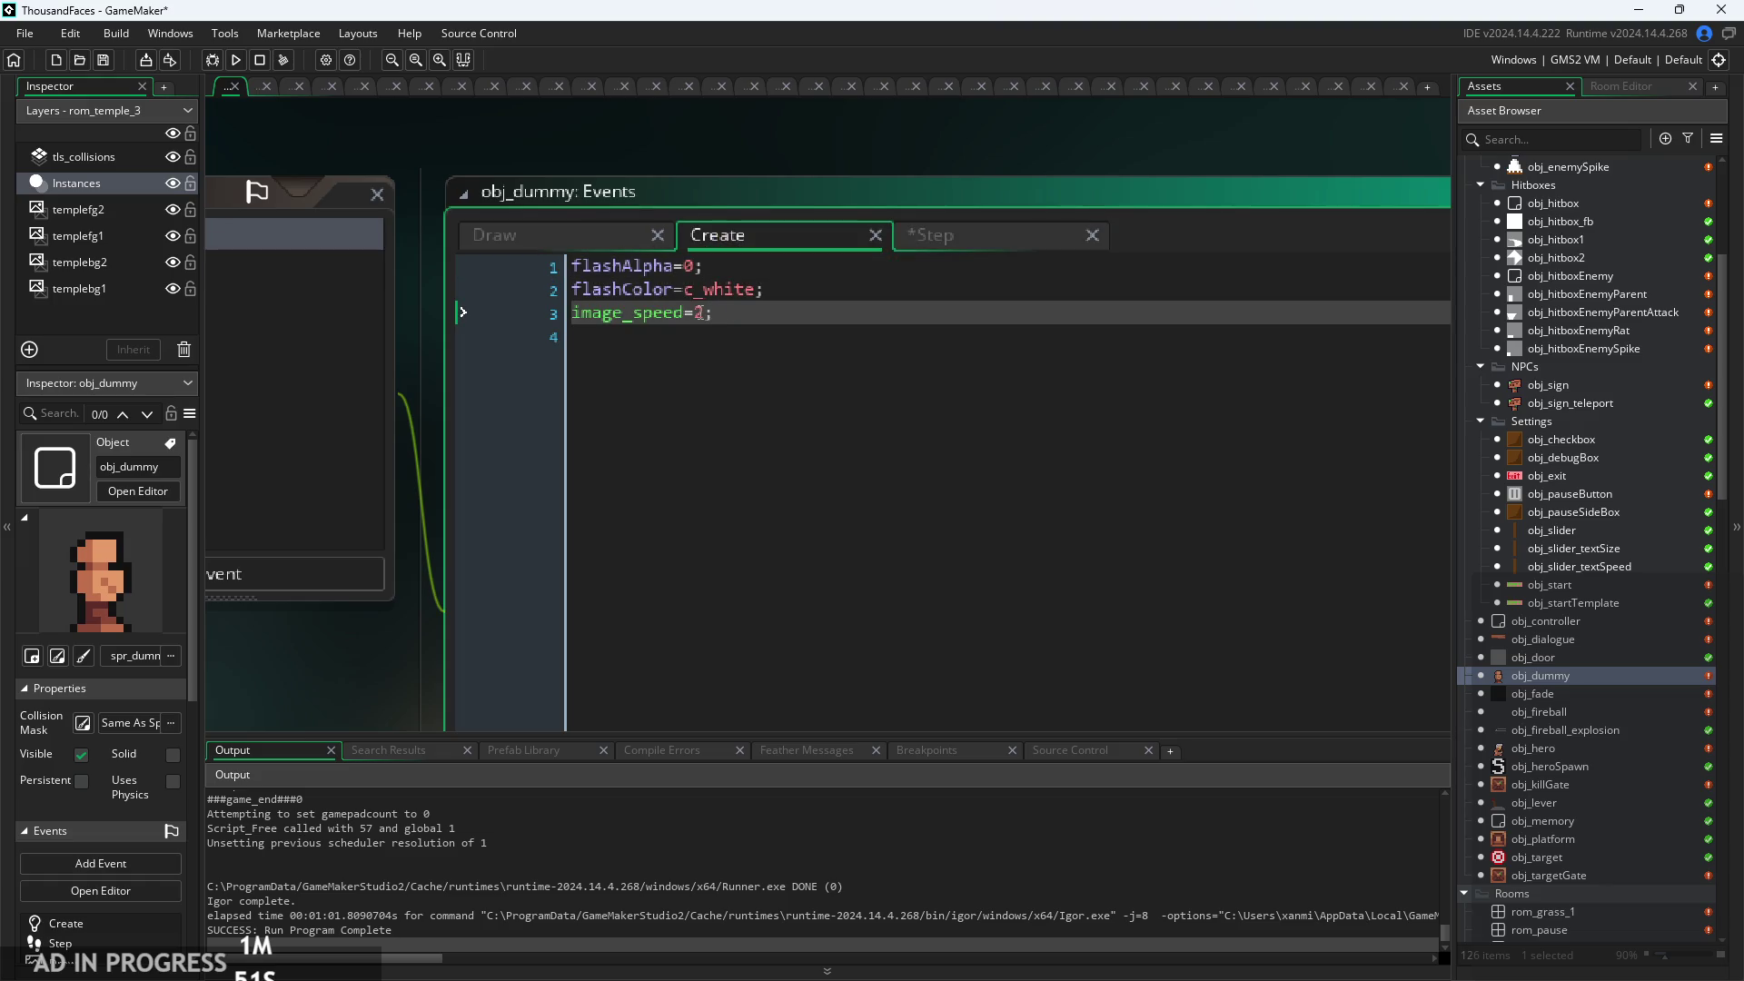
{"action": "left_click", "coordinate": [707, 319]}
{"action": "key", "text": "BackSpace"}
{"action": "type", "text": "0"}
Add image_speed=1 after flashAlpha=1 in the Draw event's hit branch.
{"action": "left_click", "coordinate": [627, 248]}
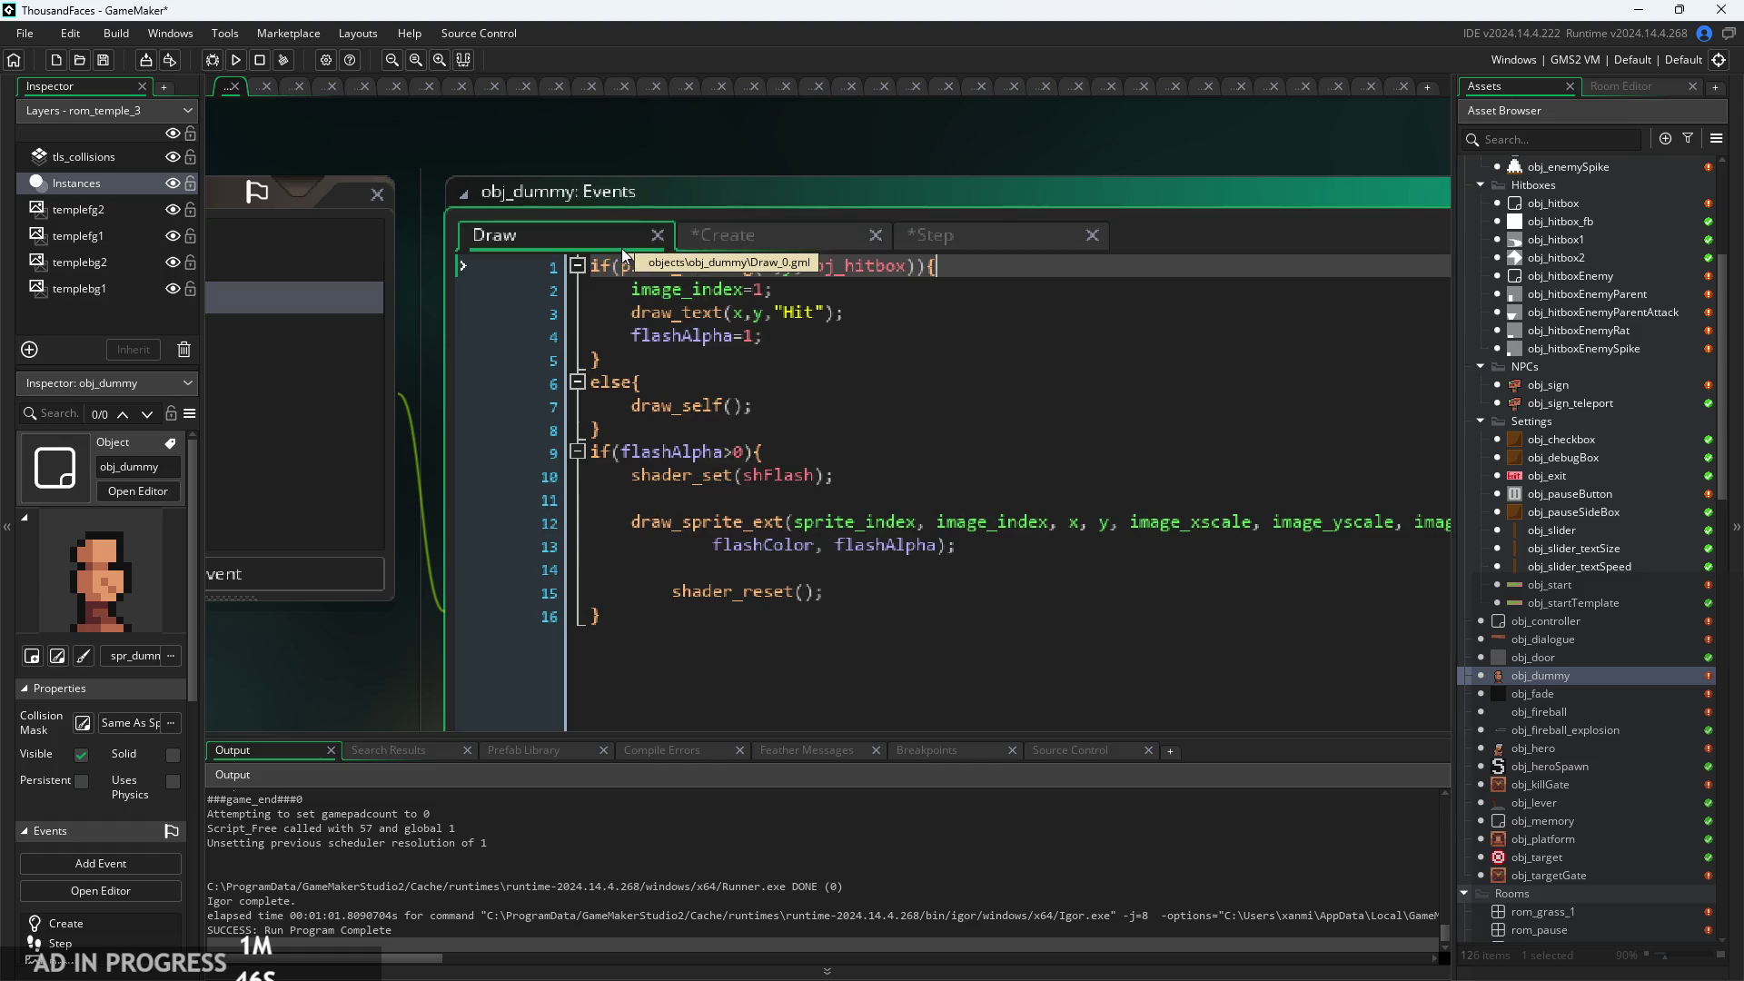
{"action": "left_click", "coordinate": [874, 297]}
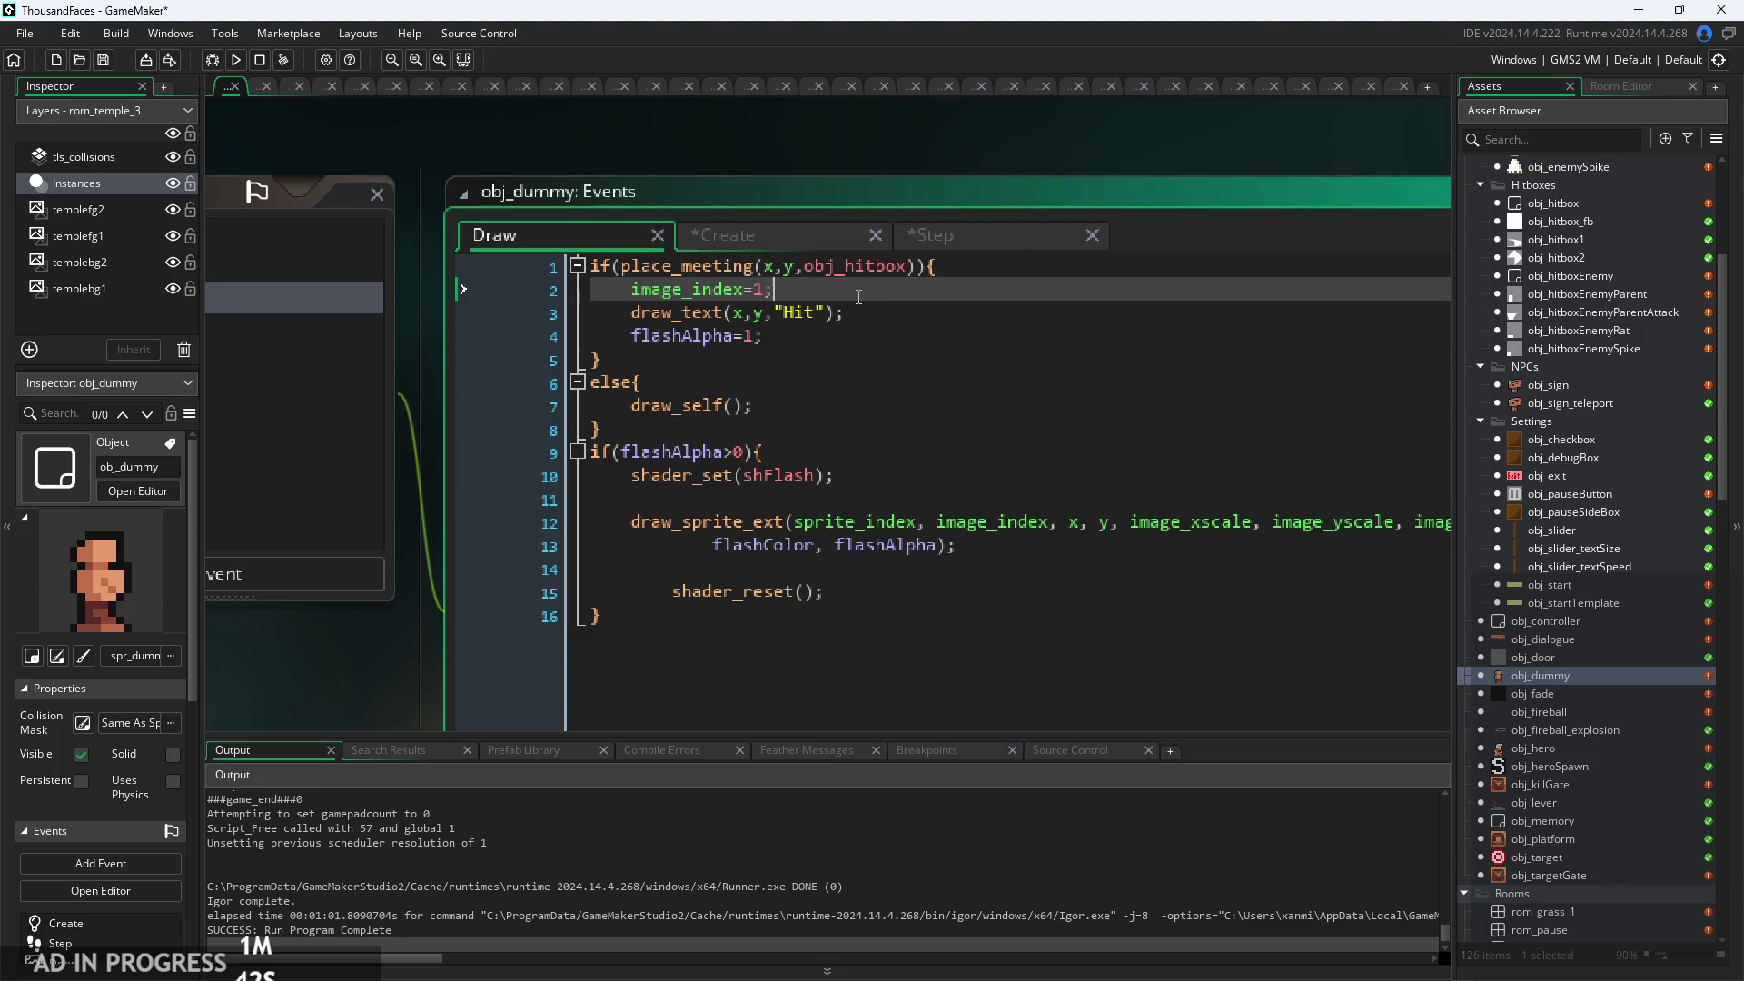
{"action": "left_click", "coordinate": [857, 321]}
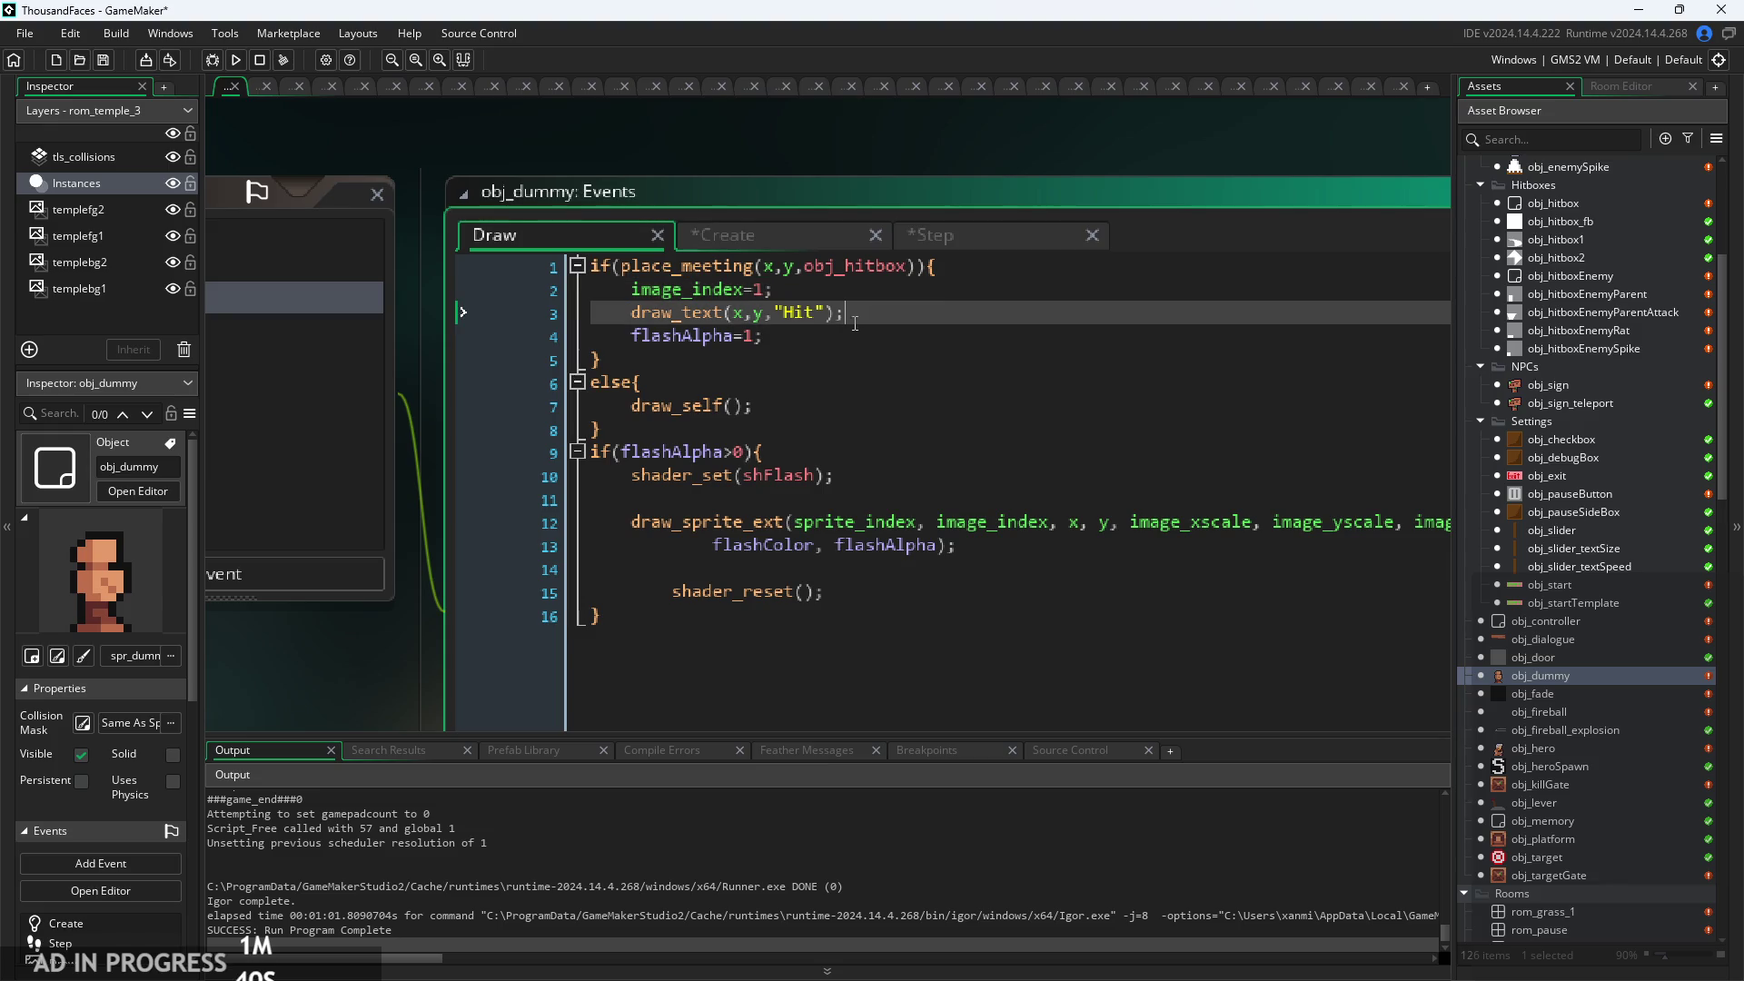
{"action": "left_click", "coordinate": [850, 331]}
{"action": "left_click", "coordinate": [739, 234]}
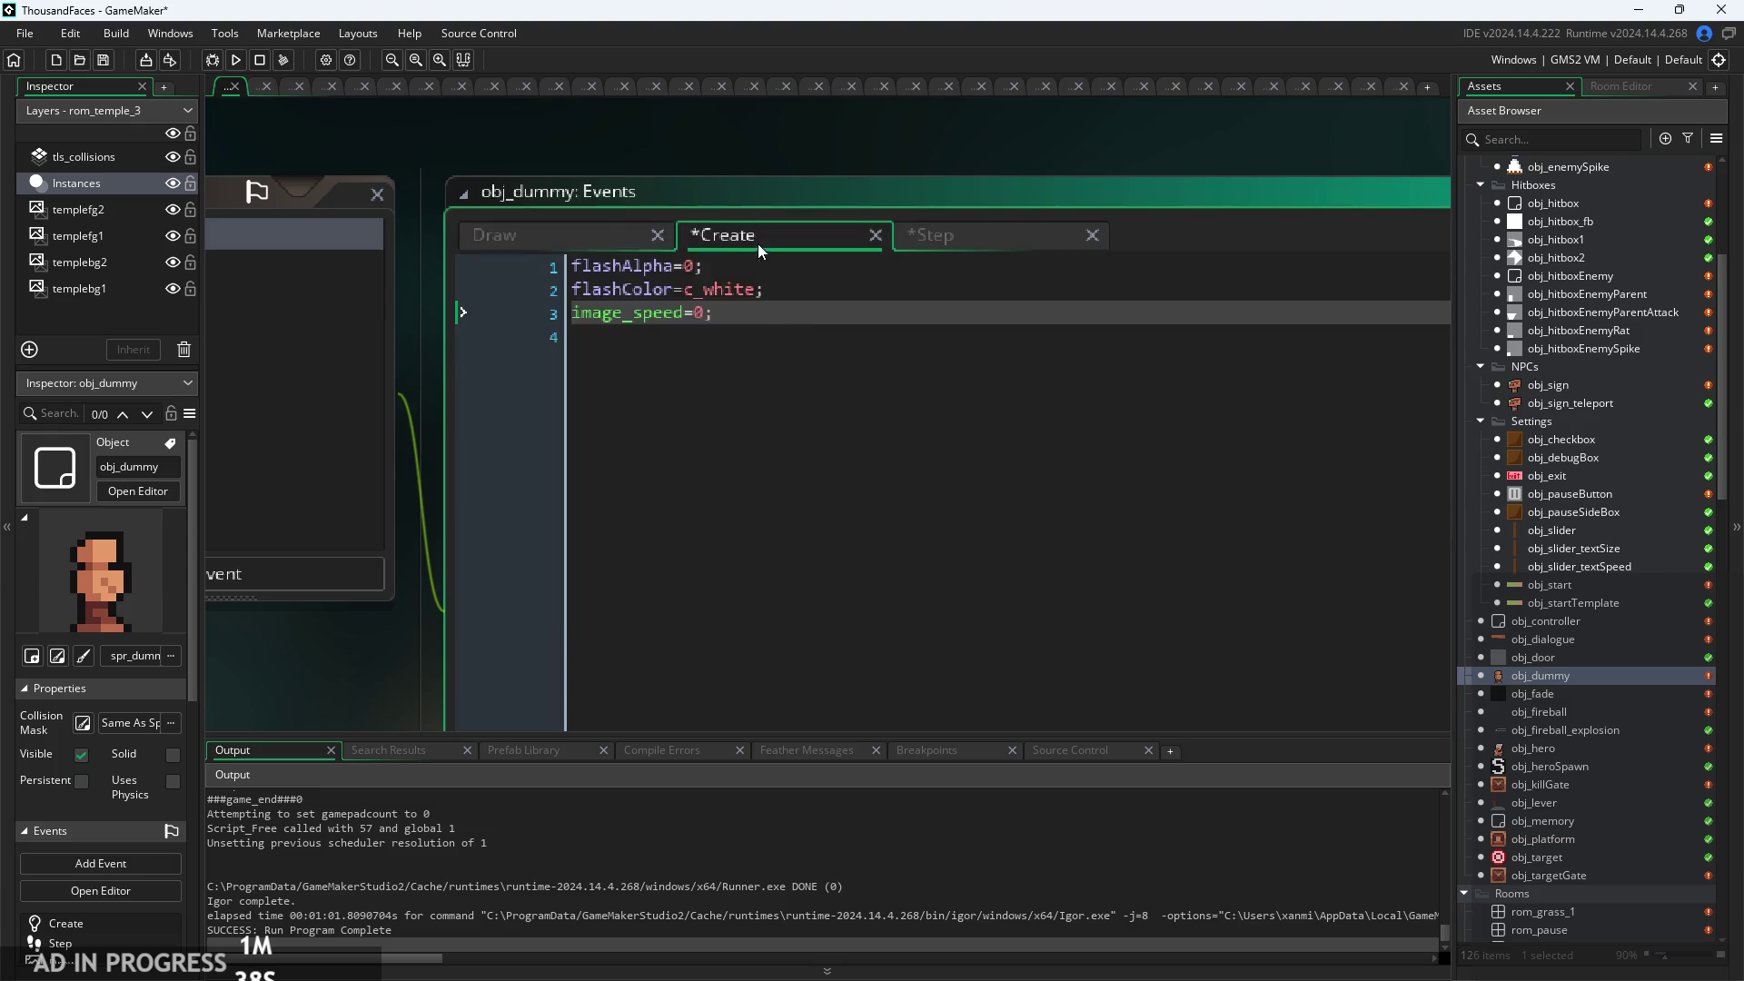
{"action": "left_click", "coordinate": [563, 234]}
{"action": "key", "text": "Return"}
{"action": "type", "text": "i"}
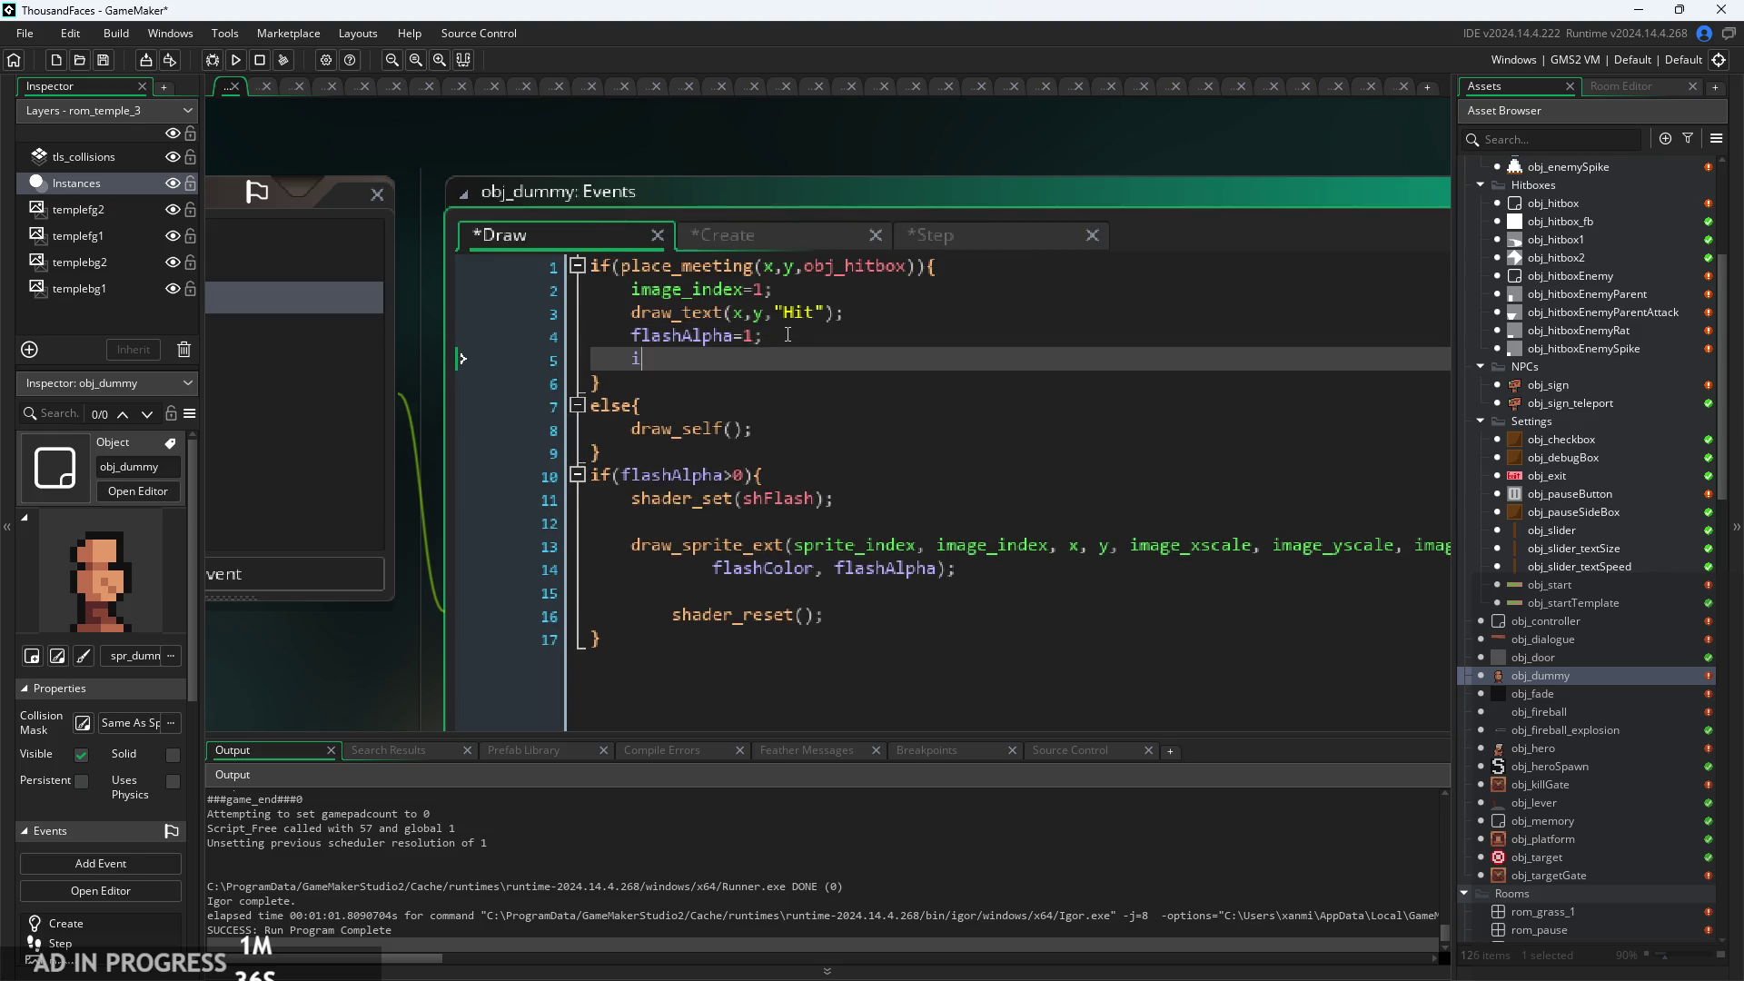
{"action": "type", "text": "mage)"}
{"action": "key", "text": "BackSpace"}
{"action": "type", "text": "_speed=1;"}
Remove the extra image_speed line from the Draw event's else branch.
{"action": "left_click", "coordinate": [808, 424]}
{"action": "key", "text": "Return"}
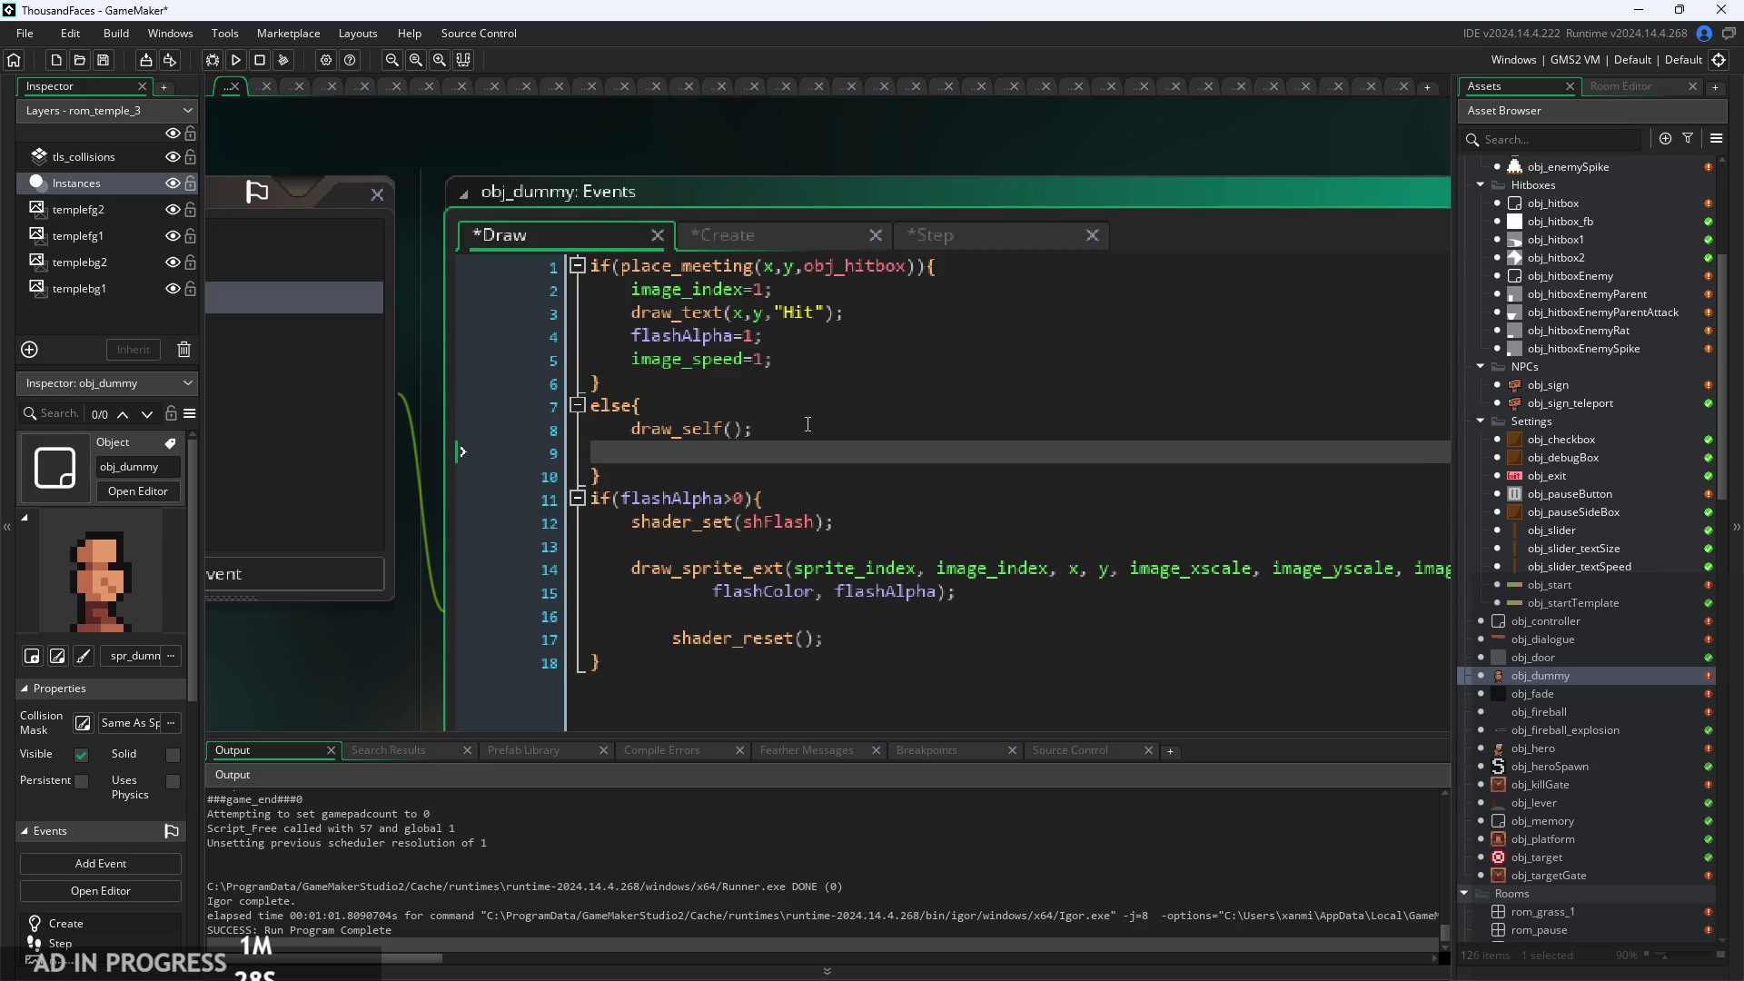
{"action": "type", "text": "image_speed-"}
{"action": "left_click", "coordinate": [769, 396]}
{"action": "left_click_drag", "start_coordinate": [774, 451], "coordinate": [590, 454]}
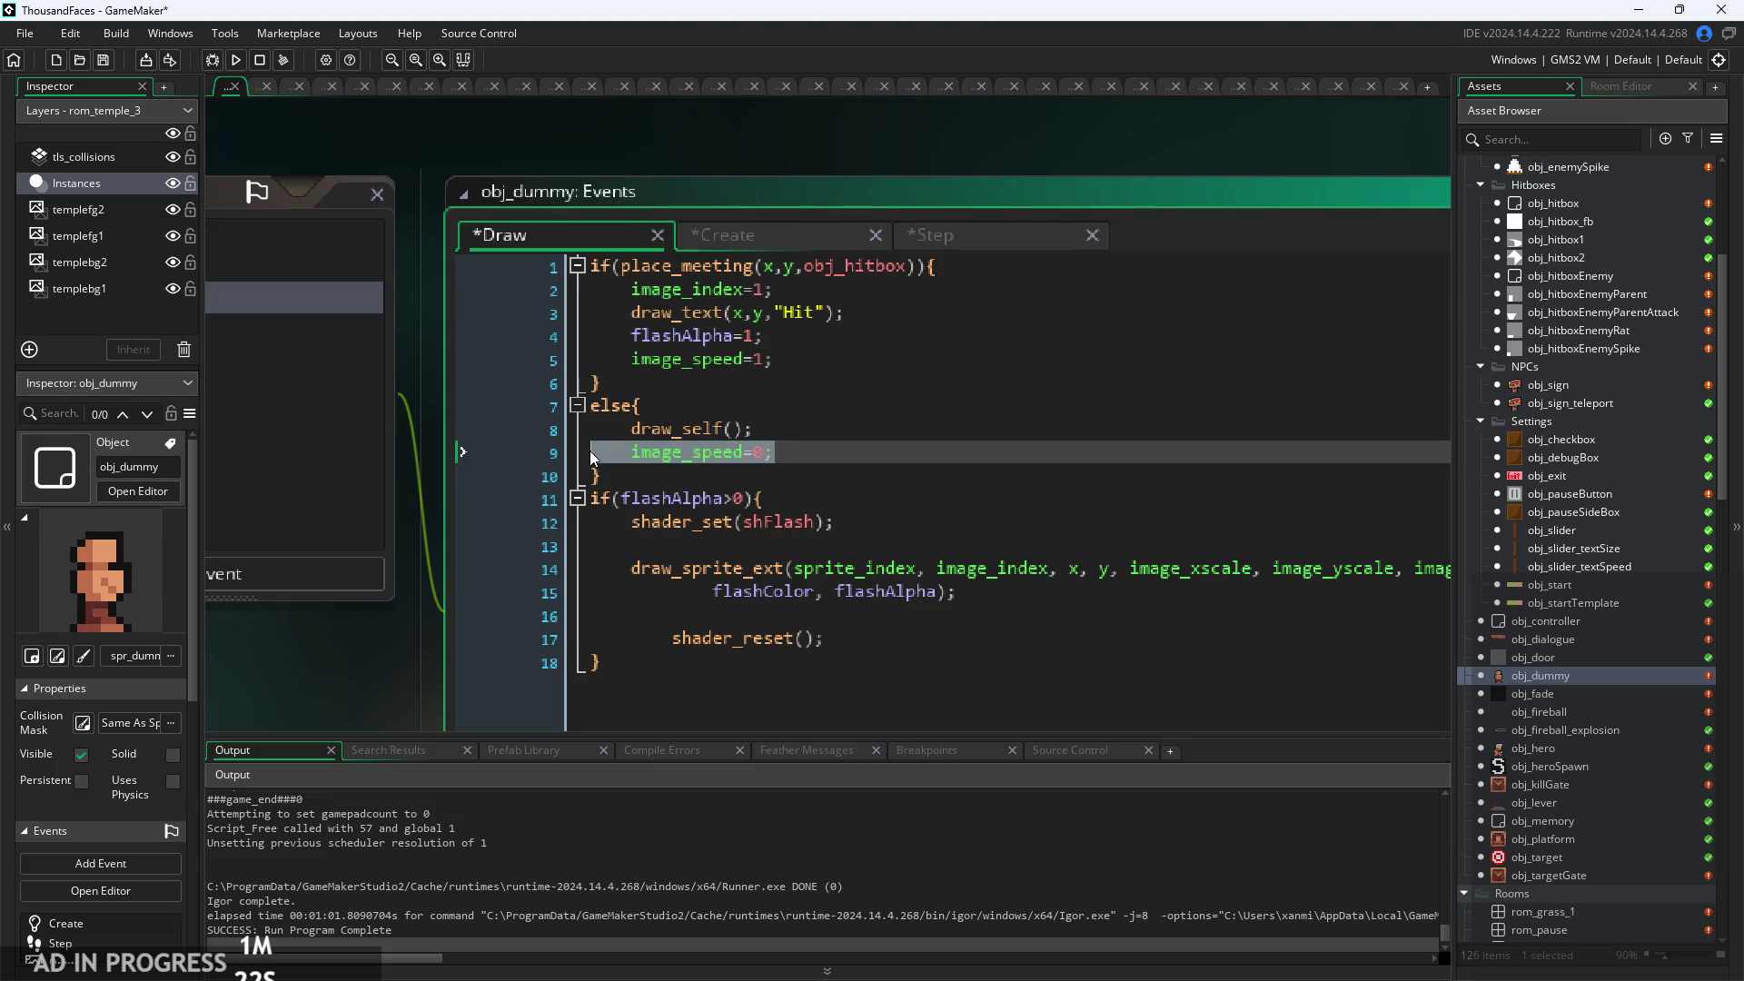
{"action": "key", "text": "BackSpace"}
{"action": "key", "text": "BackSpace"}
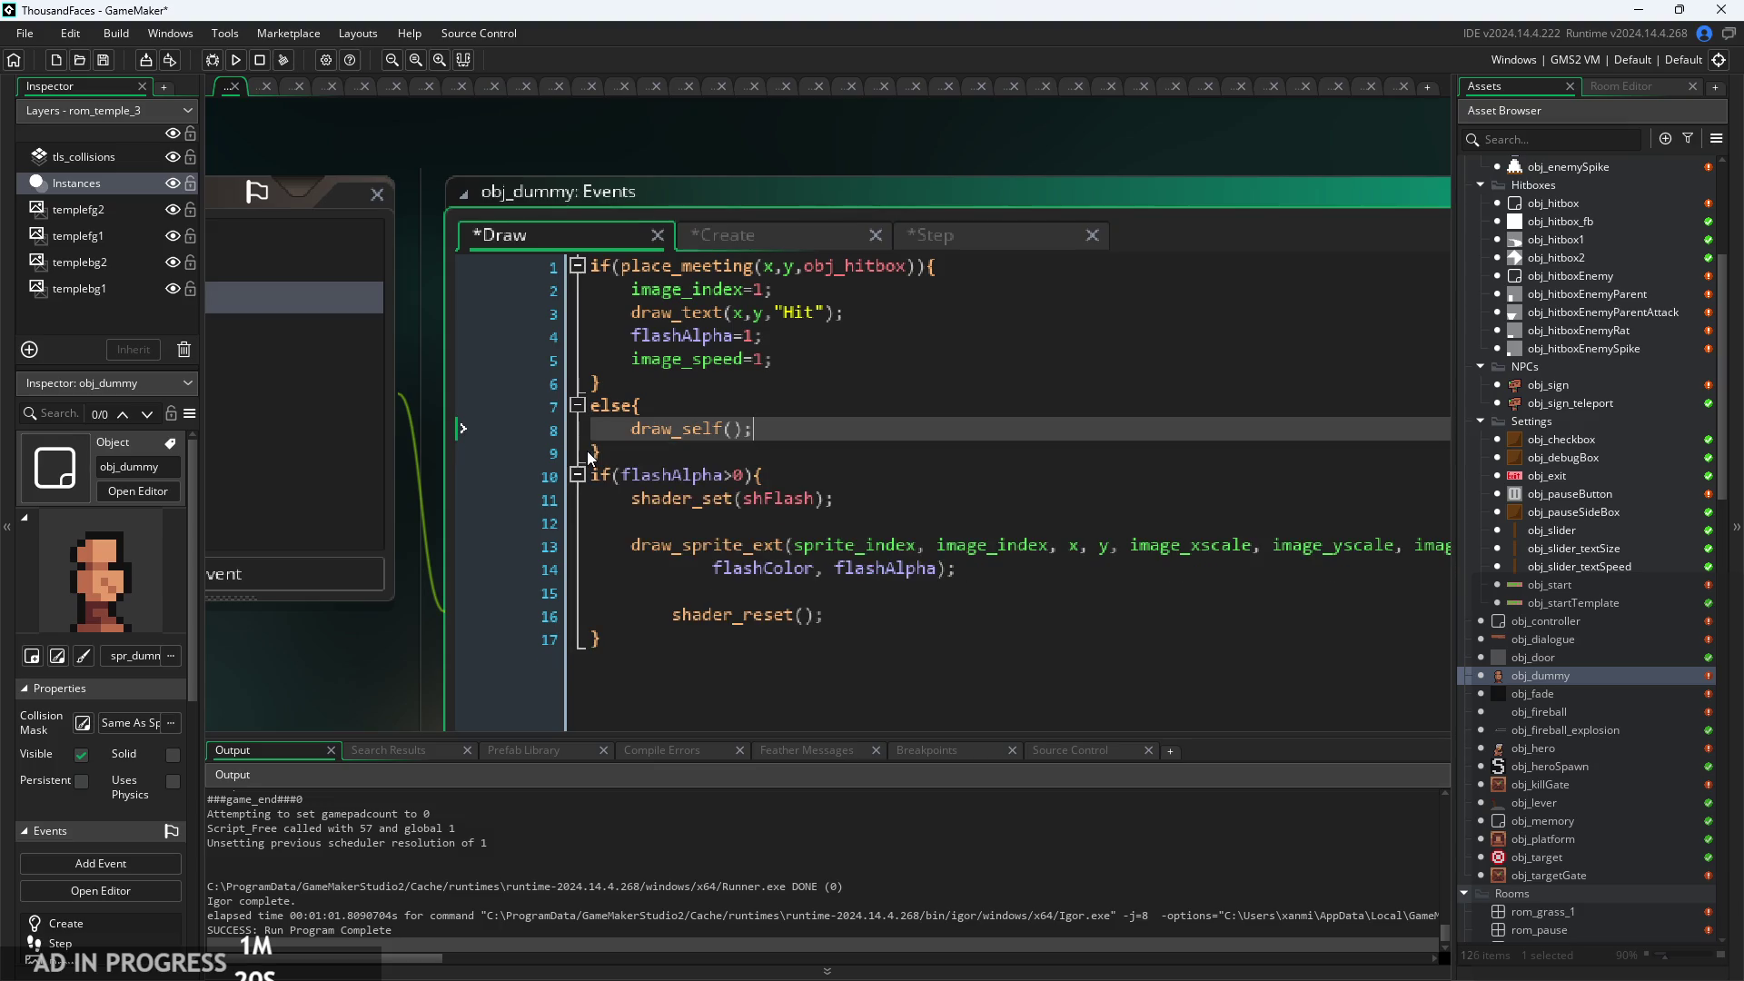
Add if(image_index==0){ image_speed=0; } to the Step event, then check Create and return to Draw.
{"action": "left_click", "coordinate": [964, 234]}
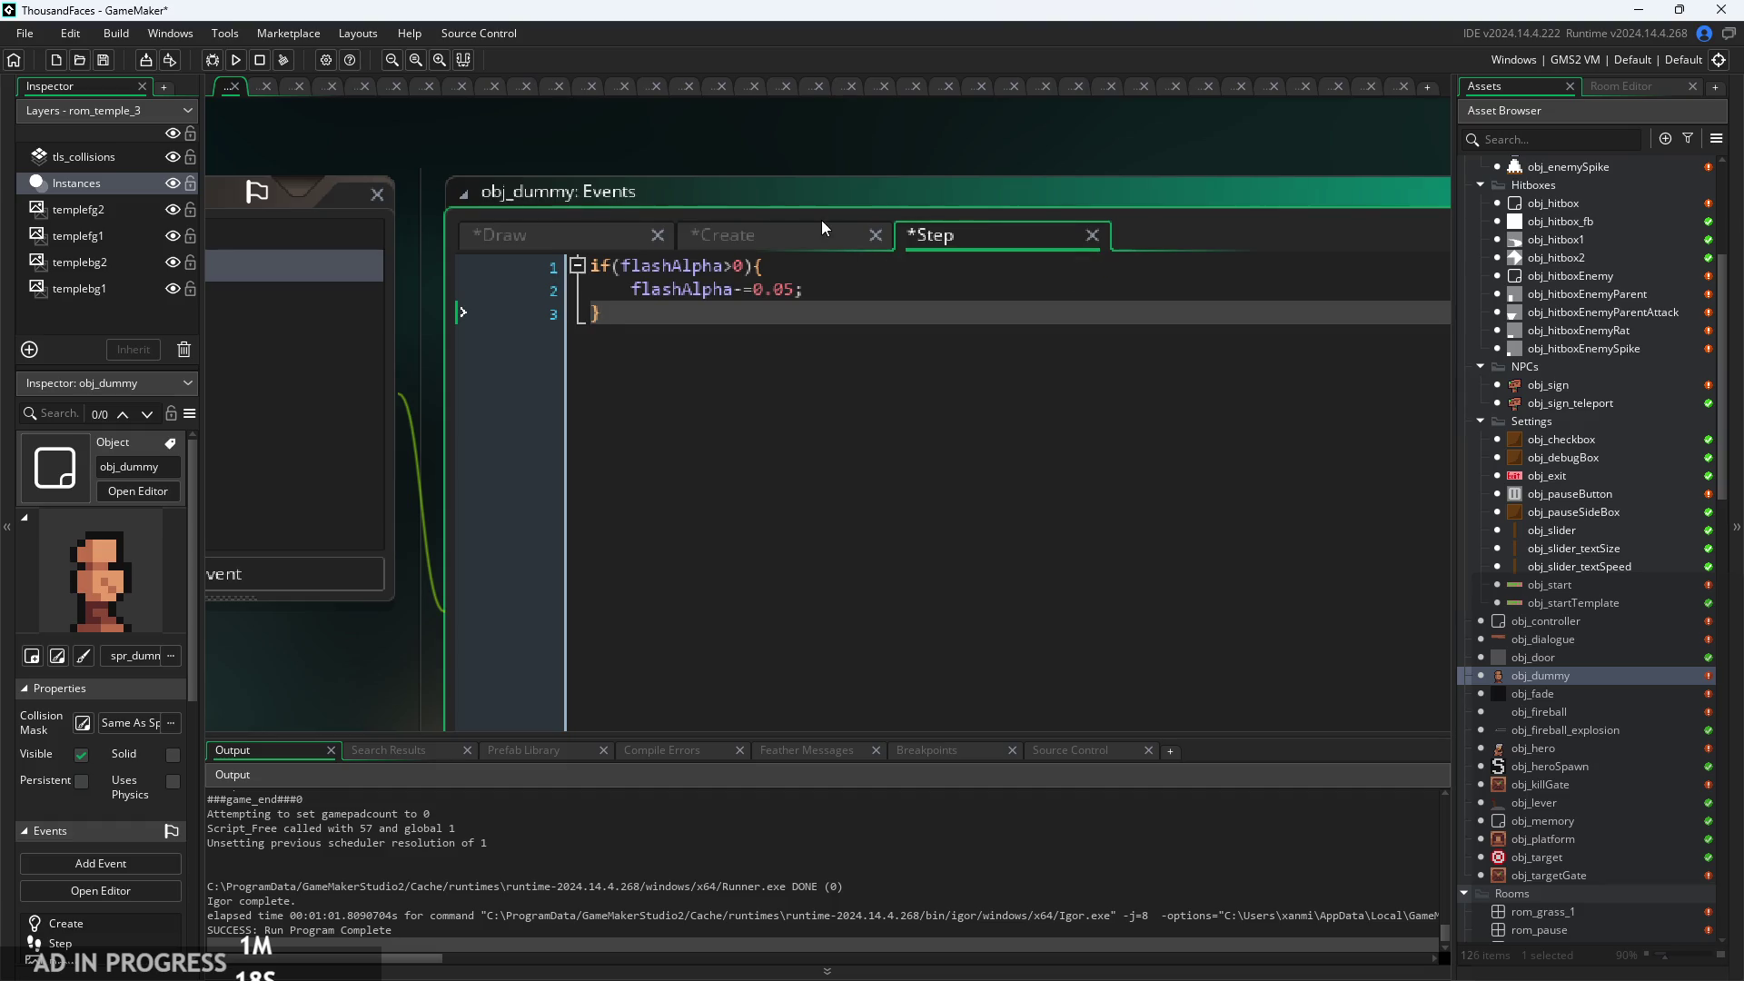
{"action": "key", "text": "Return"}
{"action": "type", "text": "if(ima"}
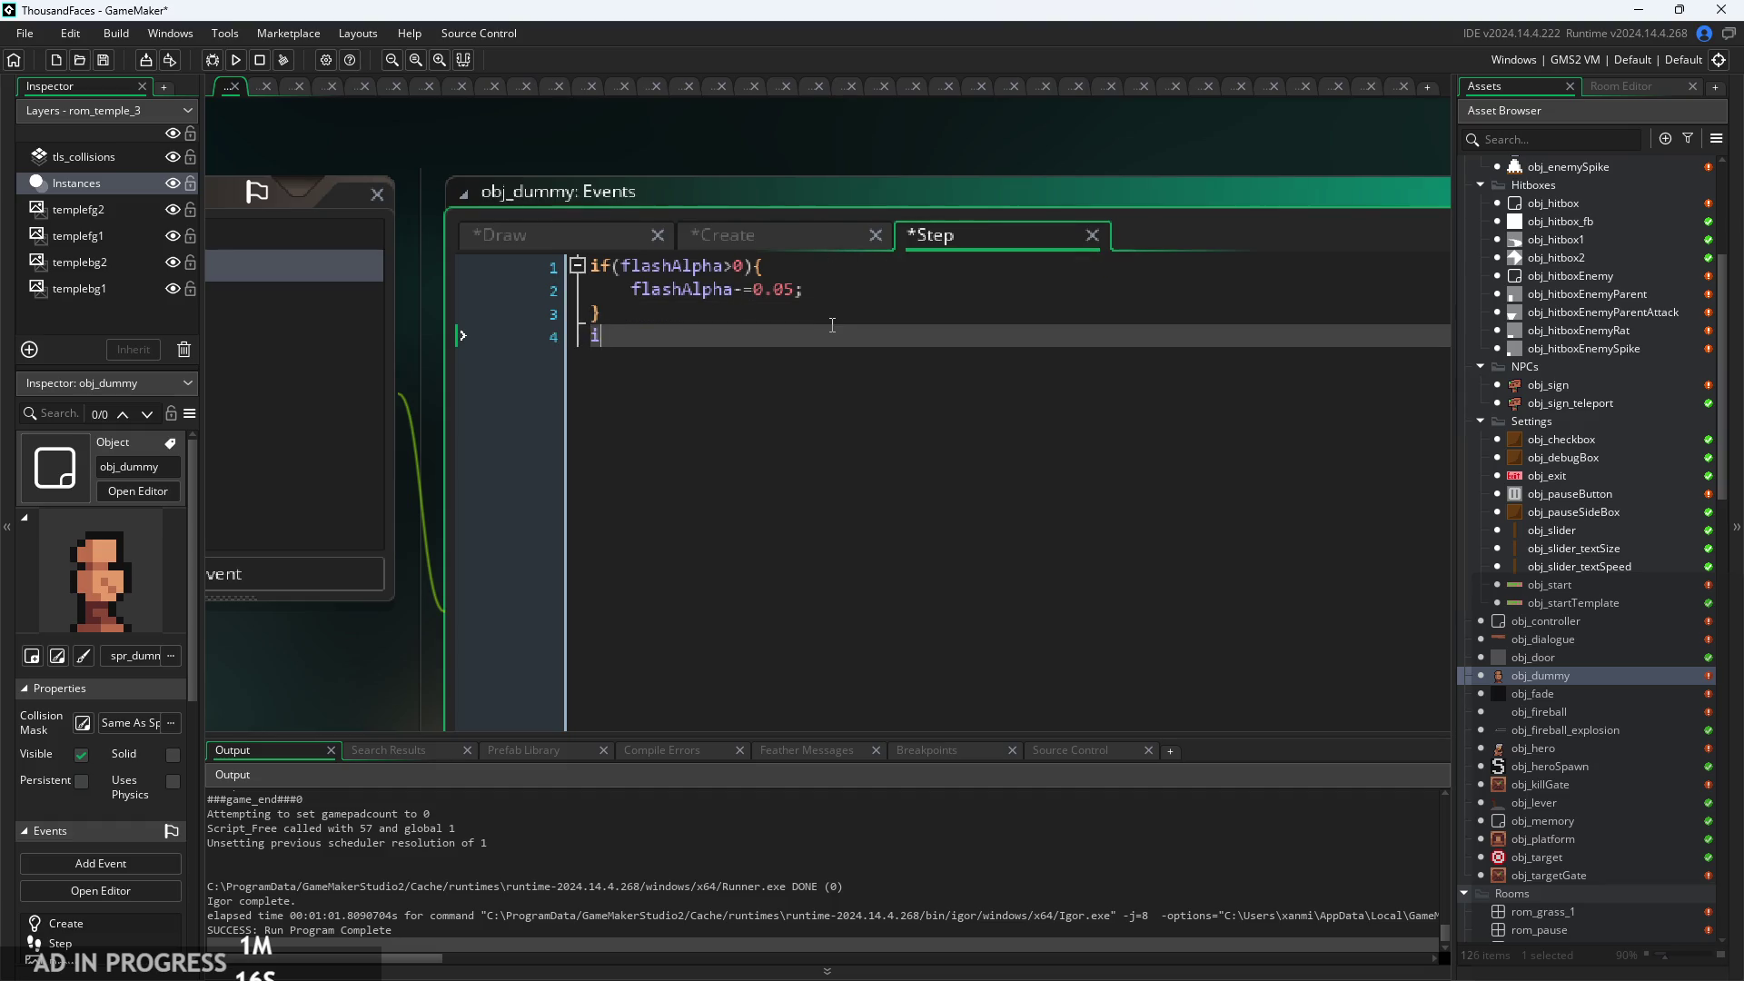
{"action": "key", "text": "Return"}
{"action": "type", "text": "{"}
{"action": "key", "text": "Return"}
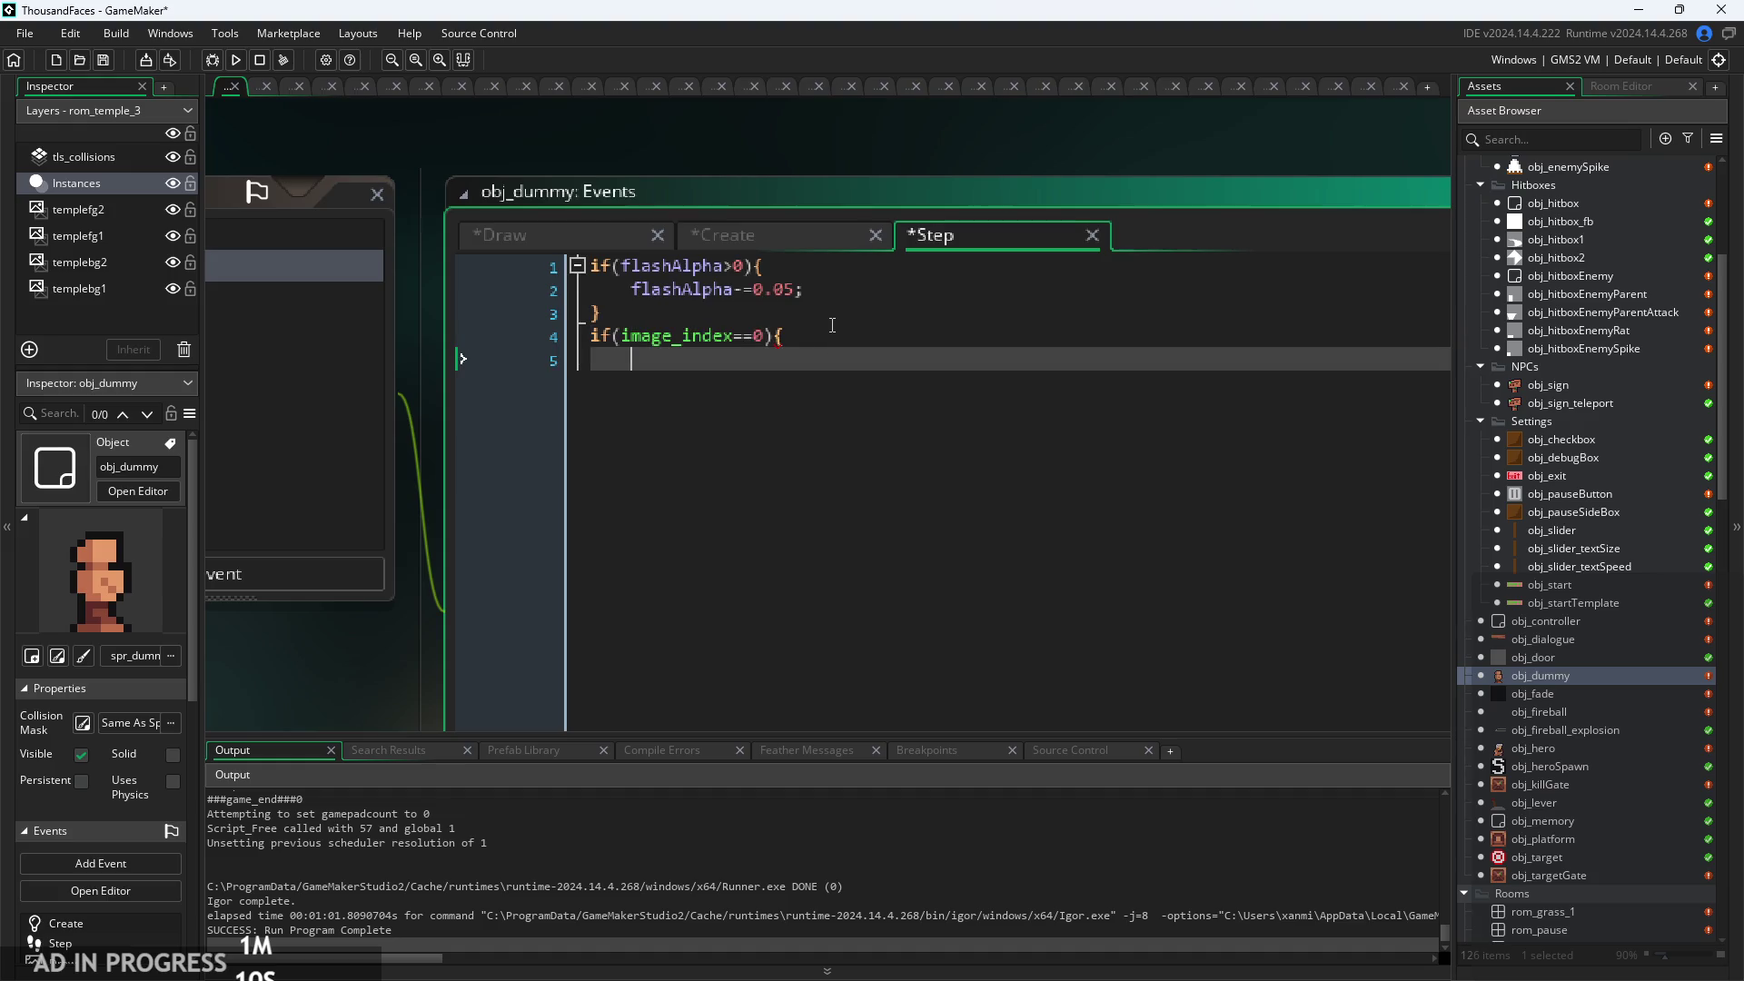
{"action": "type", "text": "image_speed=0;"}
{"action": "key", "text": "Return"}
{"action": "key", "text": "Up"}
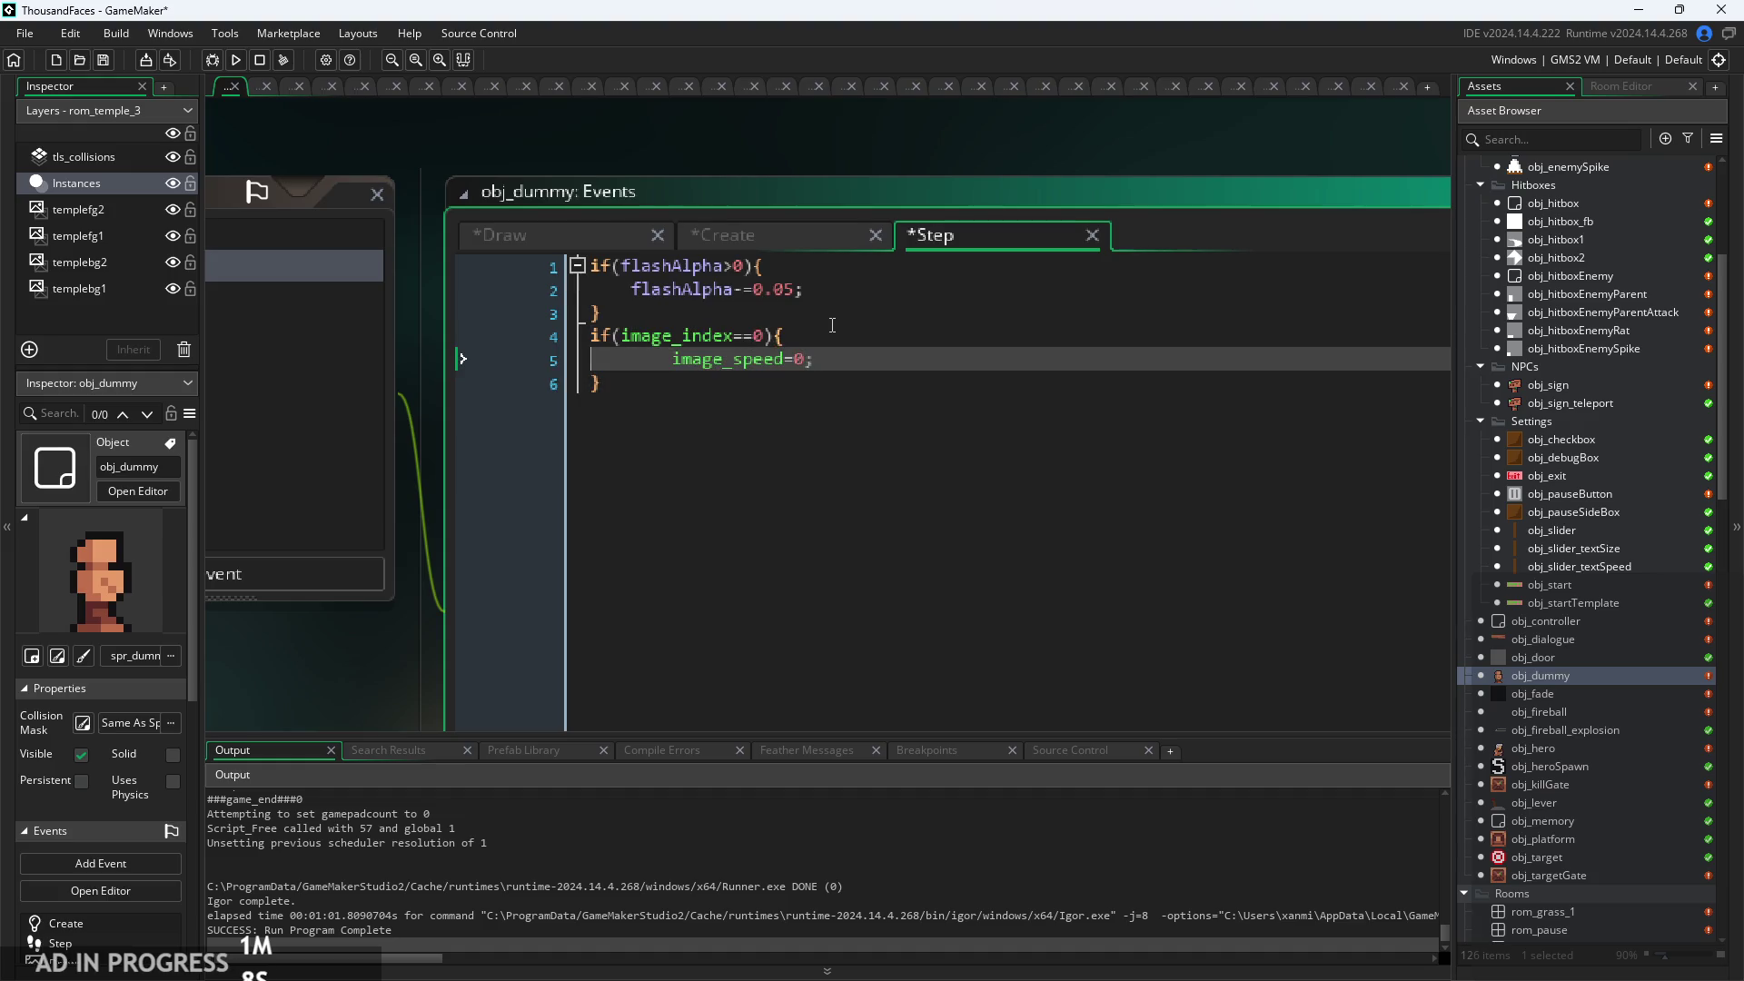
{"action": "left_click", "coordinate": [758, 237]}
{"action": "left_click", "coordinate": [567, 240]}
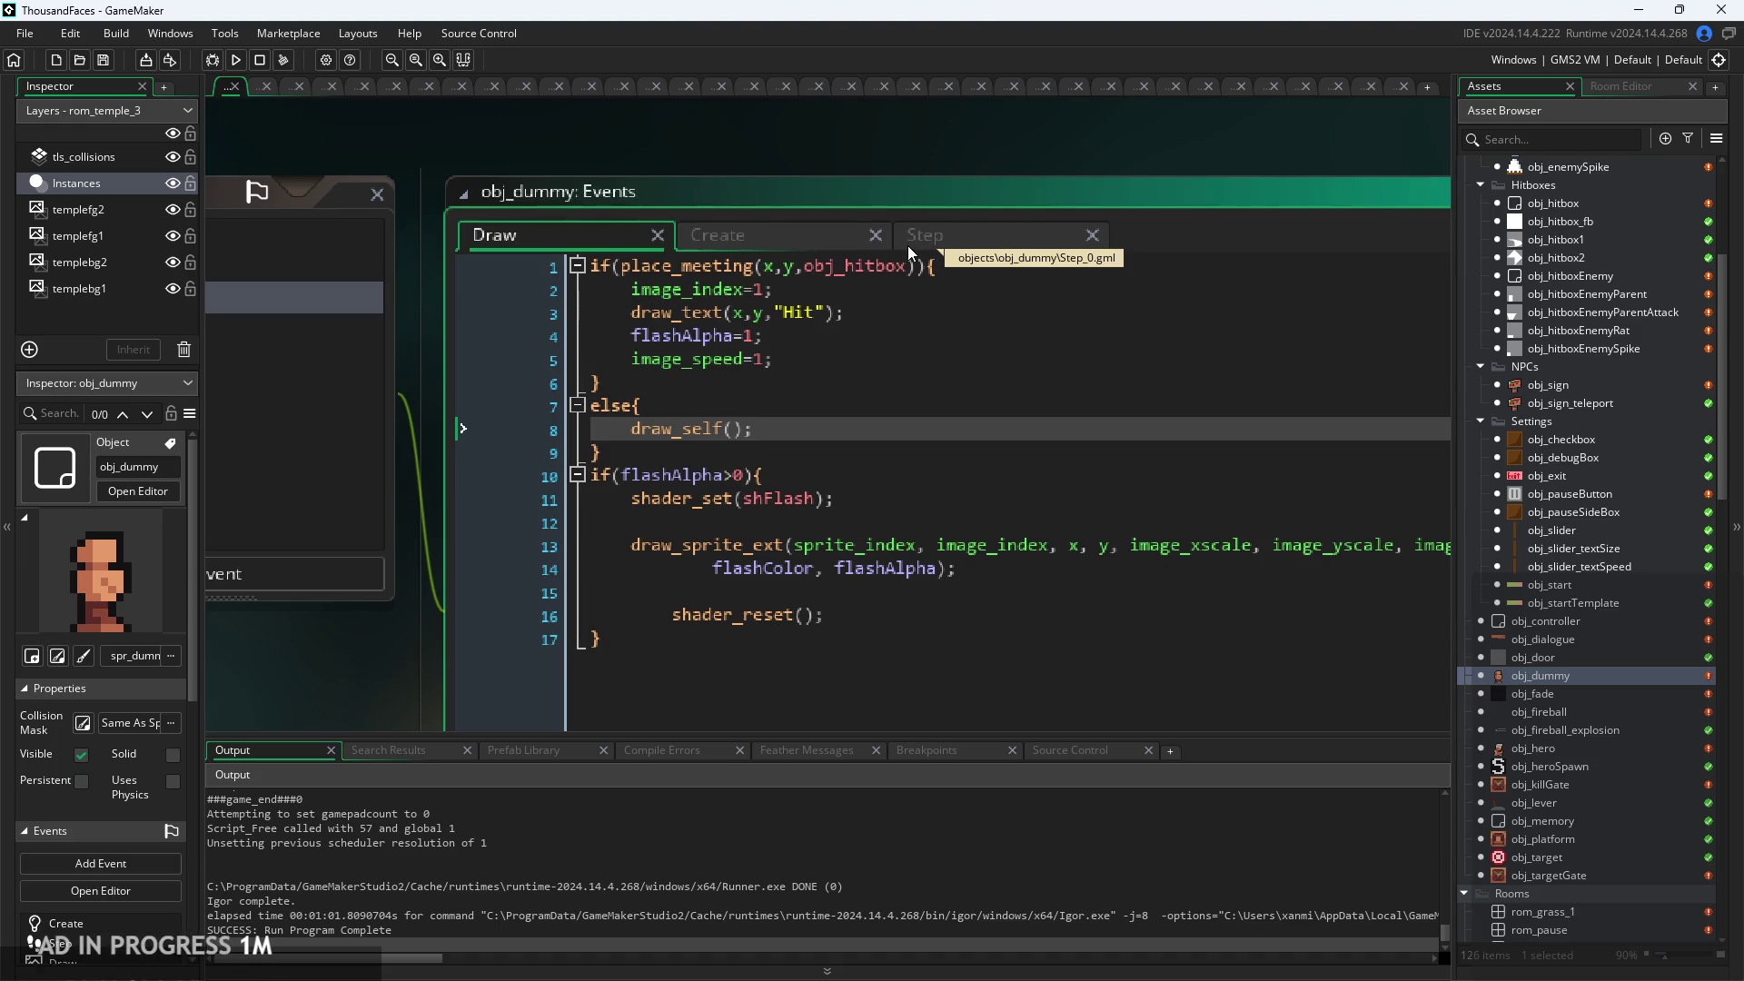
Change the Hit draw_text y to y-sprite_height, then save and run the game.
{"action": "left_click", "coordinate": [768, 319]}
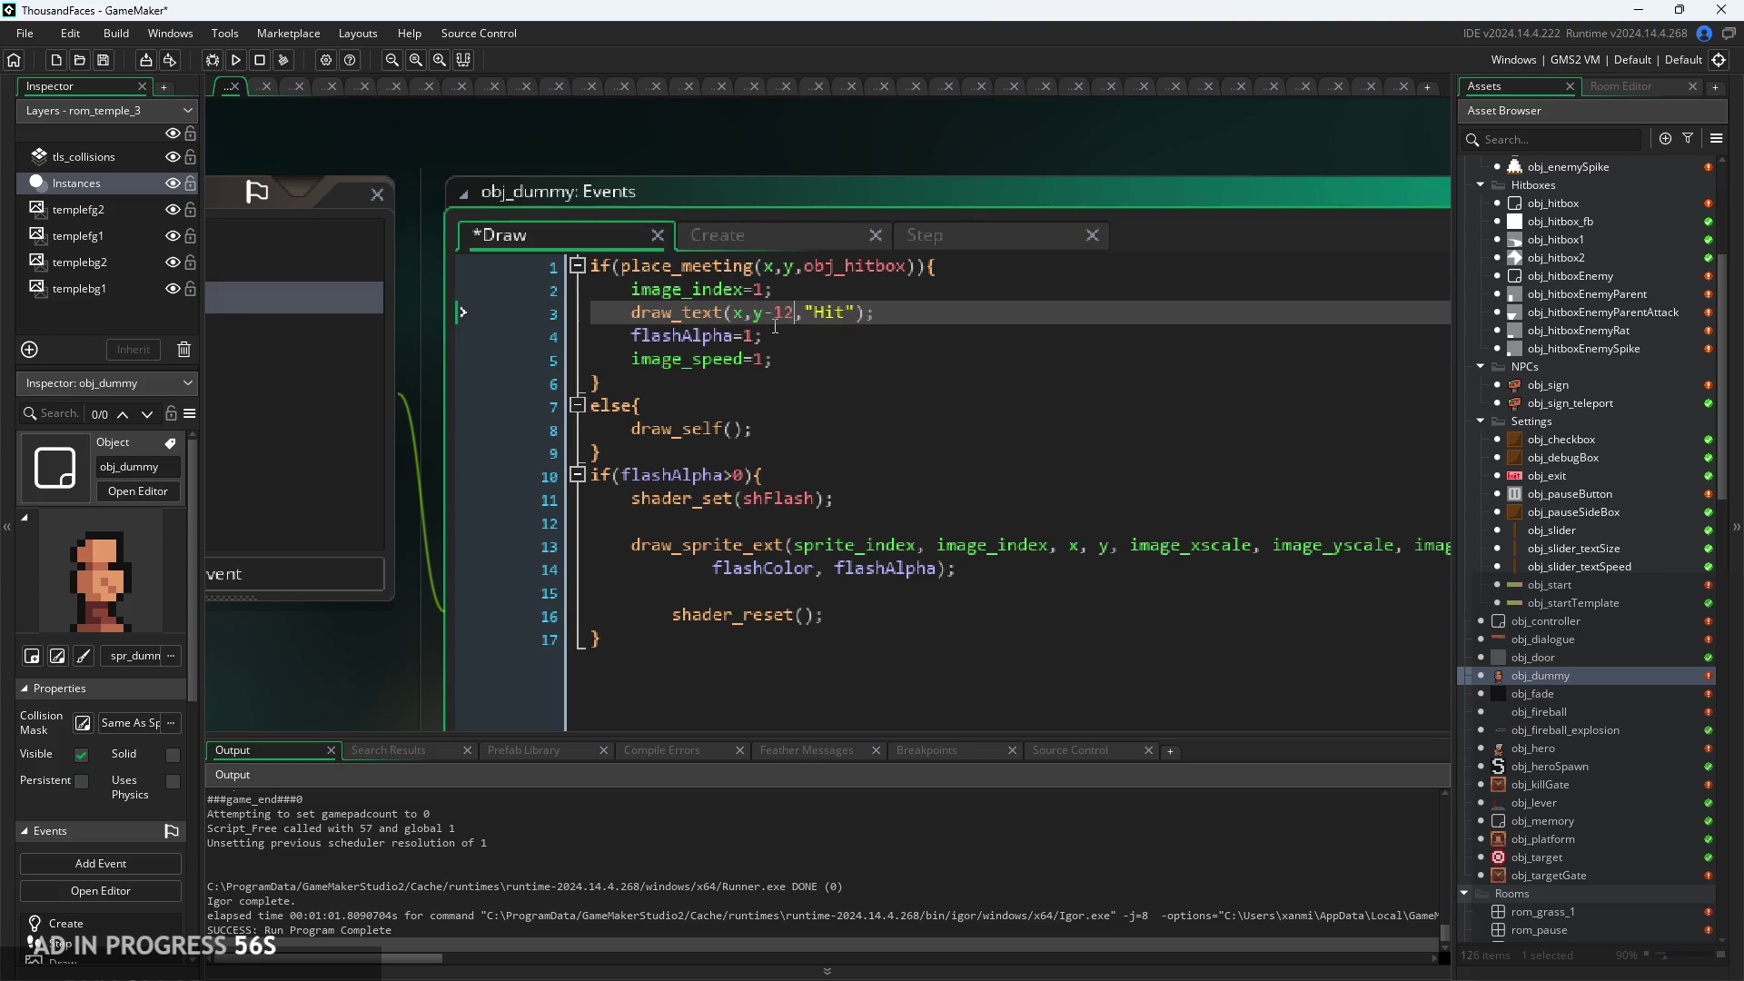
{"action": "type", "text": "prite_"}
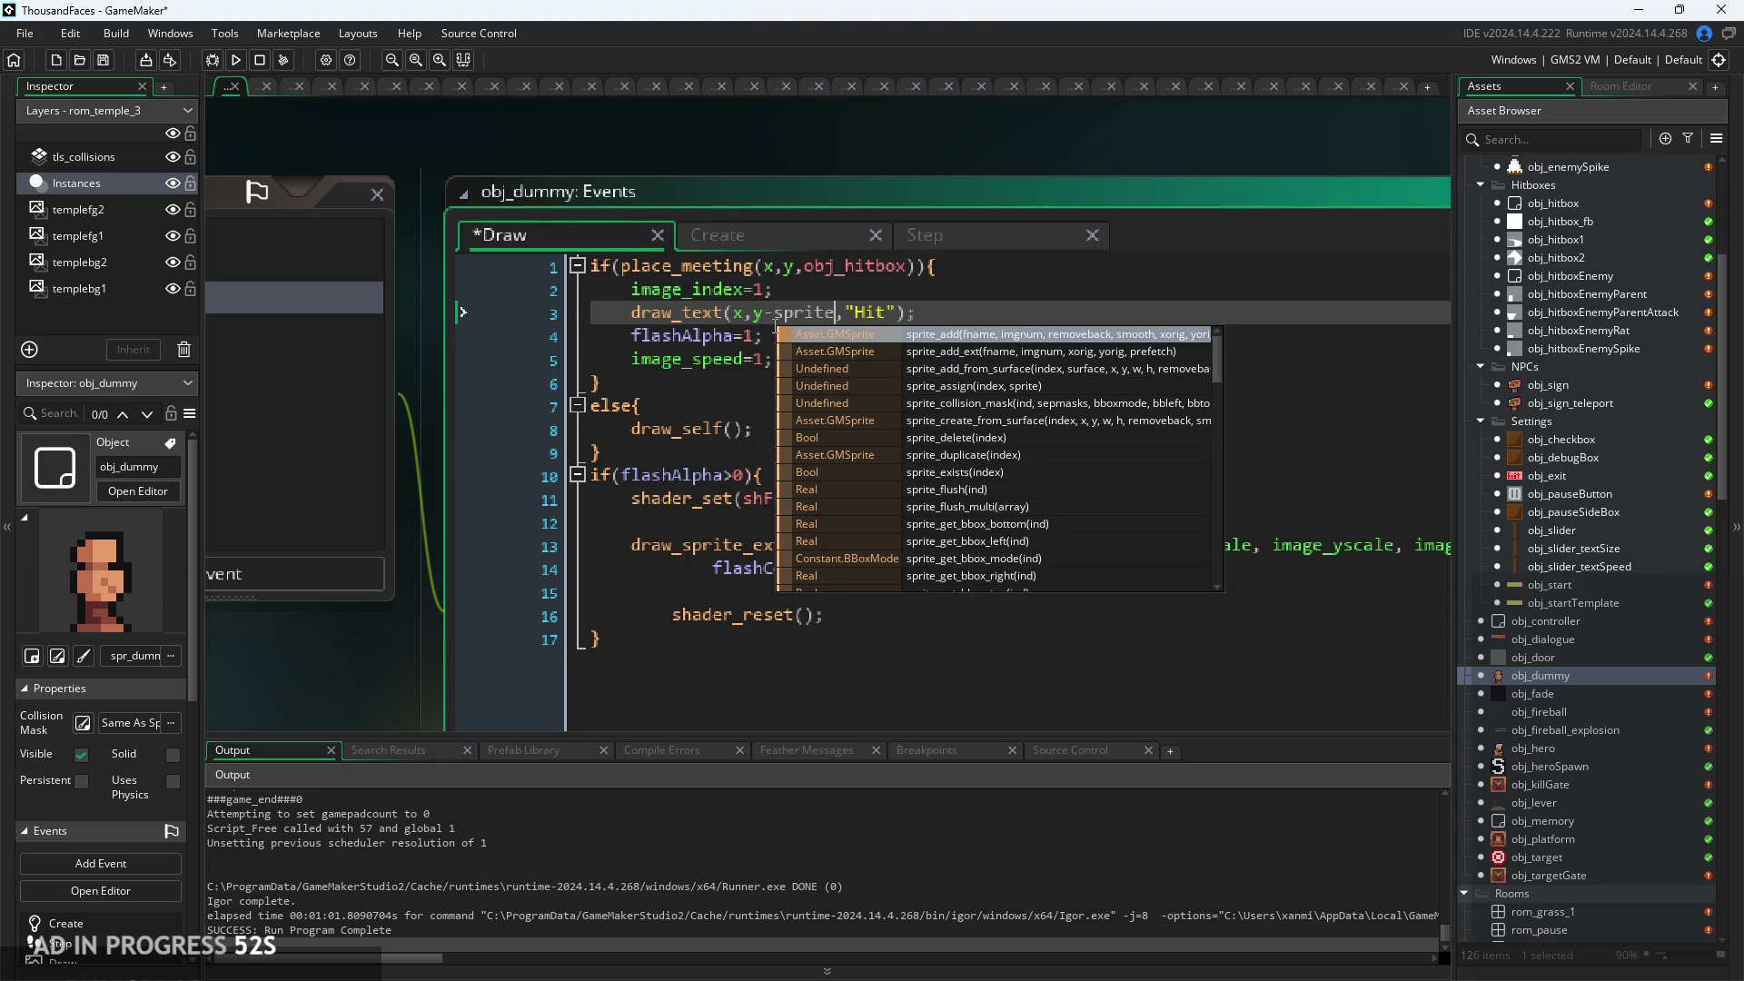
{"action": "type", "text": "h"}
{"action": "key", "text": "Return"}
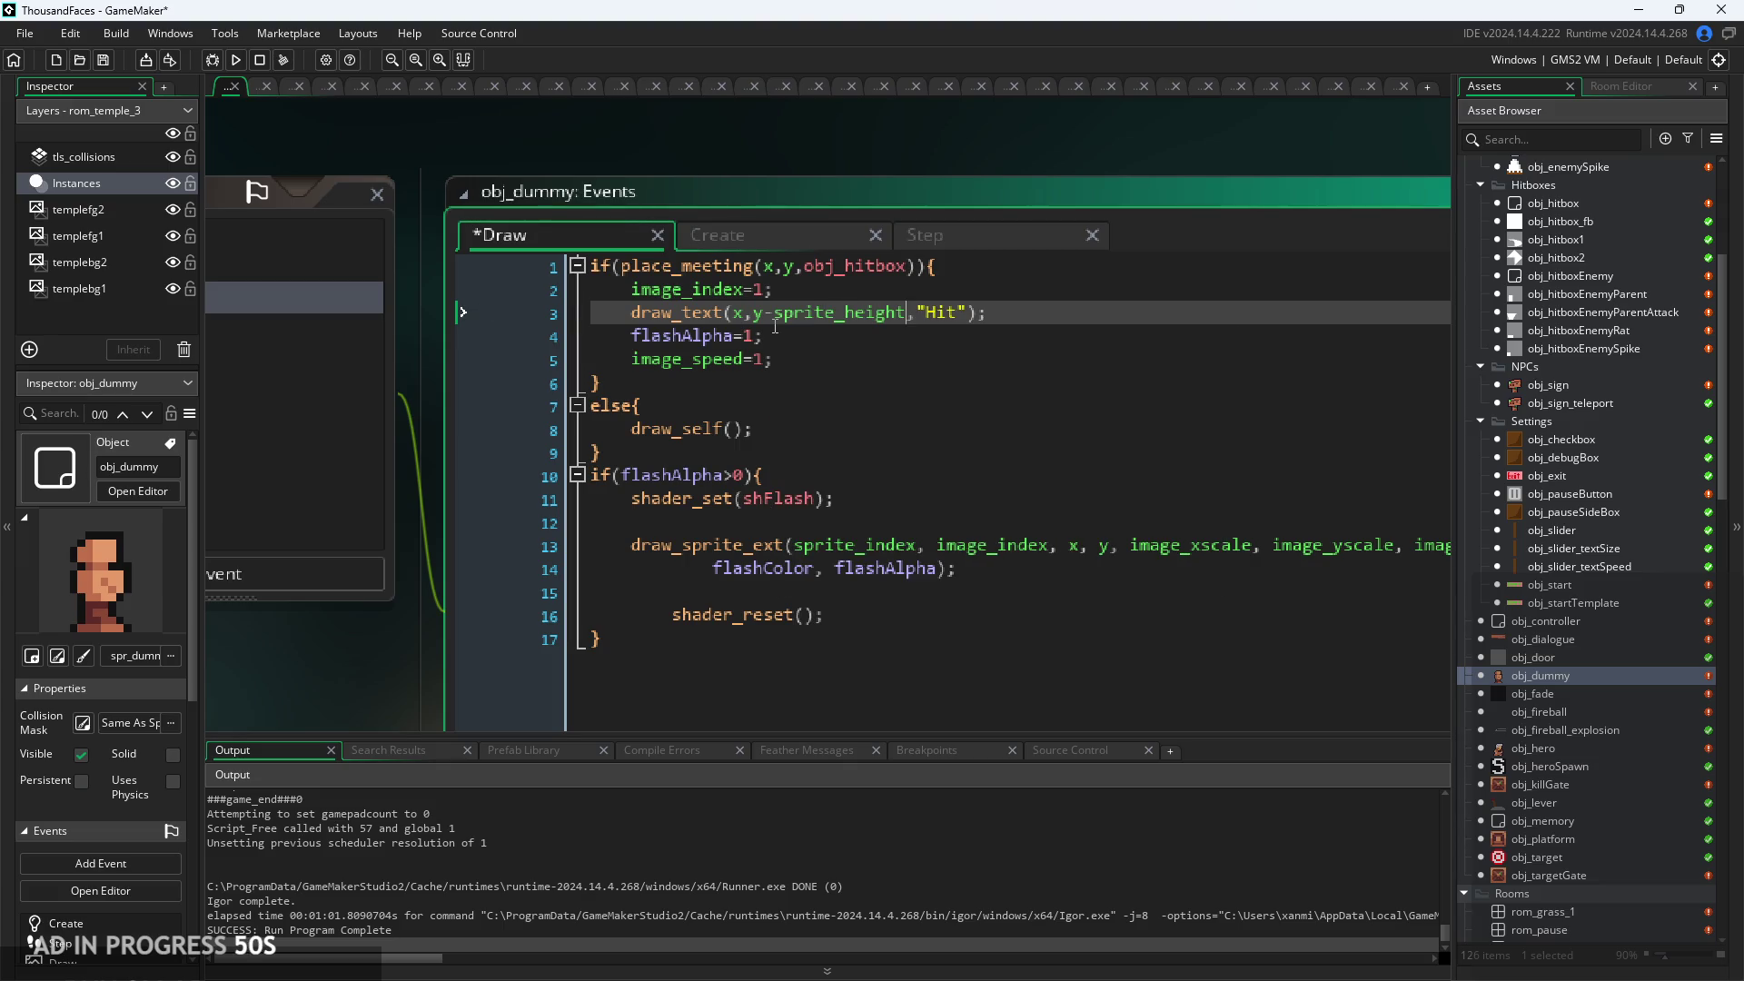
{"action": "mouse_move", "coordinate": [877, 313]}
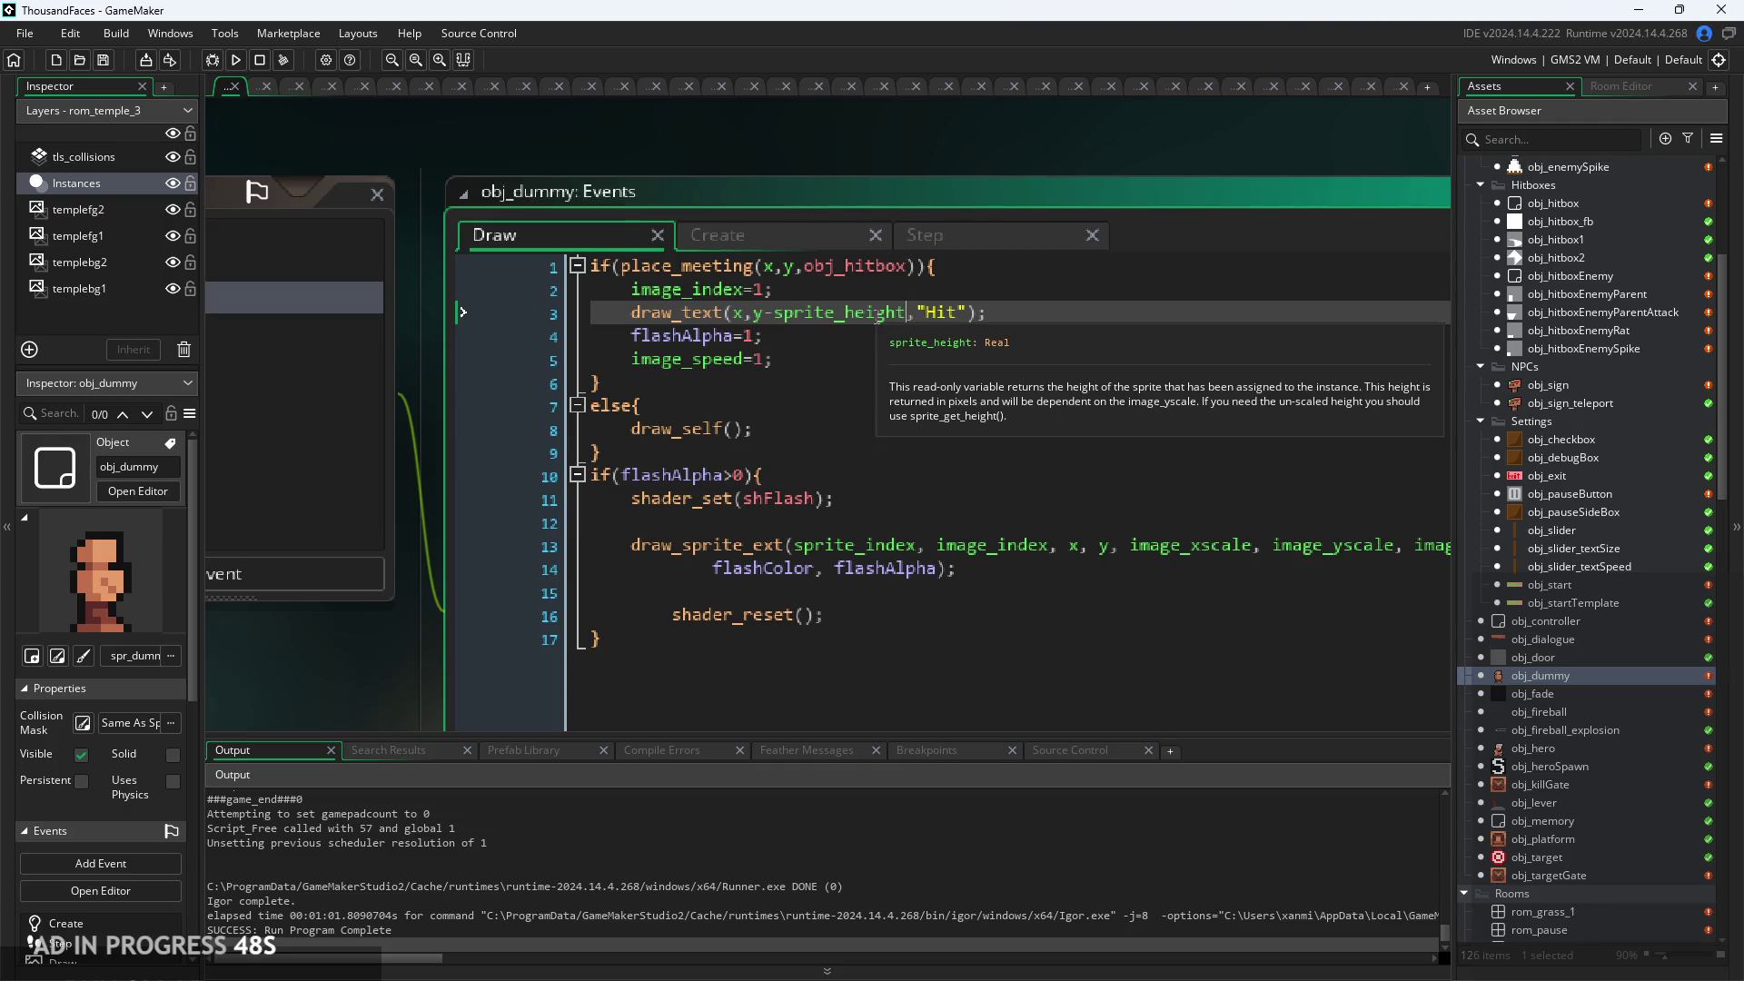
{"action": "type", "text": "*"}
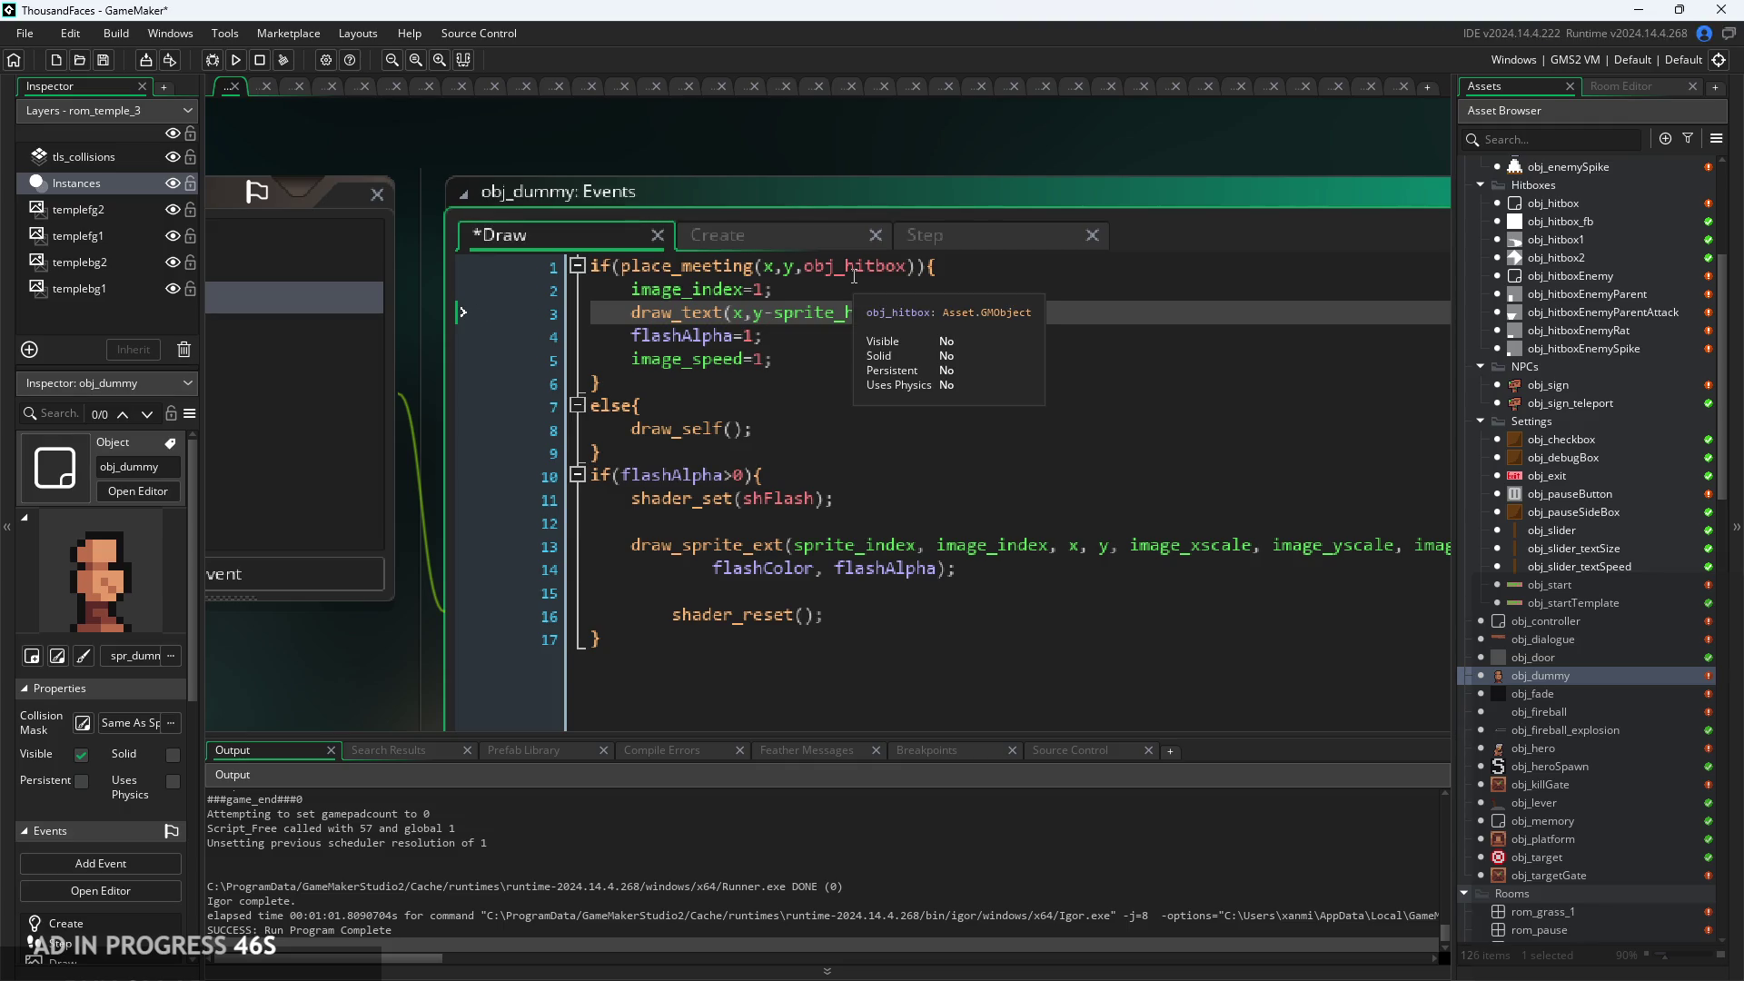
{"action": "key", "text": "BackSpace"}
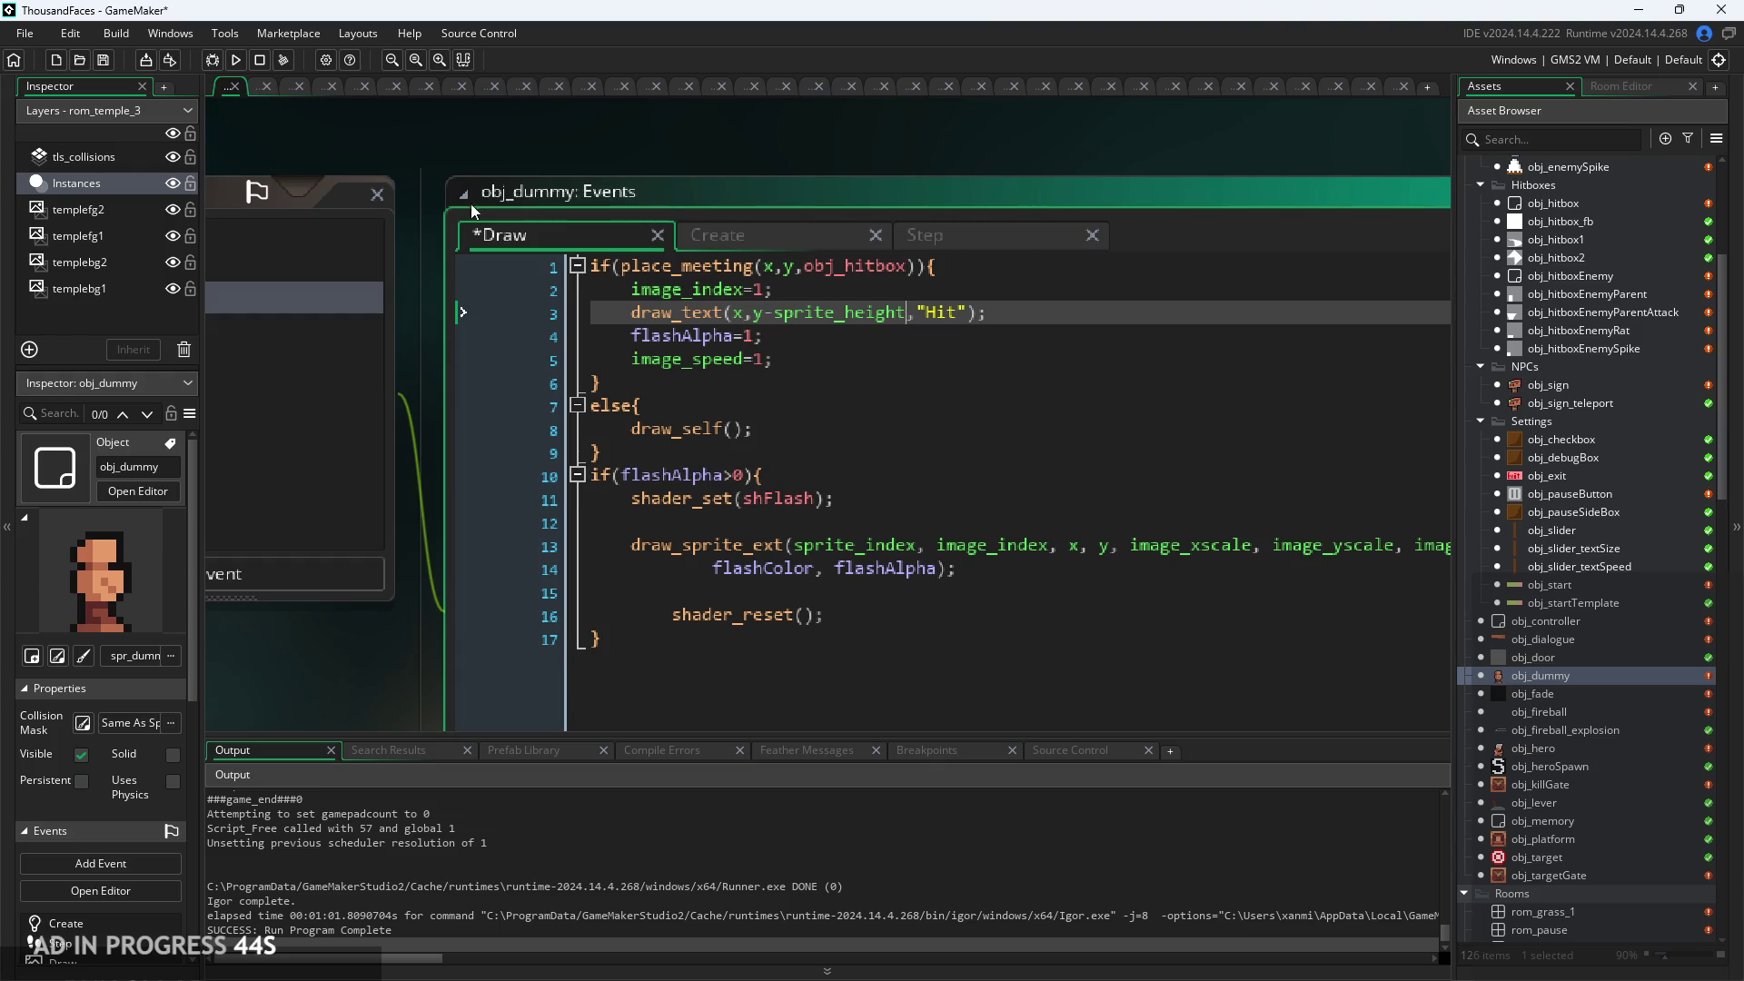
{"action": "left_click", "coordinate": [237, 61]}
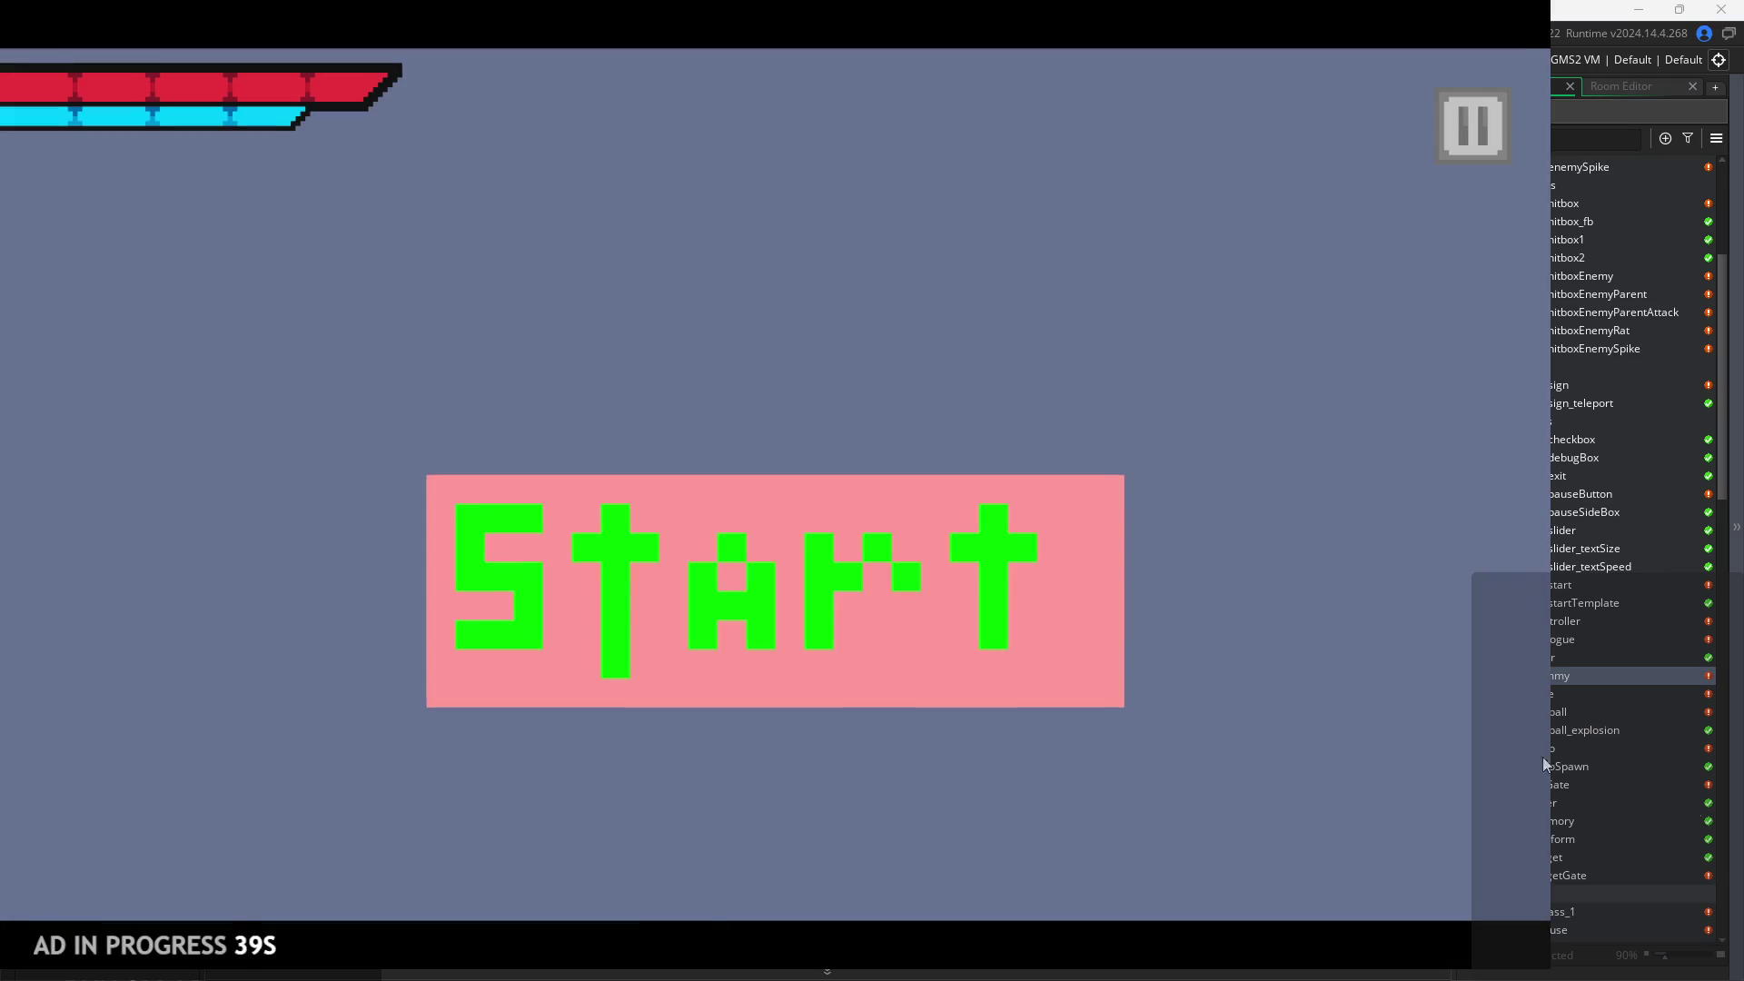
Start the game, walk right attacking, and jump onto the broken pillar.
{"action": "left_click", "coordinate": [826, 635]}
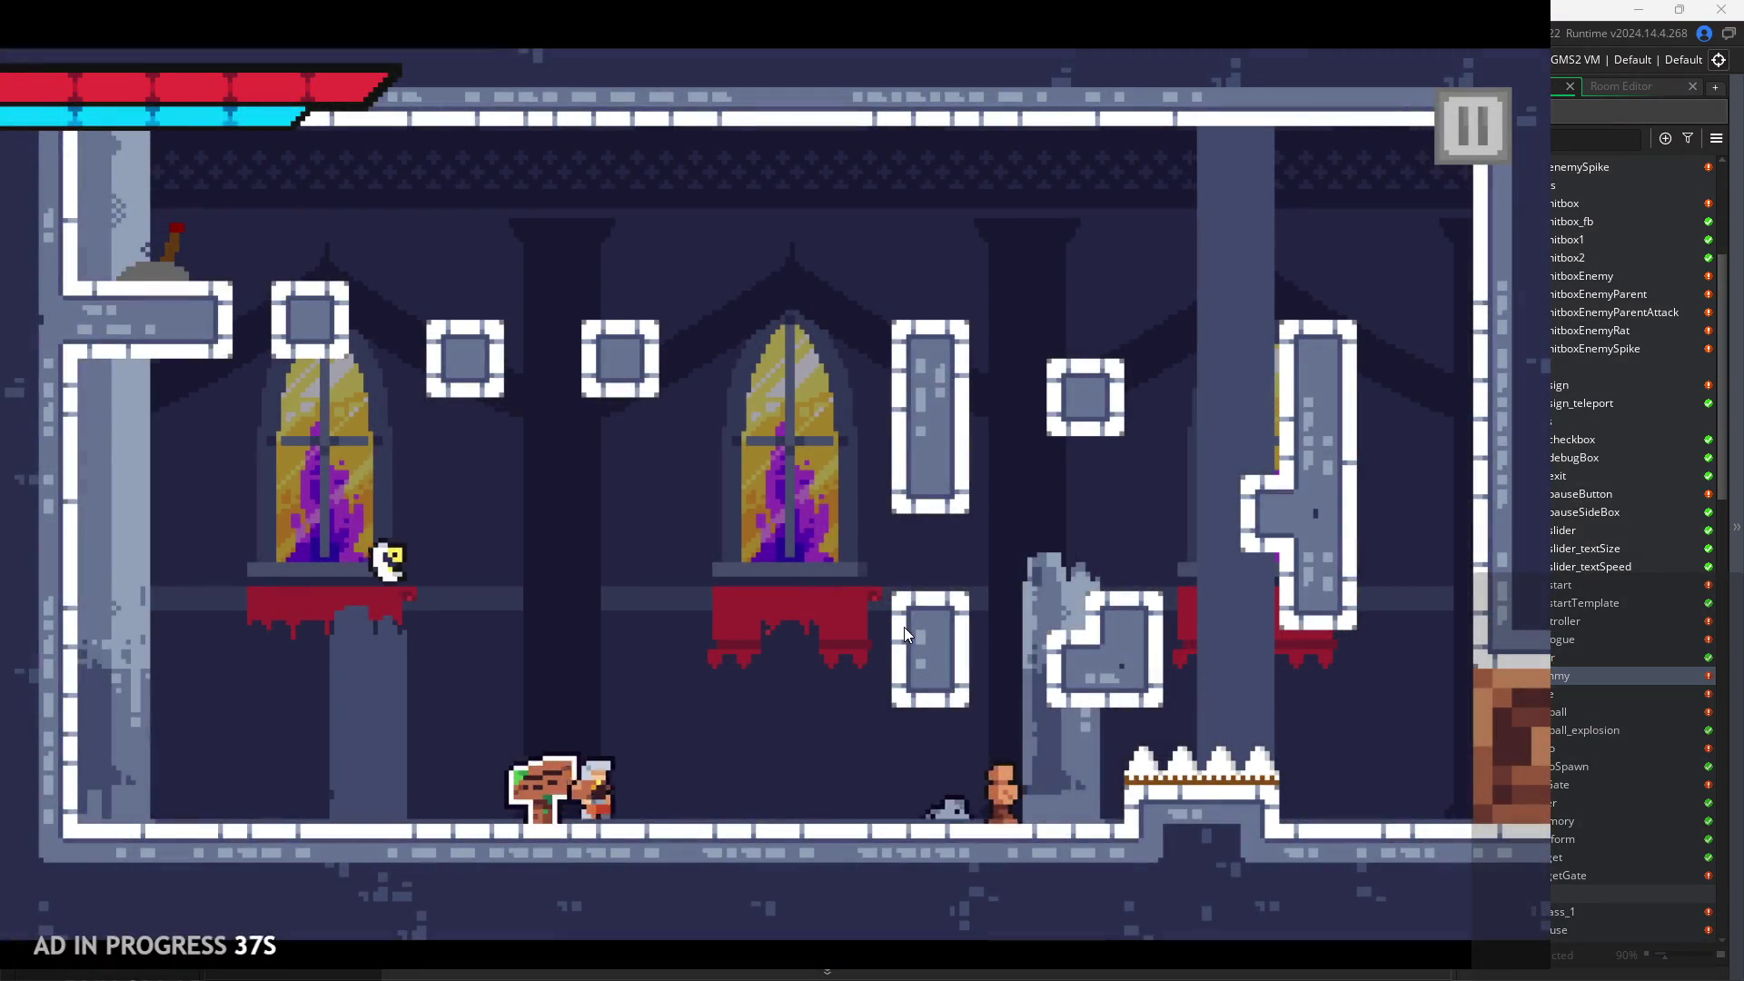
{"action": "key", "text": "Right"}
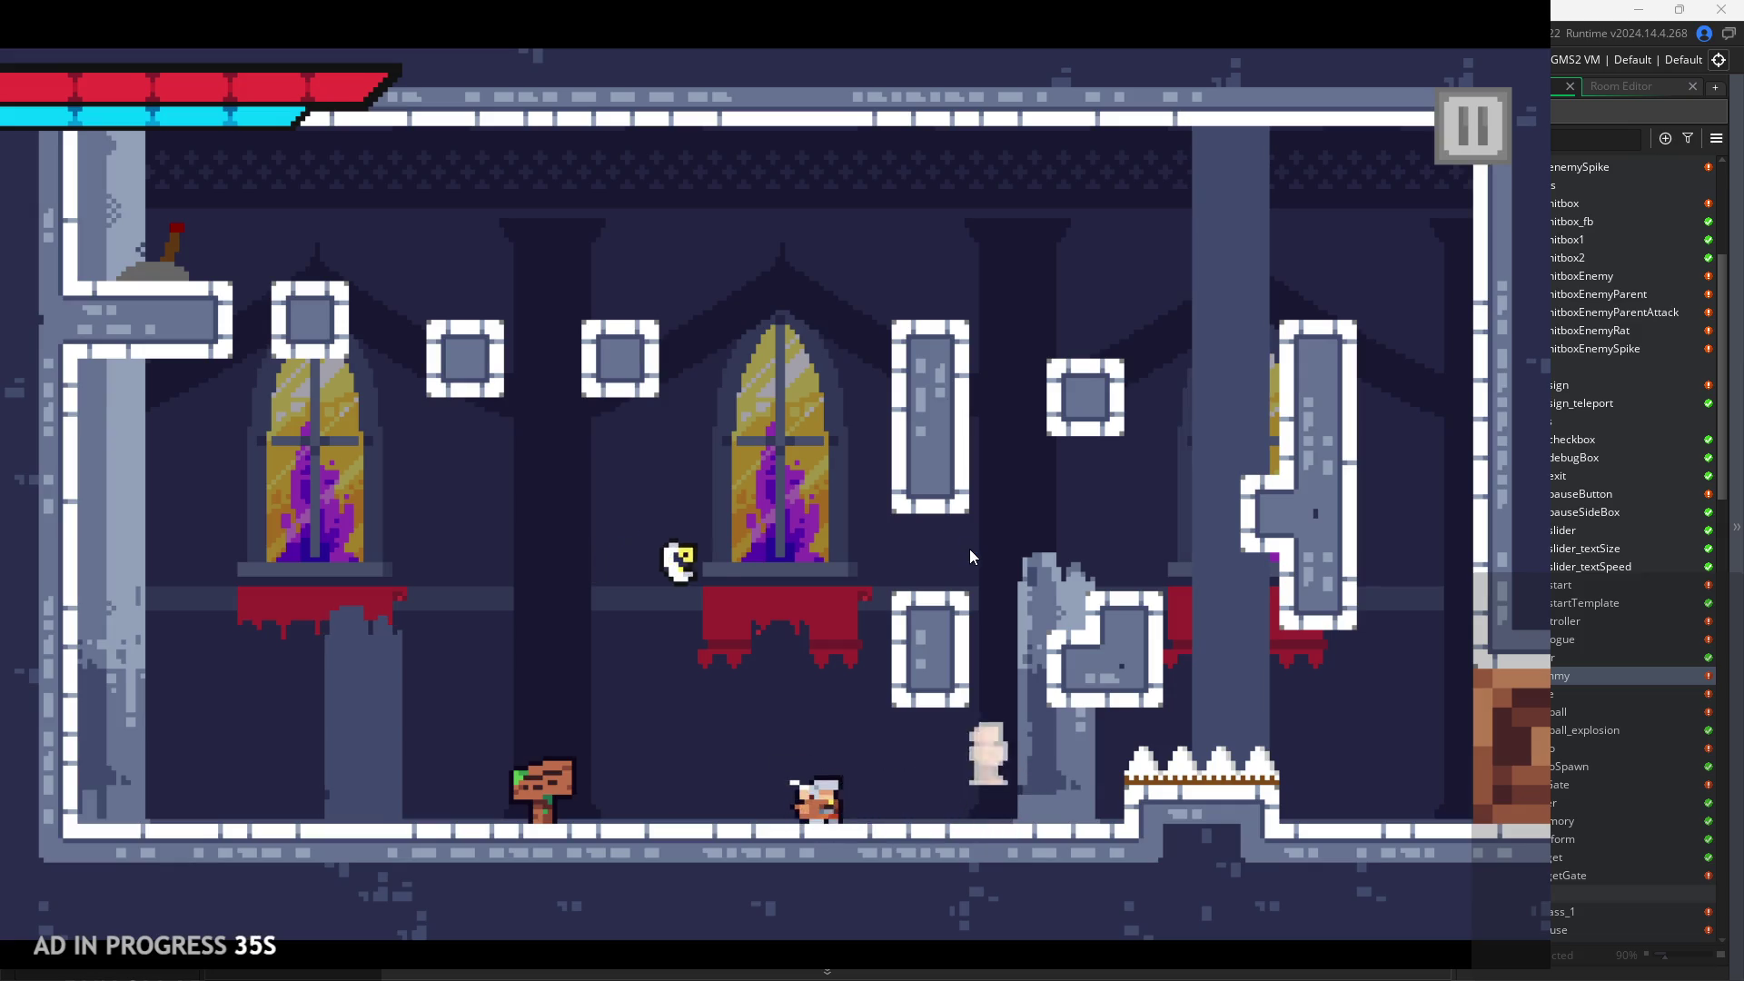
{"action": "key", "text": "Right"}
{"action": "key", "text": "x"}
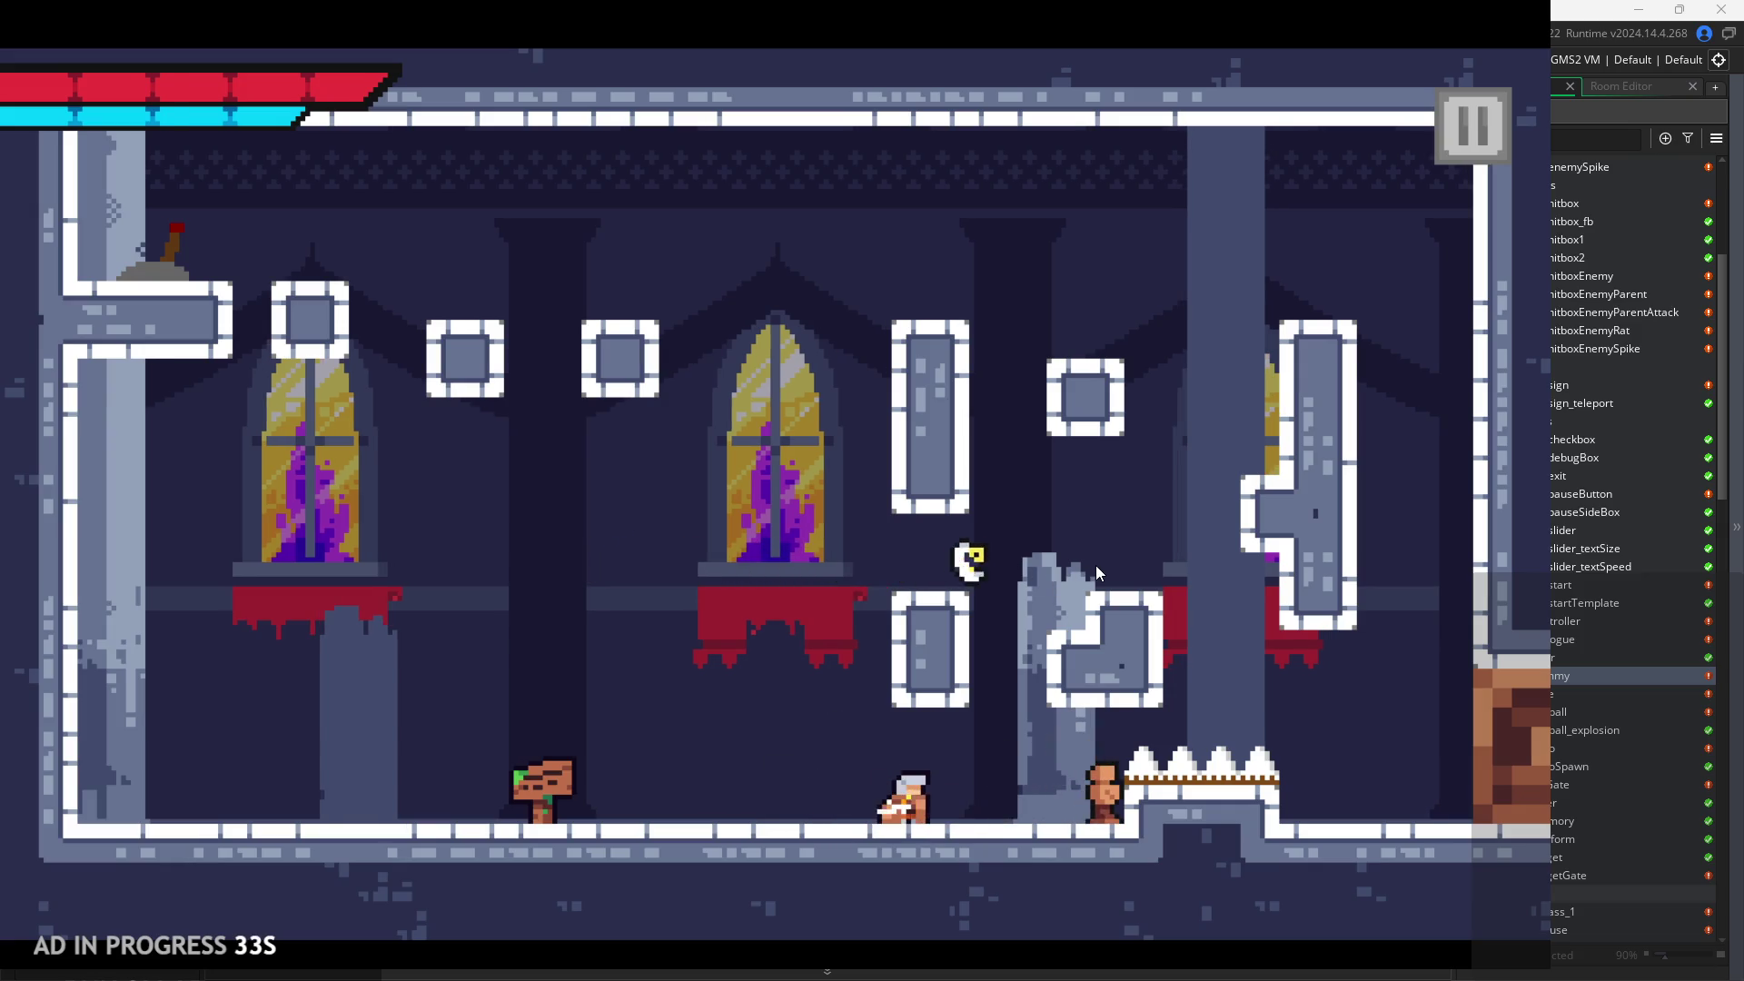
{"action": "key", "text": "Right"}
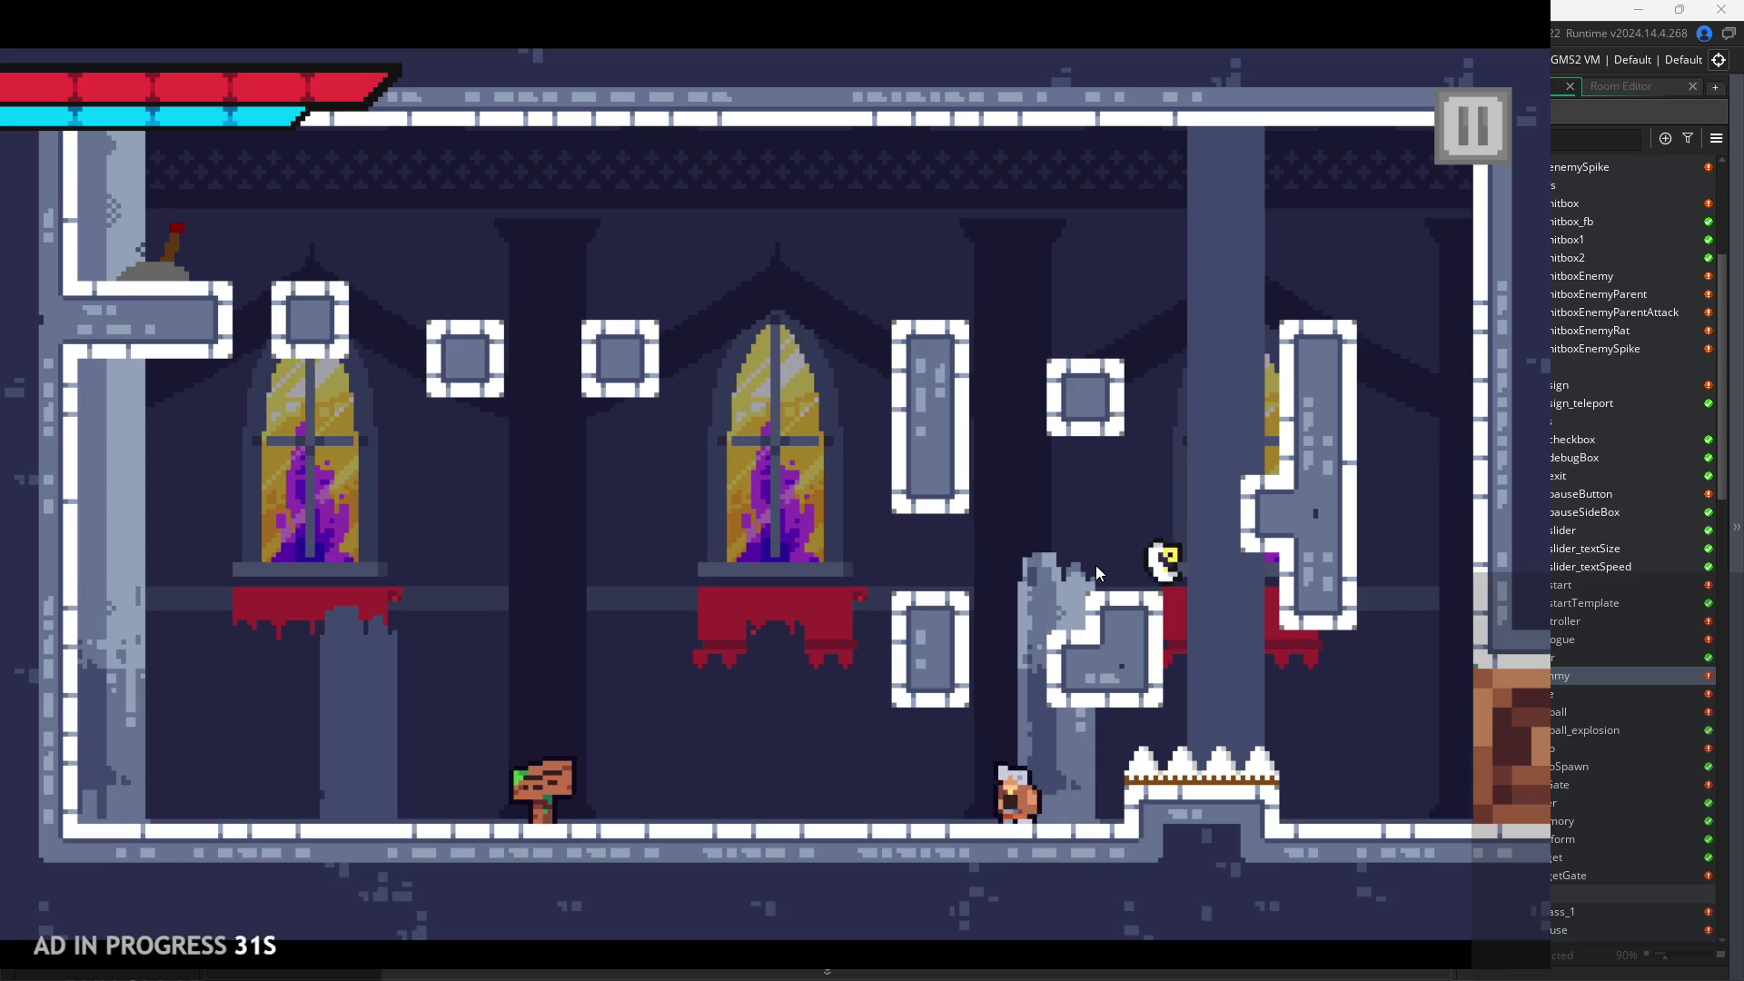
{"action": "key", "text": "space"}
{"action": "key", "text": "Right"}
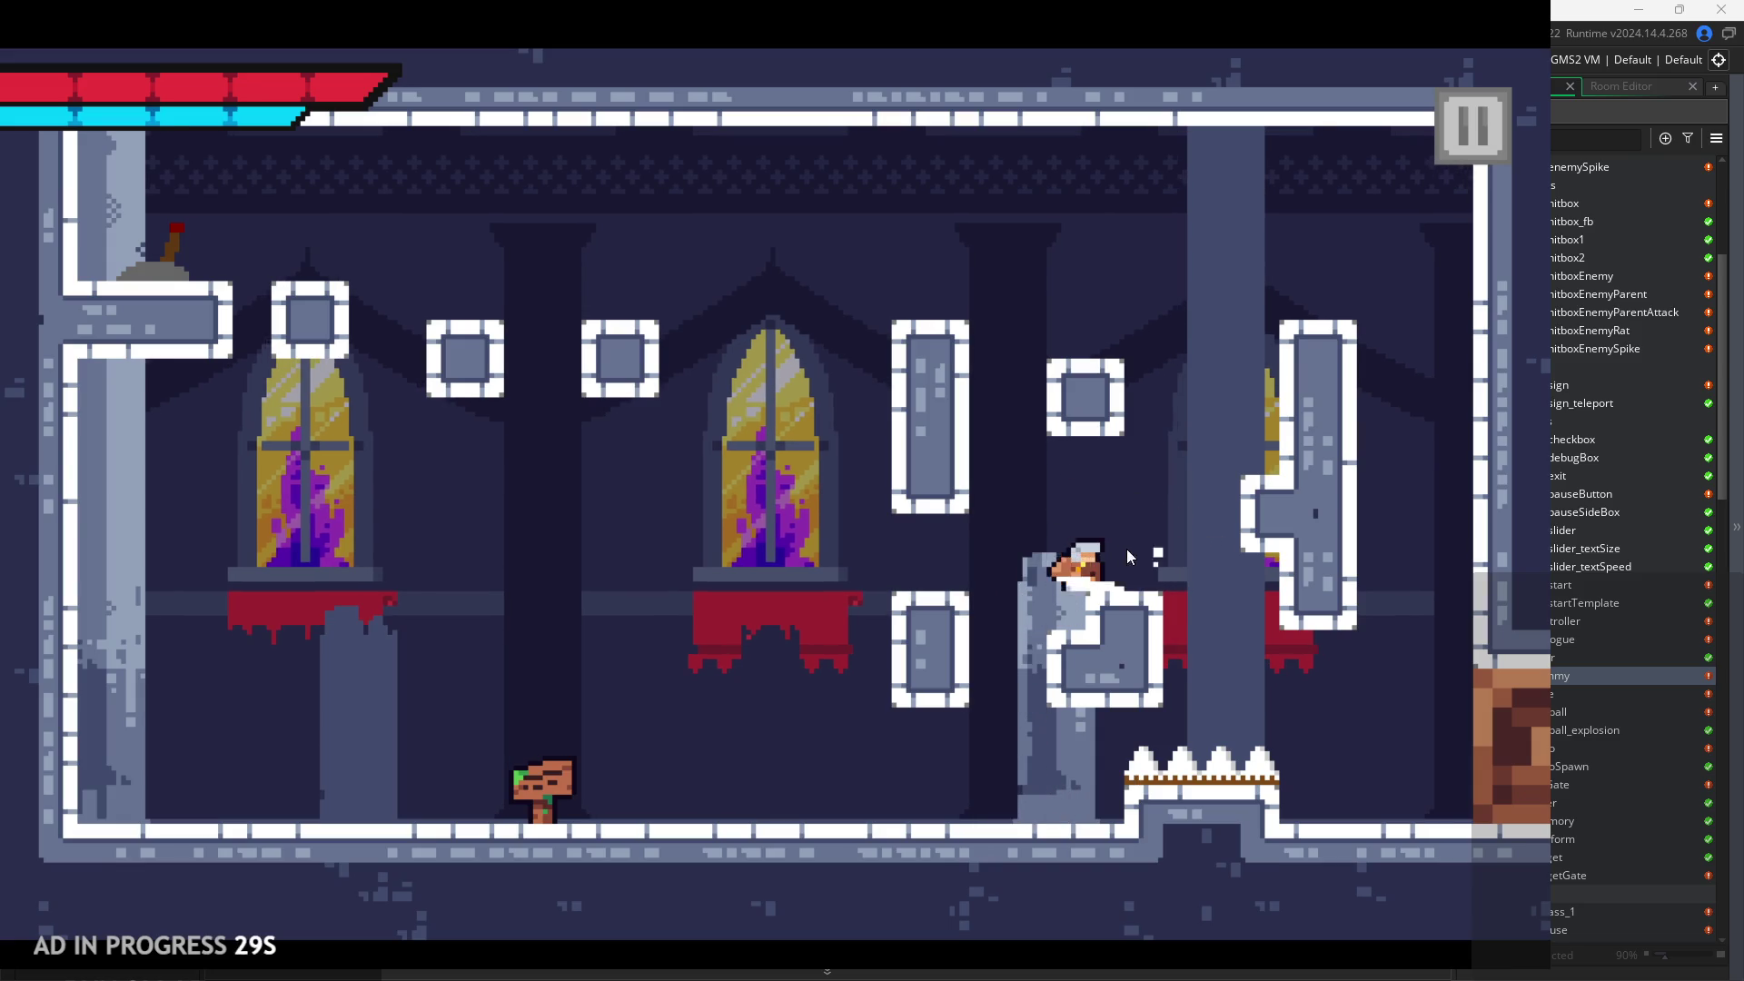
Jump up through the room, cling to the right pillar, and exit right.
{"action": "key", "text": "space"}
{"action": "key", "text": "space"}
{"action": "key", "text": "Left"}
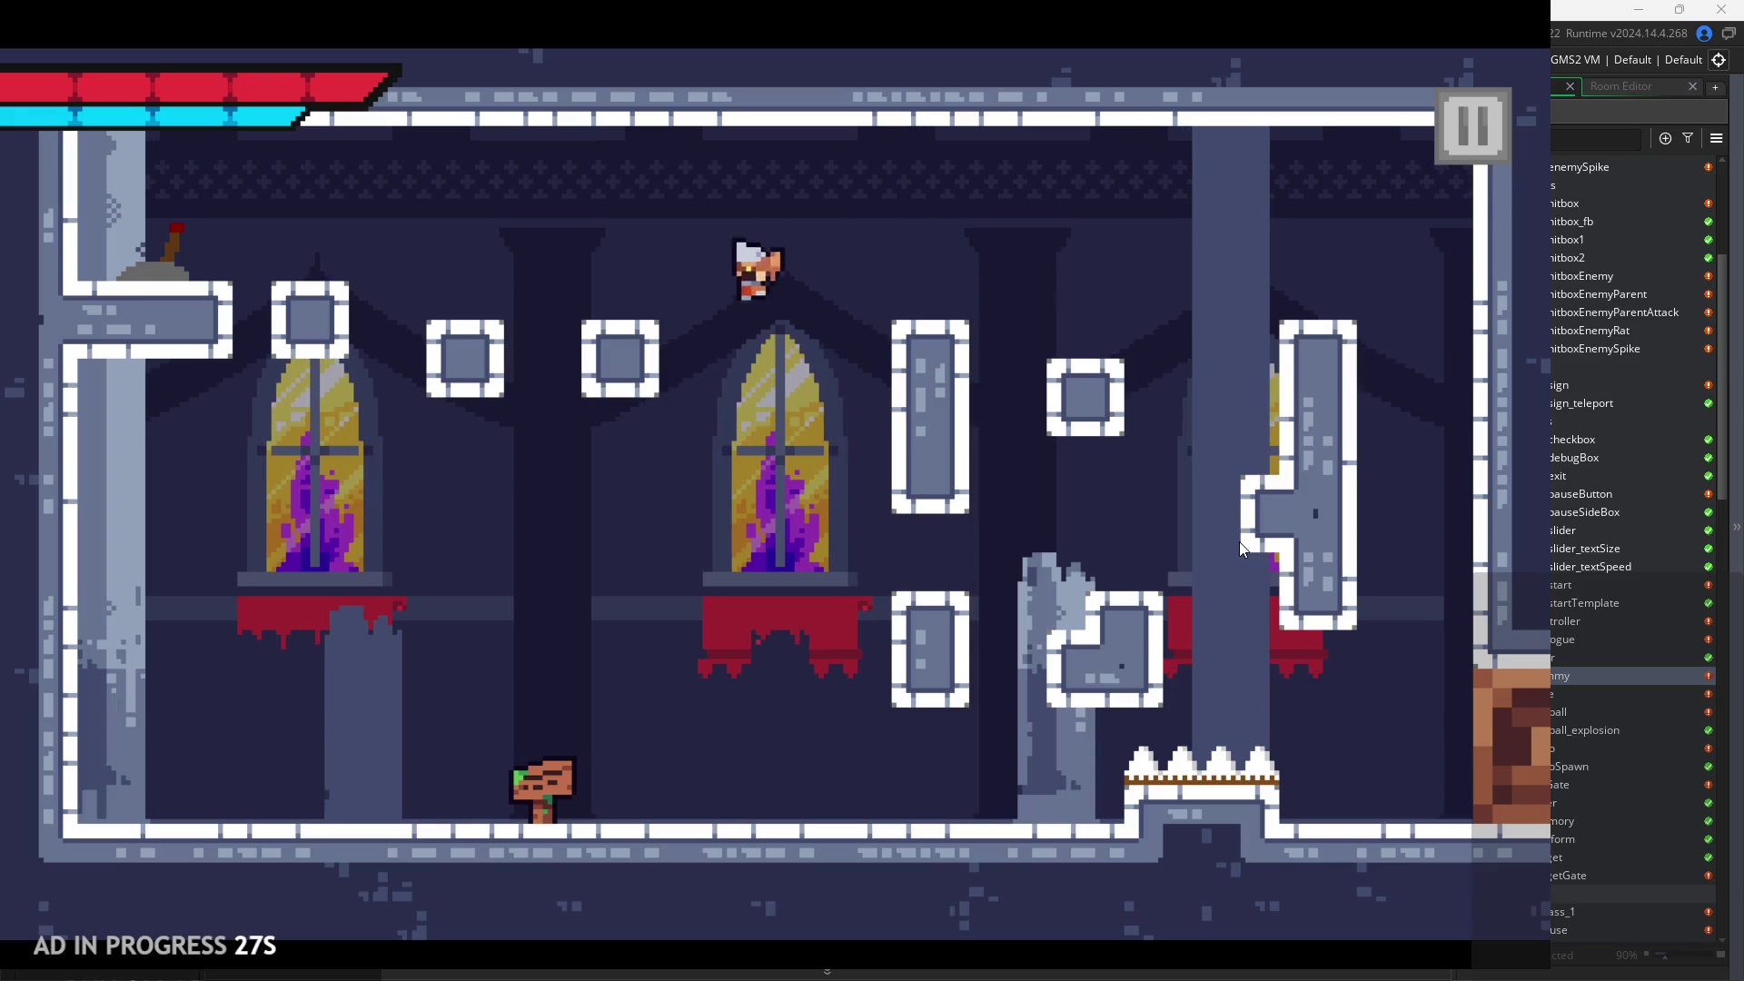
{"action": "key", "text": "Left"}
{"action": "key", "text": "space"}
{"action": "key", "text": "space"}
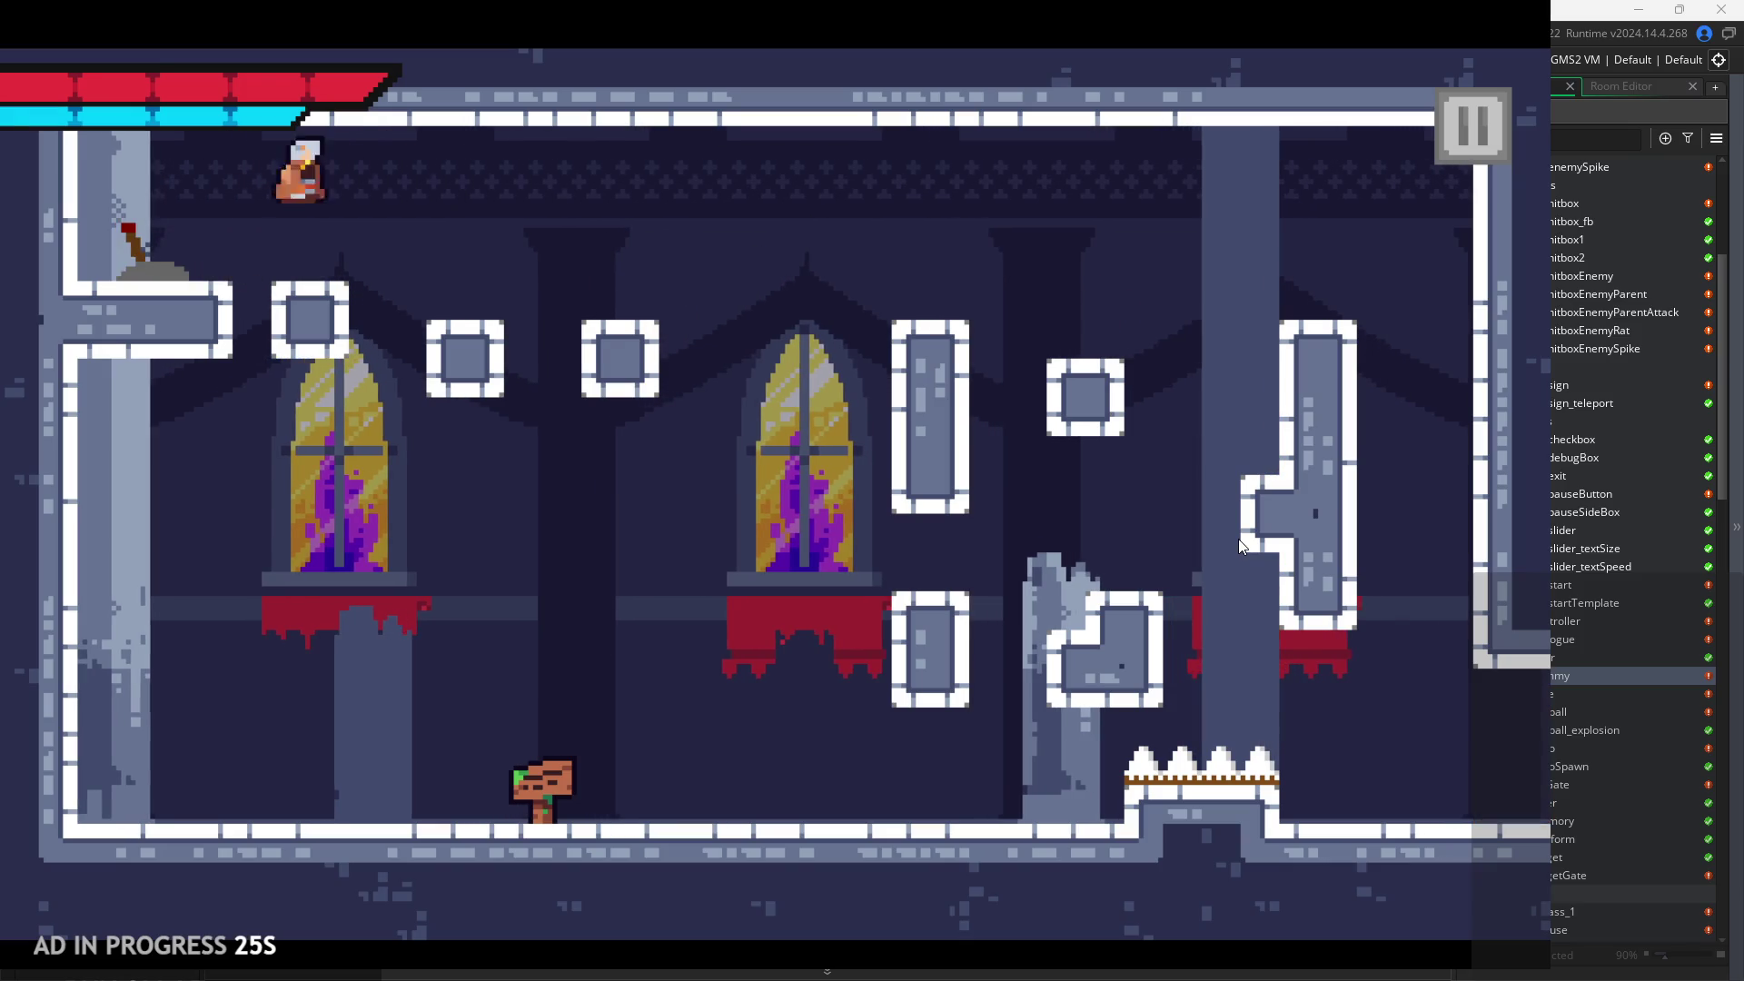
{"action": "key", "text": "Right"}
{"action": "key", "text": "space"}
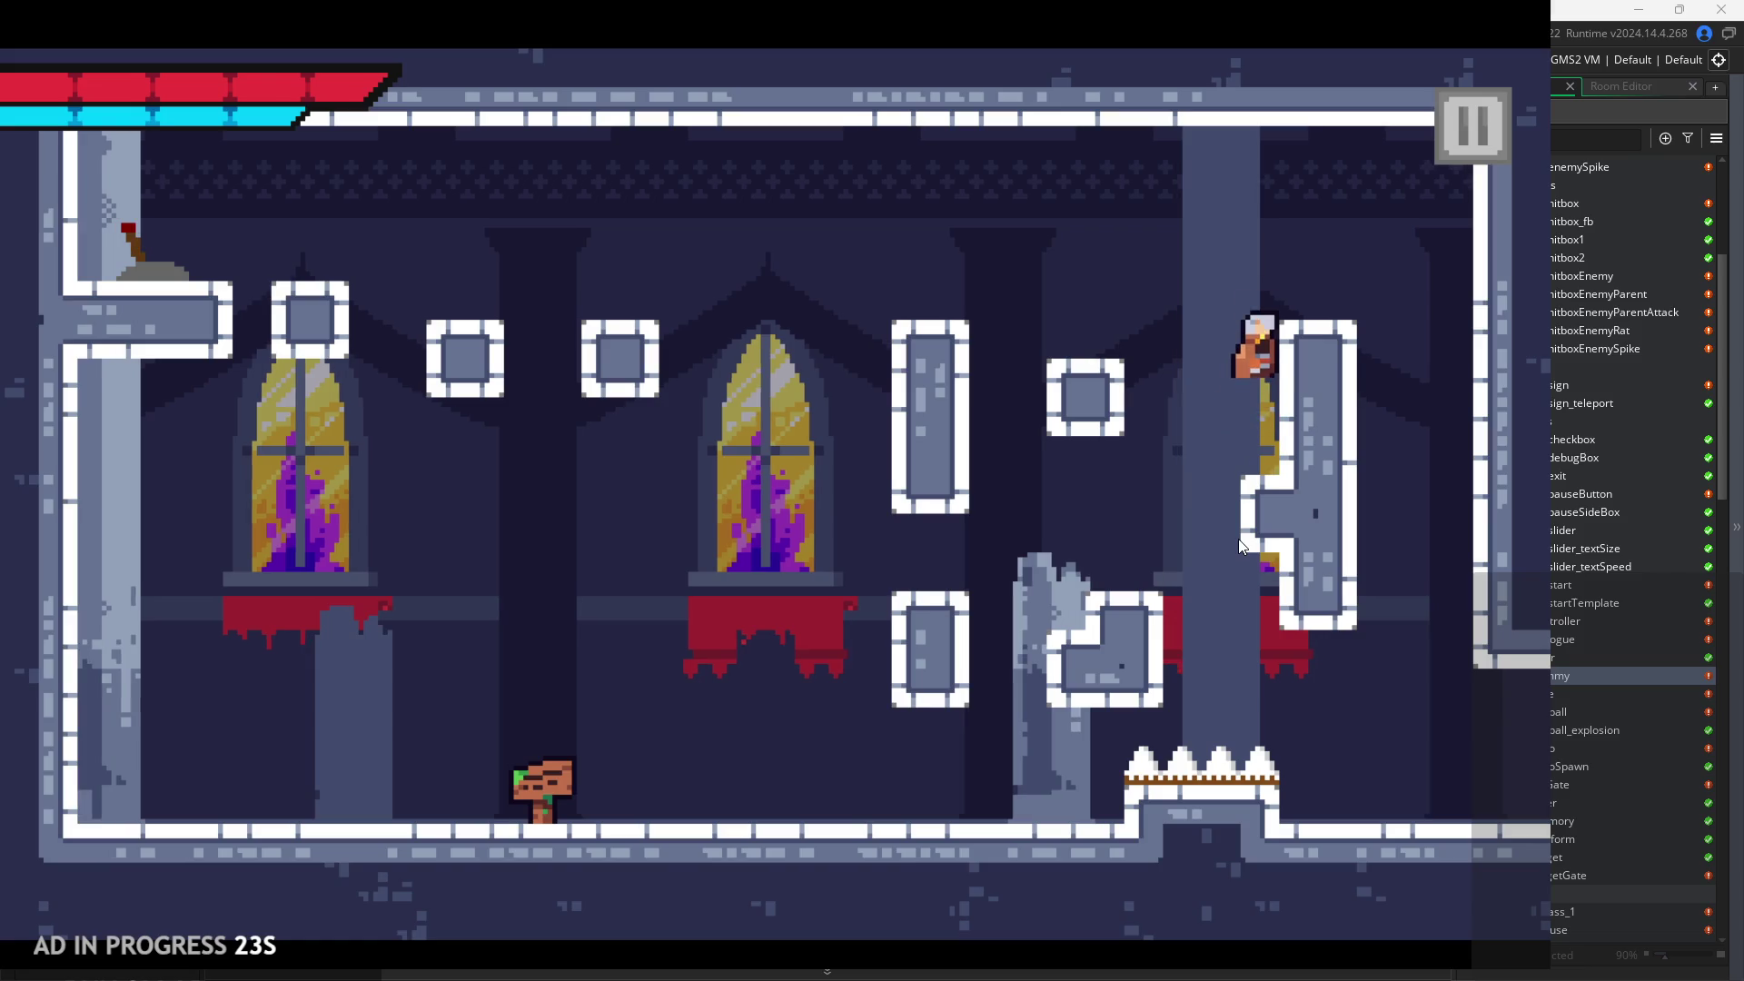
{"action": "key", "text": "space"}
{"action": "key", "text": "Right"}
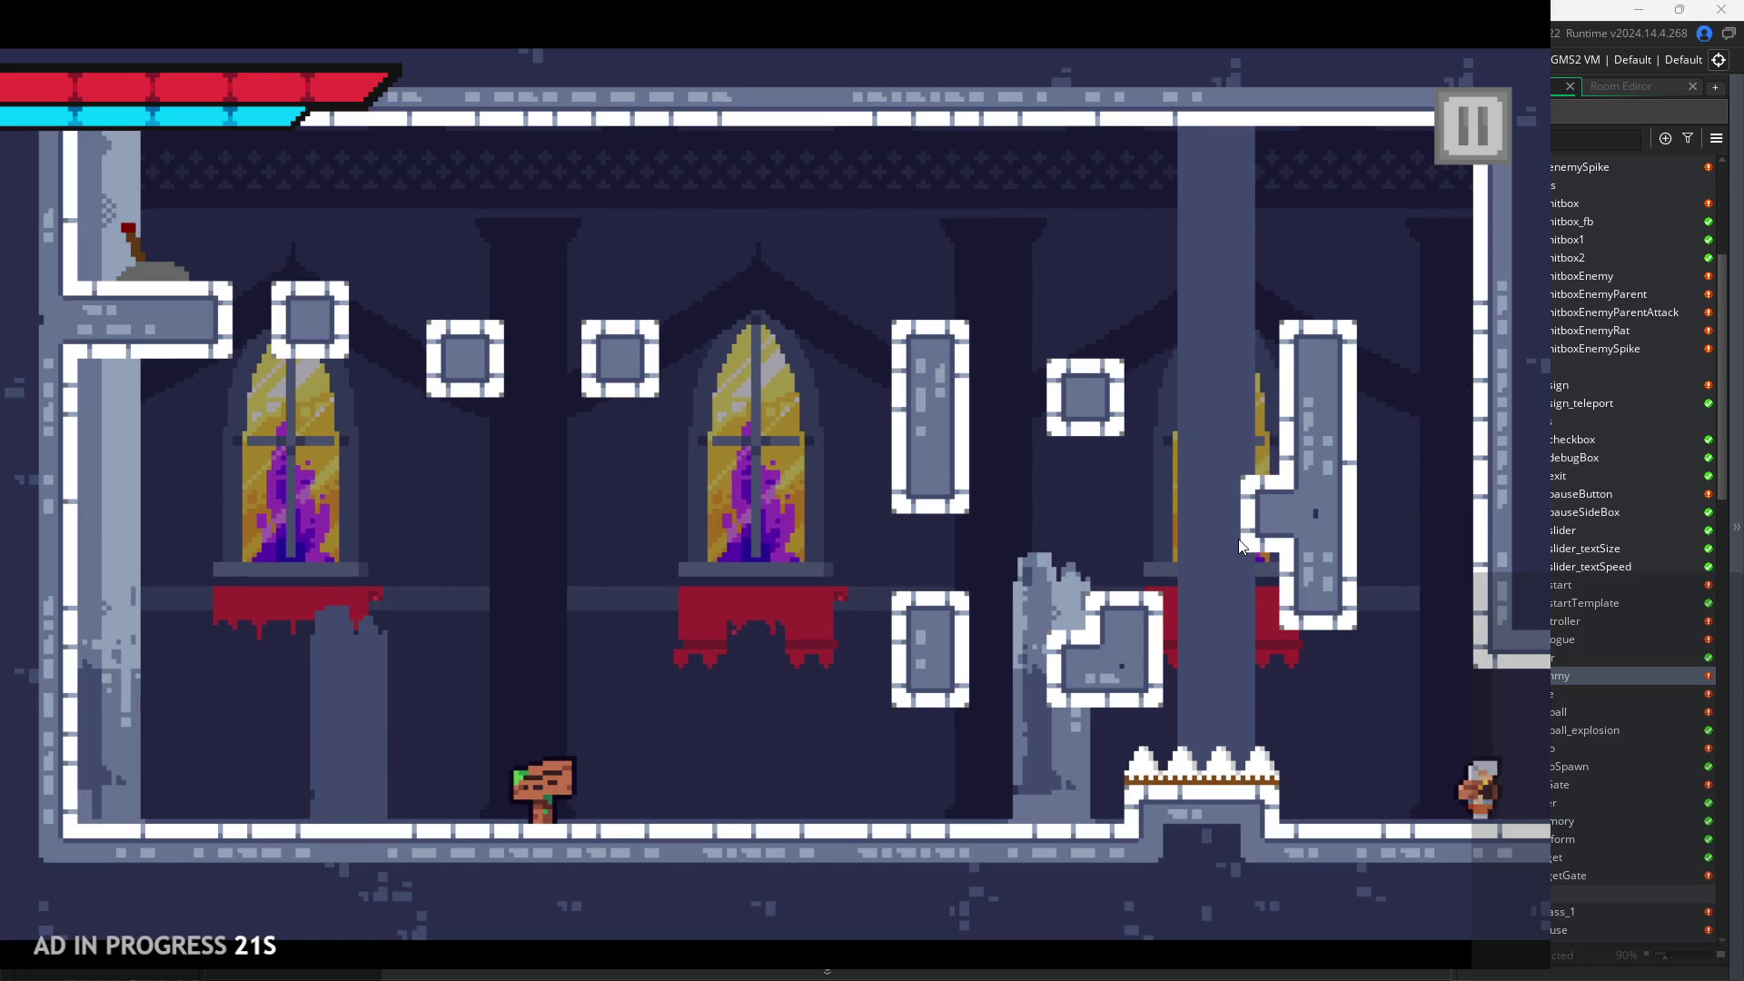
{"action": "key", "text": "Right"}
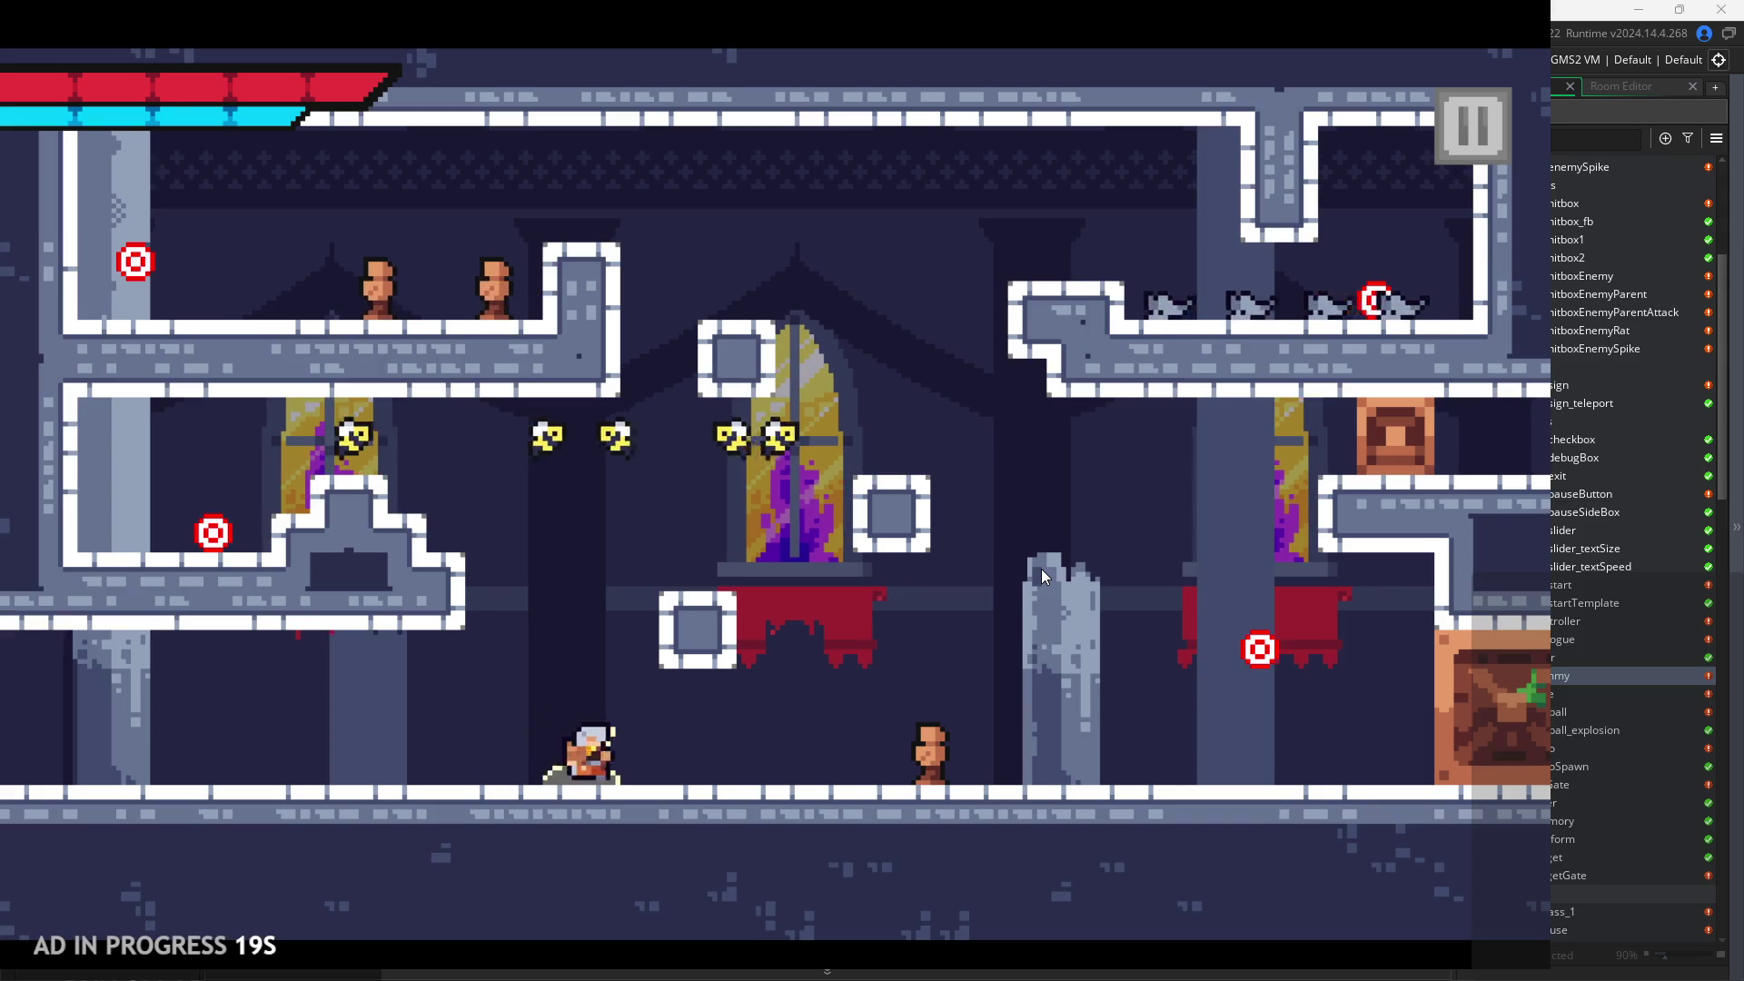
Climb the ledges and block up to the upper left platform.
{"action": "key", "text": "Right"}
{"action": "key", "text": "Left"}
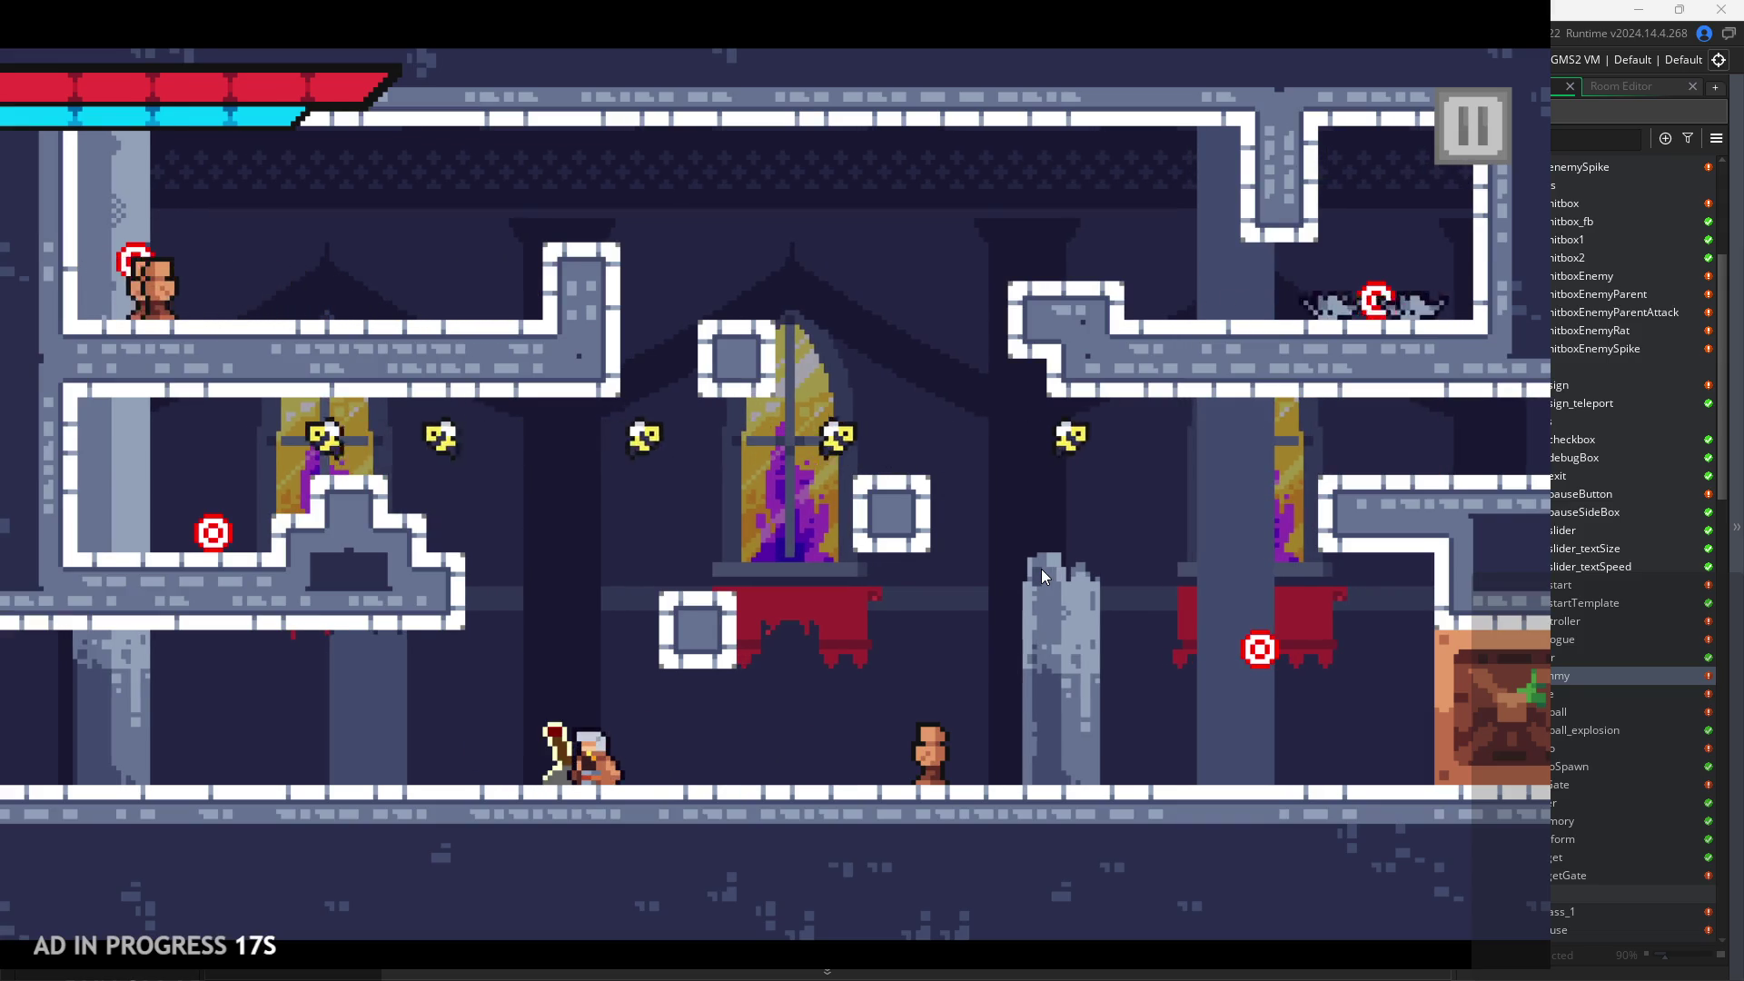
{"action": "key", "text": "space"}
{"action": "key", "text": "Right"}
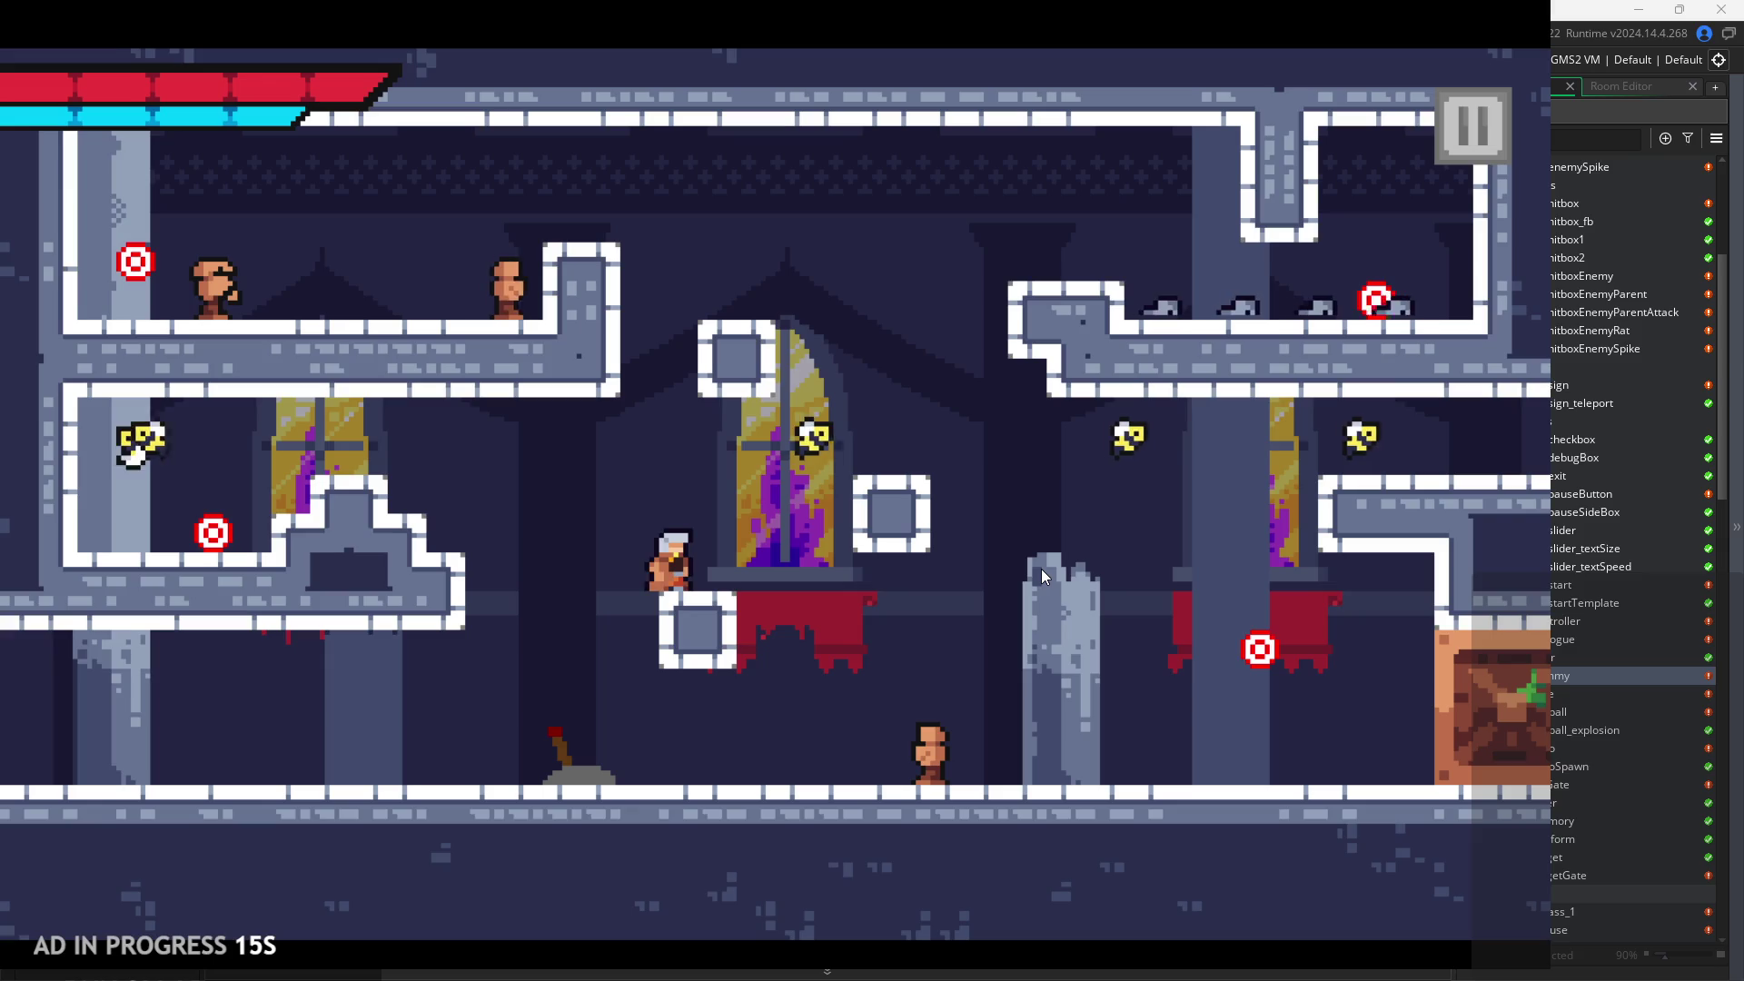
{"action": "key", "text": "Left"}
{"action": "key", "text": "space"}
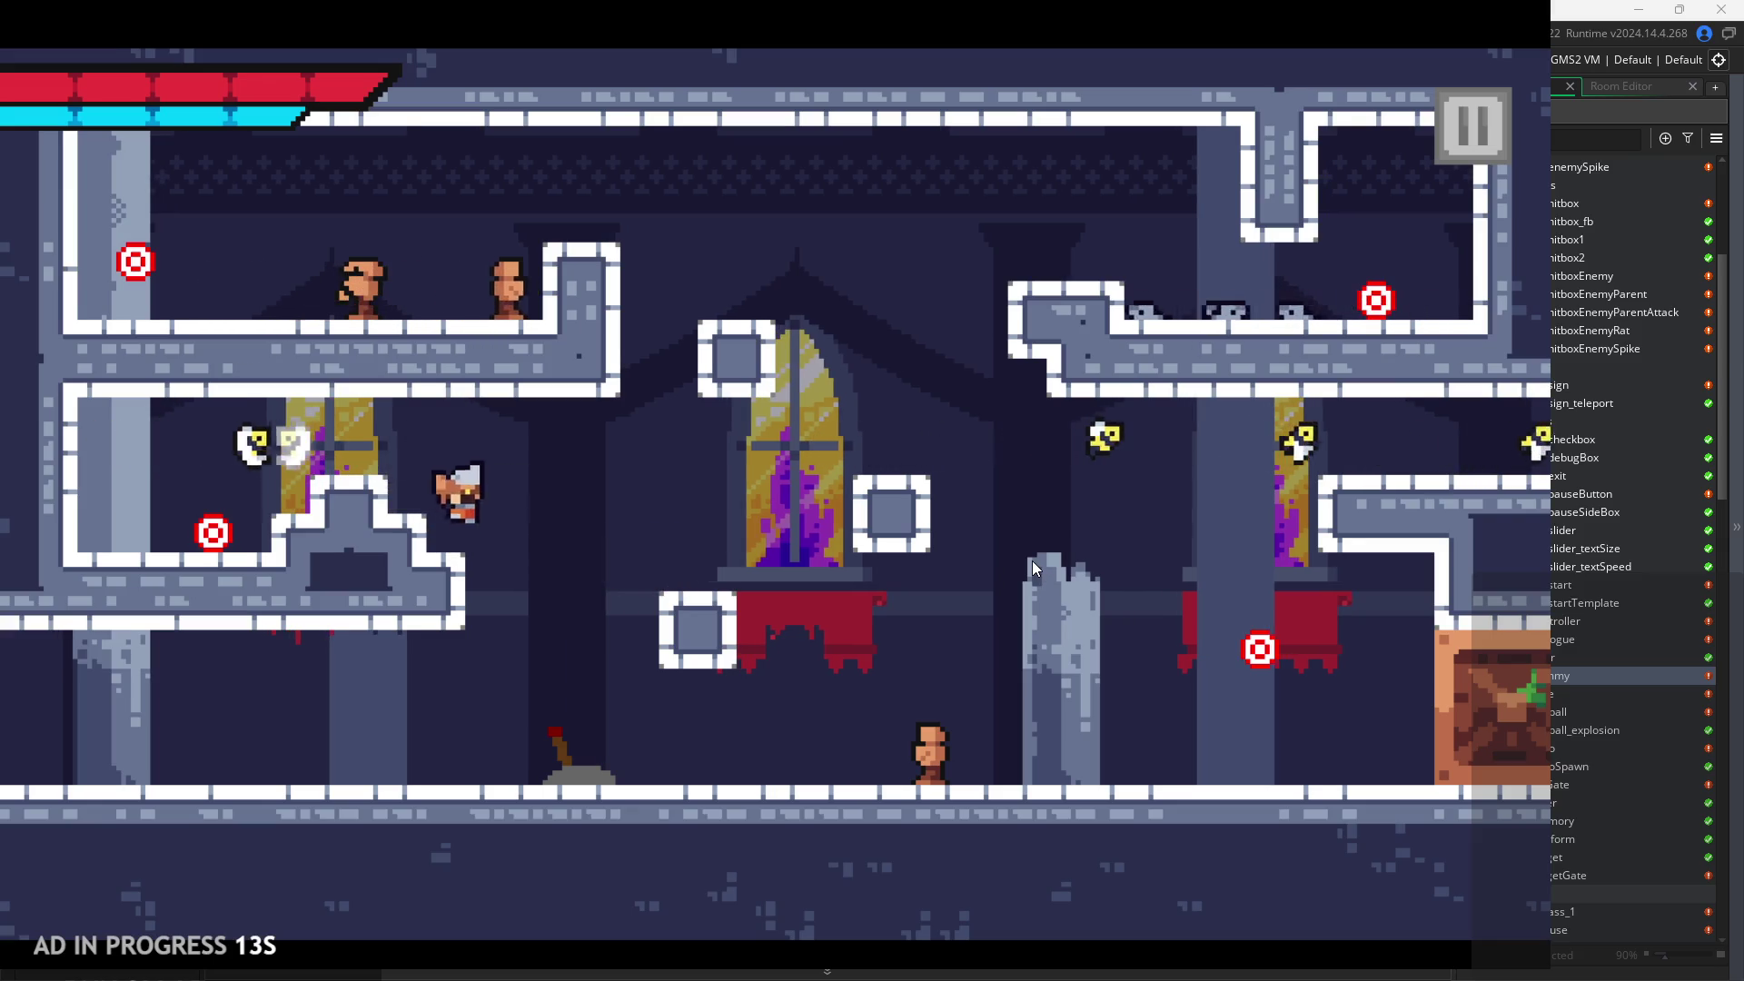
{"action": "key", "text": "Right"}
{"action": "key", "text": "space"}
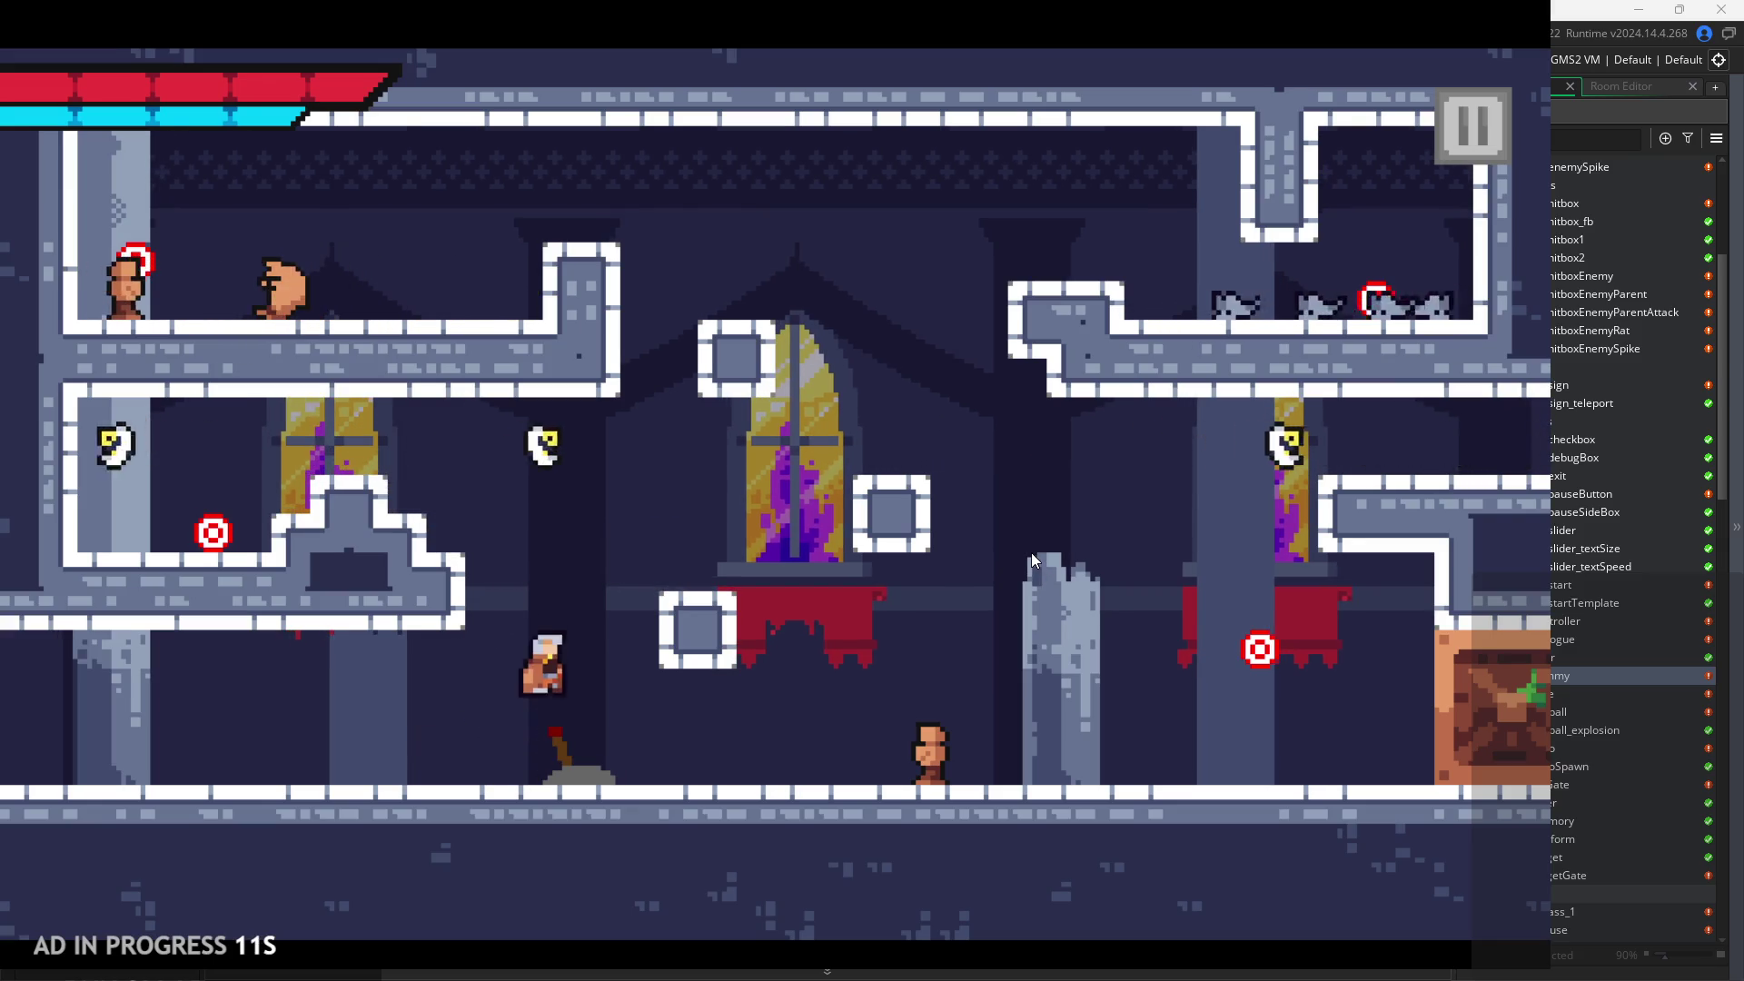
{"action": "key", "text": "space"}
{"action": "key", "text": "Right"}
{"action": "key", "text": "space"}
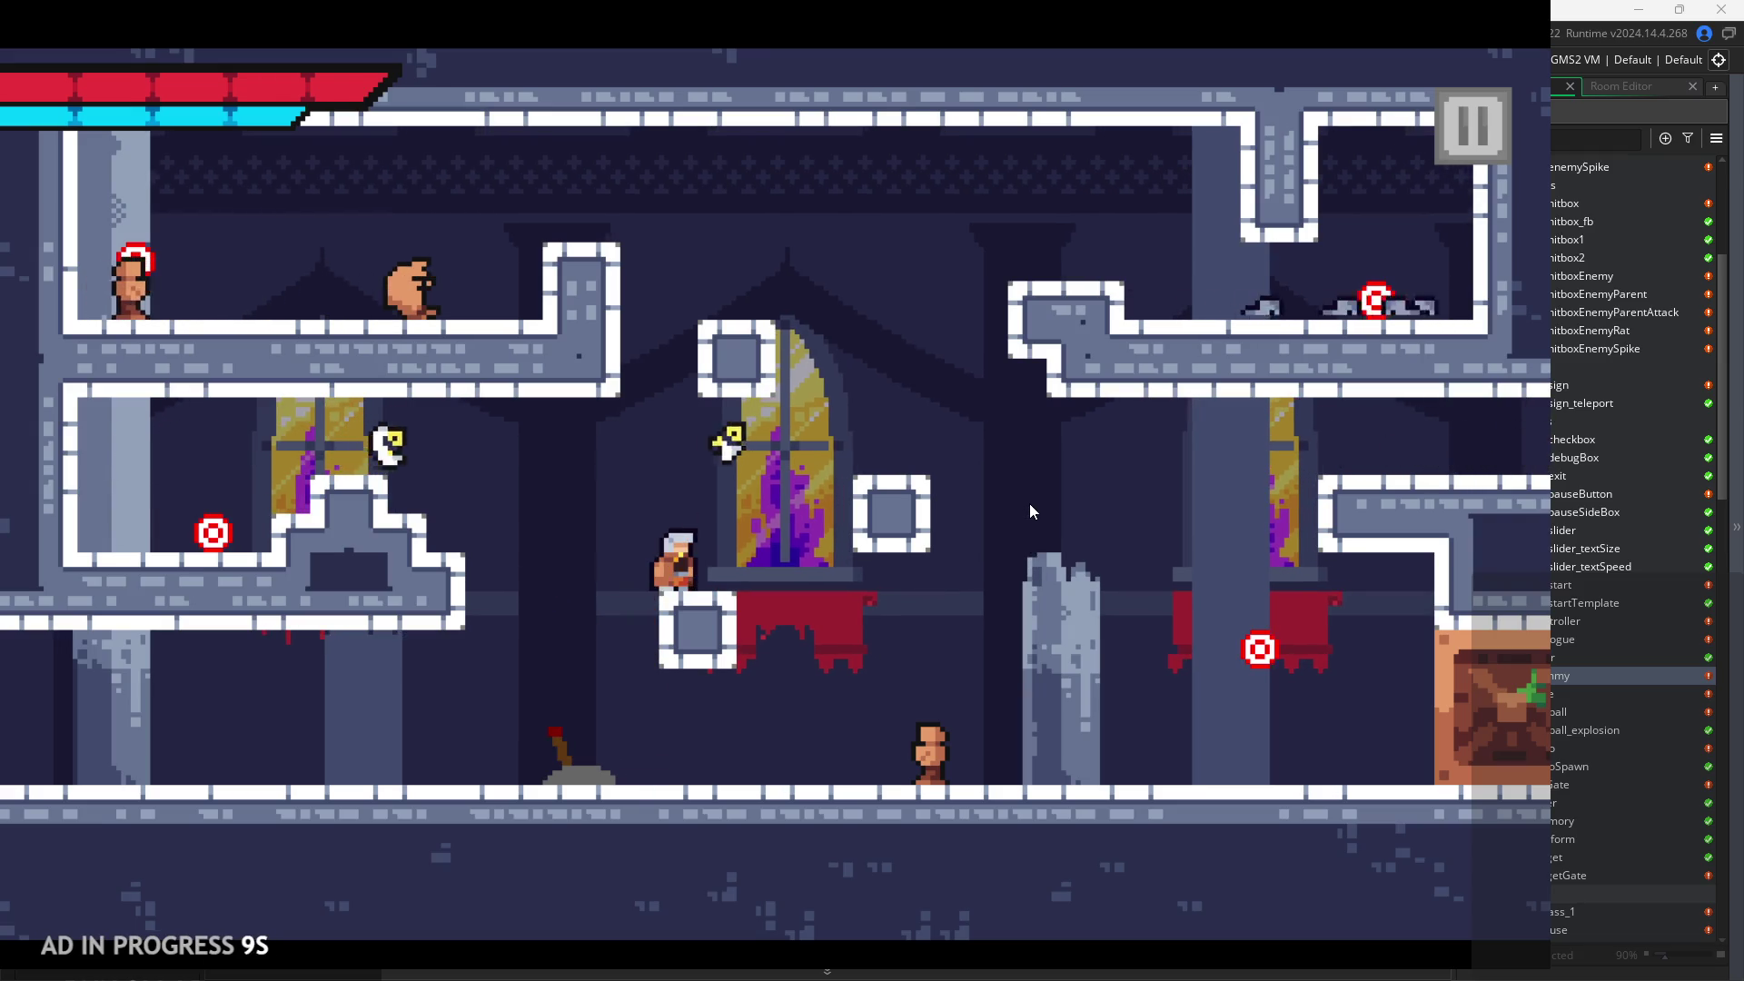
{"action": "key", "text": "space"}
{"action": "key", "text": "space"}
{"action": "key", "text": "Right"}
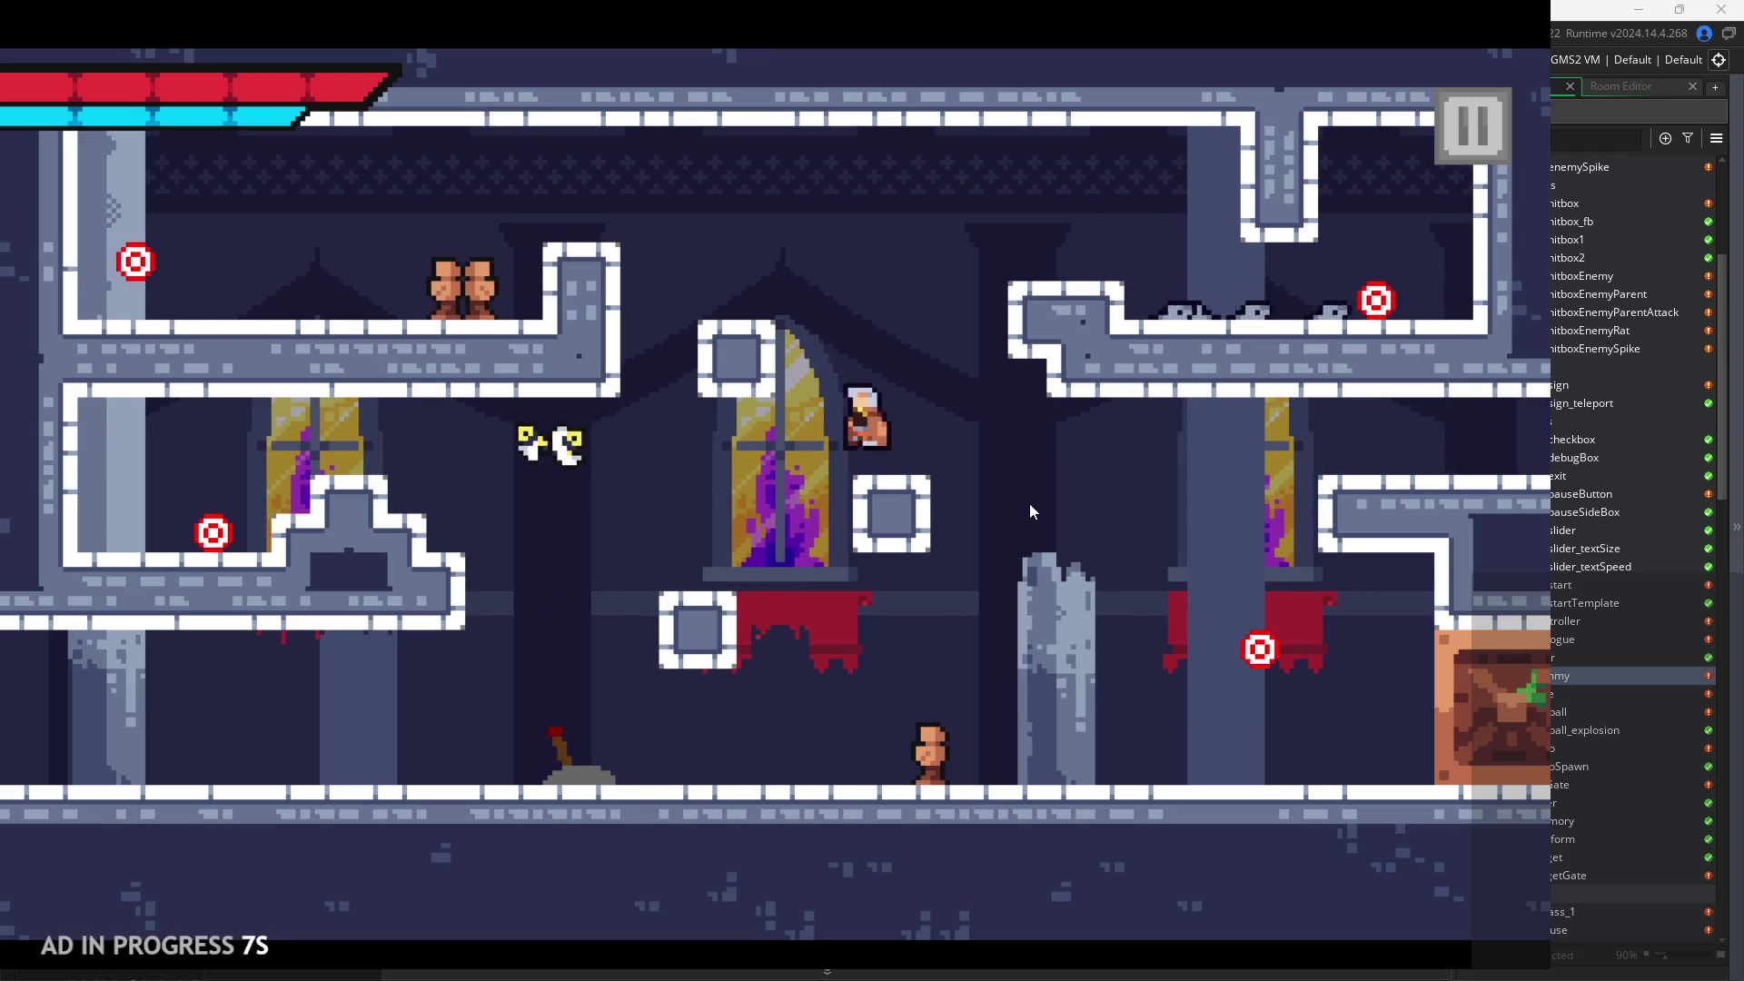
{"action": "key", "text": "space"}
{"action": "key", "text": "Left"}
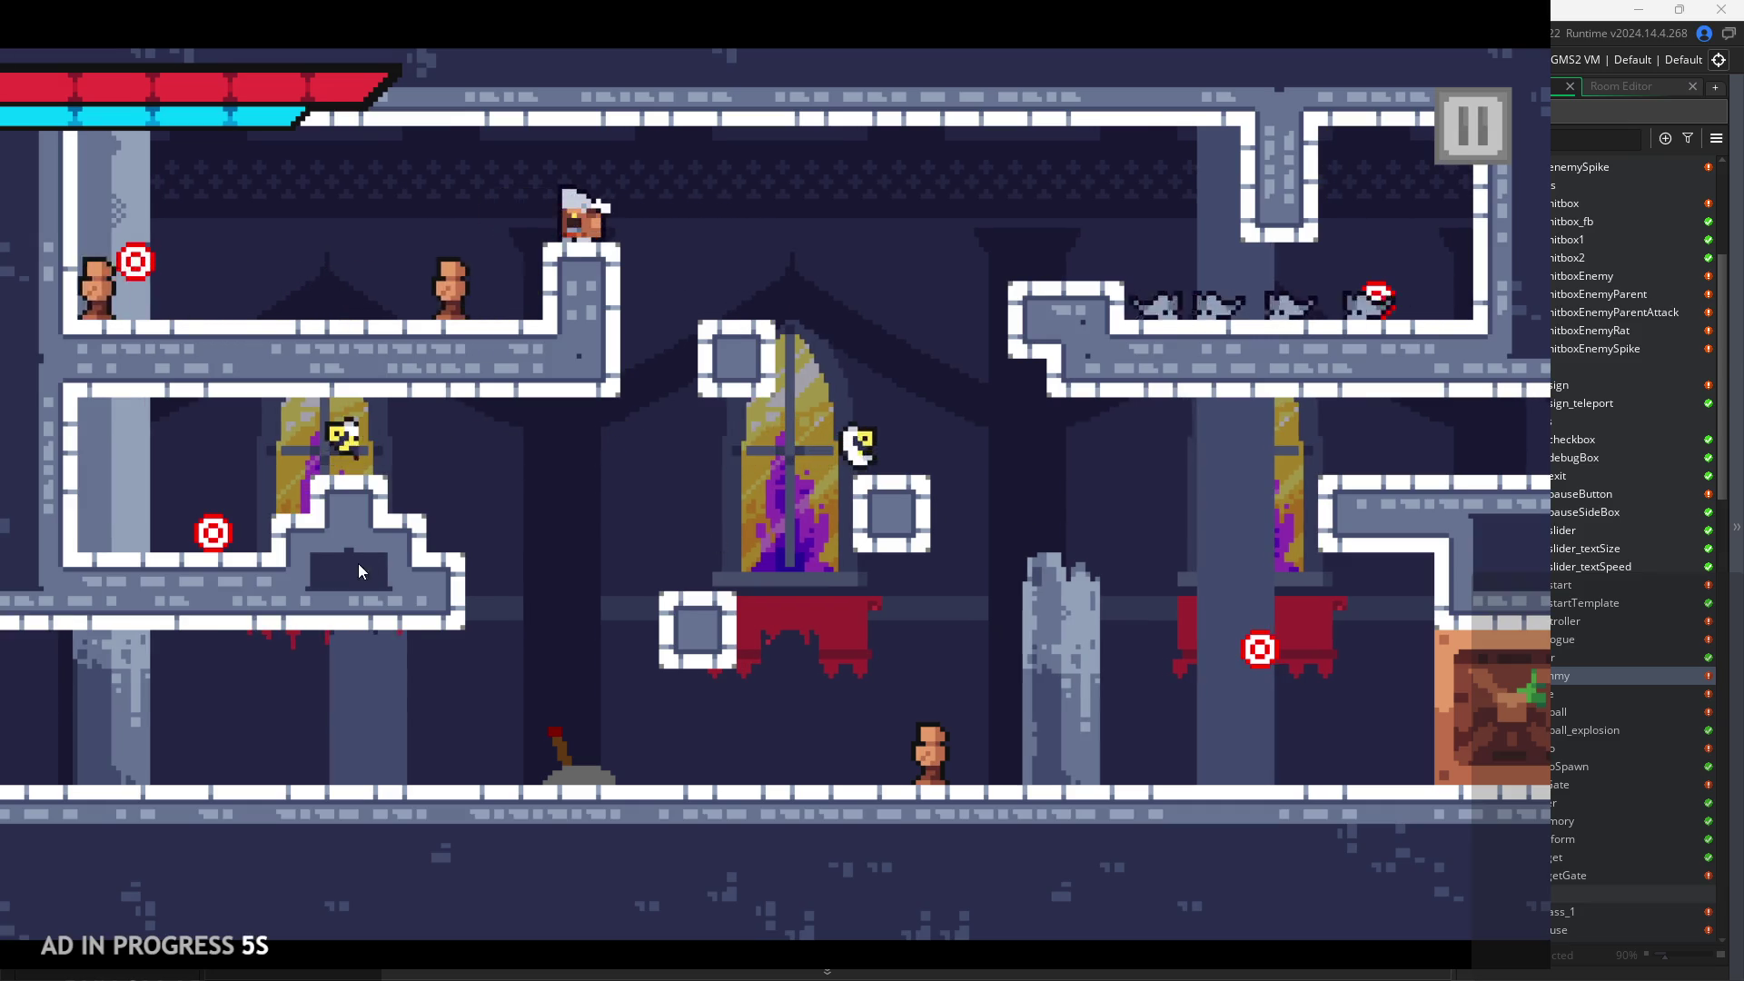
Slash the upper dummies and the enemy on the upper ledge, then leap right.
{"action": "key", "text": "Left"}
{"action": "key", "text": "x"}
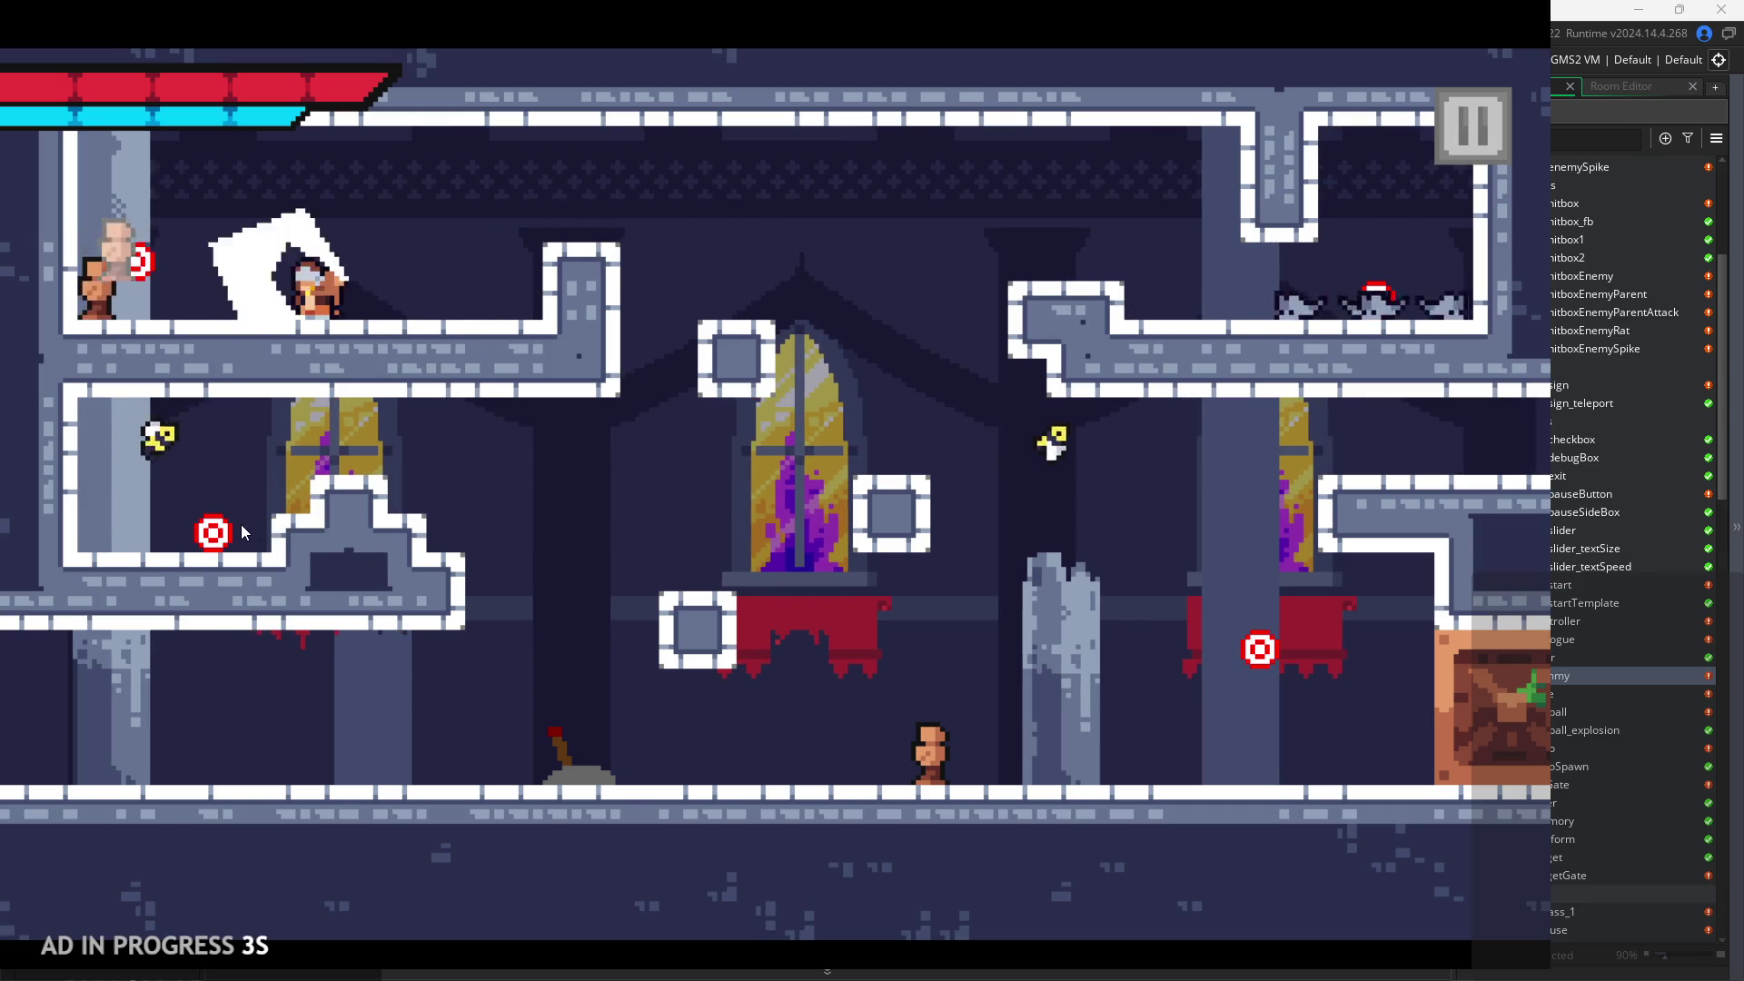
{"action": "key", "text": "Left"}
{"action": "key", "text": "x"}
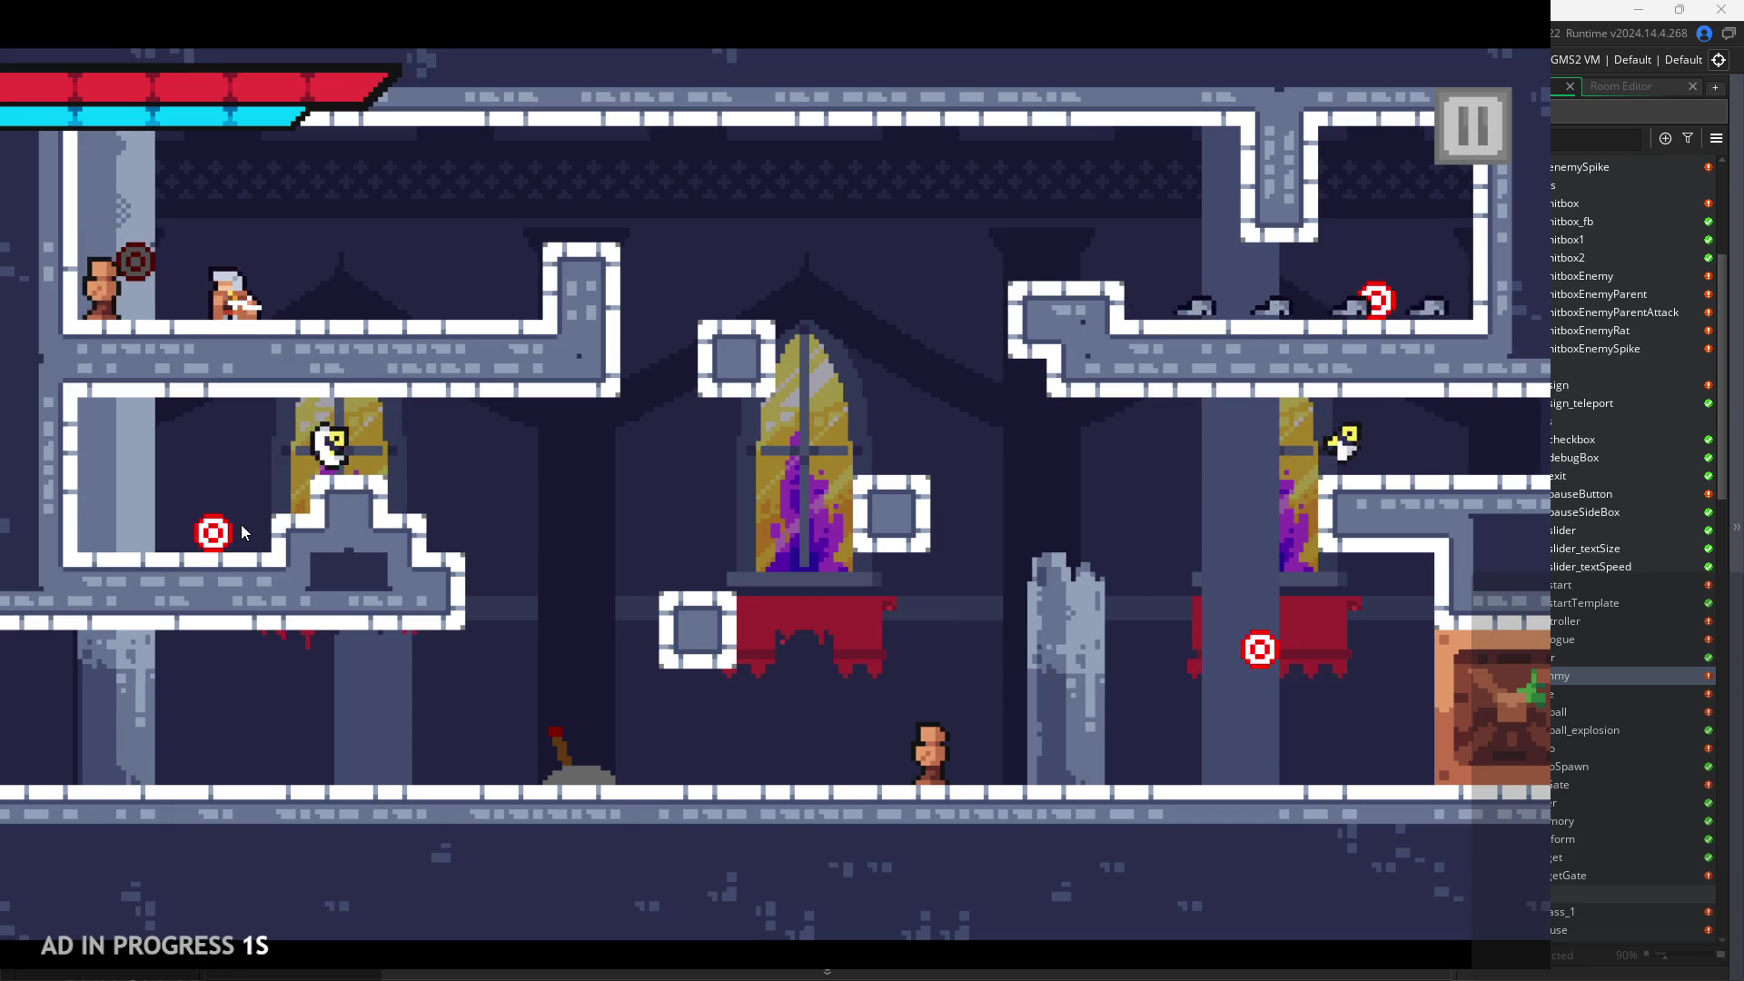
{"action": "key", "text": "Left"}
{"action": "key", "text": "x"}
{"action": "key", "text": "Right"}
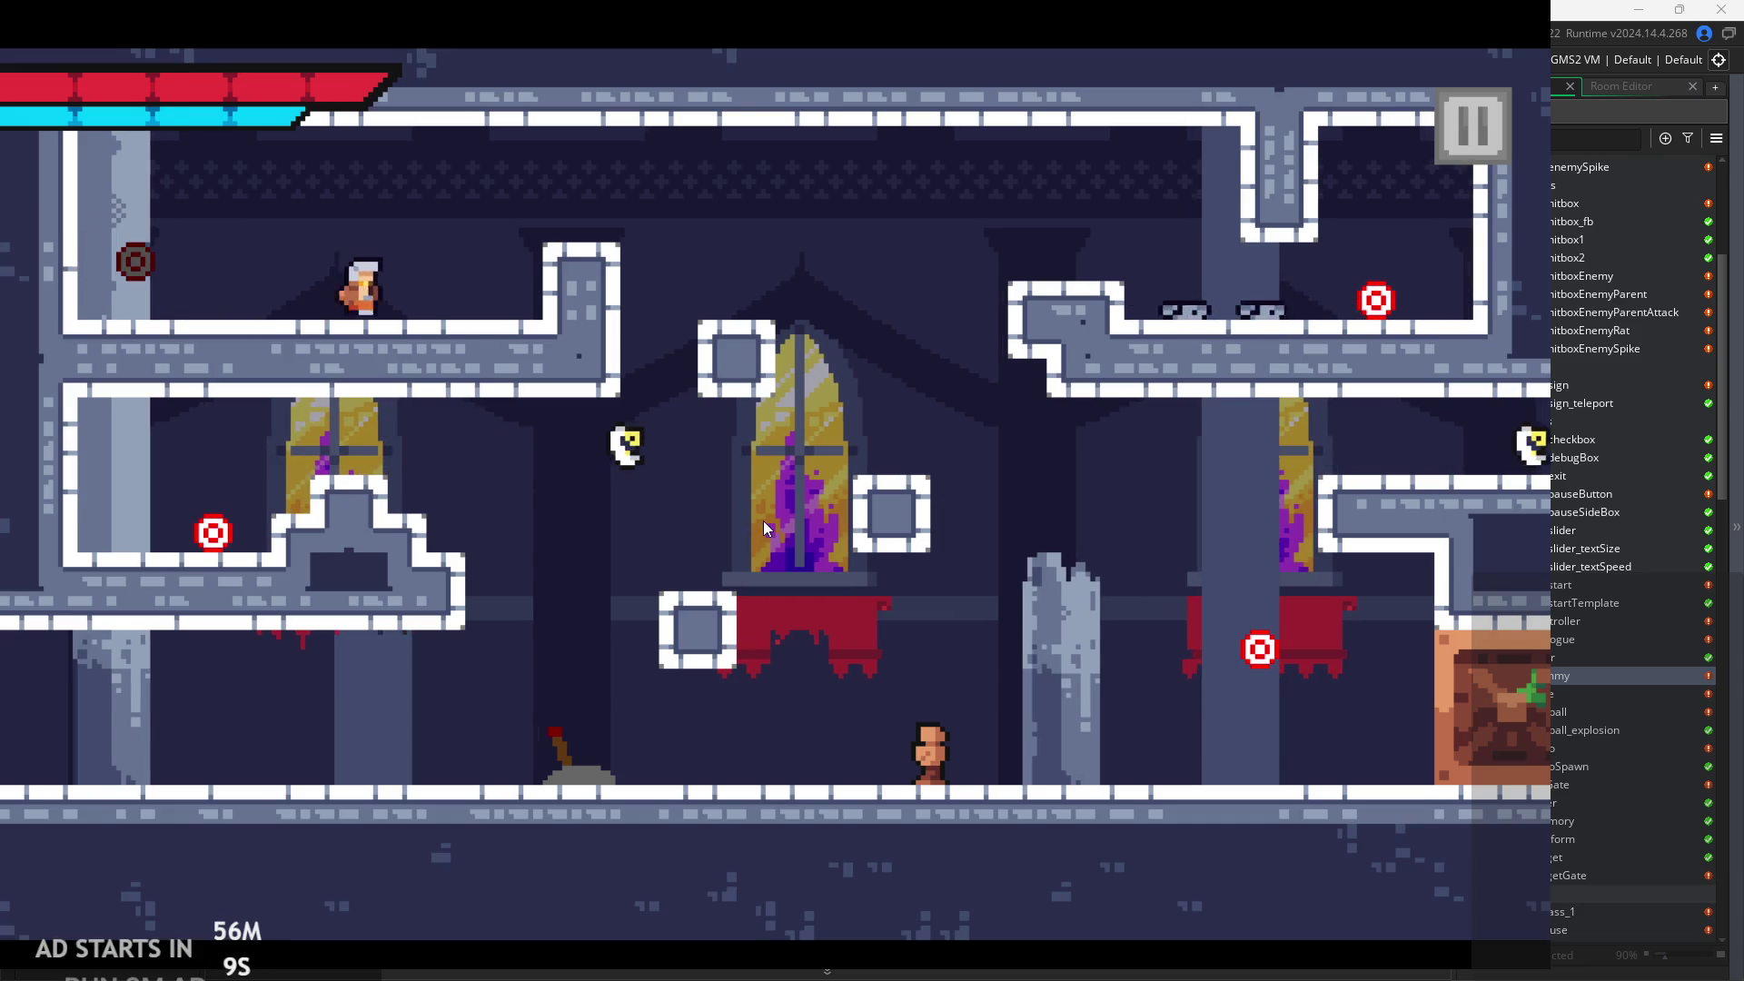
{"action": "key", "text": "z"}
{"action": "key", "text": "x"}
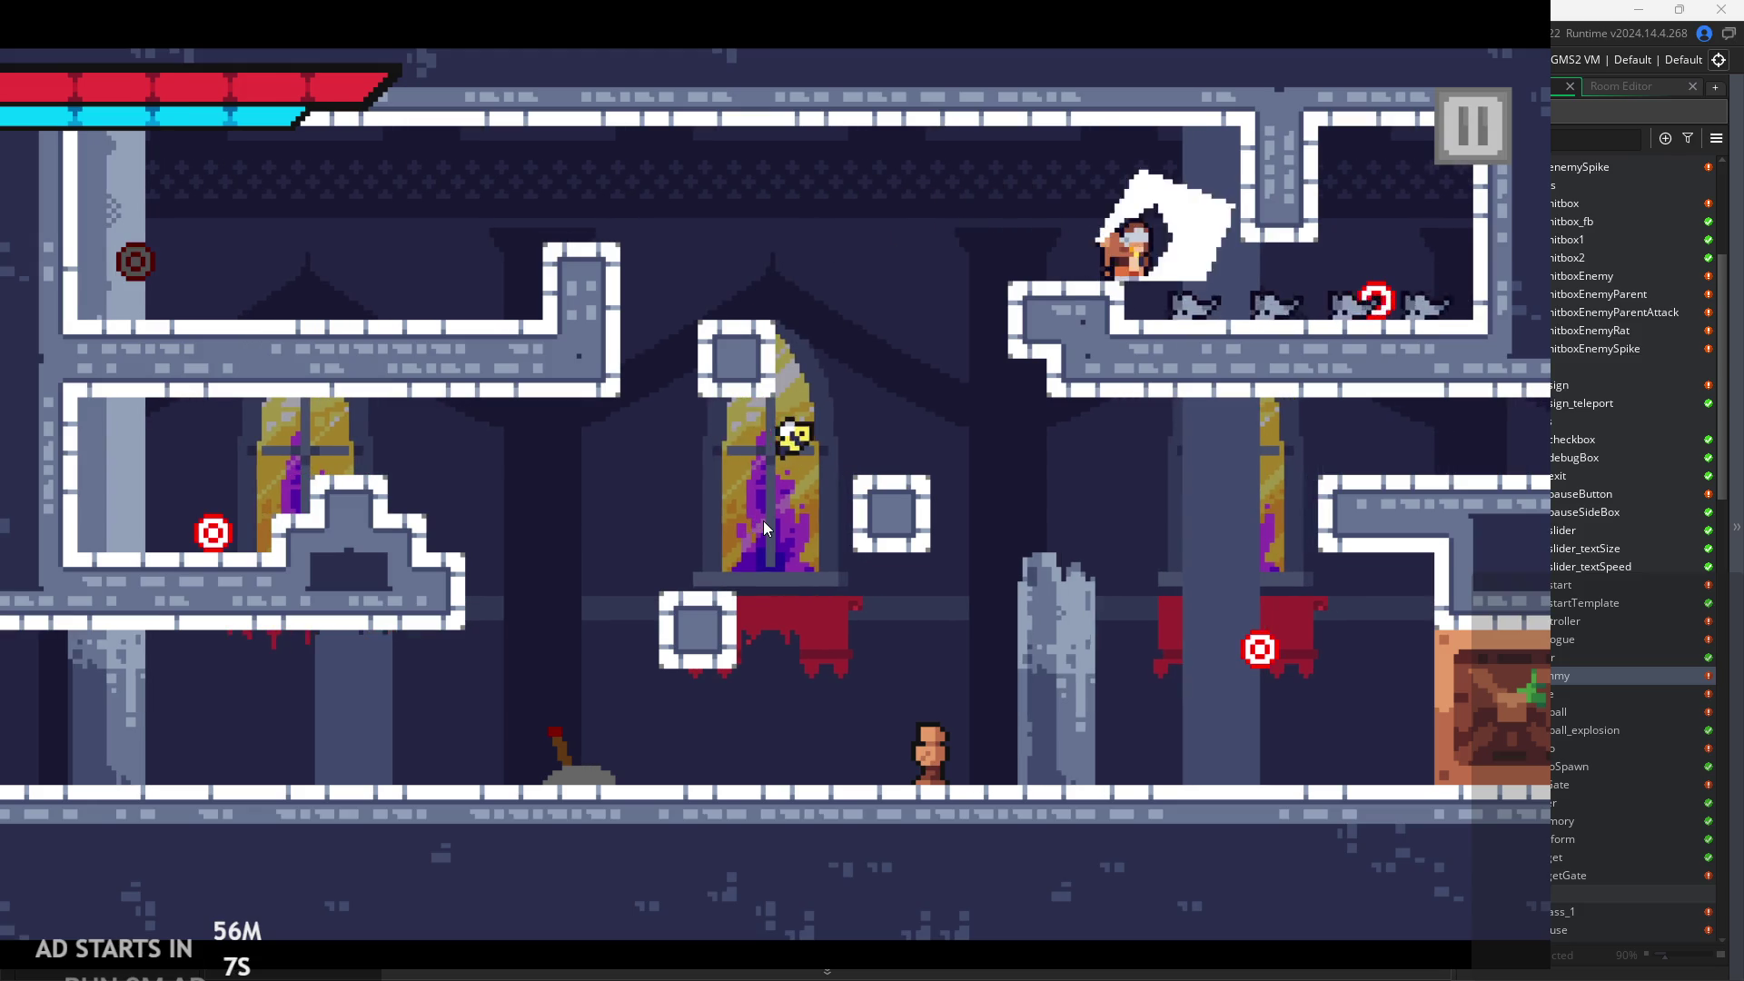
Kill the enemy to the left, then clear the rats and hit the upper-right target.
{"action": "key", "text": "Left"}
{"action": "key", "text": "x"}
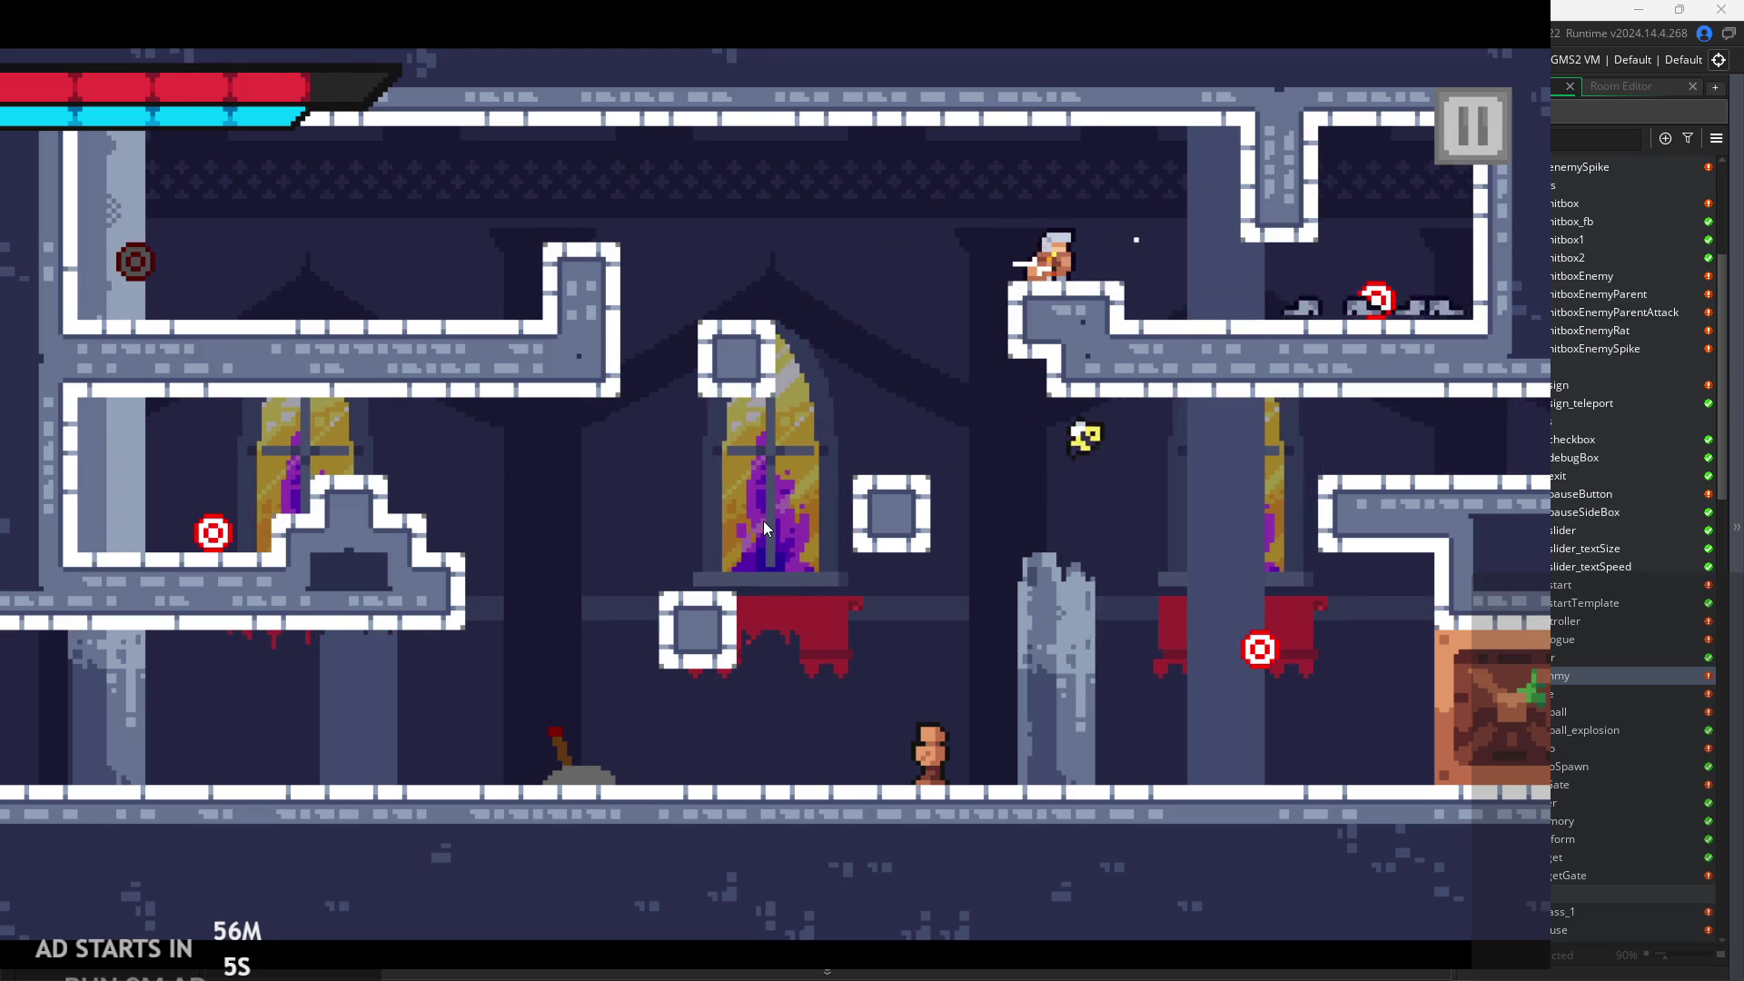
{"action": "key", "text": "Right"}
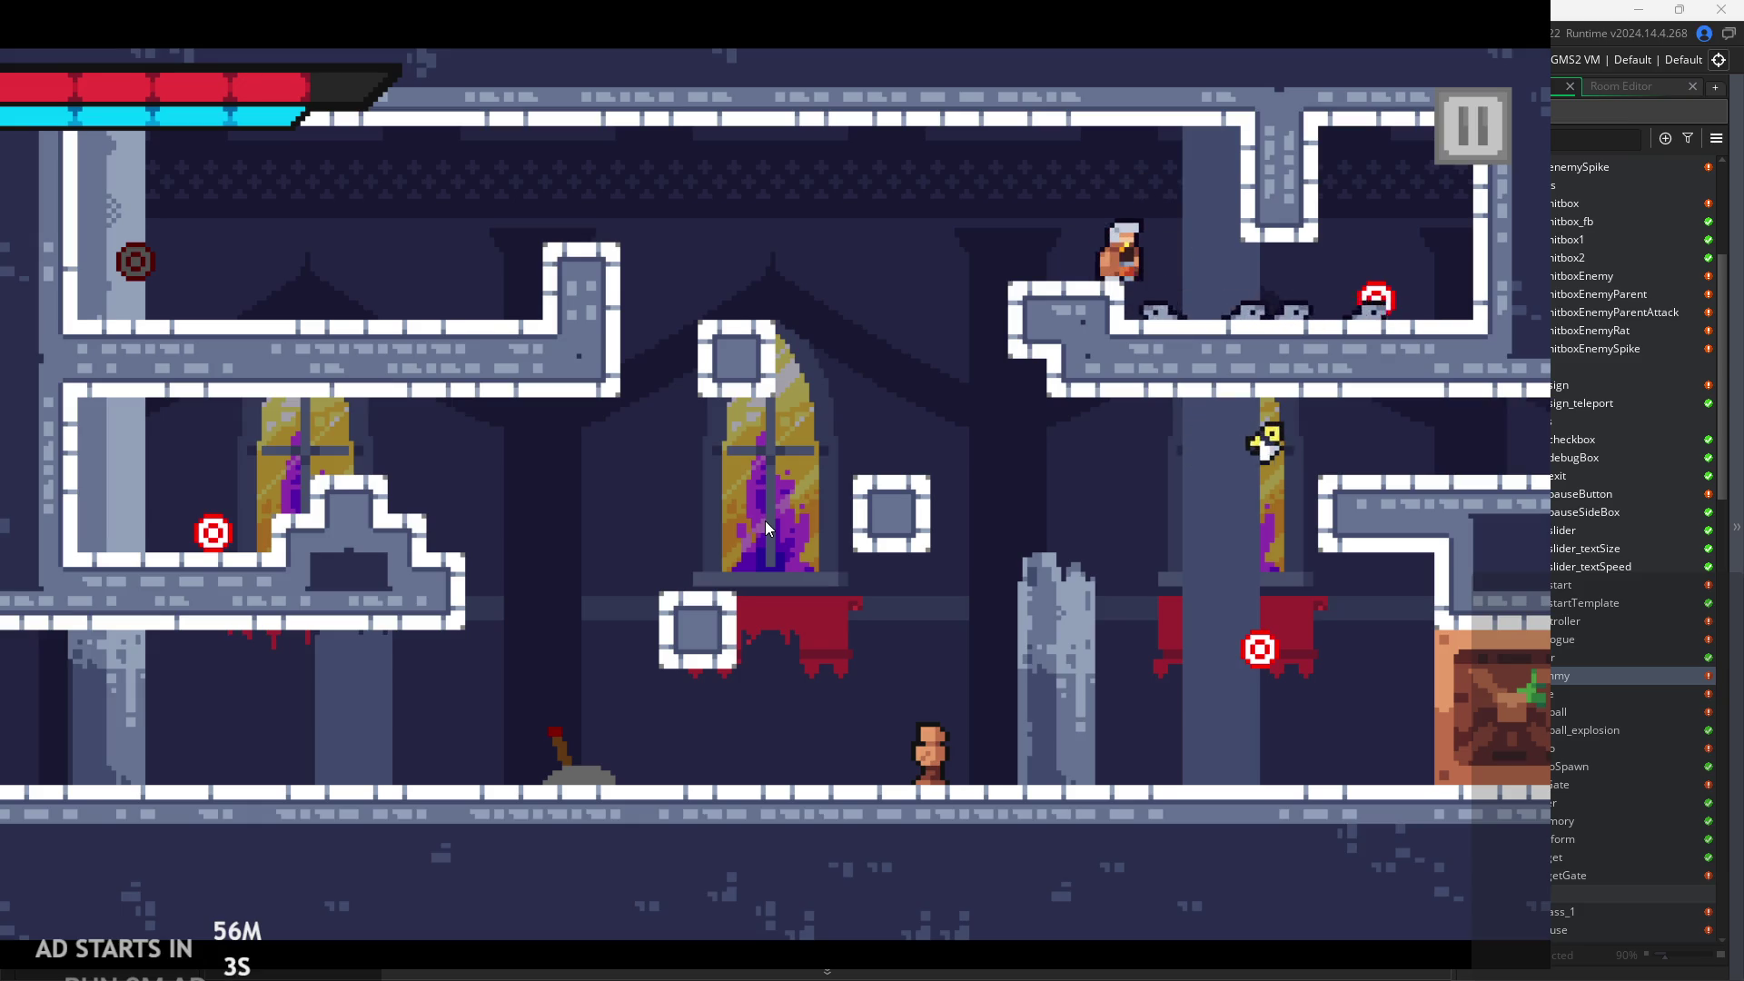
{"action": "key", "text": "z"}
{"action": "key", "text": "Right"}
{"action": "key", "text": "x"}
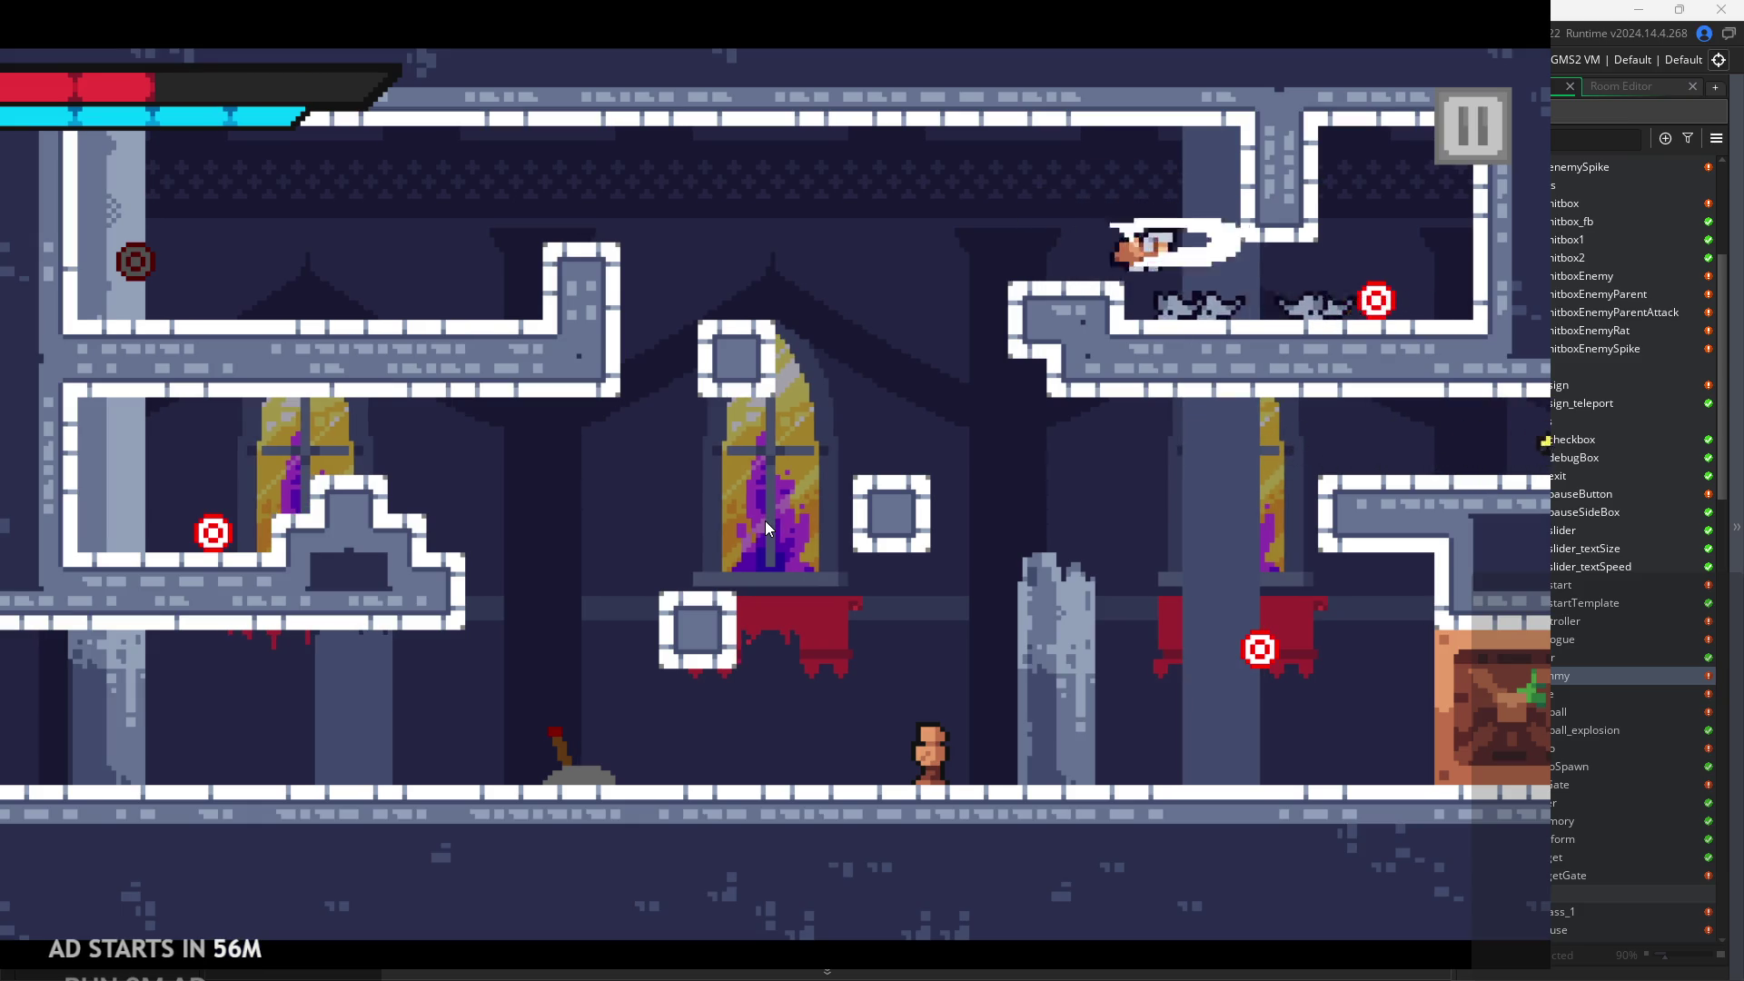
{"action": "key", "text": "x"}
{"action": "key", "text": "Right"}
{"action": "key", "text": "x"}
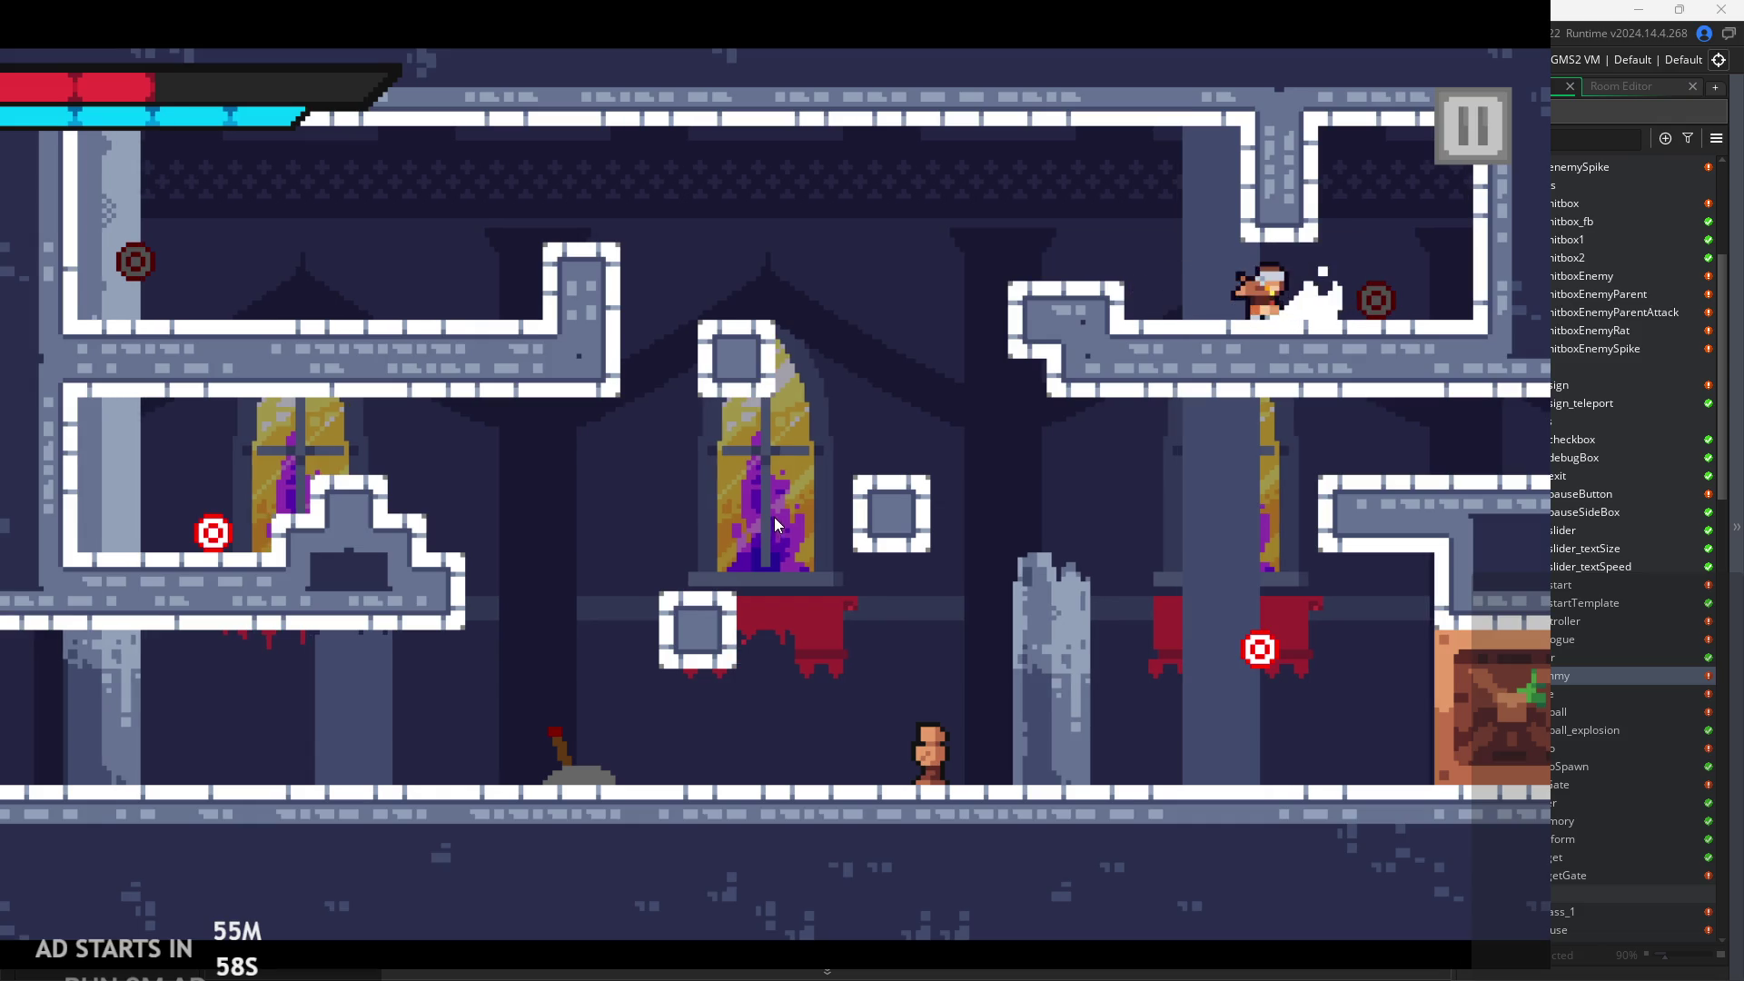
Strike the lever to release a crate, then hit the red target on the left ledge.
{"action": "key", "text": "Left"}
{"action": "key", "text": "z"}
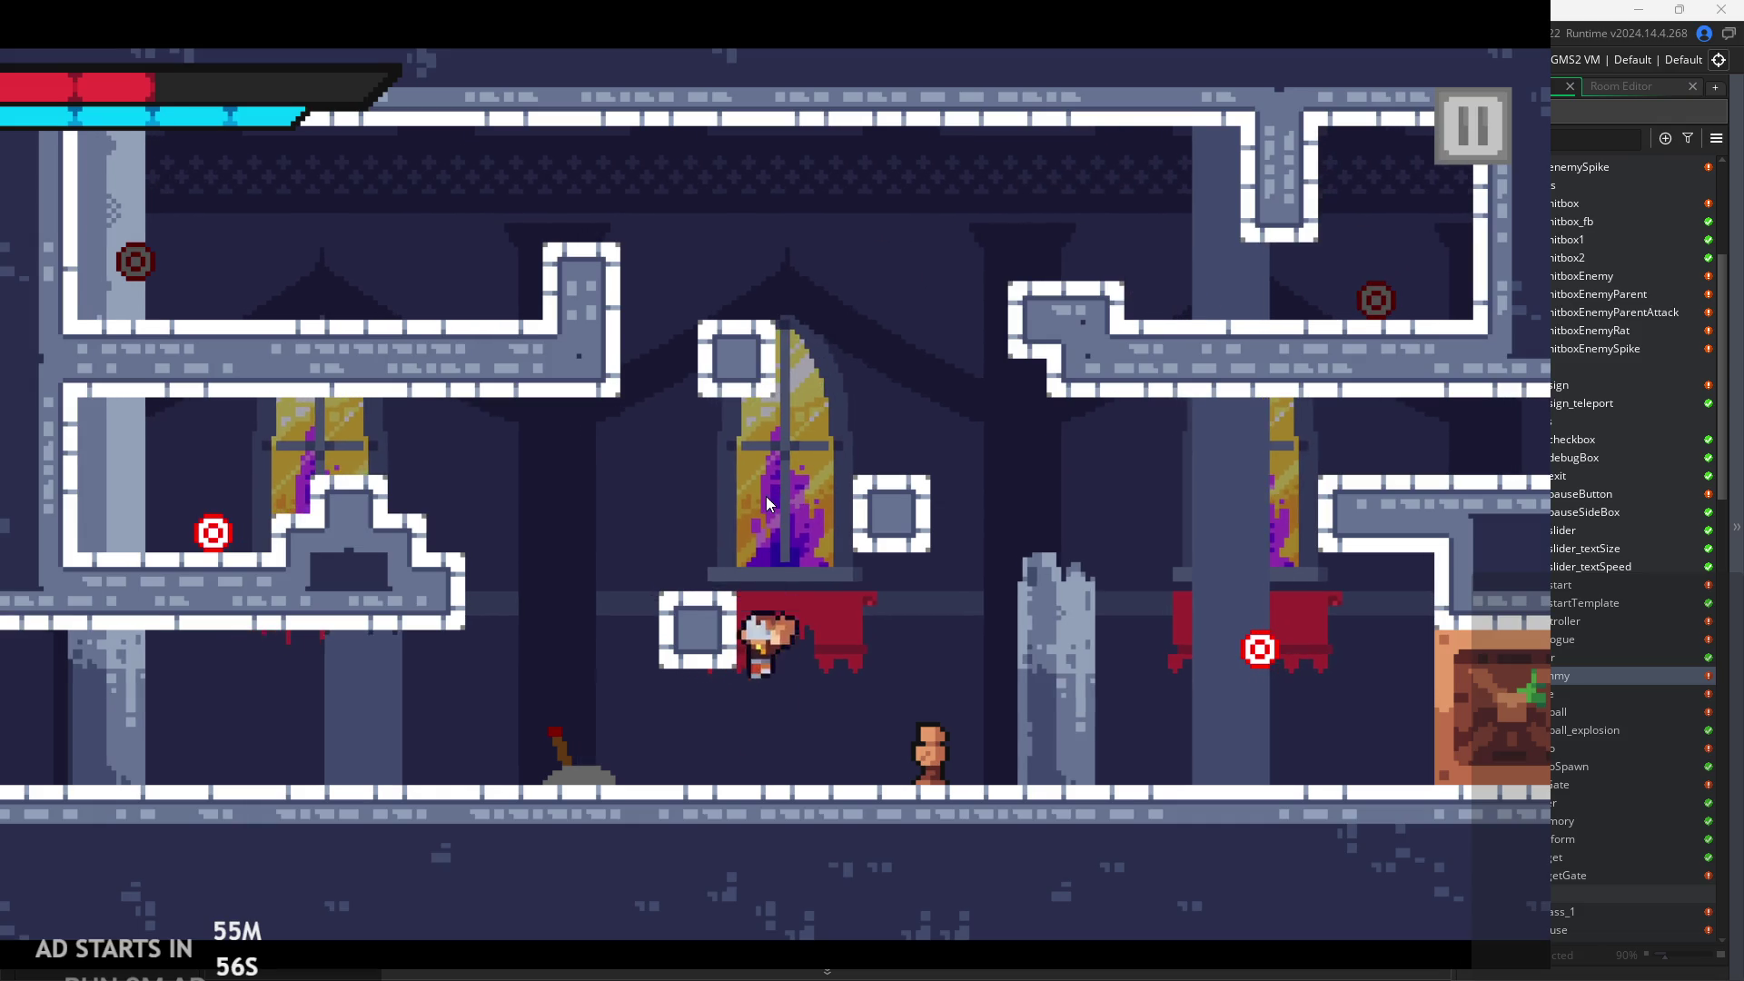
{"action": "key", "text": "Left"}
{"action": "key", "text": "x"}
{"action": "key", "text": "z"}
{"action": "key", "text": "Left"}
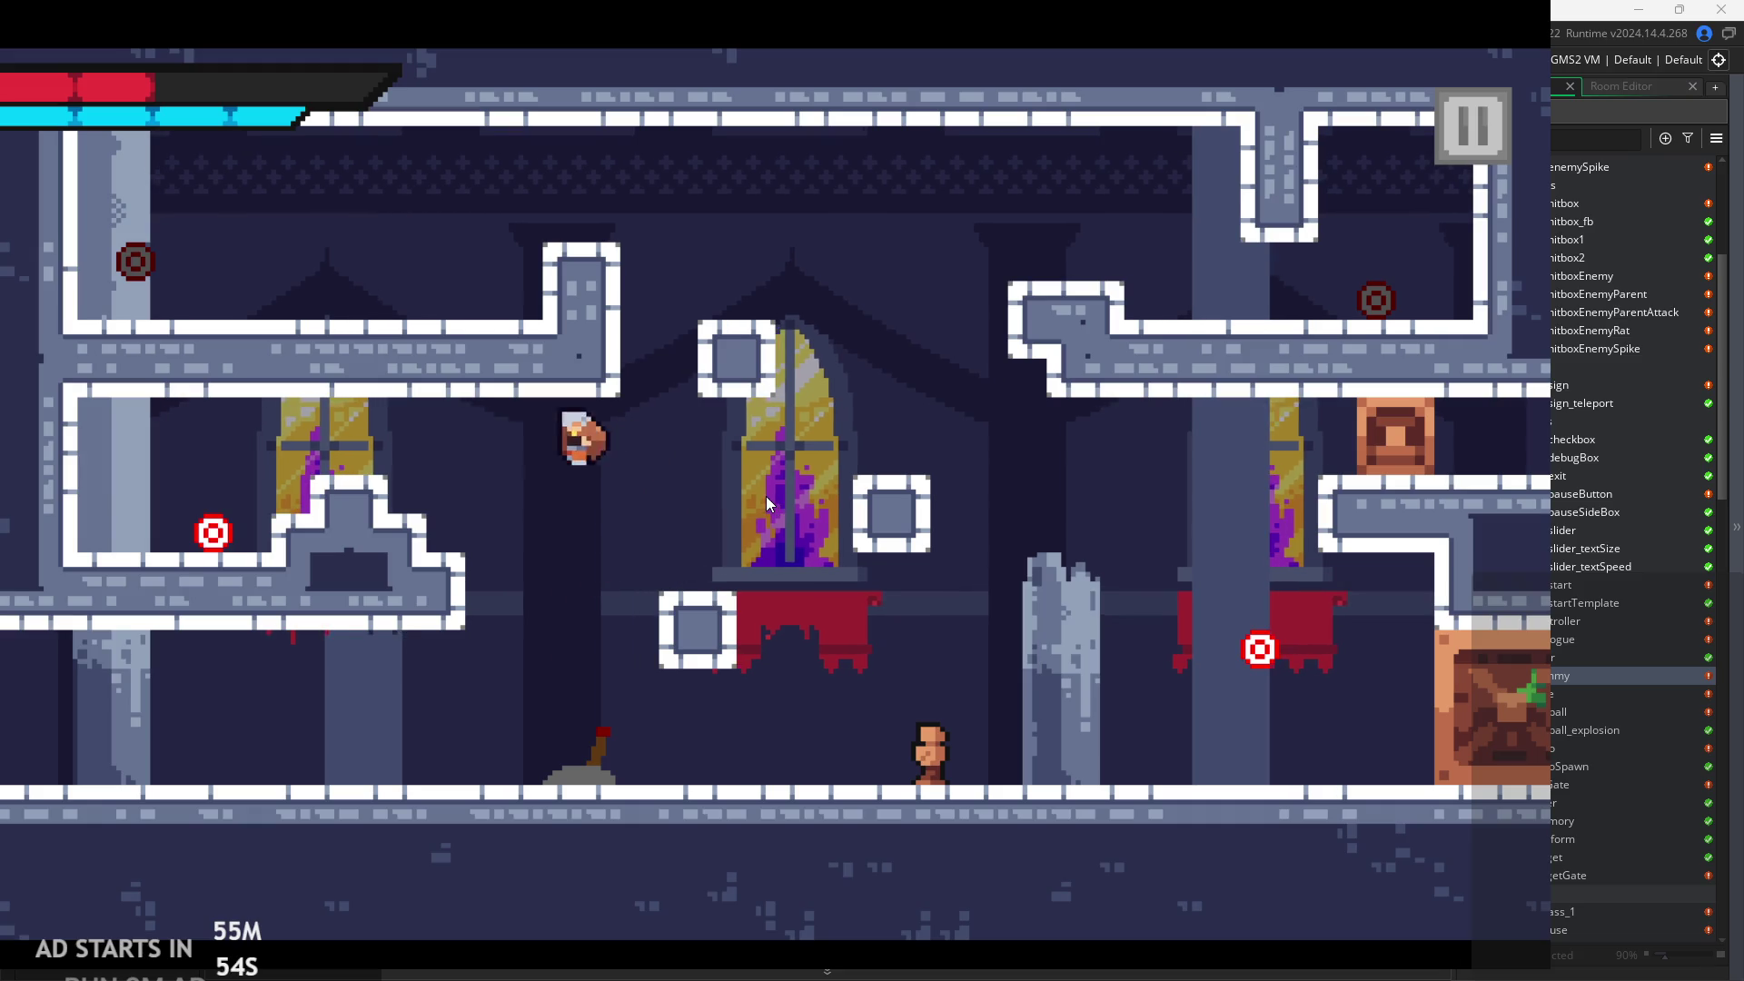
{"action": "key", "text": "Left"}
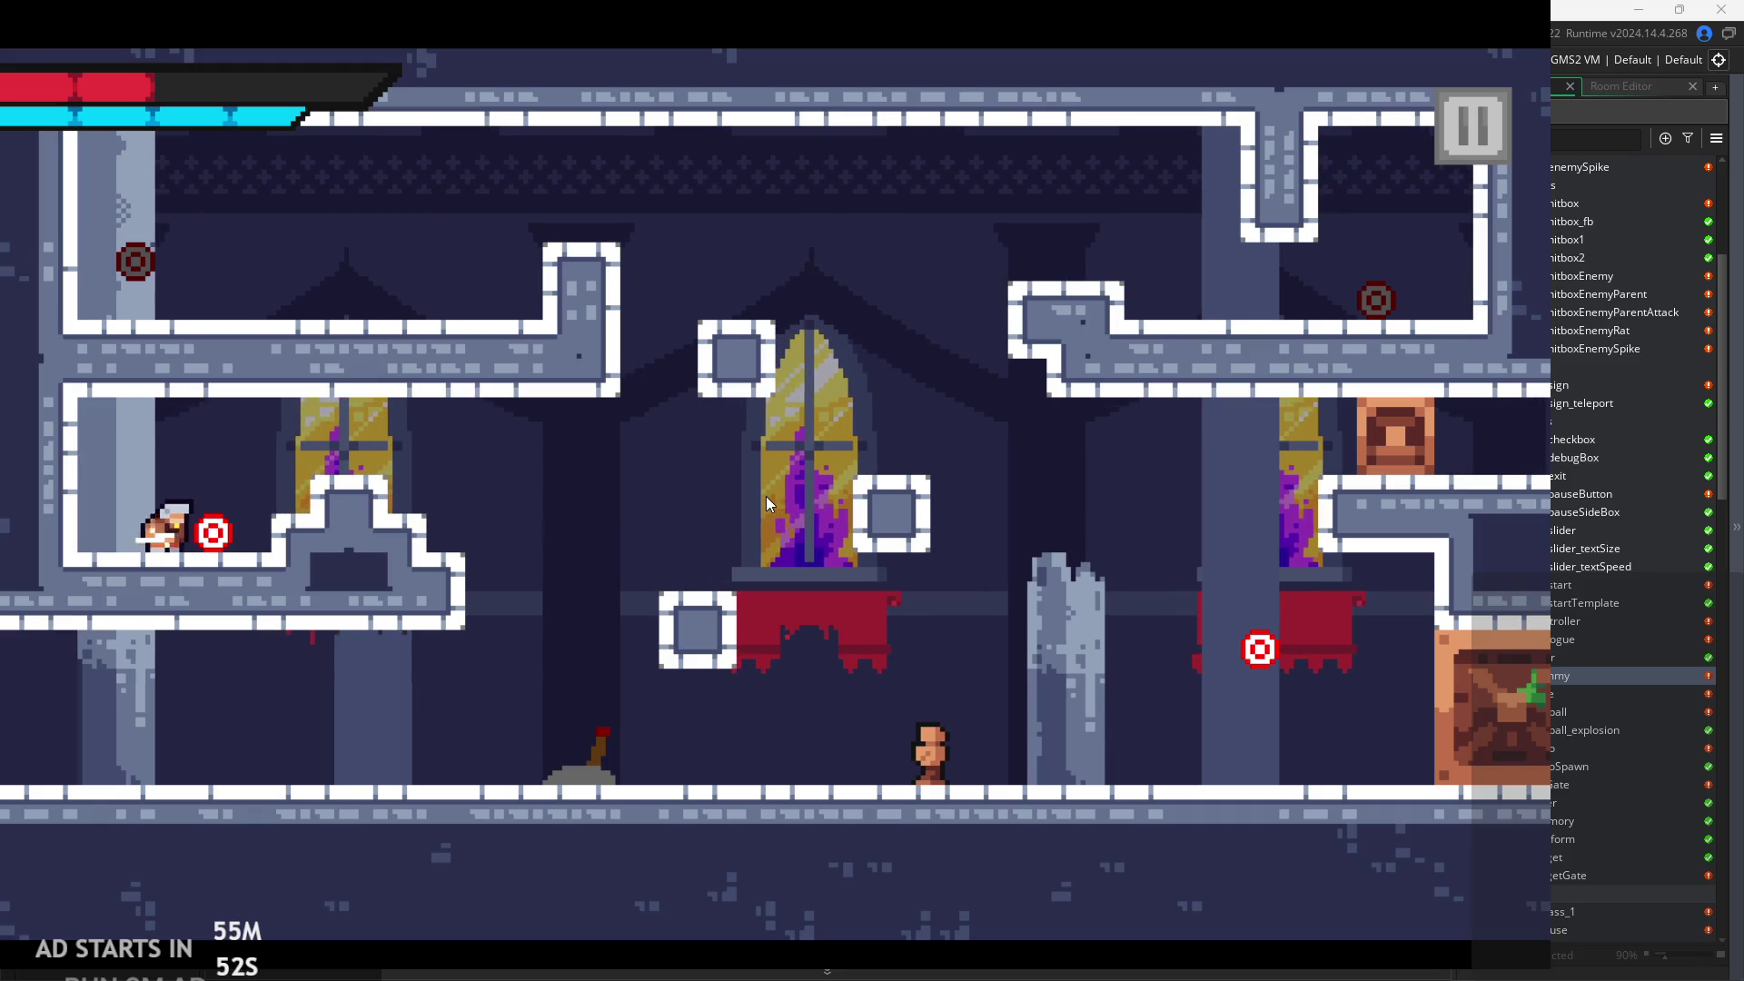
{"action": "key", "text": "x"}
Strike the red target near the right pillar and run off the right edge.
{"action": "key", "text": "Right"}
{"action": "key", "text": "z"}
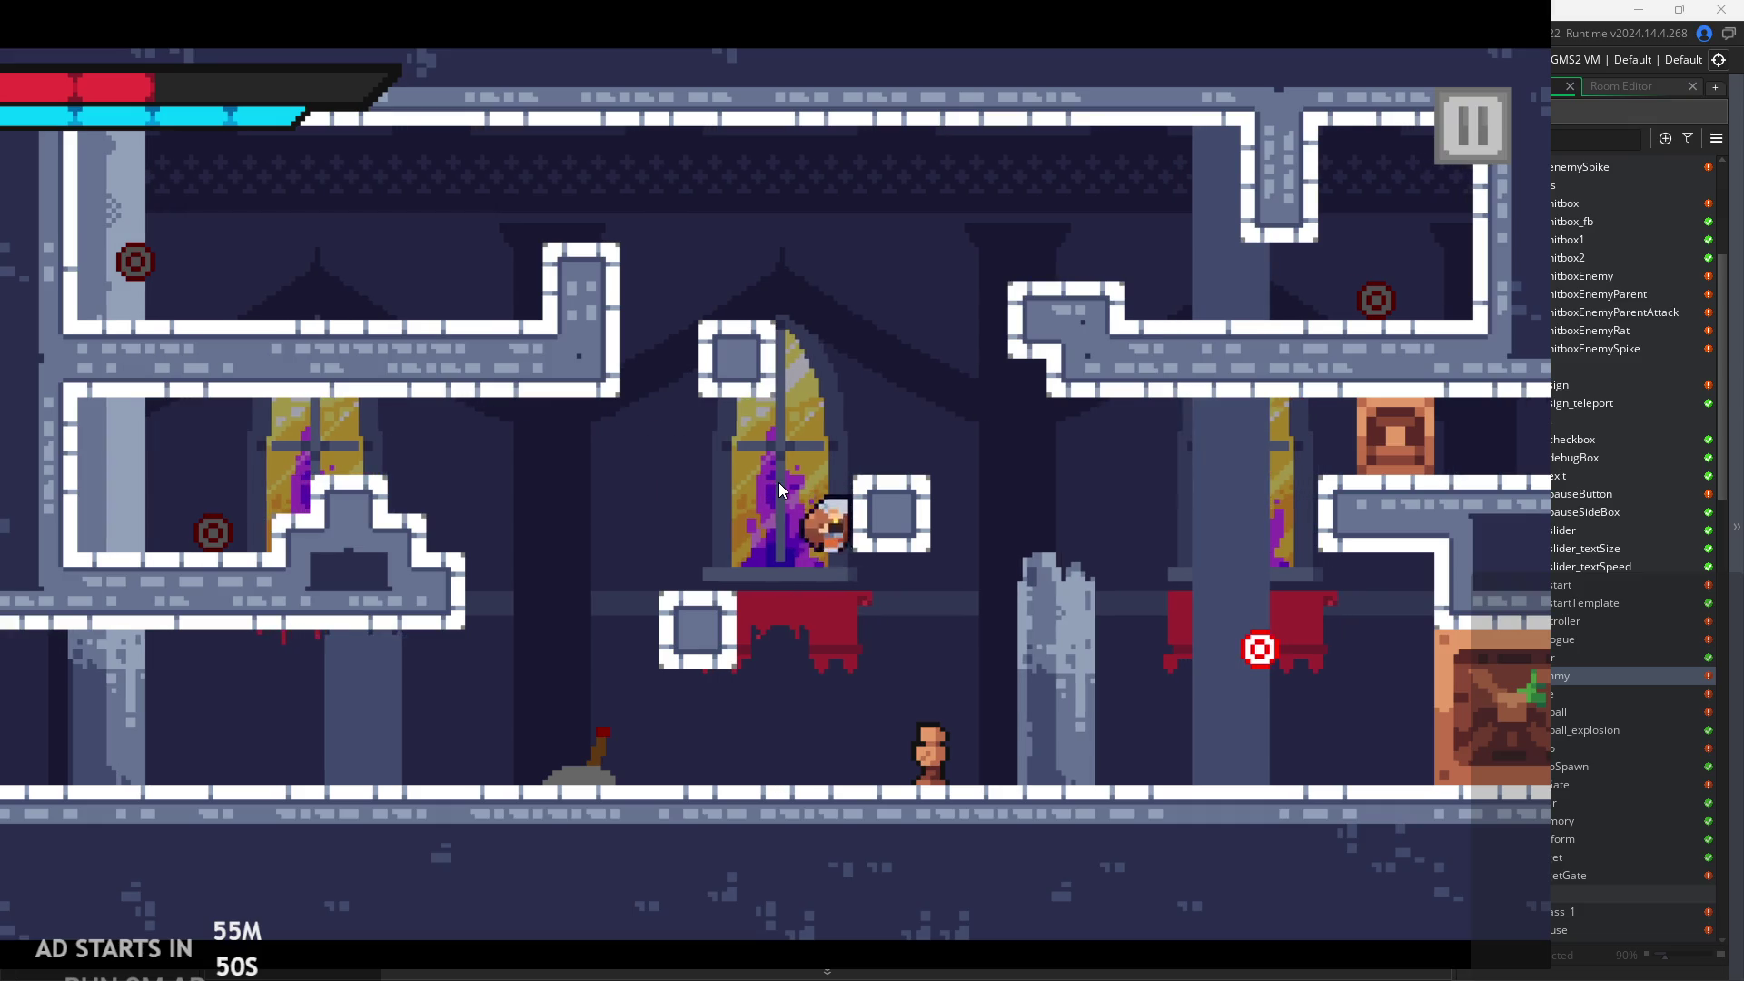
{"action": "key", "text": "Right"}
{"action": "key", "text": "z"}
{"action": "key", "text": "x"}
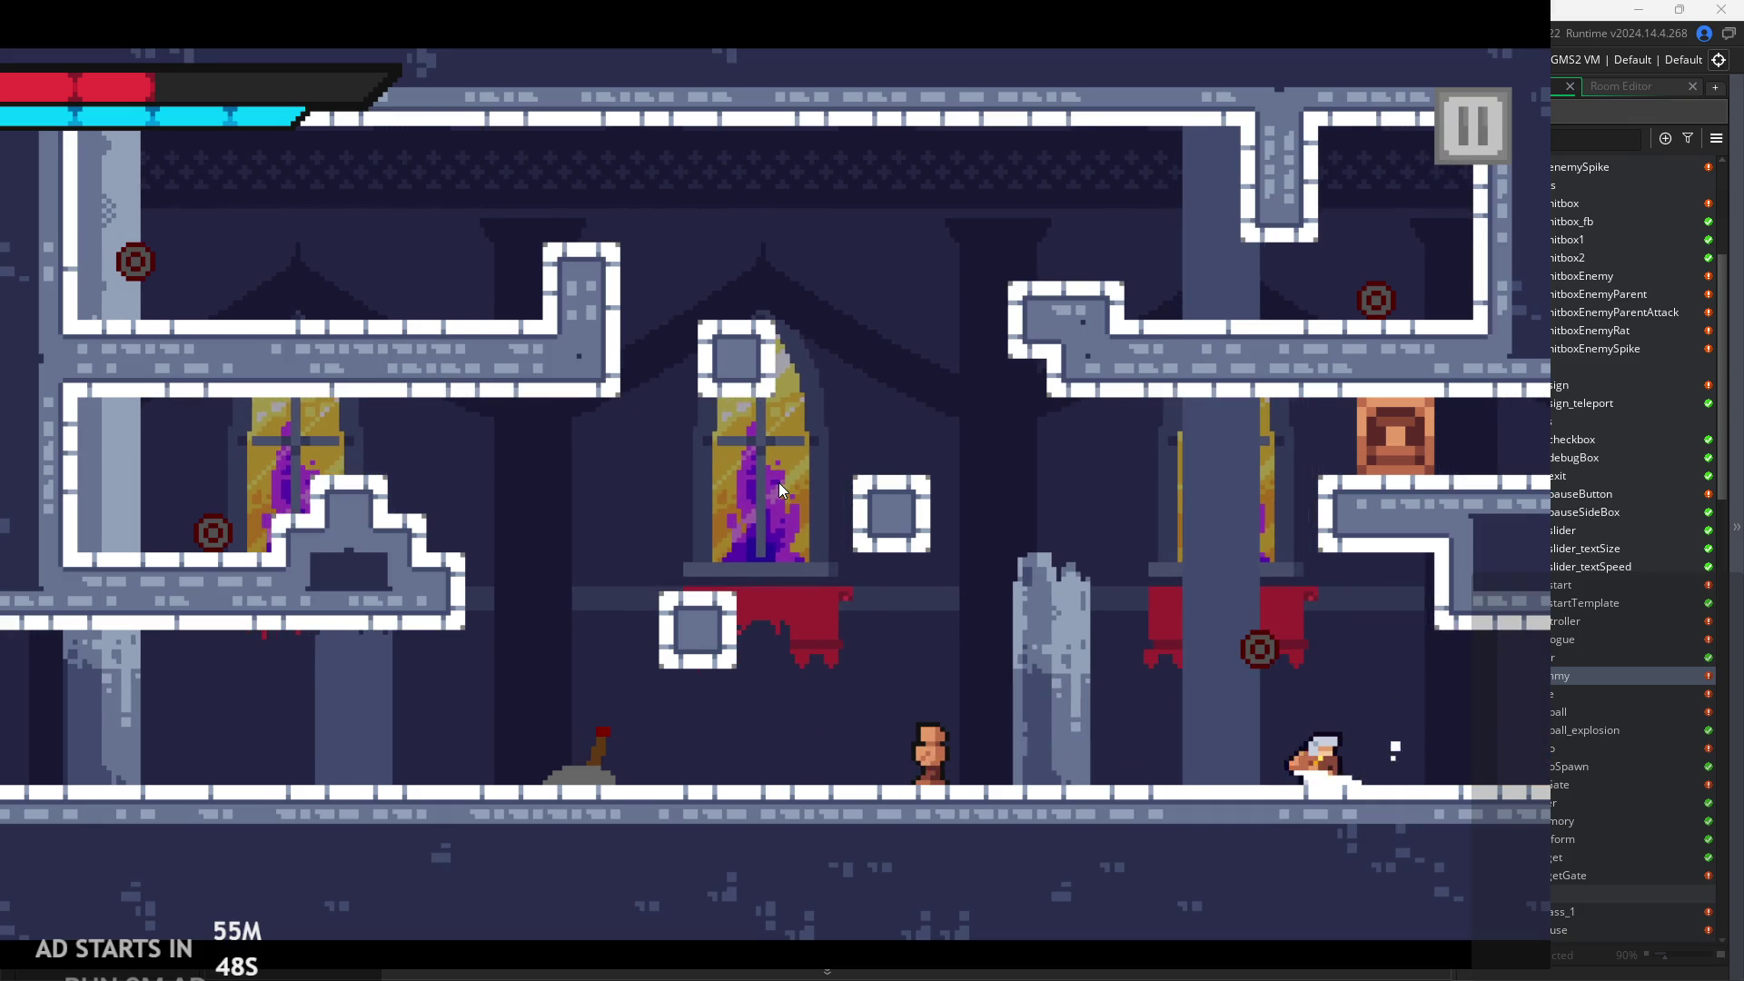
{"action": "key", "text": "Left"}
{"action": "key", "text": "Right"}
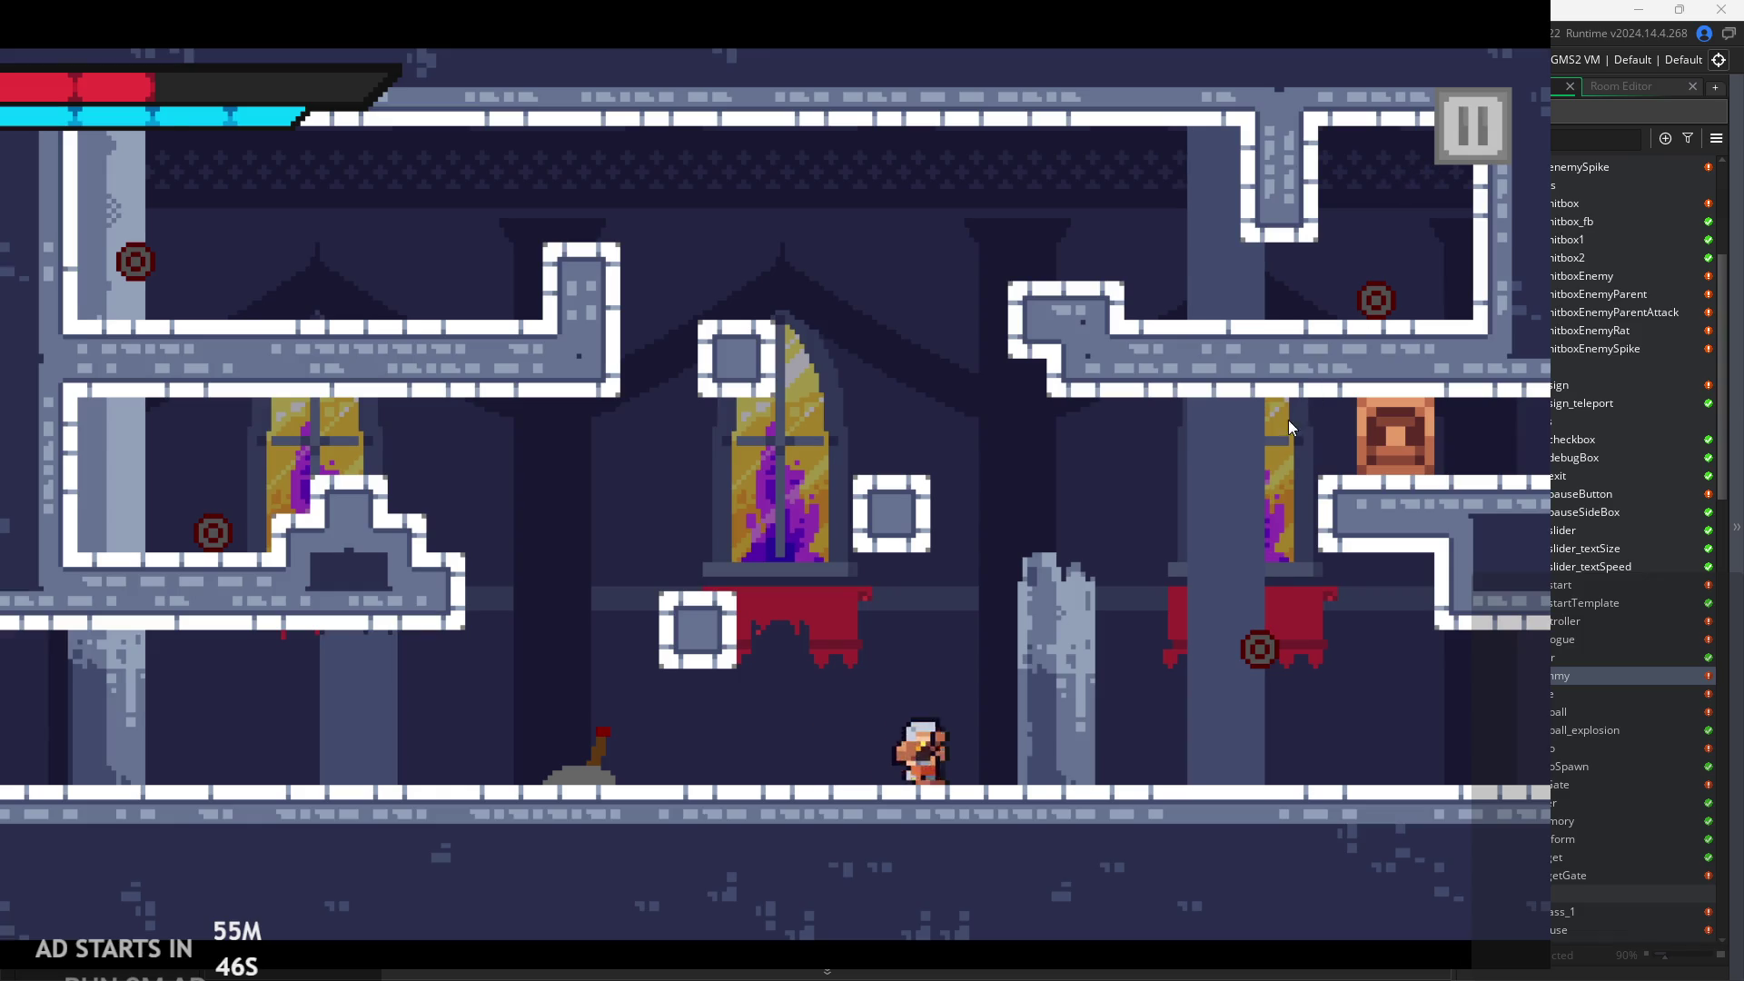
{"action": "key", "text": "Right"}
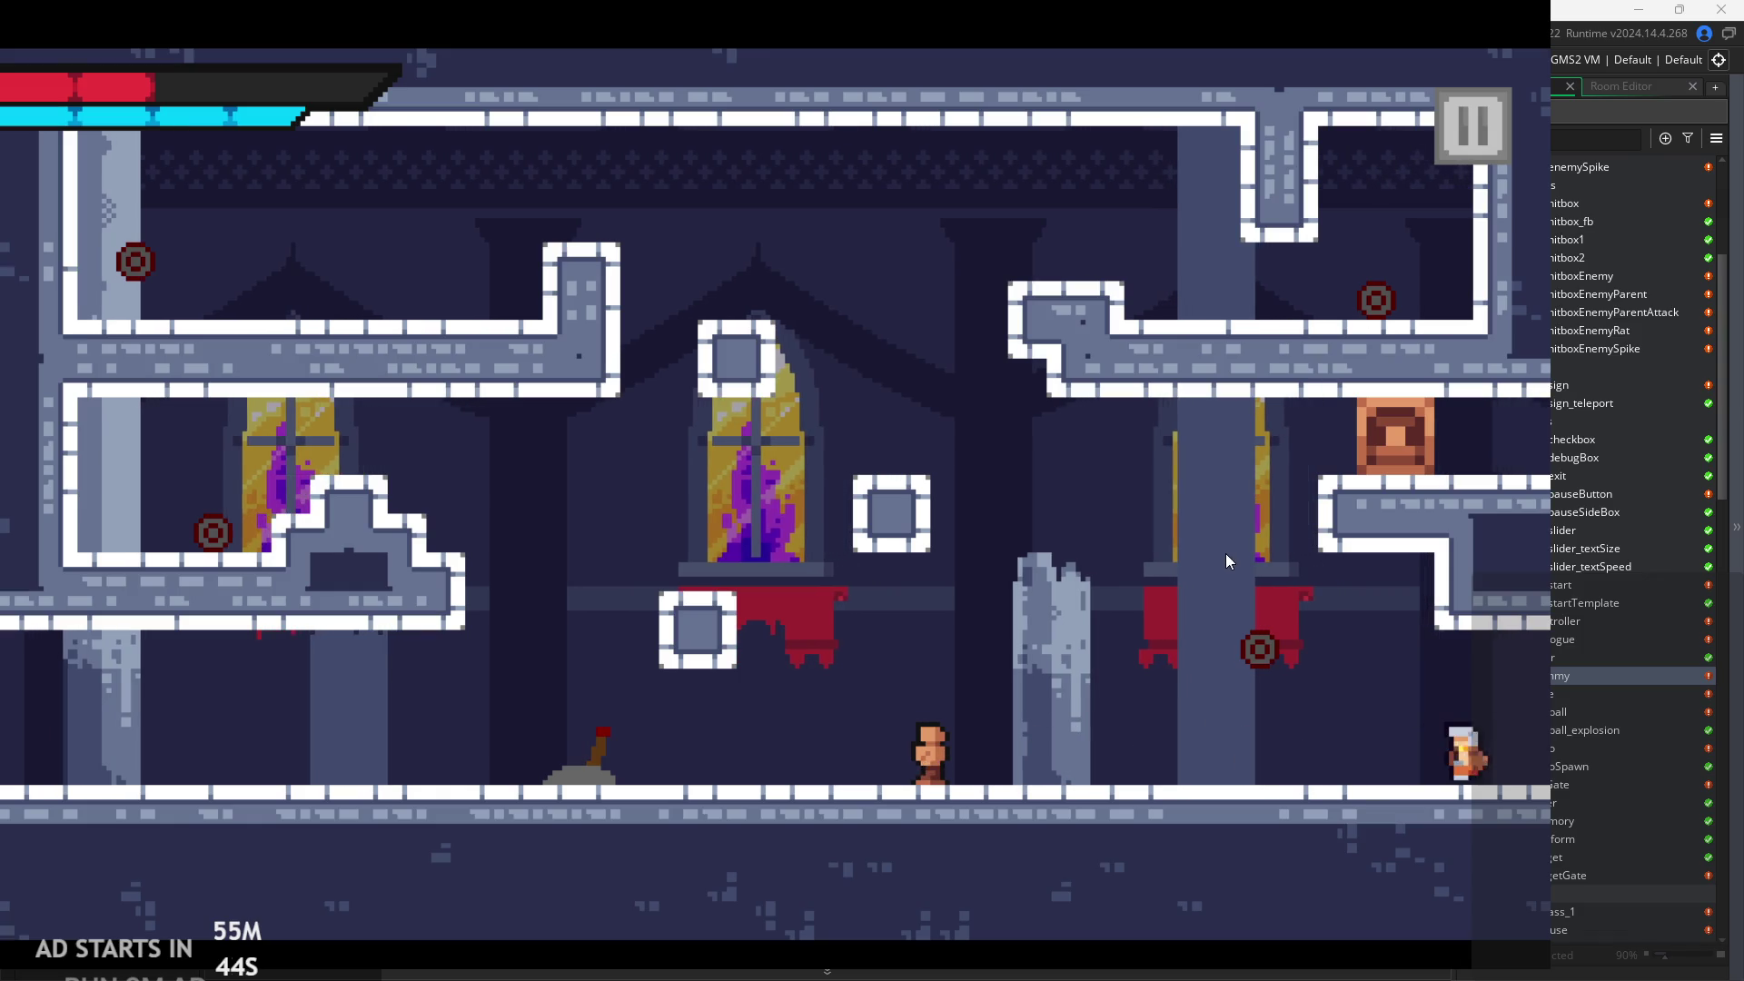
{"action": "key", "text": "Right"}
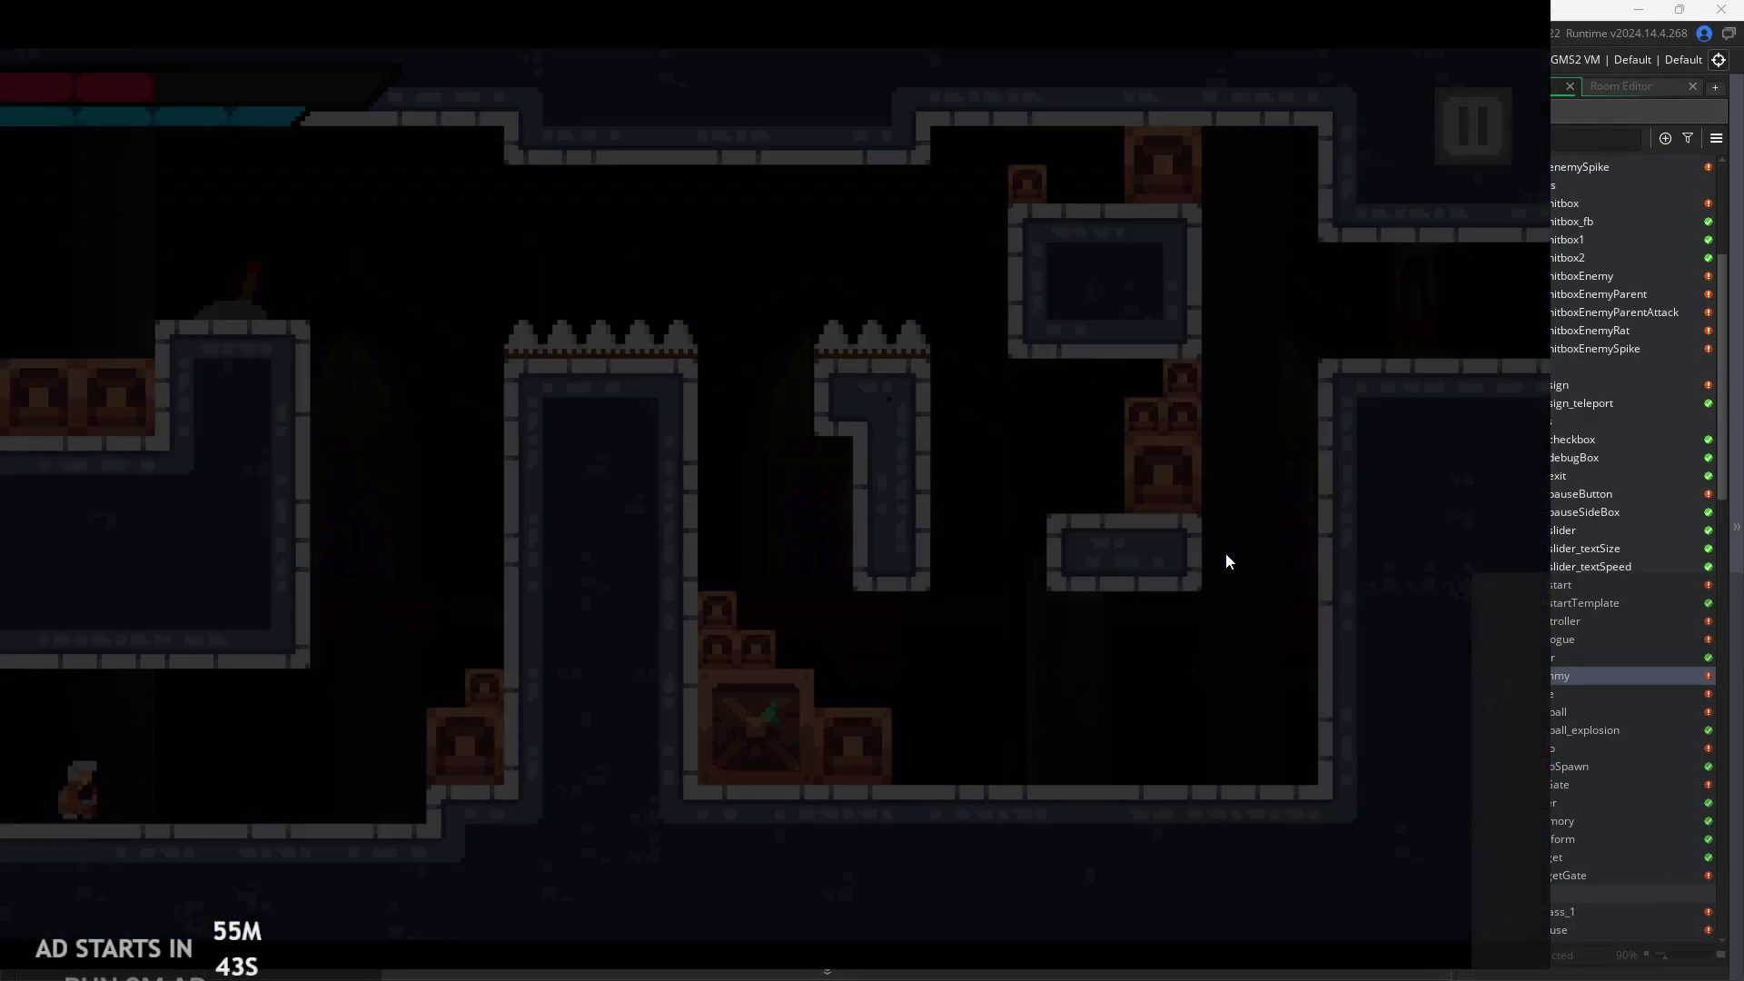
Wall-jump up to the spiked ledge and lever platform, then dash right across the room.
{"action": "key", "text": "Right"}
{"action": "key", "text": "space"}
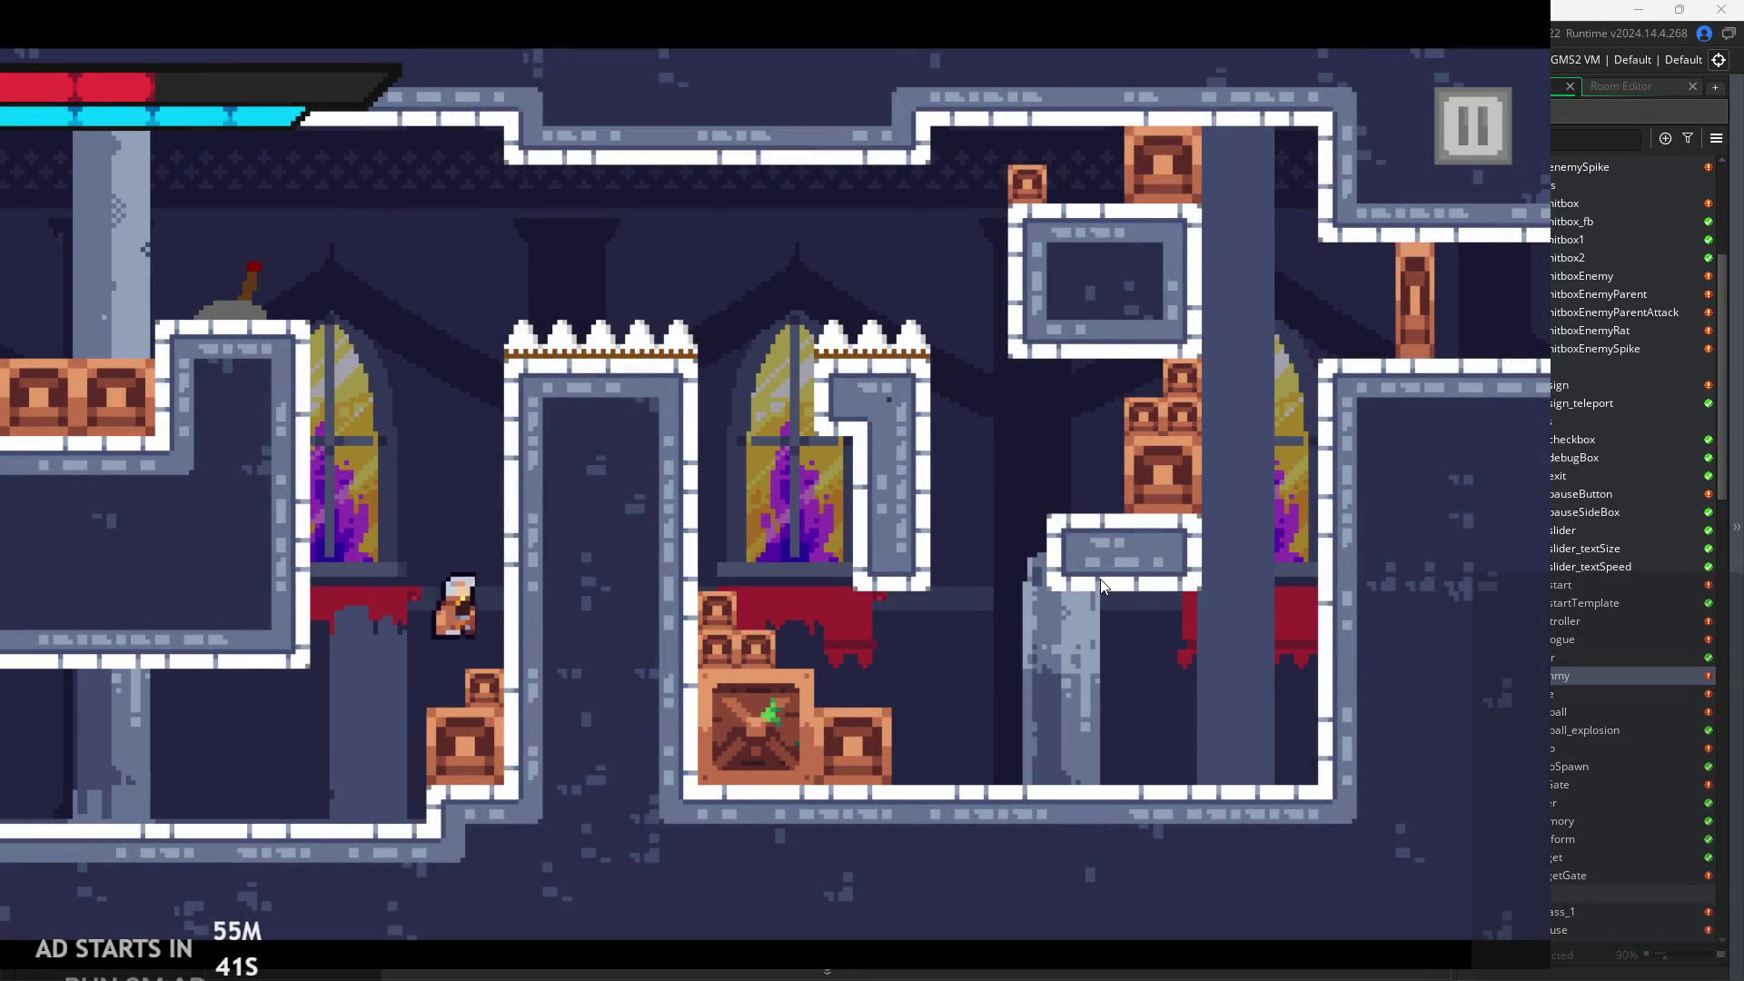
{"action": "key", "text": "space"}
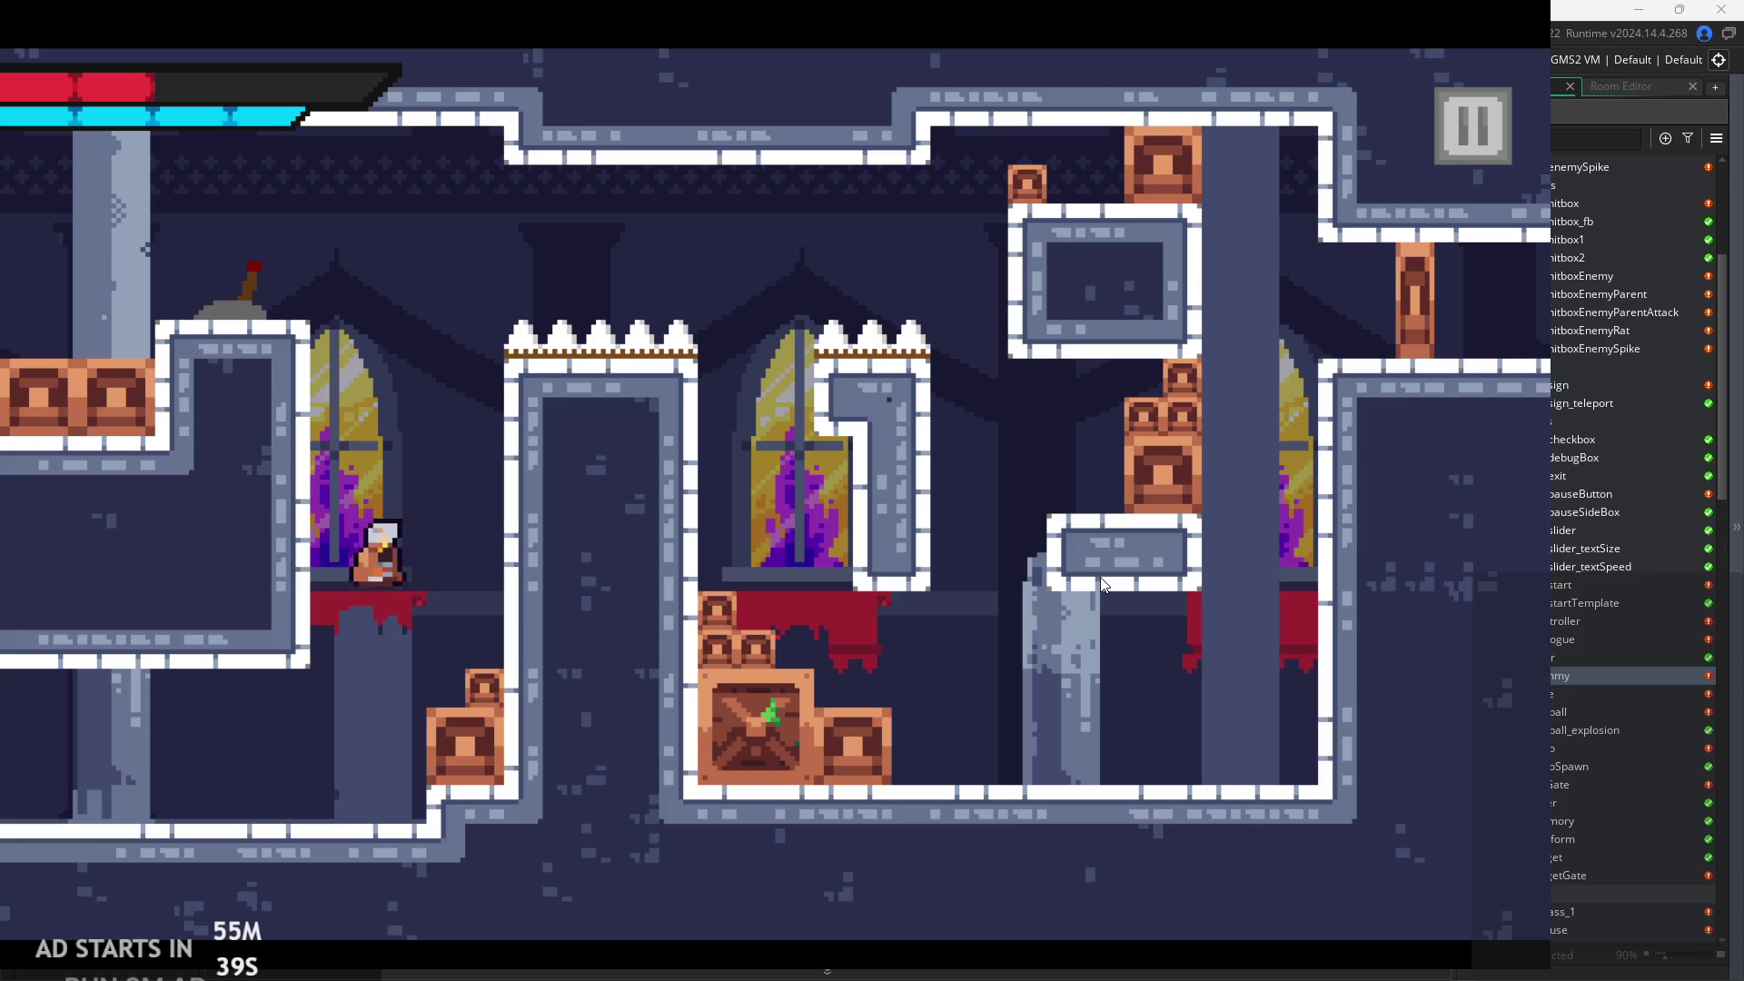
{"action": "key", "text": "Right"}
{"action": "key", "text": "space"}
{"action": "key", "text": "Left"}
{"action": "key", "text": "space"}
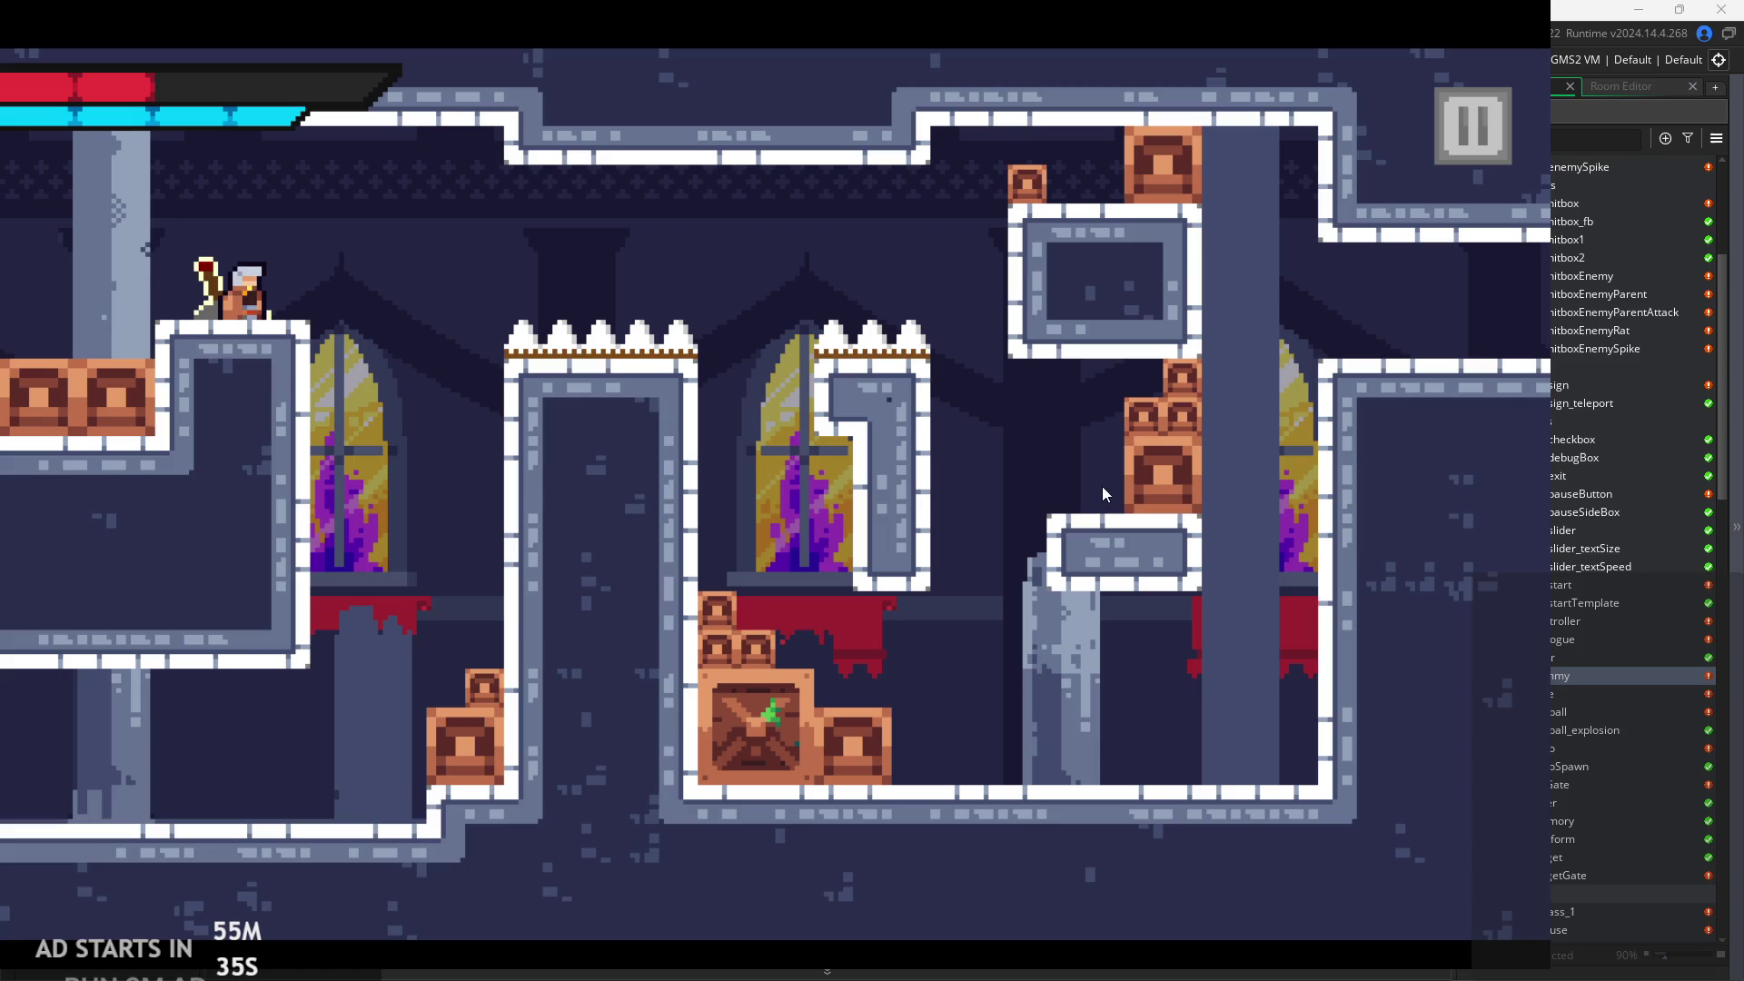
{"action": "key", "text": "Right"}
{"action": "key", "text": "space"}
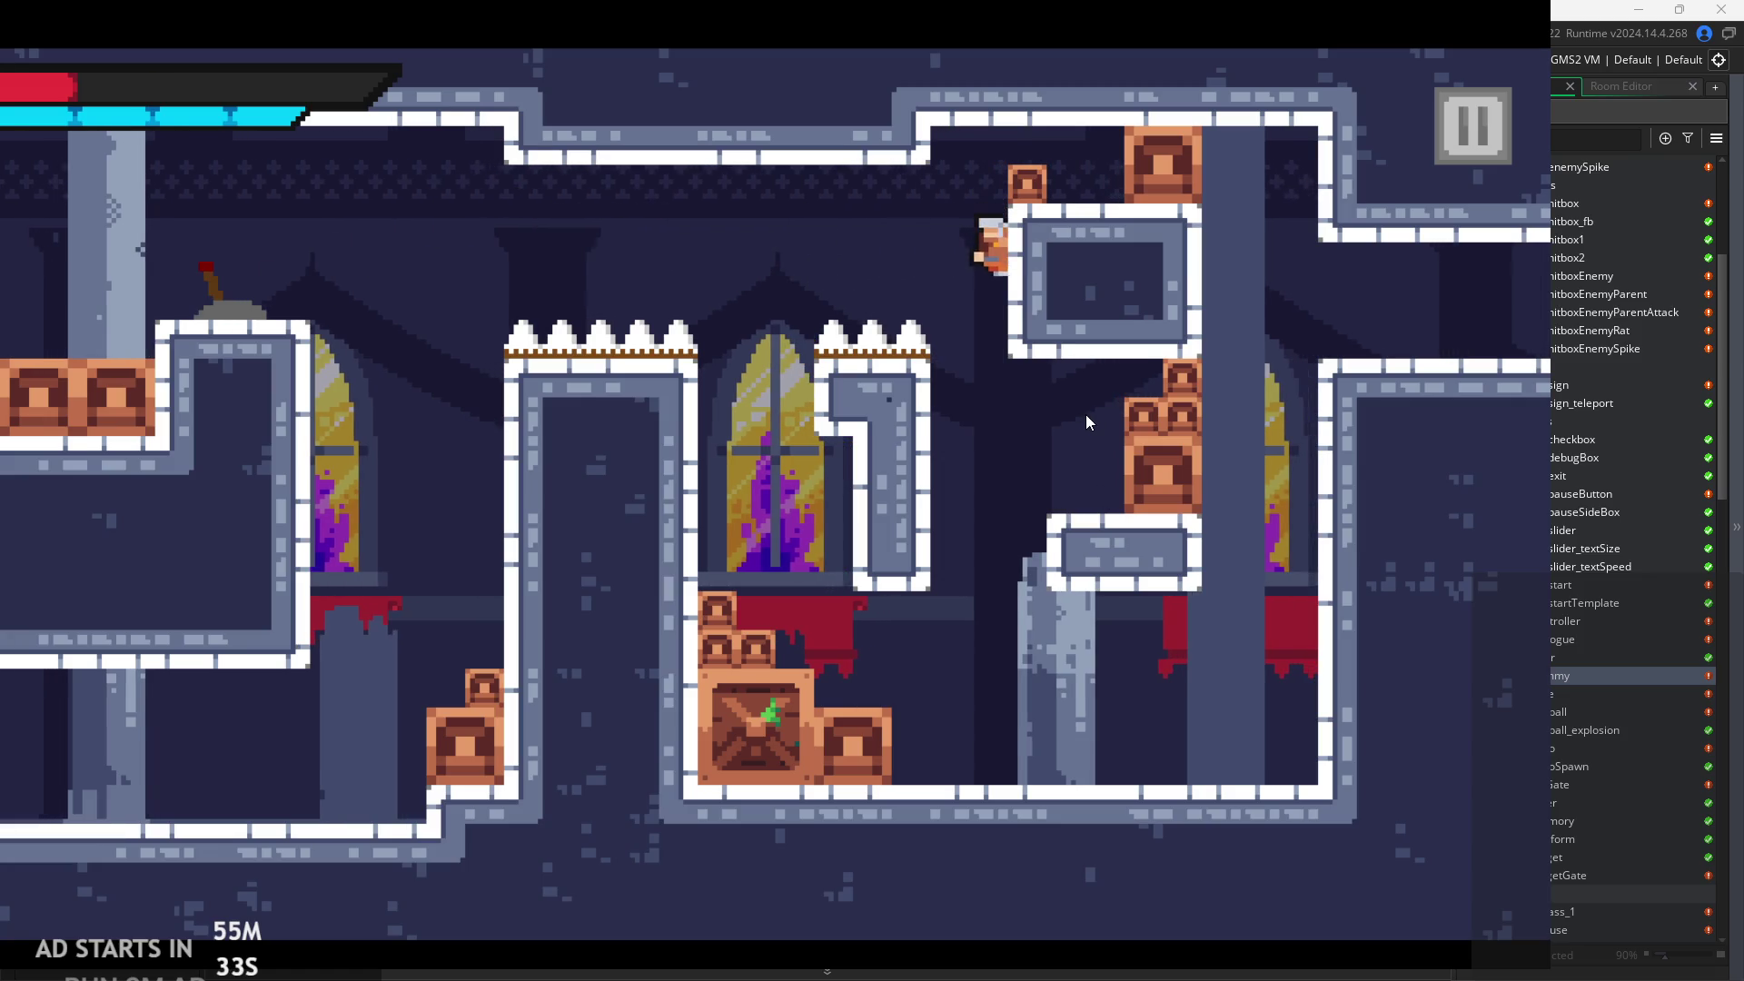
{"action": "key", "text": "space"}
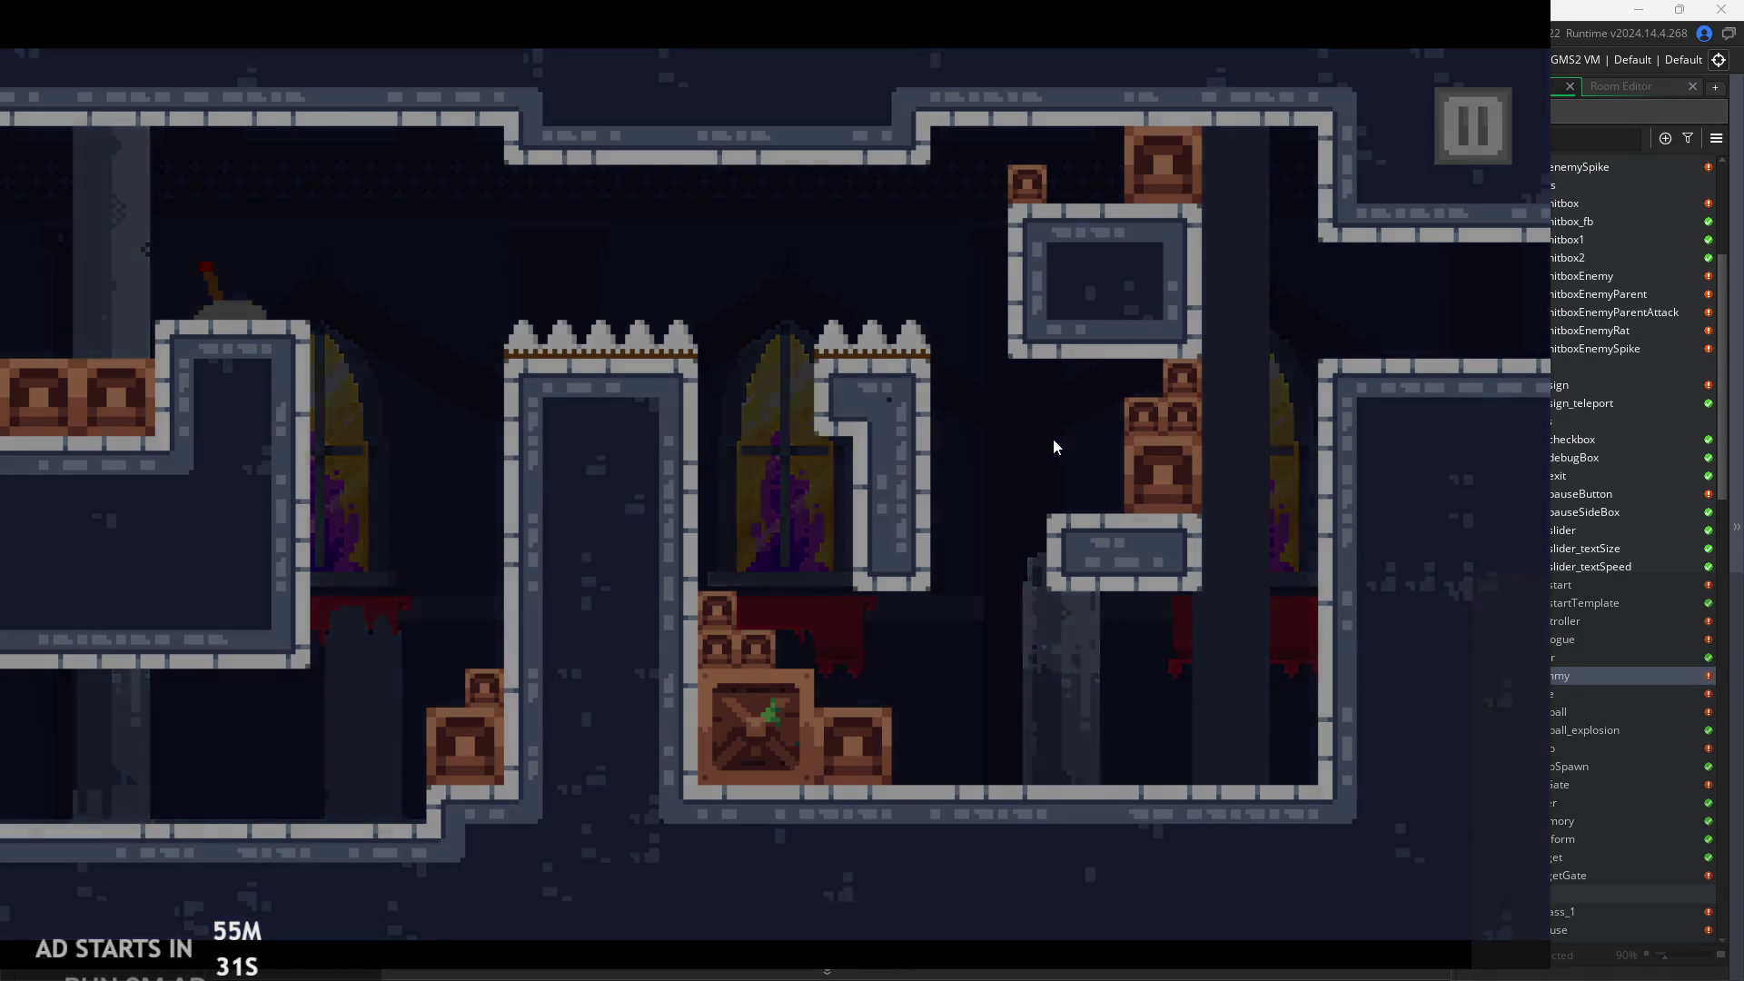
After respawning, hop between the window ledges and work around the spikes.
{"action": "key", "text": "Right"}
{"action": "key", "text": "space"}
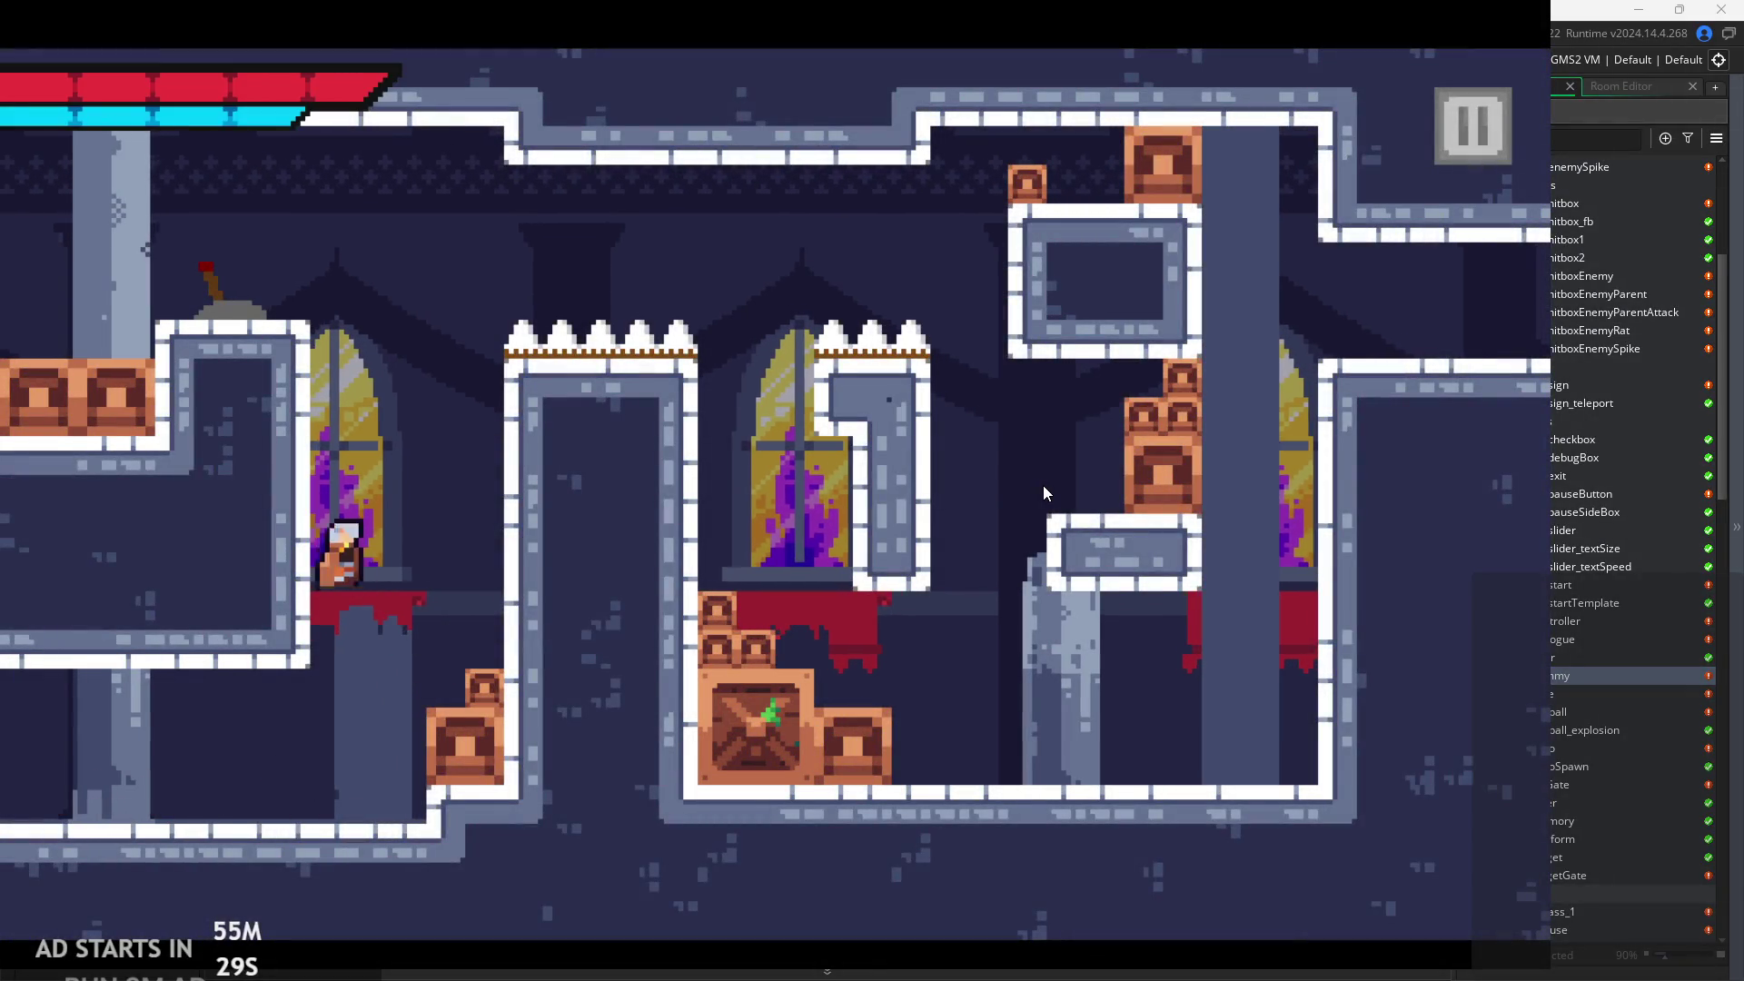
{"action": "key", "text": "Right"}
{"action": "key", "text": "space"}
{"action": "key", "text": "space"}
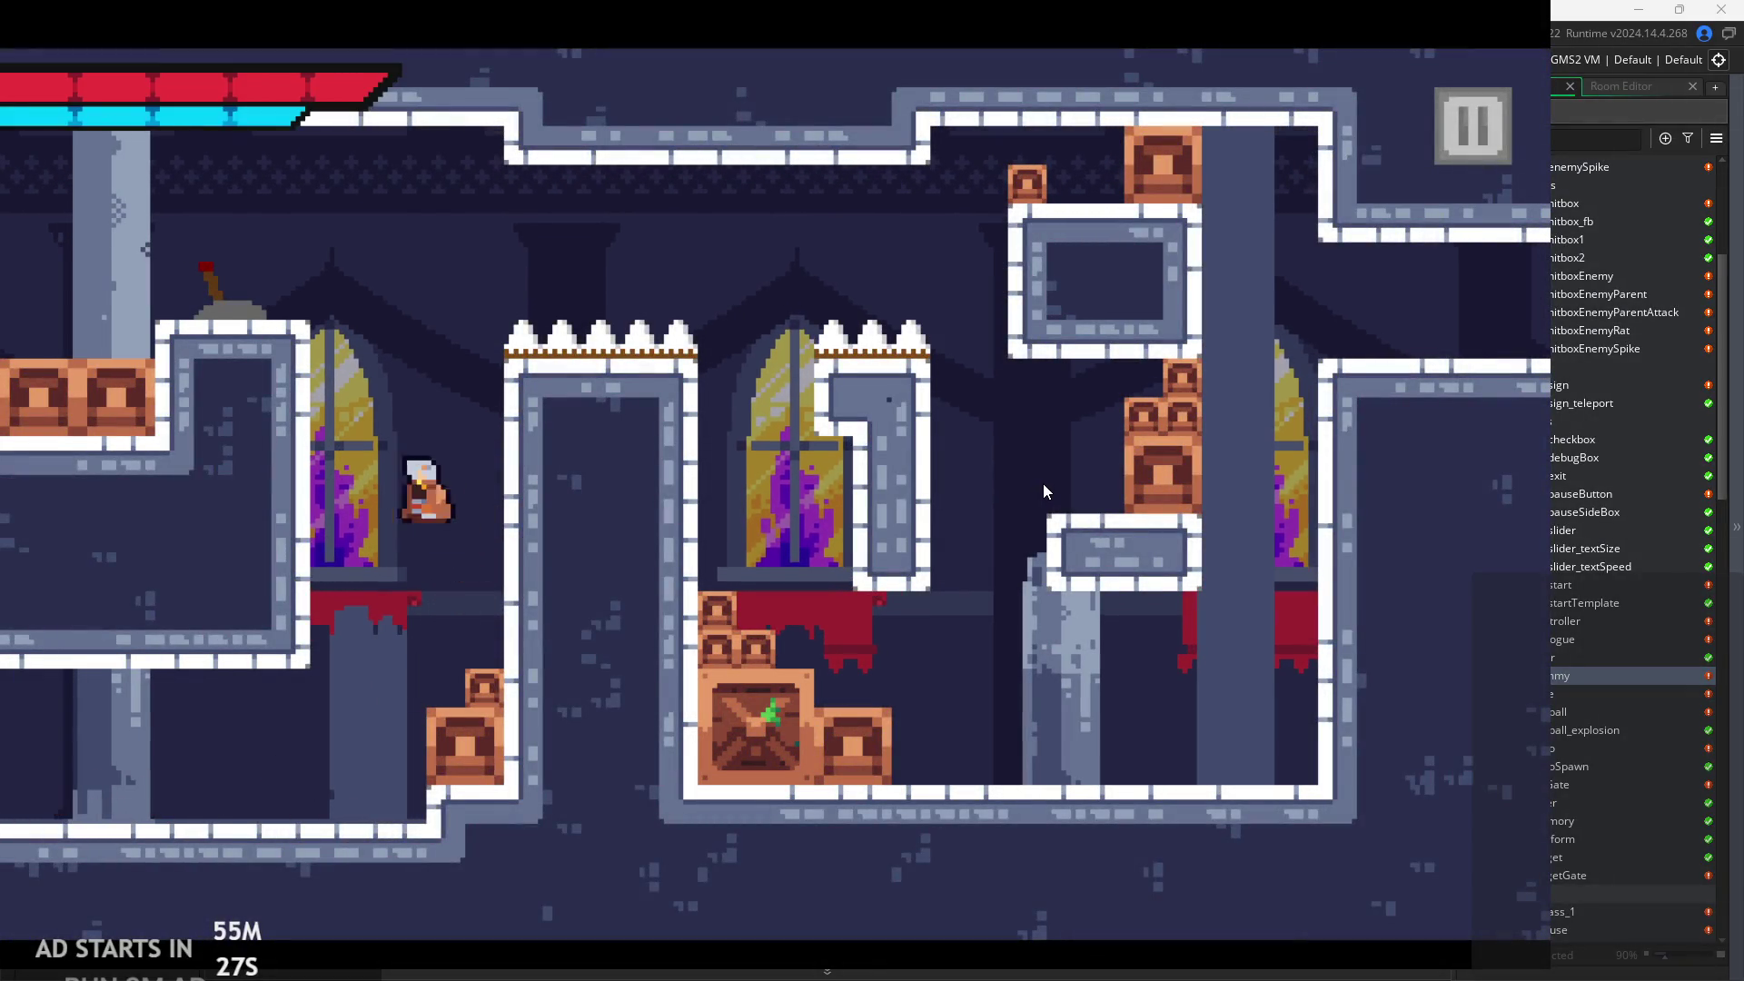
{"action": "key", "text": "space"}
{"action": "key", "text": "Left"}
{"action": "key", "text": "Right"}
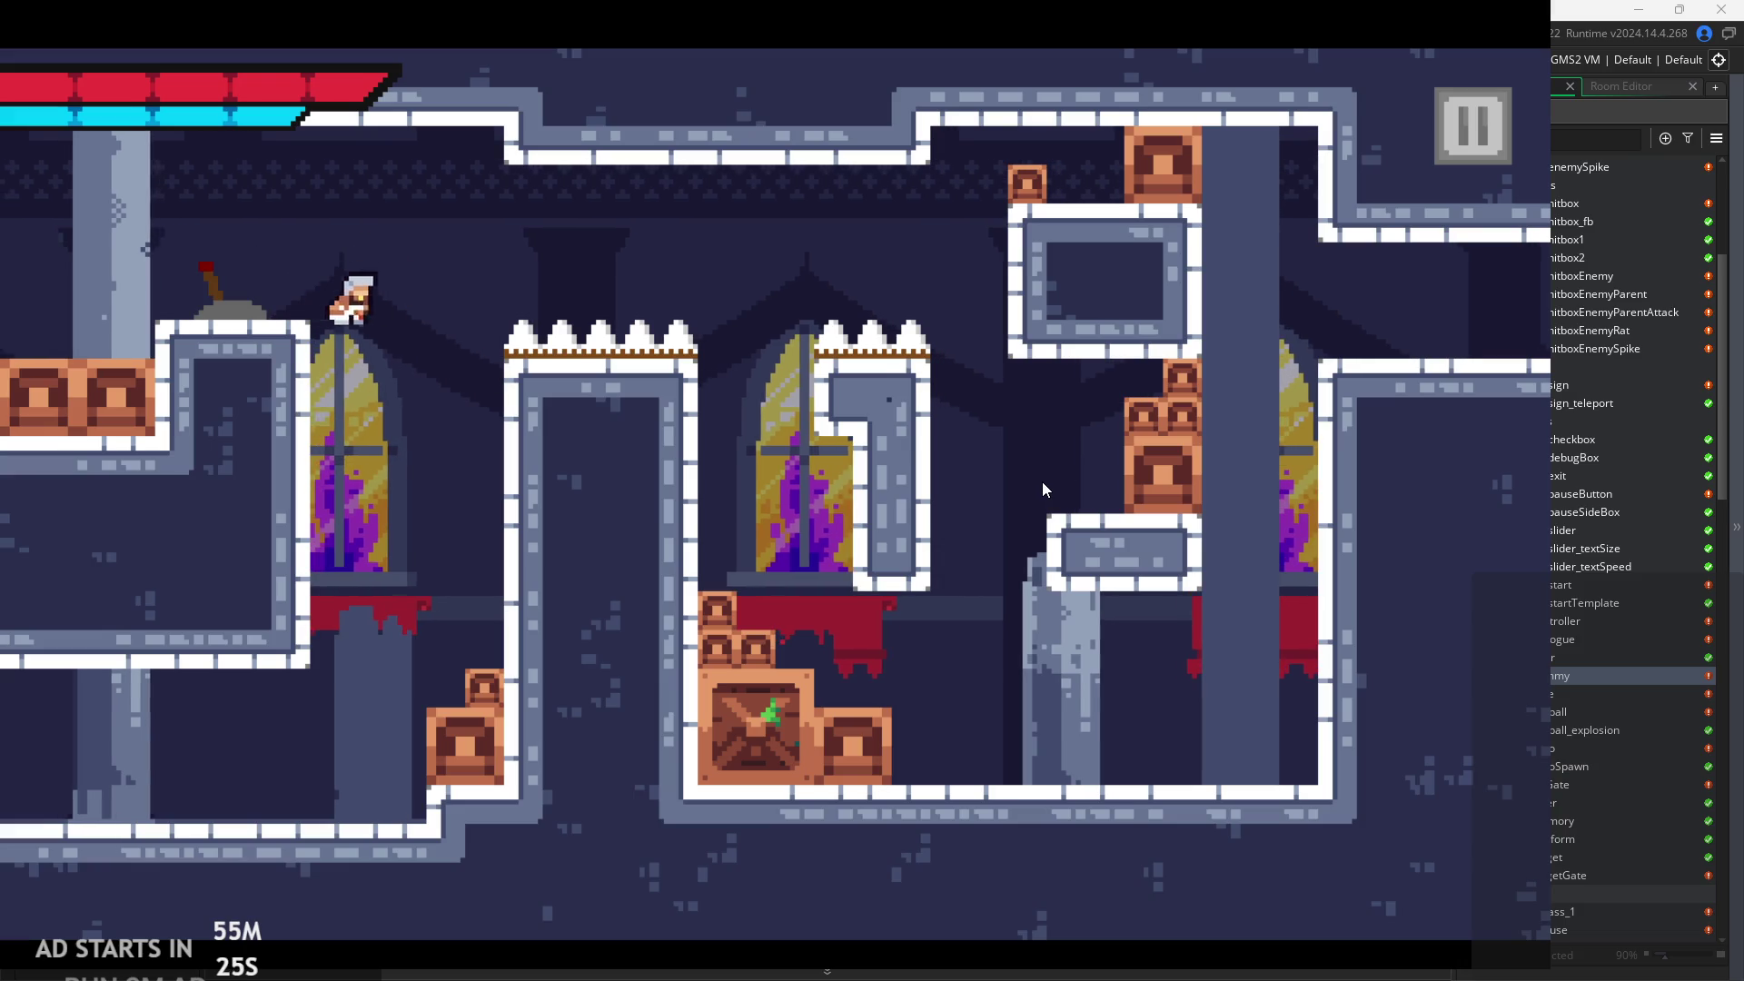
{"action": "key", "text": "Right"}
{"action": "key", "text": "space"}
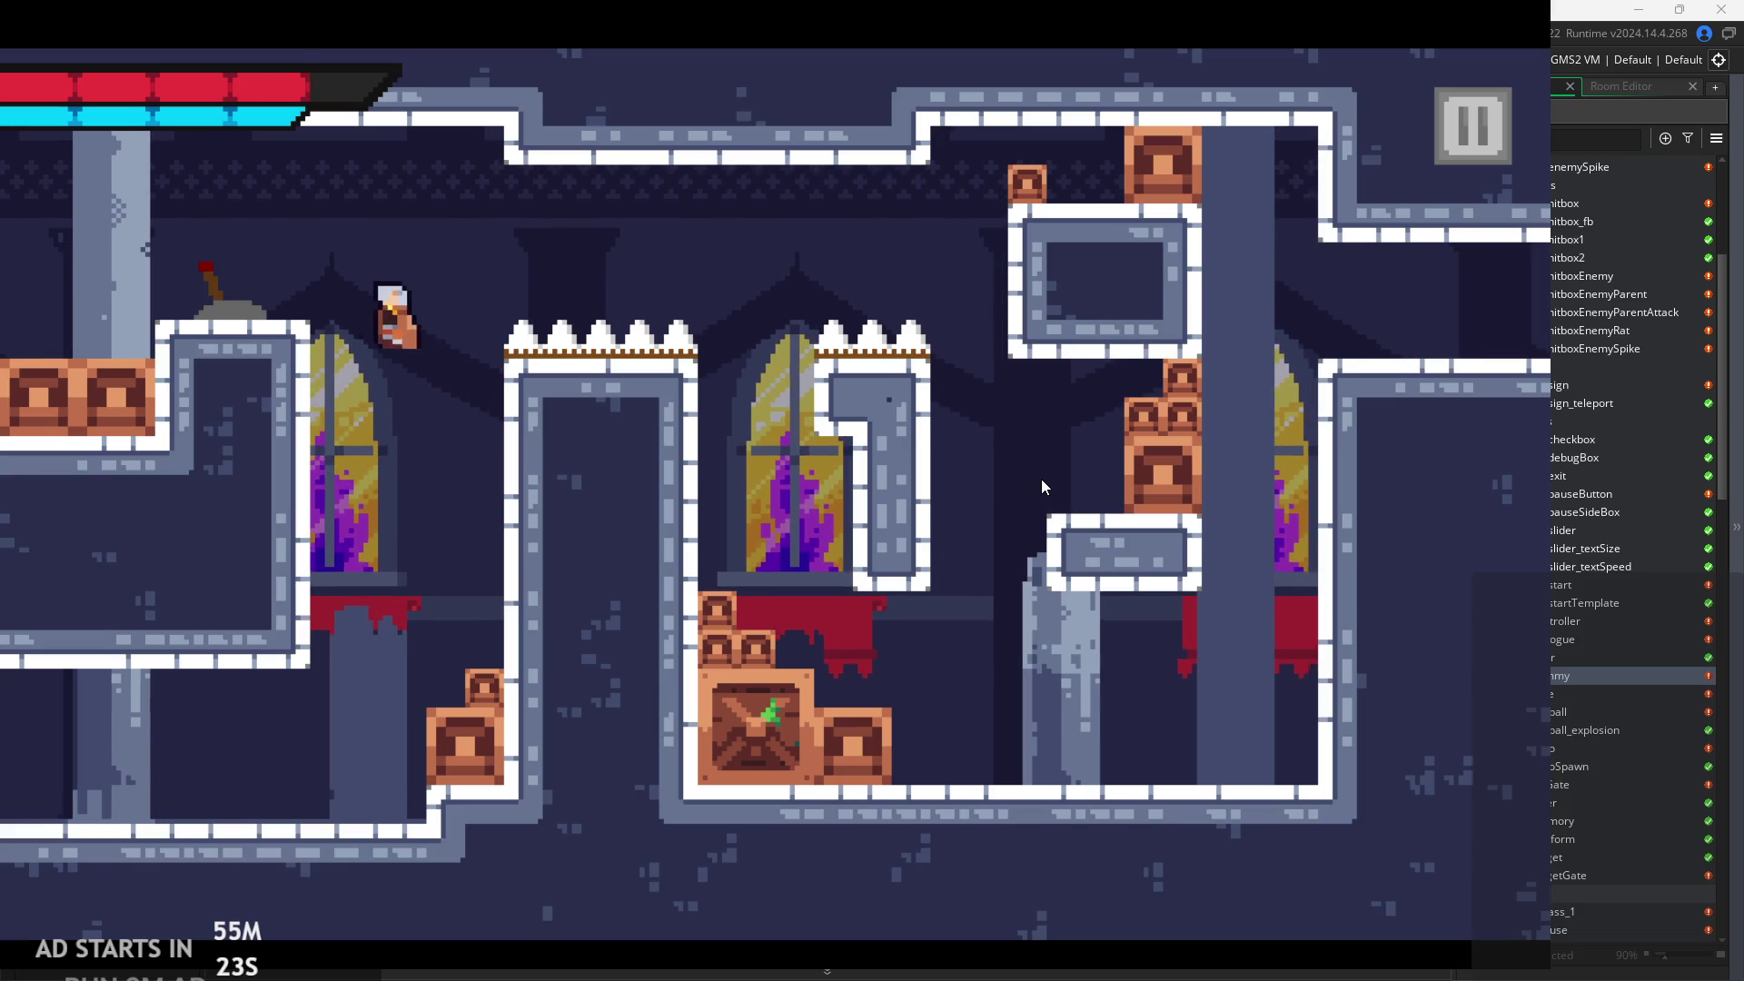
{"action": "key", "text": "Left"}
{"action": "key", "text": "Right"}
{"action": "key", "text": "space"}
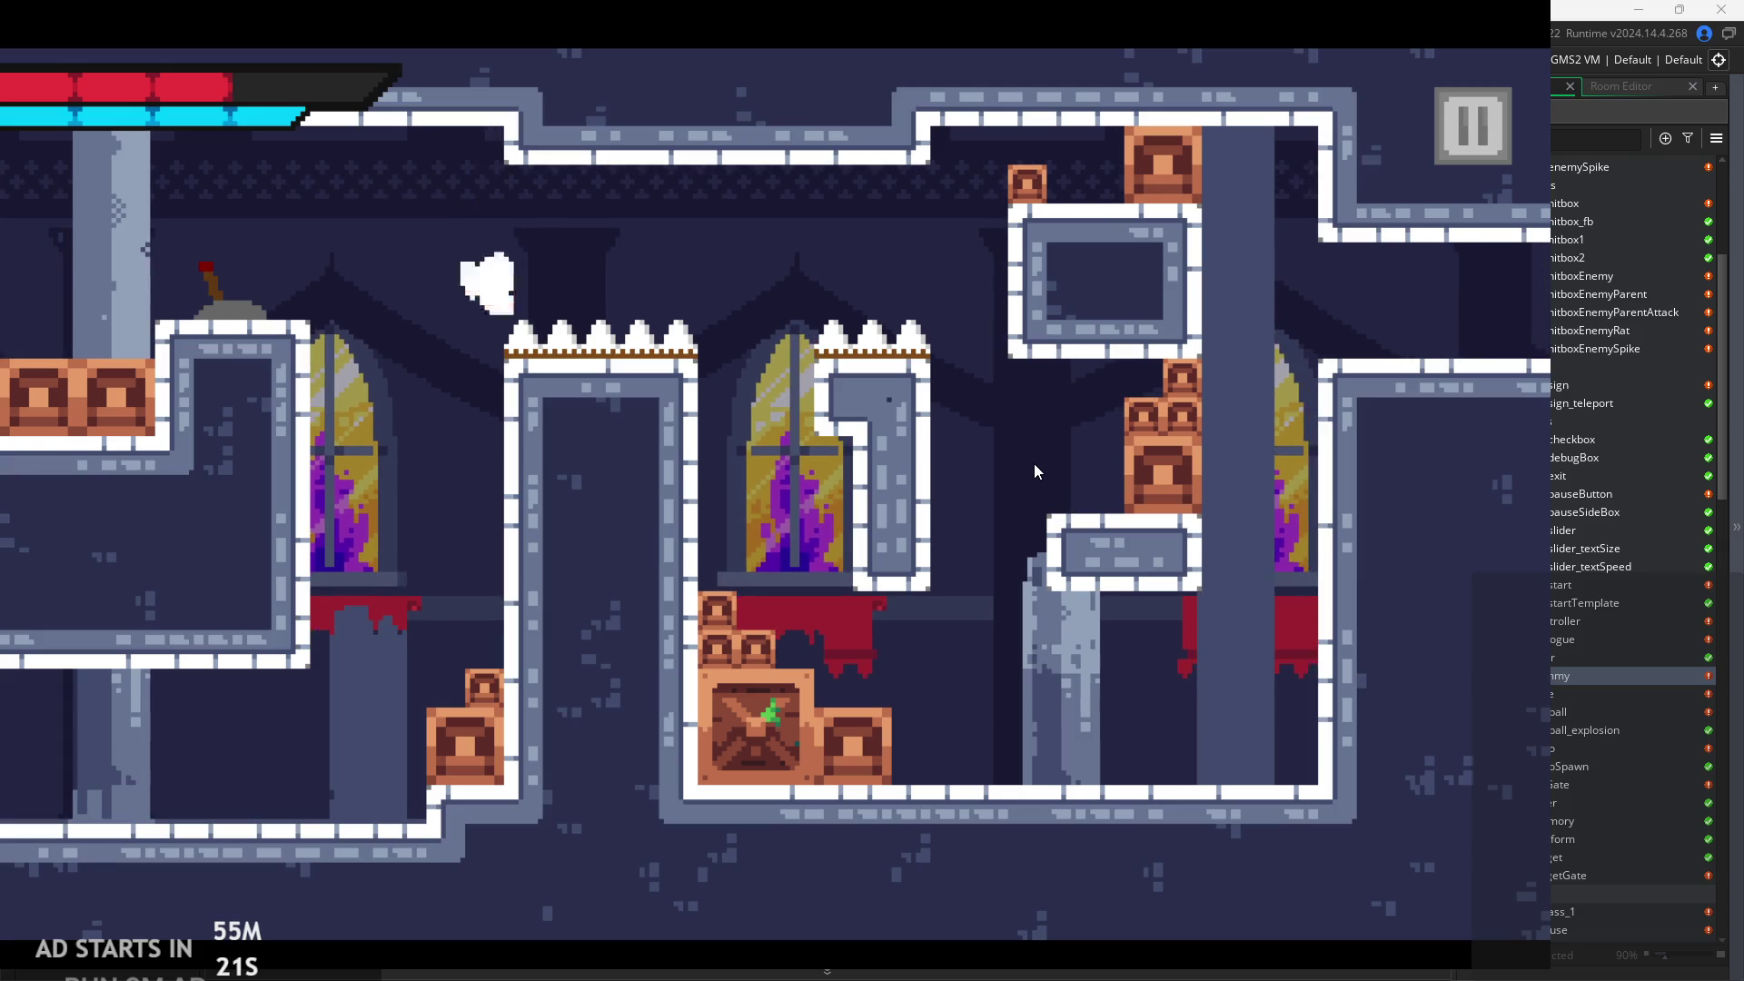
{"action": "key", "text": "Left"}
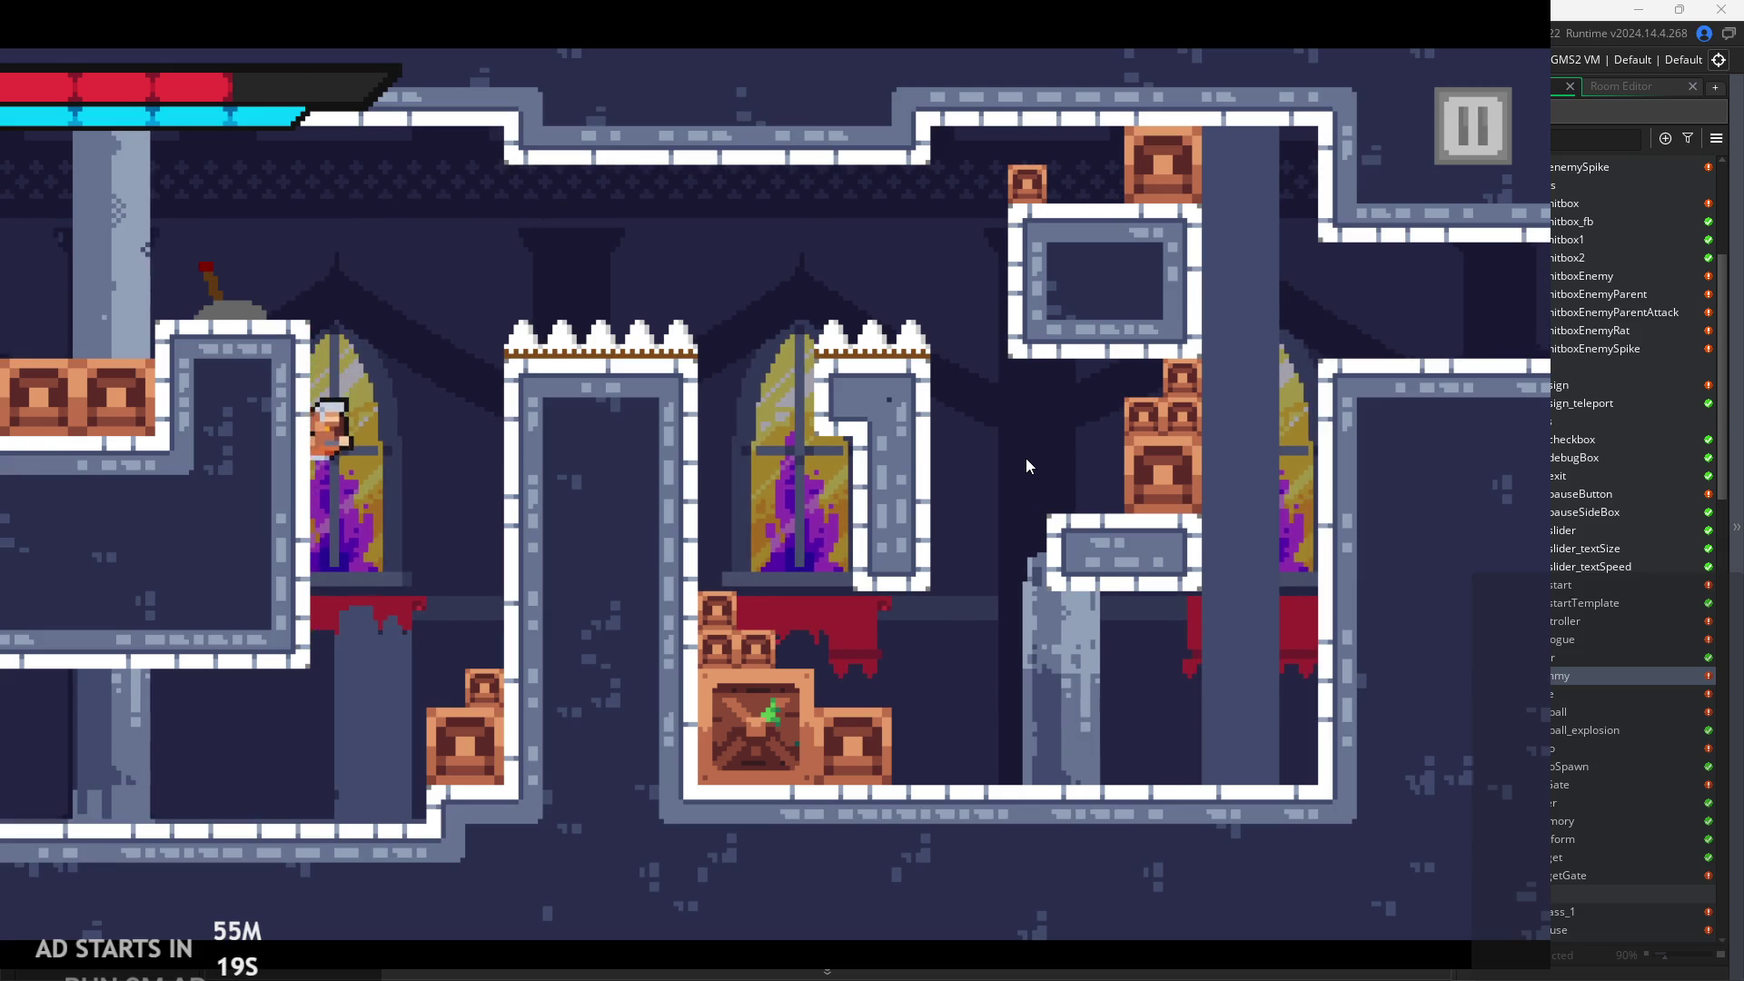
{"action": "key", "text": "space"}
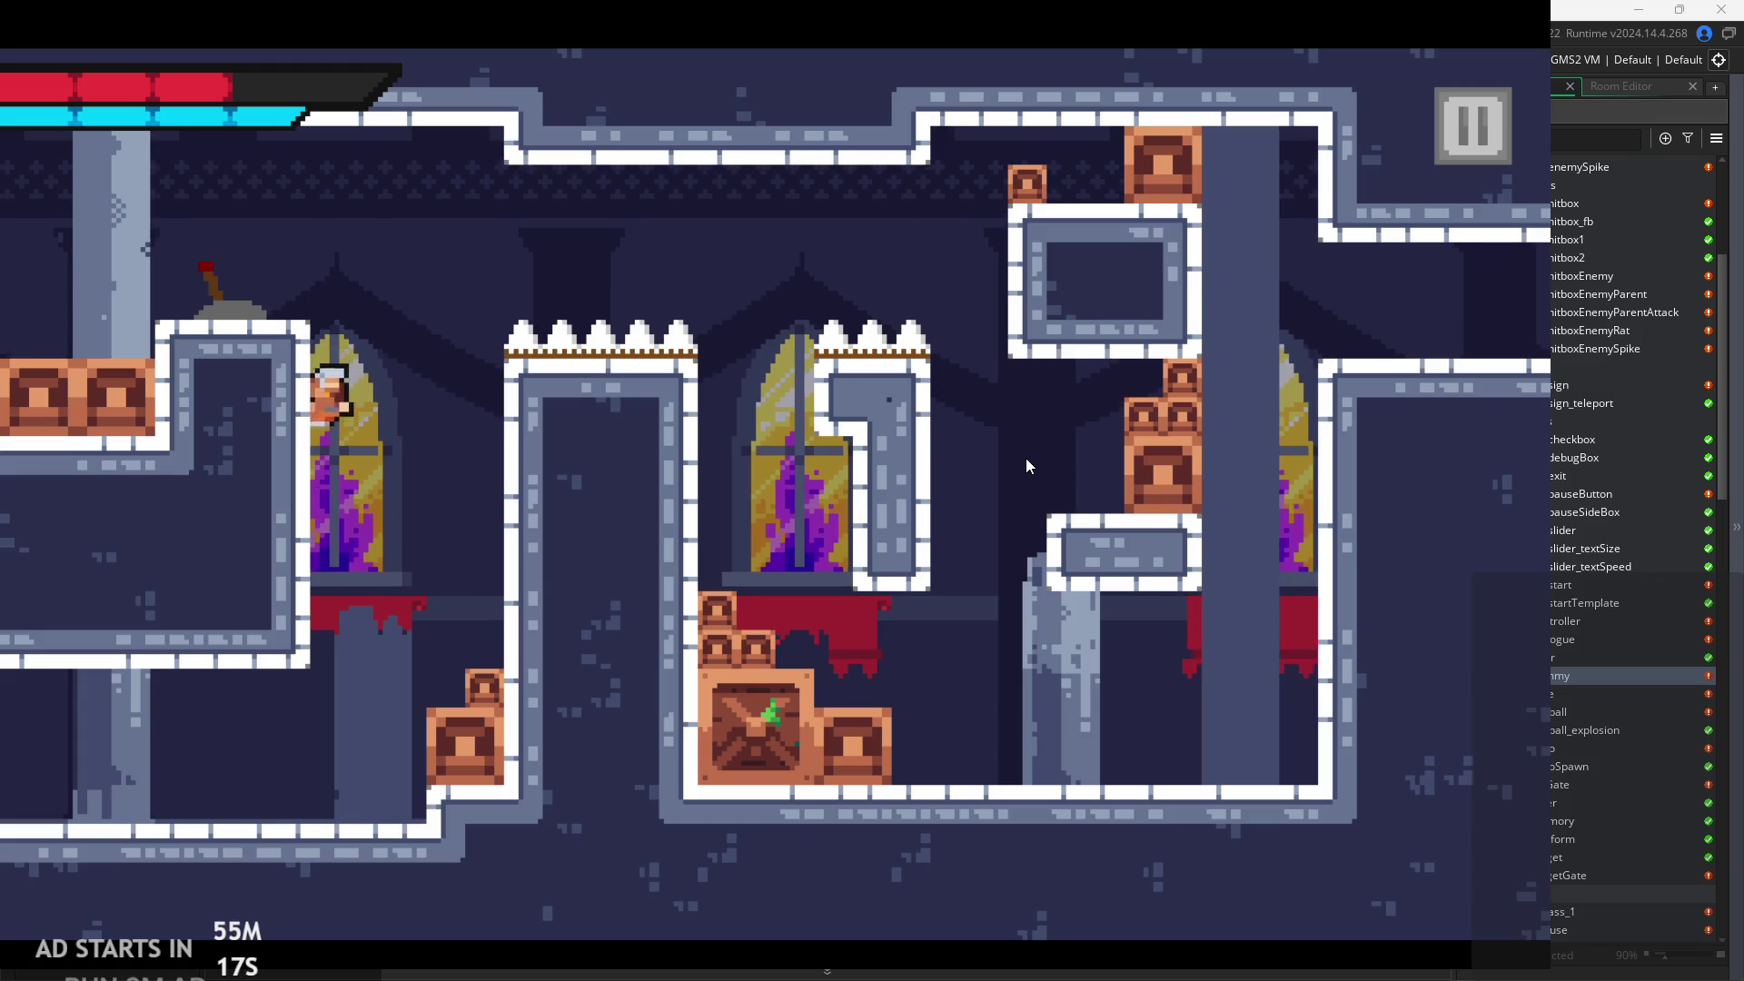
Cross the spikes onto the crates and pause the game into its settings menu.
{"action": "key", "text": "Right"}
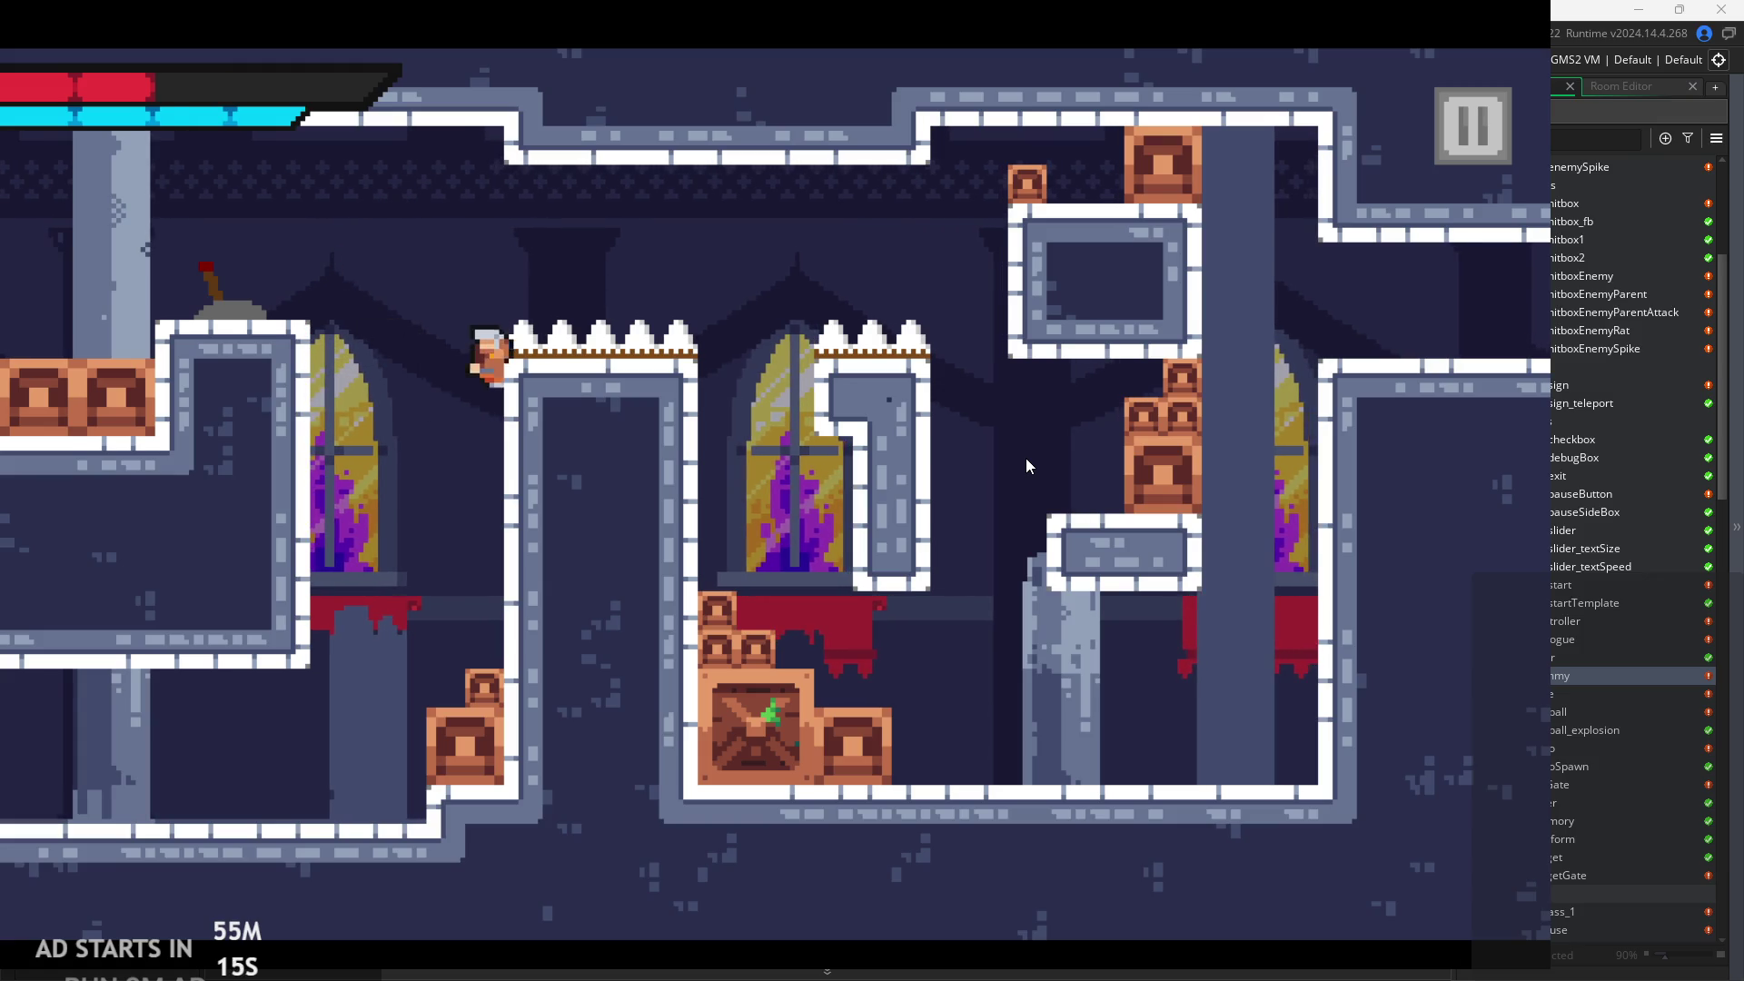
{"action": "key", "text": "Right"}
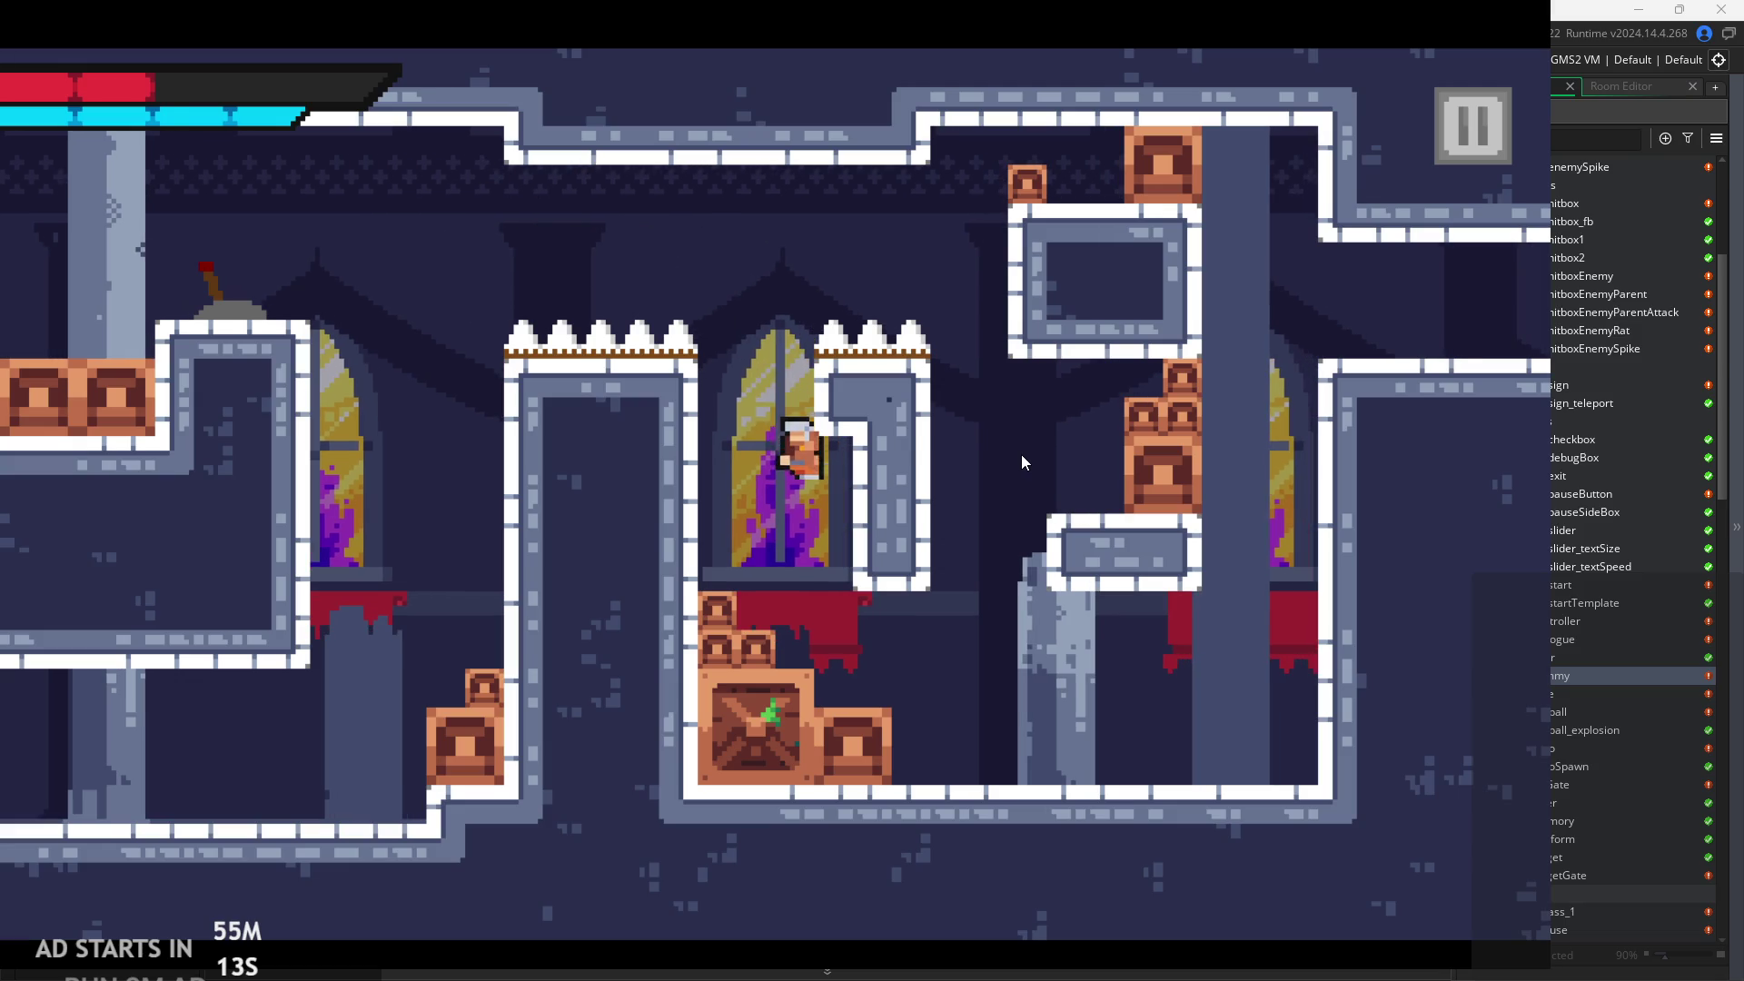
{"action": "key", "text": "space"}
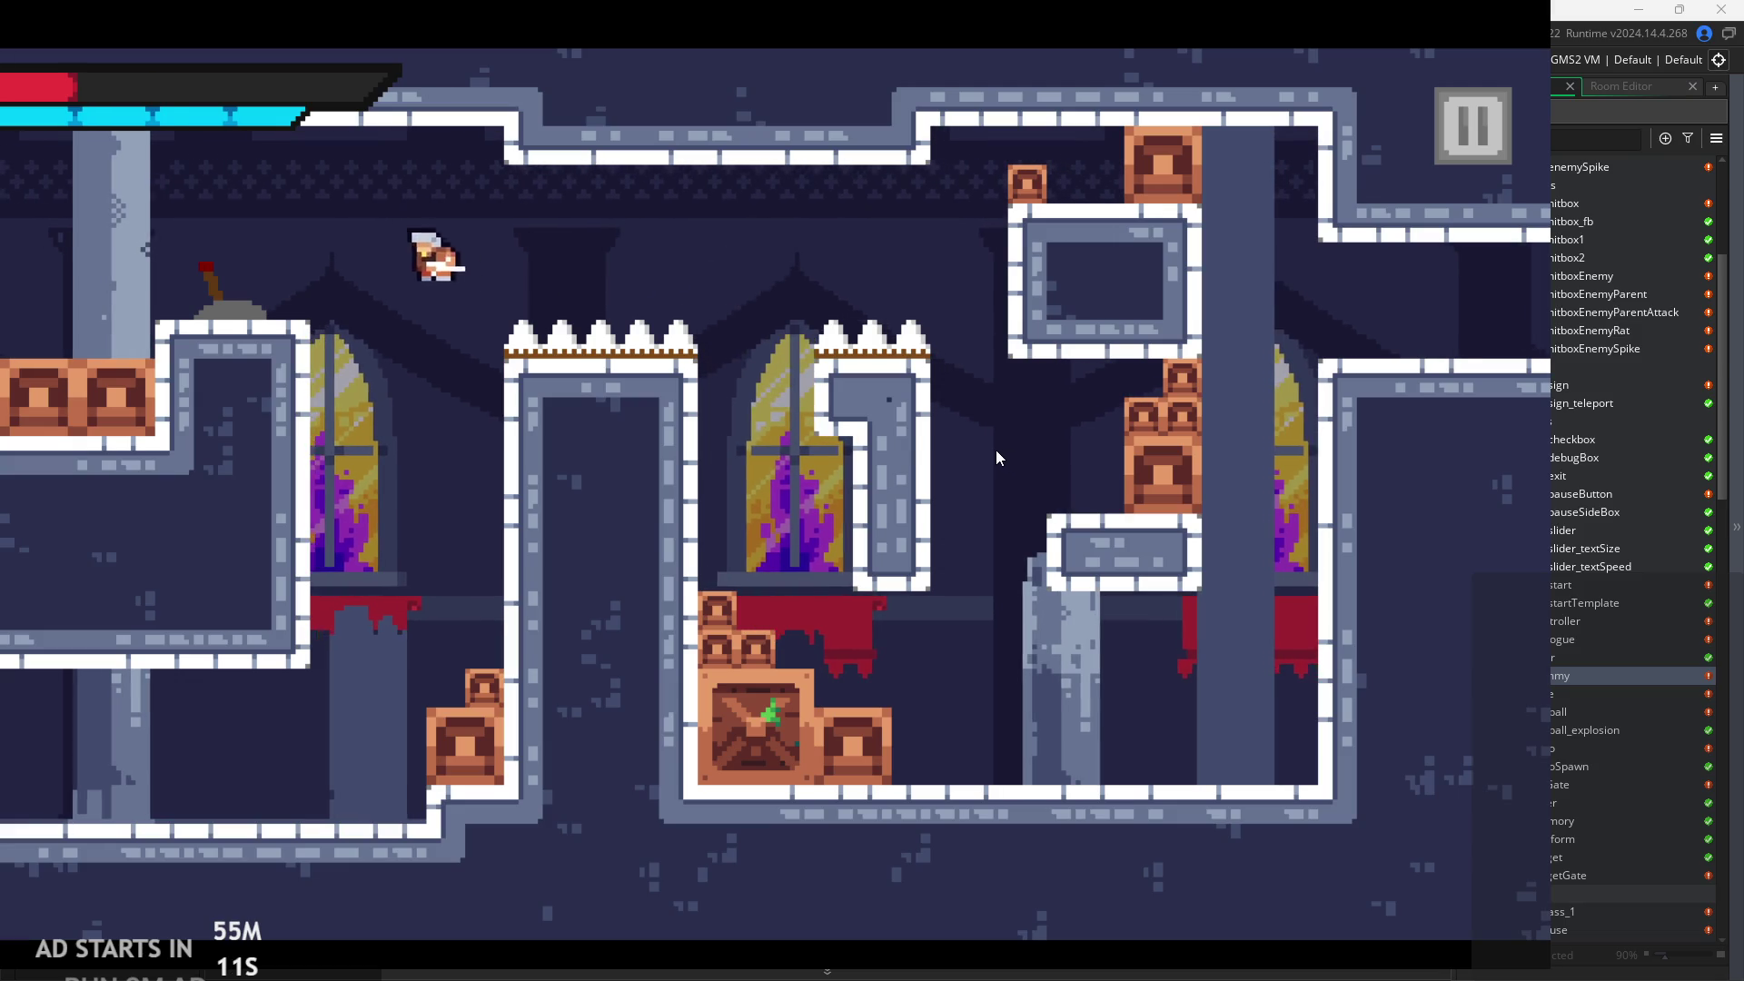
{"action": "key", "text": "Right"}
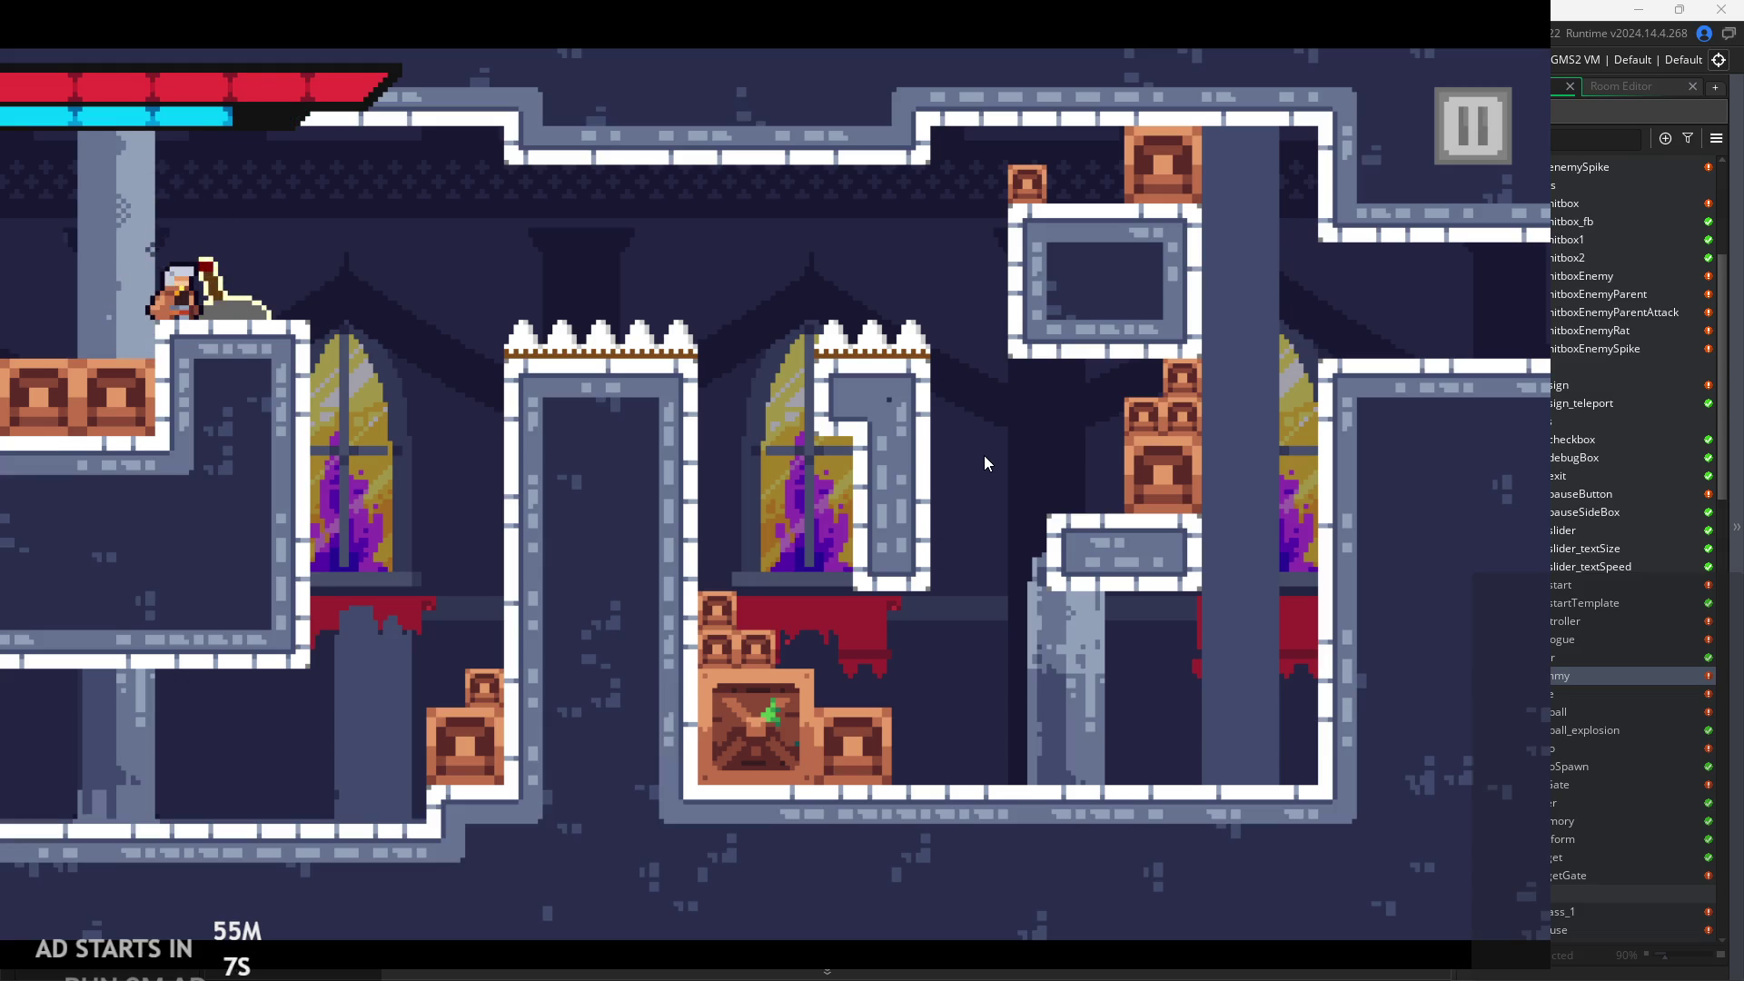
{"action": "key", "text": "Right"}
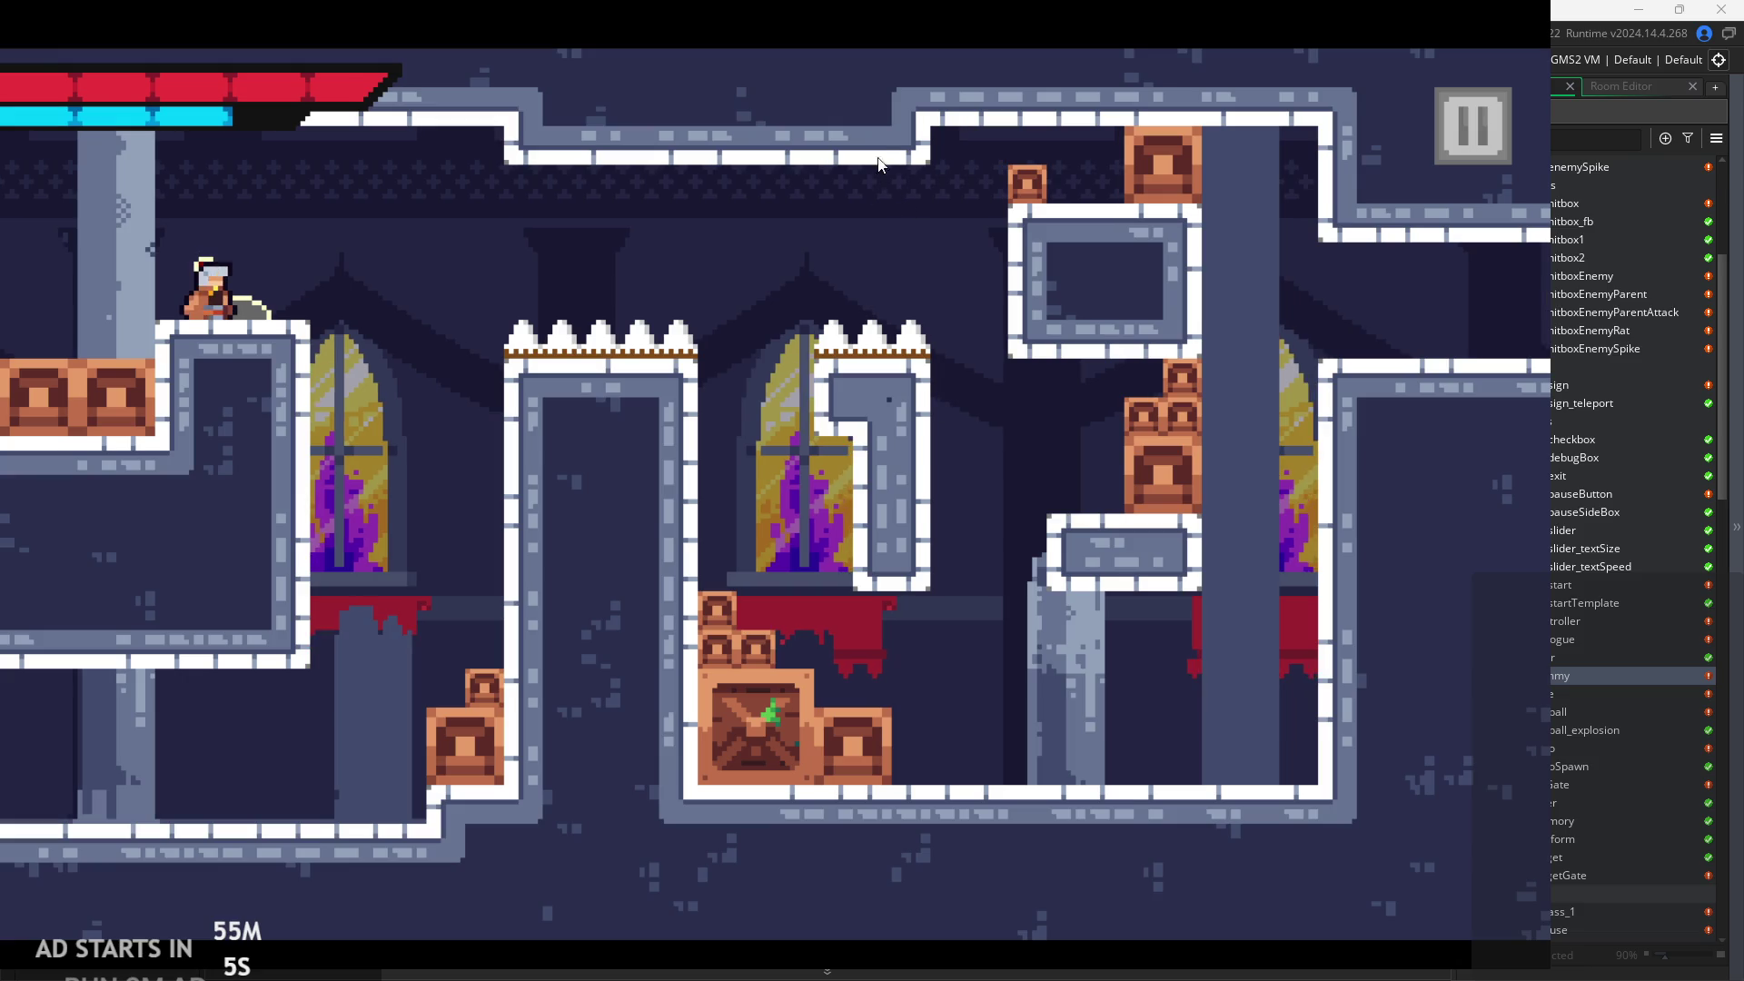
{"action": "key", "text": "space"}
{"action": "key", "text": "Right"}
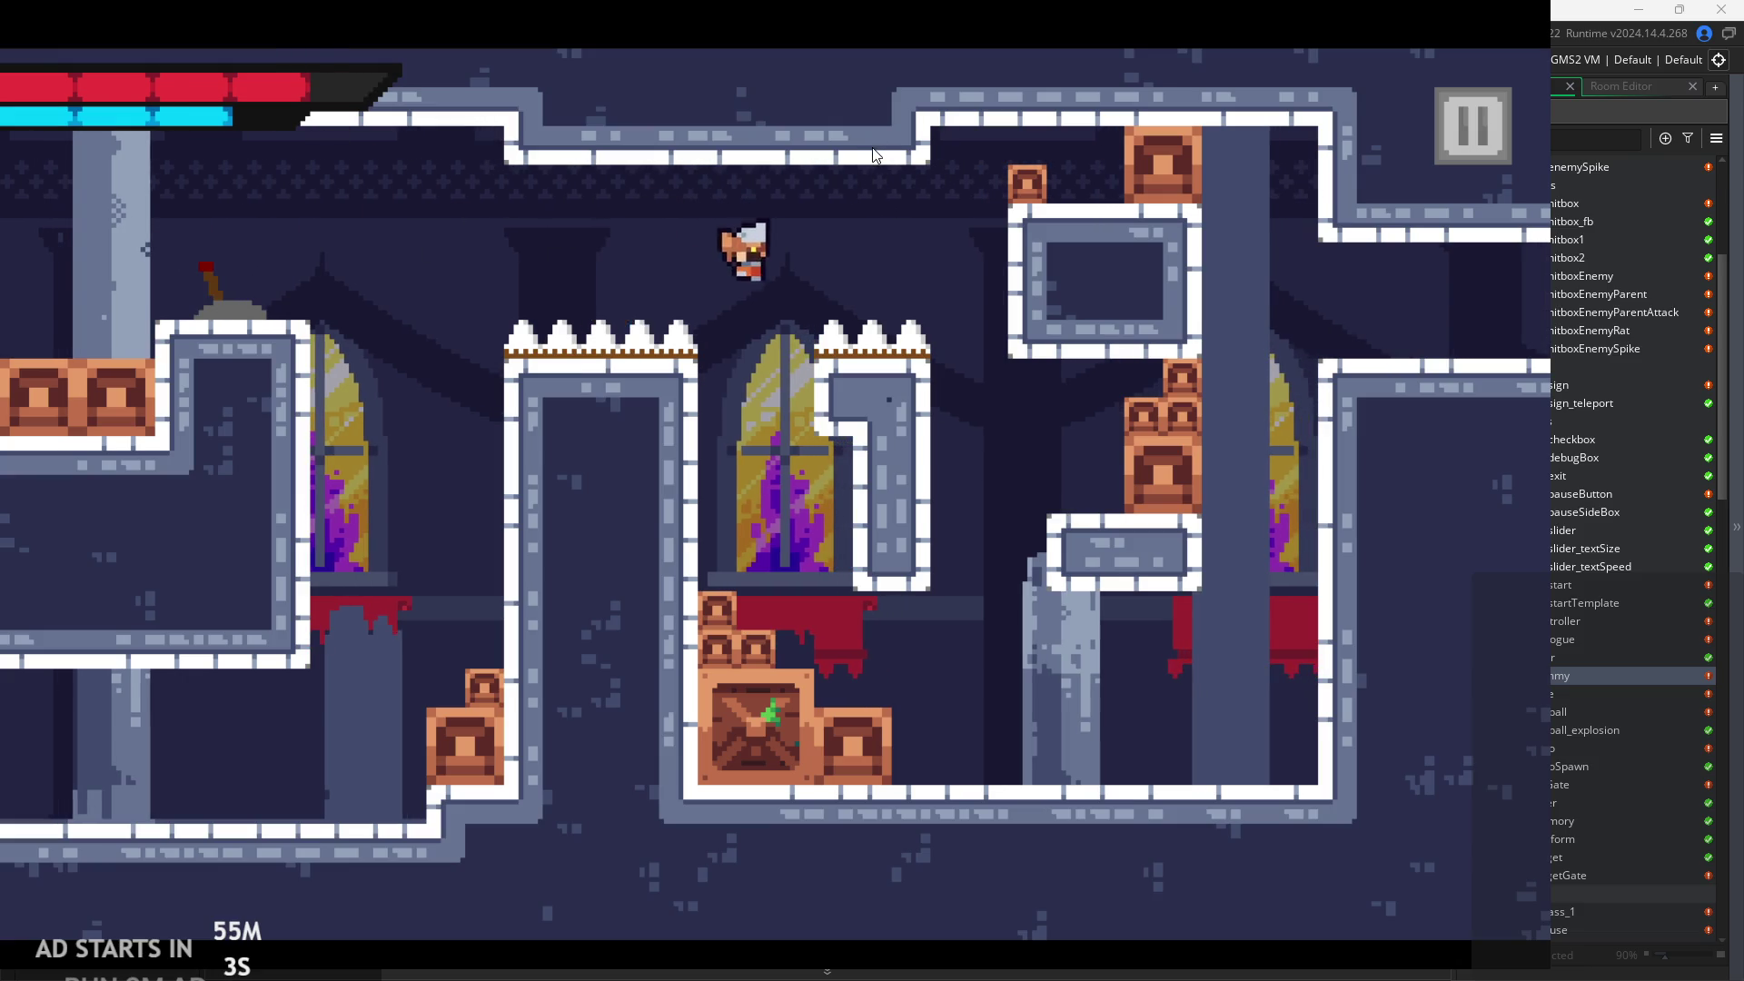
{"action": "left_click", "coordinate": [1473, 125]}
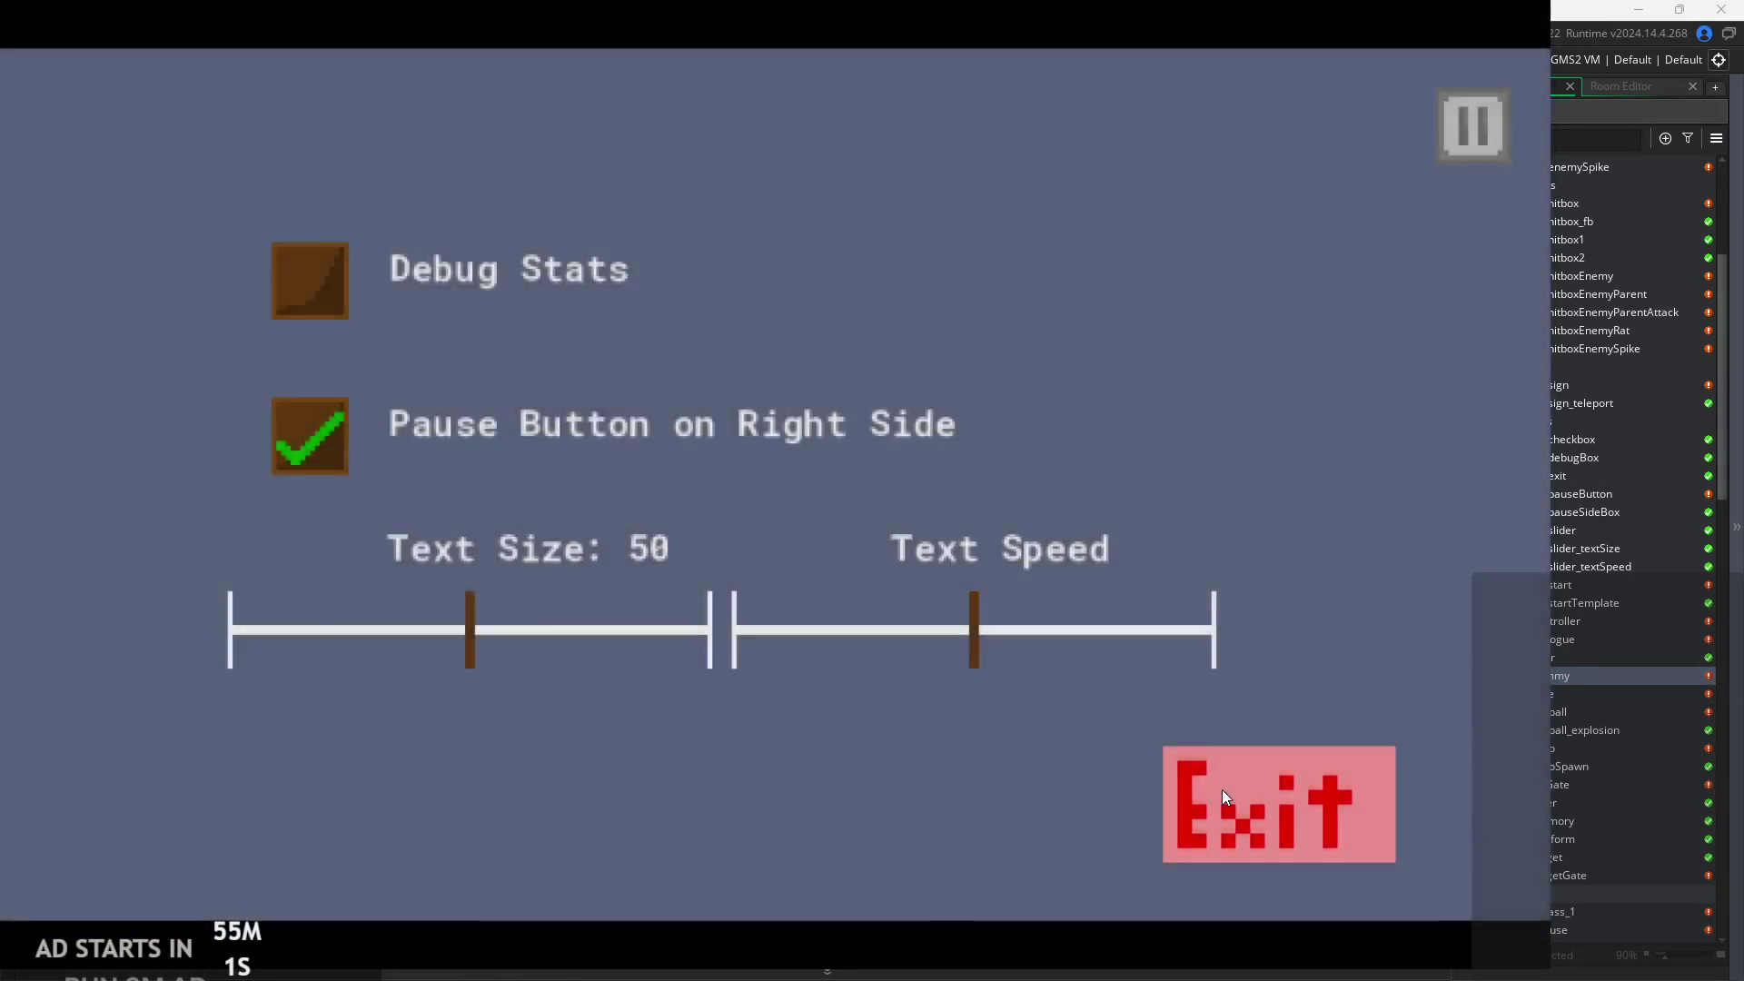
Exit the test run from the pause menu and scroll the Asset Browser to find obj_hero.
{"action": "left_click", "coordinate": [1277, 798]}
{"action": "scroll", "coordinate": [1584, 591], "scroll_direction": "up", "scroll_amount": 2}
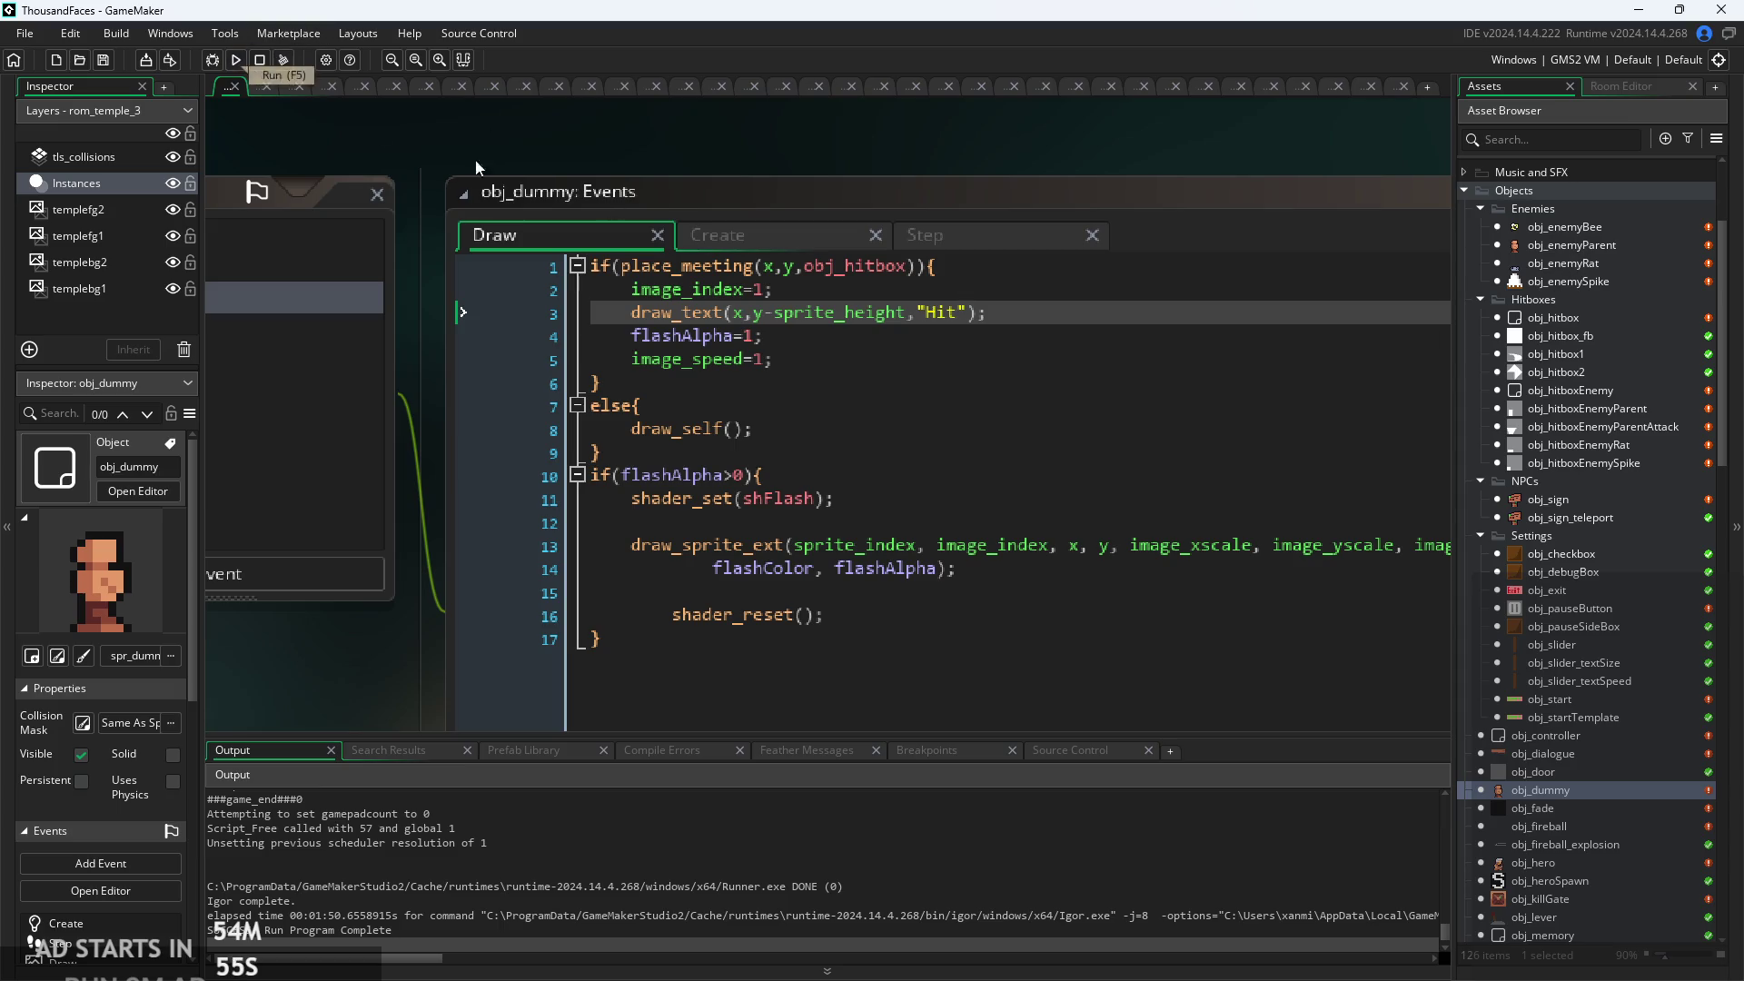
{"action": "scroll", "coordinate": [1559, 400], "scroll_direction": "down", "scroll_amount": 5}
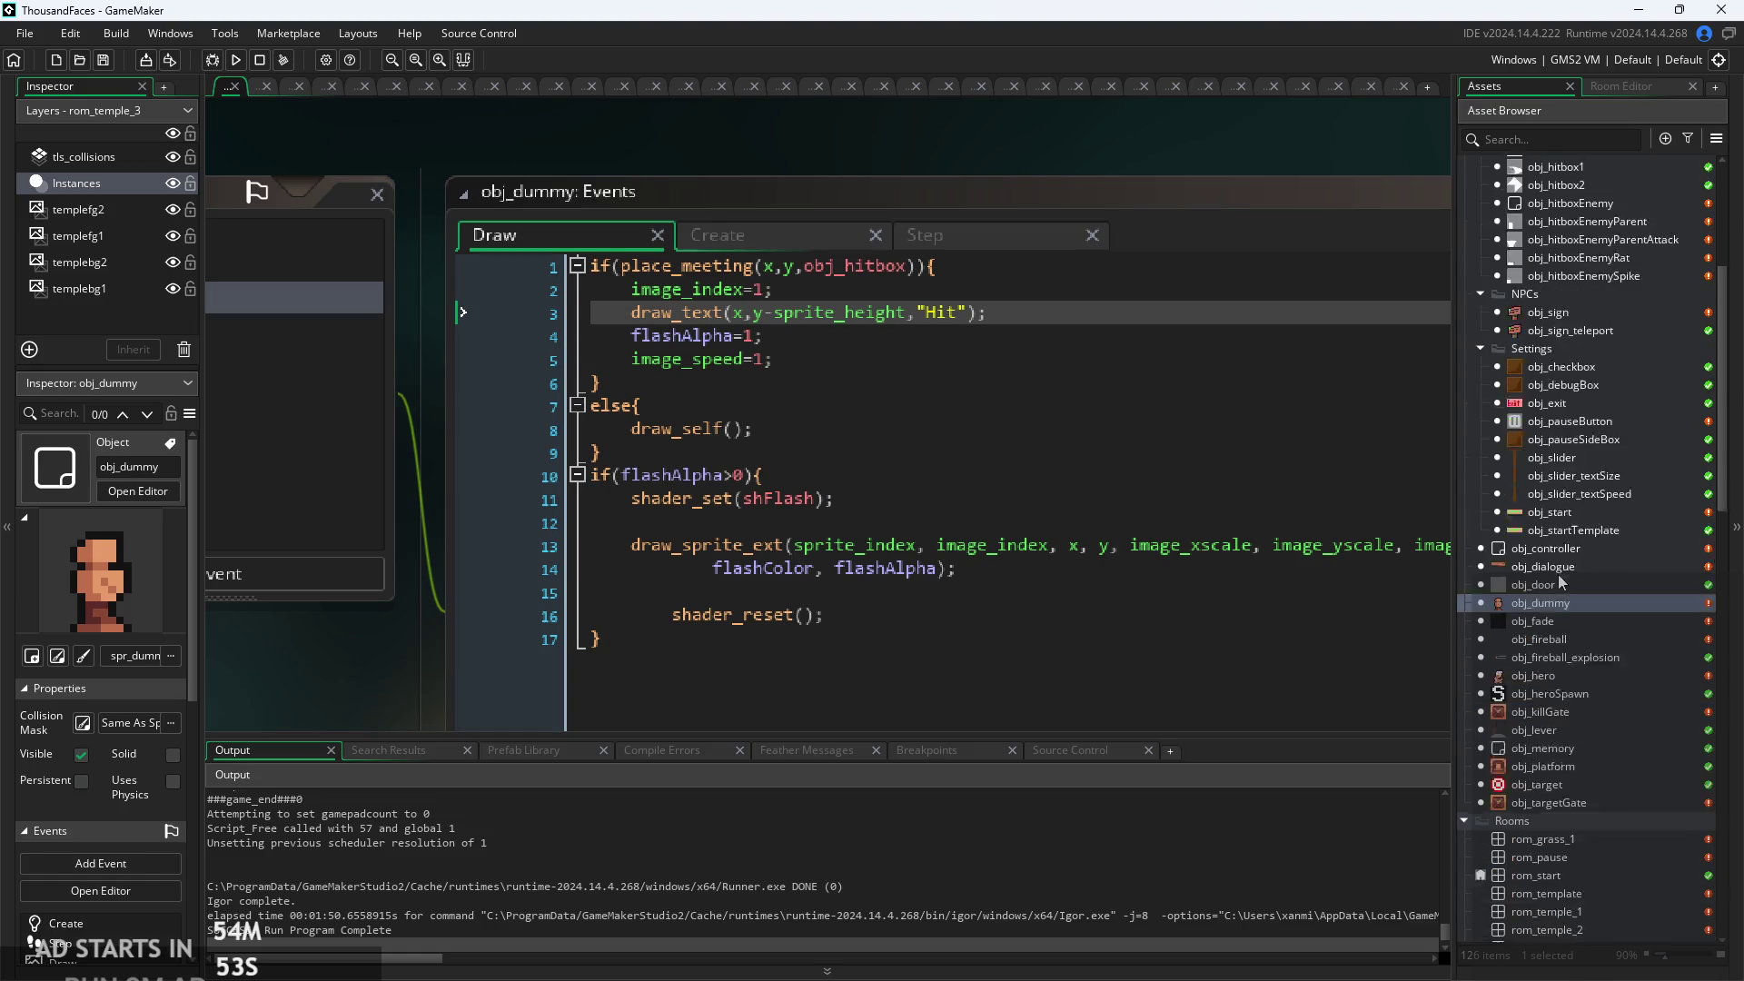
Open obj_hero's object editor and bring its Create event code into view.
{"action": "double_click", "coordinate": [1561, 605]}
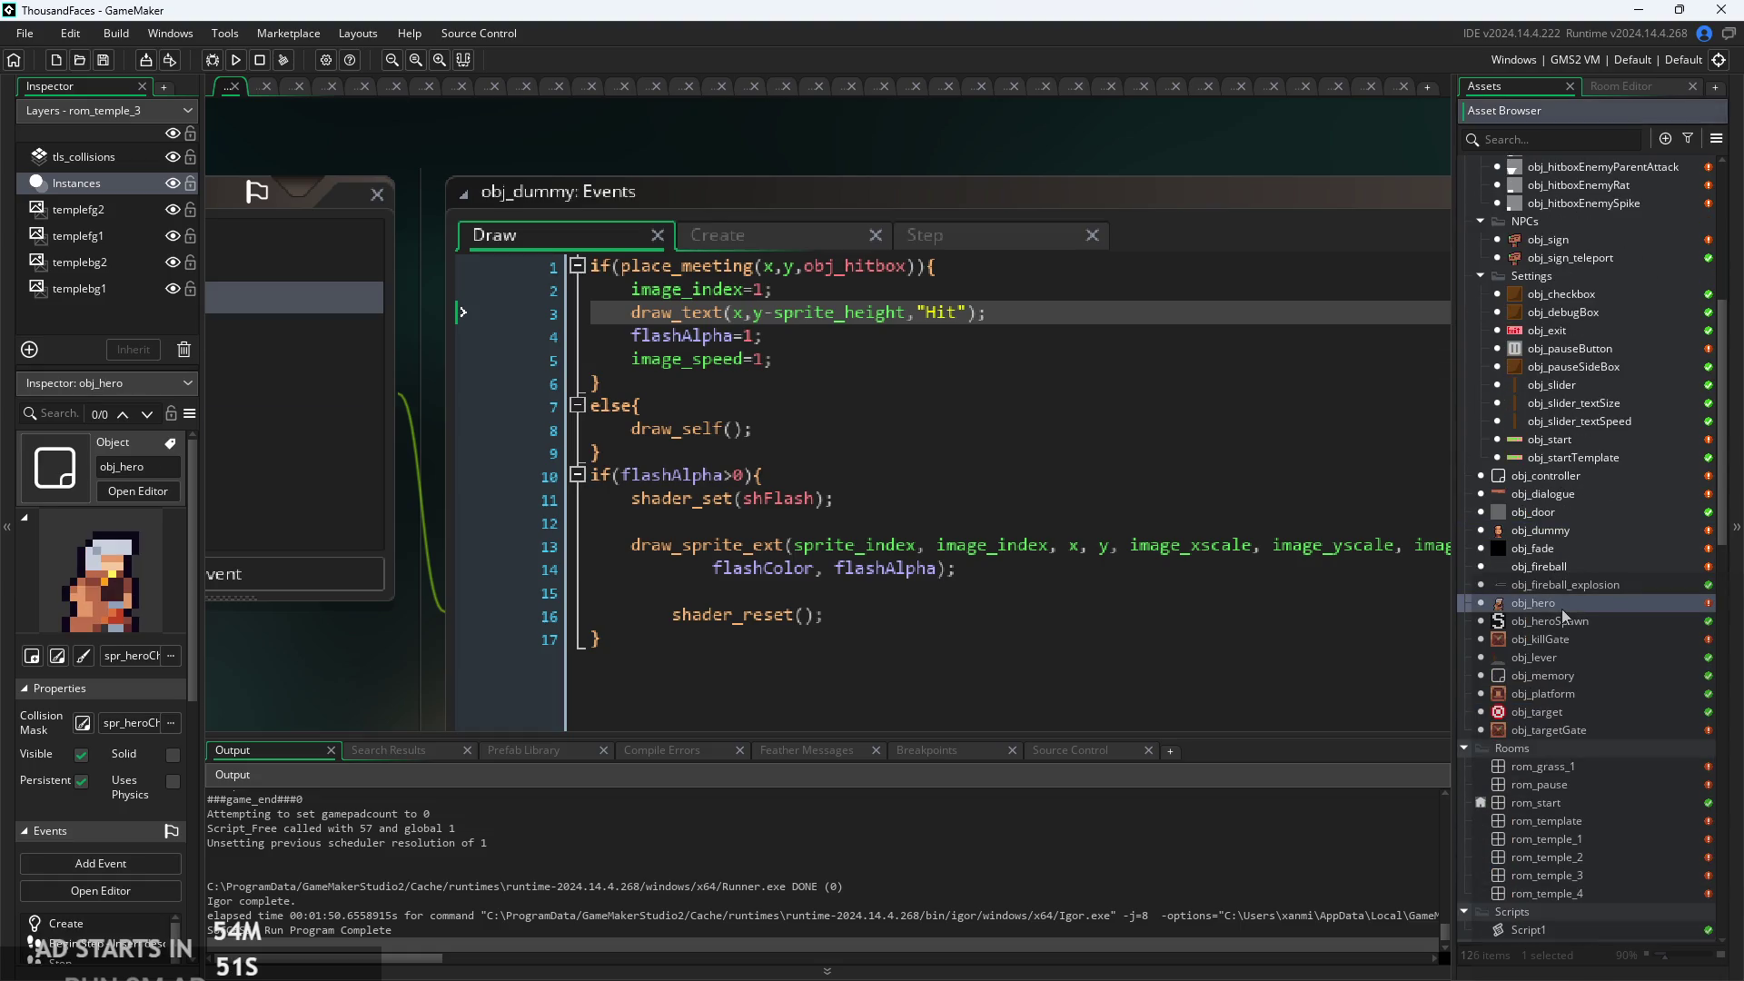
{"action": "scroll", "coordinate": [858, 505], "scroll_direction": "up", "scroll_amount": 3}
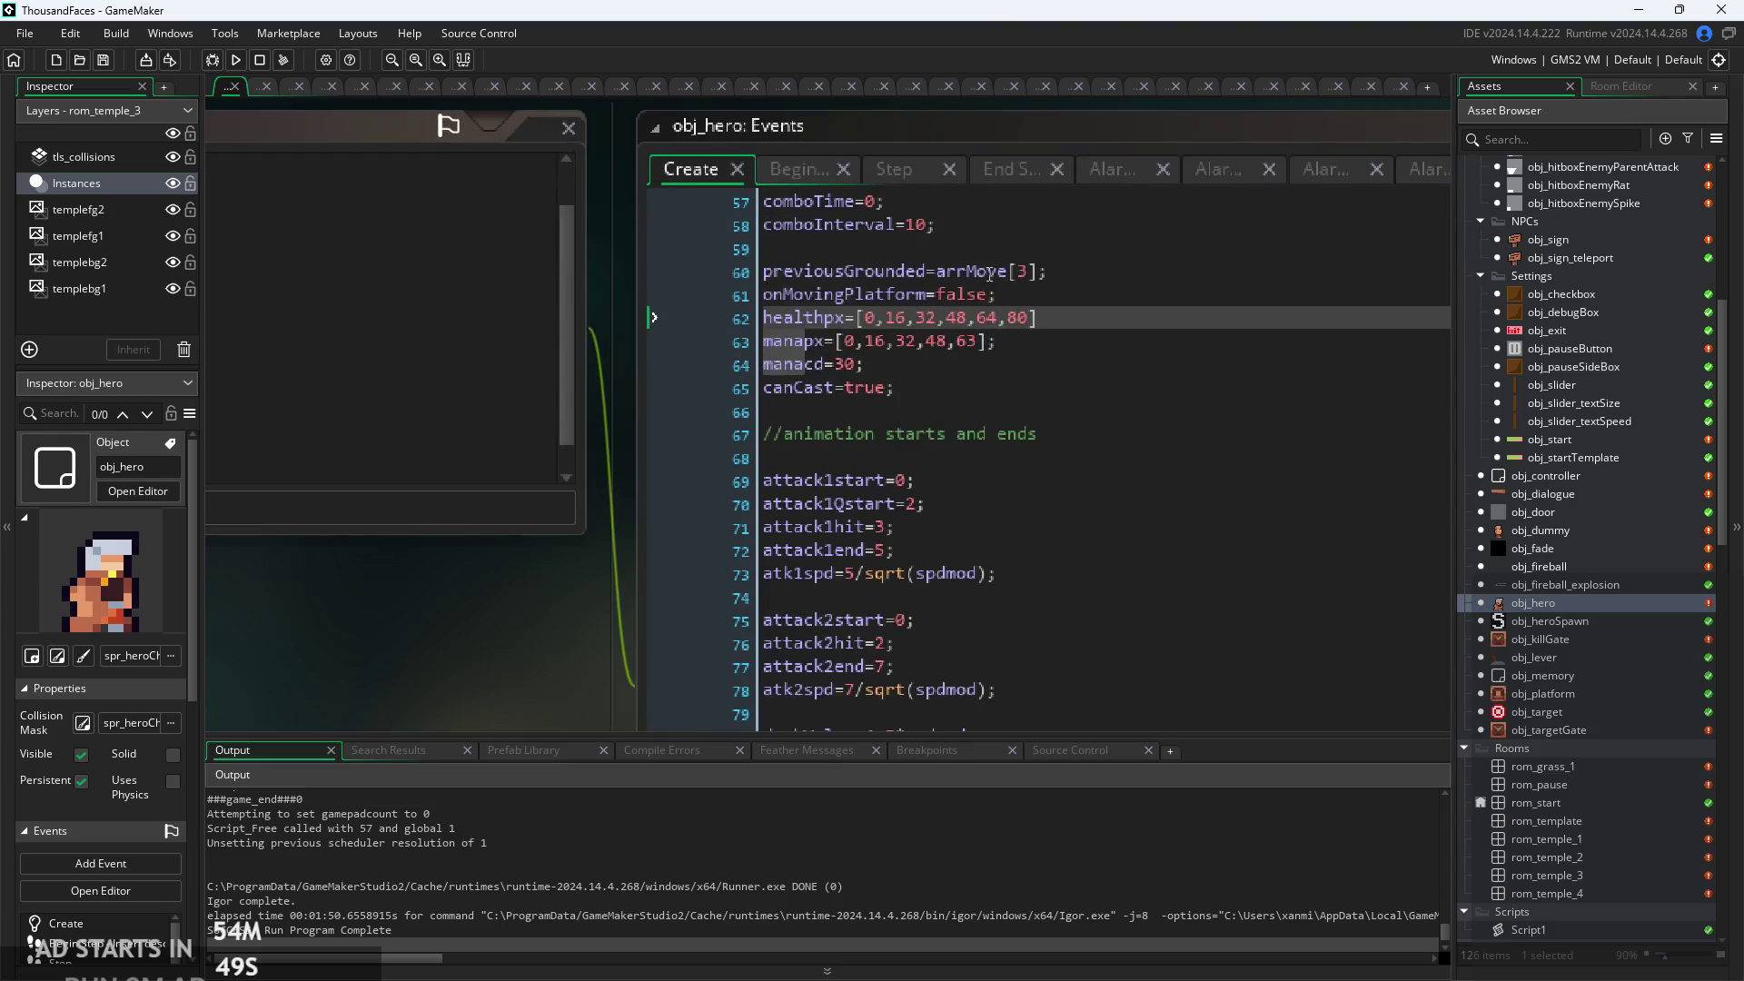
{"action": "scroll", "coordinate": [990, 417], "scroll_direction": "up", "scroll_amount": 3}
{"action": "scroll", "coordinate": [878, 255], "scroll_direction": "down", "scroll_amount": 3}
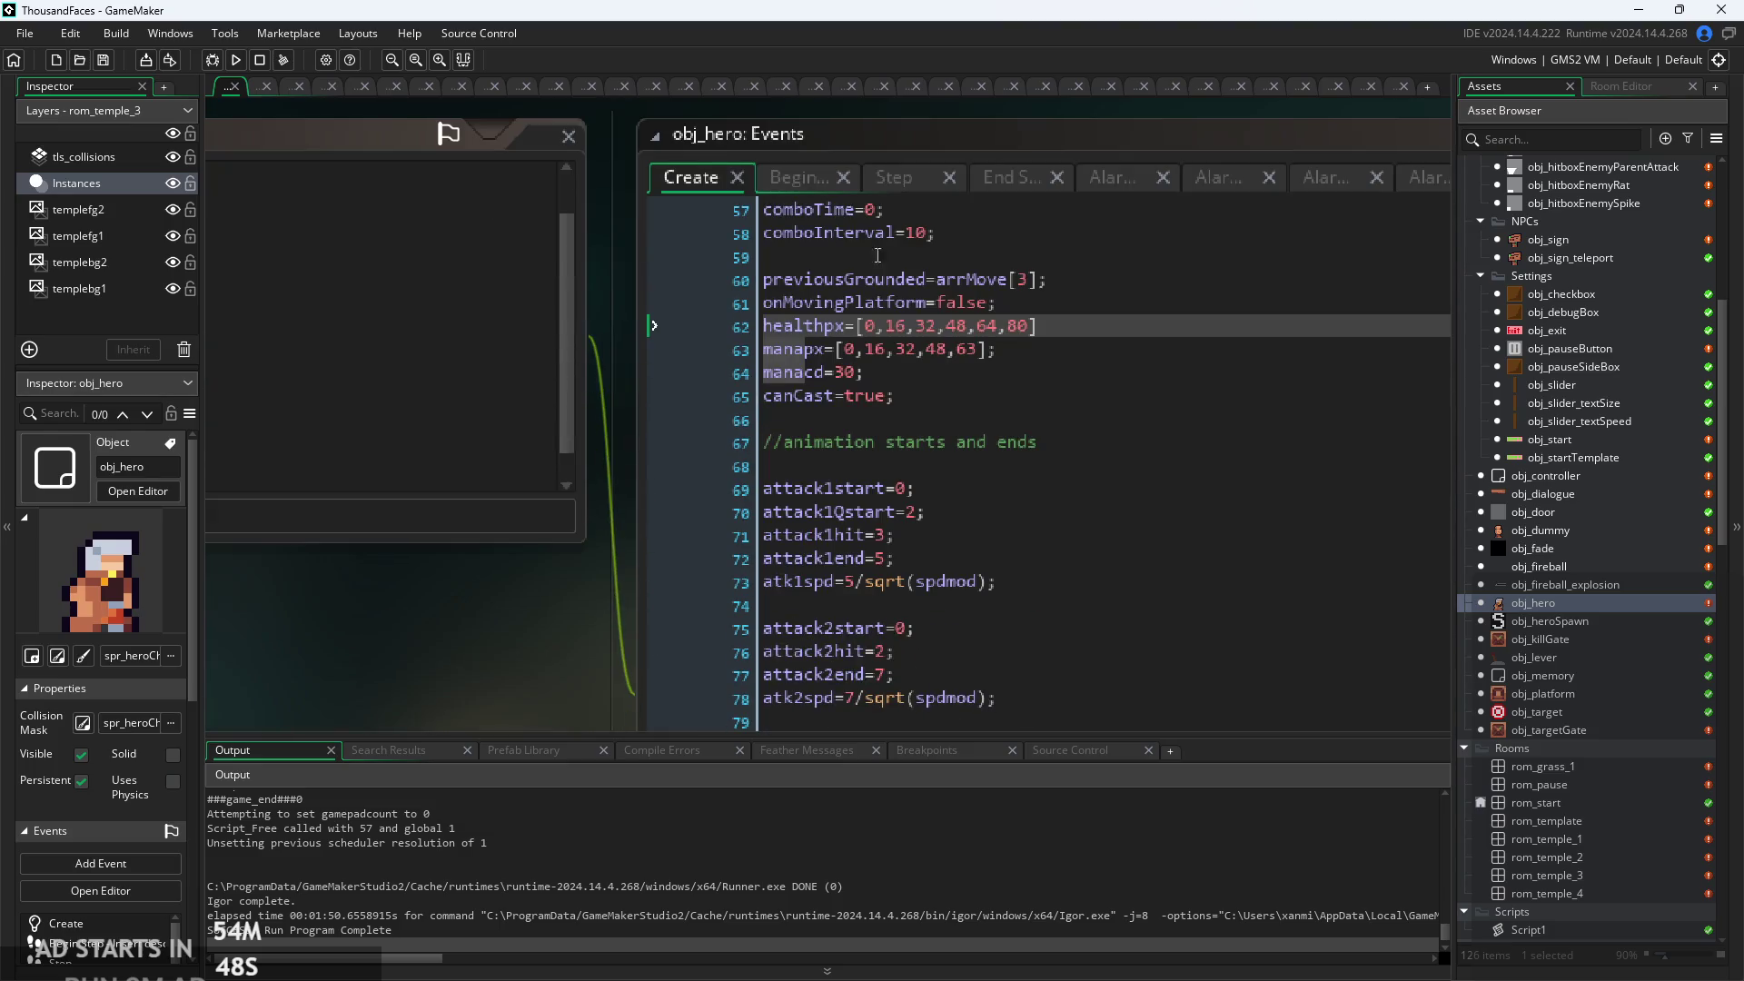
{"action": "left_click", "coordinate": [804, 176]}
{"action": "left_click", "coordinate": [688, 180]}
{"action": "scroll", "coordinate": [1074, 454], "scroll_direction": "up", "scroll_amount": 7}
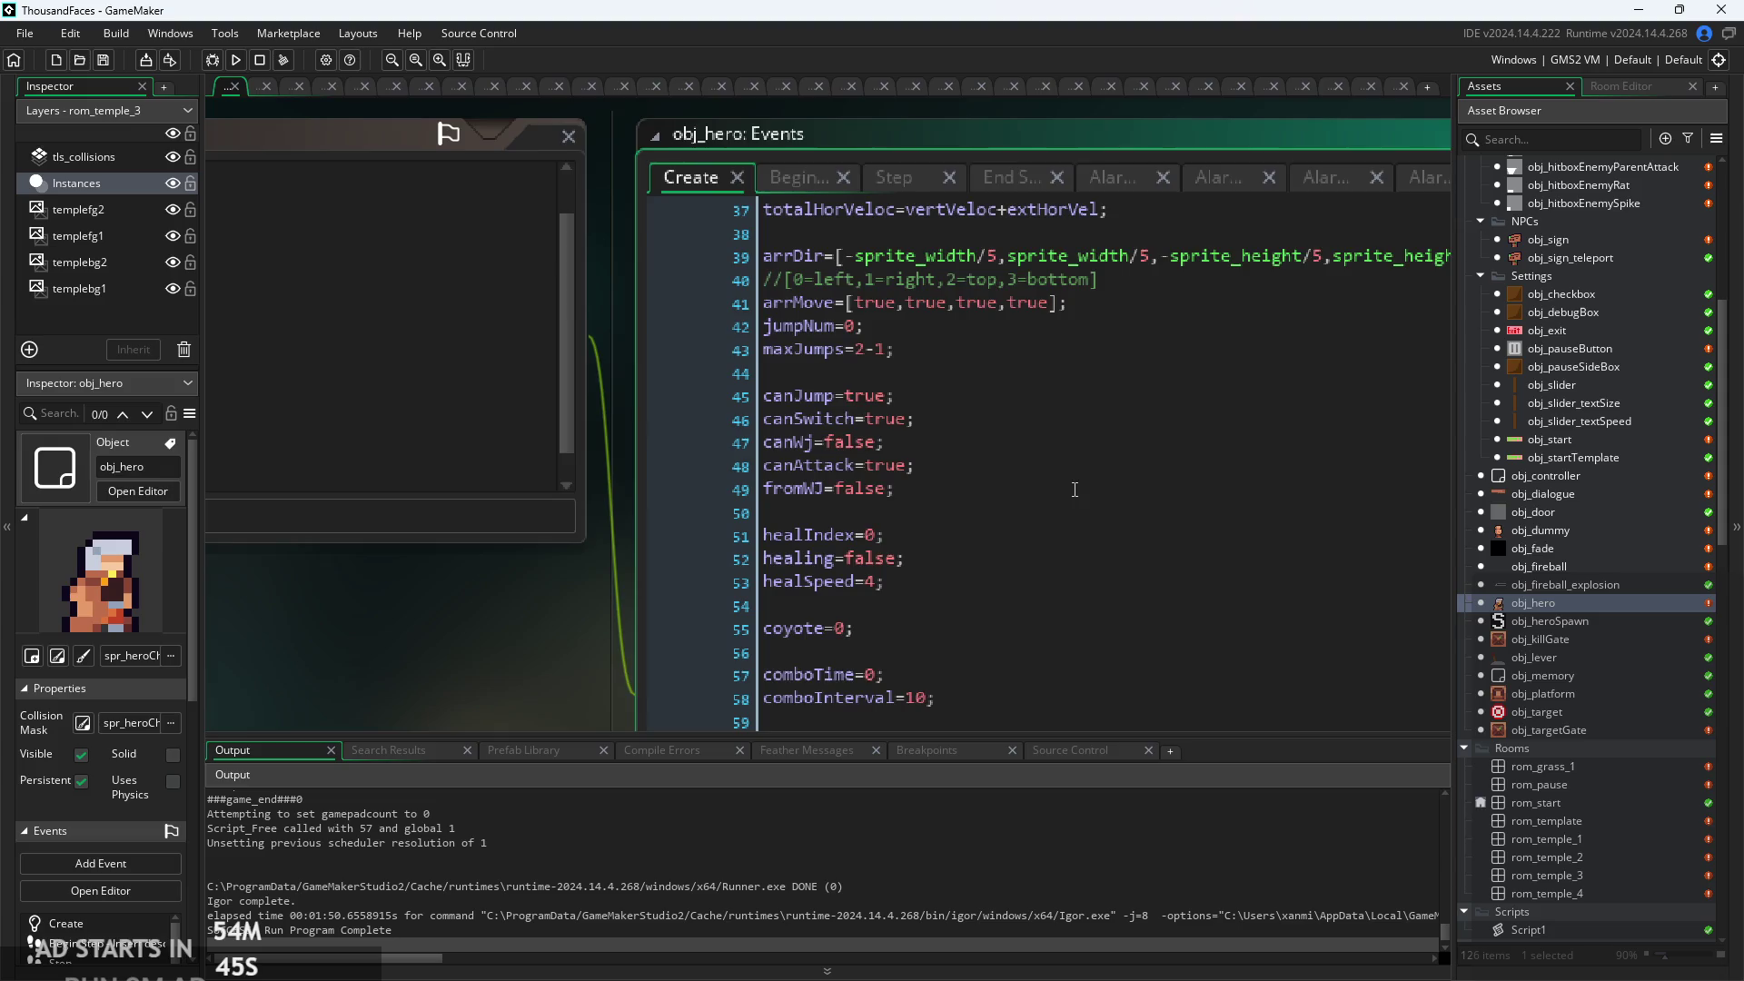
{"action": "left_click_drag", "start_coordinate": [1075, 490], "coordinate": [857, 339]}
{"action": "scroll", "coordinate": [862, 409], "scroll_direction": "up", "scroll_amount": 8}
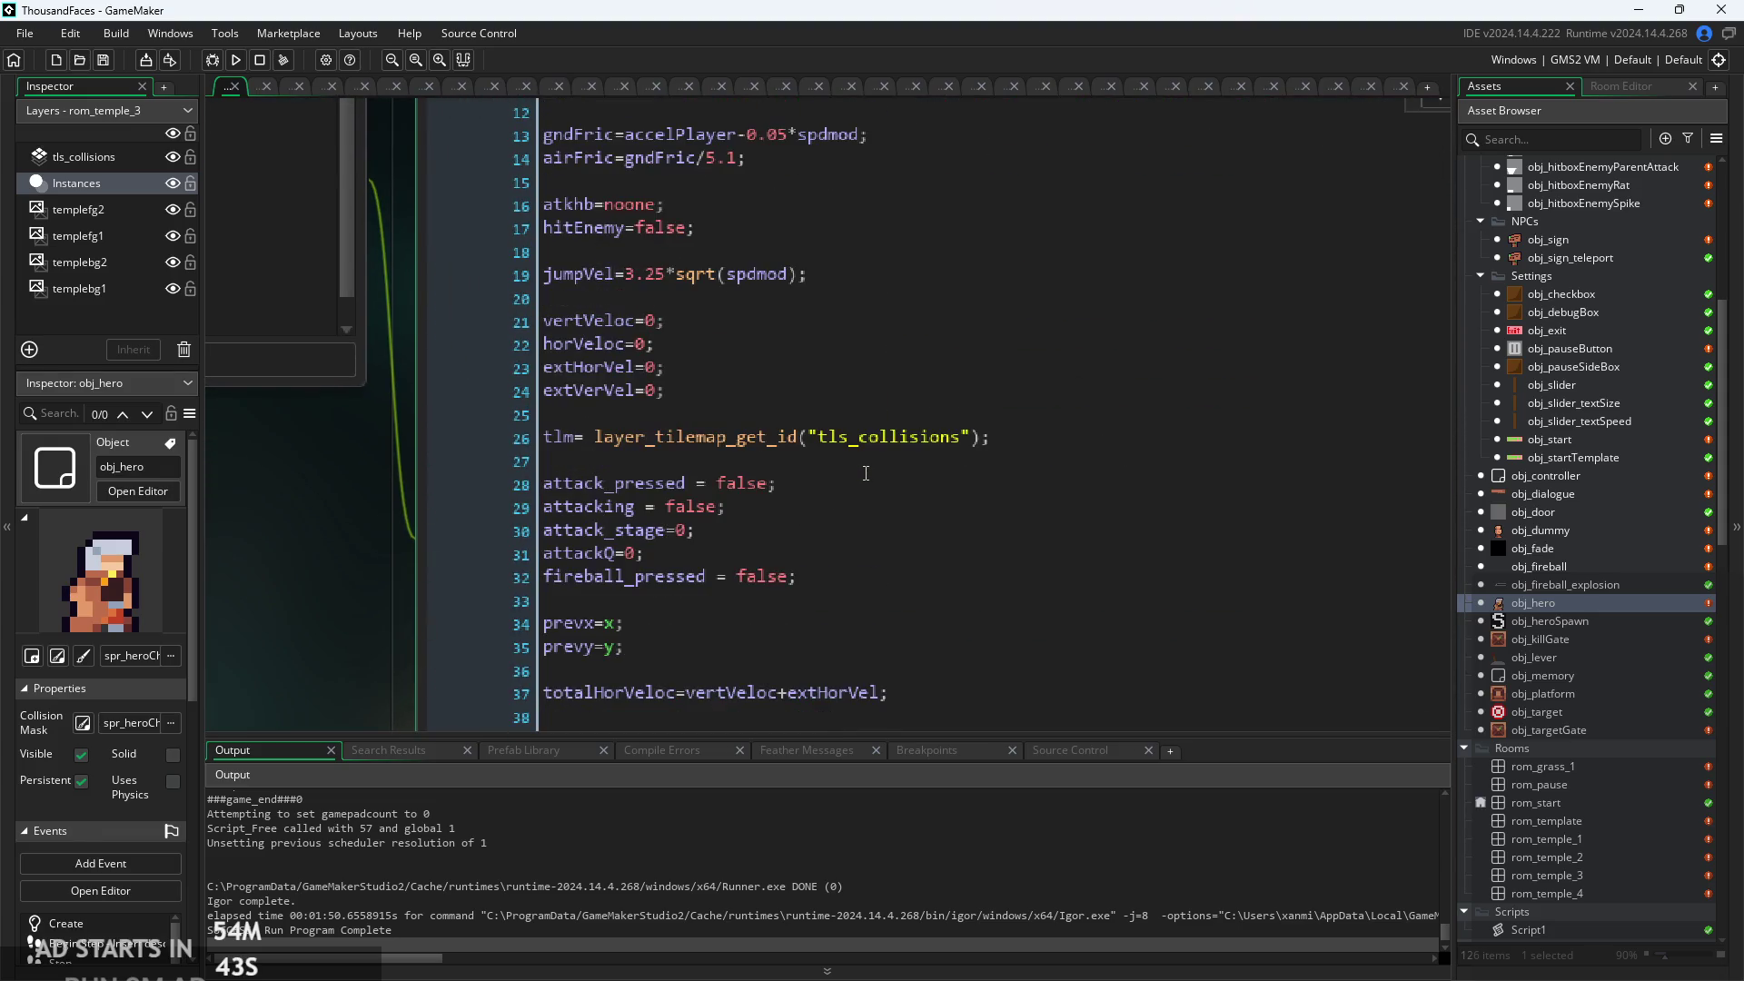
Search the Create code for 'dah' and change dashVeloc from 4.5*spdmod to 5*spdmod.
{"action": "left_click", "coordinate": [968, 486]}
{"action": "scroll", "coordinate": [805, 397], "scroll_direction": "up", "scroll_amount": 3}
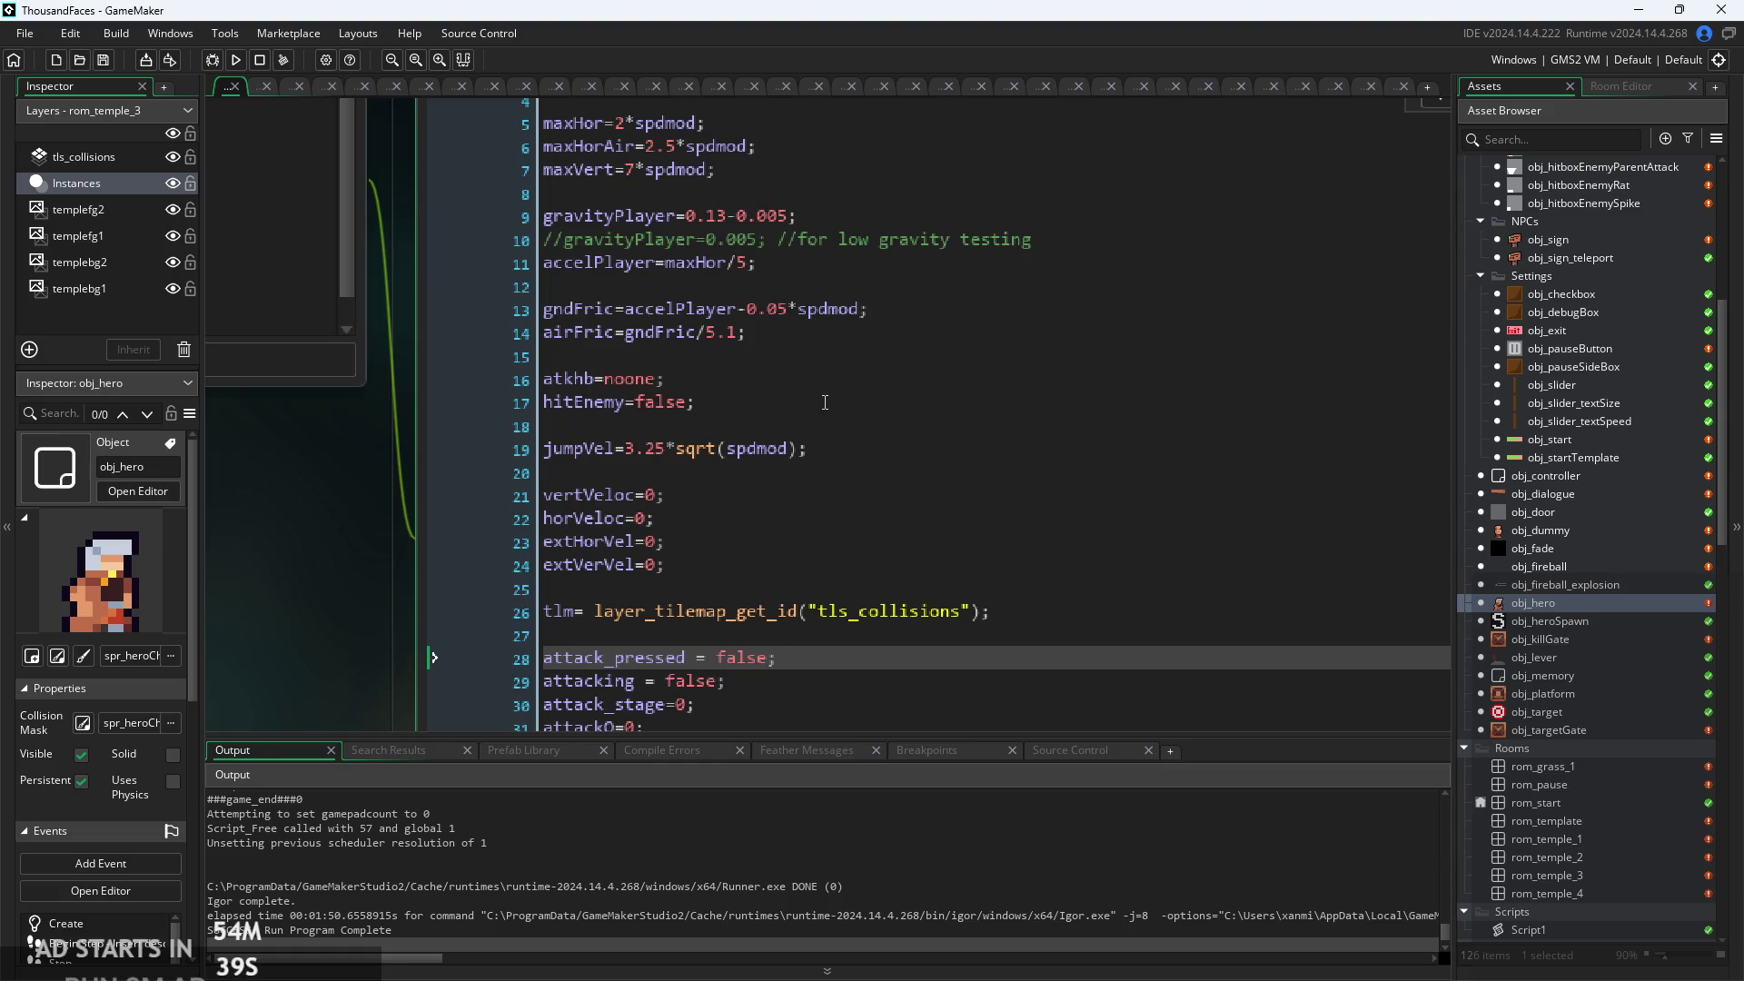
{"action": "scroll", "coordinate": [825, 402], "scroll_direction": "down", "scroll_amount": 2}
{"action": "key", "text": "ctrl+f"}
{"action": "type", "text": "dah"}
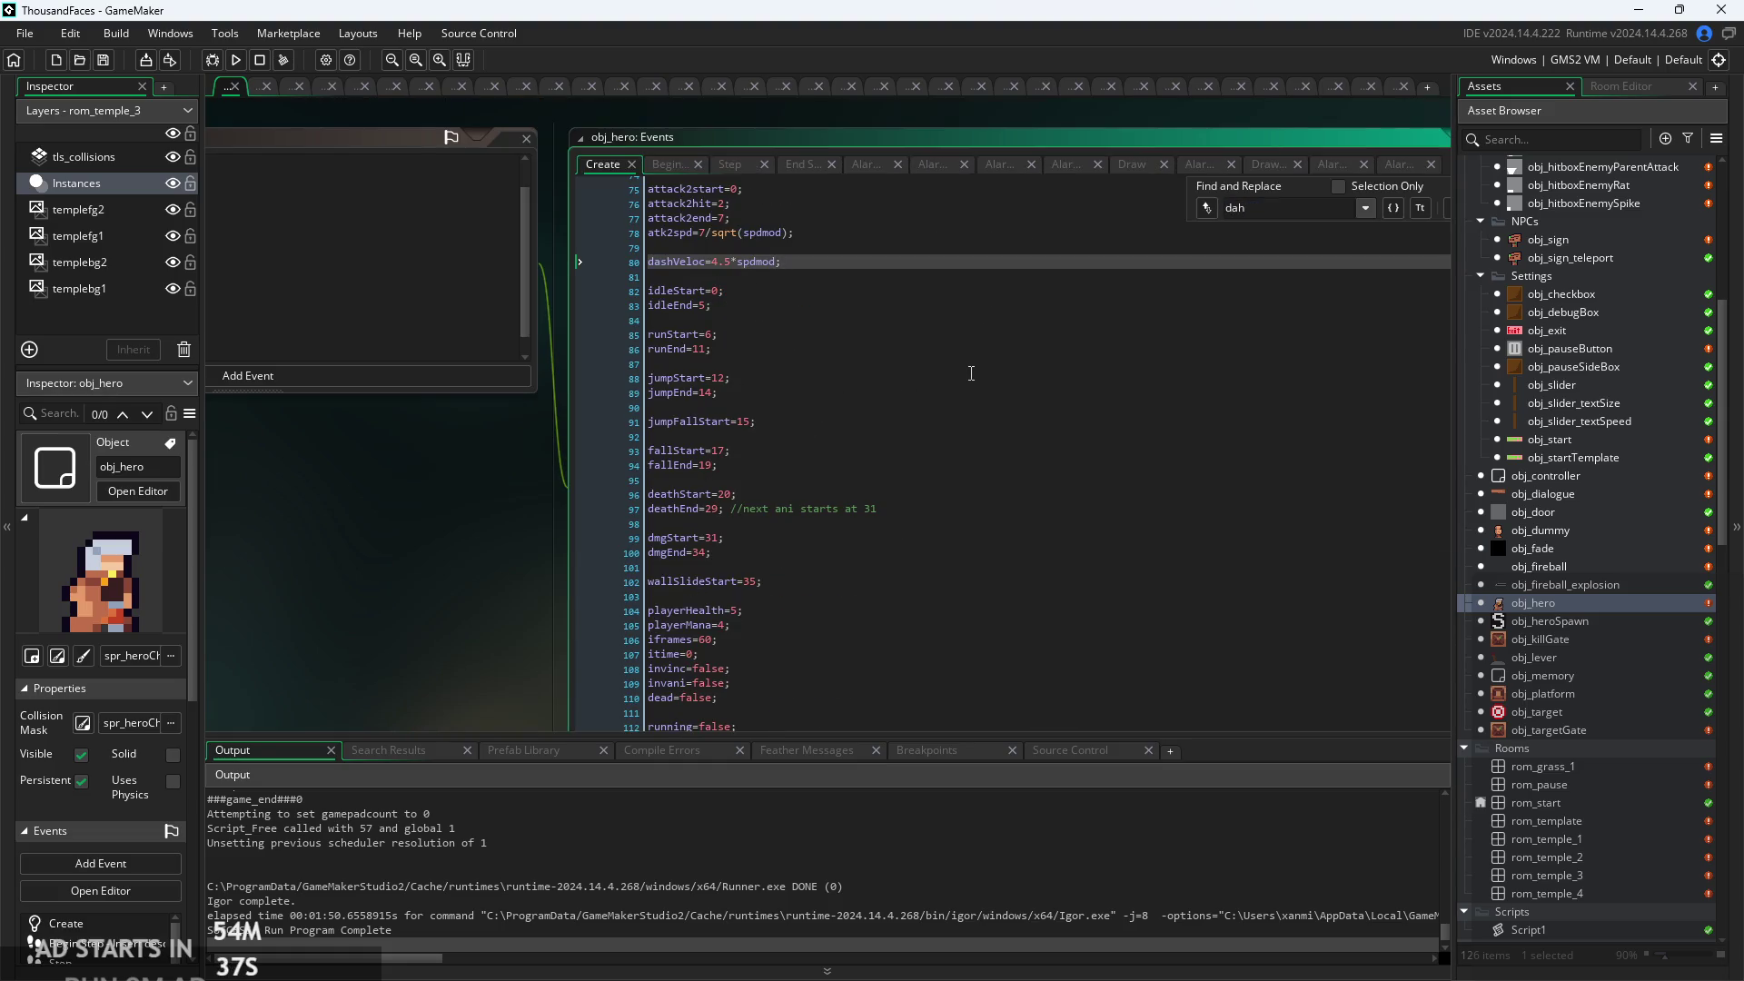
{"action": "scroll", "coordinate": [786, 270], "scroll_direction": "up", "scroll_amount": 3}
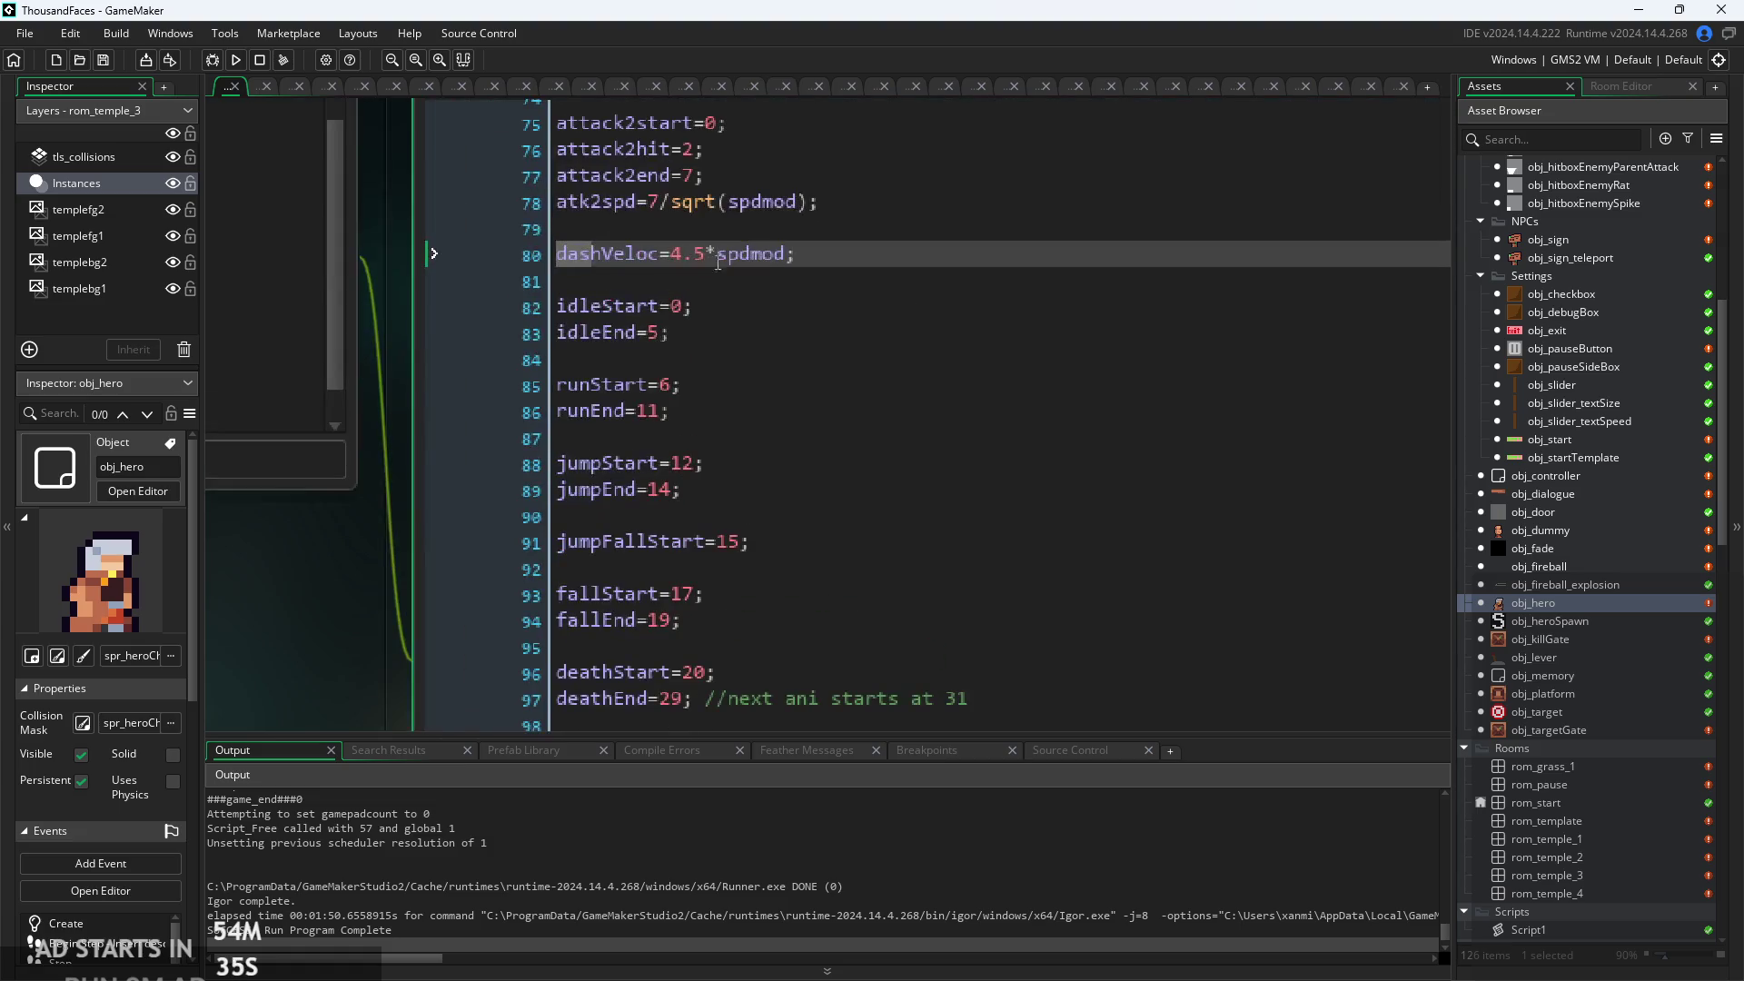
{"action": "type", "text": "5"}
Run the game, start it from the title screen, and jump around the sign.
{"action": "left_click", "coordinate": [236, 60]}
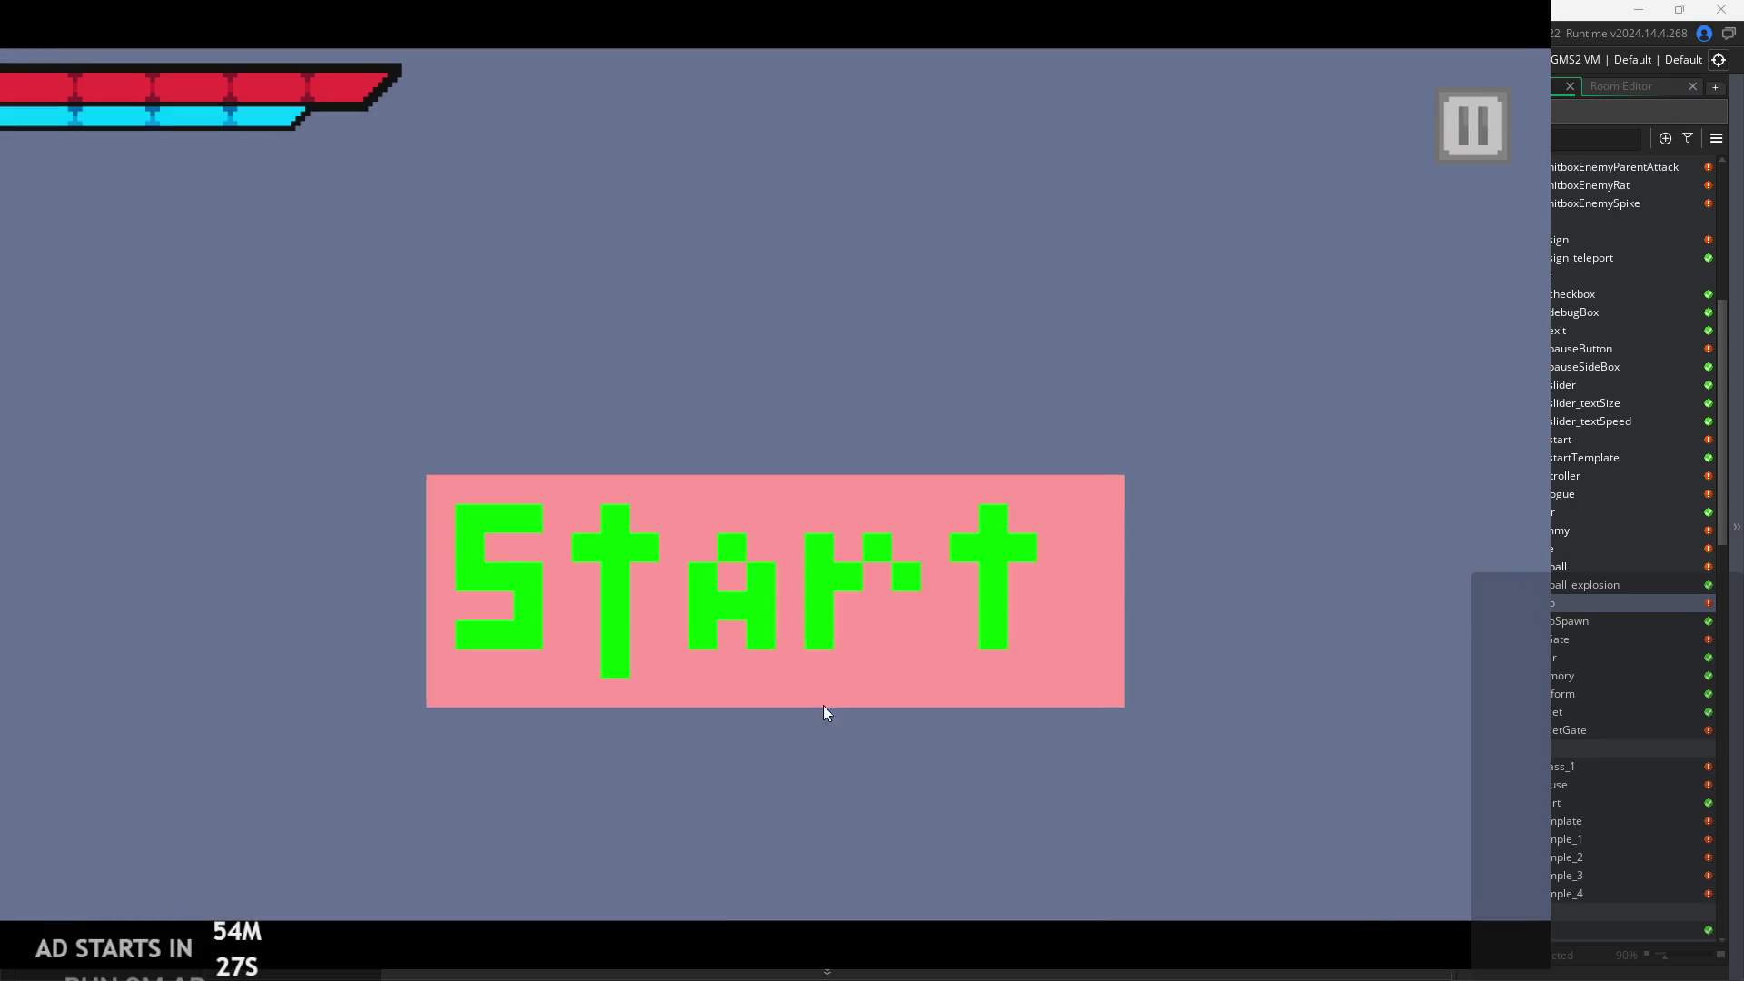
{"action": "left_click", "coordinate": [823, 705]}
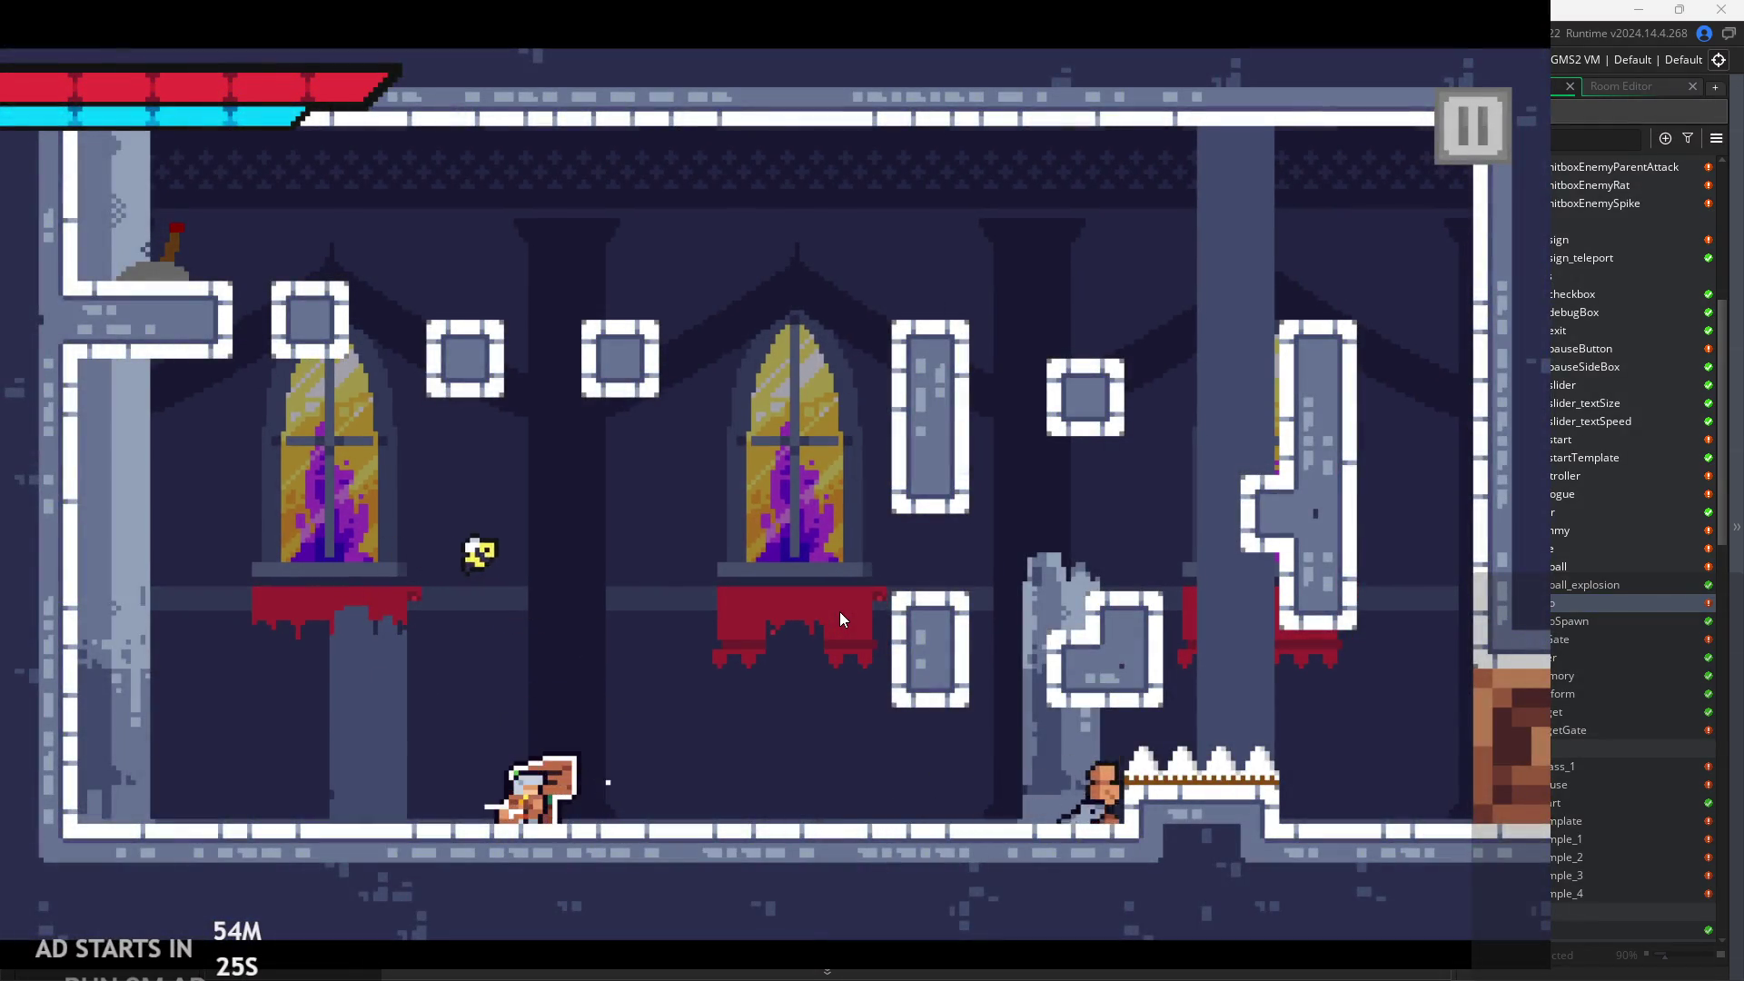
{"action": "key", "text": "Left"}
{"action": "key", "text": "space"}
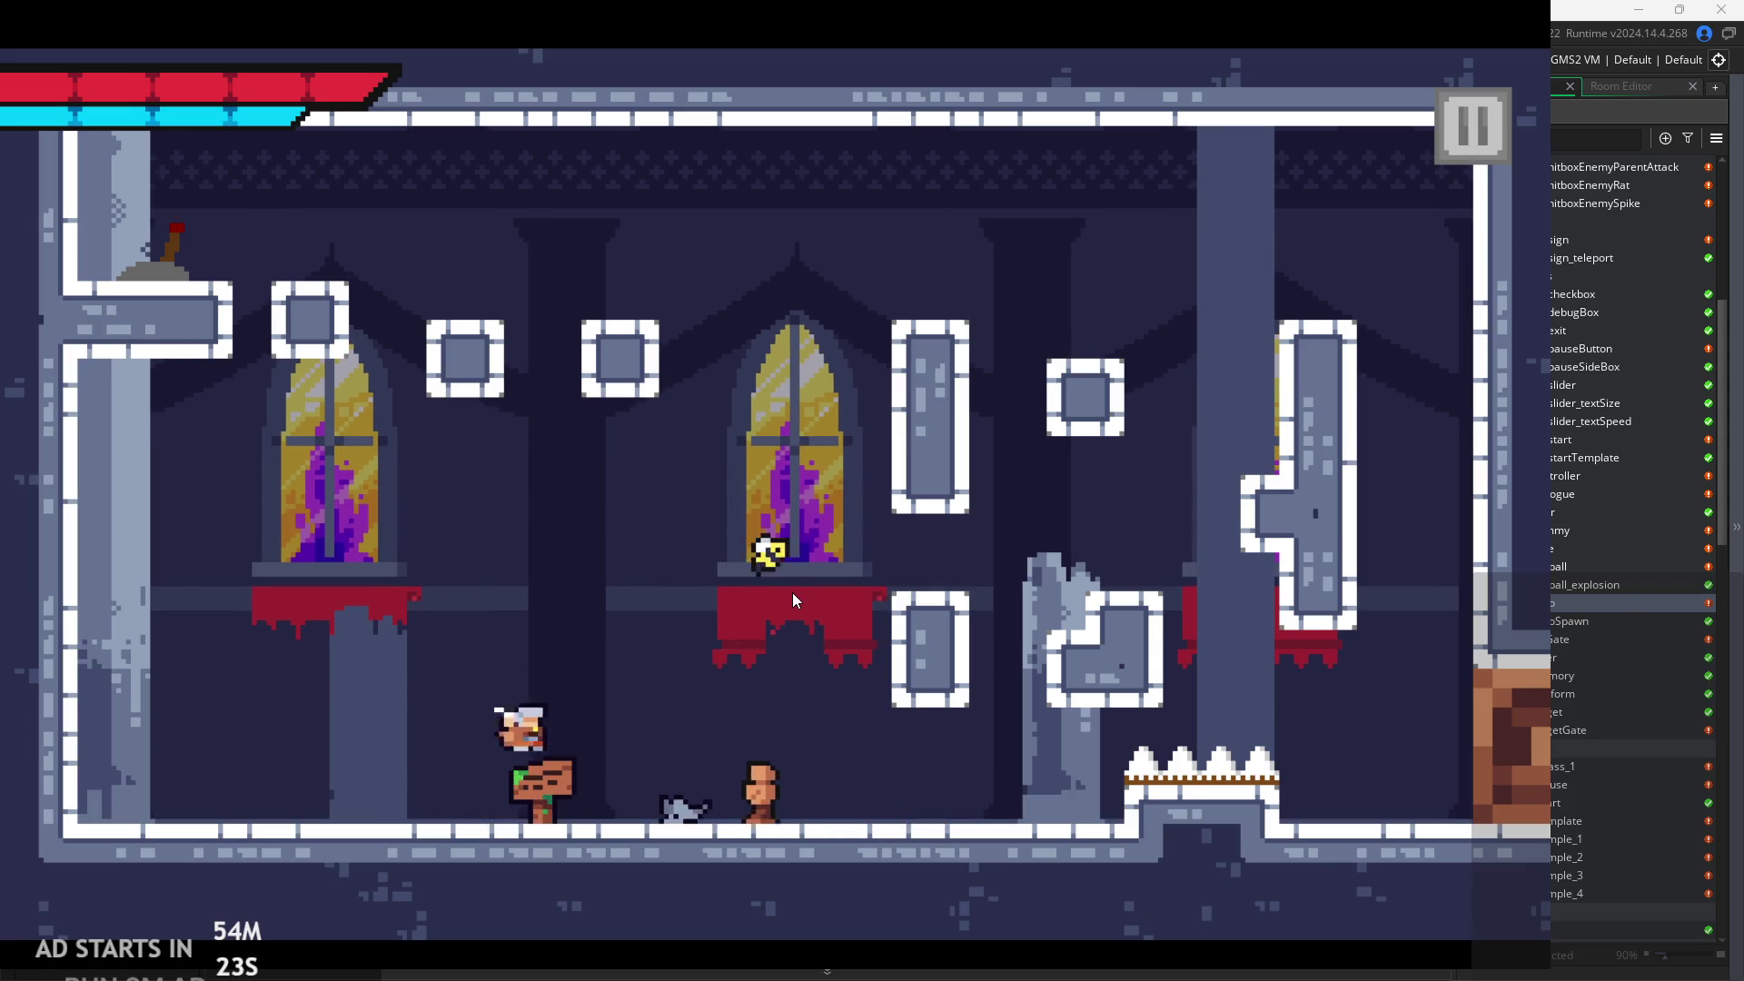
{"action": "key", "text": "Right"}
{"action": "key", "text": "space"}
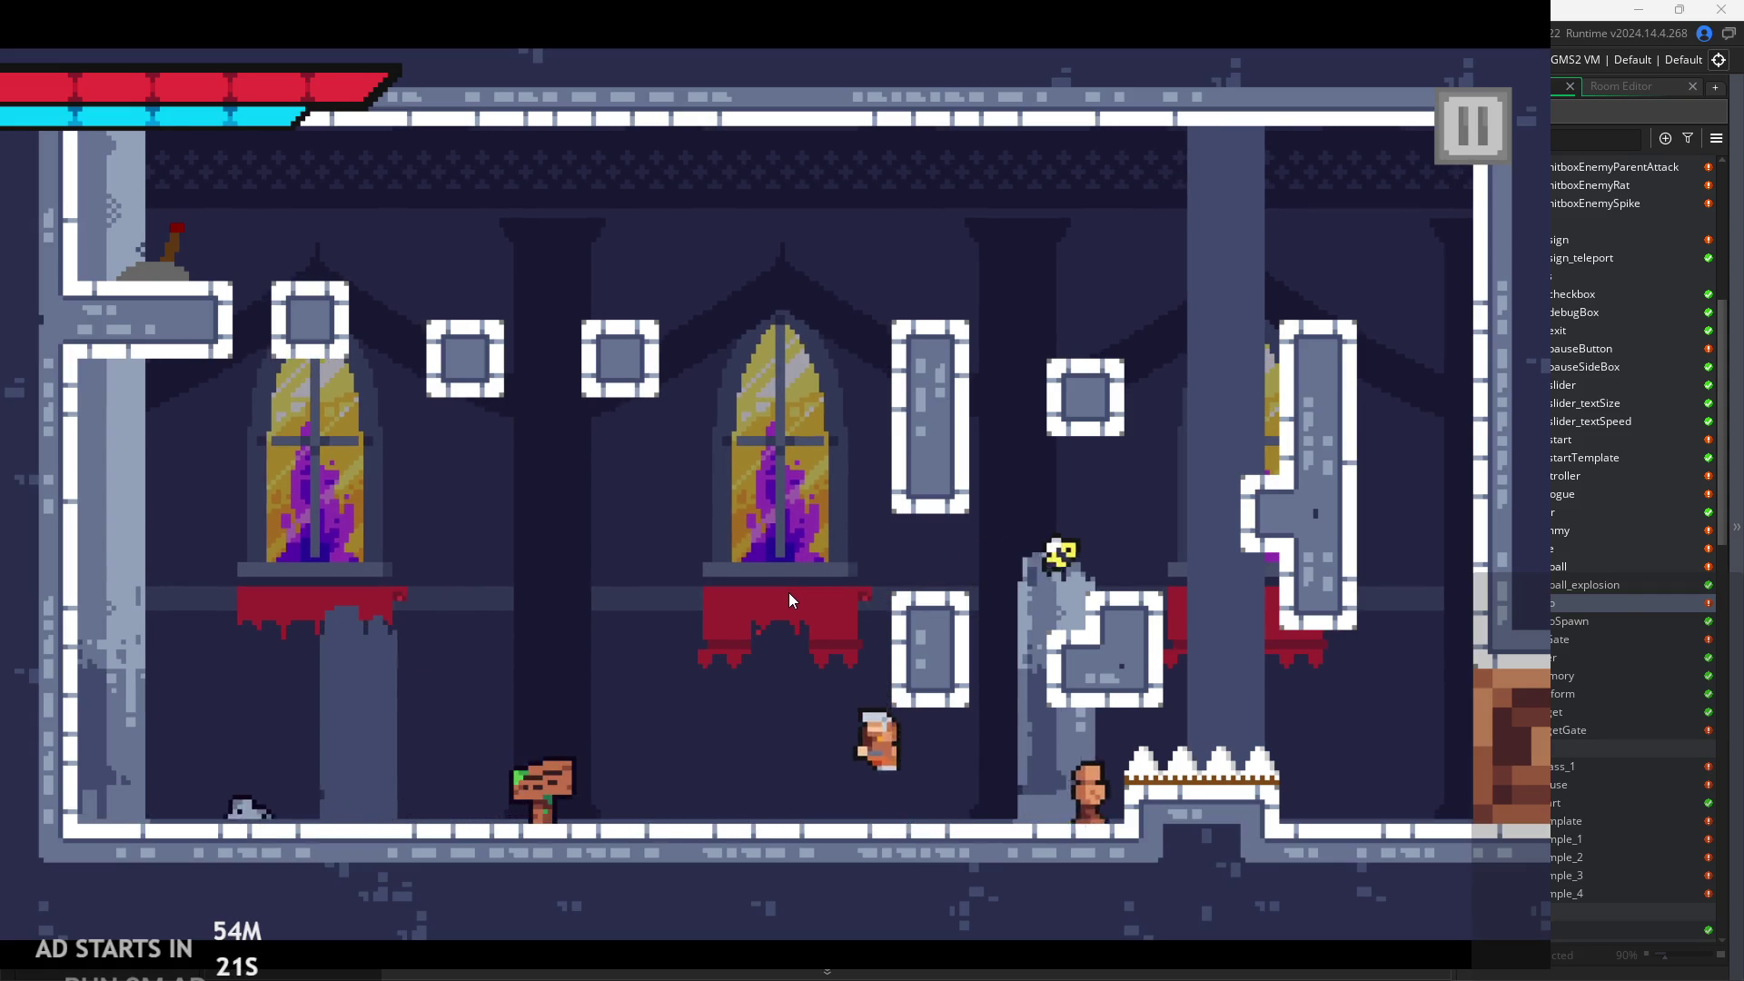
Wall-jump off the block onto the broken pillar and slash from the tall block.
{"action": "key", "text": "space"}
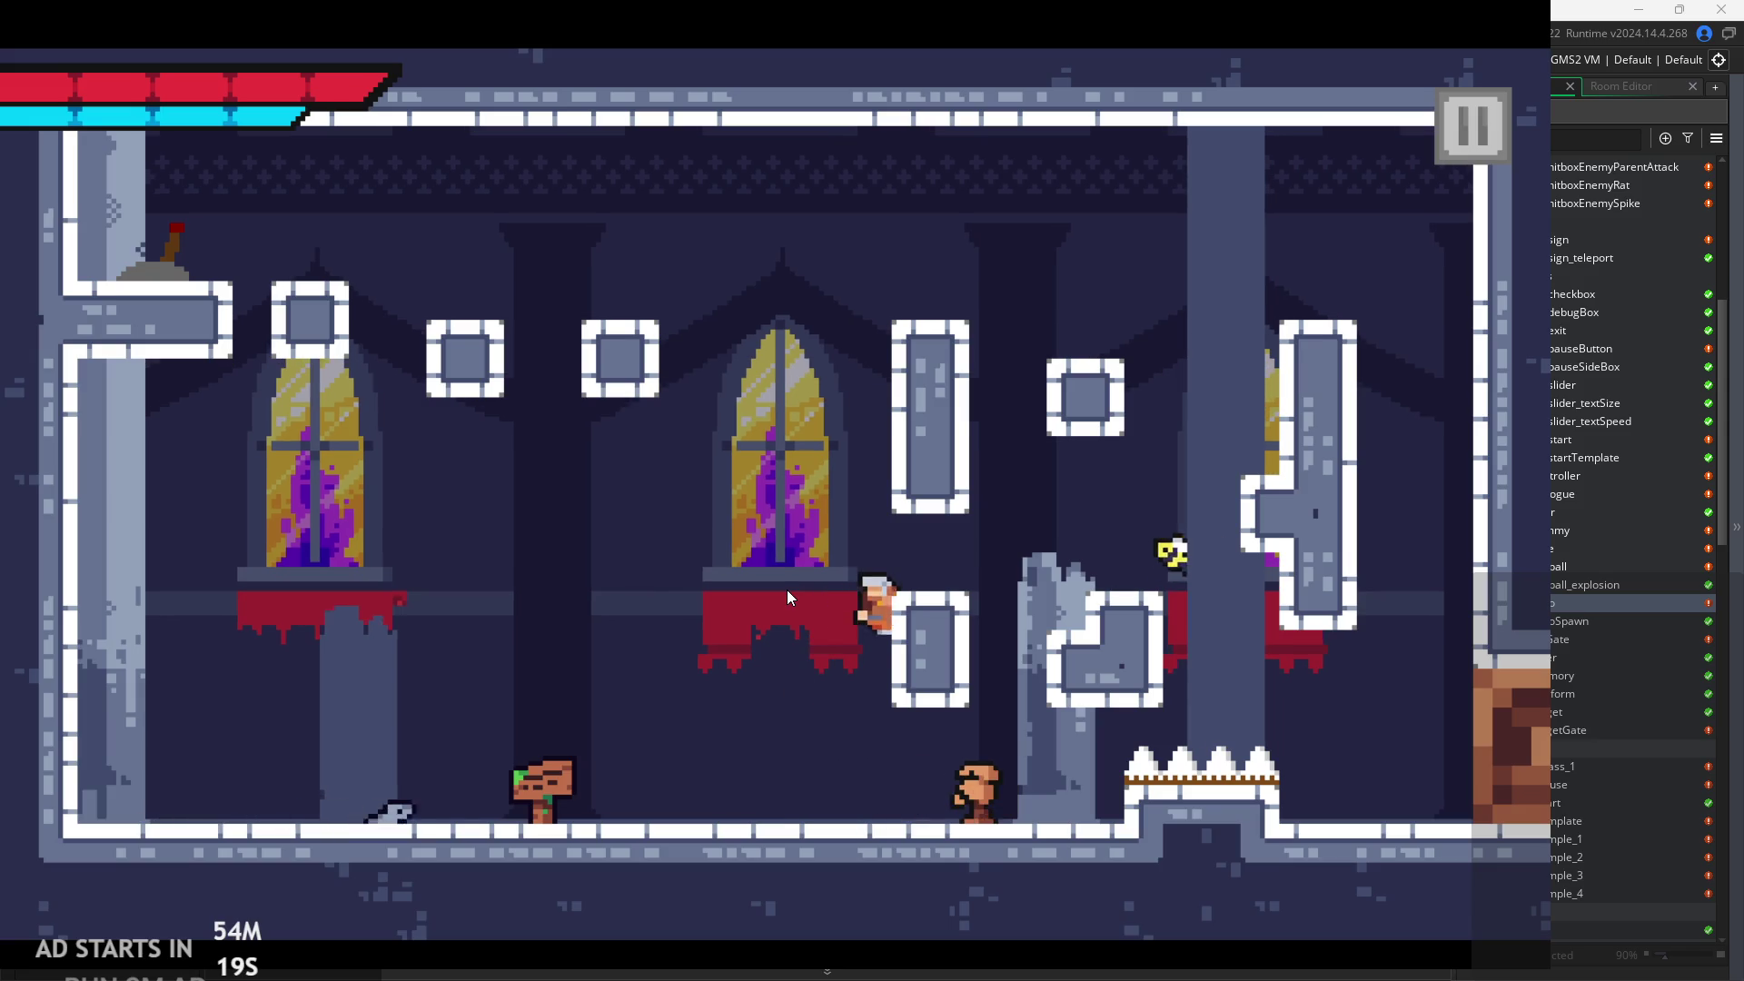
{"action": "key", "text": "space"}
{"action": "key", "text": "Right"}
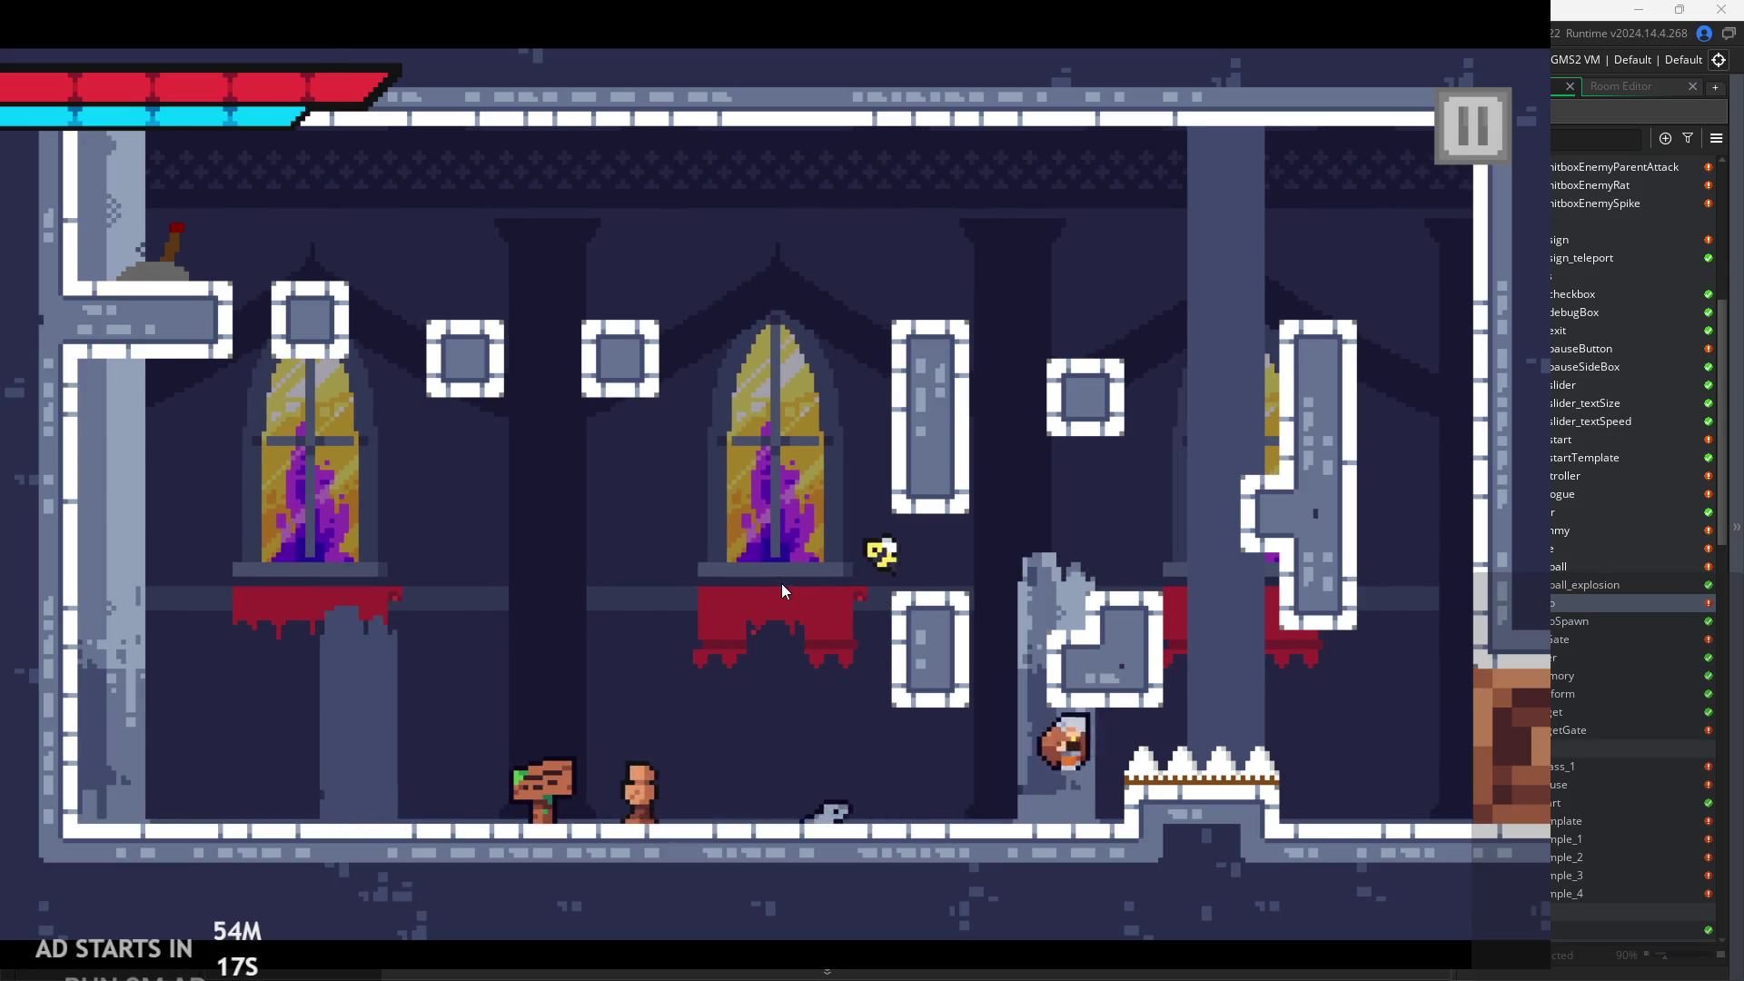
{"action": "key", "text": "Left"}
{"action": "key", "text": "space"}
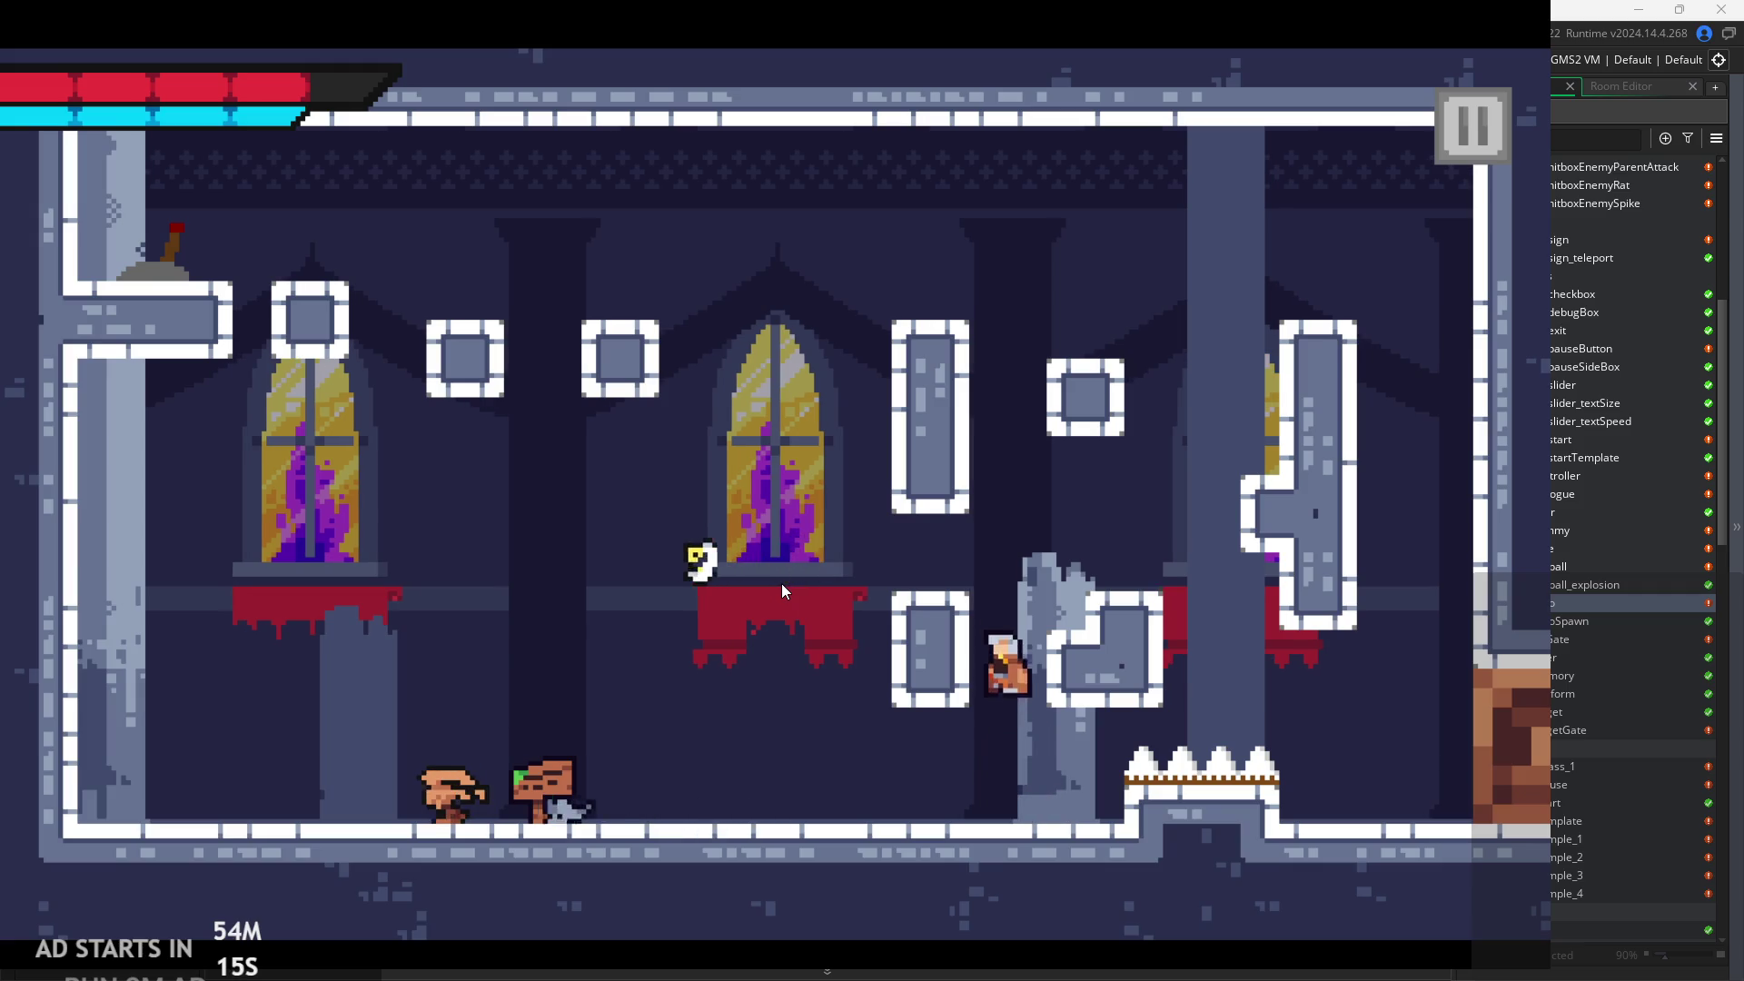
{"action": "key", "text": "space"}
{"action": "key", "text": "space"}
{"action": "key", "text": "Right"}
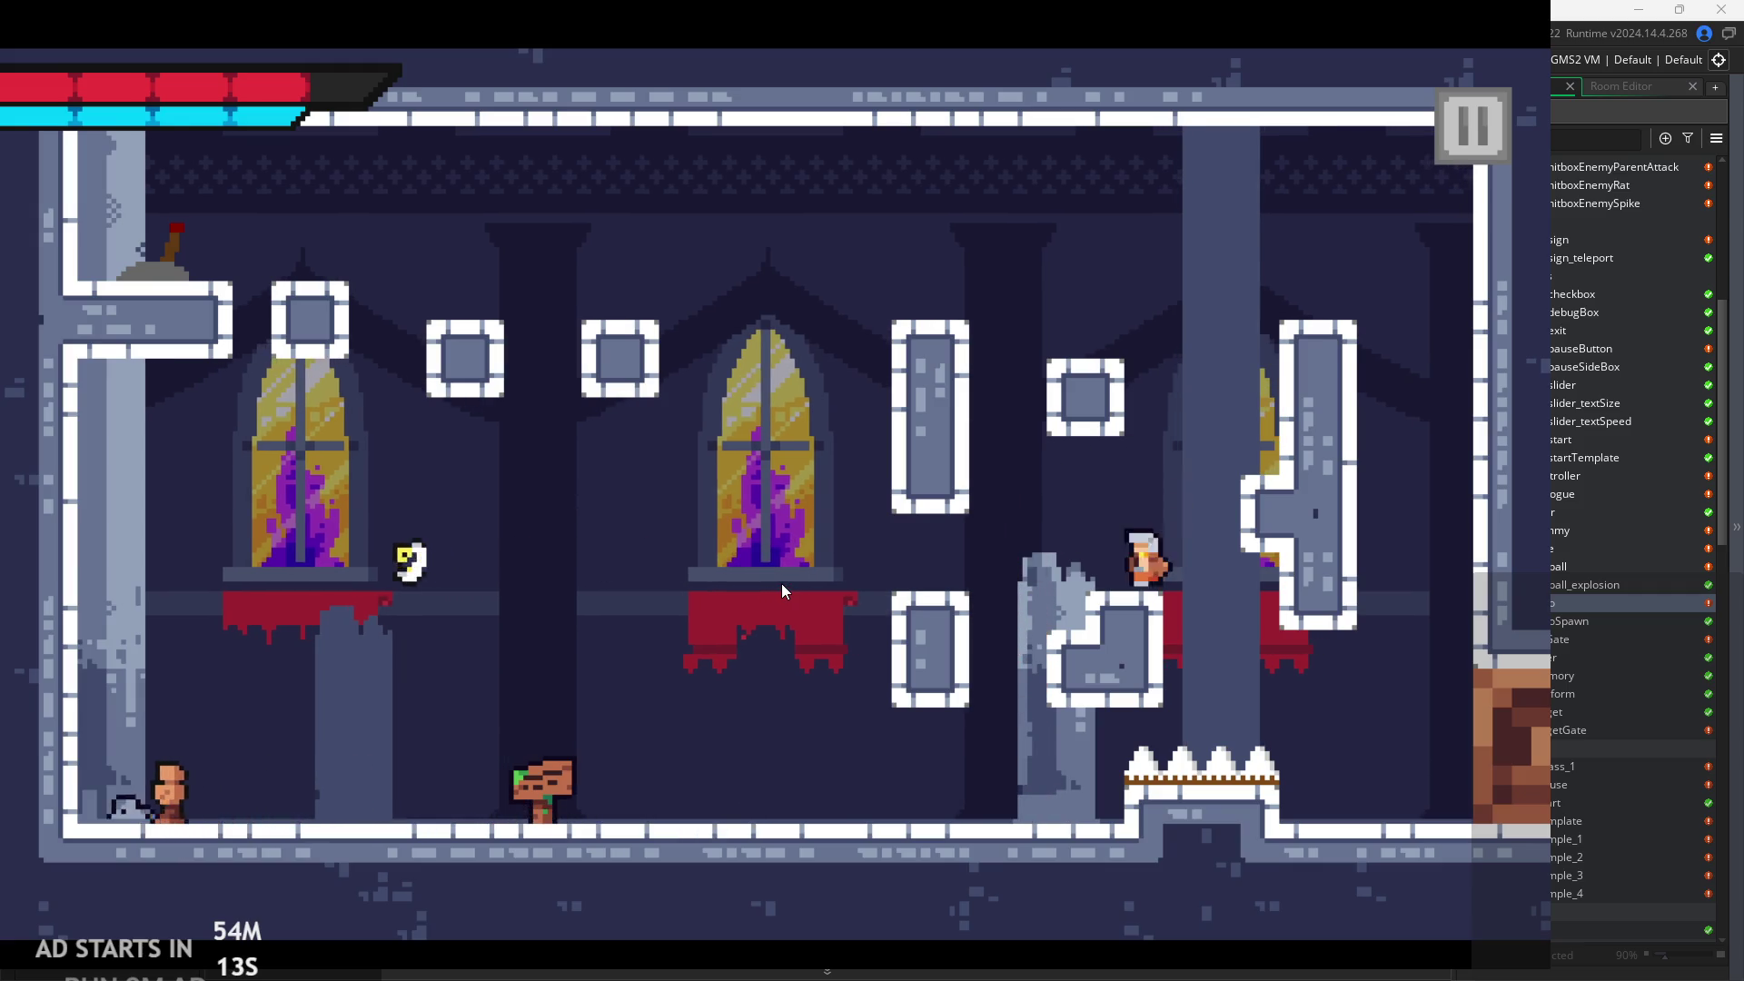
{"action": "key", "text": "space"}
{"action": "key", "text": "Left"}
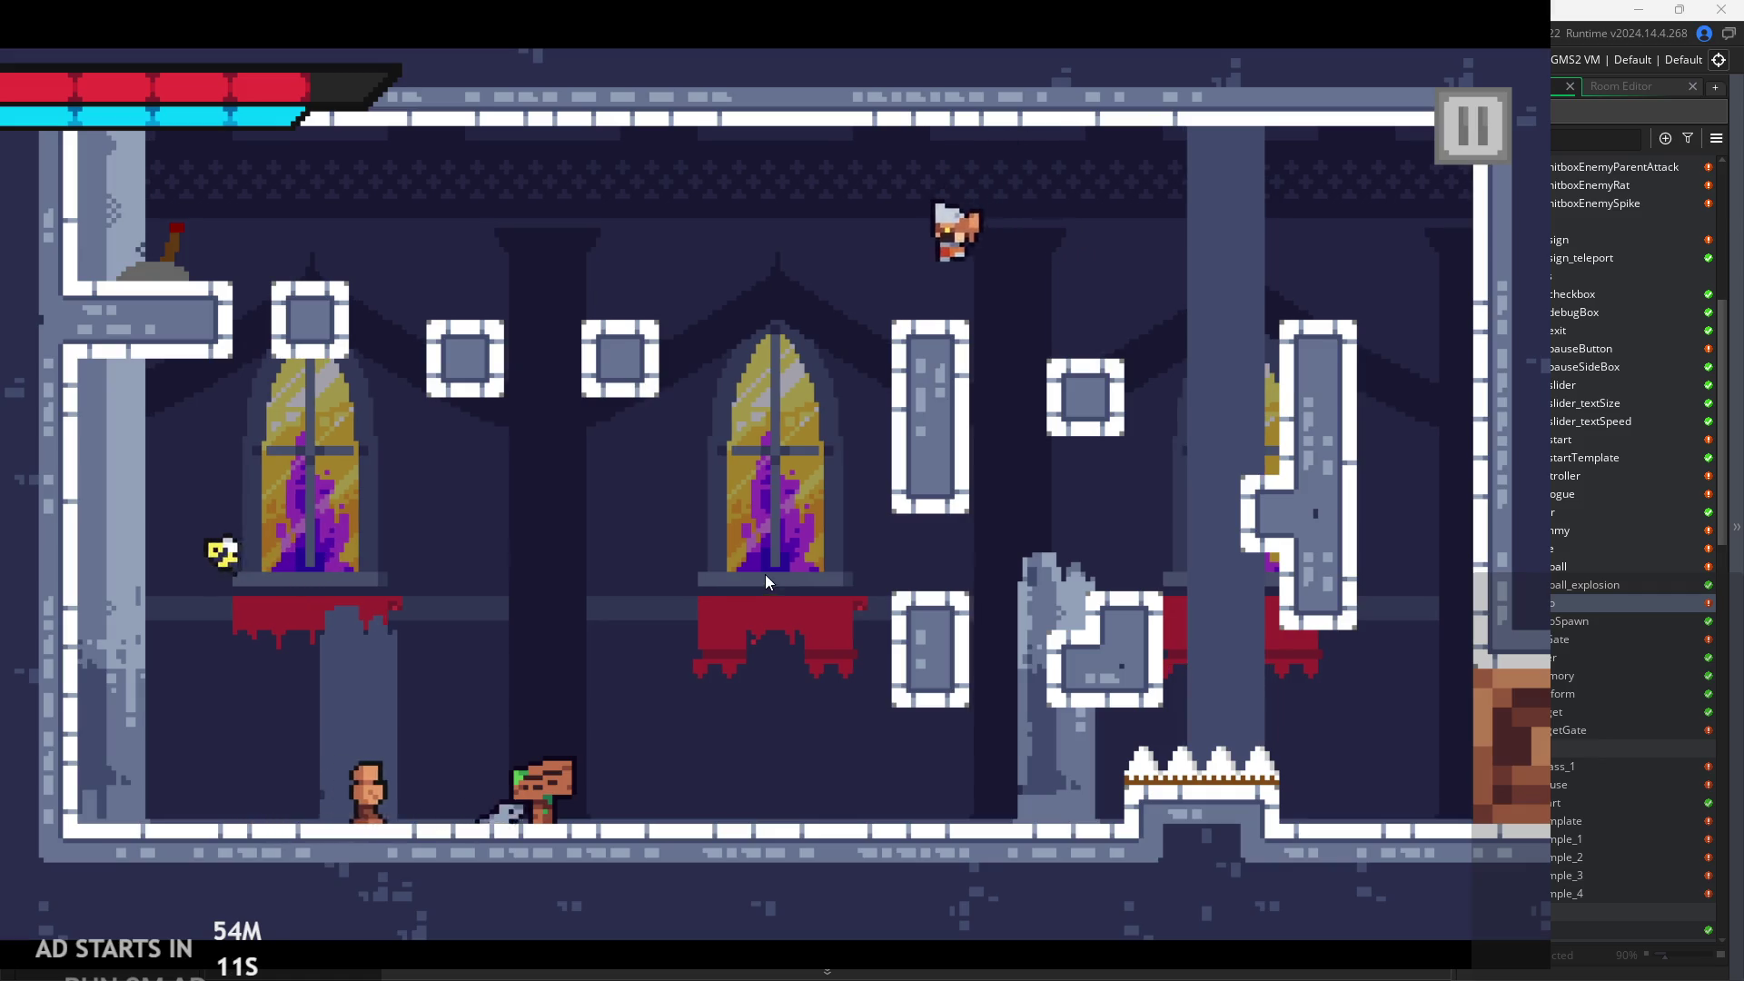
{"action": "key", "text": "x"}
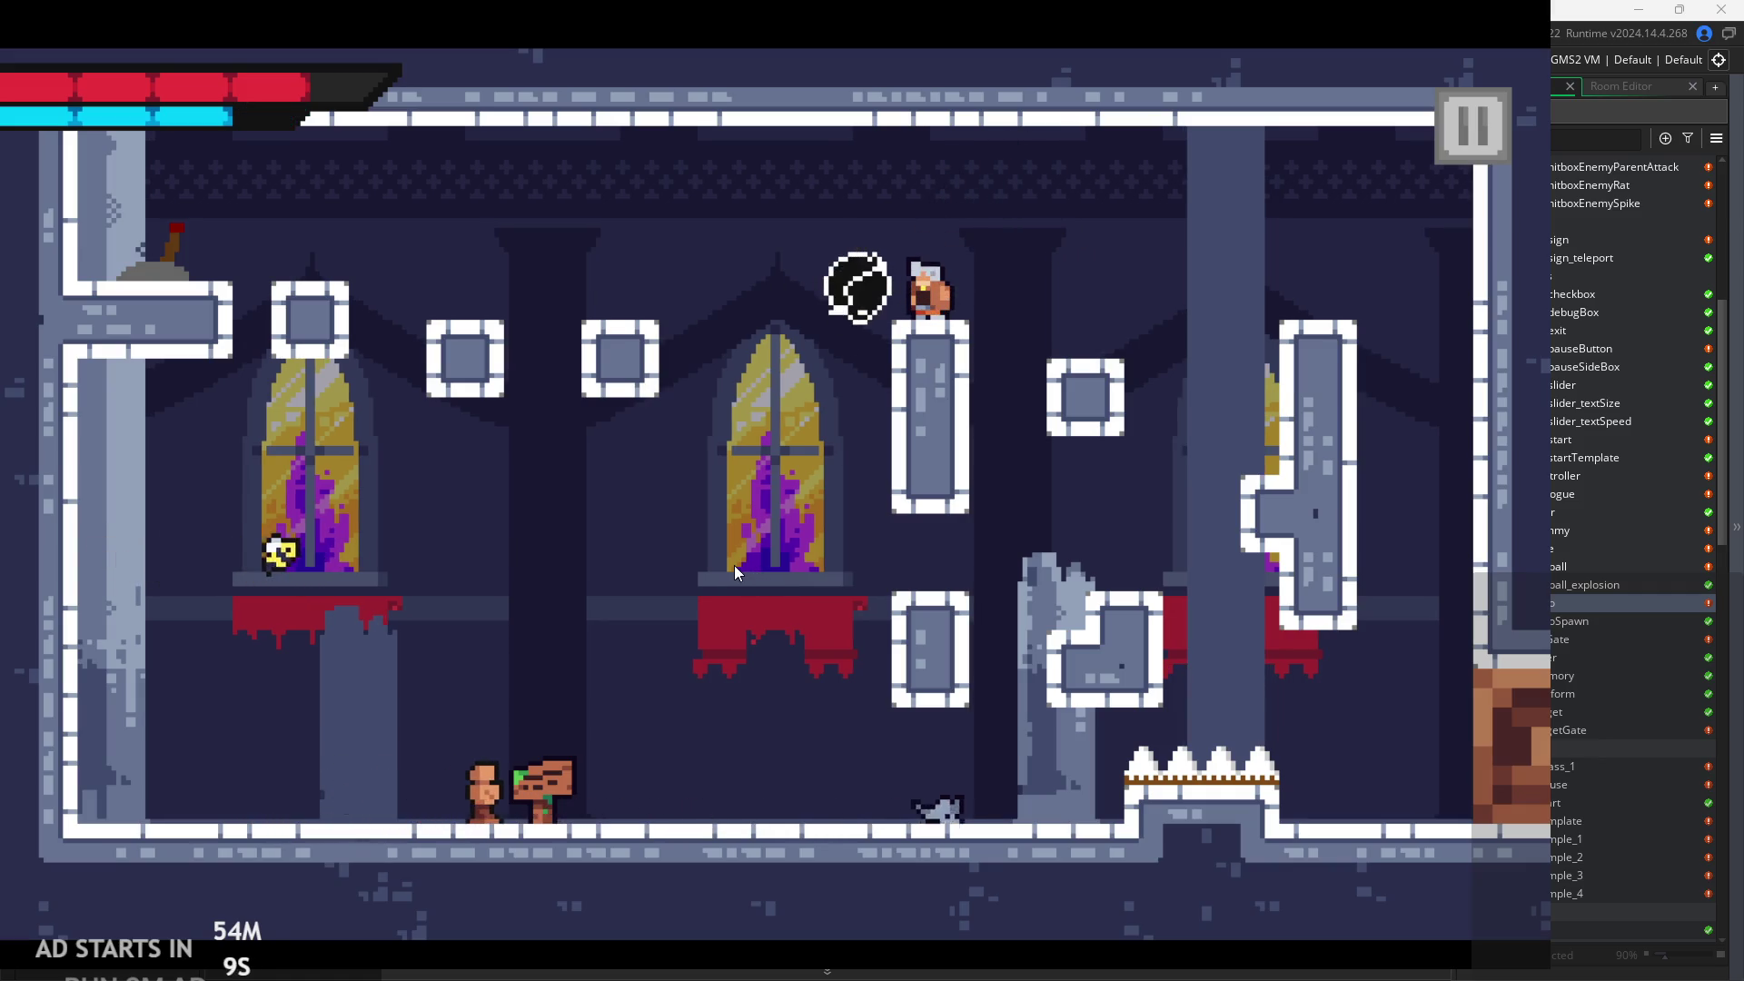
Jump toward the ceiling, run right to the far wall, then head back left.
{"action": "key", "text": "space"}
{"action": "key", "text": "Left"}
{"action": "key", "text": "Right"}
{"action": "key", "text": "space"}
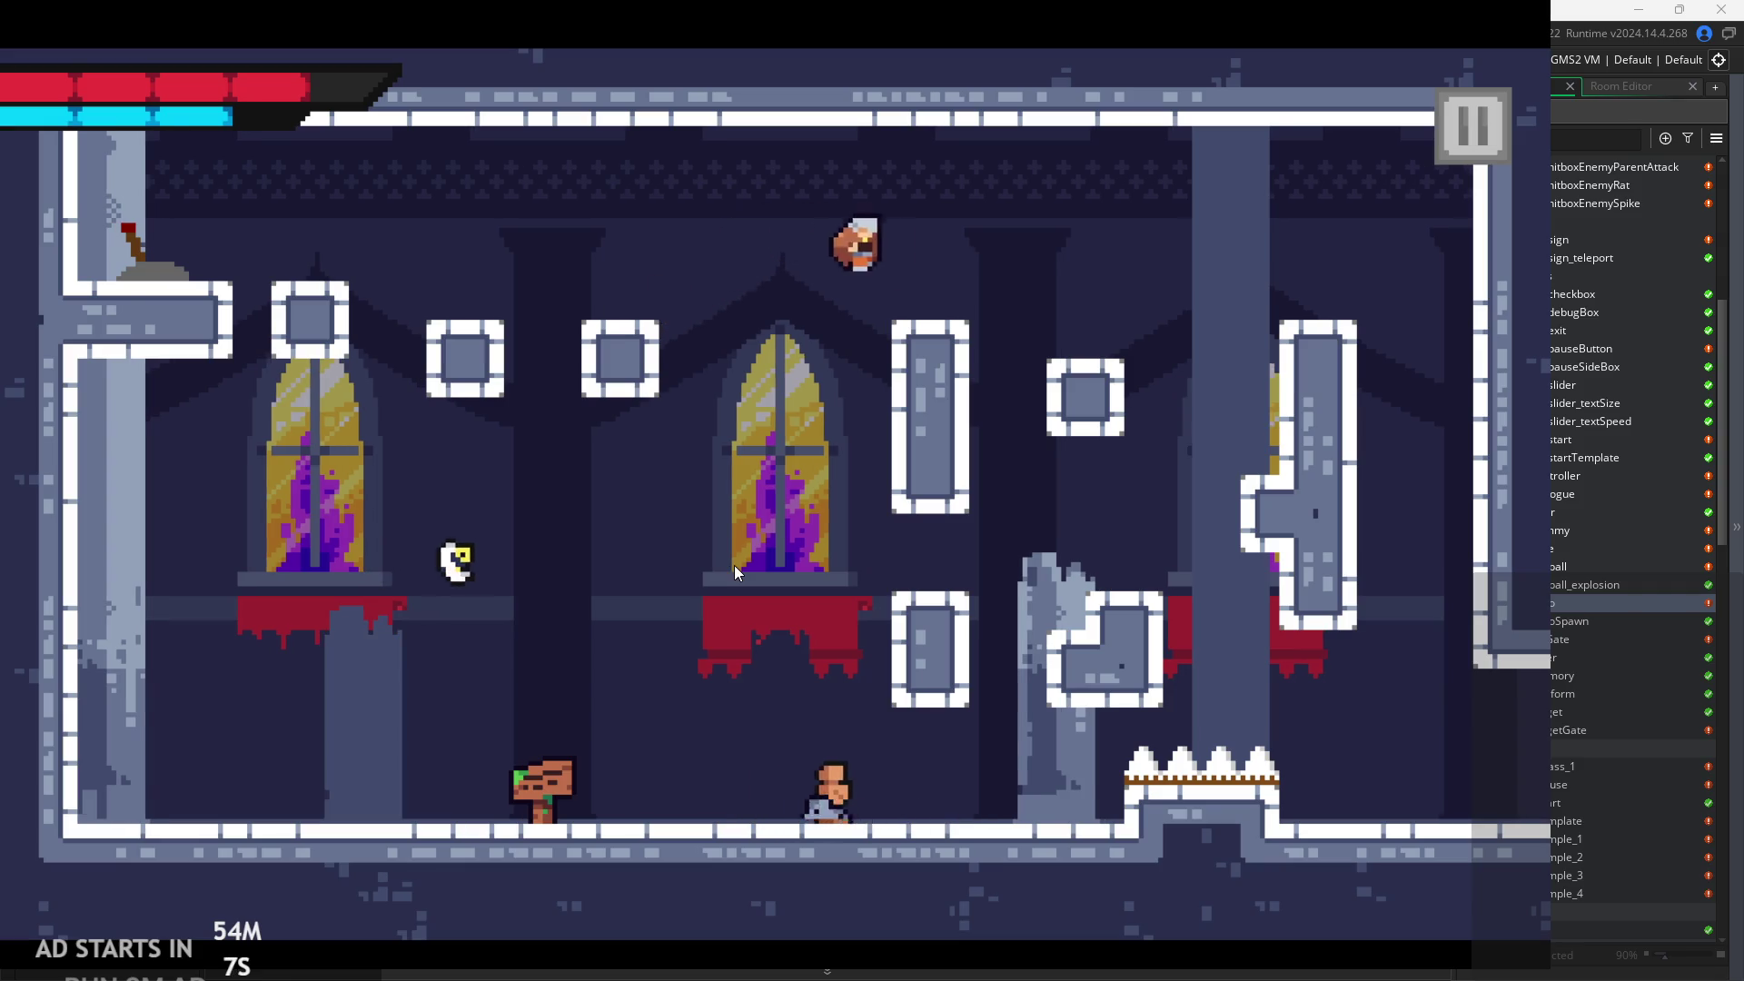
{"action": "key", "text": "Right"}
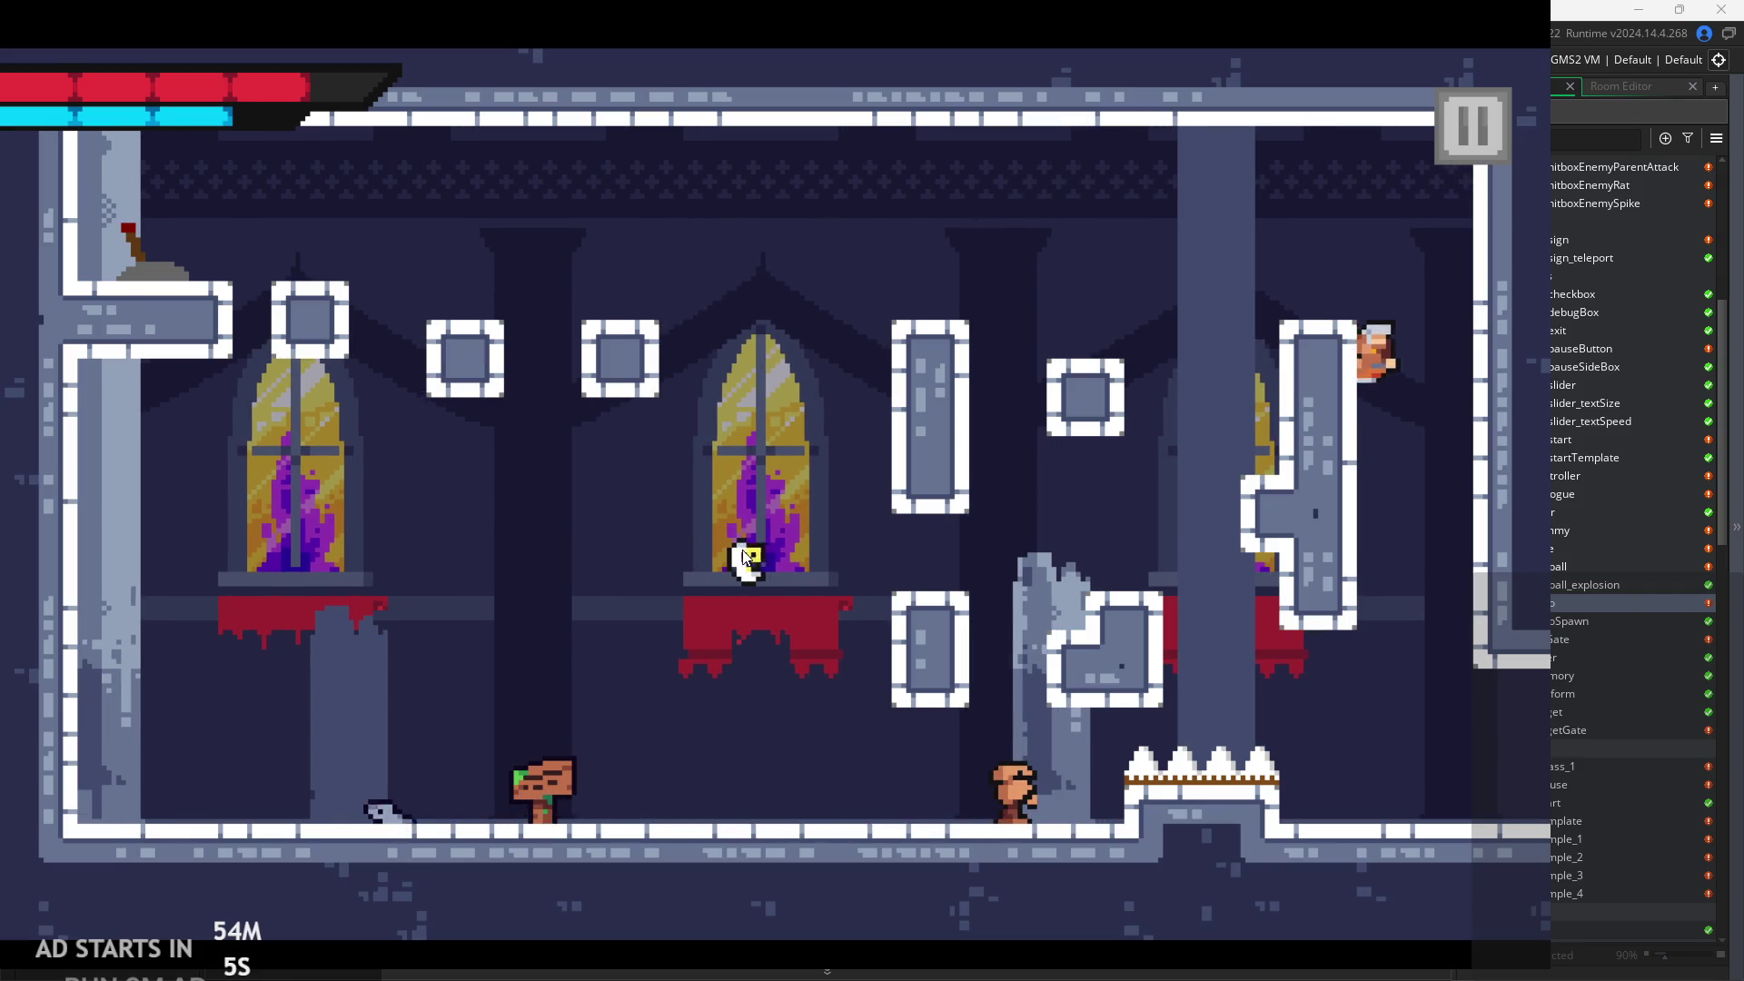
{"action": "key", "text": "Right"}
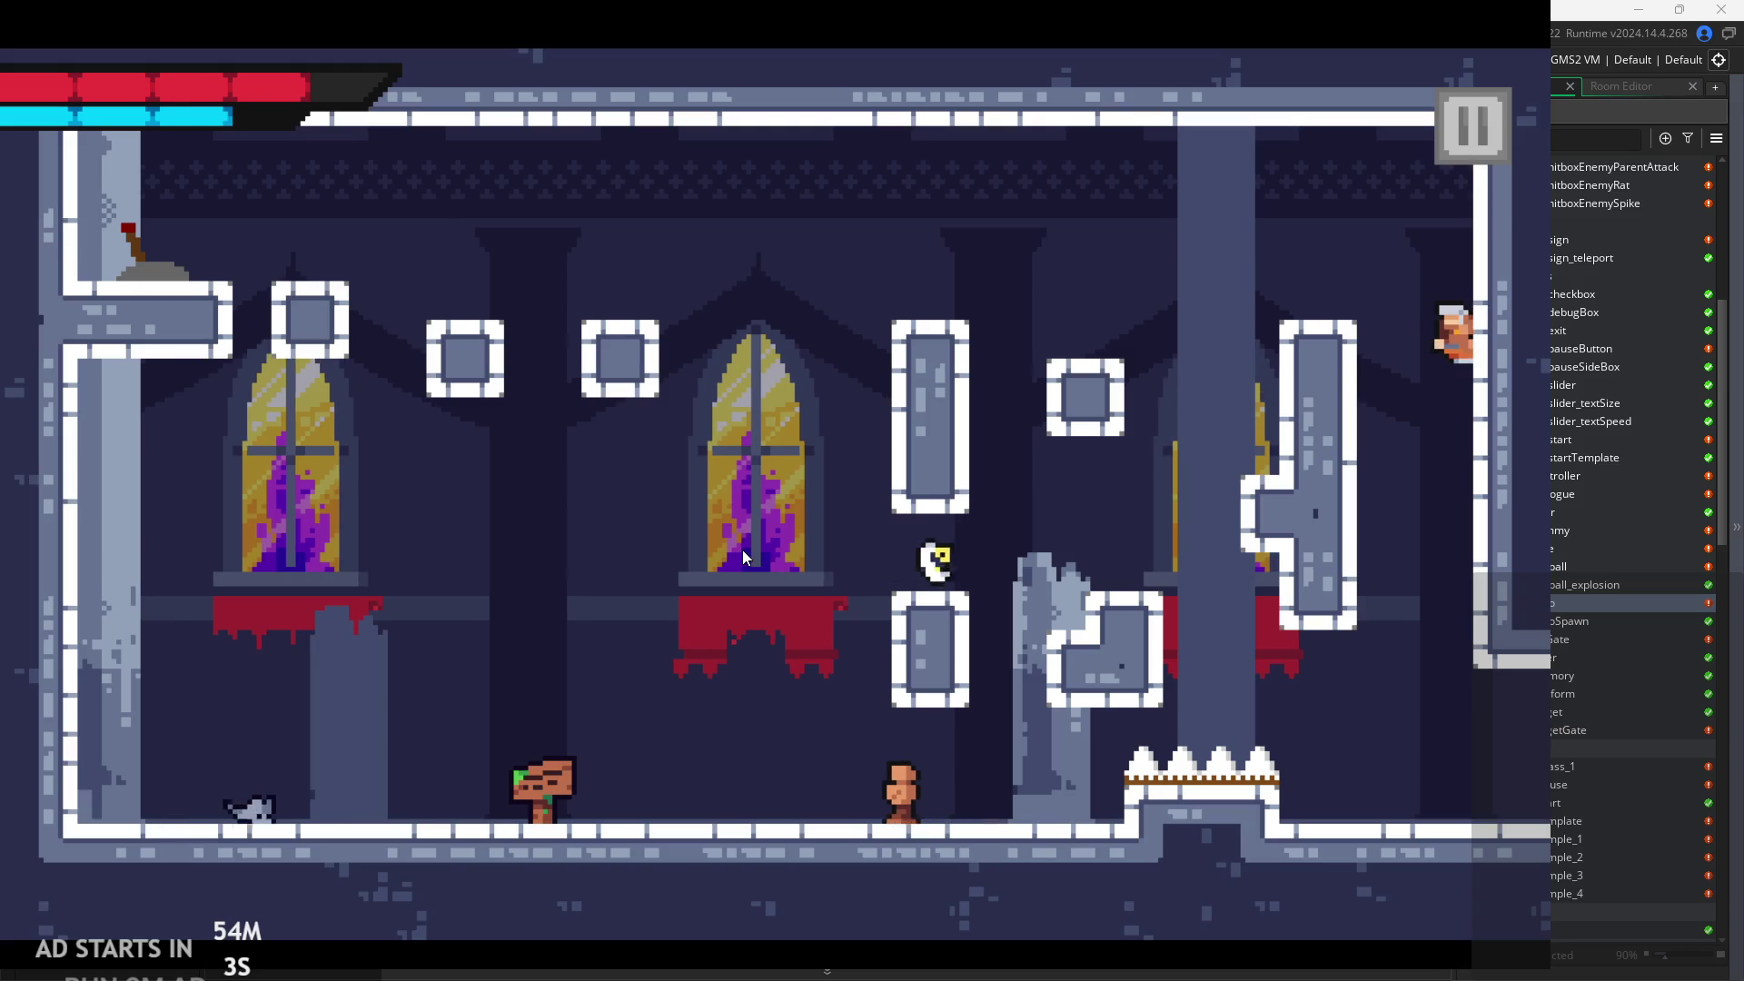
{"action": "key", "text": "Right"}
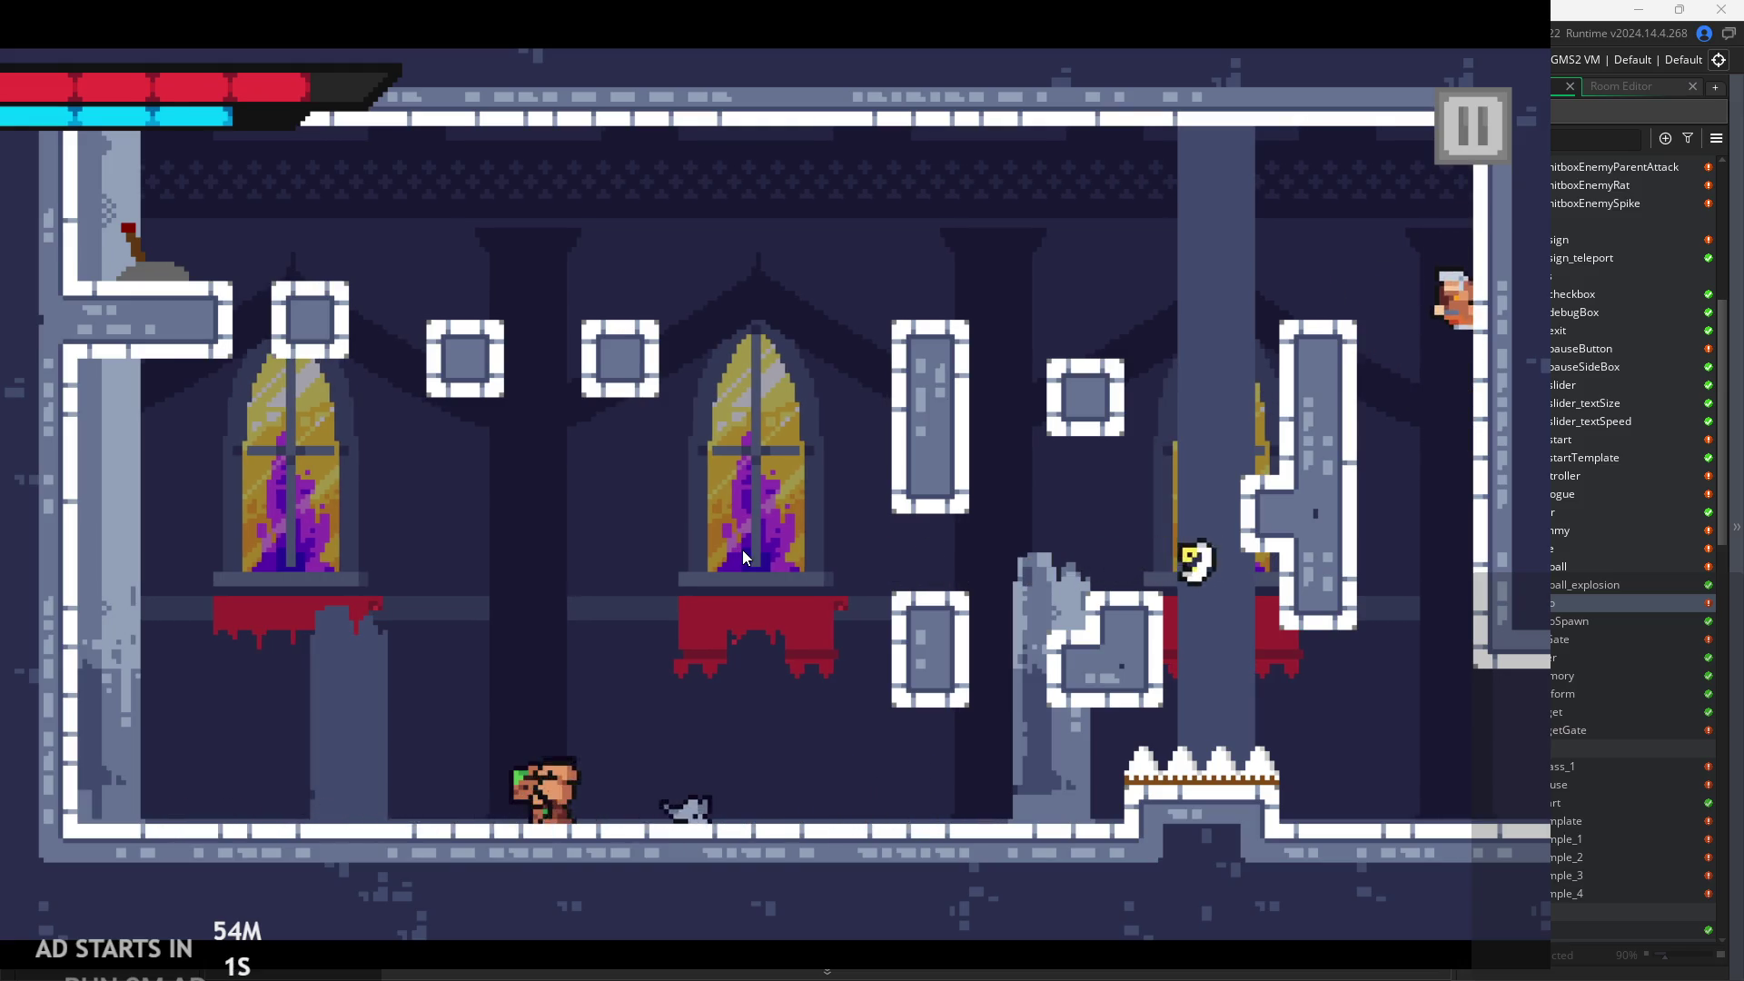
{"action": "key", "text": "Left"}
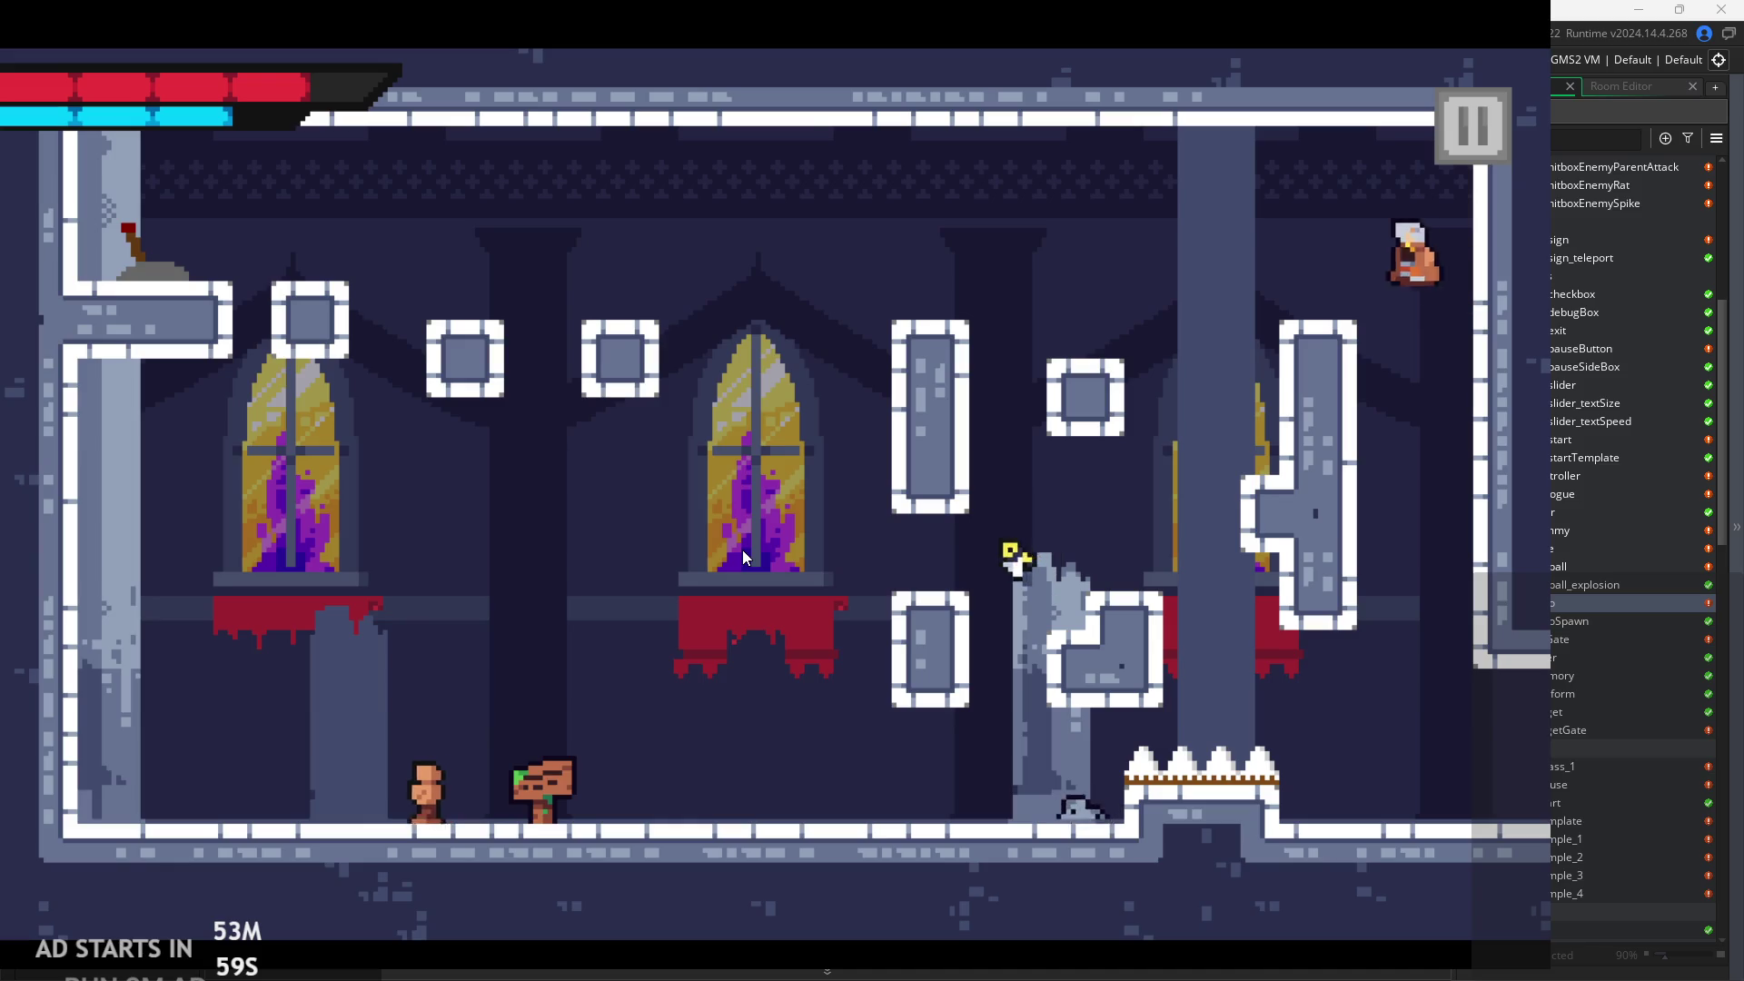
{"action": "key", "text": "Left"}
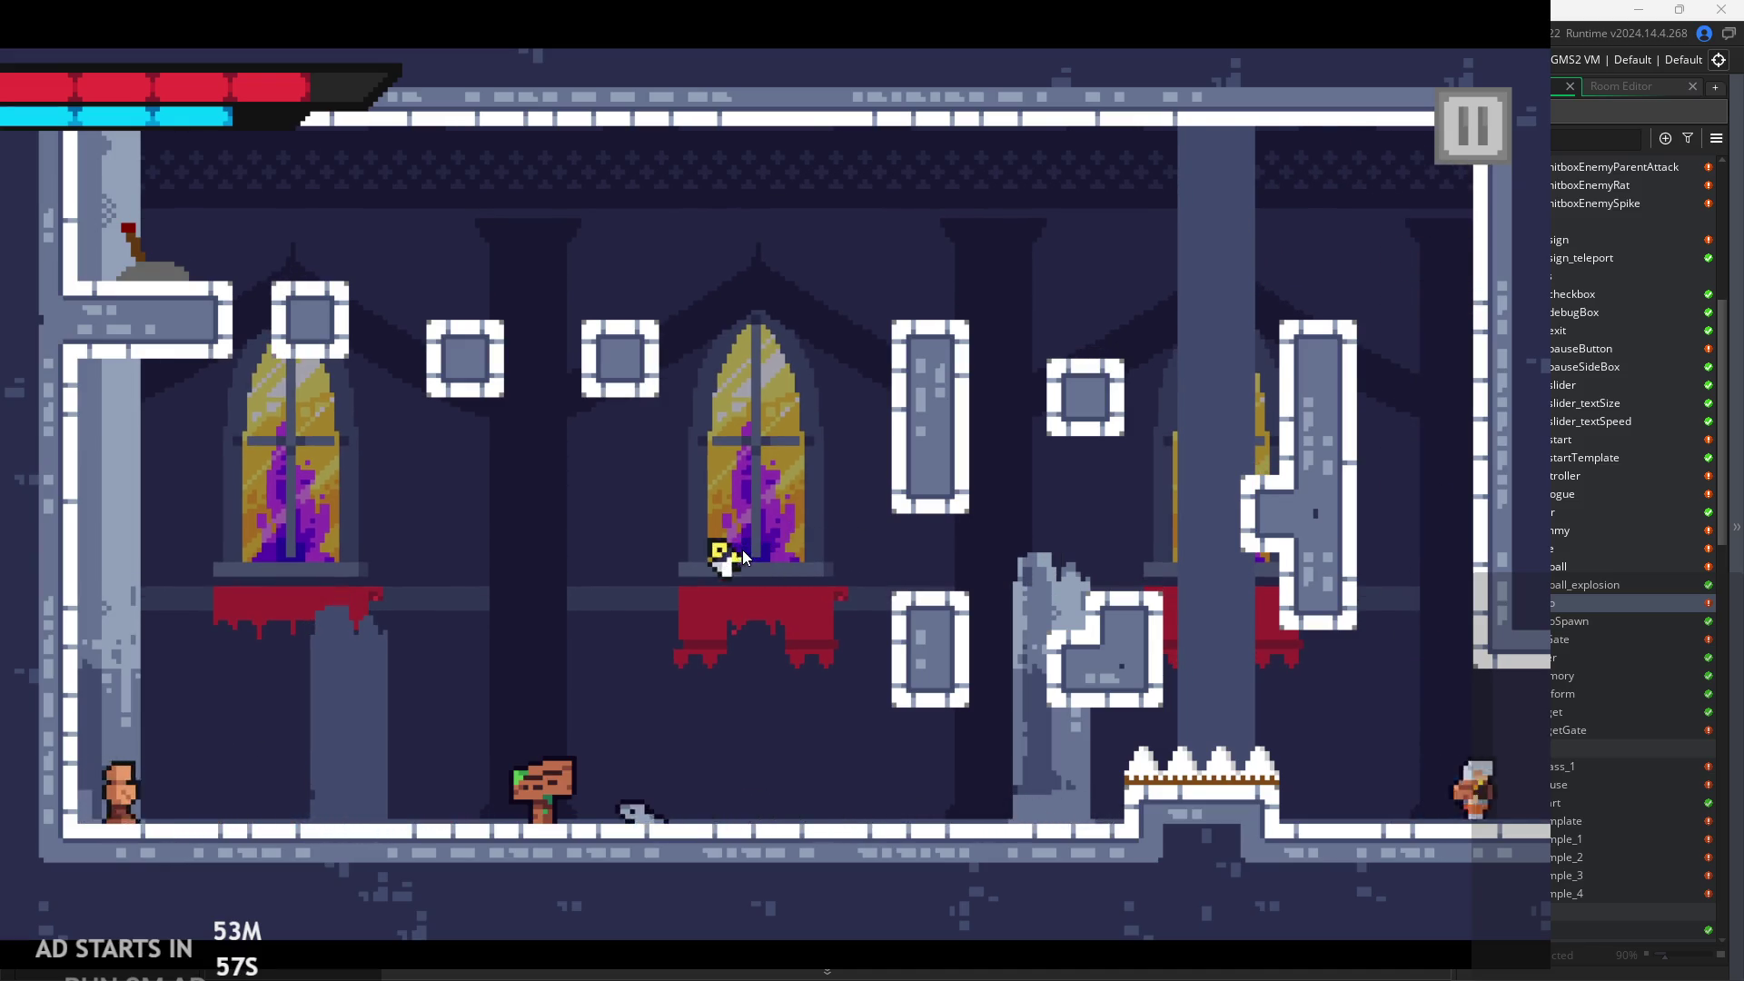
Hop back and forth and swing the weapon at a nearby dummy.
{"action": "key", "text": "Right"}
{"action": "key", "text": "space"}
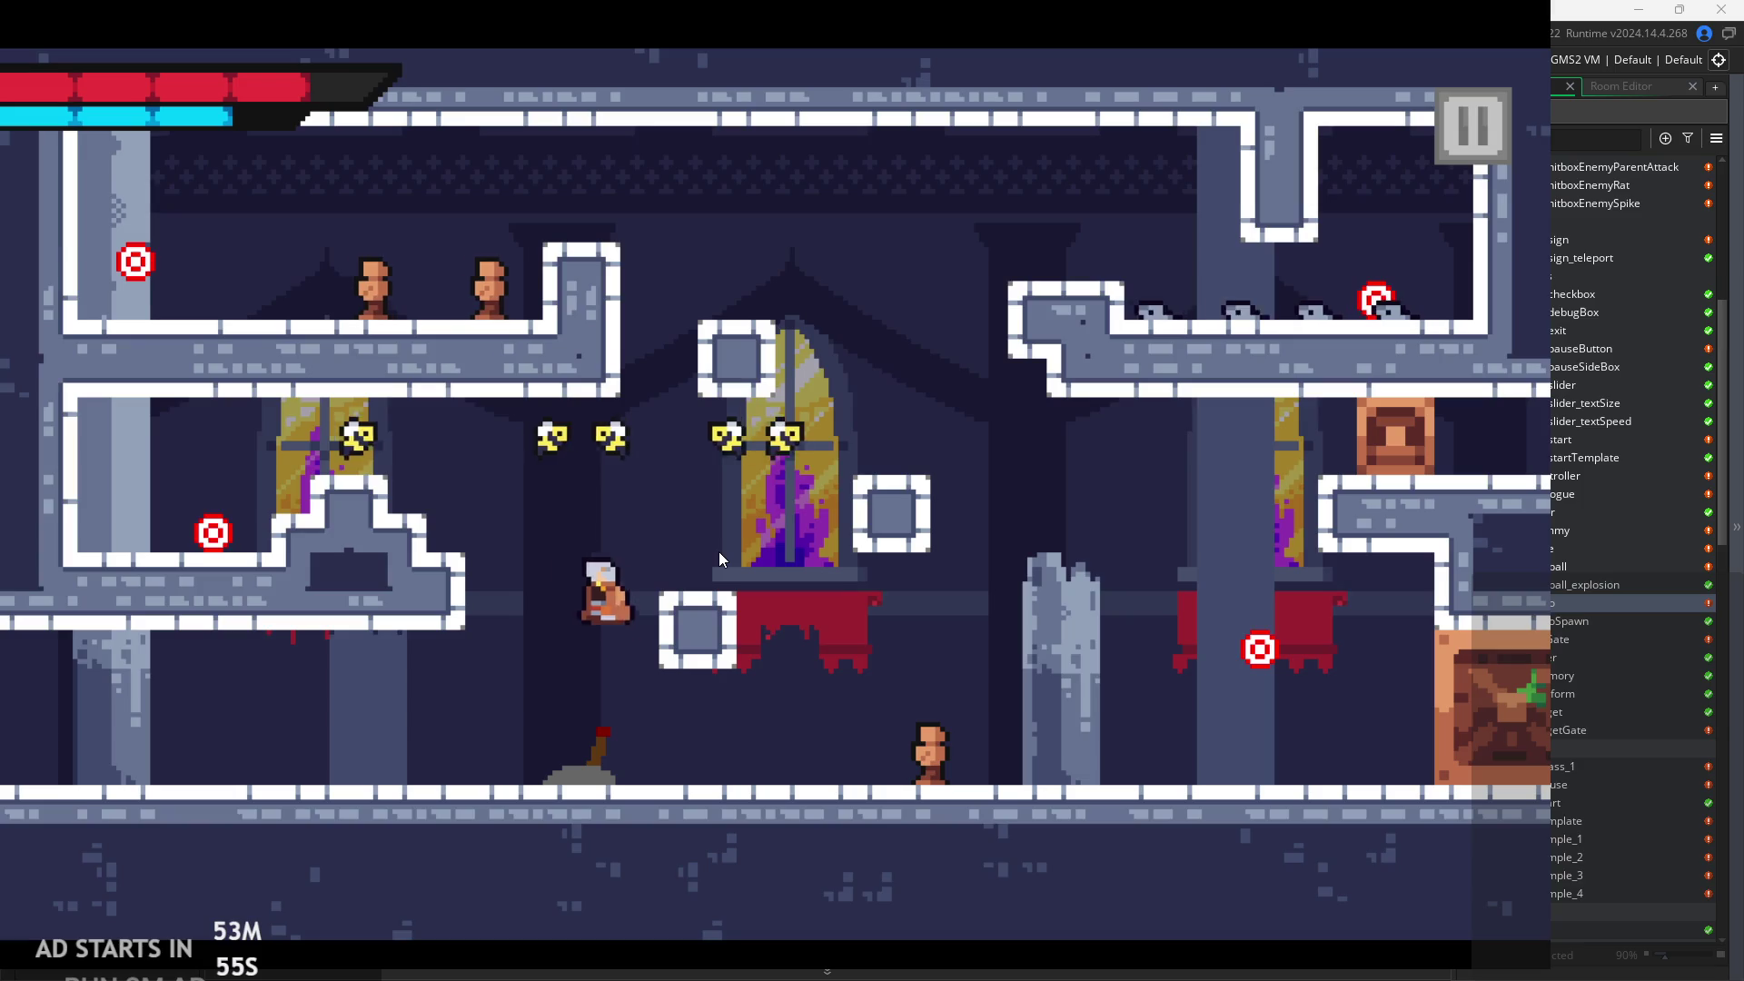
{"action": "key", "text": "Left"}
{"action": "key", "text": "Right"}
{"action": "key", "text": "space"}
{"action": "key", "text": "Left"}
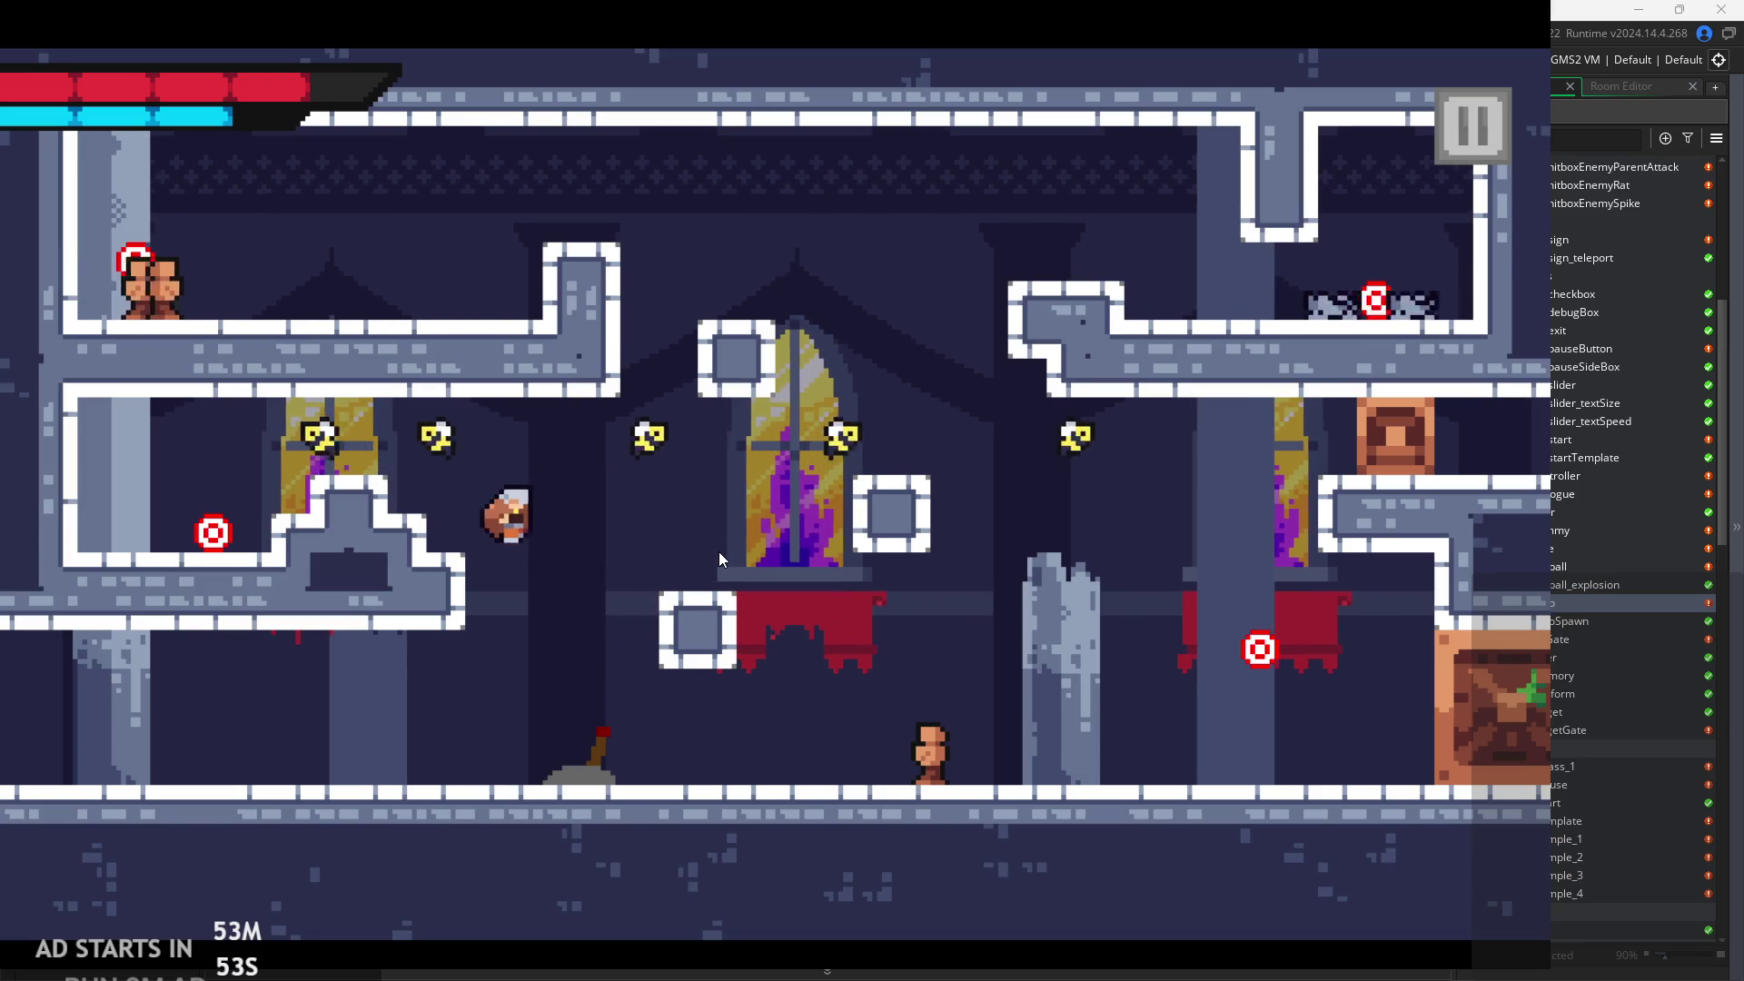
{"action": "key", "text": "x"}
Reach the window ledge, rise to the upper-left ledge, and attack its dummies twice.
{"action": "key", "text": "Right"}
{"action": "key", "text": "space"}
{"action": "key", "text": "Right"}
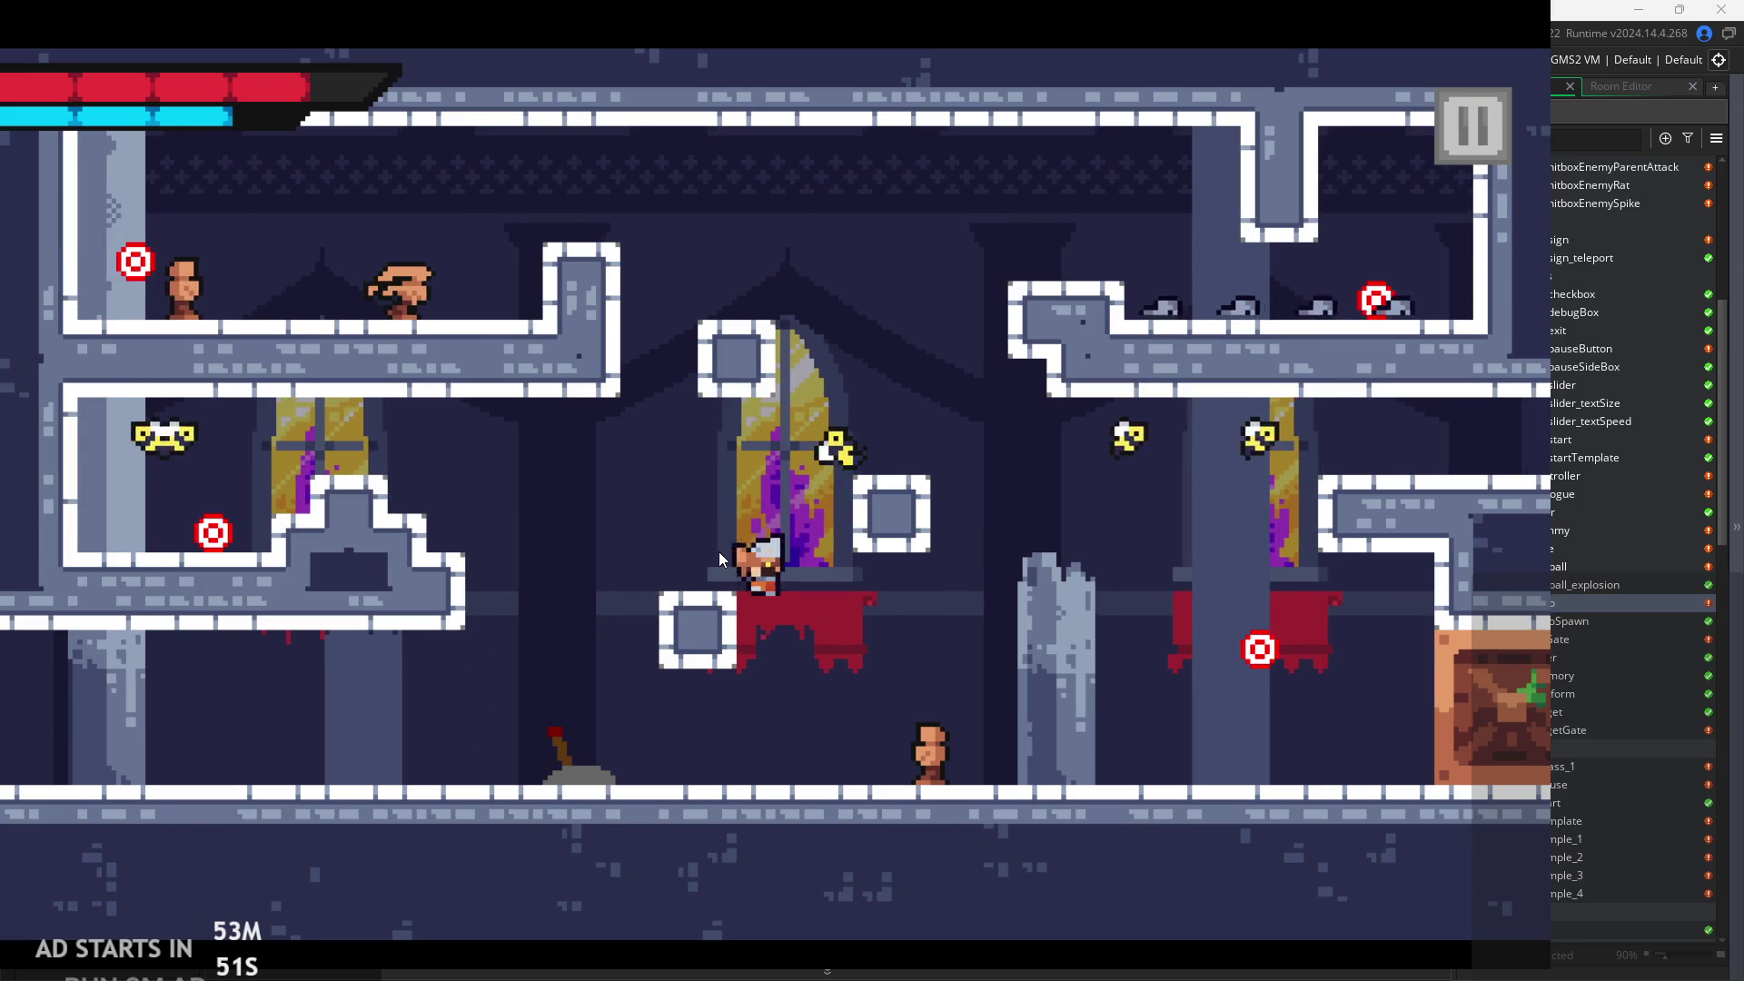
{"action": "key", "text": "Left"}
{"action": "key", "text": "Right"}
{"action": "key", "text": "space"}
{"action": "key", "text": "space"}
{"action": "key", "text": "Left"}
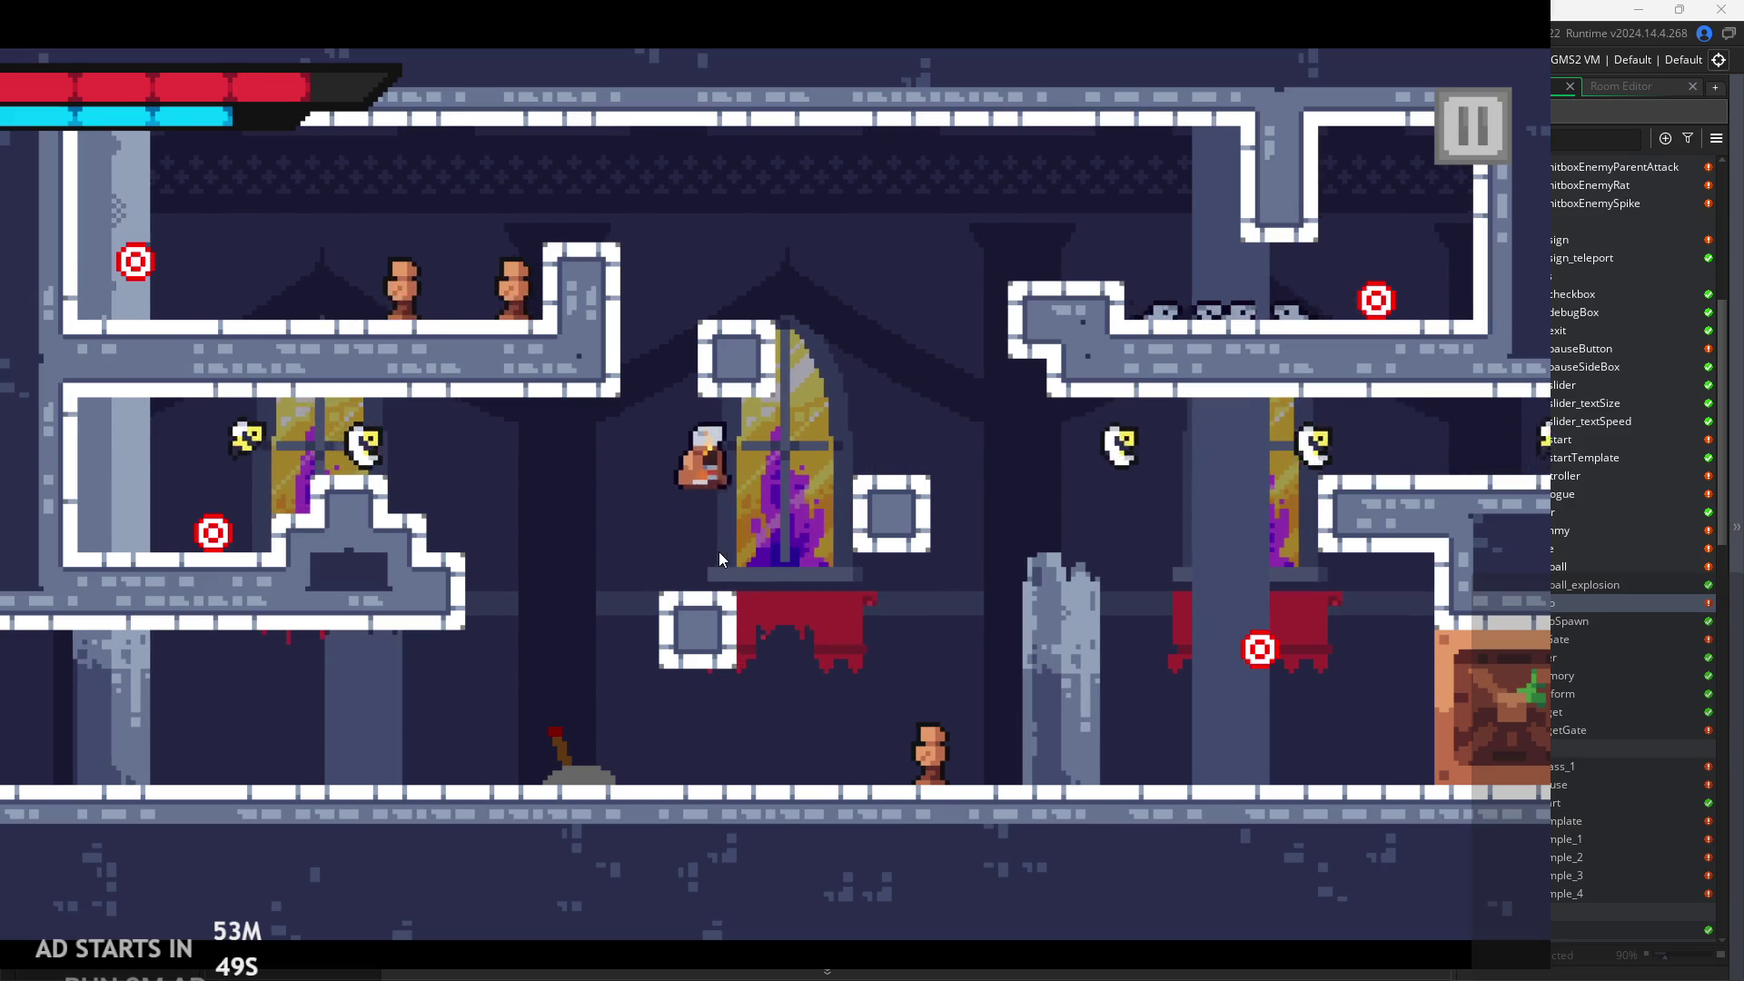
{"action": "key", "text": "Right"}
{"action": "key", "text": "space"}
{"action": "key", "text": "Left"}
{"action": "key", "text": "Left"}
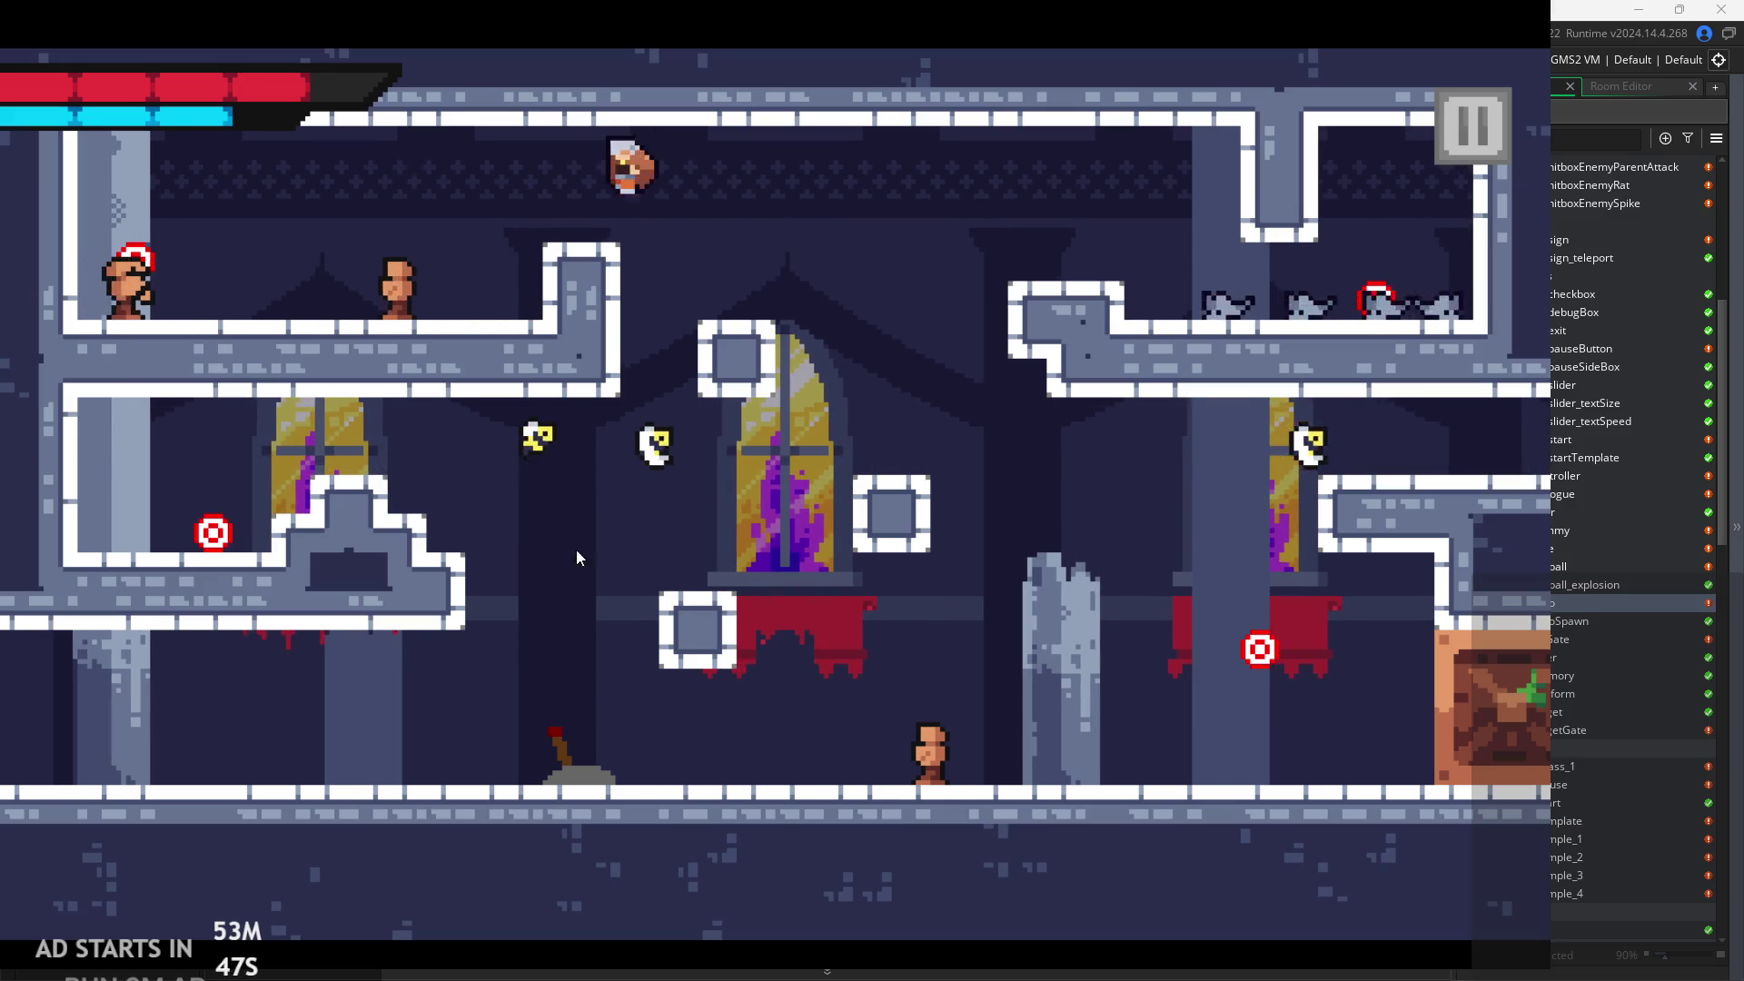
{"action": "key", "text": "x"}
{"action": "key", "text": "Left"}
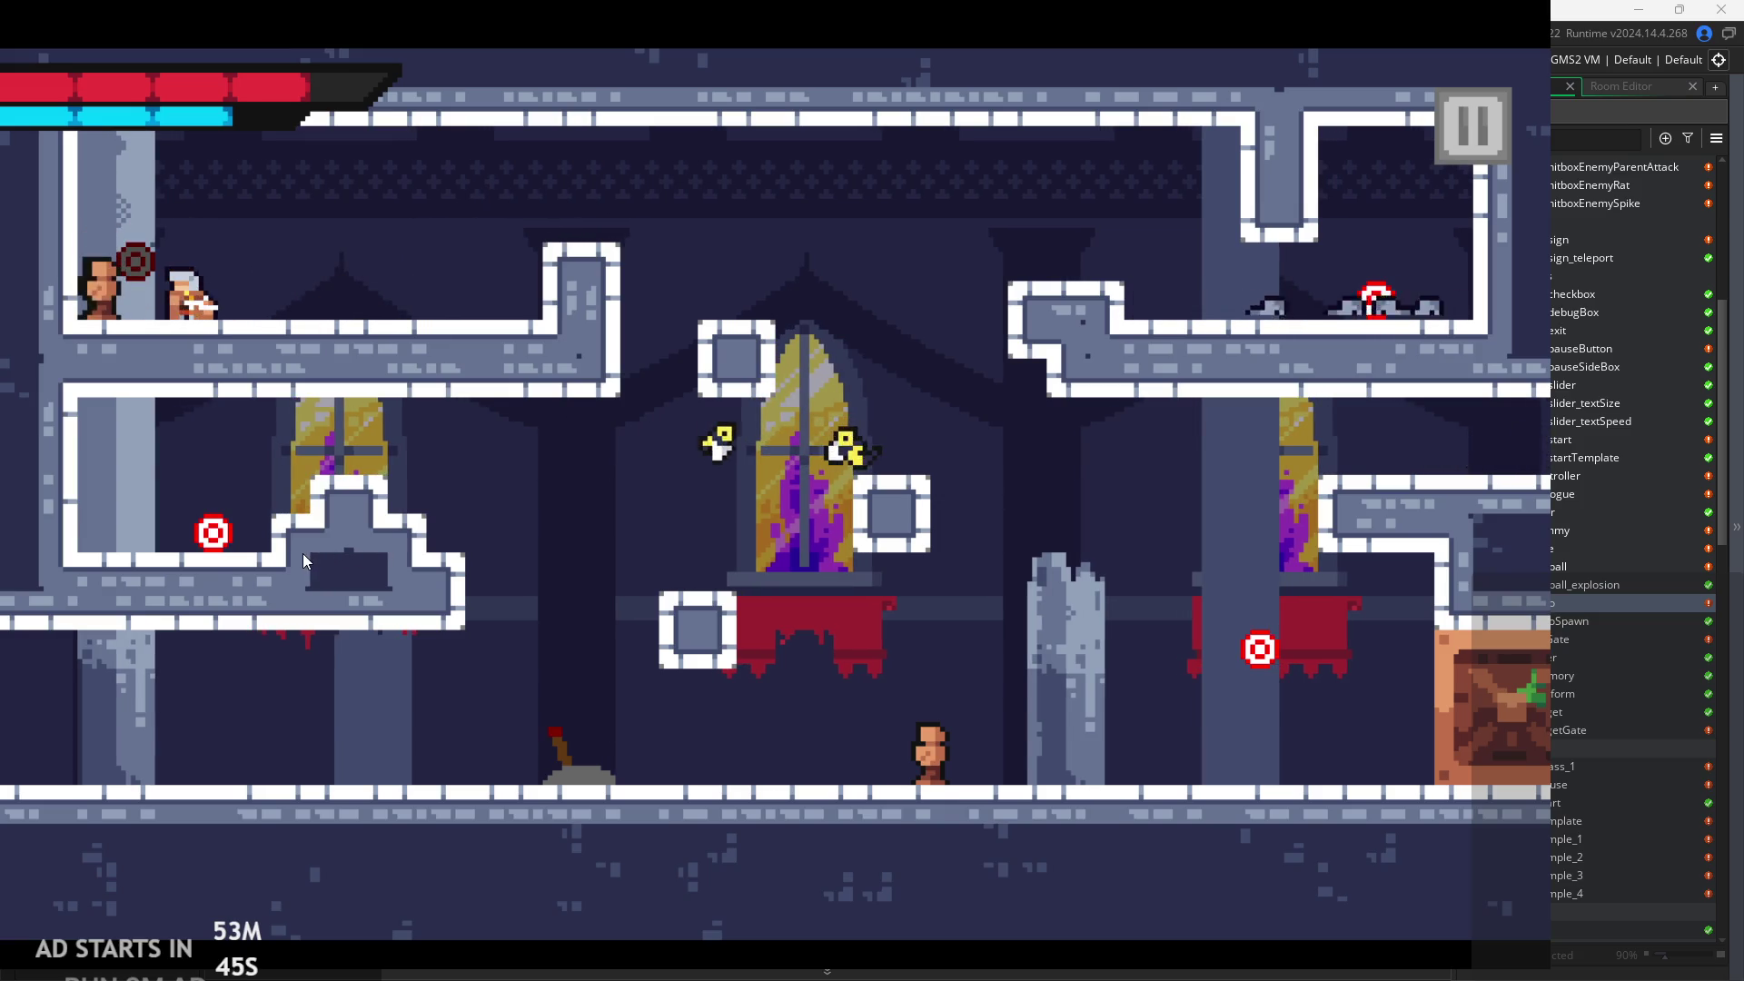
{"action": "key", "text": "x"}
{"action": "key", "text": "x"}
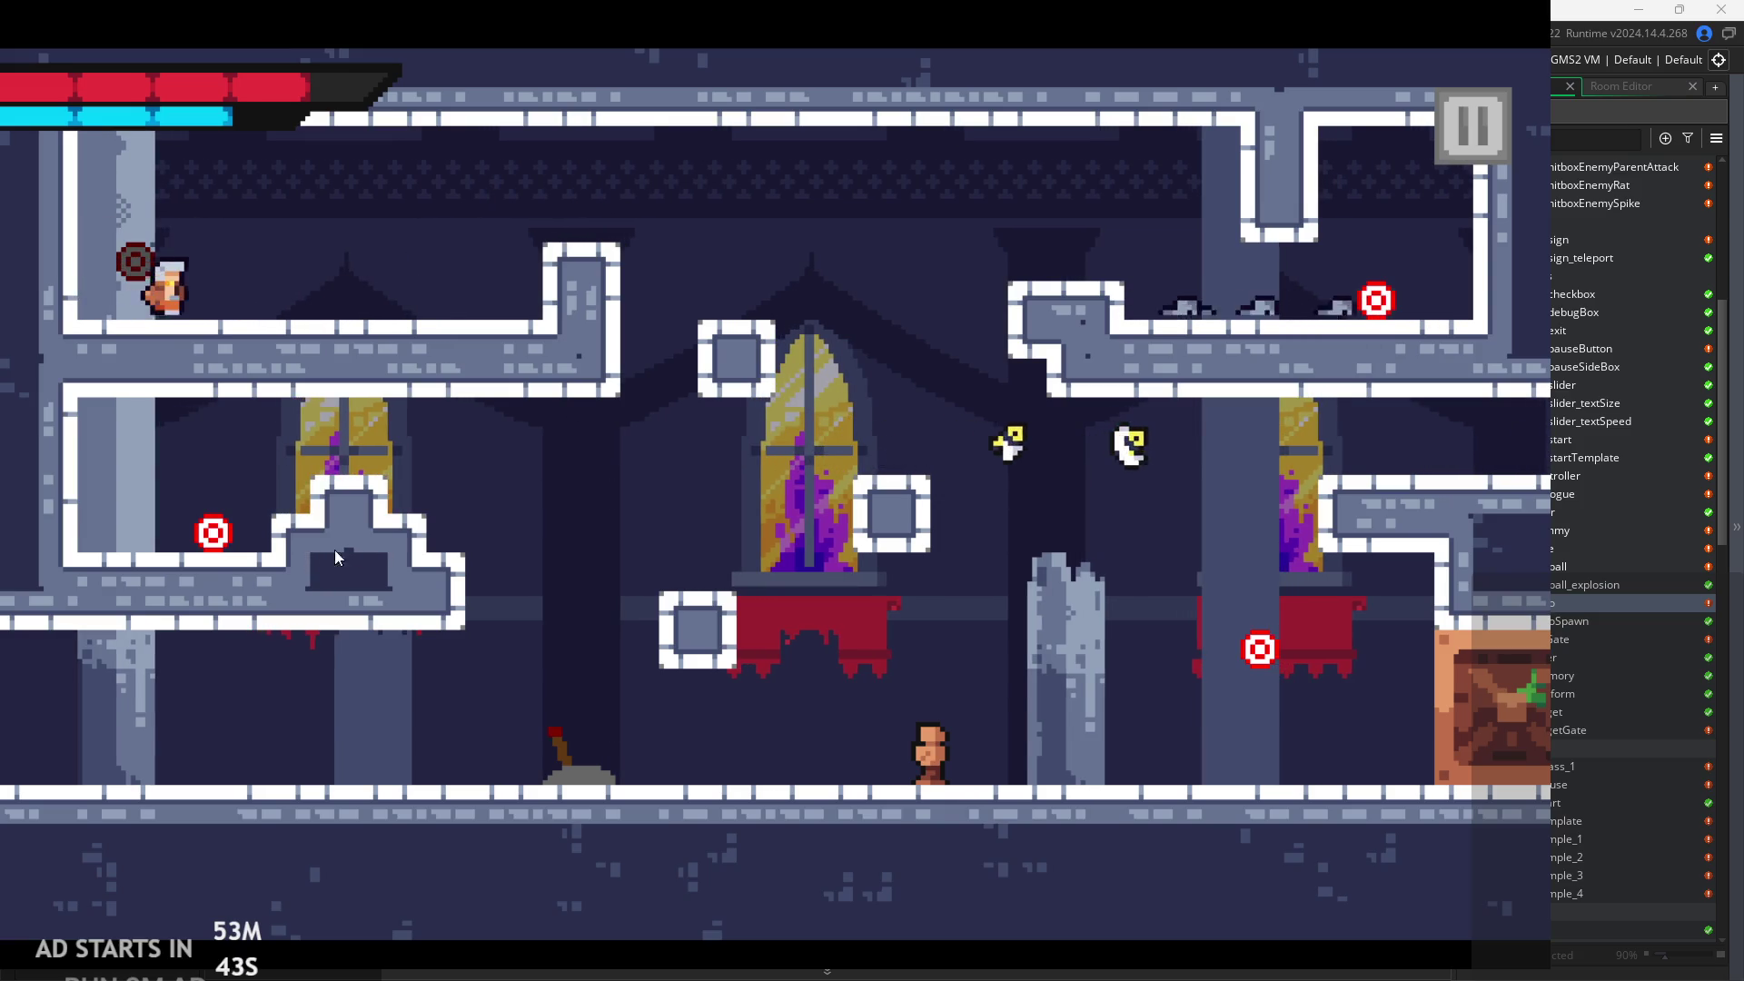
Move along the ceiling, hop on and off the window ledge, and drop beside the floor dummy.
{"action": "key", "text": "Right"}
{"action": "key", "text": "space"}
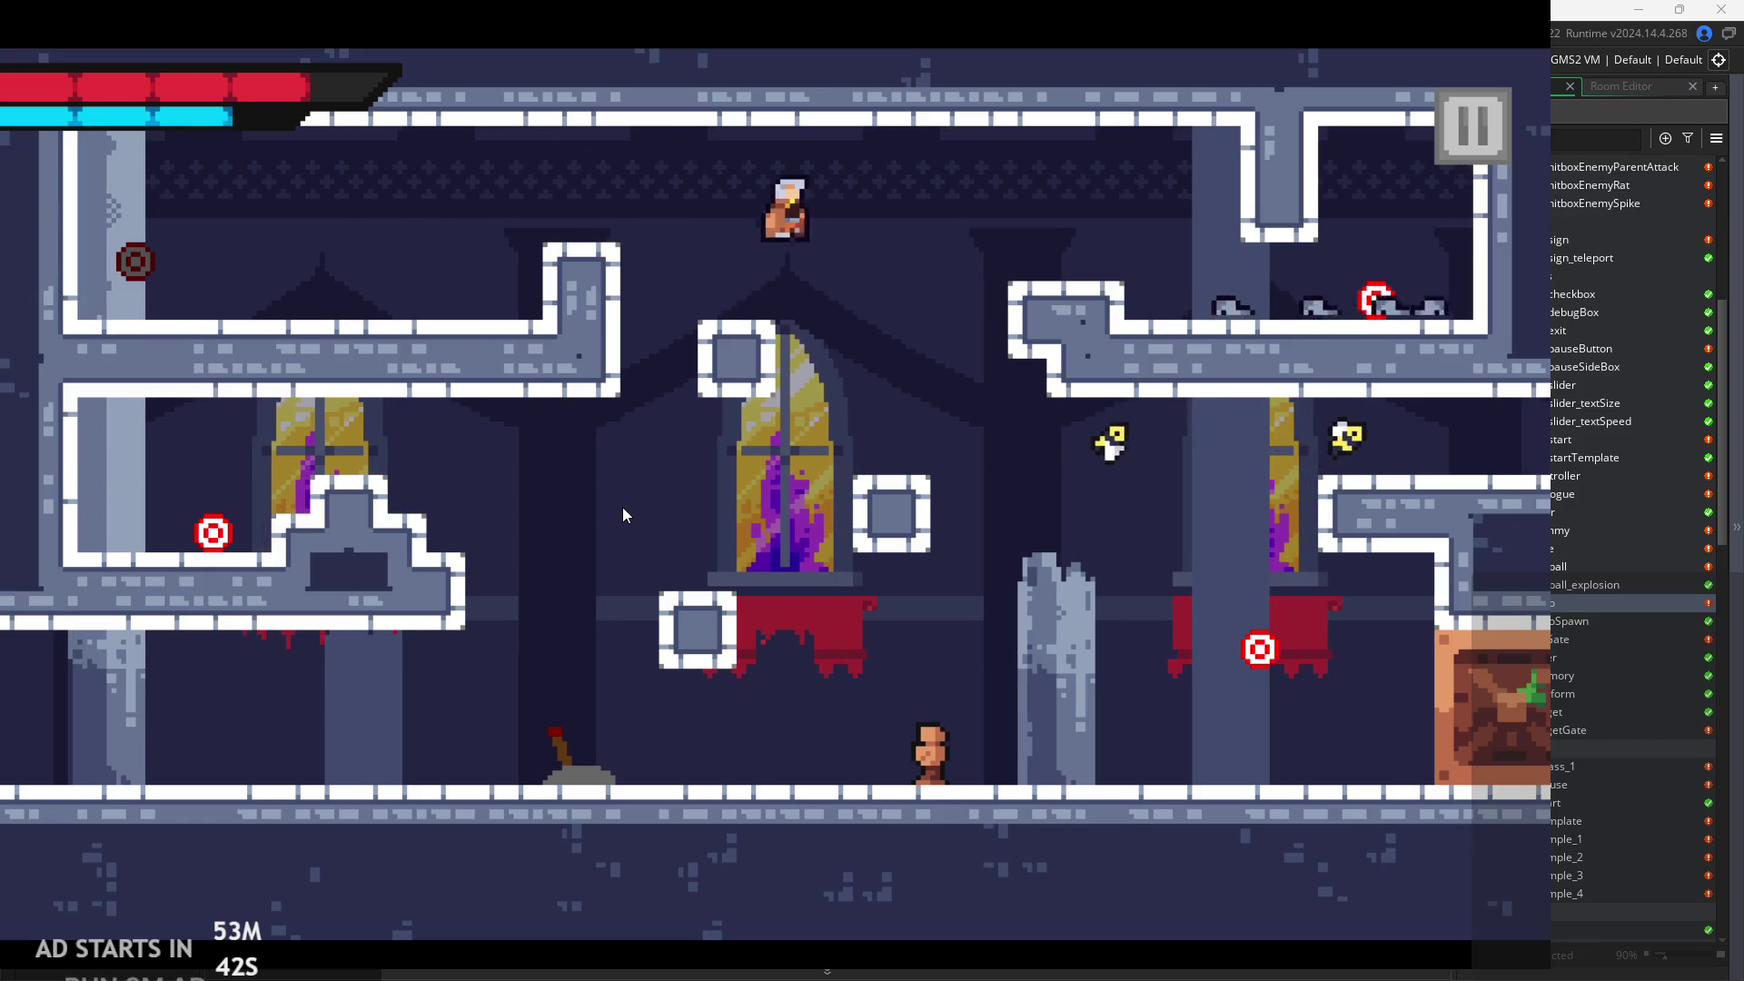
{"action": "key", "text": "Right"}
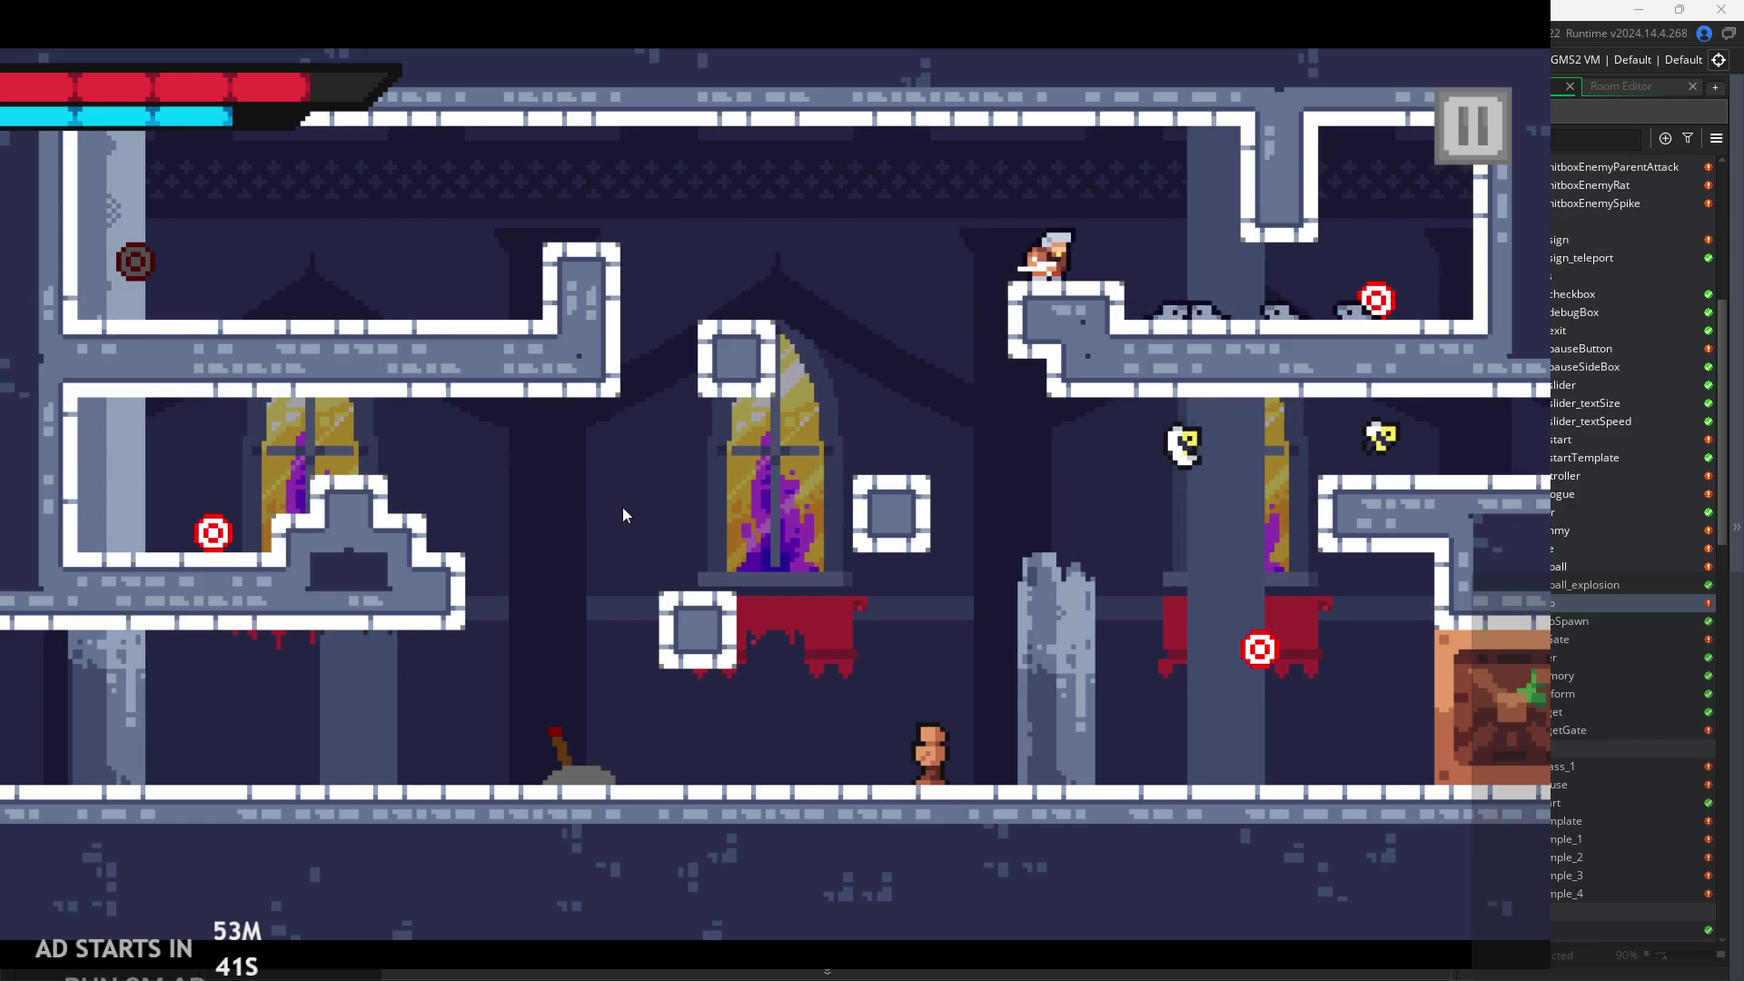
{"action": "key", "text": "Right"}
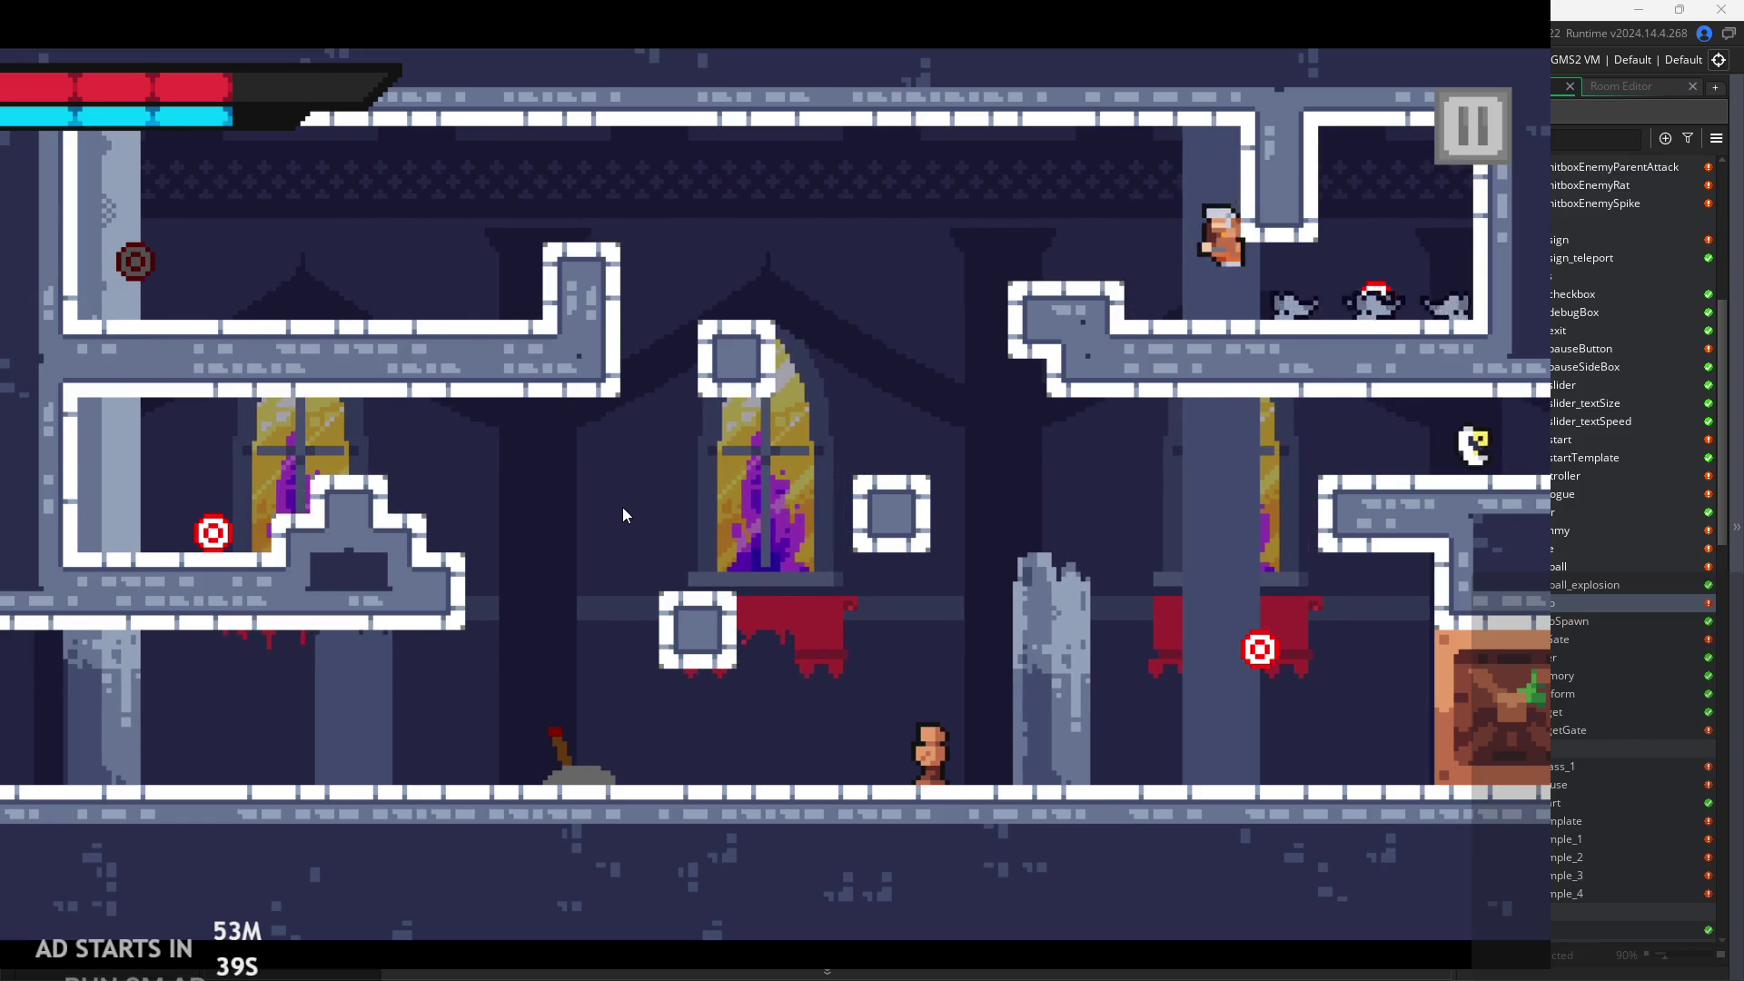
{"action": "key", "text": "Left"}
{"action": "key", "text": "Right"}
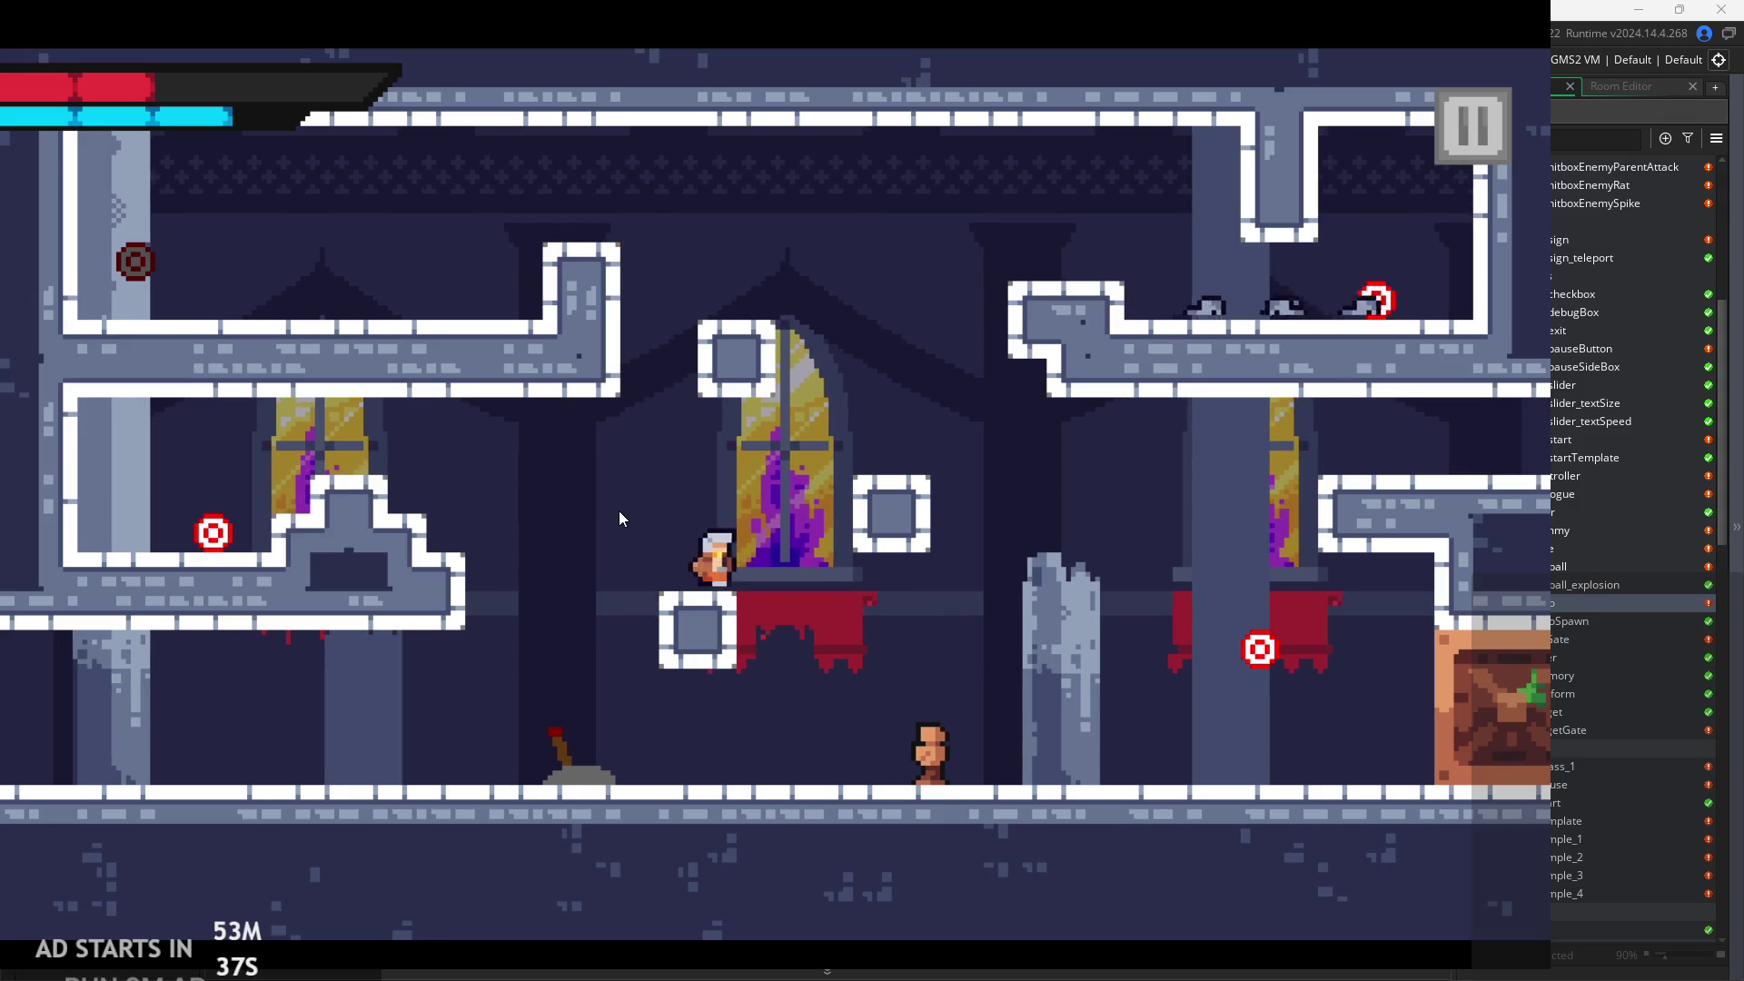
{"action": "key", "text": "space"}
{"action": "key", "text": "Left"}
{"action": "key", "text": "Right"}
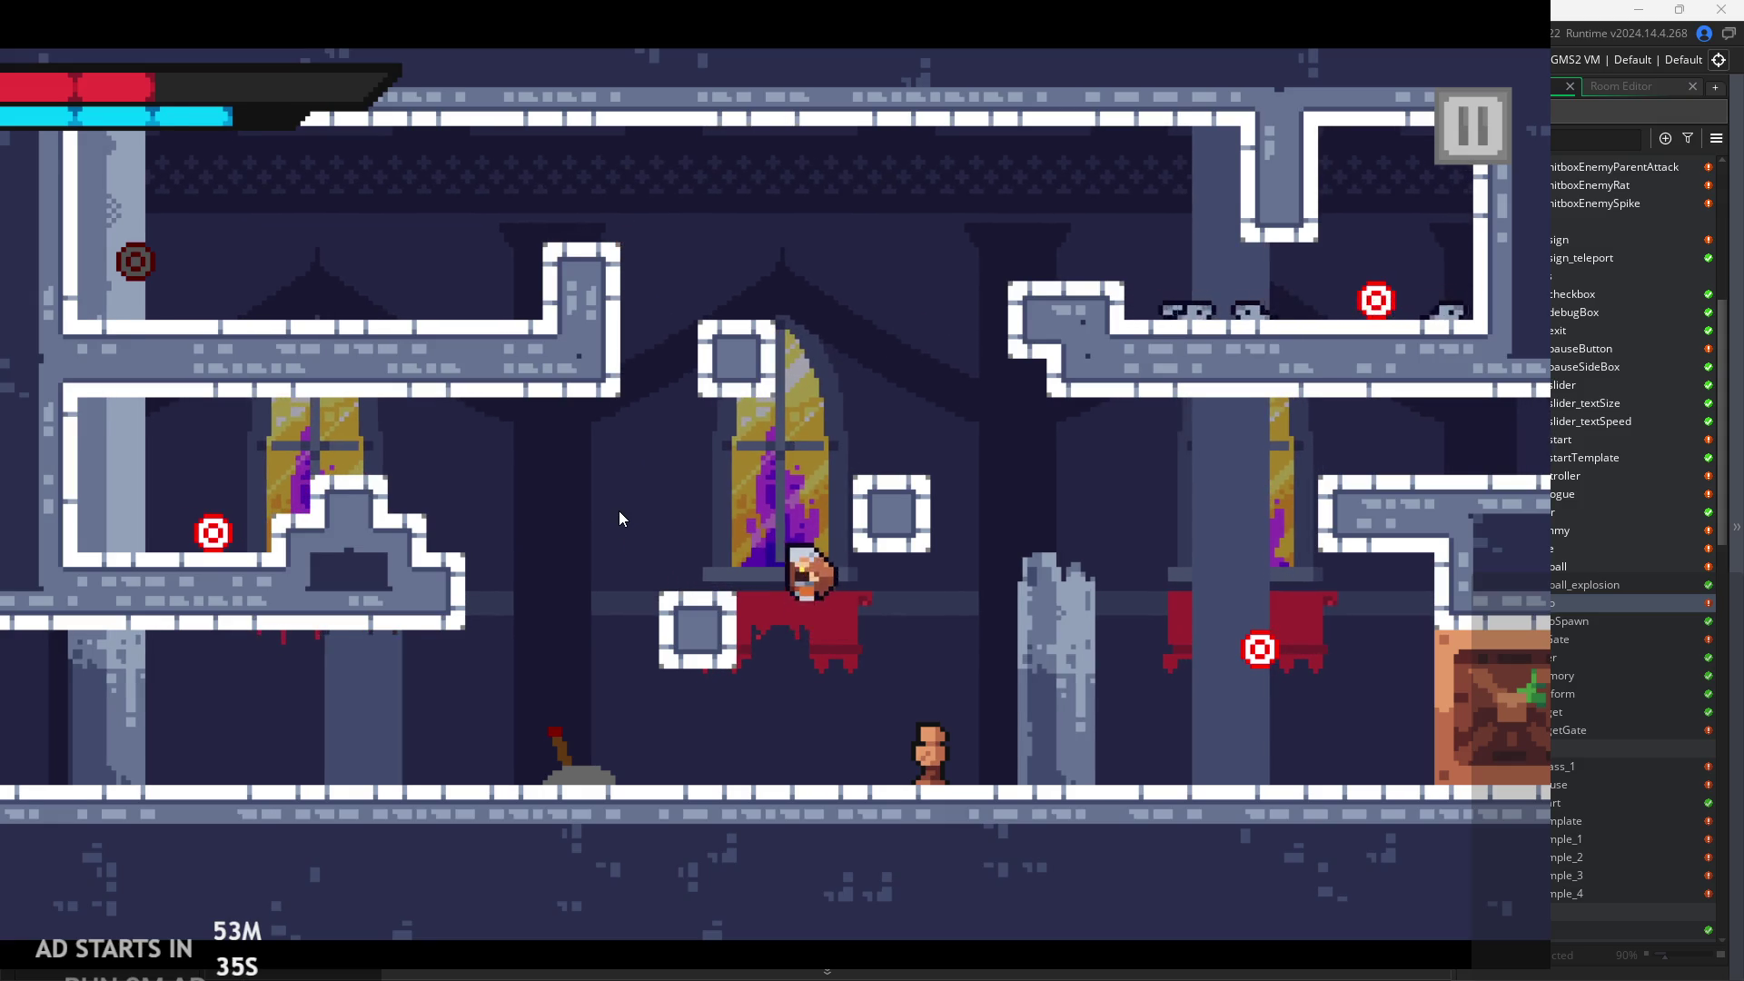
{"action": "key", "text": "space"}
{"action": "key", "text": "Left"}
{"action": "key", "text": "Right"}
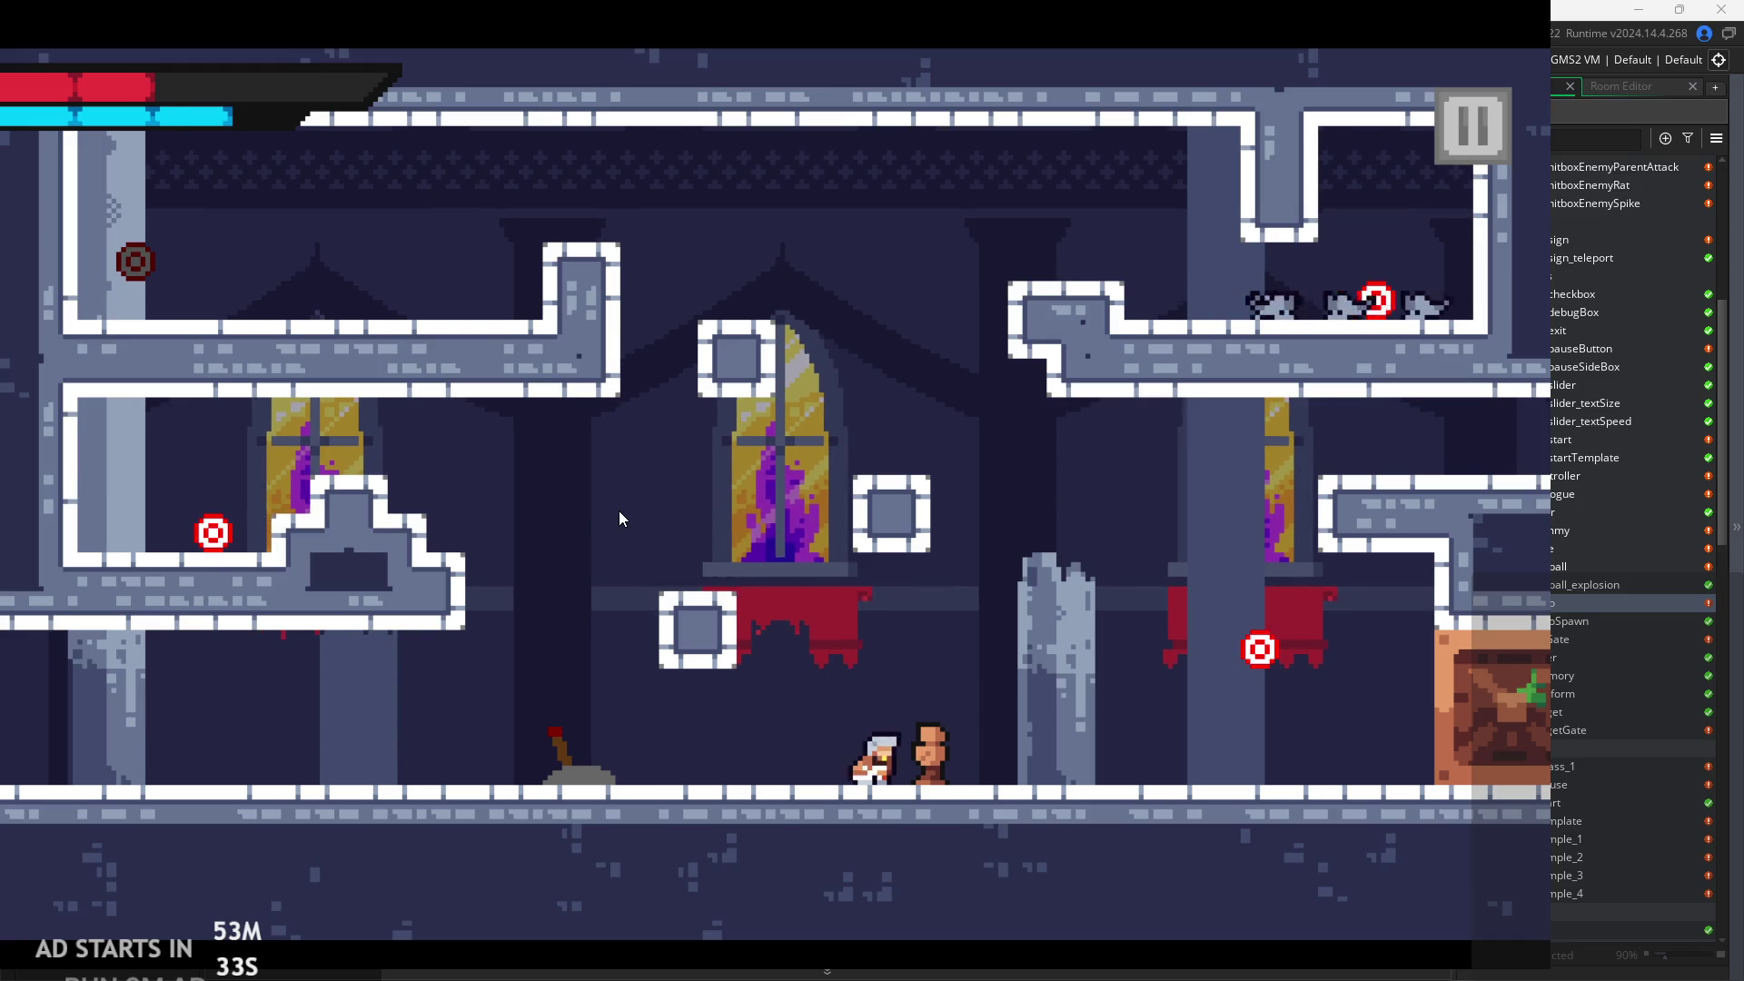
Jump from the window area onto the arch and up to the upper-right ledge.
{"action": "key", "text": "space"}
{"action": "key", "text": "Left"}
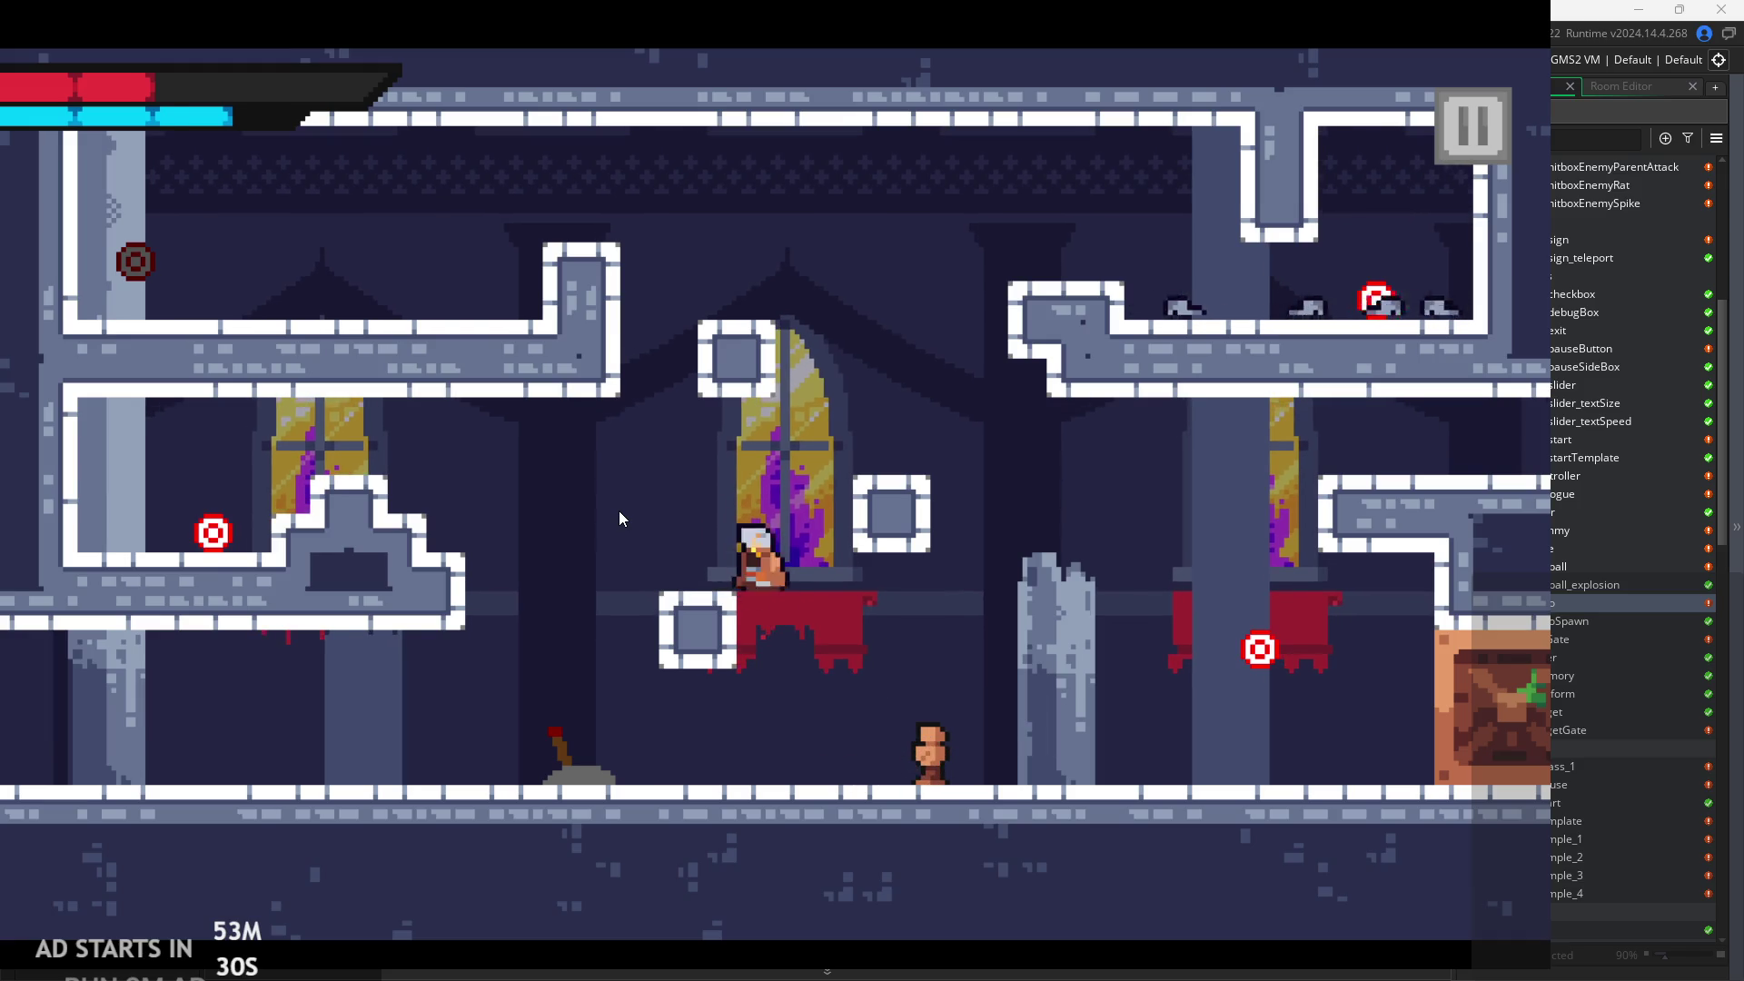
{"action": "key", "text": "Left"}
{"action": "key", "text": "space"}
{"action": "key", "text": "Right"}
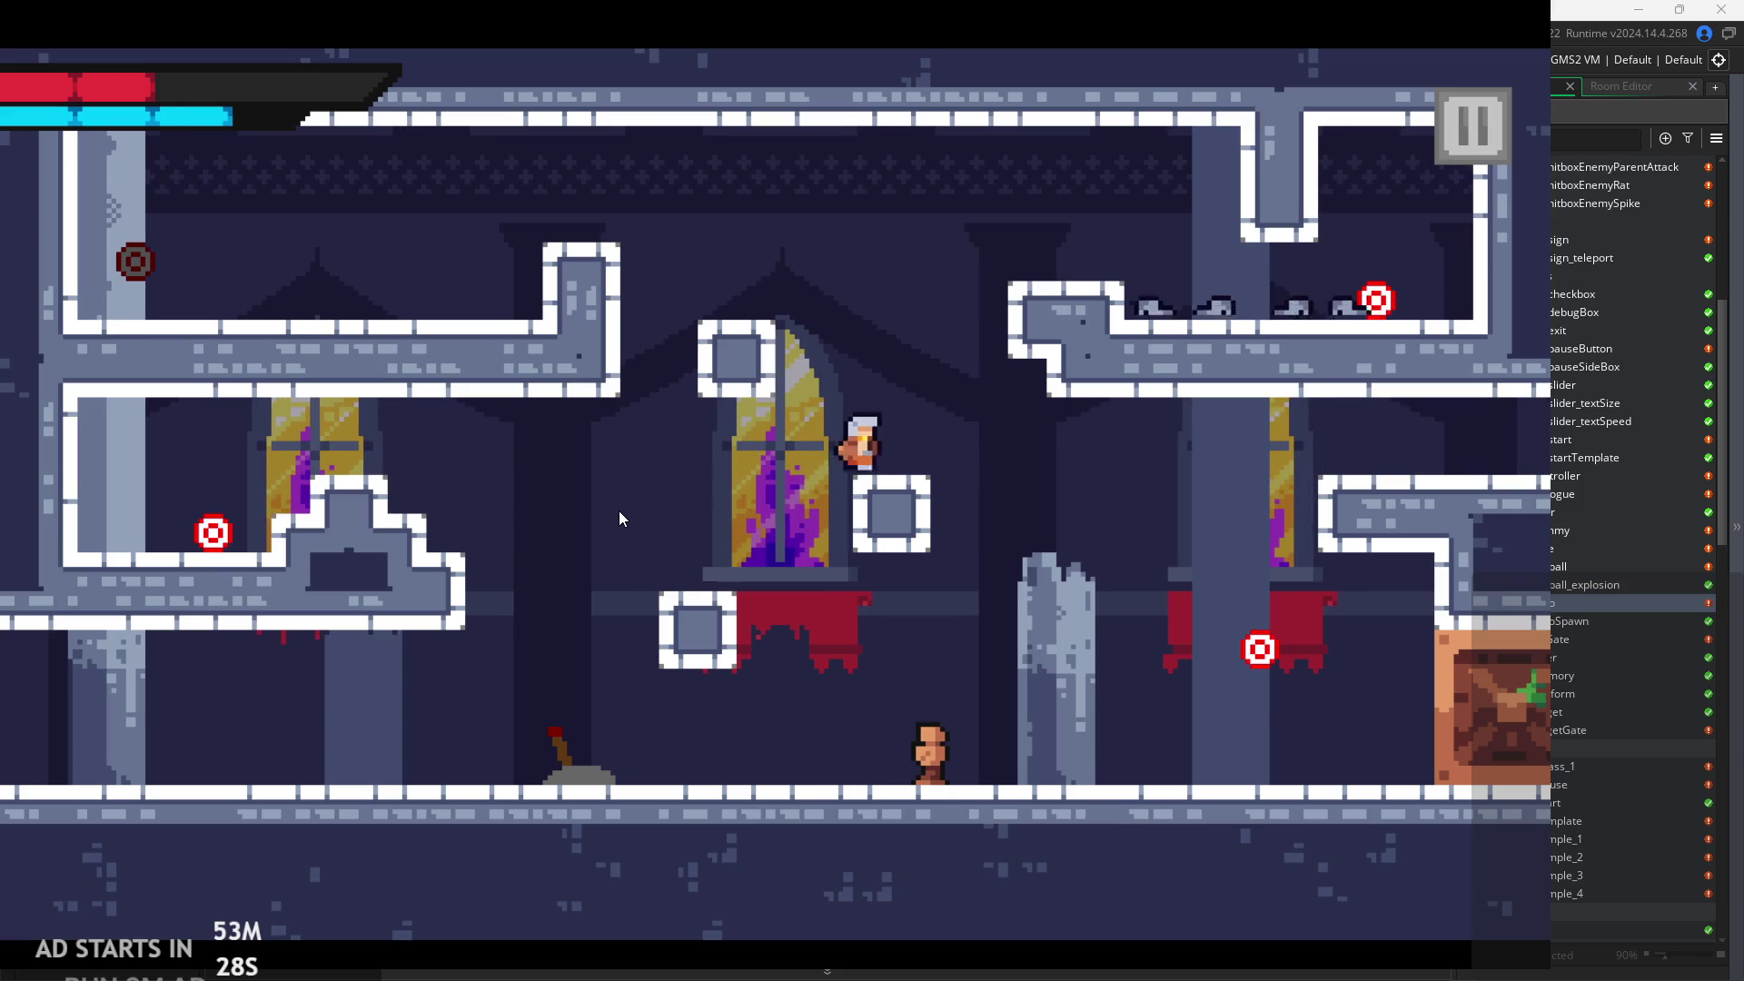
{"action": "key", "text": "Left"}
{"action": "key", "text": "space"}
{"action": "key", "text": "Right"}
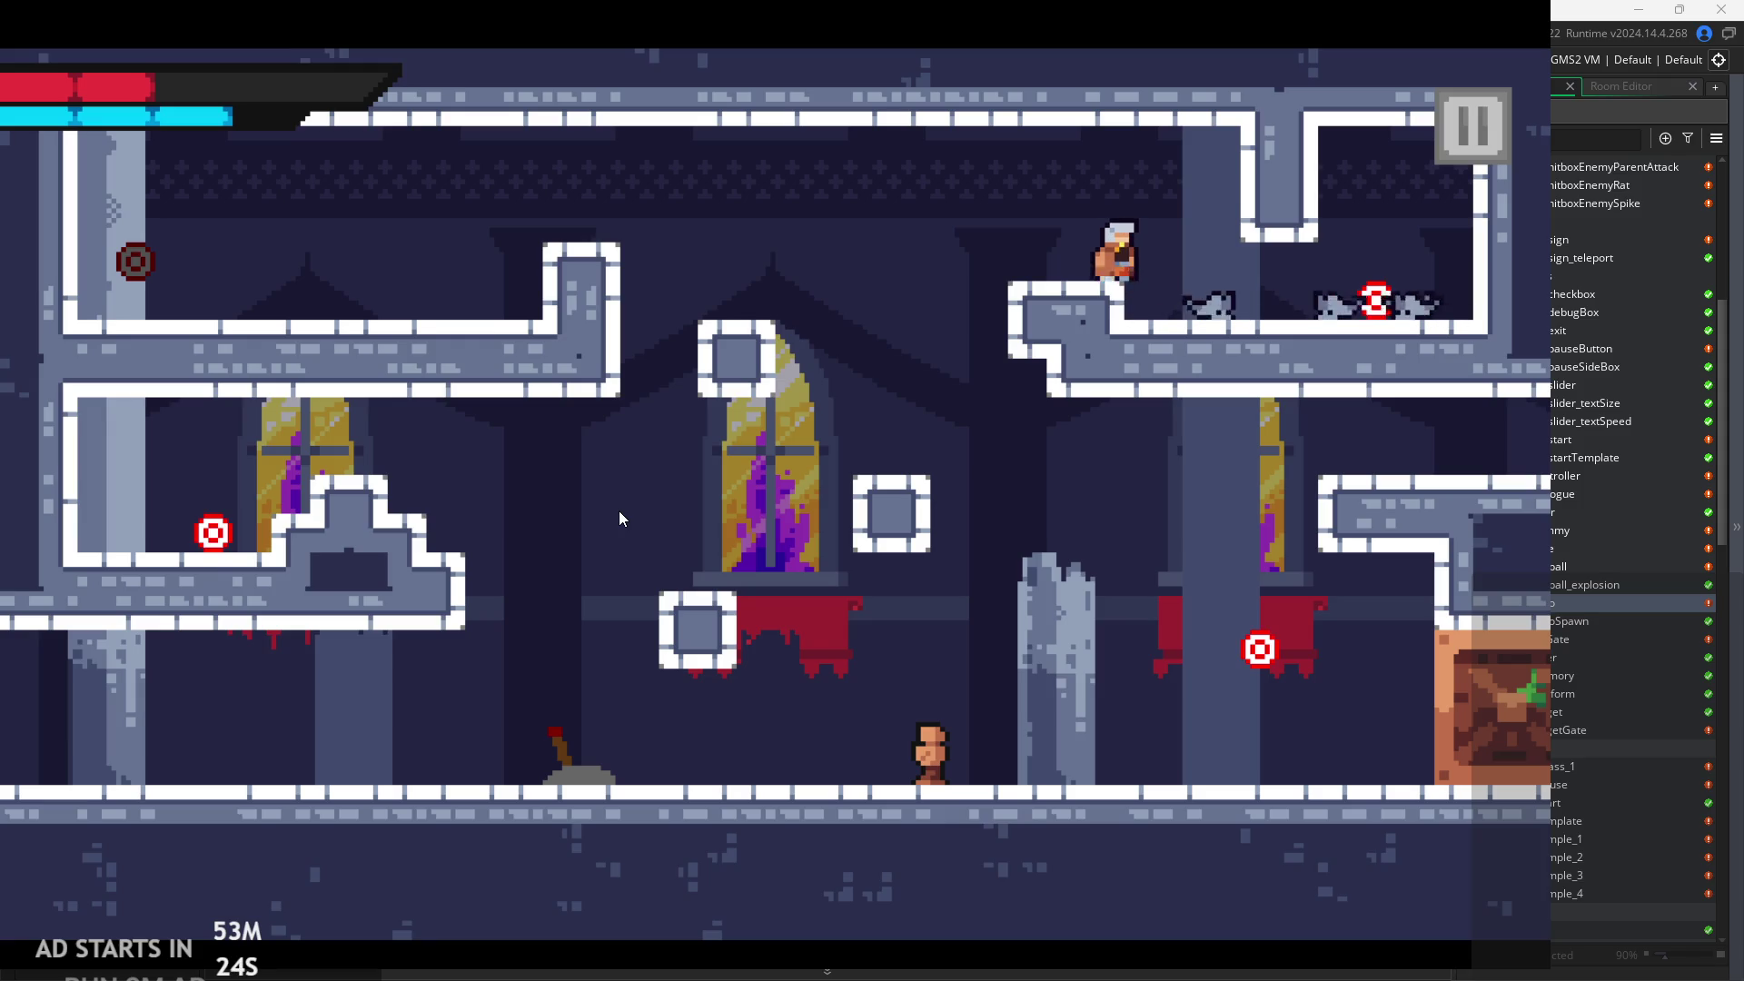
Attack the rats on the upper-right ledge, finishing them with a big slash.
{"action": "key", "text": "Right"}
{"action": "key", "text": "space"}
{"action": "key", "text": "Left"}
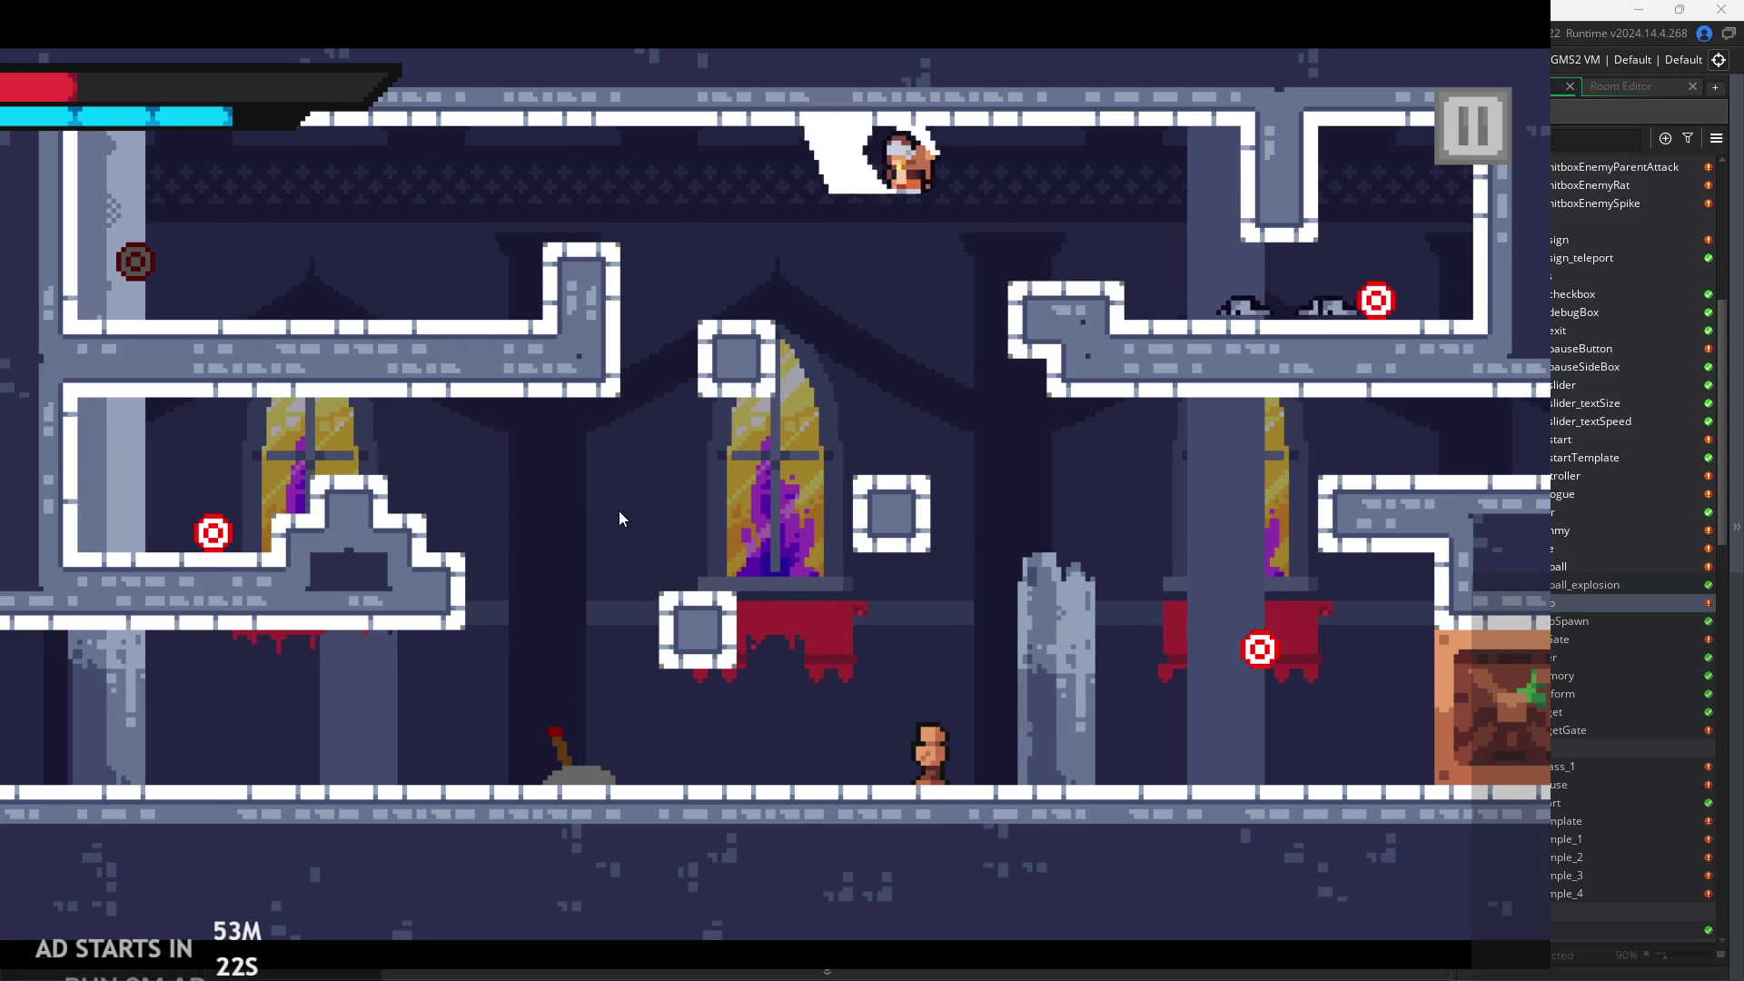
{"action": "key", "text": "space"}
{"action": "key", "text": "Right"}
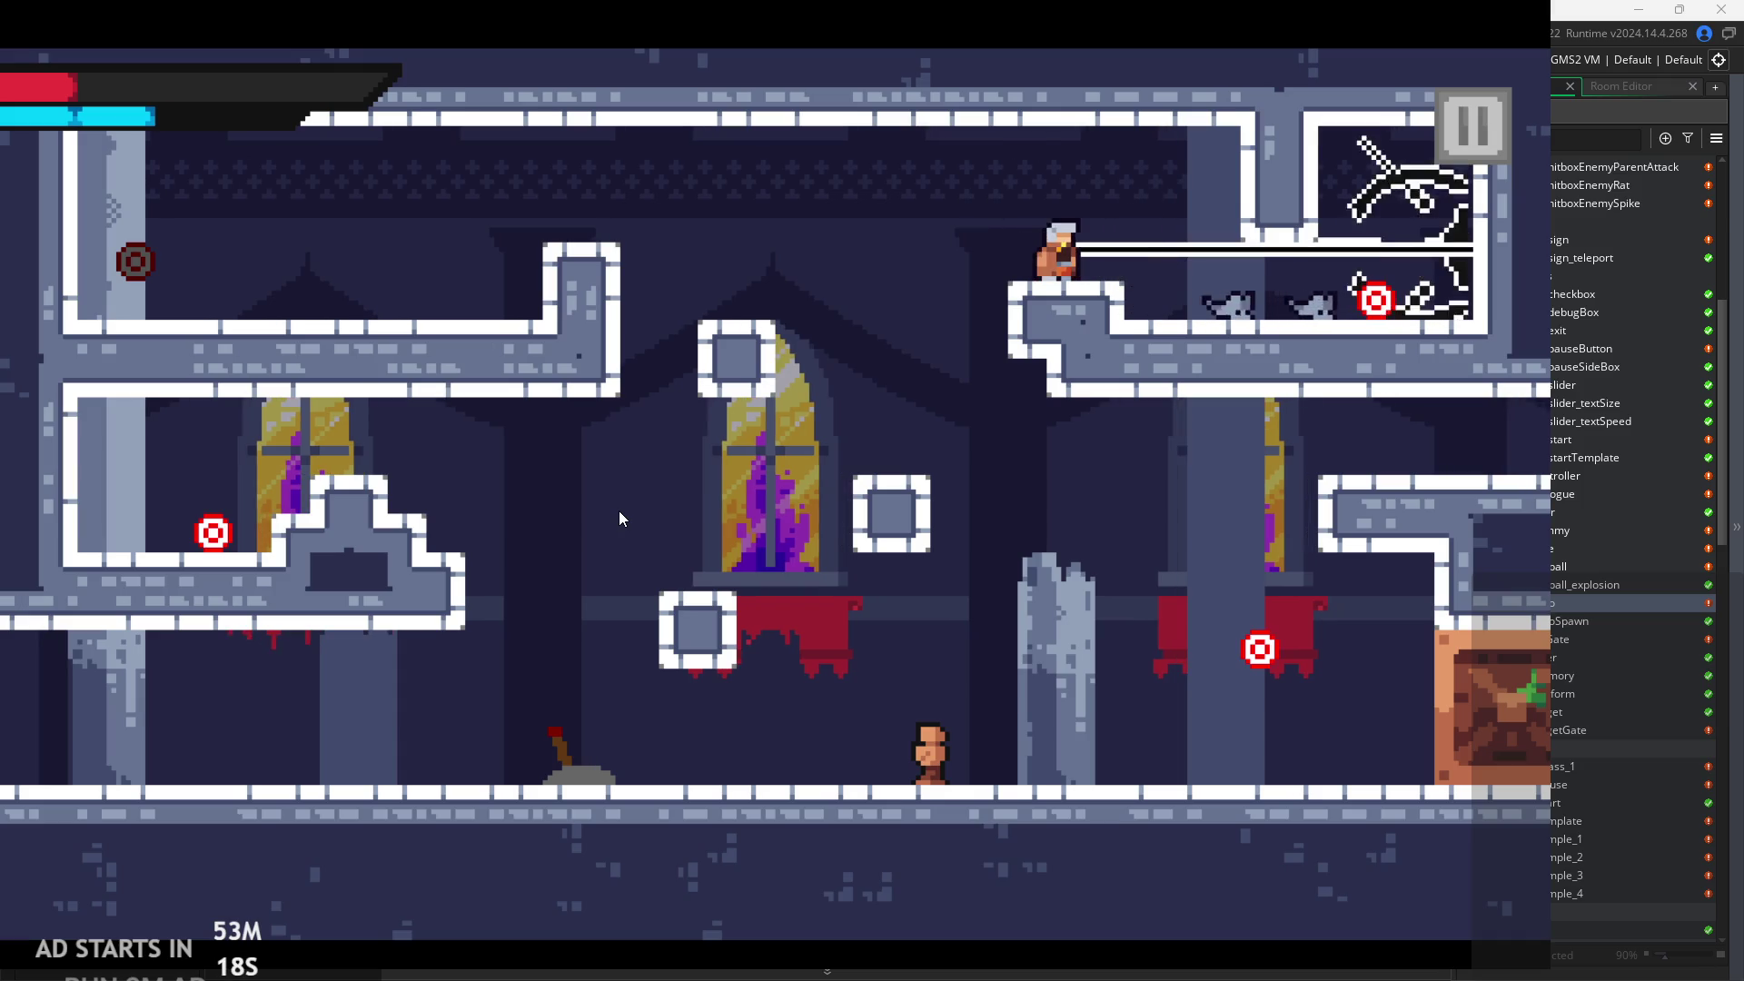
{"action": "key", "text": "Right"}
{"action": "key", "text": "x"}
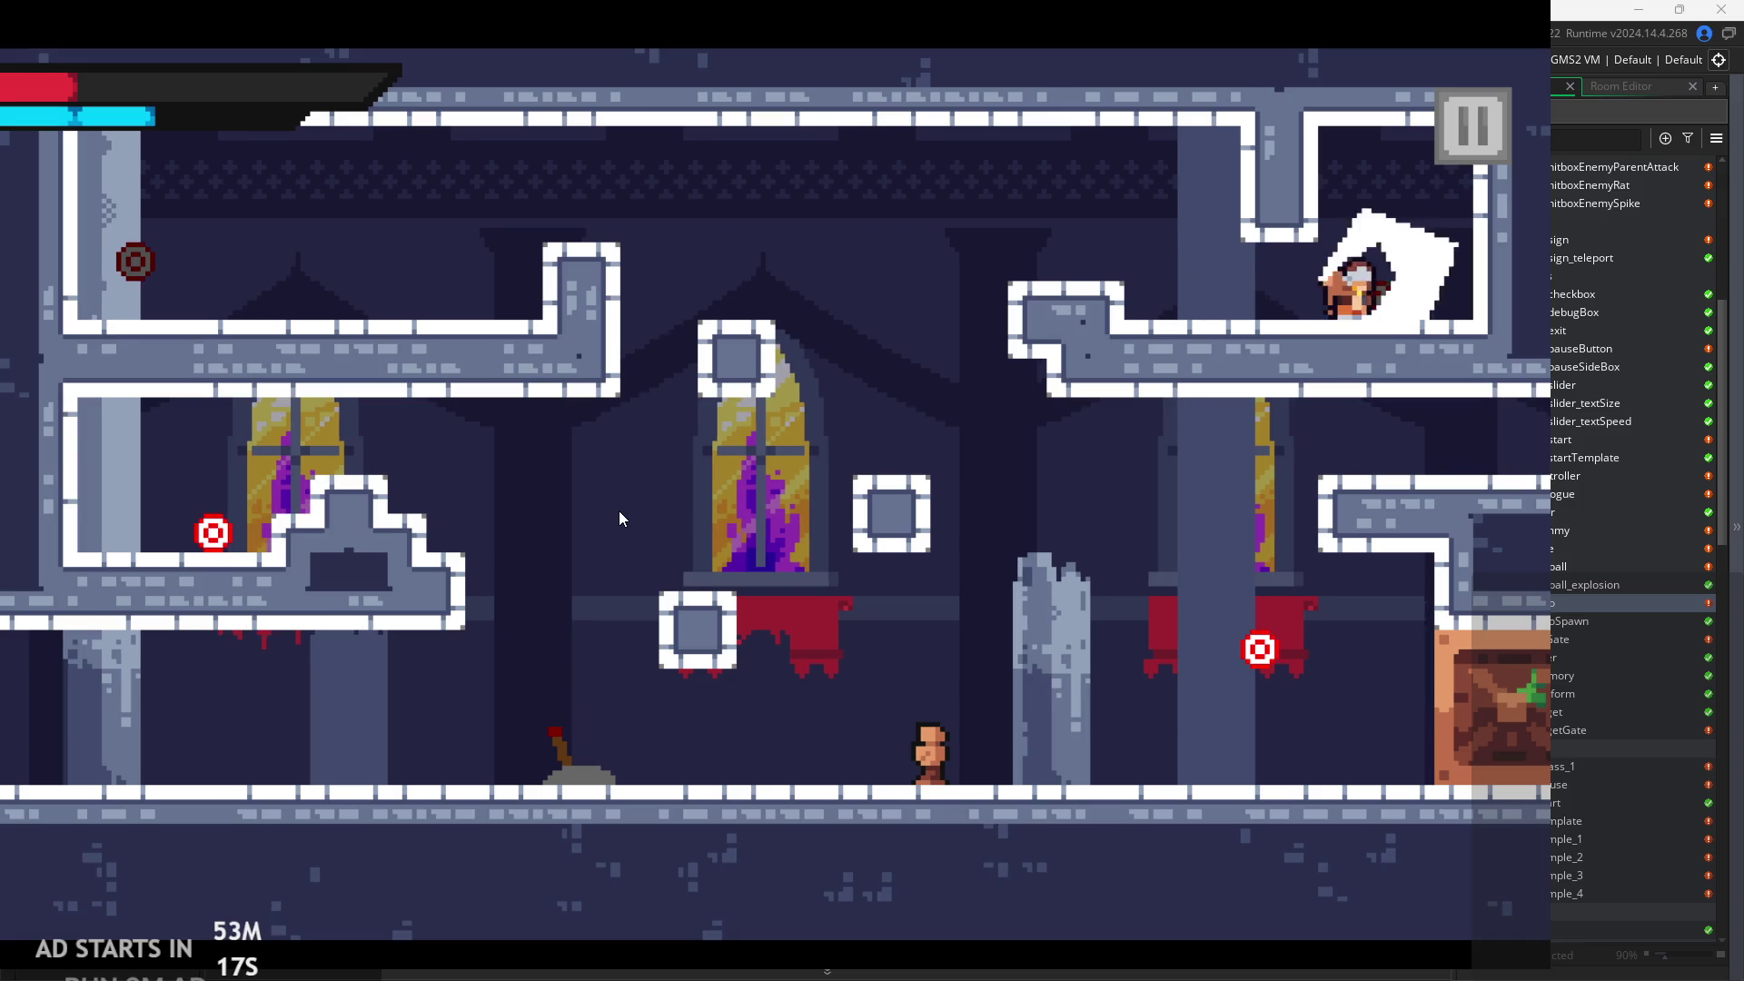
Jump back across the room past the red banner and walk out the right edge.
{"action": "key", "text": "Left"}
{"action": "key", "text": "space"}
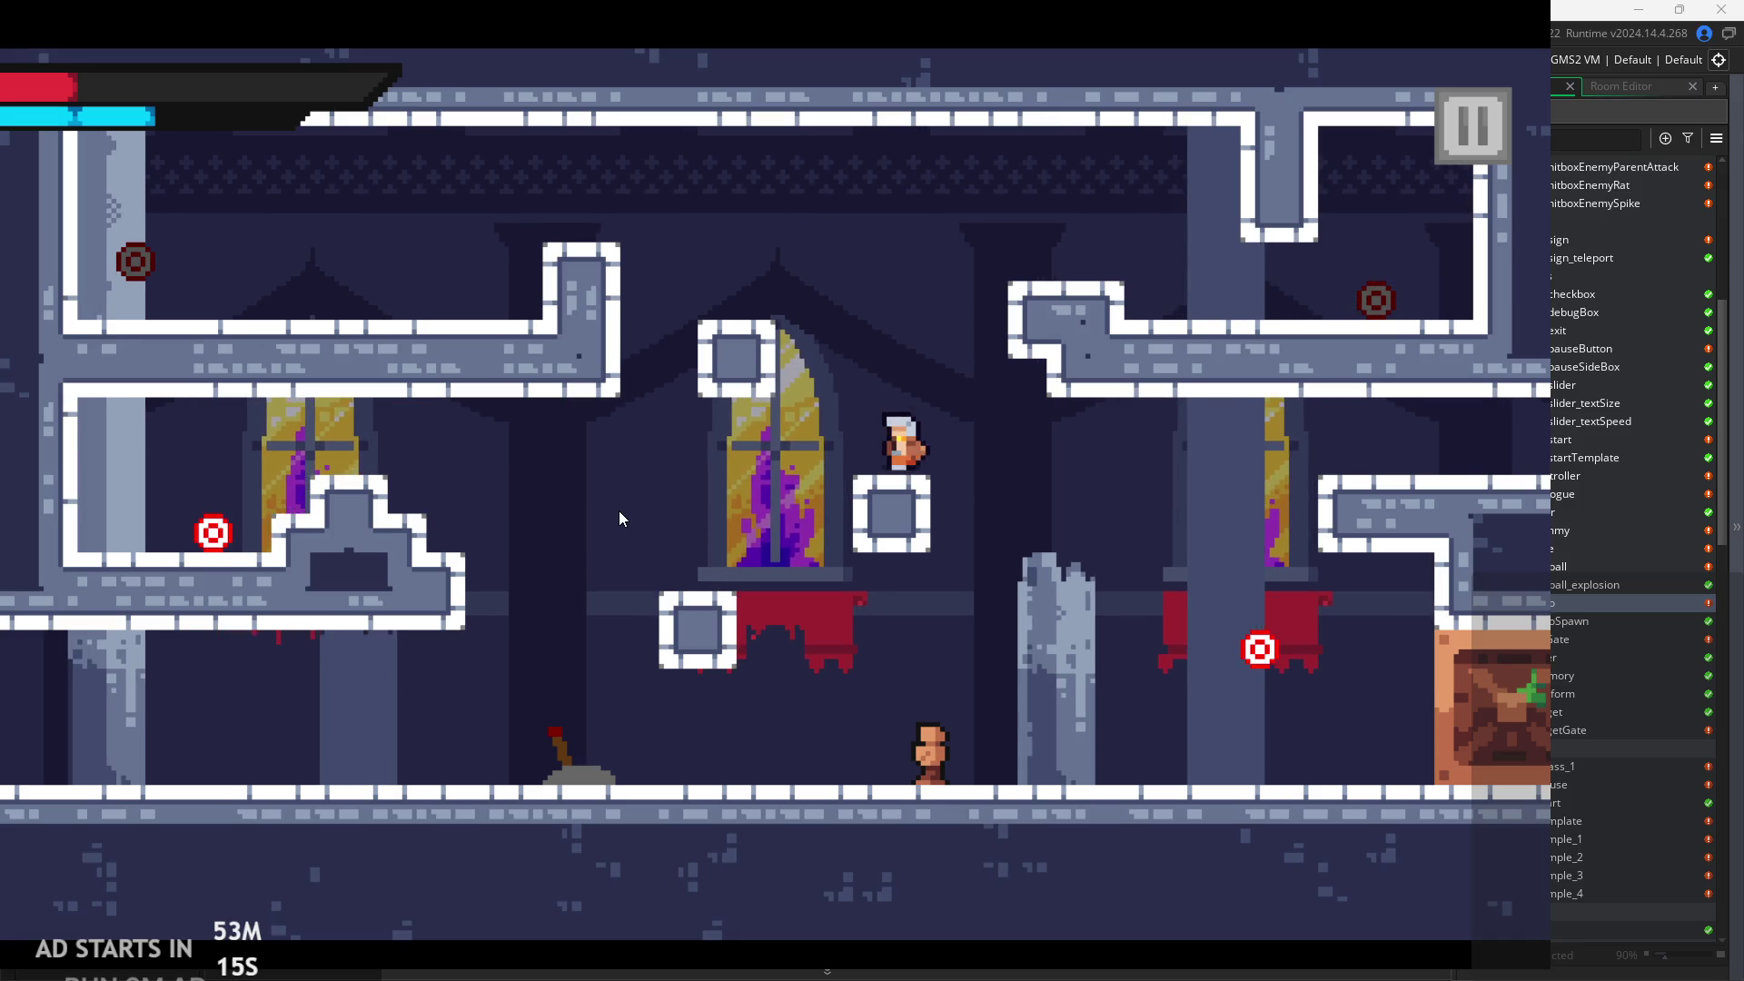
{"action": "key", "text": "Left"}
{"action": "key", "text": "space"}
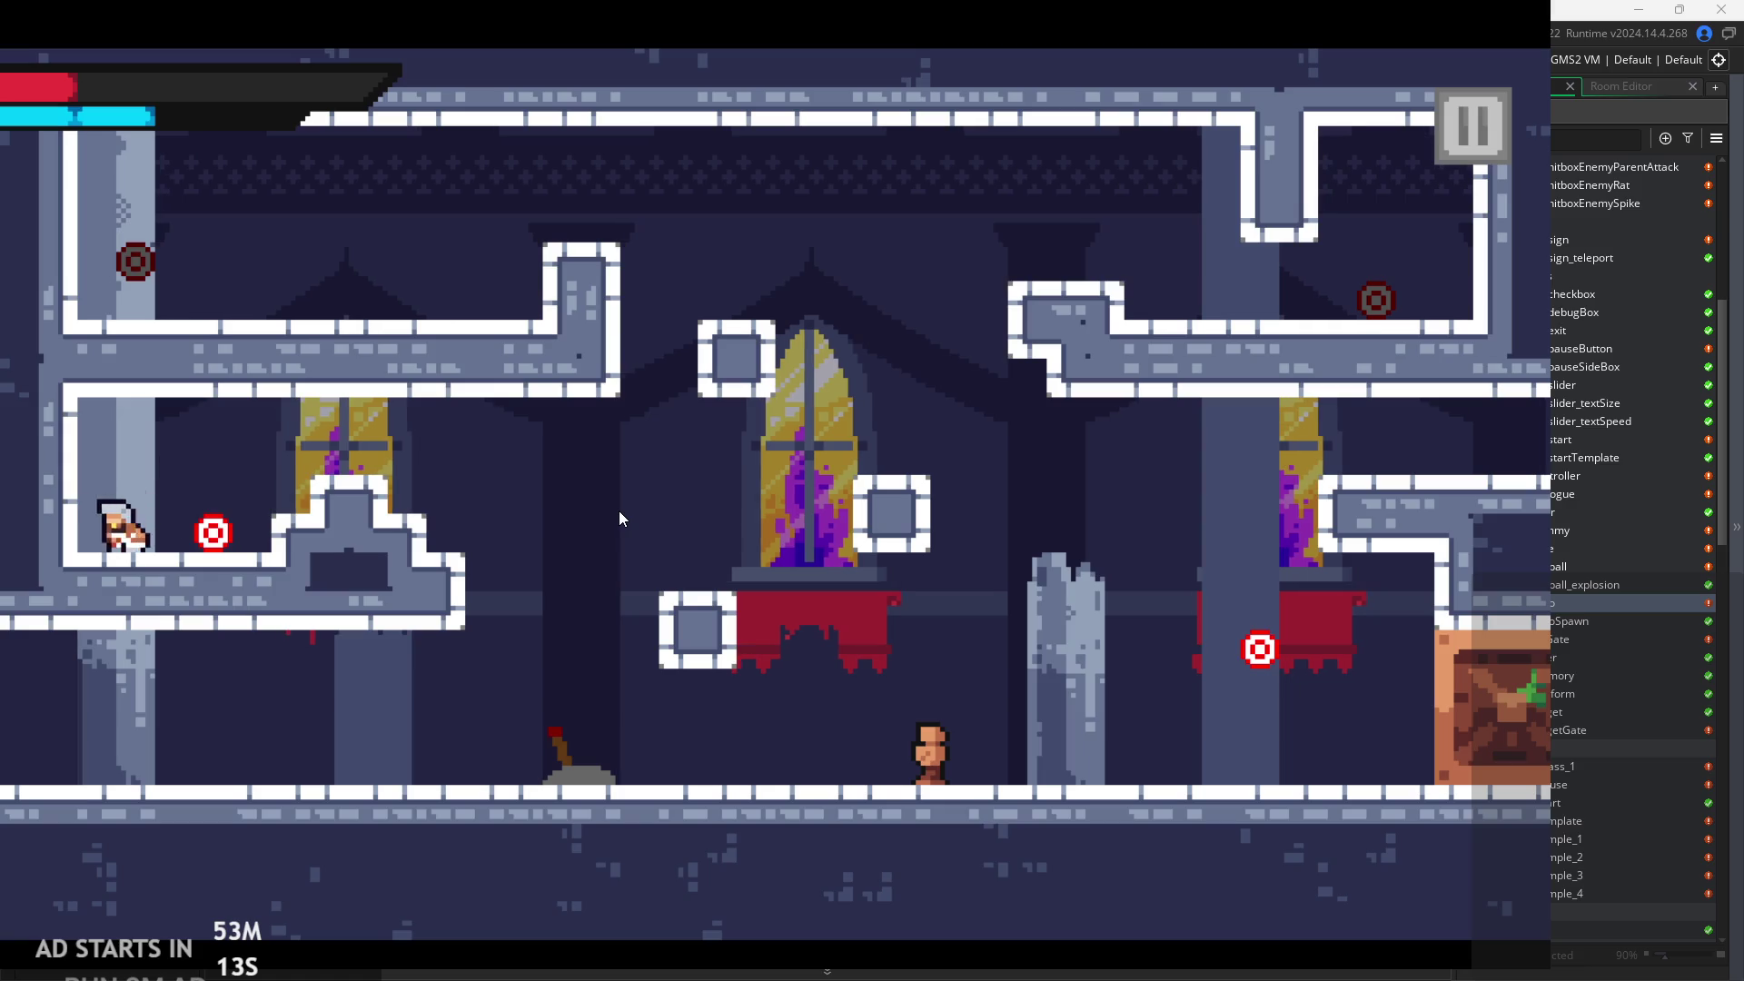
{"action": "key", "text": "Right"}
{"action": "key", "text": "space"}
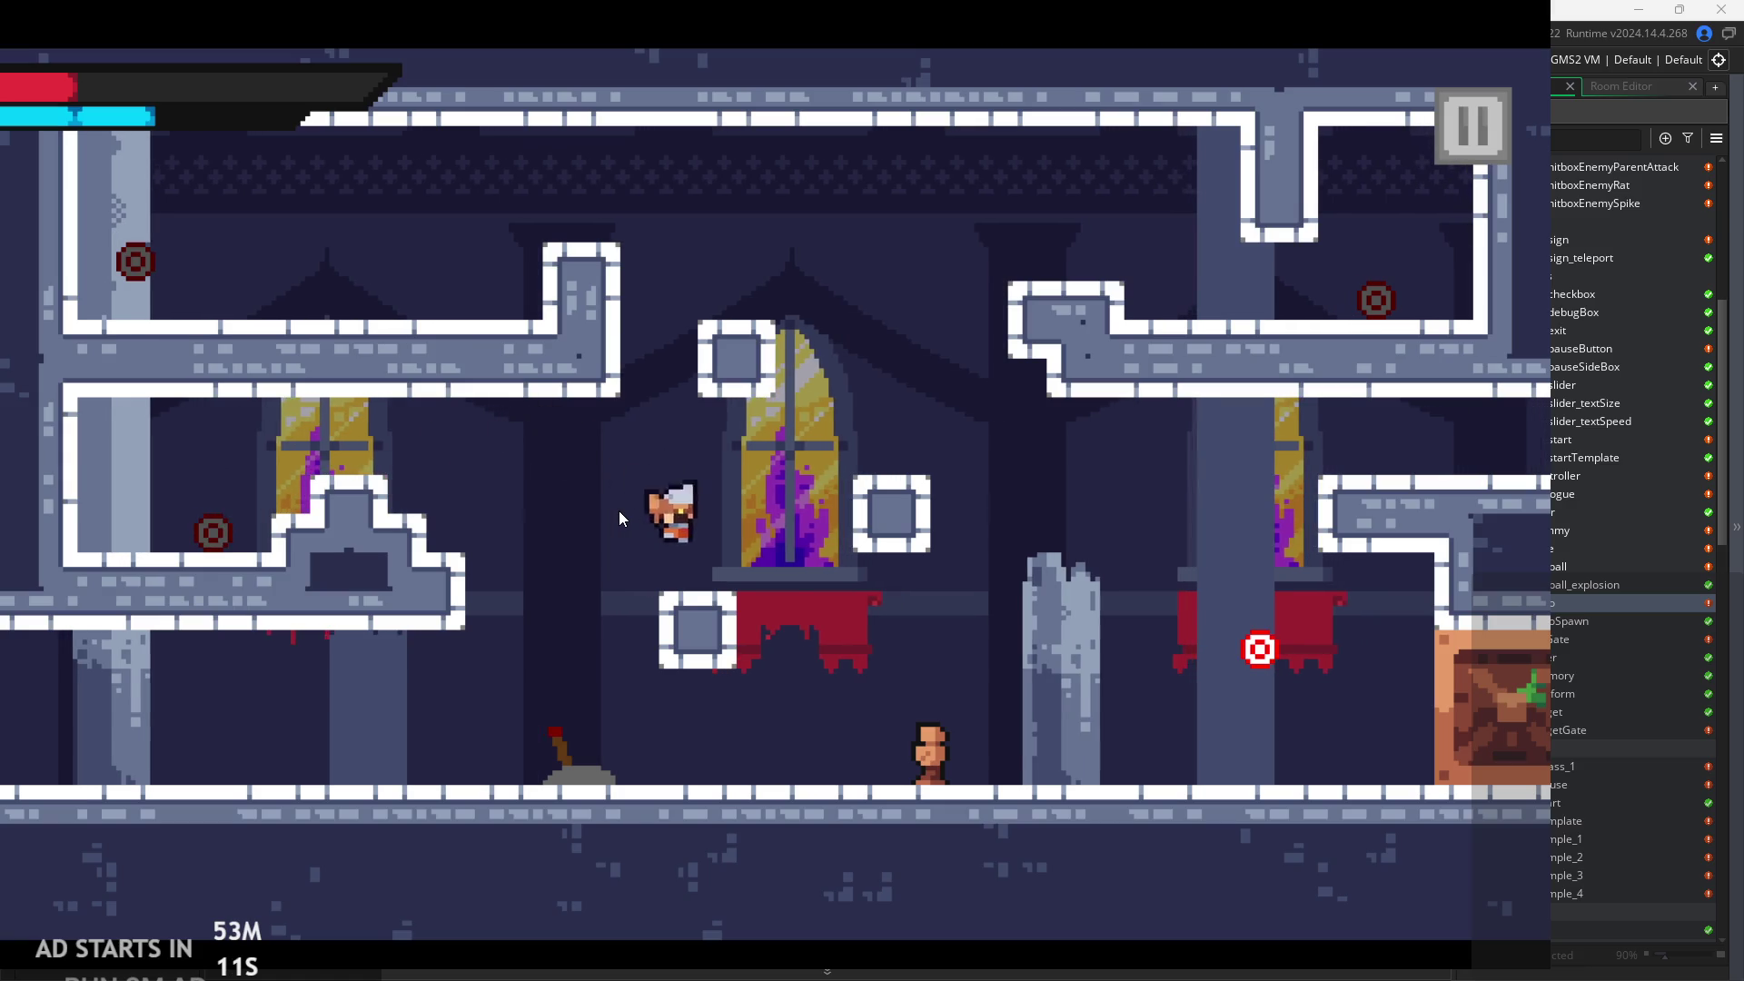
{"action": "key", "text": "Right"}
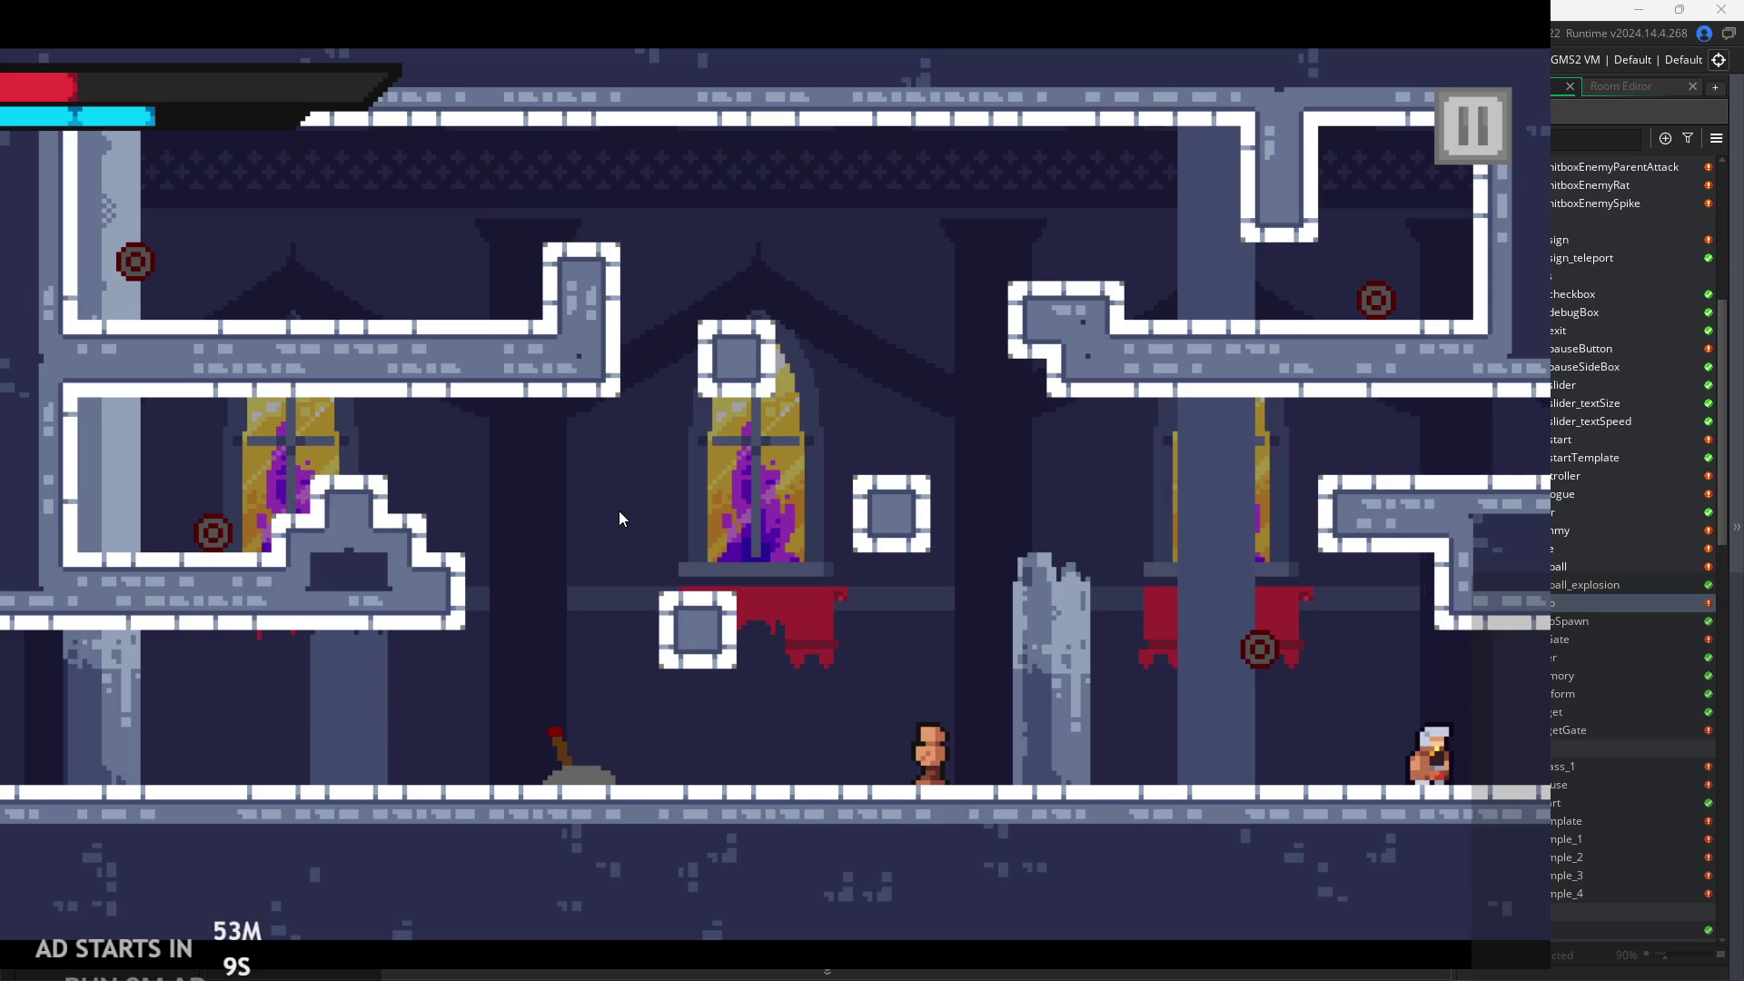
{"action": "key", "text": "Right"}
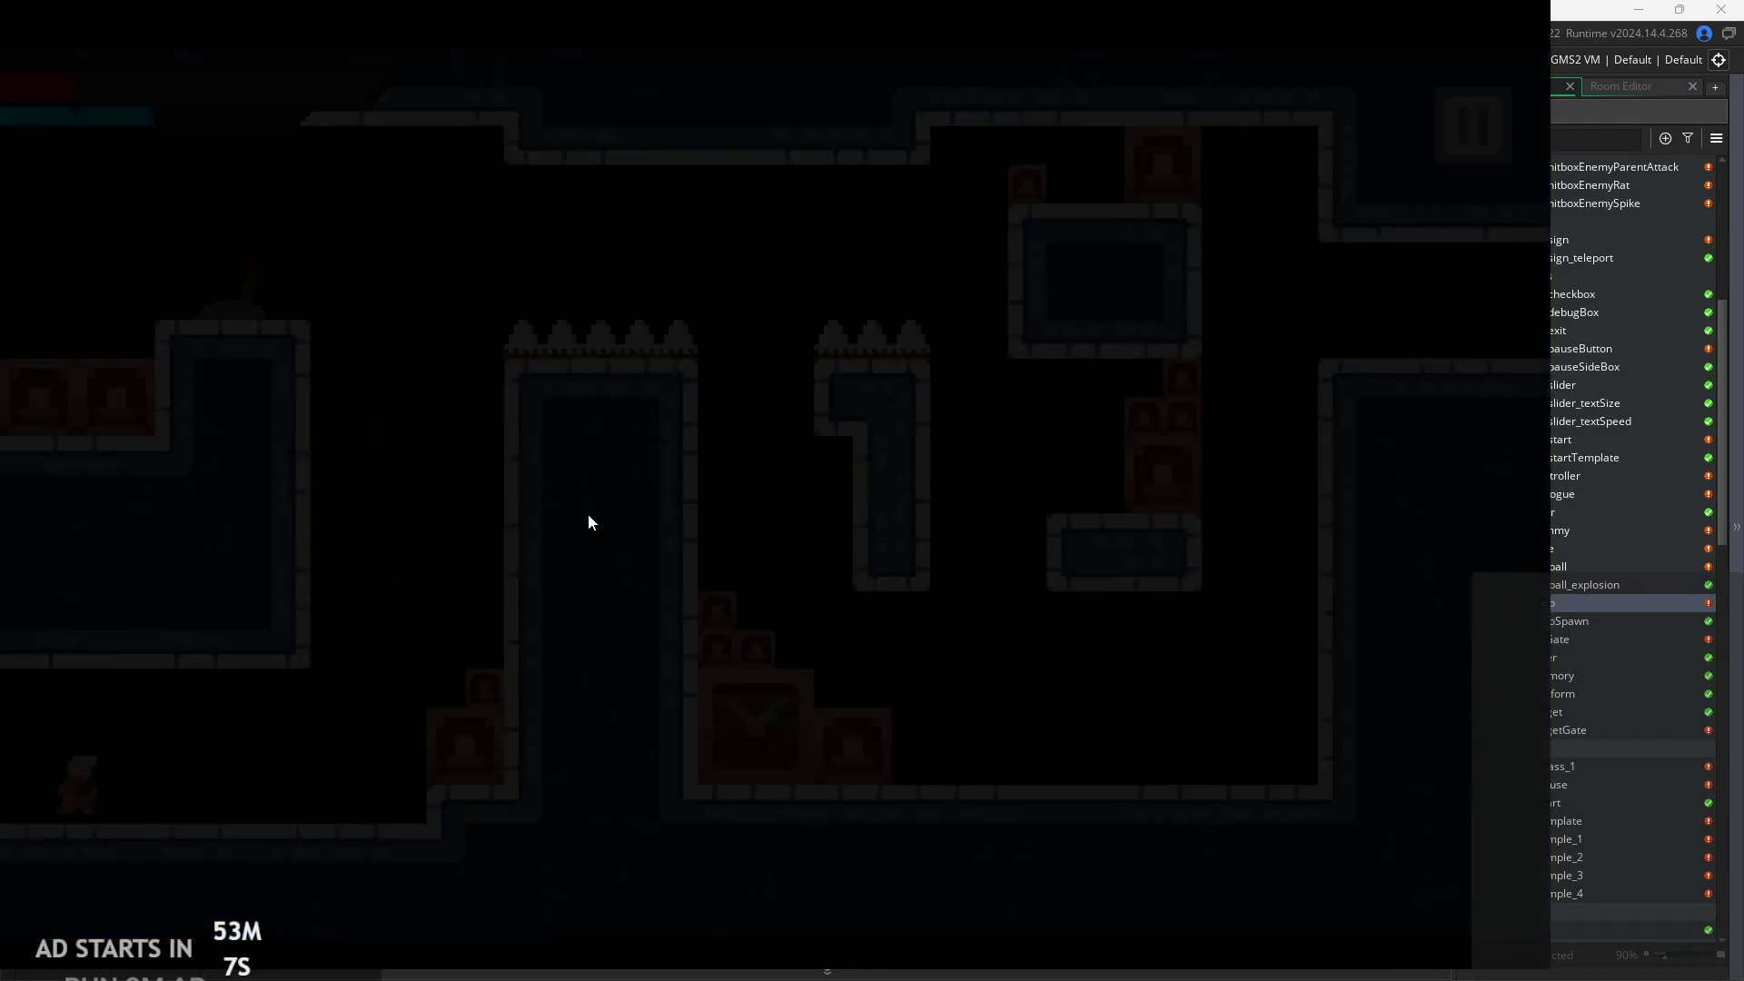
Jump up the pillar and wall-cling by the spikes to reach the upper-left ledge.
{"action": "key", "text": "Right"}
{"action": "key", "text": "space"}
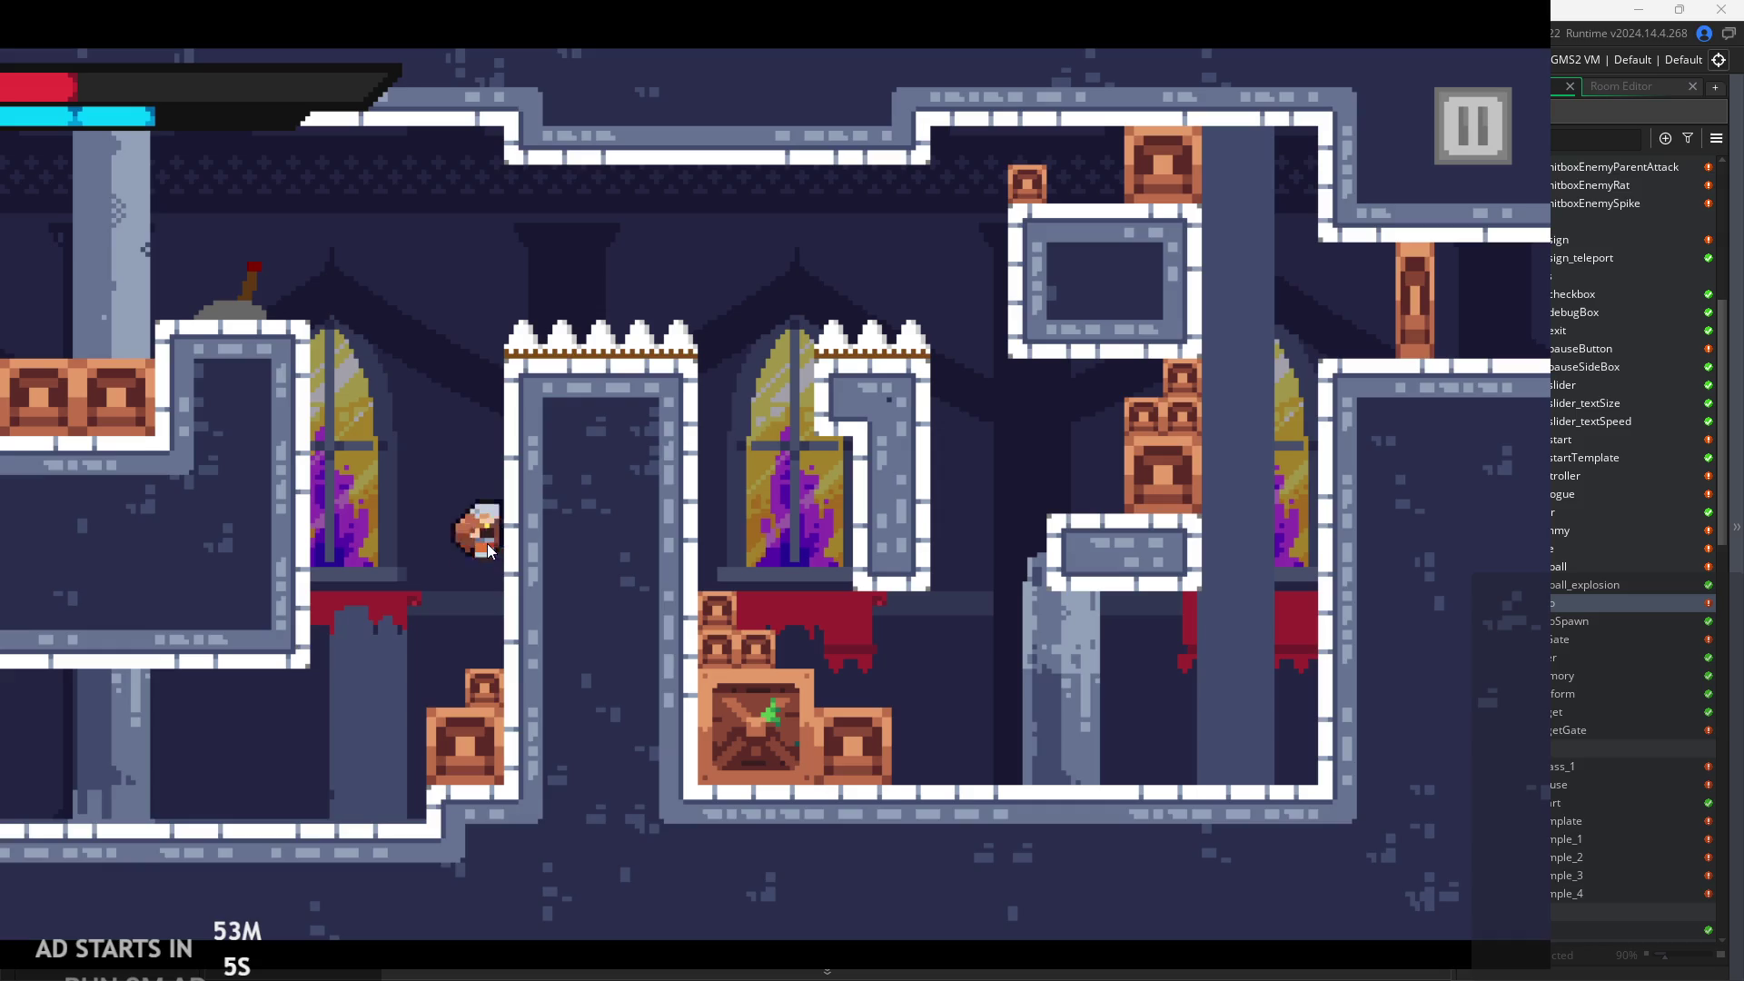
{"action": "key", "text": "space"}
{"action": "key", "text": "Left"}
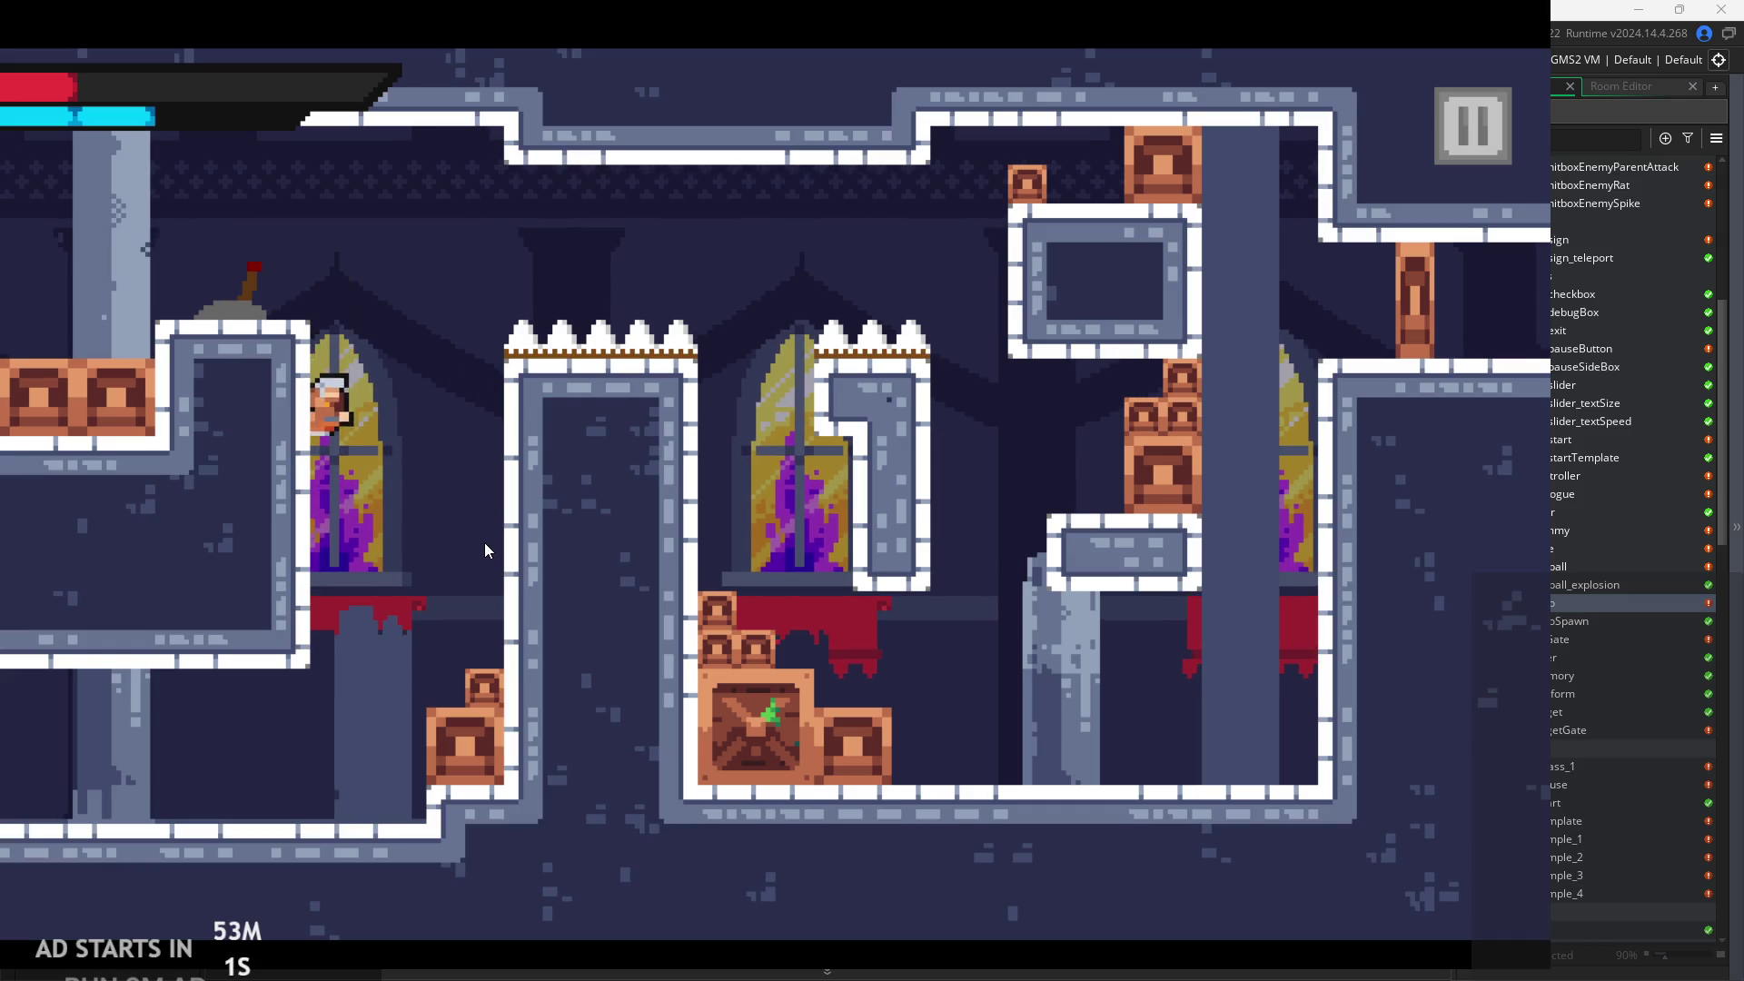
{"action": "key", "text": "Right"}
{"action": "key", "text": "space"}
{"action": "key", "text": "Left"}
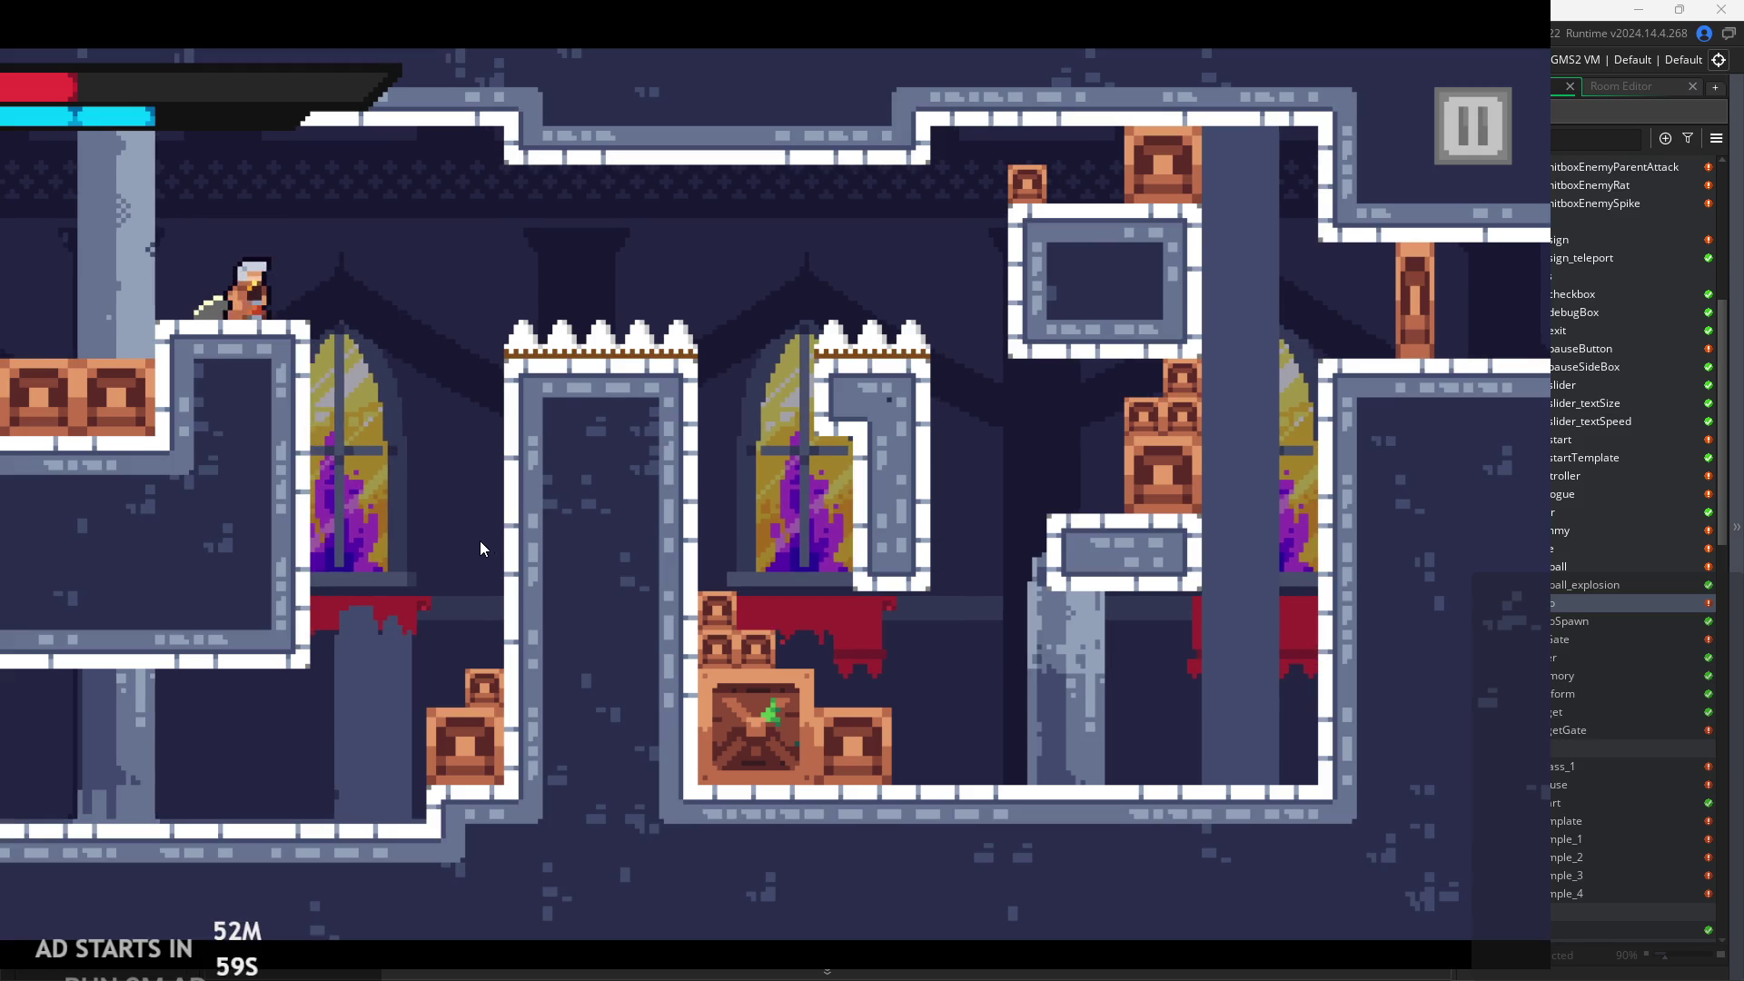
Leap right over the spike blocks and climb the right pillar to the upper-right exit ledge.
{"action": "key", "text": "Right"}
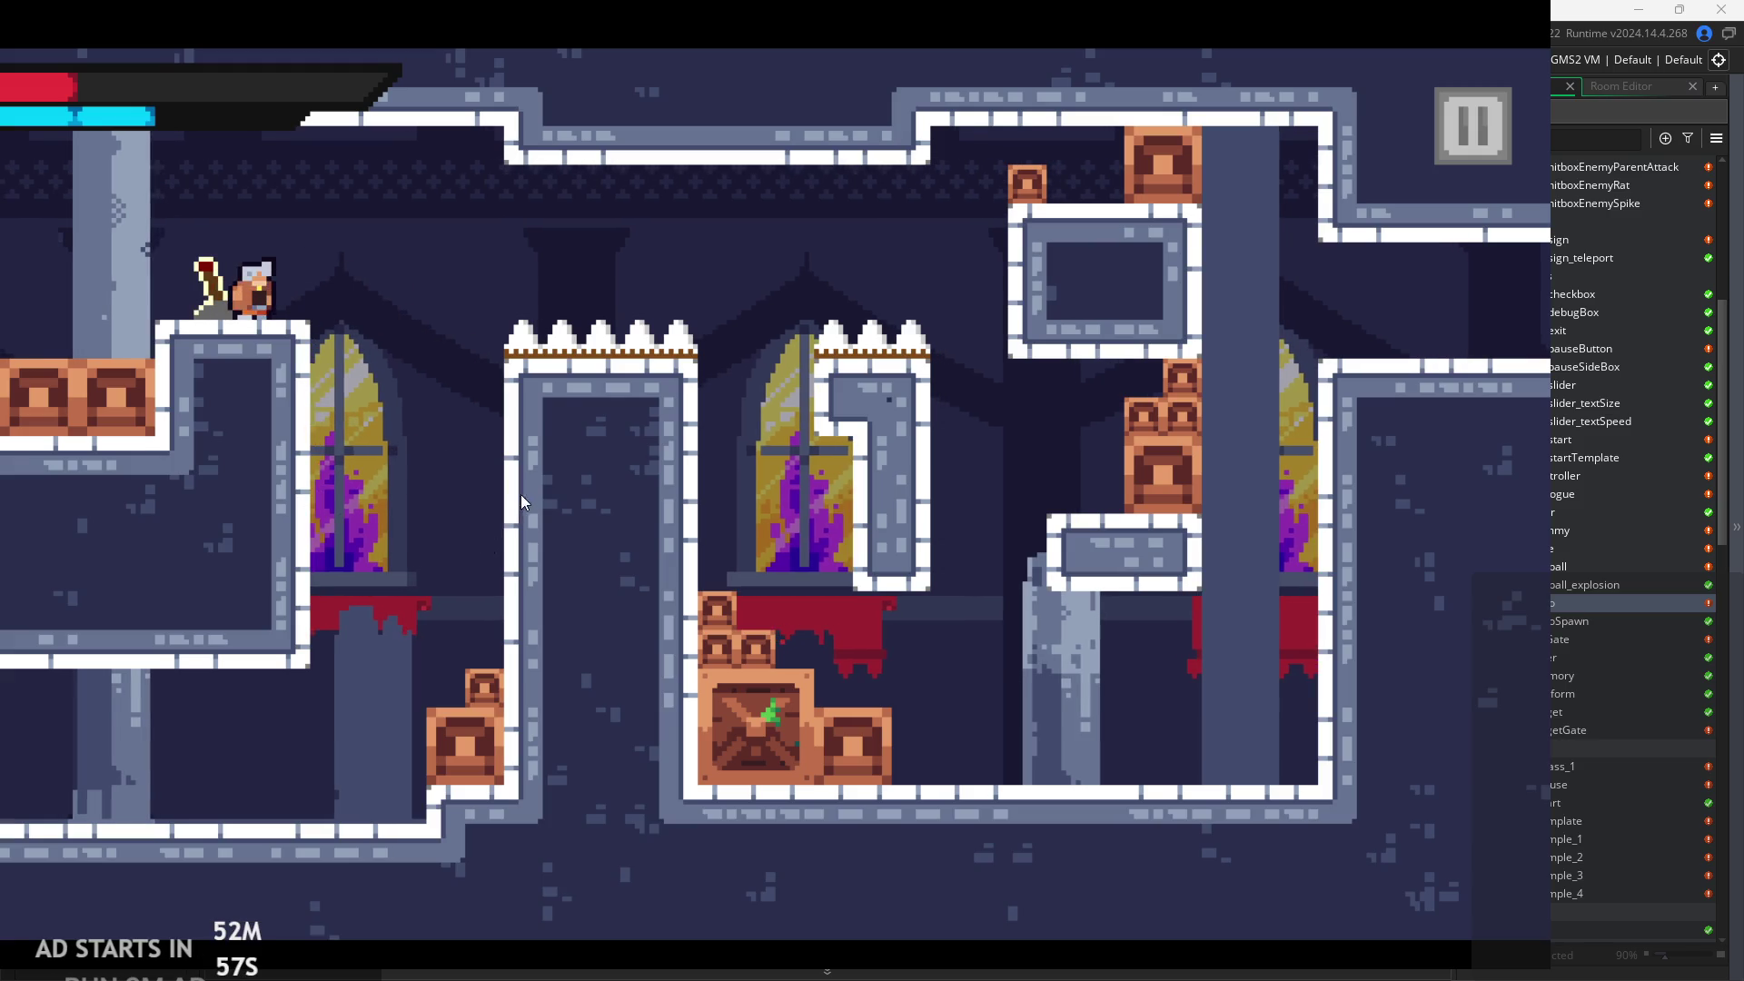
{"action": "key", "text": "Right"}
{"action": "key", "text": "space"}
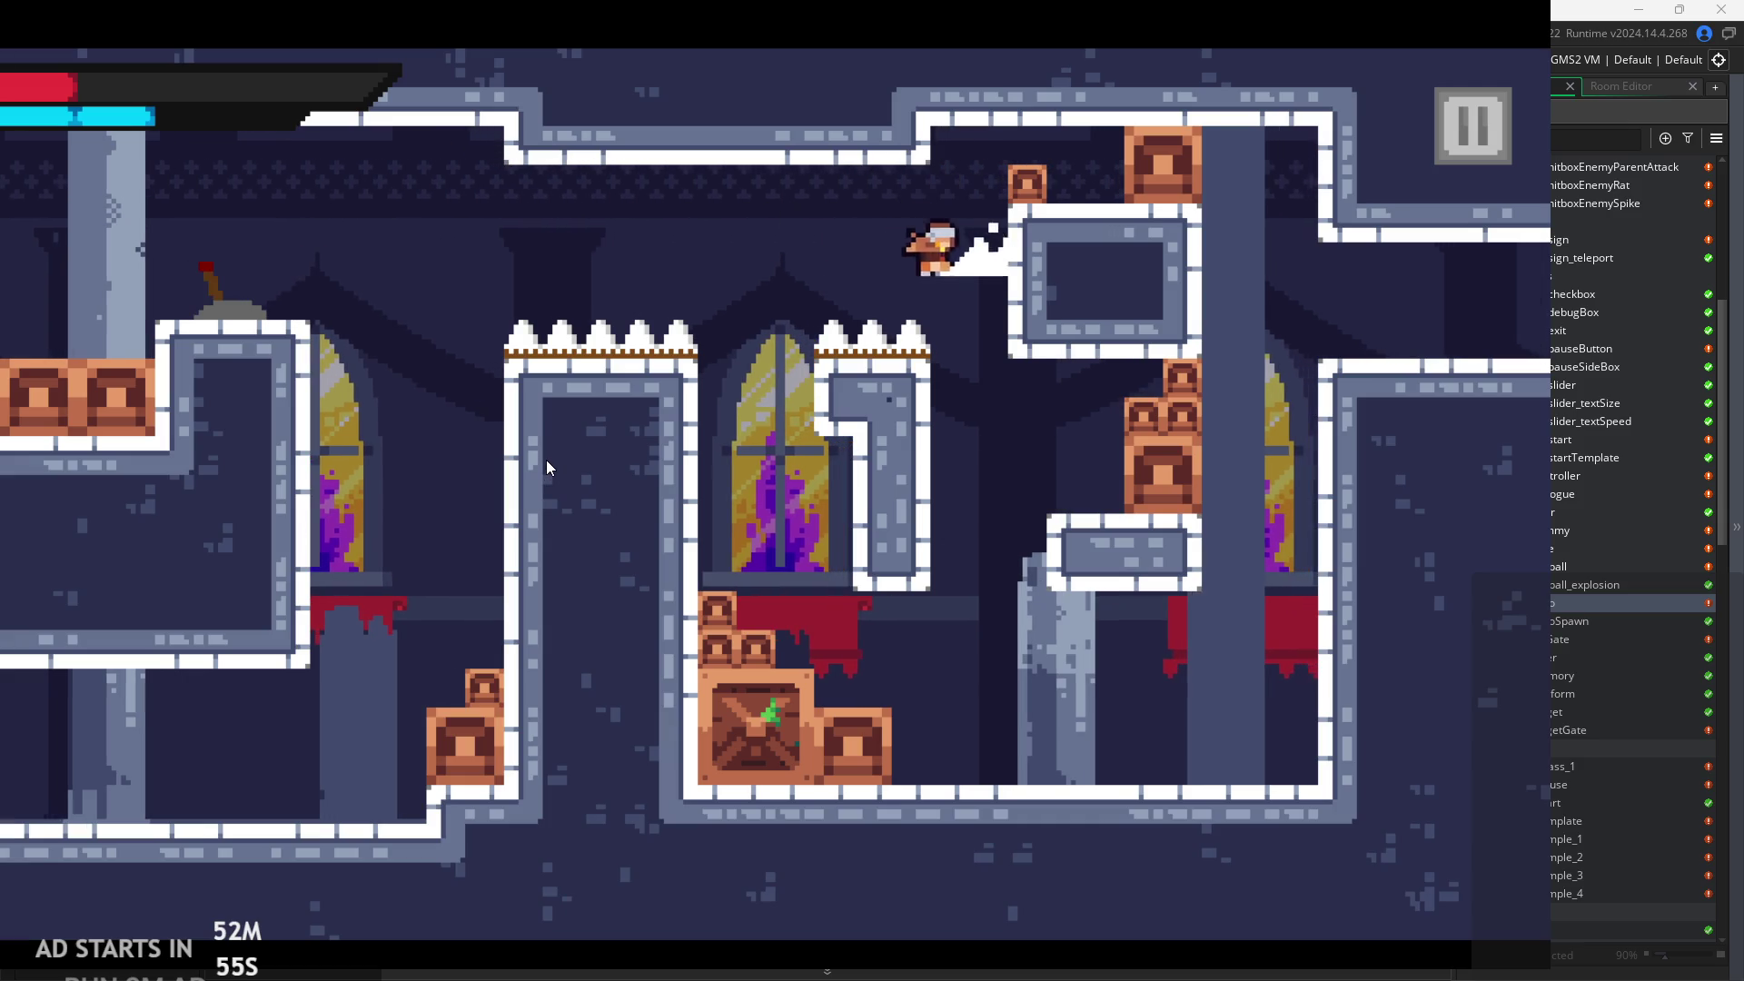
{"action": "key", "text": "Right"}
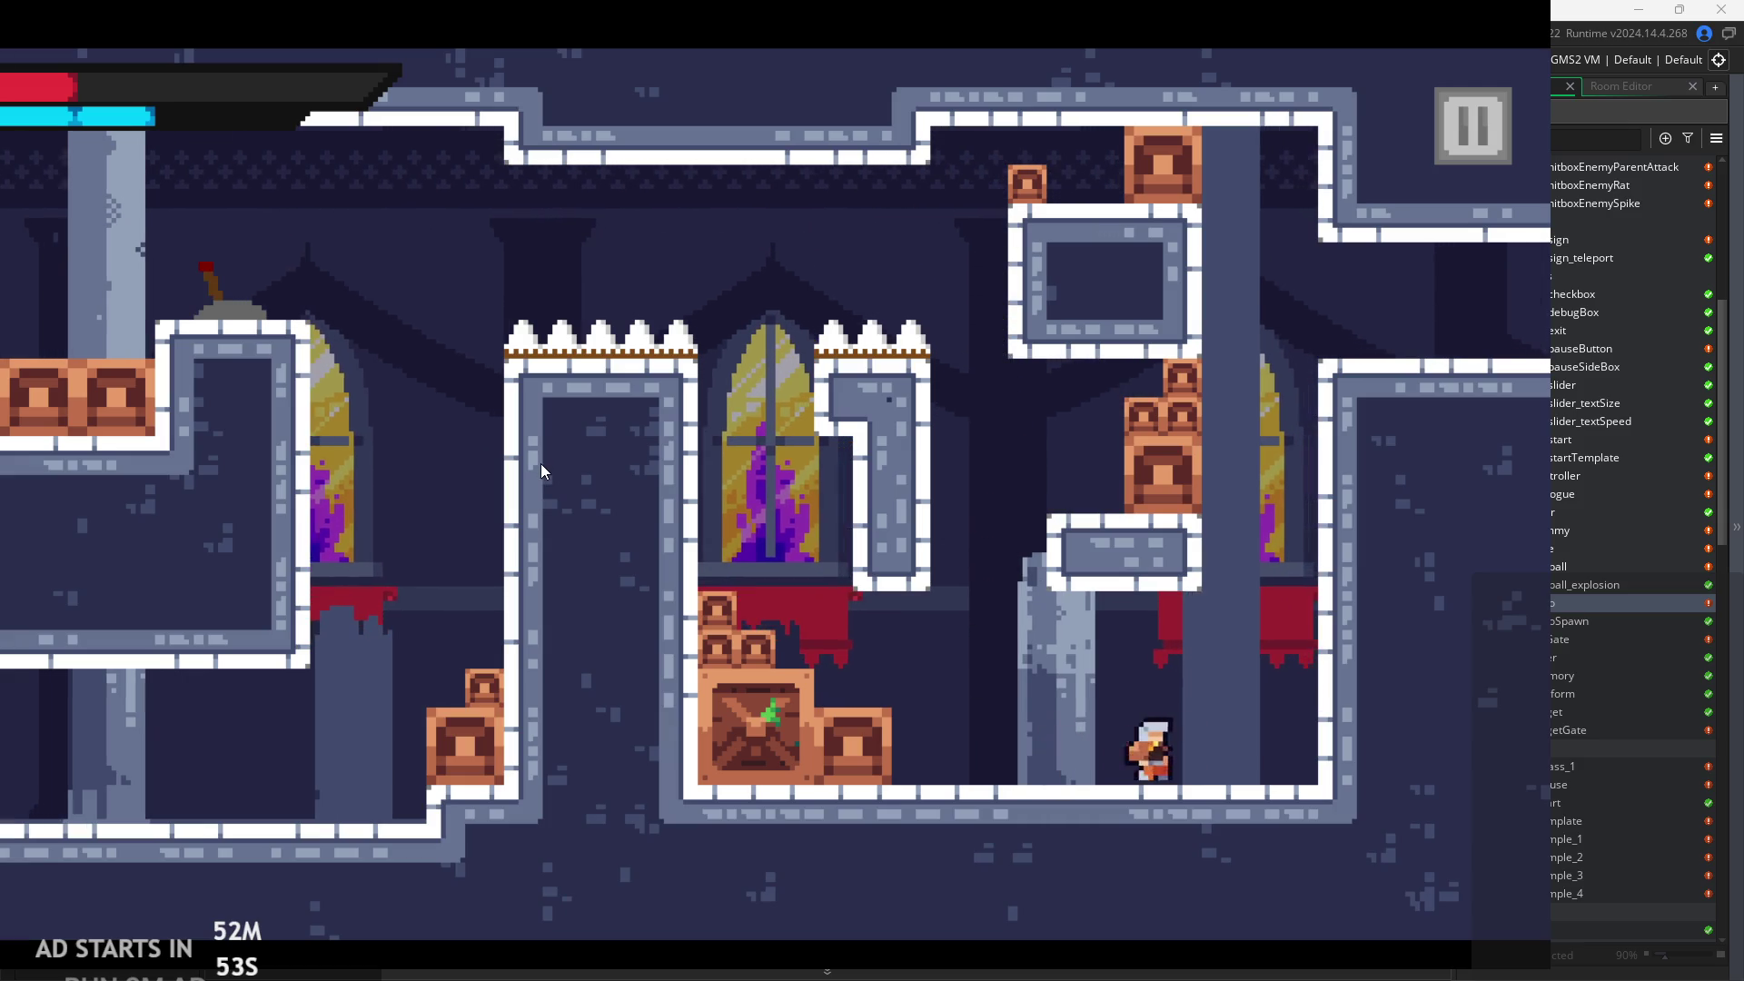
{"action": "key", "text": "space"}
{"action": "key", "text": "space"}
{"action": "key", "text": "Right"}
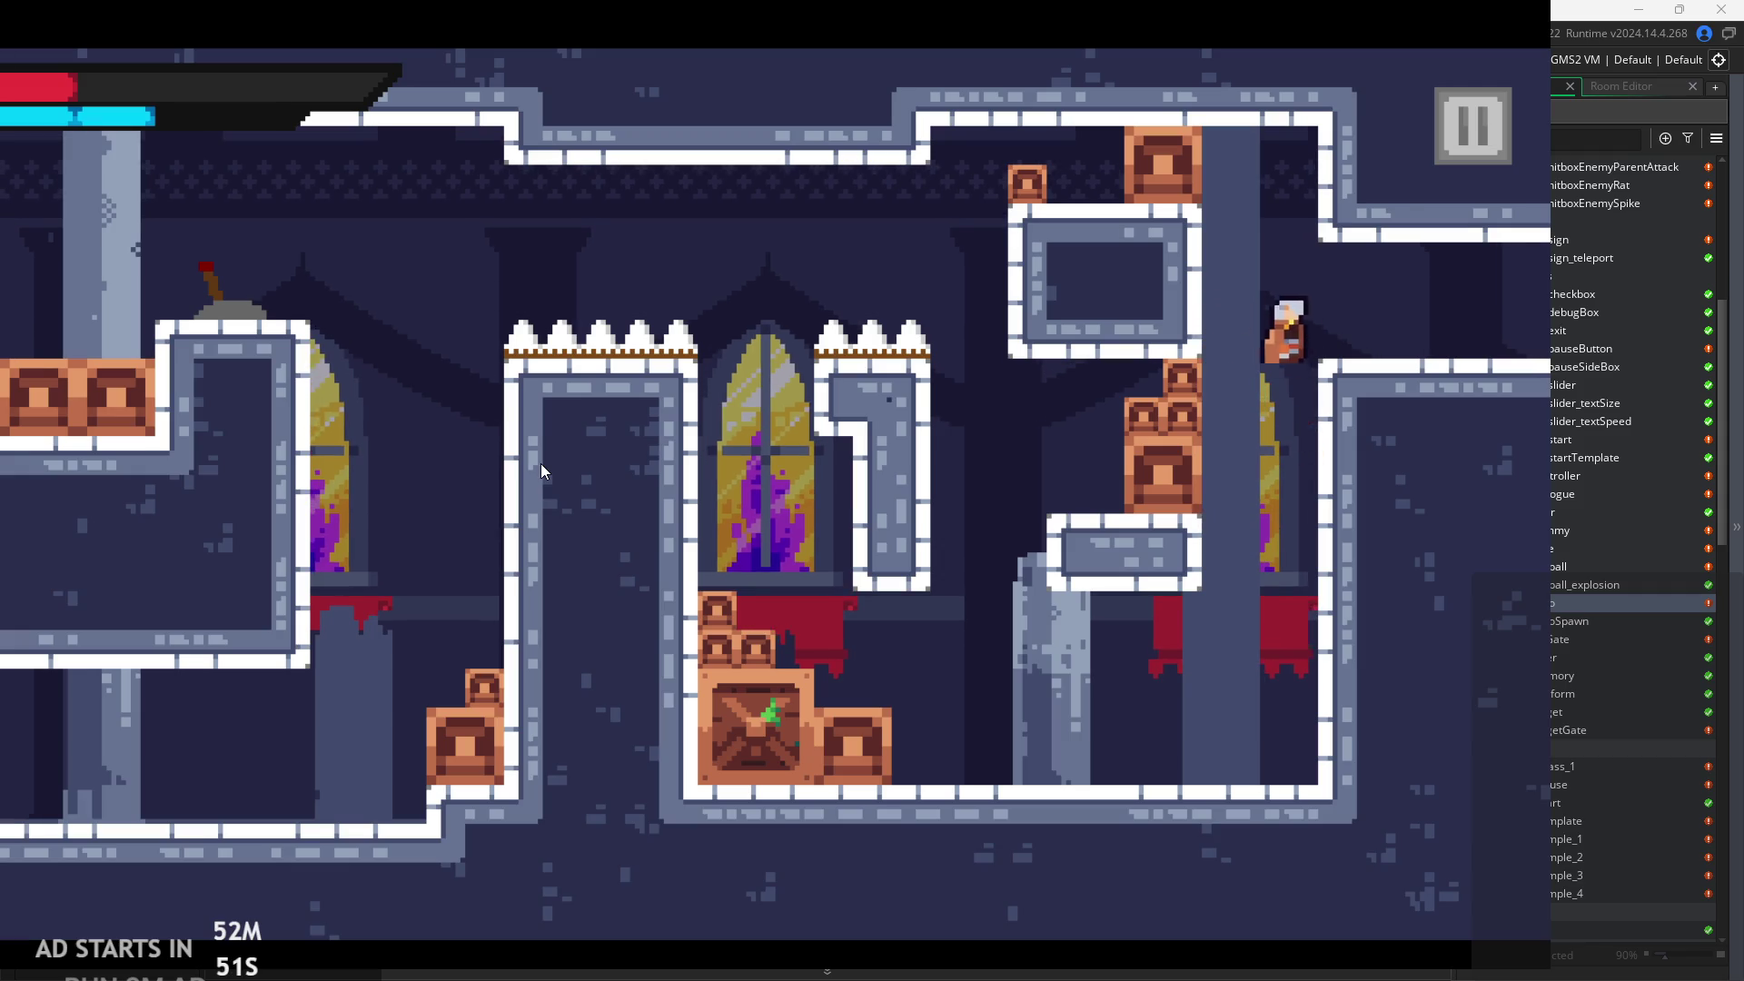
Run right along the floor dash-slashing the dummies, then turn back left and slash.
{"action": "key", "text": "Right"}
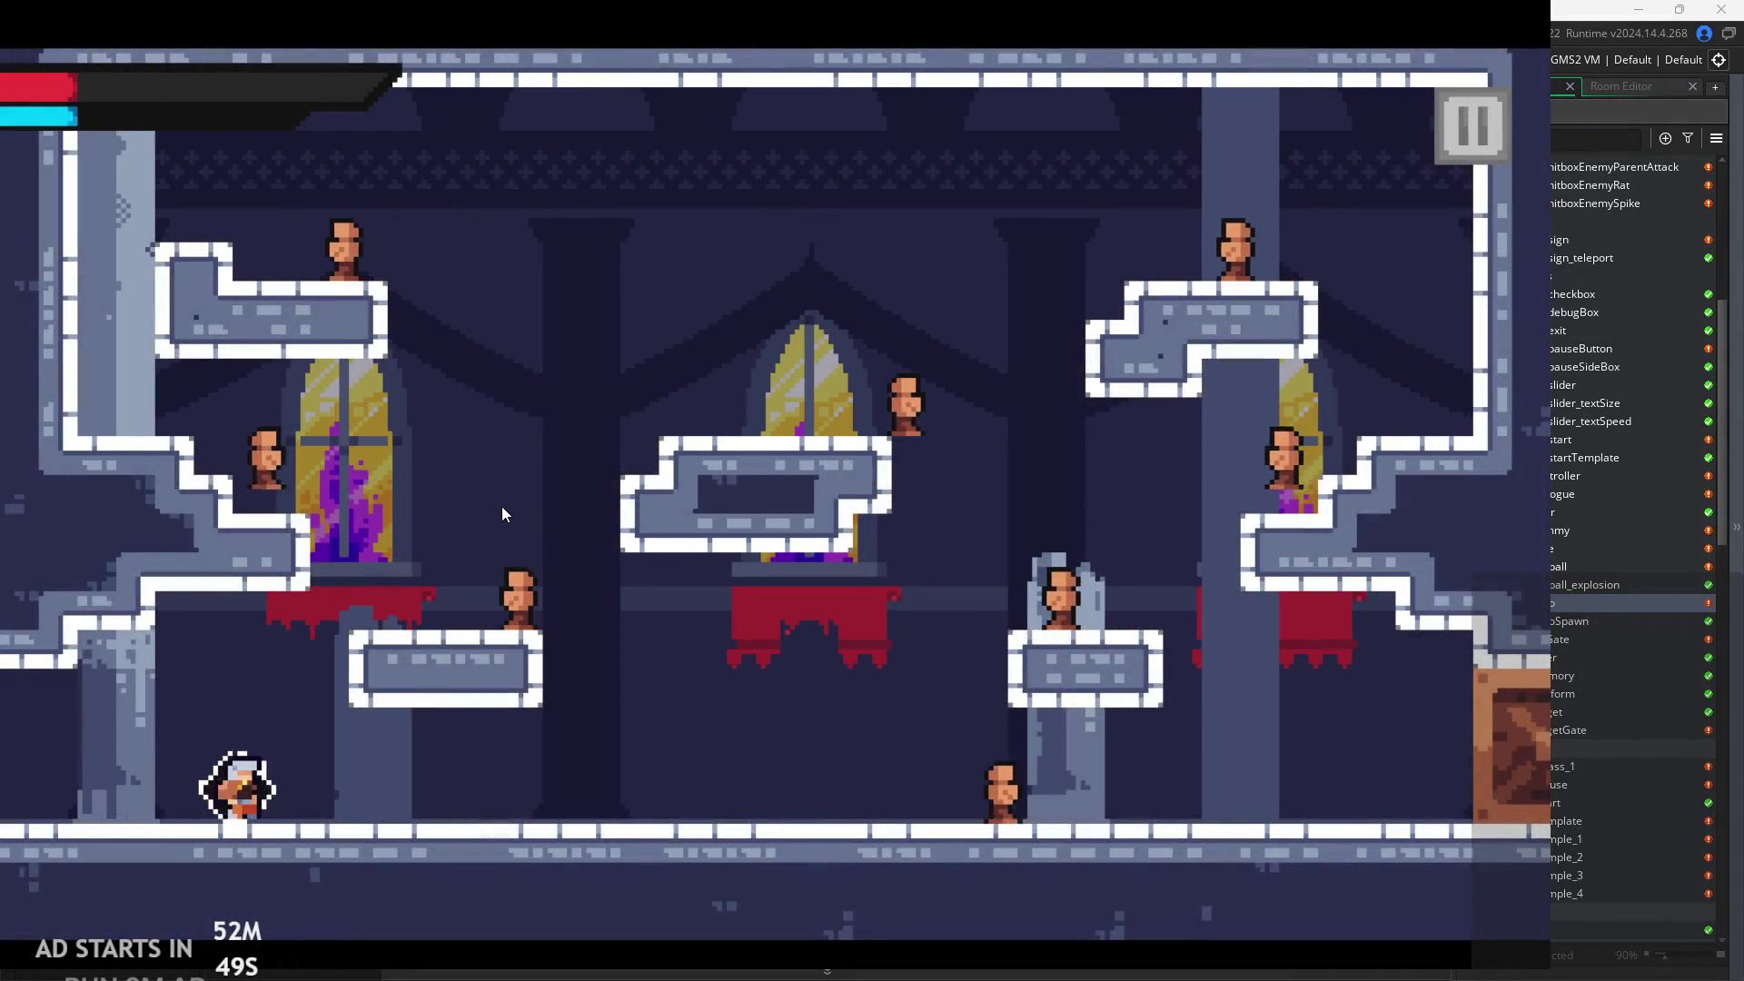
{"action": "key", "text": "Right"}
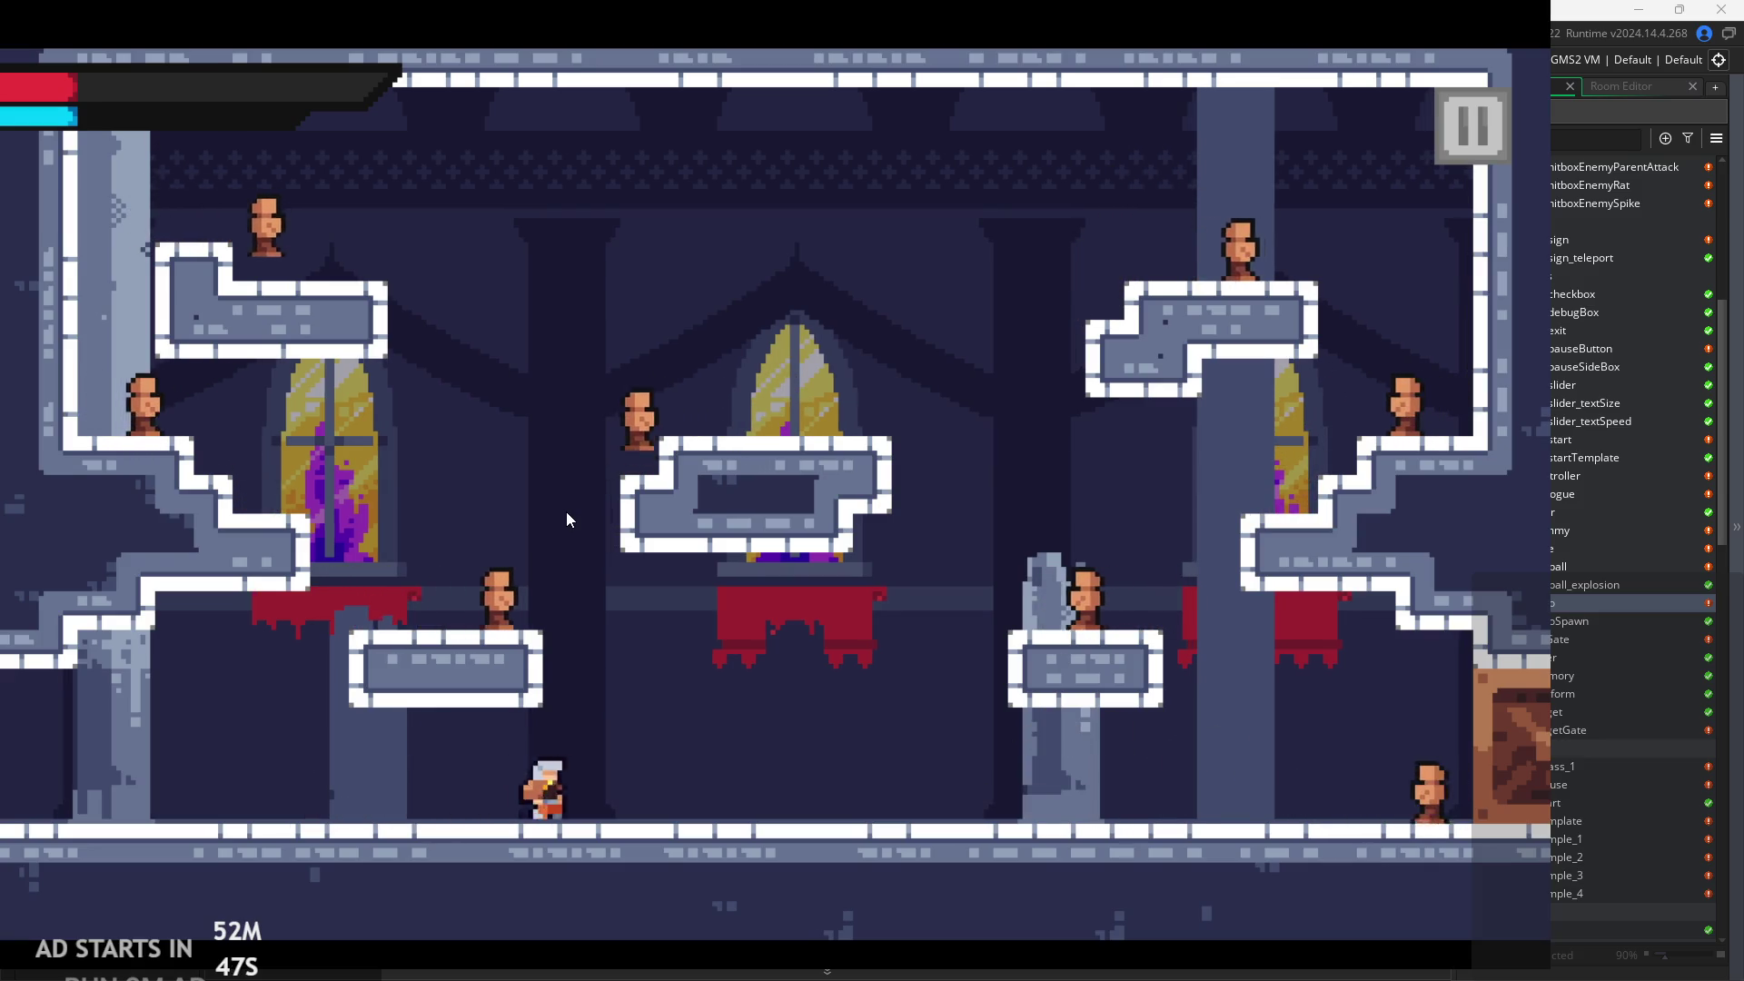
{"action": "key", "text": "Right"}
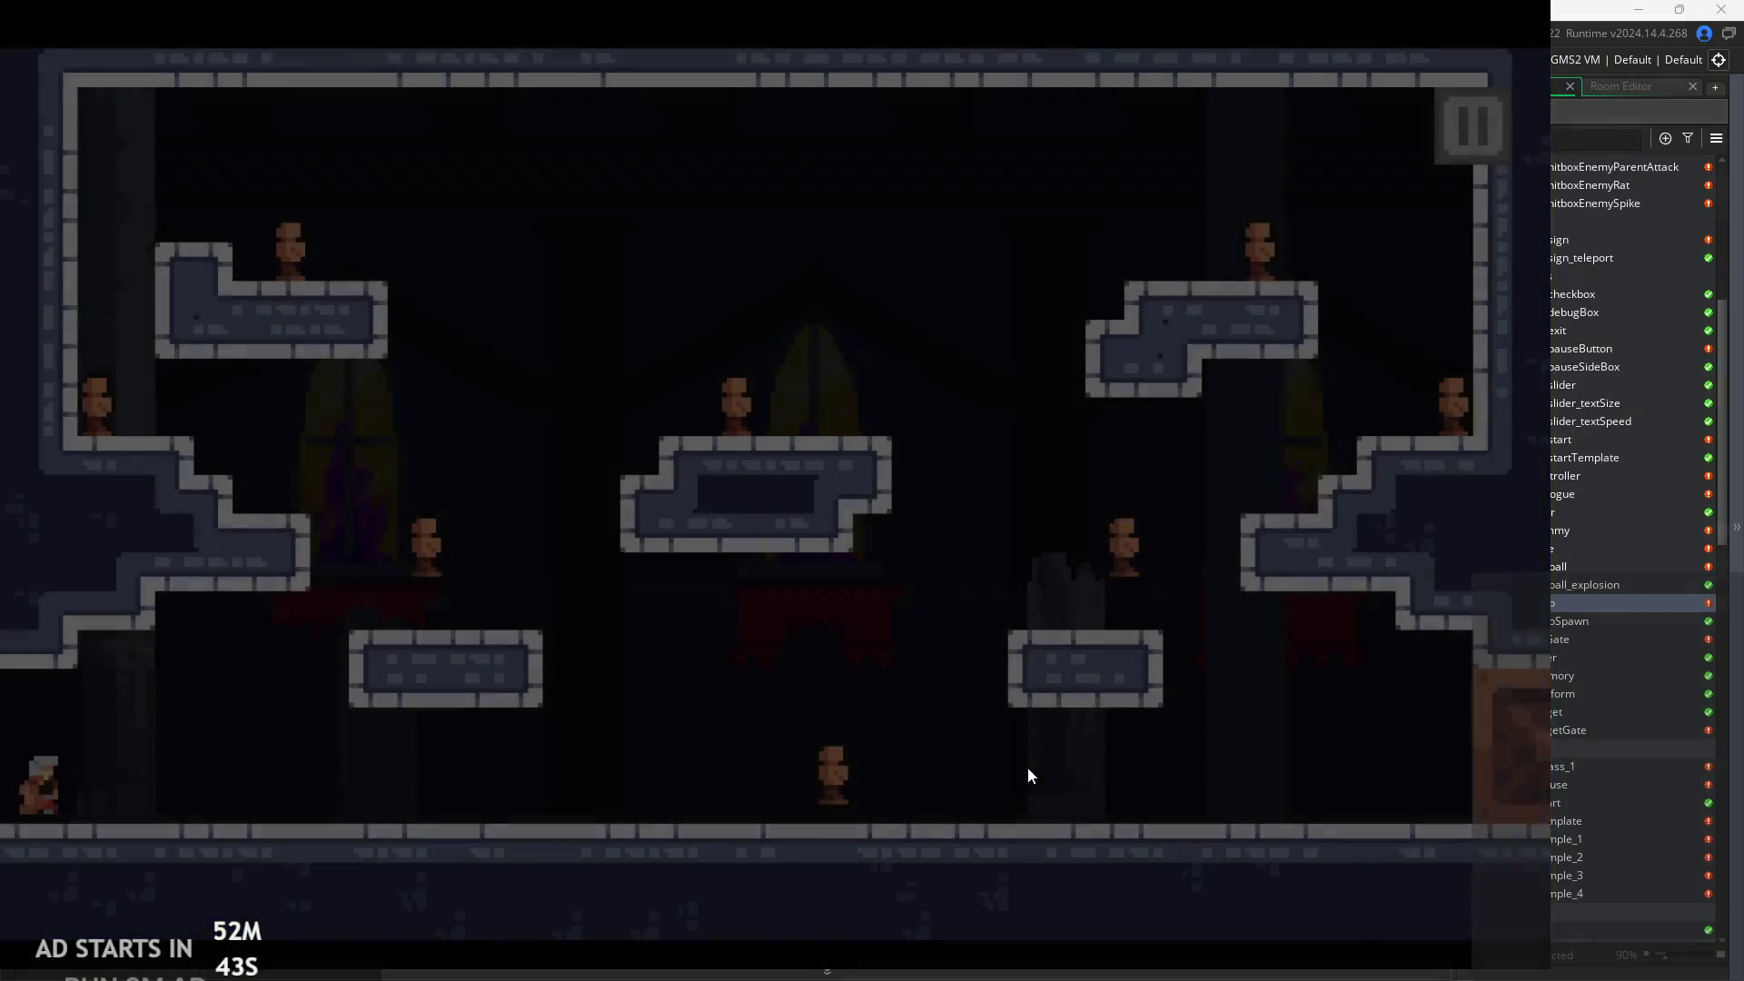
{"action": "key", "text": "Right"}
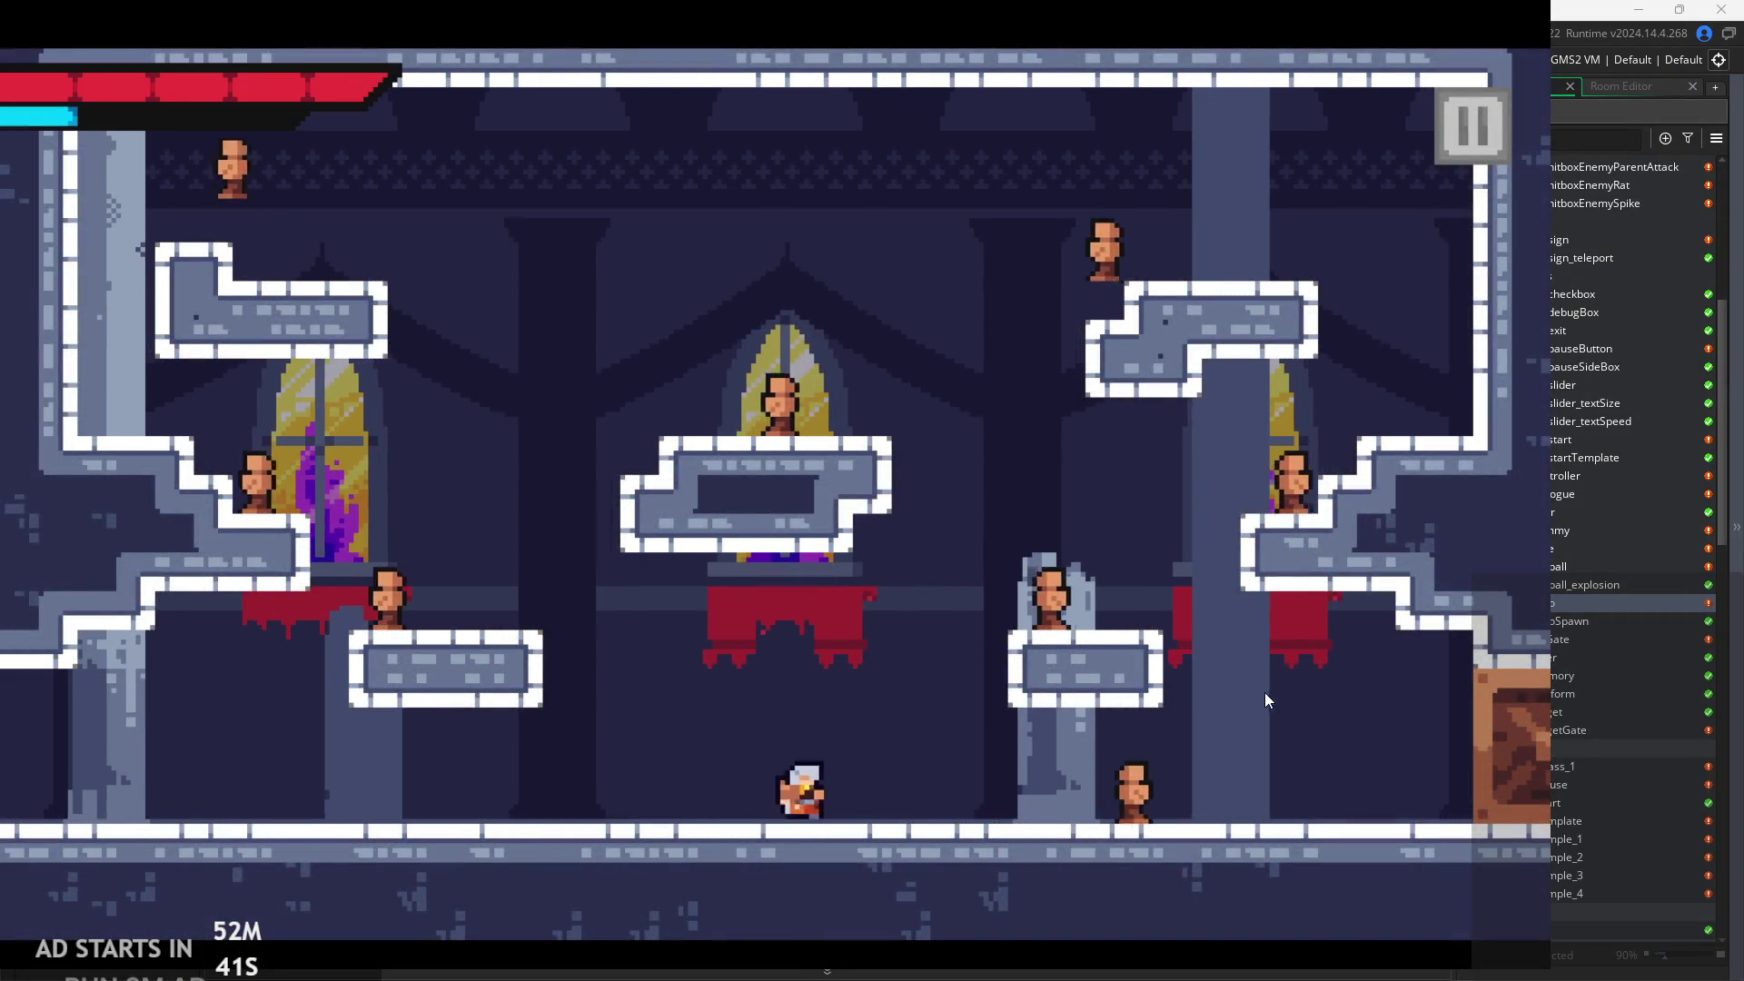
{"action": "key", "text": "Right"}
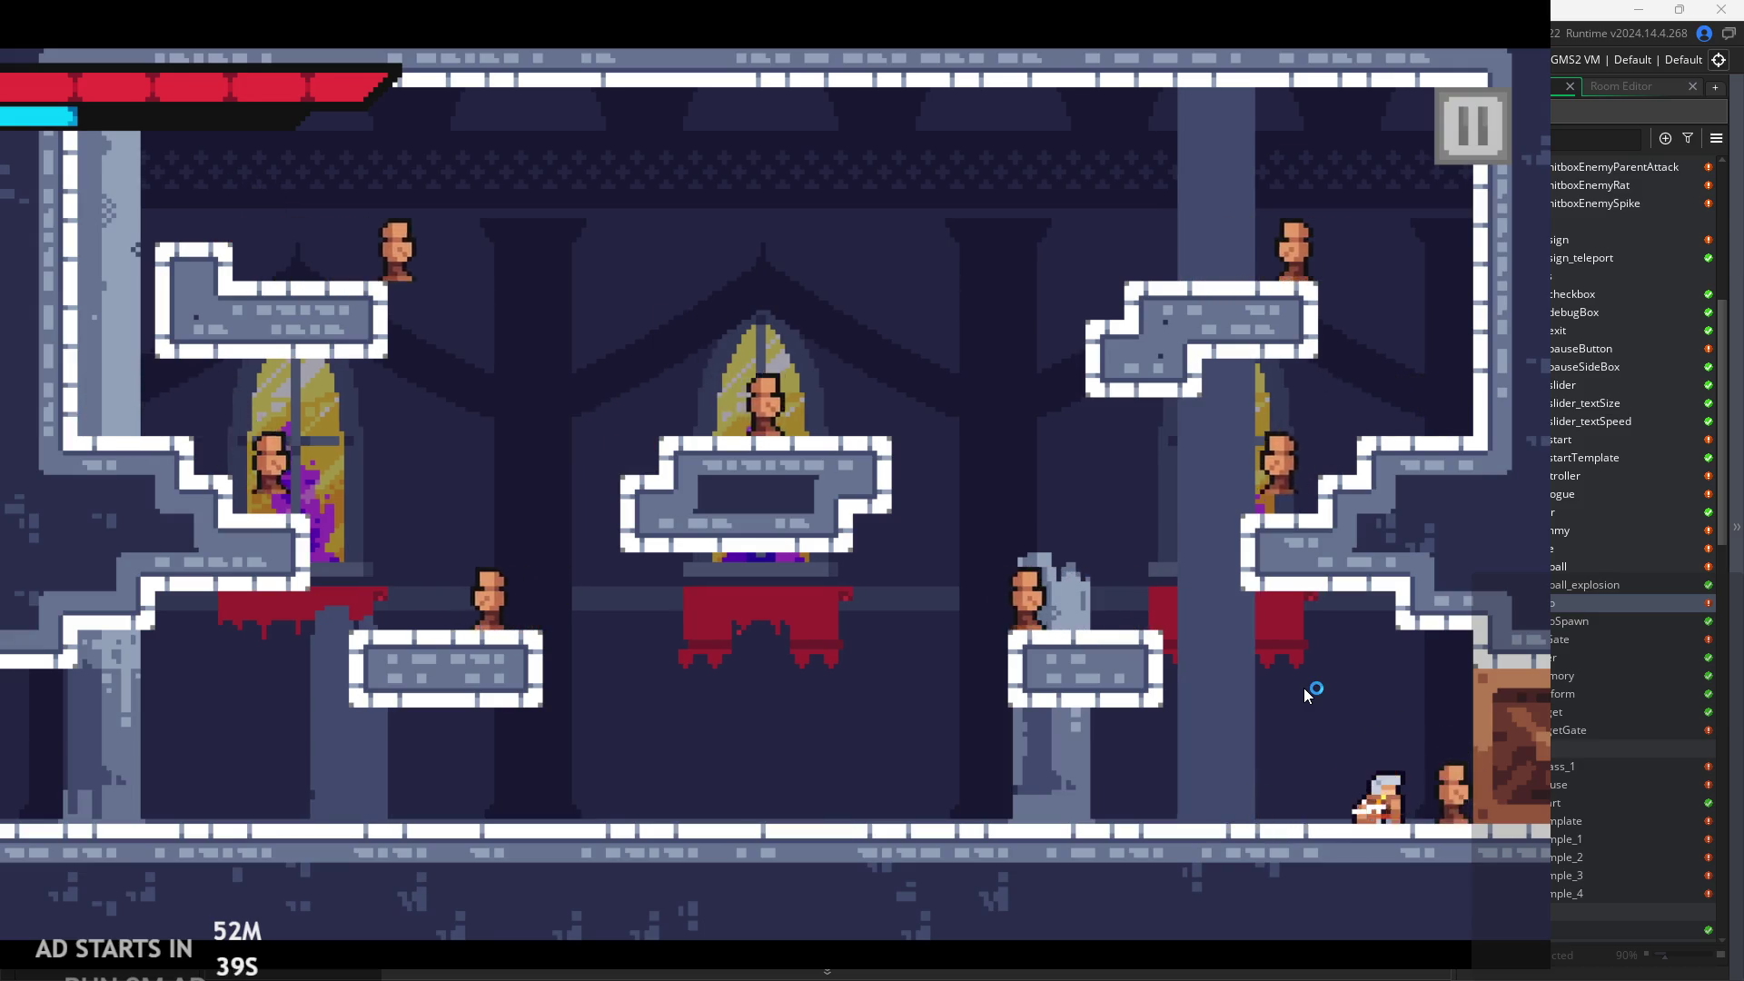
{"action": "key", "text": "Left"}
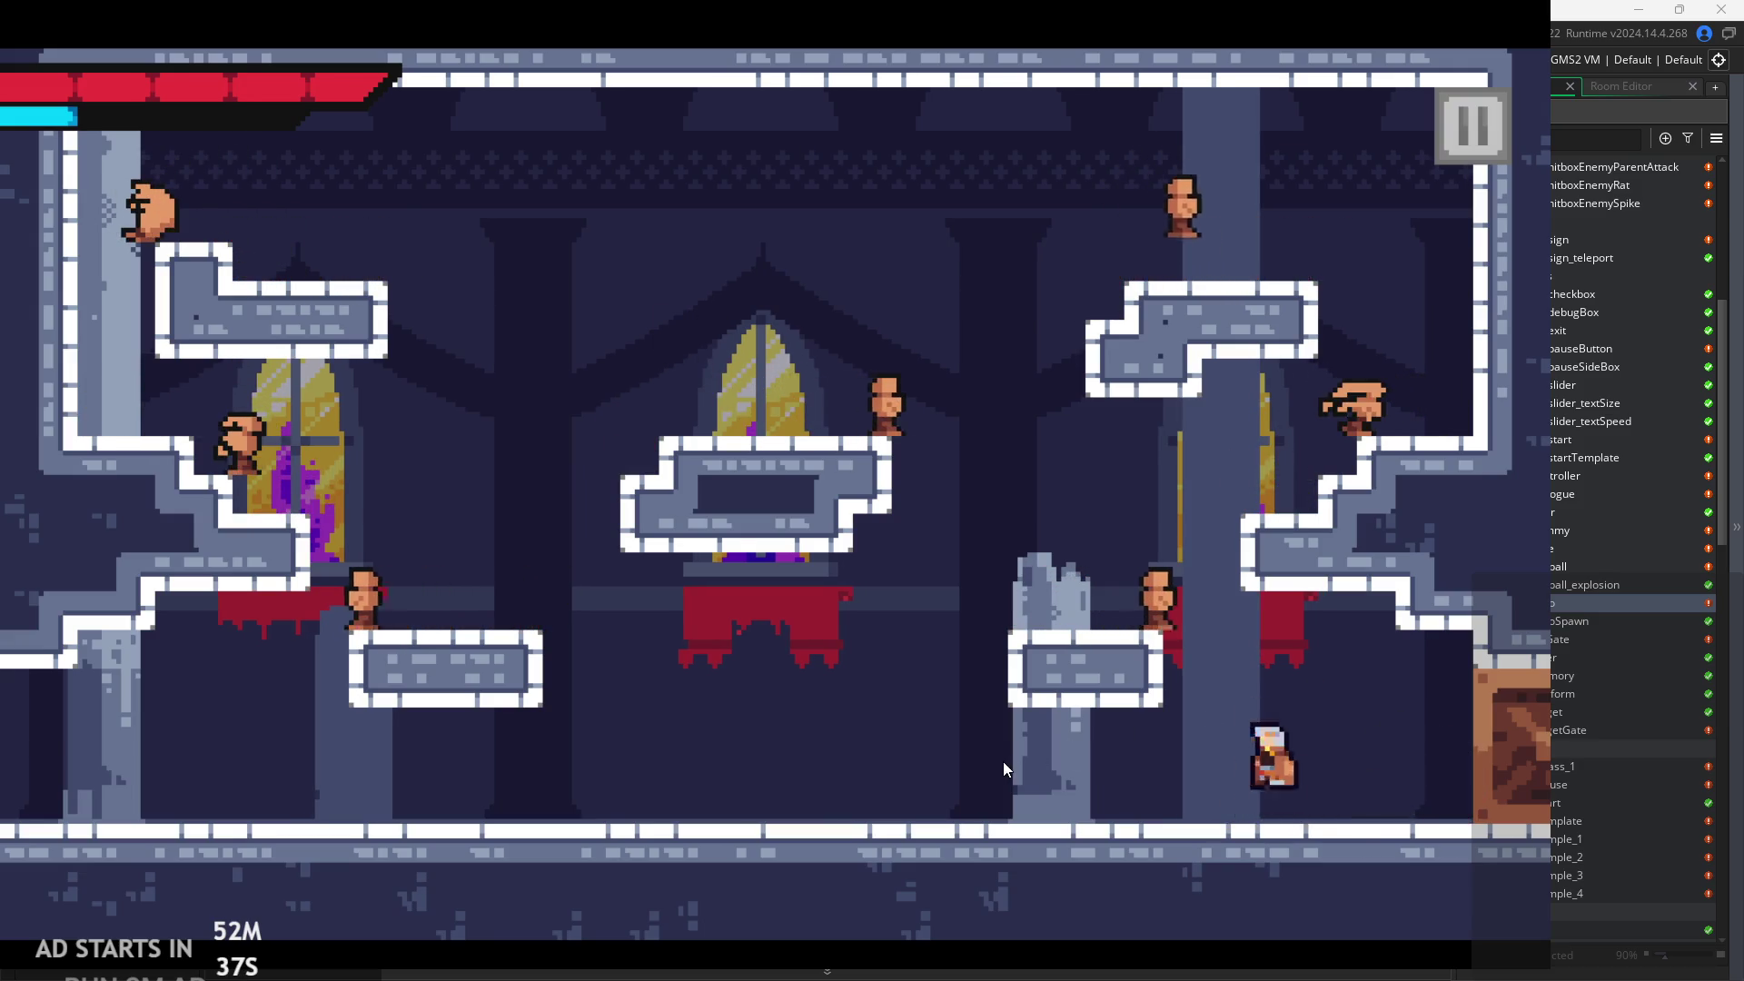
Jump between the right-hand and middle platforms, slashing dummies from each.
{"action": "key", "text": "Up"}
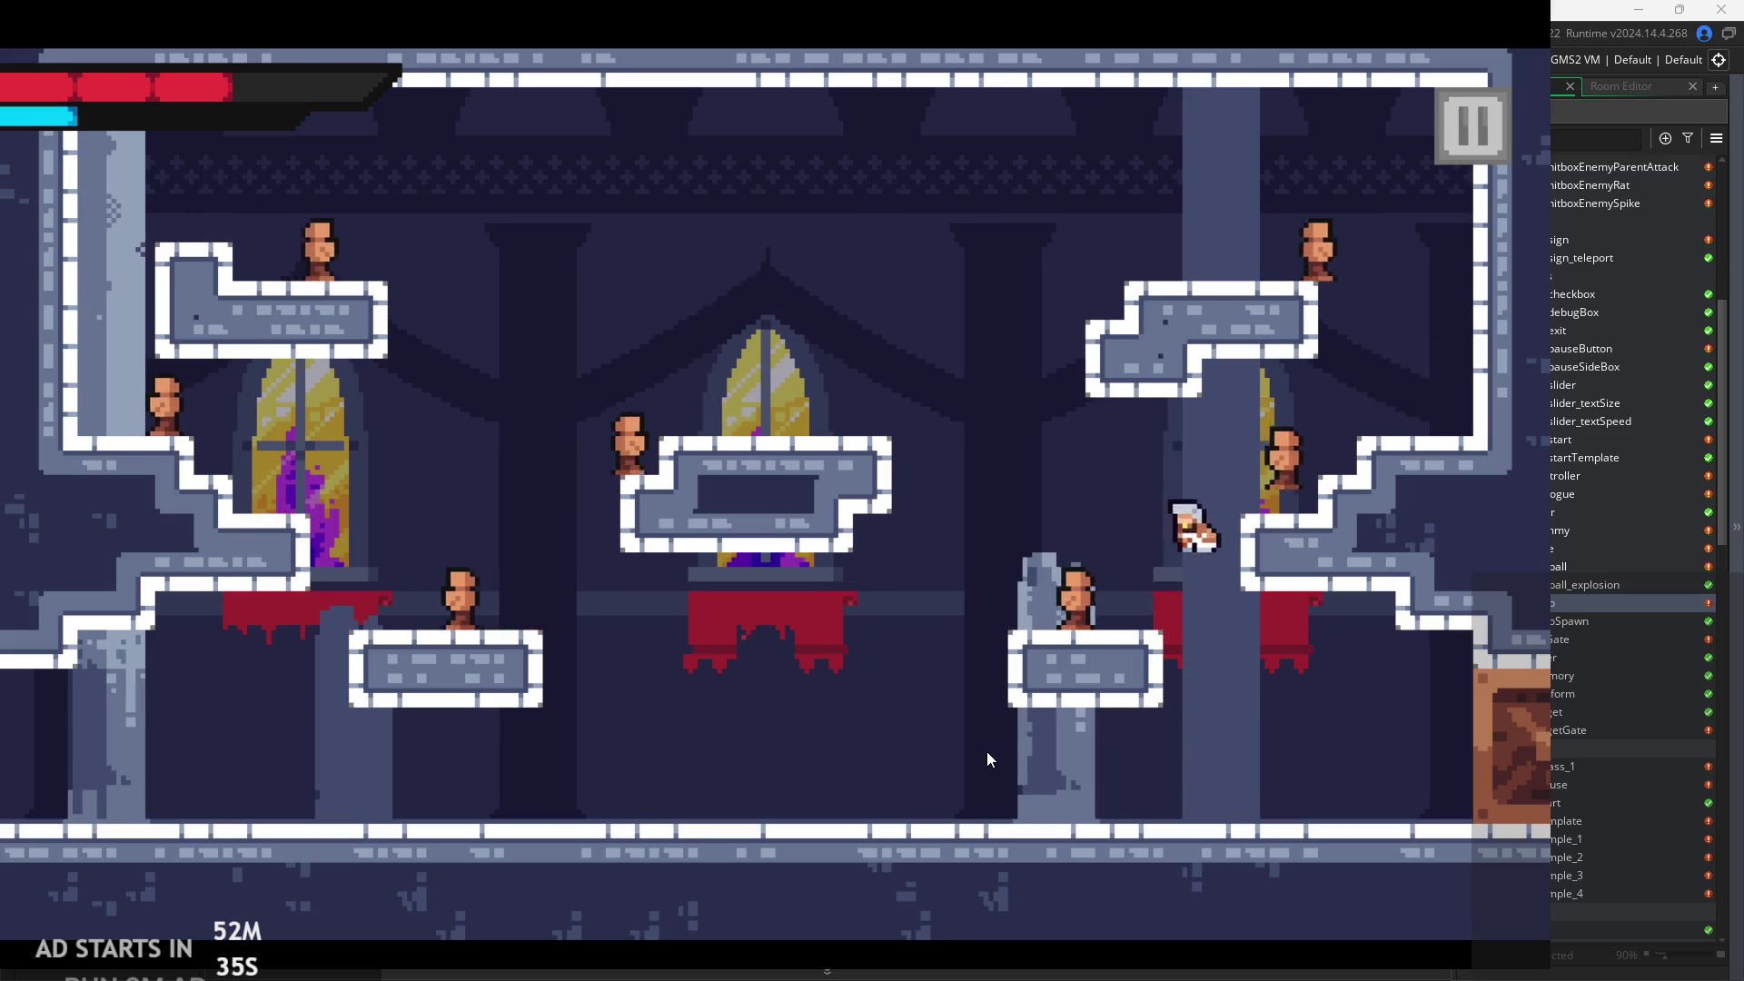
{"action": "key", "text": "Left"}
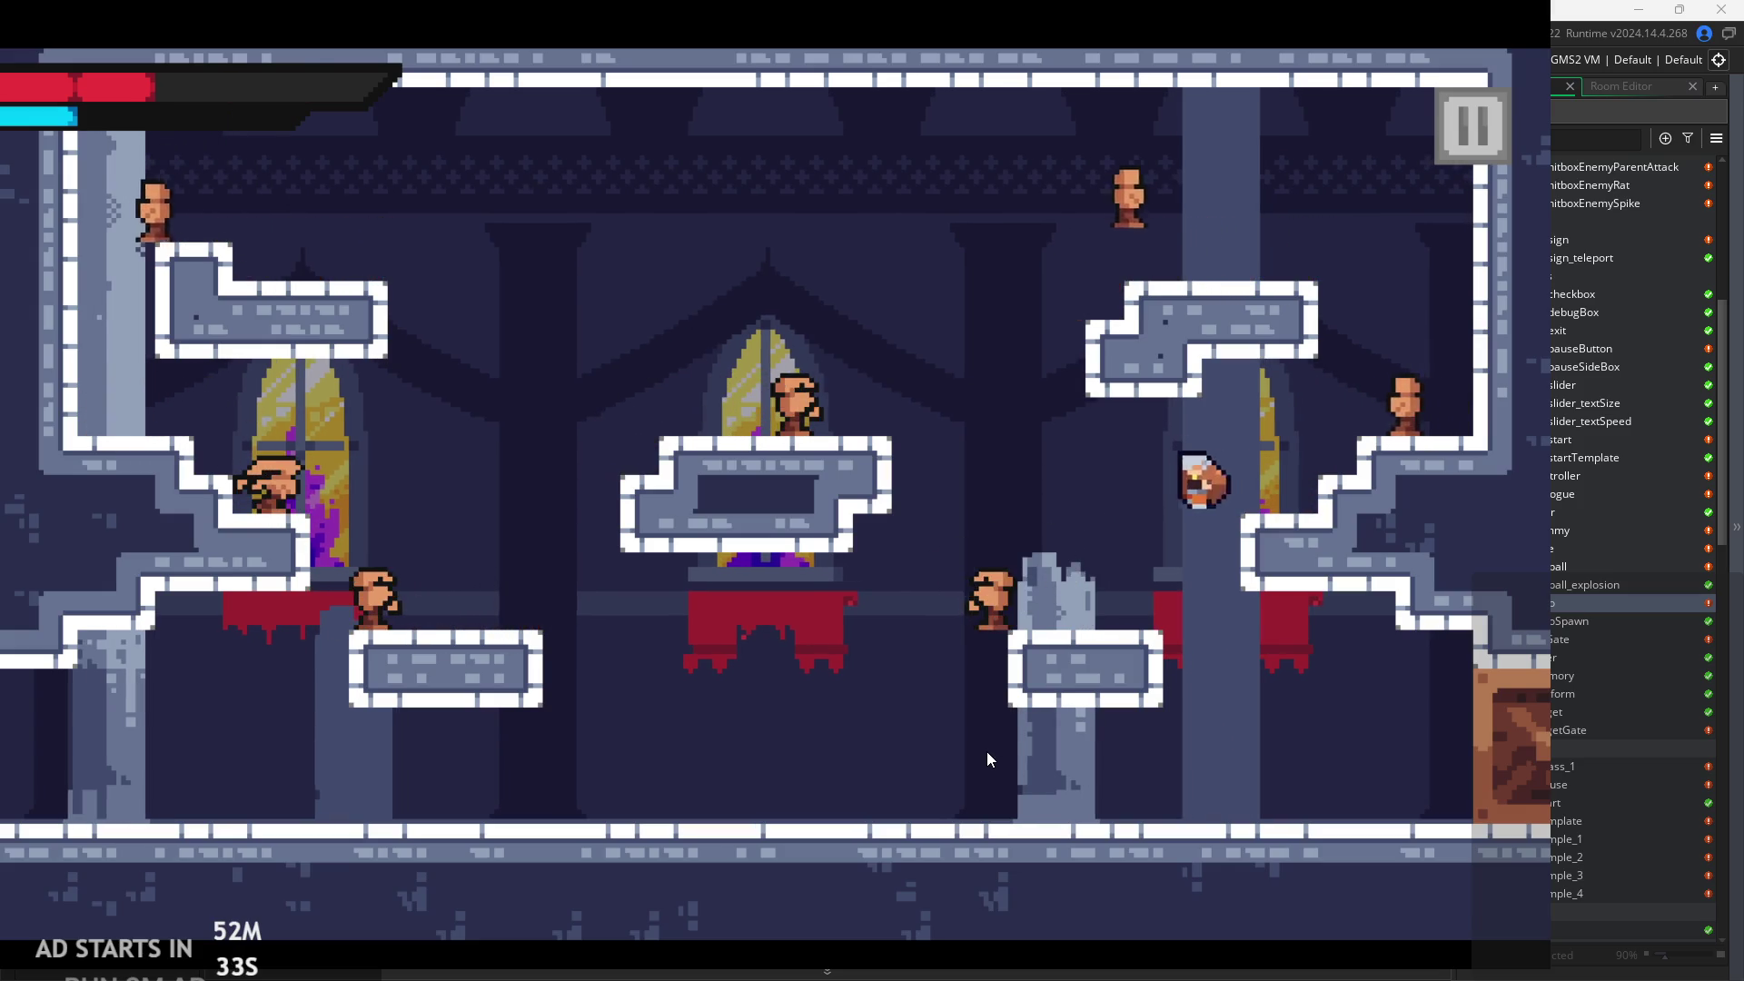
{"action": "key", "text": "Left"}
{"action": "key", "text": "Up"}
{"action": "key", "text": "Right"}
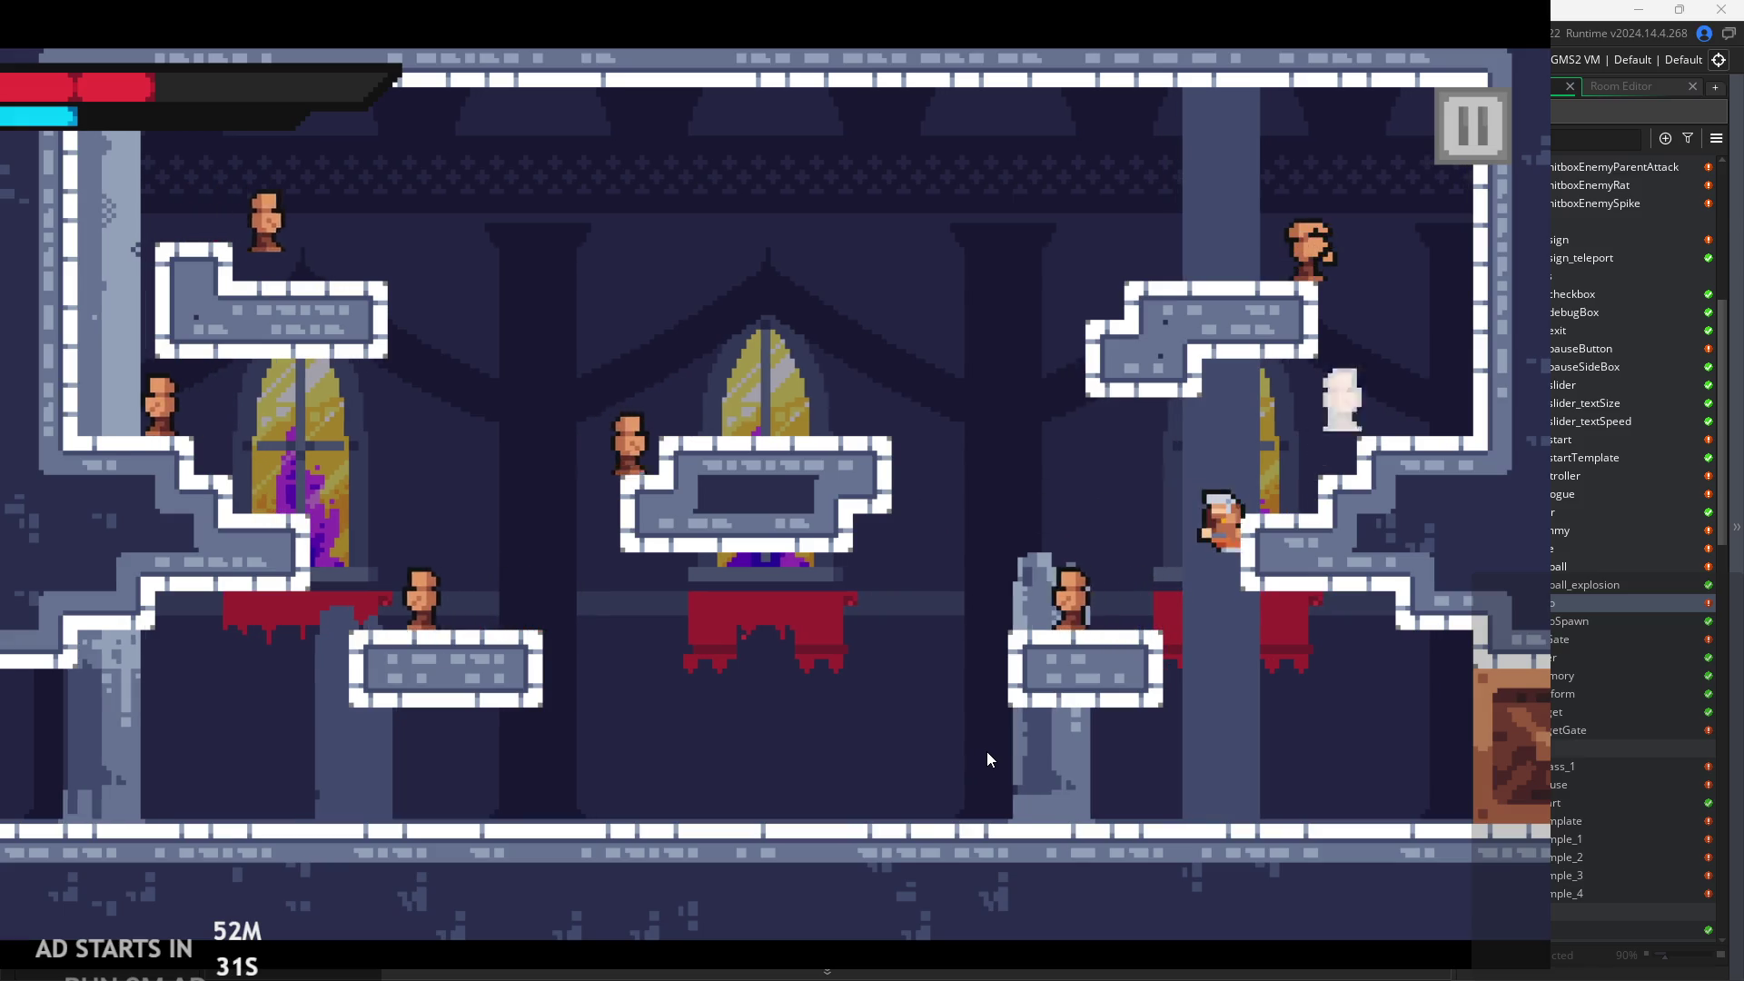
{"action": "key", "text": "Left"}
{"action": "key", "text": "Right"}
{"action": "key", "text": "Up"}
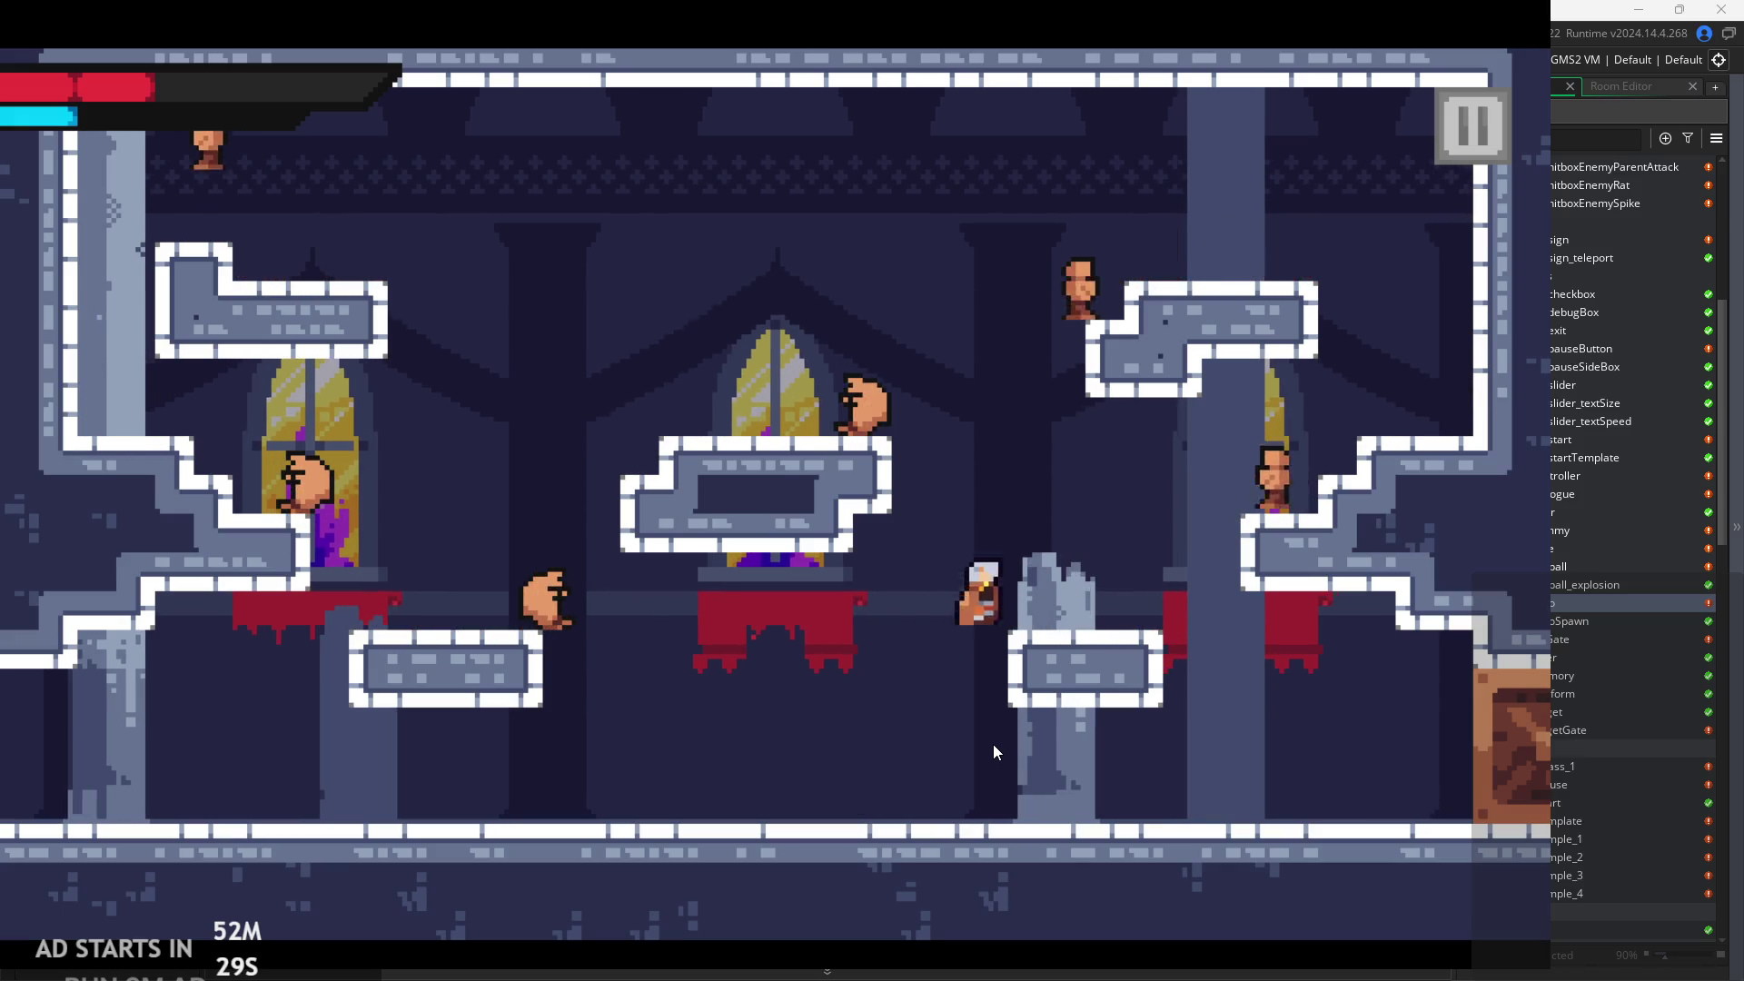
Fight left to the upper-left ledge and wall, then jump off slashing and dash right.
{"action": "key", "text": "Left"}
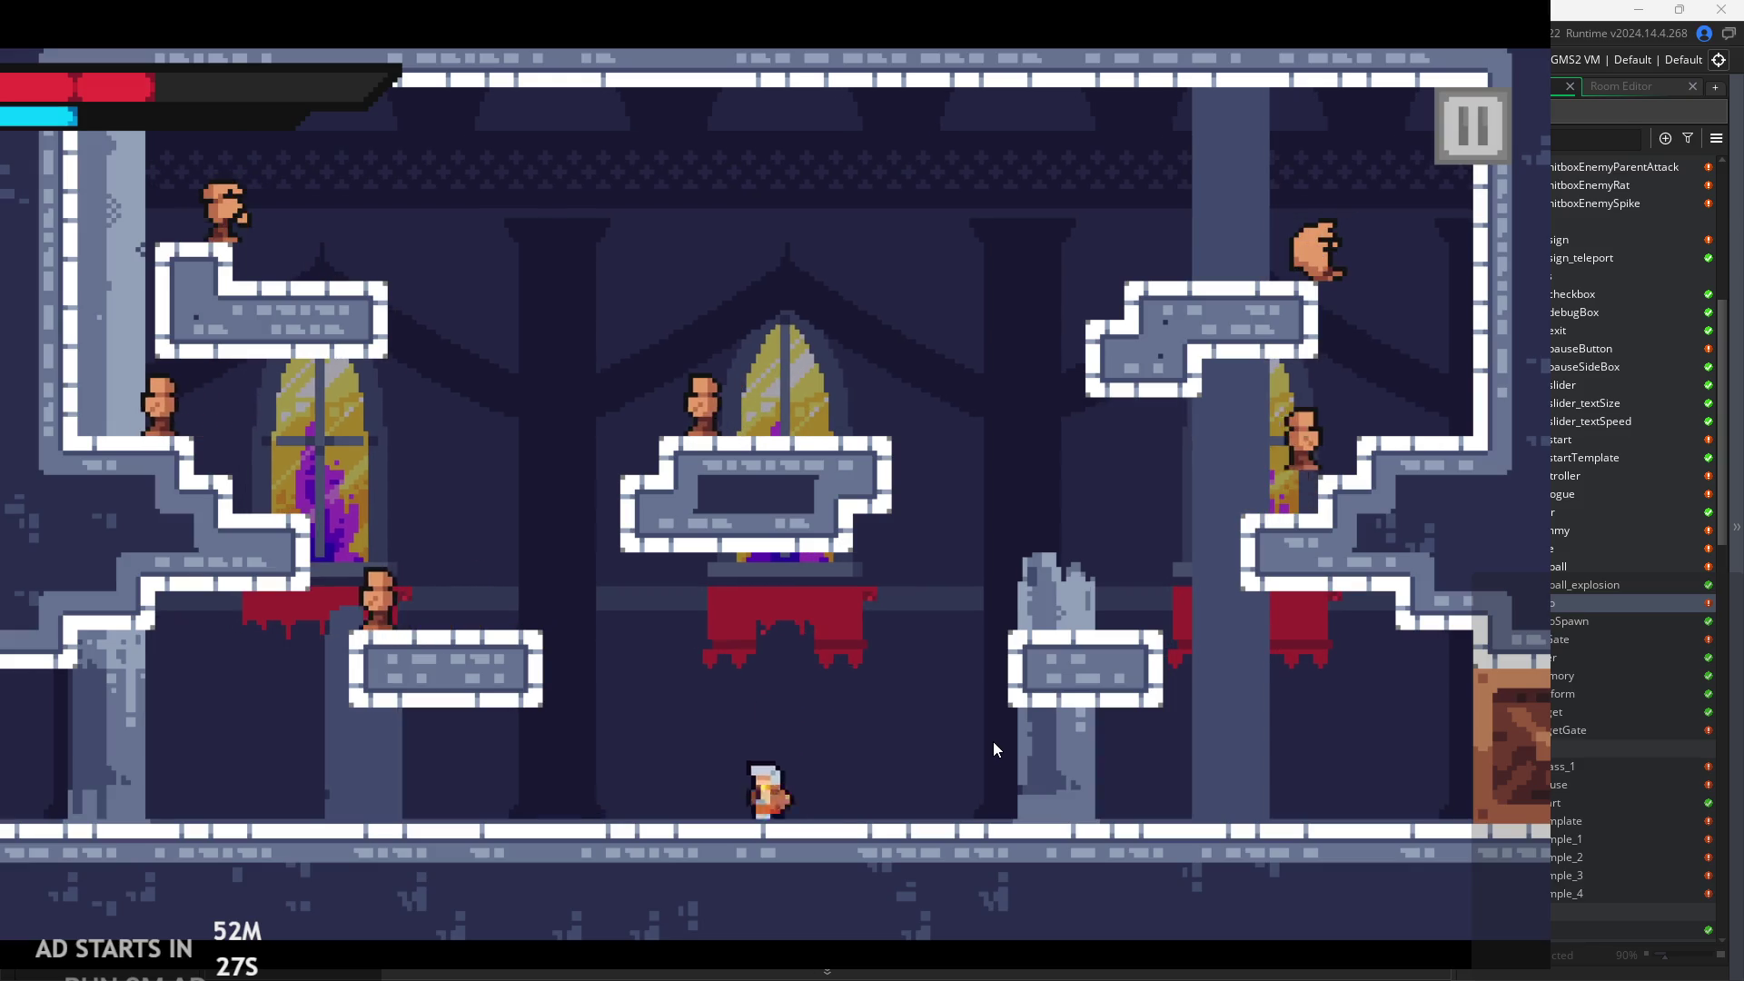
{"action": "key", "text": "Up"}
{"action": "key", "text": "Left"}
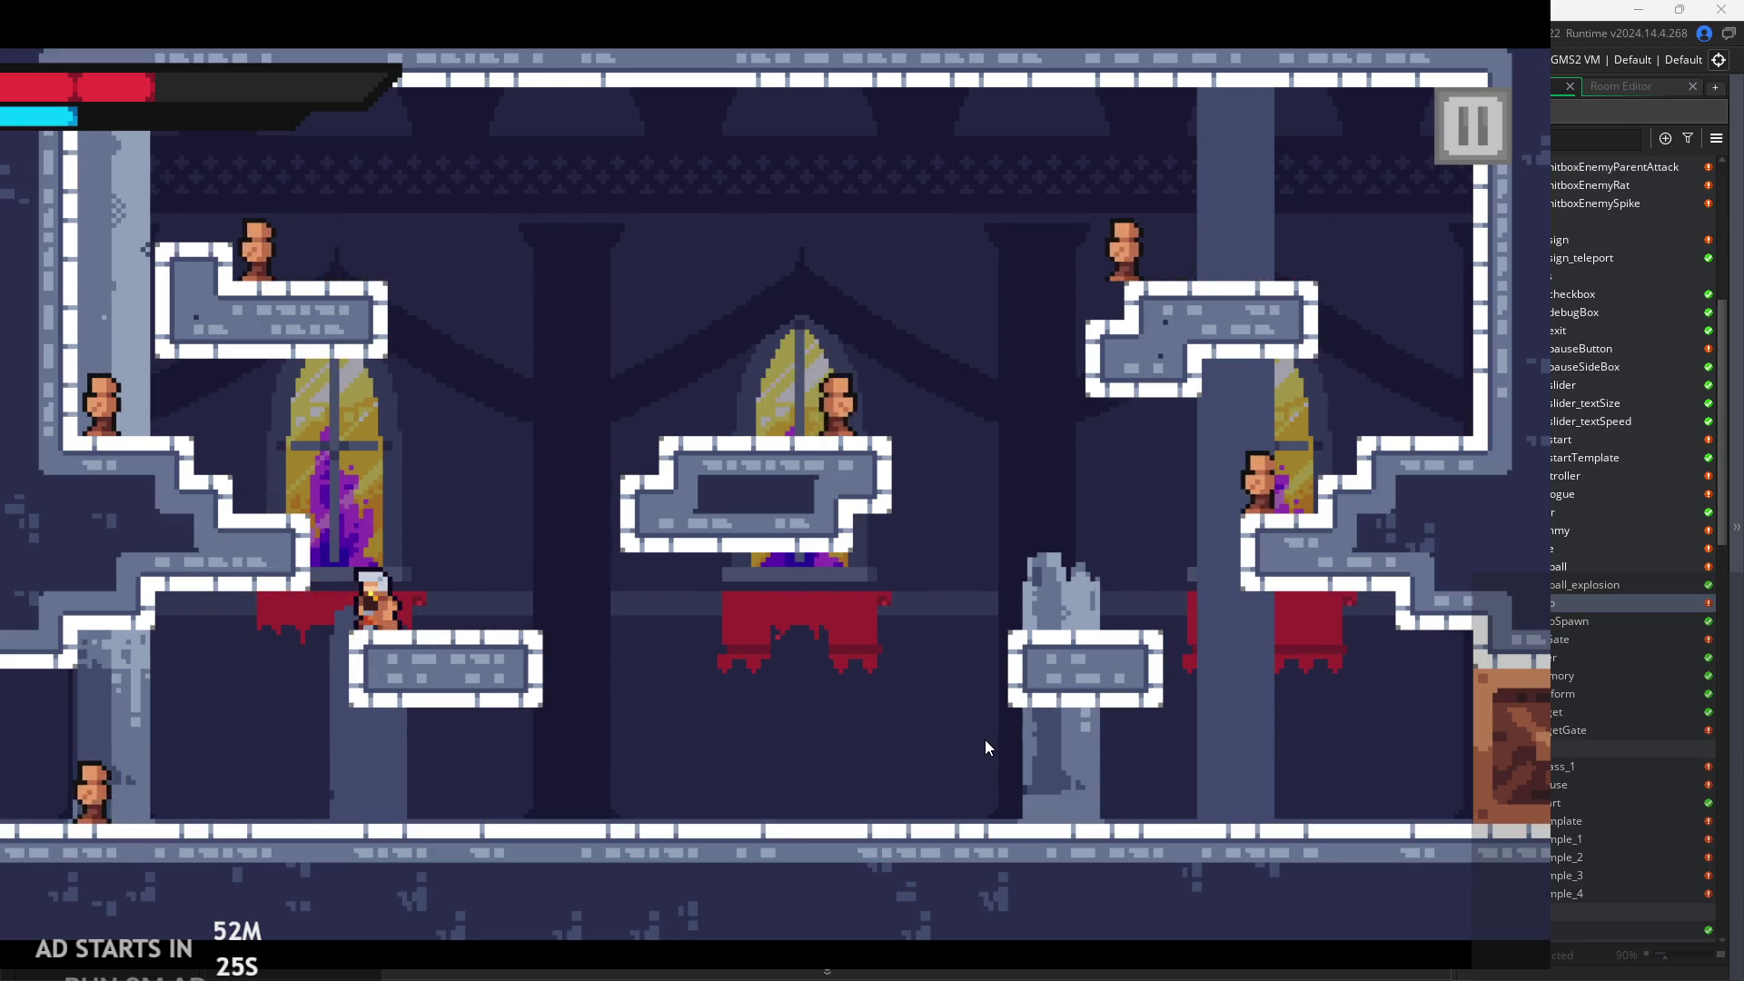
{"action": "key", "text": "Up"}
{"action": "key", "text": "Left"}
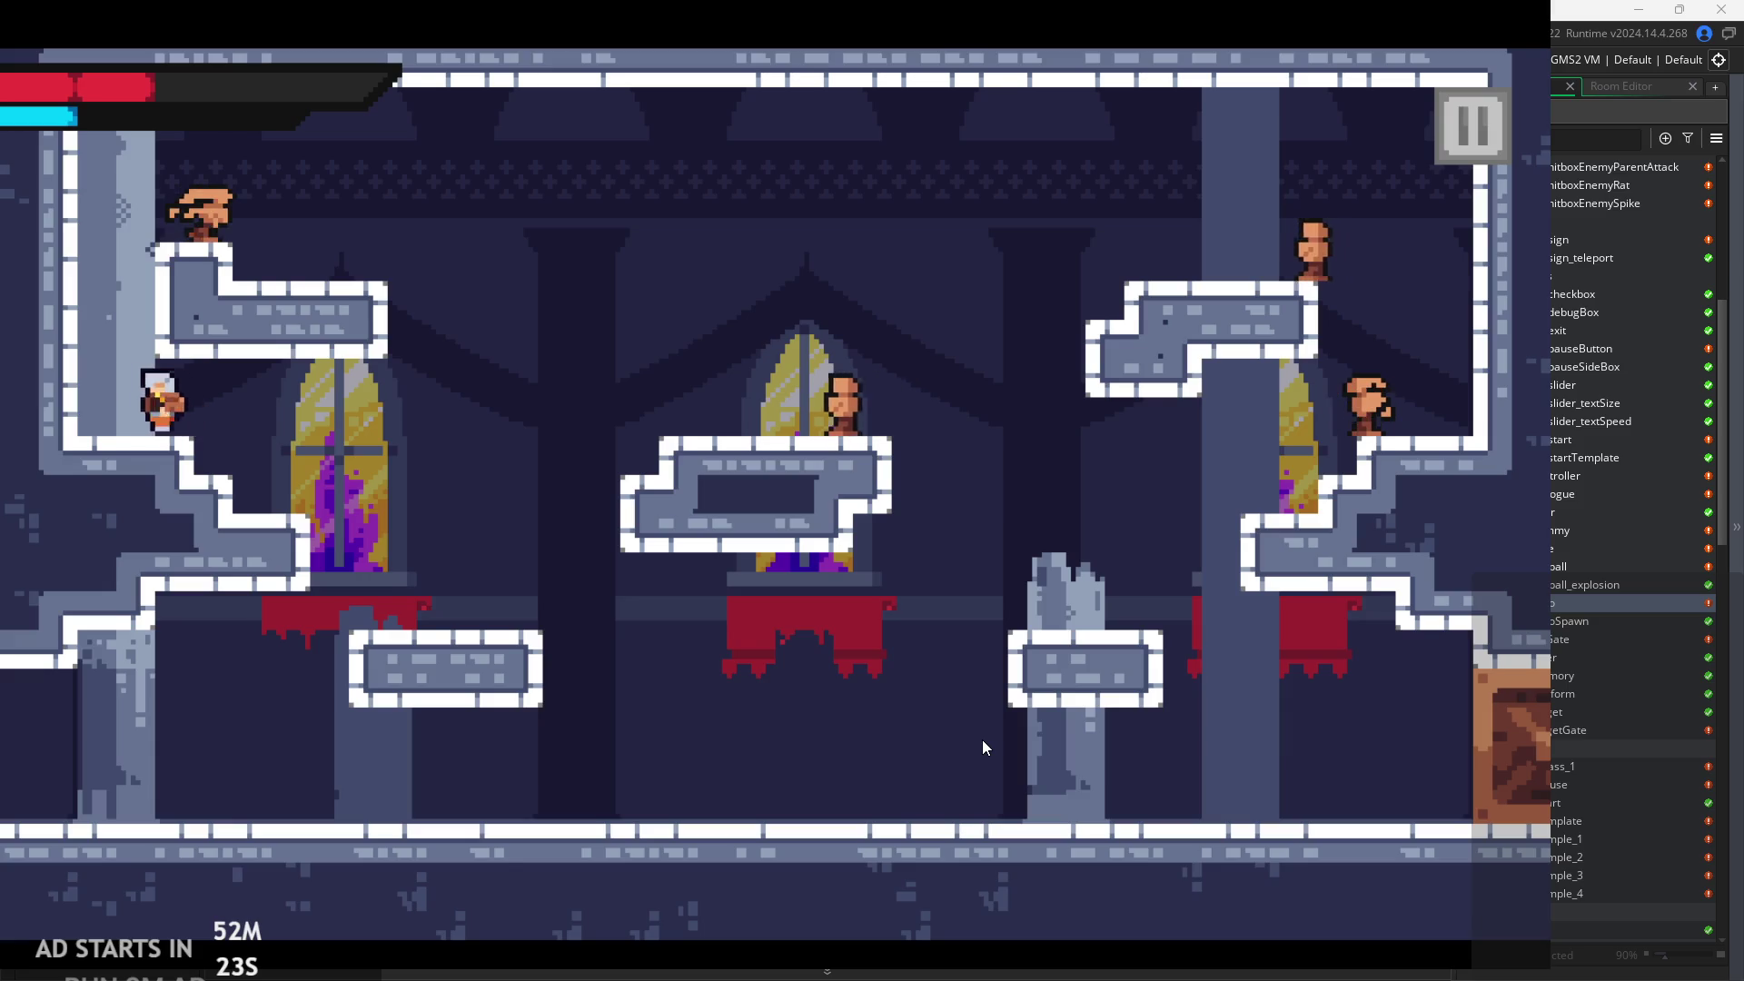
{"action": "key", "text": "Up"}
{"action": "key", "text": "Up"}
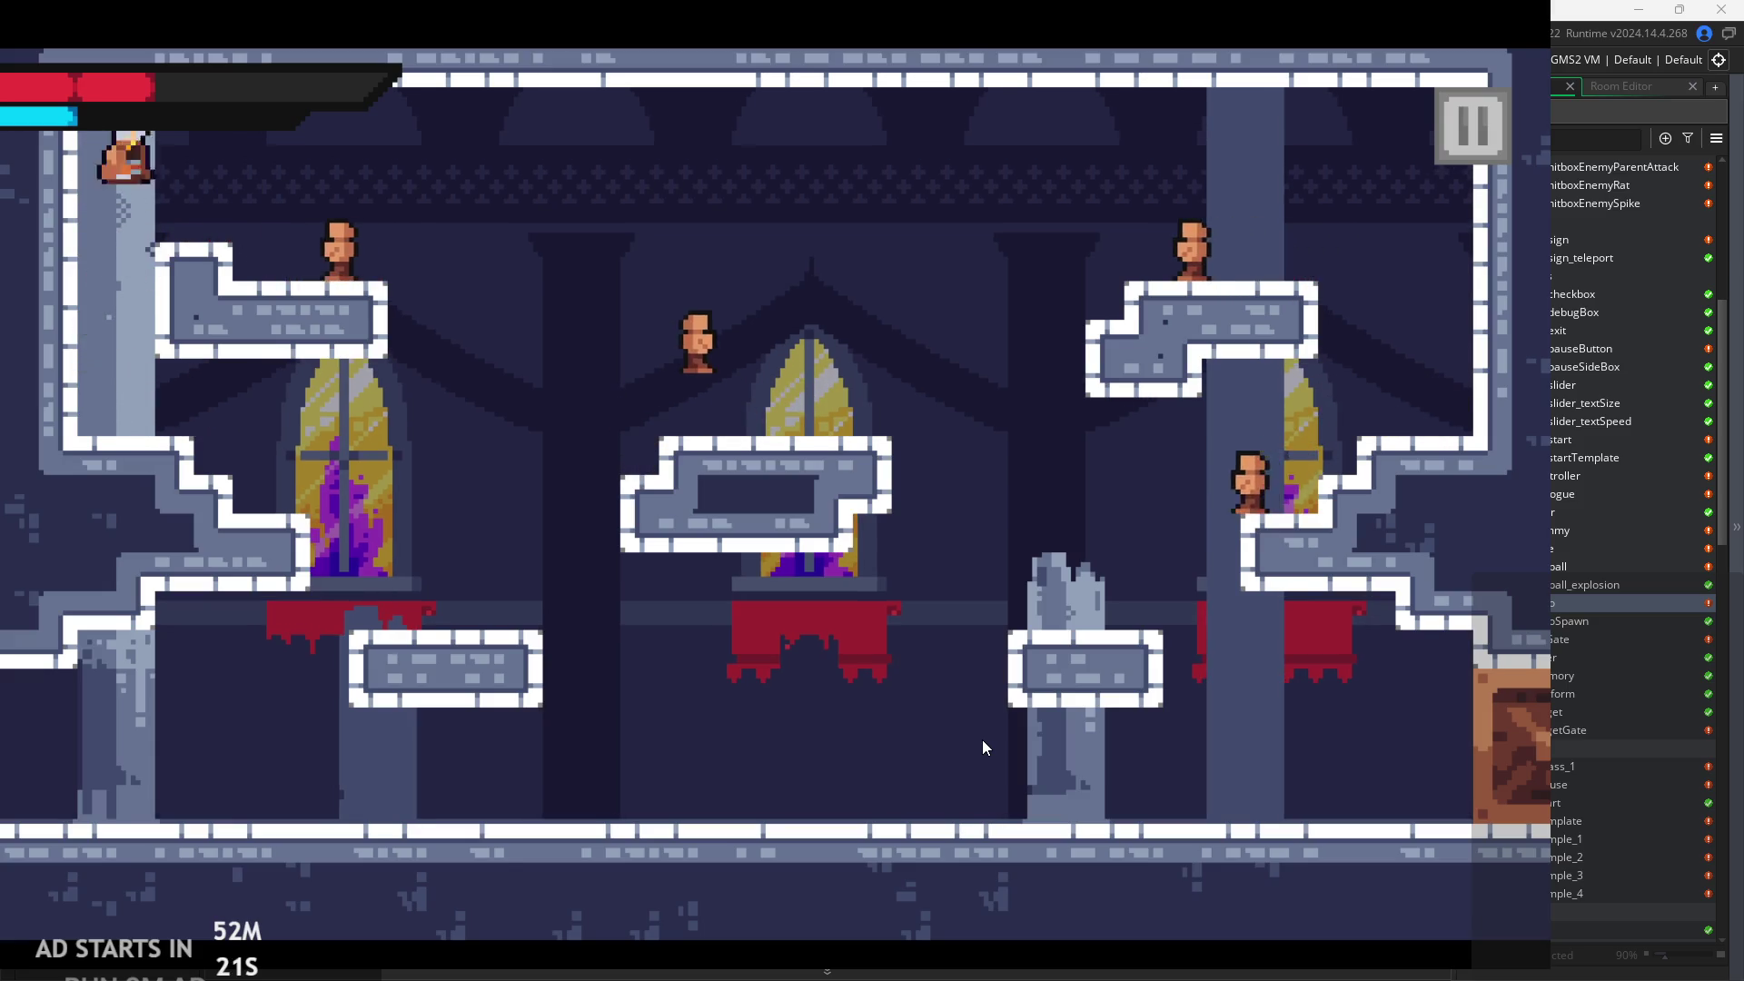
{"action": "key", "text": "Right"}
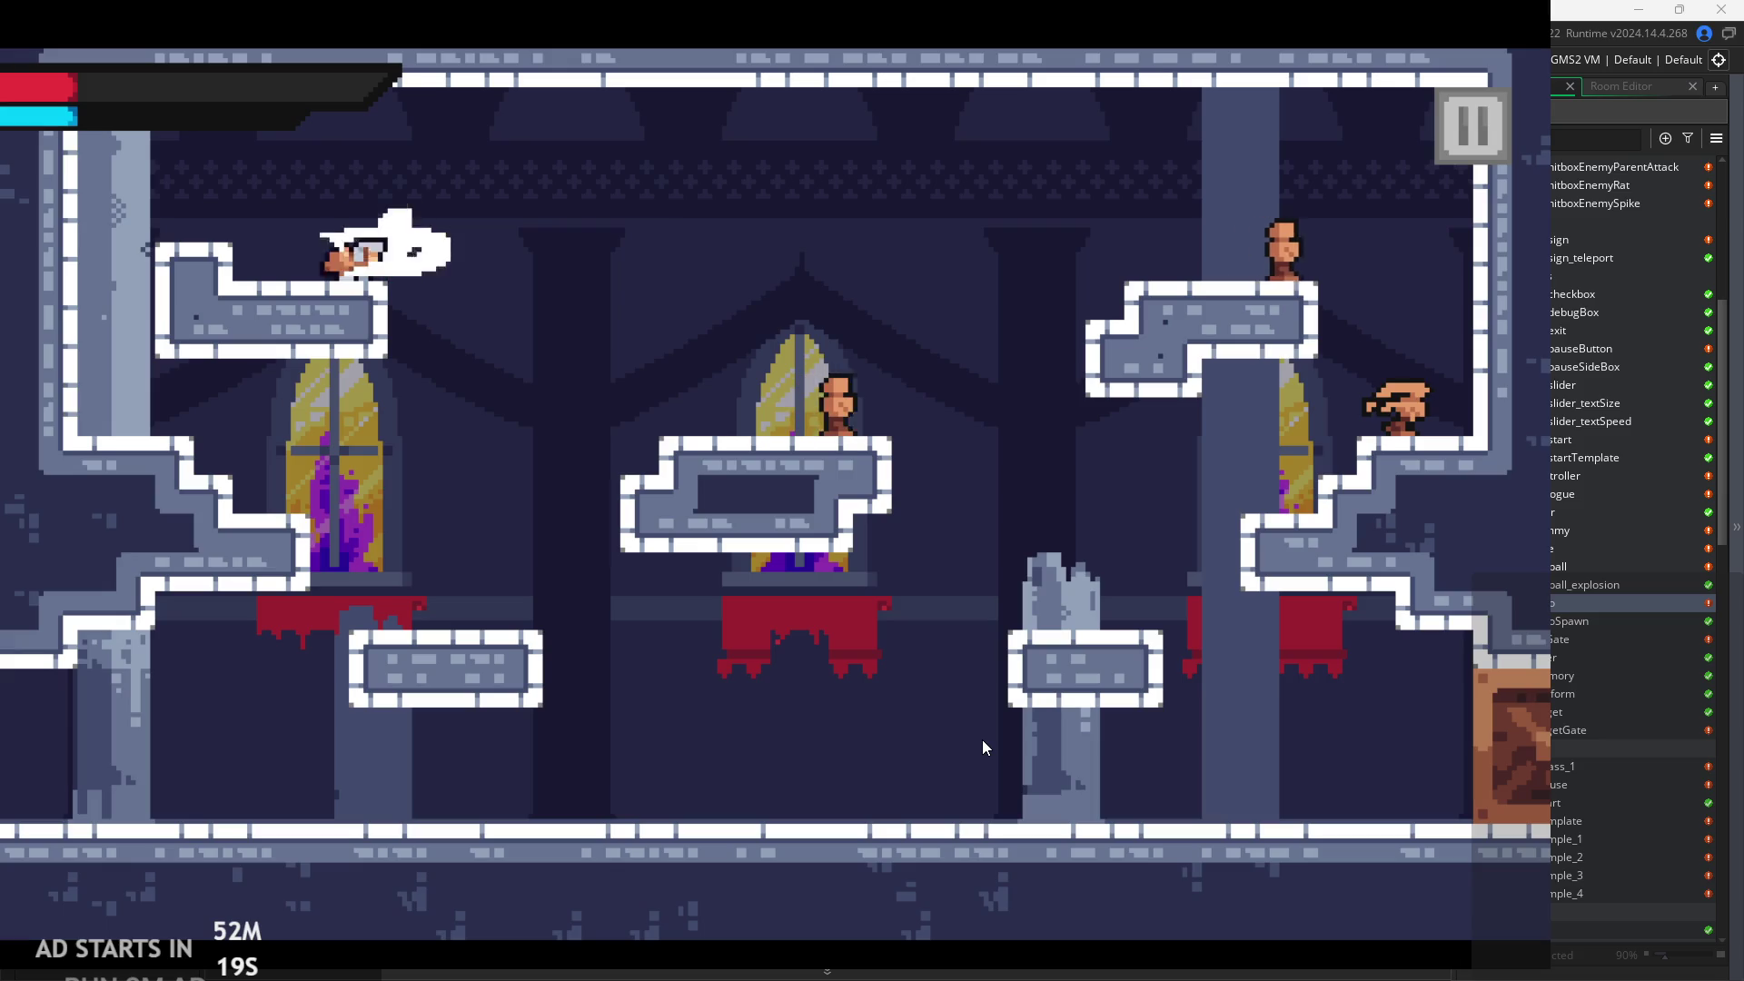
{"action": "key", "text": "Right"}
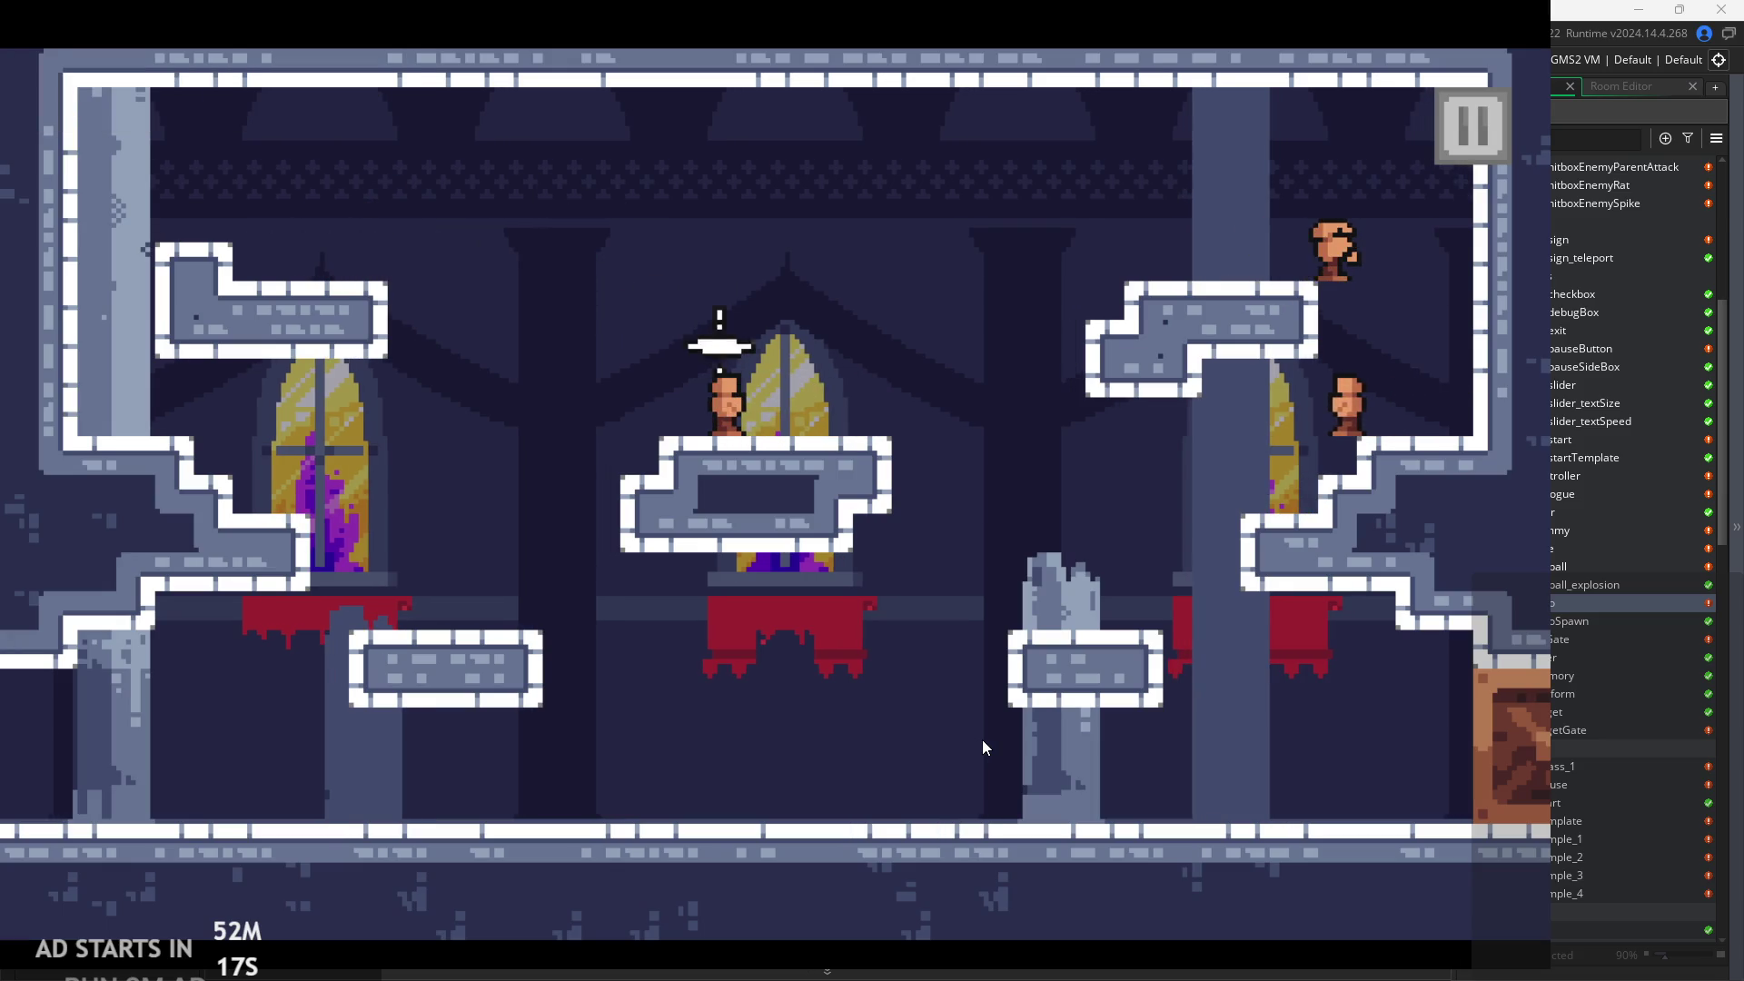
After respawning, run right along the floor slashing dummies and jump back down.
{"action": "key", "text": "Right"}
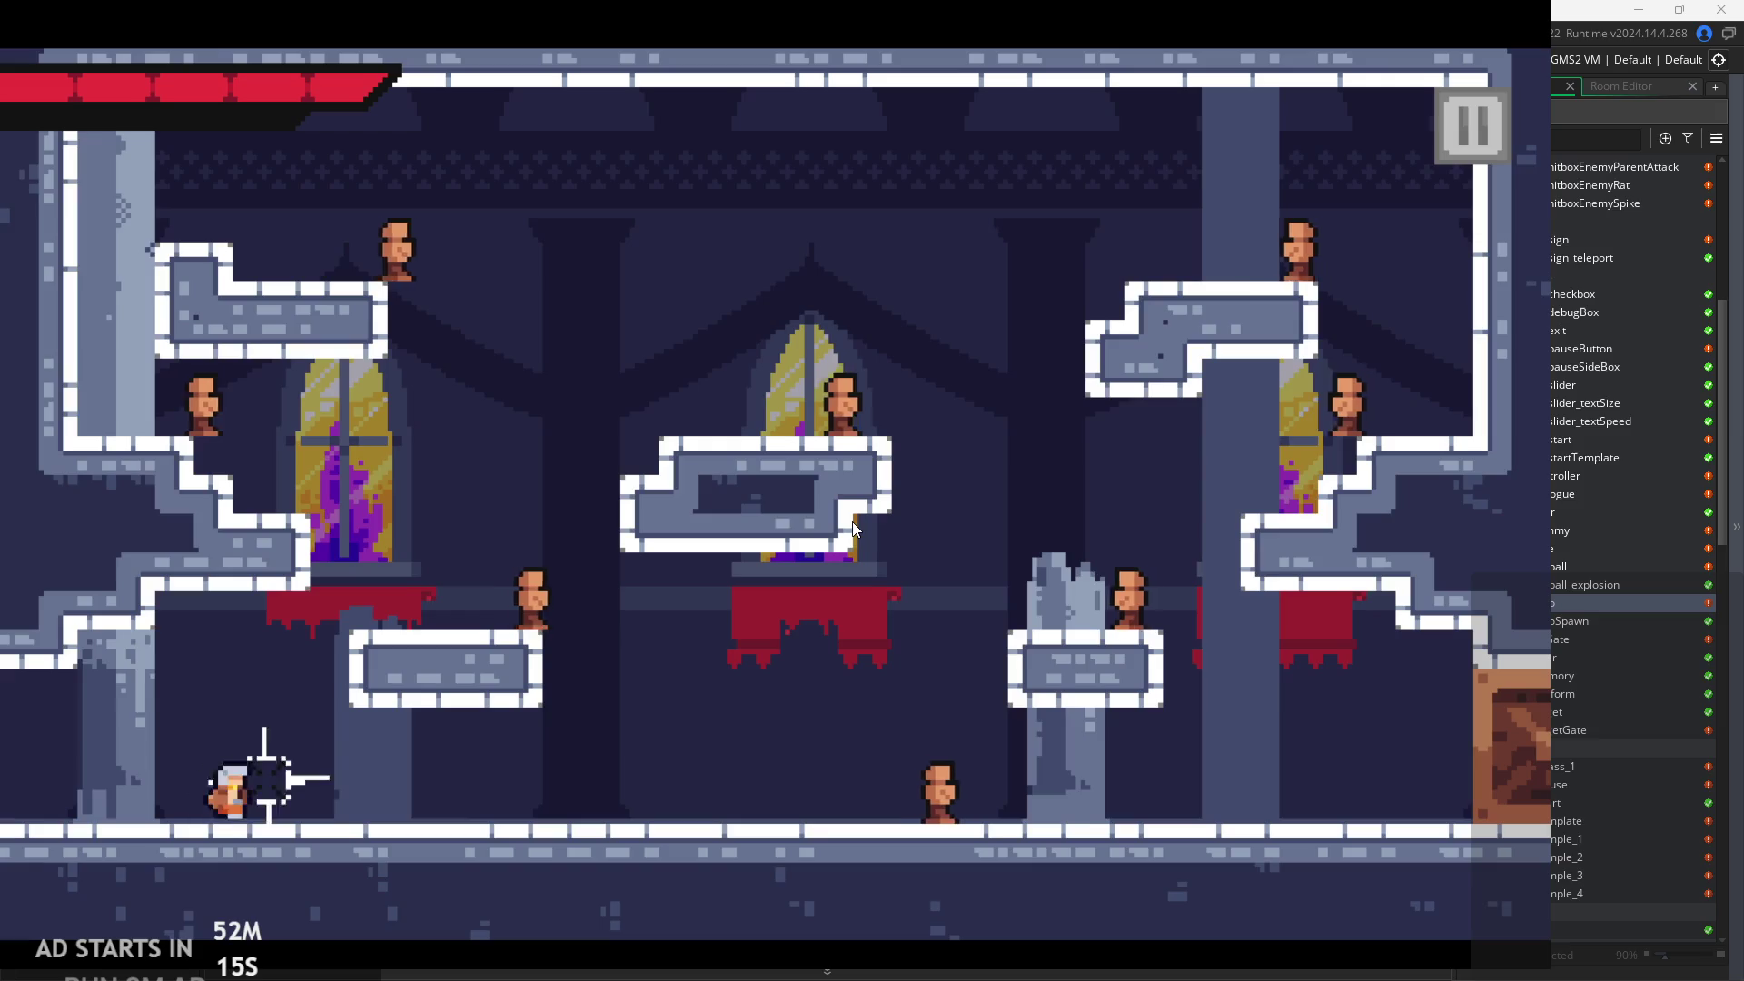
{"action": "key", "text": "Right"}
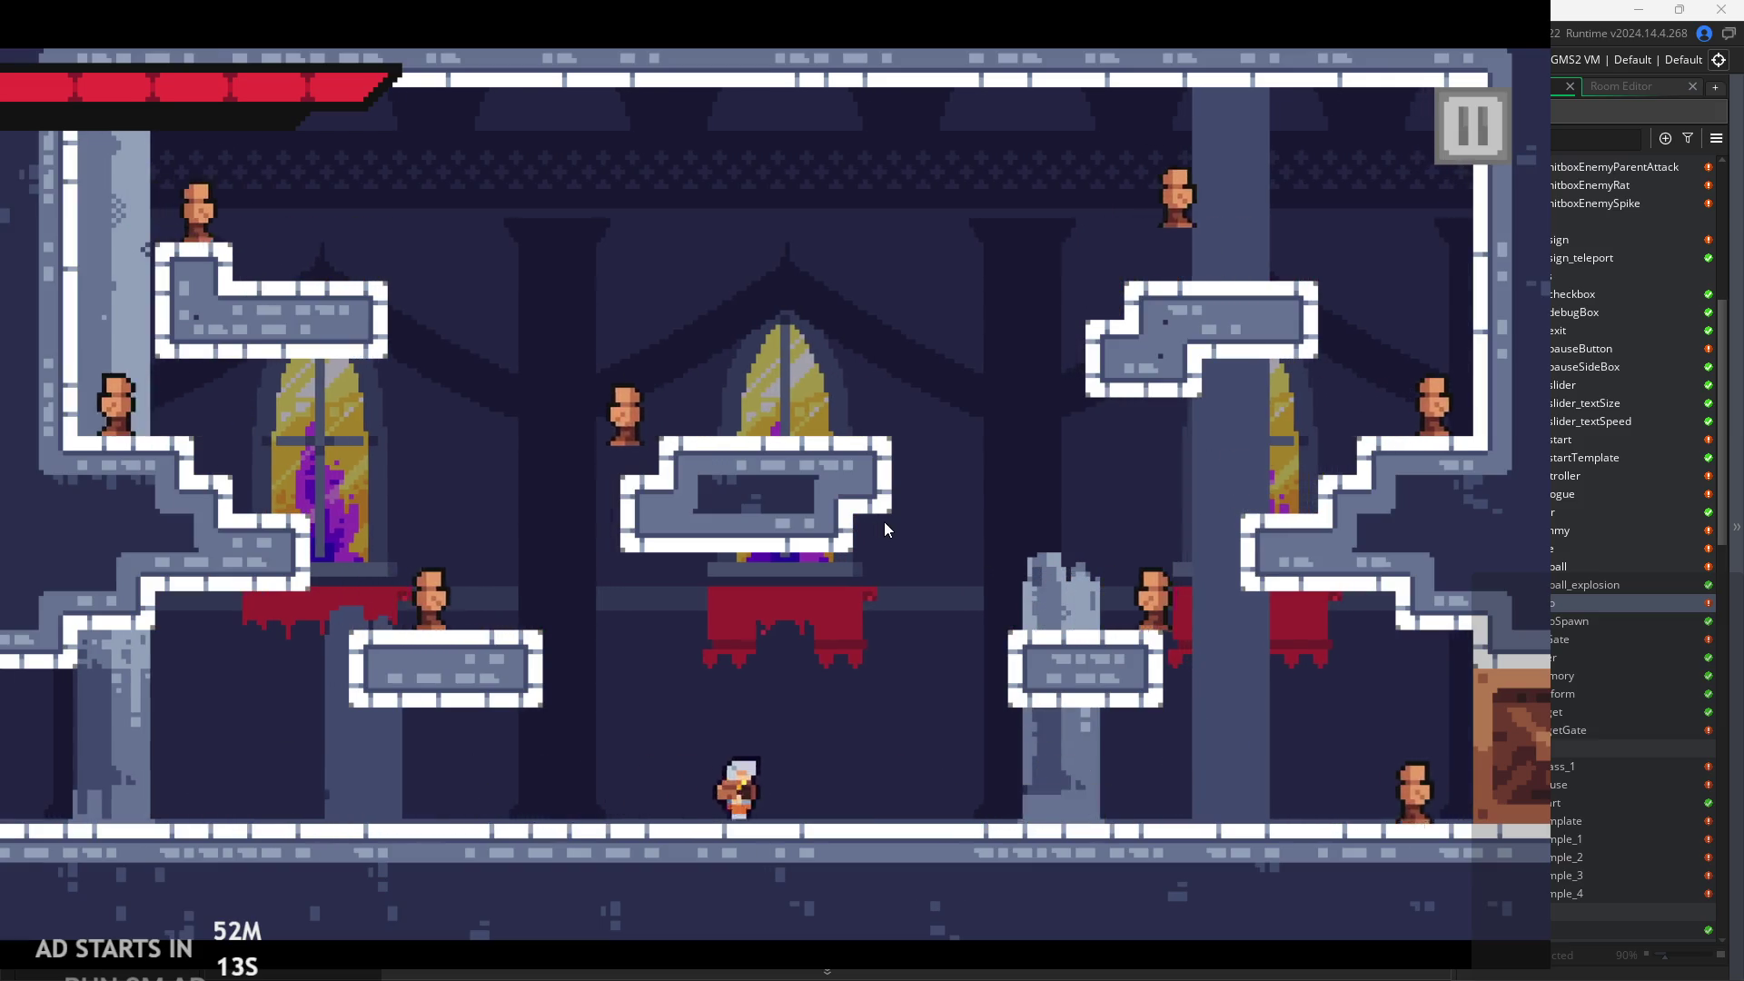
{"action": "key", "text": "Right"}
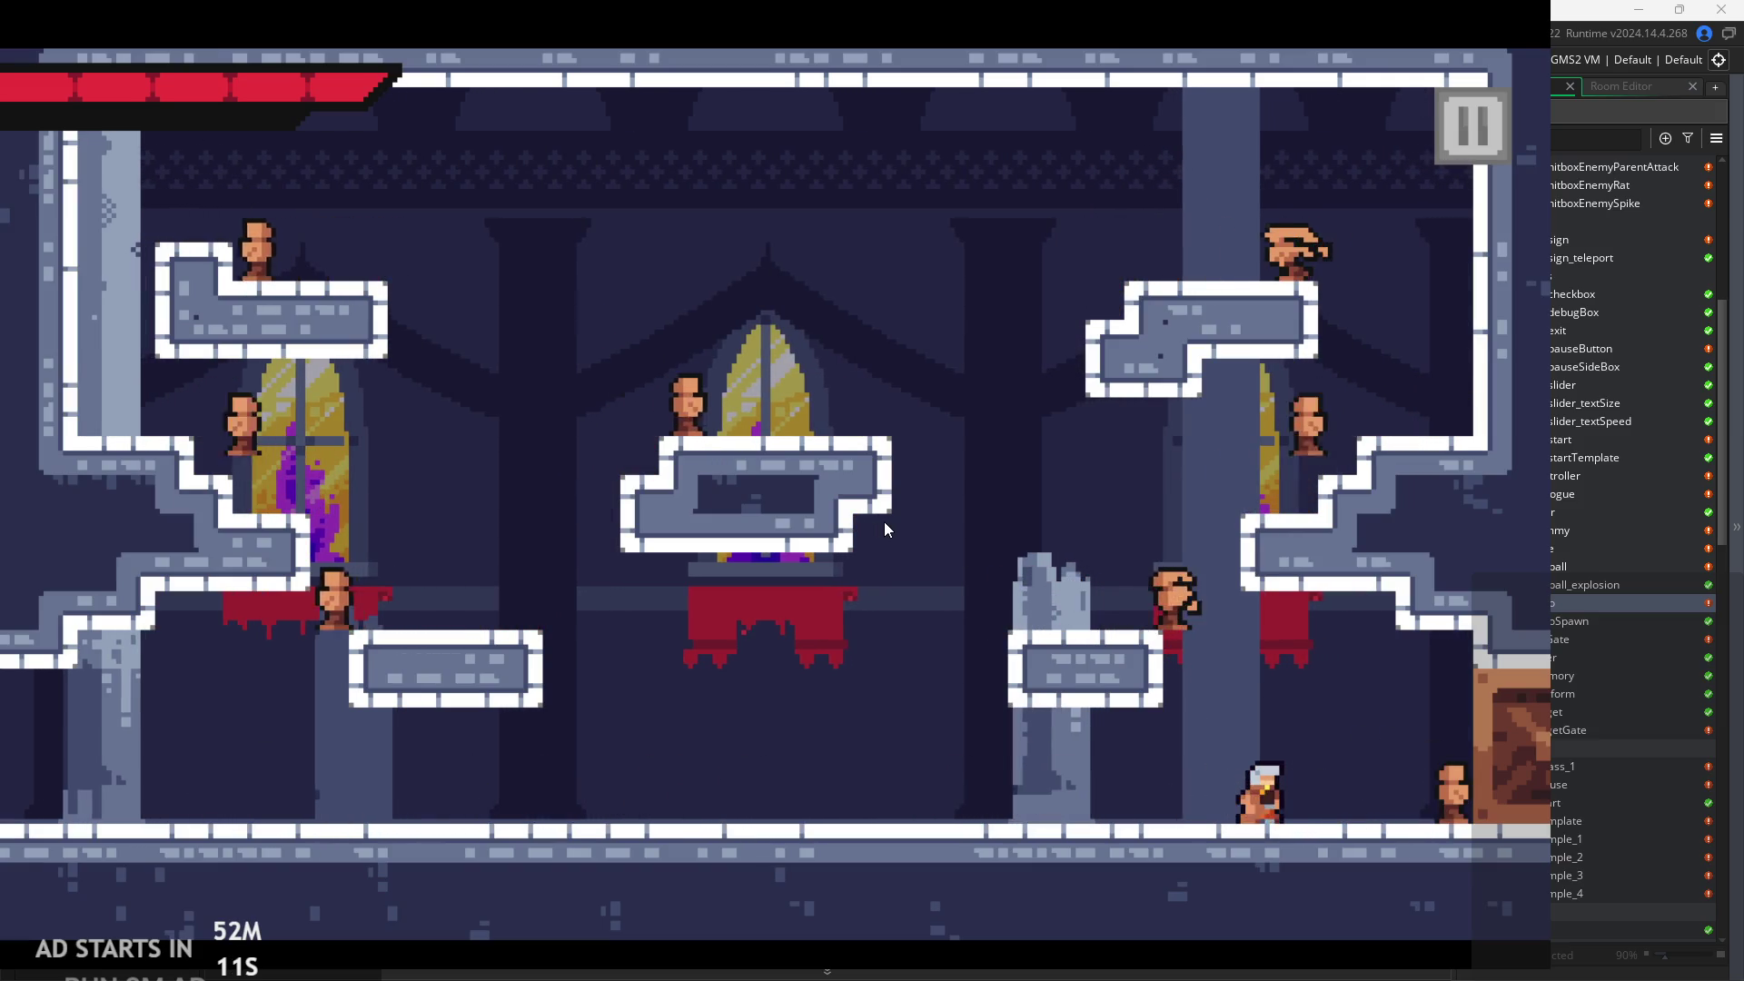
{"action": "key", "text": "space"}
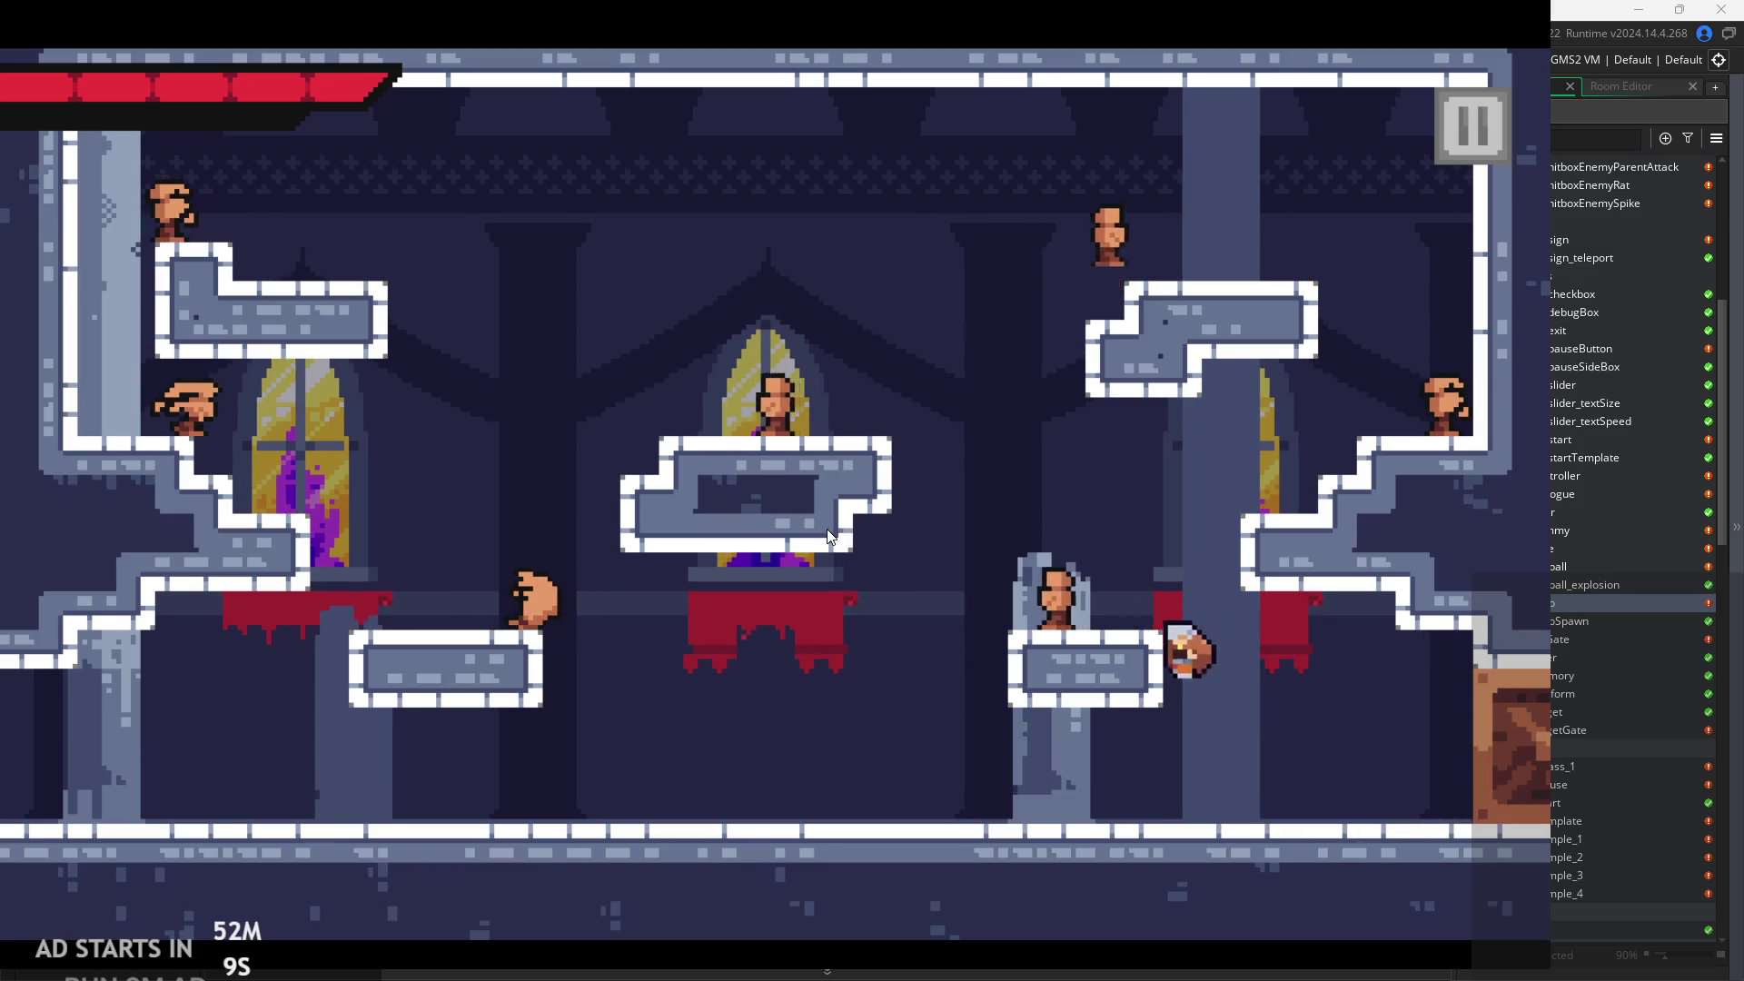
{"action": "key", "text": "Left"}
{"action": "key", "text": "Right"}
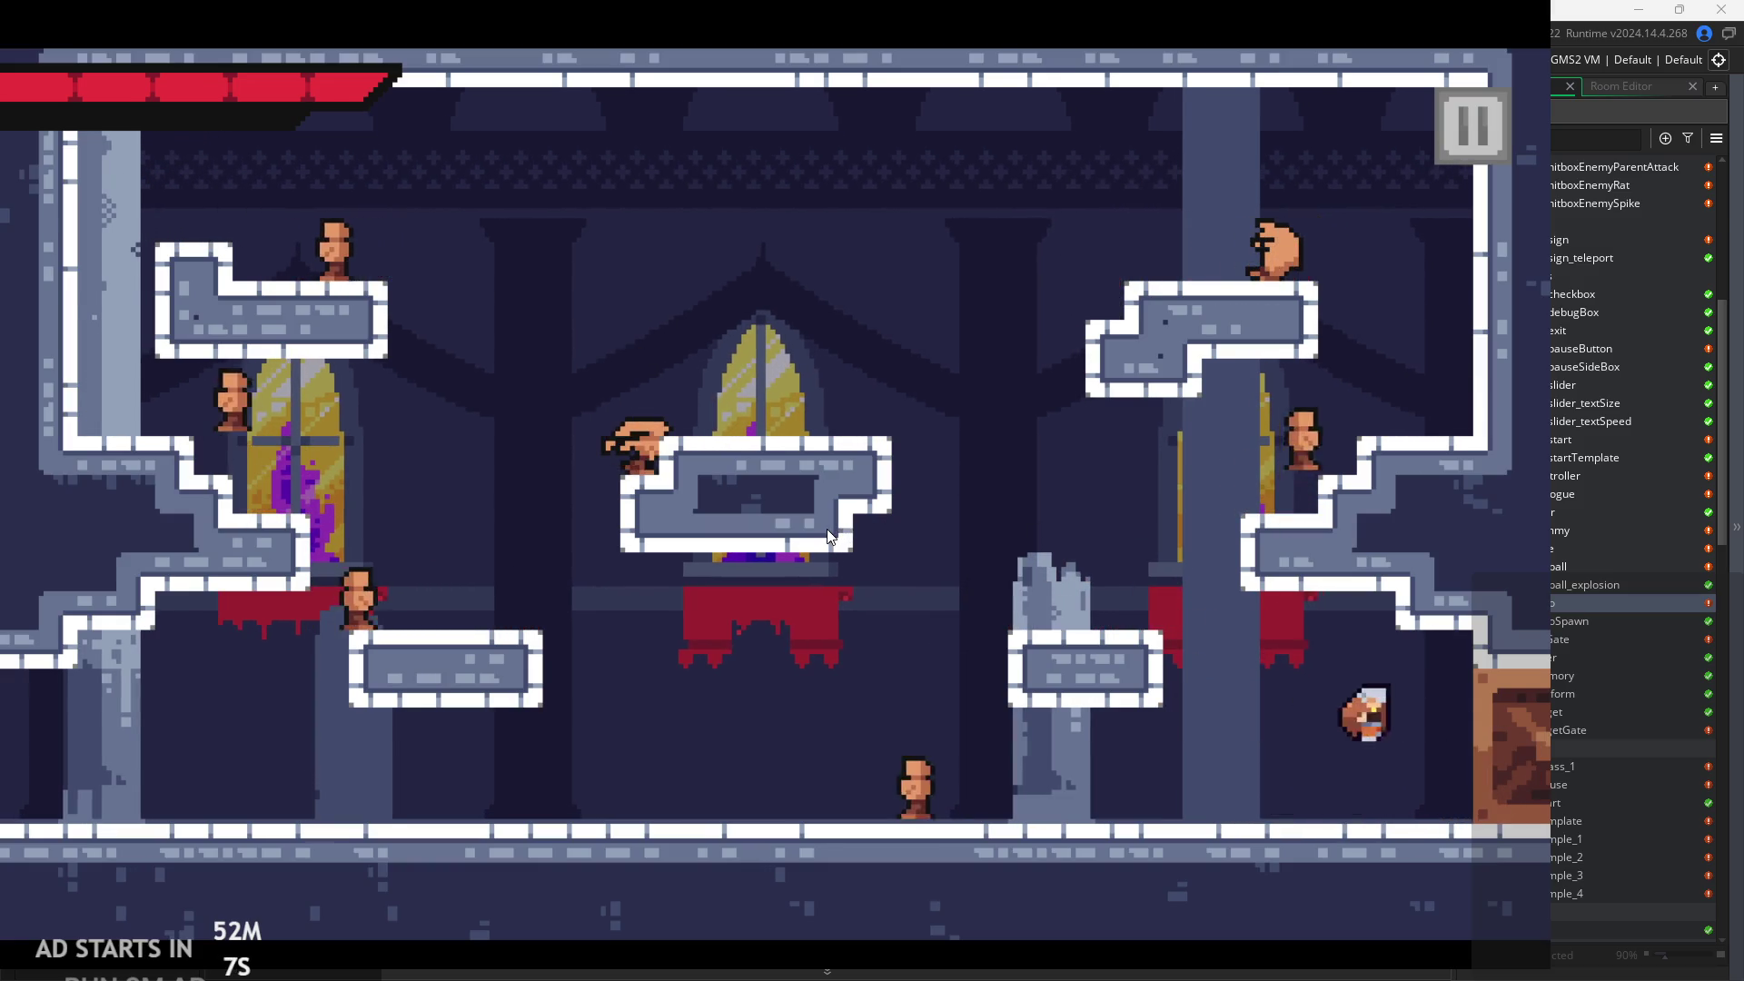
Run left slashing, then climb onto the left ledge and upper-left step to attack.
{"action": "key", "text": "Left"}
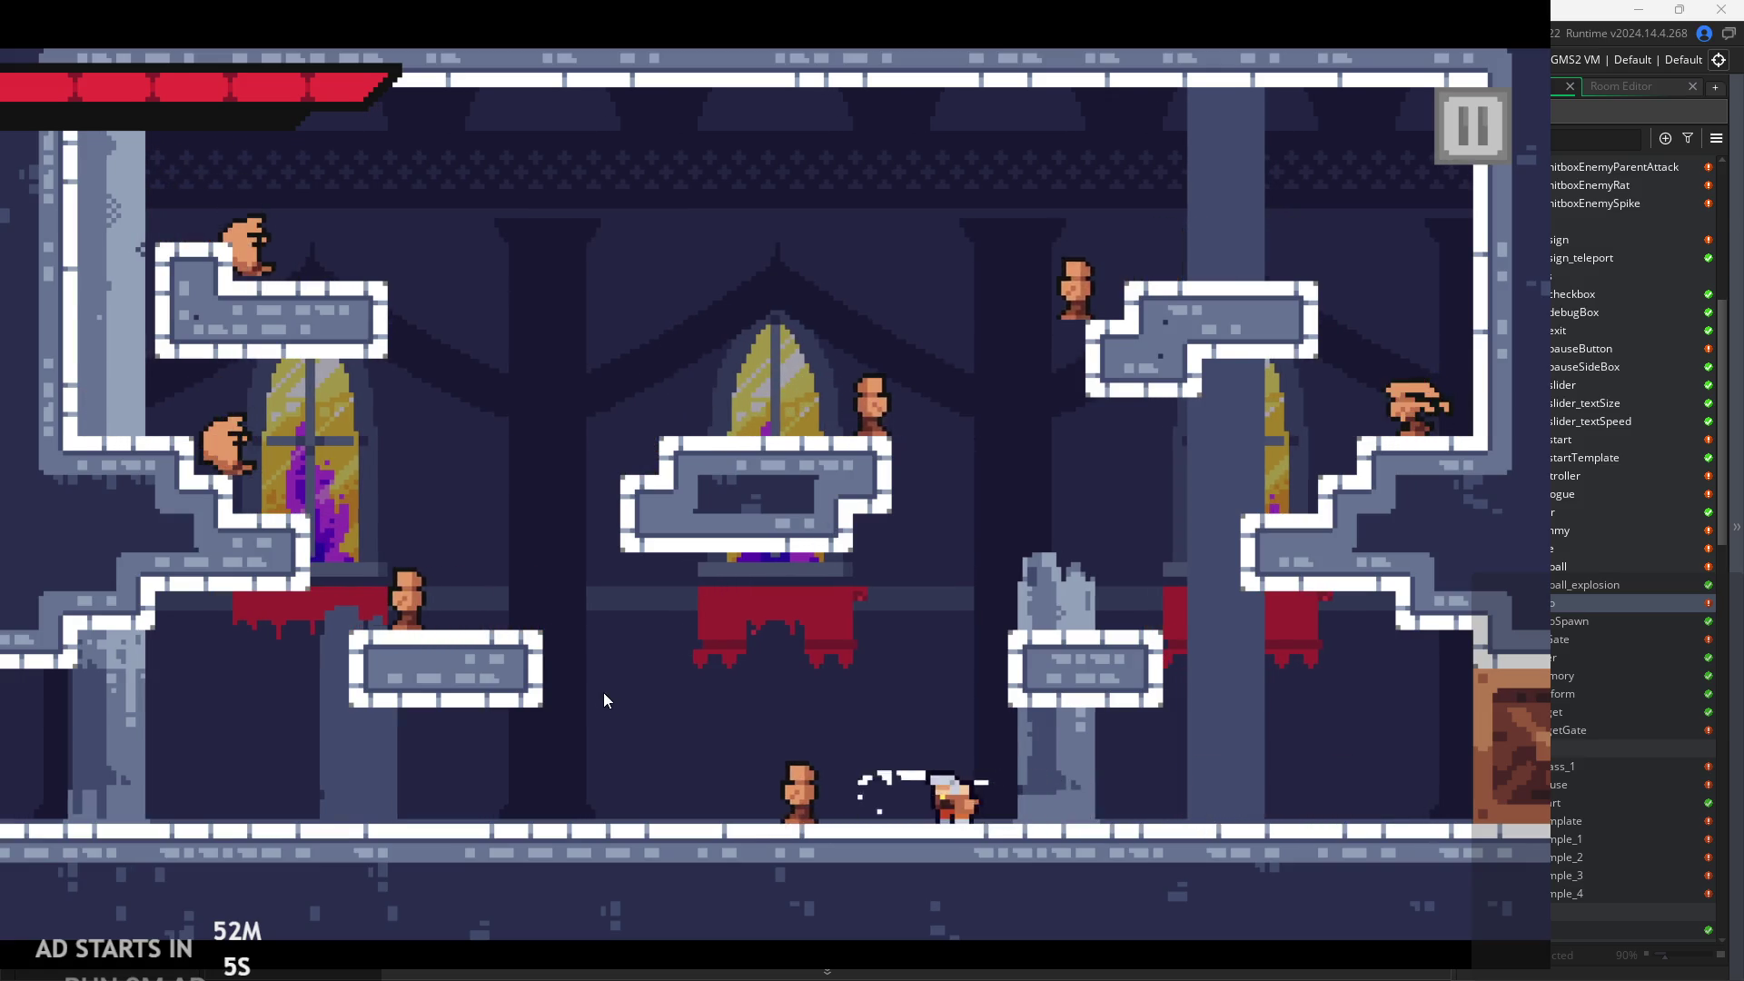
{"action": "key", "text": "Left"}
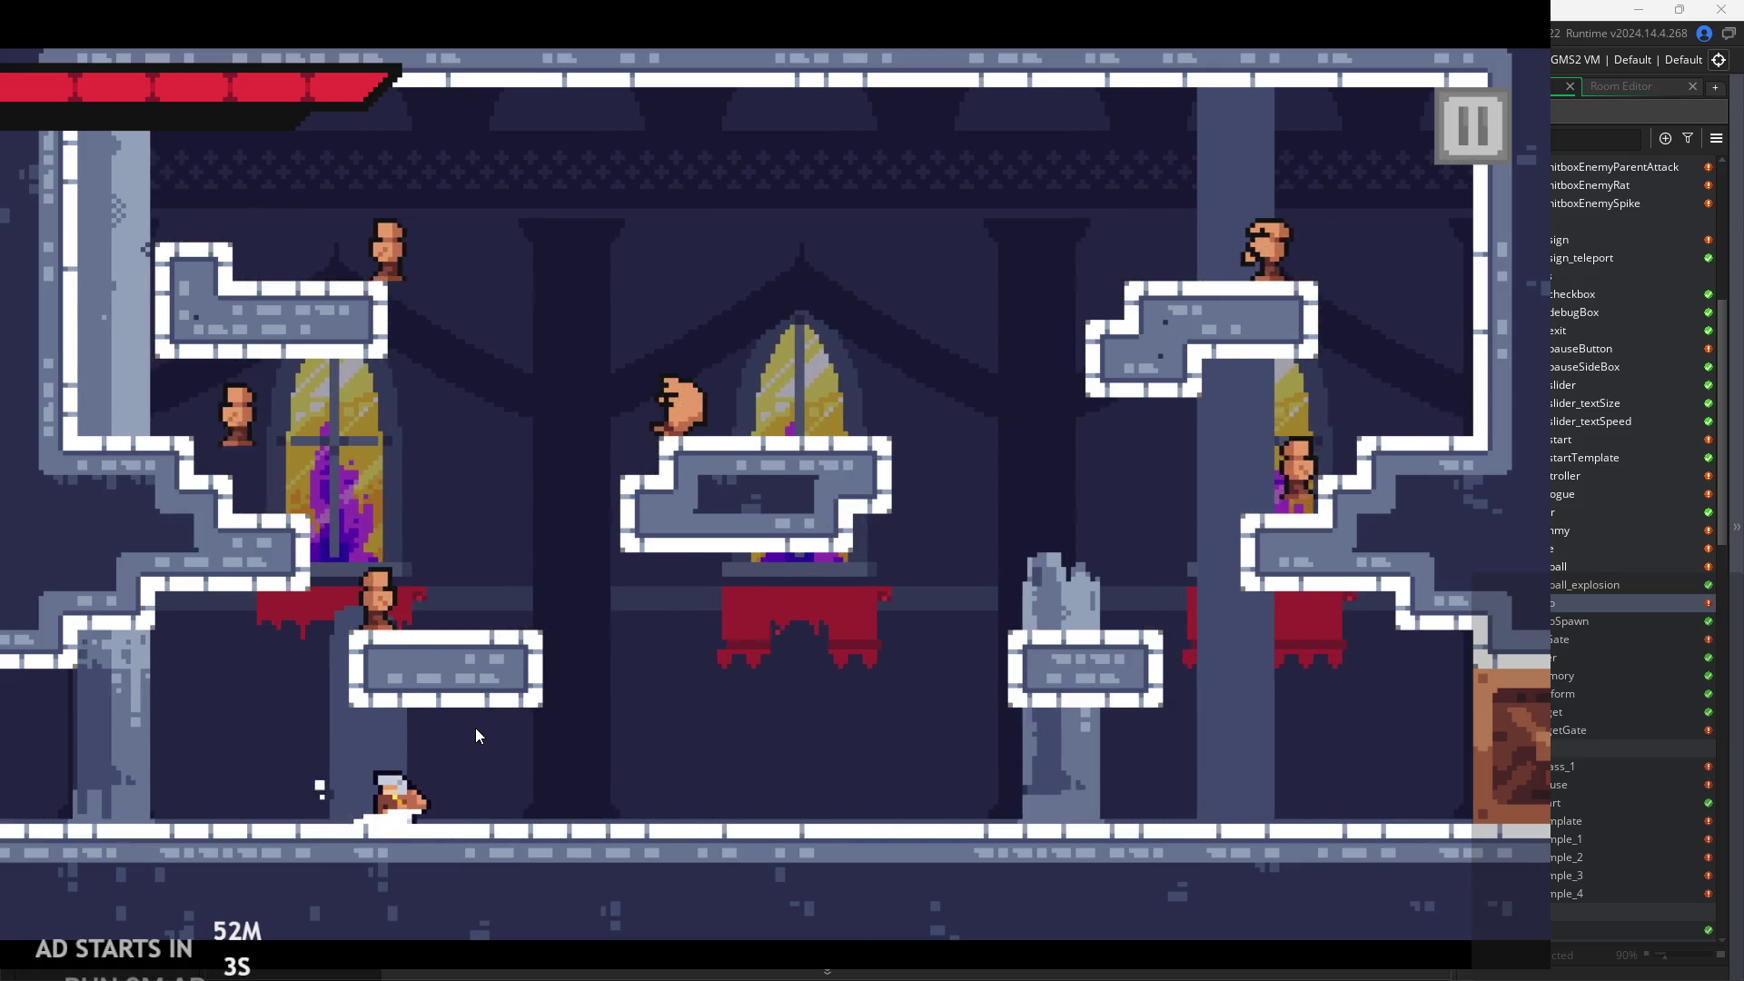
{"action": "key", "text": "Left"}
{"action": "key", "text": "space"}
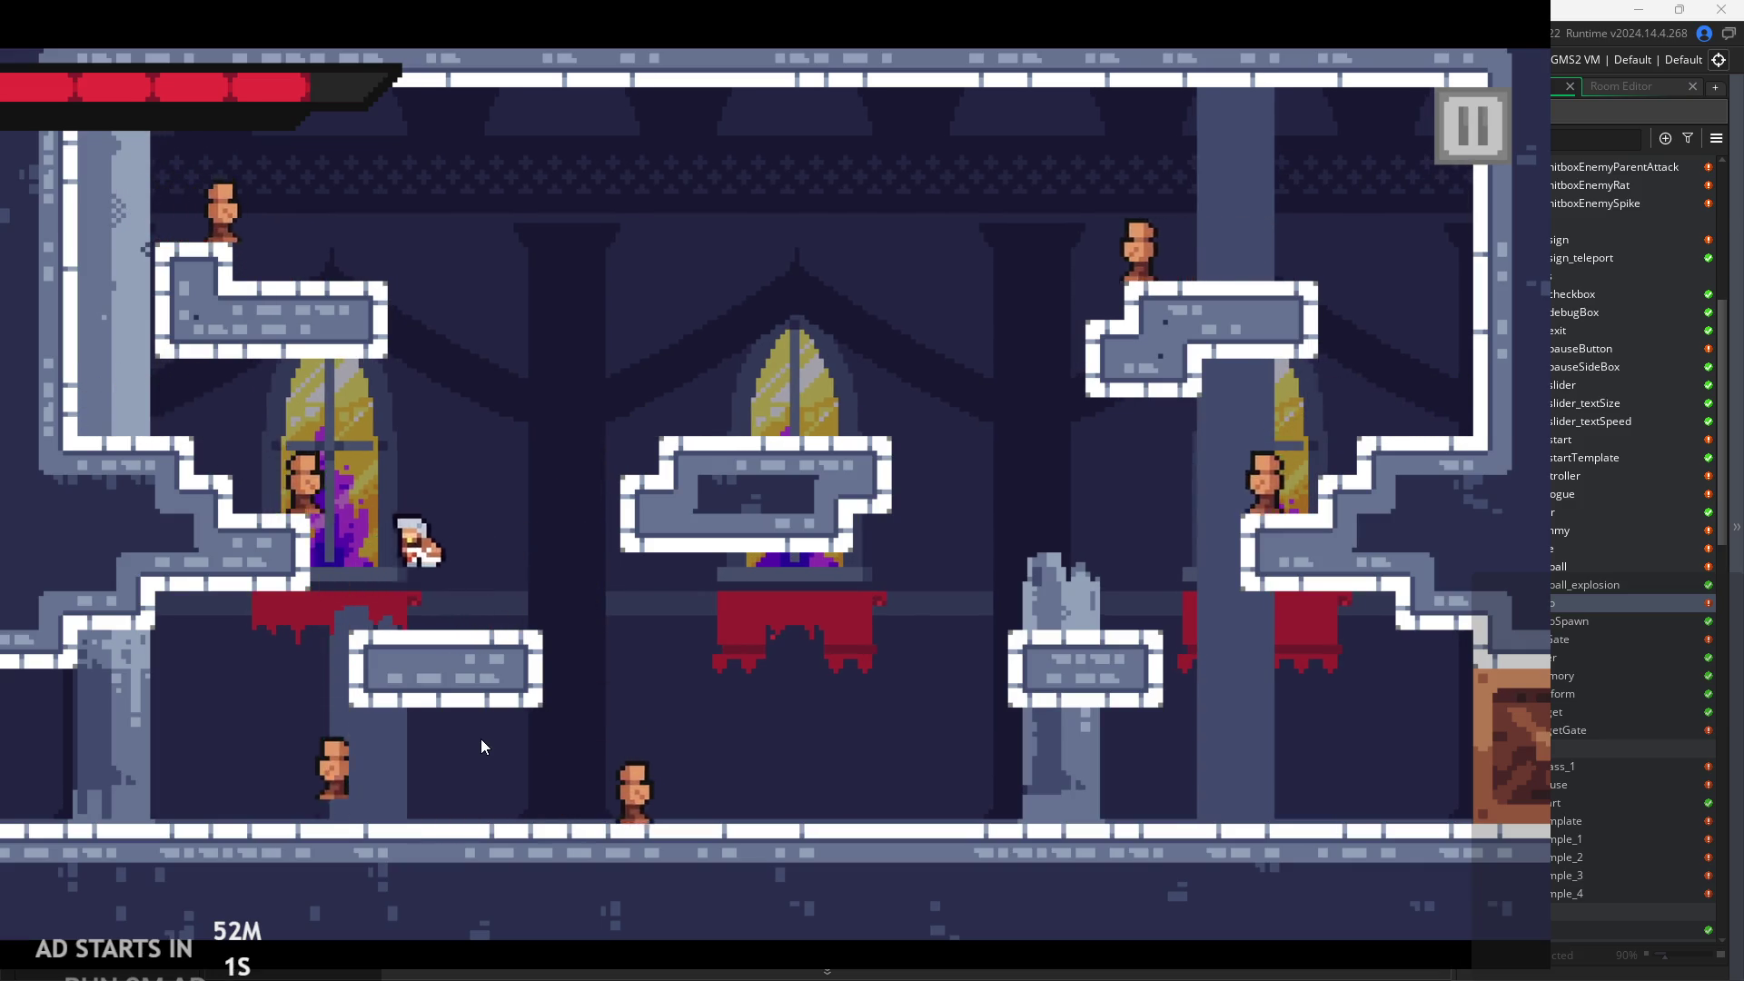
{"action": "key", "text": "Left"}
{"action": "key", "text": "space"}
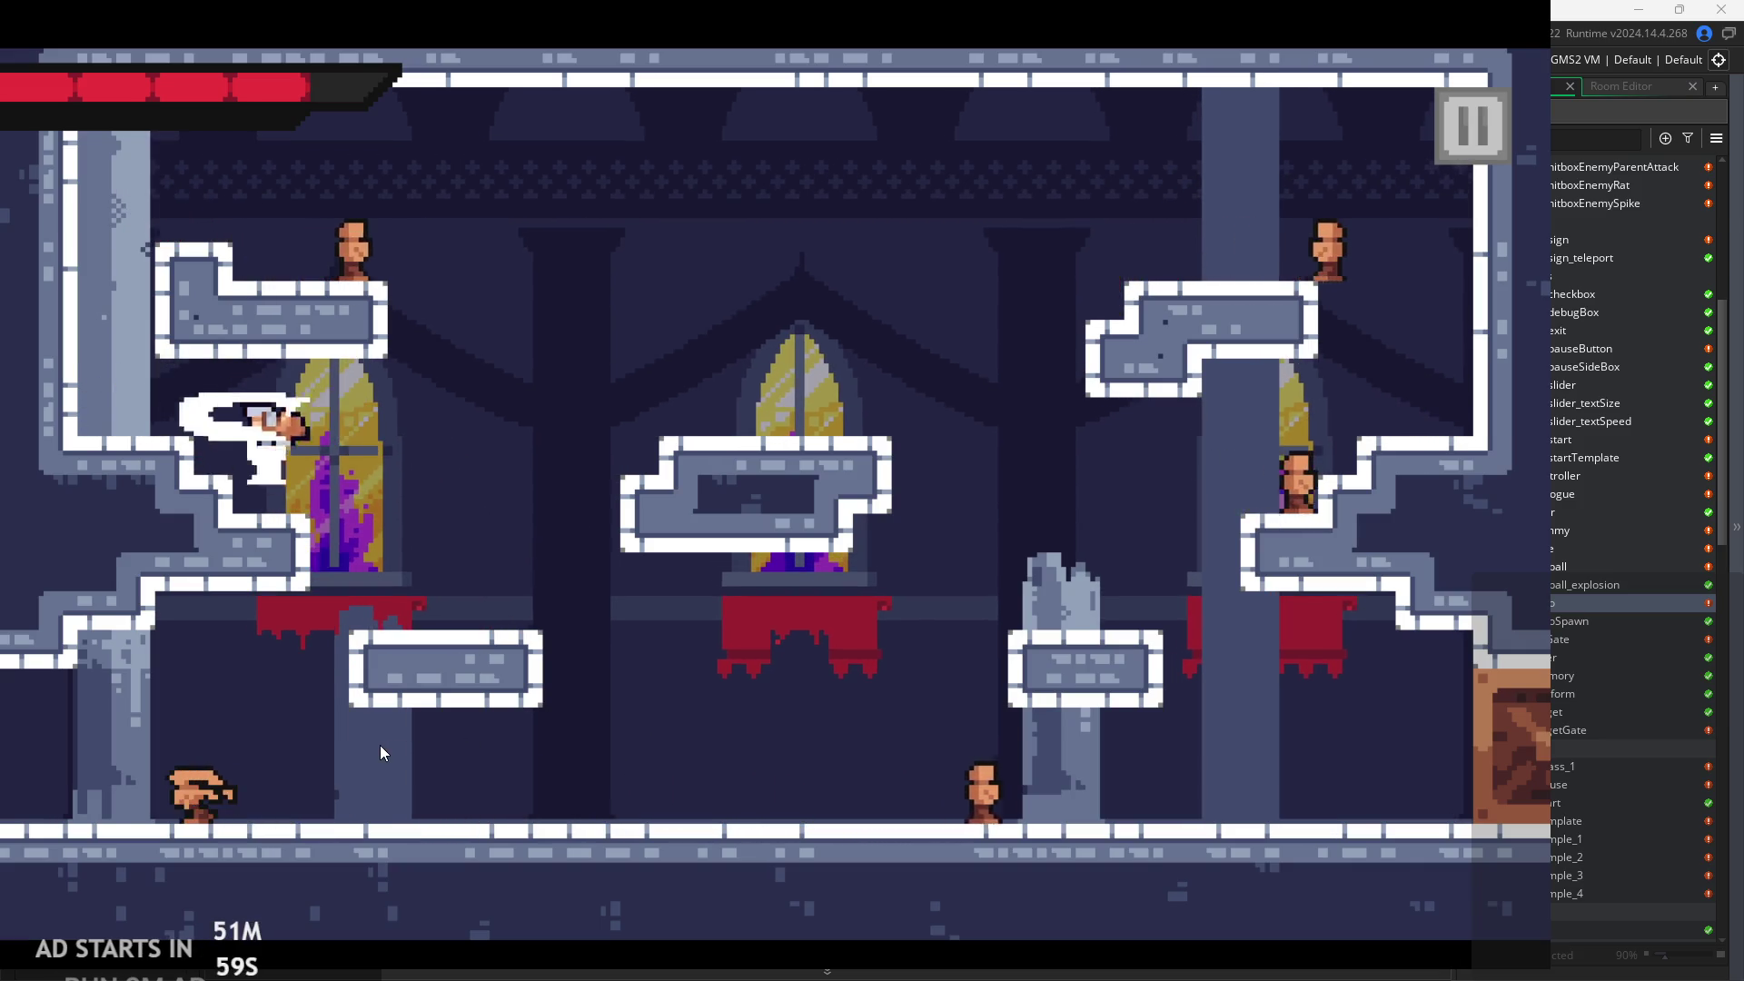
Jump to the lower-left platform, slash a dummy with x, then leap onto the central platform.
{"action": "key", "text": "Right"}
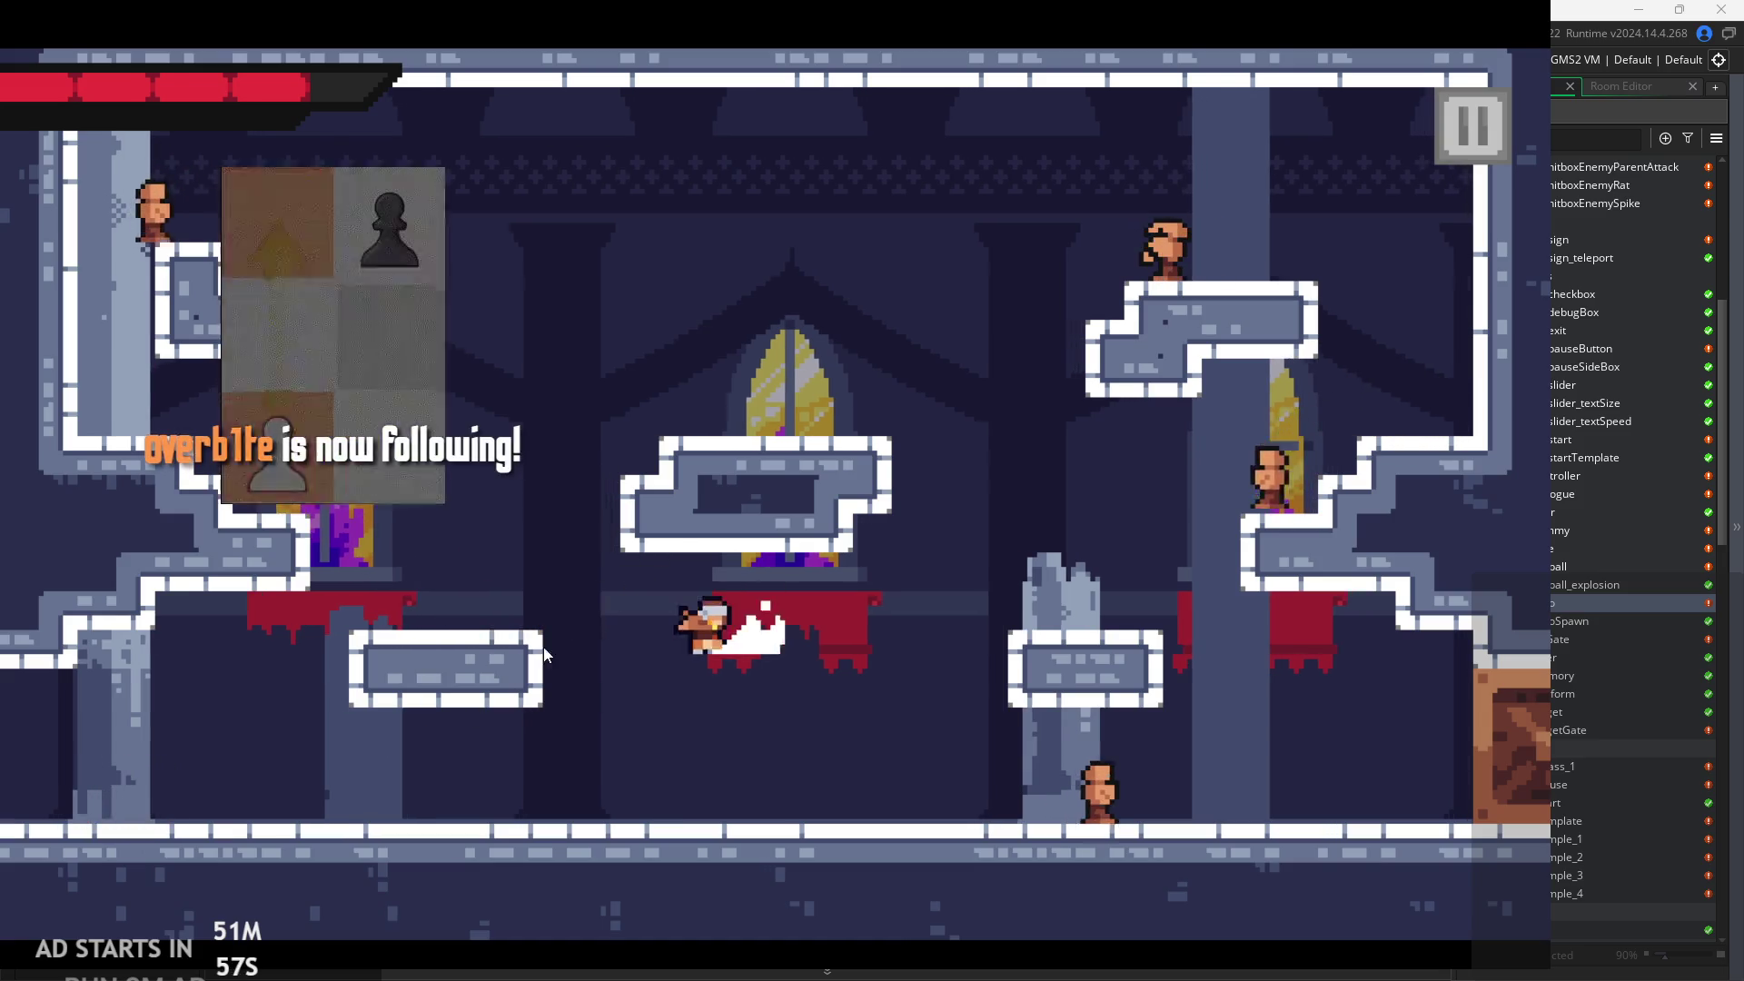
{"action": "key", "text": "Left"}
{"action": "key", "text": "space"}
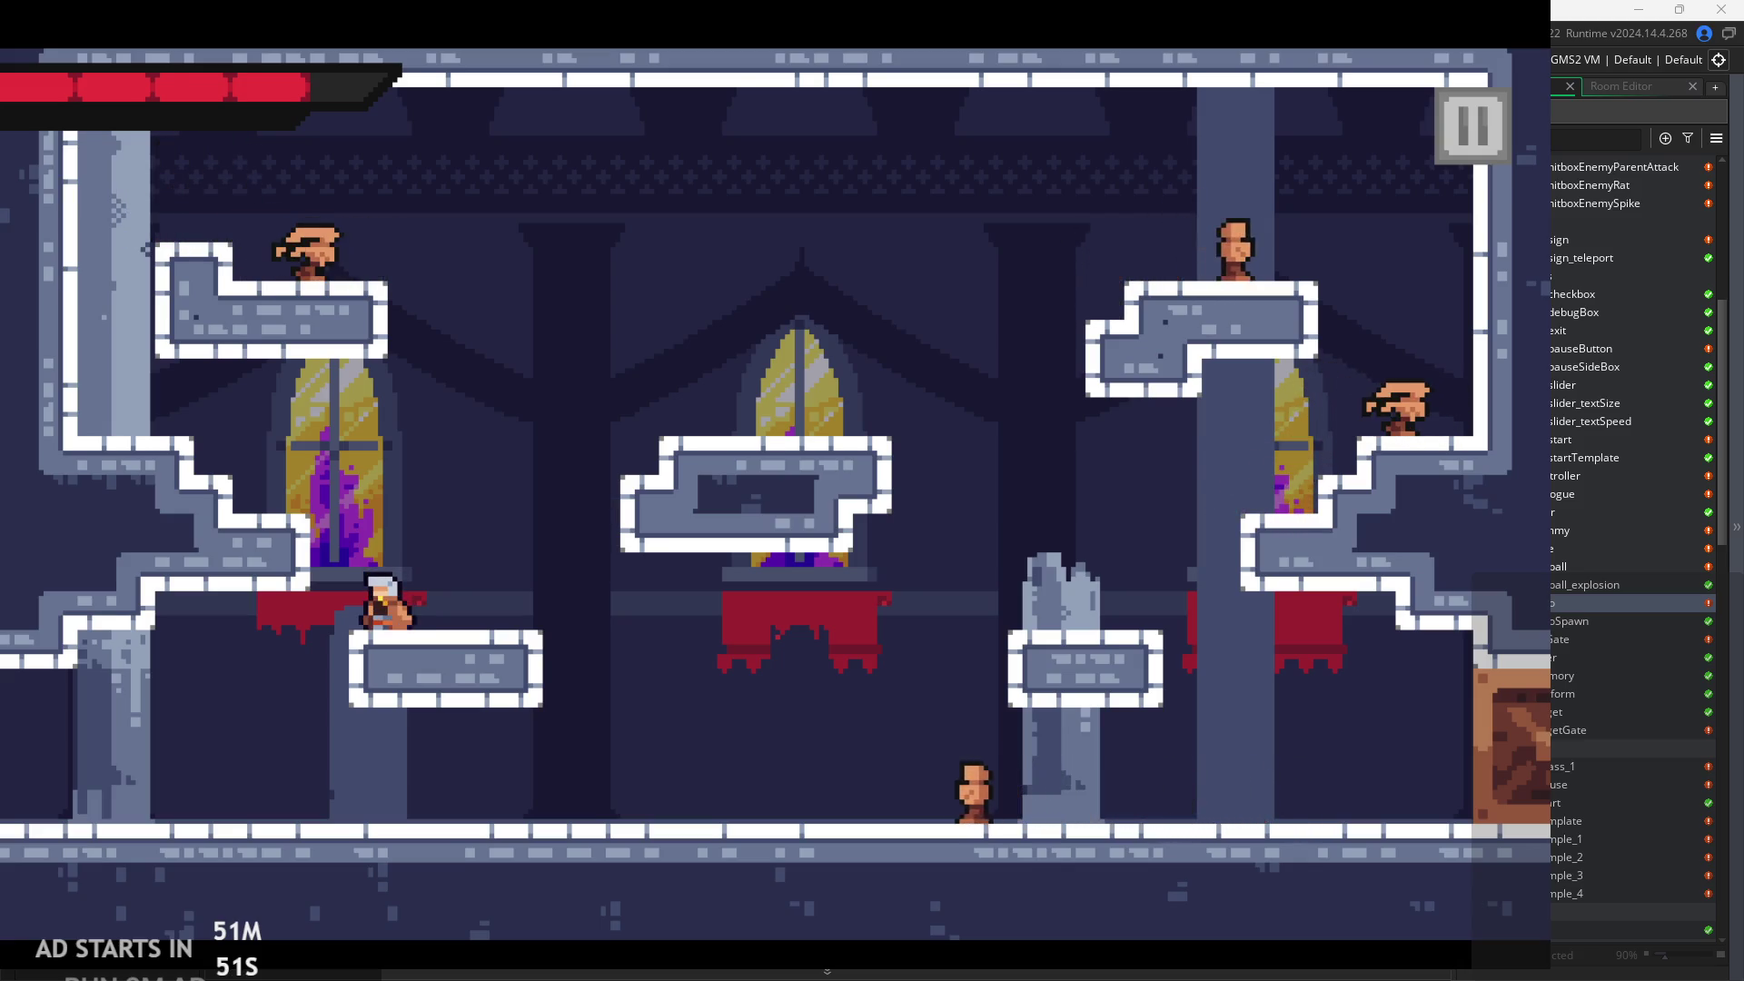
{"action": "key", "text": "Left"}
{"action": "key", "text": "x"}
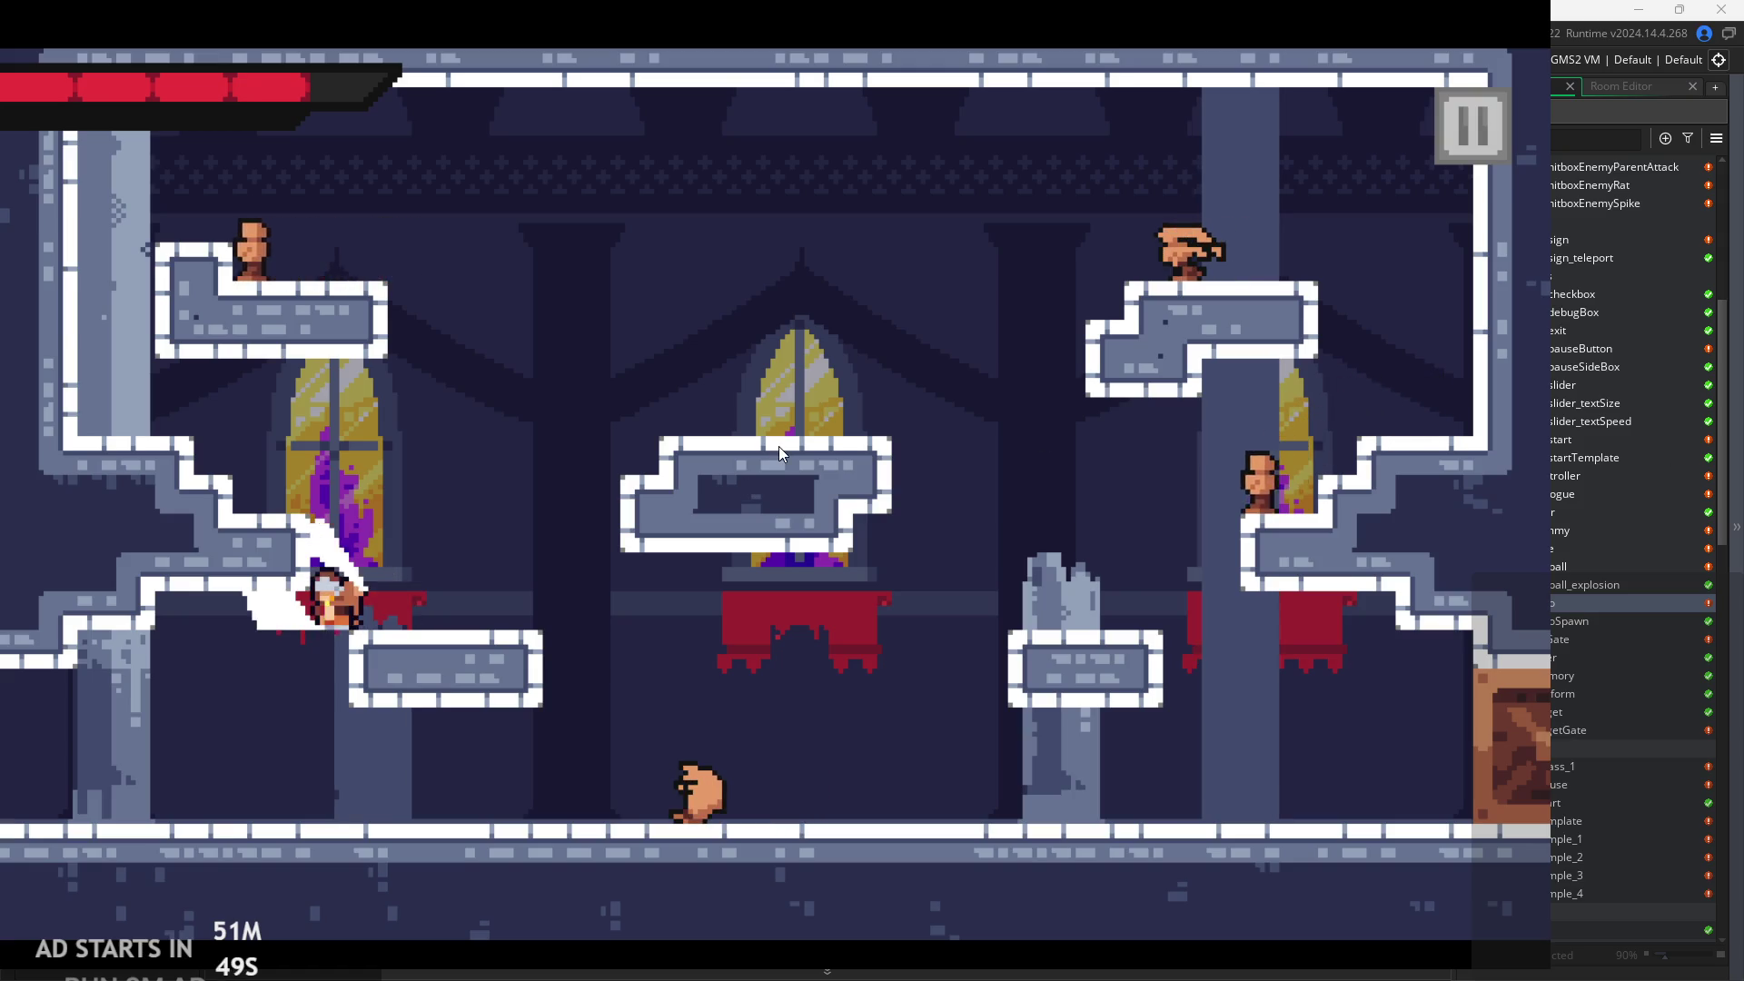
{"action": "key", "text": "Right"}
{"action": "key", "text": "space"}
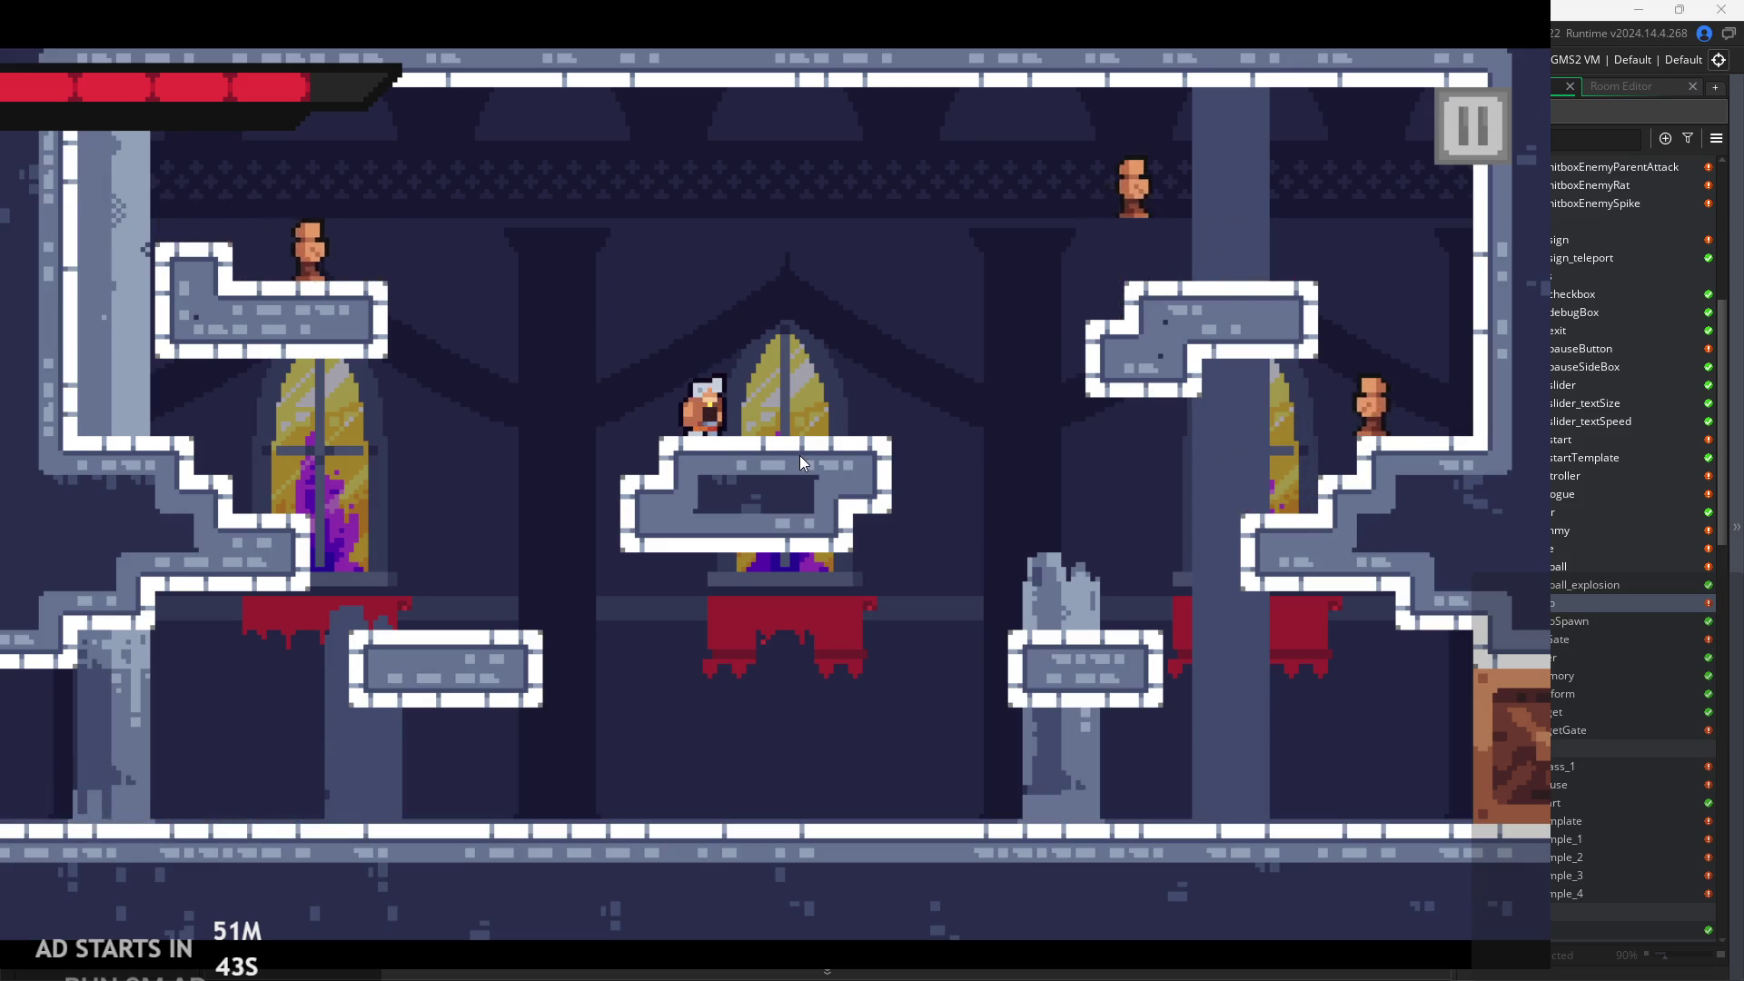
{"action": "key", "text": "Right"}
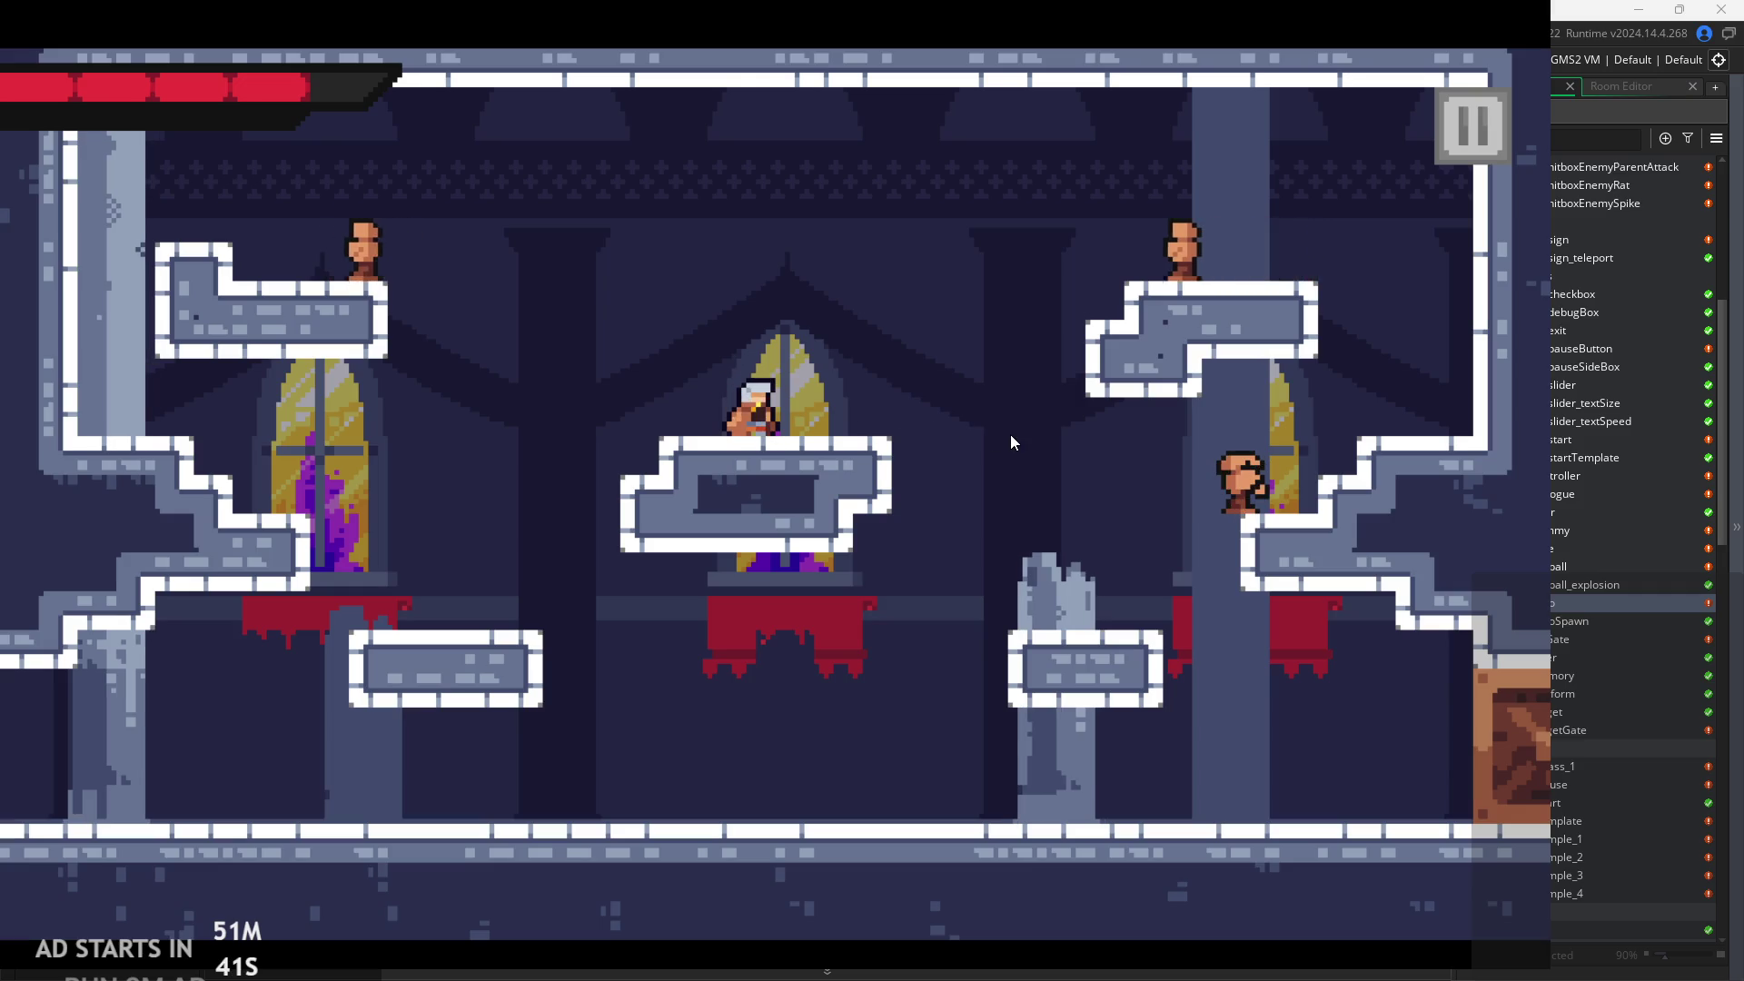
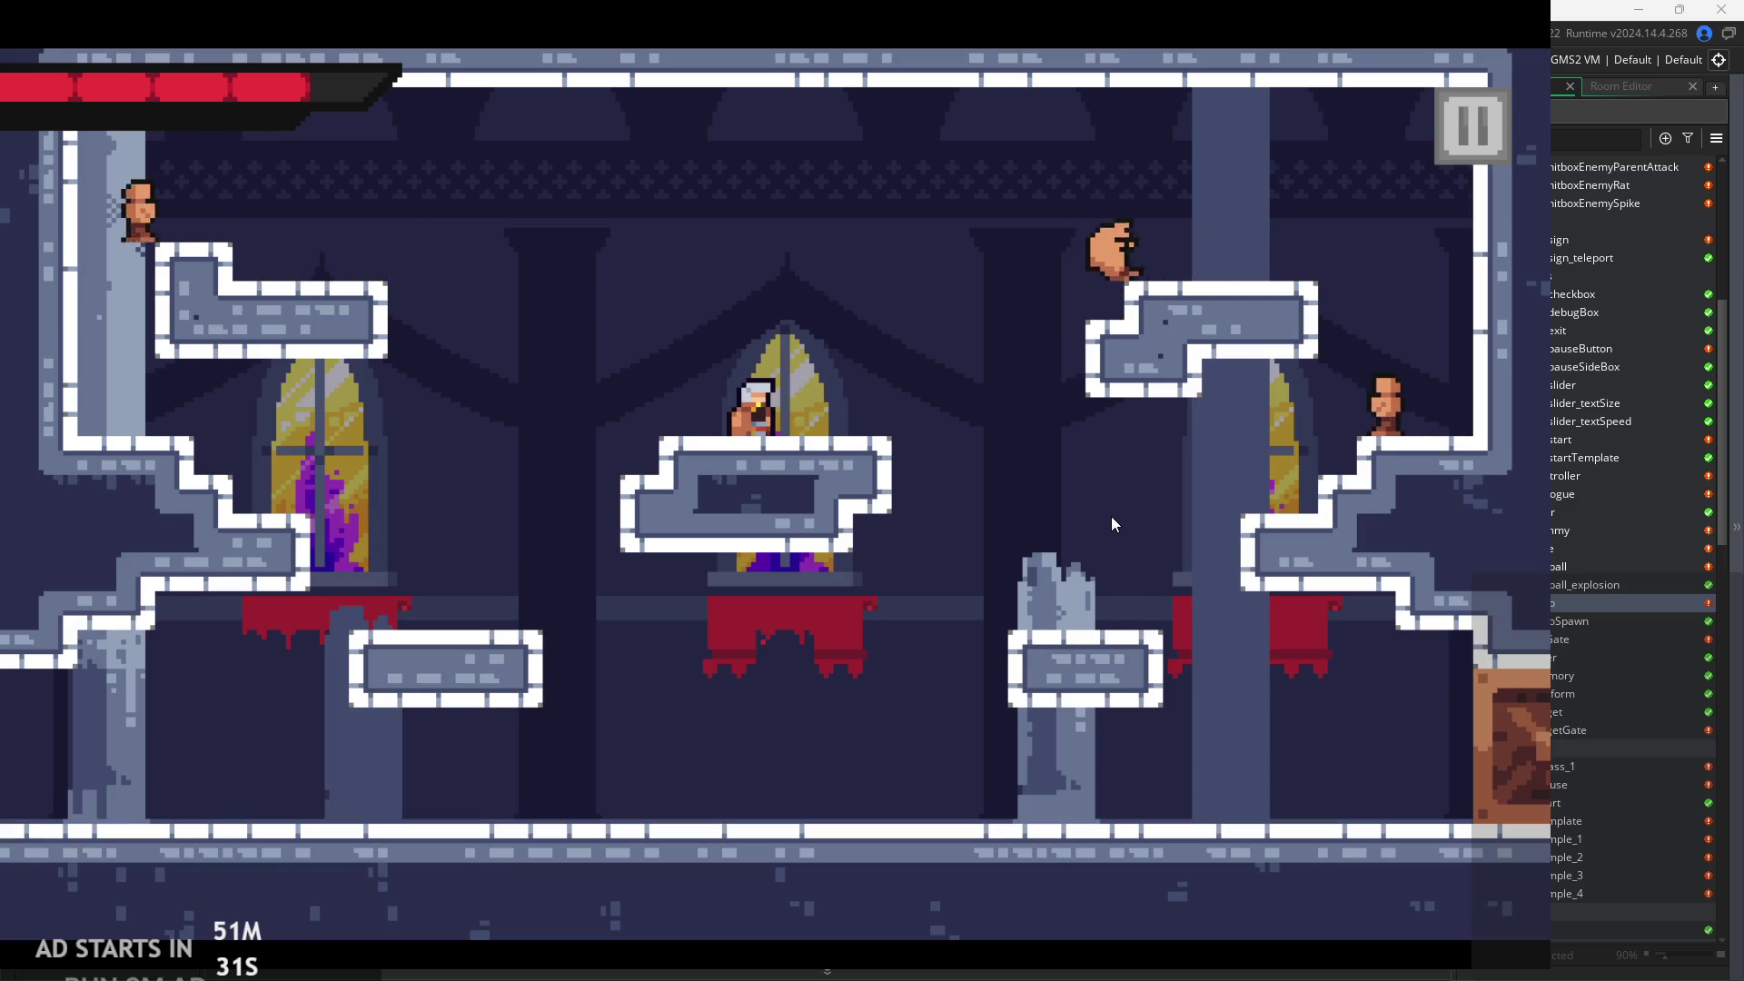
Jump the hero to the upper-right platform, attack, then leap left to the upper-left ledge.
{"action": "key", "text": "space"}
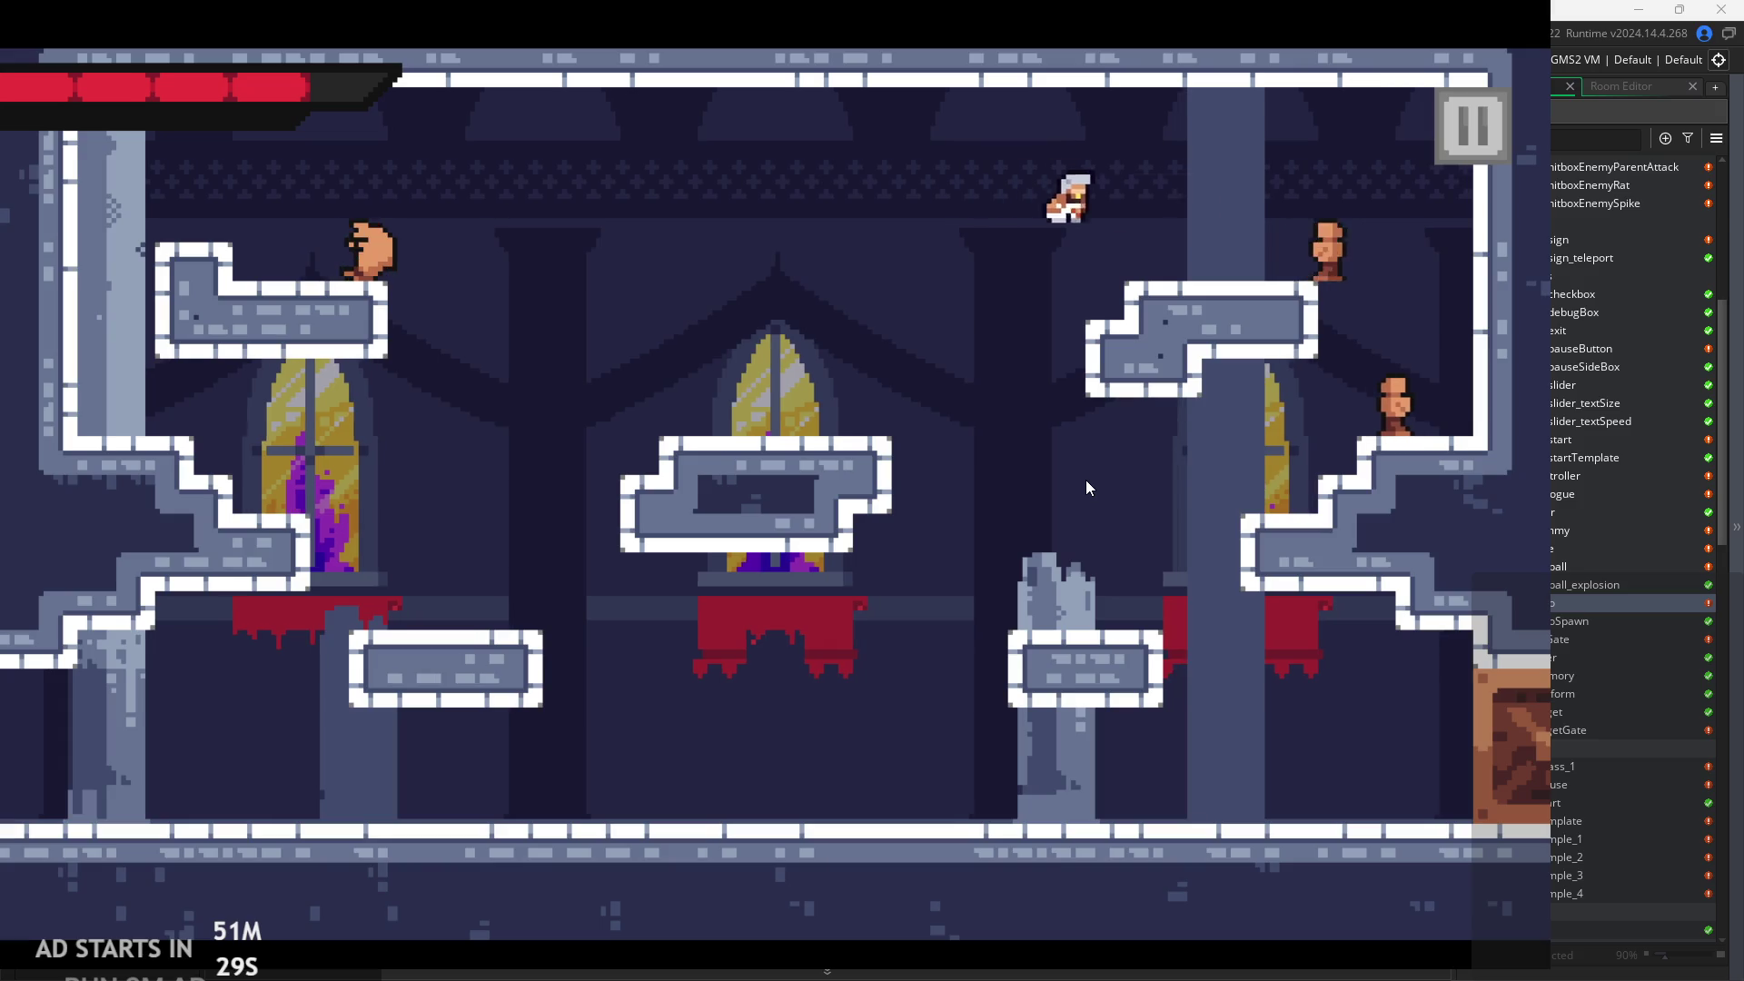
{"action": "key", "text": "Right"}
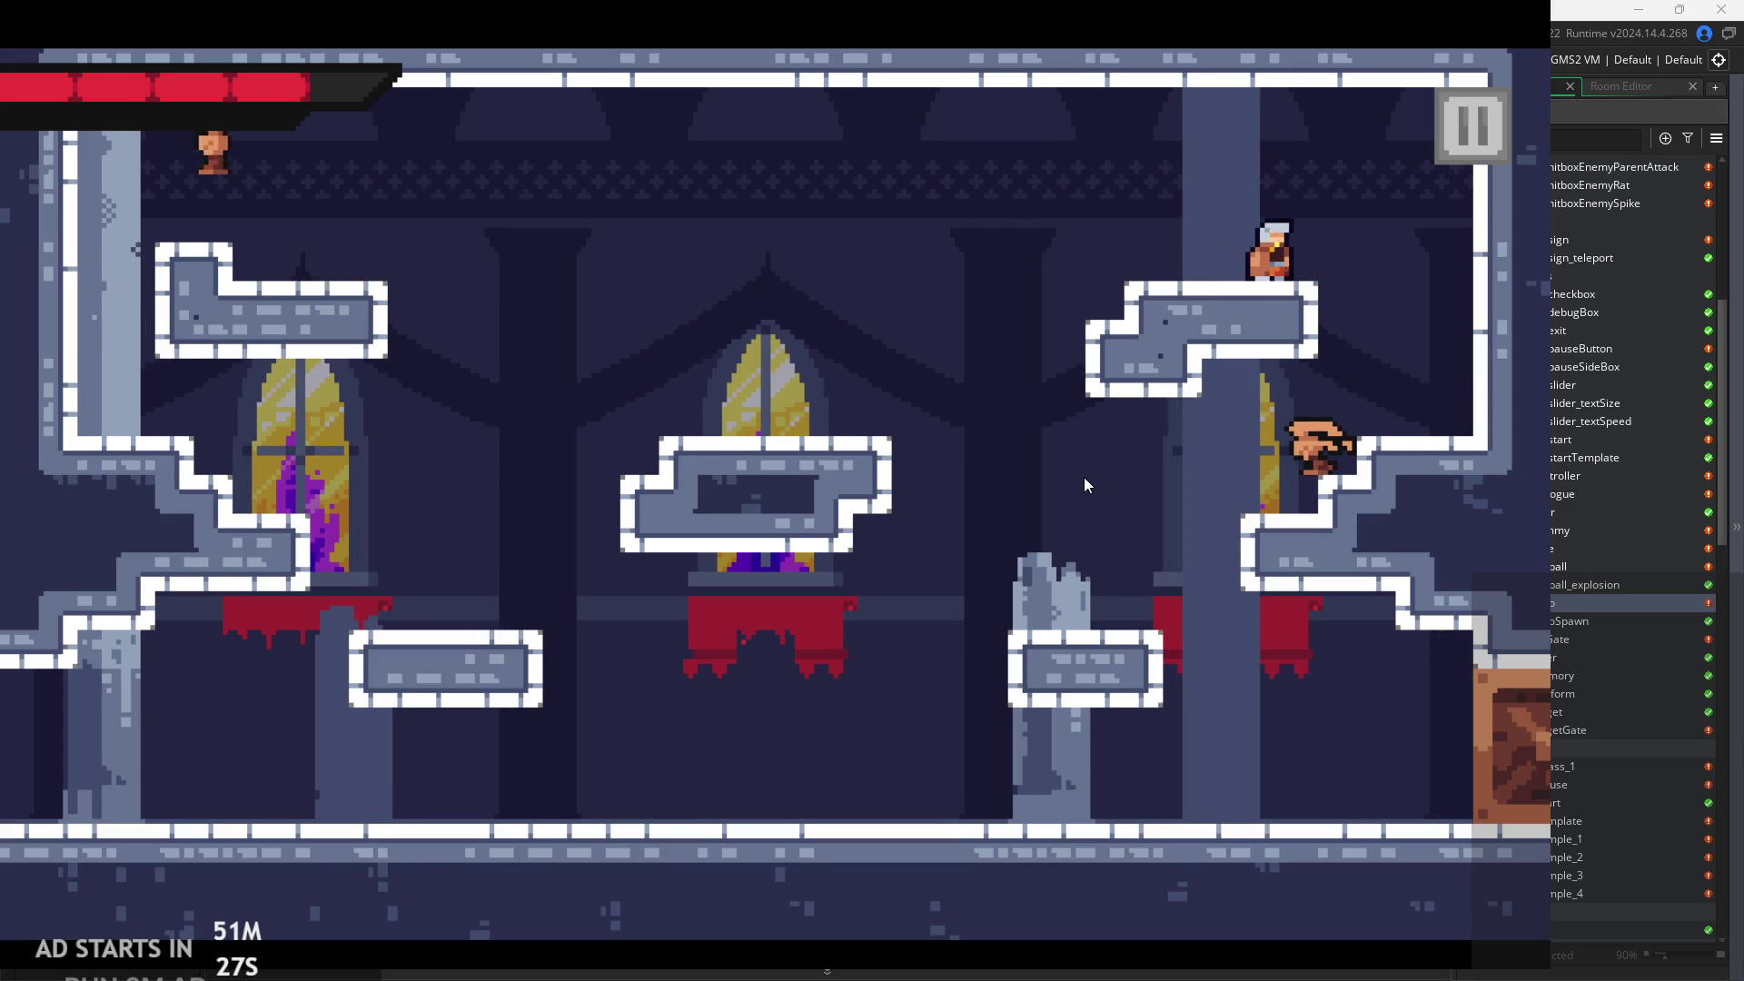
{"action": "key", "text": "Left"}
{"action": "key", "text": "space"}
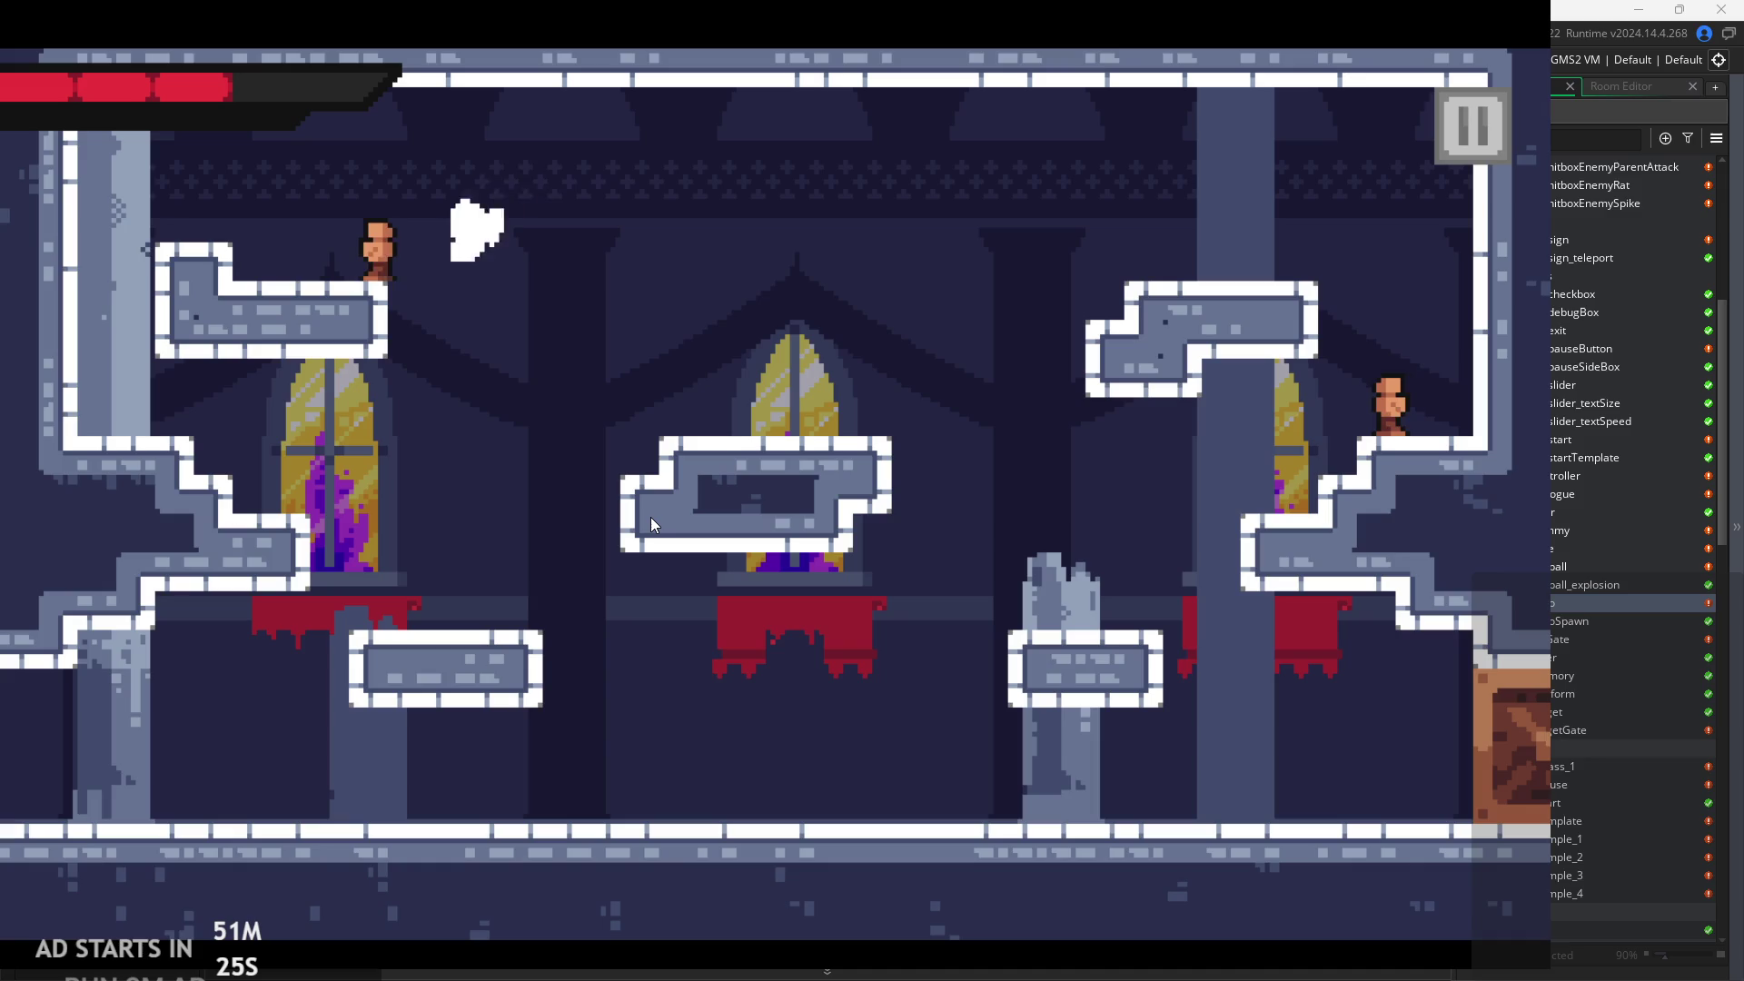
{"action": "key", "text": "Right"}
{"action": "key", "text": "space"}
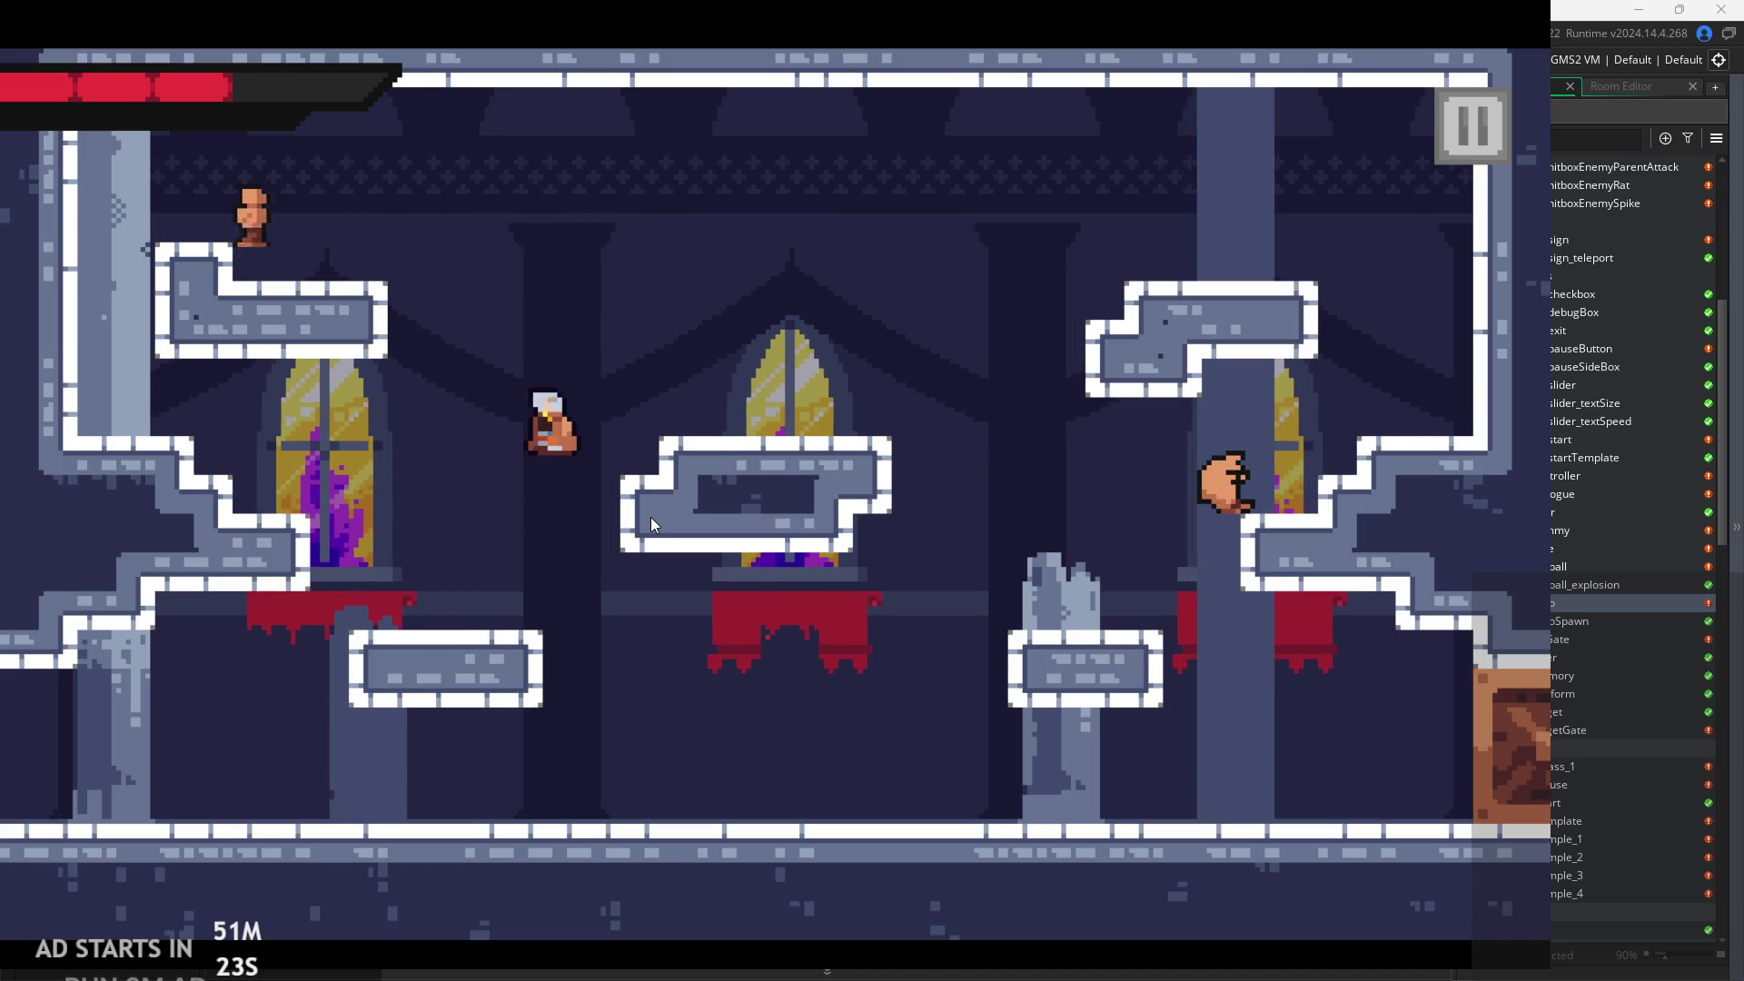
{"action": "key", "text": "Left"}
{"action": "key", "text": "Right"}
{"action": "key", "text": "space"}
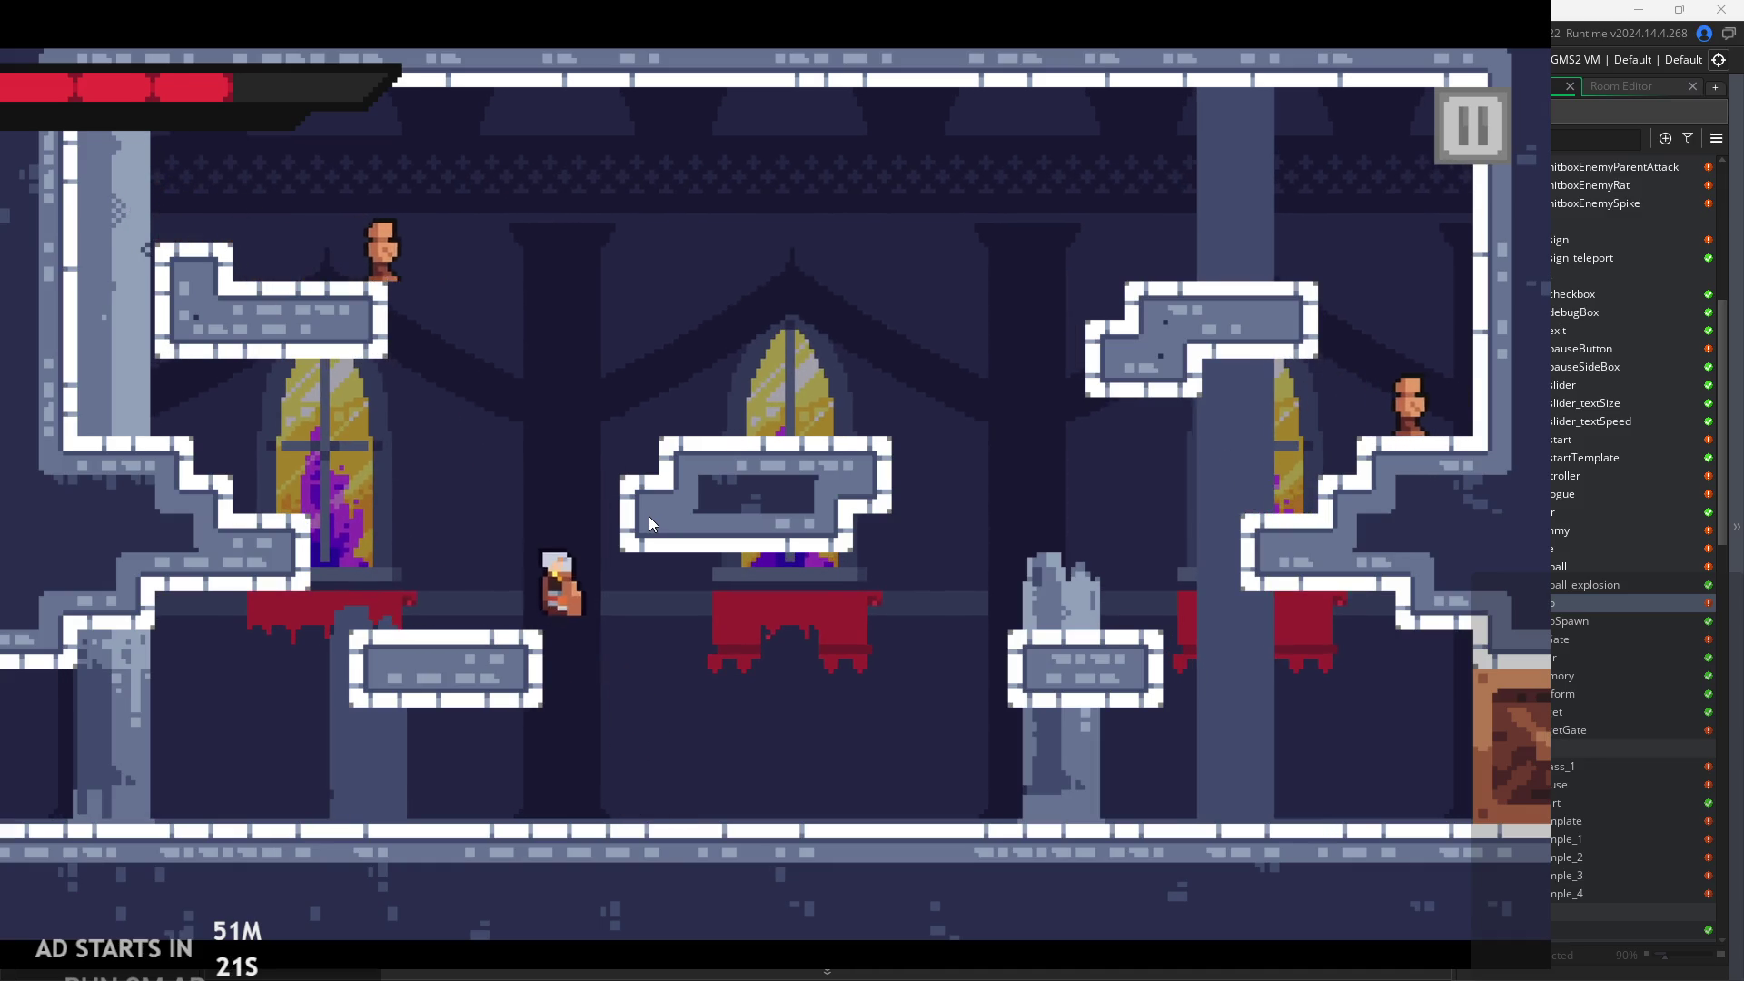
{"action": "key", "text": "Right"}
{"action": "key", "text": "space"}
{"action": "key", "text": "Left"}
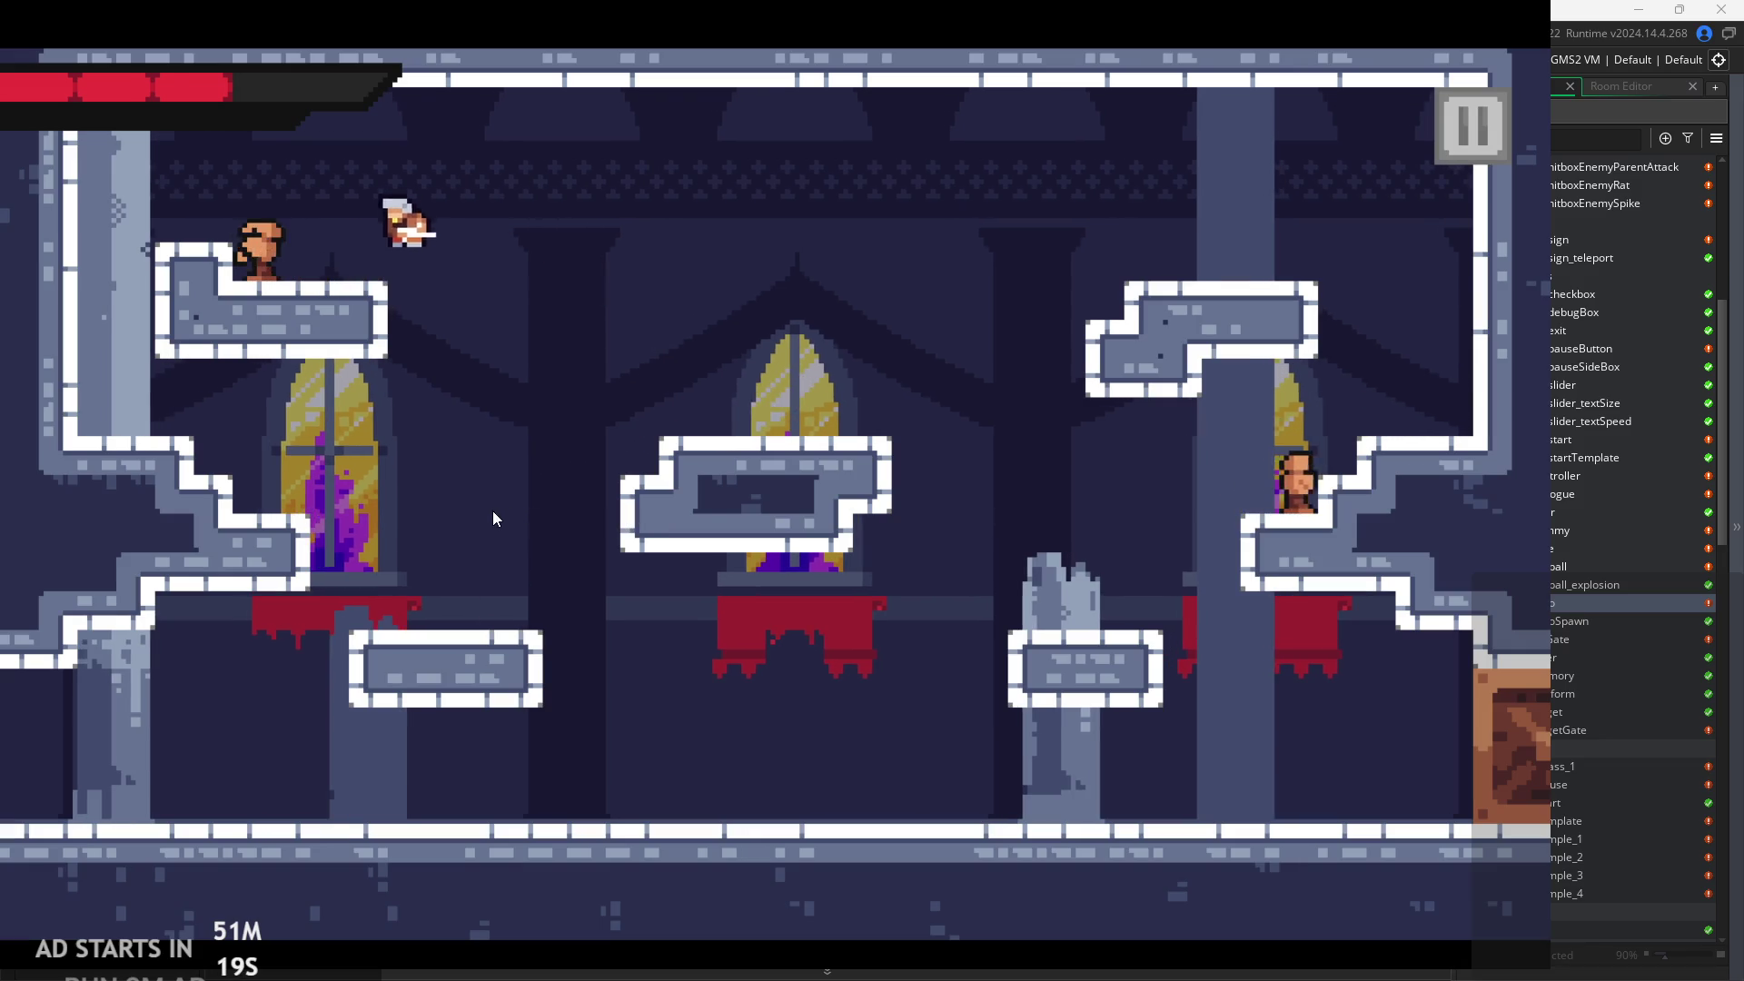
Jump from the upper-left ledge to the upper-right ledge and dash across the room and back.
{"action": "key", "text": "Right"}
{"action": "key", "text": "space"}
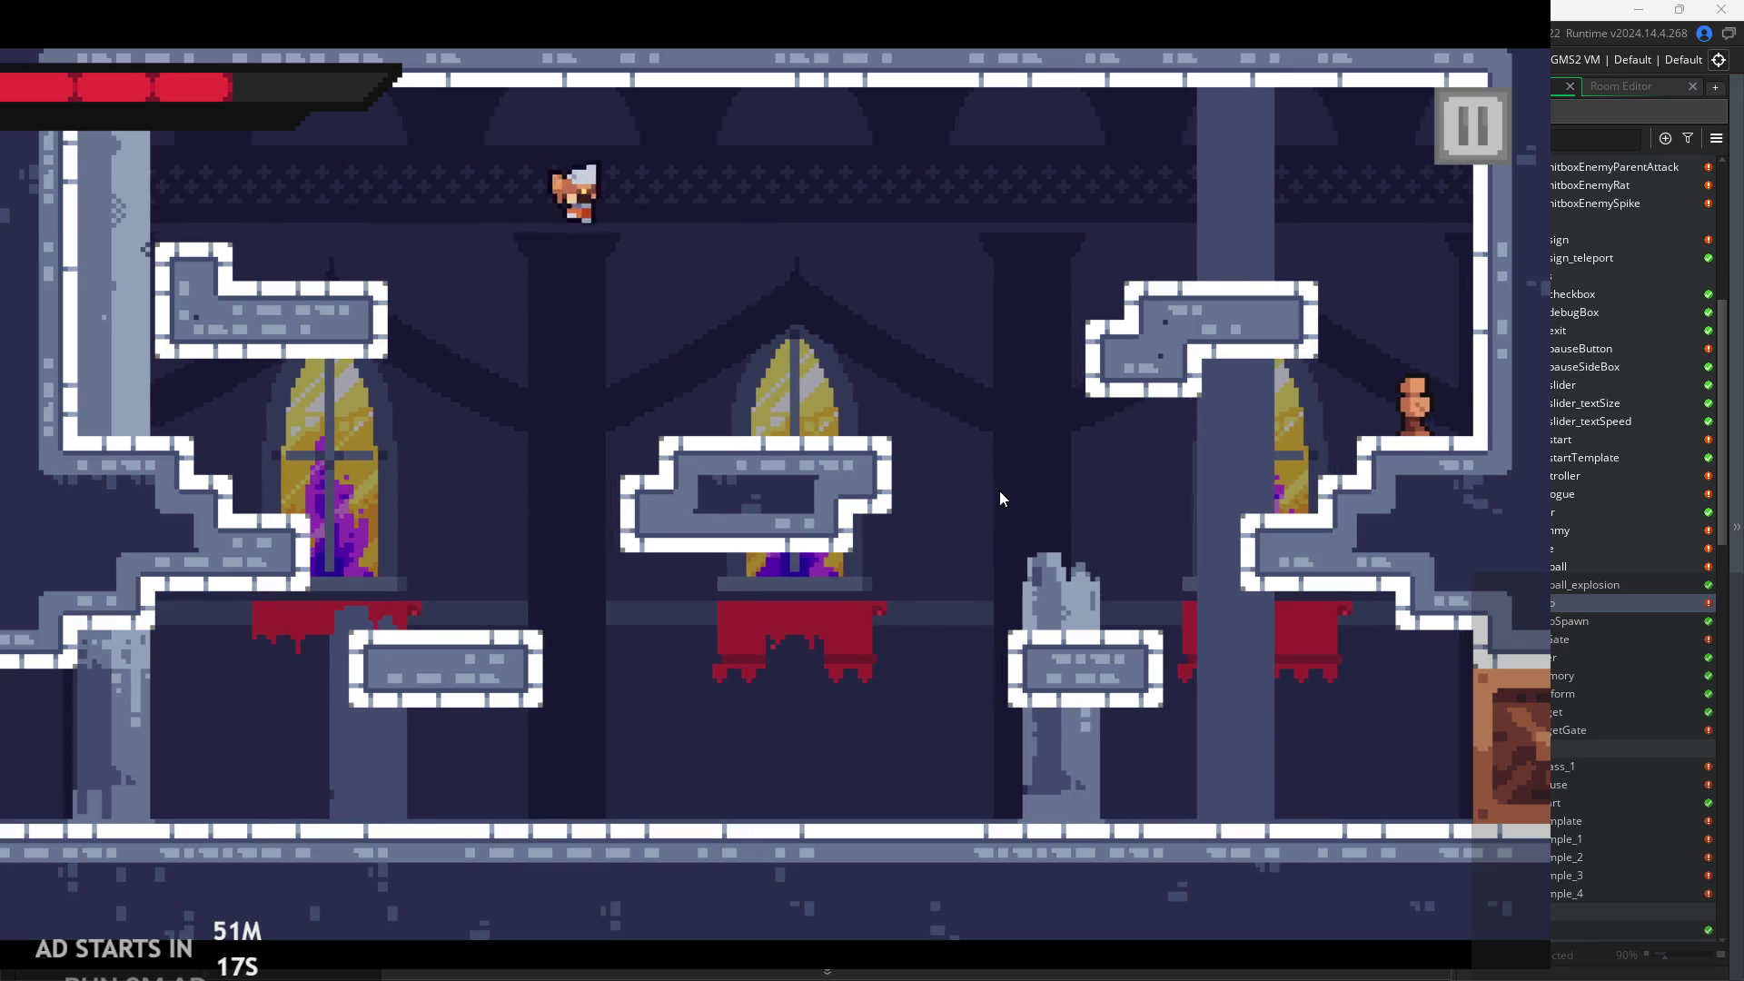
{"action": "key", "text": "Right"}
{"action": "key", "text": "space"}
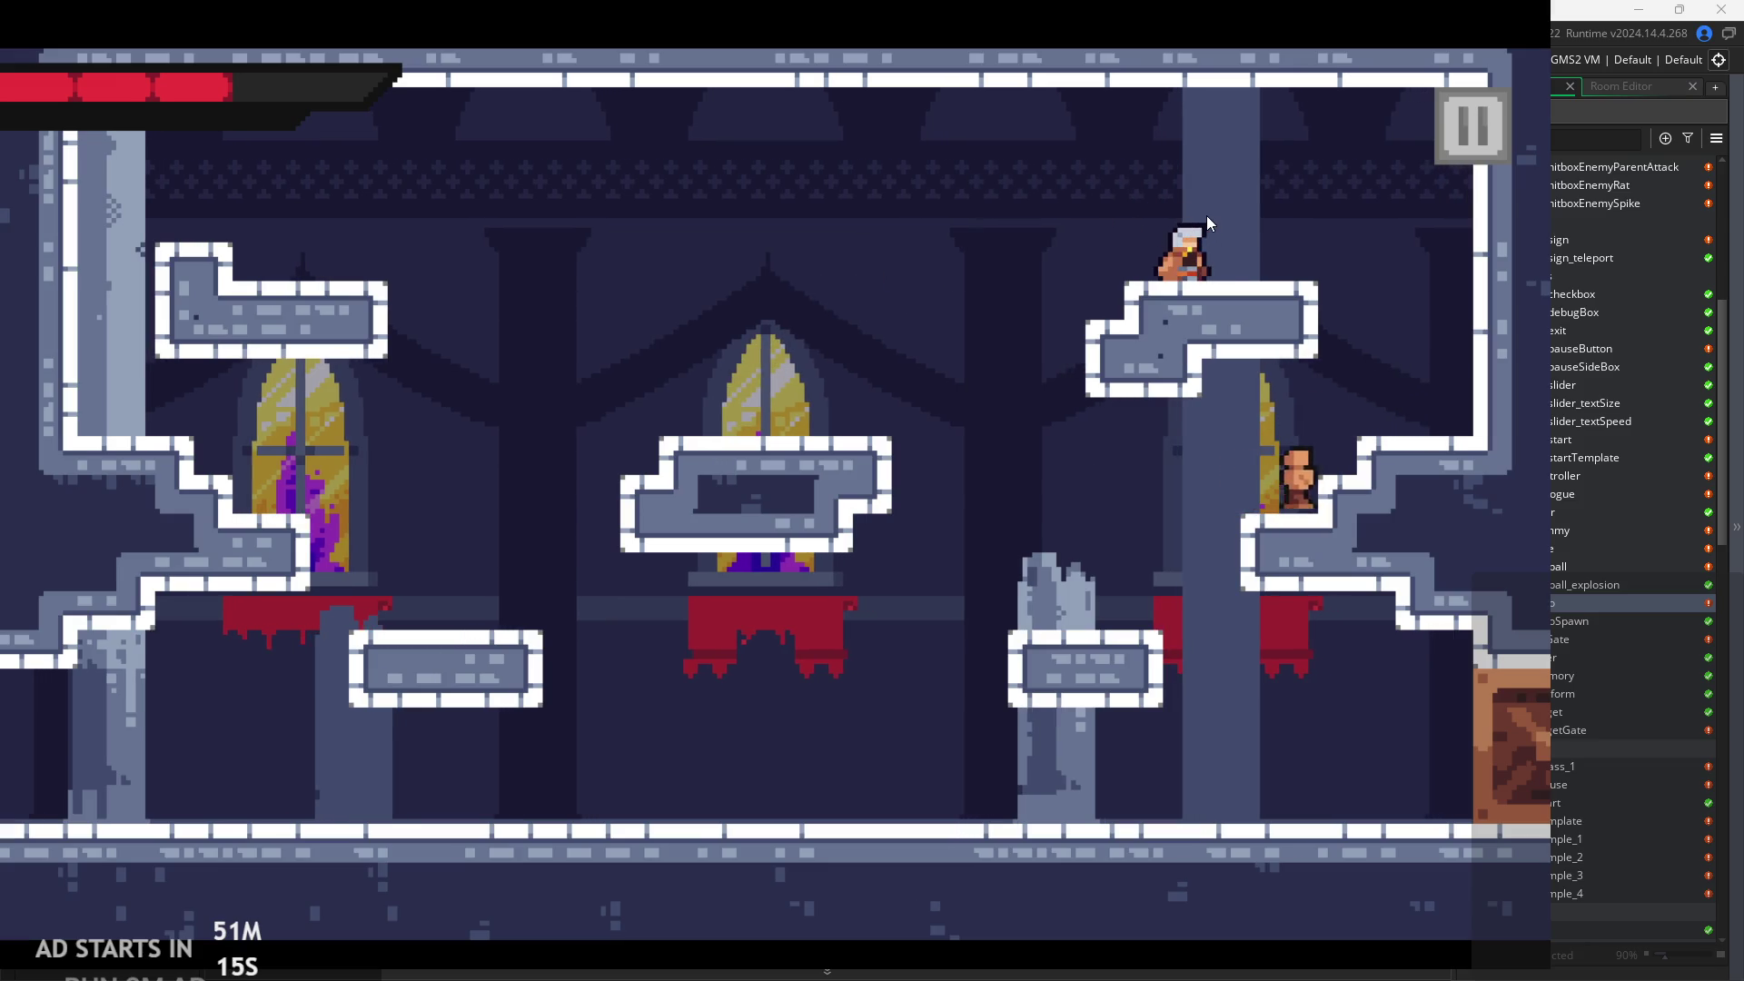
{"action": "key", "text": "Right"}
{"action": "key", "text": "space"}
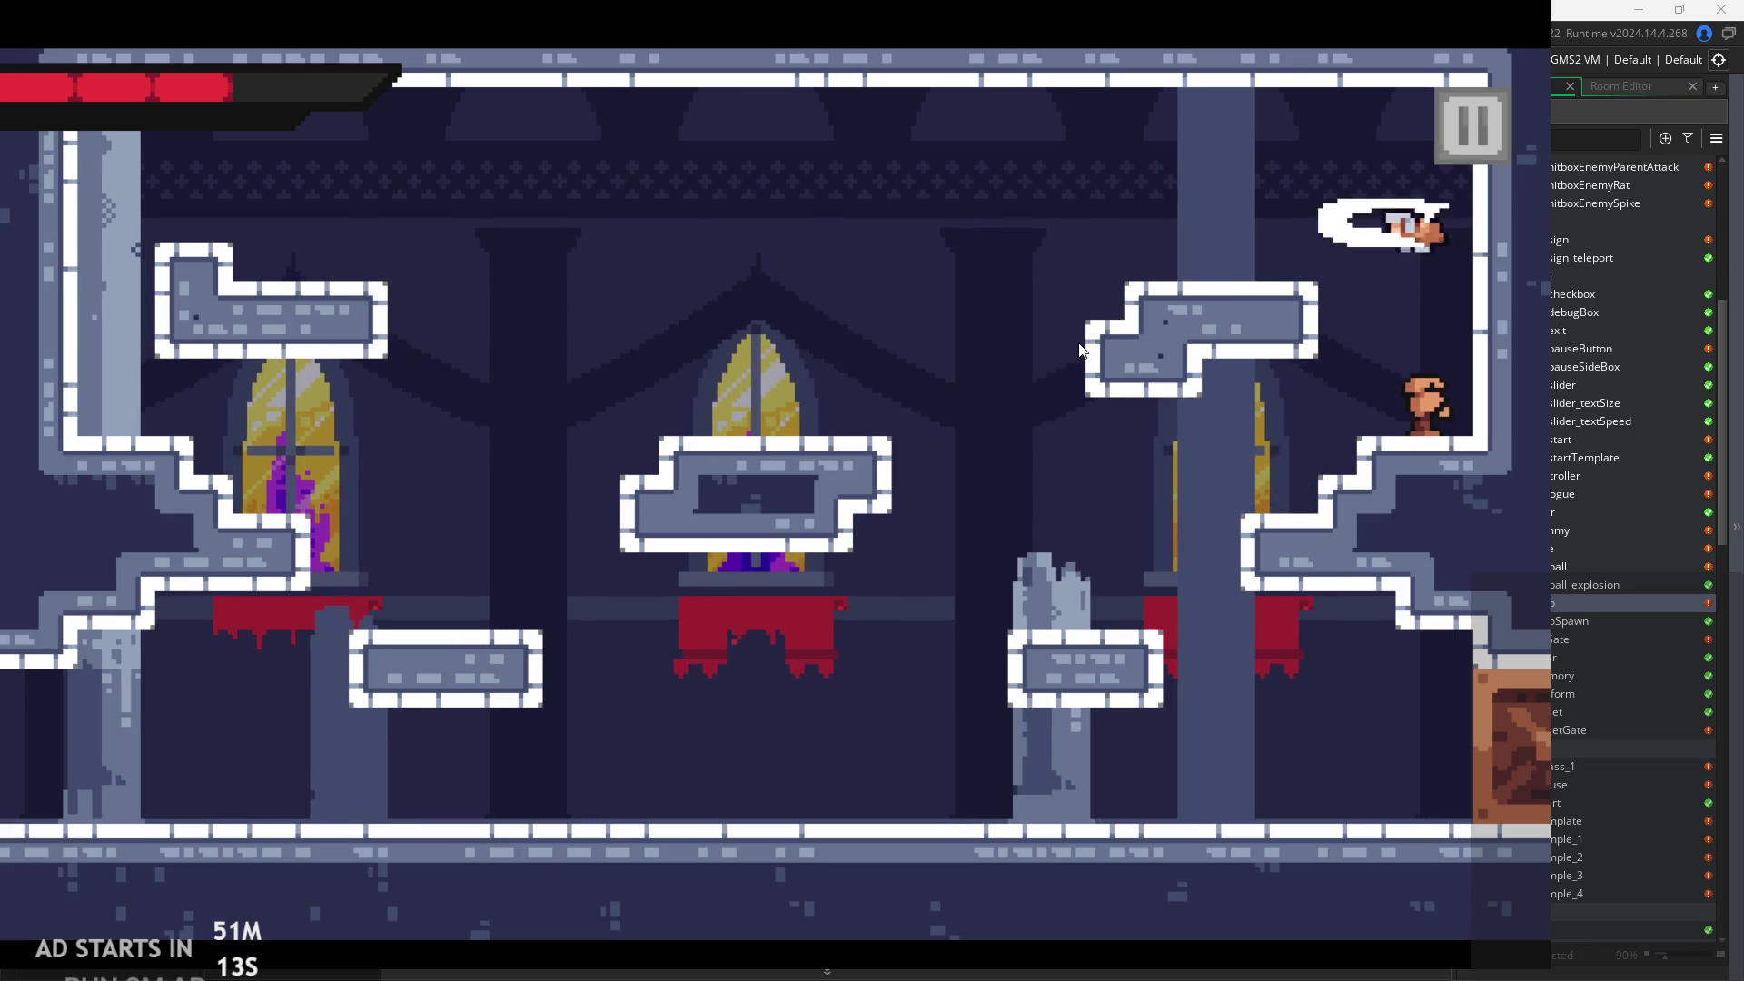
{"action": "key", "text": "Left"}
{"action": "key", "text": "space"}
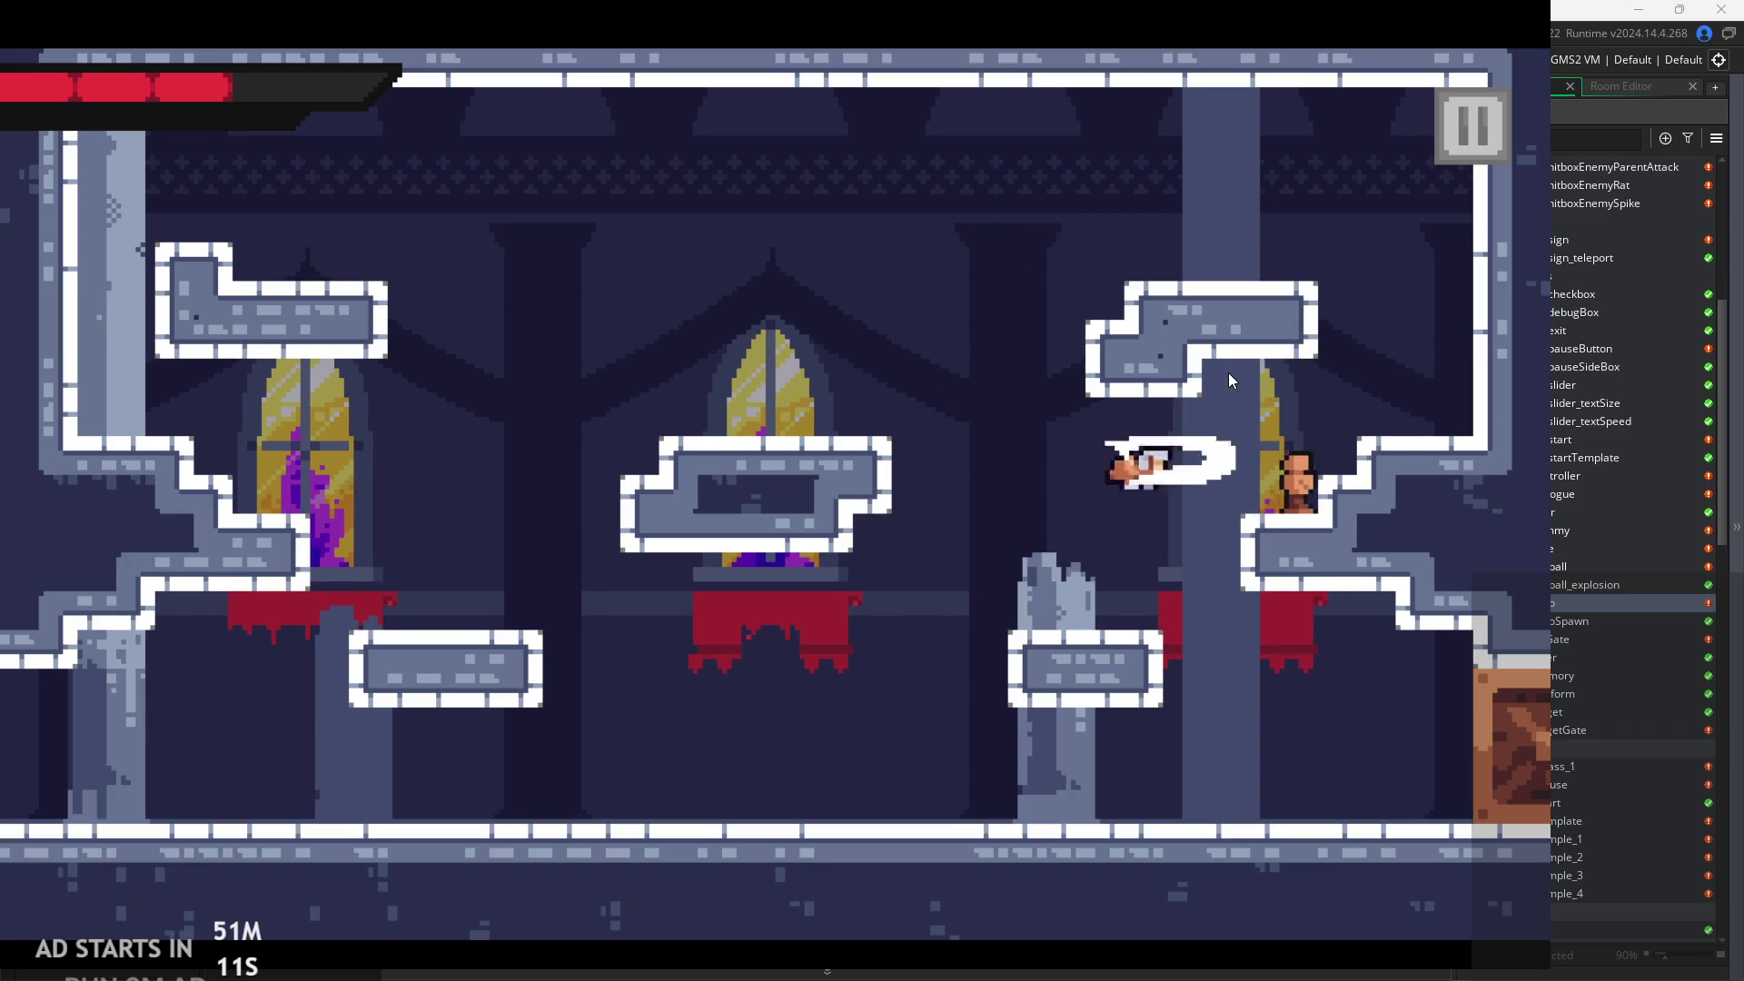
{"action": "key", "text": "Right"}
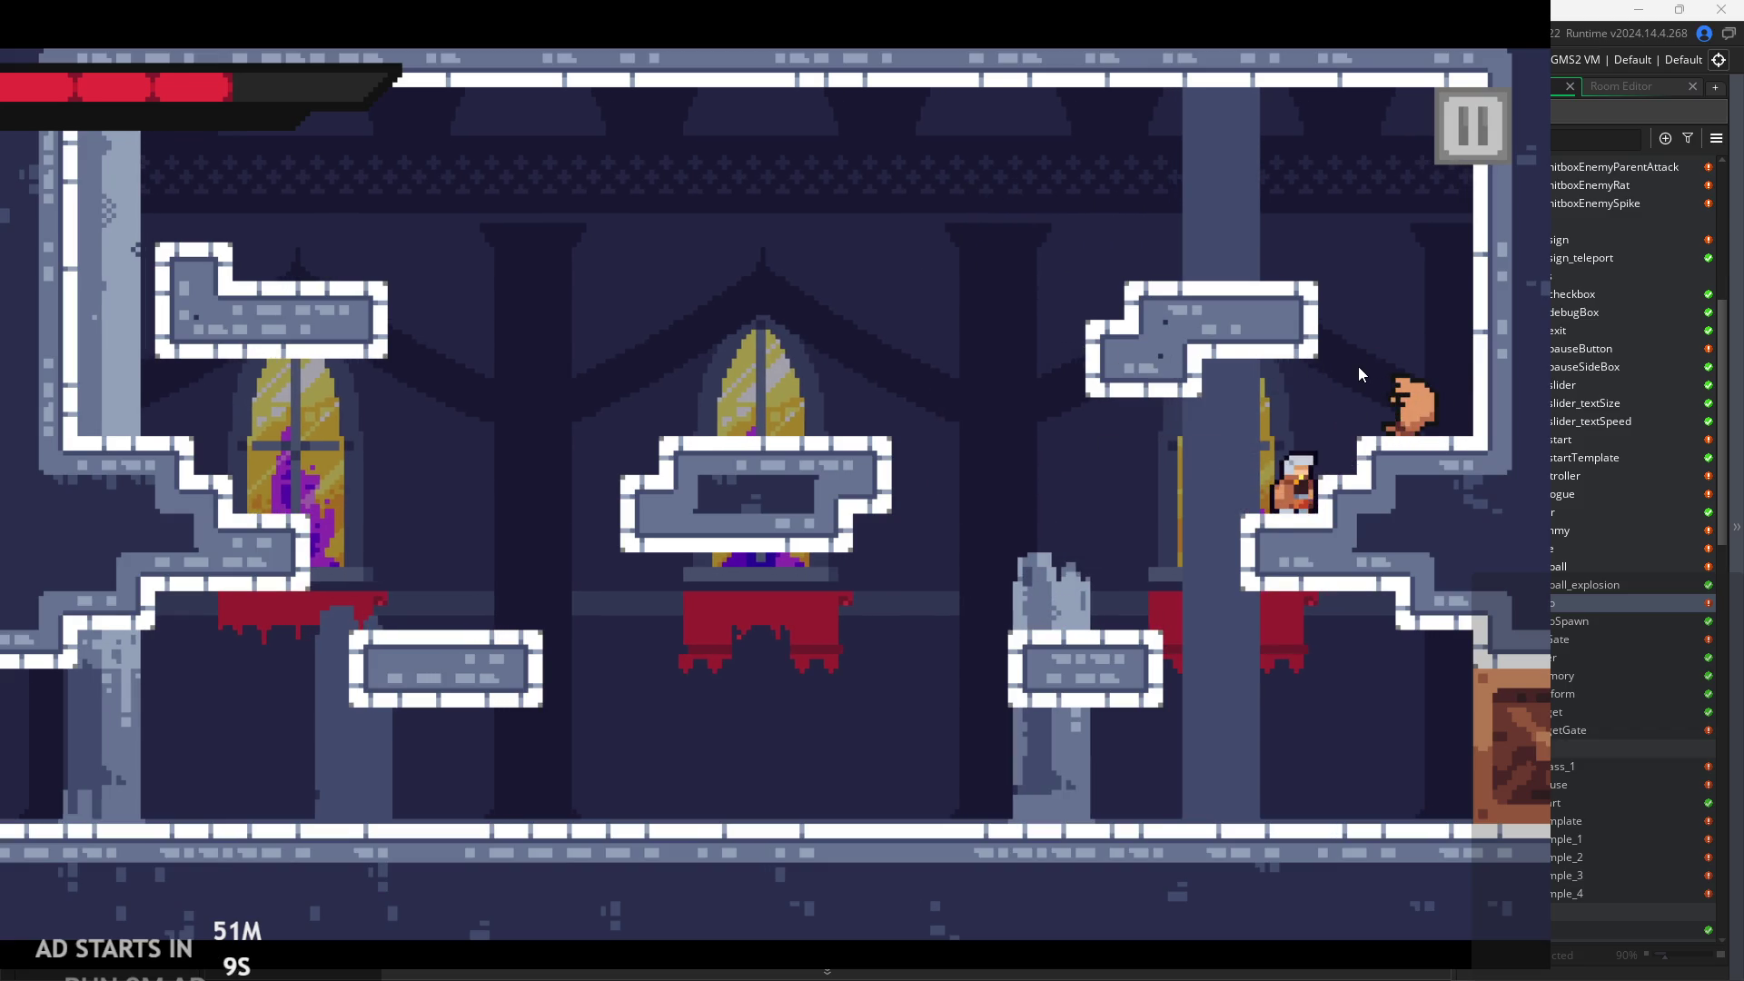
Recover from a knockback, climb the right ledge to hit the enemy, and reach the middle platform.
{"action": "key", "text": "Left"}
{"action": "key", "text": "space"}
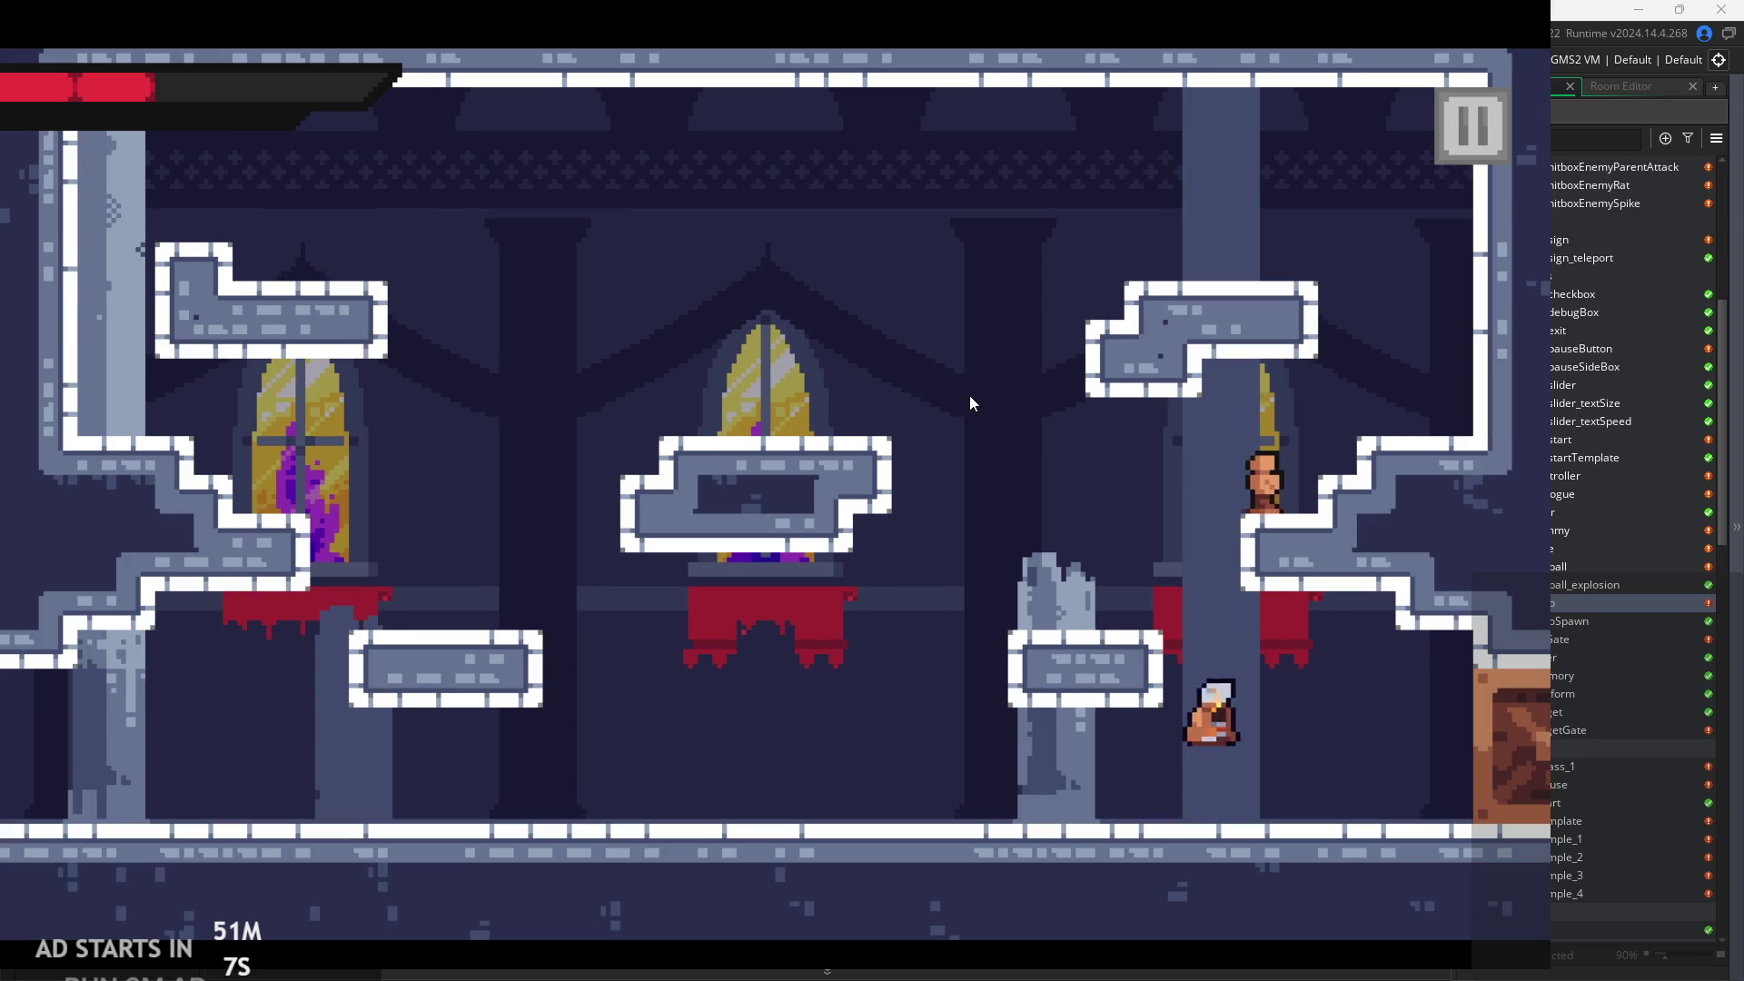
{"action": "key", "text": "space"}
{"action": "key", "text": "Right"}
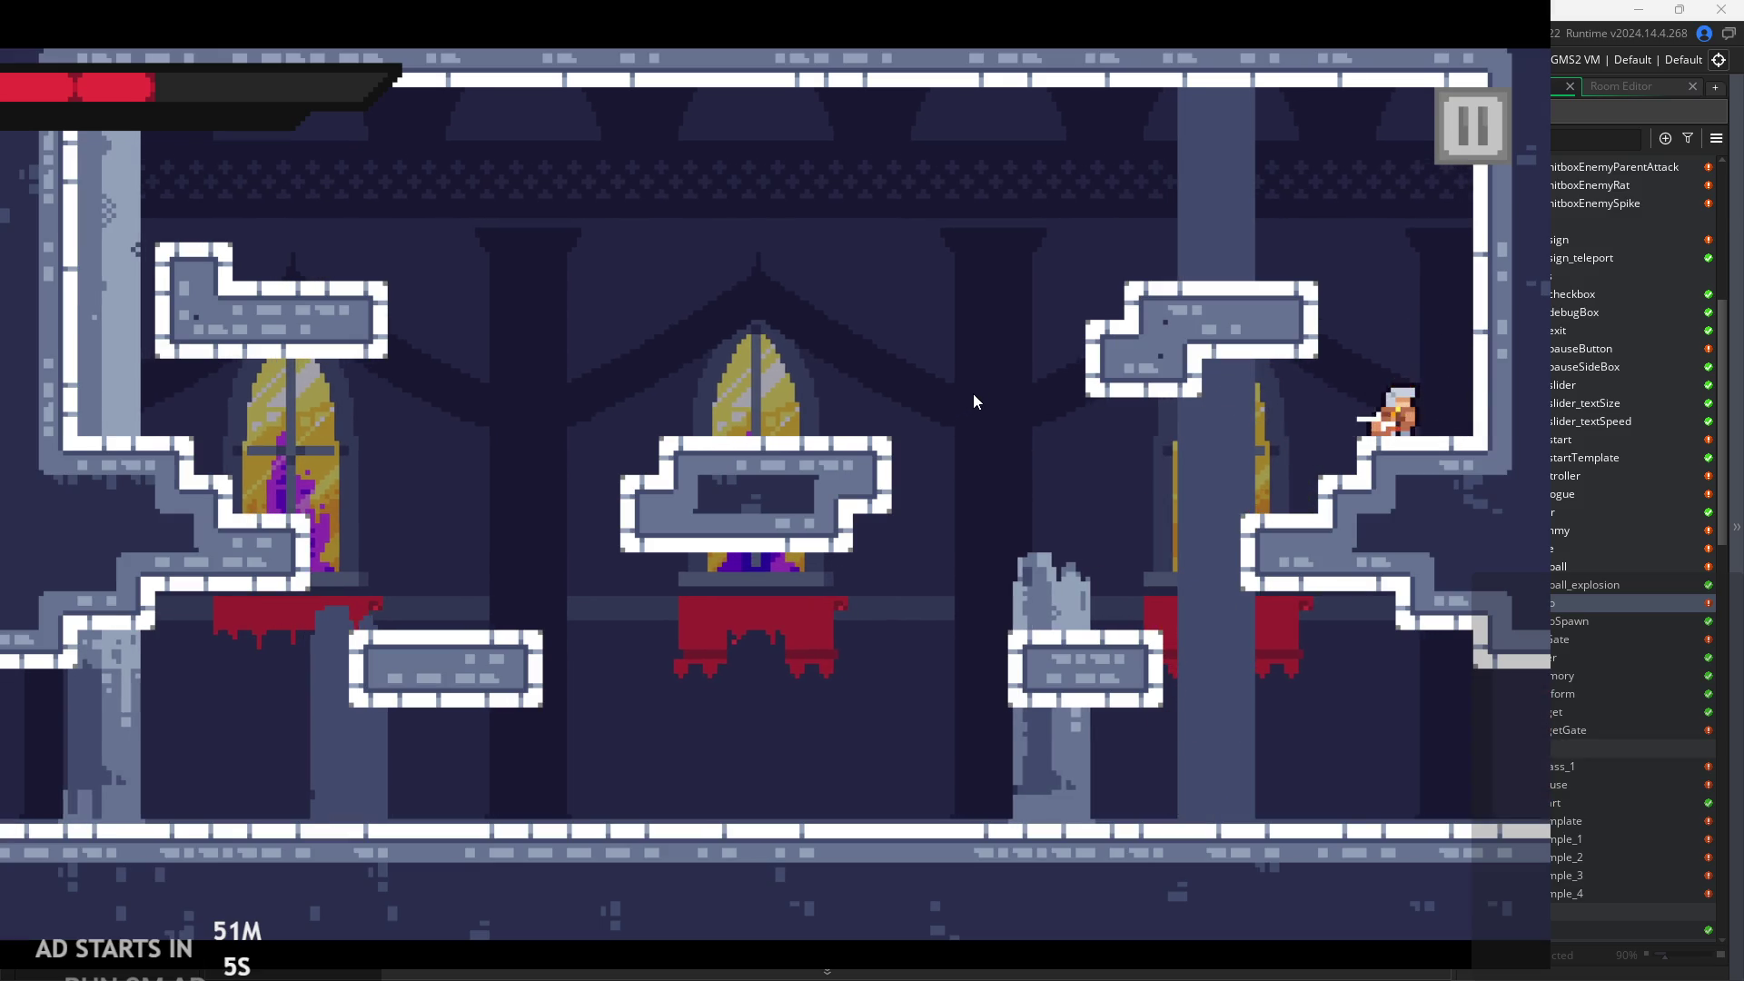
{"action": "key", "text": "space"}
{"action": "key", "text": "Left"}
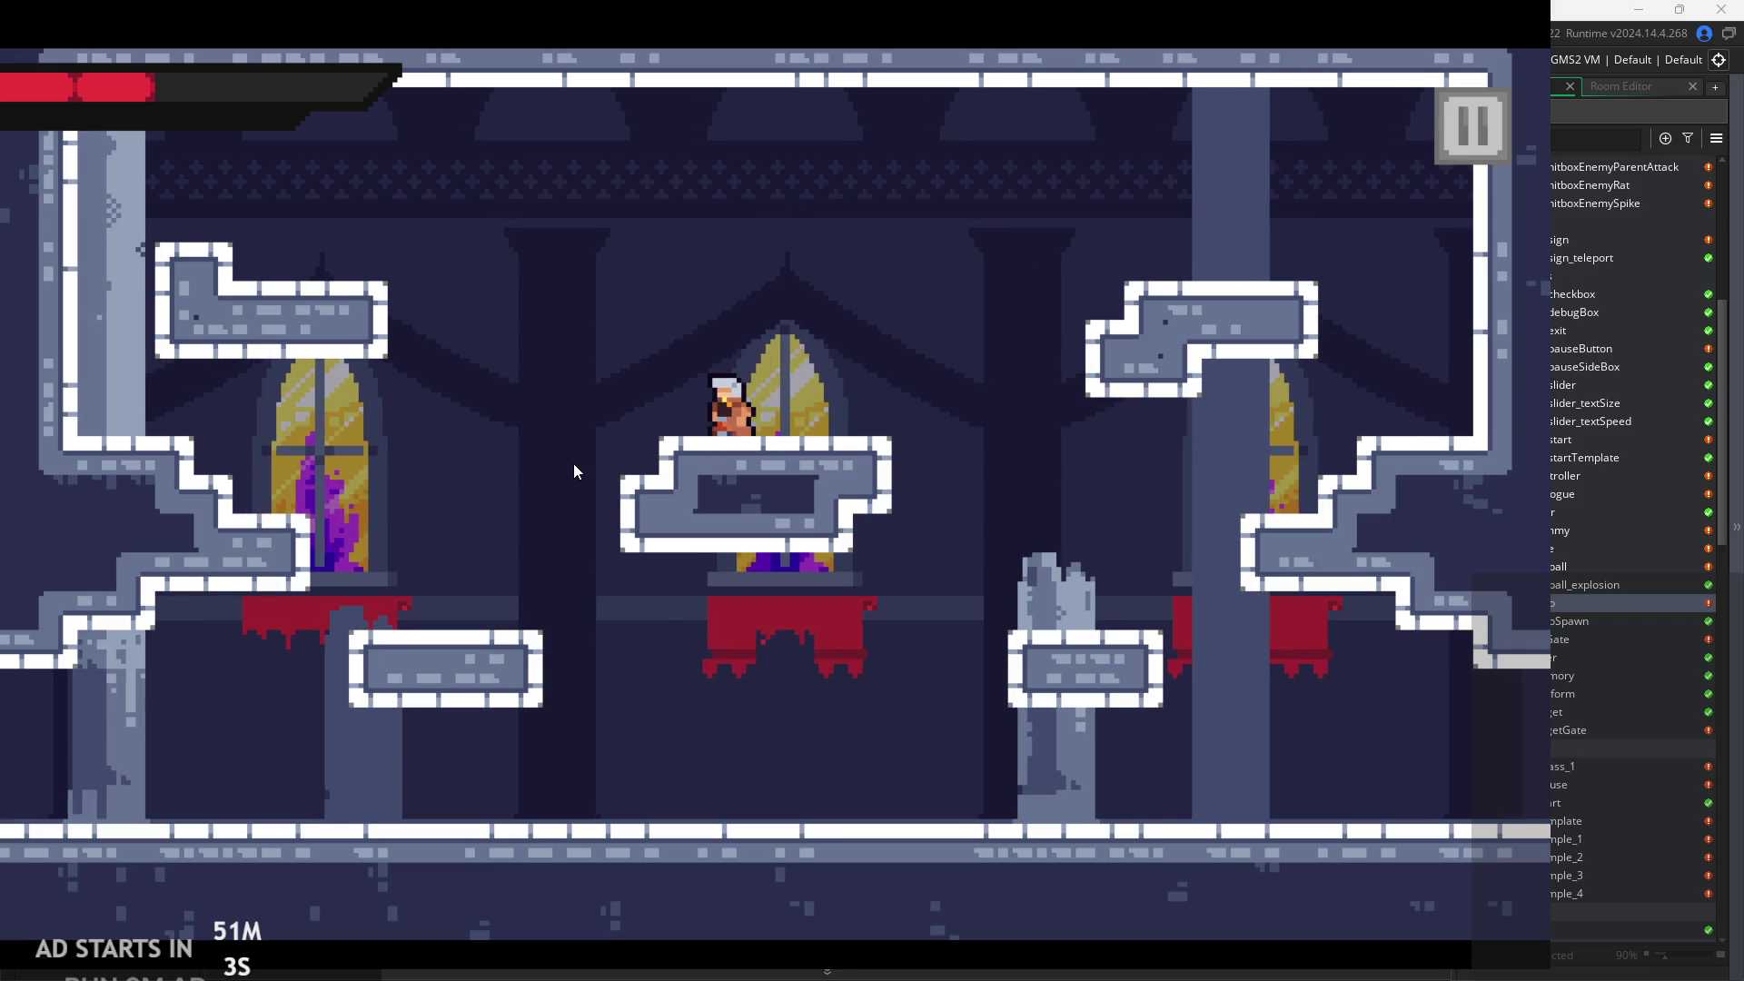
Run along the lower floor into the green cave room, land on its middle platform, and pause.
{"action": "key", "text": "Left"}
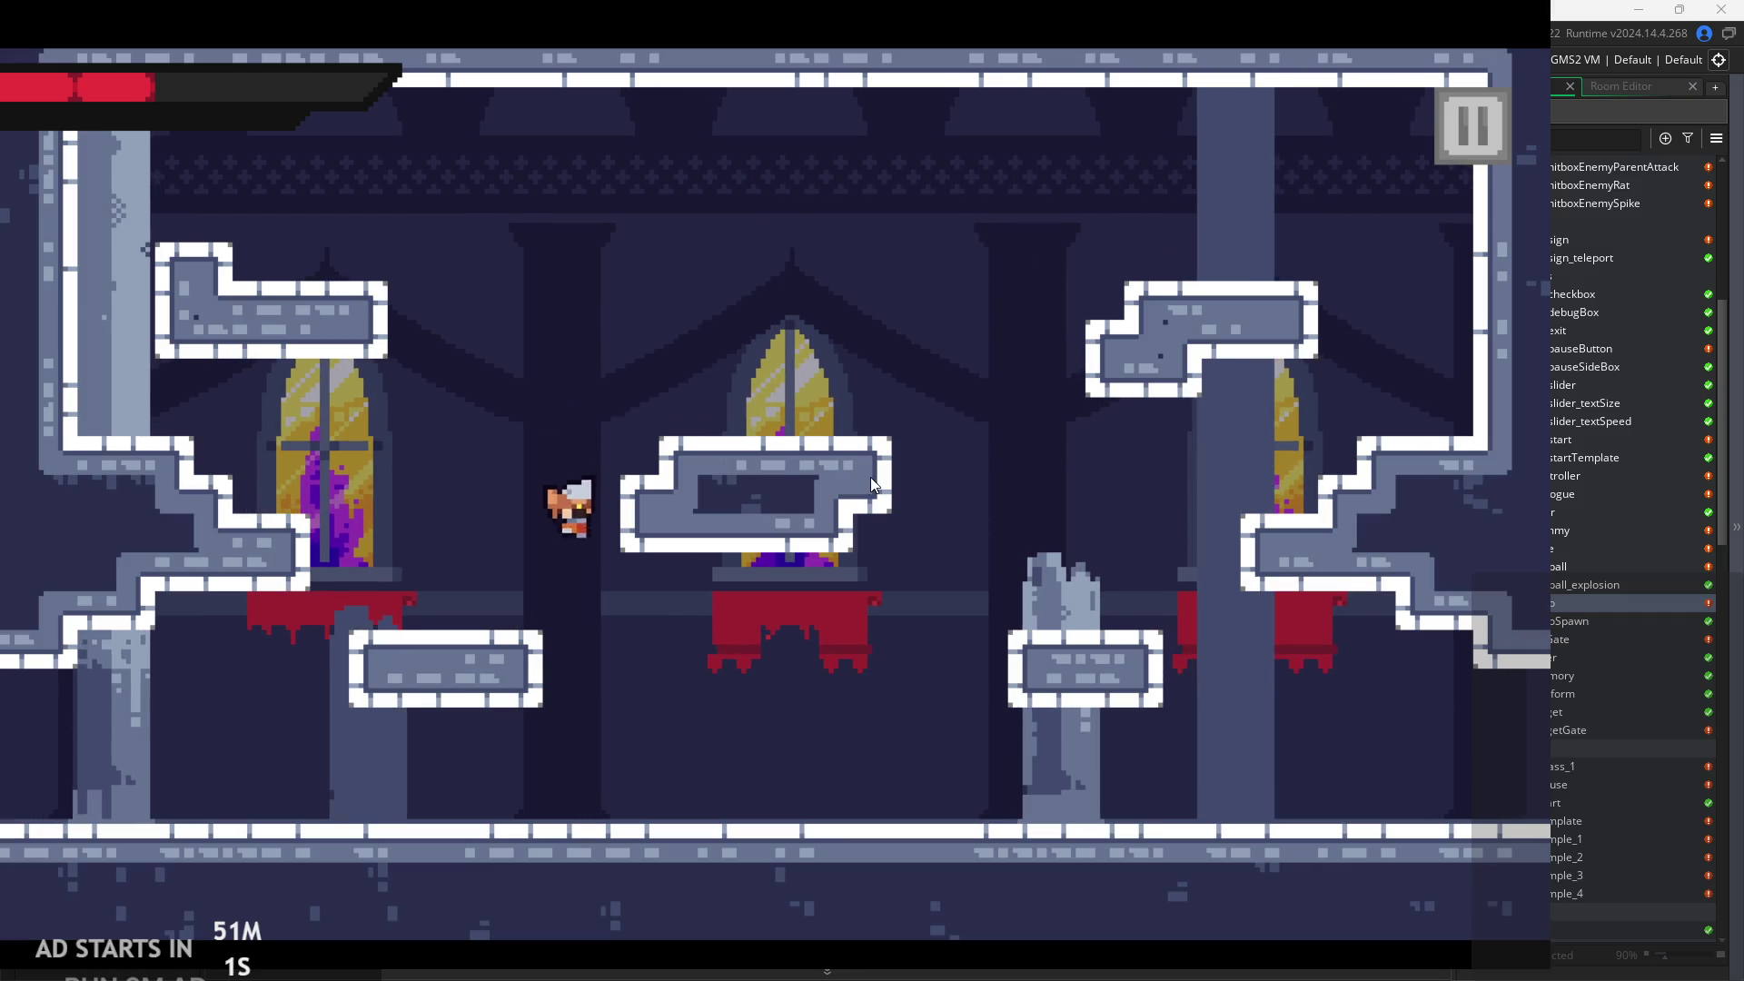
{"action": "key", "text": "Right"}
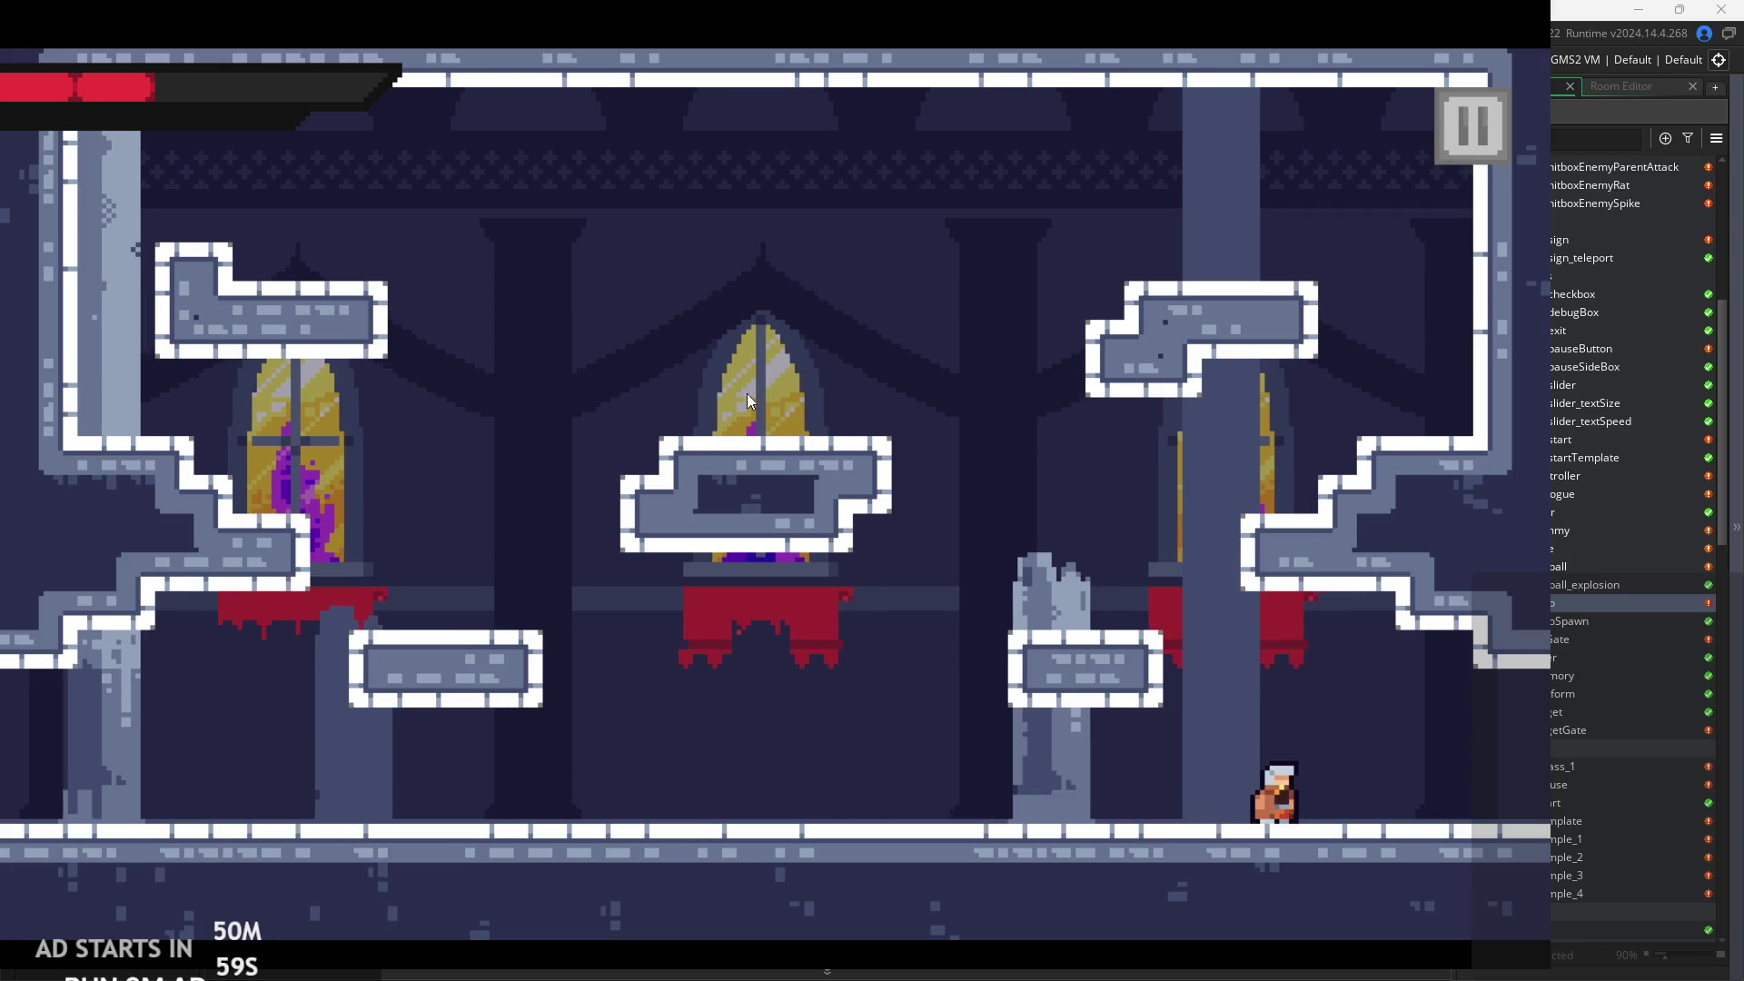
{"action": "key", "text": "Right"}
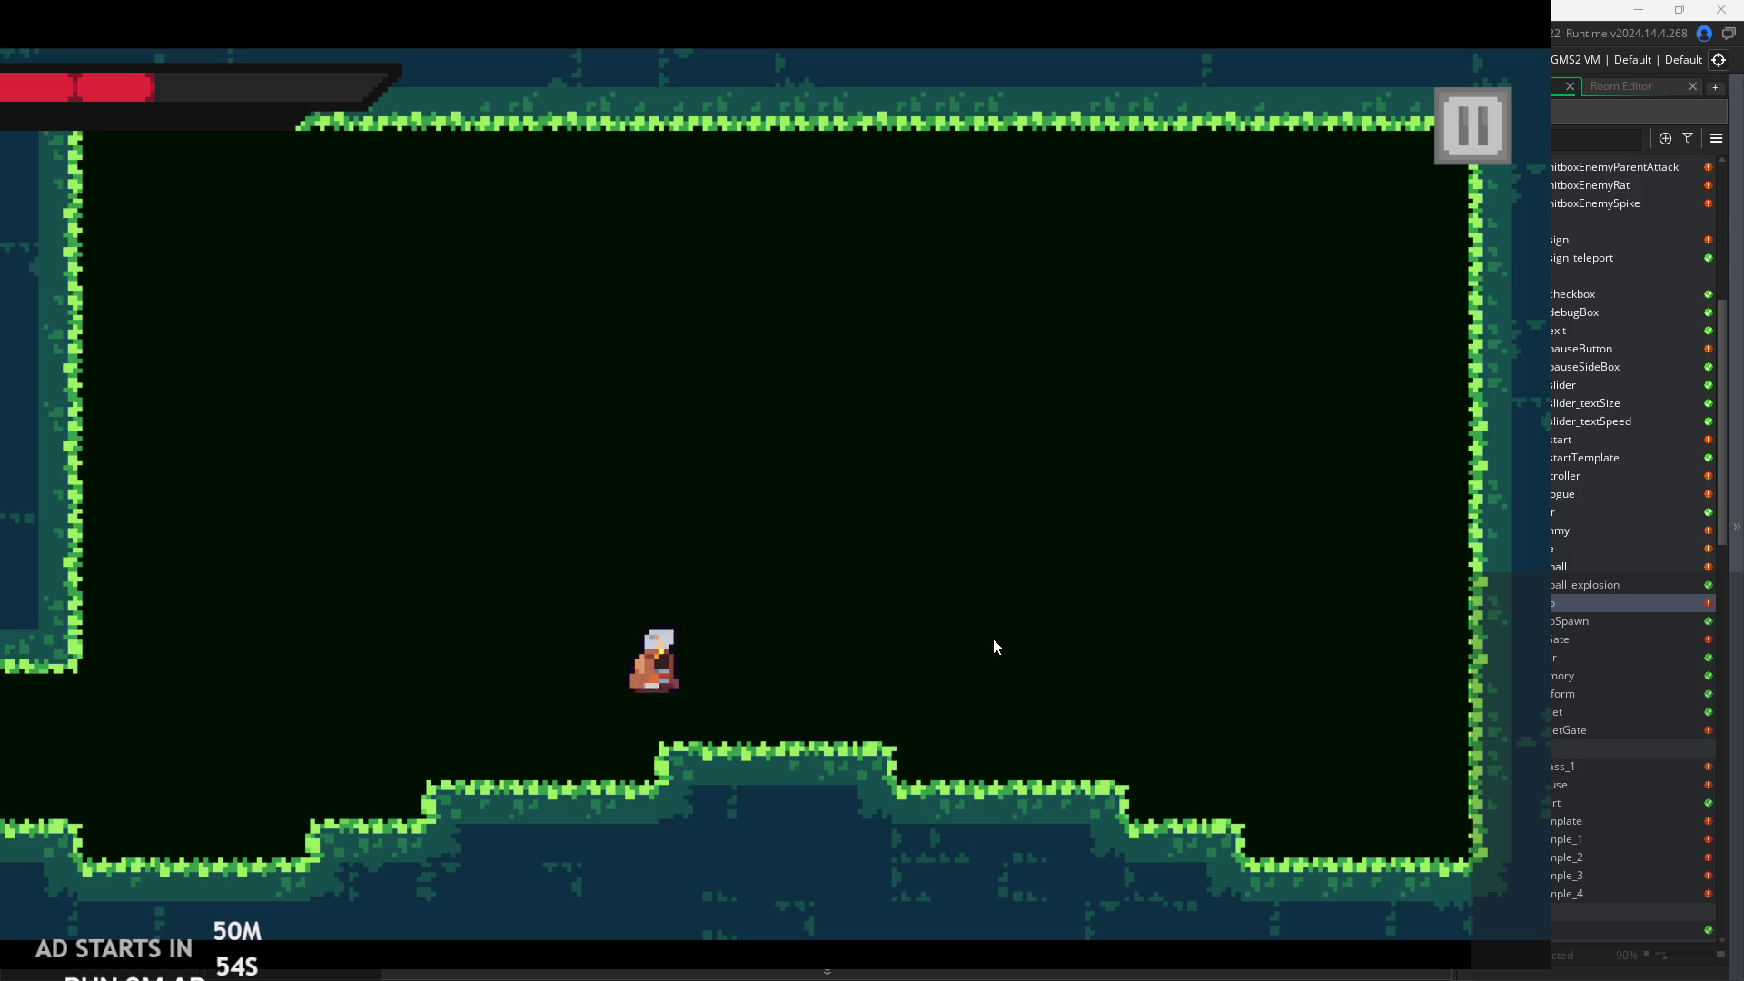
{"action": "key", "text": "Left"}
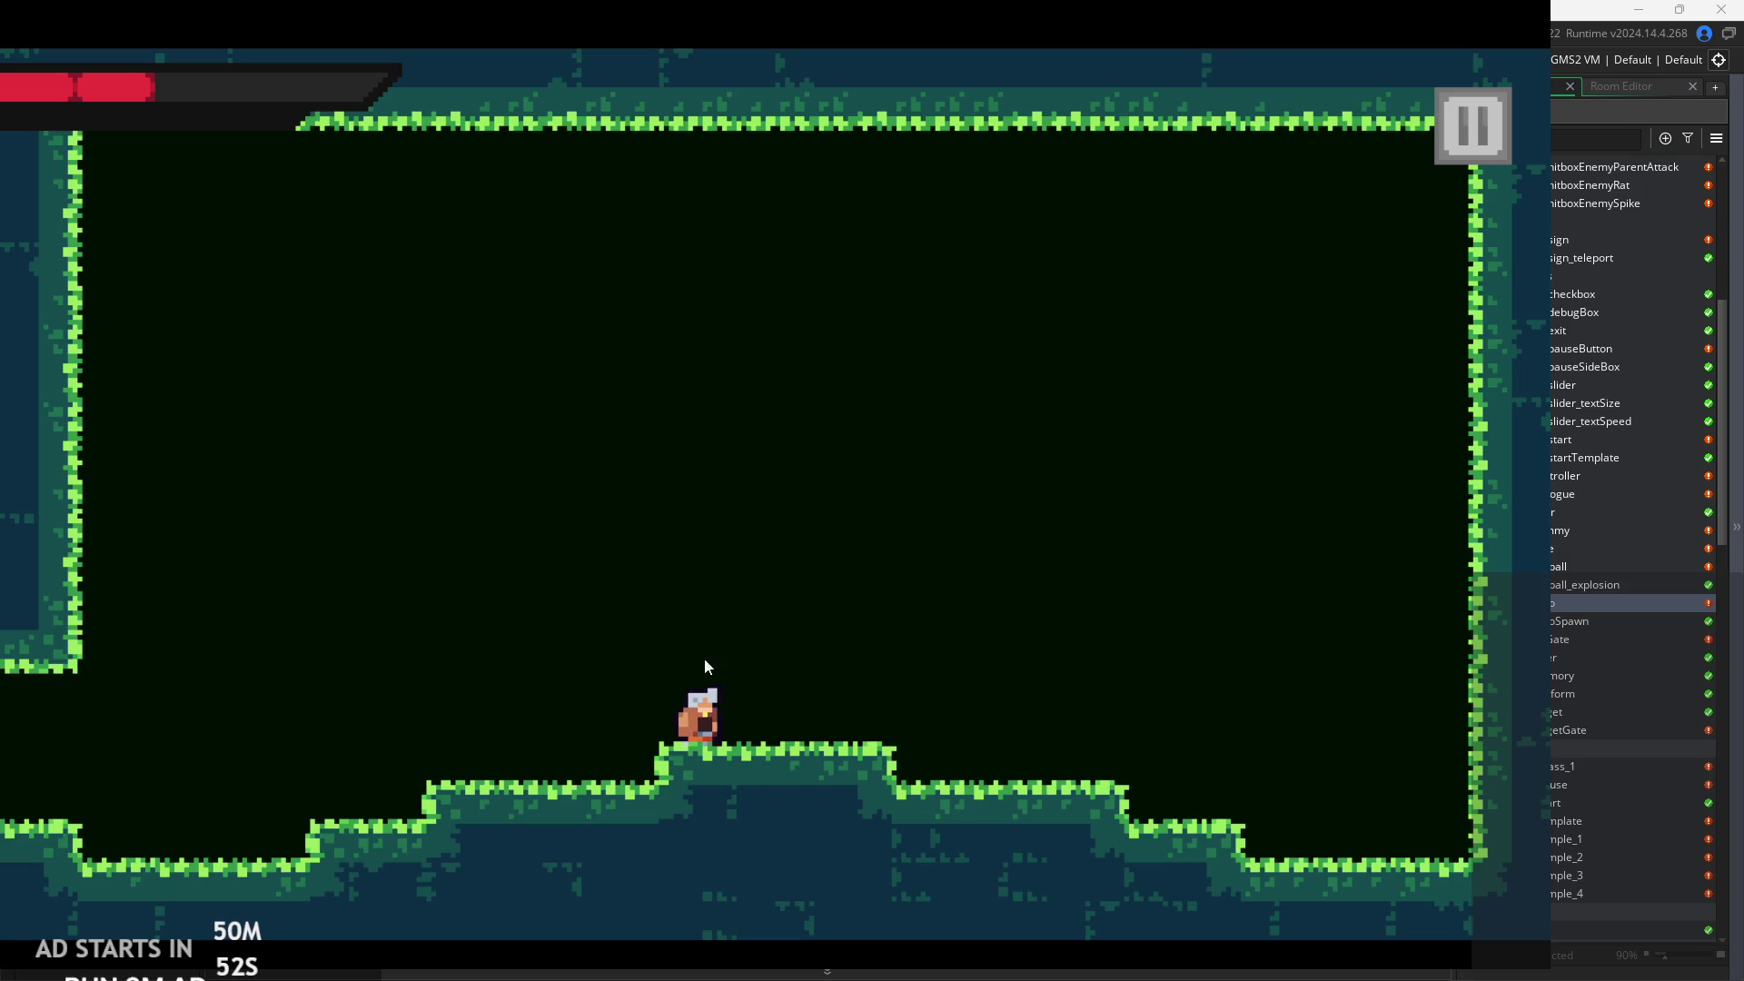
{"action": "left_click", "coordinate": [1451, 129]}
Exit the game and open obj_sign_teleport's Create event showing its box1 teleport message.
{"action": "left_click", "coordinate": [1277, 800]}
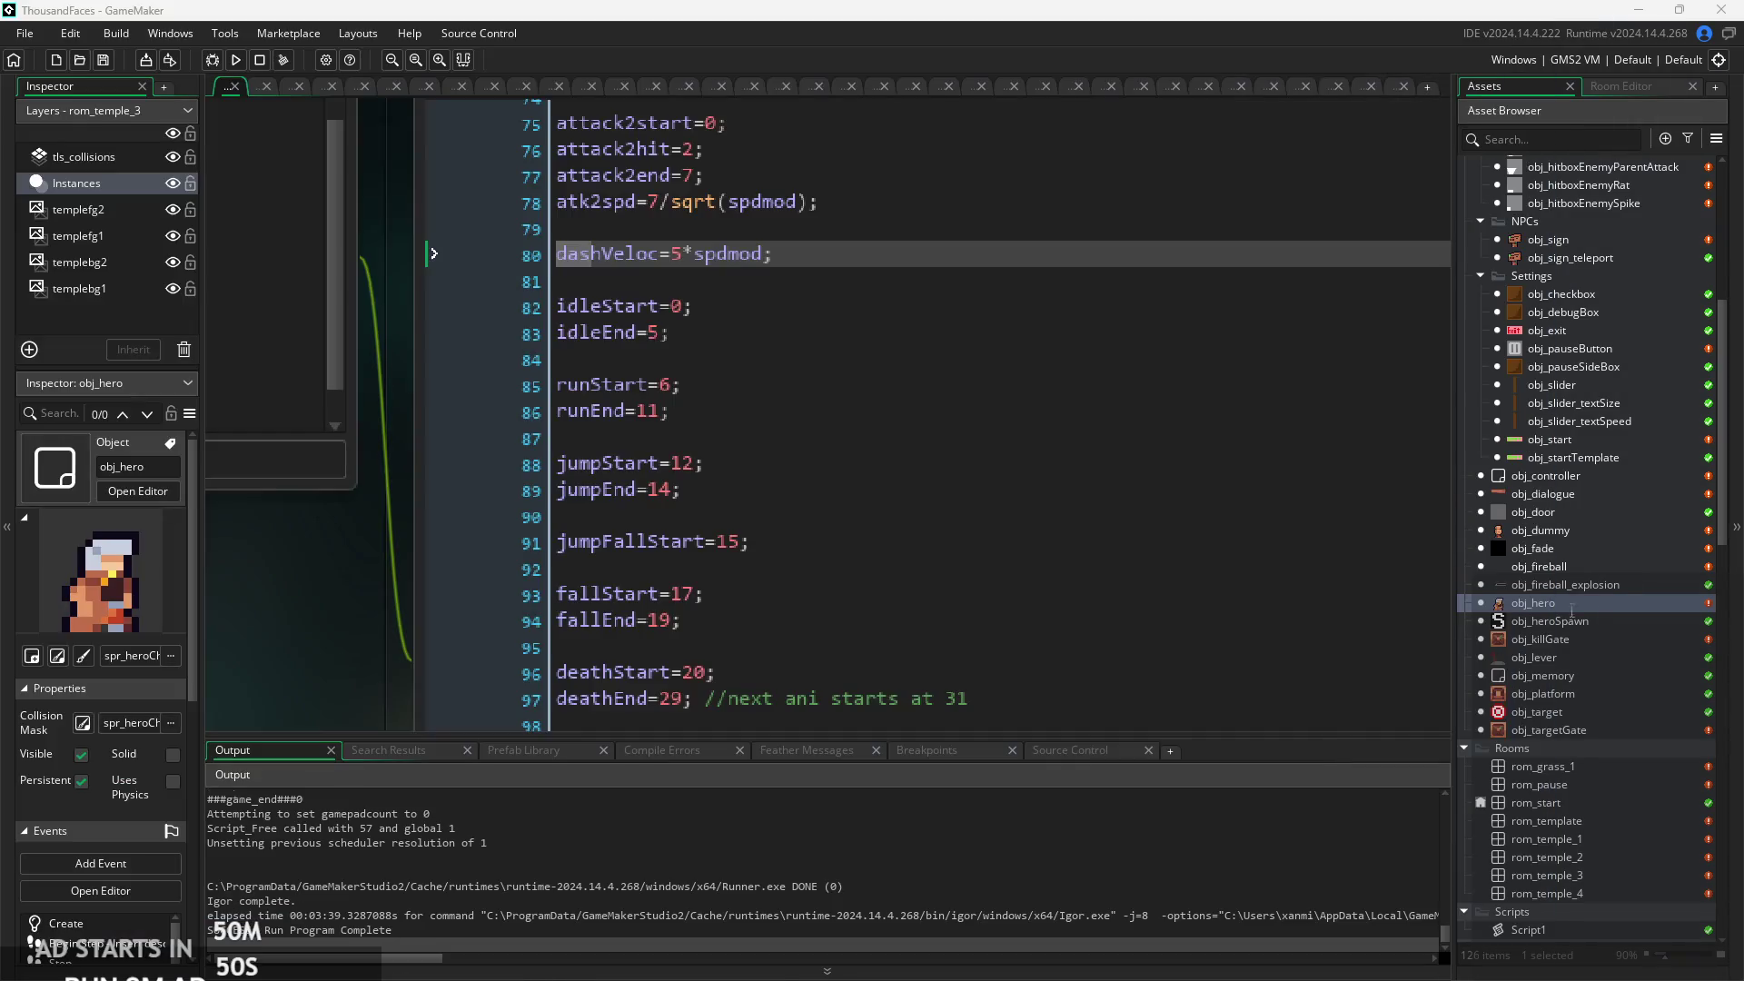
{"action": "scroll", "coordinate": [1583, 443], "scroll_direction": "up", "scroll_amount": 1}
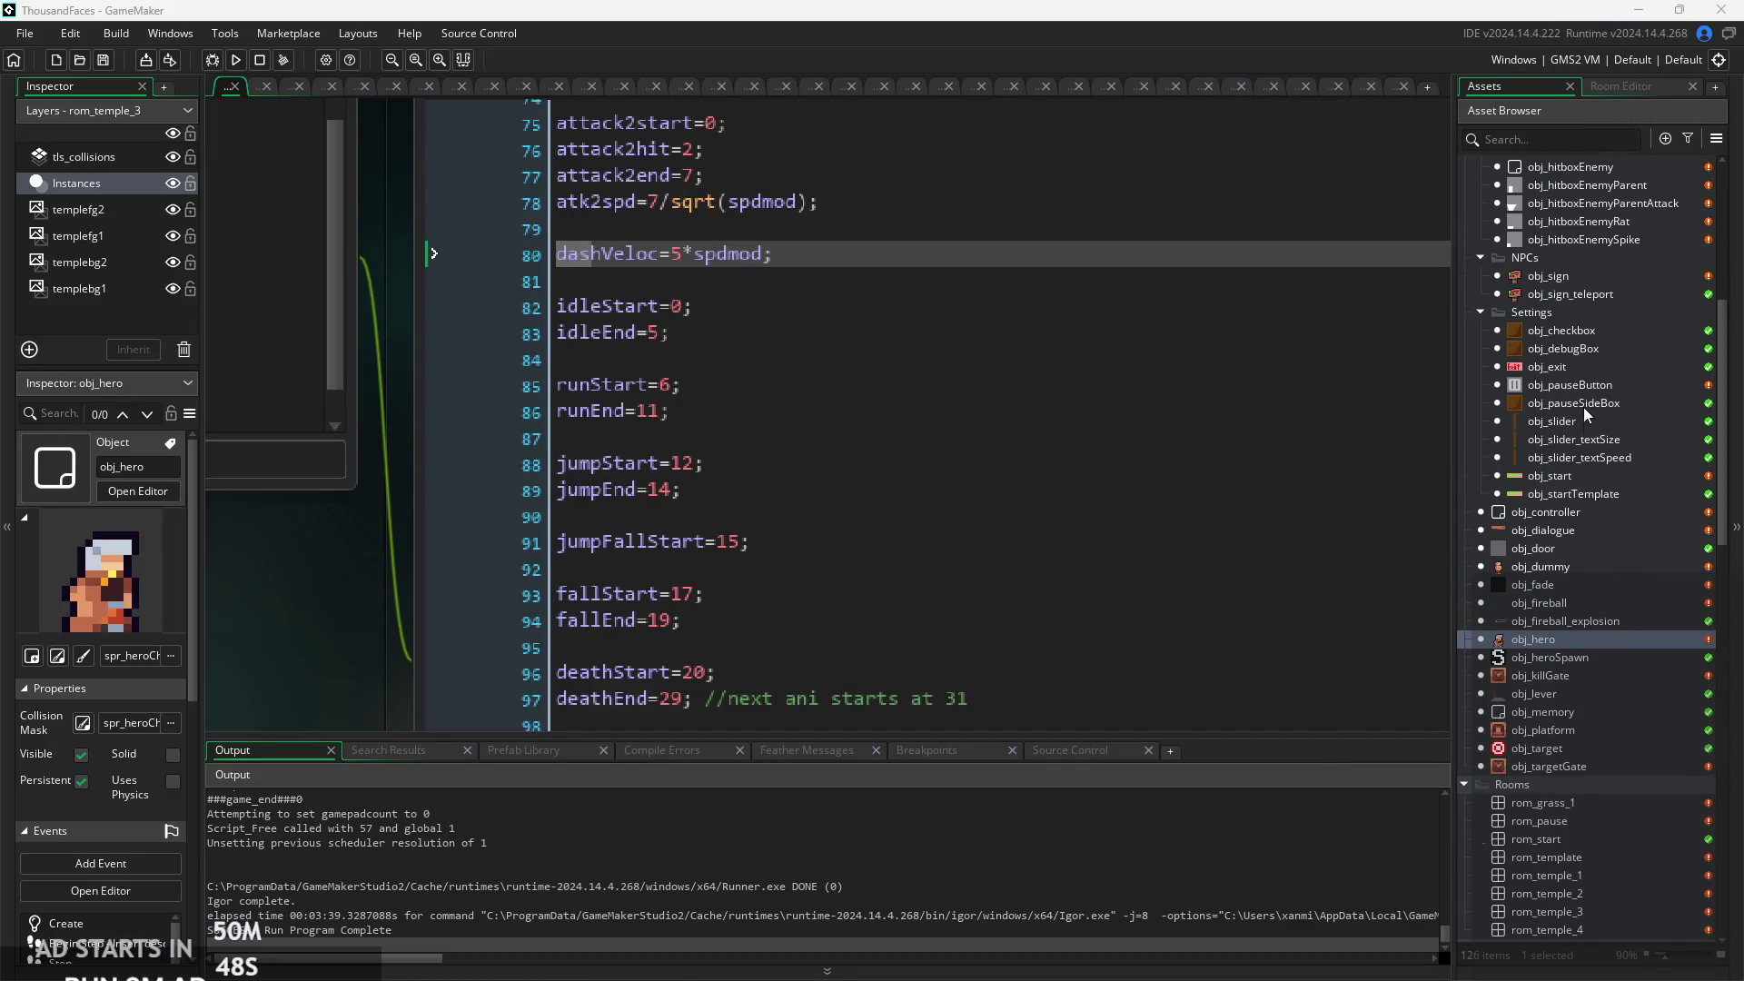
{"action": "right_click", "coordinate": [1576, 278]}
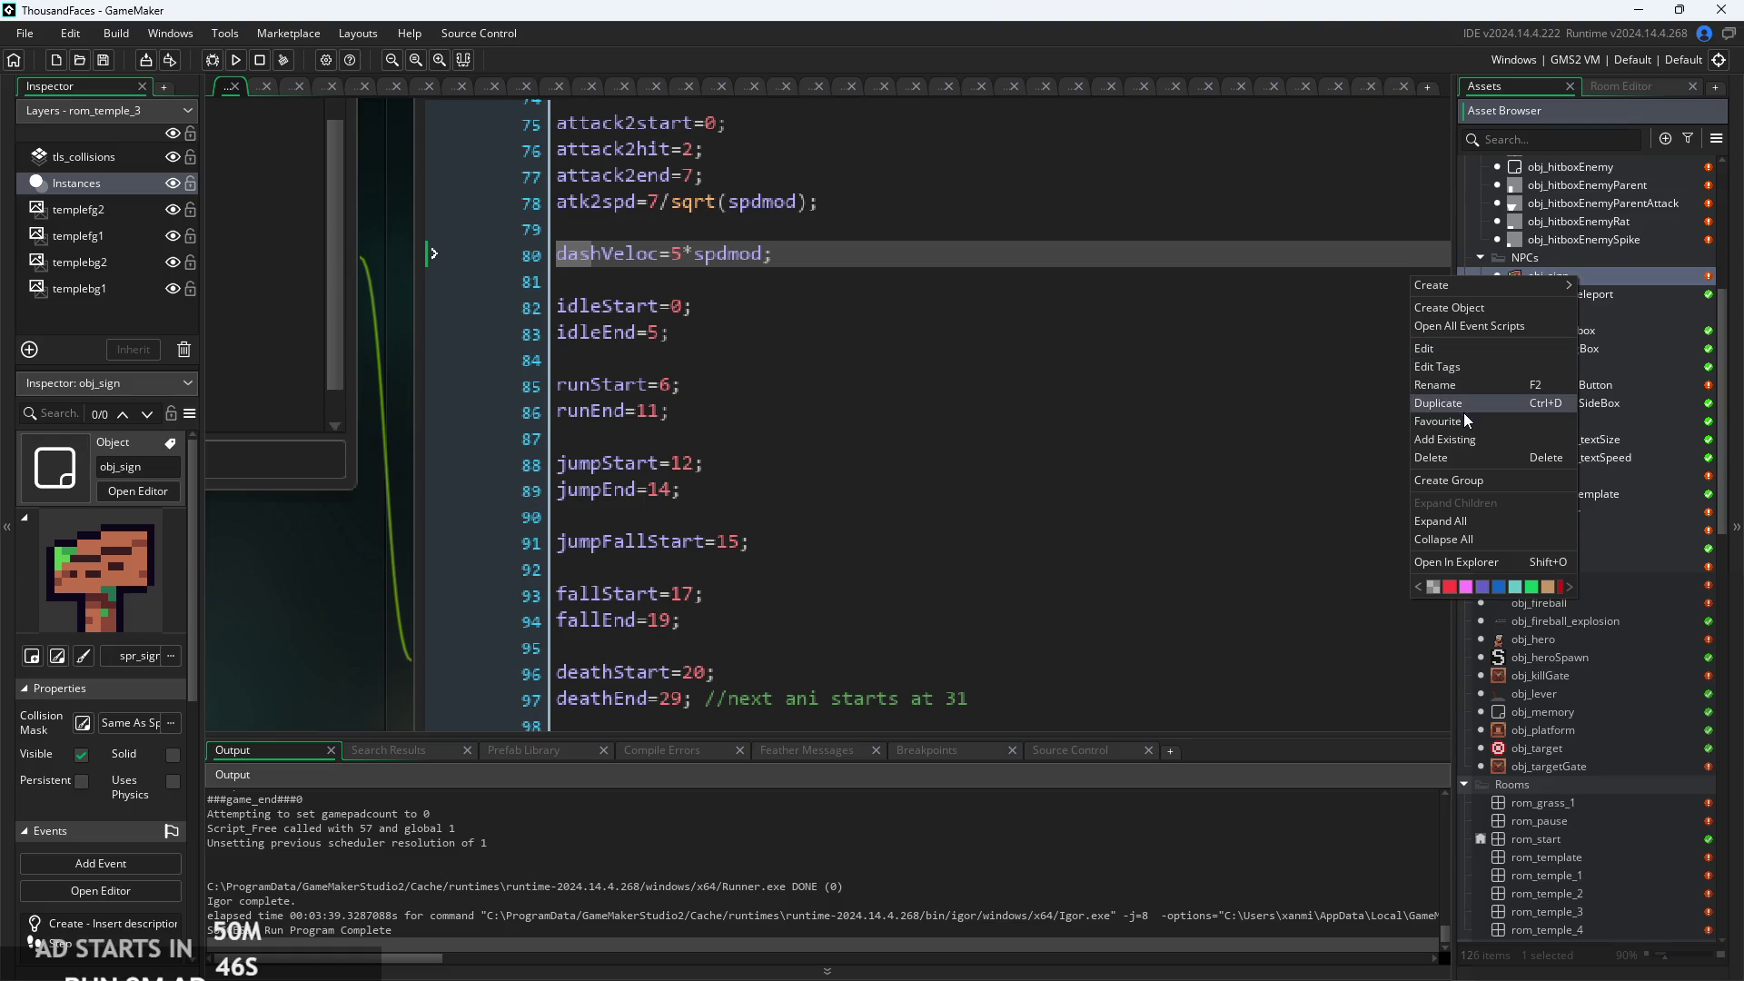
{"action": "double_click", "coordinate": [1634, 295]}
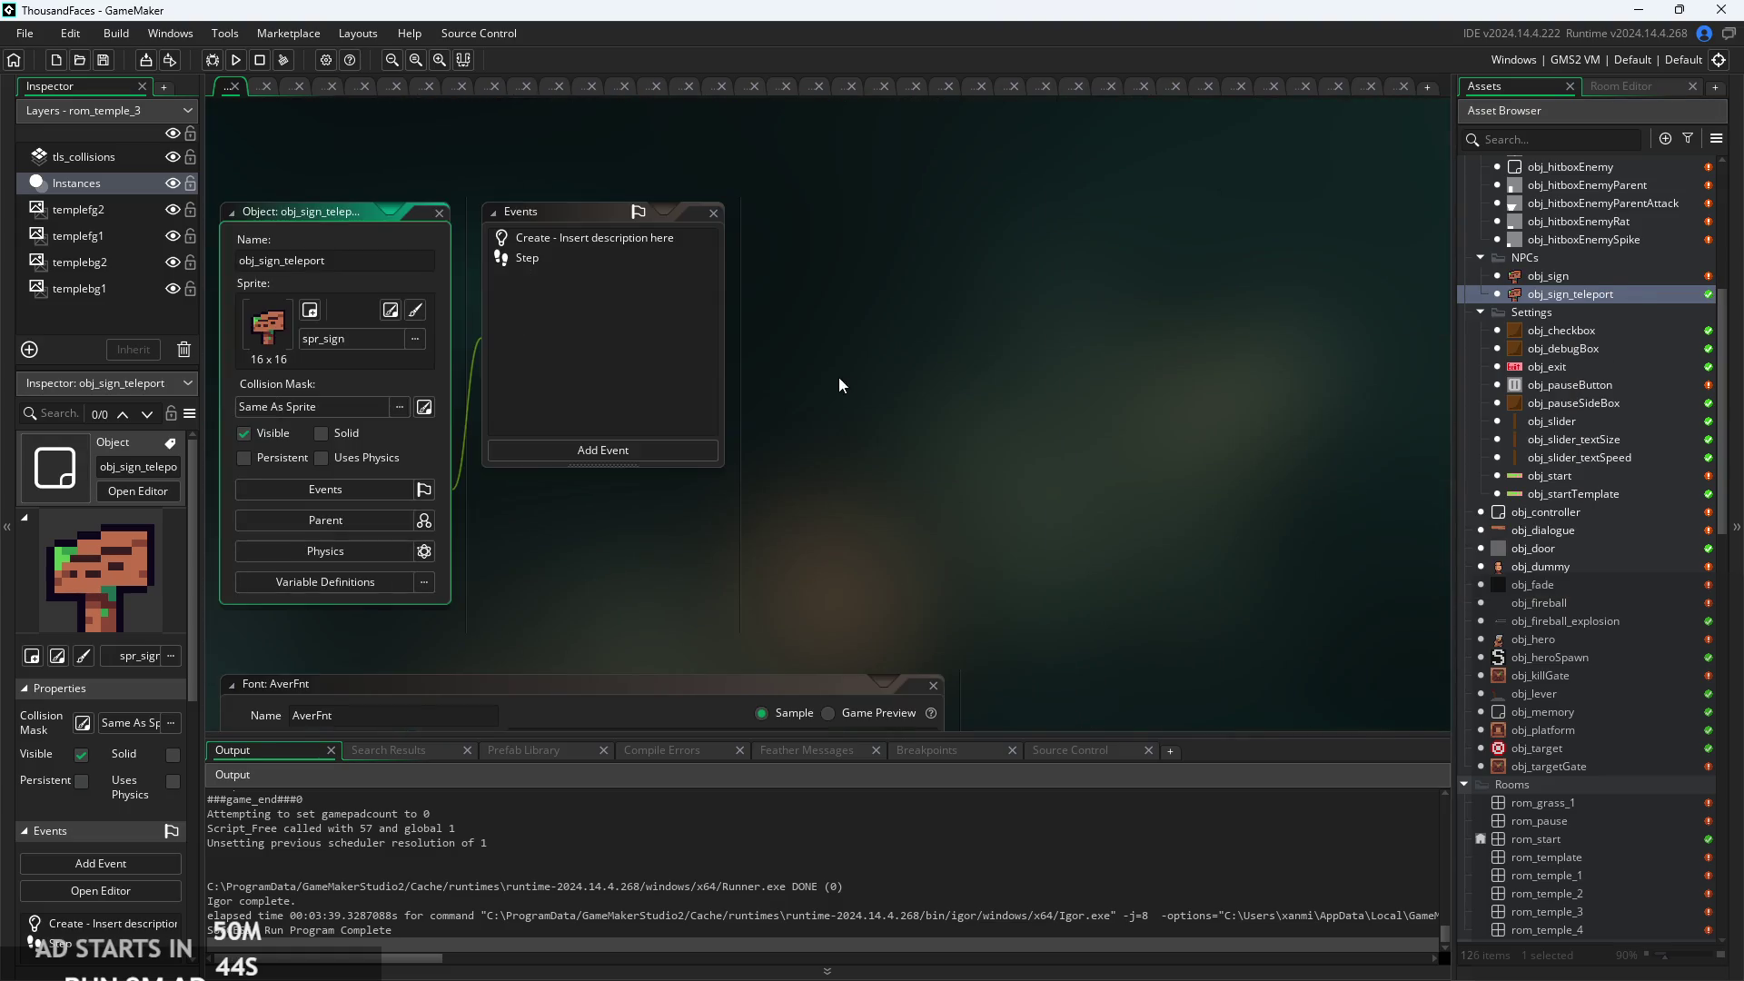
{"action": "double_click", "coordinate": [624, 243]}
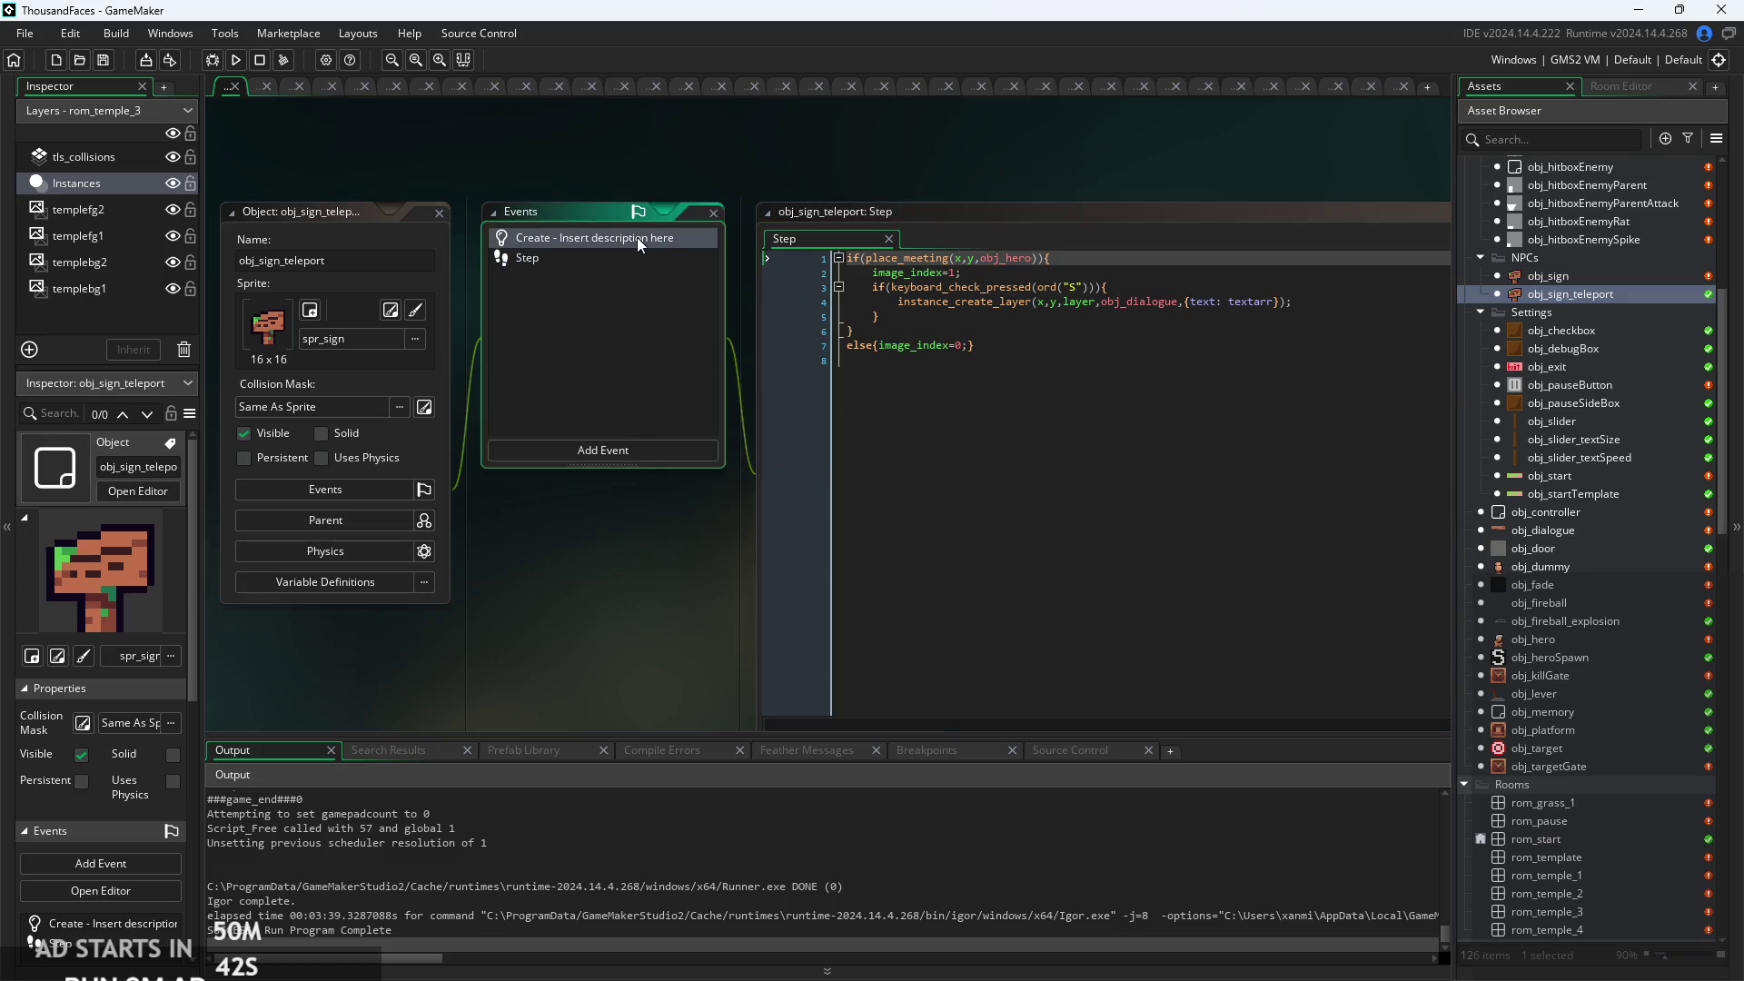
{"action": "scroll", "coordinate": [1246, 309], "scroll_direction": "up", "scroll_amount": 3}
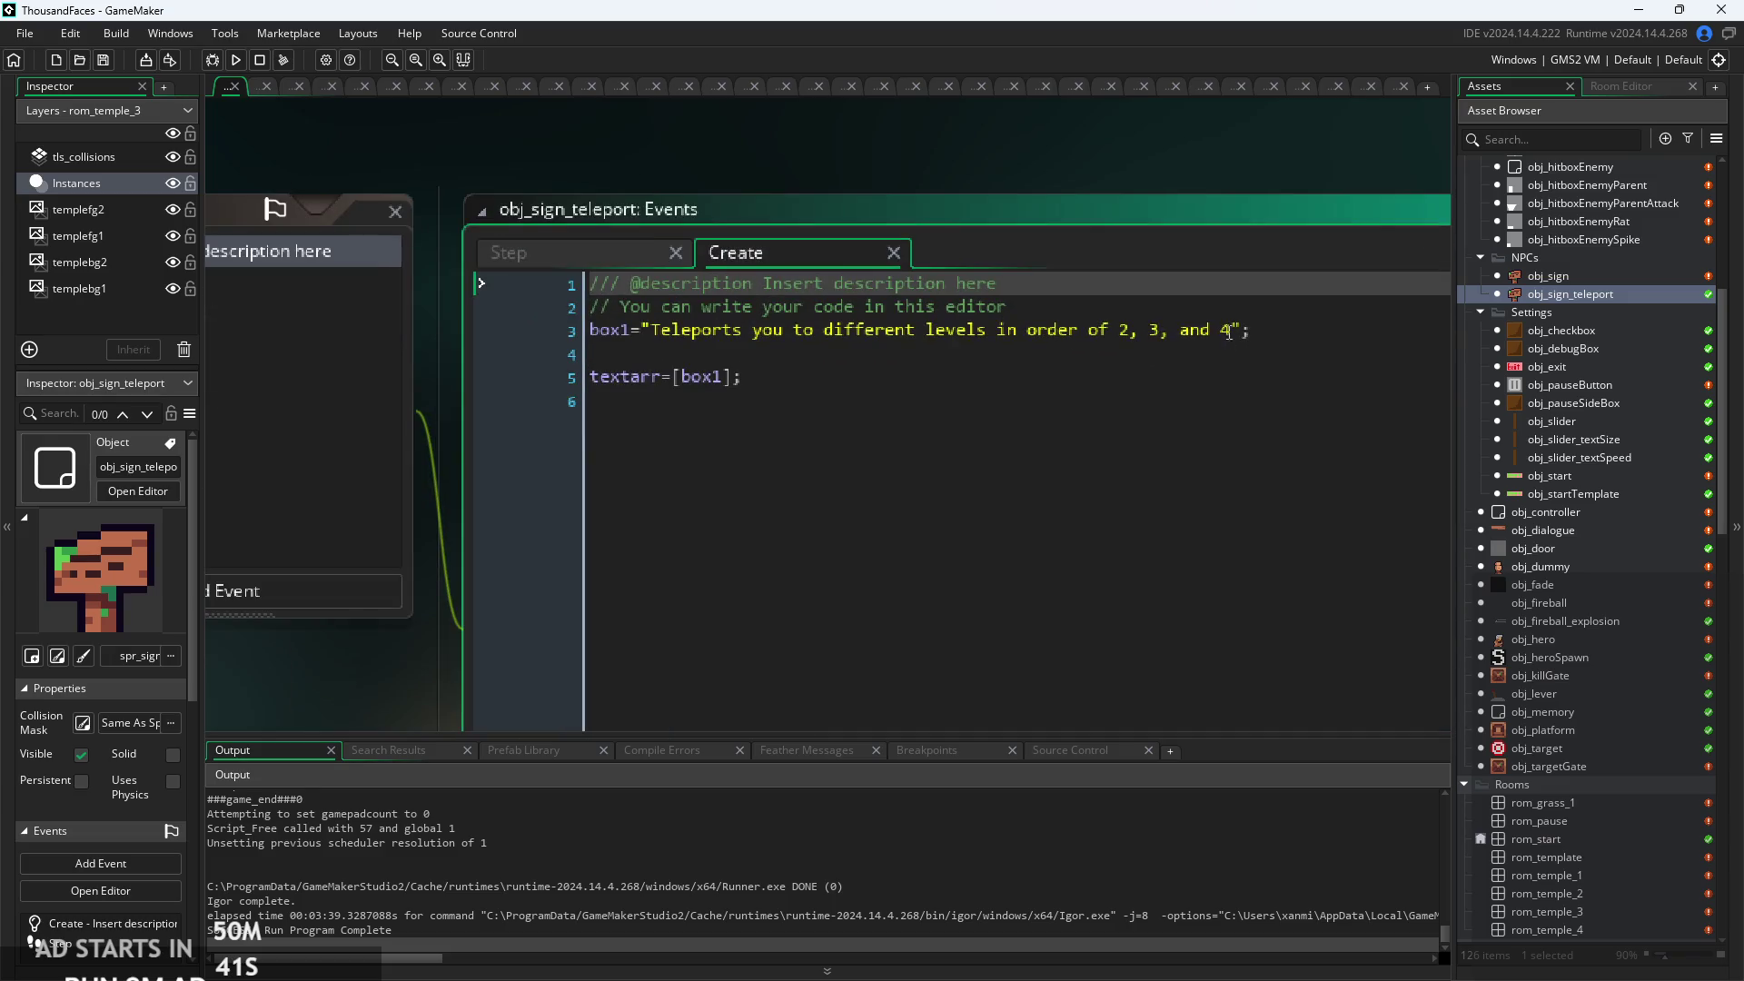
Replace box1 with a thanks-for-playing/complaints message and add box2="-Dubby" below it.
{"action": "left_click_drag", "start_coordinate": [1241, 330], "coordinate": [647, 336]}
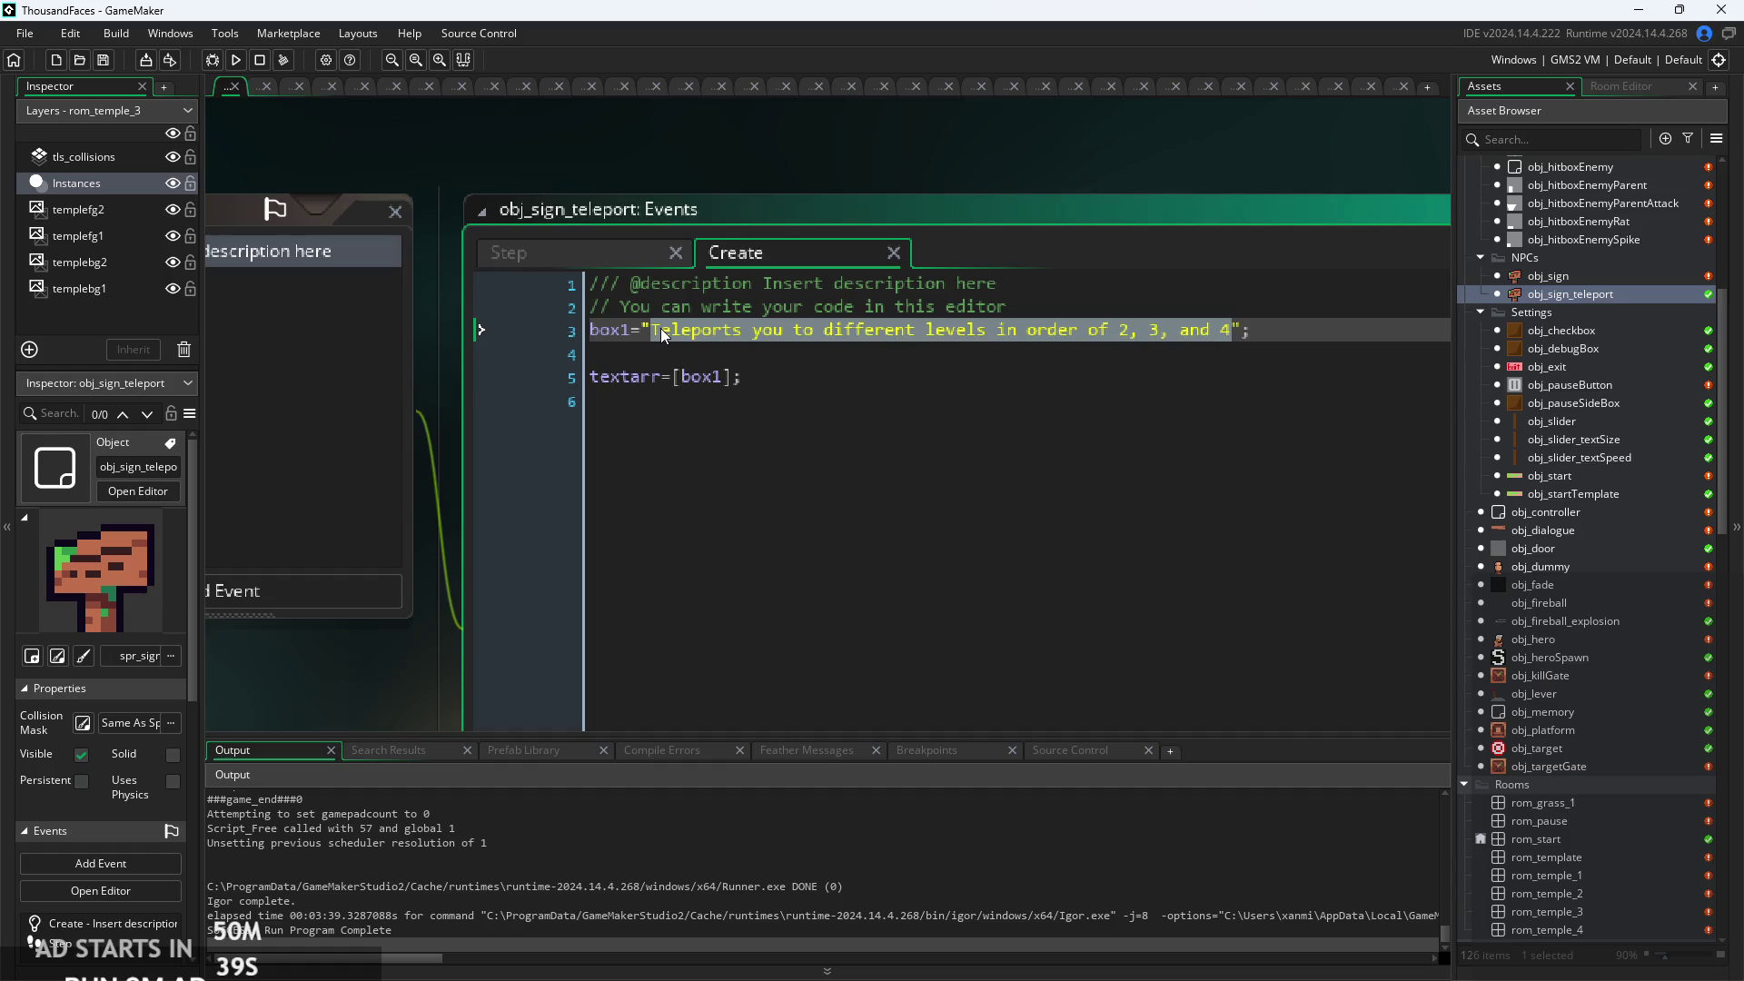
{"action": "key", "text": "BackSpace"}
{"action": "type", "text": "abnk"}
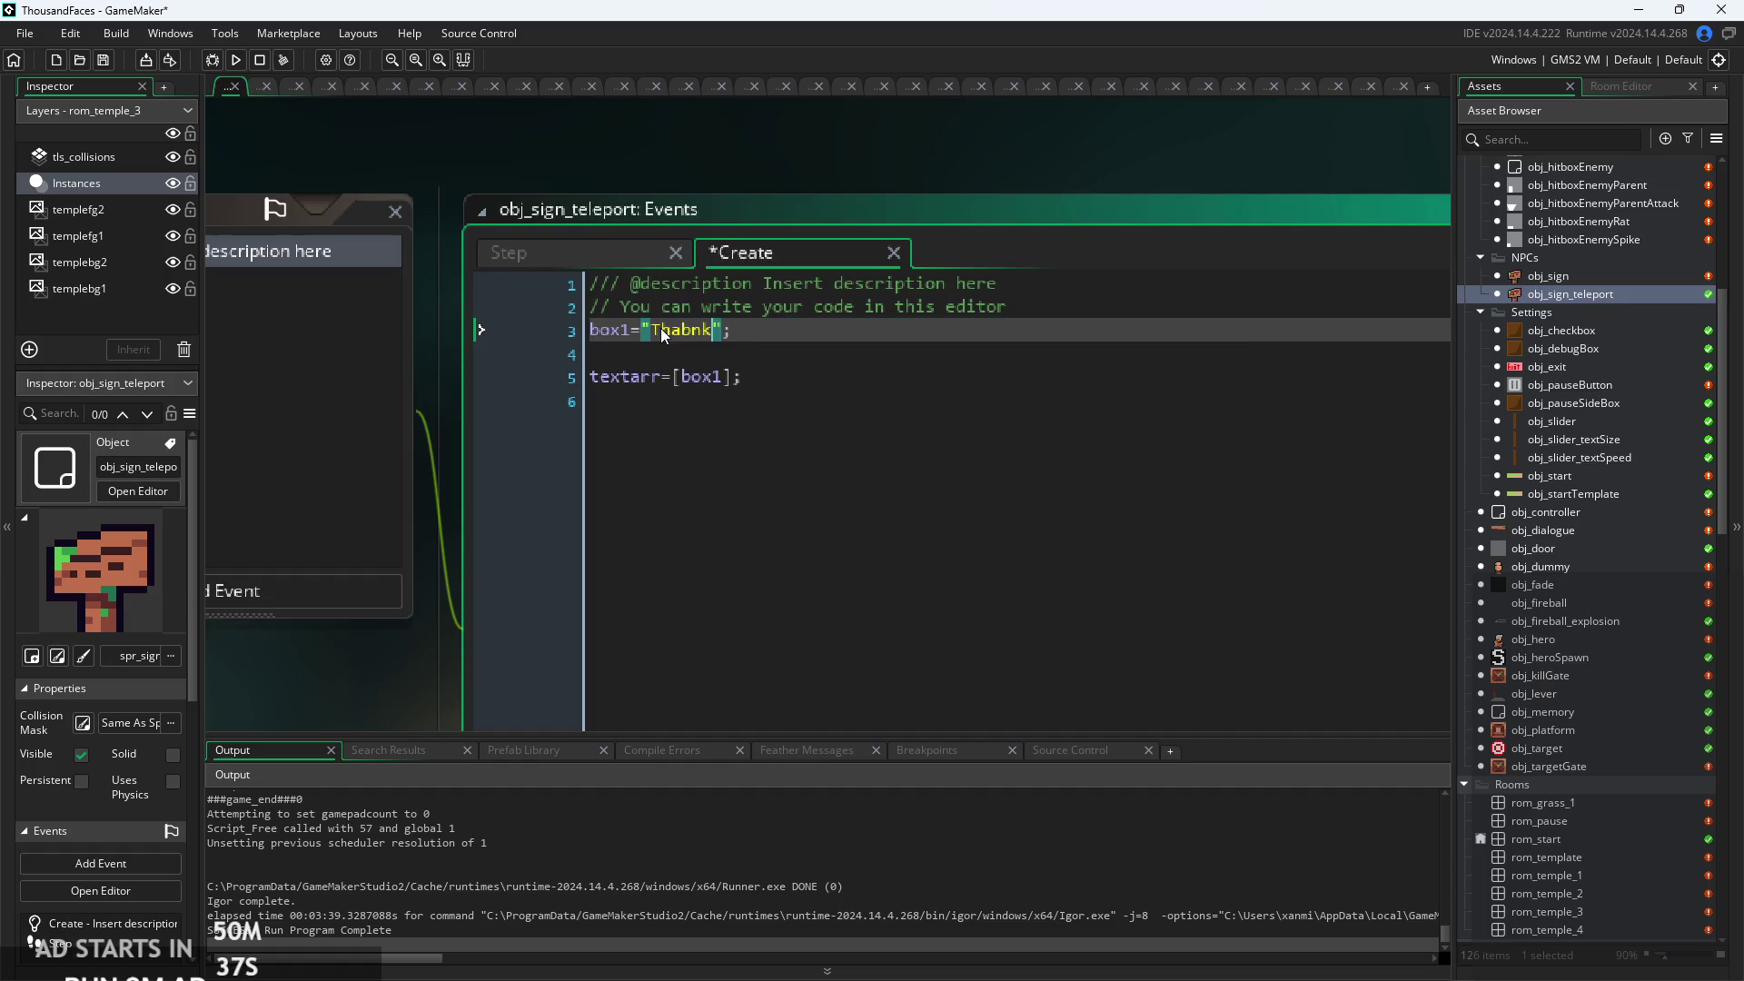
{"action": "type", "text": "nks "}
{"action": "type", "text": "for pla"}
{"action": "type", "text": "ying,"}
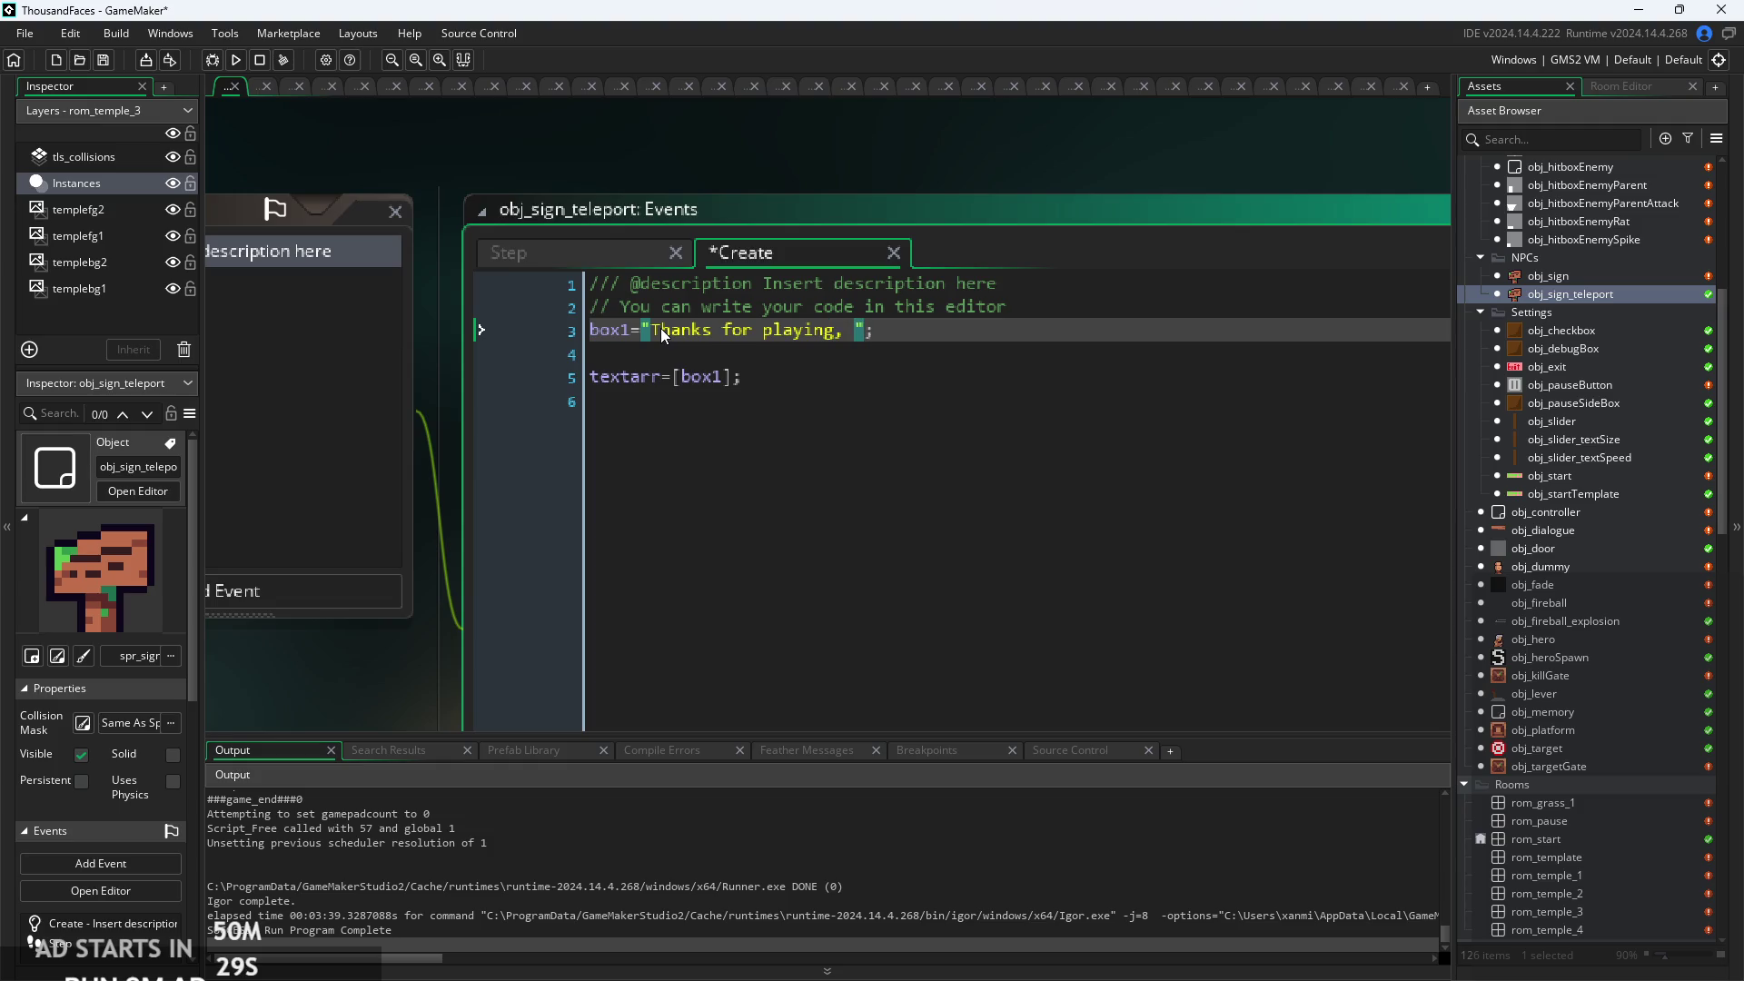
{"action": "type", "text": " please let "}
{"action": "type", "text": "us l"}
{"action": "type", "text": "now "}
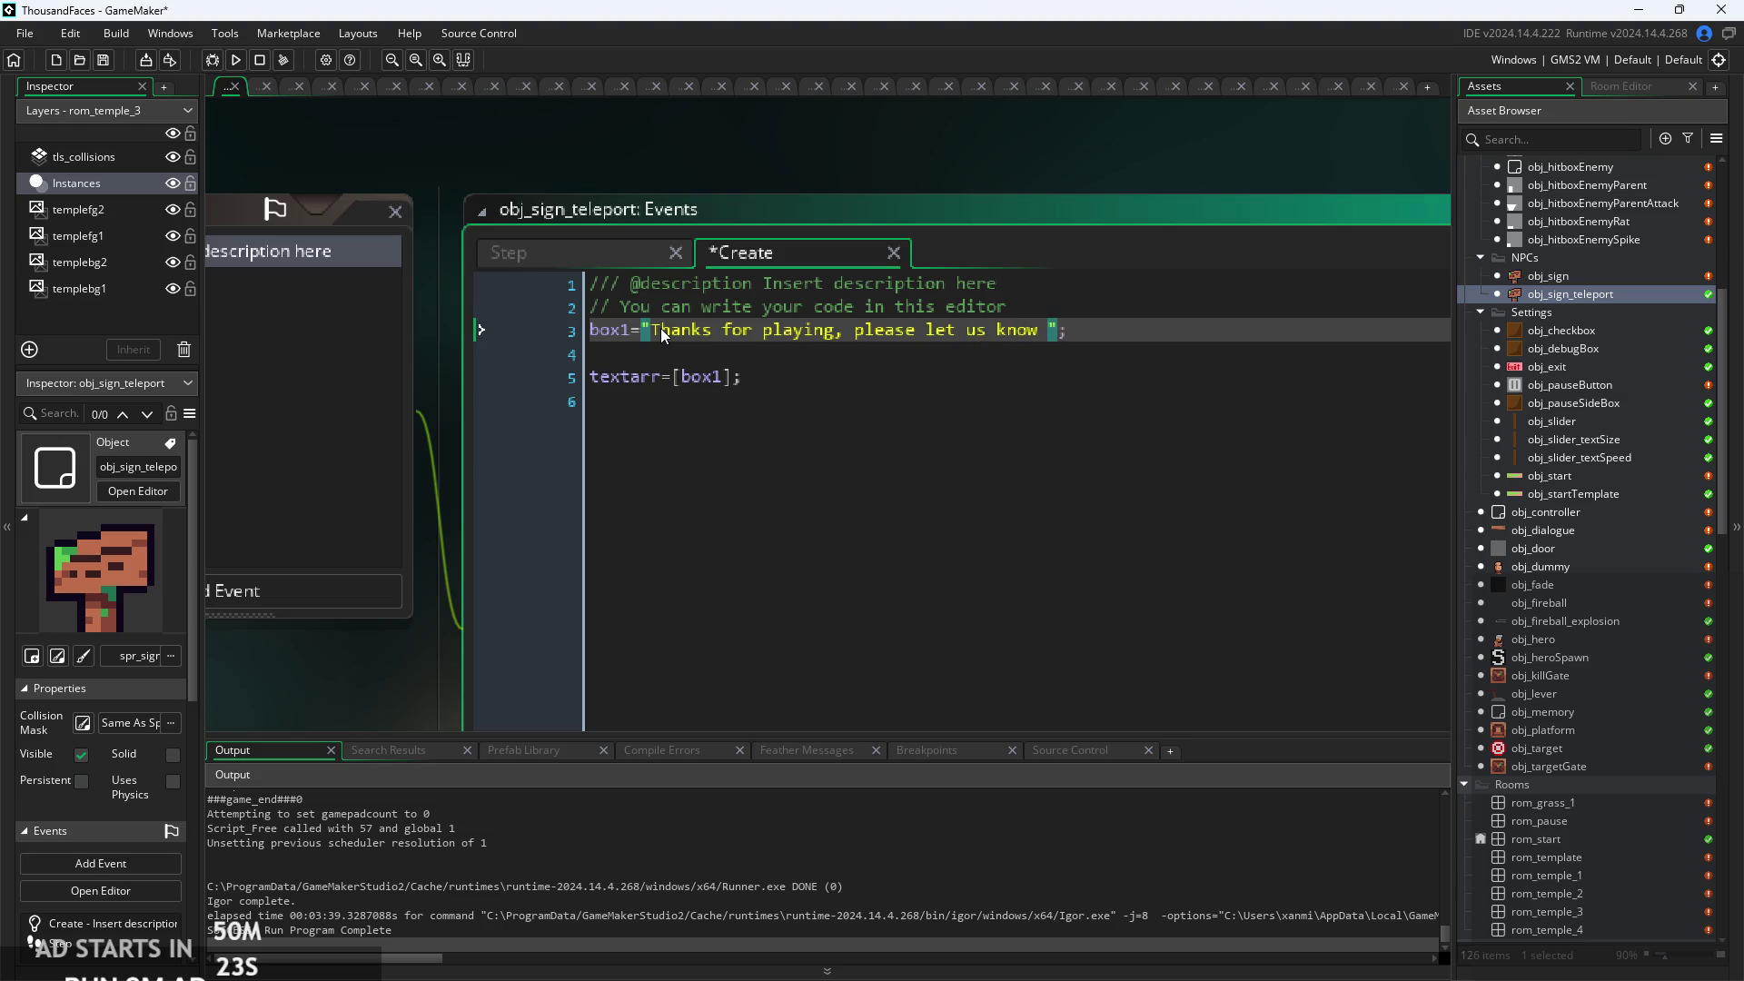
{"action": "type", "text": "if you enjoye"}
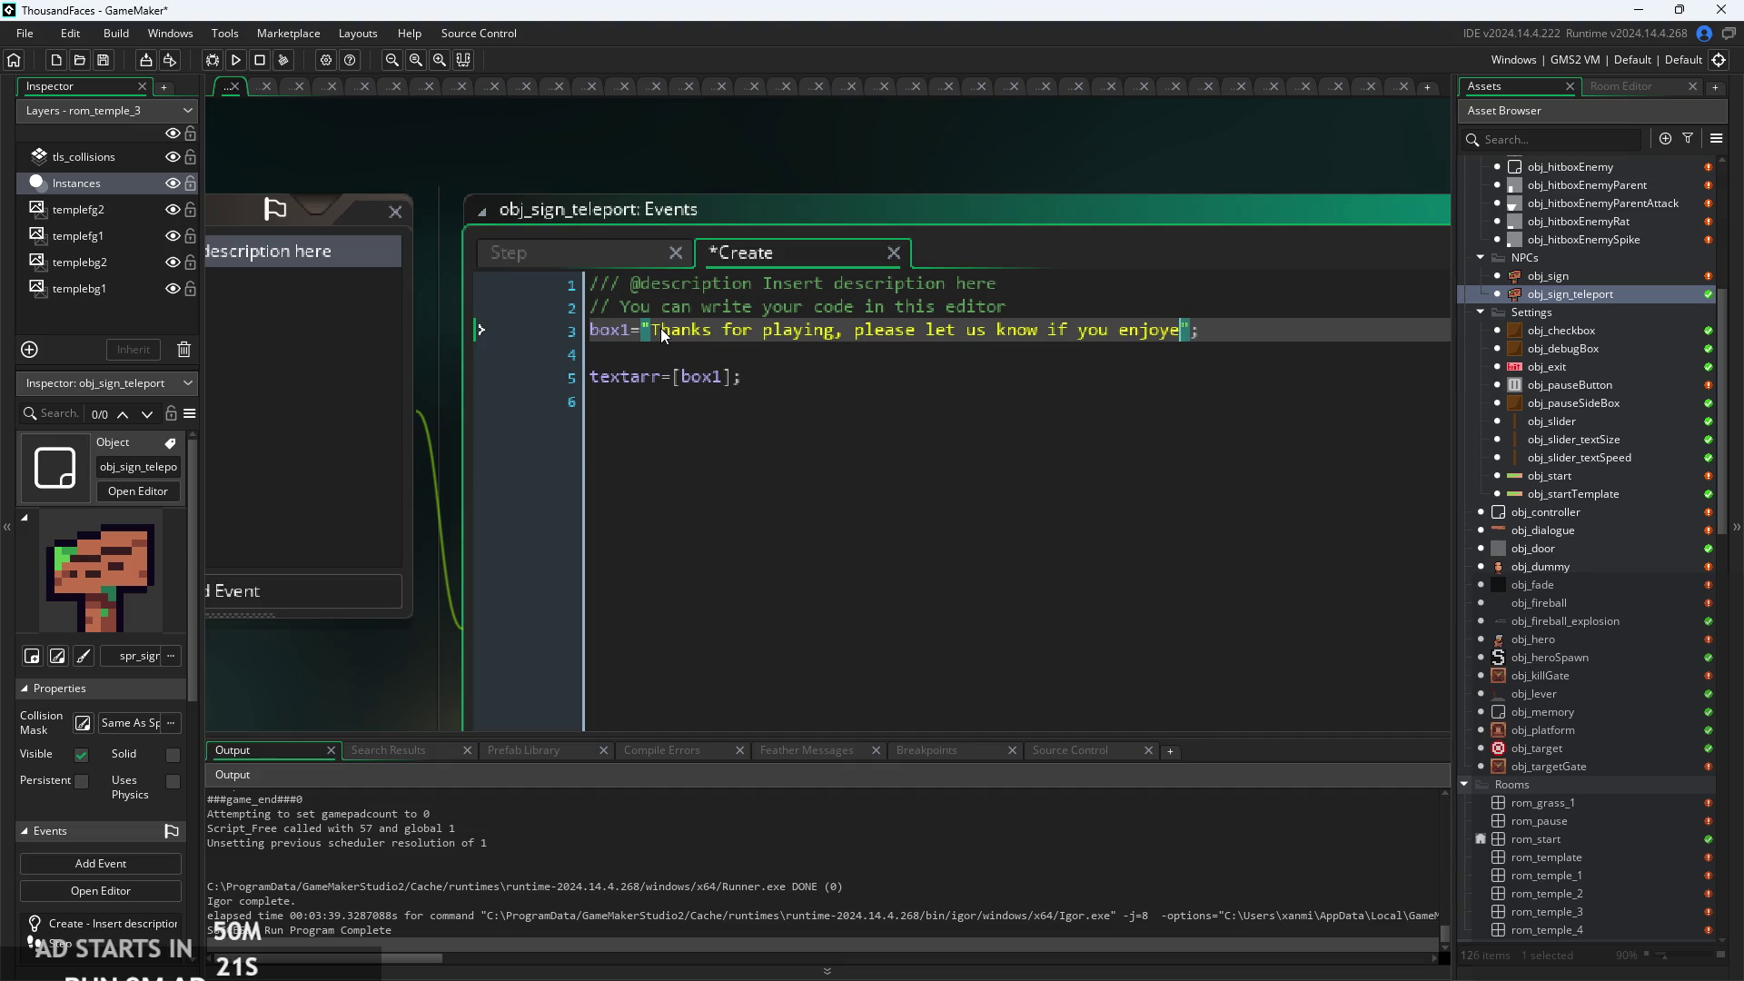
{"action": "type", "text": "d it or h"}
{"action": "type", "text": "ad any compal"}
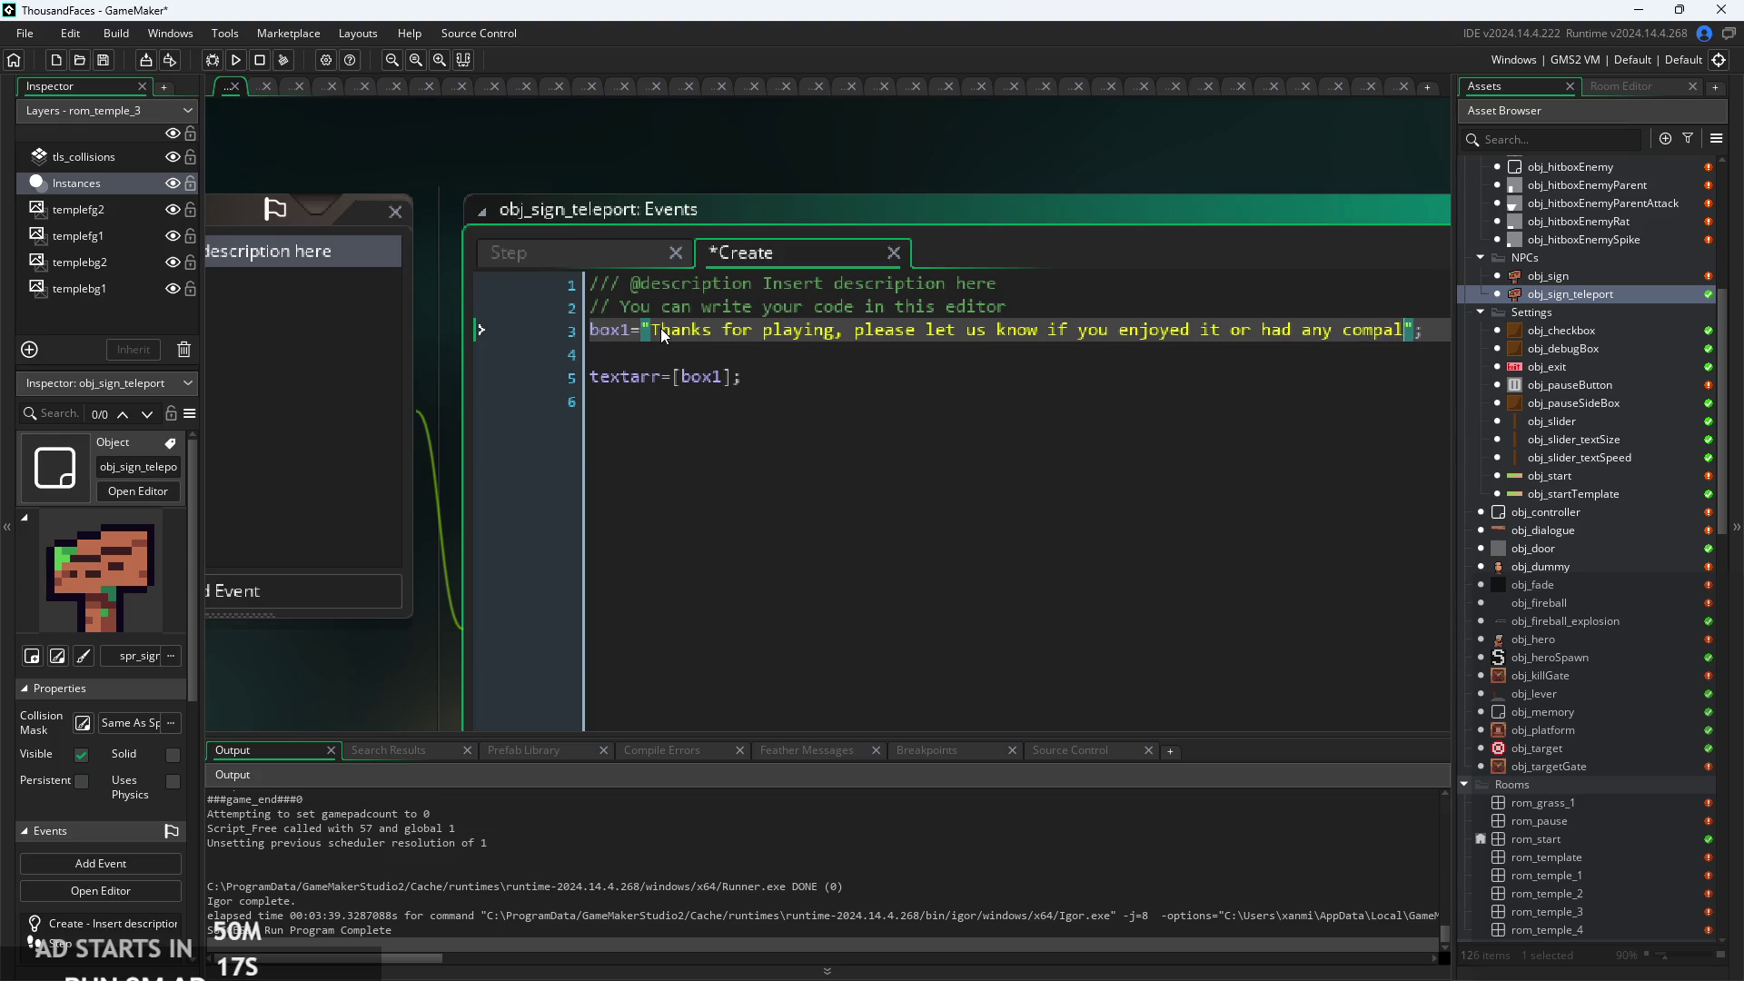
{"action": "key", "text": "BackSpace"}
{"action": "key", "text": "BackSpace"}
{"action": "type", "text": "laints"}
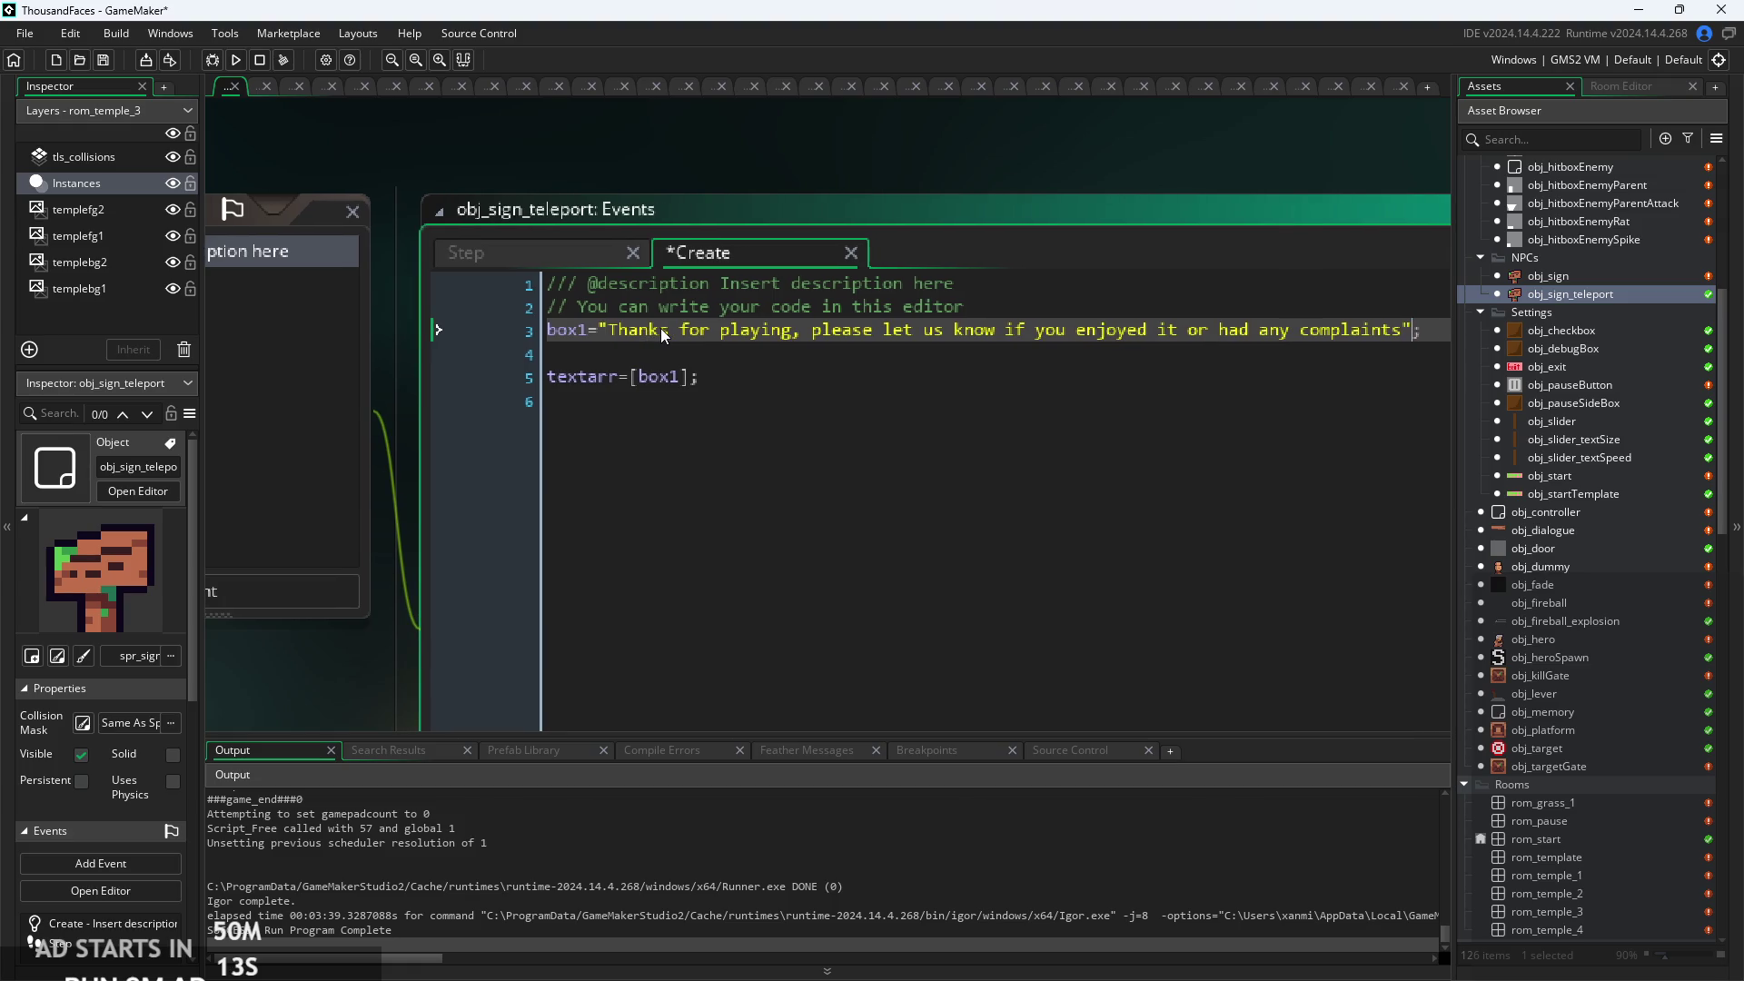
{"action": "key", "text": "Return"}
{"action": "type", "text": "bo"}
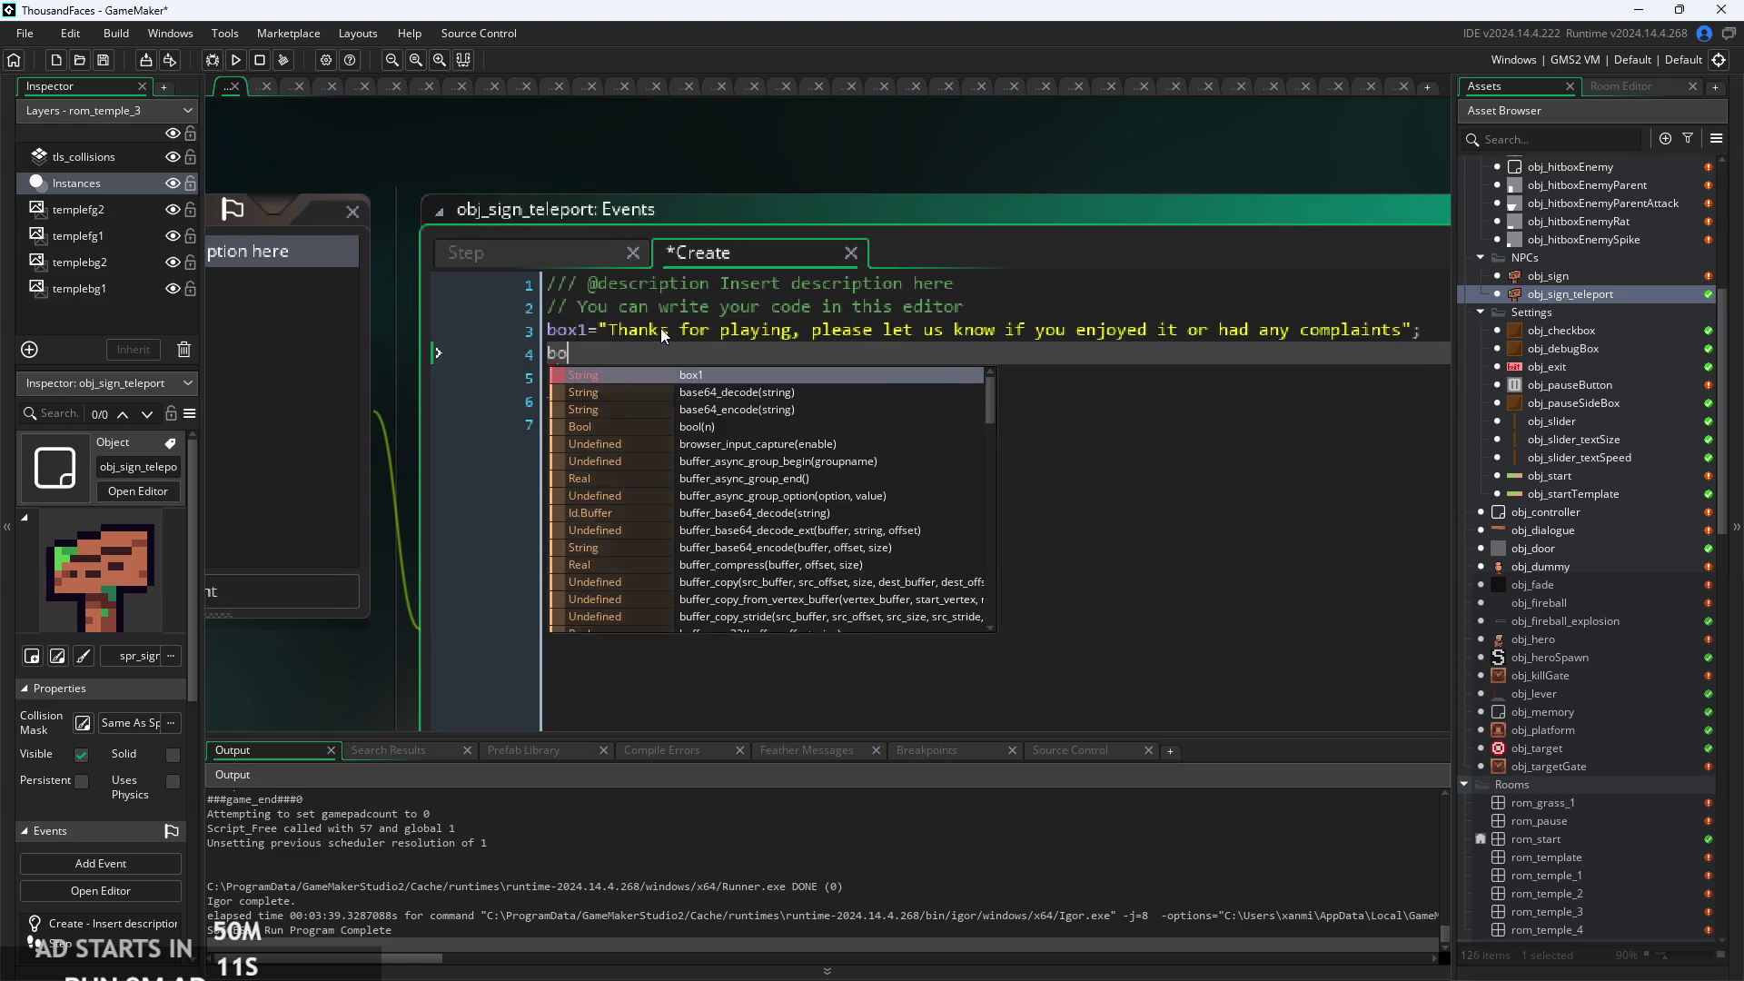
{"action": "type", "text": "x2="}
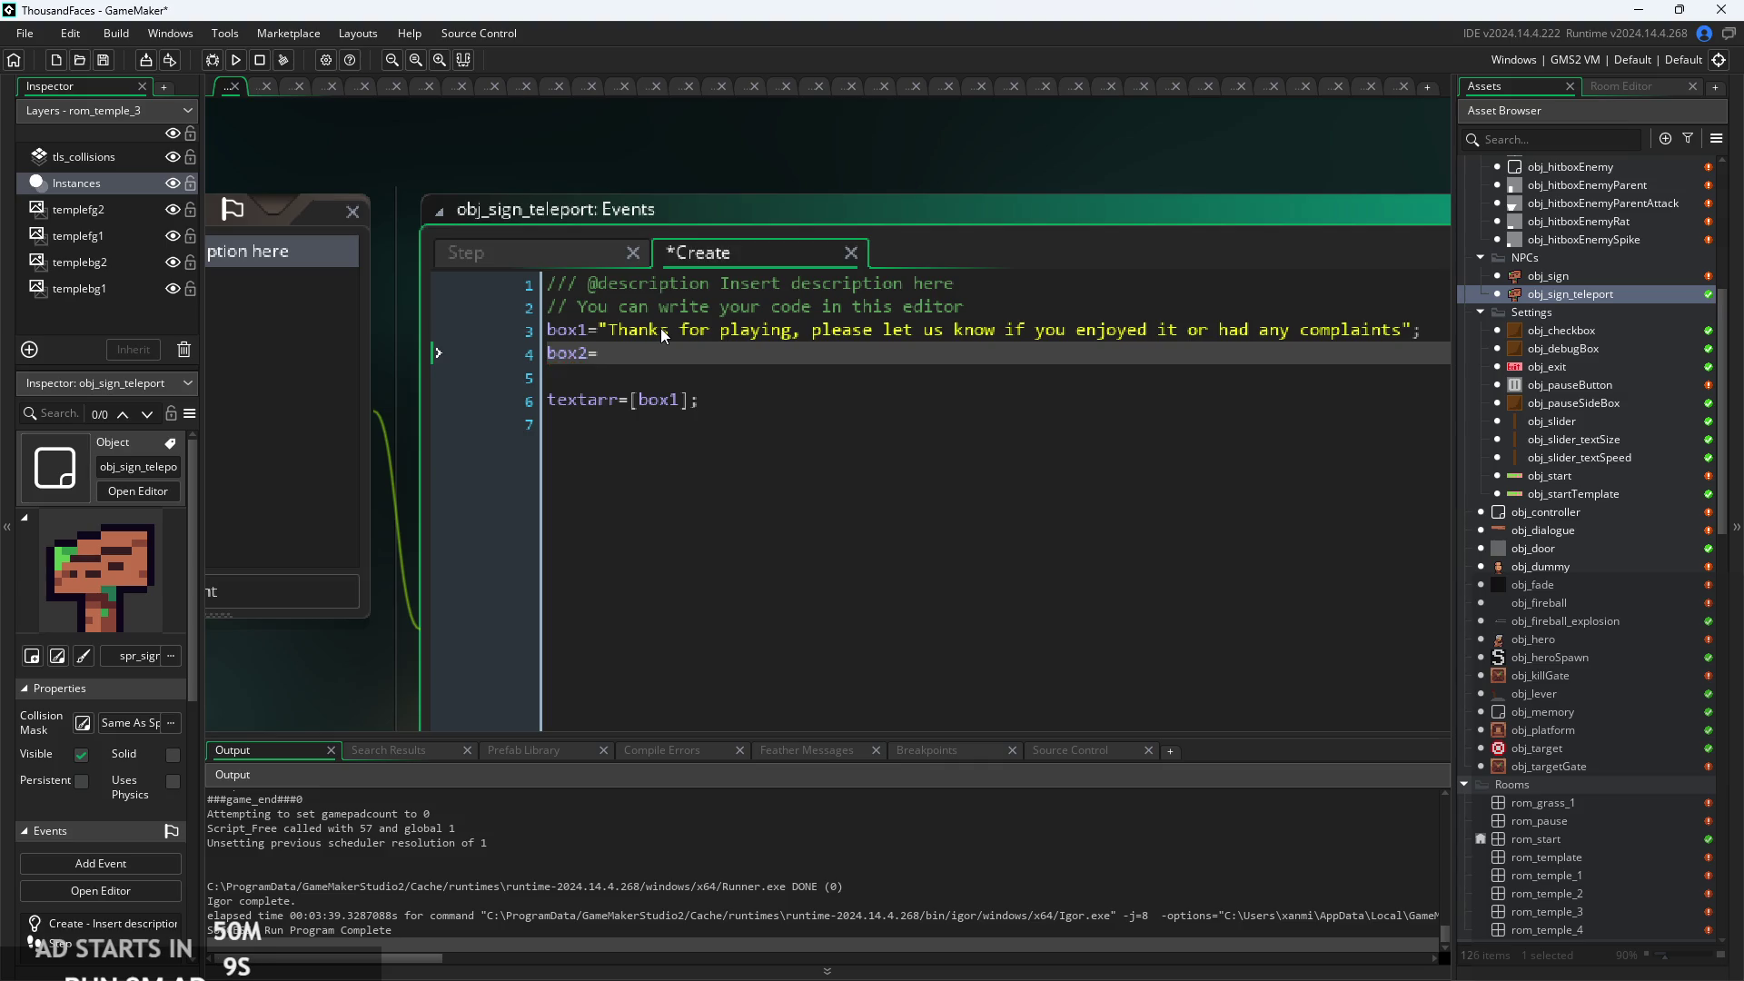
{"action": "type", "text": "\"-"}
{"action": "type", "text": "Dubby"}
{"action": "type", "text": "\";"}
Change textarr to [box1,box2] and save the project.
{"action": "left_click", "coordinate": [675, 400]}
{"action": "left_click", "coordinate": [686, 409]}
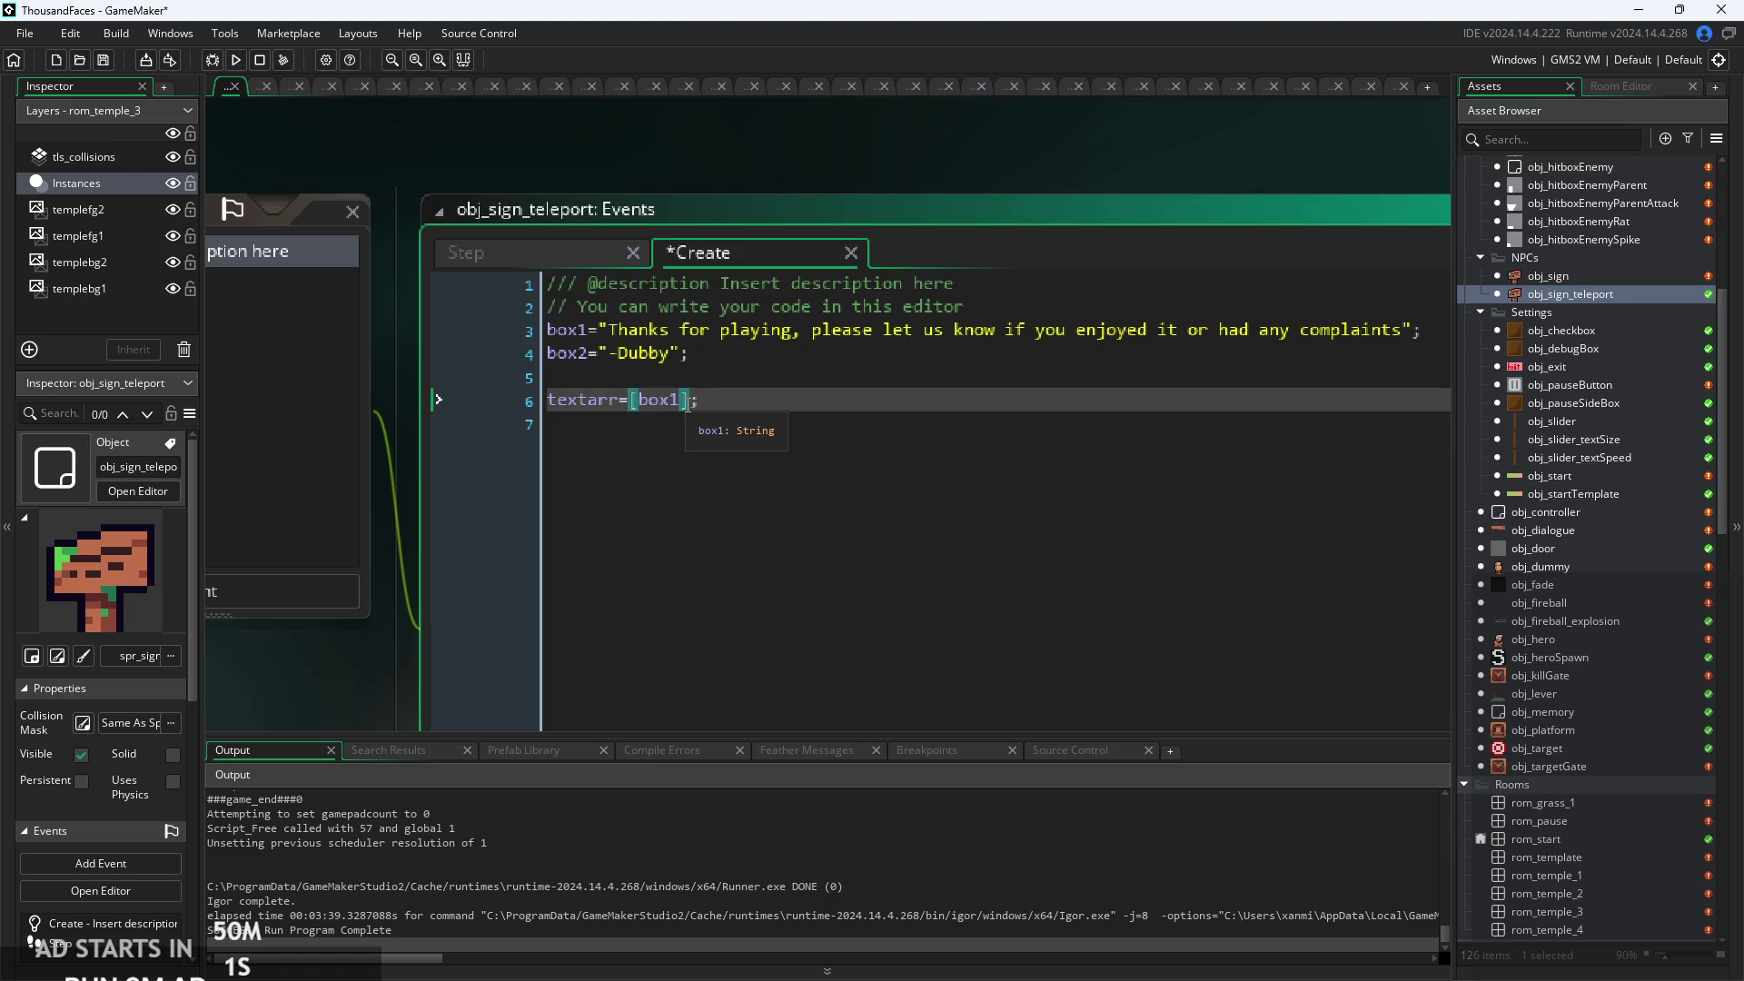
{"action": "type", "text": ",boc2"}
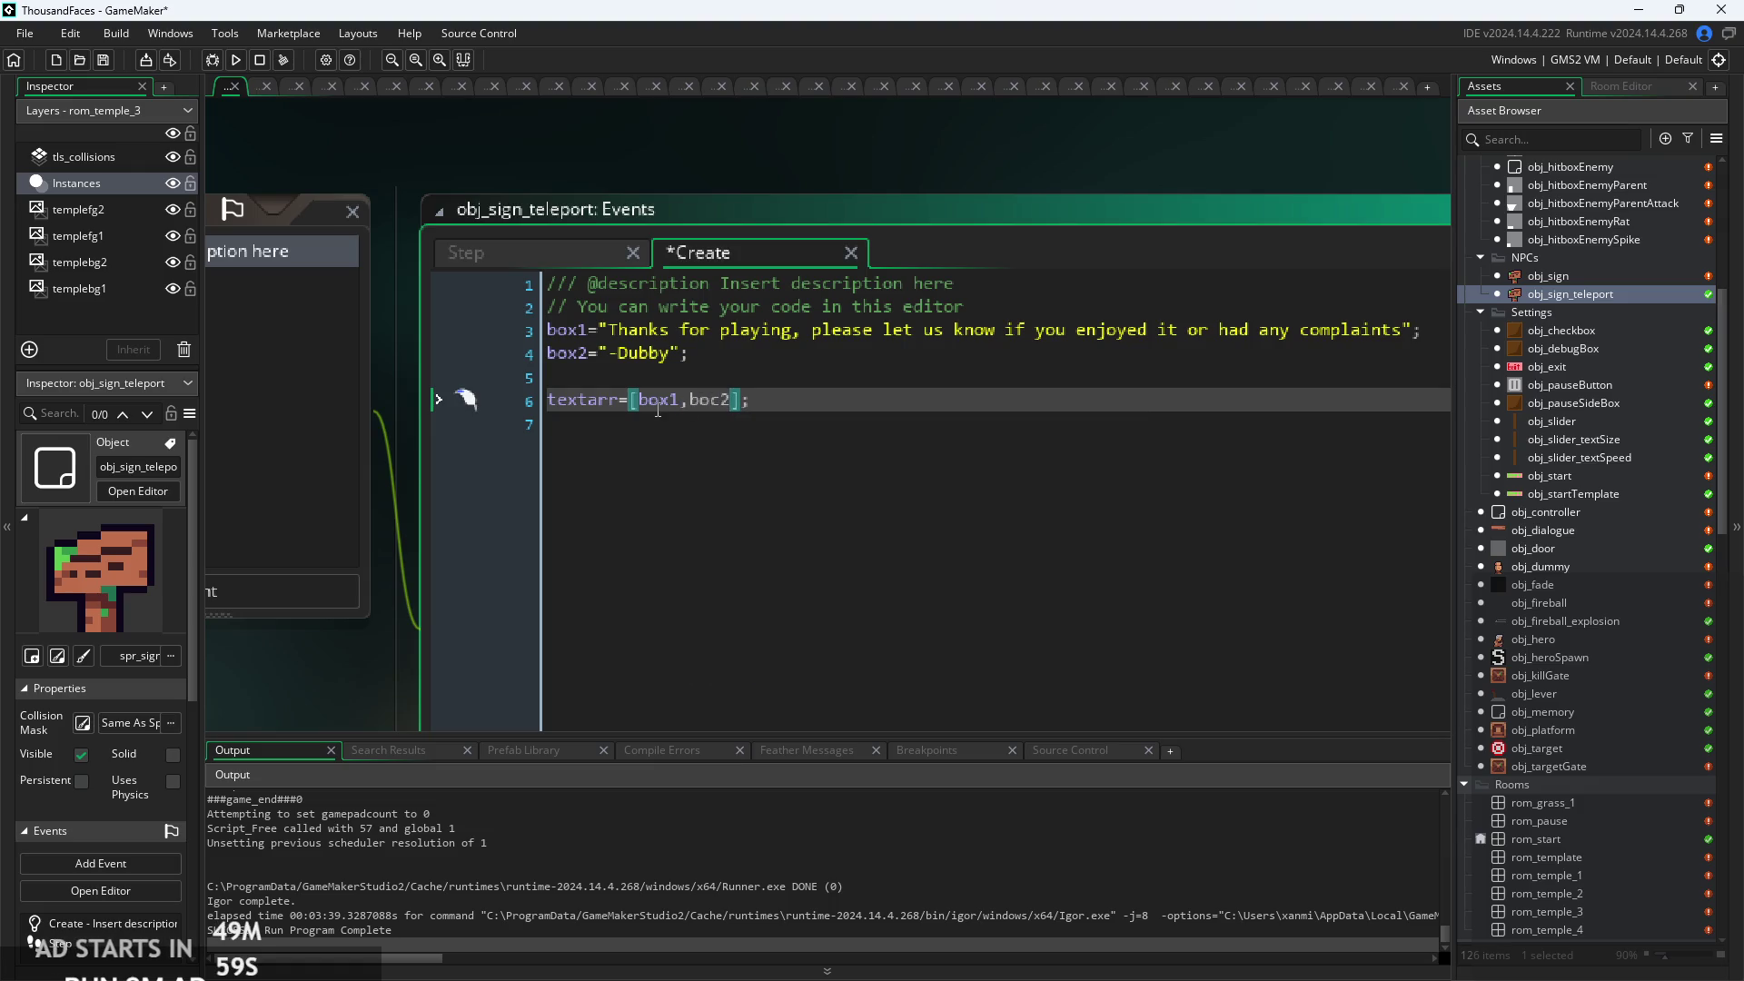
{"action": "key", "text": "BackSpace"}
{"action": "key", "text": "BackSpace"}
{"action": "type", "text": "x2"}
{"action": "left_click", "coordinate": [955, 463]}
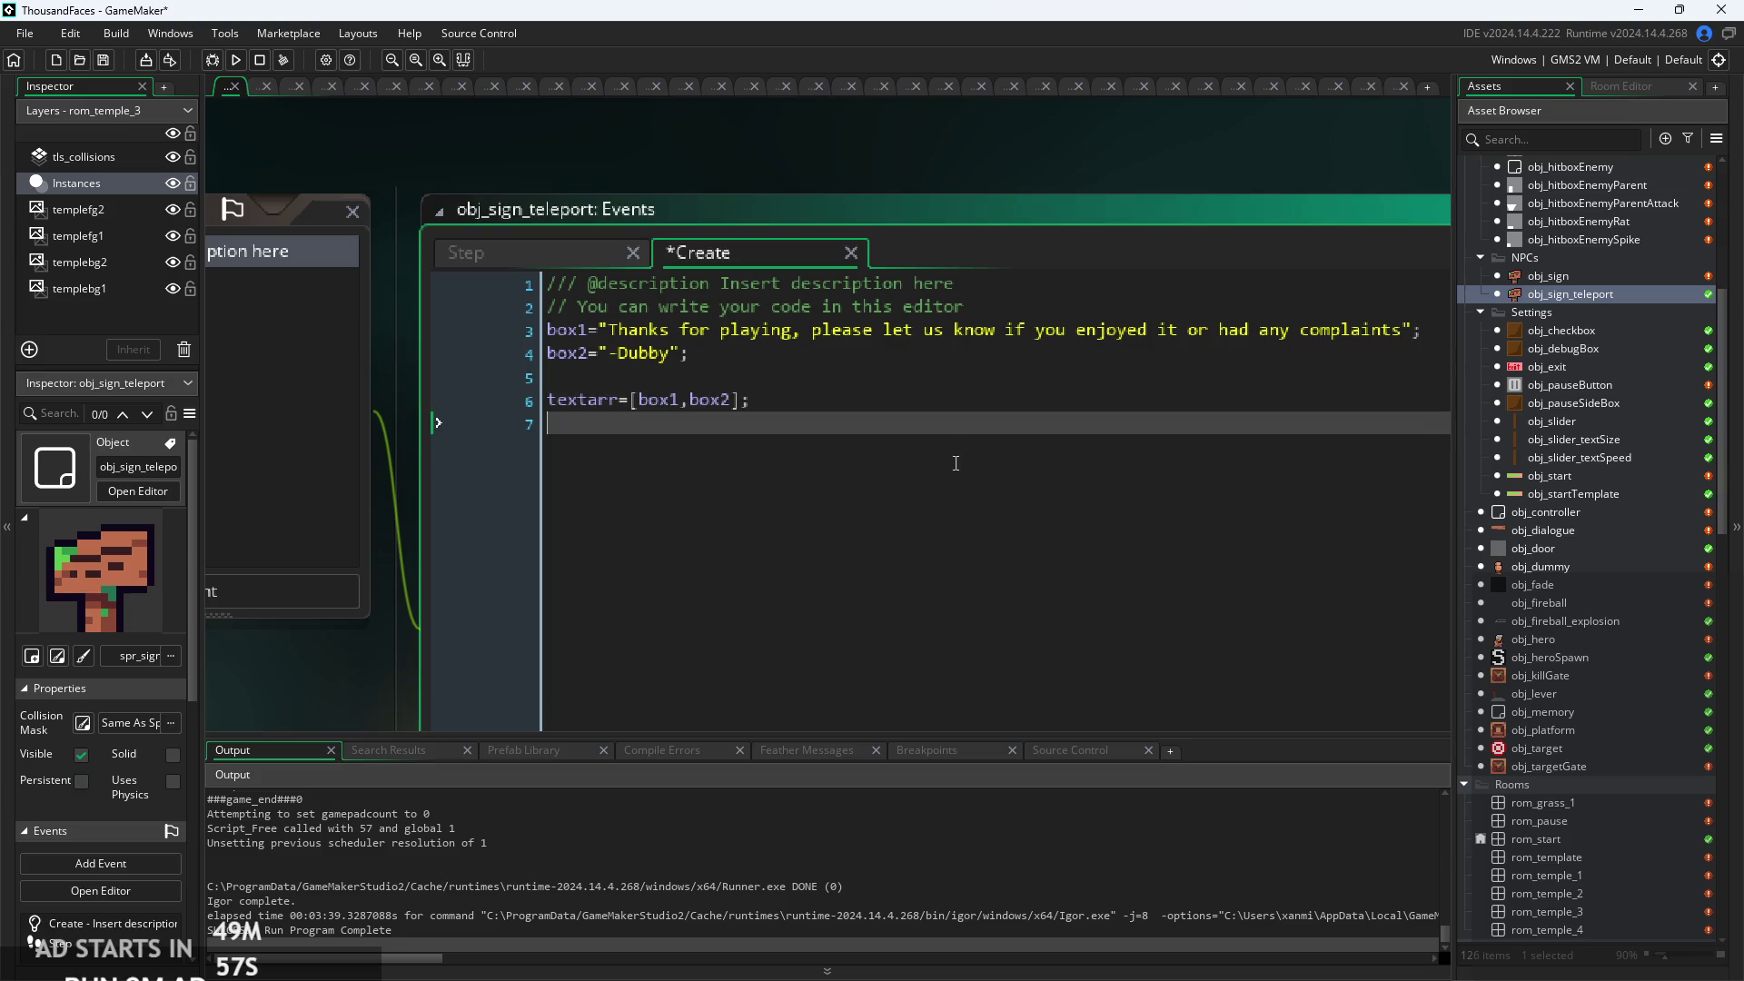
{"action": "key", "text": "ctrl+s"}
Open obj_sign's Create code and cut the whole box3 power-toggle, heal and fireball line.
{"action": "double_click", "coordinate": [1557, 275]}
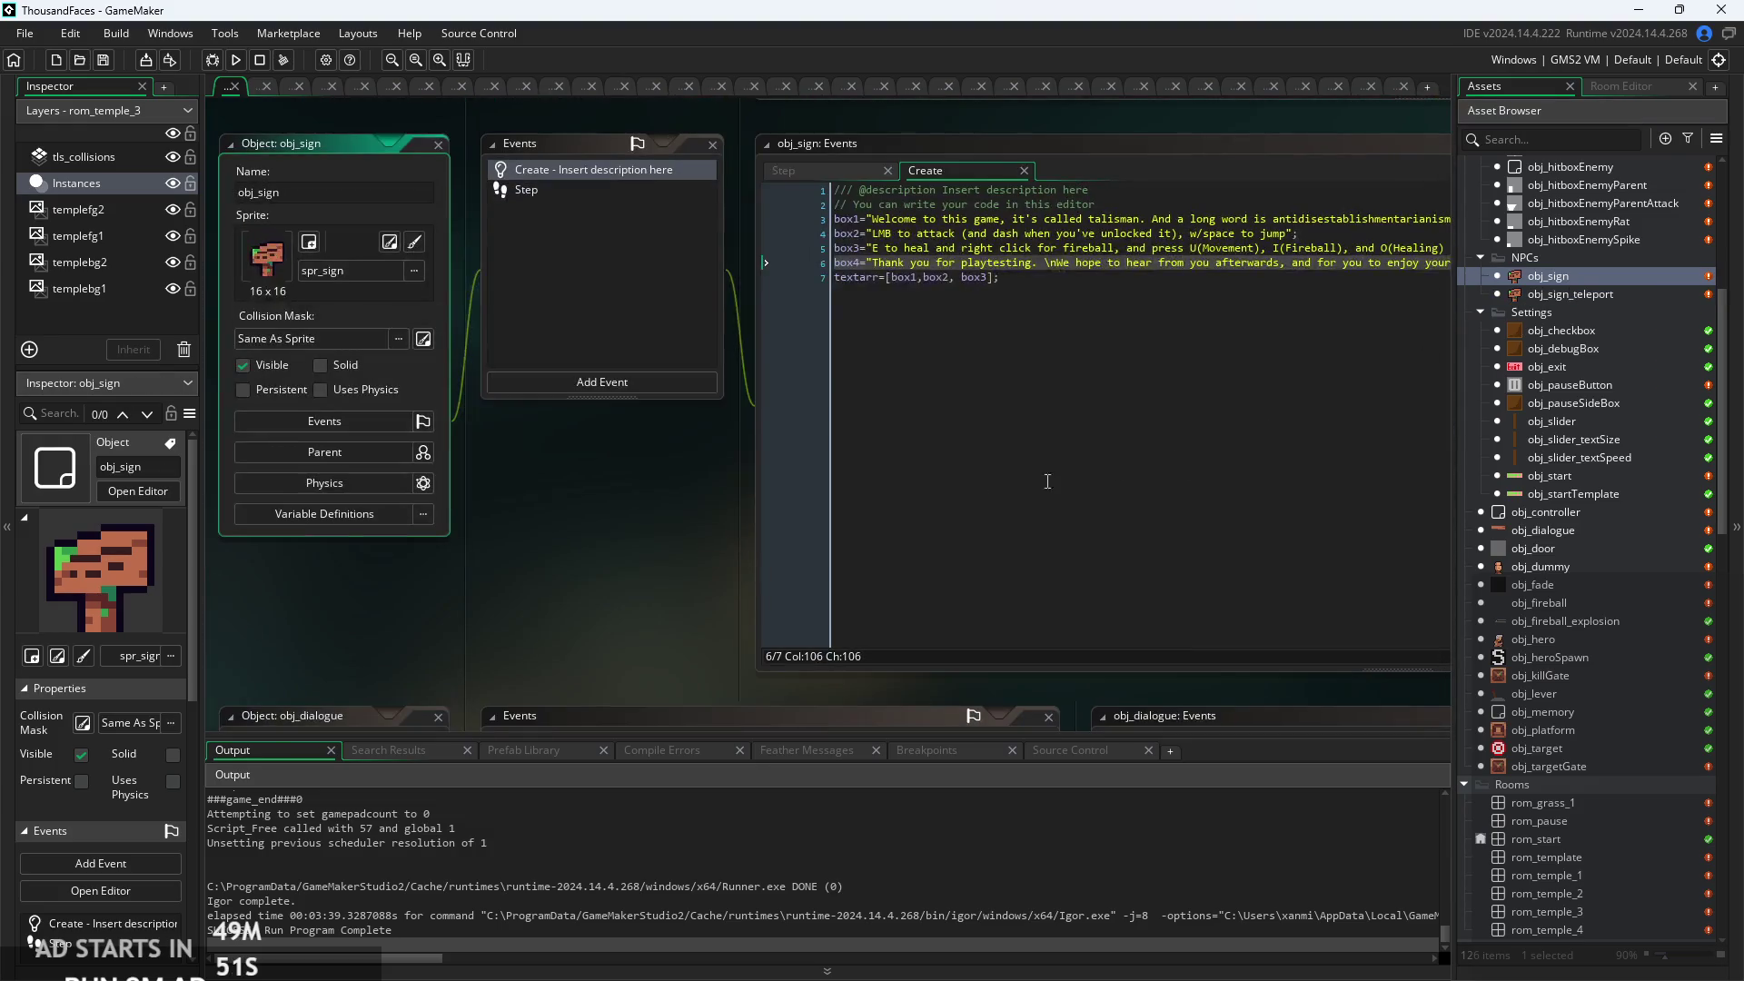
{"action": "left_click", "coordinate": [1047, 481]}
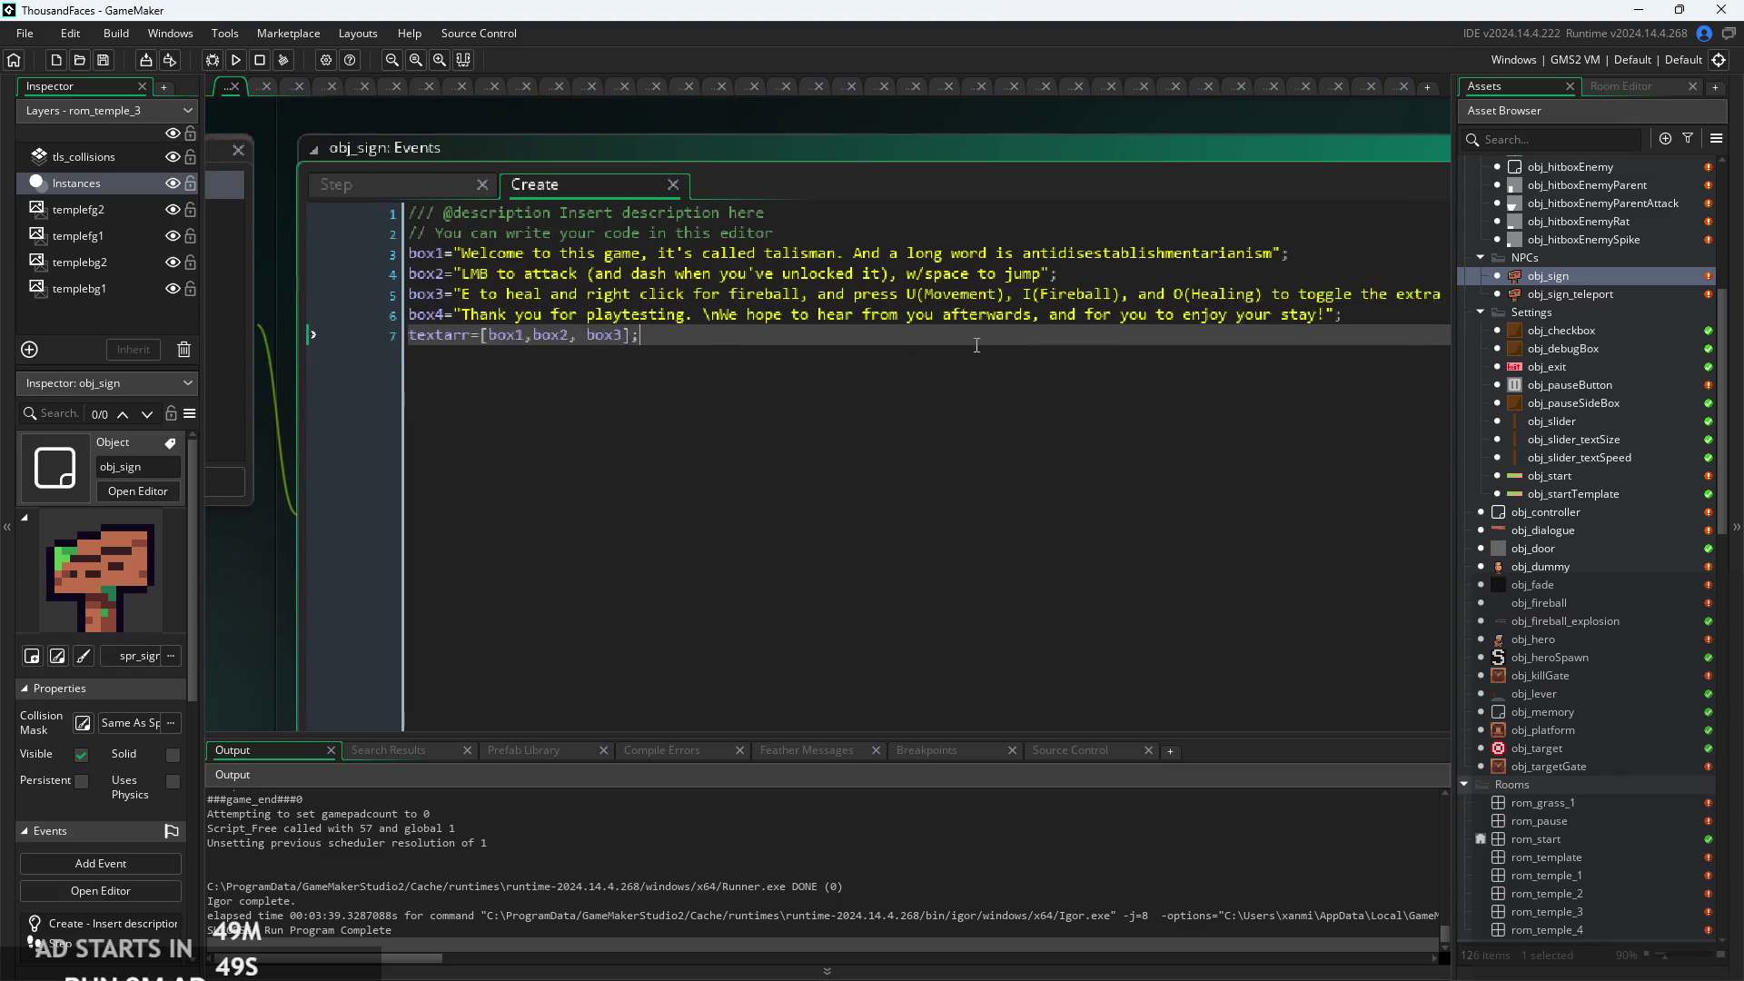
{"action": "left_click", "coordinate": [687, 357]}
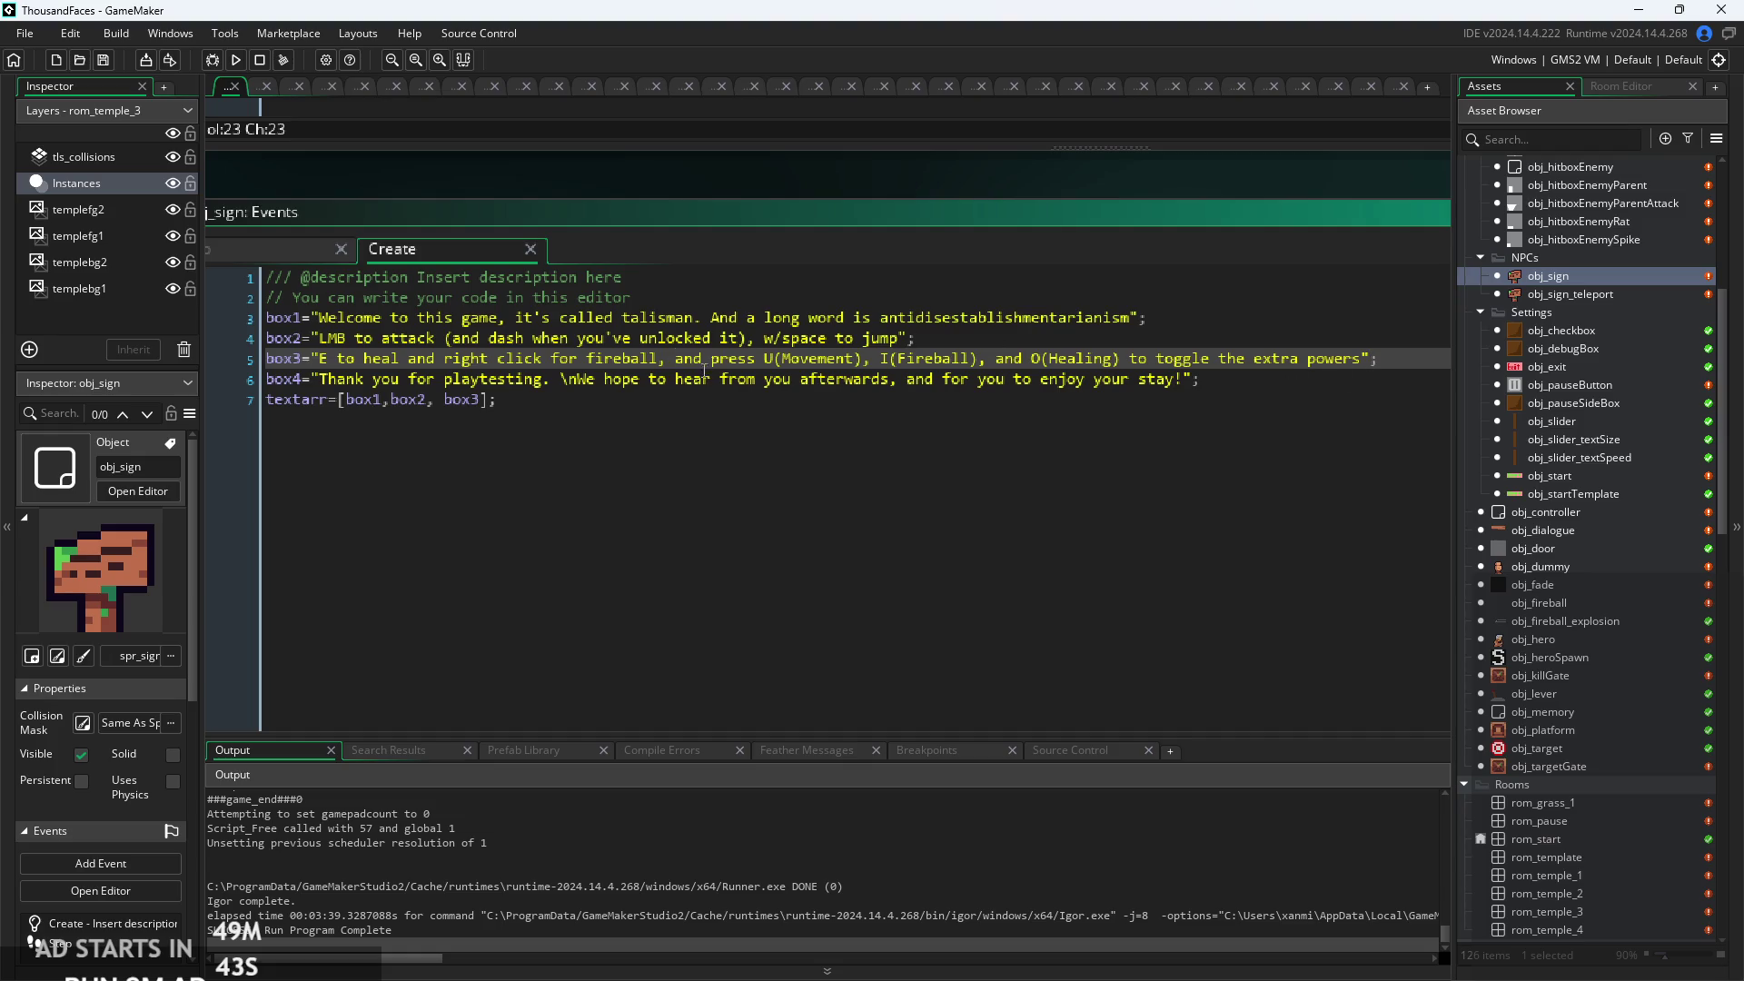
{"action": "double_click", "coordinate": [675, 357]}
{"action": "key", "text": "BackSpace"}
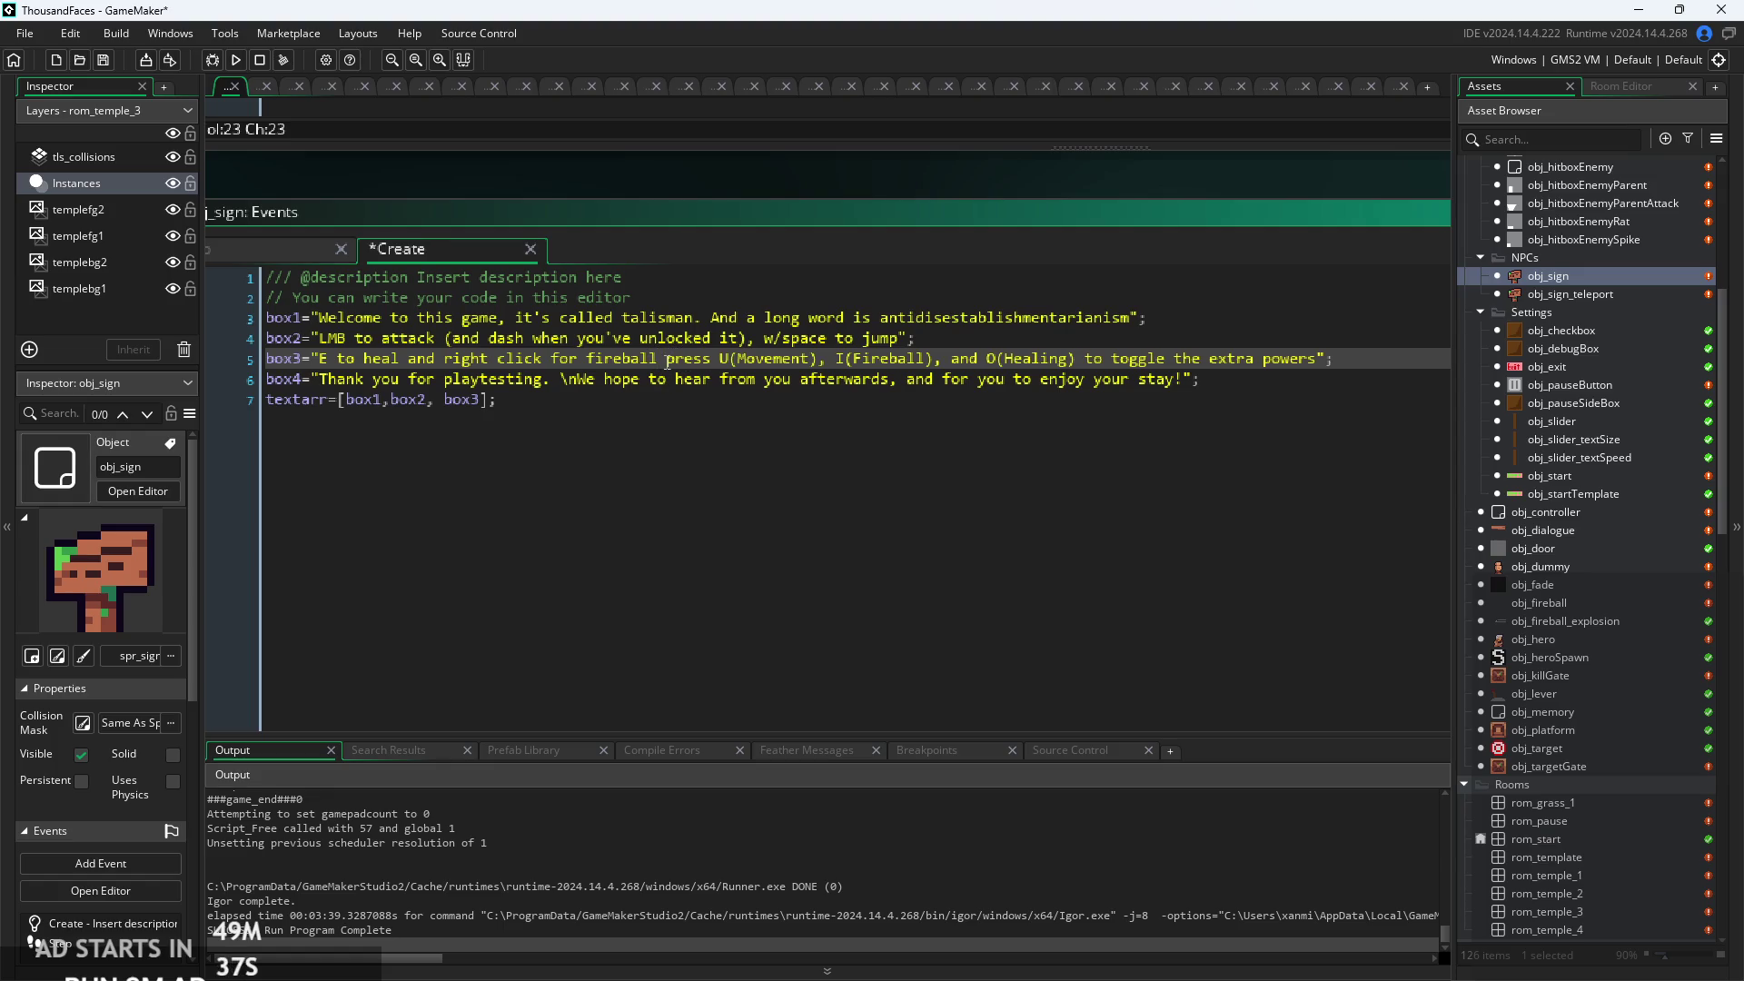
{"action": "mouse_move", "coordinate": [666, 359]}
{"action": "left_mouse_down"}
{"action": "mouse_move", "coordinate": [1208, 380]}
{"action": "mouse_move", "coordinate": [1349, 364]}
{"action": "left_mouse_up"}
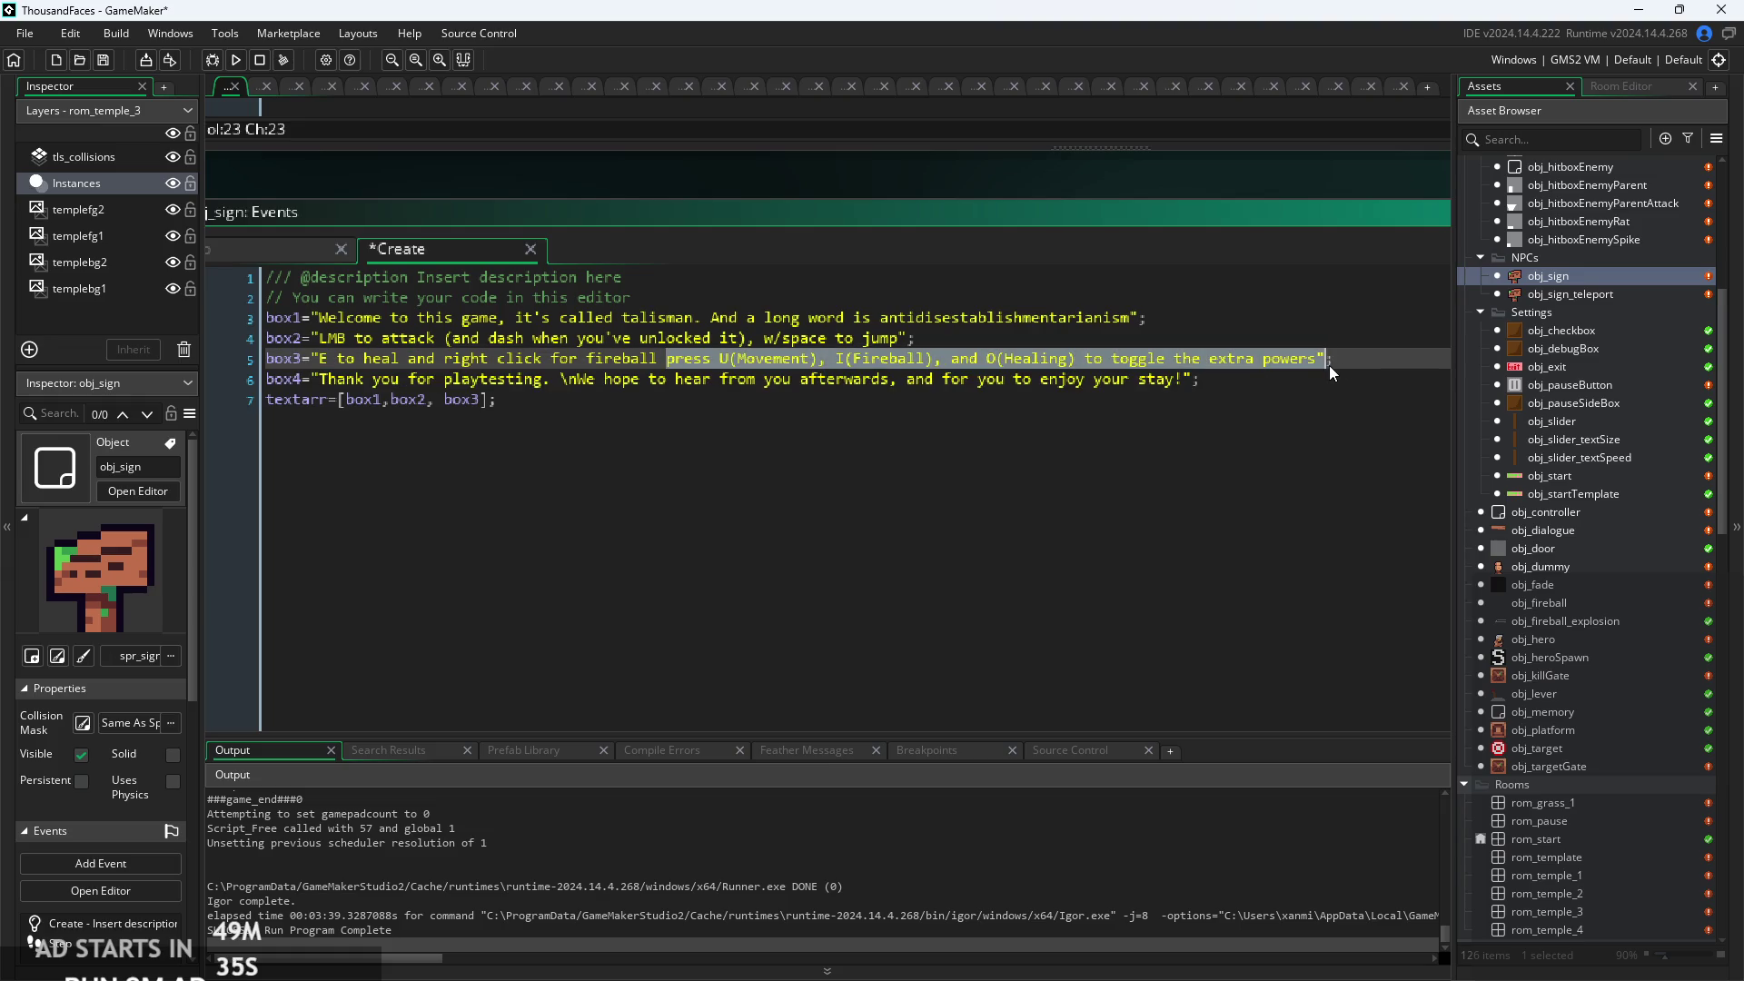
{"action": "key", "text": "BackSpace"}
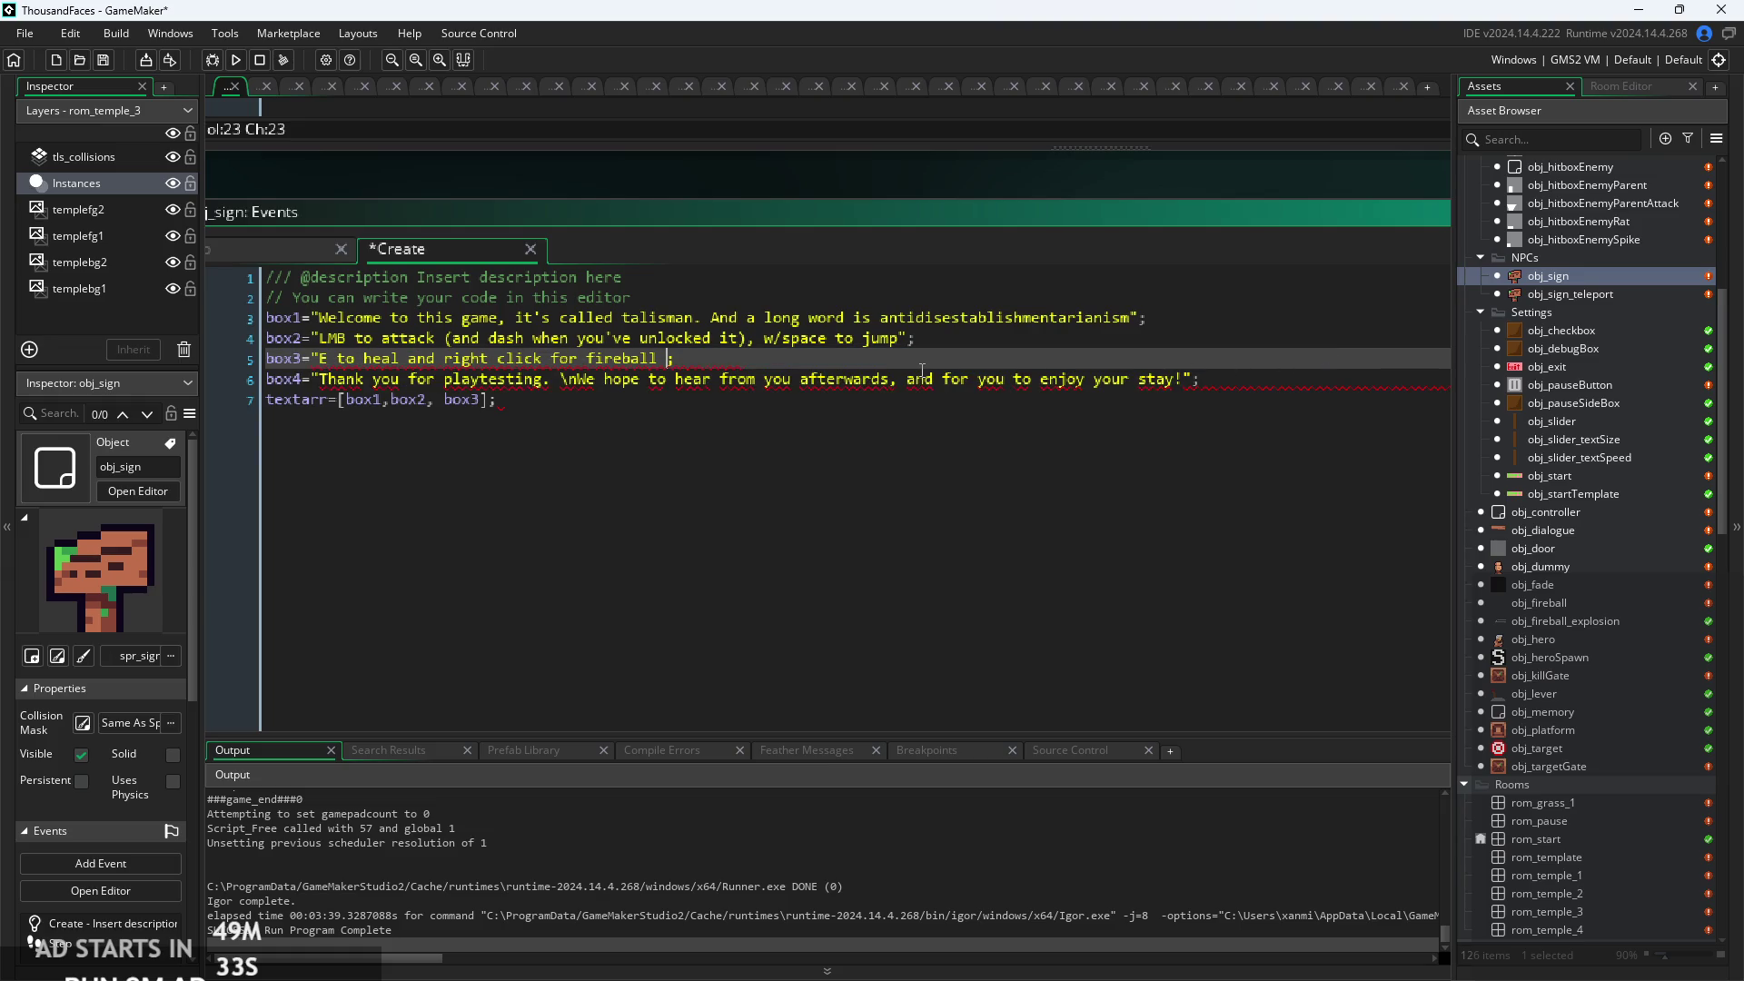
{"action": "key", "text": "ctrl+z"}
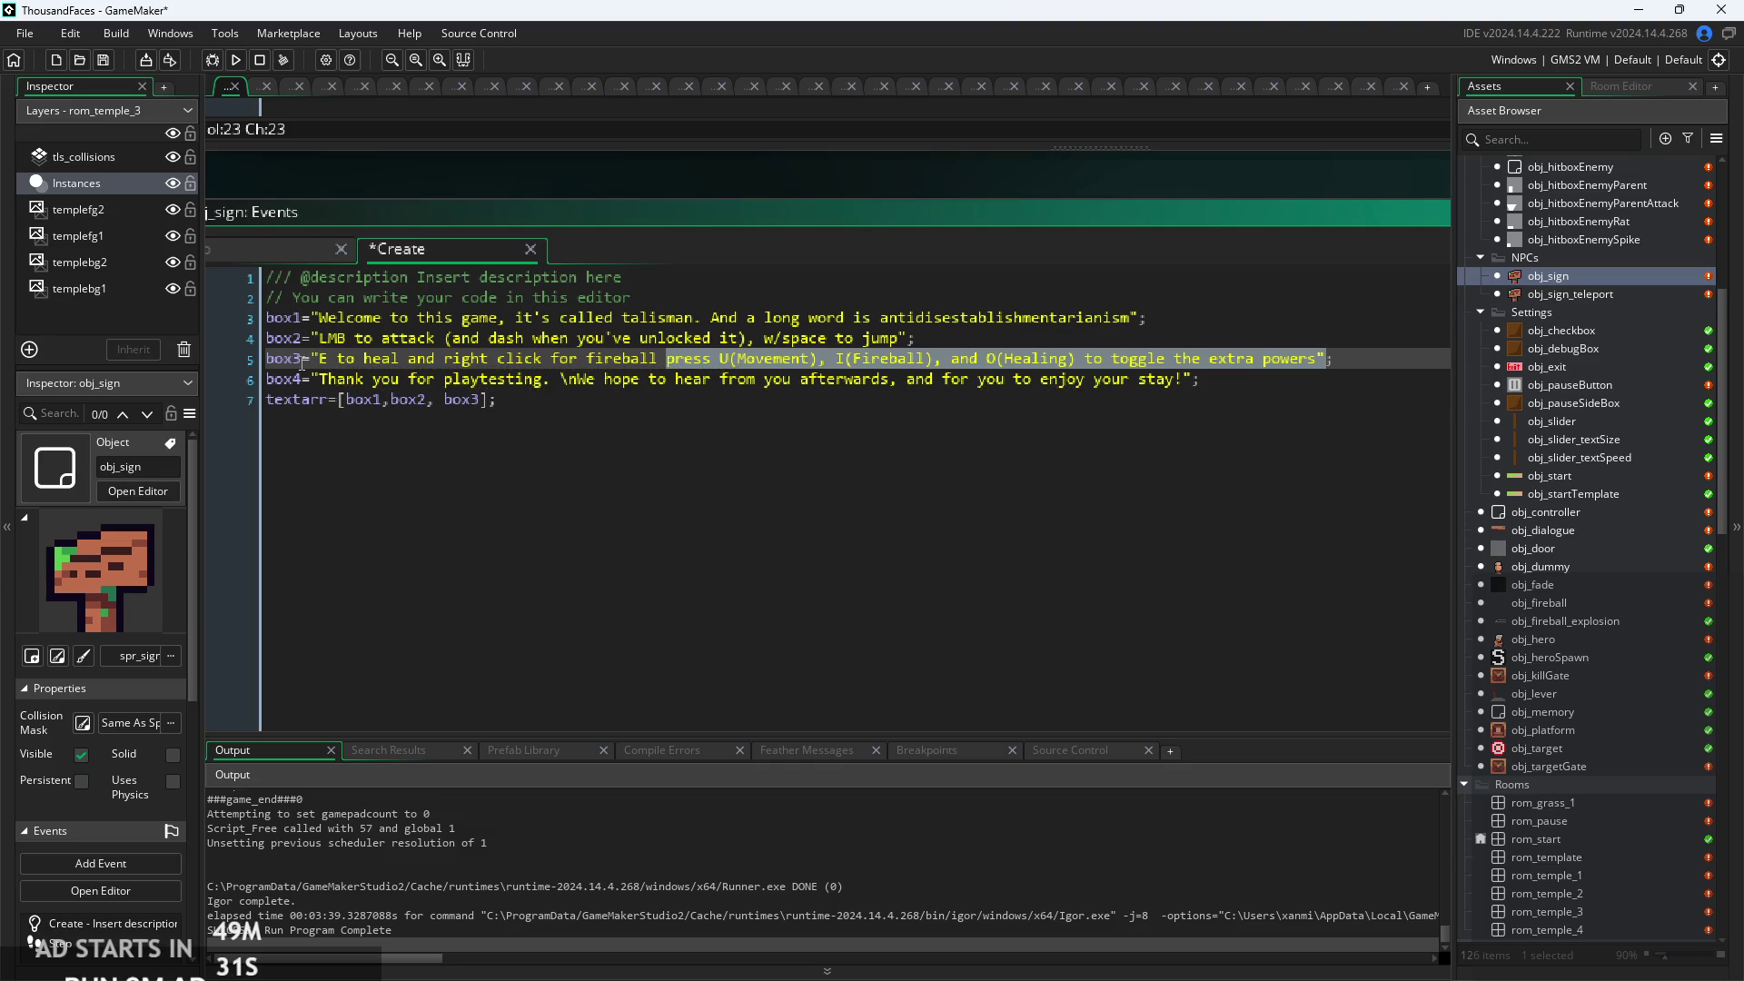
{"action": "mouse_move", "coordinate": [266, 359]}
{"action": "left_mouse_down"}
{"action": "mouse_move", "coordinate": [853, 380]}
{"action": "mouse_move", "coordinate": [1328, 363]}
{"action": "left_mouse_up"}
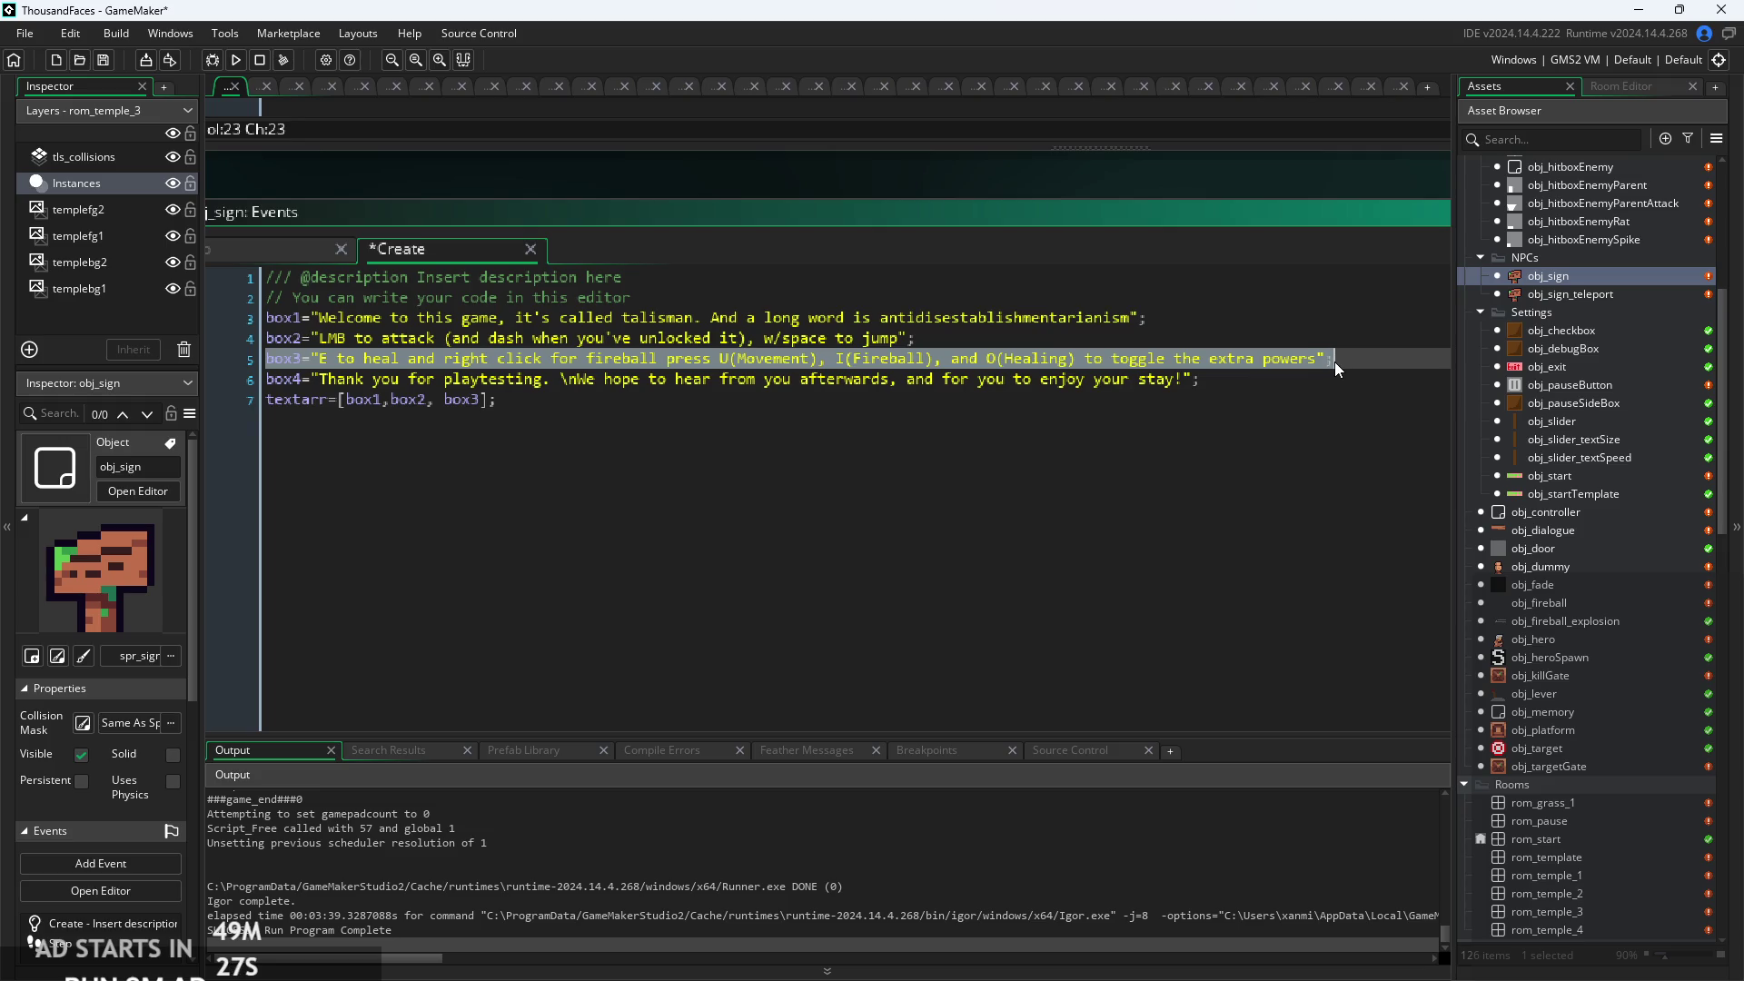
{"action": "key", "text": "BackSpace"}
{"action": "key", "text": "BackSpace"}
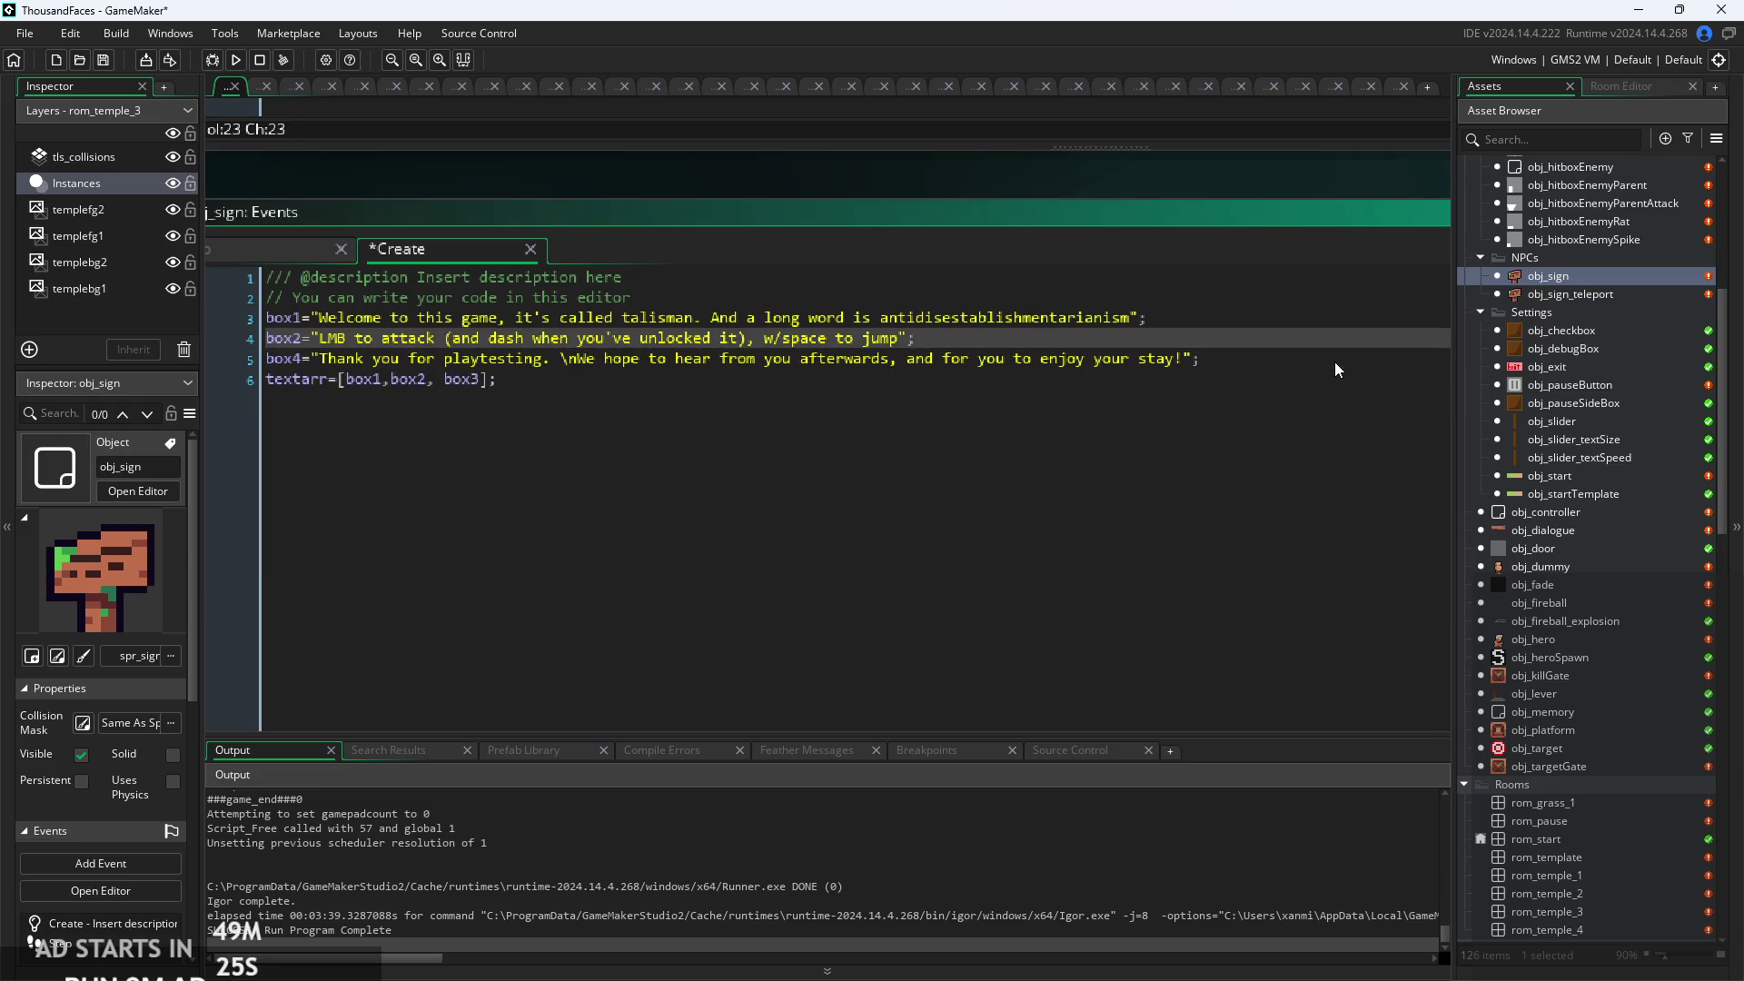
{"action": "scroll", "coordinate": [1639, 342], "scroll_direction": "down", "scroll_amount": 2}
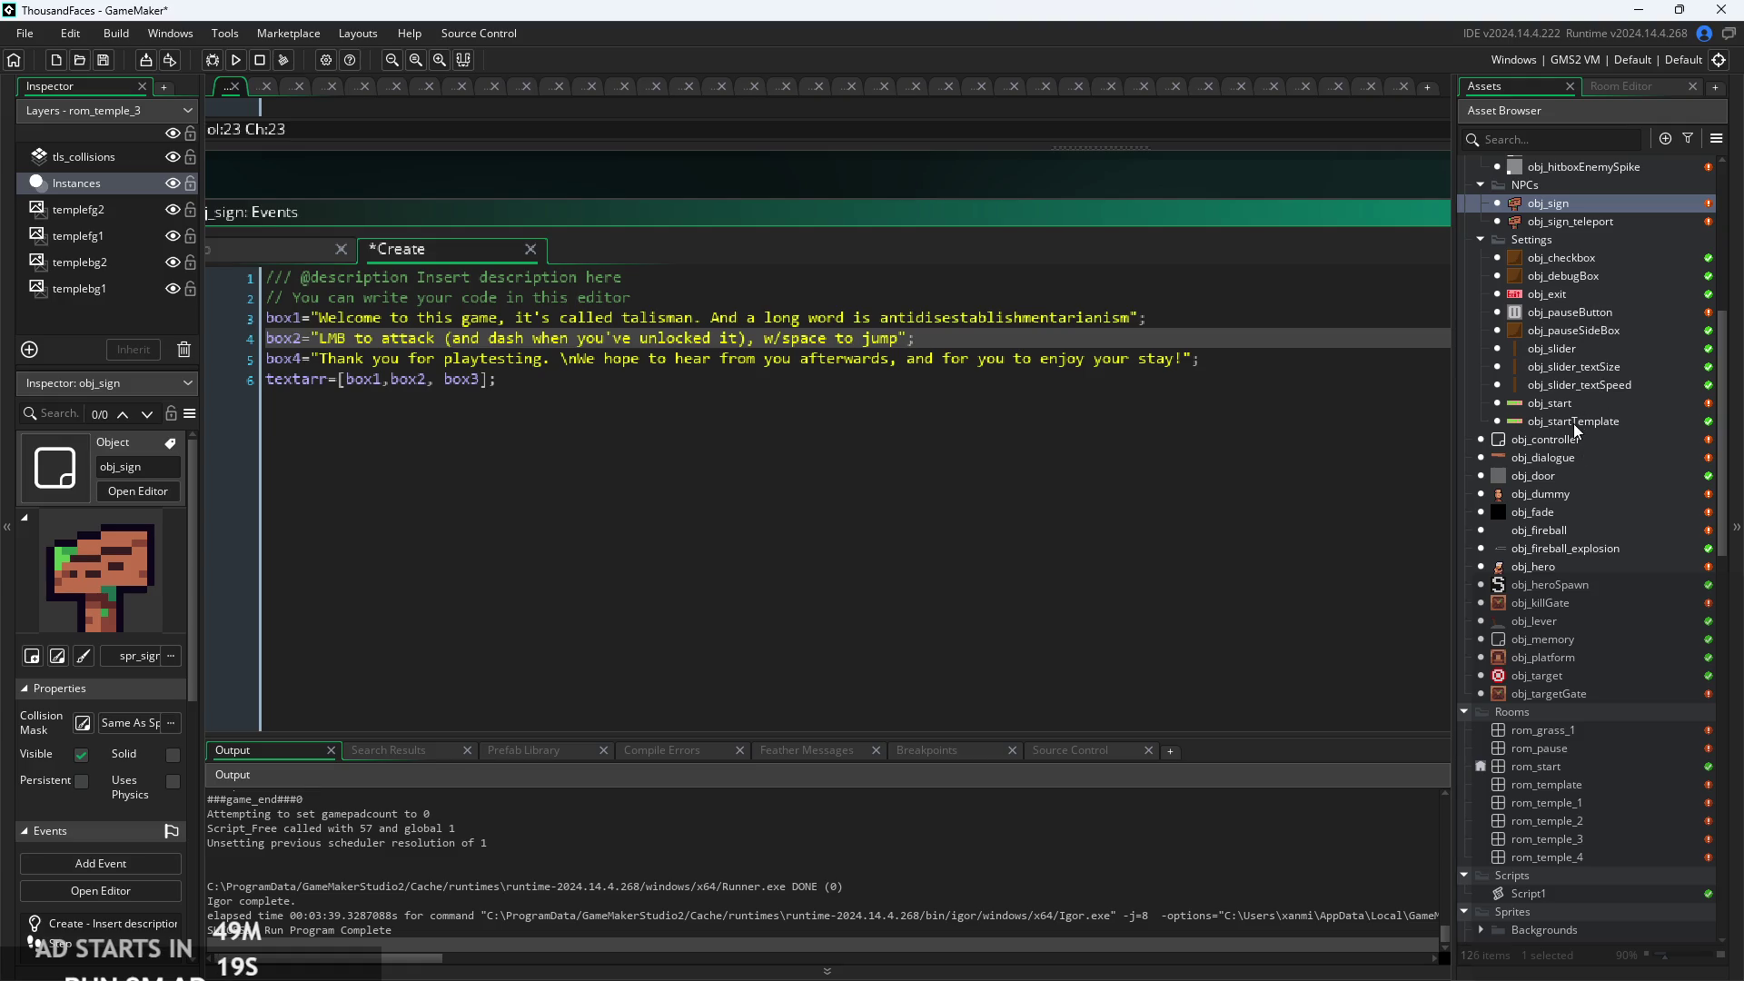
Reopen obj_sign_teleport's Create code and paste the cut box3 line below box2.
{"action": "double_click", "coordinate": [1581, 222]}
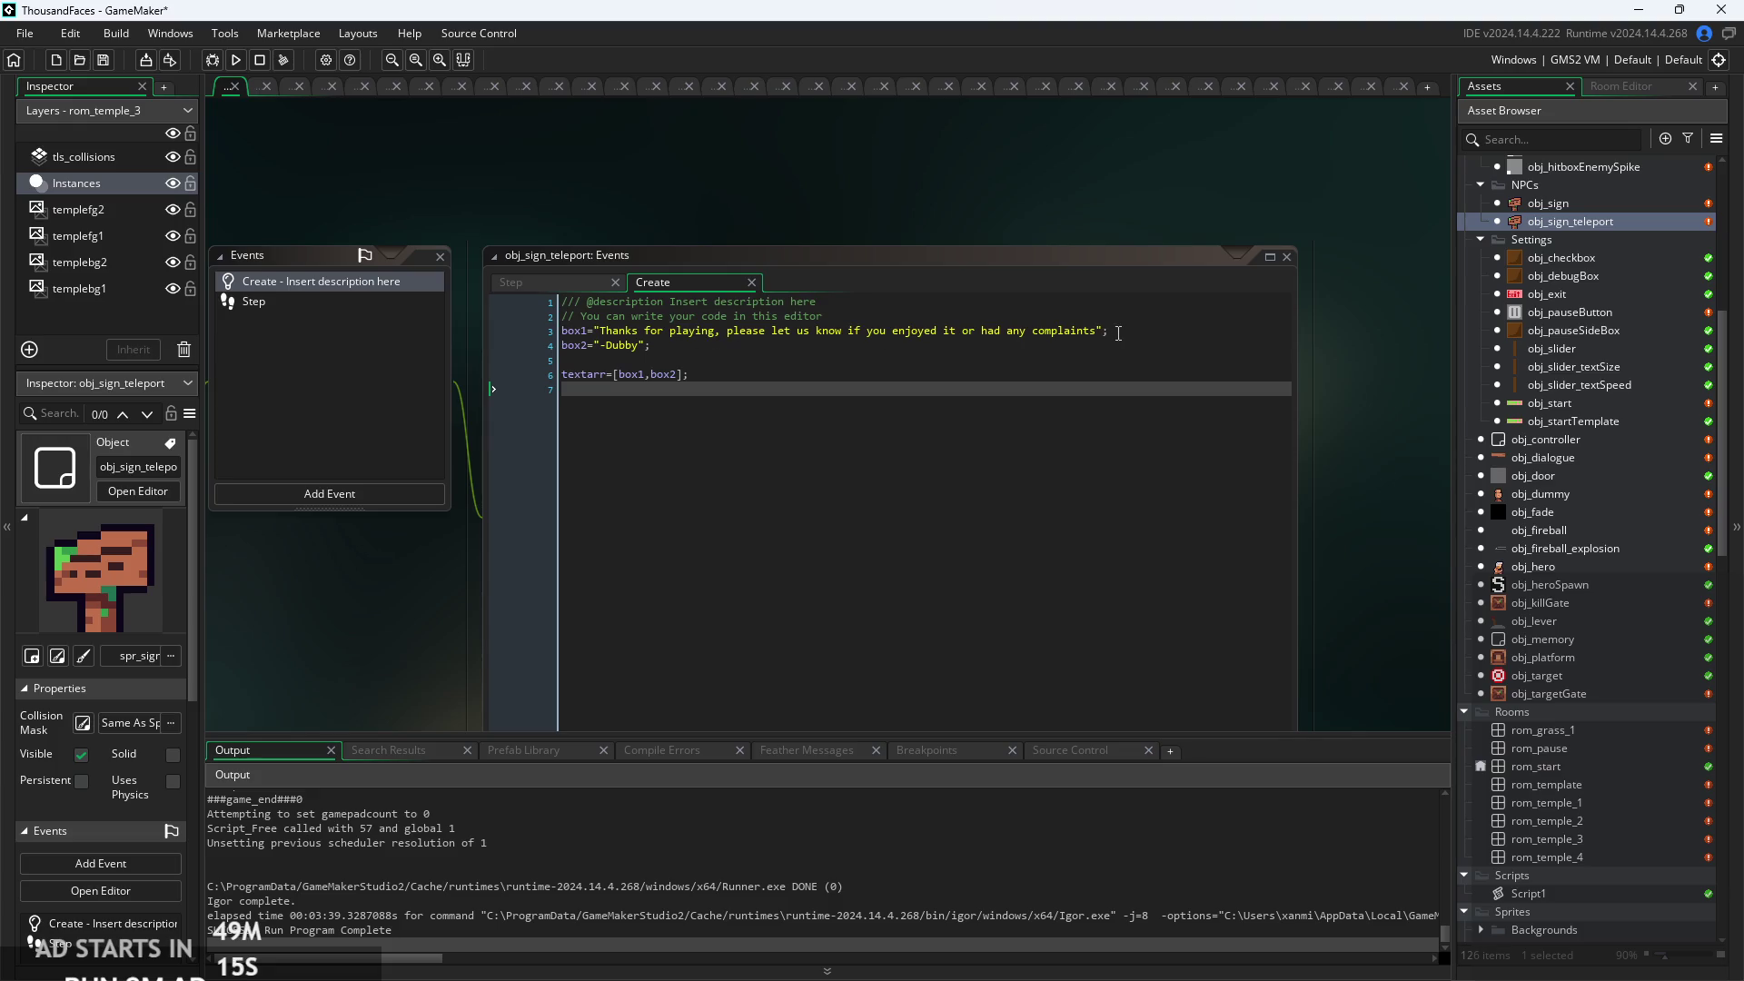
{"action": "left_click", "coordinate": [1125, 334]}
{"action": "key", "text": "Down"}
{"action": "key", "text": "Return"}
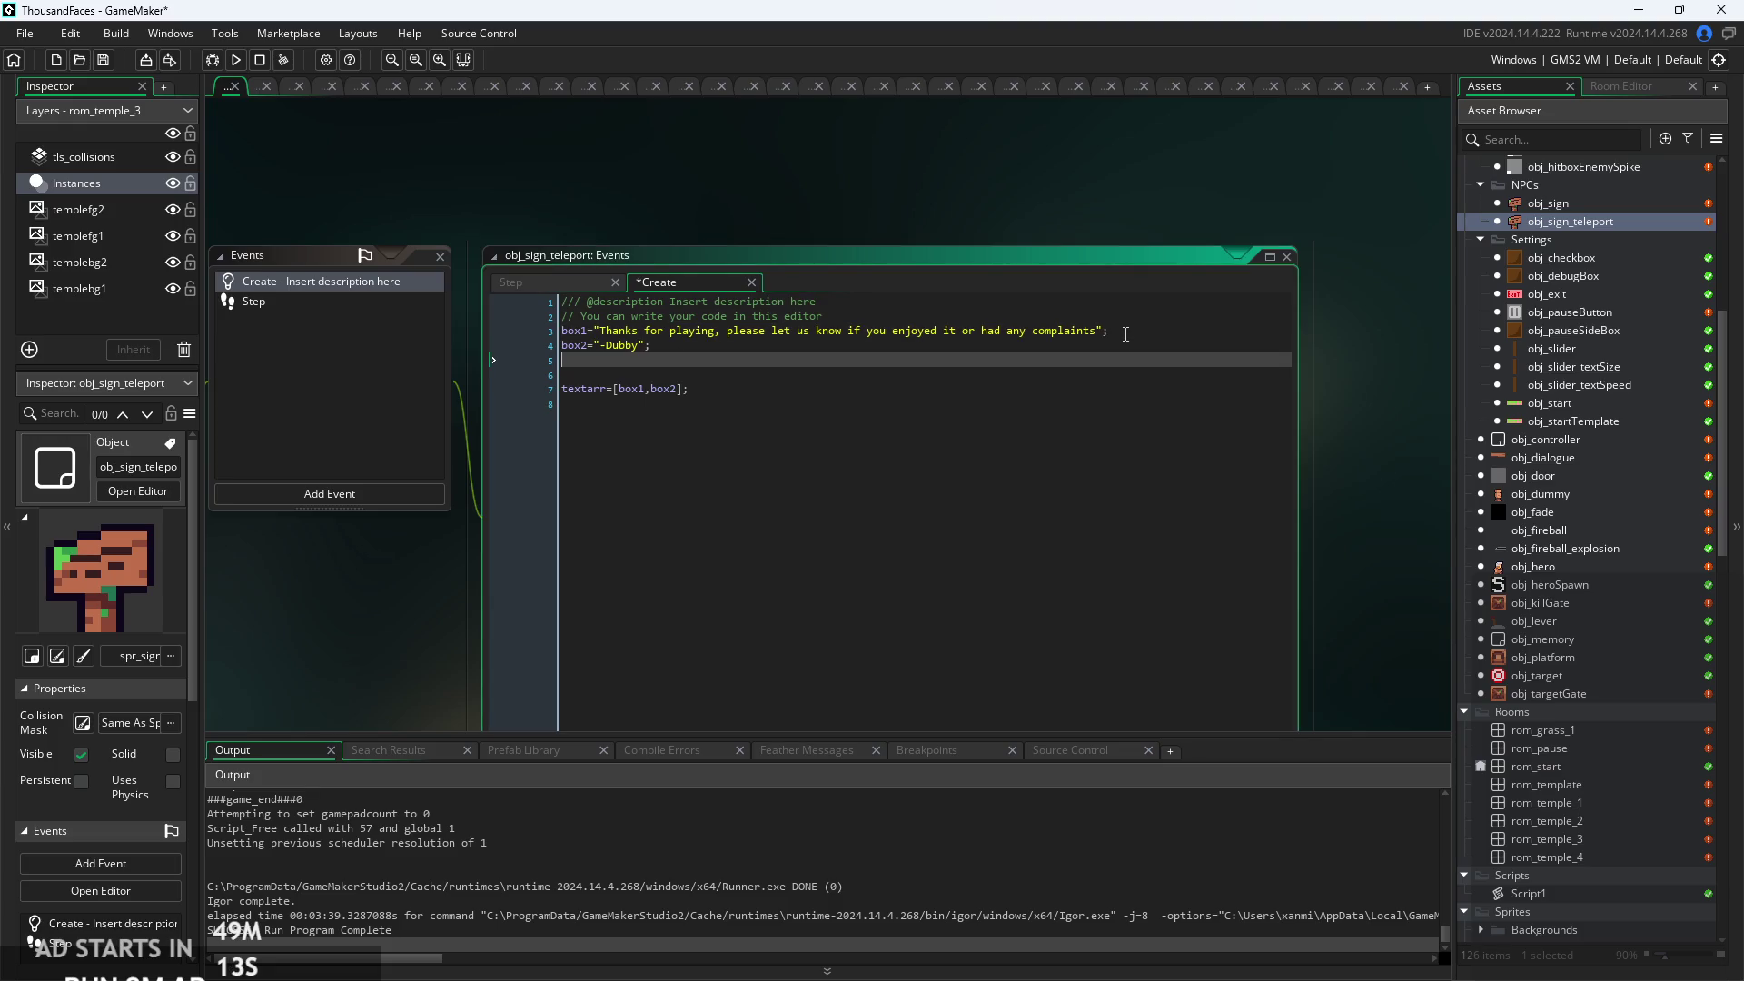
{"action": "key", "text": "Return"}
{"action": "key", "text": "ctrl+v"}
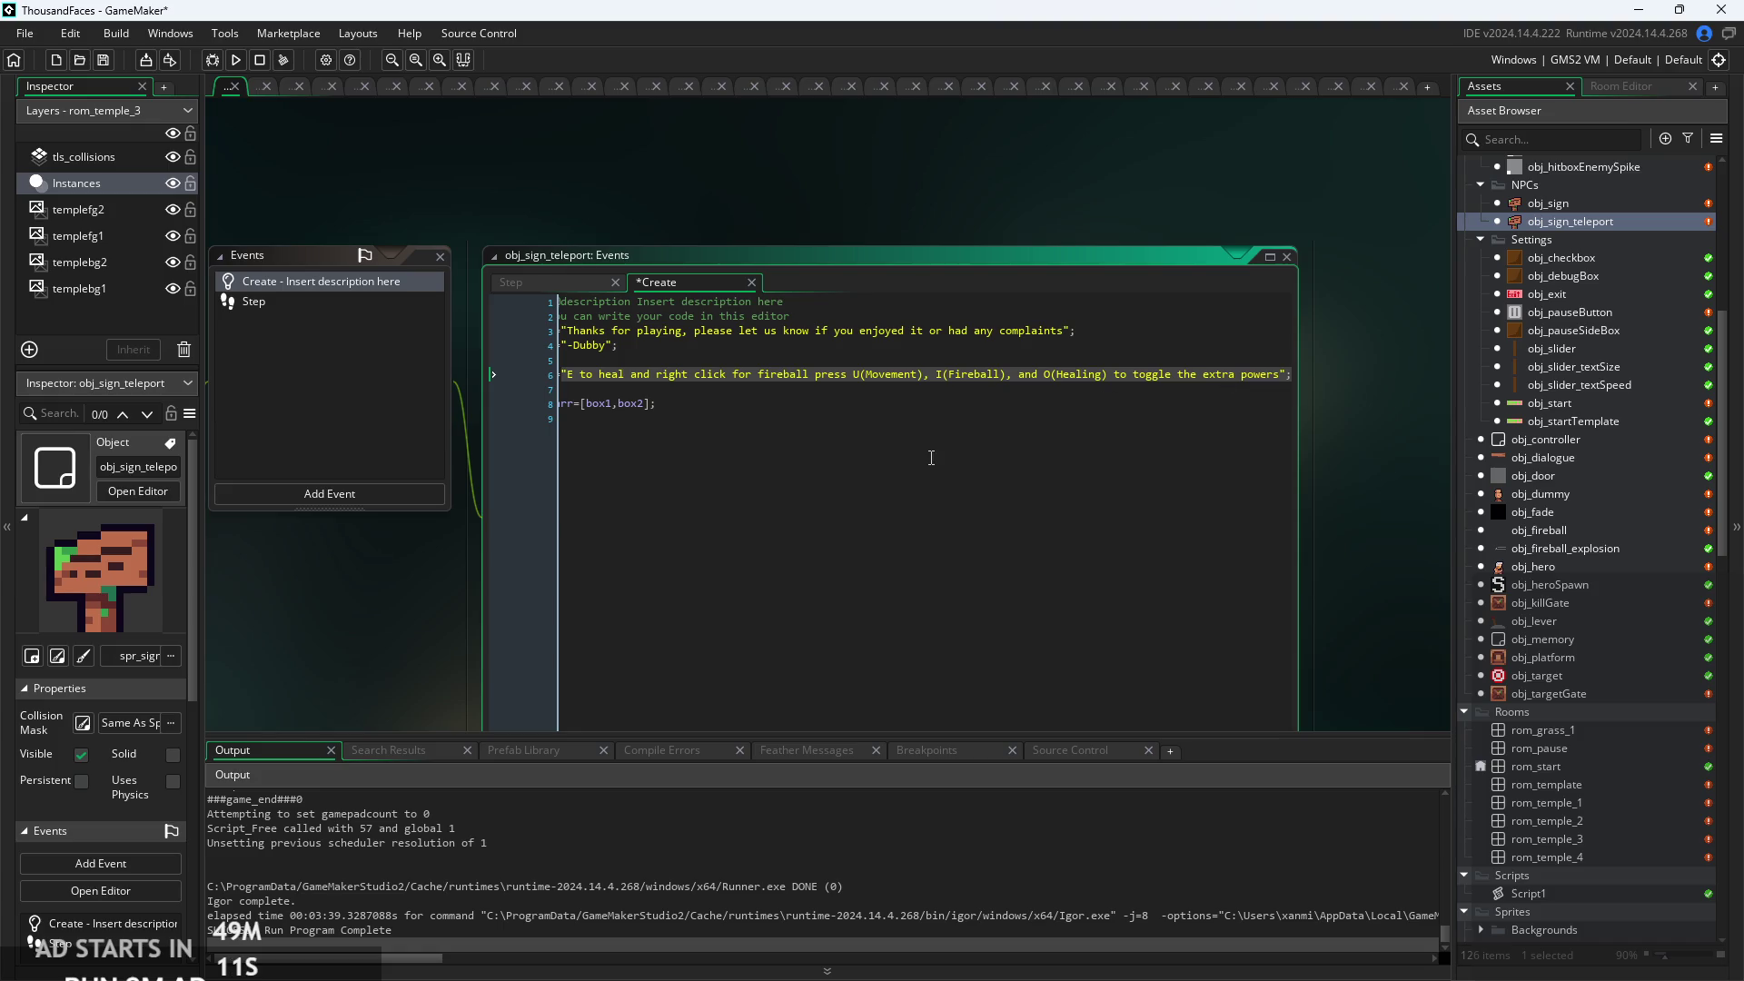
Prefix the box3 string with 'P.S:'.
{"action": "key", "text": "Home"}
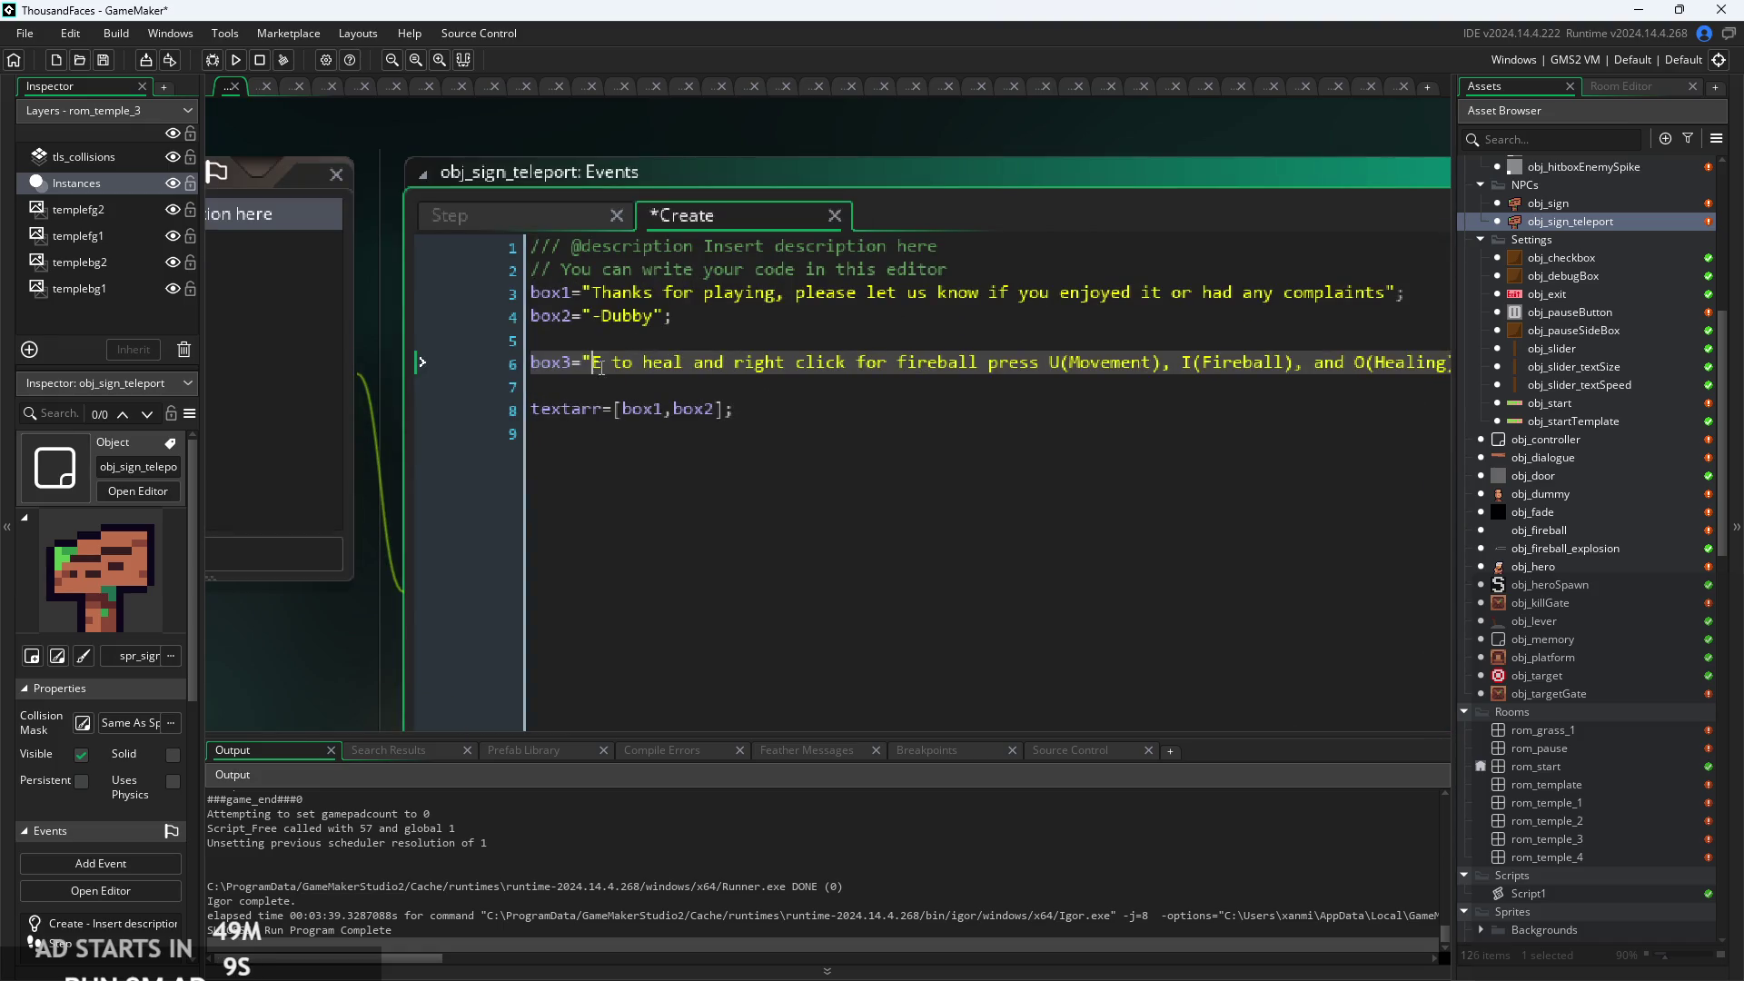
{"action": "left_click", "coordinate": [592, 363]}
{"action": "type", "text": "P,"}
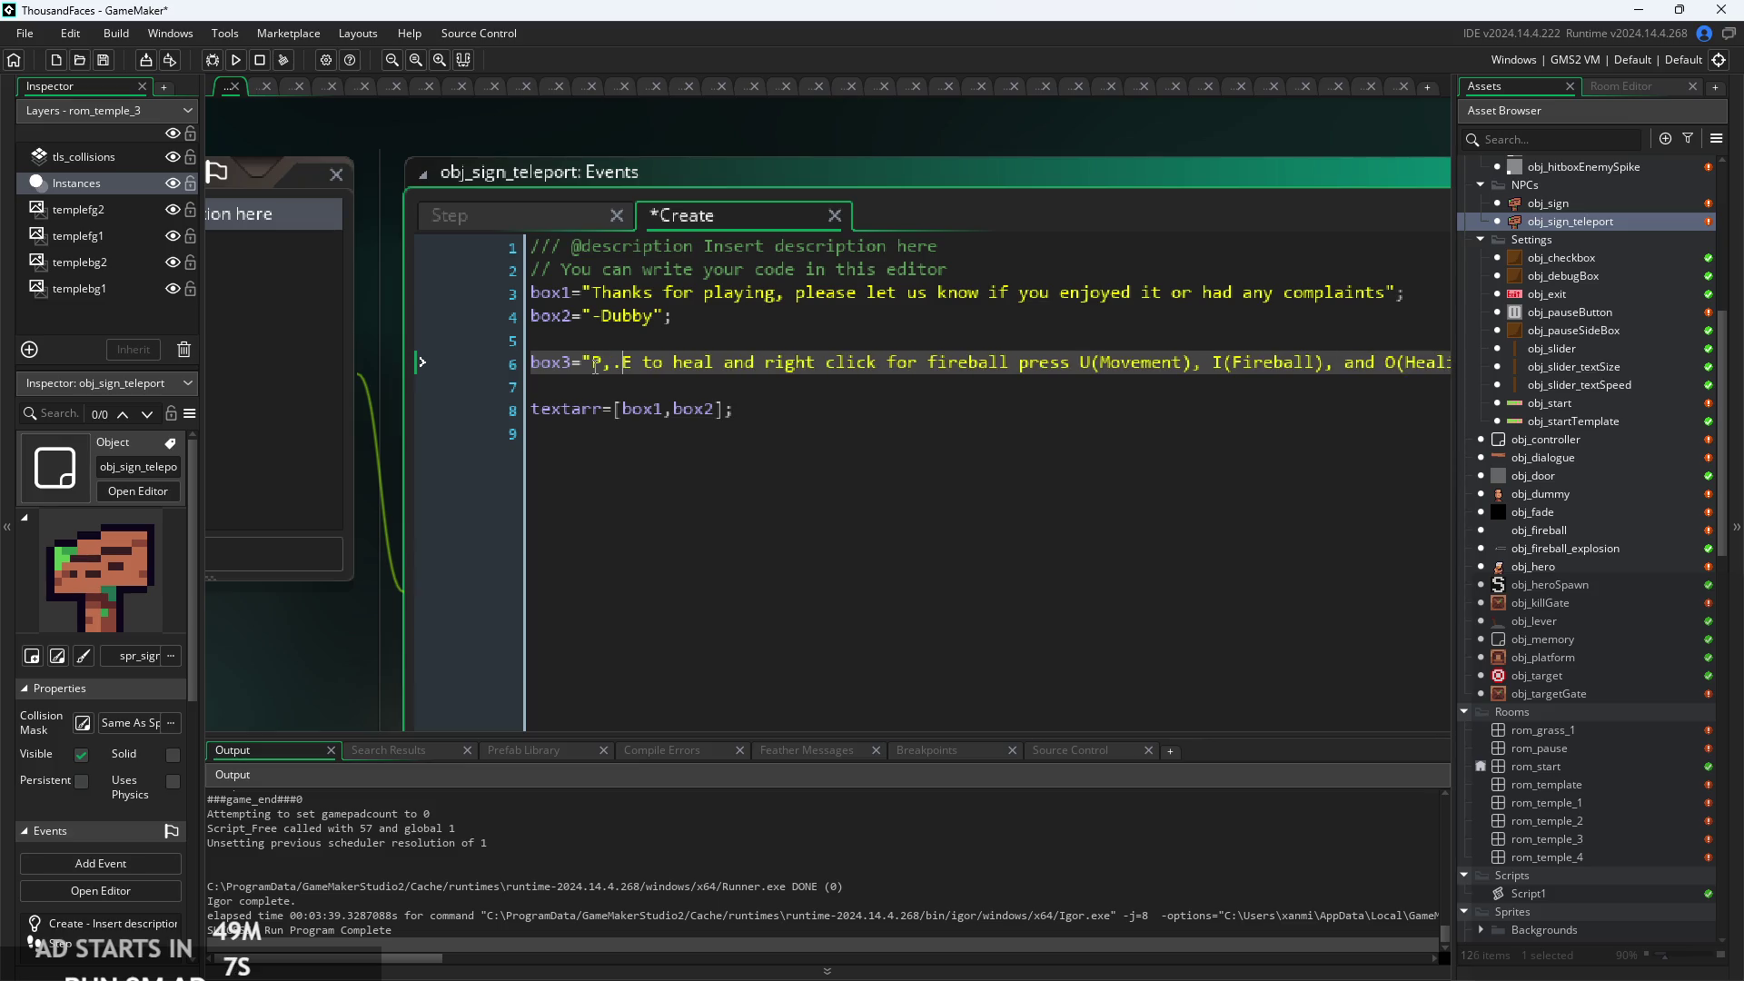
{"action": "key", "text": "BackSpace"}
{"action": "type", "text": ".S."}
{"action": "key", "text": "BackSpace"}
{"action": "type", "text": ":"}
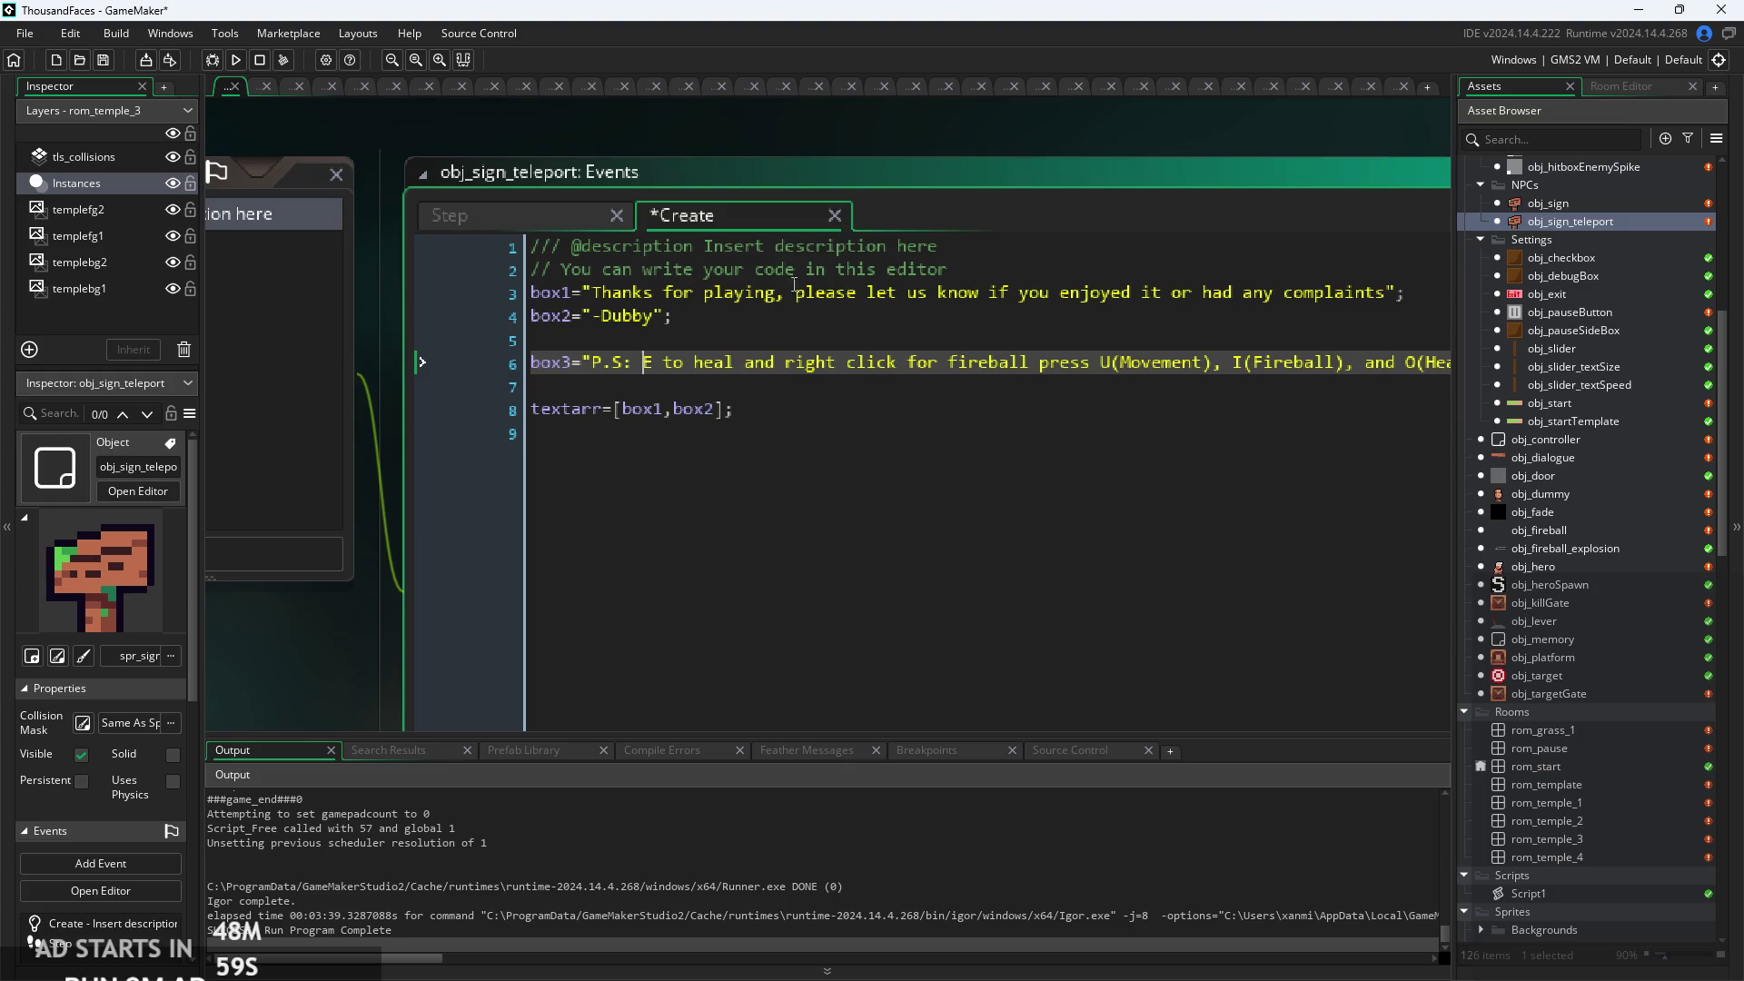
Capitalize 'Press' and move the heal/fireball instructions to box3's end, joined by 'then use'.
{"action": "scroll", "coordinate": [644, 363], "scroll_direction": "down", "scroll_amount": 1}
{"action": "mouse_move", "coordinate": [1042, 372]}
{"action": "left_mouse_down"}
{"action": "mouse_move", "coordinate": [638, 372]}
{"action": "mouse_move", "coordinate": [683, 372]}
{"action": "left_mouse_up"}
{"action": "key", "text": "ctrl+c"}
{"action": "key", "text": "BackSpace"}
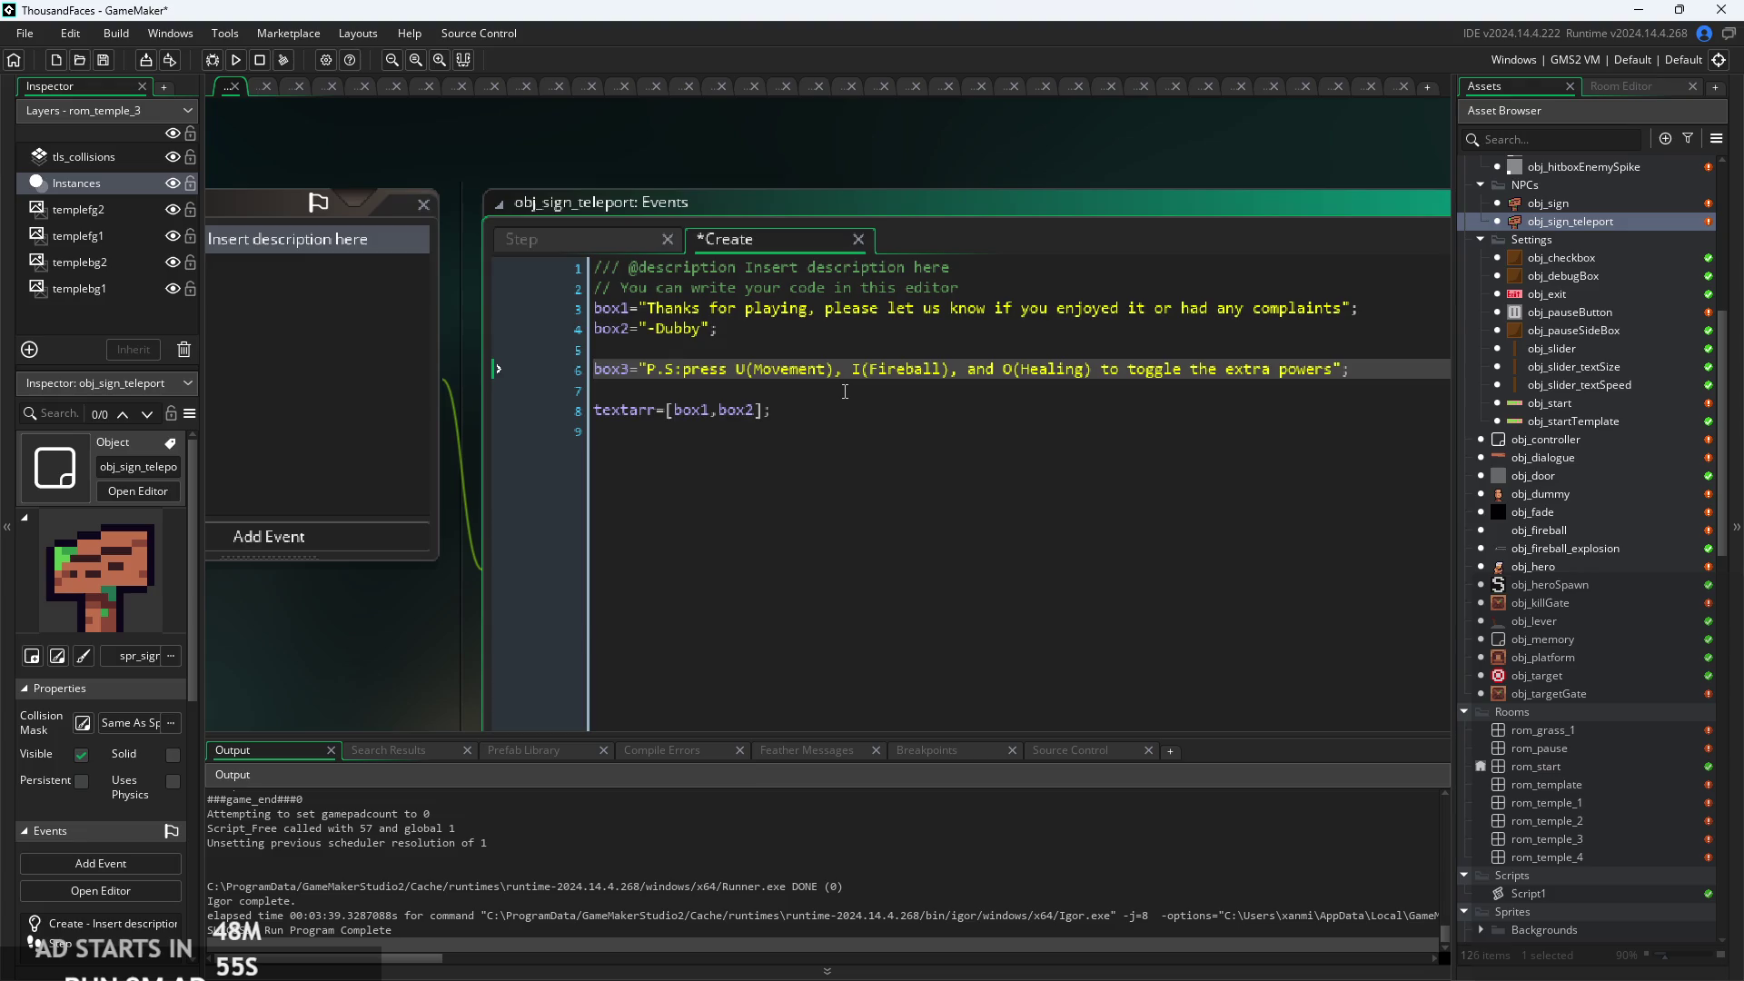
{"action": "key", "text": "Delete"}
{"action": "type", "text": "P"}
{"action": "key", "text": "Left"}
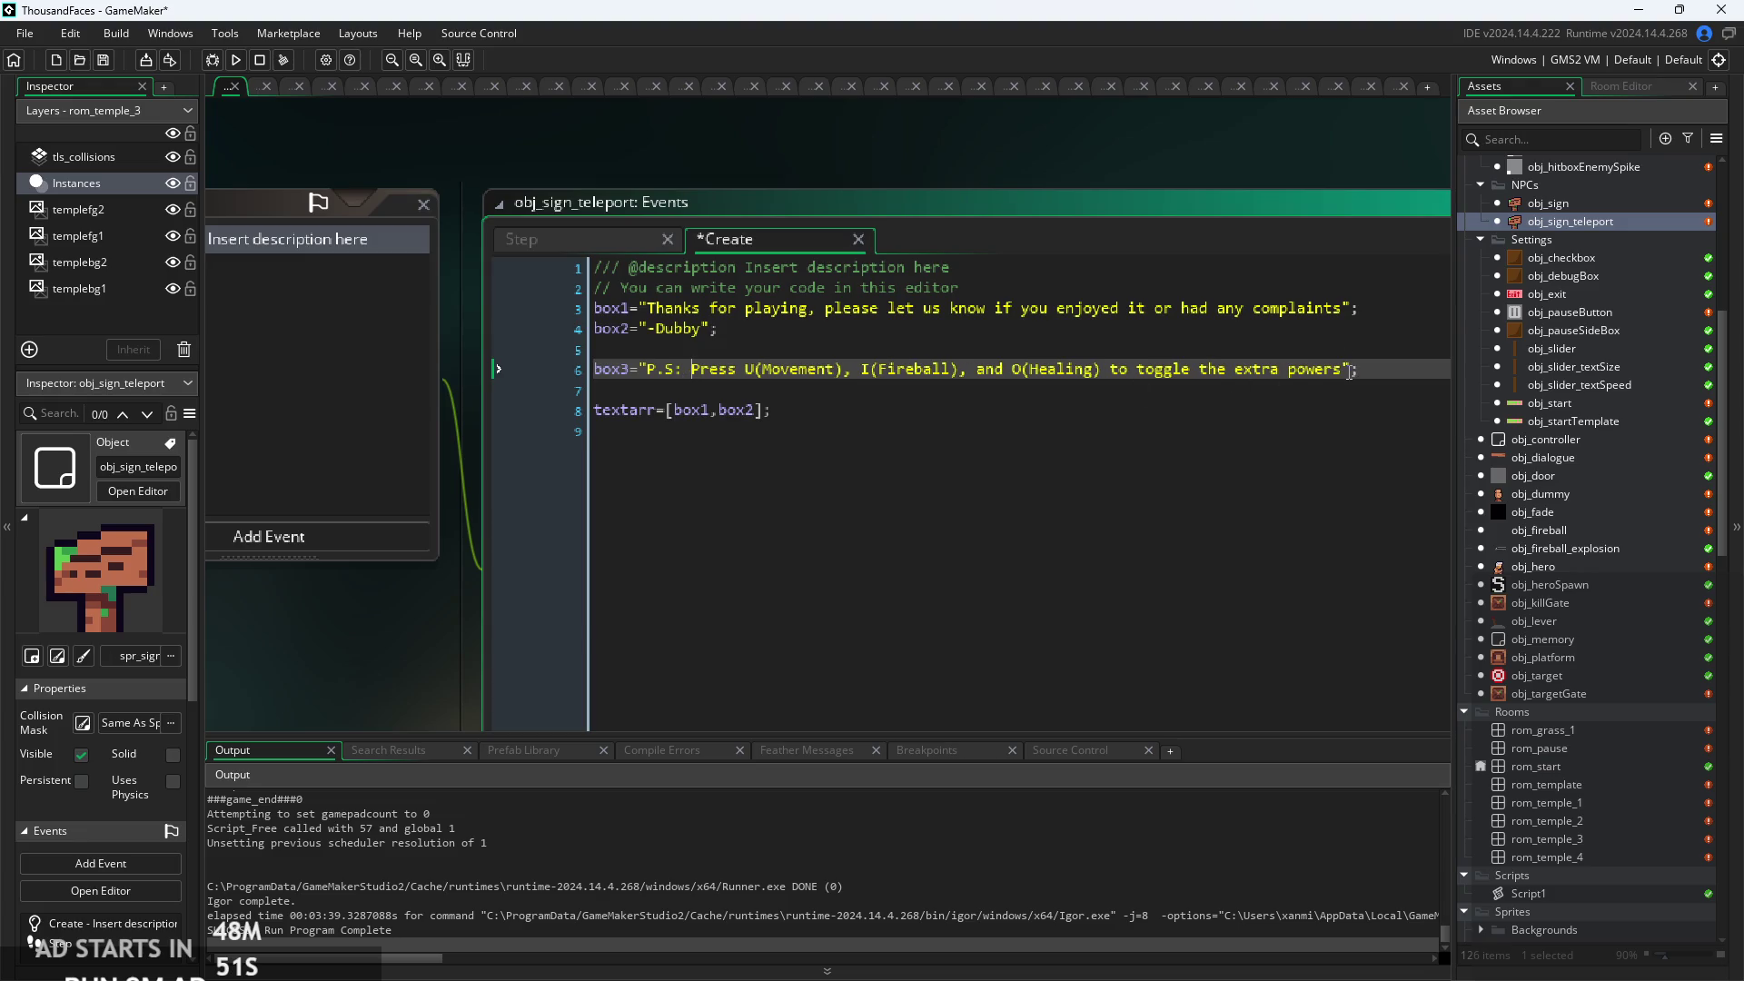
{"action": "left_click", "coordinate": [1348, 378]}
{"action": "left_click", "coordinate": [1350, 372]}
{"action": "type", "text": ","}
{"action": "key", "text": "ctrl+v"}
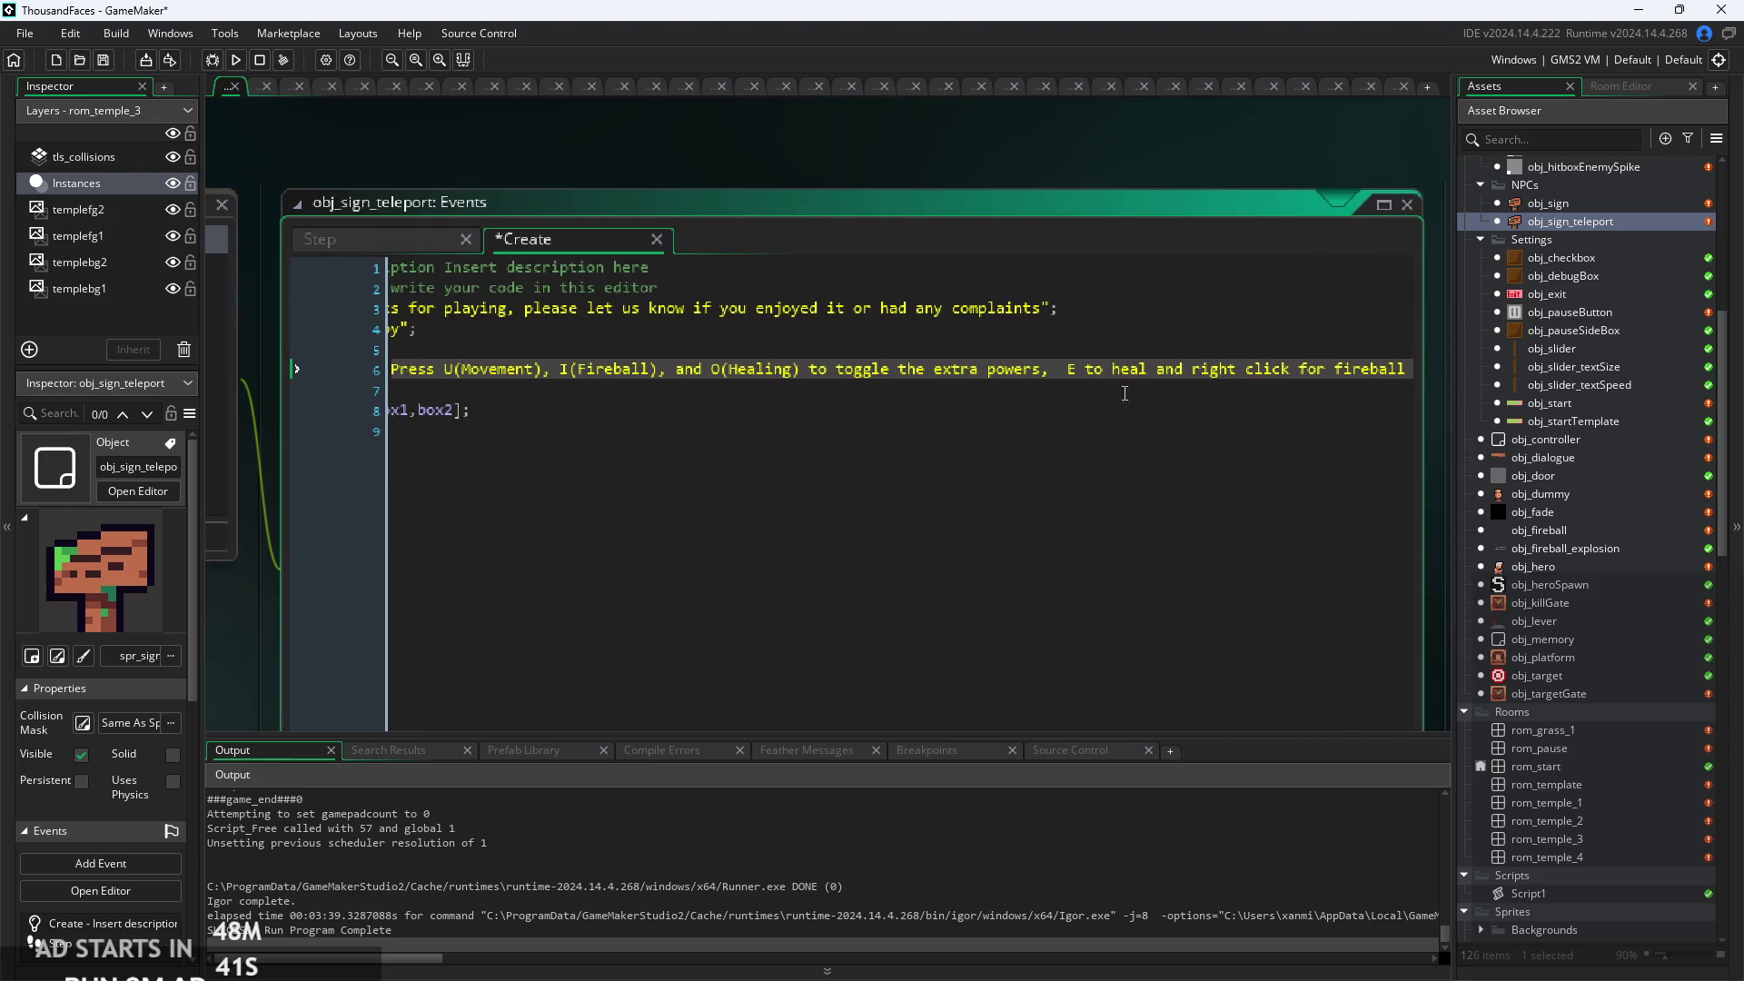
{"action": "left_click", "coordinate": [1054, 372]}
{"action": "type", "text": "then use"}
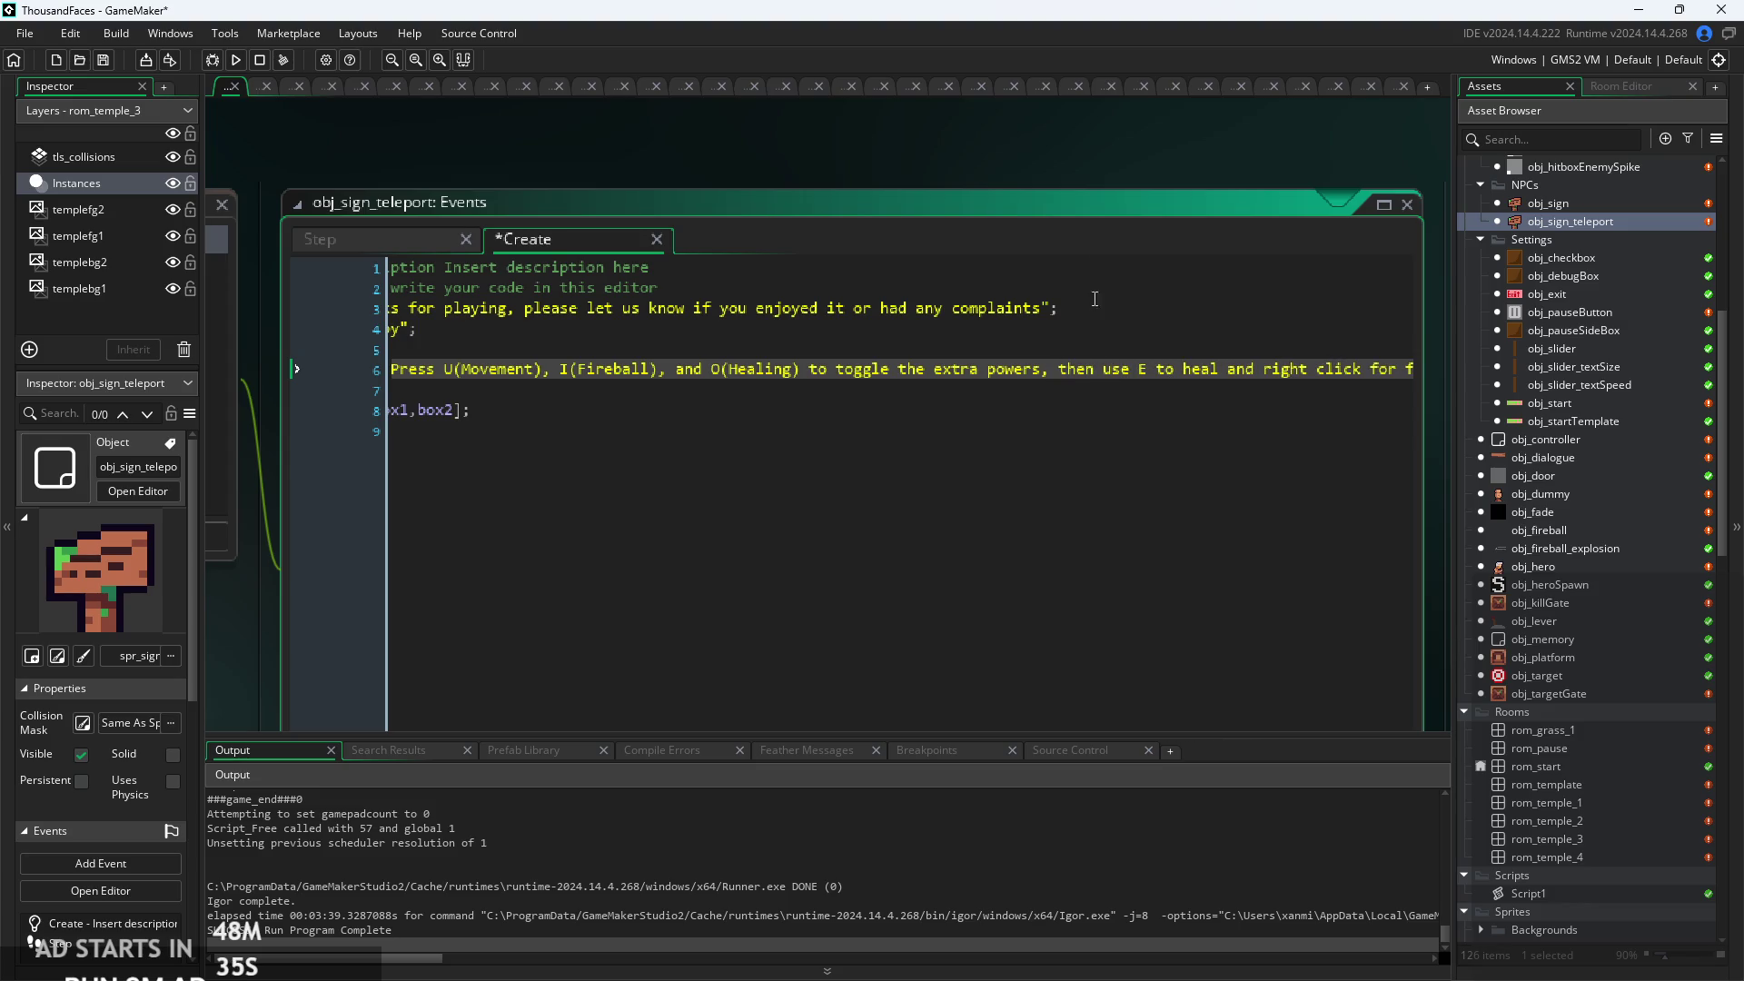
Scroll the asset list and select obj_enemyParent.
{"action": "scroll", "coordinate": [1612, 381], "scroll_direction": "up", "scroll_amount": 4}
{"action": "scroll", "coordinate": [1612, 374], "scroll_direction": "up", "scroll_amount": 6}
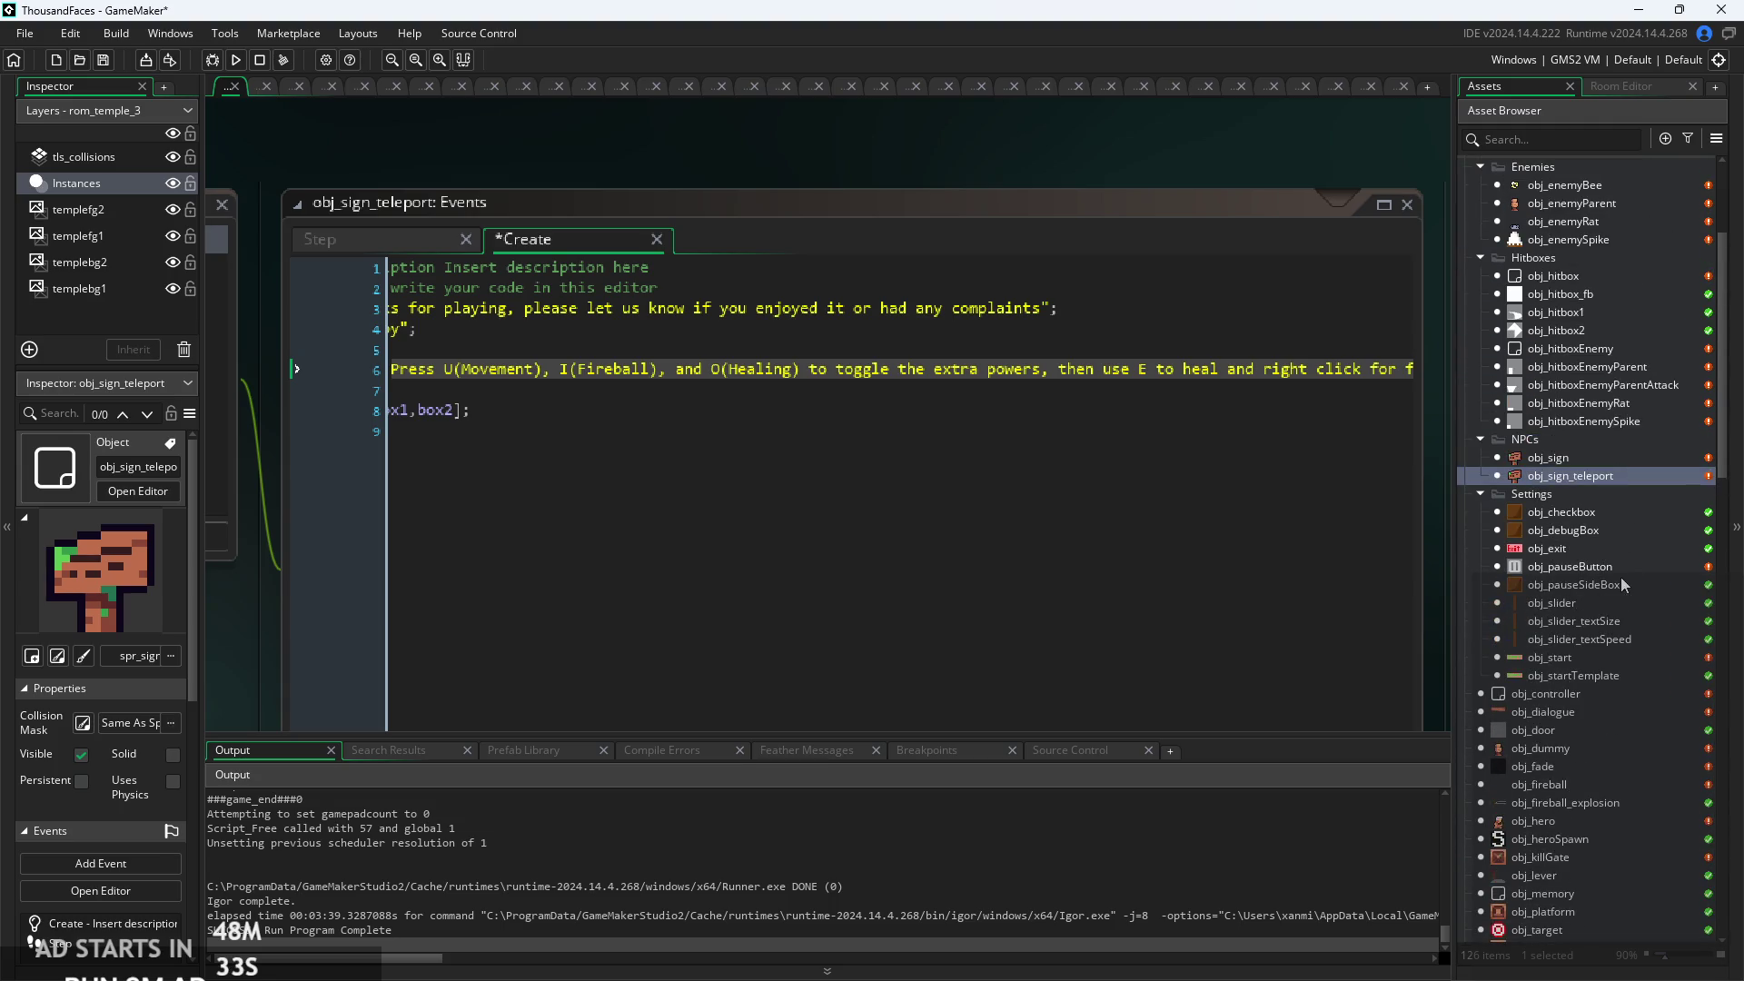
{"action": "left_click", "coordinate": [1584, 352]}
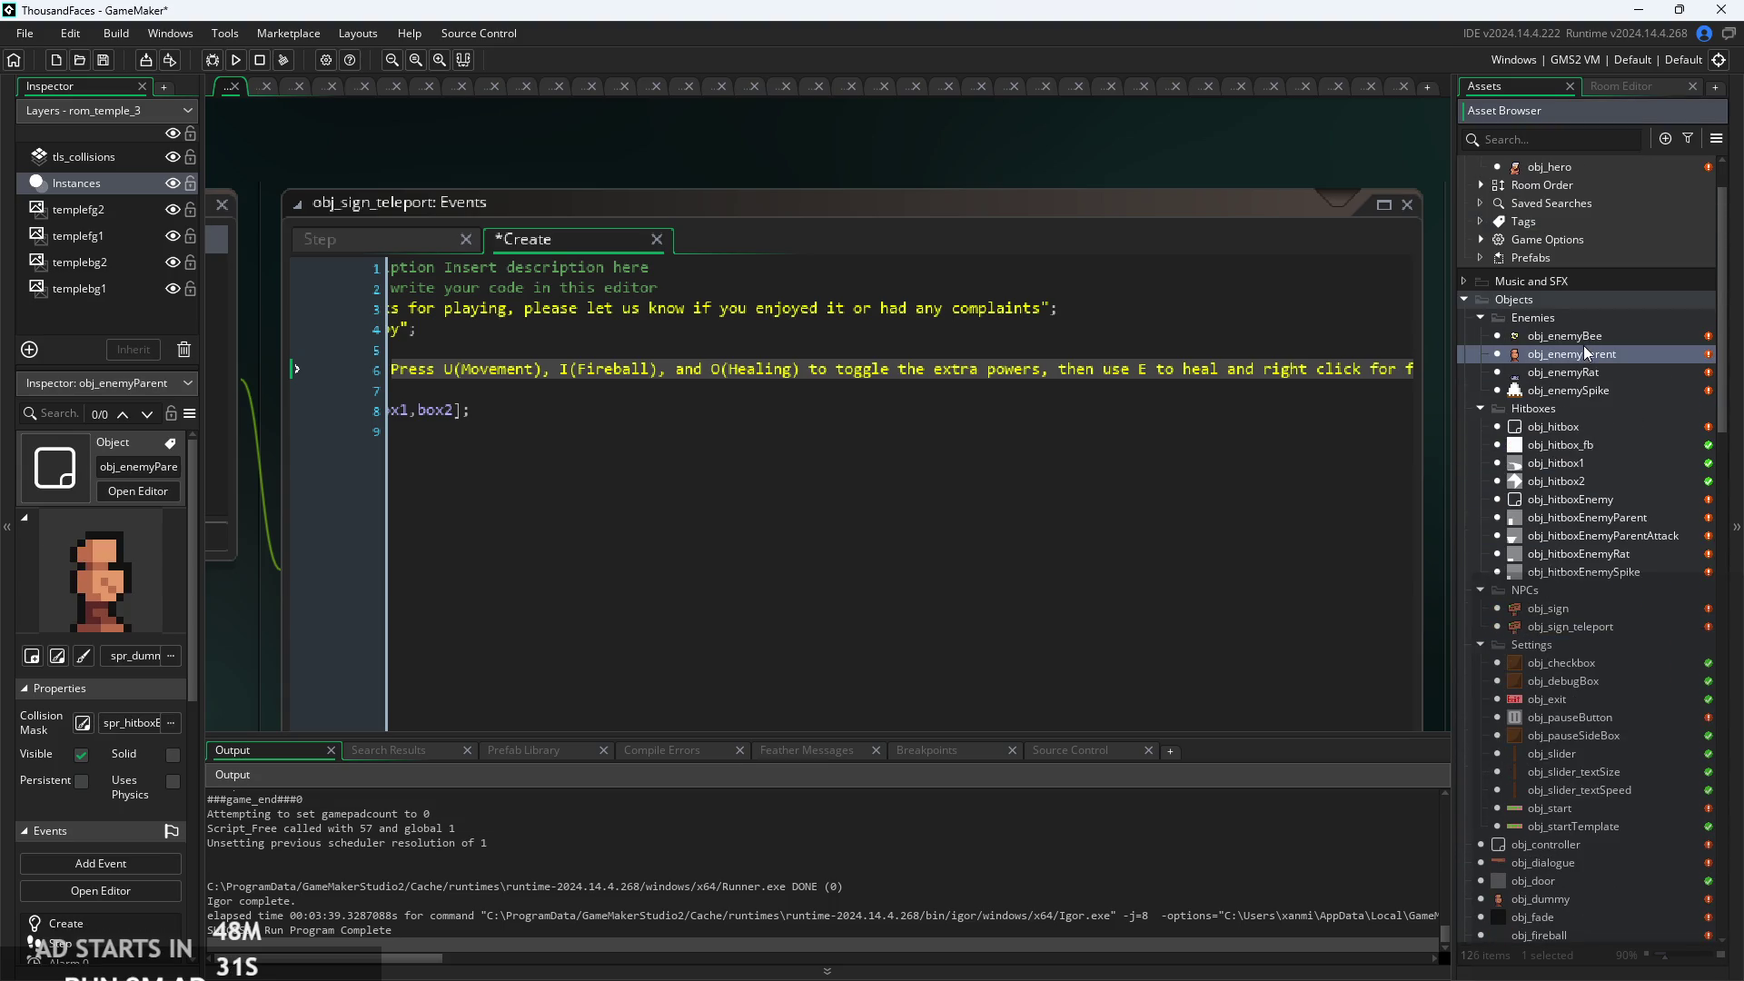
{"action": "scroll", "coordinate": [1599, 507], "scroll_direction": "down", "scroll_amount": 5}
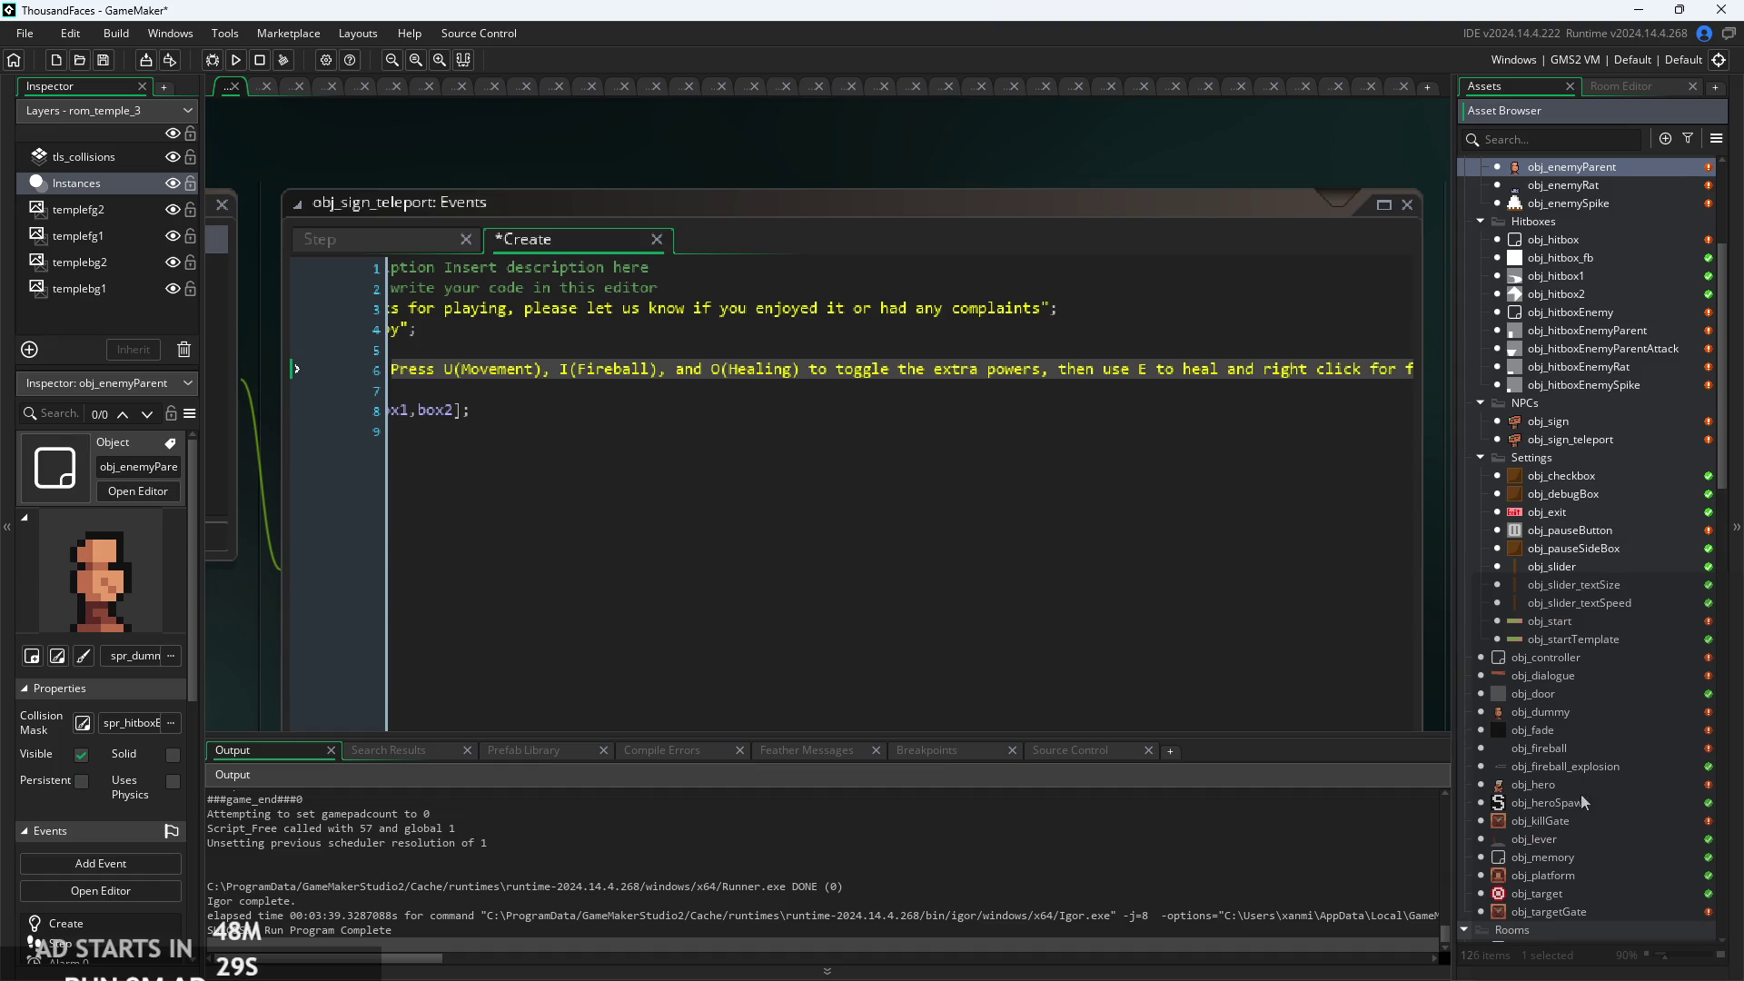
{"action": "scroll", "coordinate": [1580, 794], "scroll_direction": "down", "scroll_amount": 2}
Open obj_hero's Begin Step code and insert a blank line below the hitEnemy reset block.
{"action": "double_click", "coordinate": [1584, 711]}
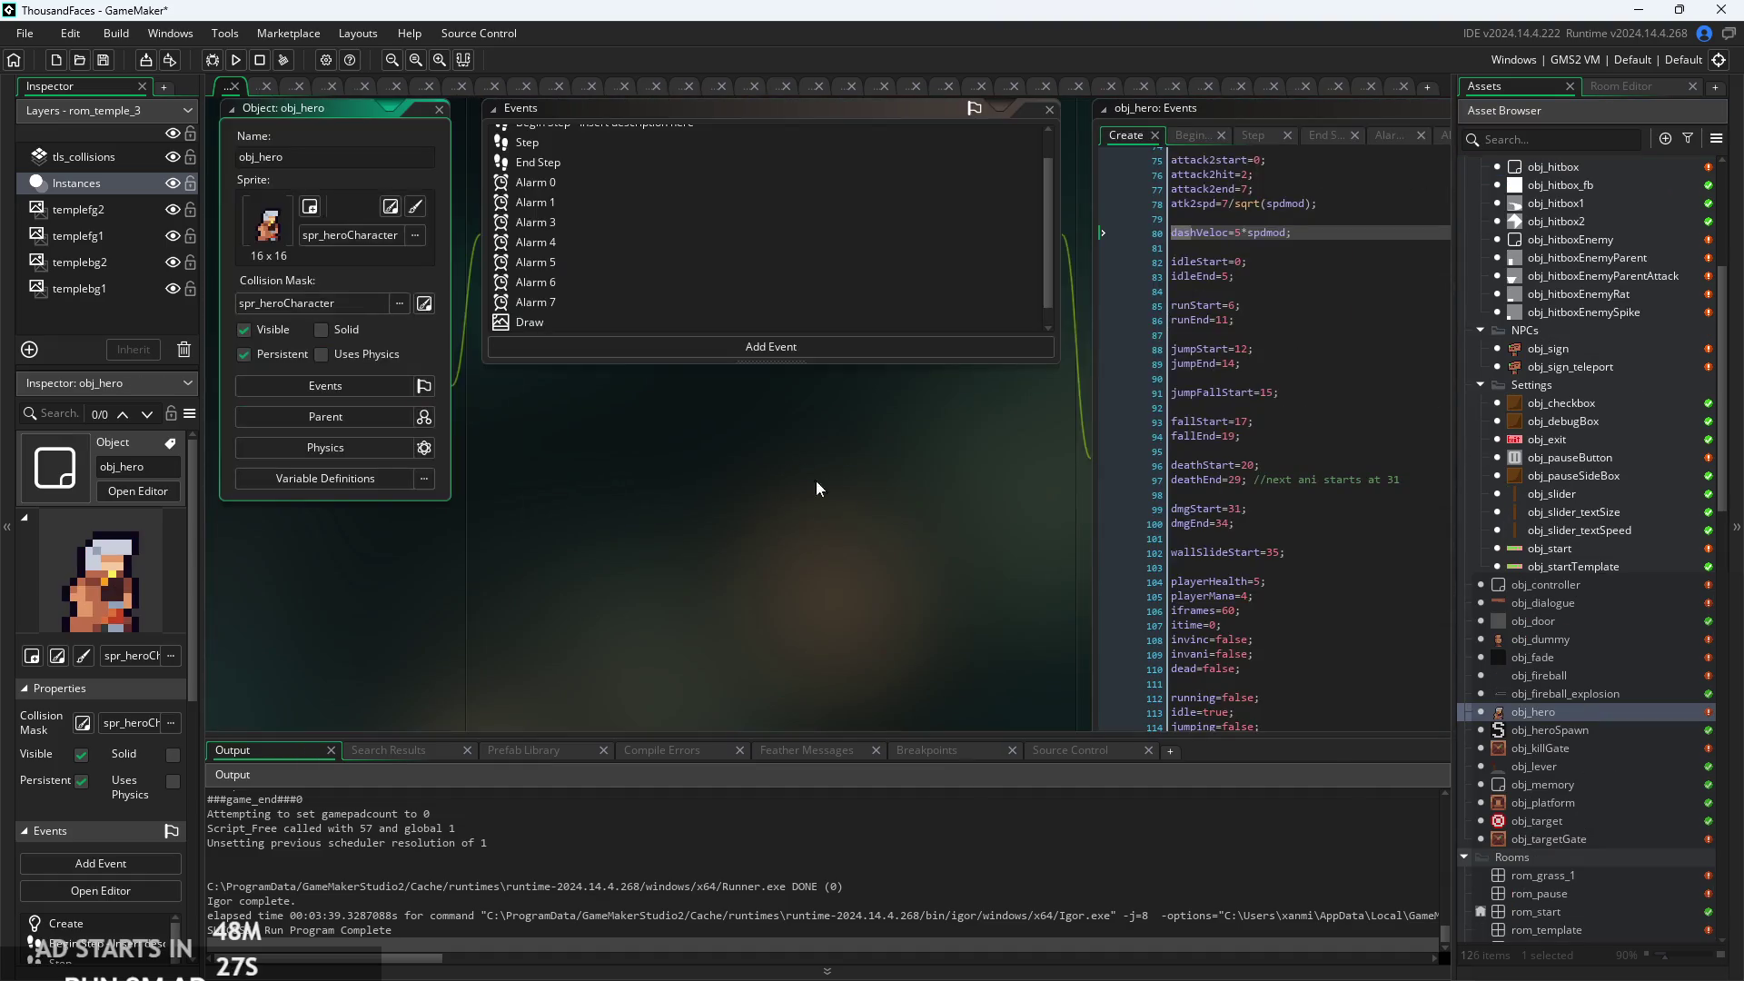
{"action": "left_click", "coordinate": [693, 238]}
{"action": "scroll", "coordinate": [692, 236], "scroll_direction": "up", "scroll_amount": 3}
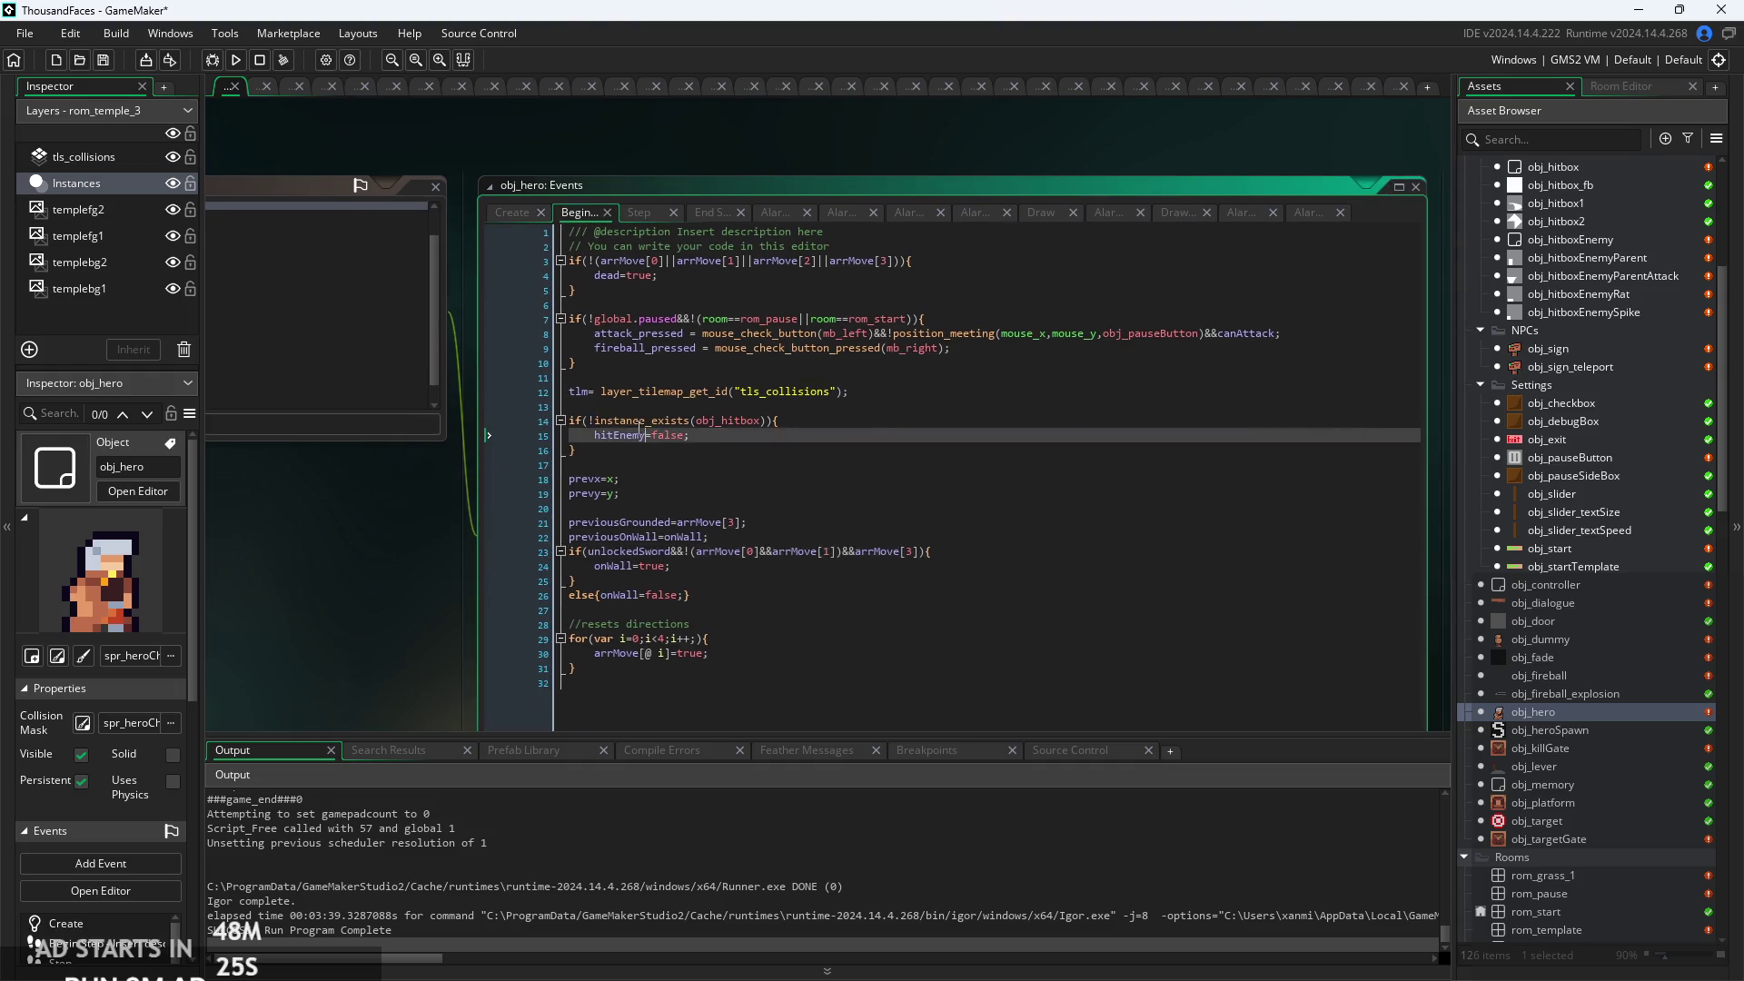
{"action": "left_click", "coordinate": [826, 450]}
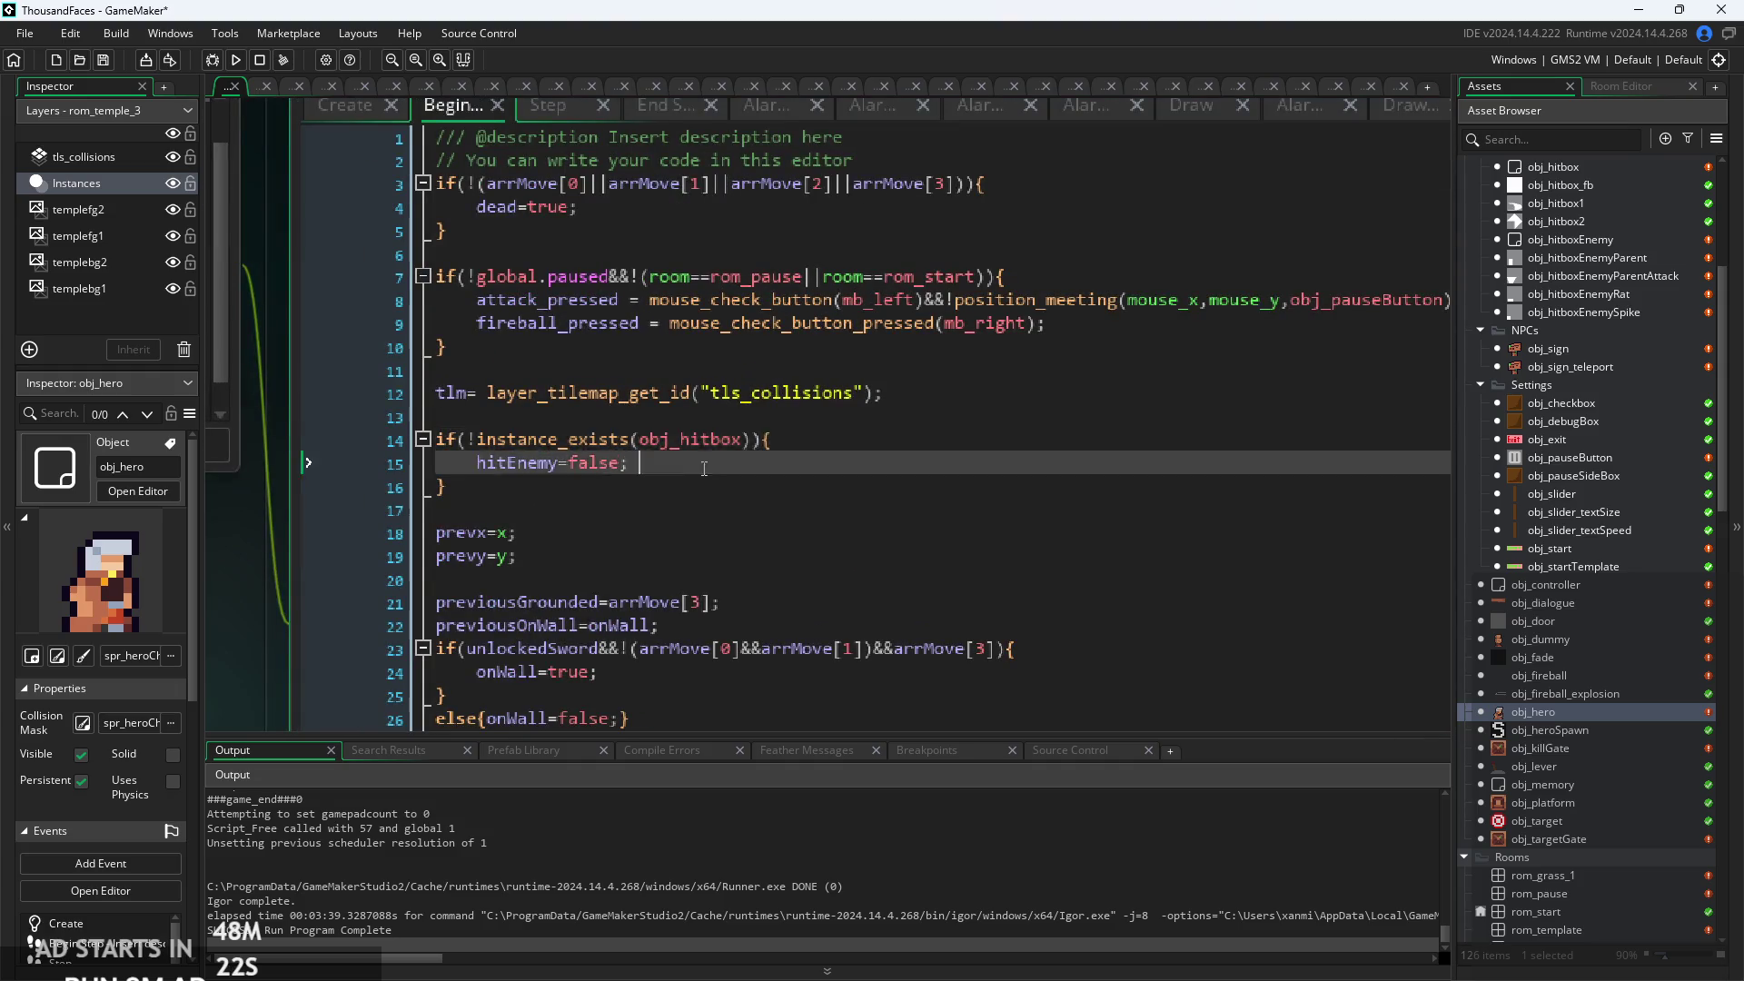
{"action": "scroll", "coordinate": [741, 422], "scroll_direction": "down", "scroll_amount": 1}
{"action": "scroll", "coordinate": [740, 423], "scroll_direction": "down", "scroll_amount": 1}
{"action": "scroll", "coordinate": [740, 422], "scroll_direction": "down", "scroll_amount": 1}
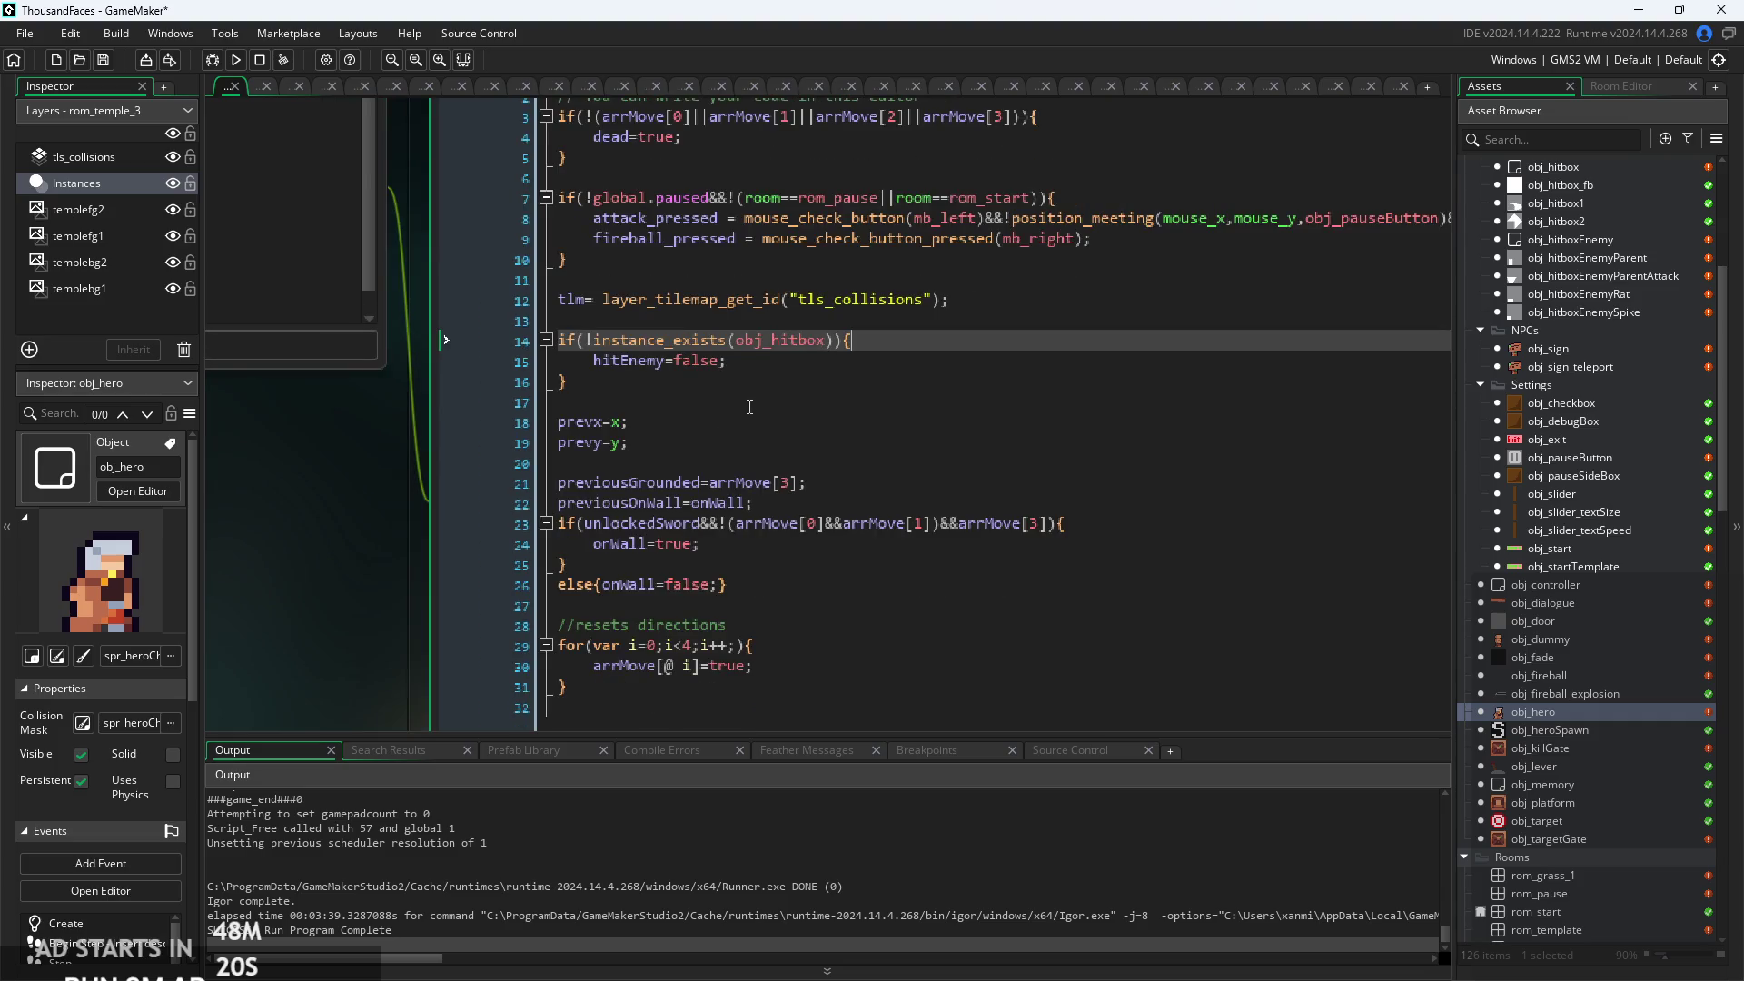
{"action": "left_click", "coordinate": [752, 403]}
{"action": "key", "text": "Return"}
{"action": "key", "text": "Return"}
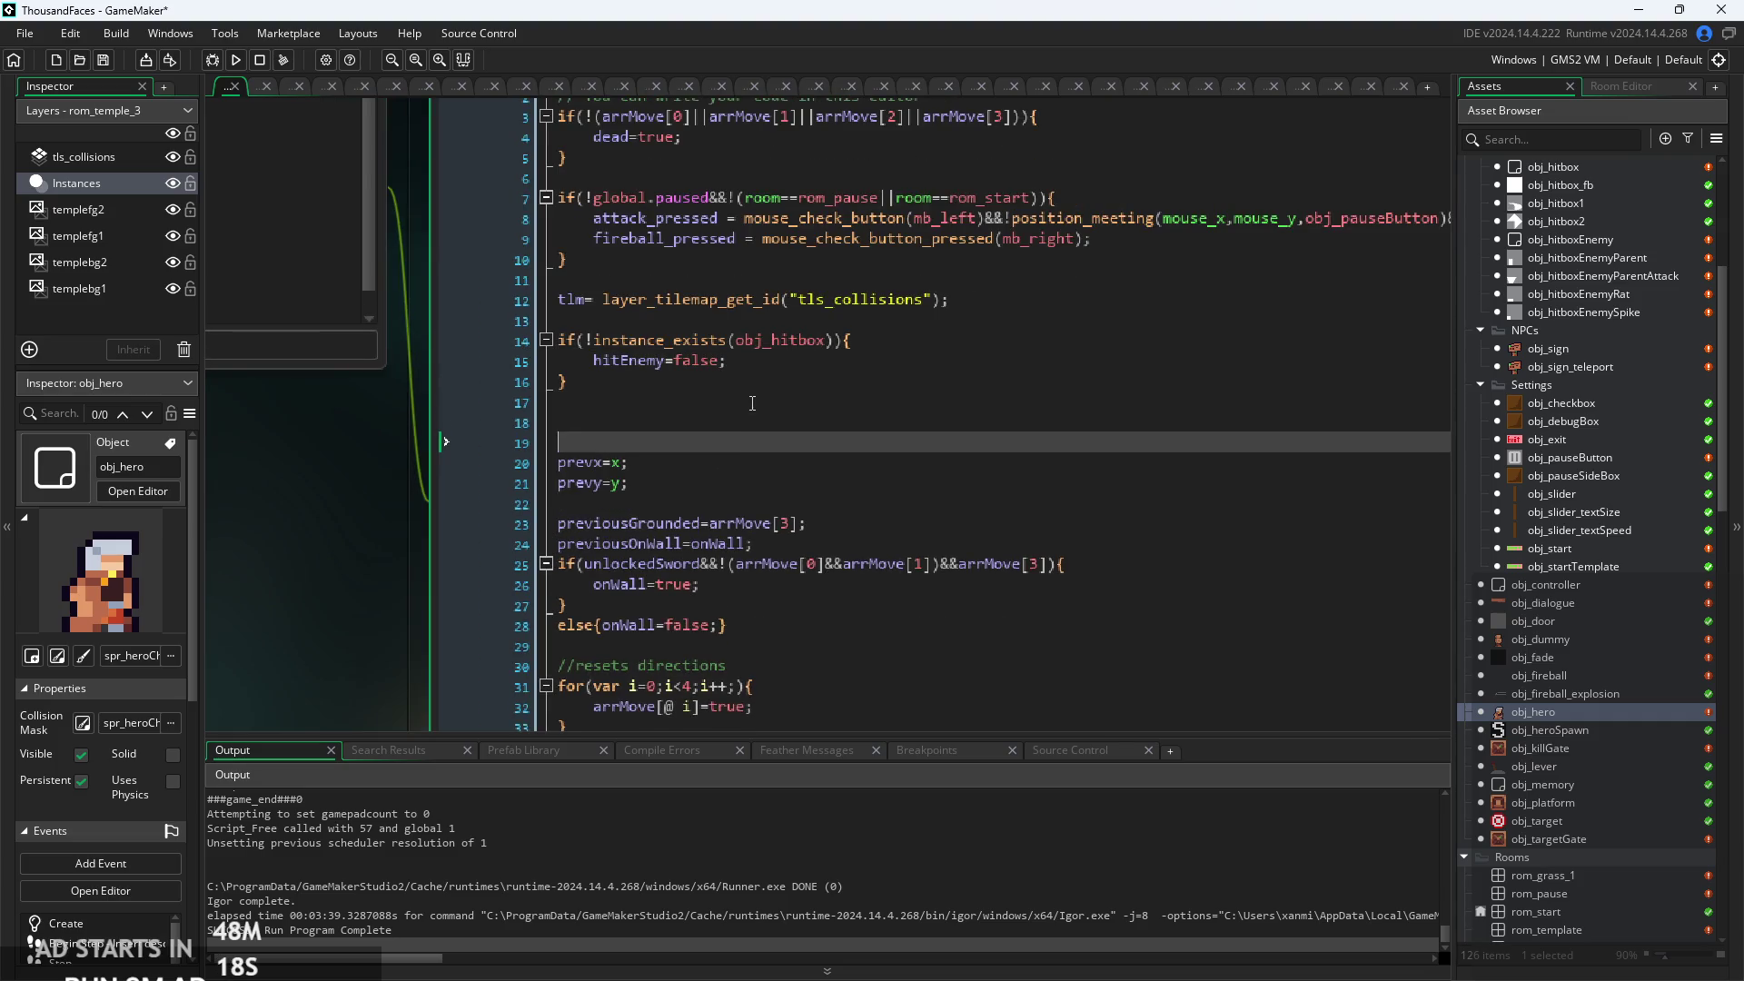
{"action": "key", "text": "Up"}
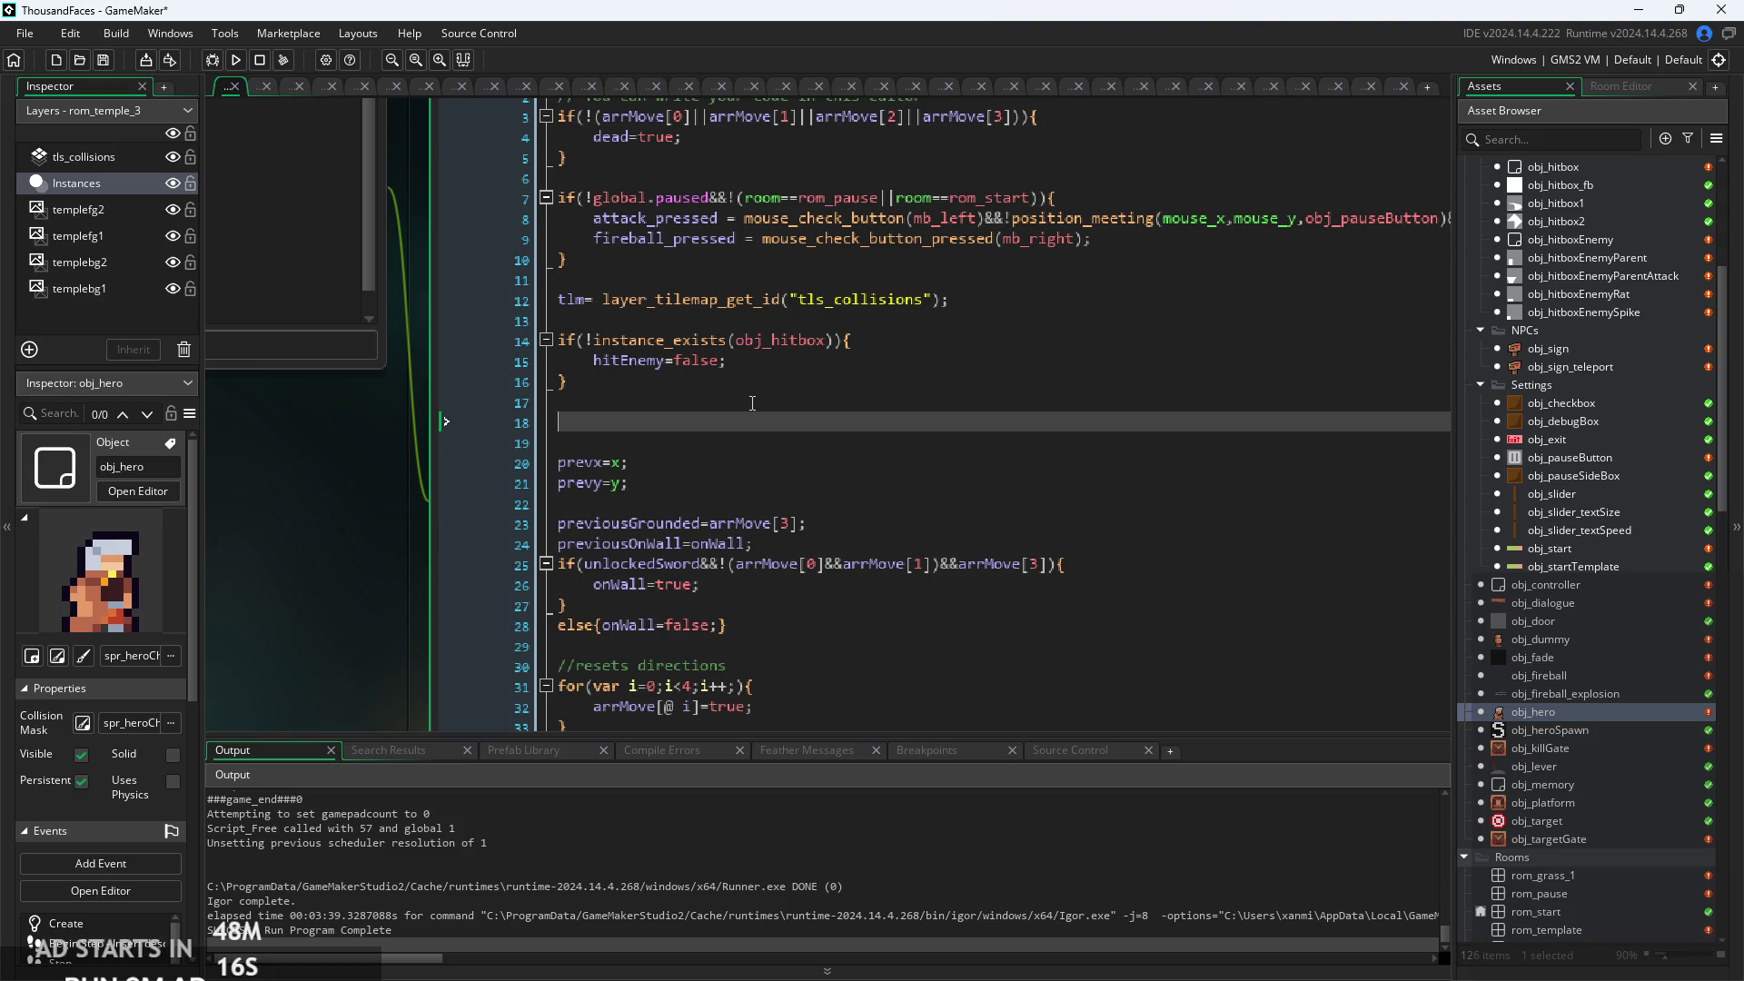
{"action": "scroll", "coordinate": [478, 434], "scroll_direction": "down", "scroll_amount": 2}
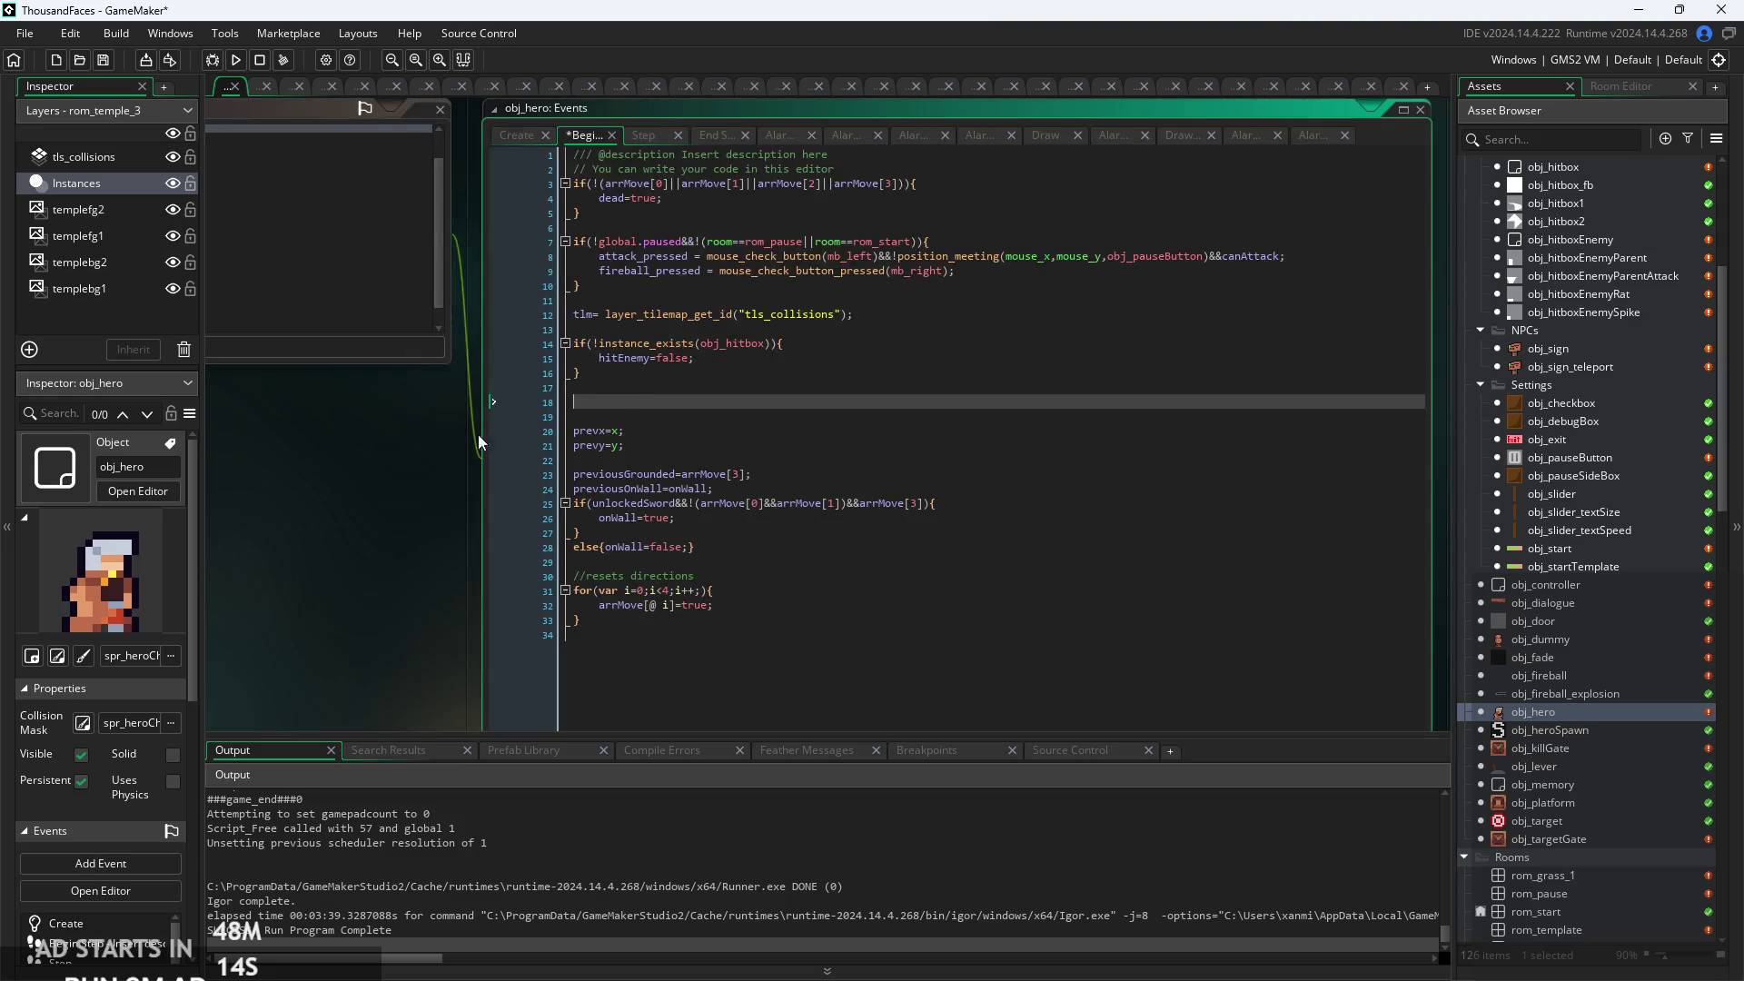
{"action": "mouse_move", "coordinate": [647, 458]}
{"action": "left_mouse_down"}
{"action": "mouse_move", "coordinate": [829, 458]}
{"action": "mouse_move", "coordinate": [560, 497]}
{"action": "left_mouse_up"}
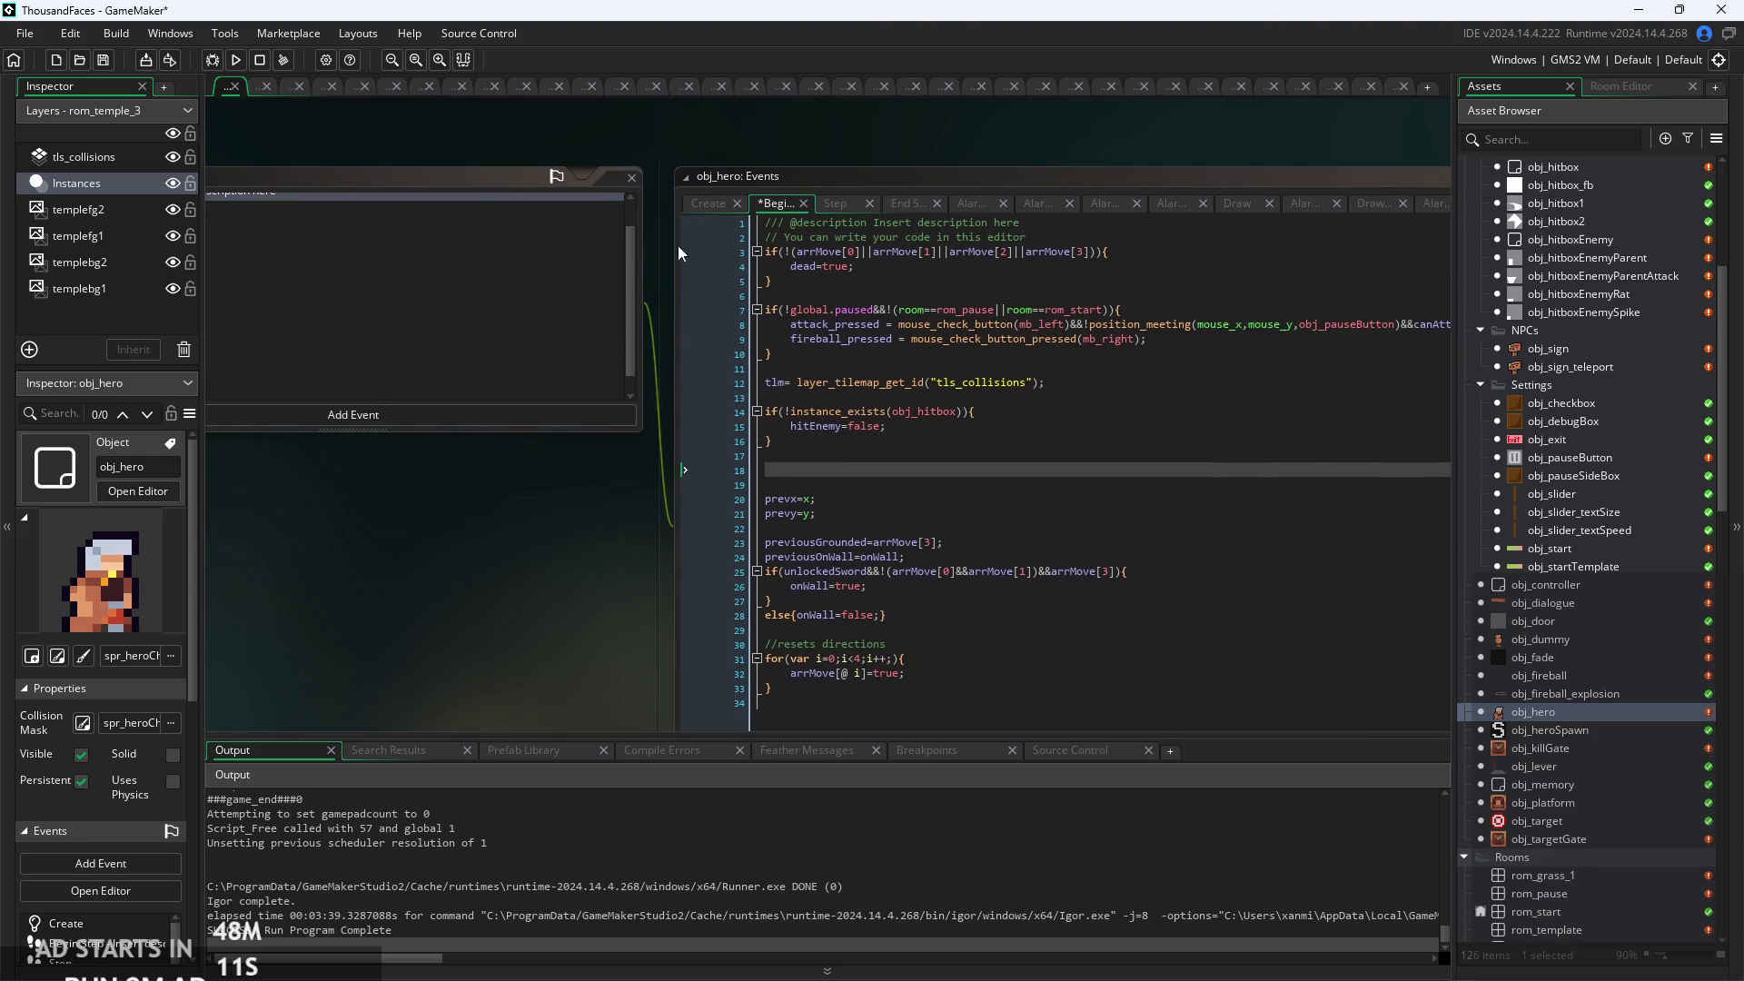
Add 'manaReg=0;' below dashVeloc in the Create event, then return to Begin Step.
{"action": "left_click", "coordinate": [707, 202]}
{"action": "scroll", "coordinate": [844, 518], "scroll_direction": "up", "scroll_amount": 3}
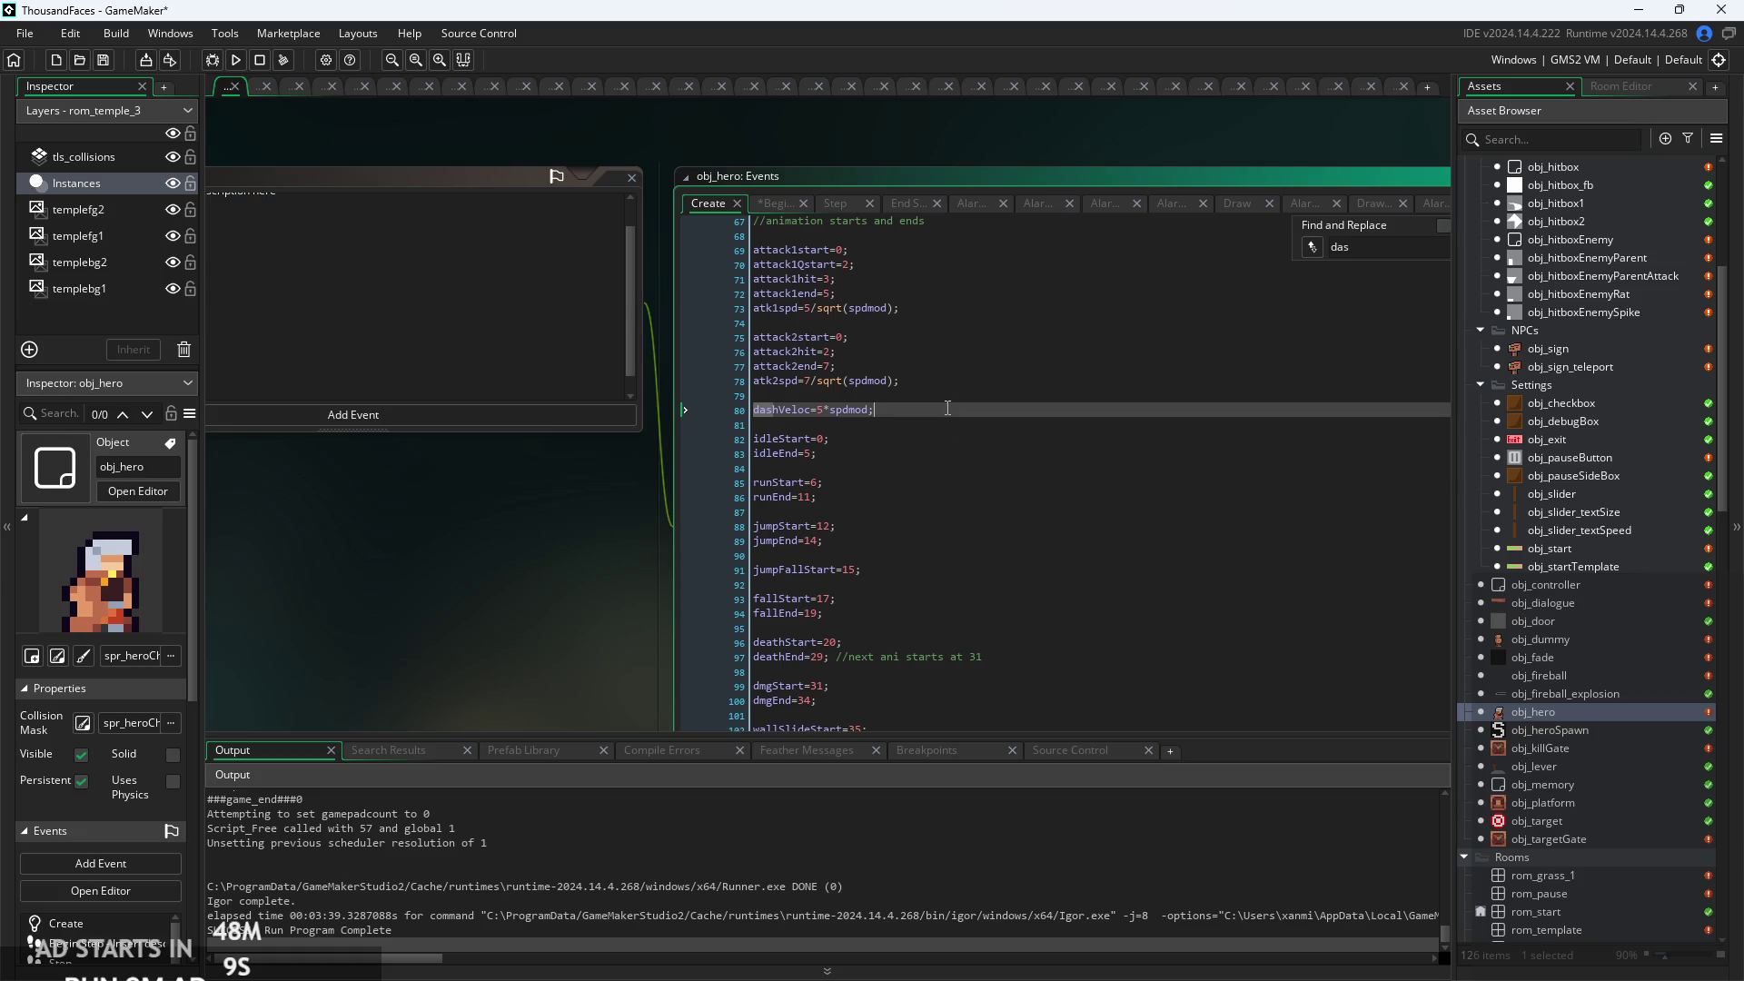
{"action": "key", "text": "Return"}
{"action": "key", "text": "Return"}
{"action": "key", "text": "Return"}
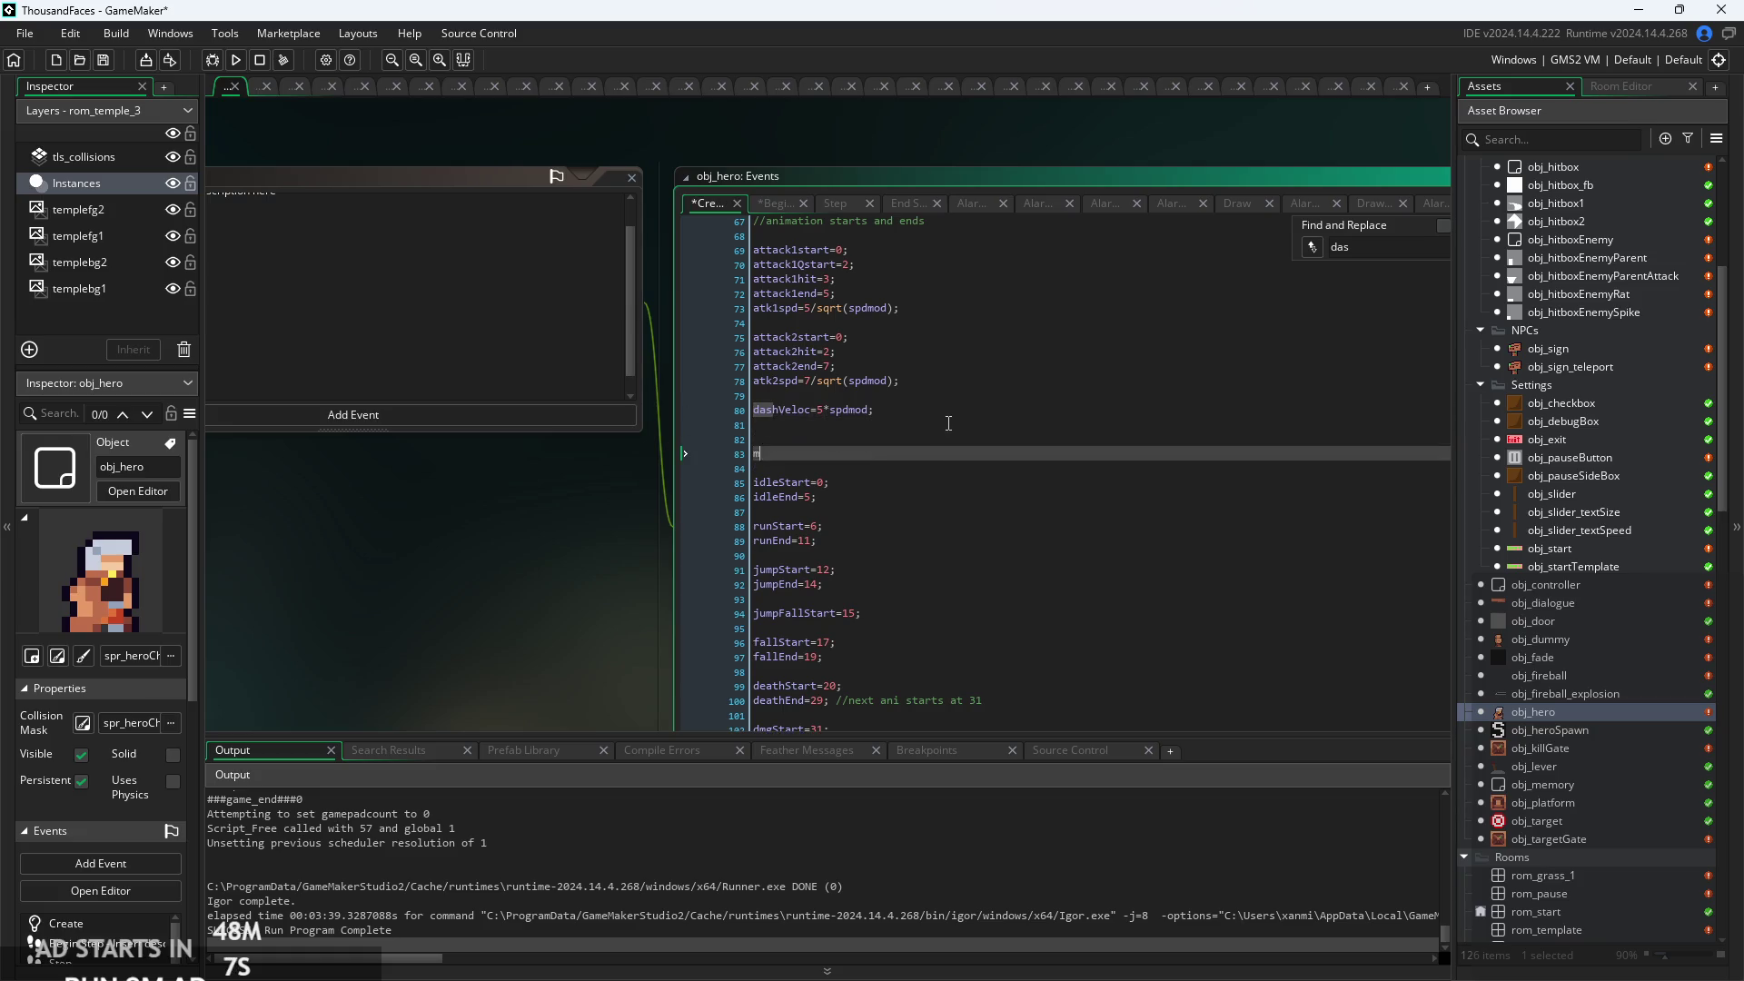
{"action": "type", "text": "ana Reg-"}
{"action": "key", "text": "BackSpace"}
{"action": "type", "text": "="}
{"action": "type", "text": "0;"}
{"action": "left_click", "coordinate": [772, 205]}
{"action": "scroll", "coordinate": [814, 471], "scroll_direction": "up", "scroll_amount": 2}
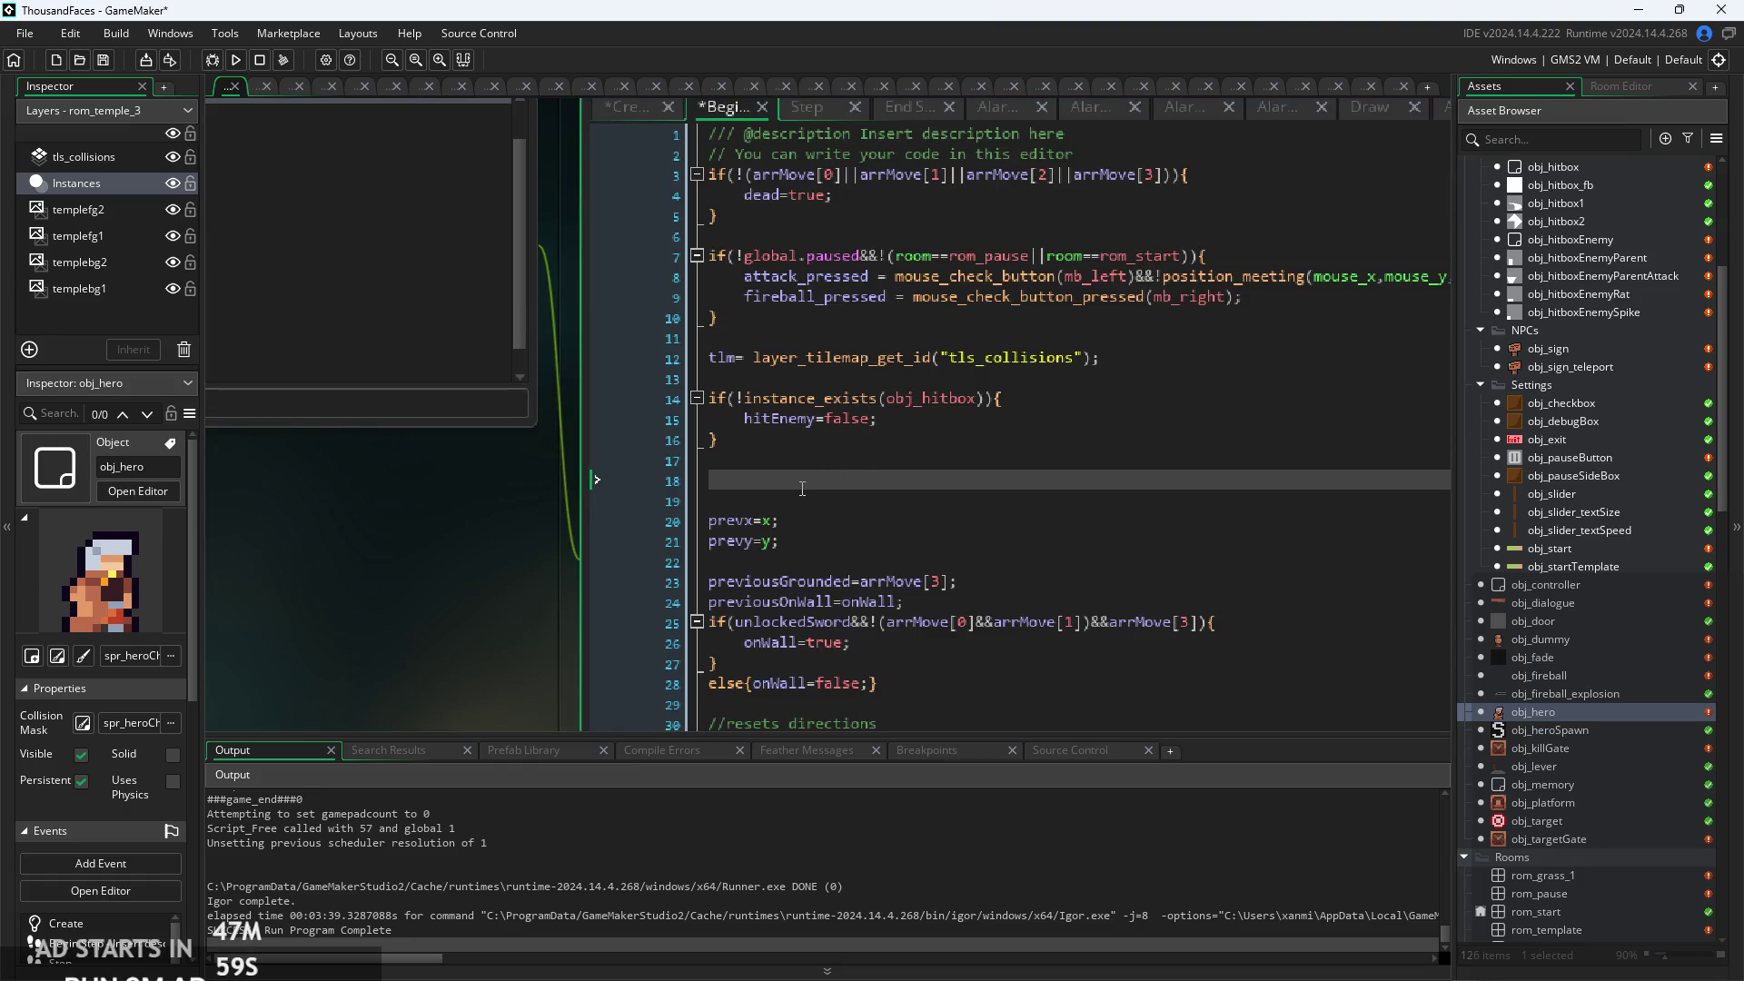
Write an if(hitEnemy){ } block at line 18, pasting in its body and tidying stray braces and hint text.
{"action": "type", "text": "if"}
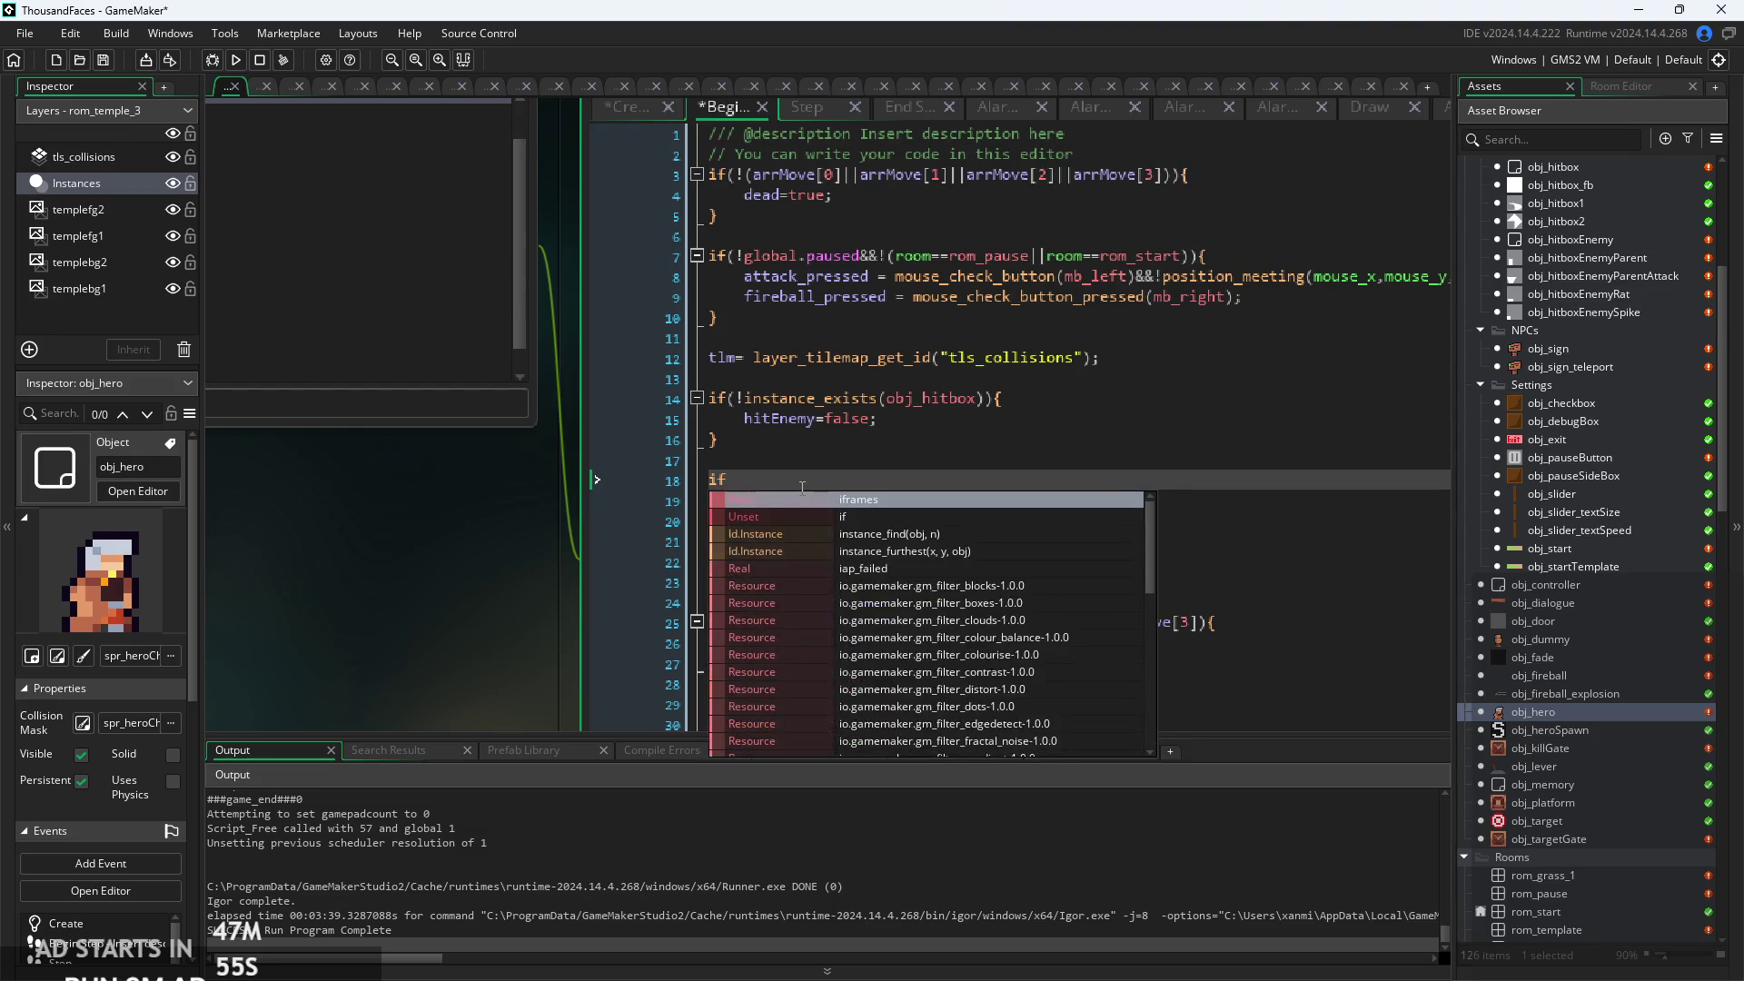
{"action": "type", "text": "(hitEnemy"}
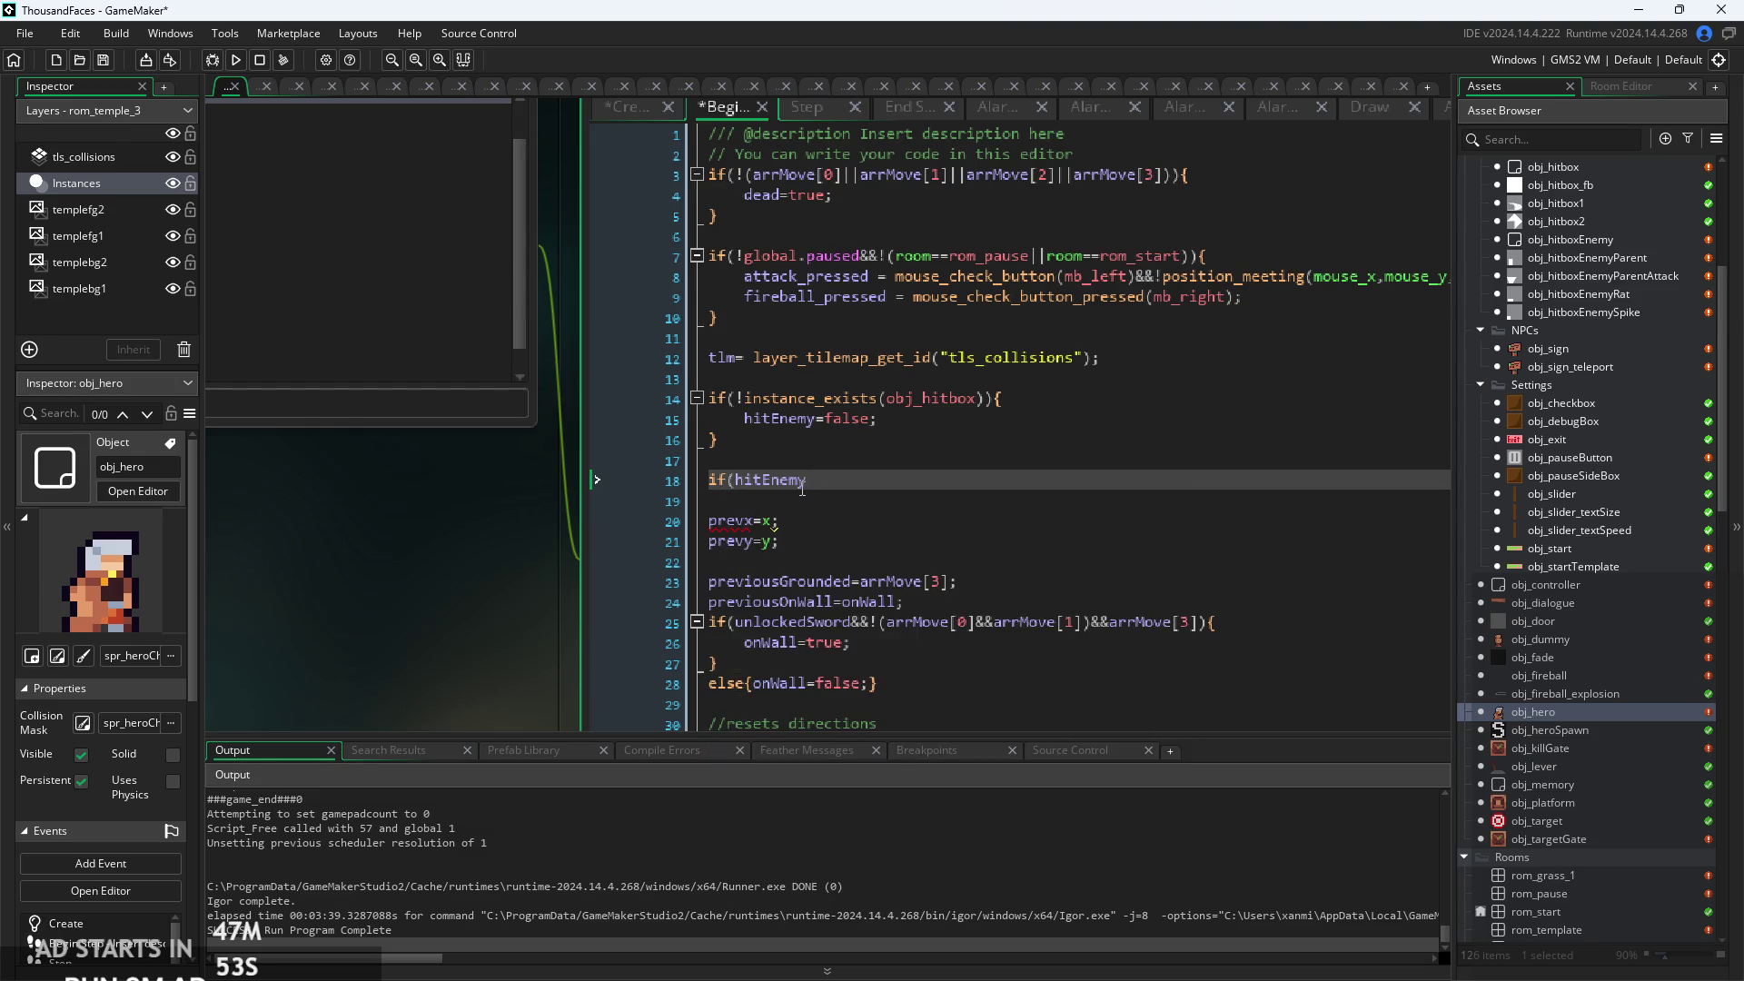
{"action": "type", "text": "){"}
{"action": "key", "text": "Return"}
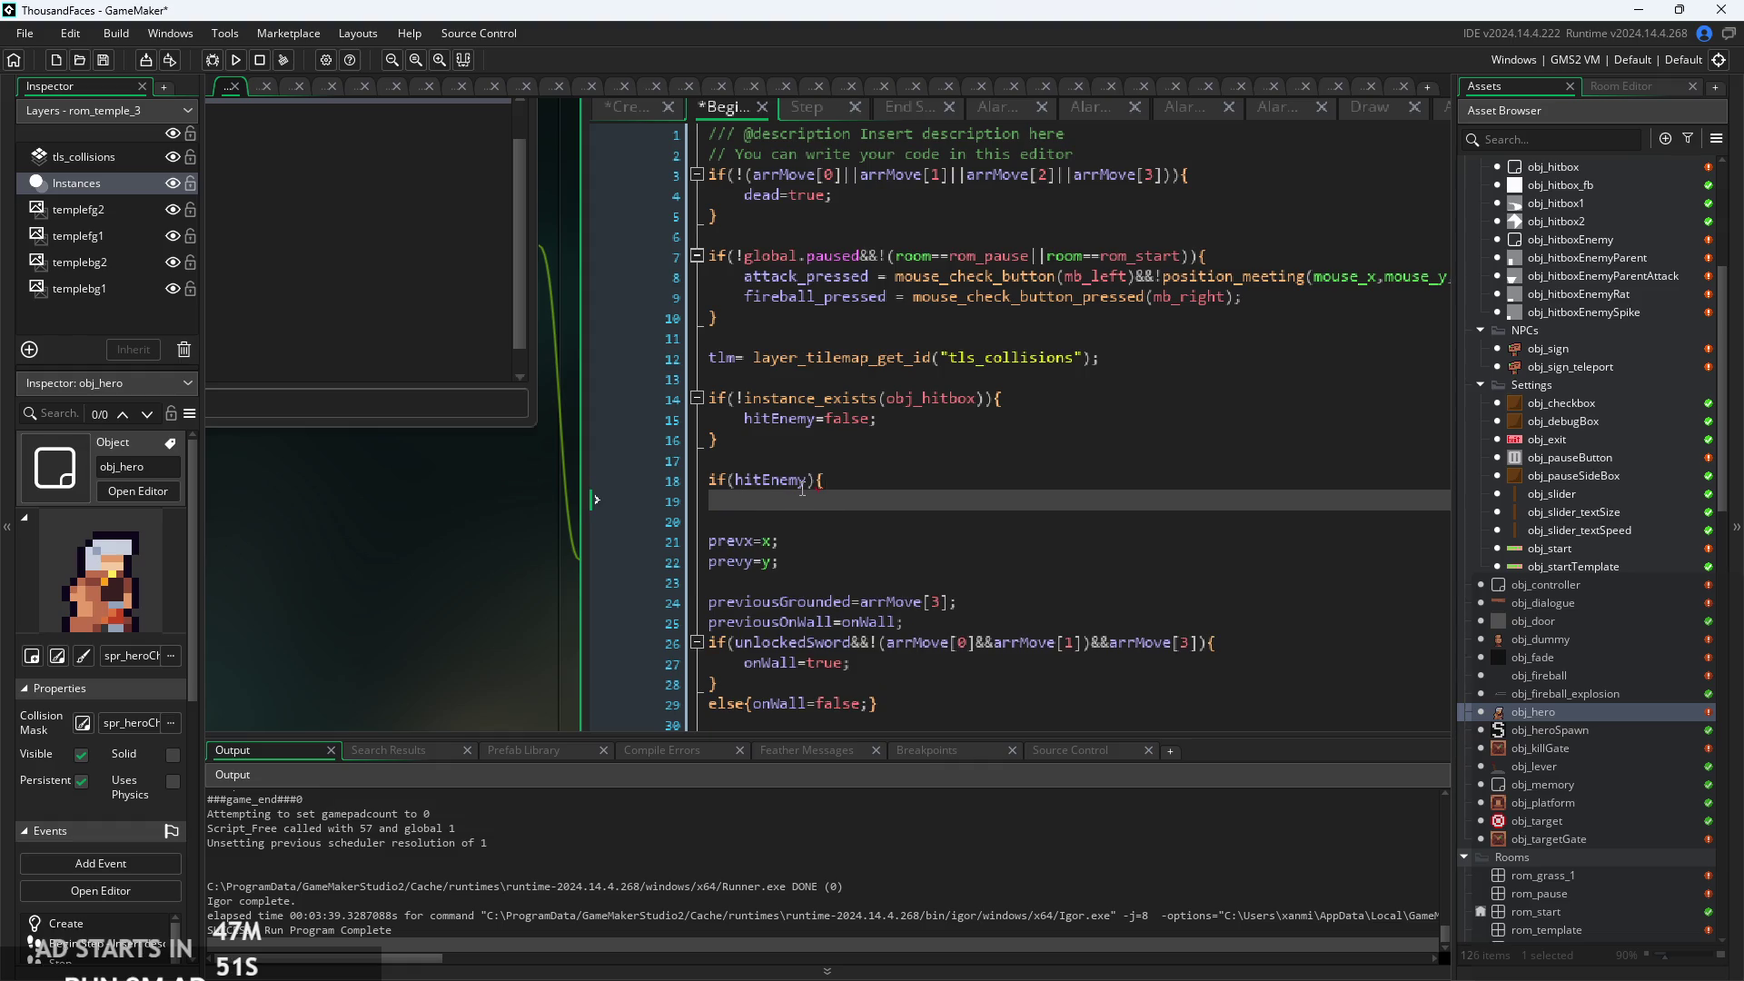
{"action": "key", "text": "Return"}
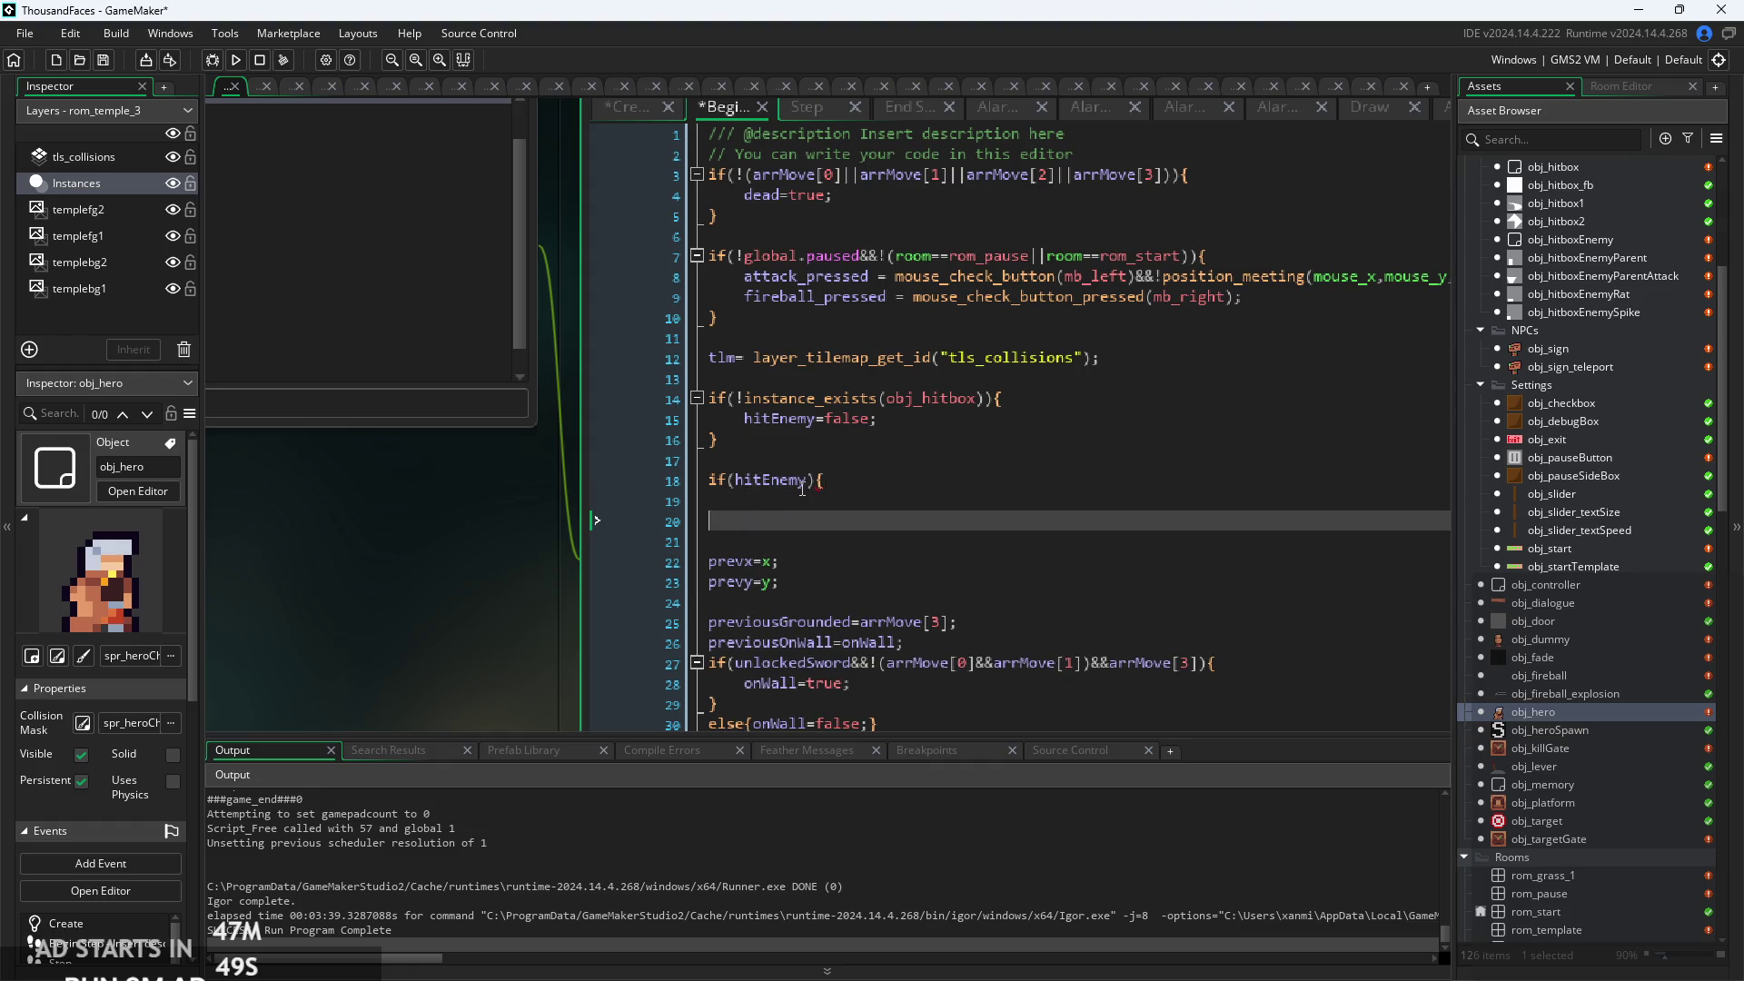
{"action": "type", "text": "{"}
{"action": "key", "text": "BackSpace"}
{"action": "key", "text": "ctrl+v"}
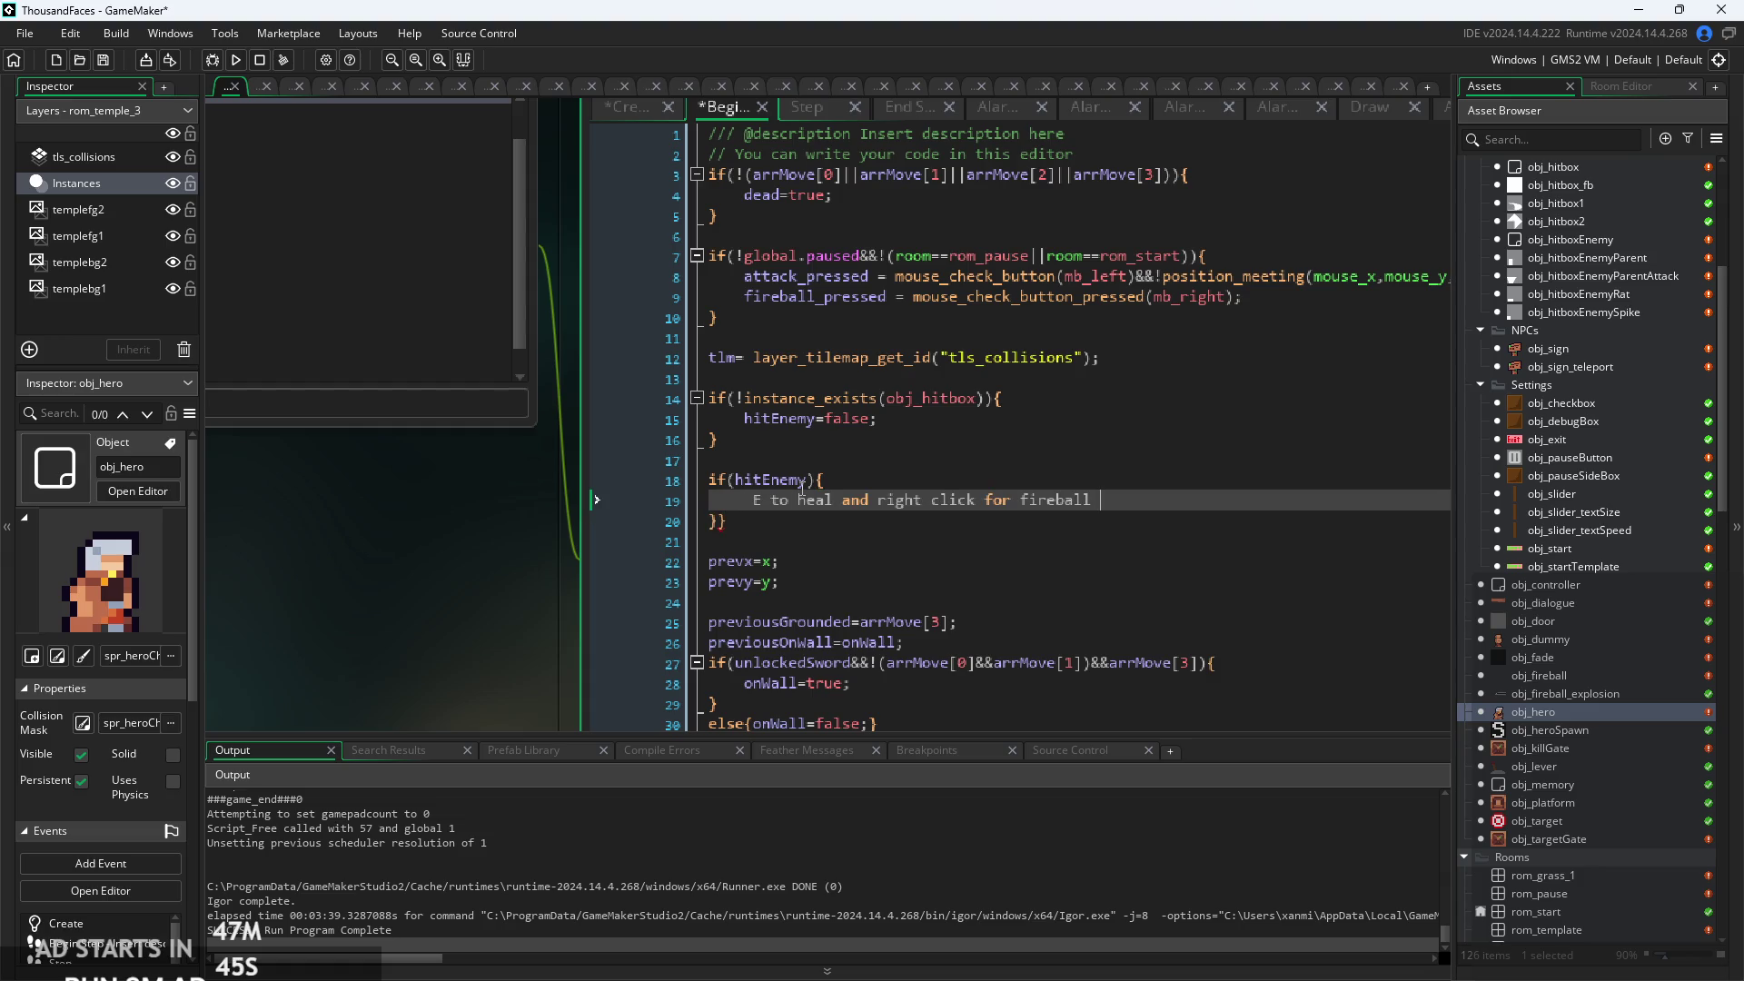
{"action": "left_click", "coordinate": [779, 524]}
{"action": "key", "text": "Delete"}
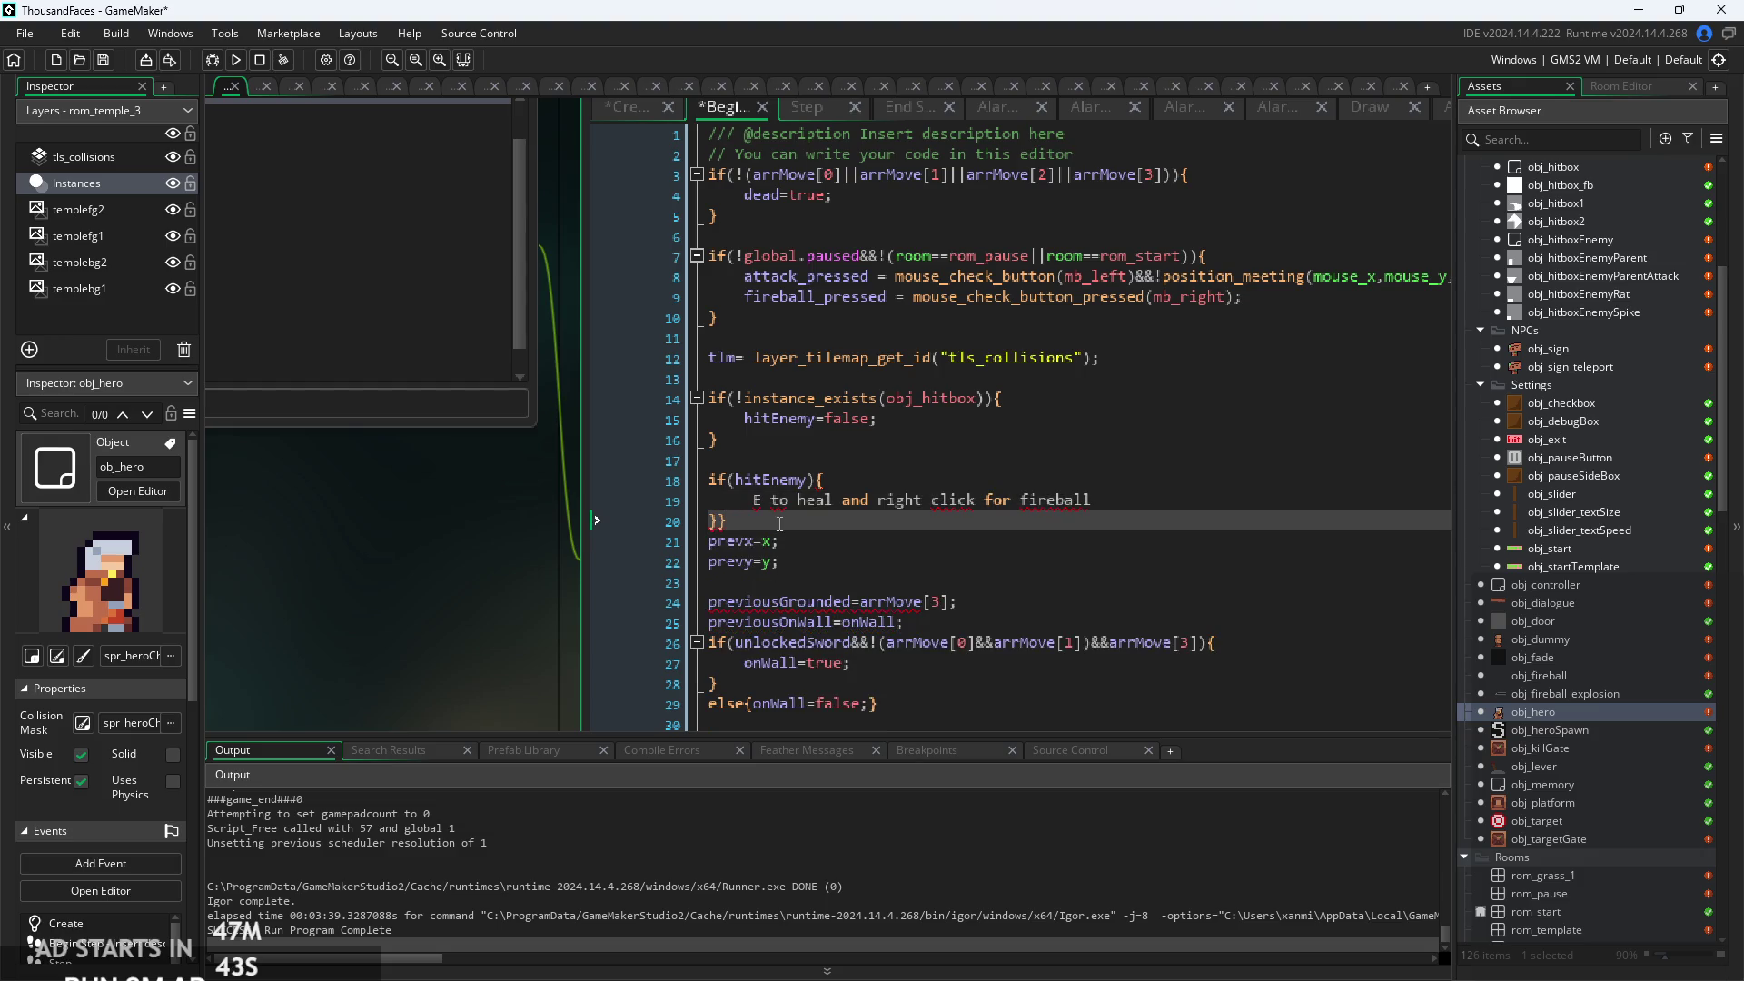
{"action": "key", "text": "BackSpace"}
{"action": "key", "text": "Return"}
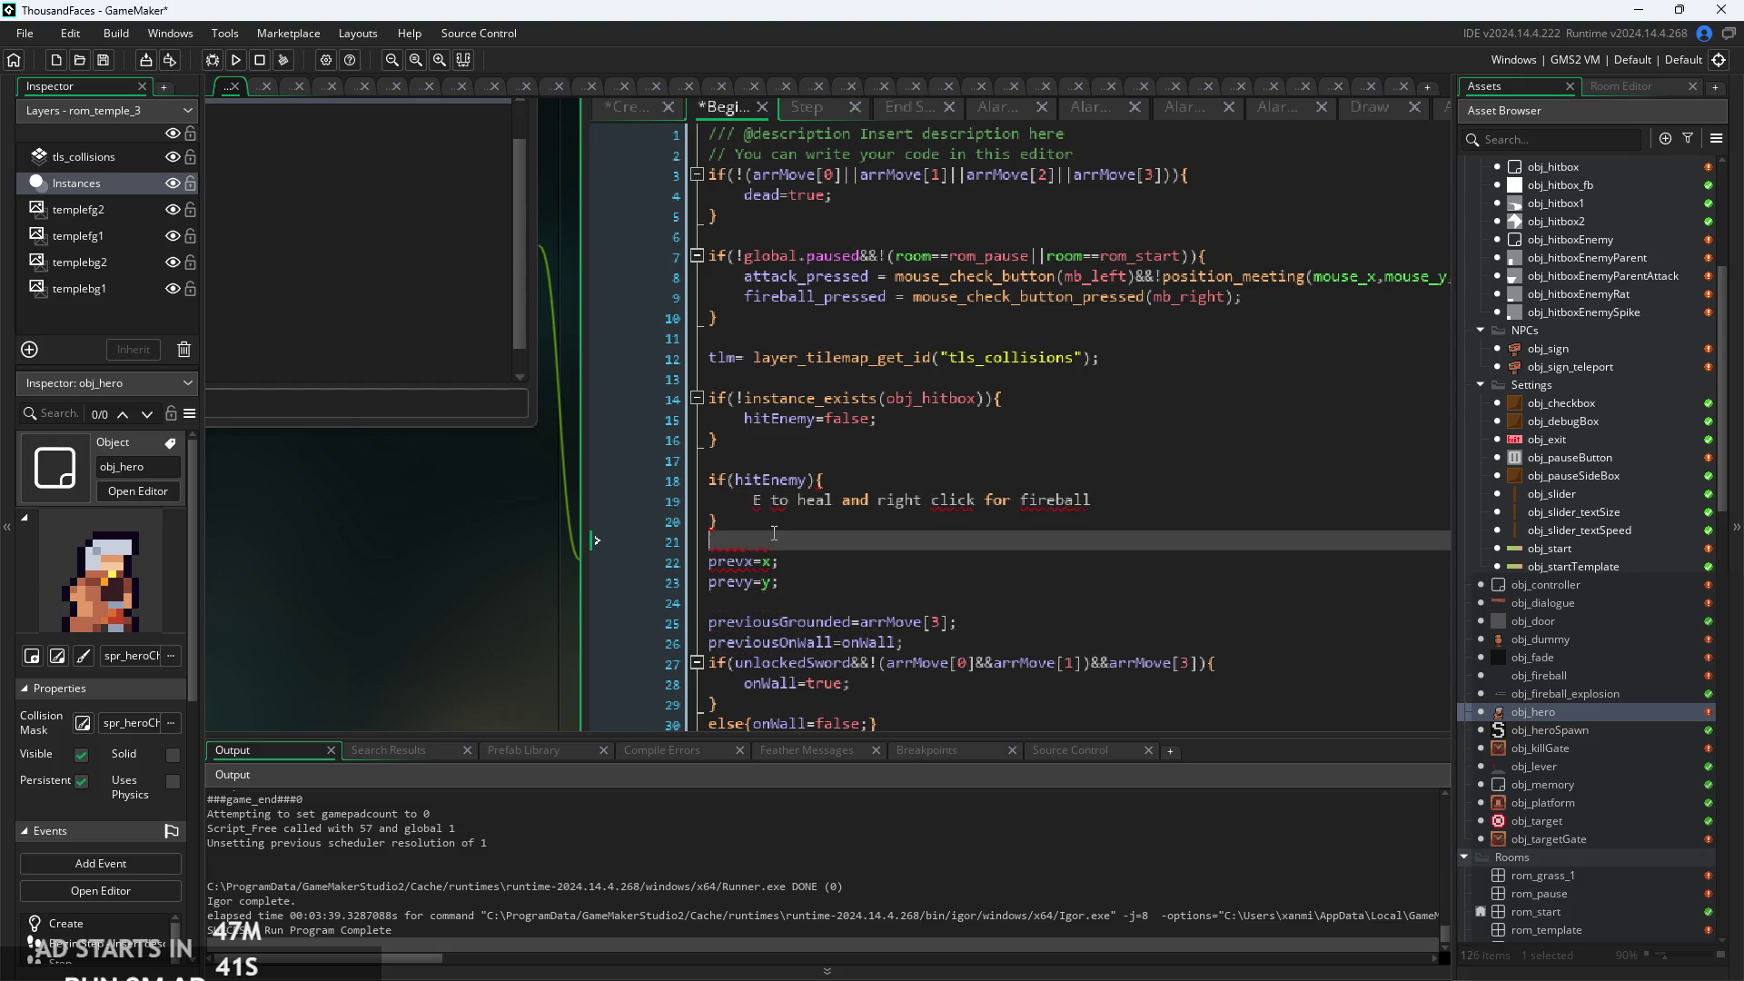
{"action": "left_click_drag", "start_coordinate": [1098, 501], "coordinate": [753, 500]}
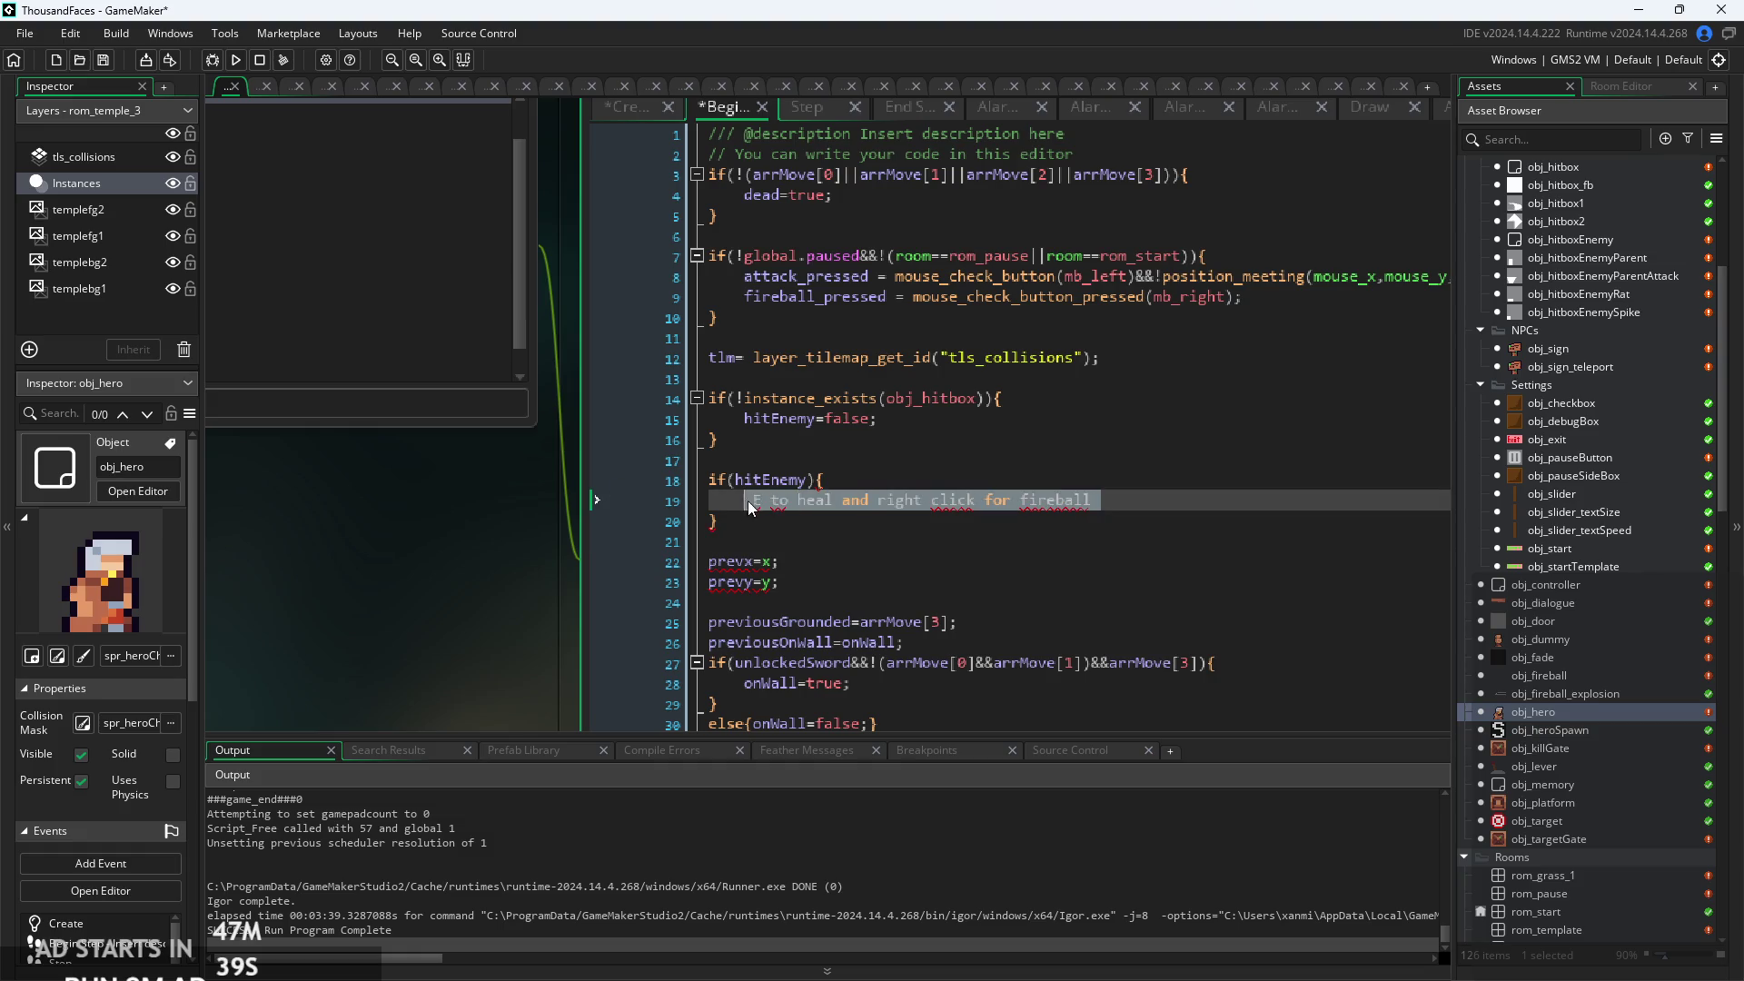
{"action": "key", "text": "BackSpace"}
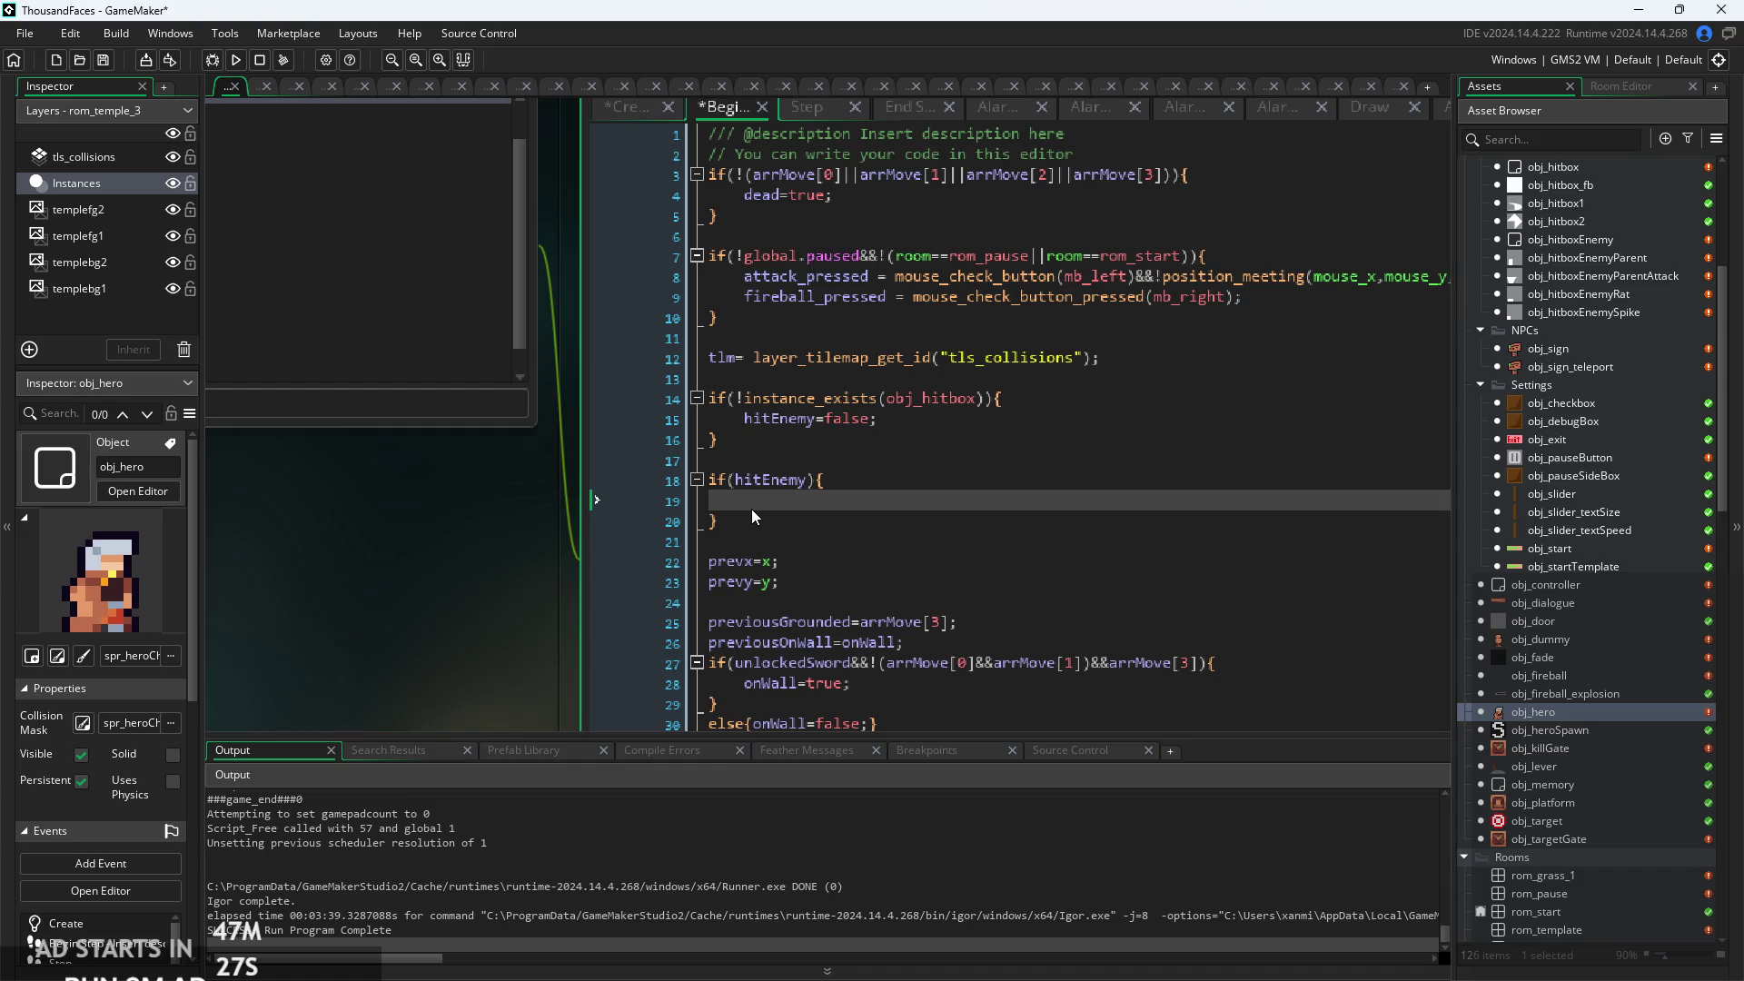
Add playerMana++; inside the block using the playerMana autocomplete suggestion.
{"action": "key", "text": "ctrl+space"}
{"action": "key", "text": "Escape"}
{"action": "type", "text": "m"}
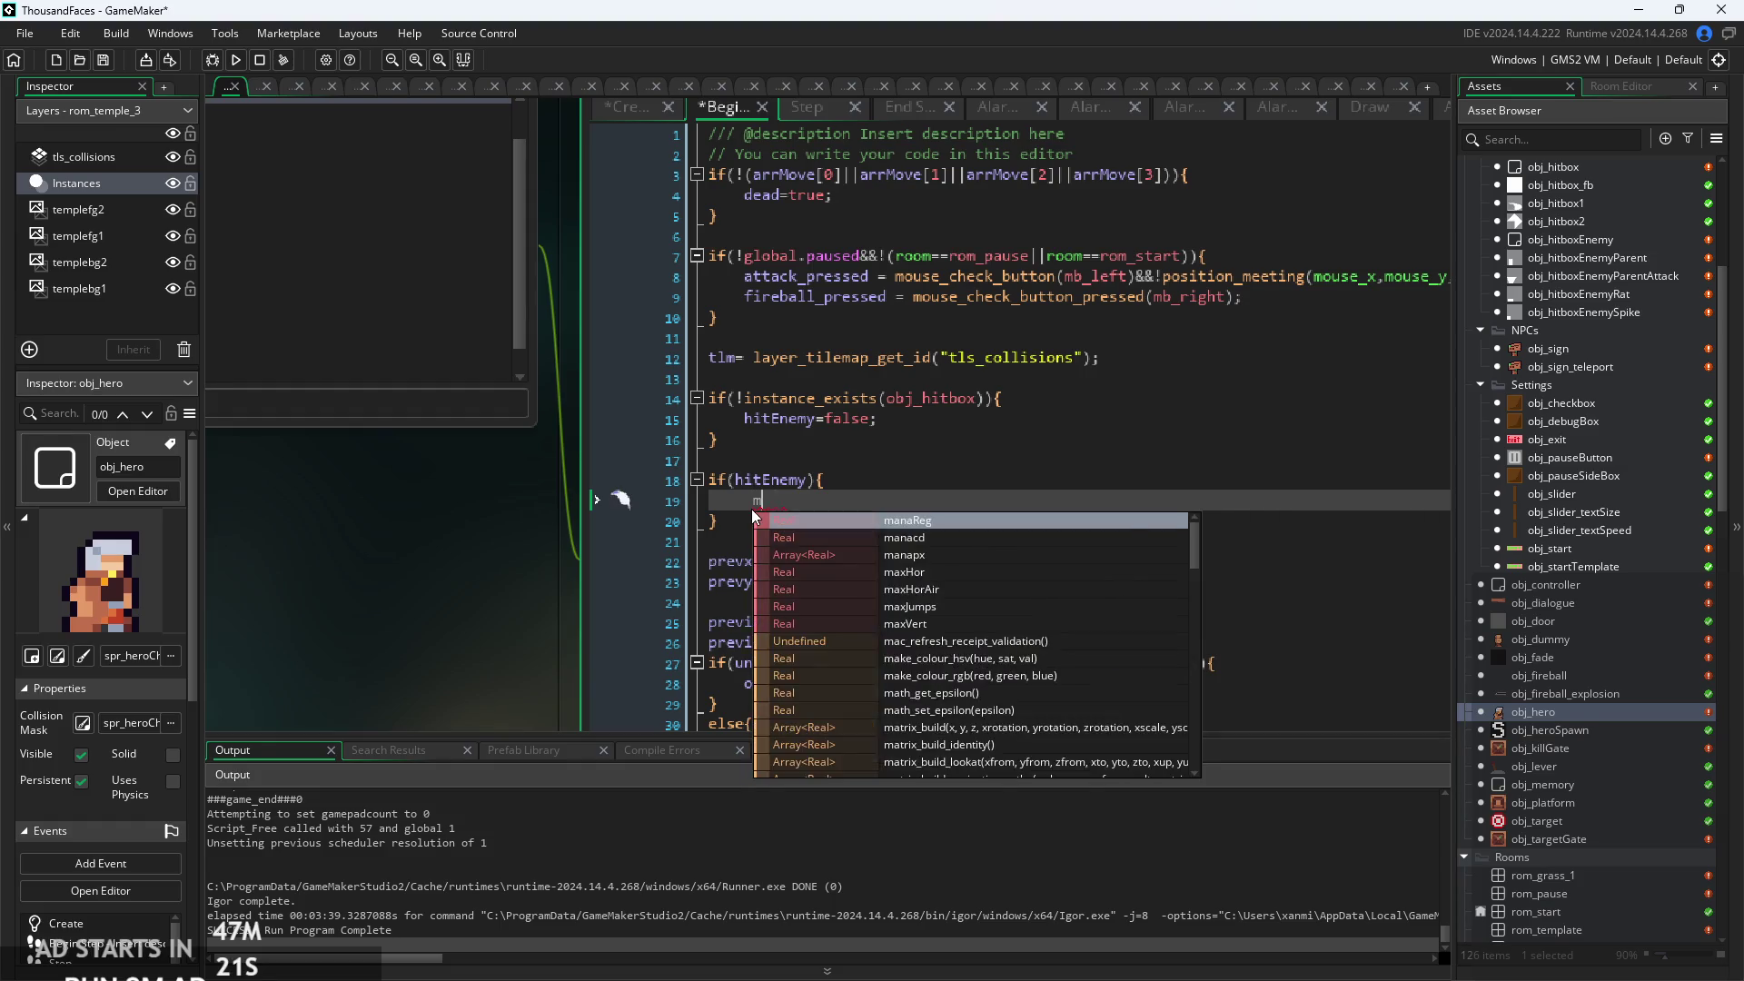
{"action": "key", "text": "BackSpace"}
{"action": "type", "text": "p"}
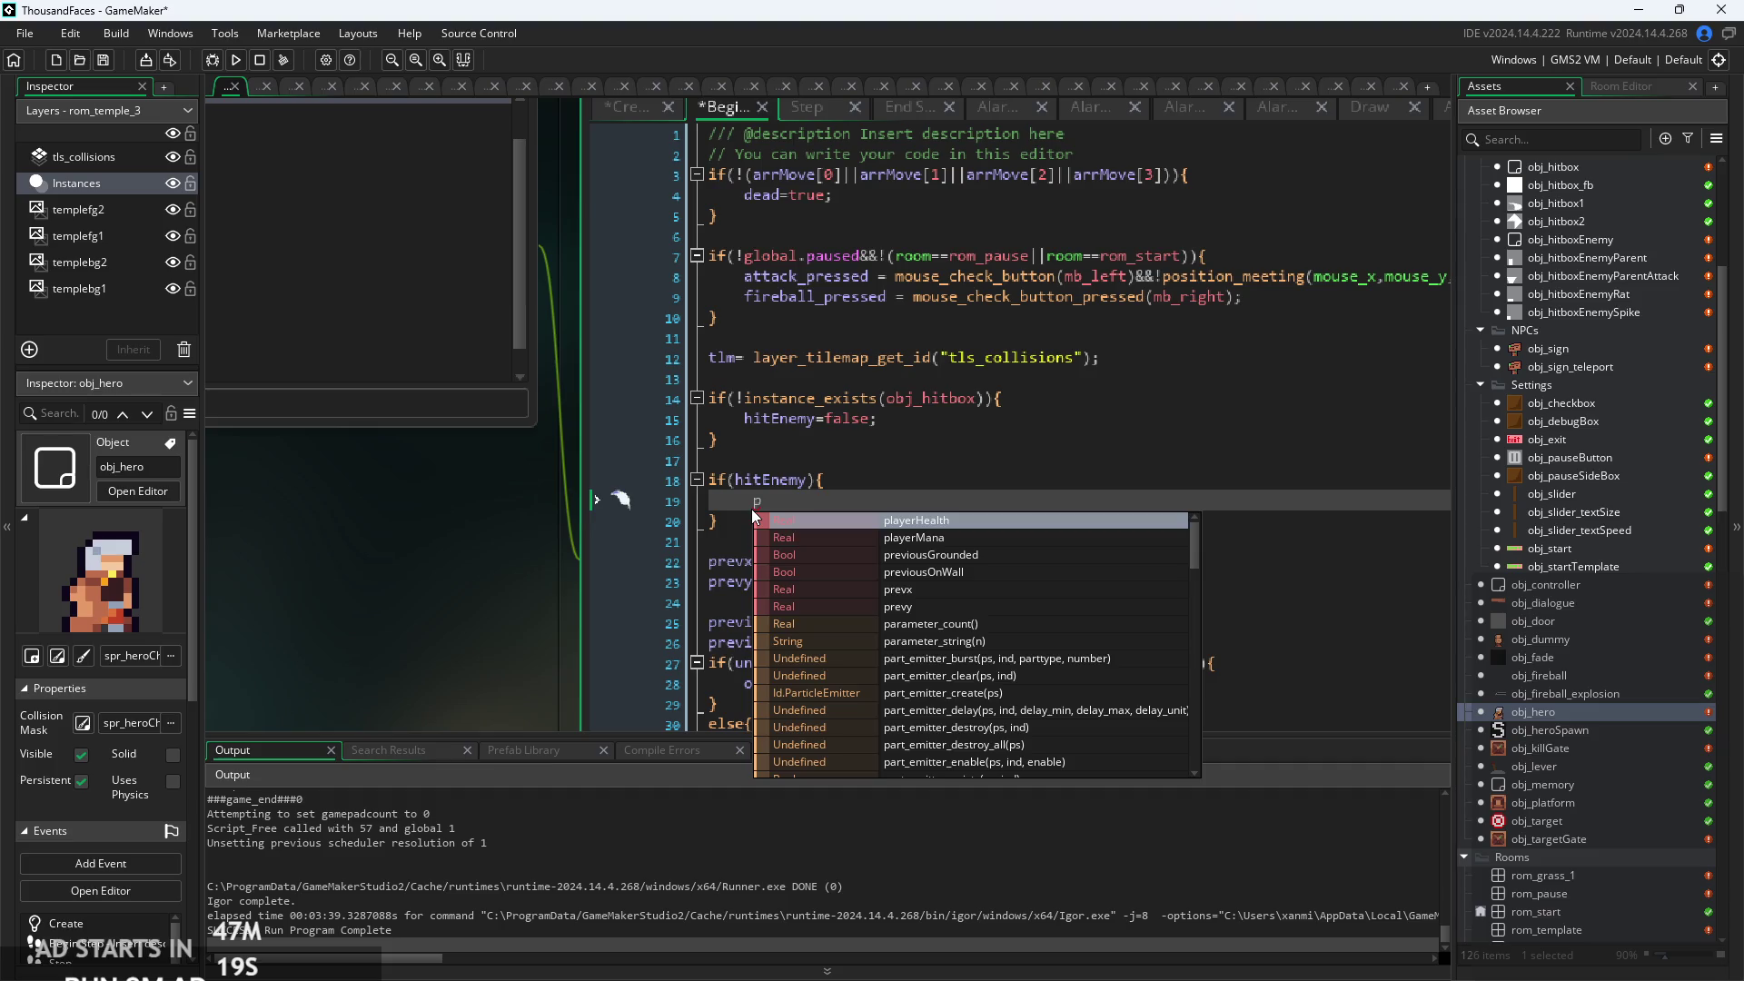
{"action": "key", "text": "Down"}
{"action": "key", "text": "Return"}
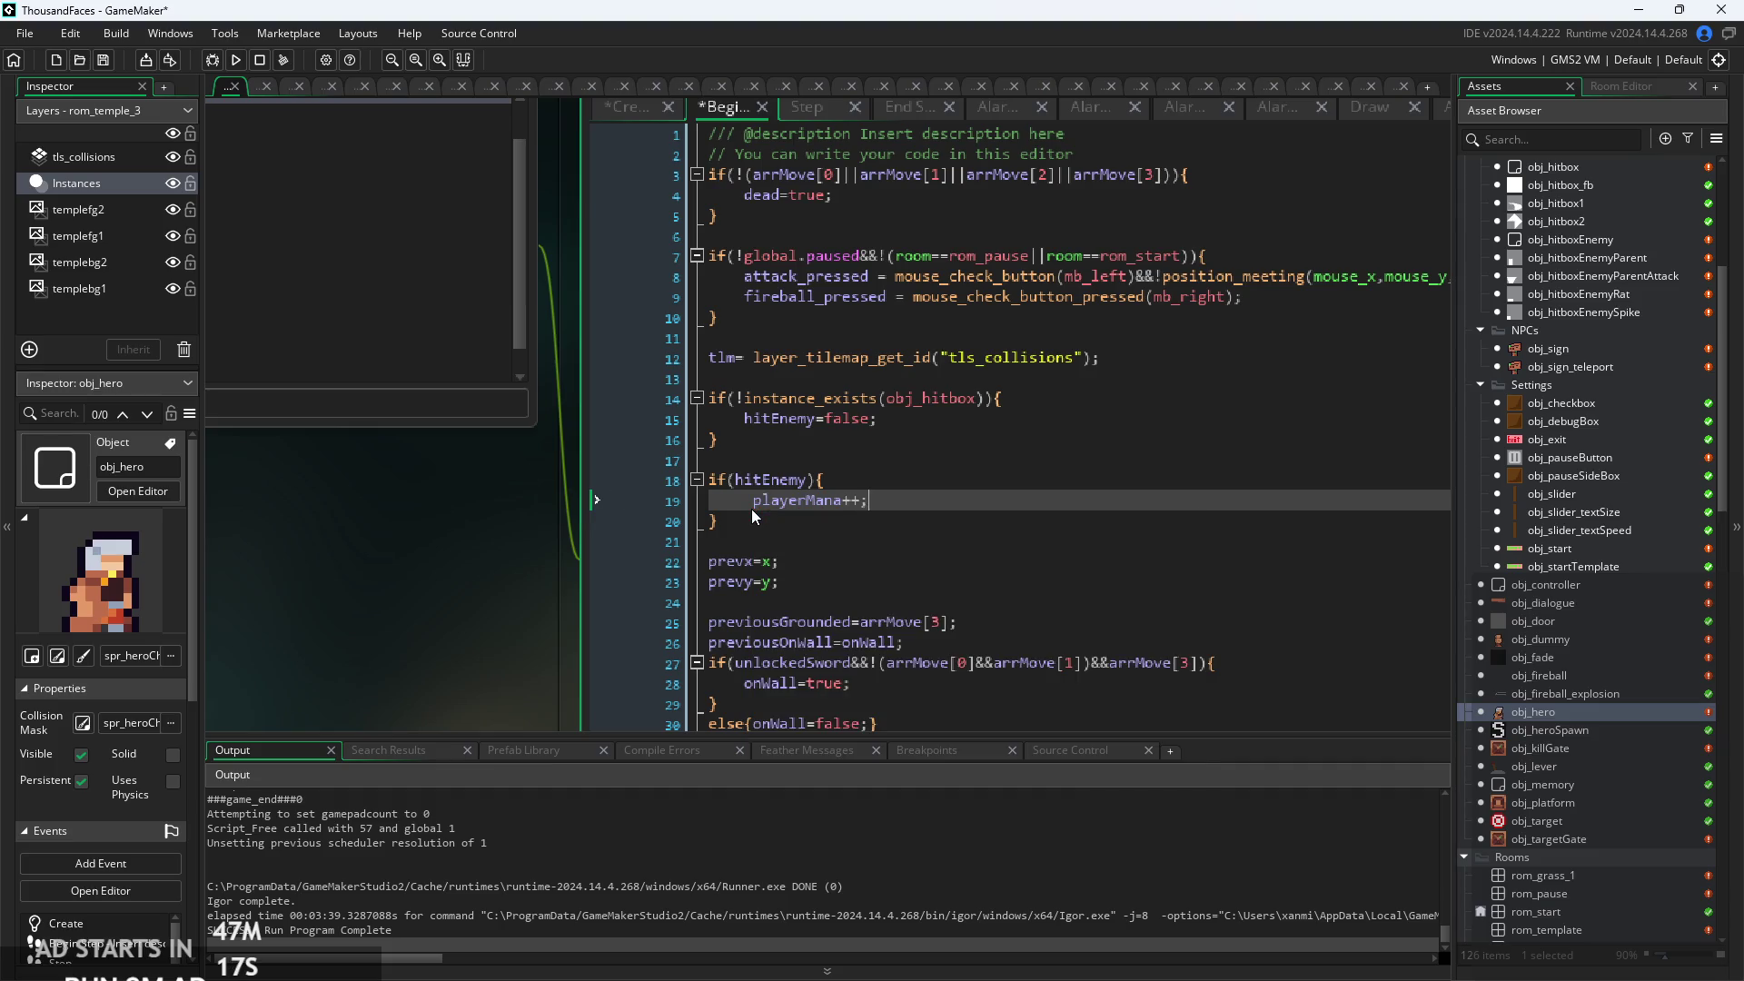
Extend the condition to if(hitEnemy&&manaReg==0).
{"action": "scroll", "coordinate": [886, 499], "scroll_direction": "up", "scroll_amount": 1}
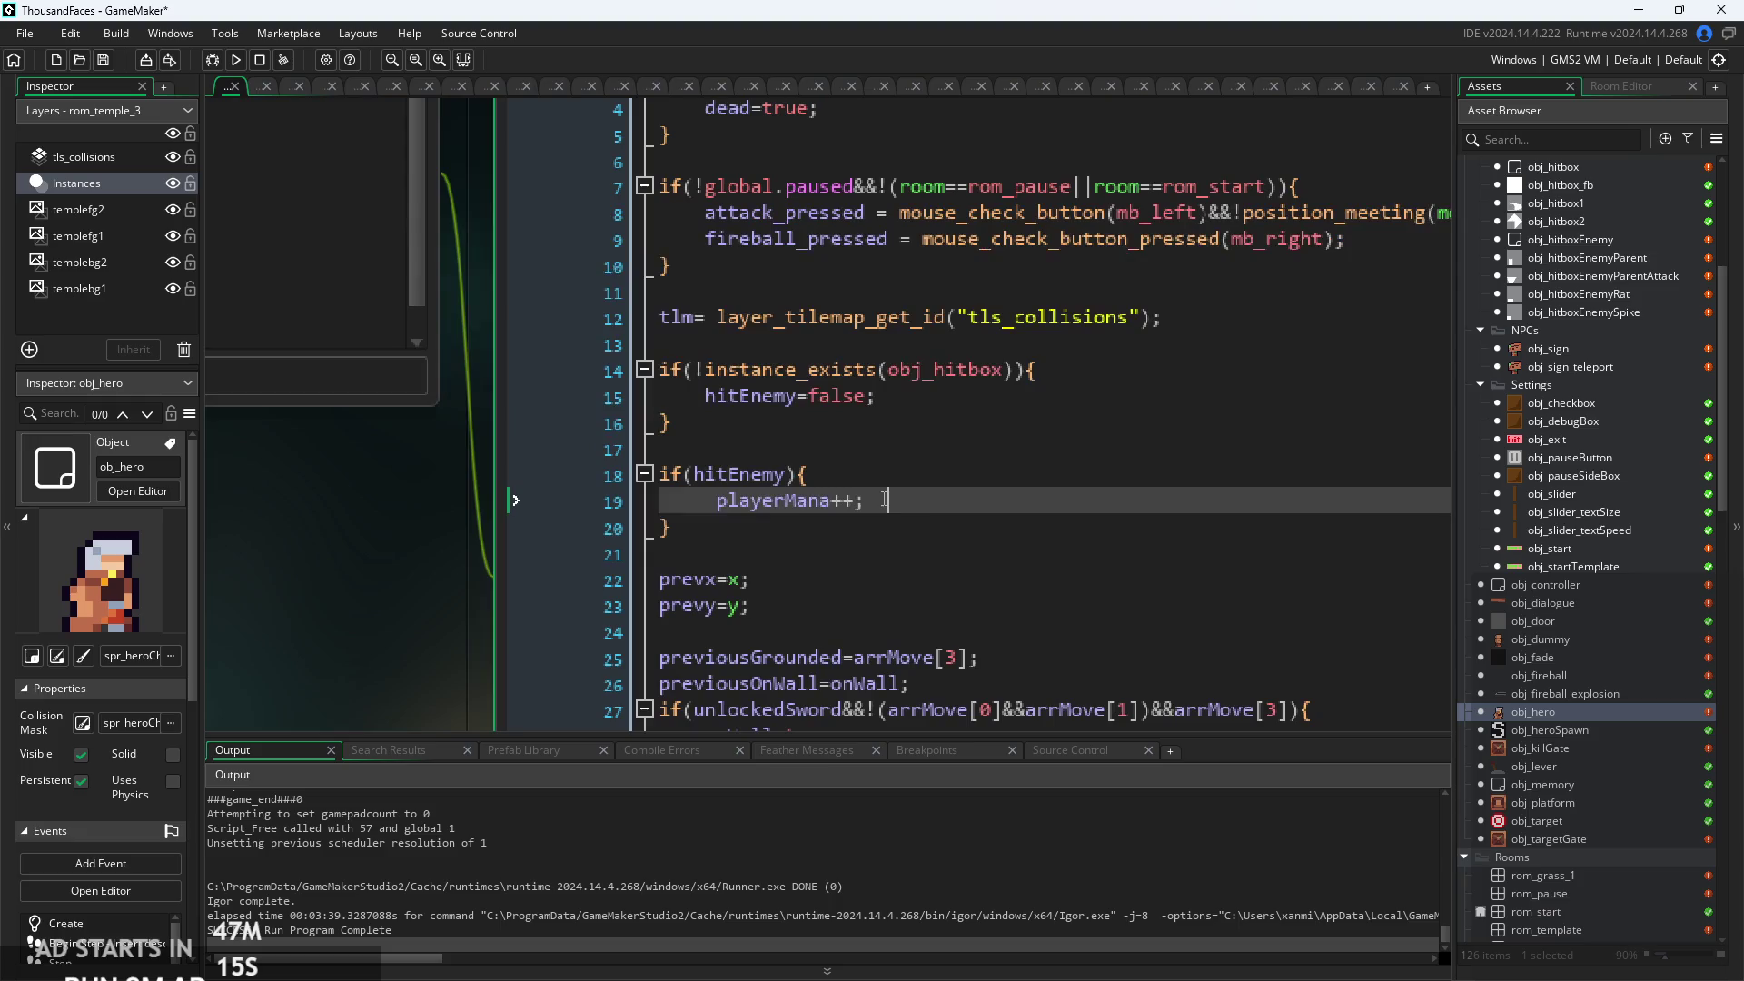
{"action": "scroll", "coordinate": [908, 506], "scroll_direction": "down", "scroll_amount": 1}
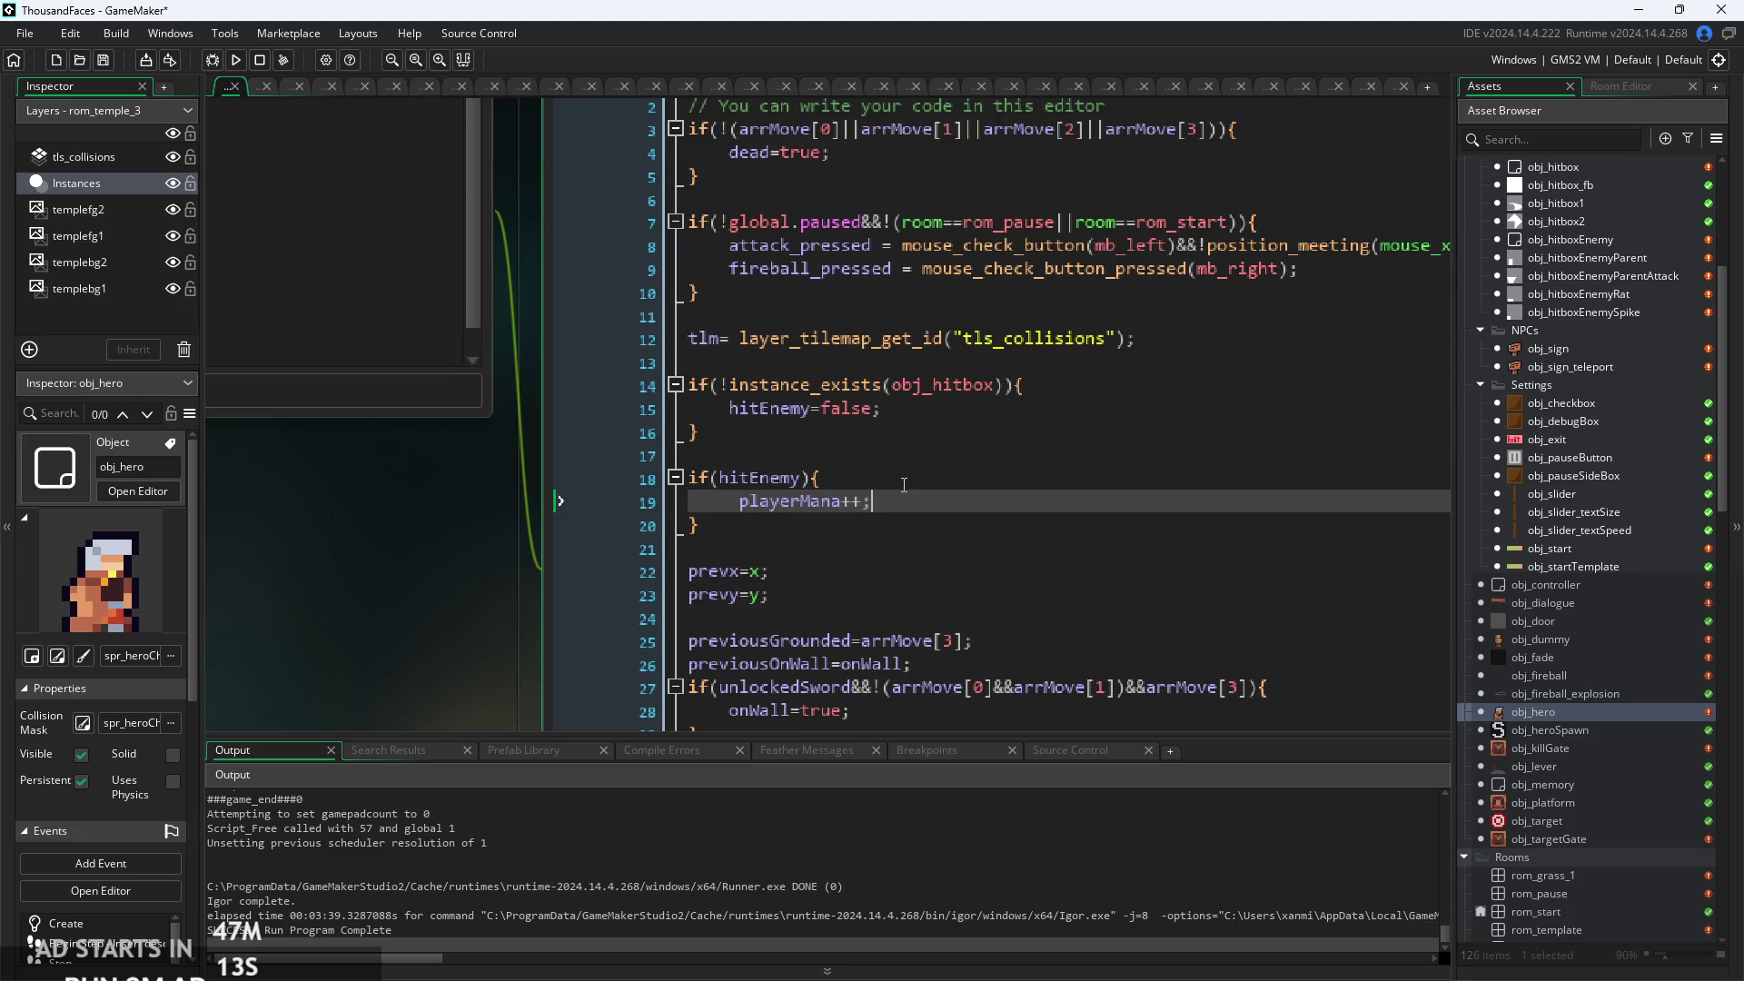
{"action": "scroll", "coordinate": [938, 490], "scroll_direction": "up", "scroll_amount": 1}
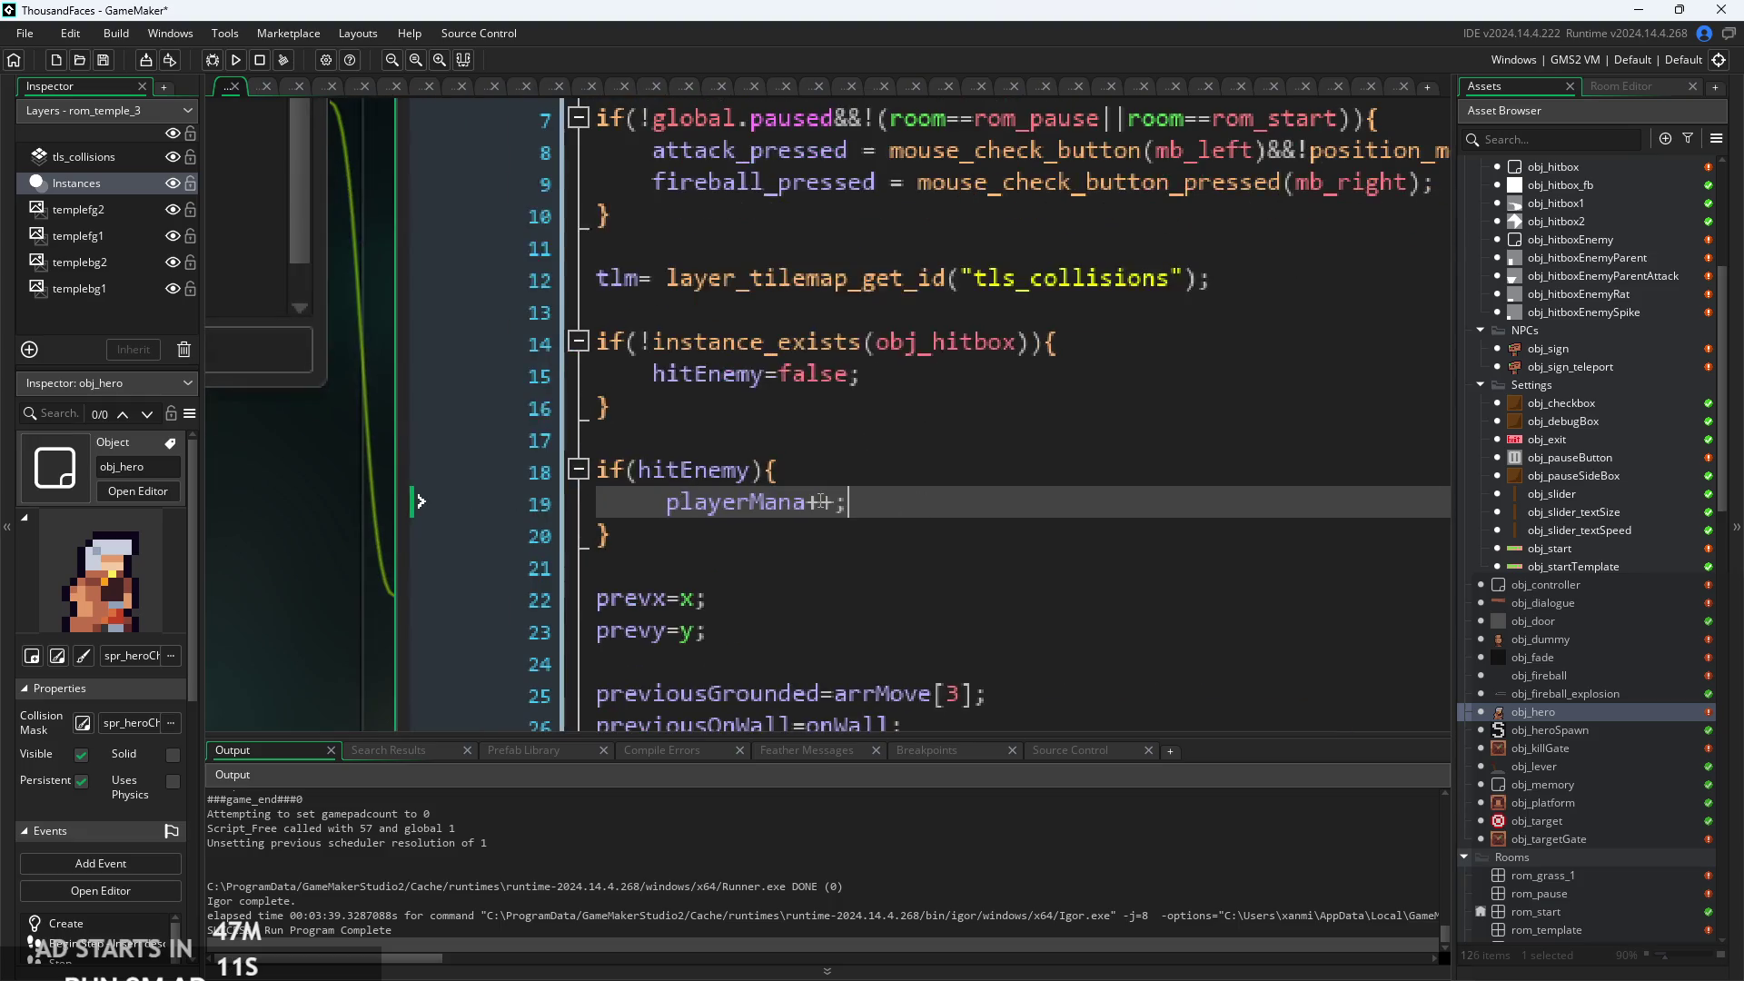
{"action": "left_click", "coordinate": [754, 472]}
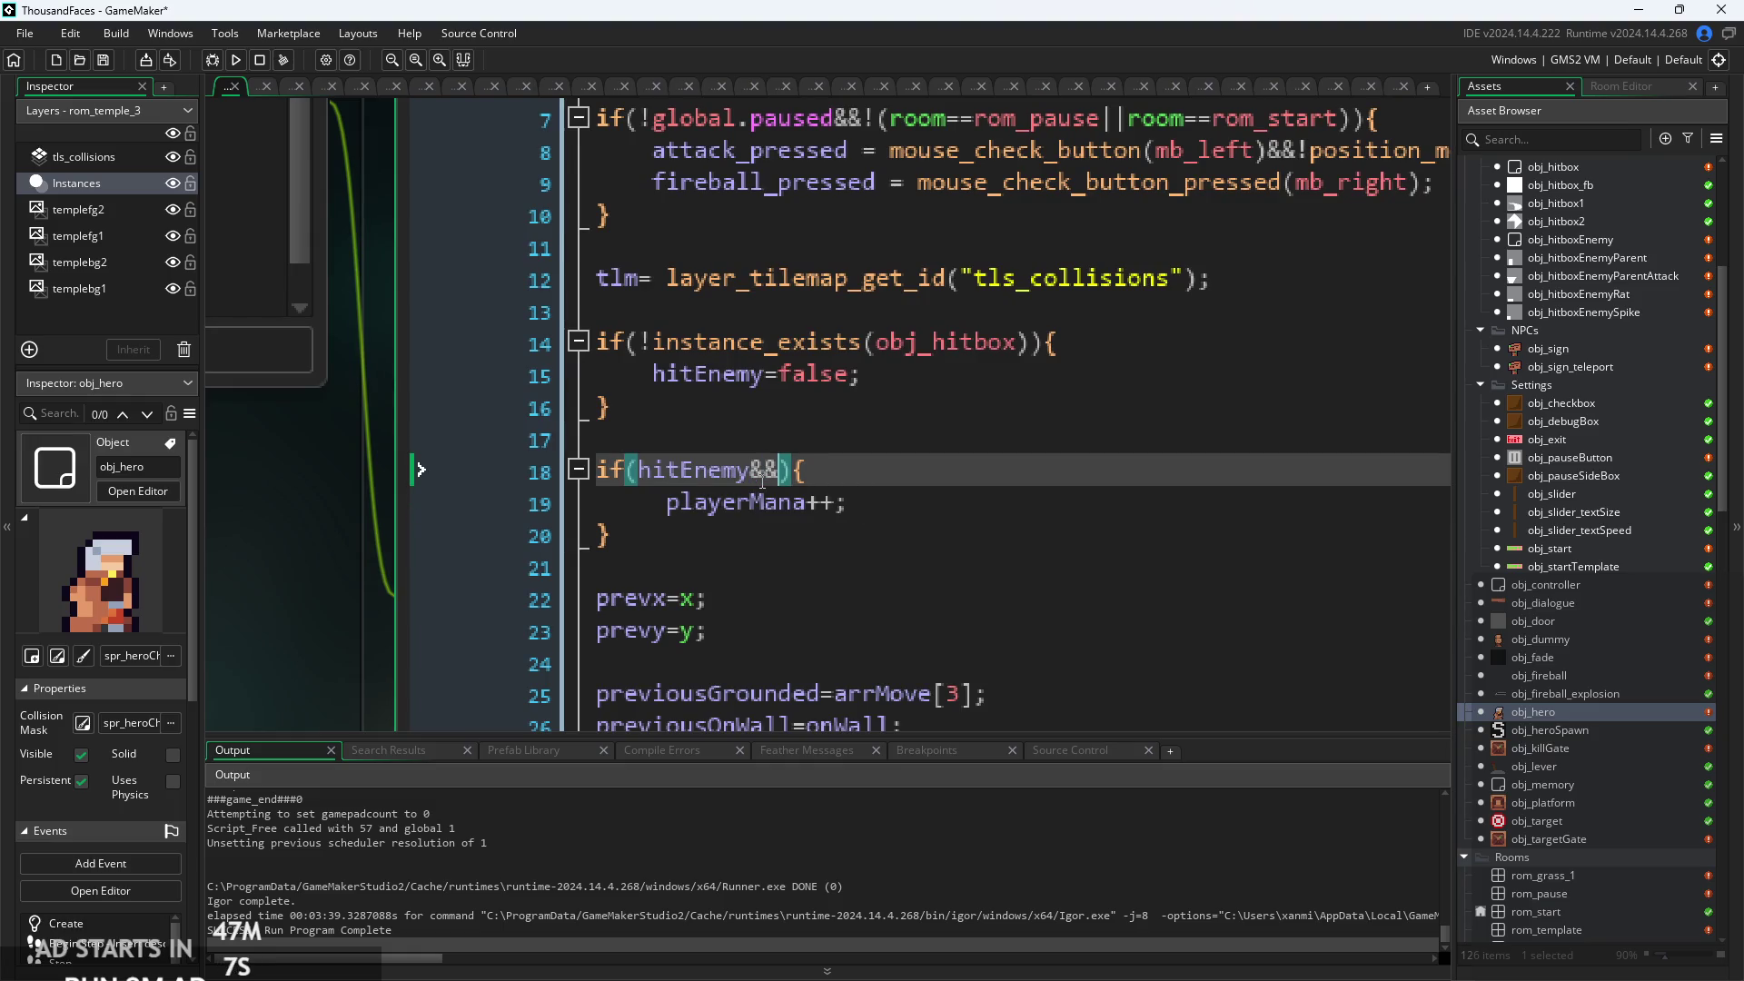
{"action": "key", "text": "Escape"}
{"action": "type", "text": "manaReg"}
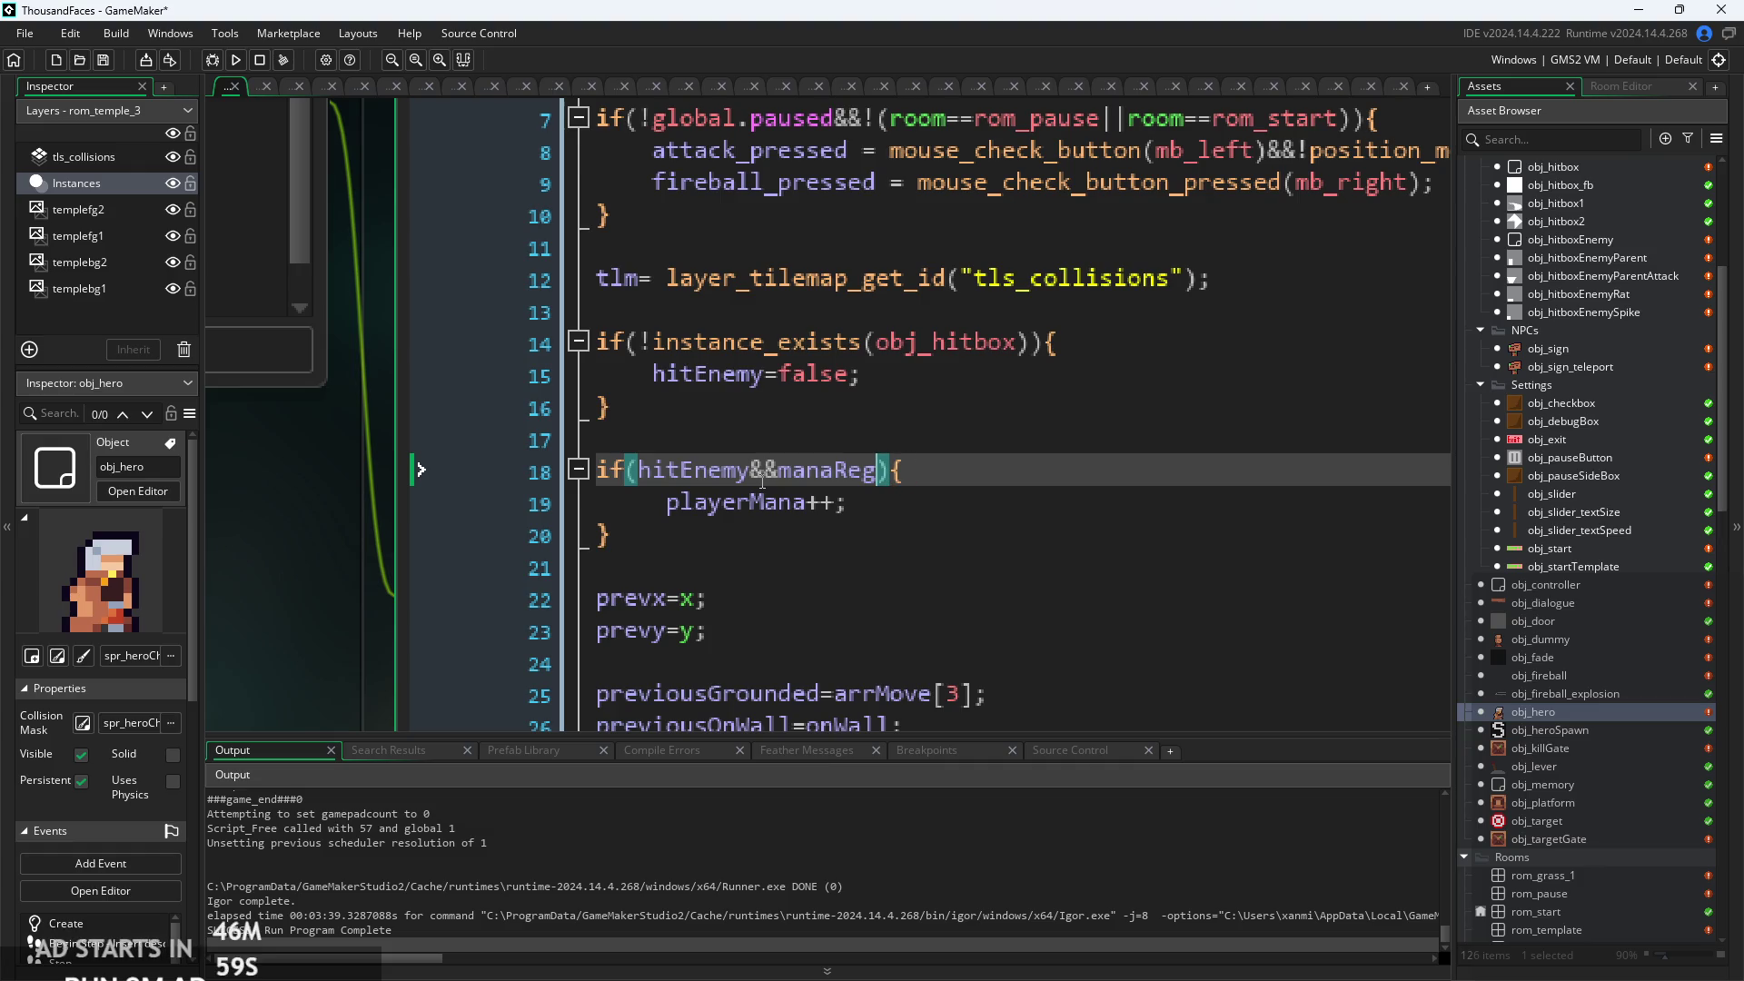
Begin an else if(mana… clause on a new line below the if block.
{"action": "key", "text": "Down"}
{"action": "key", "text": "Down"}
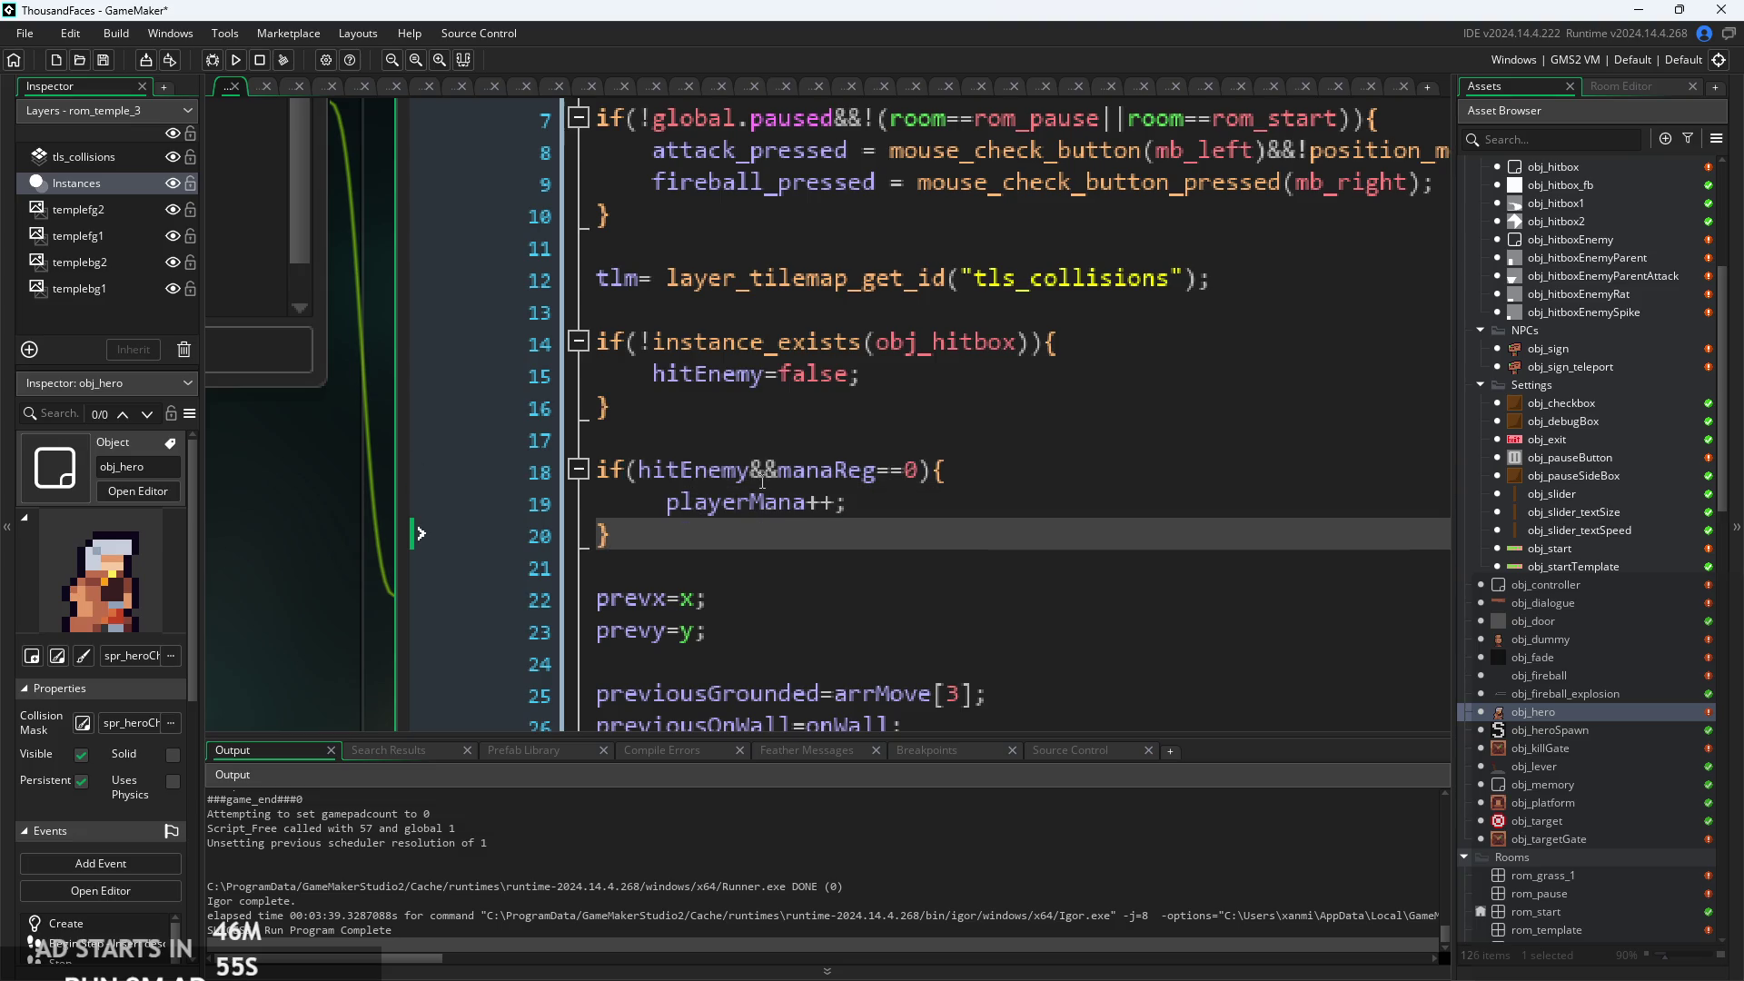
{"action": "key", "text": "Return"}
{"action": "type", "text": "else "}
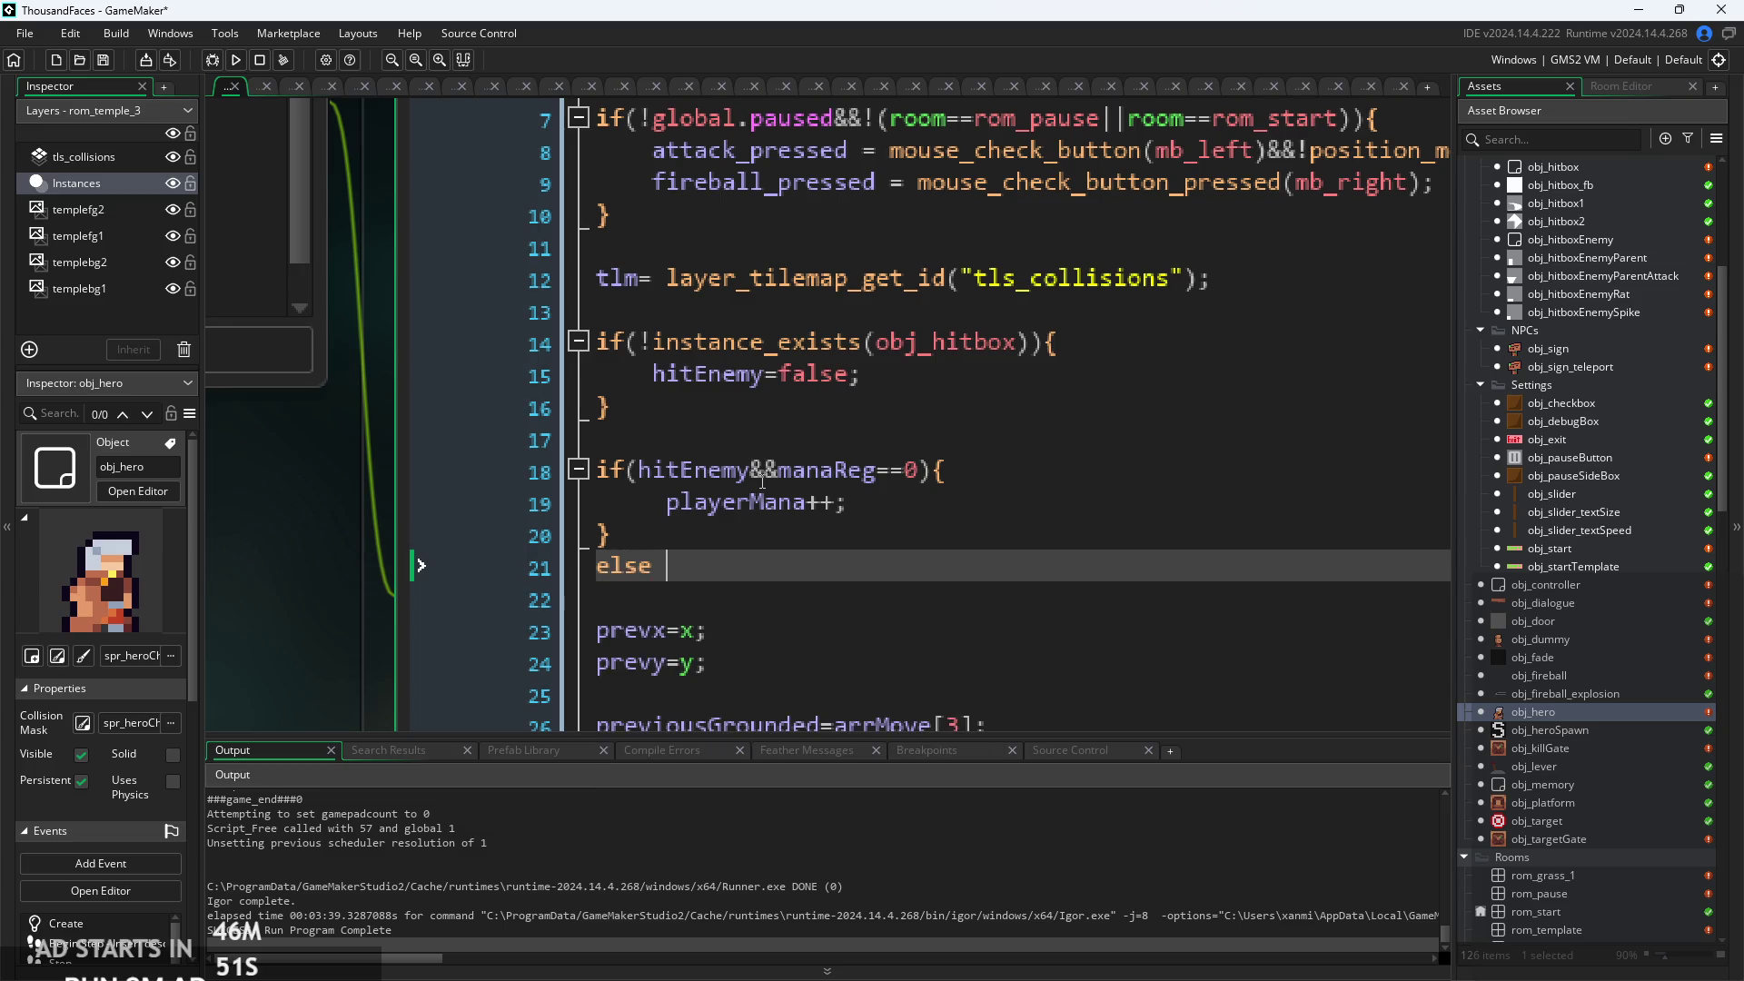
{"action": "type", "text": "if(mana"}
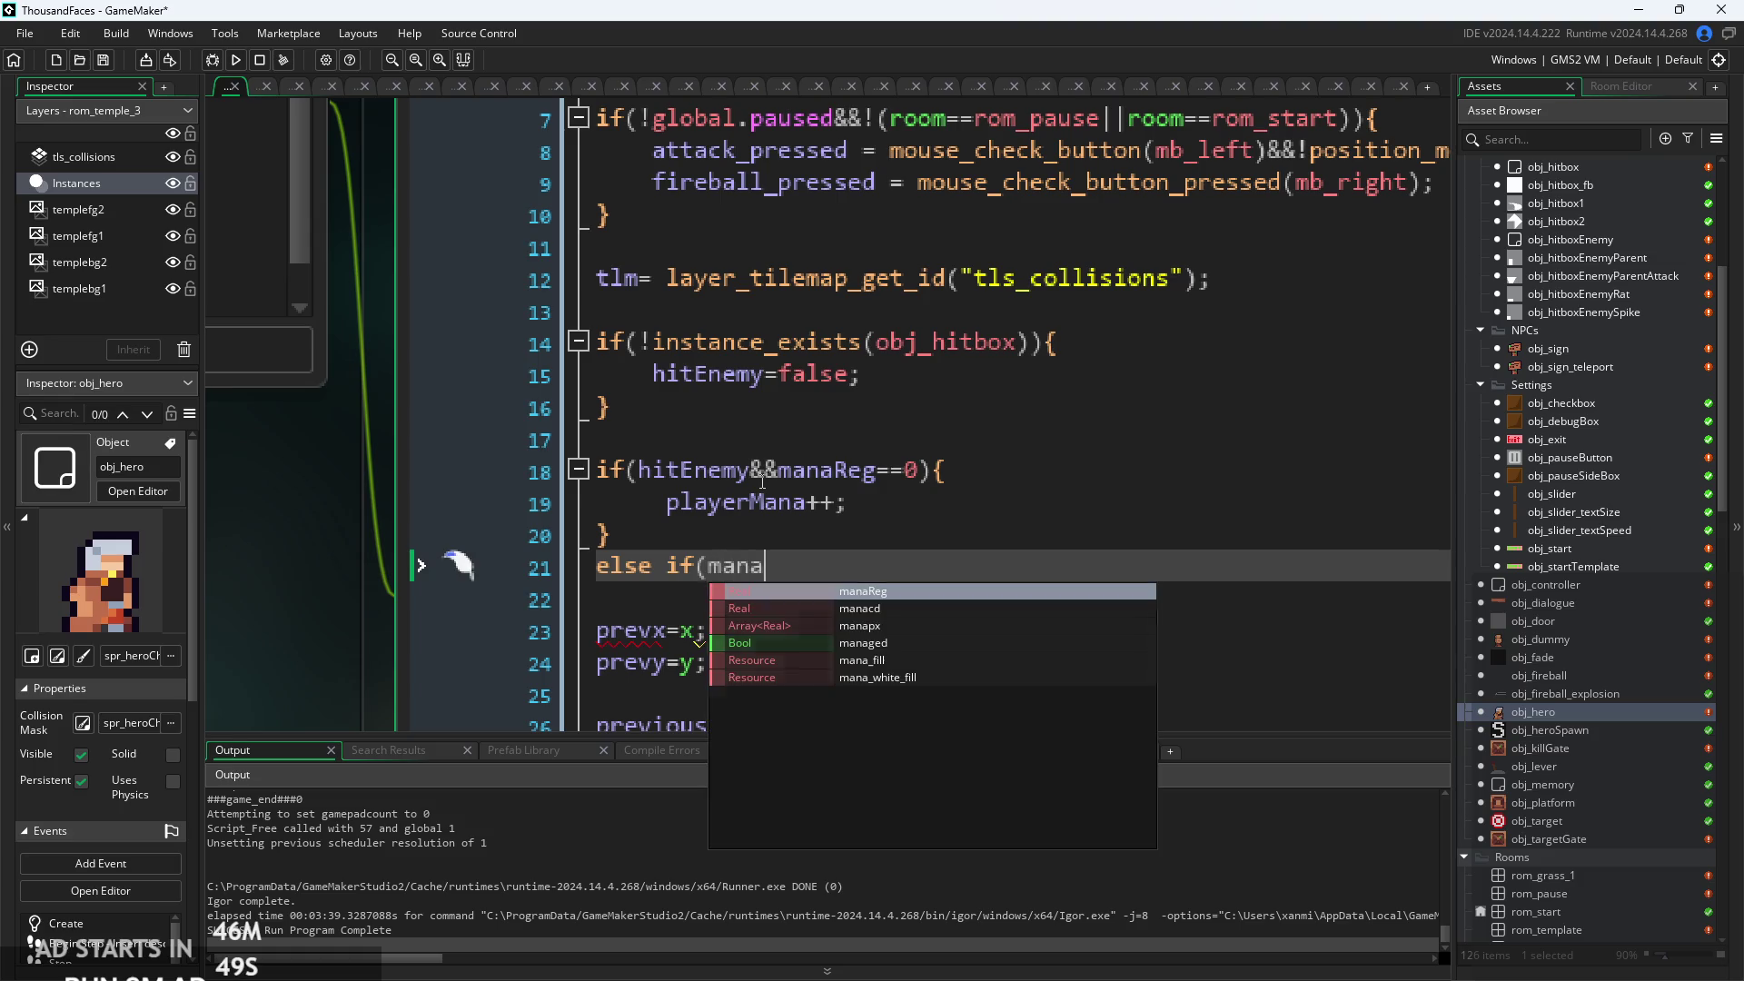
Finish the else-if on manaReg with a block that decrements manaReg.
{"action": "key", "text": "Return"}
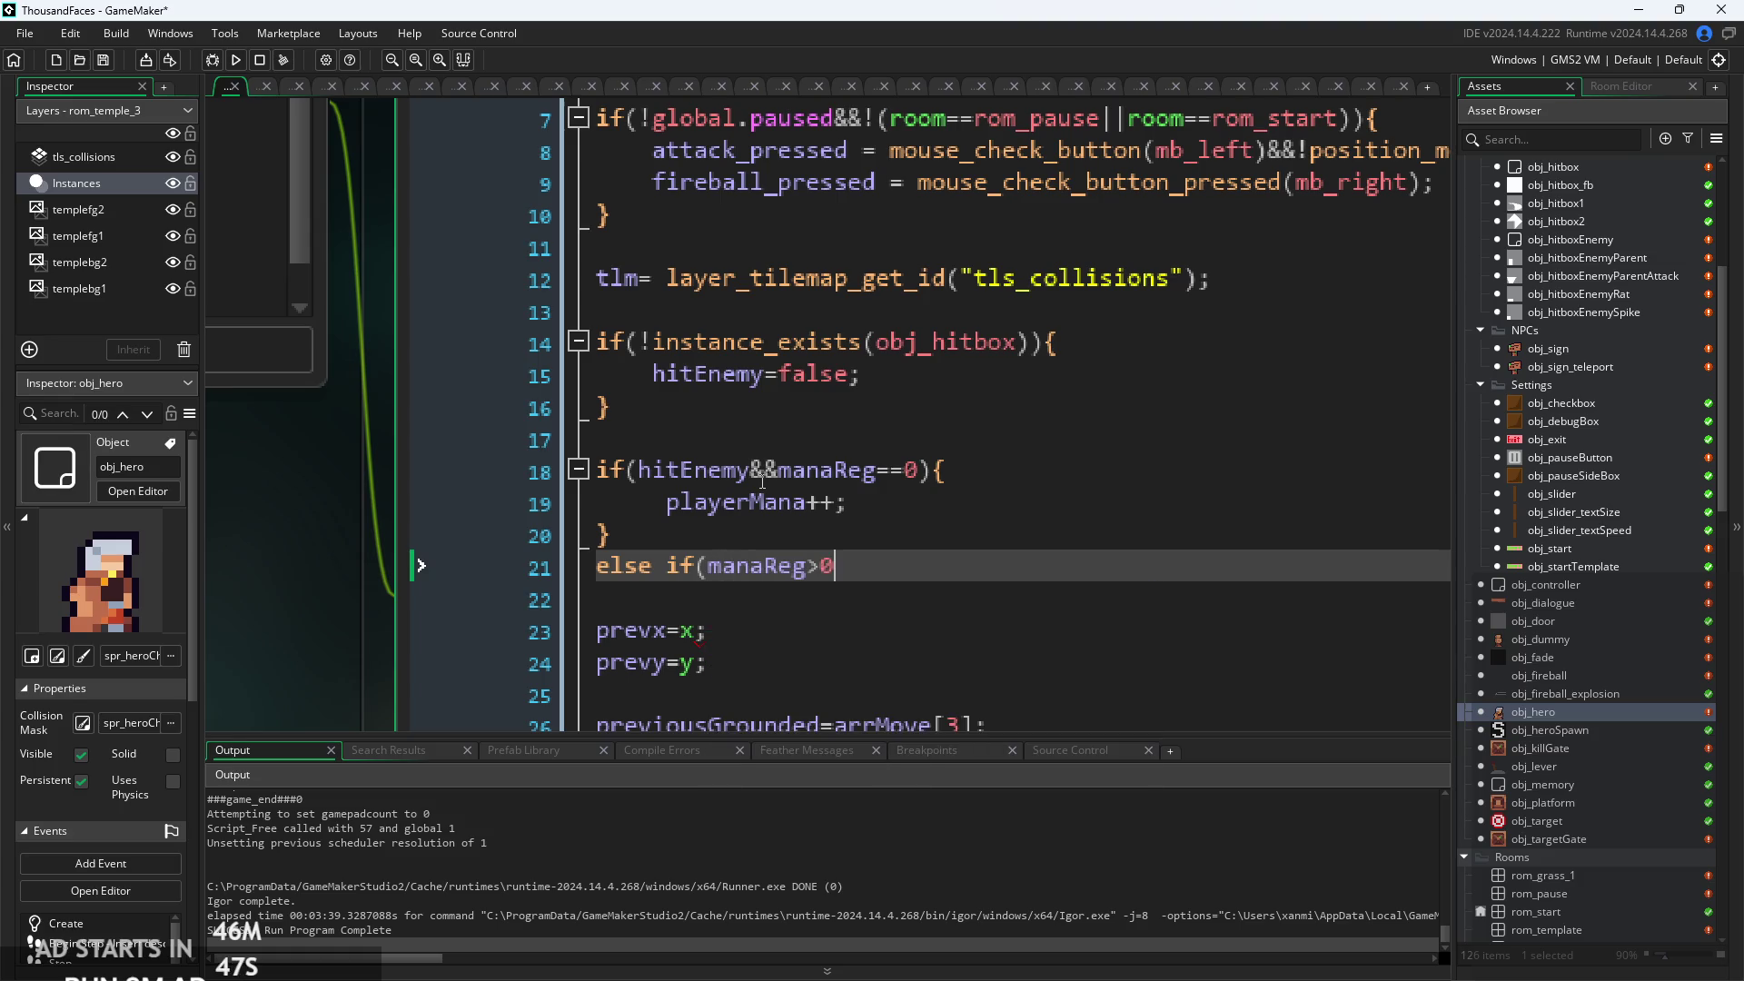
{"action": "type", "text": "{"}
{"action": "key", "text": "Return"}
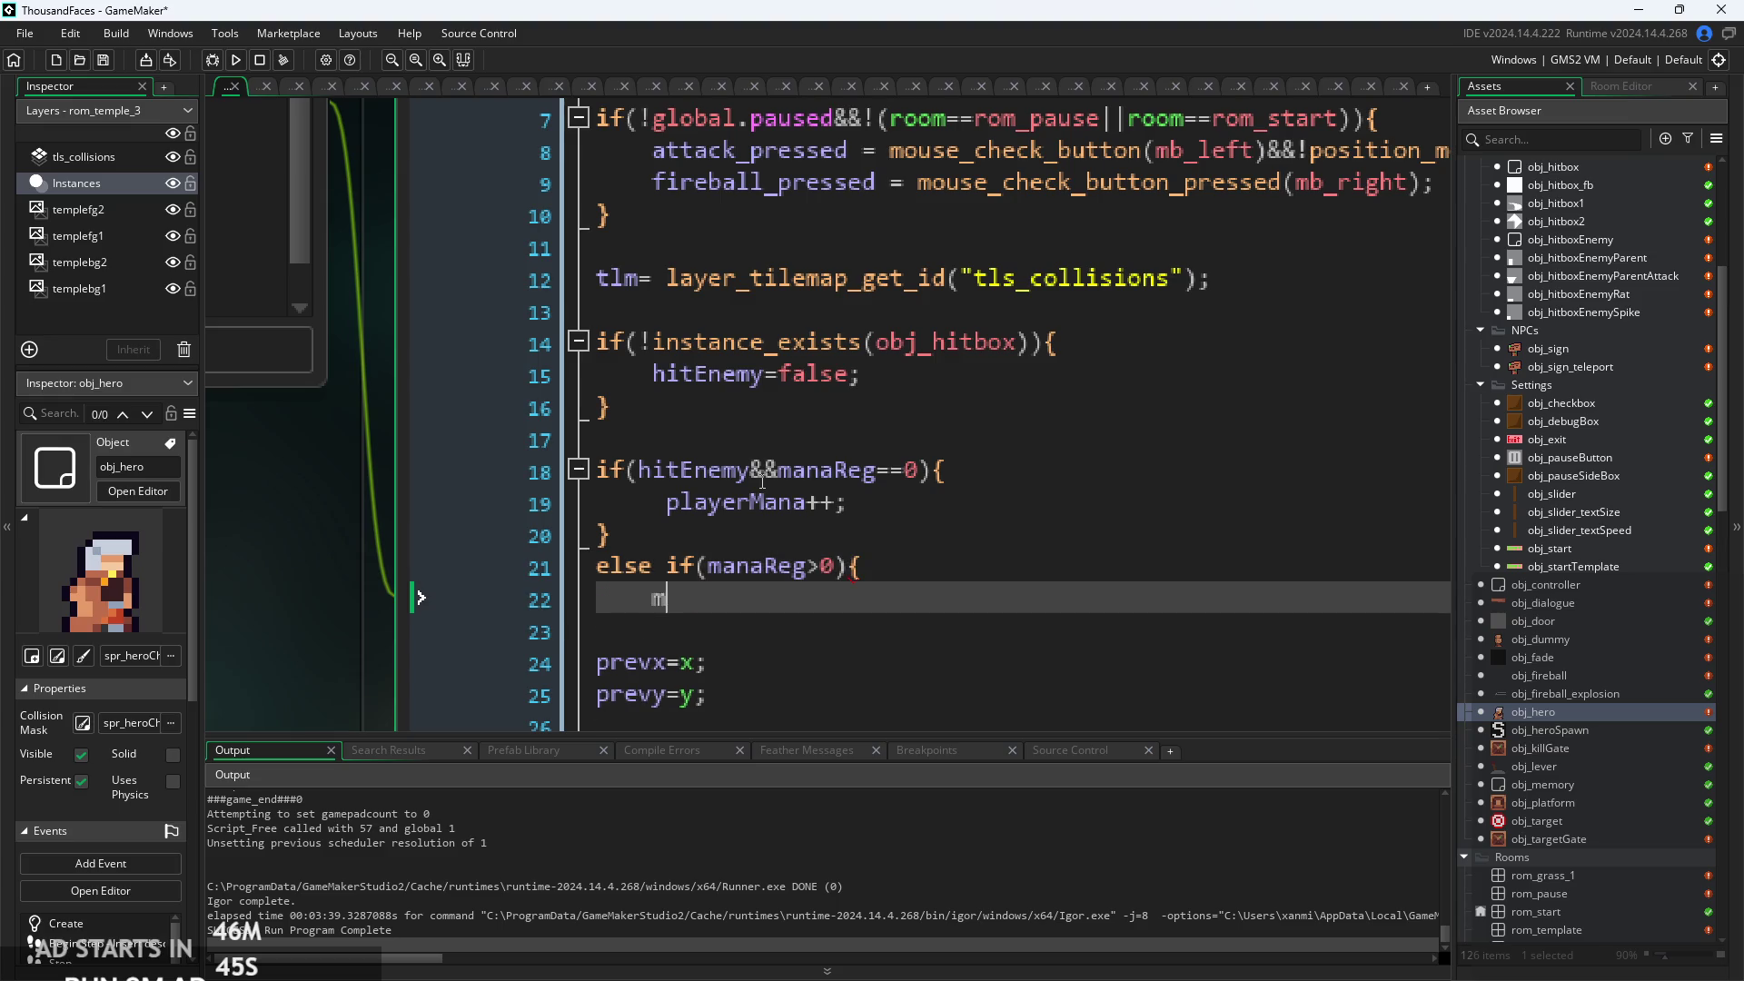
{"action": "type", "text": "ana"}
{"action": "key", "text": "Return"}
{"action": "type", "text": "-;"}
{"action": "key", "text": "Return"}
{"action": "type", "text": "}"}
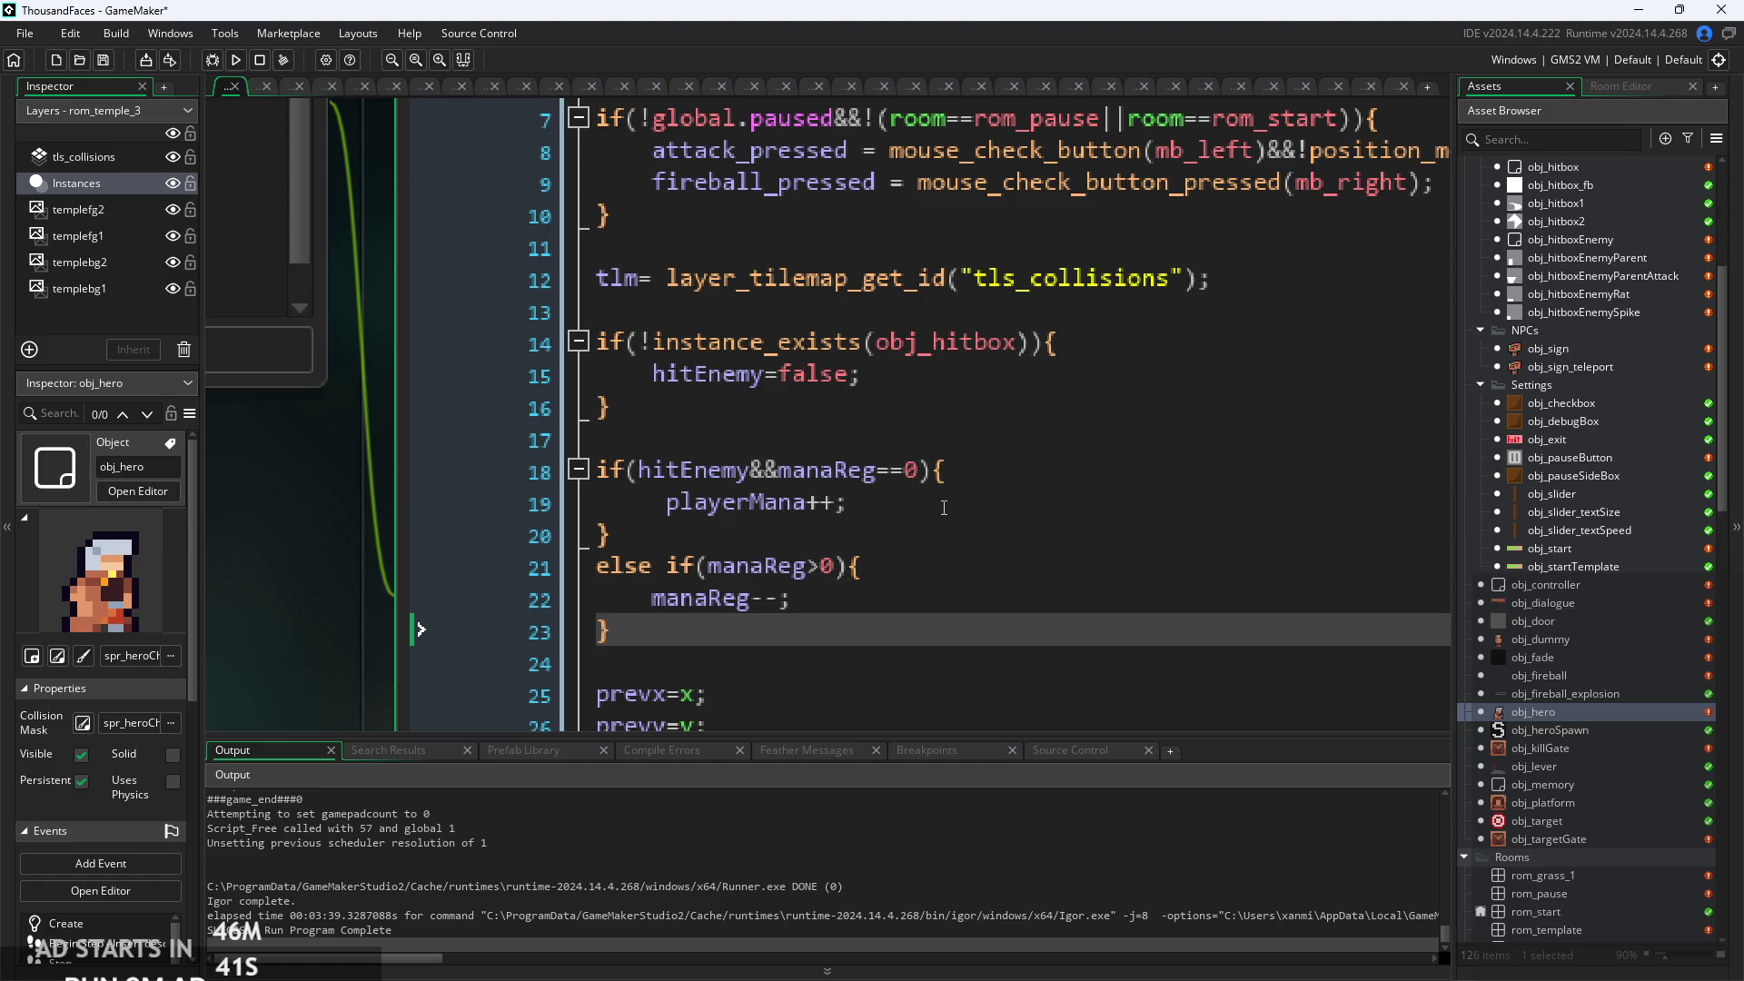
Add manaReg=60; on a new line after playerMana++.
{"action": "left_click", "coordinate": [944, 507]}
{"action": "scroll", "coordinate": [944, 508], "scroll_direction": "down", "scroll_amount": 2}
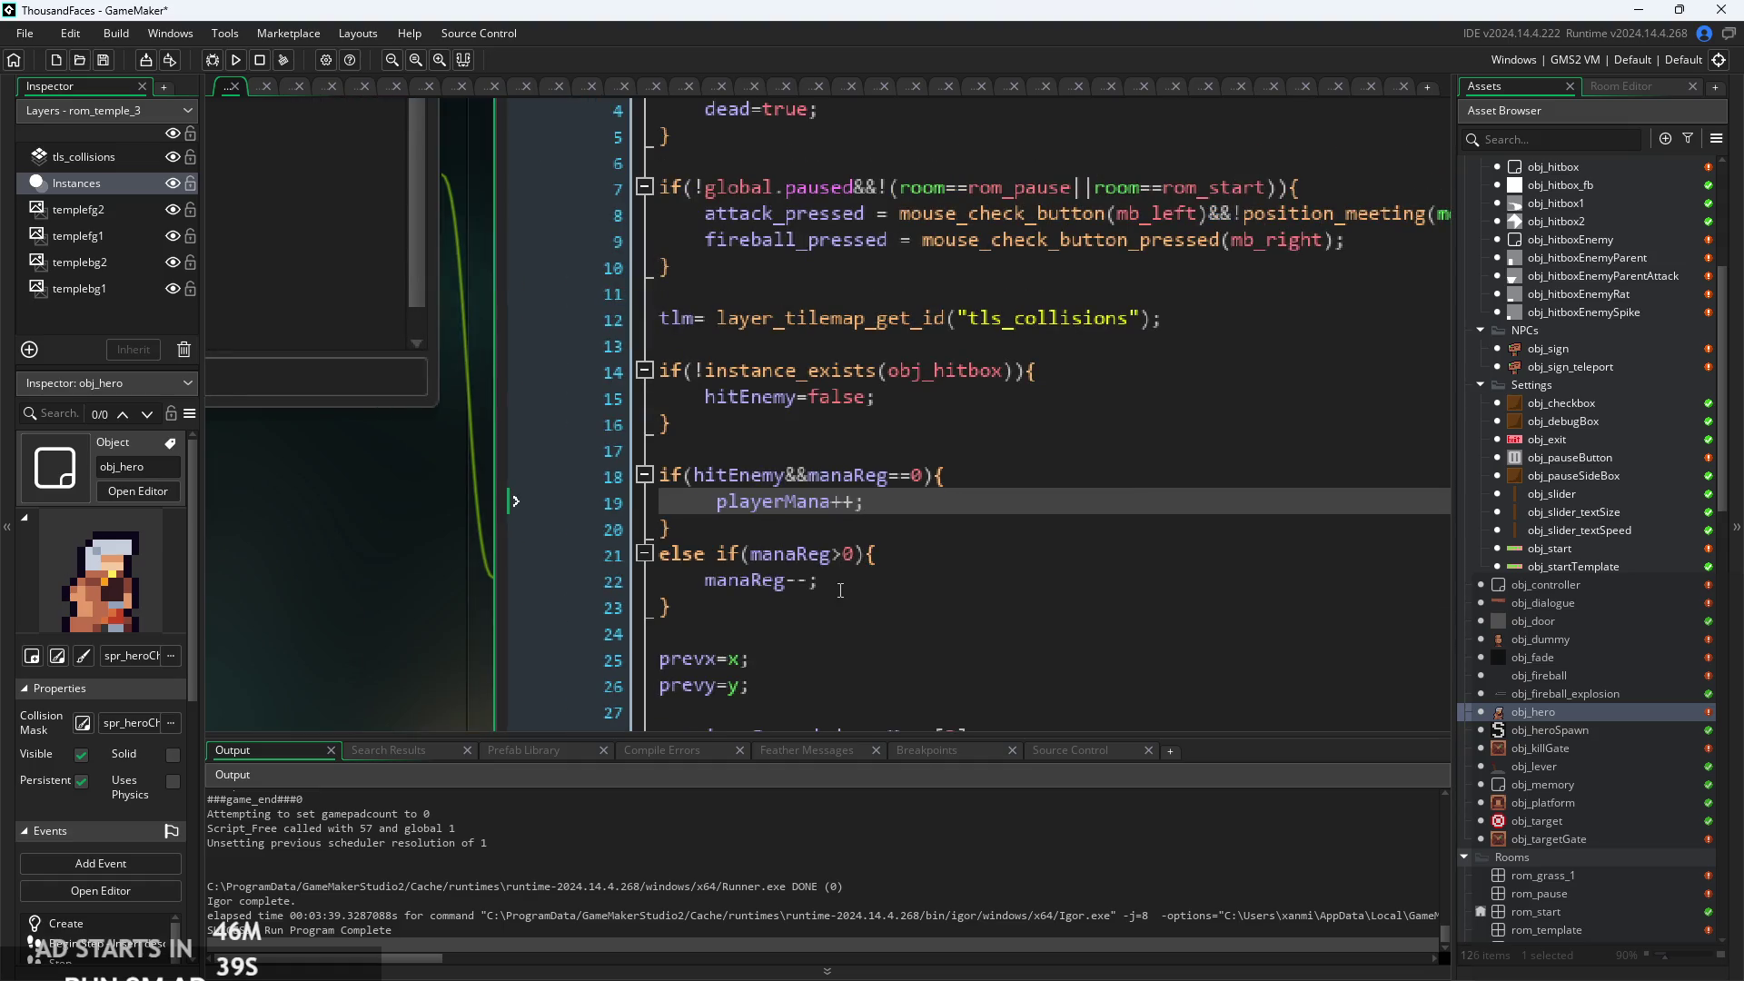
{"action": "scroll", "coordinate": [886, 519], "scroll_direction": "up", "scroll_amount": 3}
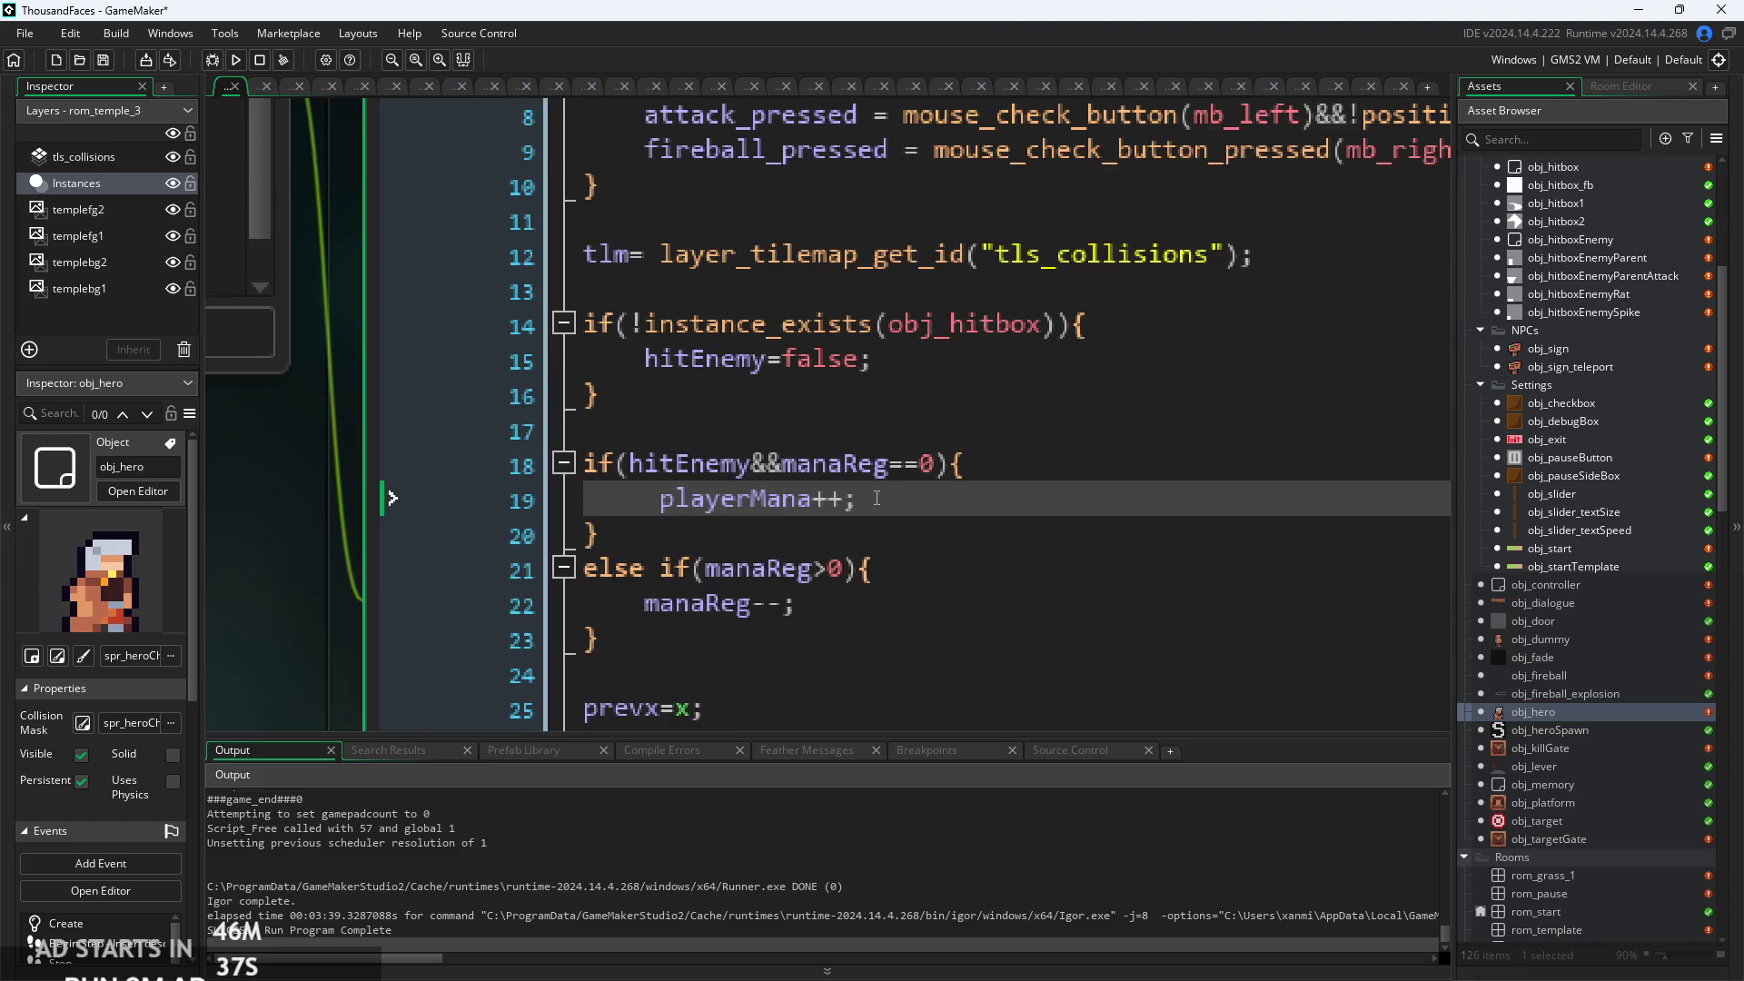
{"action": "key", "text": "Return"}
{"action": "type", "text": "mana"}
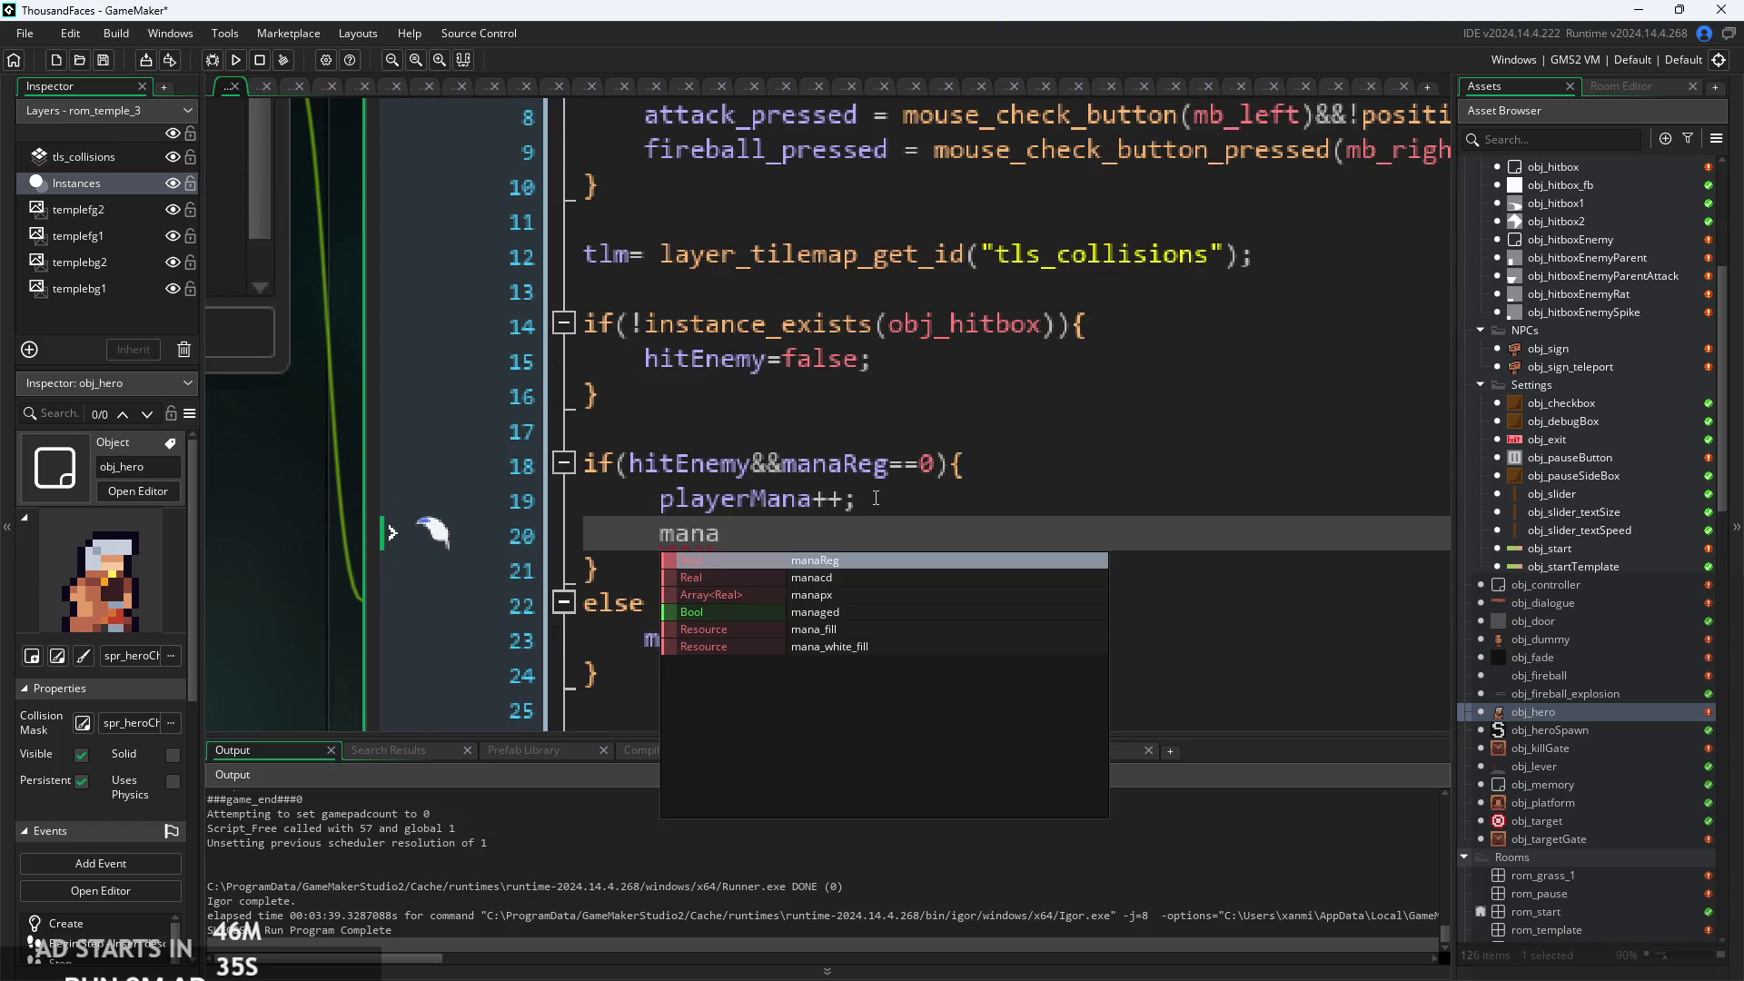
{"action": "key", "text": "Return"}
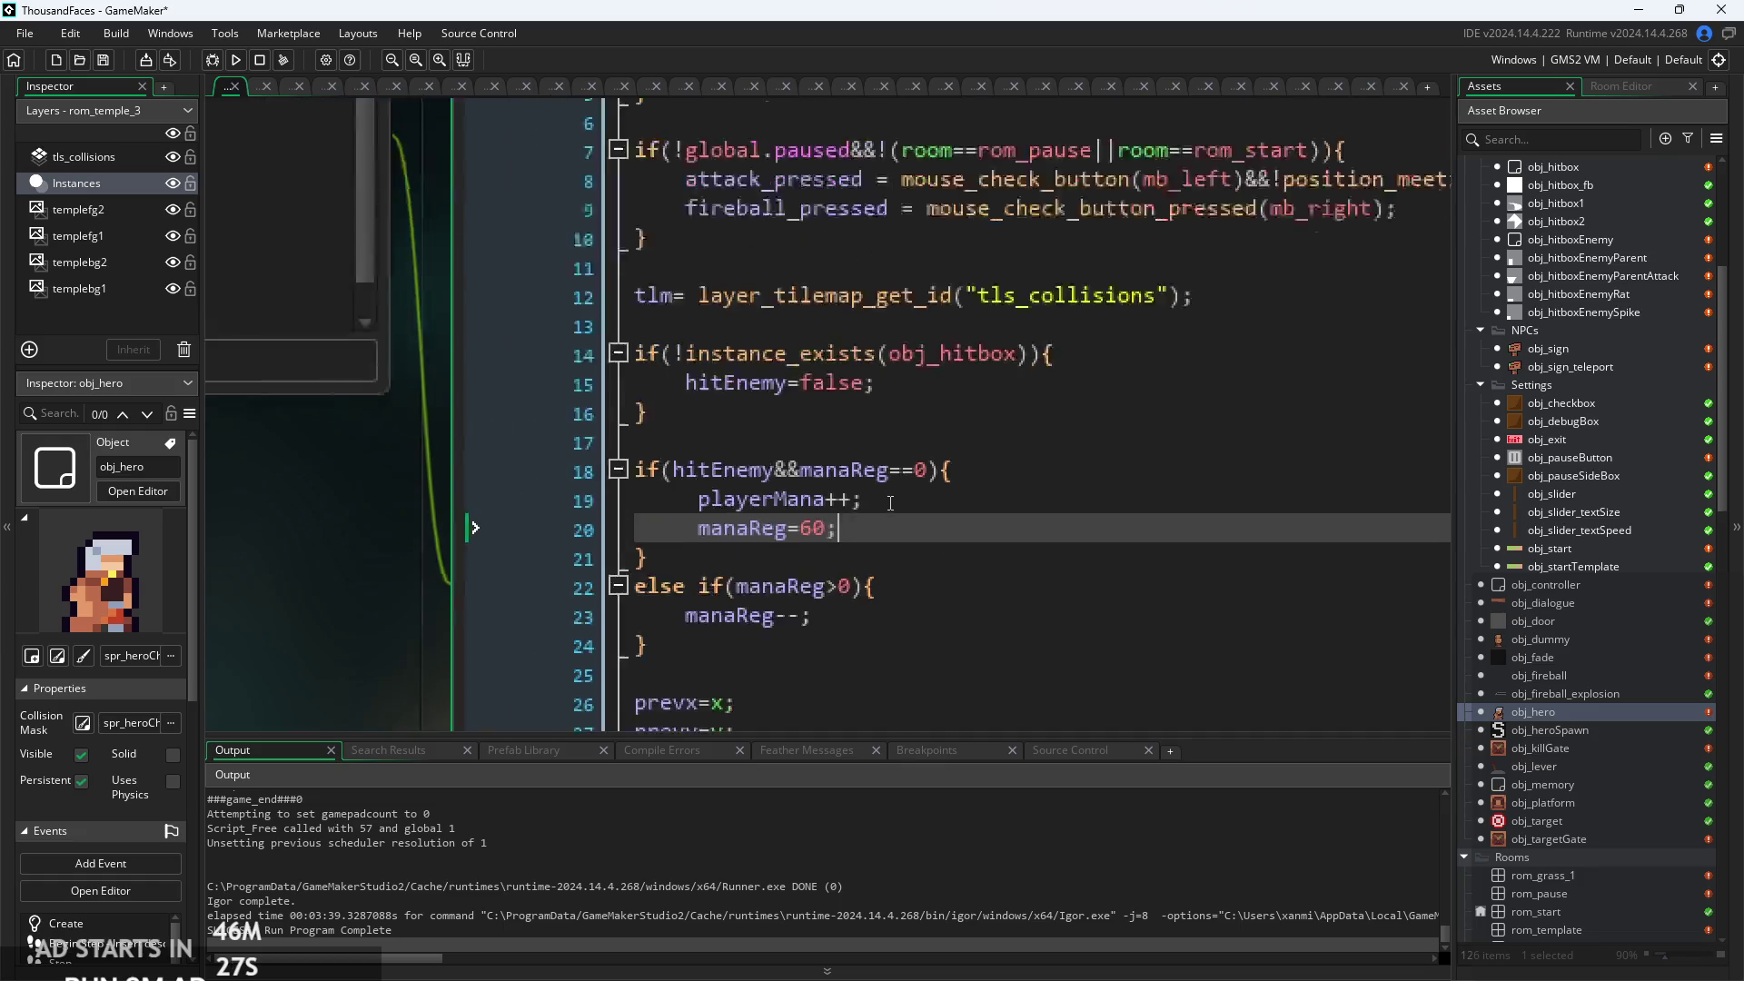
{"action": "scroll", "coordinate": [903, 533], "scroll_direction": "down", "scroll_amount": 3}
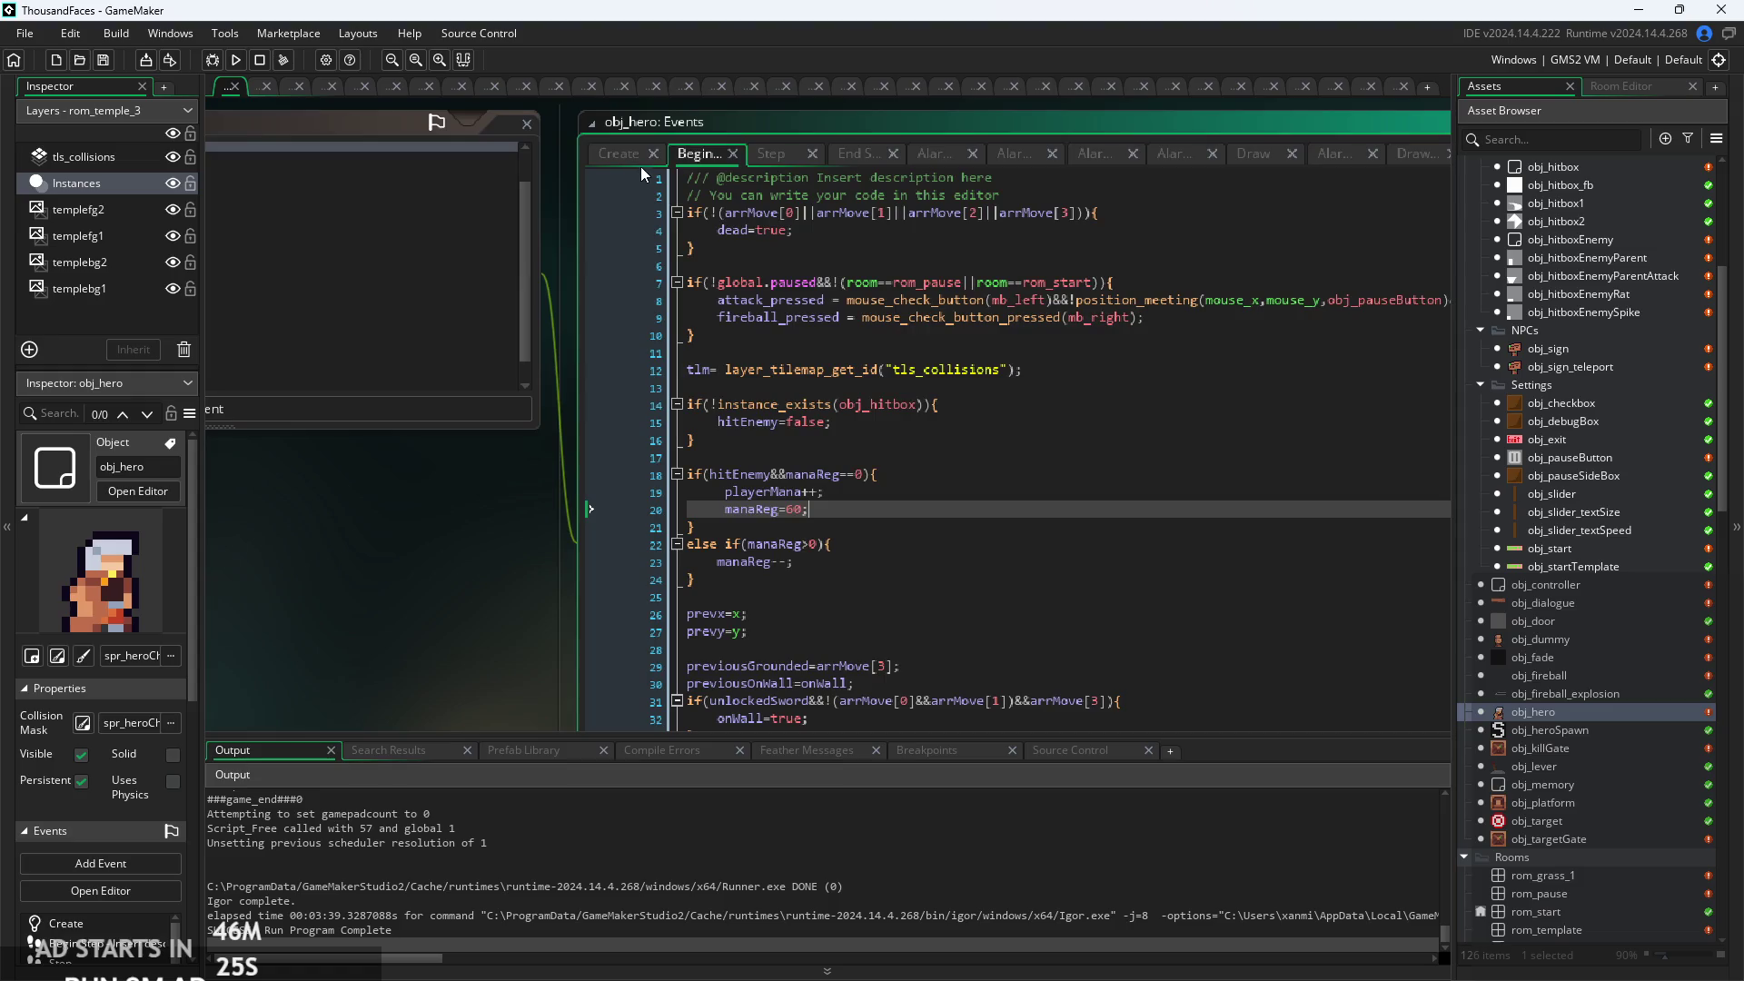
Delete the stray blank line above manaReg=0 in obj_hero's Create event.
{"action": "left_click", "coordinate": [631, 161]}
{"action": "left_click", "coordinate": [782, 438]}
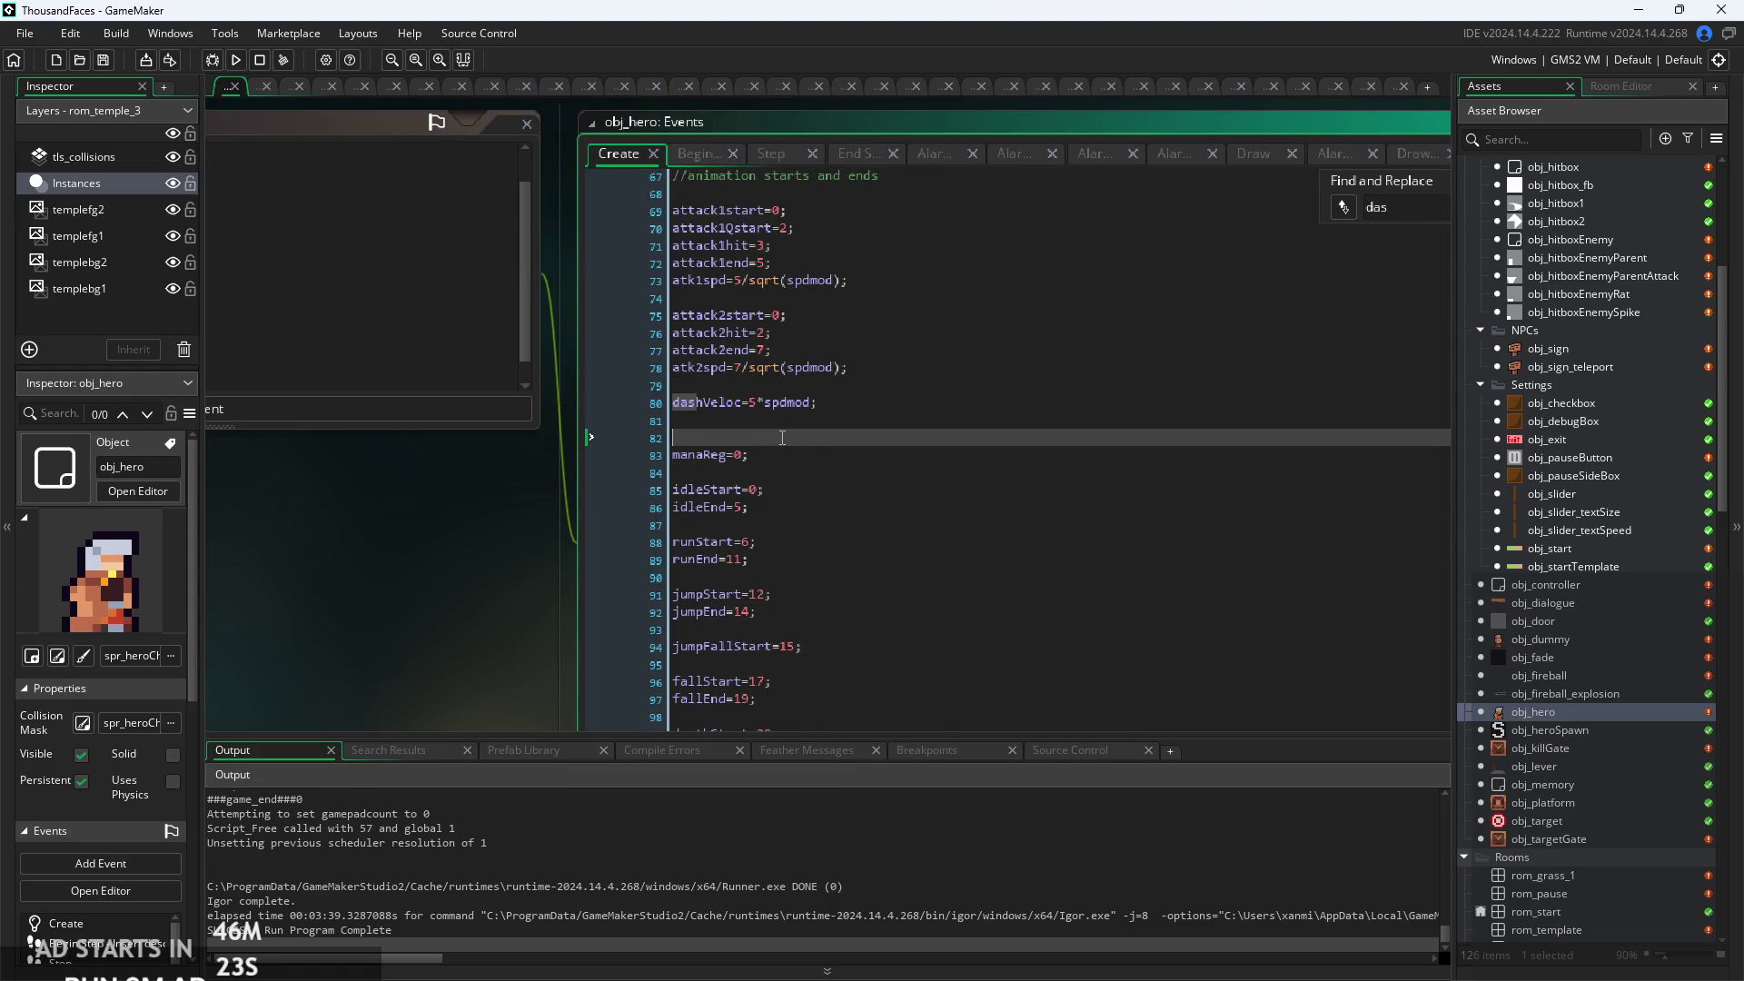
{"action": "key", "text": "BackSpace"}
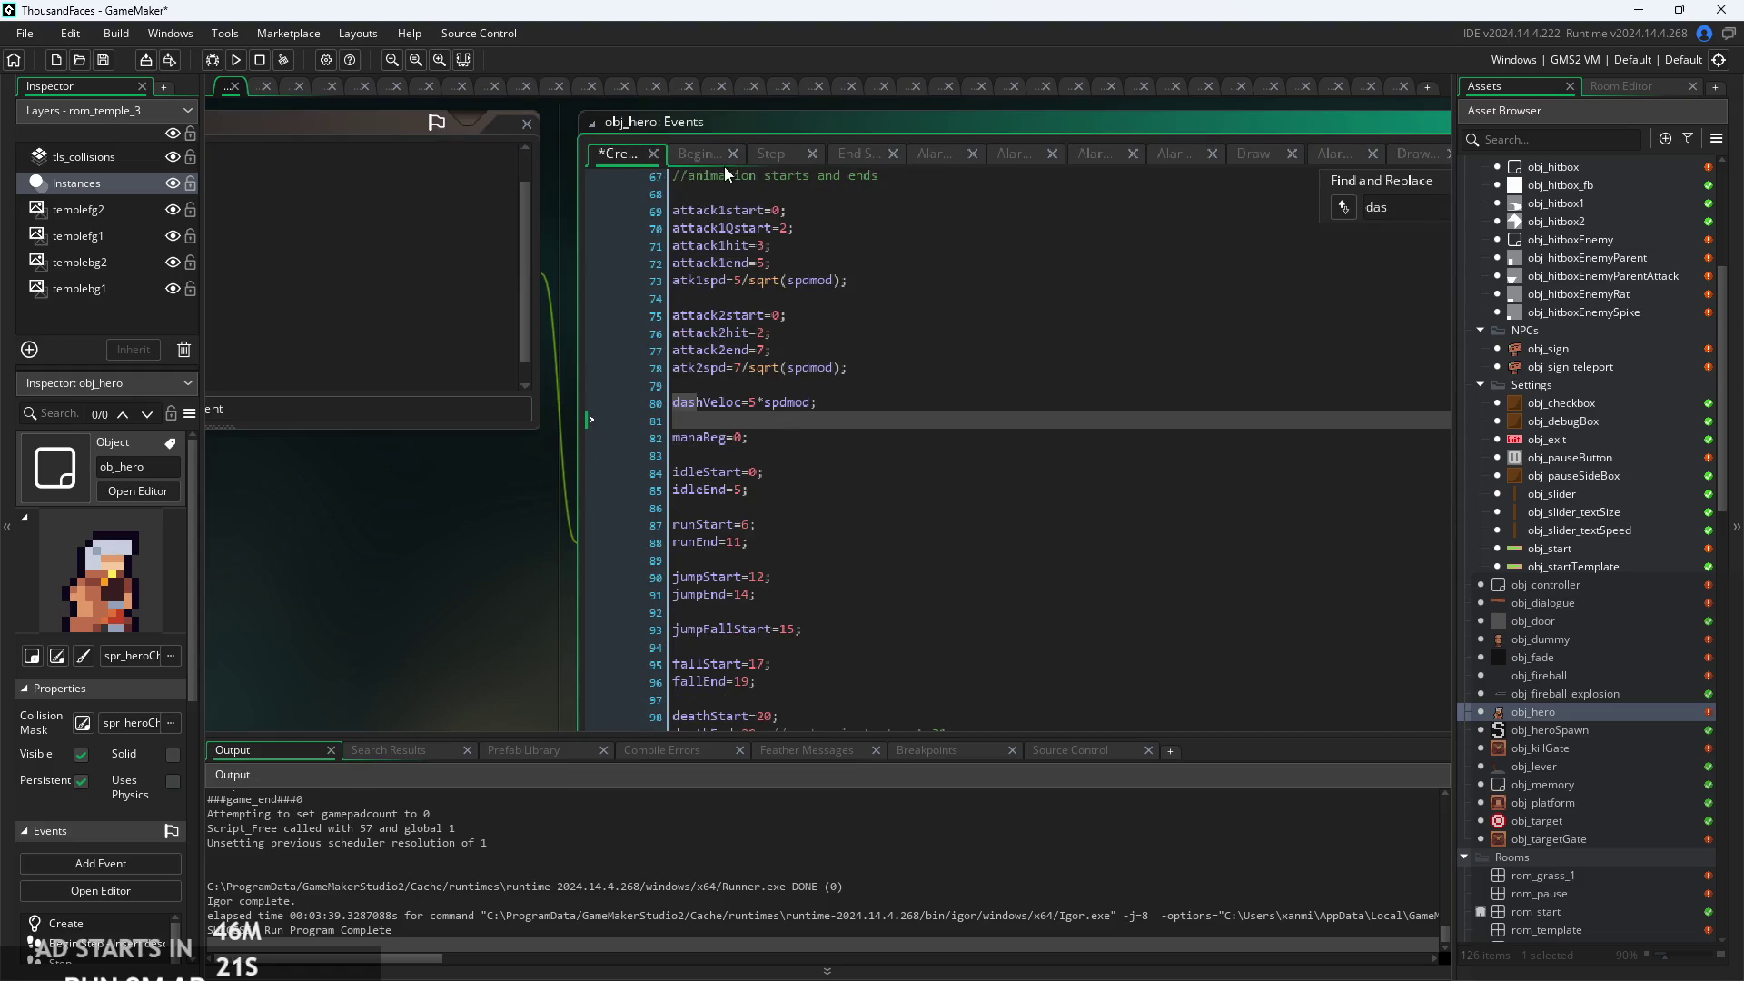
{"action": "left_click", "coordinate": [718, 156]}
Test-run the game, abort the obj_sign box3 code error, fix obj_sign's Create code, and relaunch with F5.
{"action": "left_click", "coordinate": [238, 60]}
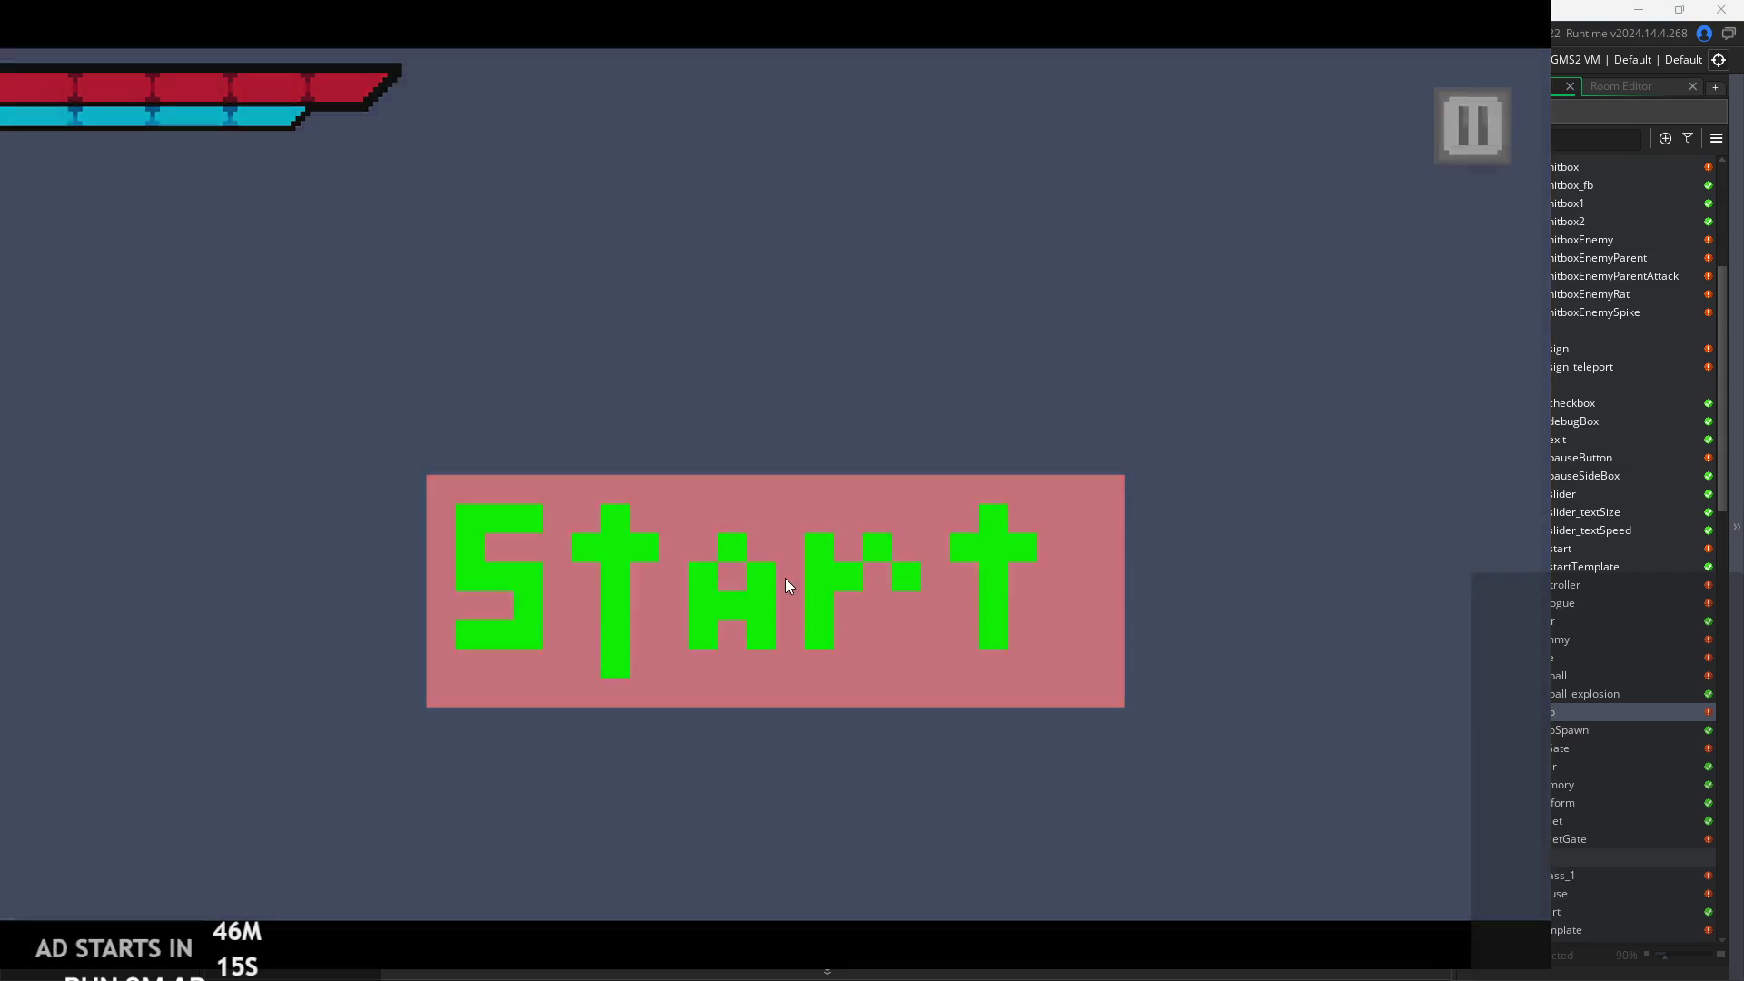
{"action": "left_click", "coordinate": [784, 578]}
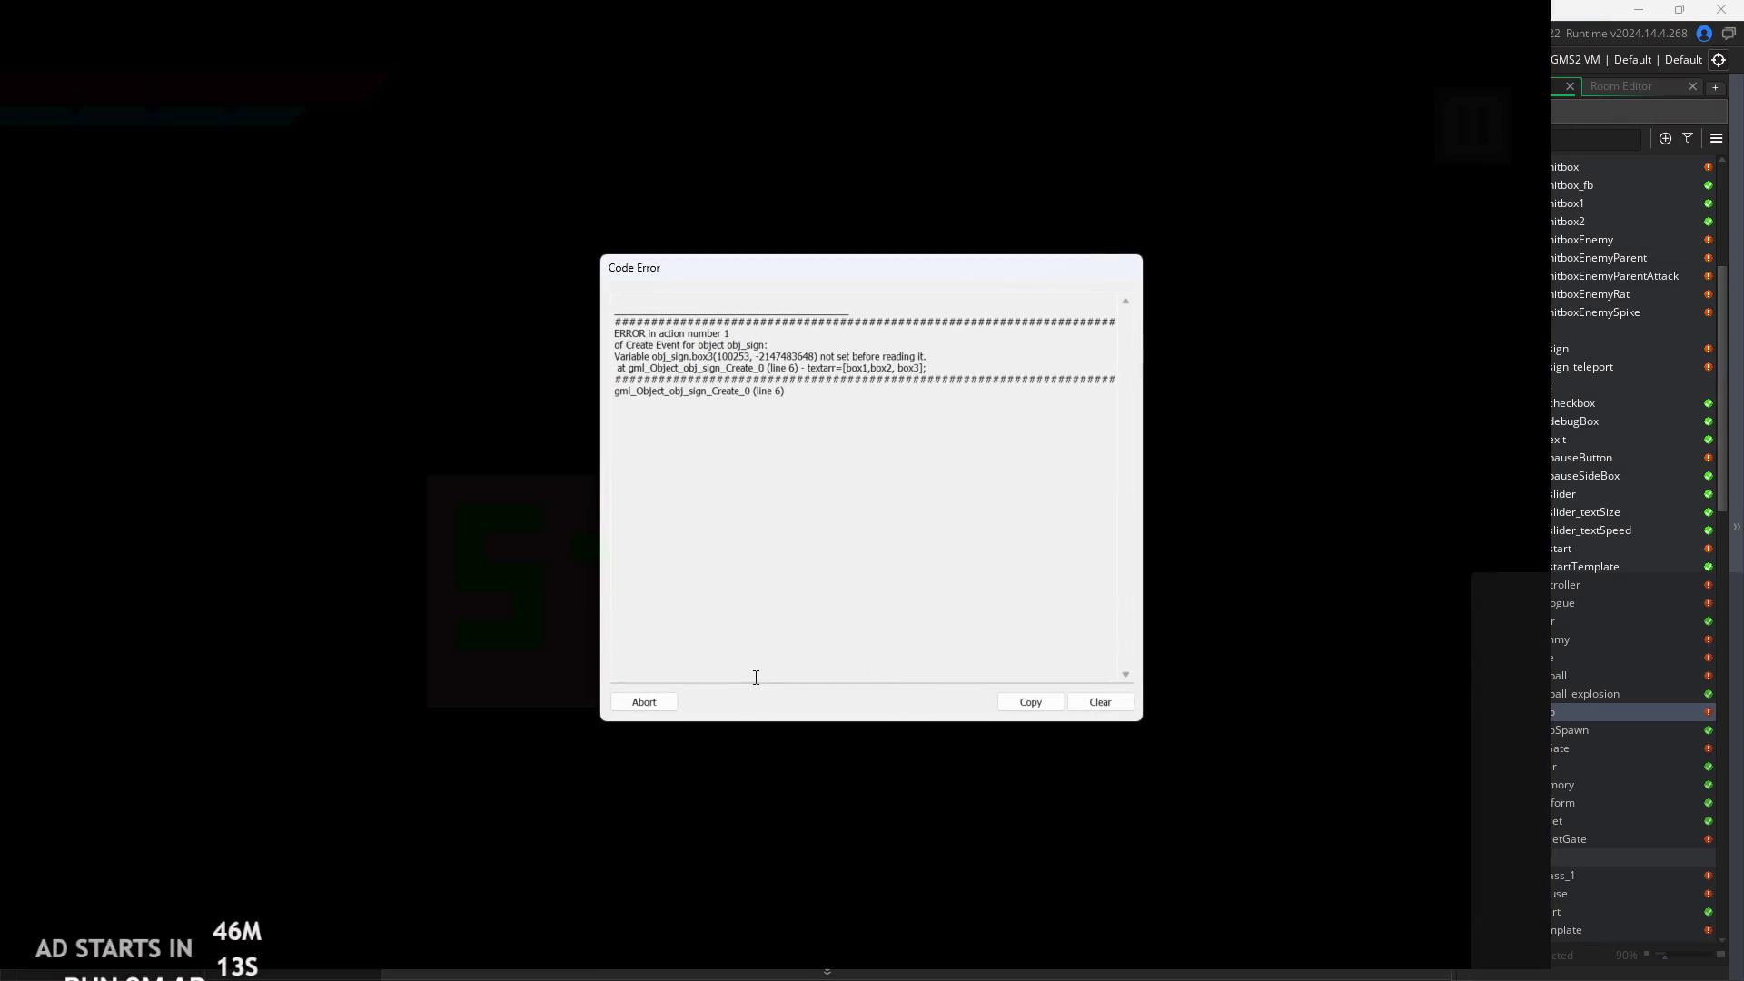
{"action": "left_click", "coordinate": [643, 702]}
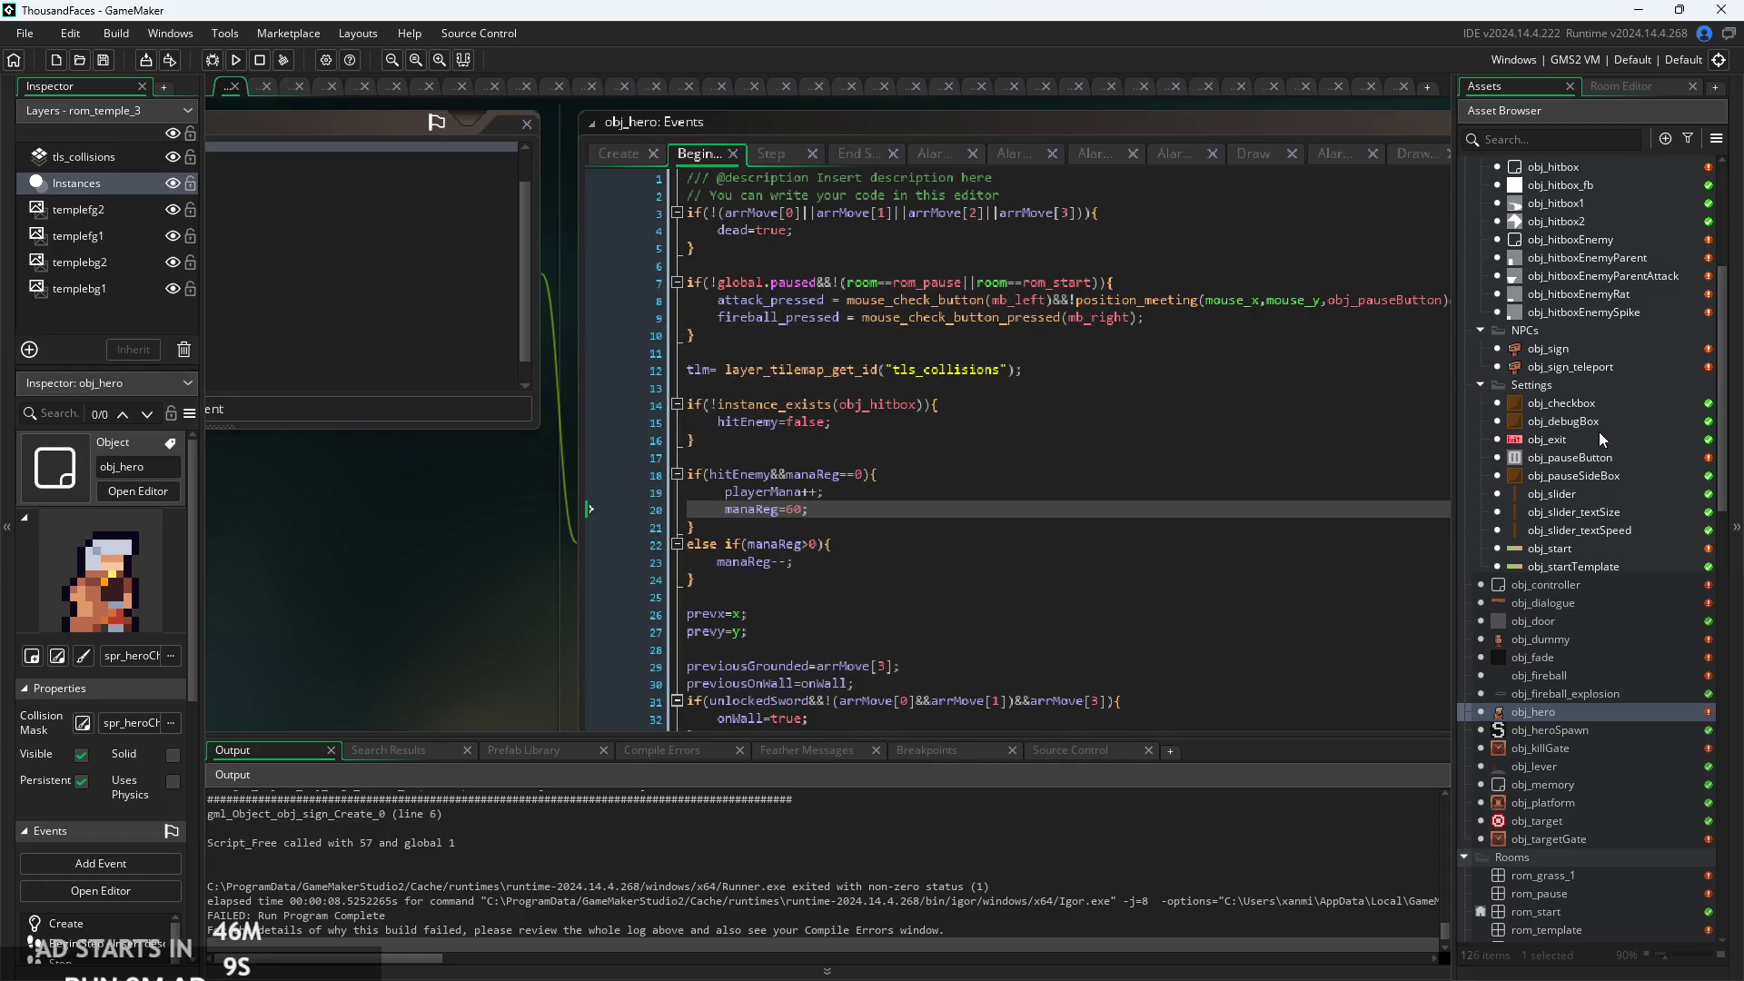
{"action": "double_click", "coordinate": [1578, 347]}
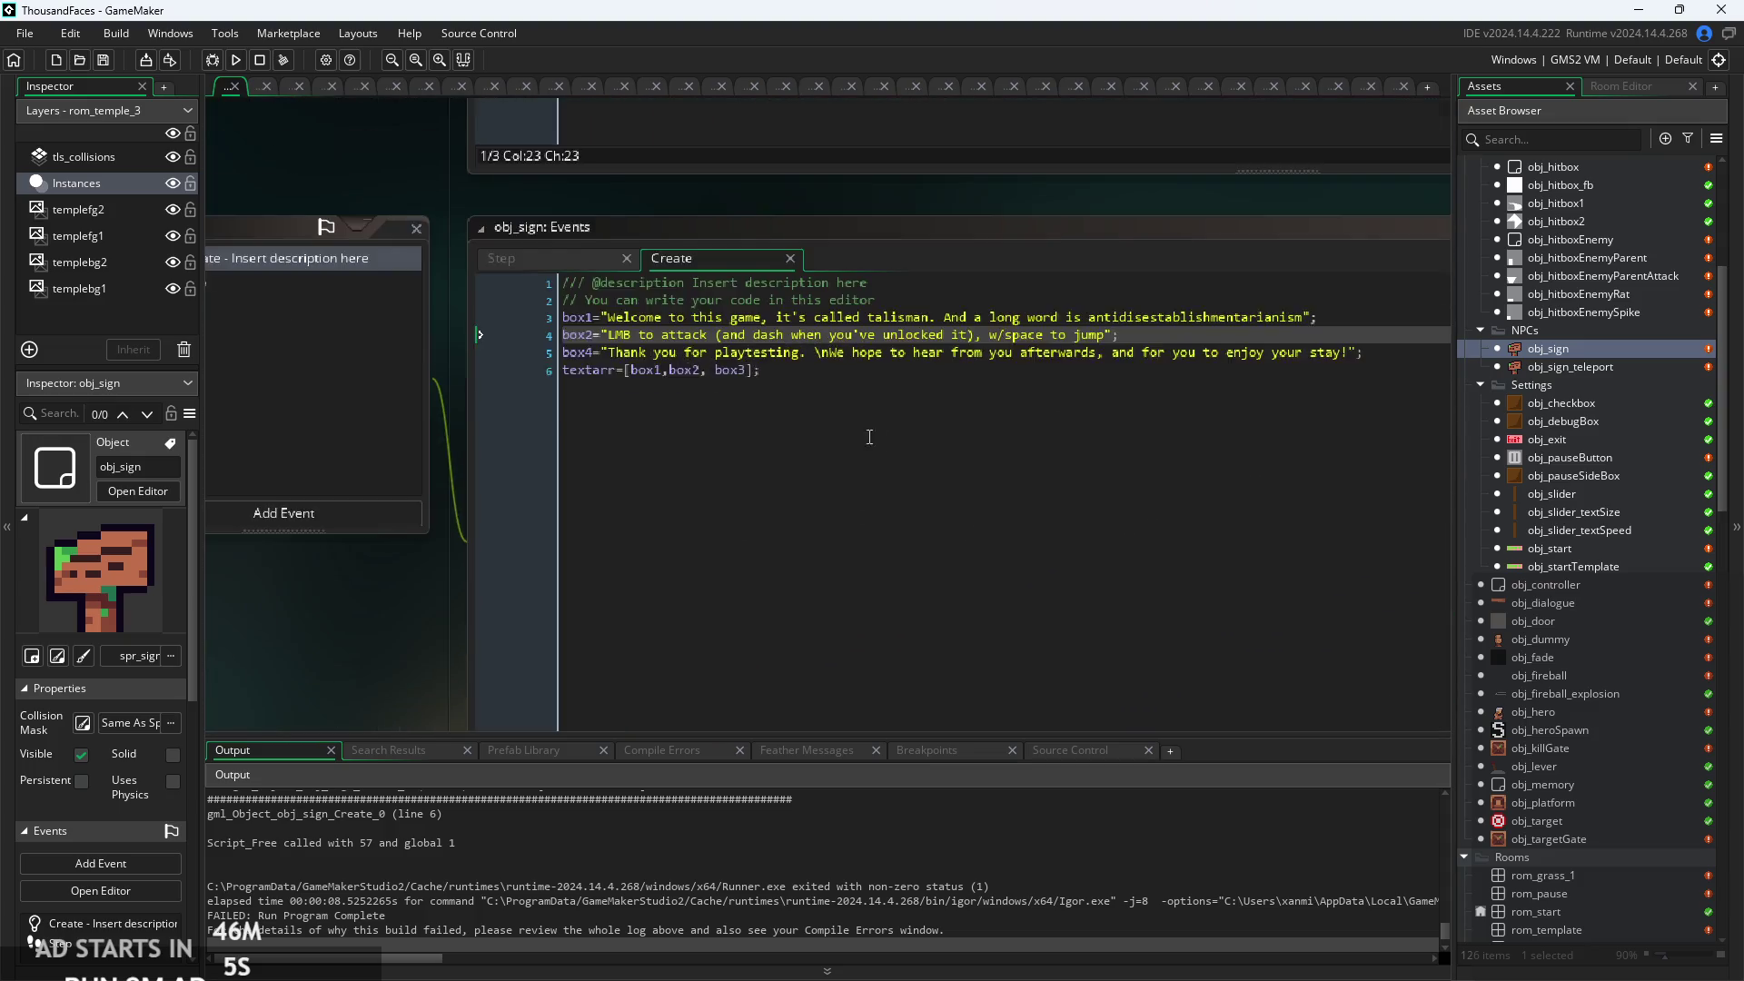
{"action": "left_click", "coordinate": [545, 336]}
{"action": "key", "text": "F5"}
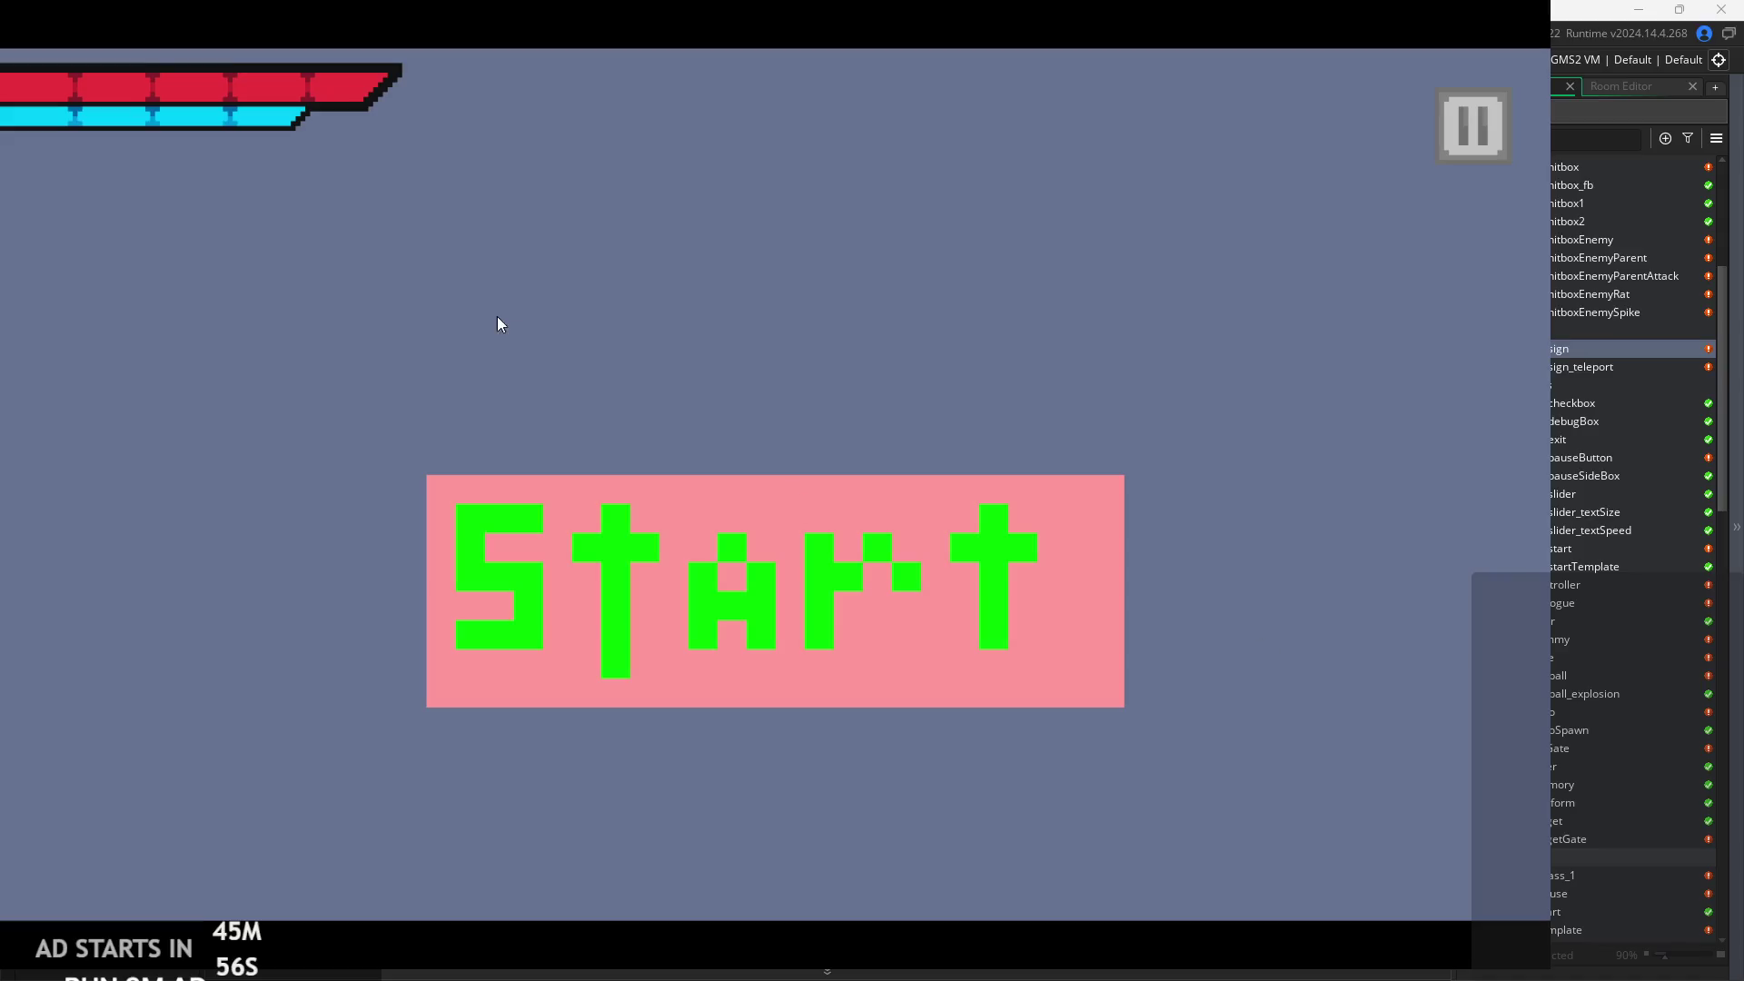
Start the game and page through all three pages of the sign's message.
{"action": "left_click", "coordinate": [813, 622]}
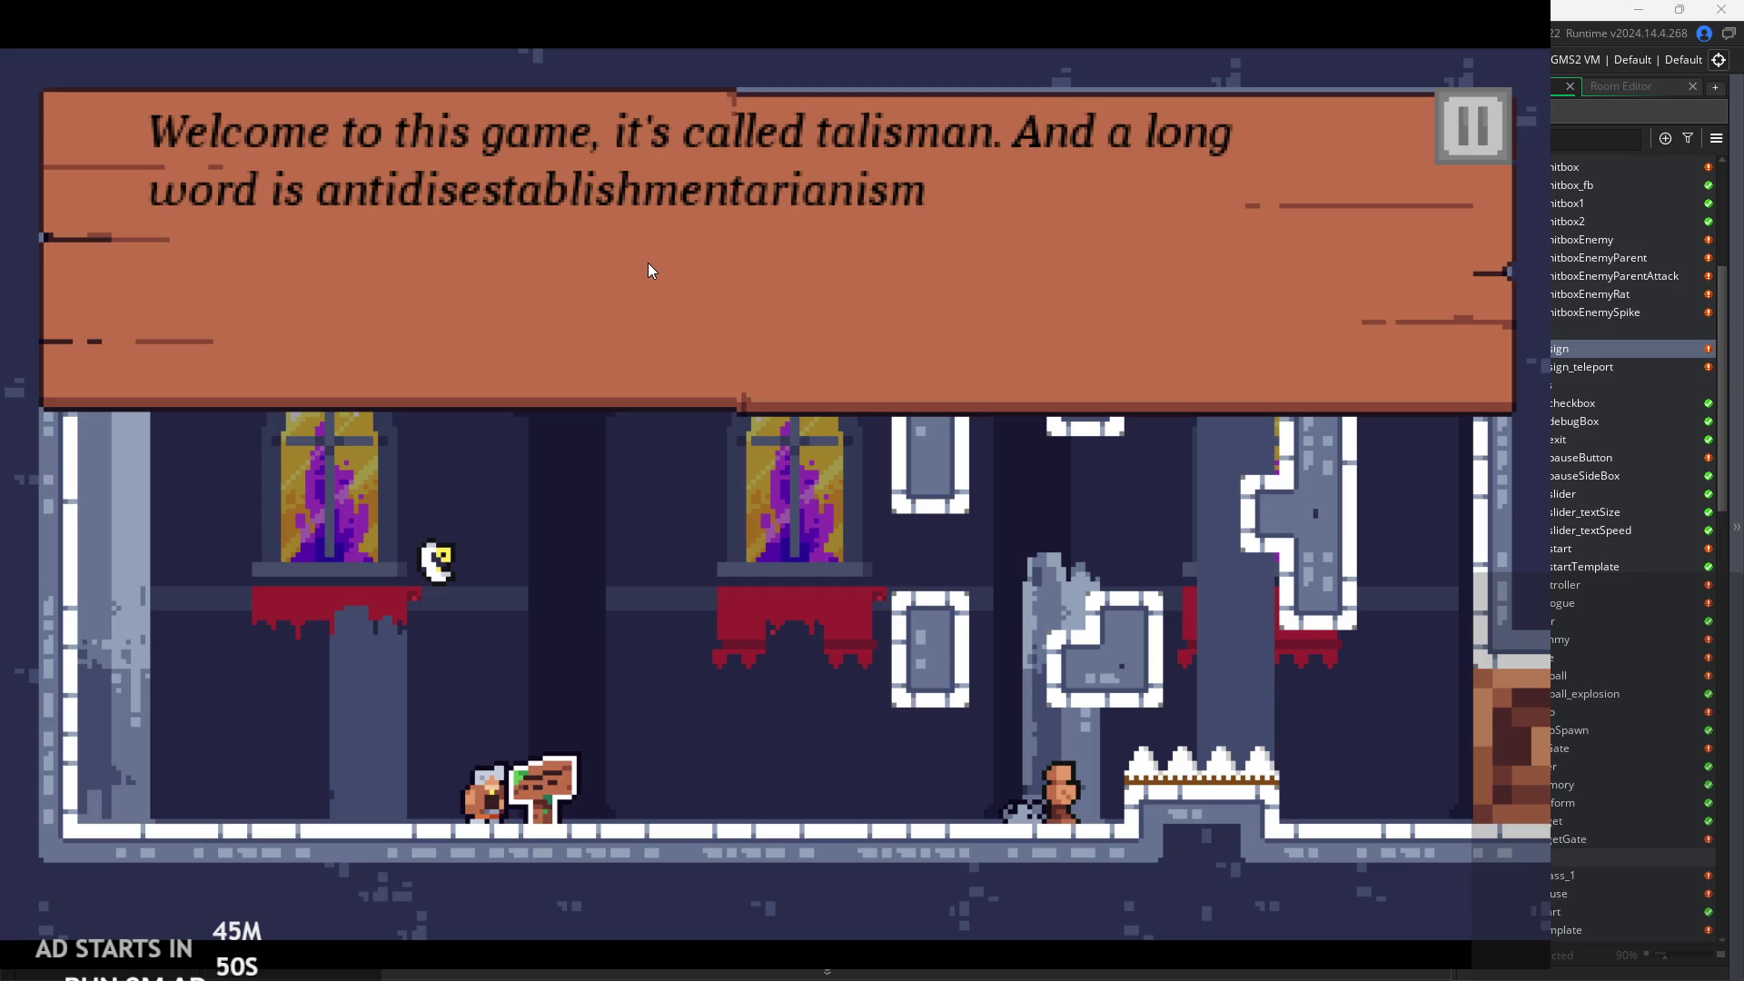
{"action": "left_click", "coordinate": [652, 265]}
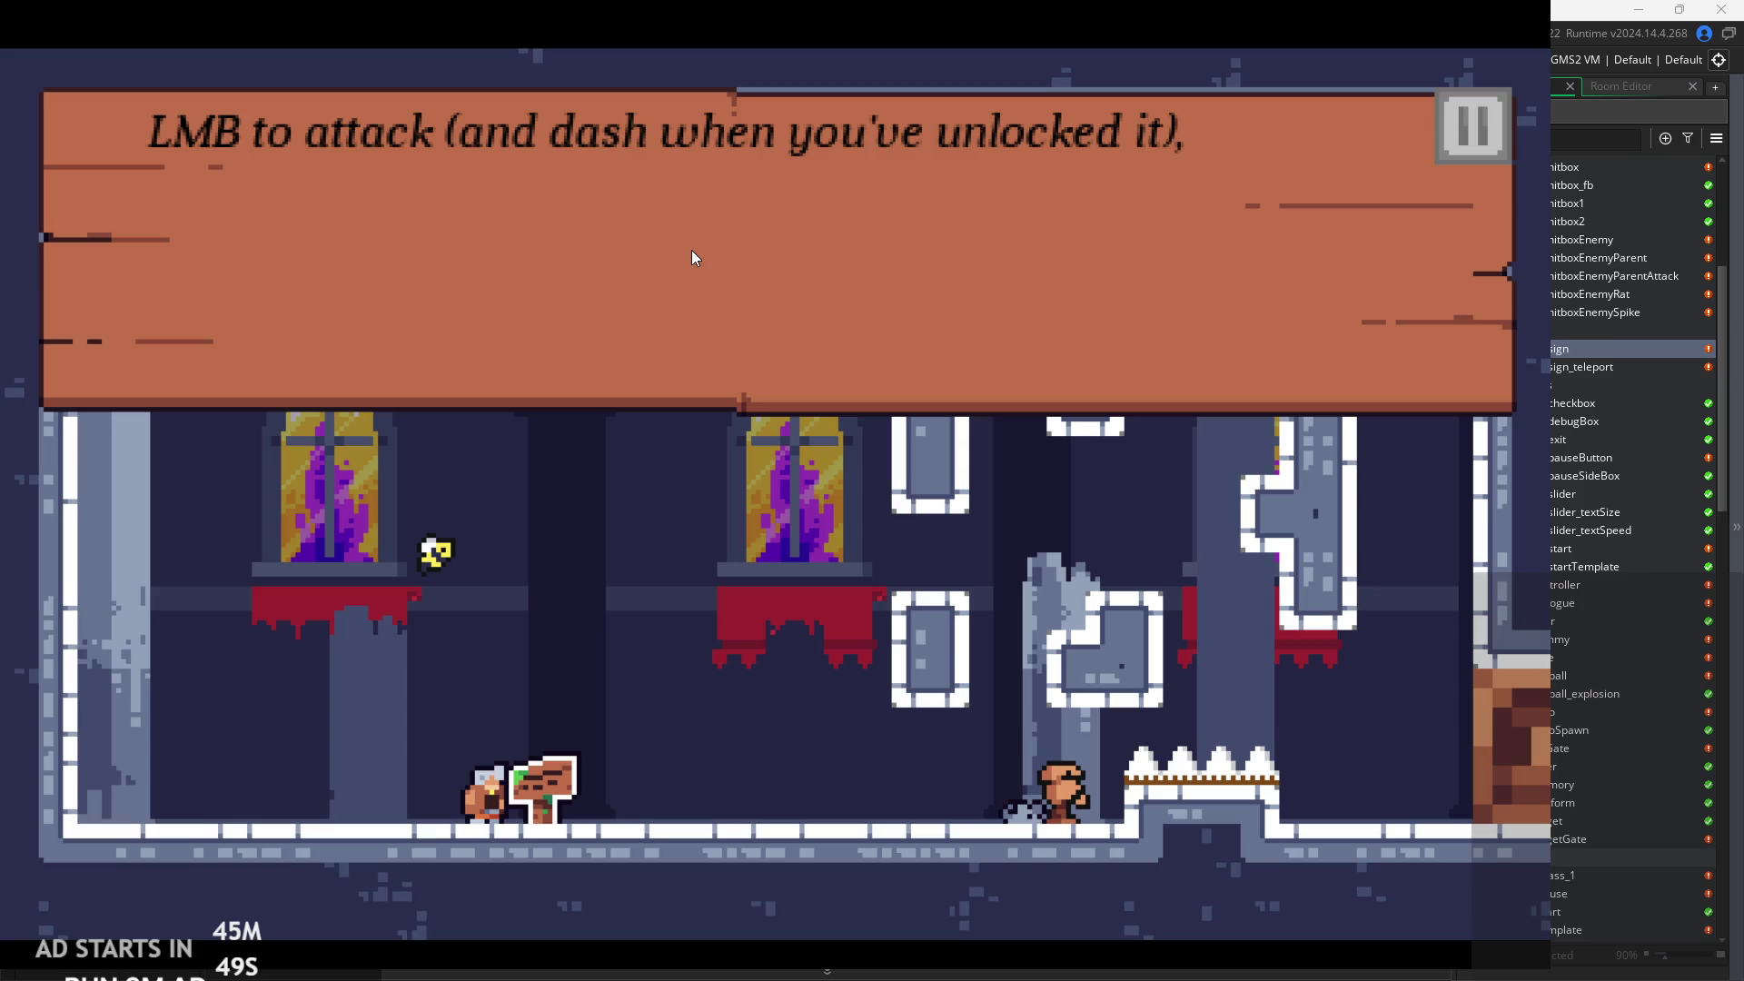
{"action": "left_click", "coordinate": [567, 266]}
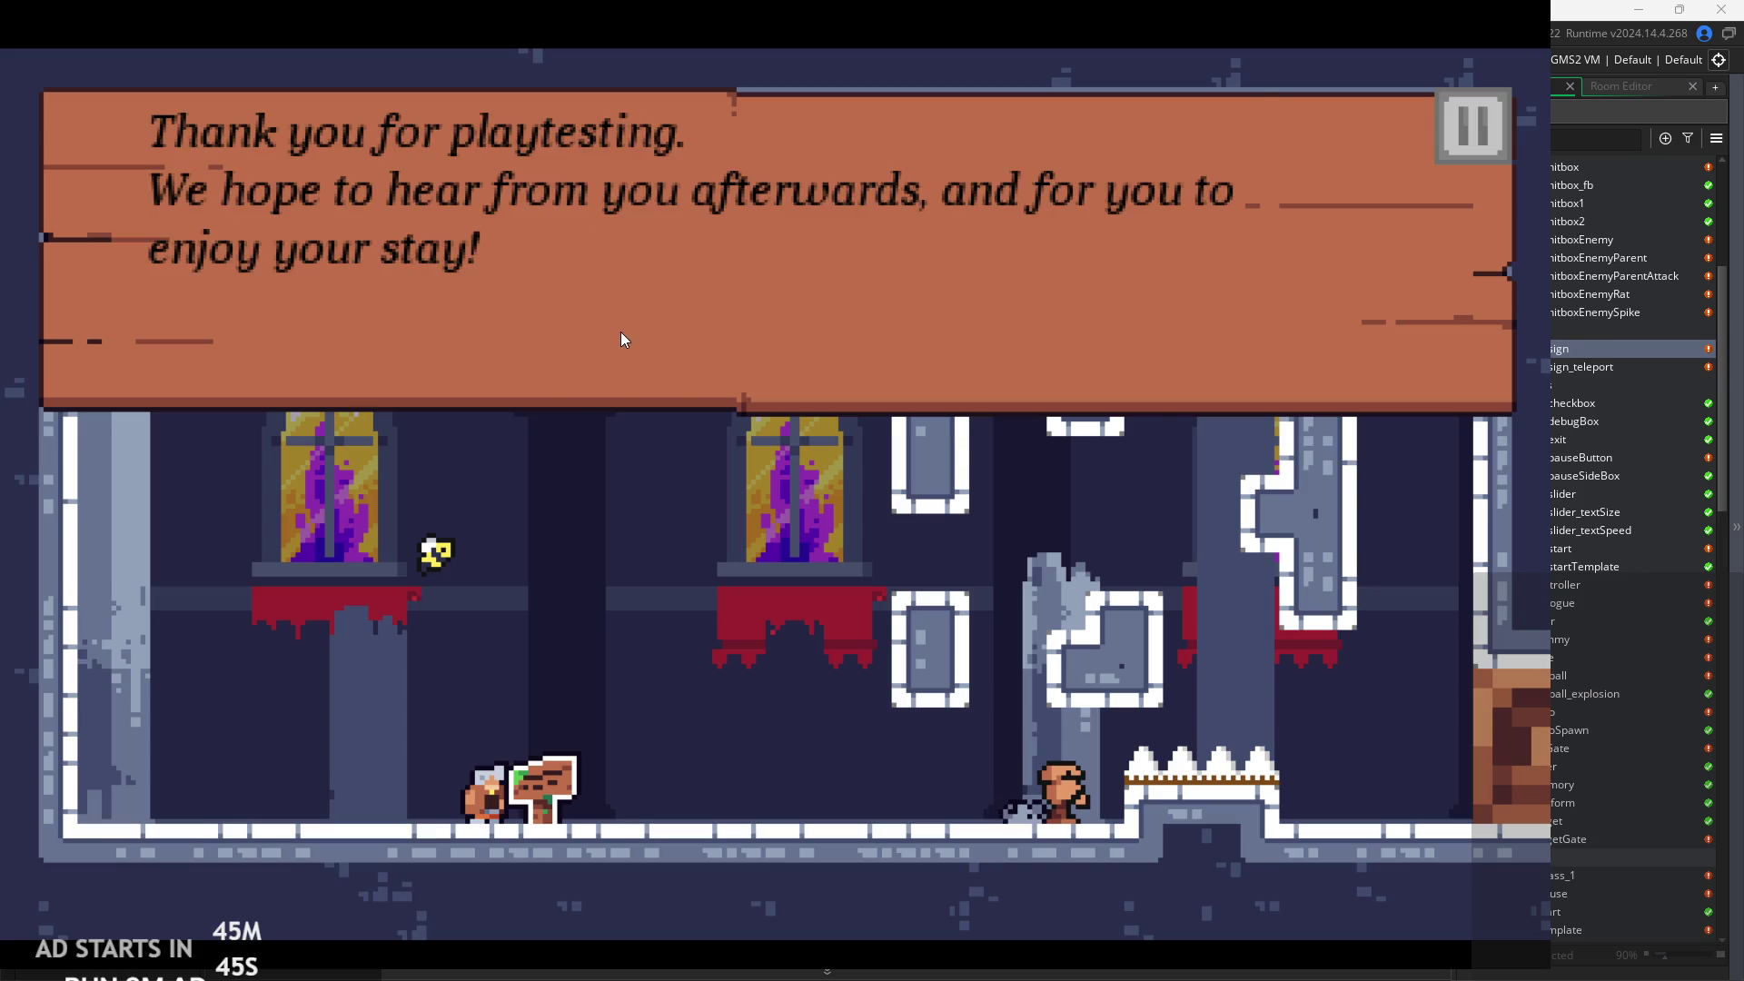
{"action": "left_click", "coordinate": [619, 330]}
Run, jump and sword-attack enemies across the chapel room, climbing the ledges and right wall.
{"action": "key", "text": "a"}
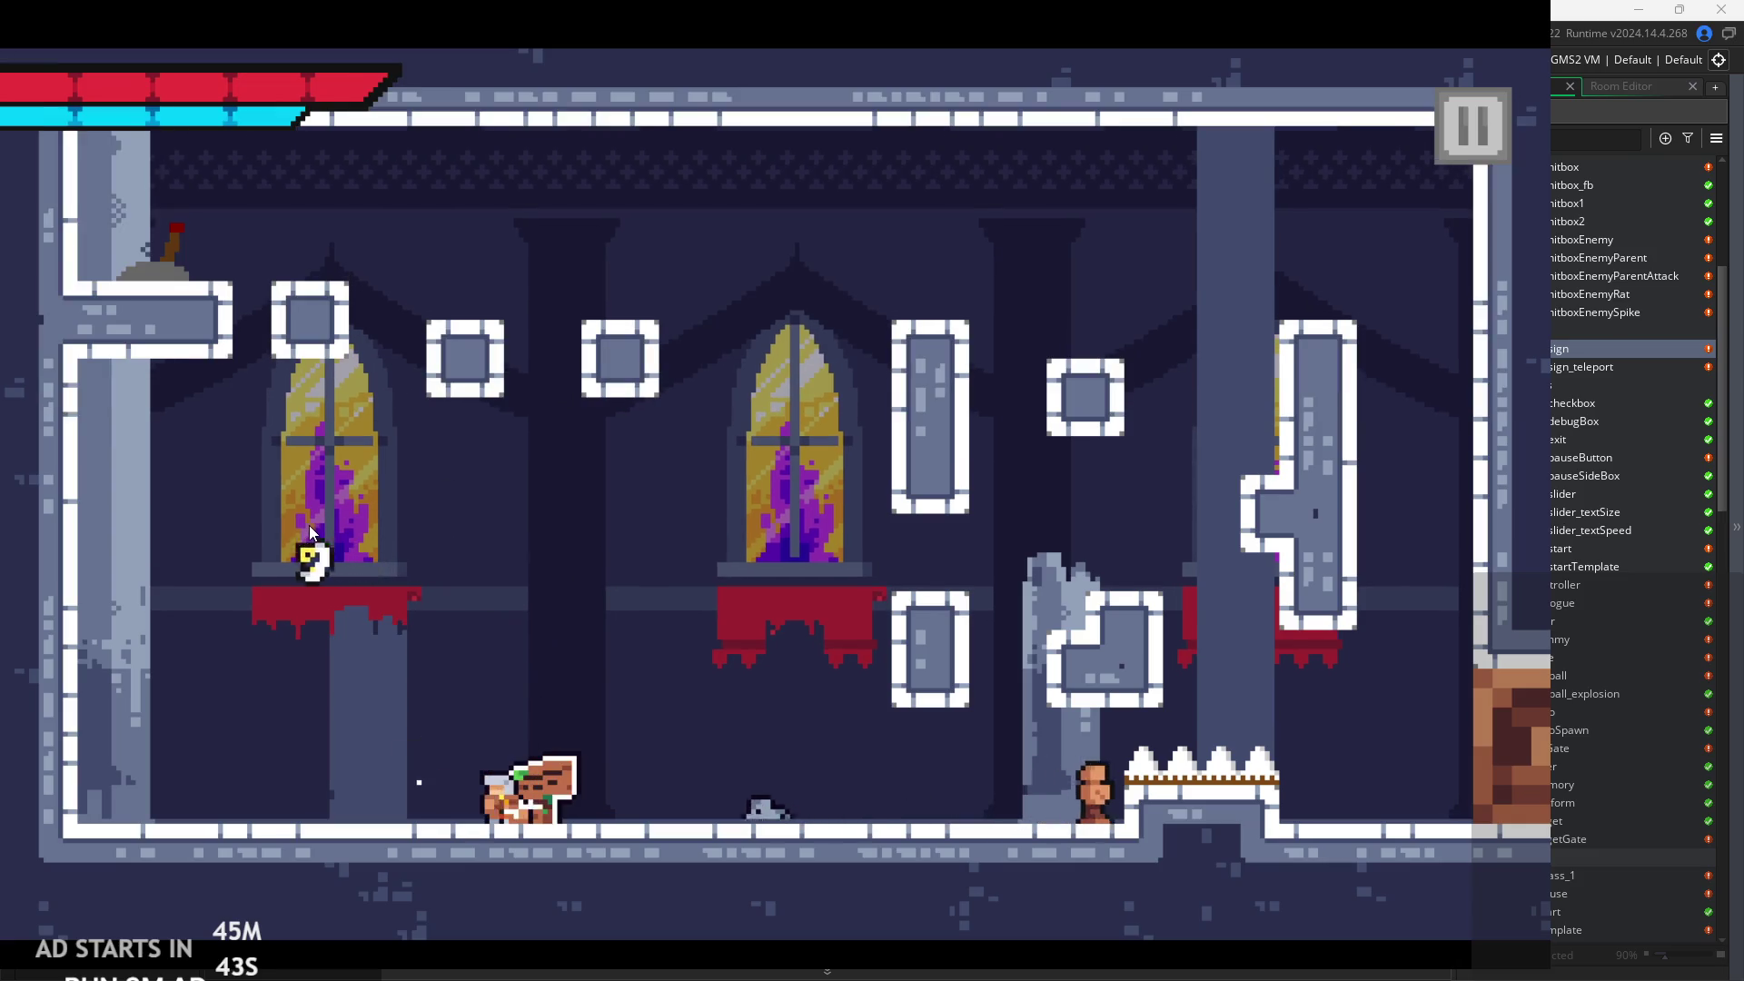
{"action": "left_click", "coordinate": [534, 525]}
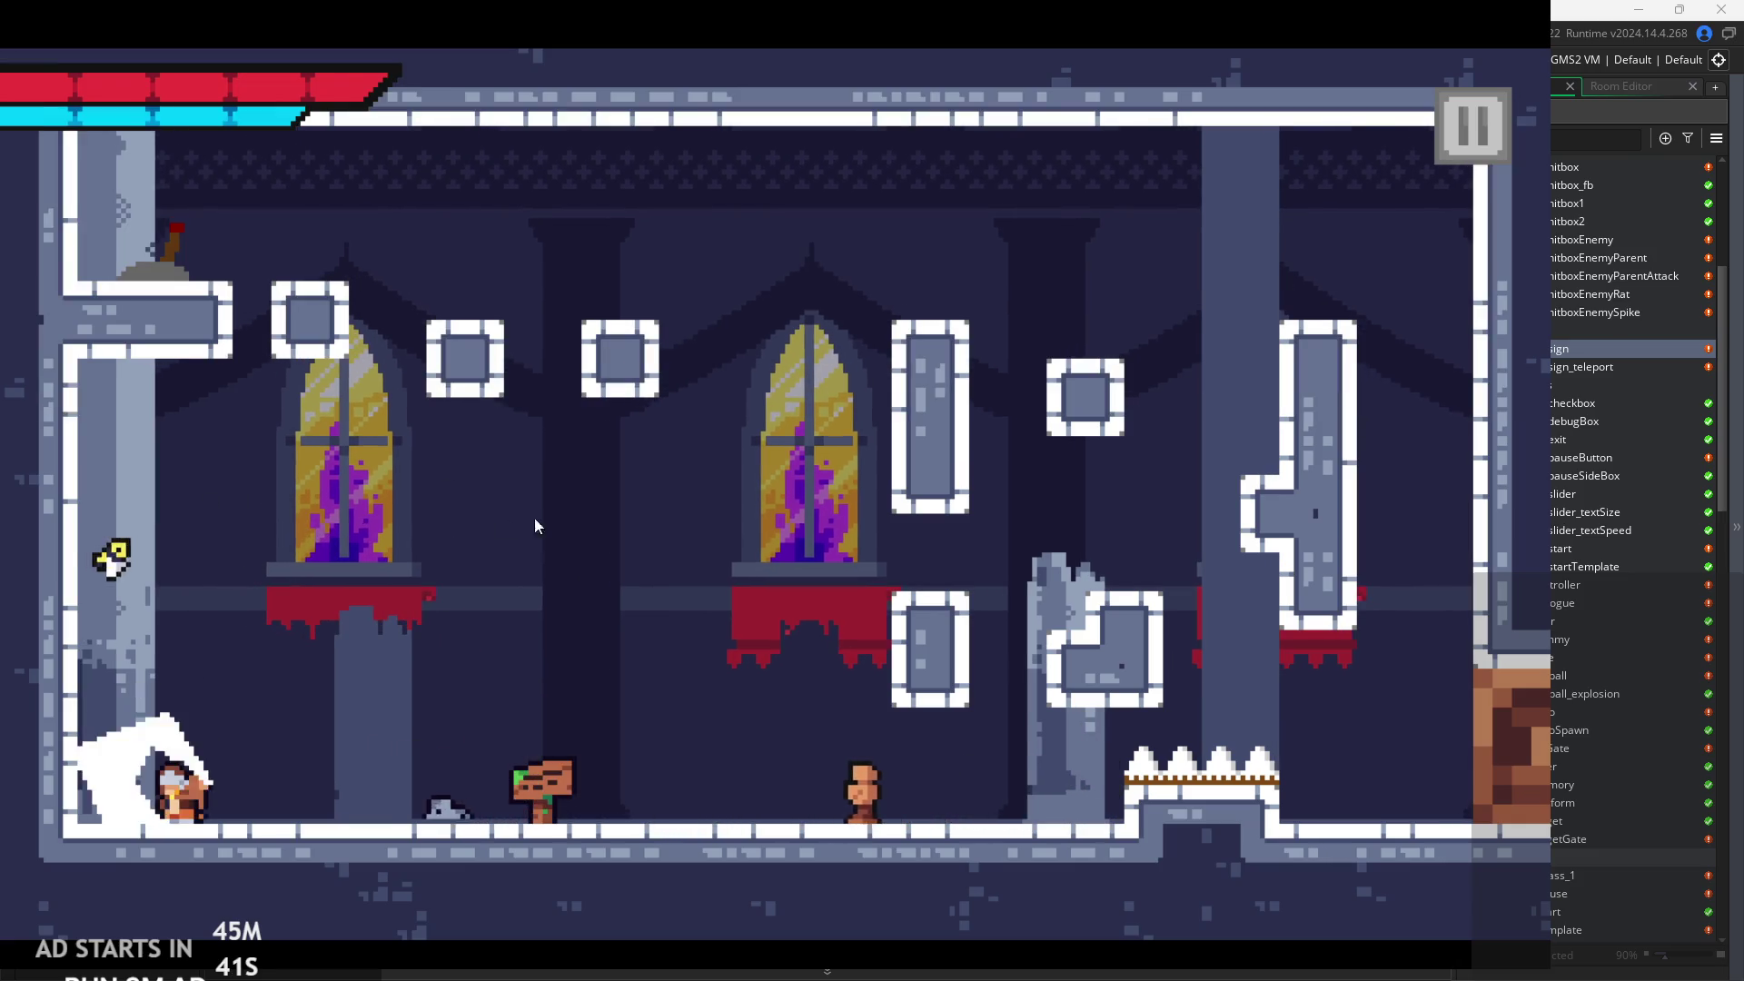
{"action": "key", "text": "d"}
{"action": "key", "text": "d"}
{"action": "left_click", "coordinate": [623, 538]}
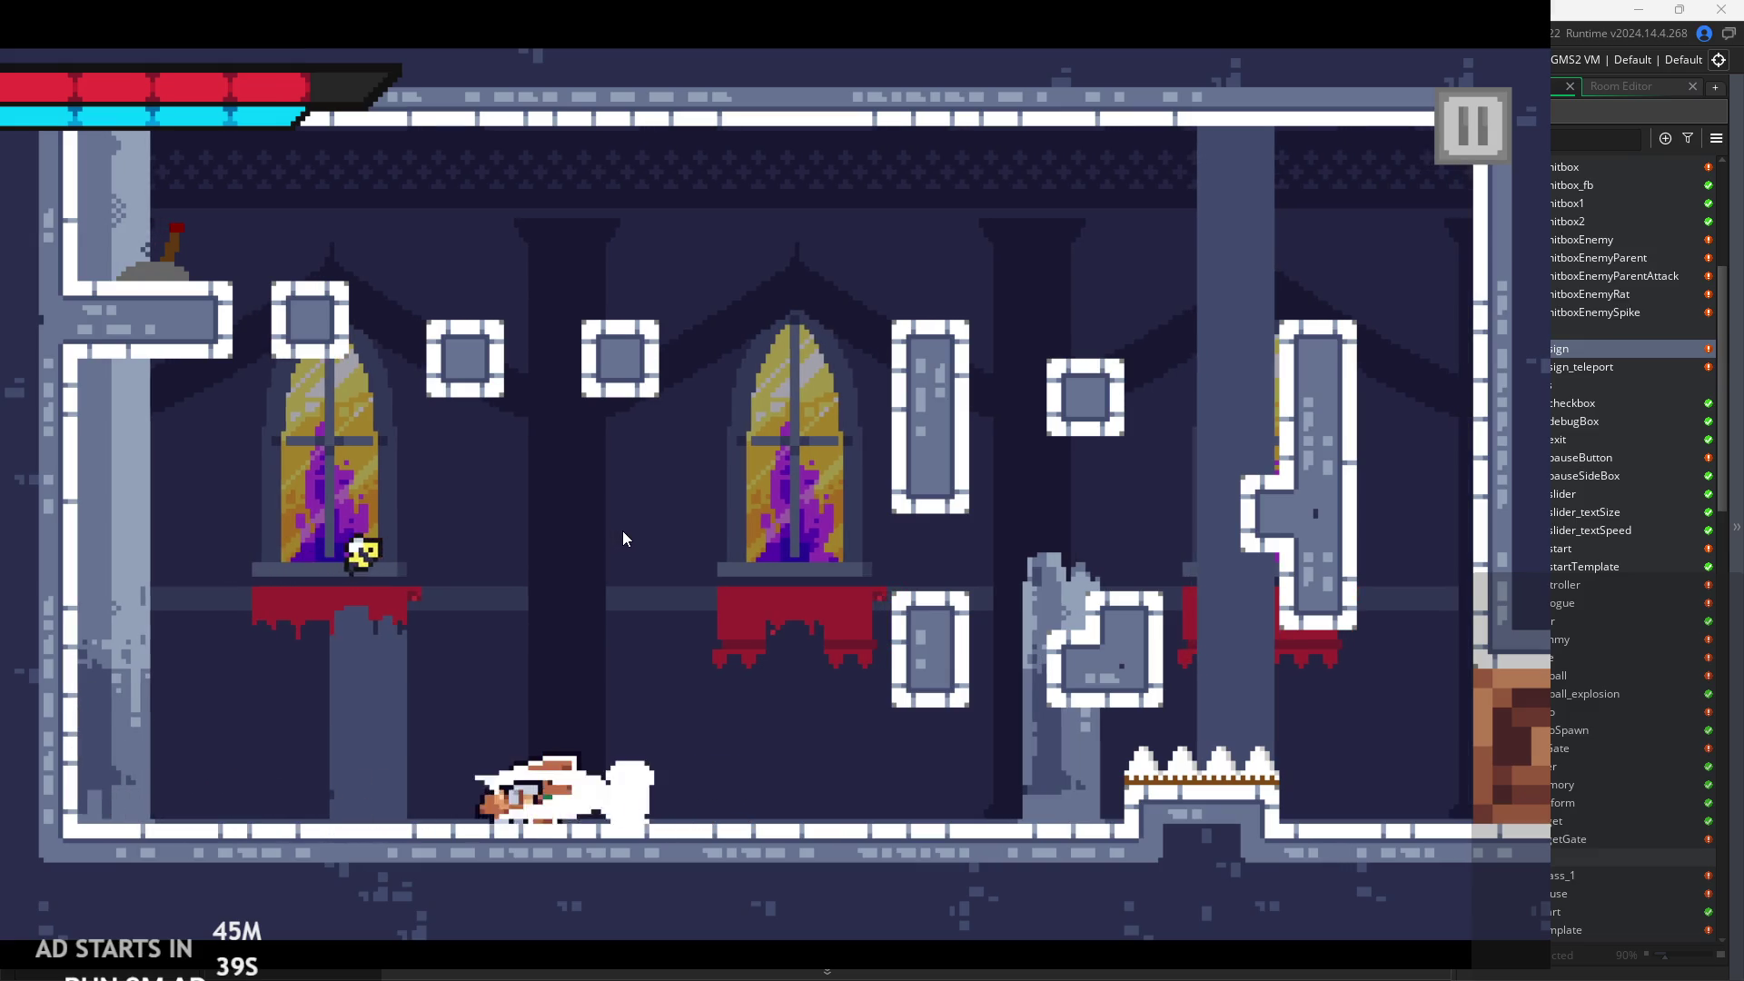
{"action": "left_click", "coordinate": [623, 539]}
{"action": "left_click", "coordinate": [623, 539]}
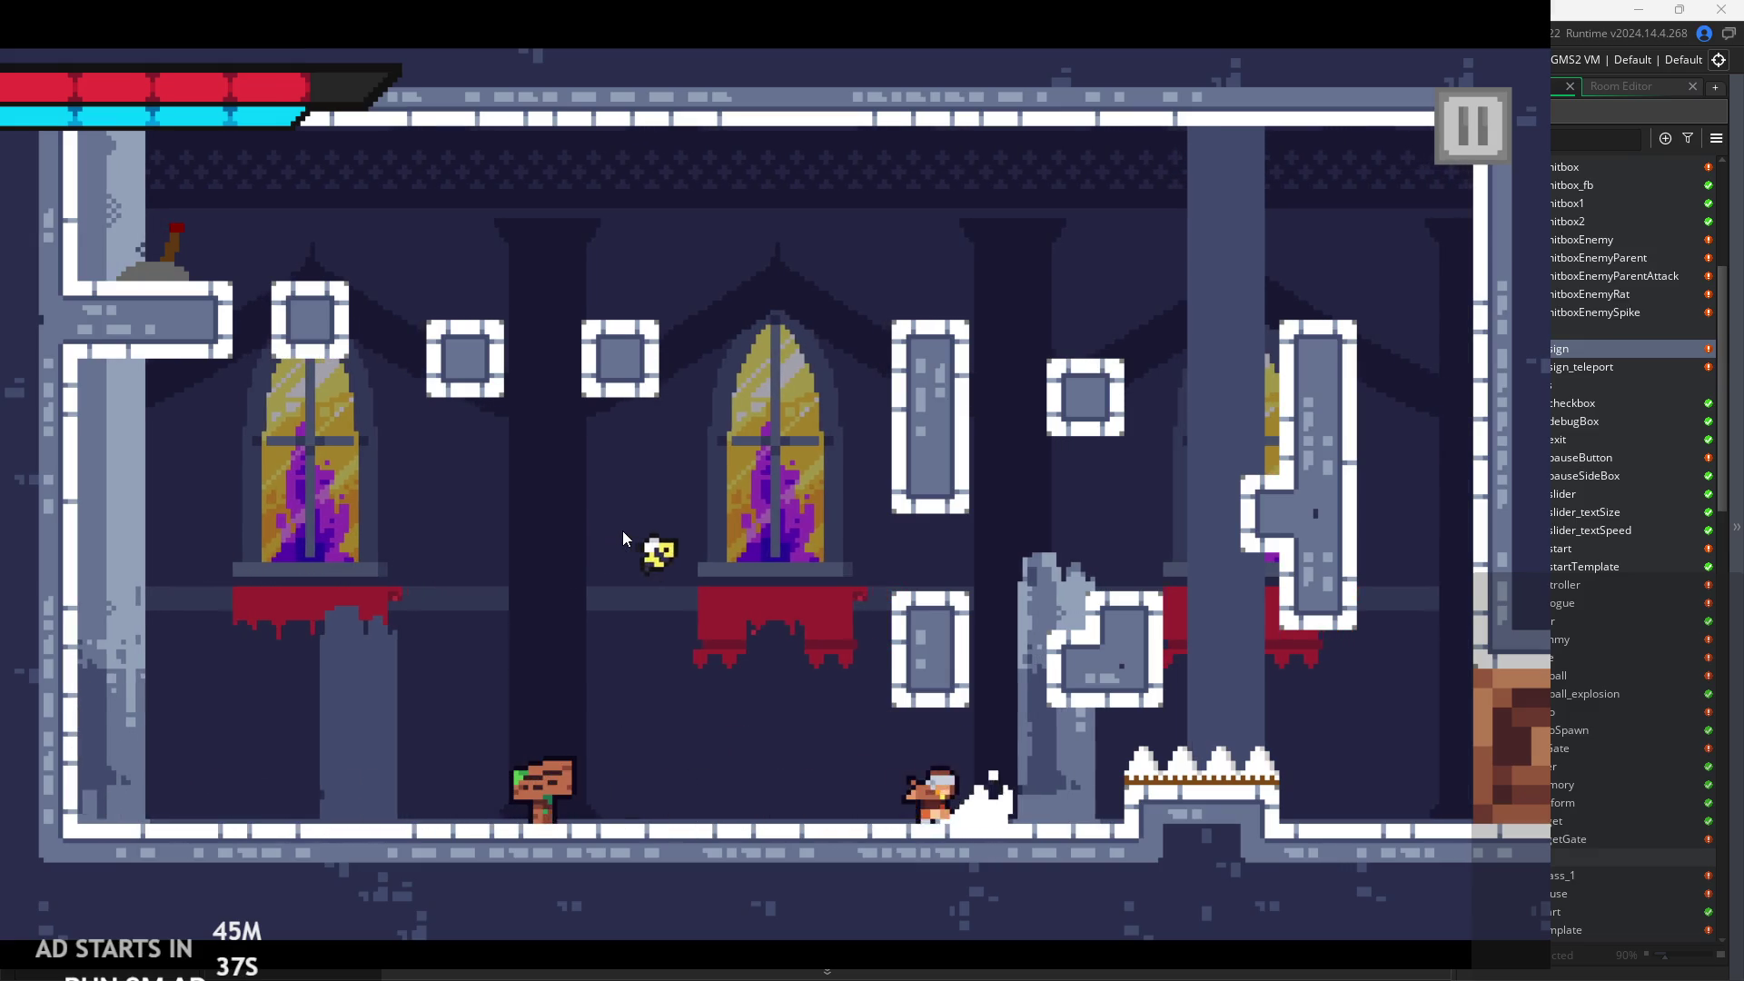
{"action": "key", "text": "a"}
{"action": "key", "text": "space"}
{"action": "key", "text": "d"}
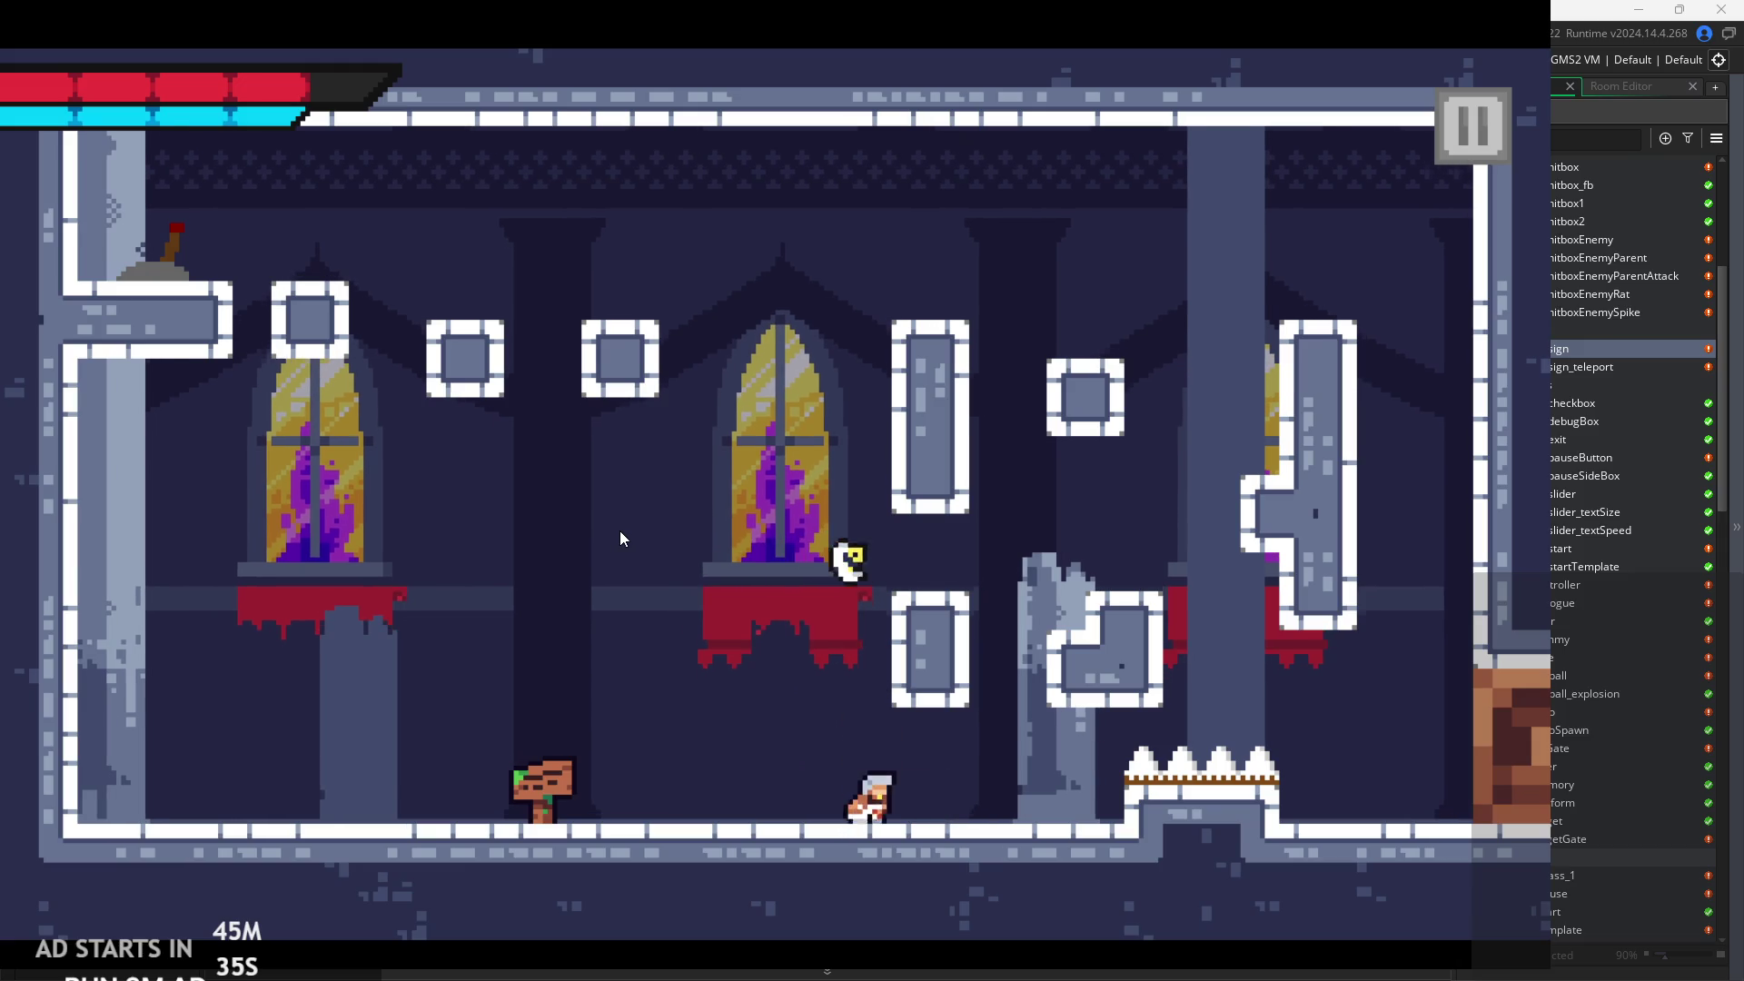
{"action": "key", "text": "a"}
{"action": "key", "text": "space"}
{"action": "key", "text": "d"}
{"action": "key", "text": "d"}
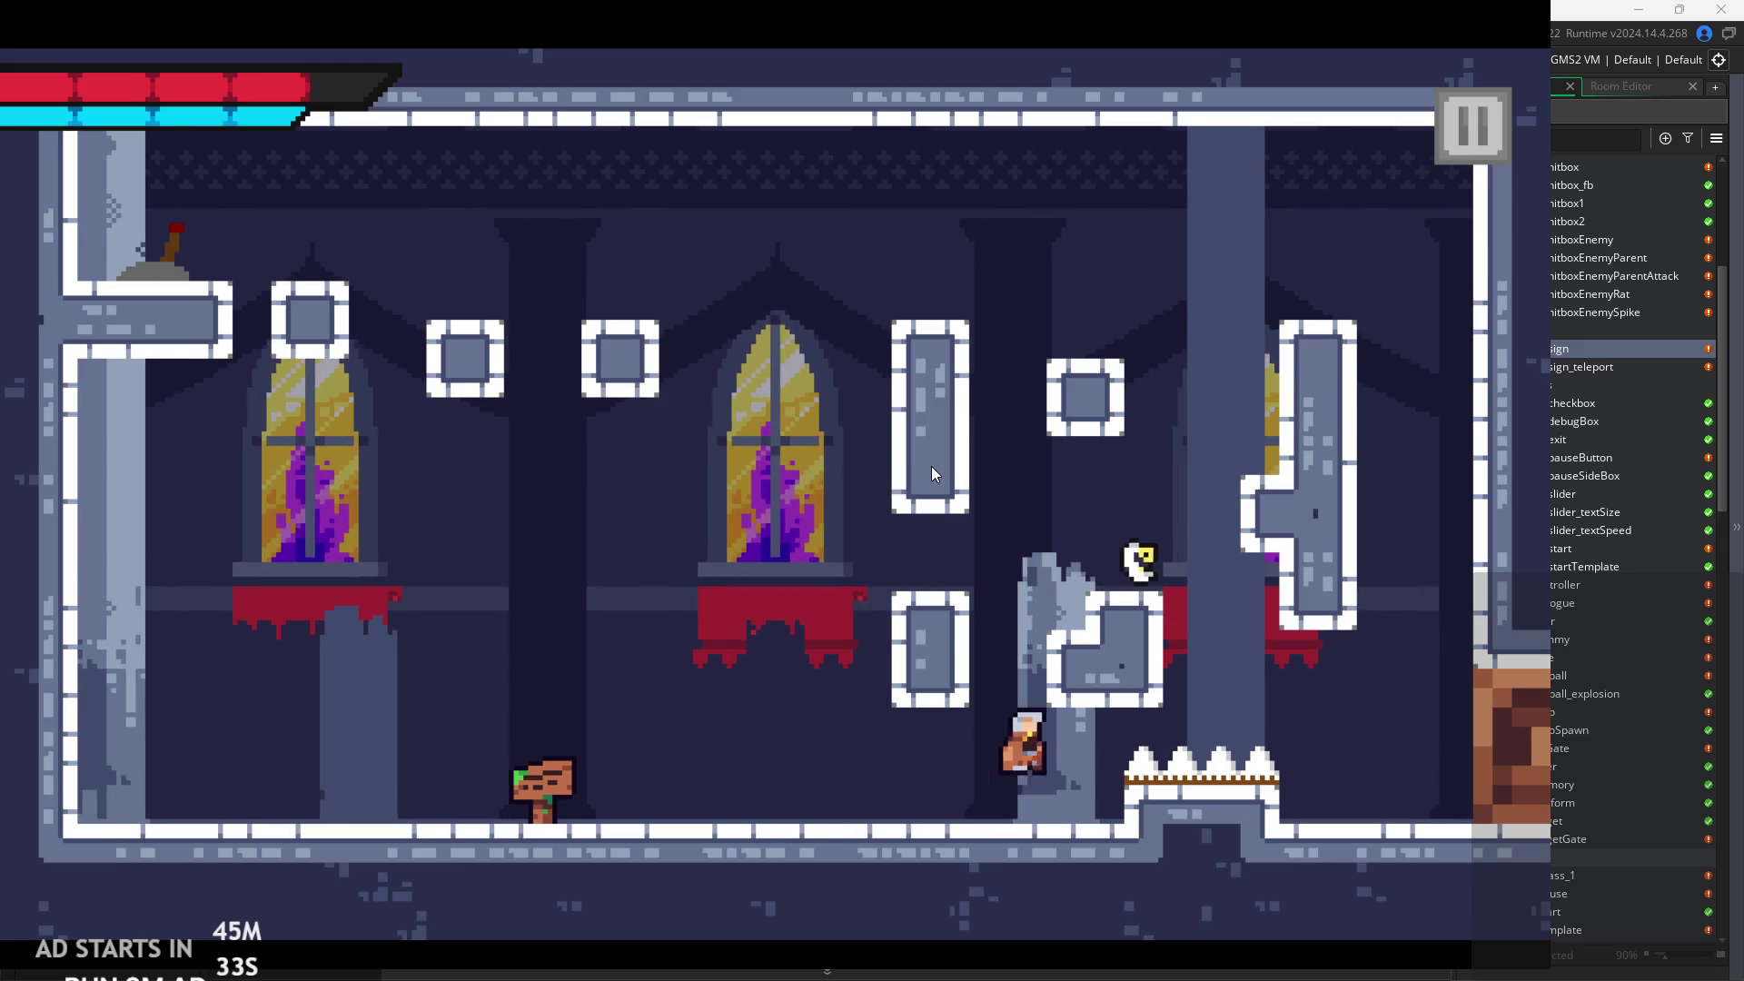
{"action": "key", "text": "space"}
{"action": "left_click", "coordinate": [932, 473]}
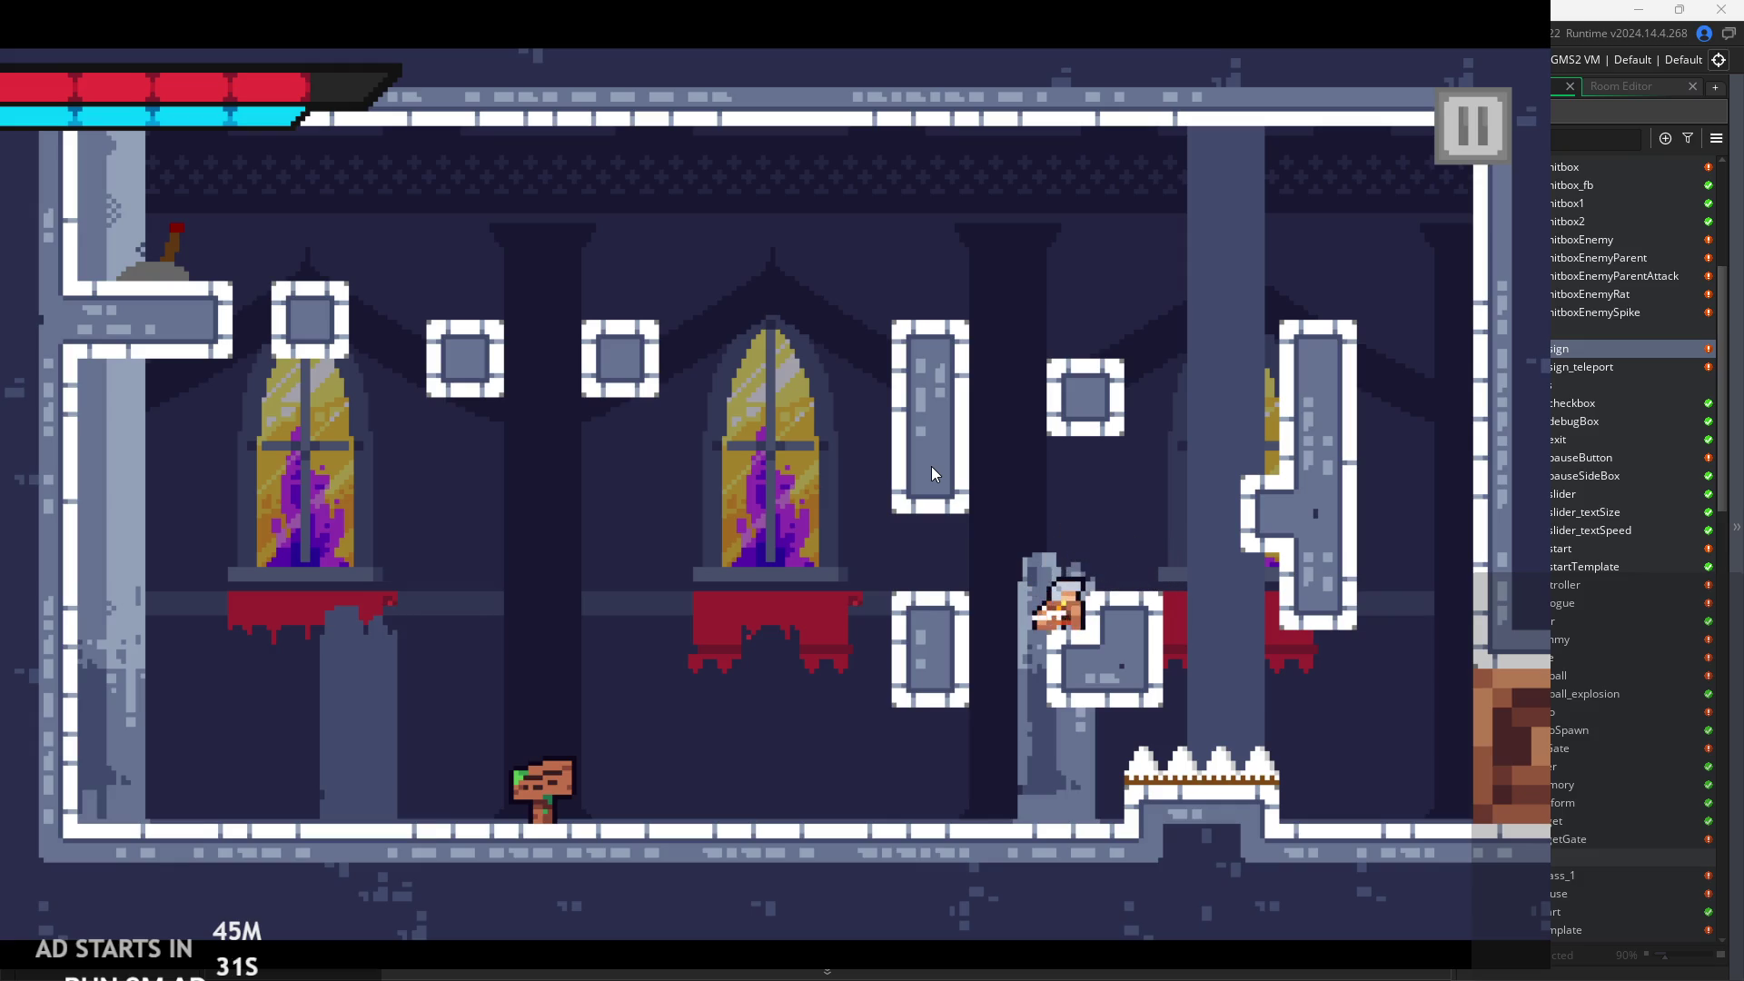
{"action": "key", "text": "space"}
{"action": "key", "text": "d"}
{"action": "key", "text": "space"}
{"action": "key", "text": "space"}
{"action": "key", "text": "a"}
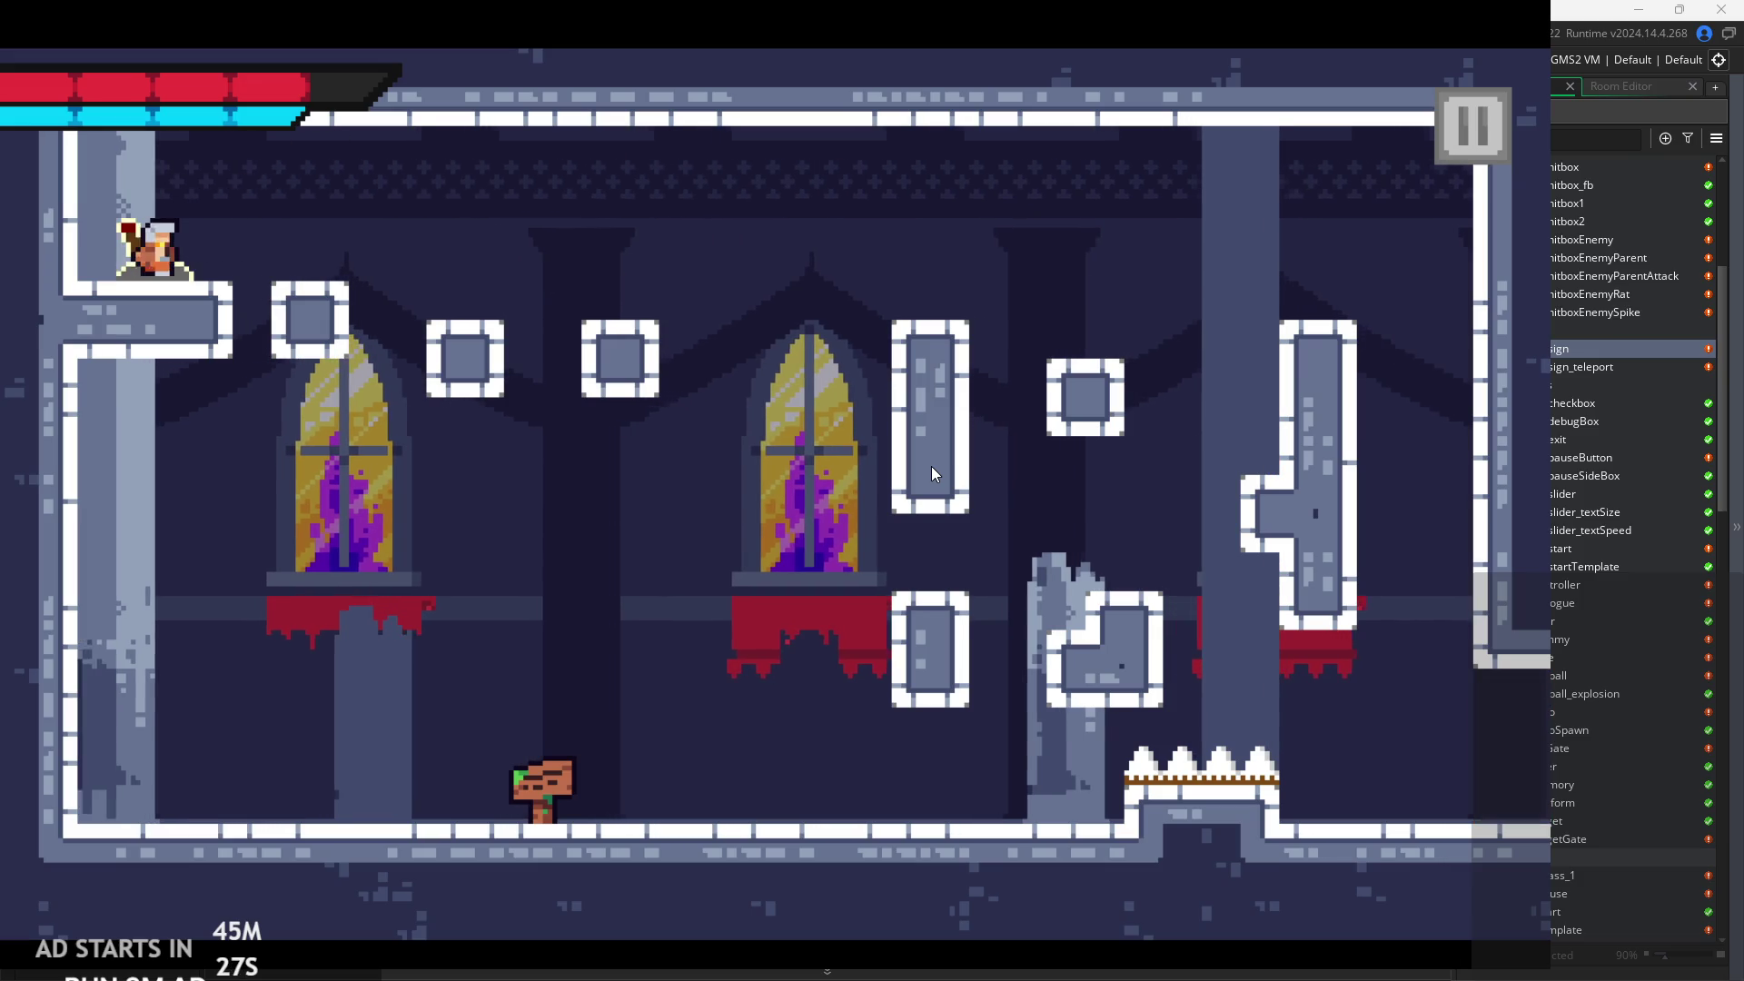
{"action": "key", "text": "d"}
{"action": "key", "text": "space"}
Exit into the next room and climb onto the red banner ledge and window arch.
{"action": "key", "text": "d"}
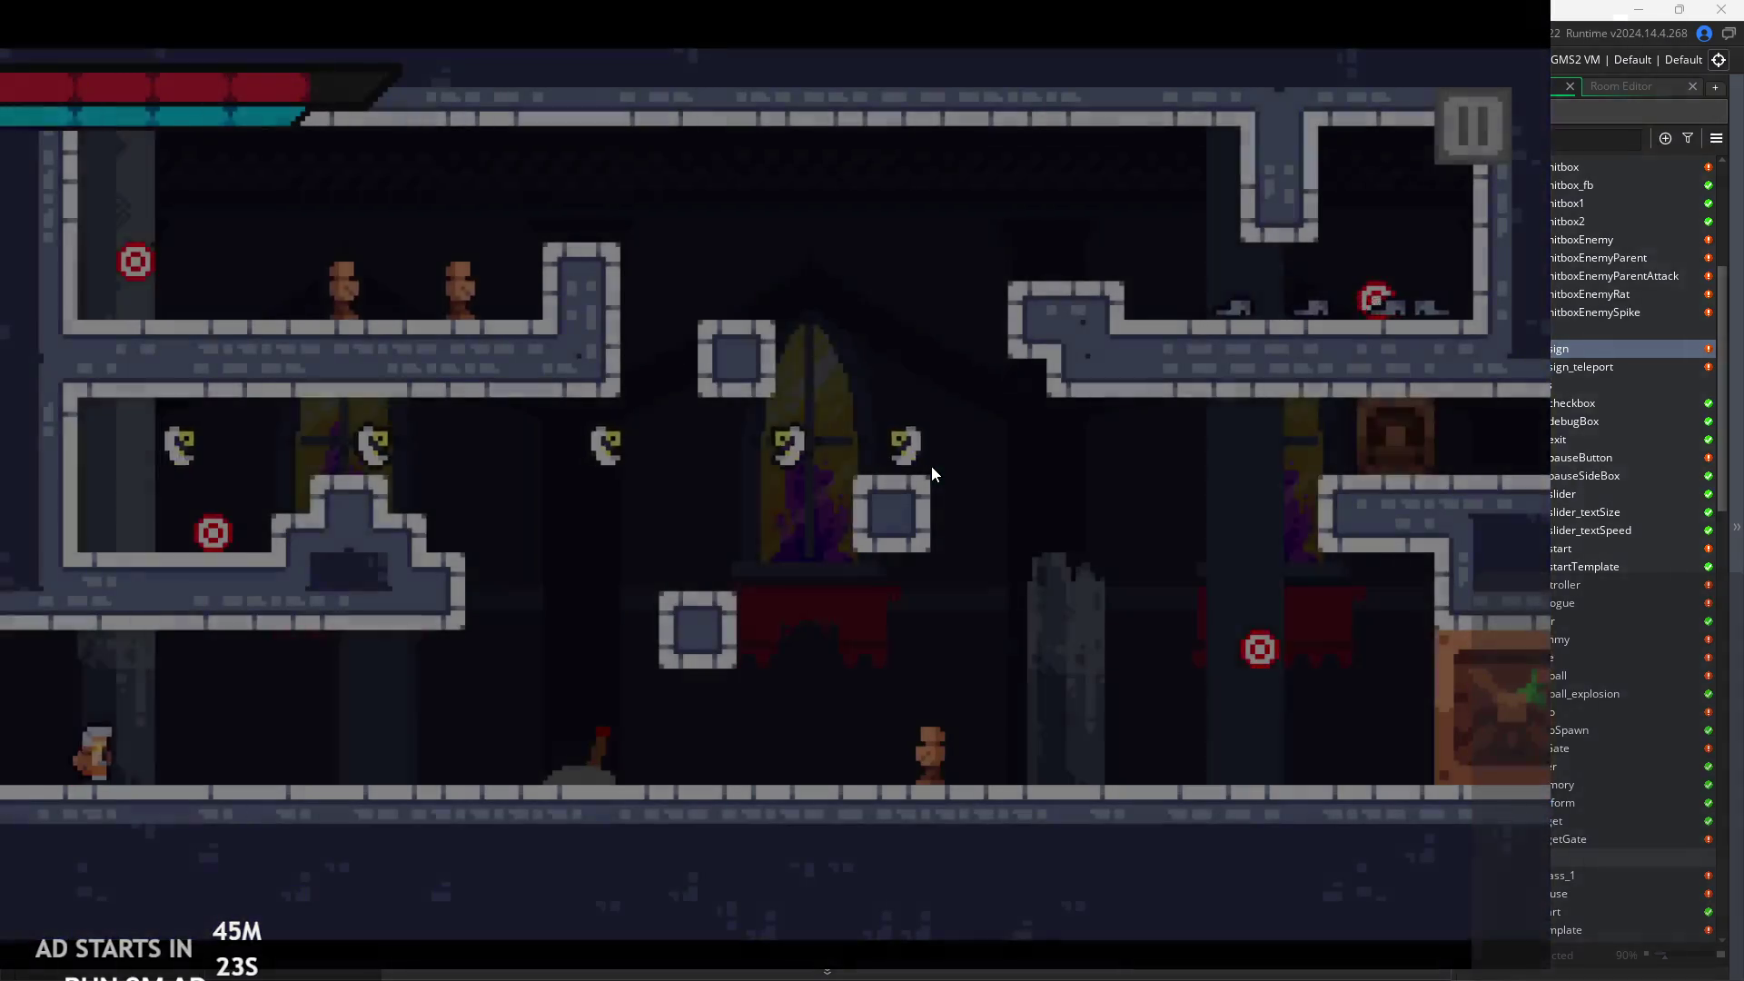
{"action": "key", "text": "d"}
{"action": "key", "text": "d"}
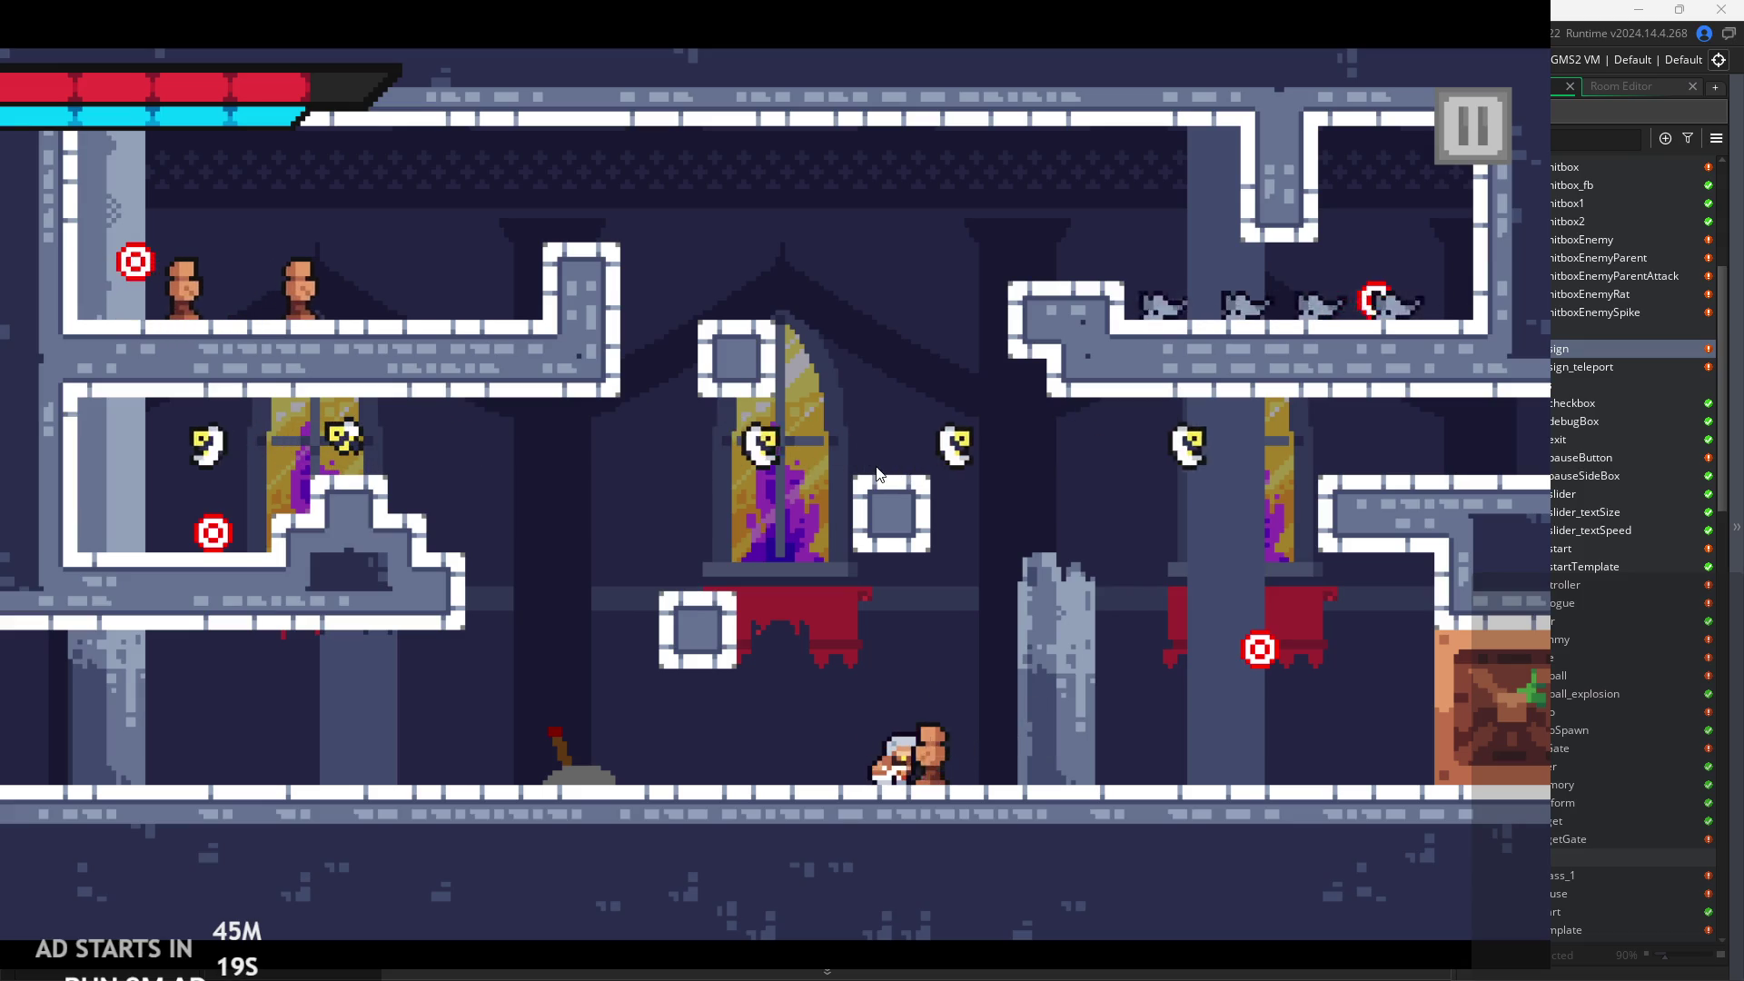
{"action": "key", "text": "d"}
{"action": "key", "text": "space"}
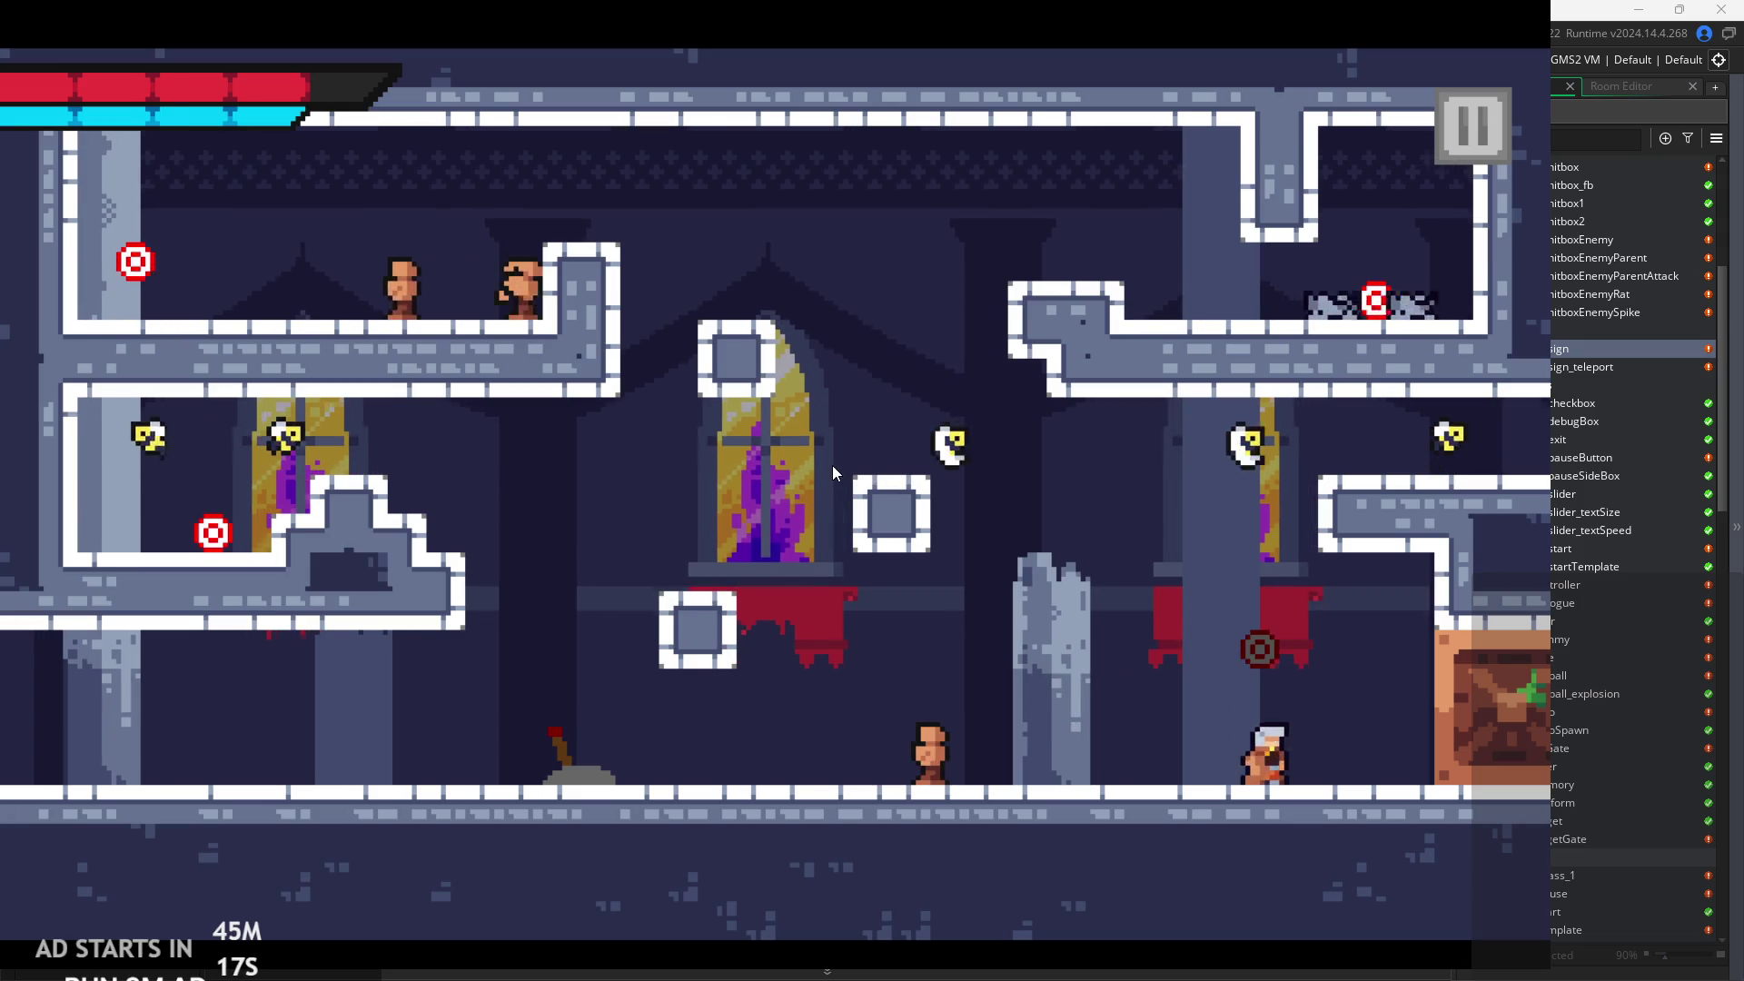
{"action": "key", "text": "a"}
{"action": "key", "text": "space"}
{"action": "key", "text": "space"}
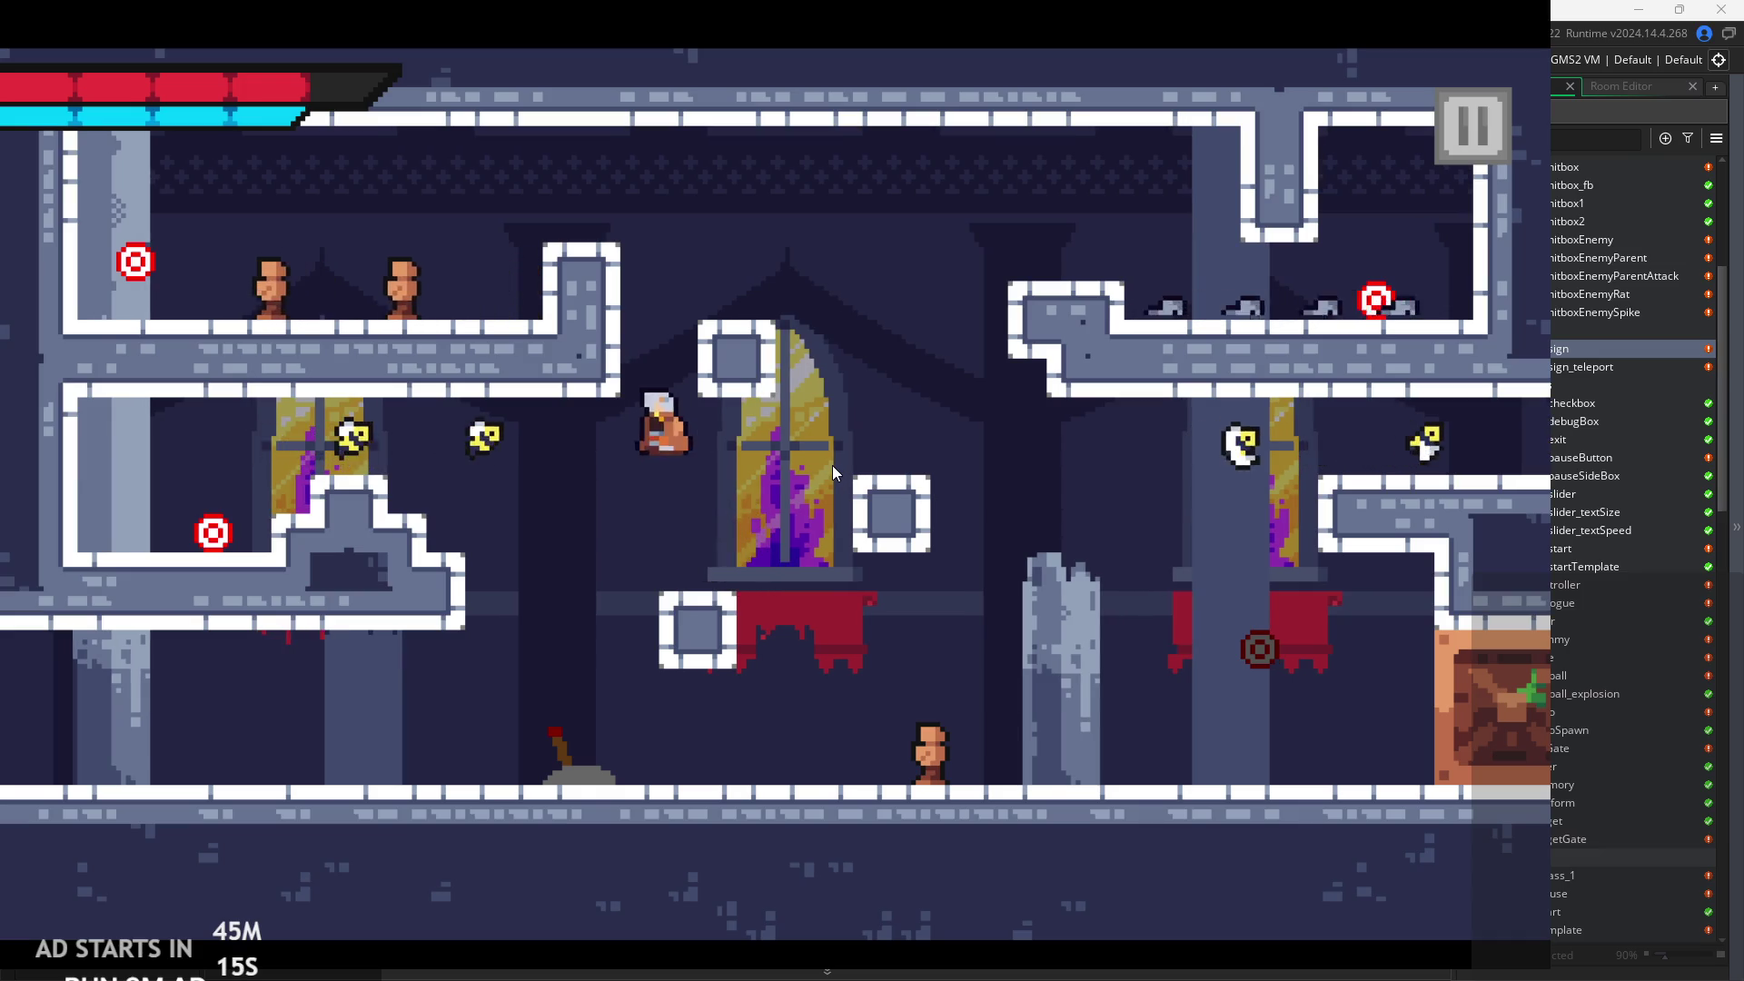
{"action": "key", "text": "space"}
{"action": "key", "text": "a"}
{"action": "key", "text": "space"}
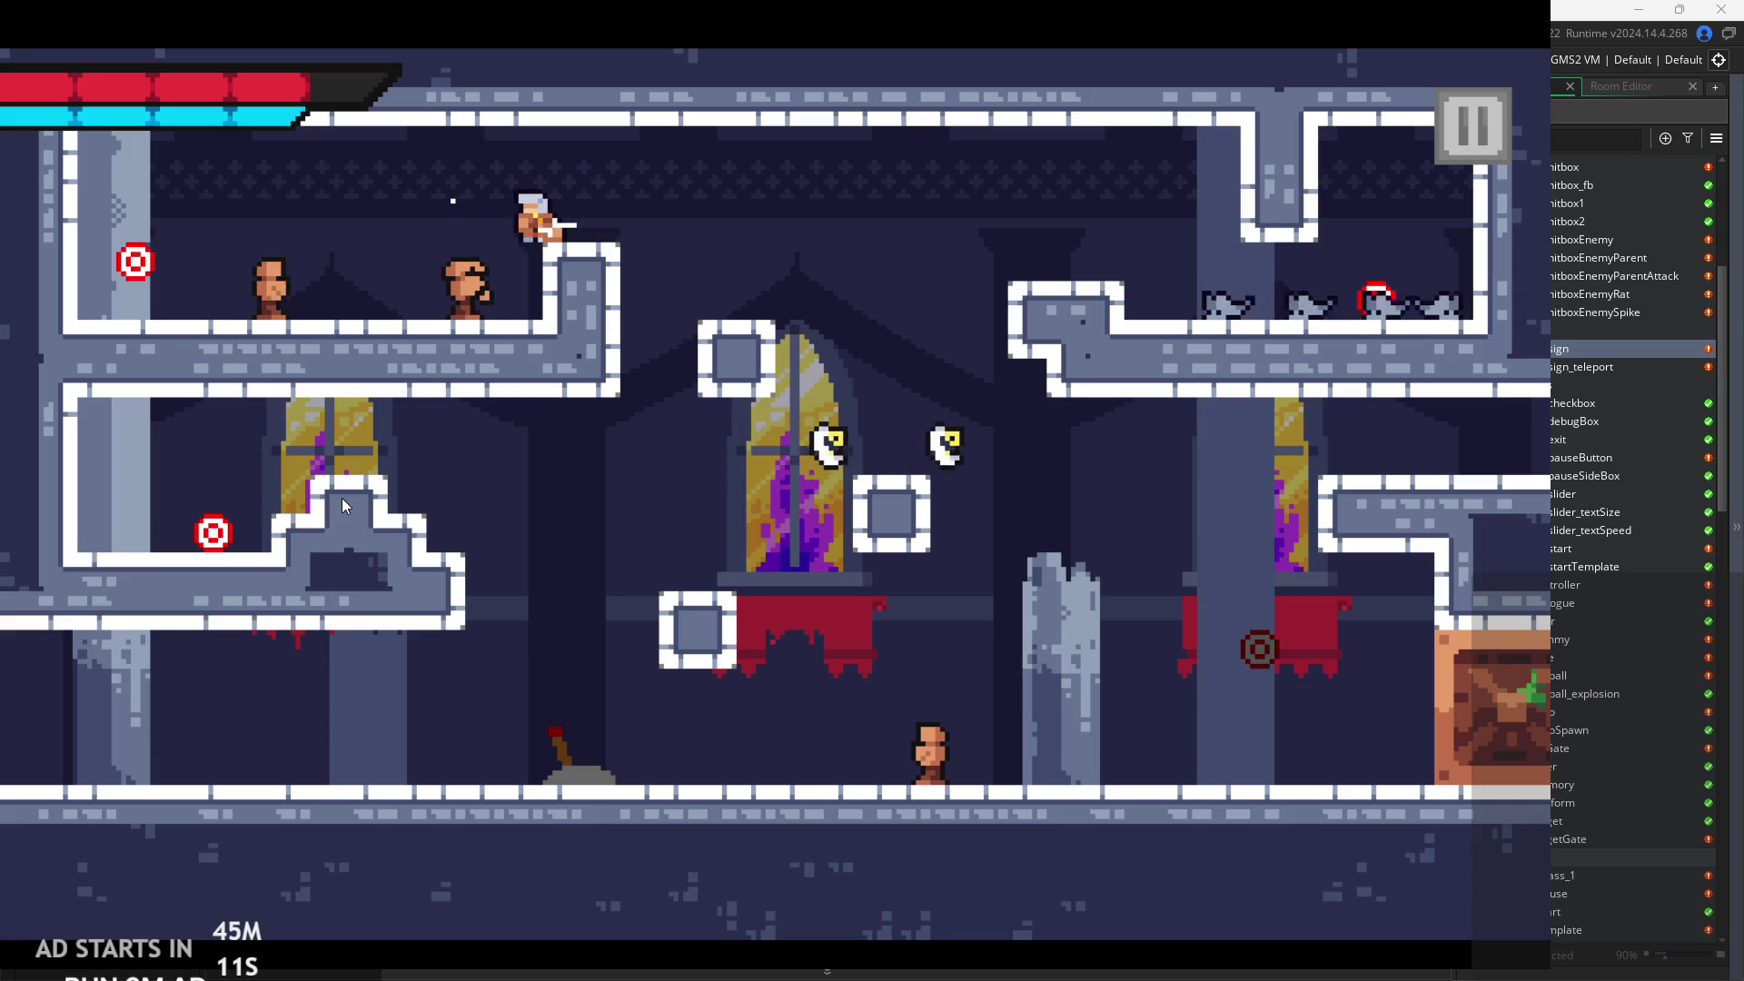
Slash the enemies on the upper-left floor, then reach the upper-right ledge and attack its enemy.
{"action": "key", "text": "a"}
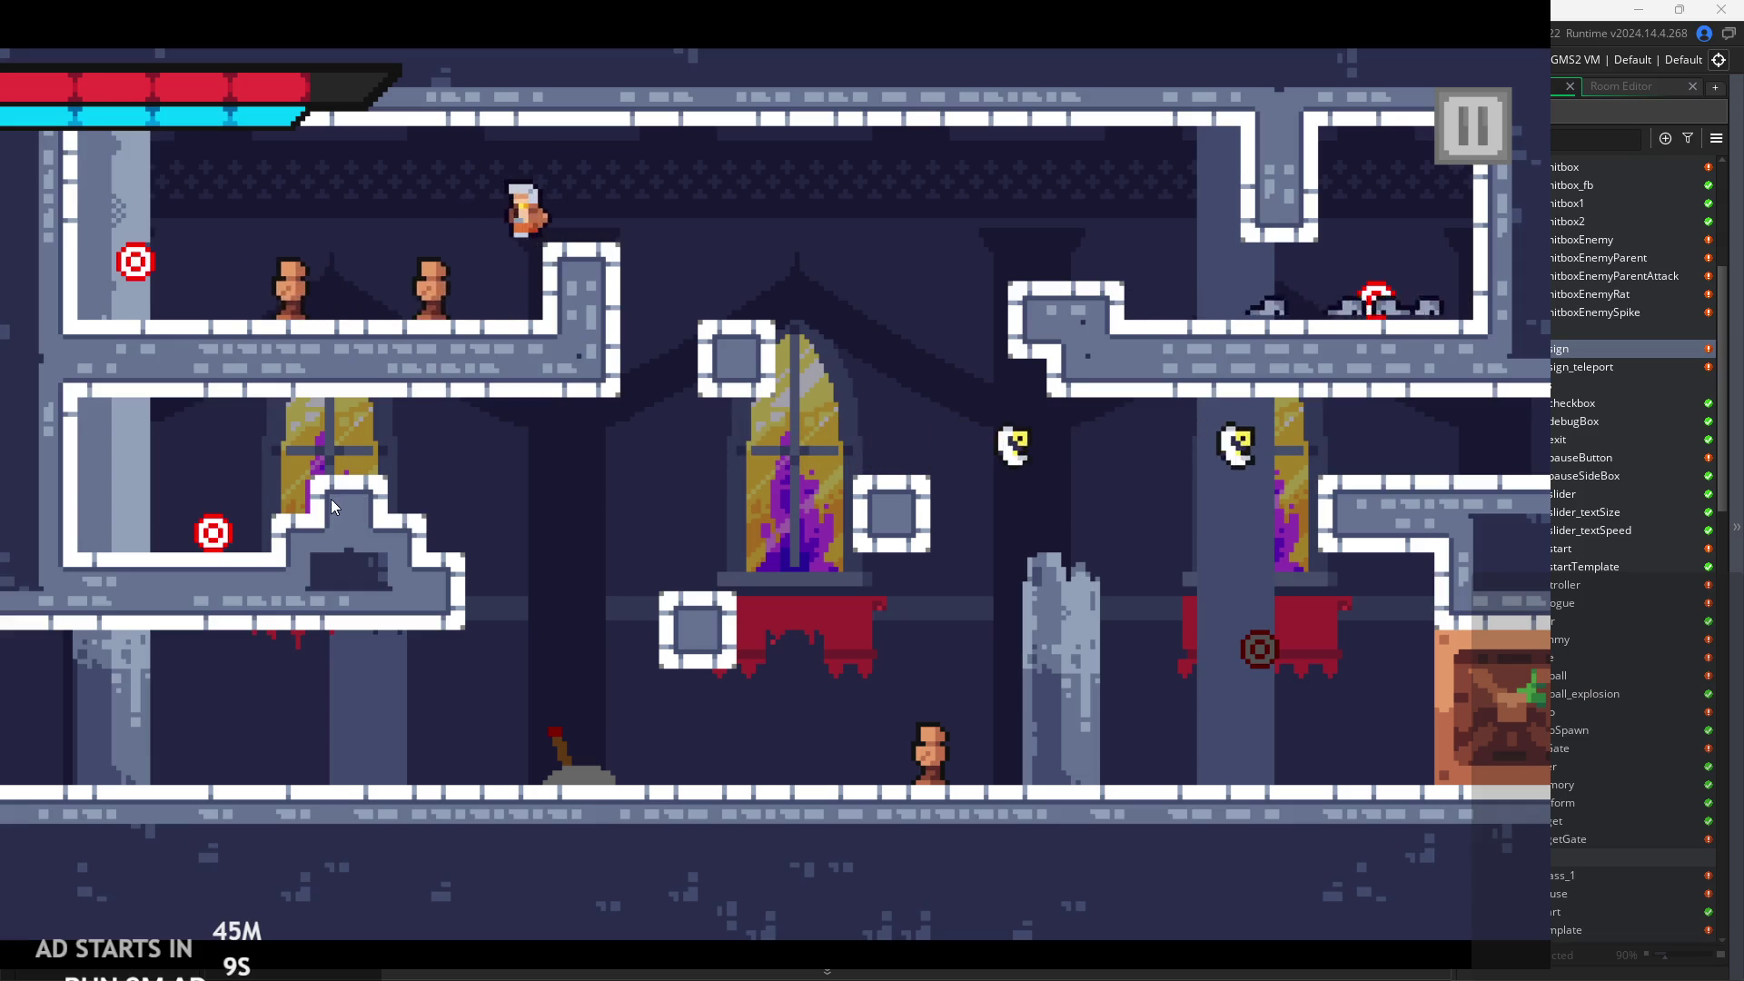
{"action": "key", "text": "j"}
{"action": "key", "text": "j"}
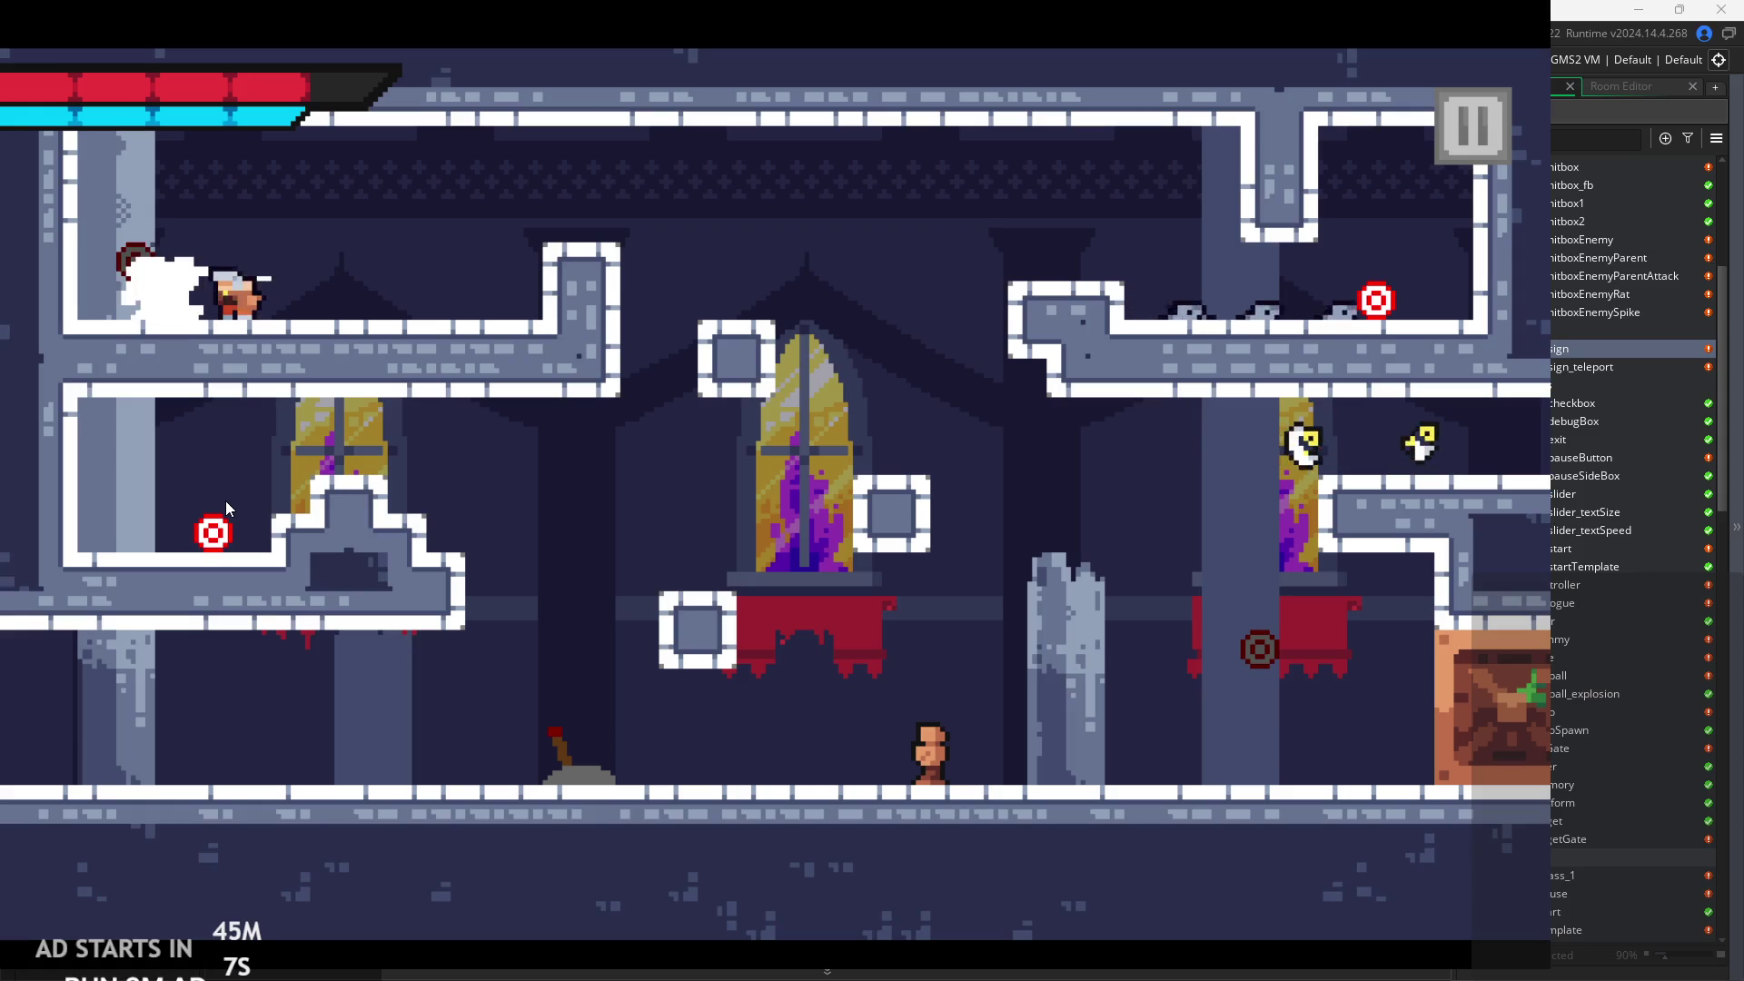
{"action": "key", "text": "d"}
{"action": "key", "text": "j"}
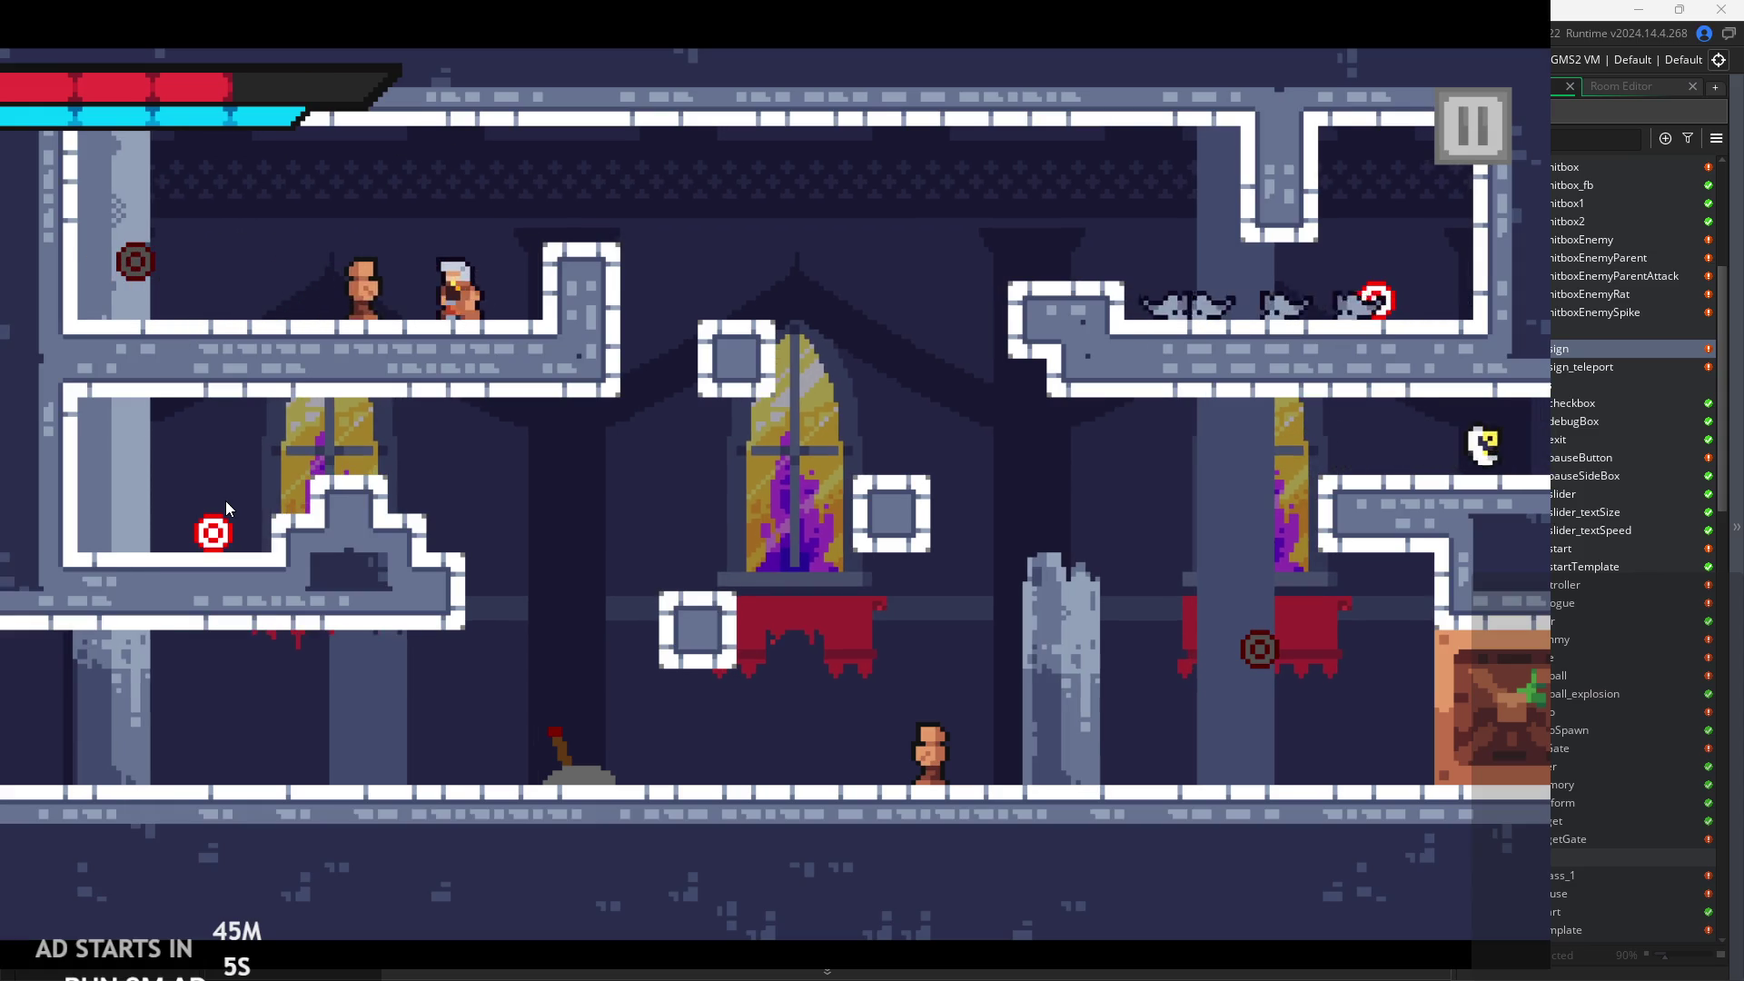
{"action": "key", "text": "j"}
{"action": "key", "text": "j"}
{"action": "key", "text": "space"}
{"action": "key", "text": "d"}
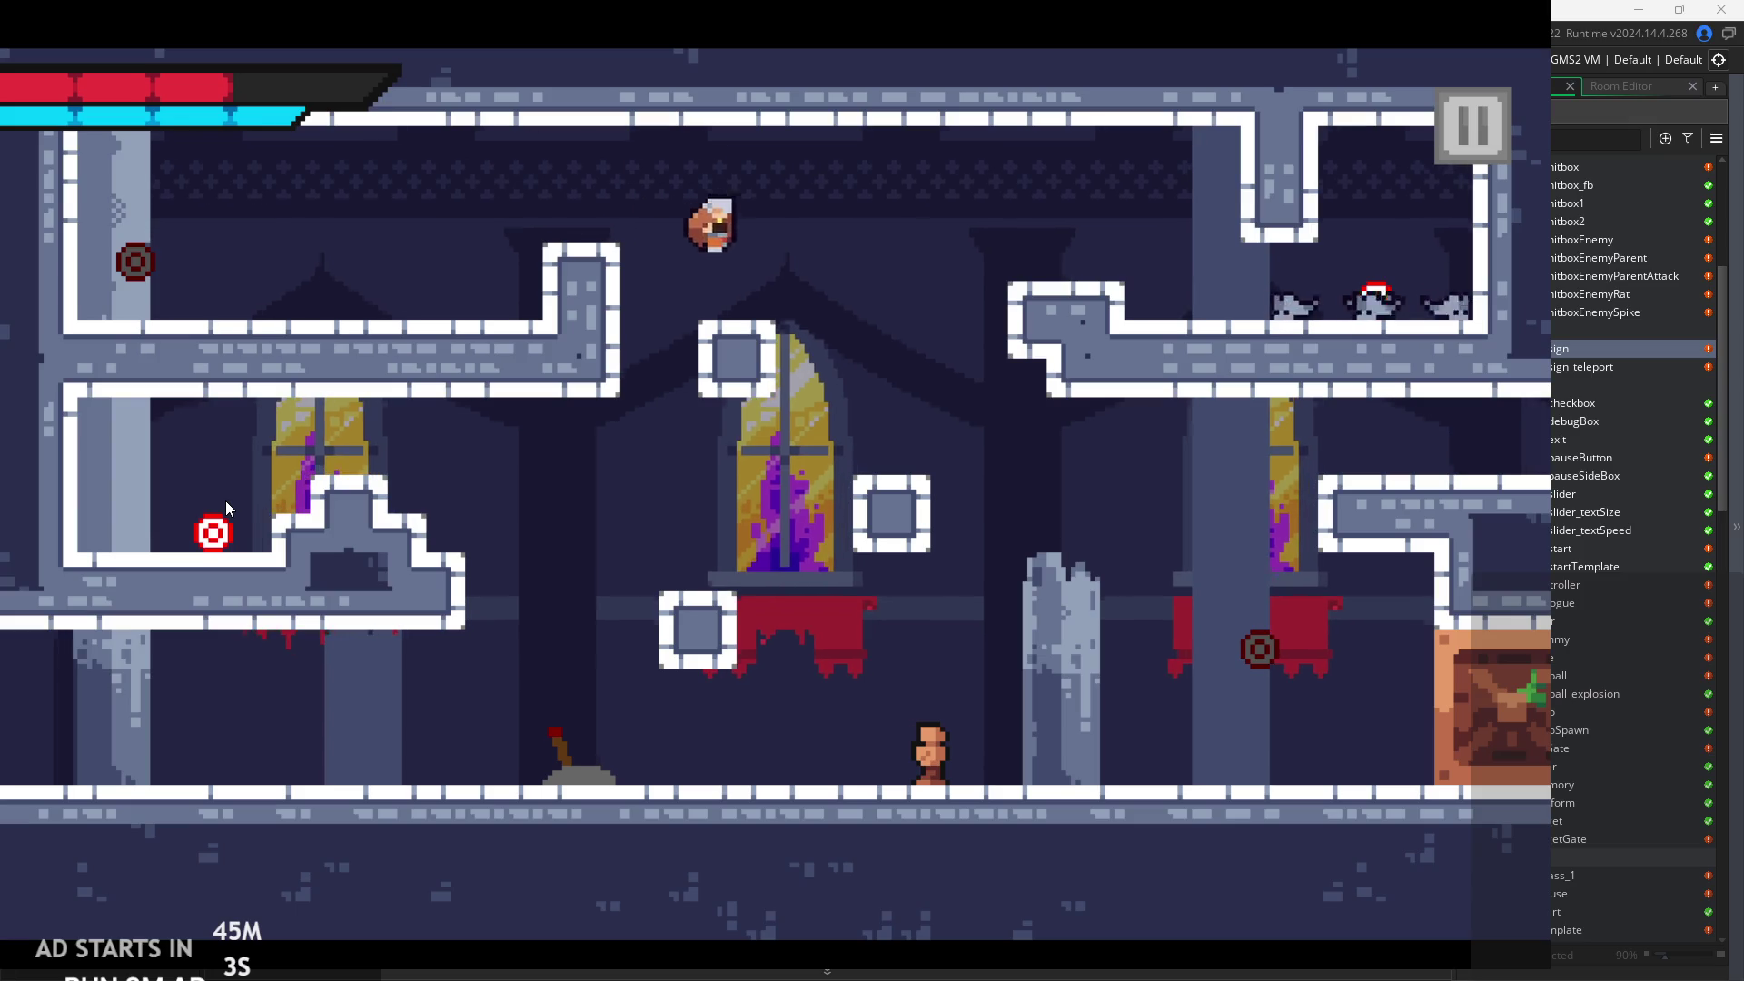
{"action": "key", "text": "a"}
{"action": "key", "text": "space"}
{"action": "key", "text": "a"}
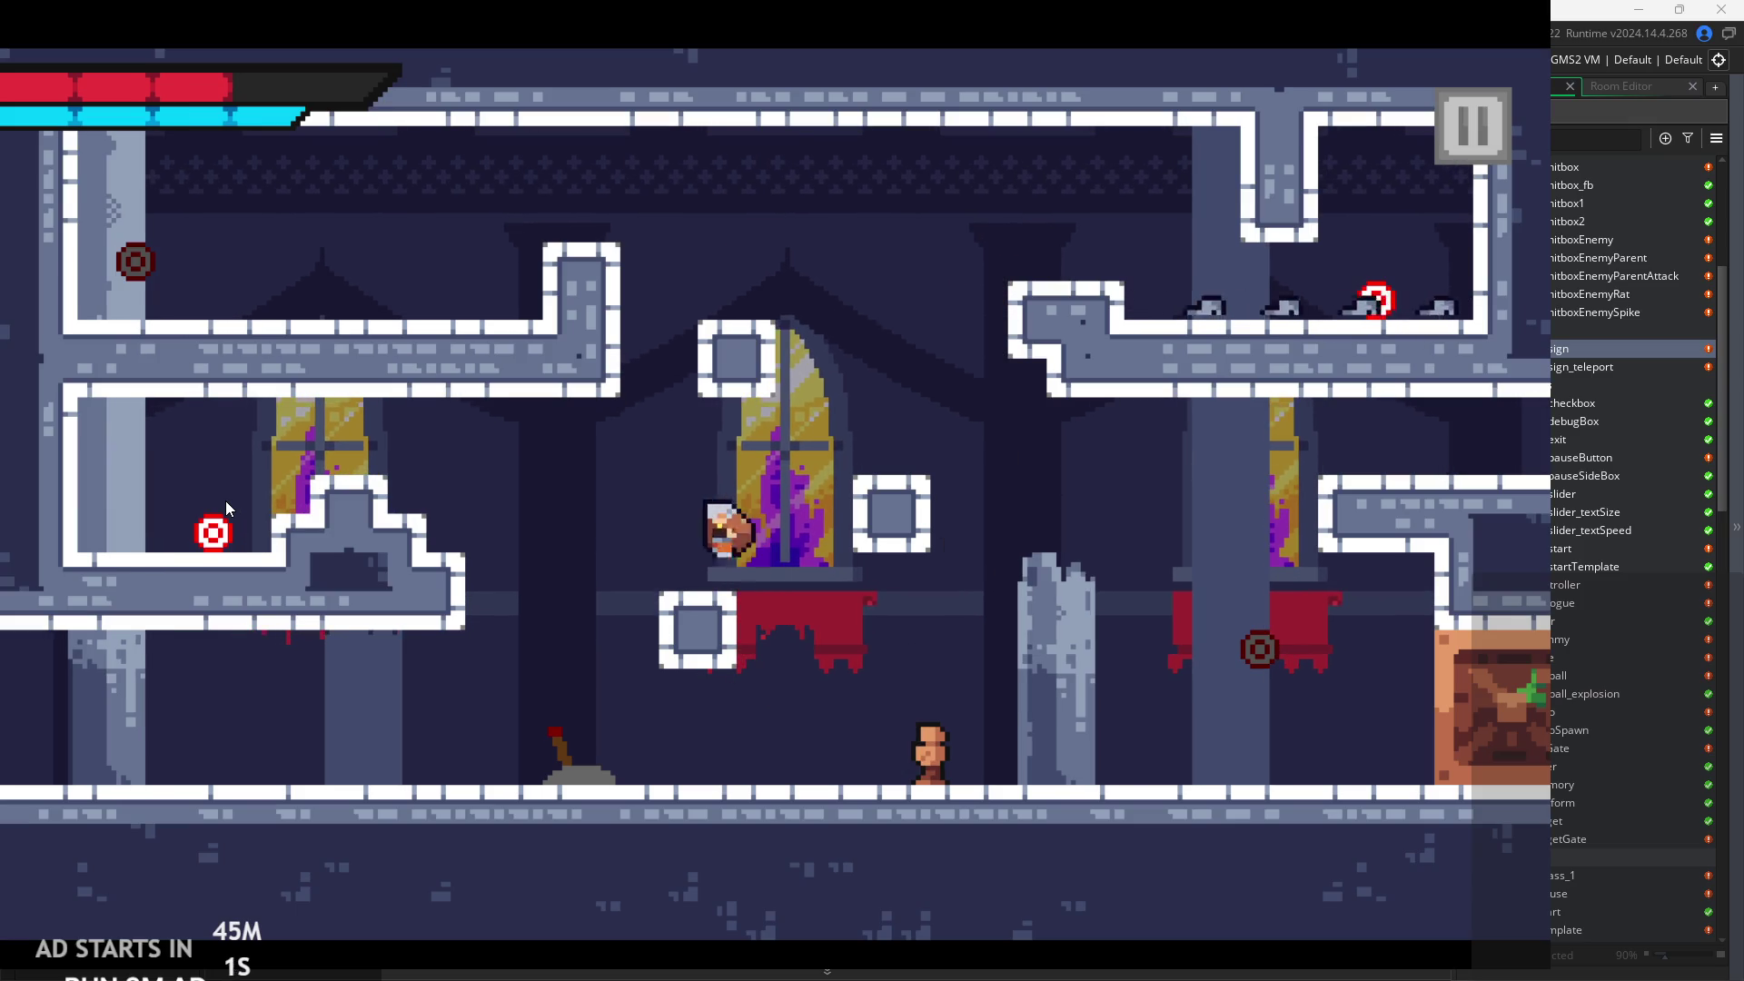
{"action": "key", "text": "j"}
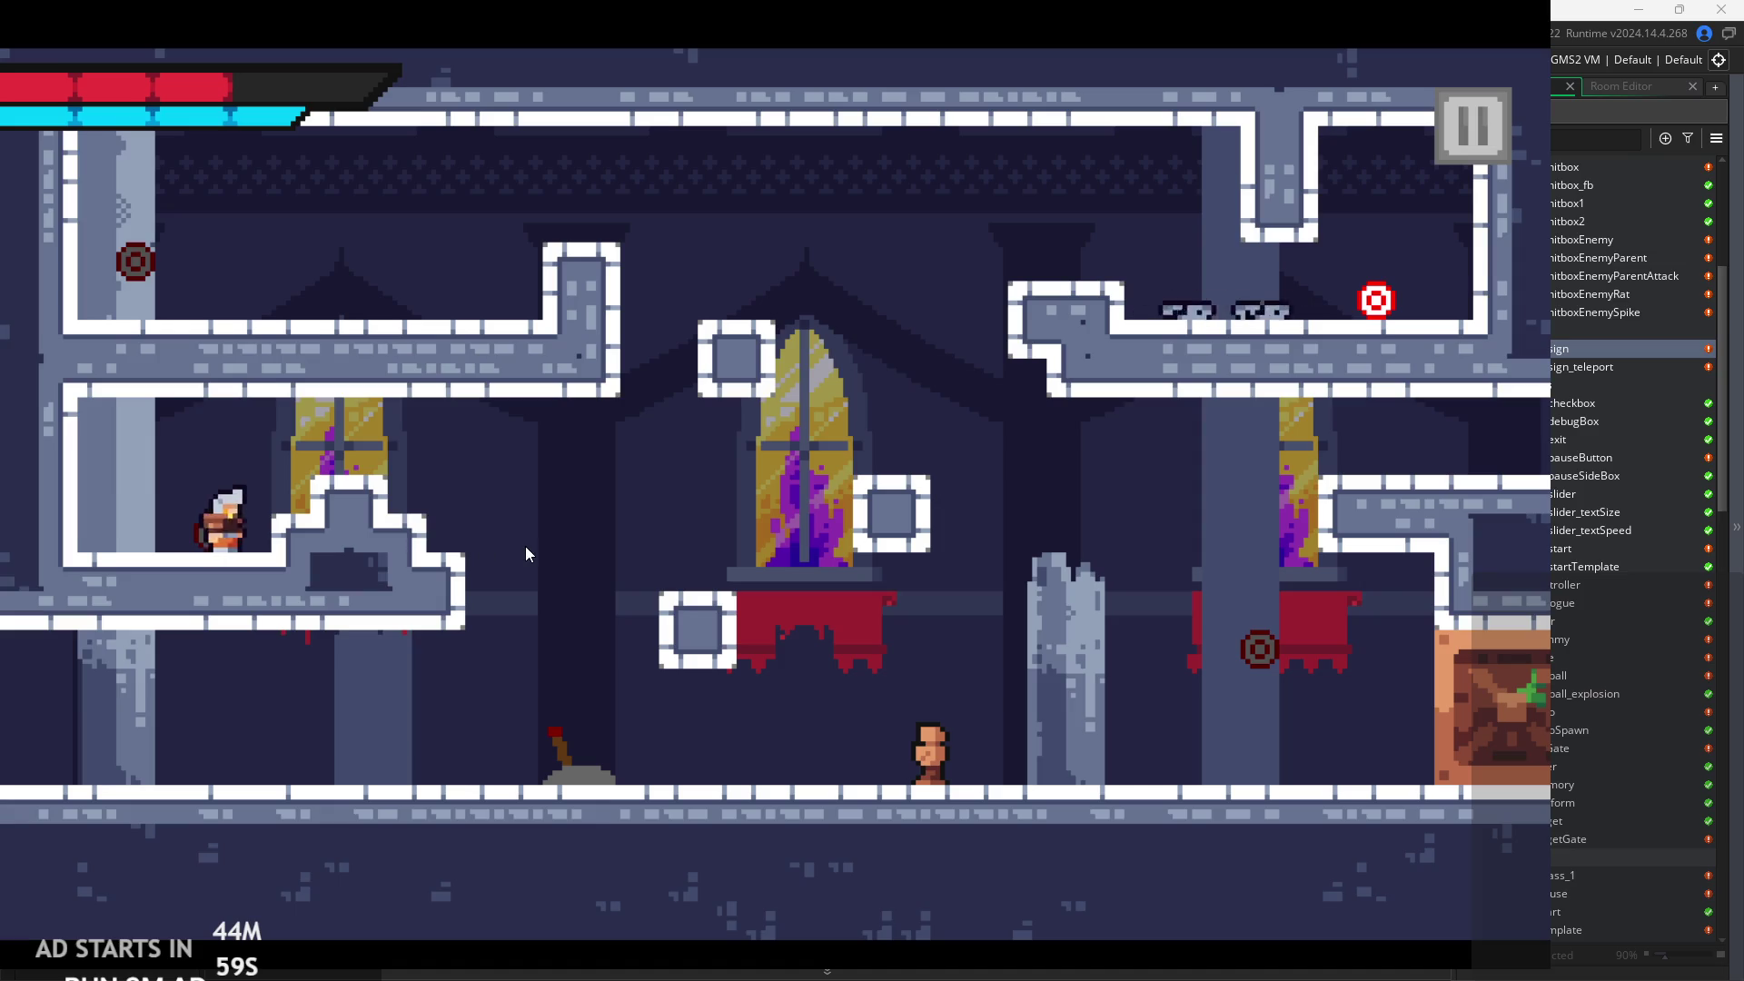
{"action": "key", "text": "space"}
{"action": "key", "text": "d"}
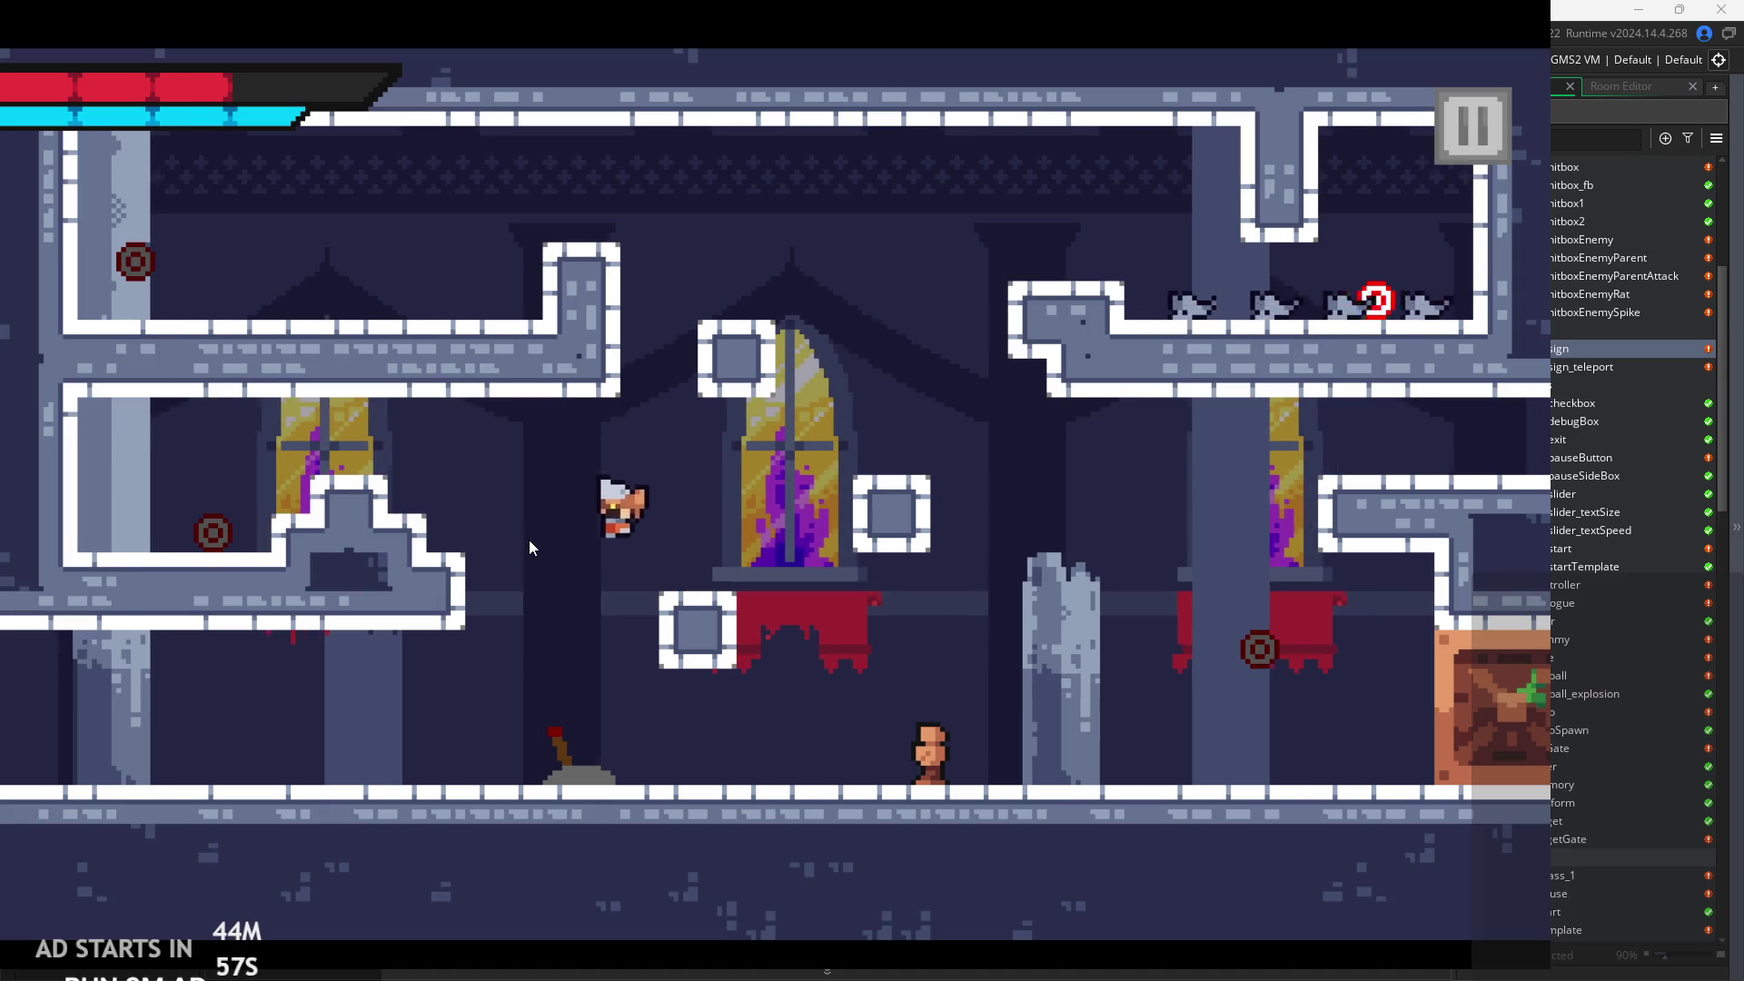
{"action": "key", "text": "space"}
{"action": "key", "text": "d"}
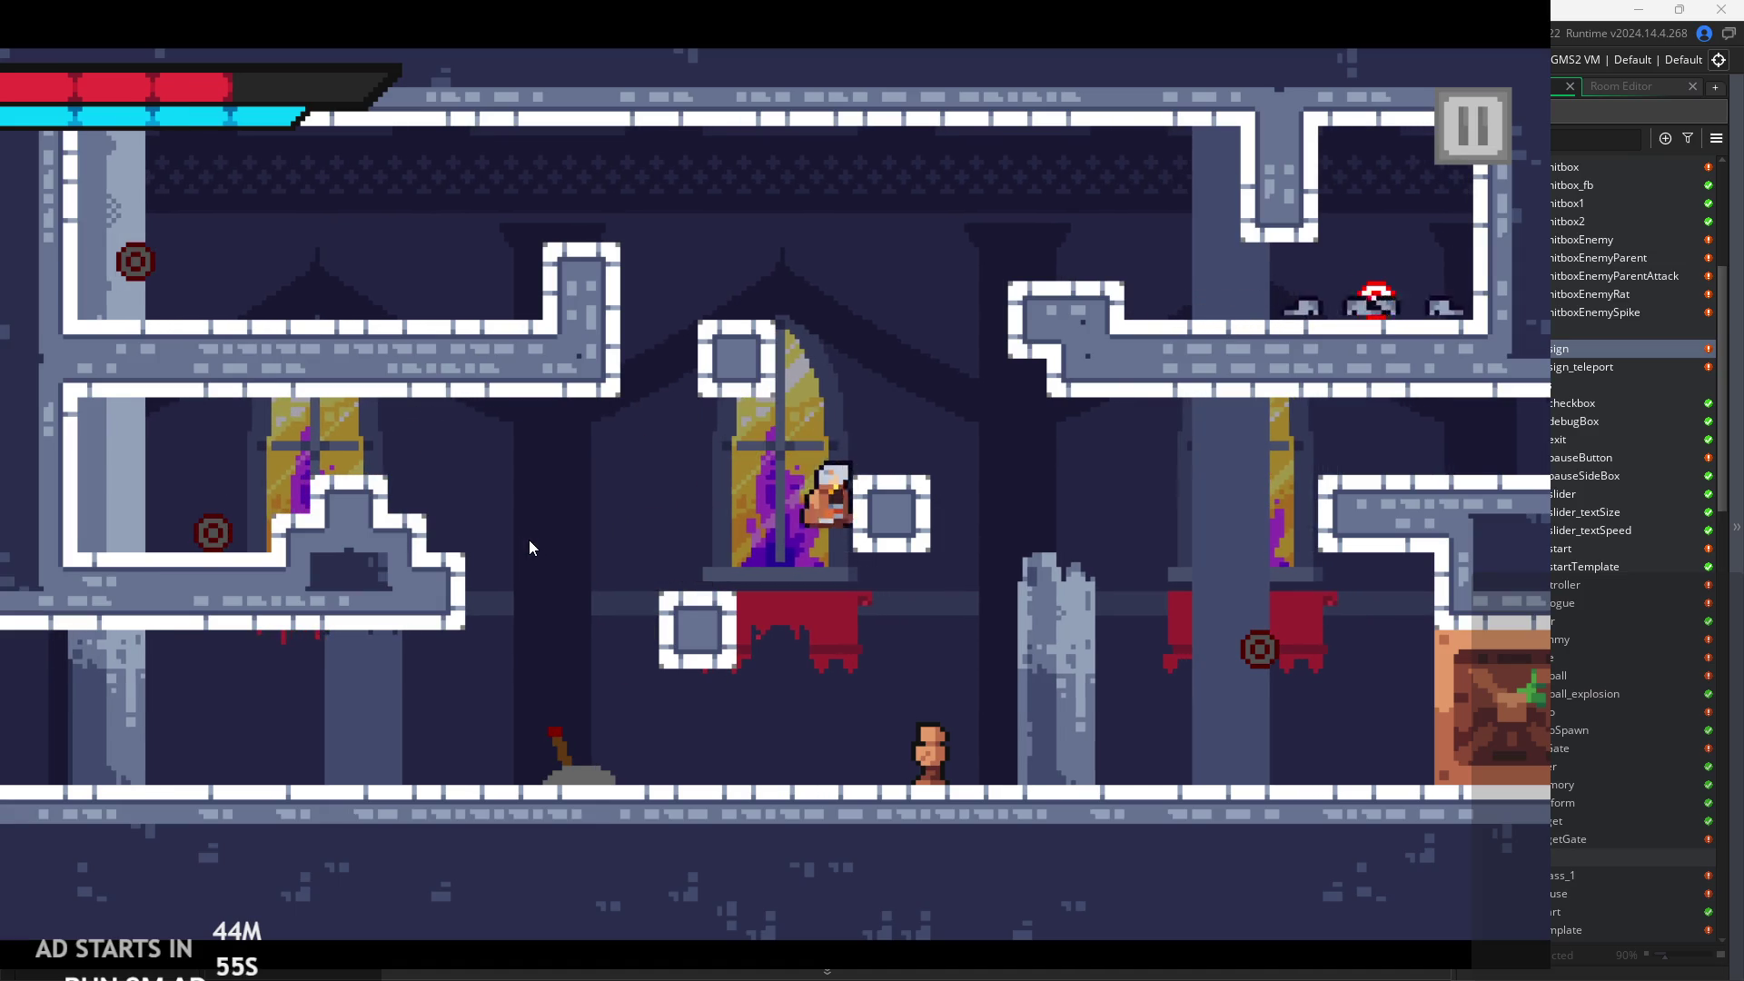
{"action": "key", "text": "space"}
{"action": "key", "text": "d"}
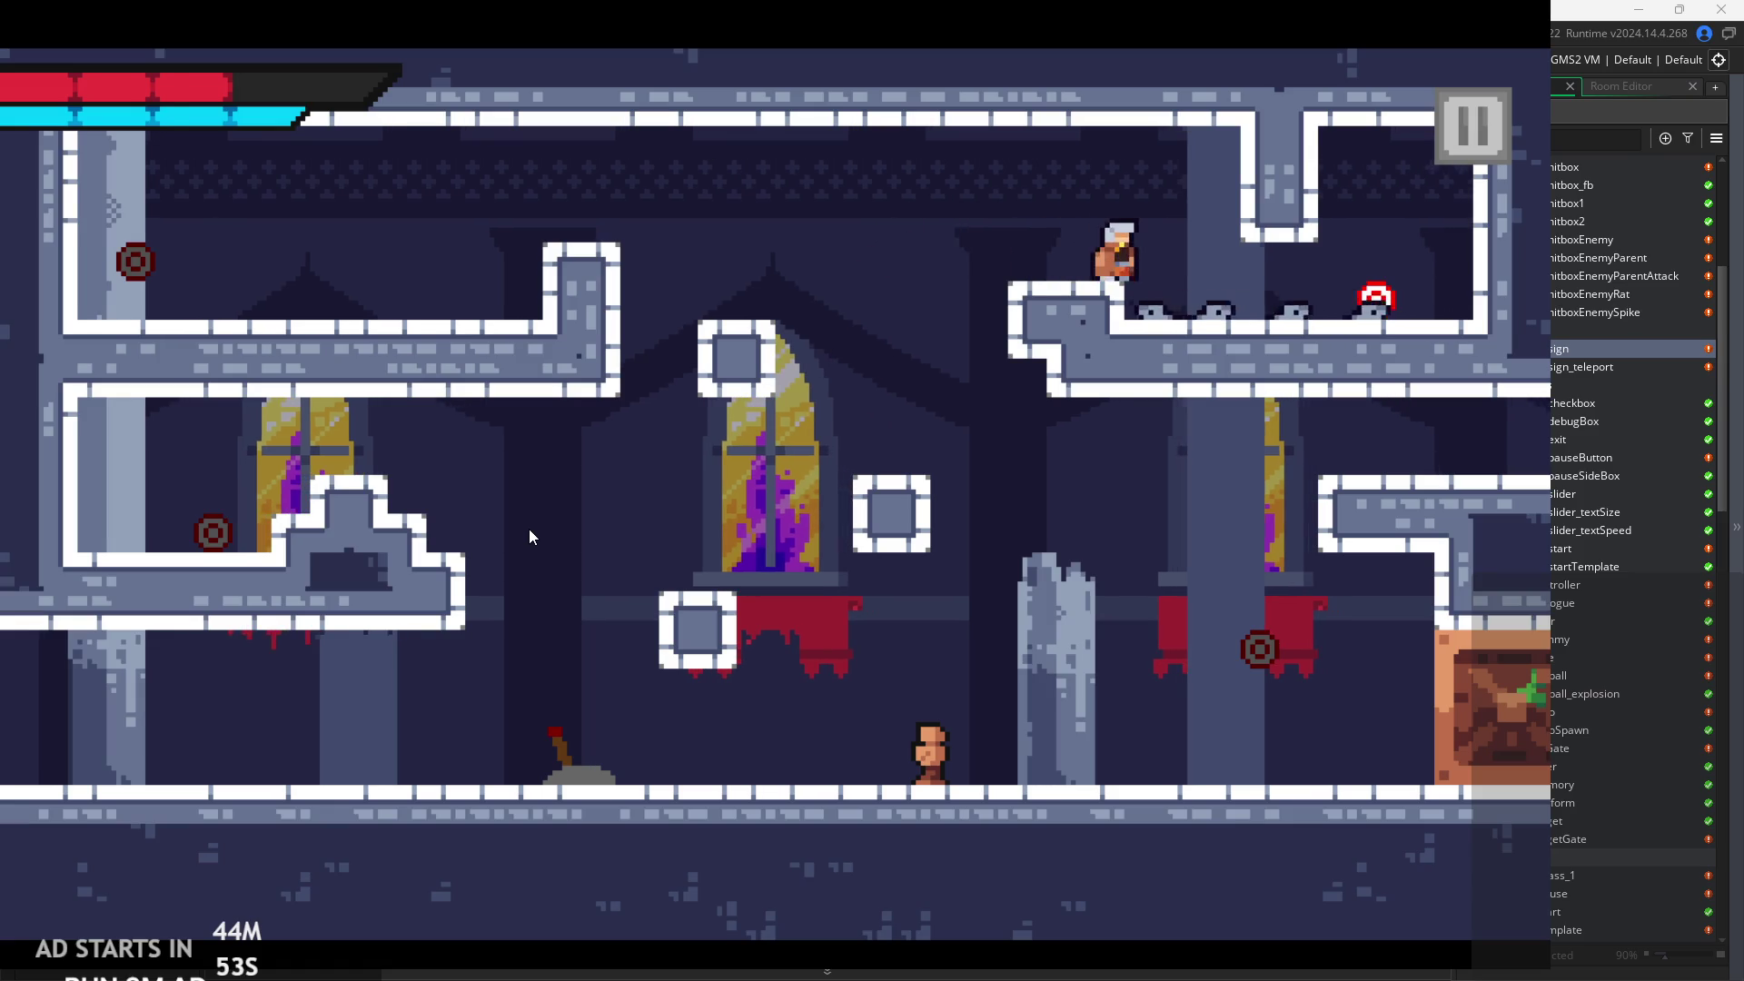
{"action": "key", "text": "d"}
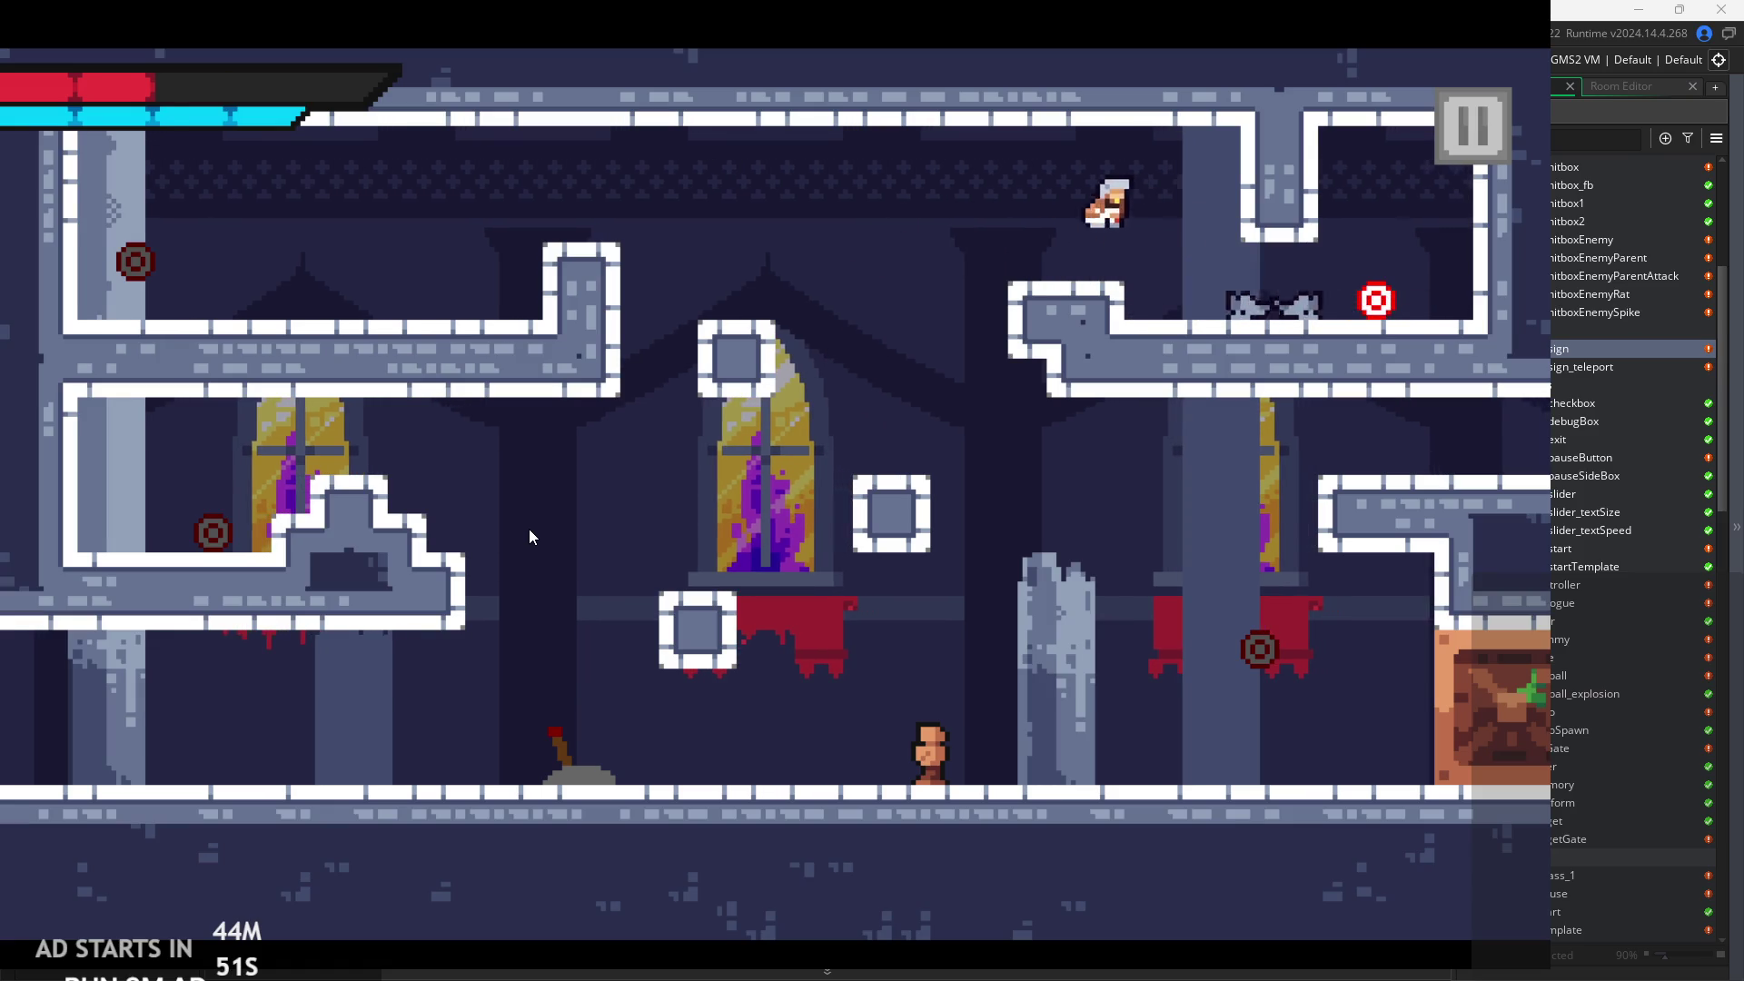
{"action": "key", "text": "d"}
{"action": "key", "text": "d"}
{"action": "key", "text": "j"}
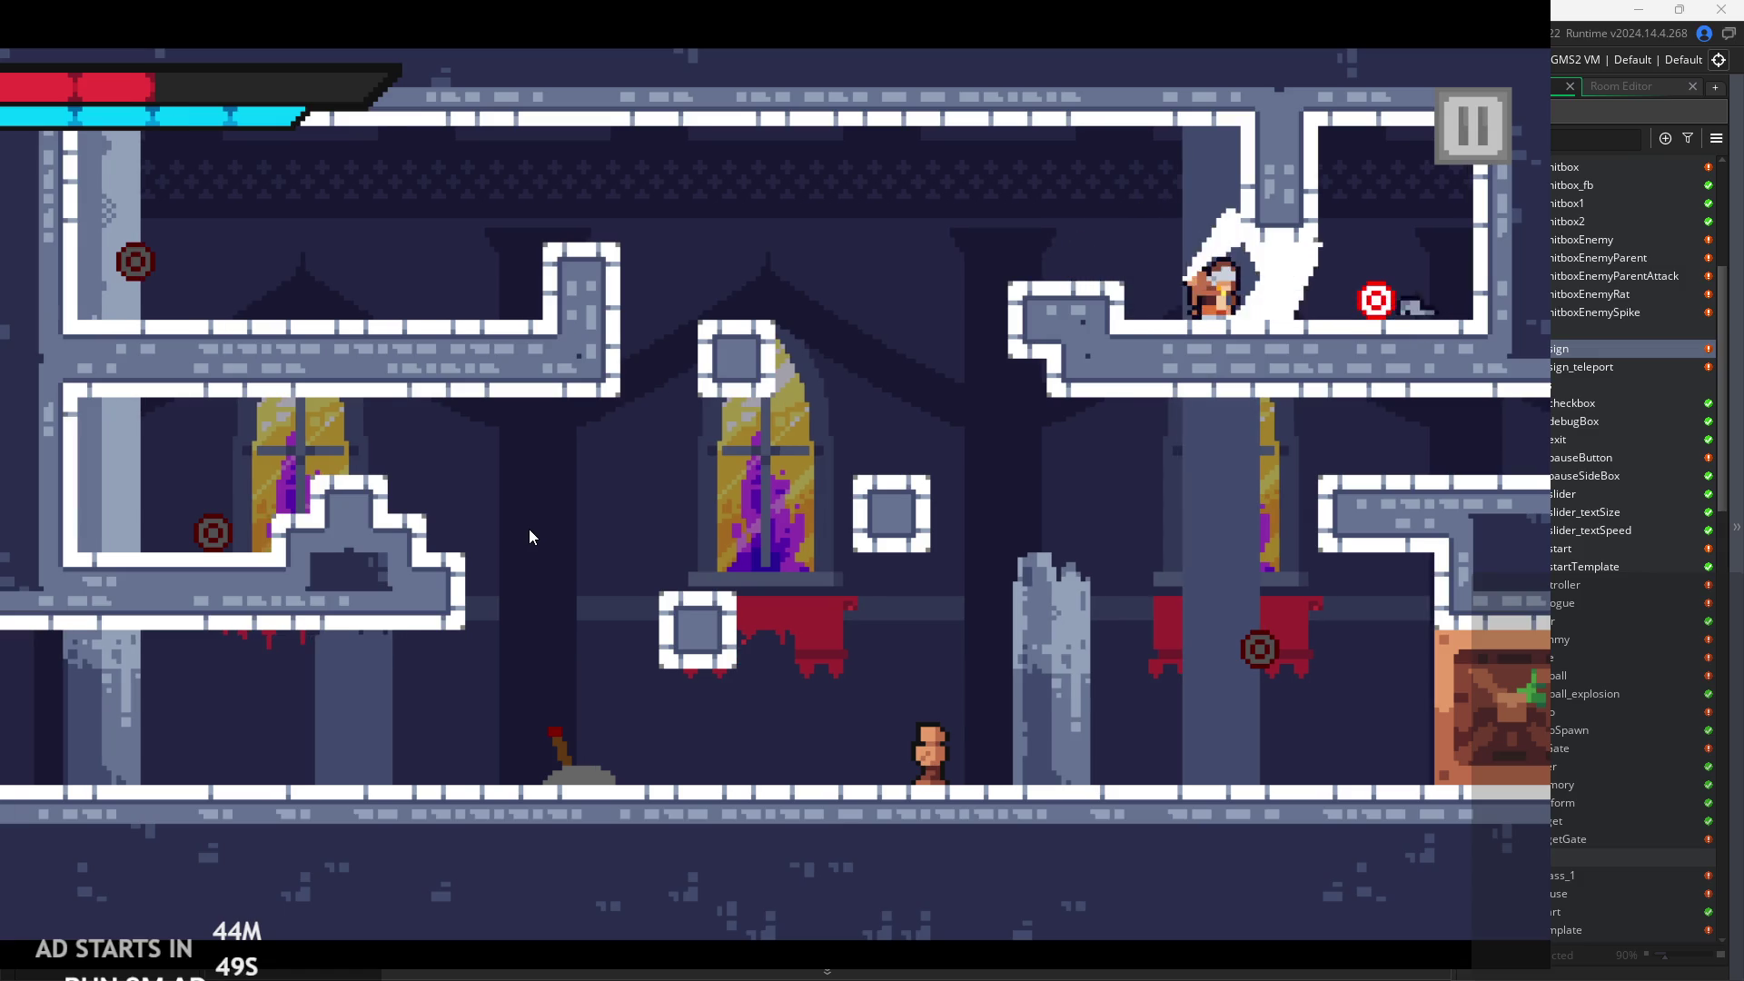
{"action": "key", "text": "space"}
{"action": "key", "text": "d"}
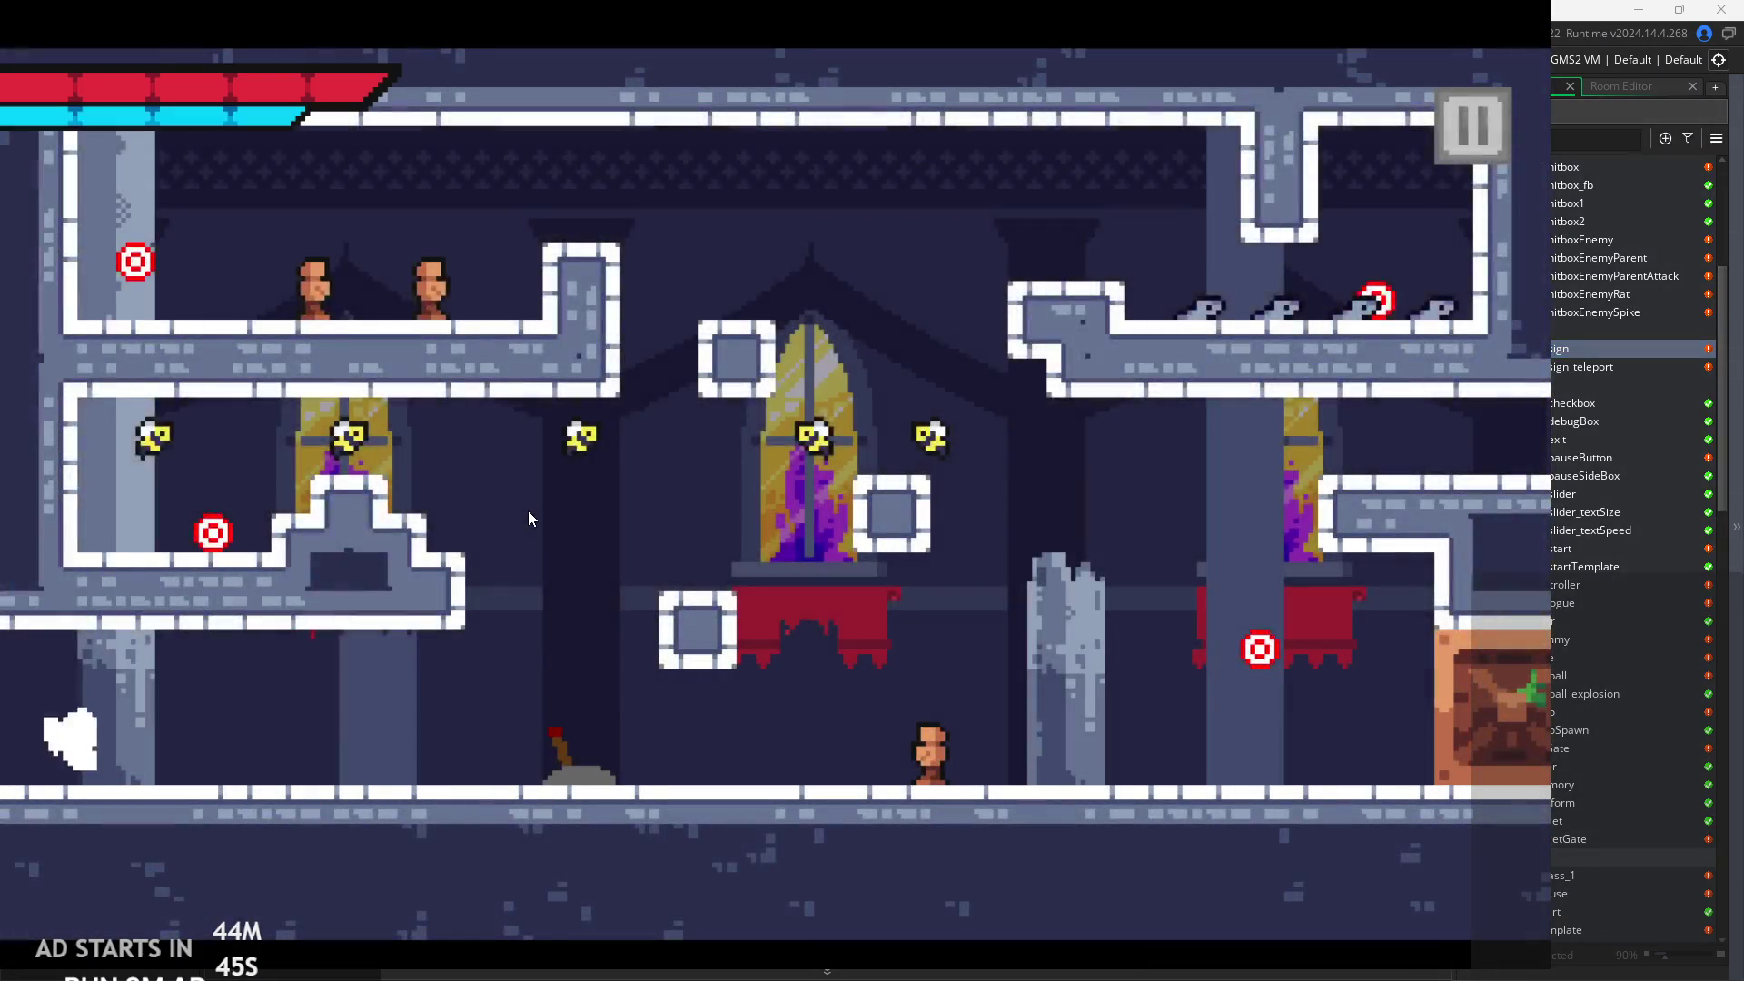
Cross the floor via the white block and slash enemies on the upper-left and upper-right ledges.
{"action": "key", "text": "d"}
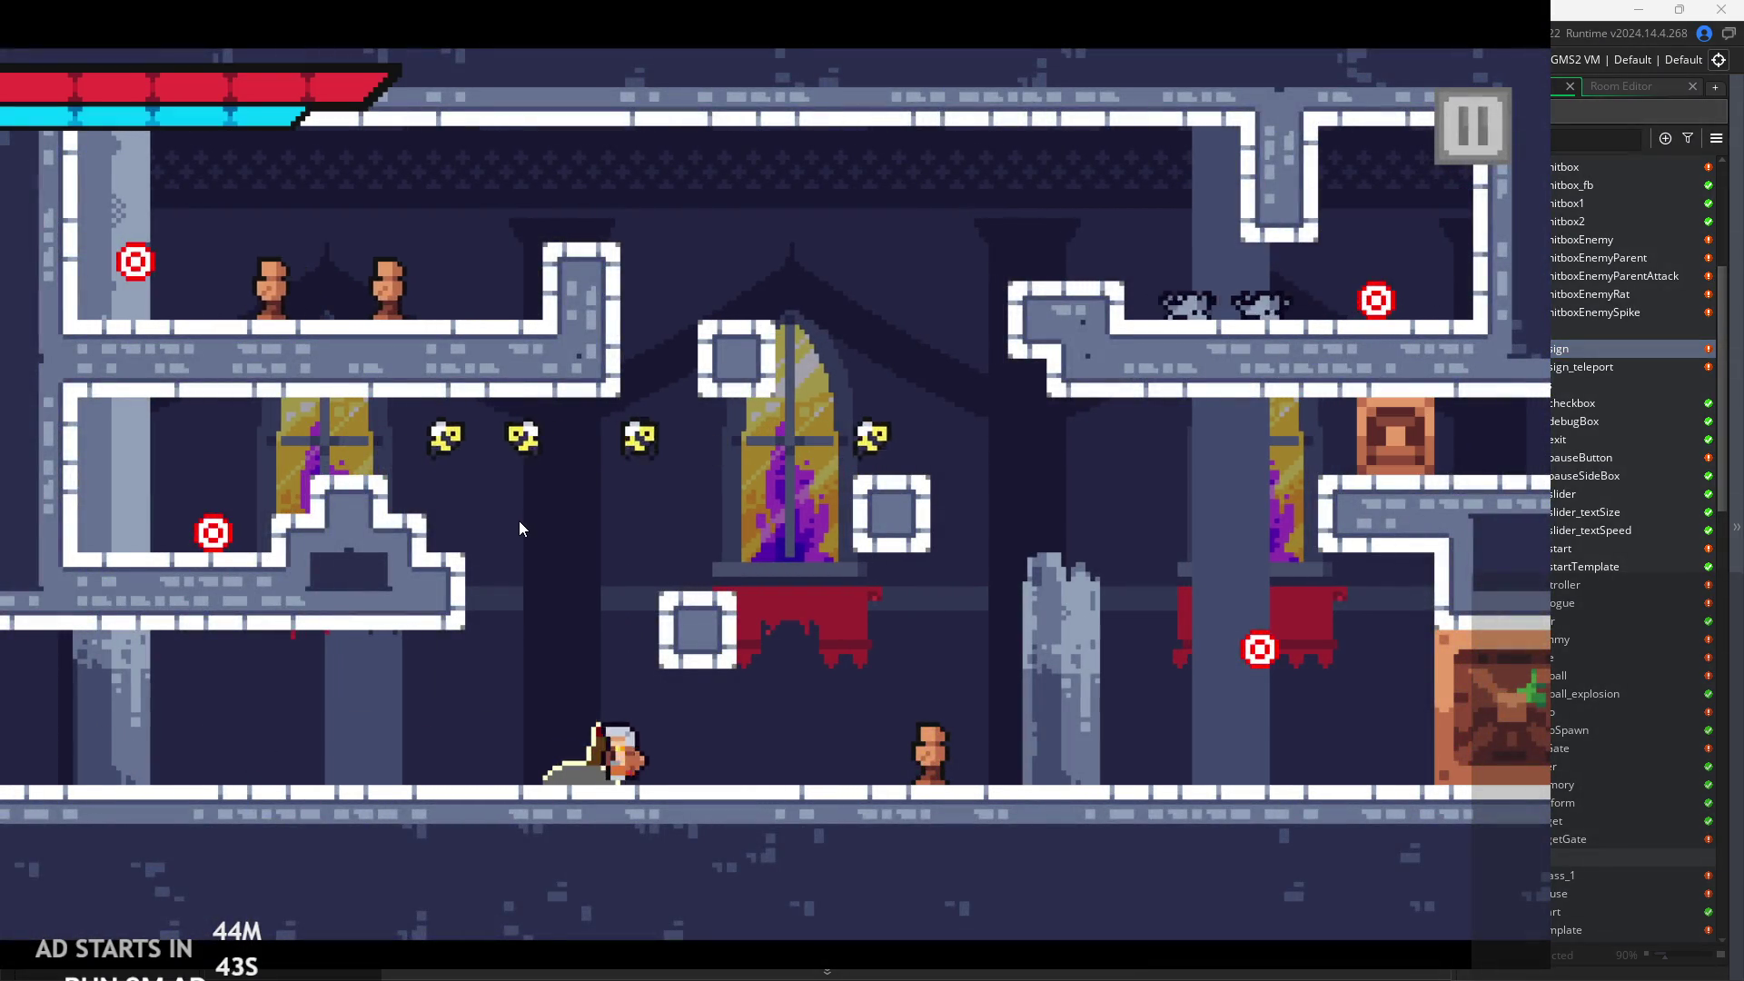
{"action": "key", "text": "space"}
{"action": "key", "text": "d"}
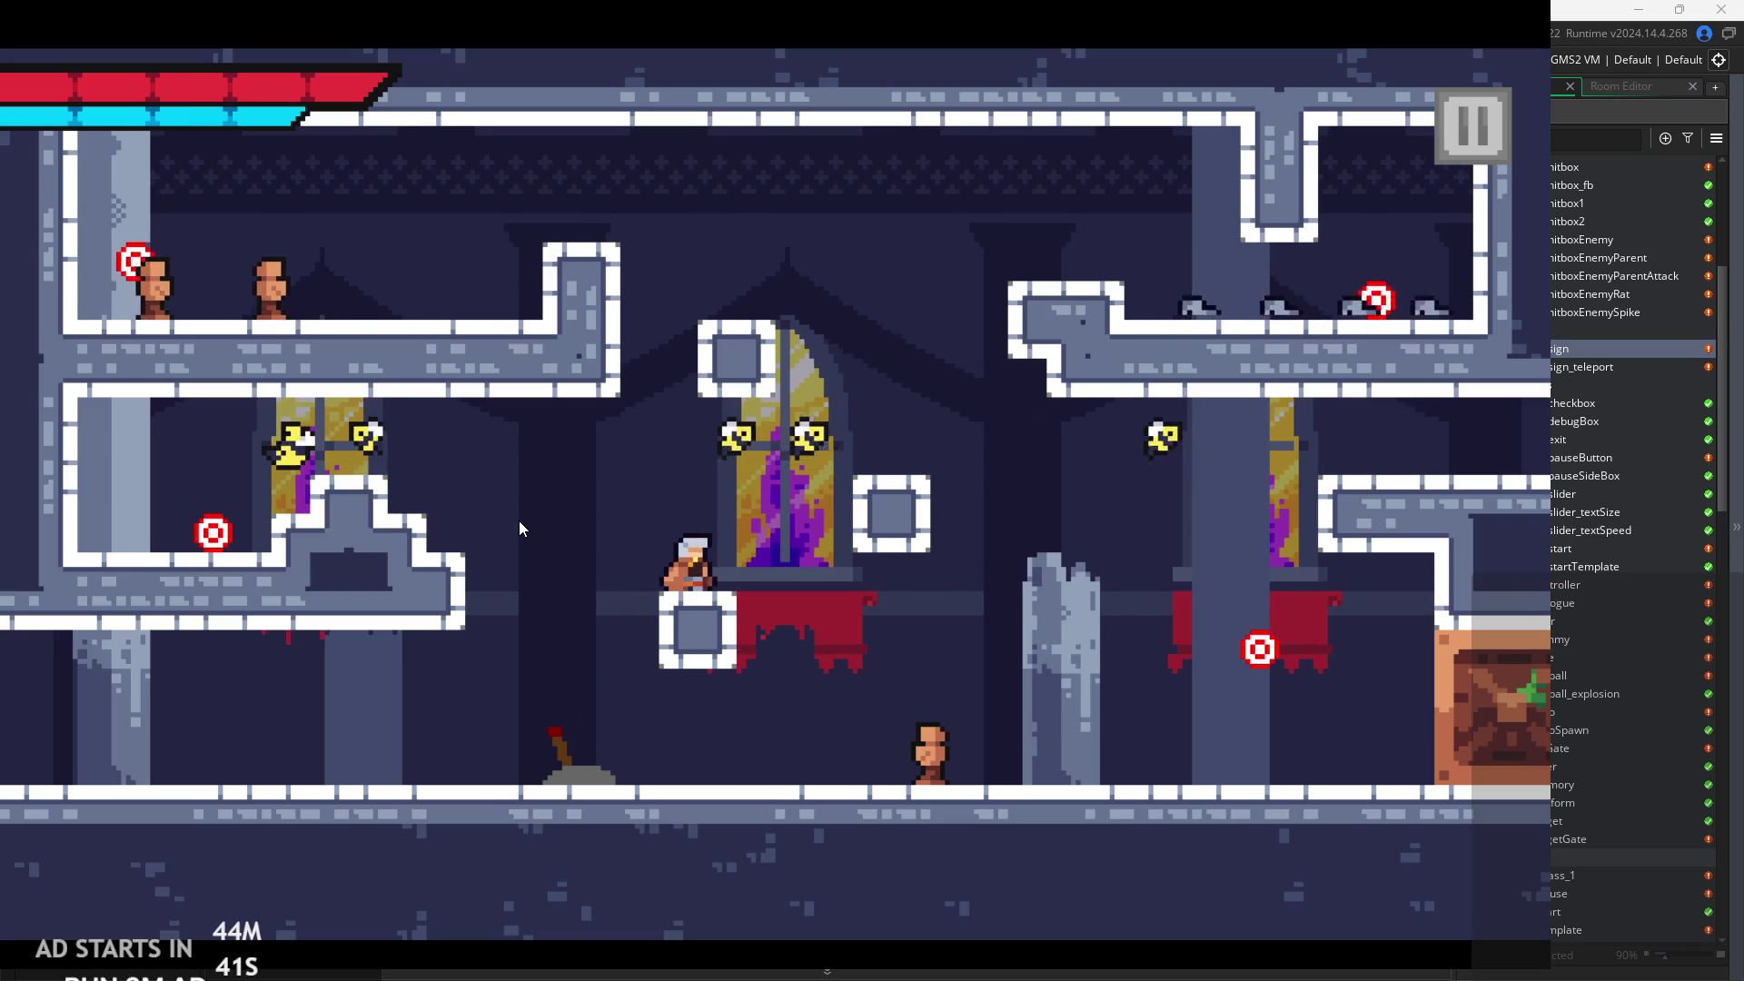
{"action": "key", "text": "space"}
{"action": "key", "text": "d"}
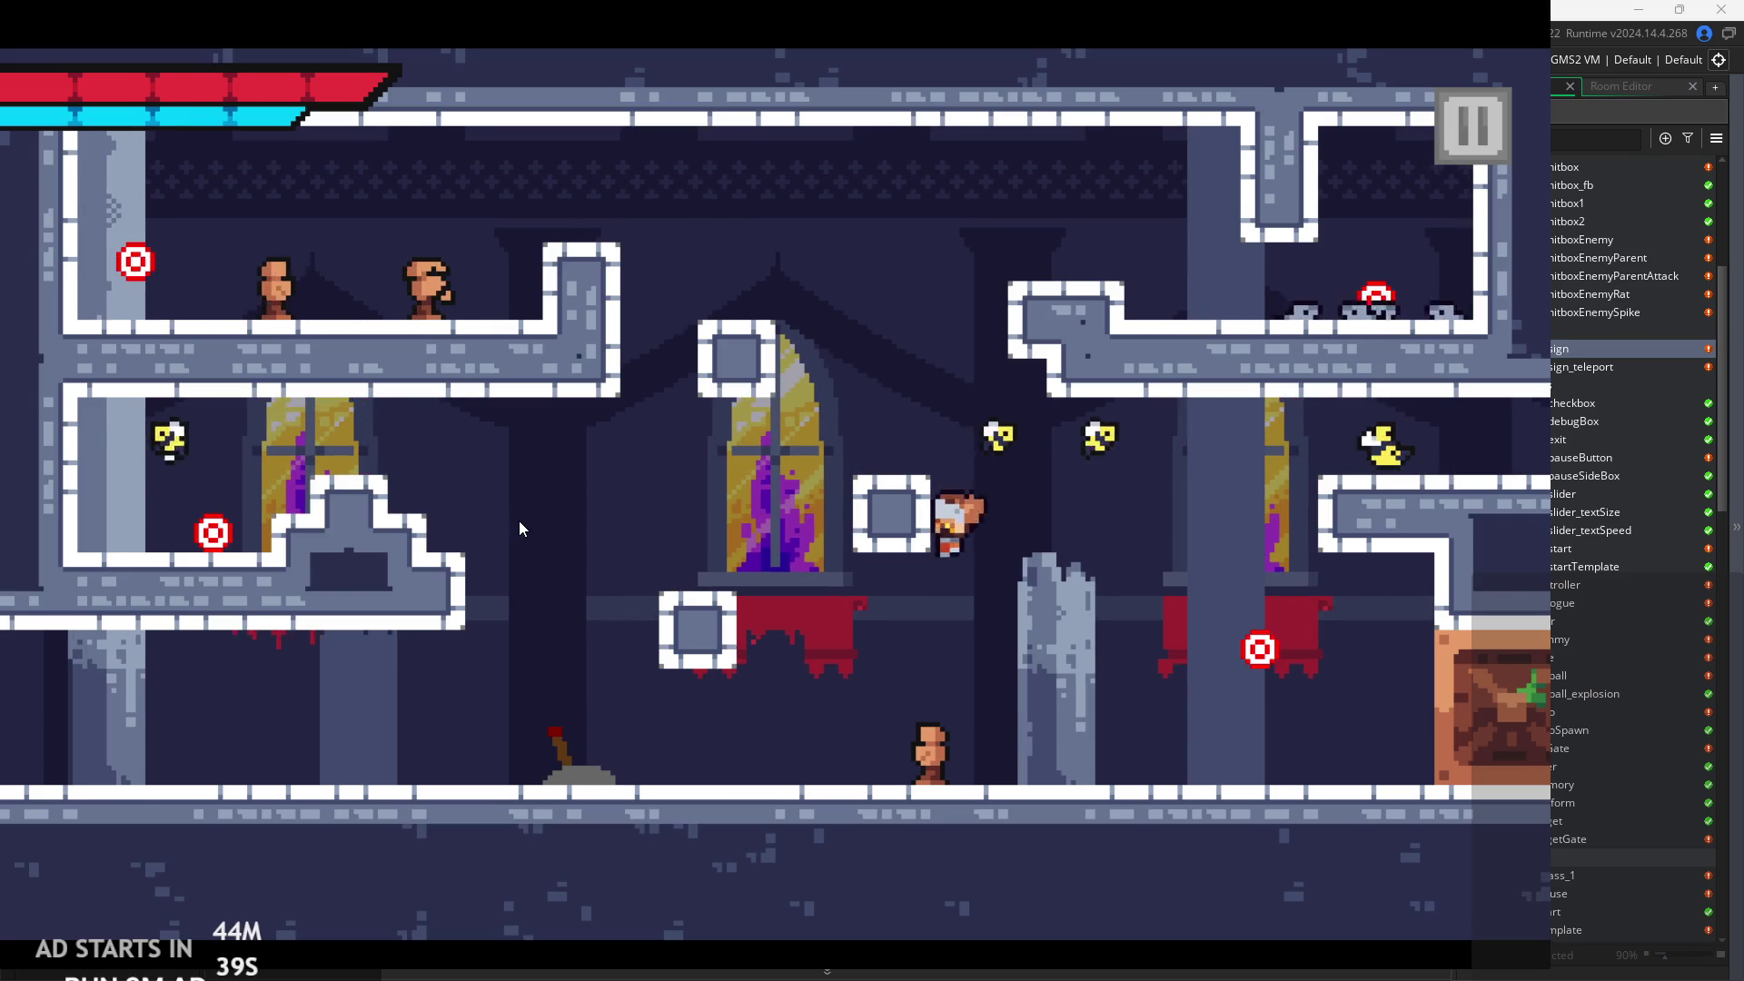
{"action": "key", "text": "space"}
{"action": "key", "text": "a"}
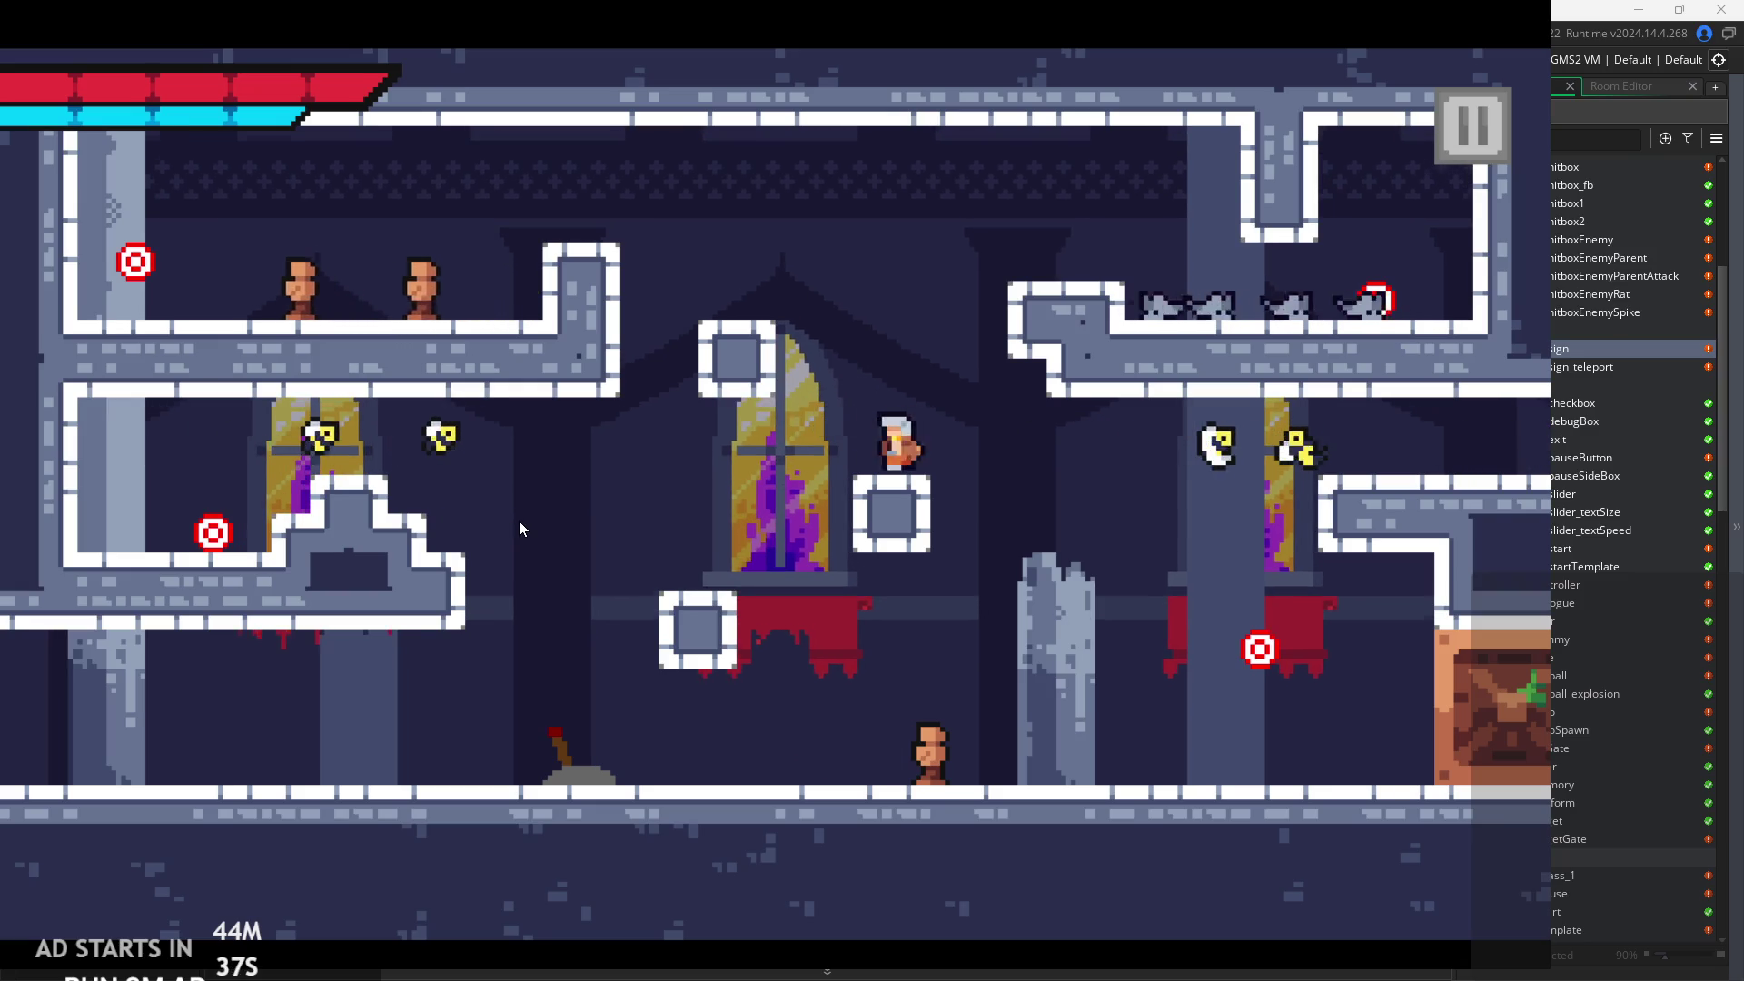
{"action": "key", "text": "a"}
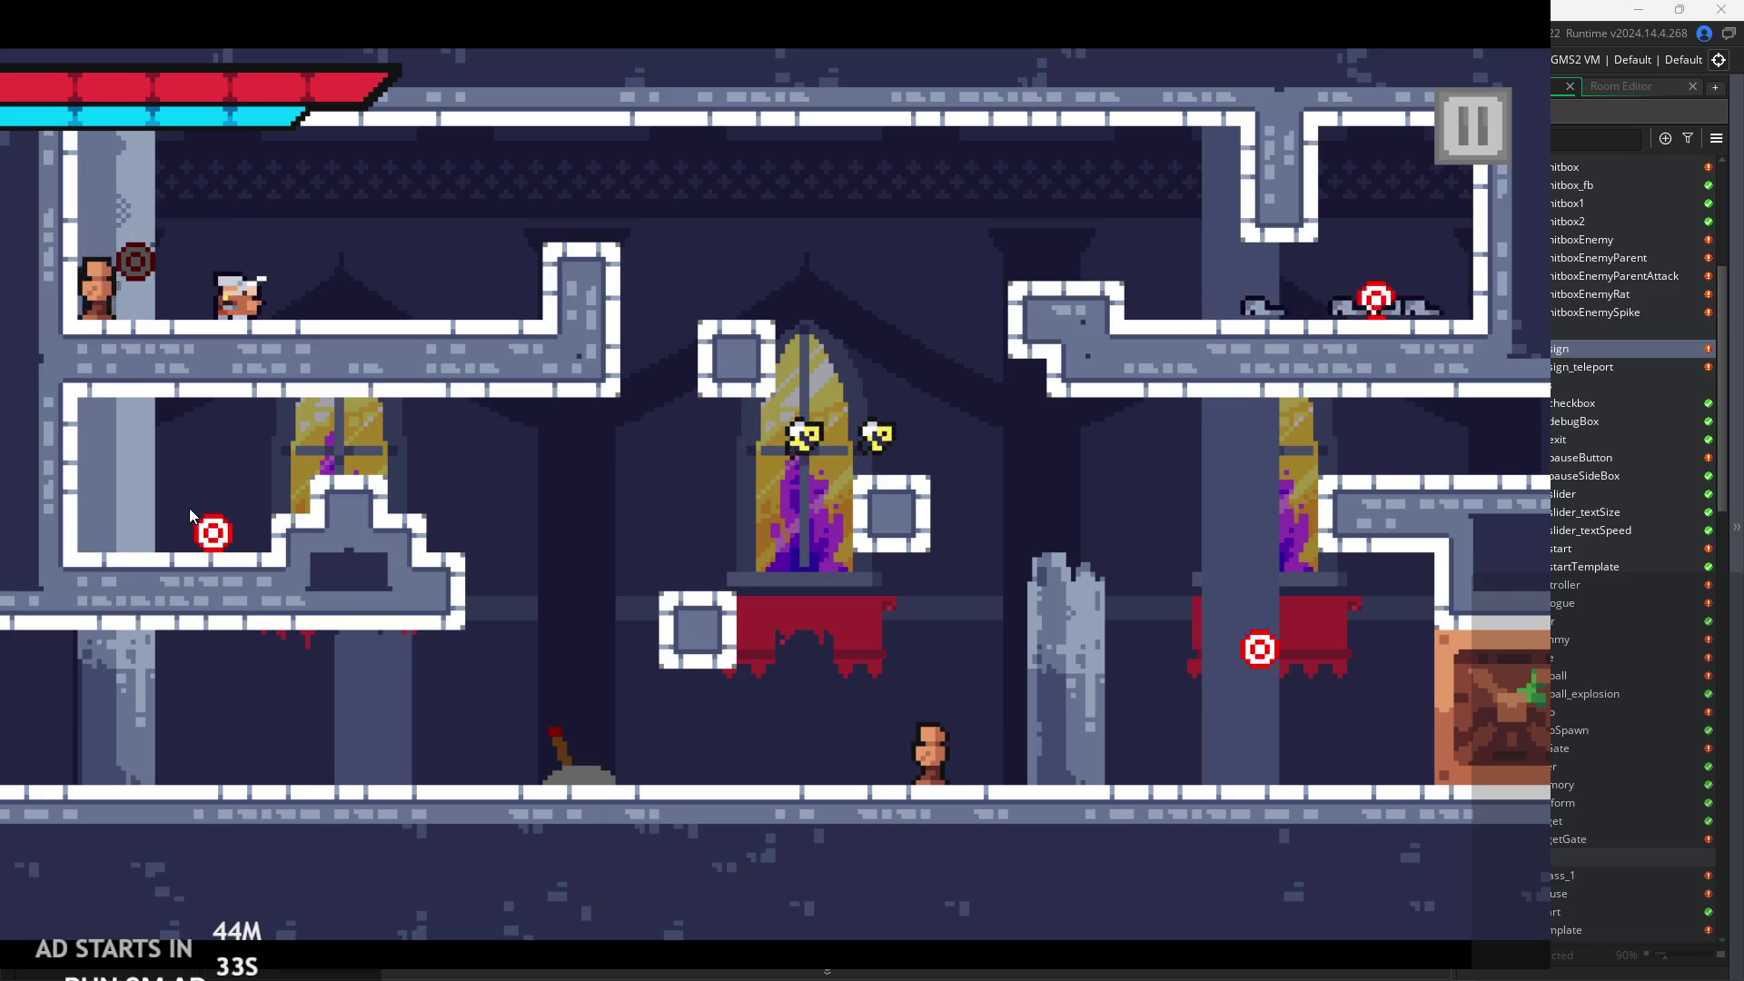
{"action": "key", "text": "j"}
{"action": "key", "text": "space"}
{"action": "key", "text": "d"}
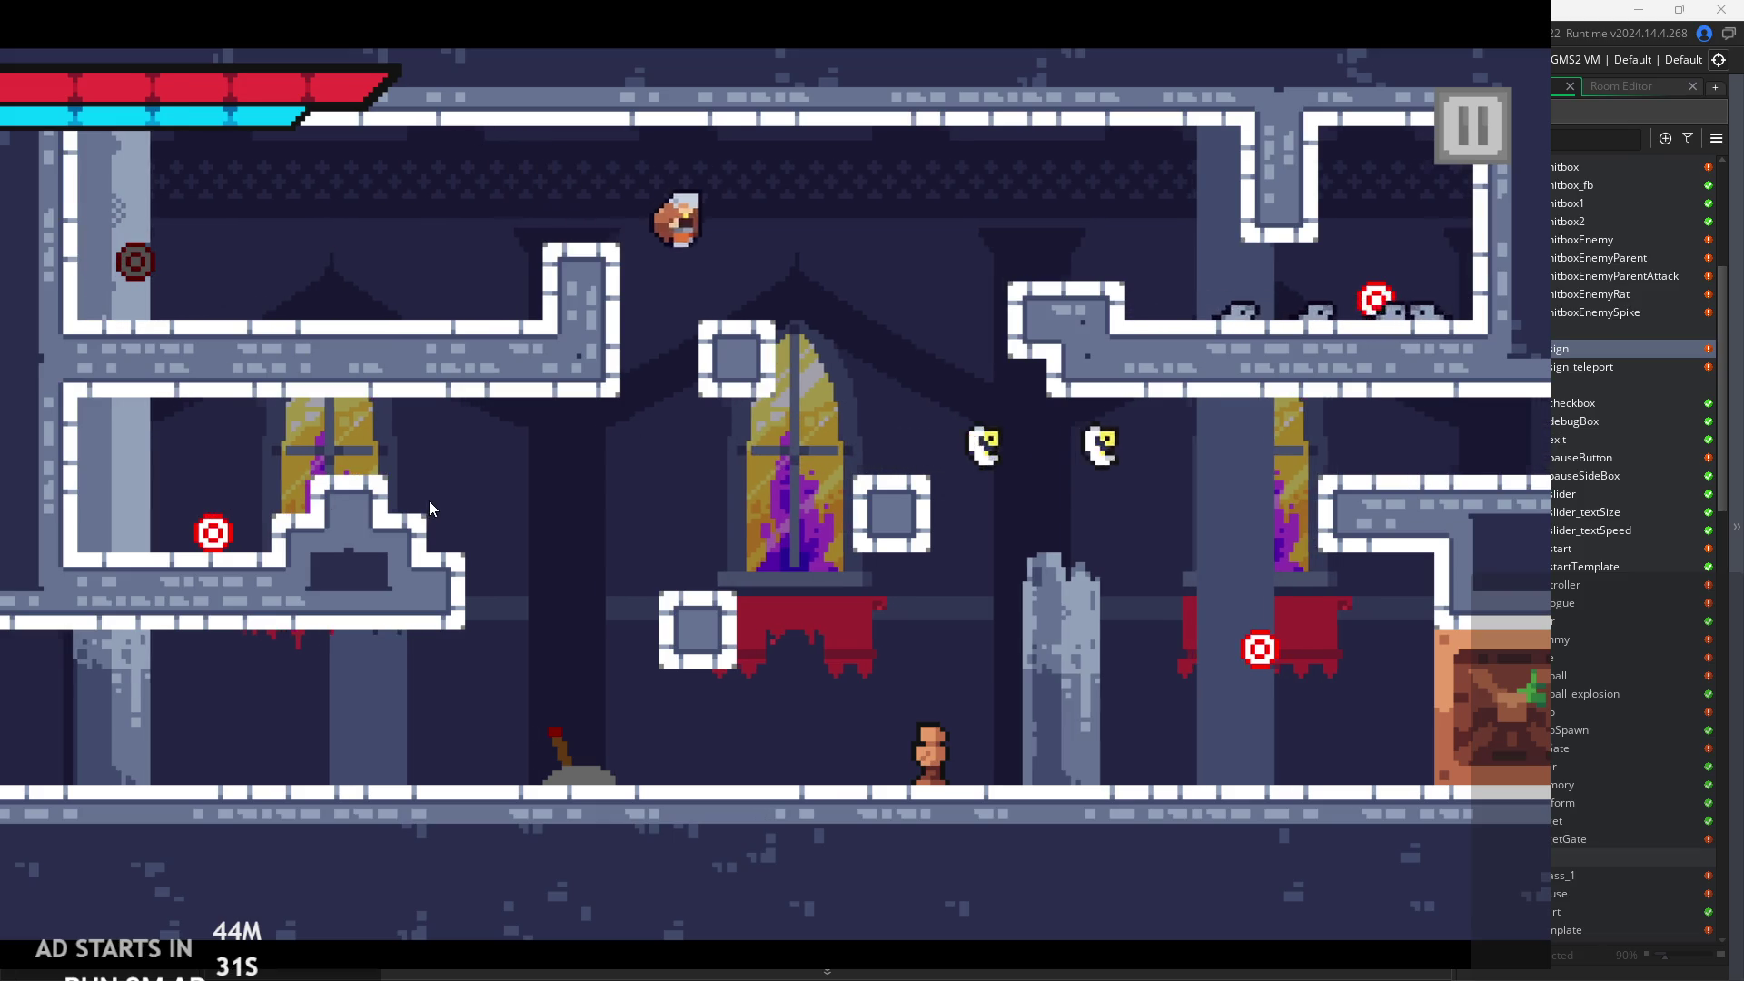
{"action": "key", "text": "d"}
{"action": "key", "text": "j"}
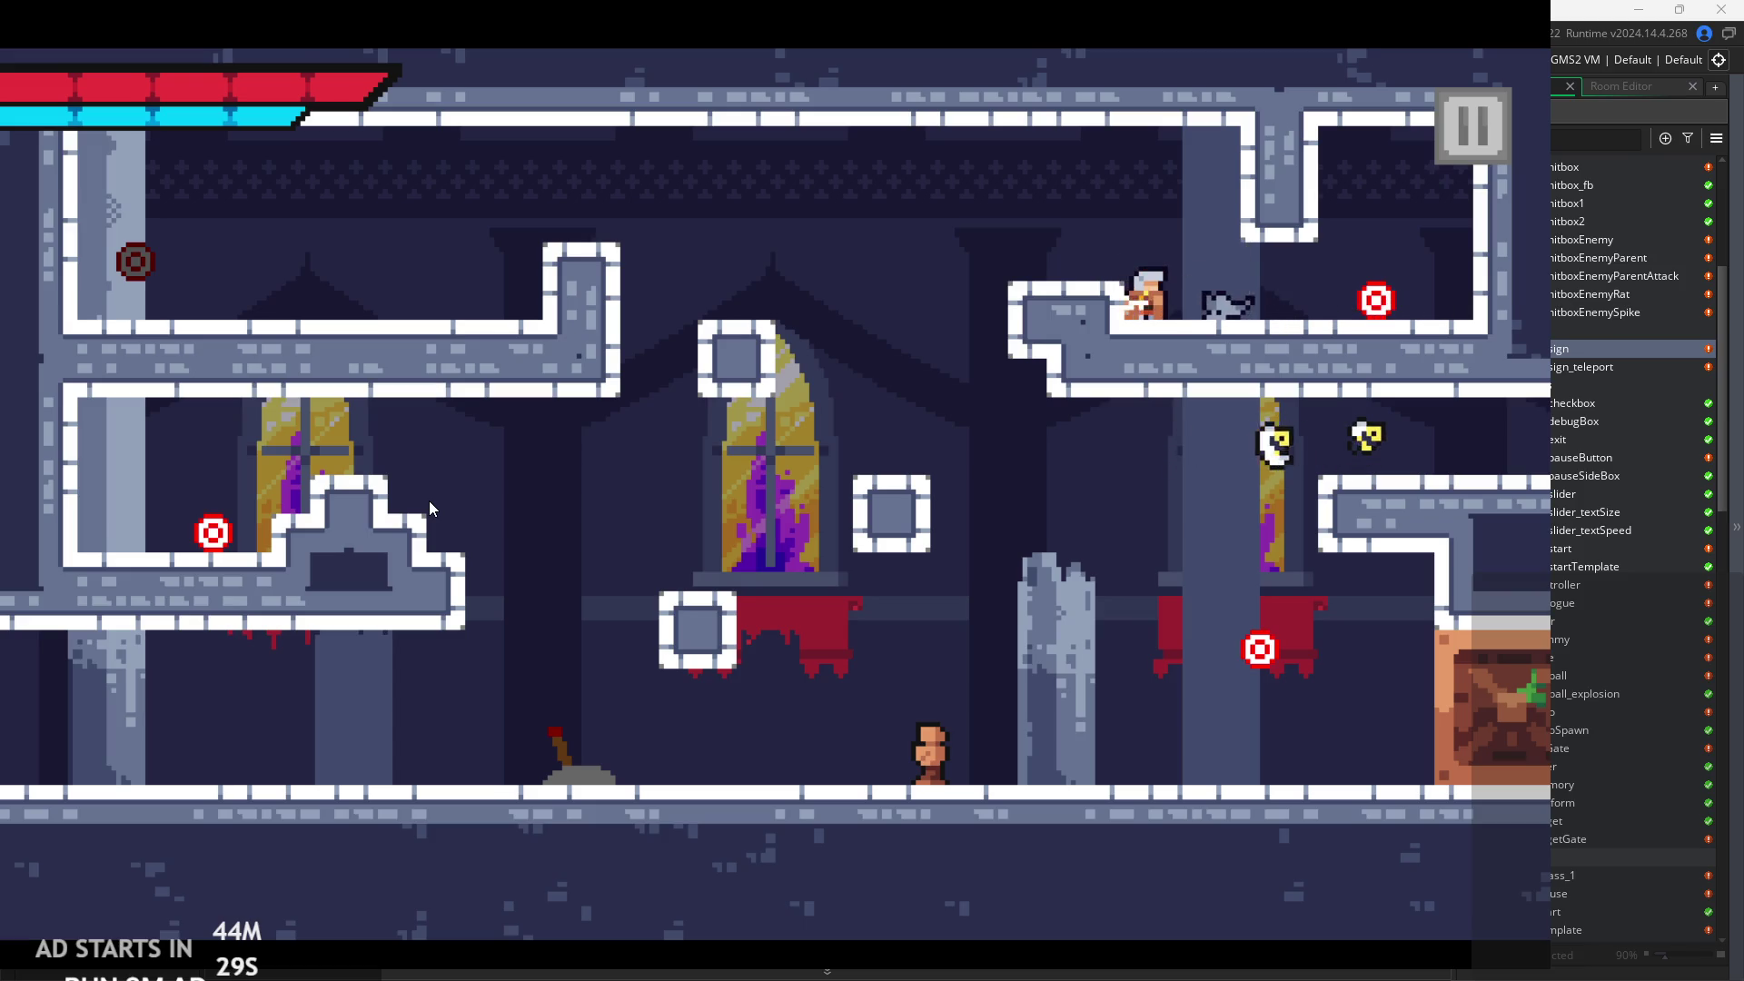
{"action": "key", "text": "space"}
{"action": "key", "text": "j"}
{"action": "key", "text": "d"}
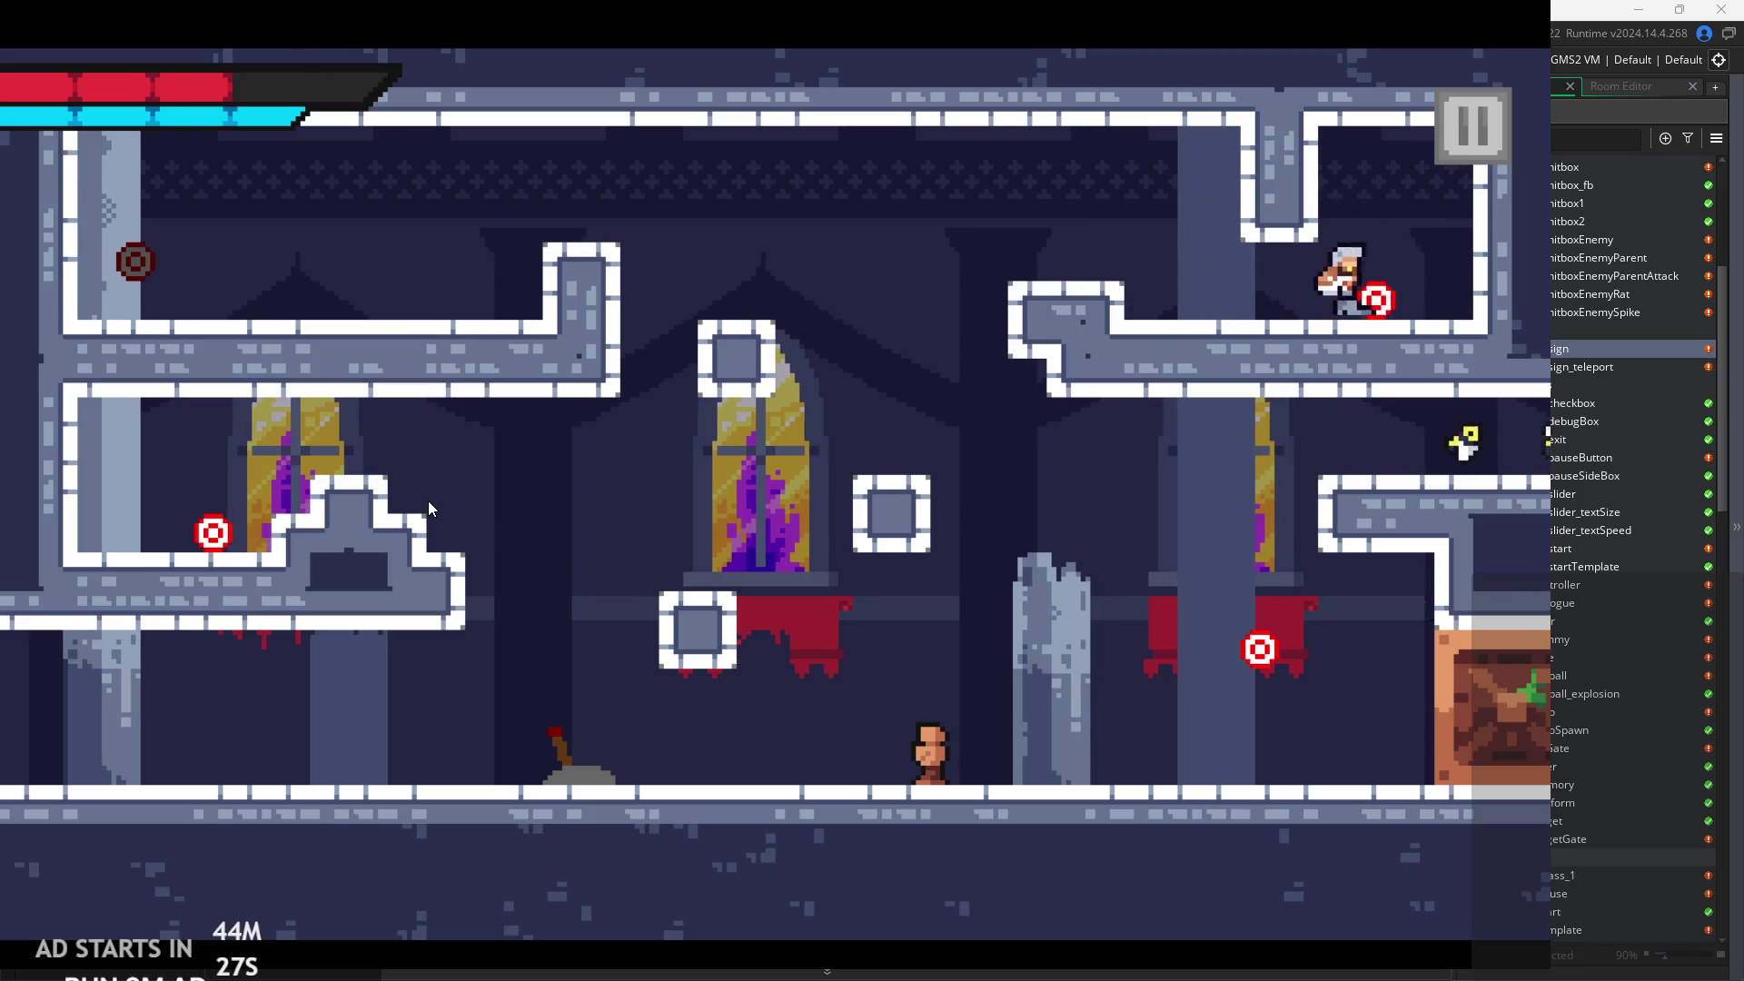
Hop across the small block and left ledge, then dash right across the room to its exit.
{"action": "key", "text": "a"}
{"action": "key", "text": "space"}
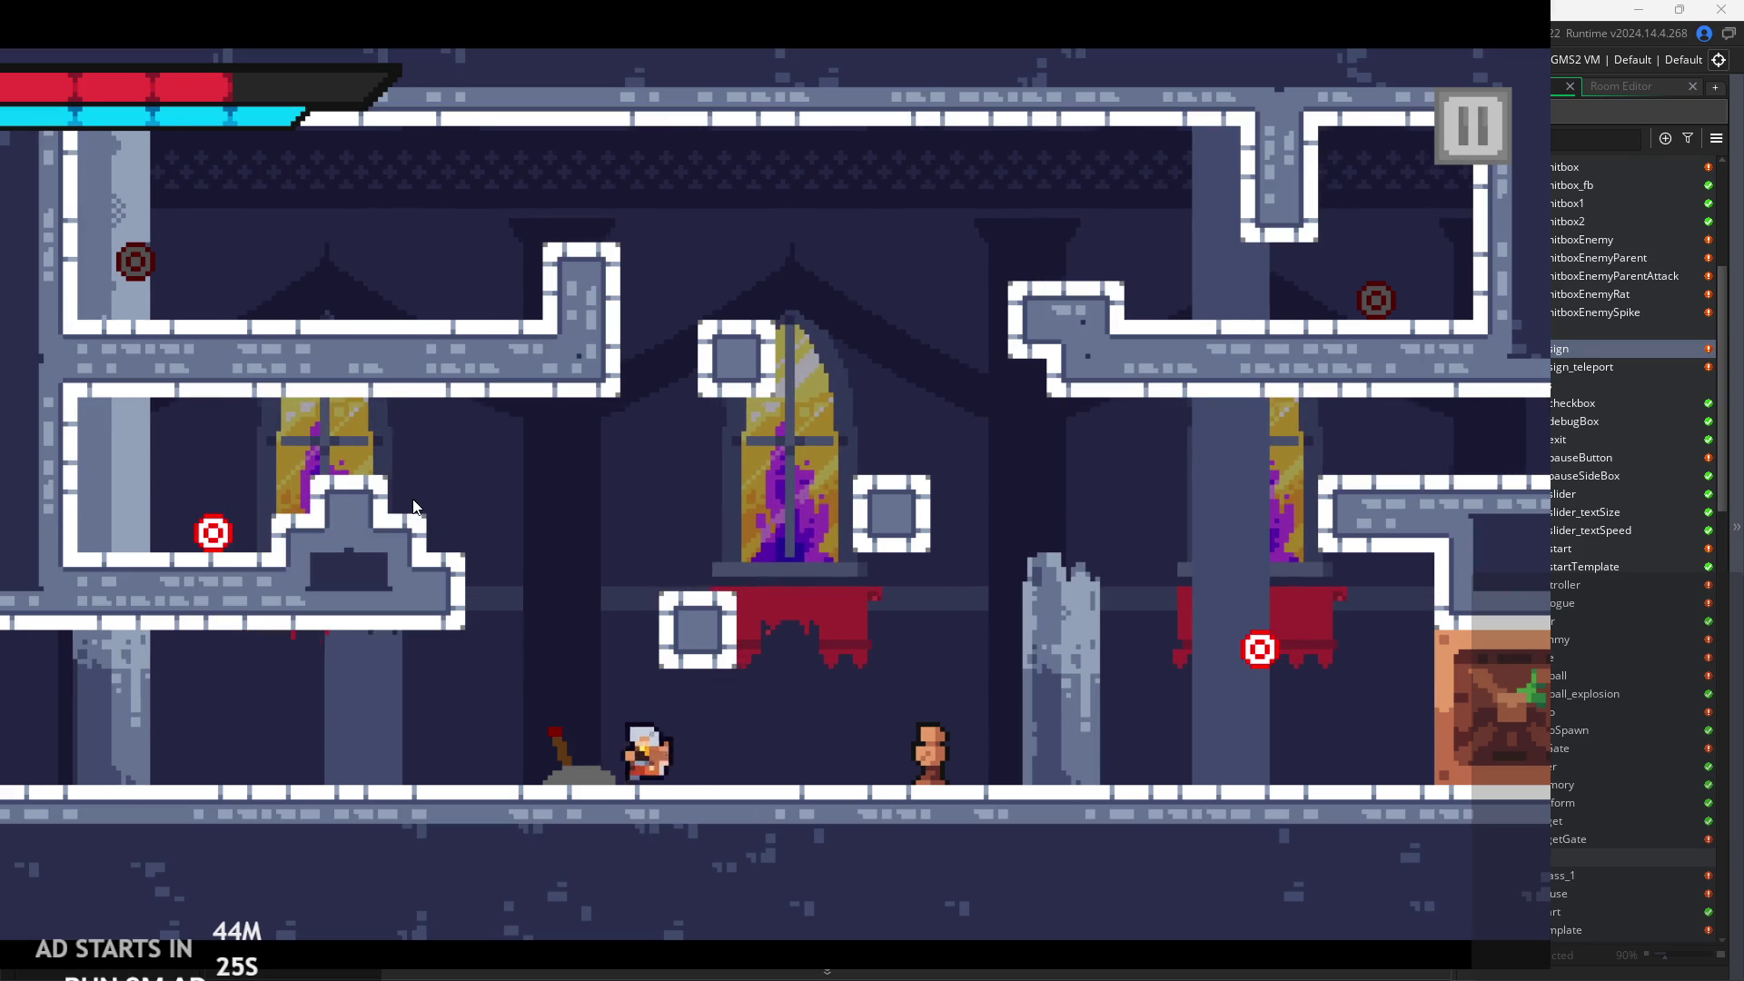
{"action": "key", "text": "d"}
{"action": "key", "text": "space"}
{"action": "key", "text": "a"}
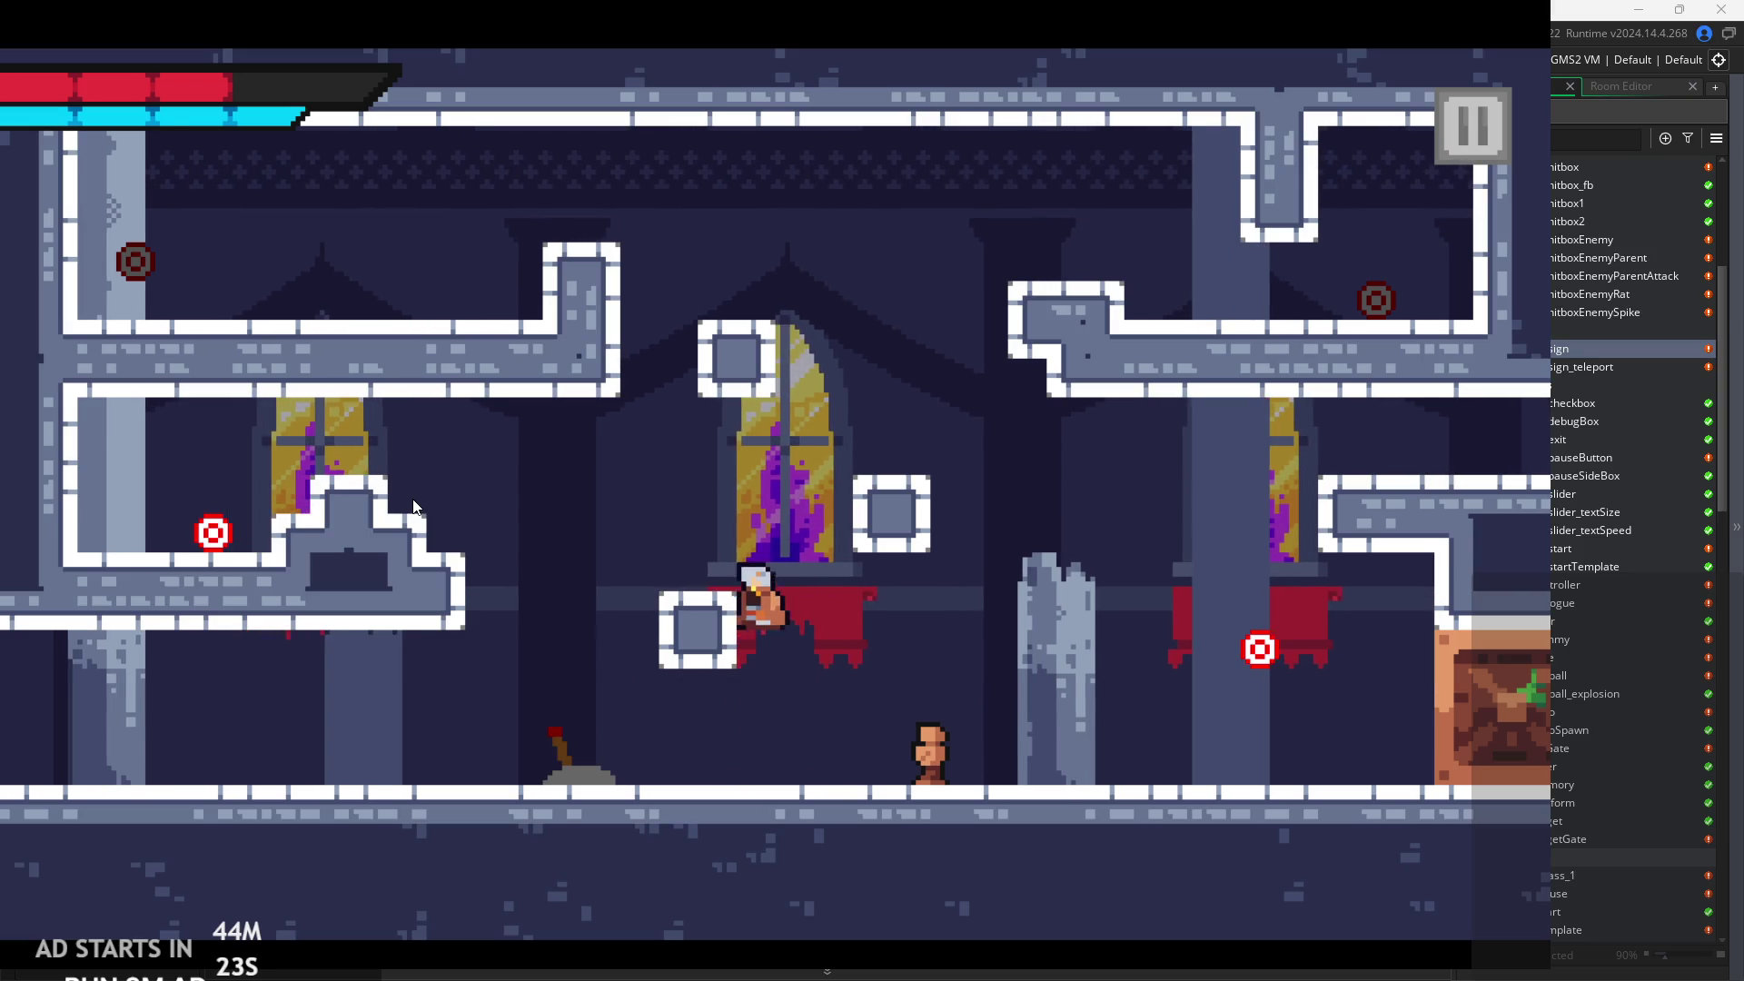
{"action": "key", "text": "a"}
{"action": "key", "text": "space"}
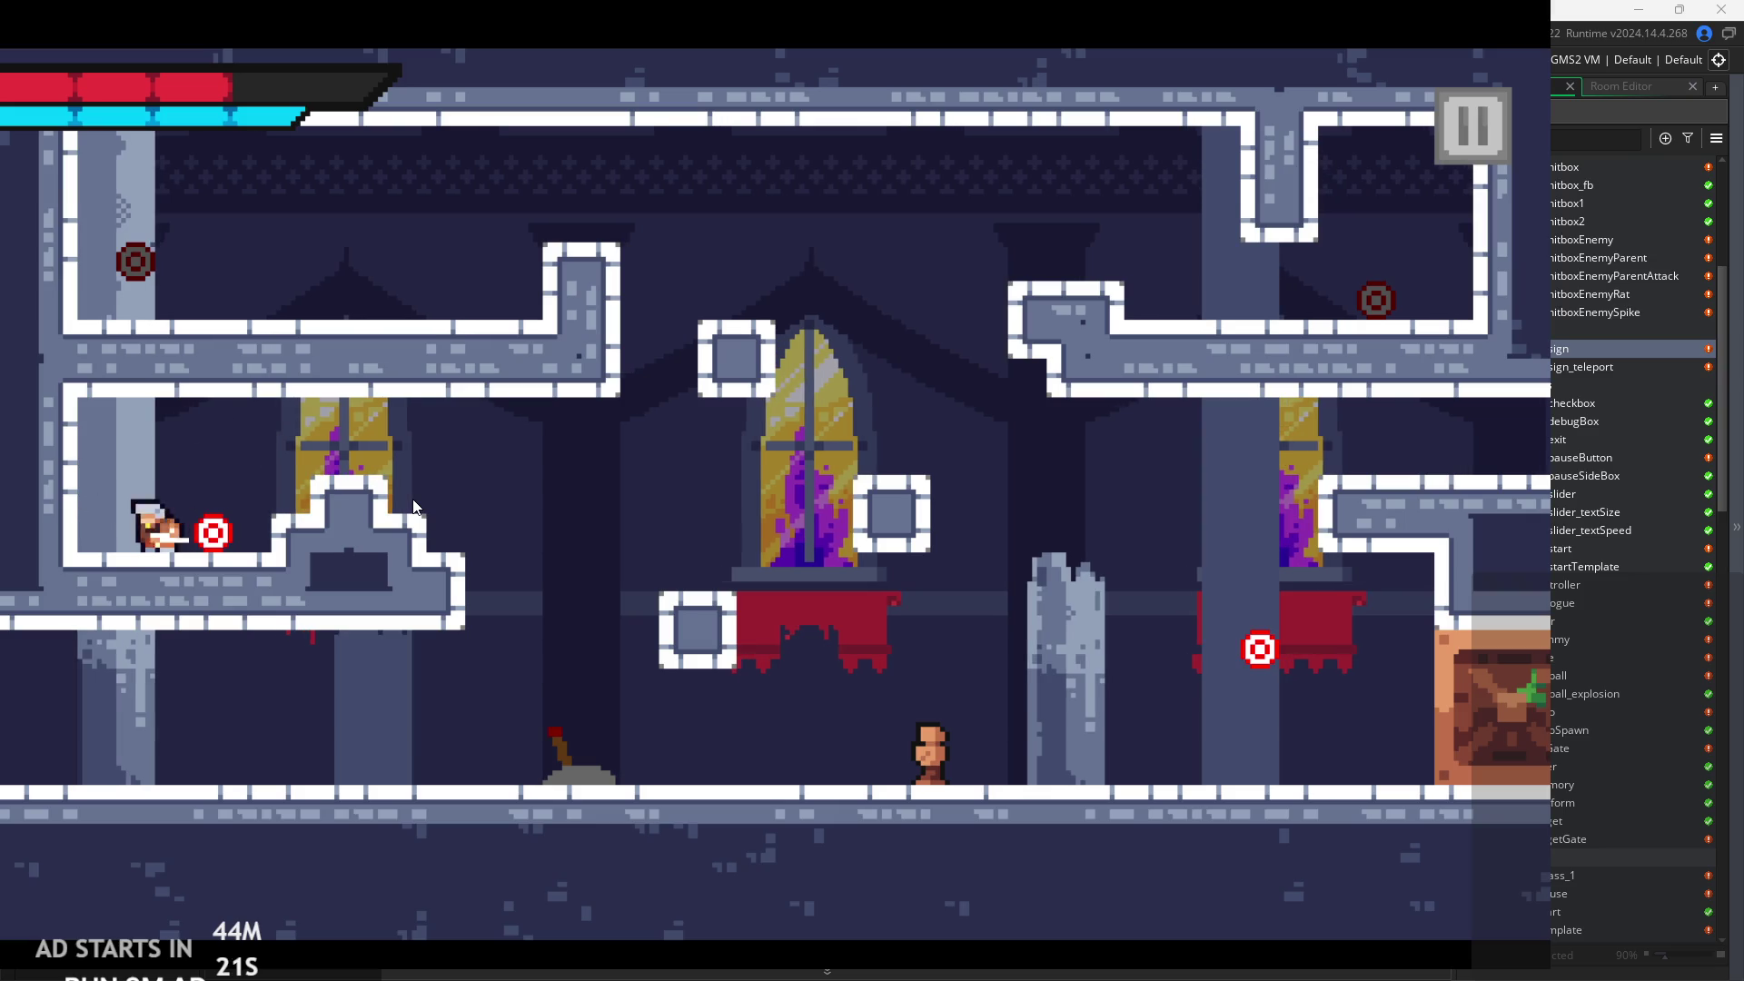
{"action": "key", "text": "a"}
{"action": "key", "text": "d"}
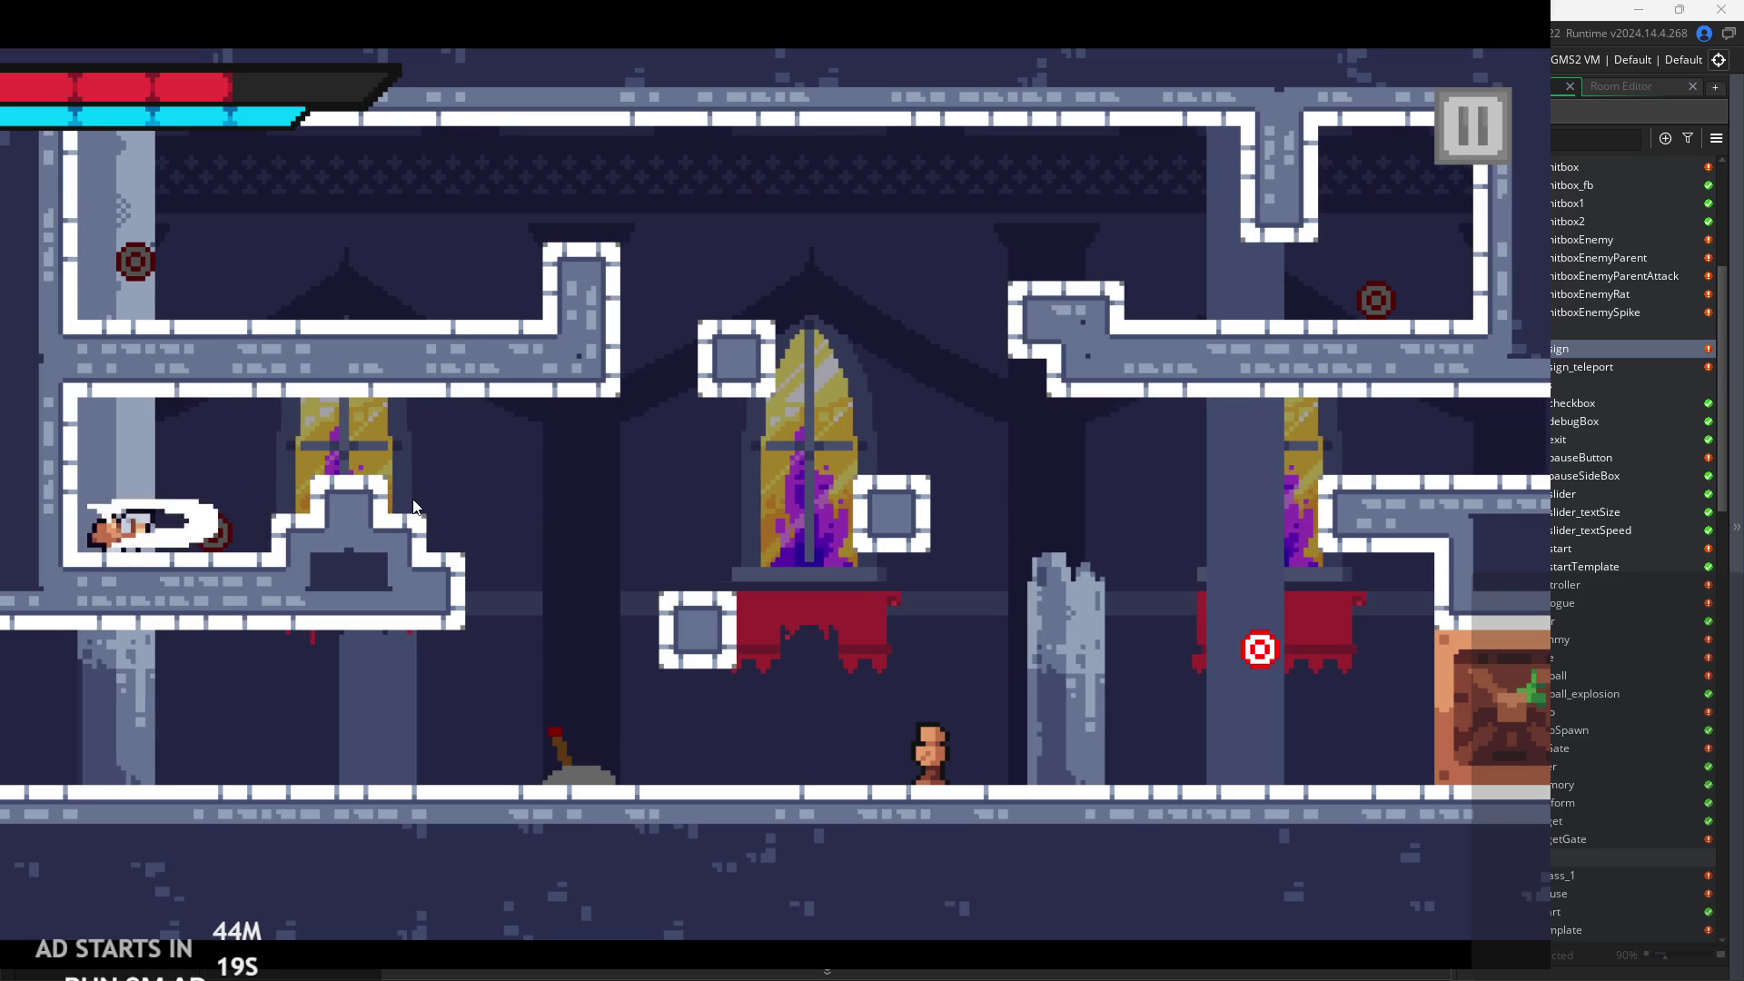
{"action": "key", "text": "space"}
{"action": "key", "text": "d"}
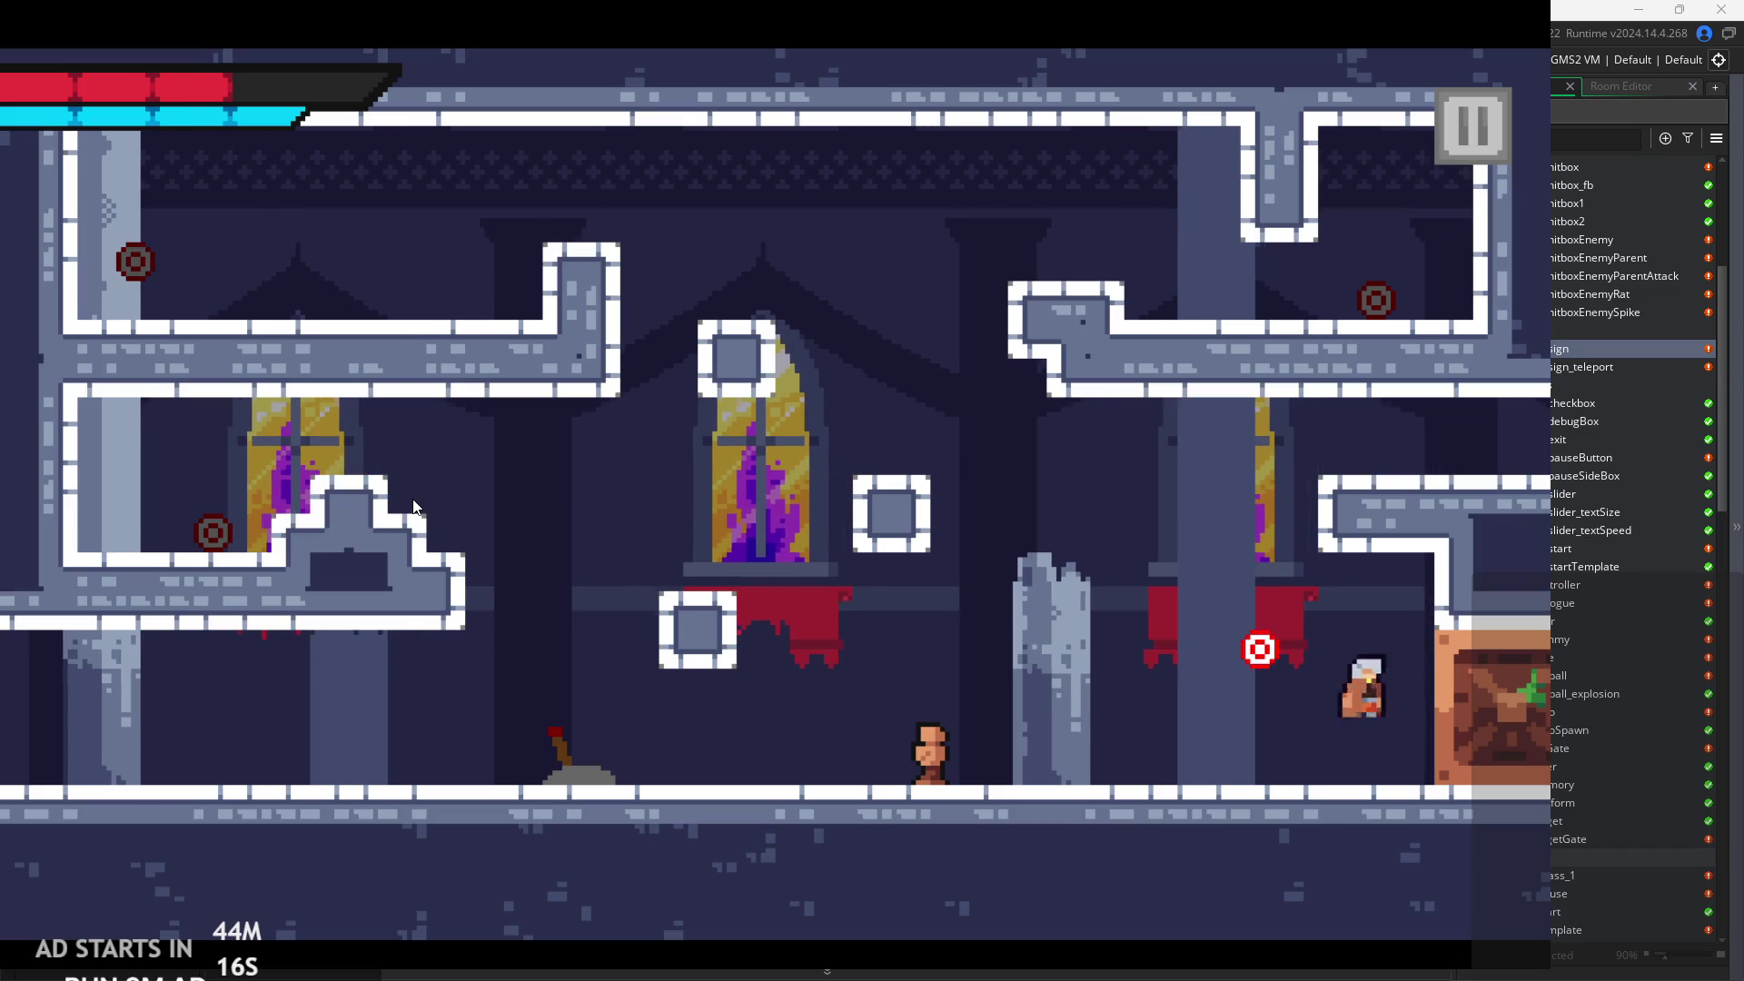
{"action": "key", "text": "a"}
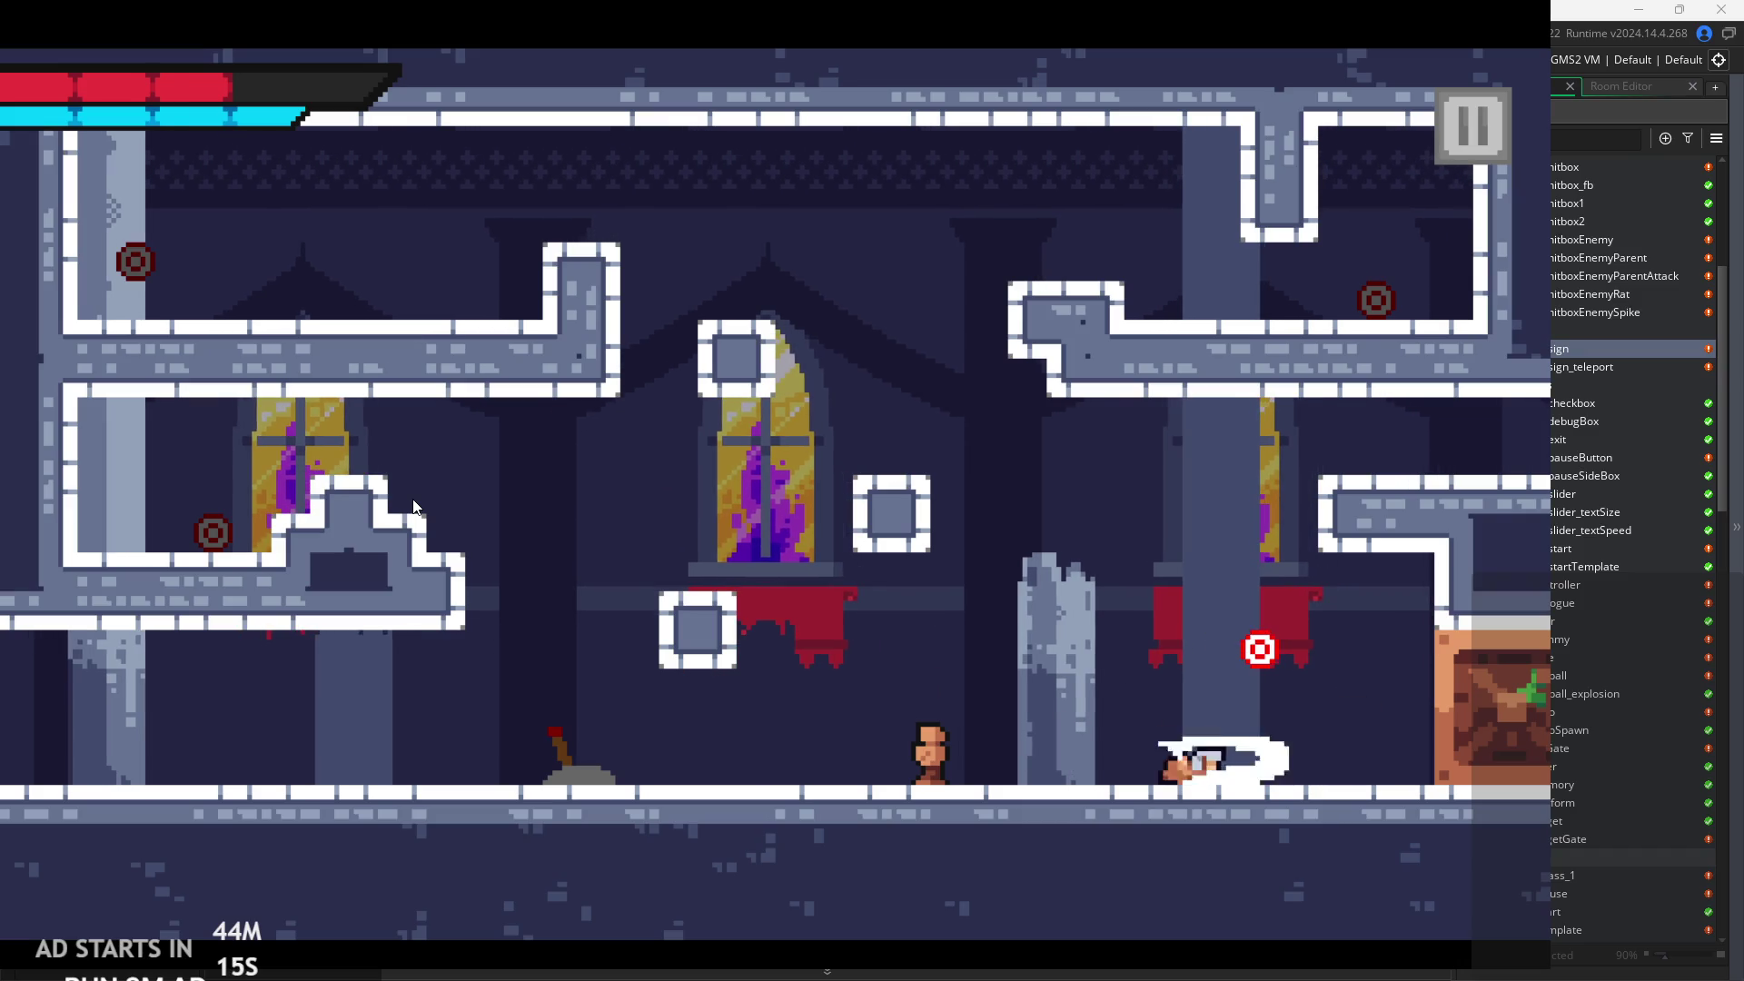
{"action": "key", "text": "space"}
Exit the chapel right and cross the next room's ledges, block and right wall to exit right.
{"action": "key", "text": "d"}
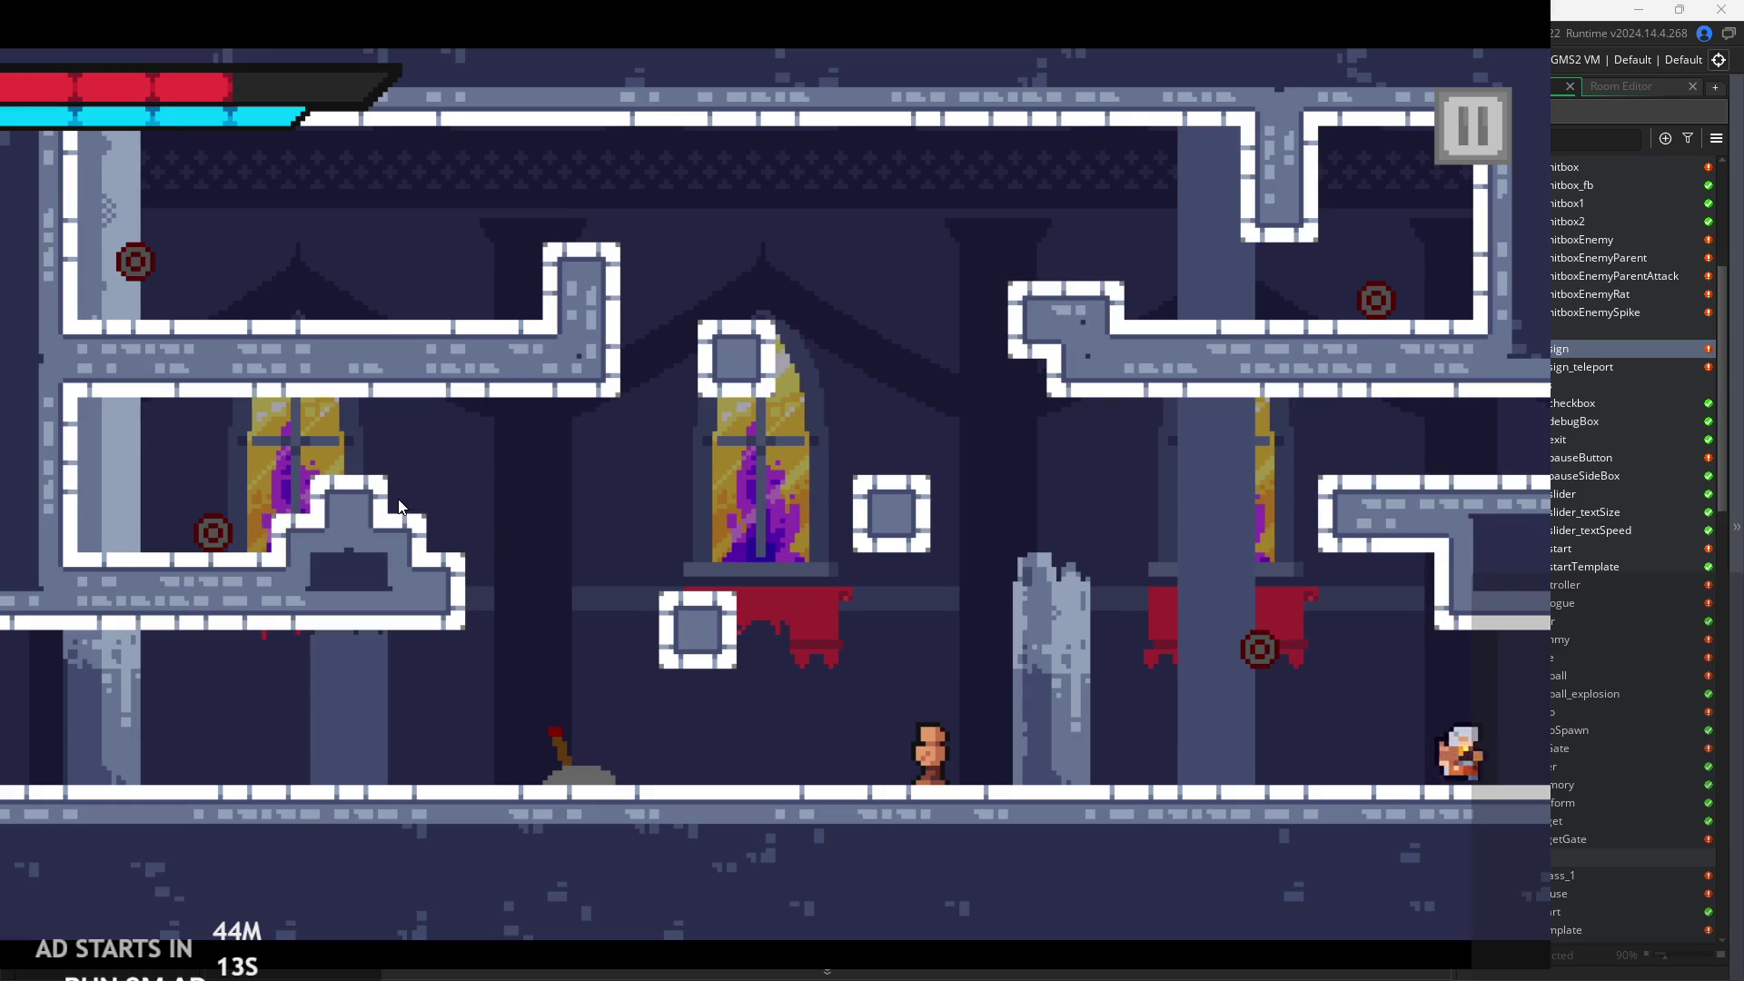
{"action": "key", "text": "d"}
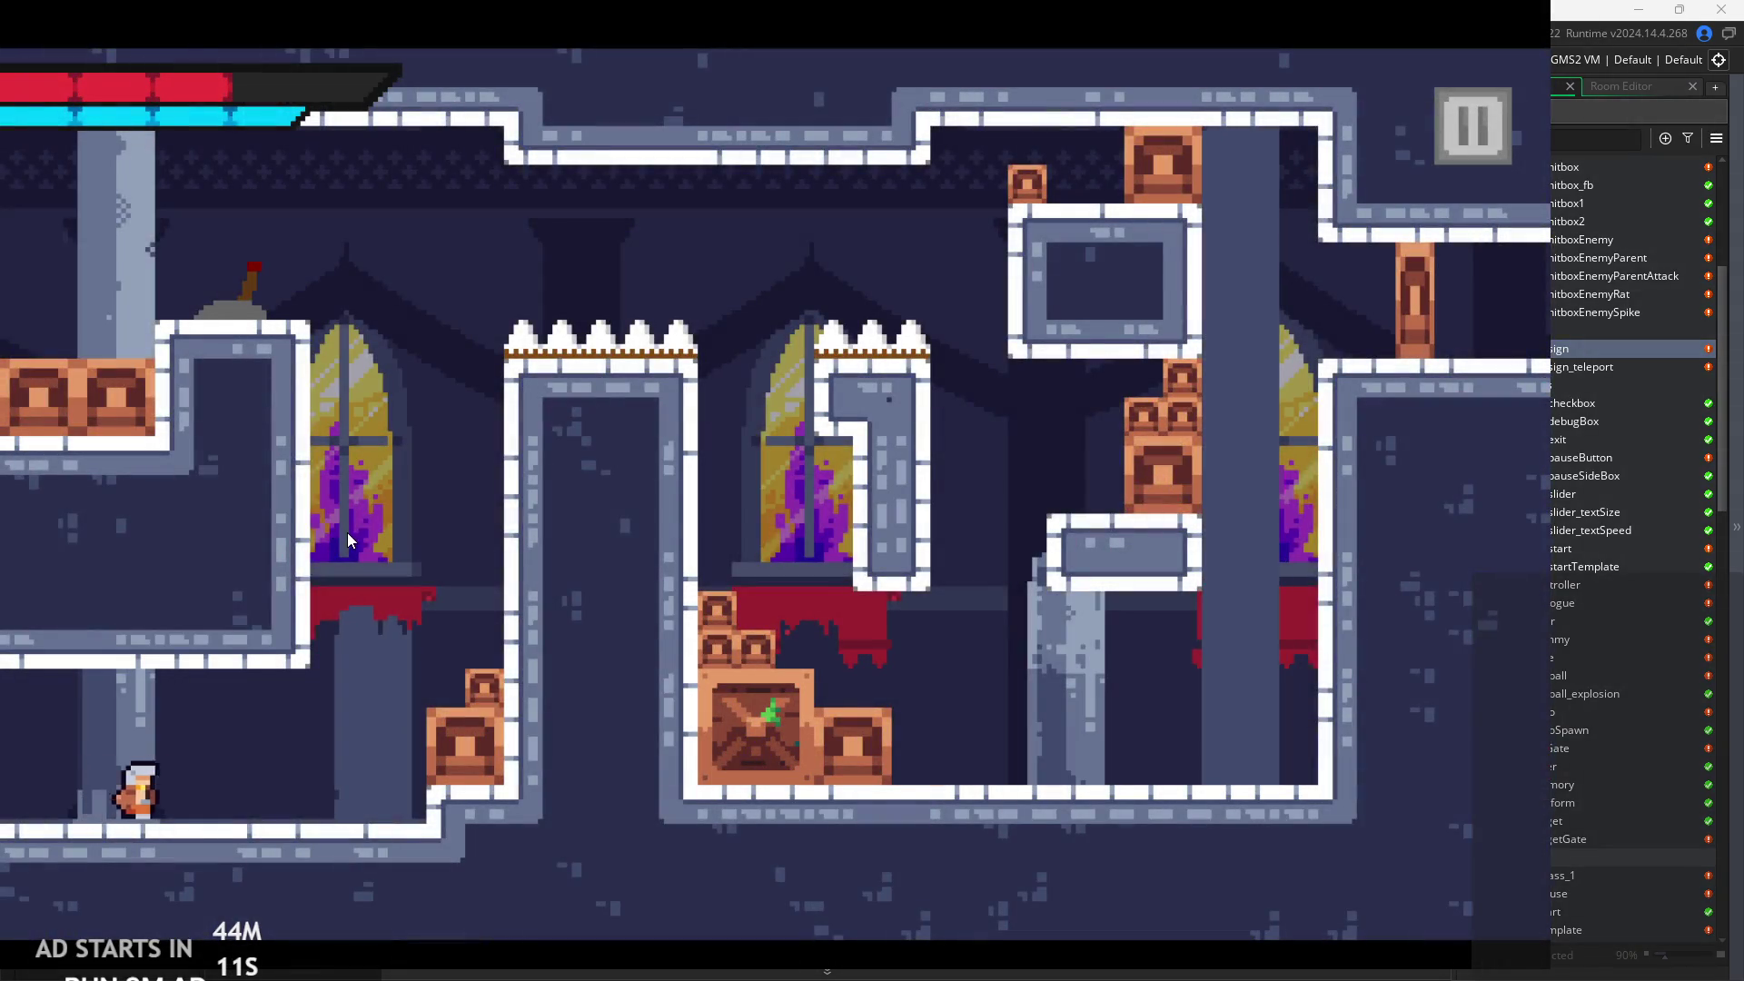
{"action": "key", "text": "space"}
{"action": "key", "text": "space"}
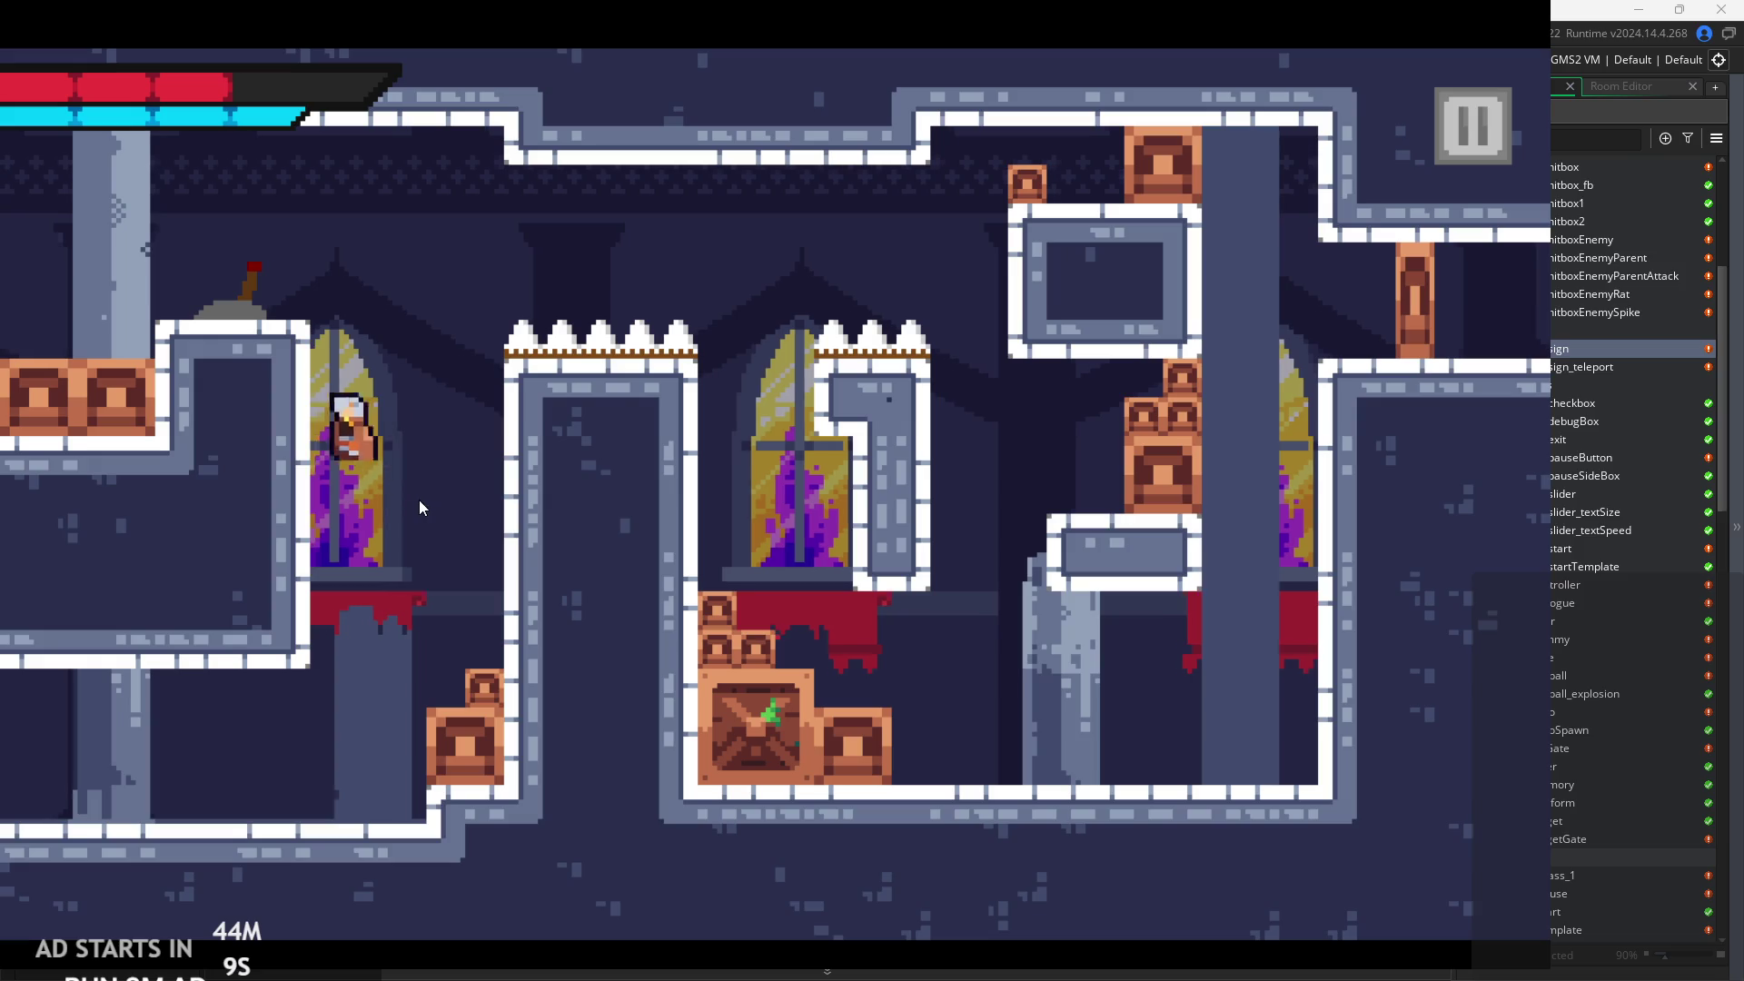
{"action": "key", "text": "a"}
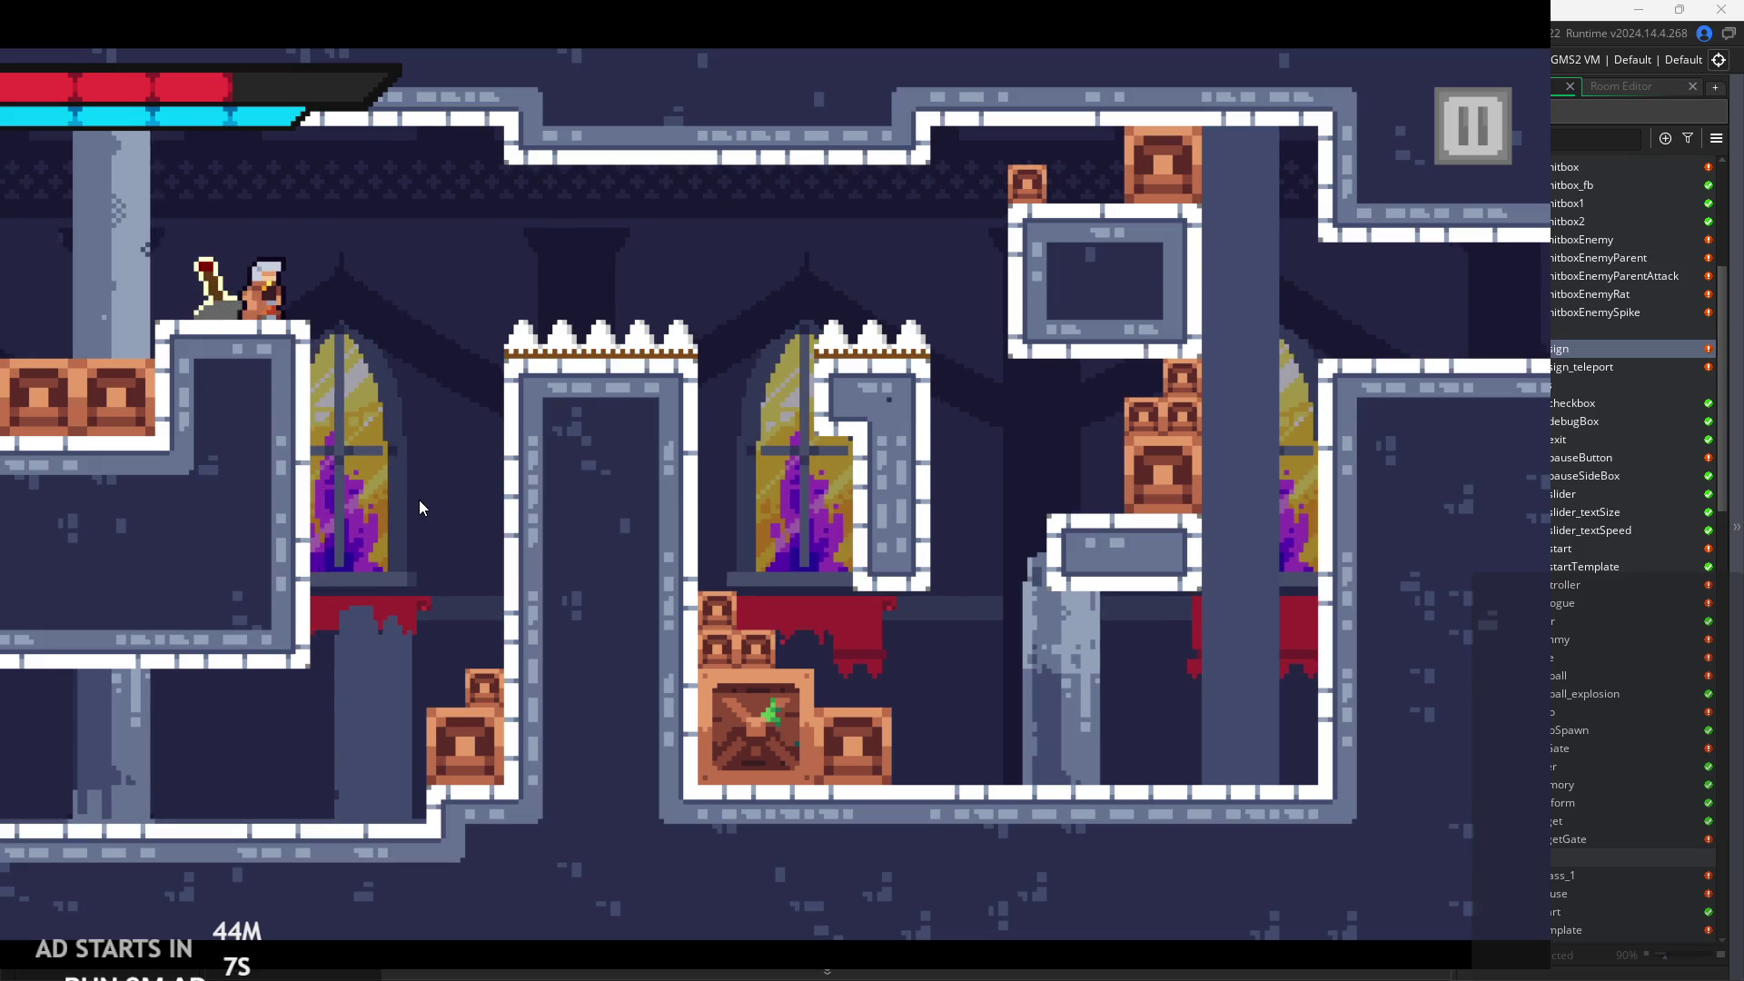
{"action": "key", "text": "space"}
{"action": "key", "text": "d"}
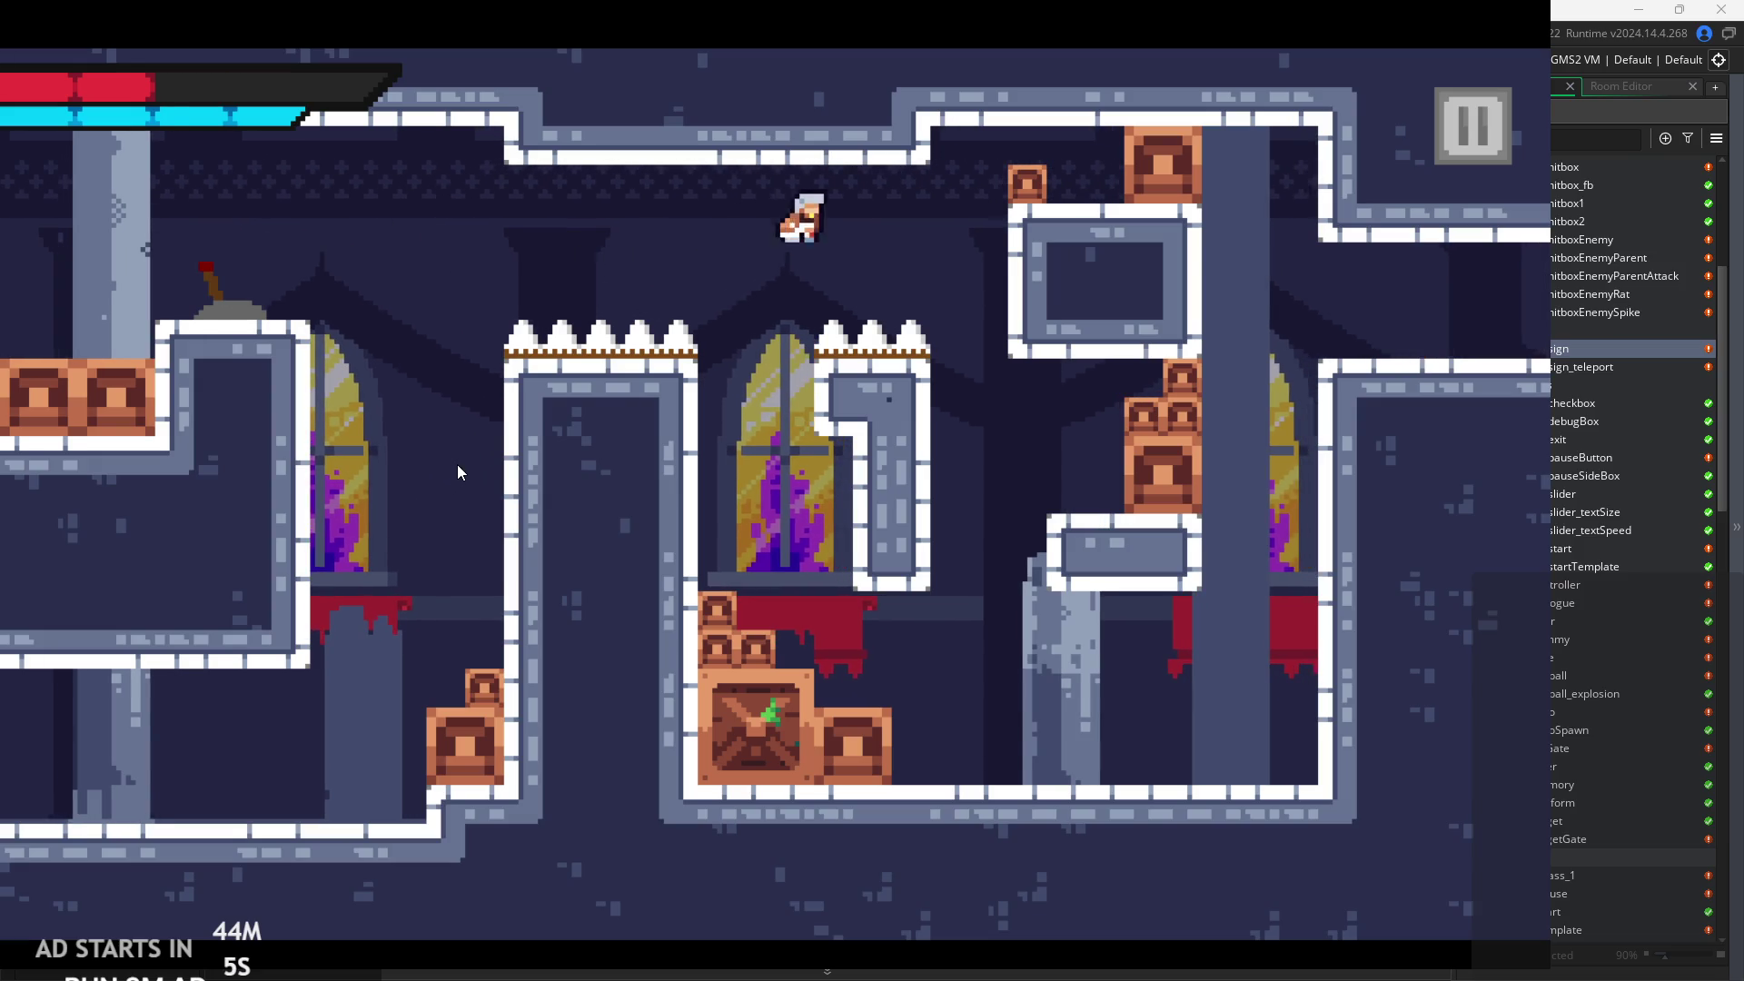
{"action": "key", "text": "d"}
{"action": "key", "text": "space"}
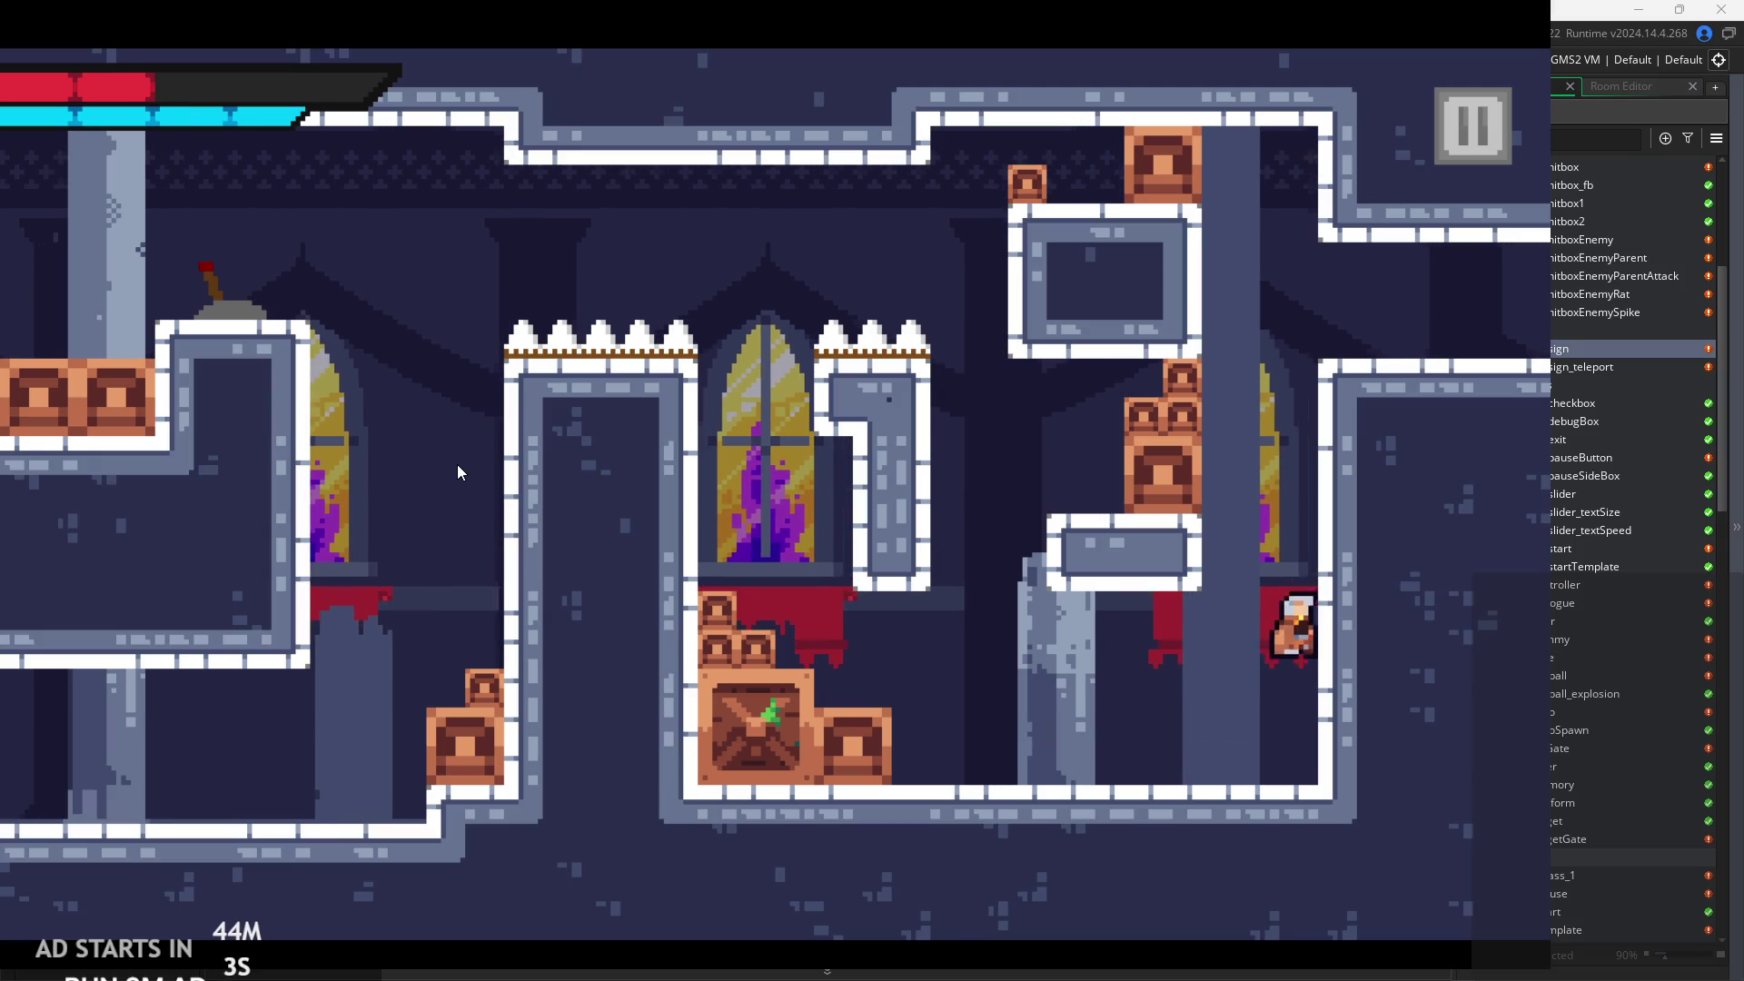
{"action": "key", "text": "space"}
{"action": "key", "text": "d"}
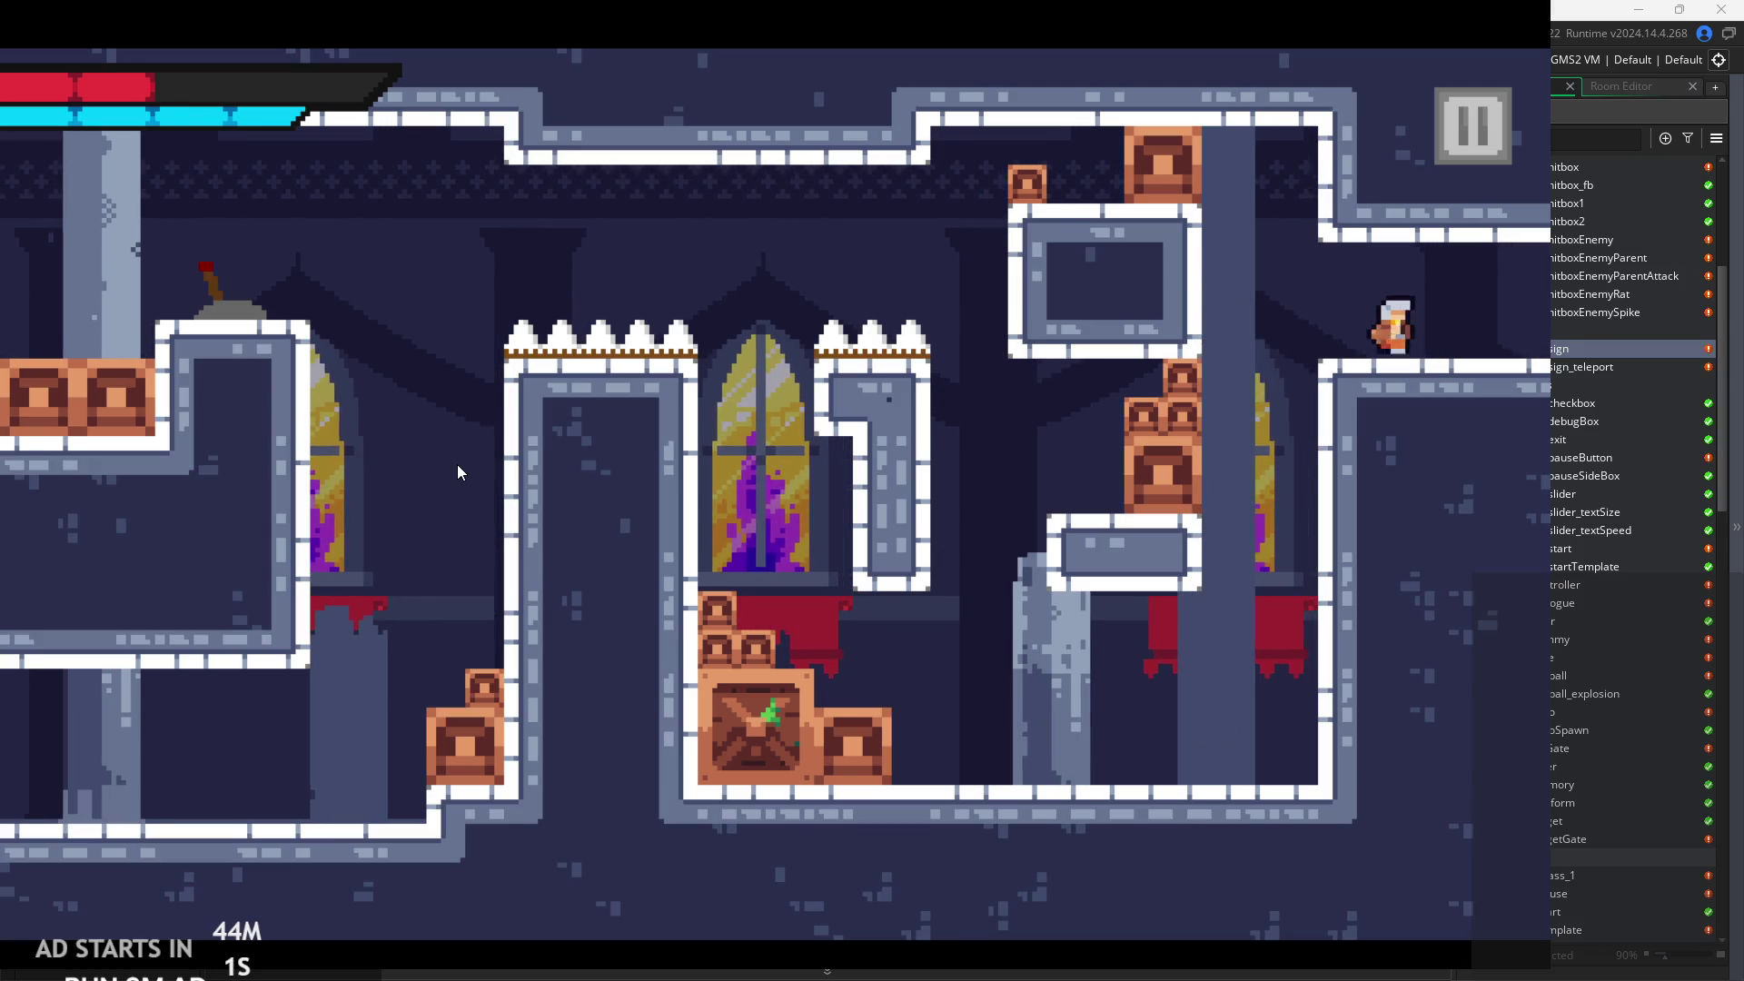
{"action": "key", "text": "d"}
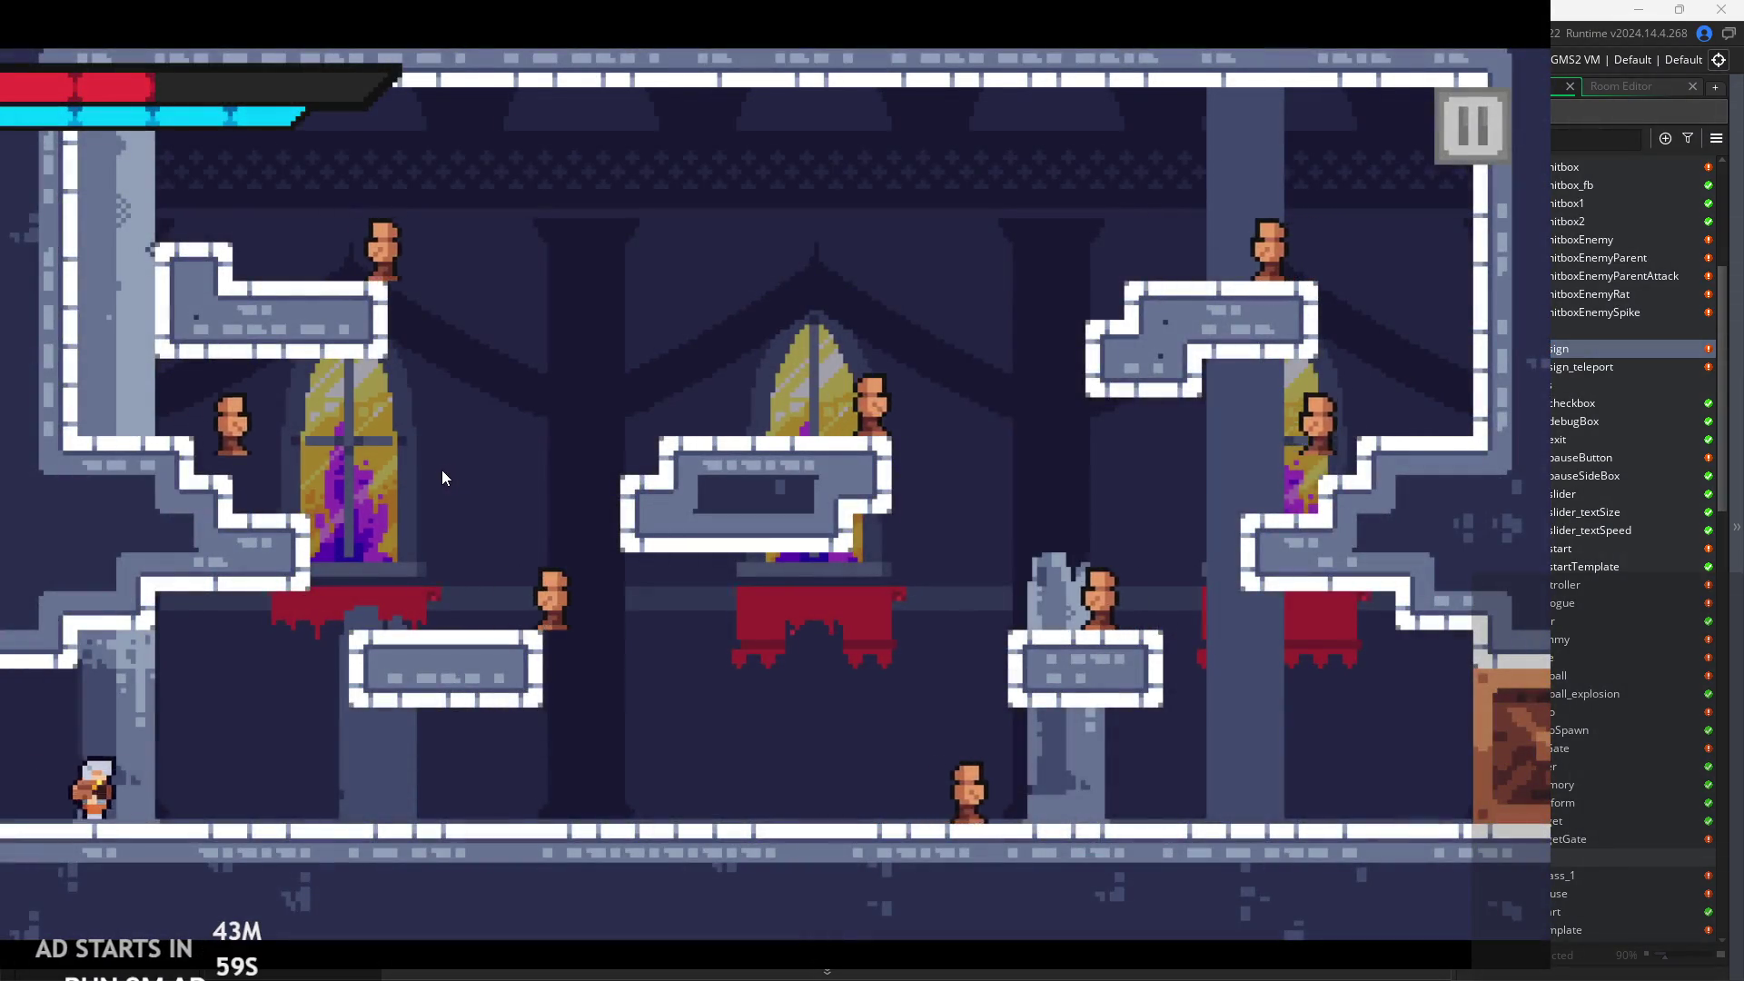
Run the hero back and forth along the new room's floor, slashing enemies and jumping.
{"action": "key", "text": "d"}
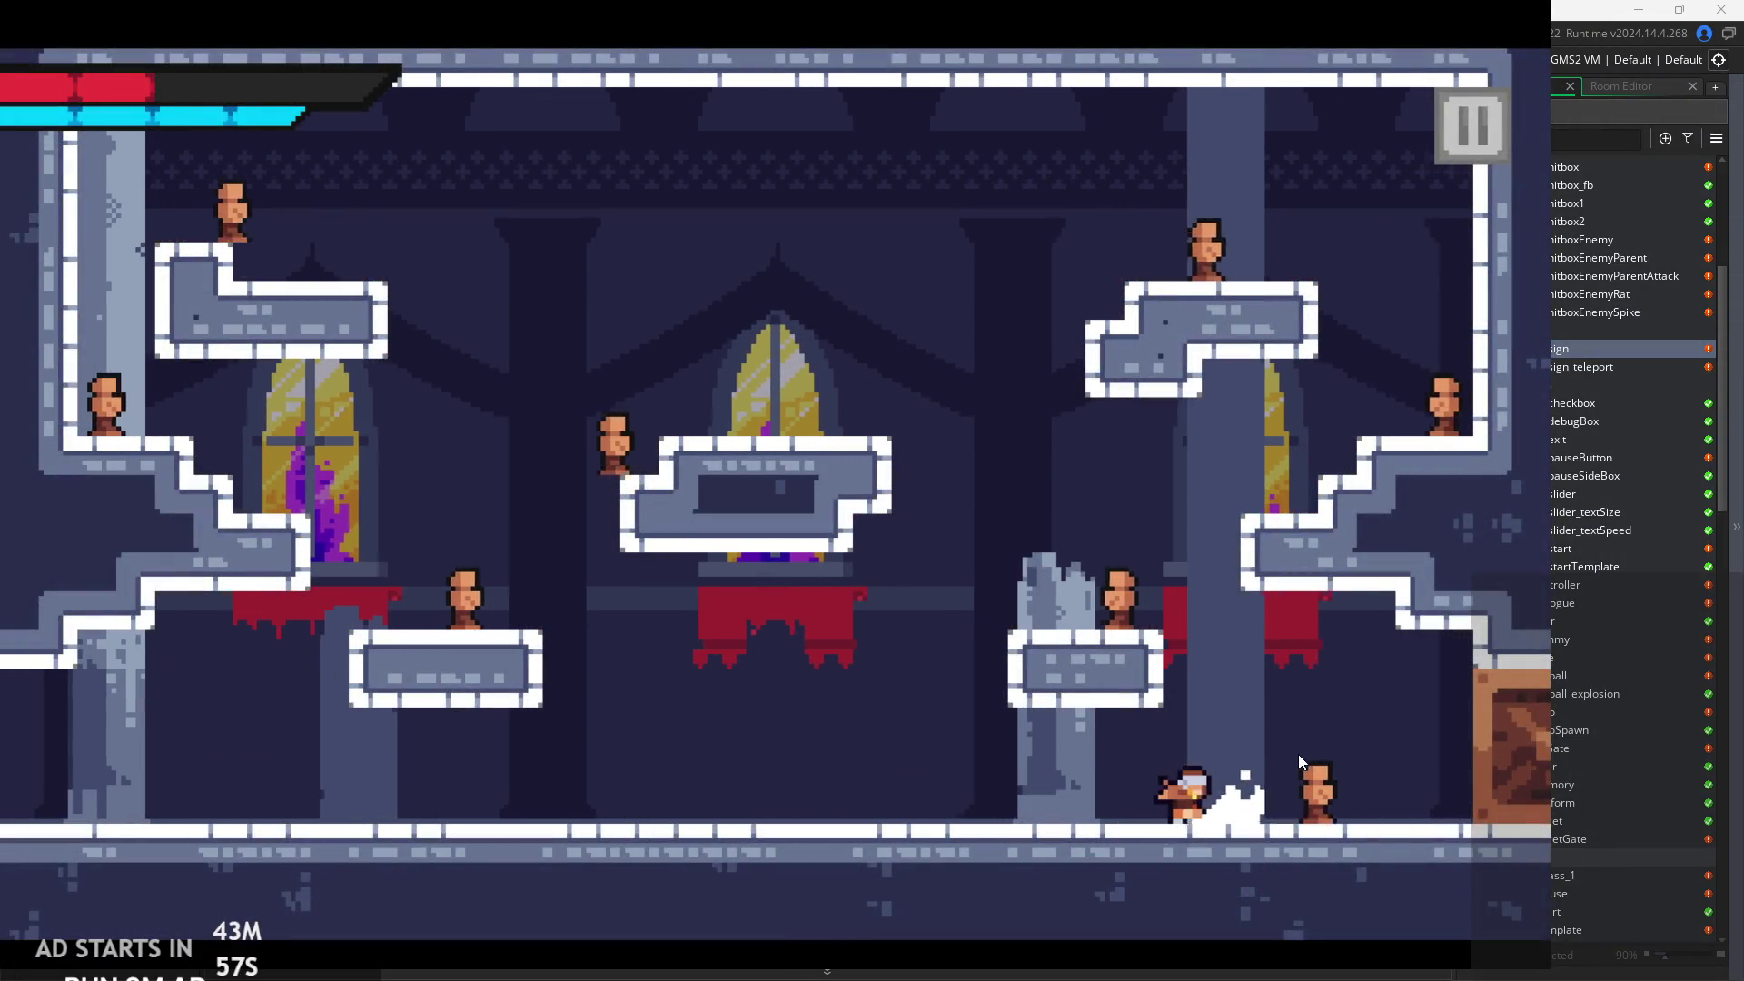
{"action": "key", "text": "d"}
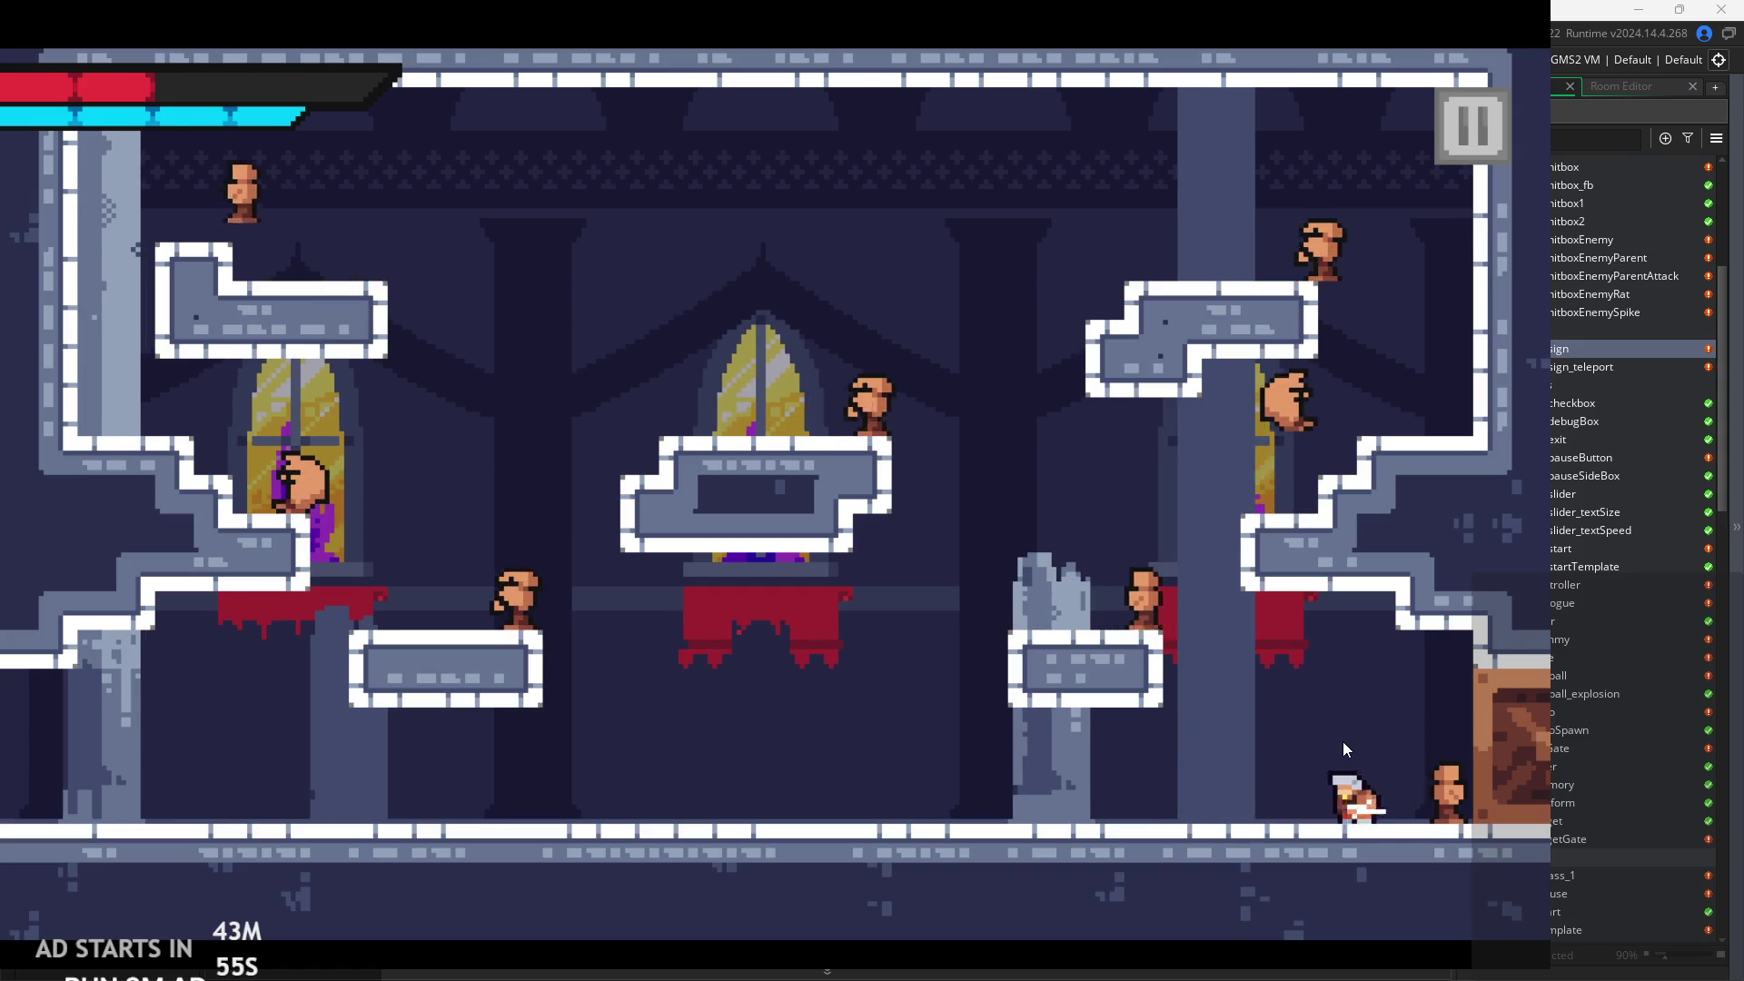
{"action": "key", "text": "a"}
{"action": "key", "text": "d"}
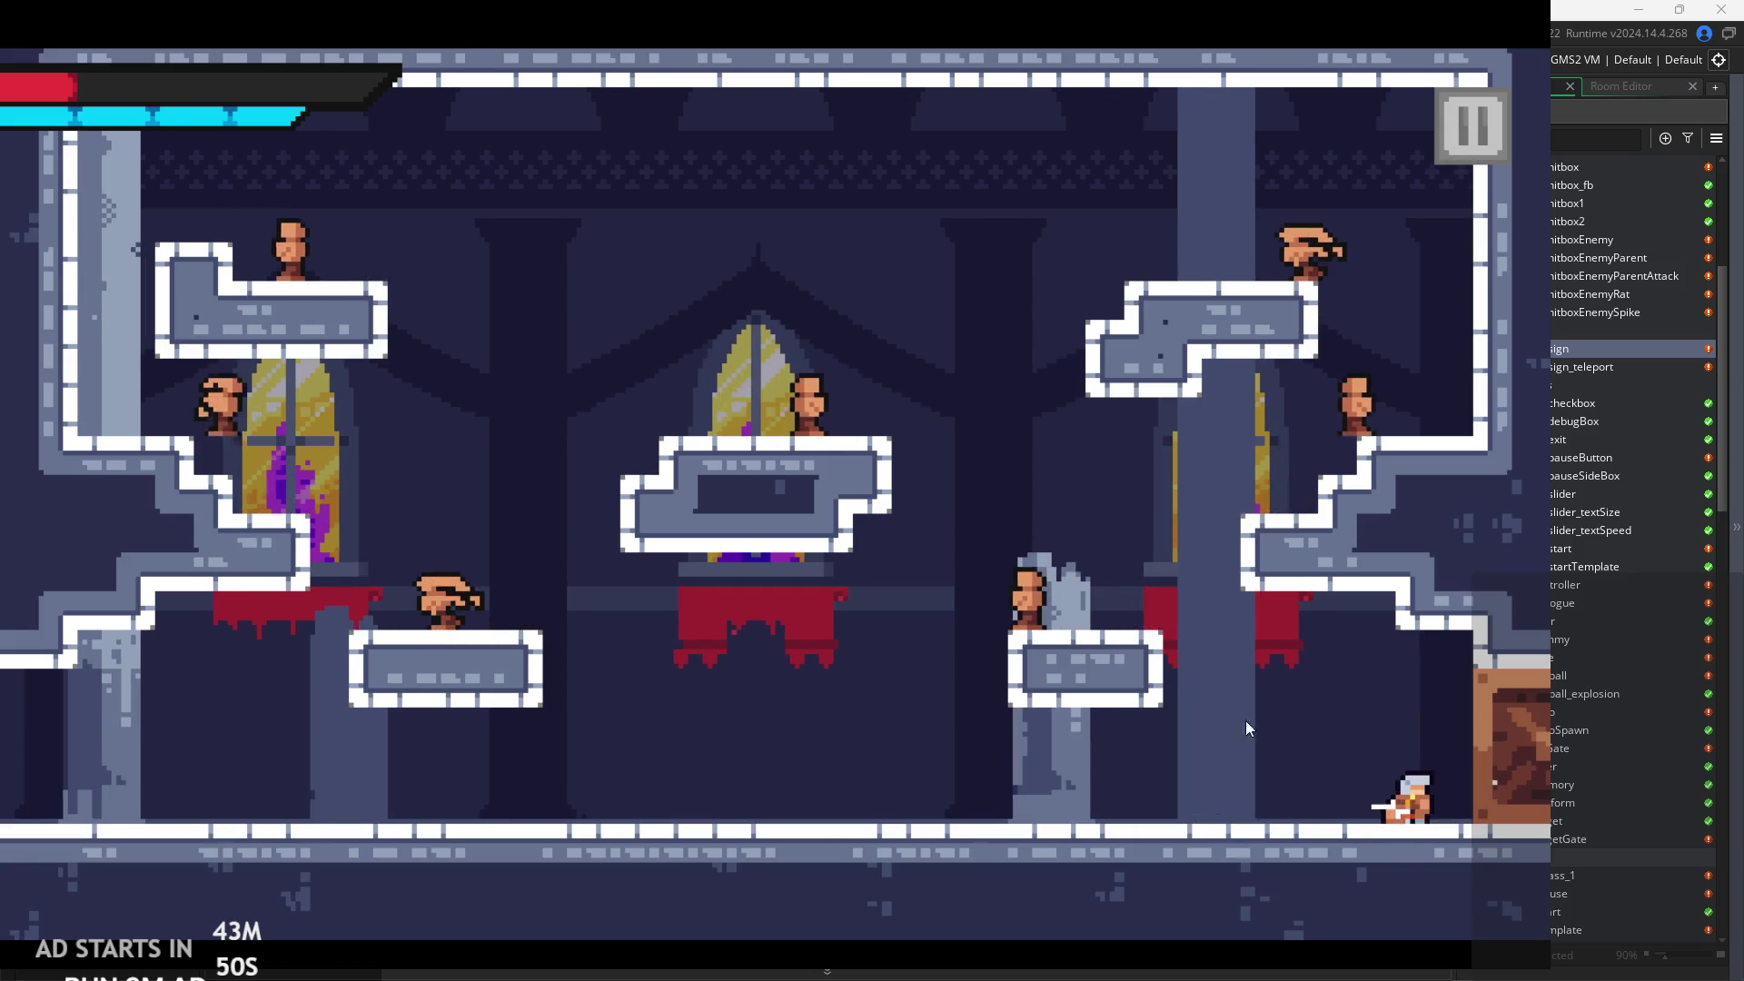
{"action": "key", "text": "space"}
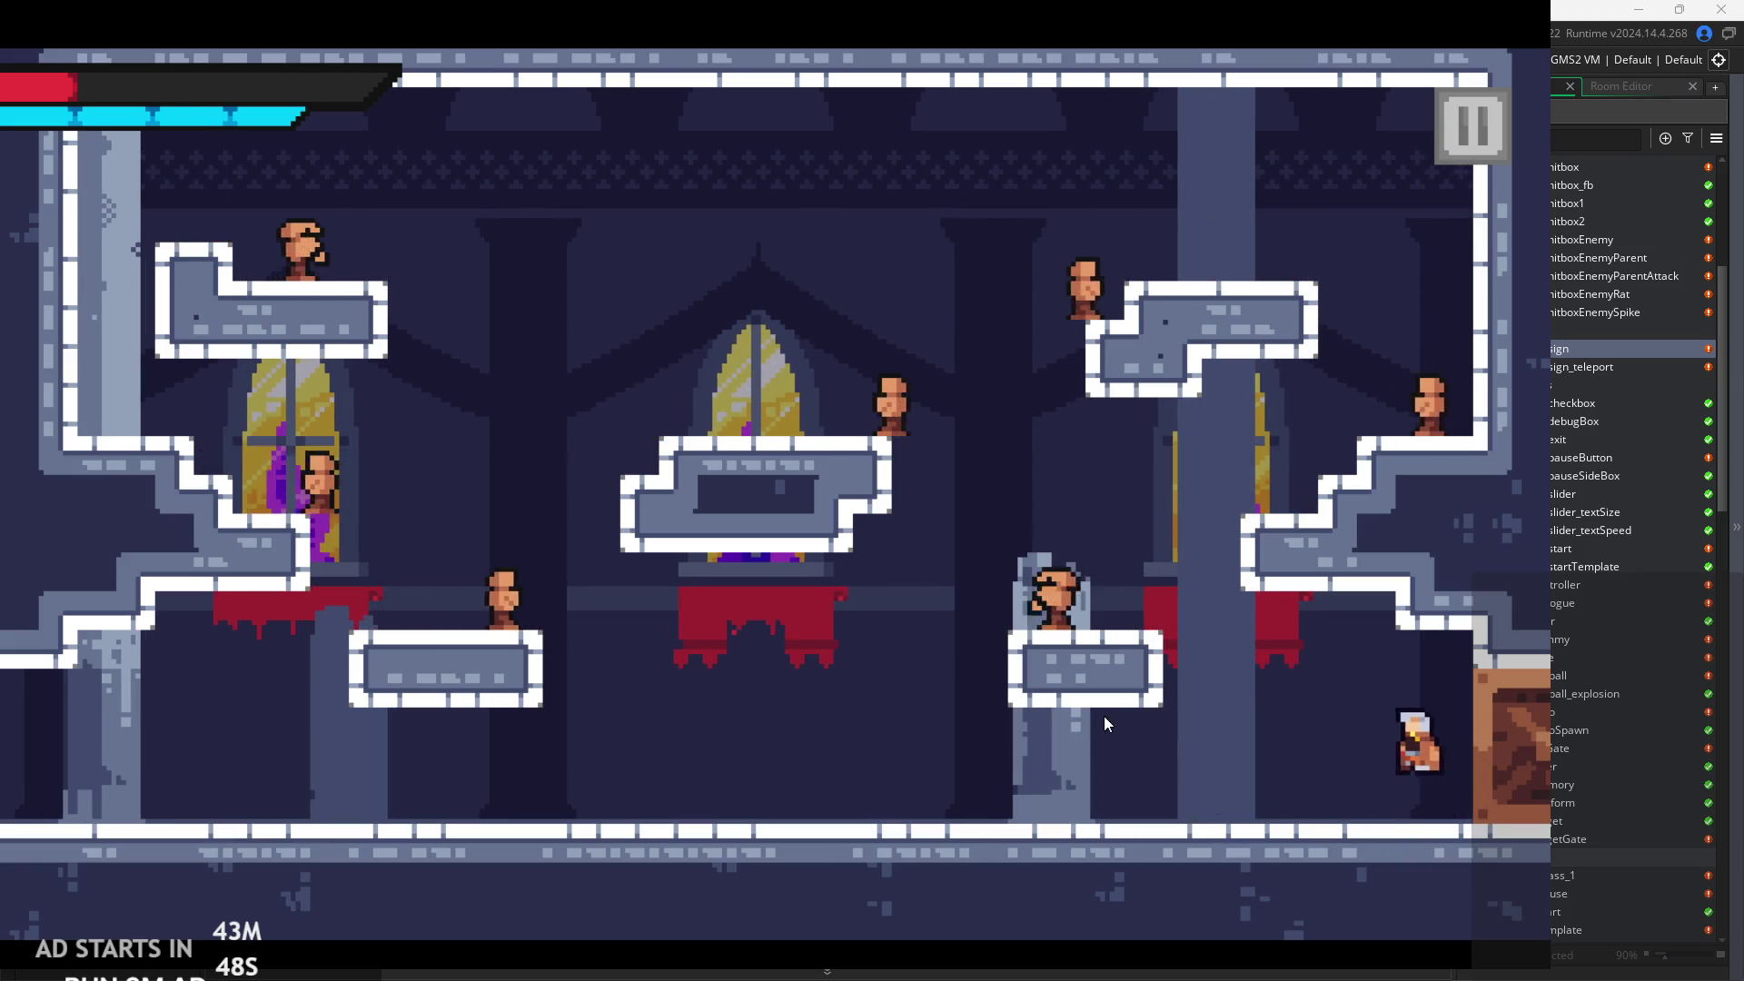
{"action": "key", "text": "x"}
Jump toward the centre enemies and slash them repeatedly in mid-air and on the floor.
{"action": "key", "text": "Left"}
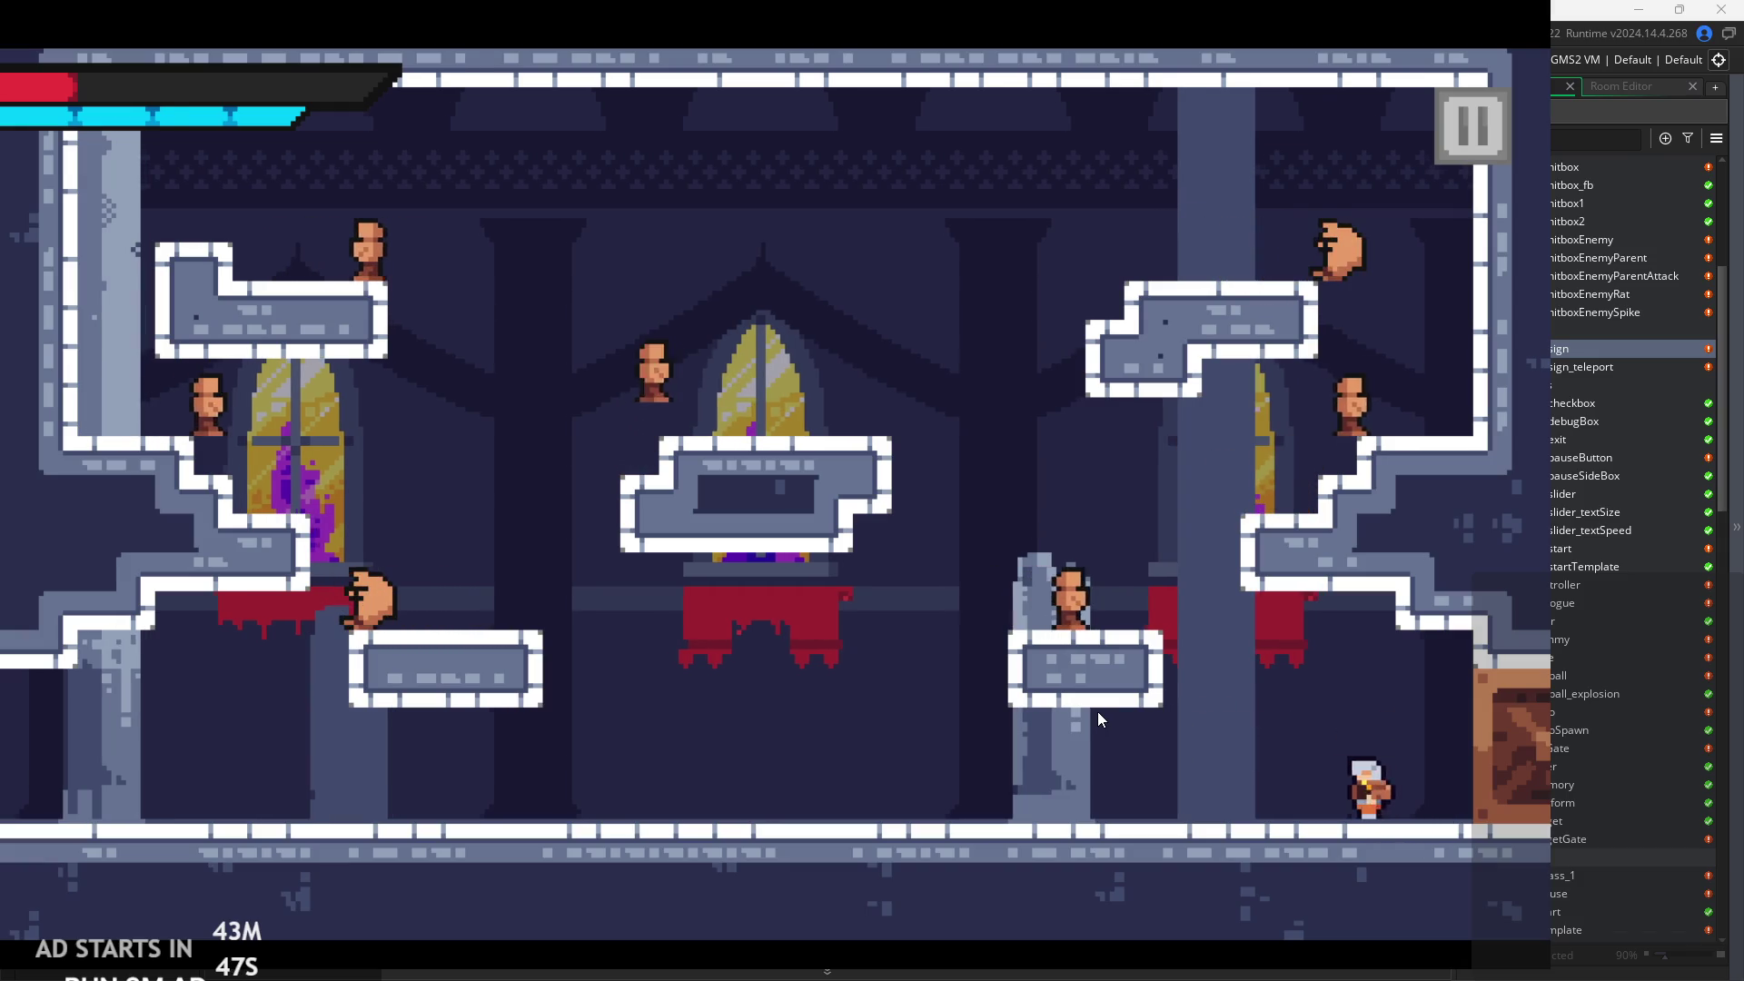
{"action": "key", "text": "space"}
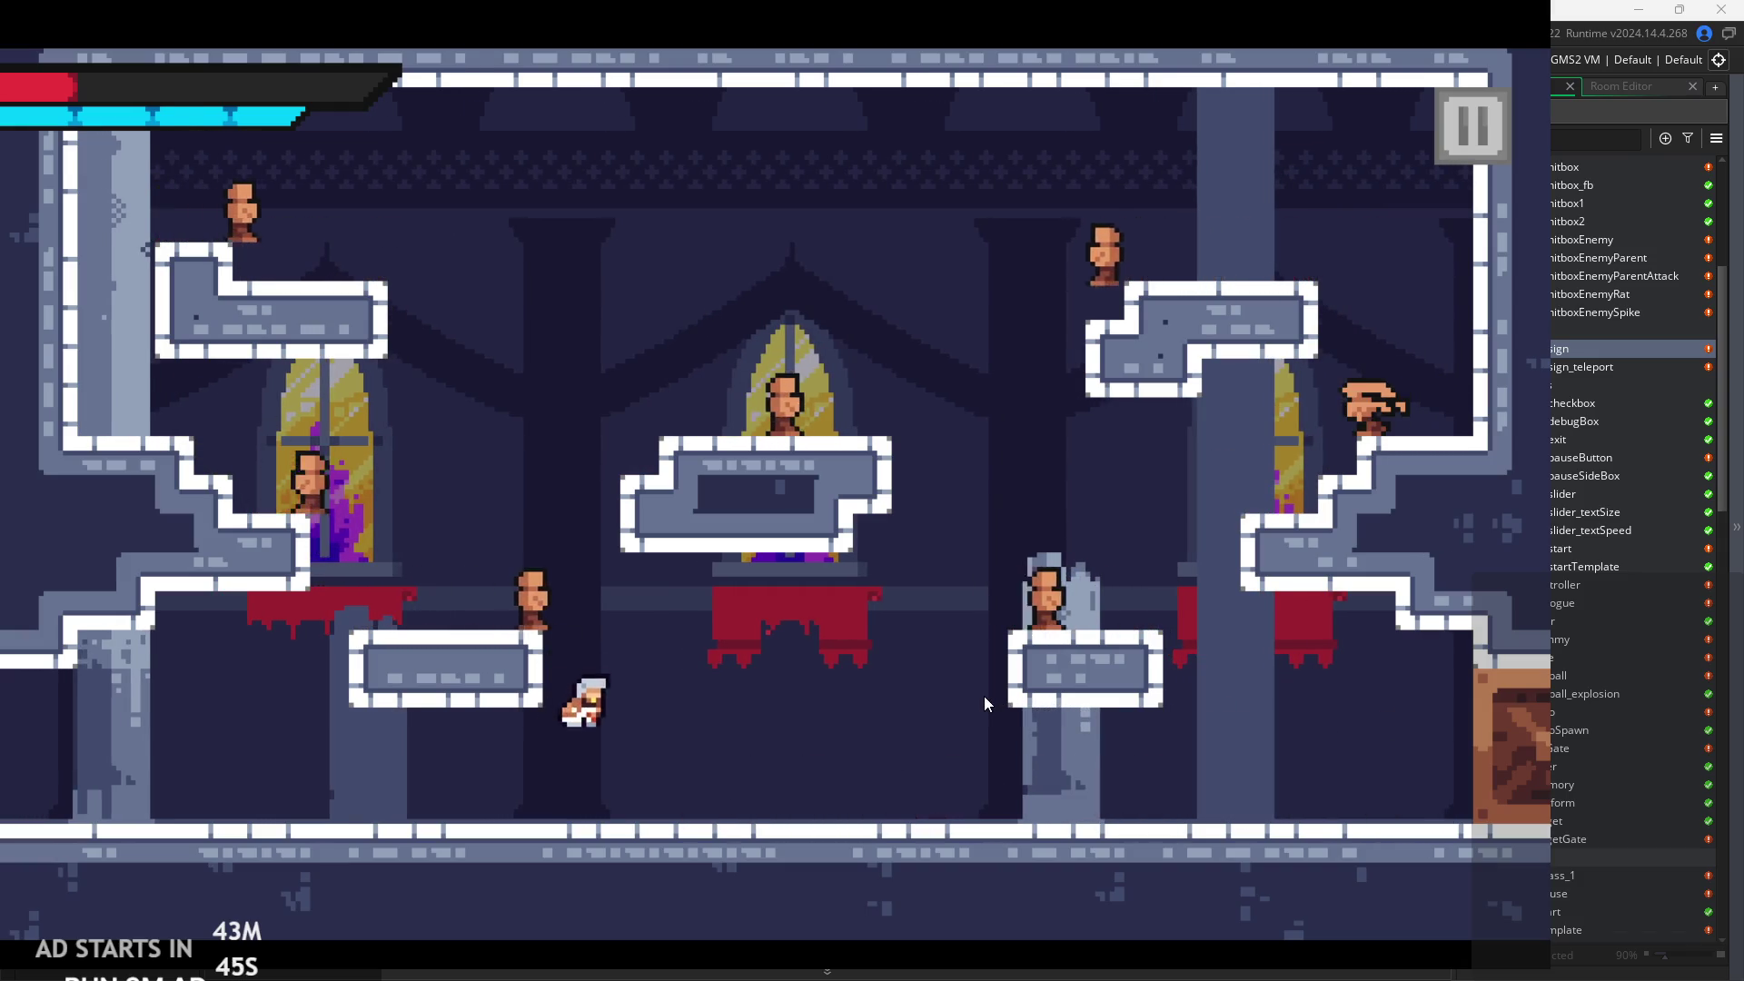
{"action": "key", "text": "Right"}
{"action": "key", "text": "space"}
{"action": "key", "text": "Left"}
{"action": "key", "text": "x"}
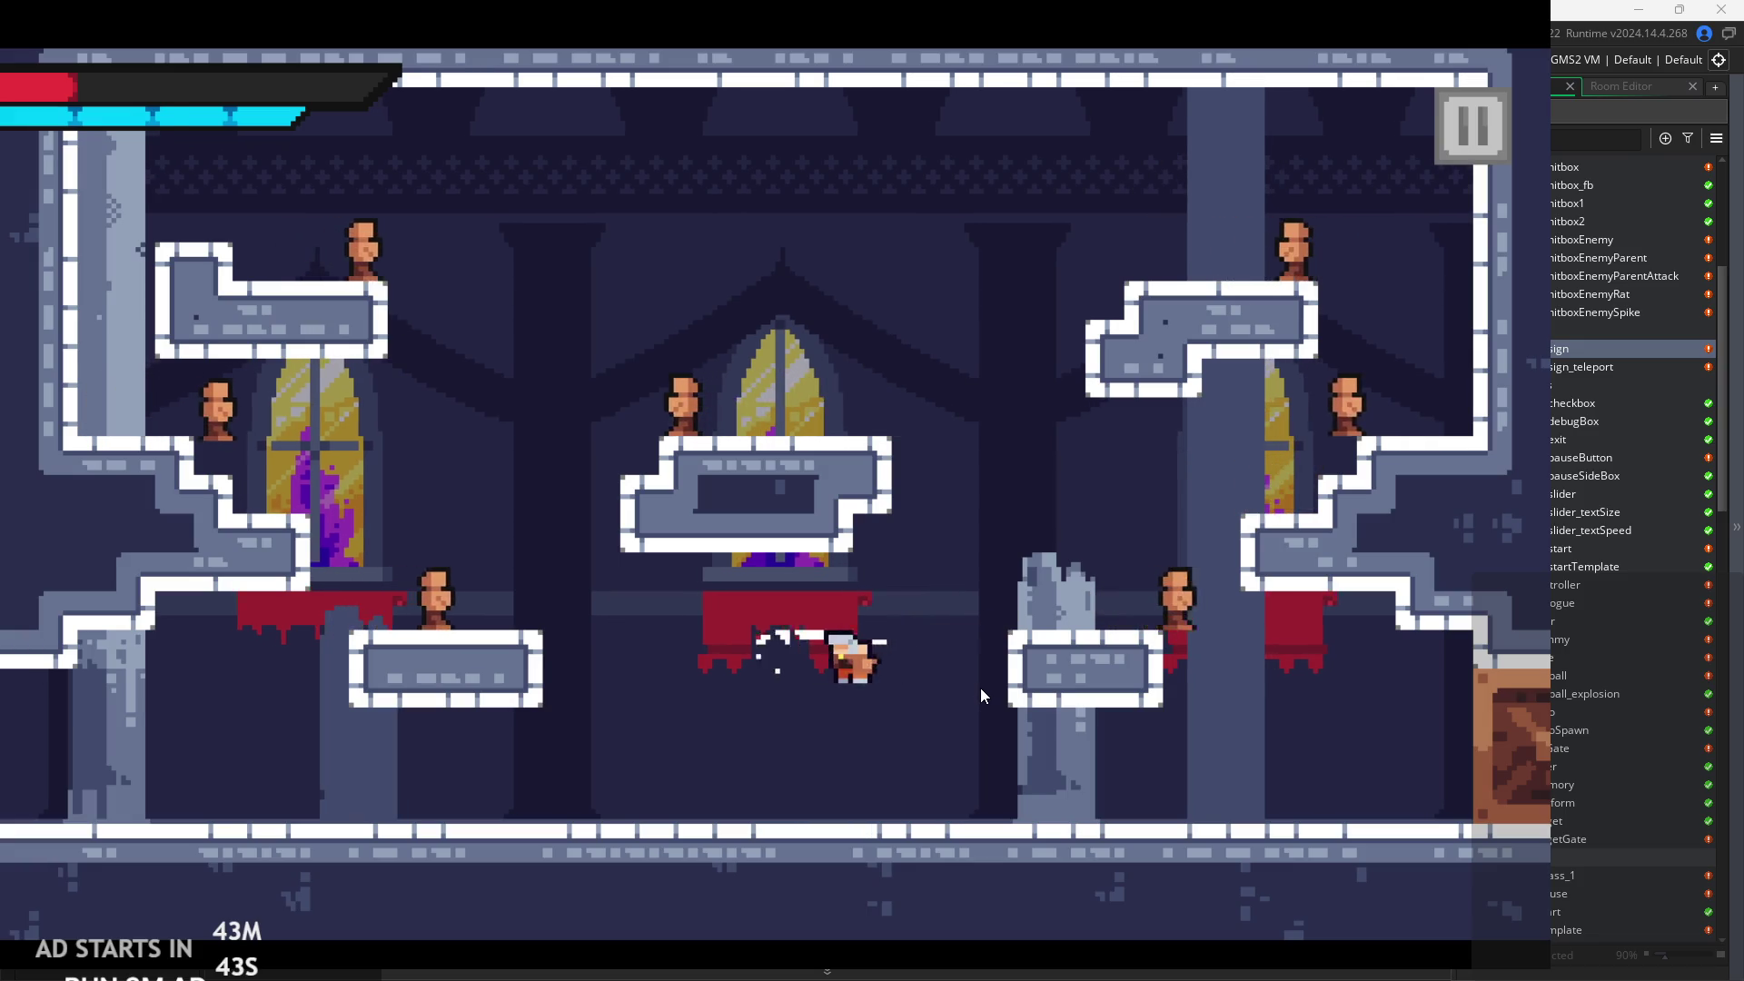
{"action": "key", "text": "Right"}
{"action": "key", "text": "space"}
{"action": "key", "text": "x"}
{"action": "key", "text": "Right"}
{"action": "key", "text": "x"}
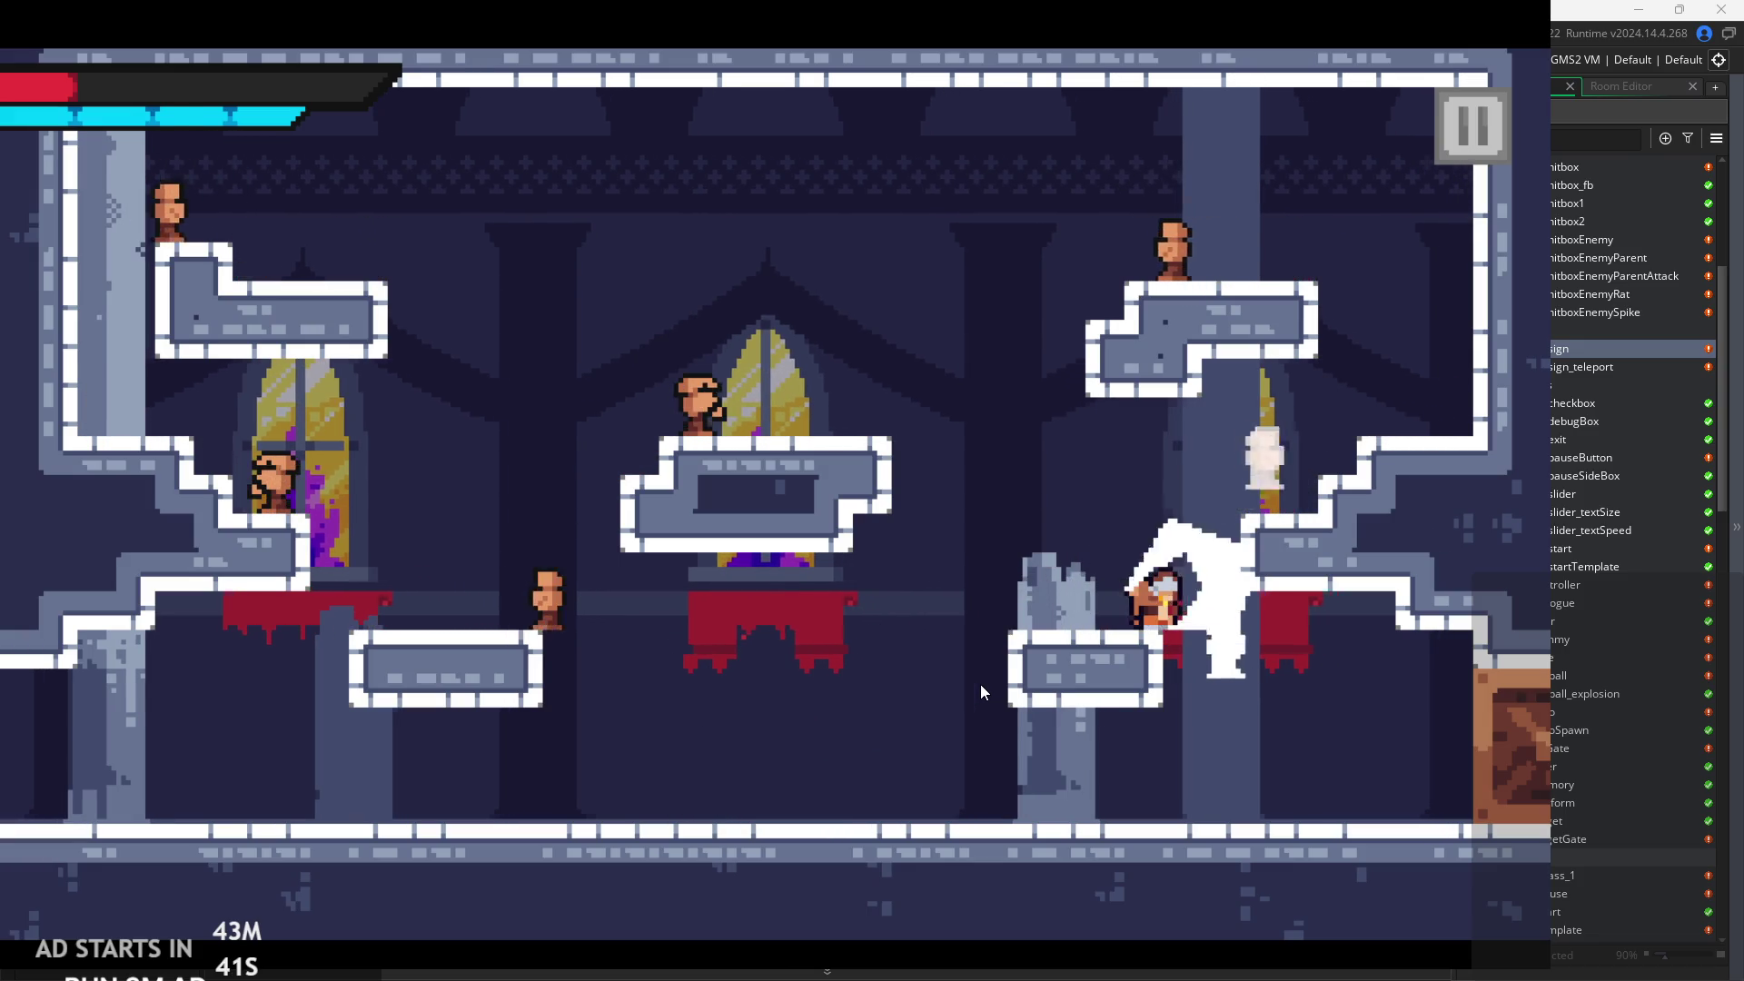
{"action": "key", "text": "x"}
Climb via the pillar top onto the right ledge, slash its enemy, and reach the upper-right ledge.
{"action": "key", "text": "Left"}
{"action": "key", "text": "space"}
{"action": "key", "text": "Right"}
{"action": "key", "text": "space"}
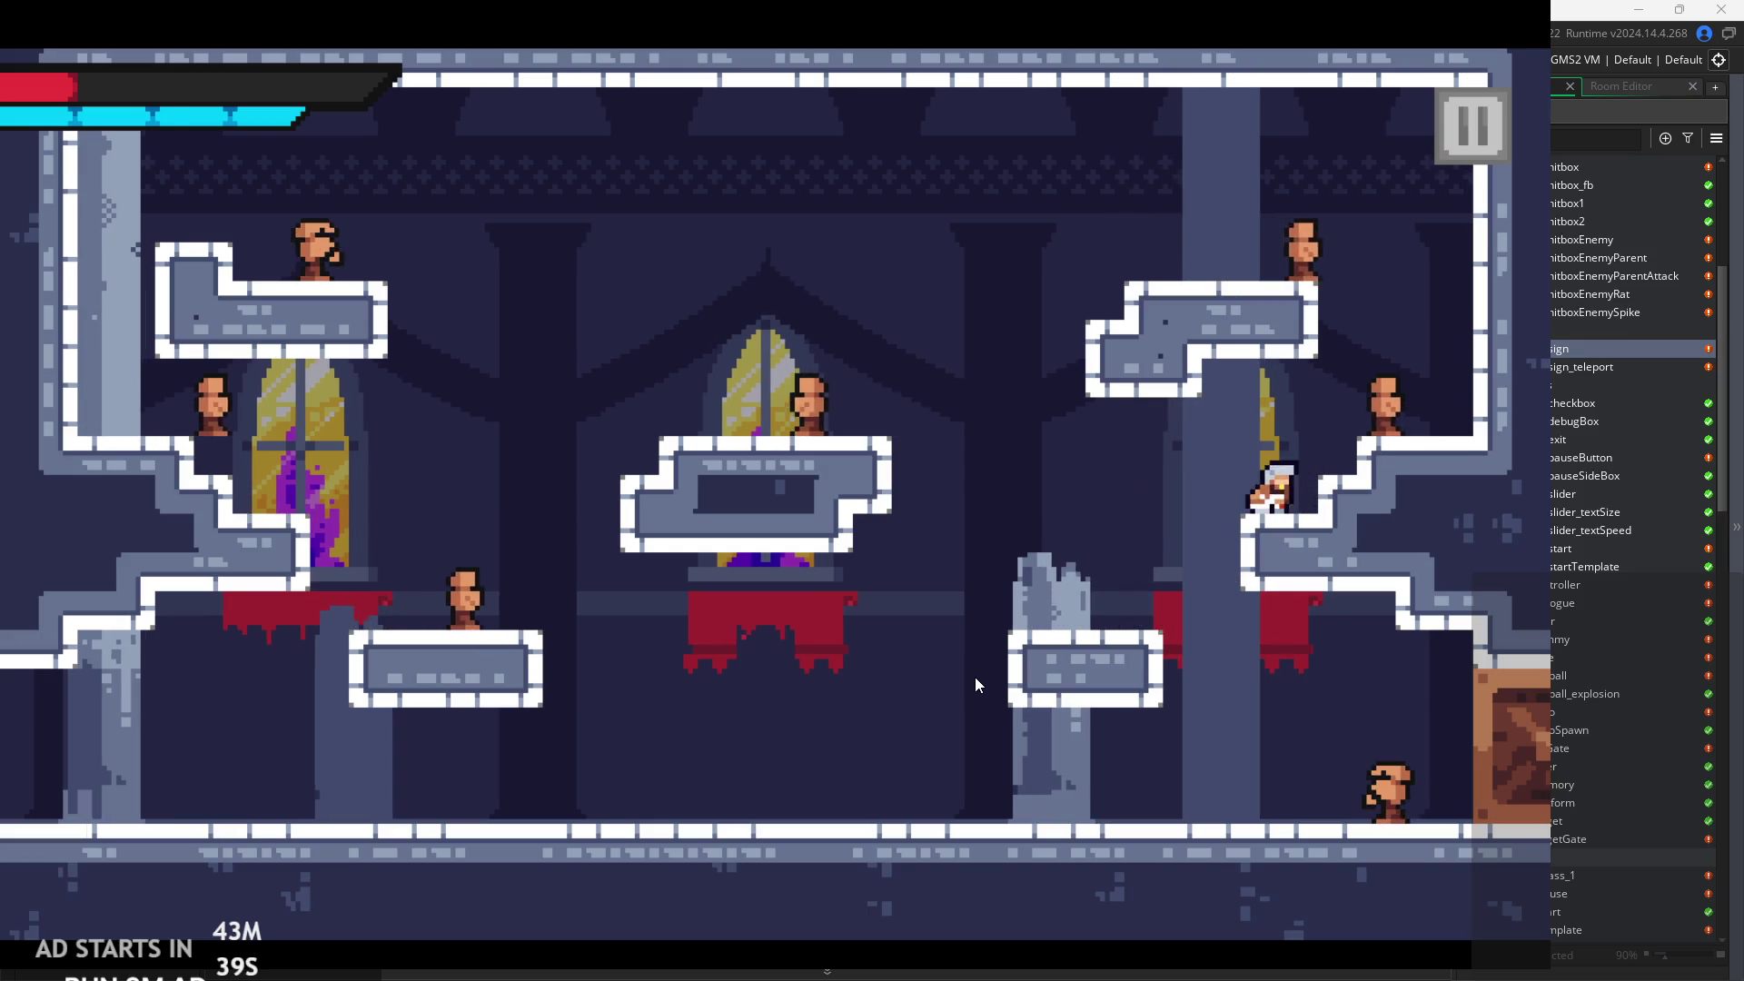
{"action": "key", "text": "x"}
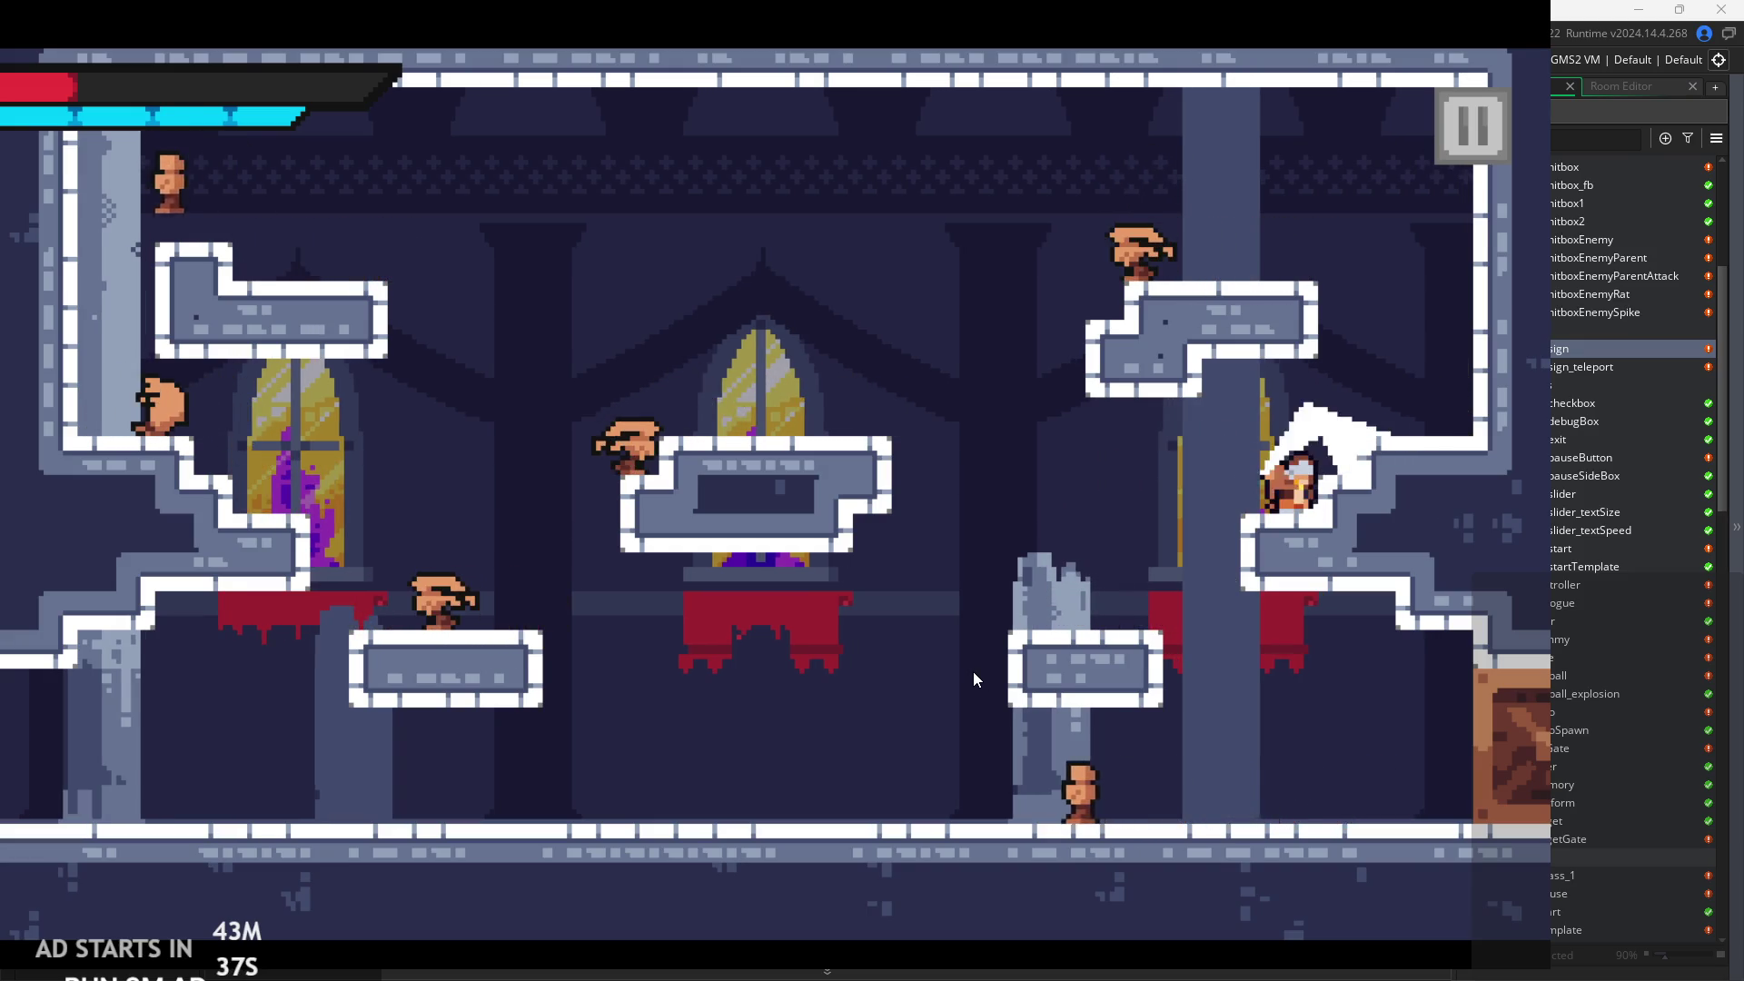
{"action": "key", "text": "space"}
{"action": "key", "text": "Right"}
Wall-jump off the right wall to the upper-right platform, then leap left and slash an enemy.
{"action": "key", "text": "space"}
{"action": "key", "text": "Right"}
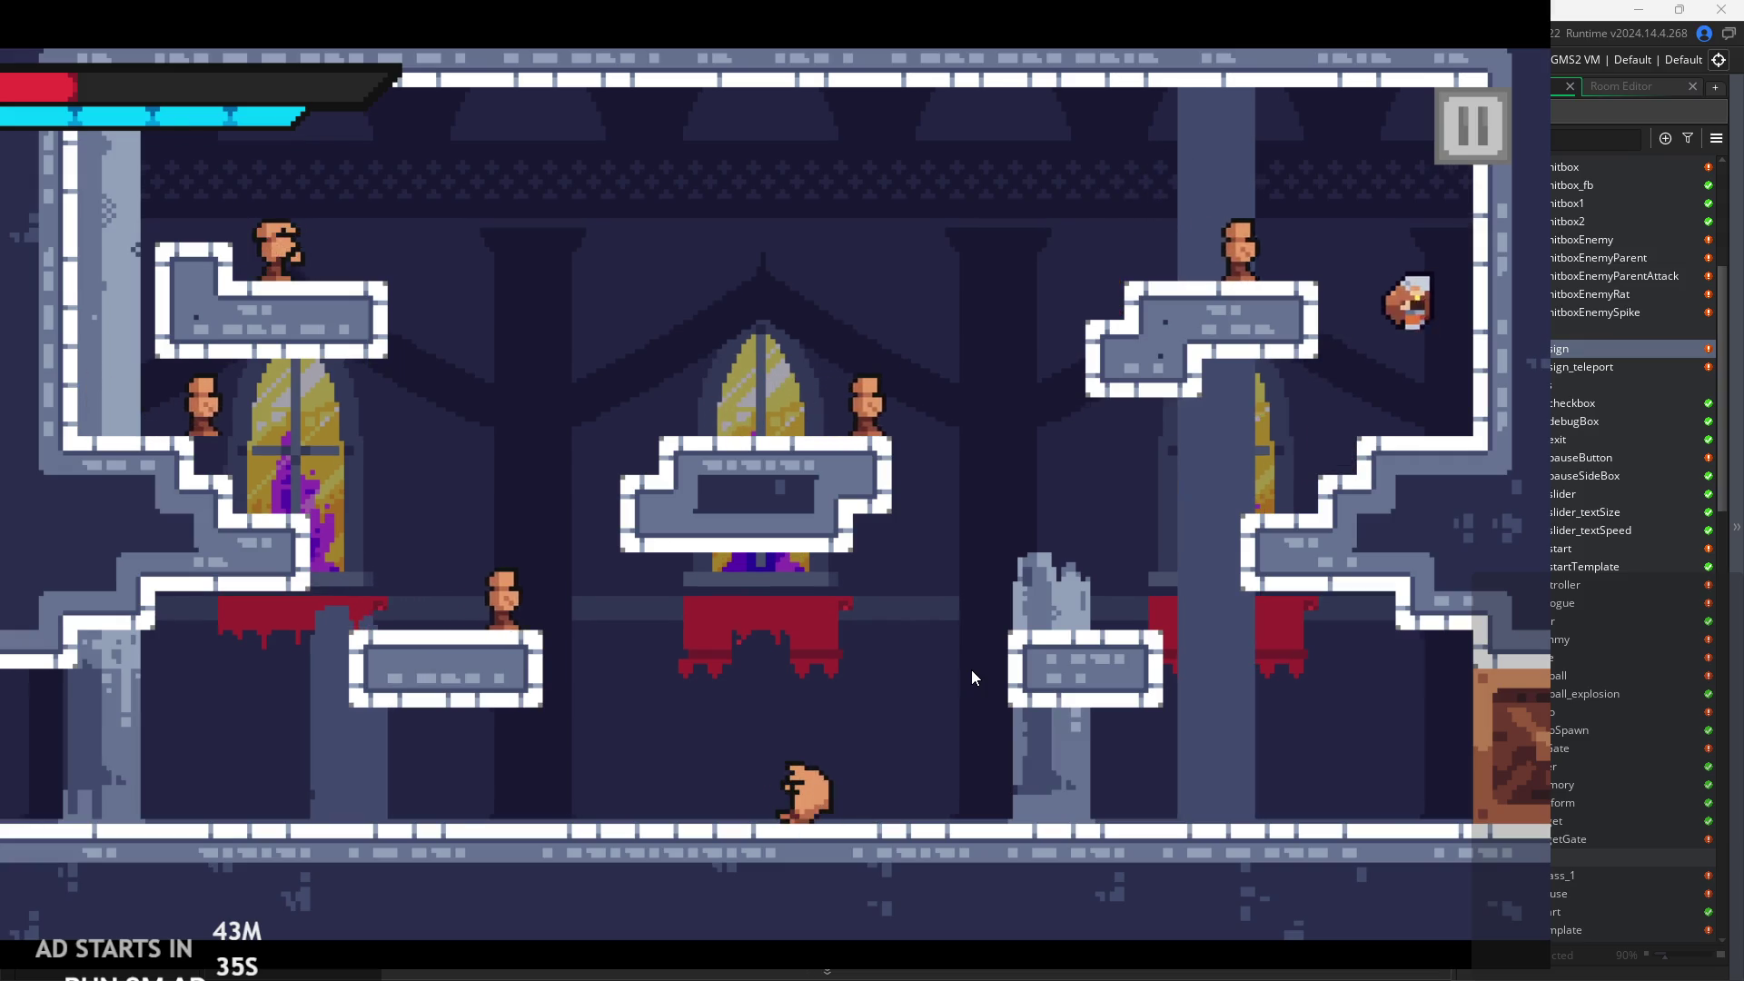
{"action": "key", "text": "space"}
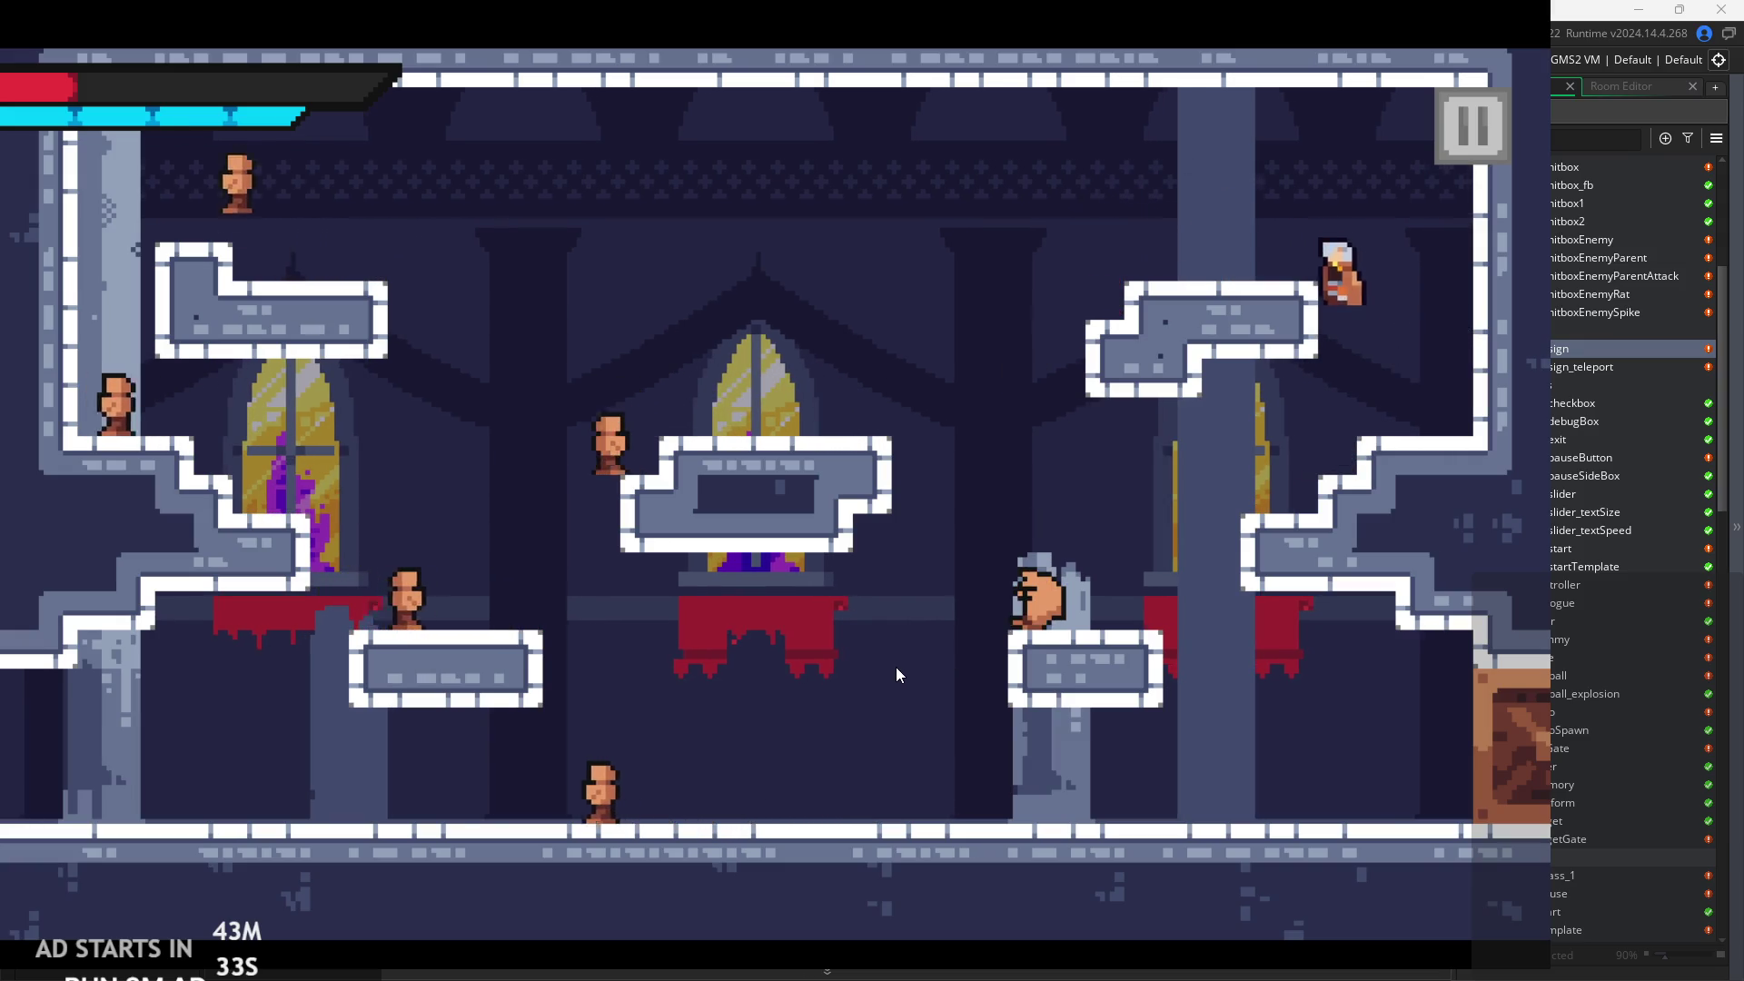
{"action": "key", "text": "Left"}
{"action": "key", "text": "space"}
{"action": "key", "text": "Left"}
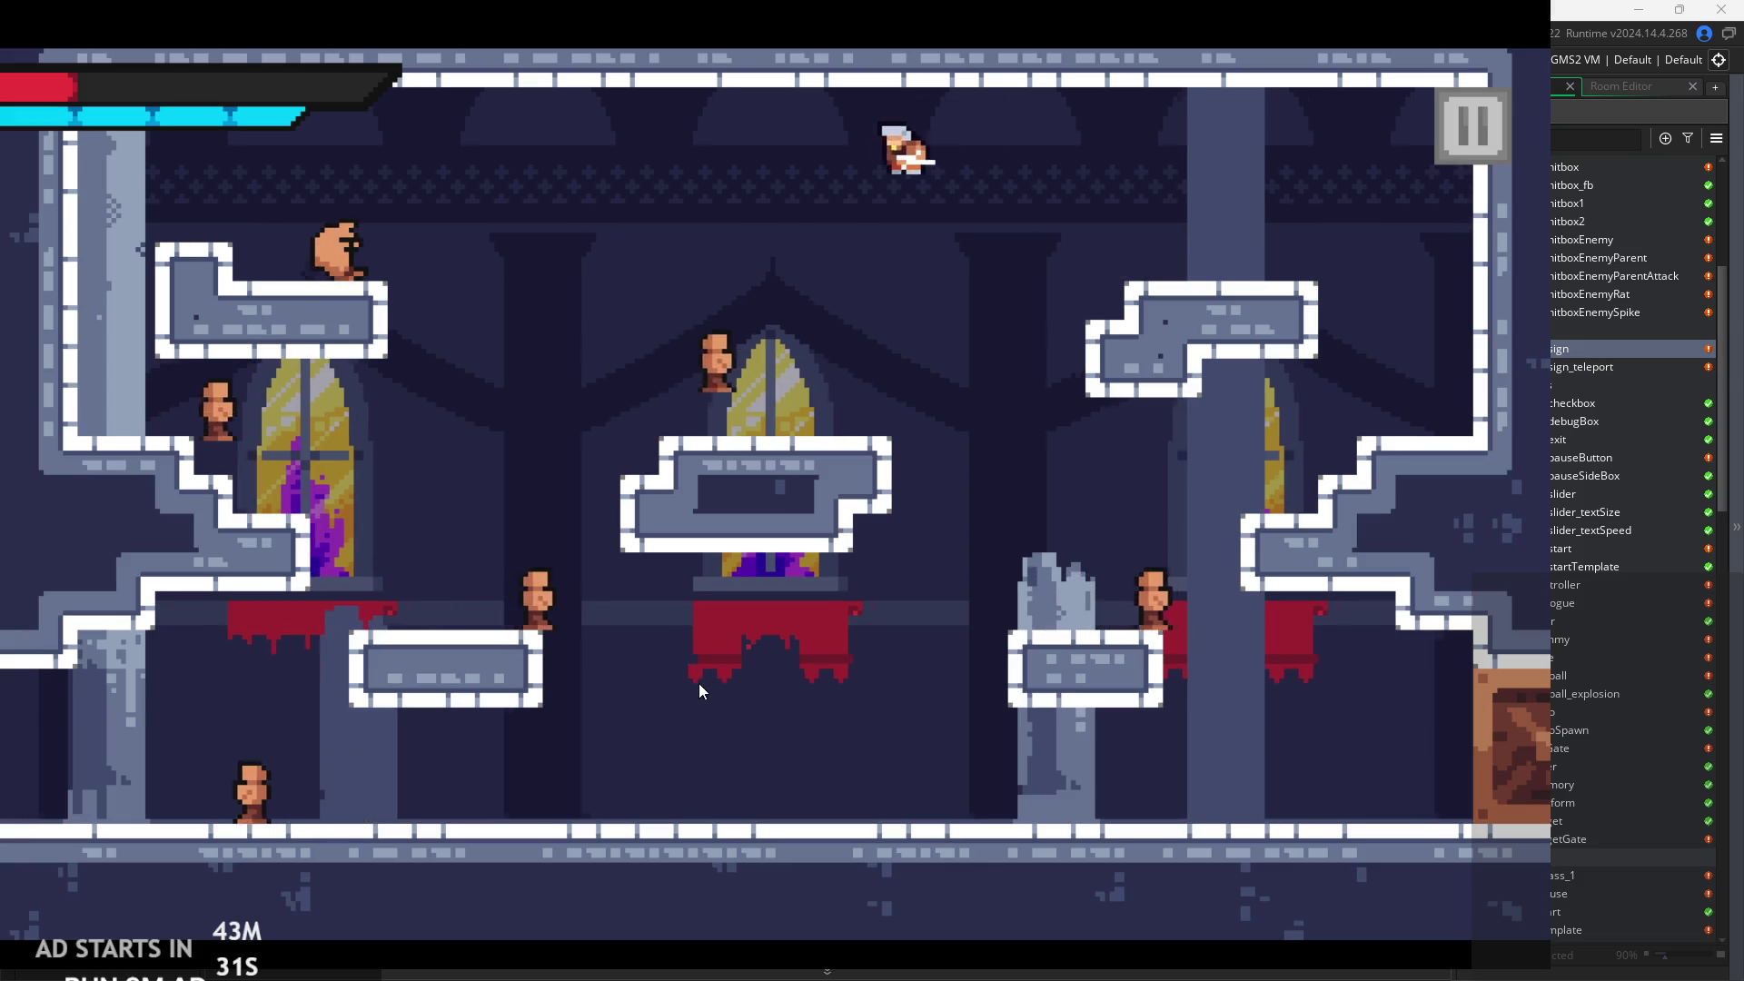
{"action": "key", "text": "x"}
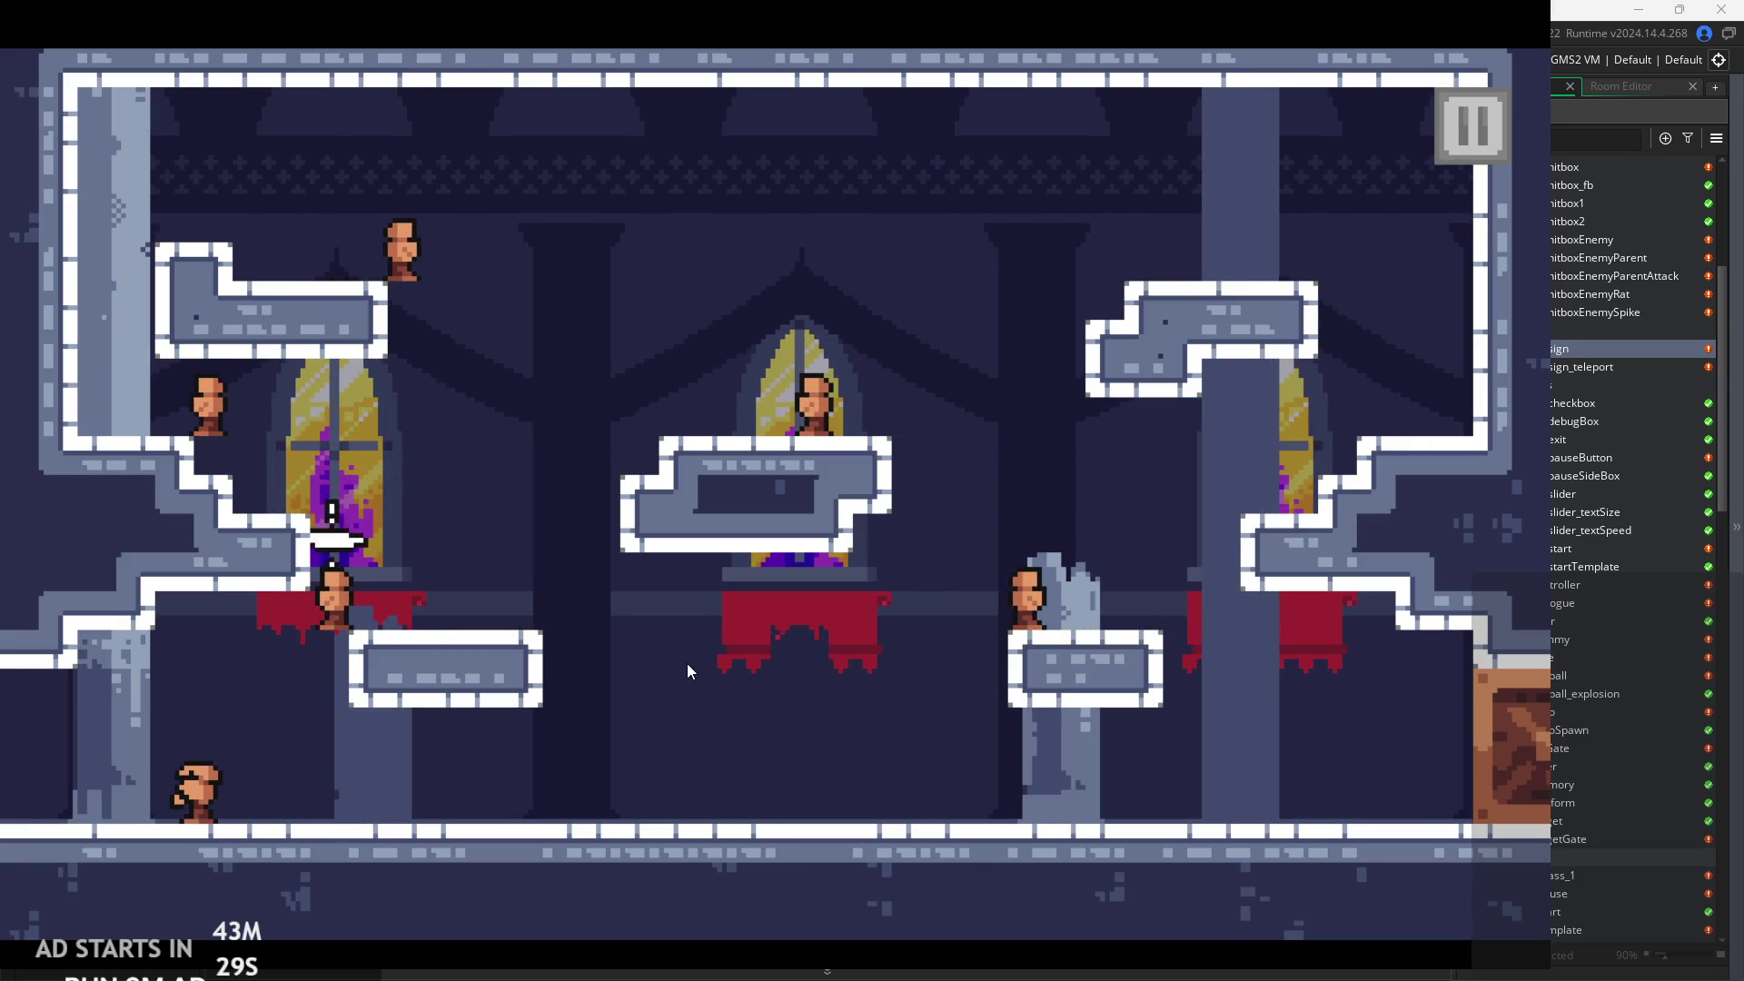
After respawning, run the hero left and right along the floor slashing the floor enemies.
{"action": "key", "text": "Right"}
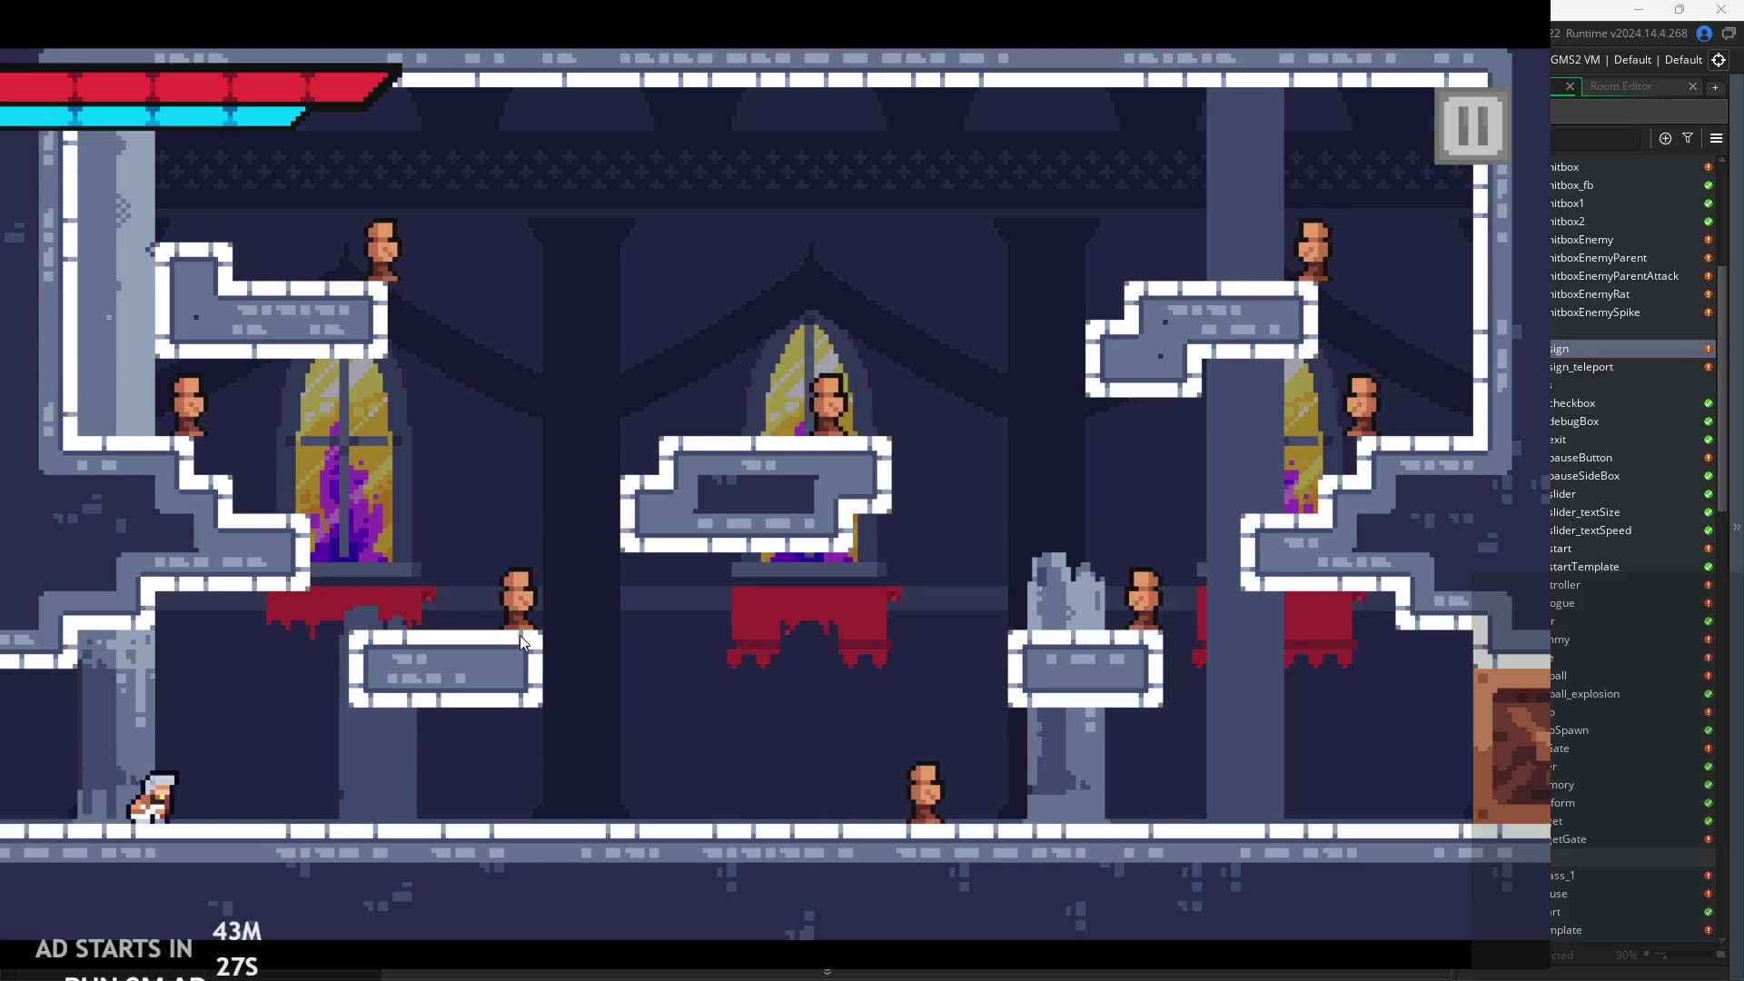
{"action": "key", "text": "Right"}
{"action": "key", "text": "x"}
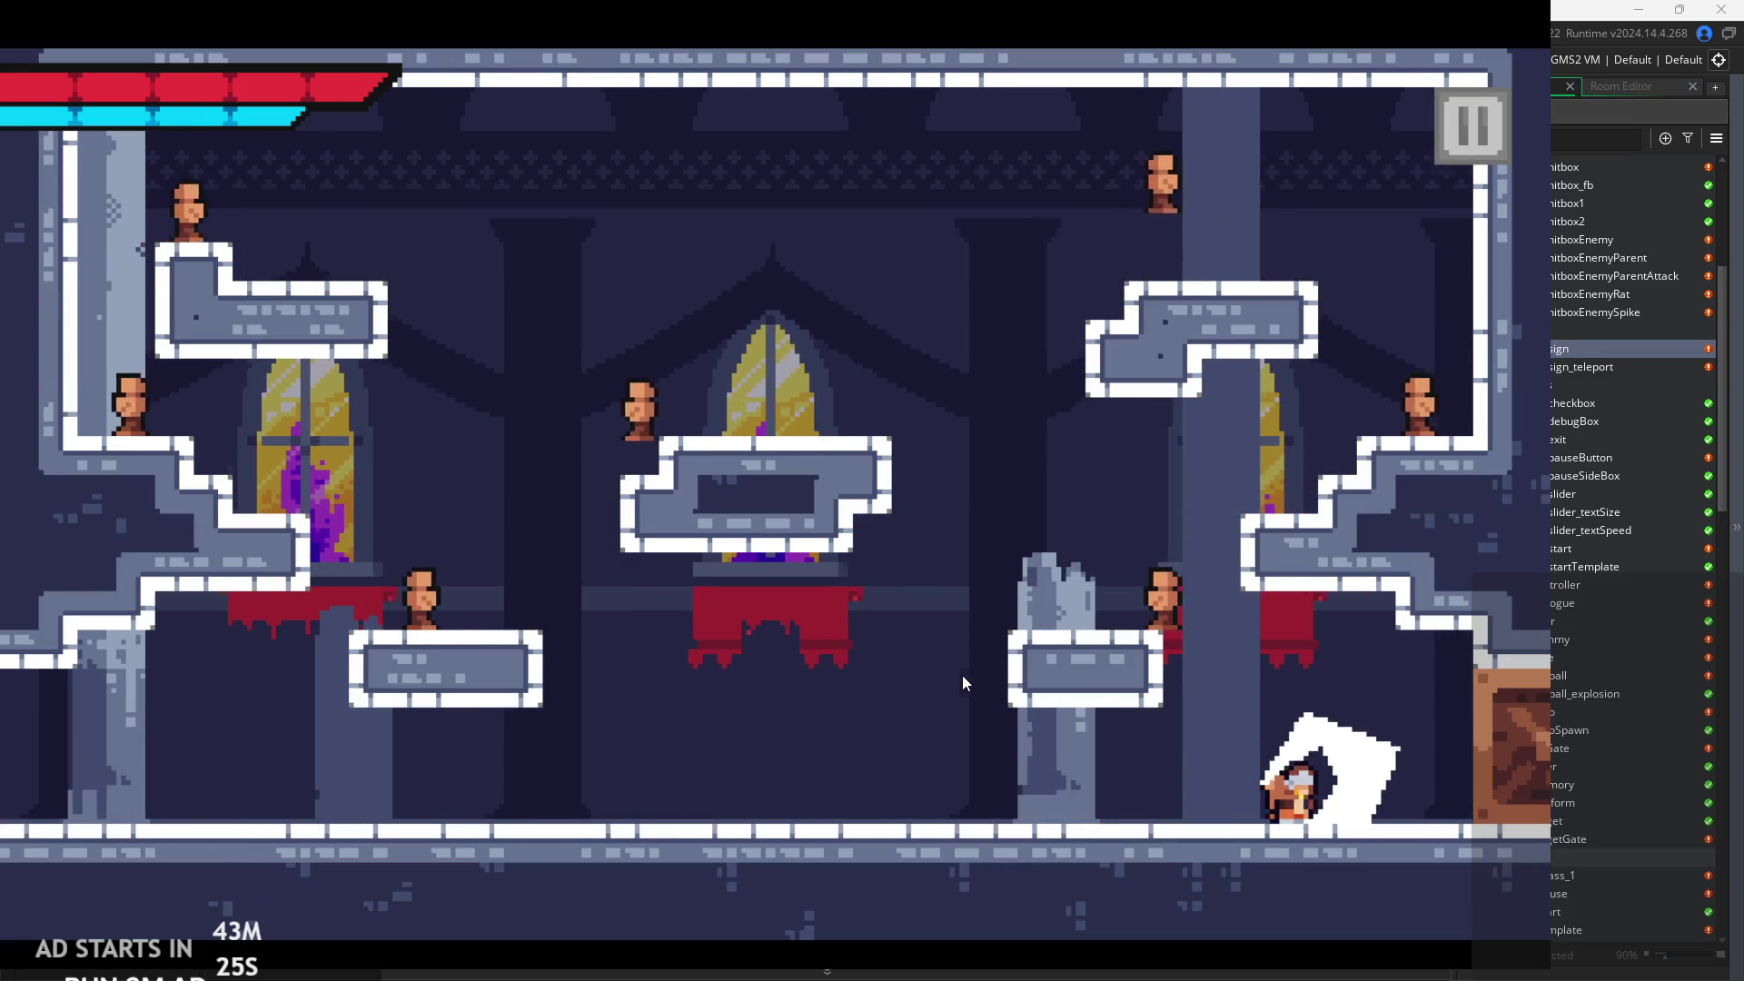
{"action": "key", "text": "Left"}
{"action": "key", "text": "Right"}
{"action": "key", "text": "x"}
{"action": "key", "text": "Left"}
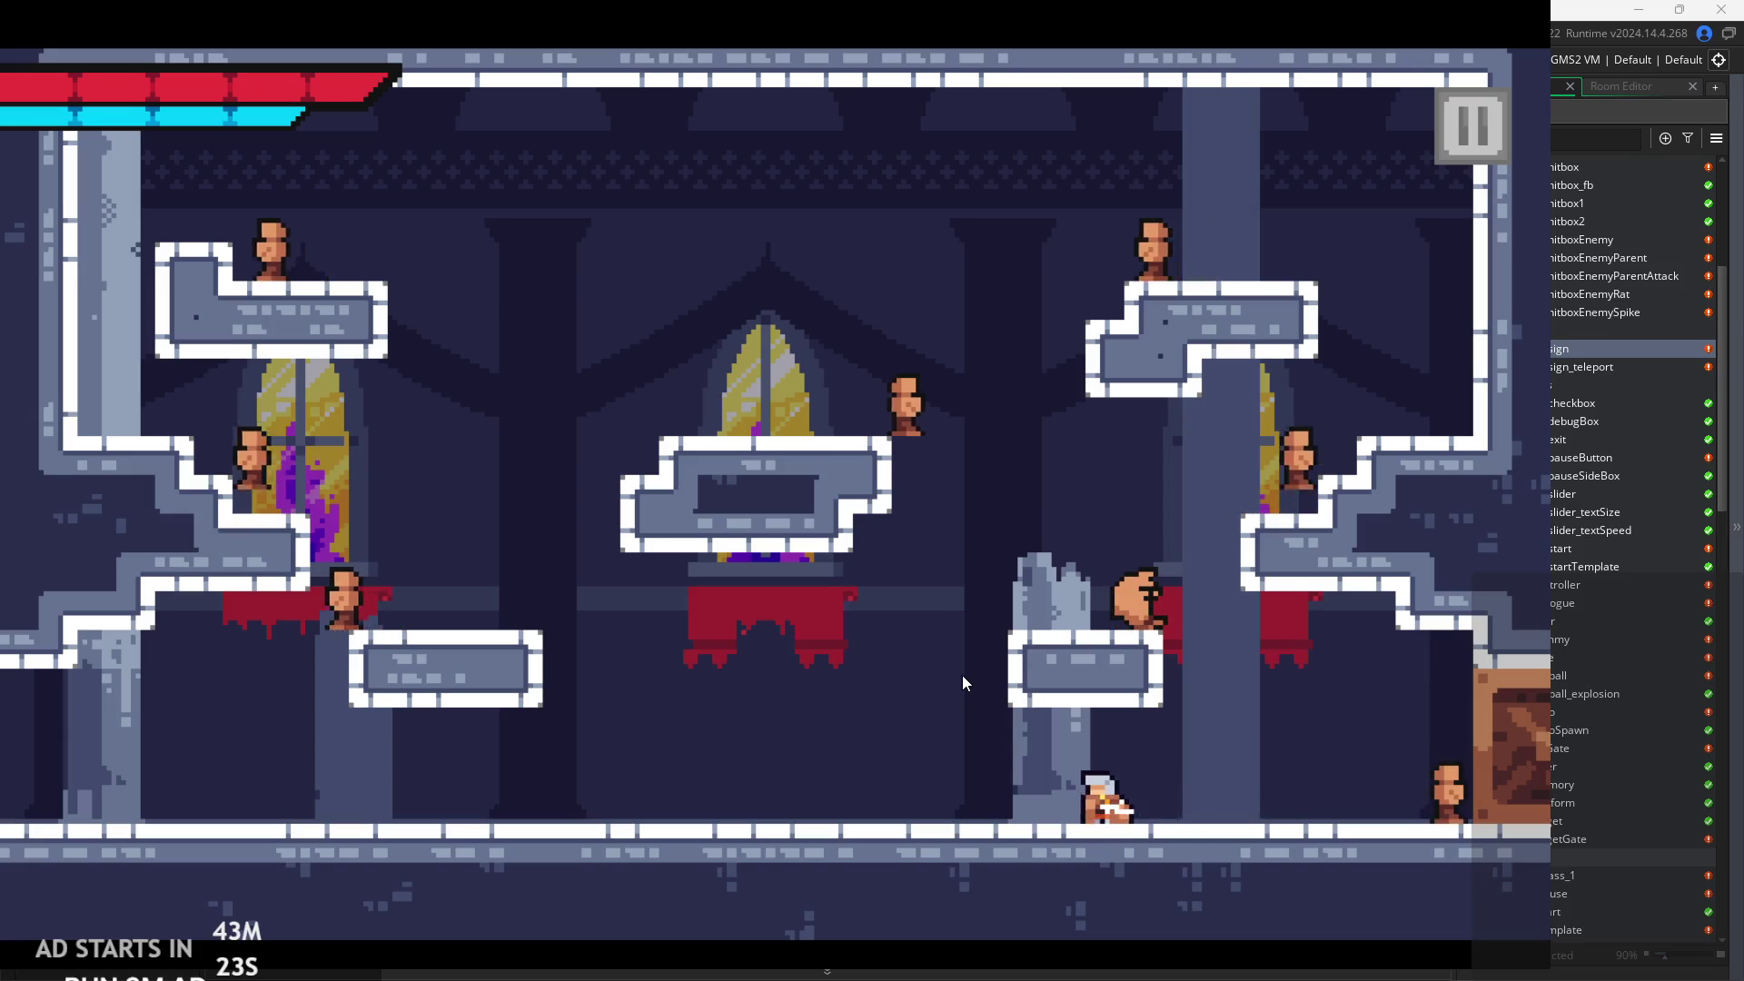
{"action": "key", "text": "Right"}
{"action": "key", "text": "Left"}
{"action": "key", "text": "Right"}
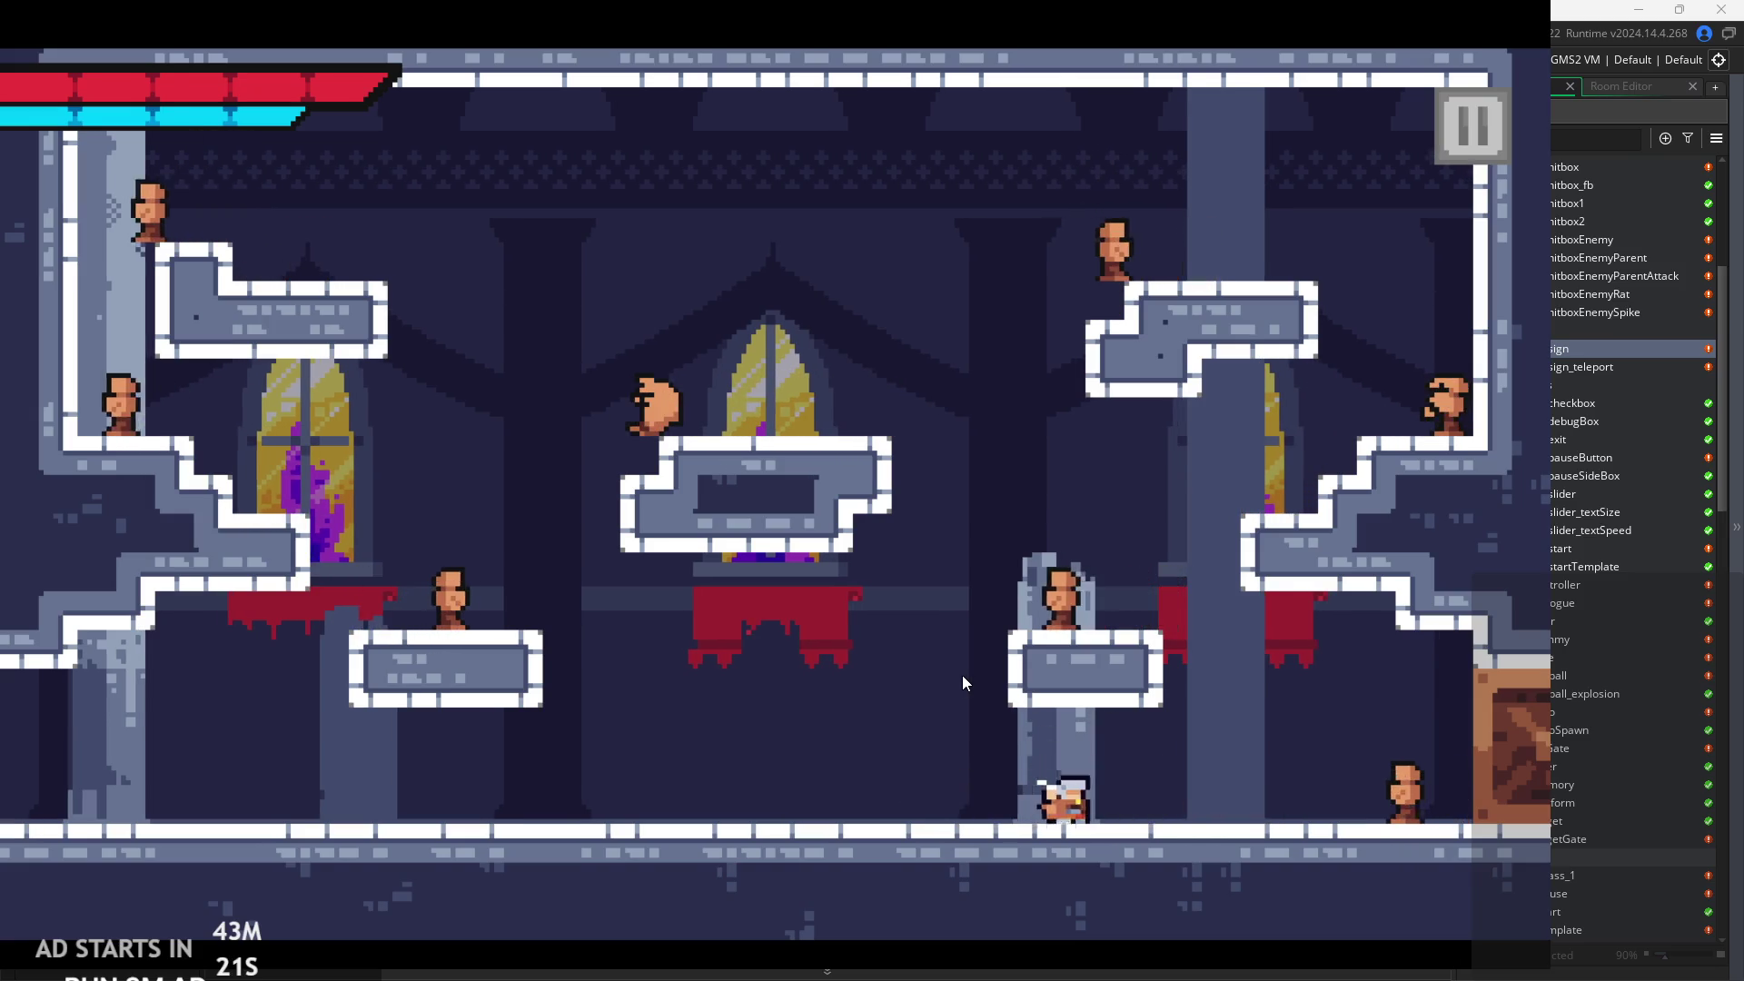
{"action": "key", "text": "x"}
{"action": "key", "text": "Left"}
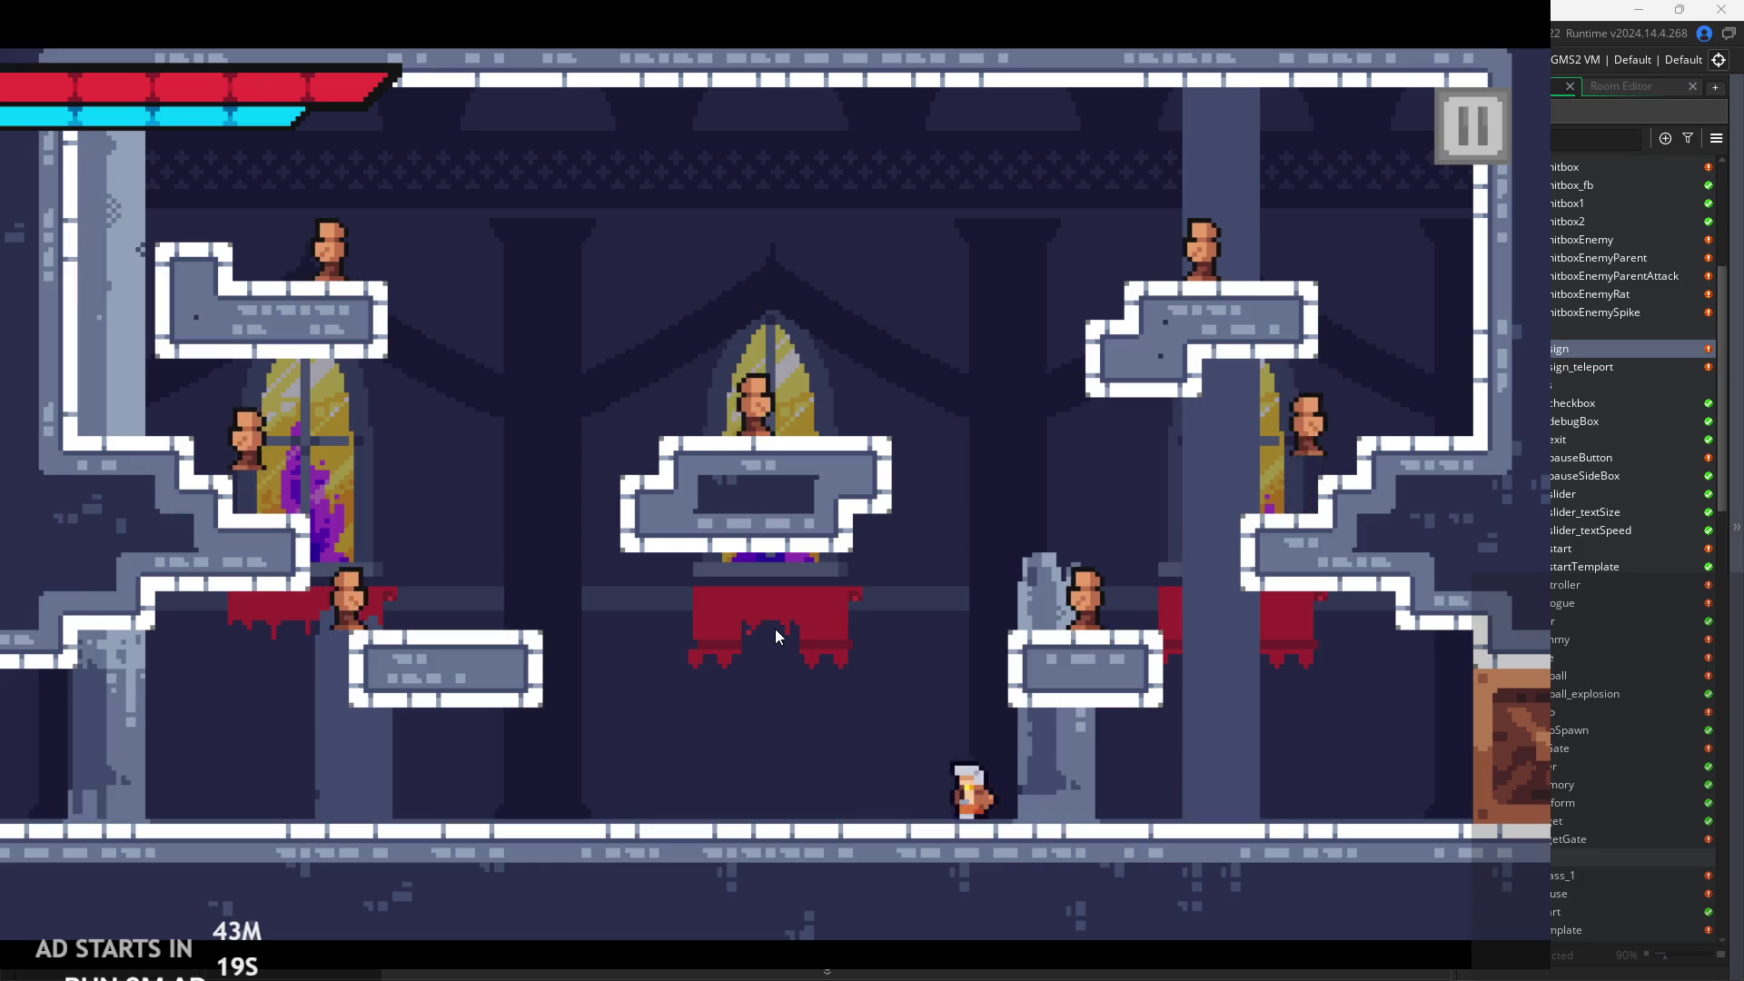
Jump around the room's floor and slash at a nearby enemy.
{"action": "key", "text": "z"}
{"action": "key", "text": "Right"}
{"action": "key", "text": "Left"}
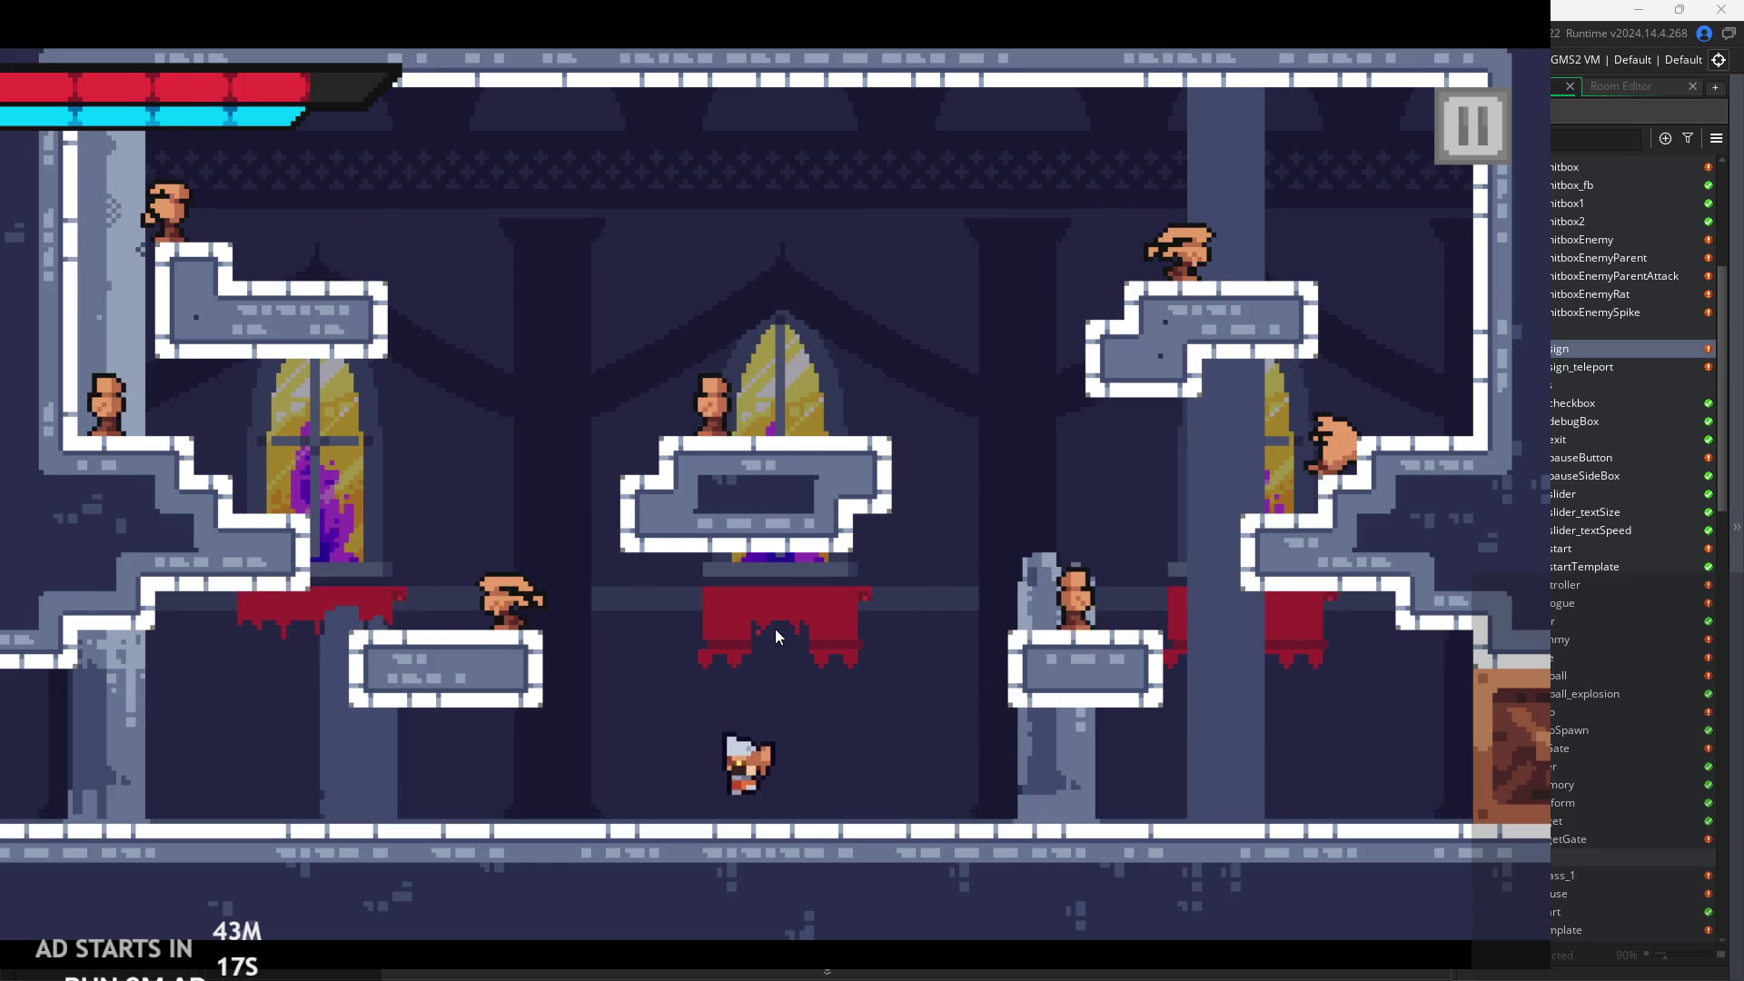
{"action": "key", "text": "Right"}
{"action": "key", "text": "z"}
{"action": "key", "text": "Right"}
{"action": "key", "text": "Left"}
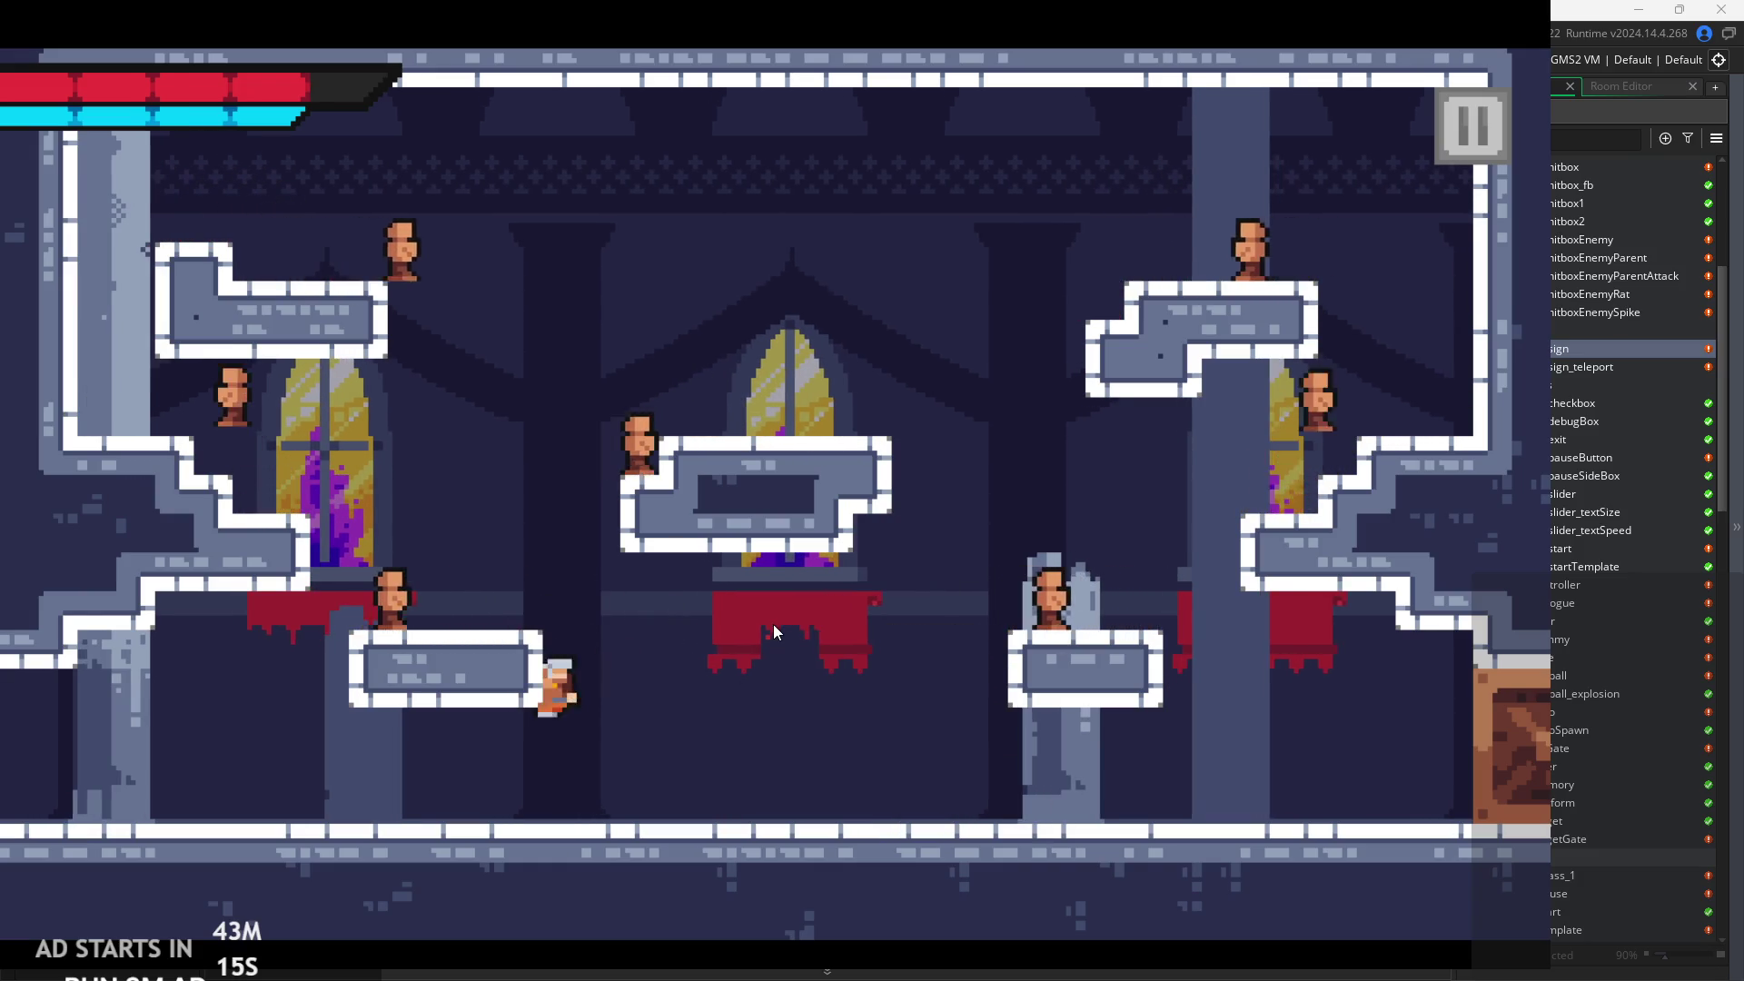
{"action": "key", "text": "x"}
Turn left and keep slashing the enemies on the left, jumping and falling back to the floor.
{"action": "key", "text": "Right"}
{"action": "key", "text": "Left"}
{"action": "key", "text": "x"}
{"action": "key", "text": "z"}
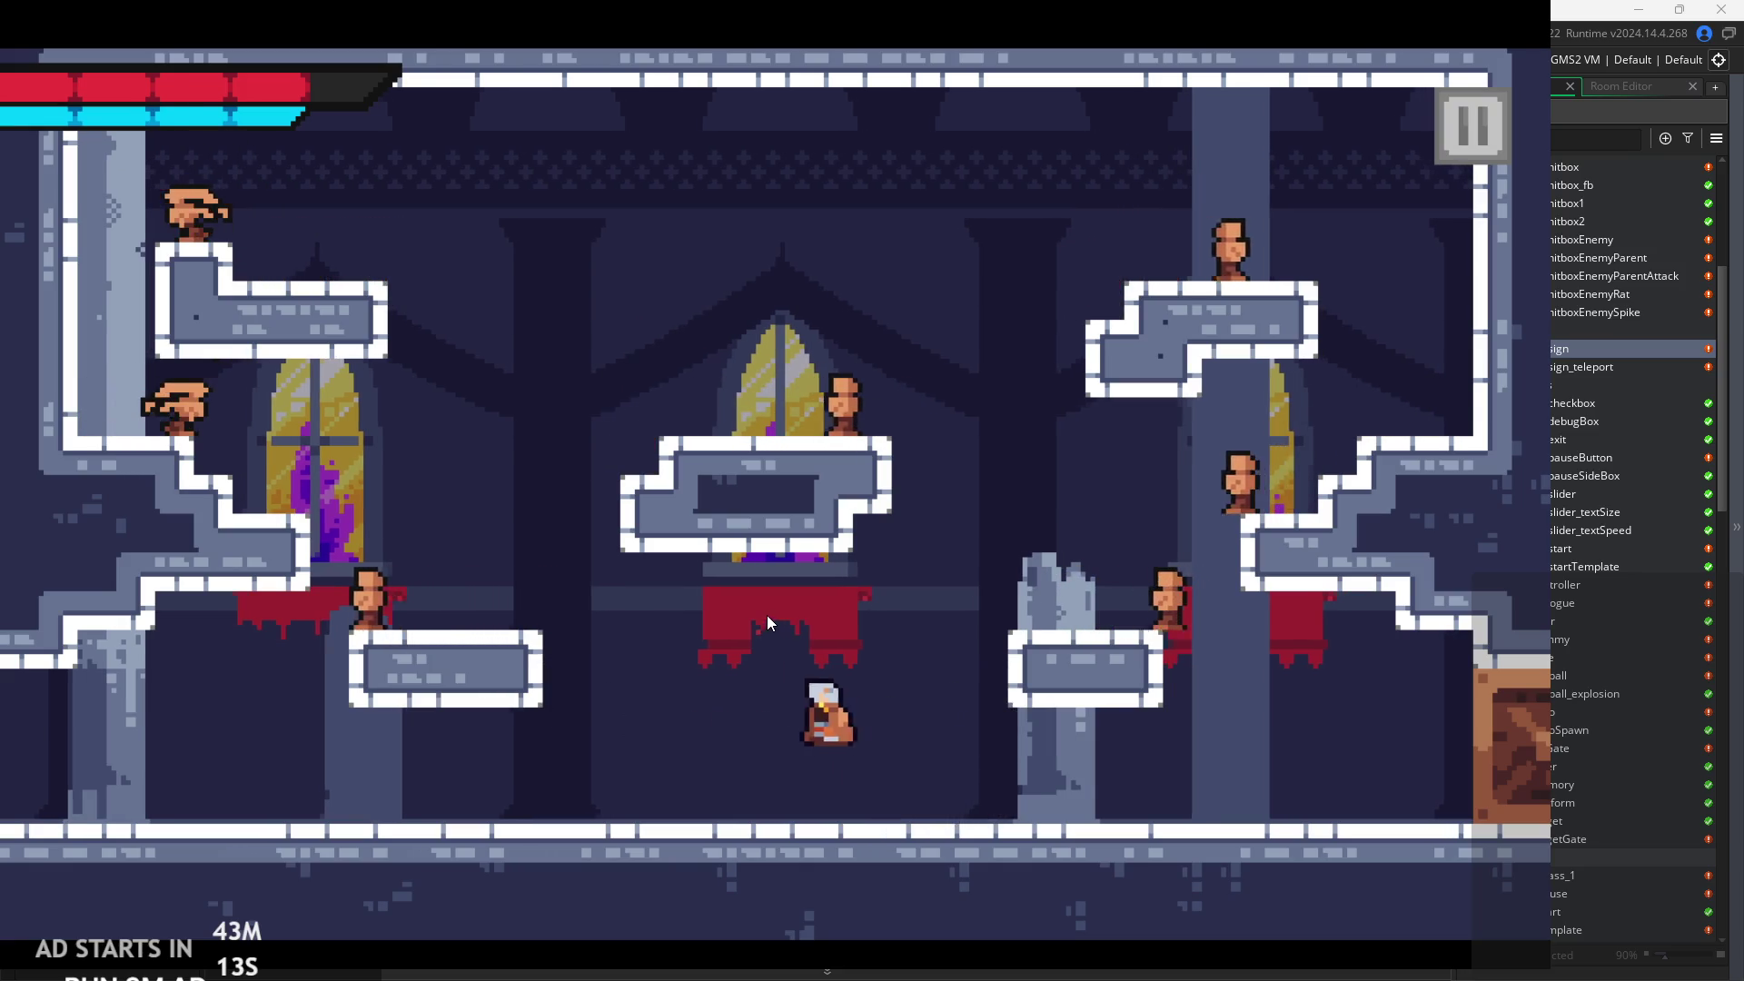
{"action": "key", "text": "Left"}
{"action": "key", "text": "x"}
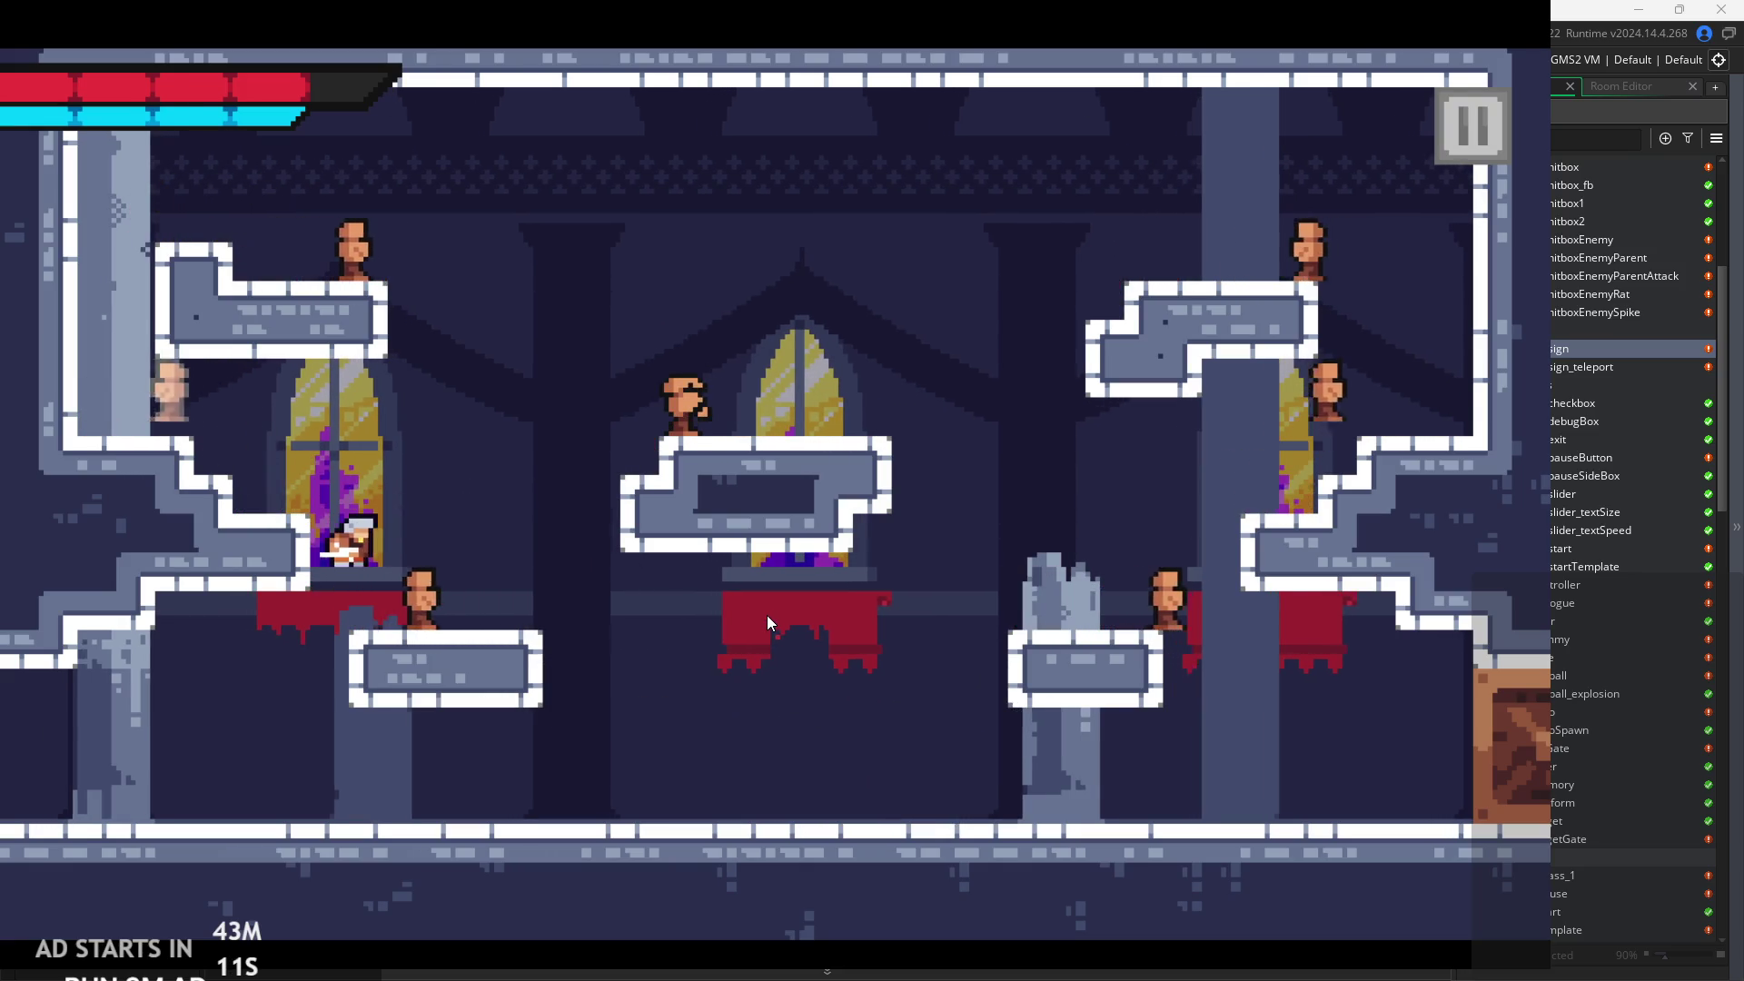
{"action": "key", "text": "x"}
{"action": "key", "text": "x"}
{"action": "key", "text": "x"}
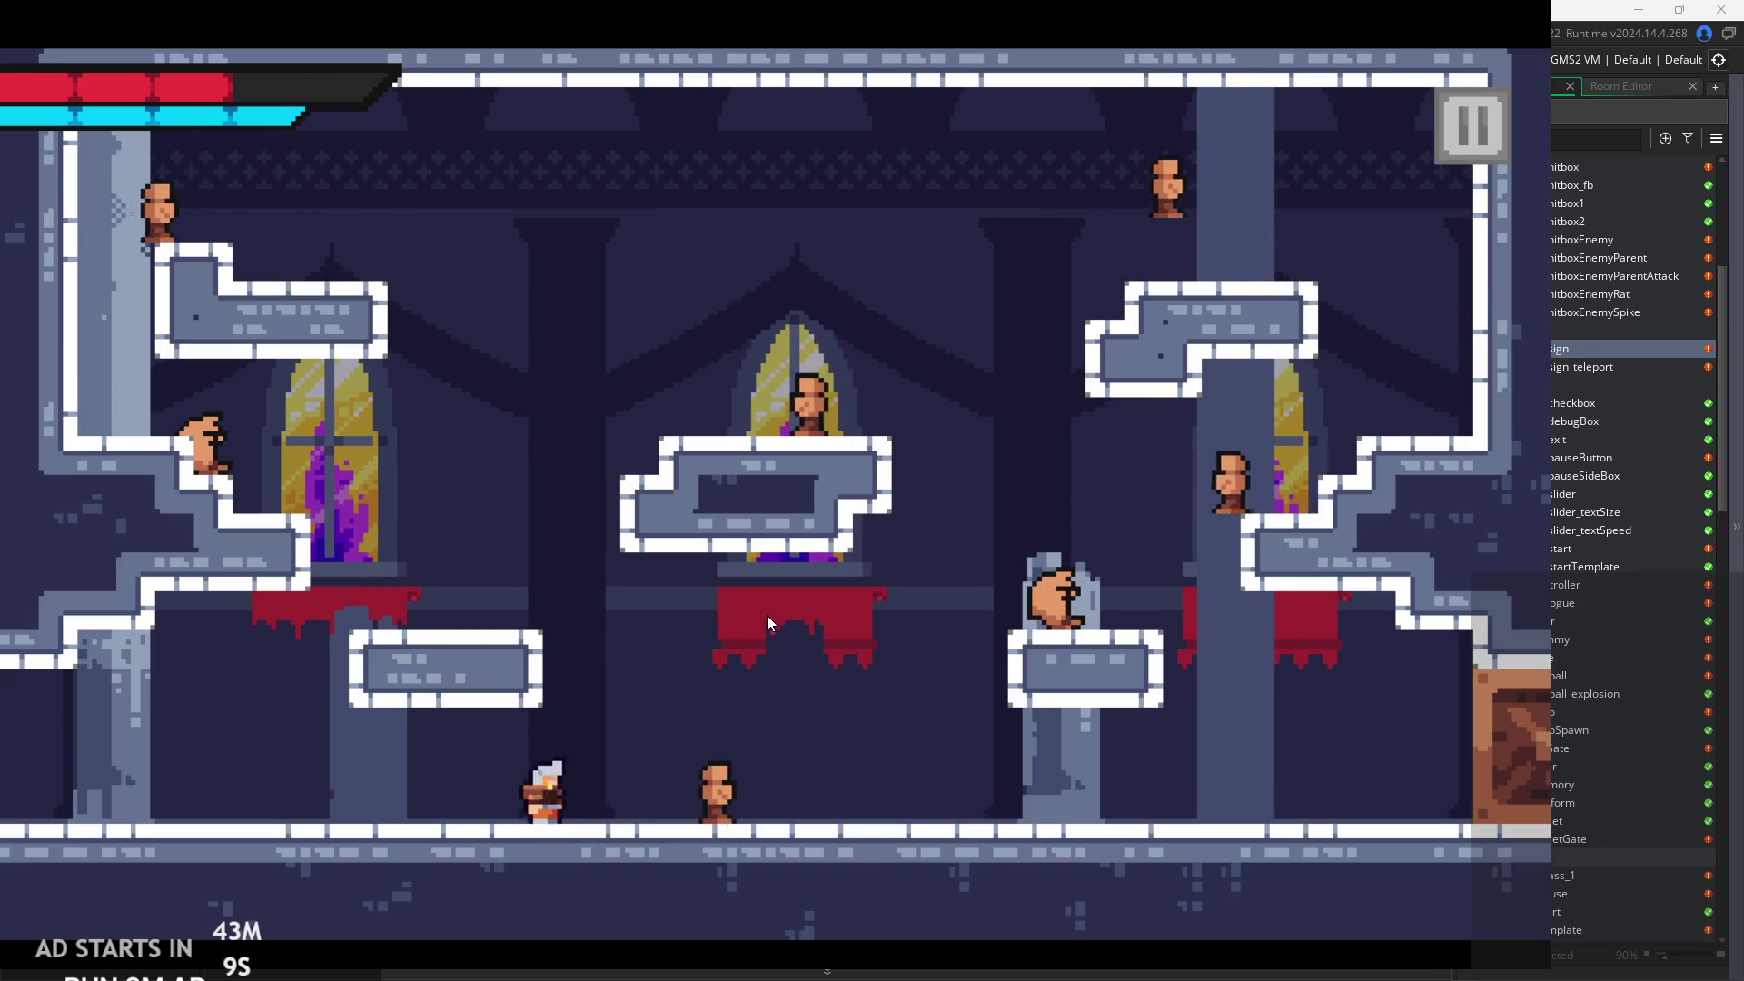
{"action": "key", "text": "Right"}
{"action": "key", "text": "Right"}
Hop onto the right platform, then jump onto the centre platform slashing enemies there.
{"action": "key", "text": "z"}
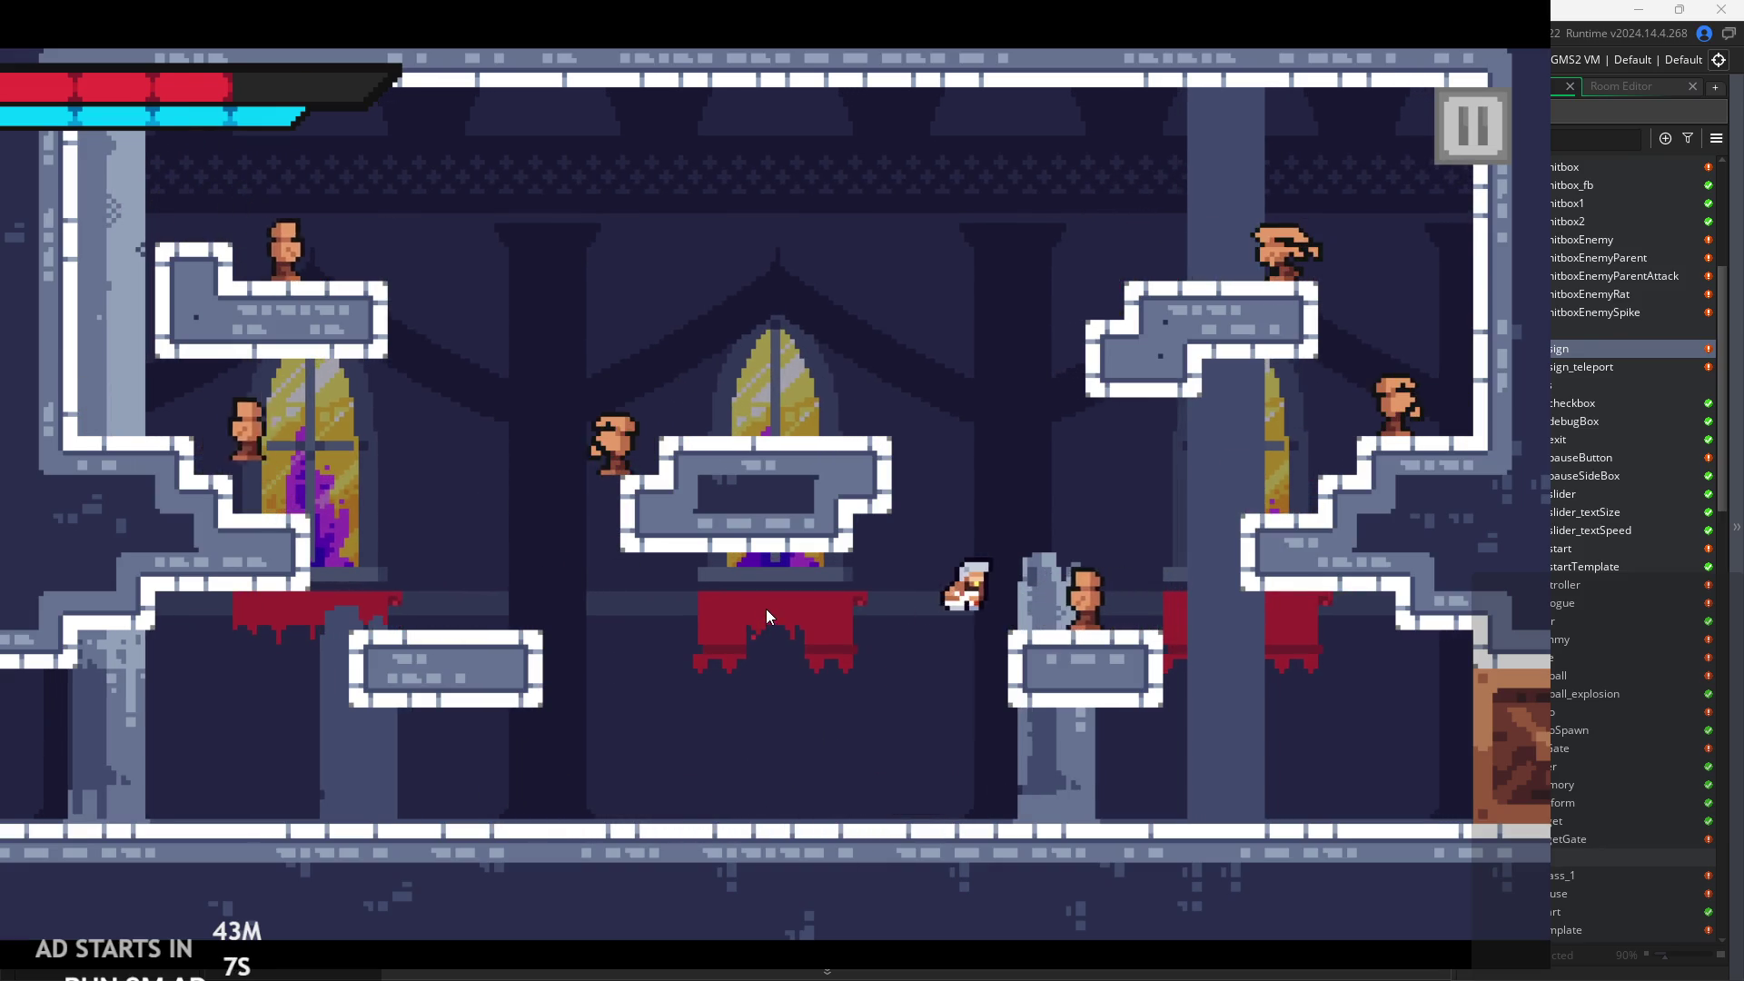
{"action": "key", "text": "Left"}
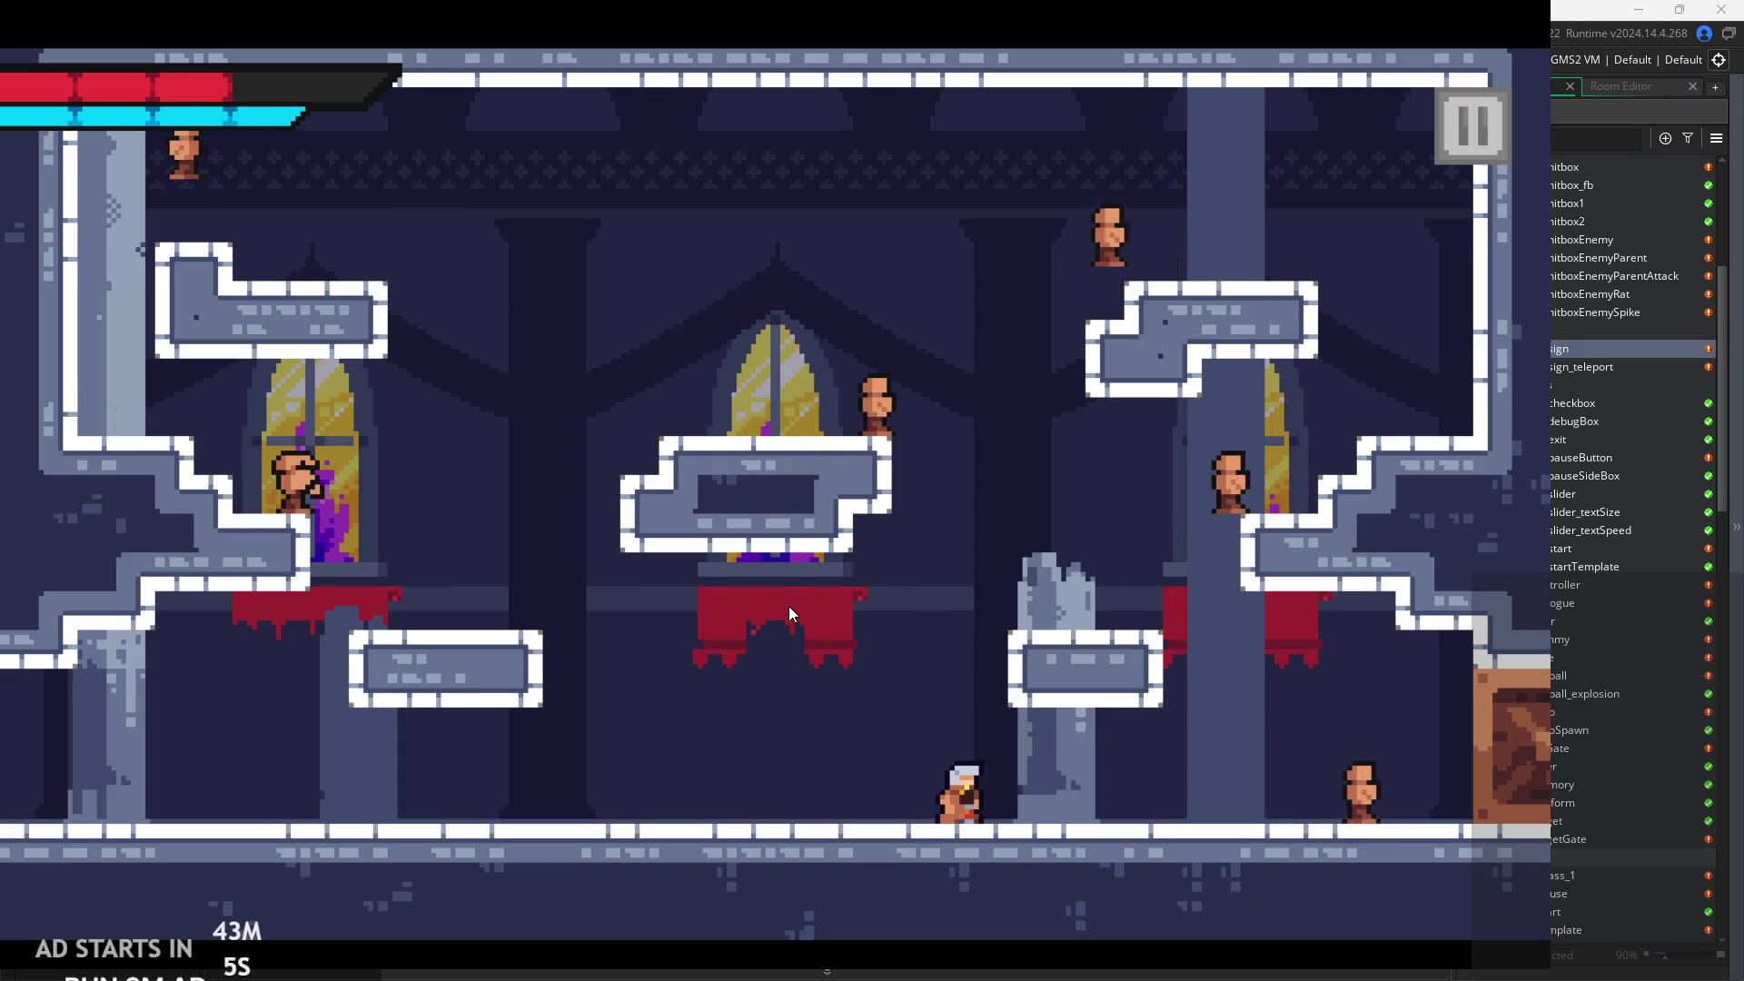
{"action": "key", "text": "Right"}
{"action": "key", "text": "Right"}
{"action": "key", "text": "x"}
{"action": "key", "text": "x"}
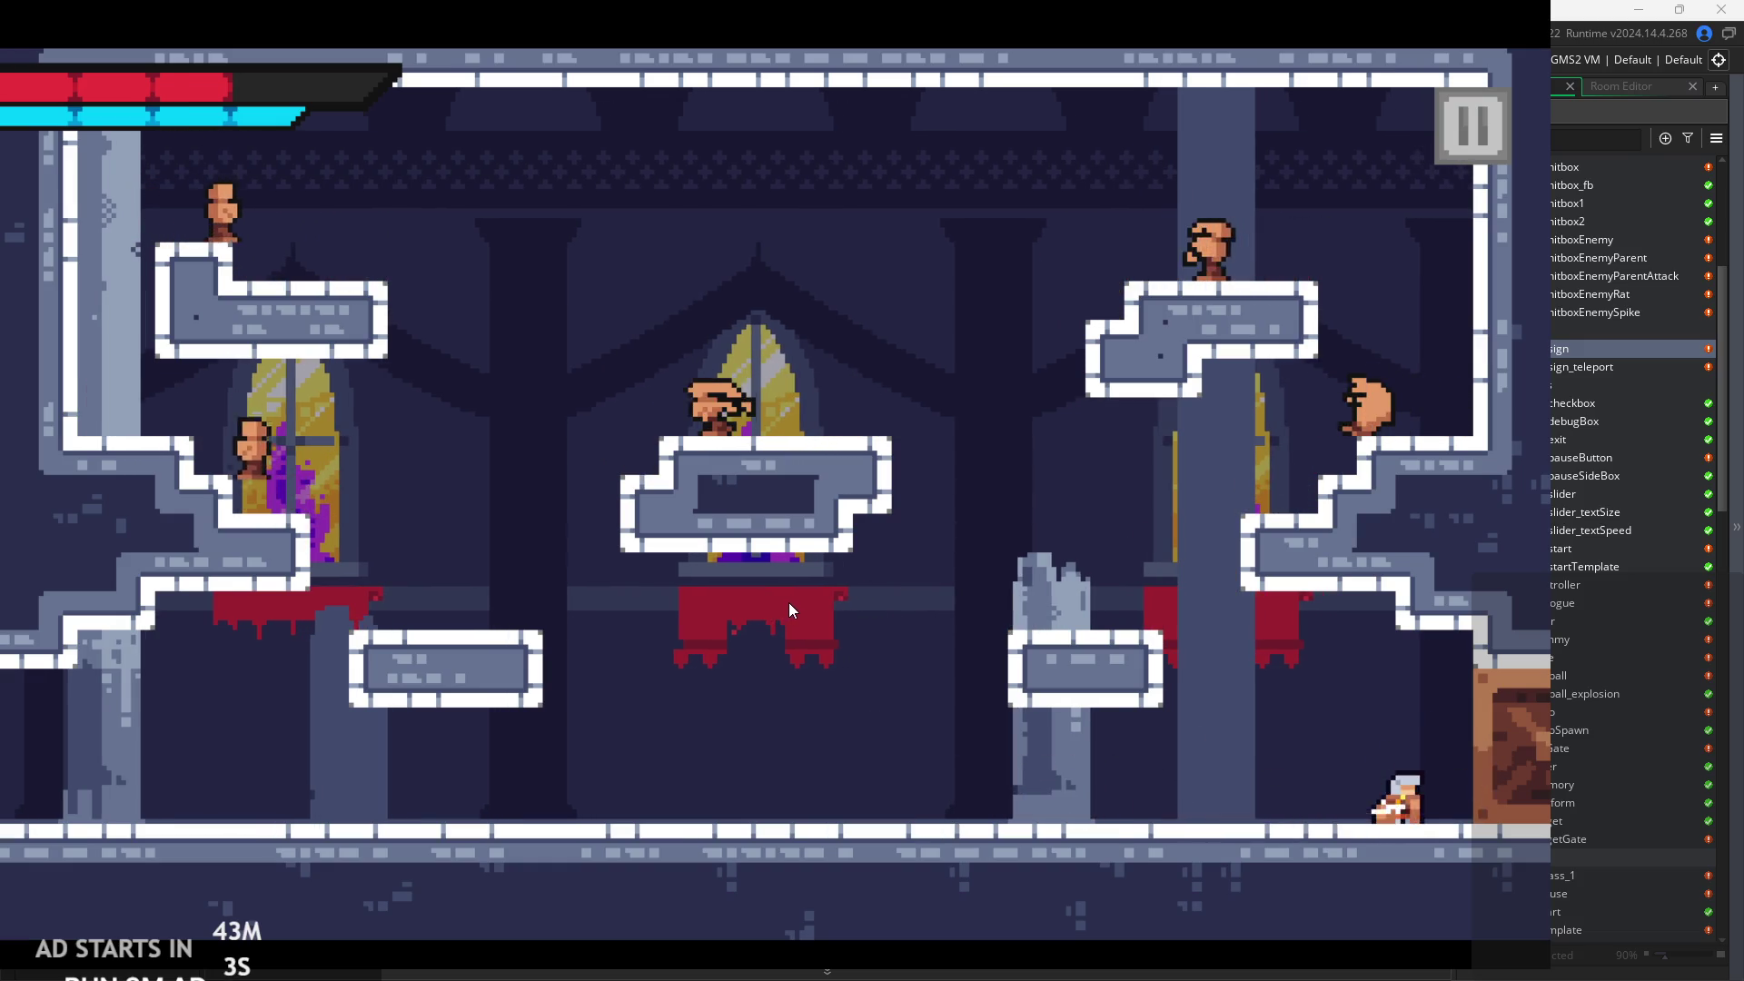
{"action": "key", "text": "Left"}
{"action": "key", "text": "z"}
{"action": "key", "text": "Left"}
{"action": "key", "text": "z"}
{"action": "key", "text": "x"}
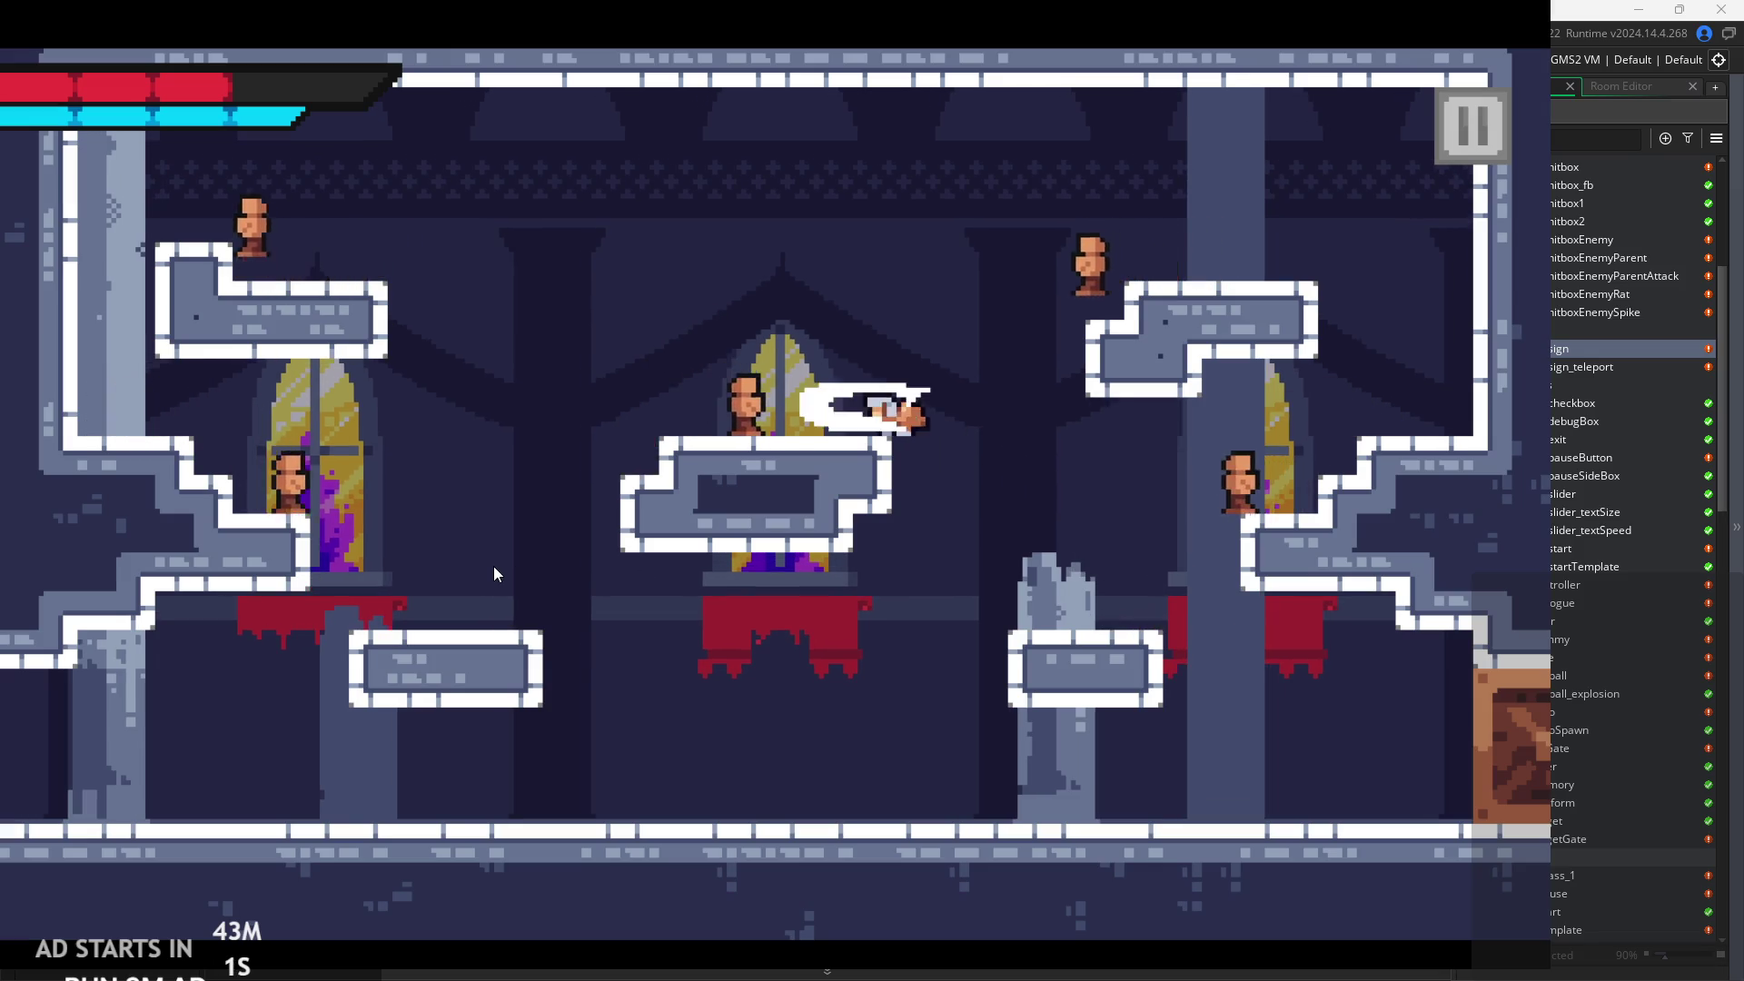
Jump toward the upper-right corner slashing, then swing back left and drop to the floor.
{"action": "key", "text": "Right"}
{"action": "key", "text": "z"}
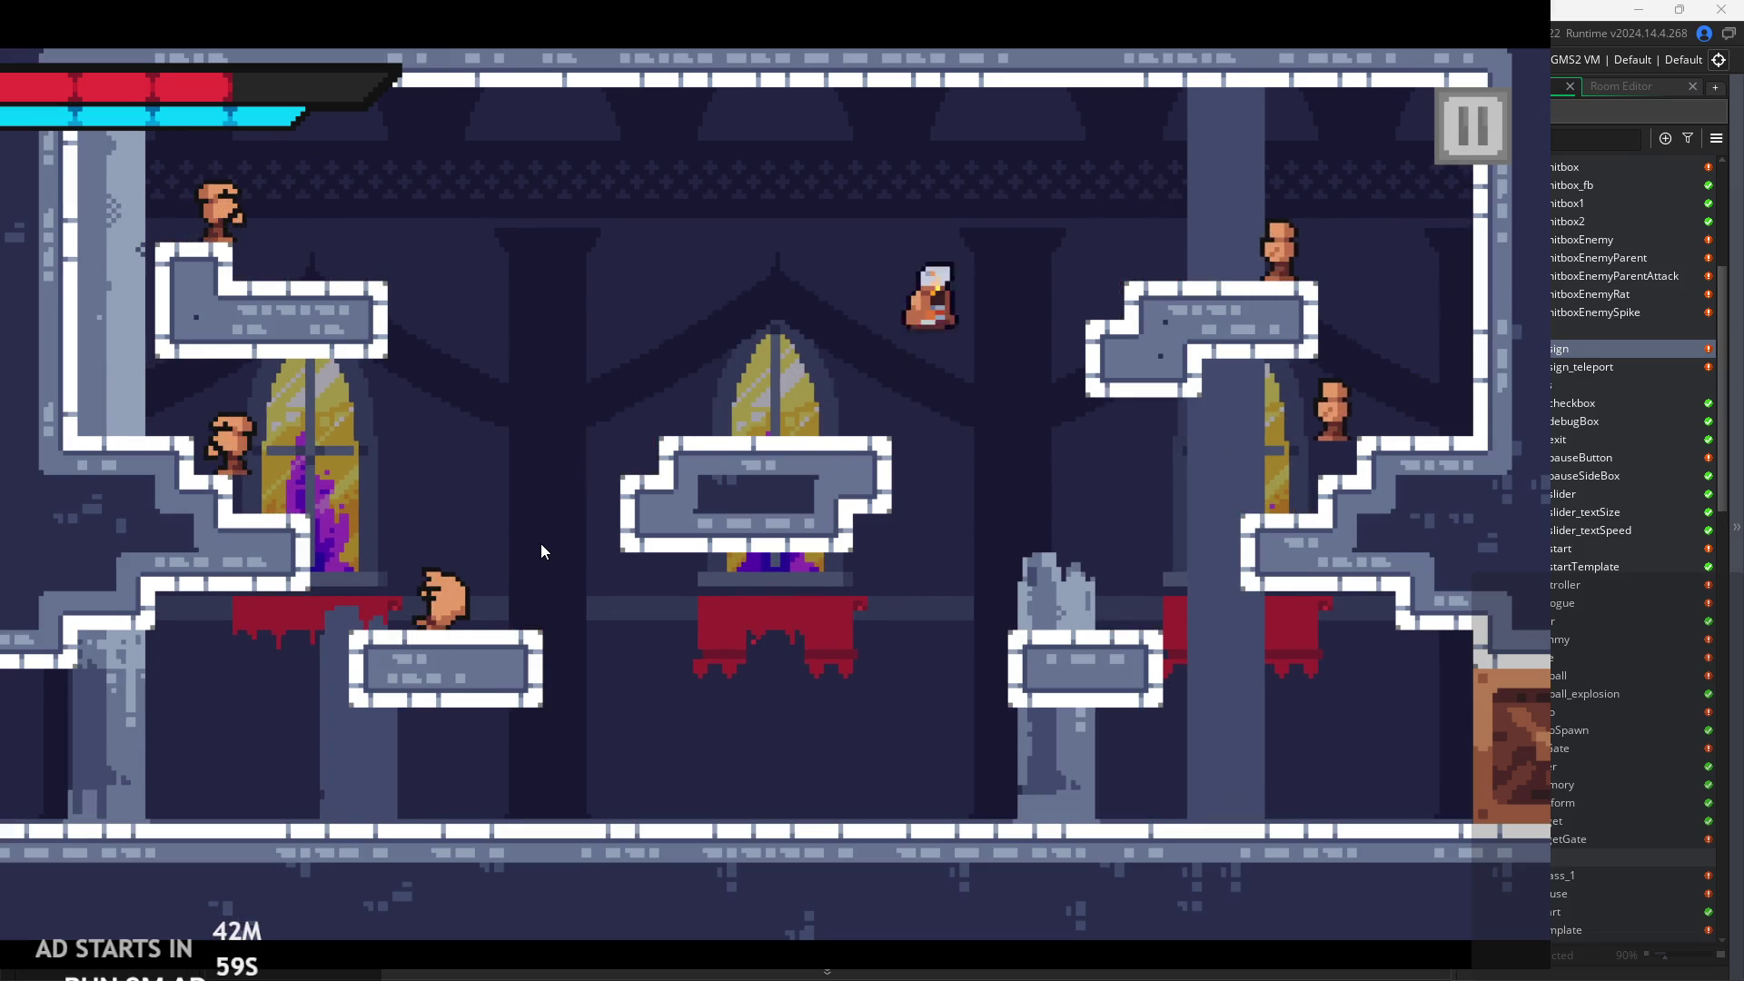
{"action": "key", "text": "x"}
{"action": "key", "text": "Right"}
{"action": "key", "text": "z"}
{"action": "key", "text": "Left"}
{"action": "key", "text": "z"}
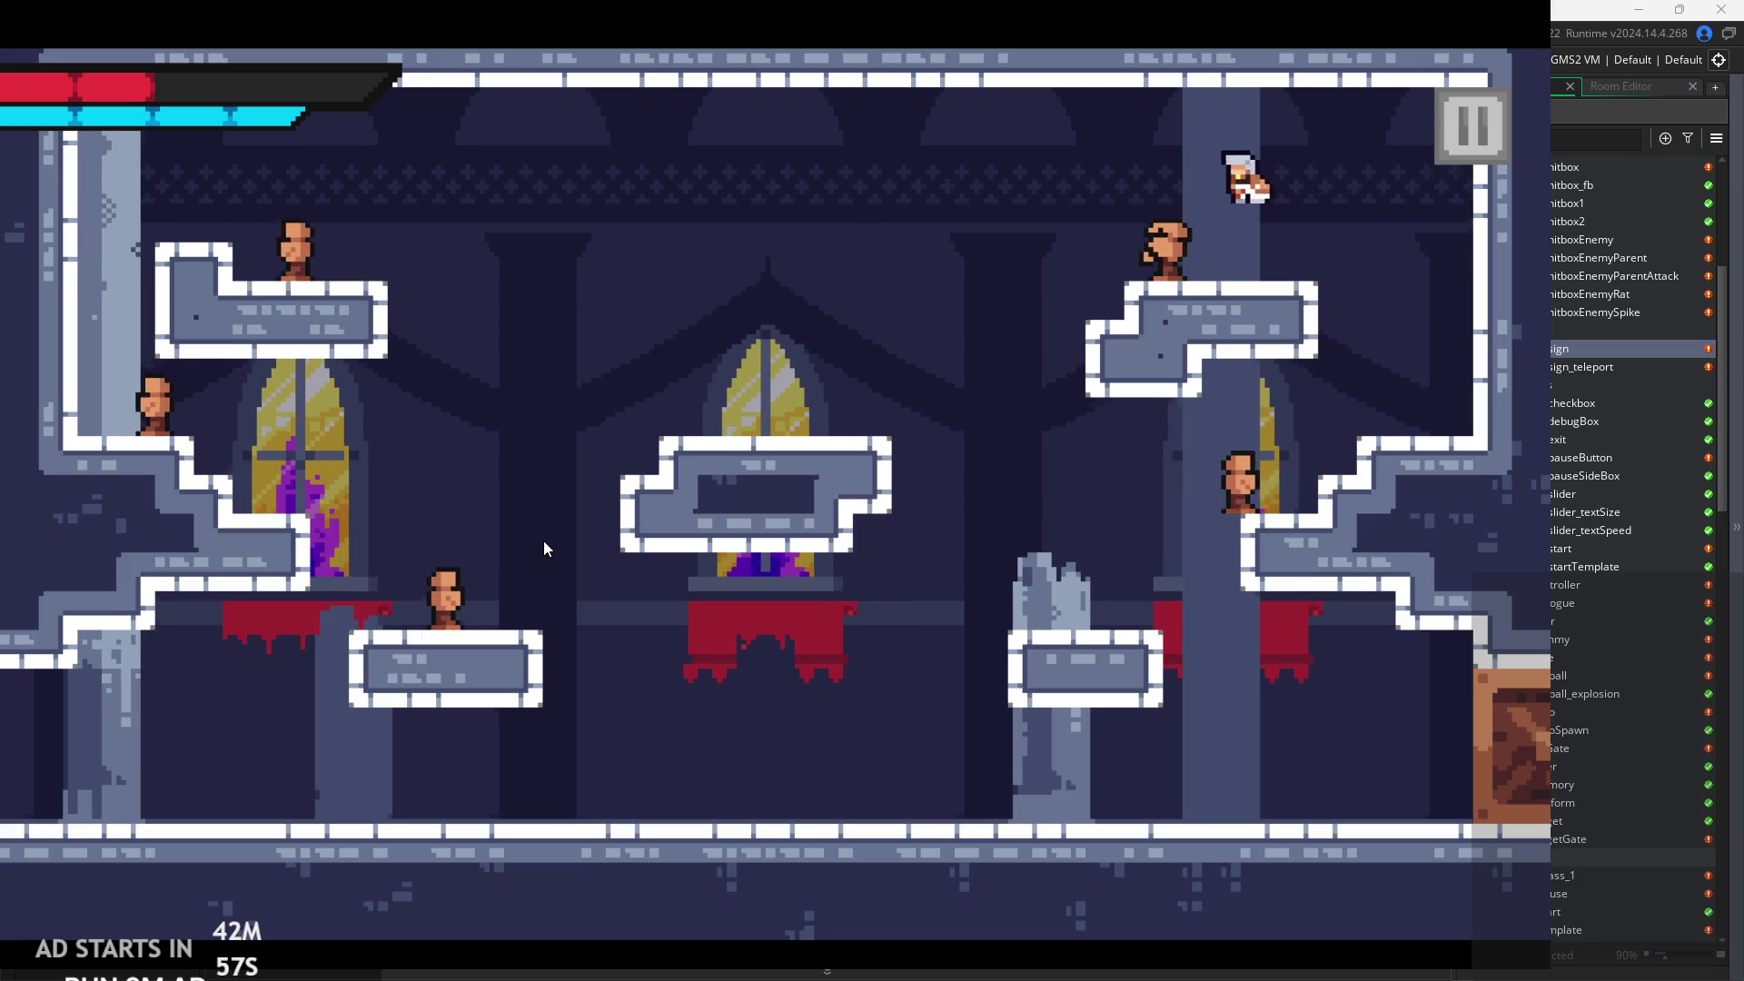
{"action": "key", "text": "x"}
{"action": "key", "text": "Left"}
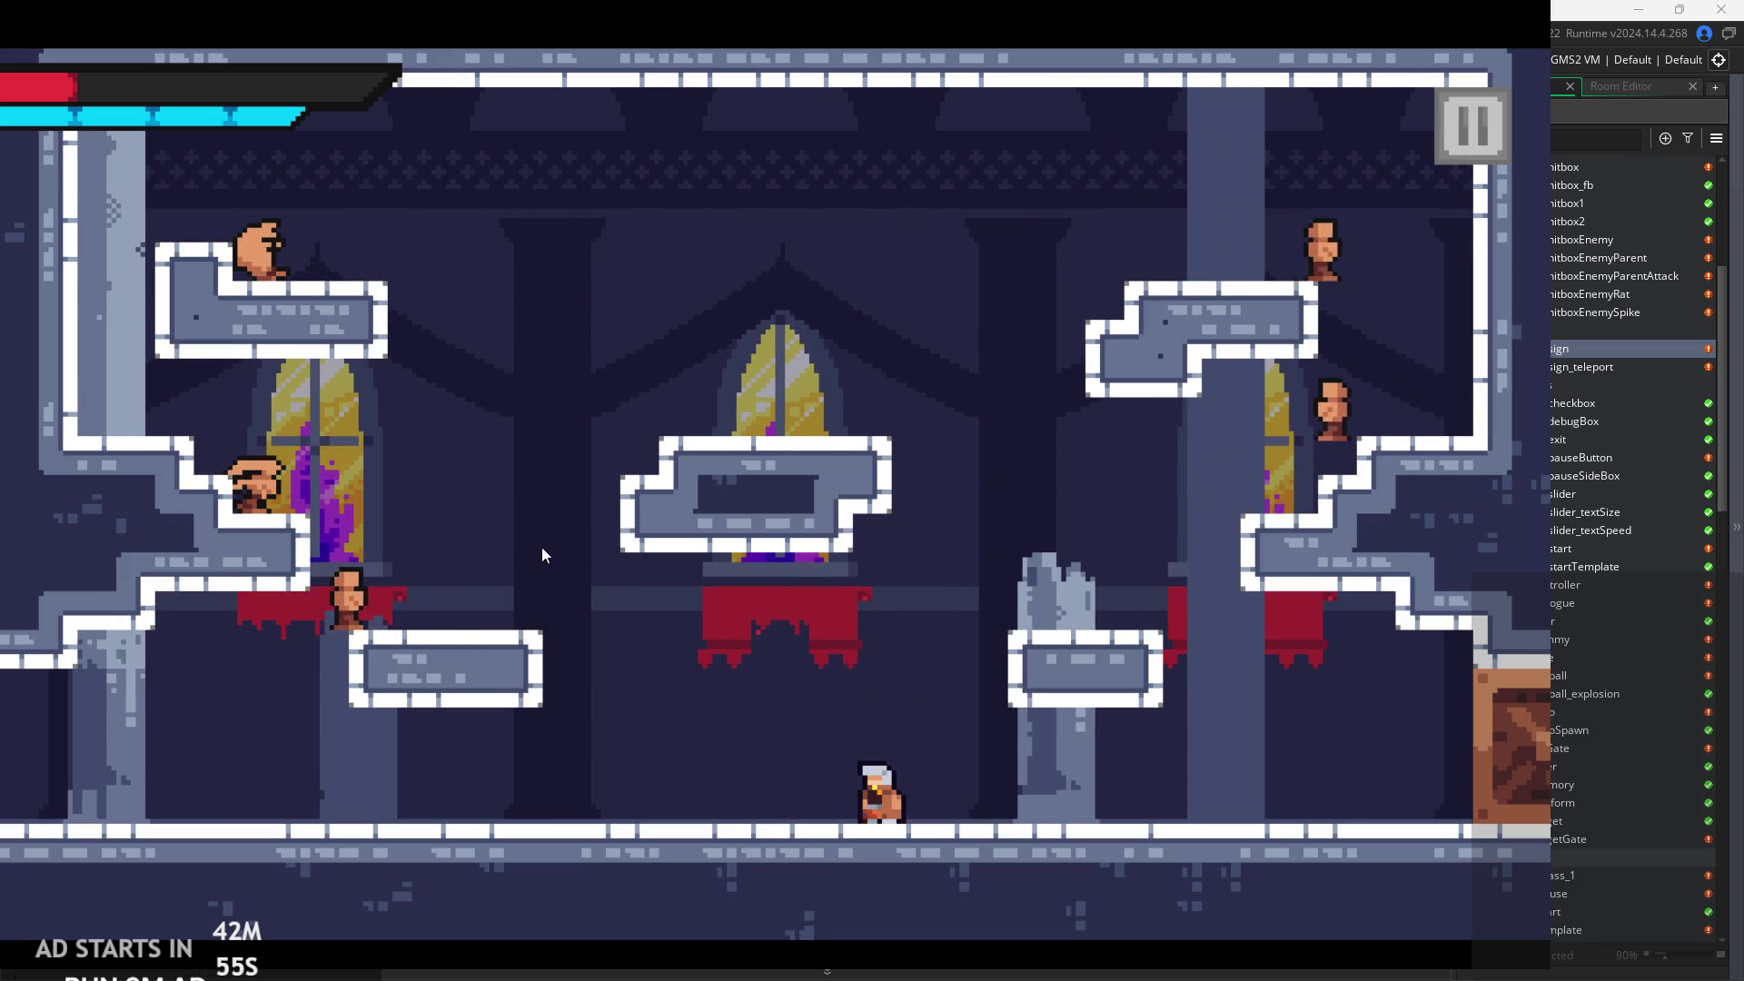
Run left, jump onto the mid platform and slash the enemy on it.
{"action": "key", "text": "Left"}
{"action": "key", "text": "z"}
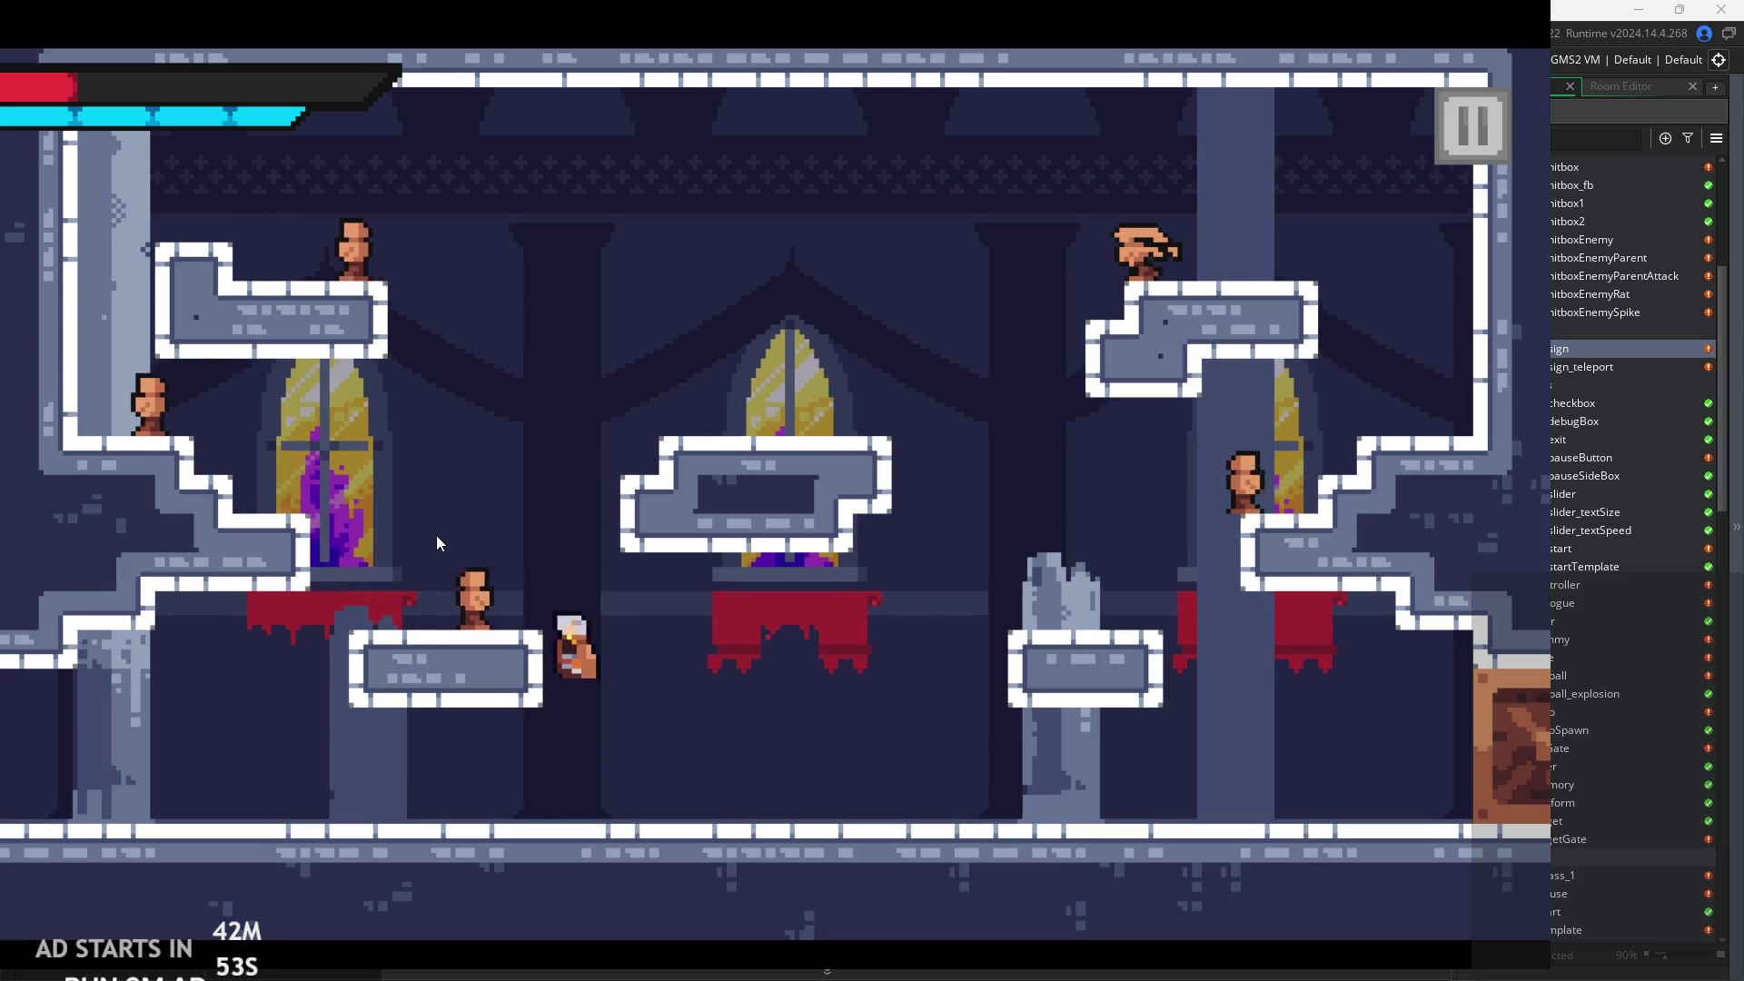
{"action": "key", "text": "x"}
{"action": "key", "text": "Right"}
{"action": "key", "text": "z"}
{"action": "key", "text": "Left"}
{"action": "key", "text": "x"}
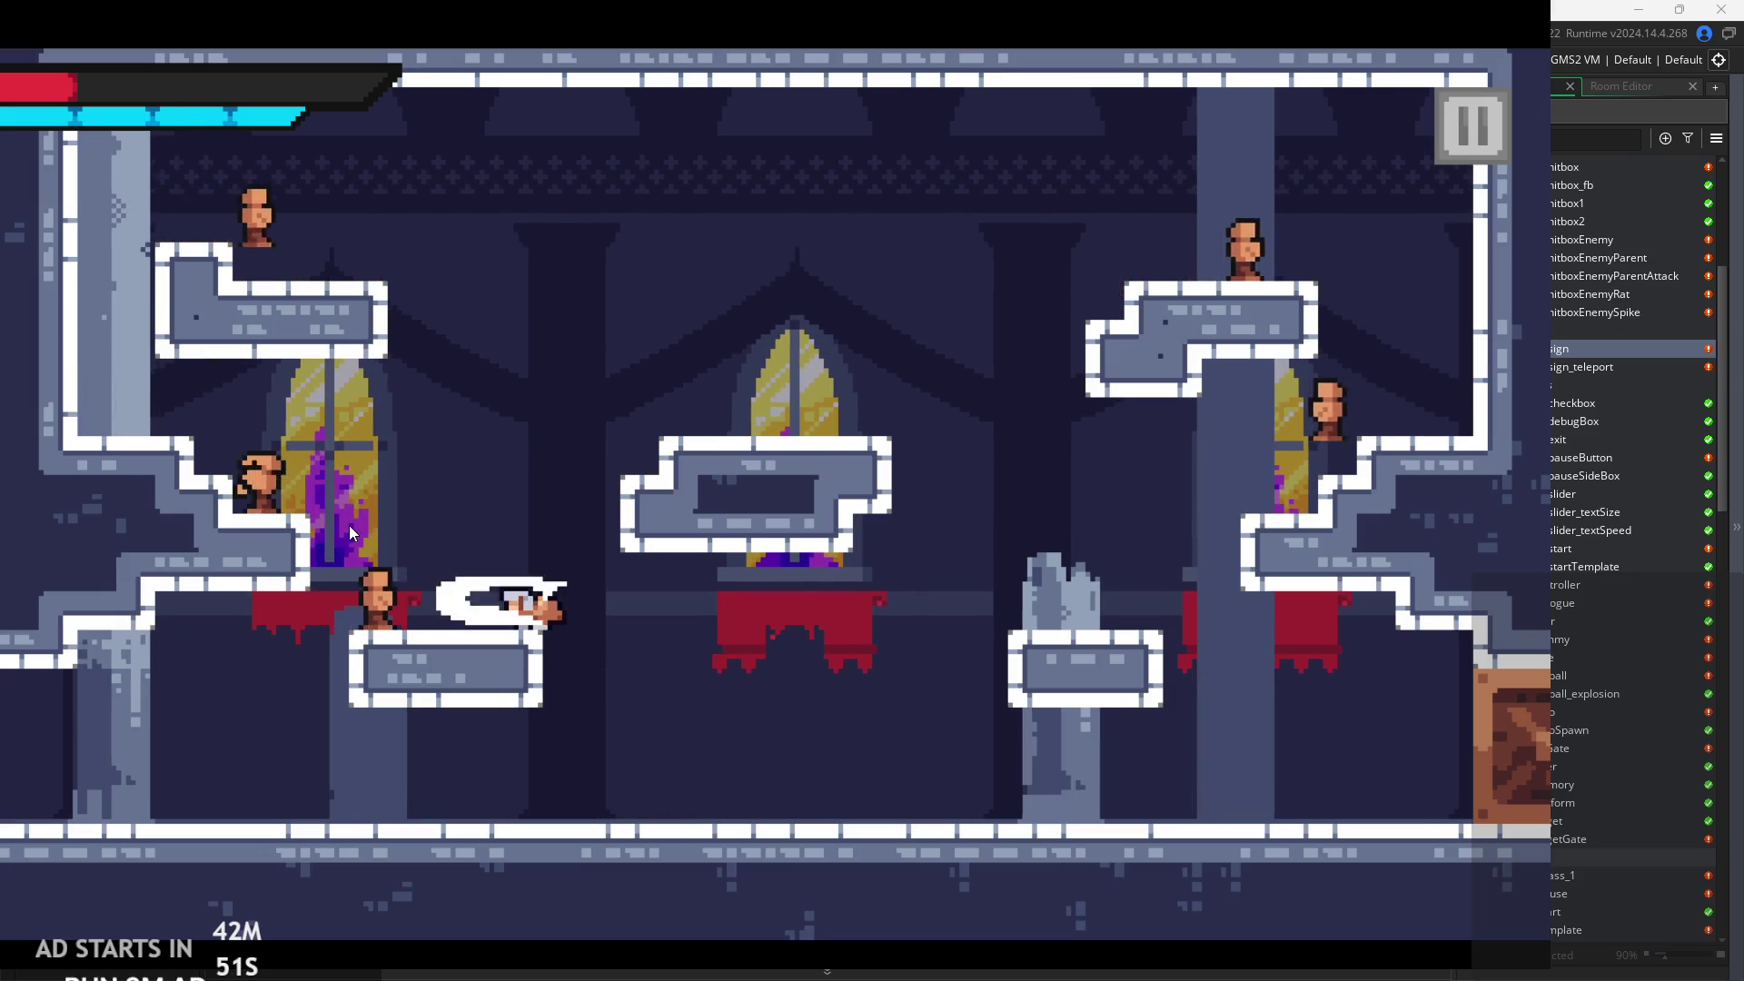
Climb from the left stair ledge up onto the upper-left ledge, touching the enemy there.
{"action": "key", "text": "z"}
{"action": "key", "text": "Left"}
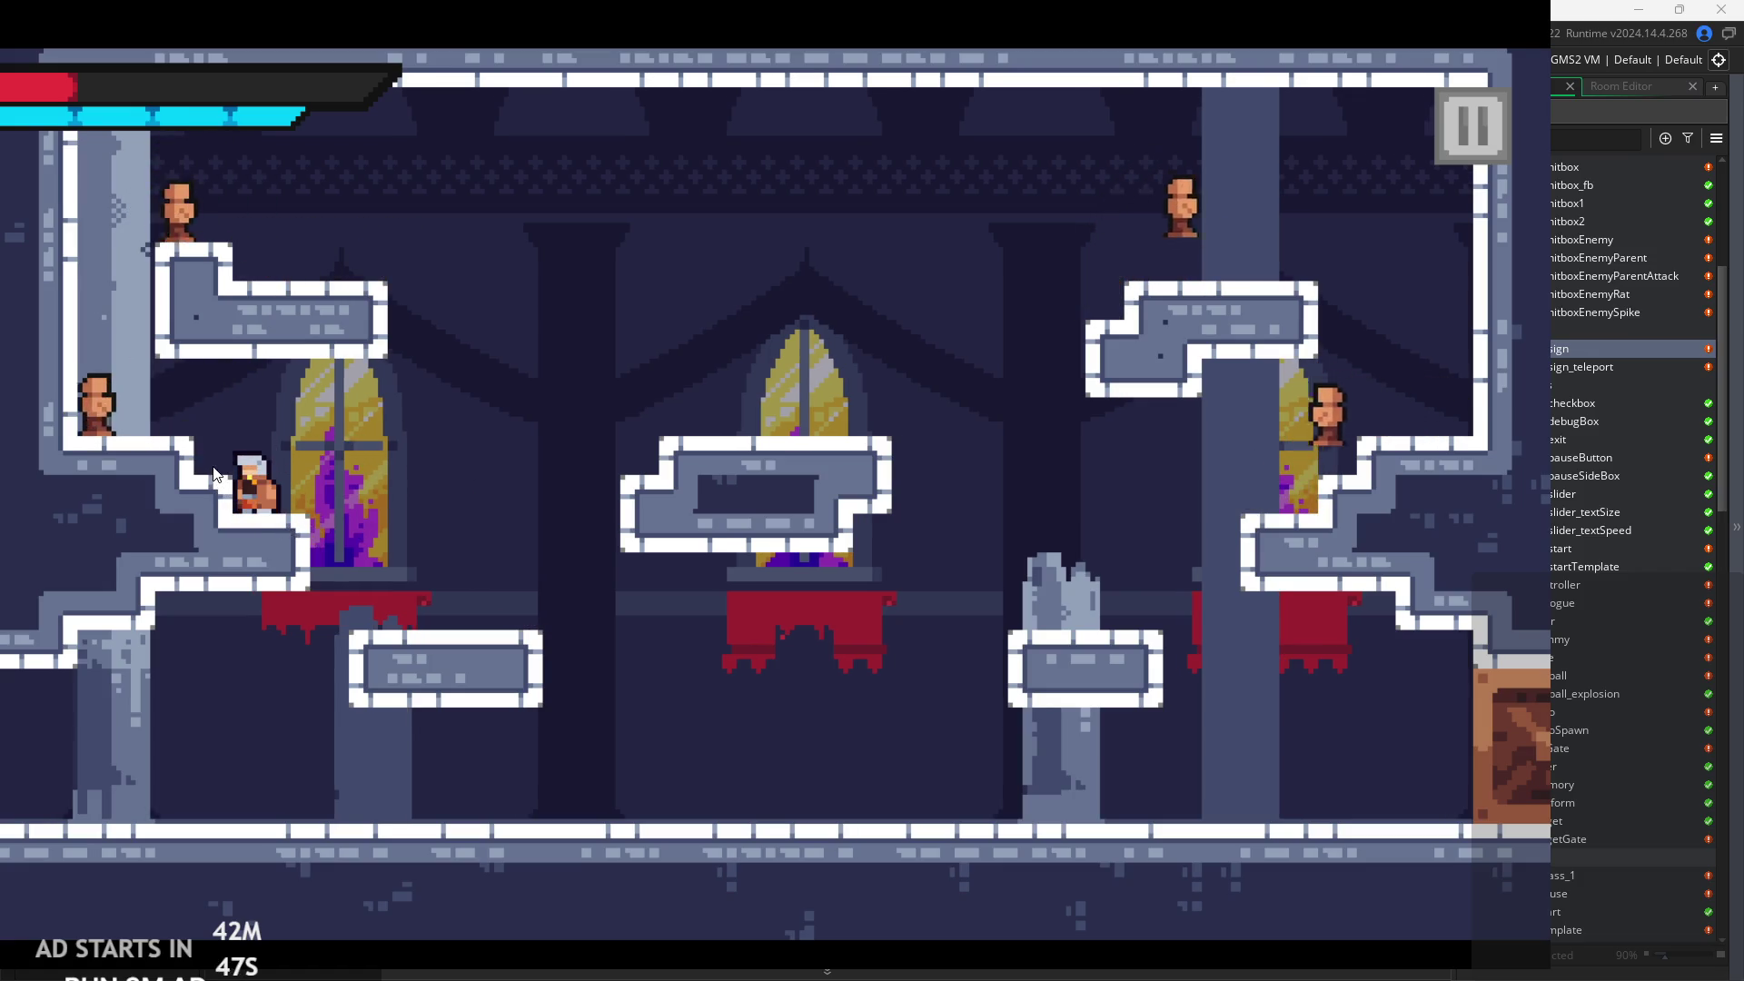
{"action": "key", "text": "z"}
{"action": "key", "text": "Left"}
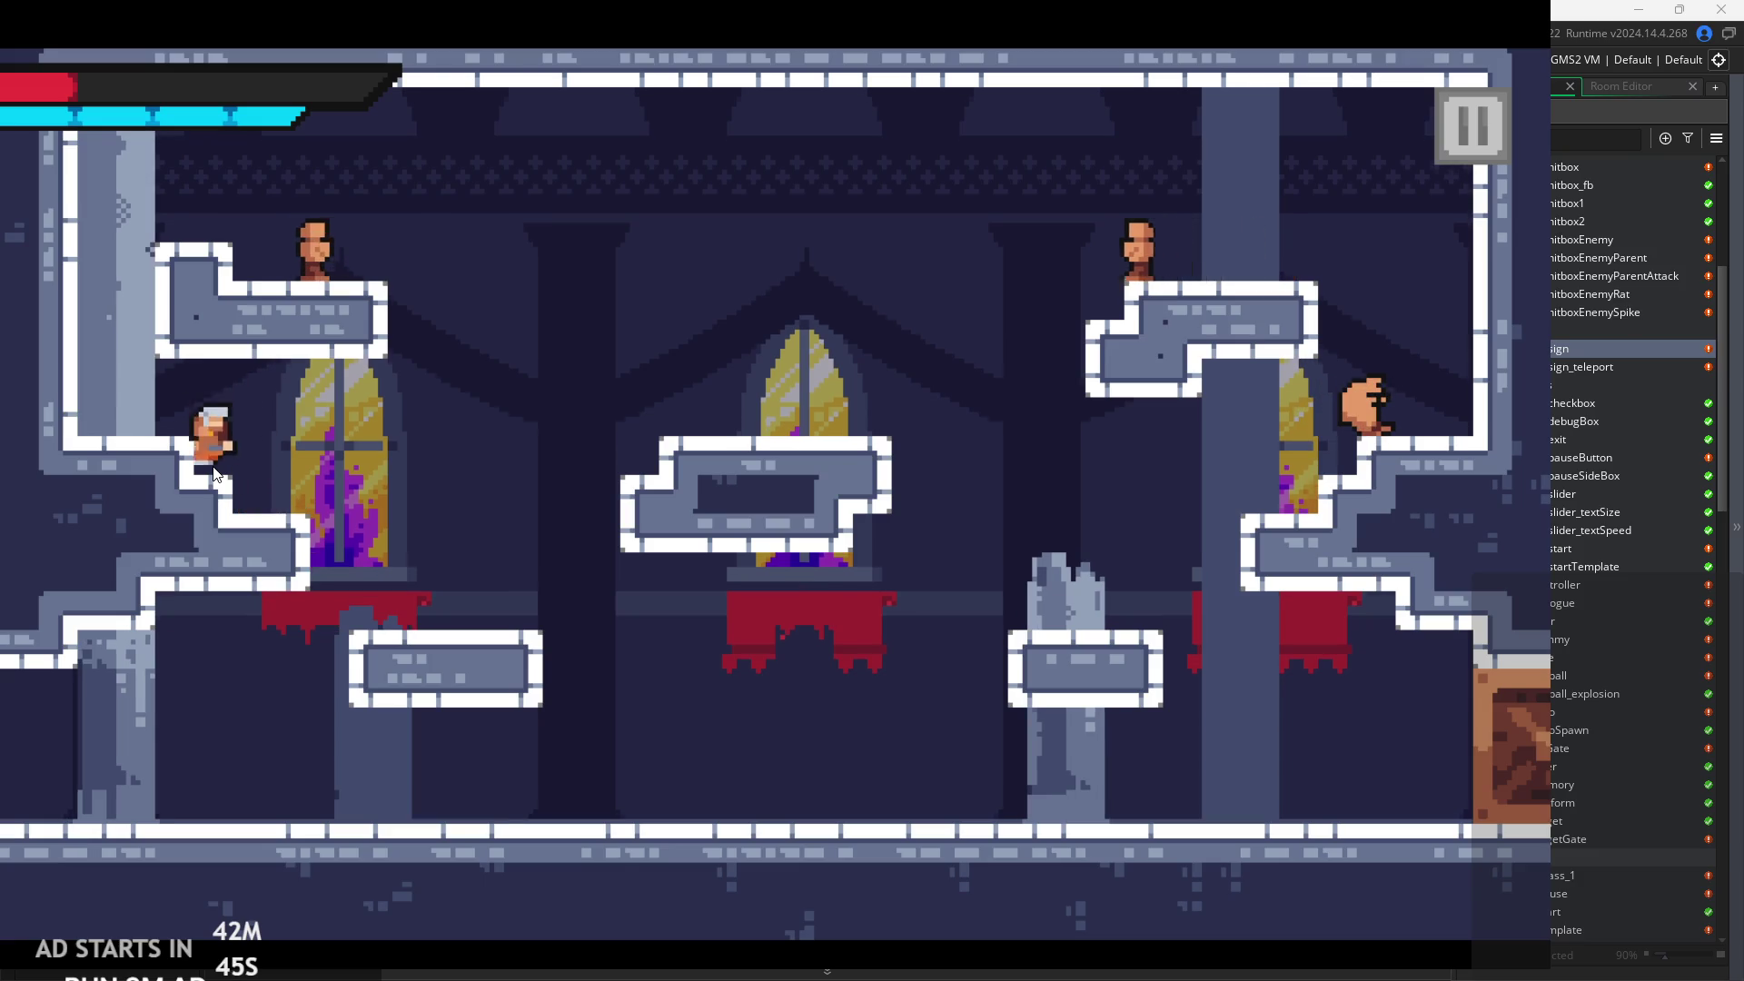
{"action": "key", "text": "Left"}
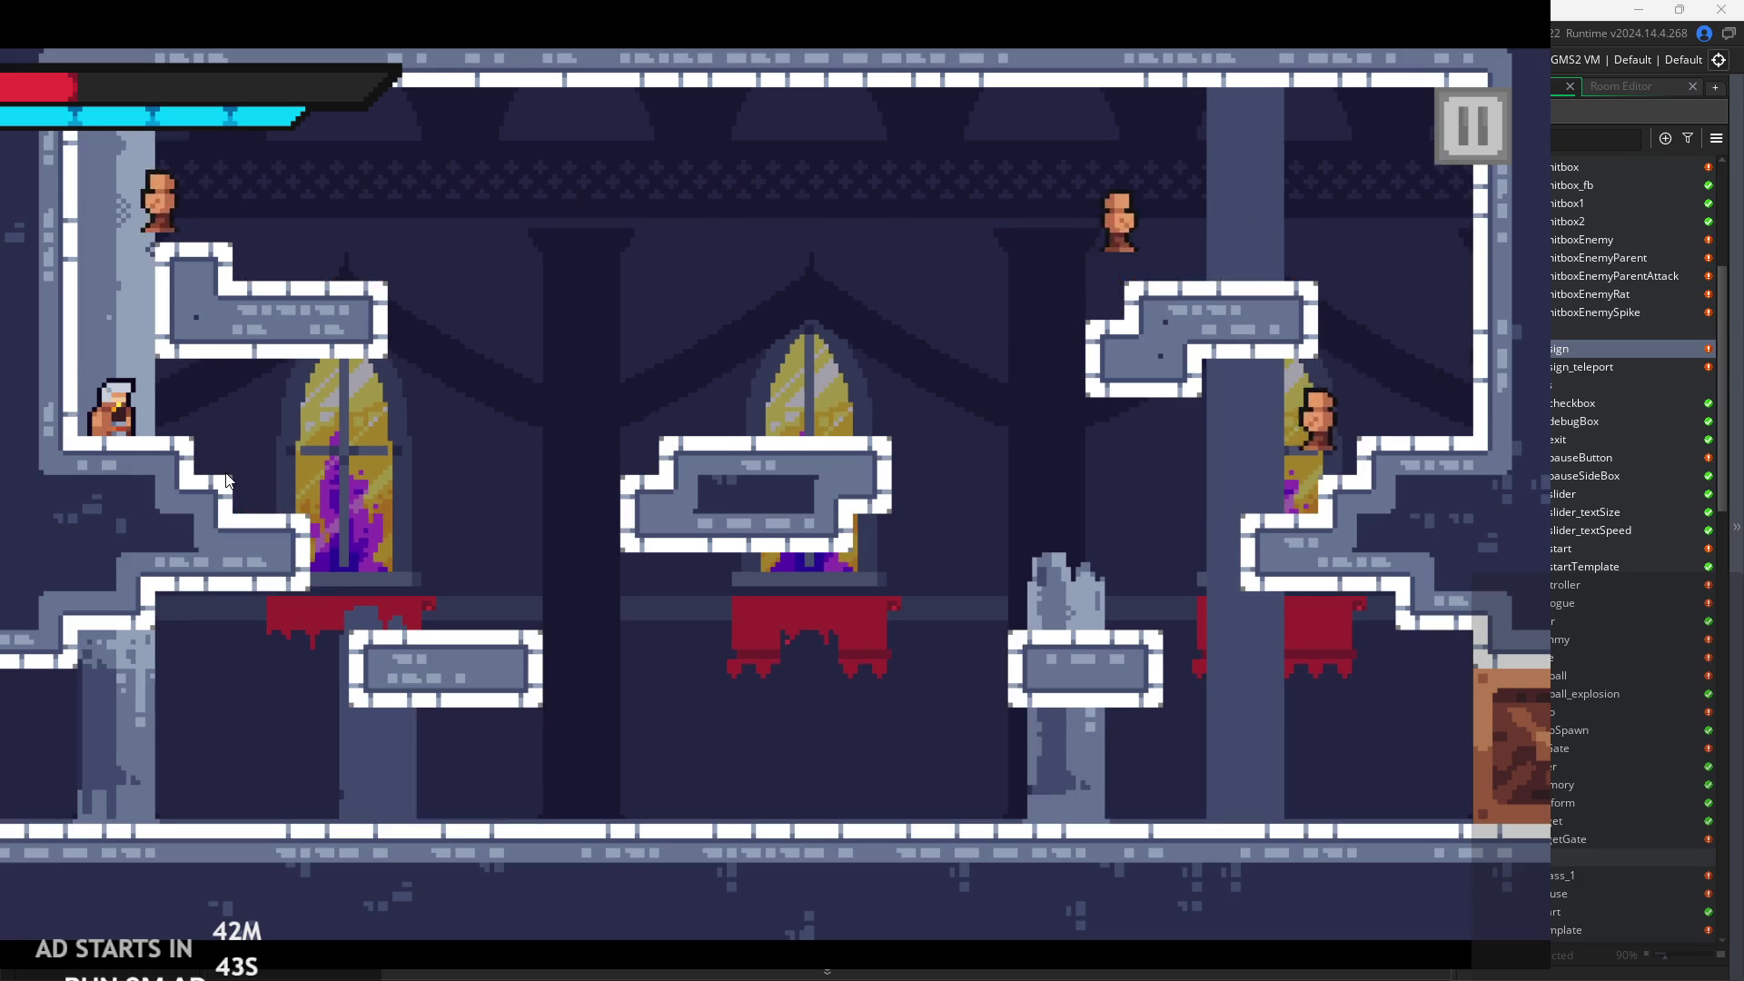
{"action": "key", "text": "Right"}
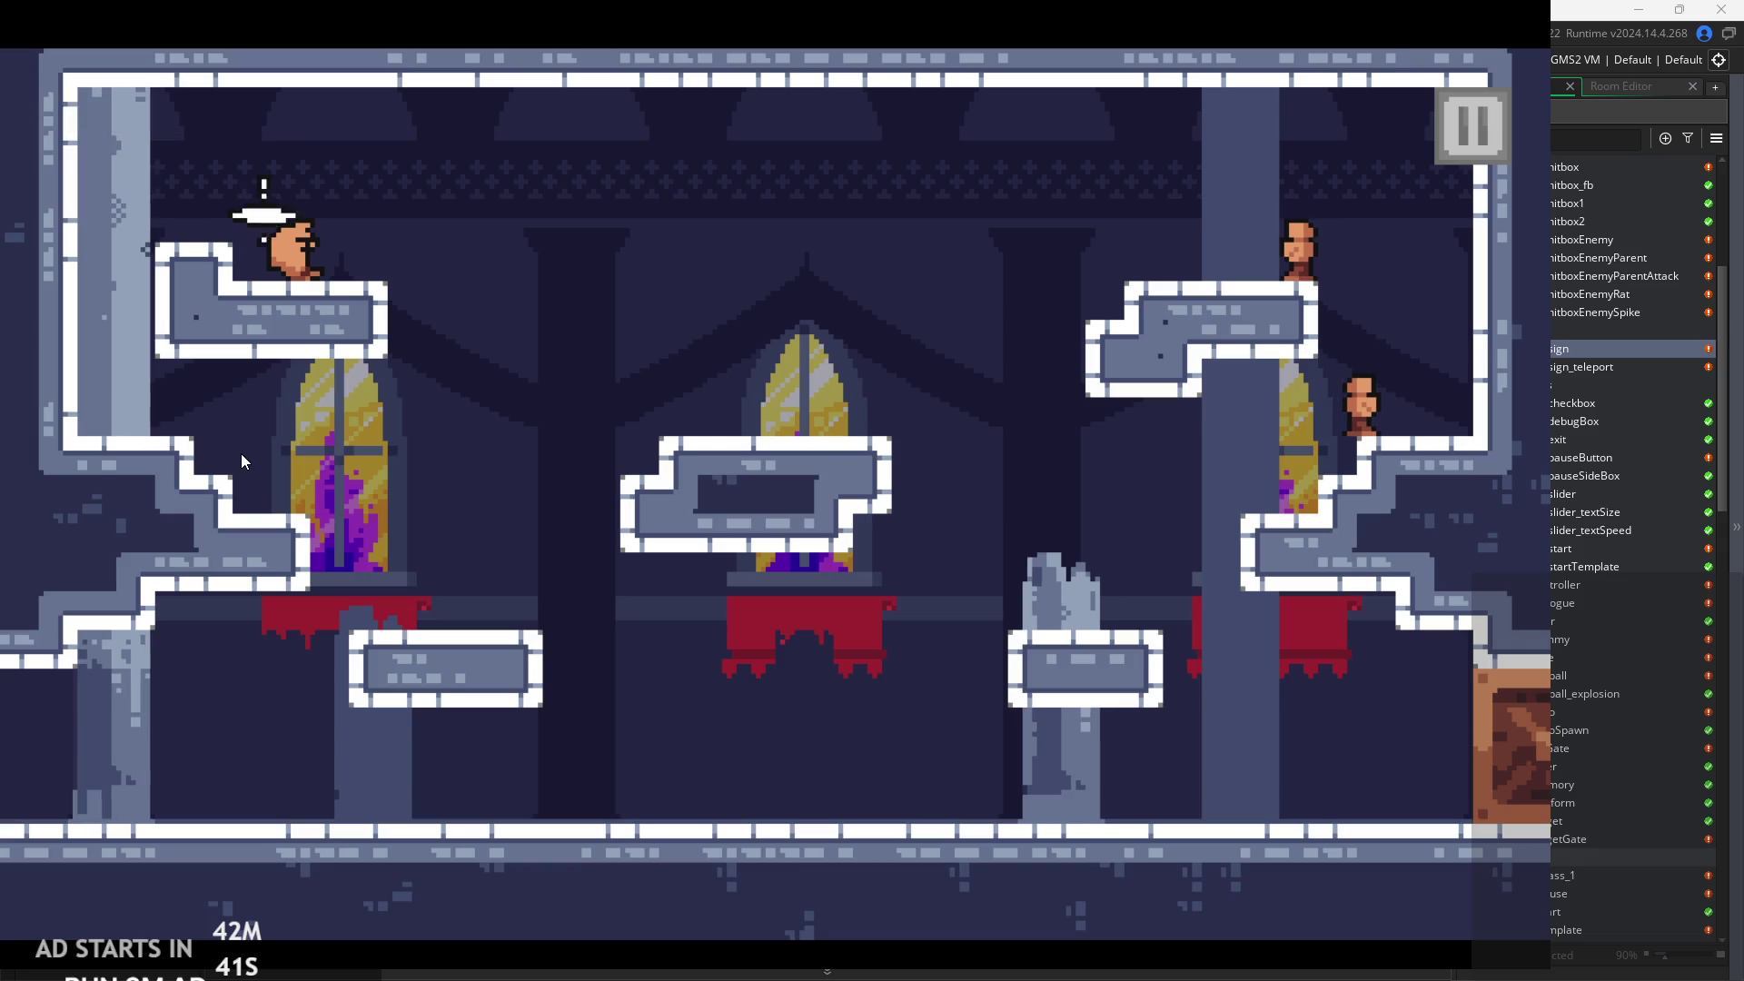
Run the respawned hero right toward the door, then leap up-left and land beside it.
{"action": "key", "text": "Right"}
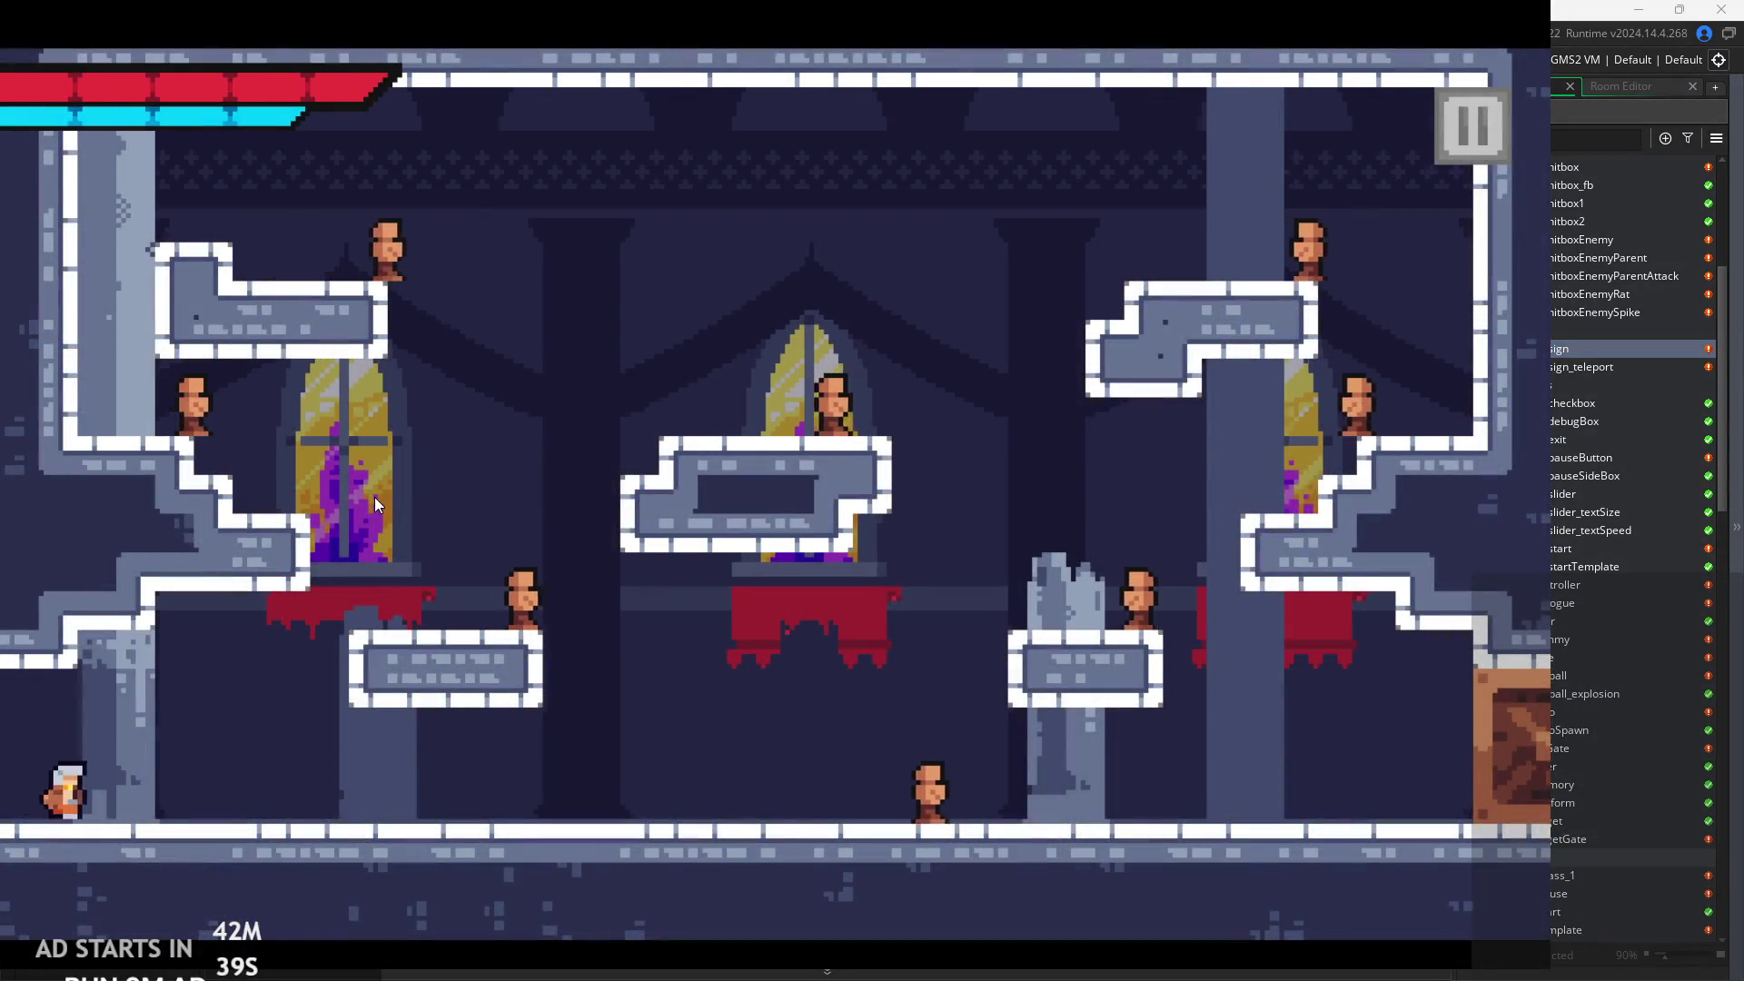
{"action": "key", "text": "Right"}
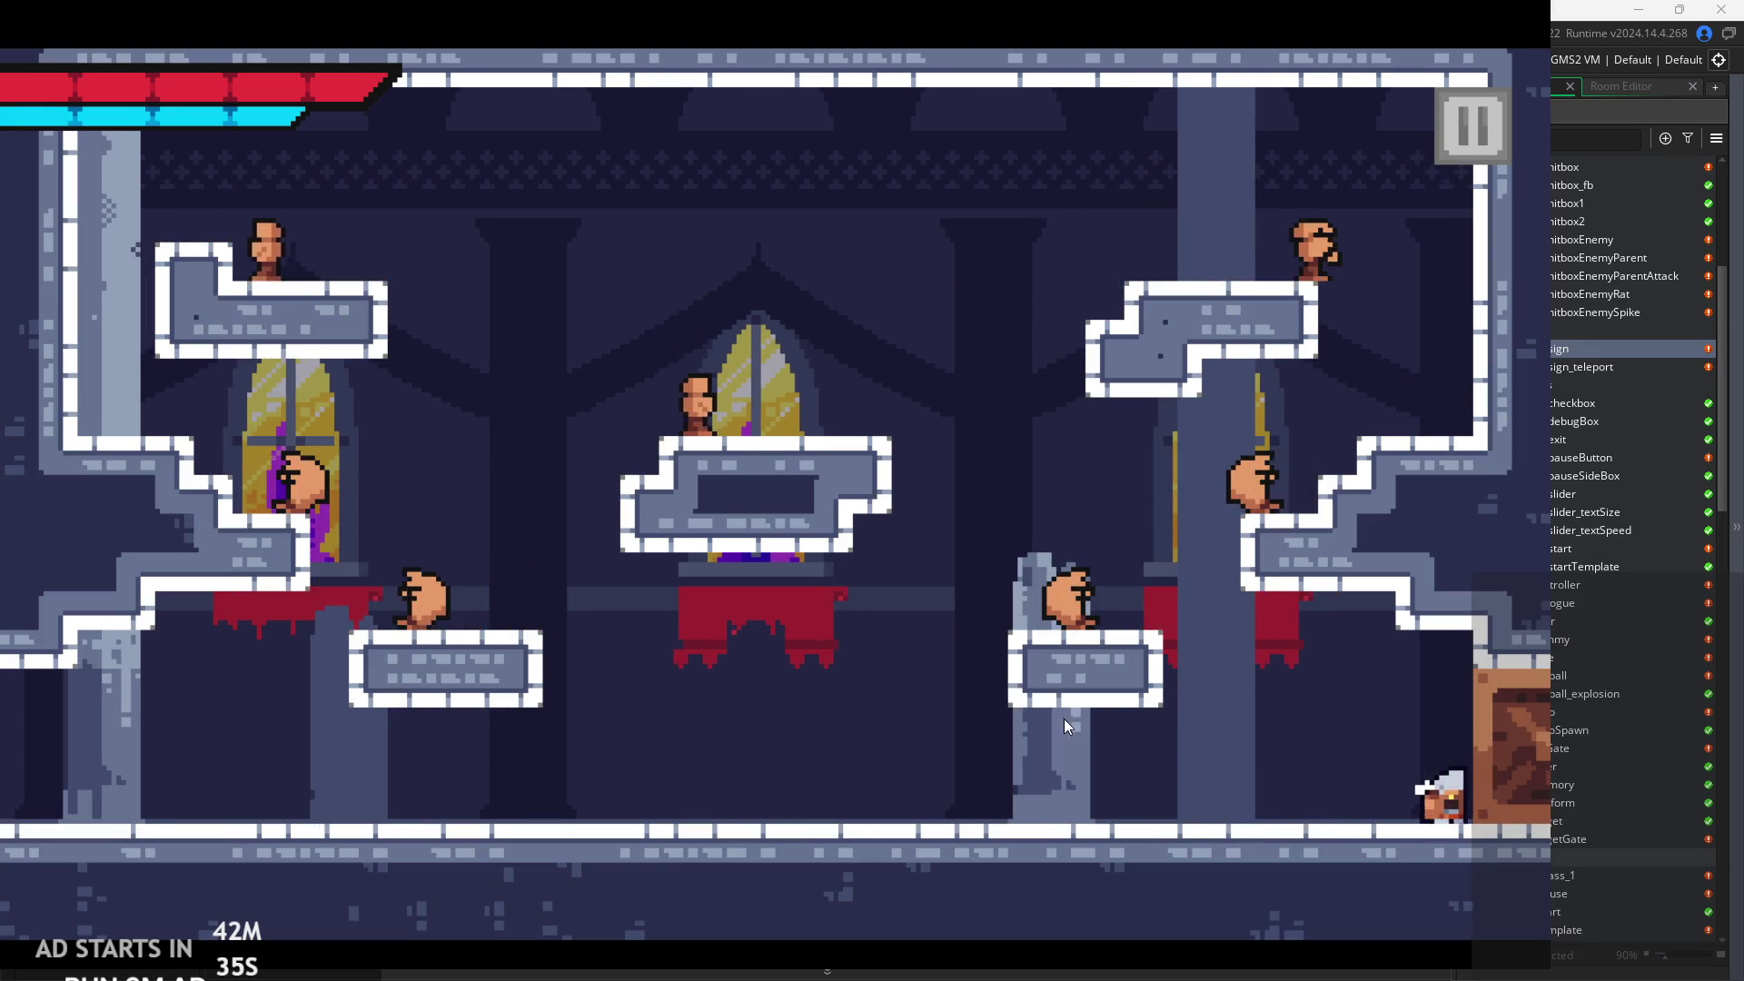
{"action": "key", "text": "Left"}
{"action": "key", "text": "space"}
{"action": "key", "text": "Left"}
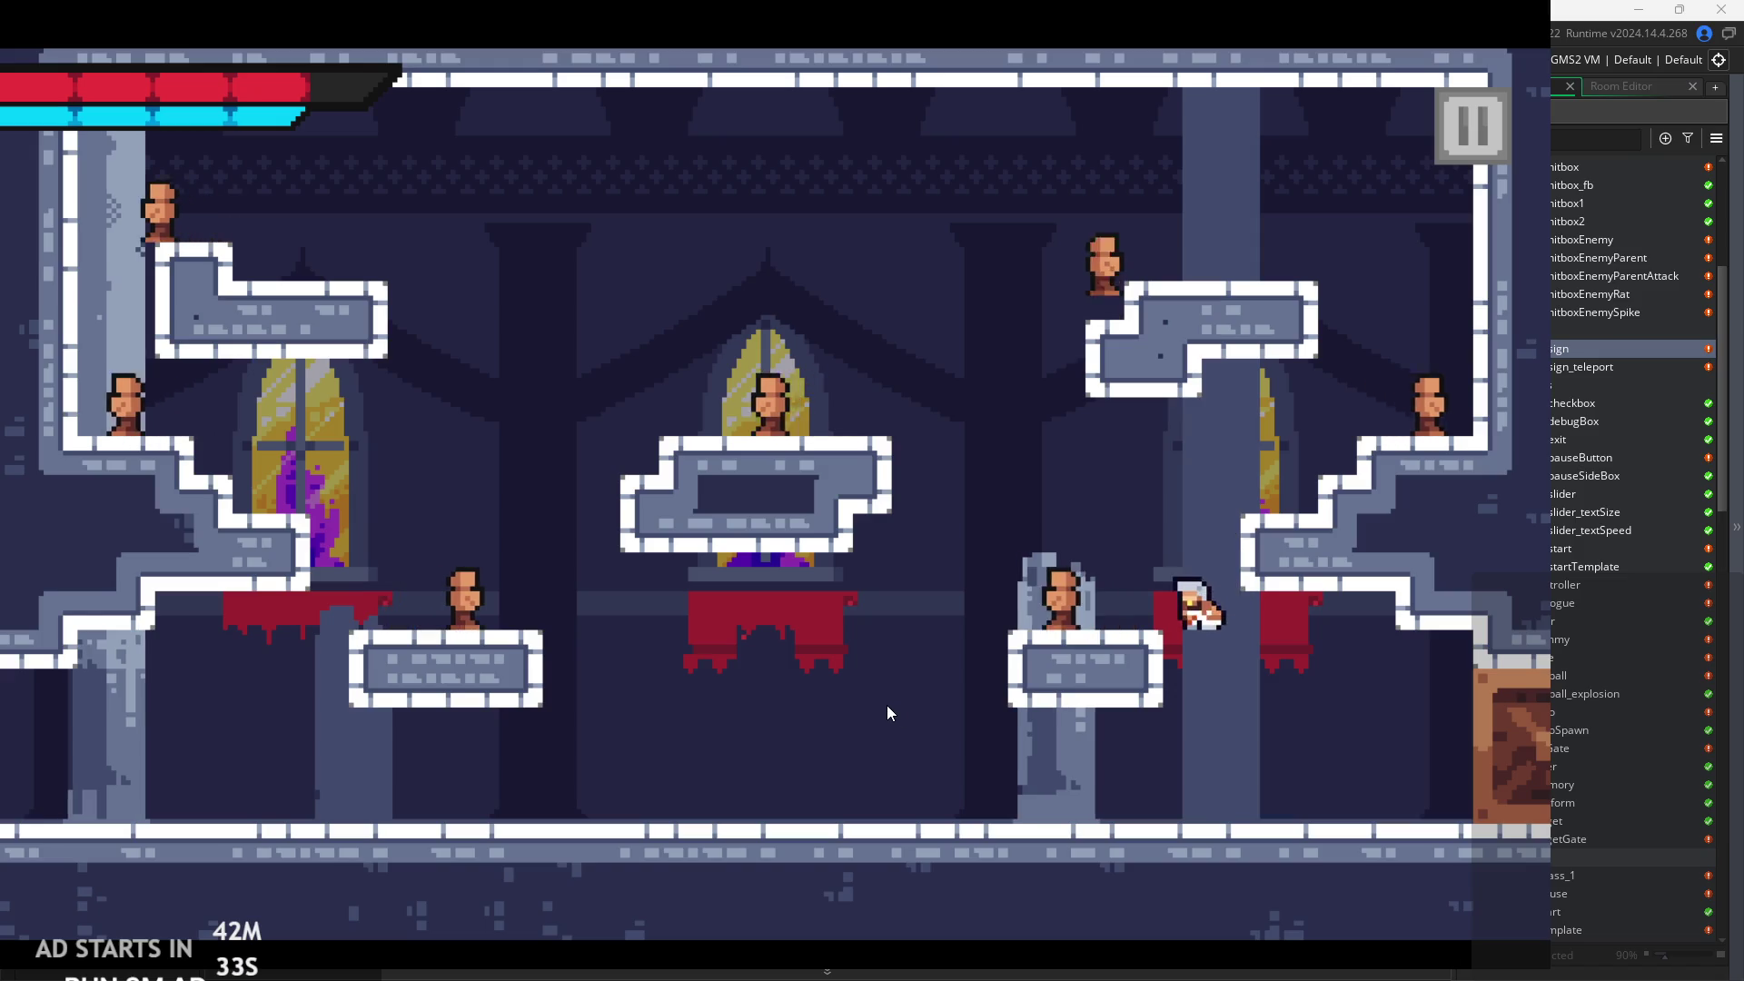
{"action": "key", "text": "Right"}
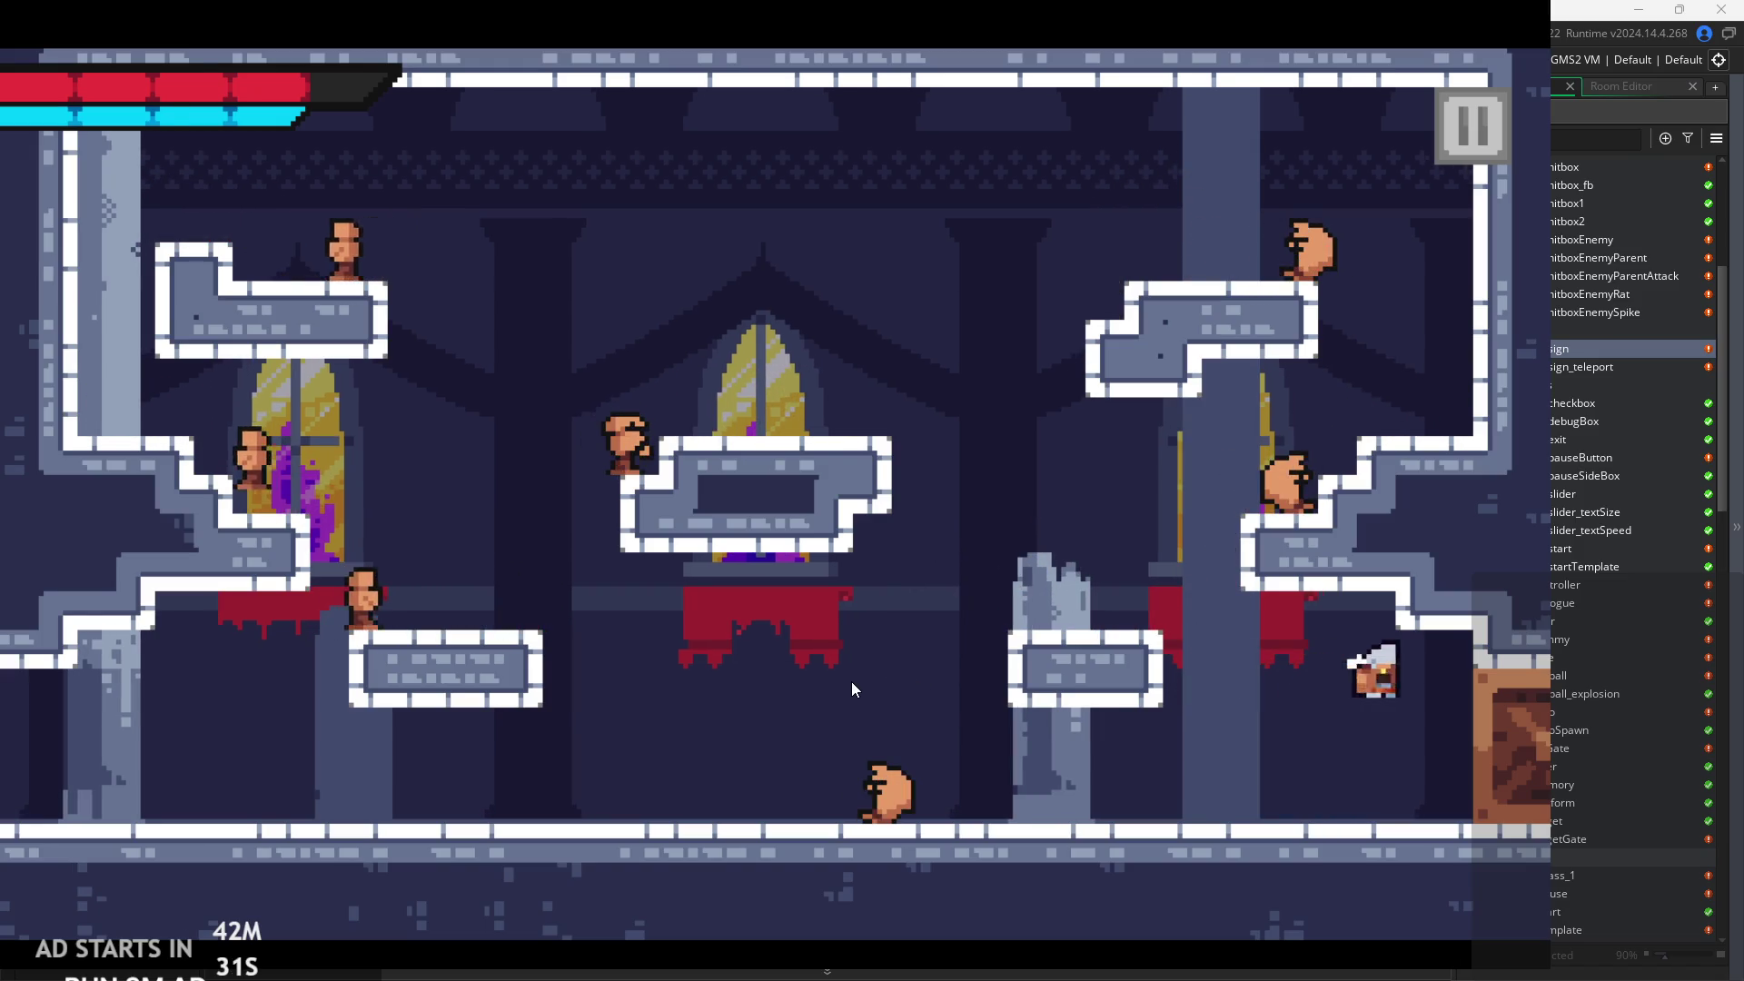
{"action": "key", "text": "Left"}
{"action": "key", "text": "Left"}
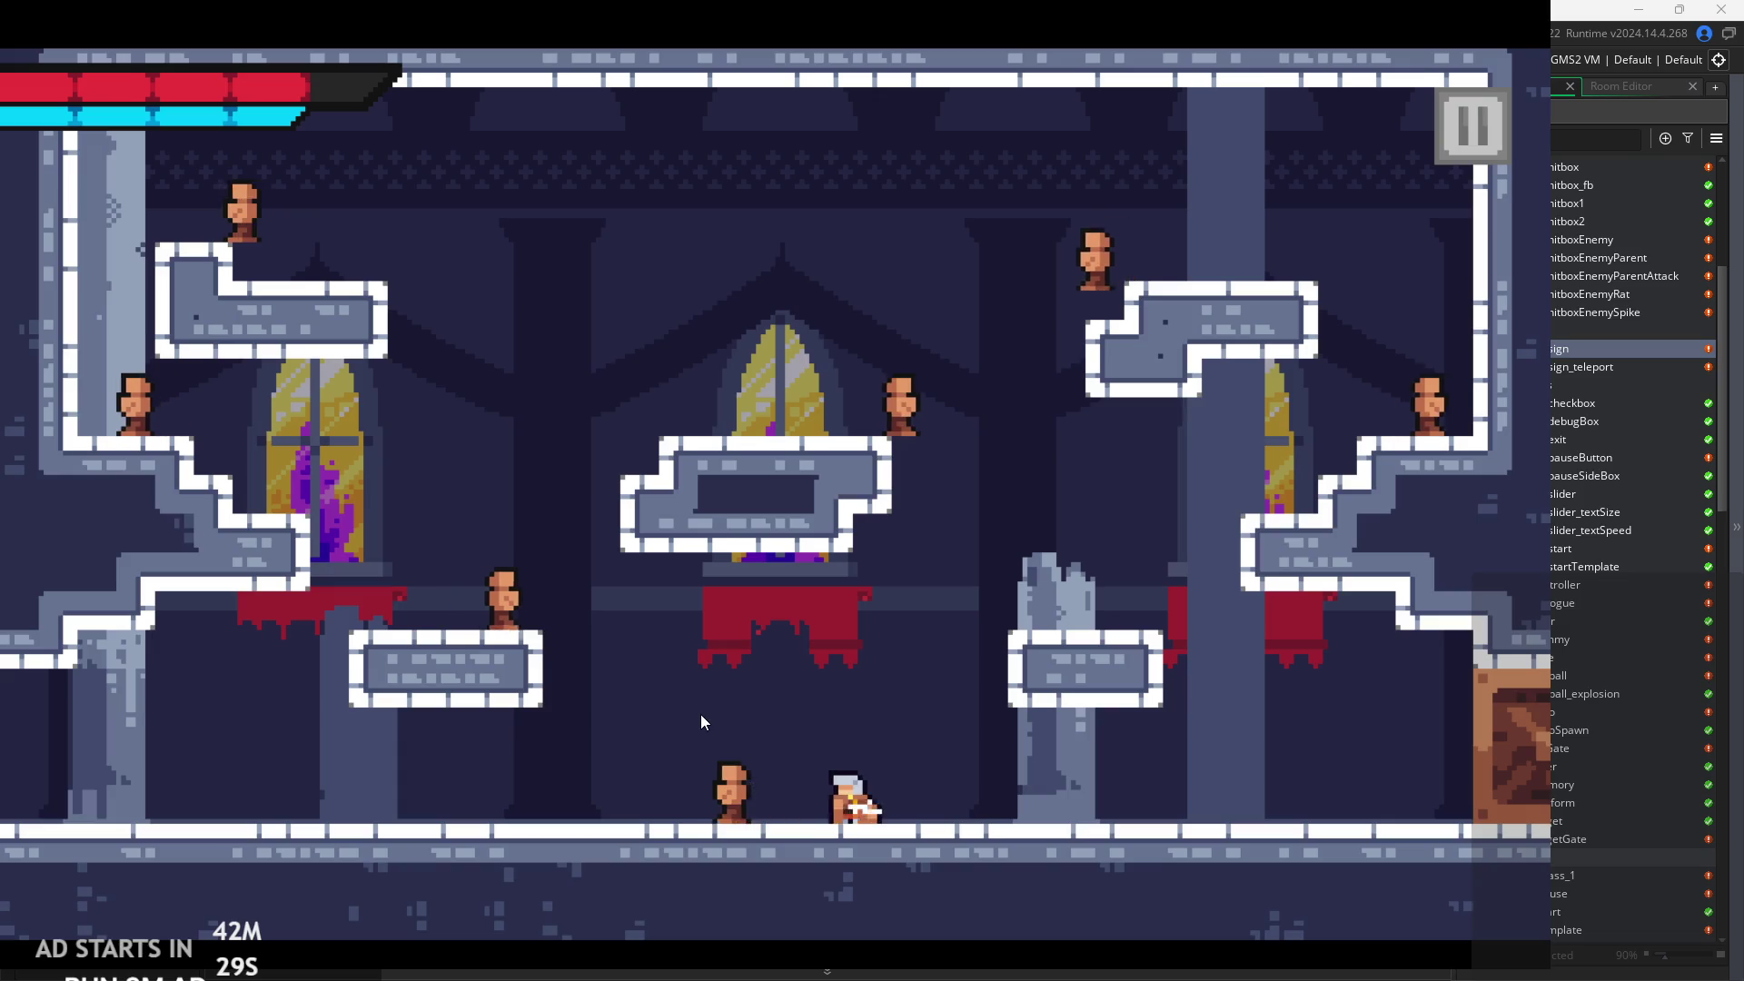
Jump and slash beside the low platform, then fly up-left toward the middle platforms.
{"action": "key", "text": "Right"}
{"action": "key", "text": "space"}
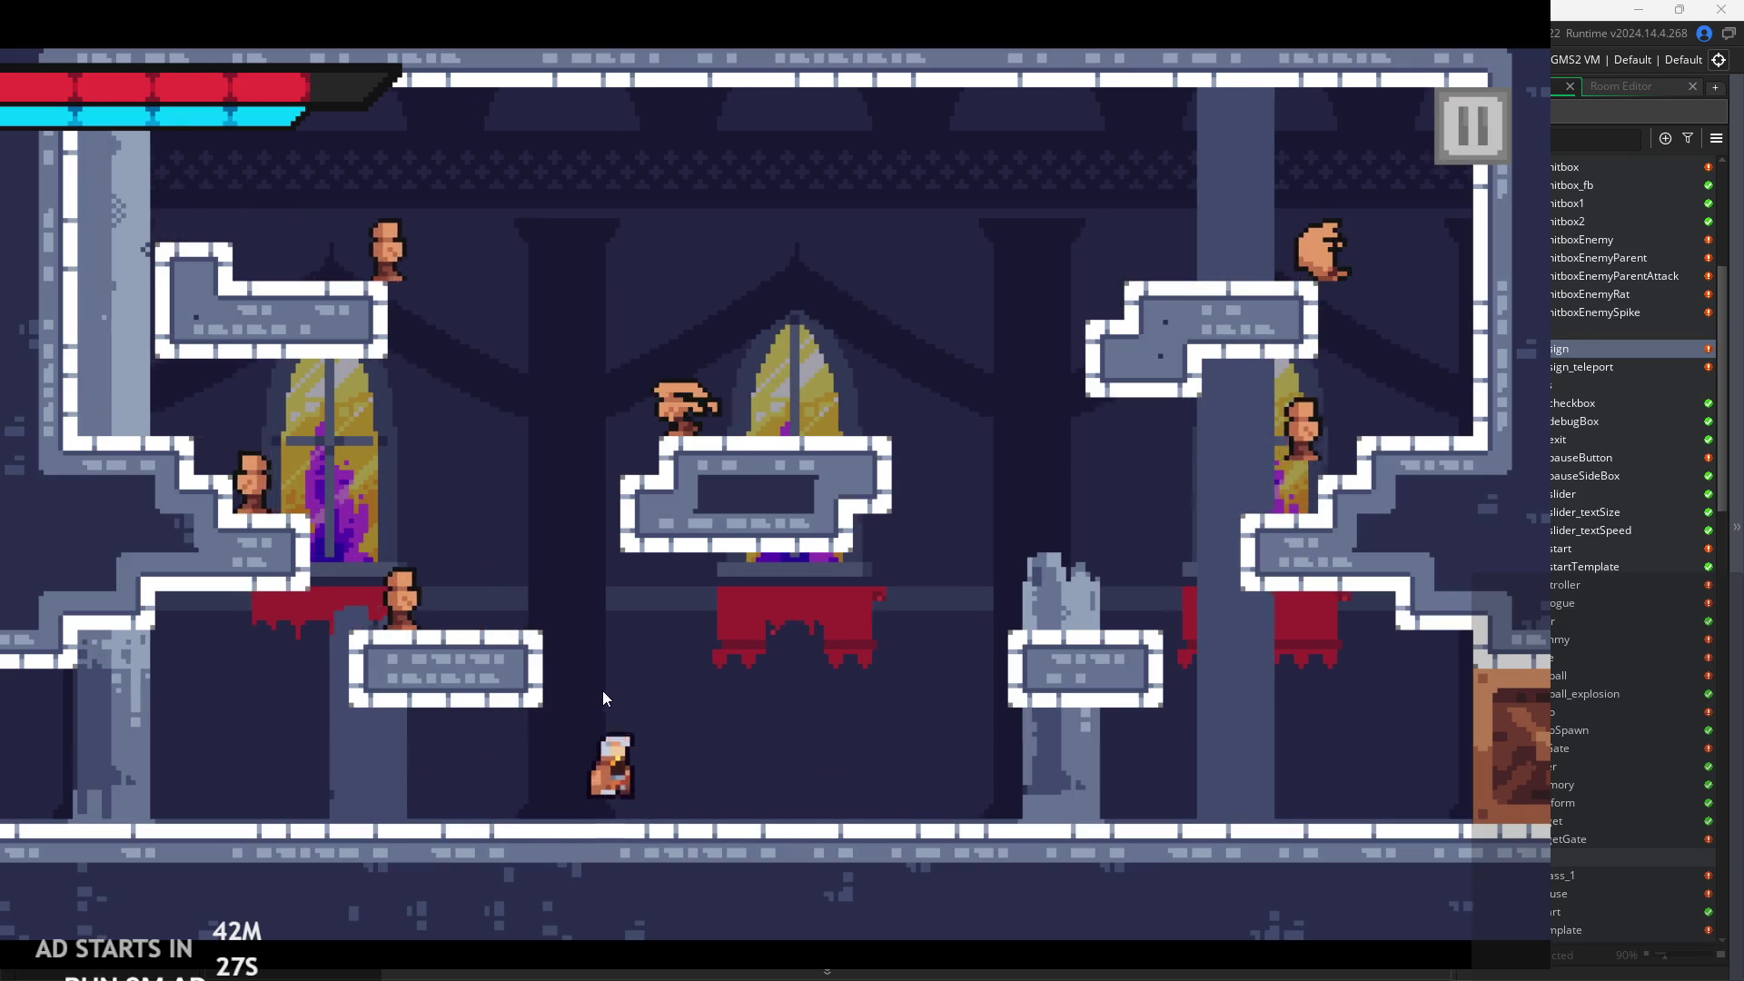
{"action": "key", "text": "space"}
{"action": "key", "text": "Right"}
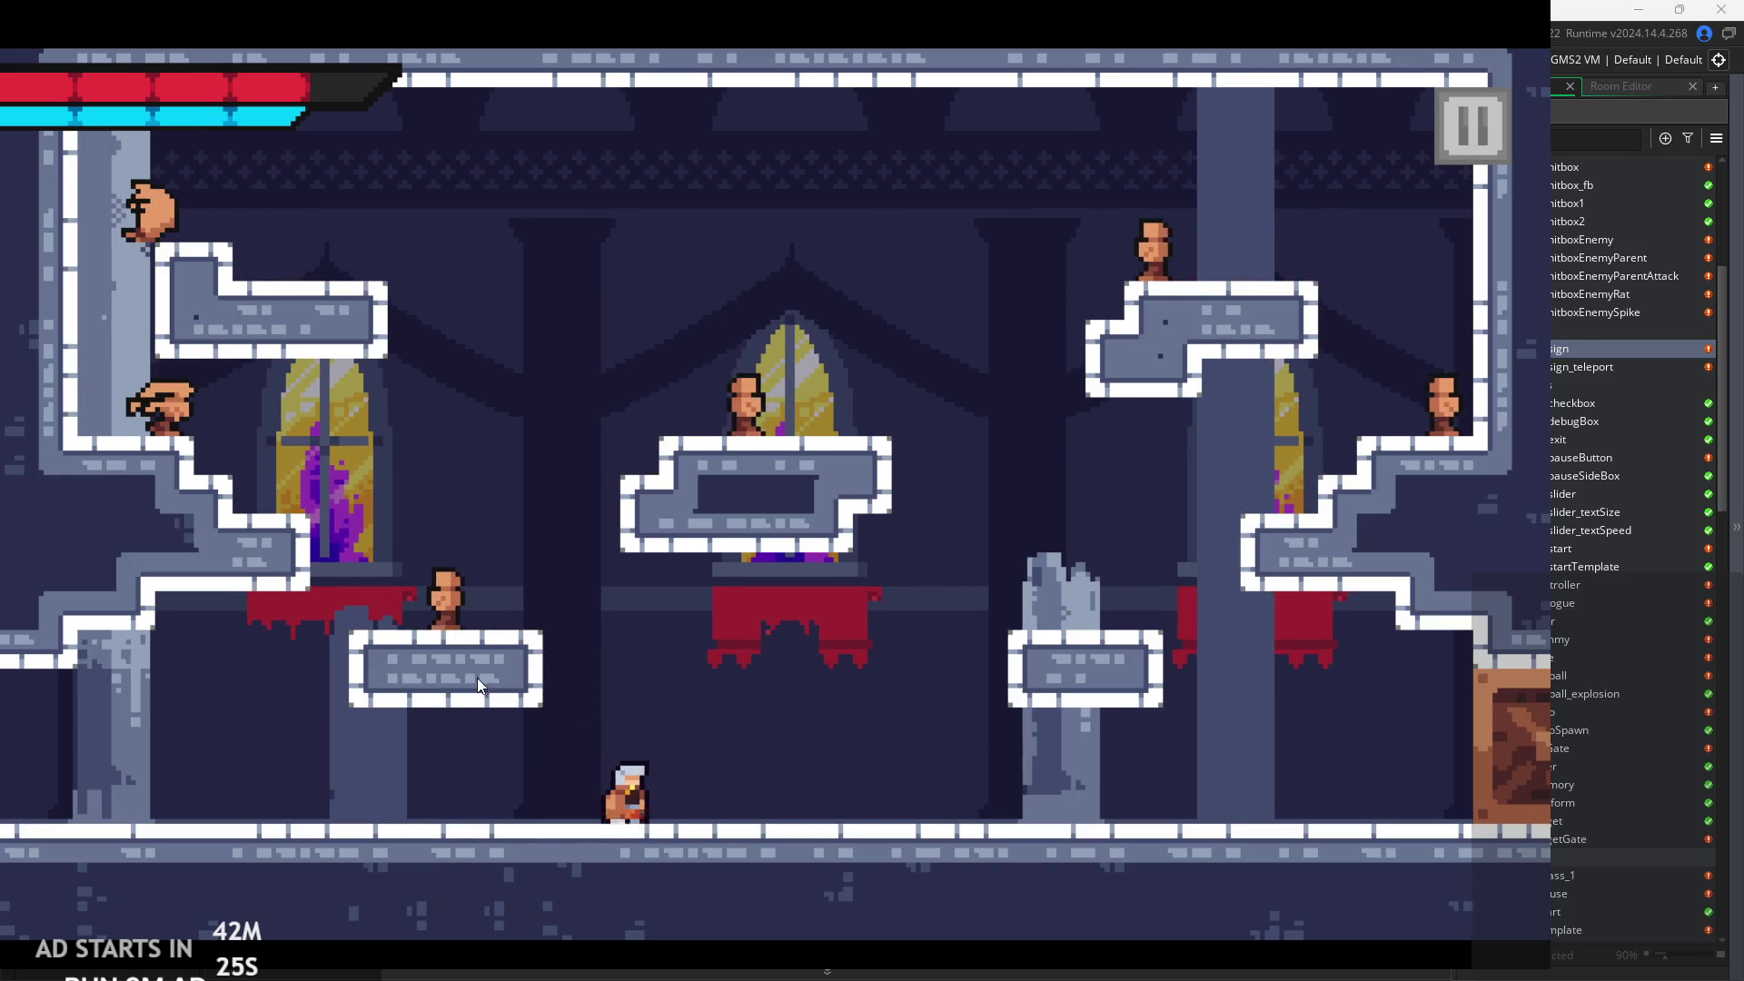
{"action": "key", "text": "space"}
{"action": "key", "text": "Left"}
{"action": "key", "text": "space"}
{"action": "key", "text": "Left"}
Dart back and forth near the purple window and slash the enemy there.
{"action": "key", "text": "Right"}
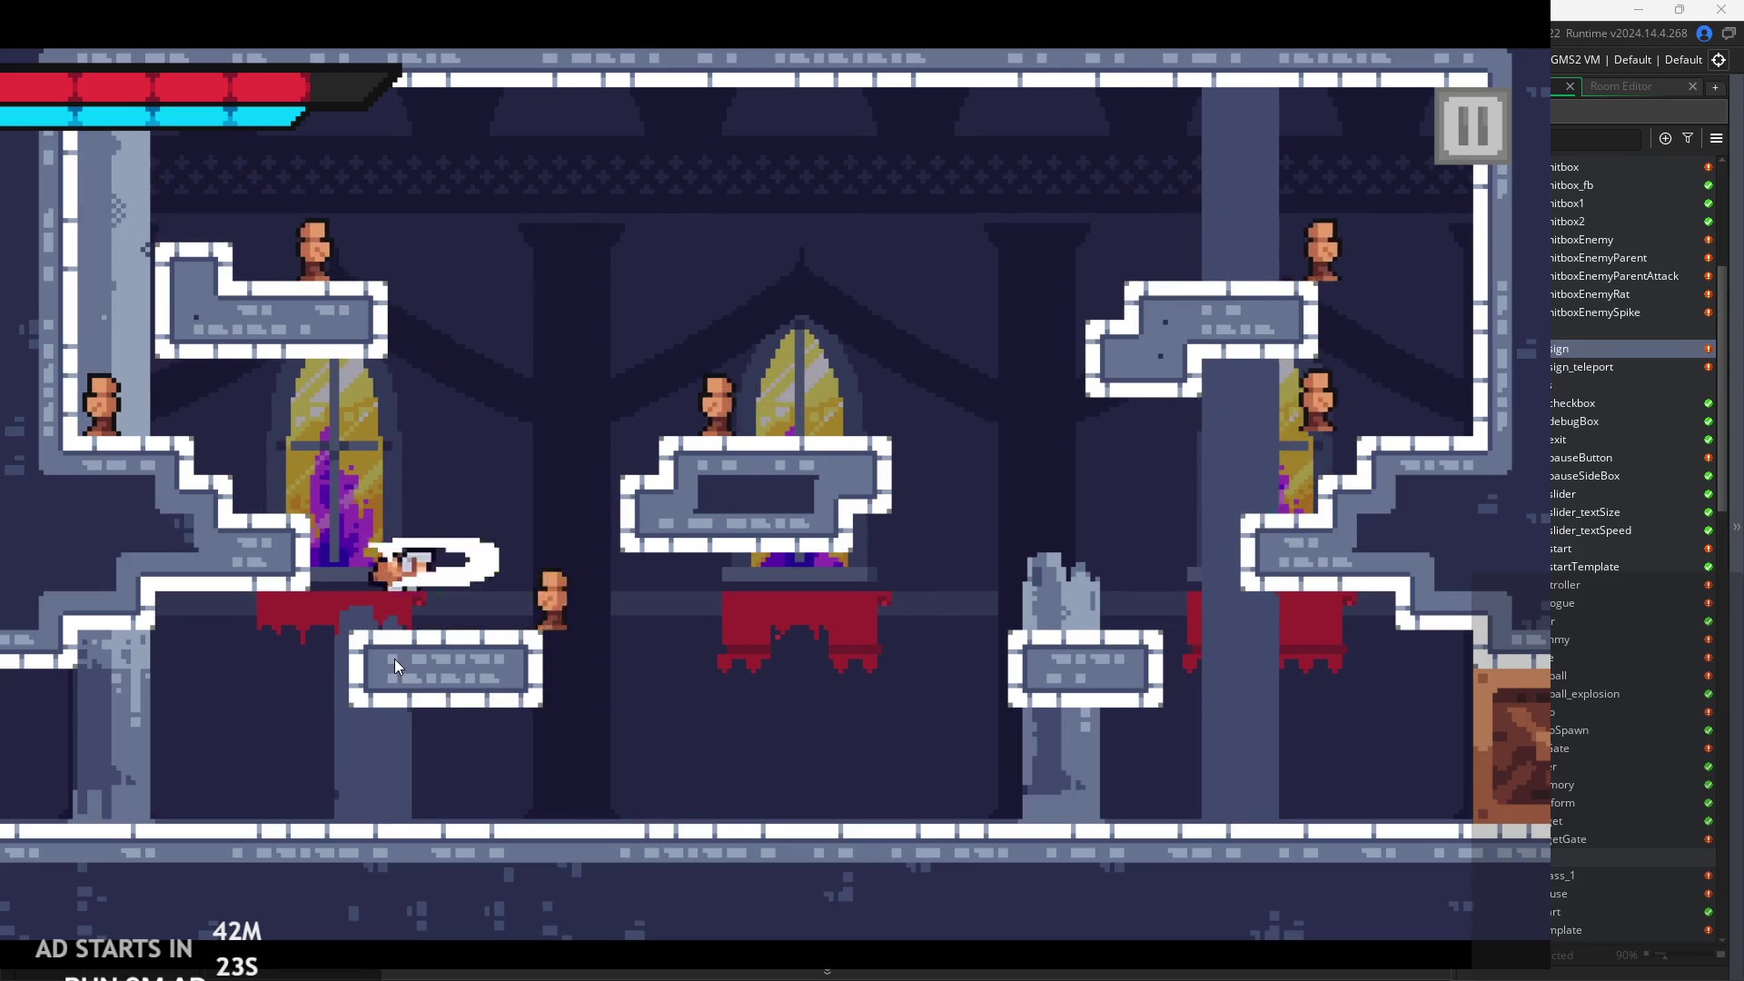
{"action": "key", "text": "space"}
{"action": "key", "text": "Left"}
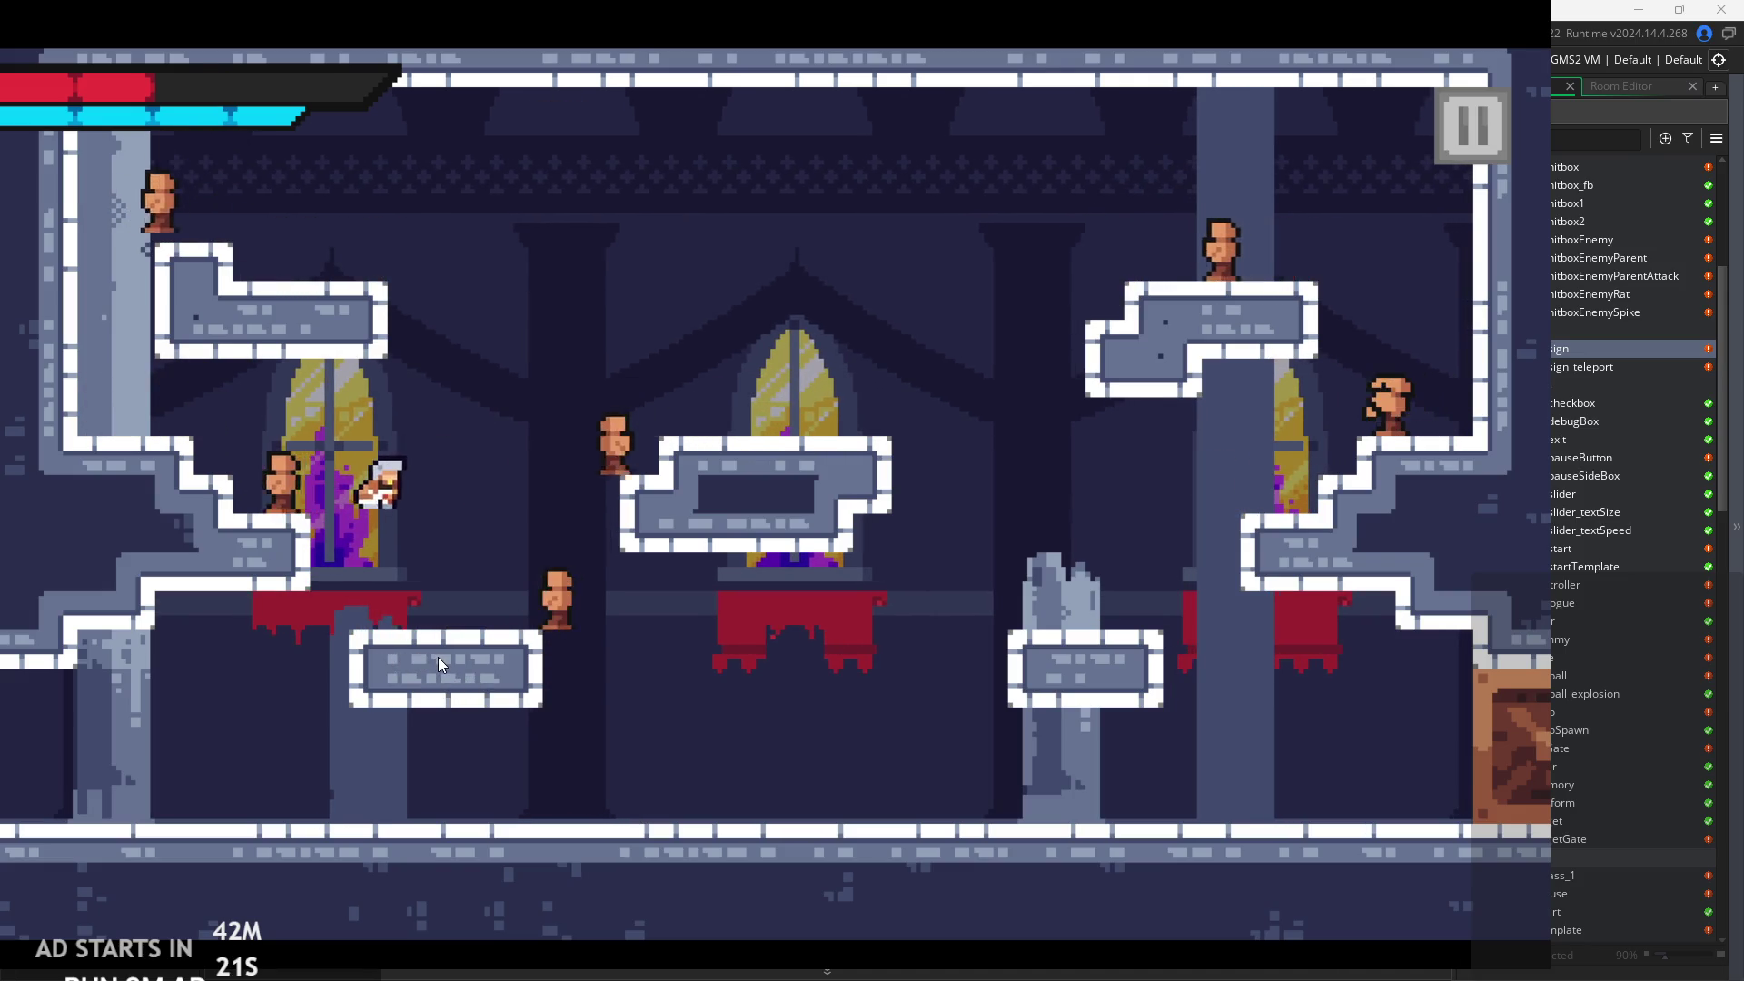
{"action": "key", "text": "Right"}
{"action": "key", "text": "Left"}
{"action": "key", "text": "Right"}
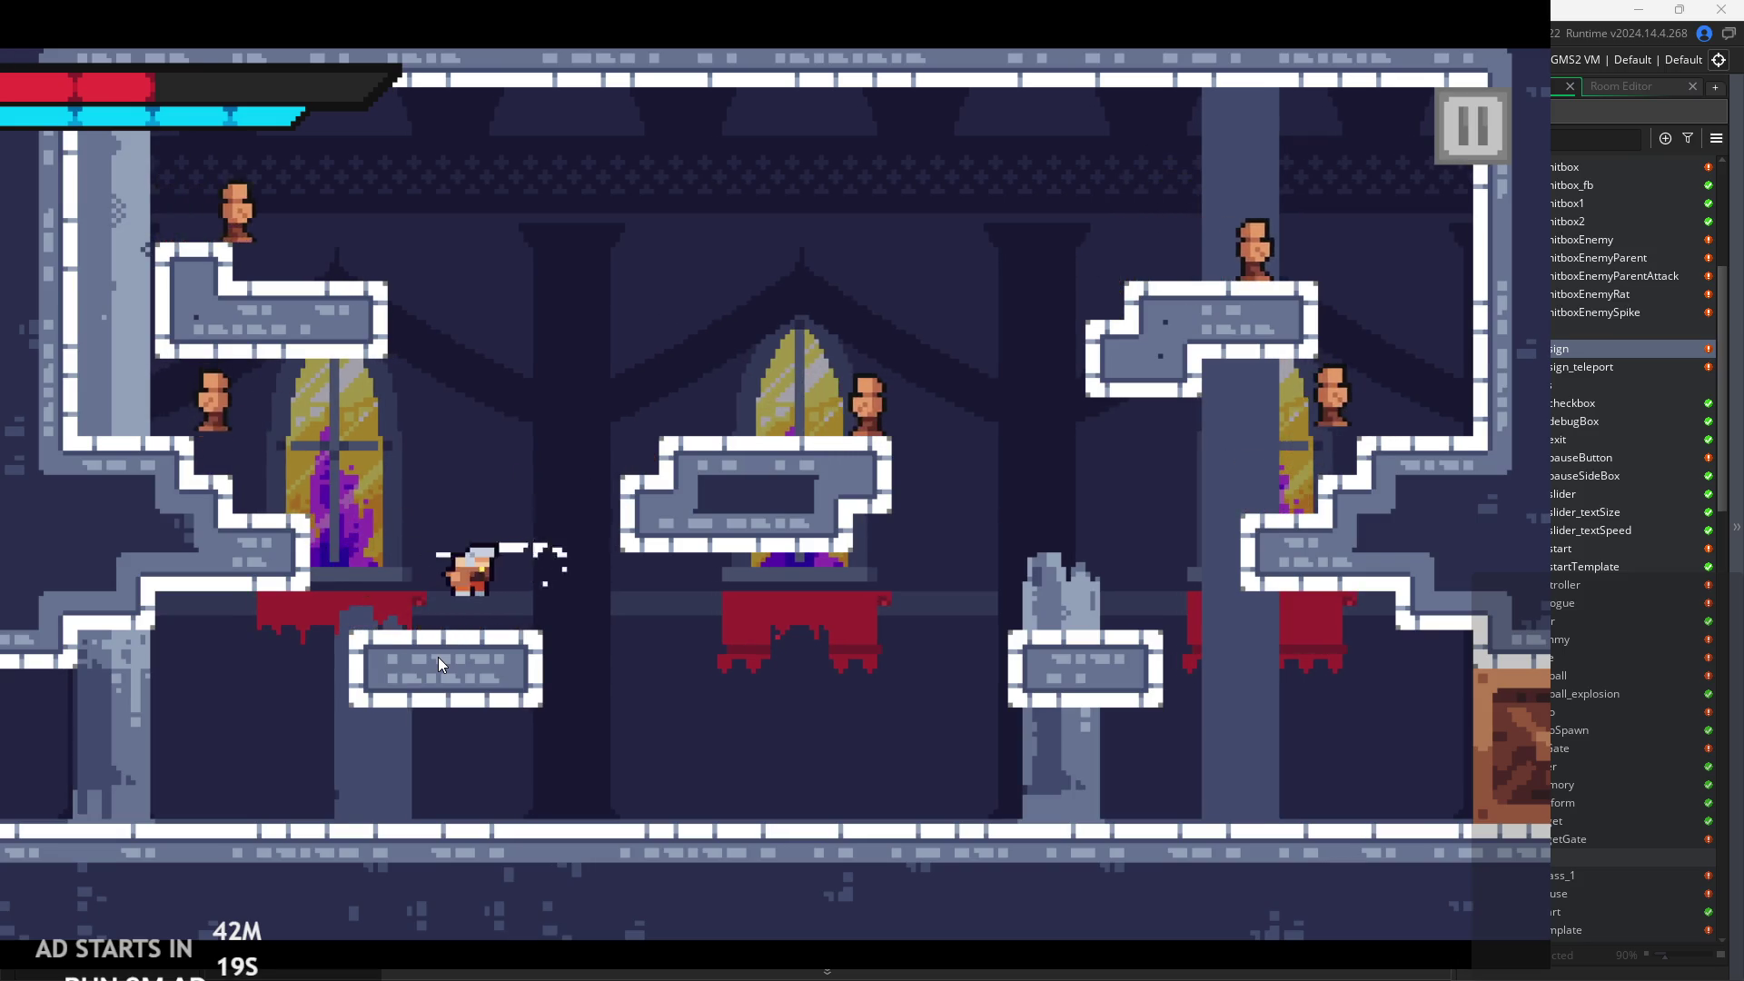
{"action": "key", "text": "space"}
{"action": "key", "text": "Left"}
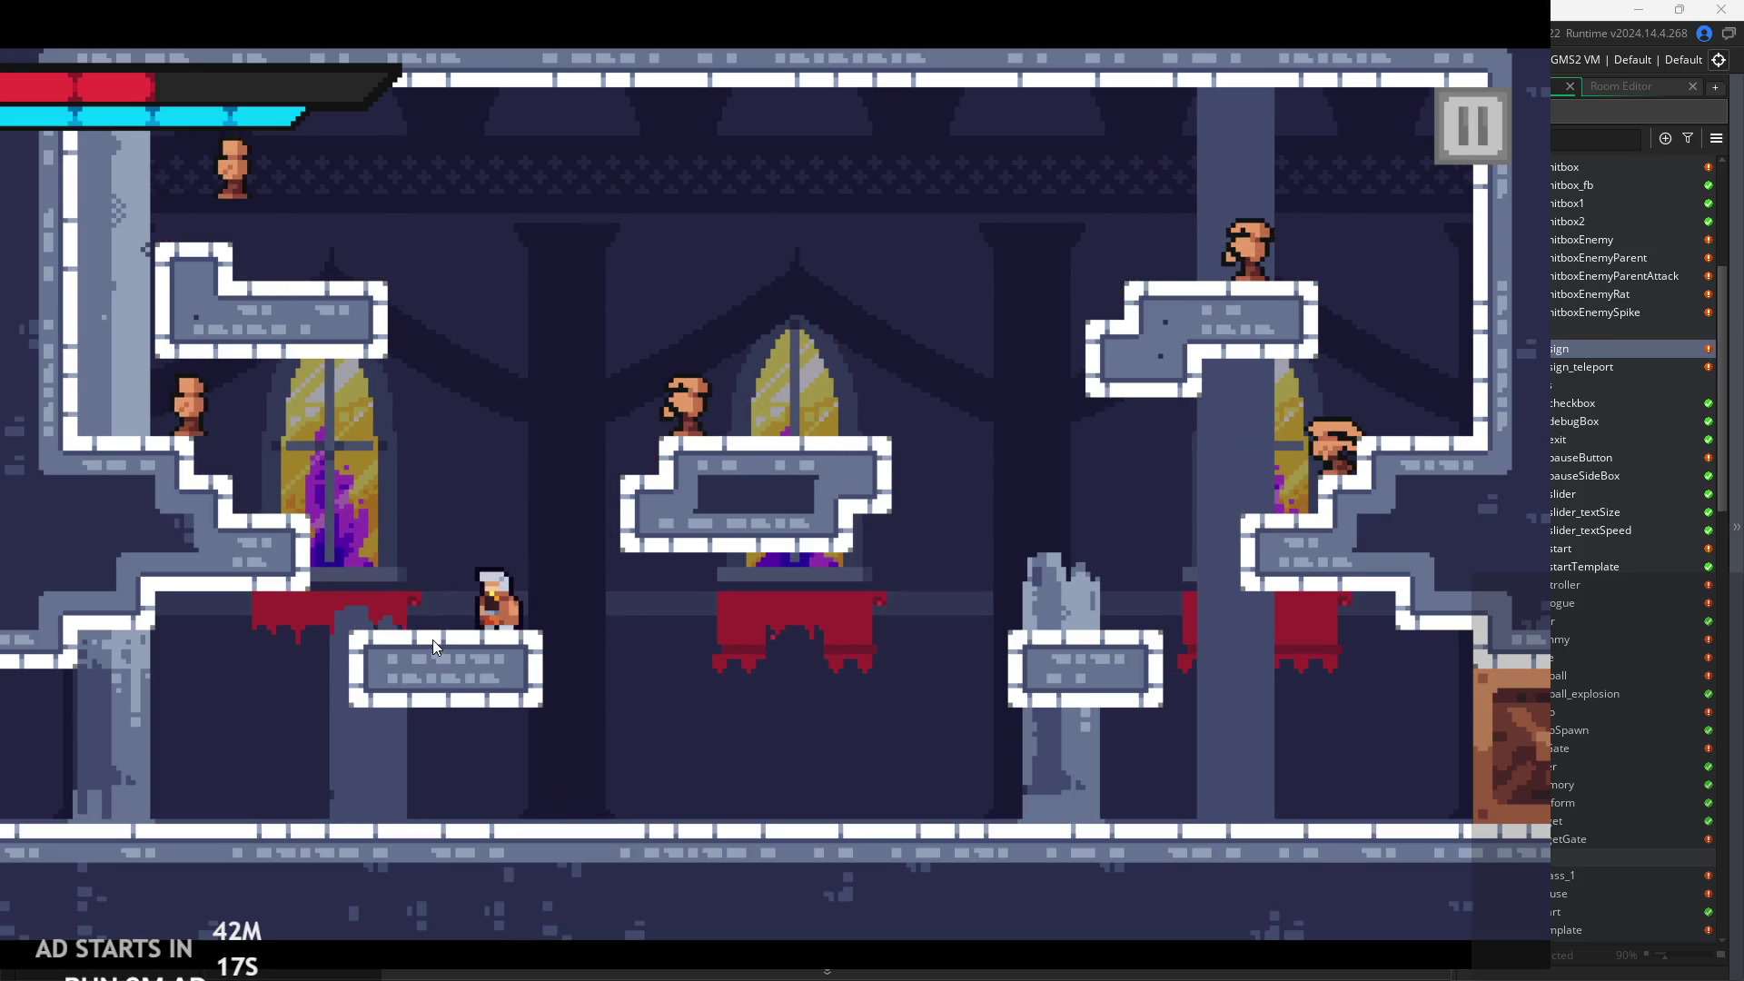
Hop from the lower platform and land on the centre platform.
{"action": "key", "text": "Right"}
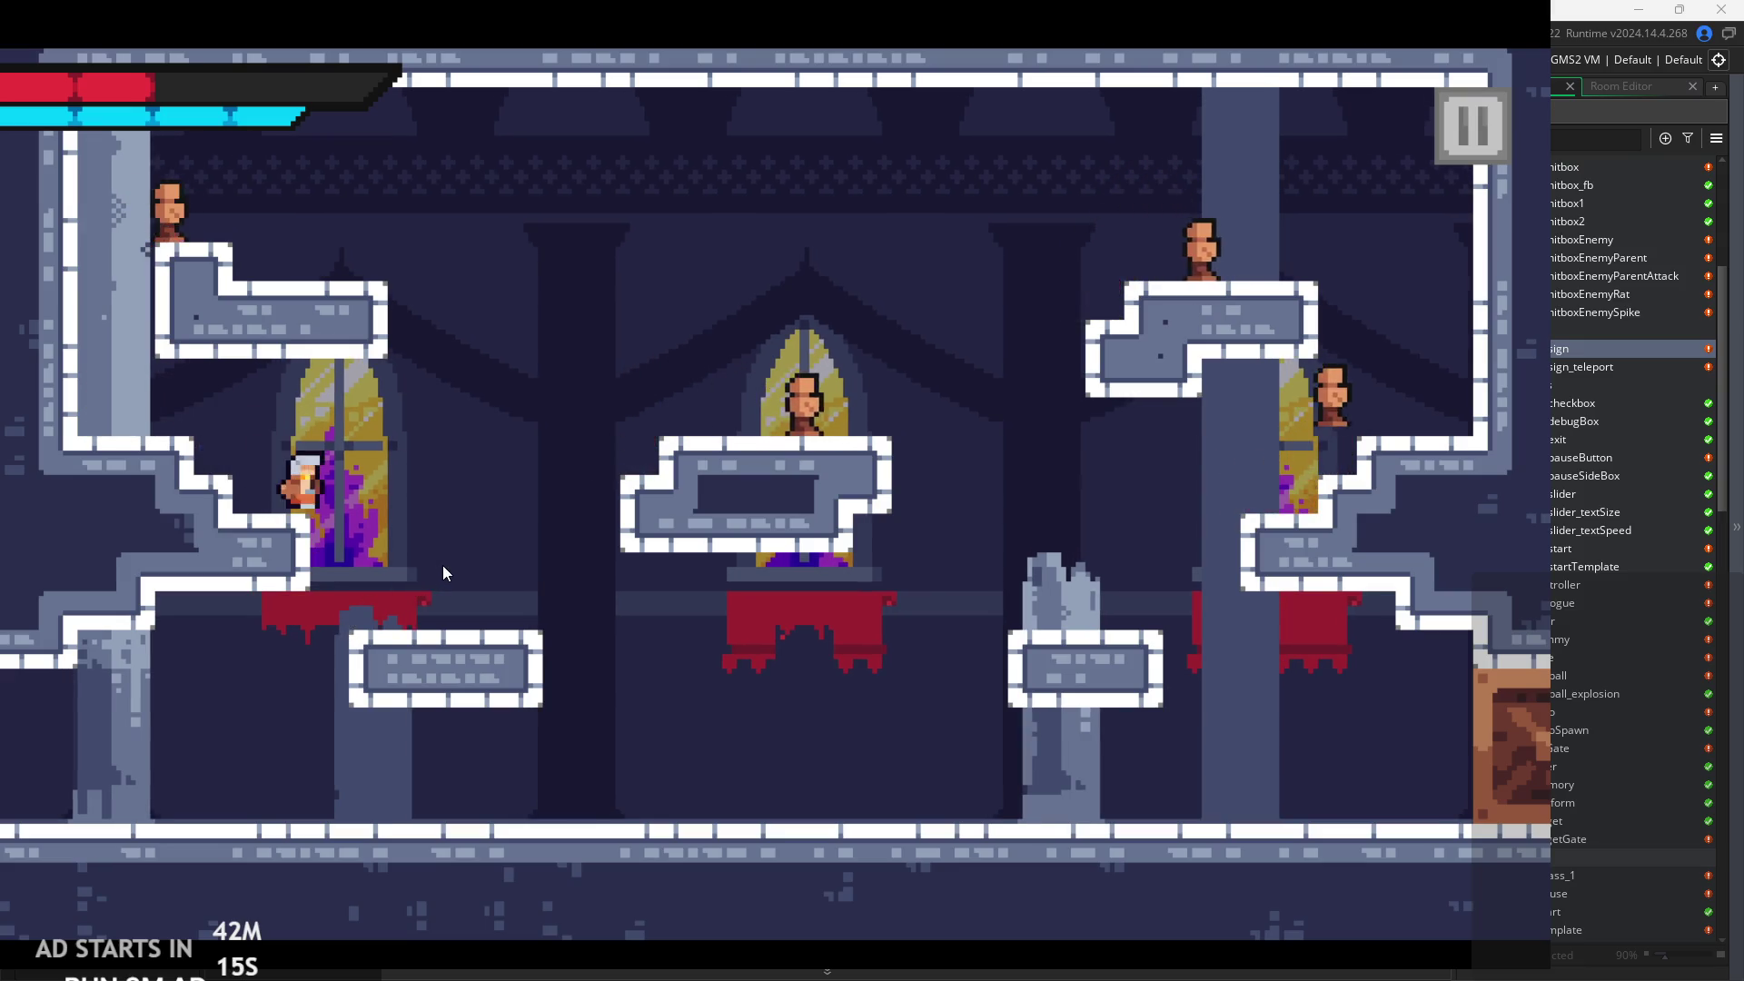
{"action": "key", "text": "space"}
{"action": "key", "text": "Right"}
{"action": "key", "text": "Left"}
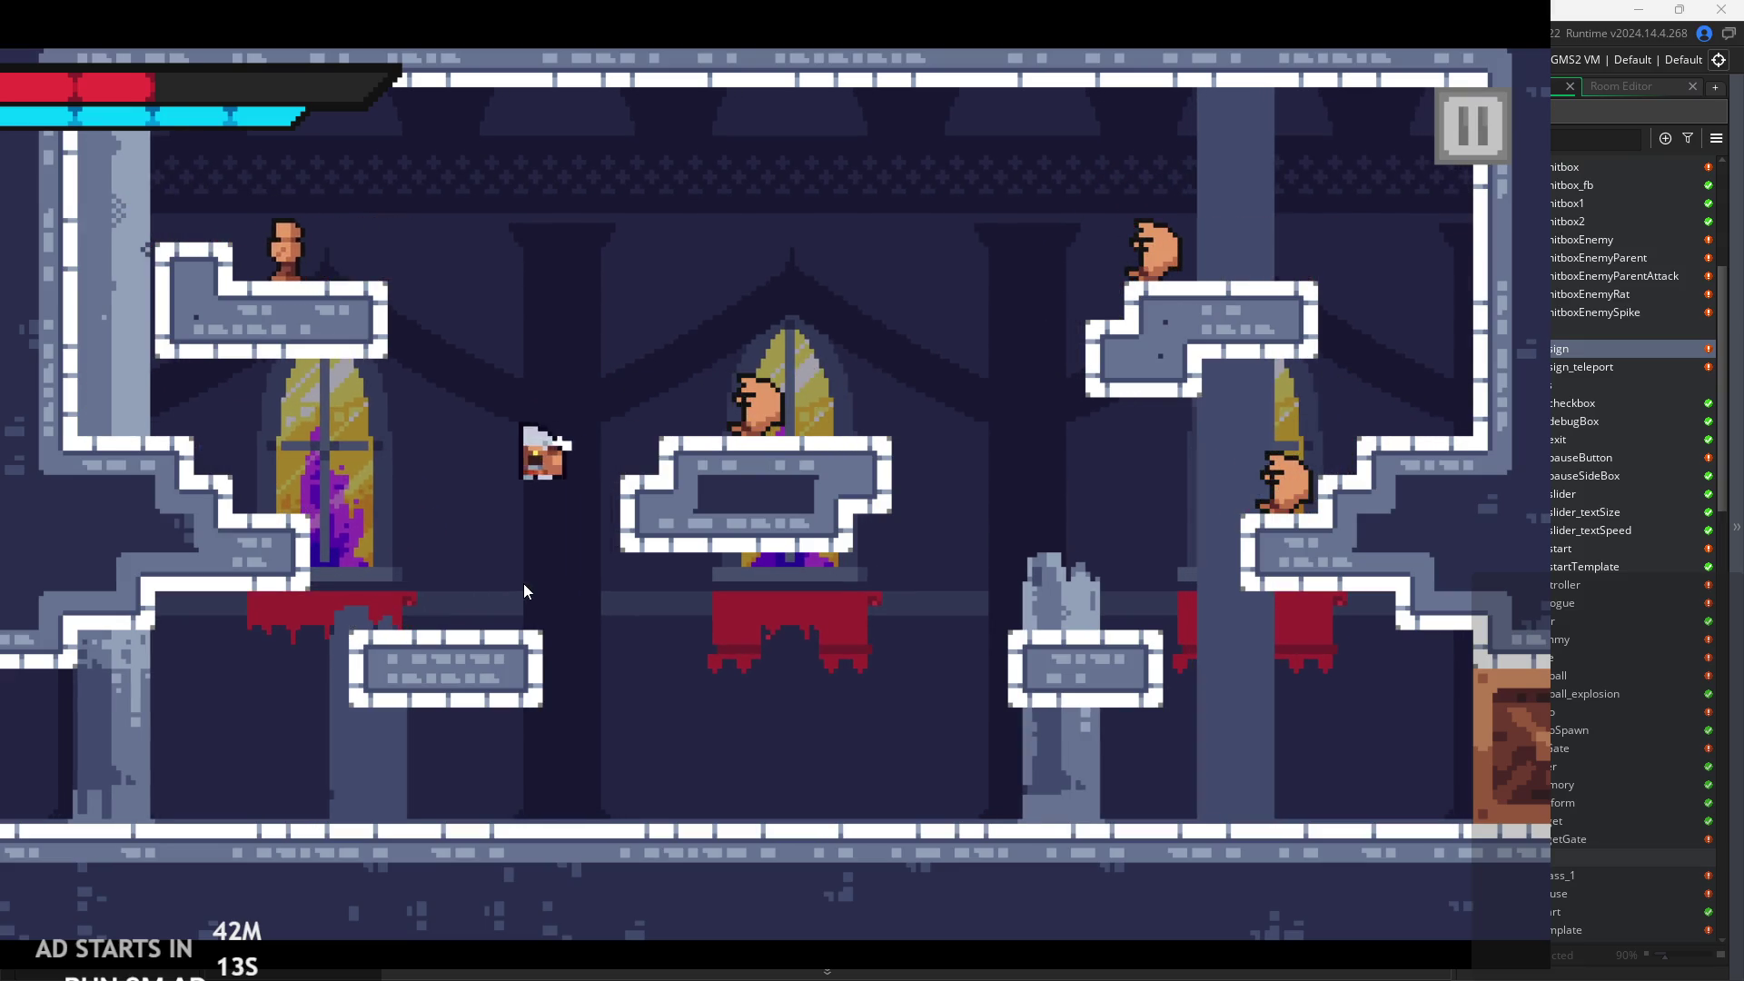
{"action": "key", "text": "Right"}
{"action": "key", "text": "Right"}
{"action": "key", "text": "Left"}
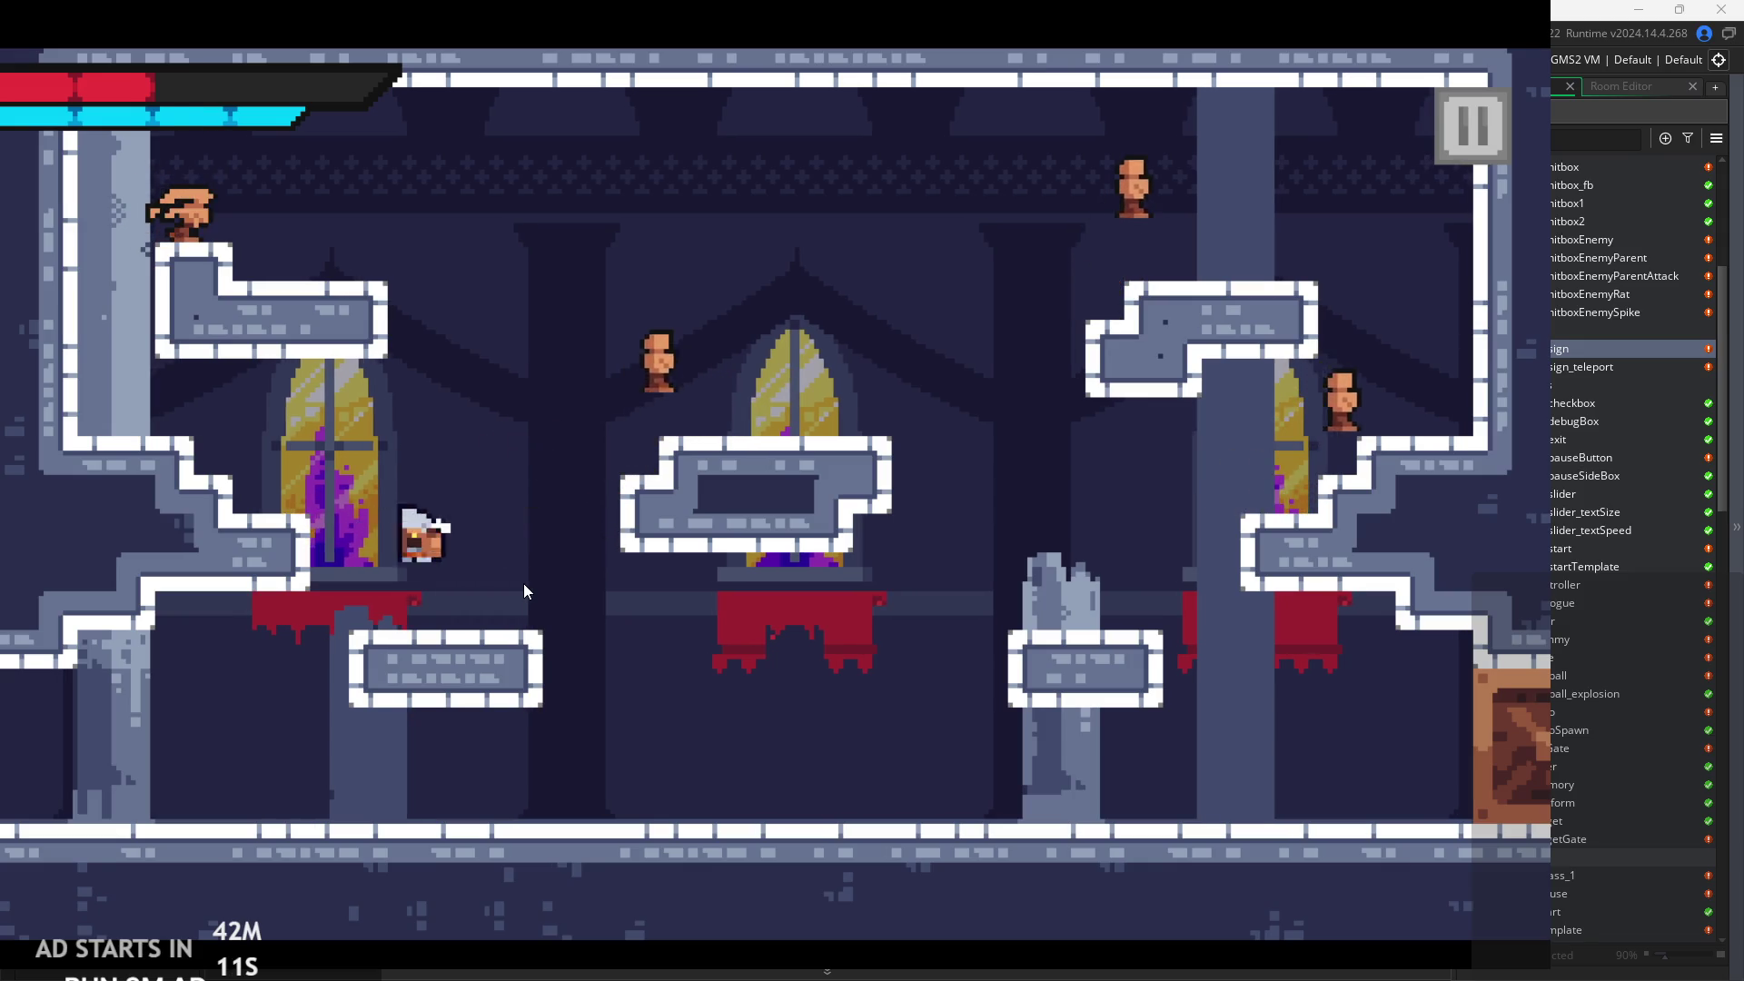
{"action": "key", "text": "space"}
{"action": "key", "text": "Right"}
{"action": "key", "text": "Left"}
{"action": "key", "text": "space"}
{"action": "key", "text": "Right"}
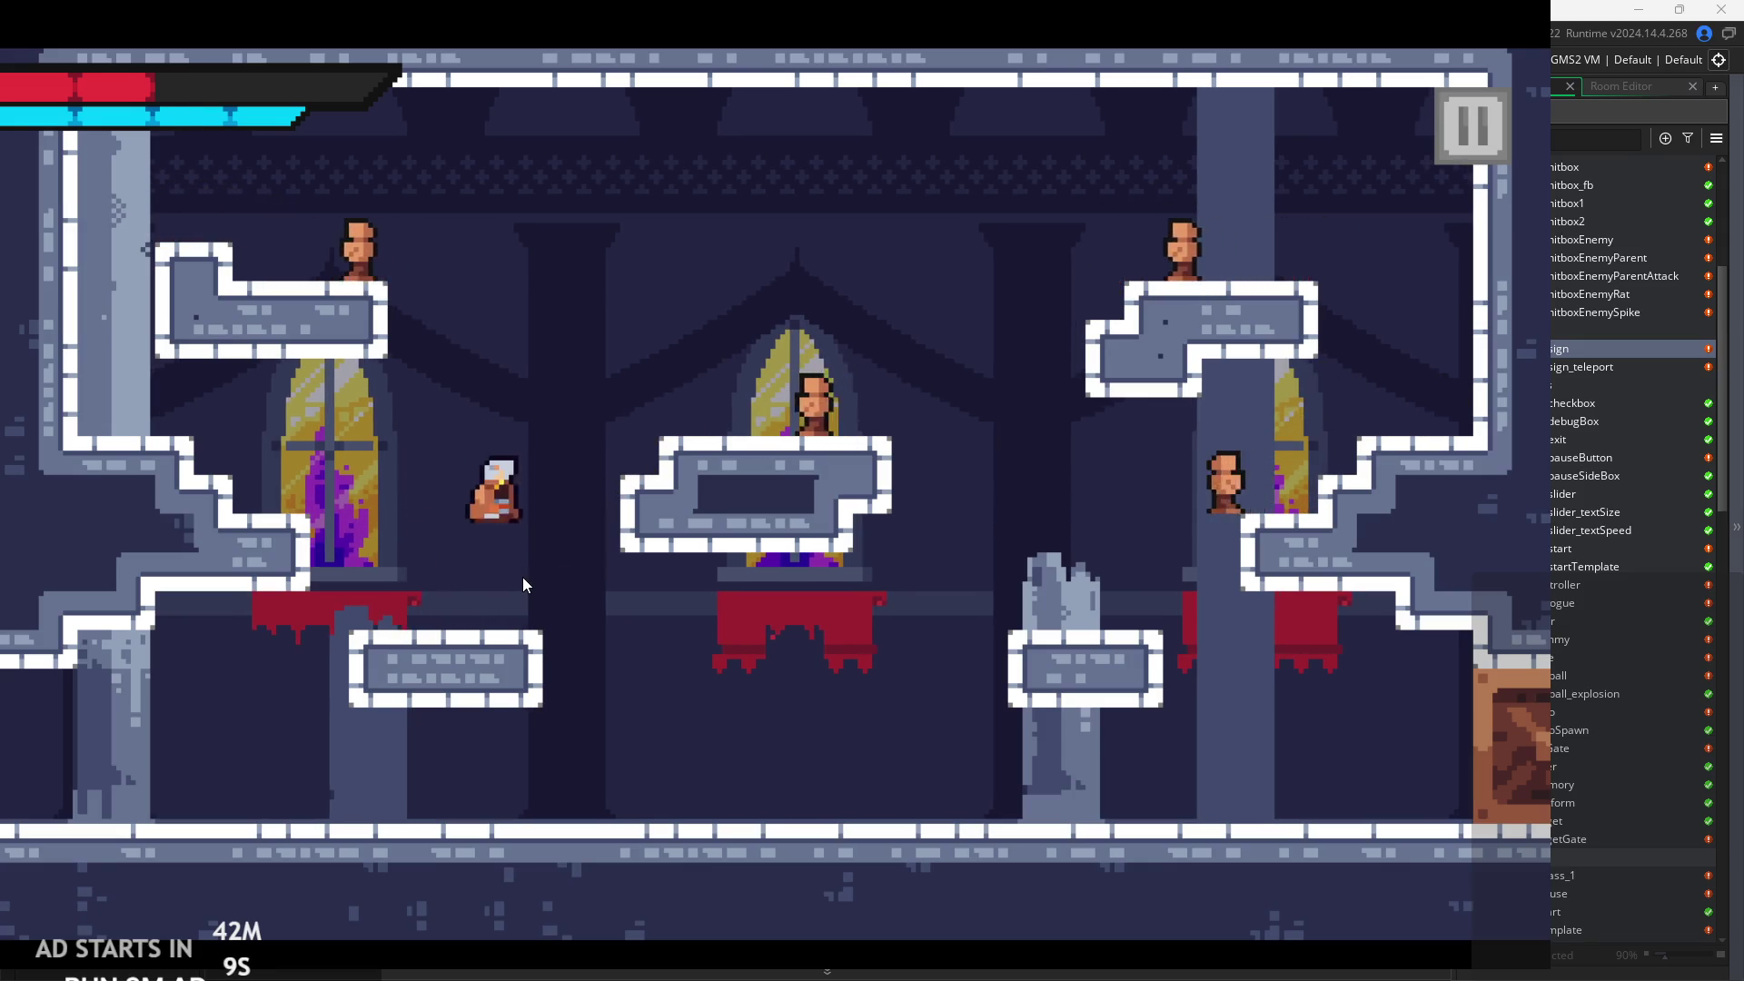
{"action": "key", "text": "space"}
{"action": "key", "text": "space"}
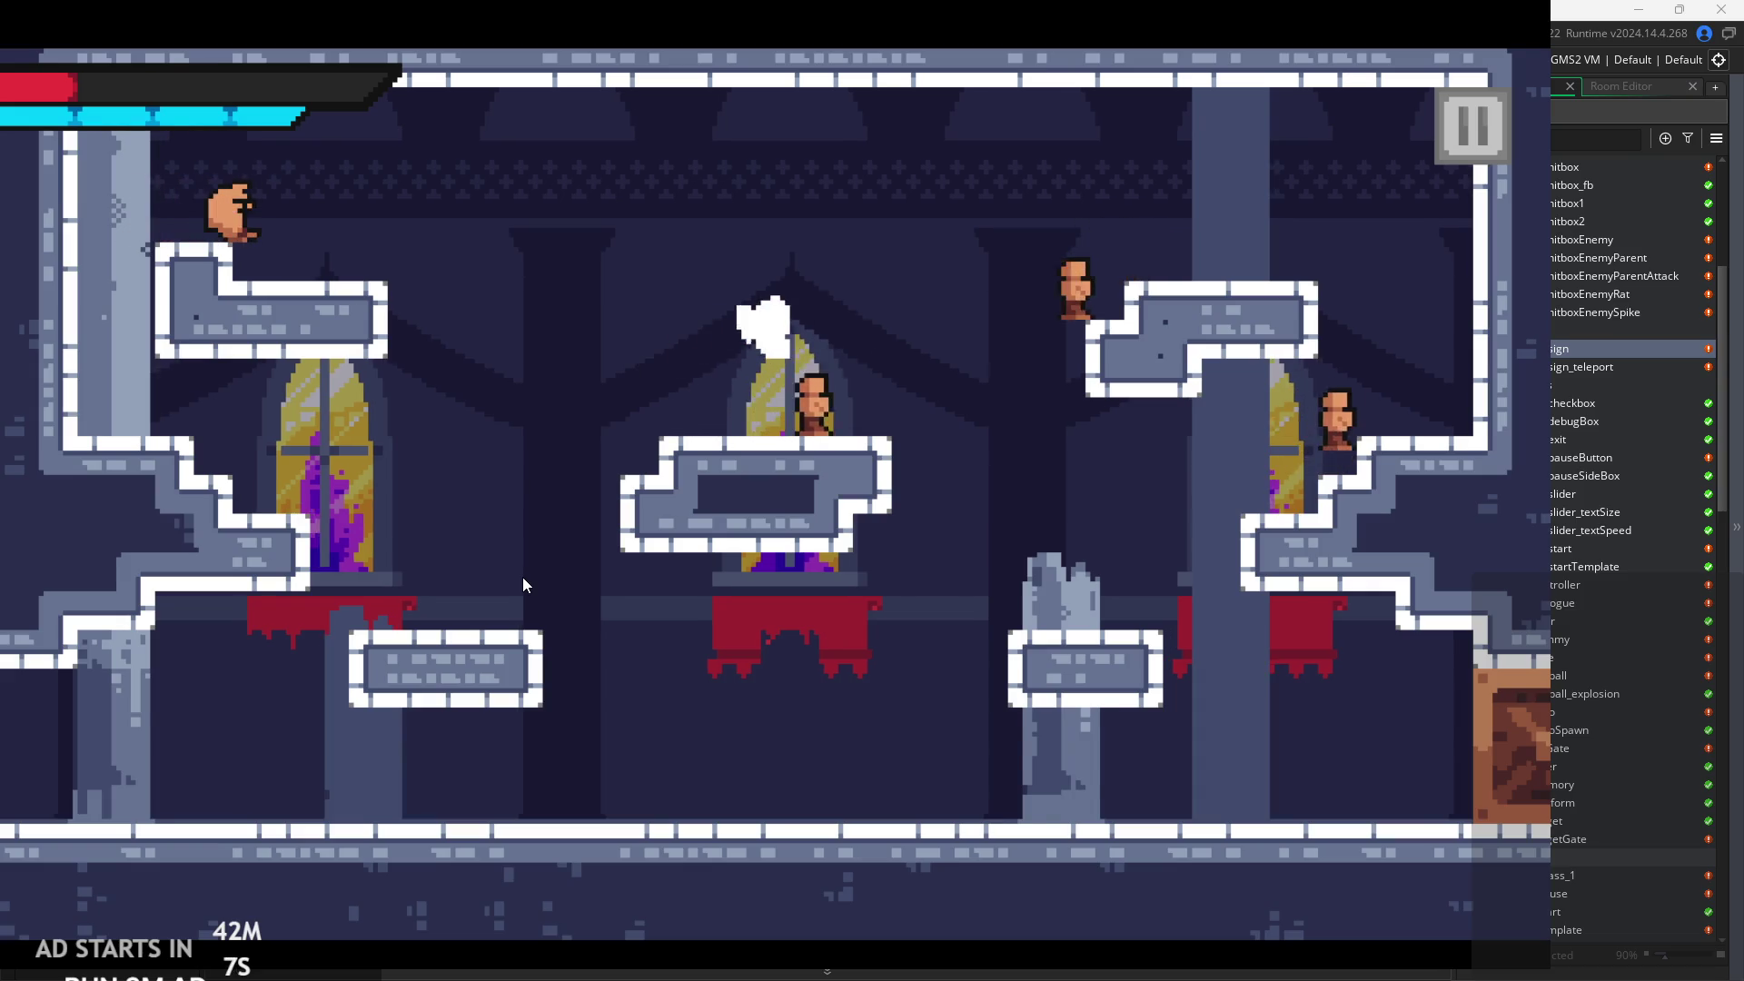
Jump off the centre platform via the broken pillar onto the right ledge, slashing.
{"action": "key", "text": "Left"}
{"action": "key", "text": "Right"}
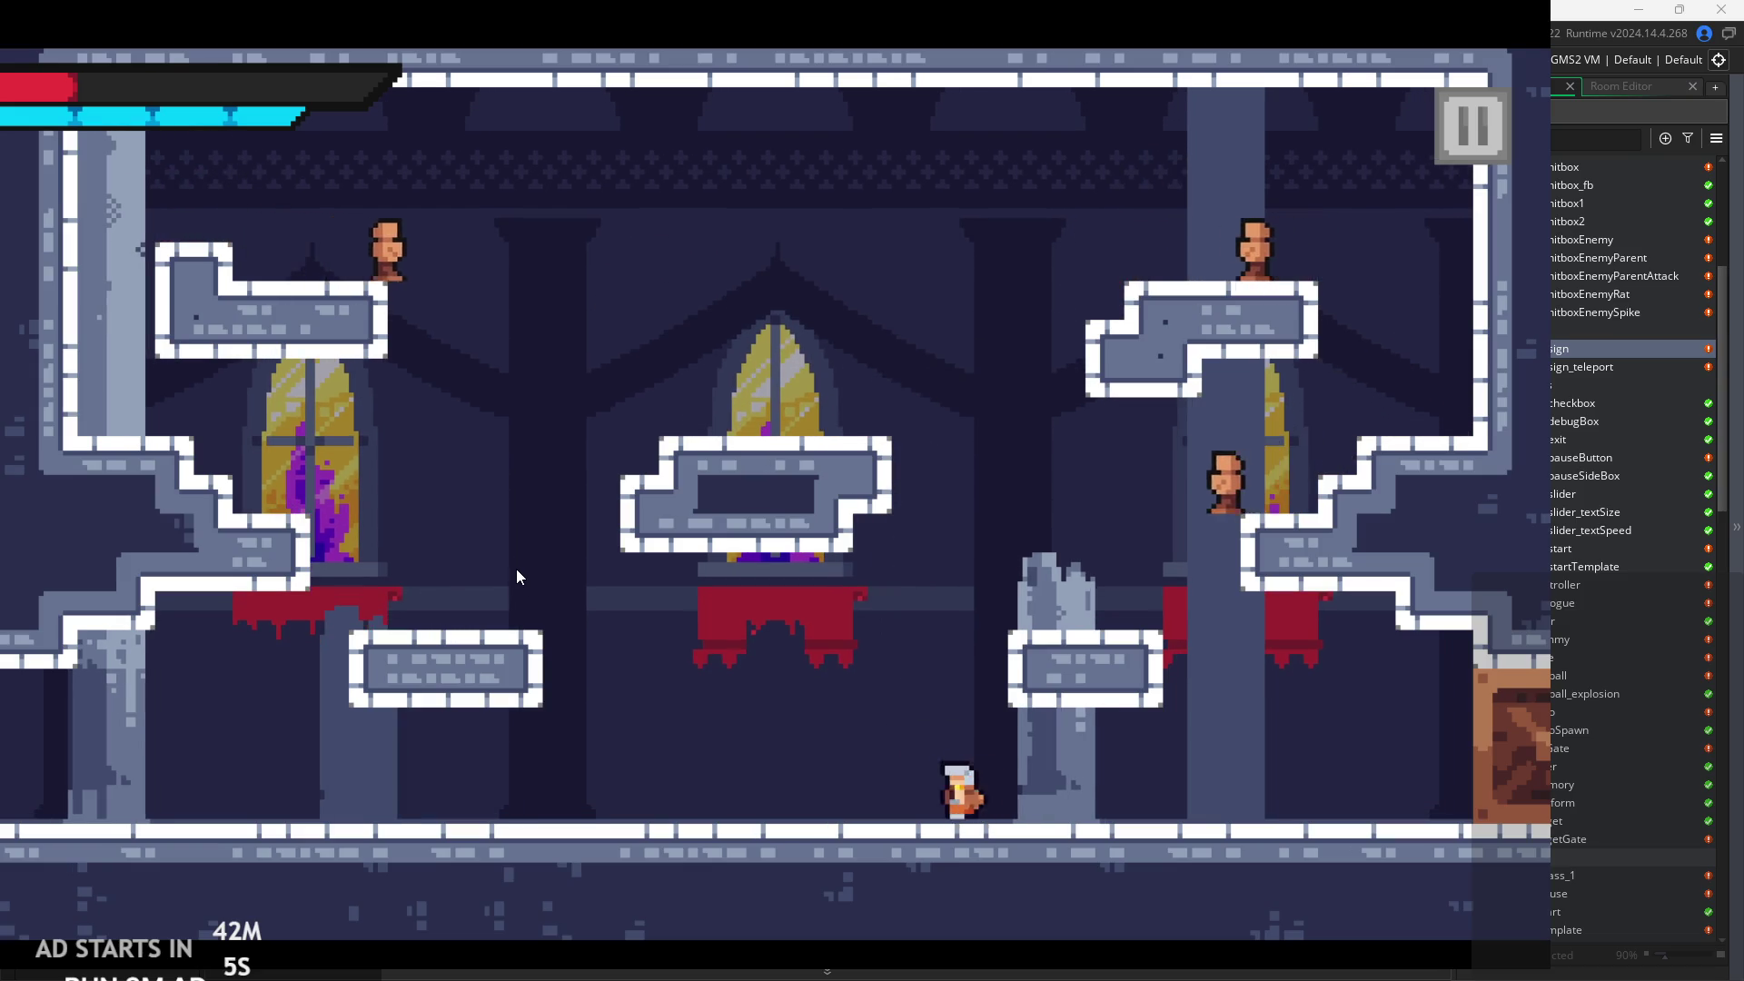
{"action": "key", "text": "space"}
{"action": "key", "text": "Left"}
{"action": "key", "text": "Right"}
{"action": "key", "text": "space"}
{"action": "key", "text": "Right"}
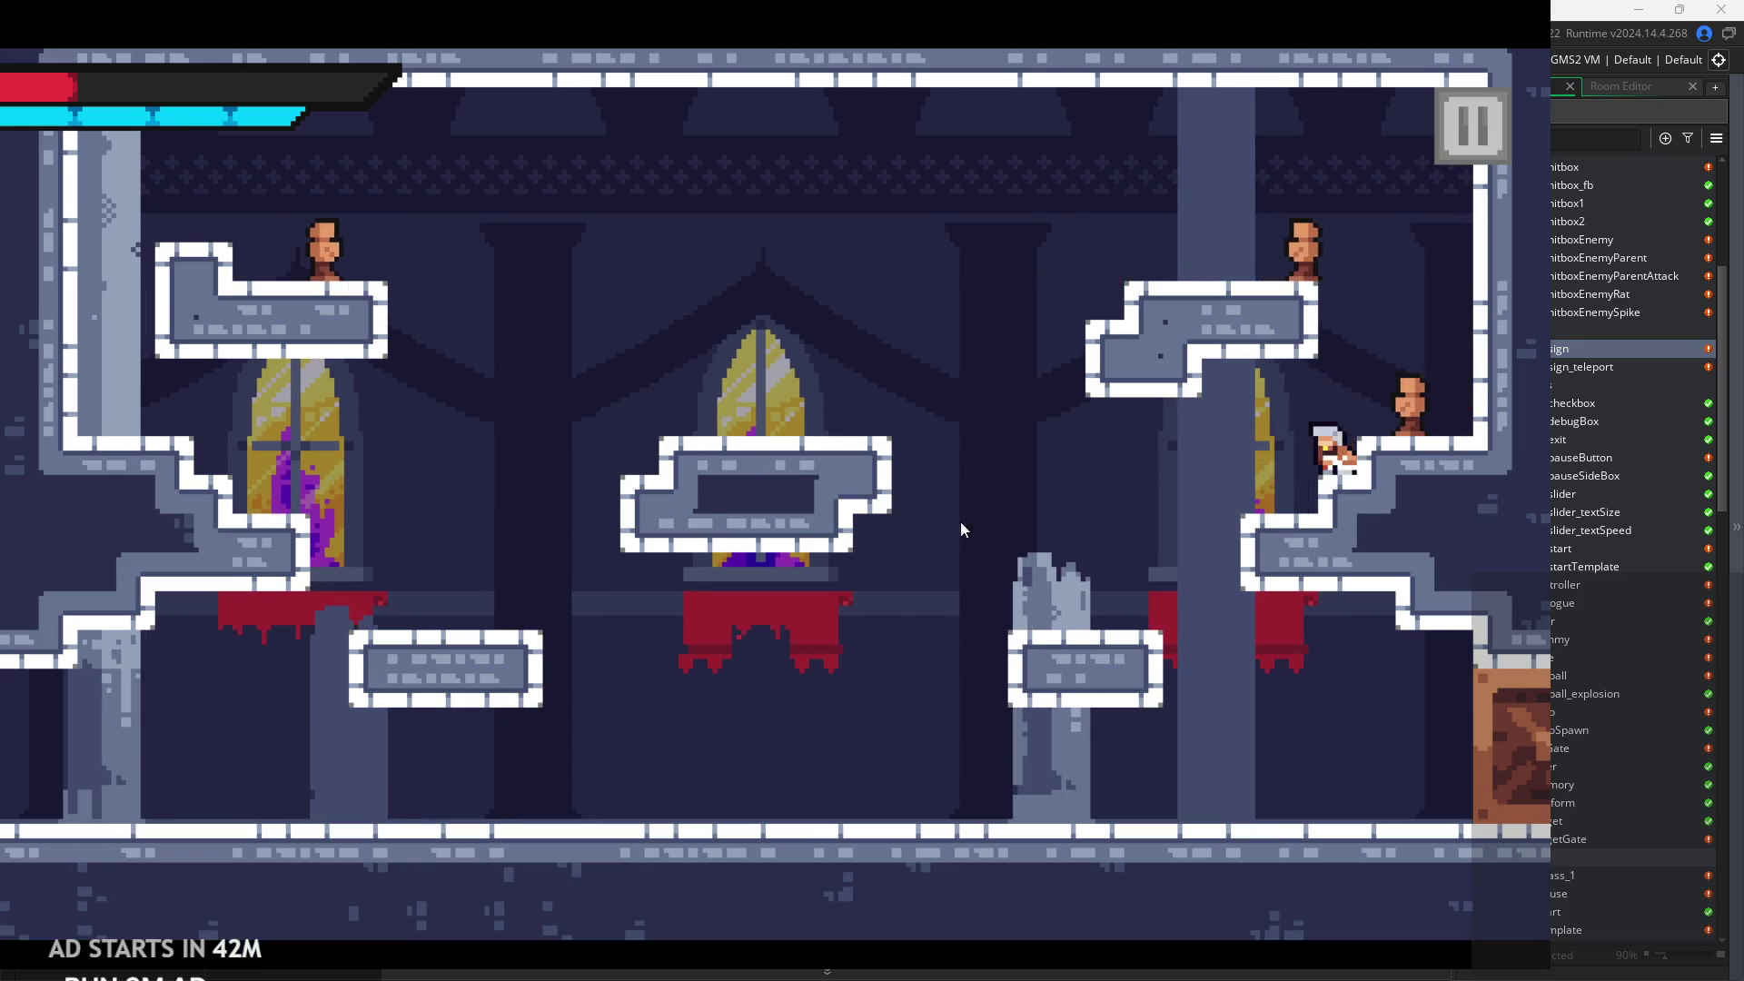
Jump from the right ledge to the broken pillar and back beside the enemy.
{"action": "key", "text": "Left"}
{"action": "key", "text": "space"}
{"action": "key", "text": "Right"}
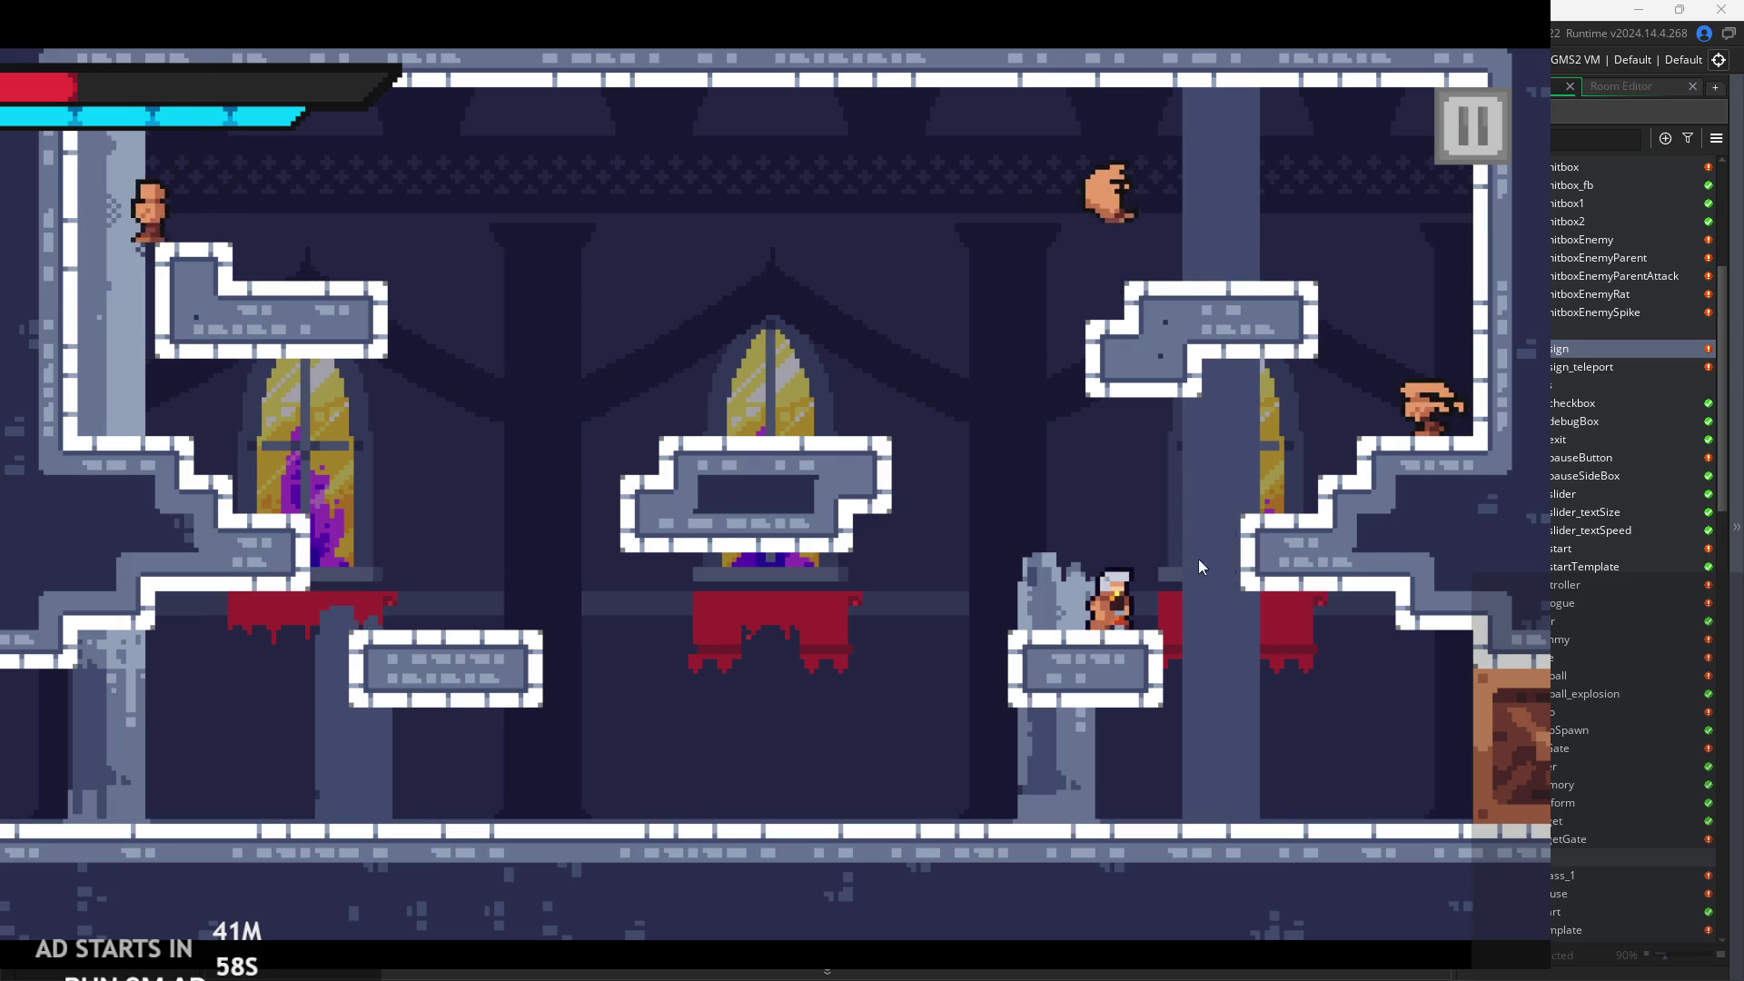
{"action": "key", "text": "space"}
{"action": "key", "text": "Right"}
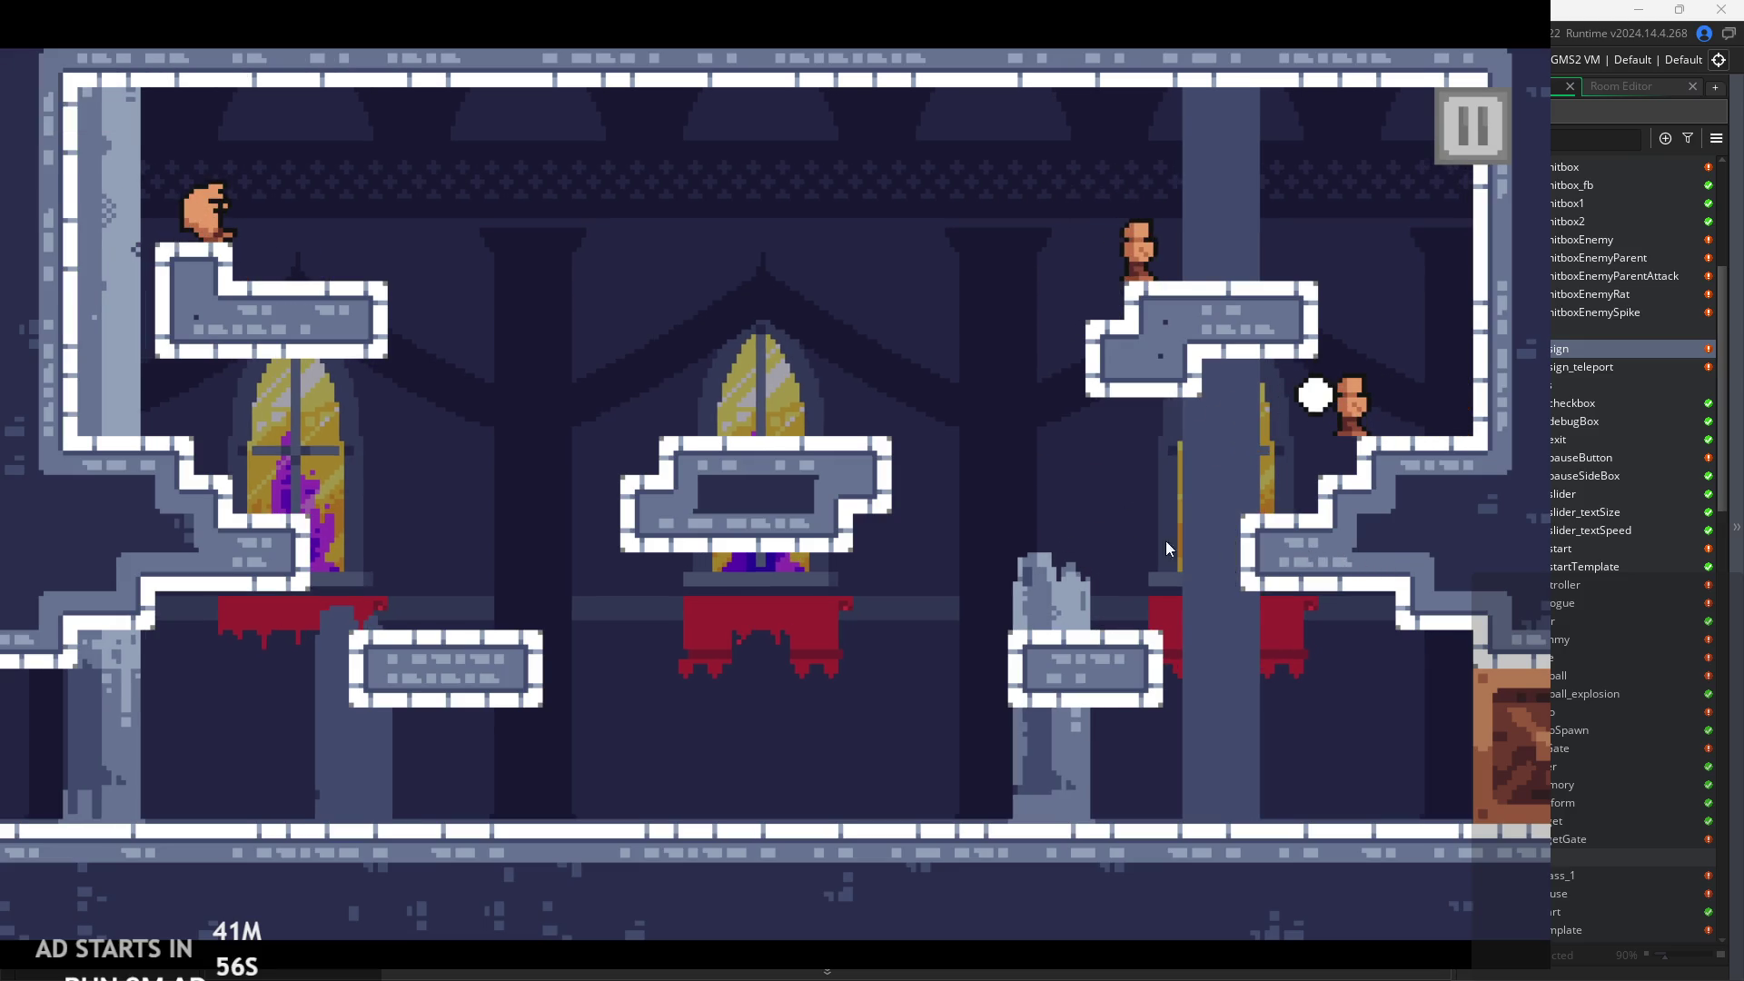
After respawning, run right and attack near the door, then jump left and run back.
{"action": "key", "text": "Right"}
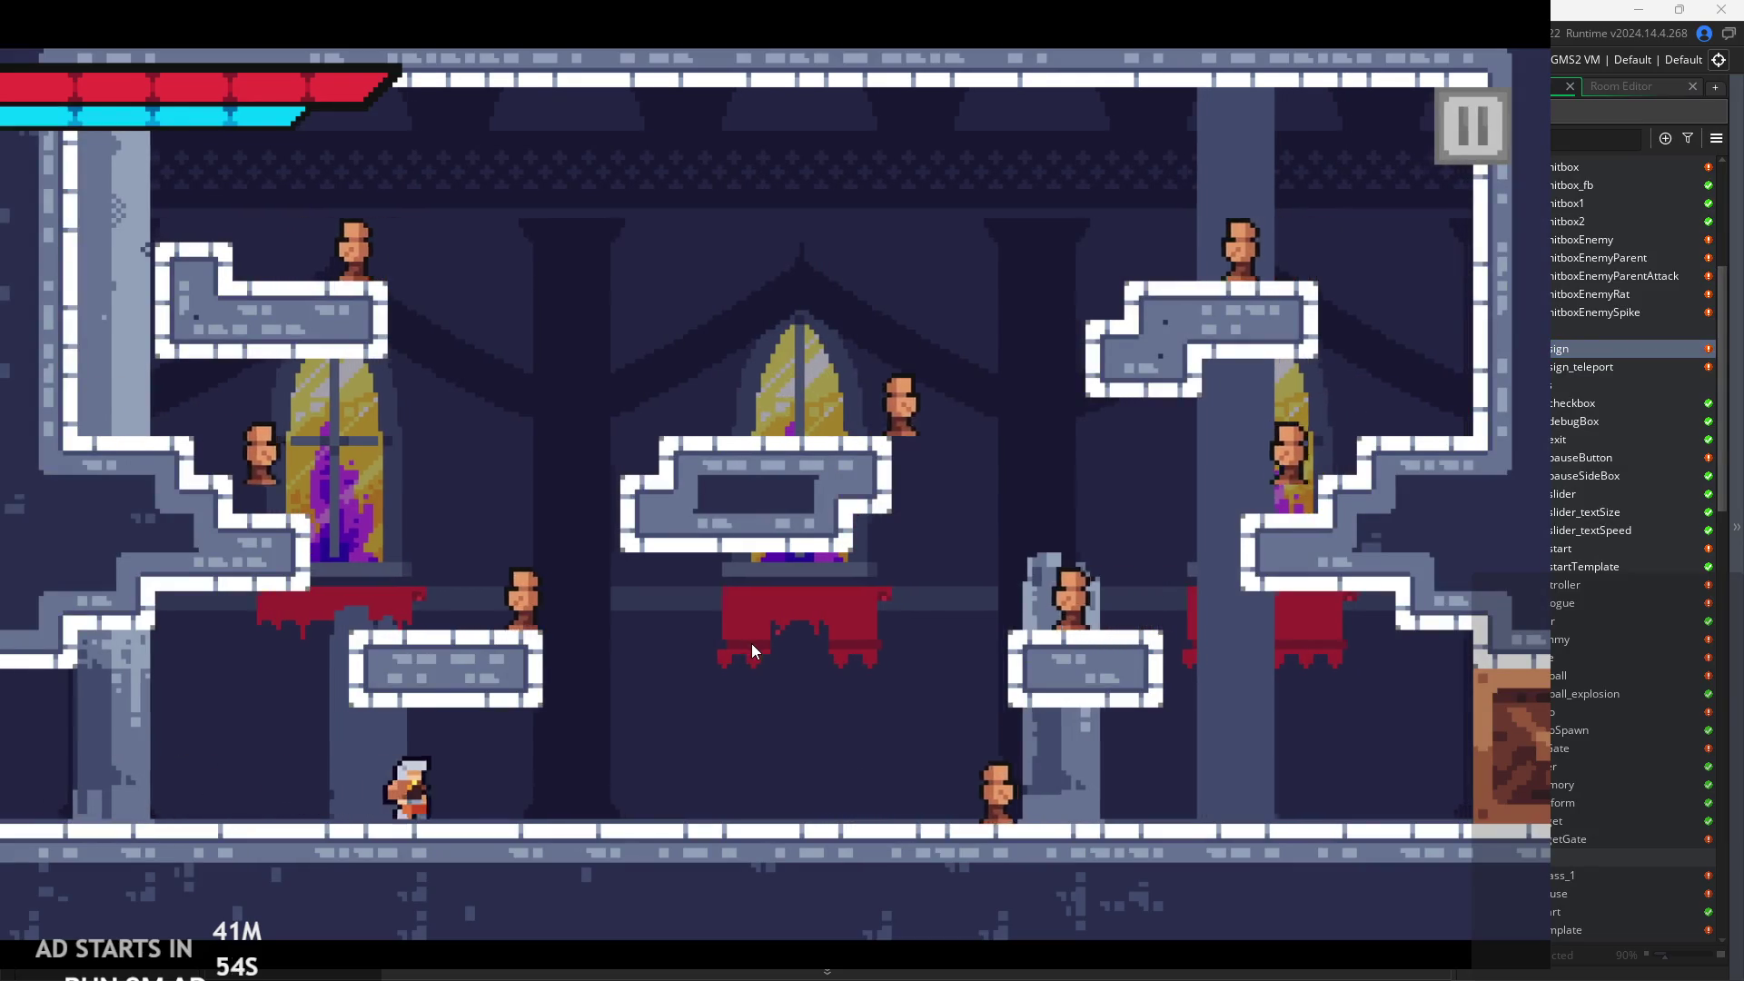
{"action": "key", "text": "Right"}
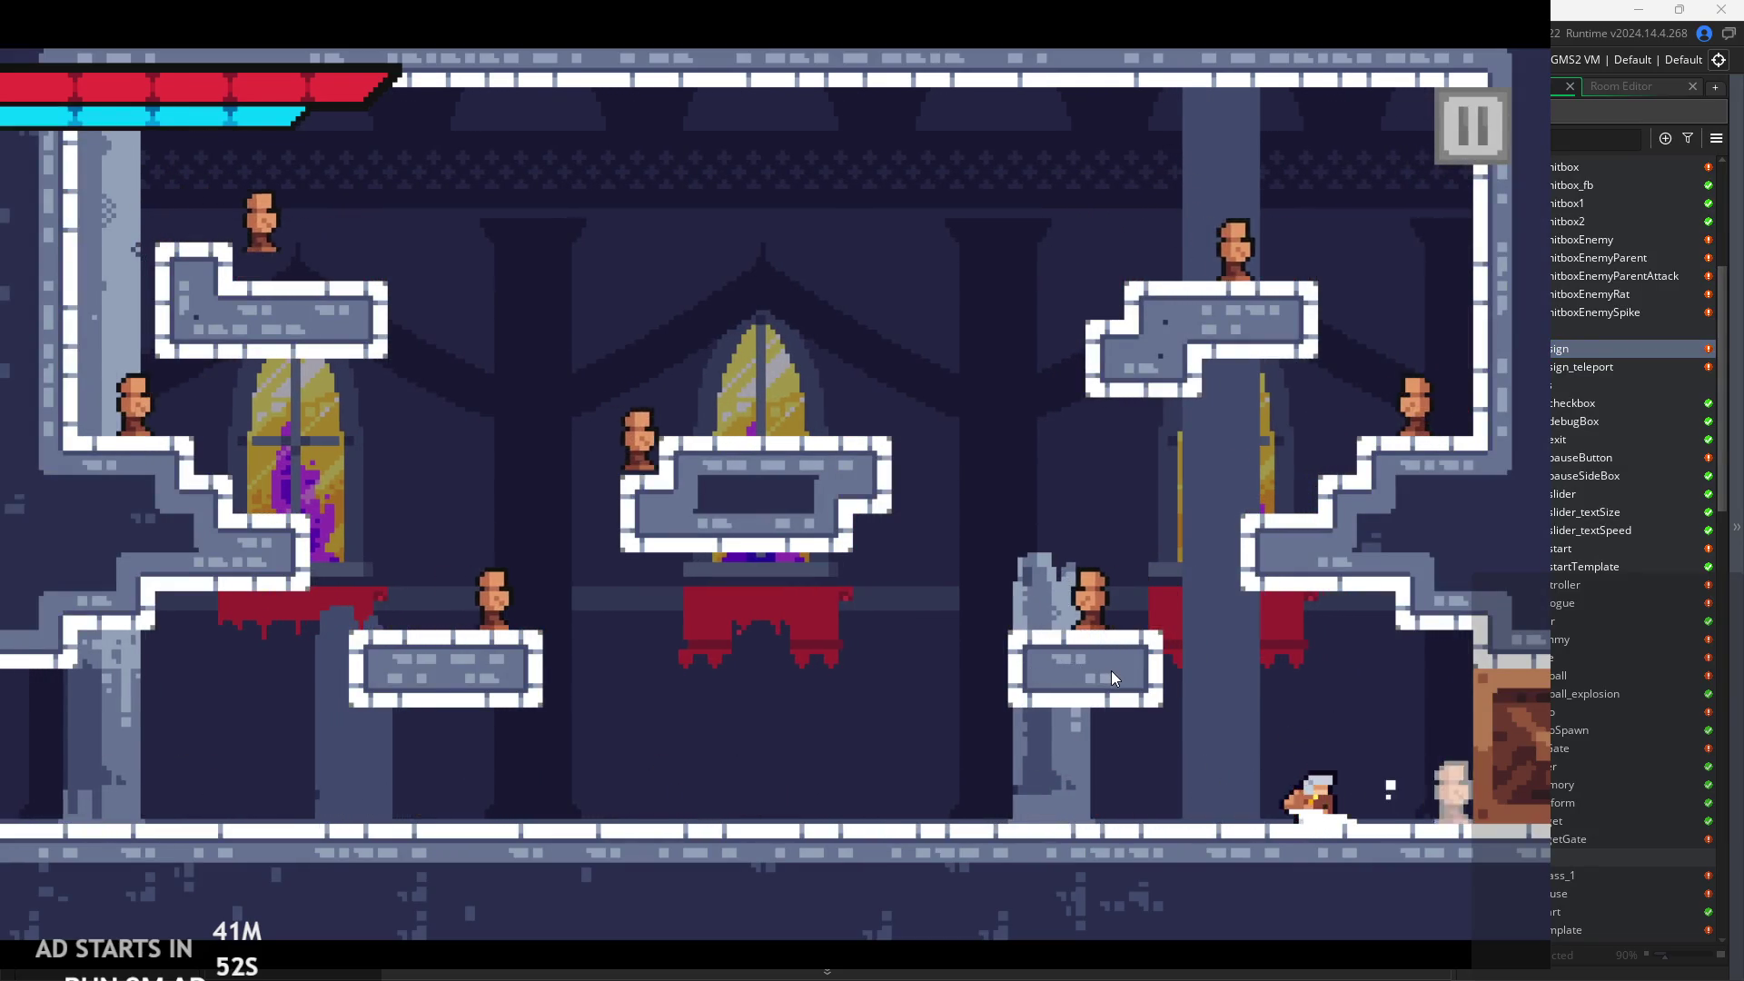
{"action": "key", "text": "x"}
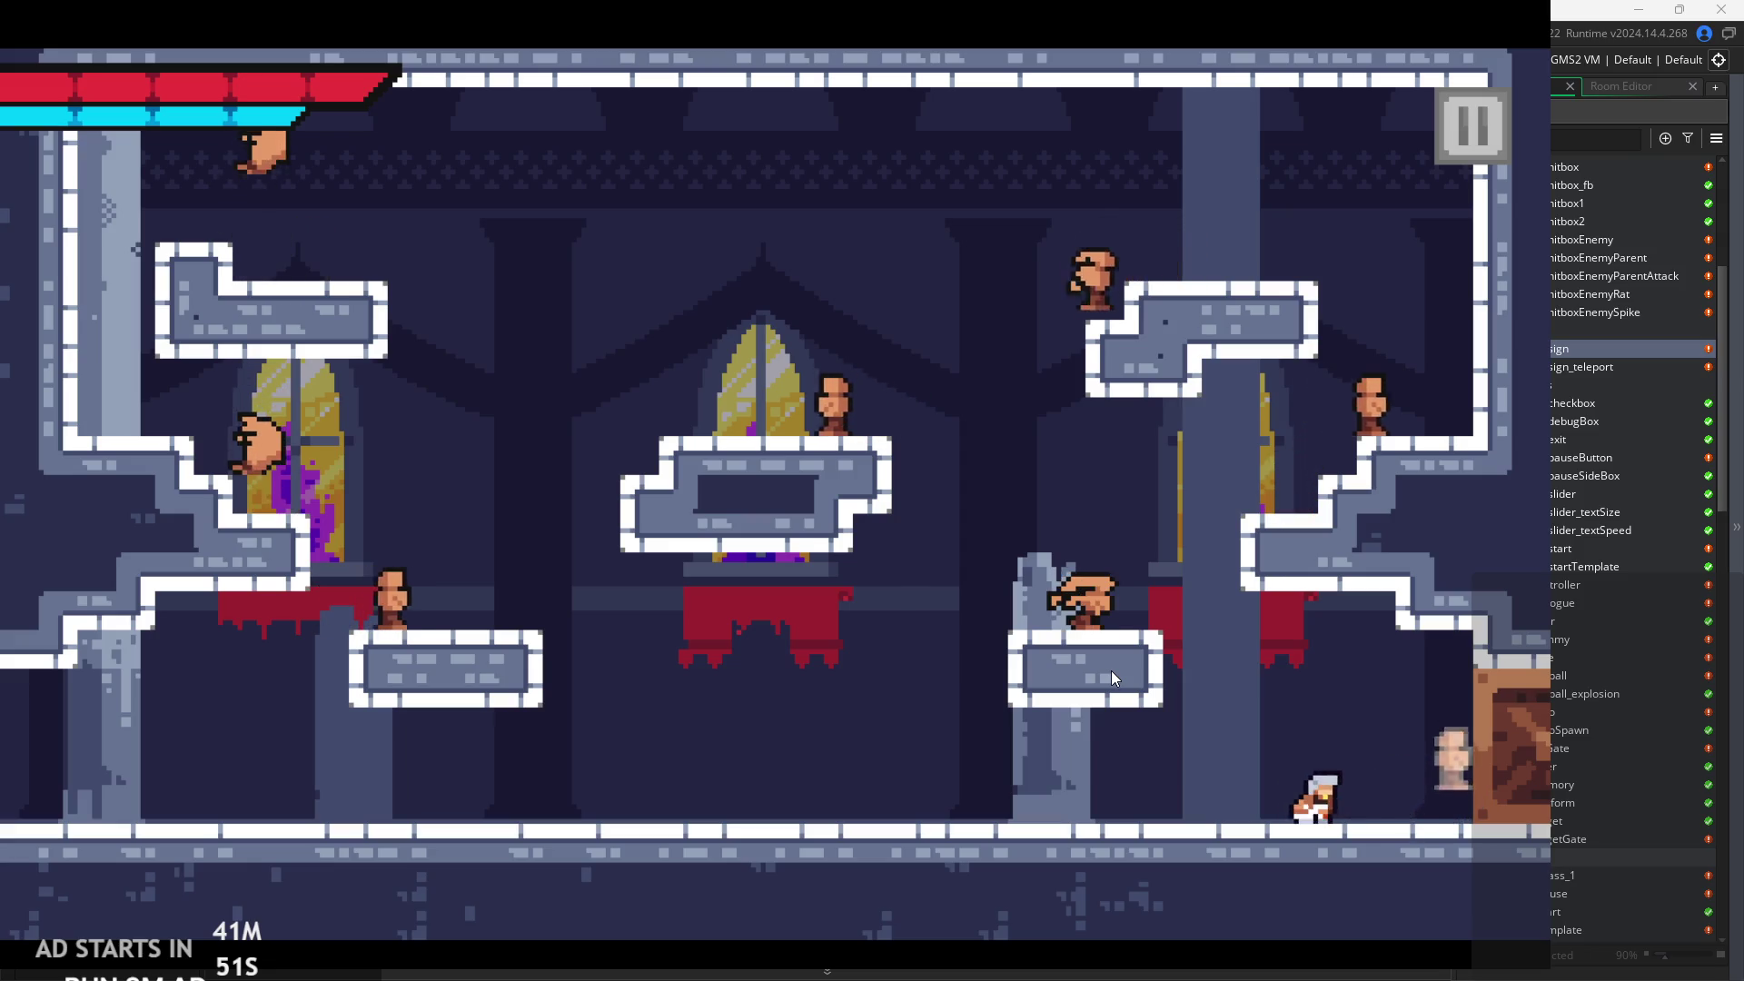
{"action": "key", "text": "Left"}
{"action": "key", "text": "space"}
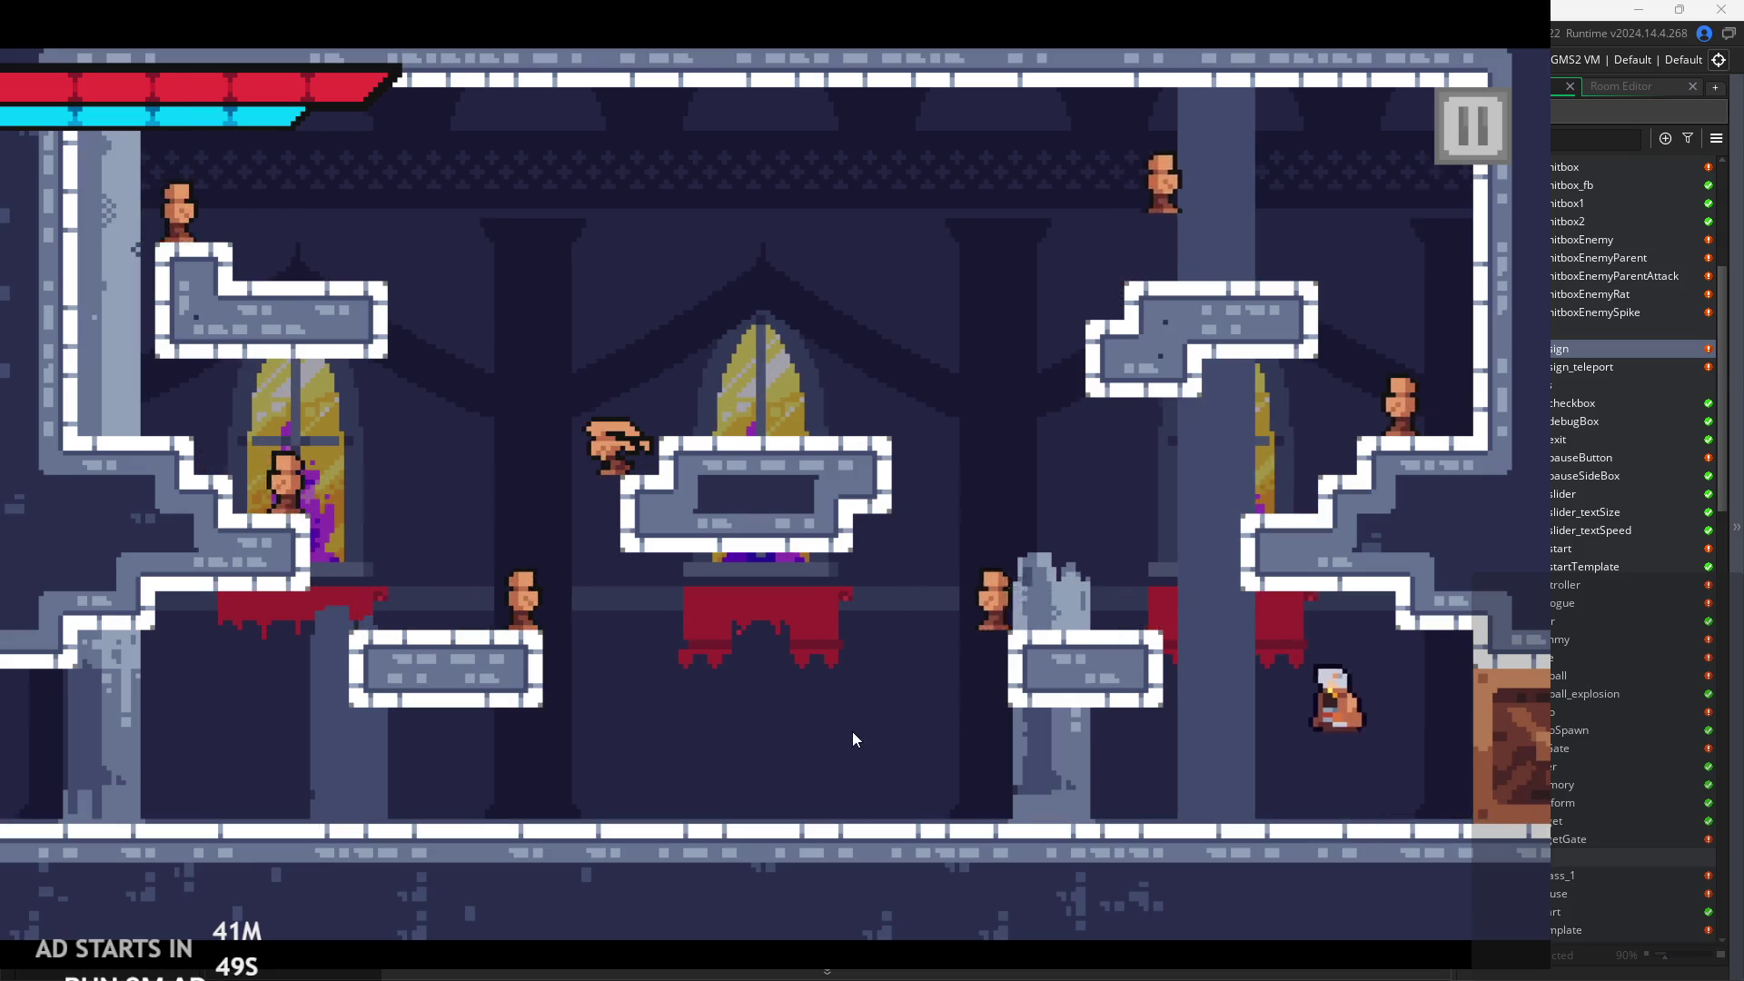
{"action": "key", "text": "Right"}
{"action": "key", "text": "Left"}
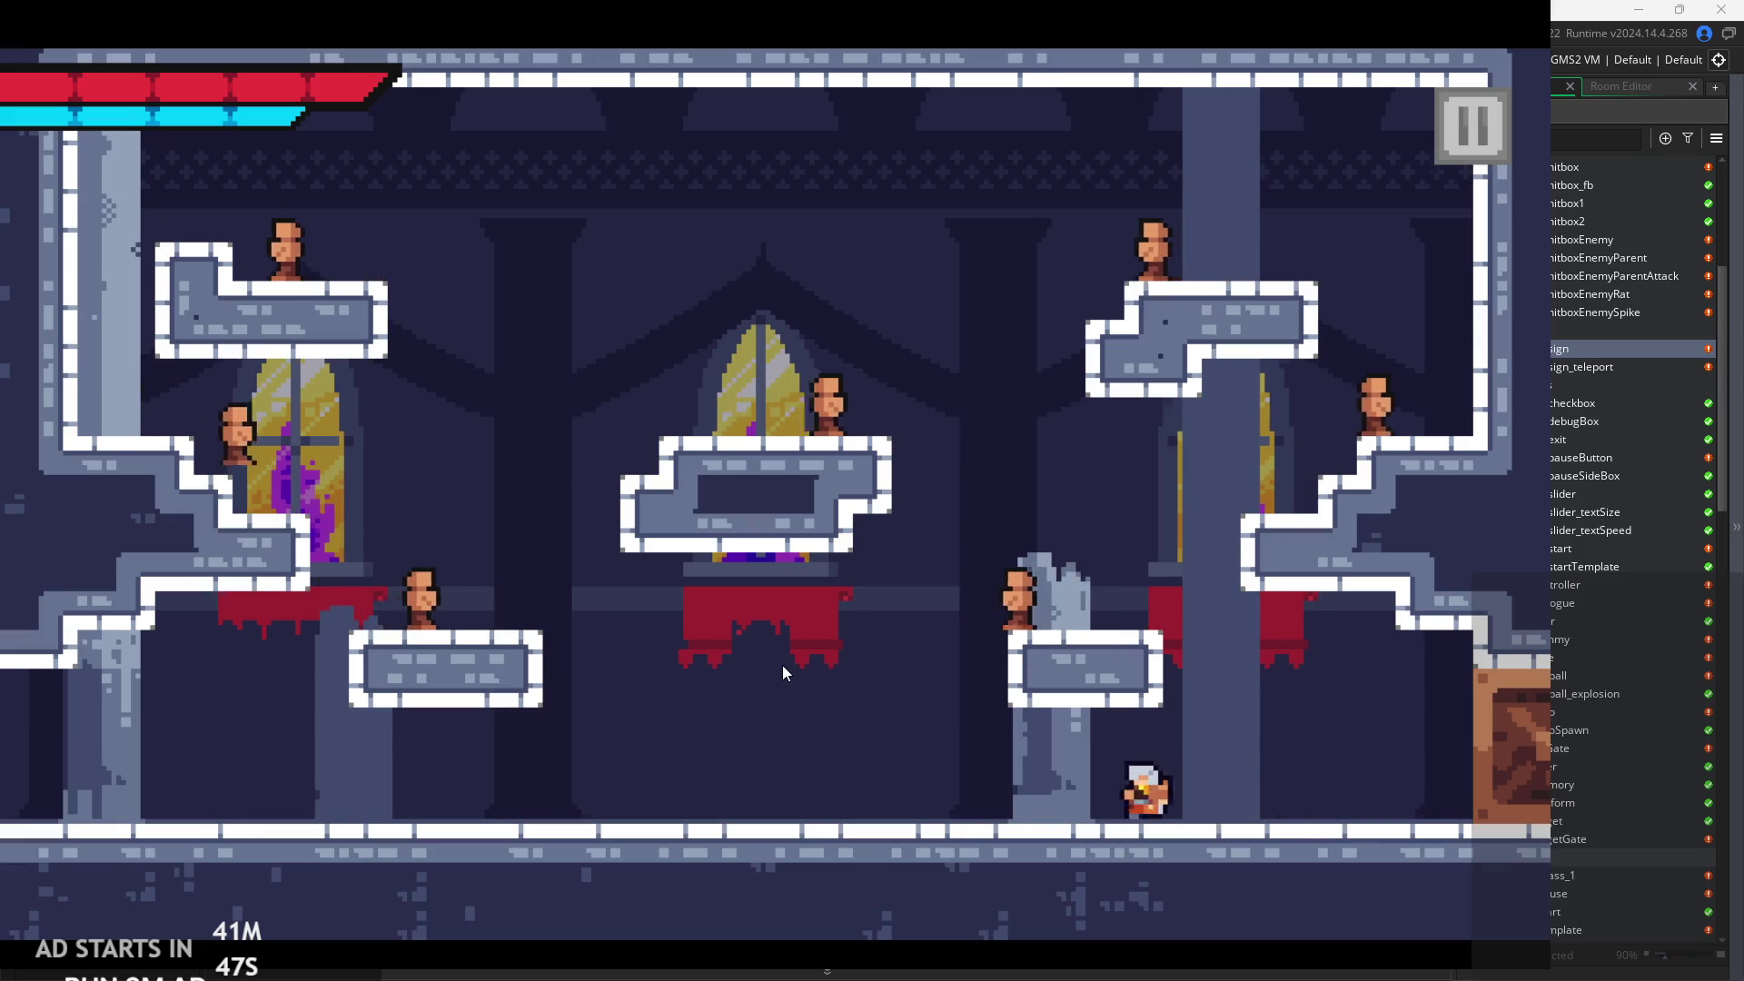
Make repeated jumps across the floor, drifting left and right to dodge enemies.
{"action": "key", "text": "space"}
{"action": "key", "text": "space"}
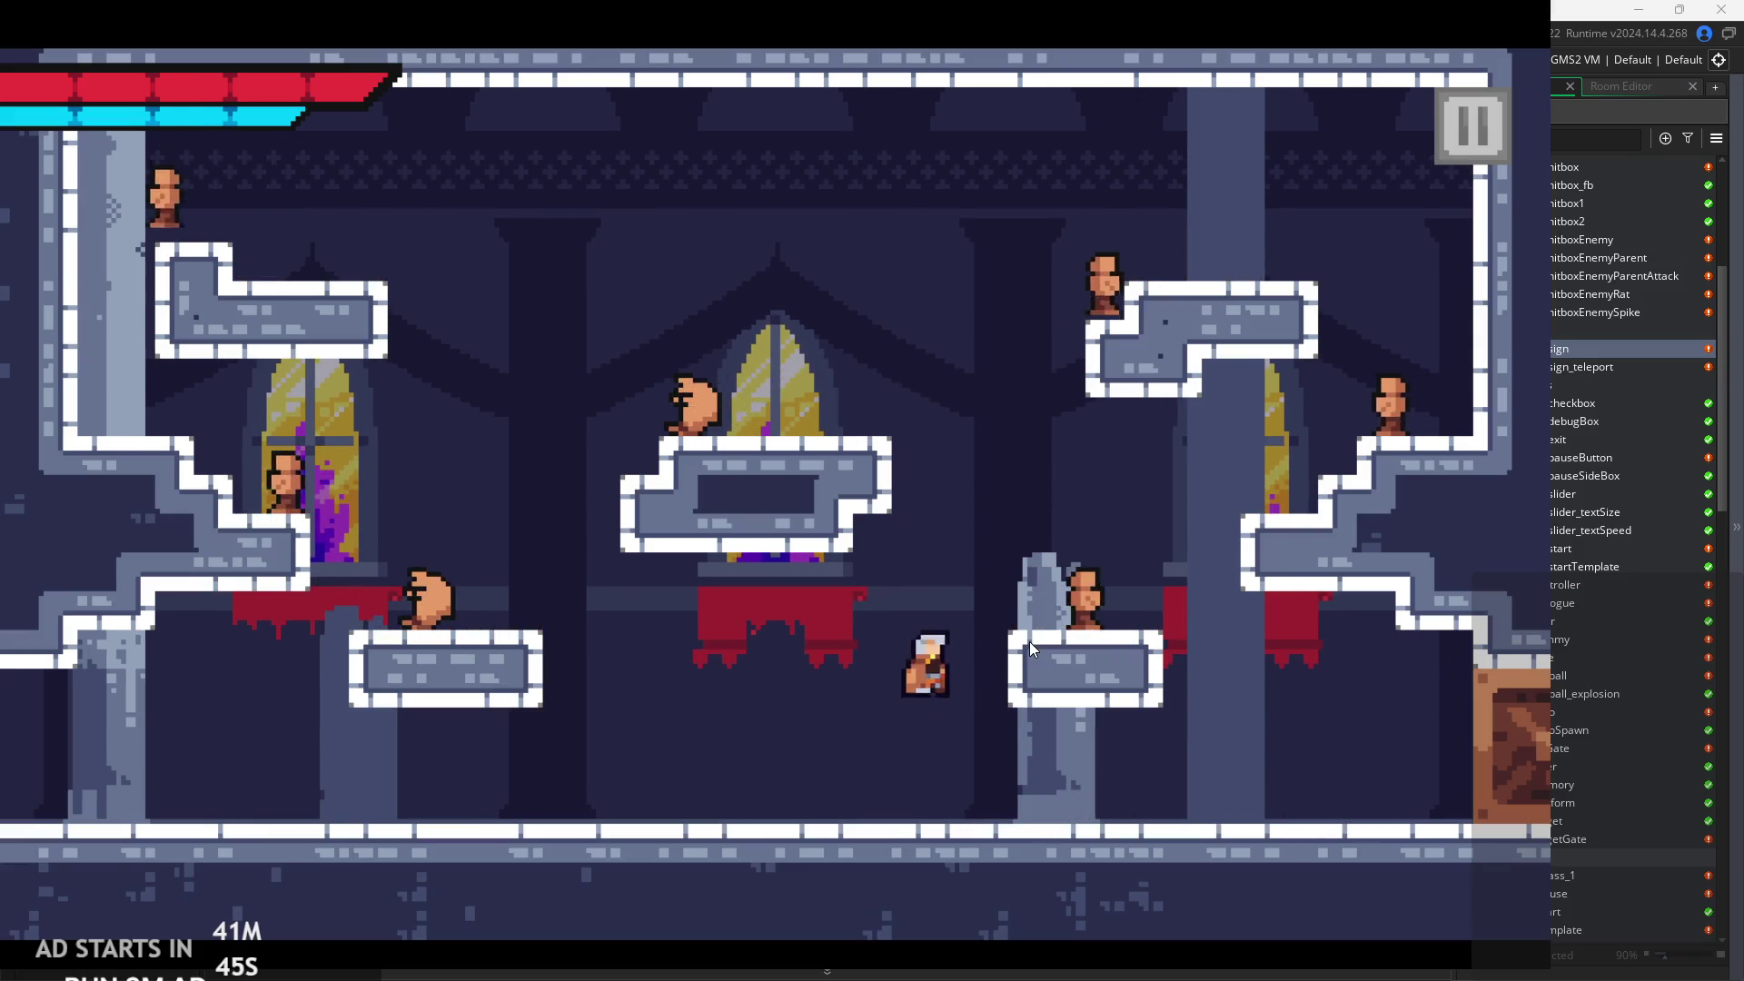
{"action": "key", "text": "Right"}
{"action": "key", "text": "Left"}
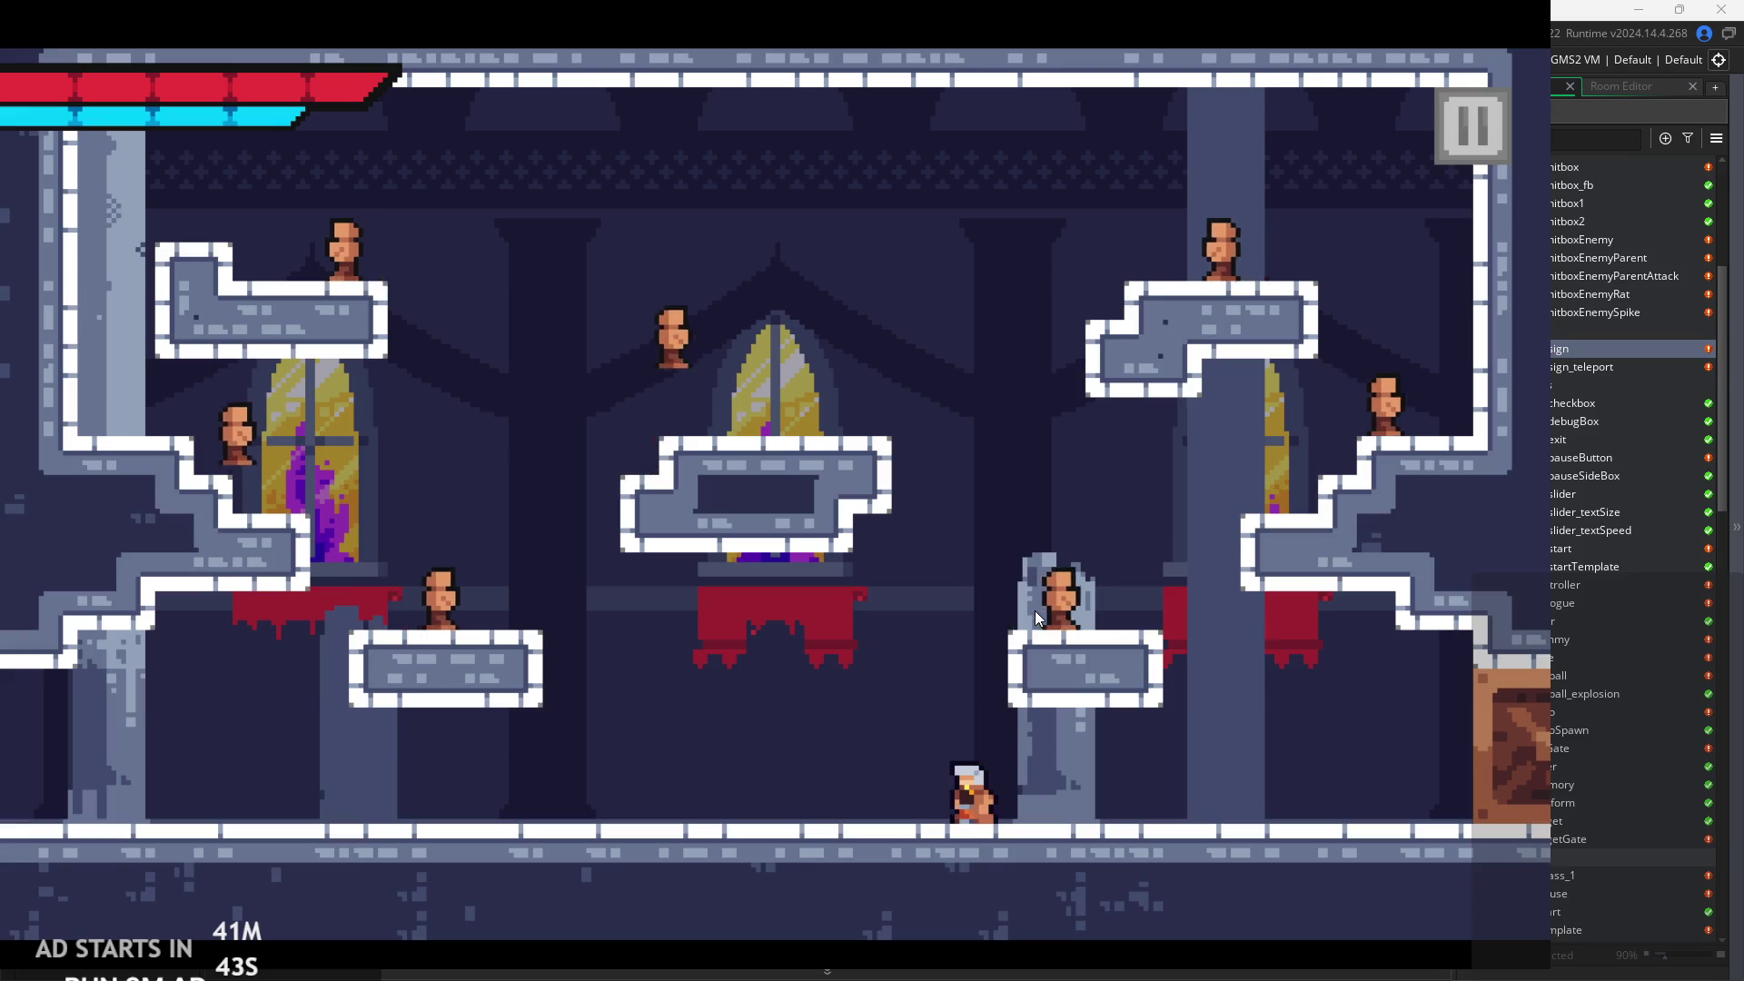
{"action": "key", "text": "space"}
{"action": "key", "text": "Left"}
{"action": "key", "text": "Right"}
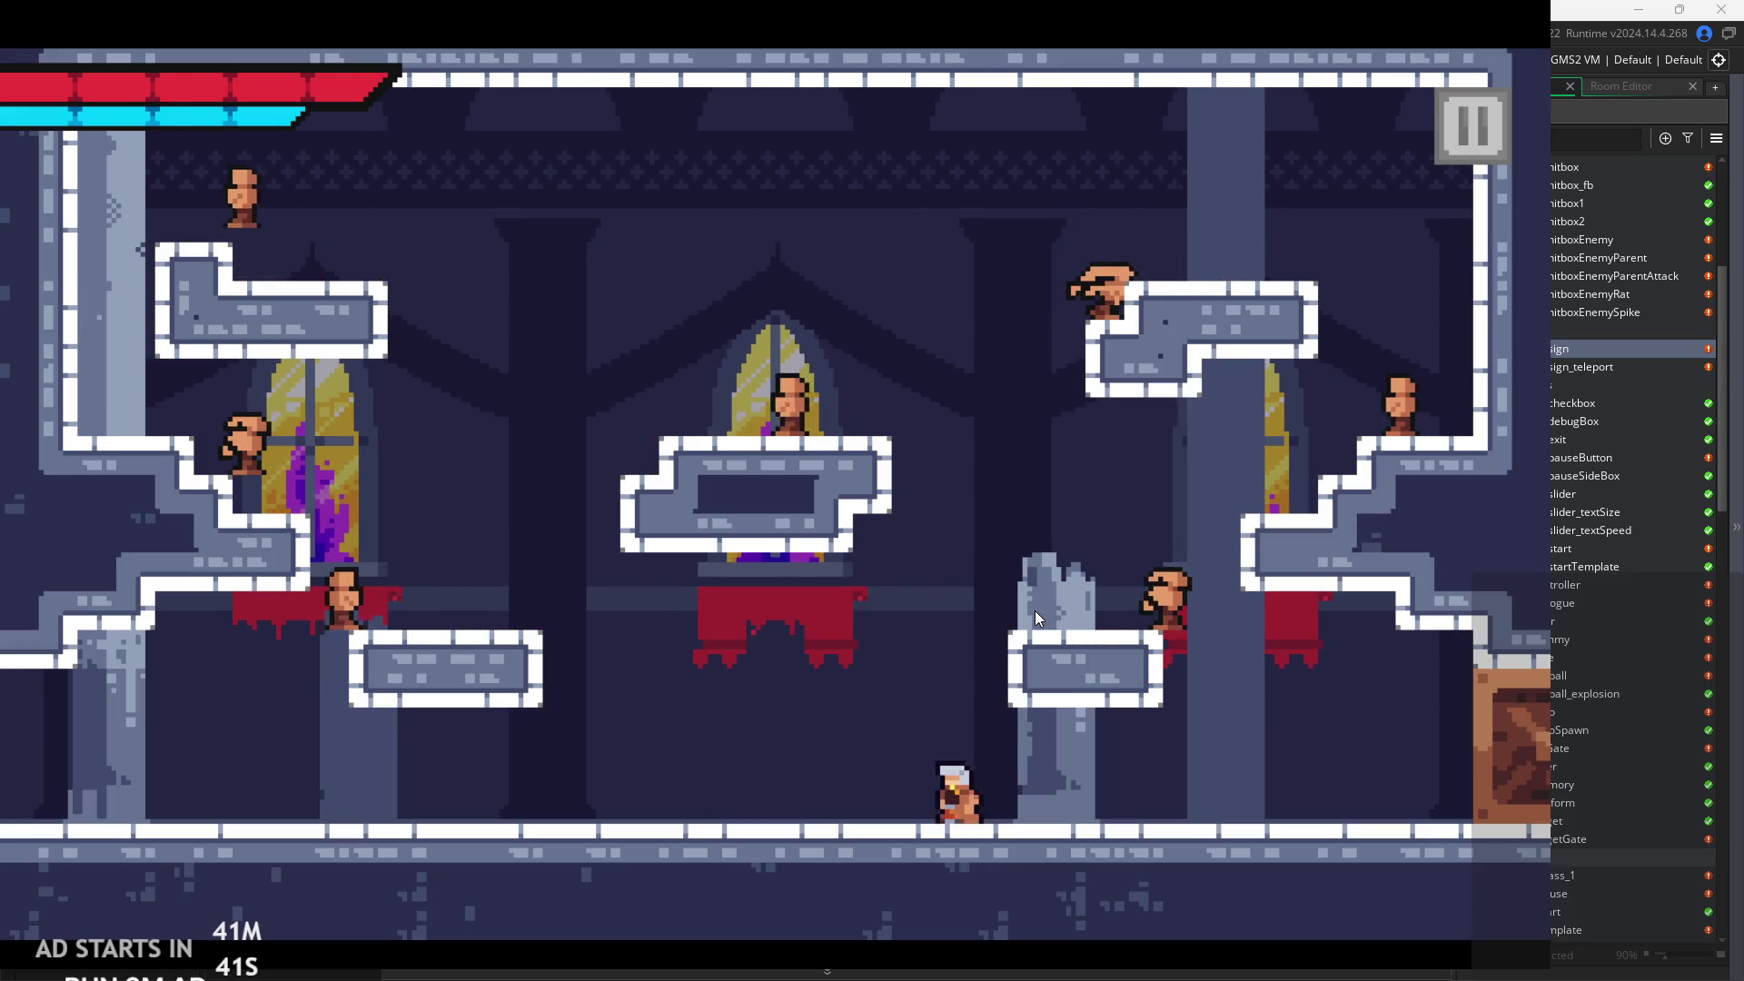
{"action": "key", "text": "space"}
{"action": "key", "text": "Left"}
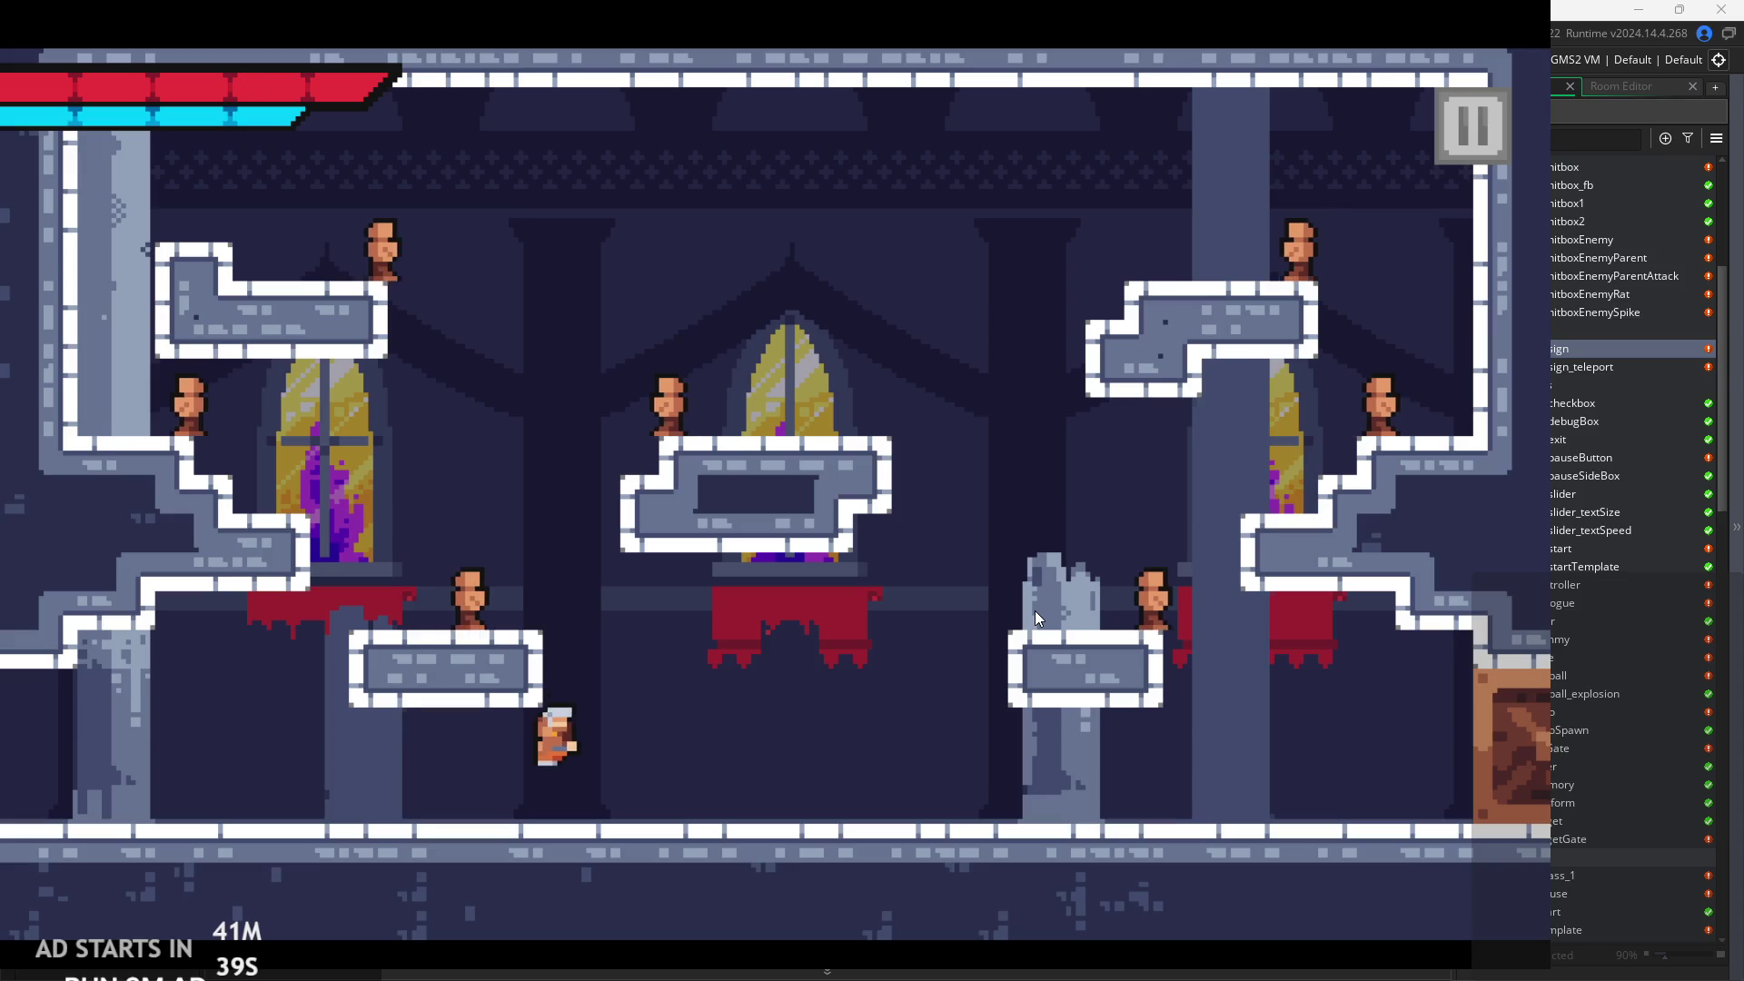
{"action": "key", "text": "Right"}
{"action": "key", "text": "Right"}
{"action": "key", "text": "space"}
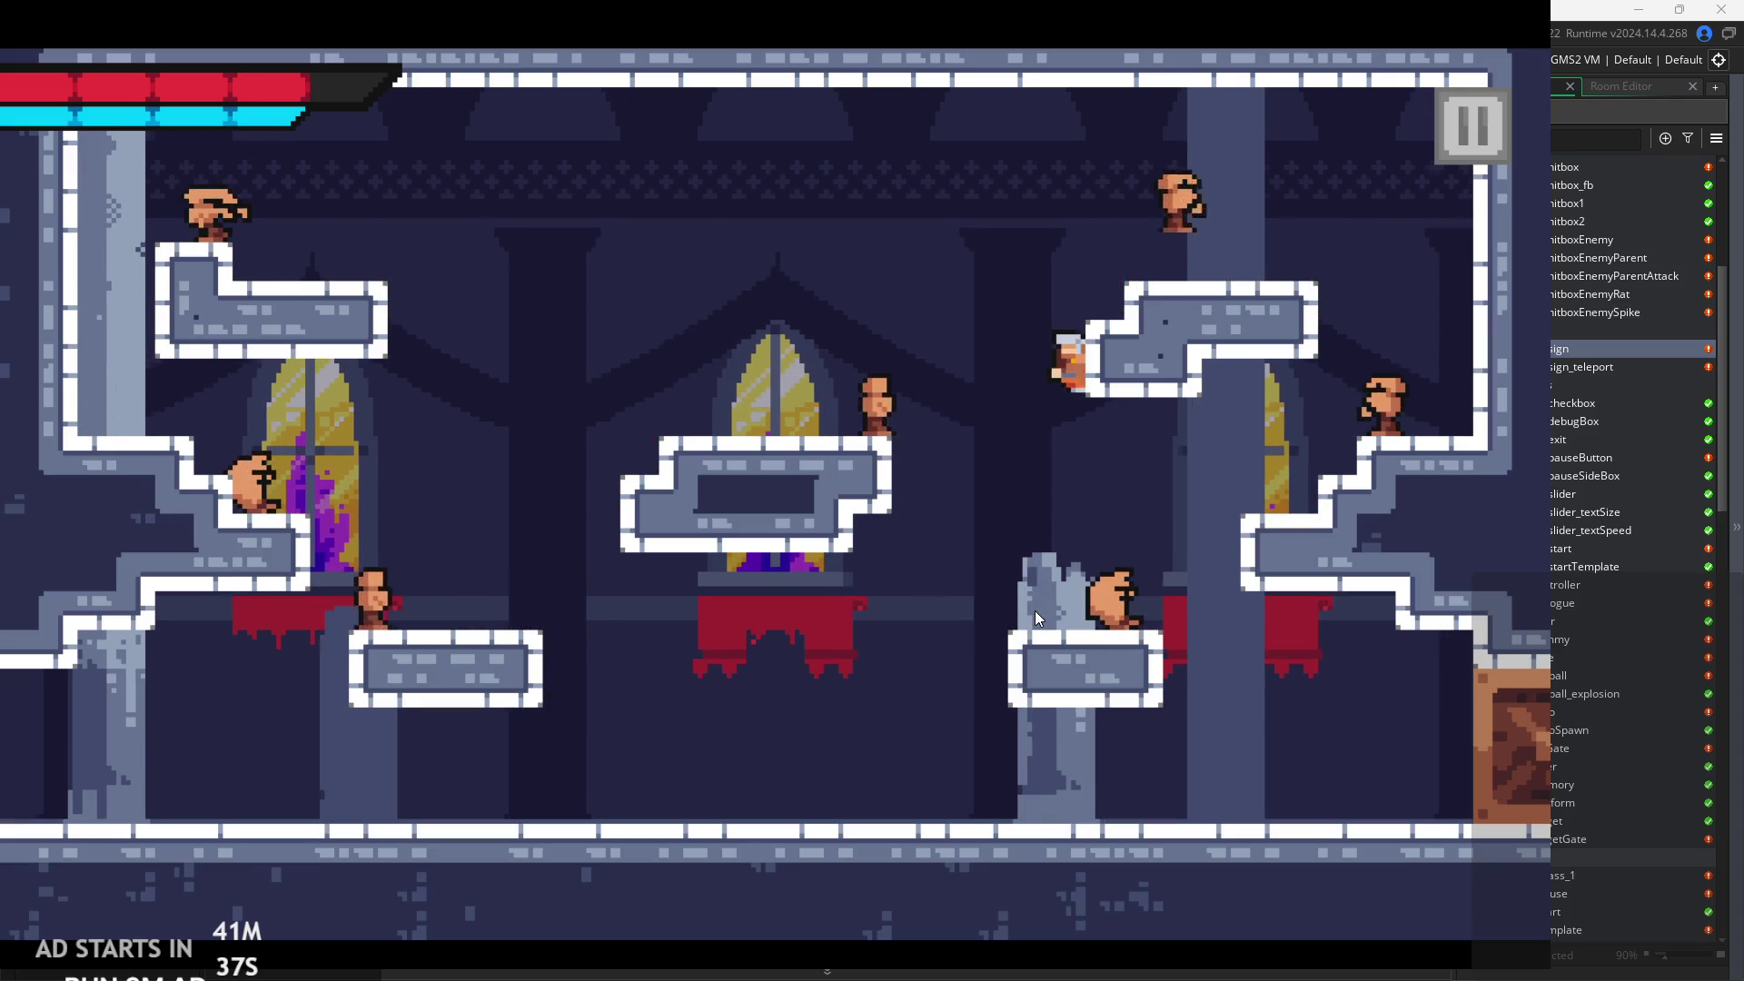
{"action": "key", "text": "Left"}
{"action": "key", "text": "Left"}
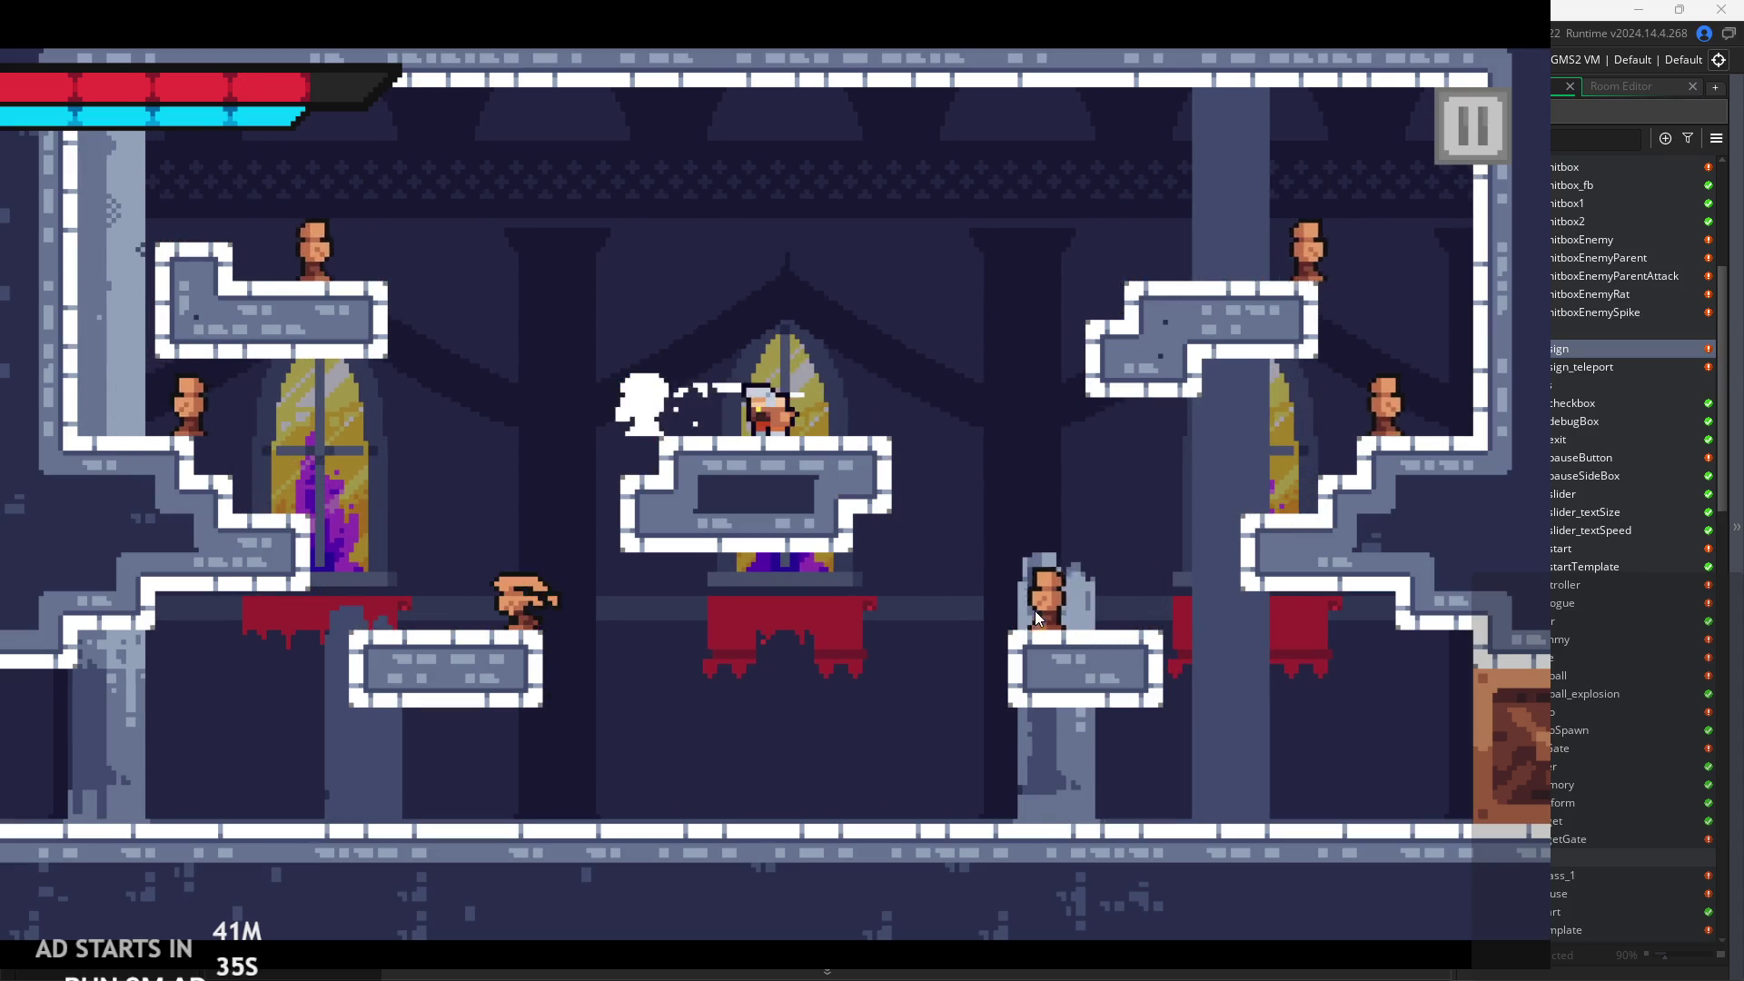
Jump onto the upper-right platform, cross to the upper-left platform, and drop to the floor.
{"action": "key", "text": "Right"}
{"action": "key", "text": "space"}
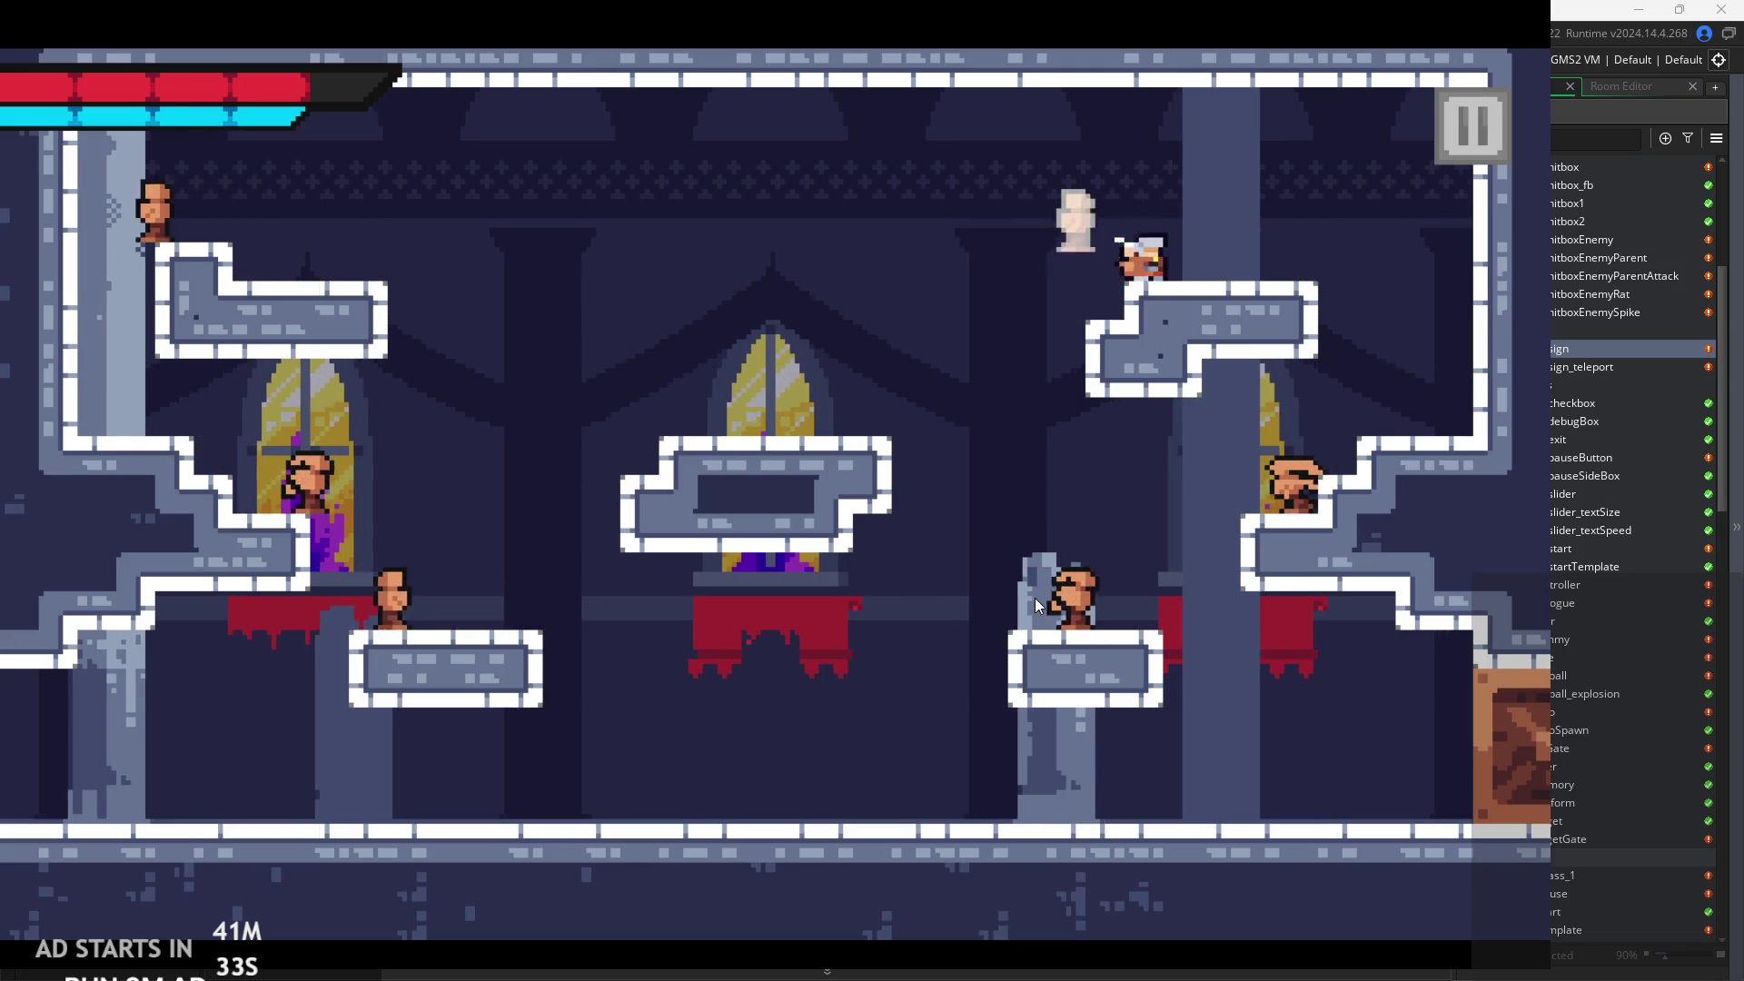
{"action": "key", "text": "Left"}
{"action": "key", "text": "space"}
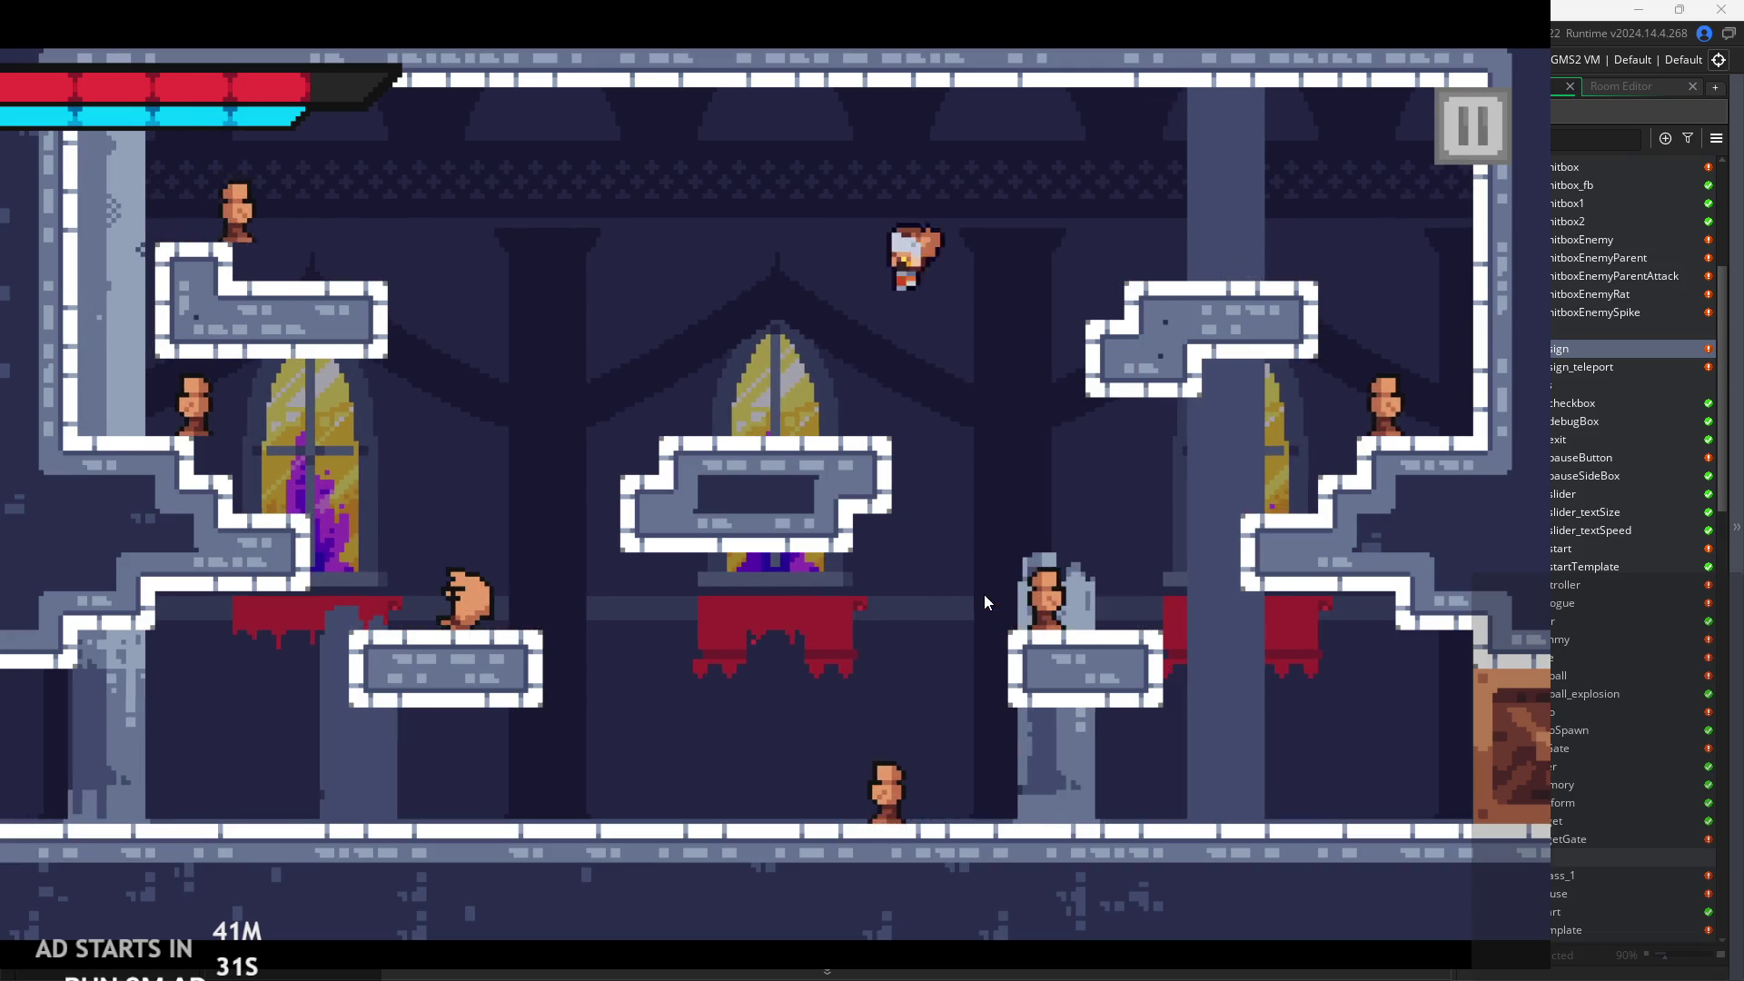
{"action": "key", "text": "Left"}
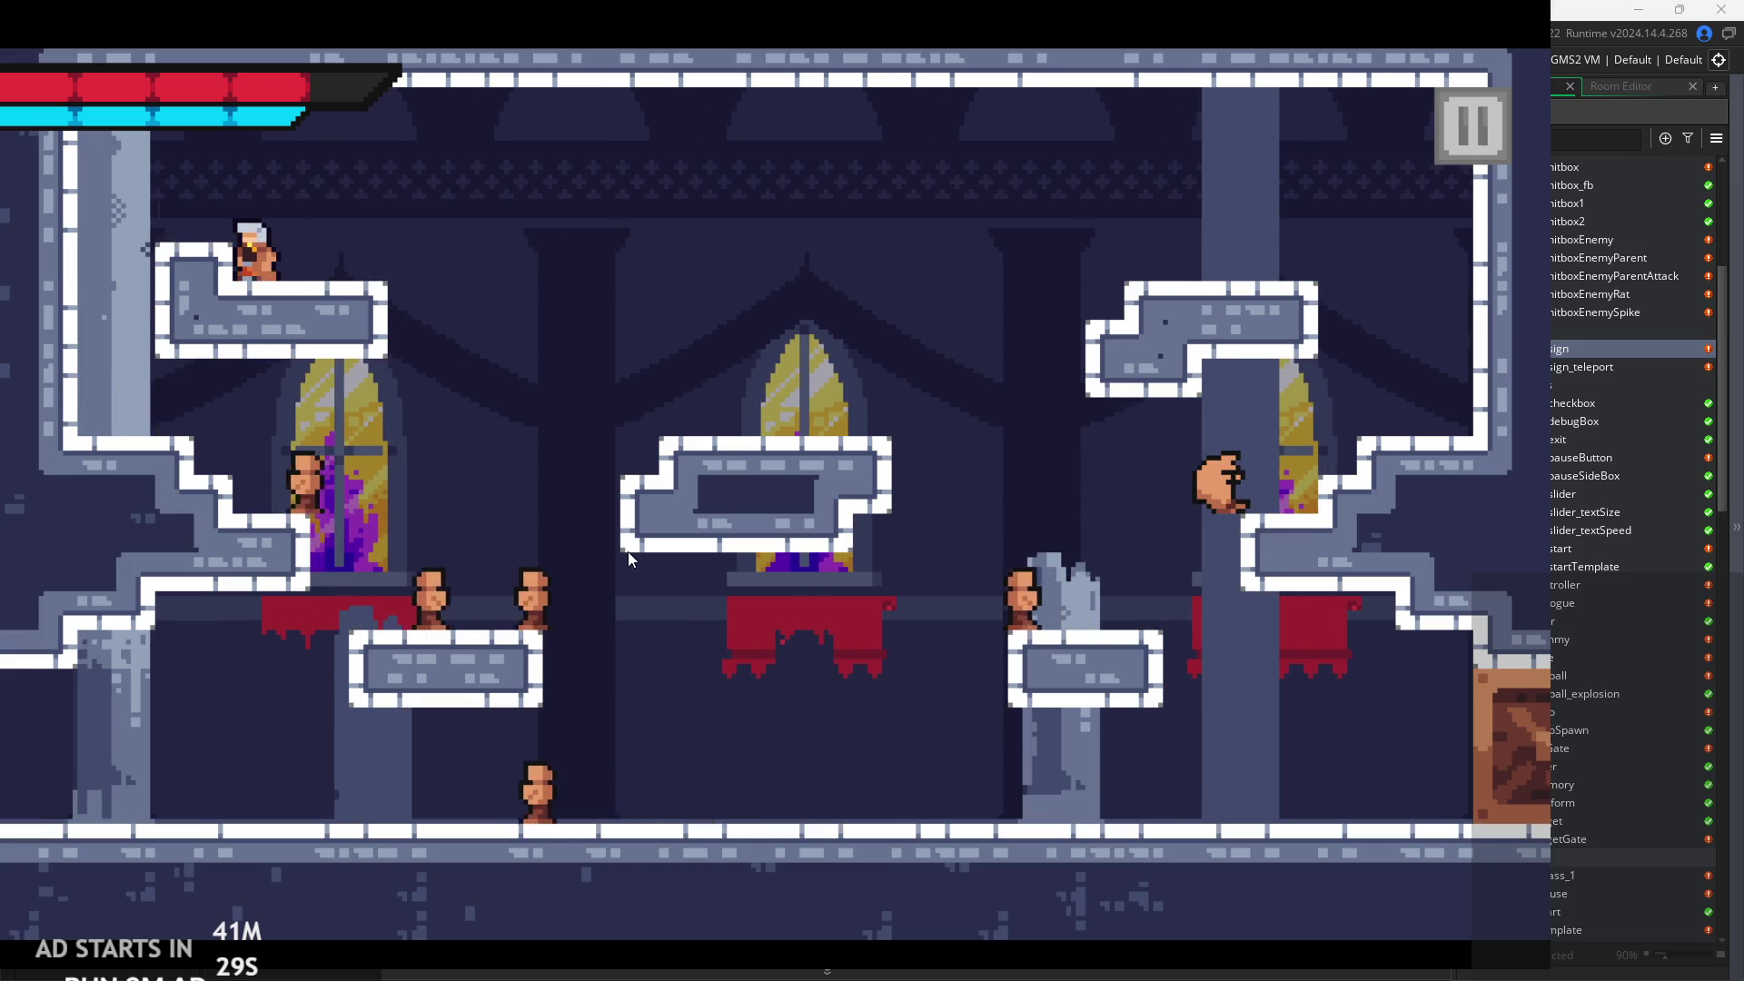
{"action": "key", "text": "space"}
{"action": "key", "text": "Right"}
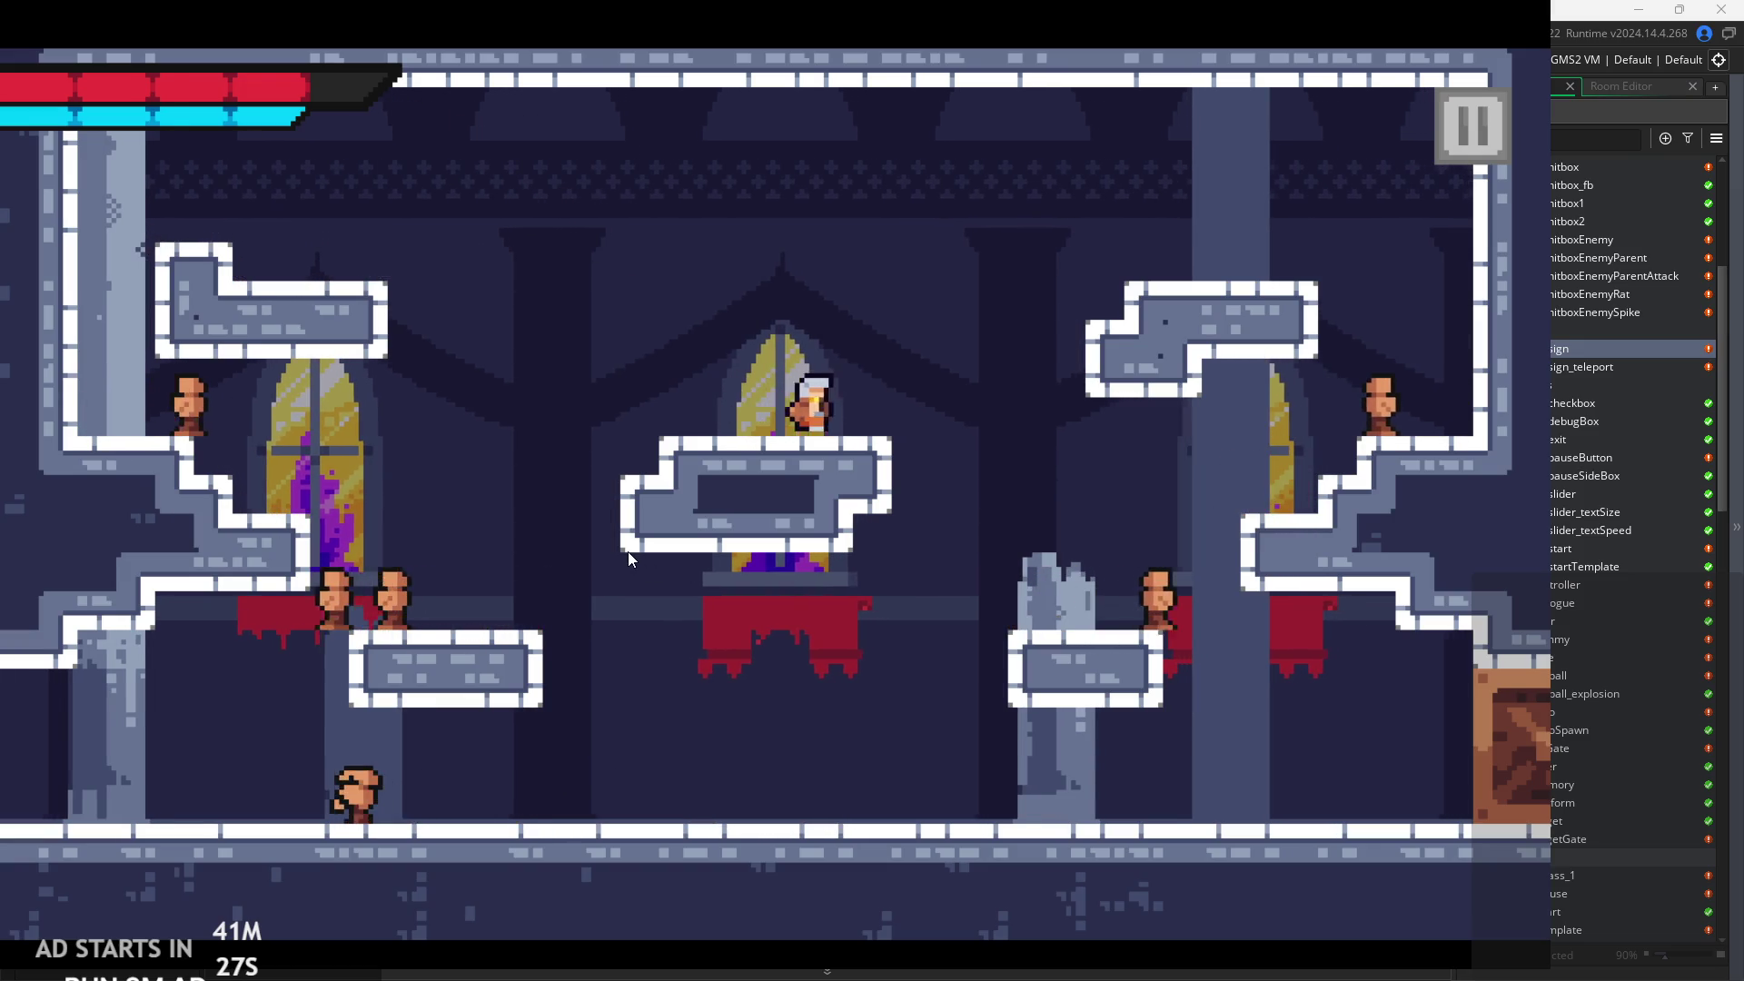
{"action": "key", "text": "Left"}
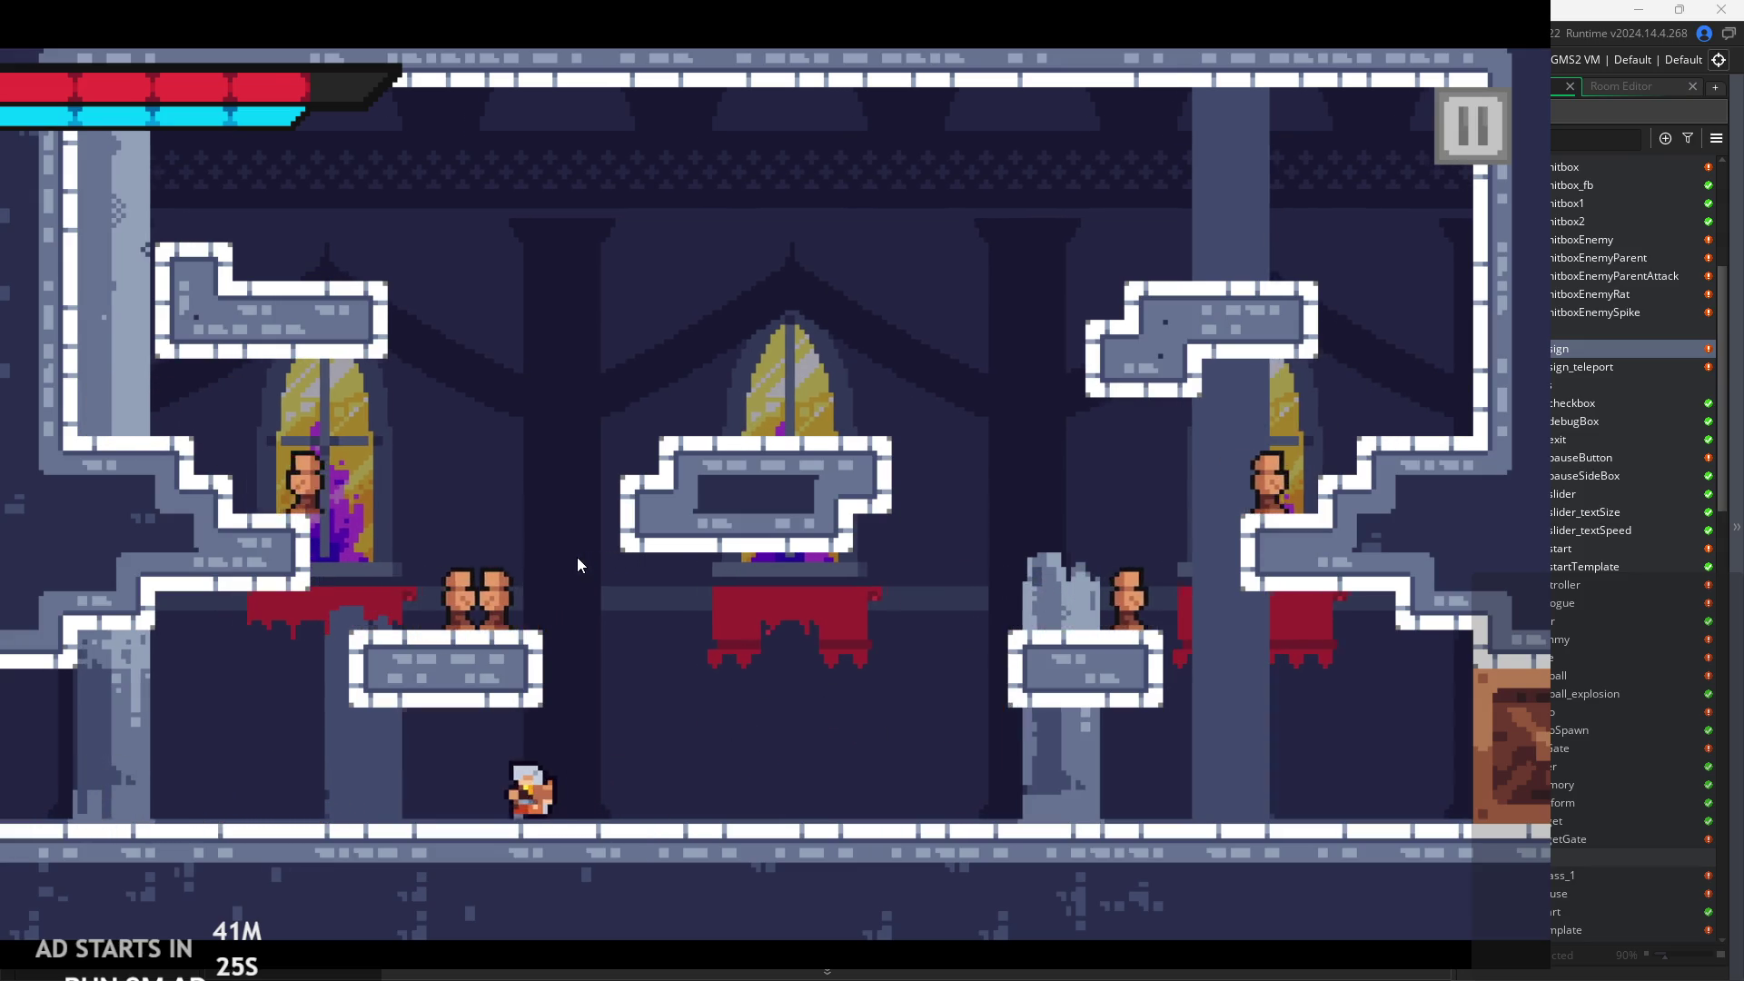
Run along the floor and jump right, slashing at enemies mid-air.
{"action": "key", "text": "Right"}
{"action": "key", "text": "space"}
{"action": "key", "text": "Left"}
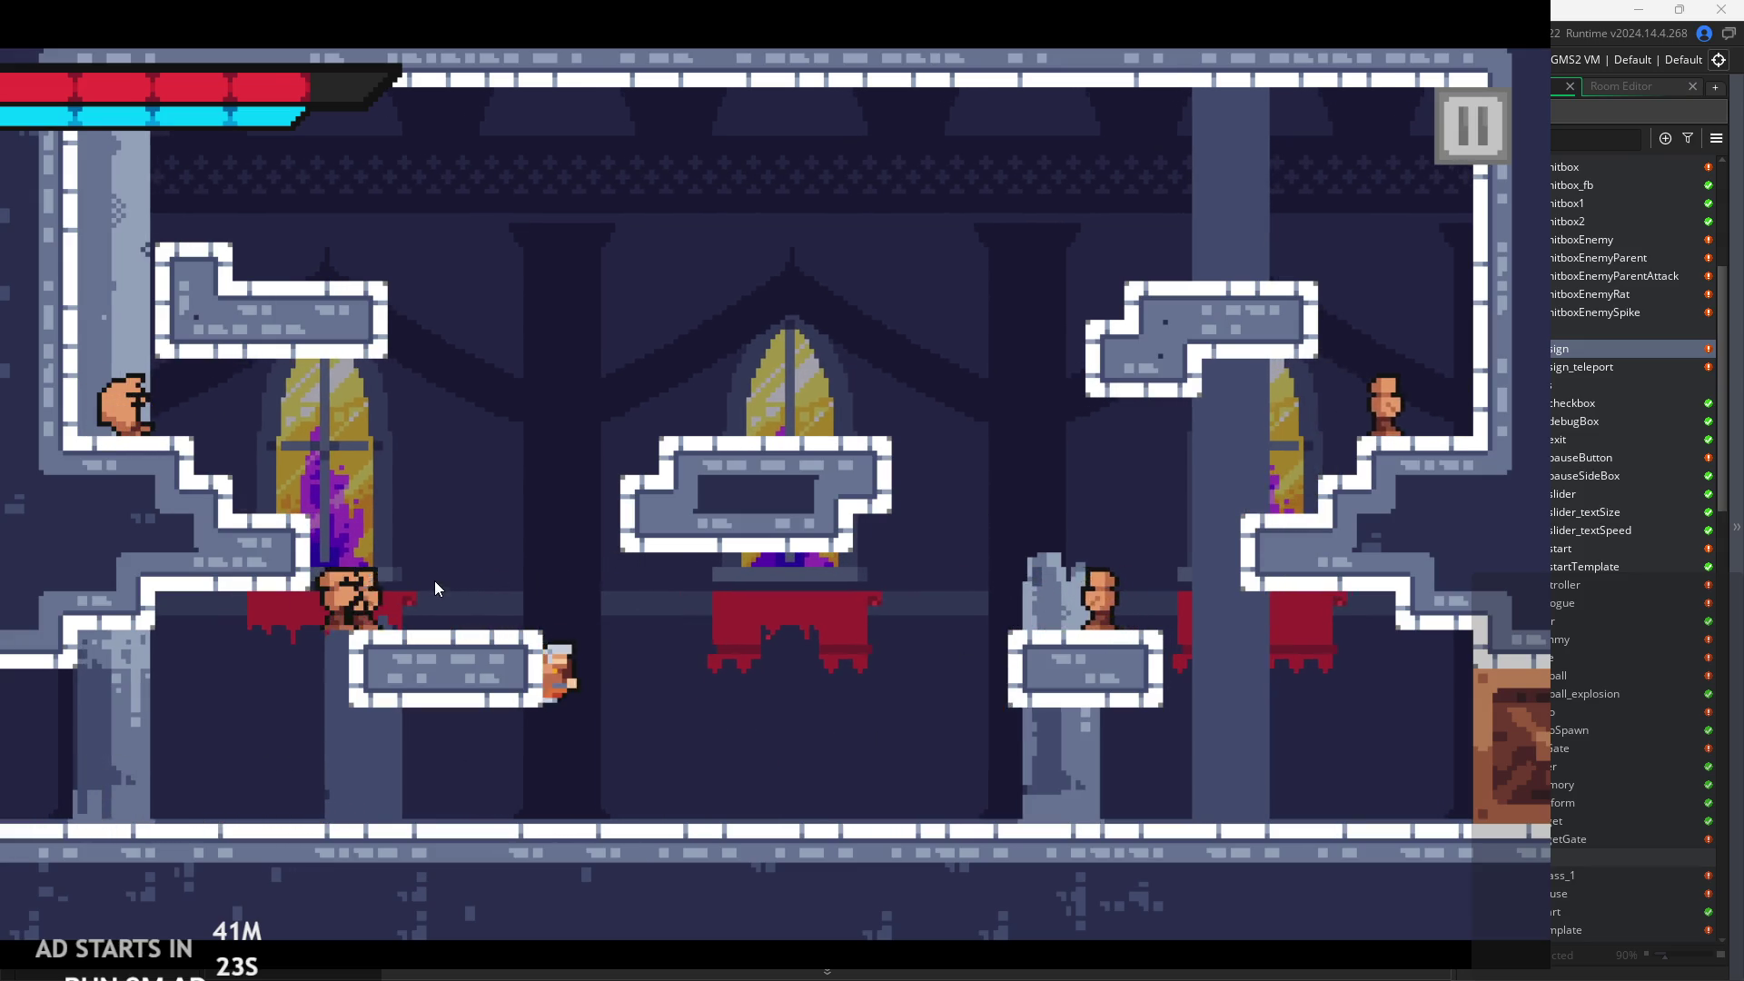
{"action": "key", "text": "Right"}
{"action": "key", "text": "Left"}
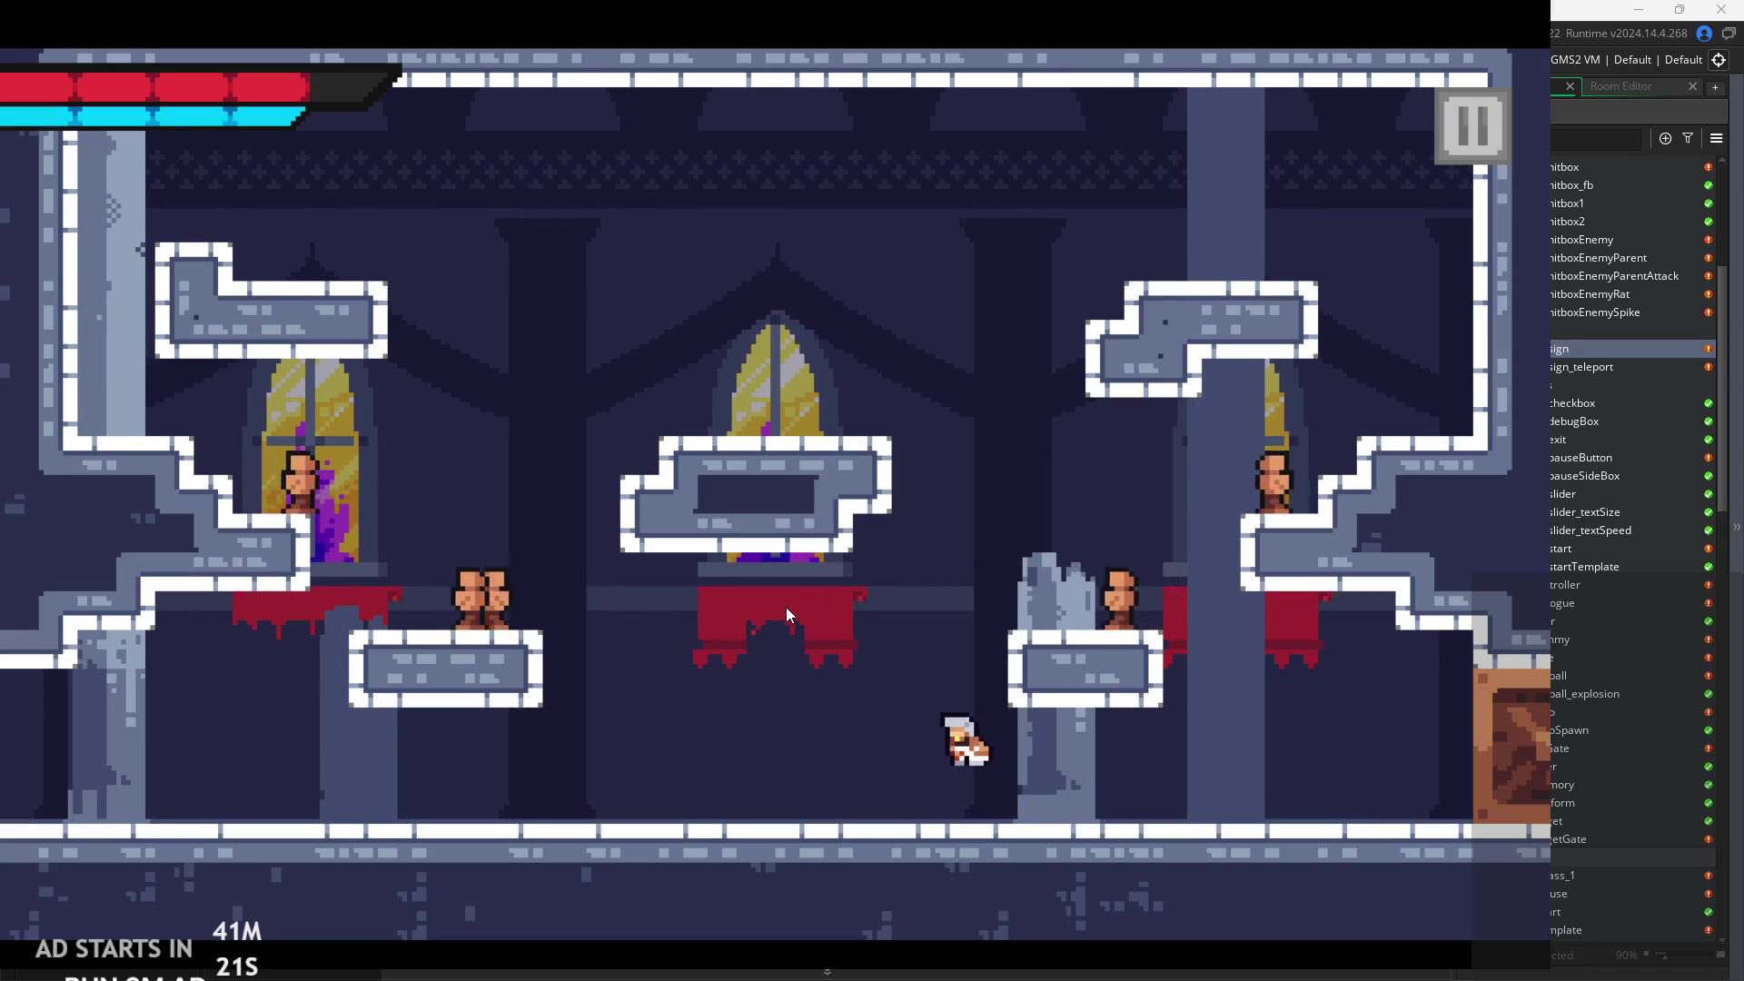
{"action": "key", "text": "Right"}
{"action": "key", "text": "space"}
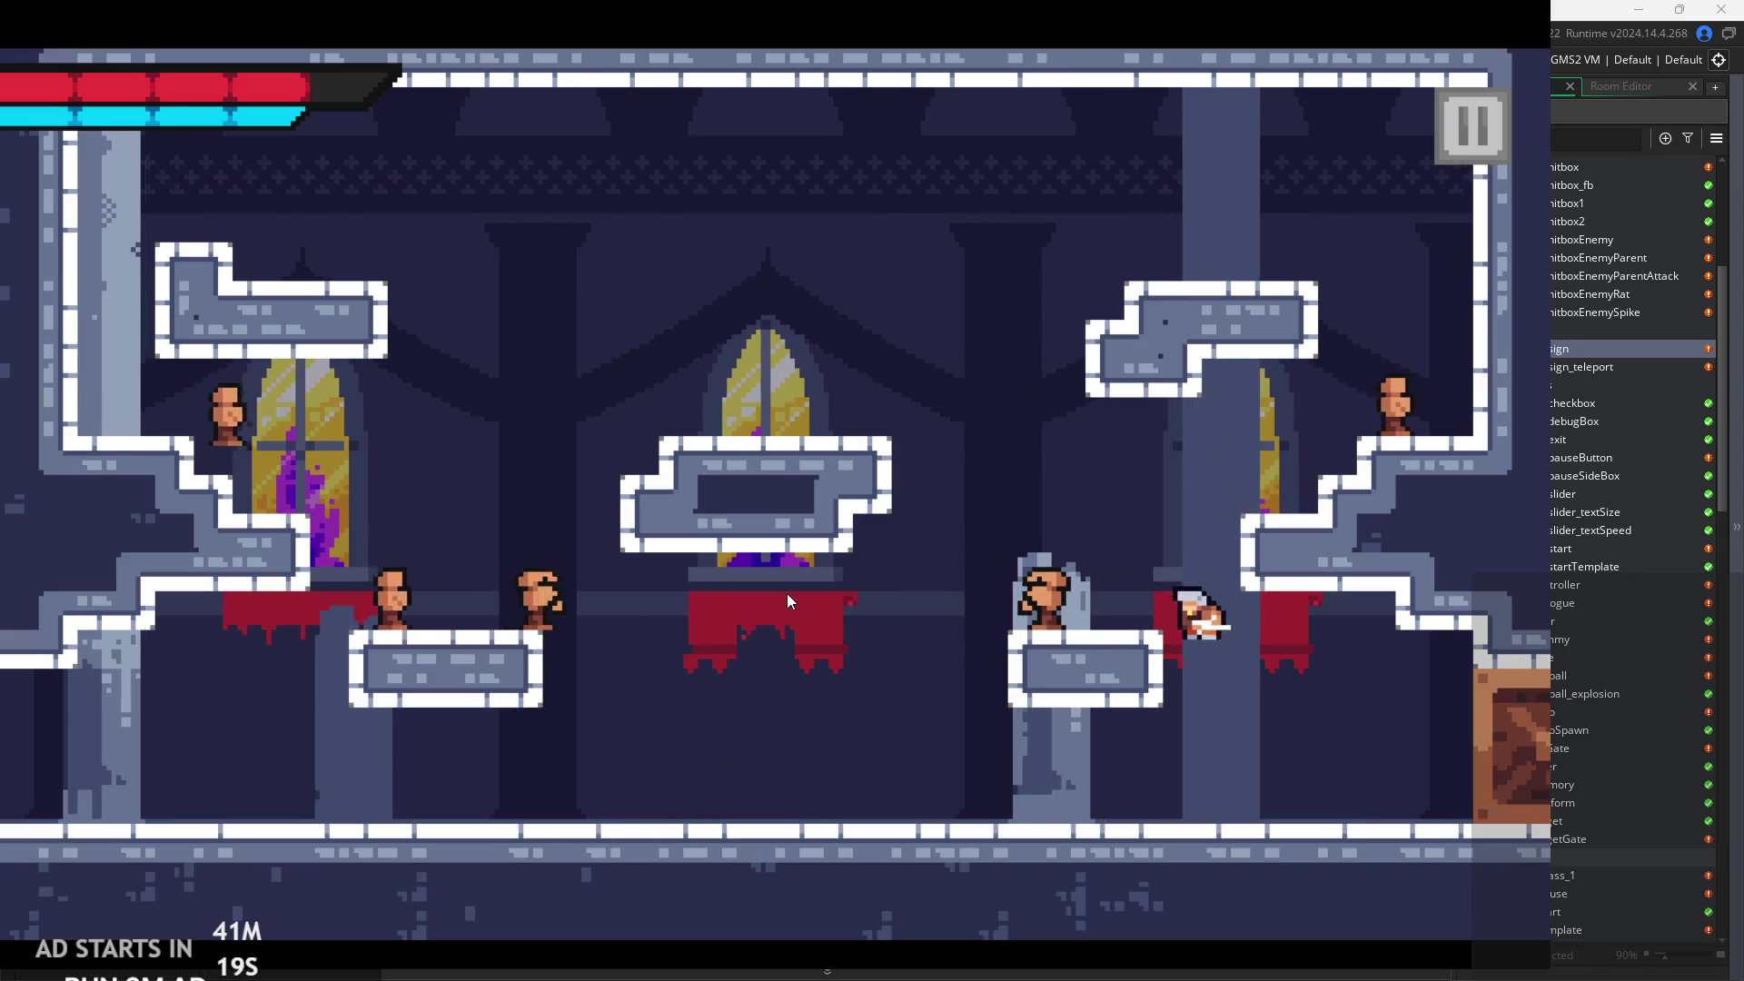
{"action": "key", "text": "Left"}
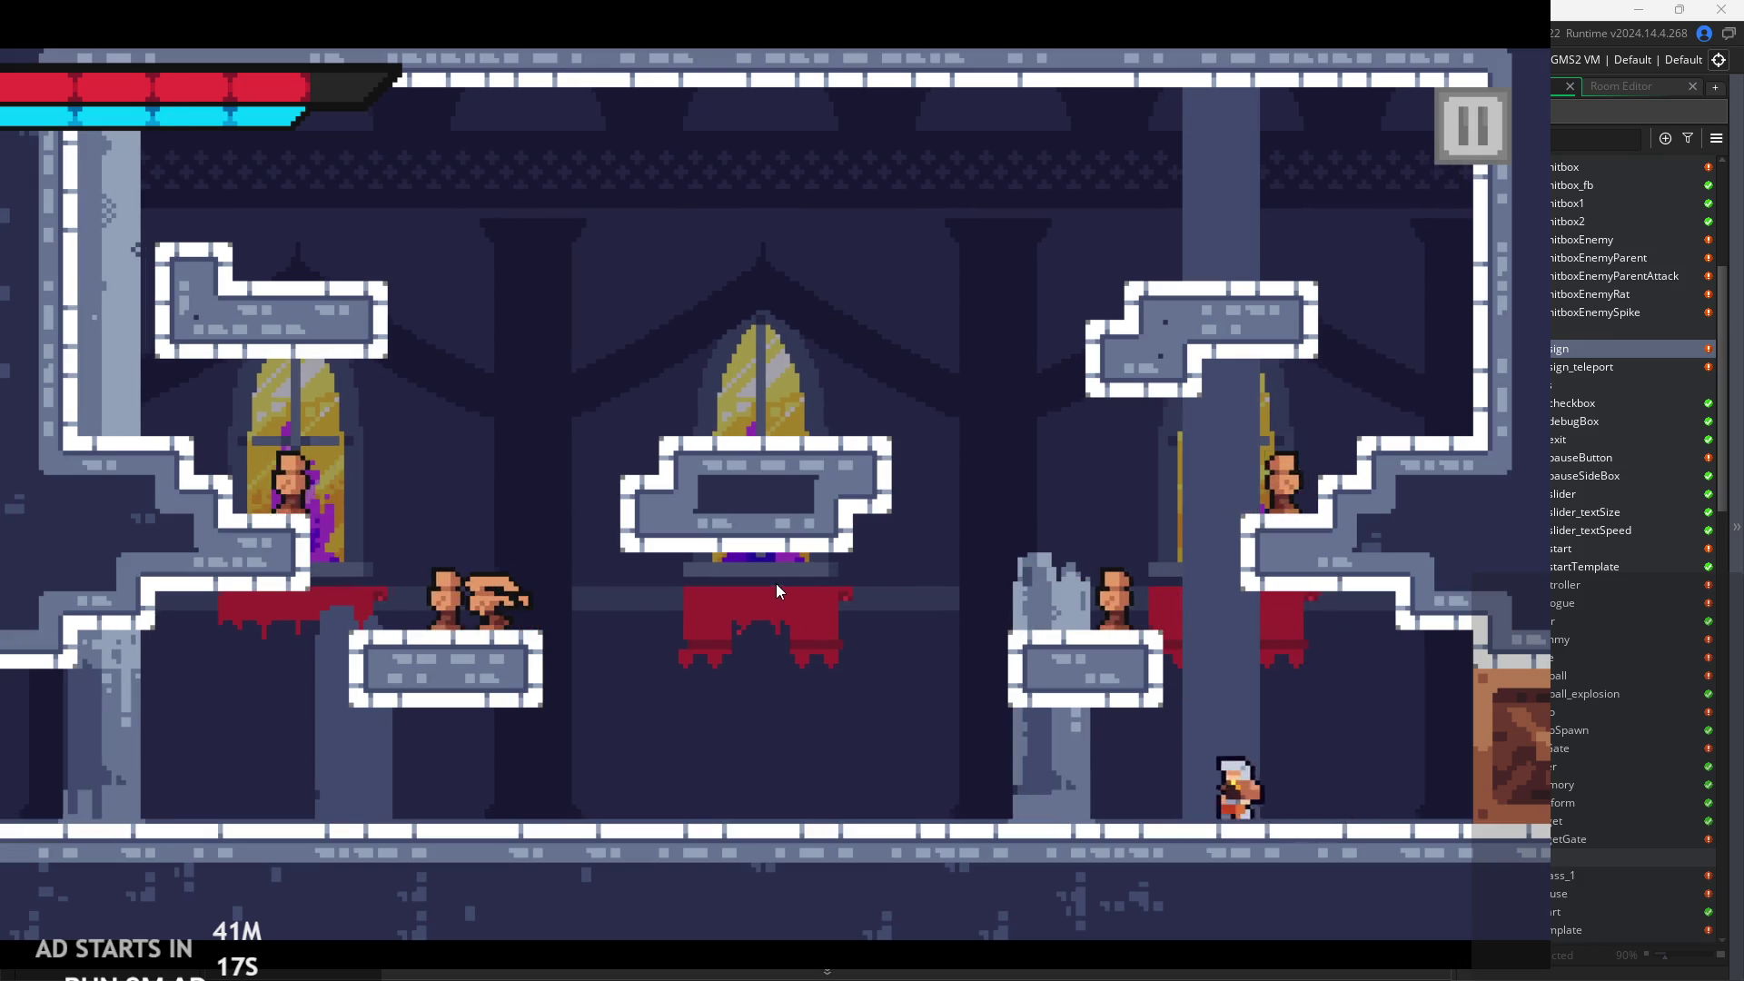
Slash from the right platform, dash left, and strike the enemy on the broken statue.
{"action": "key", "text": "space"}
{"action": "key", "text": "Right"}
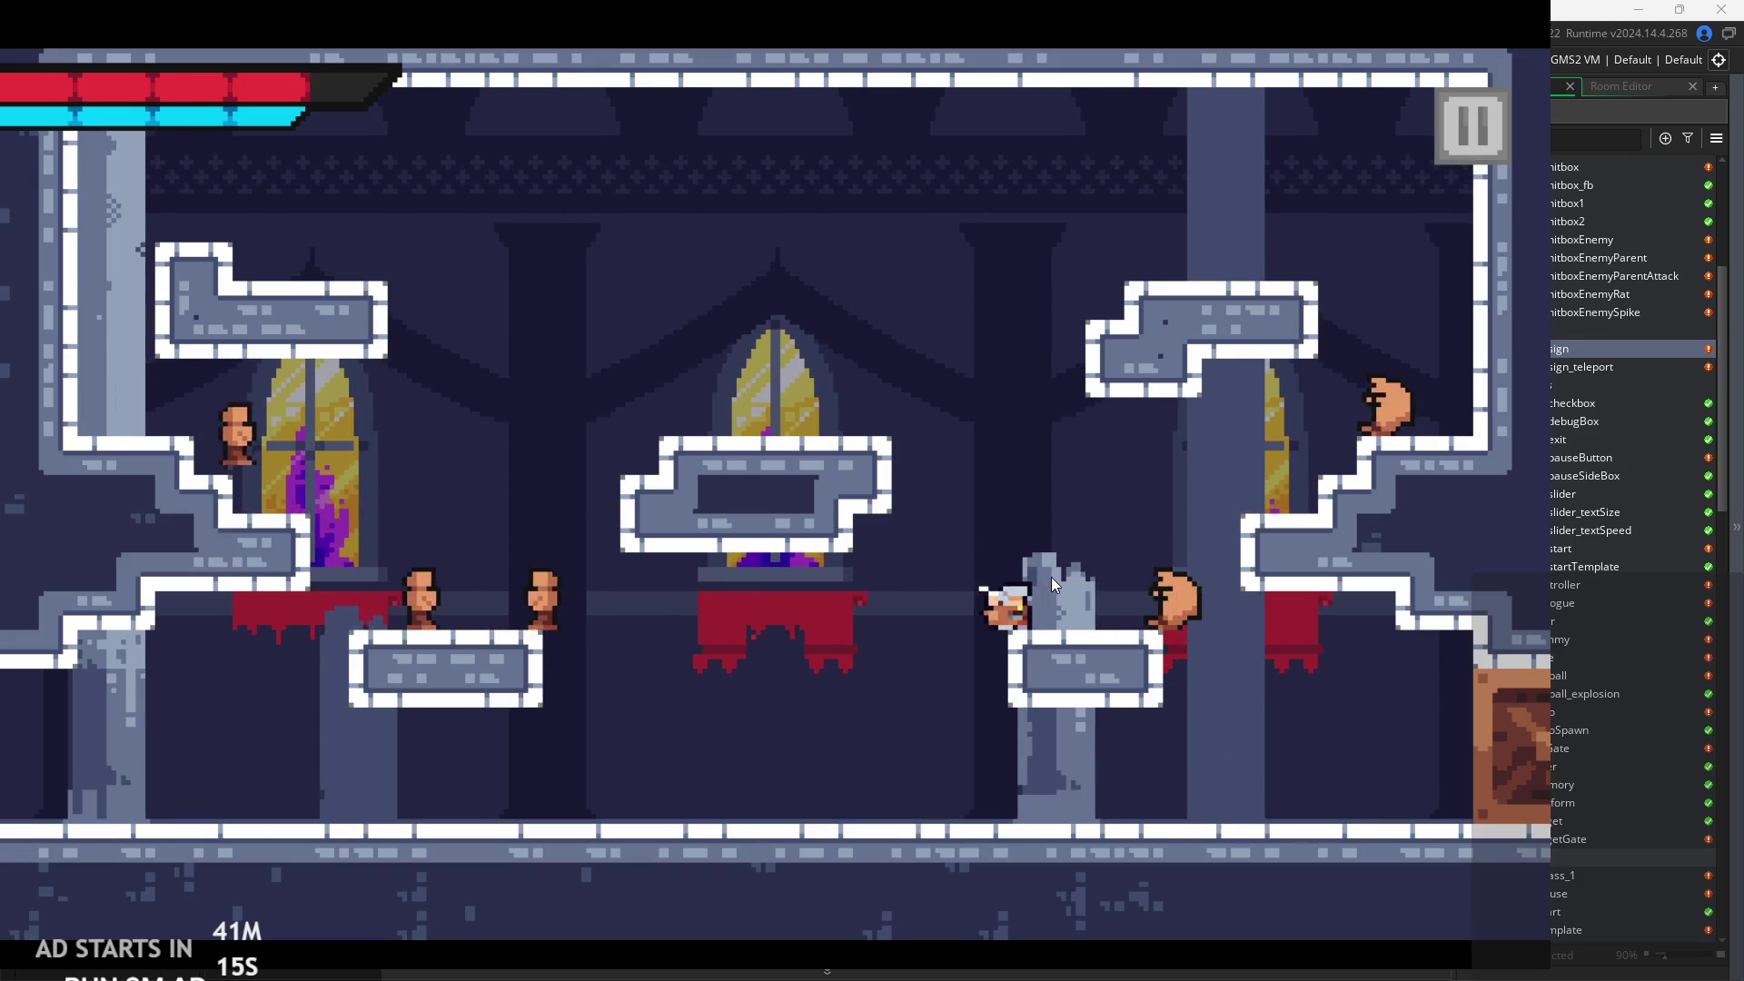
{"action": "key", "text": "space"}
{"action": "key", "text": "Left"}
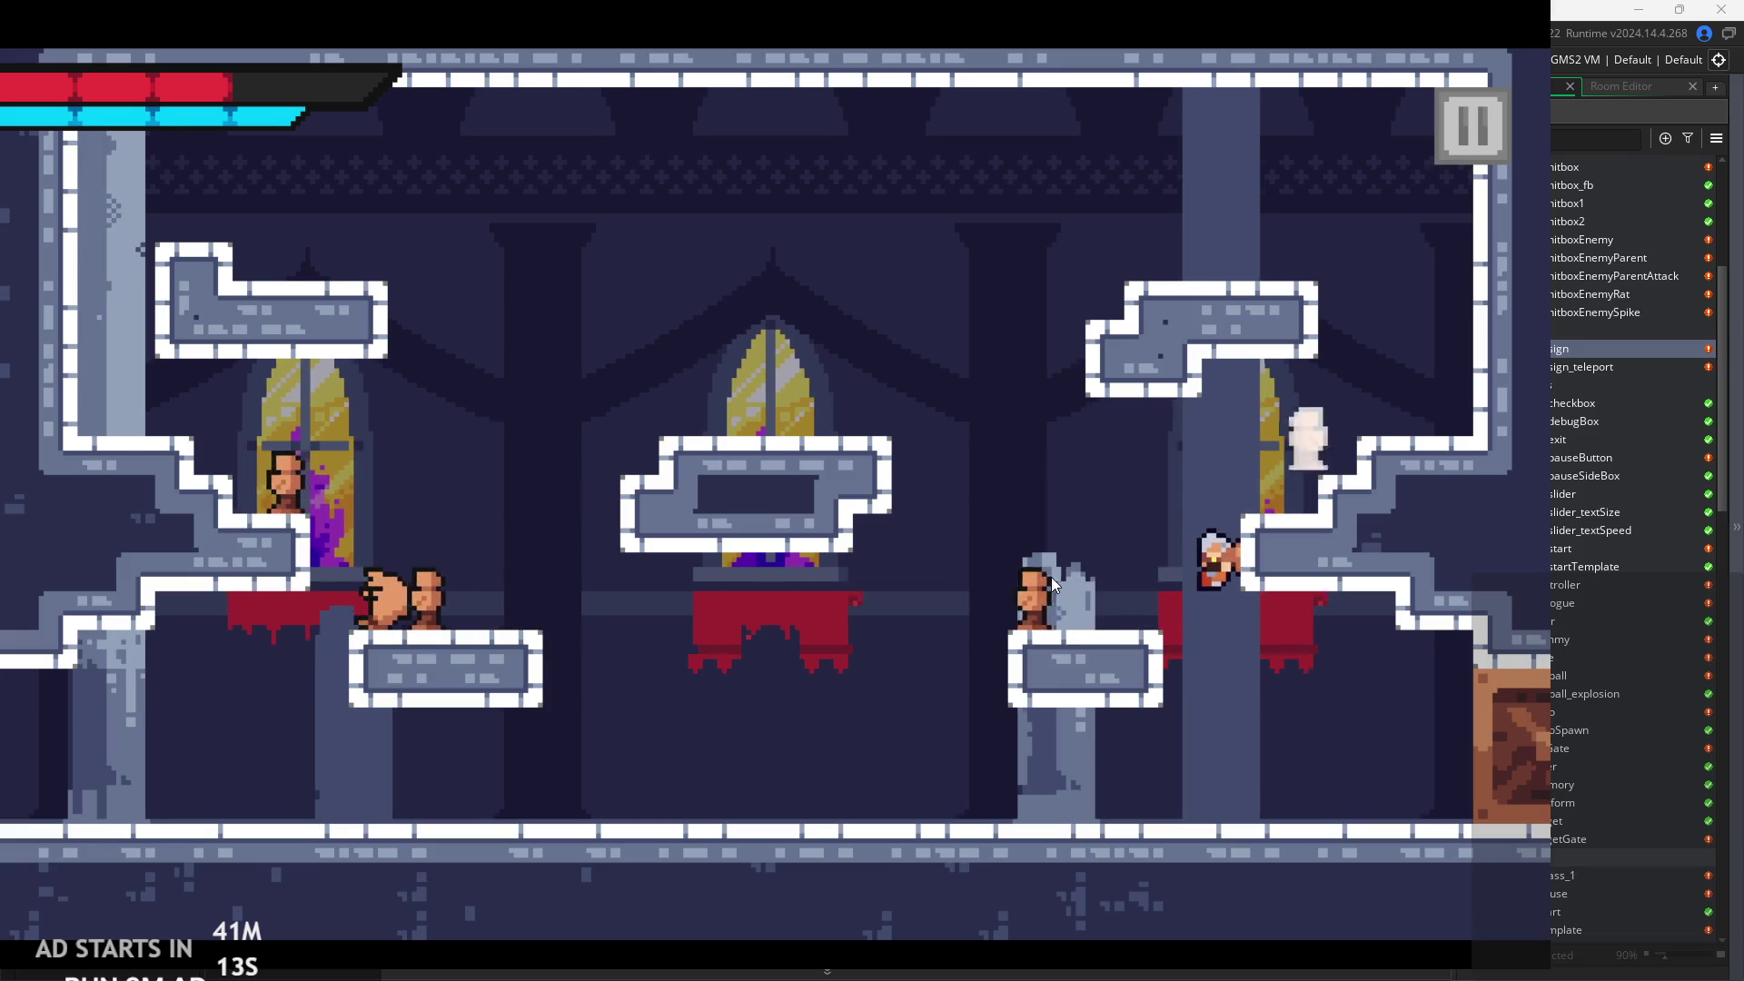
{"action": "key", "text": "Left"}
{"action": "key", "text": "space"}
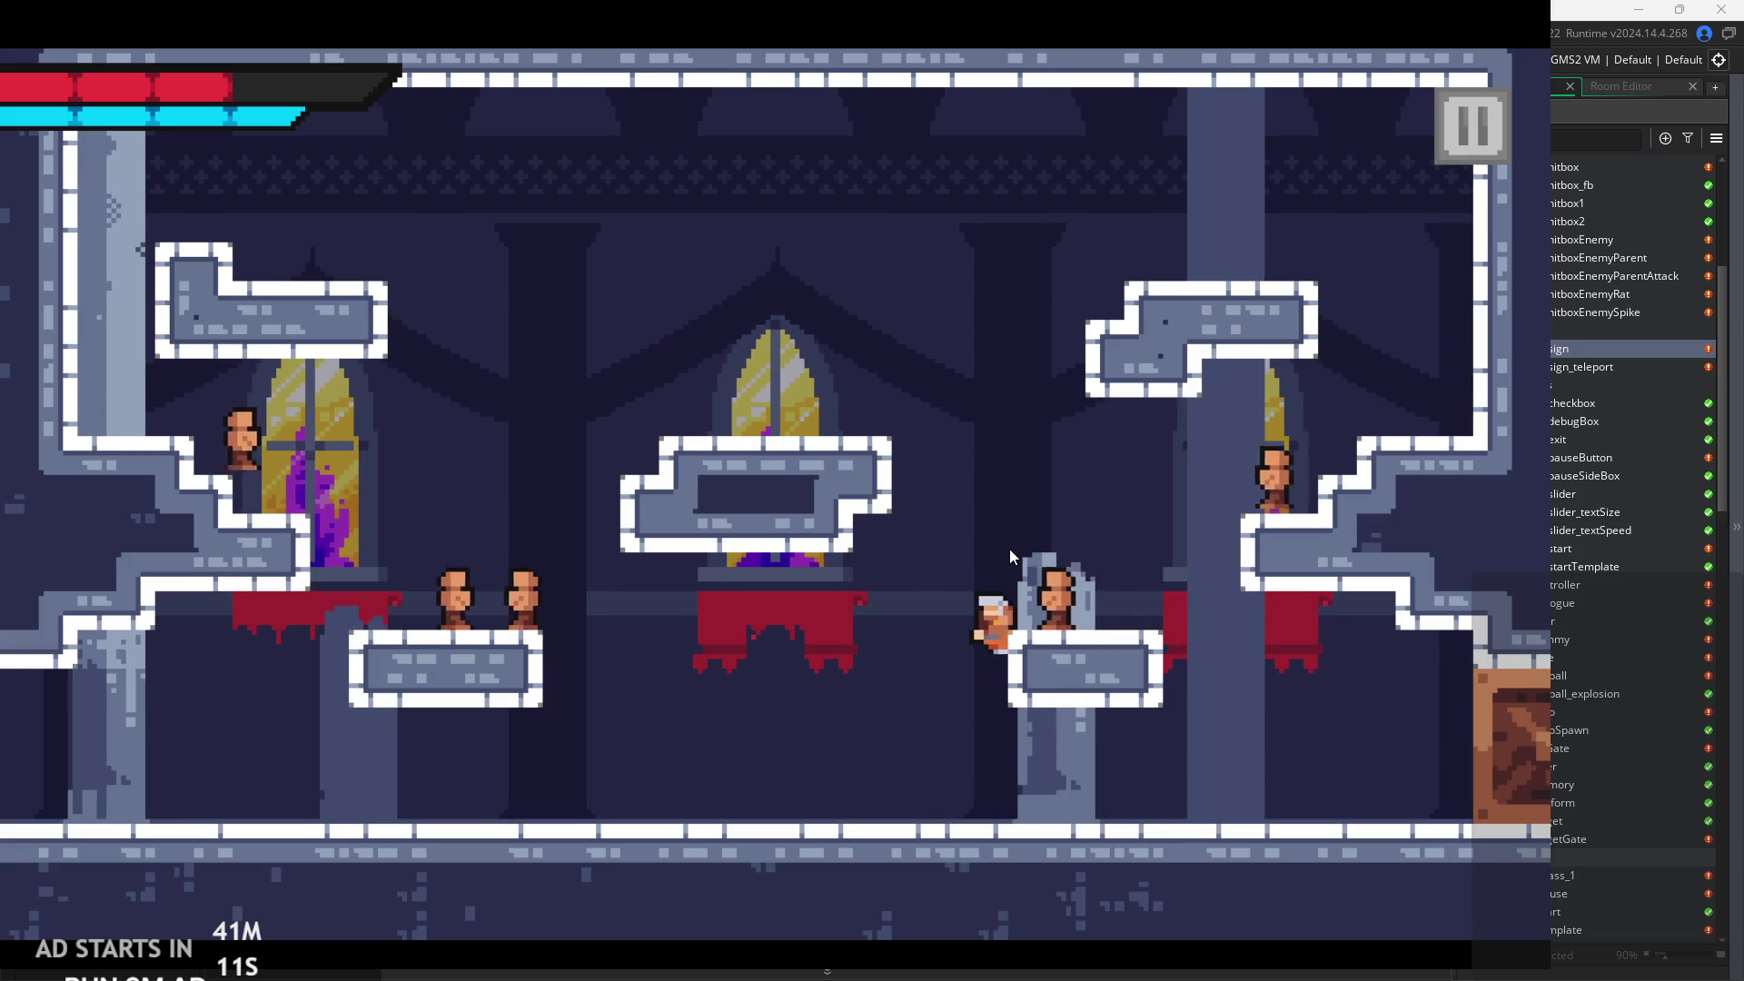
{"action": "key", "text": "space"}
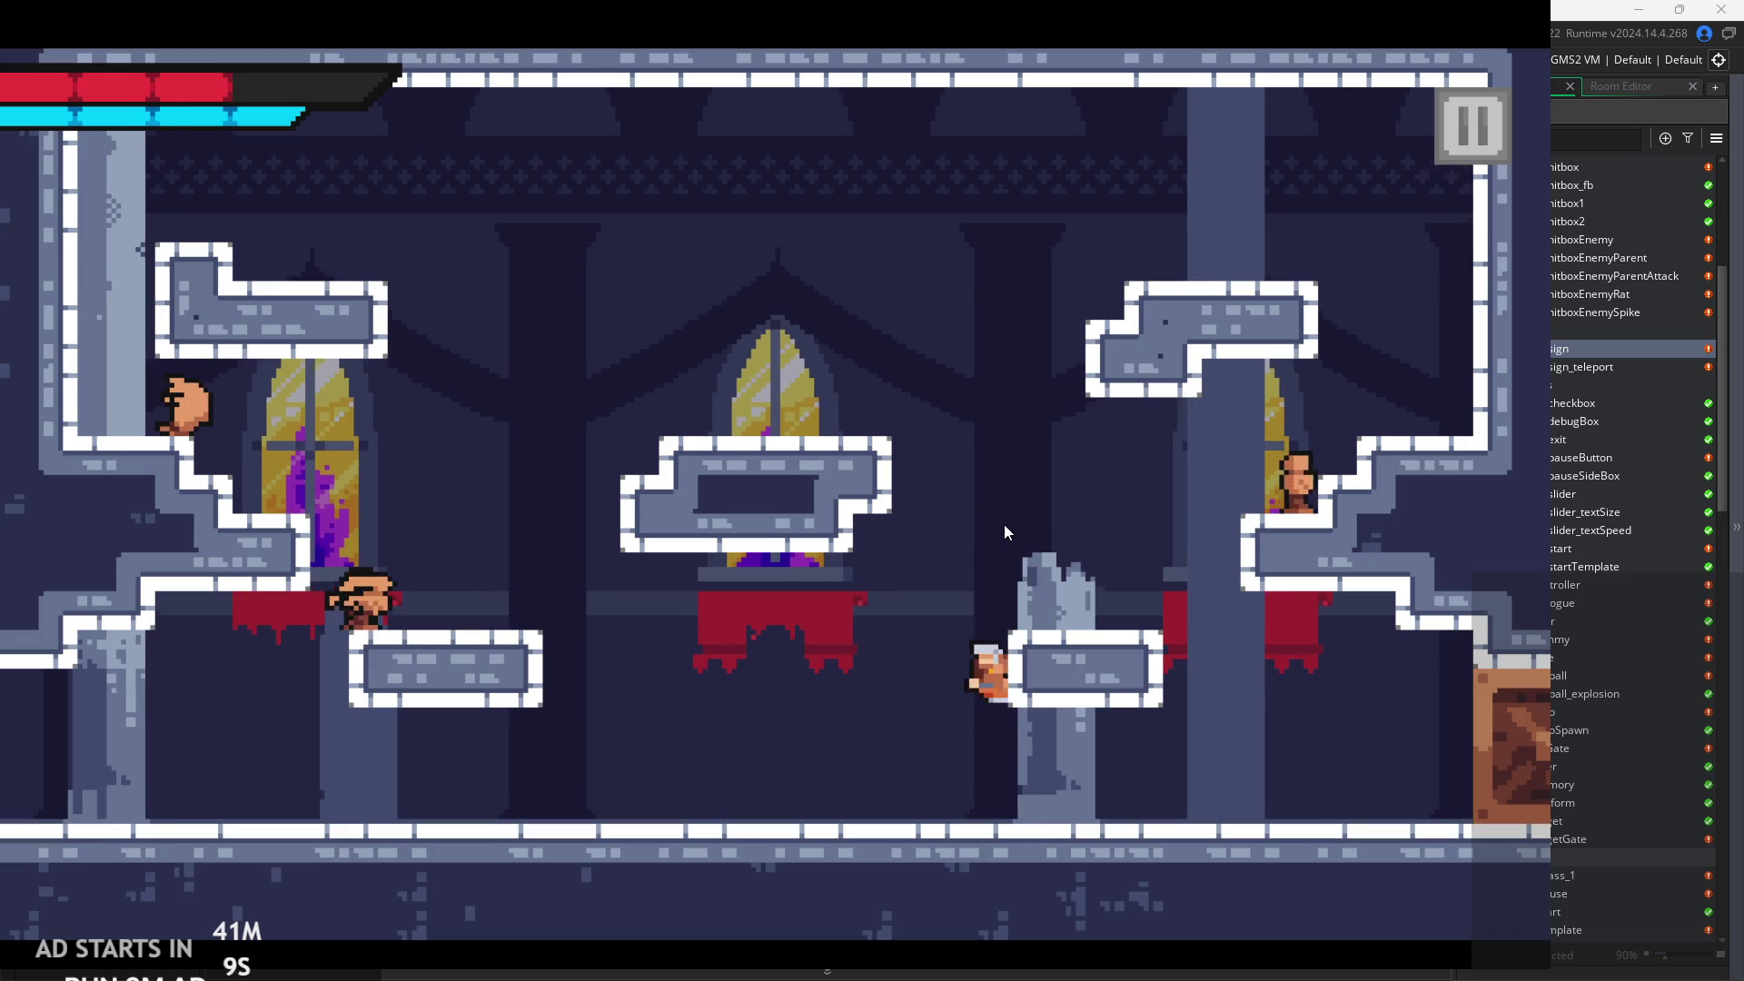
{"action": "key", "text": "Left"}
Climb from the broken statue platform up to the upper-right ledge and platform.
{"action": "key", "text": "Right"}
{"action": "key", "text": "space"}
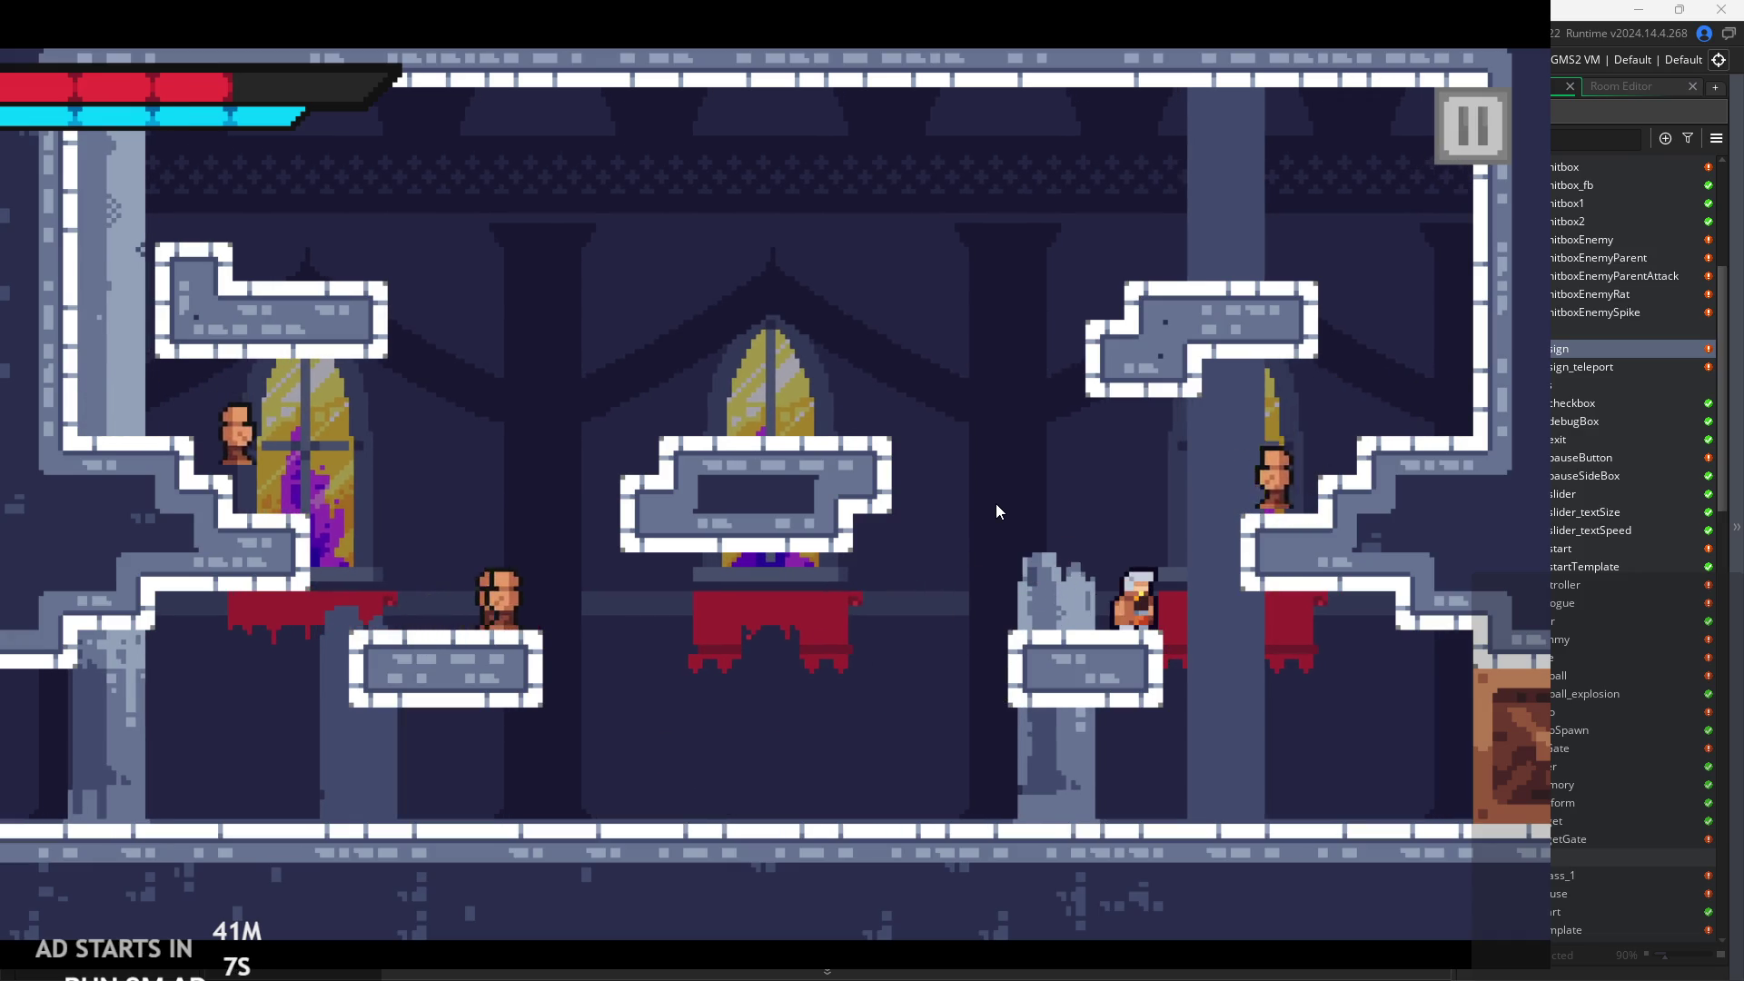
{"action": "key", "text": "Right"}
{"action": "key", "text": "space"}
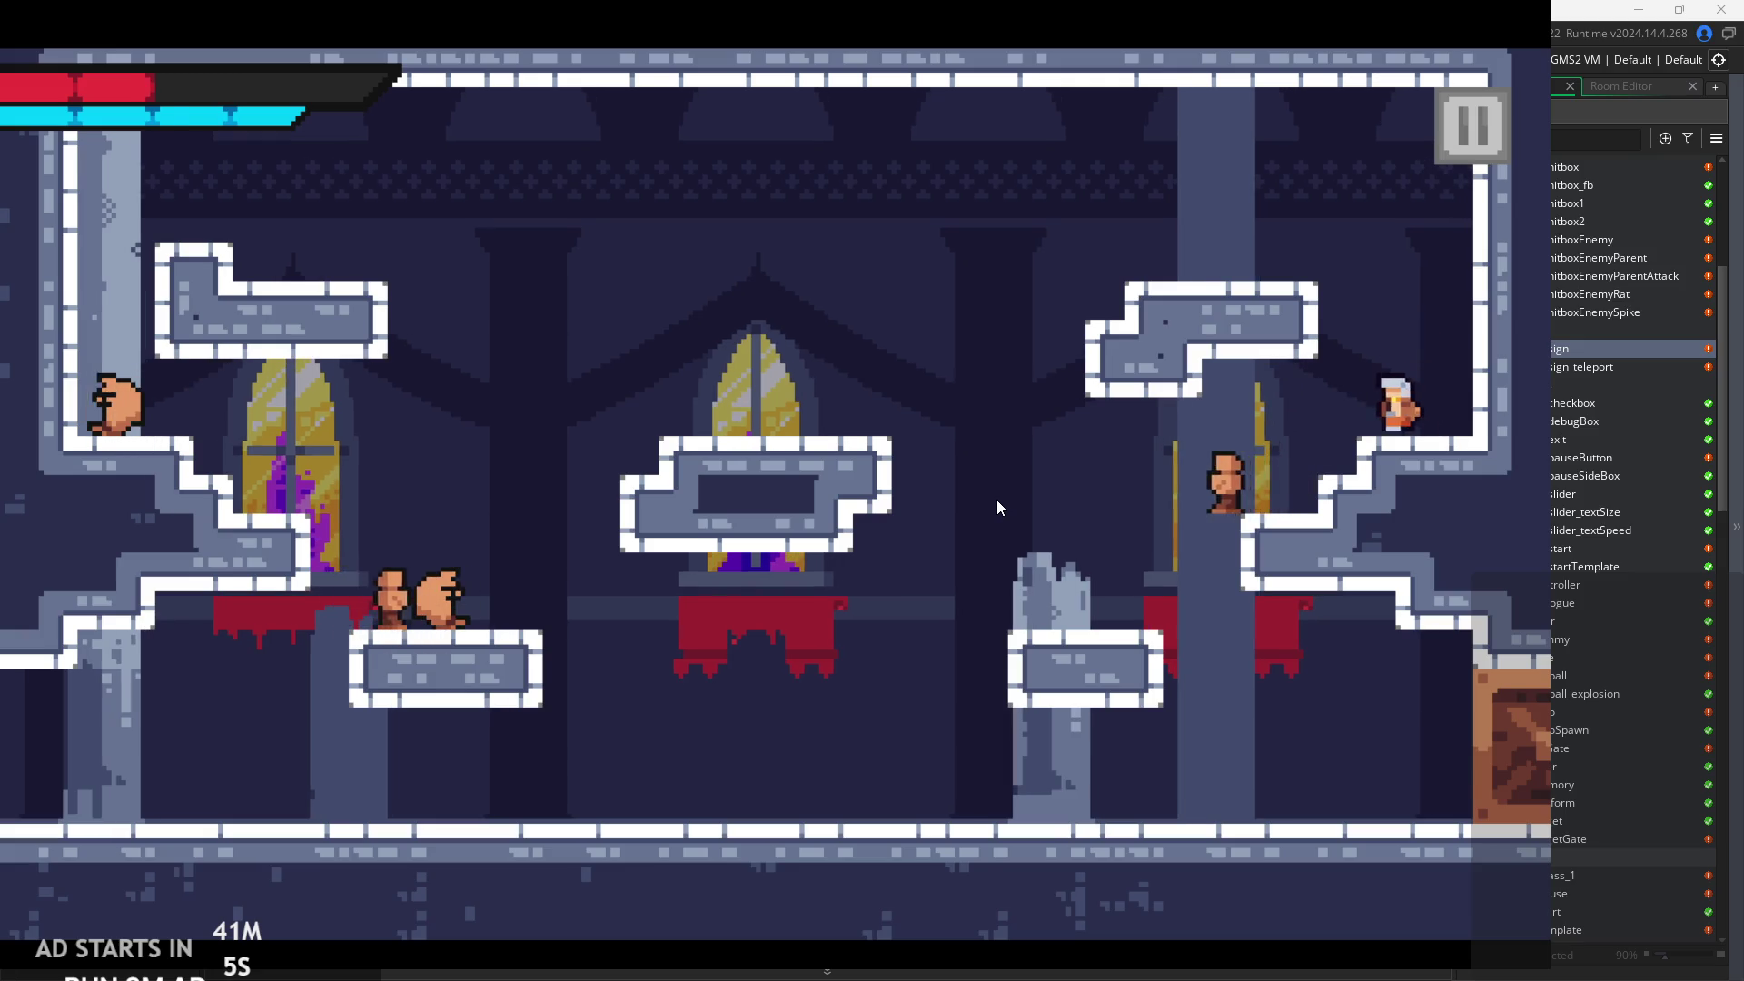
{"action": "key", "text": "Right"}
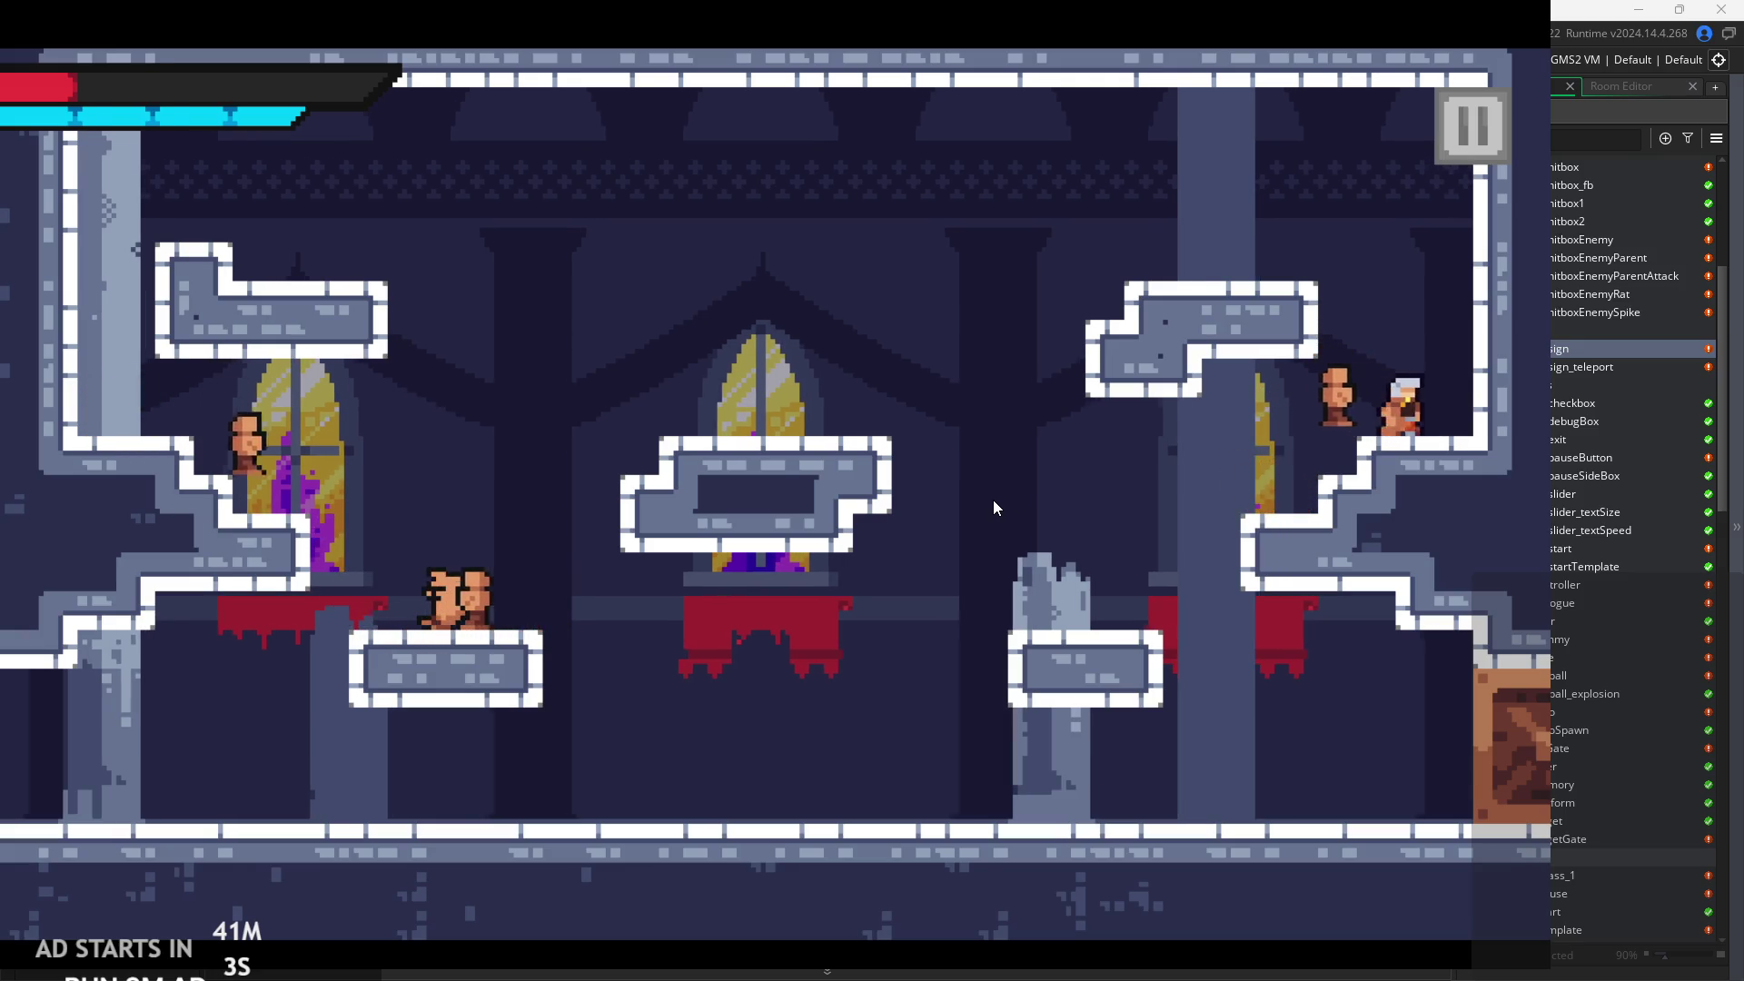
{"action": "key", "text": "space"}
{"action": "key", "text": "Left"}
{"action": "key", "text": "Left"}
Fly toward the left pillar, then big-slash right and down at the lower enemies.
{"action": "key", "text": "space"}
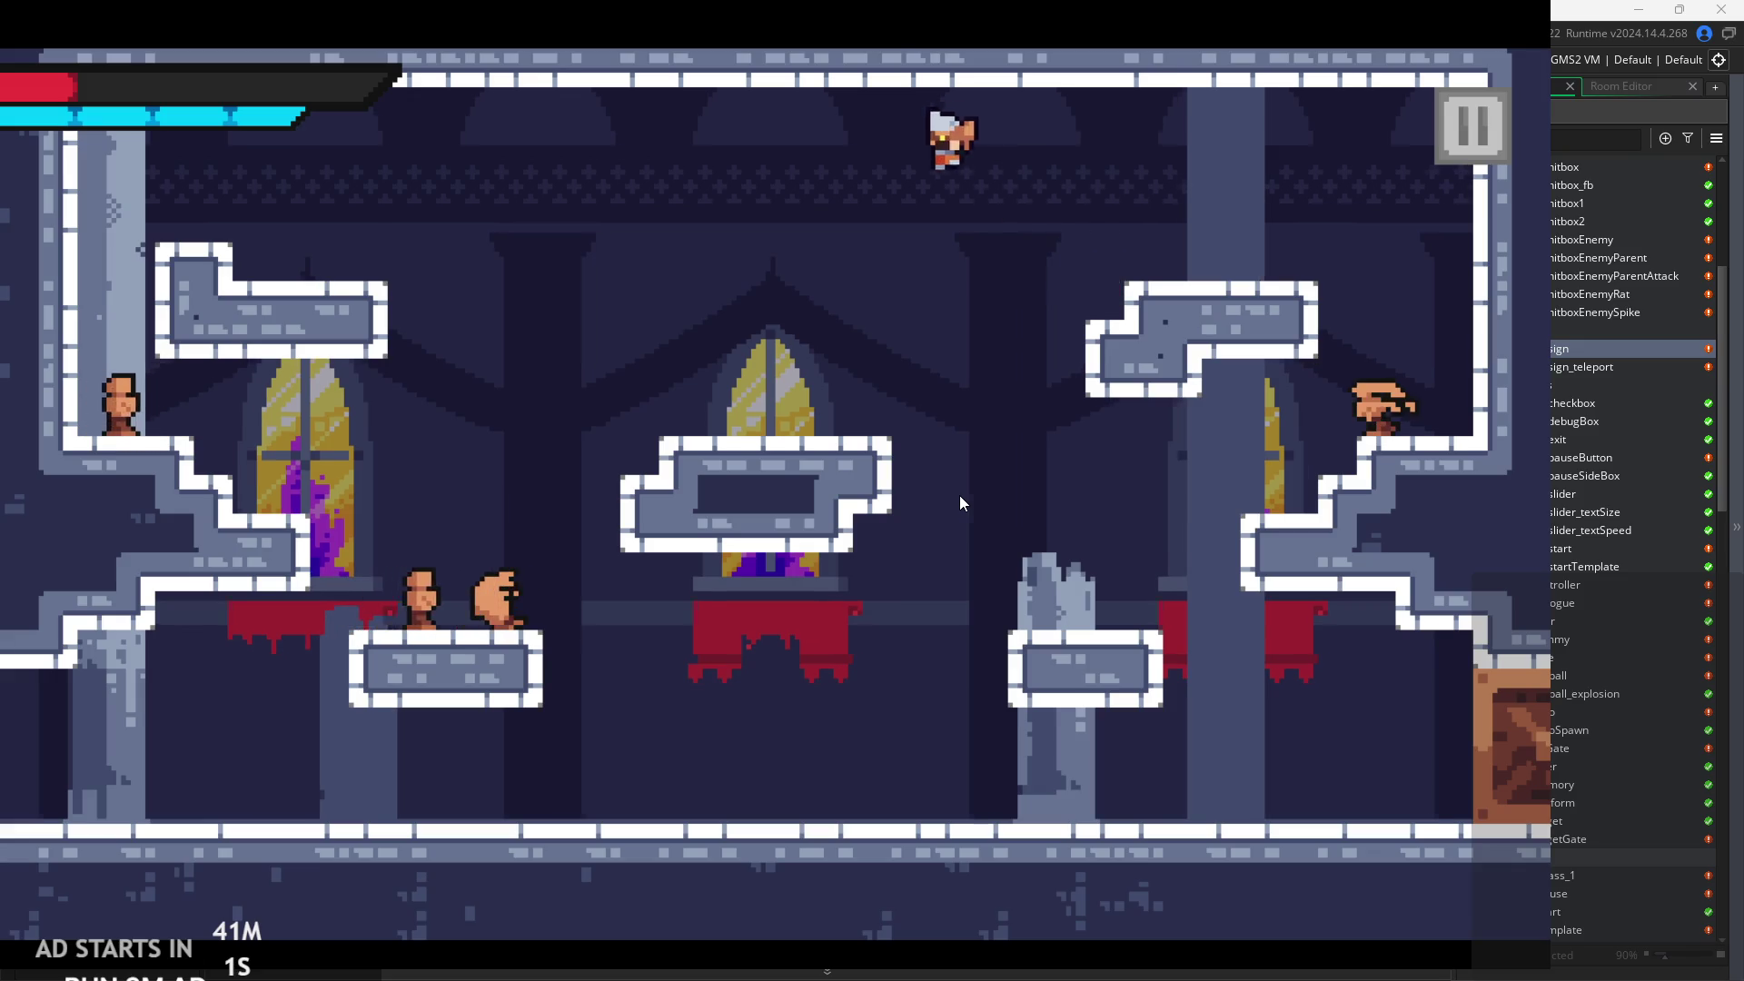
{"action": "key", "text": "space"}
{"action": "key", "text": "Right"}
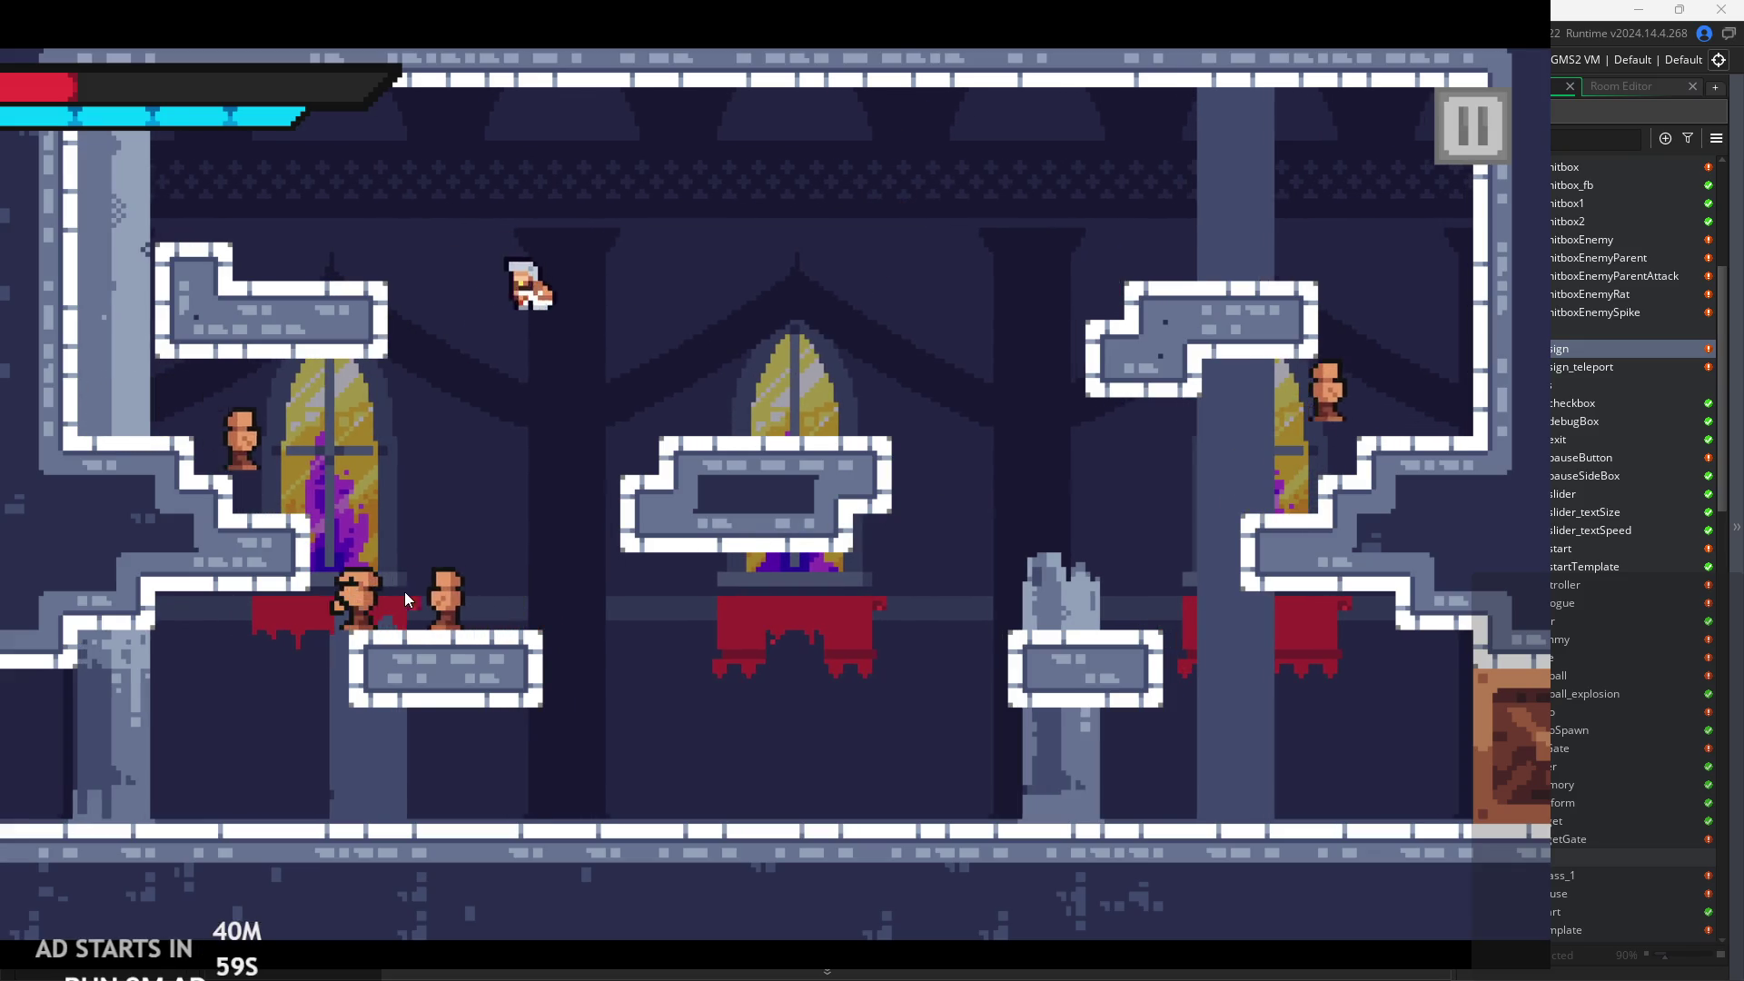
{"action": "key", "text": "Left"}
{"action": "key", "text": "Right"}
{"action": "key", "text": "Left"}
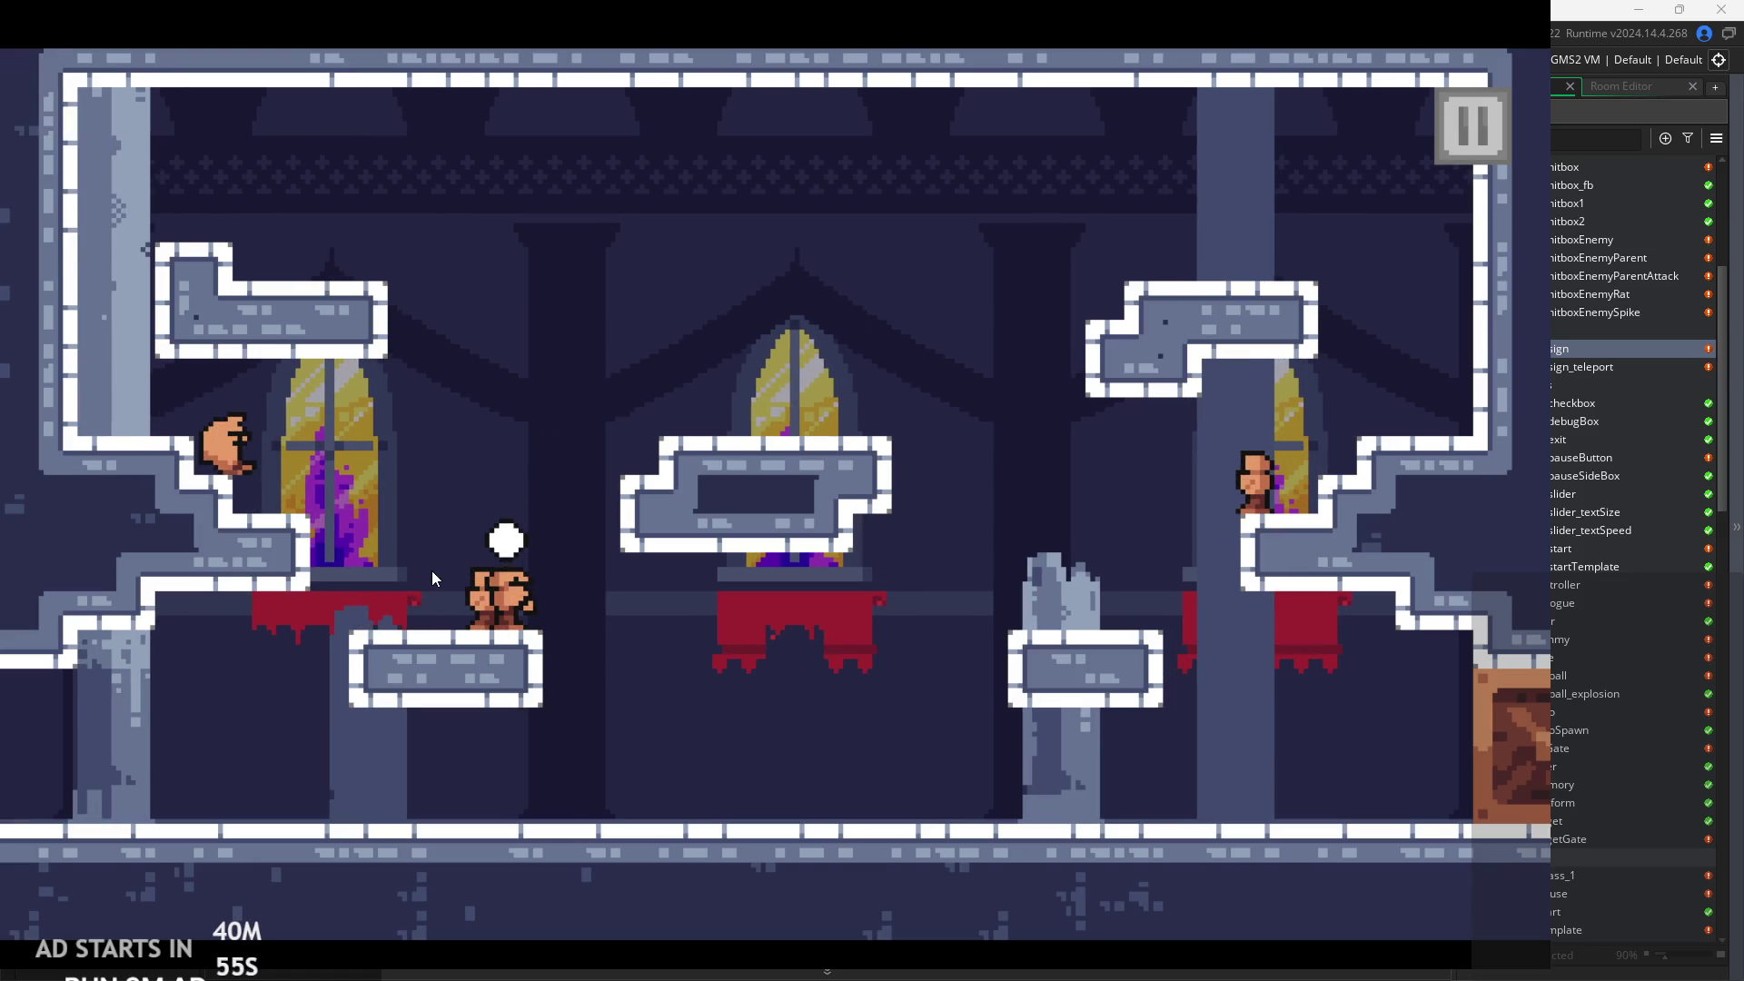
Slash near the right pillar, then dash-slash and jump left toward the middle platform.
{"action": "key", "text": "Right"}
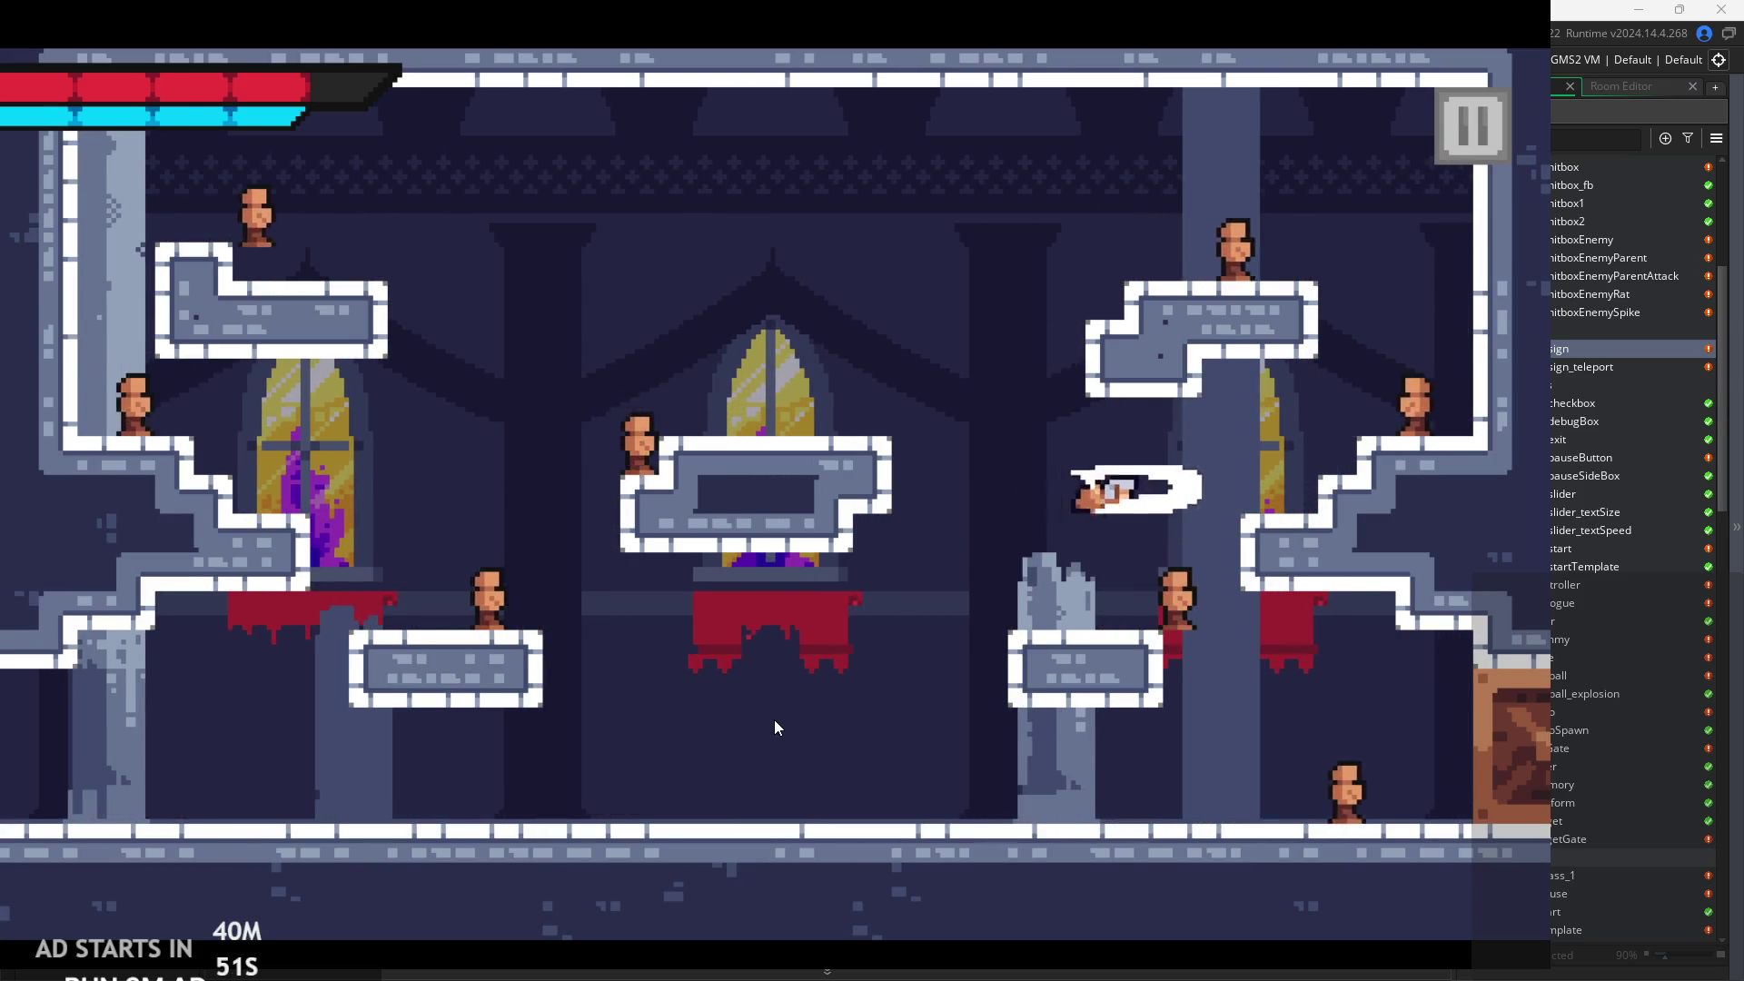
{"action": "key", "text": "Left"}
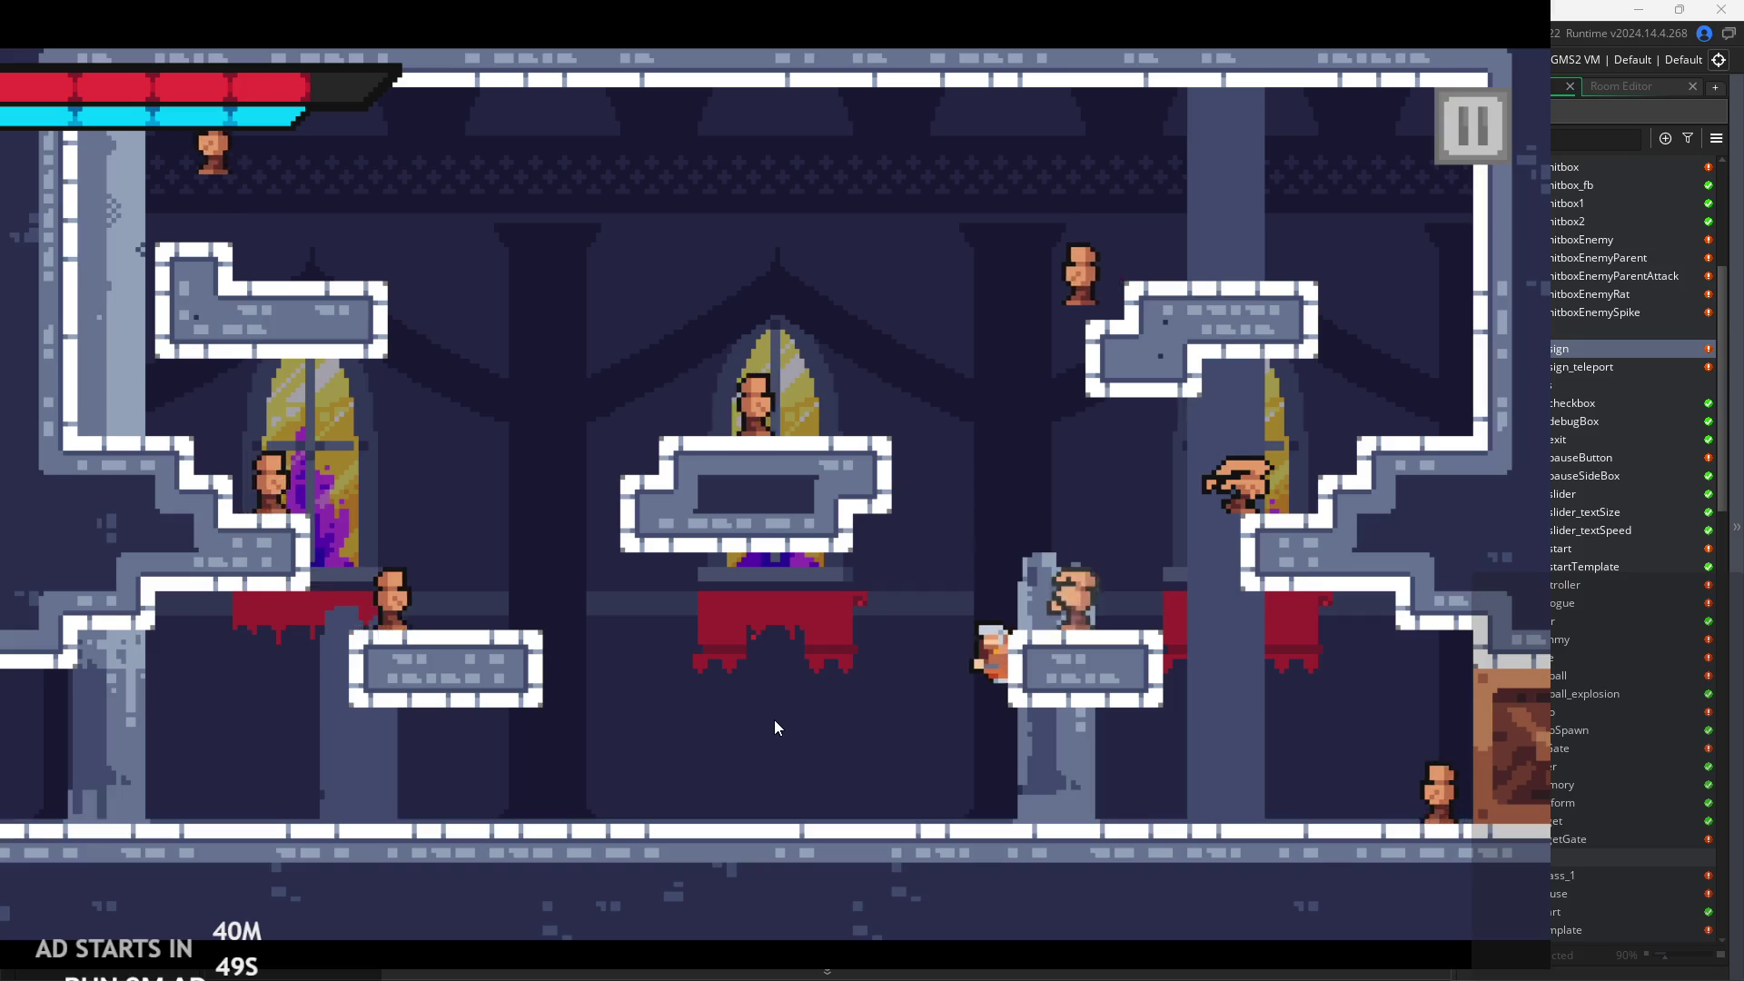
{"action": "key", "text": "space"}
{"action": "key", "text": "Left"}
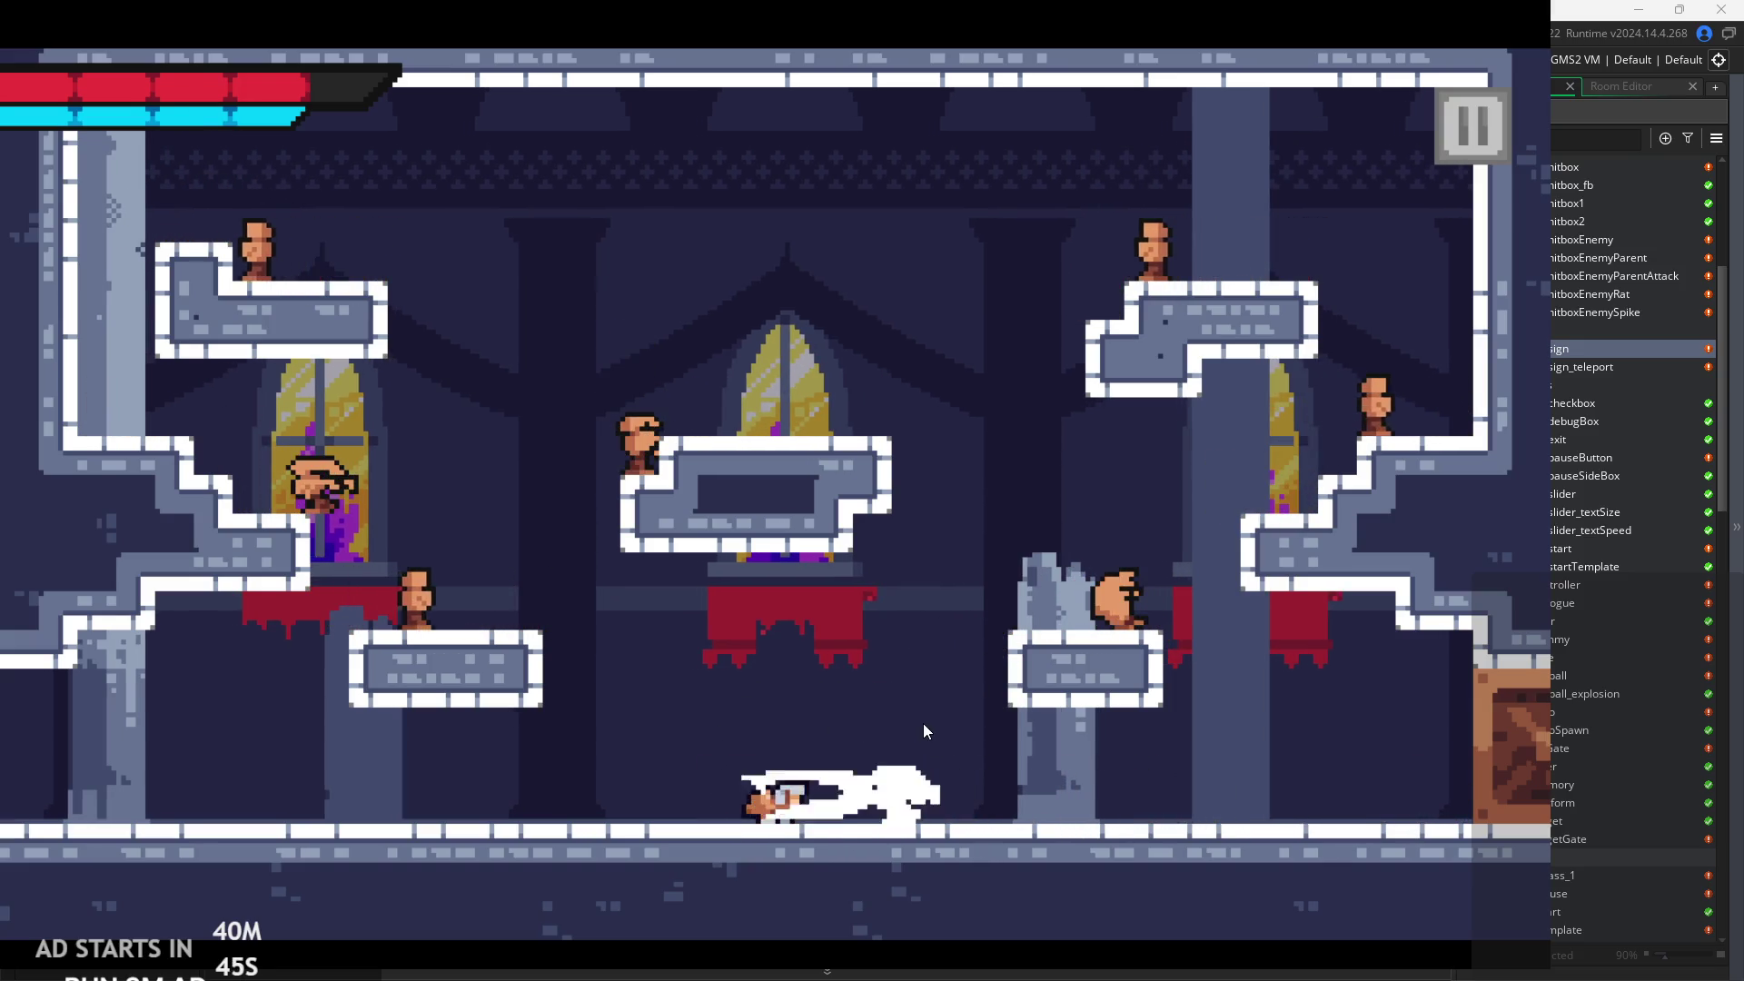
{"action": "key", "text": "space"}
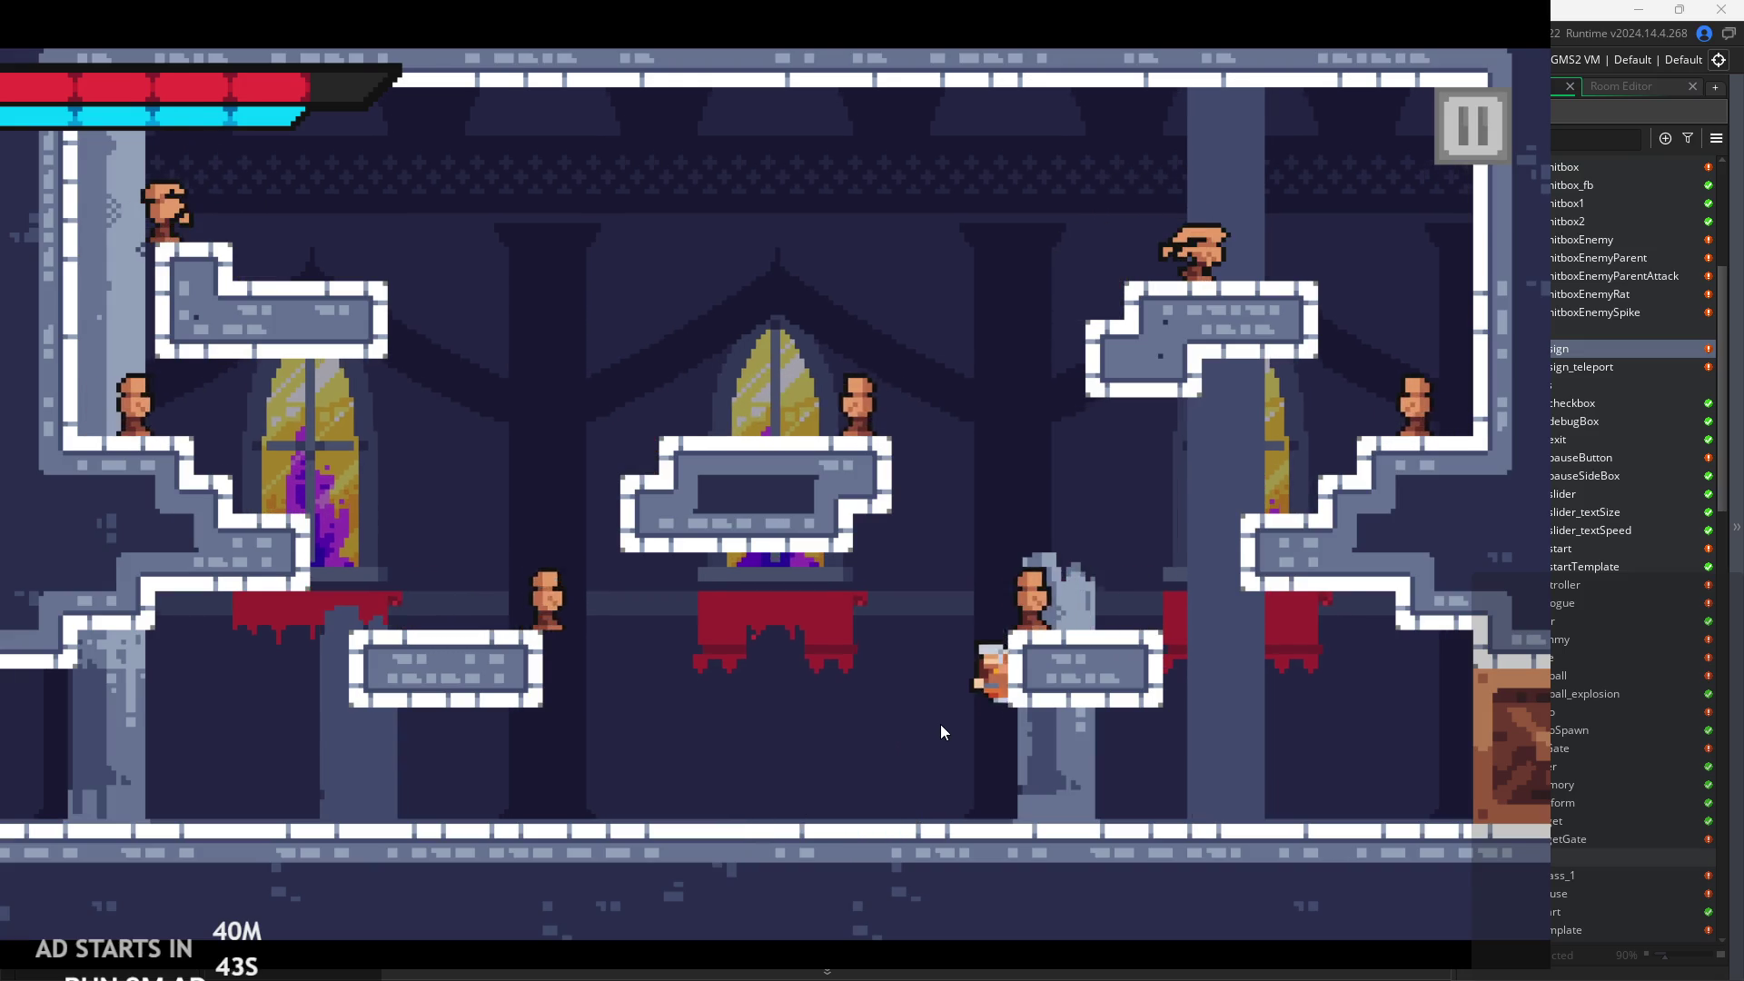
{"action": "key", "text": "Left"}
{"action": "key", "text": "space"}
{"action": "key", "text": "Left"}
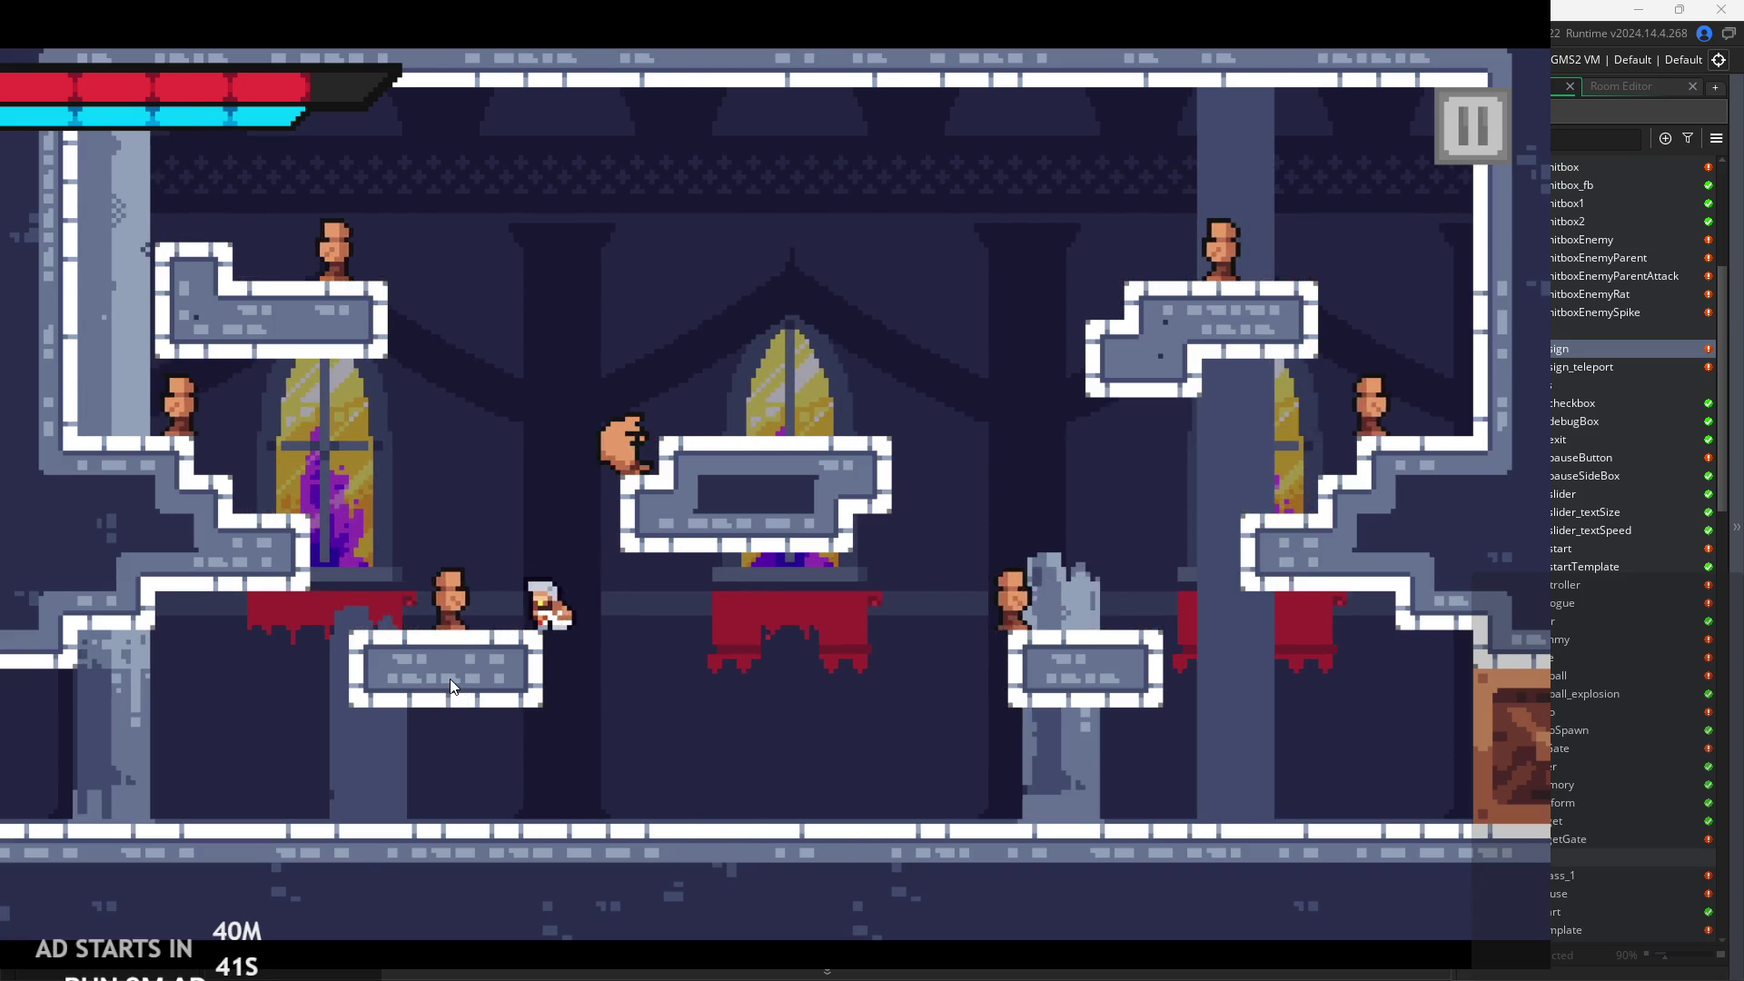
{"action": "key", "text": "x"}
{"action": "key", "text": "space"}
Slash enemies on the middle platform, drop right attacking, and jump onto the small right platform.
{"action": "key", "text": "Right"}
{"action": "key", "text": "x"}
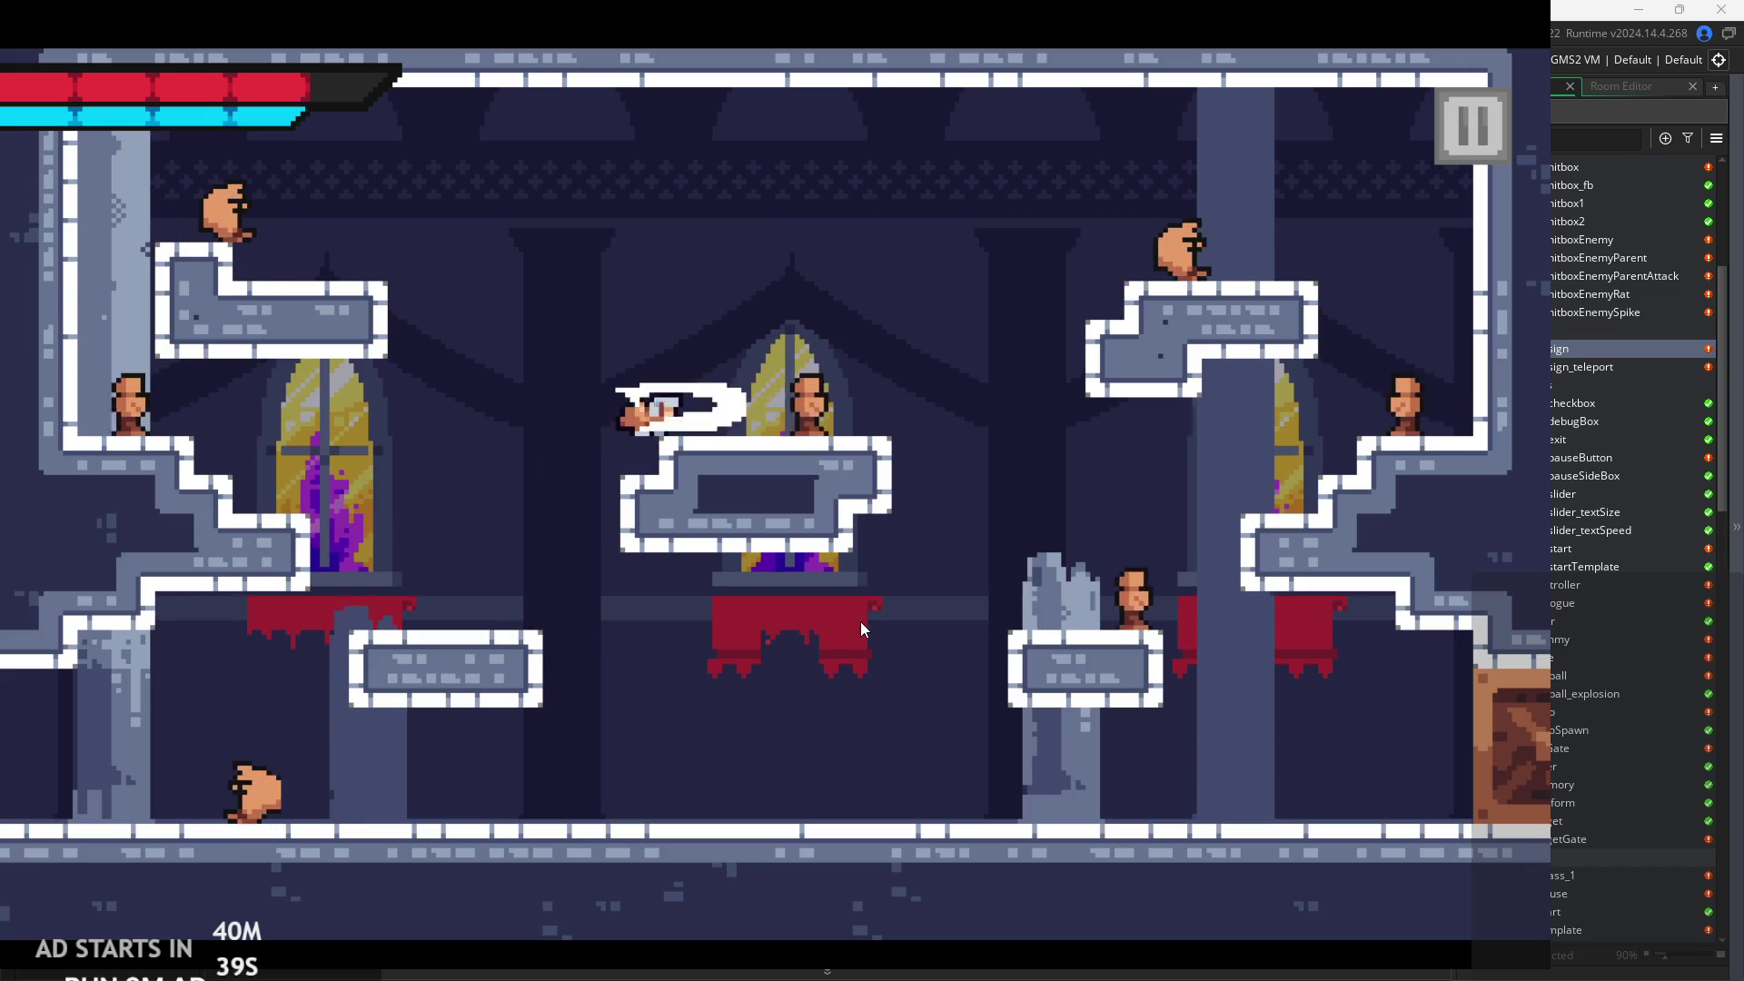
{"action": "key", "text": "x"}
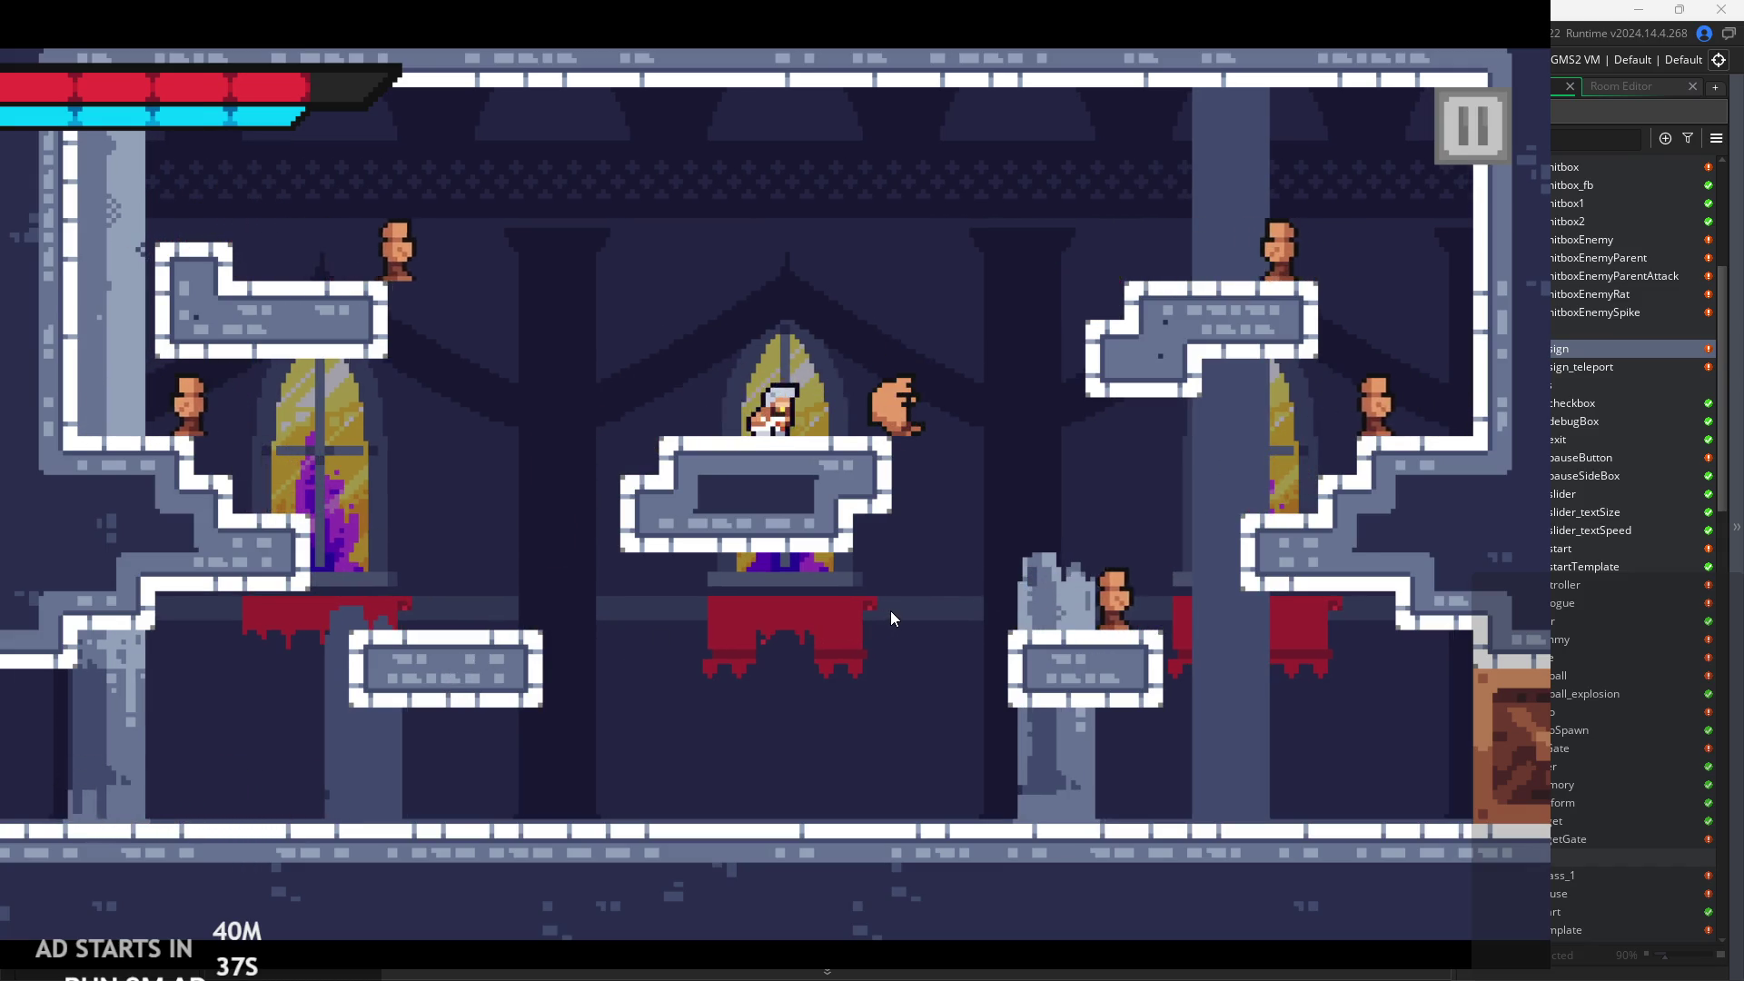
{"action": "key", "text": "x"}
{"action": "key", "text": "space"}
{"action": "key", "text": "Right"}
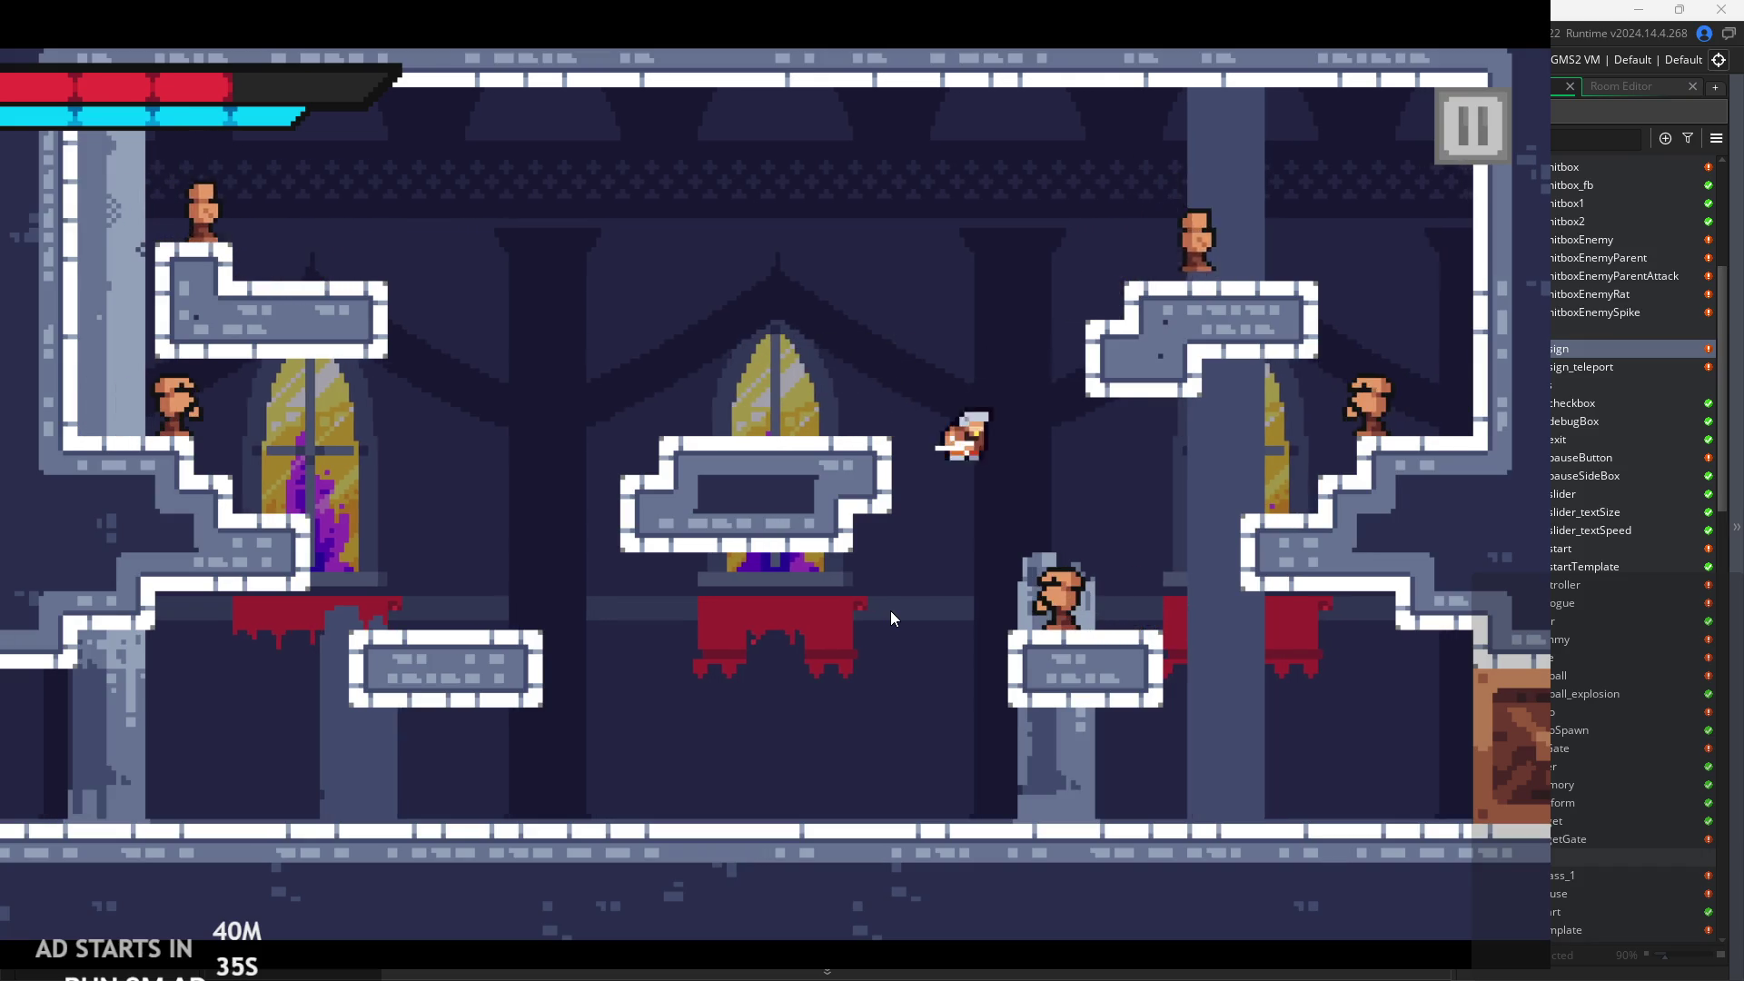
{"action": "key", "text": "x"}
{"action": "key", "text": "space"}
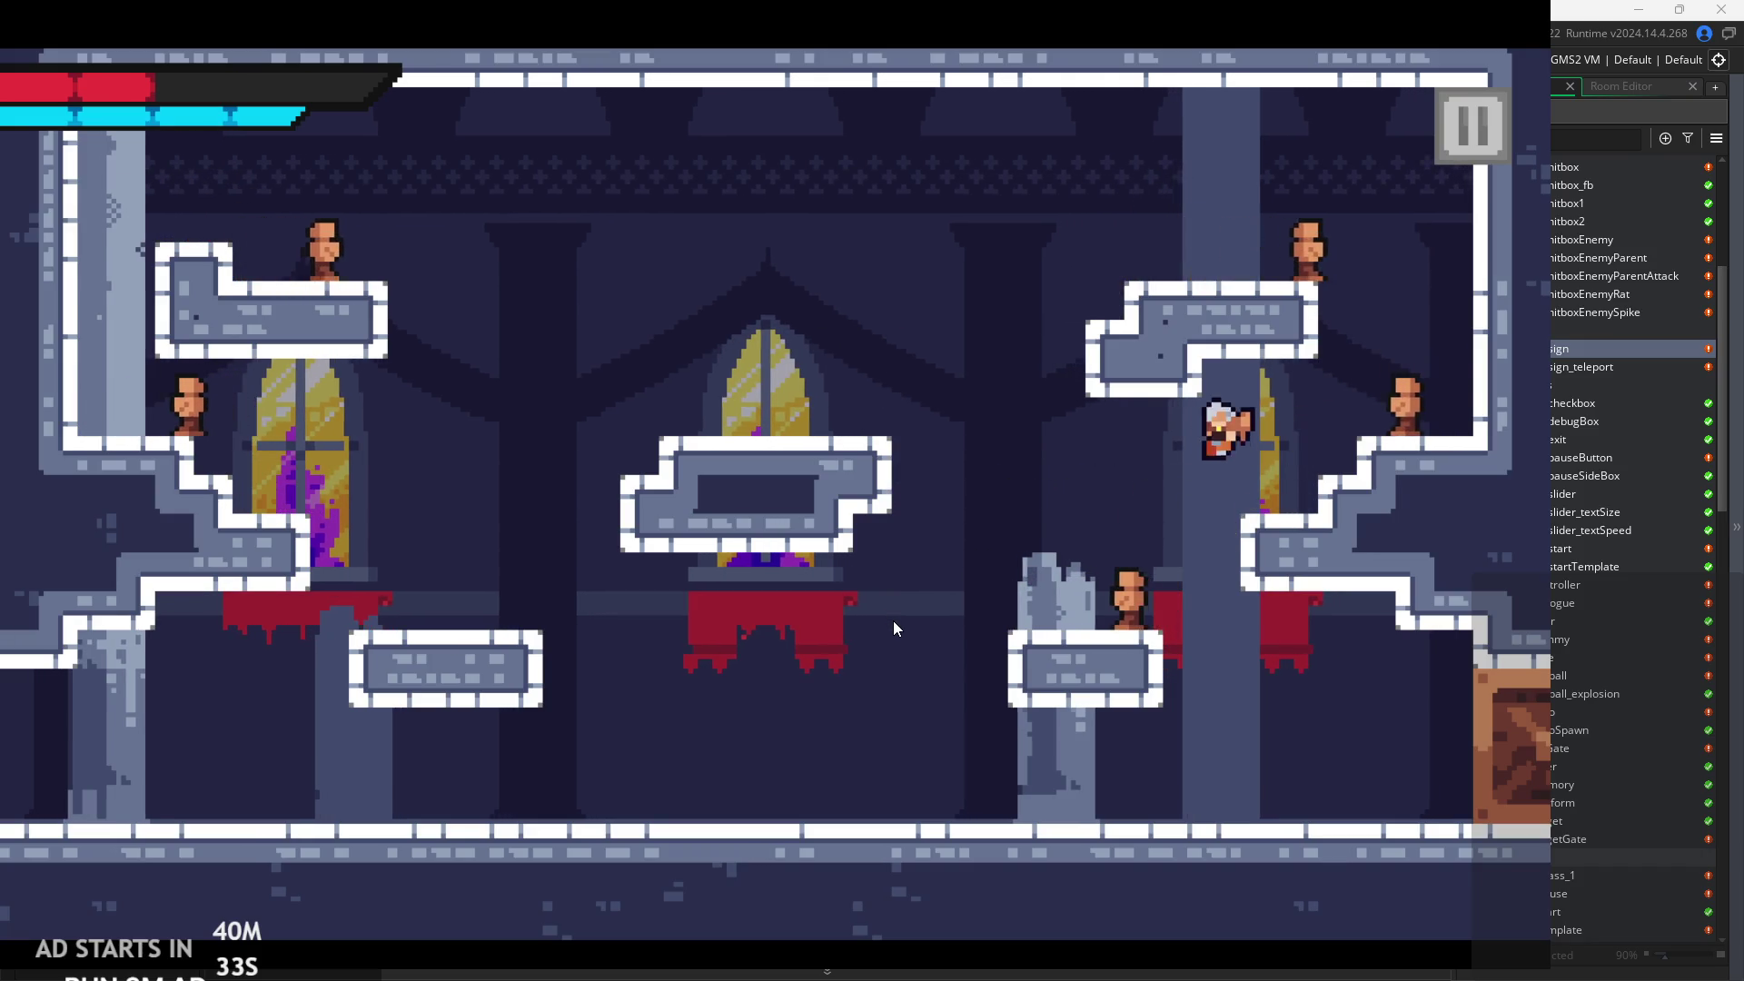
{"action": "key", "text": "Left"}
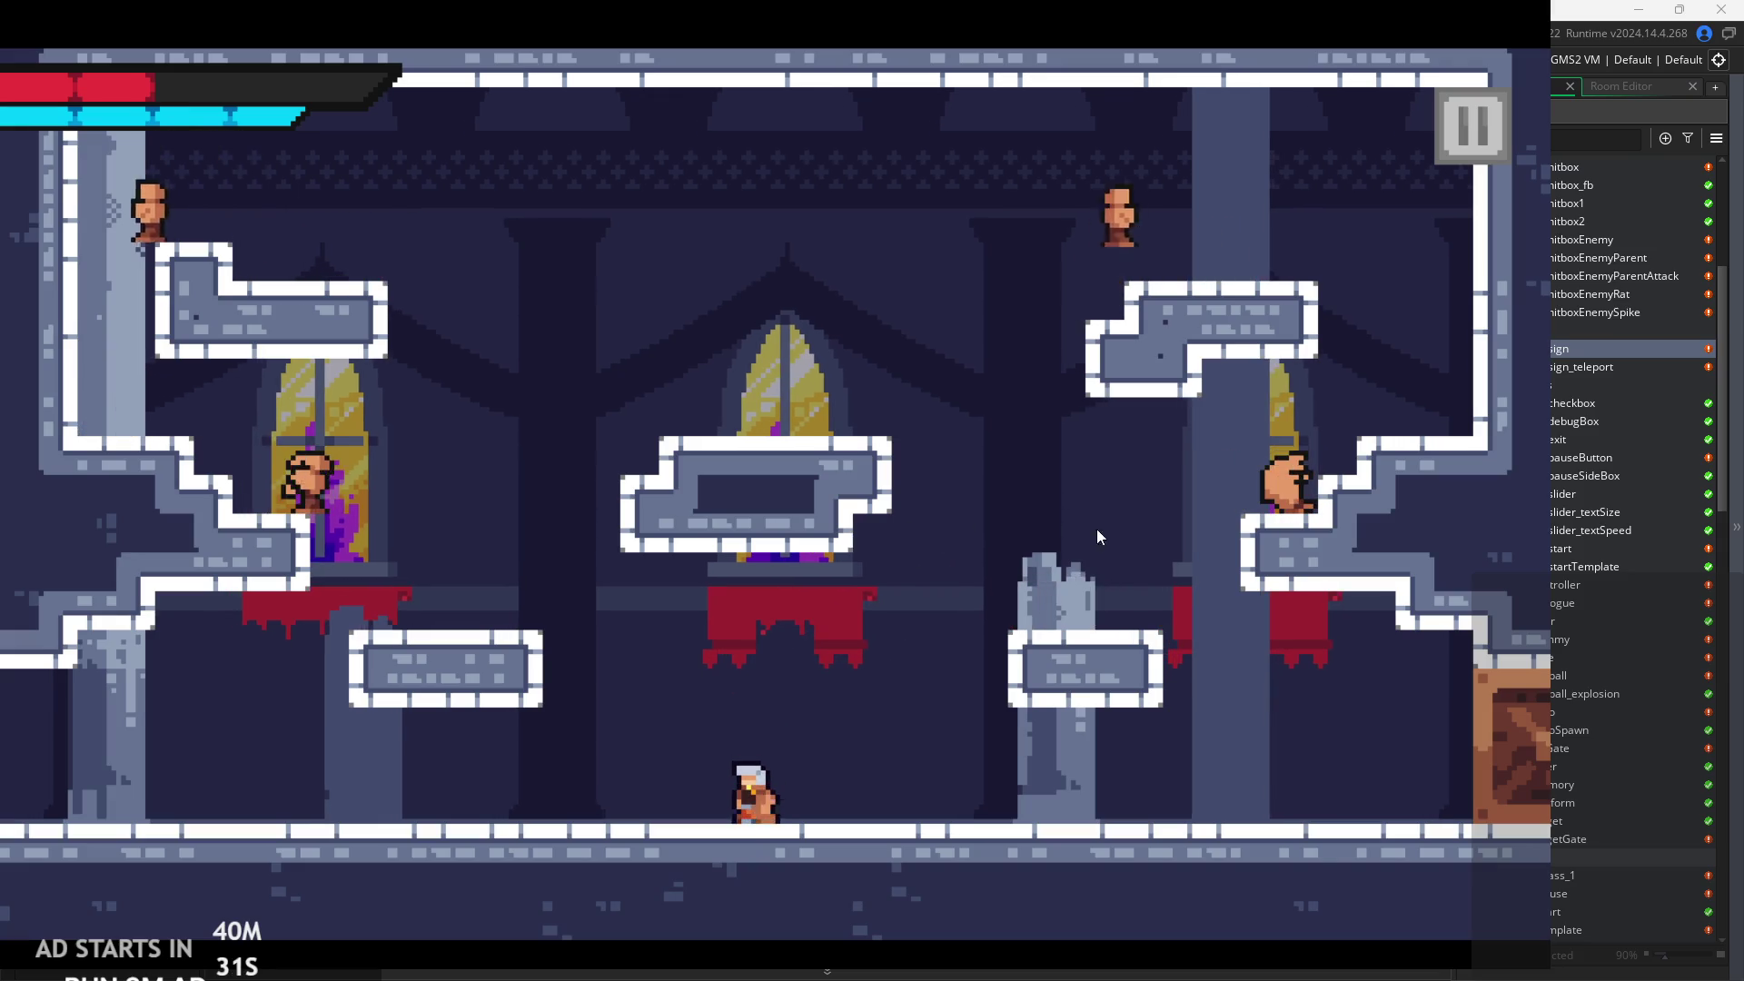
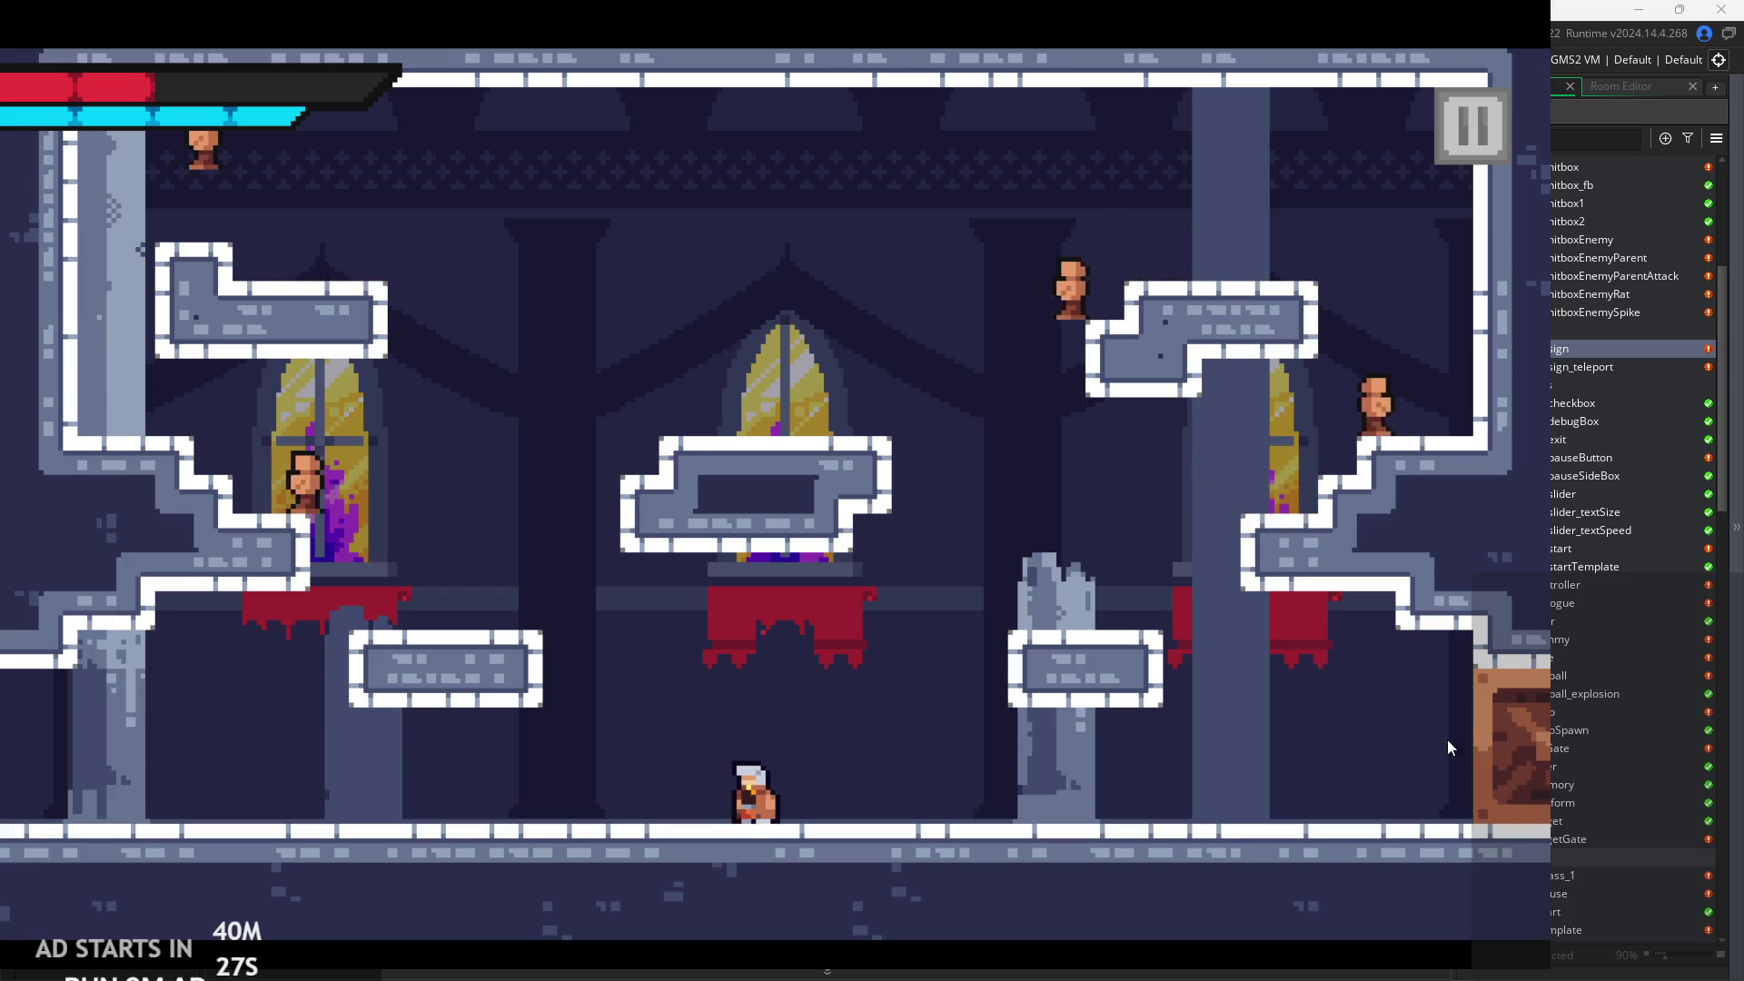
Jump the player around rom_temple_4's central platform and along the floor toward the door.
{"action": "key", "text": "Left"}
{"action": "key", "text": "space"}
{"action": "key", "text": "Right"}
{"action": "key", "text": "space"}
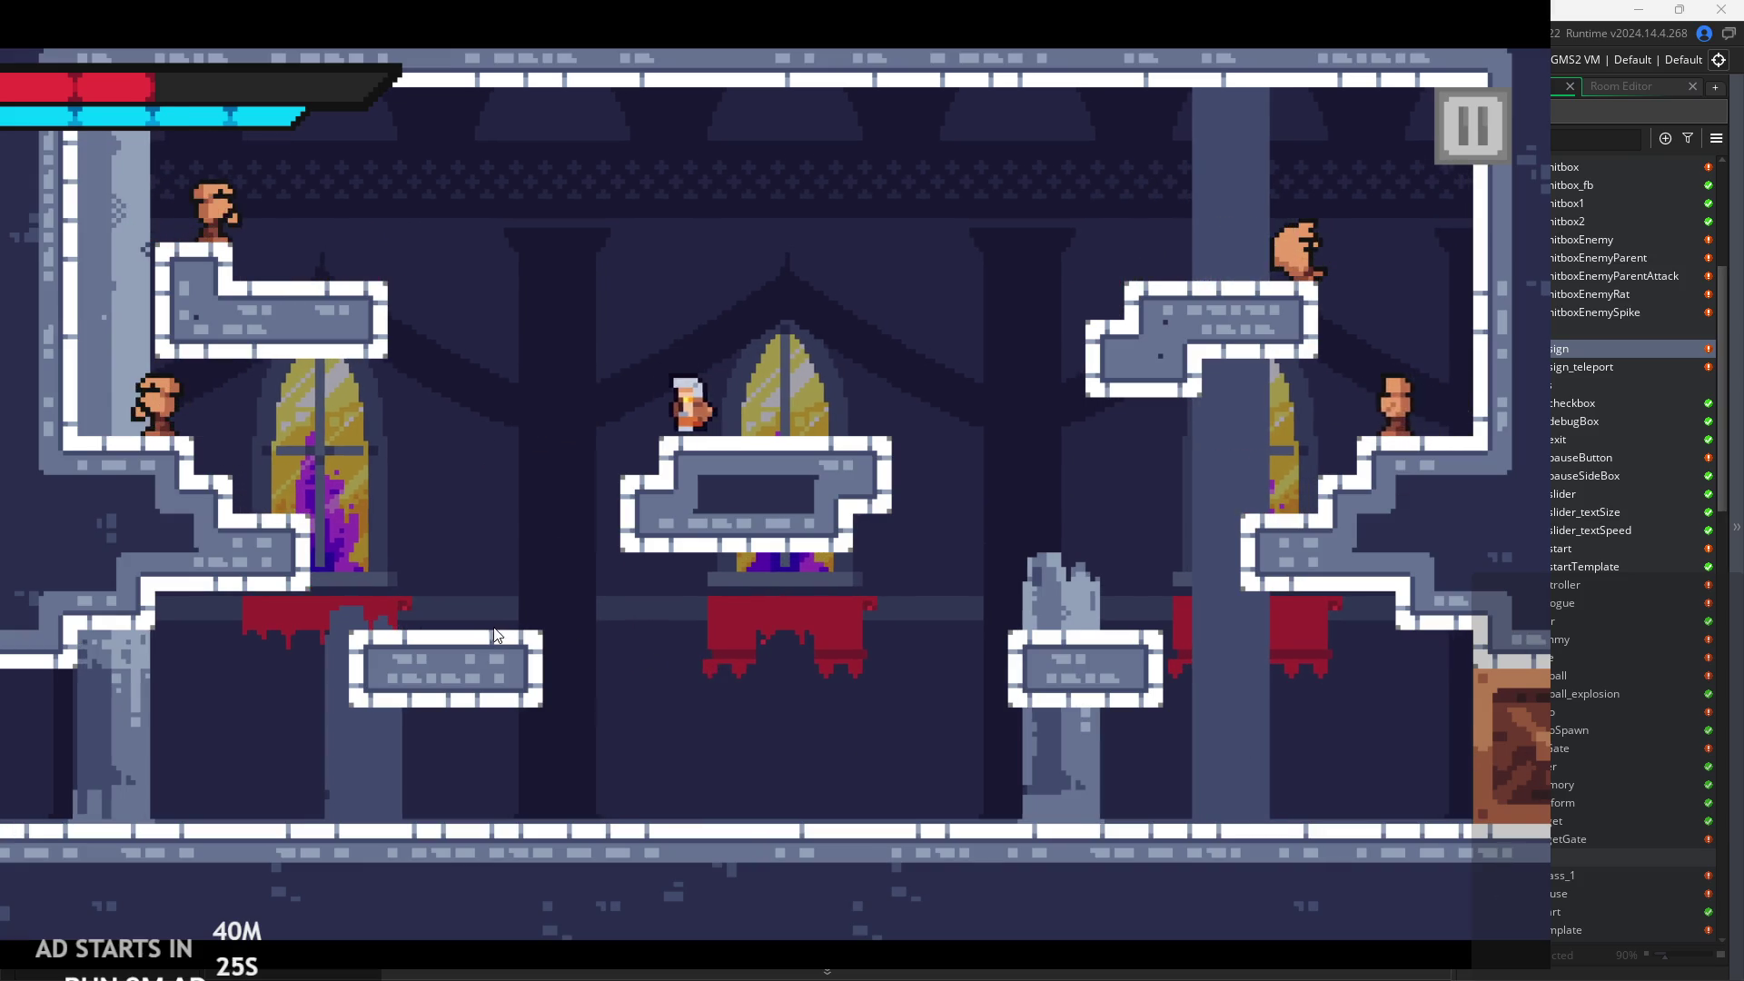
{"action": "key", "text": "space"}
{"action": "key", "text": "Left"}
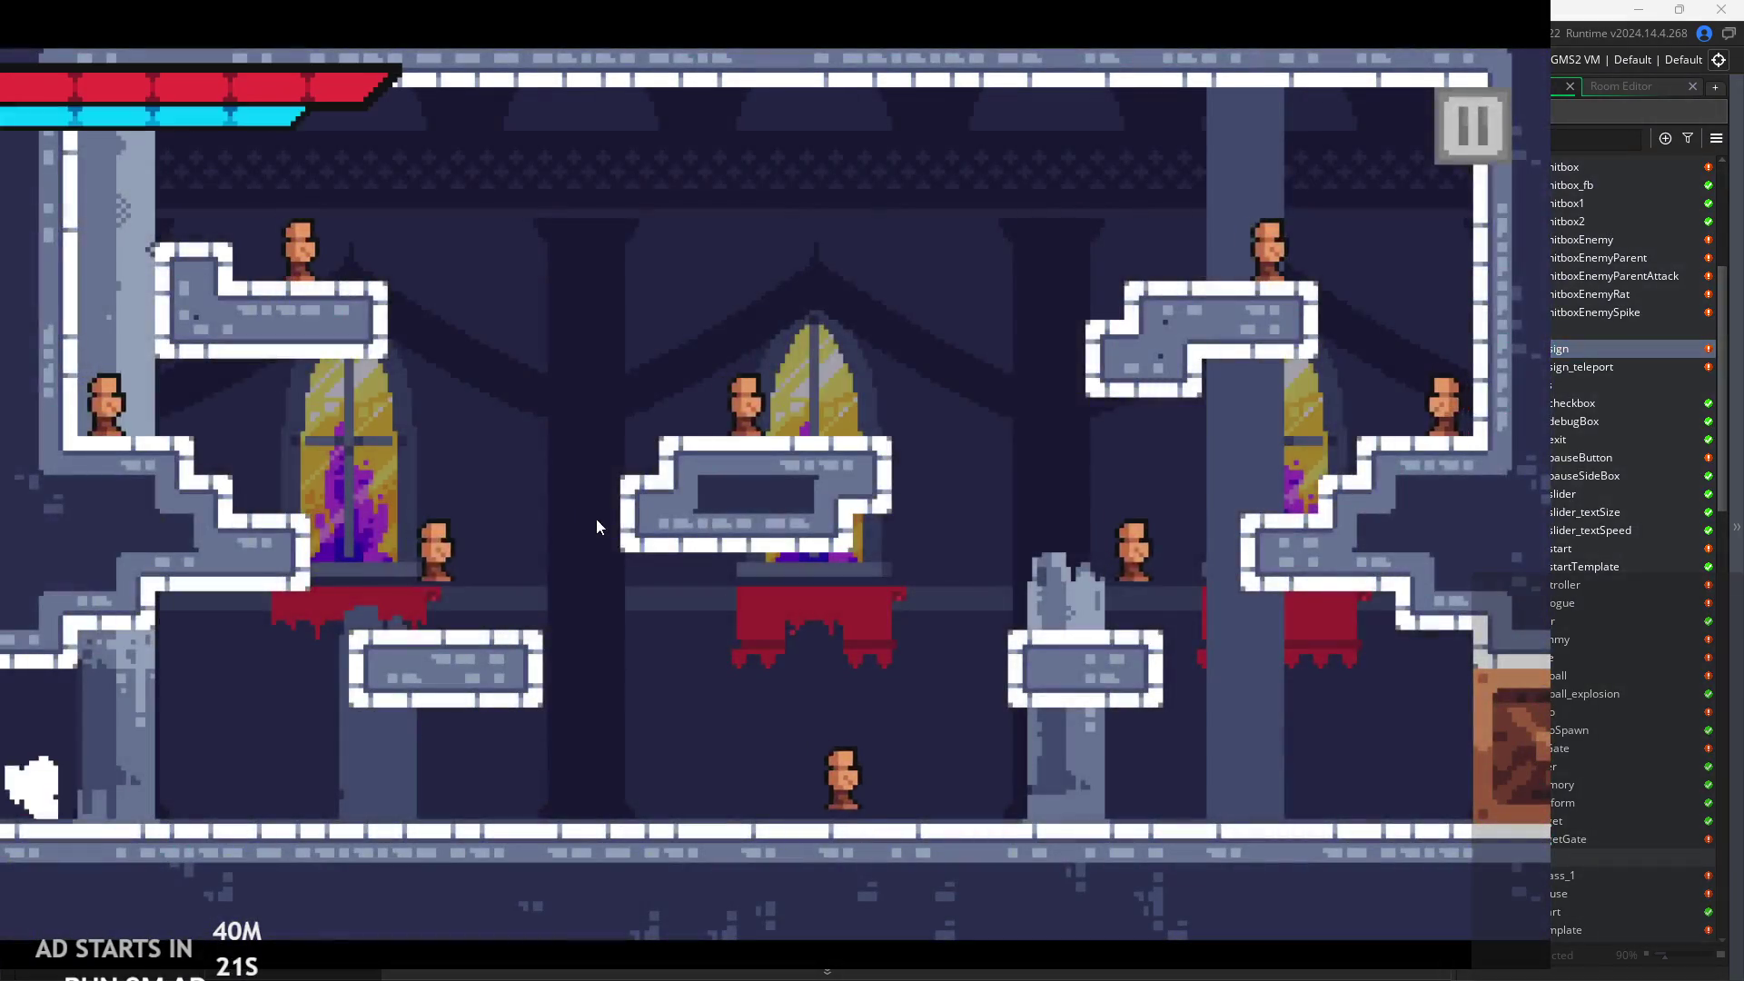
{"action": "key", "text": "Right"}
{"action": "key", "text": "space"}
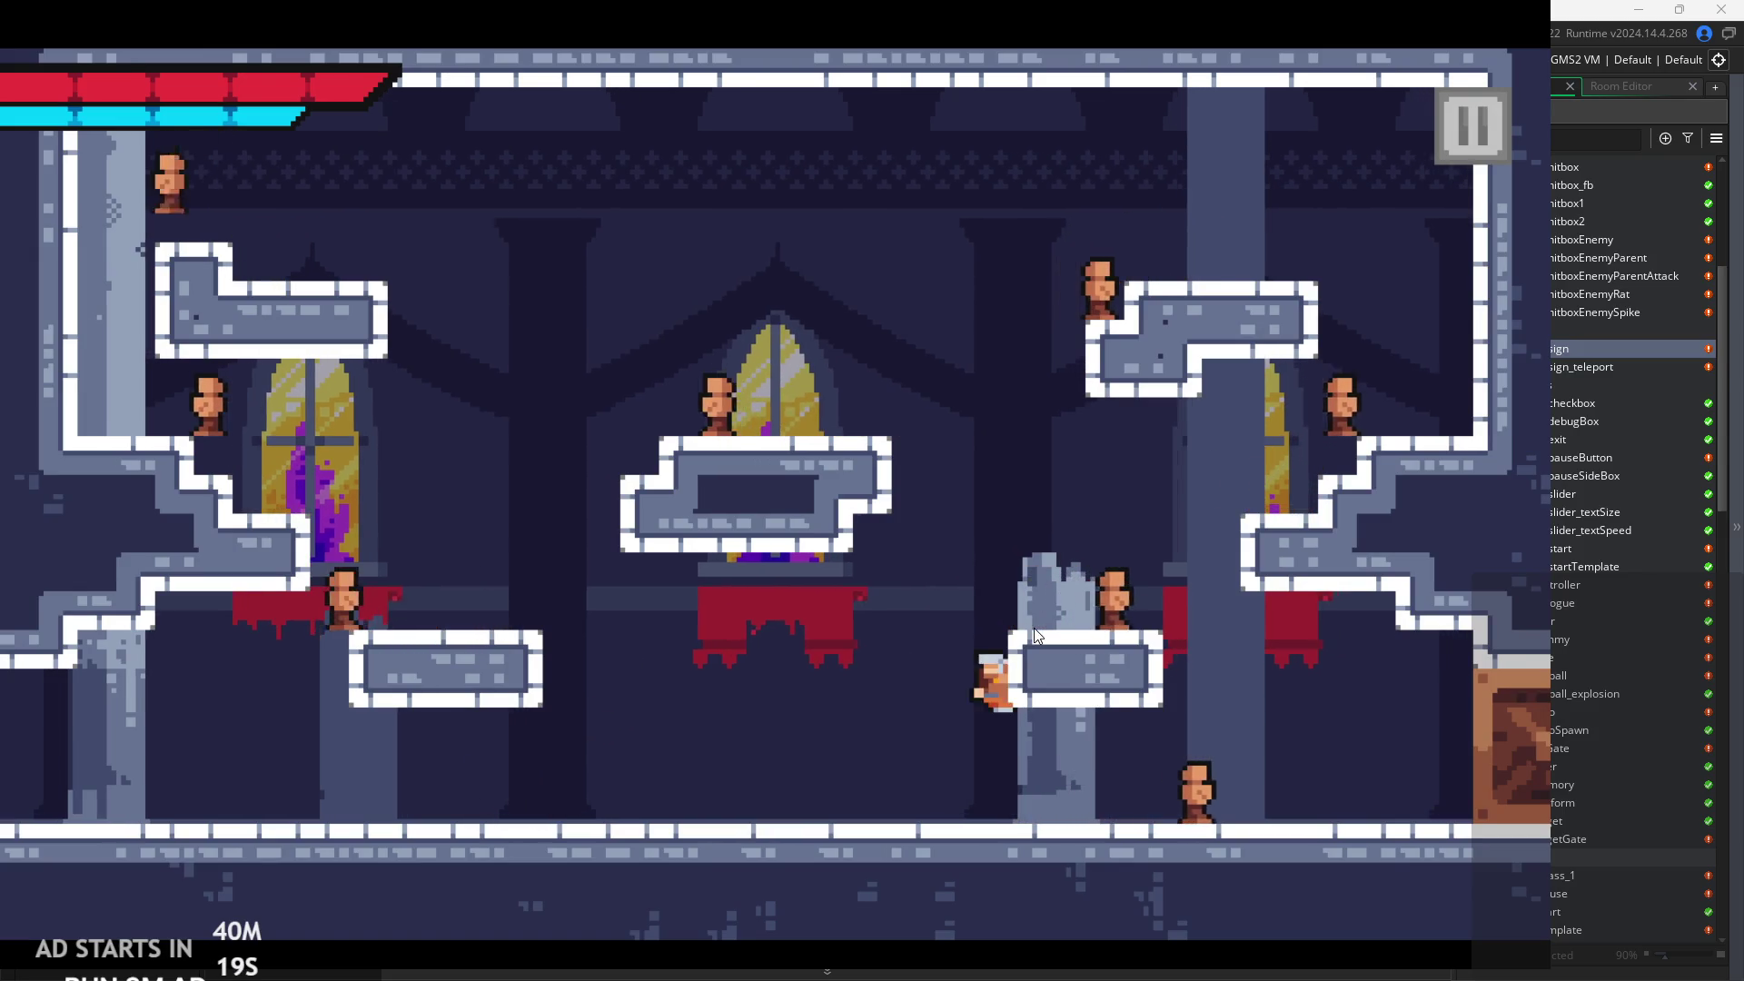
{"action": "key", "text": "Left"}
{"action": "key", "text": "space"}
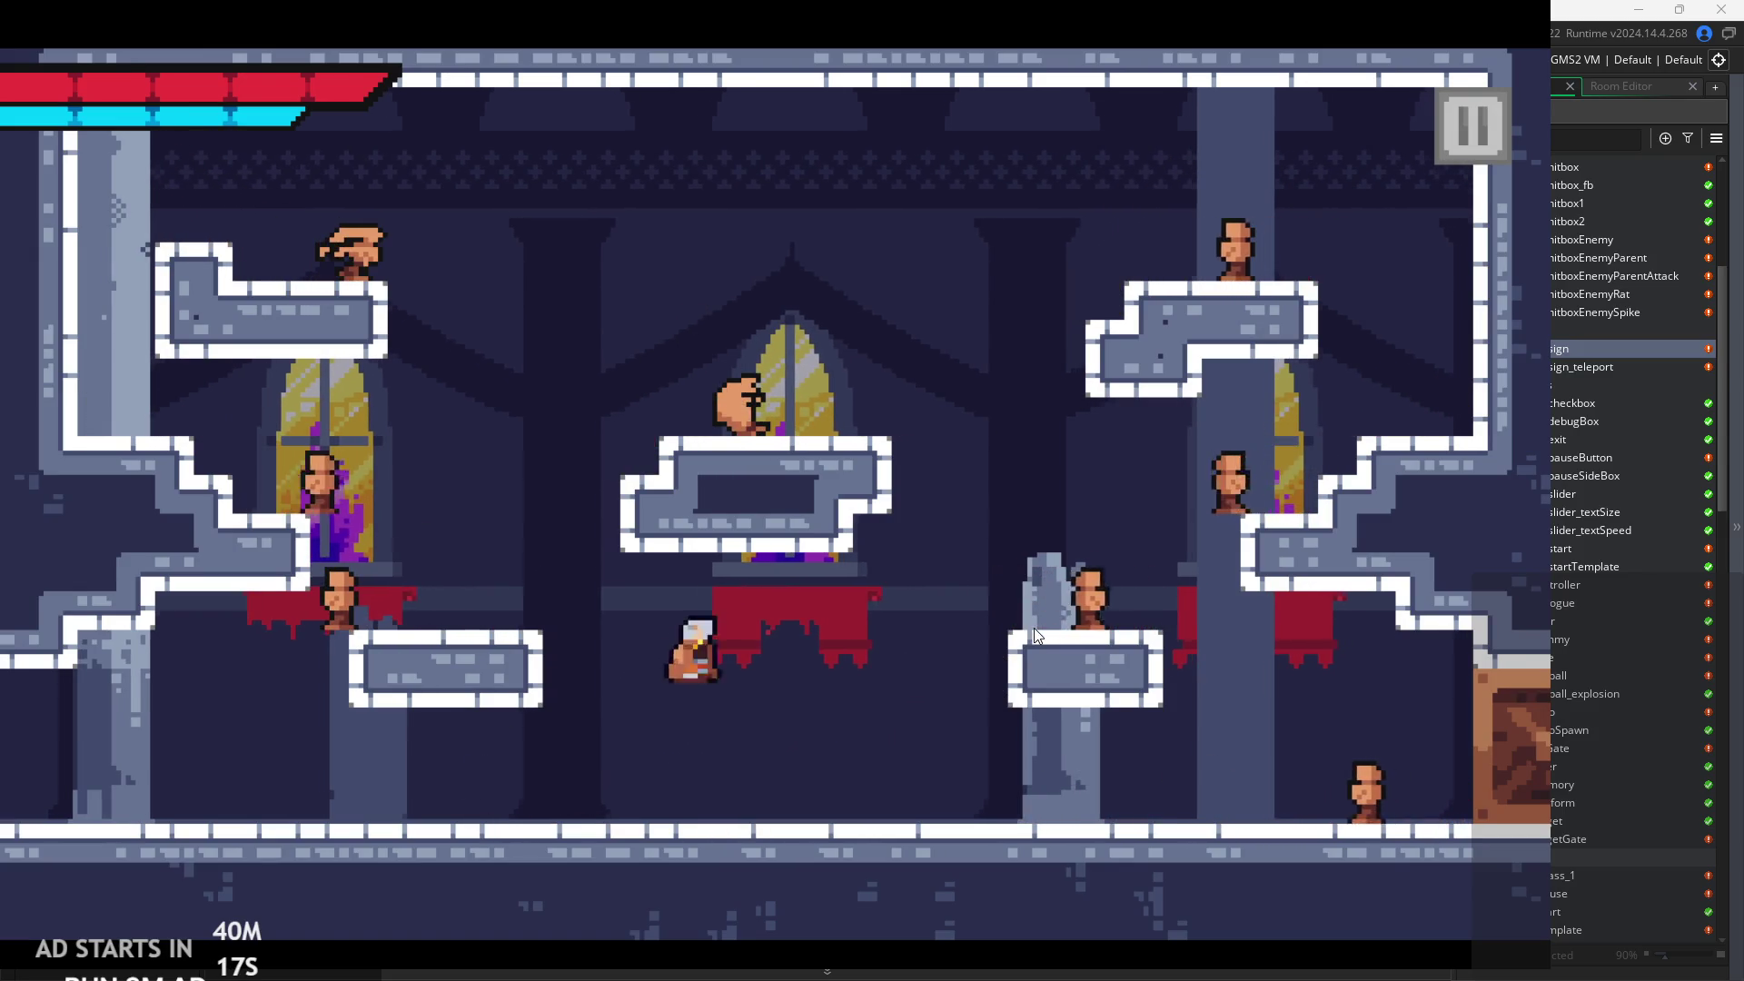
{"action": "key", "text": "Right"}
{"action": "key", "text": "Left"}
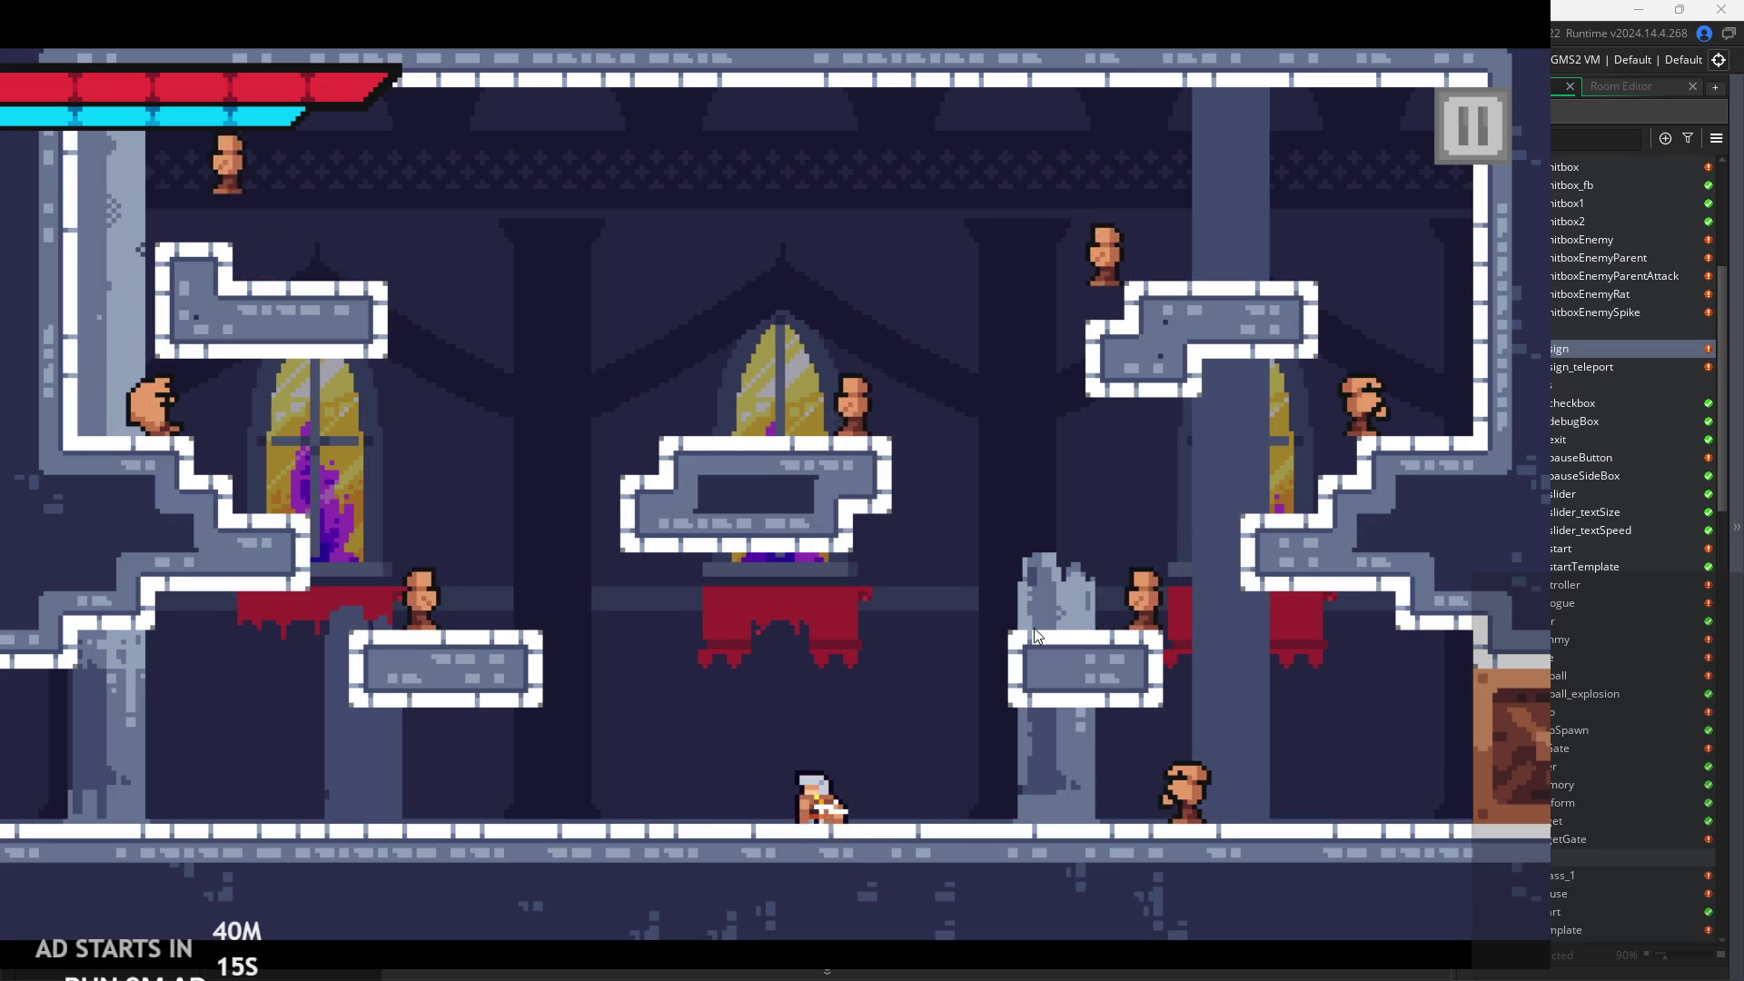
{"action": "key", "text": "Right"}
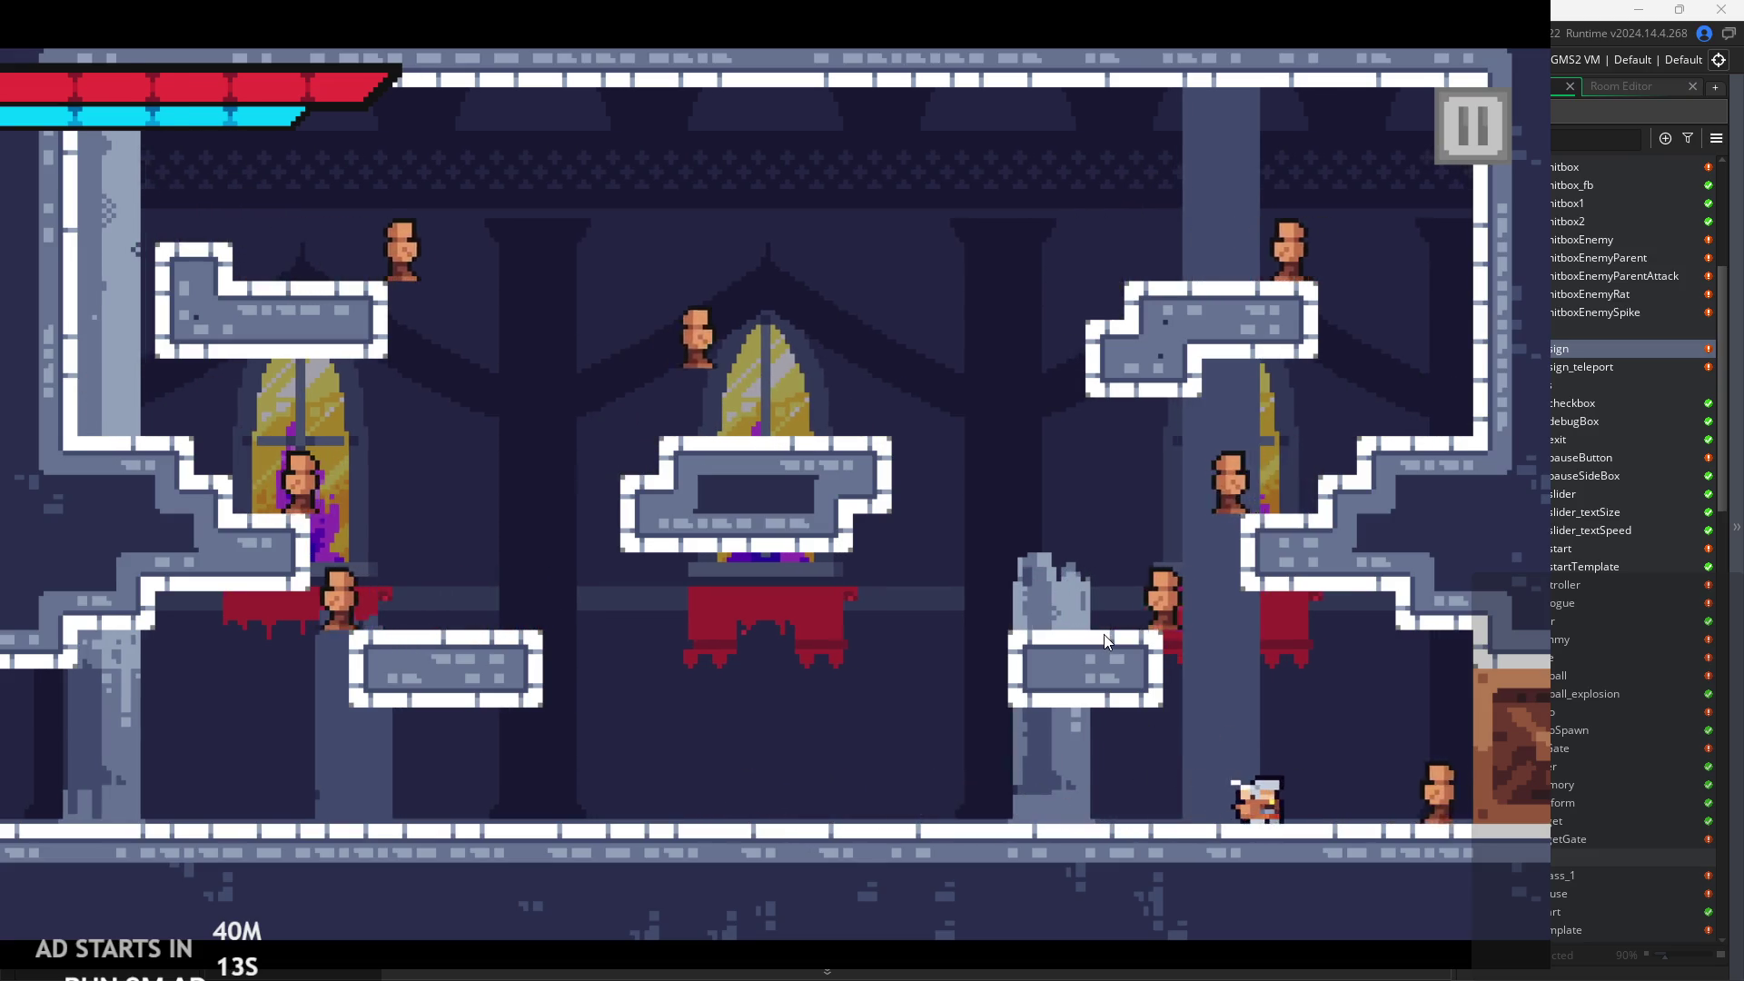
{"action": "key", "text": "Right"}
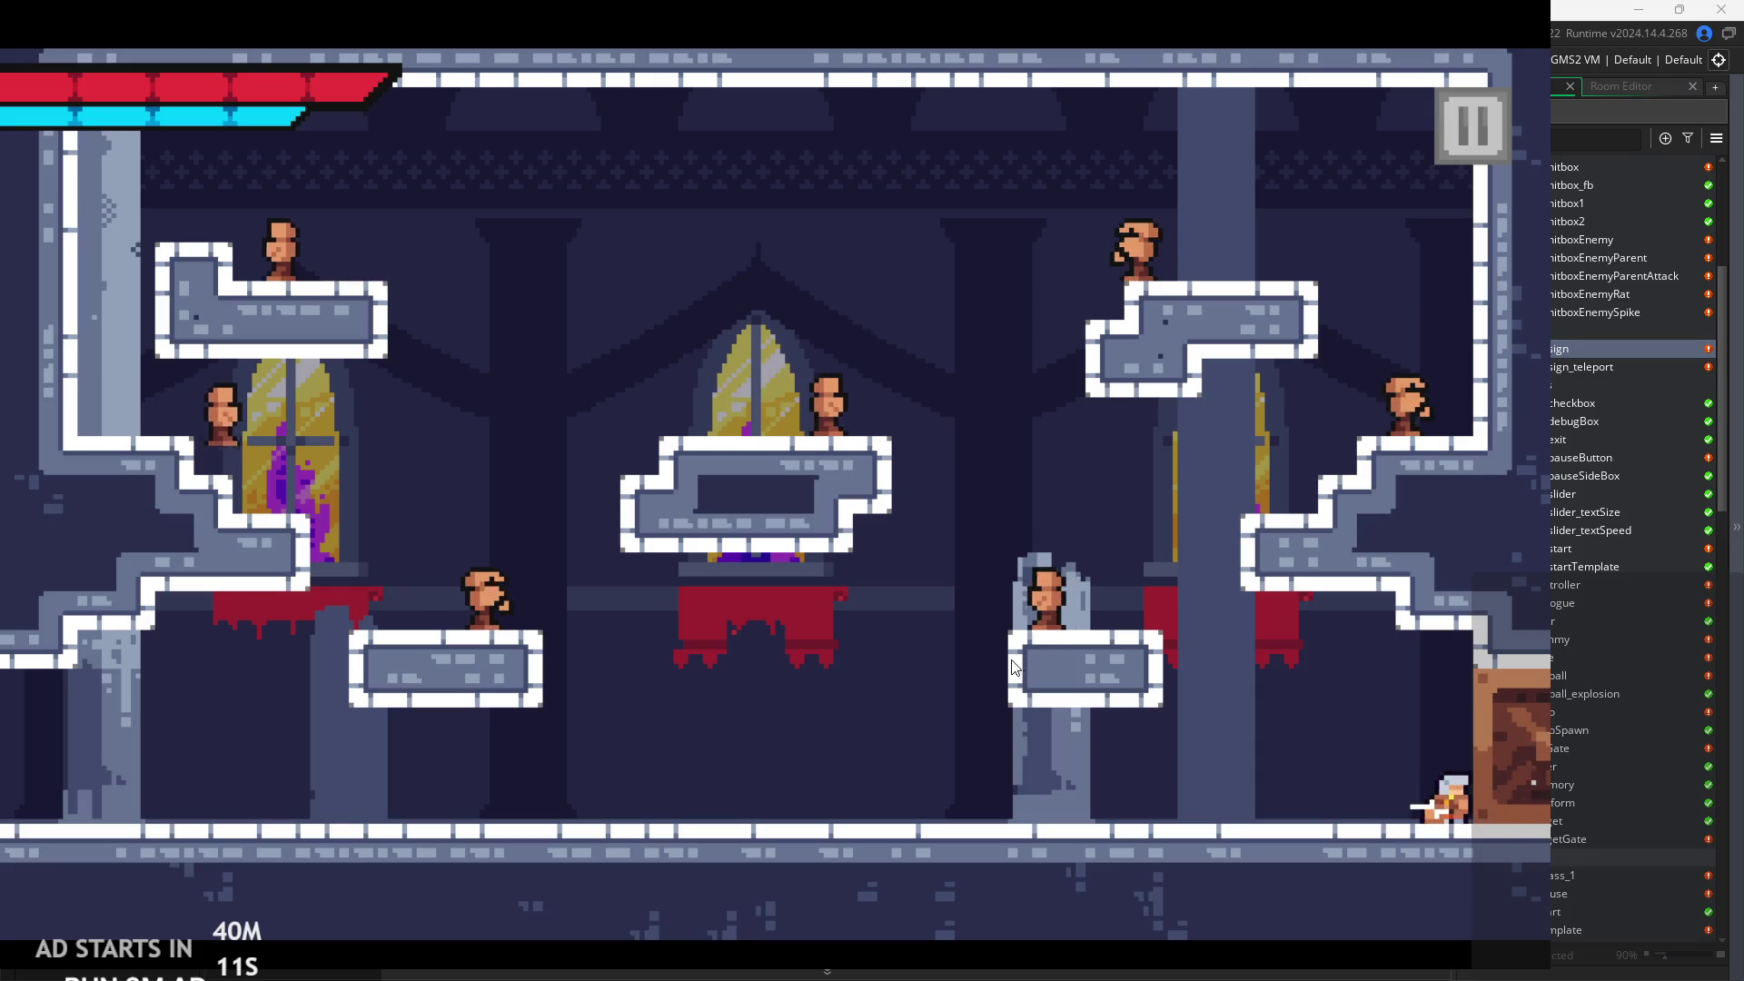
{"action": "key", "text": "Left"}
{"action": "key", "text": "Right"}
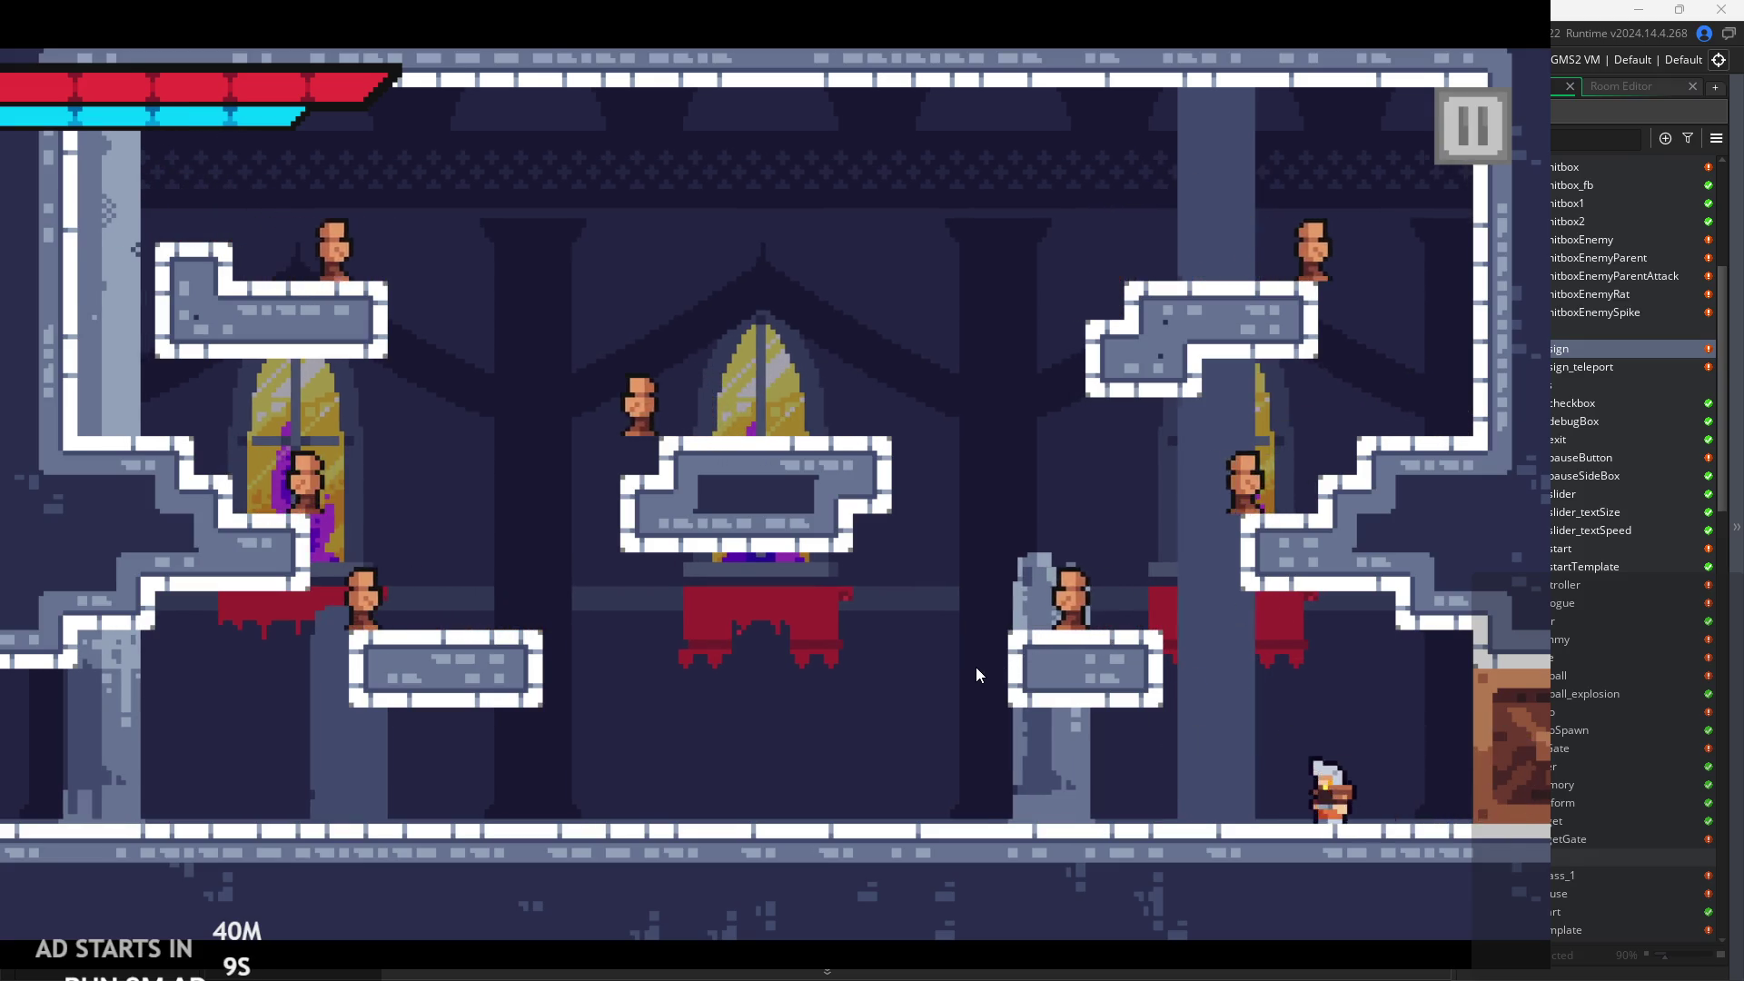
{"action": "key", "text": "Left"}
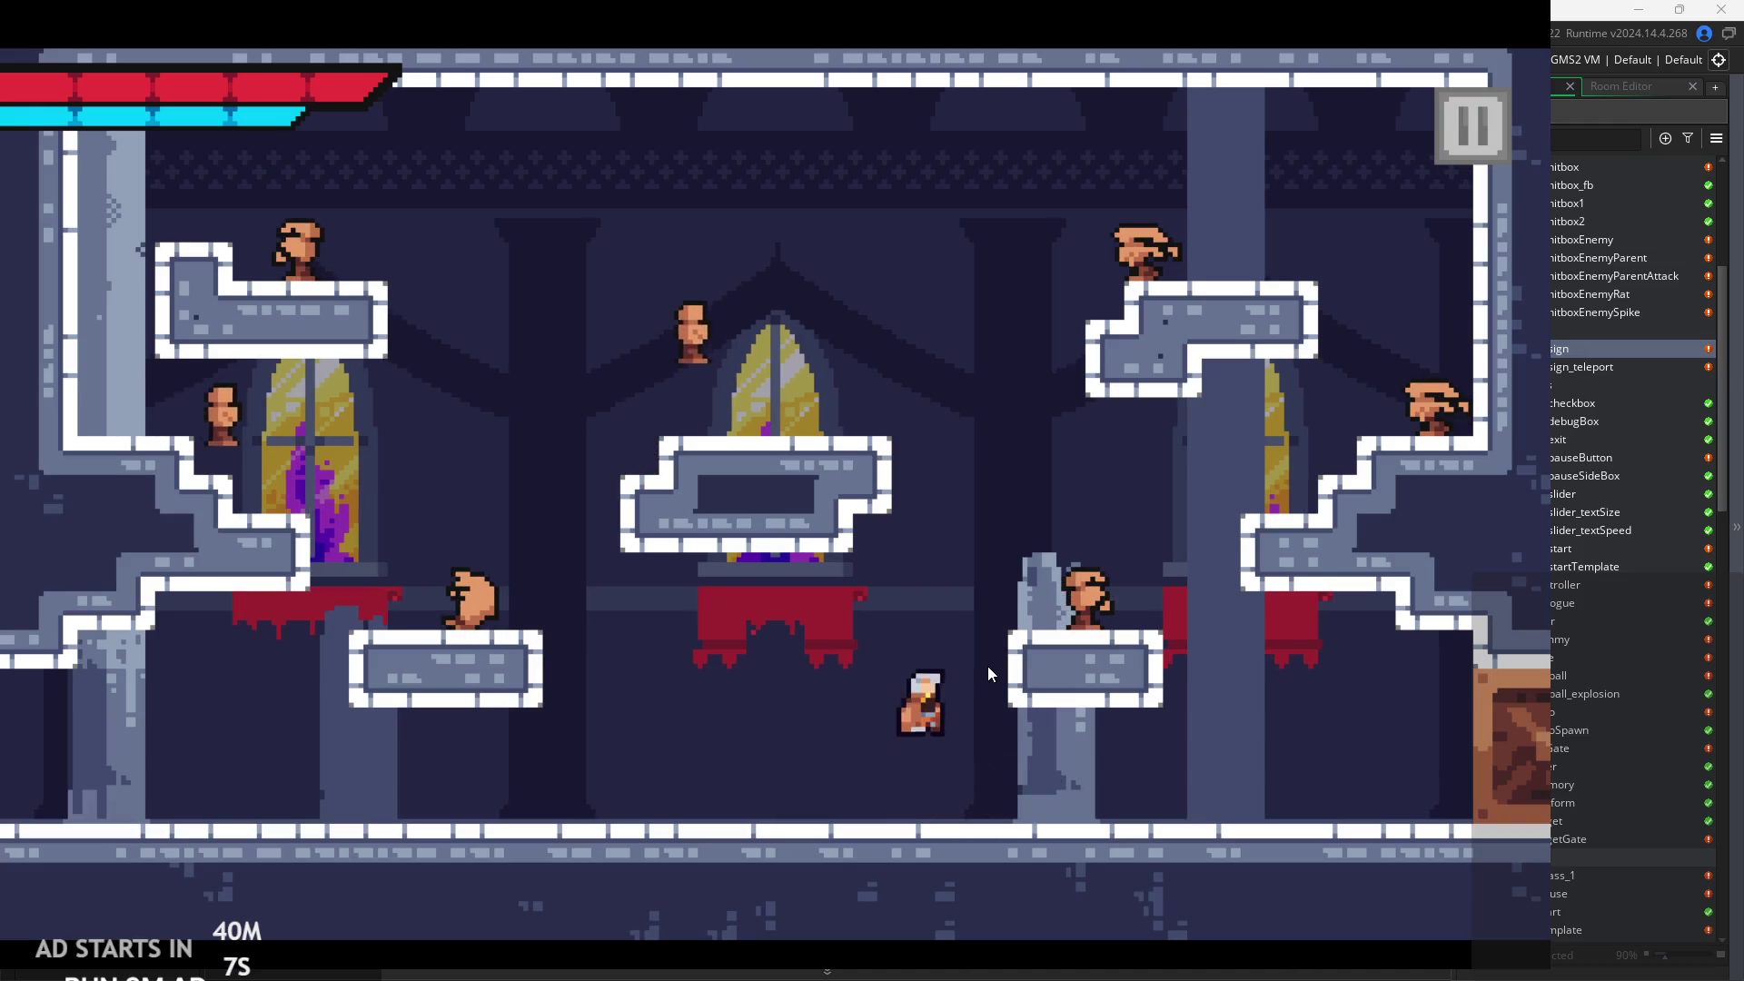
{"action": "key", "text": "Up"}
{"action": "key", "text": "Right"}
{"action": "key", "text": "Left"}
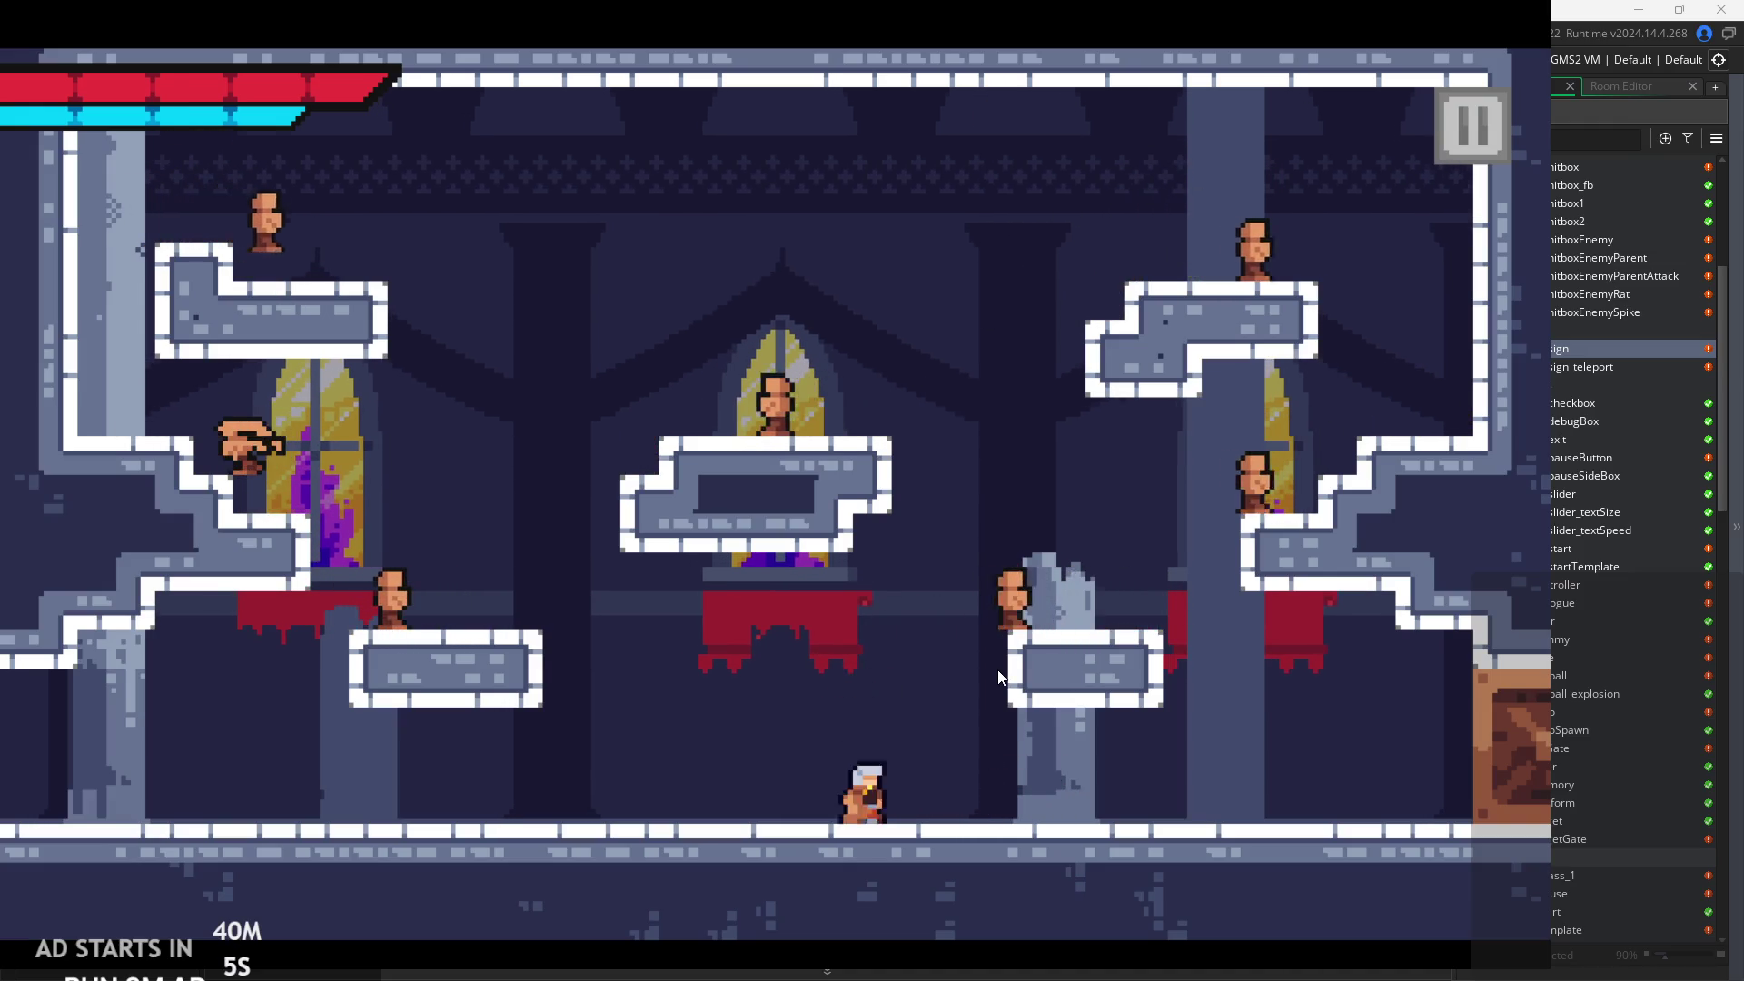
{"action": "key", "text": "Right"}
Climb to the upper-right and upper-left platforms, then drop down and attack the enemy on the left.
{"action": "key", "text": "Up"}
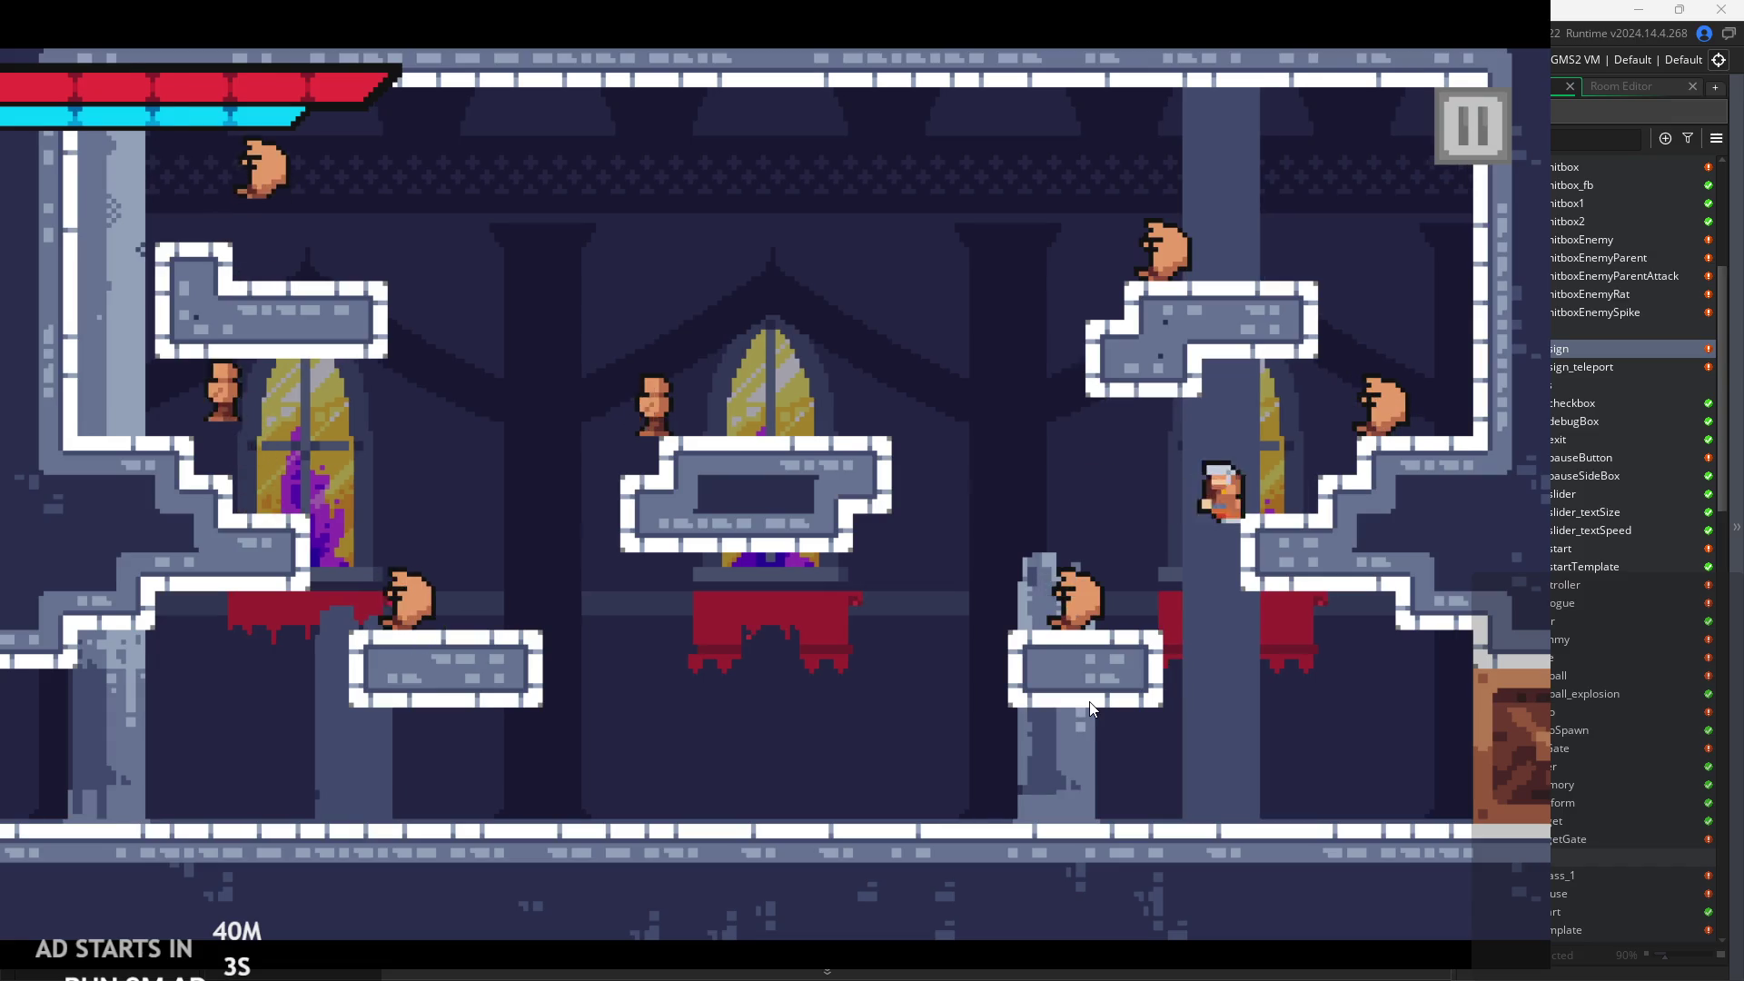
{"action": "key", "text": "Left"}
{"action": "key", "text": "Up"}
{"action": "key", "text": "Right"}
{"action": "key", "text": "Left"}
{"action": "key", "text": "Right"}
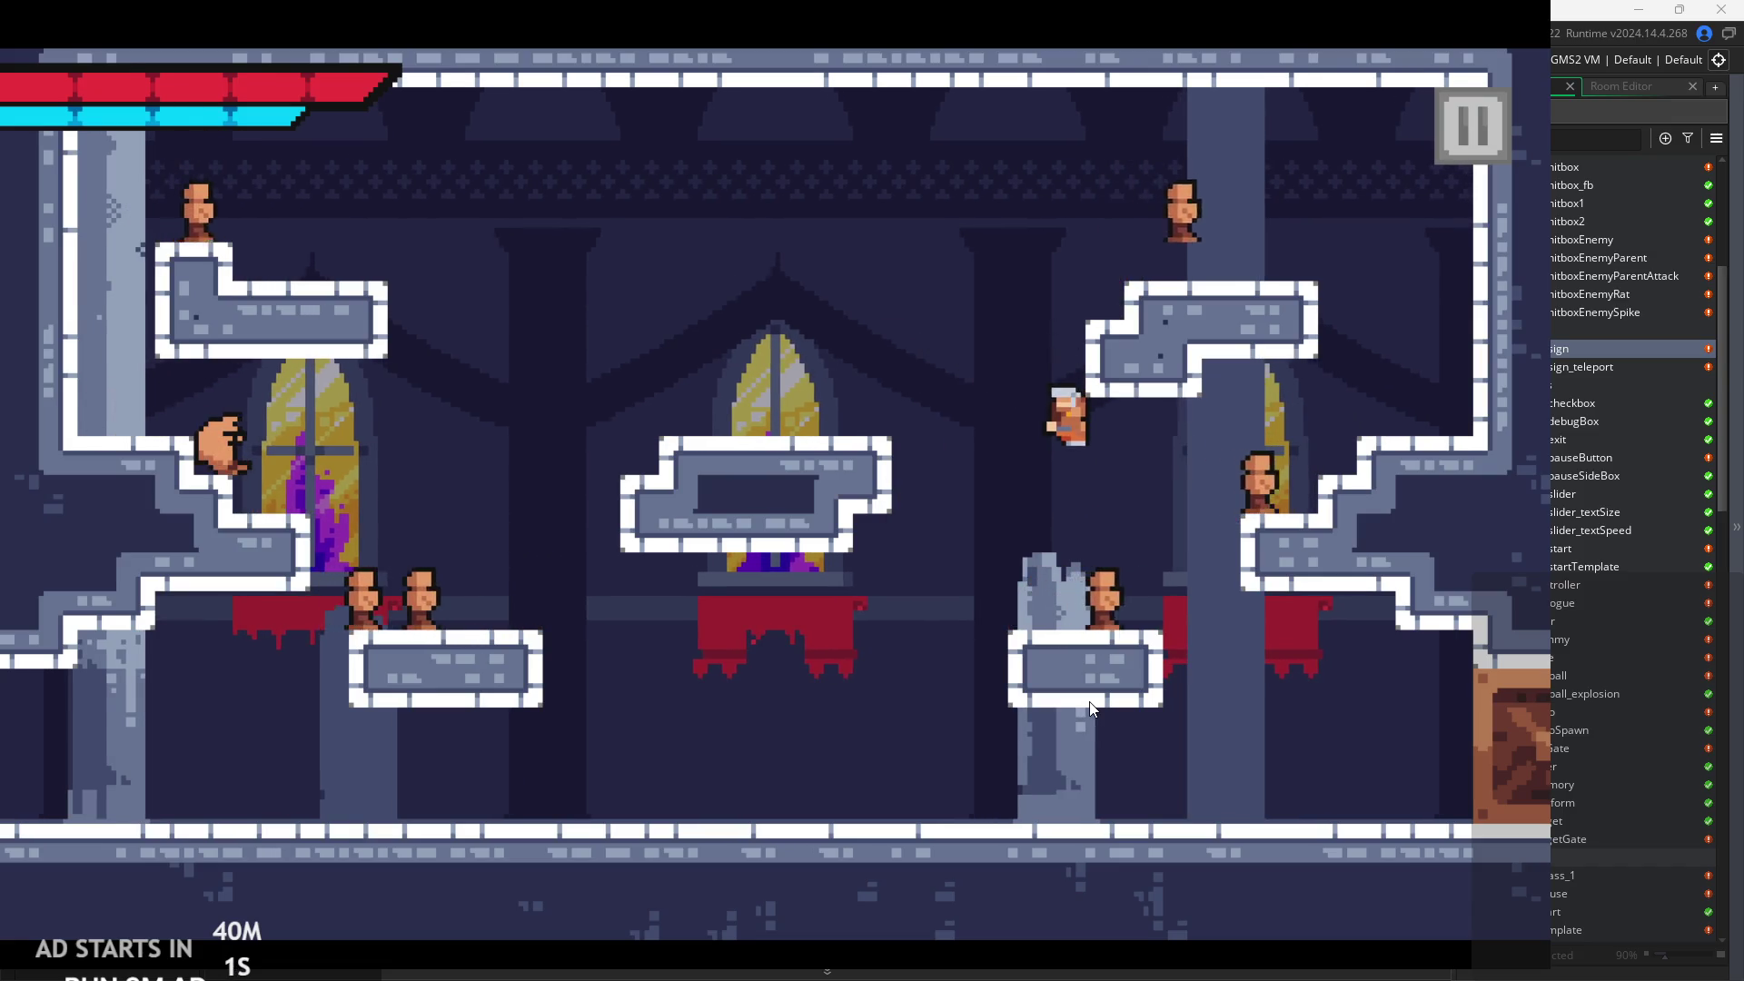
{"action": "key", "text": "Up"}
{"action": "key", "text": "Left"}
{"action": "key", "text": "Right"}
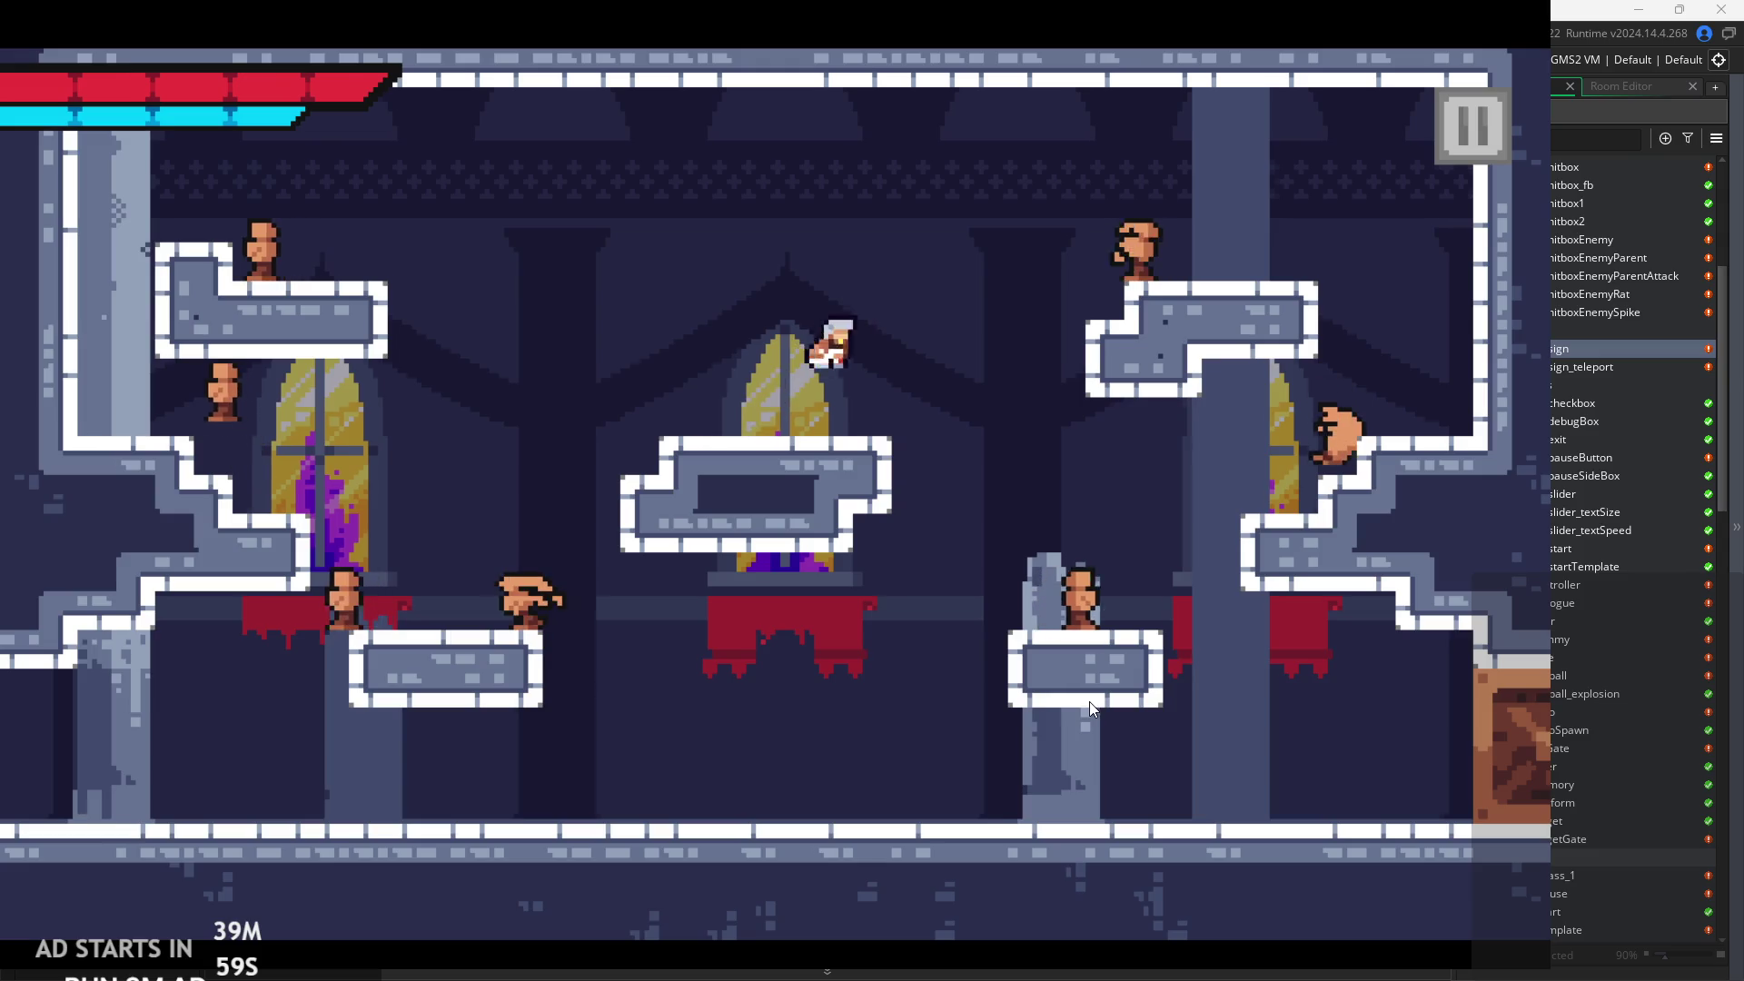
{"action": "key", "text": "Right"}
{"action": "key", "text": "Up"}
{"action": "key", "text": "Left"}
{"action": "key", "text": "Right"}
{"action": "key", "text": "Up"}
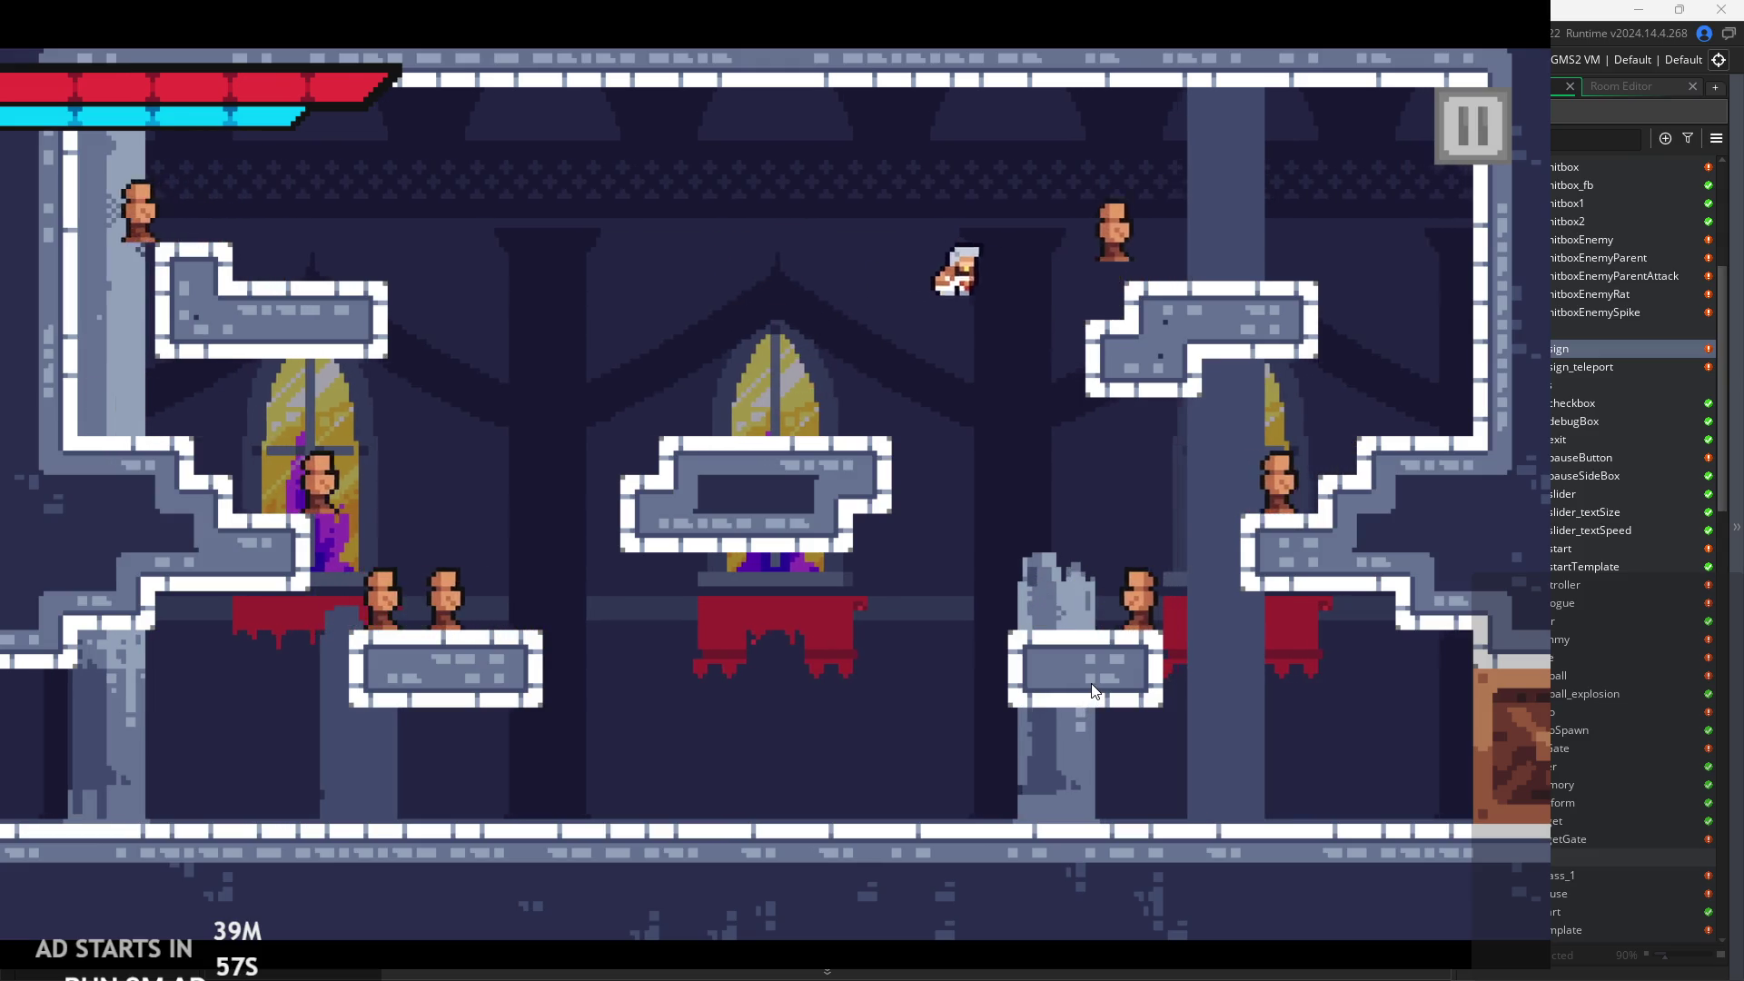
{"action": "key", "text": "Right"}
{"action": "key", "text": "Up"}
{"action": "key", "text": "Left"}
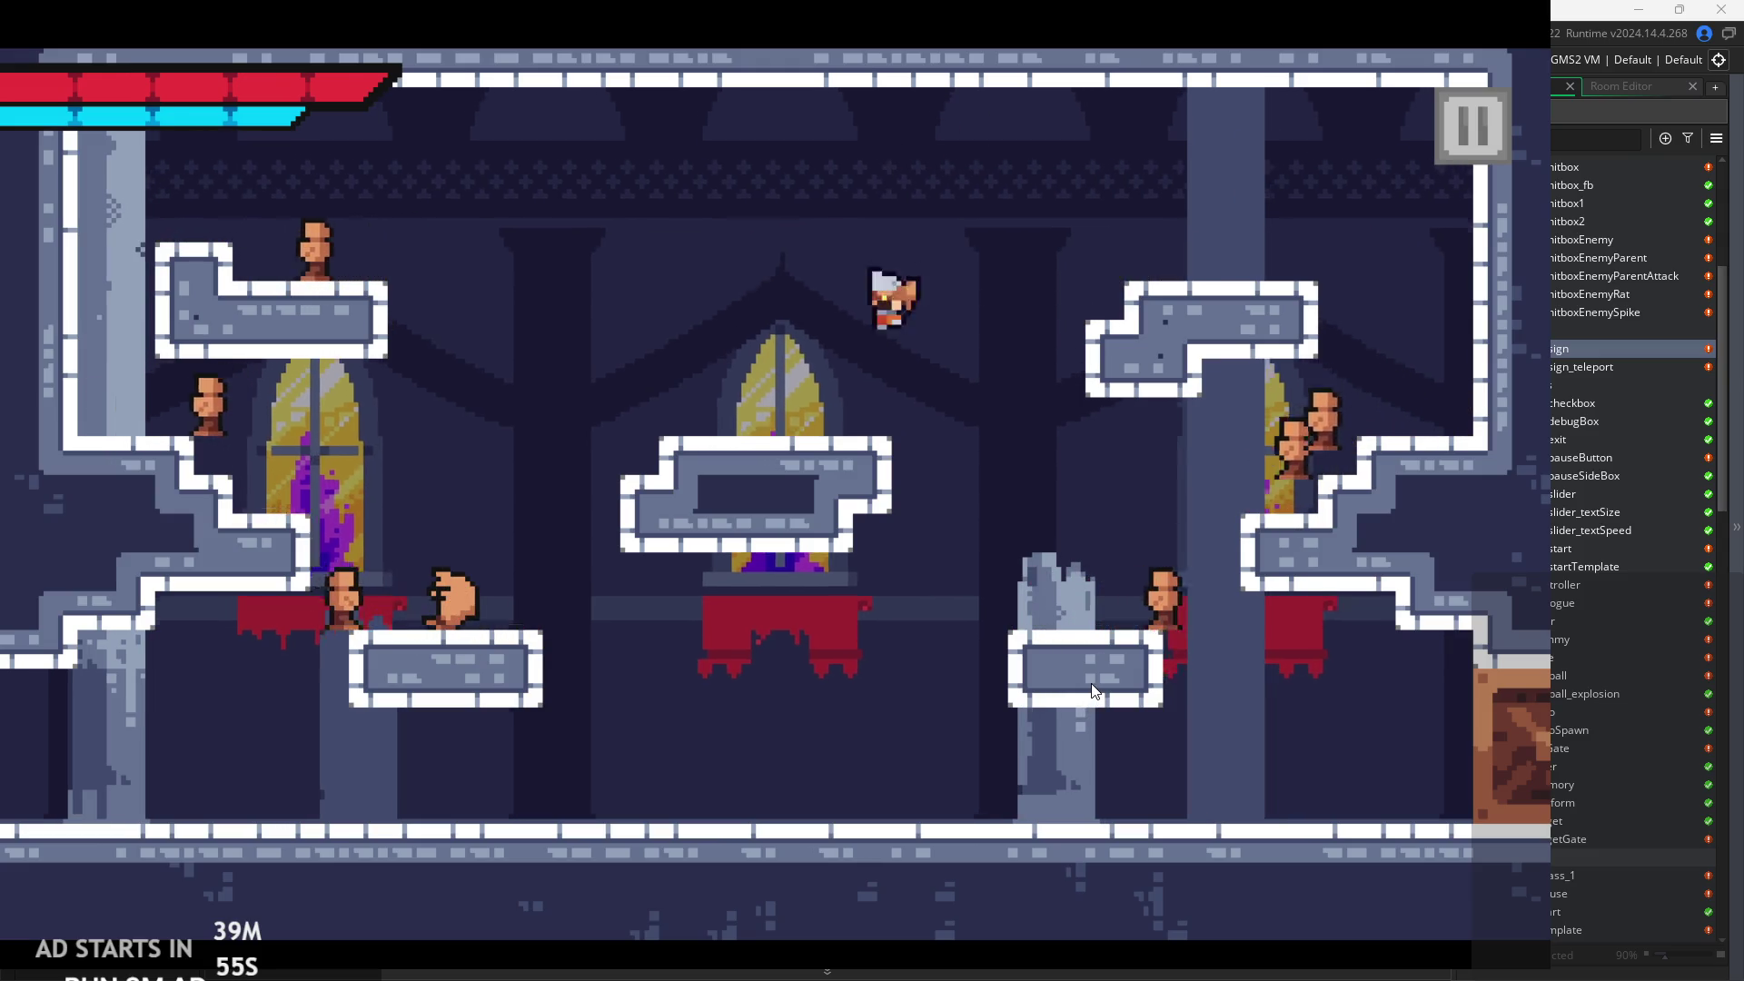
{"action": "key", "text": "Left"}
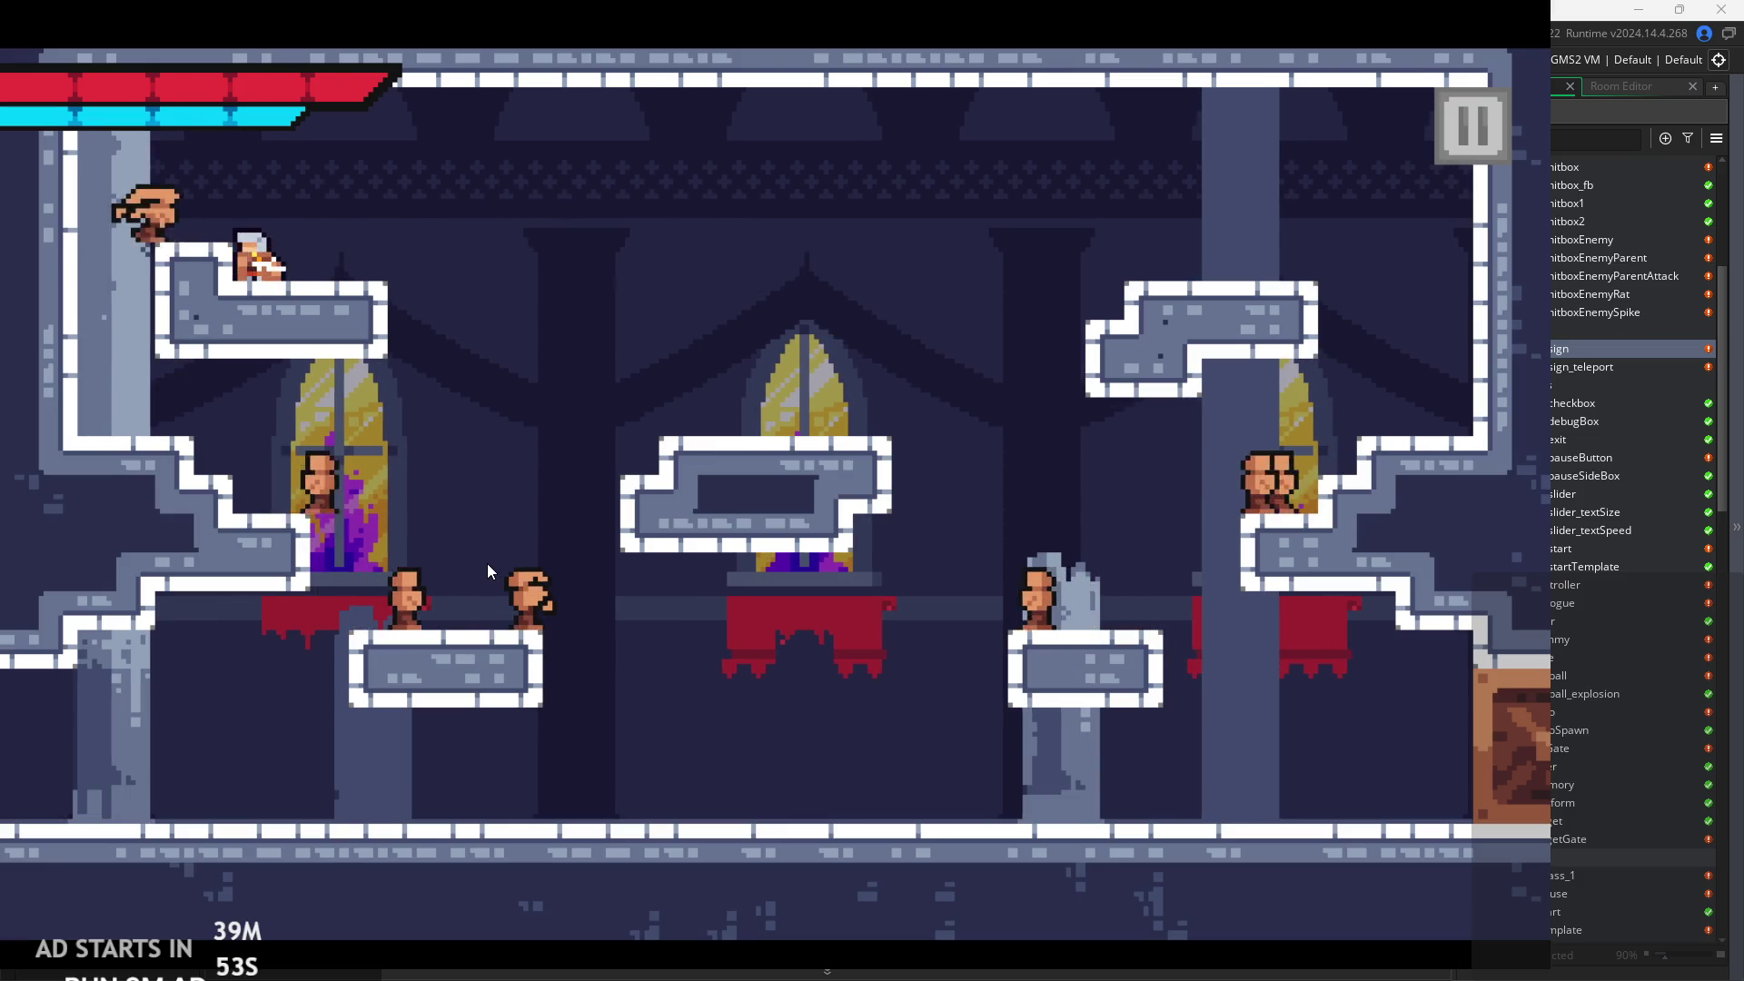
{"action": "key", "text": "Right"}
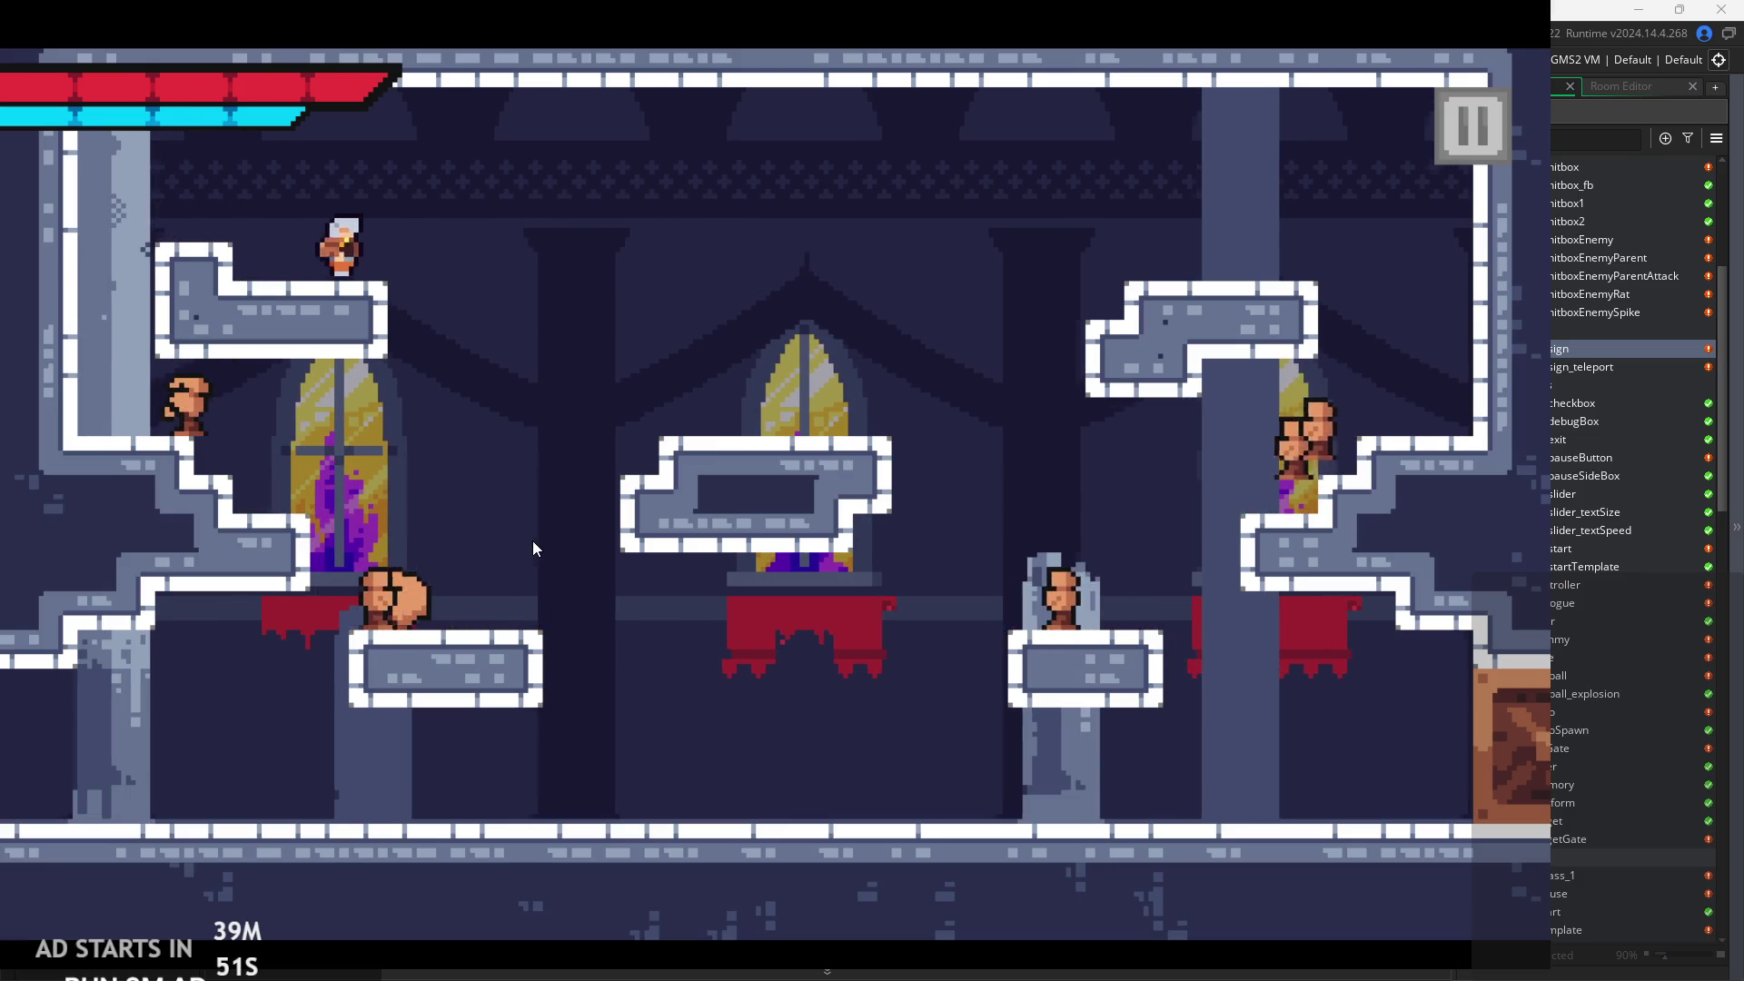
{"action": "key", "text": "Left"}
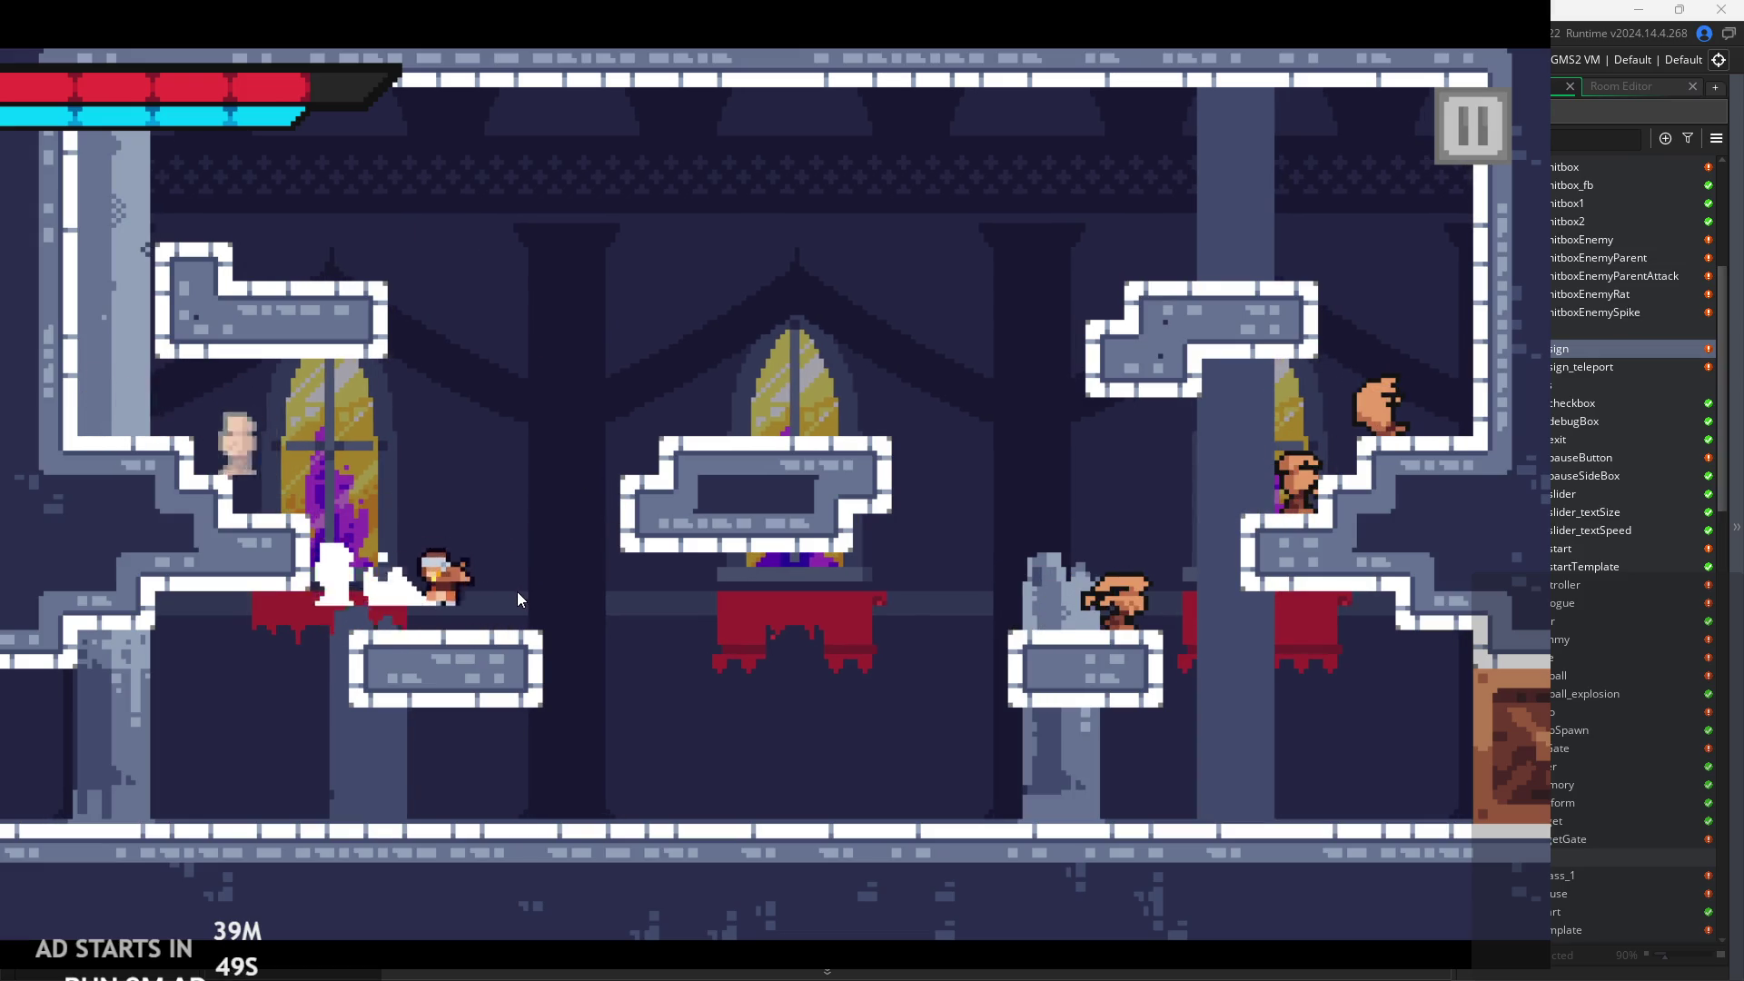
{"action": "key", "text": "Left"}
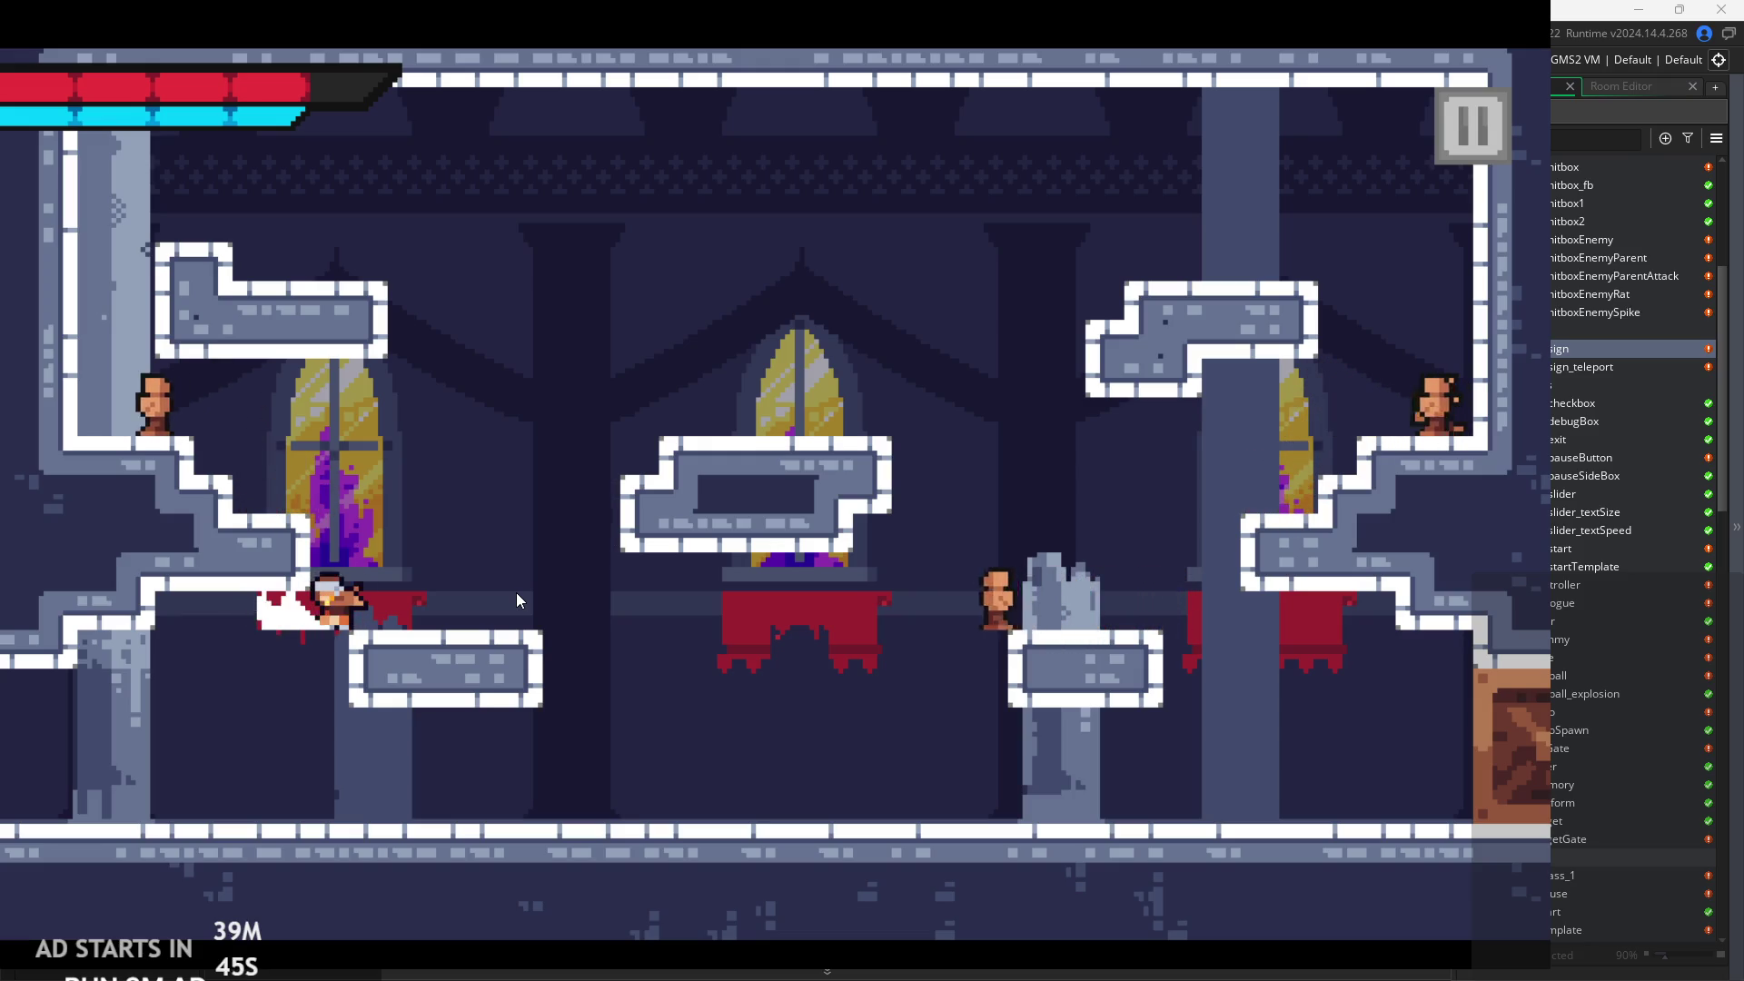
{"action": "key", "text": "Left"}
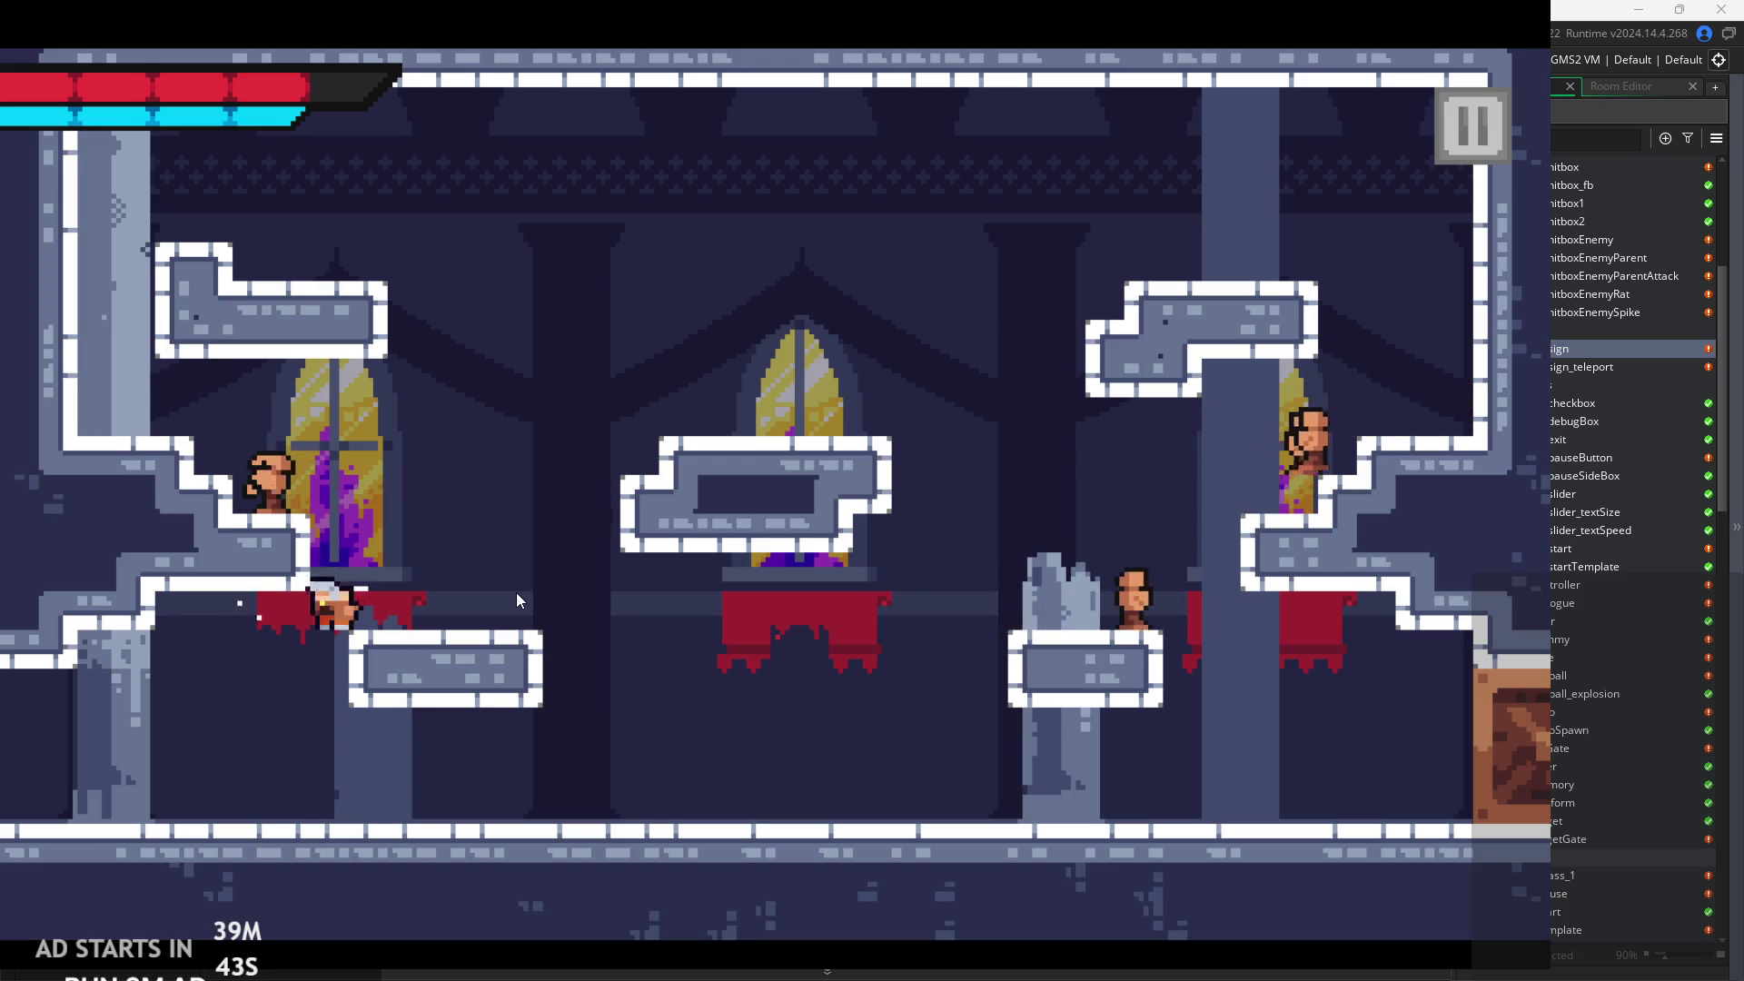
Slash the ledge enemy, run right into rom_grass_1, then pause and exit the game.
{"action": "key", "text": "Right"}
{"action": "key", "text": "space"}
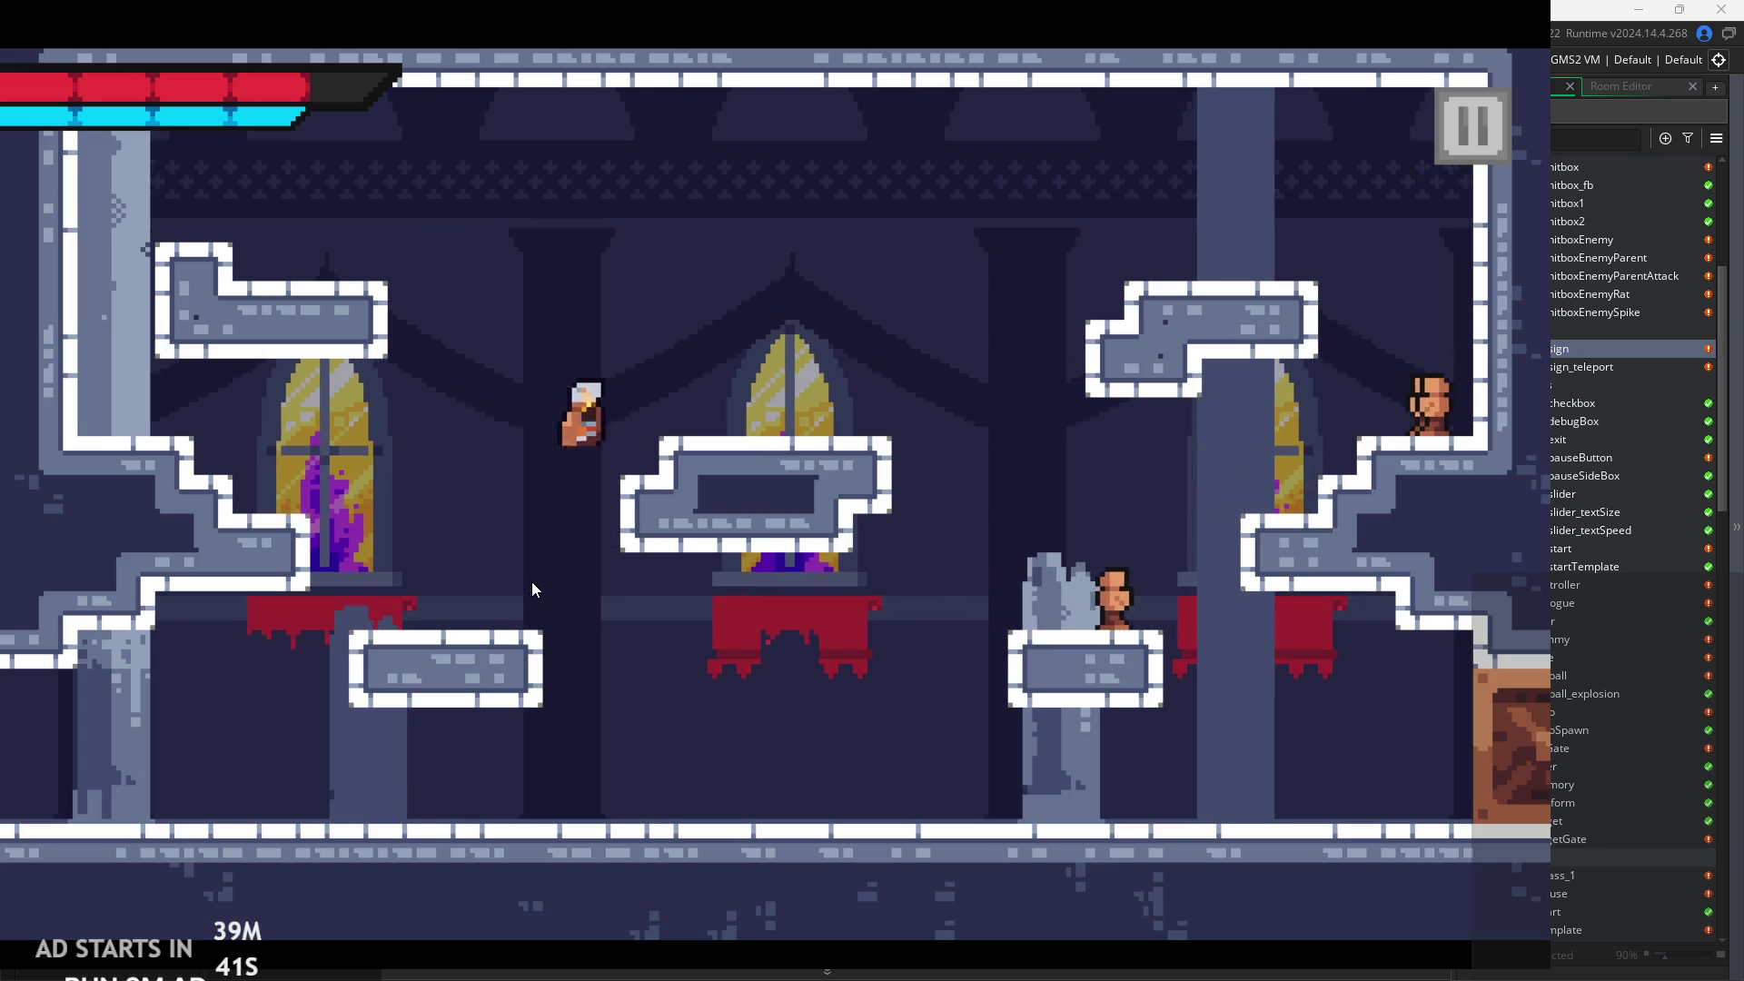
{"action": "key", "text": "Right"}
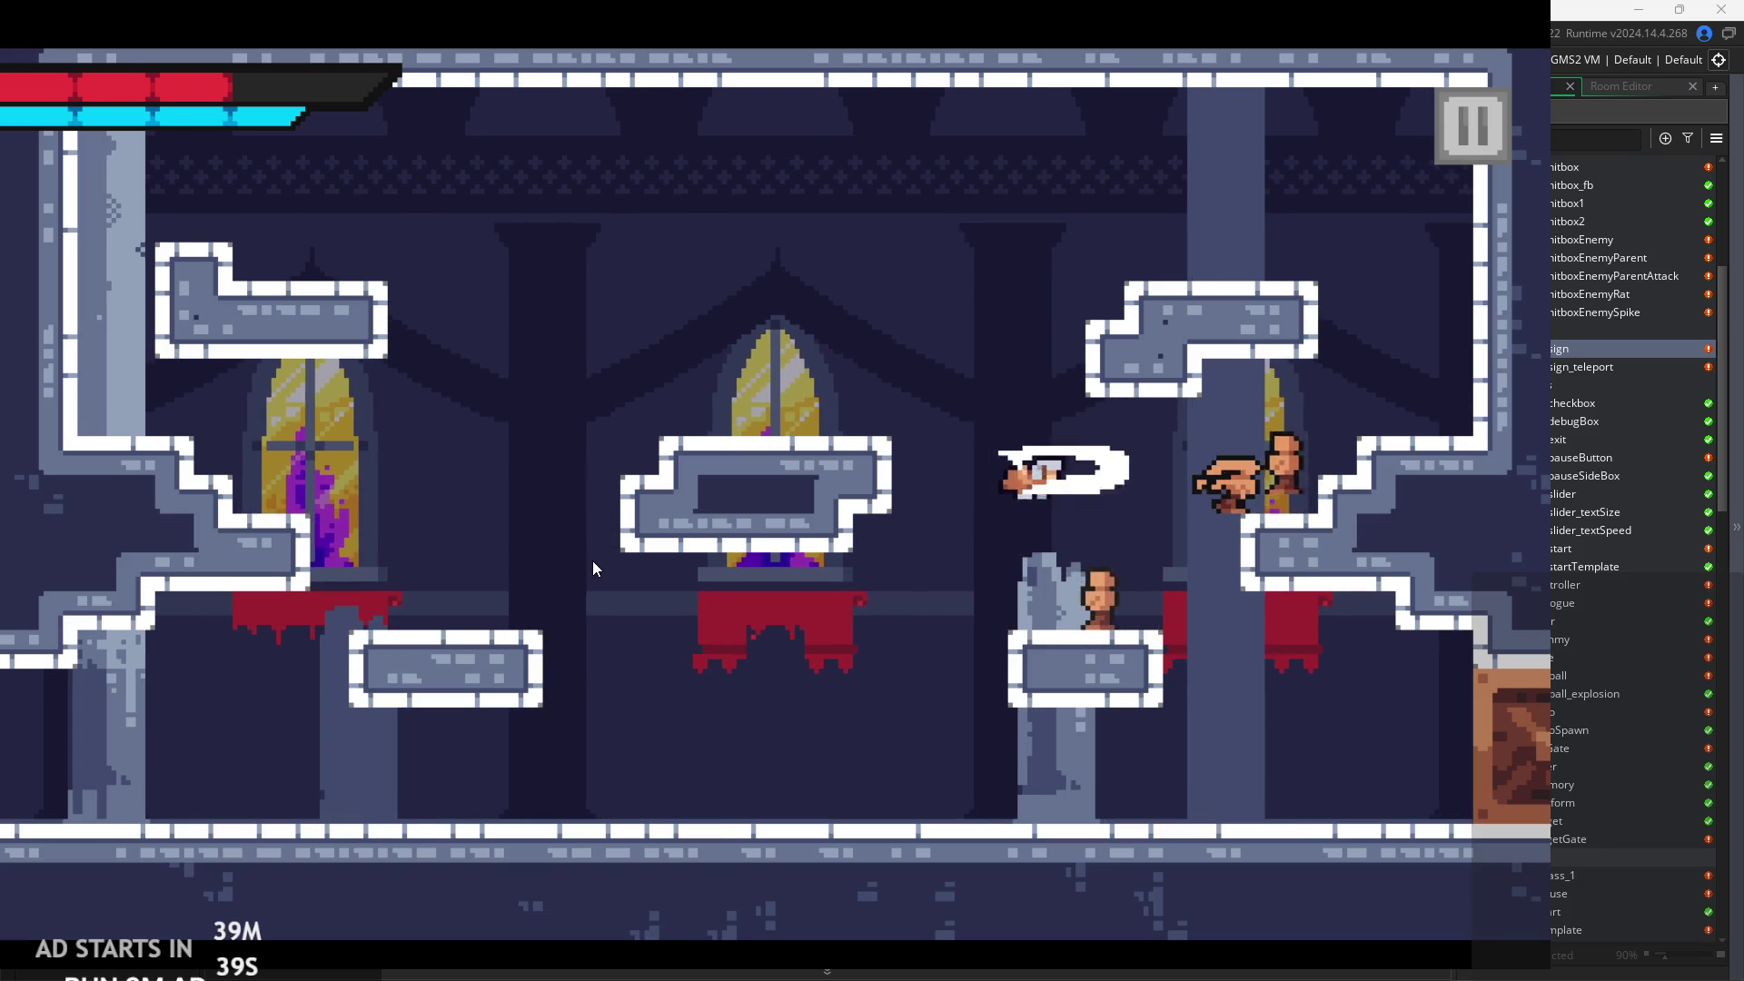
{"action": "key", "text": "Right"}
{"action": "key", "text": "Left"}
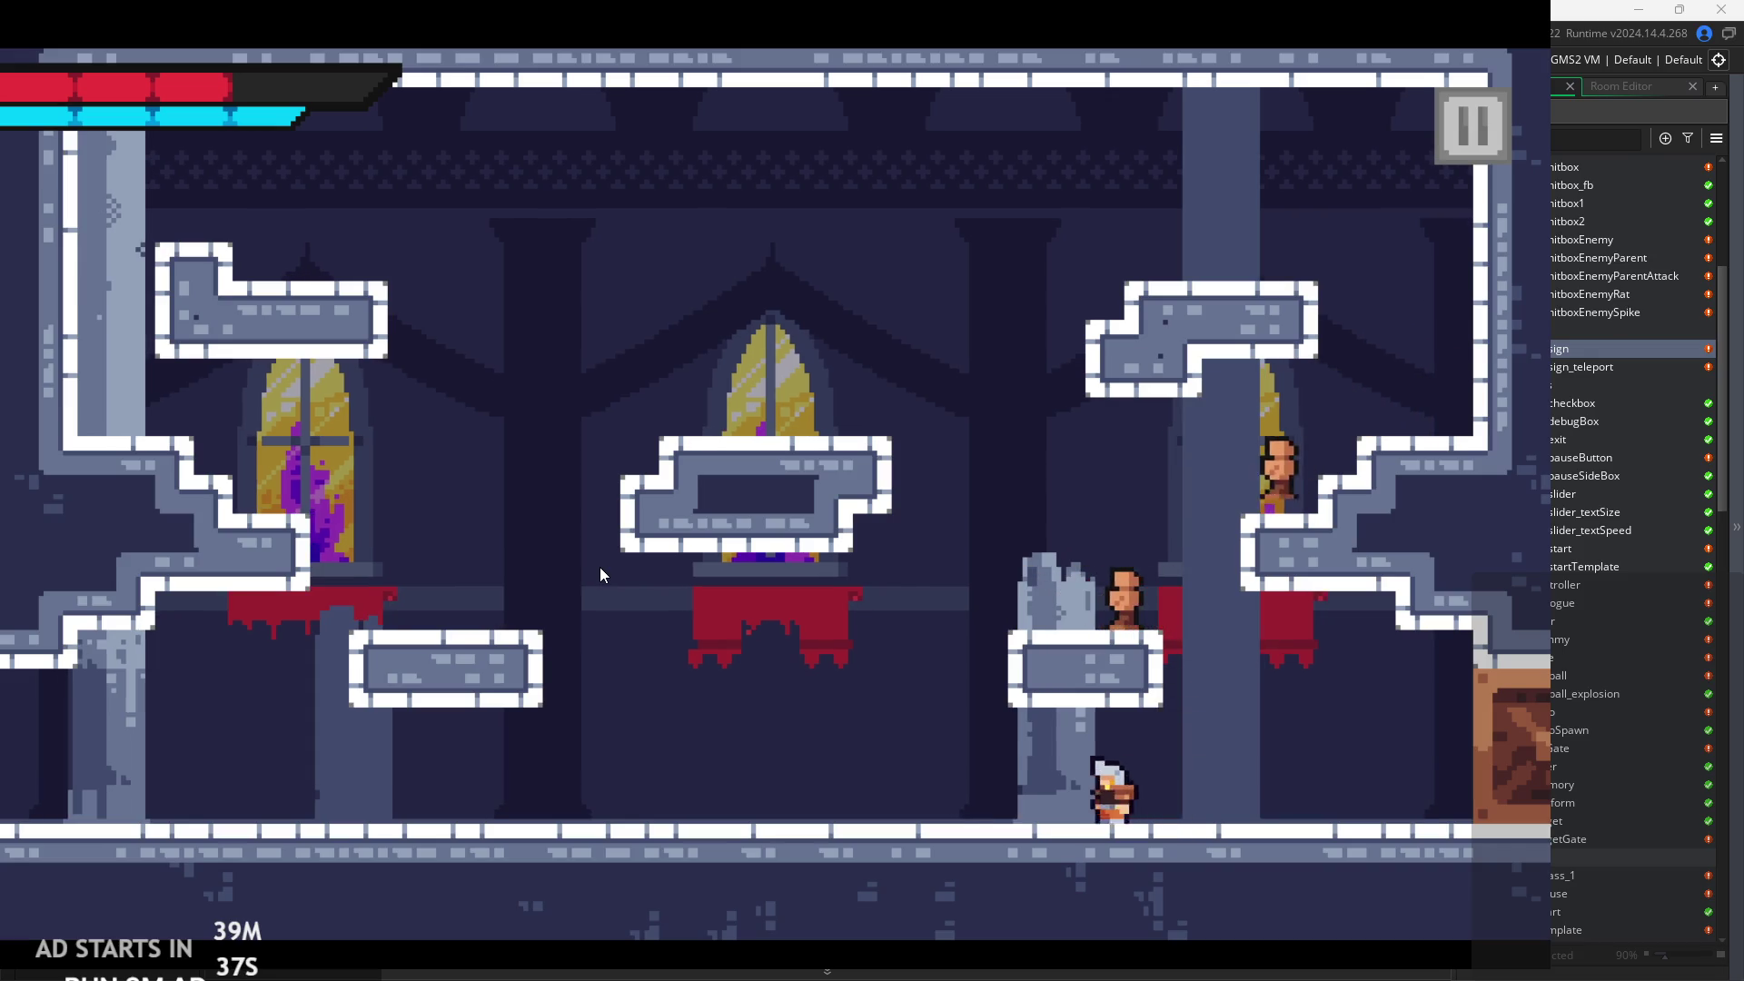
{"action": "key", "text": "Left"}
{"action": "key", "text": "space"}
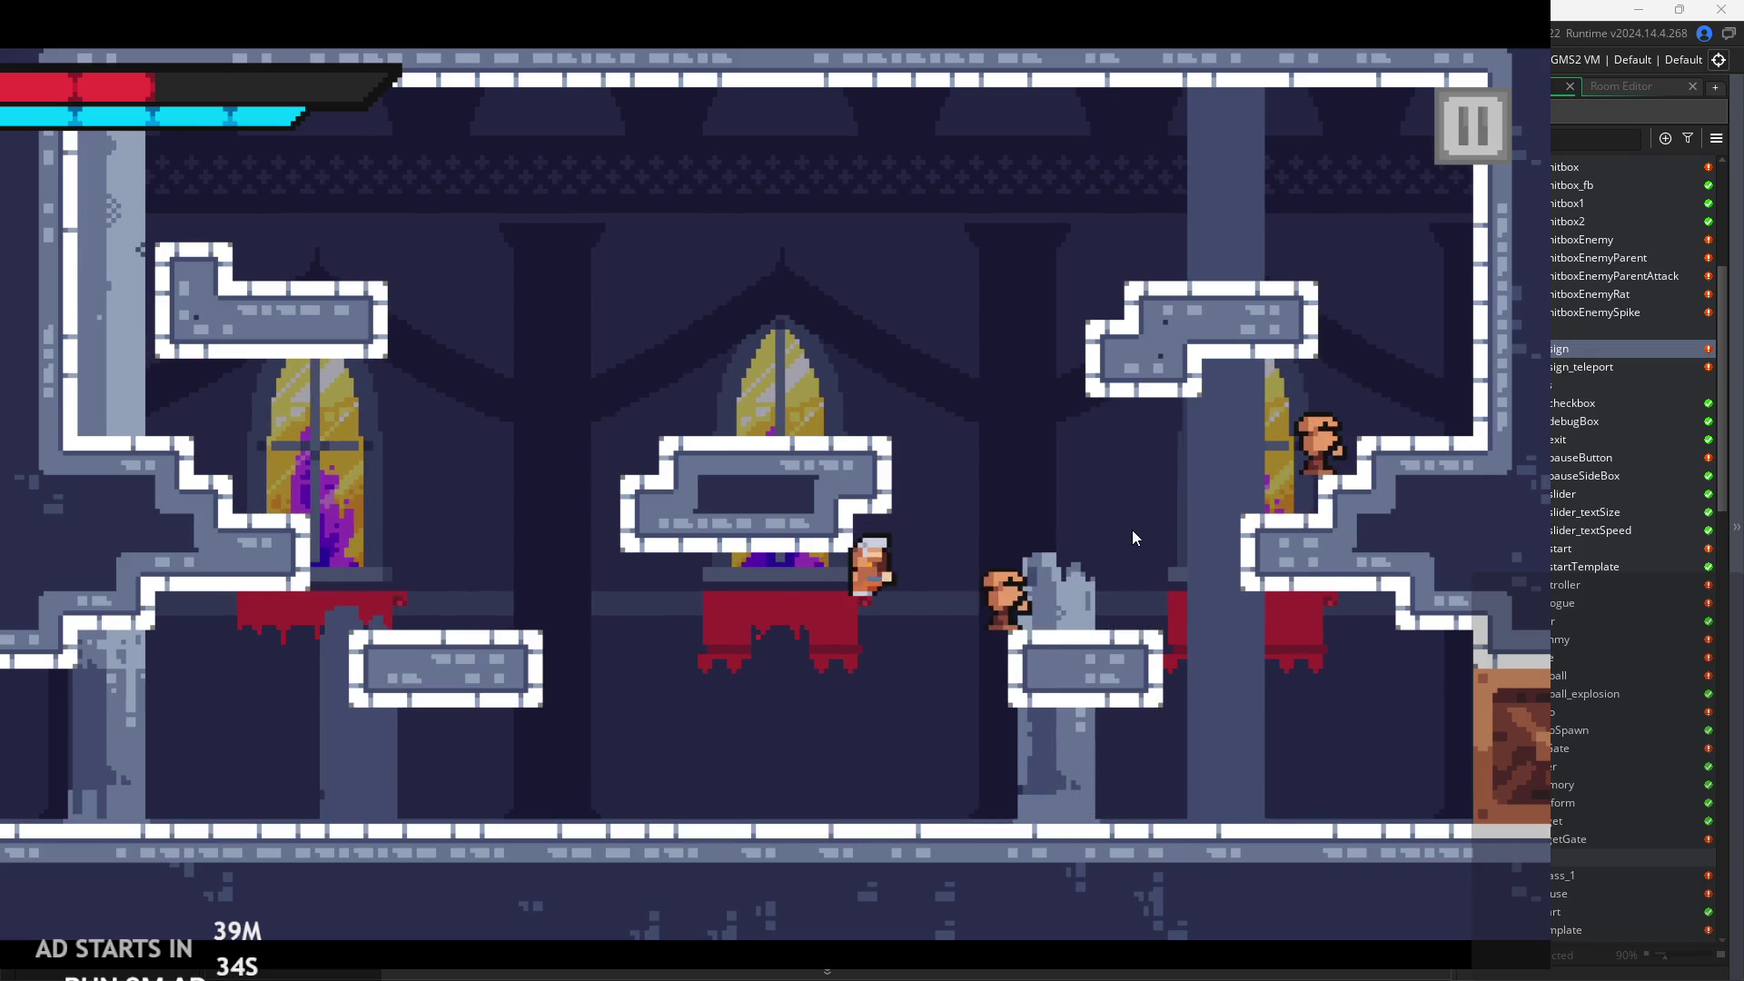
{"action": "key", "text": "Right"}
{"action": "key", "text": "space"}
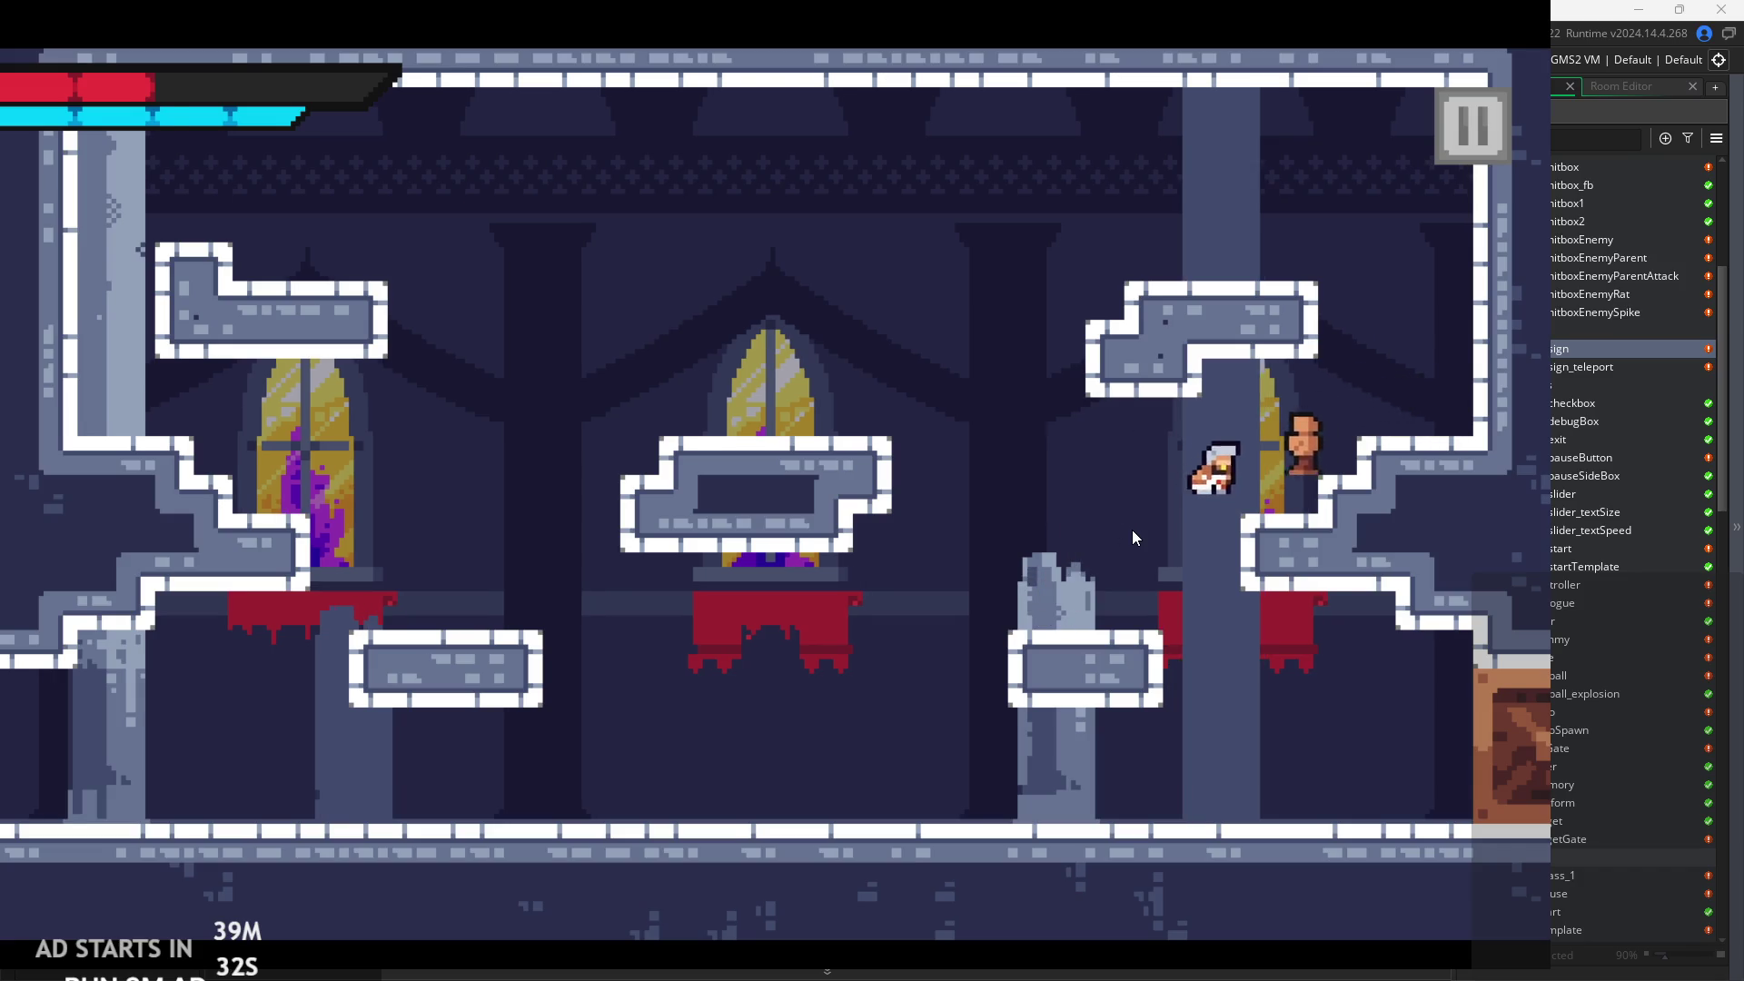
{"action": "key", "text": "Right"}
{"action": "key", "text": "space"}
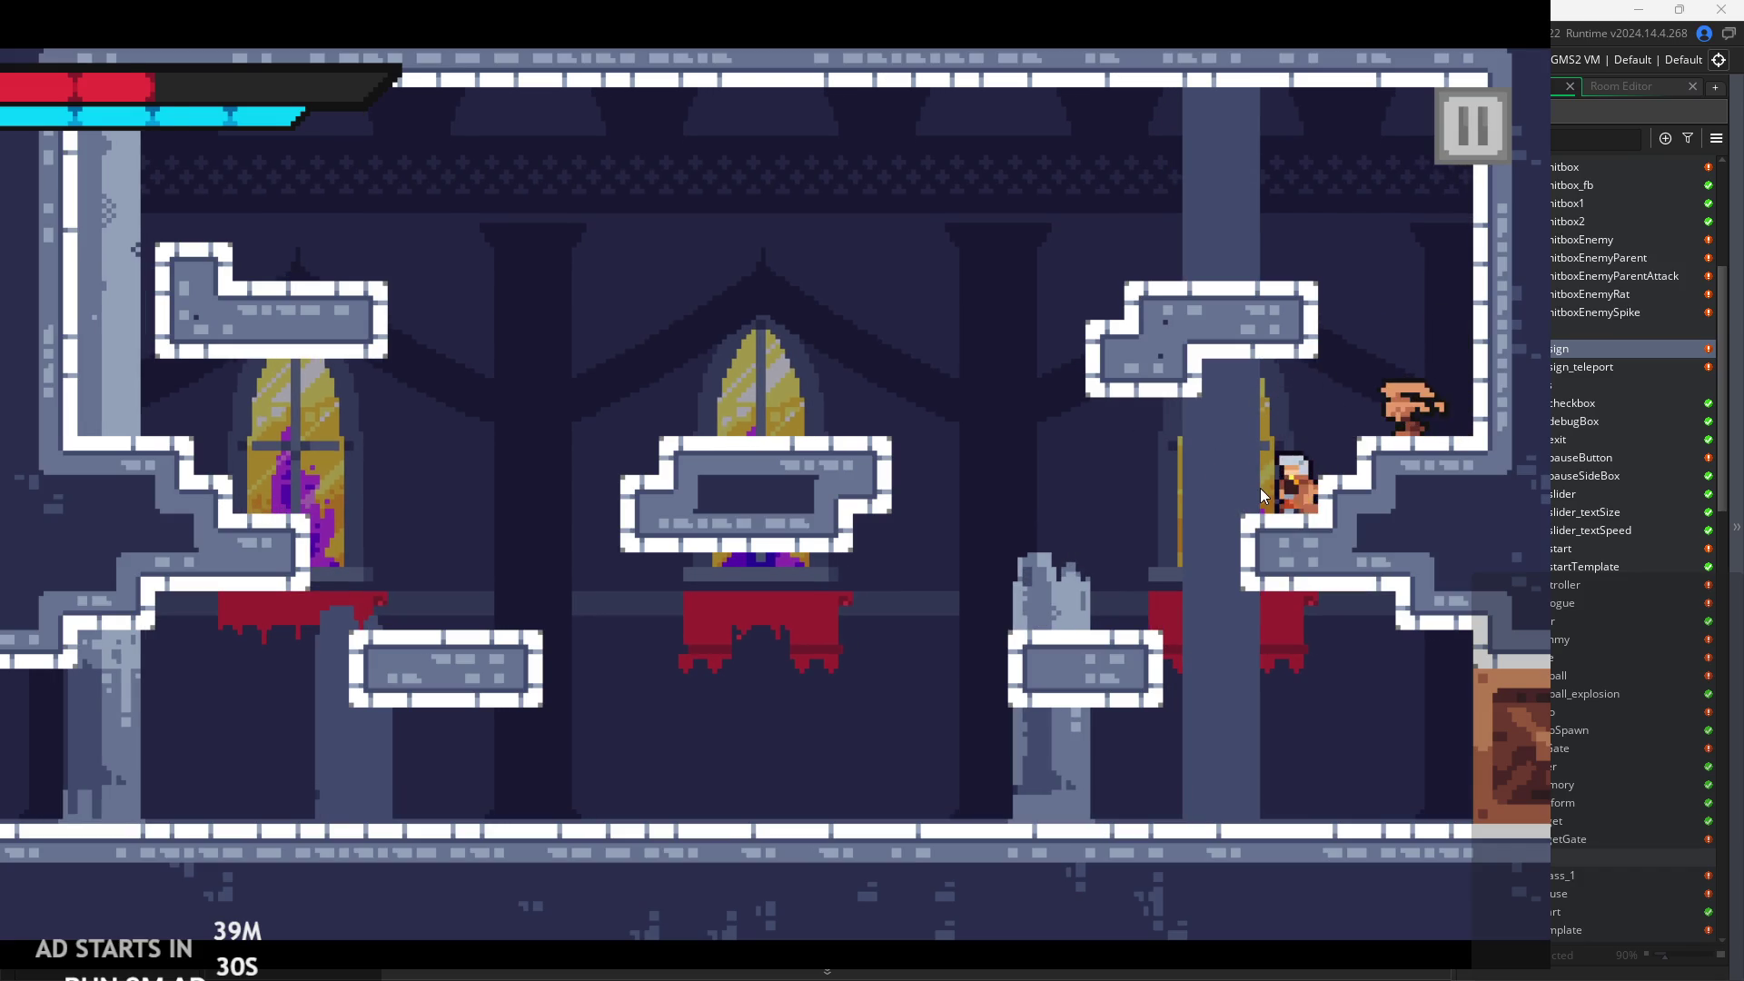
{"action": "key", "text": "Left"}
{"action": "key", "text": "space"}
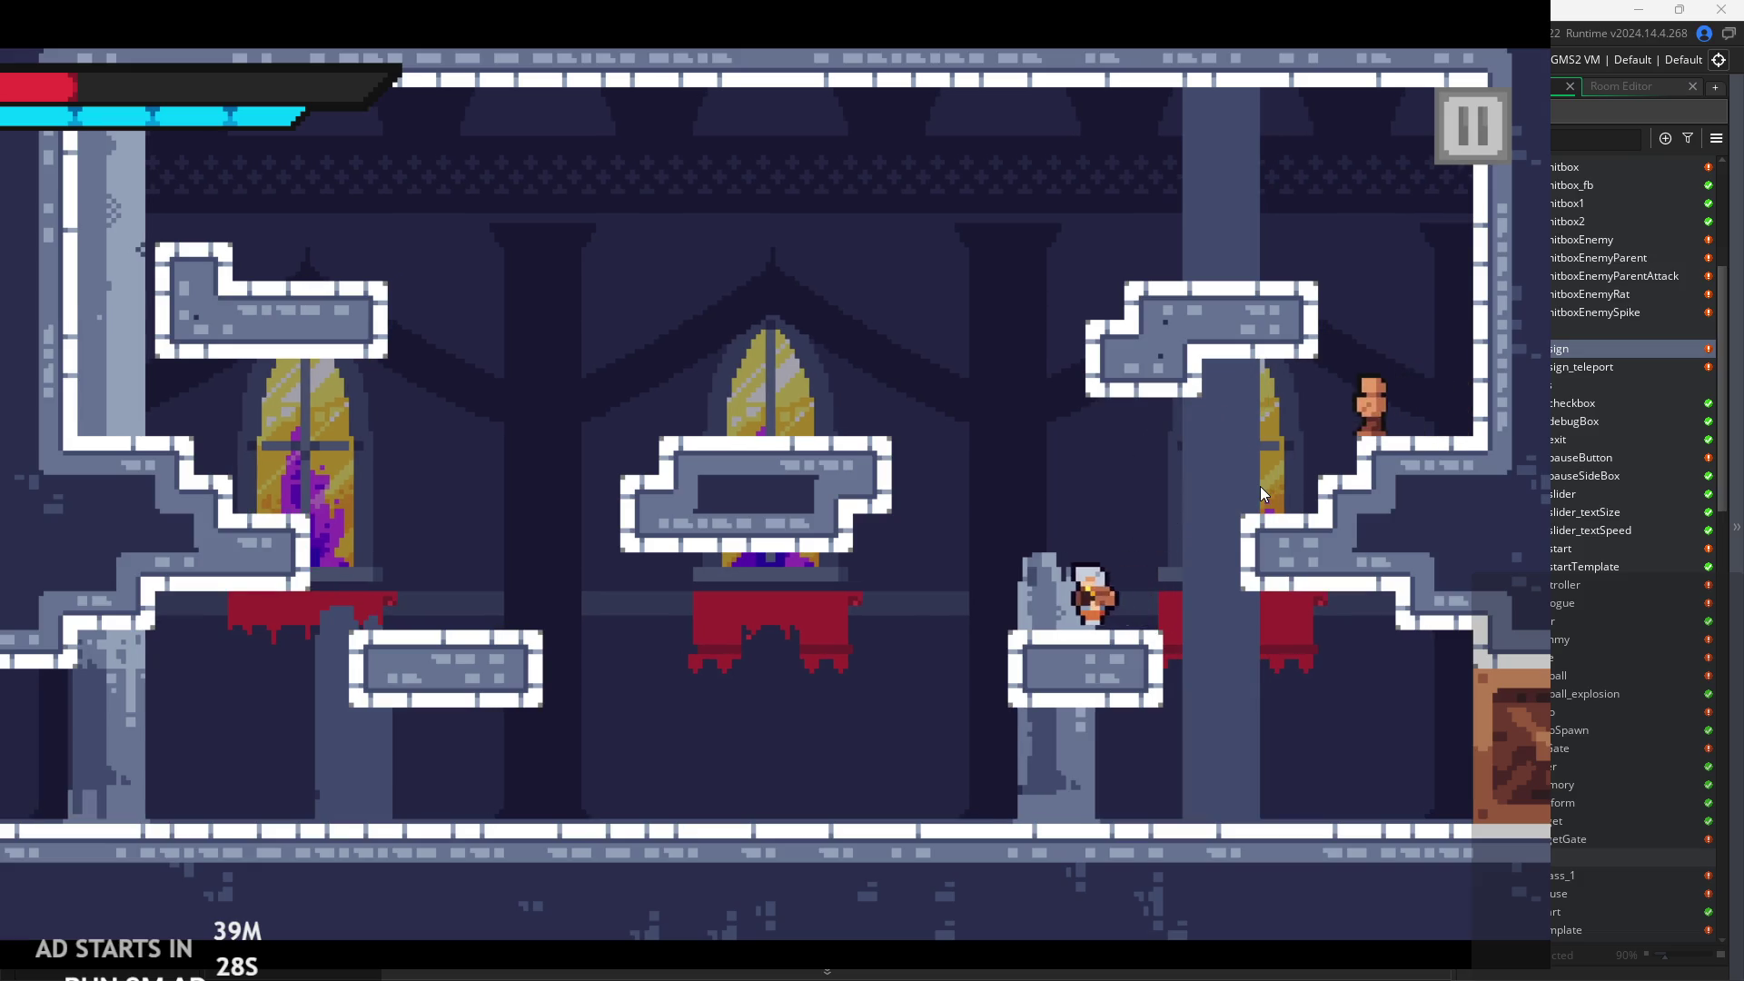
{"action": "key", "text": "Left"}
{"action": "key", "text": "Right"}
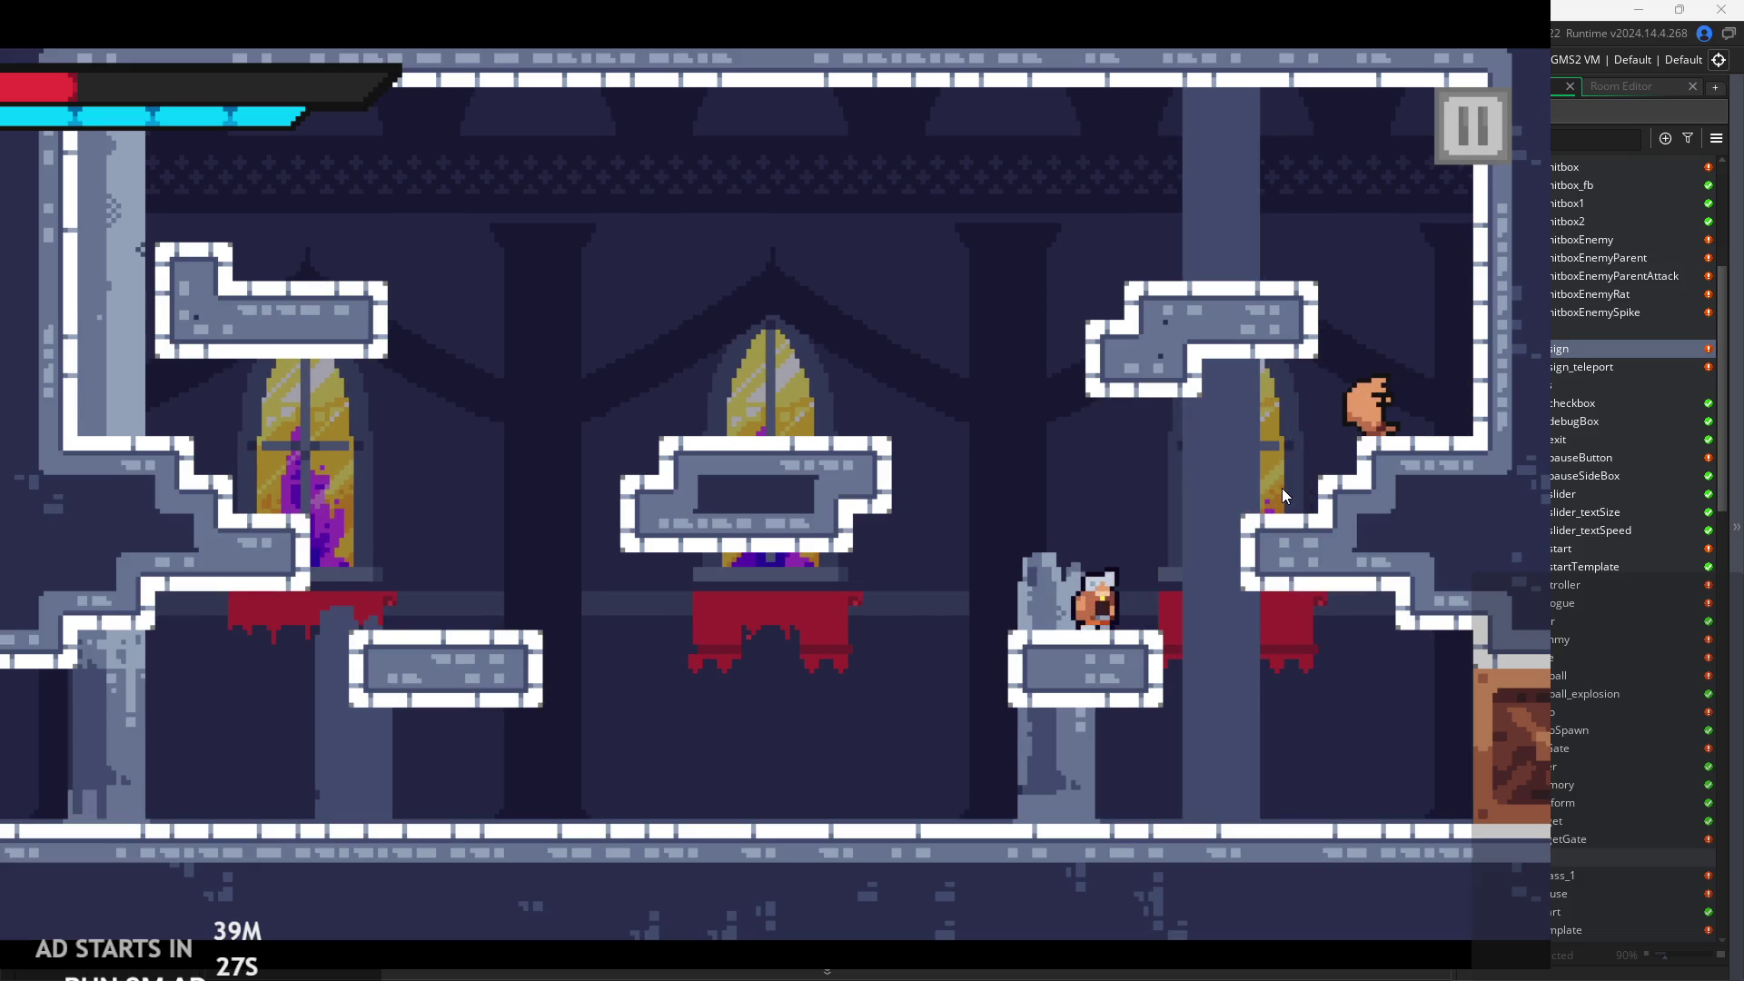
{"action": "key", "text": "Right"}
{"action": "key", "text": "space"}
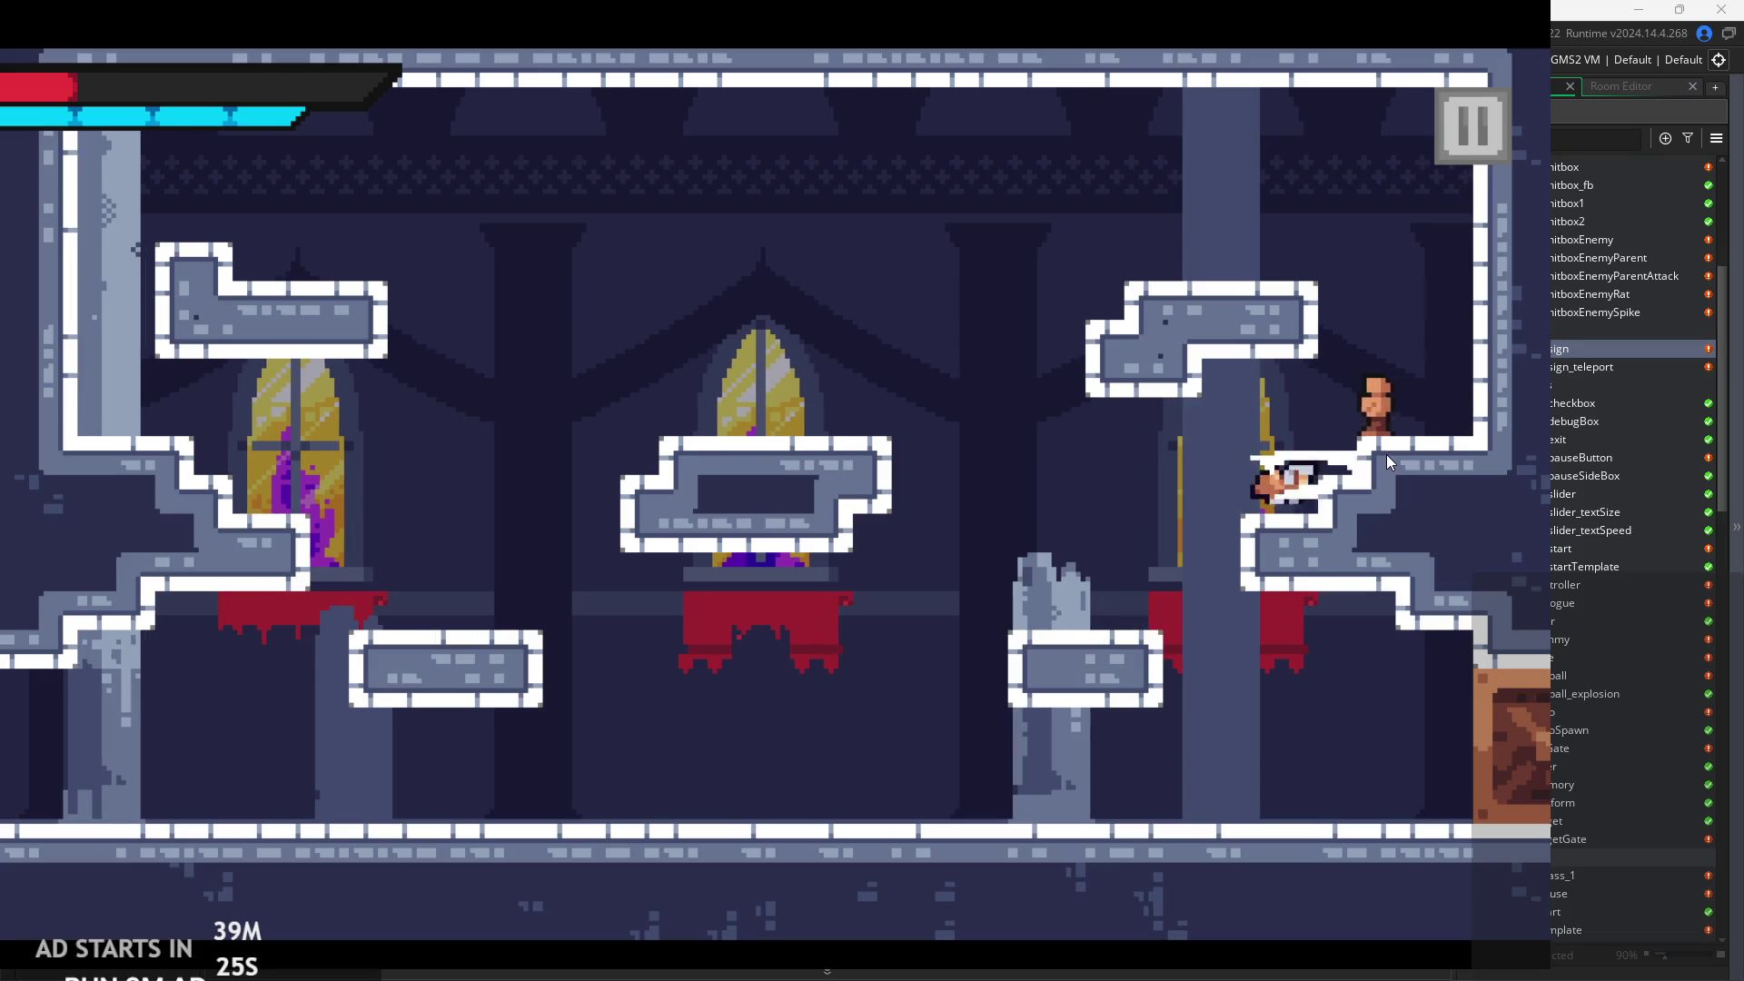
{"action": "key", "text": "Left"}
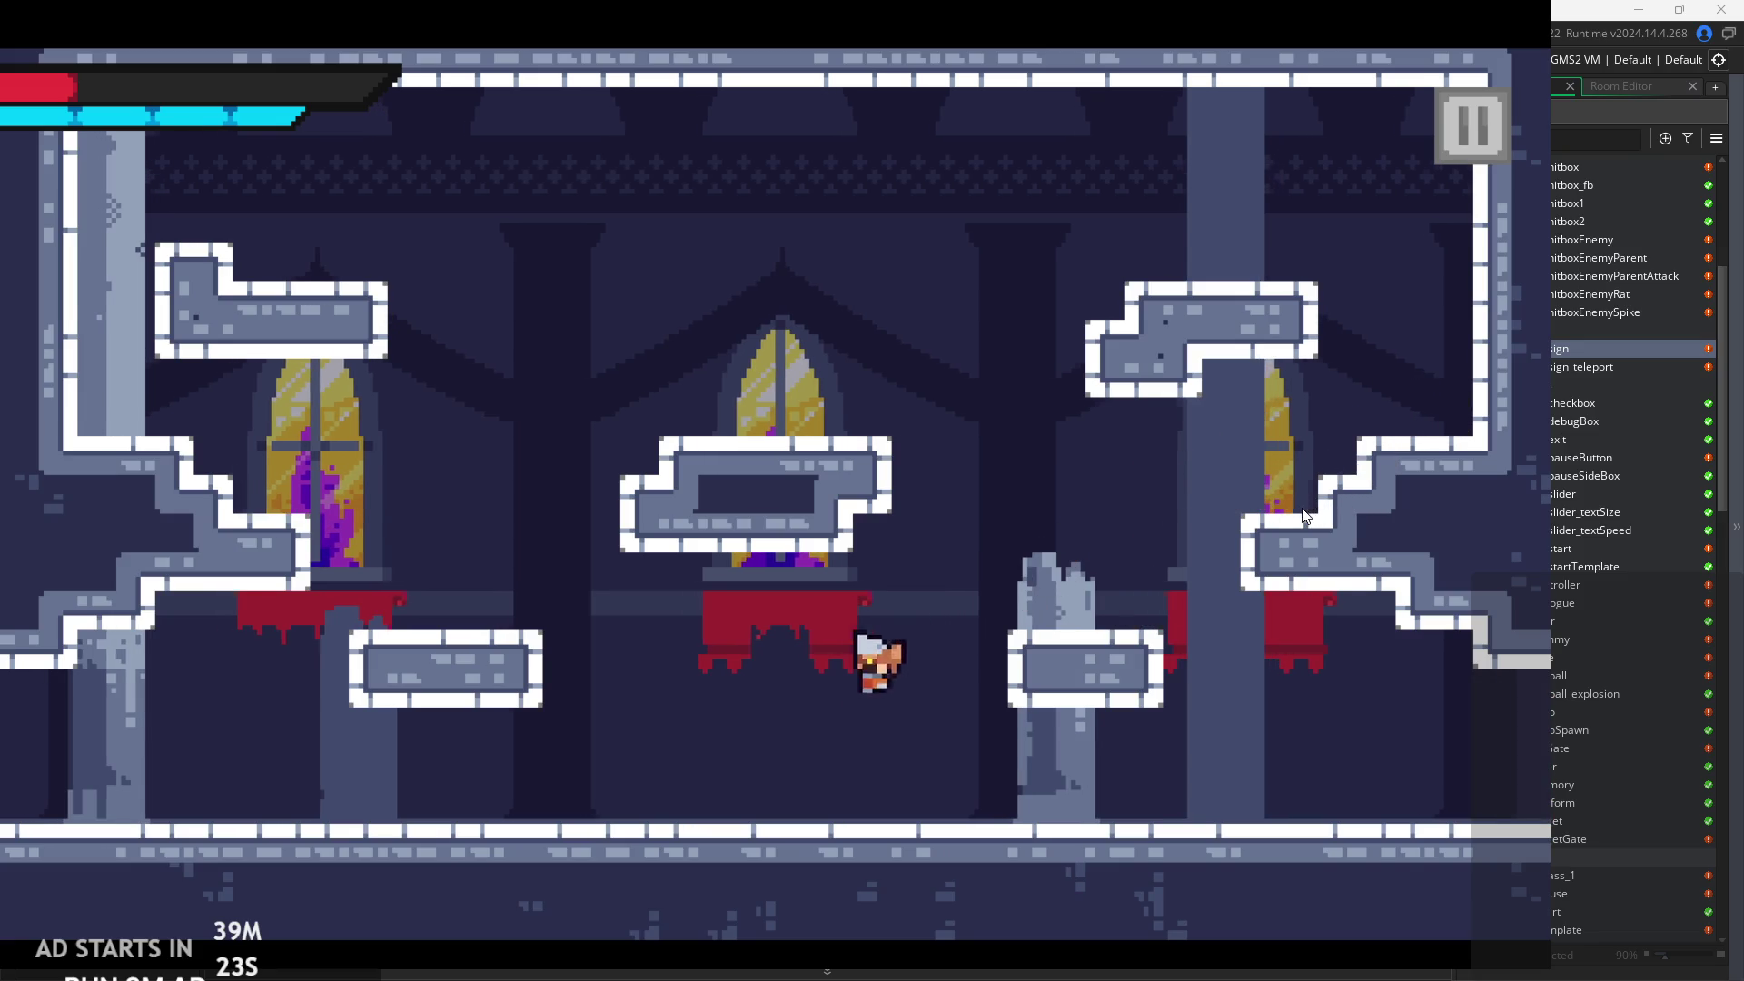
{"action": "key", "text": "Right"}
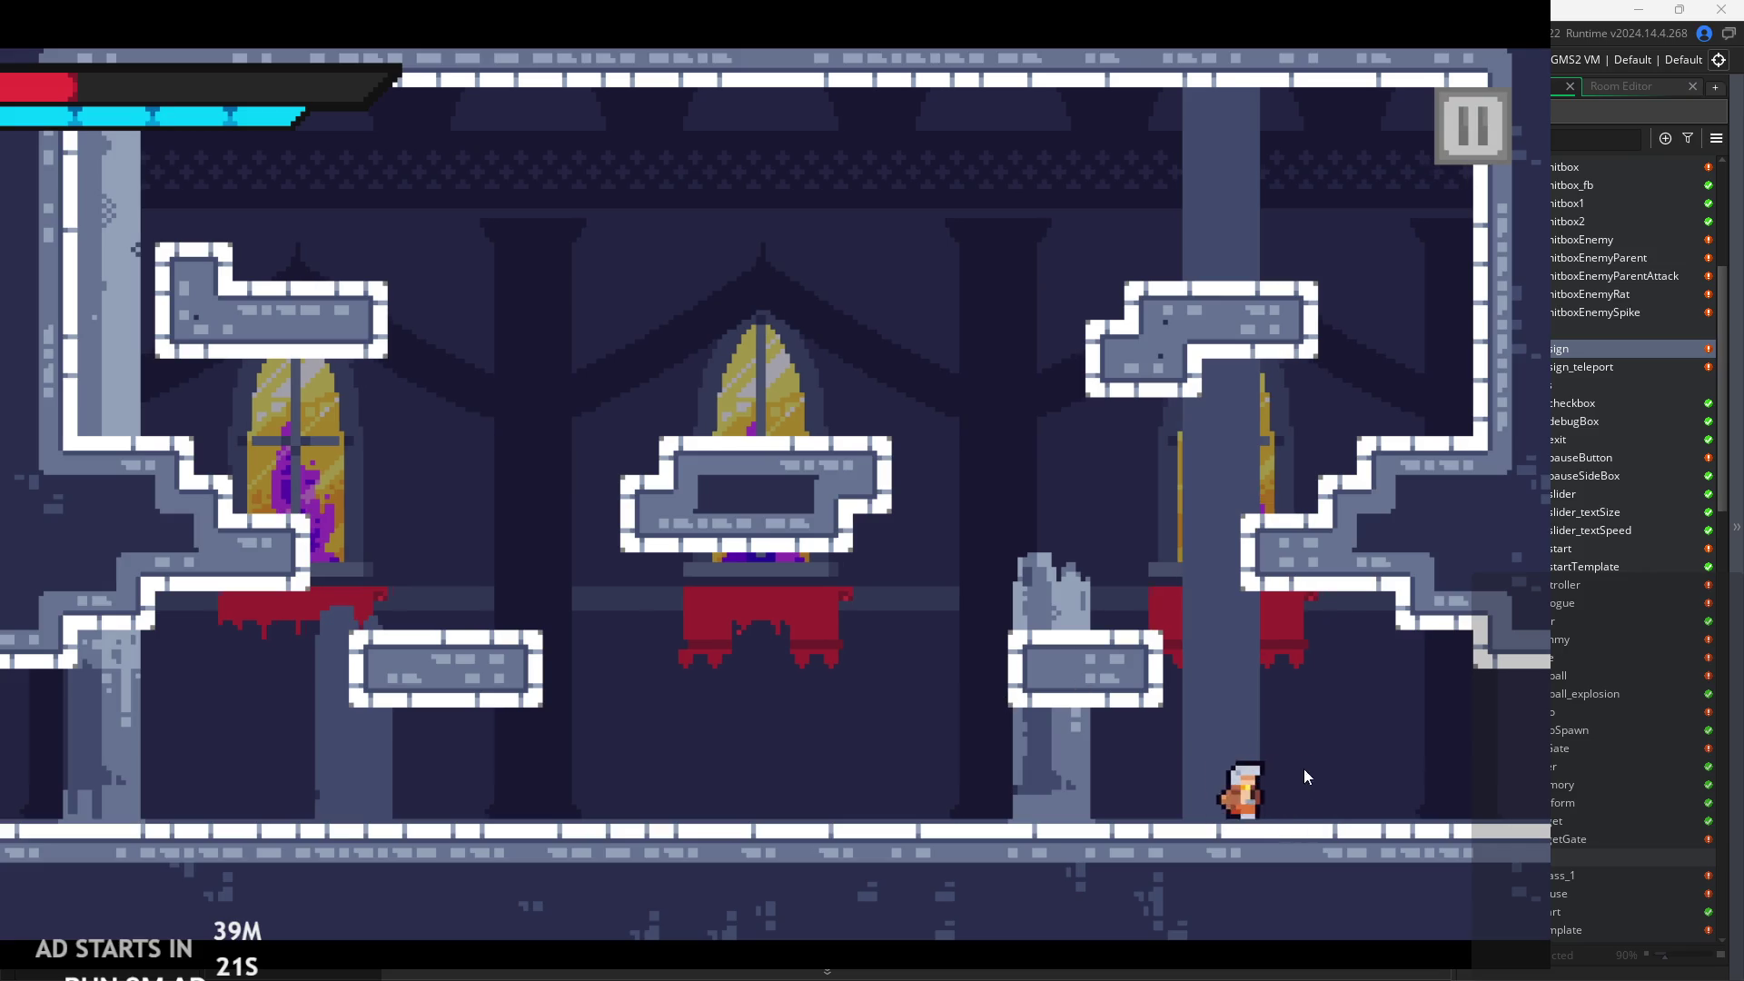
{"action": "key", "text": "Right"}
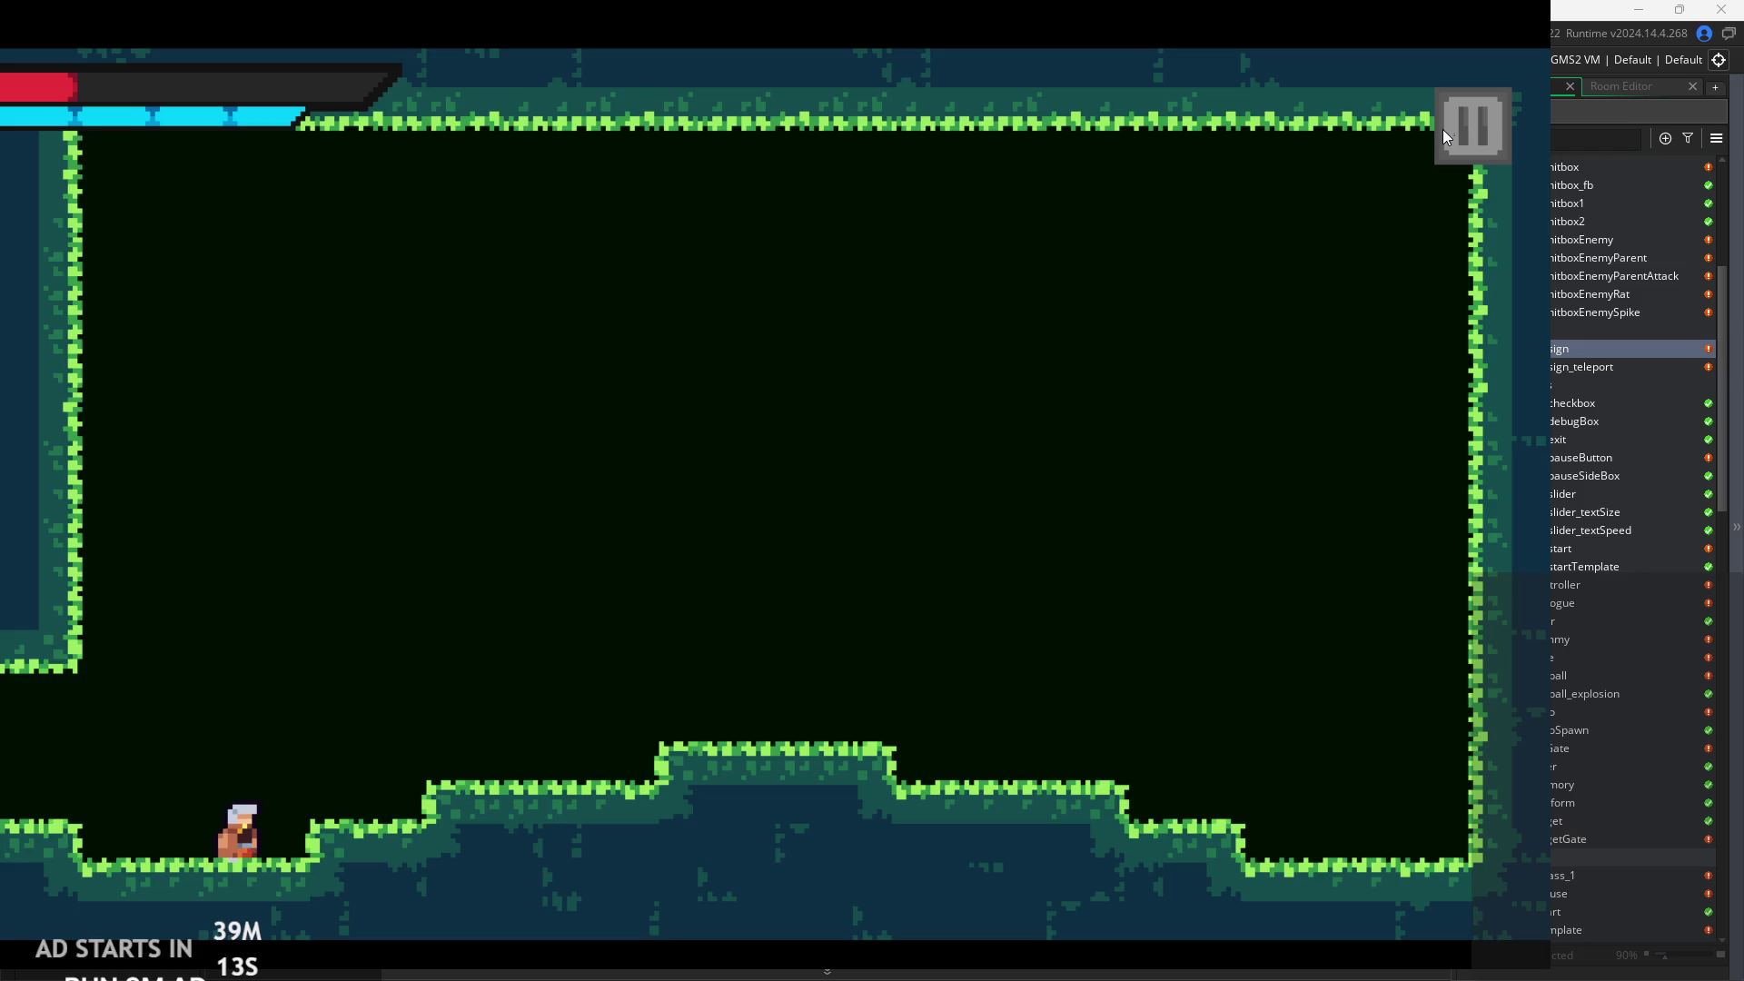
{"action": "left_click", "coordinate": [1453, 109]}
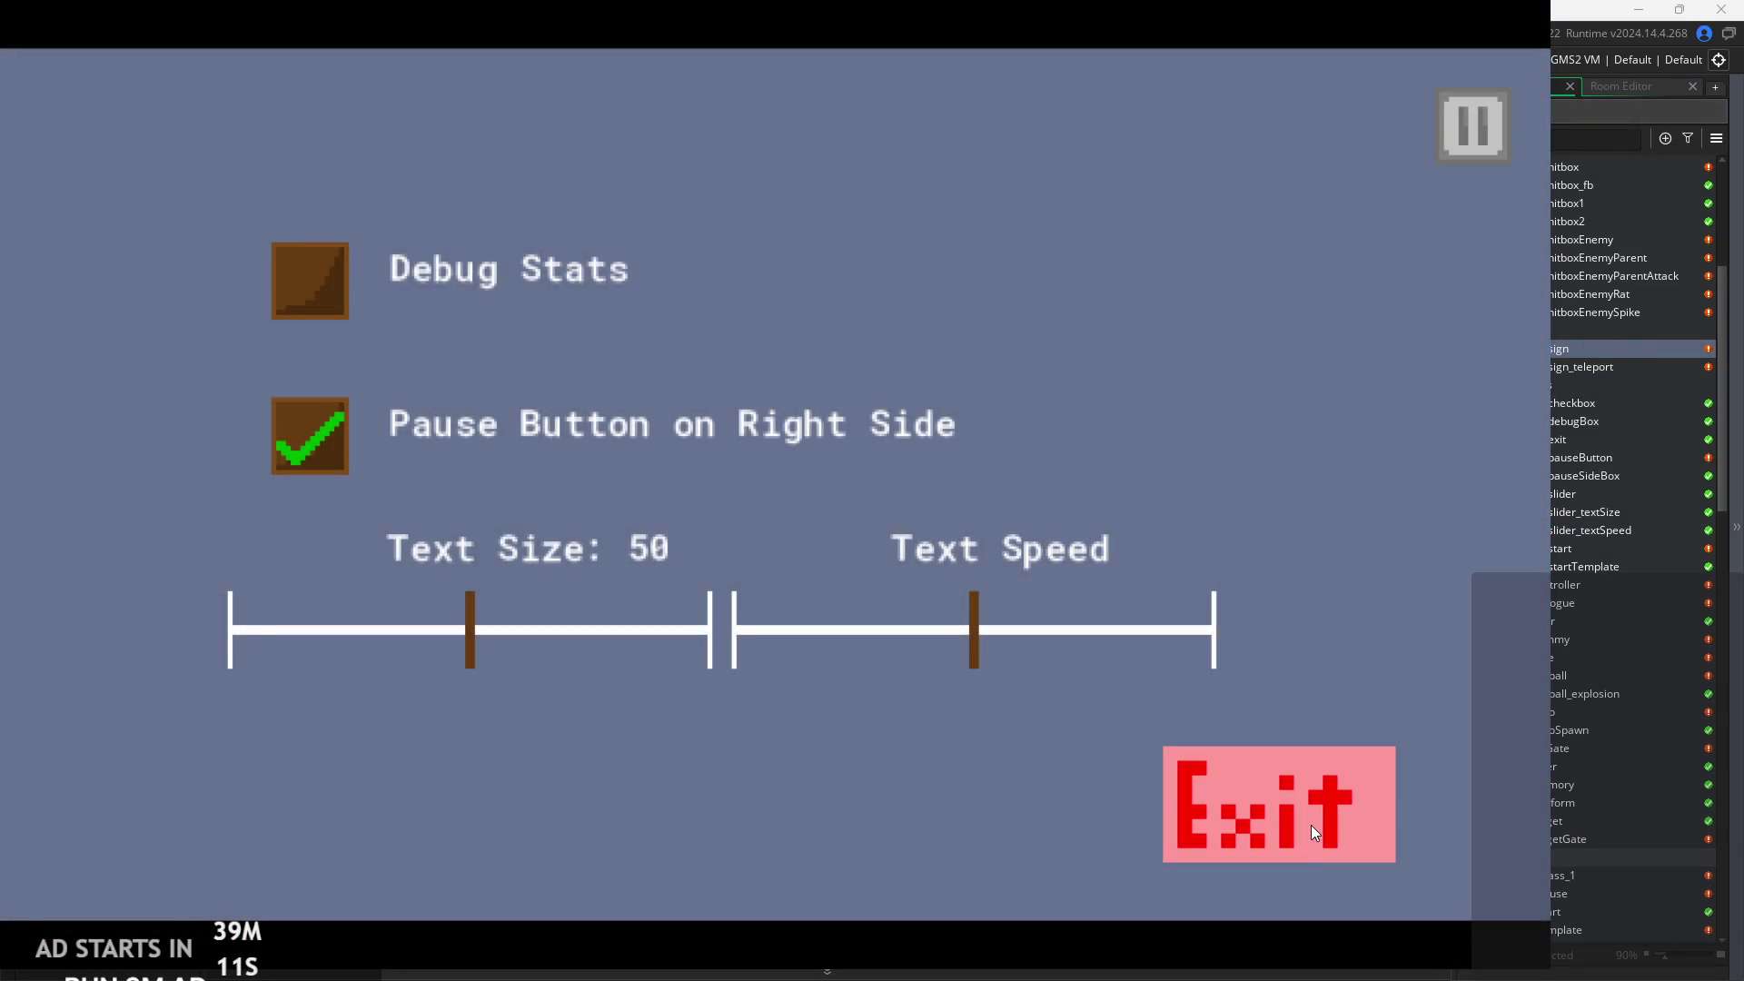
{"action": "left_click", "coordinate": [1311, 824]}
Open the rom_grass_1 room from the Asset Browser.
{"action": "scroll", "coordinate": [1517, 829], "scroll_direction": "down", "scroll_amount": 4}
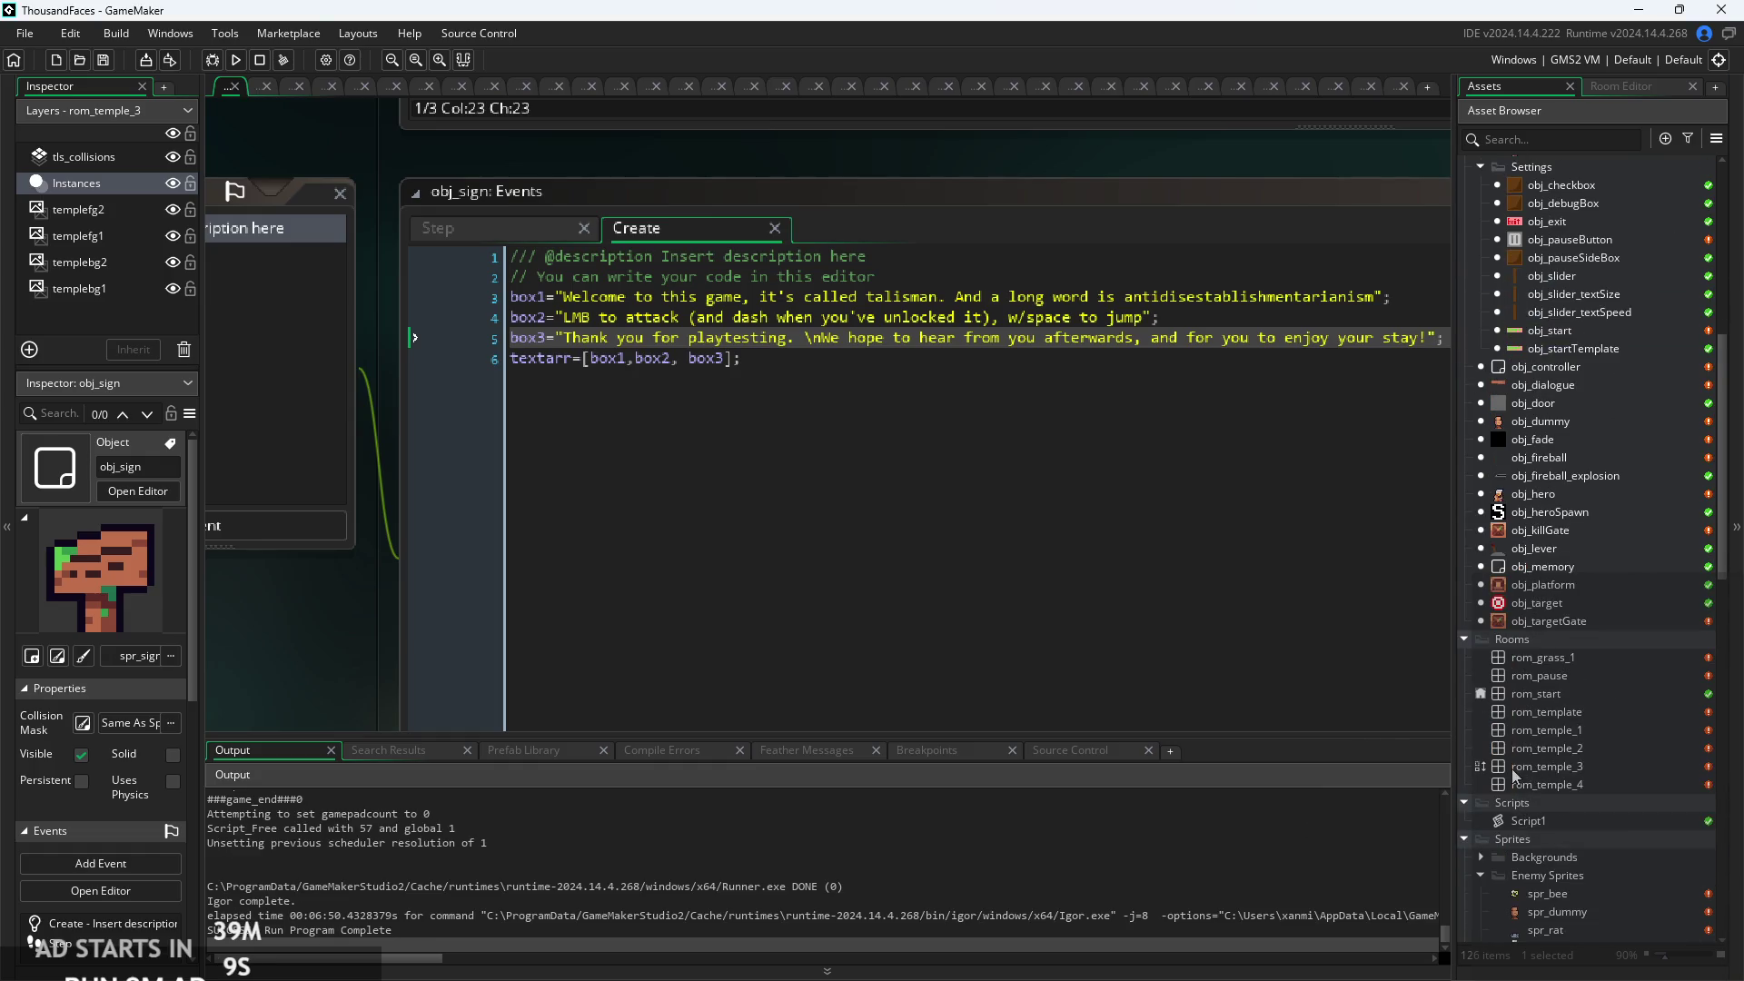
{"action": "scroll", "coordinate": [1495, 758], "scroll_direction": "down", "scroll_amount": 3}
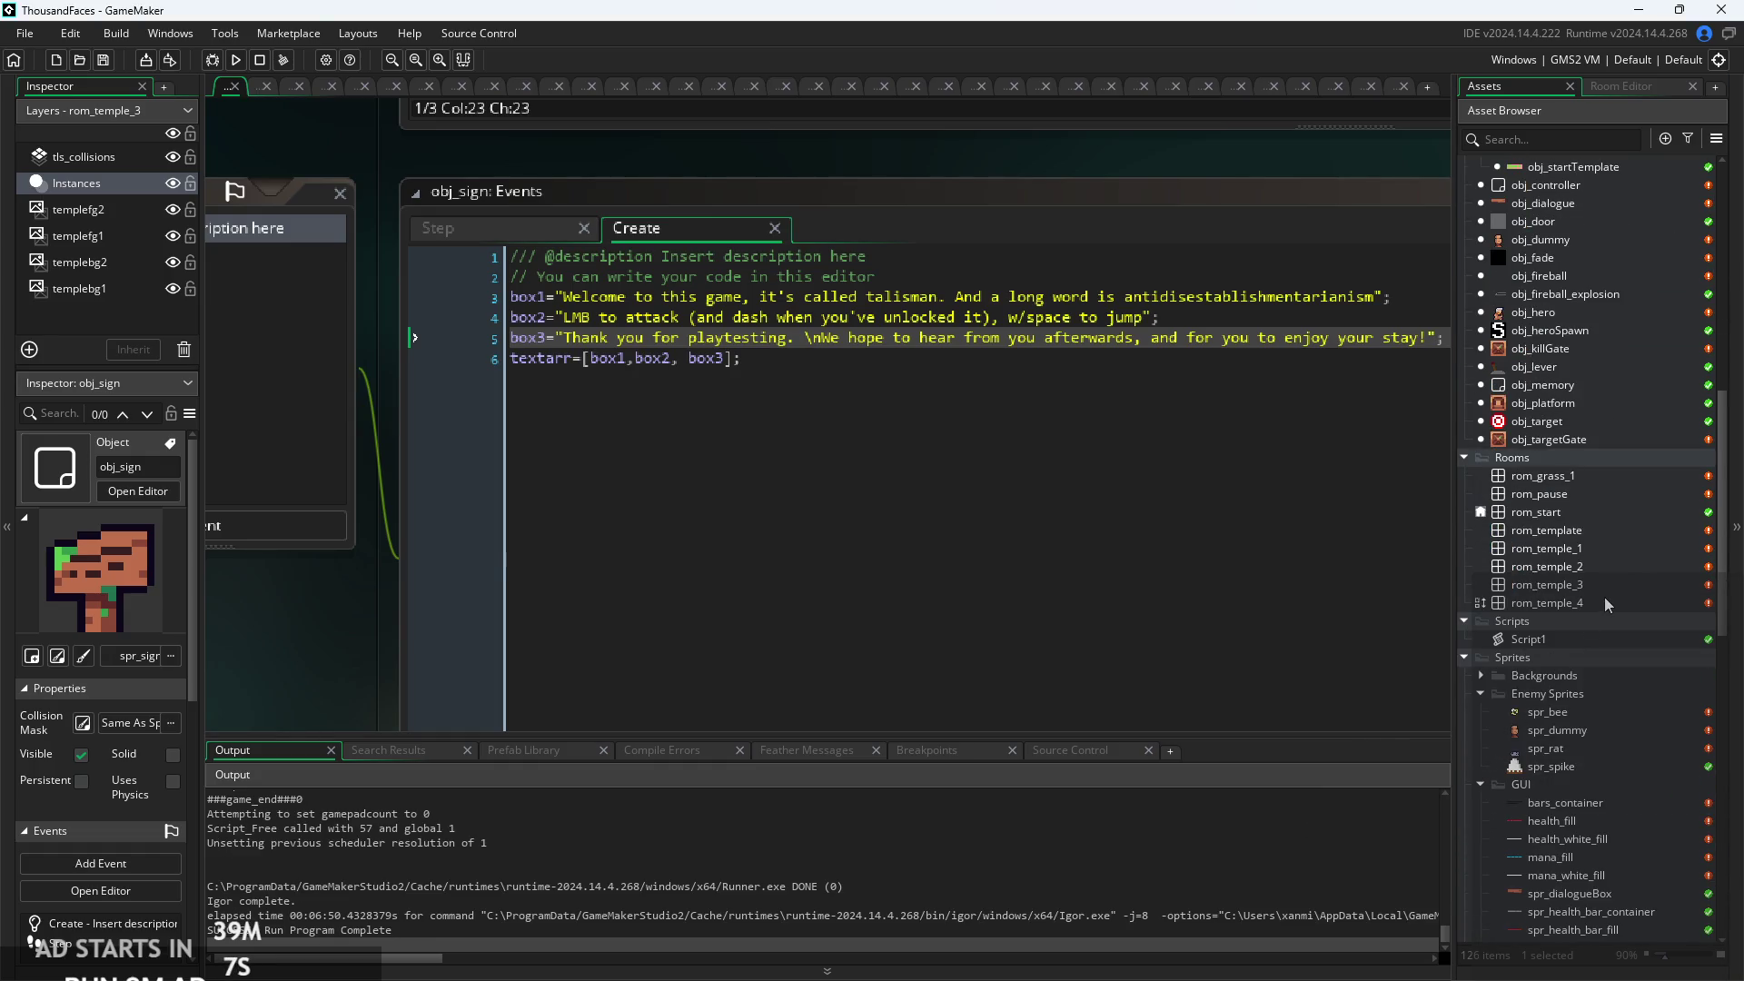
{"action": "double_click", "coordinate": [1578, 605]}
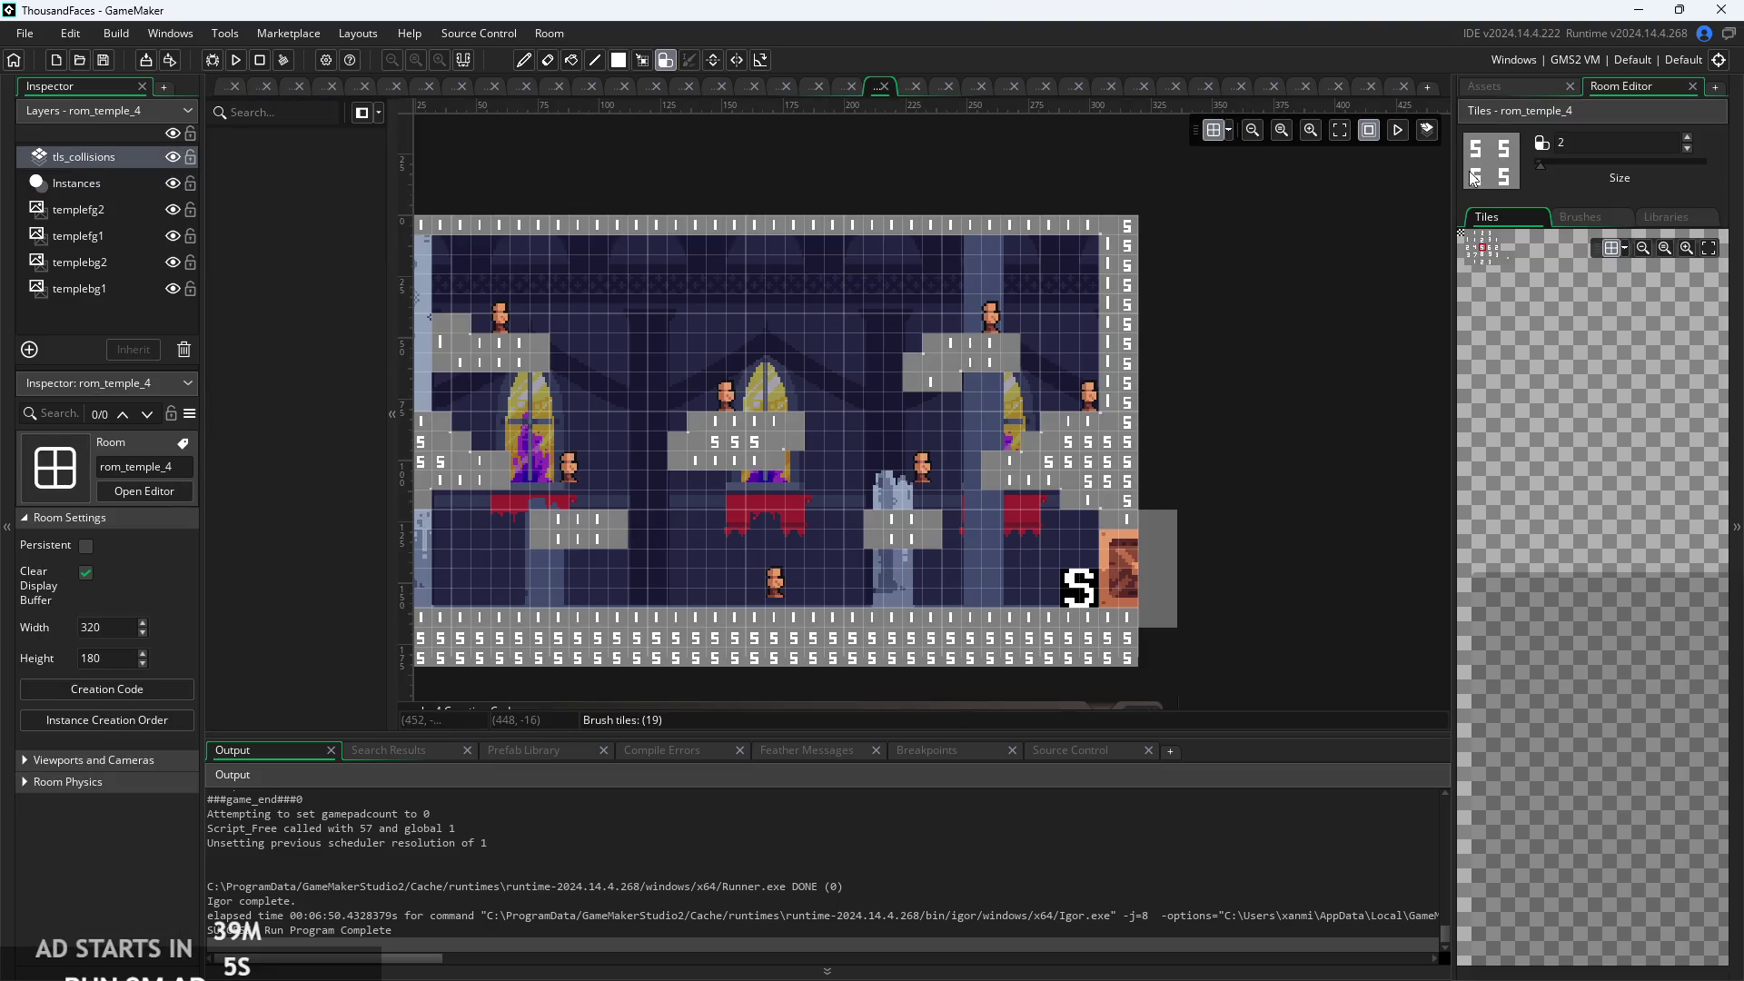
{"action": "left_click", "coordinate": [1516, 83]}
{"action": "double_click", "coordinate": [1580, 476]}
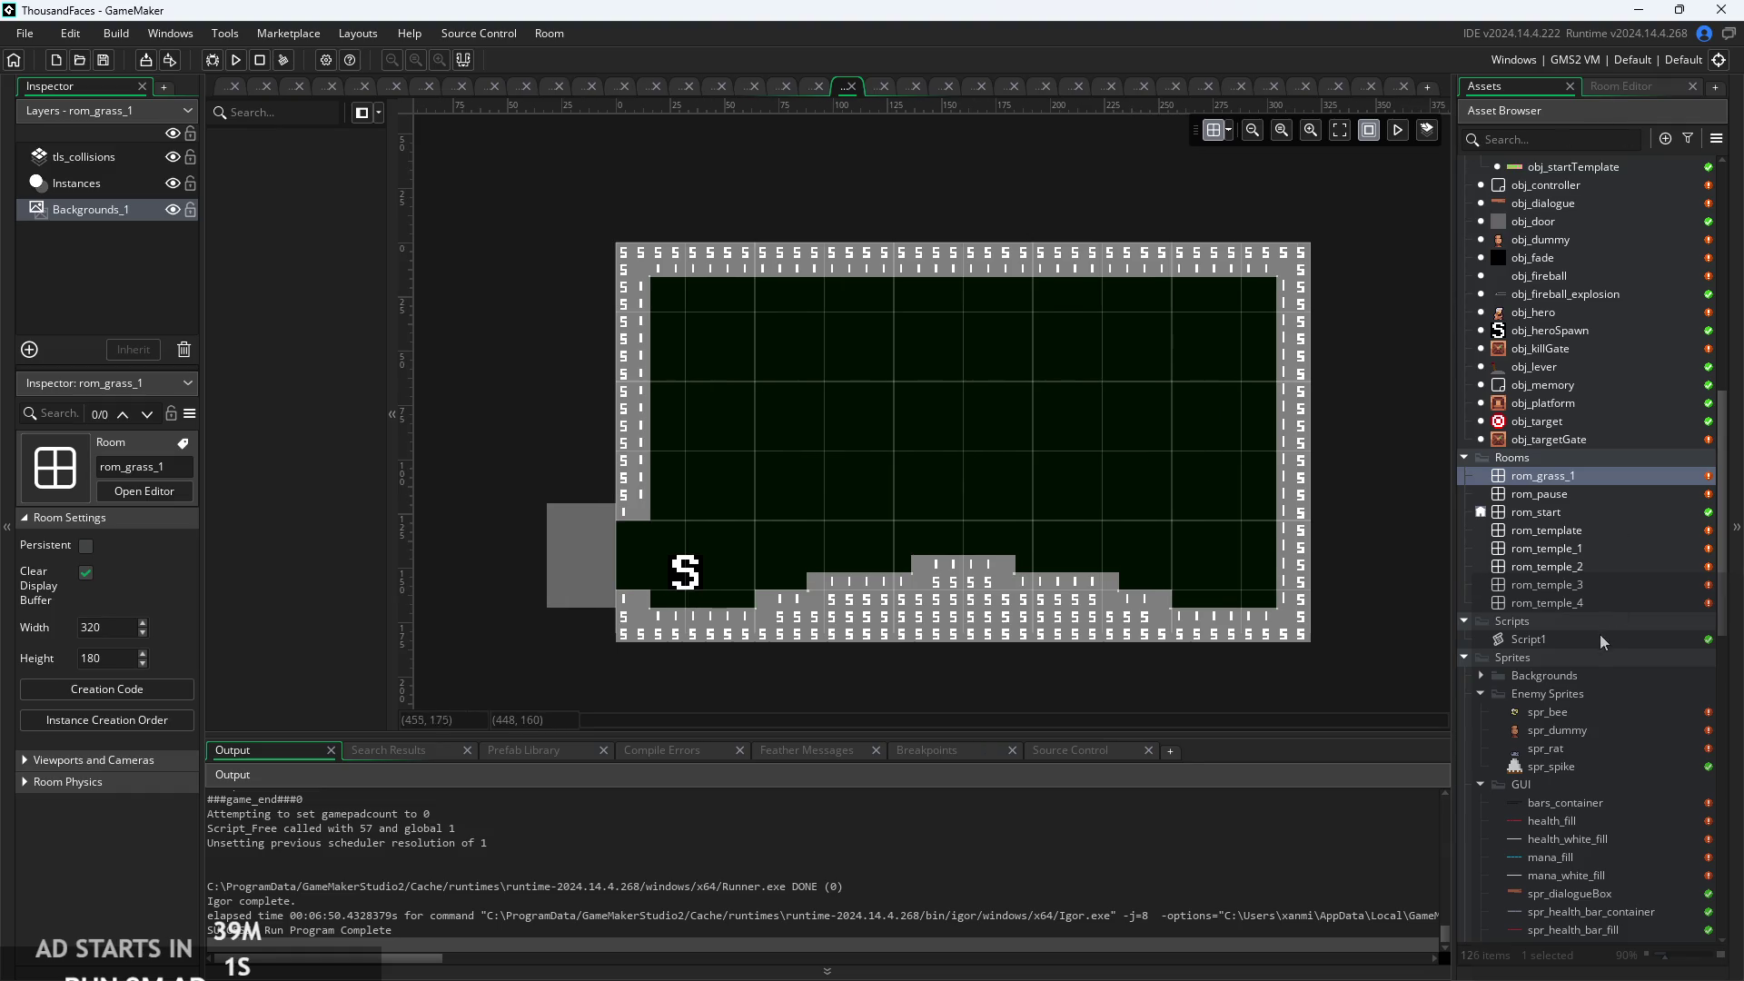
{"action": "scroll", "coordinate": [1597, 619], "scroll_direction": "up", "scroll_amount": 5}
{"action": "scroll", "coordinate": [1604, 420], "scroll_direction": "up", "scroll_amount": 3}
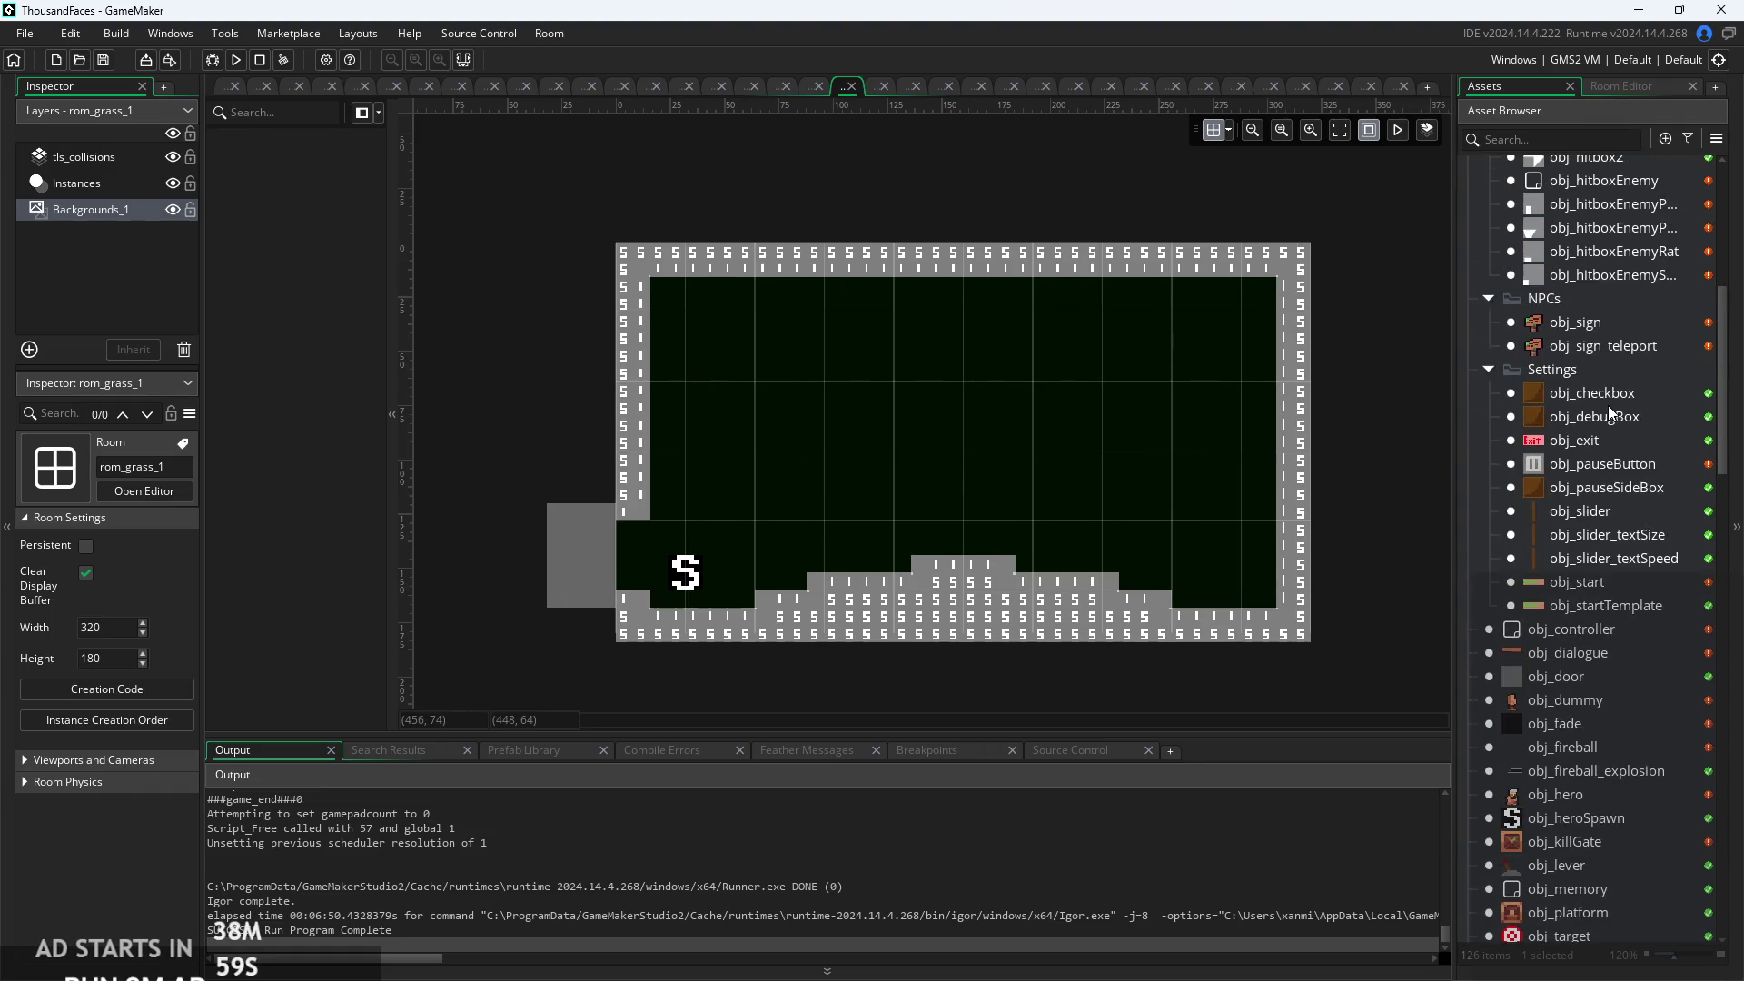
Place an obj_sign_teleport instance on the raised ground and run the game.
{"action": "left_click", "coordinate": [1580, 353]}
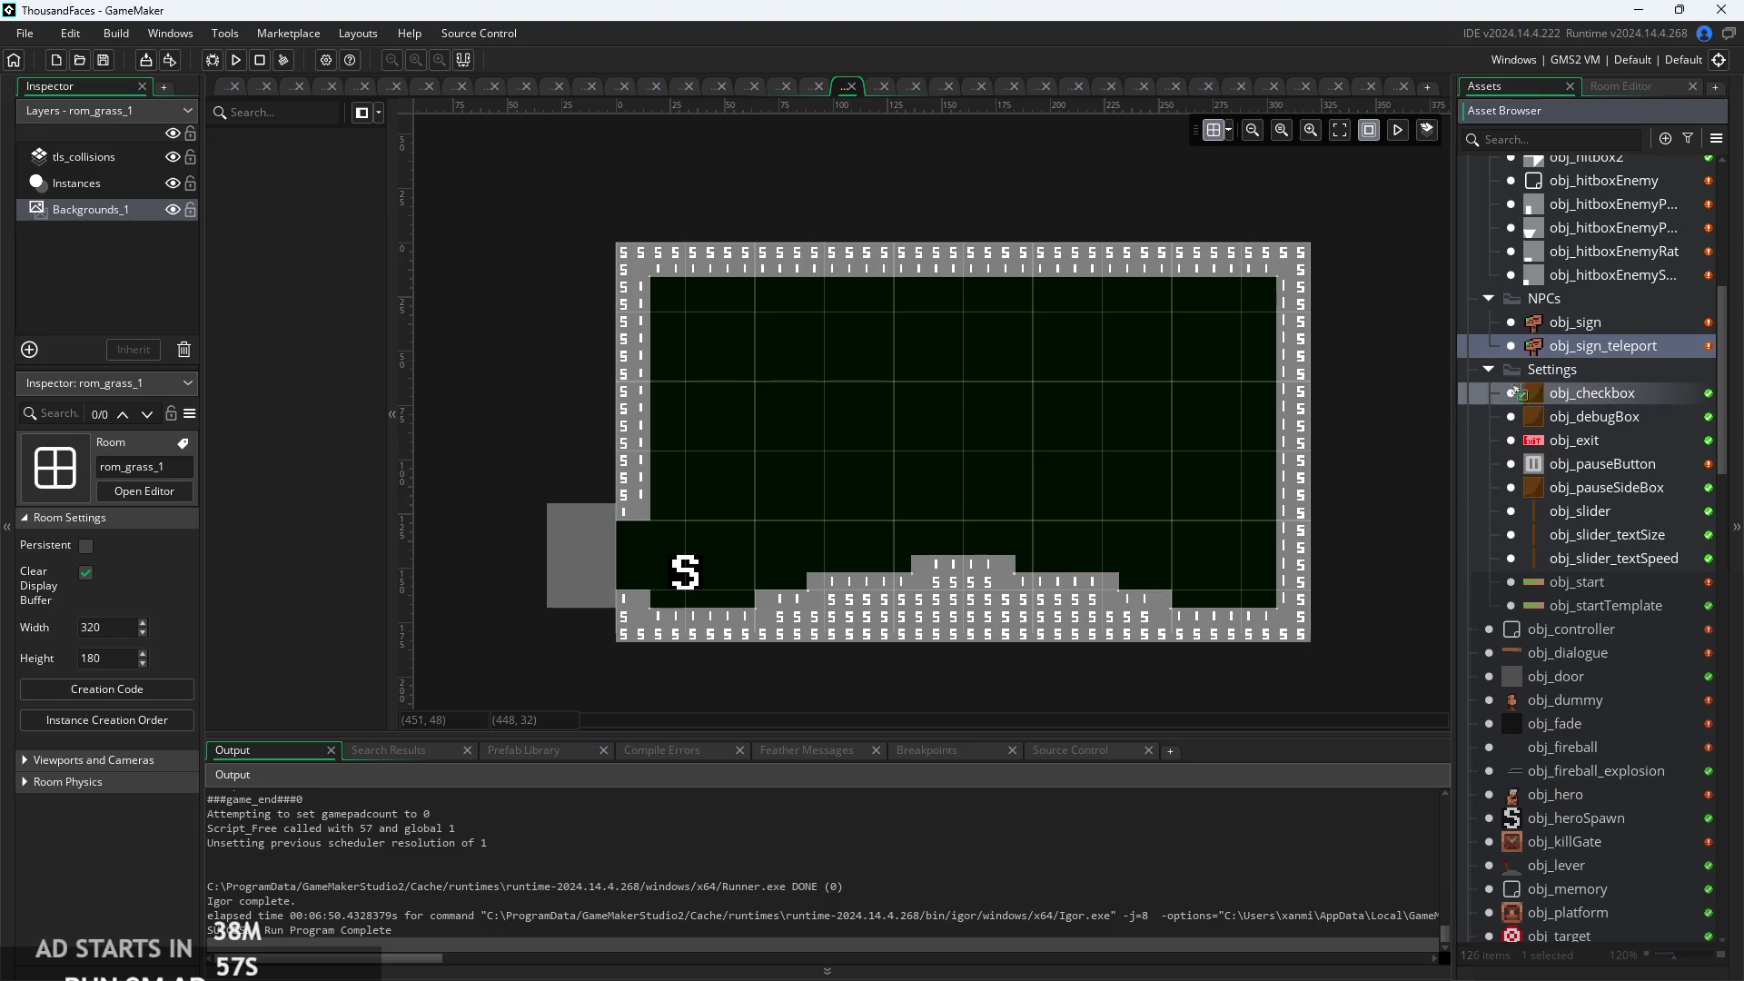
{"action": "mouse_move", "coordinate": [1512, 393]}
{"action": "left_mouse_down"}
{"action": "mouse_move", "coordinate": [1577, 357]}
{"action": "mouse_move", "coordinate": [961, 545]}
{"action": "left_mouse_up"}
{"action": "left_click", "coordinate": [81, 185]}
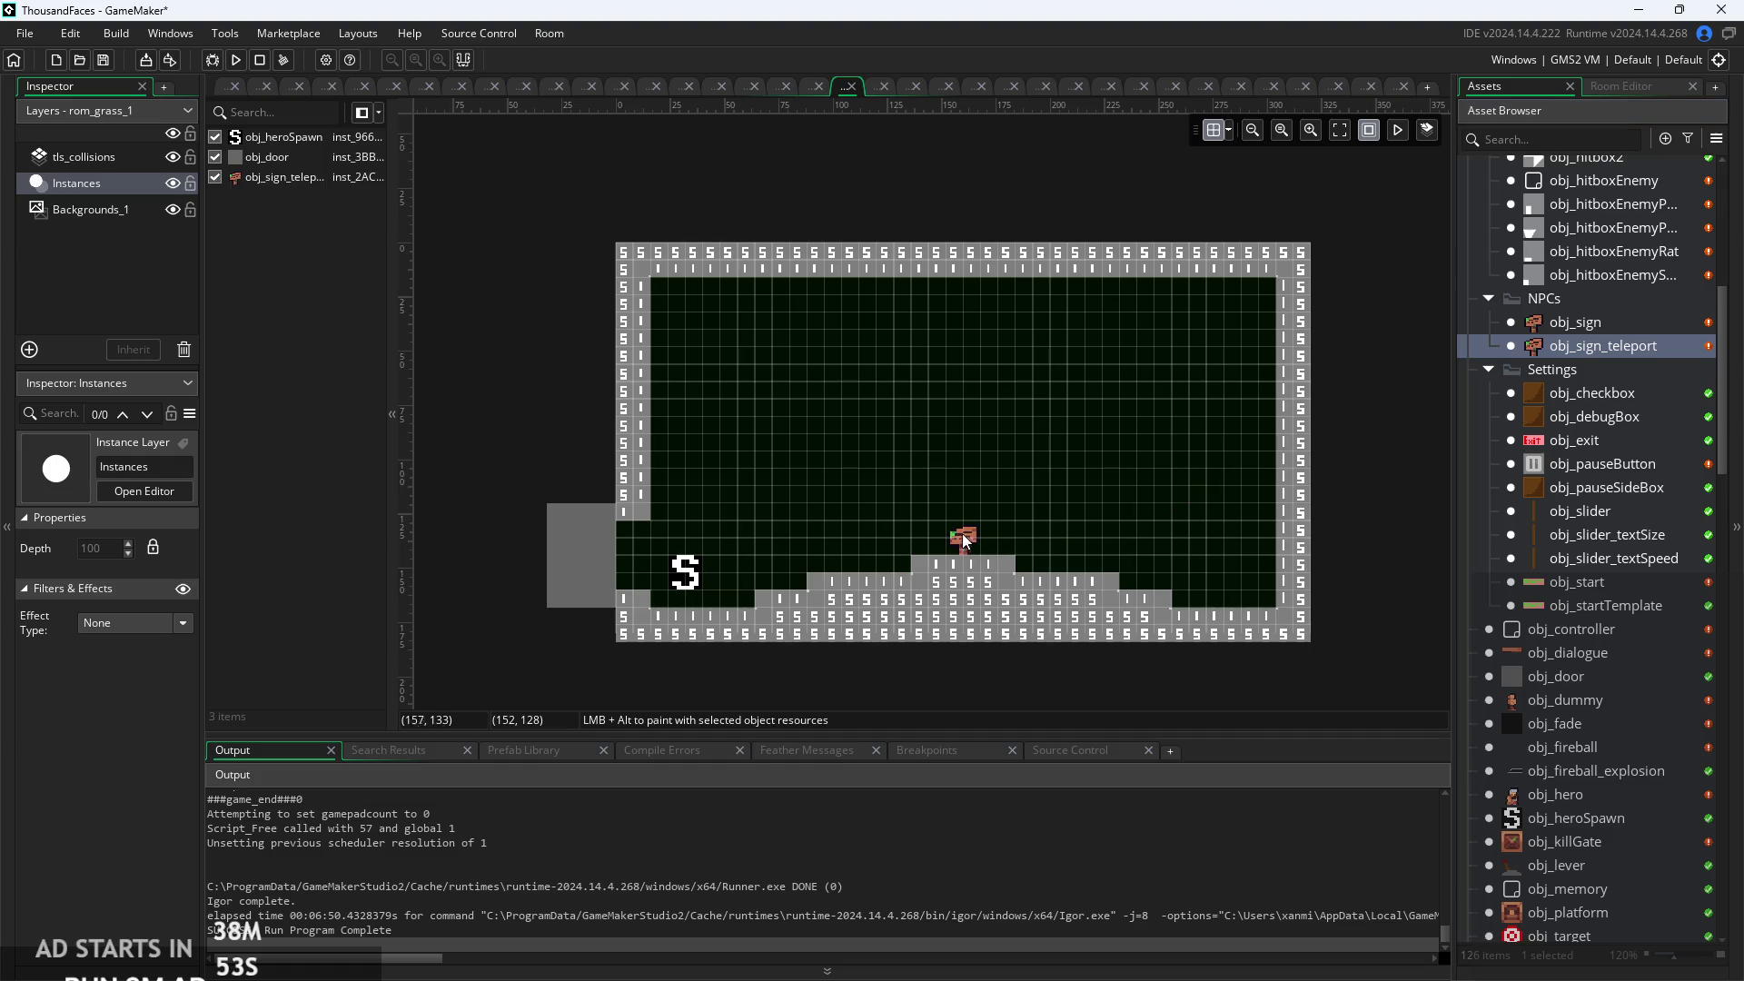
{"action": "scroll", "coordinate": [1000, 527], "scroll_direction": "up", "scroll_amount": 3}
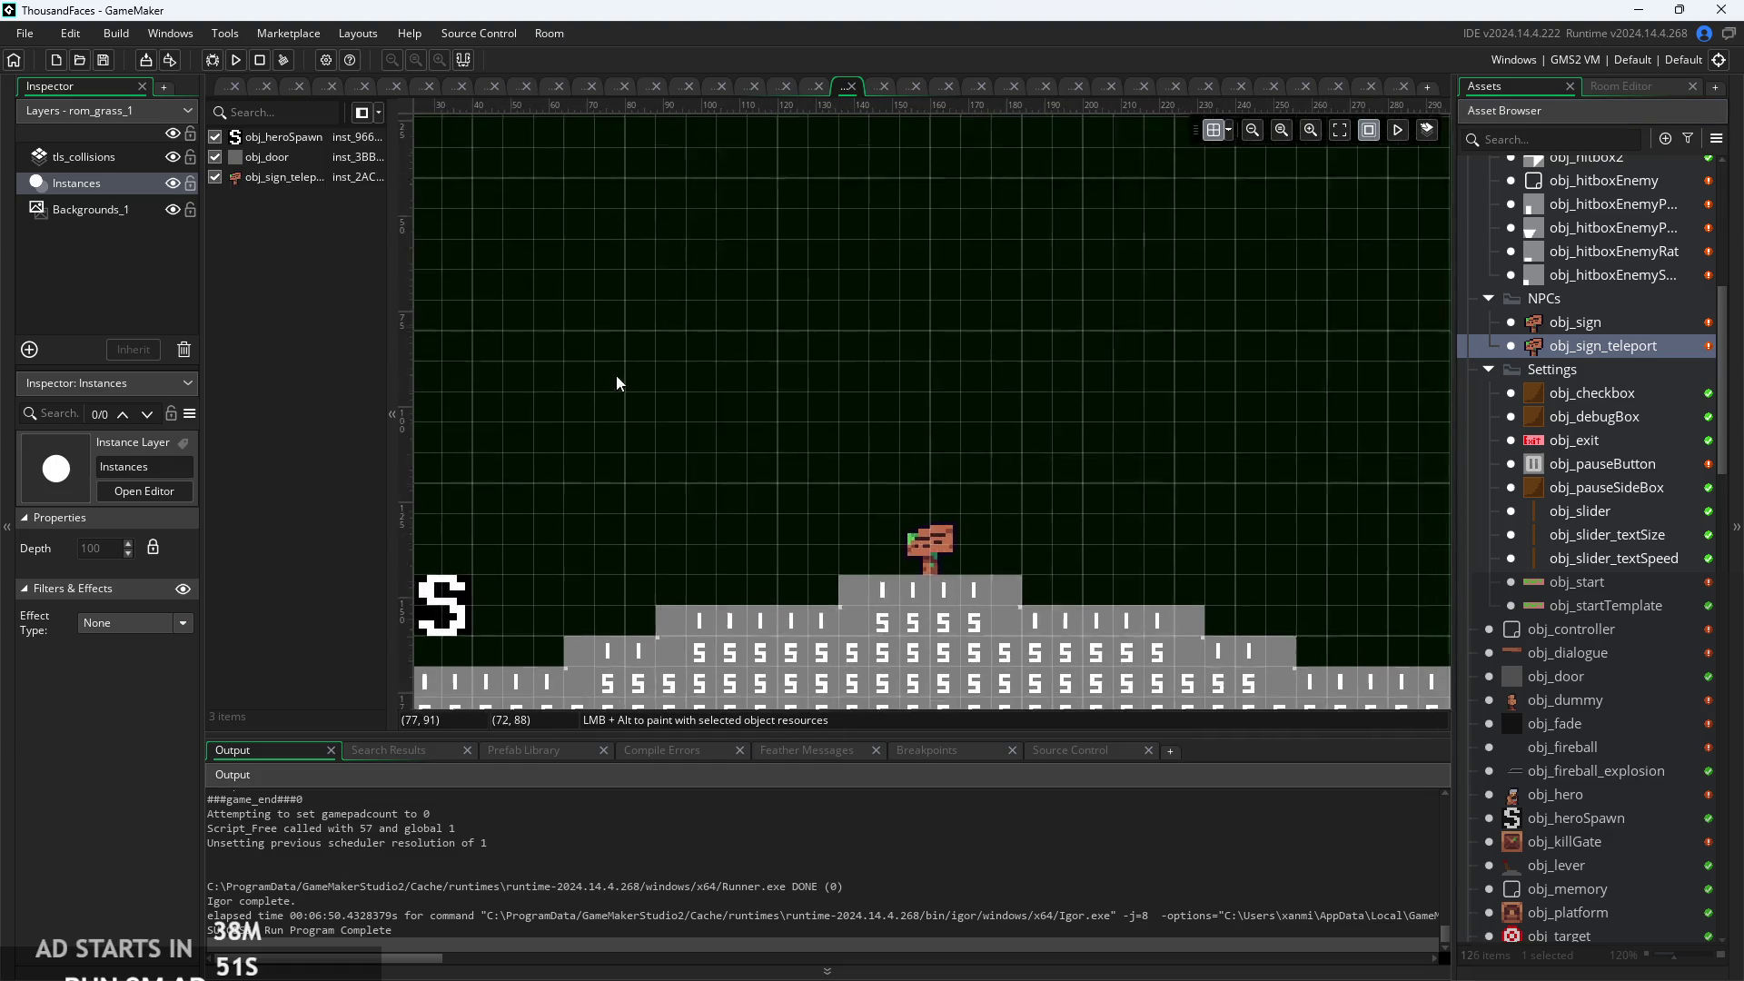
{"action": "scroll", "coordinate": [616, 375], "scroll_direction": "down", "scroll_amount": 3}
{"action": "left_click", "coordinate": [229, 87]}
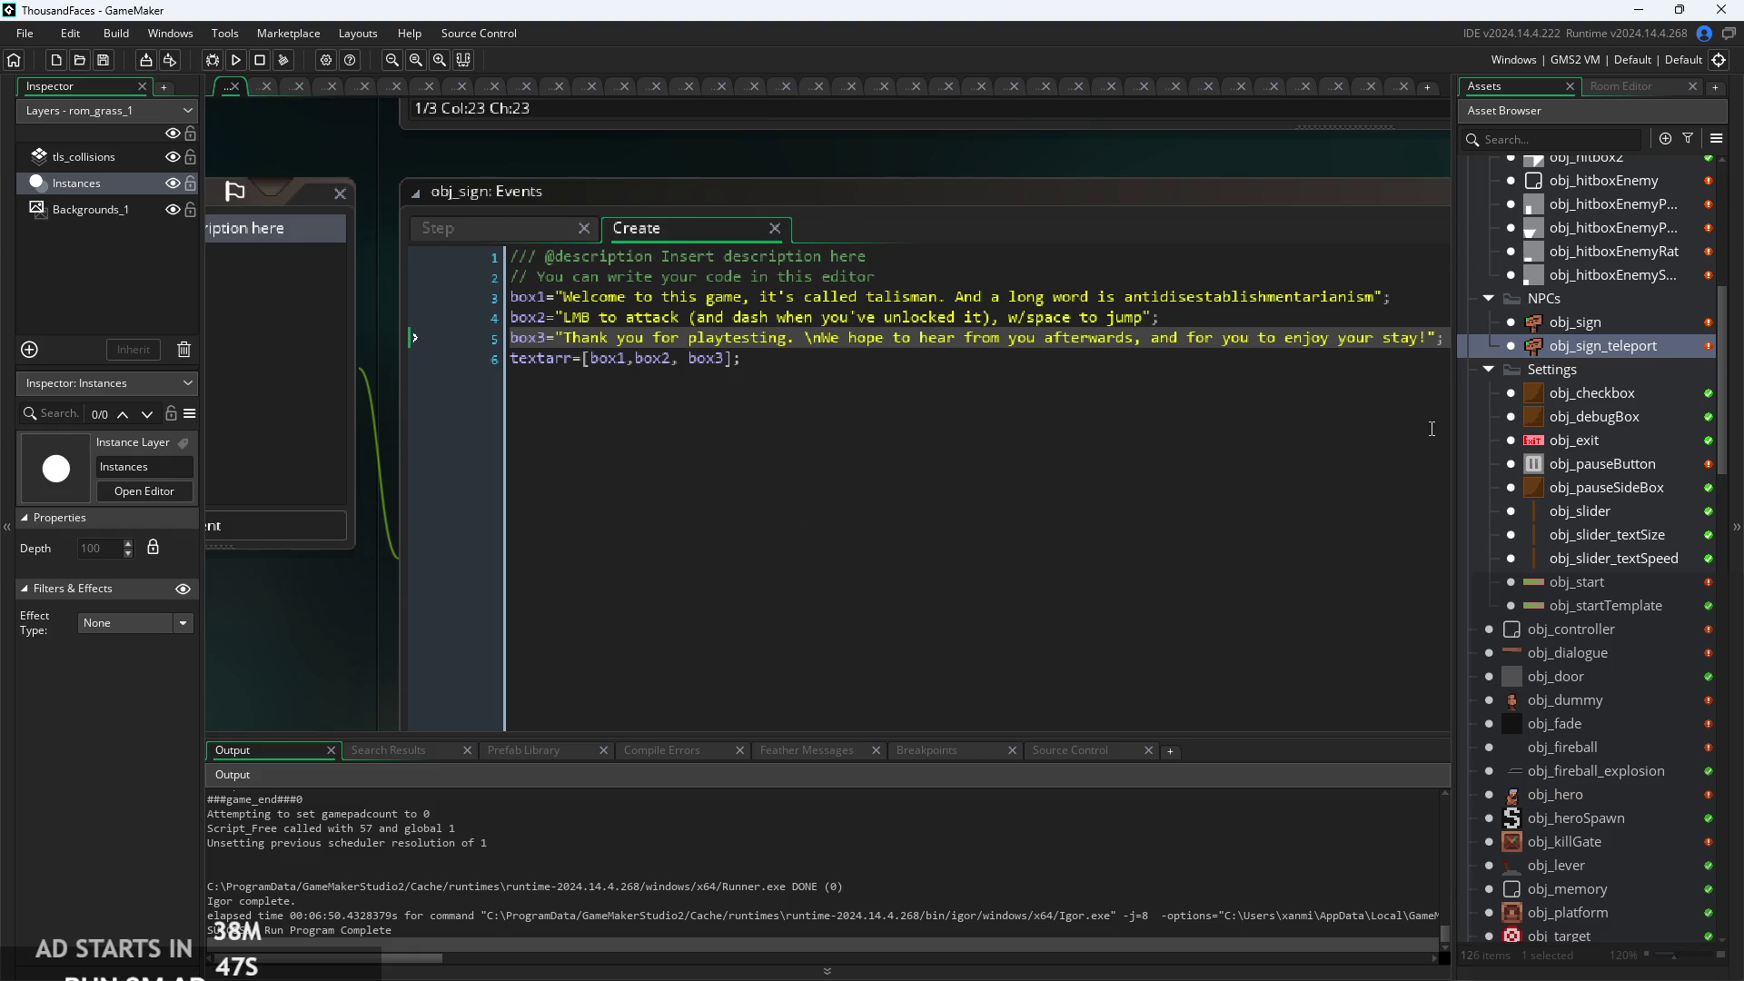
{"action": "left_click", "coordinate": [235, 59]}
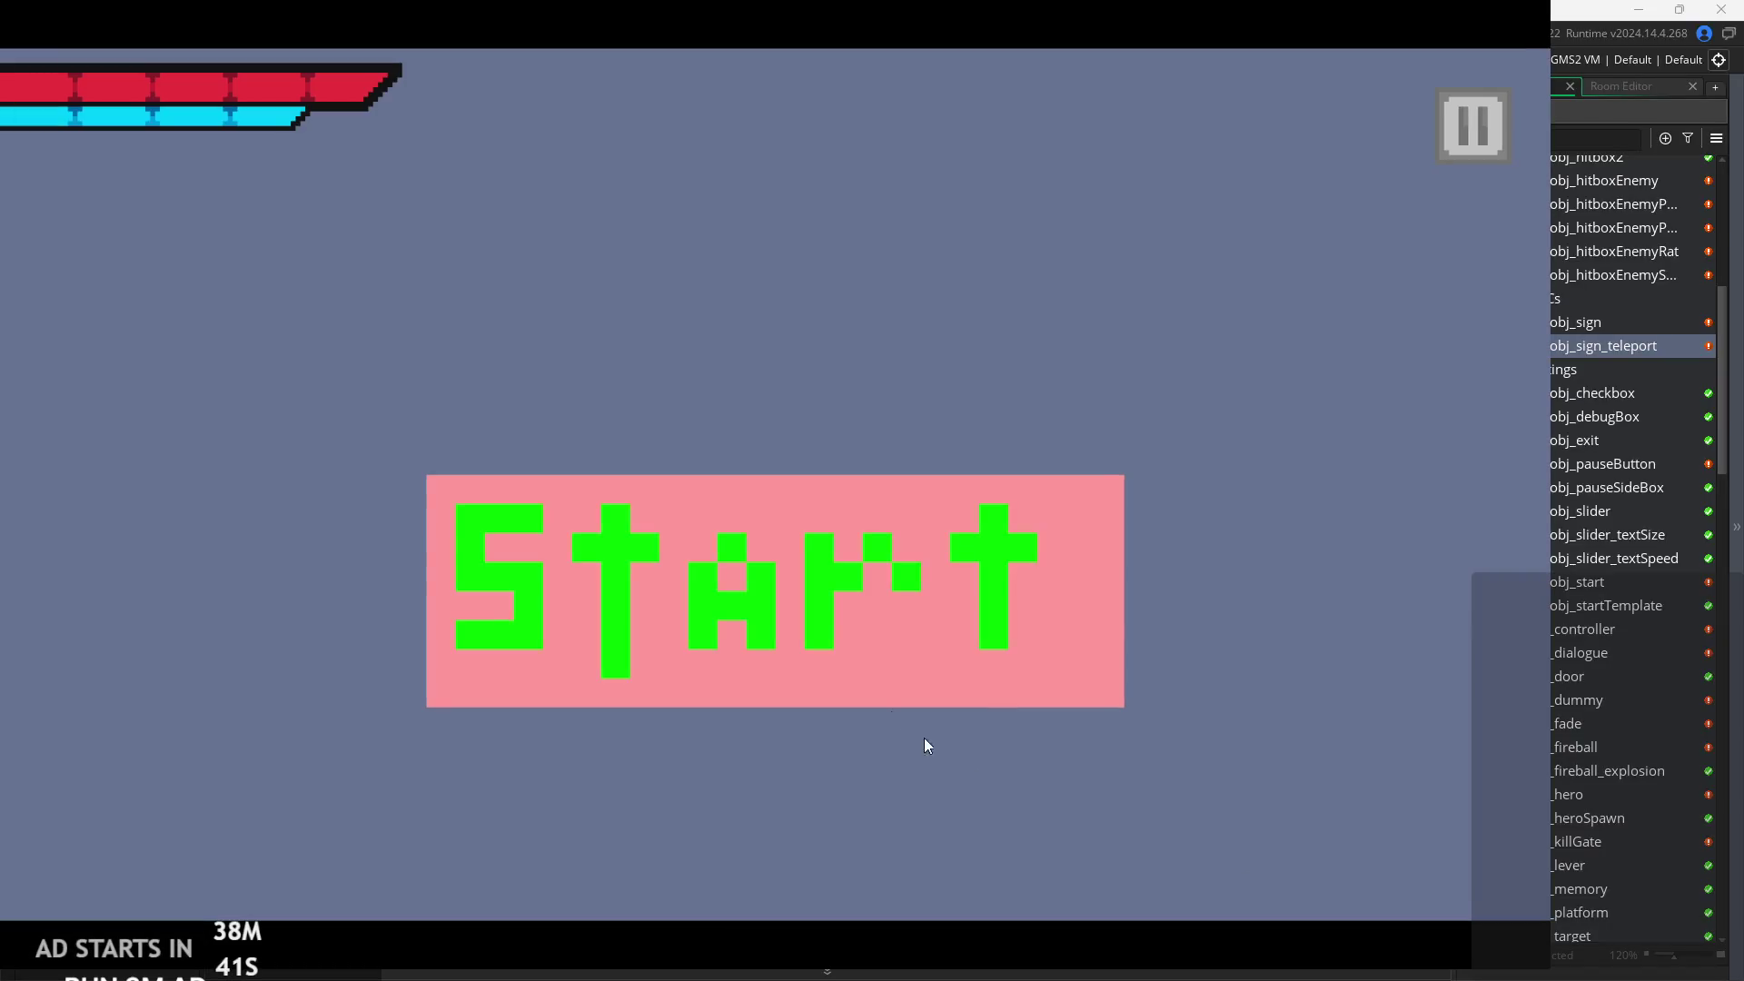
Press Start on the title screen to begin a fresh playthrough.
{"action": "left_click", "coordinate": [894, 663]}
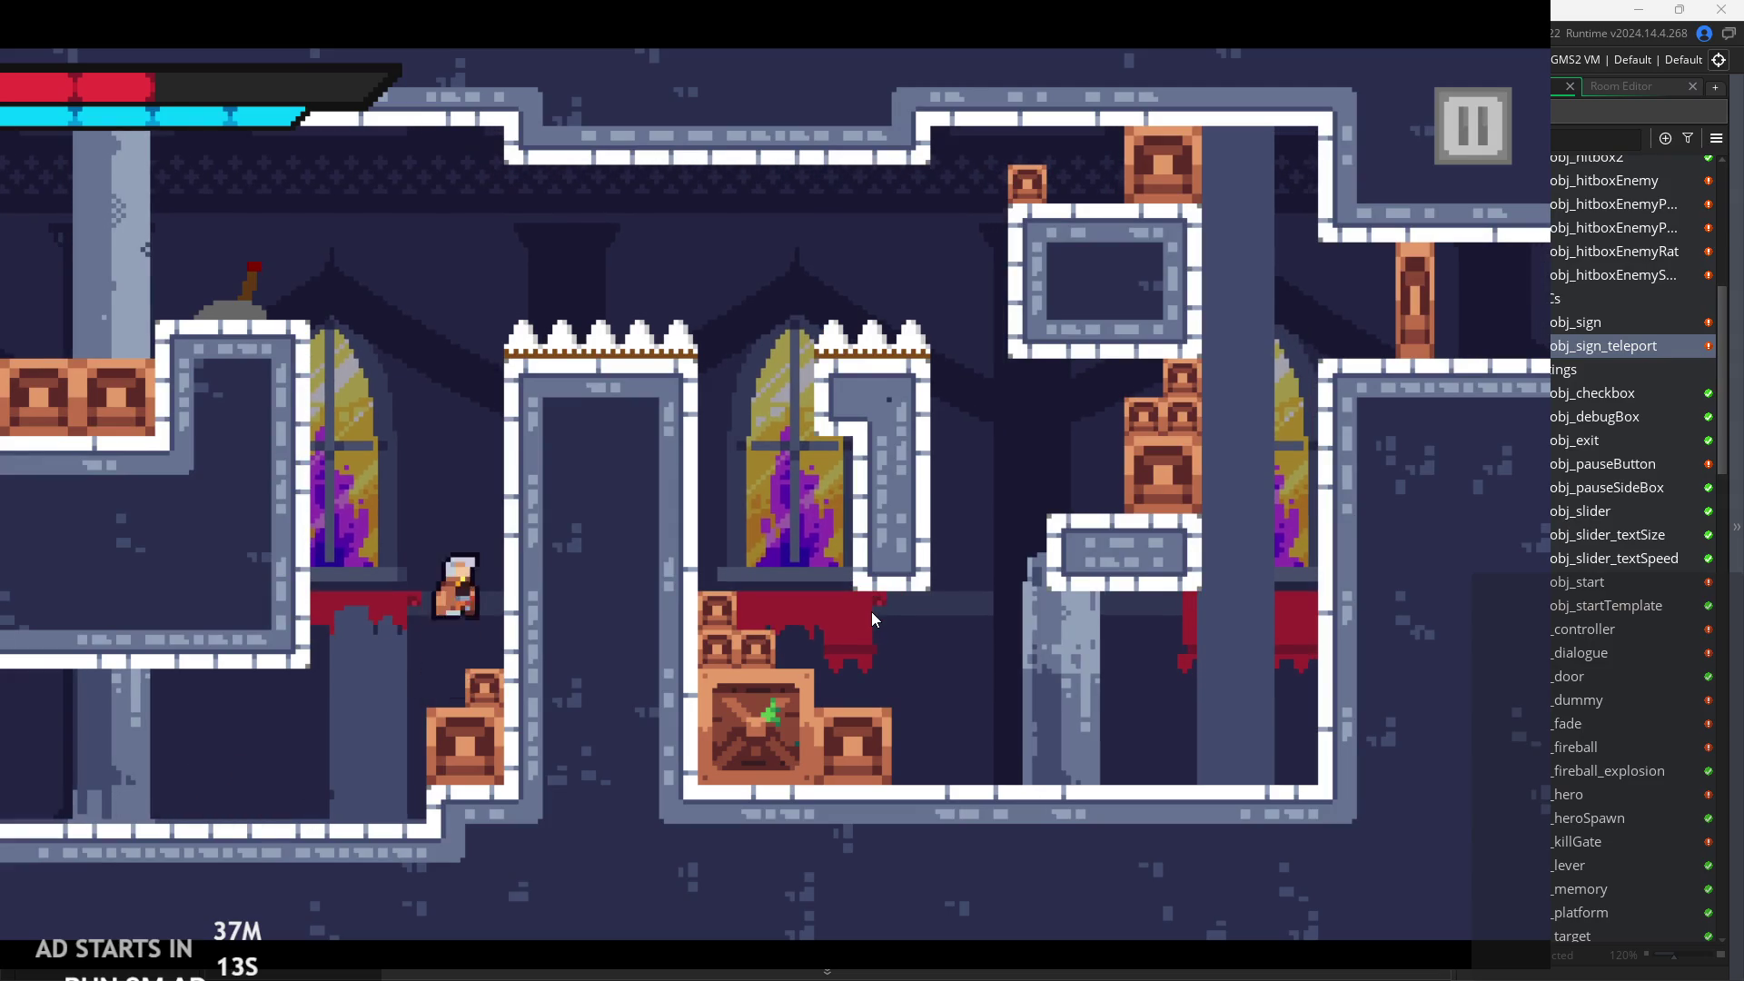
Jump across the first room and run off its right edge into the castle room.
{"action": "key", "text": "Left"}
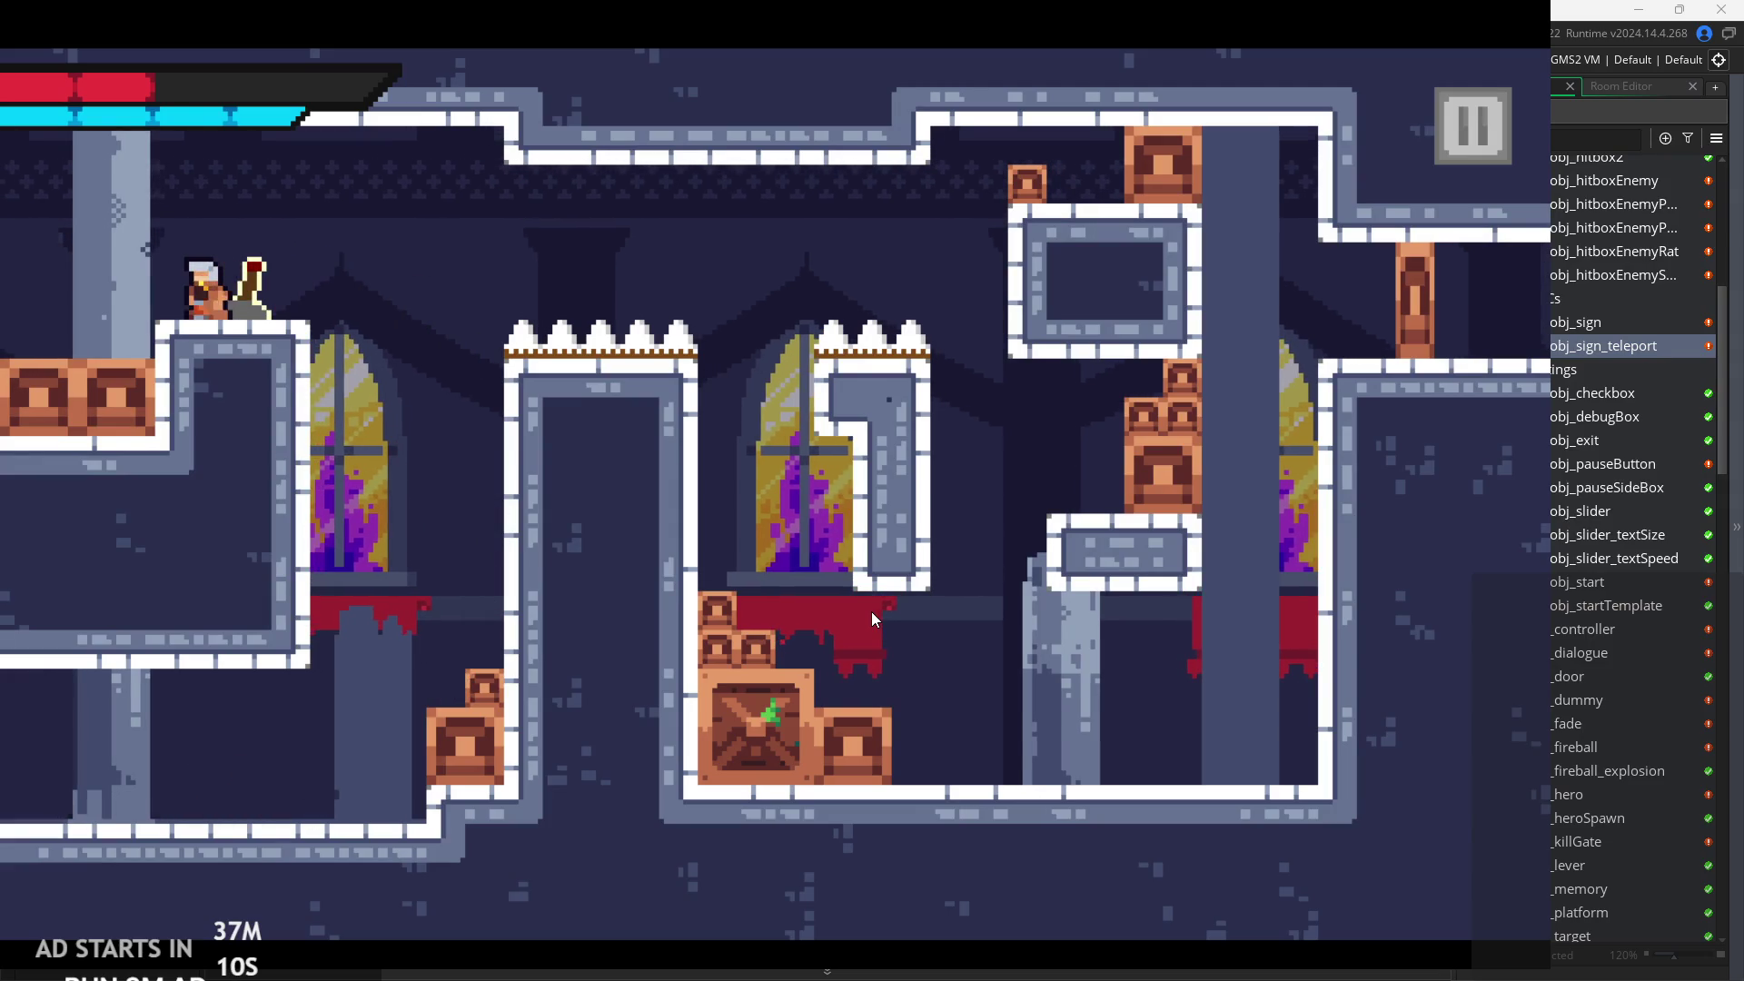
{"action": "key", "text": "Right"}
{"action": "key", "text": "space"}
{"action": "key", "text": "Right"}
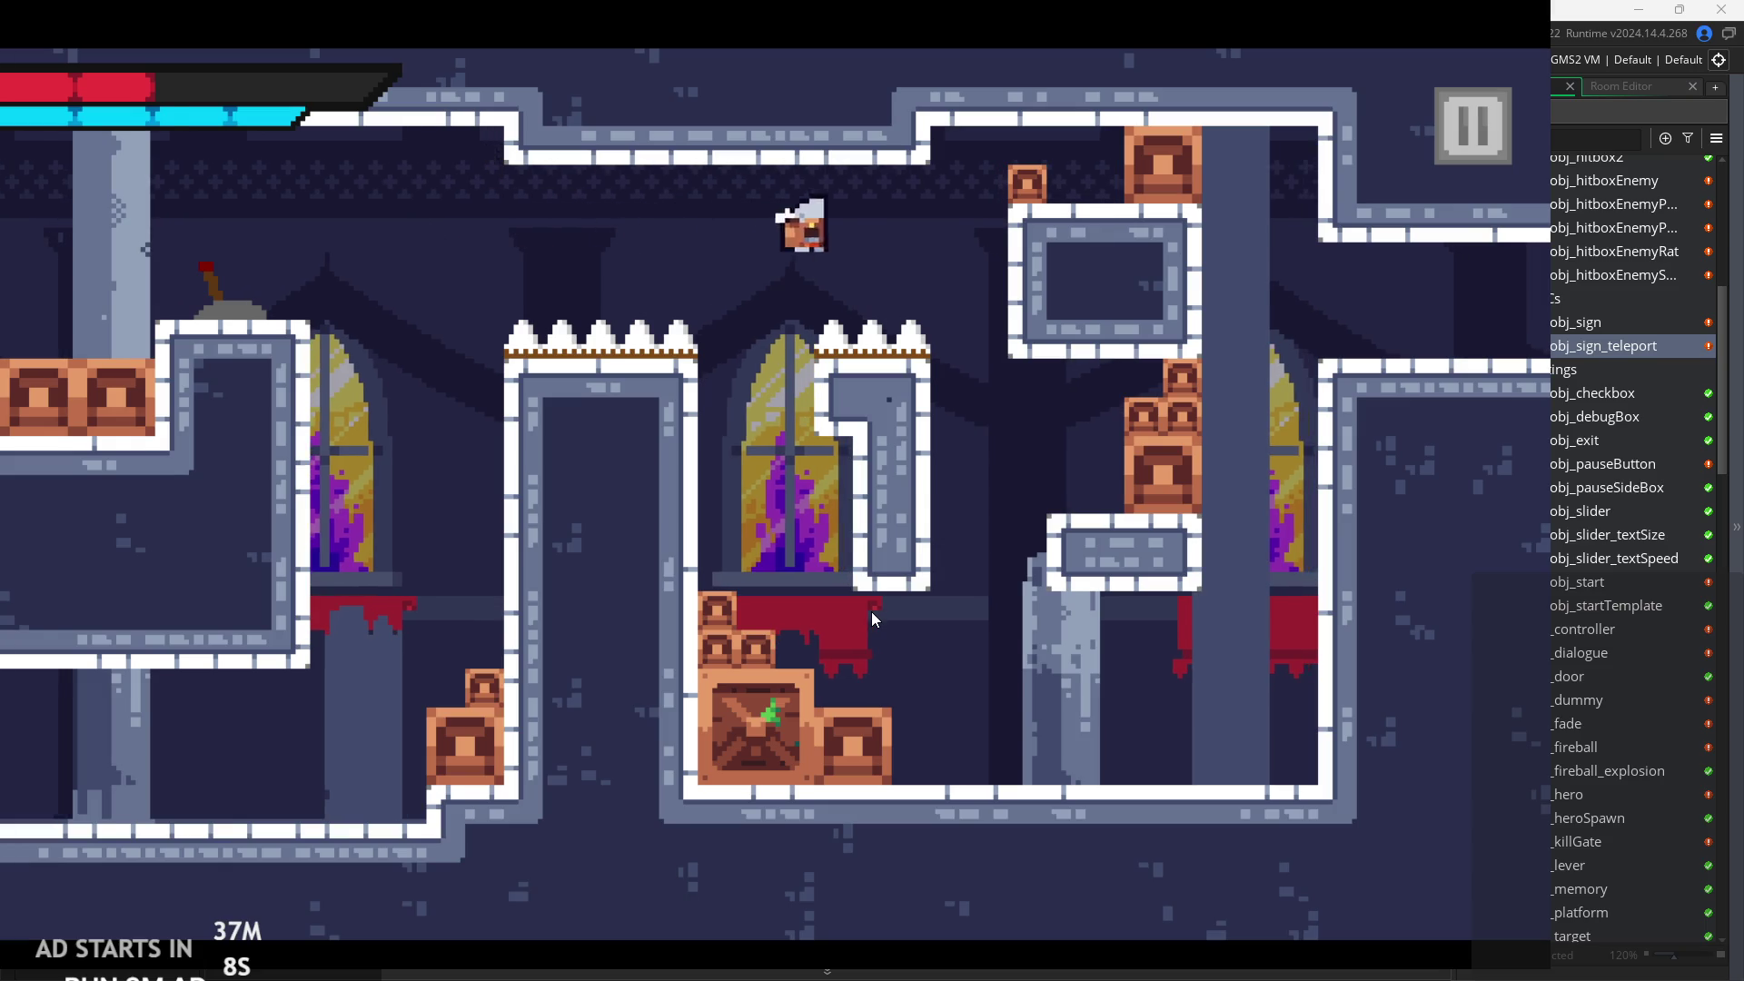
{"action": "key", "text": "Left"}
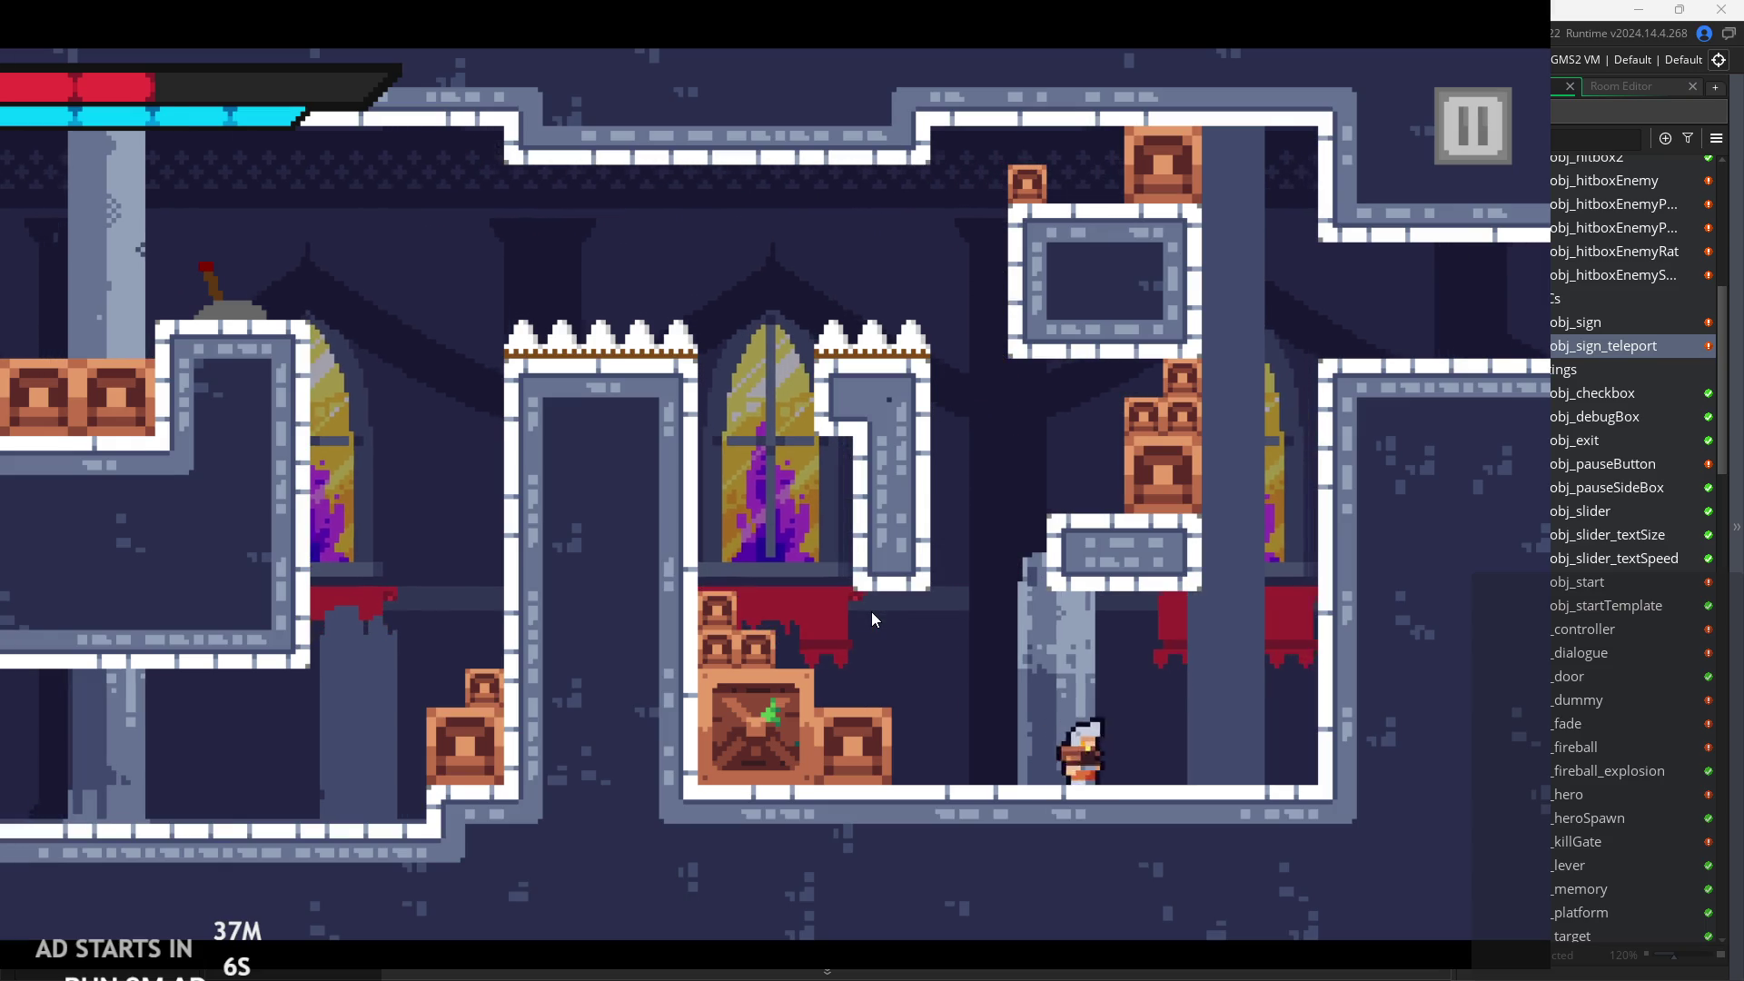
{"action": "key", "text": "Right"}
{"action": "key", "text": "space"}
{"action": "key", "text": "Right"}
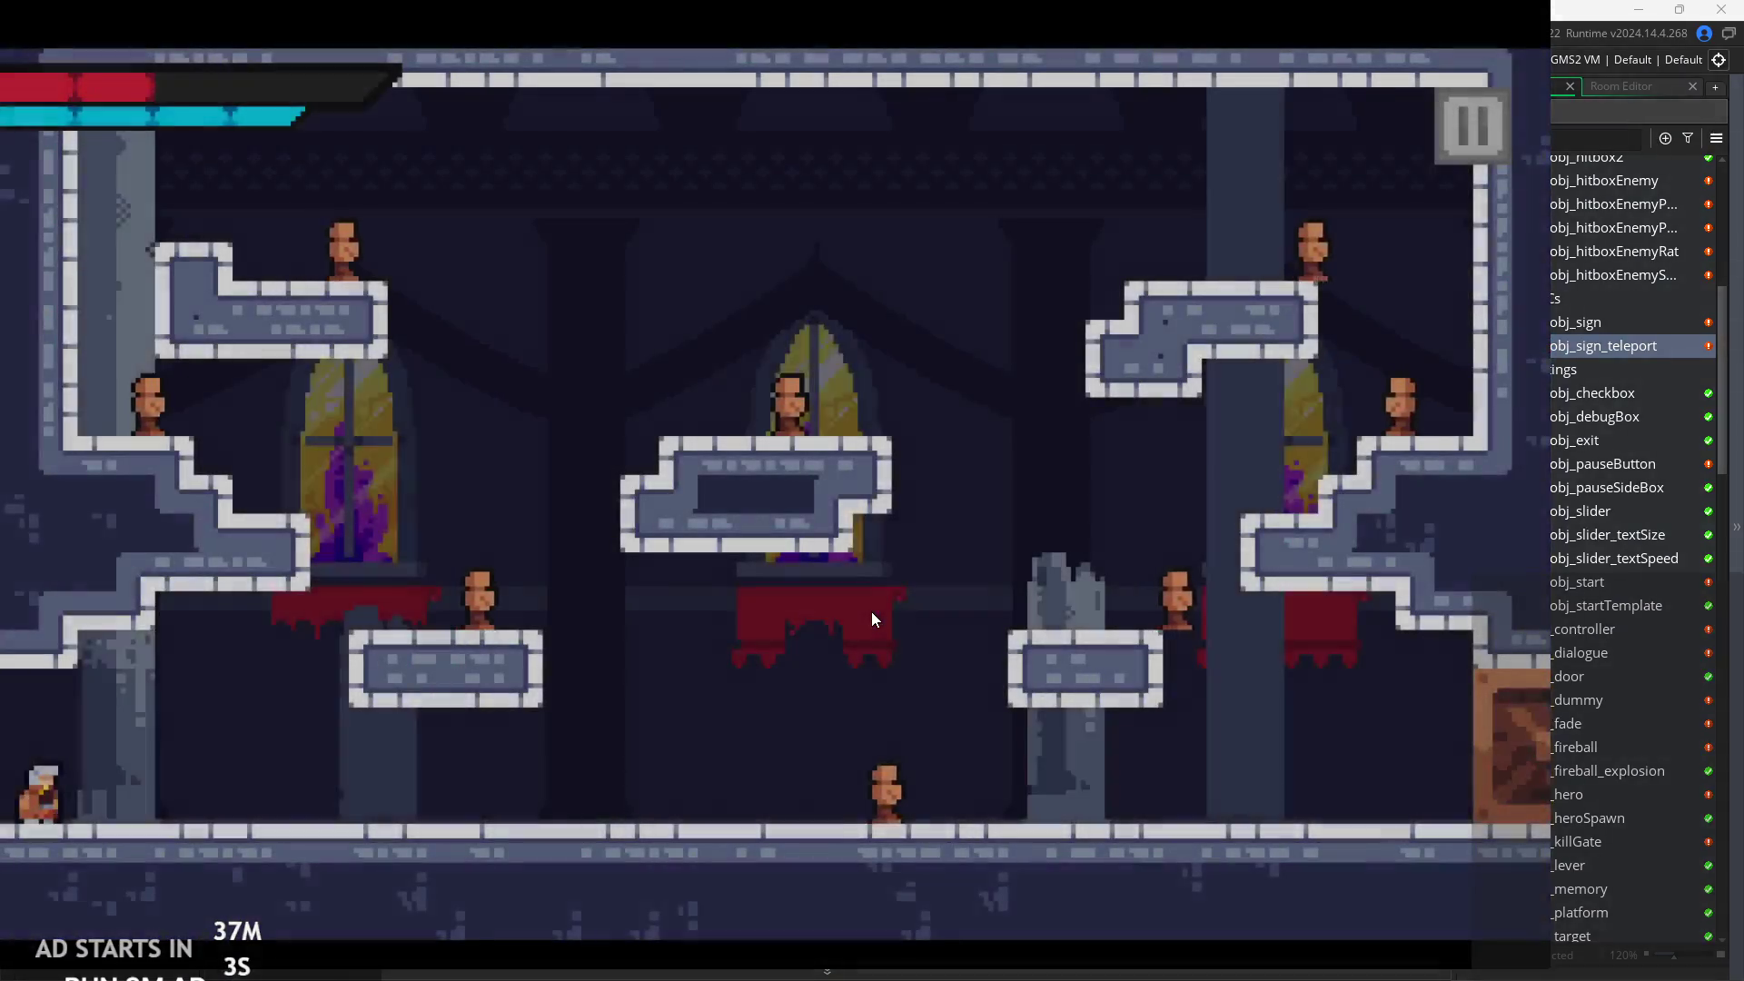
Fight enemies along the castle floor and climb onto the low platform.
{"action": "key", "text": "Right"}
{"action": "key", "text": "Right"}
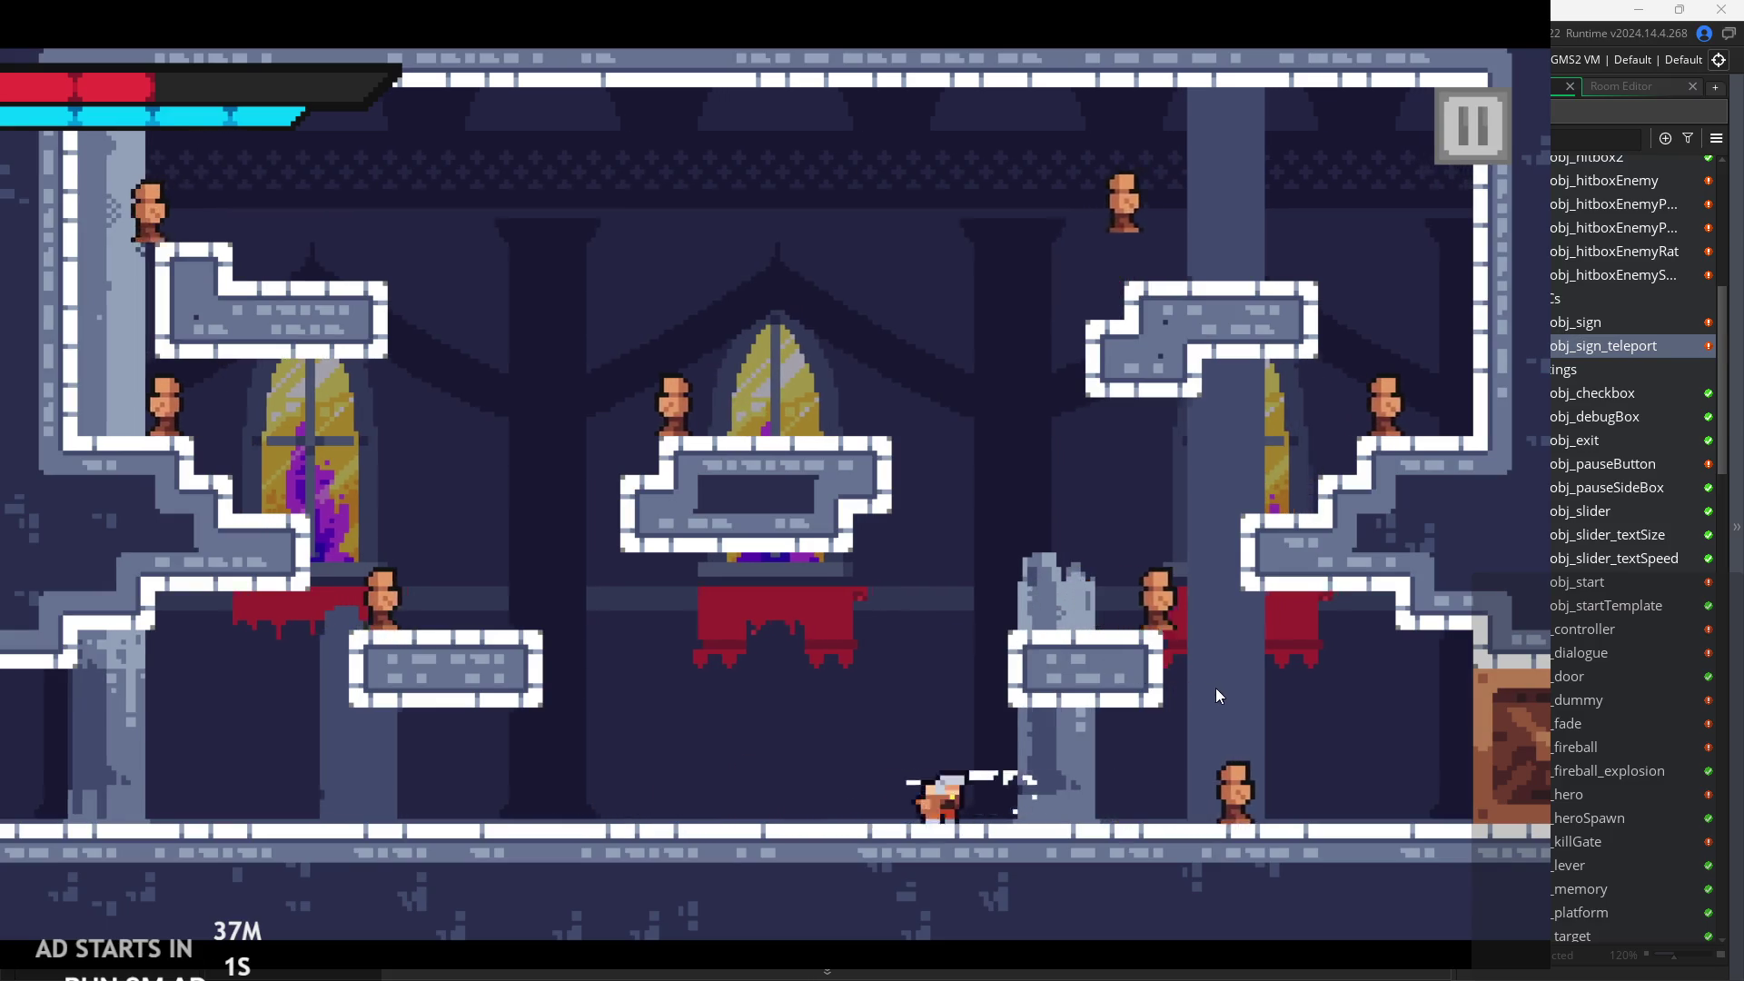
{"action": "key", "text": "Right"}
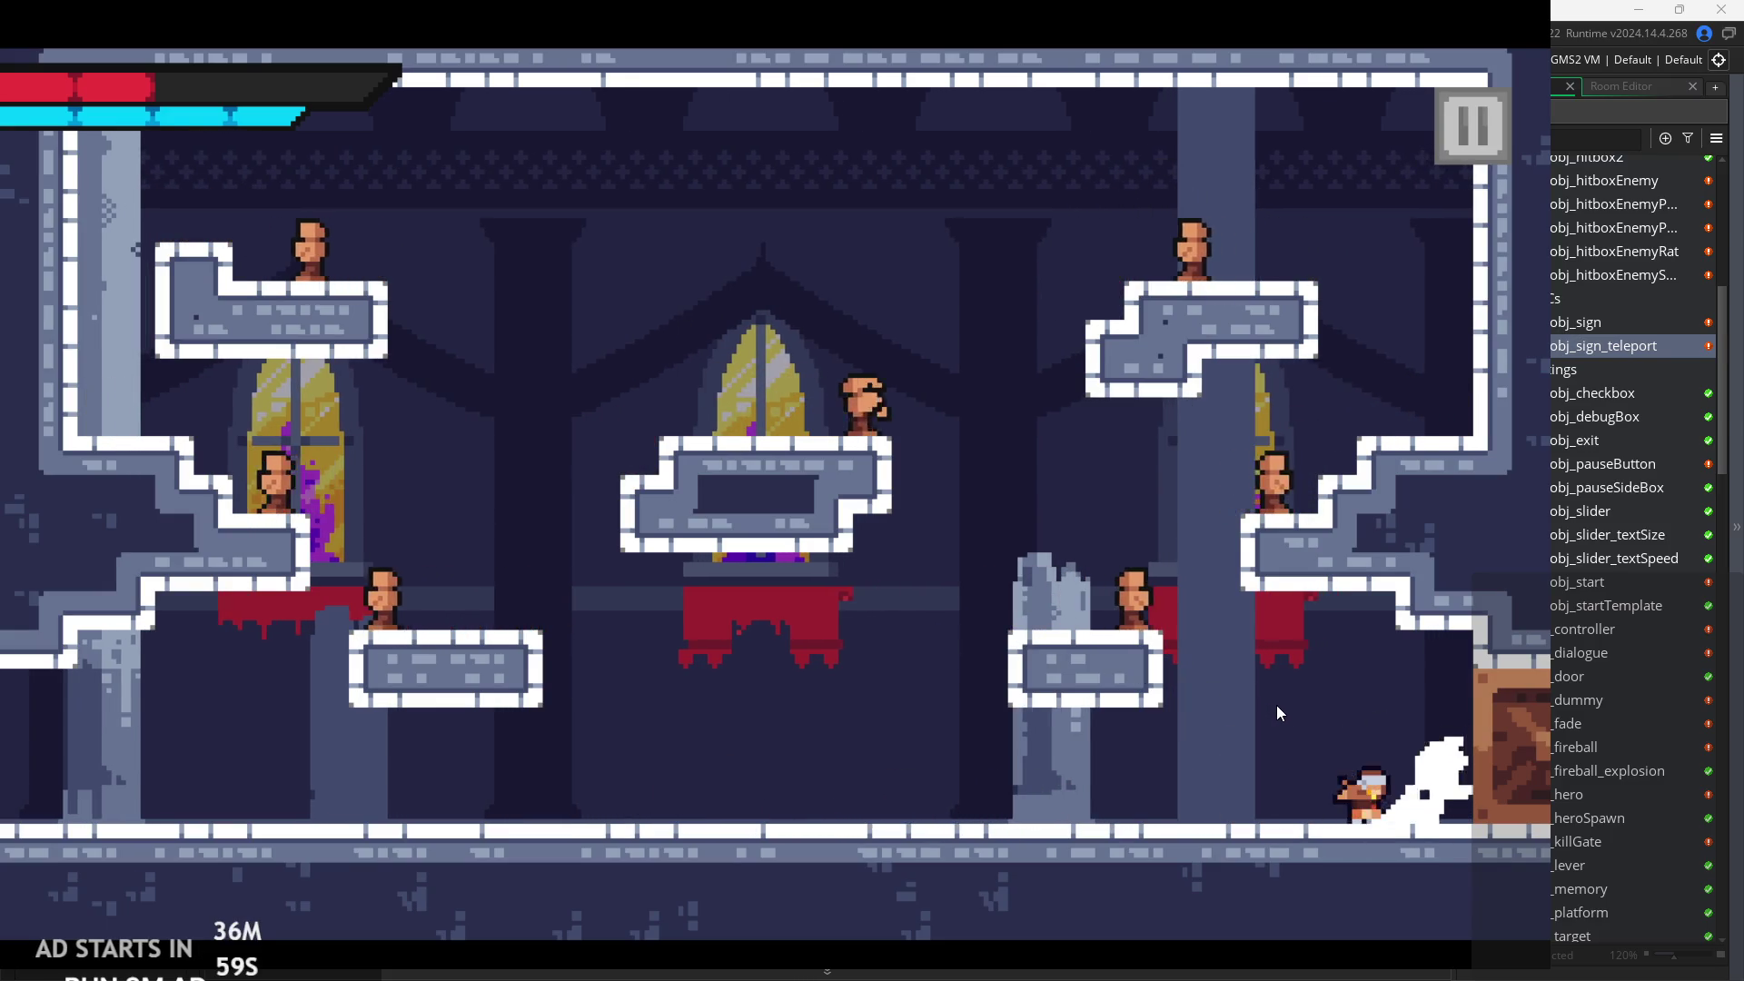
{"action": "key", "text": "Left"}
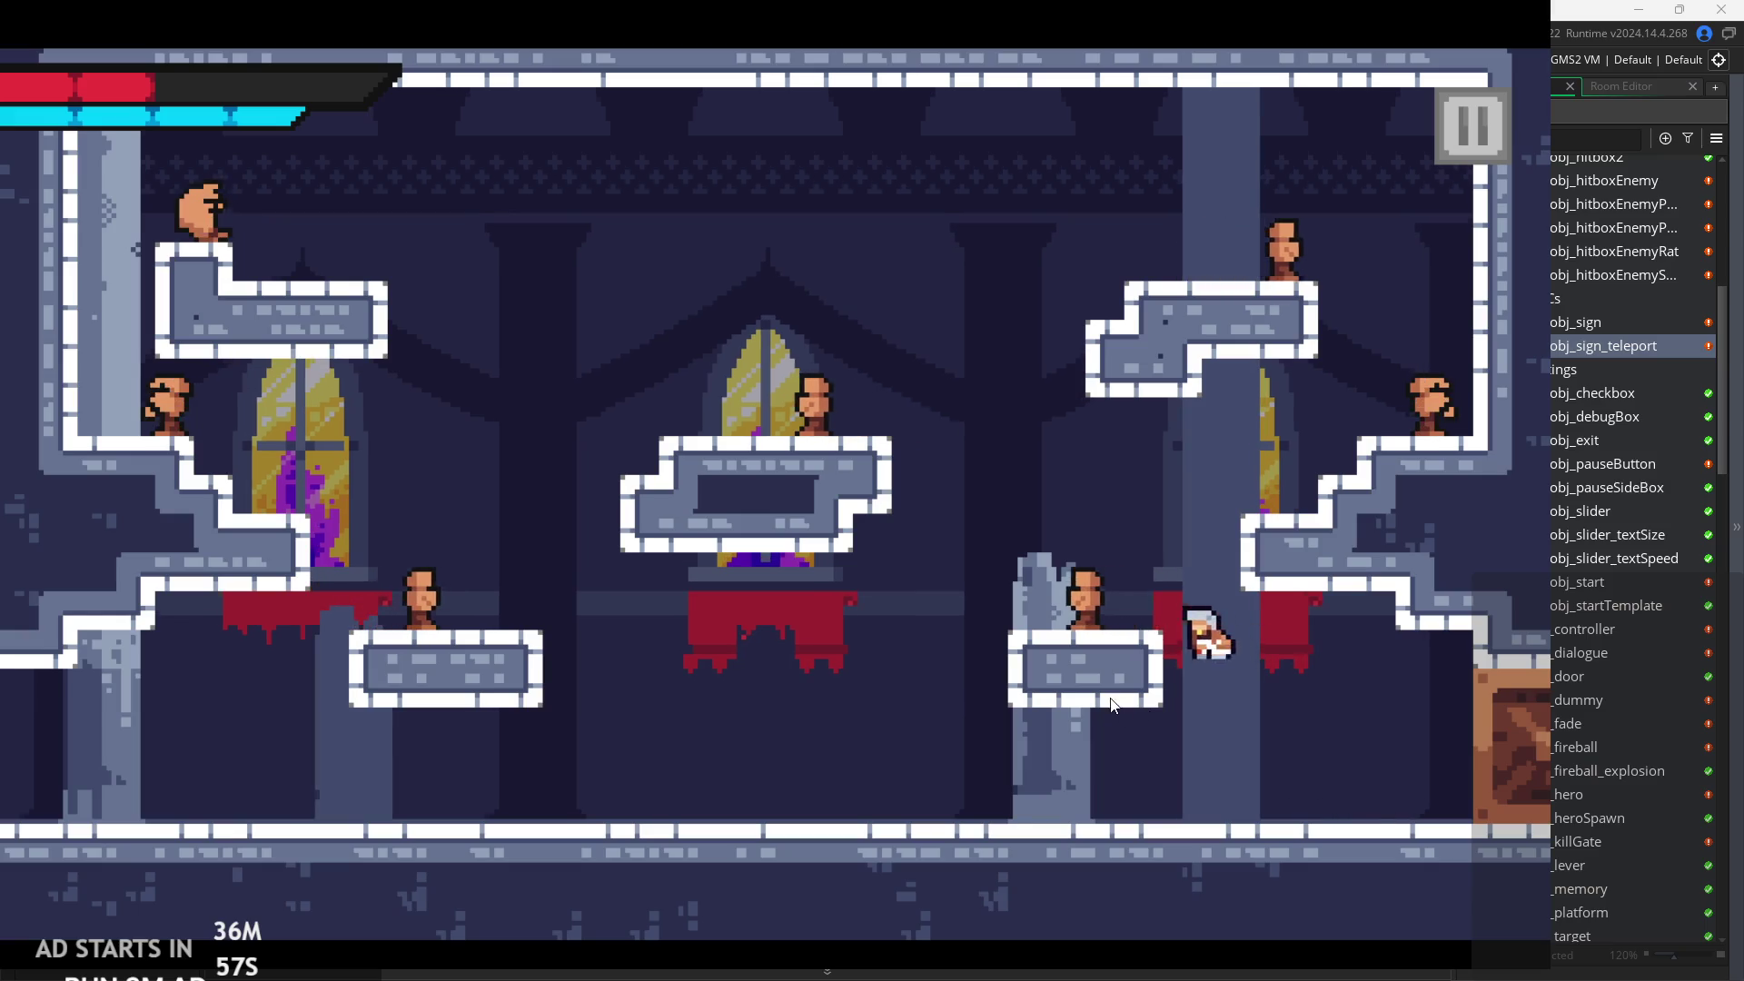
{"action": "key", "text": "Left"}
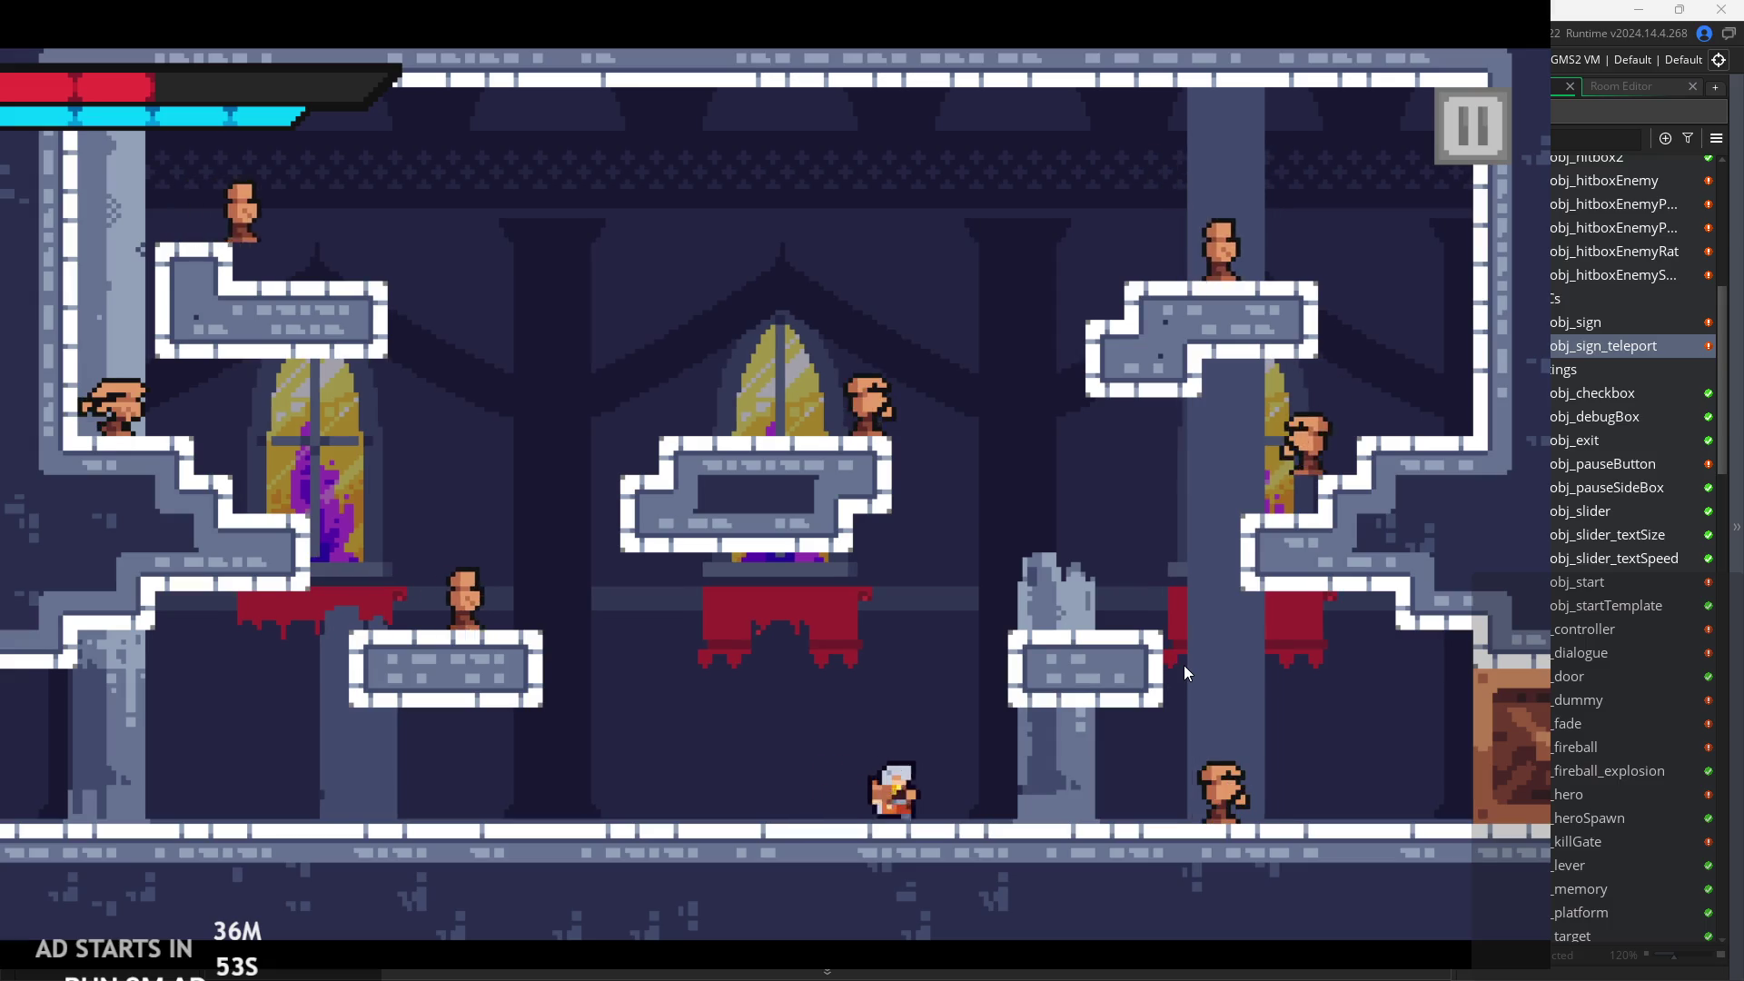
{"action": "key", "text": "Right"}
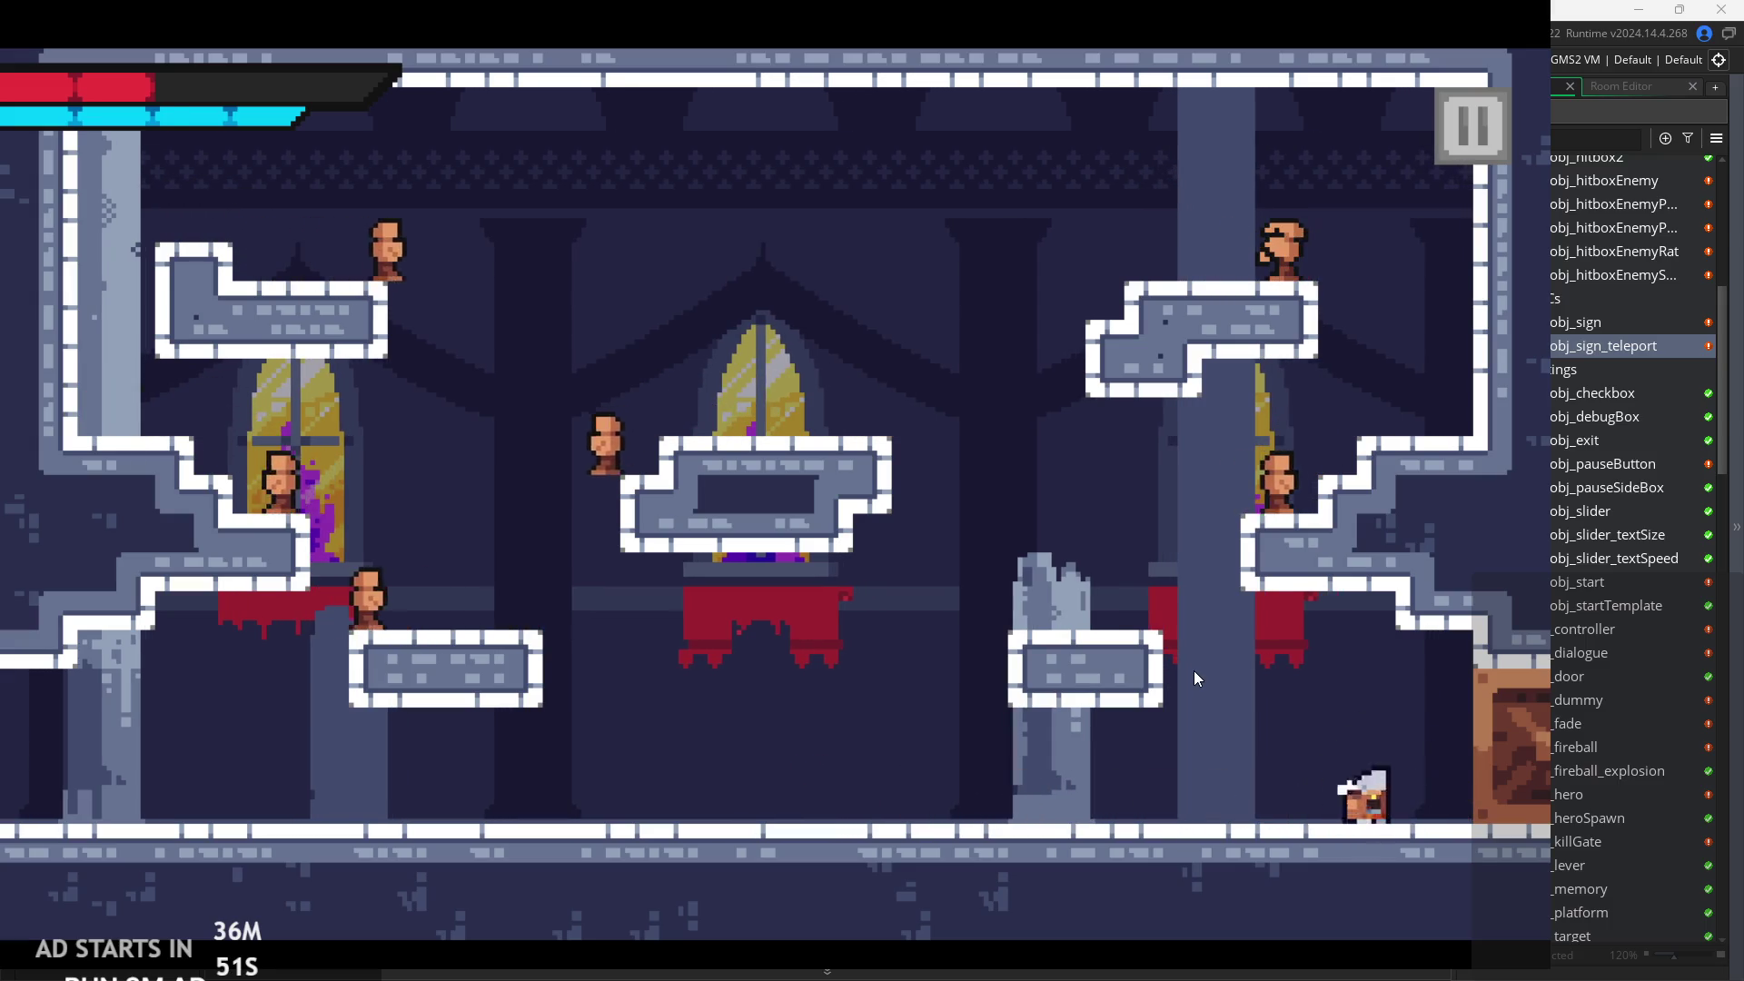
{"action": "key", "text": "Right"}
{"action": "key", "text": "Left"}
{"action": "key", "text": "space"}
{"action": "key", "text": "Left"}
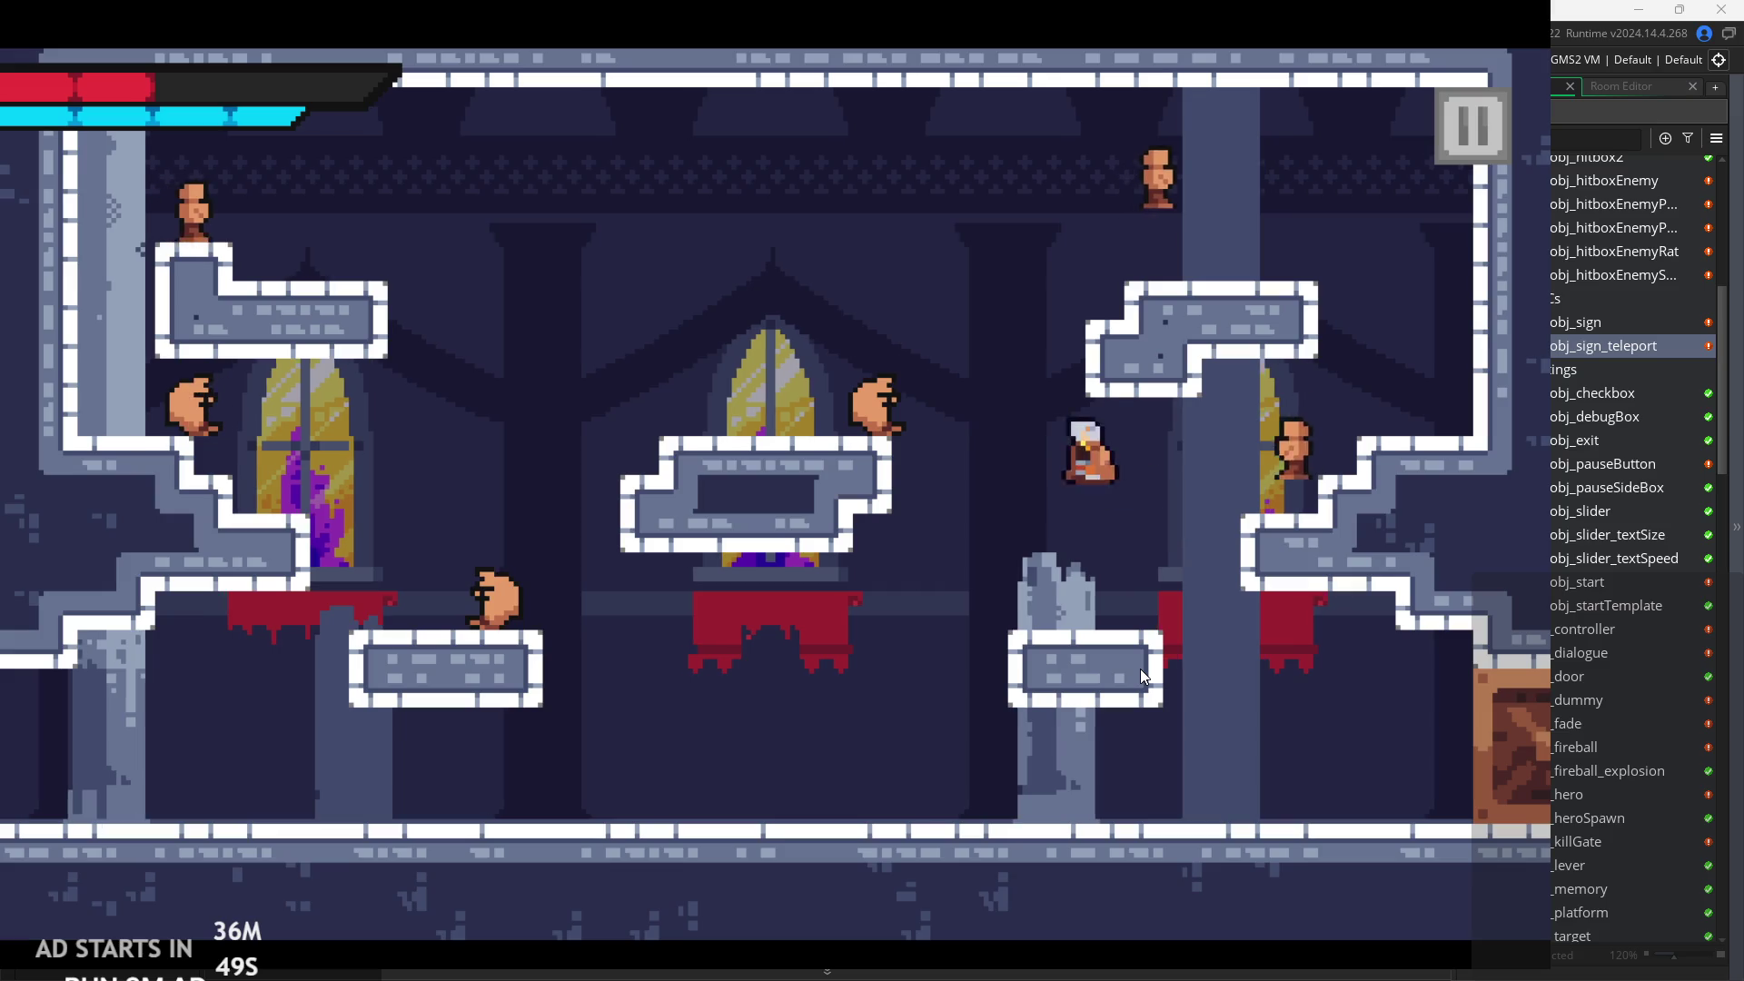
{"action": "key", "text": "space"}
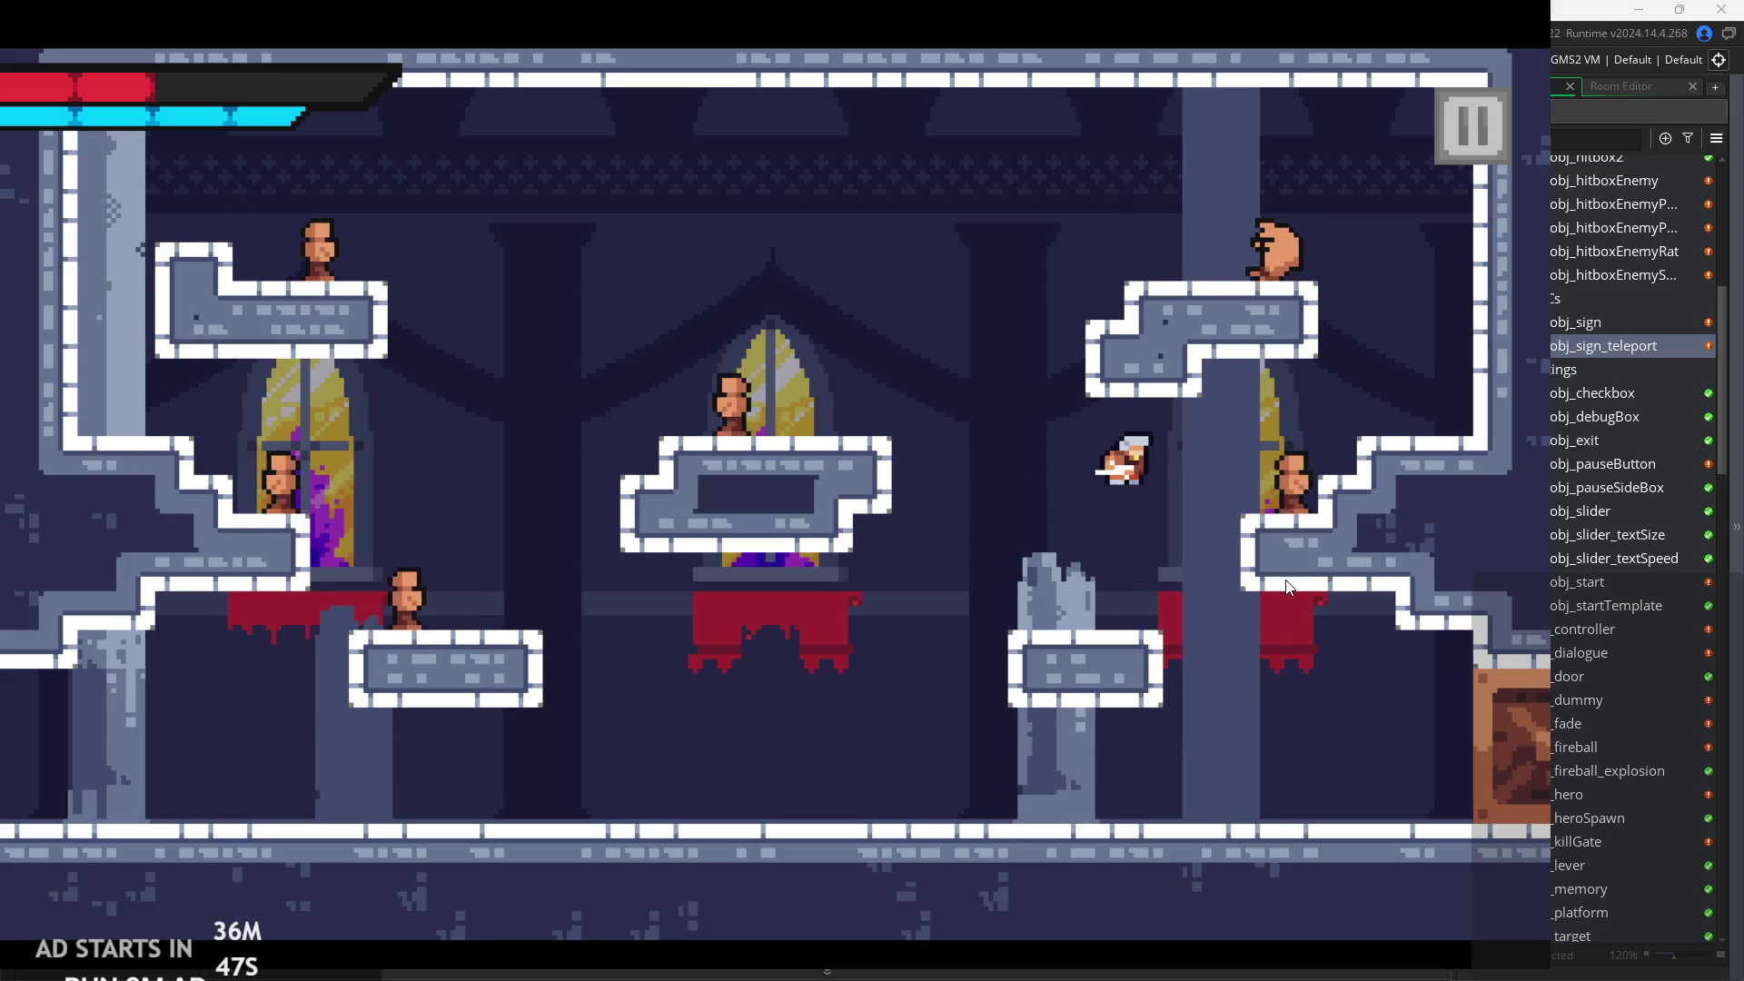
{"action": "key", "text": "Right"}
{"action": "key", "text": "Left"}
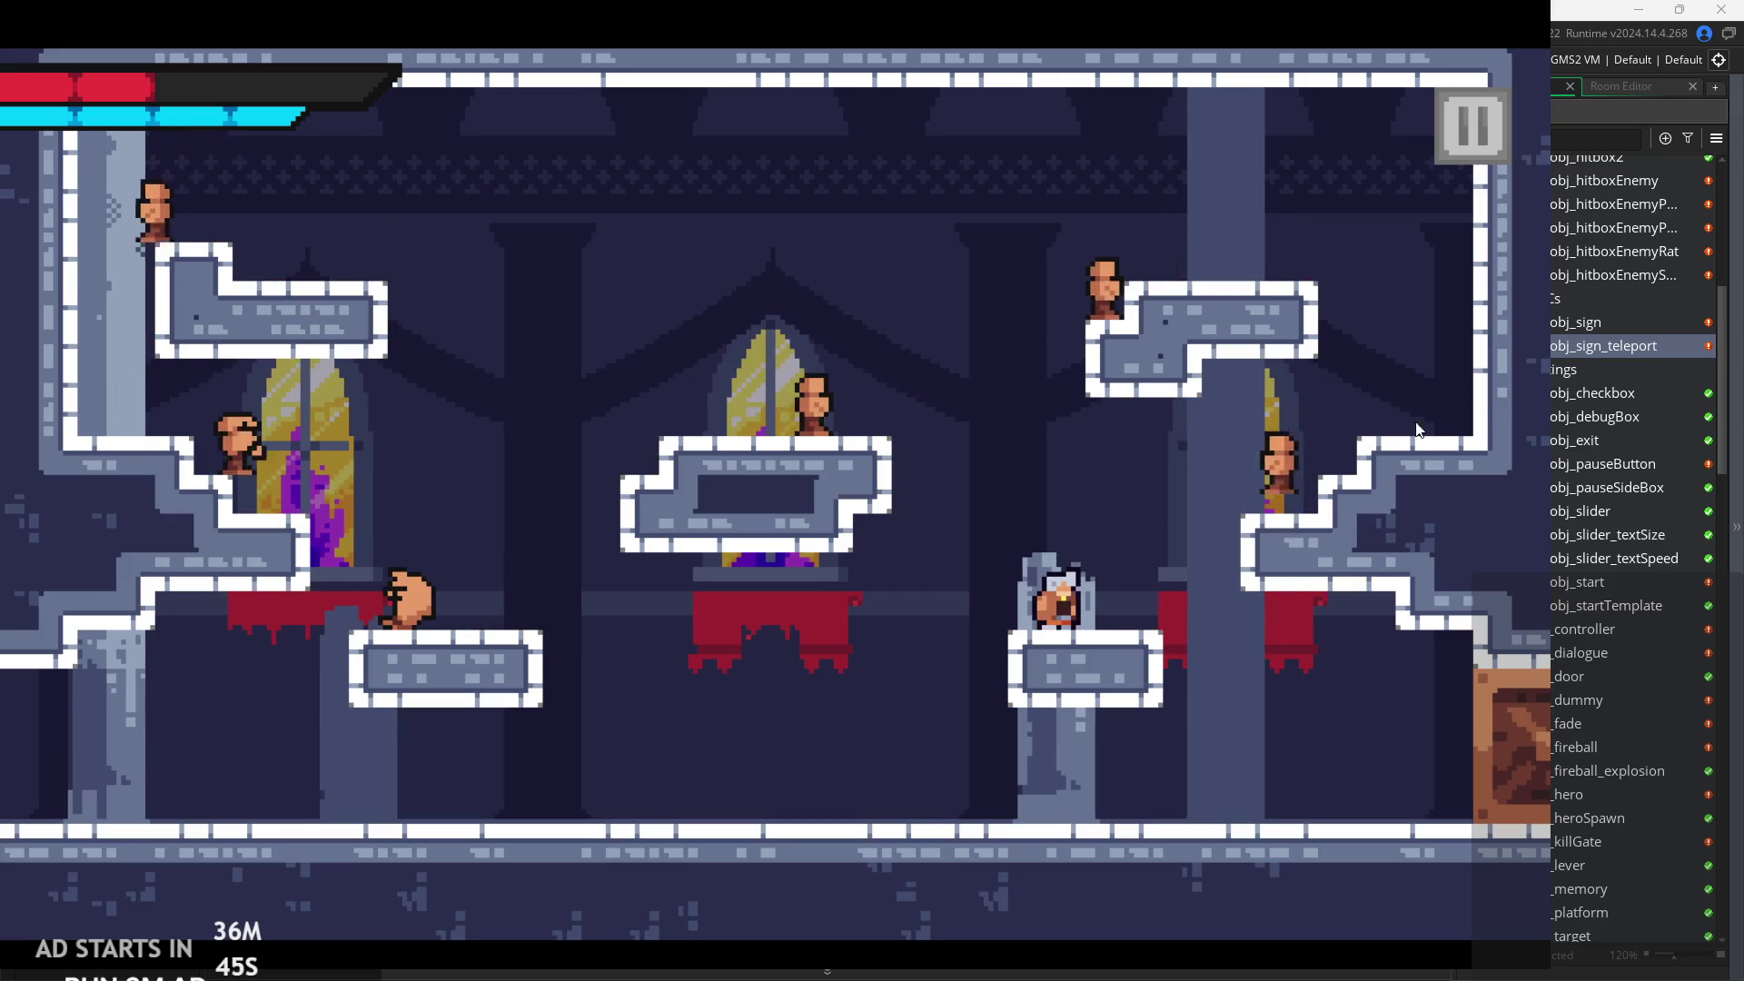
Climb to the upper-right and middle platforms, slashing enemies until the hero respawns.
{"action": "key", "text": "Right"}
{"action": "key", "text": "space"}
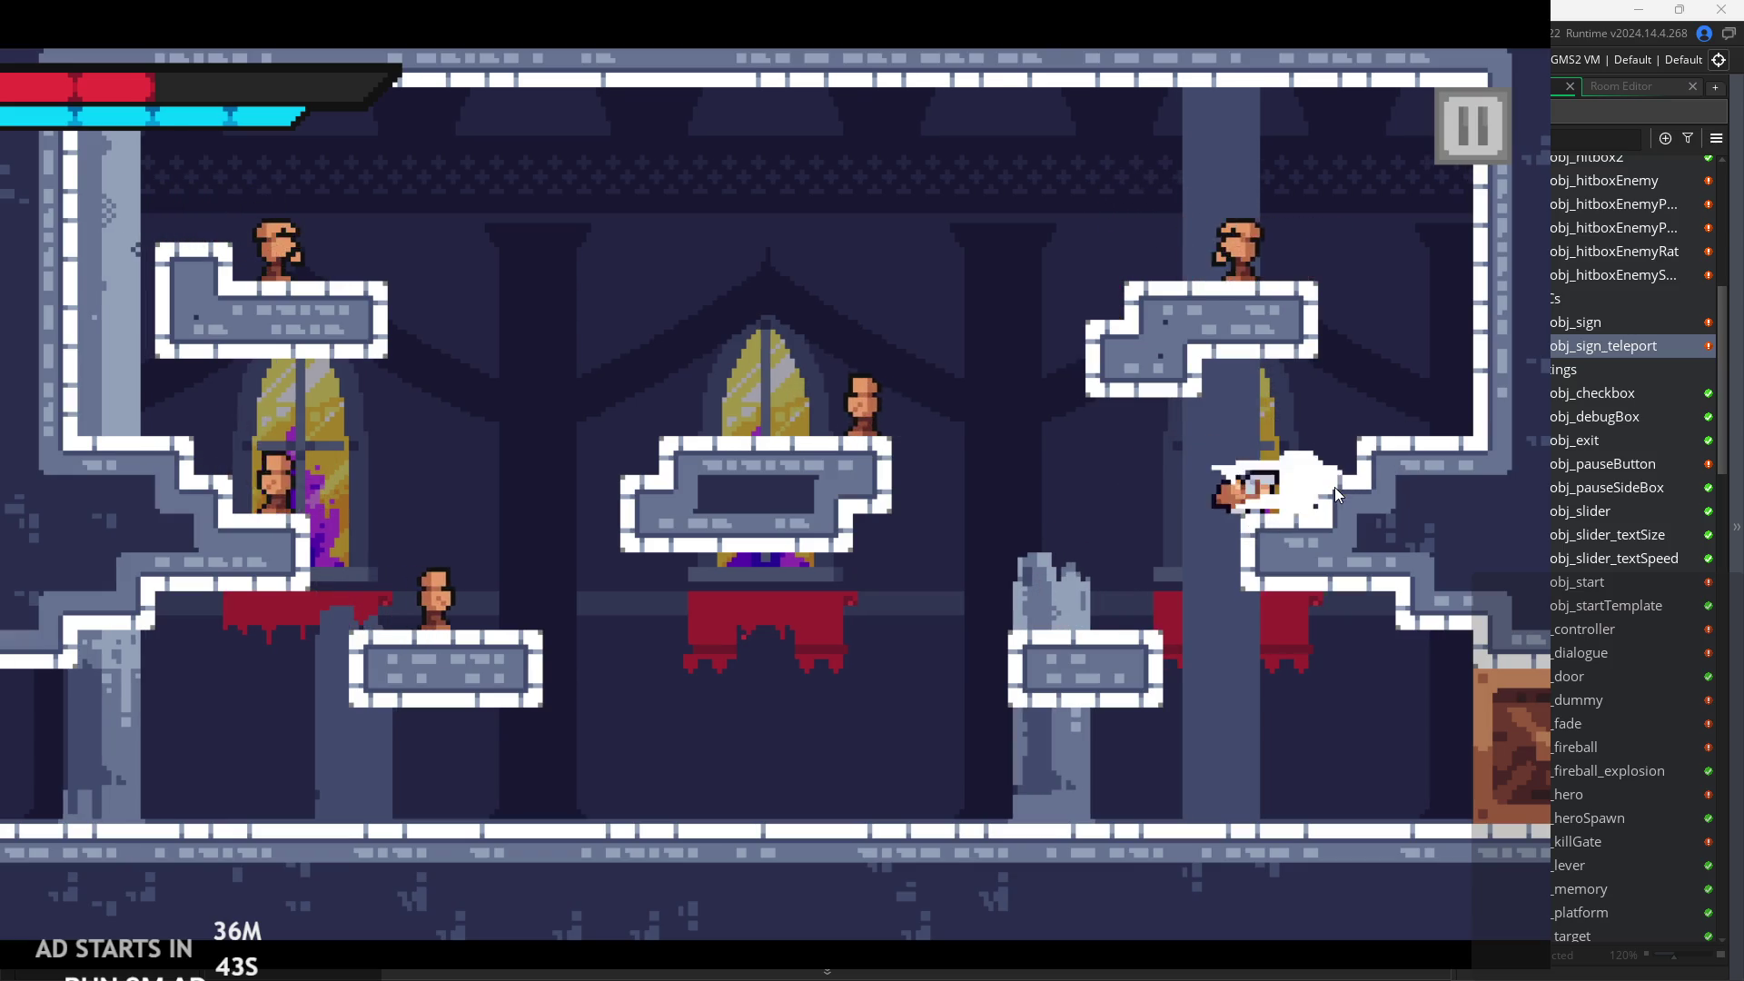
{"action": "key", "text": "Right"}
{"action": "key", "text": "space"}
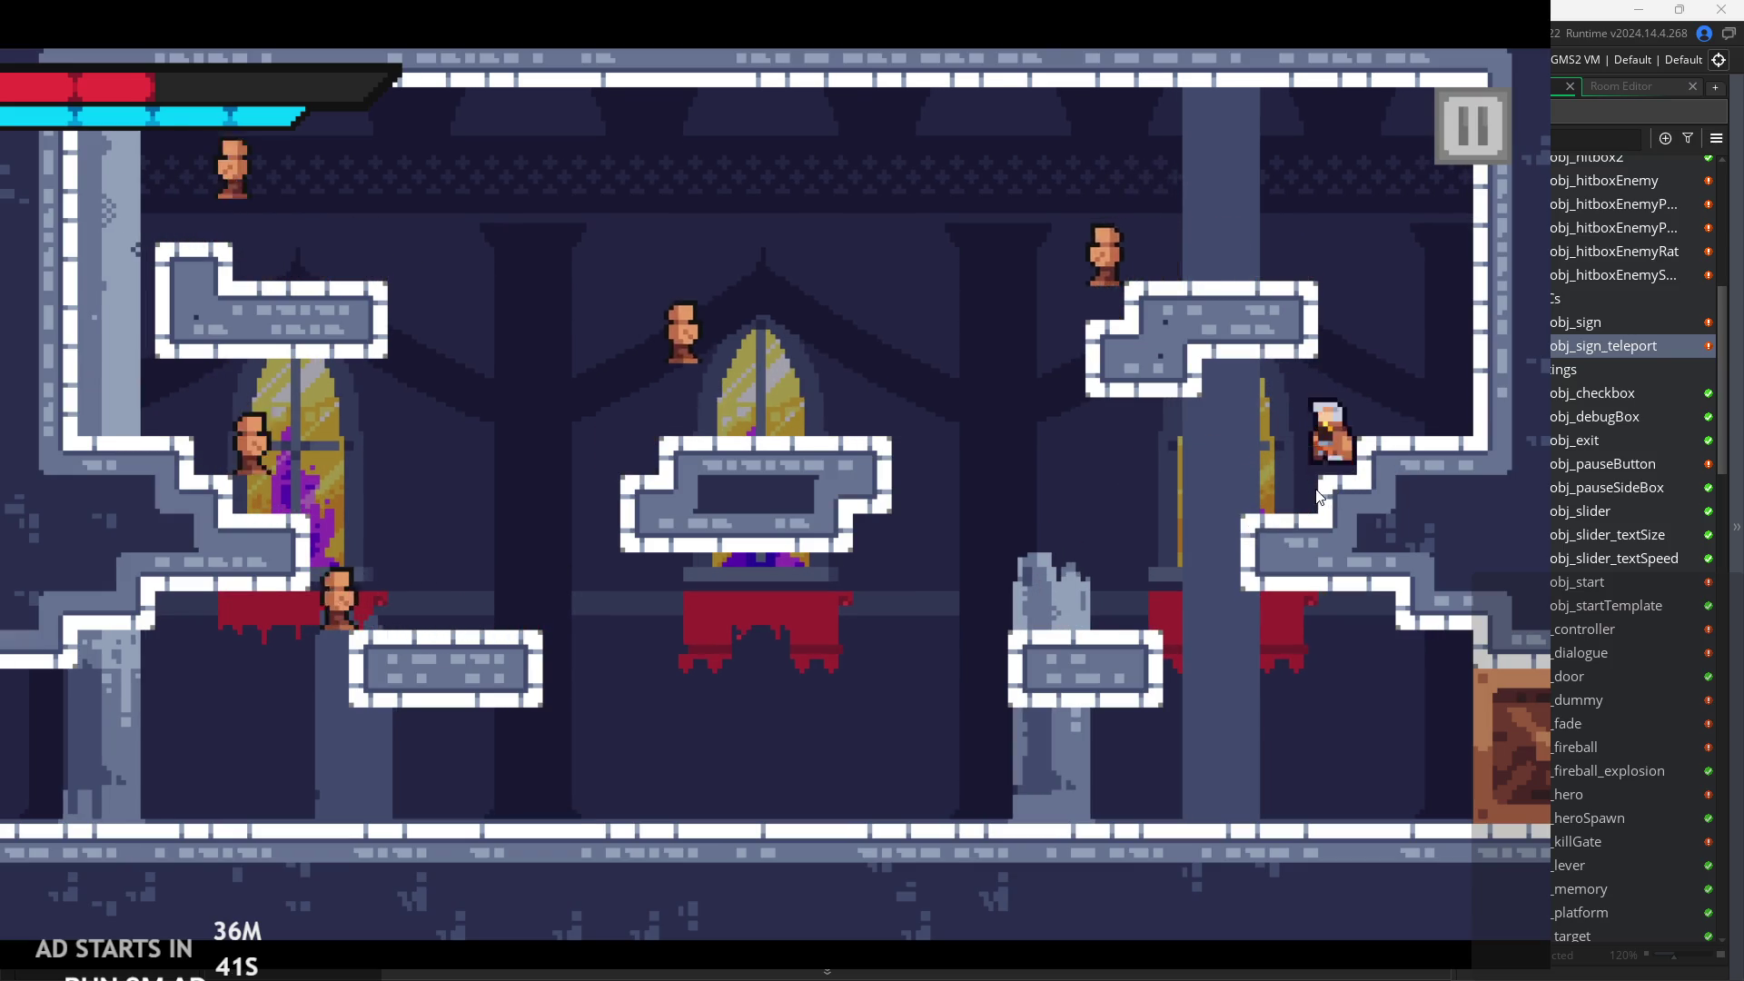
{"action": "key", "text": "Right"}
{"action": "key", "text": "space"}
{"action": "key", "text": "Left"}
{"action": "key", "text": "space"}
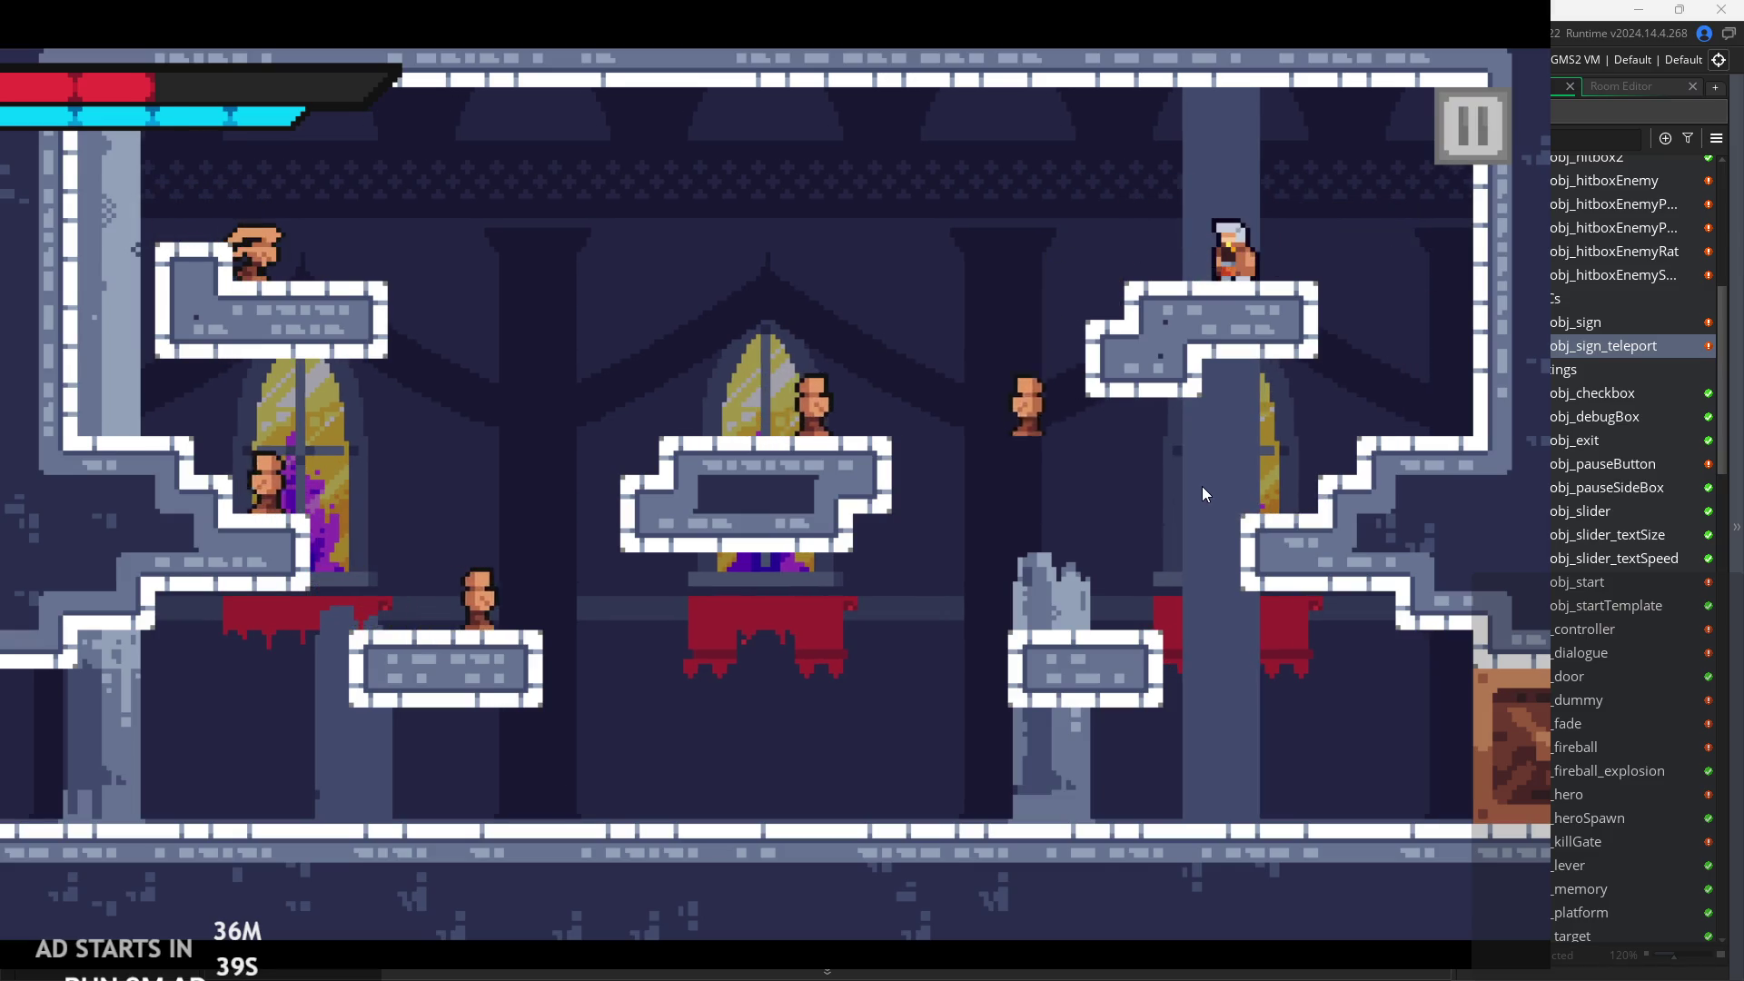
{"action": "key", "text": "Left"}
{"action": "key", "text": "space"}
{"action": "key", "text": "Left"}
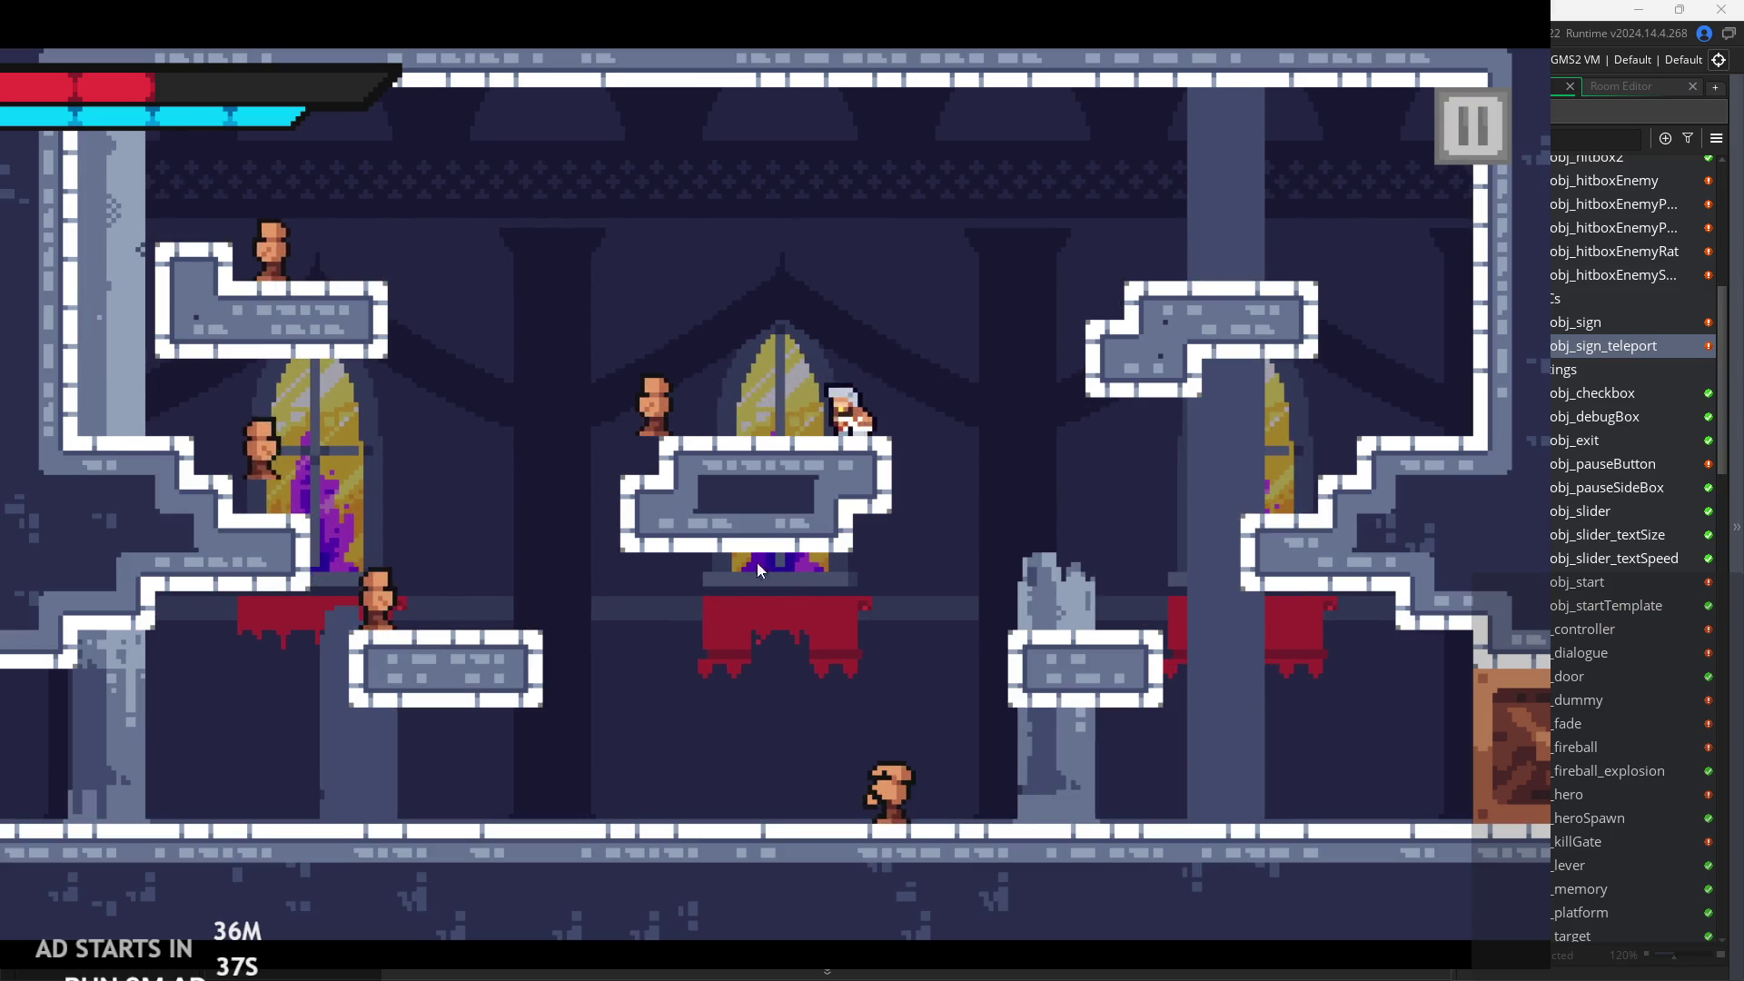
{"action": "key", "text": "space"}
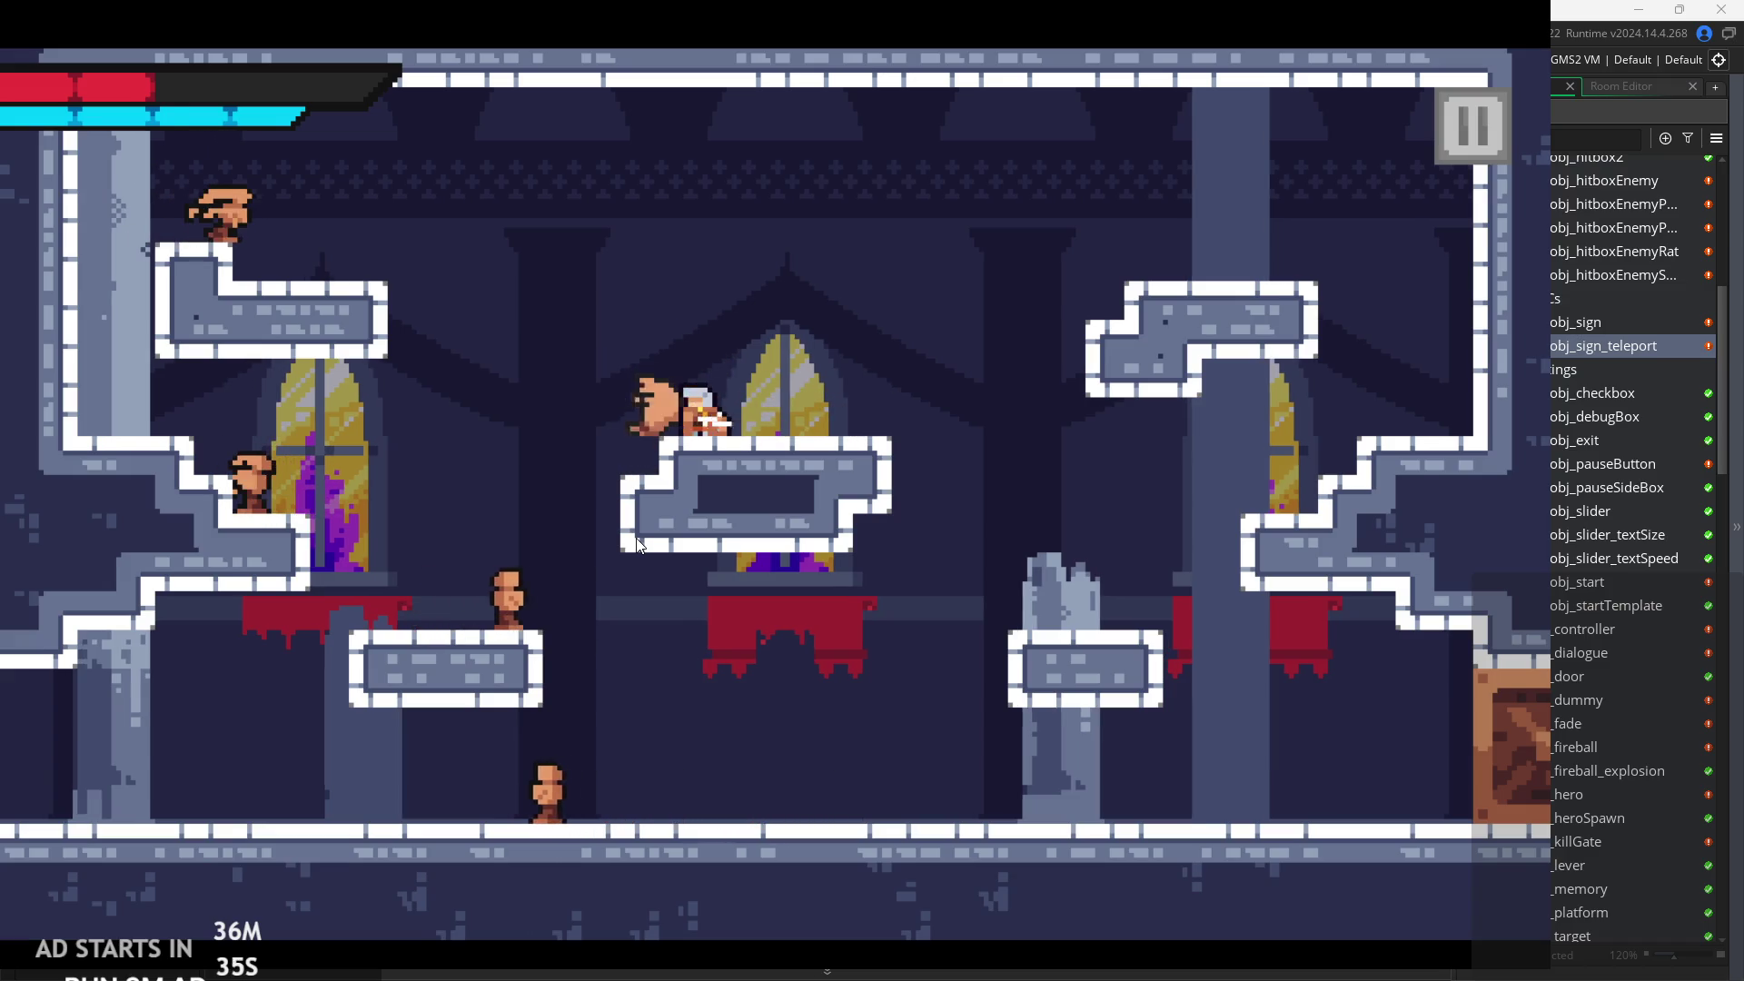
{"action": "key", "text": "space"}
{"action": "key", "text": "Left"}
{"action": "key", "text": "Left"}
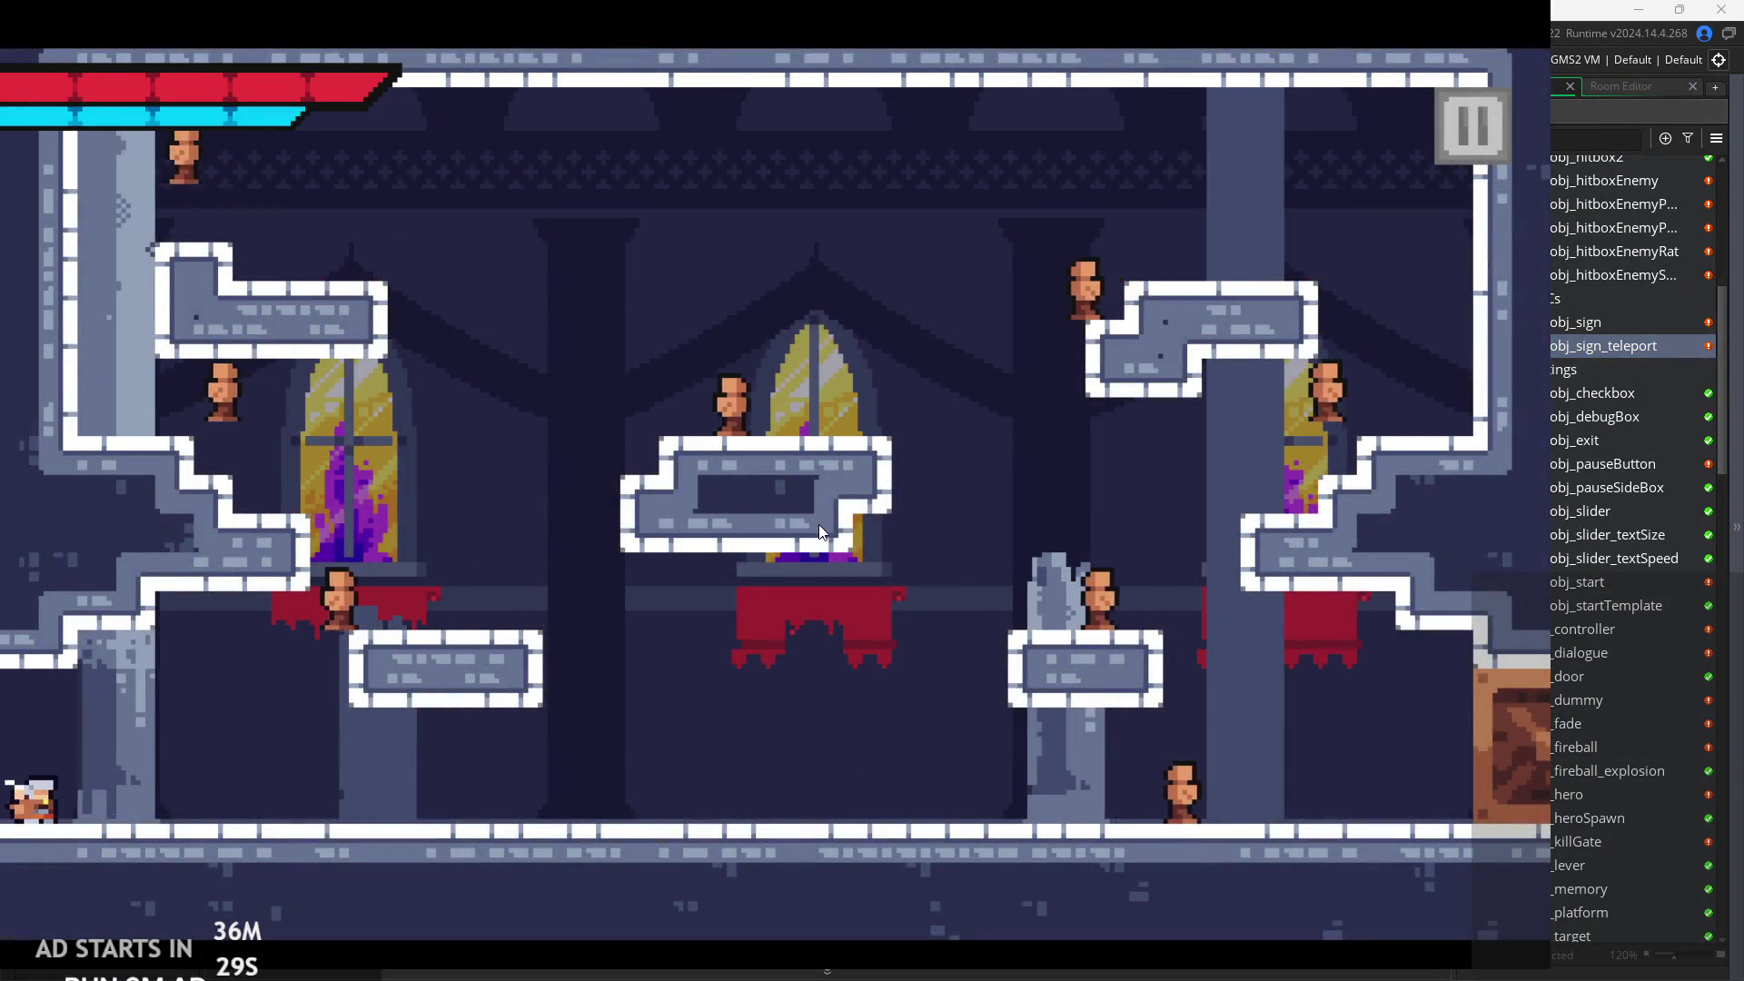
Run the hero right along the floor slashing enemies, then jump and move back left.
{"action": "key", "text": "Right"}
{"action": "key", "text": "Right"}
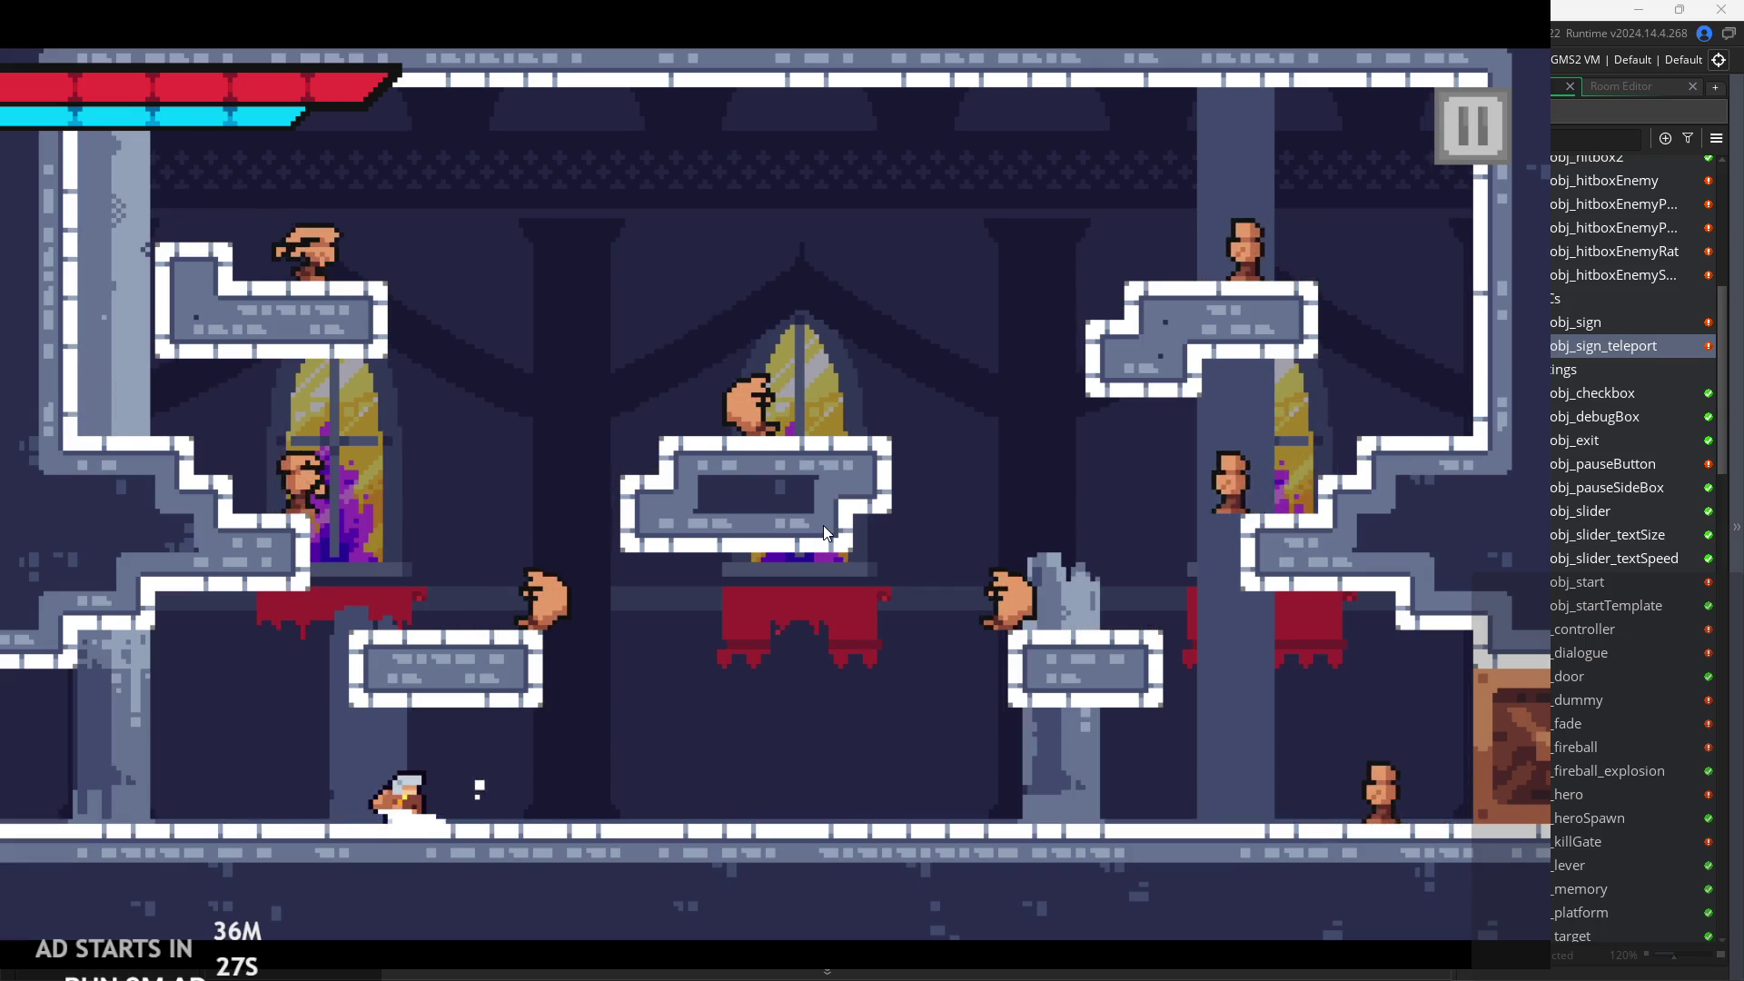
{"action": "key", "text": "Right"}
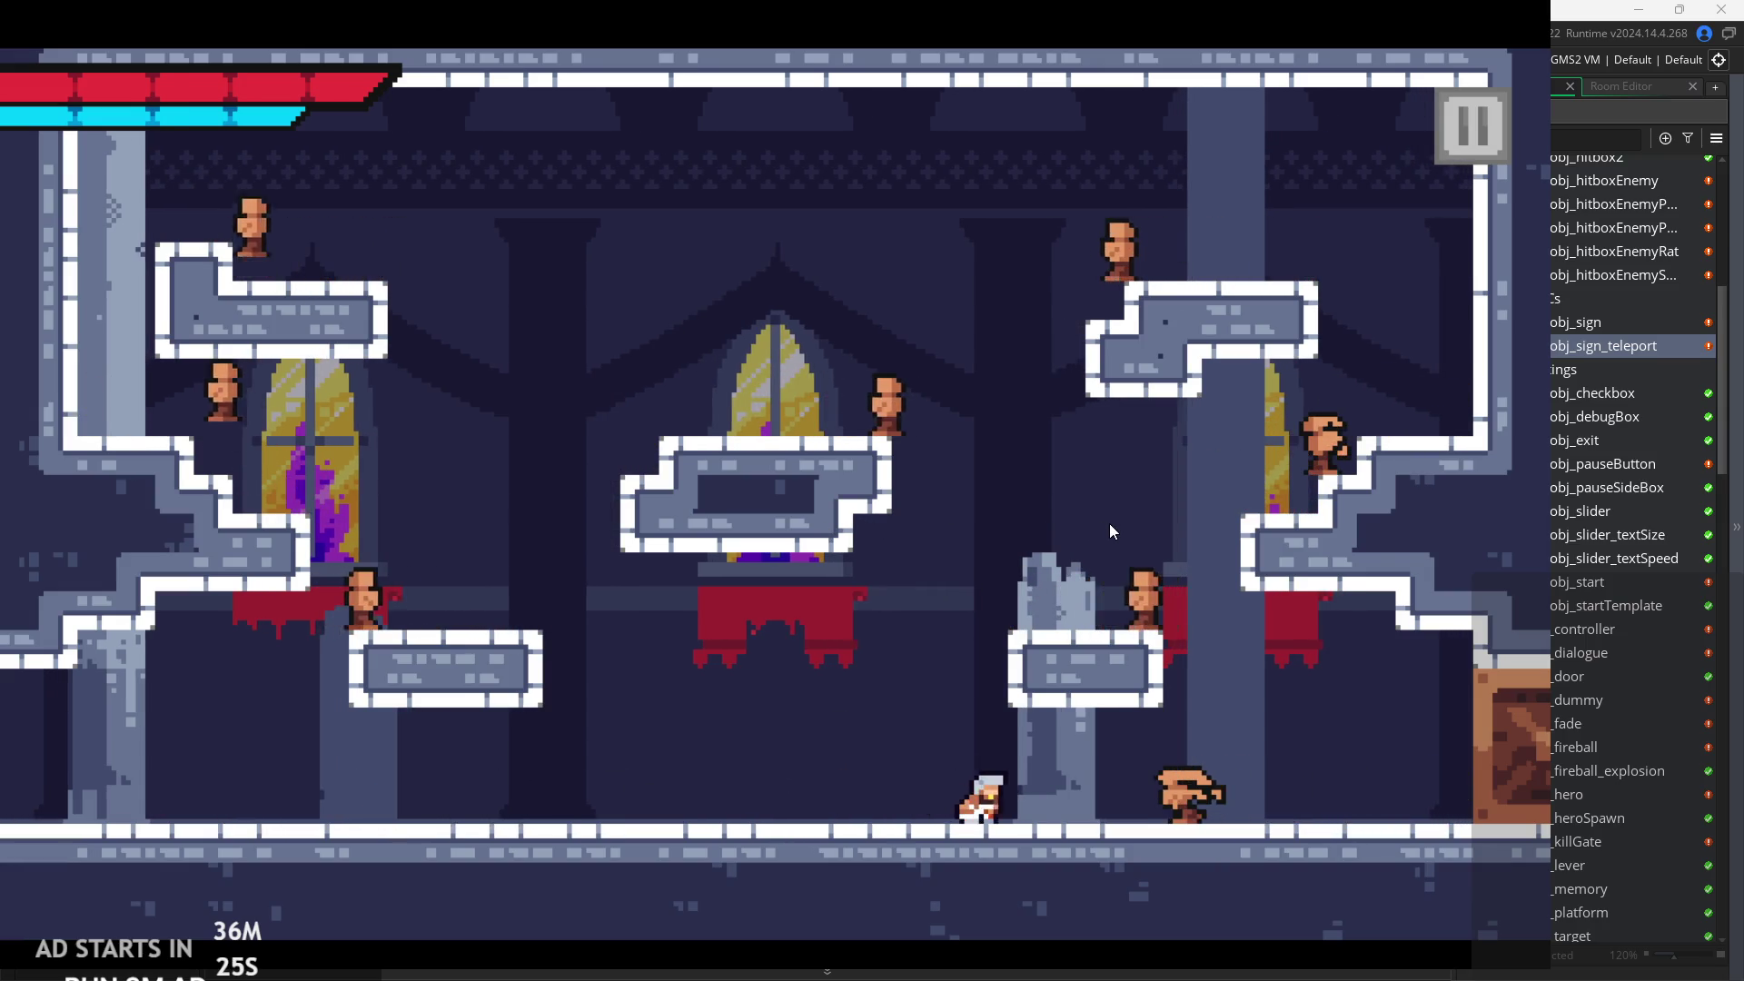
{"action": "key", "text": "Right"}
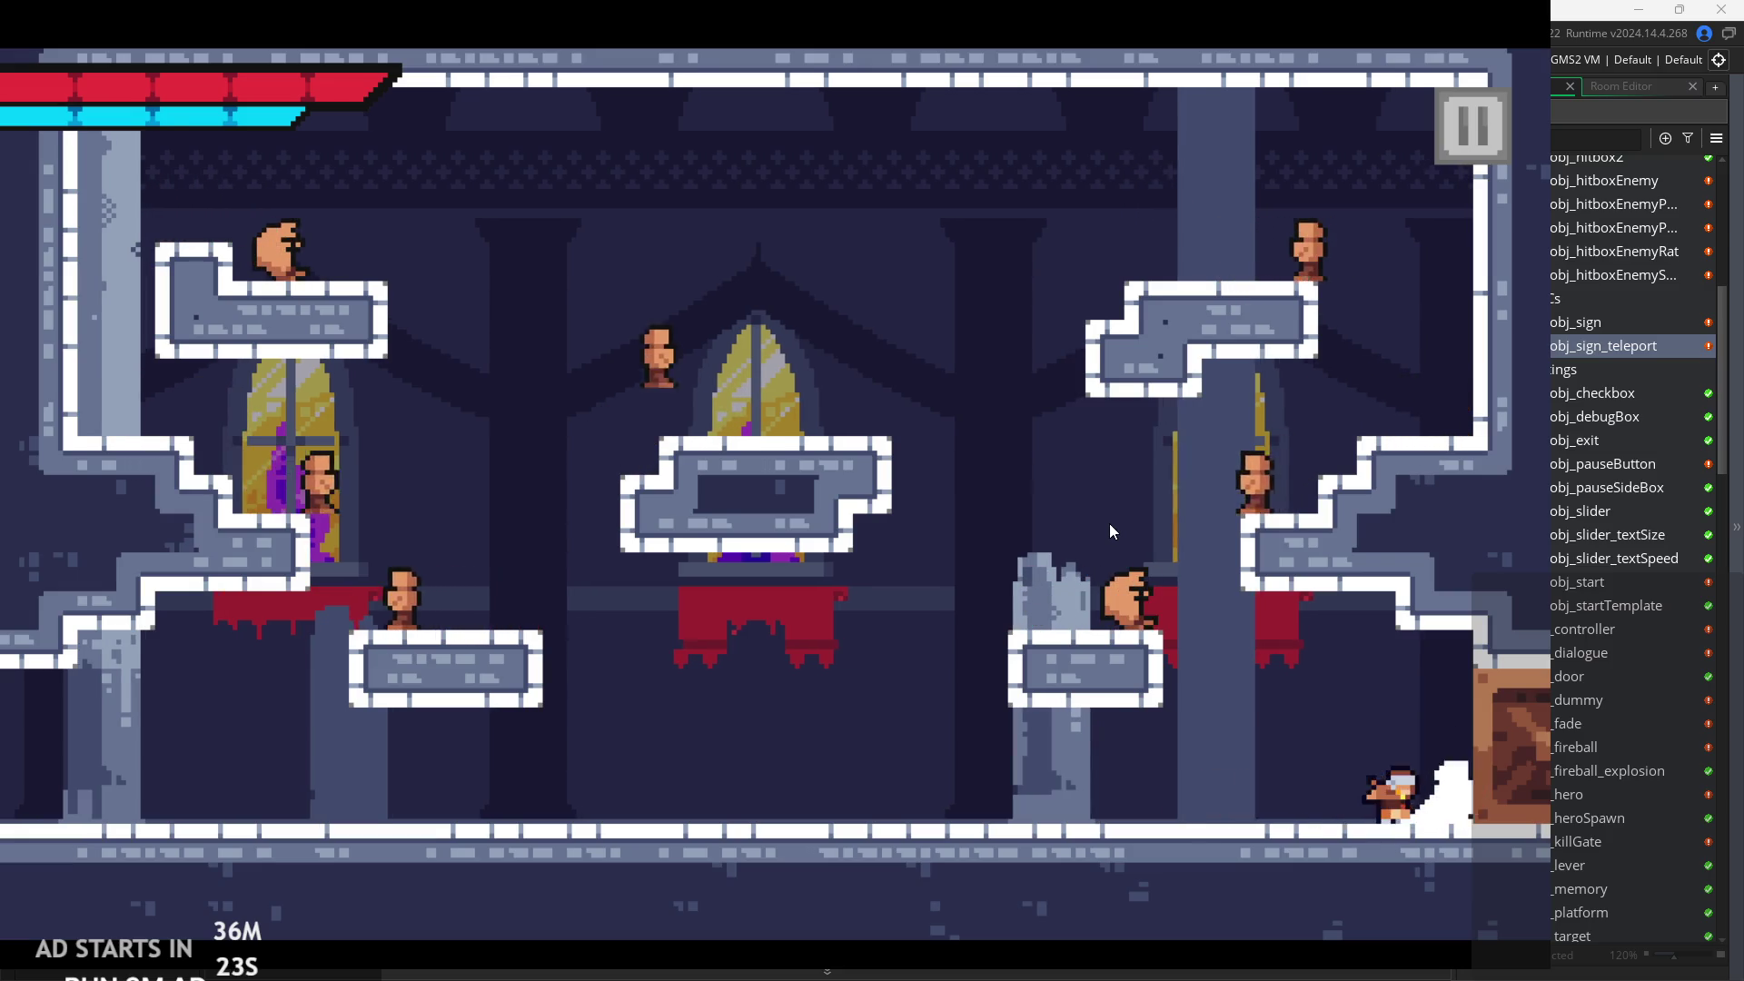
{"action": "key", "text": "Left"}
{"action": "key", "text": "space"}
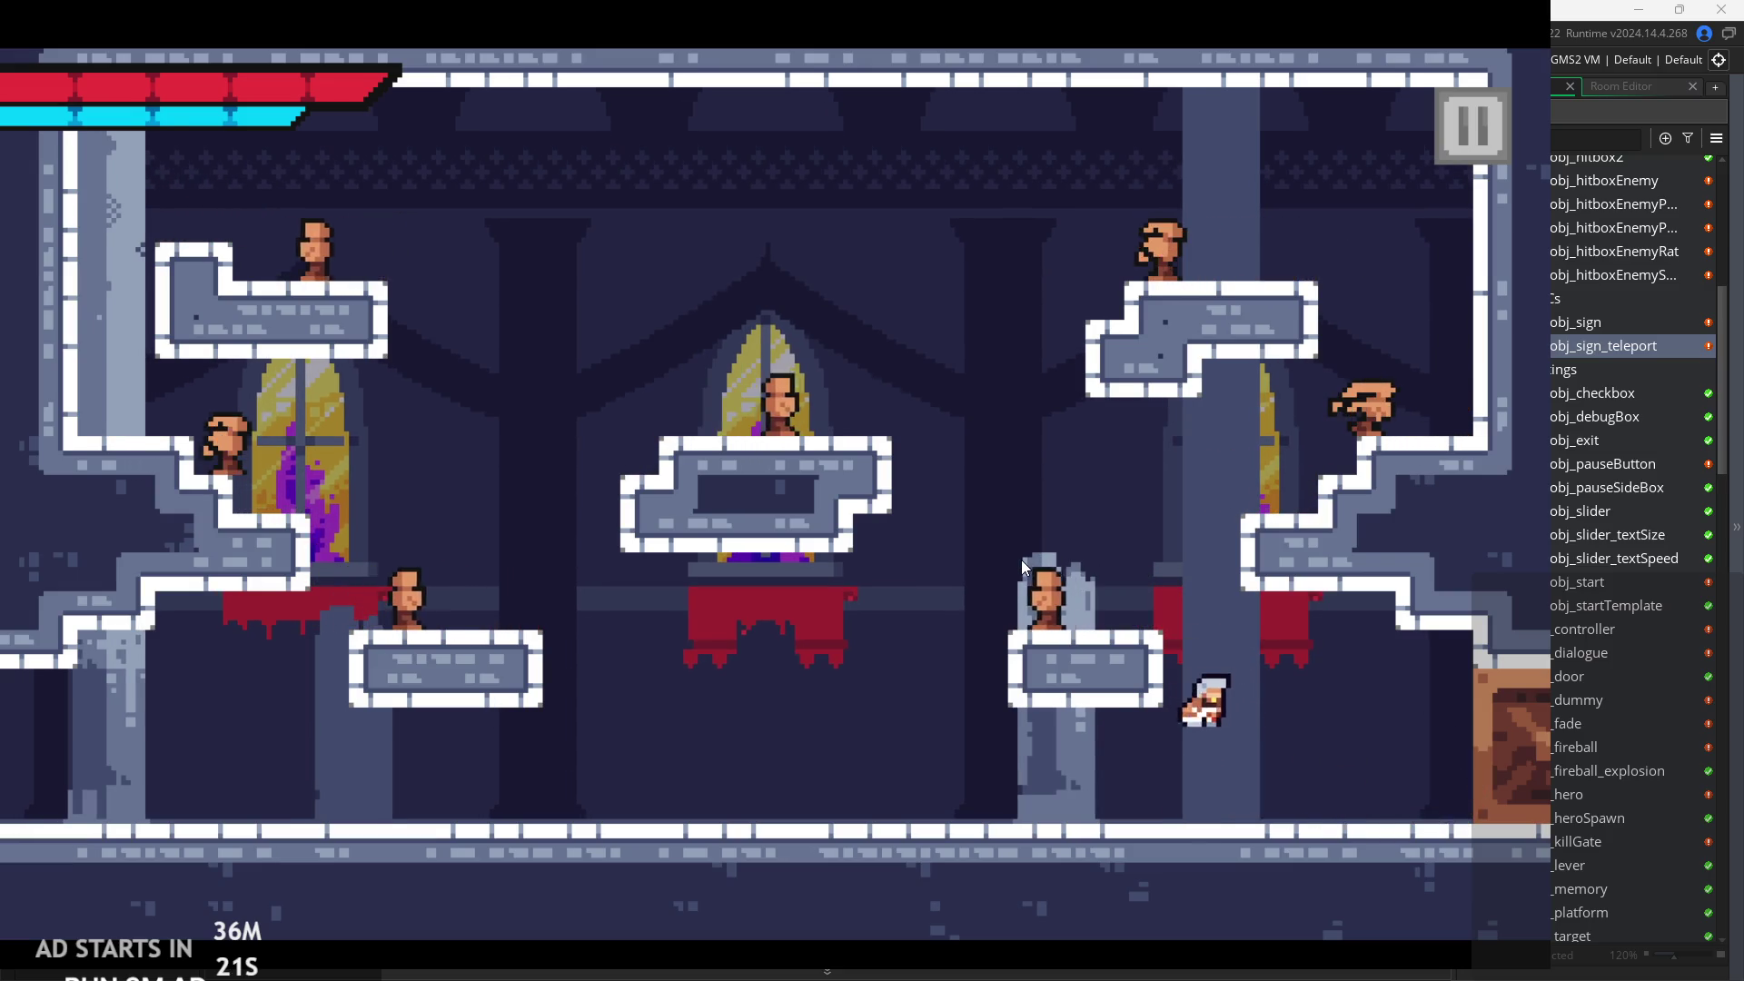
{"action": "key", "text": "Right"}
{"action": "key", "text": "Left"}
{"action": "key", "text": "Left"}
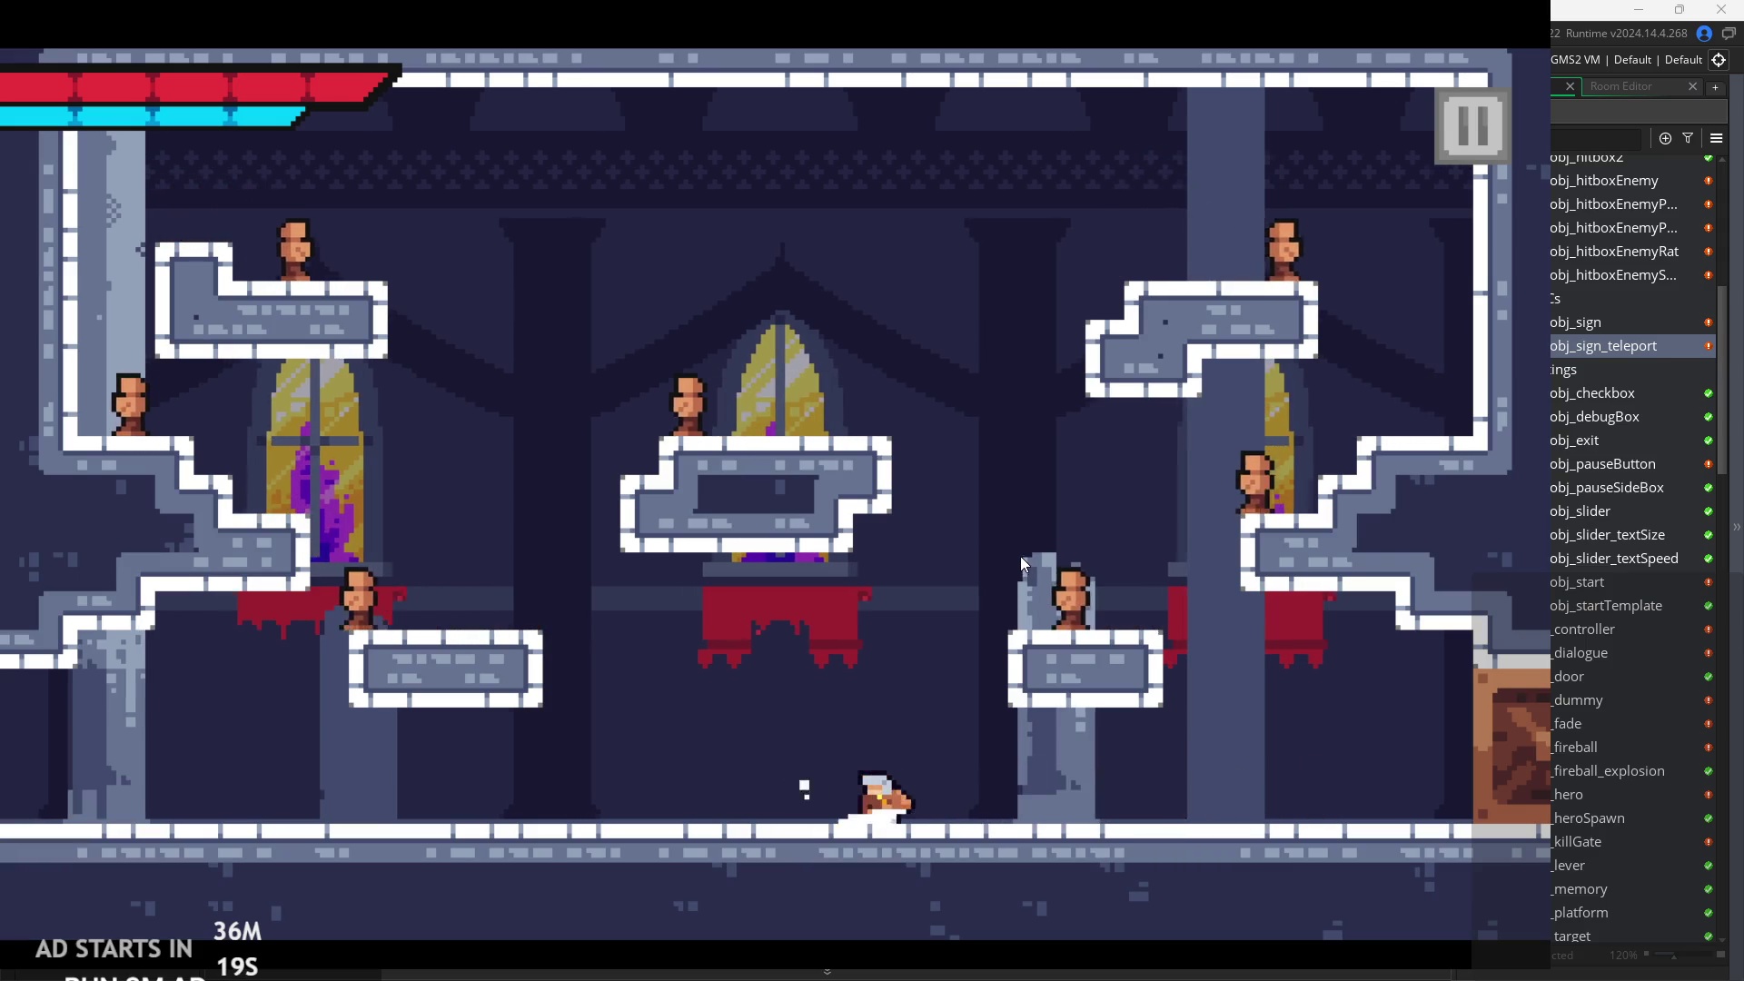
{"action": "key", "text": "space"}
Repeatedly jump the hero toward the middle-right platform, falling back and running right along the floor.
{"action": "key", "text": "Right"}
{"action": "key", "text": "Right"}
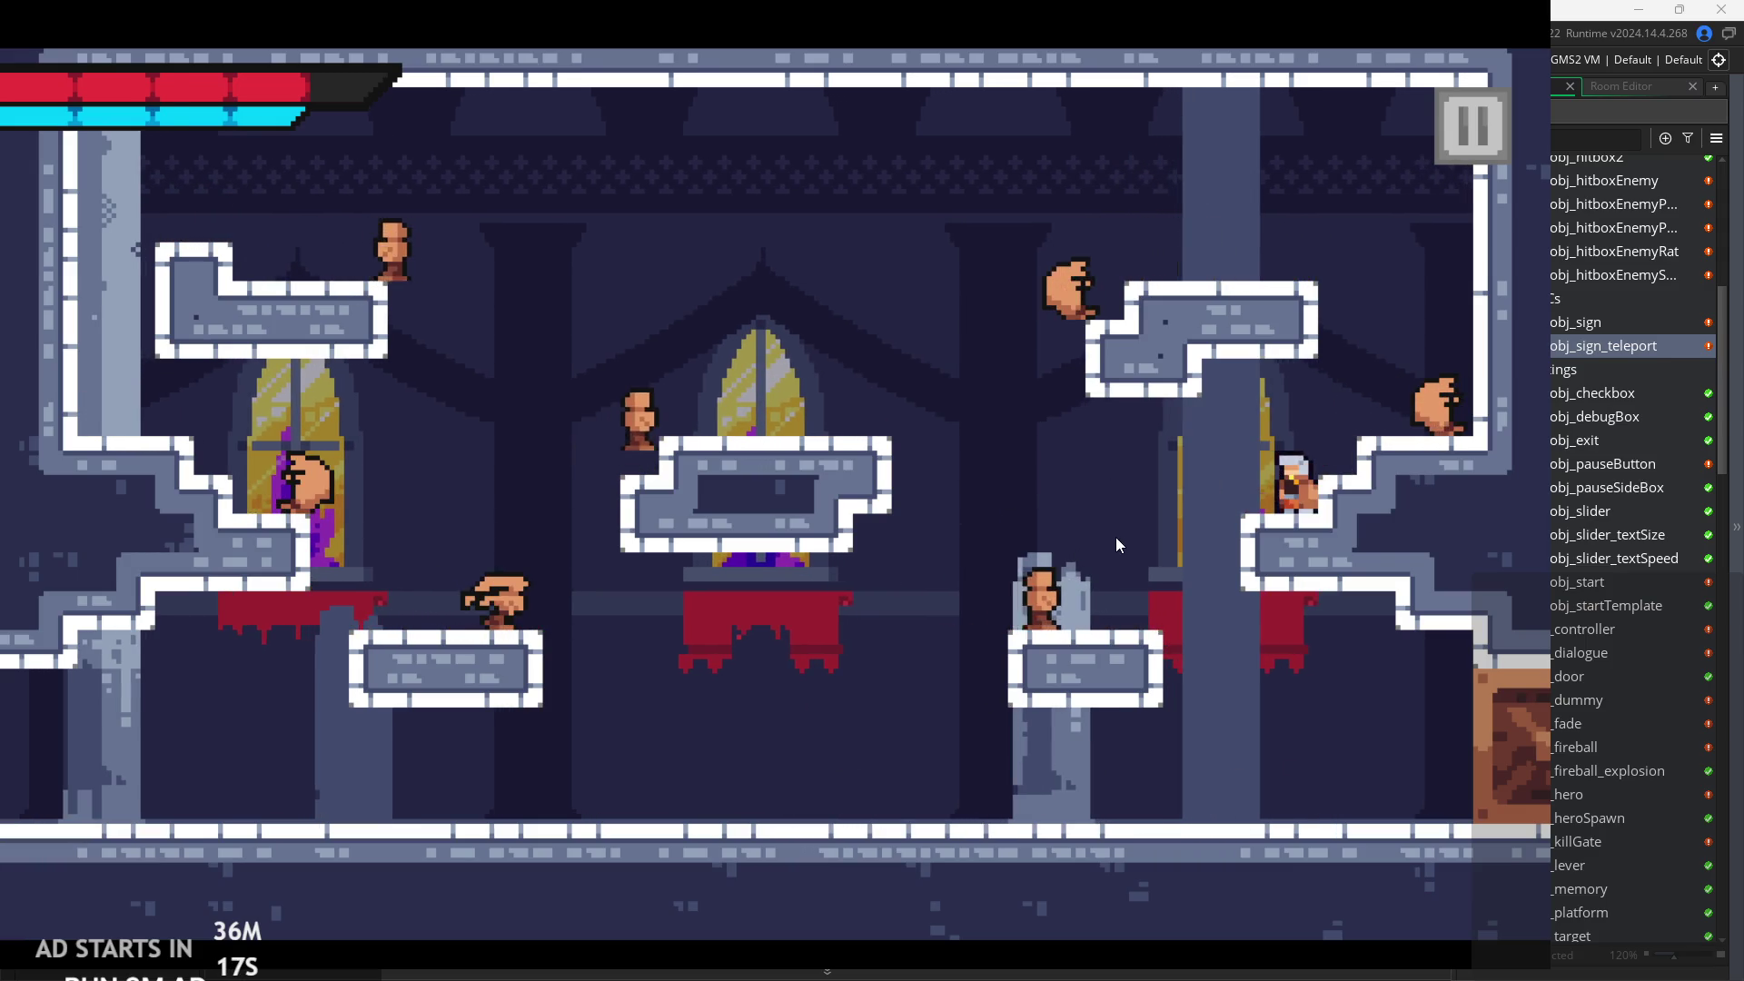
{"action": "key", "text": "Left"}
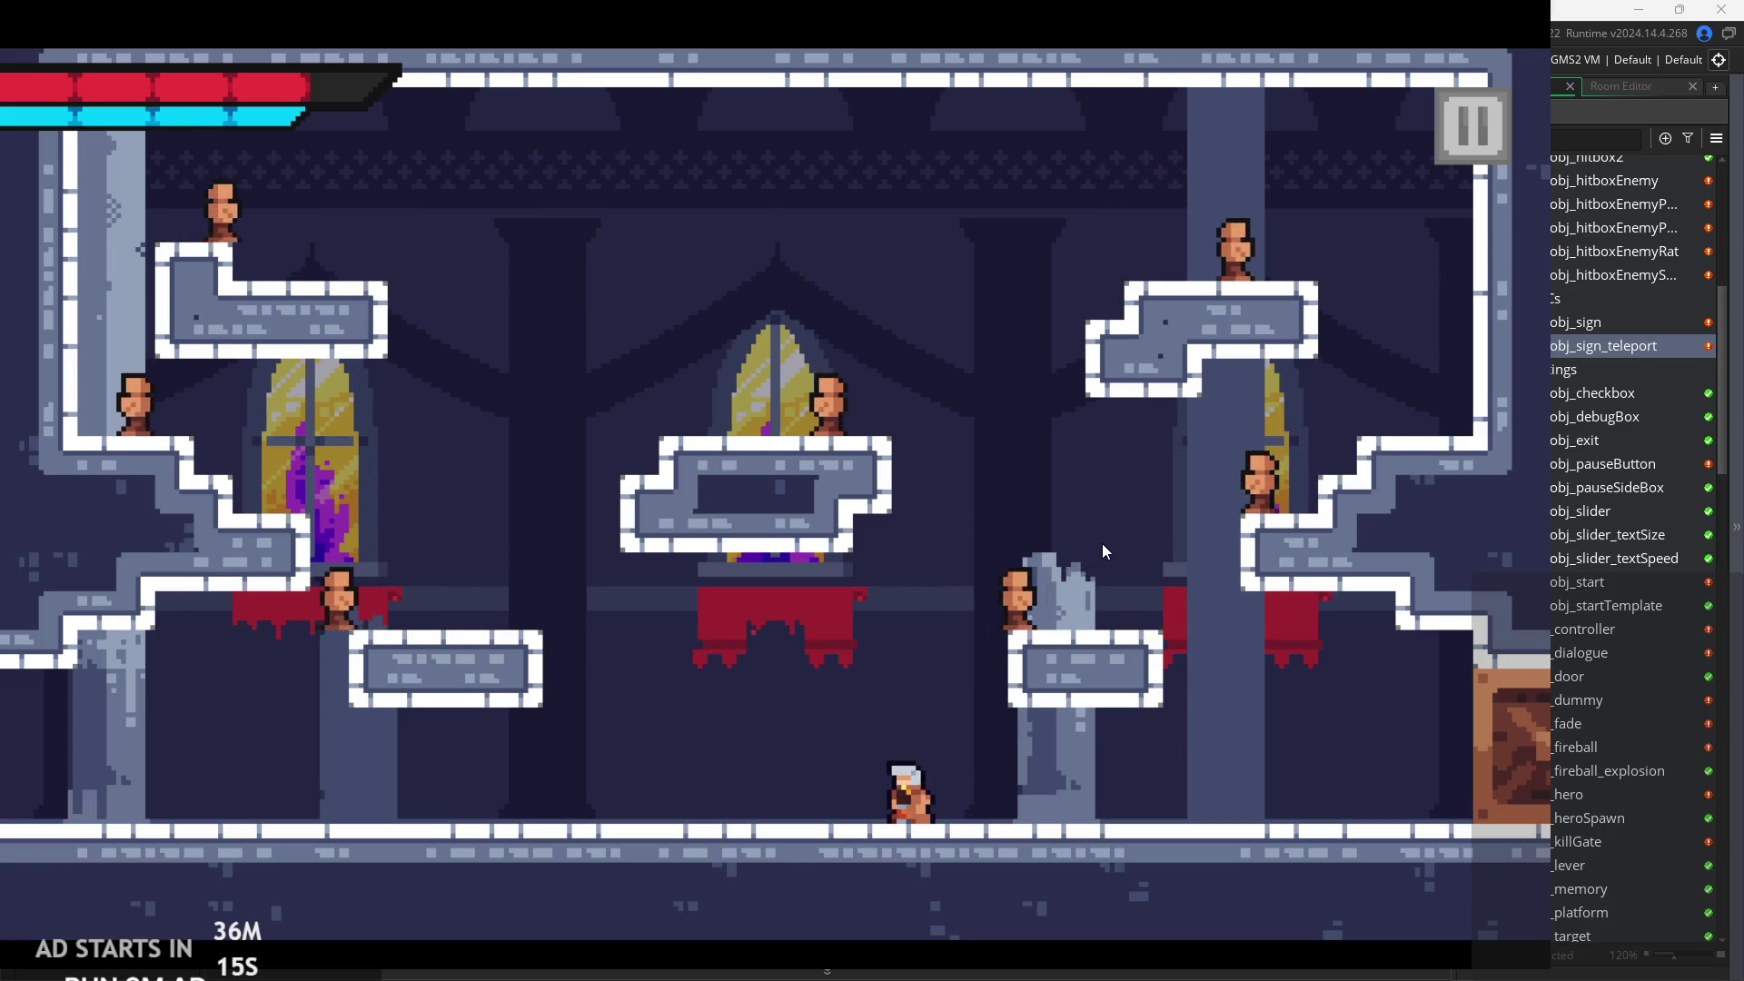
{"action": "key", "text": "space"}
{"action": "key", "text": "Right"}
{"action": "key", "text": "Left"}
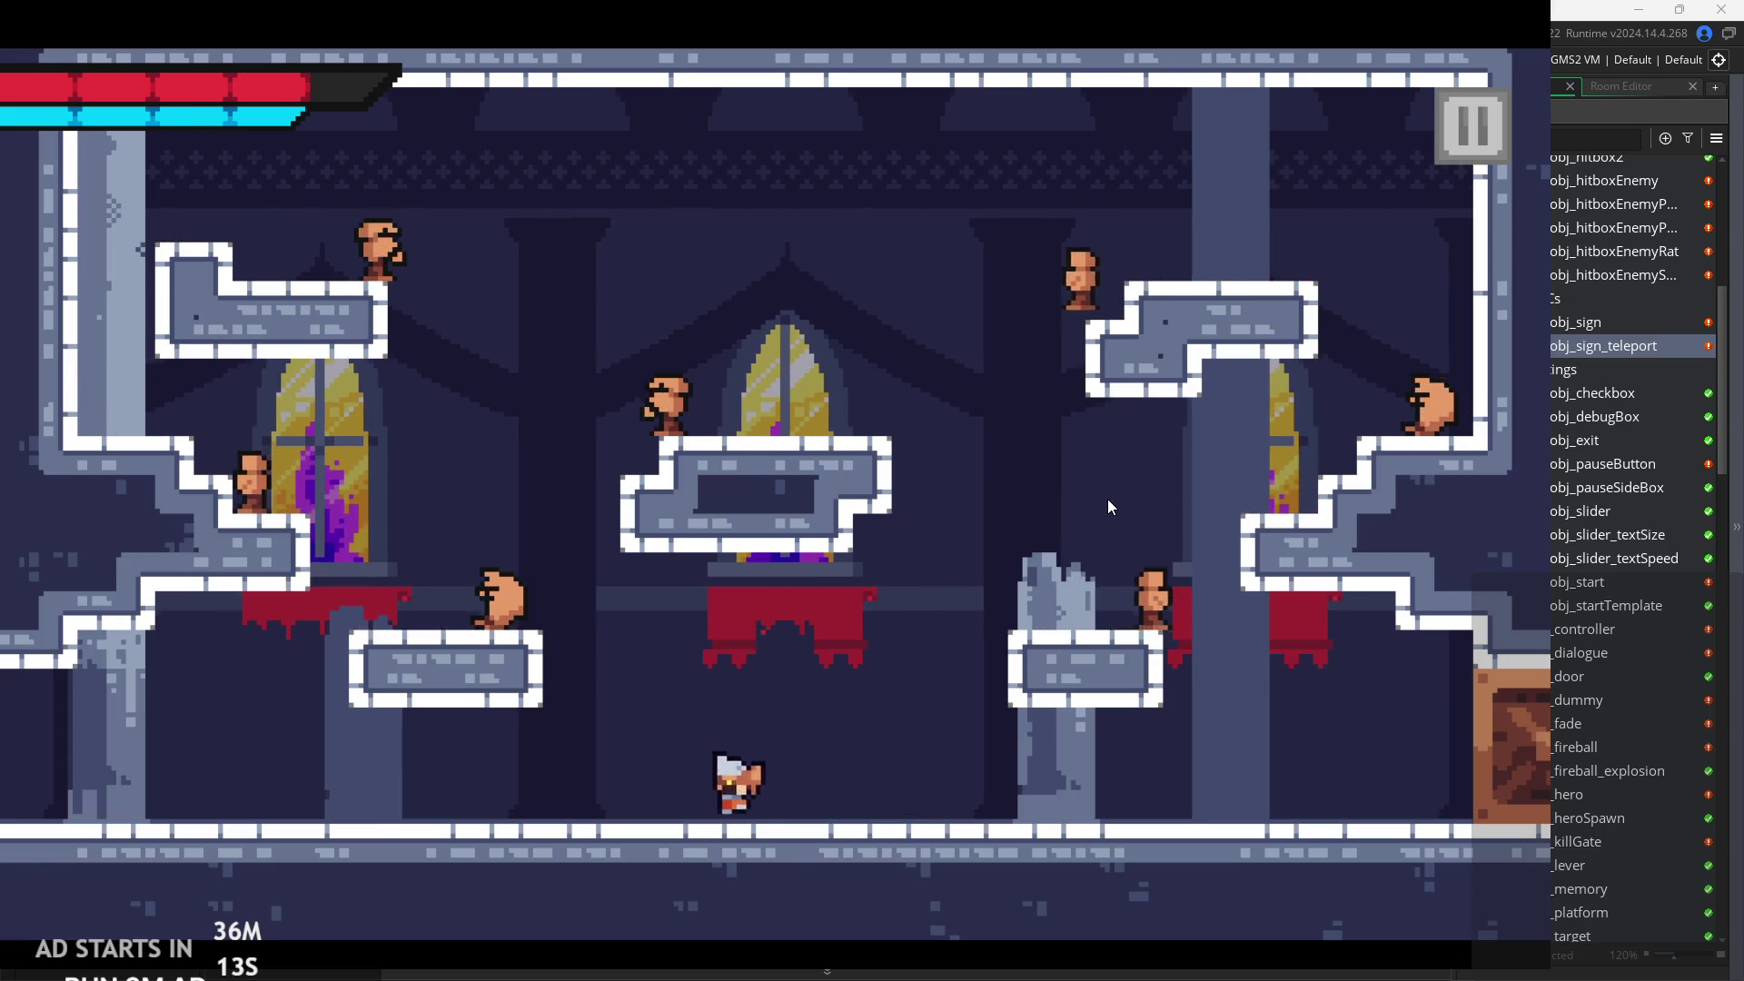
{"action": "key", "text": "space"}
{"action": "key", "text": "Right"}
{"action": "key", "text": "Left"}
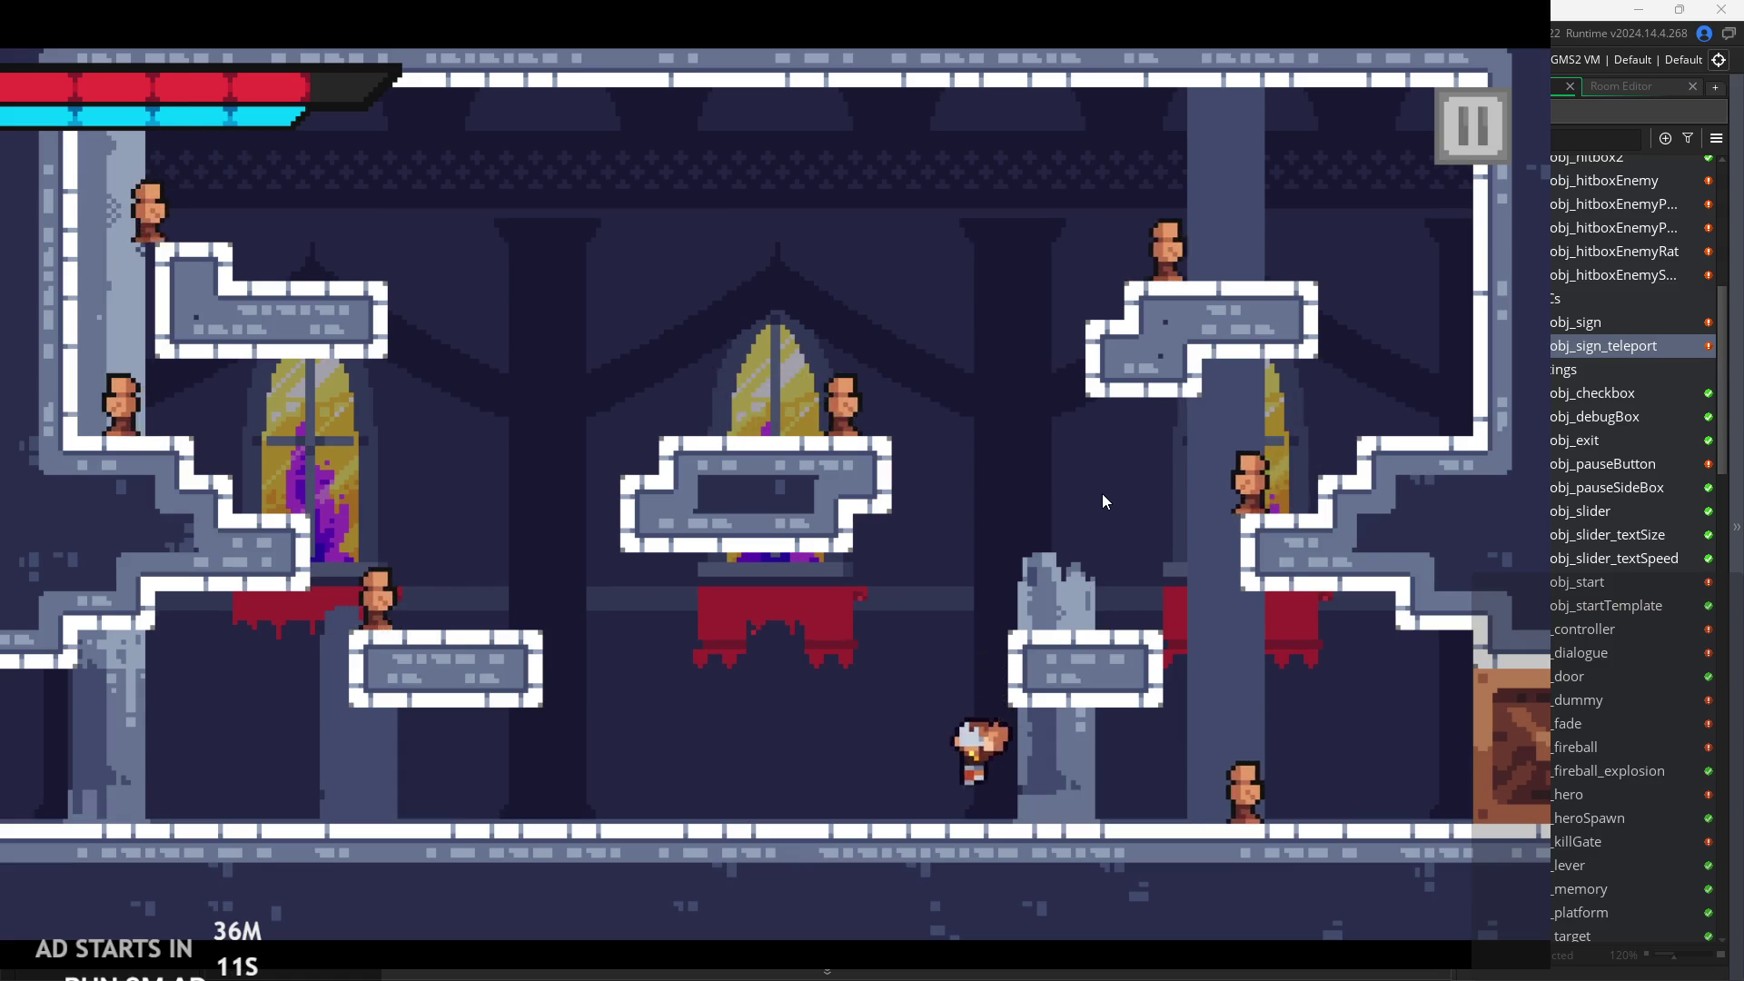
{"action": "key", "text": "Right"}
{"action": "key", "text": "Right"}
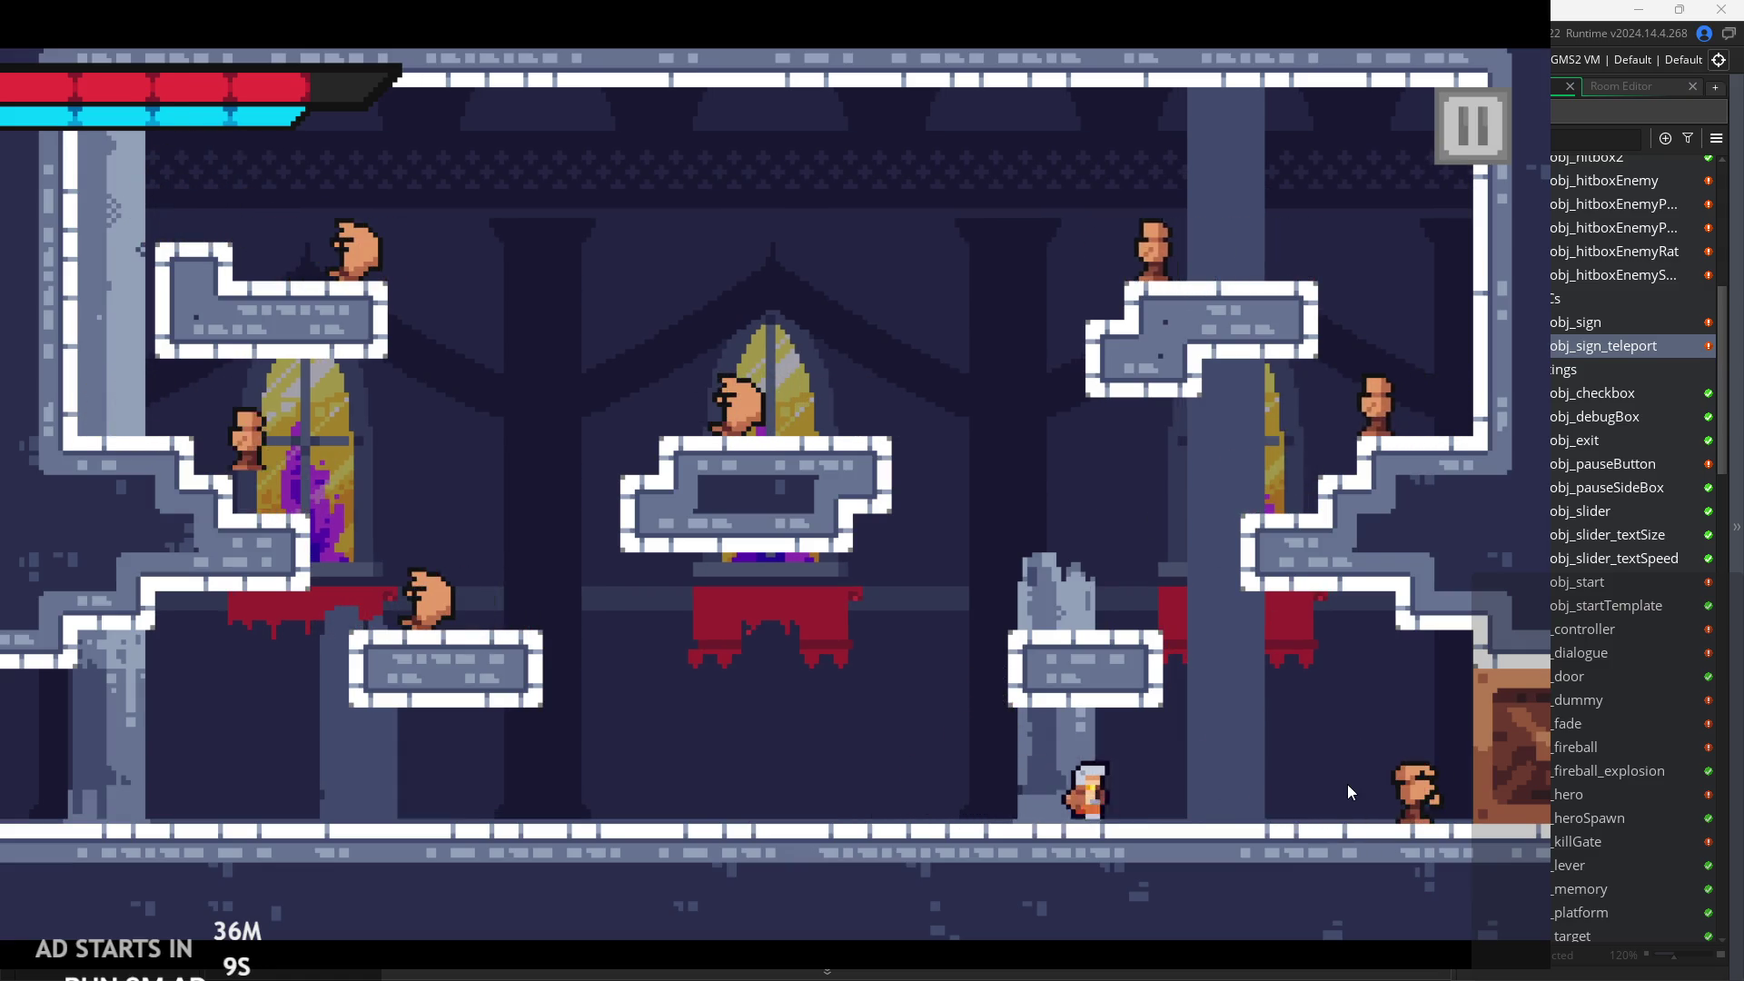
From the exit door, jump onto the small pillar and middle platform, then dash right off it.
{"action": "key", "text": "Left"}
{"action": "key", "text": "space"}
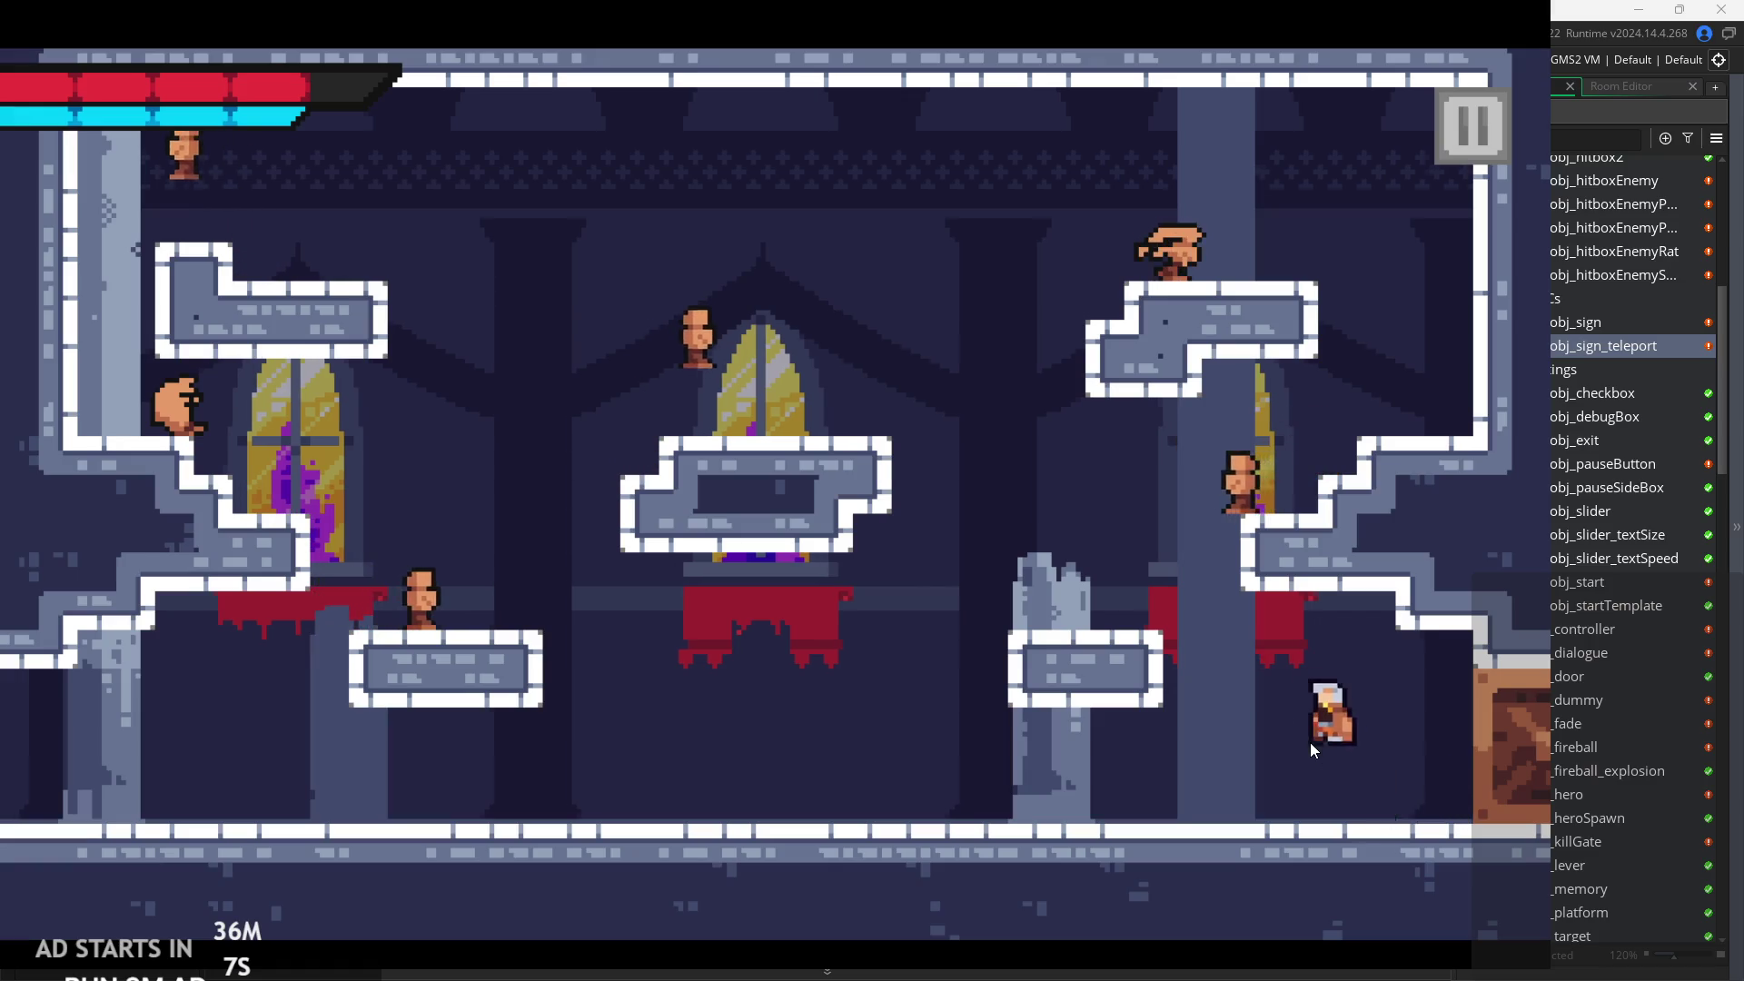
{"action": "key", "text": "Right"}
{"action": "key", "text": "Left"}
{"action": "key", "text": "space"}
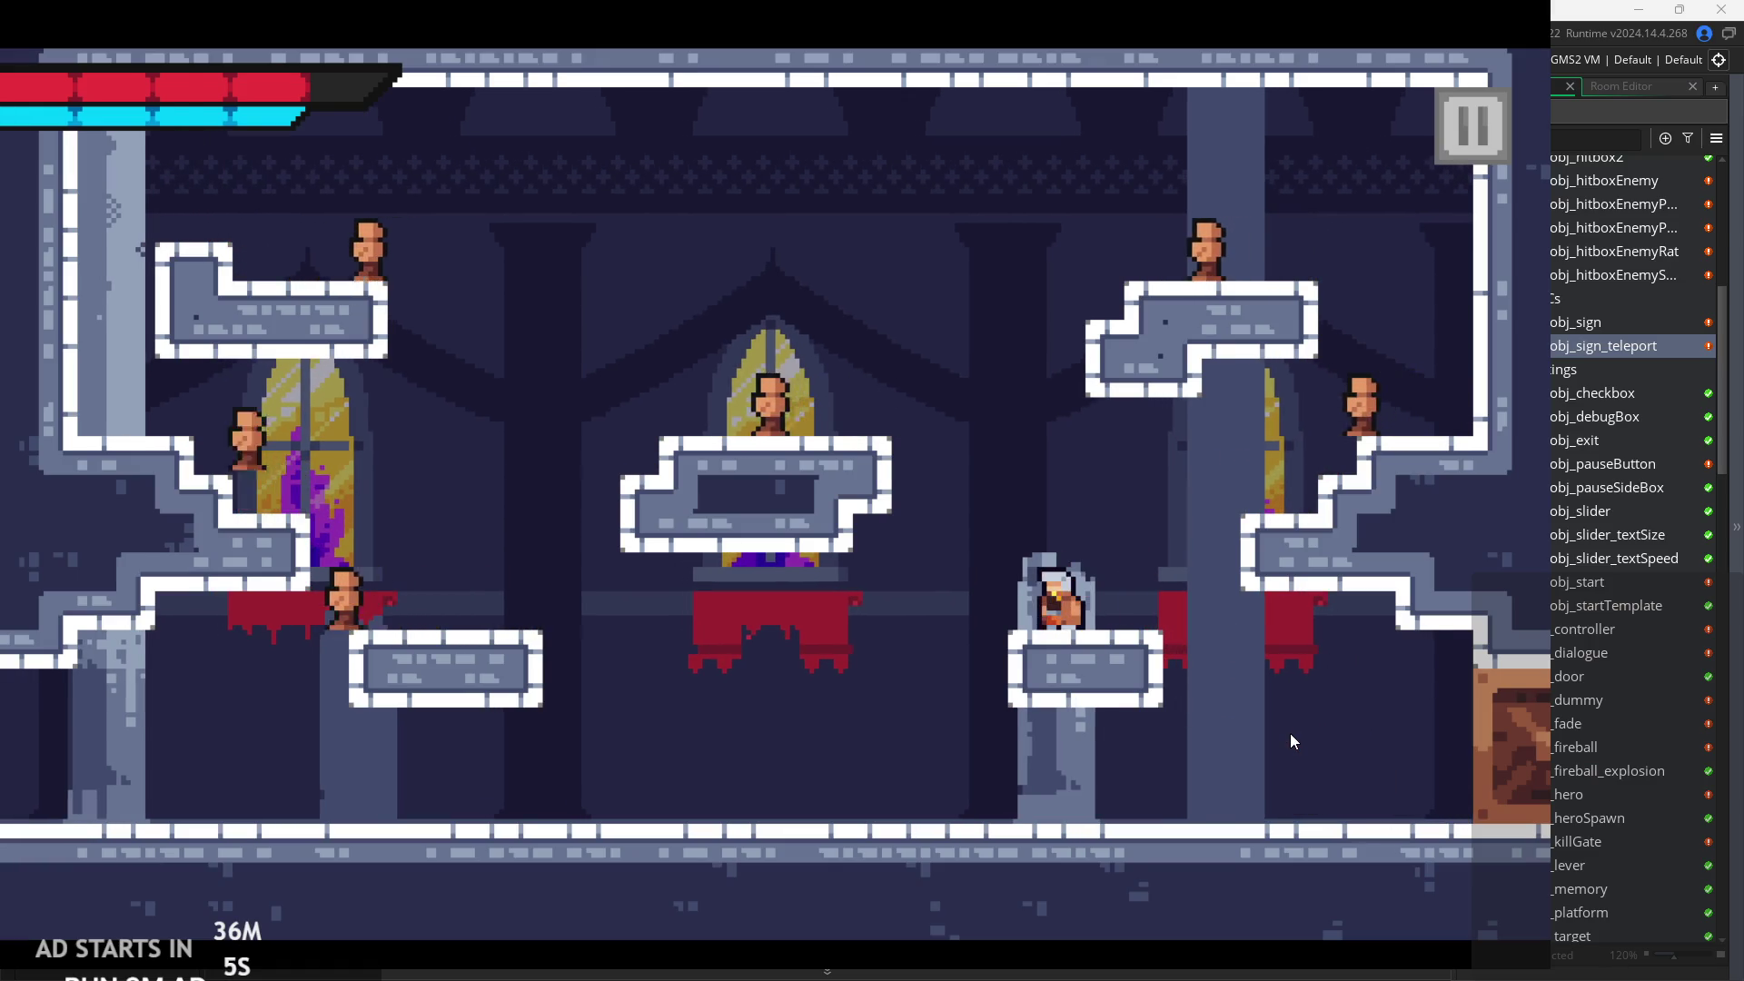
{"action": "key", "text": "space"}
{"action": "key", "text": "Right"}
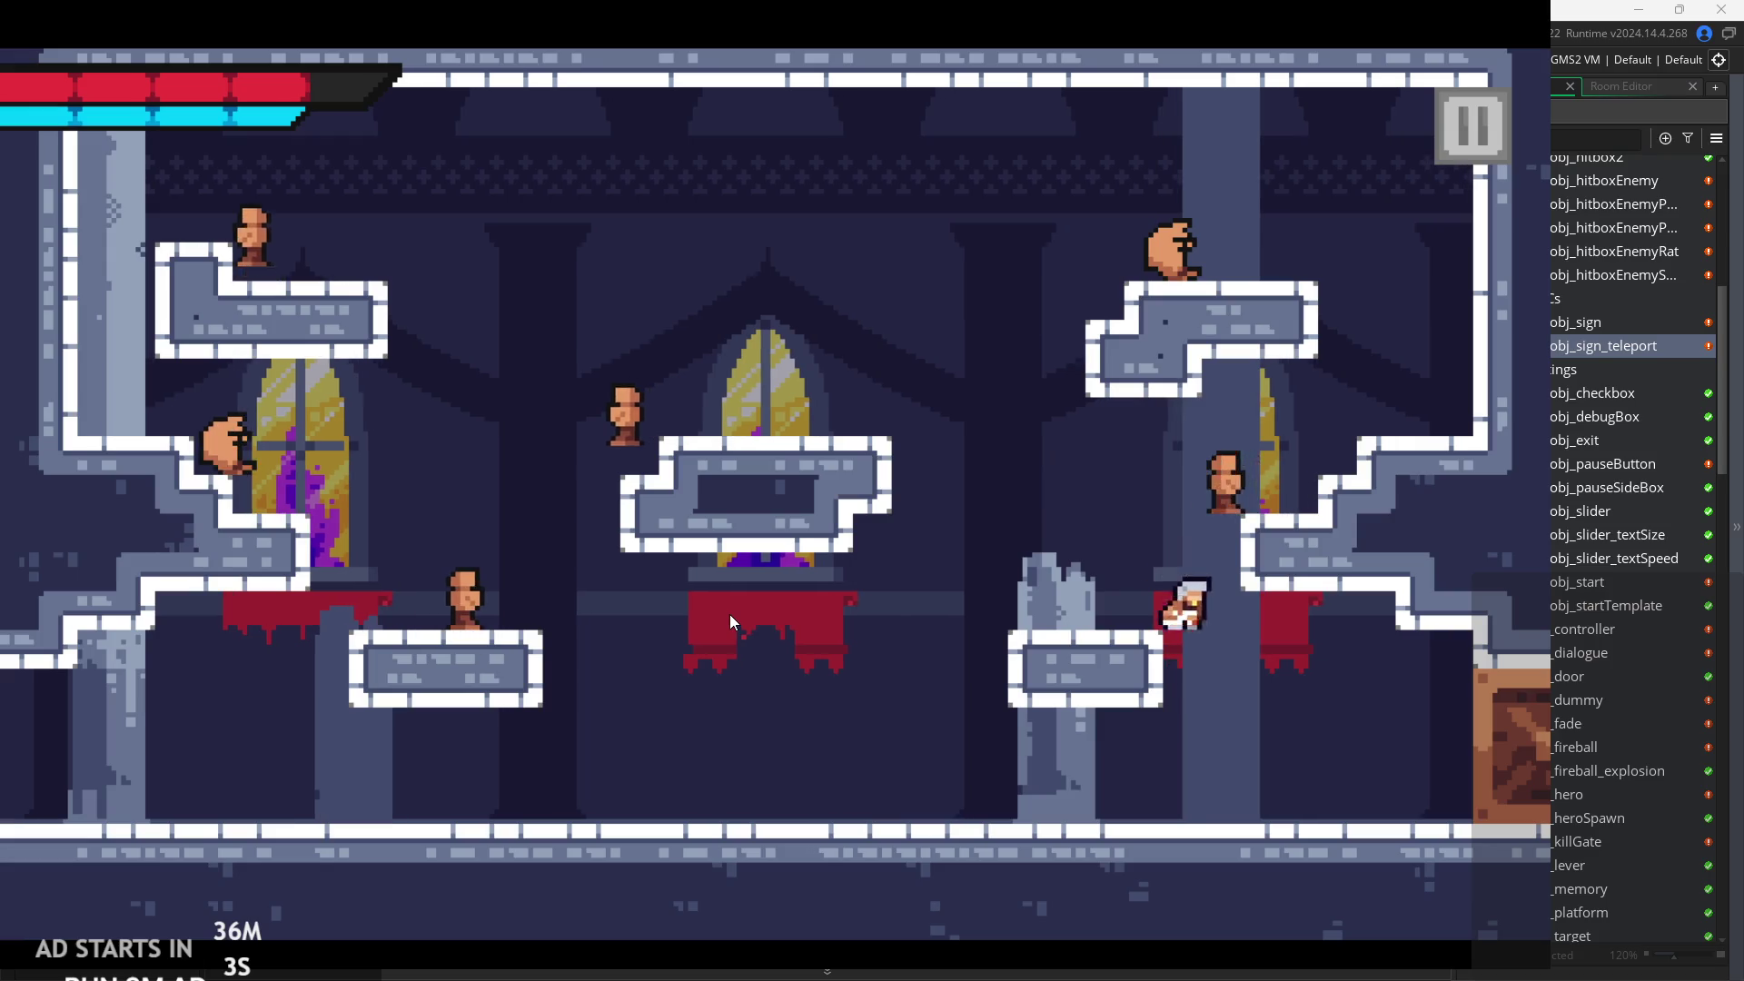
Double-jump onto the middle platform, slash left at enemies and dash to its left end.
{"action": "key", "text": "space"}
{"action": "key", "text": "Left"}
{"action": "key", "text": "space"}
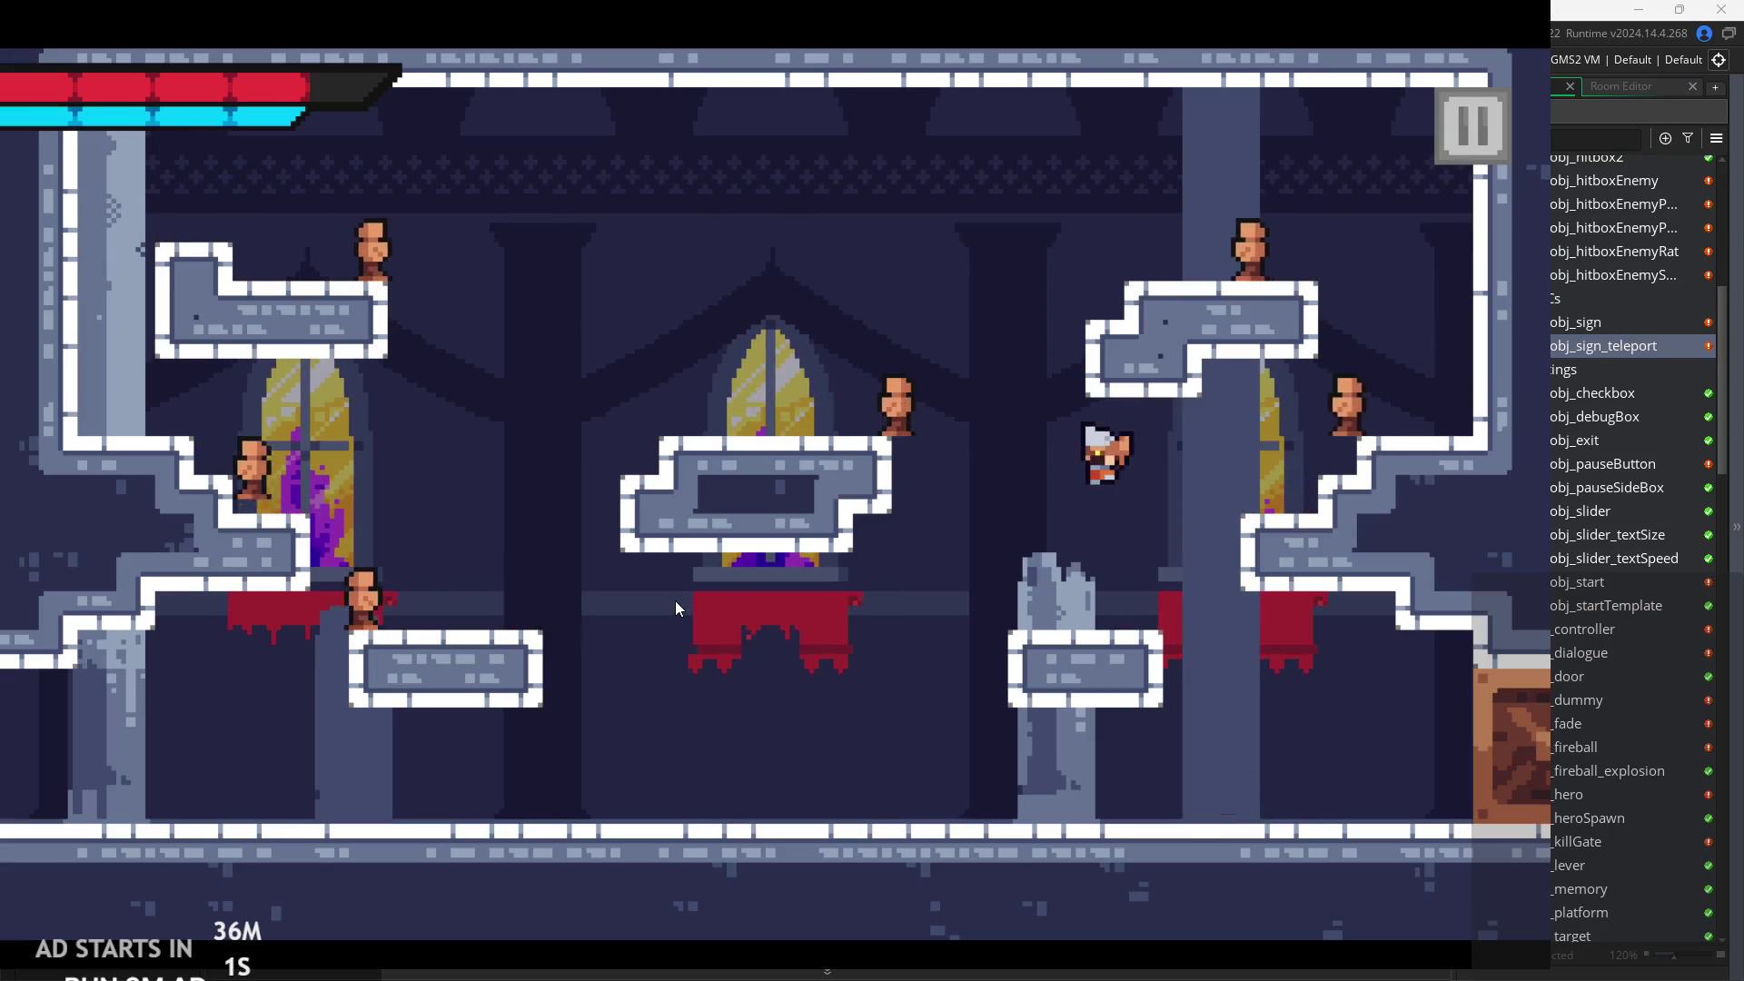
{"action": "key", "text": "space"}
{"action": "key", "text": "Left"}
{"action": "key", "text": "x"}
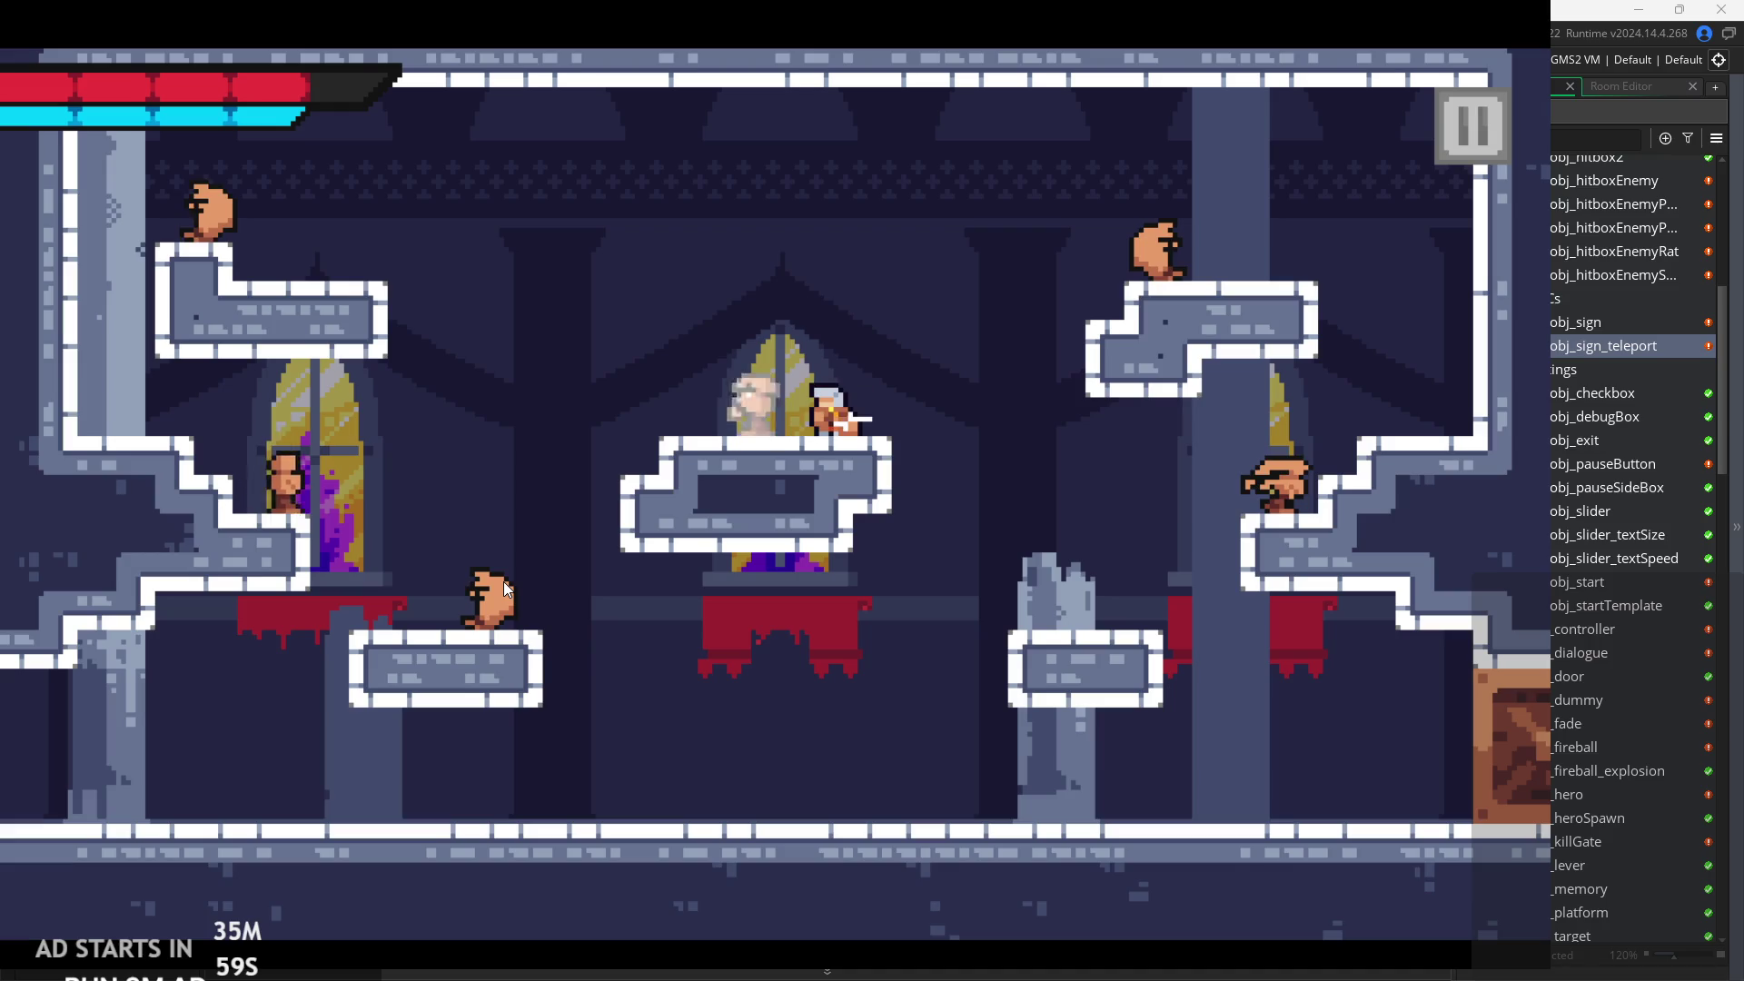
{"action": "key", "text": "x"}
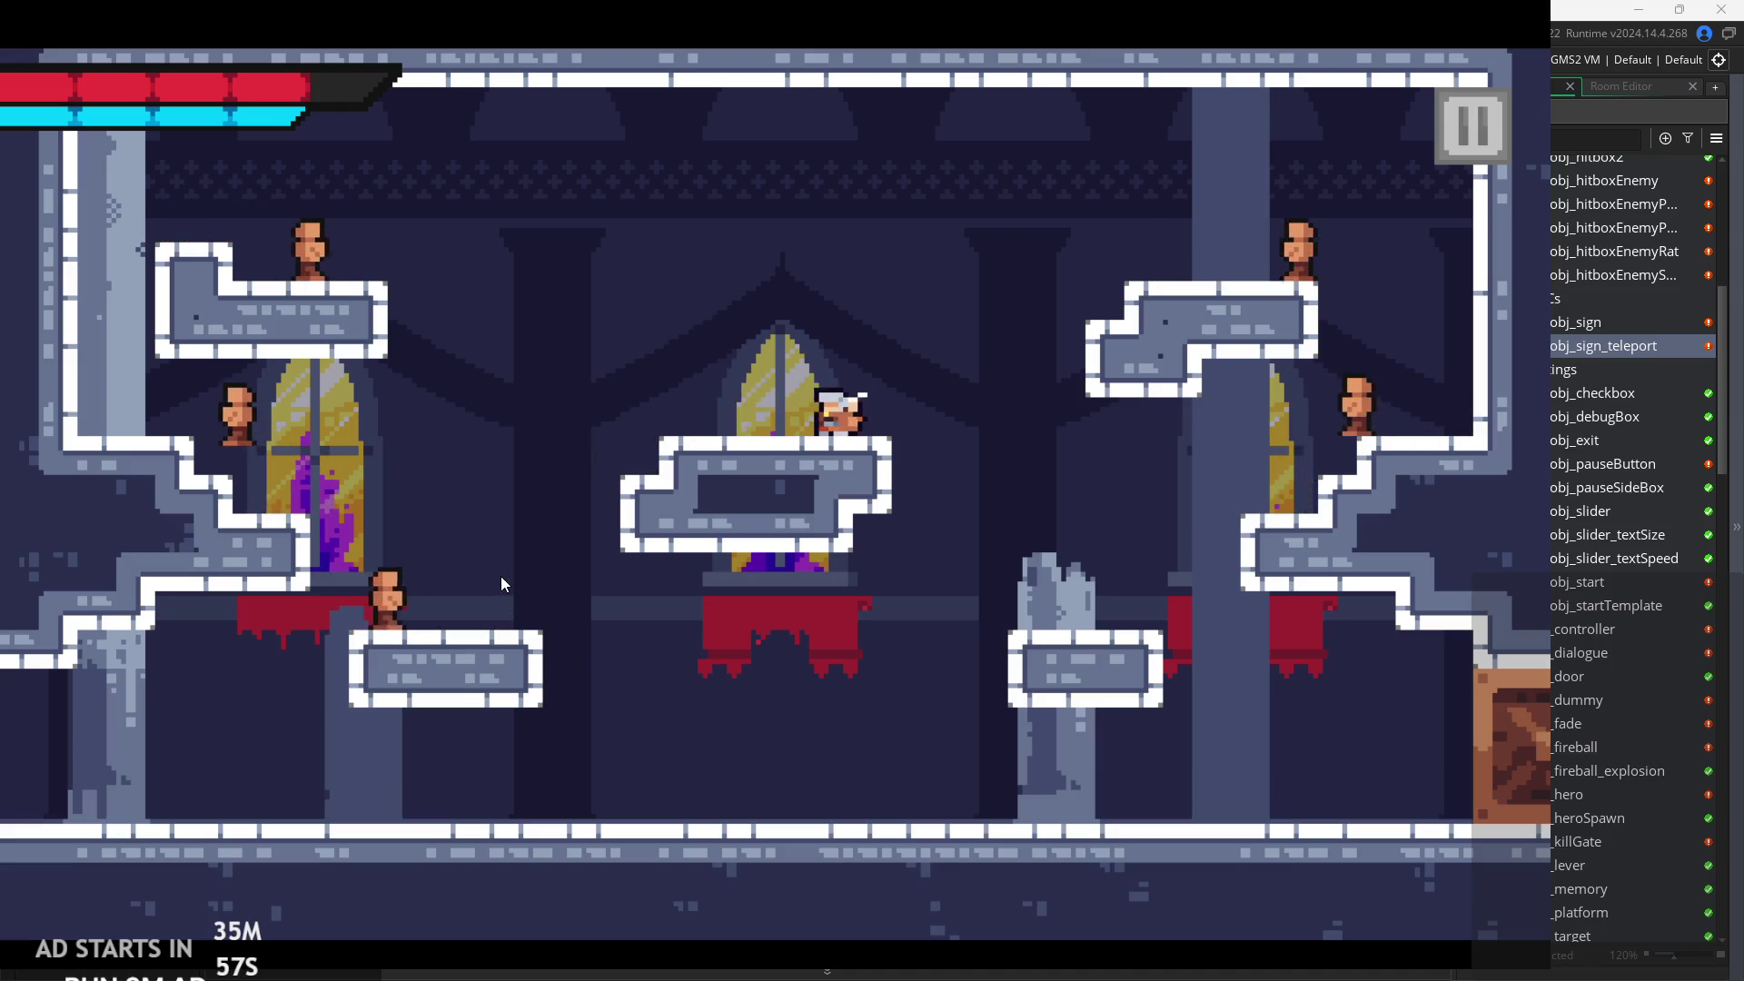
{"action": "key", "text": "Left"}
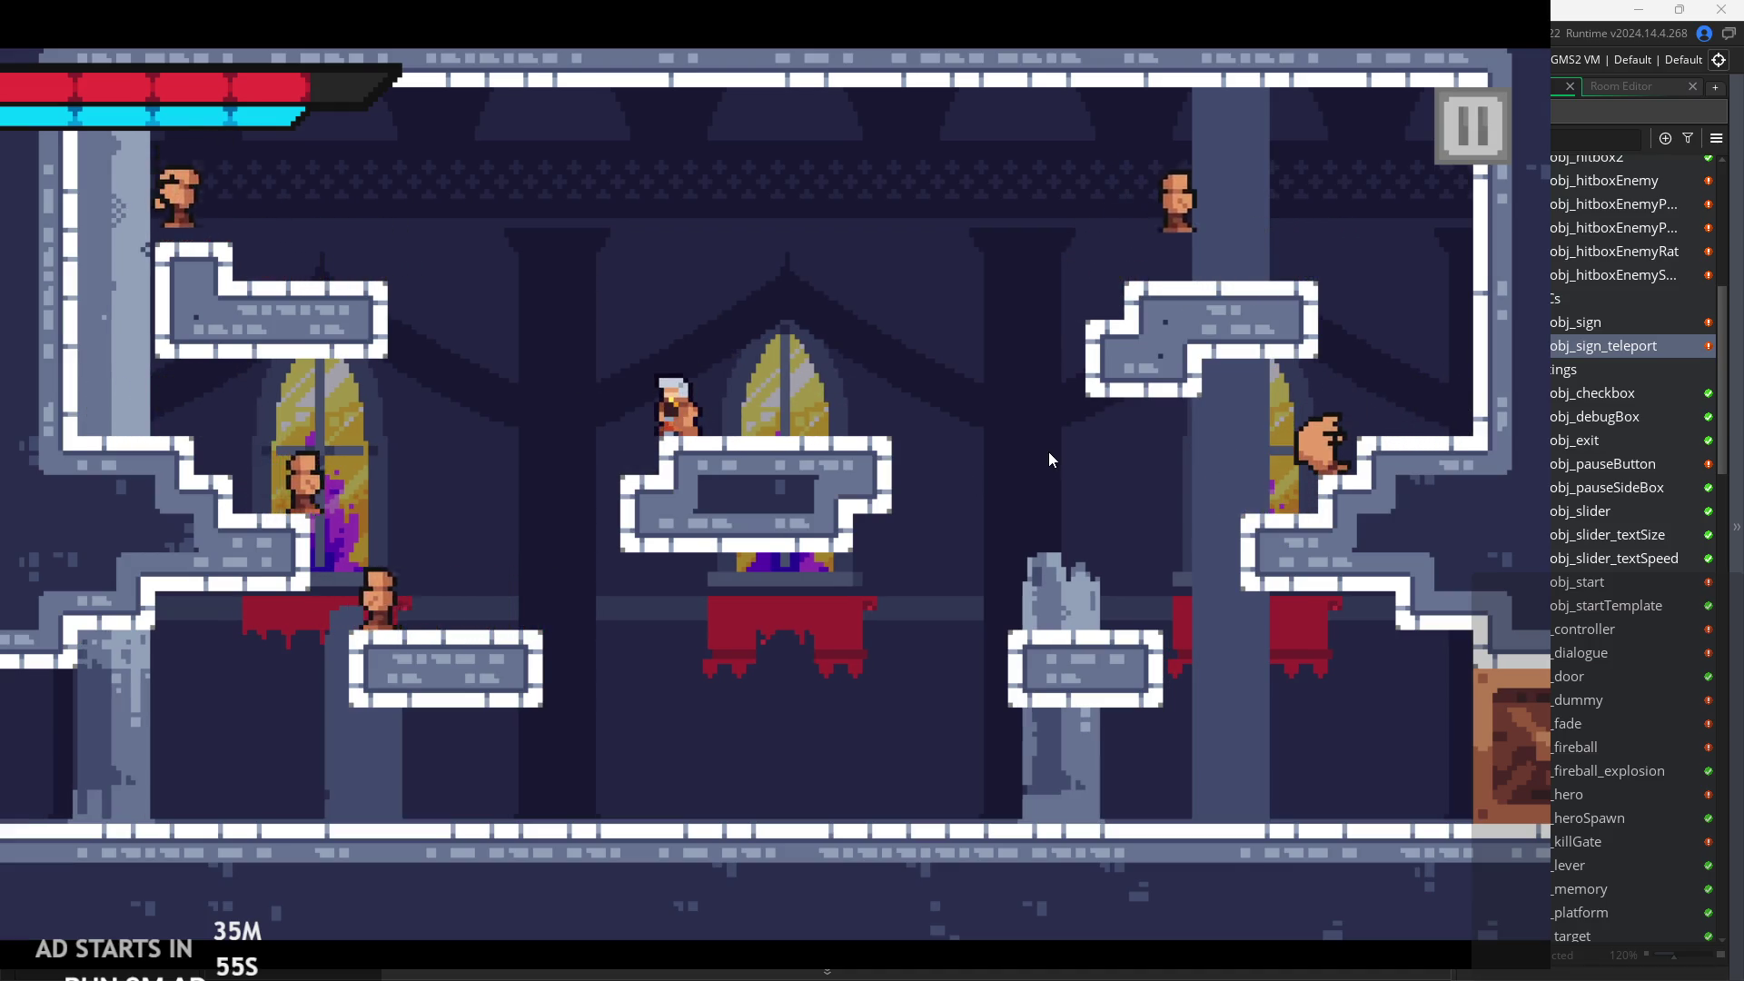
{"action": "key", "text": "Right"}
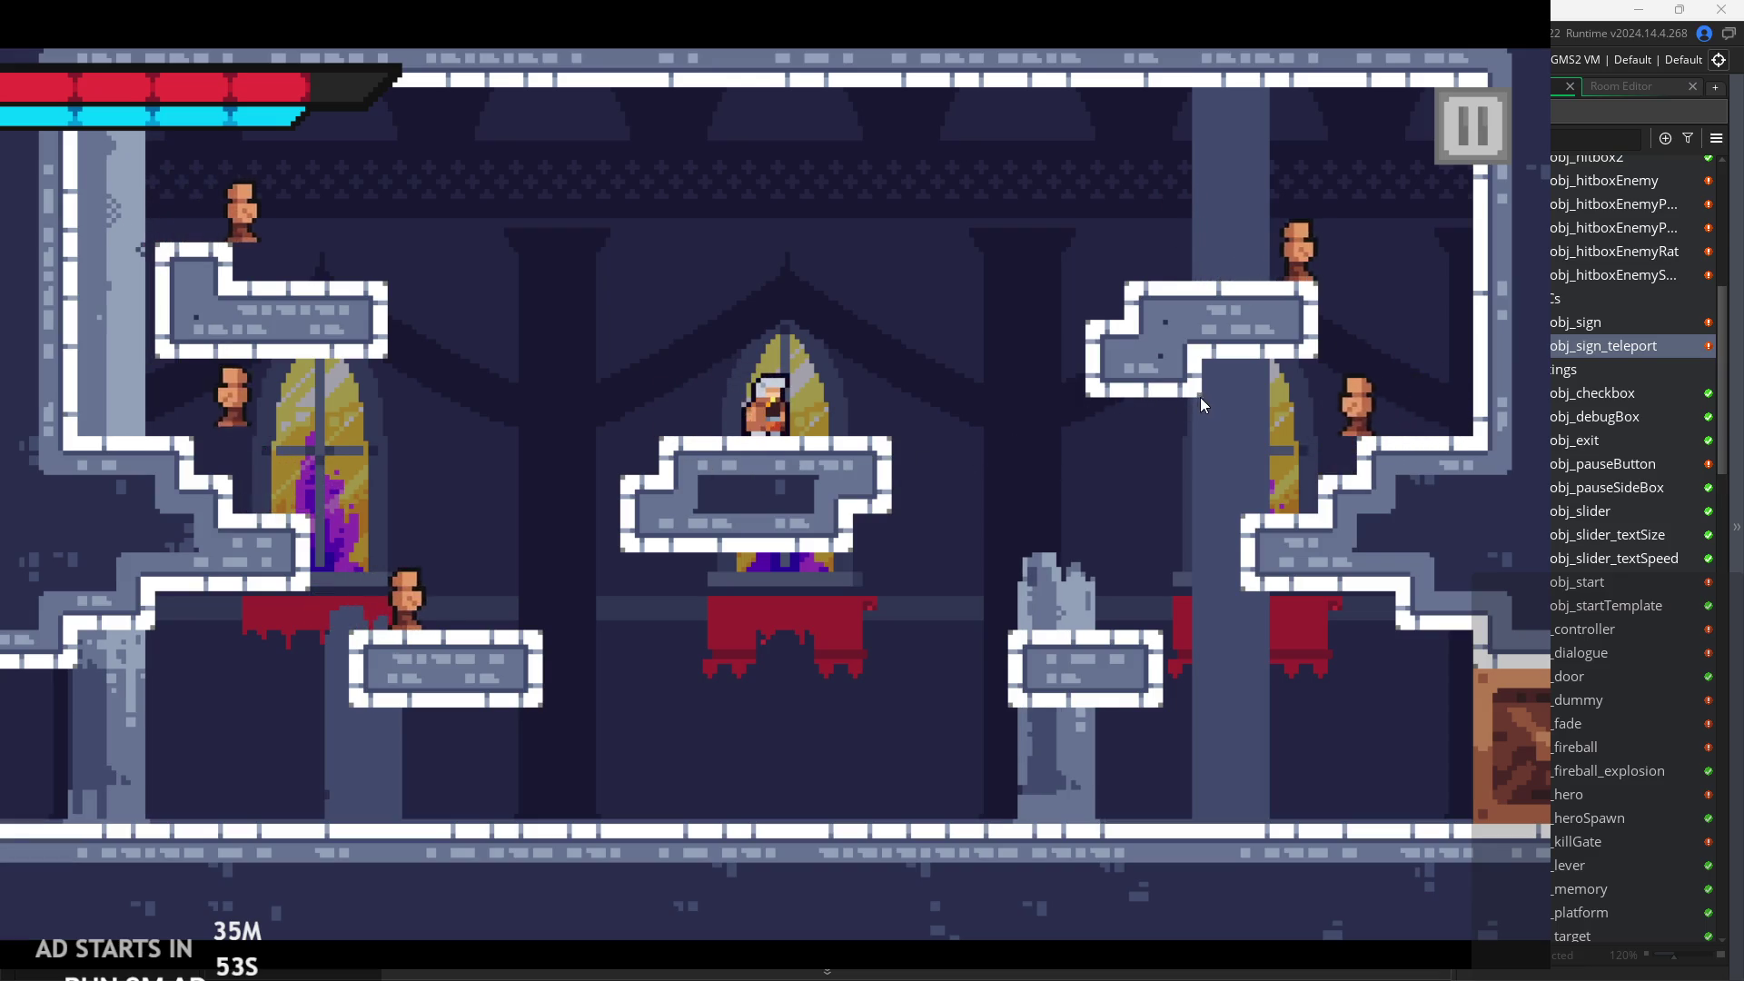
Leap to the upper-left platform, then fly right onto the upper-right platform and attack.
{"action": "key", "text": "Left"}
{"action": "key", "text": "space"}
{"action": "key", "text": "x"}
{"action": "key", "text": "Left"}
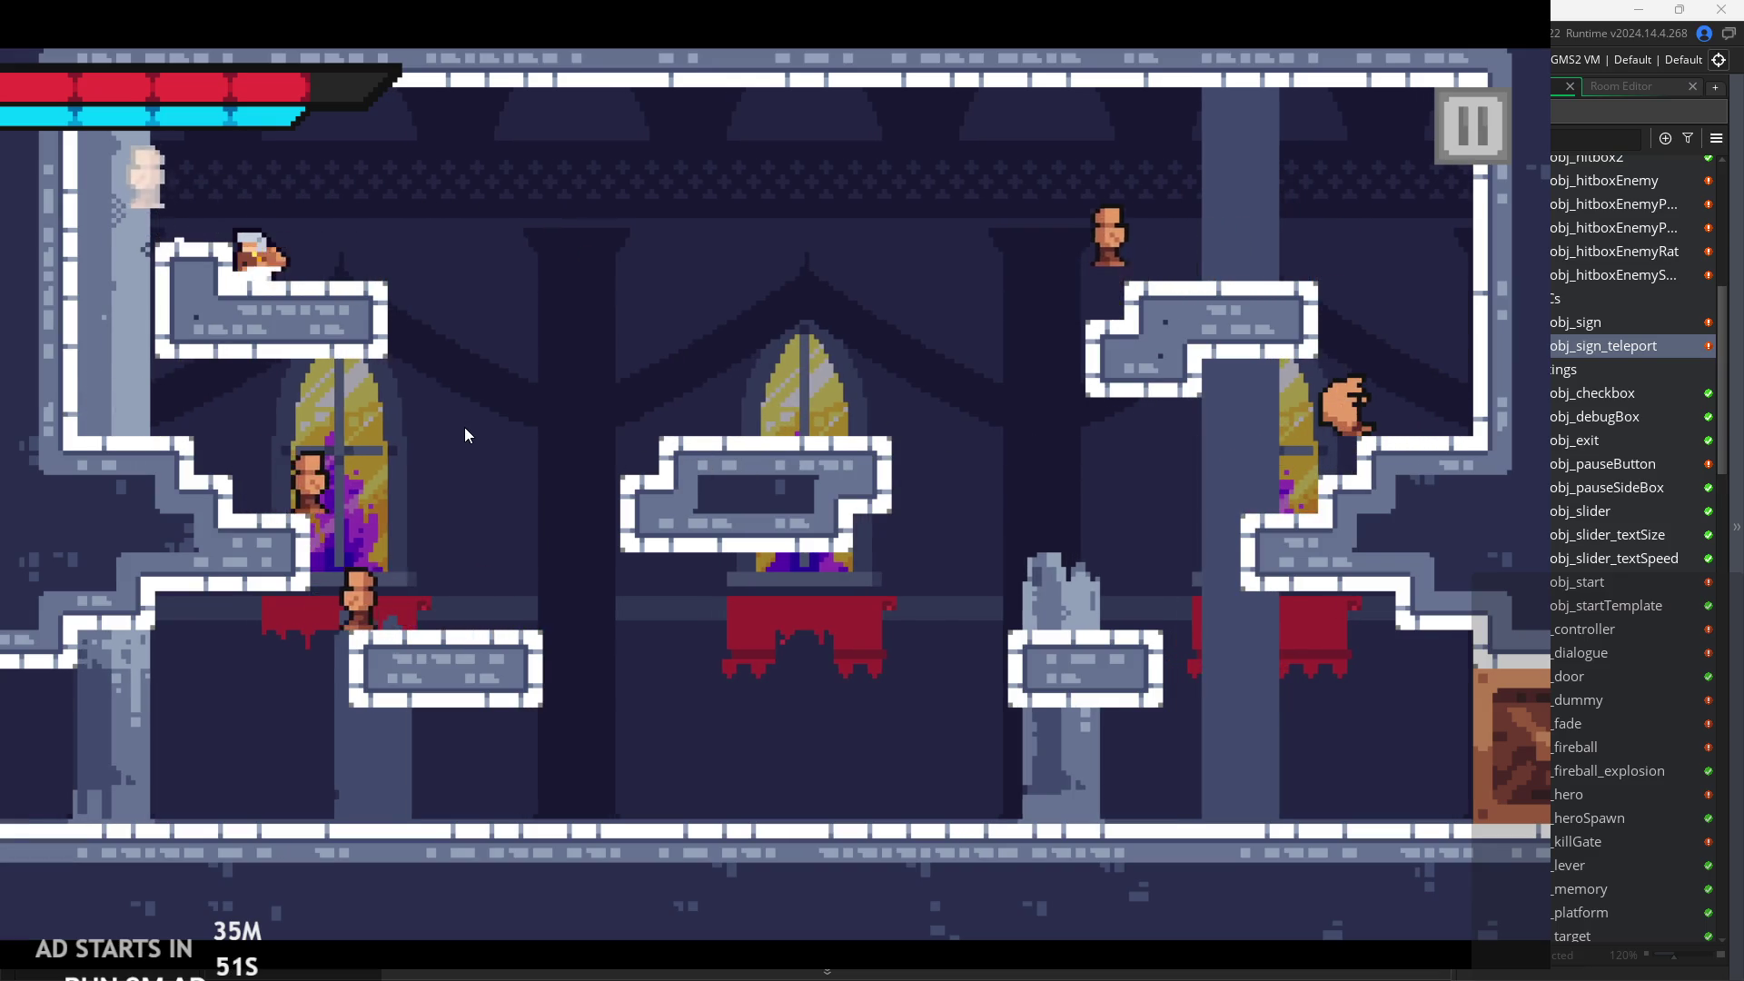
{"action": "key", "text": "Right"}
{"action": "key", "text": "space"}
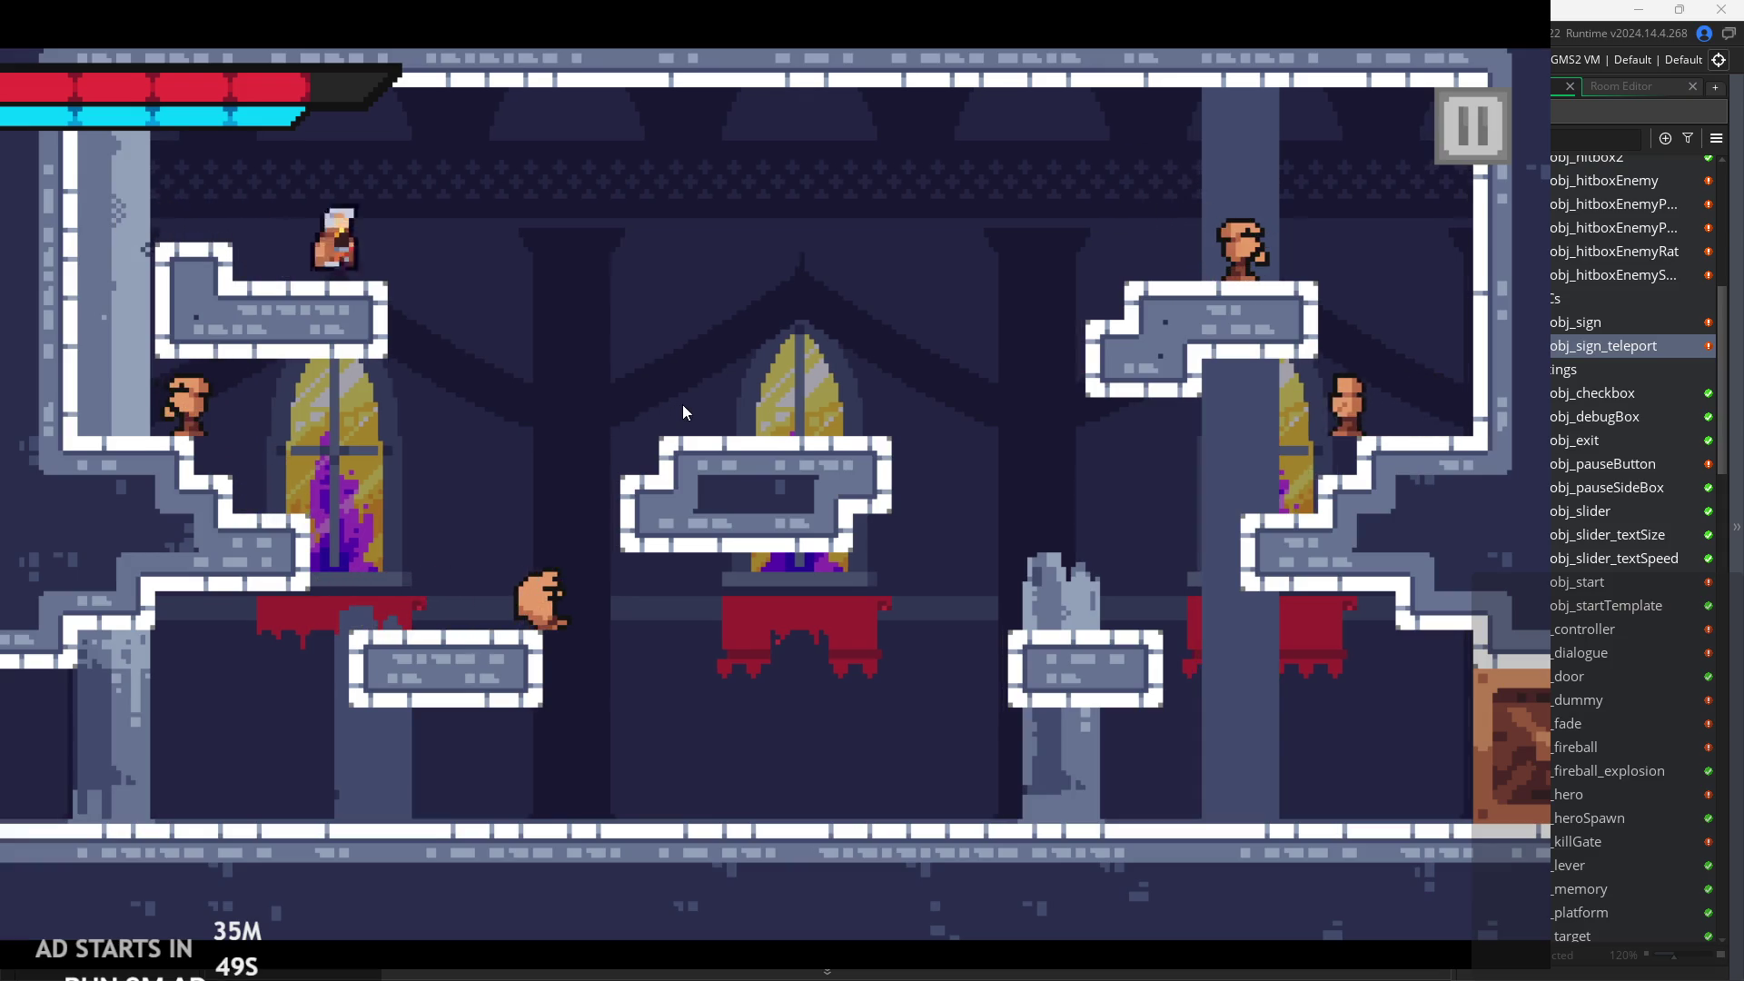
{"action": "key", "text": "Right"}
{"action": "key", "text": "x"}
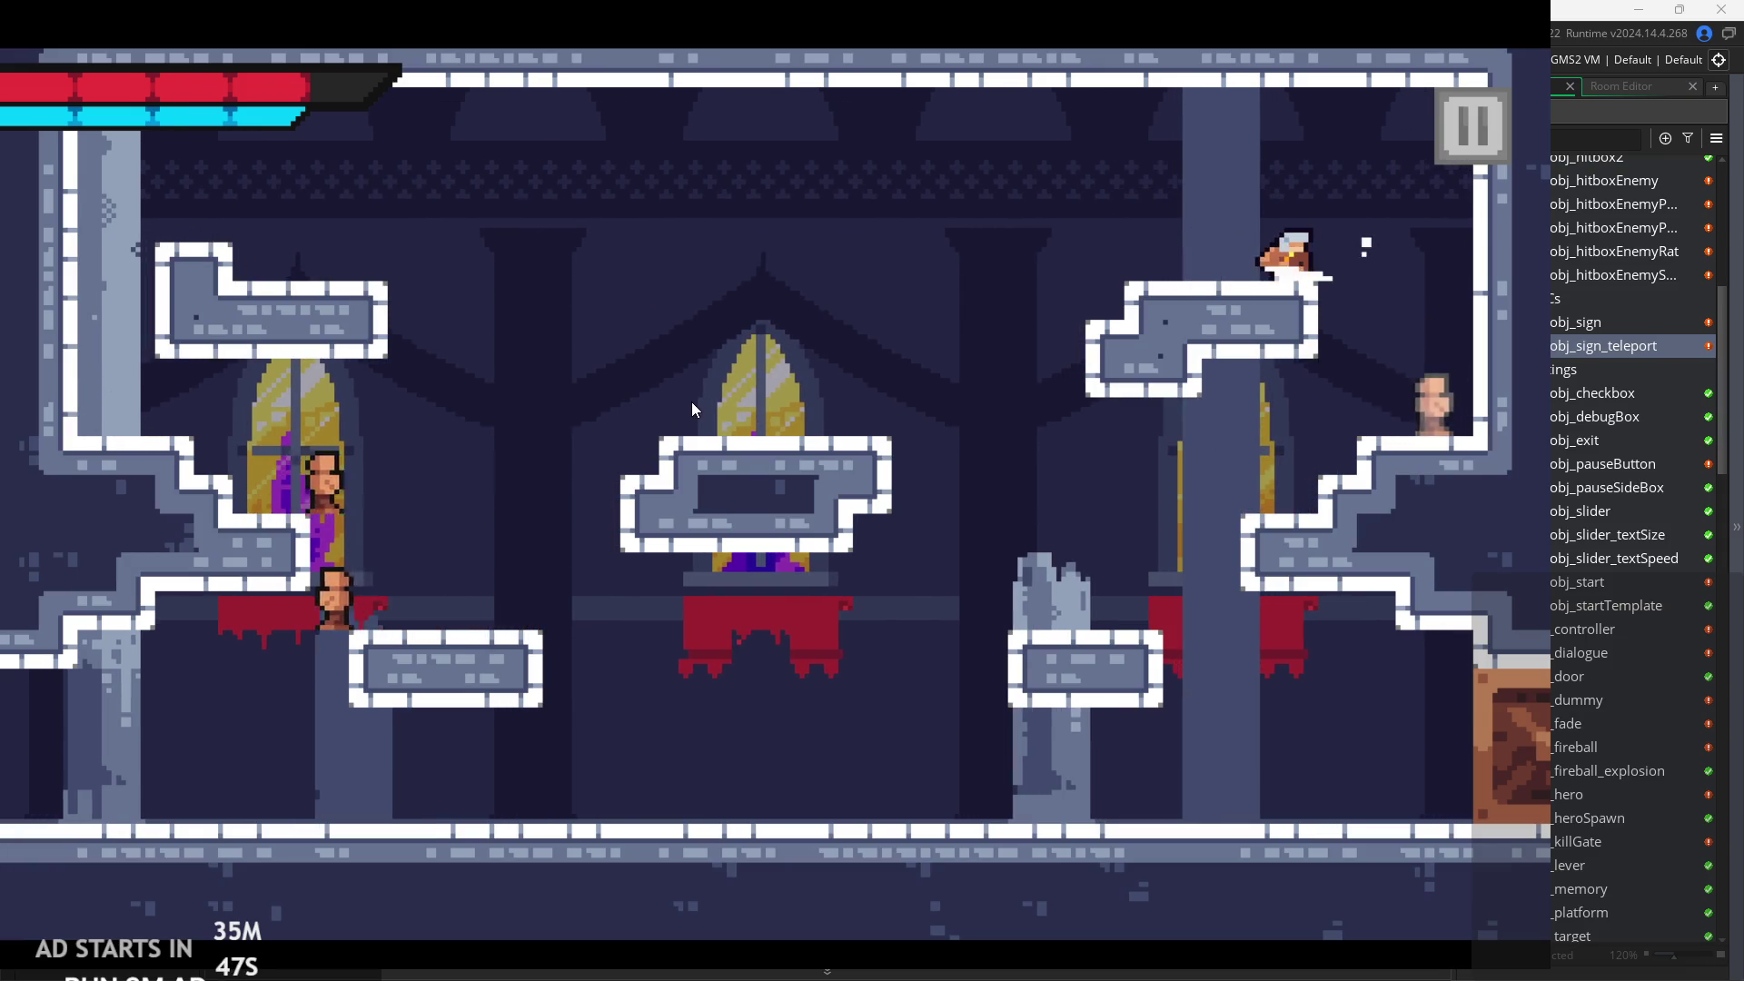
Jump over to the left ledge, slash enemies, and walk right to drop onto the lower floor.
{"action": "key", "text": "Left"}
{"action": "key", "text": "space"}
{"action": "key", "text": "Left"}
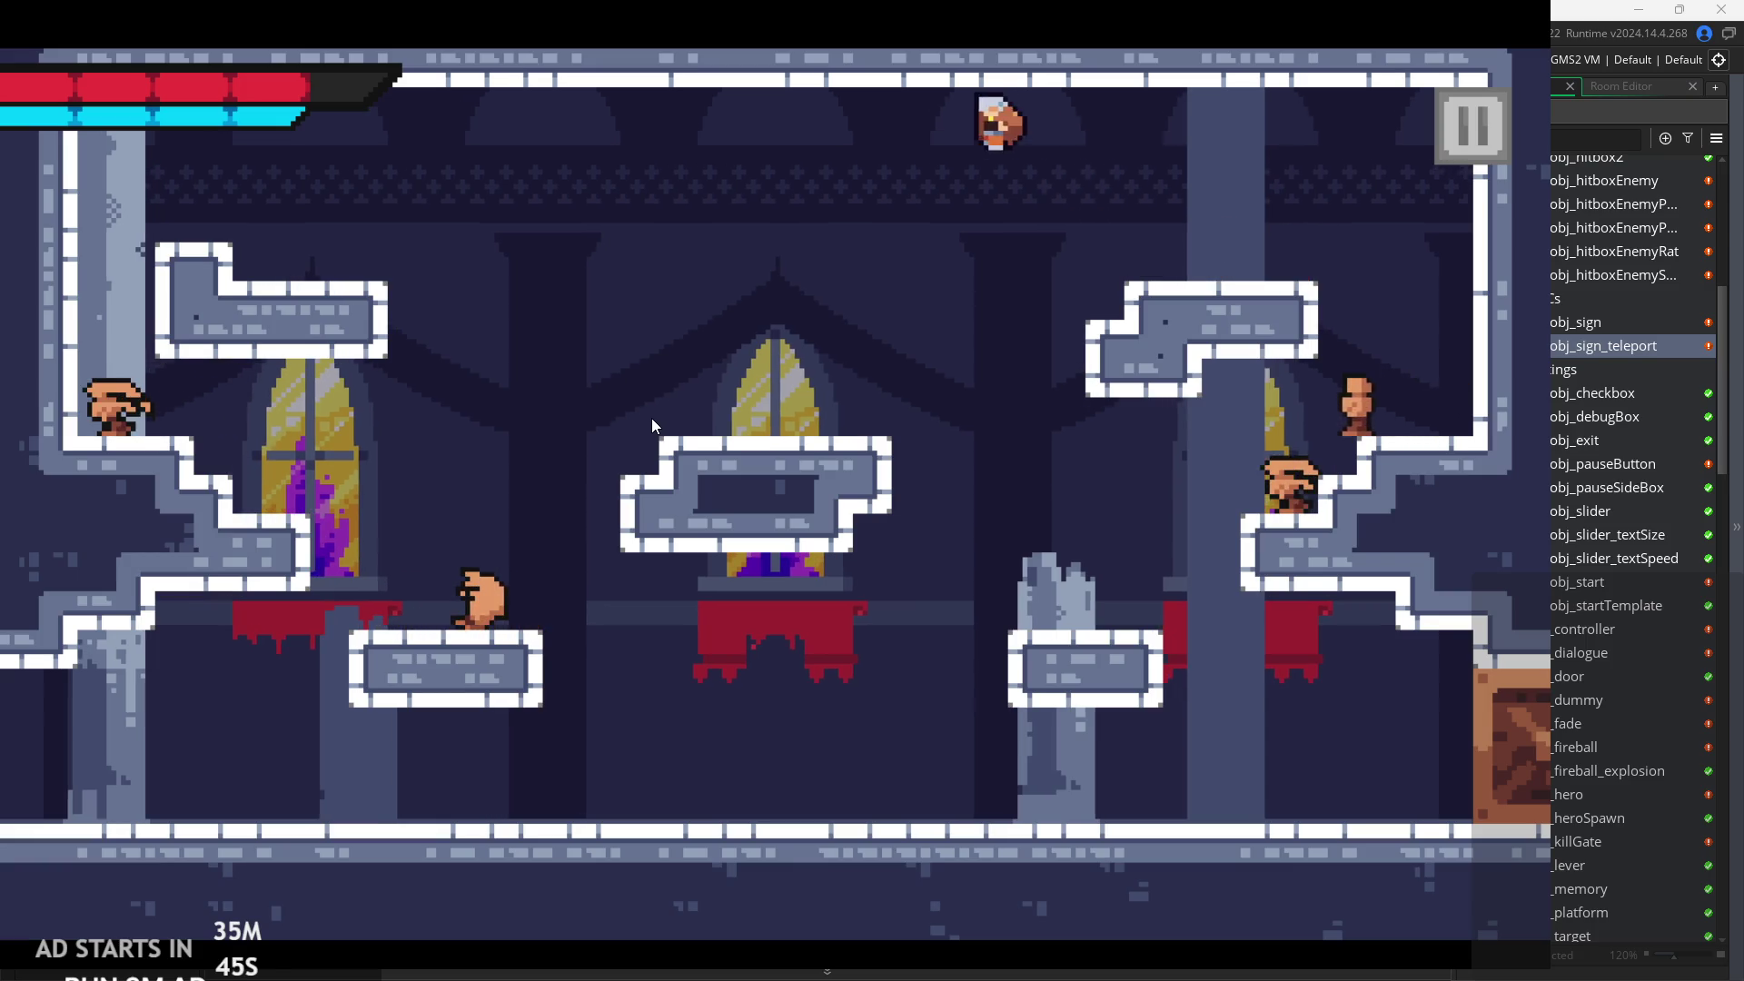
{"action": "key", "text": "Left"}
{"action": "key", "text": "x"}
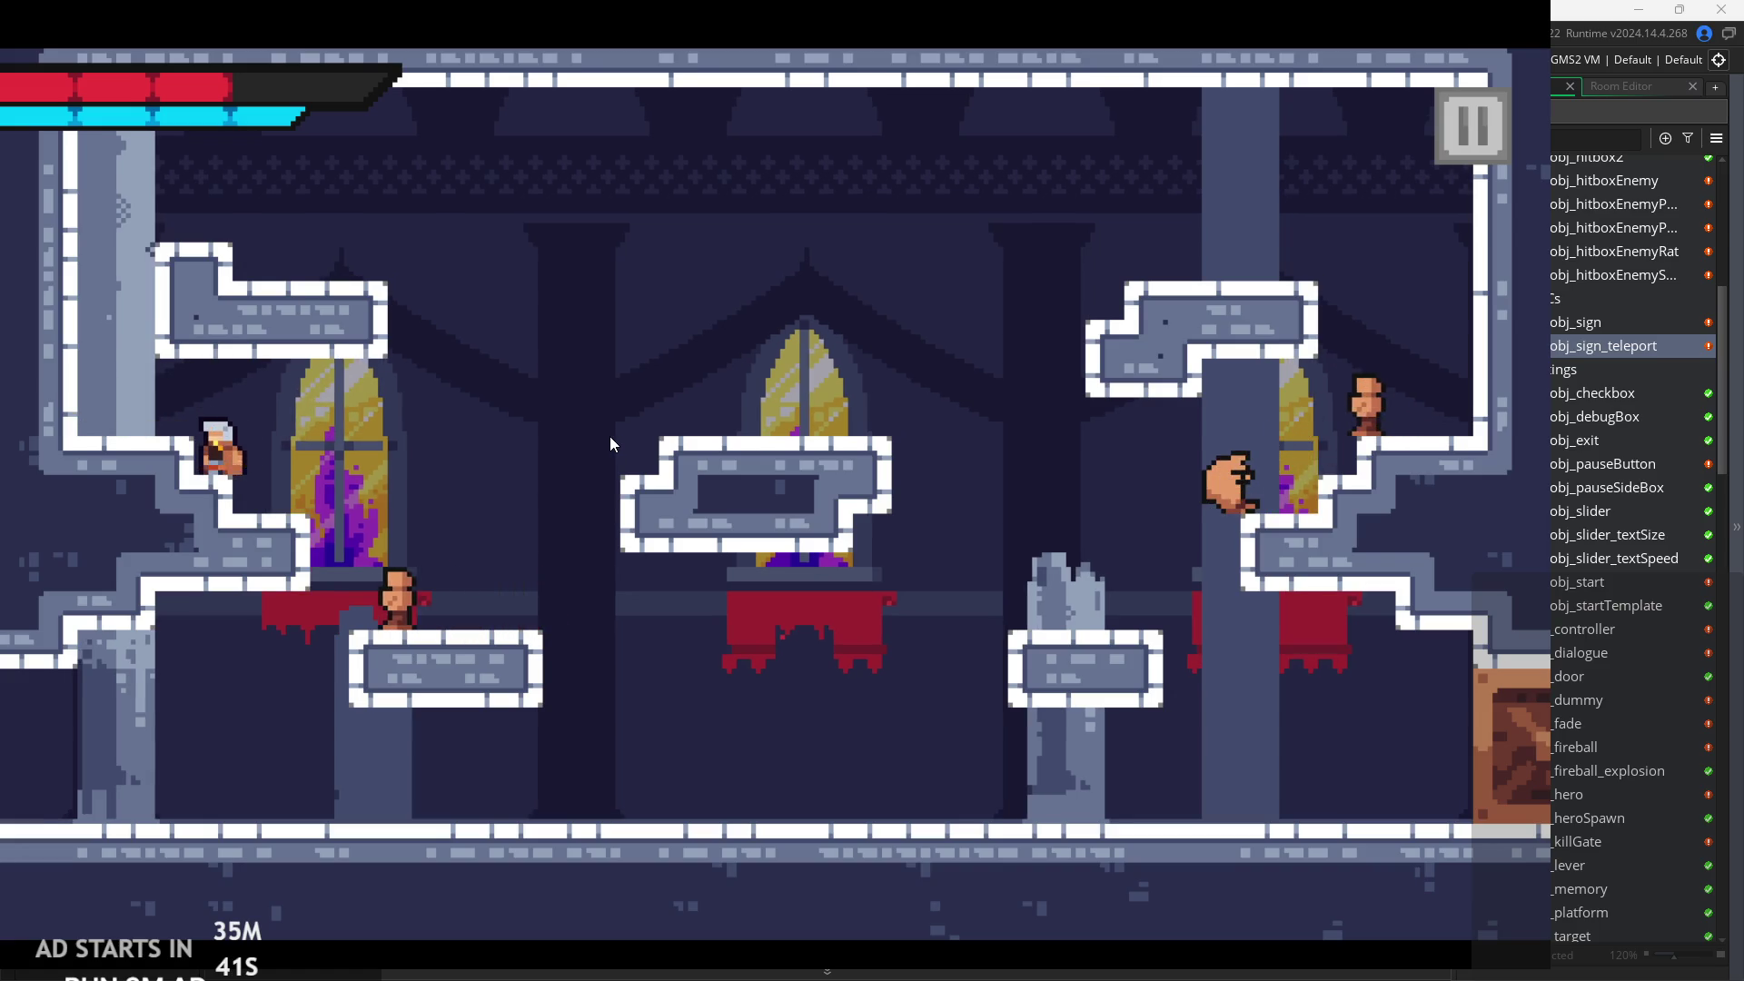
{"action": "key", "text": "Right"}
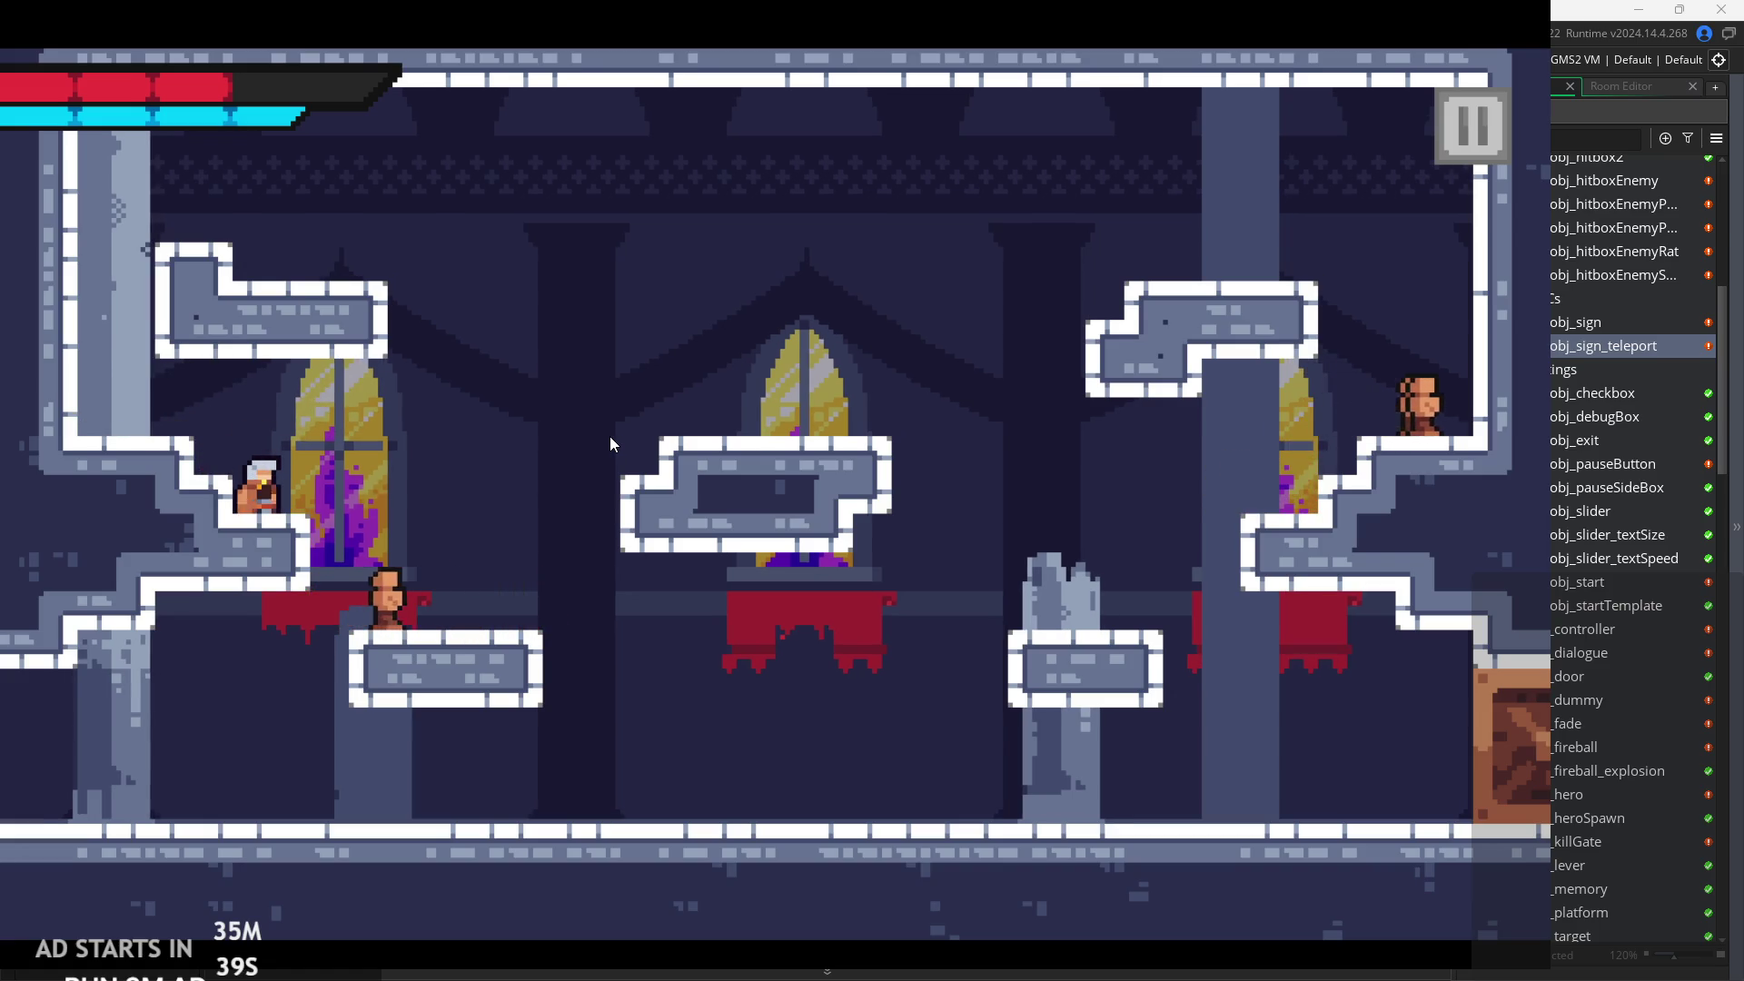
{"action": "key", "text": "Right"}
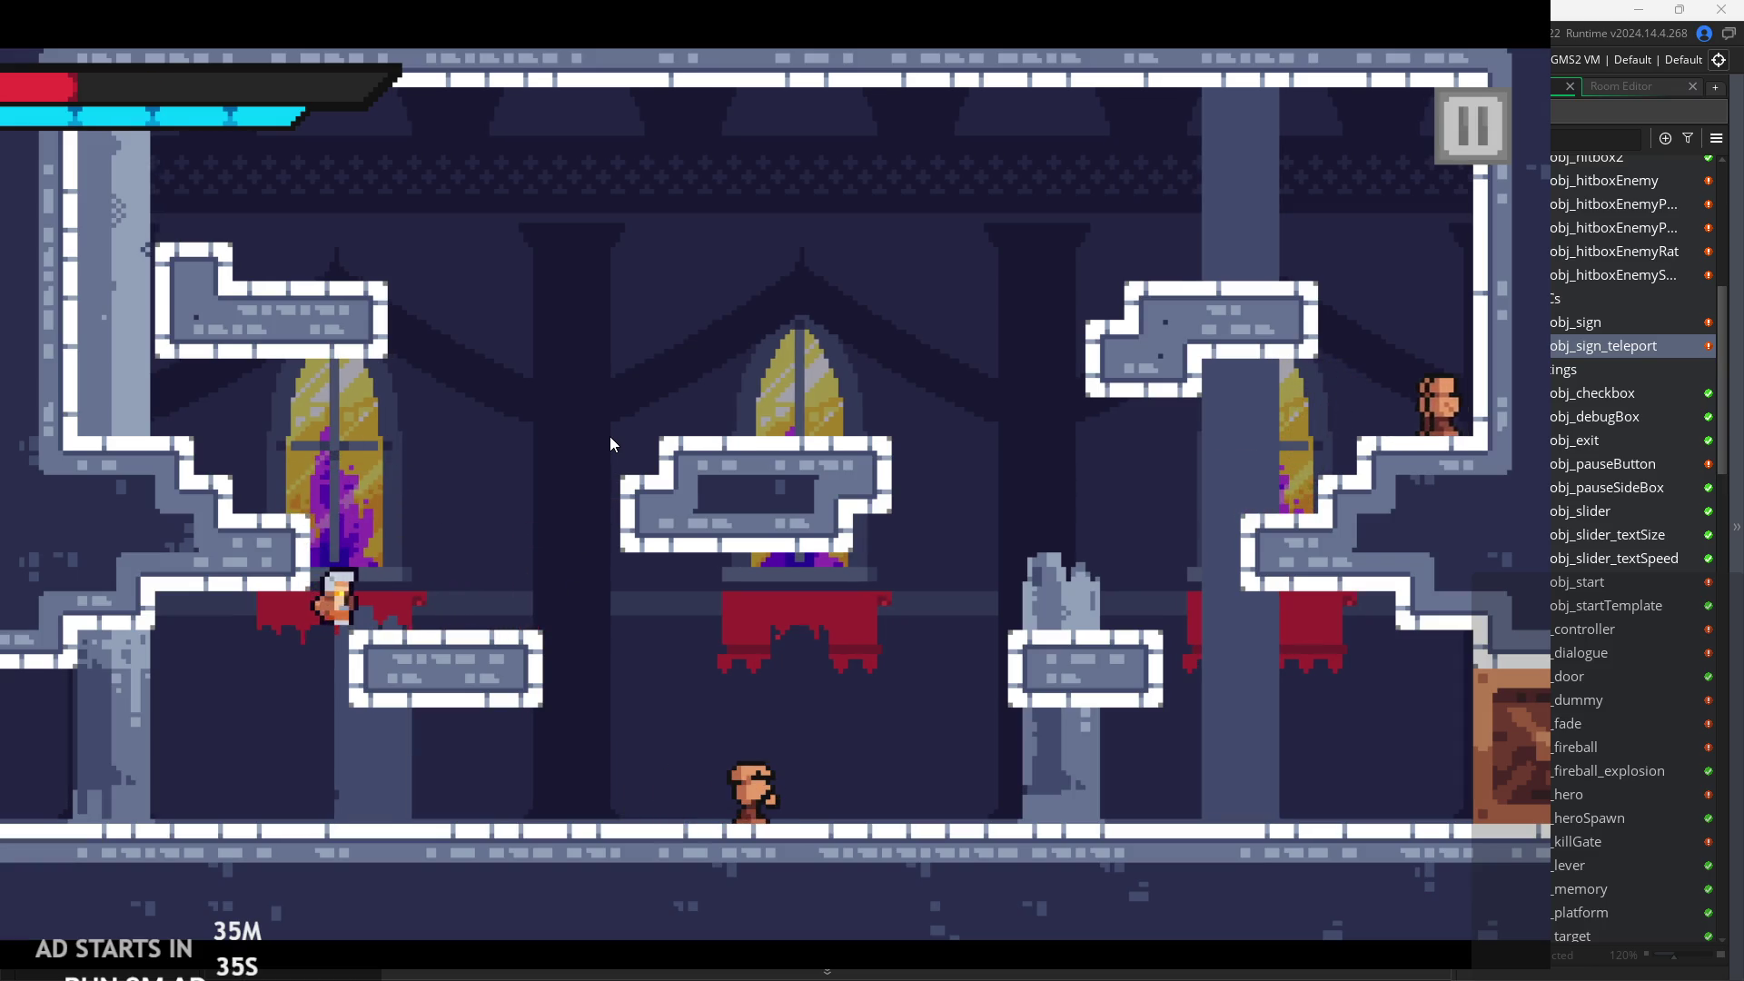
{"action": "key", "text": "Right"}
{"action": "key", "text": "Right"}
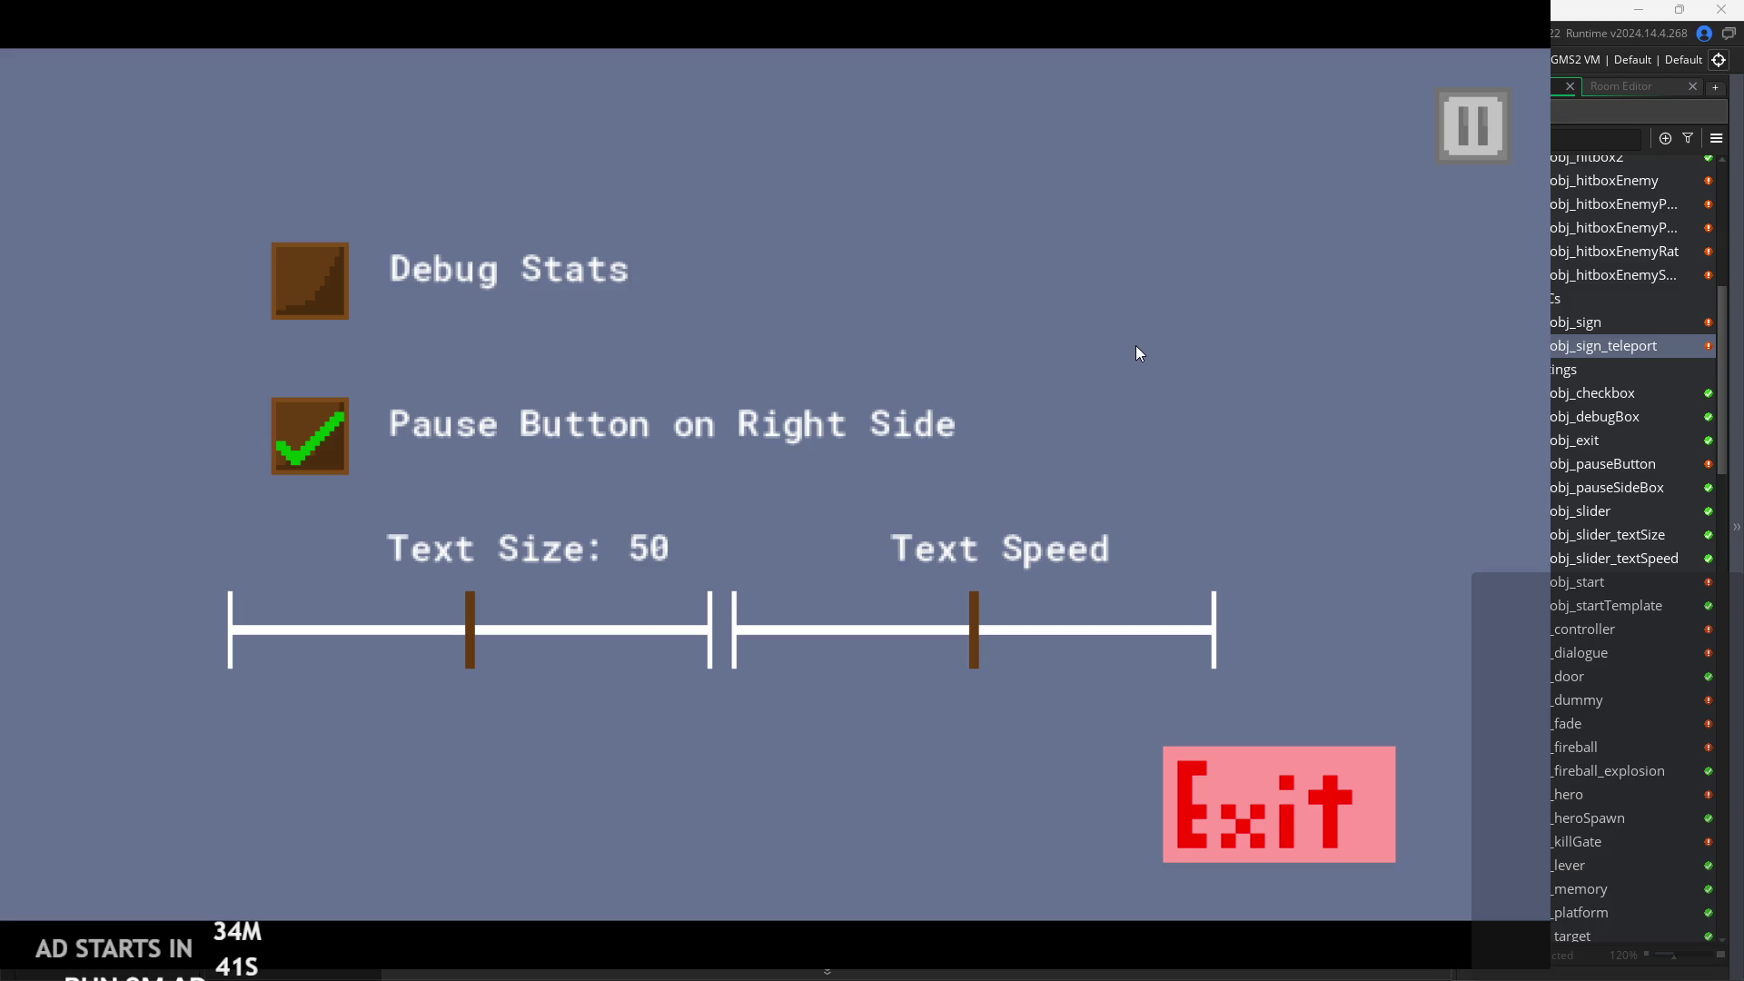
{"action": "left_click", "coordinate": [1496, 140]}
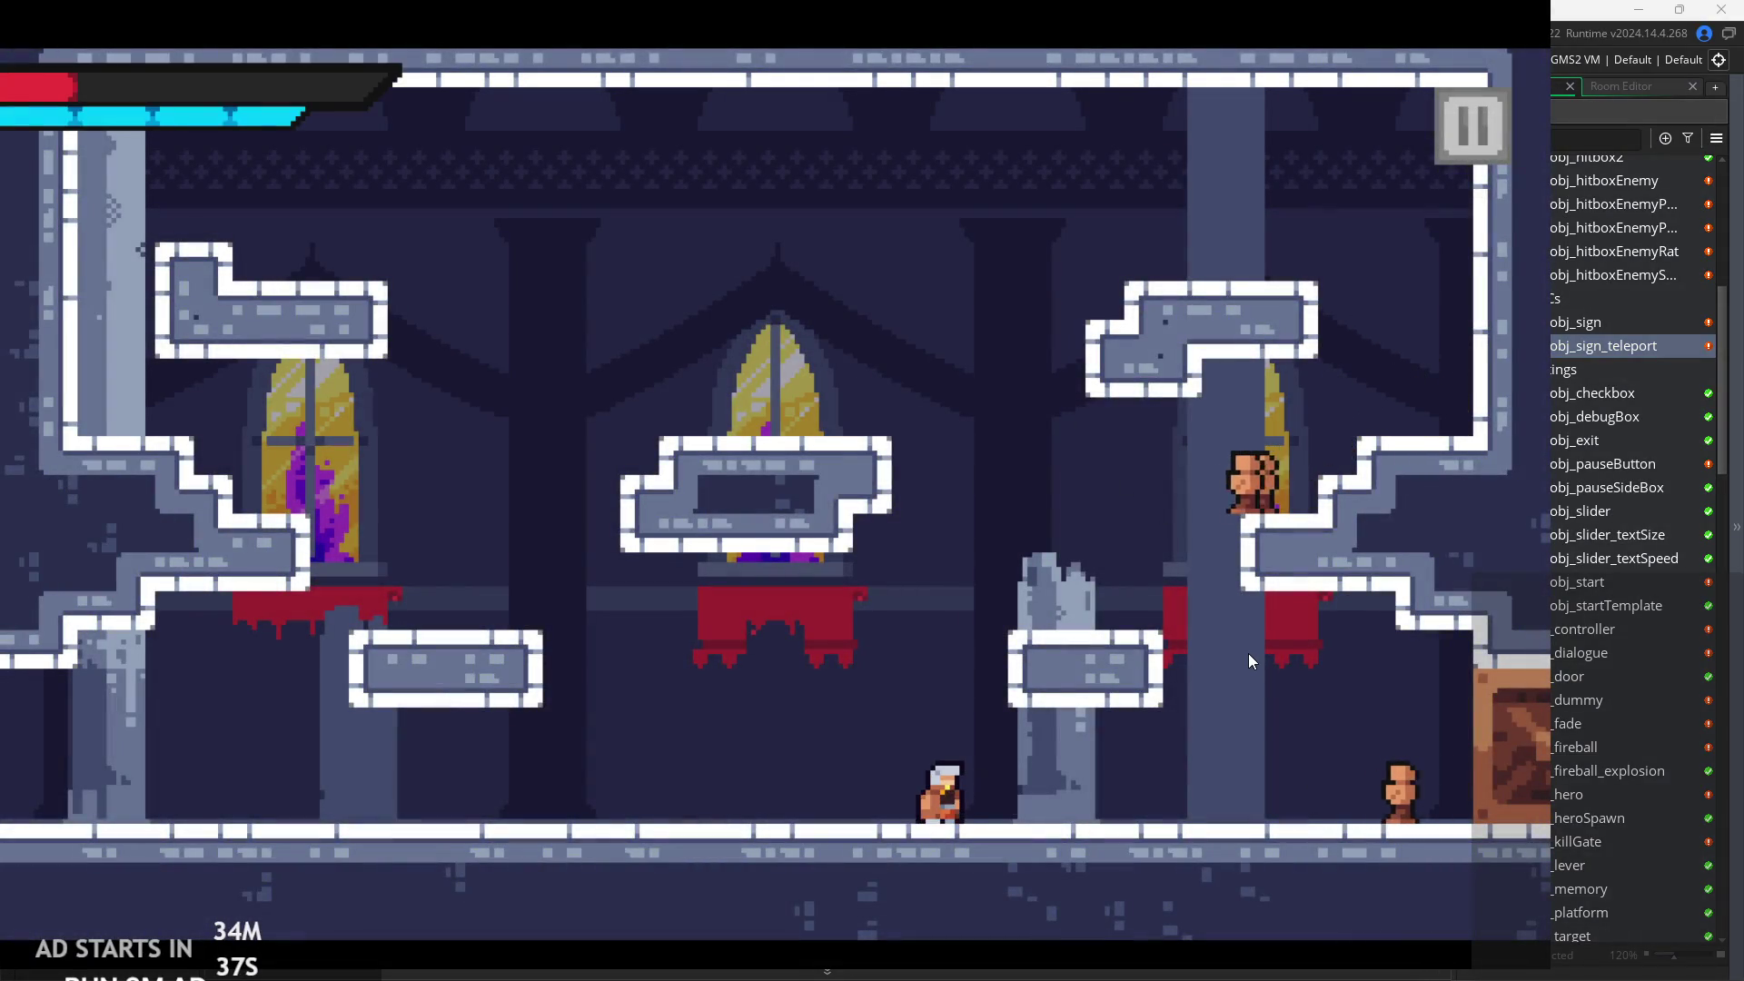
Walk the hero left, then run right and jump up onto the stone pillar.
{"action": "key", "text": "Left"}
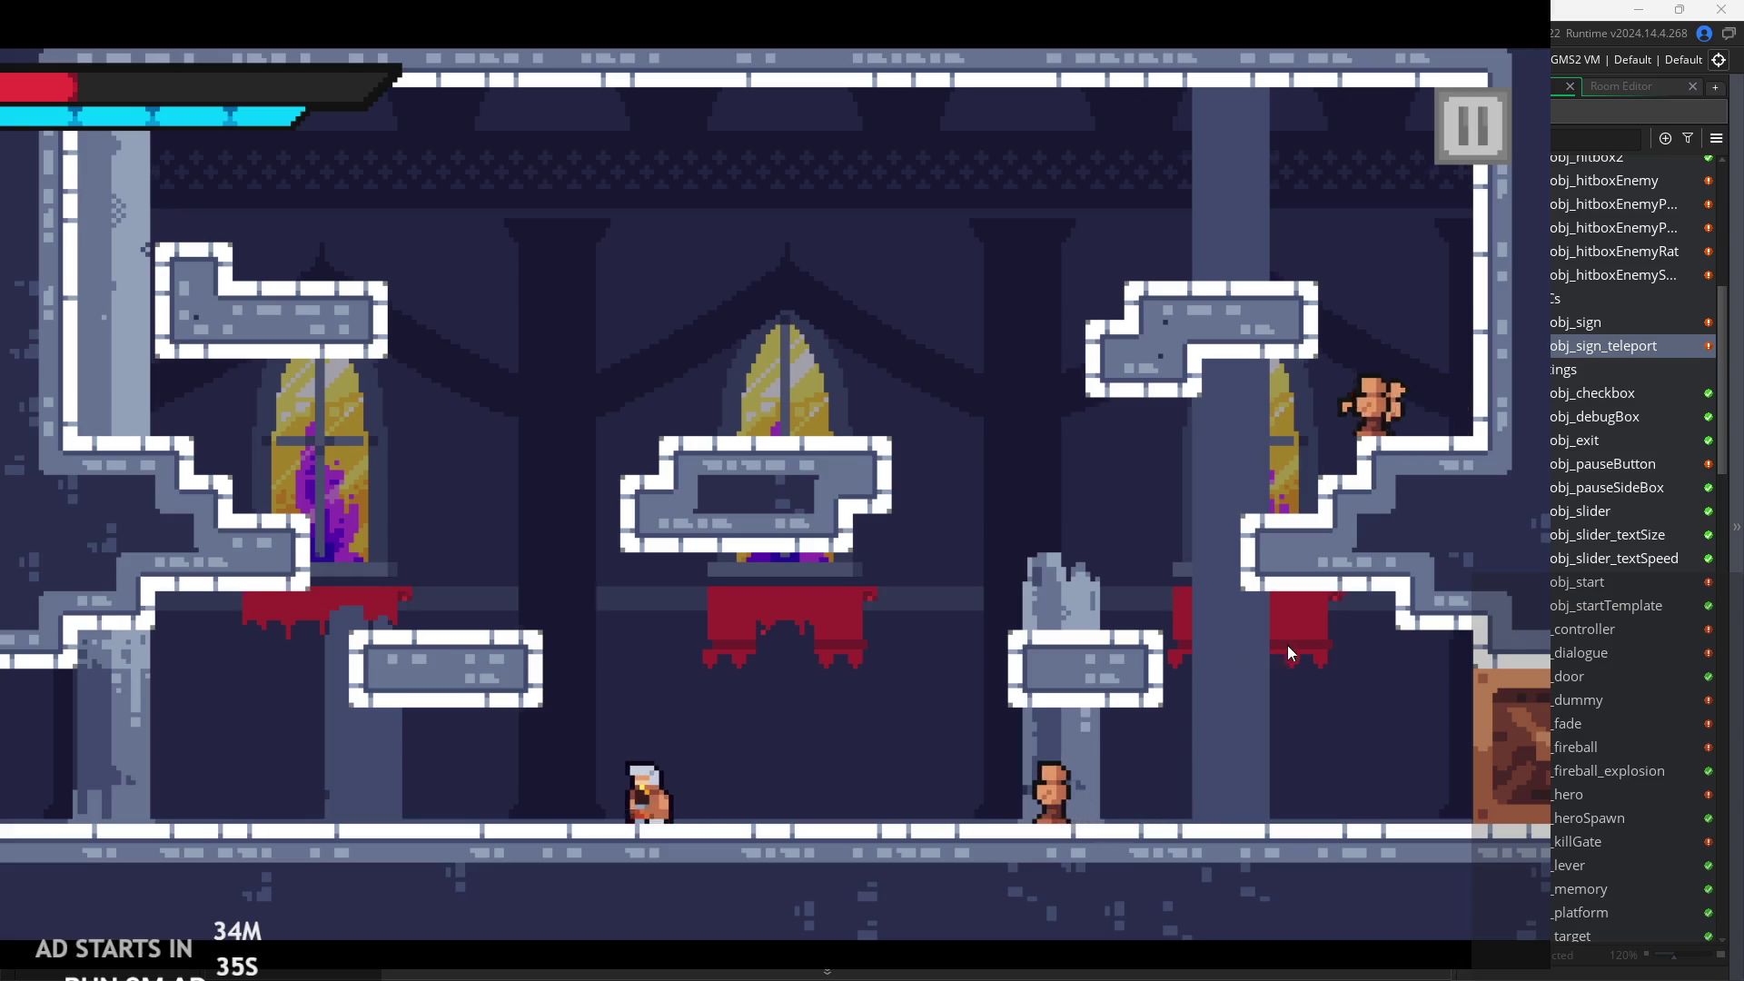
{"action": "key", "text": "Left"}
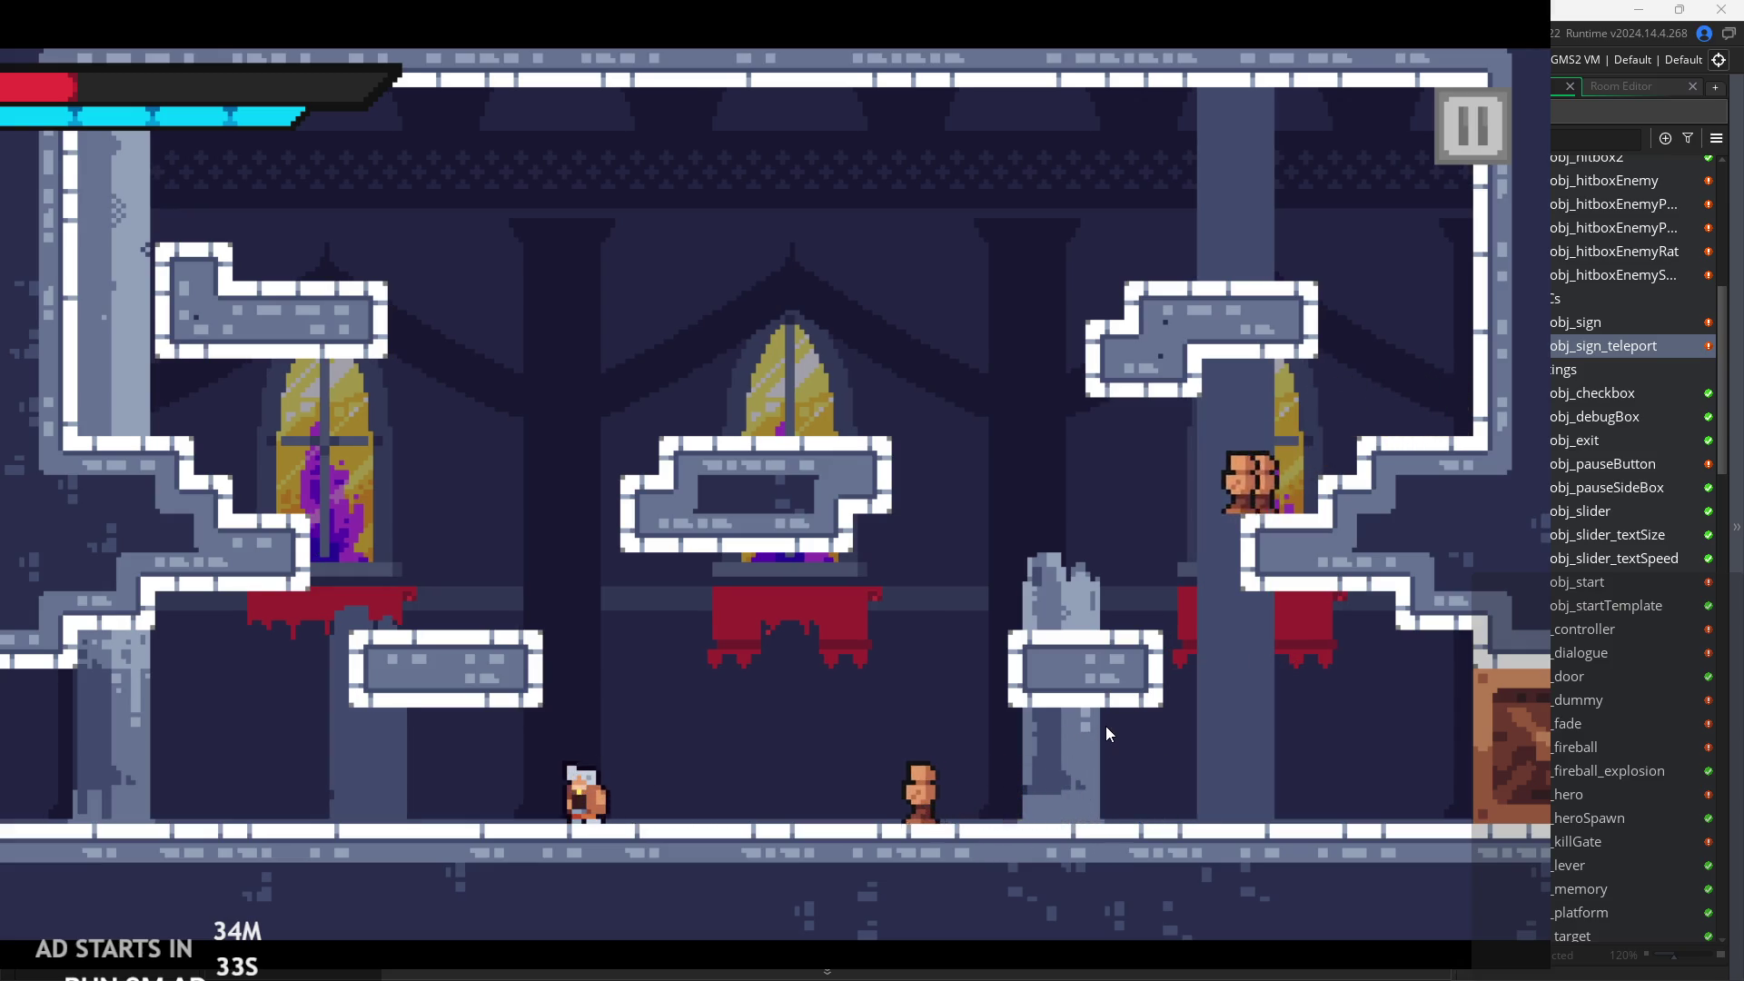
{"action": "key", "text": "space"}
{"action": "key", "text": "Right"}
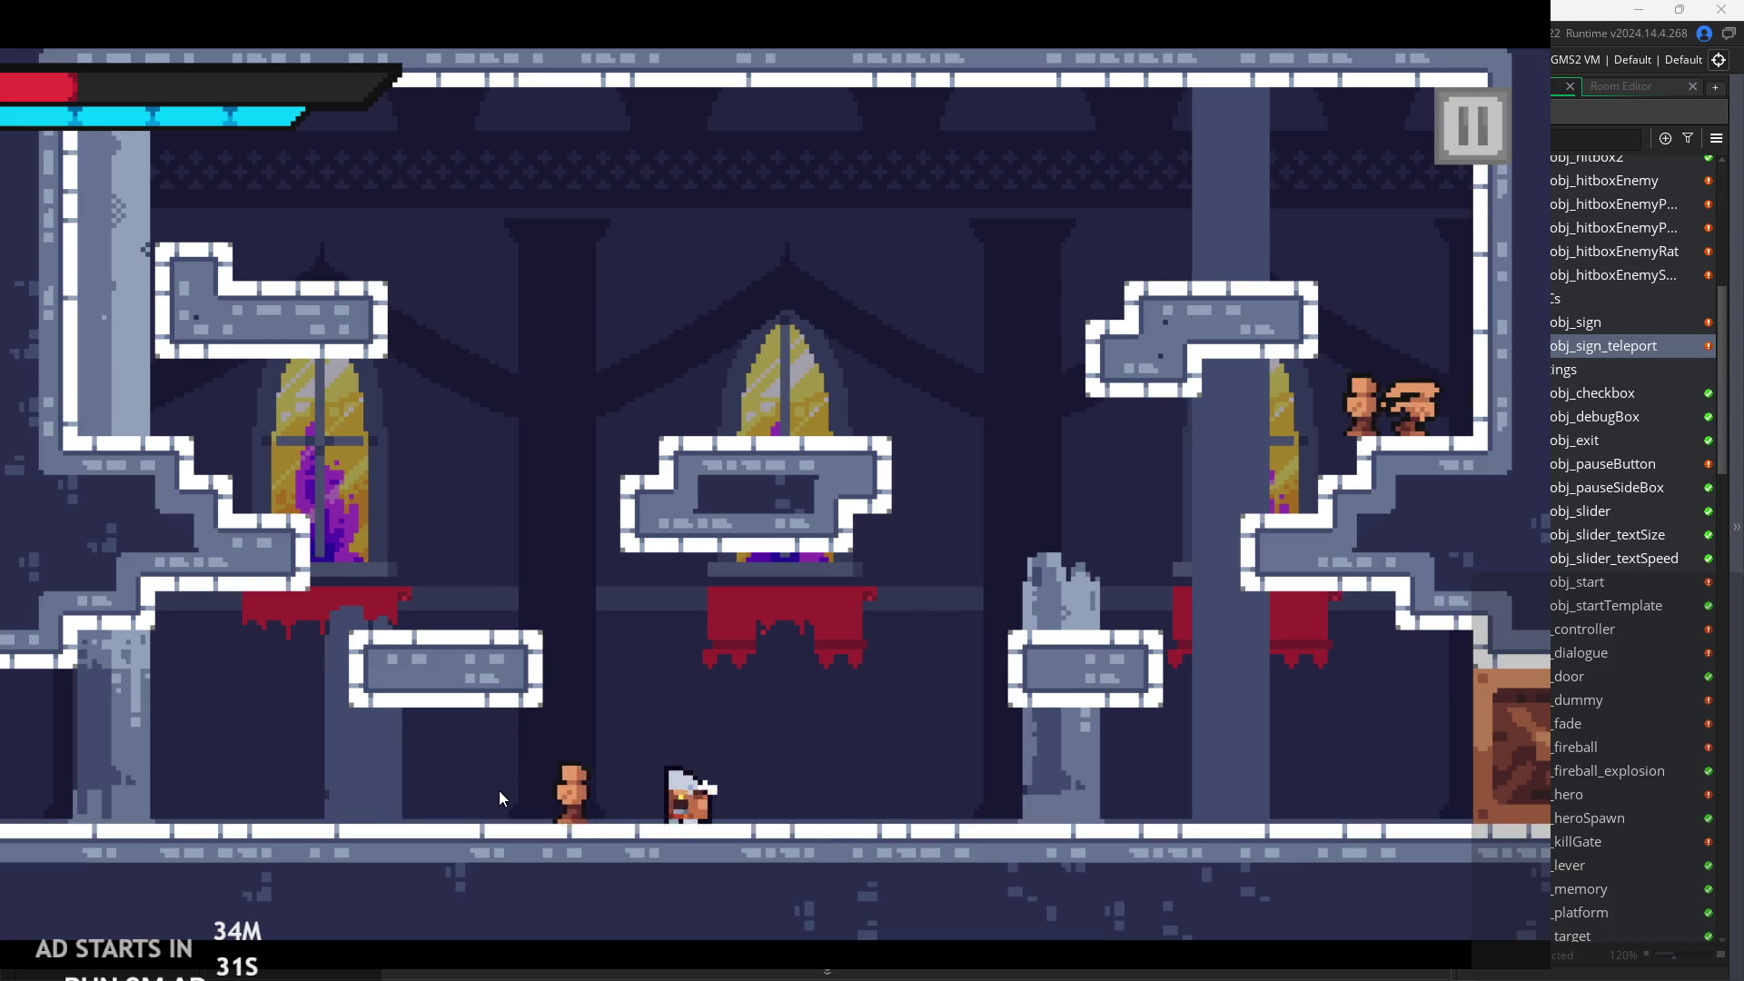
{"action": "key", "text": "Left"}
{"action": "key", "text": "Right"}
{"action": "key", "text": "space"}
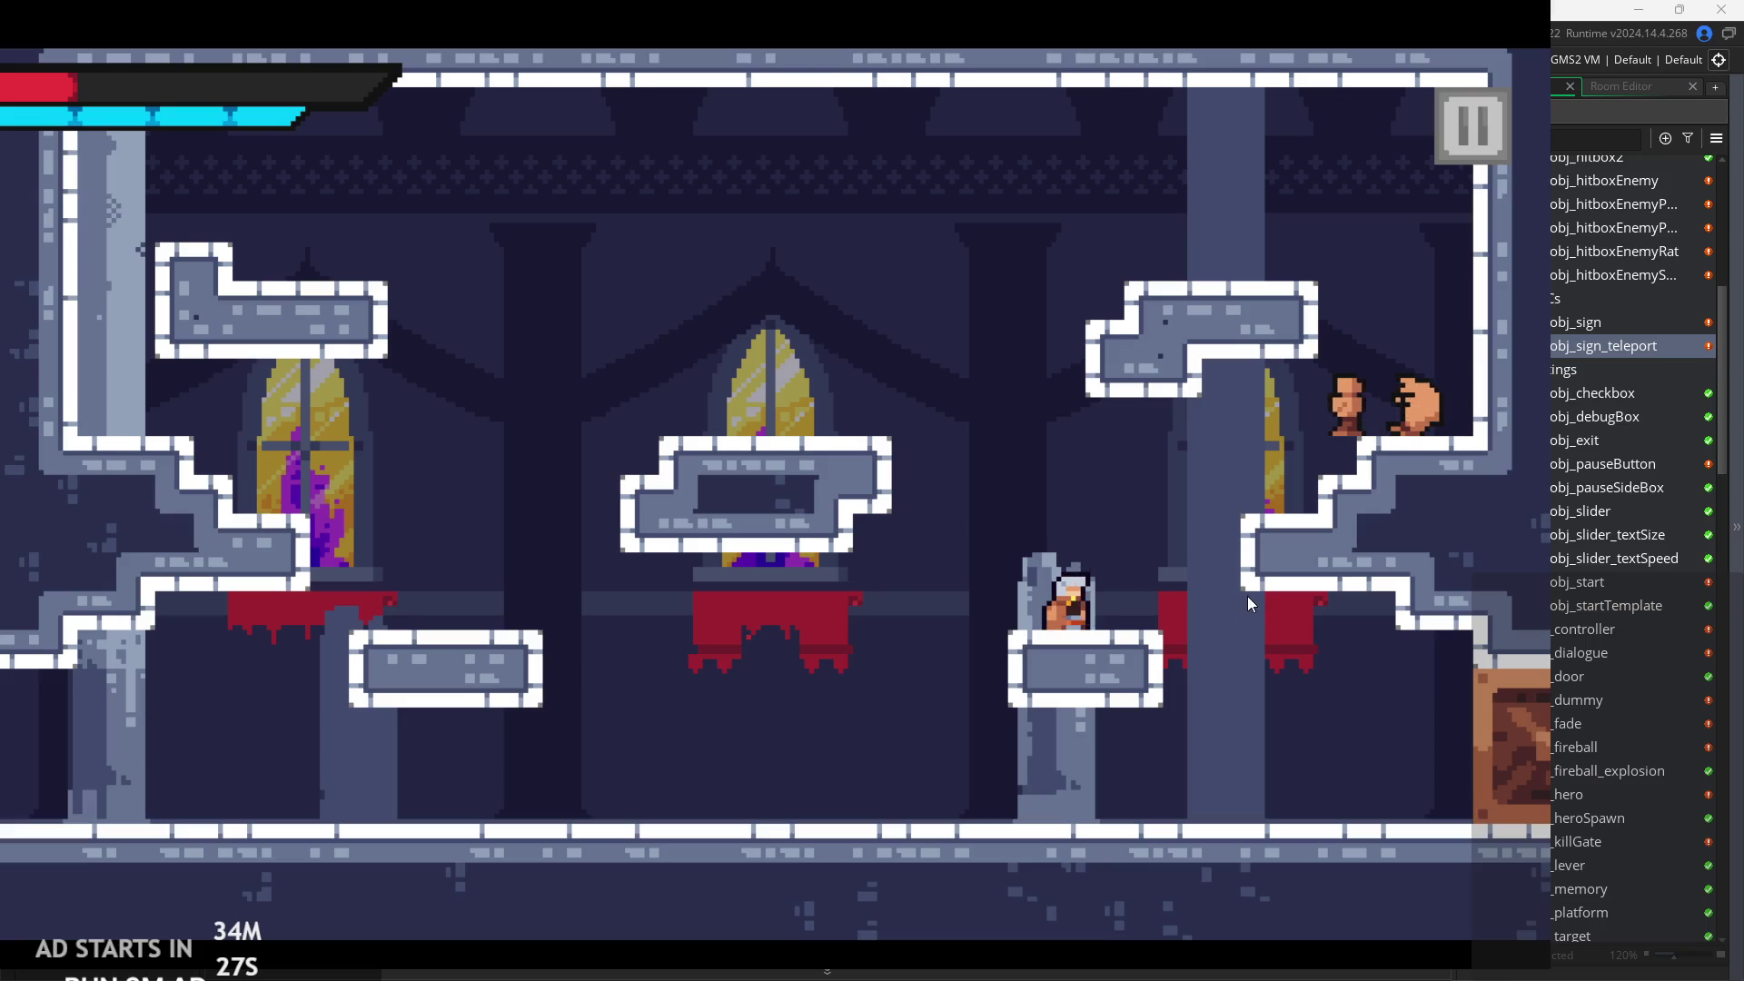
{"action": "key", "text": "Right"}
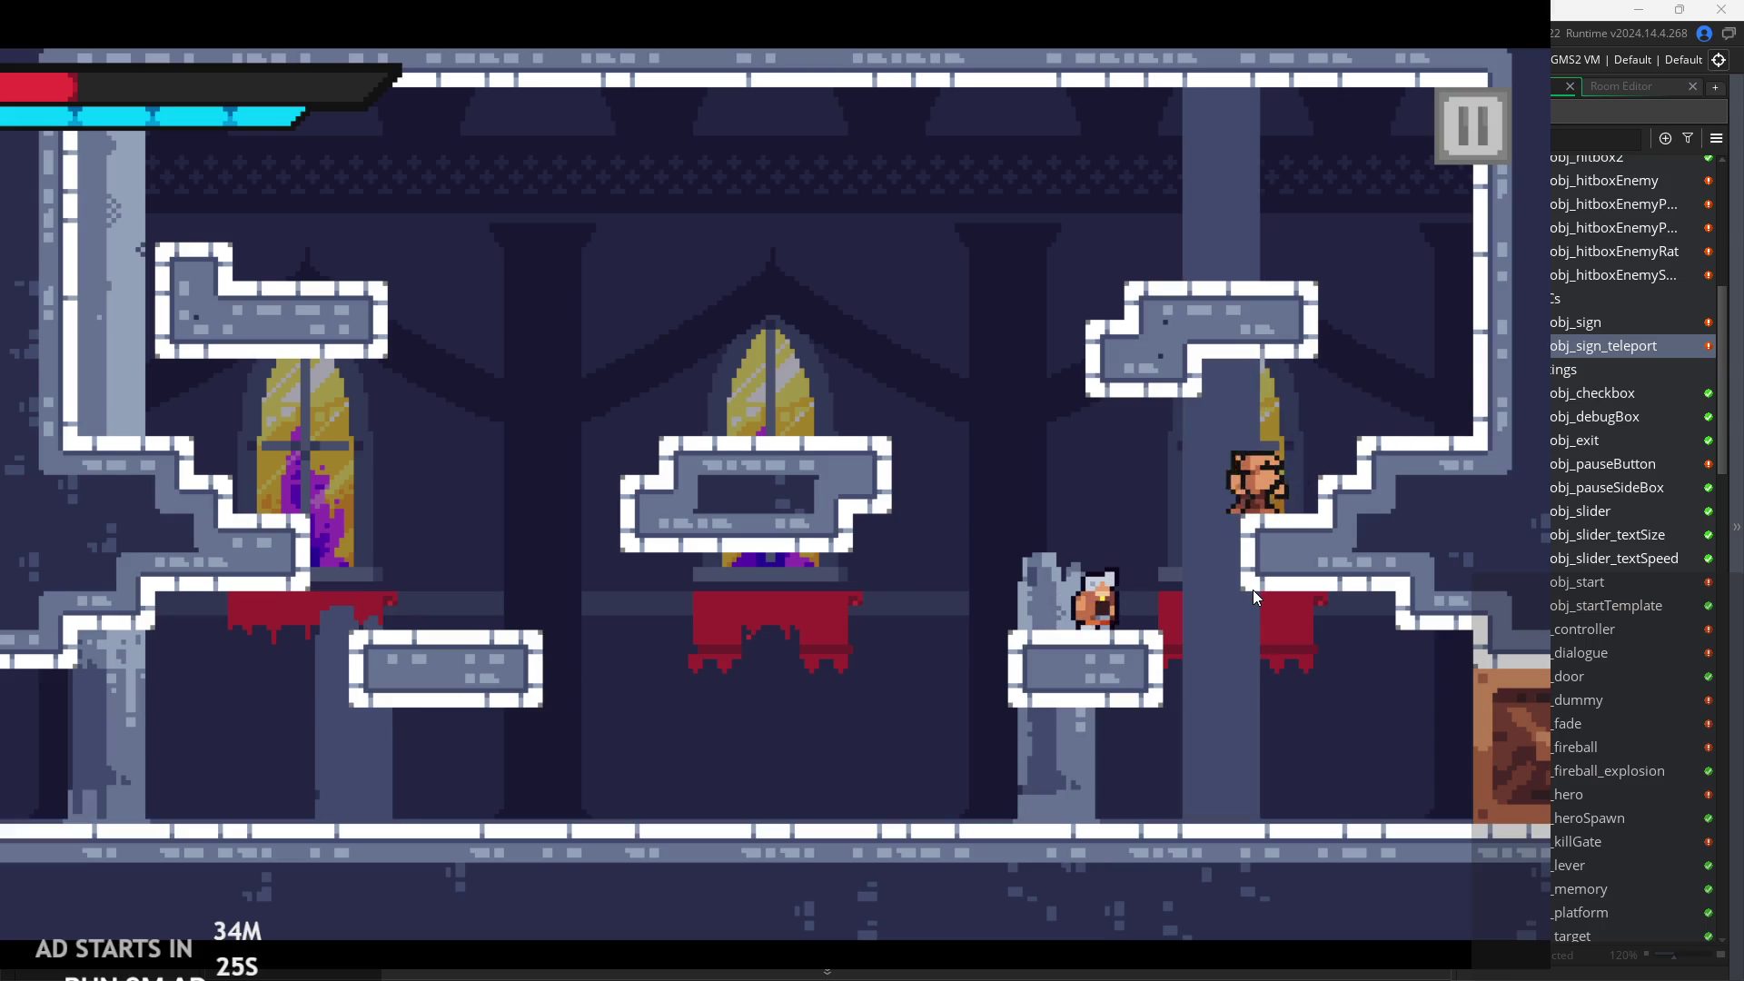
Jump between the right ledge and broken pillar top, then leap at the enemies slashing left.
{"action": "key", "text": "space"}
{"action": "key", "text": "Left"}
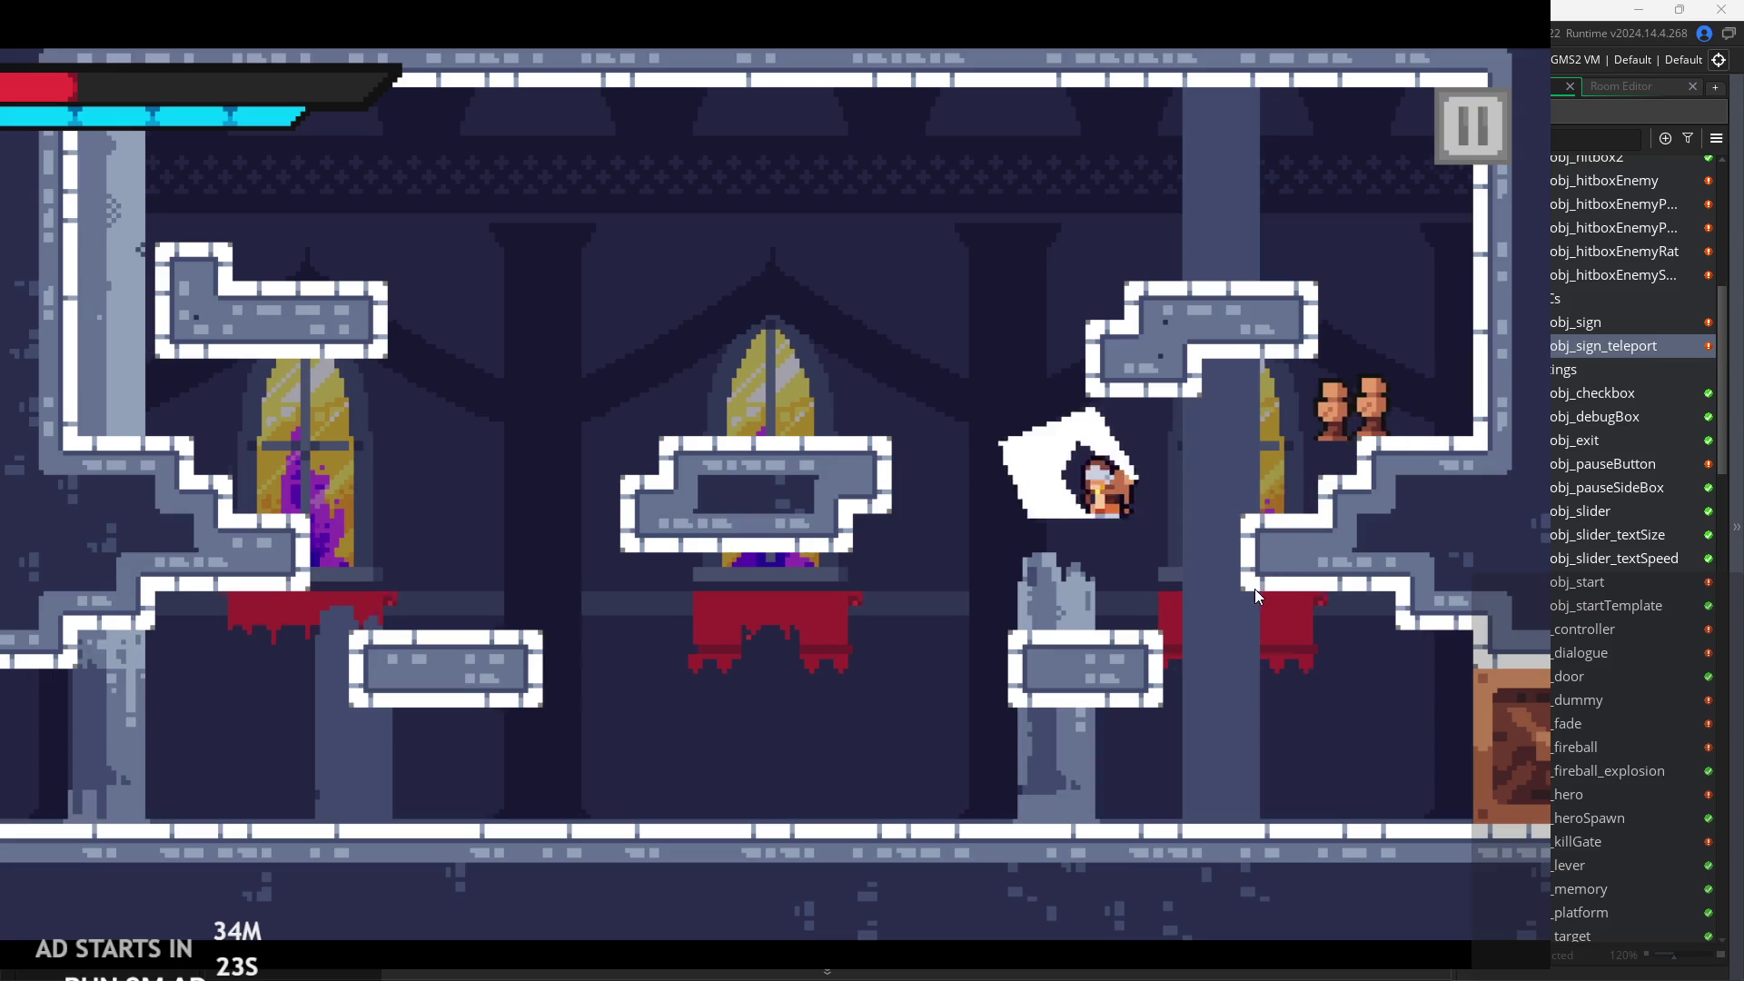
{"action": "key", "text": "space"}
{"action": "key", "text": "Right"}
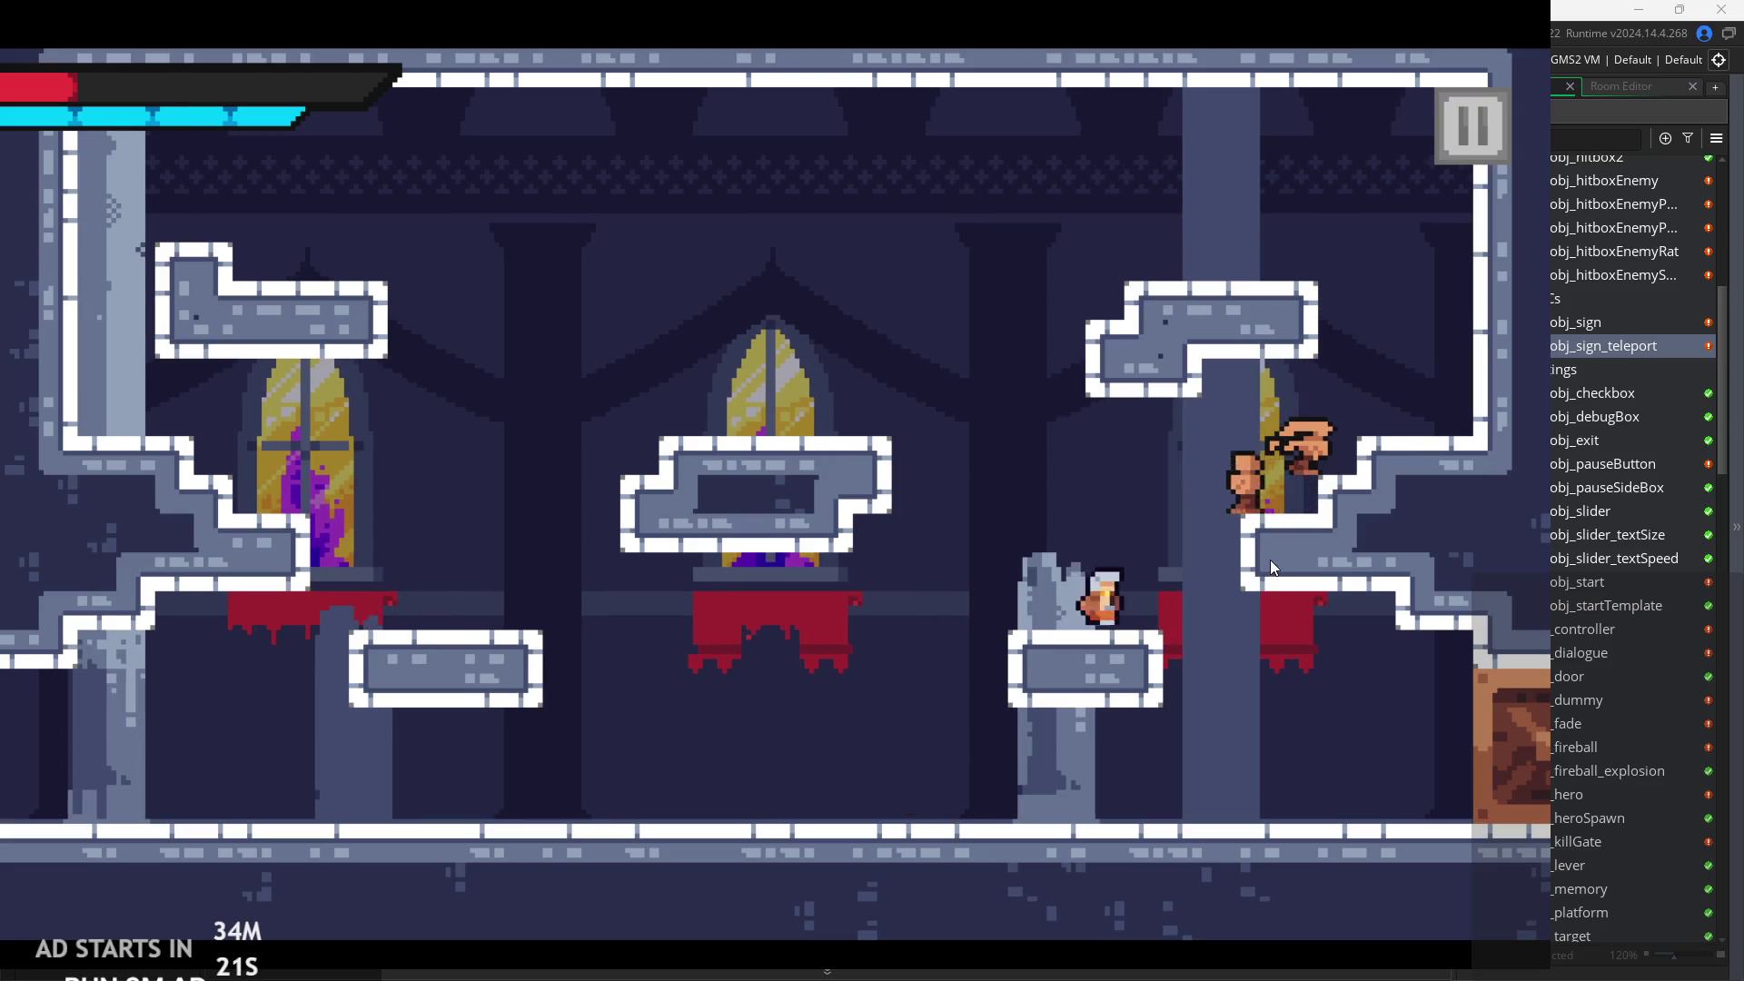
{"action": "key", "text": "space"}
{"action": "key", "text": "Right"}
{"action": "key", "text": "Left"}
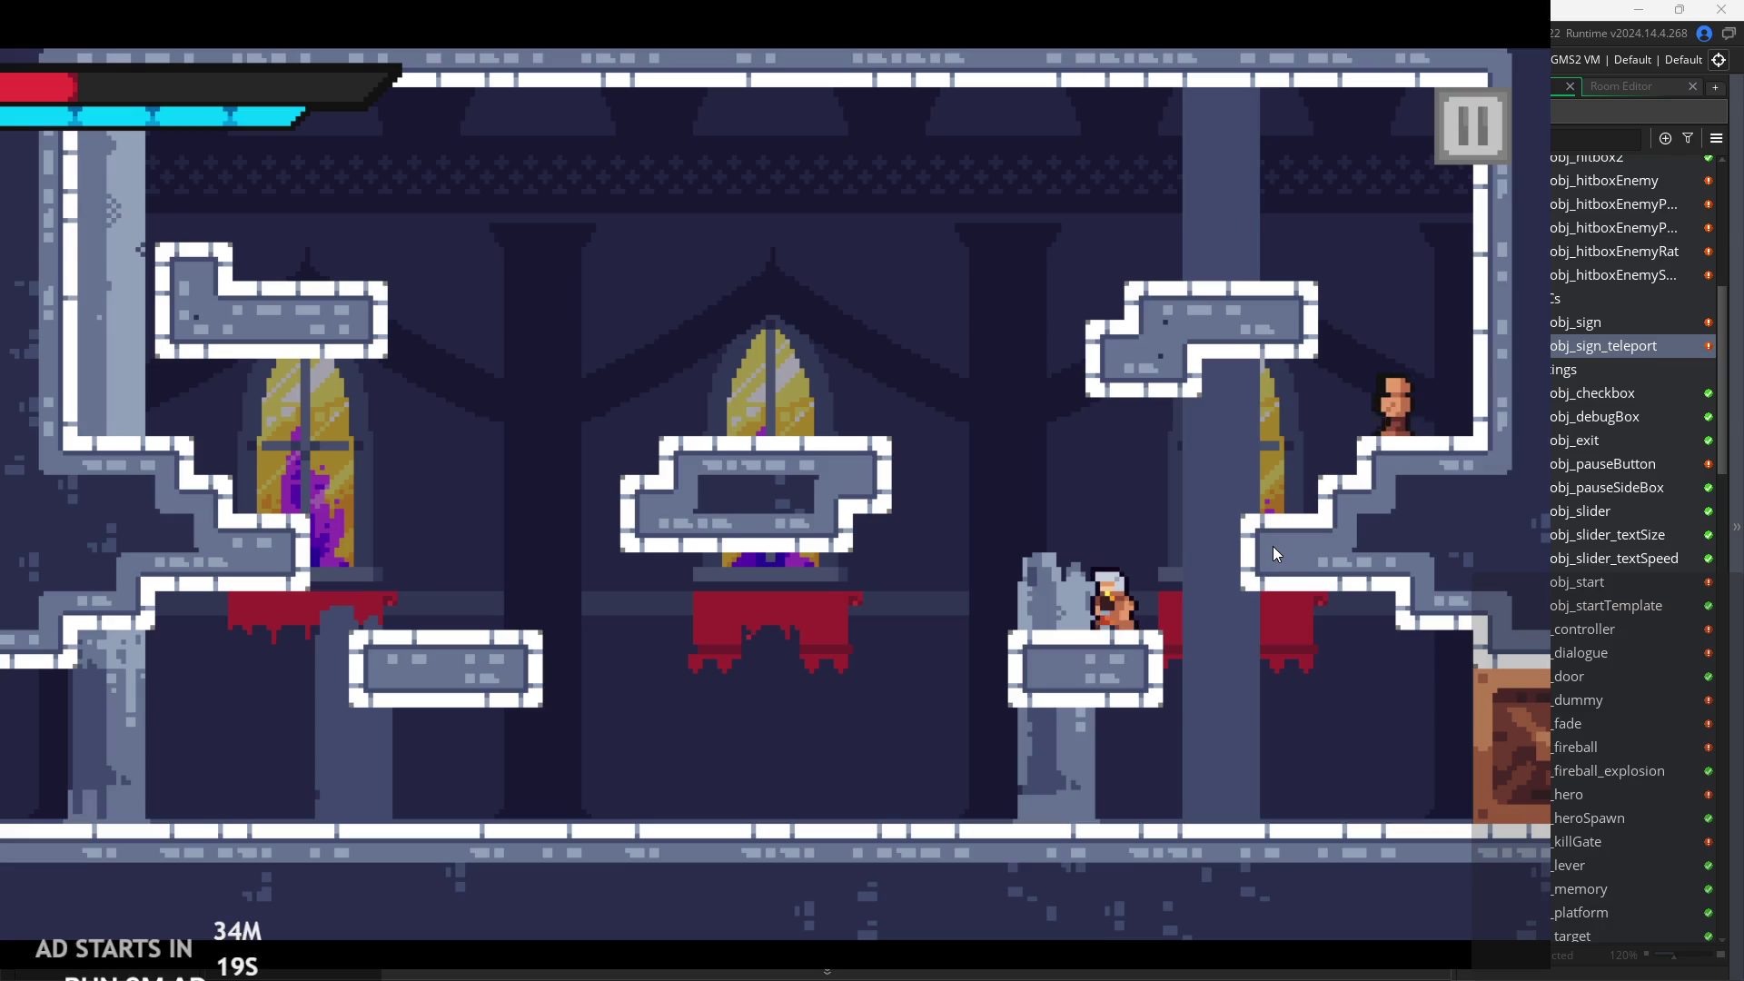
{"action": "key", "text": "space"}
{"action": "key", "text": "Right"}
{"action": "key", "text": "Left"}
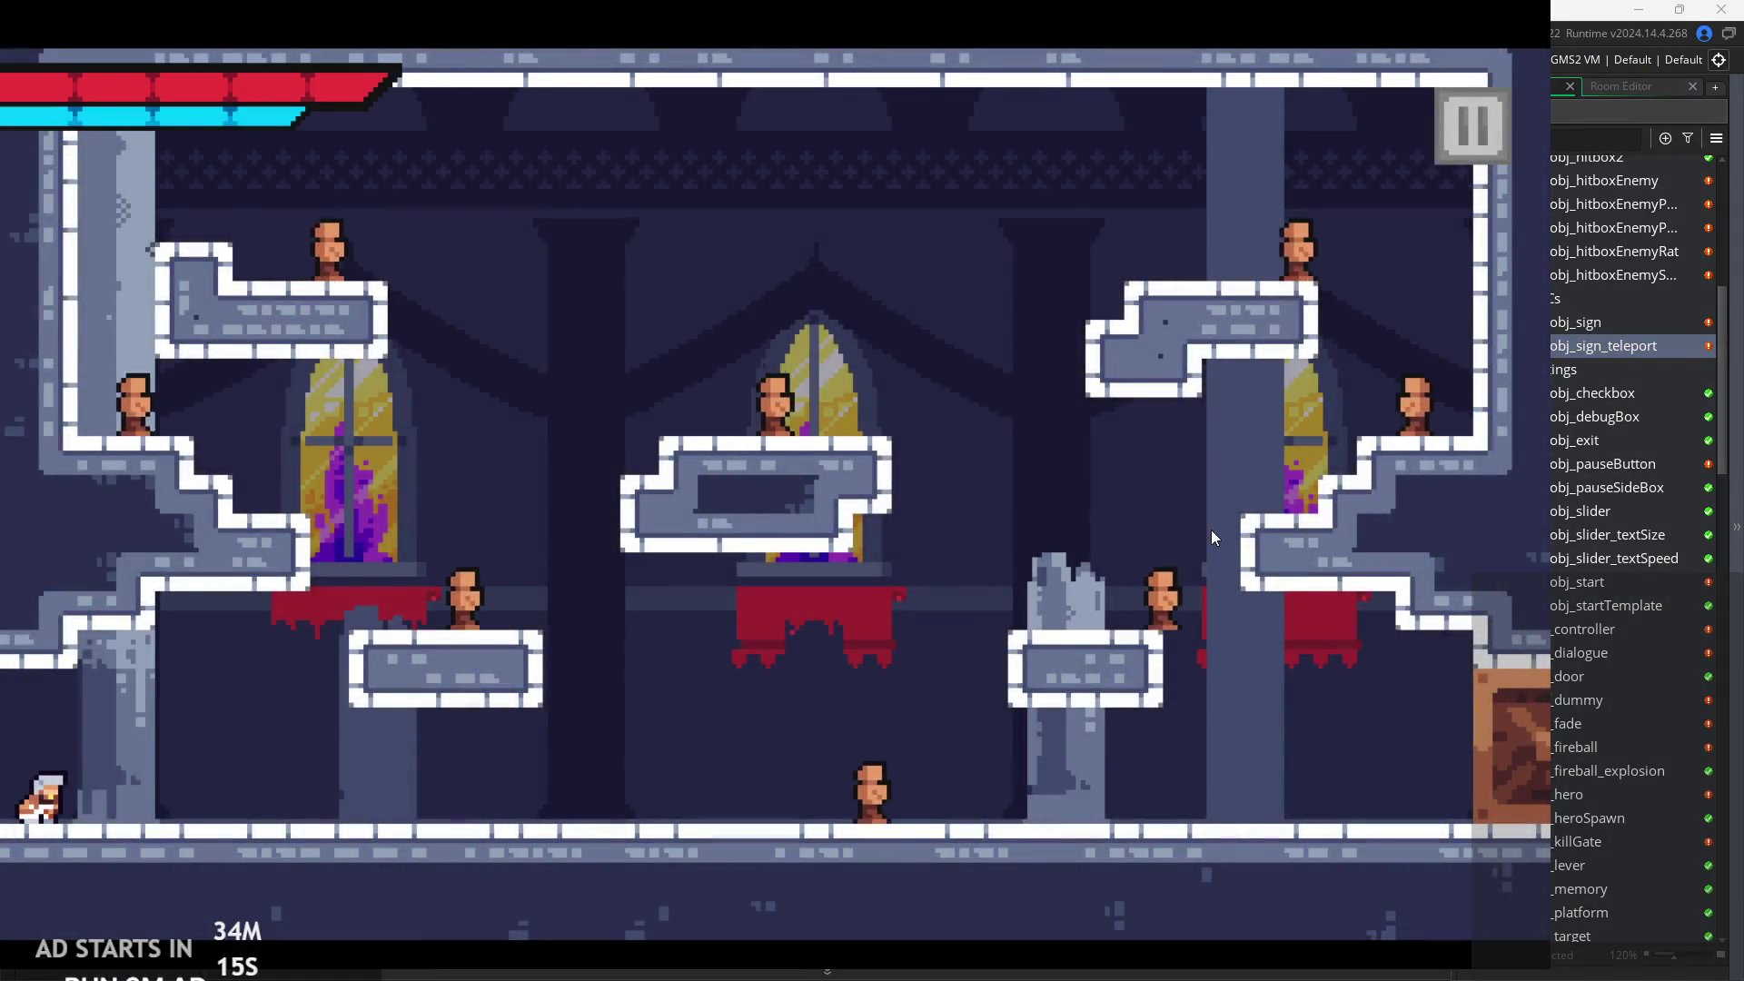
Dash the hero right along the floor jumping and slashing, then run back left.
{"action": "key", "text": "Right"}
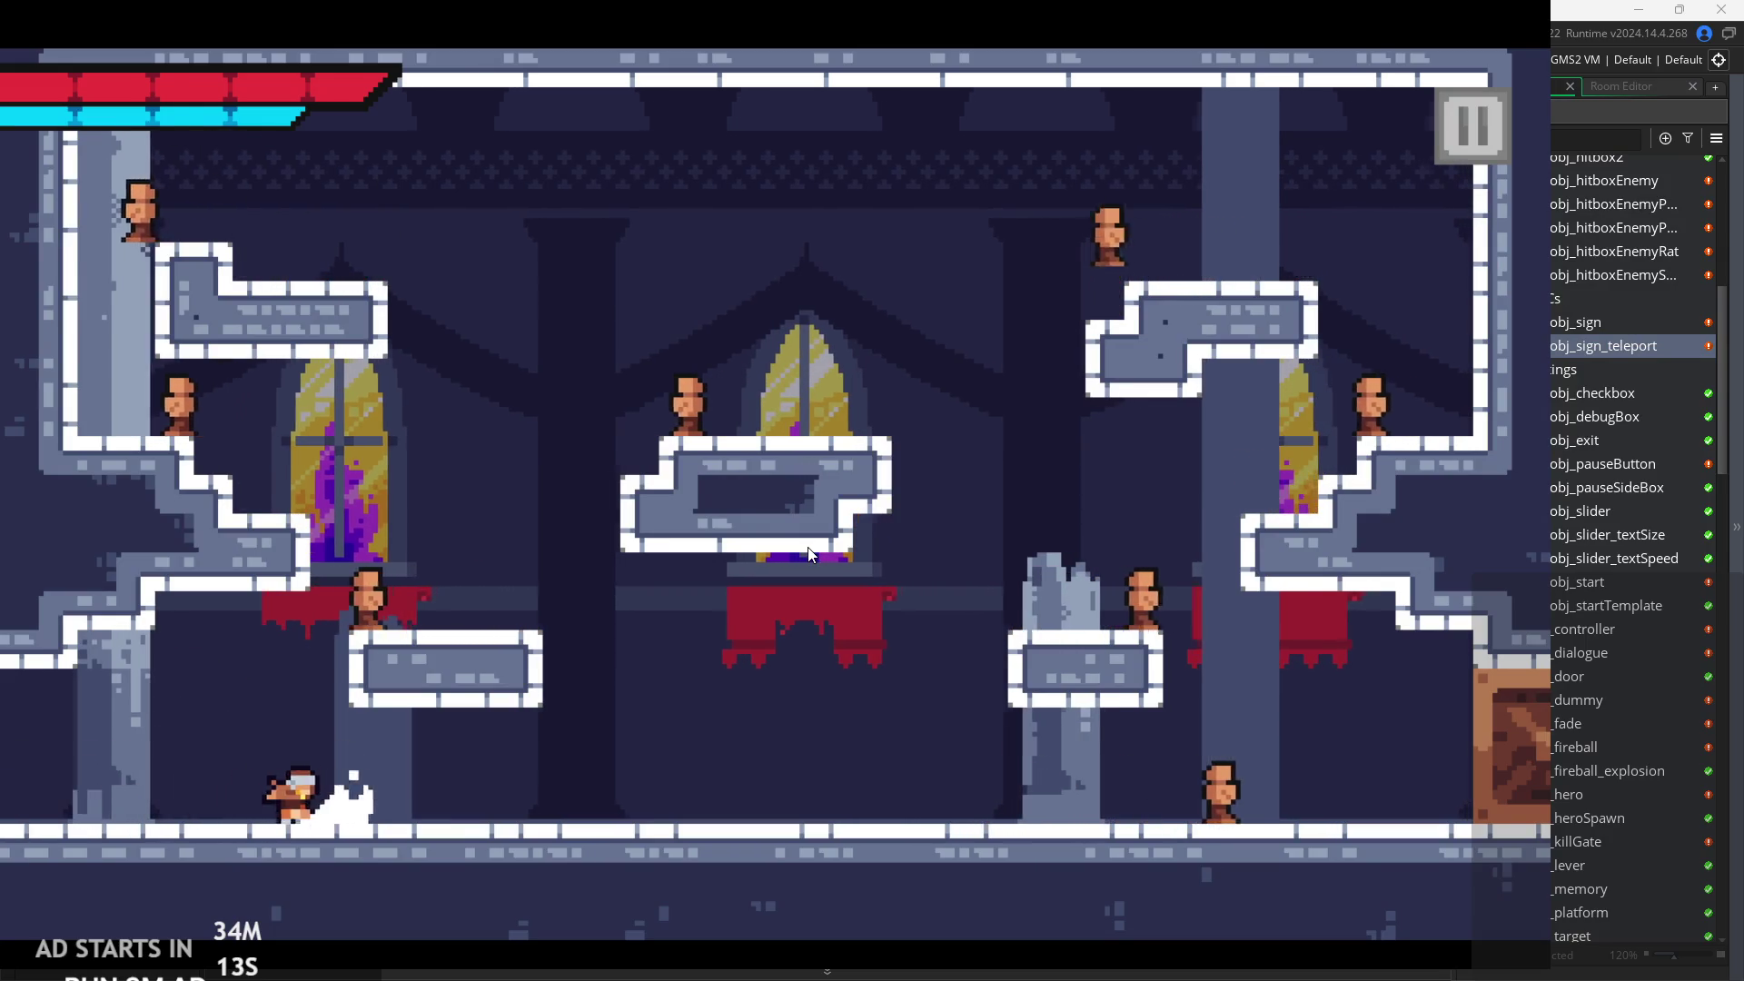
{"action": "key", "text": "Right"}
{"action": "key", "text": "space"}
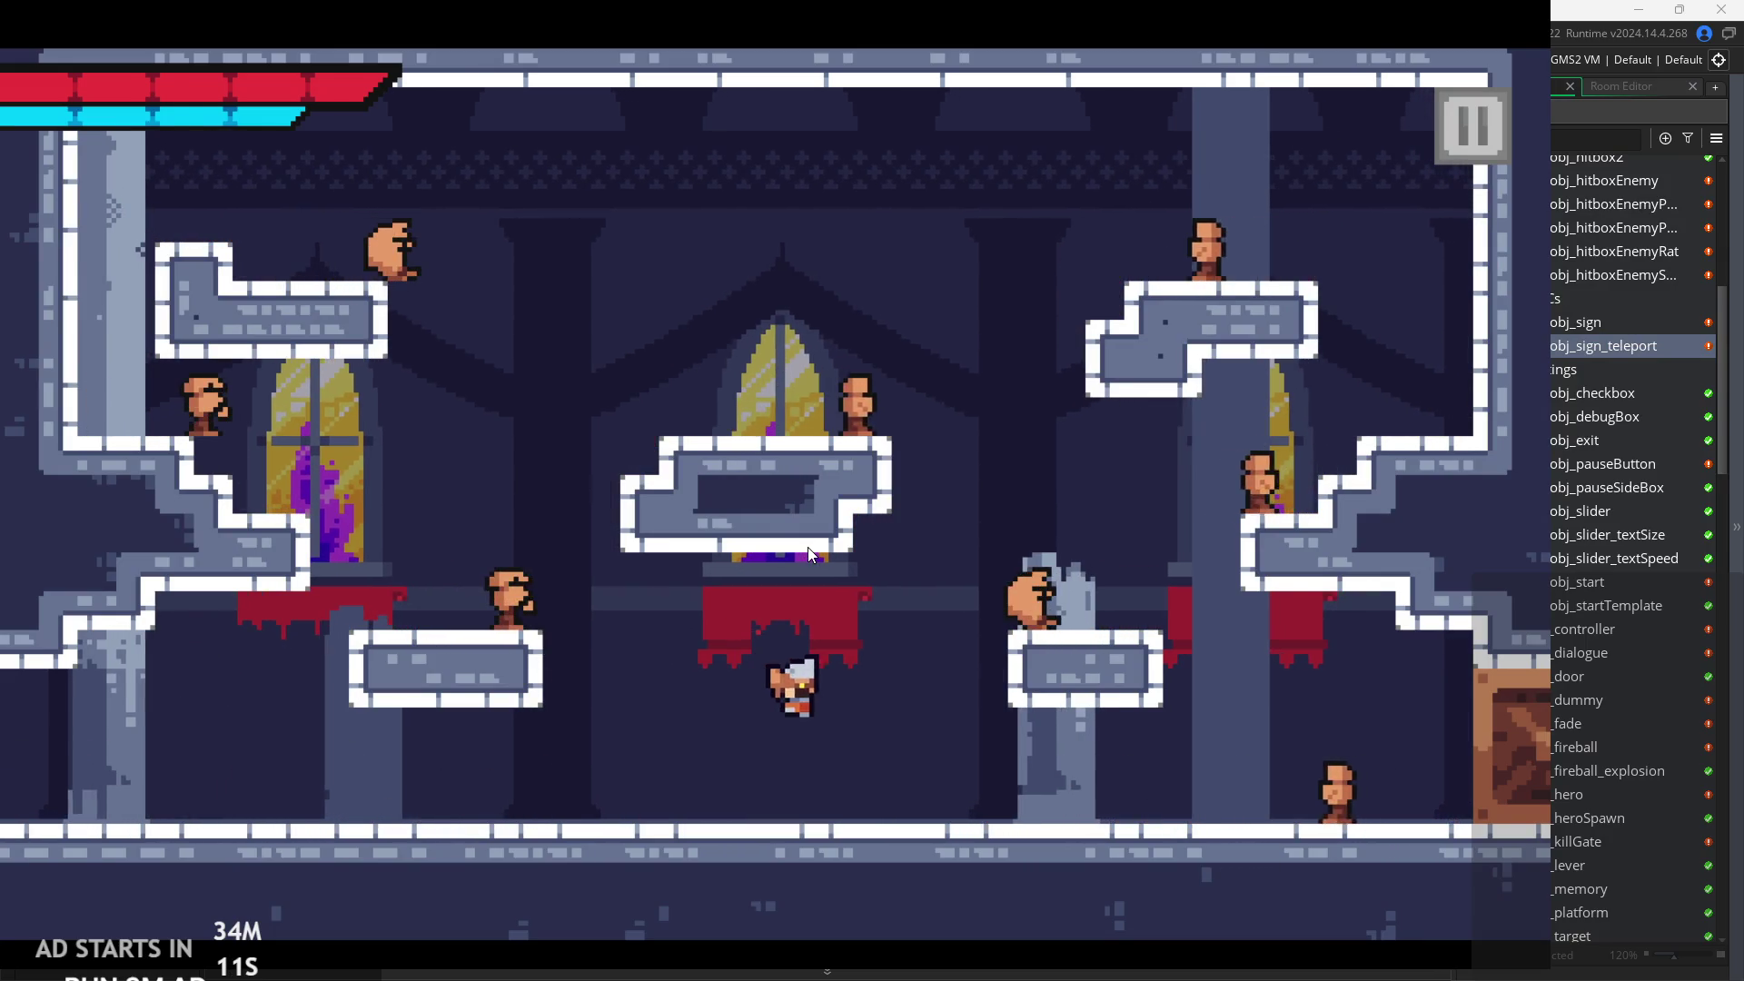
{"action": "key", "text": "space"}
{"action": "key", "text": "Left"}
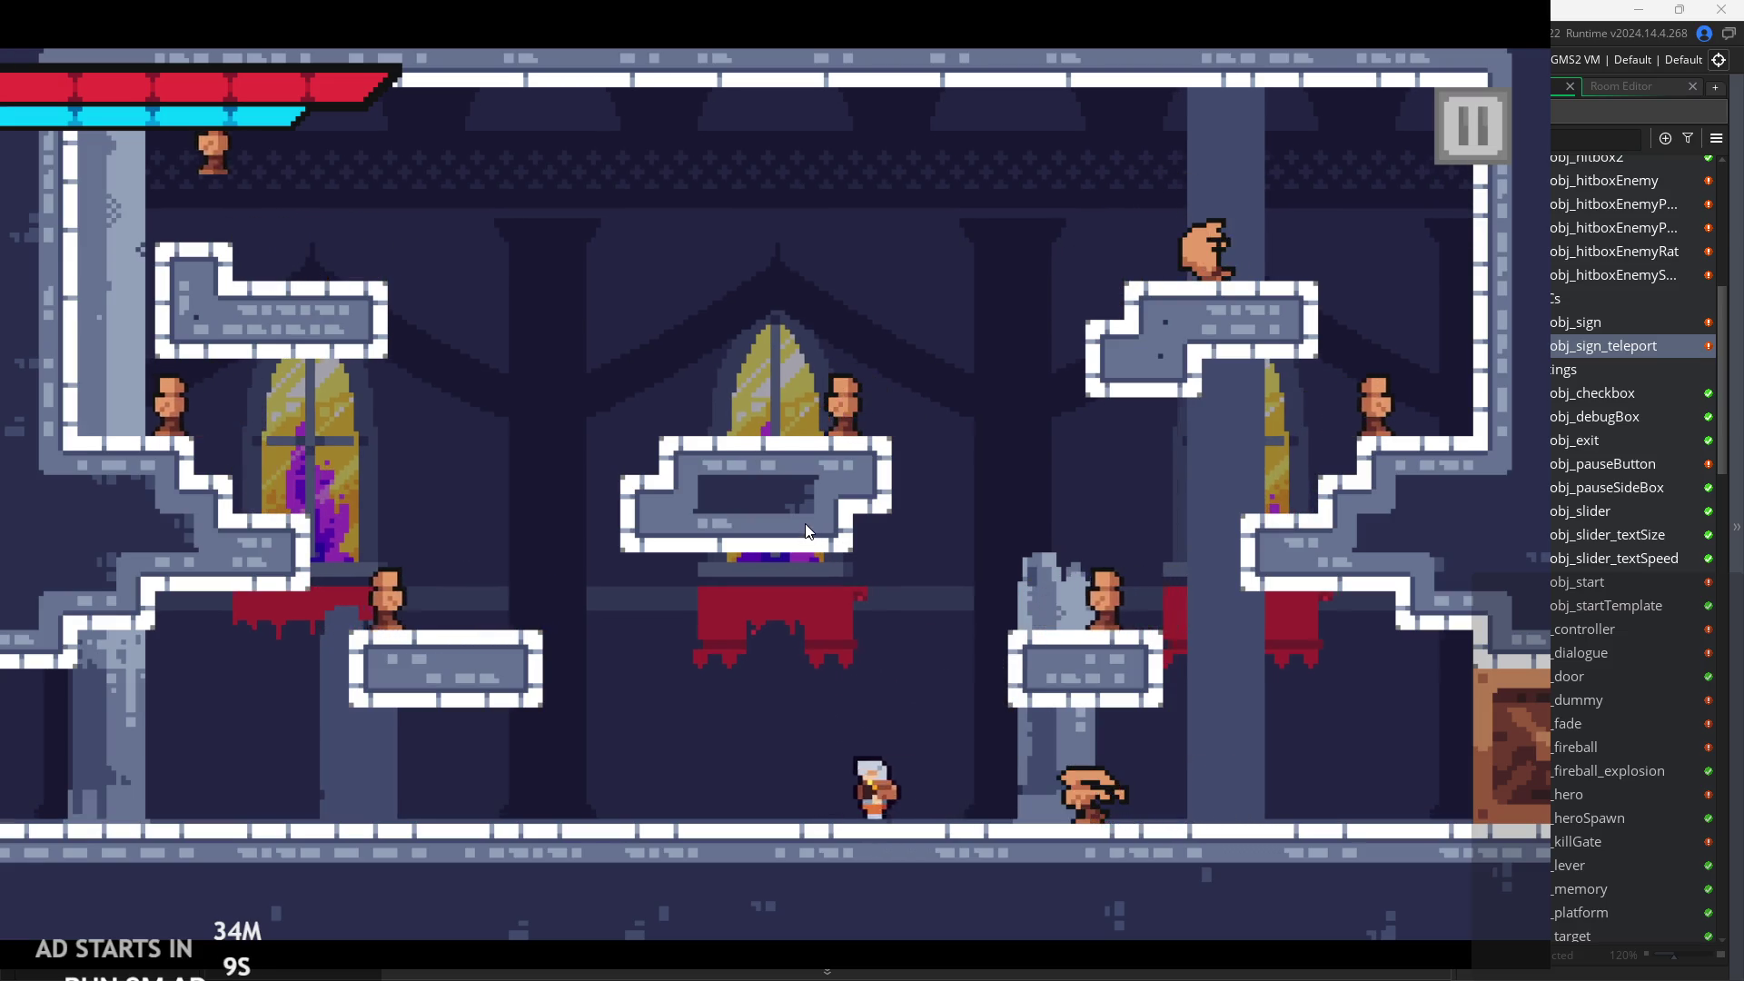
{"action": "key", "text": "Right"}
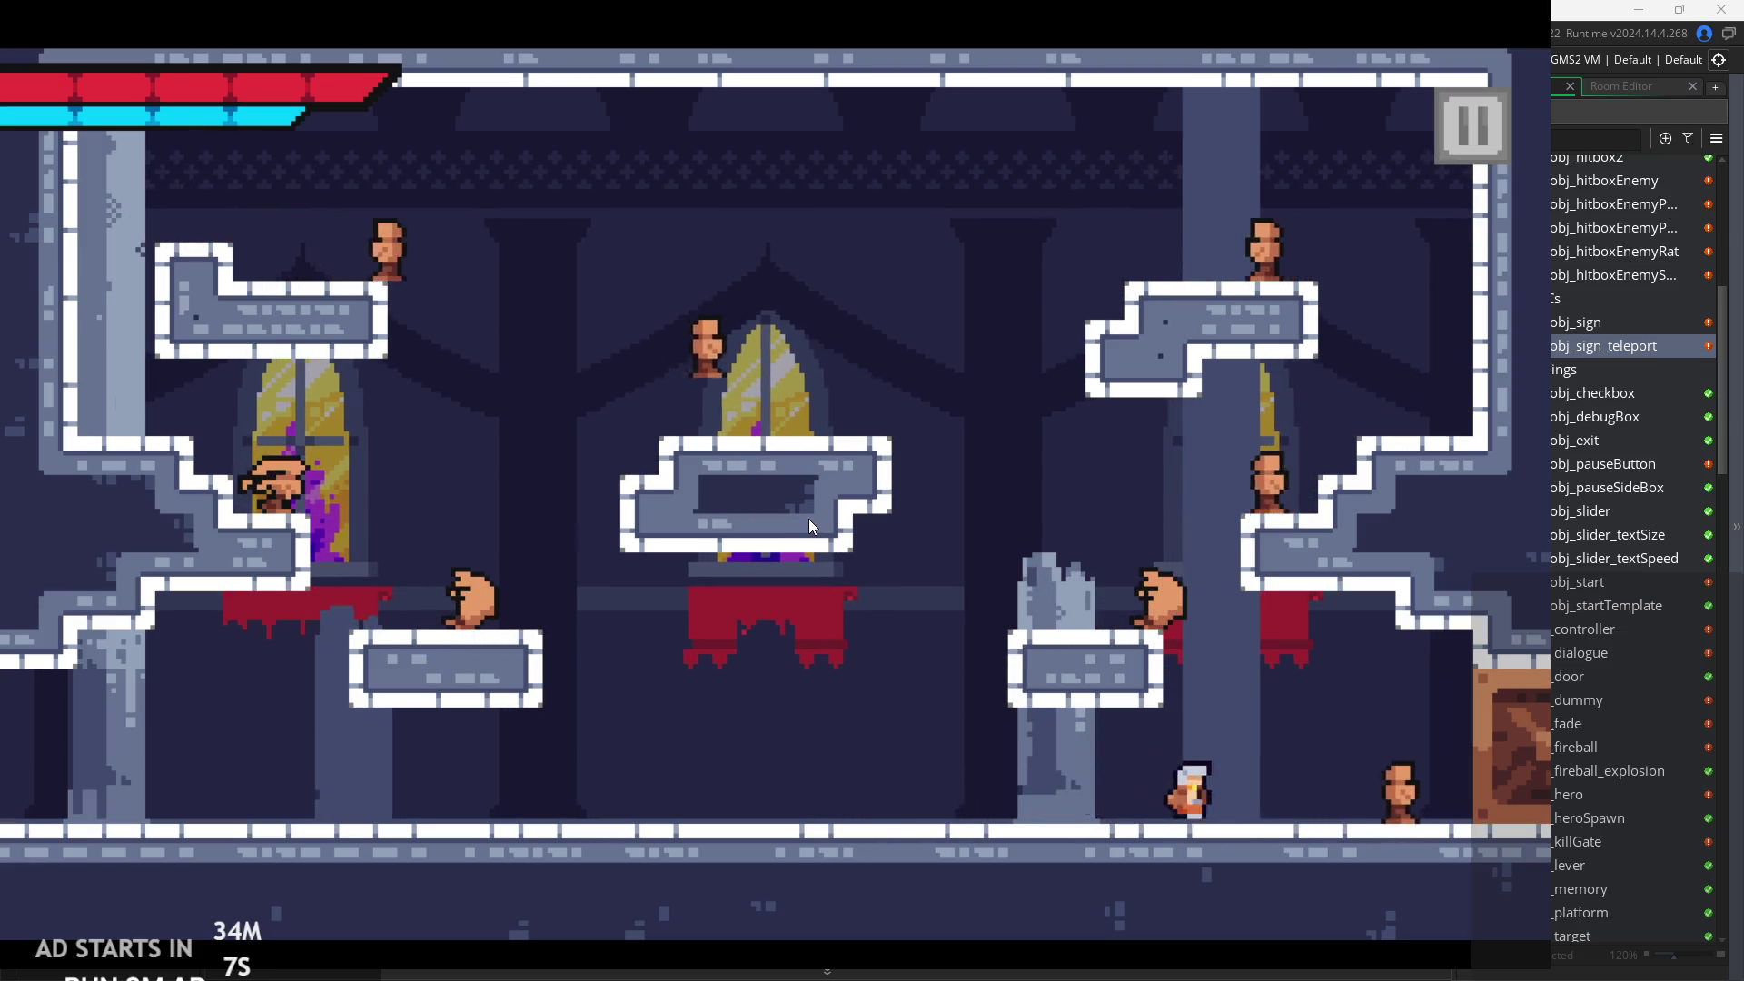
{"action": "key", "text": "Right"}
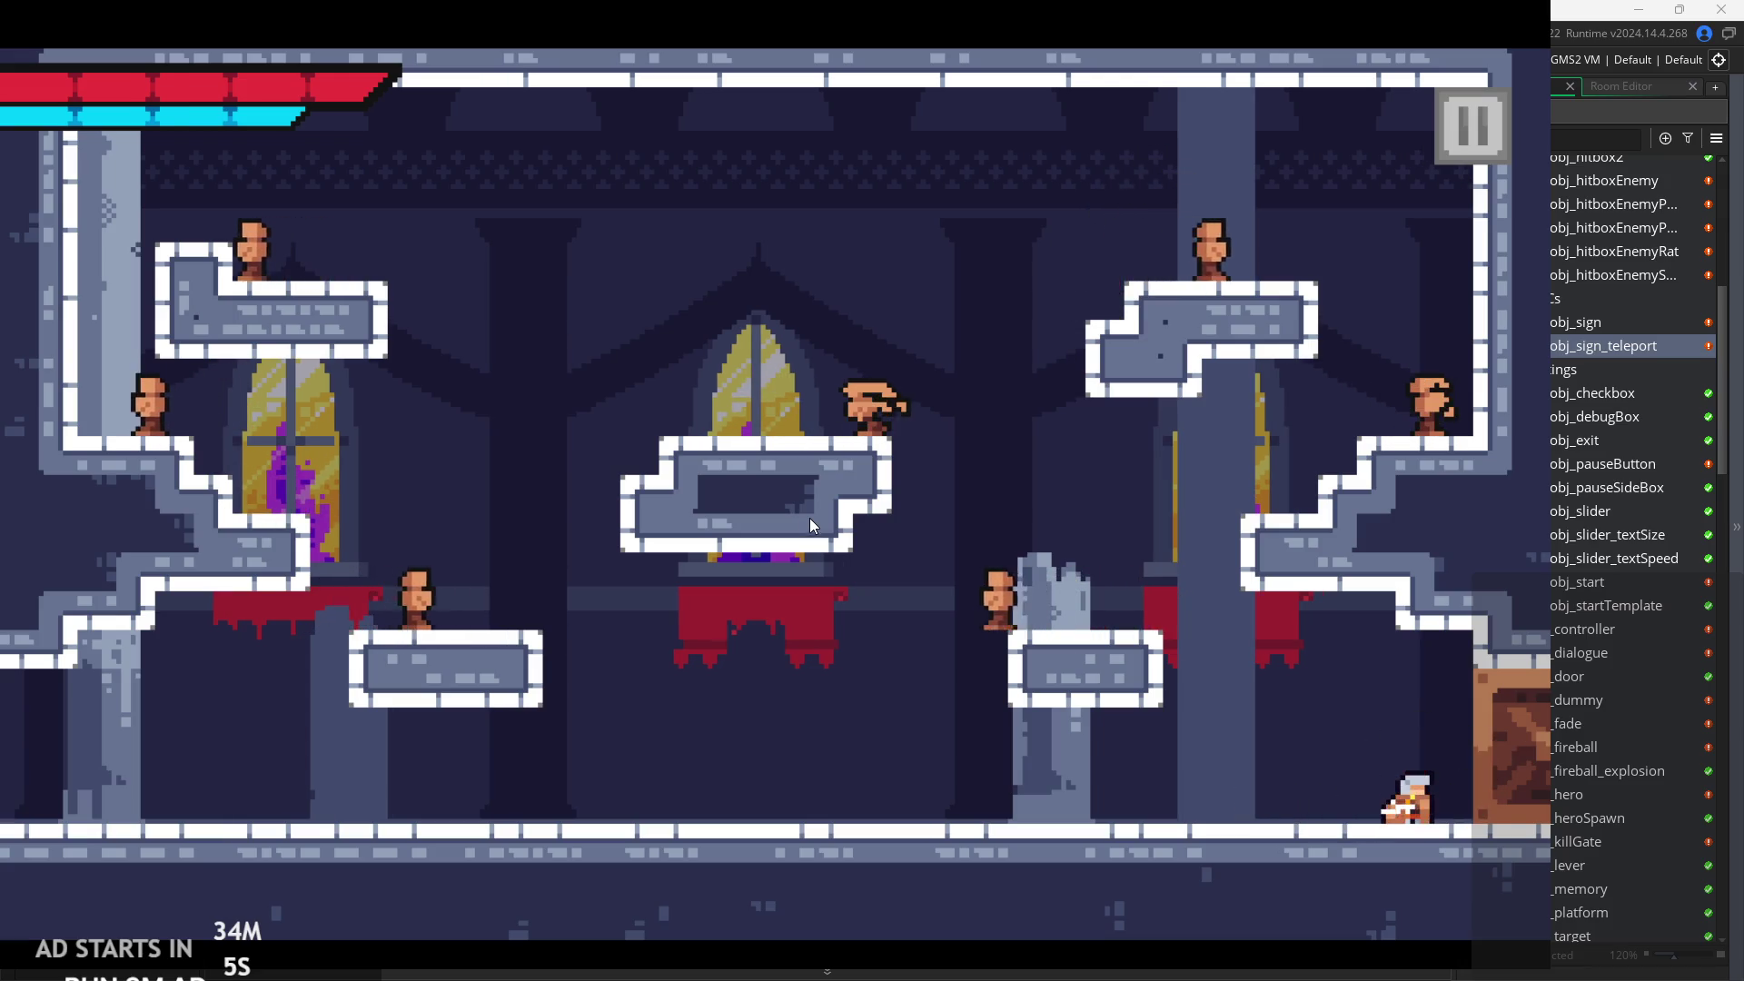
{"action": "key", "text": "Left"}
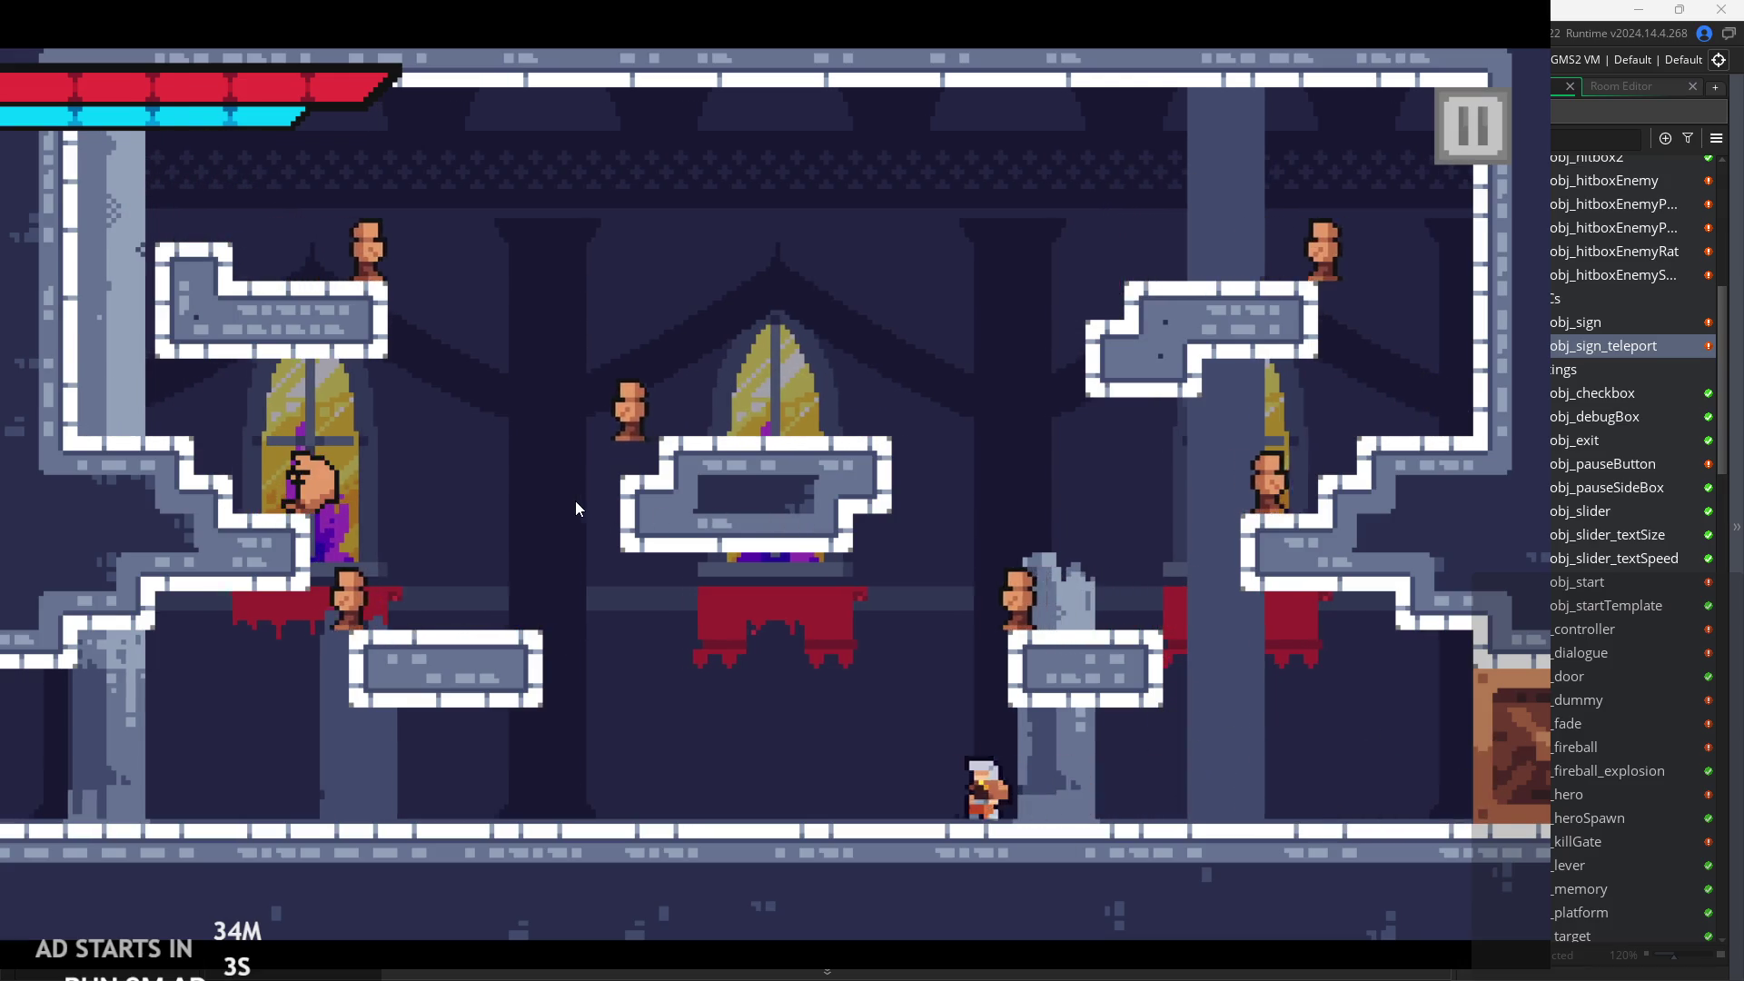
Jump on and off the pillar while attacking, then leap right toward the upper wall.
{"action": "key", "text": "space"}
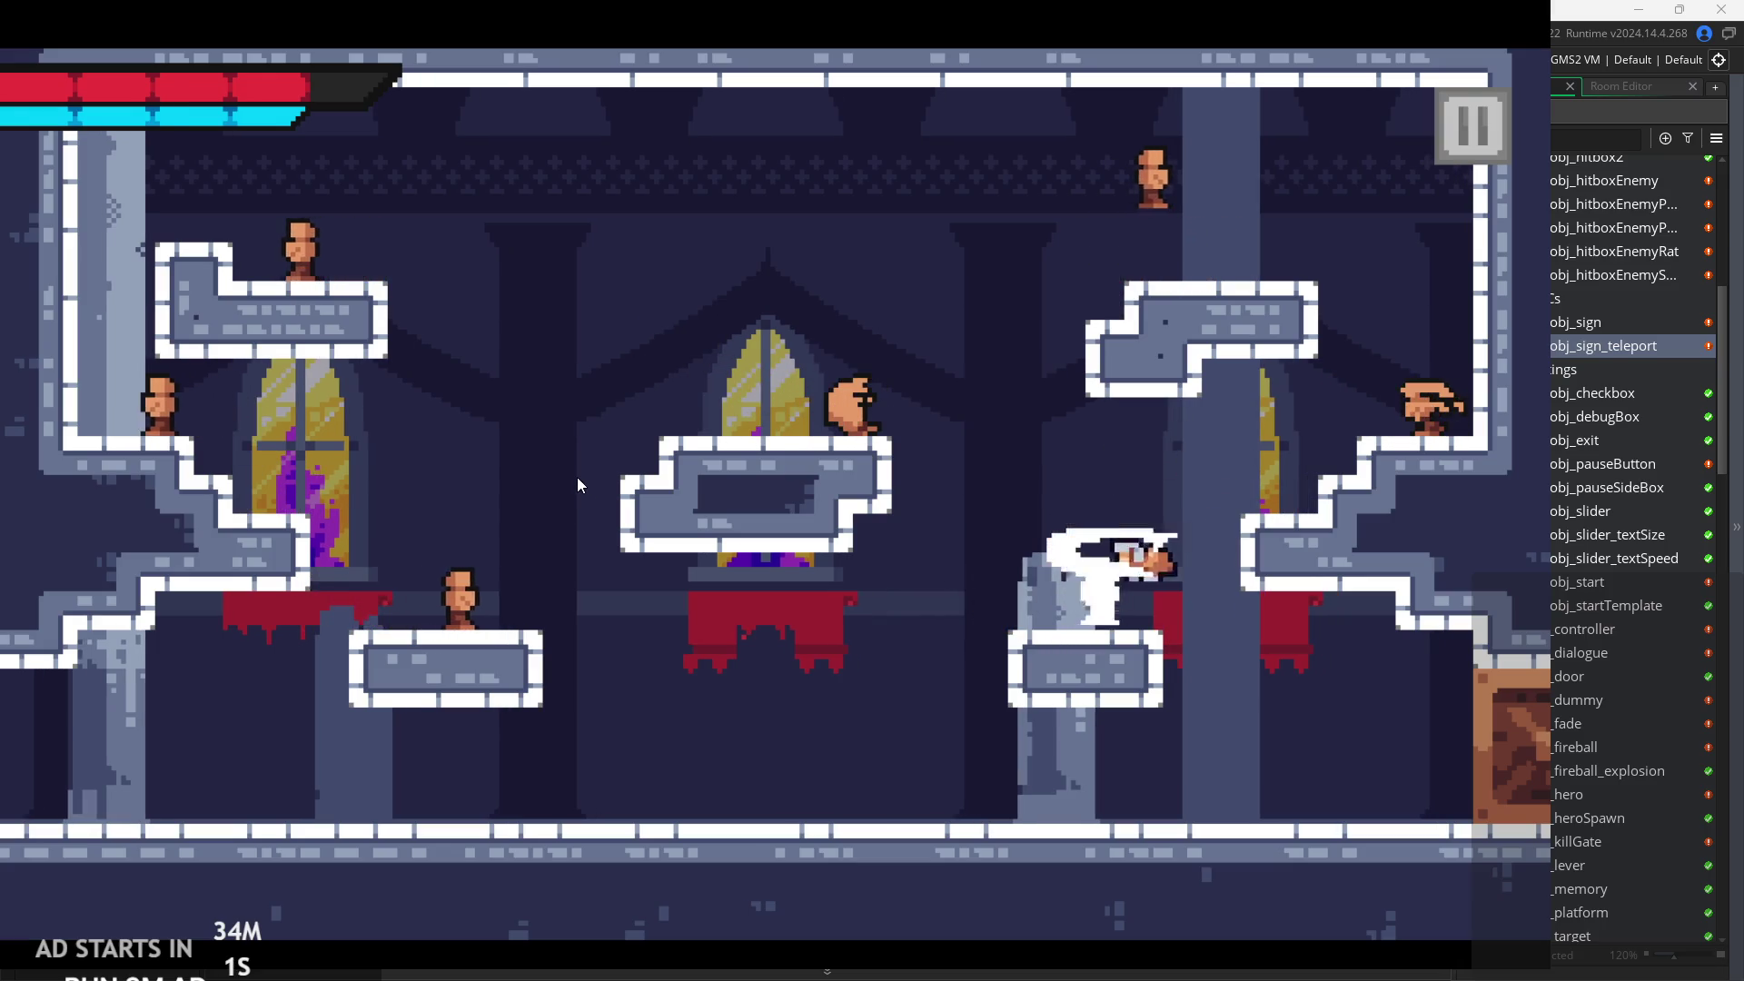
{"action": "key", "text": "space"}
{"action": "key", "text": "space"}
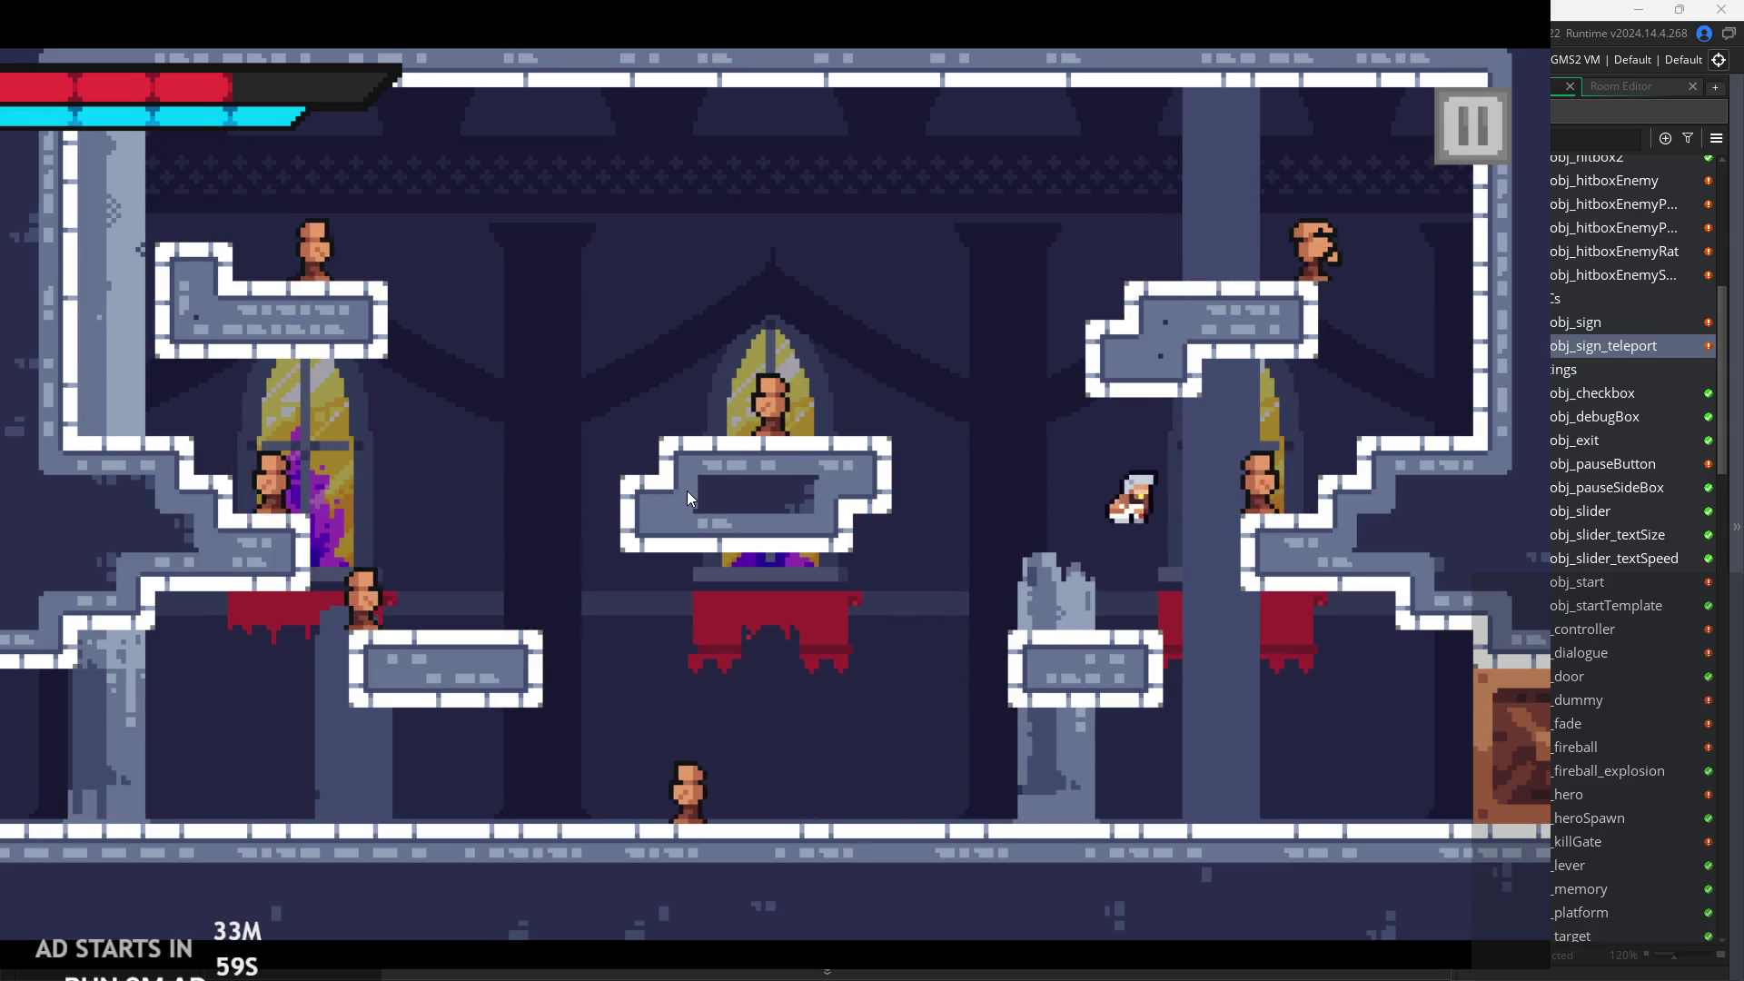
{"action": "key", "text": "space"}
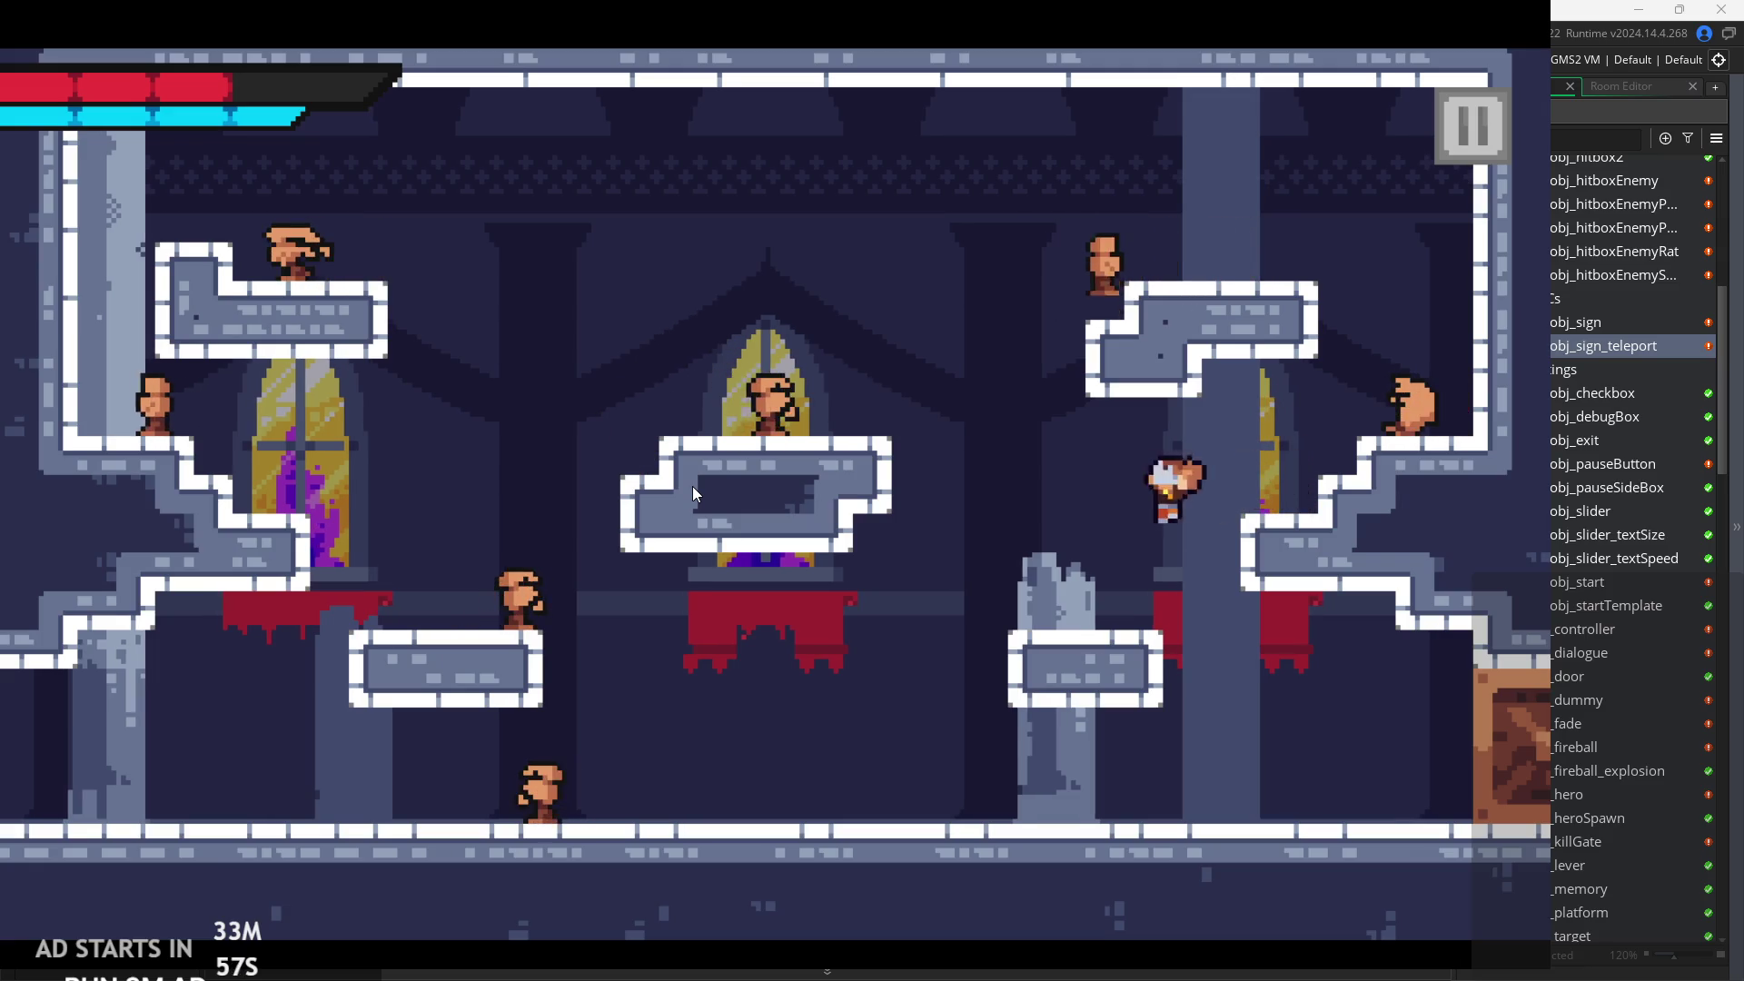
{"action": "key", "text": "space"}
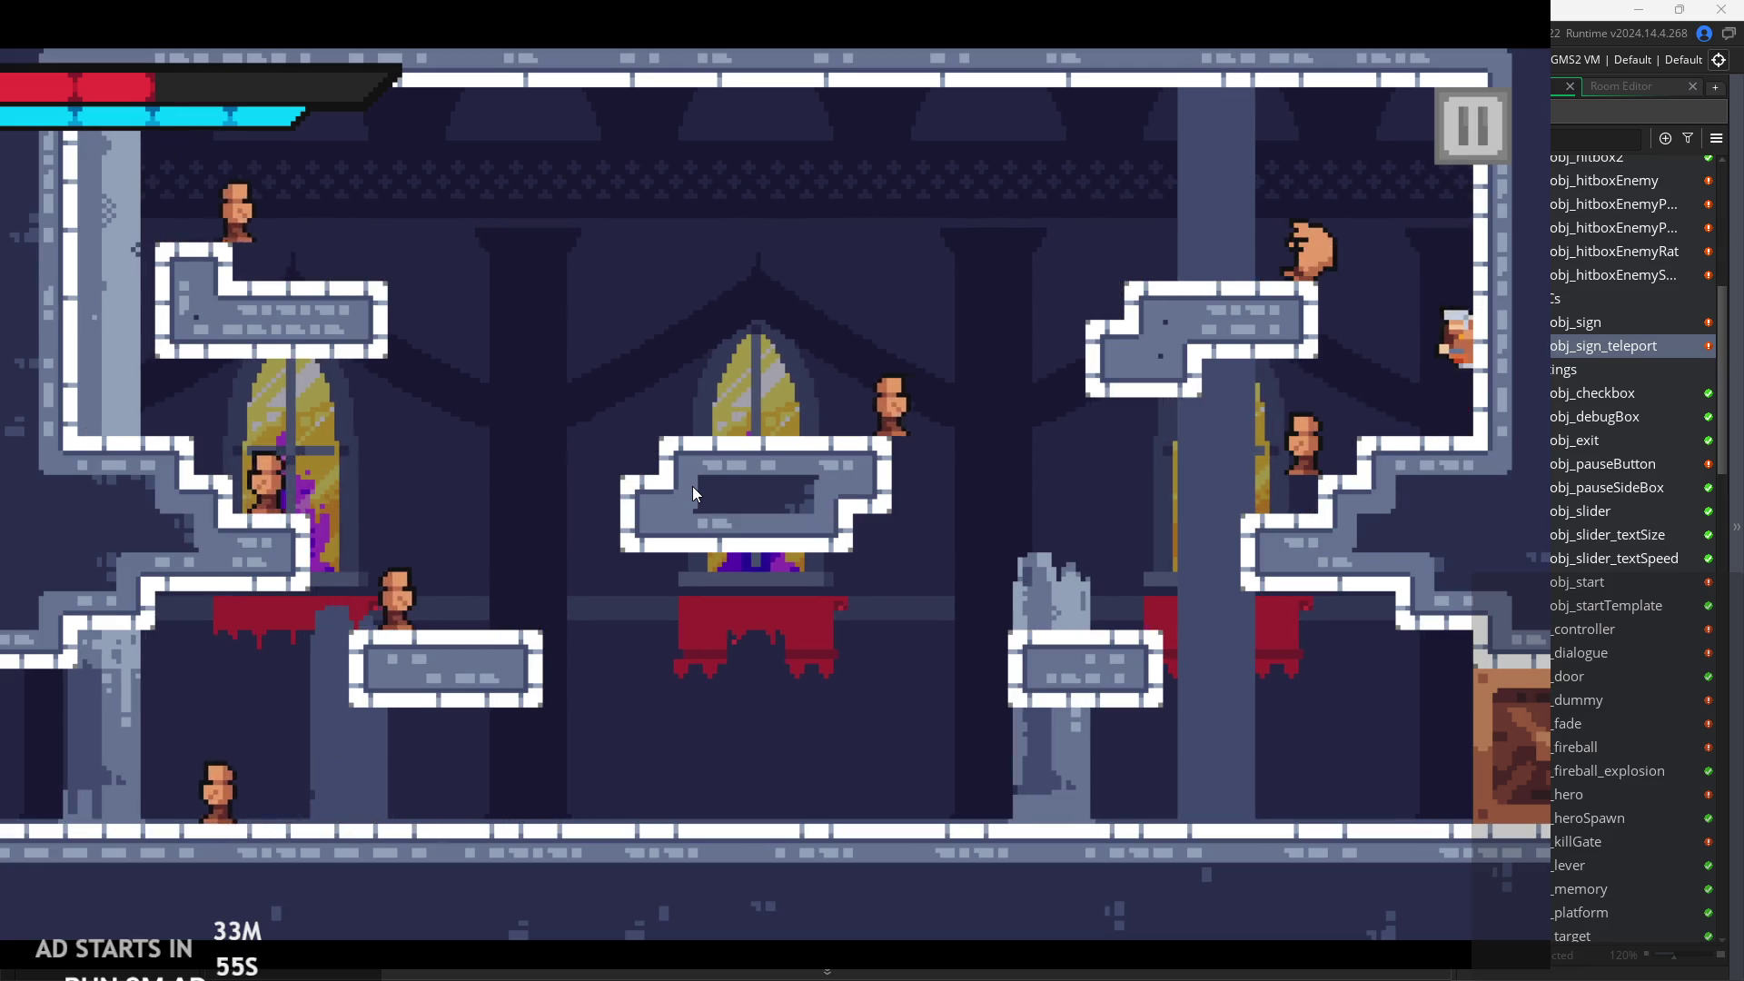
{"action": "key", "text": "space"}
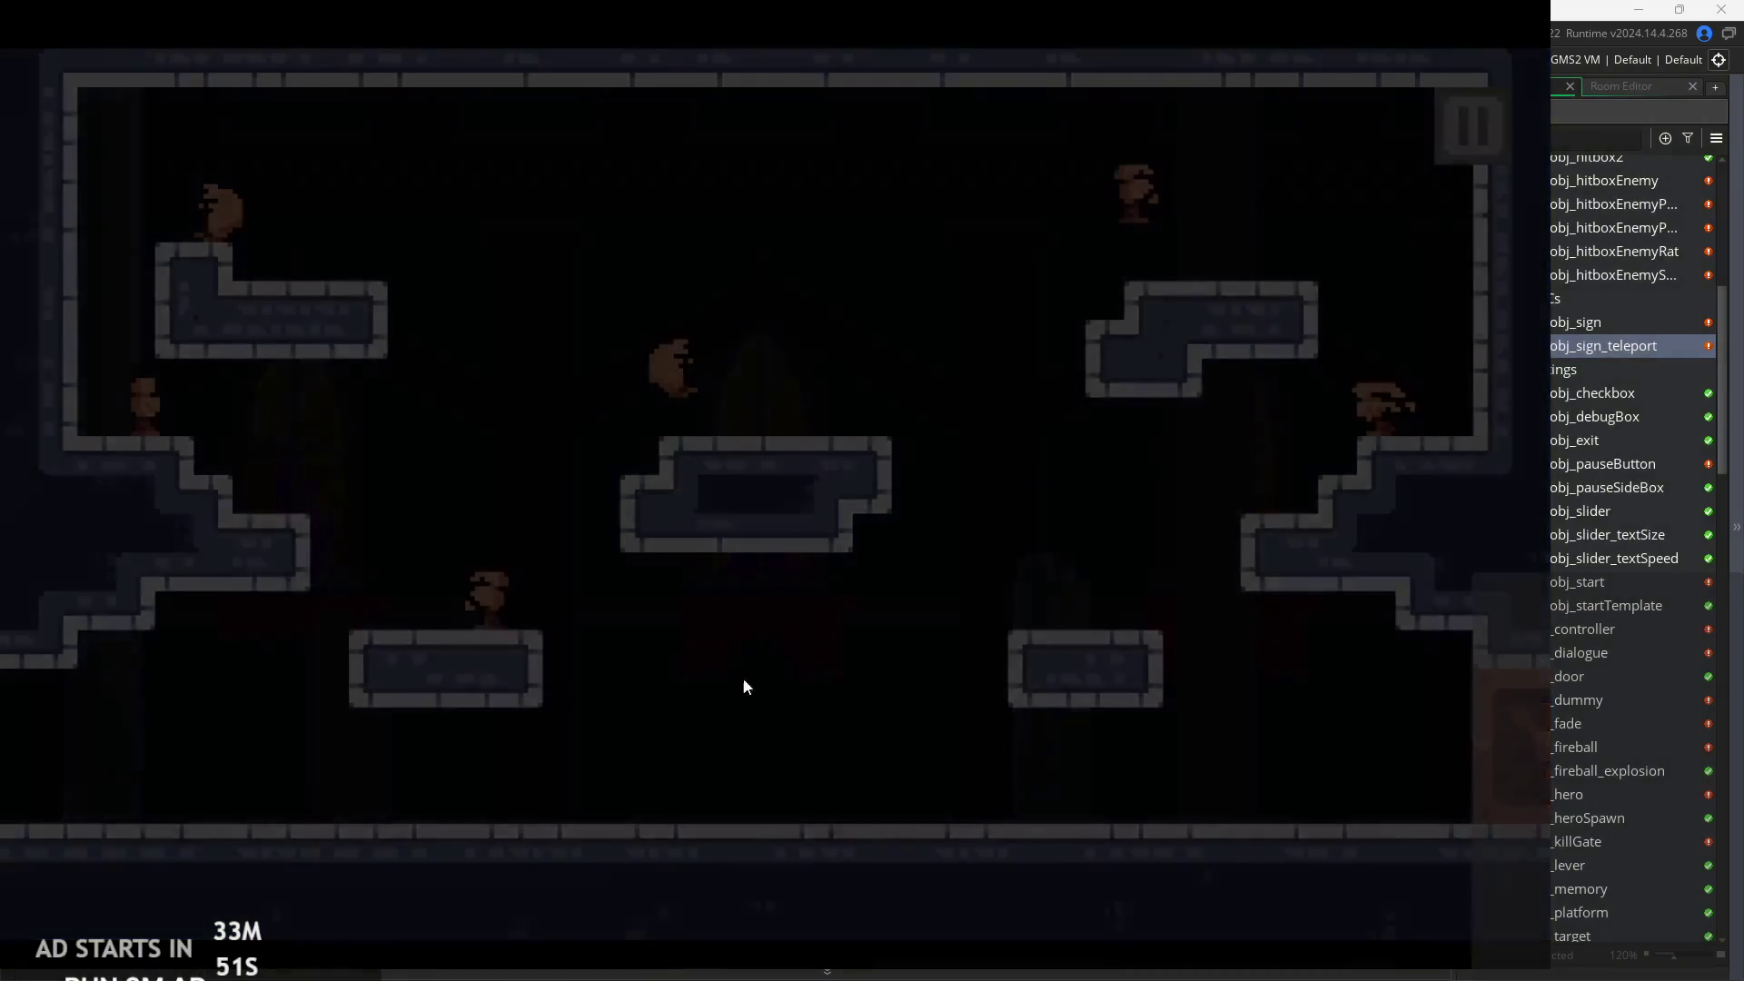
Dash right and back, jump onto the right platform, then onto the middle platform.
{"action": "key", "text": "Right"}
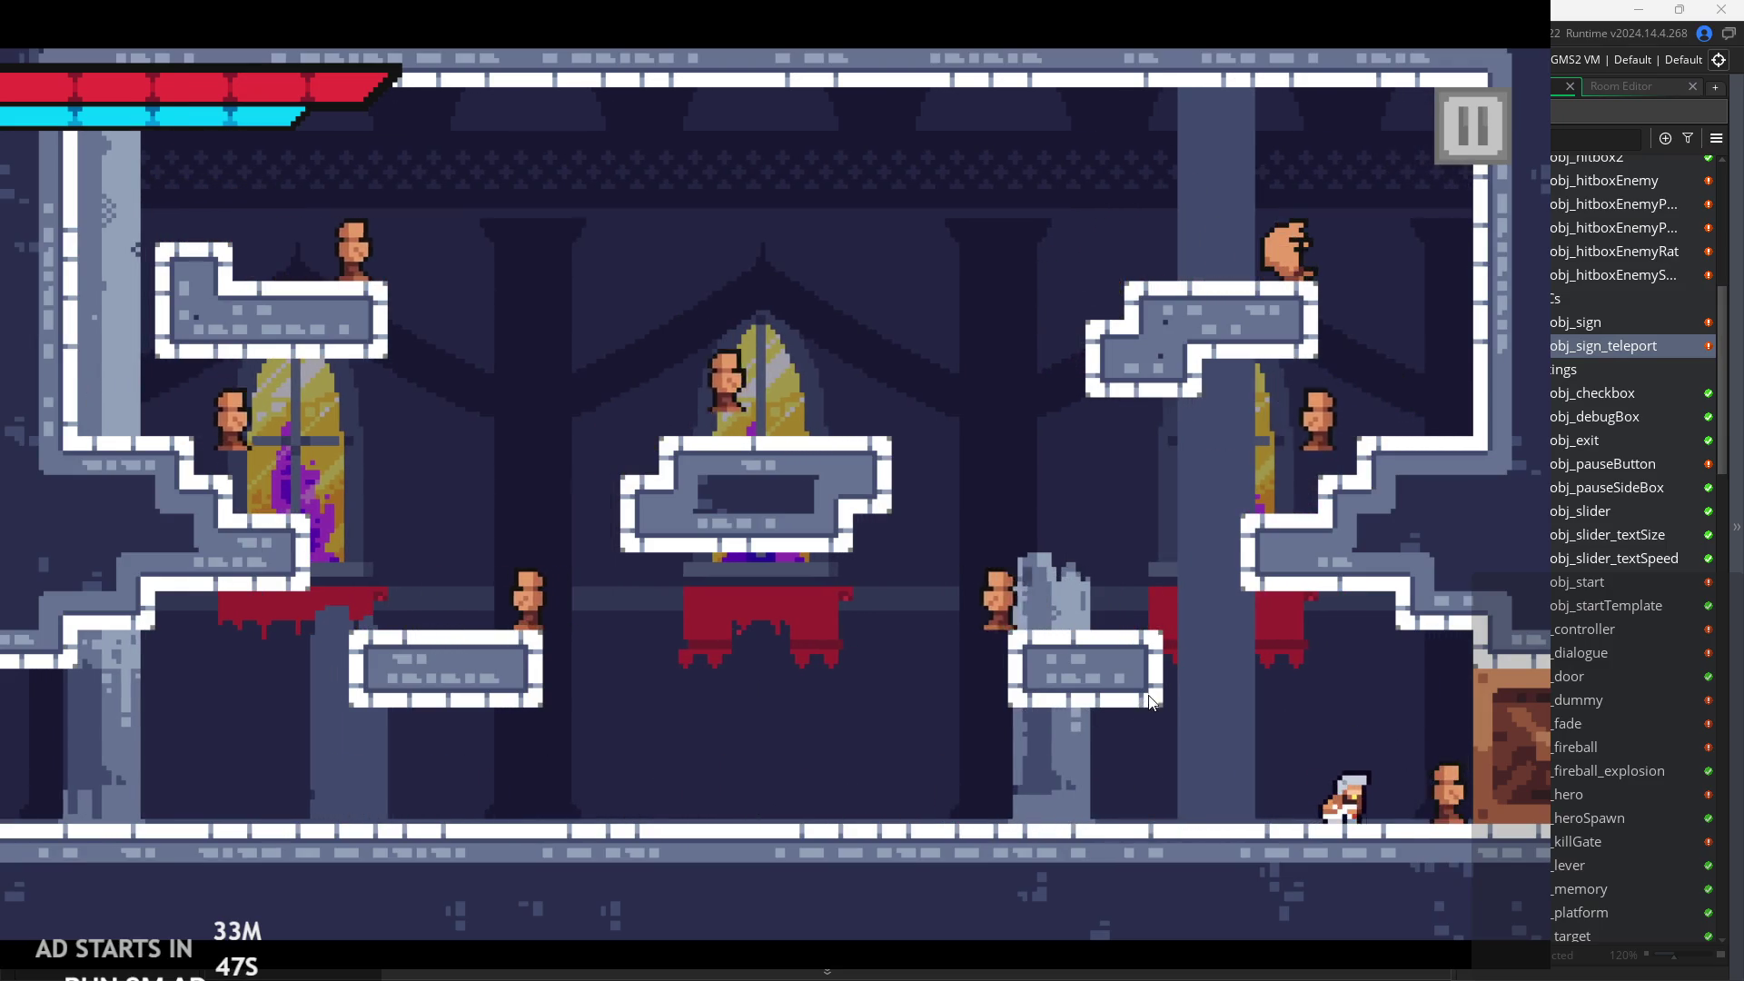
{"action": "key", "text": "Left"}
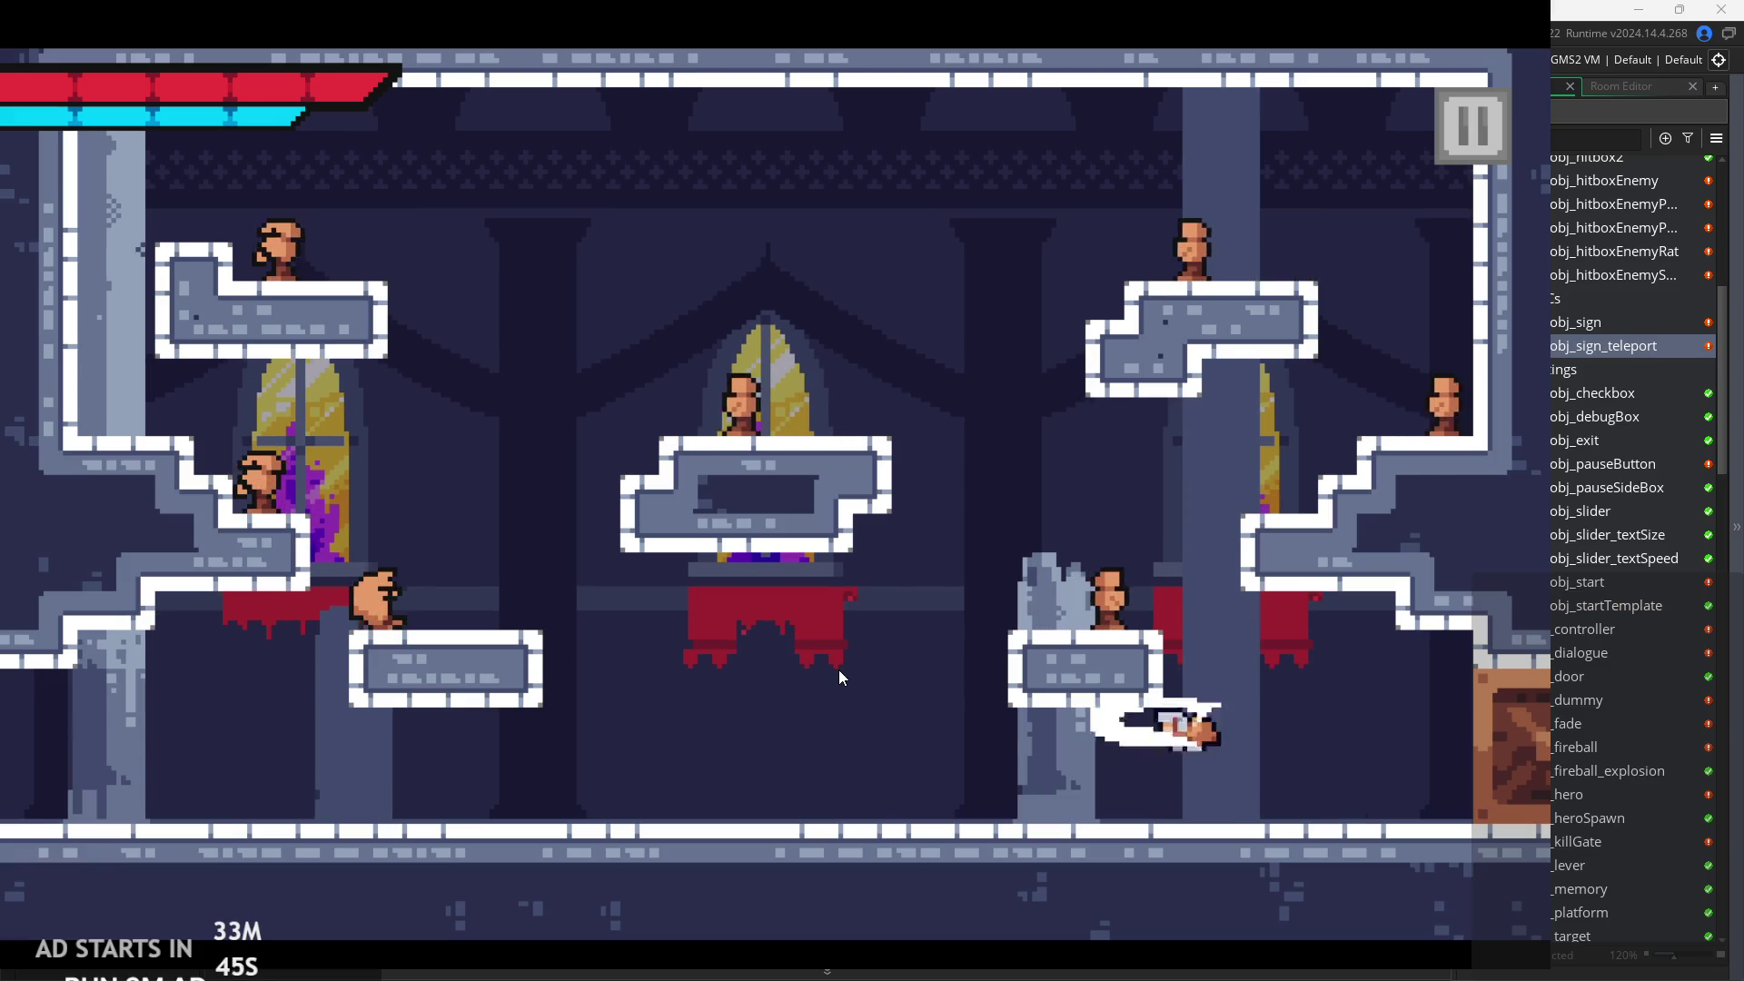
{"action": "key", "text": "space"}
{"action": "key", "text": "Right"}
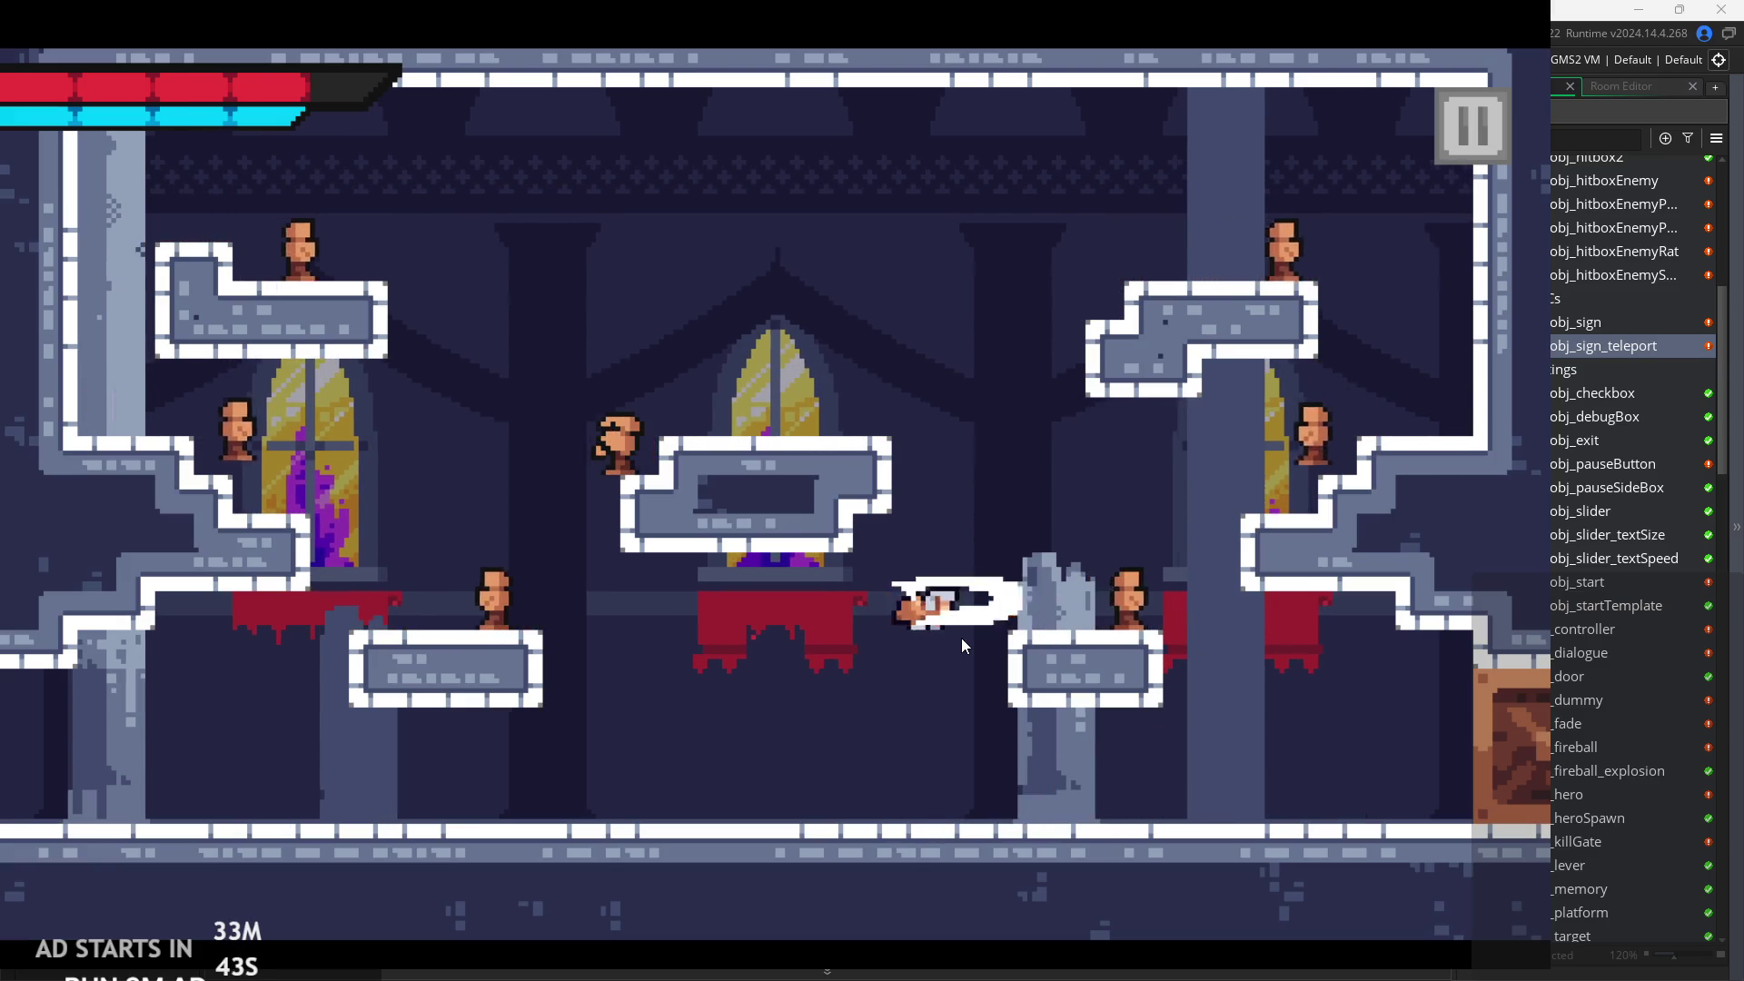
{"action": "key", "text": "Left"}
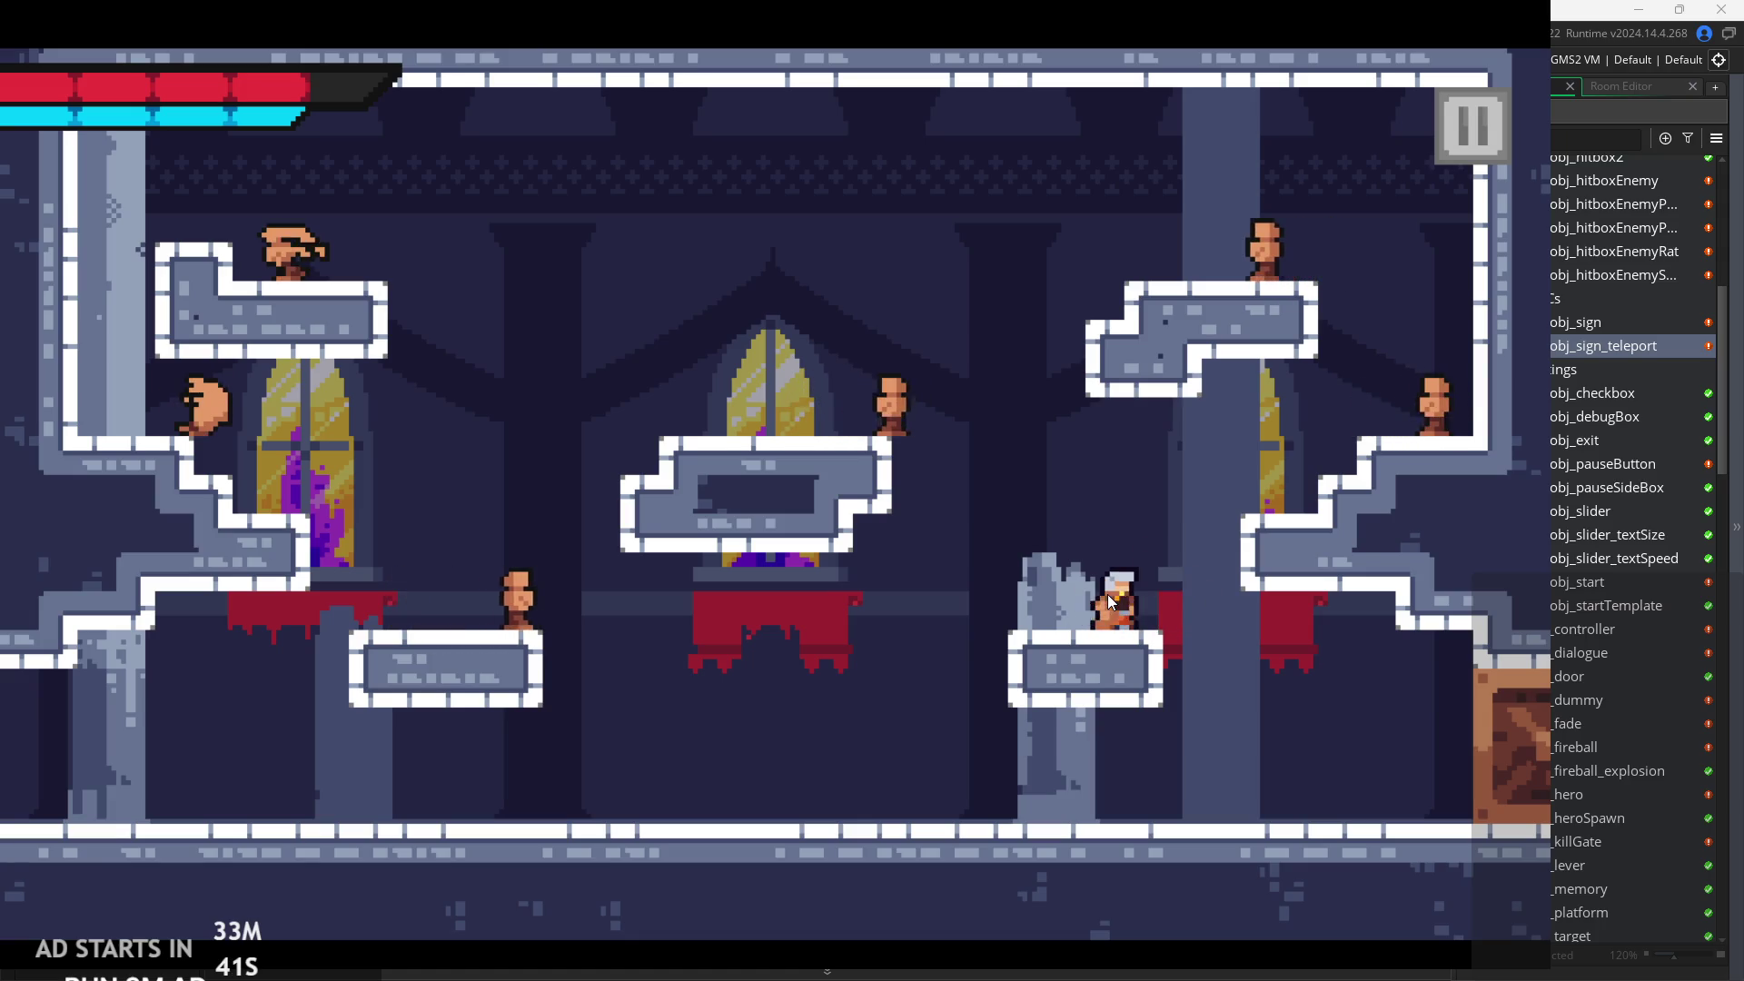
{"action": "key", "text": "Left"}
{"action": "key", "text": "space"}
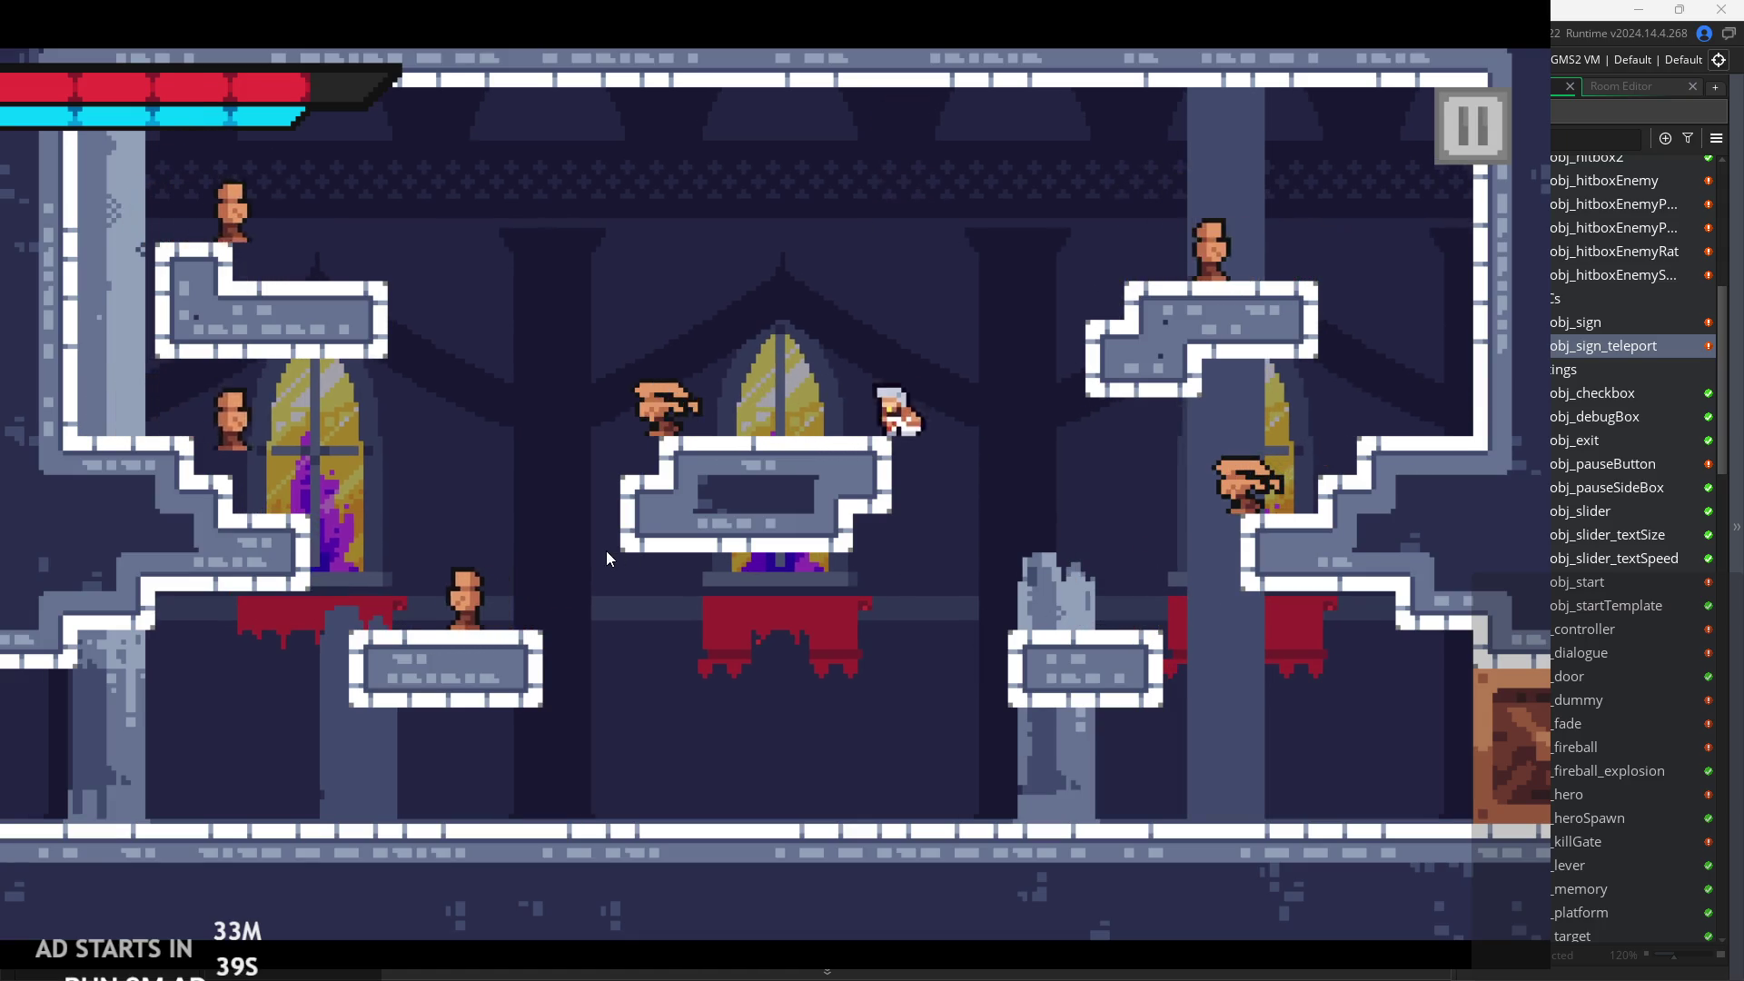
Slash enemies on the middle platform, dash left toward the window, and jump back slashing.
{"action": "key", "text": "x"}
{"action": "key", "text": "Left"}
{"action": "key", "text": "x"}
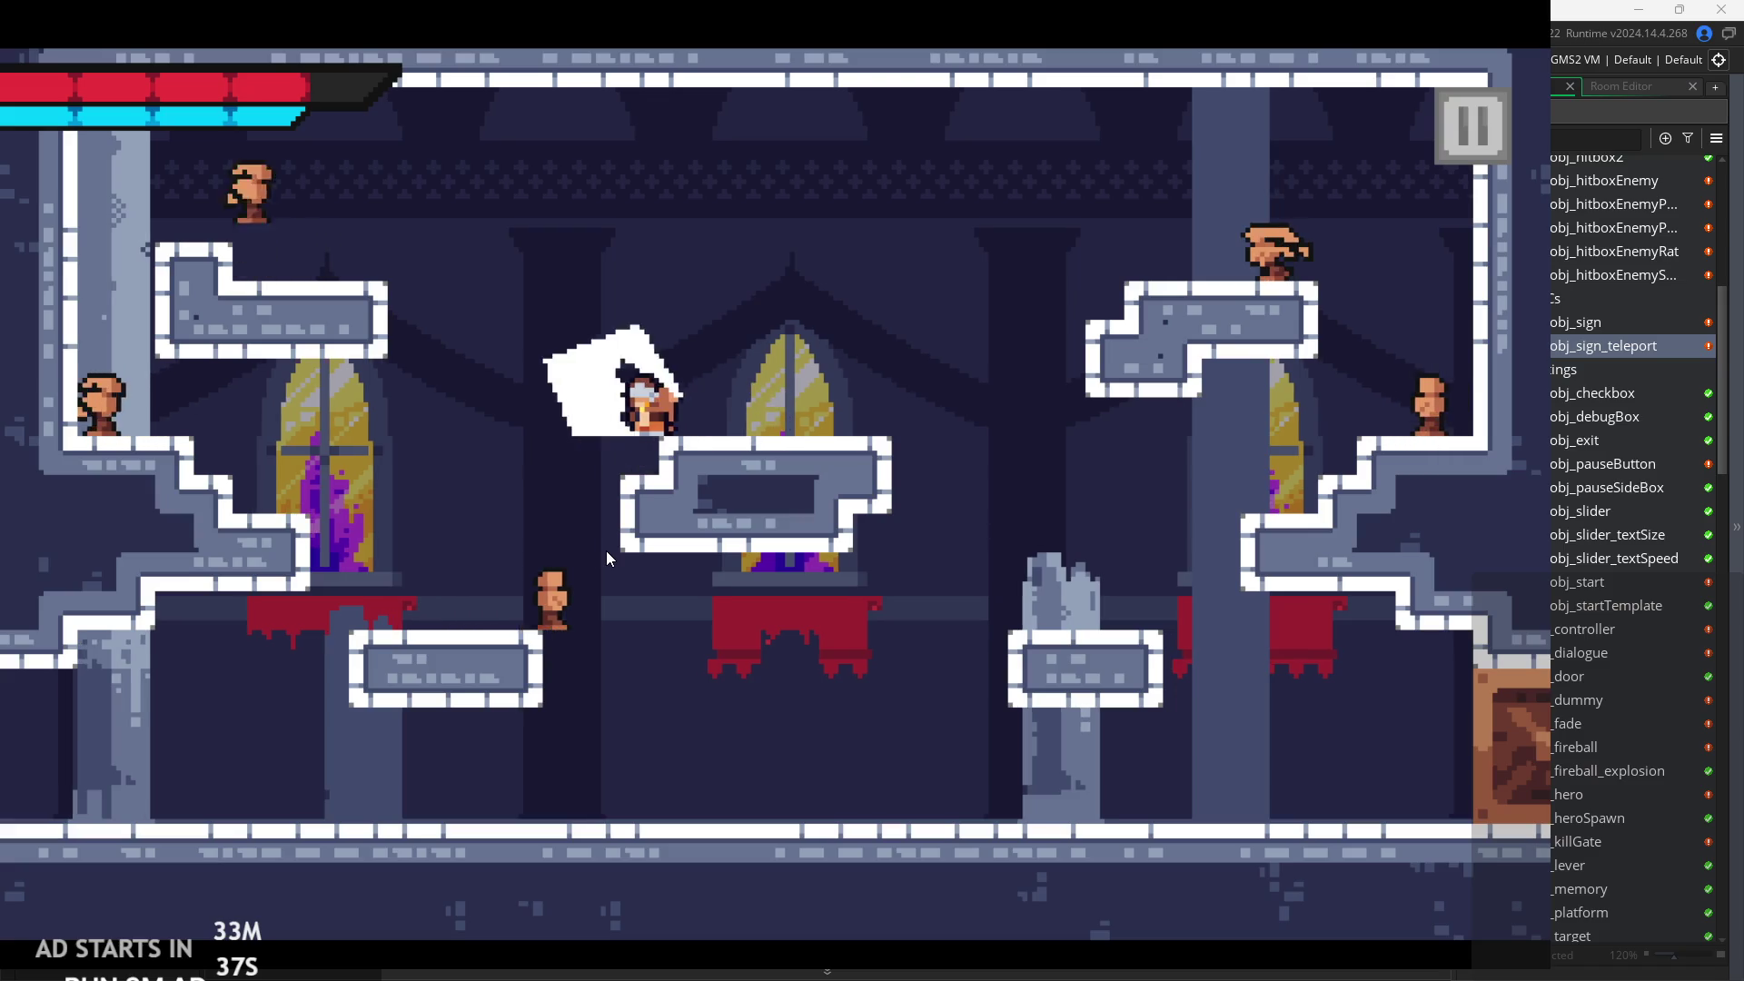
{"action": "key", "text": "x"}
{"action": "key", "text": "Left"}
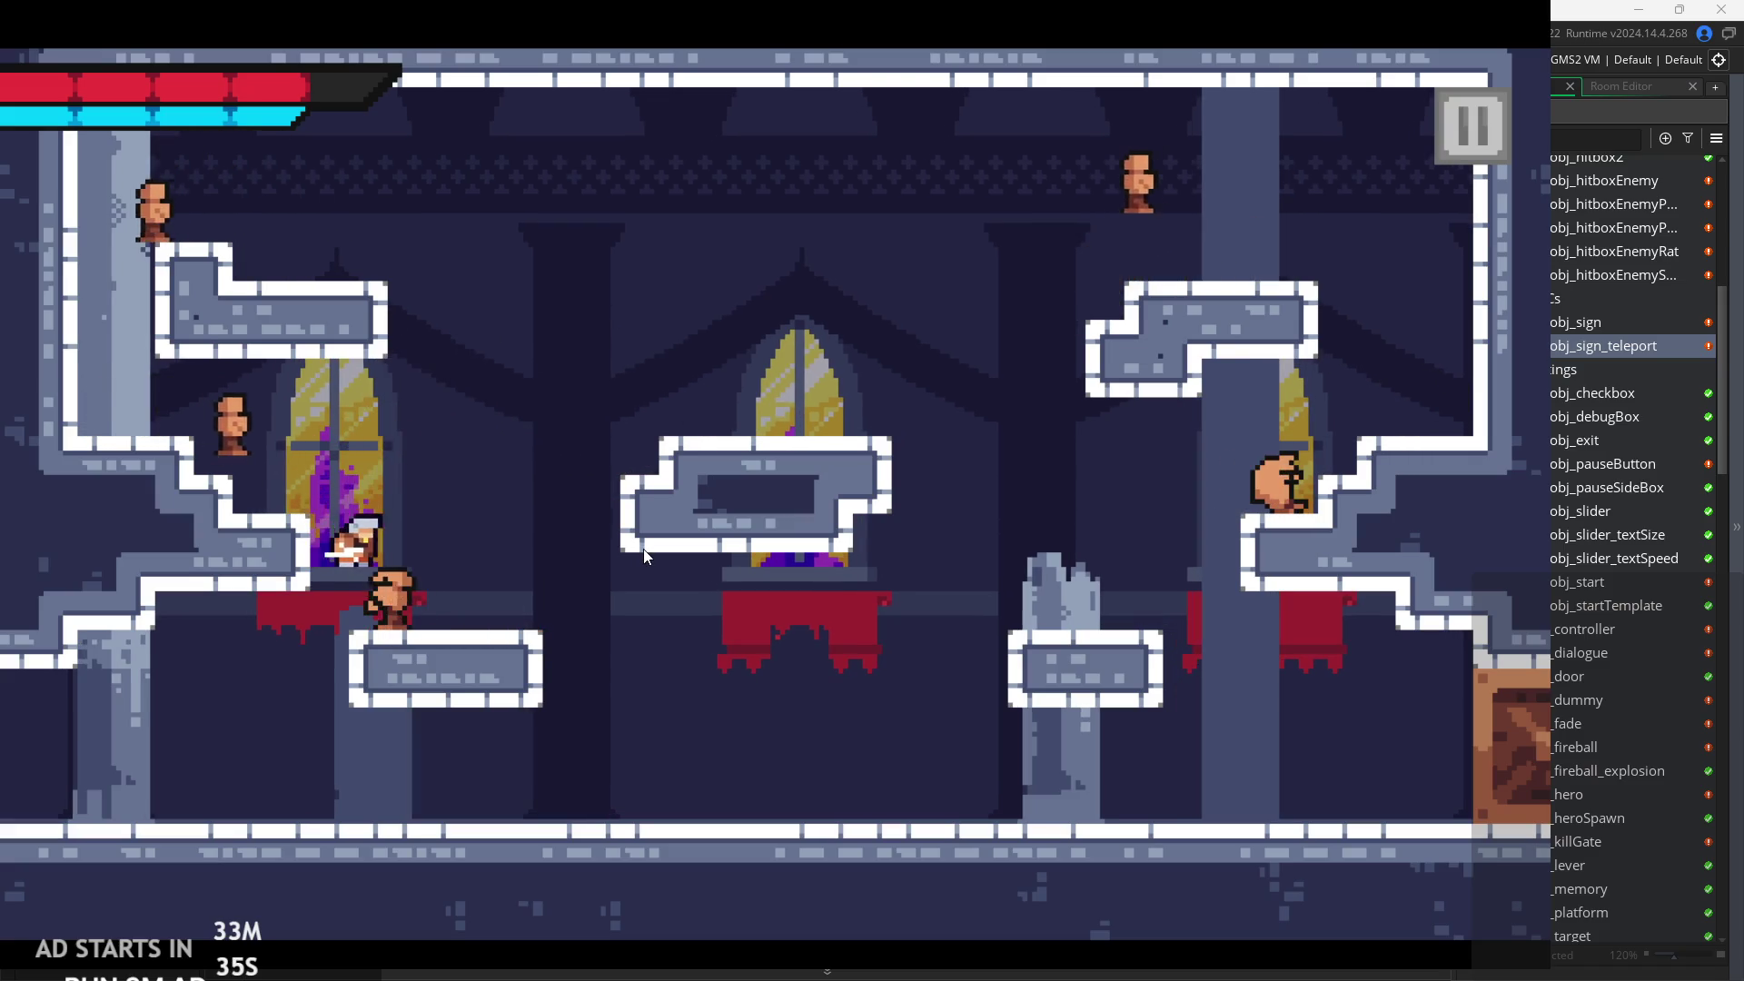
{"action": "key", "text": "Right"}
{"action": "key", "text": "space"}
{"action": "key", "text": "x"}
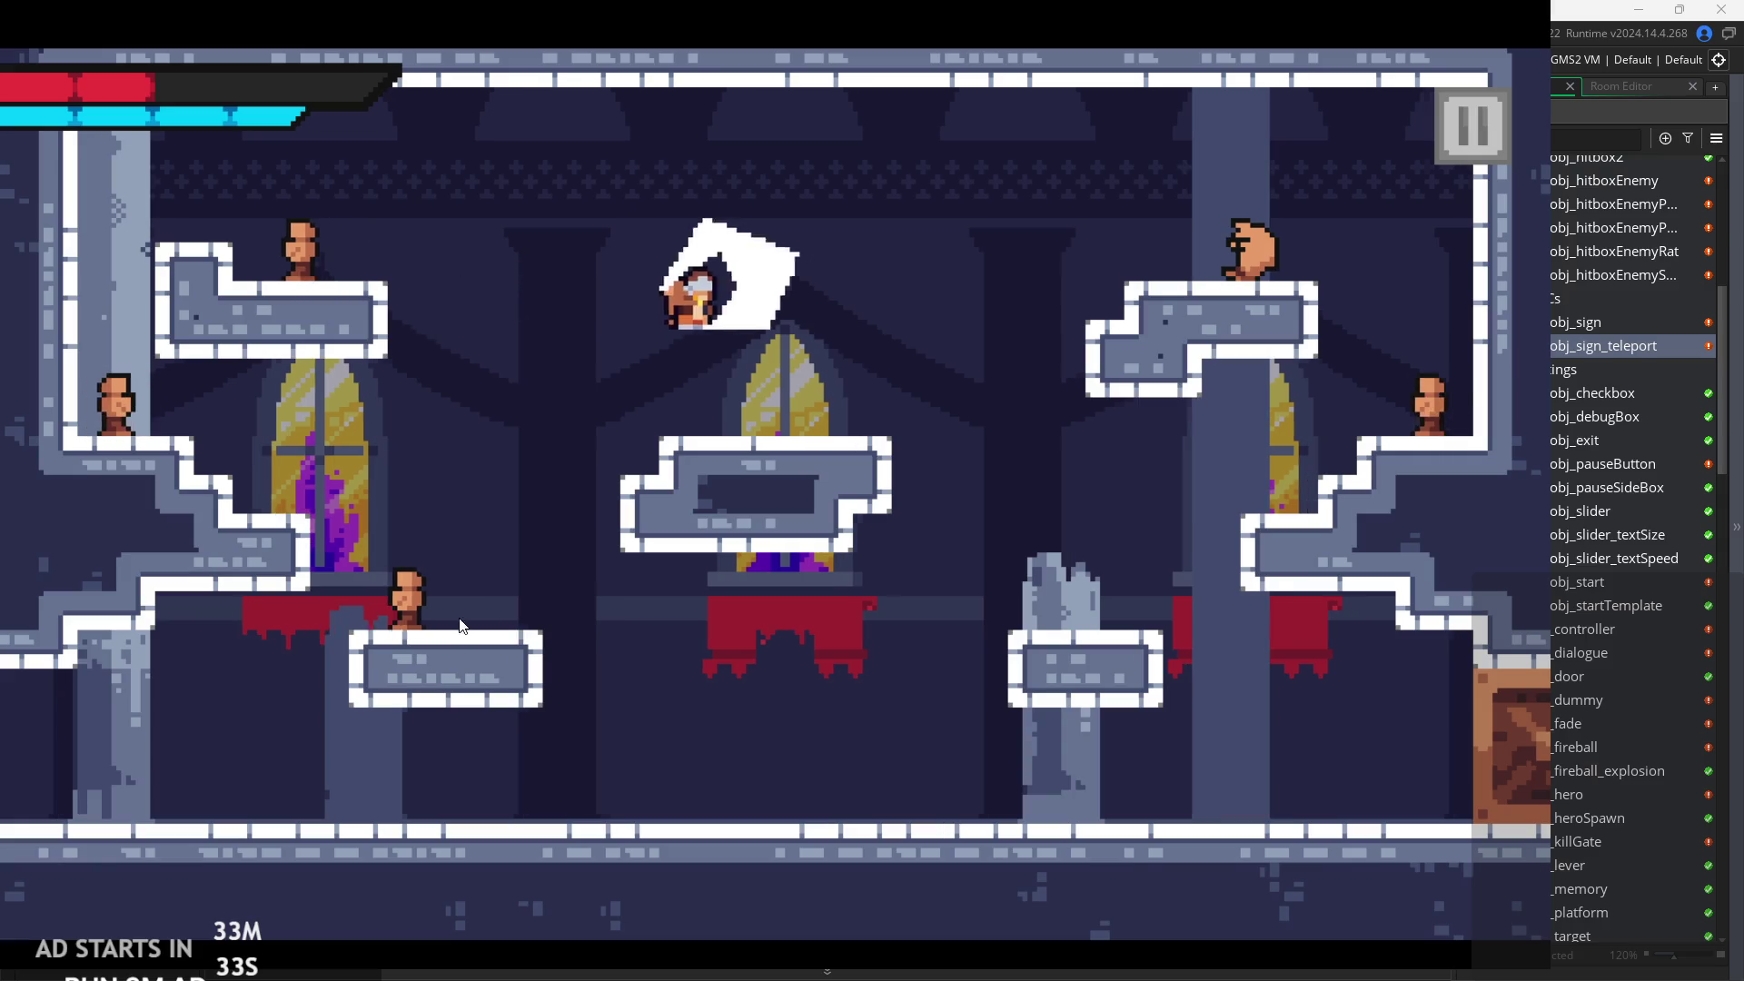
Jump repeatedly up and off the middle platform, steering left and right to land back on it.
{"action": "key", "text": "space"}
{"action": "key", "text": "Right"}
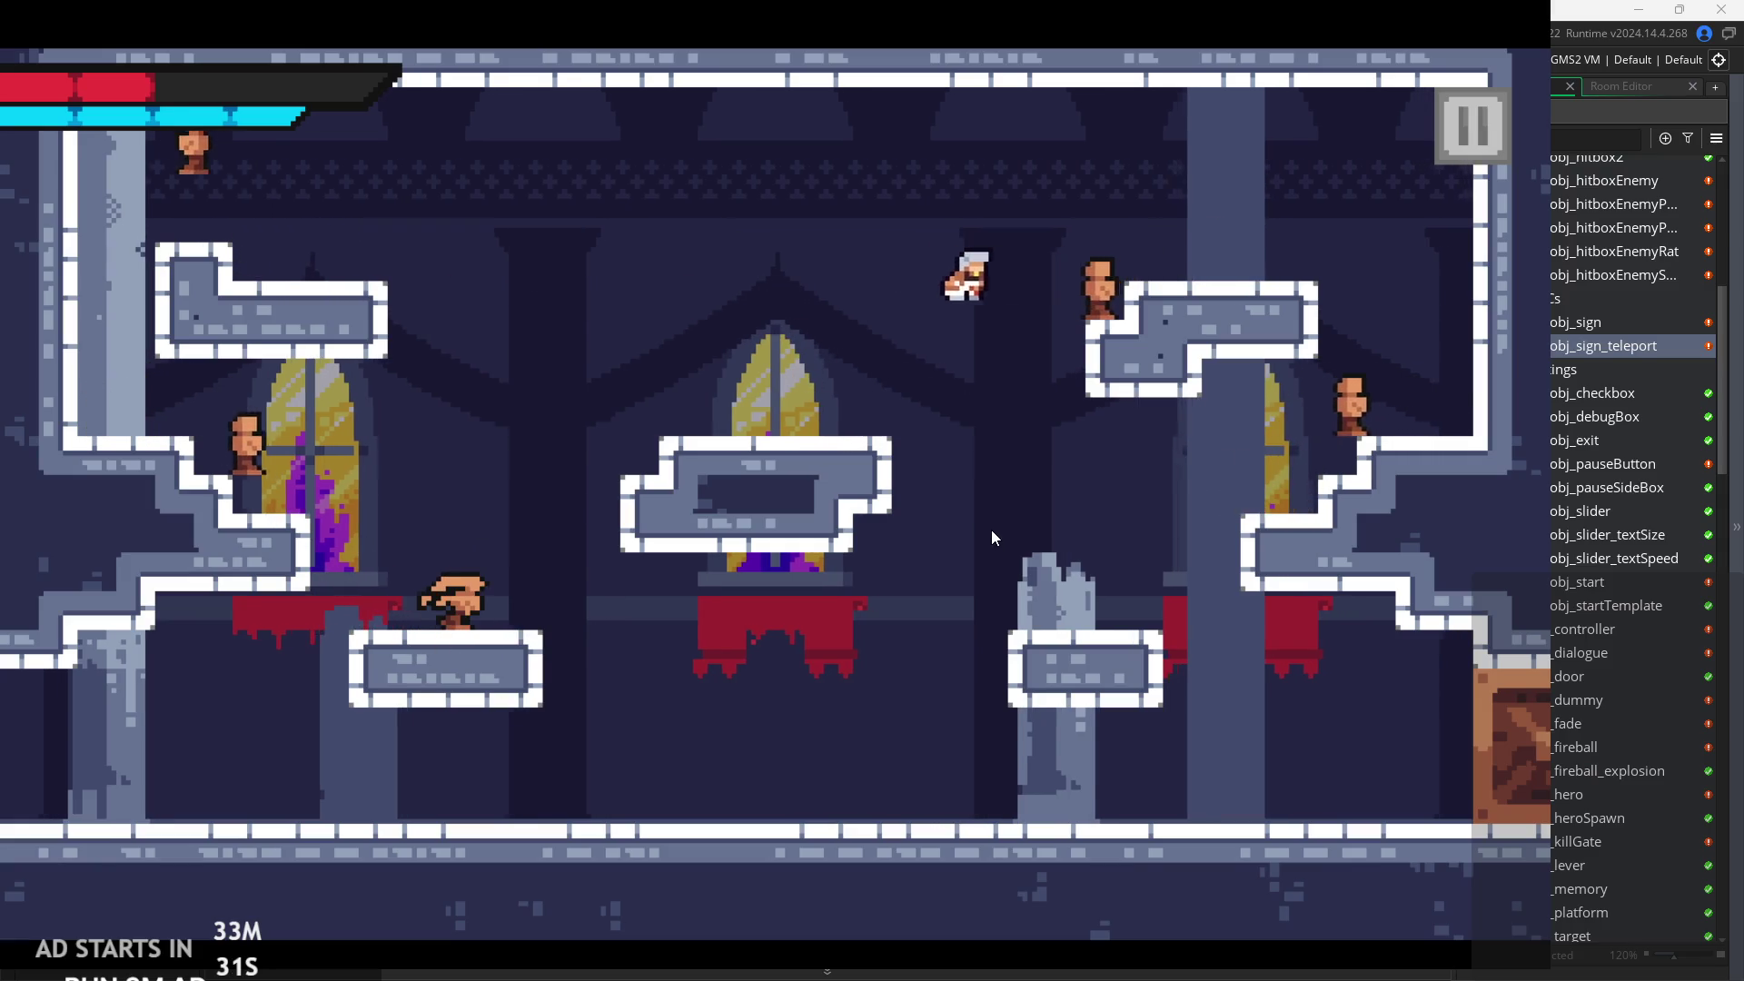
{"action": "key", "text": "Left"}
{"action": "key", "text": "space"}
{"action": "key", "text": "Left"}
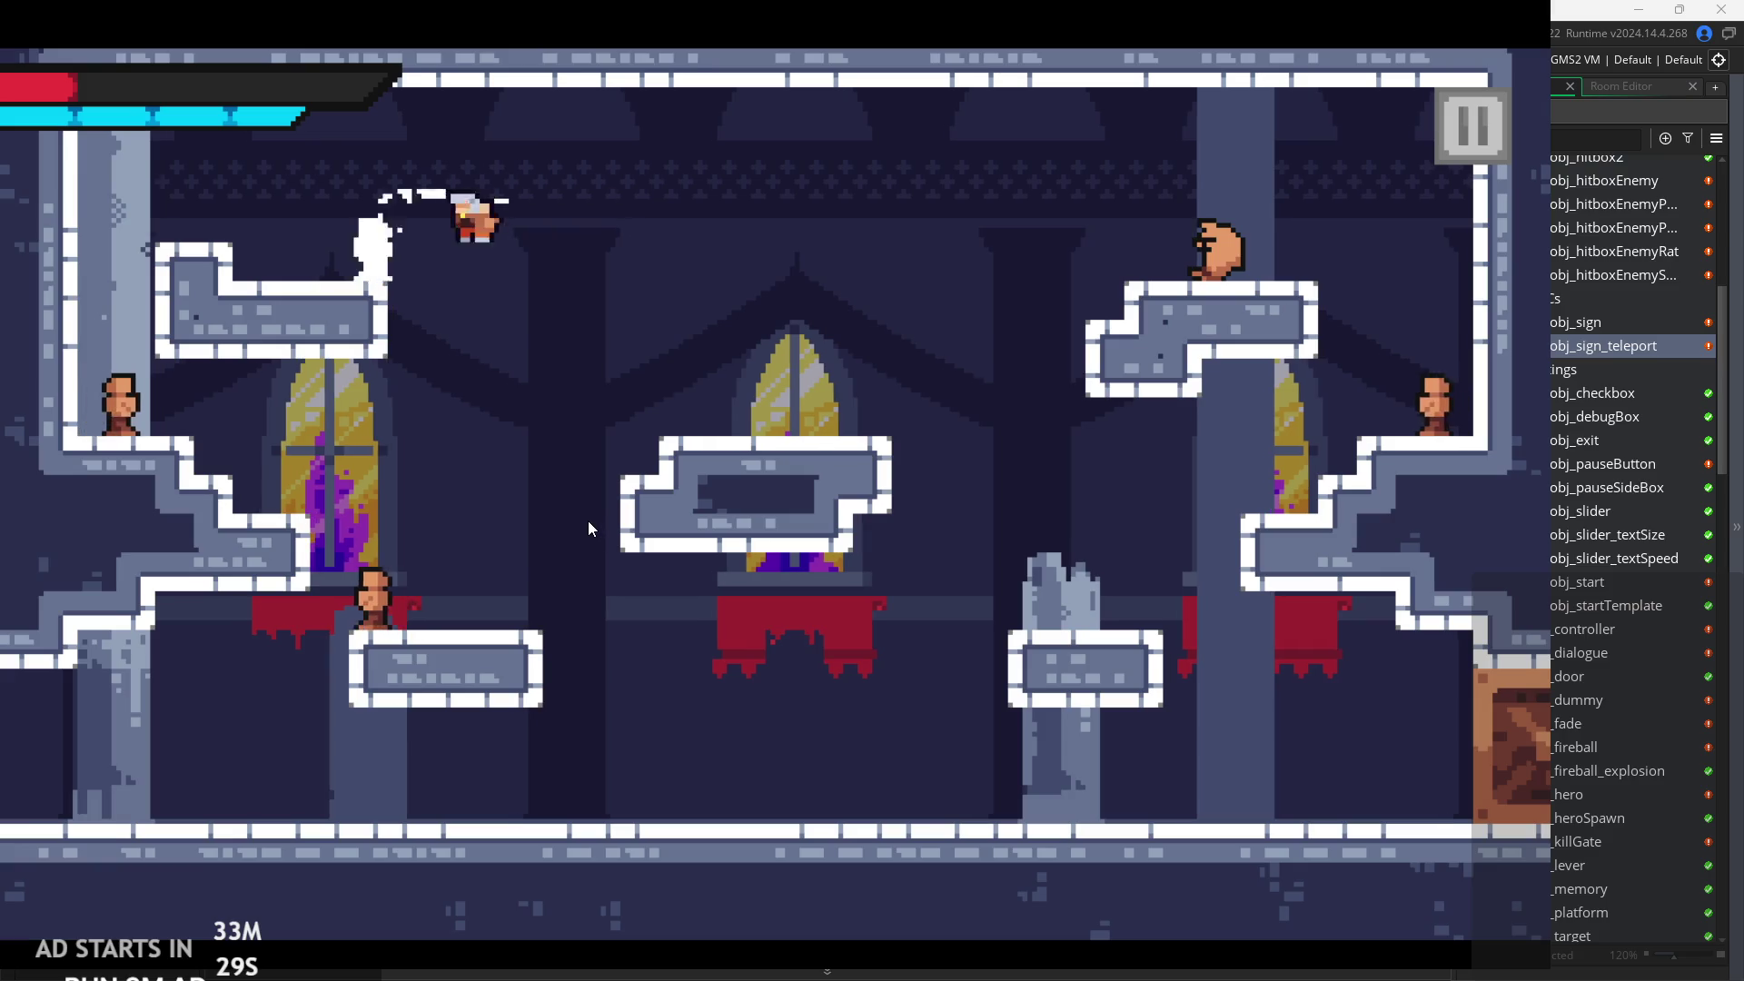
{"action": "key", "text": "Right"}
{"action": "key", "text": "space"}
{"action": "key", "text": "Right"}
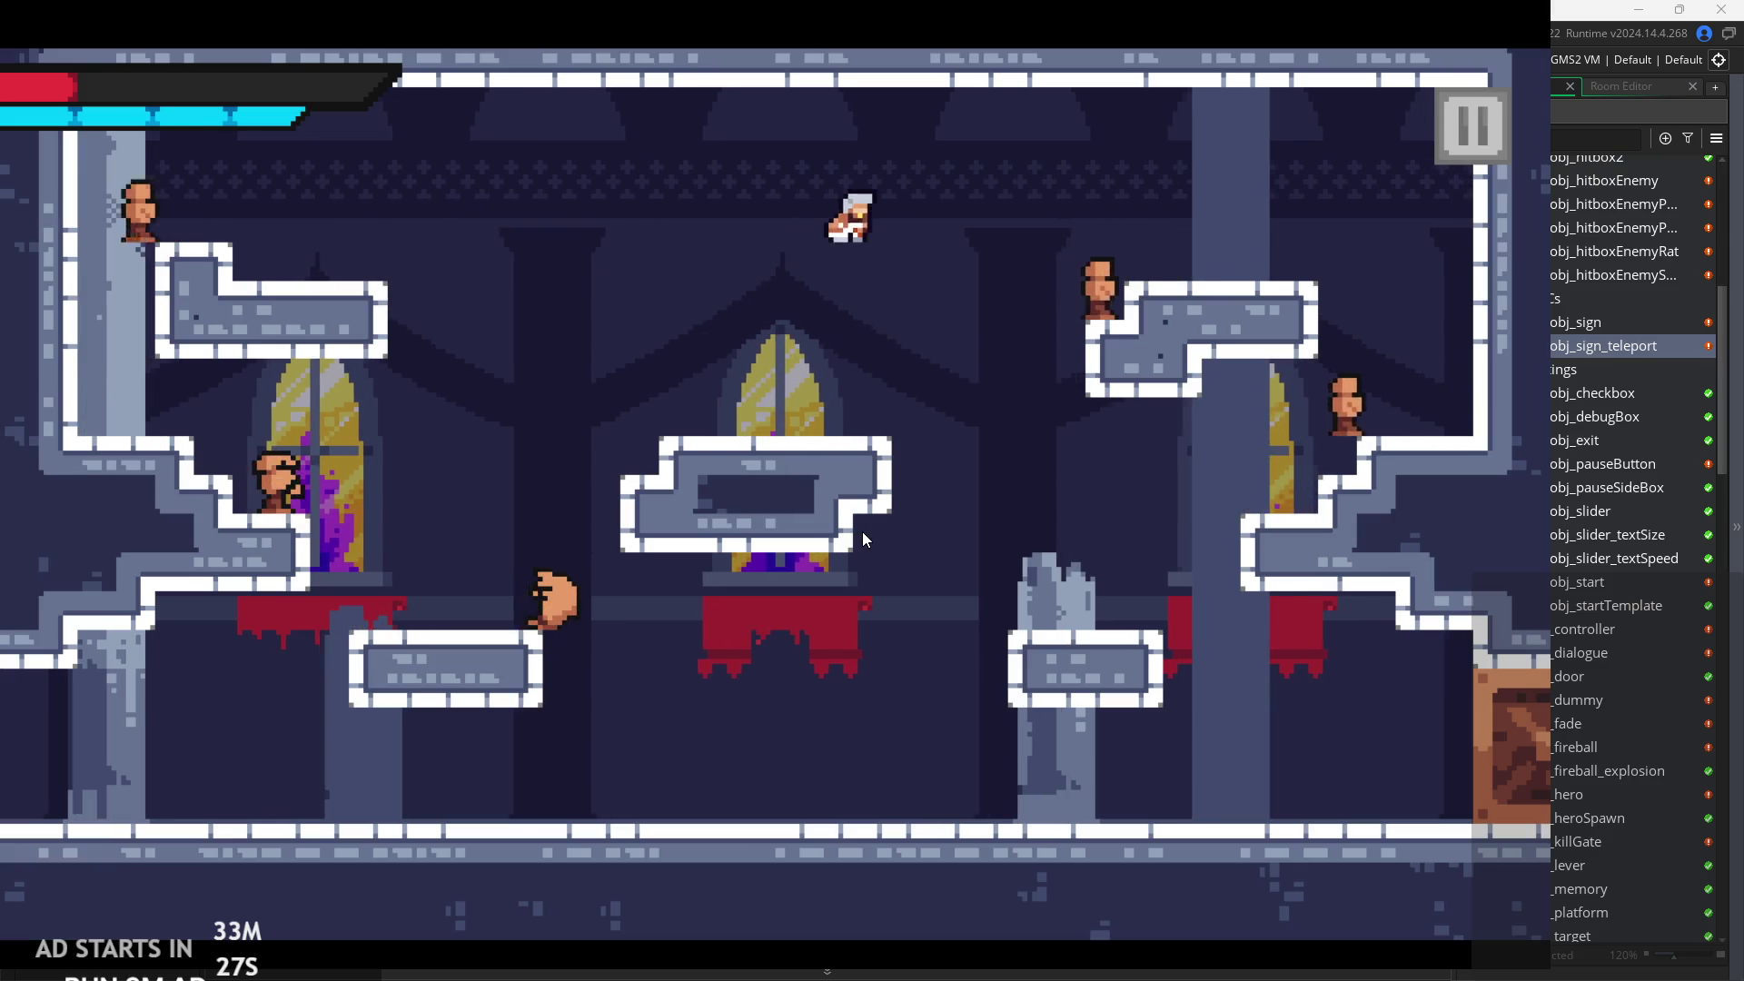
{"action": "key", "text": "Left"}
{"action": "key", "text": "space"}
{"action": "key", "text": "Left"}
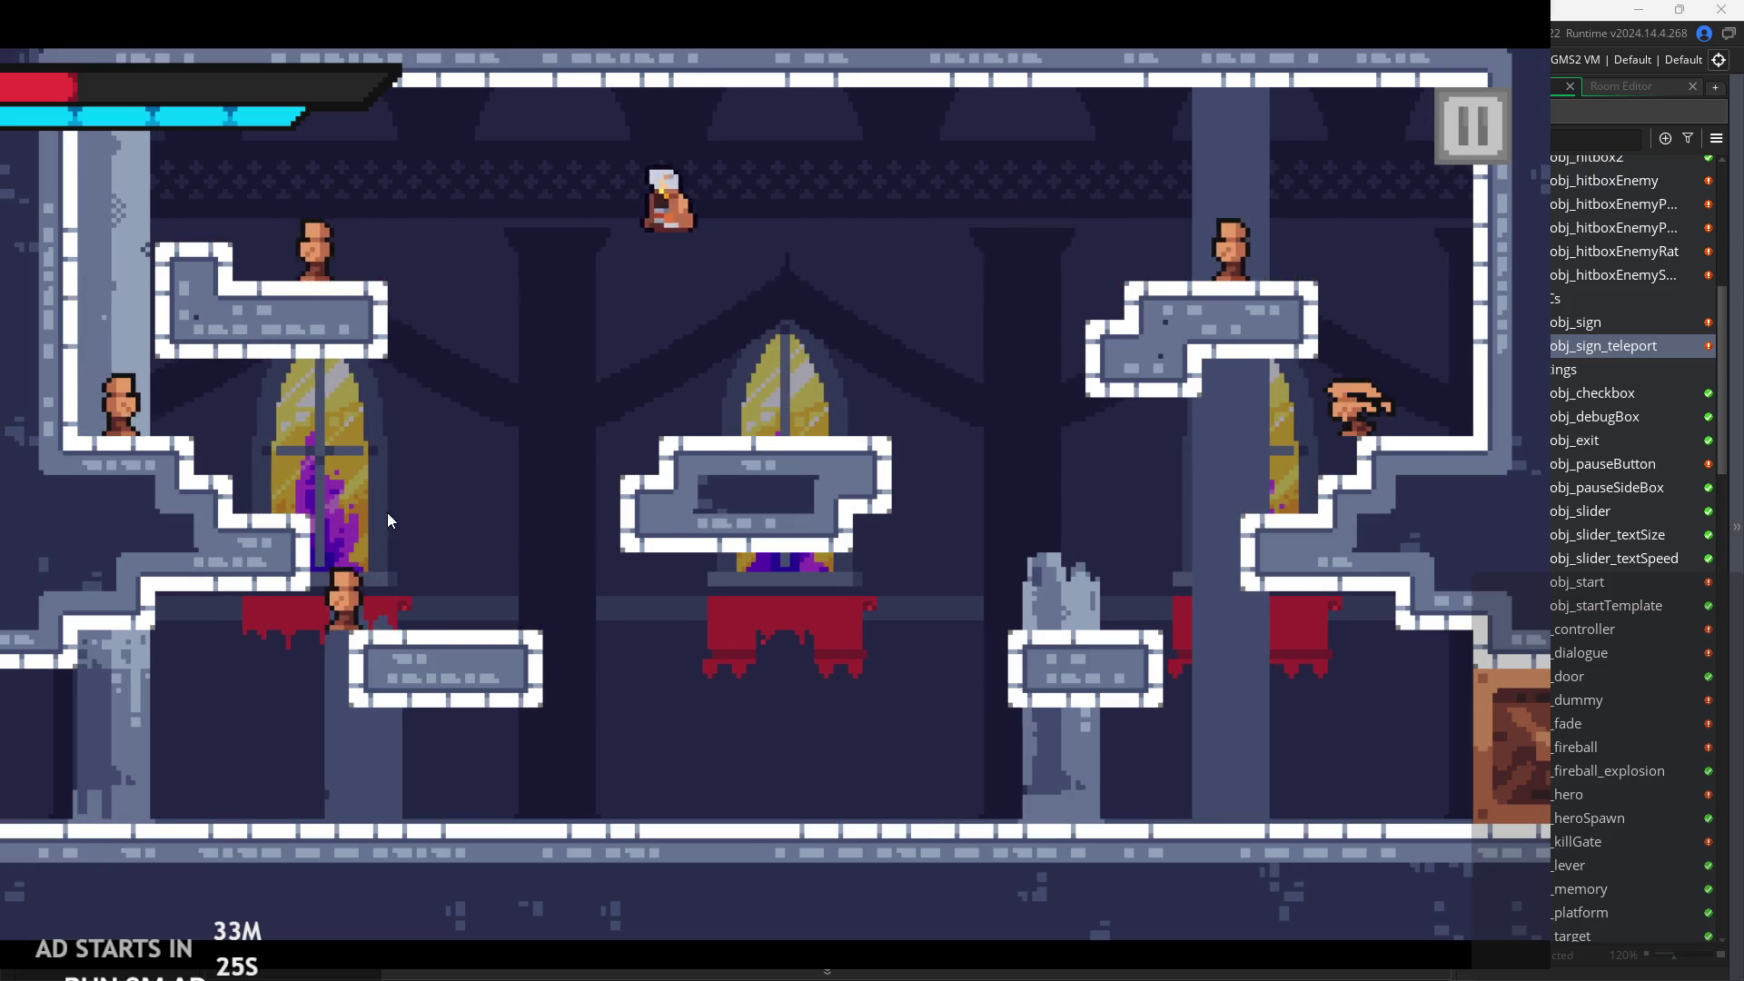
{"action": "key", "text": "Right"}
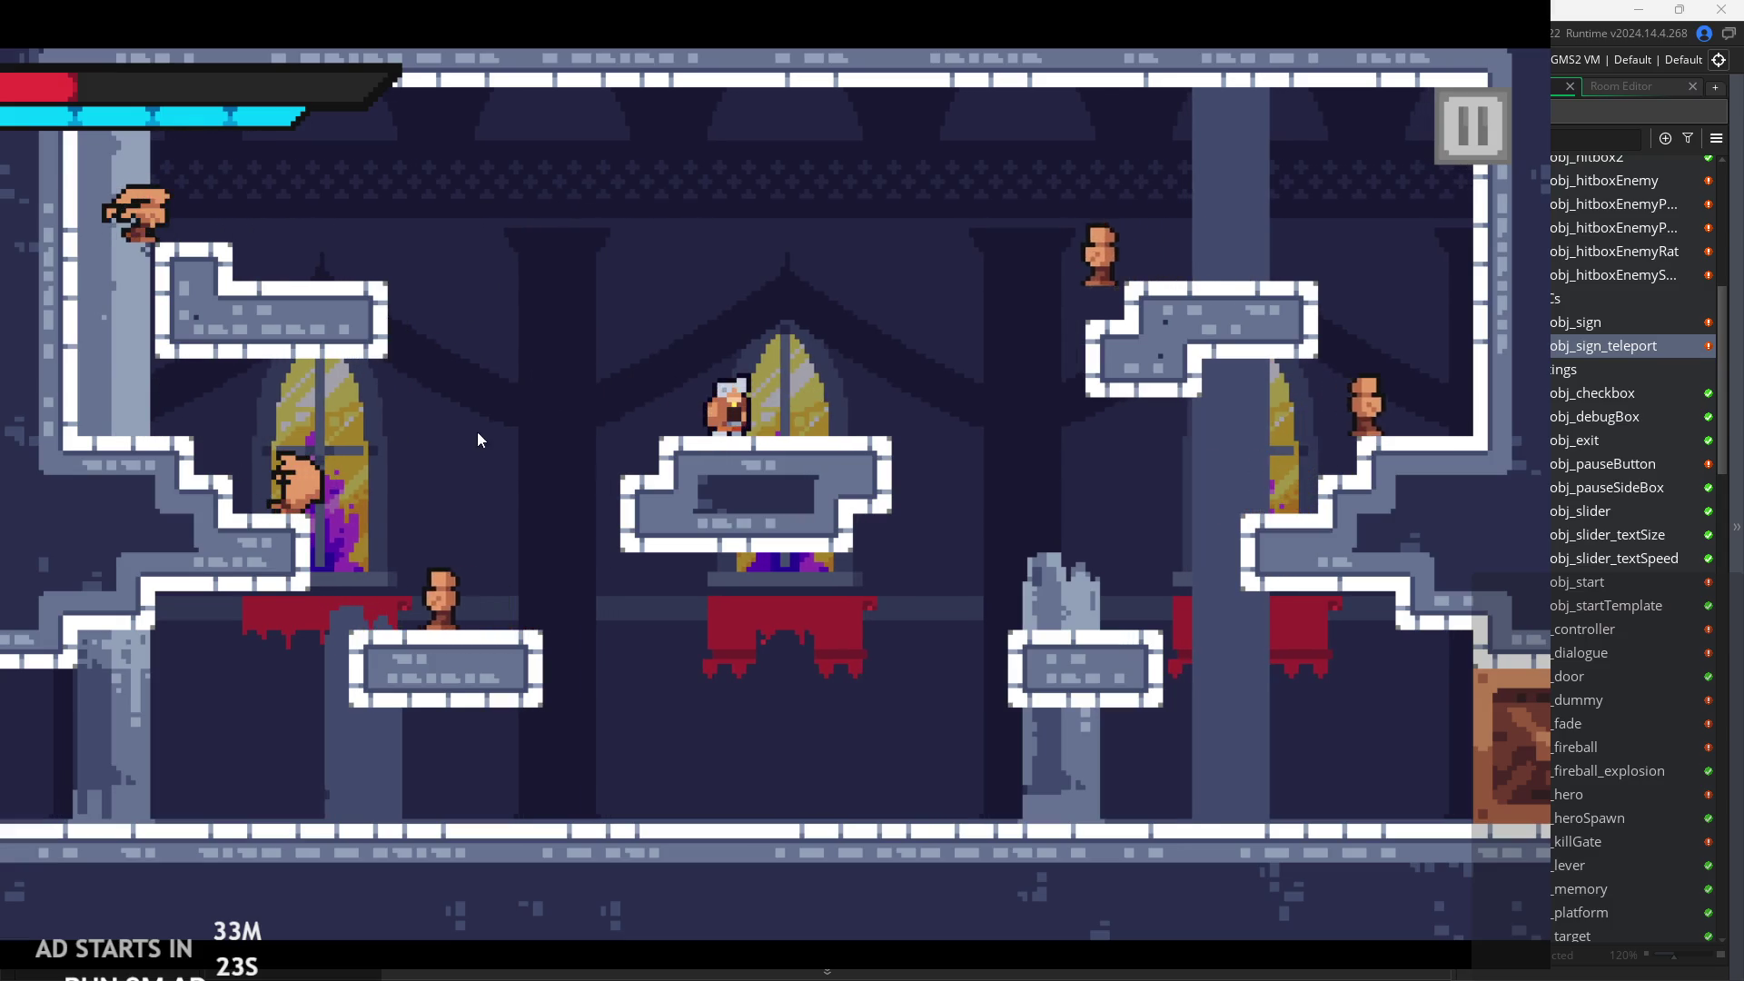
Jump across the room toward the upper-left platform, then fly right slashing near the right column.
{"action": "key", "text": "space"}
{"action": "key", "text": "Right"}
{"action": "key", "text": "Left"}
{"action": "key", "text": "space"}
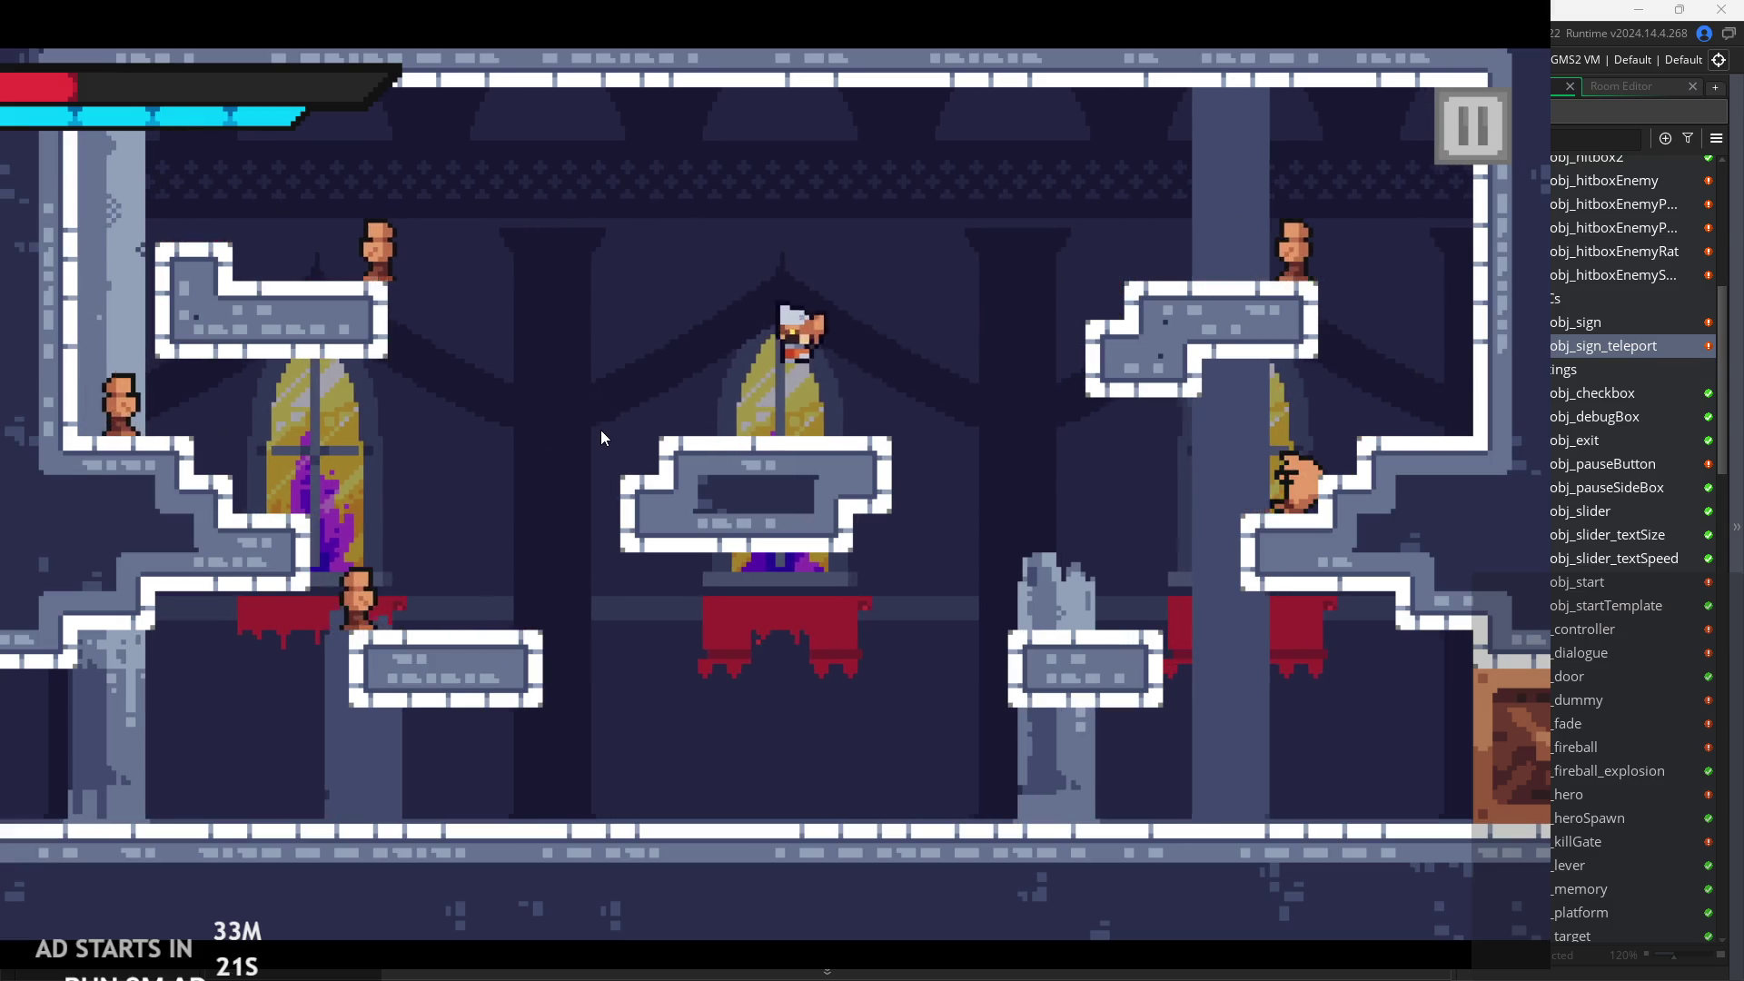
{"action": "key", "text": "Right"}
{"action": "key", "text": "Right"}
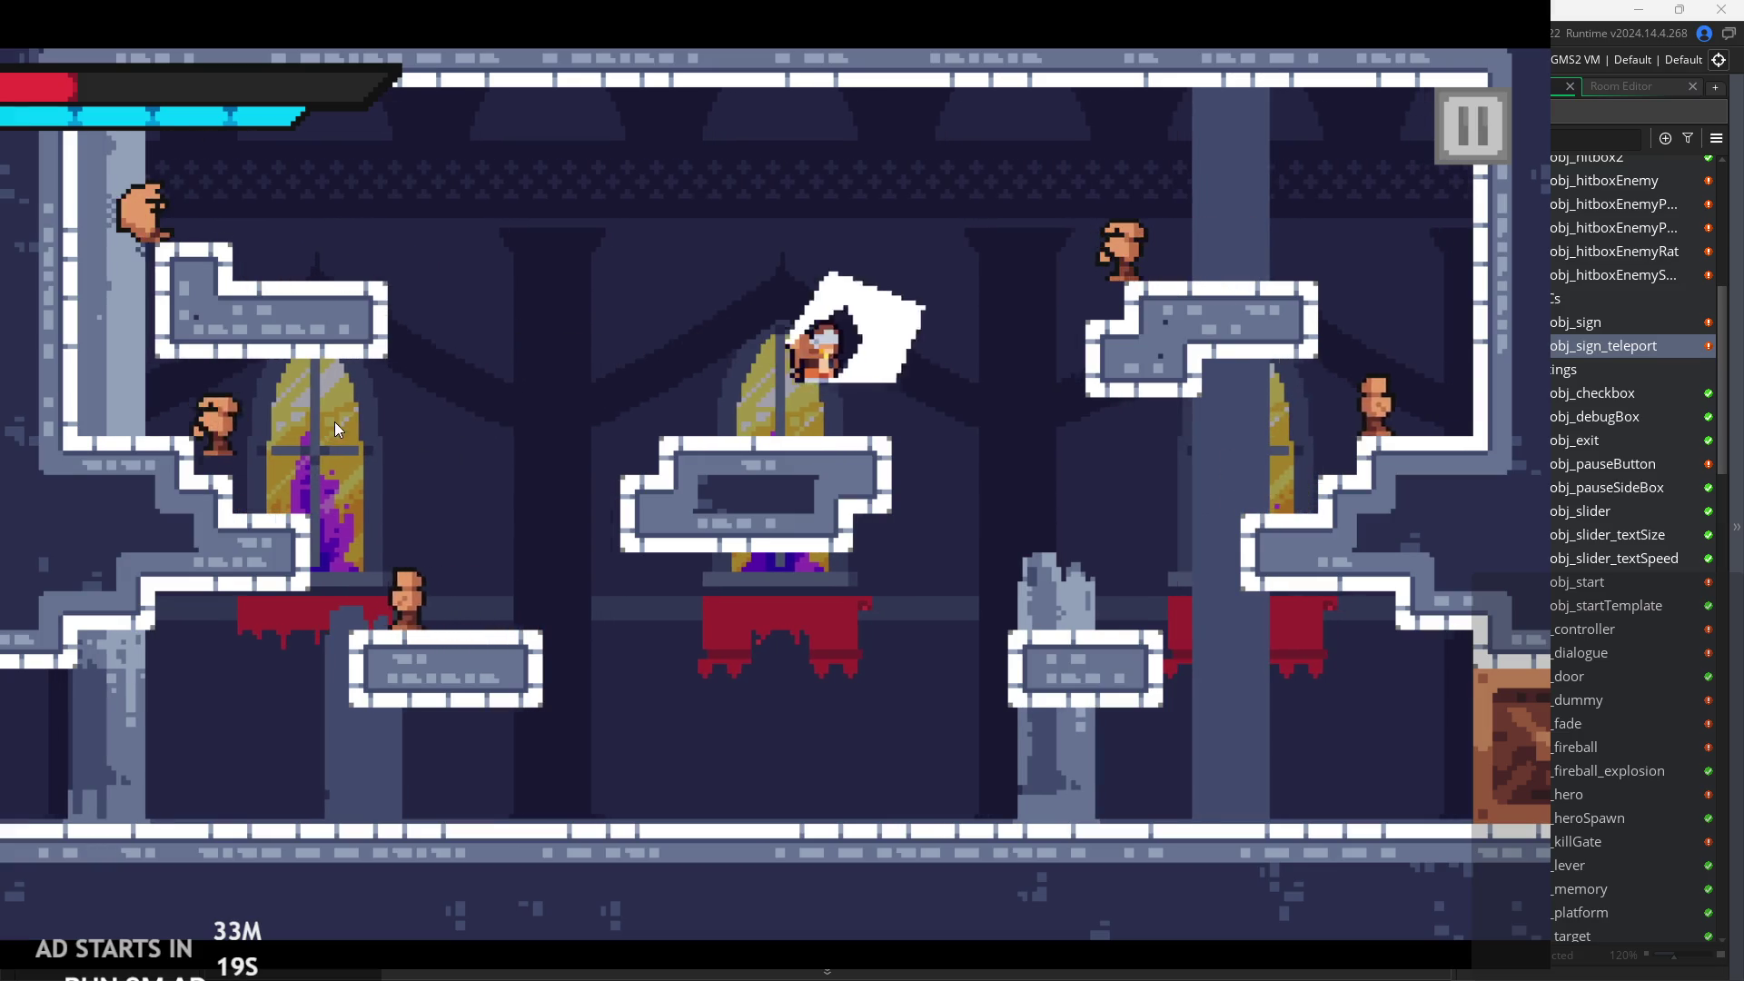
{"action": "key", "text": "space"}
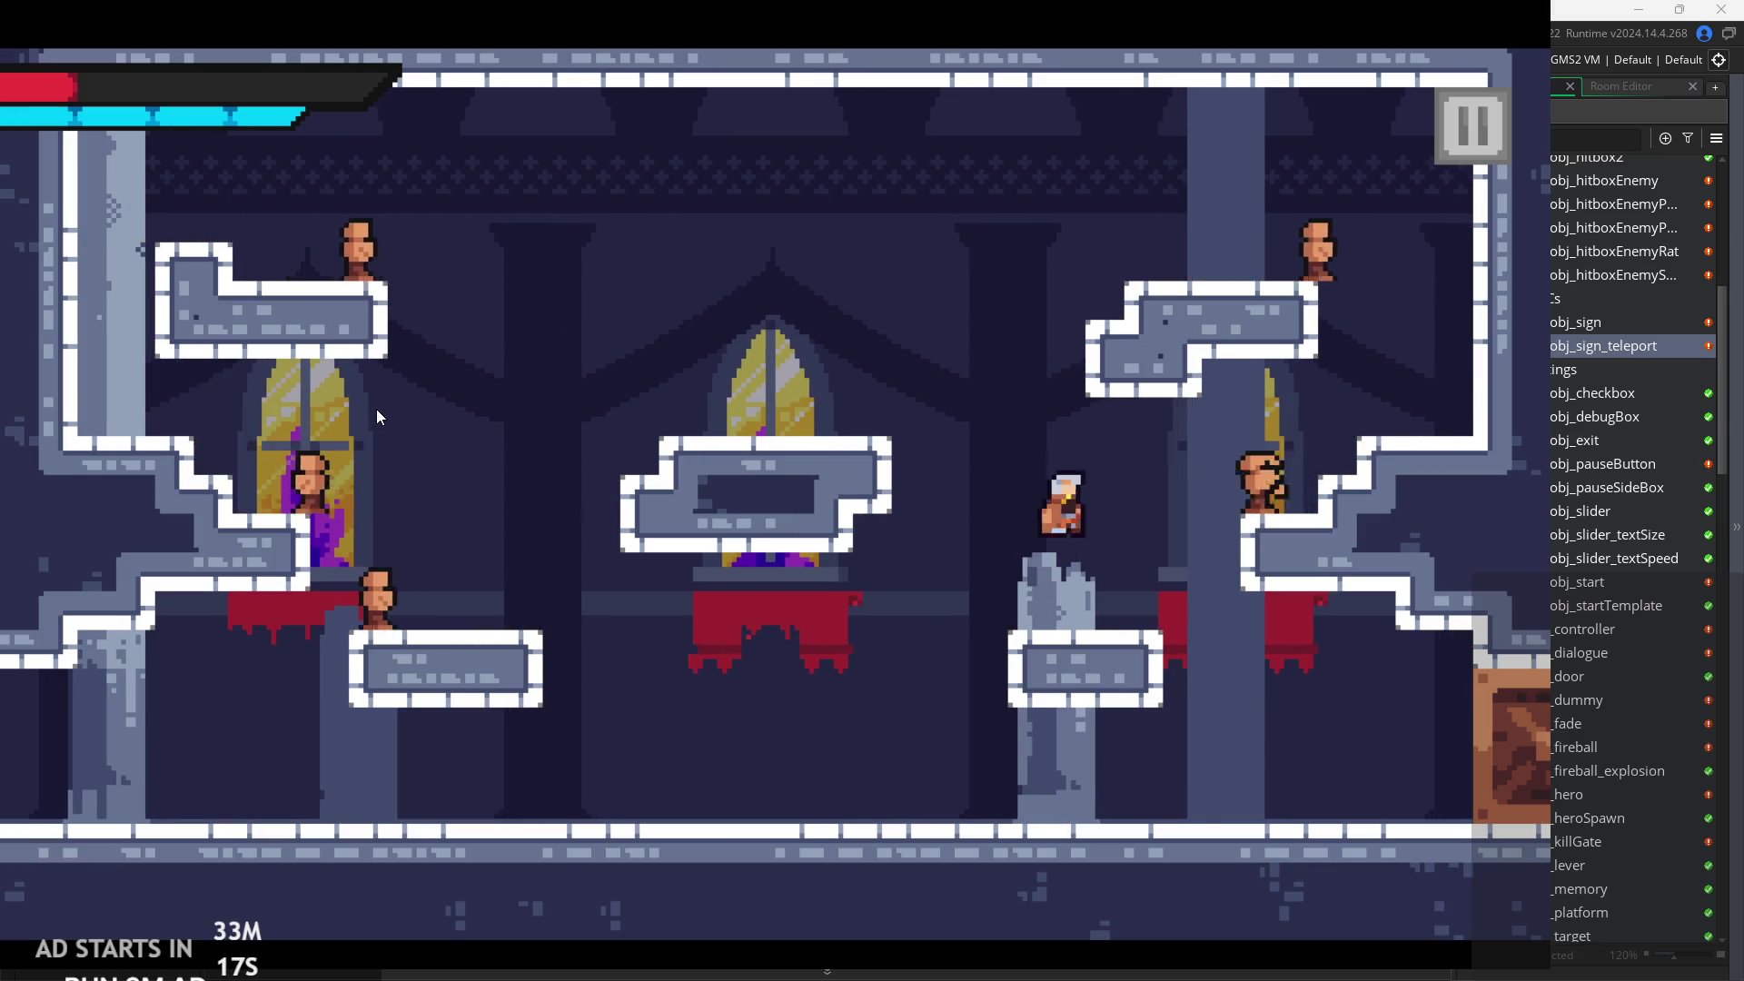
{"action": "key", "text": "Right"}
{"action": "key", "text": "Left"}
Move from the broken pillar onto the centre platform, then jump up to the upper-right platform.
{"action": "key", "text": "Right"}
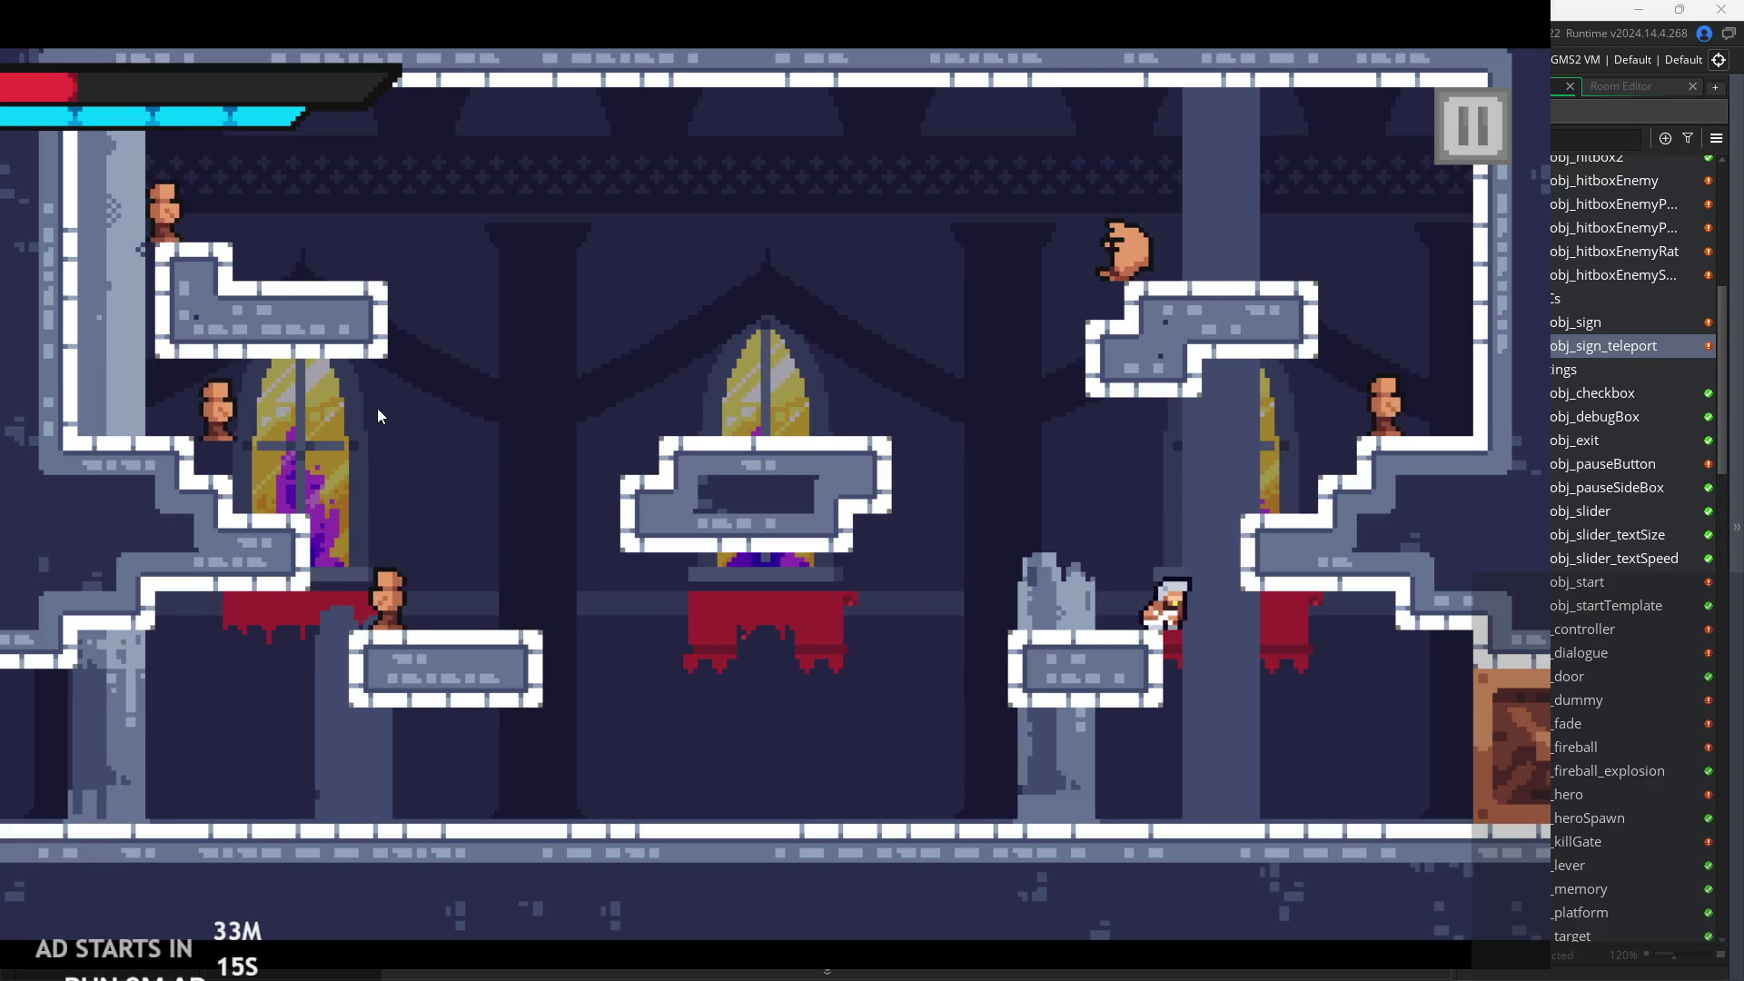
{"action": "key", "text": "Left"}
{"action": "key", "text": "space"}
{"action": "key", "text": "Left"}
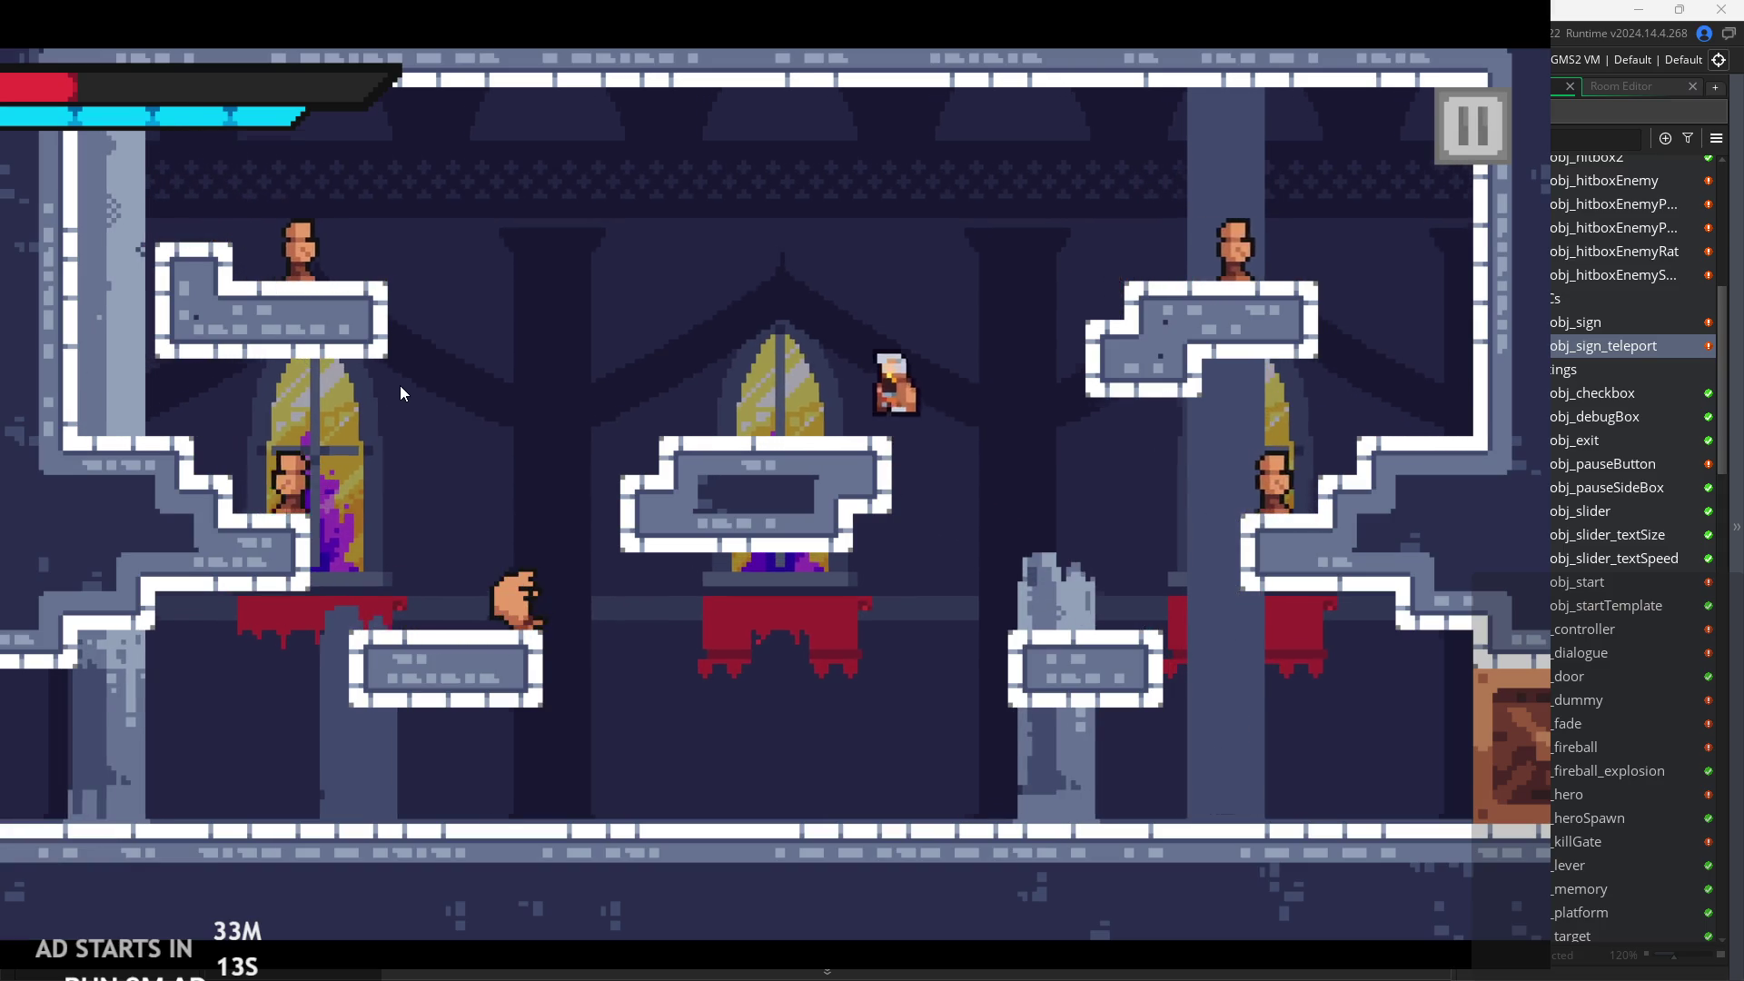
{"action": "key", "text": "space"}
{"action": "key", "text": "Left"}
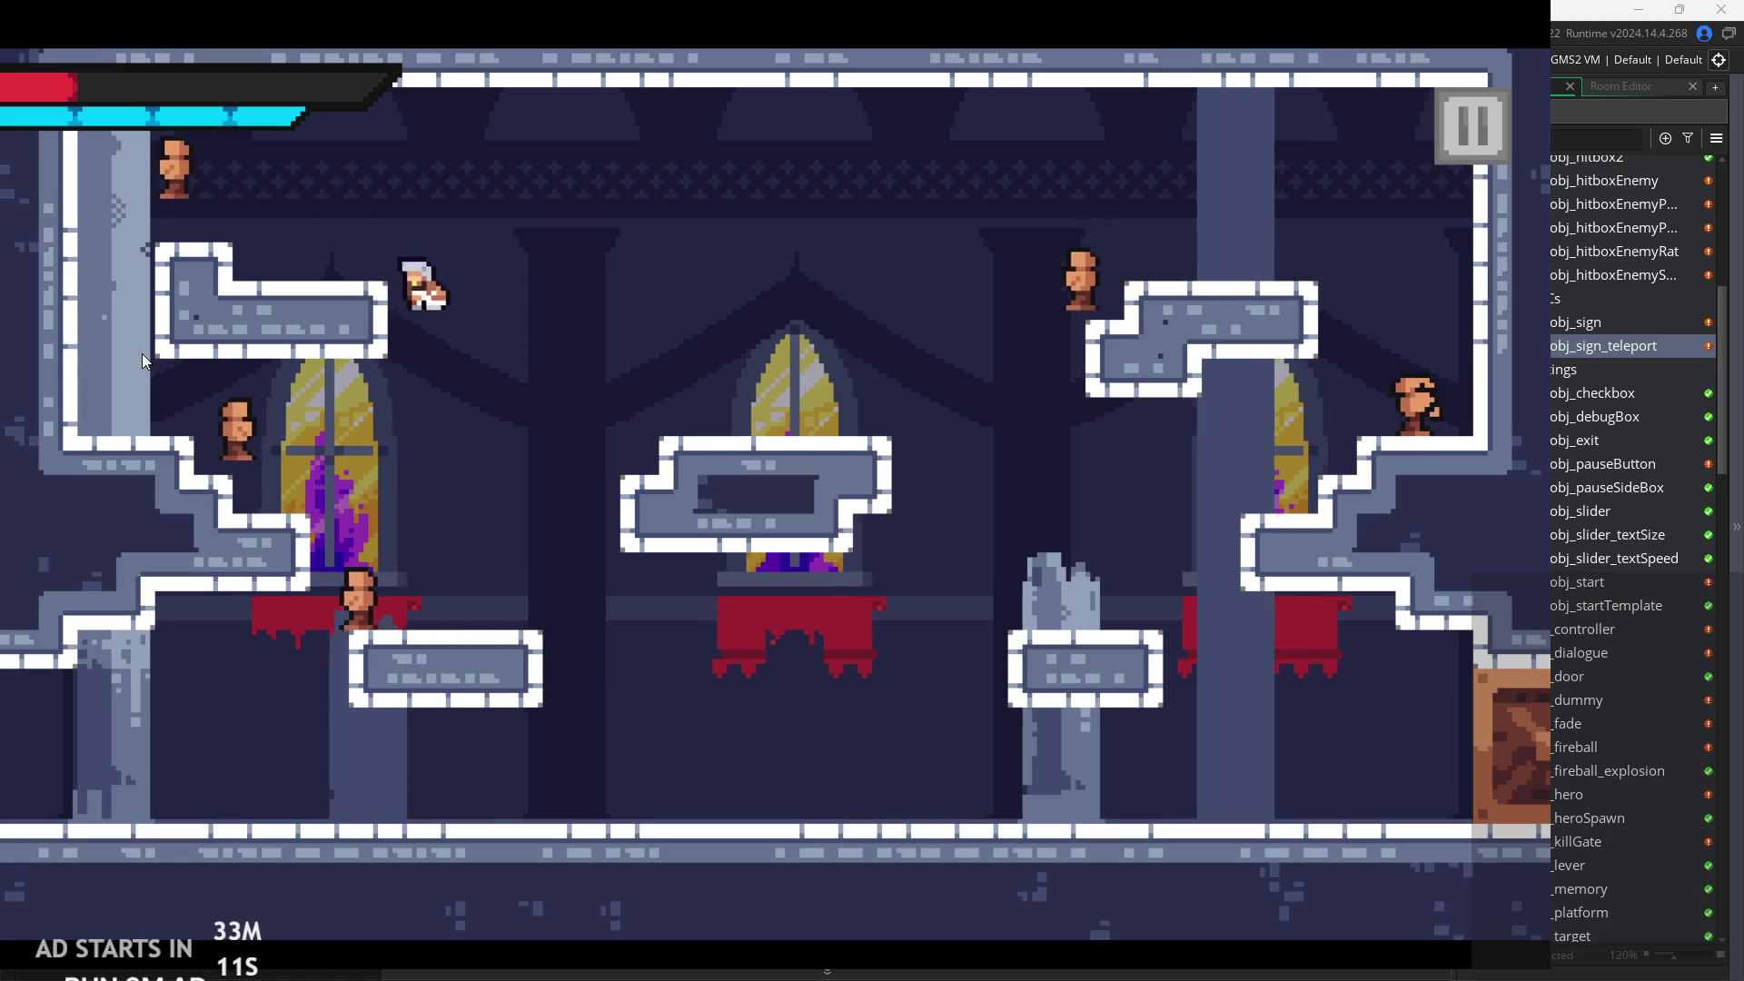
{"action": "key", "text": "Right"}
{"action": "key", "text": "space"}
{"action": "key", "text": "Right"}
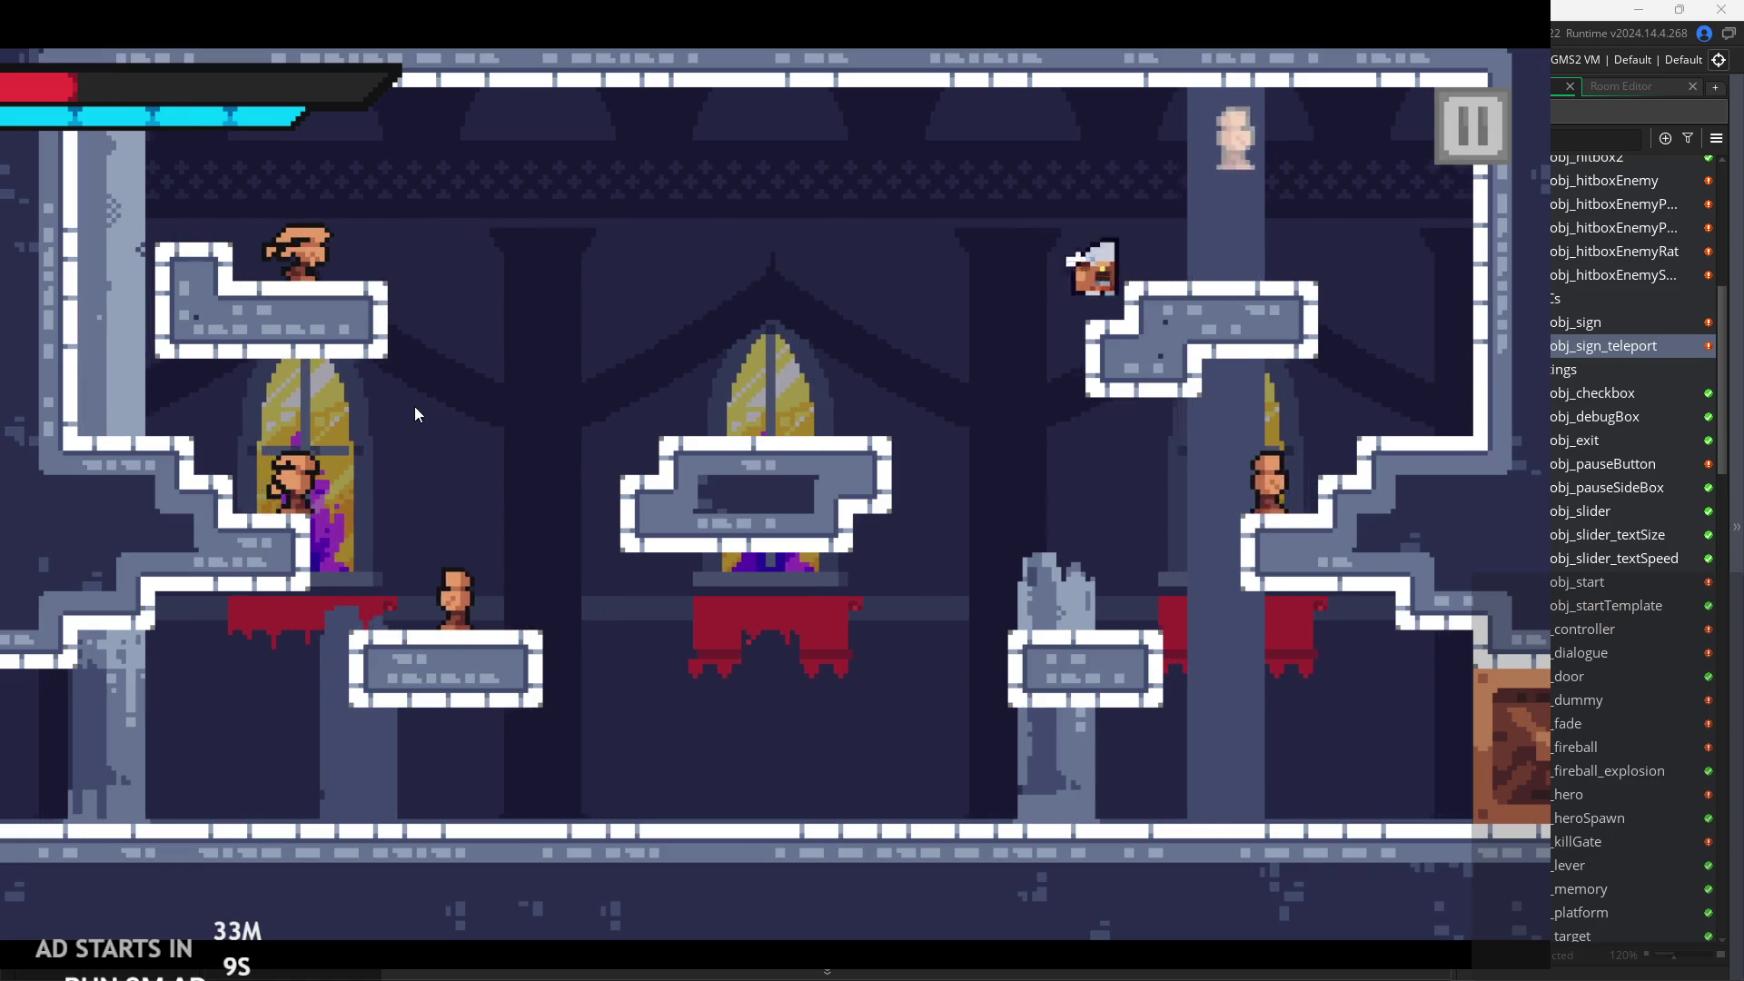
{"action": "key", "text": "space"}
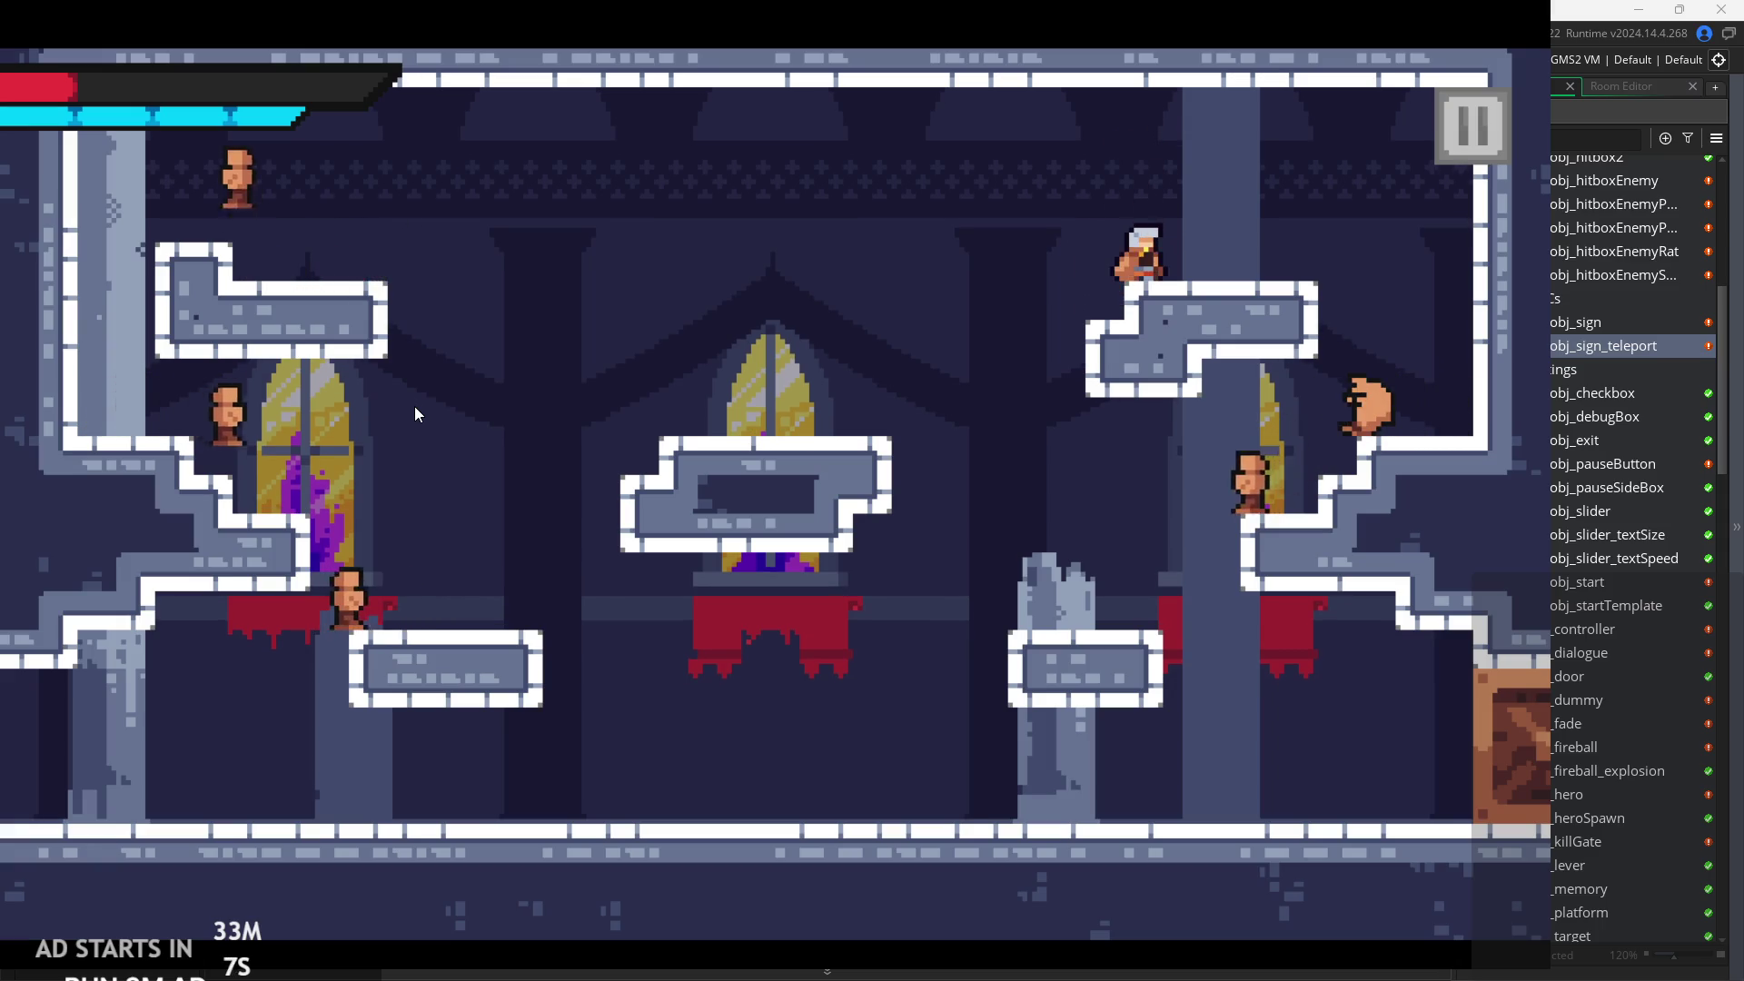
Walk off onto the lower-right ledge, return to the middle platform and drop to the lower-left platform.
{"action": "key", "text": "Right"}
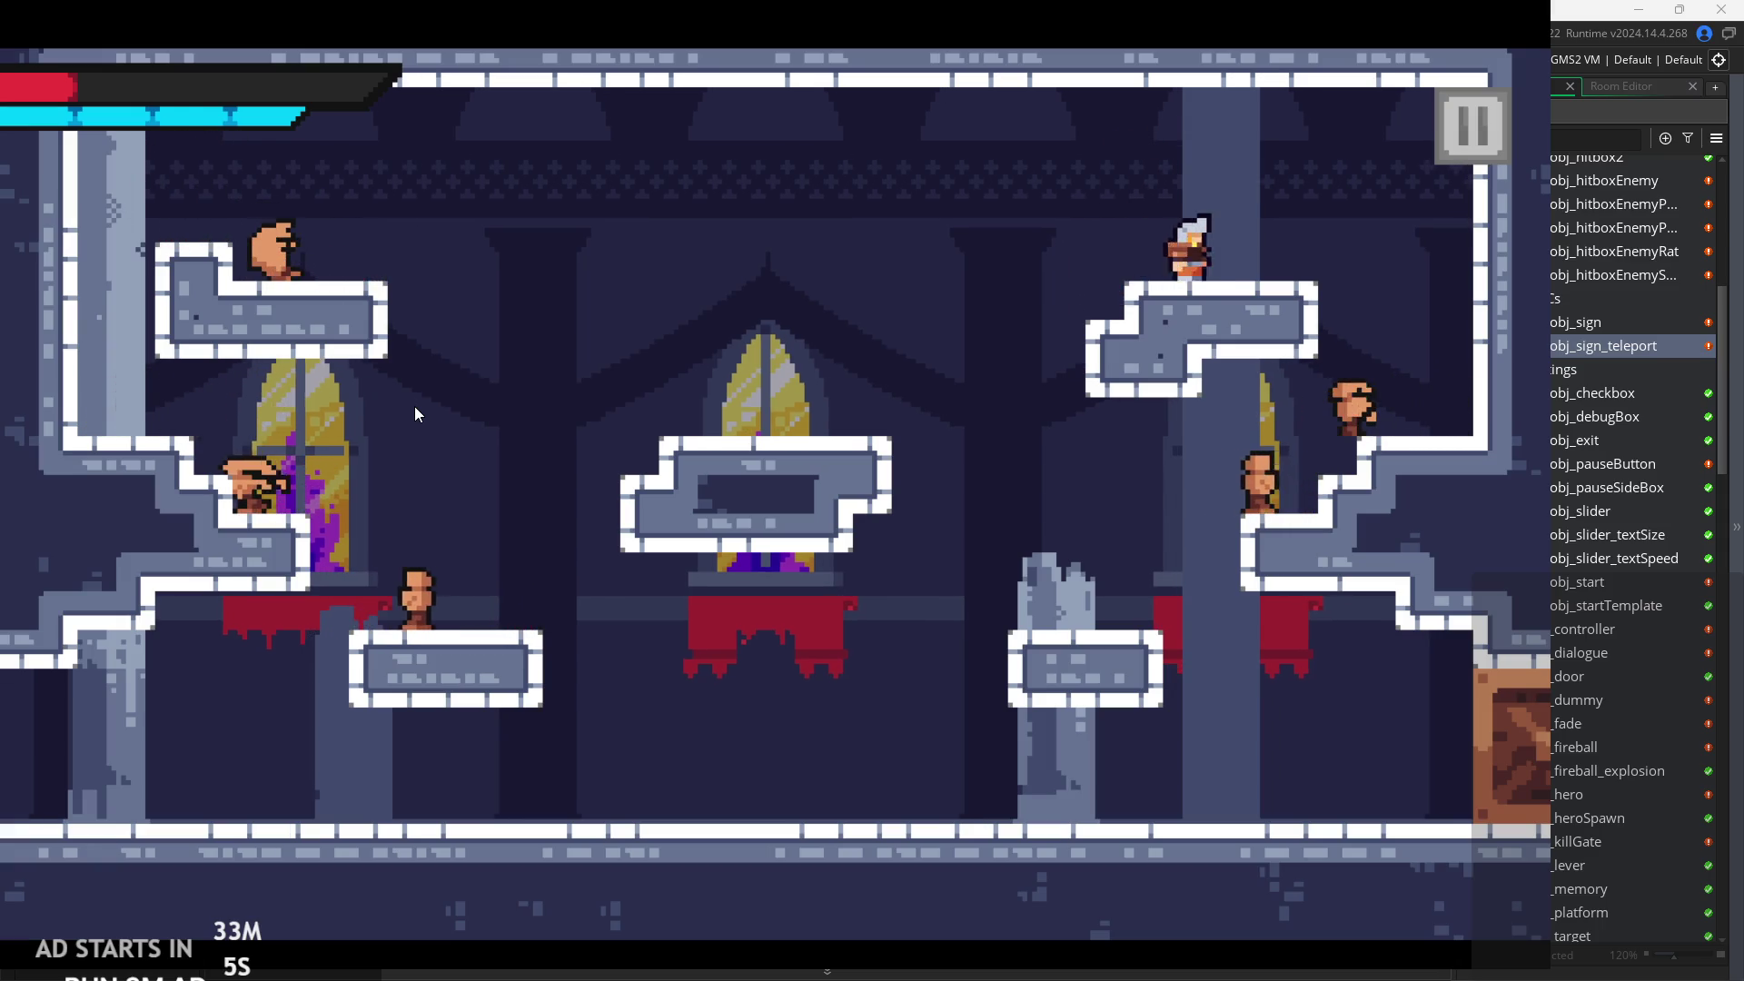
{"action": "key", "text": "Right"}
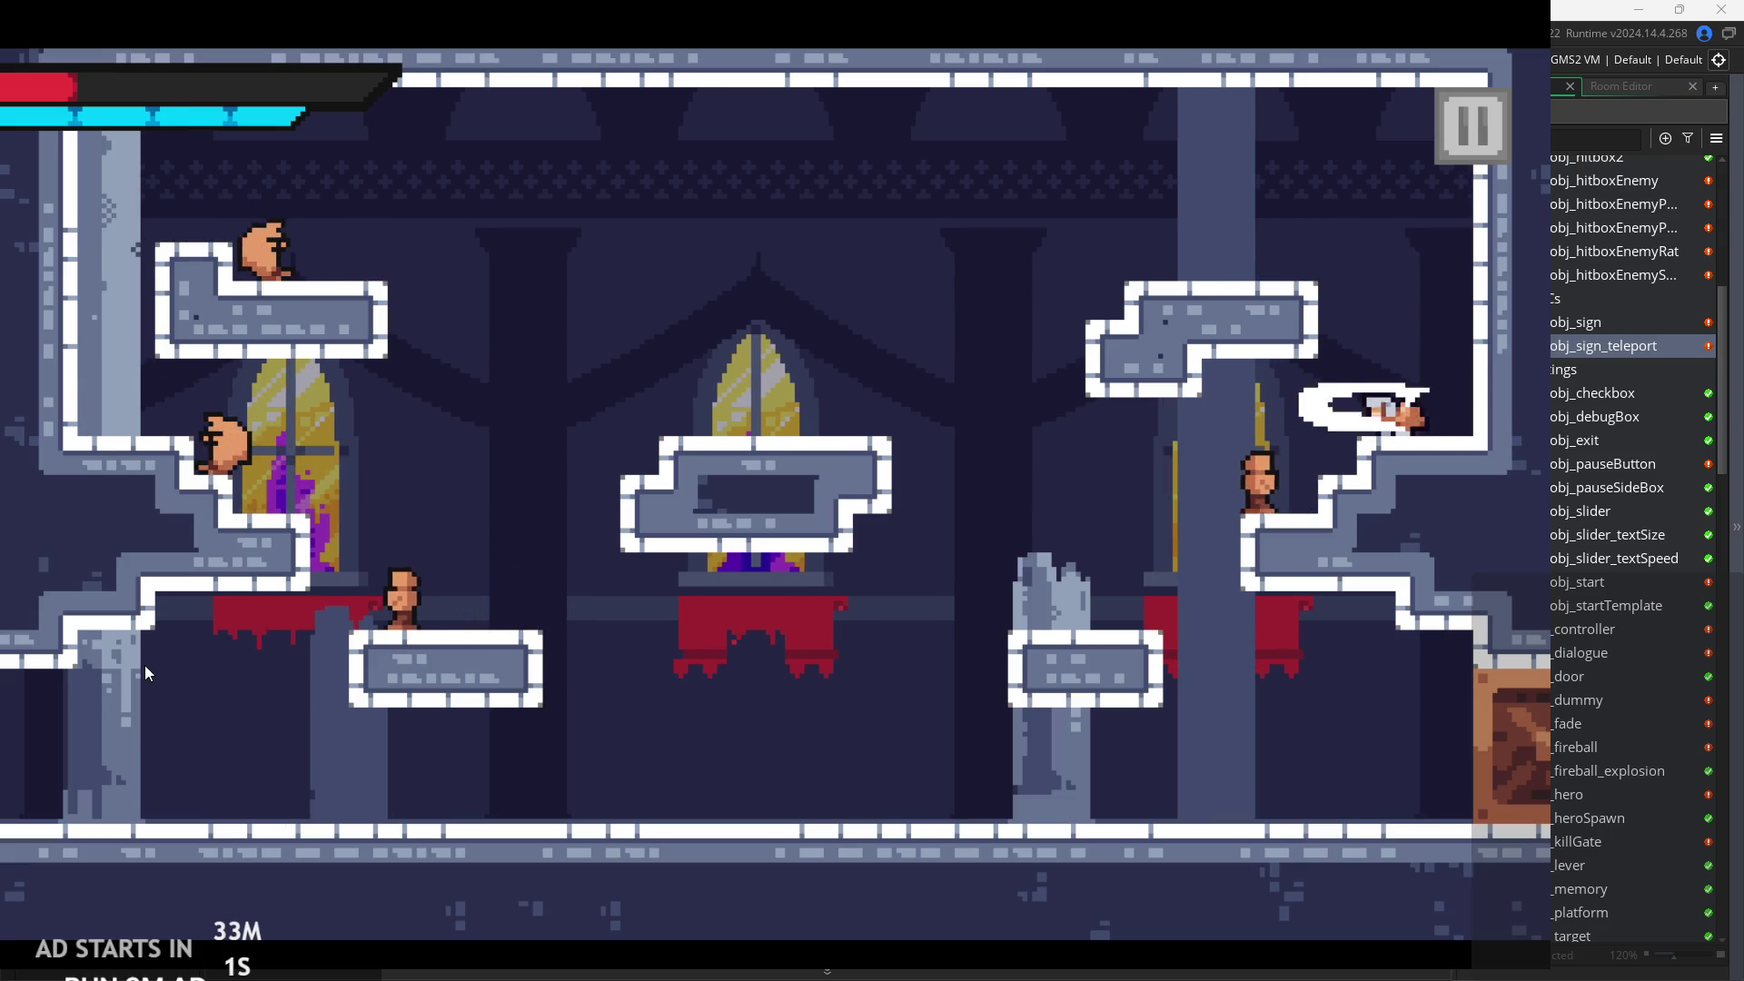
{"action": "key", "text": "Left"}
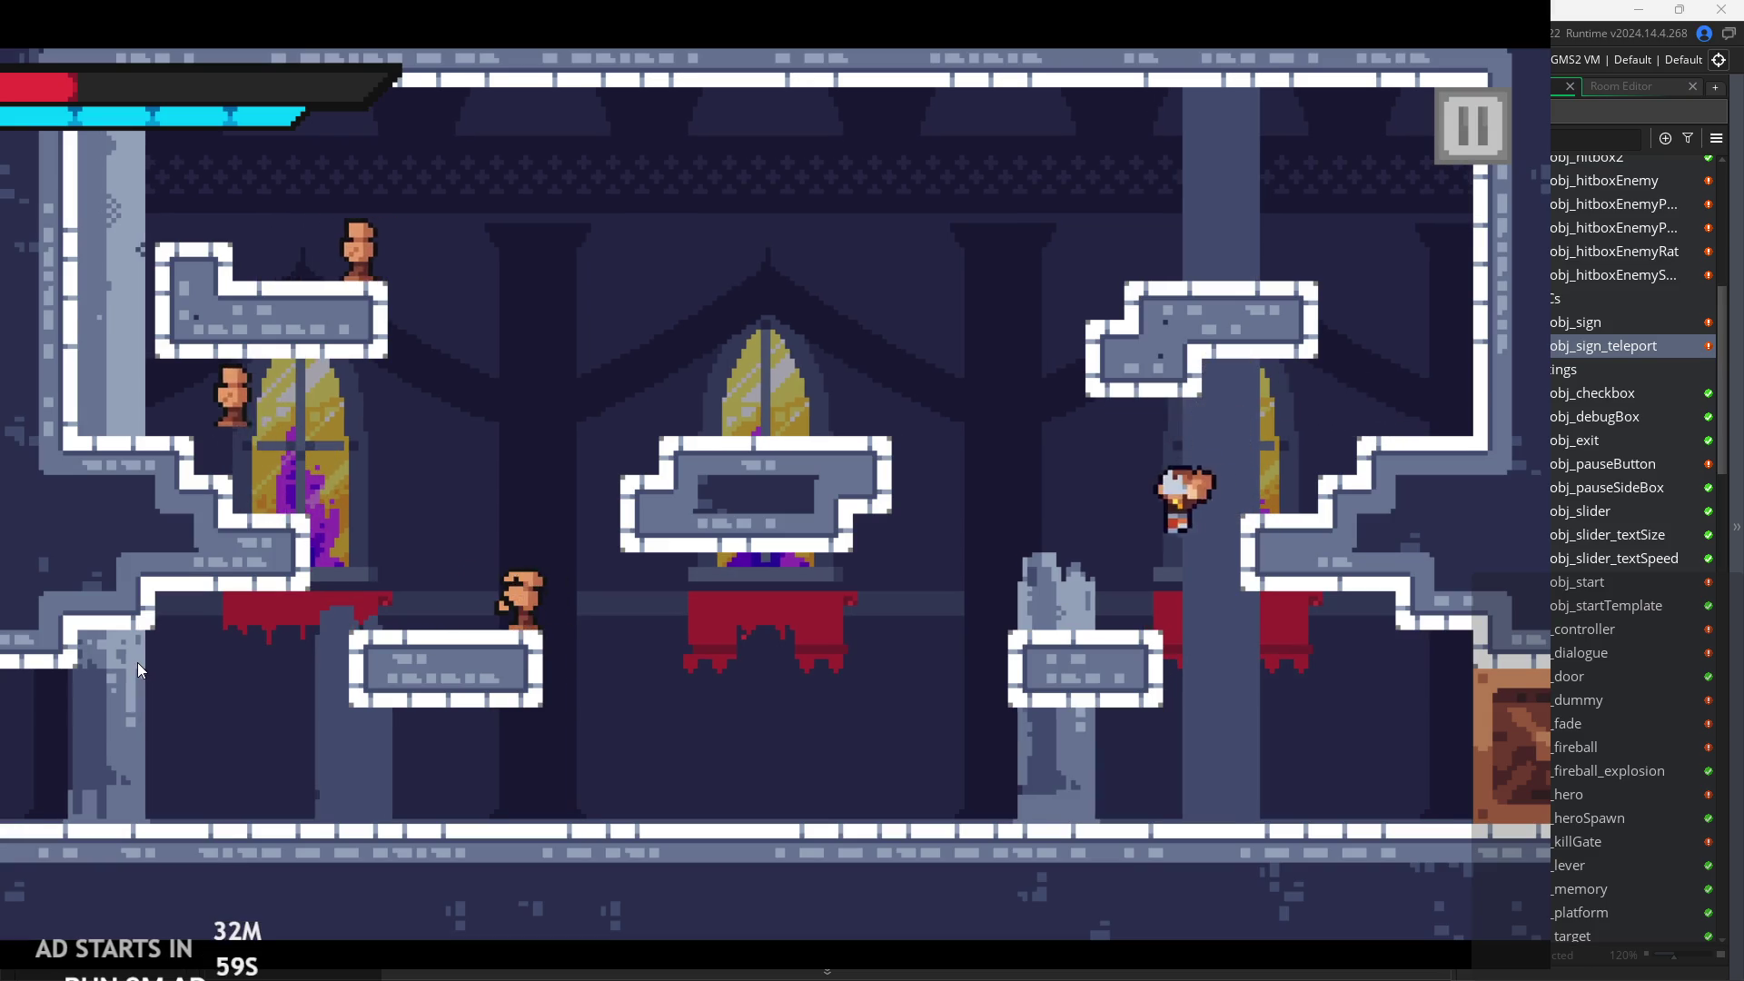
{"action": "key", "text": "Left"}
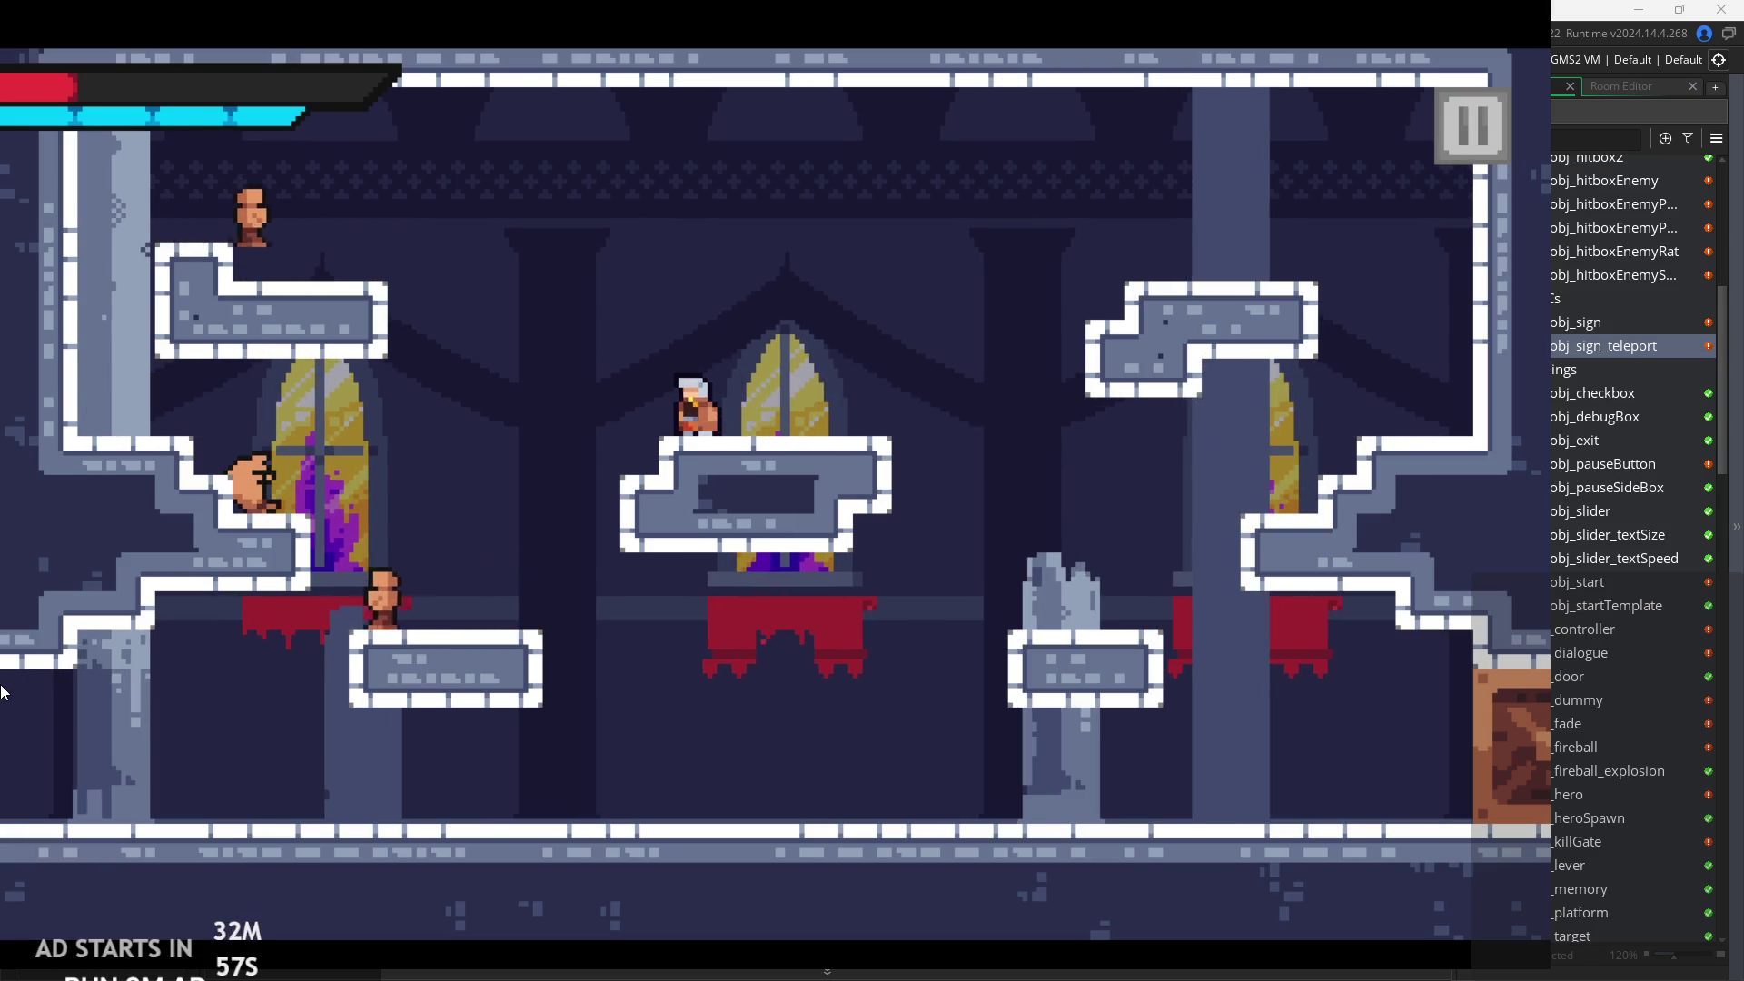
{"action": "key", "text": "space"}
{"action": "key", "text": "Left"}
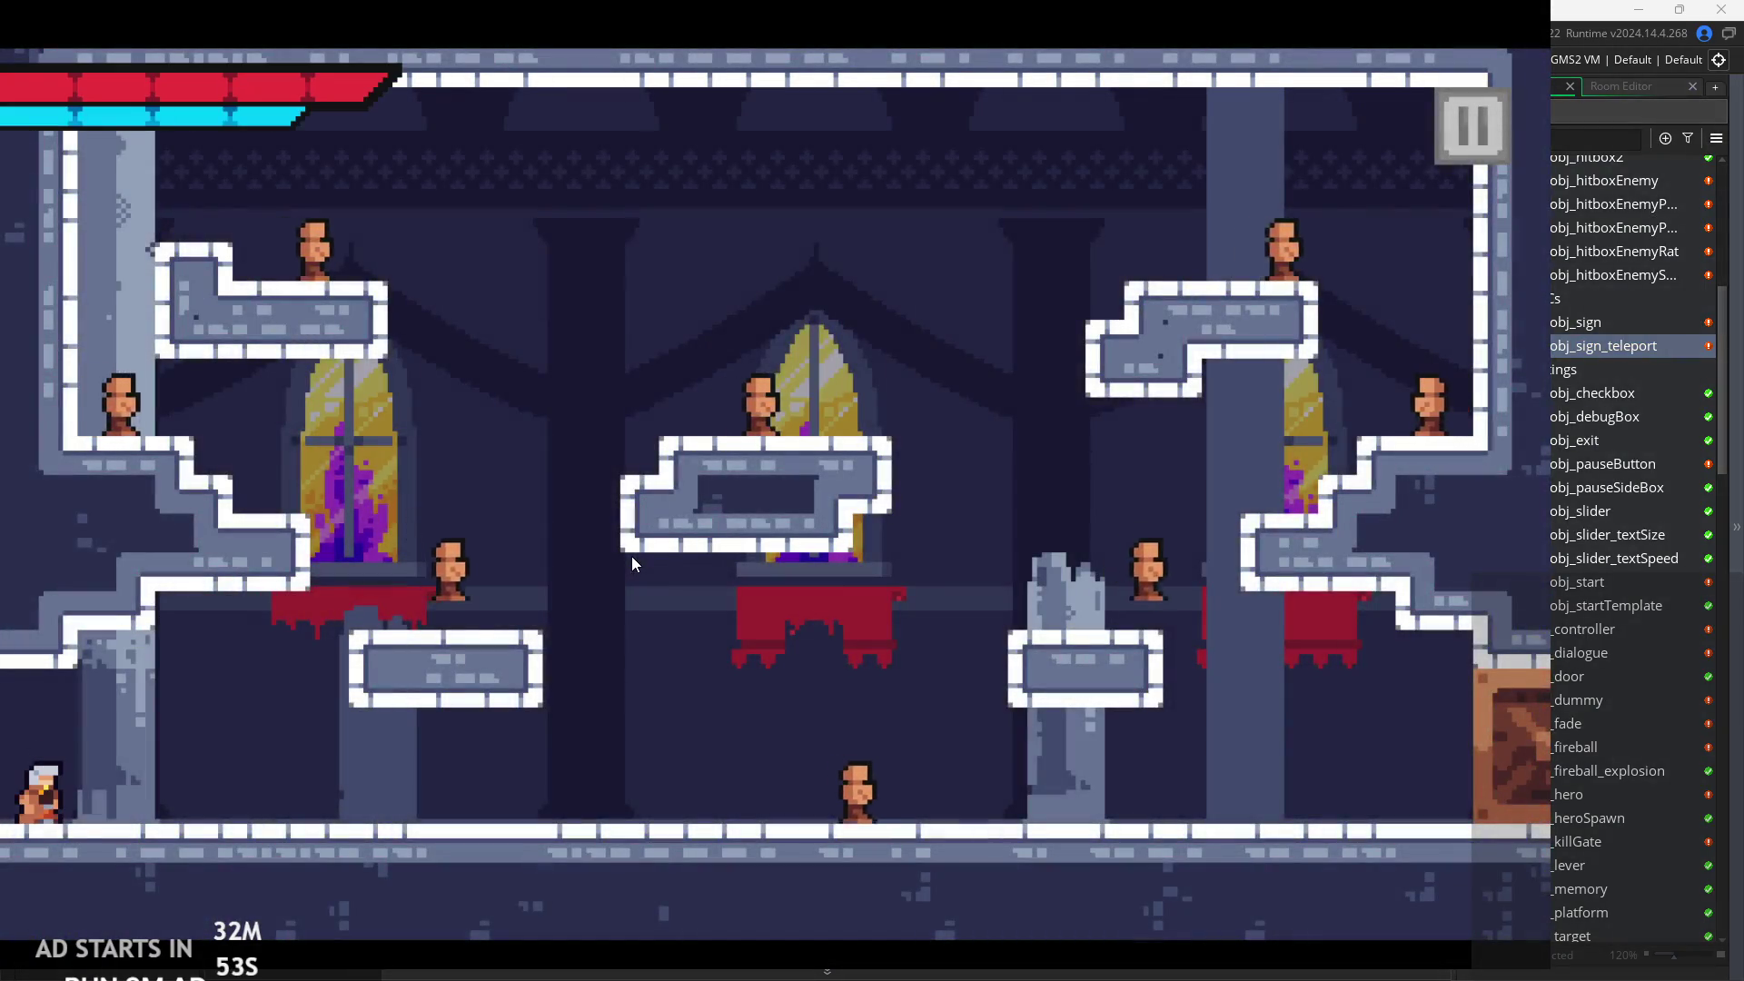
Run right to slash the bottom-right enemy, then return left and slash from the left platform.
{"action": "key", "text": "Right"}
{"action": "key", "text": "space"}
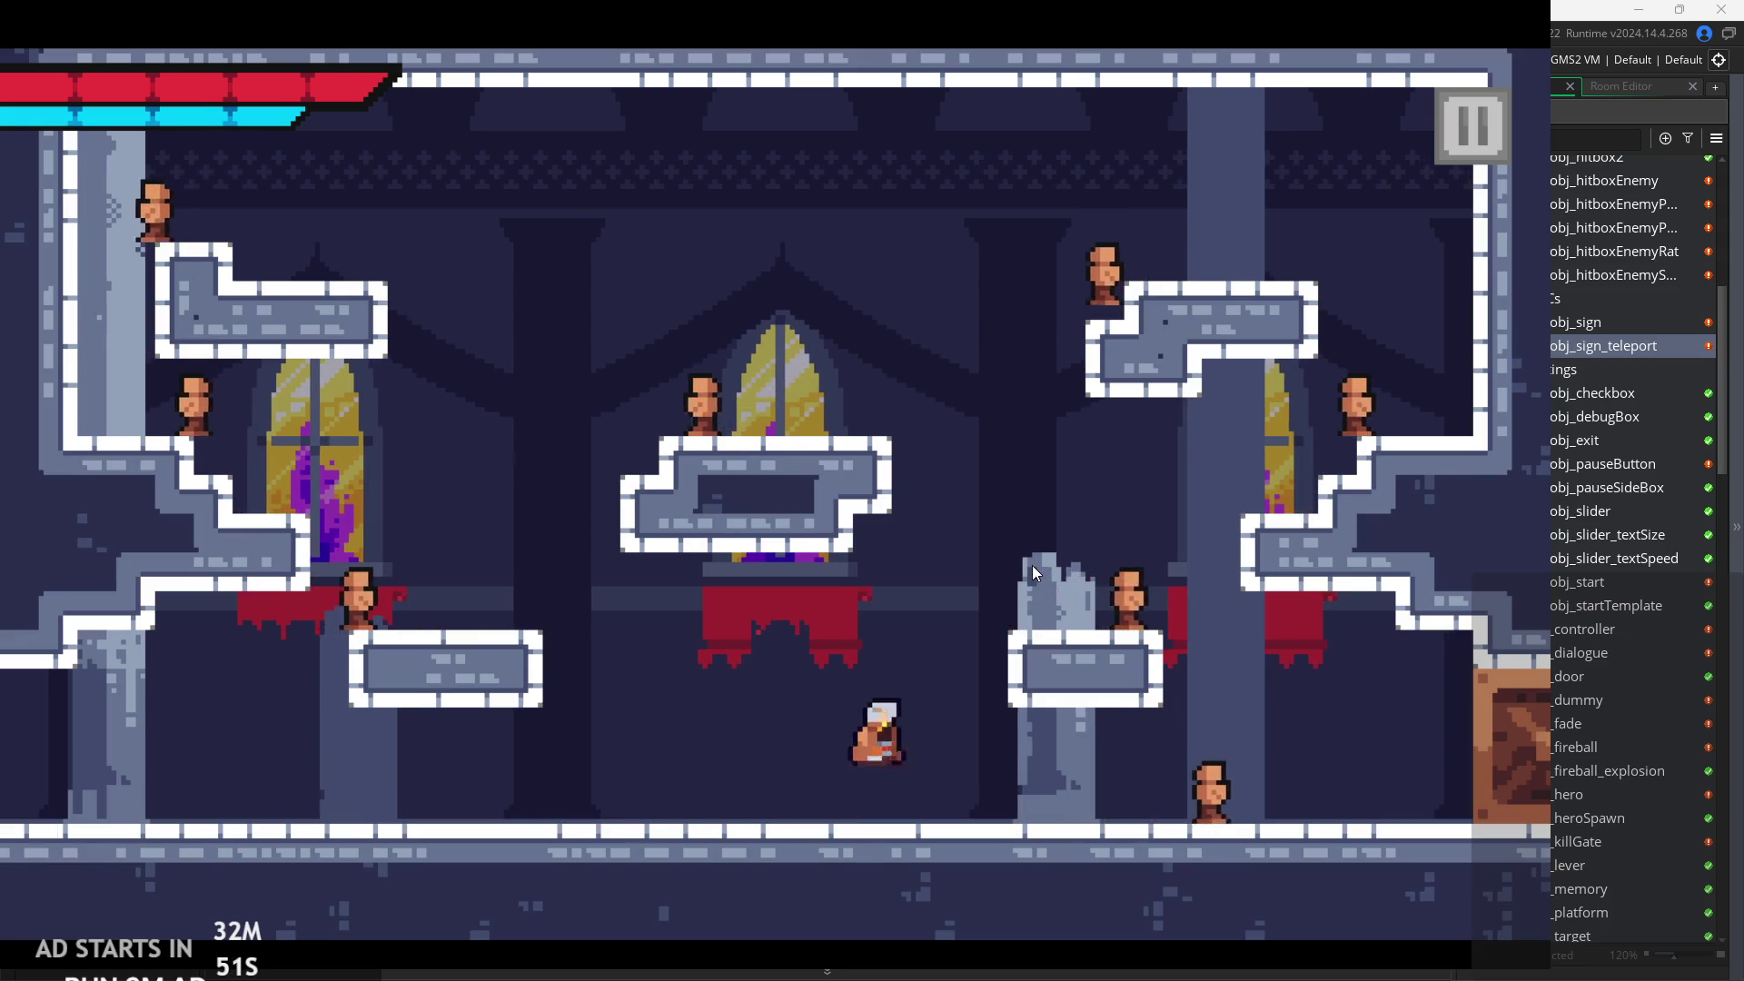
{"action": "key", "text": "Left"}
{"action": "key", "text": "Right"}
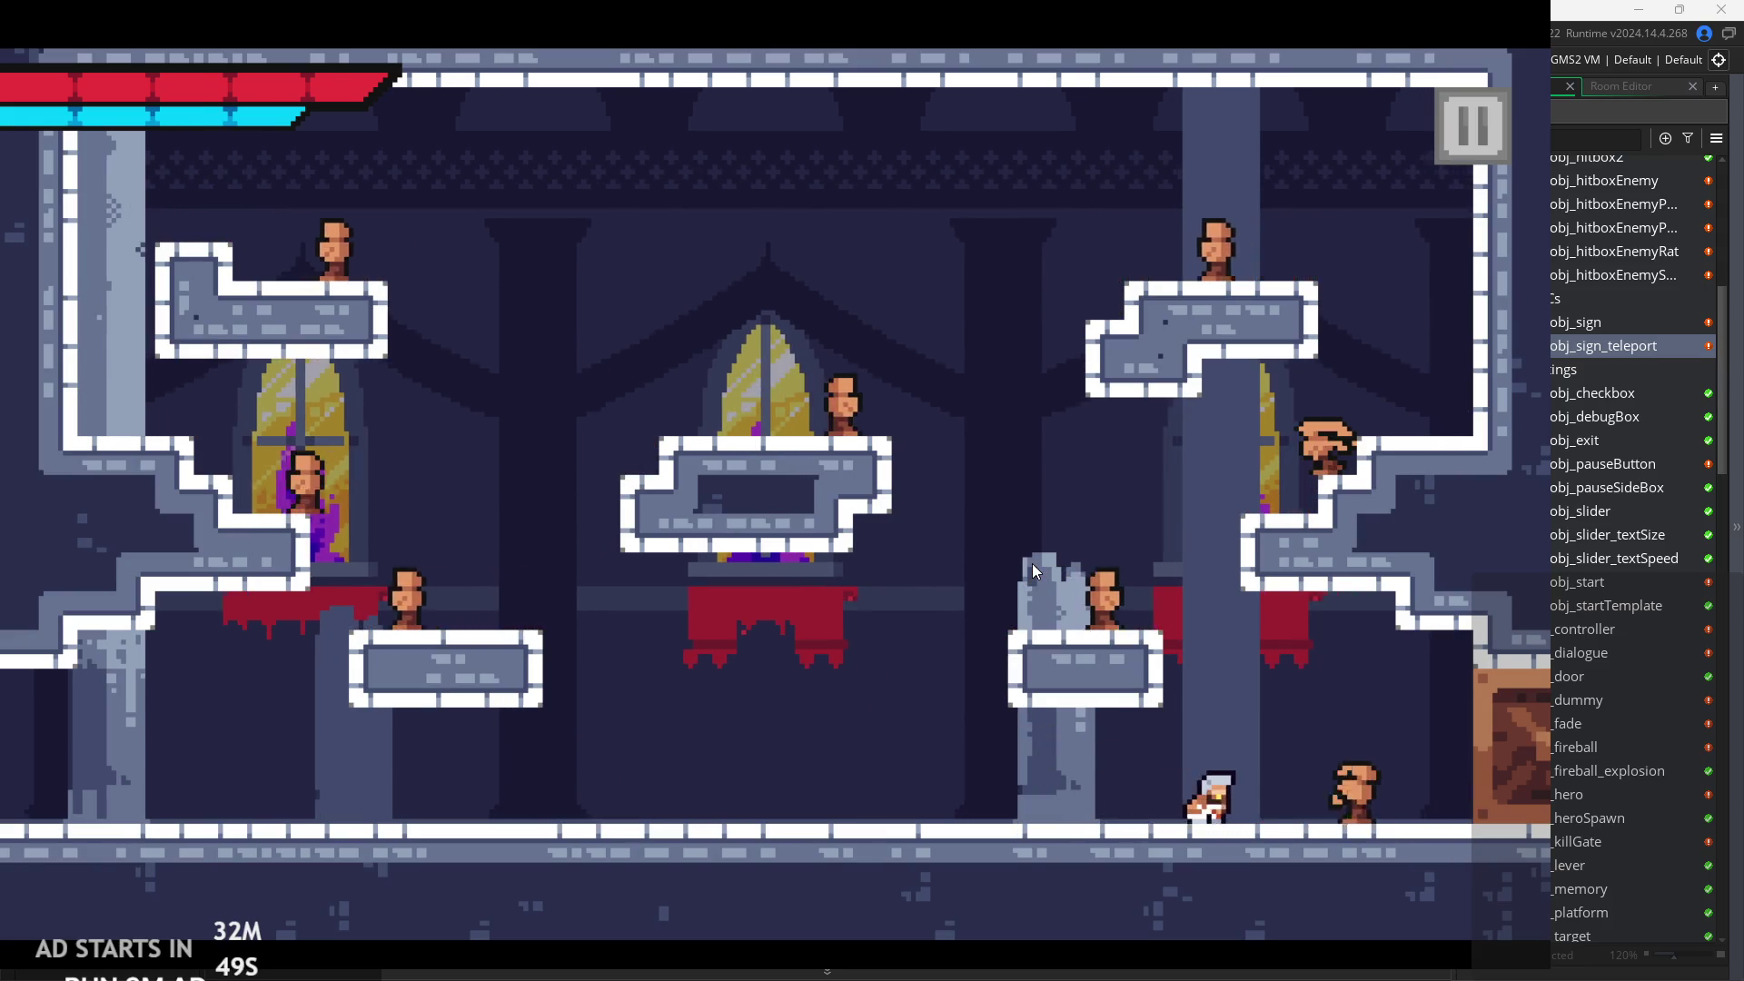
{"action": "key", "text": "x"}
{"action": "key", "text": "Right"}
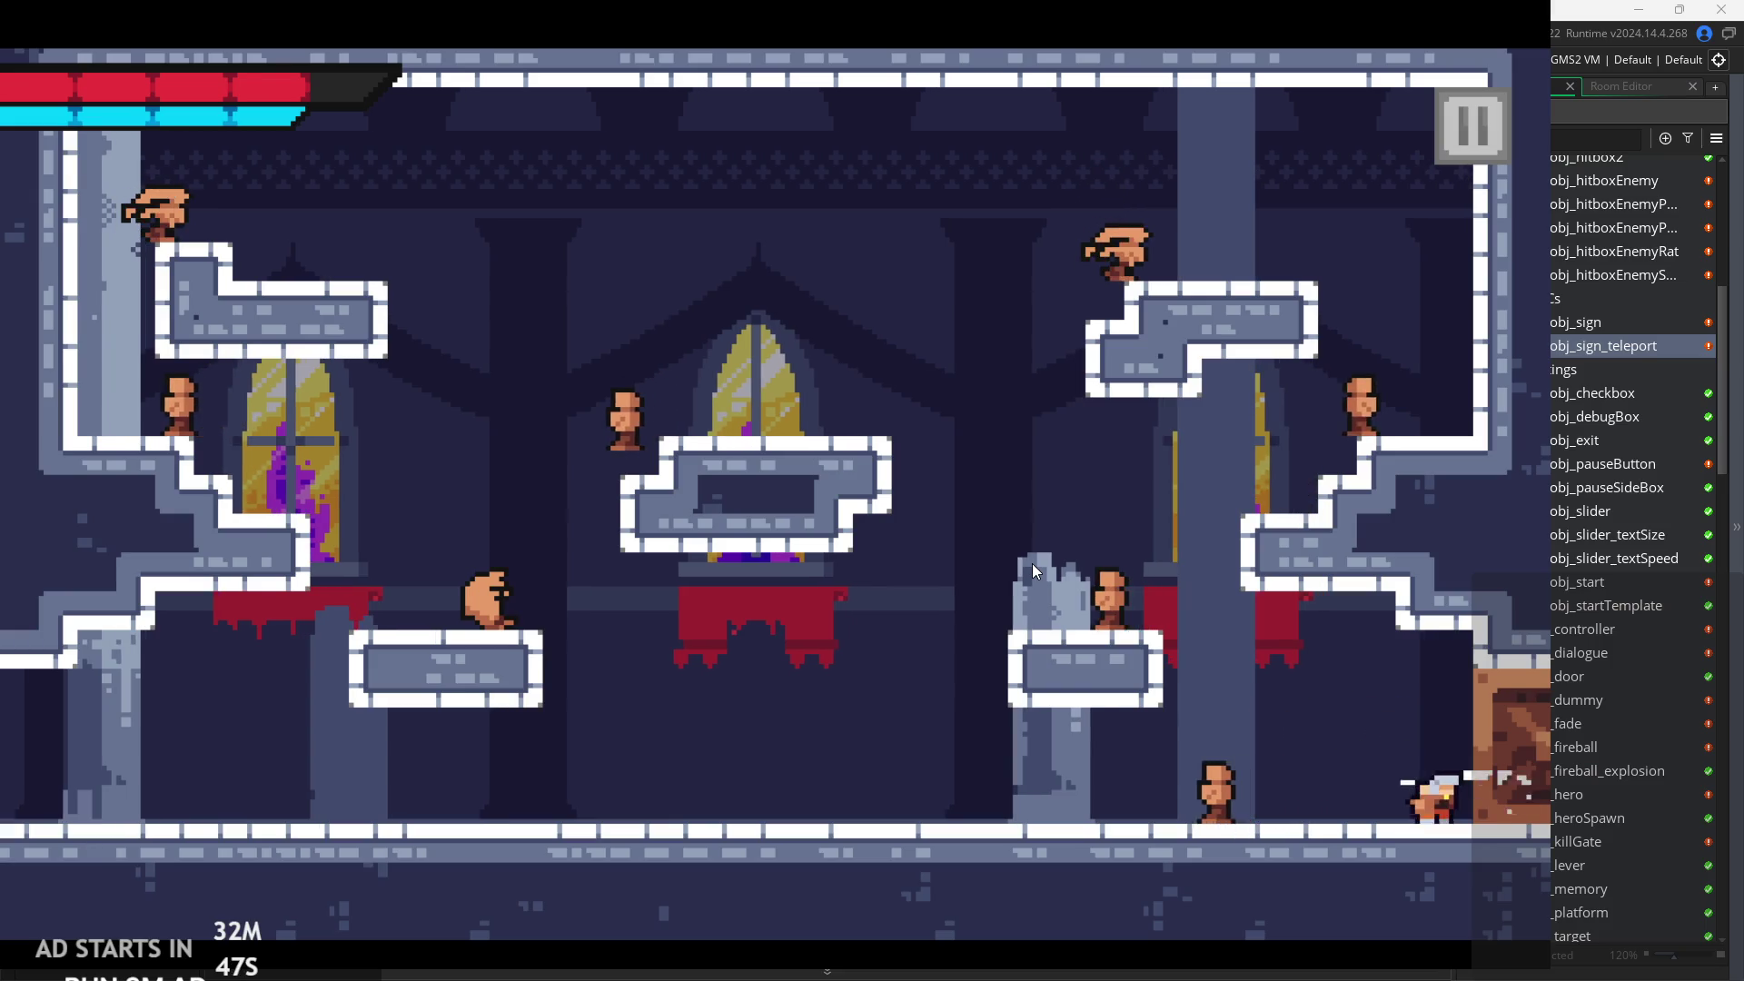
{"action": "key", "text": "Left"}
{"action": "key", "text": "Left"}
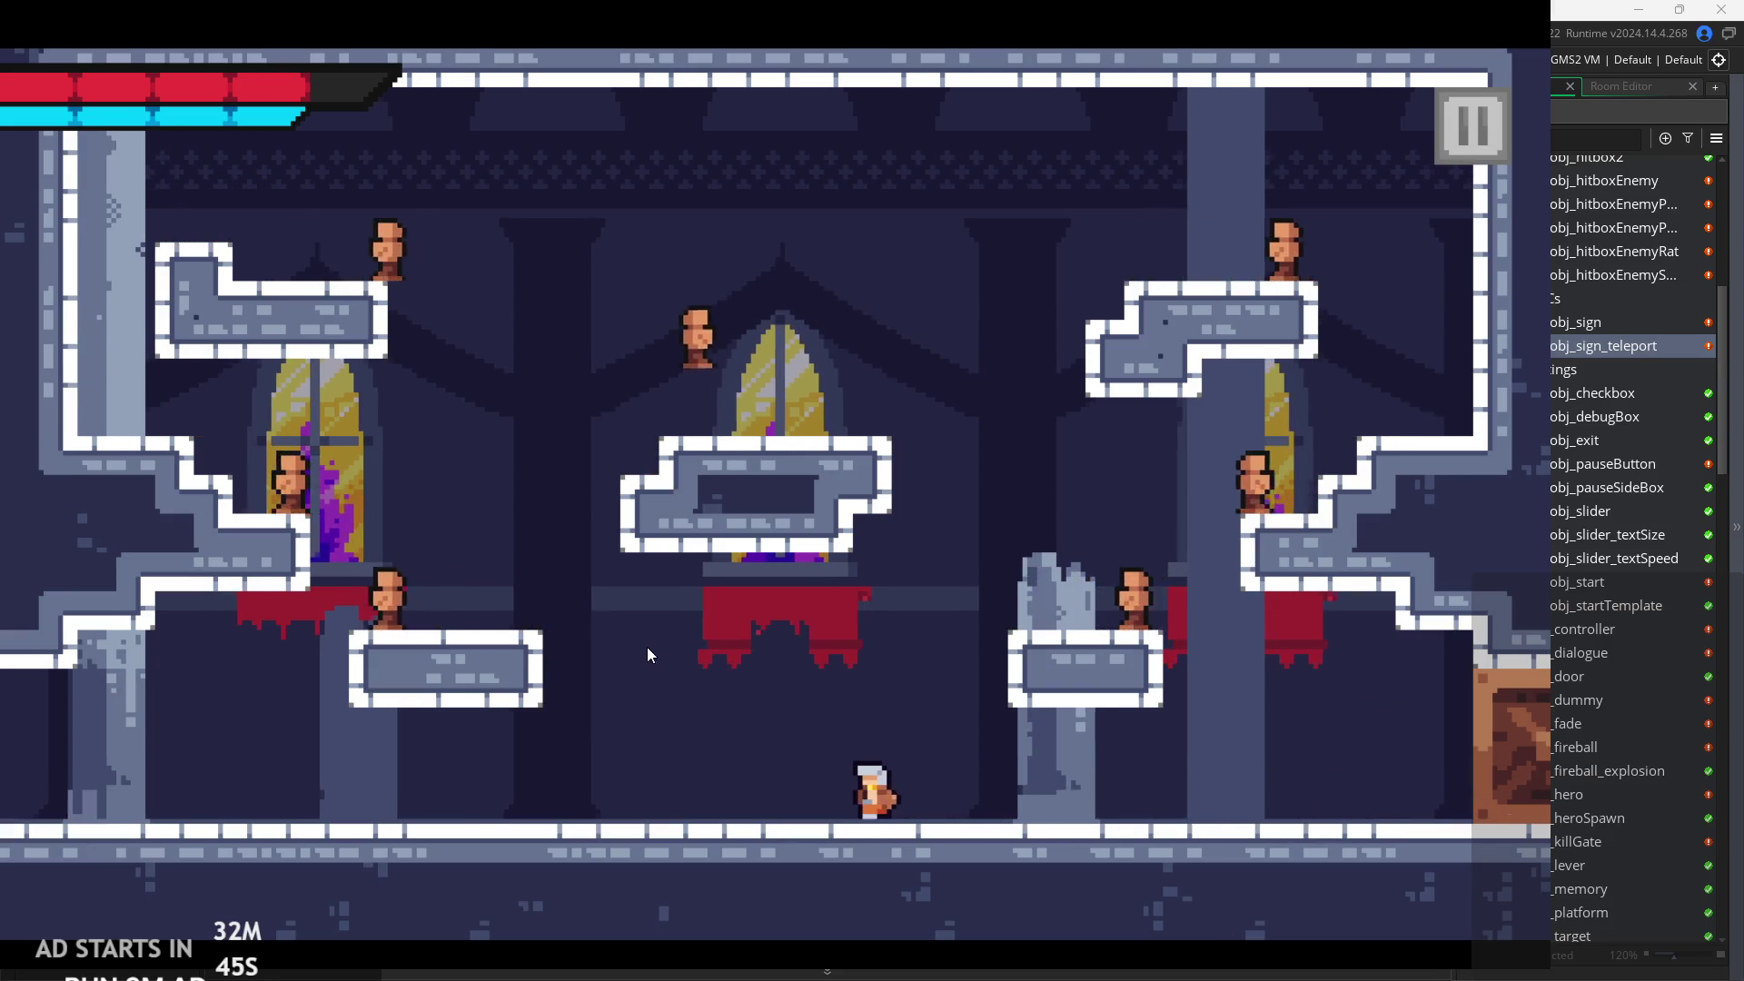
{"action": "key", "text": "space"}
{"action": "key", "text": "Left"}
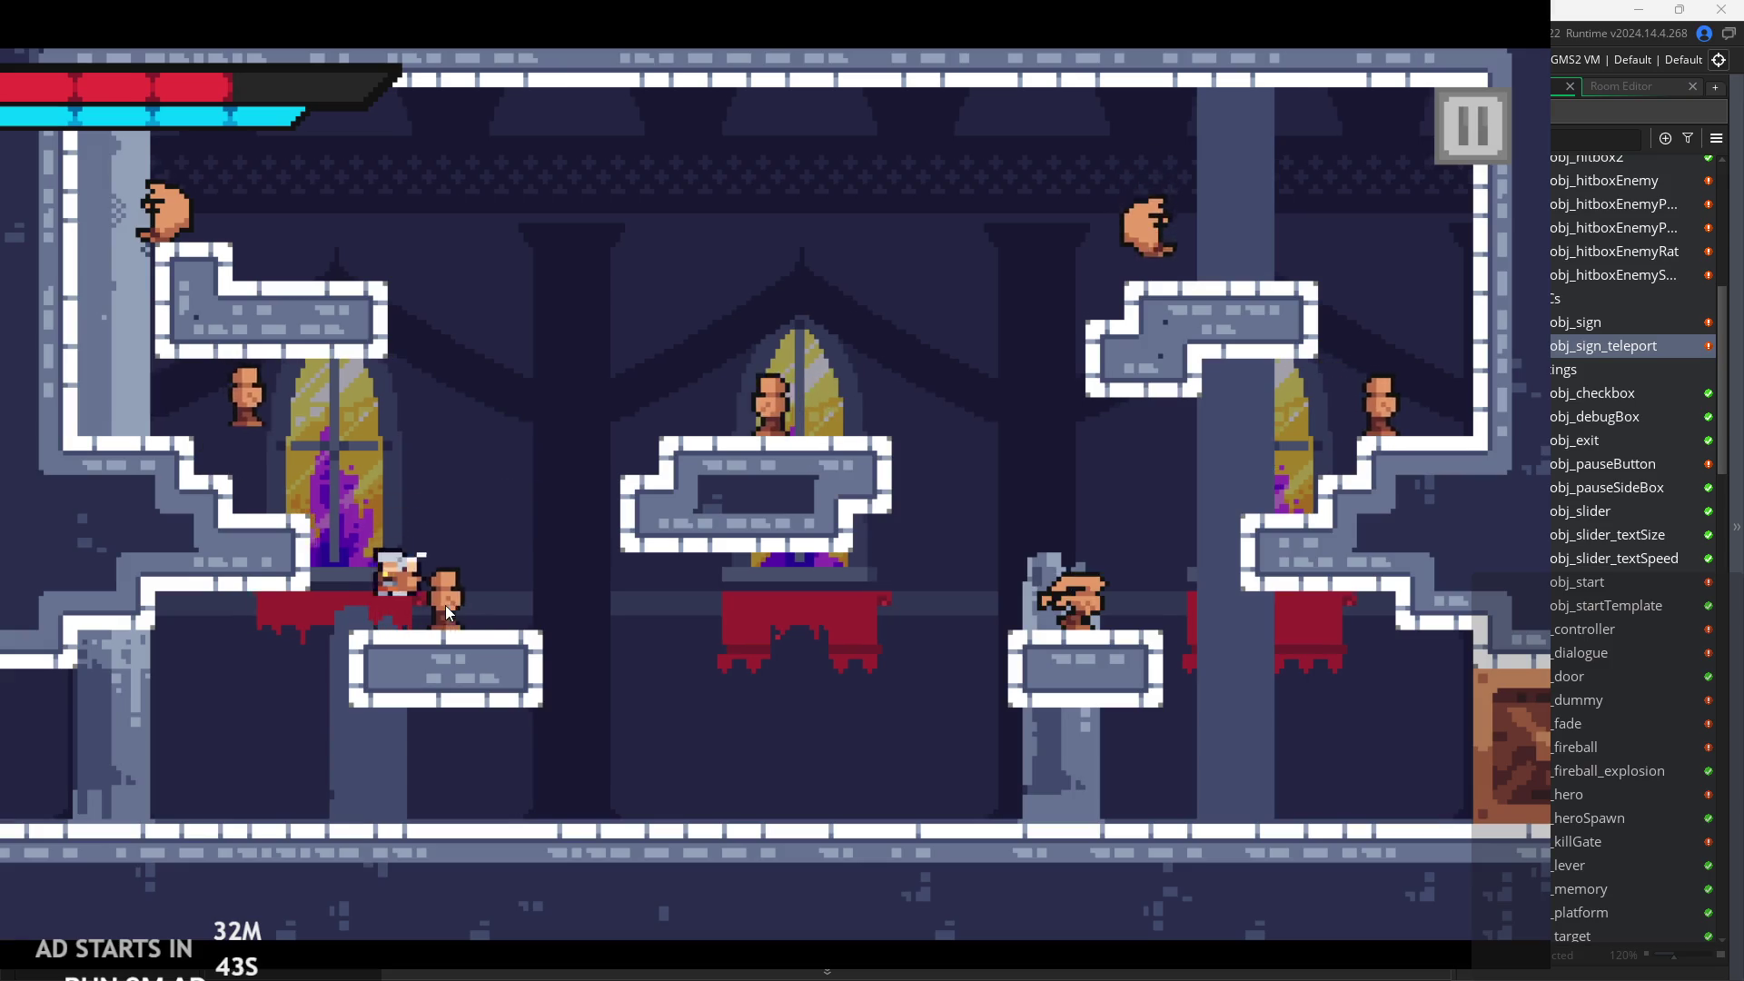
{"action": "key", "text": "x"}
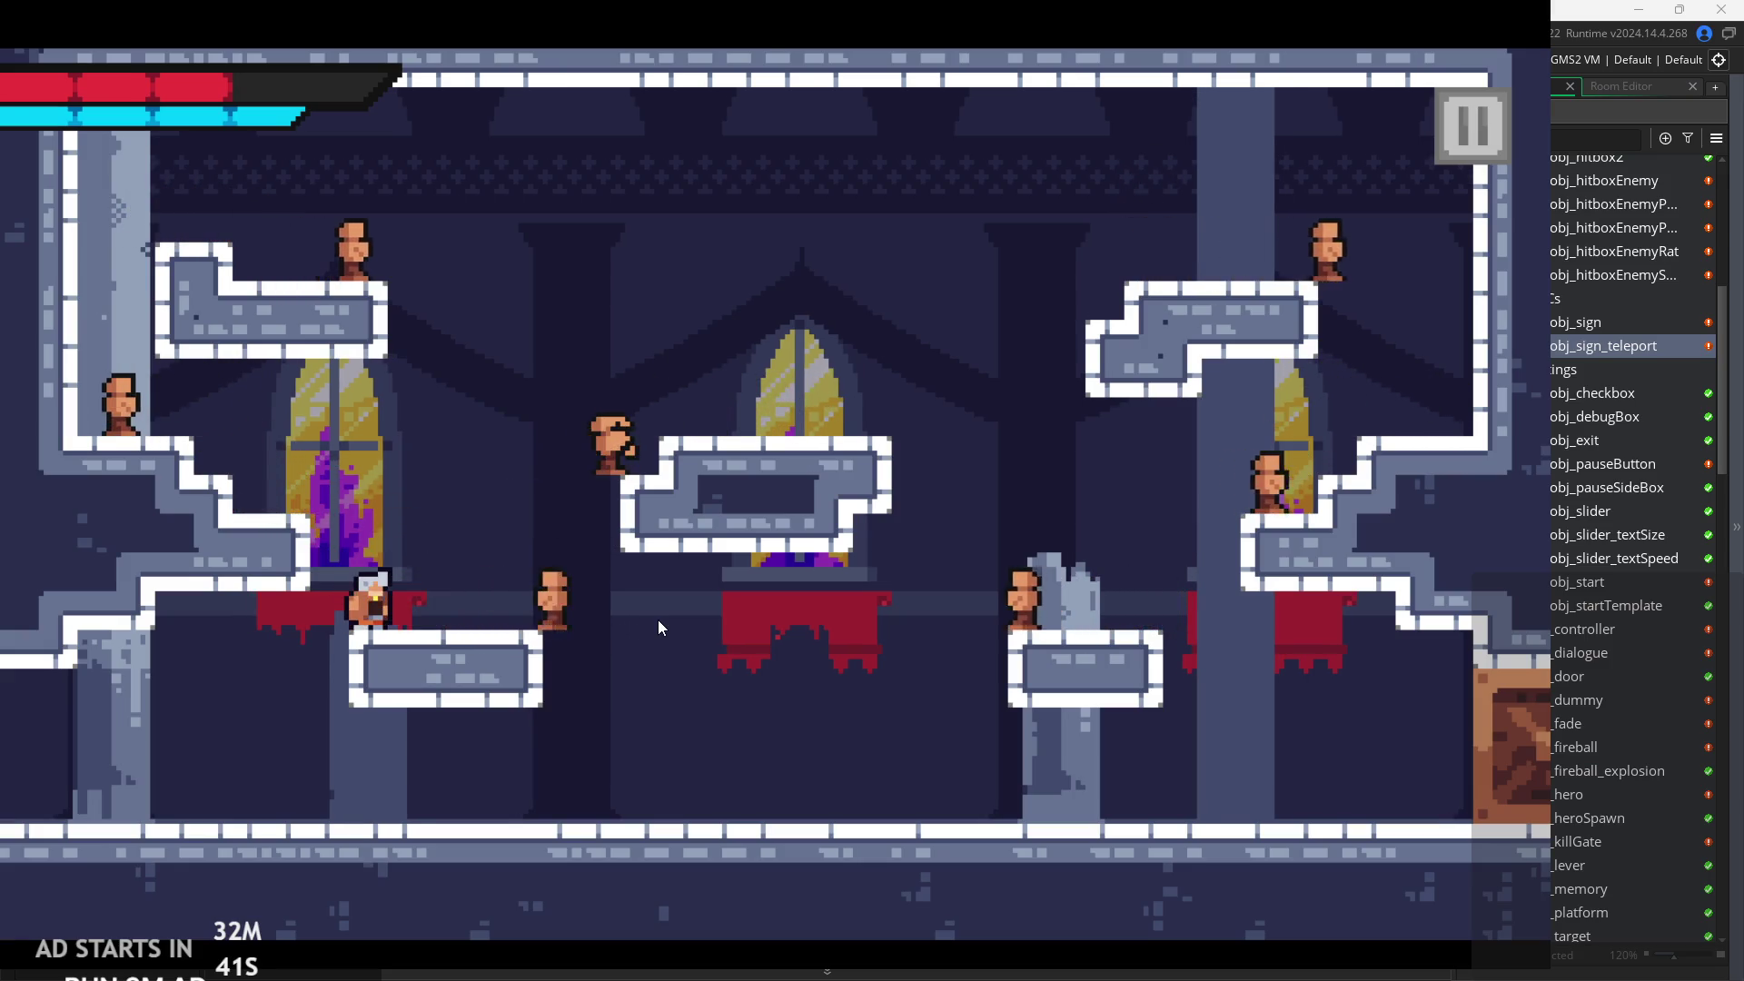
Jump to the central platform slashing enemies, then reach the upper-right platform and drop toward the centre.
{"action": "key", "text": "Right"}
{"action": "key", "text": "space"}
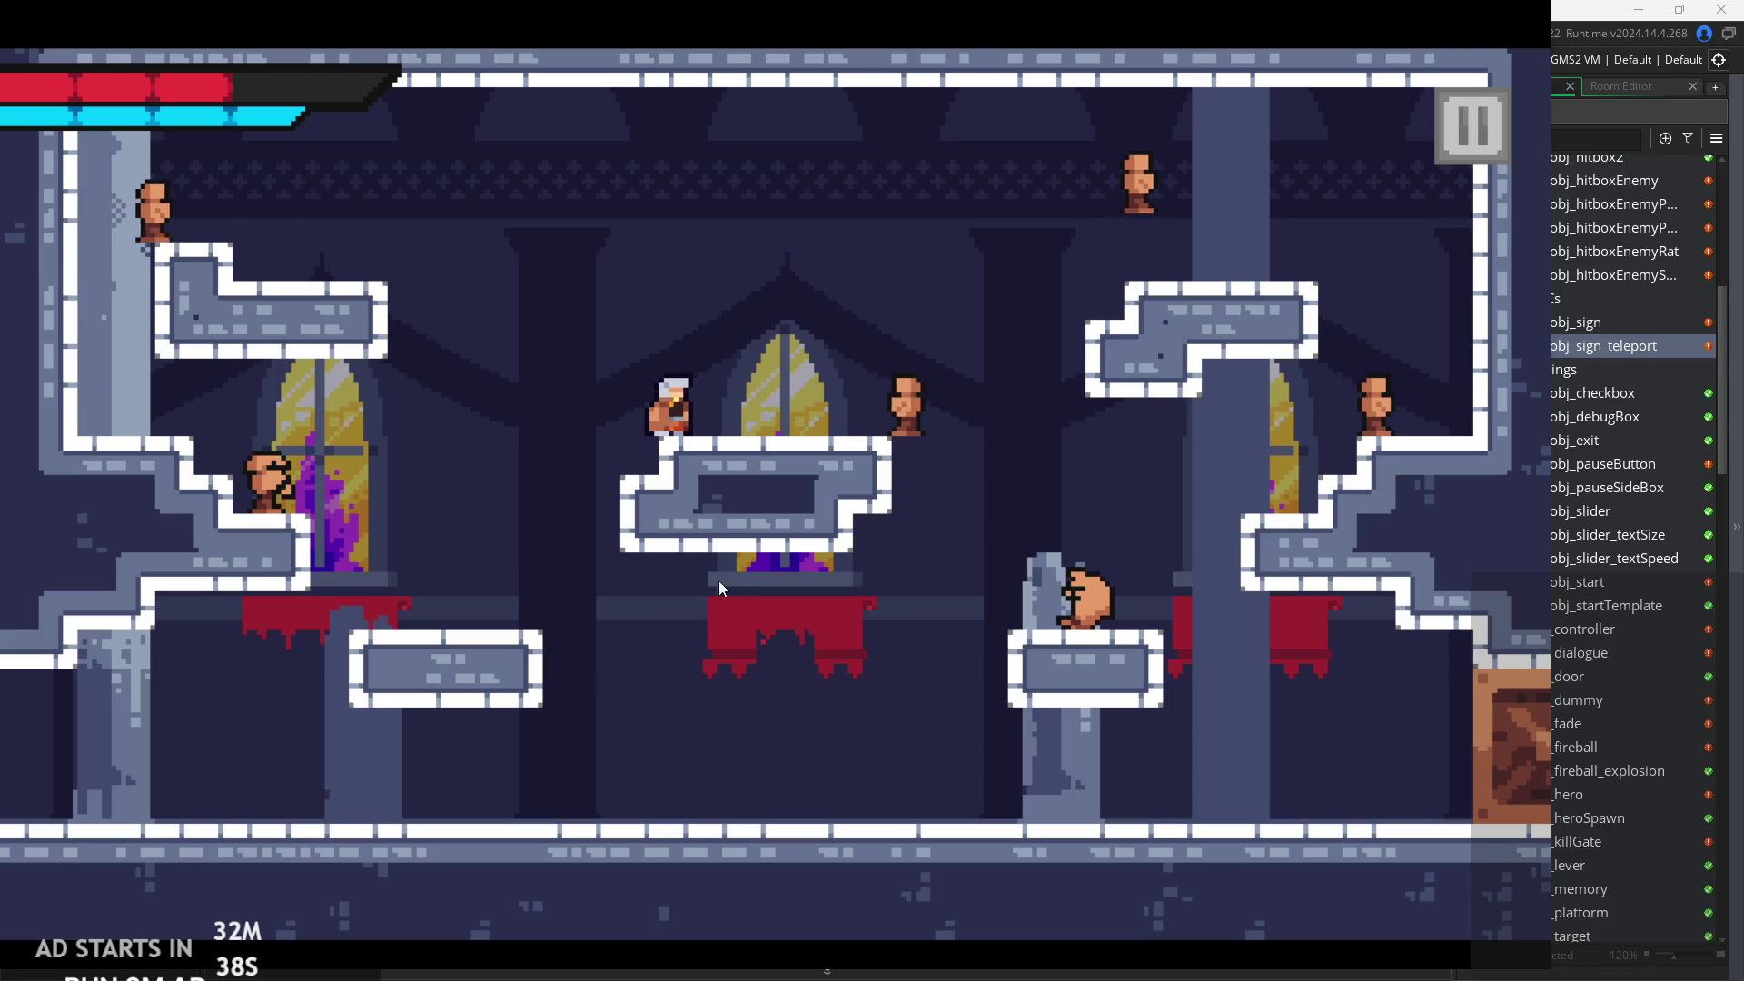
{"action": "key", "text": "x"}
{"action": "key", "text": "Right"}
{"action": "key", "text": "space"}
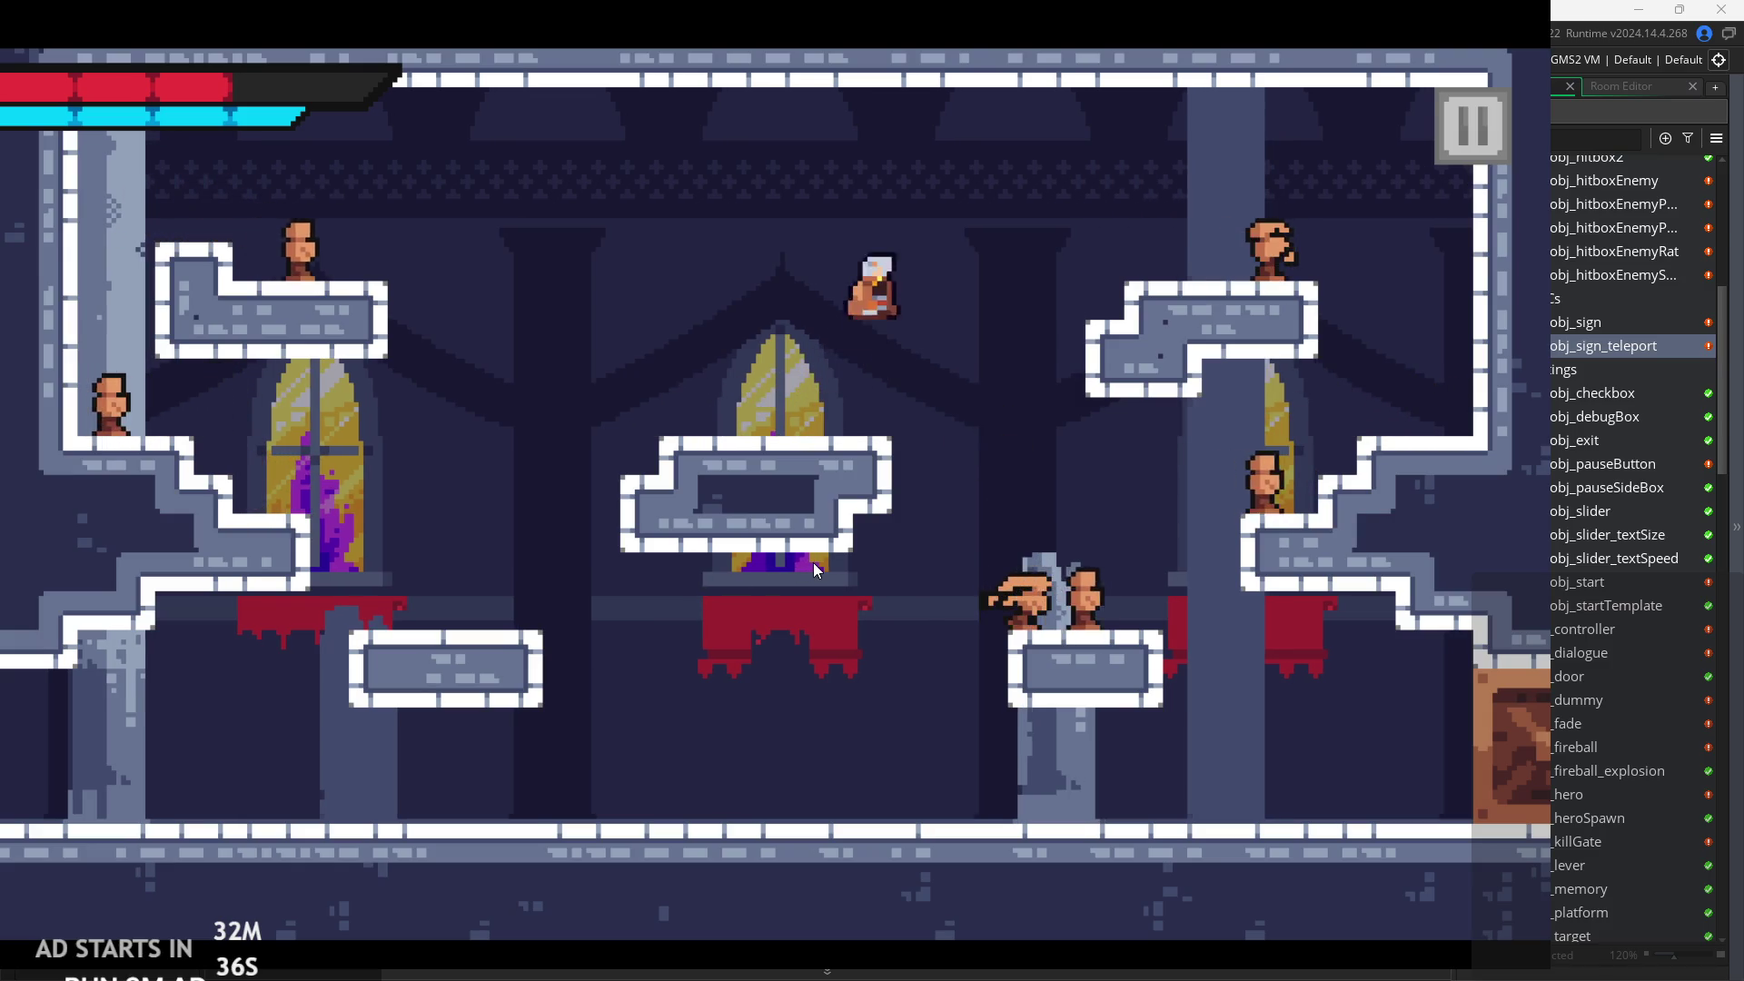
{"action": "key", "text": "Left"}
{"action": "key", "text": "x"}
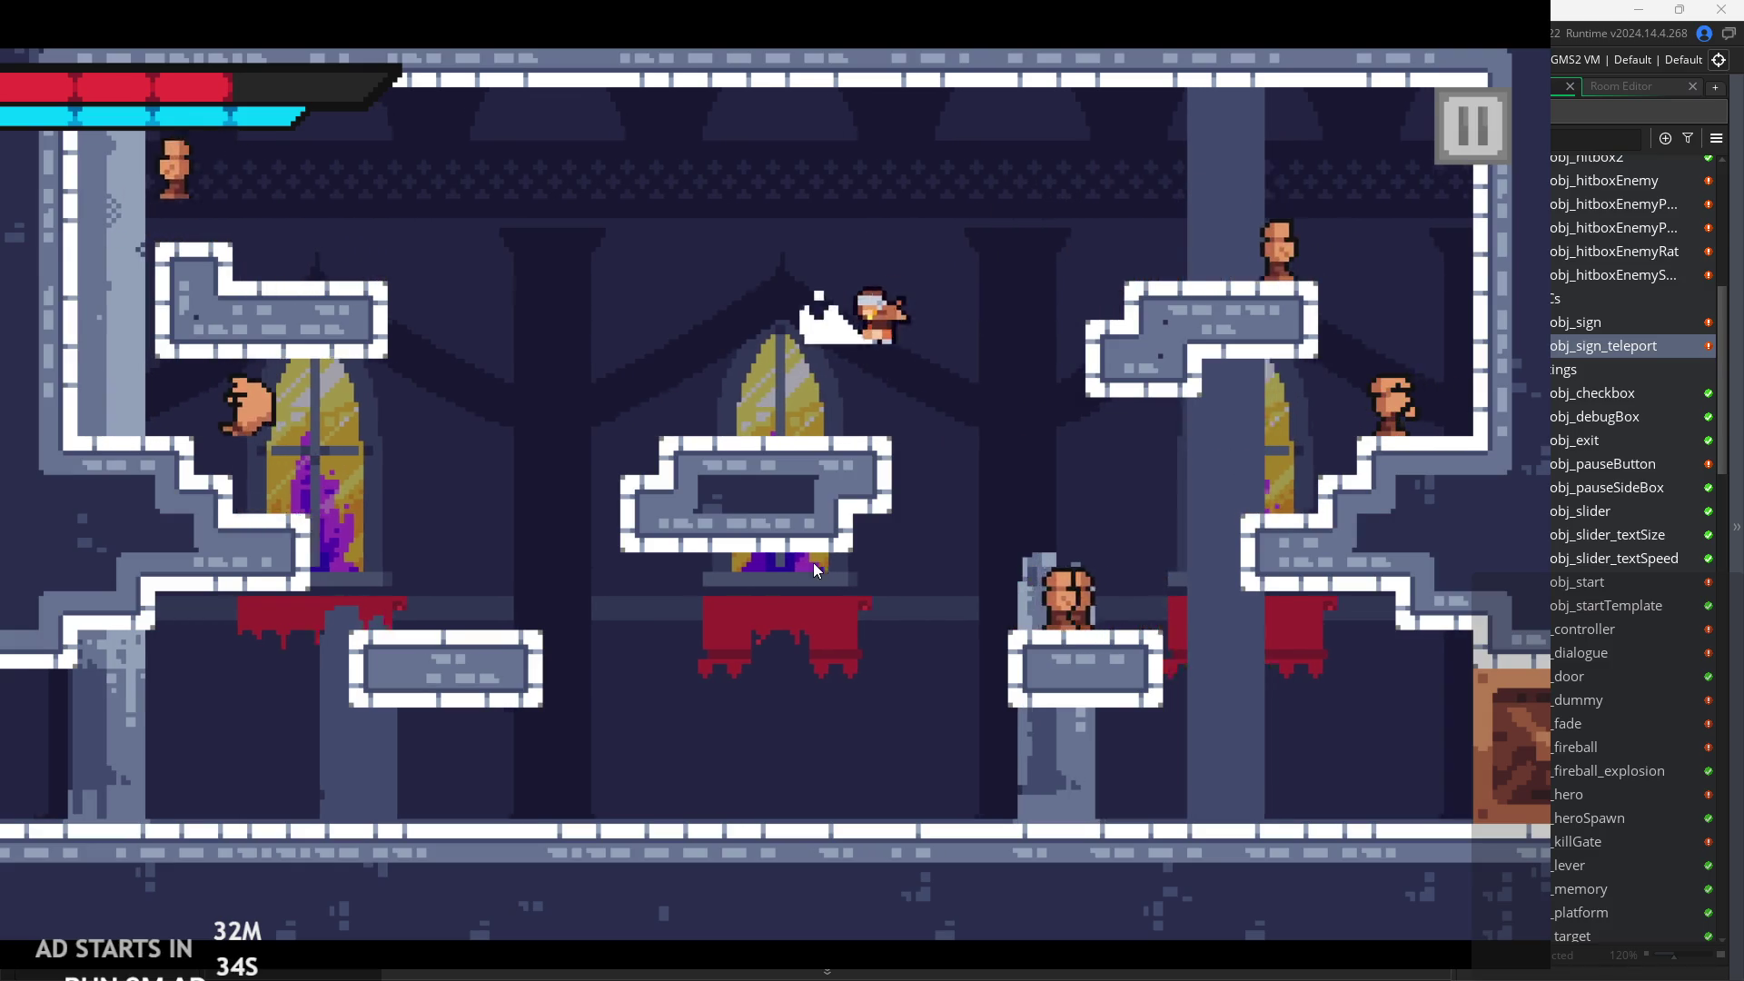
Leap to the far-right ledge and strike enemies, then climb back to slash on the upper-right platform.
{"action": "key", "text": "Right"}
{"action": "key", "text": "space"}
{"action": "key", "text": "Right"}
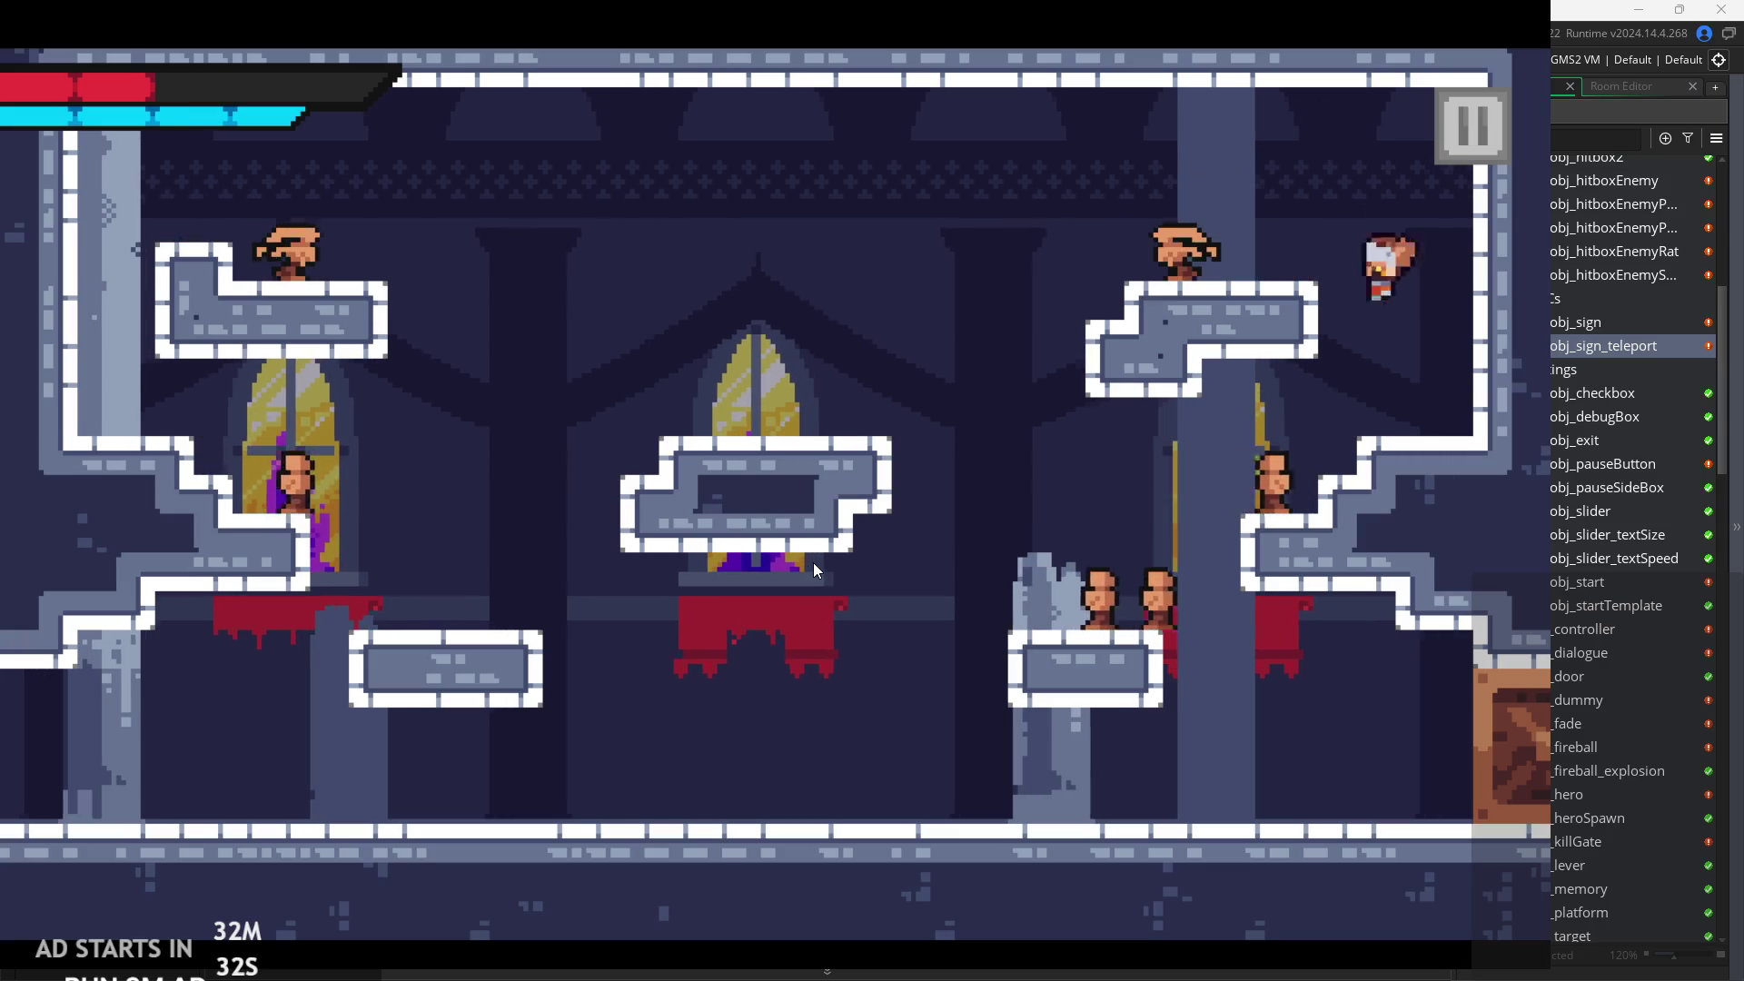
{"action": "key", "text": "Left"}
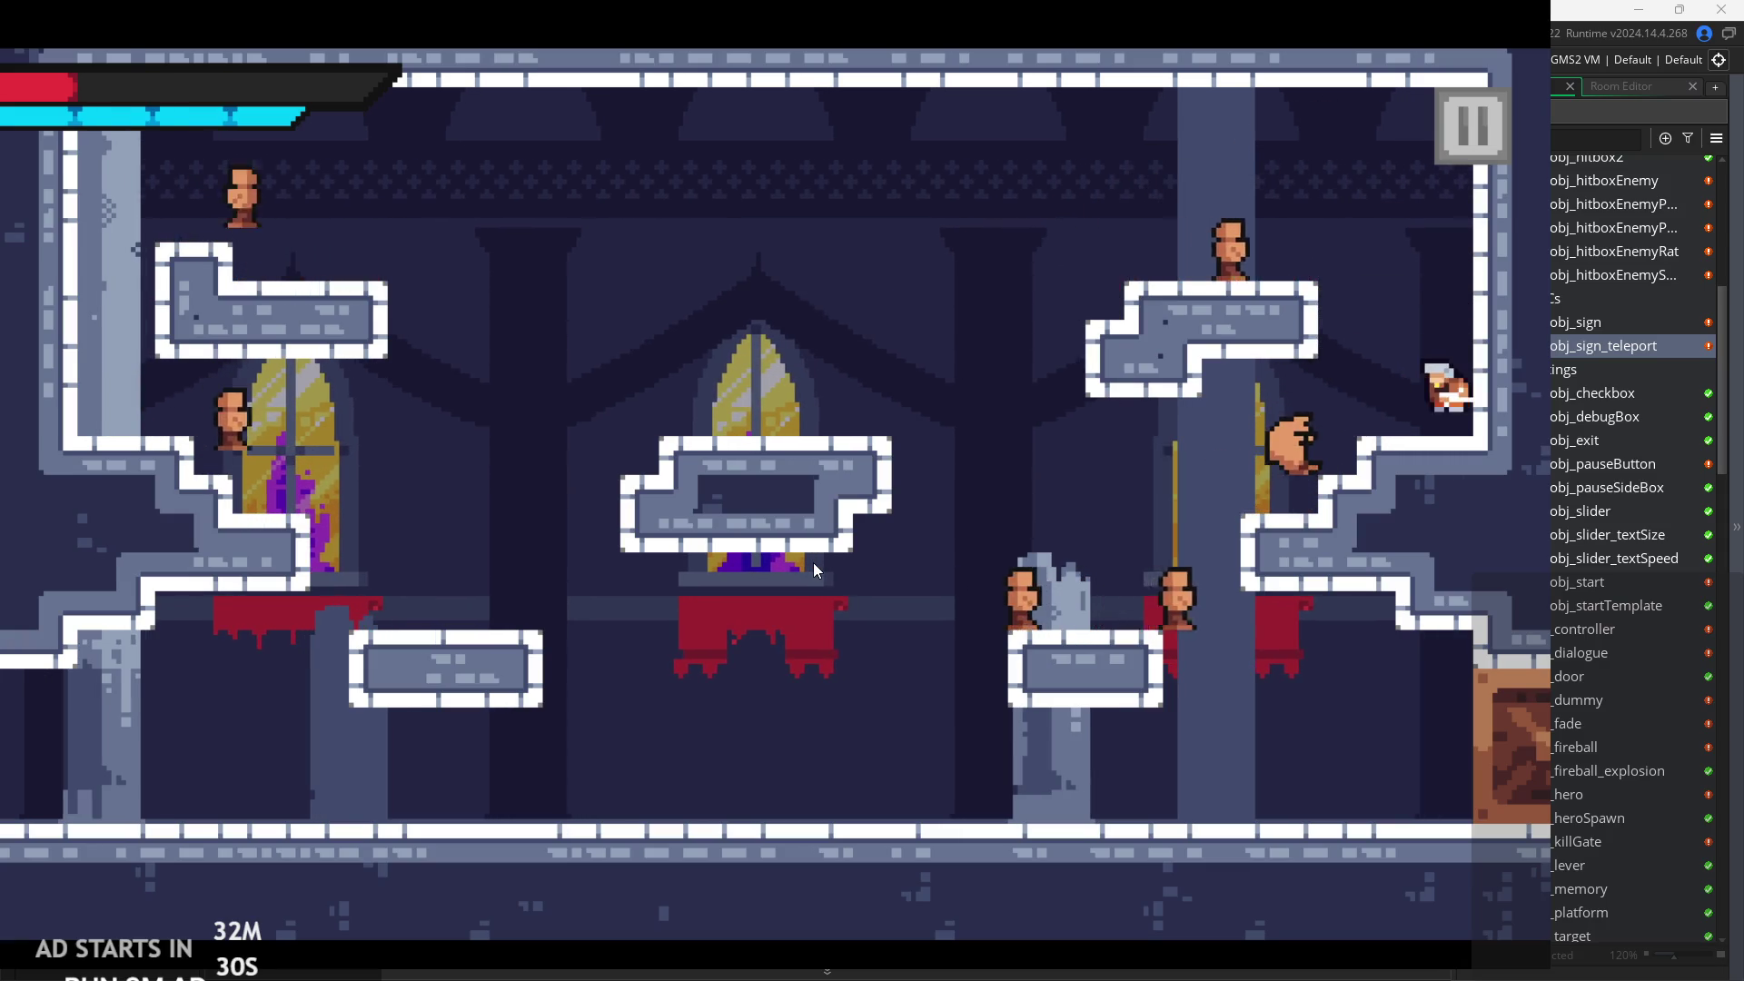
{"action": "key", "text": "x"}
{"action": "key", "text": "Left"}
{"action": "key", "text": "x"}
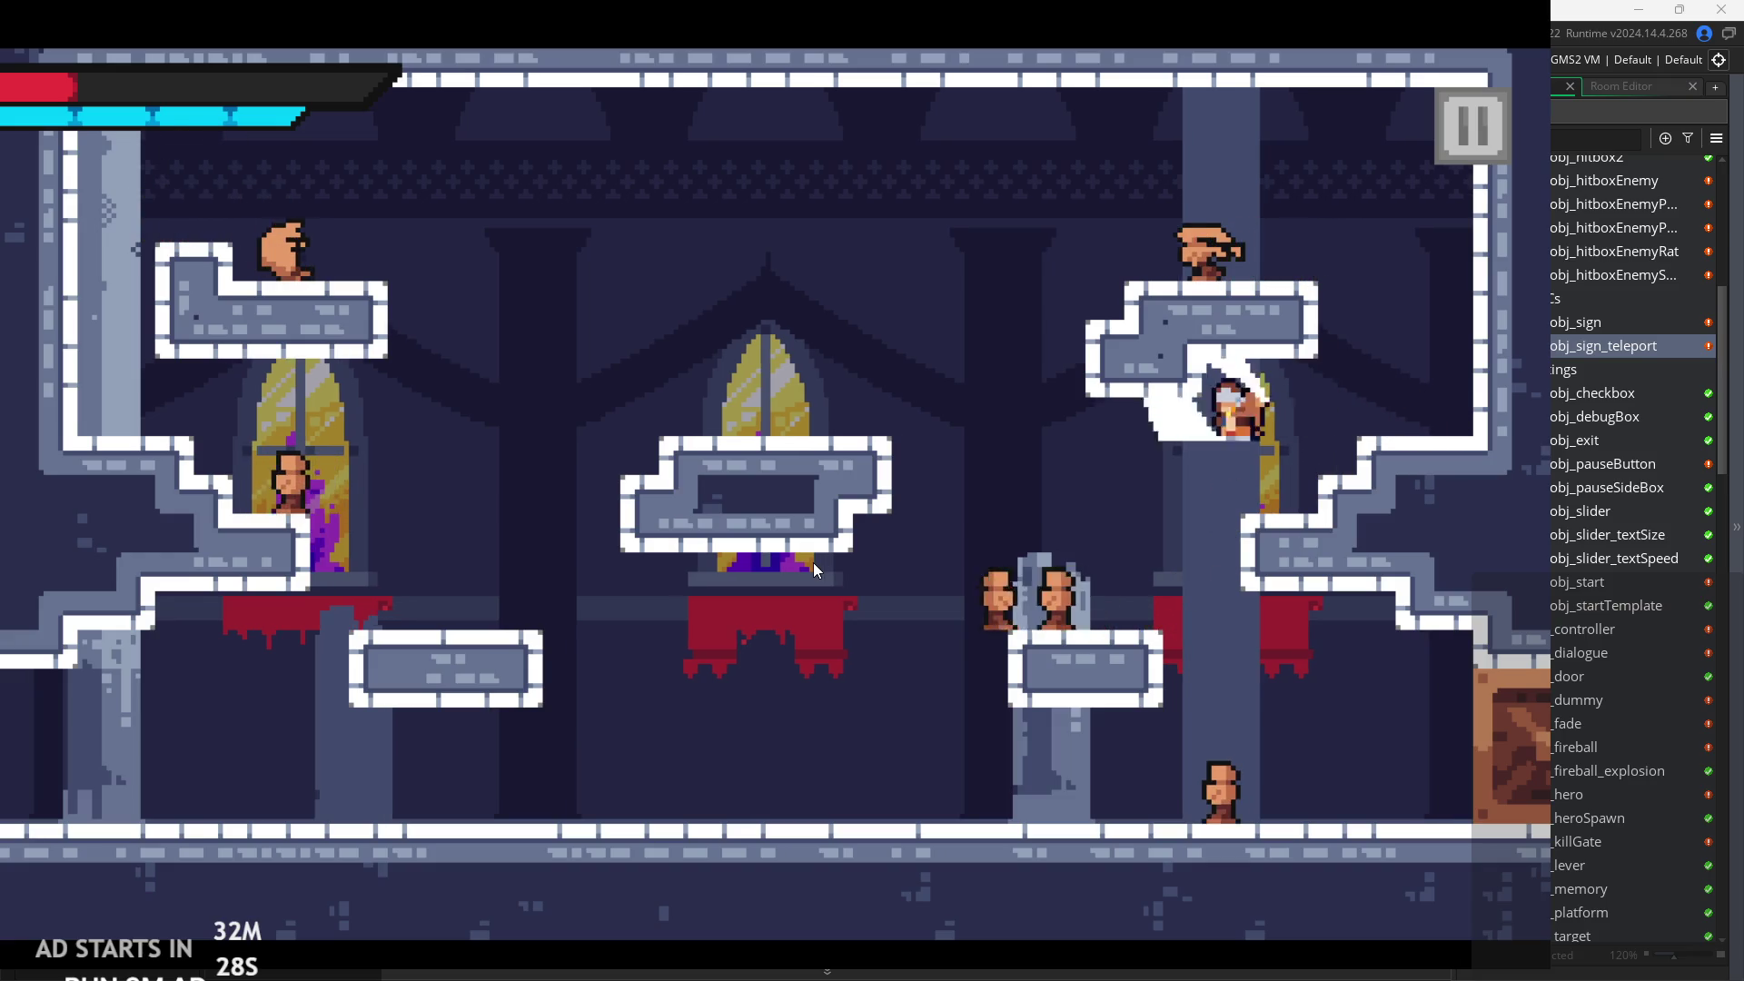
{"action": "key", "text": "Right"}
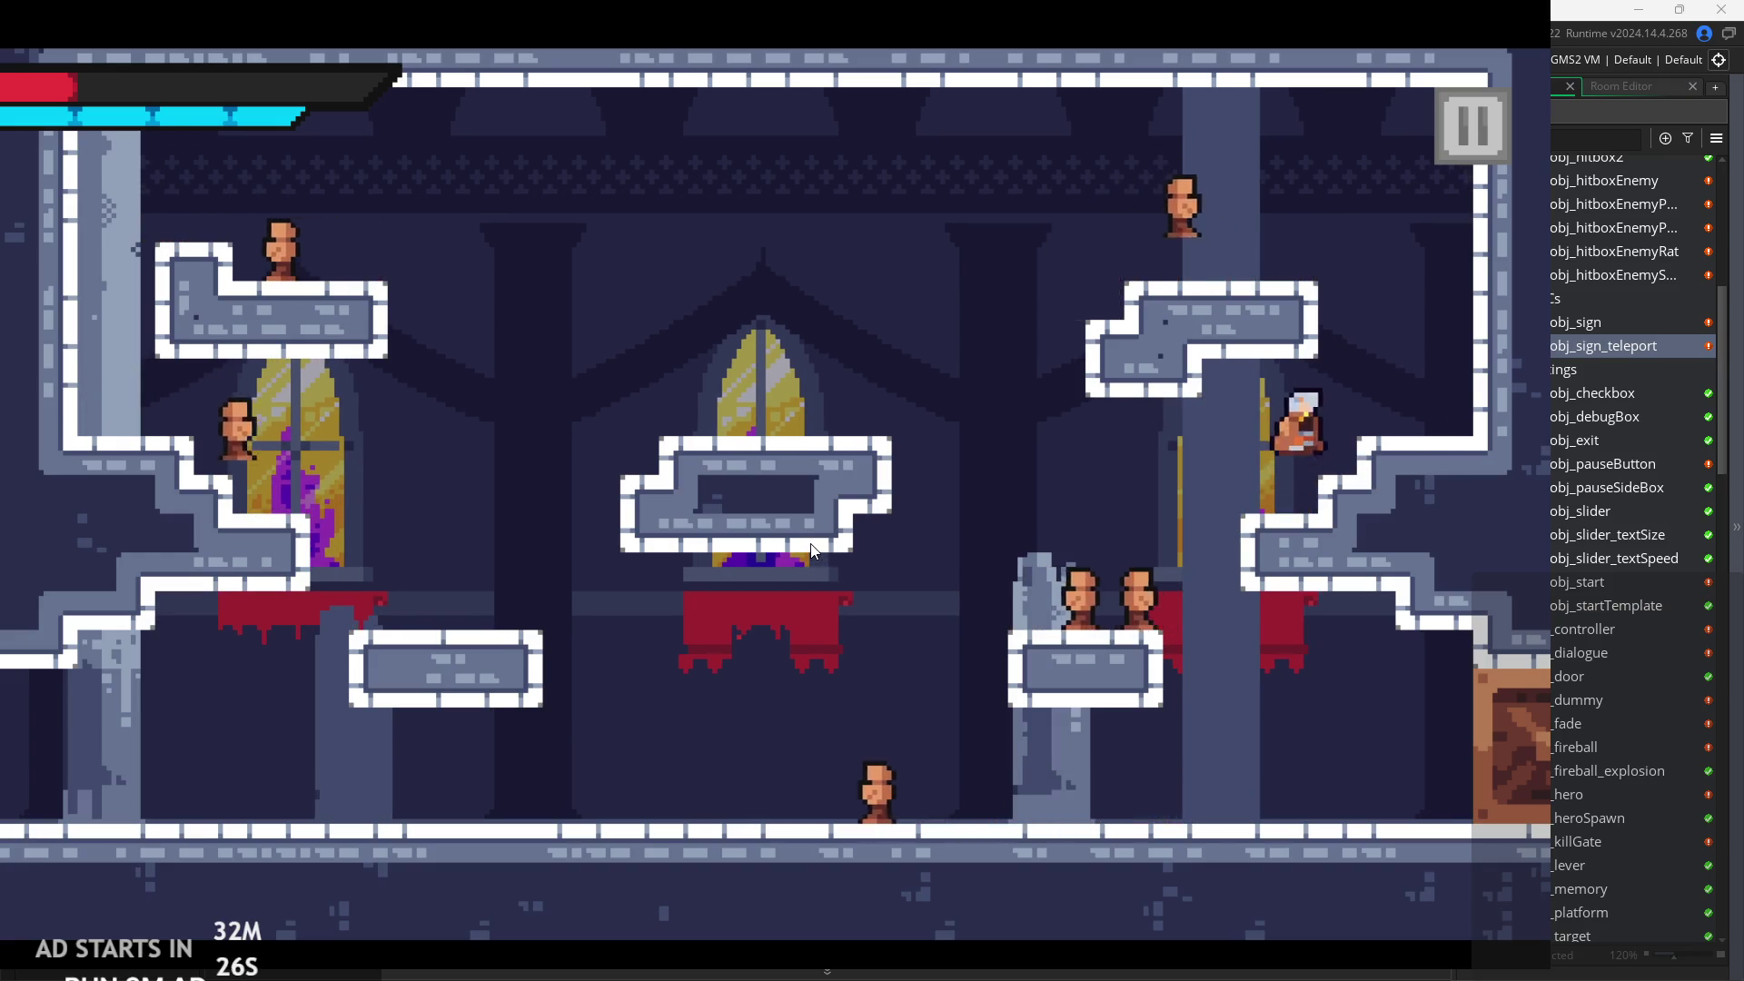
{"action": "key", "text": "Left"}
{"action": "key", "text": "x"}
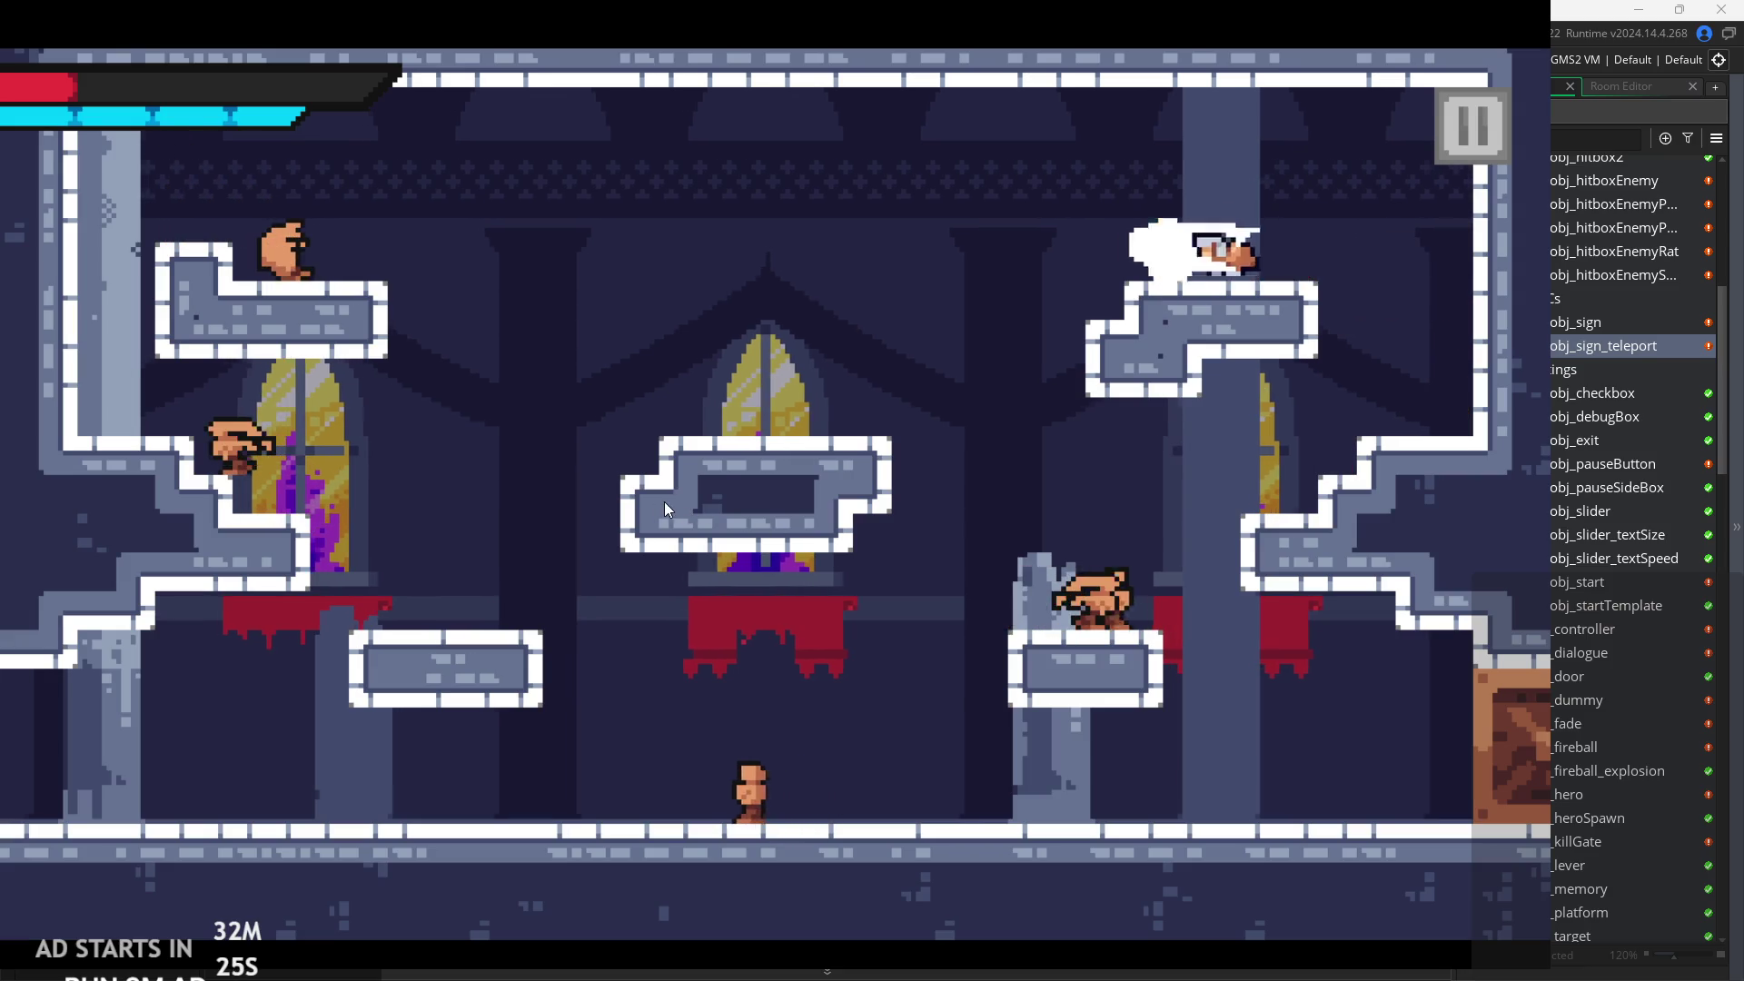
Cross to the upper-left platform, fall to the floor, and jump back onto the centre platform.
{"action": "key", "text": "Left"}
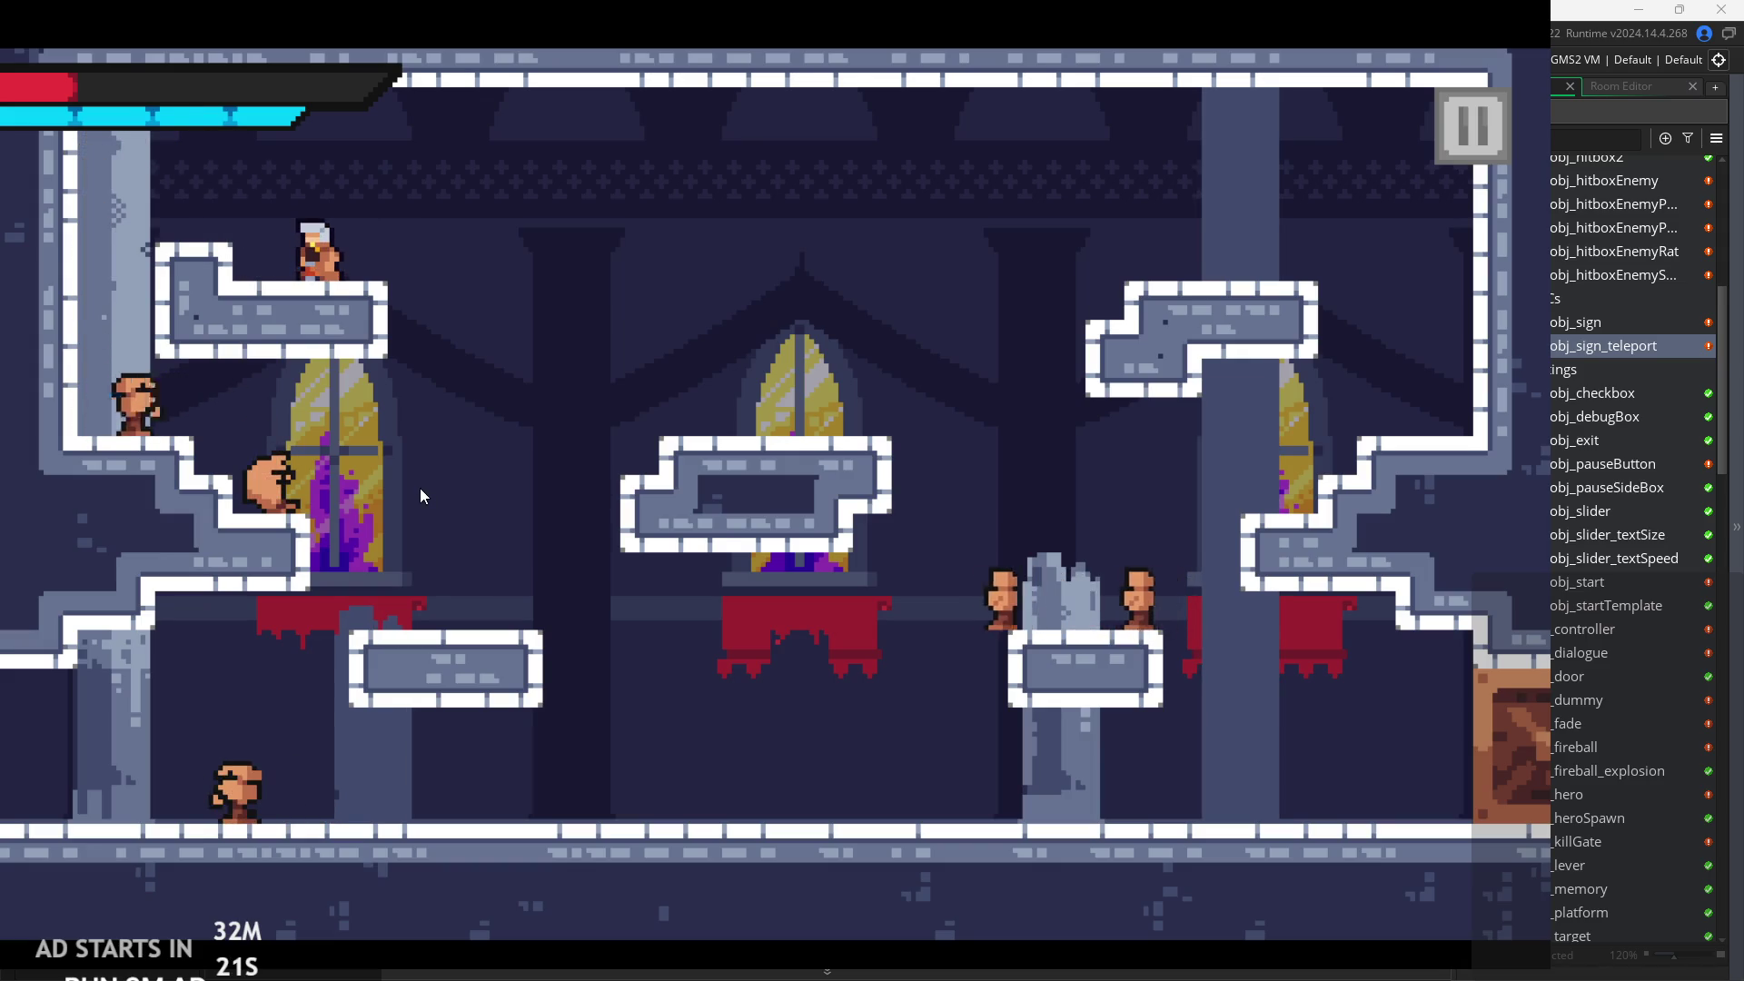
{"action": "key", "text": "Right"}
{"action": "key", "text": "Left"}
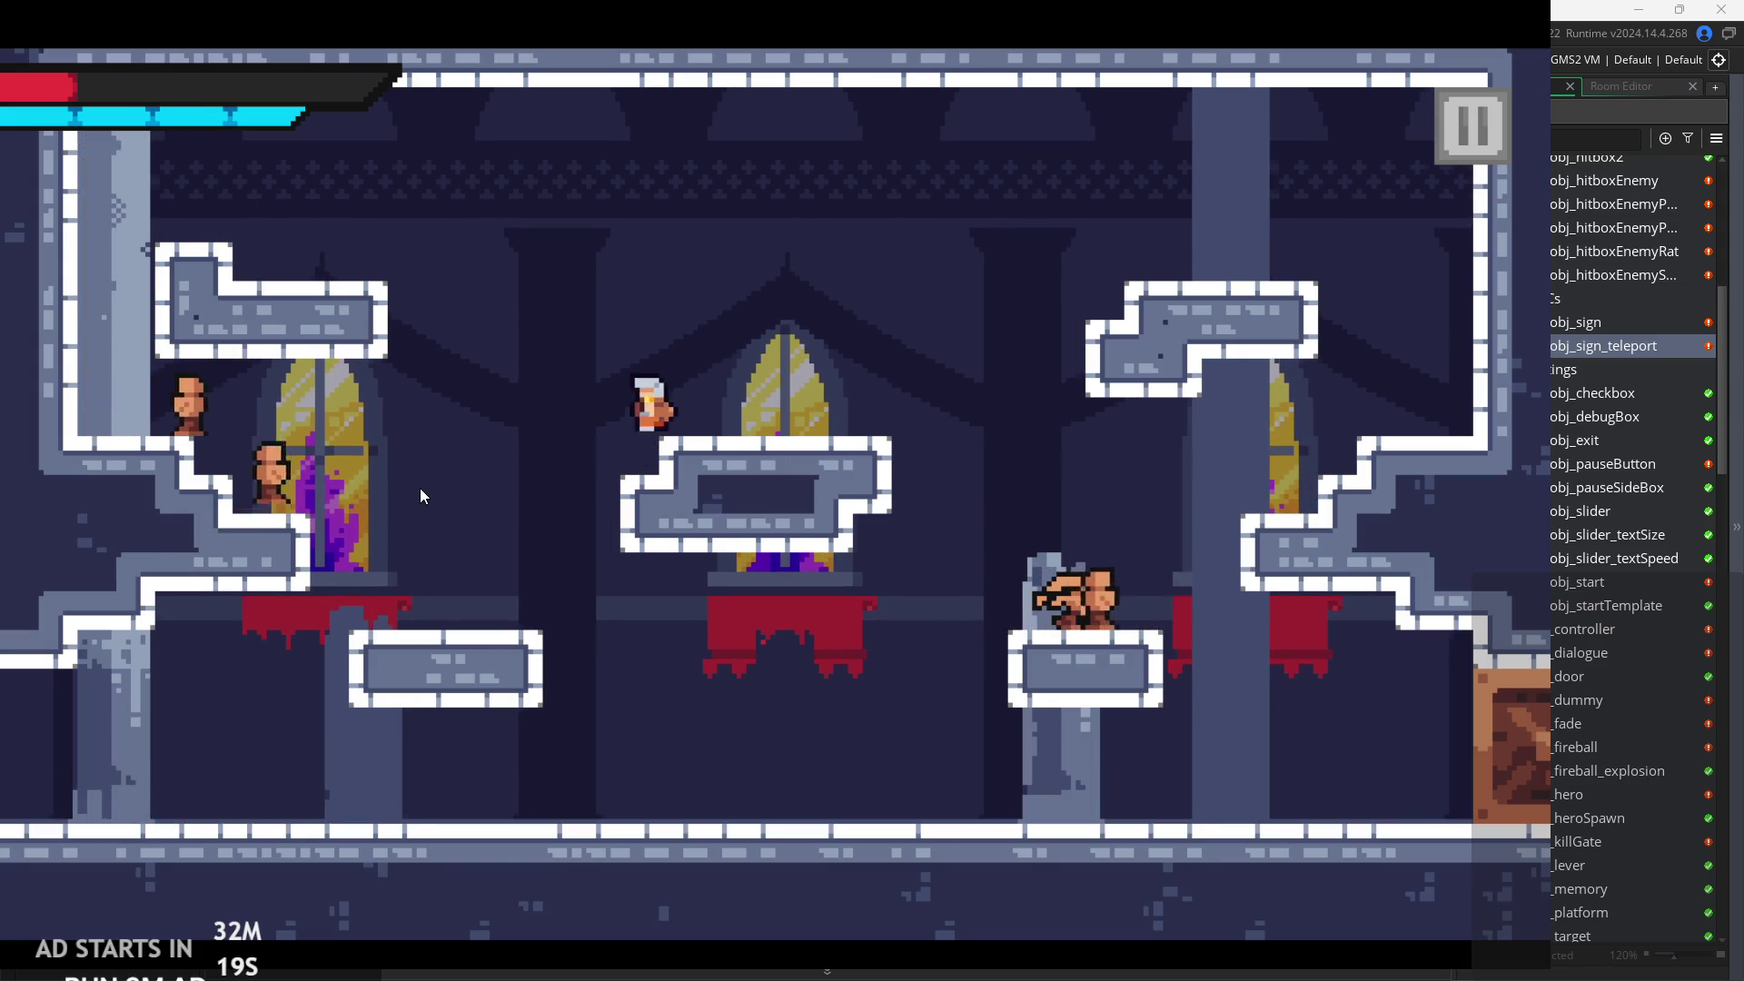
{"action": "key", "text": "Right"}
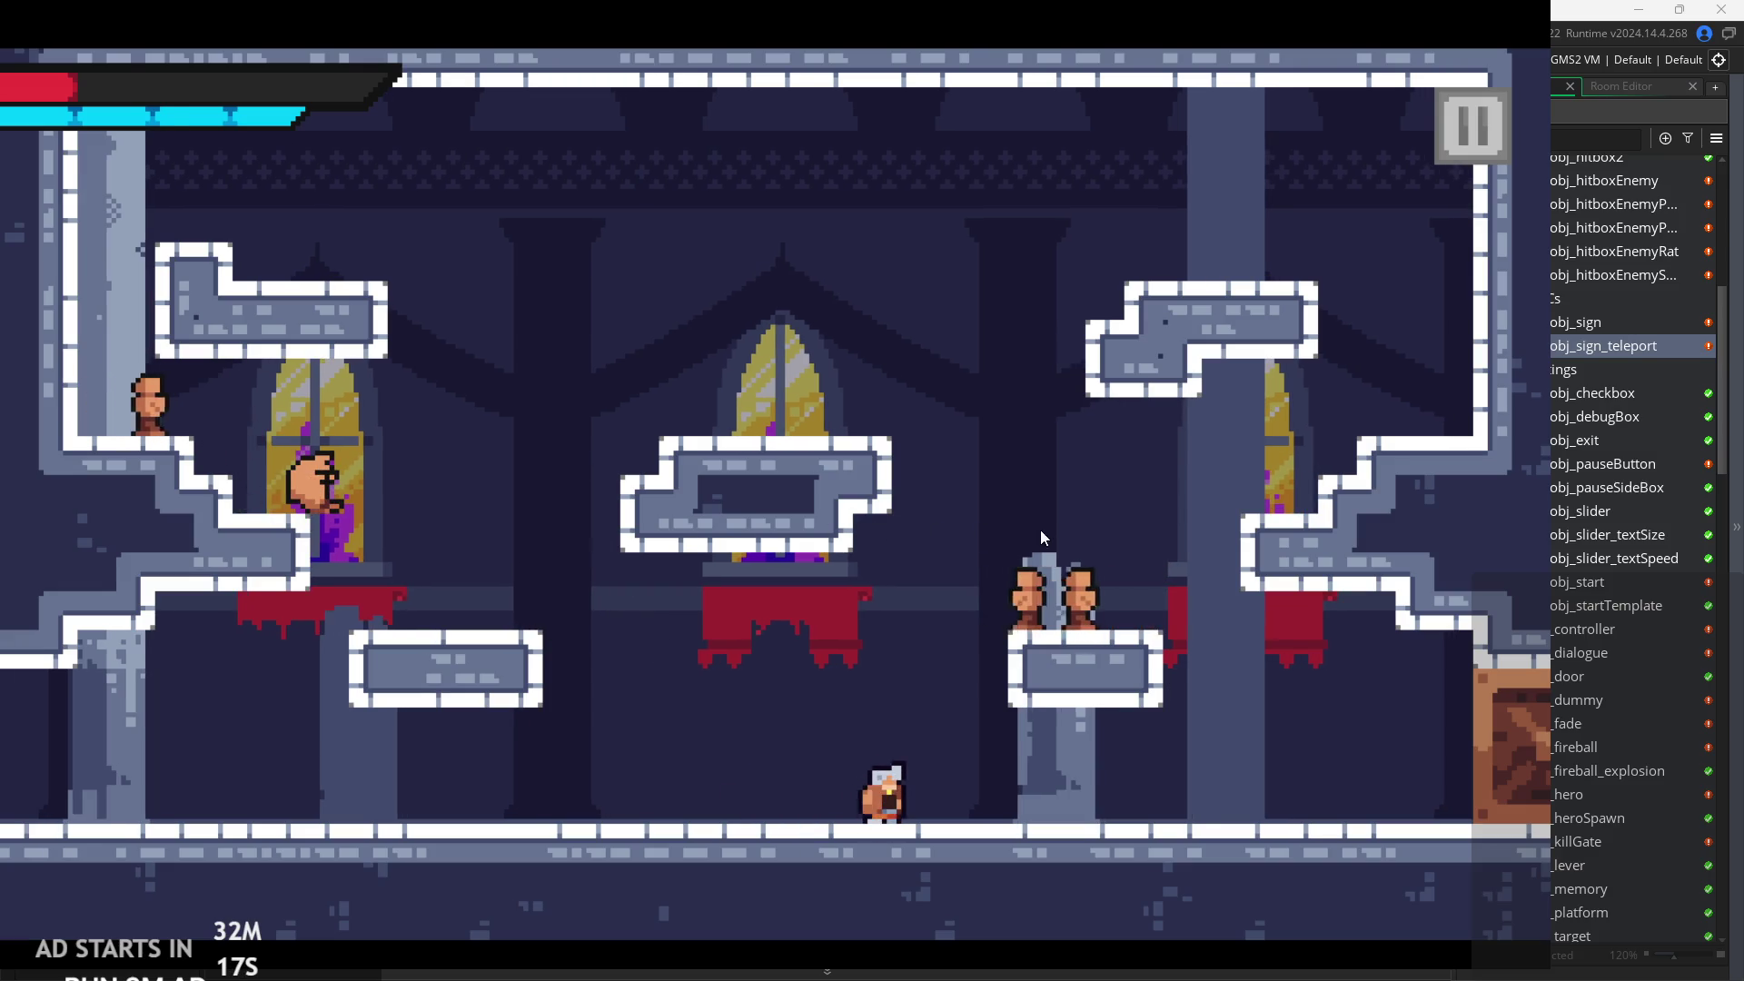
{"action": "key", "text": "space"}
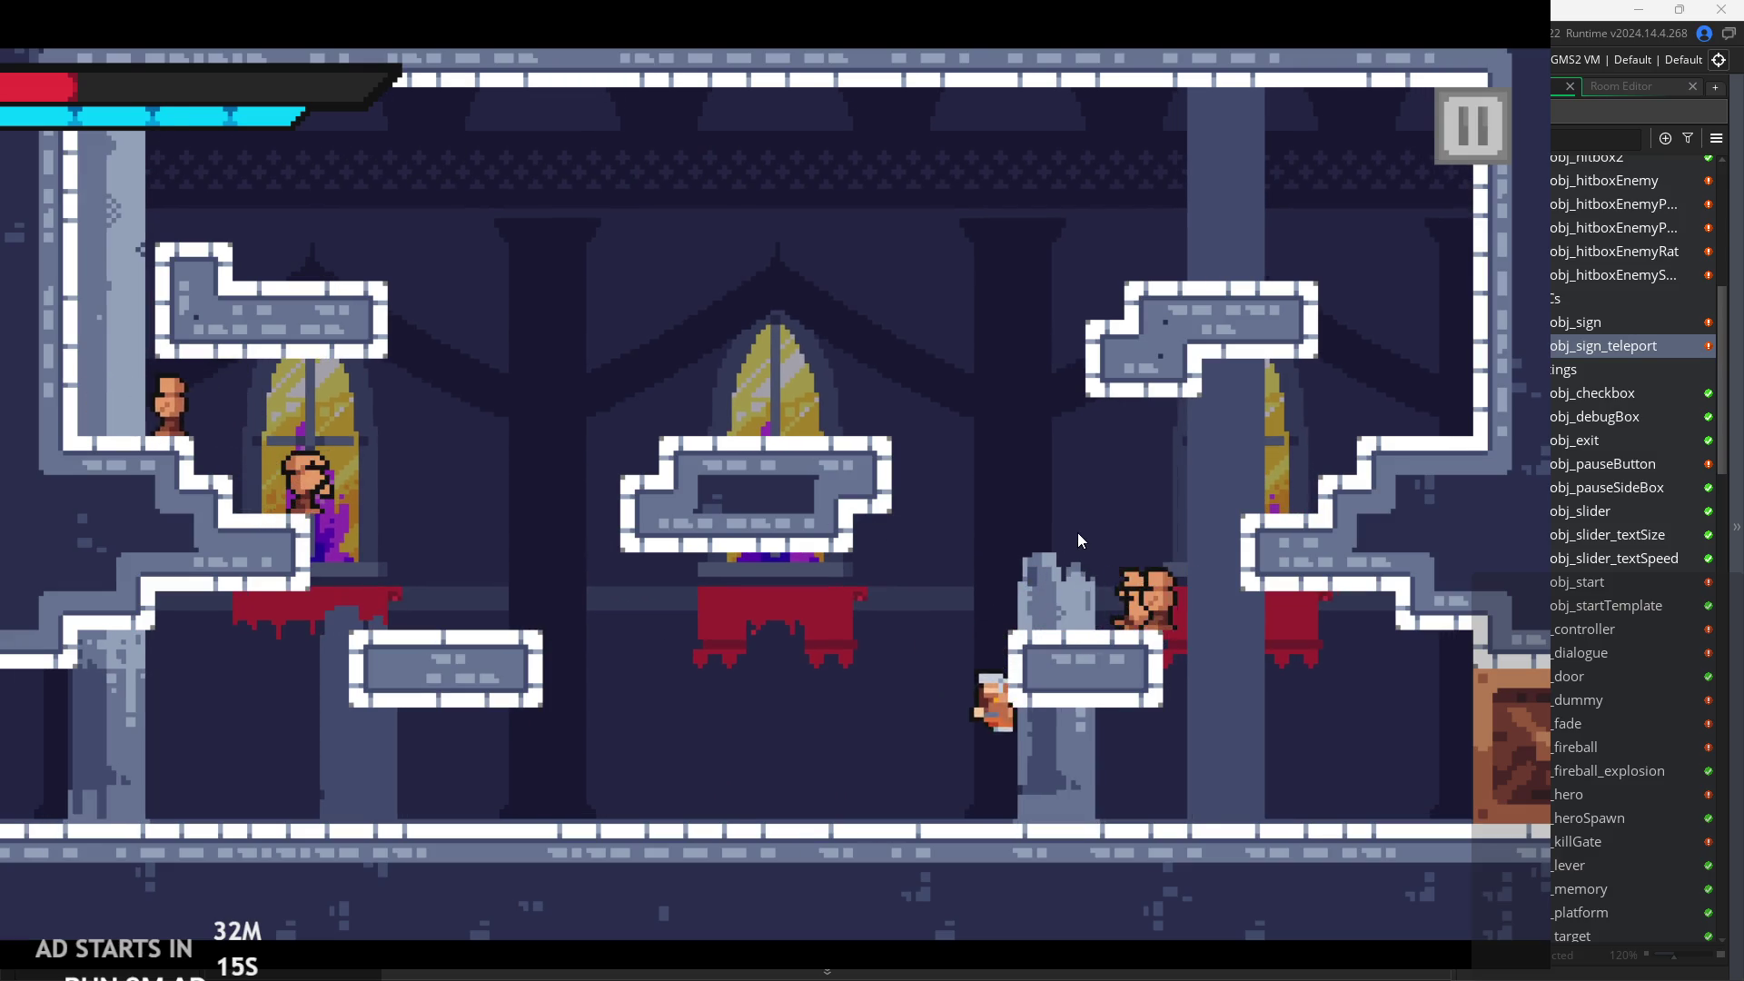
{"action": "key", "text": "Right"}
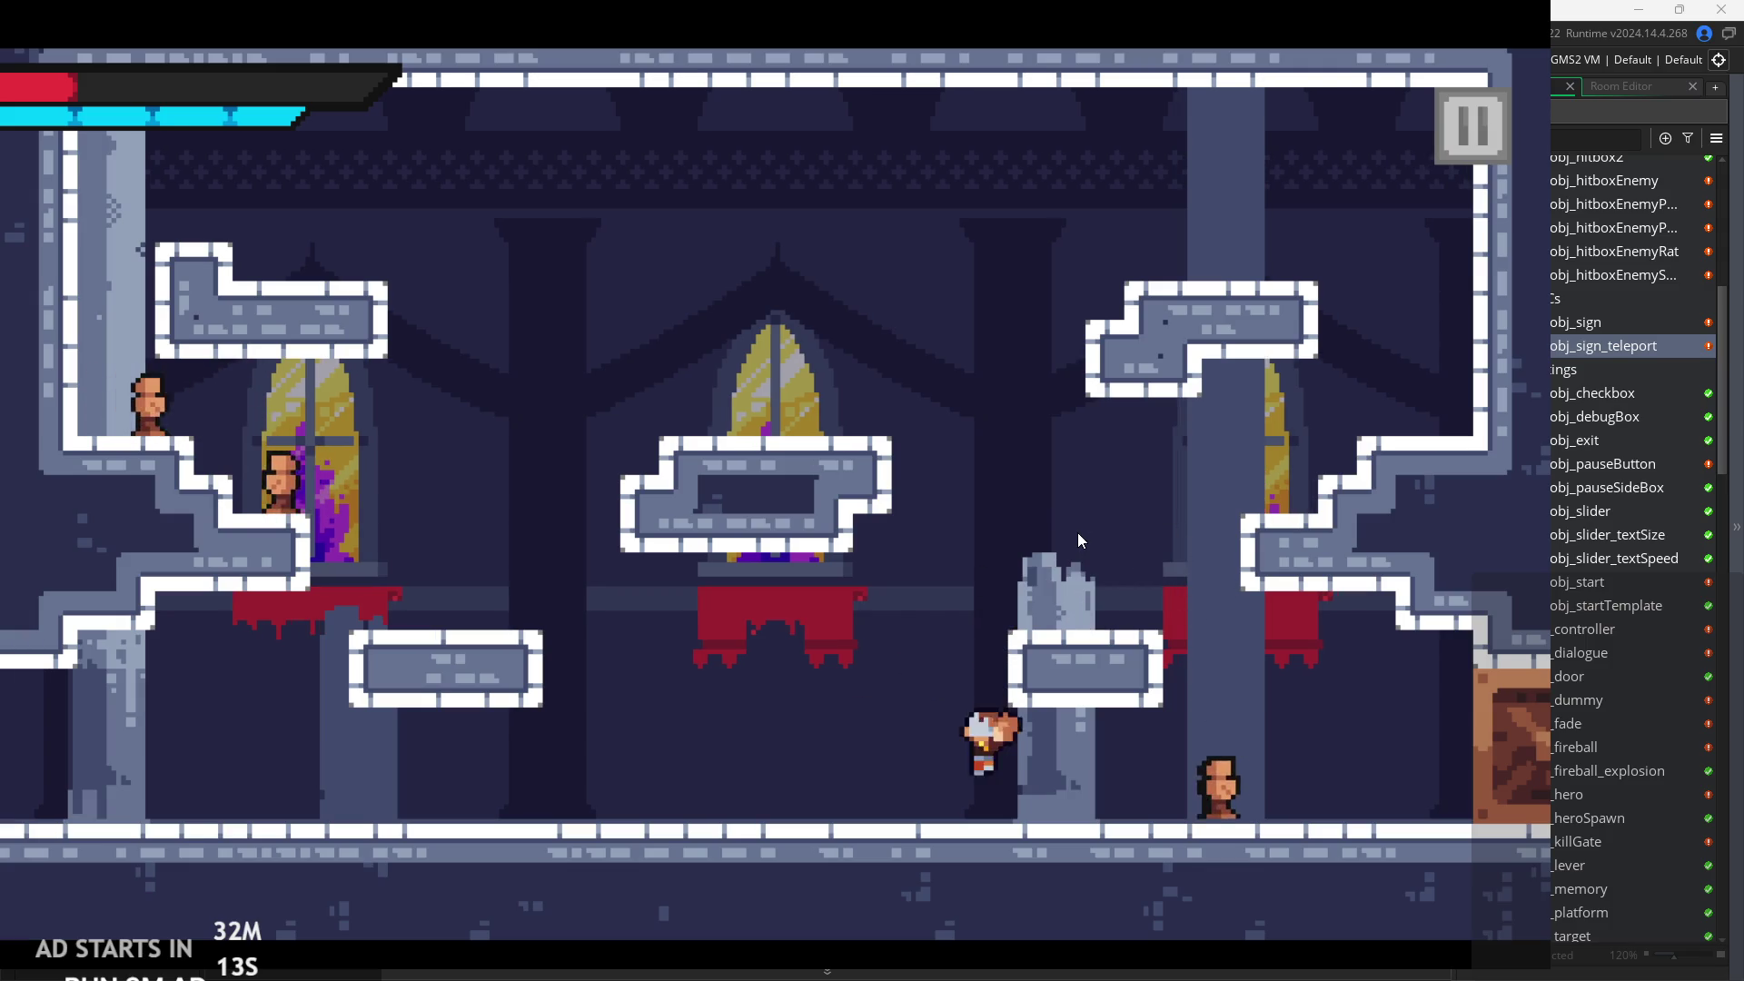
{"action": "key", "text": "Left"}
{"action": "key", "text": "space"}
{"action": "key", "text": "Right"}
{"action": "key", "text": "Left"}
{"action": "key", "text": "space"}
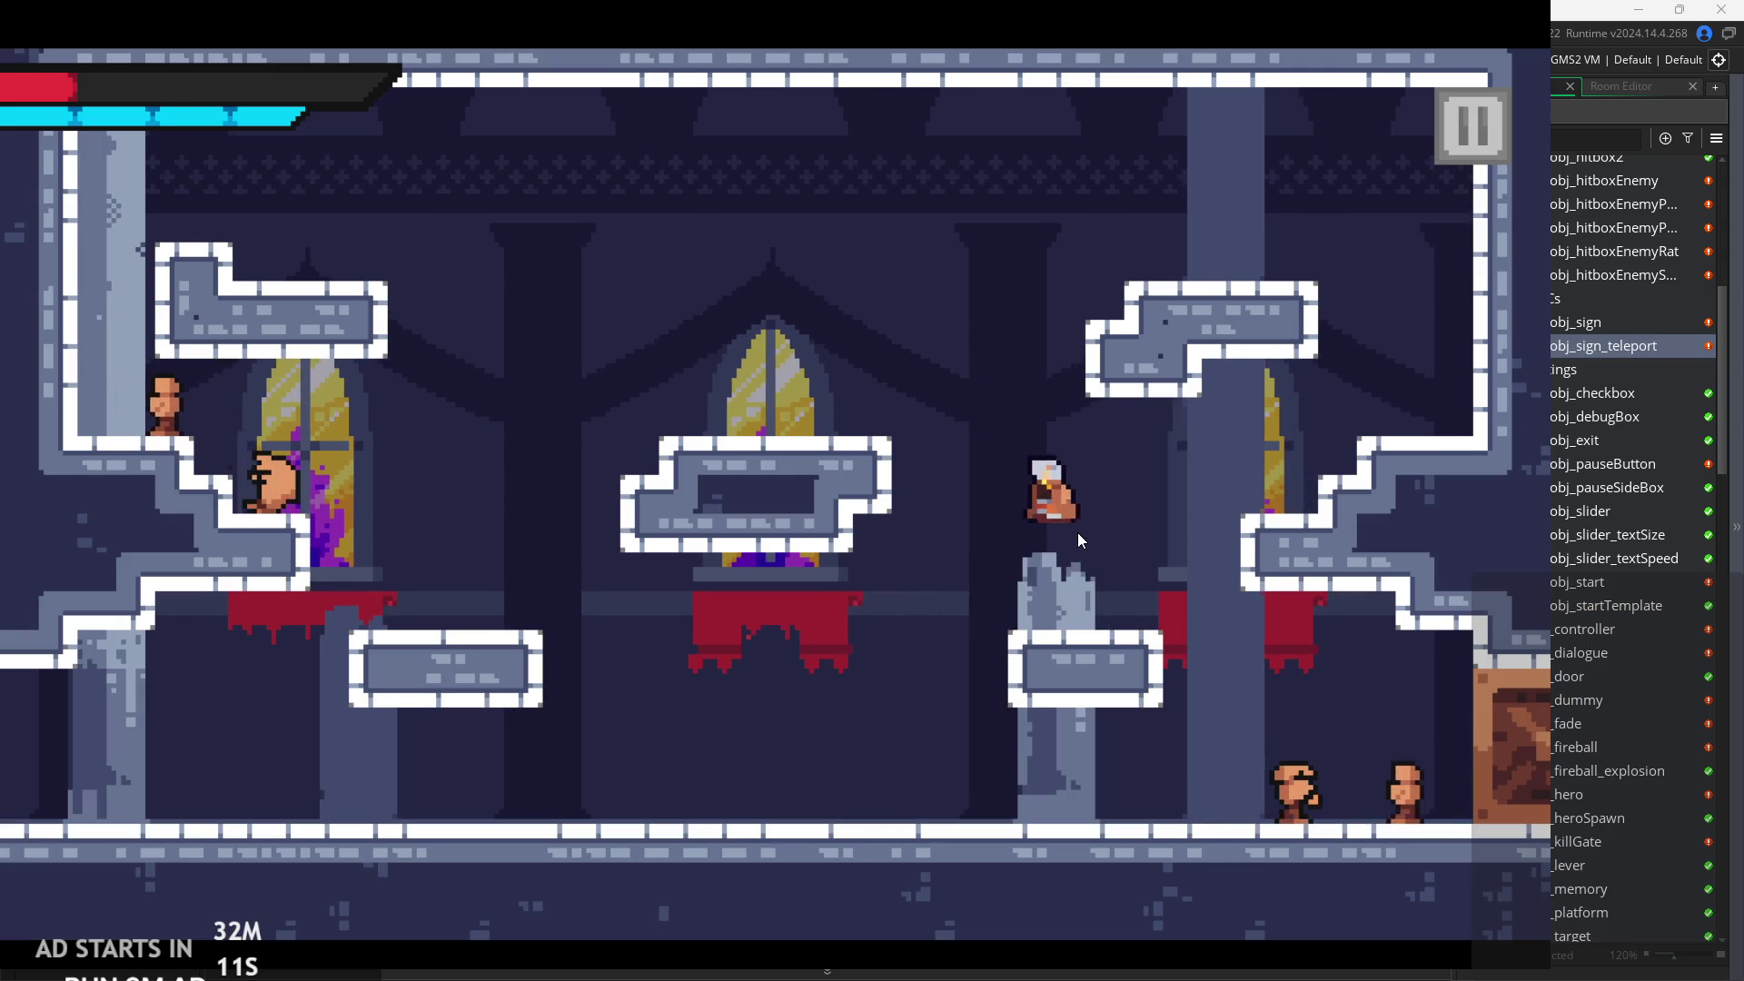
Slash on the lower-left platform, then jump to the stair ledge and attack its enemy.
{"action": "key", "text": "Left"}
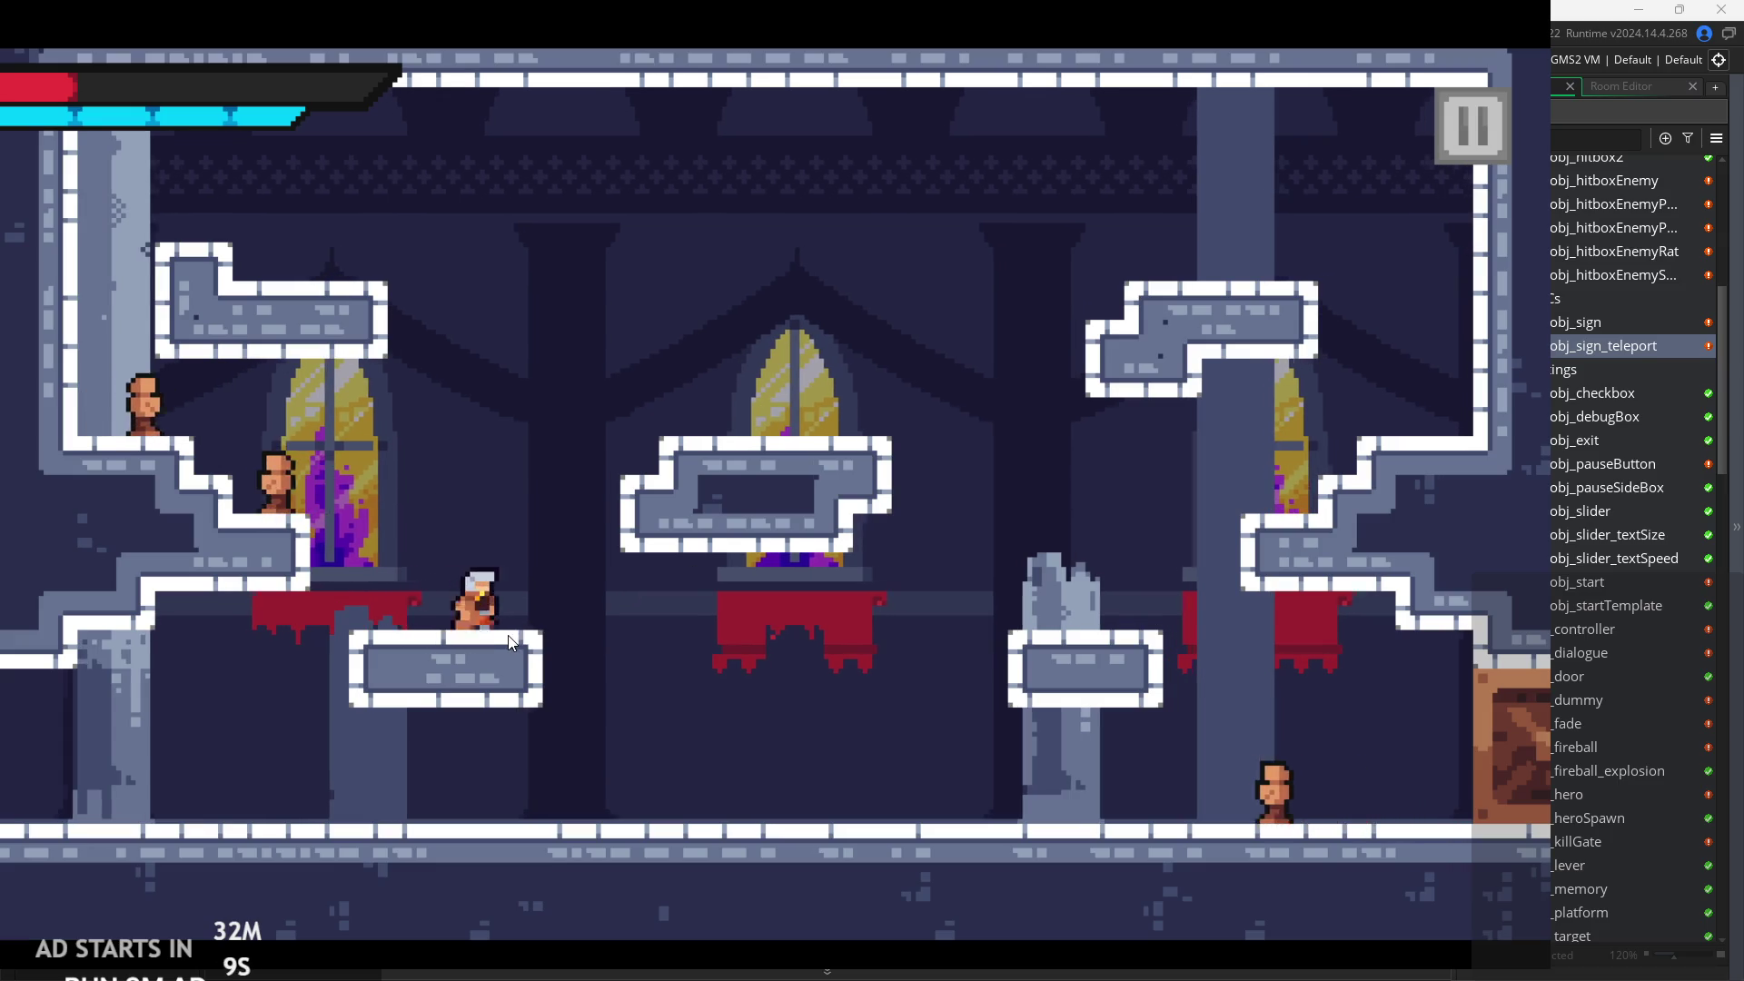
{"action": "key", "text": "Left"}
{"action": "key", "text": "x"}
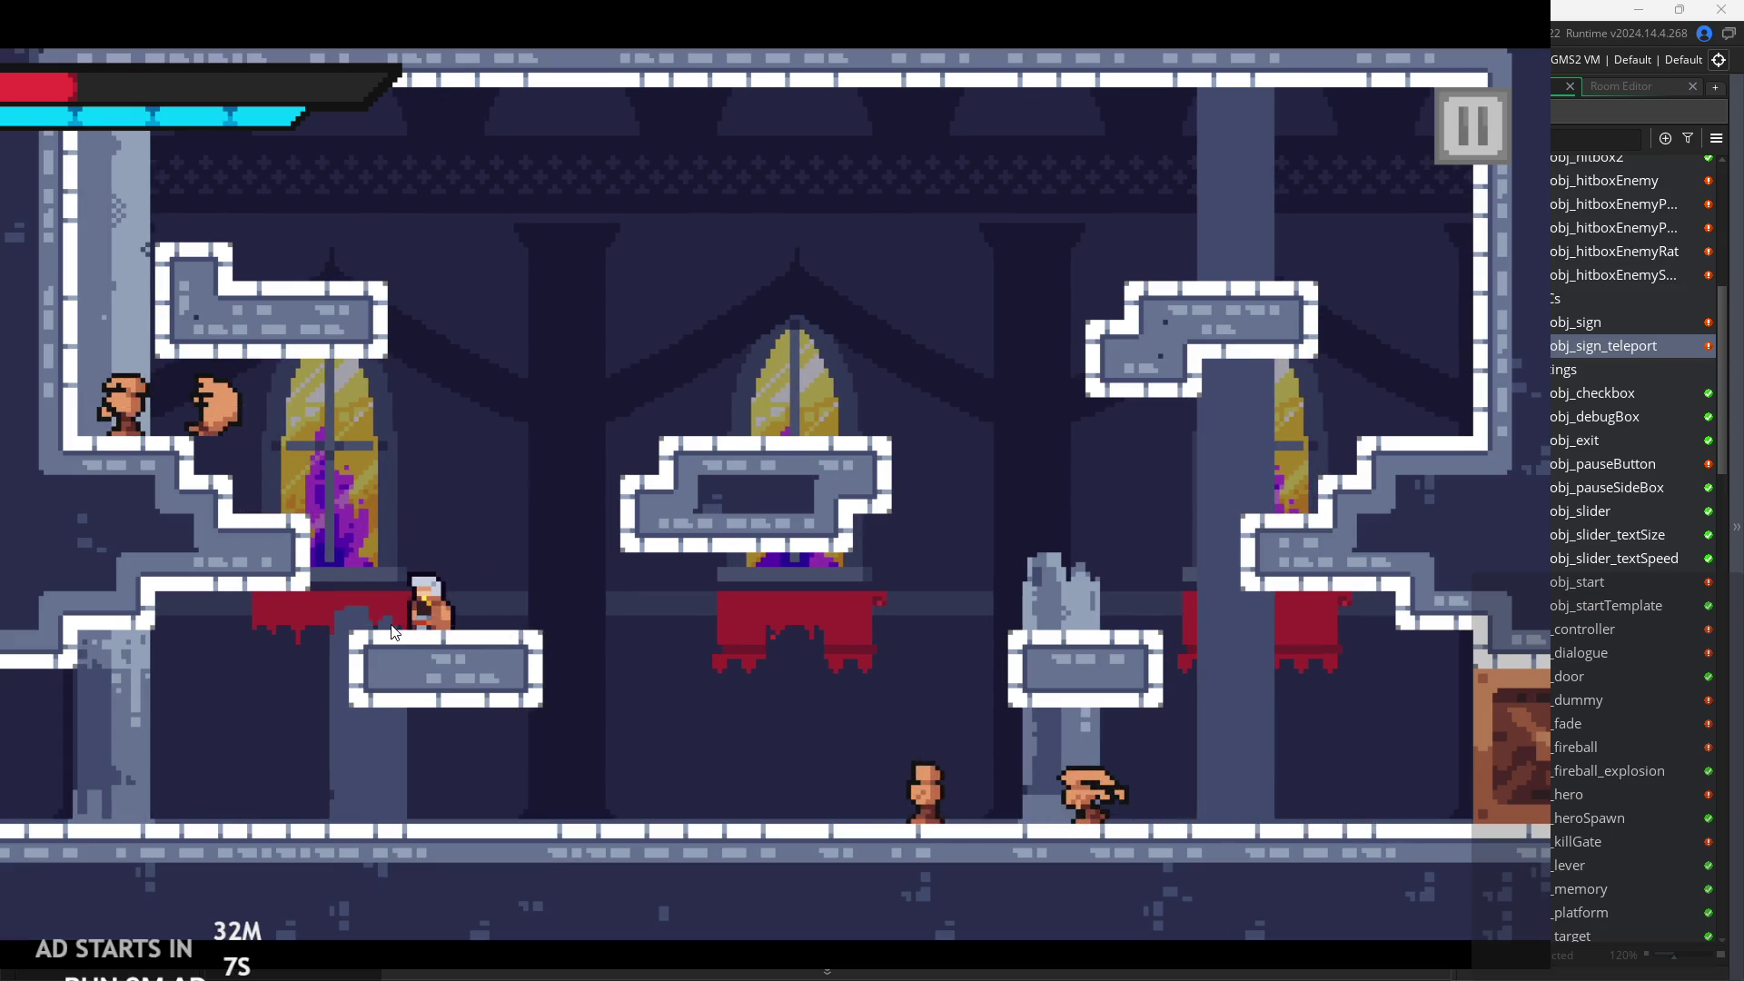
{"action": "key", "text": "Left"}
{"action": "key", "text": "space"}
{"action": "key", "text": "x"}
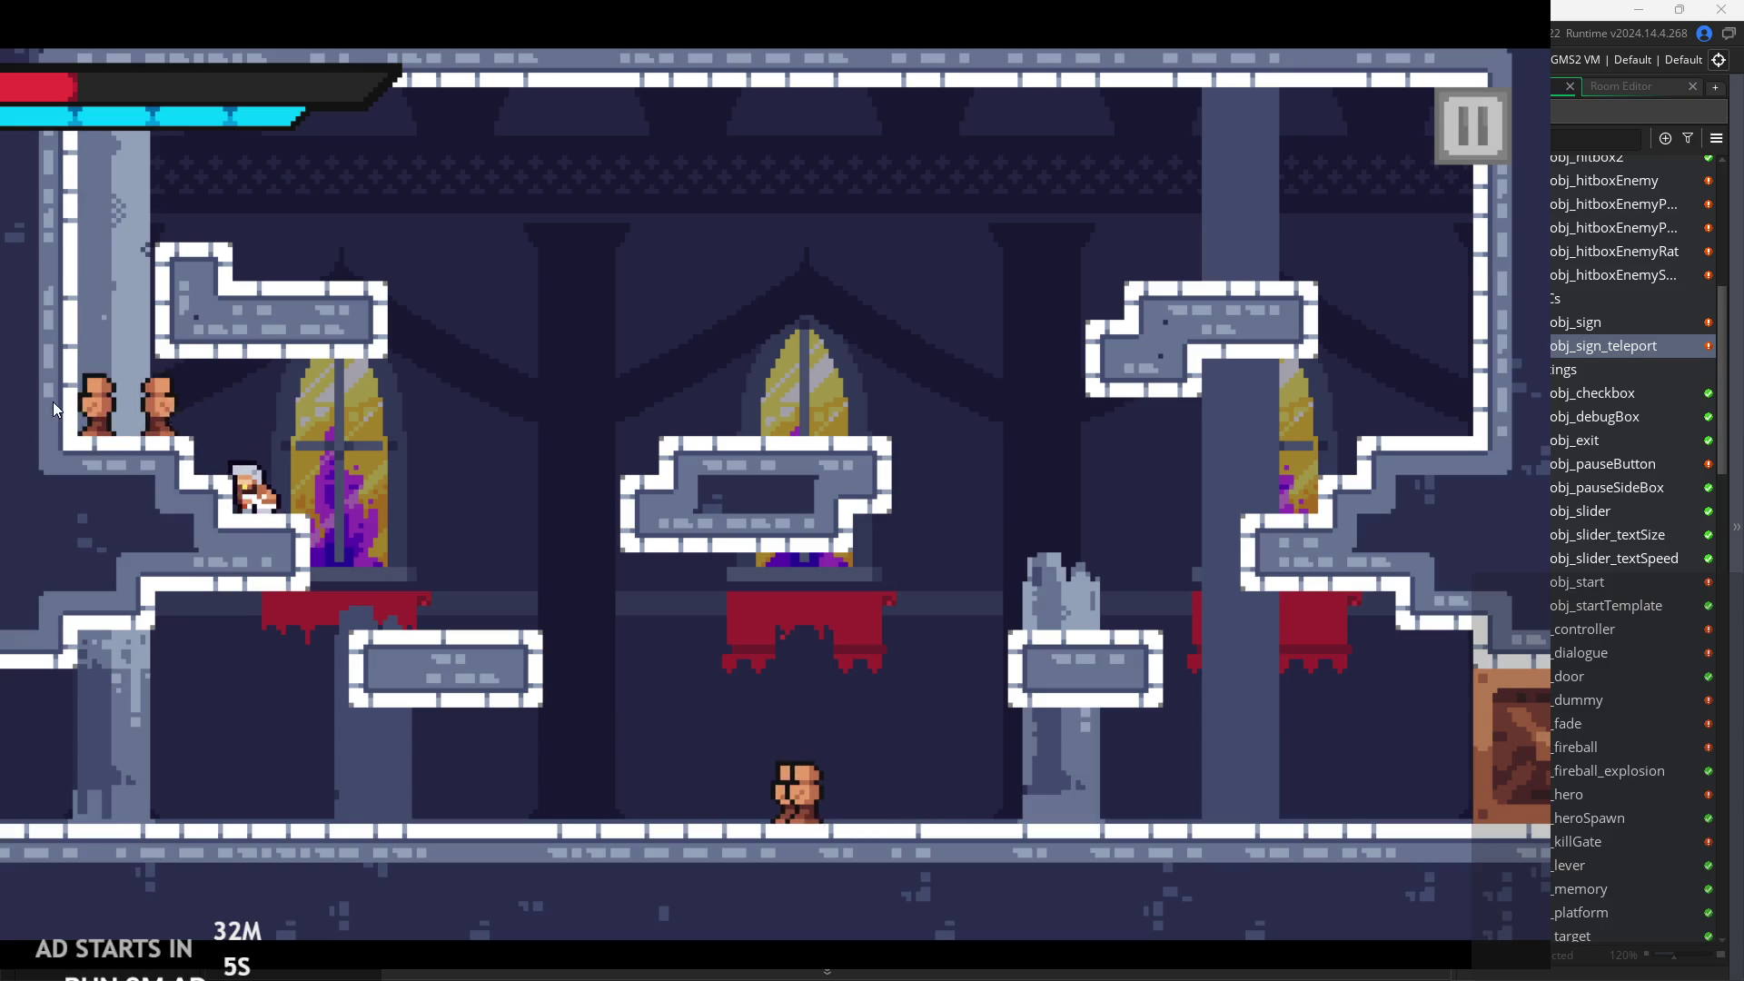
{"action": "key", "text": "x"}
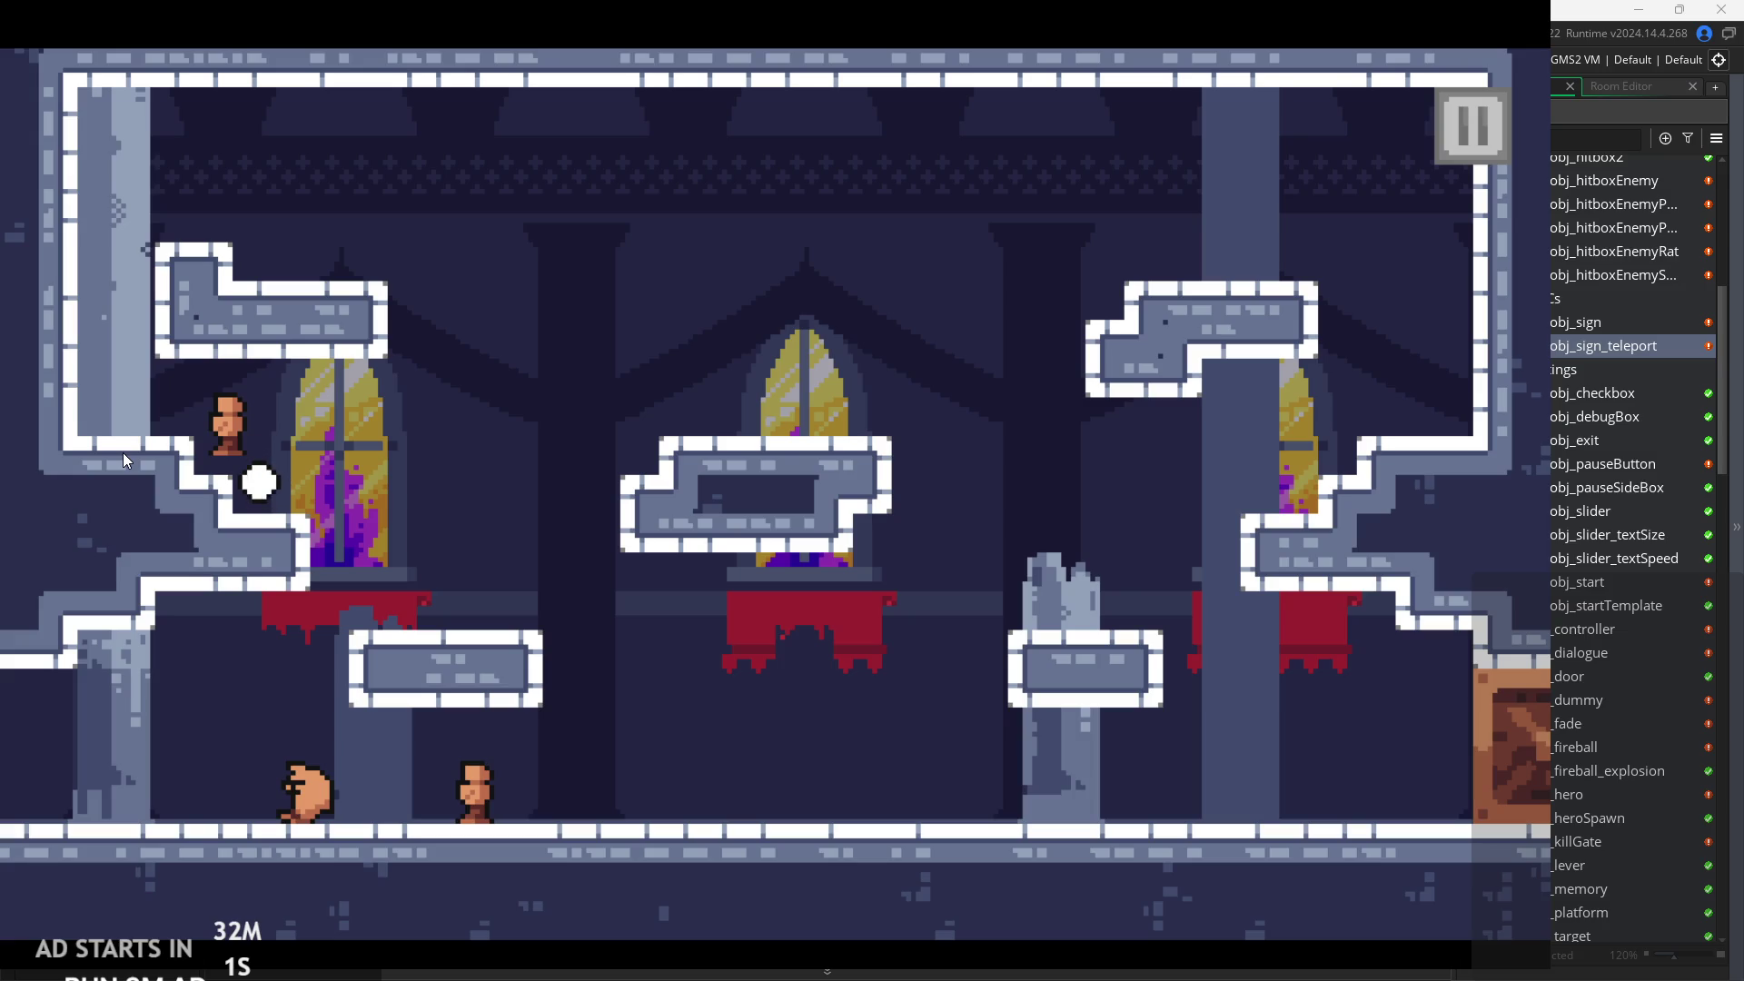
Move the respawned hero right across the platforms onto the right pedestal, slashing twice.
{"action": "key", "text": "Right"}
{"action": "key", "text": "space"}
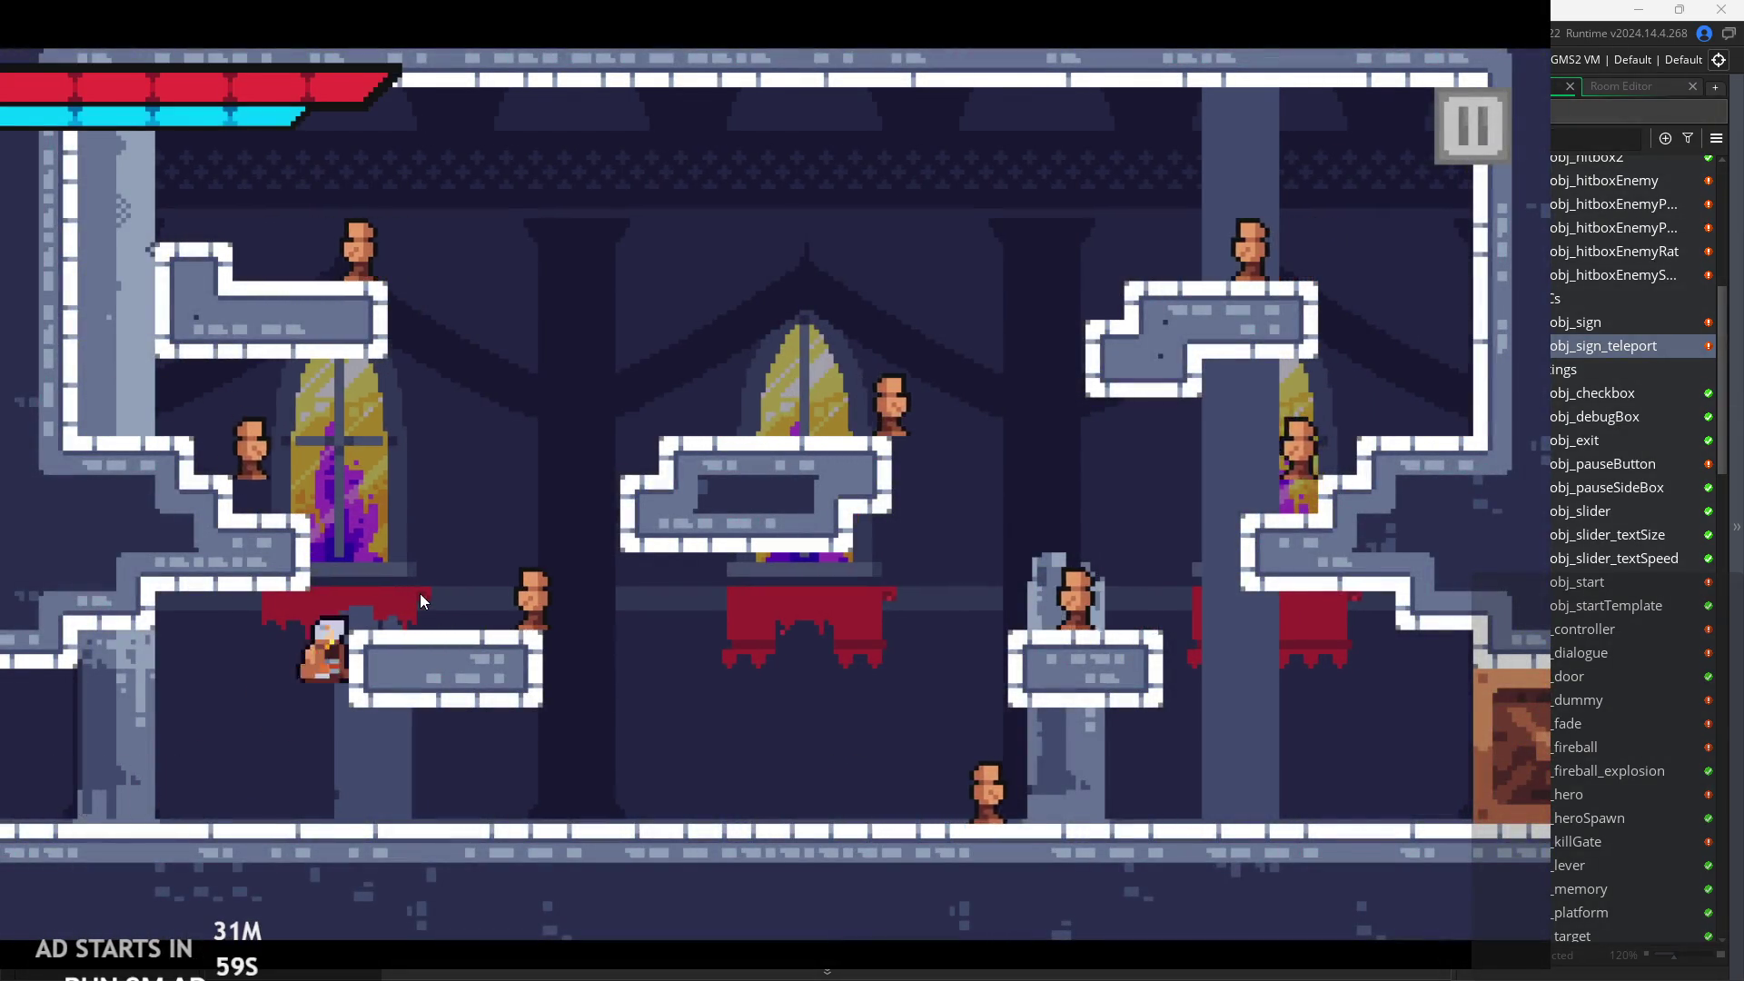
{"action": "key", "text": "Right"}
{"action": "key", "text": "space"}
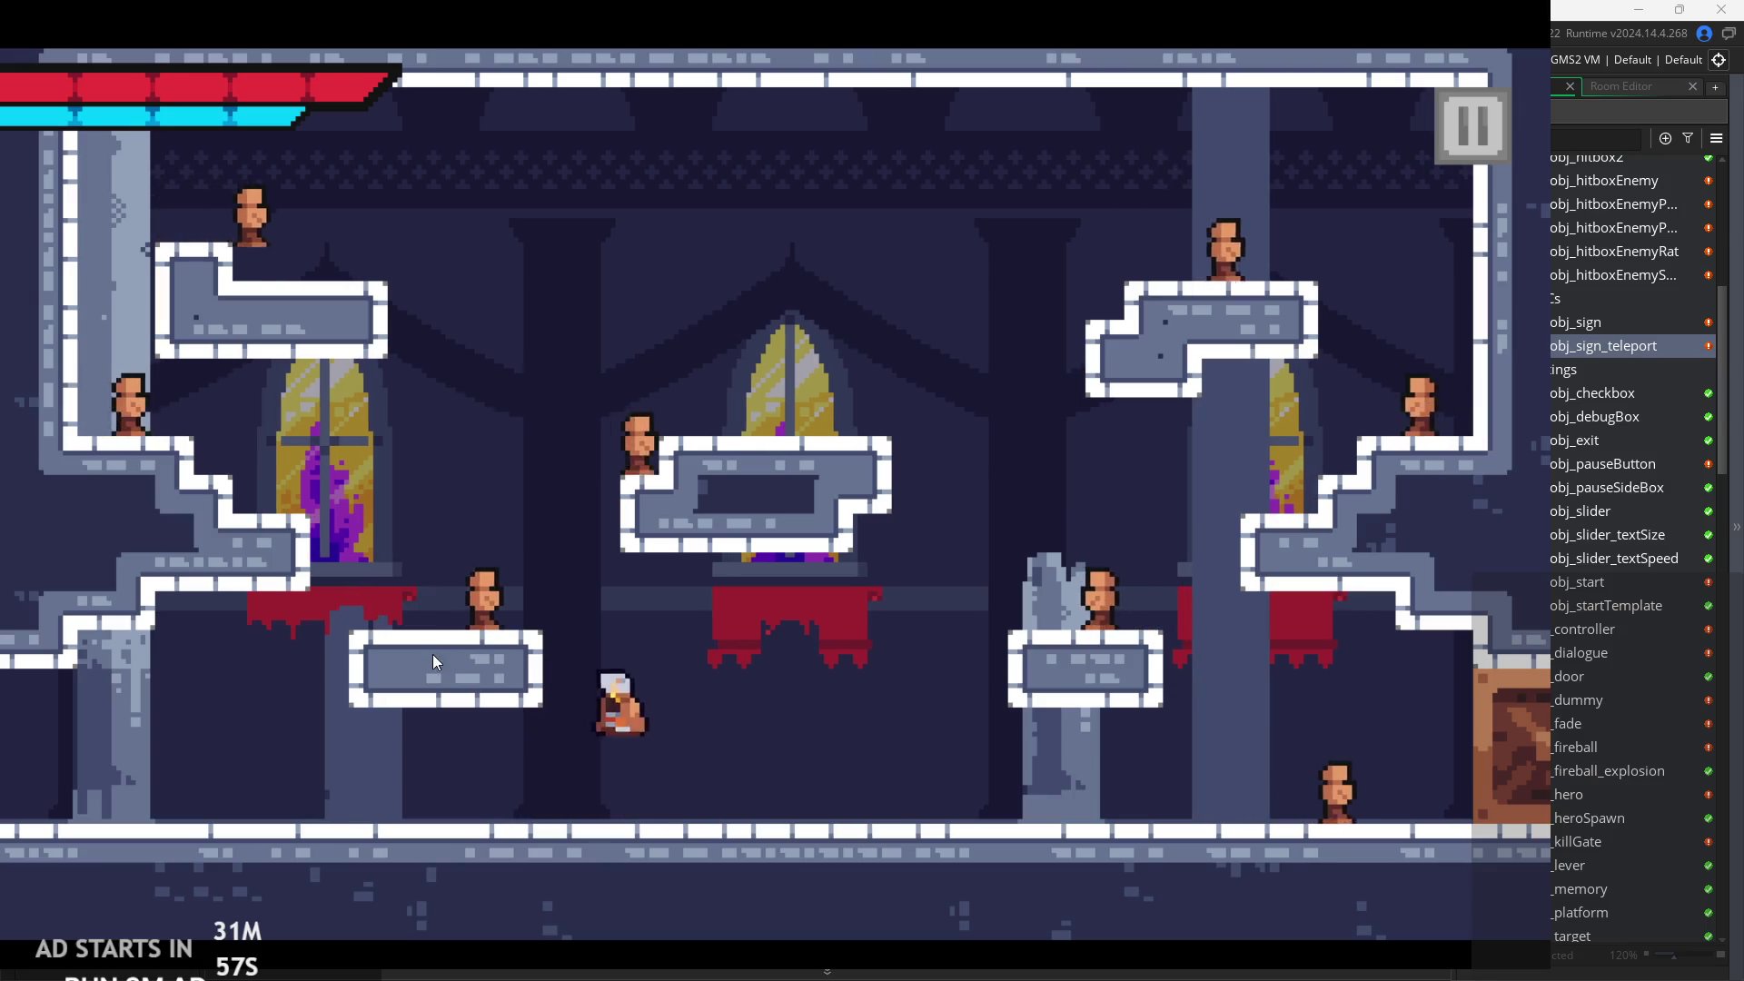
{"action": "key", "text": "Right"}
{"action": "key", "text": "space"}
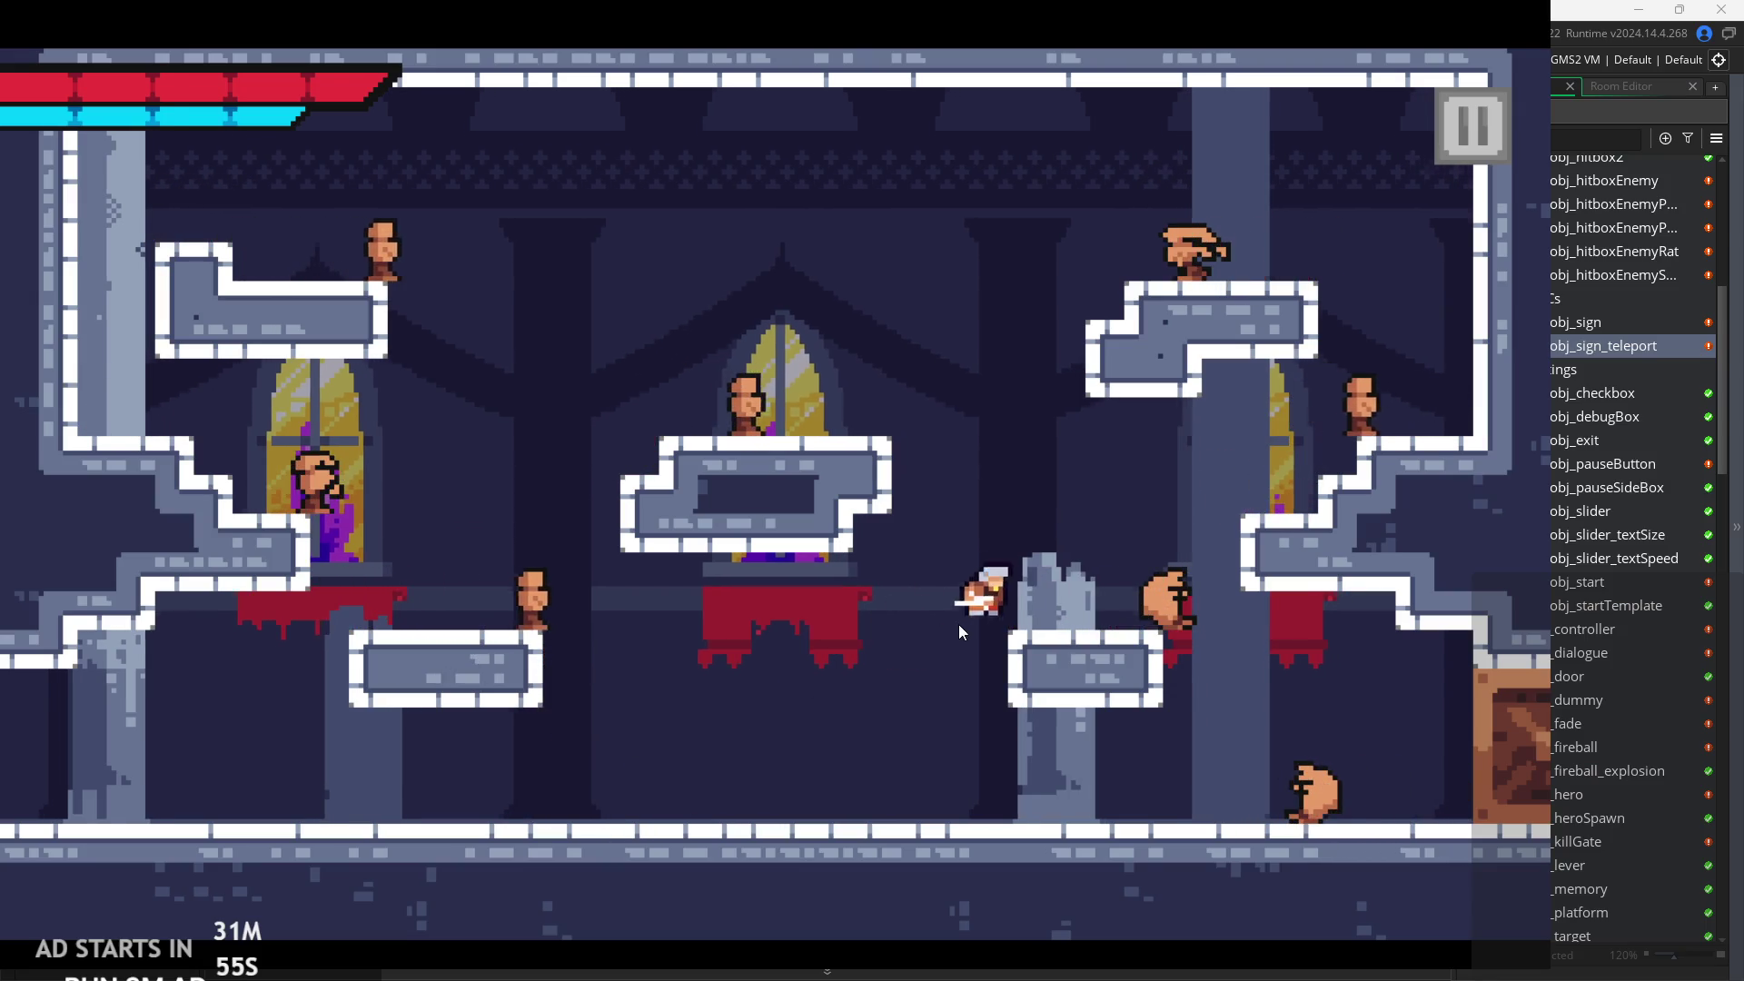
{"action": "key", "text": "x"}
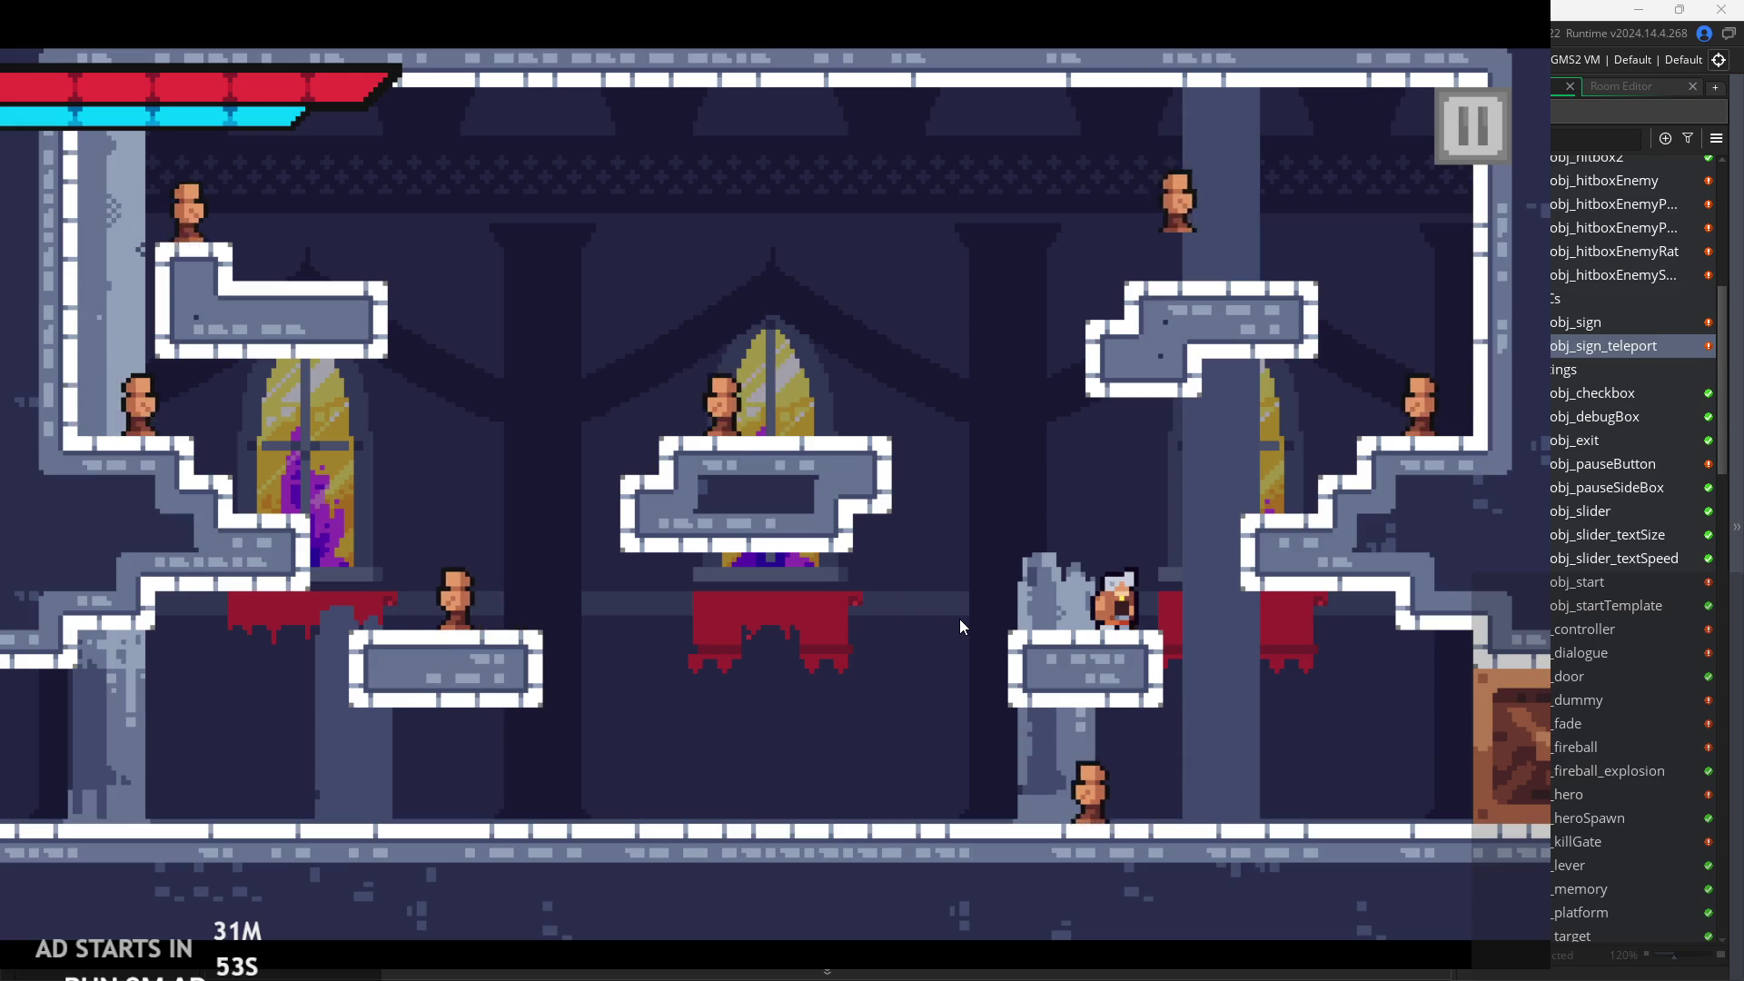
Jump slashing to the upper-right ledge, drop onto the statue, then jump back toward the right ledge.
{"action": "key", "text": "Right"}
{"action": "key", "text": "space"}
{"action": "key", "text": "x"}
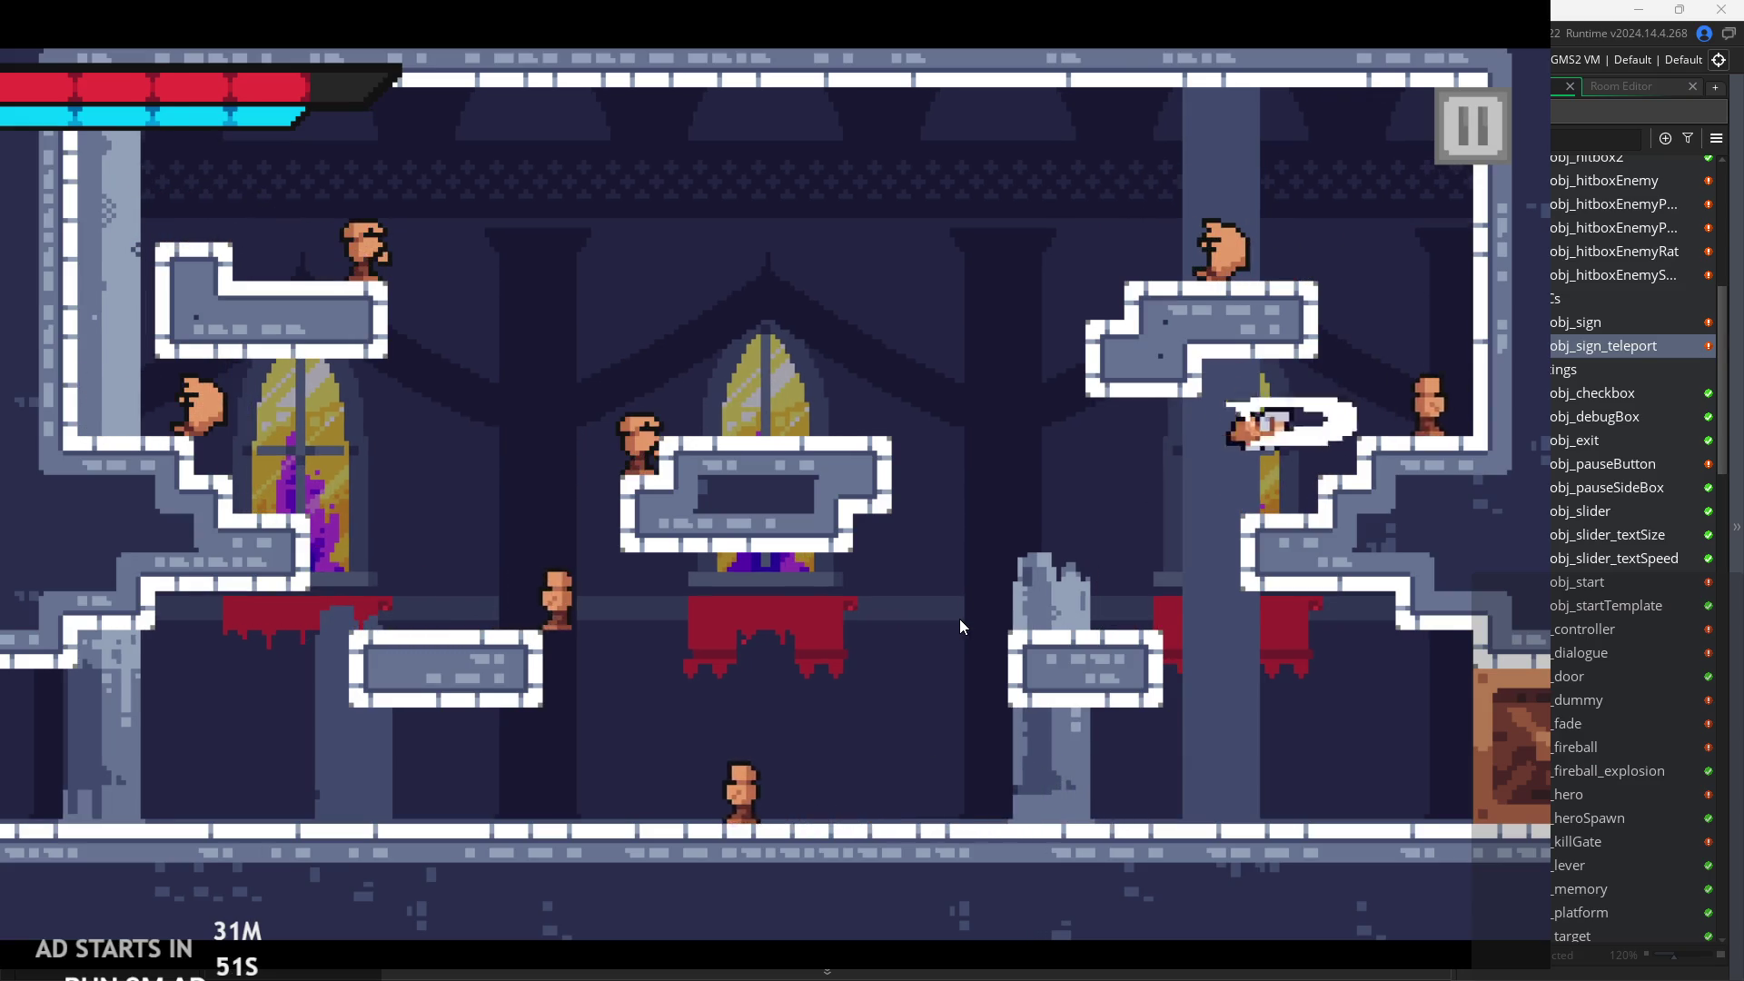
{"action": "key", "text": "Left"}
{"action": "key", "text": "x"}
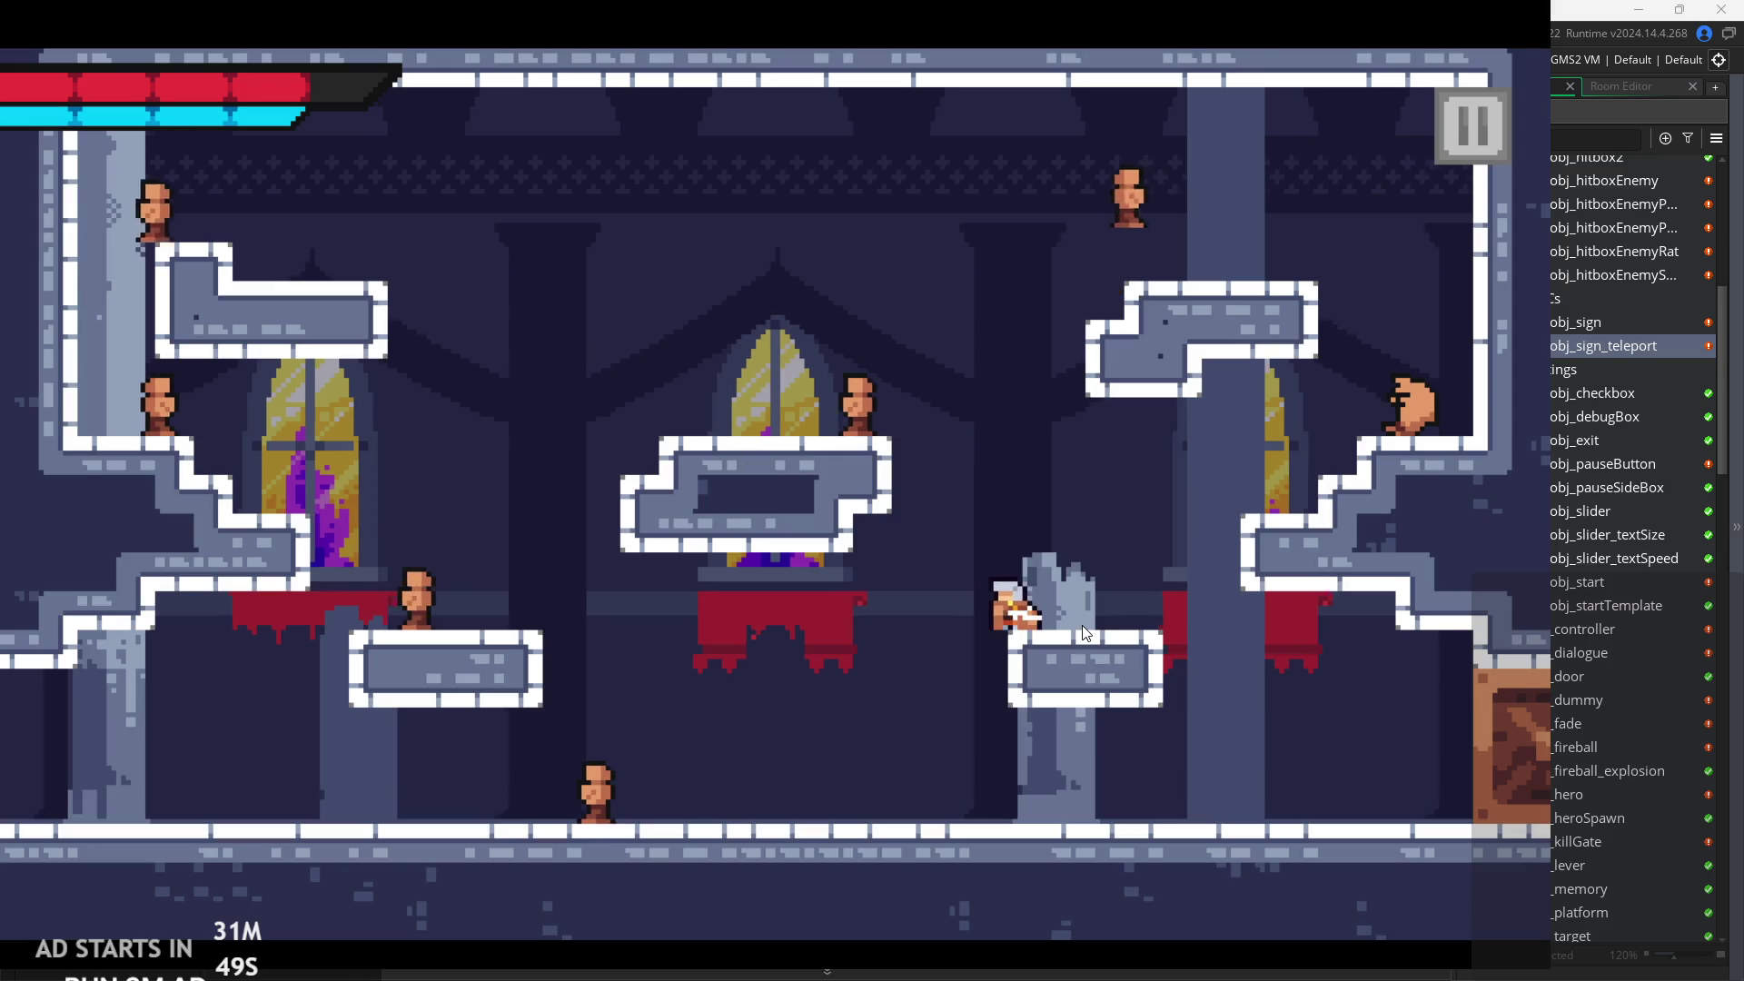
{"action": "key", "text": "Right"}
{"action": "key", "text": "space"}
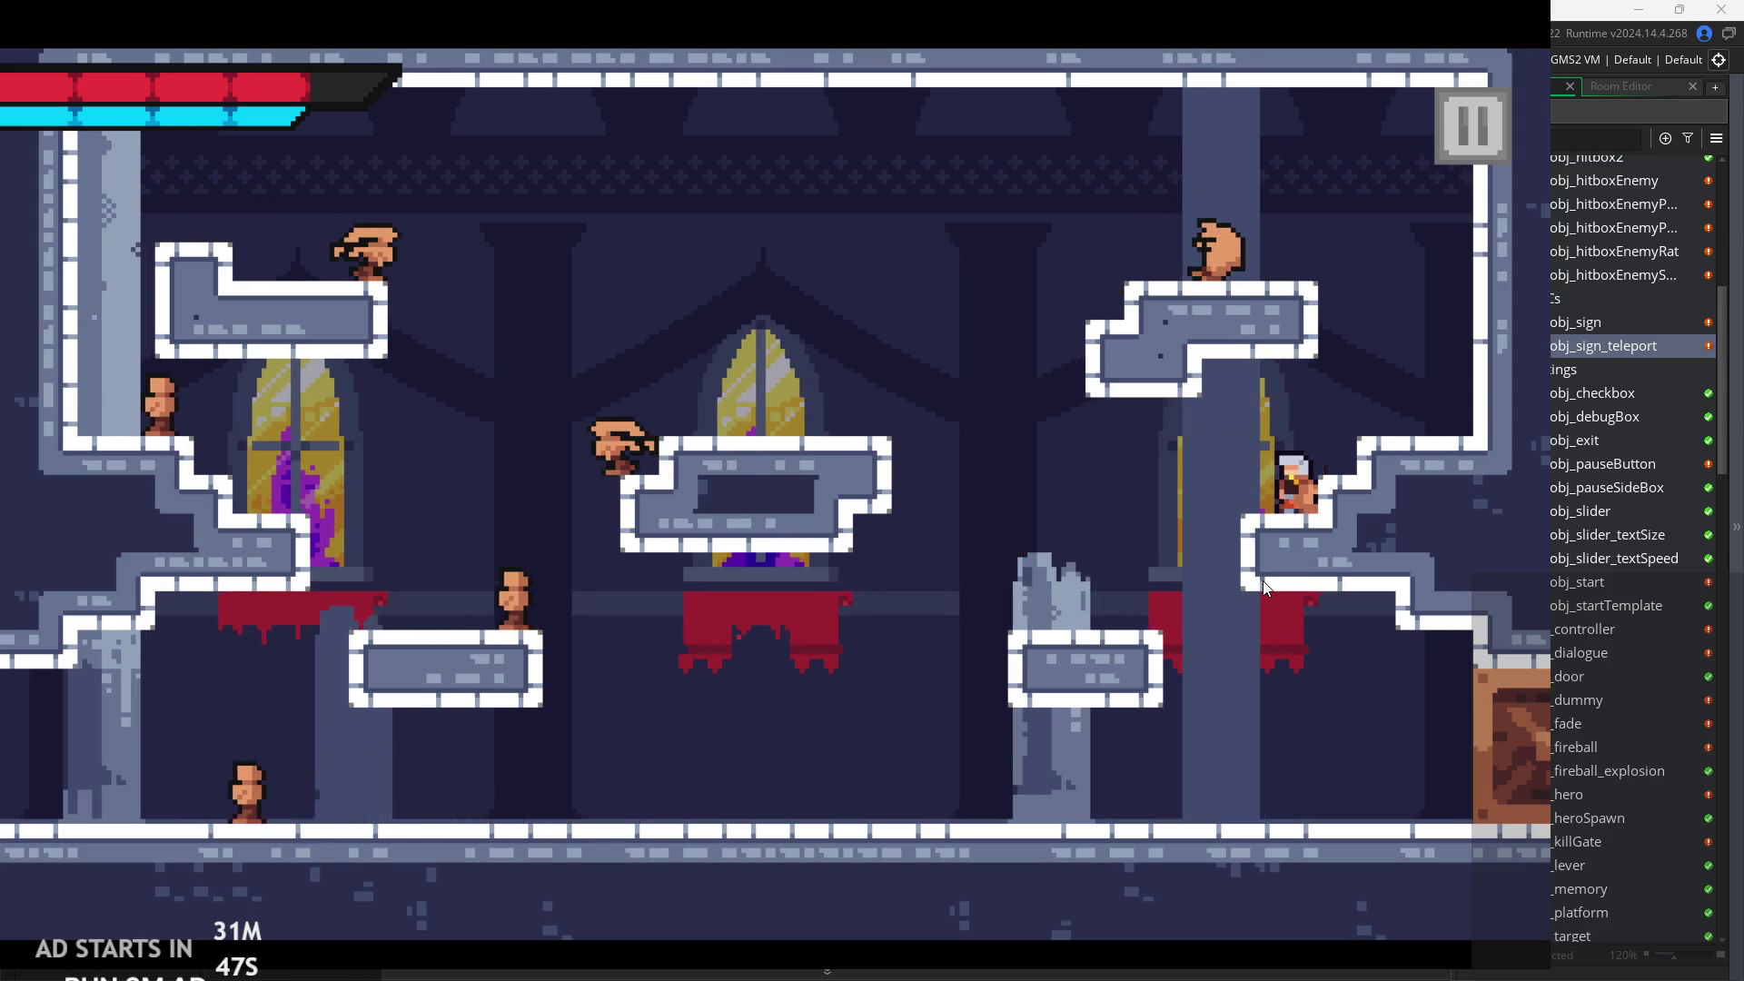
Jump toward the ceiling, drop onto the middle platform slashing left, then head left.
{"action": "key", "text": "Right"}
{"action": "key", "text": "space"}
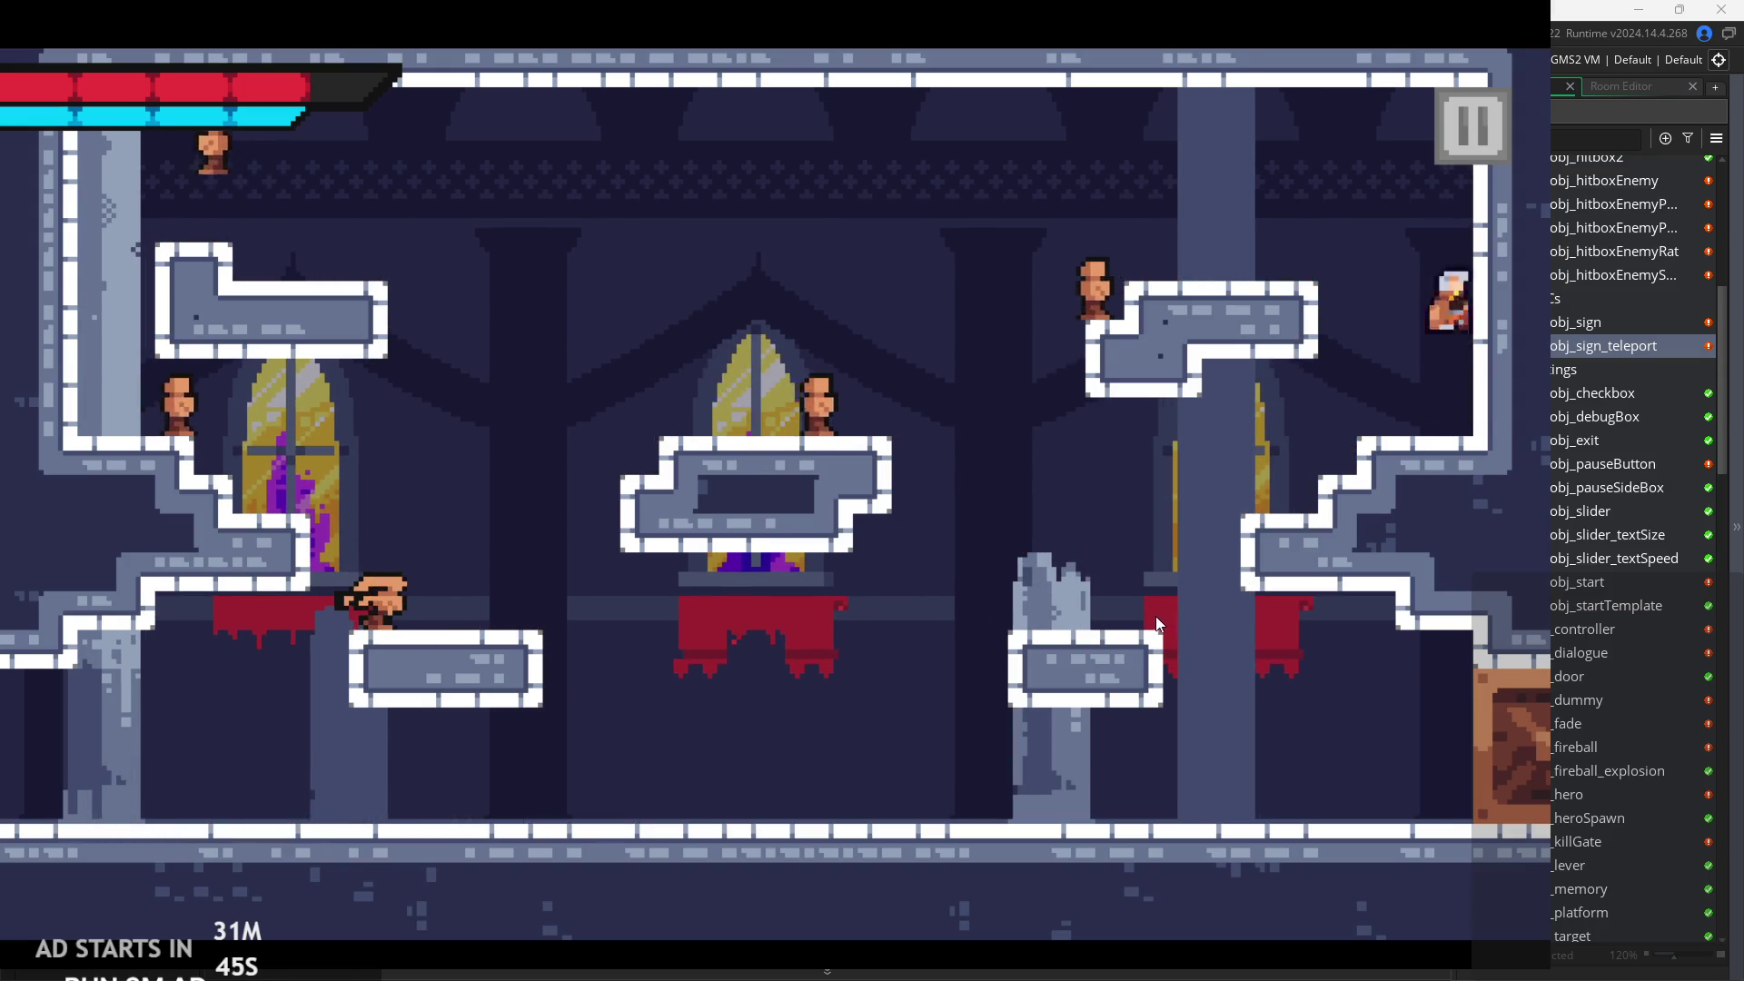
{"action": "key", "text": "Left"}
{"action": "key", "text": "Left"}
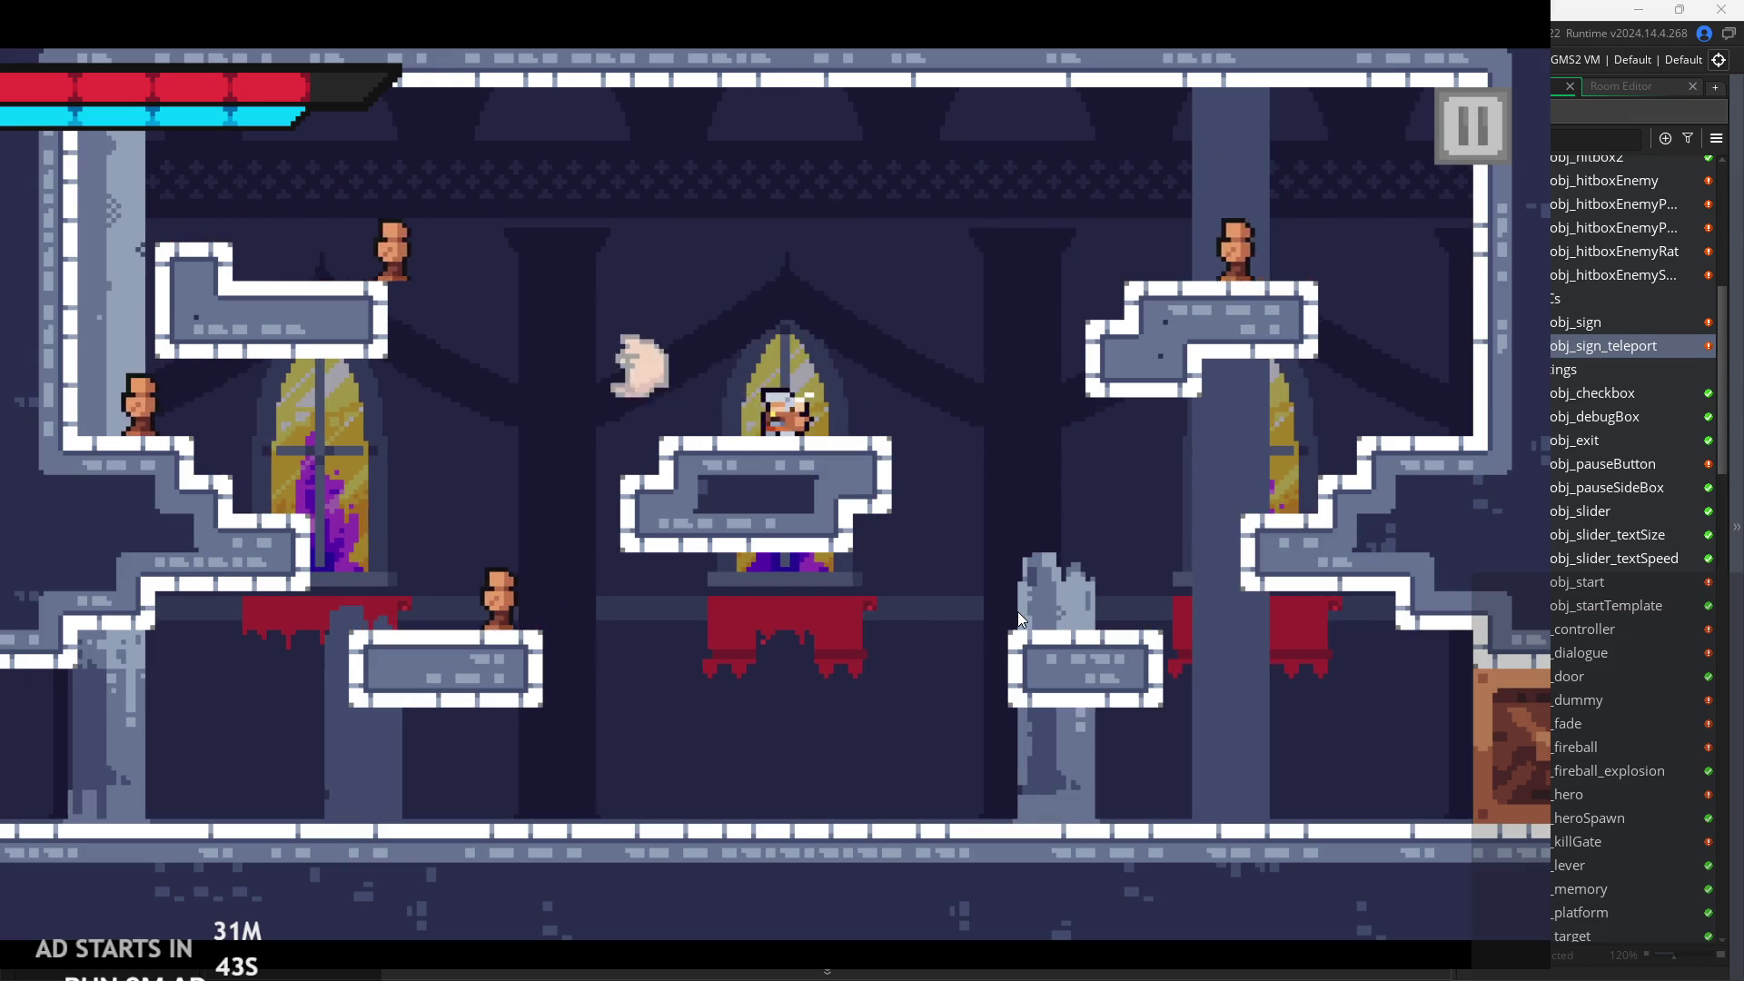
{"action": "key", "text": "x"}
{"action": "key", "text": "Left"}
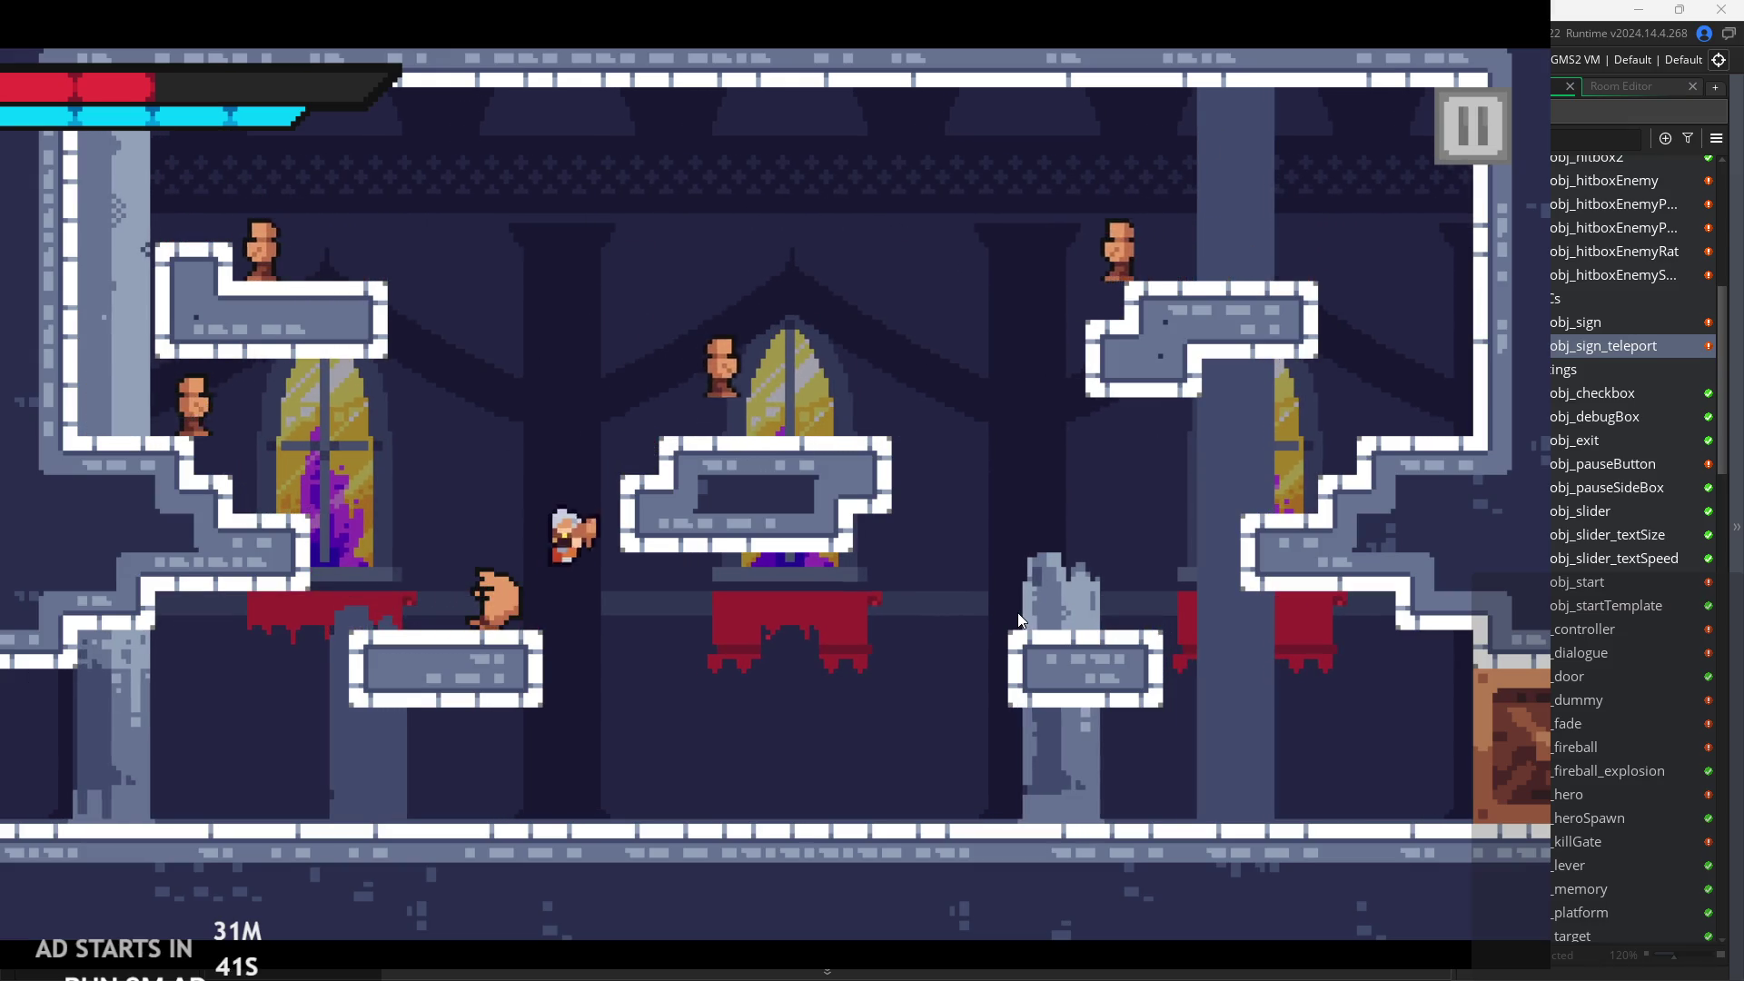
{"action": "key", "text": "Left"}
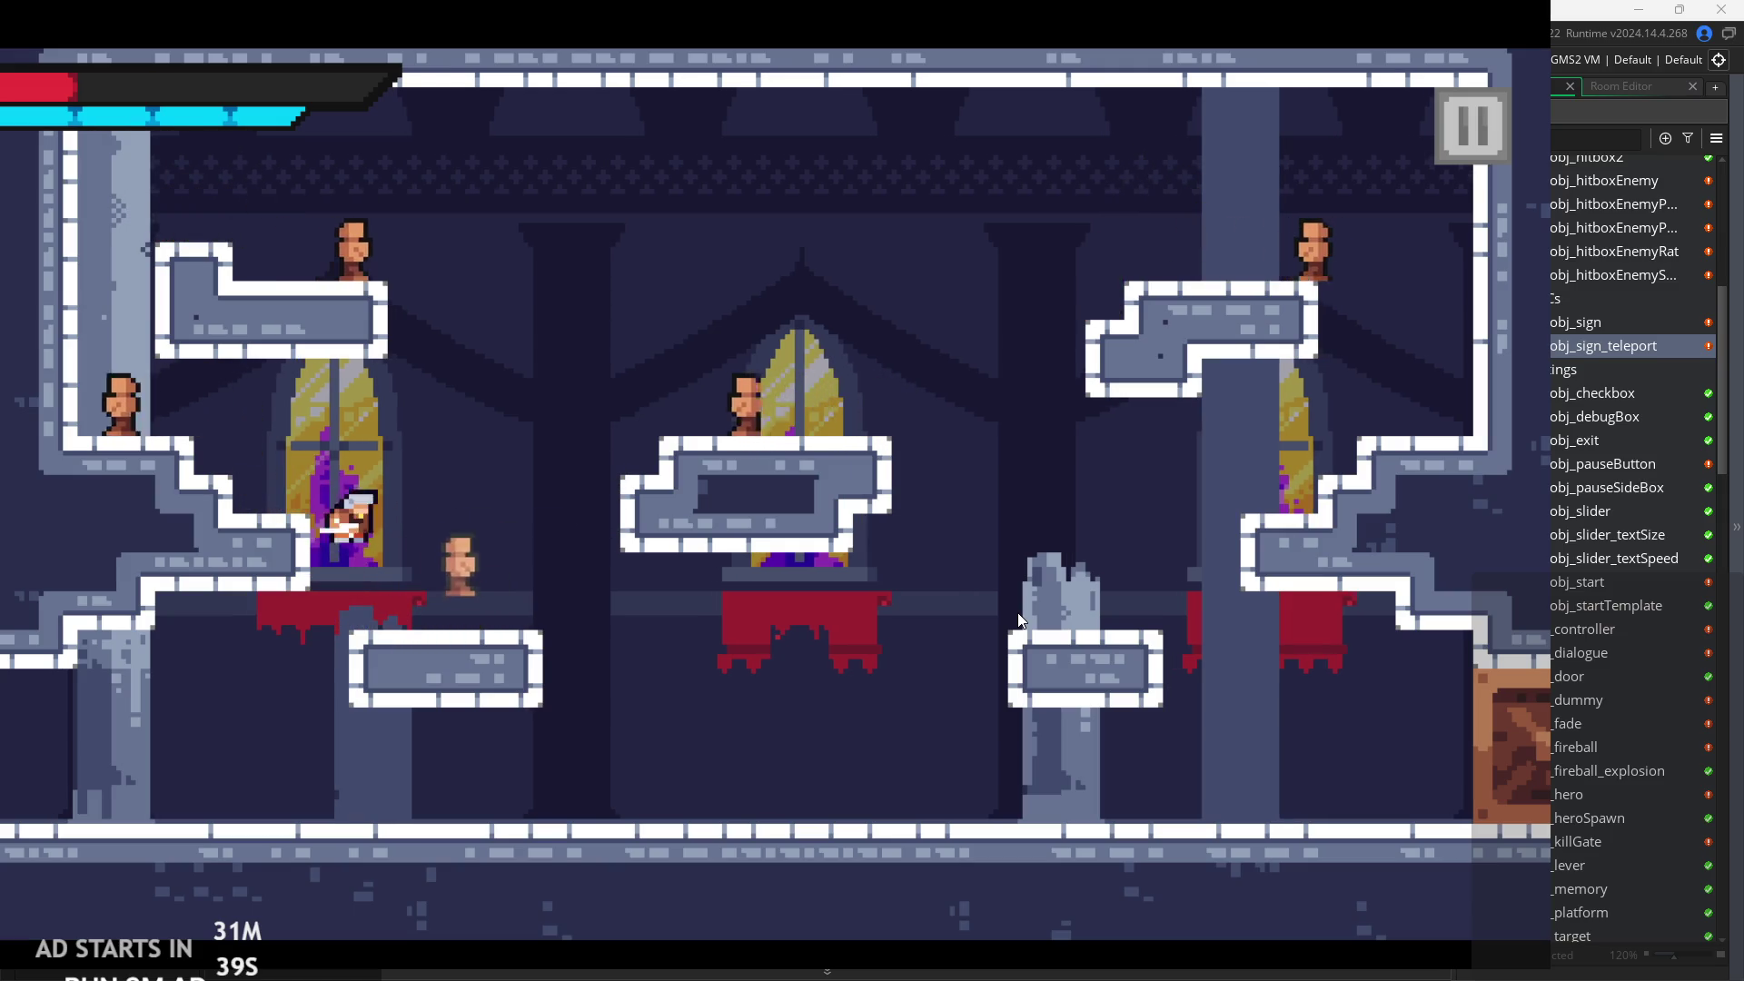
Land on the lower-left platform, jump to the middle platform, and run right beside the upper-right enemy.
{"action": "key", "text": "Right"}
{"action": "key", "text": "Right"}
{"action": "key", "text": "space"}
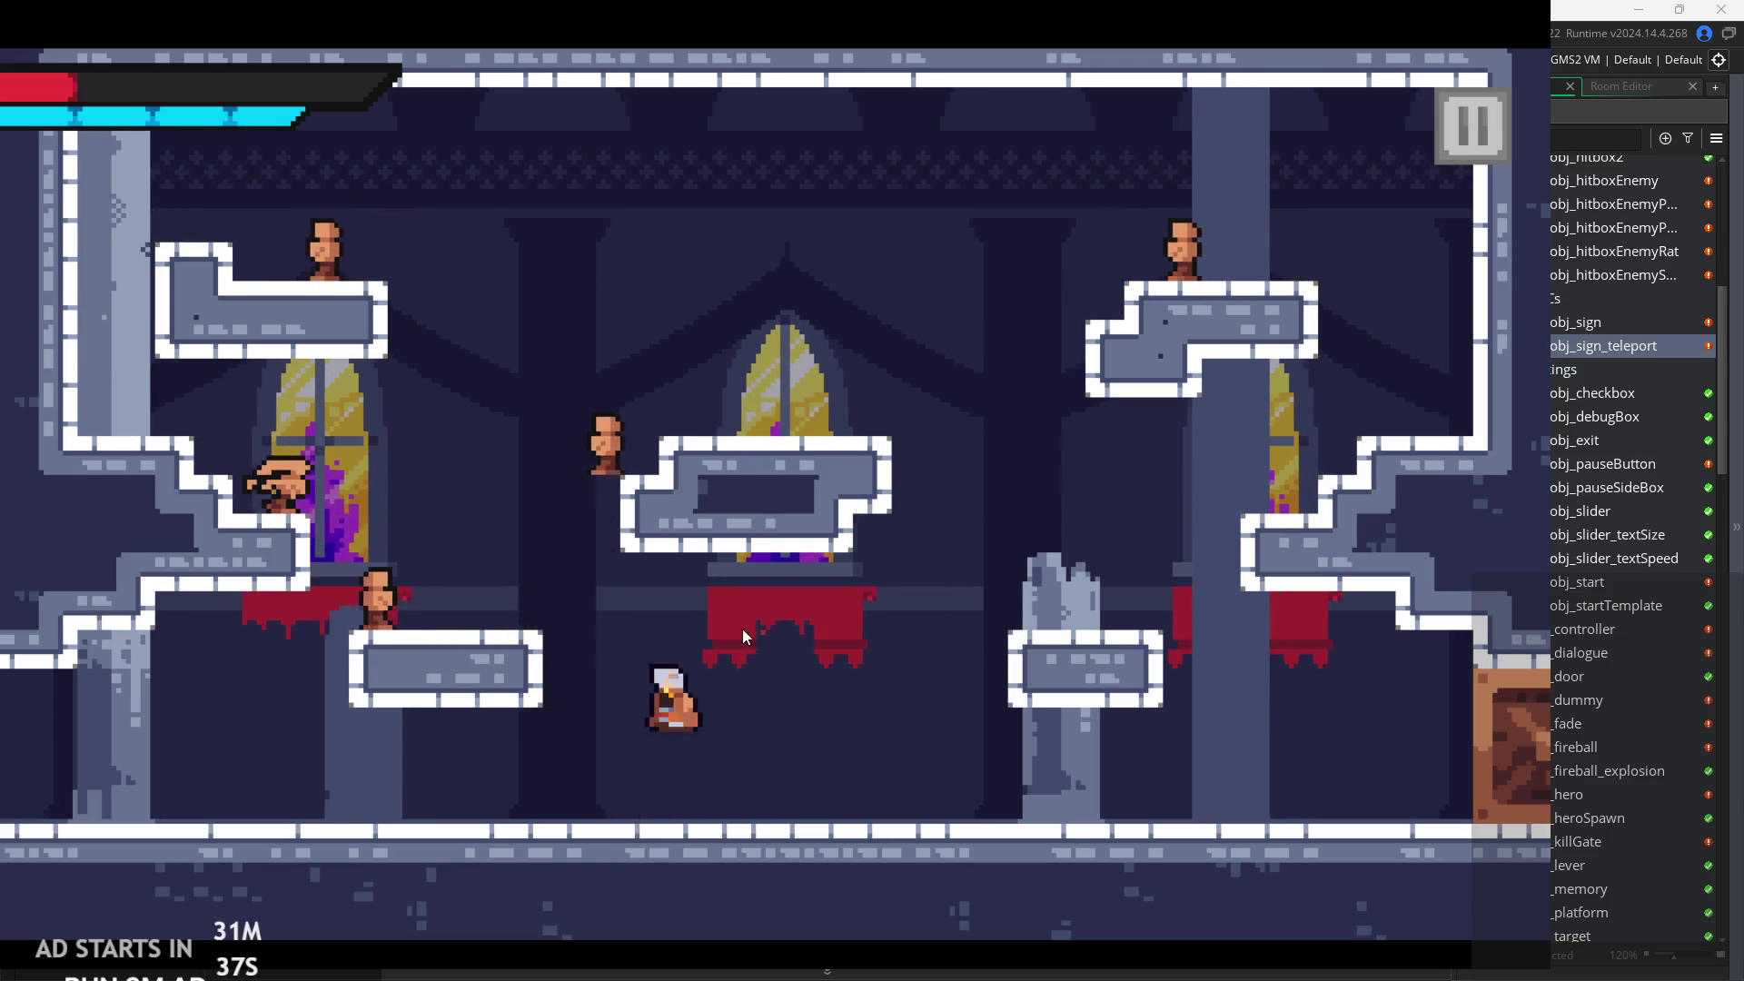
{"action": "key", "text": "Left"}
{"action": "key", "text": "space"}
{"action": "key", "text": "Right"}
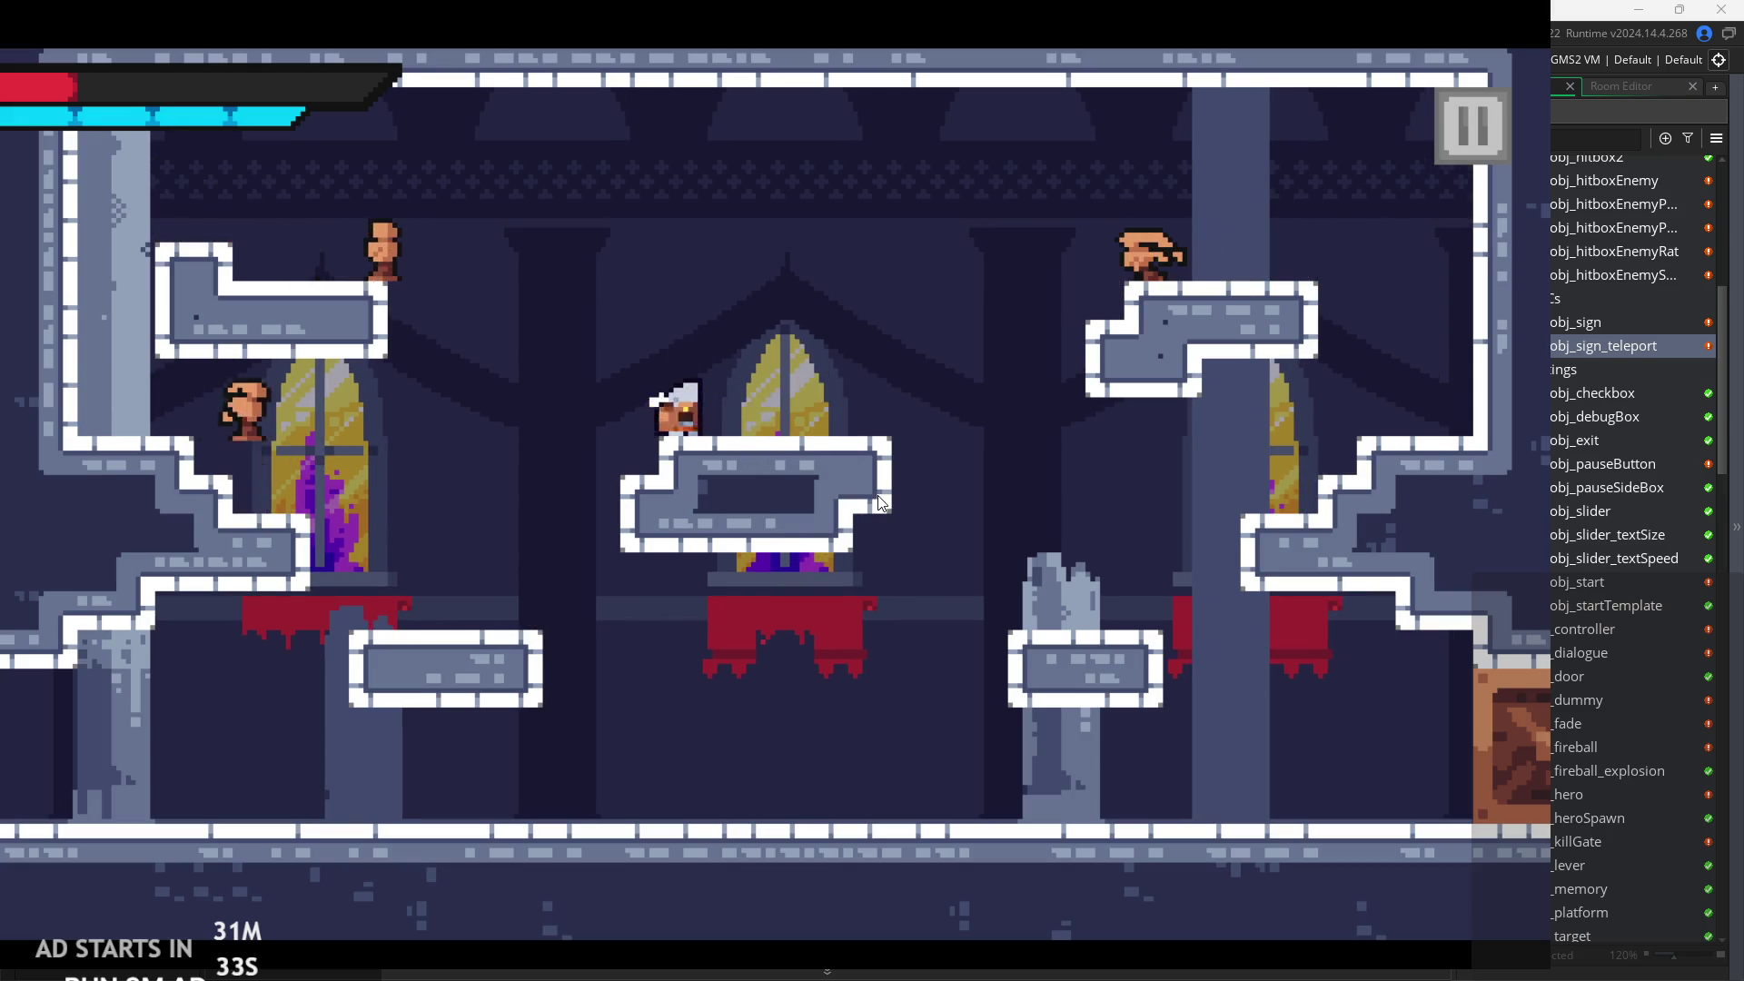
{"action": "key", "text": "Right"}
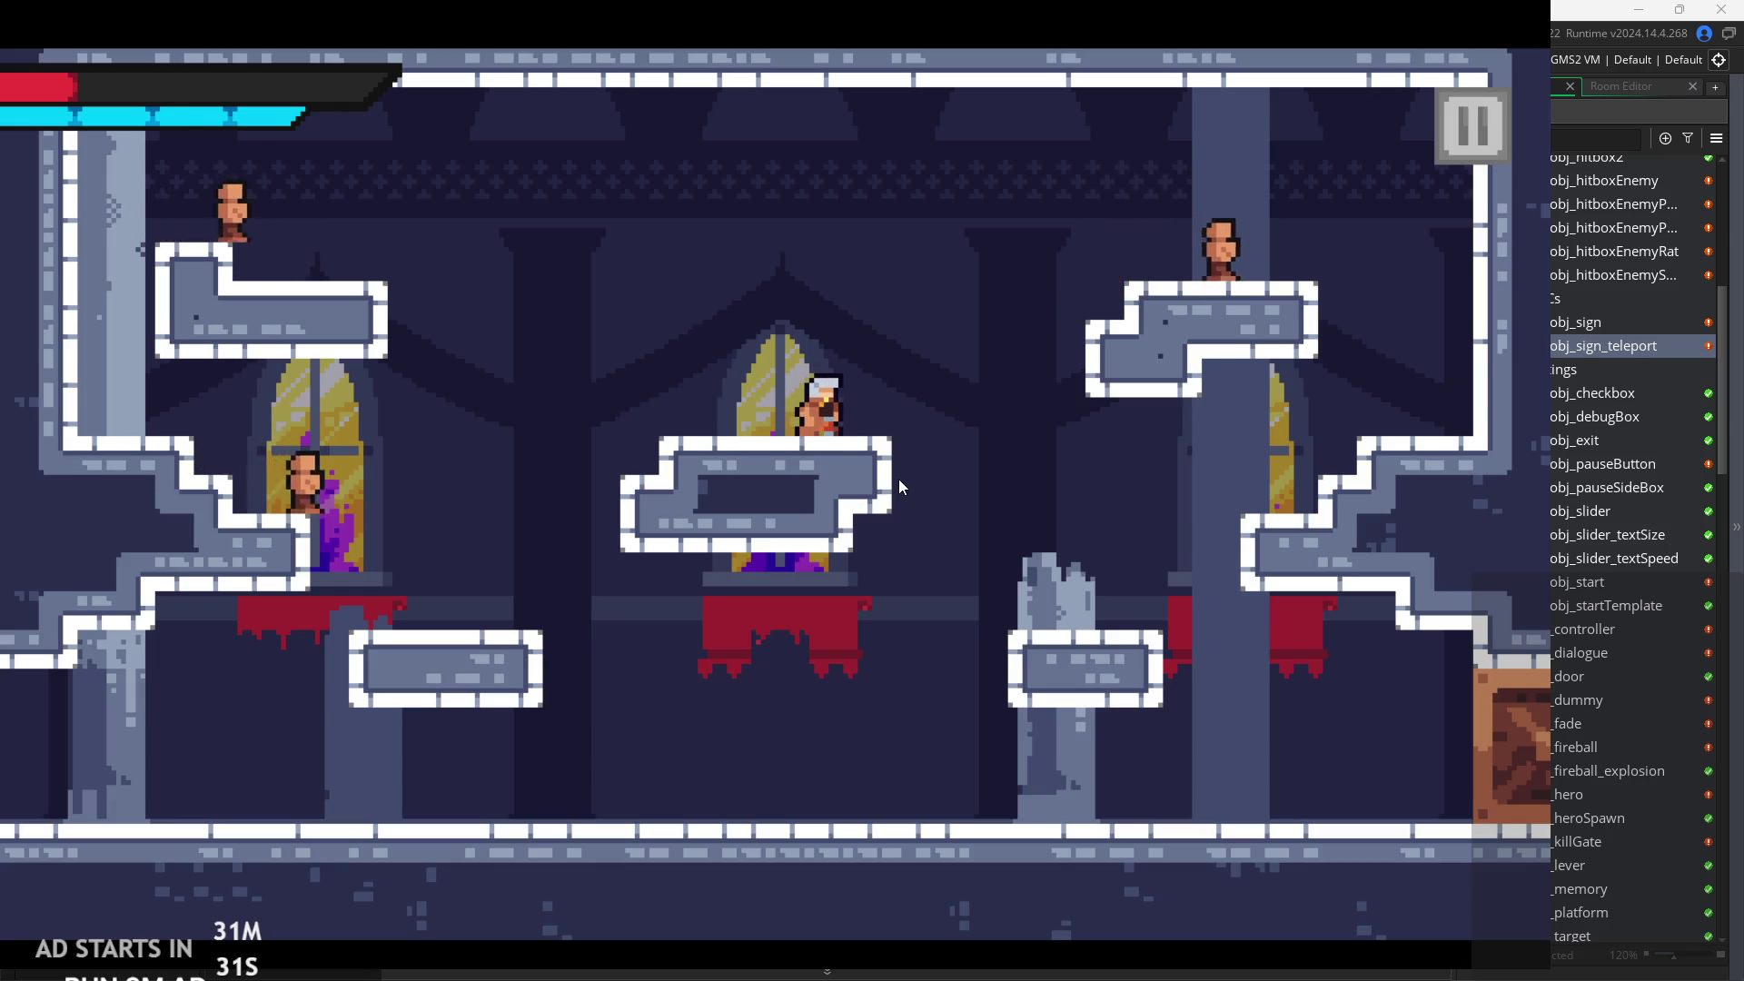
{"action": "key", "text": "Right"}
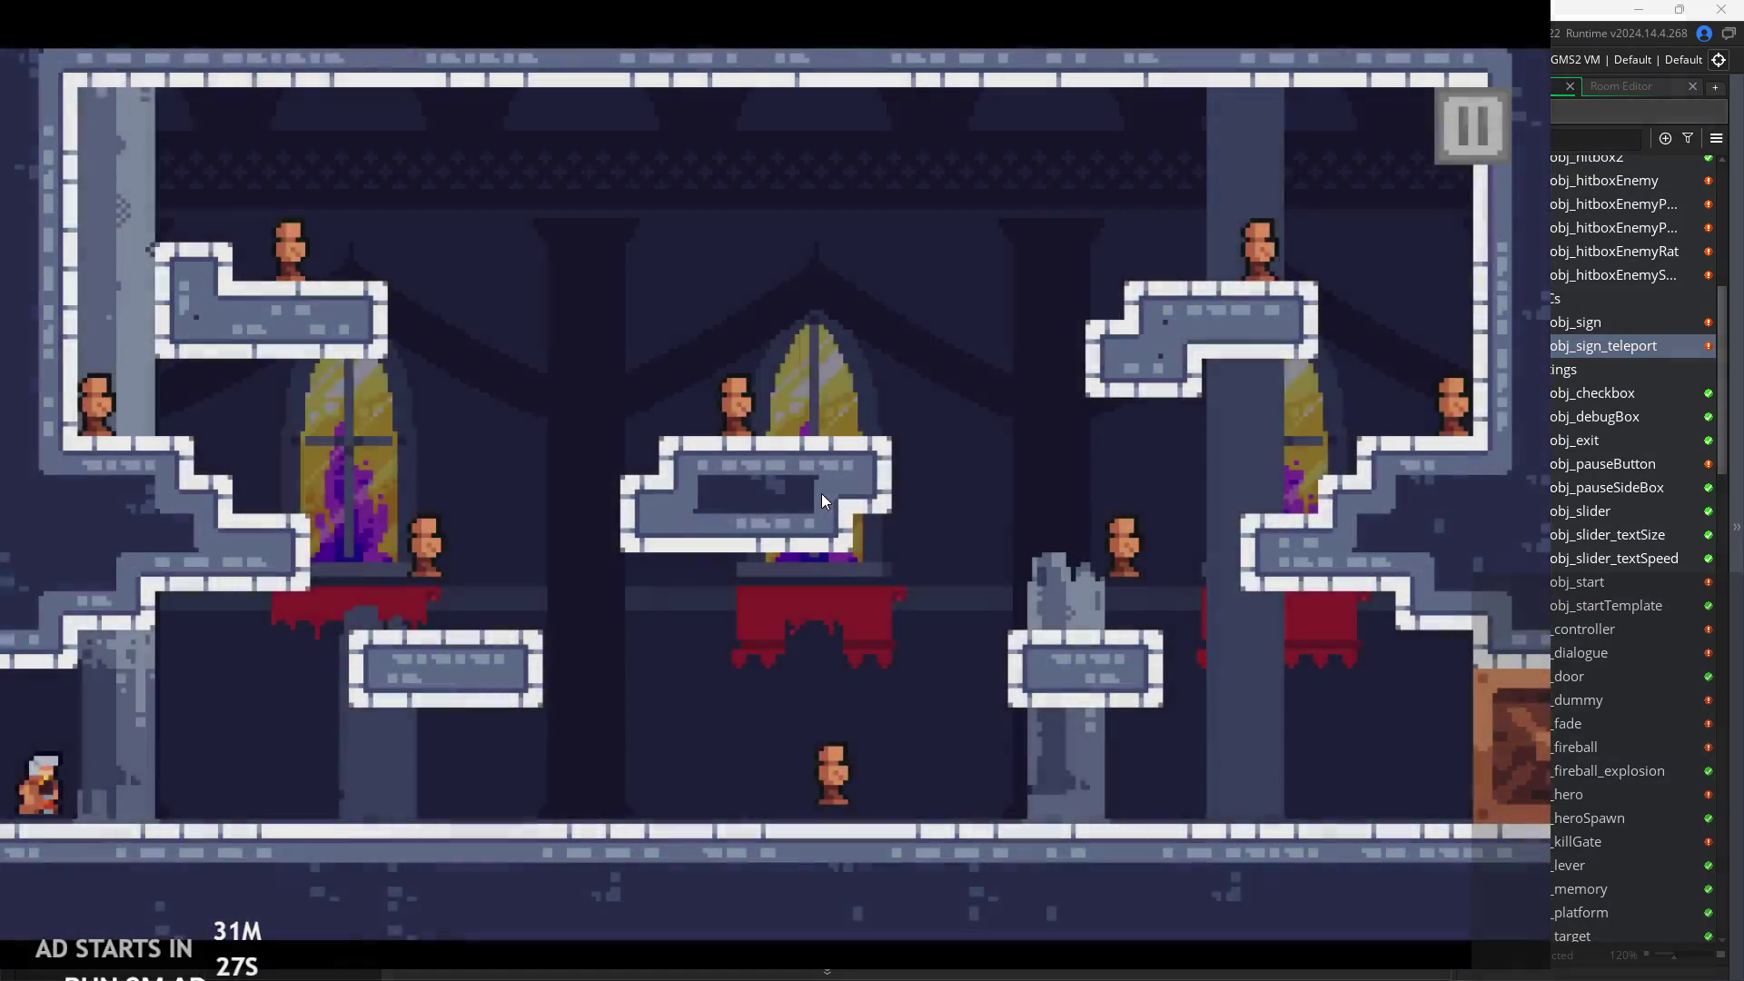
Run the hero right across the room, slash the floor enemy twice, and head toward the door.
{"action": "key", "text": "Right"}
{"action": "key", "text": "space"}
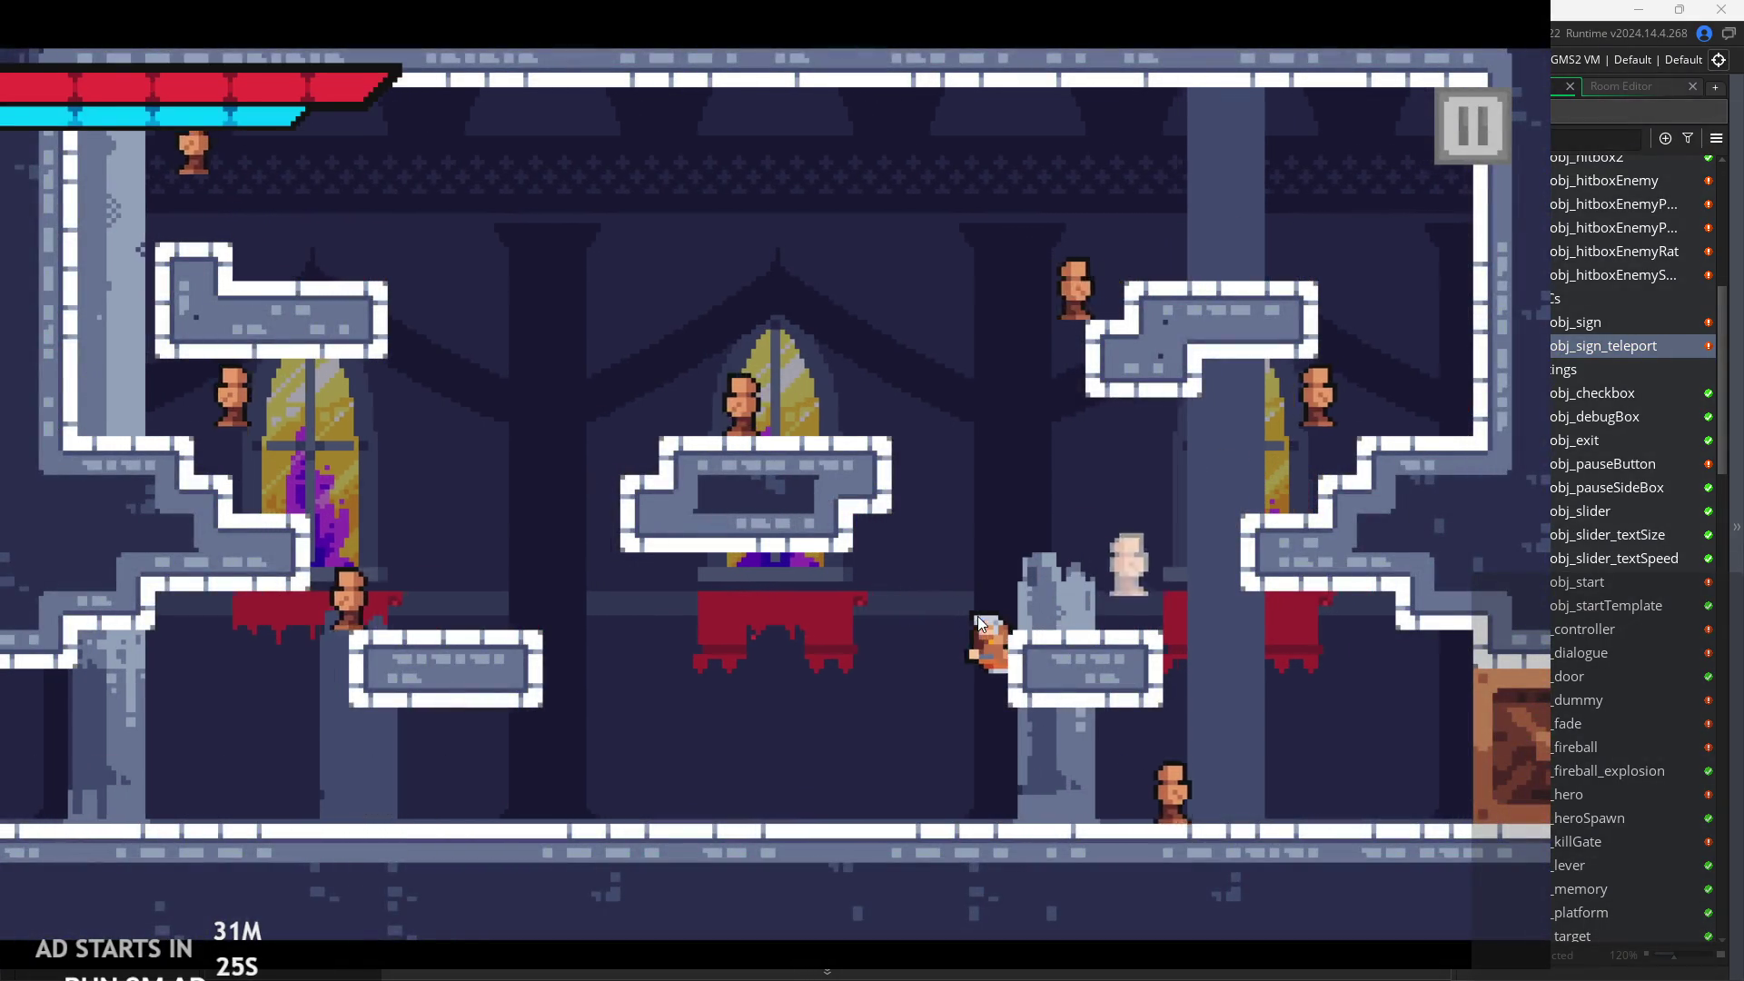
{"action": "key", "text": "Left"}
{"action": "key", "text": "Right"}
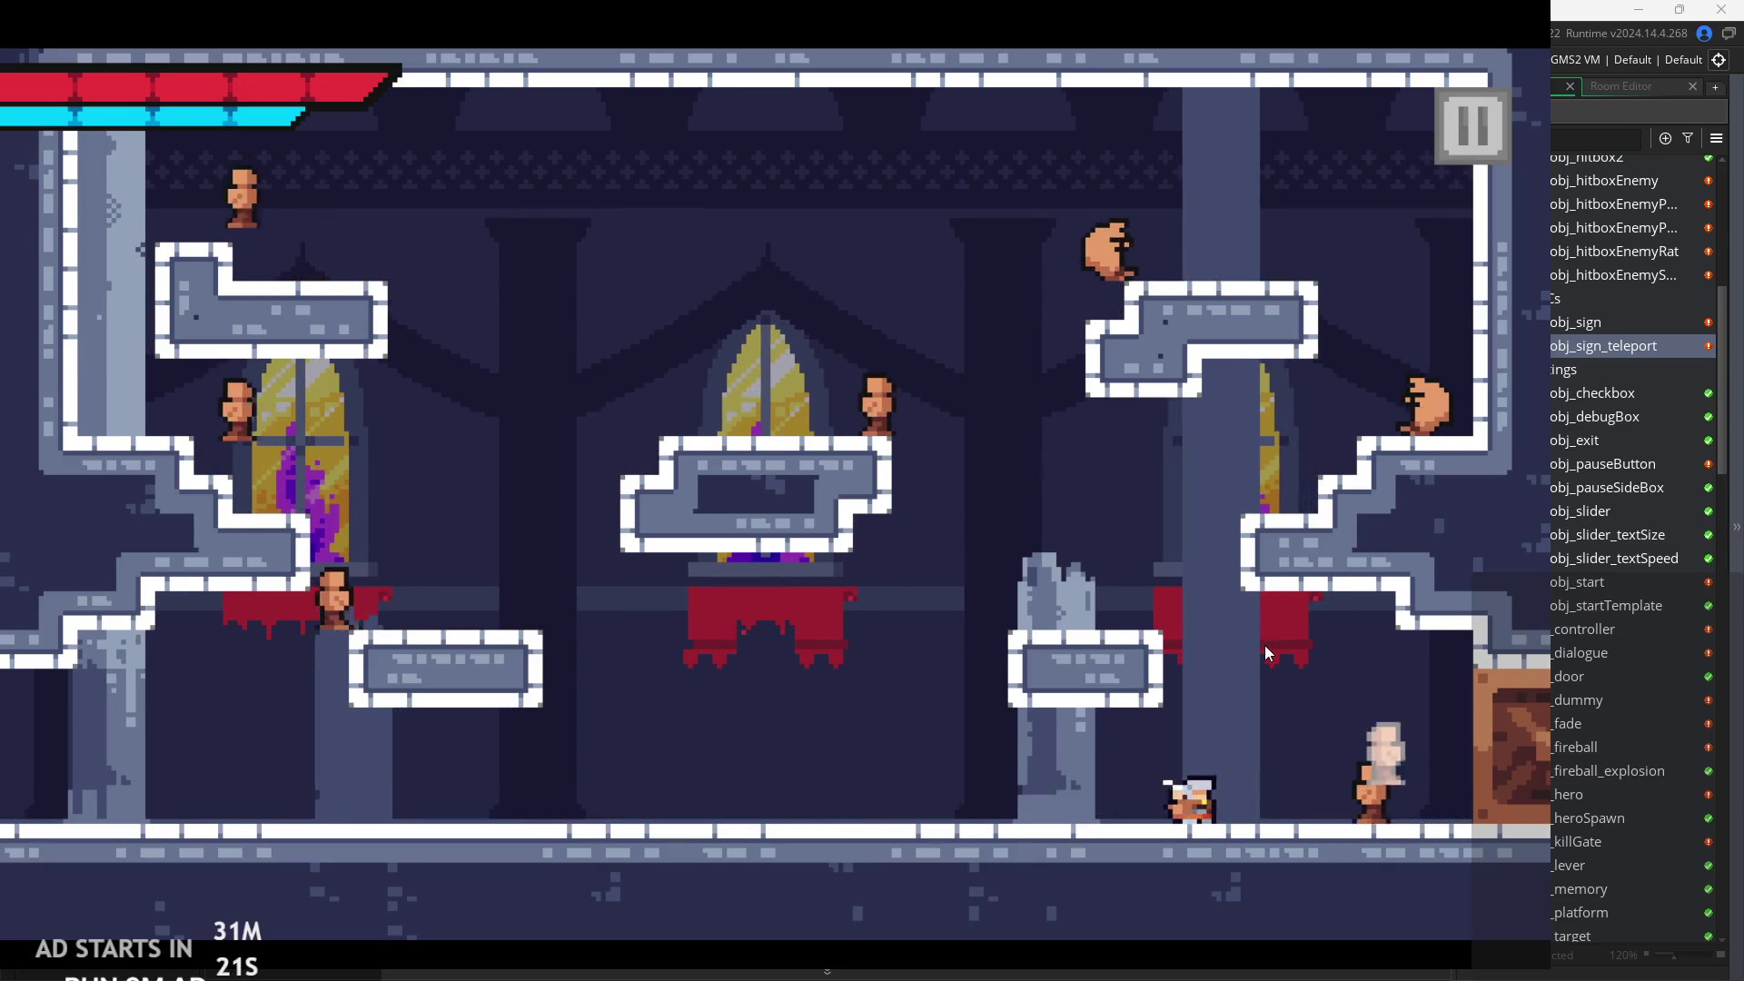
{"action": "key", "text": "Right"}
{"action": "key", "text": "x"}
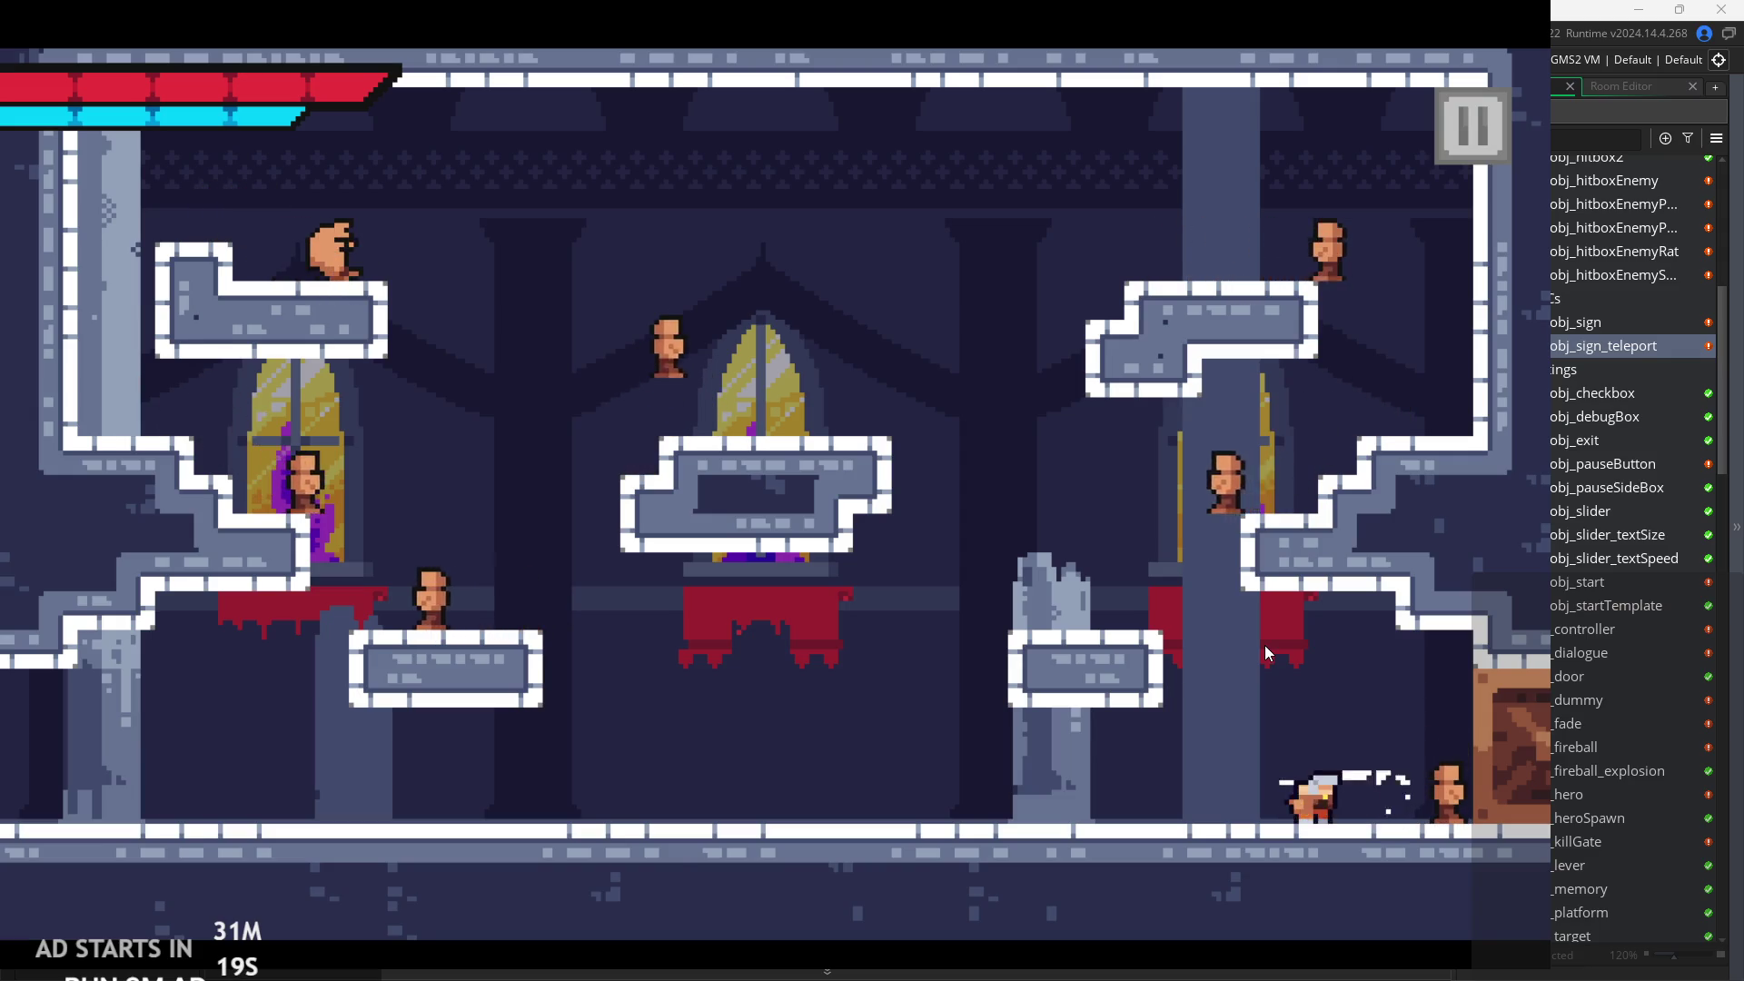
{"action": "key", "text": "x"}
{"action": "key", "text": "Right"}
Jump up past the small platform and right ledge, ending on the central platform.
{"action": "key", "text": "z"}
{"action": "key", "text": "Left"}
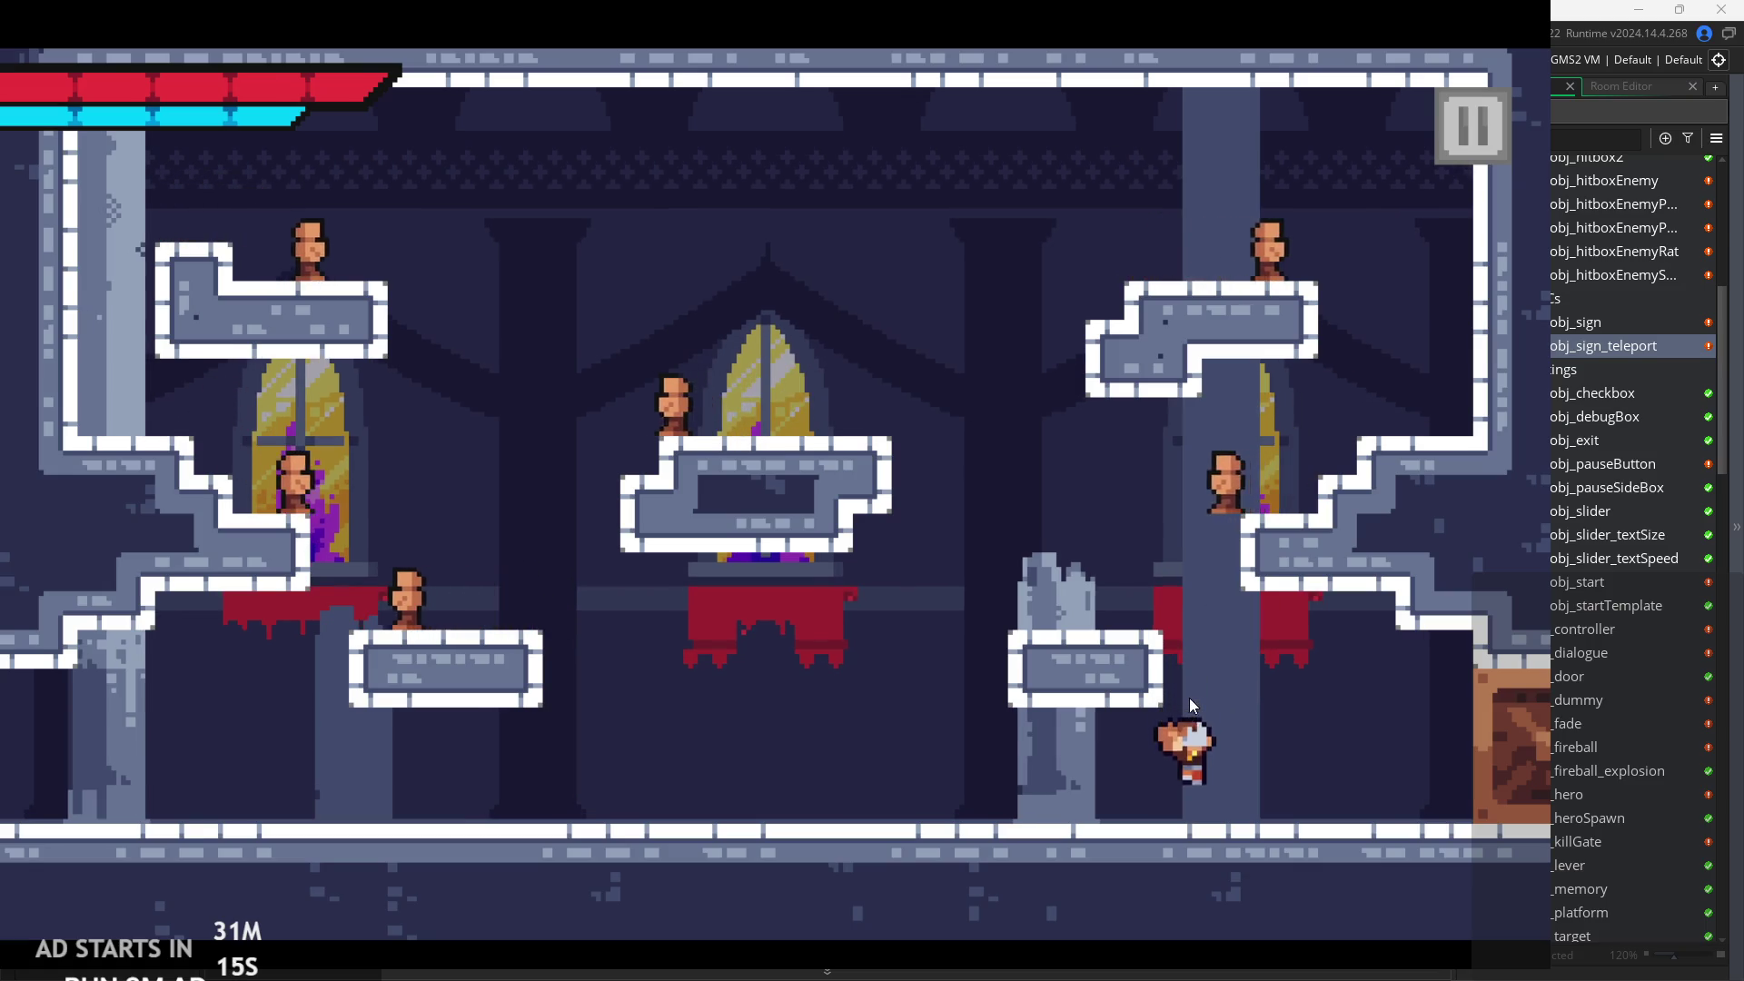
{"action": "key", "text": "z"}
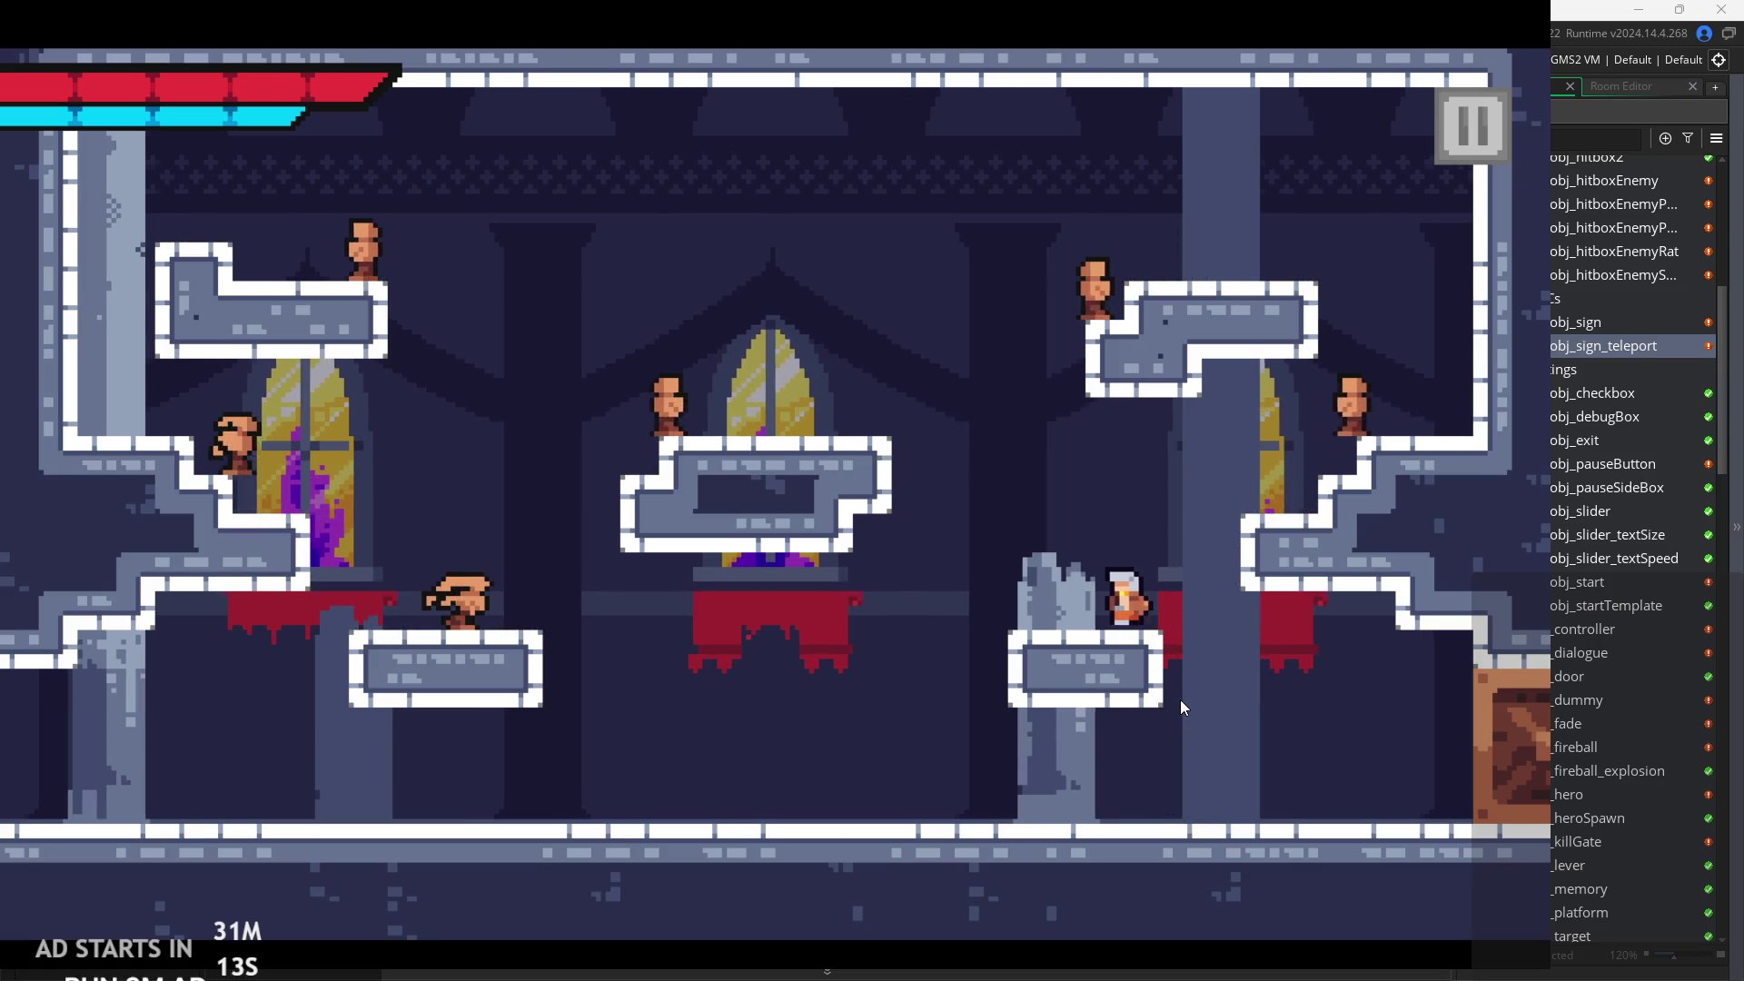
{"action": "key", "text": "z"}
{"action": "key", "text": "Right"}
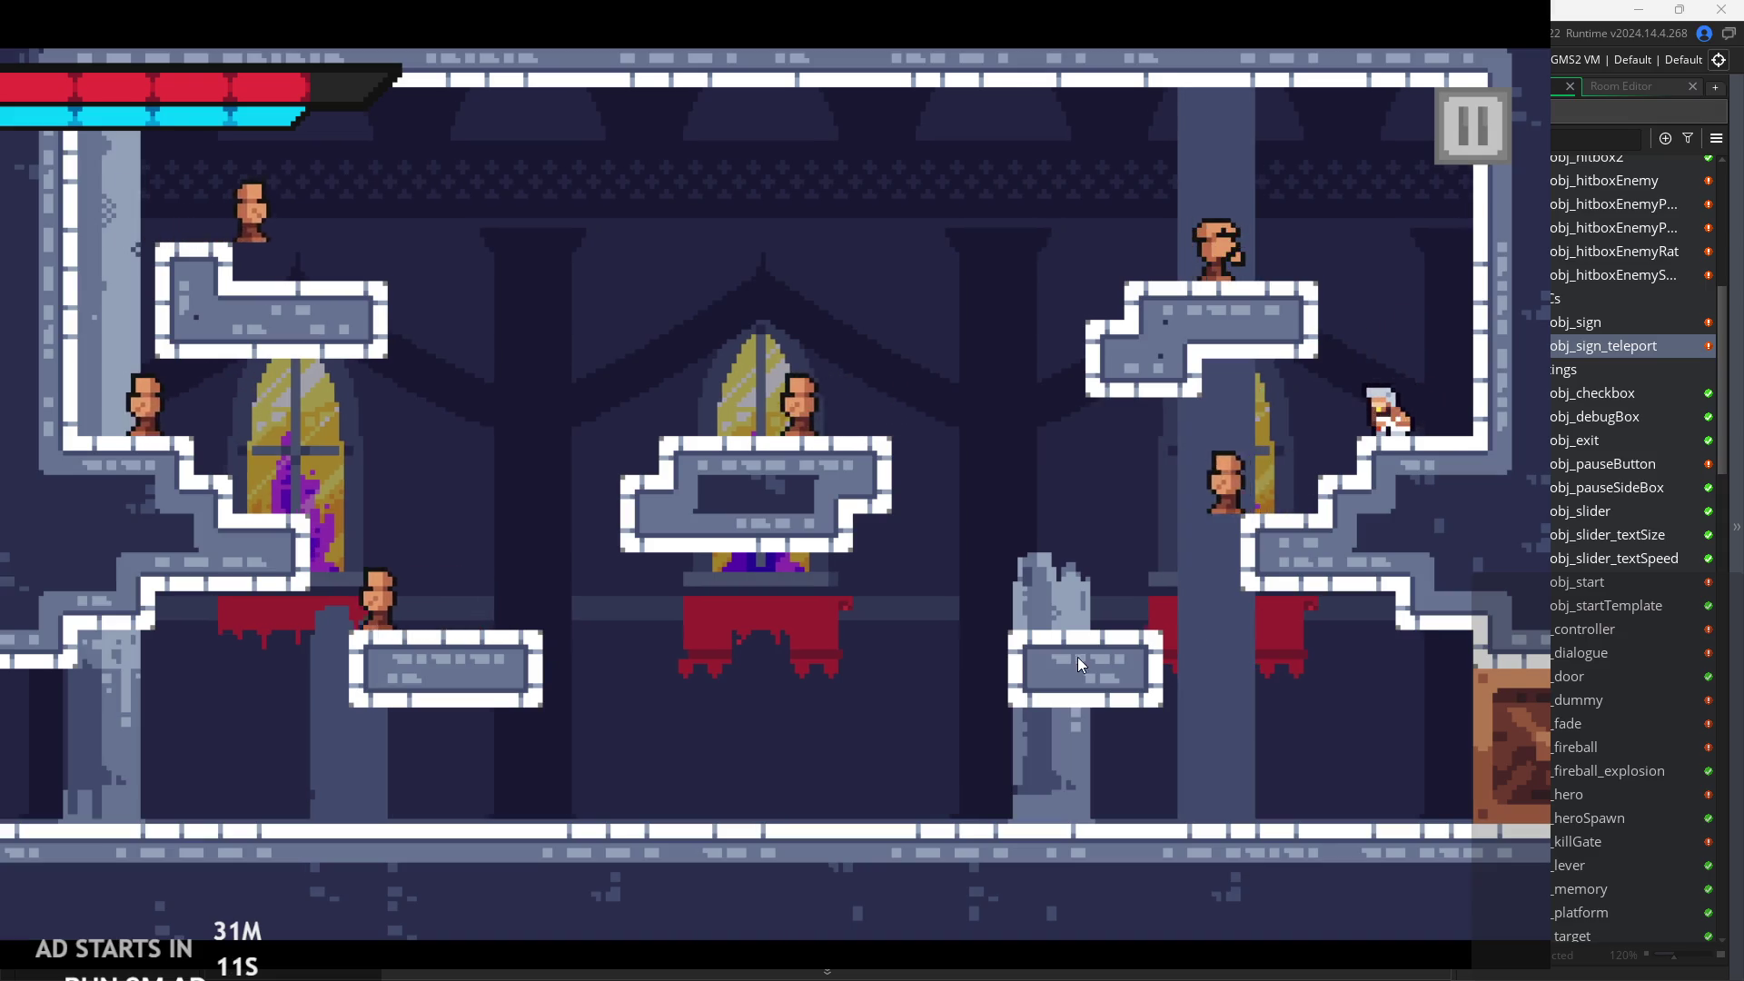
{"action": "key", "text": "Left"}
{"action": "key", "text": "Left"}
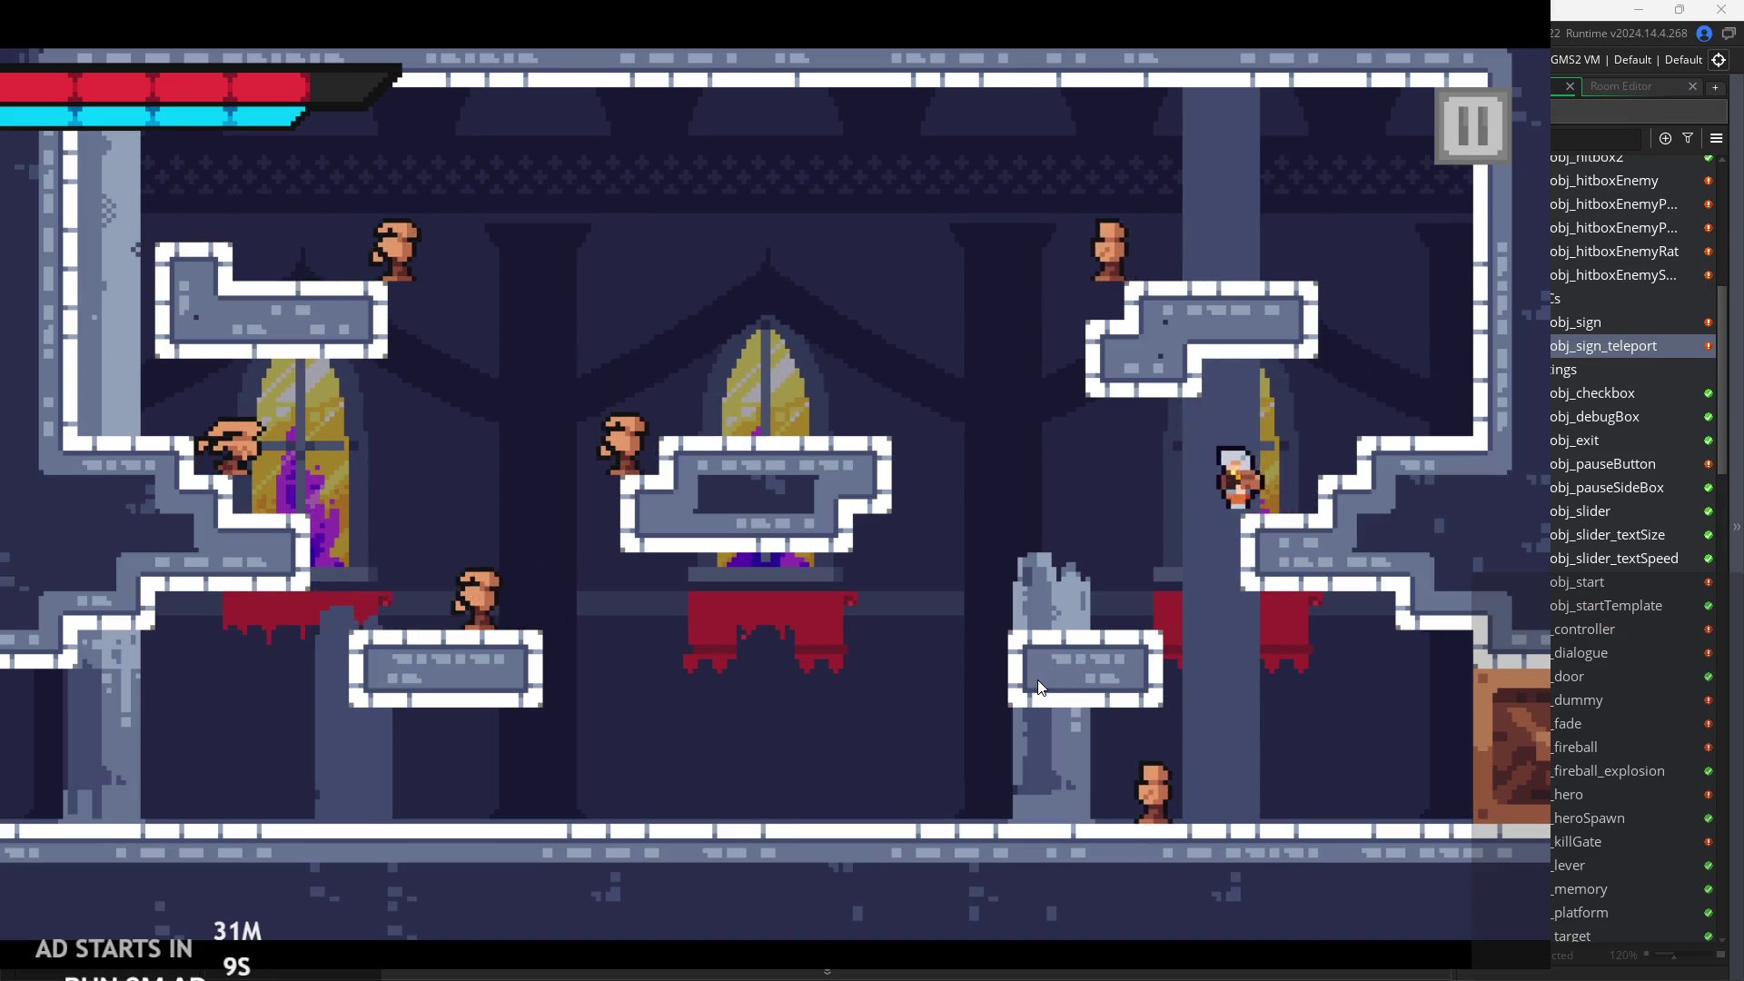
{"action": "key", "text": "z"}
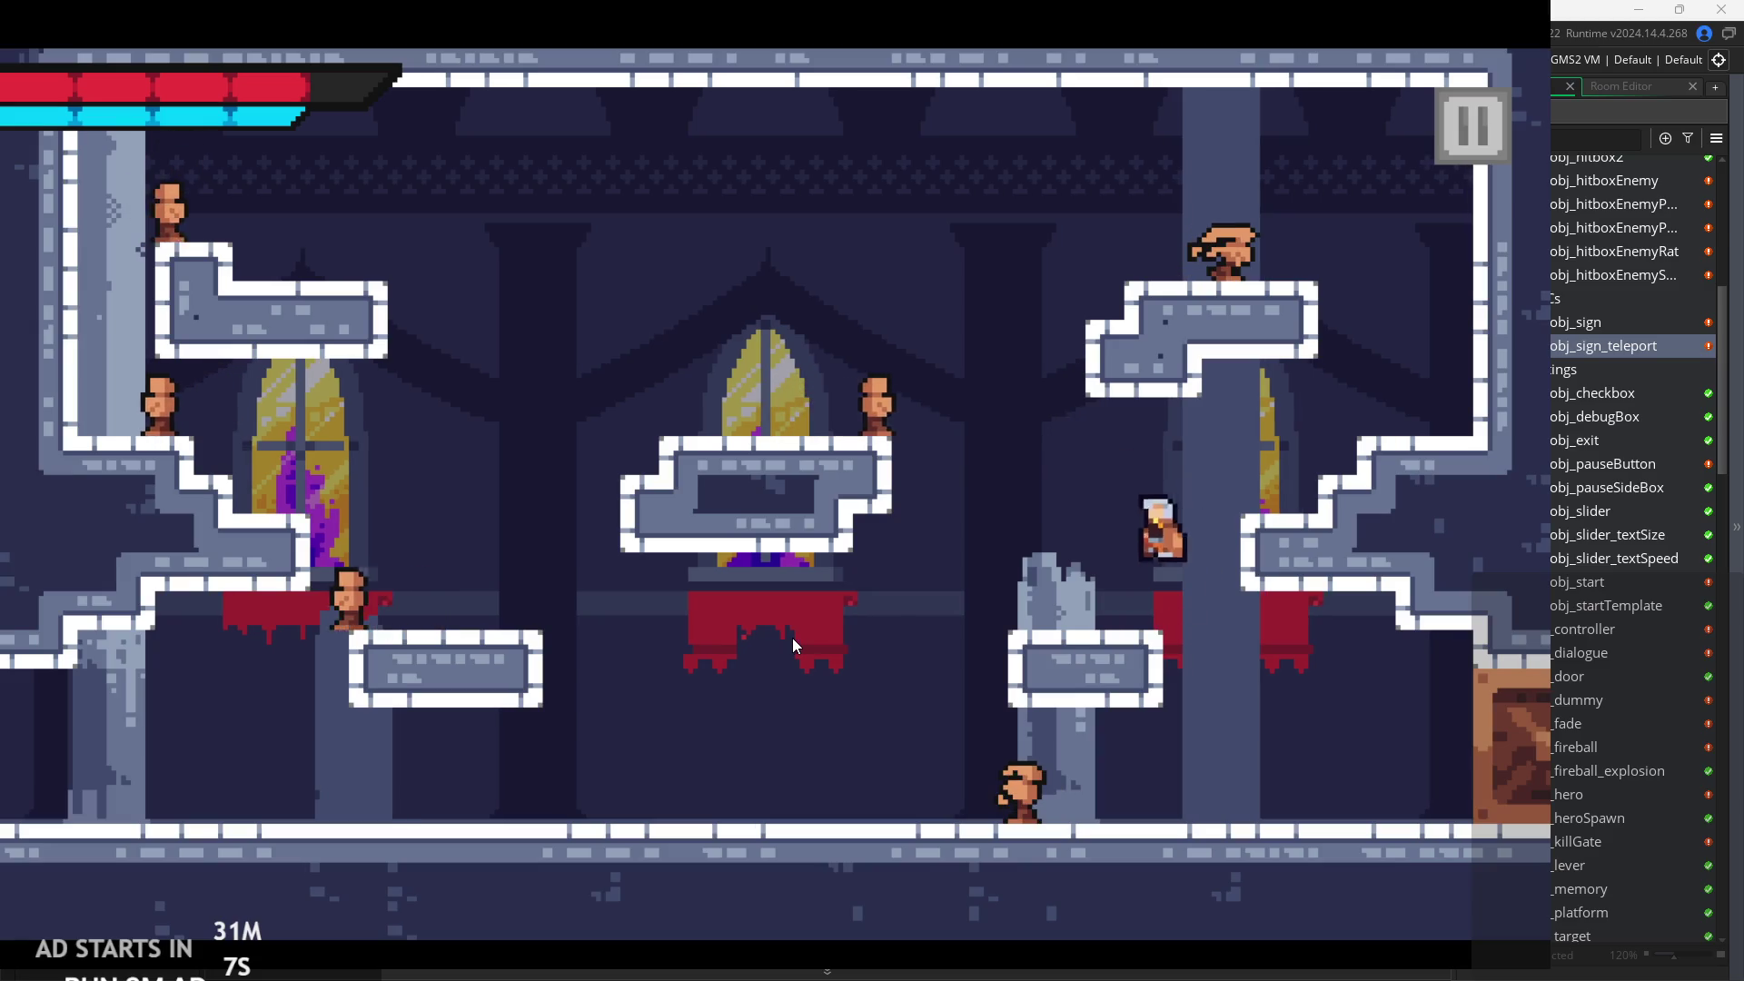
{"action": "key", "text": "Left"}
{"action": "key", "text": "z"}
{"action": "key", "text": "Left"}
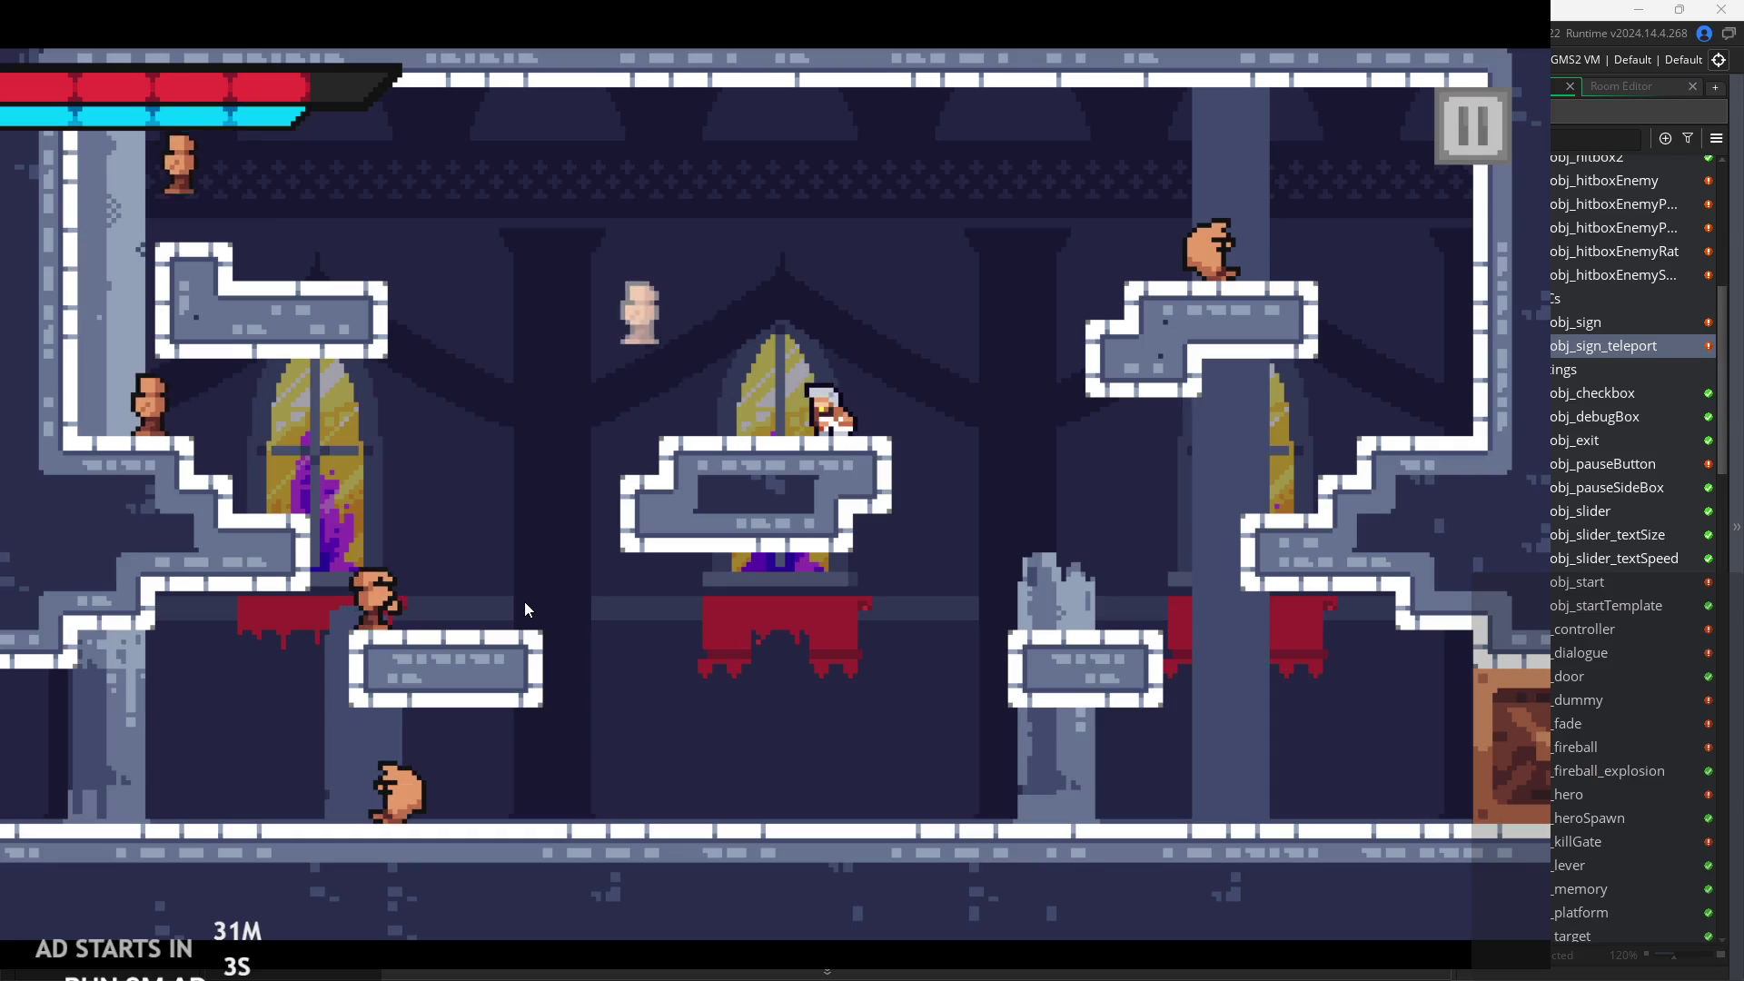
Reach the right platform, slash the enemies at both ends, then drop off it.
{"action": "key", "text": "Right"}
{"action": "key", "text": "z"}
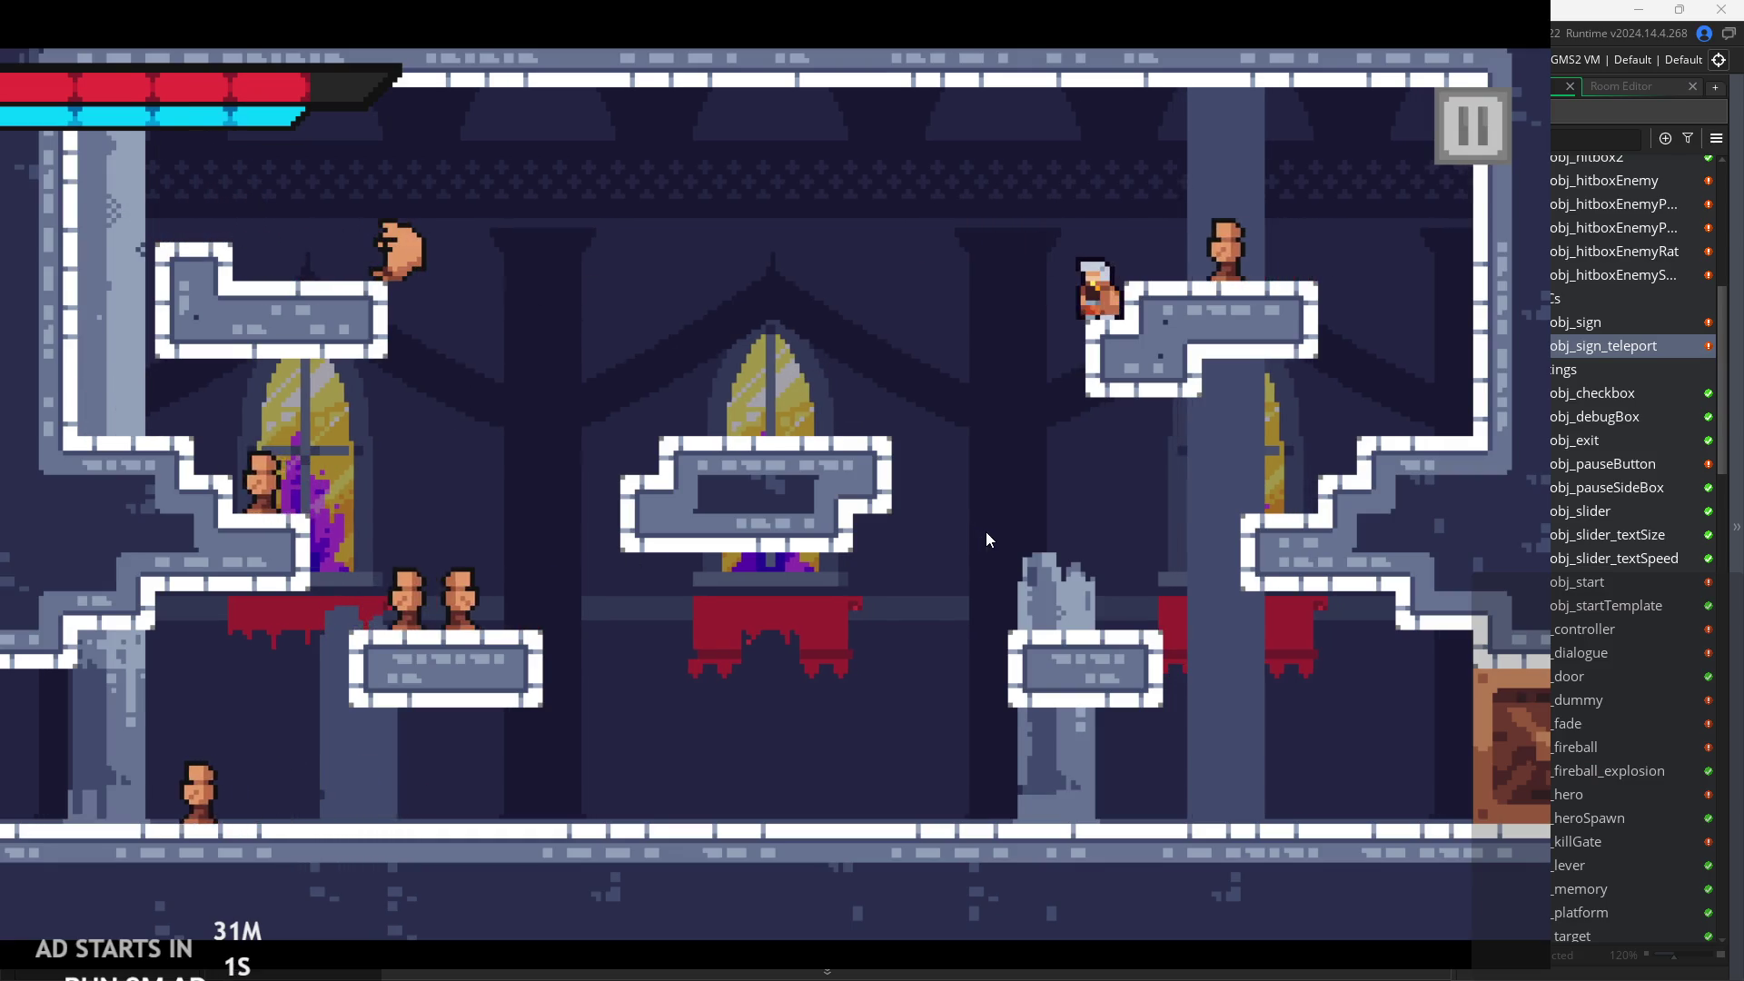
{"action": "key", "text": "Left"}
{"action": "key", "text": "z"}
{"action": "key", "text": "Right"}
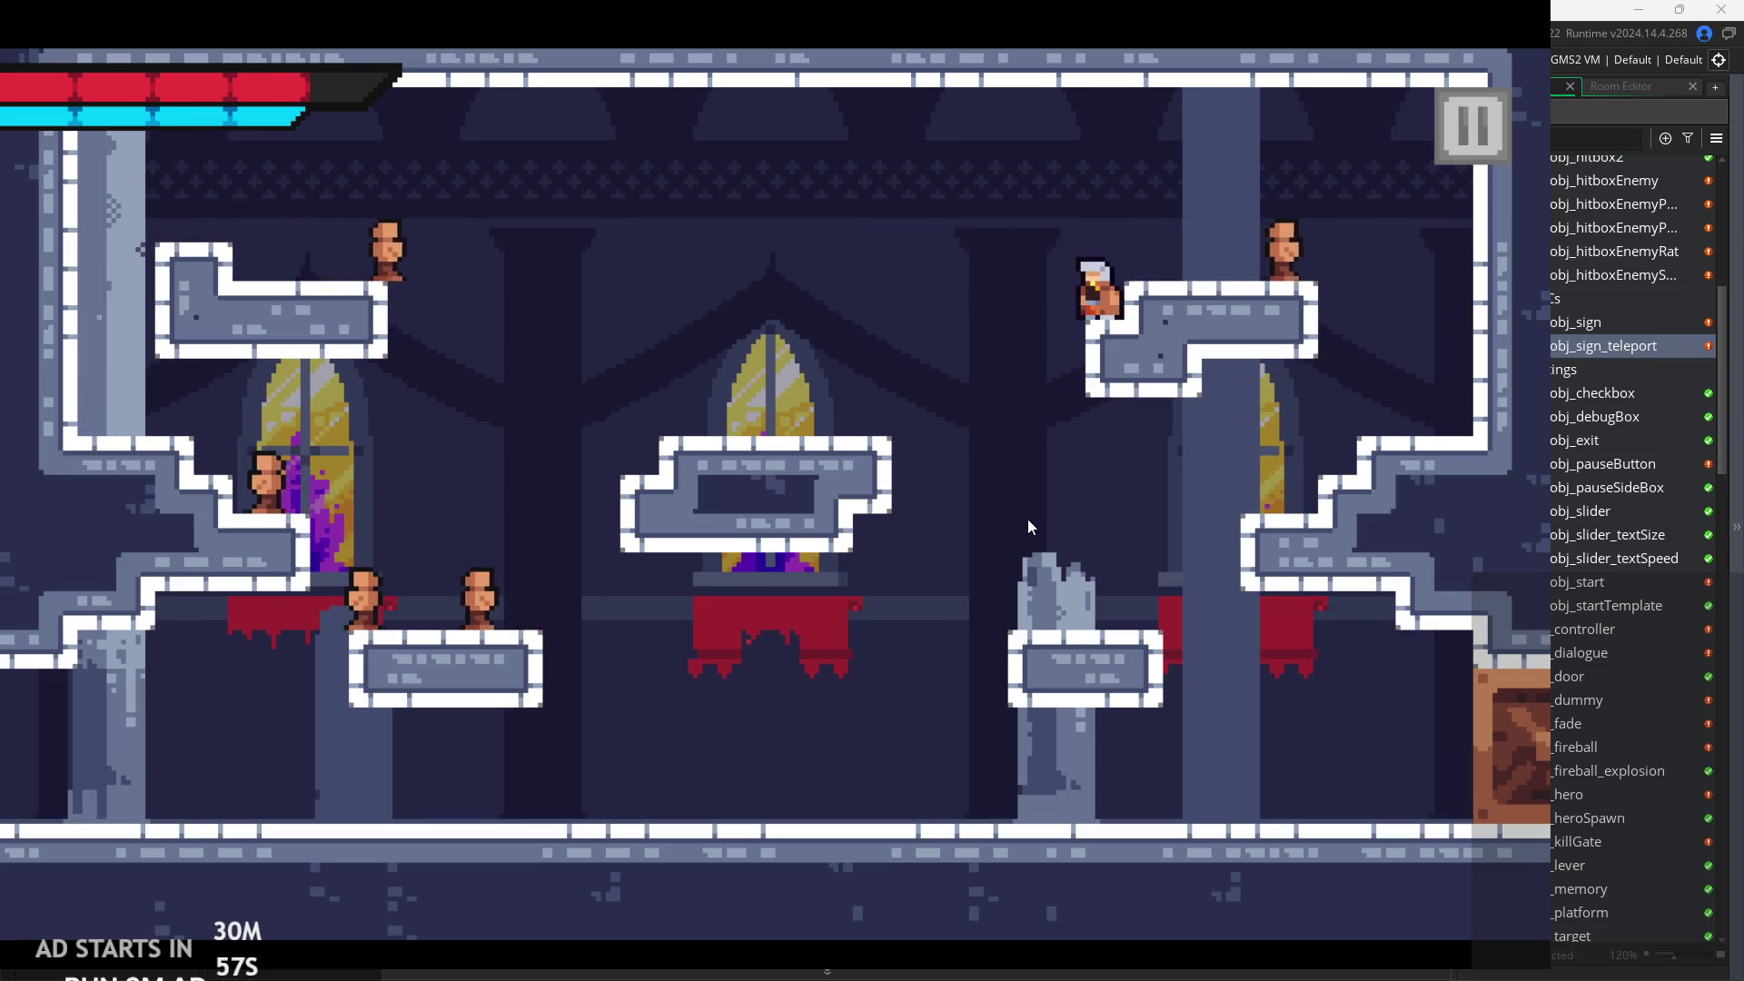
{"action": "key", "text": "x"}
{"action": "key", "text": "z"}
{"action": "key", "text": "Right"}
{"action": "key", "text": "x"}
{"action": "key", "text": "Left"}
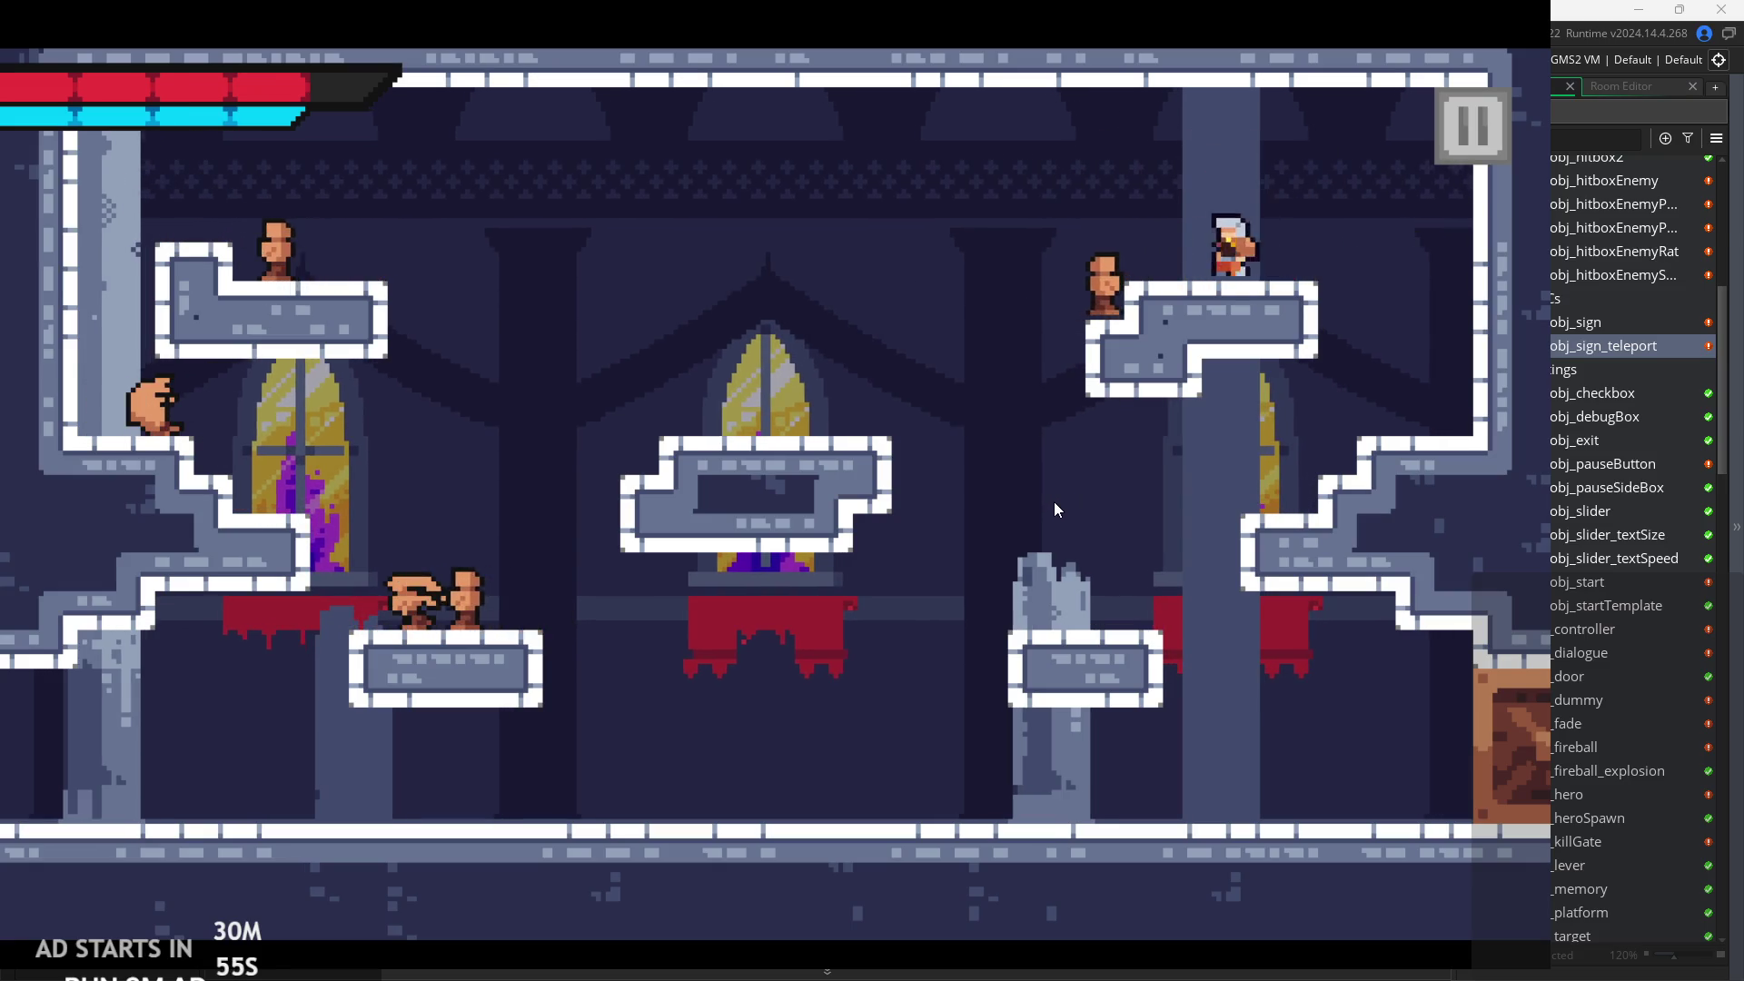
Wall-jump off the upper-left platform and climb up to the top-left ledge.
{"action": "key", "text": "z"}
{"action": "key", "text": "Left"}
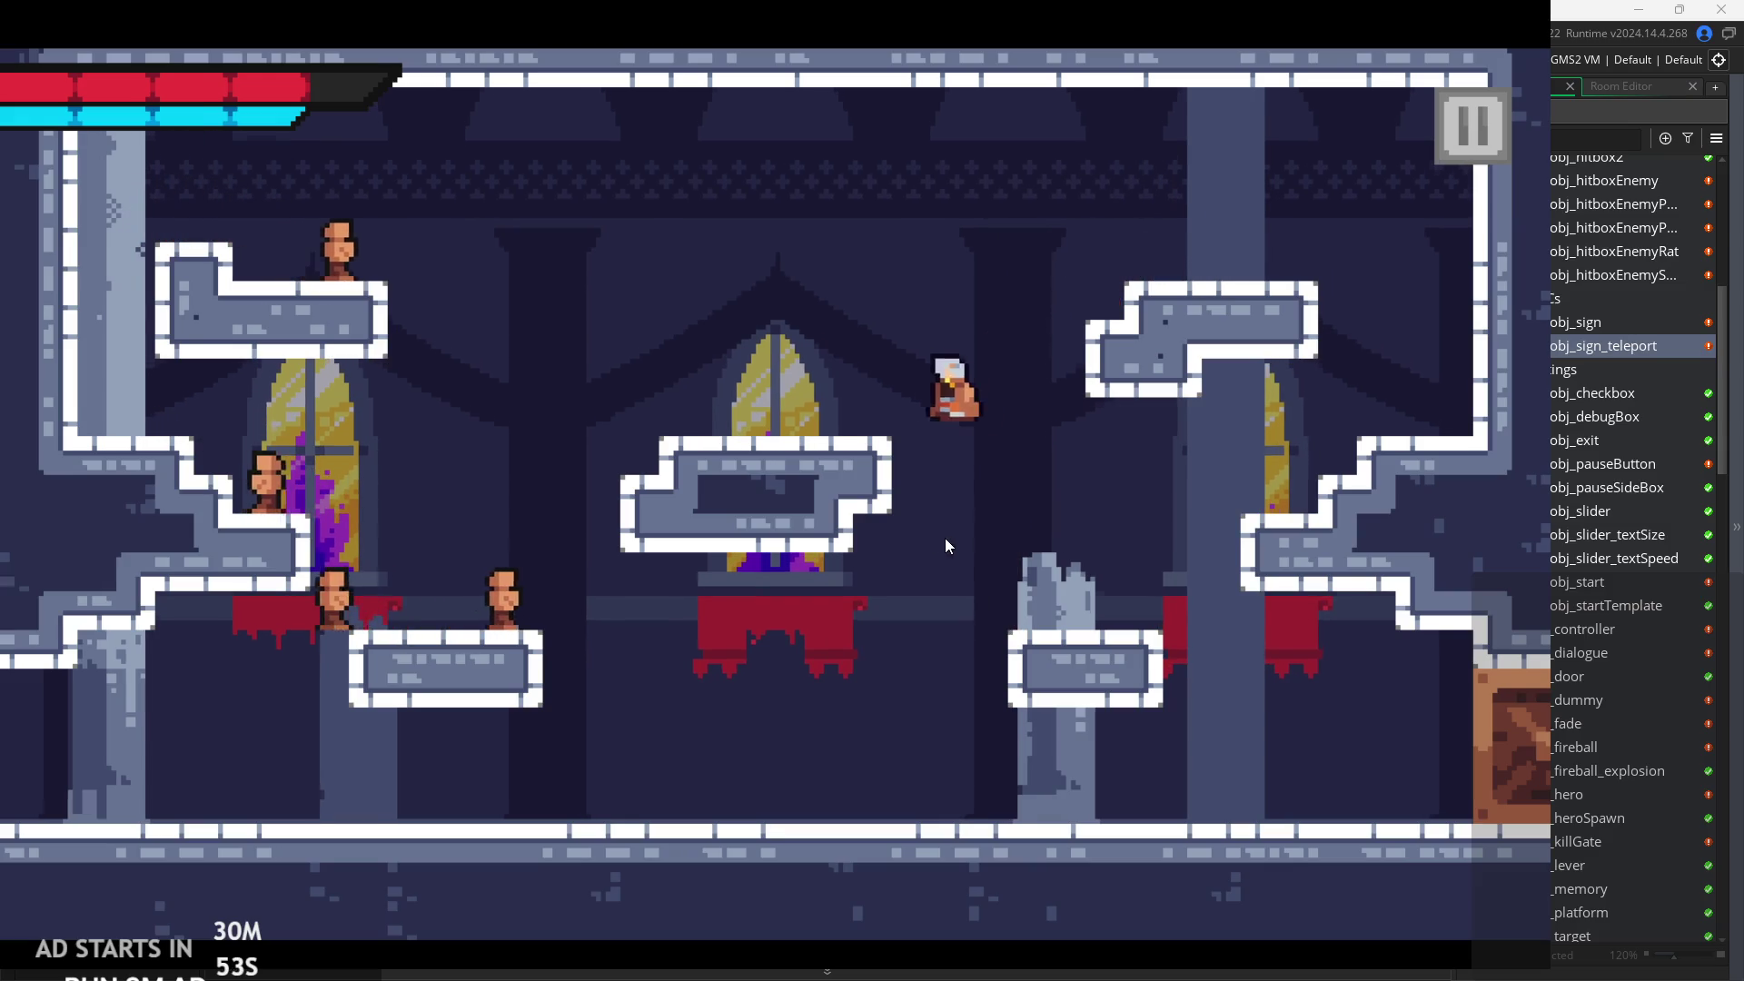
{"action": "key", "text": "z"}
{"action": "key", "text": "z"}
{"action": "key", "text": "Right"}
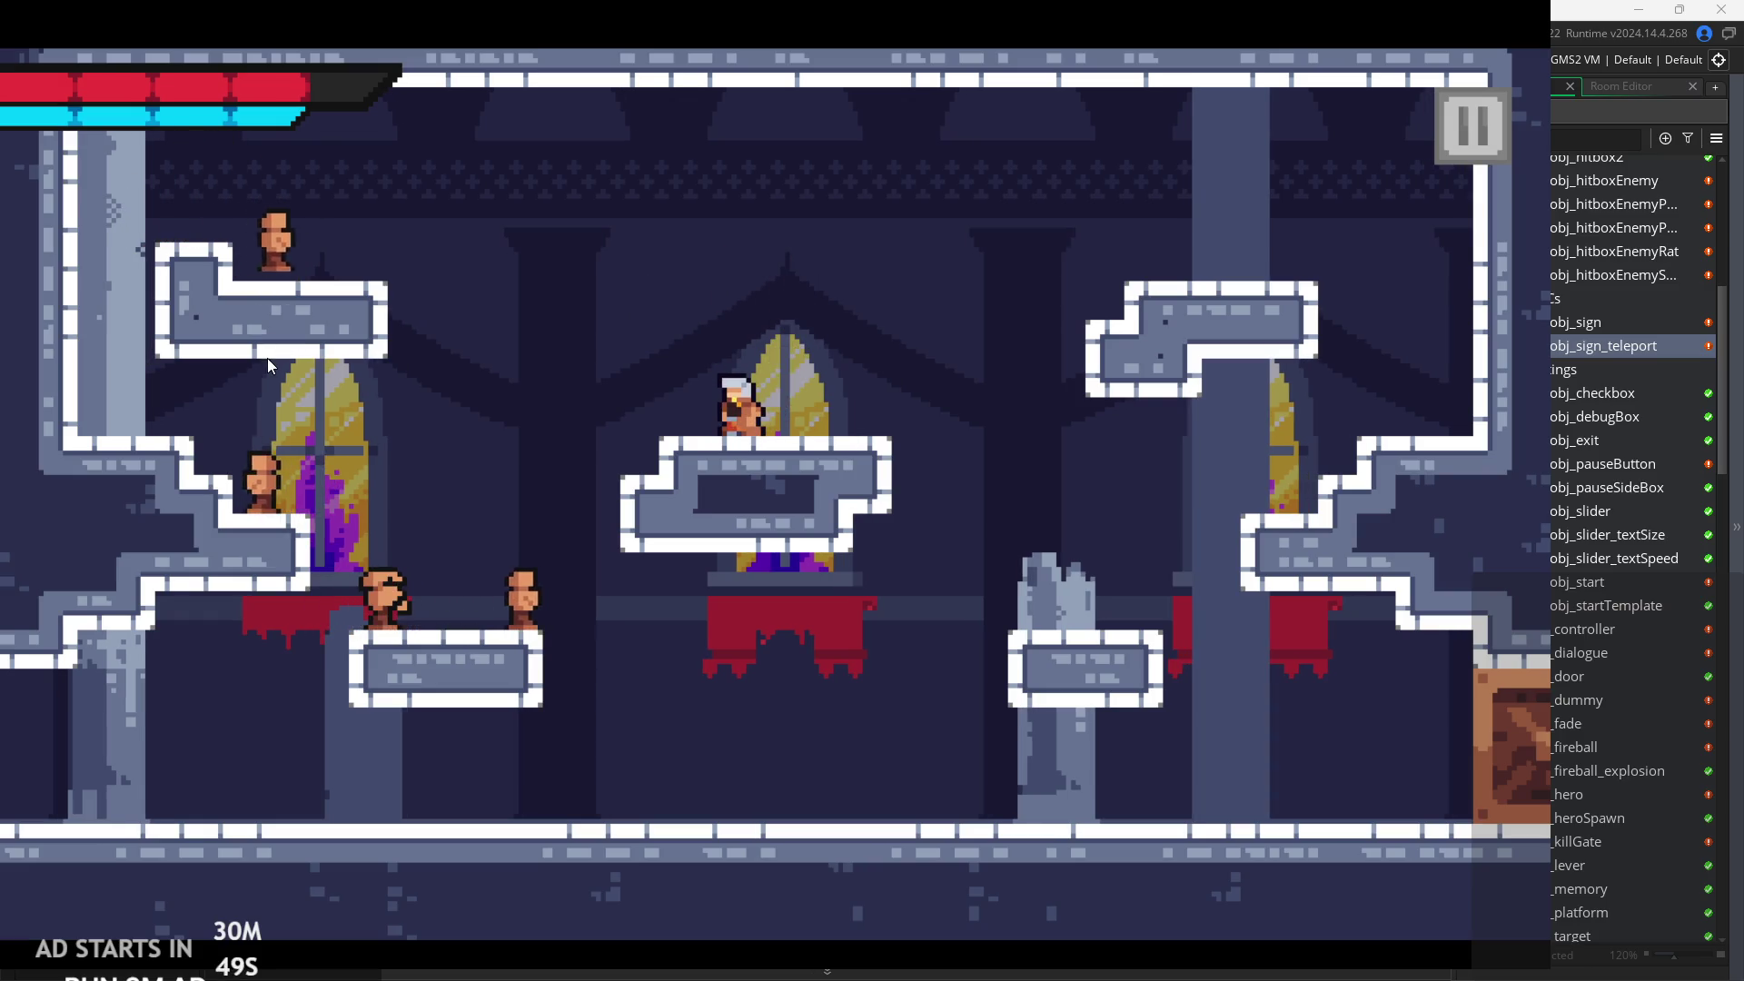
{"action": "key", "text": "z"}
{"action": "key", "text": "Left"}
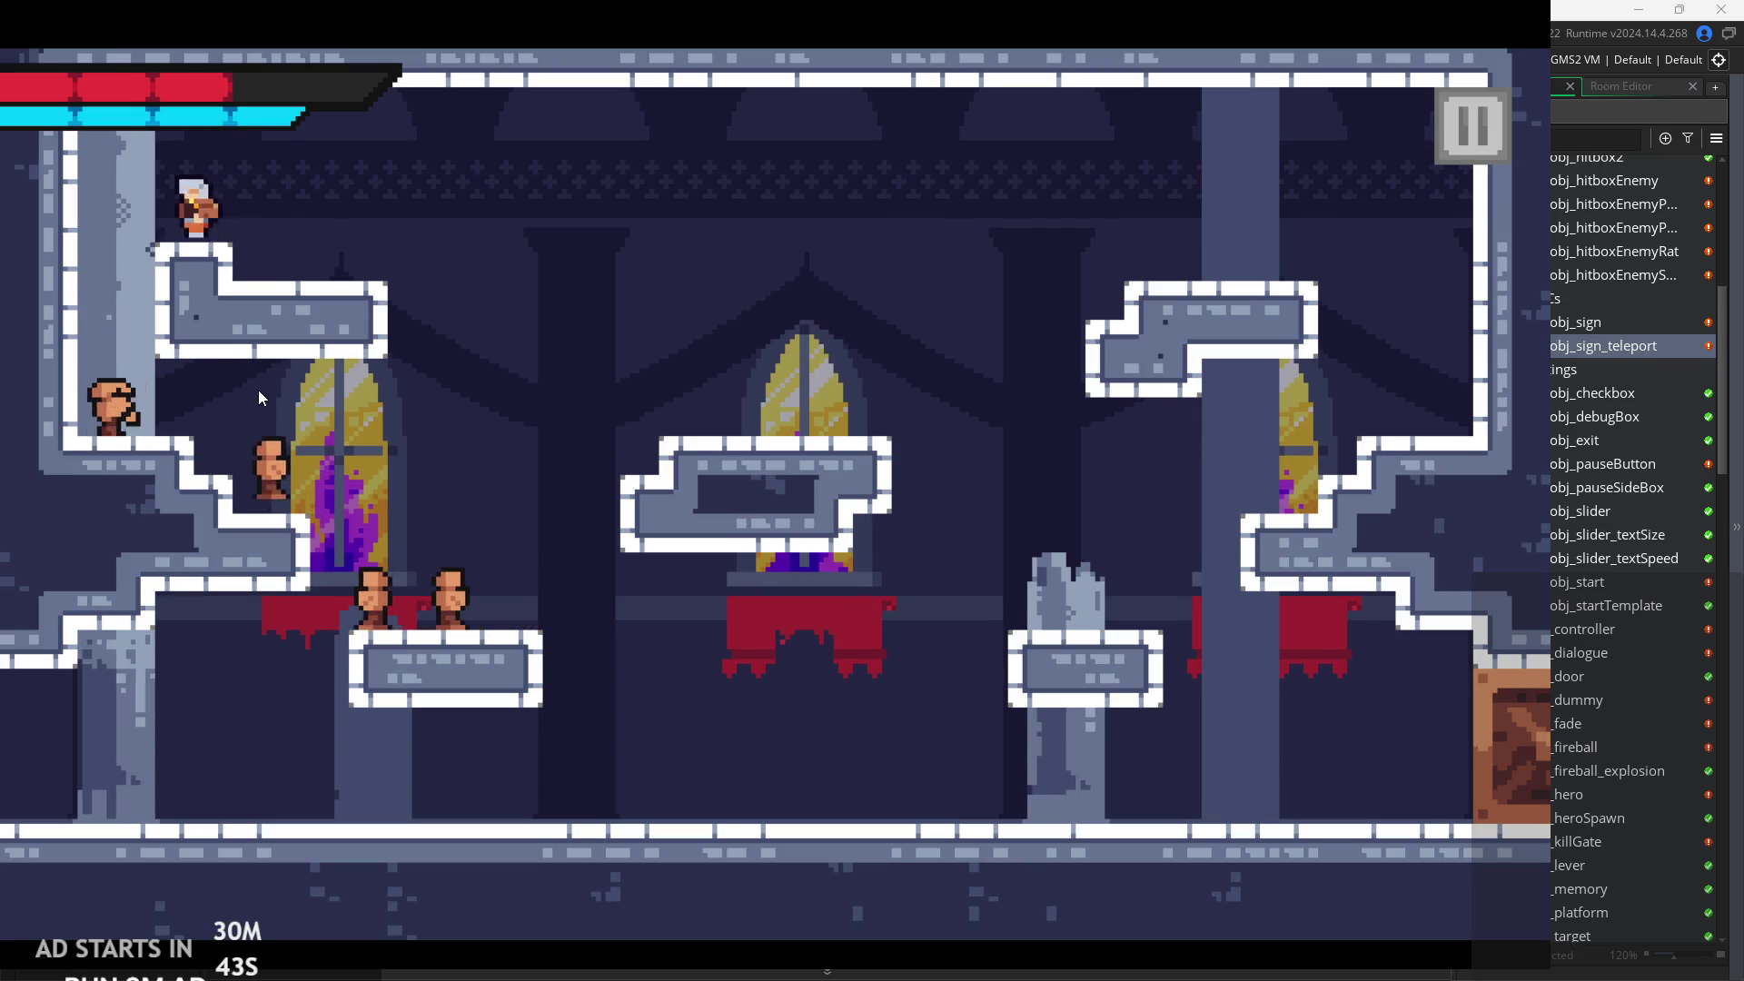
Wall-jump the hero onto the upper-left platform, then drop back to the floor.
{"action": "key", "text": "Left"}
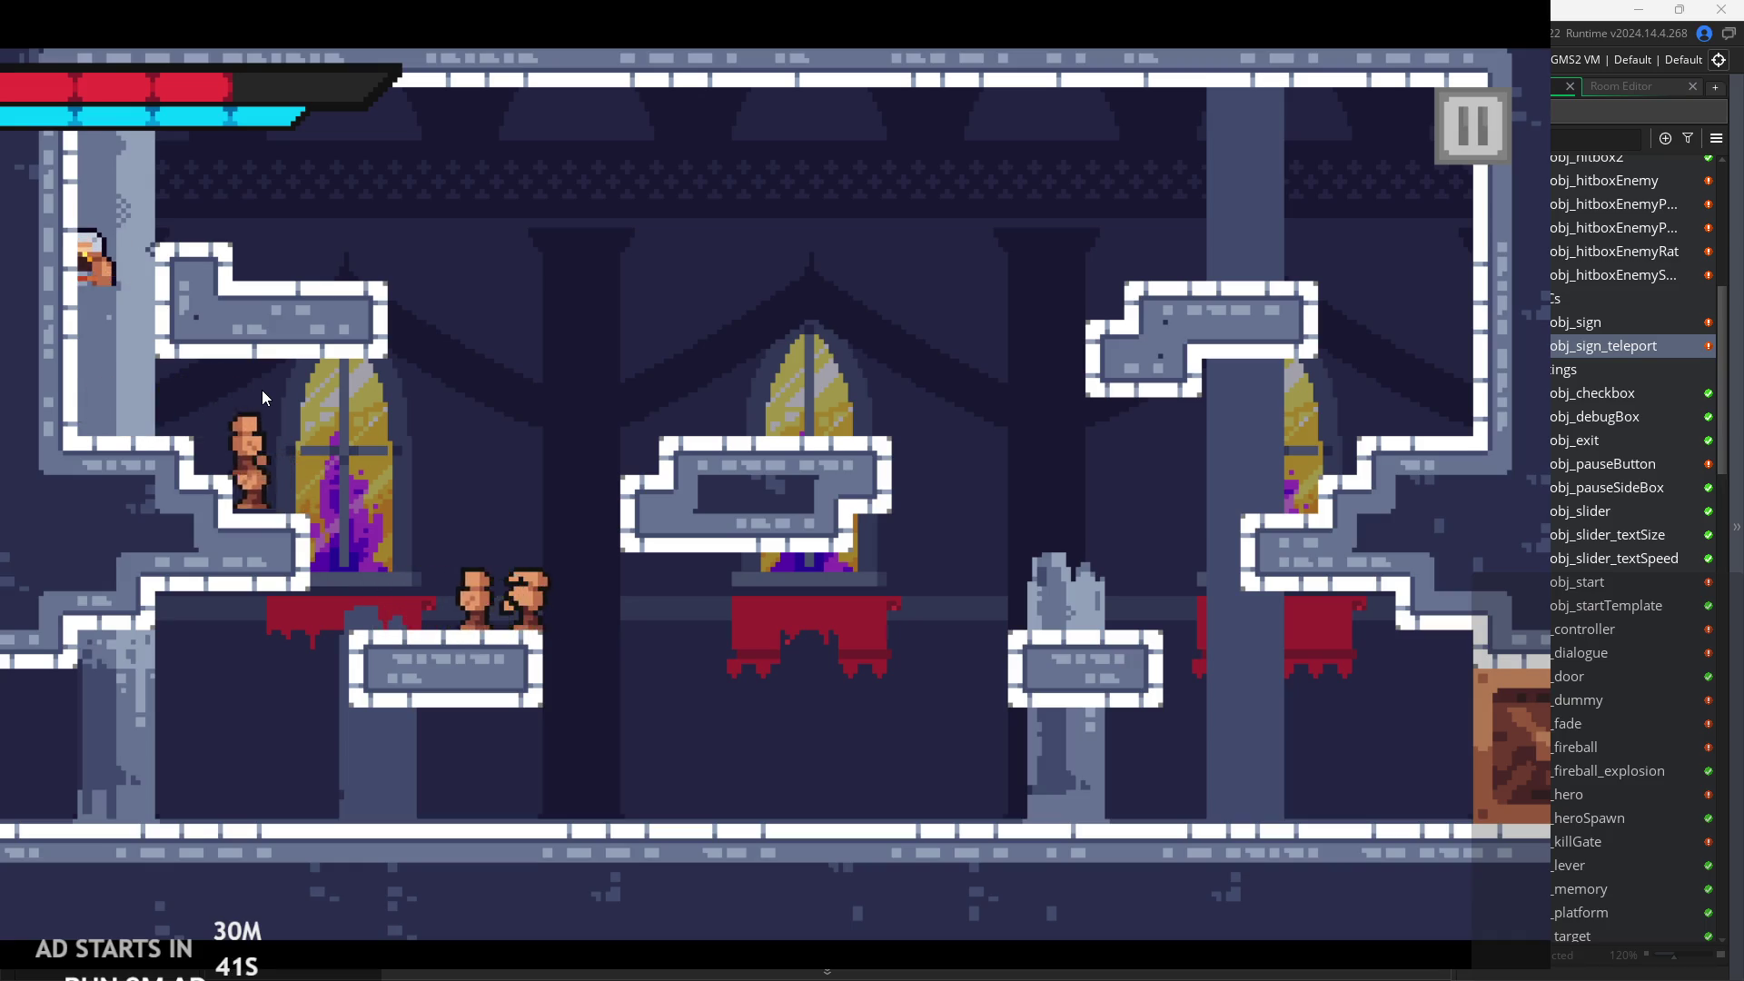
{"action": "key", "text": "Right"}
{"action": "key", "text": "Right"}
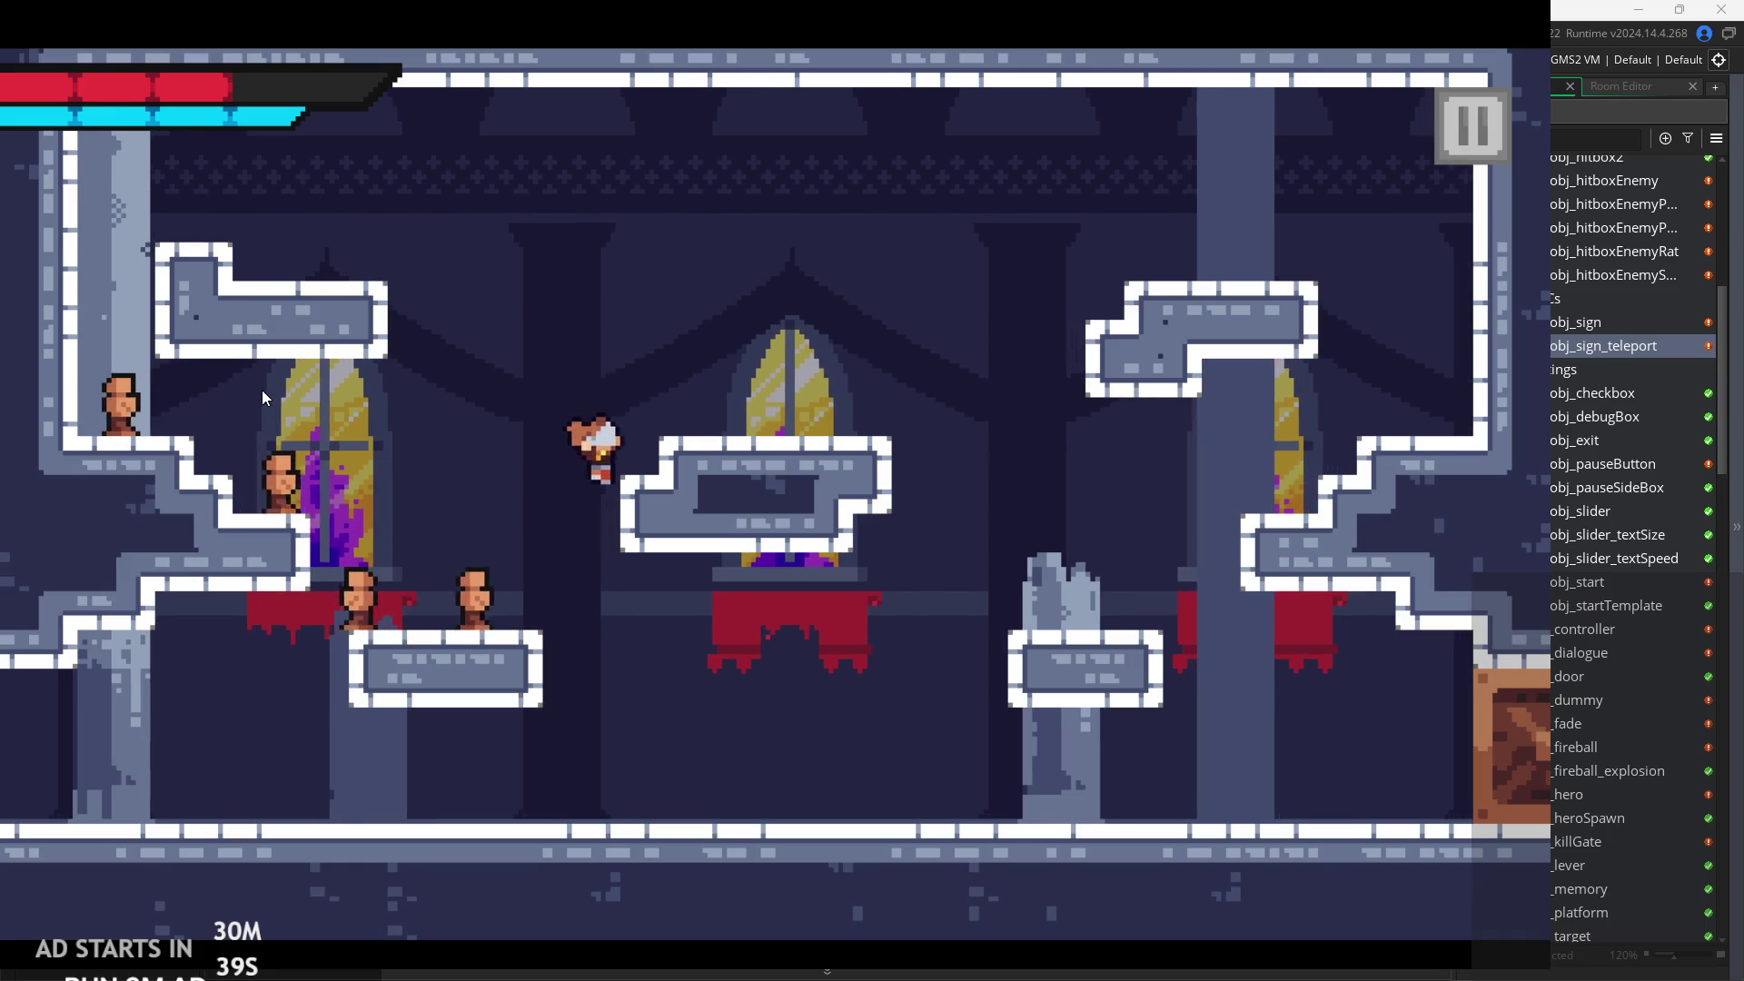
{"action": "key", "text": "Left"}
{"action": "key", "text": "Right"}
{"action": "key", "text": "Right"}
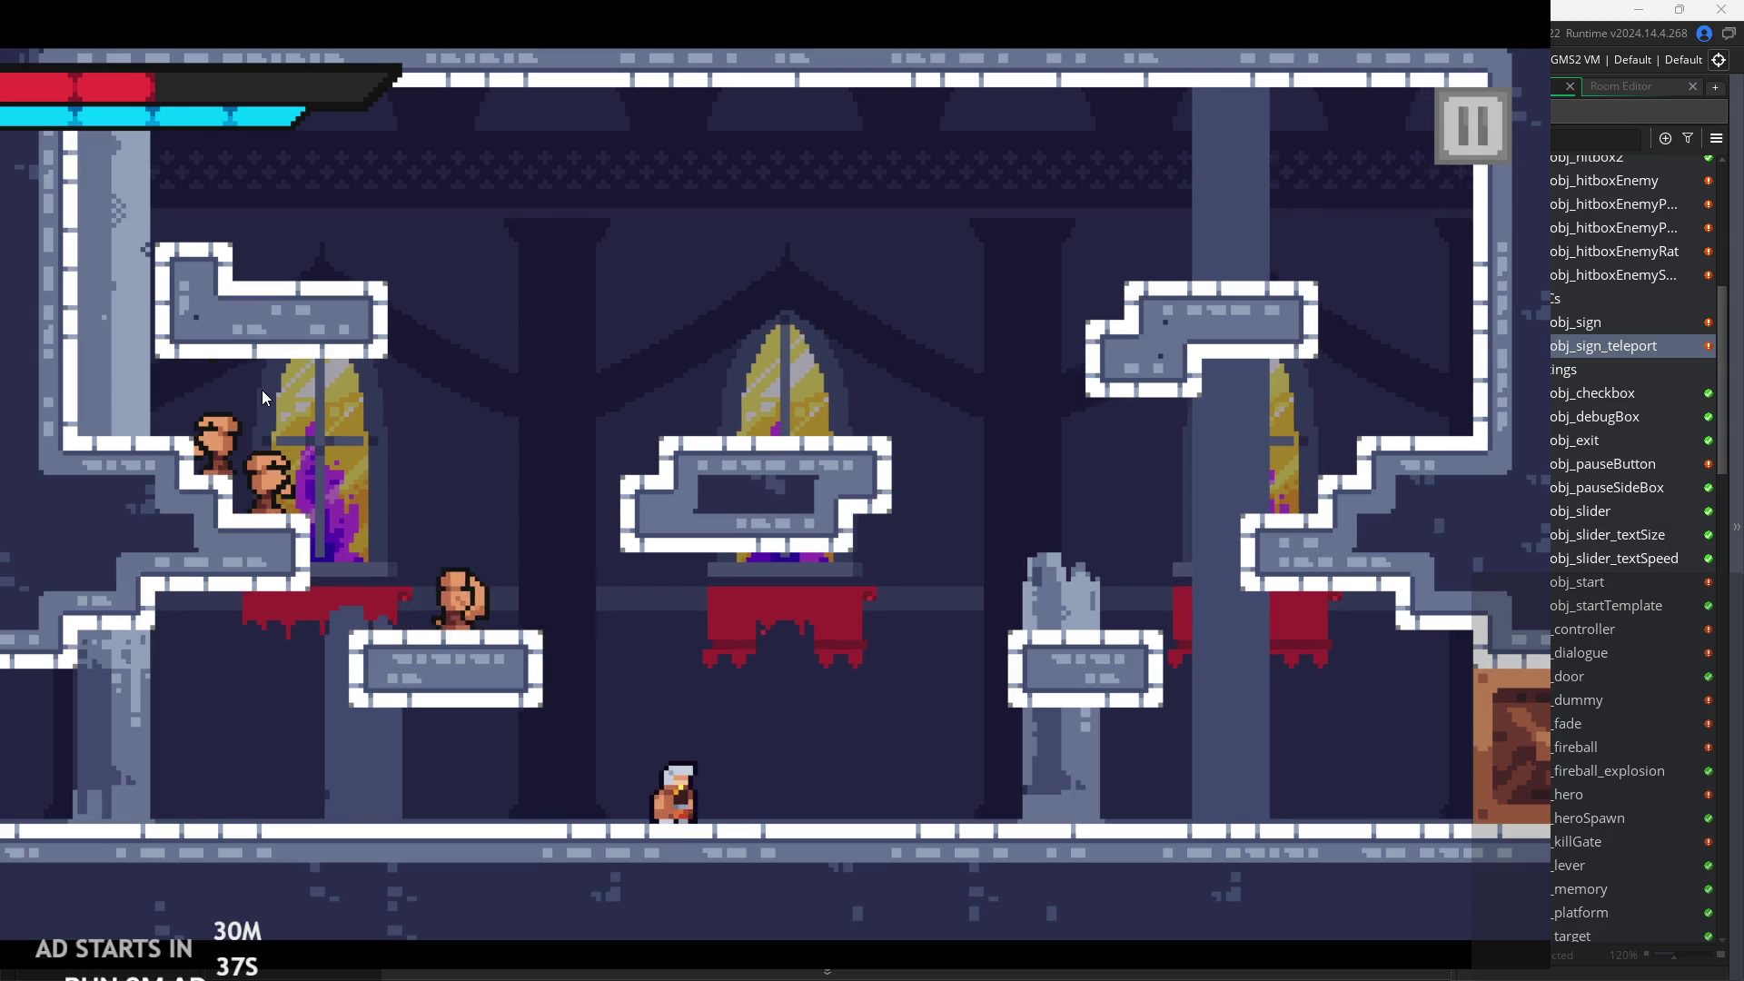
{"action": "key", "text": "Left"}
{"action": "key", "text": "Right"}
{"action": "key", "text": "Left"}
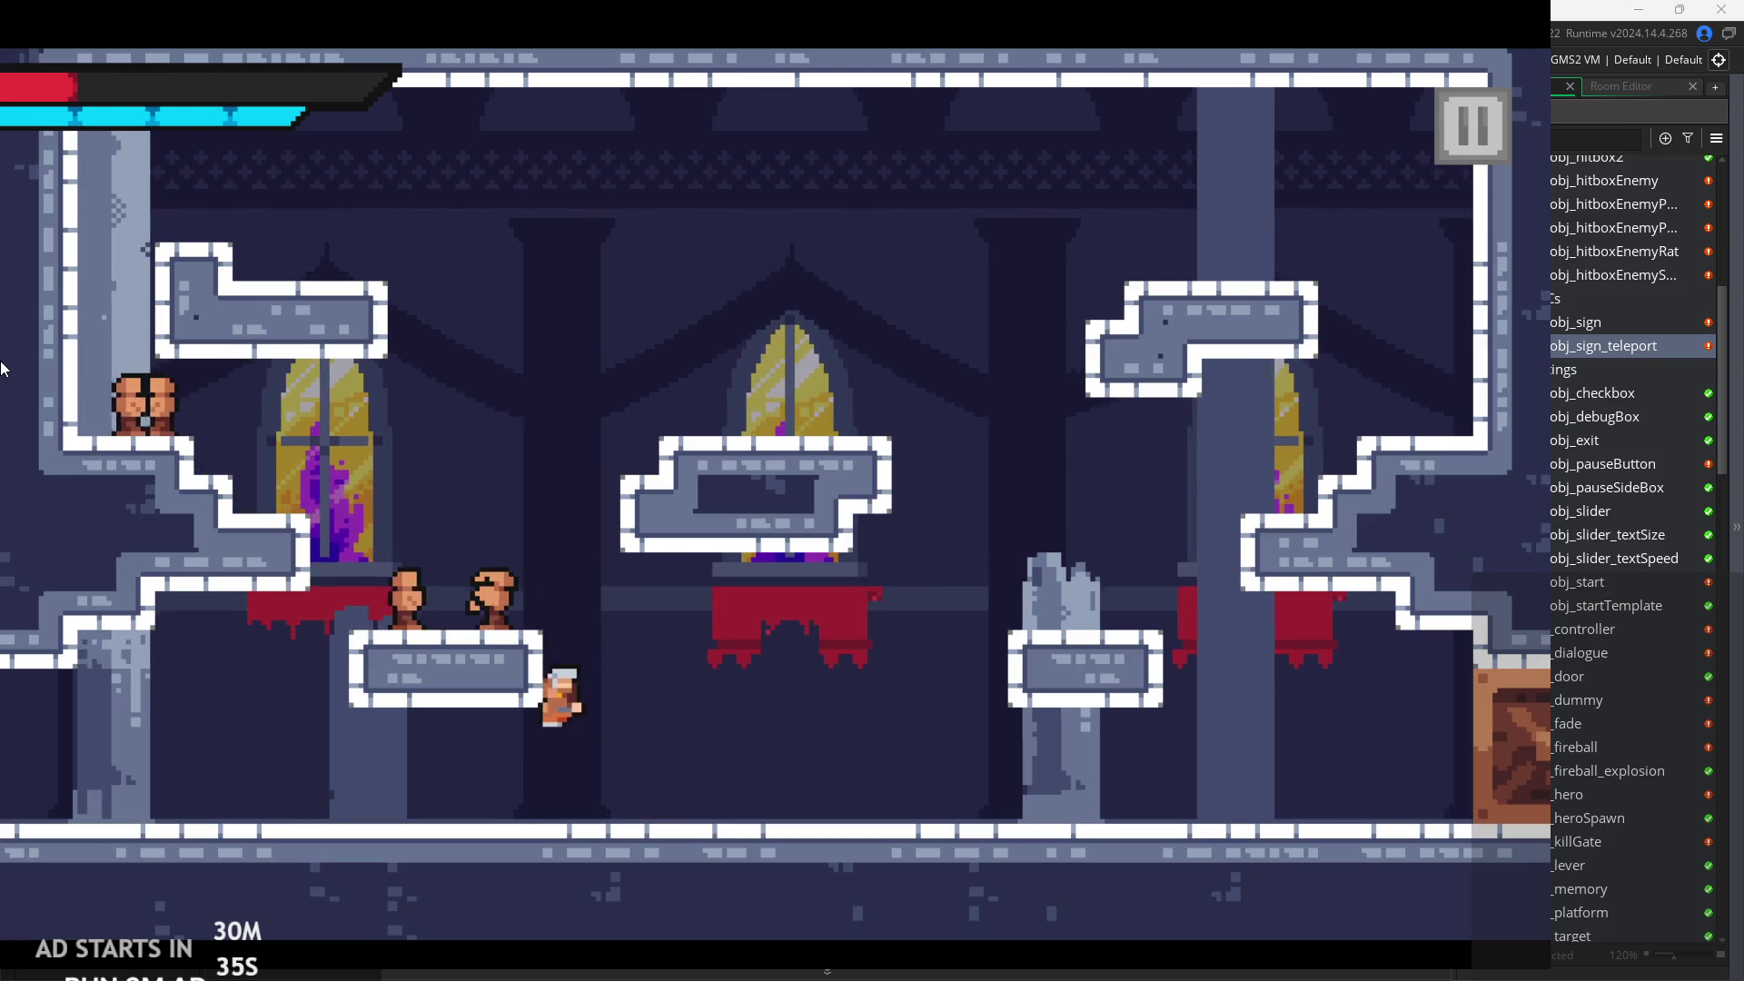
{"action": "key", "text": "Right"}
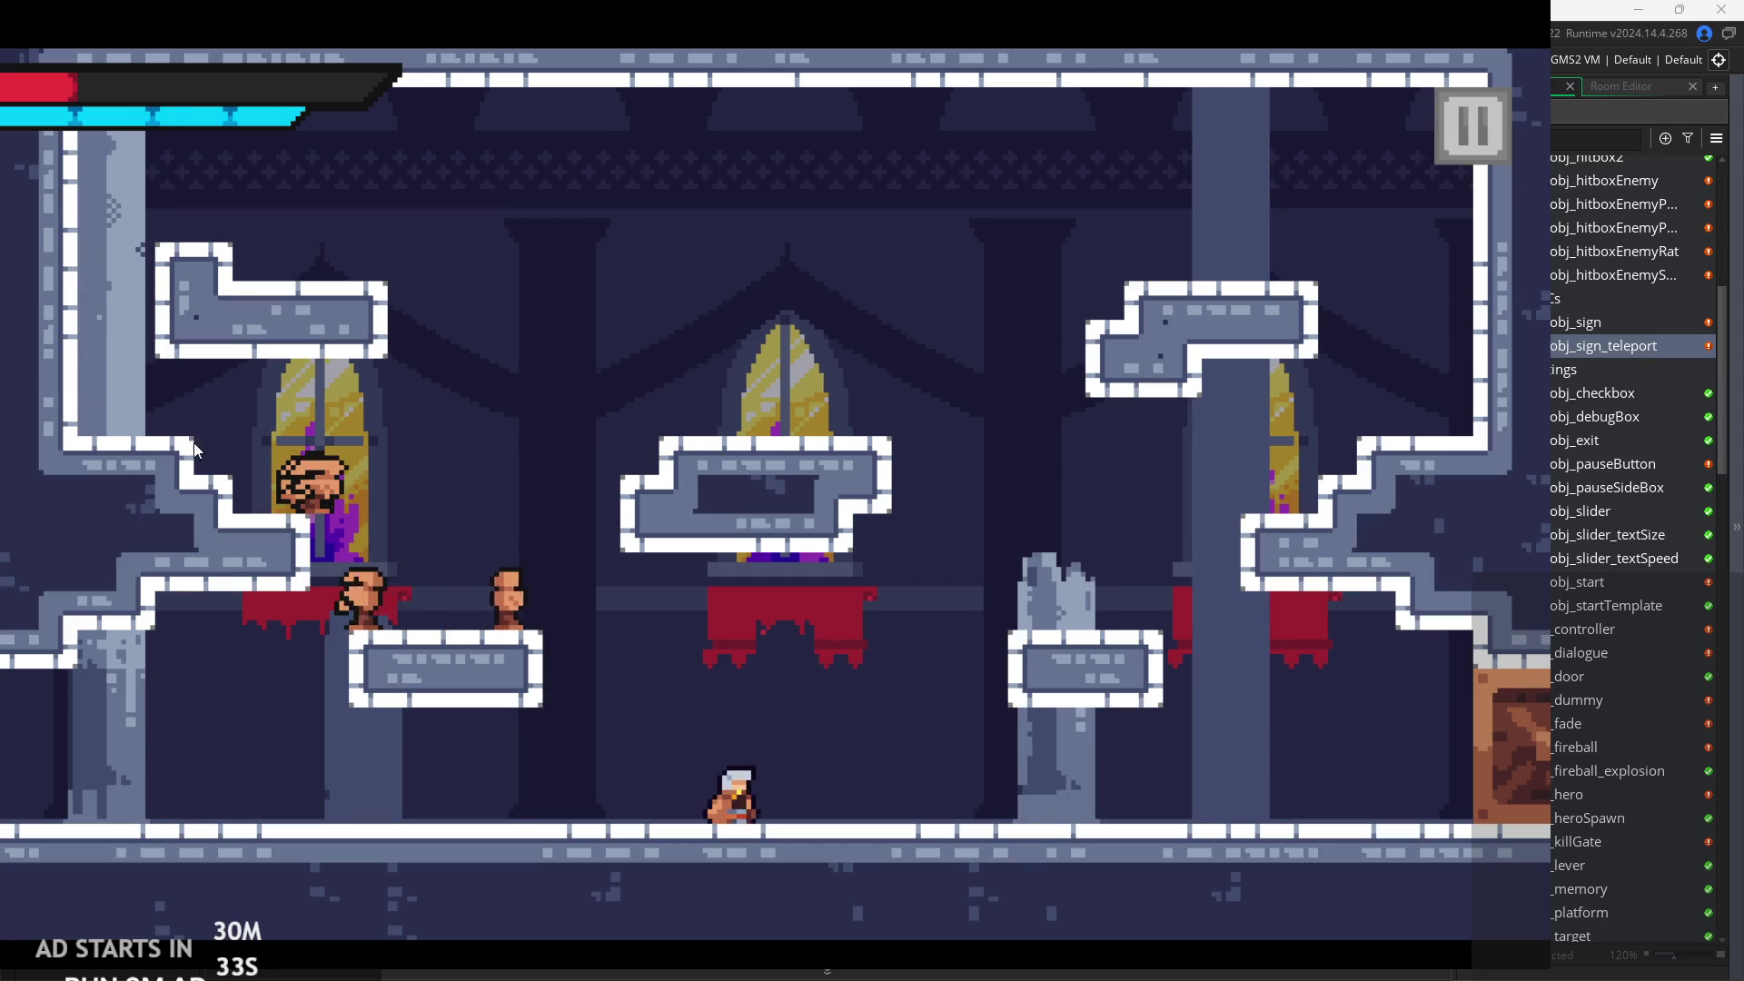
{"action": "key", "text": "Right"}
Shuffle left and right across the floor, jumping and slashing.
{"action": "key", "text": "x"}
{"action": "key", "text": "Left"}
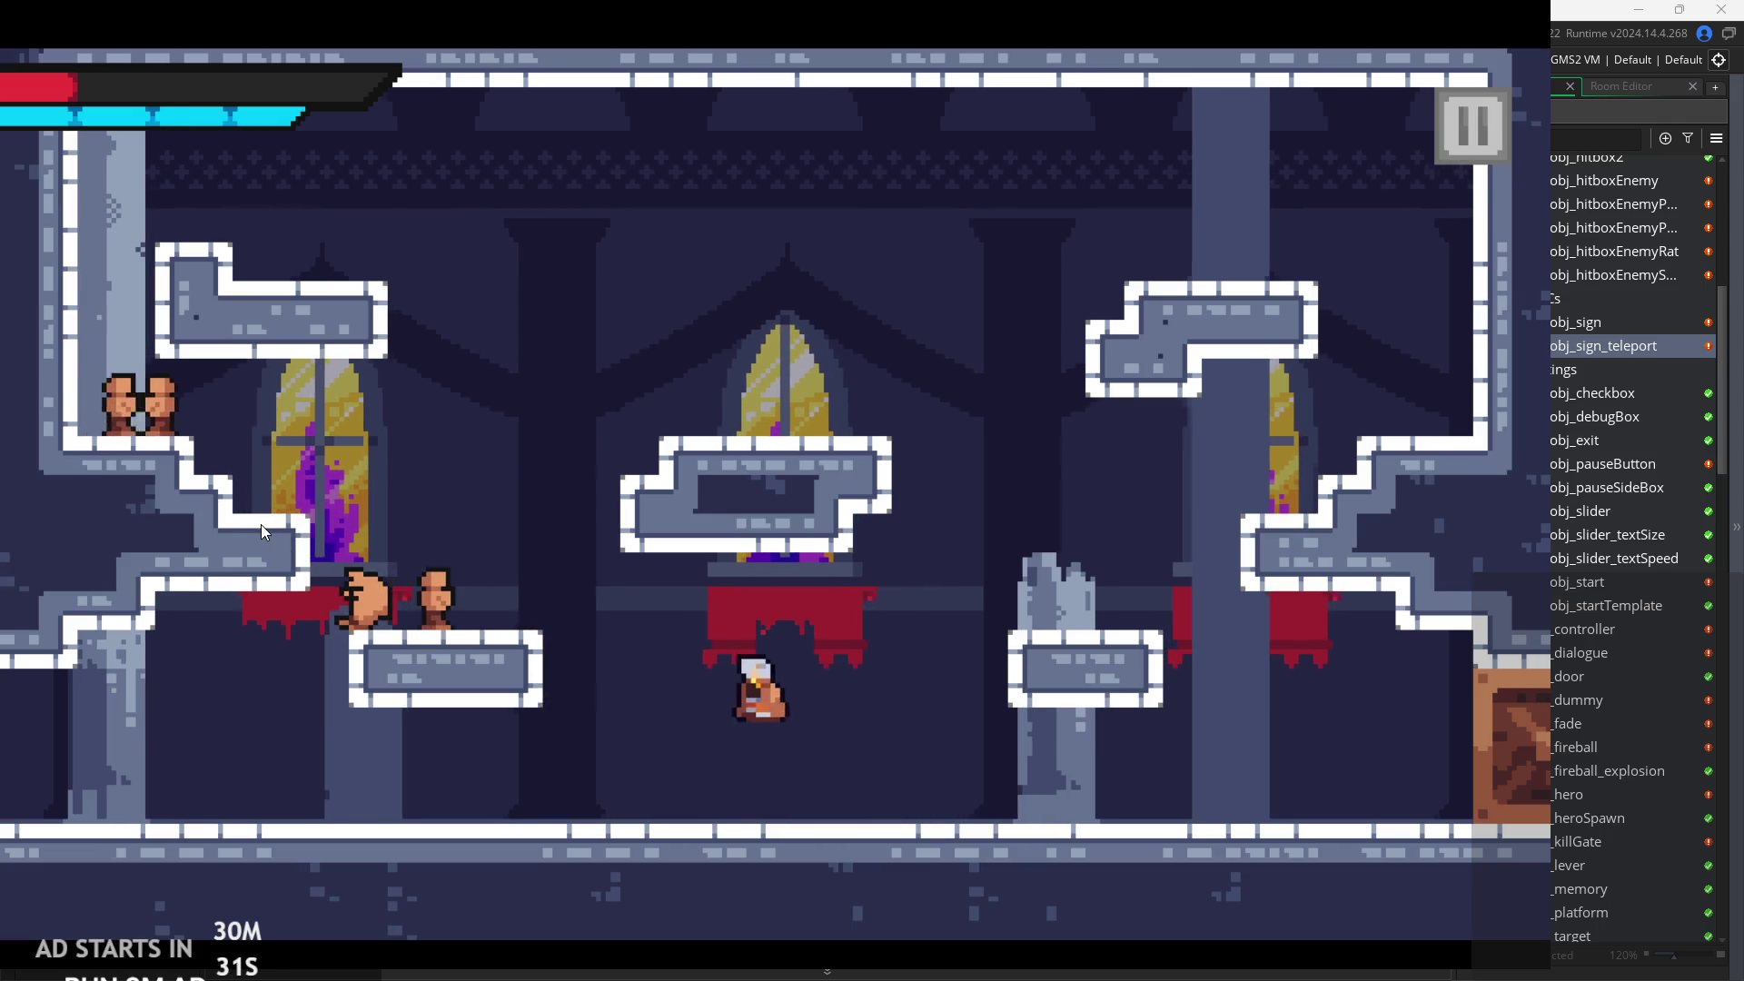
{"action": "key", "text": "Right"}
{"action": "key", "text": "space"}
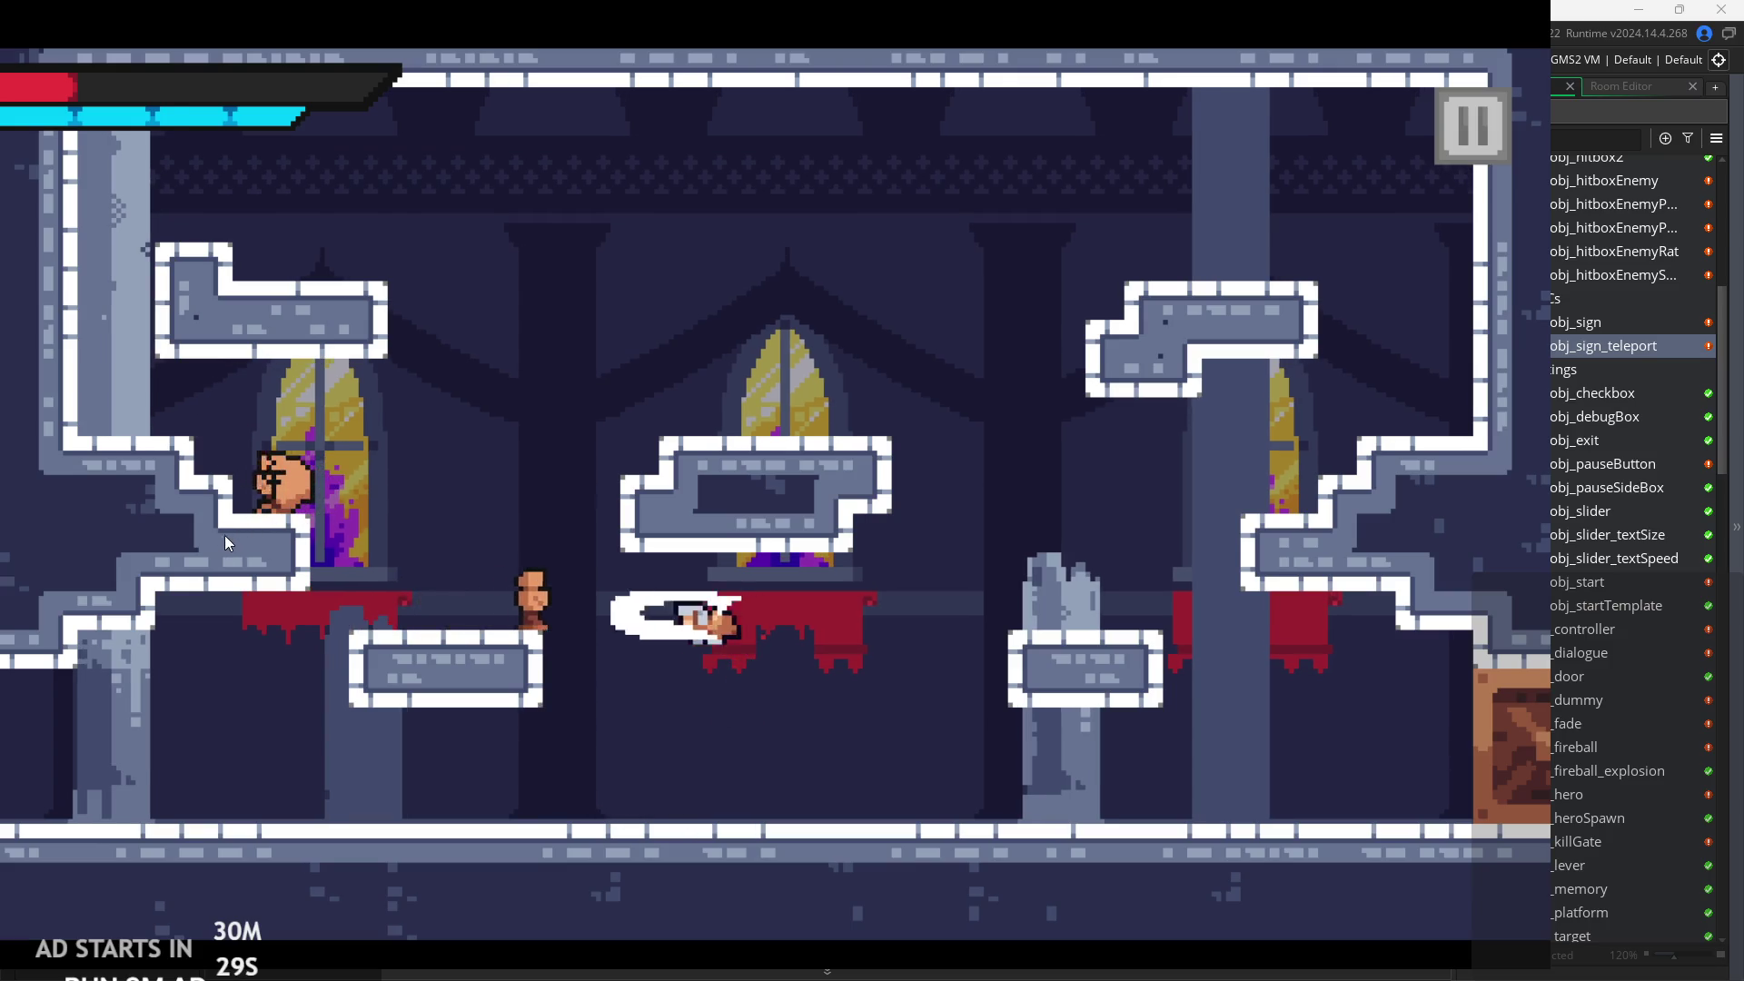
{"action": "key", "text": "Left"}
{"action": "key", "text": "Right"}
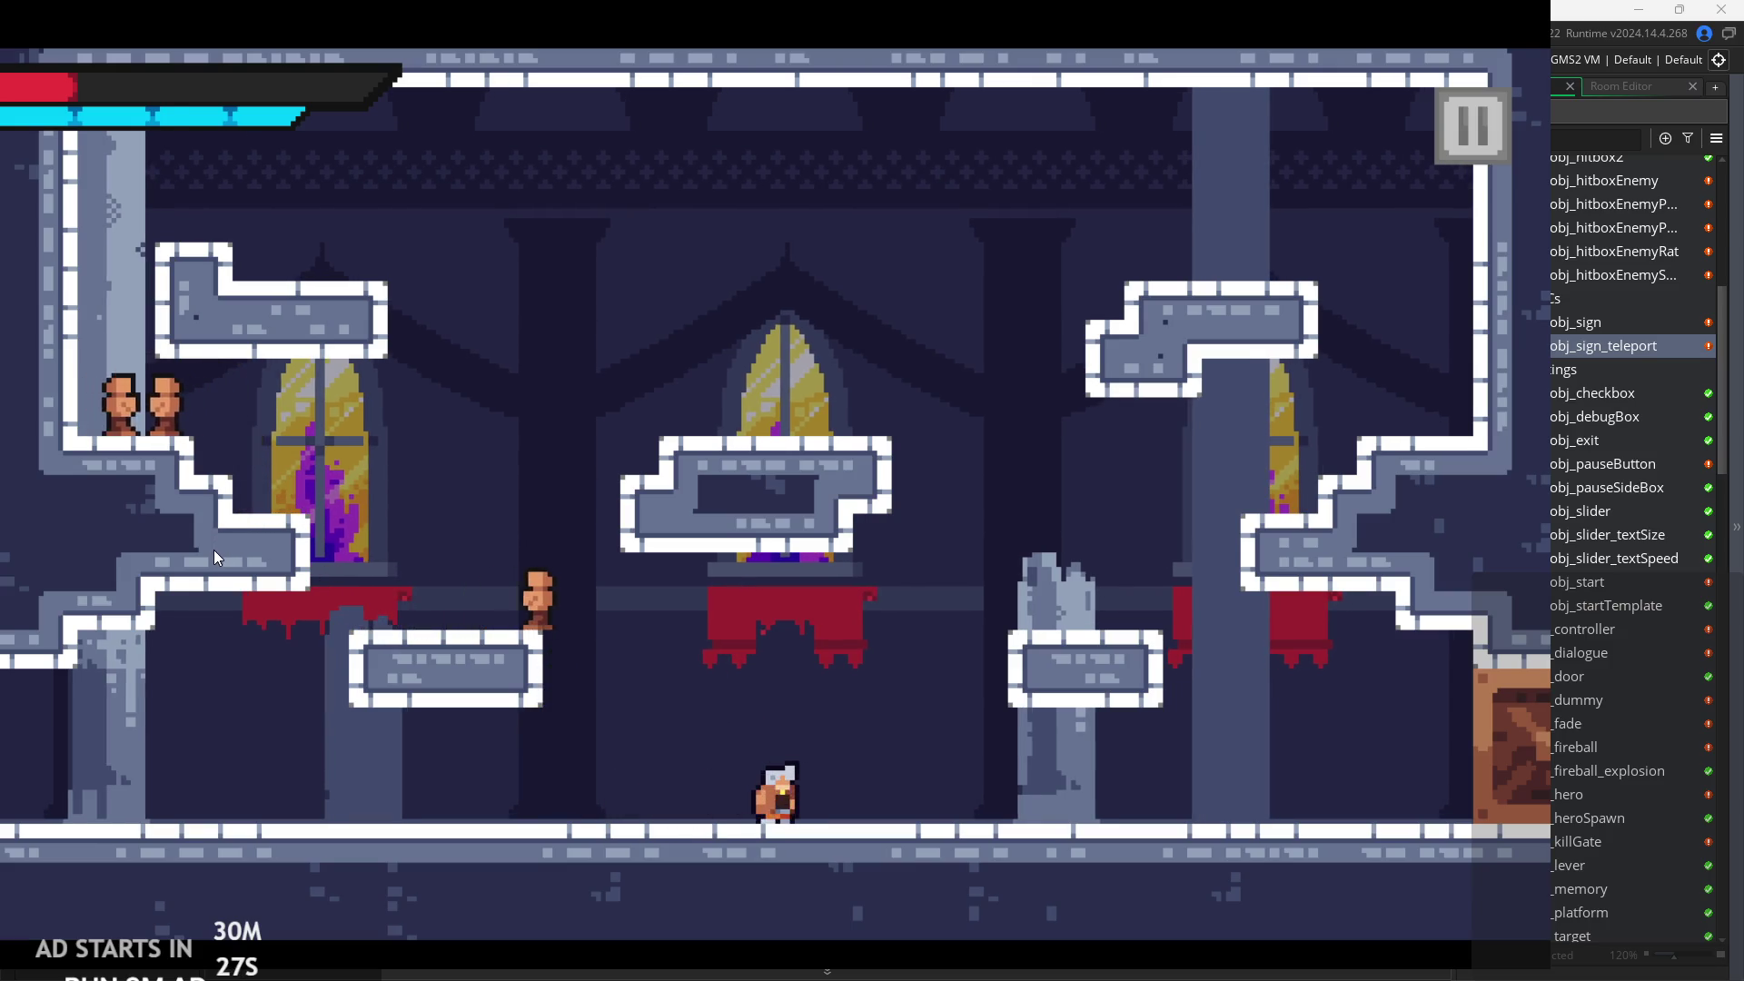
{"action": "key", "text": "Left"}
{"action": "key", "text": "Right"}
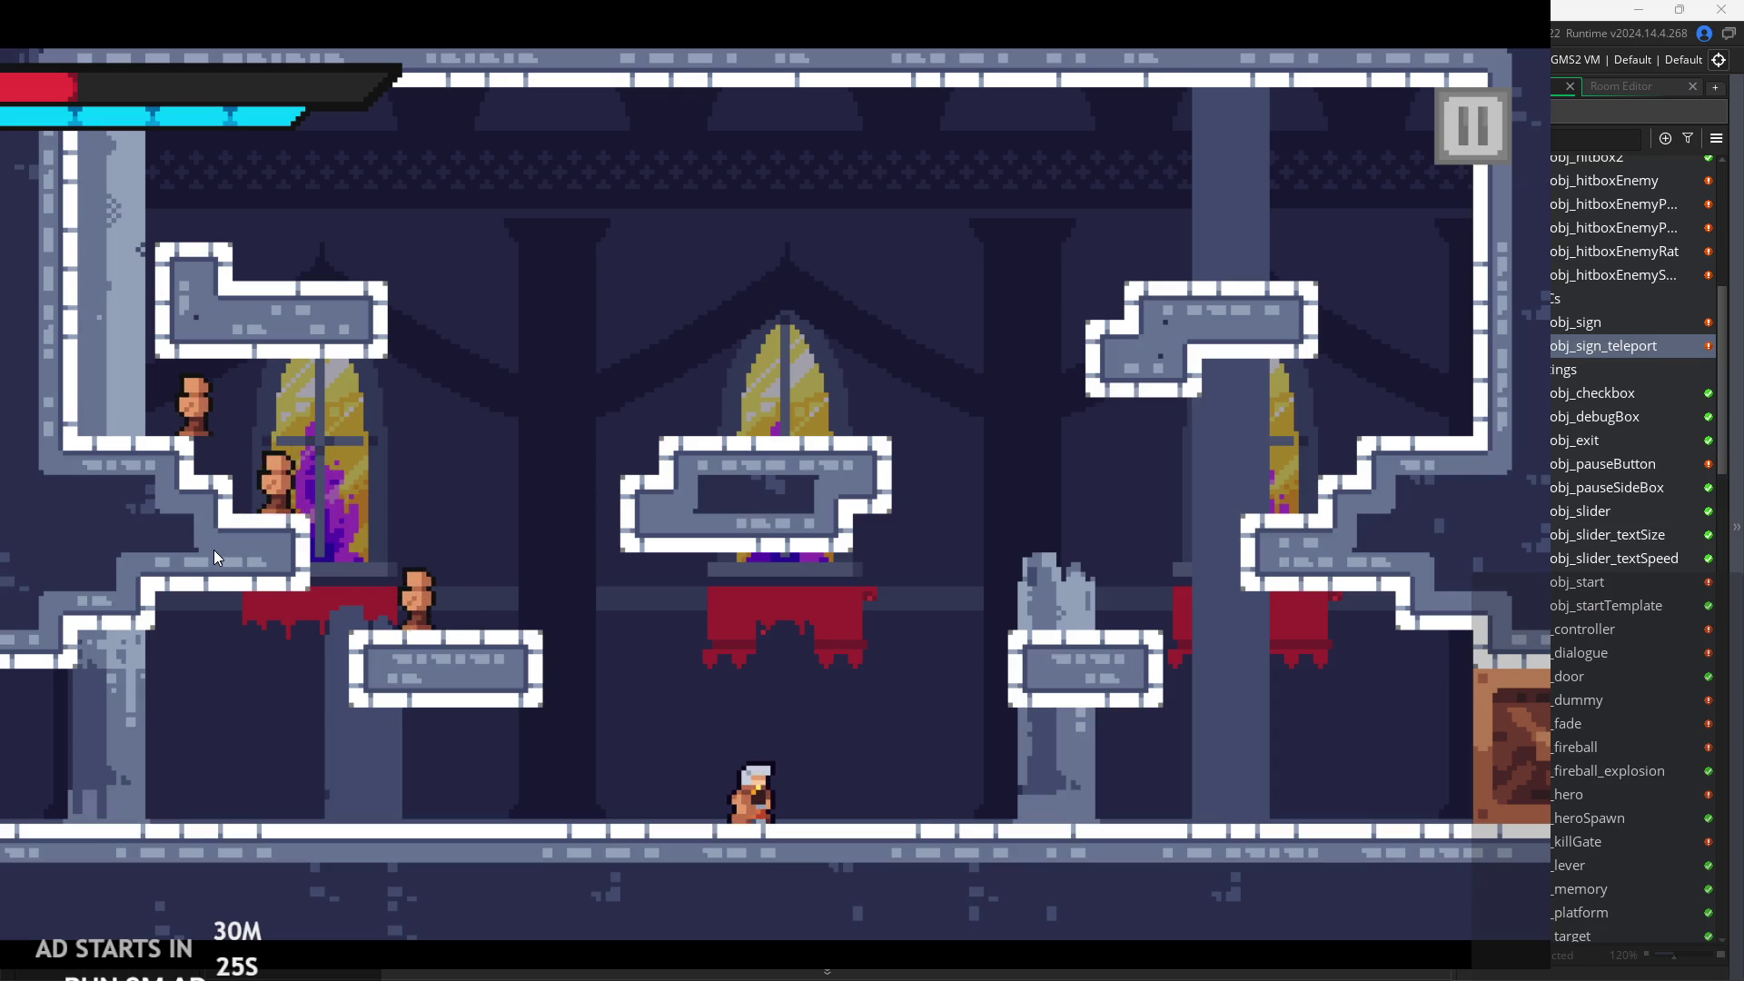
{"action": "key", "text": "Left"}
{"action": "key", "text": "space"}
Jump toward the central banner platform, then attack the enemies on the steps until the hero dies.
{"action": "key", "text": "Right"}
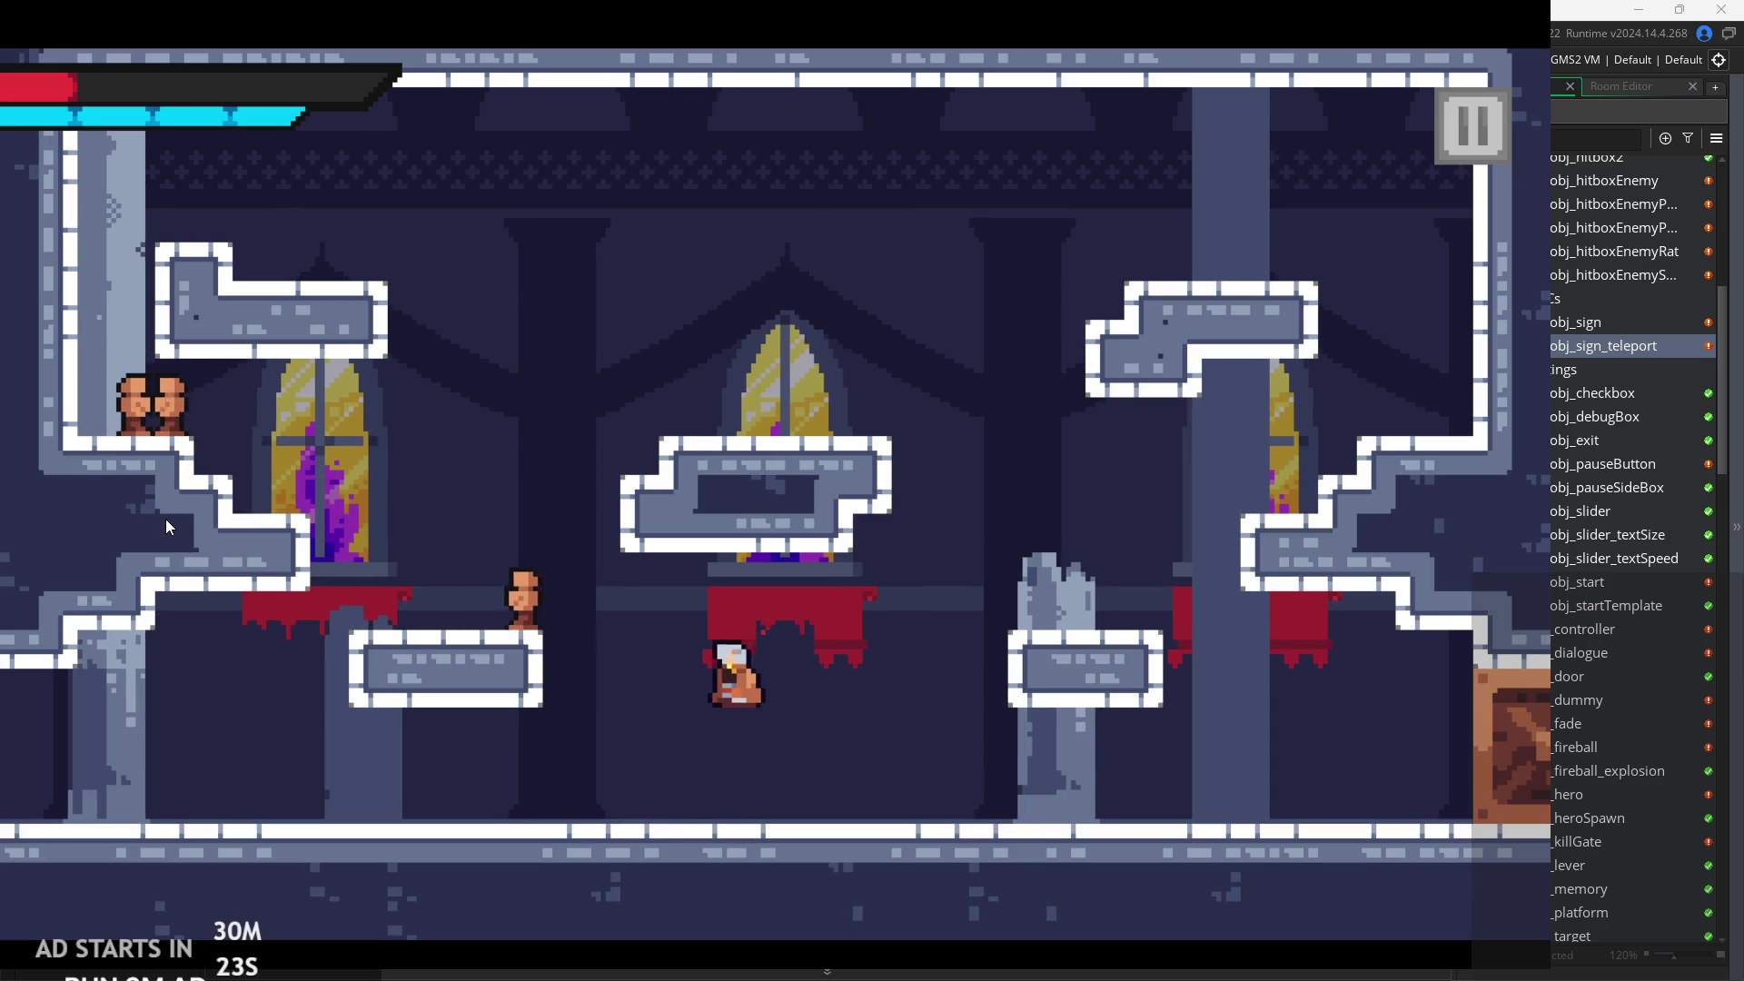
{"action": "key", "text": "Left"}
{"action": "key", "text": "Right"}
{"action": "key", "text": "Right"}
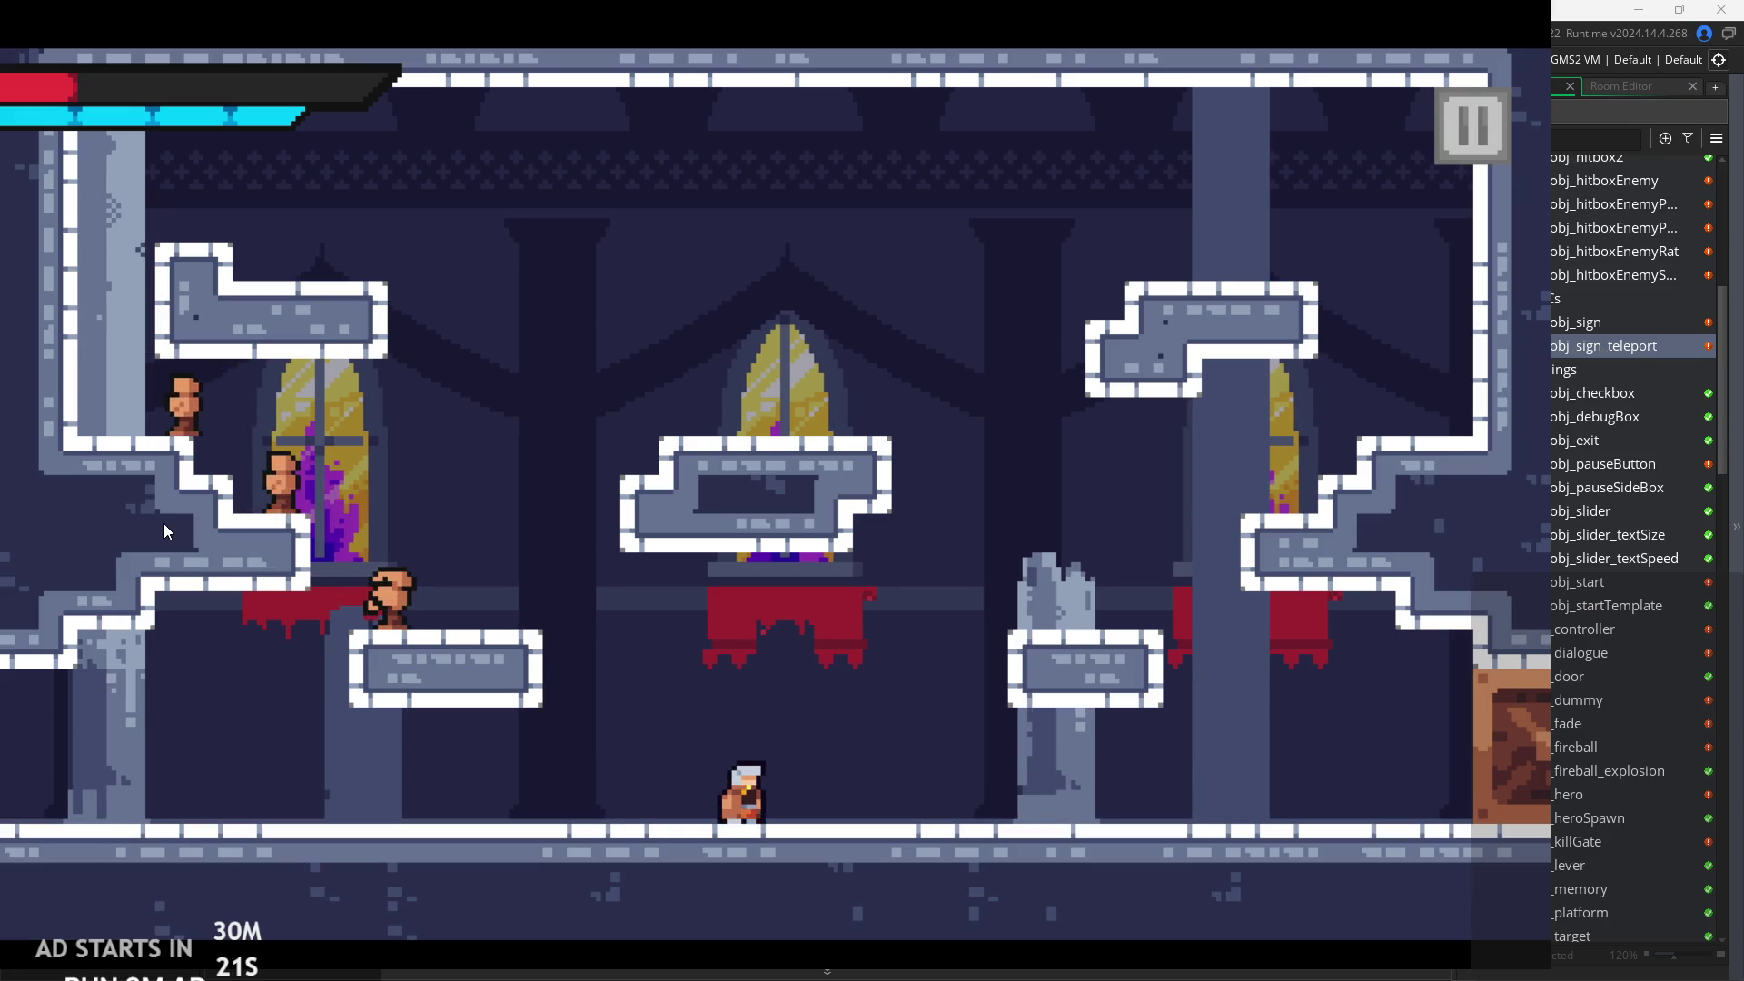
{"action": "key", "text": "space"}
{"action": "key", "text": "Left"}
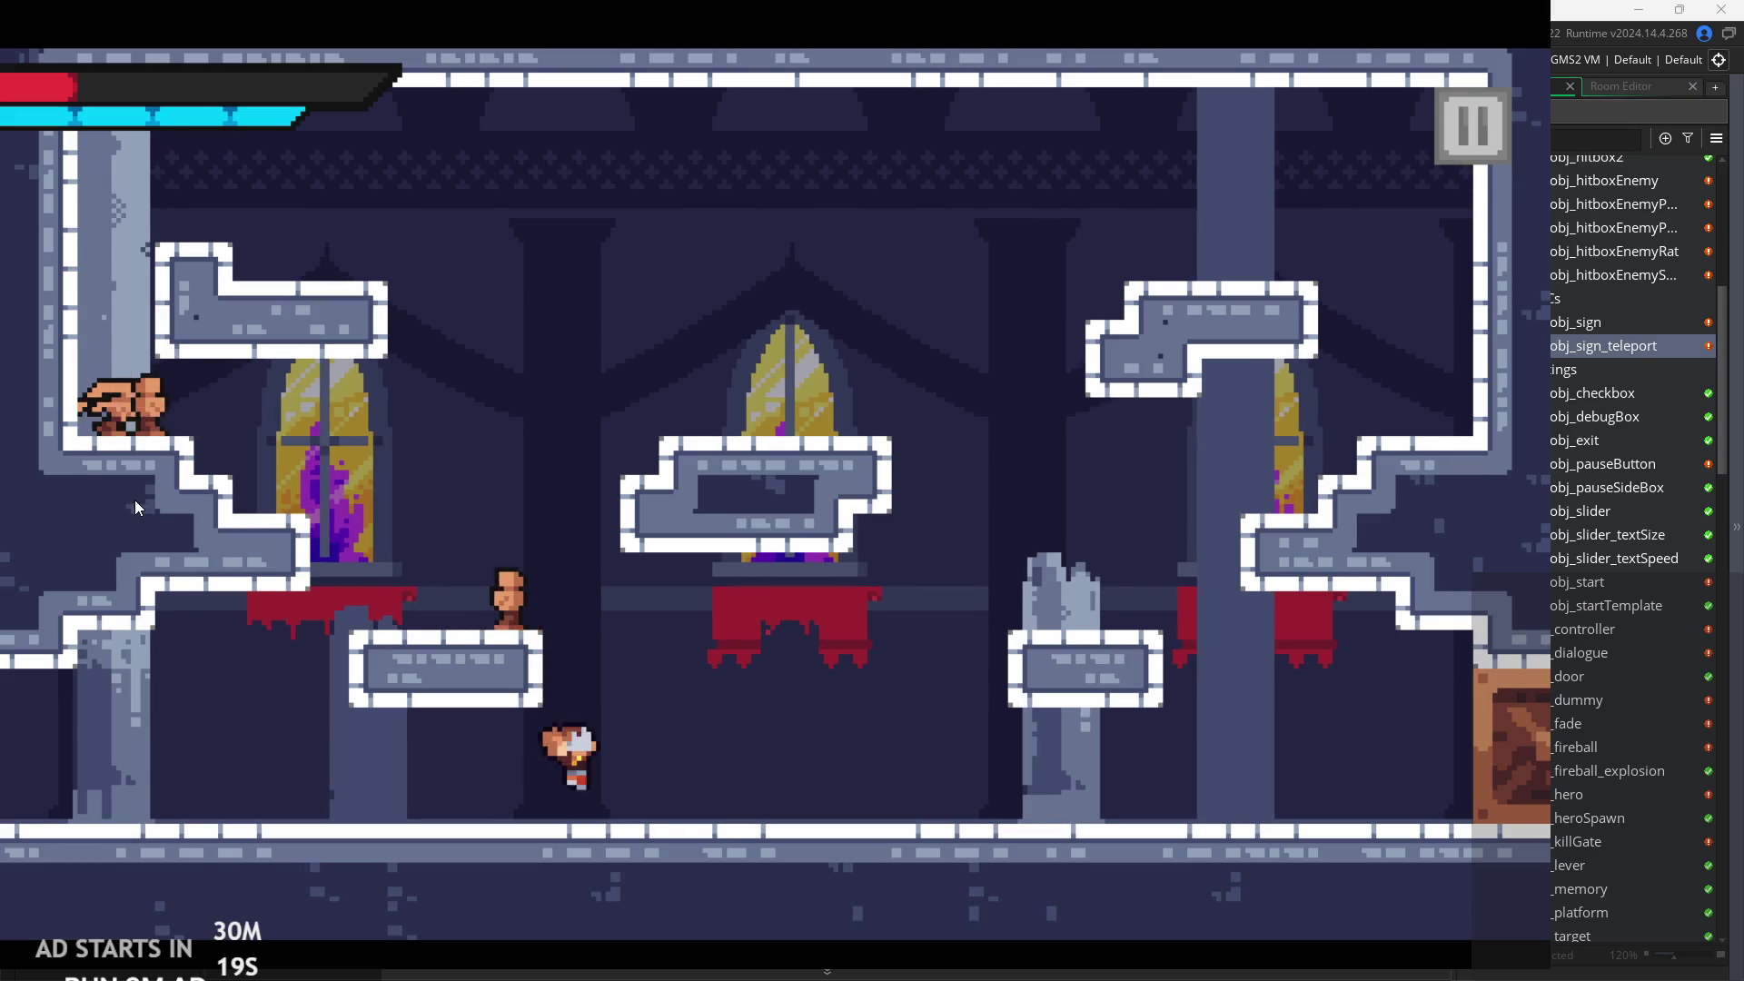
{"action": "key", "text": "Right"}
{"action": "key", "text": "space"}
{"action": "key", "text": "Left"}
{"action": "key", "text": "Right"}
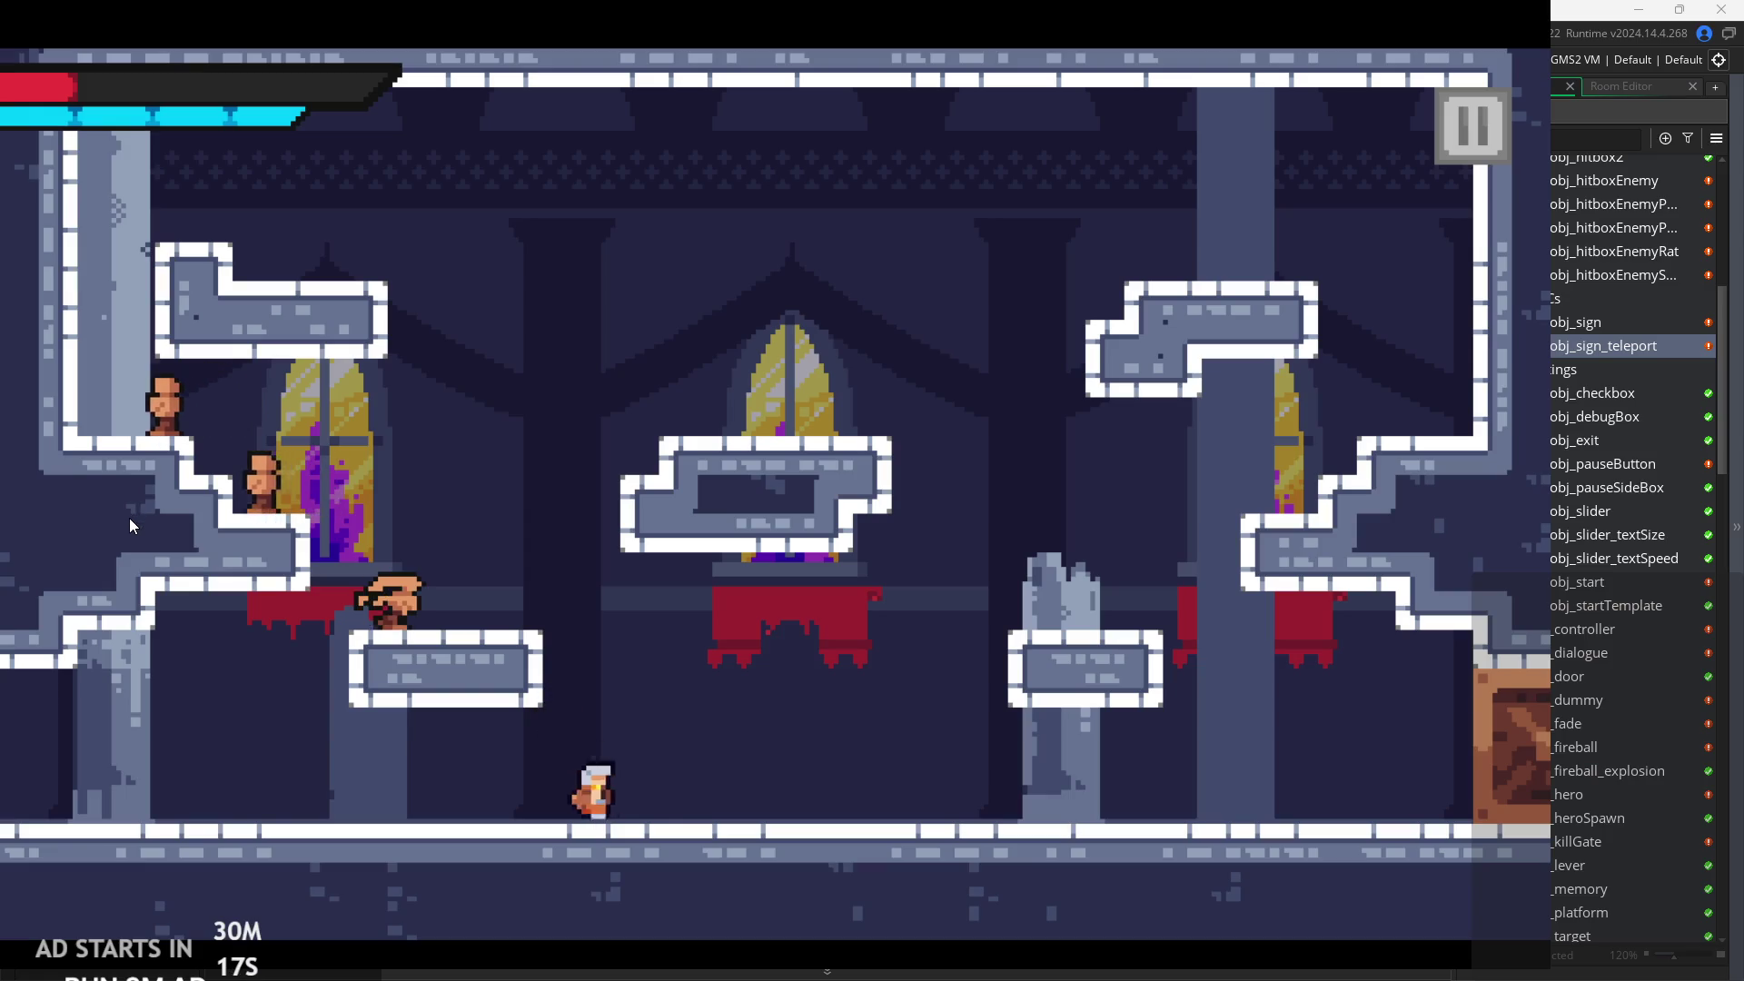
{"action": "key", "text": "space"}
{"action": "key", "text": "Left"}
{"action": "key", "text": "Left"}
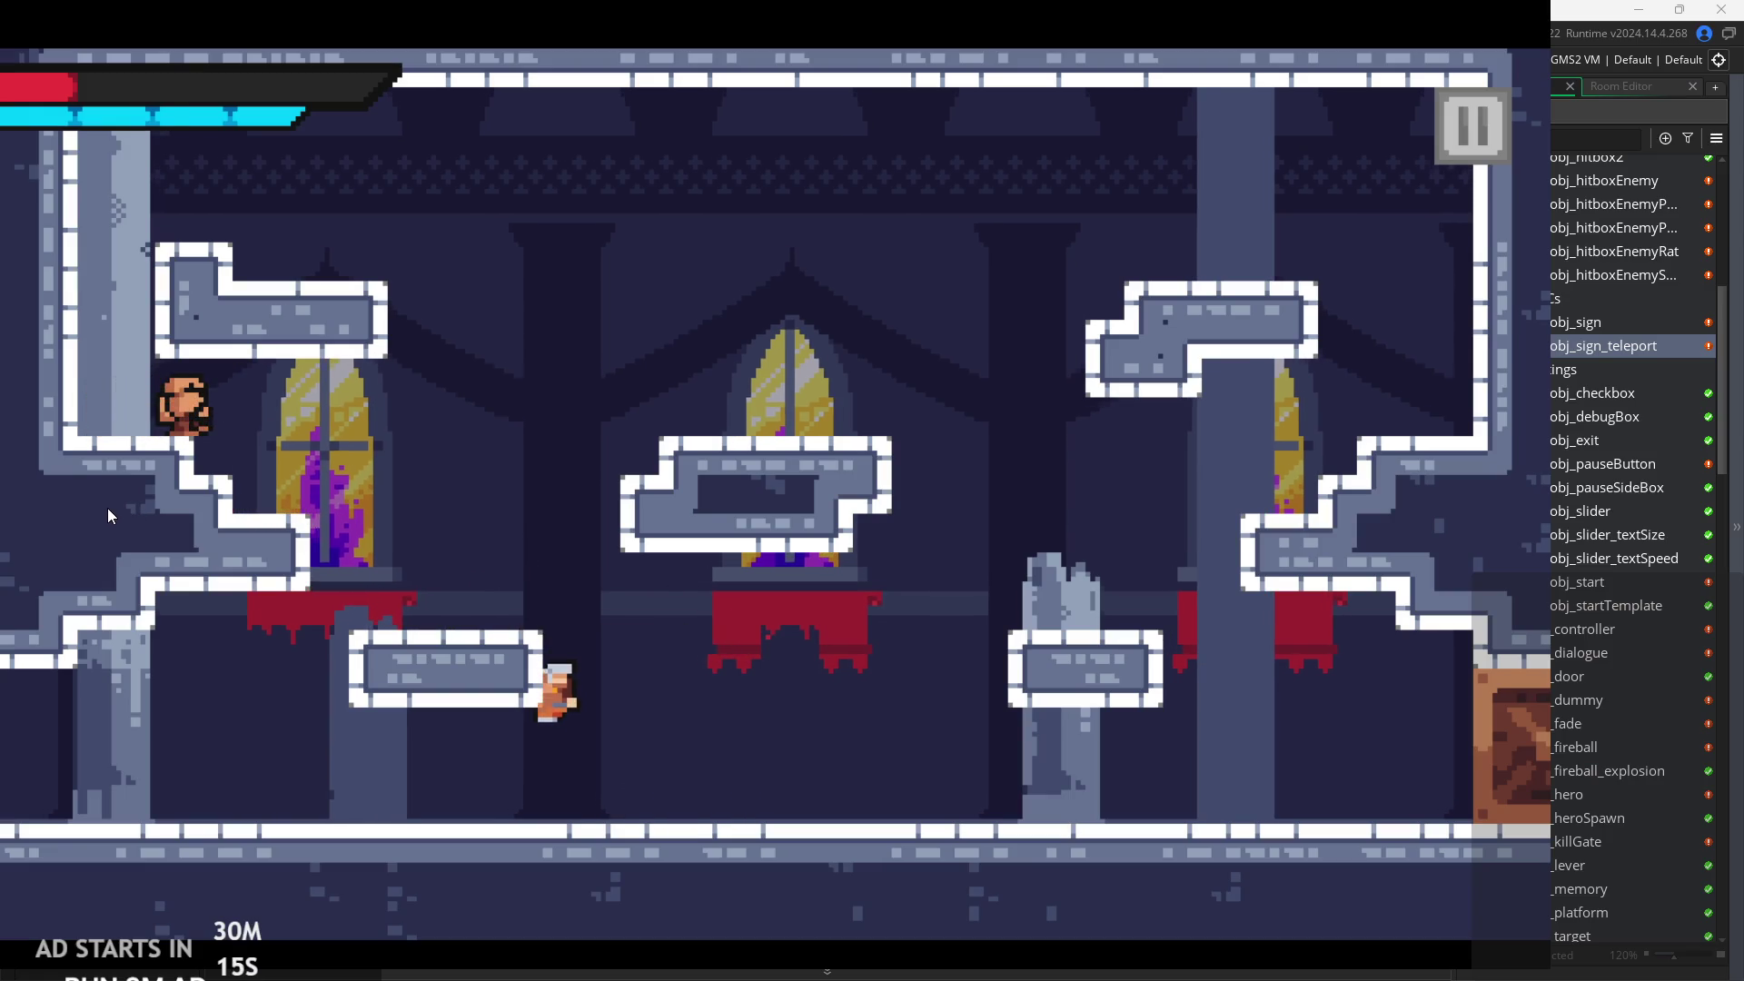
{"action": "key", "text": "Right"}
{"action": "key", "text": "space"}
{"action": "key", "text": "Left"}
{"action": "key", "text": "Left"}
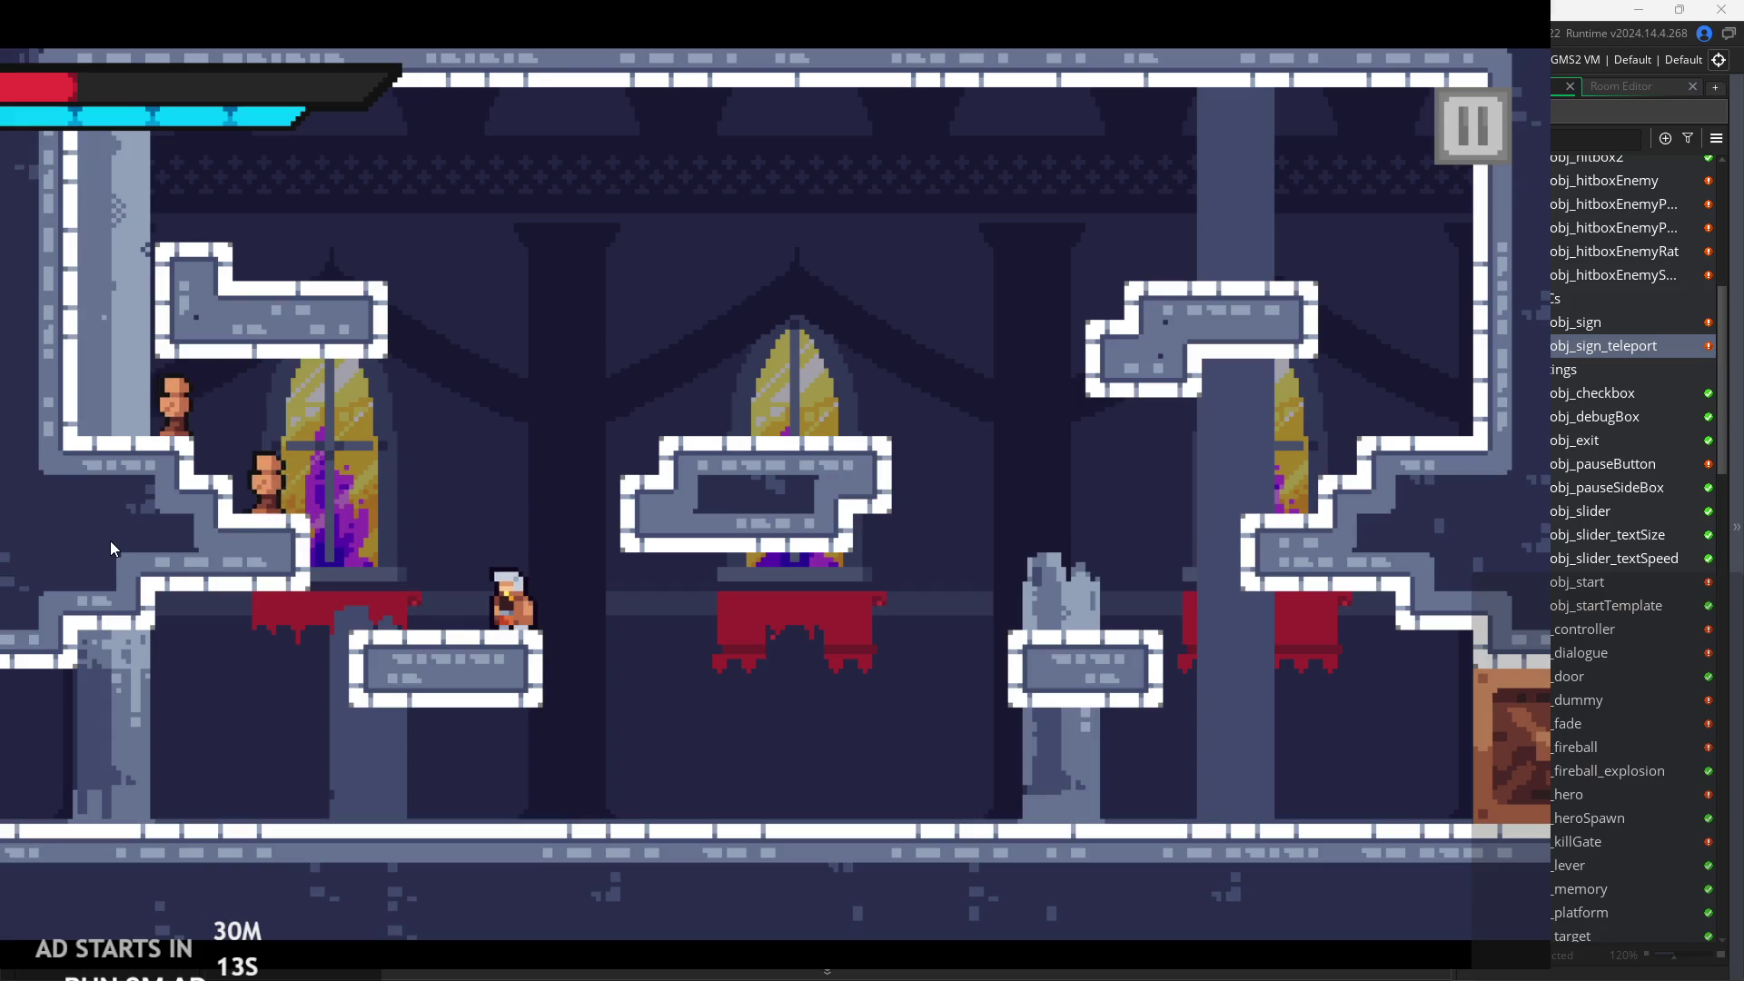
{"action": "key", "text": "space"}
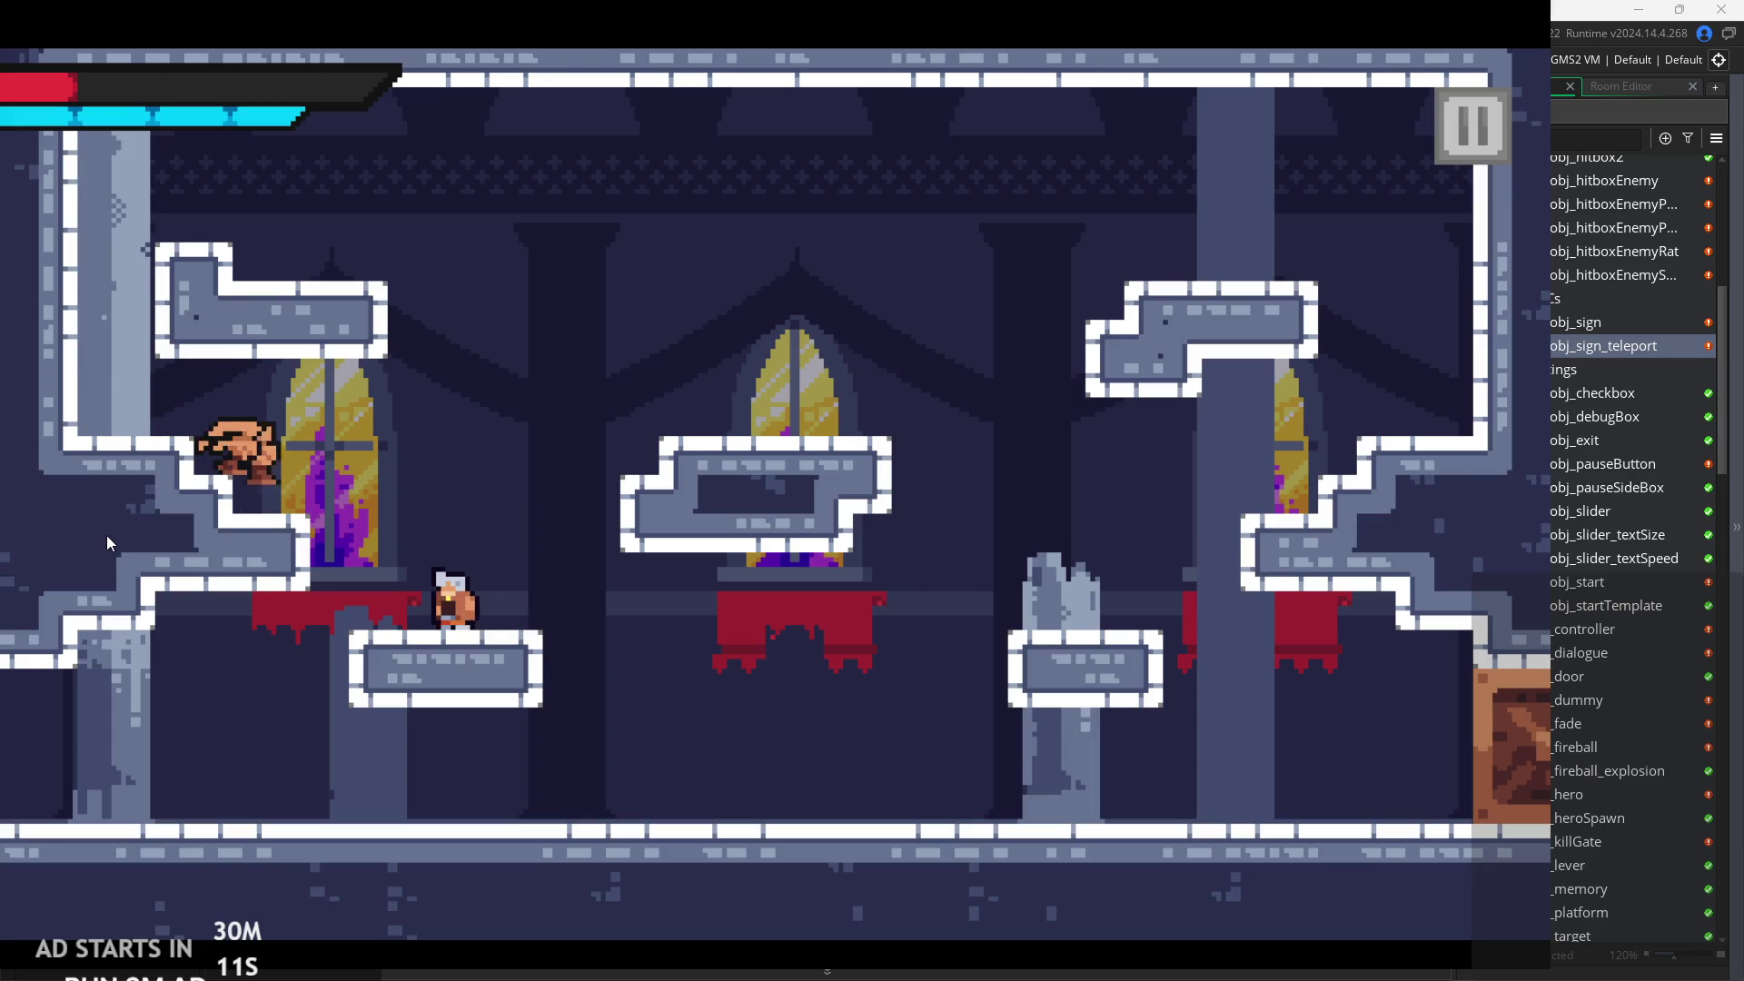
{"action": "key", "text": "space"}
{"action": "key", "text": "Left"}
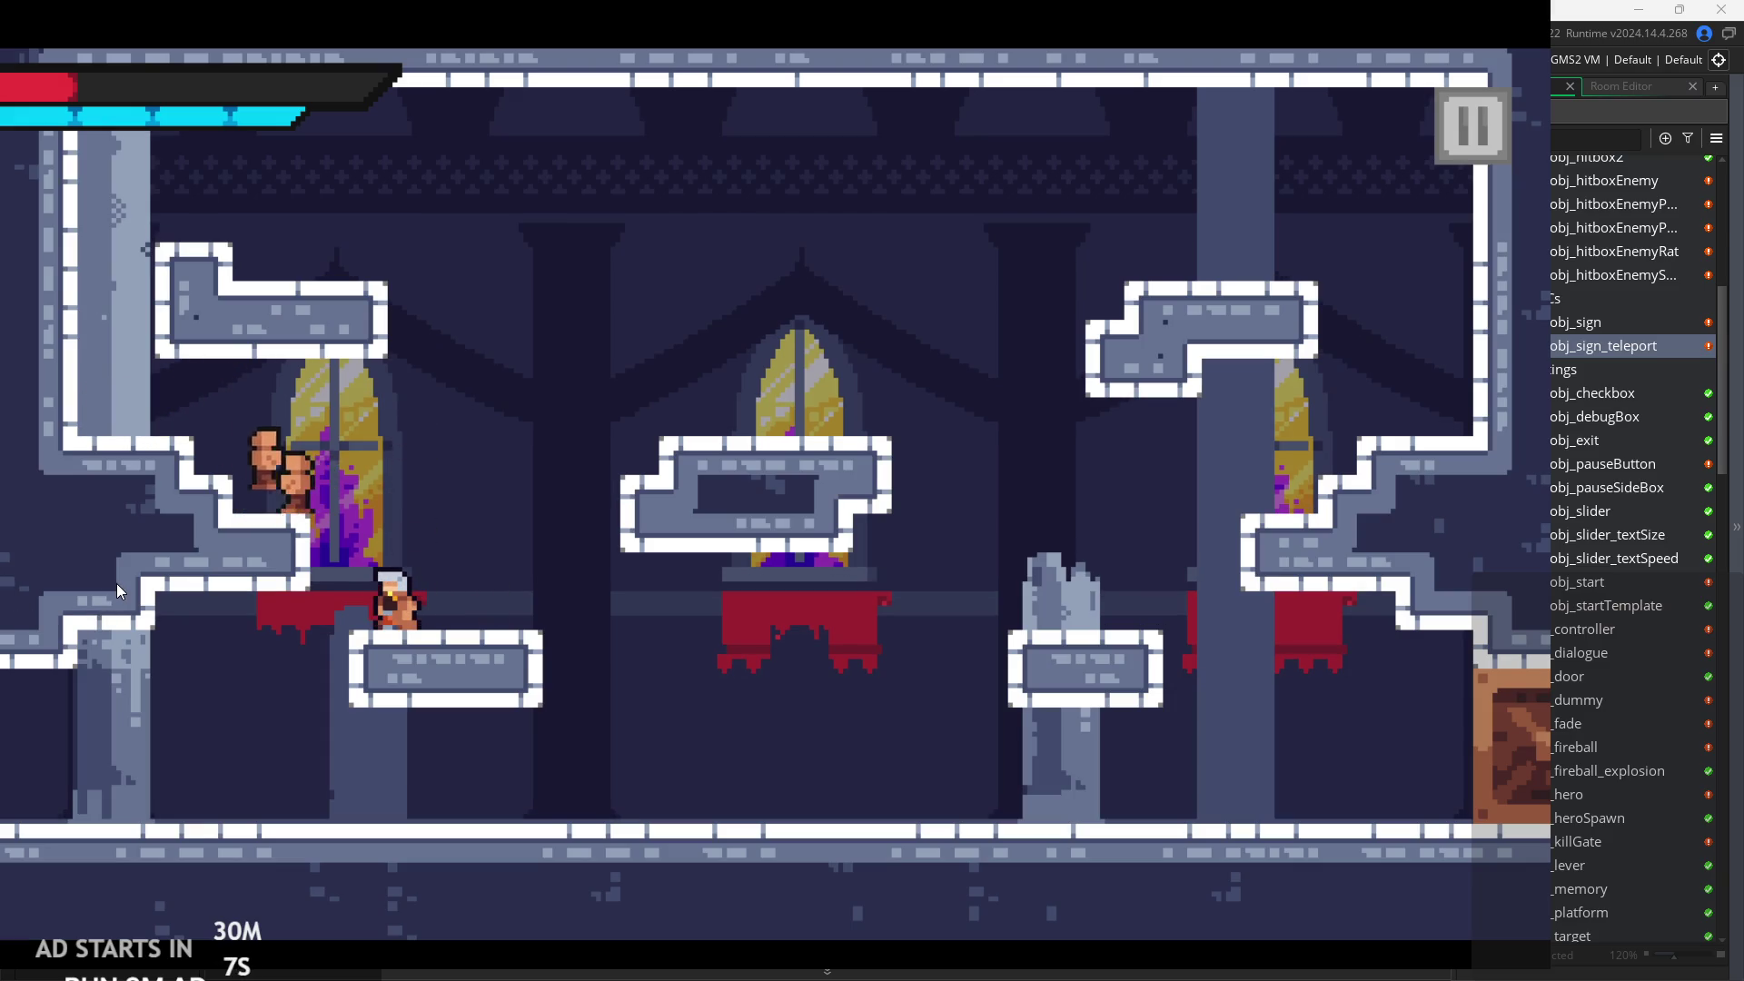
{"action": "key", "text": "space"}
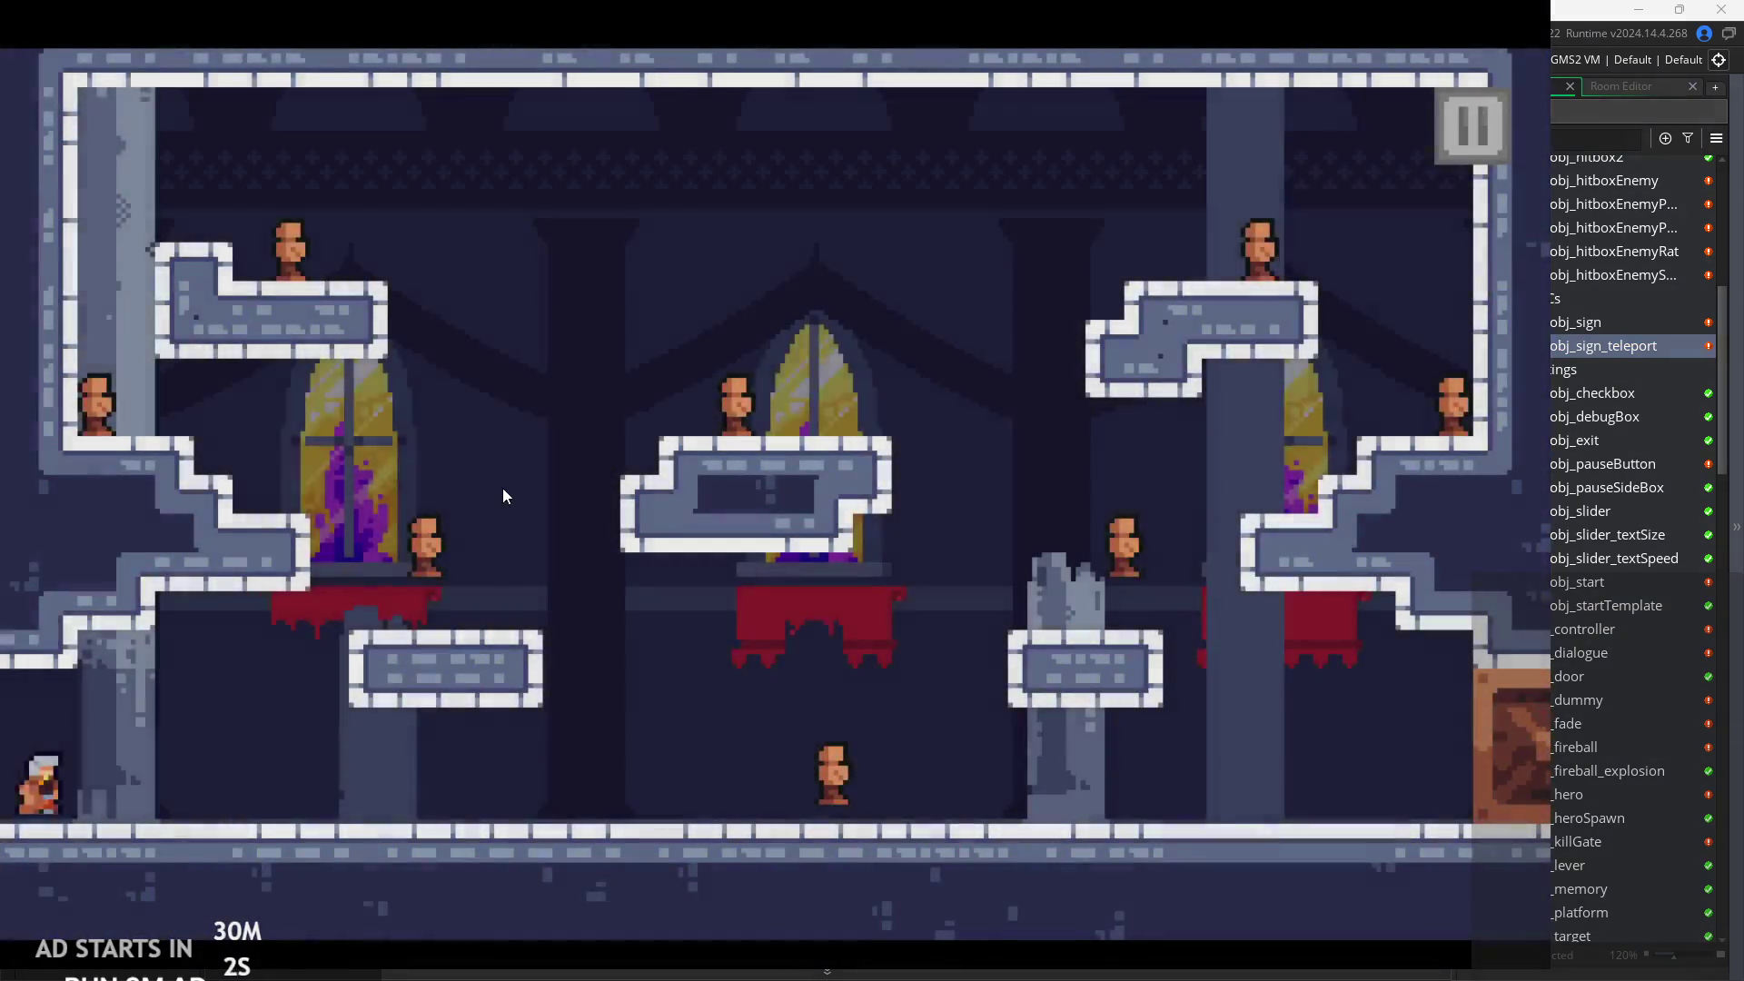
Run the respawned hero along the floor, jumping at enemies and dash-attacking right.
{"action": "key", "text": "Right"}
{"action": "key", "text": "Right"}
{"action": "key", "text": "space"}
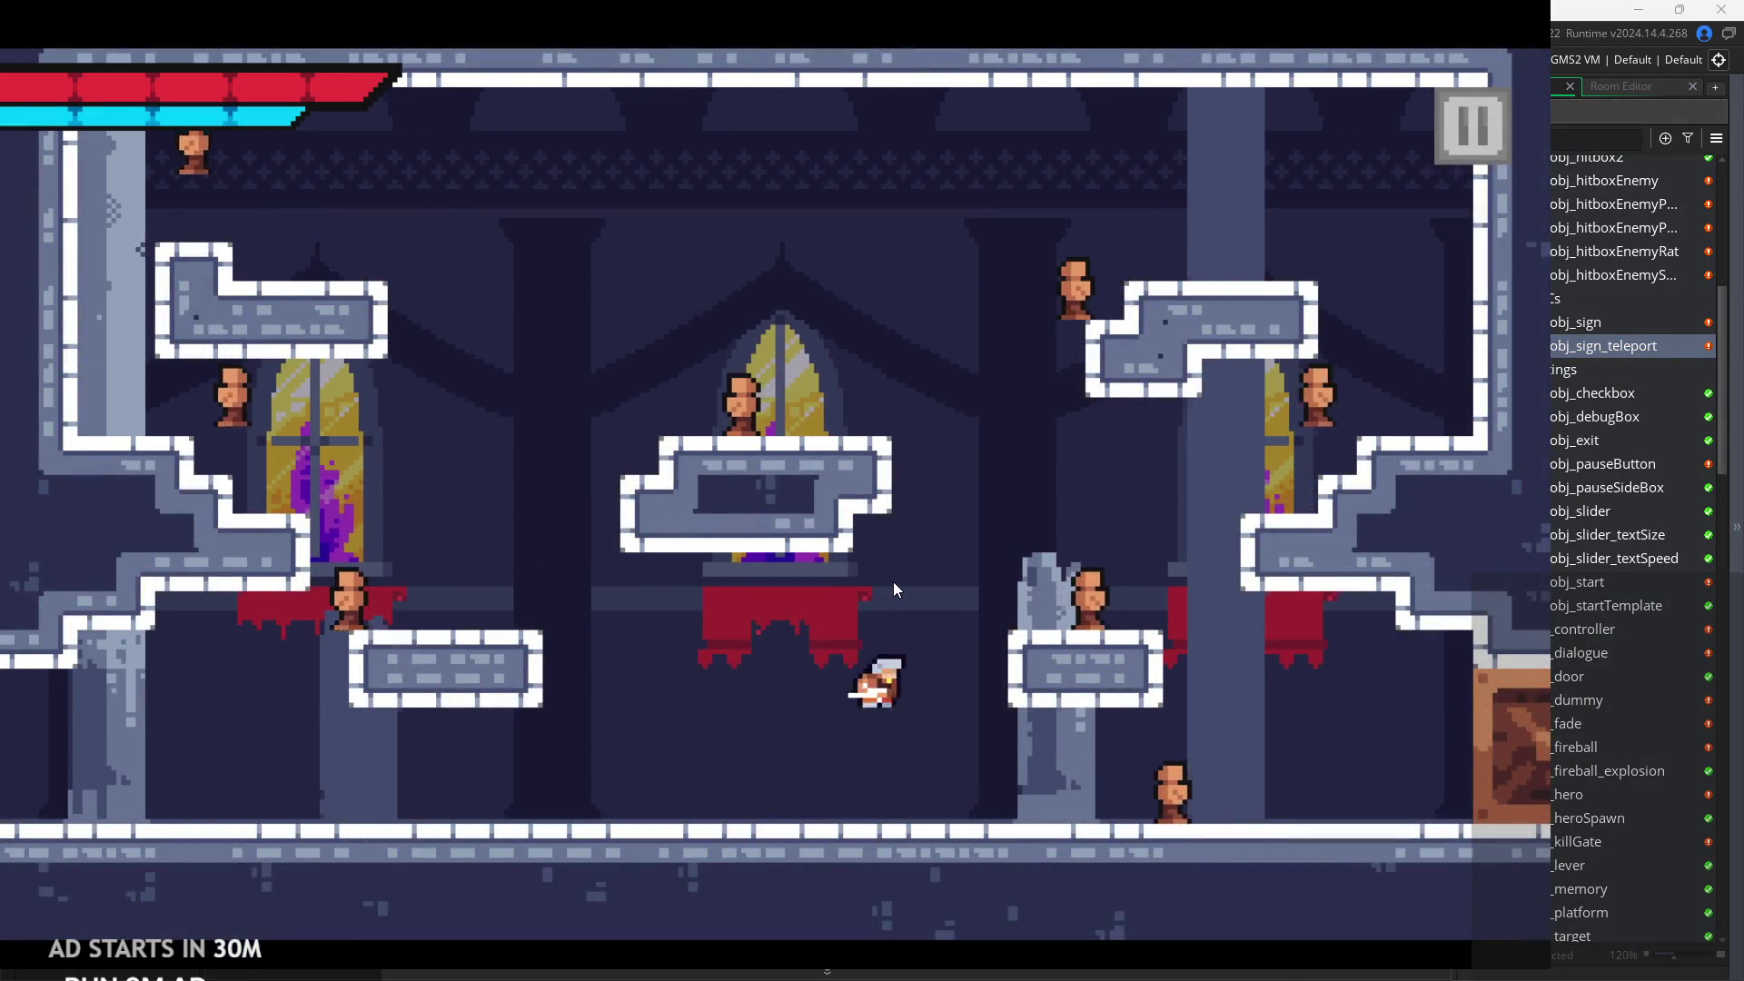
{"action": "key", "text": "Right"}
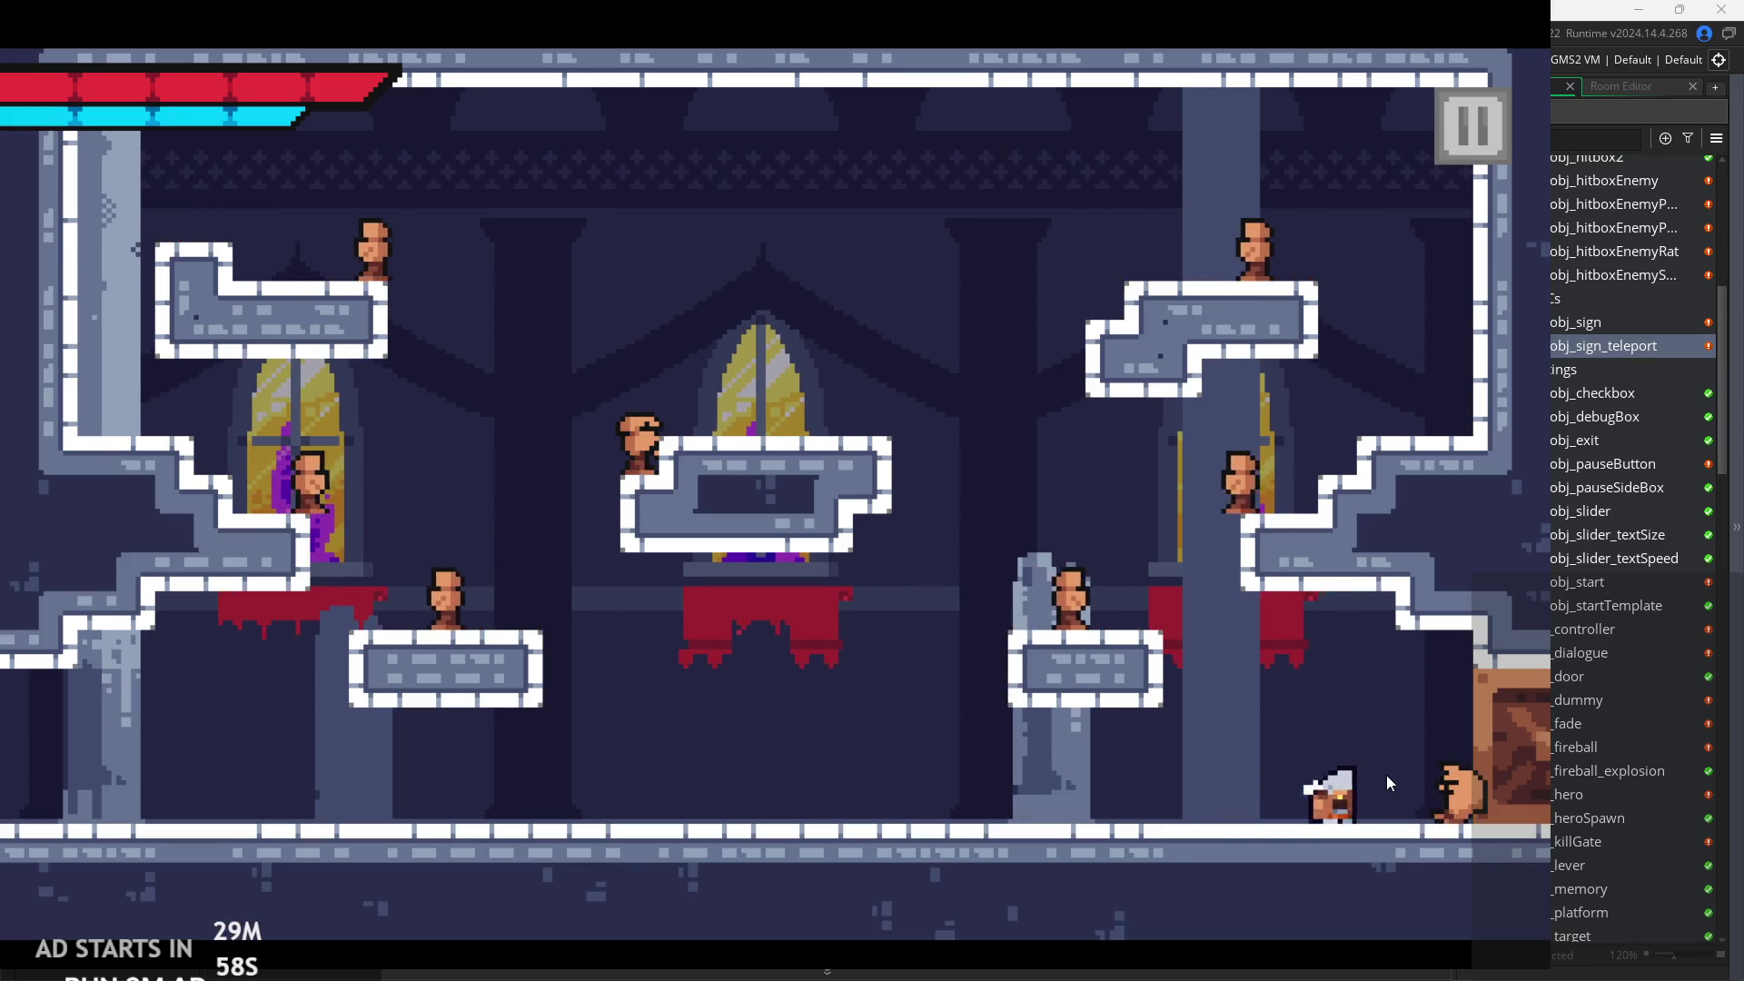
{"action": "key", "text": "space"}
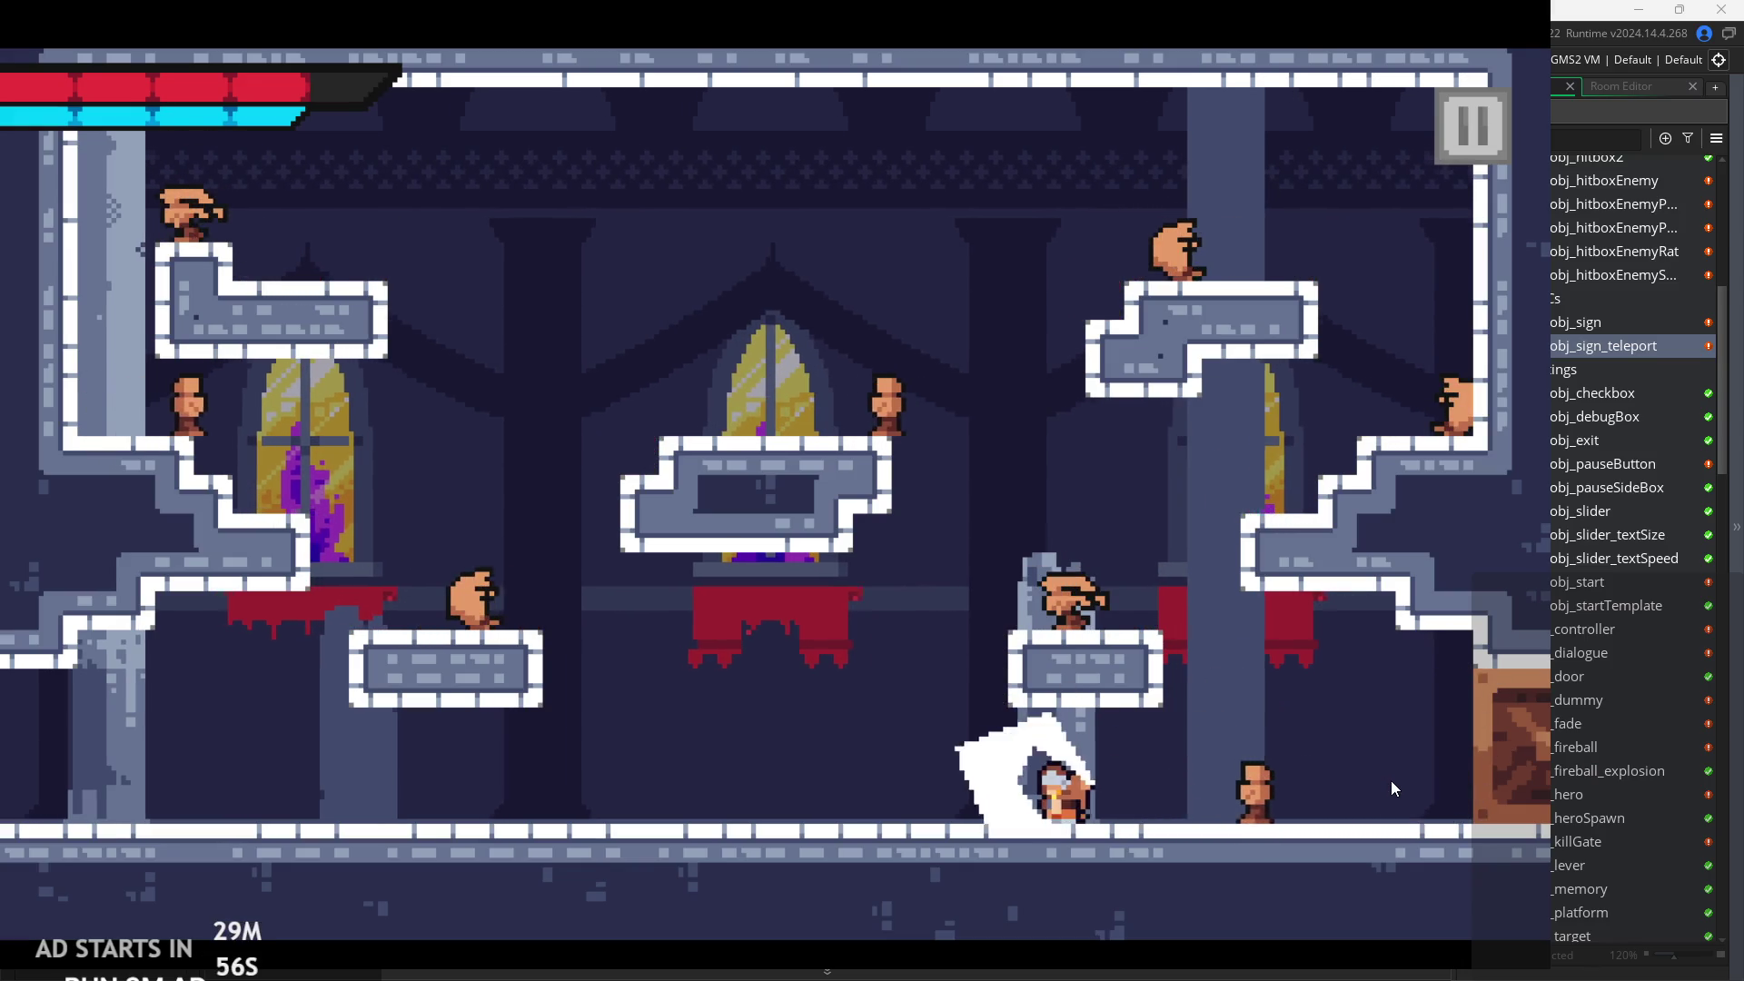
{"action": "key", "text": "Right"}
{"action": "key", "text": "Left"}
{"action": "key", "text": "Right"}
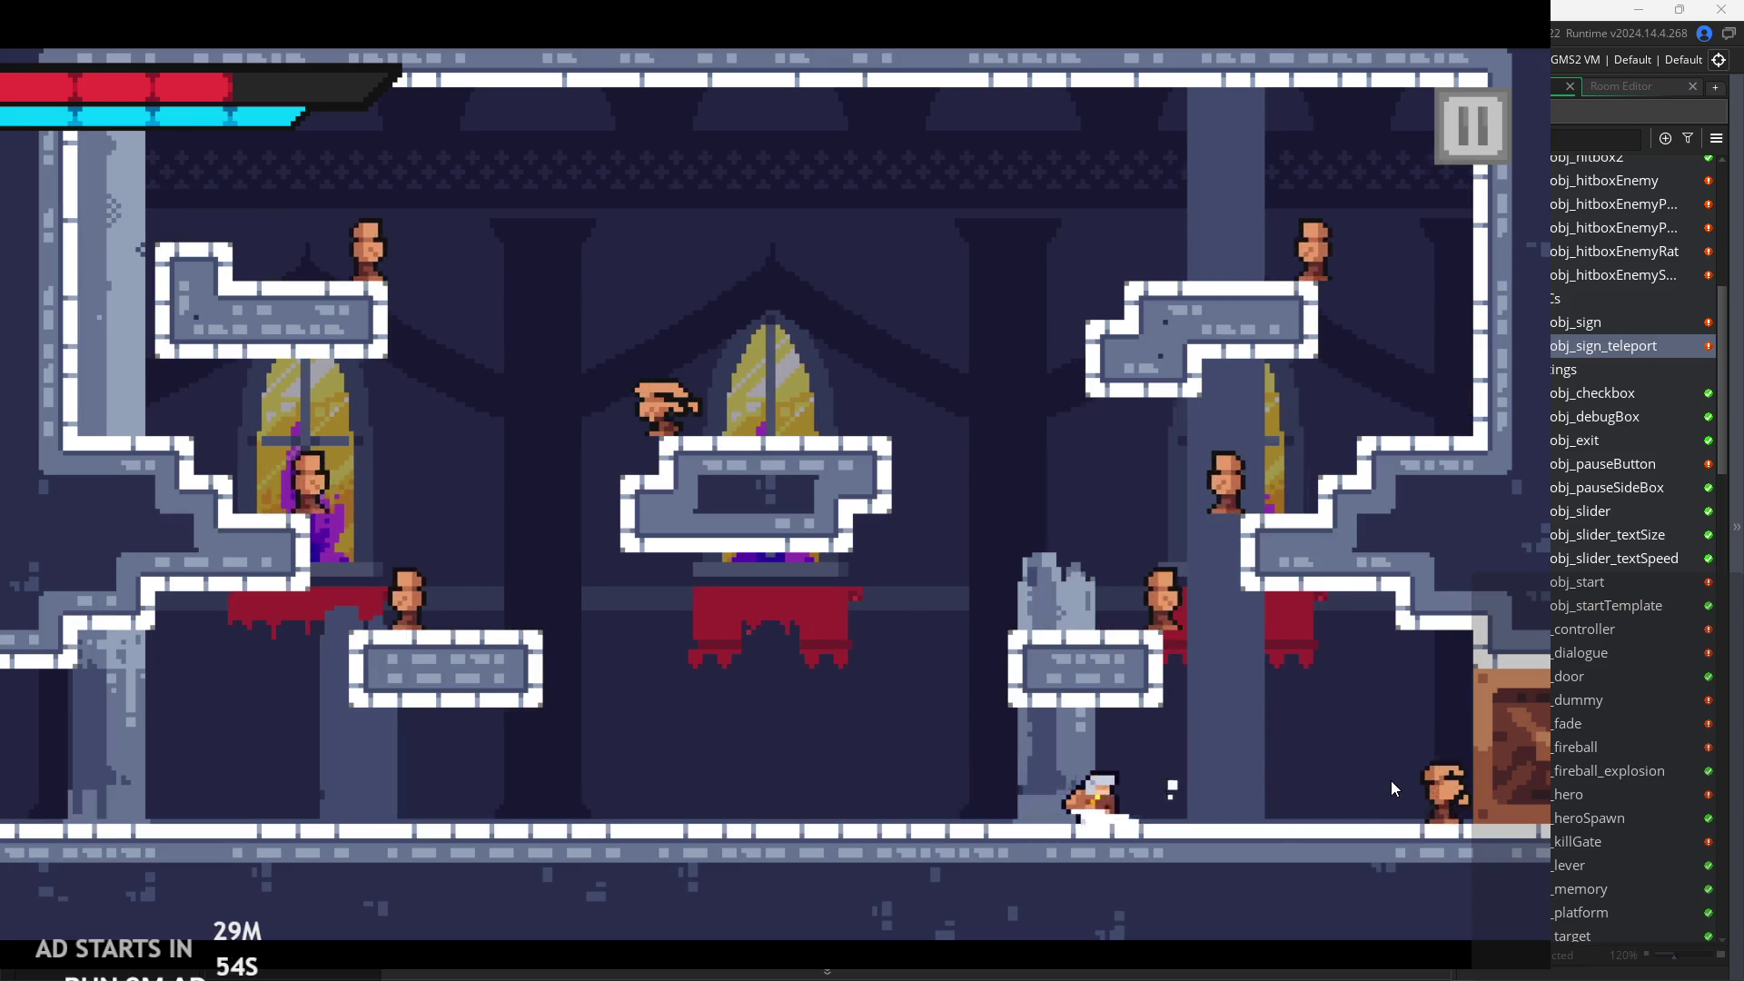
{"action": "key", "text": "Left"}
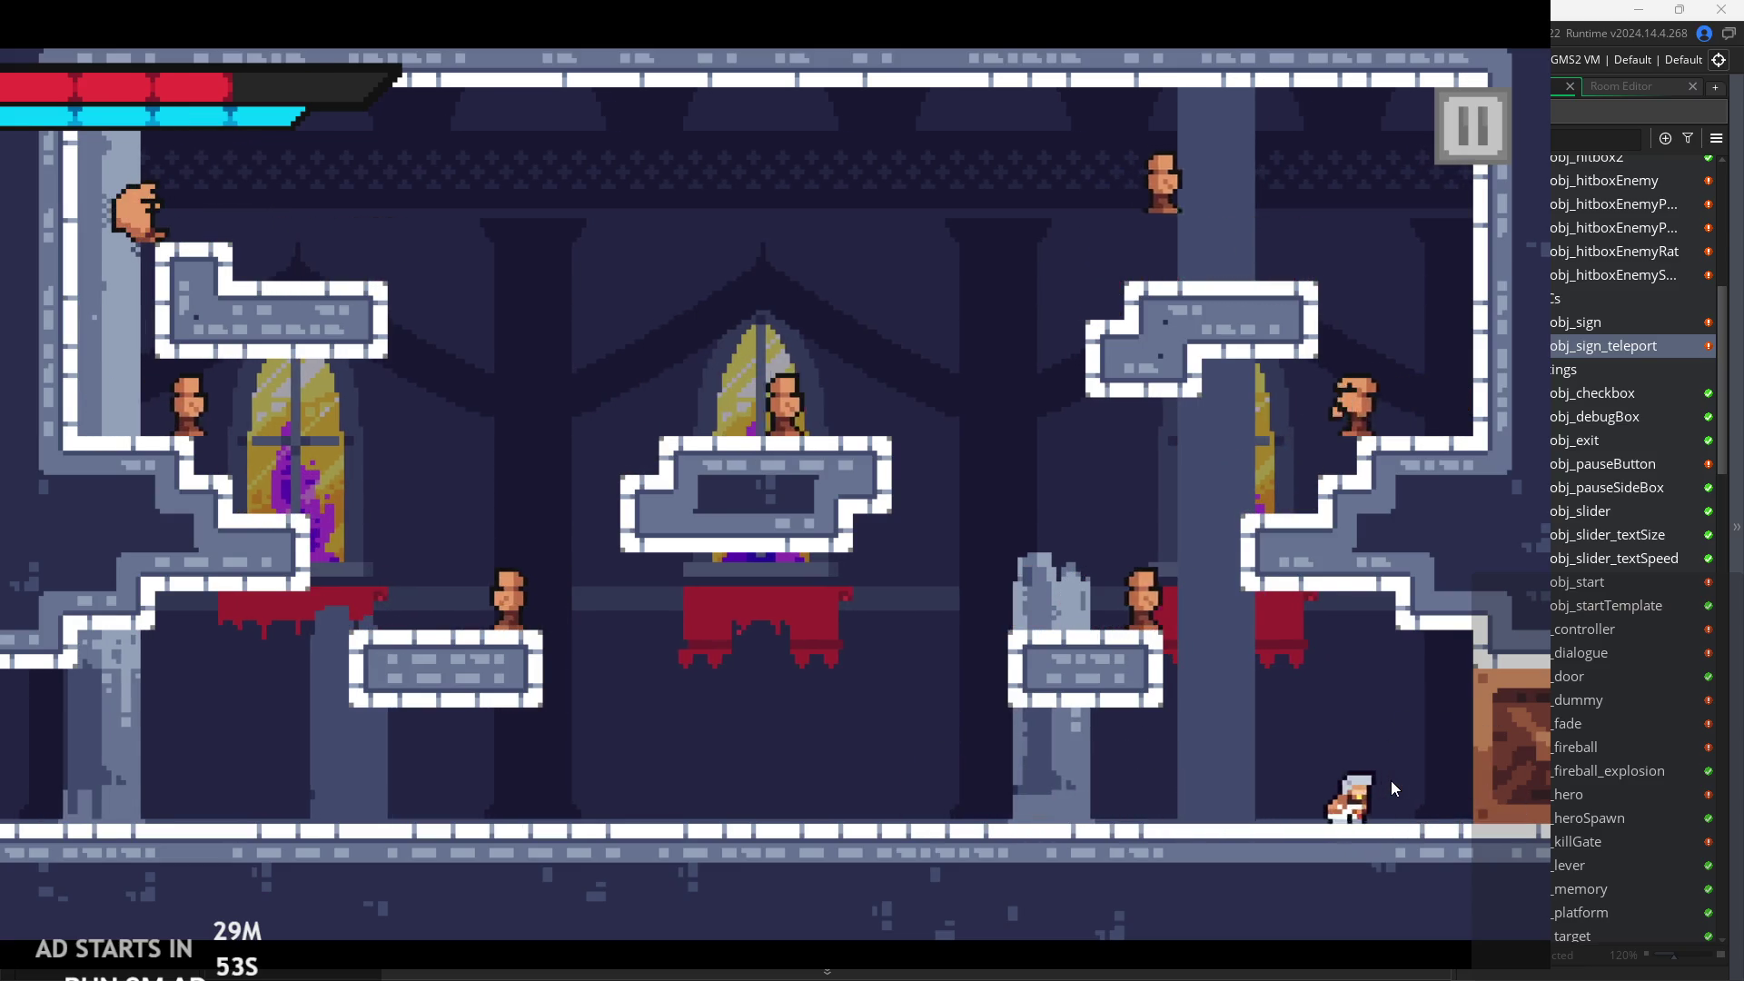
{"action": "key", "text": "Right"}
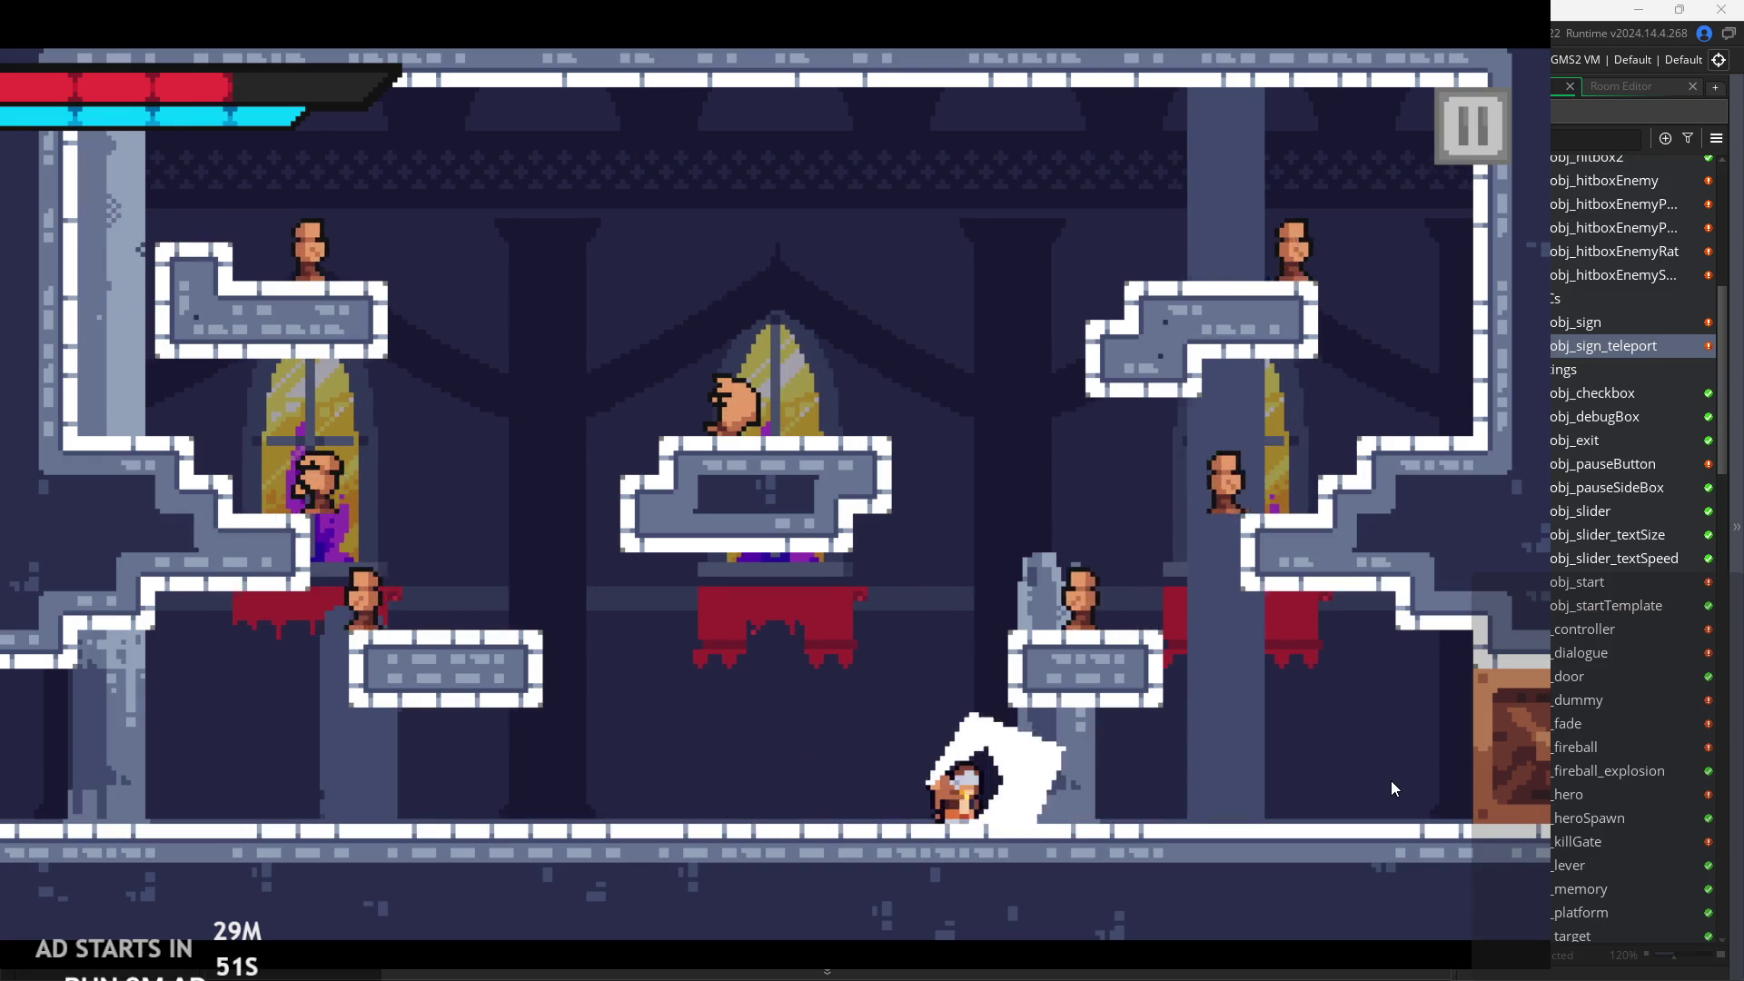
{"action": "key", "text": "Left"}
Leap and slash across the room, landing on the broken pillar and attacking toward the right ledge.
{"action": "key", "text": "Right"}
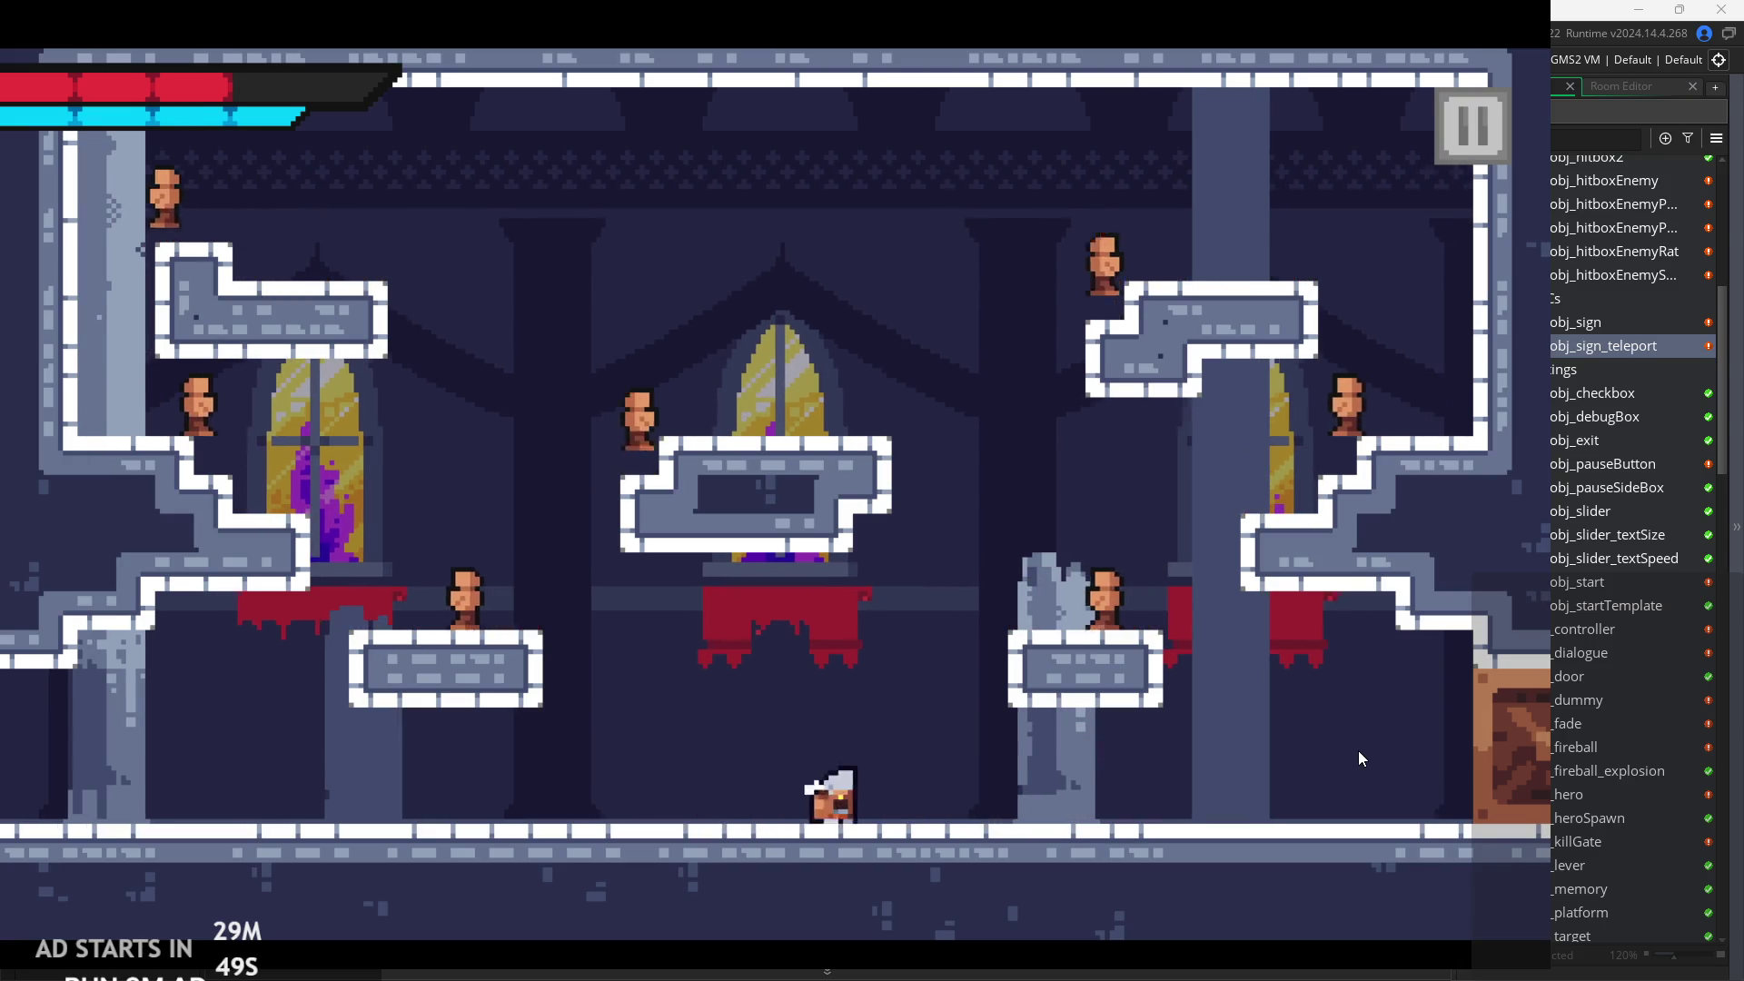
{"action": "key", "text": "space"}
{"action": "key", "text": "Right"}
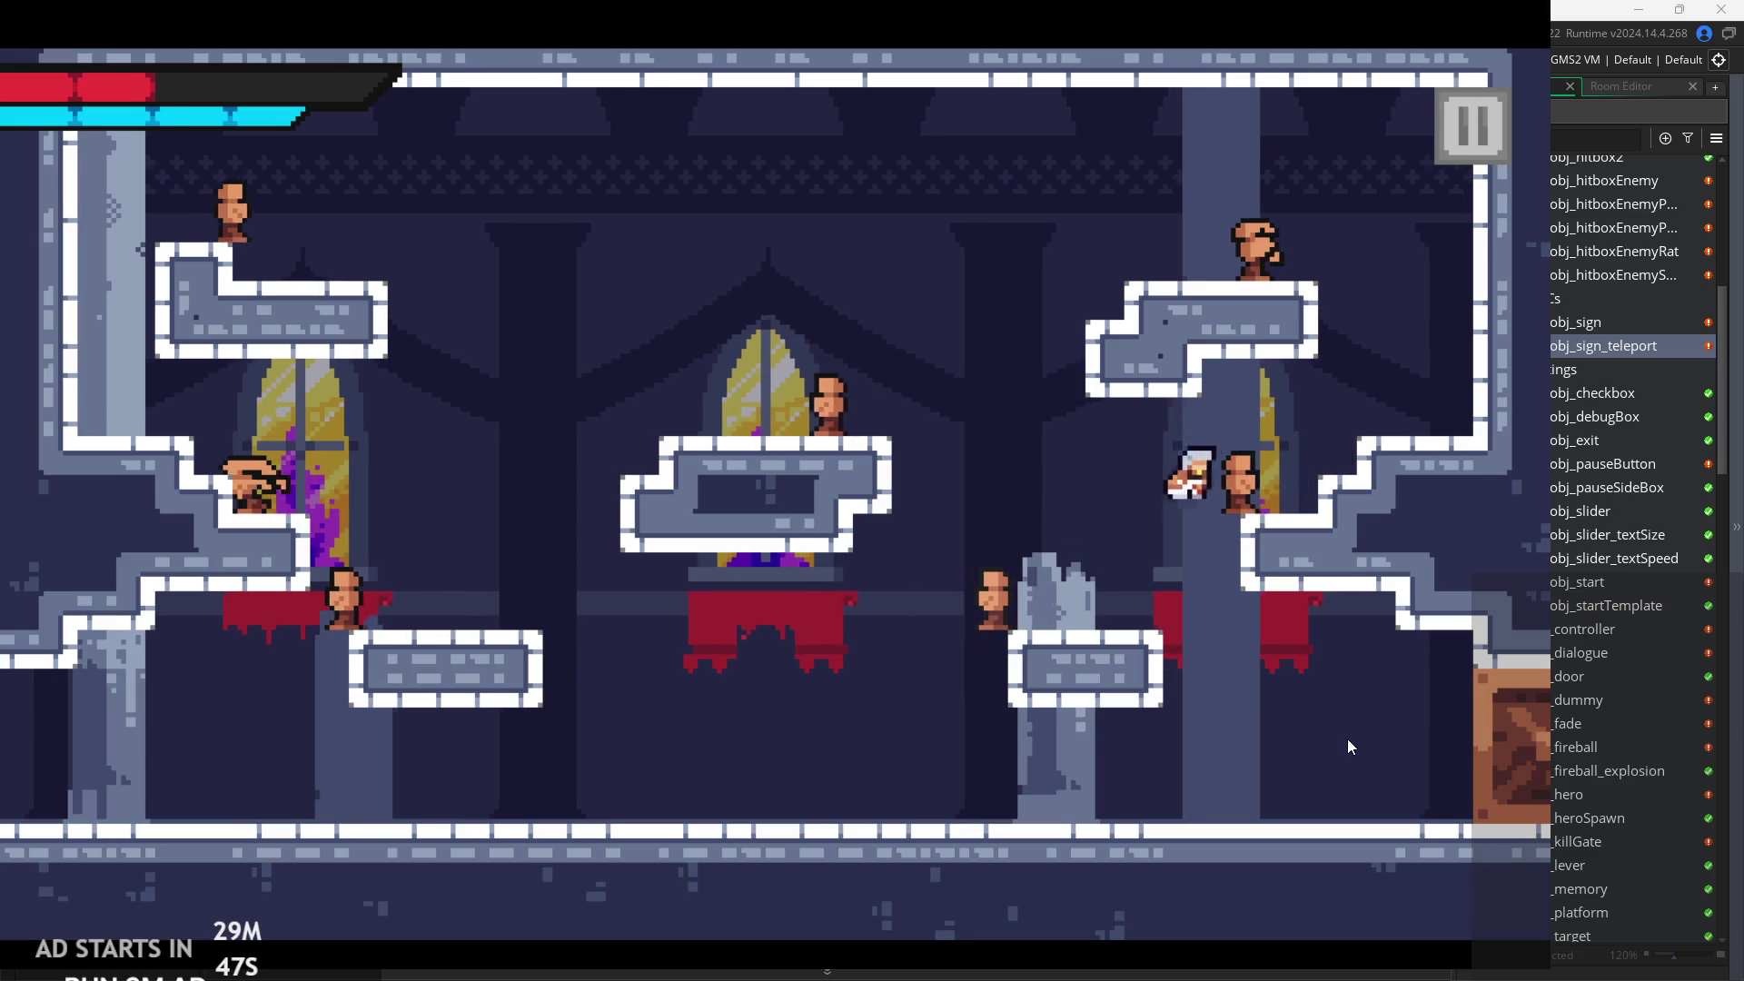
{"action": "key", "text": "space"}
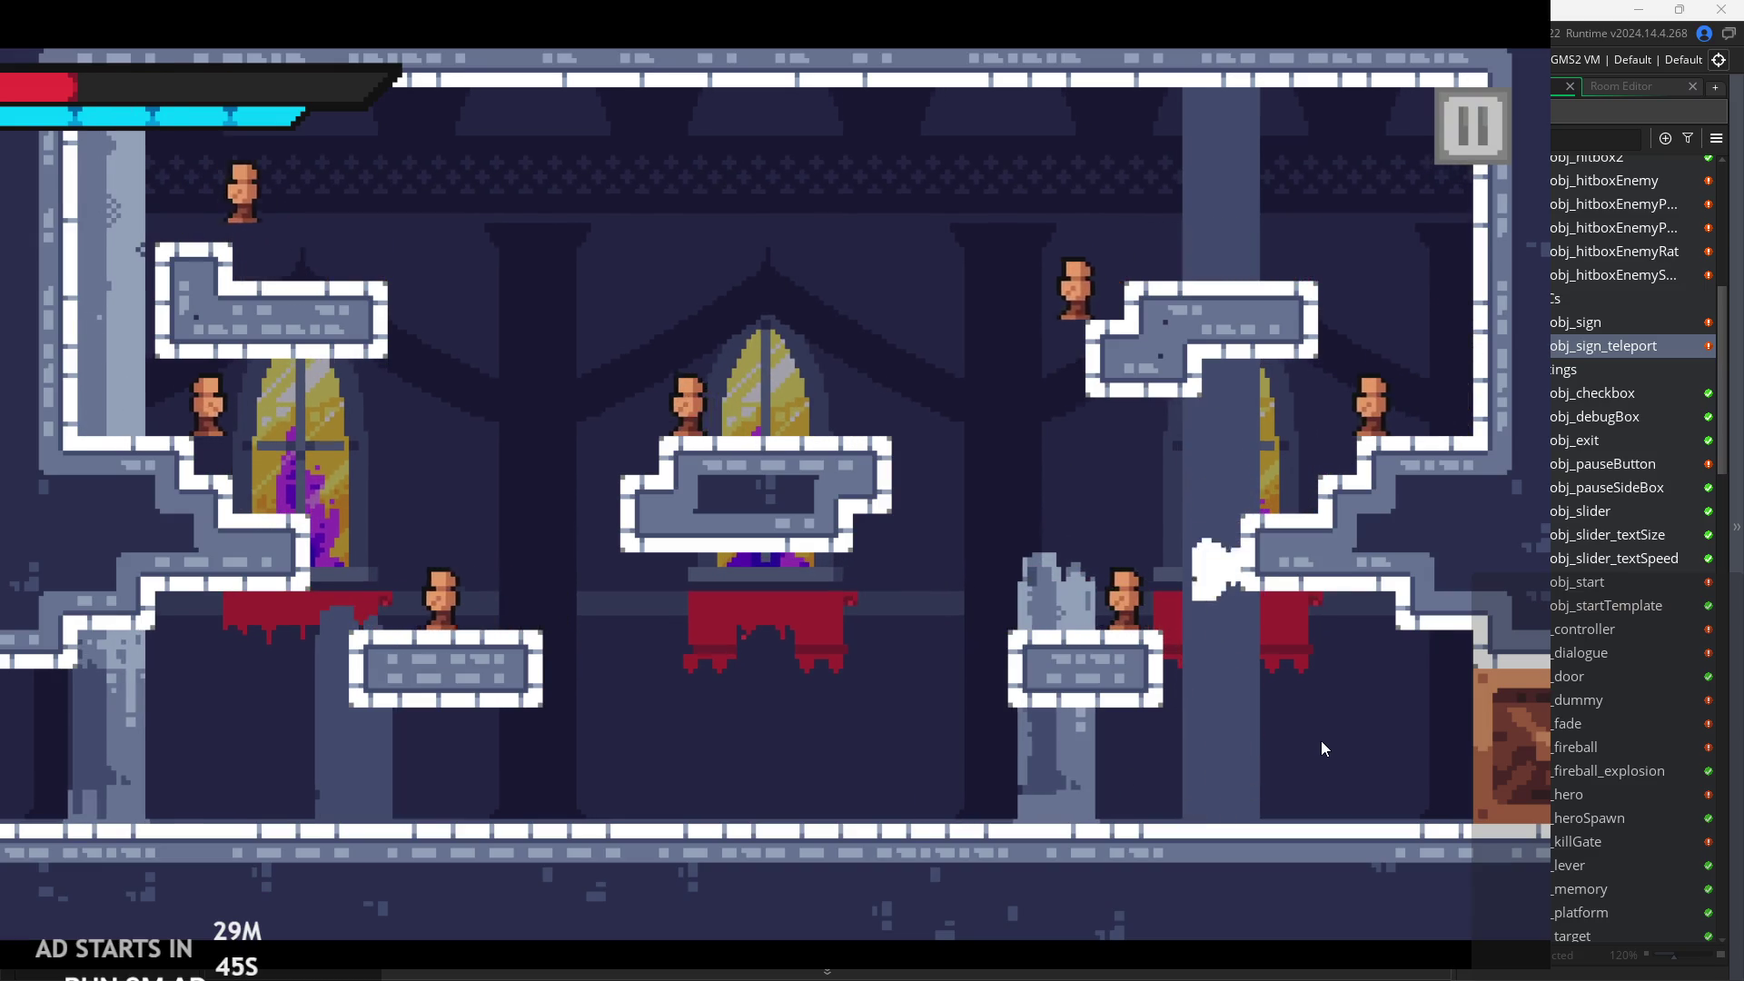
{"action": "key", "text": "Left"}
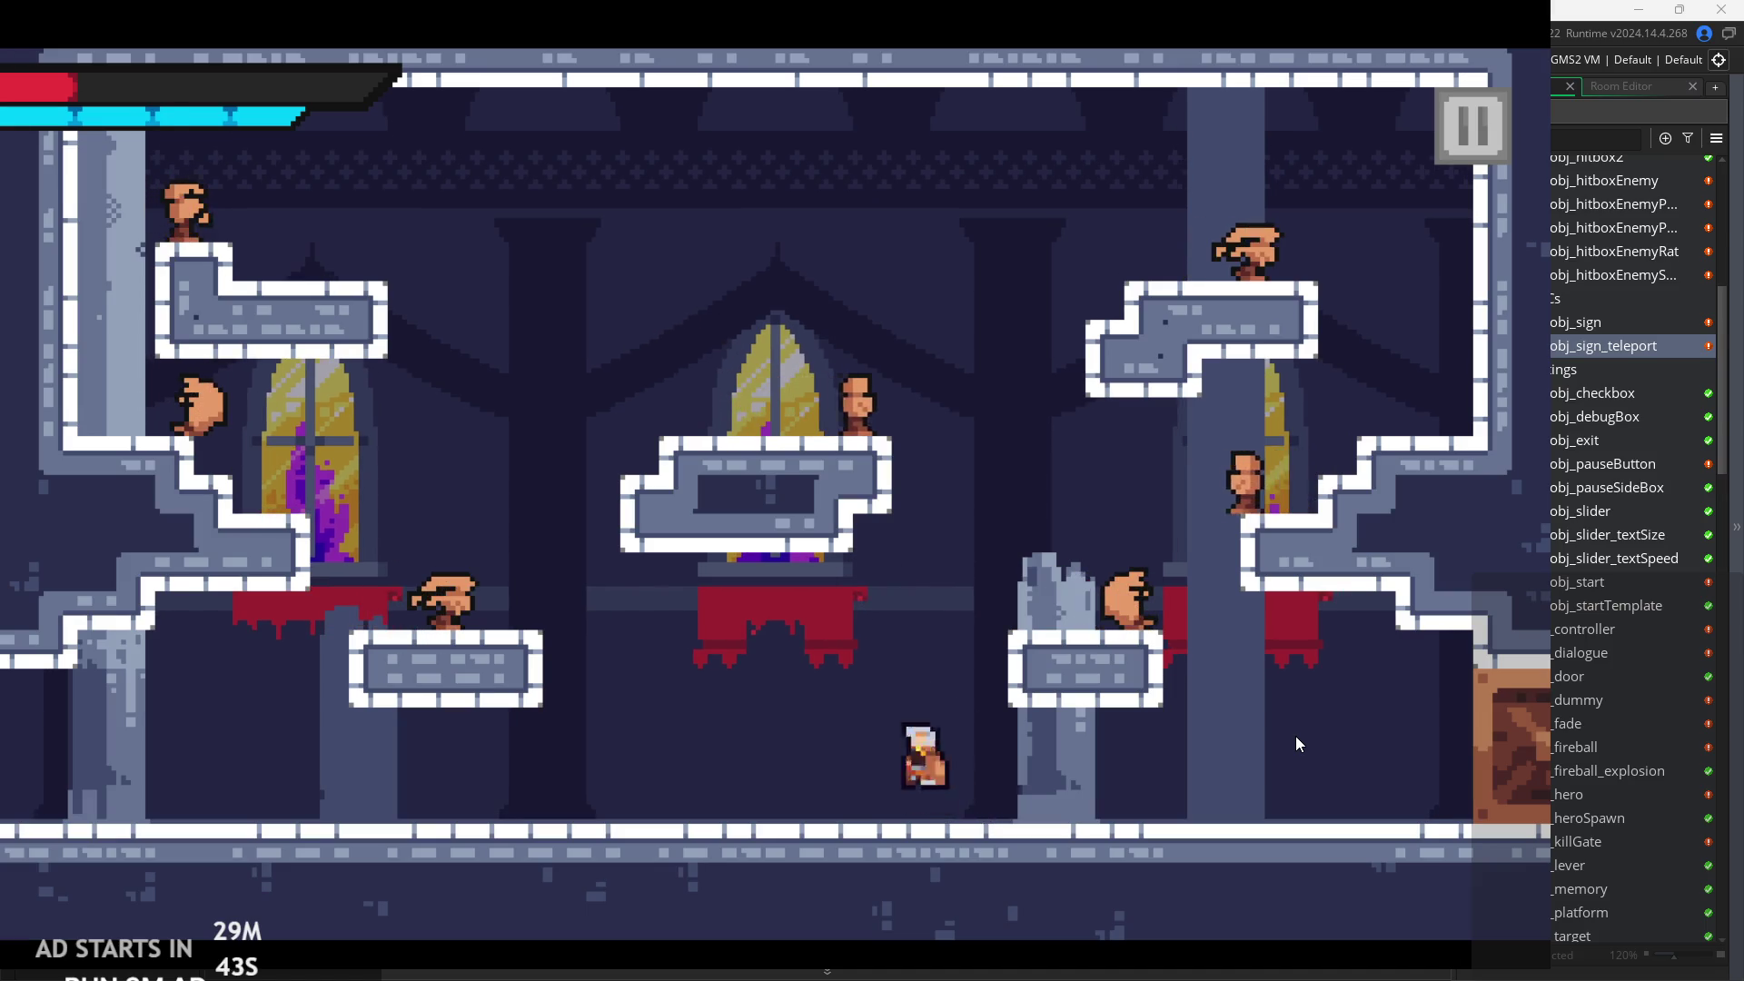
{"action": "key", "text": "space"}
{"action": "key", "text": "Left"}
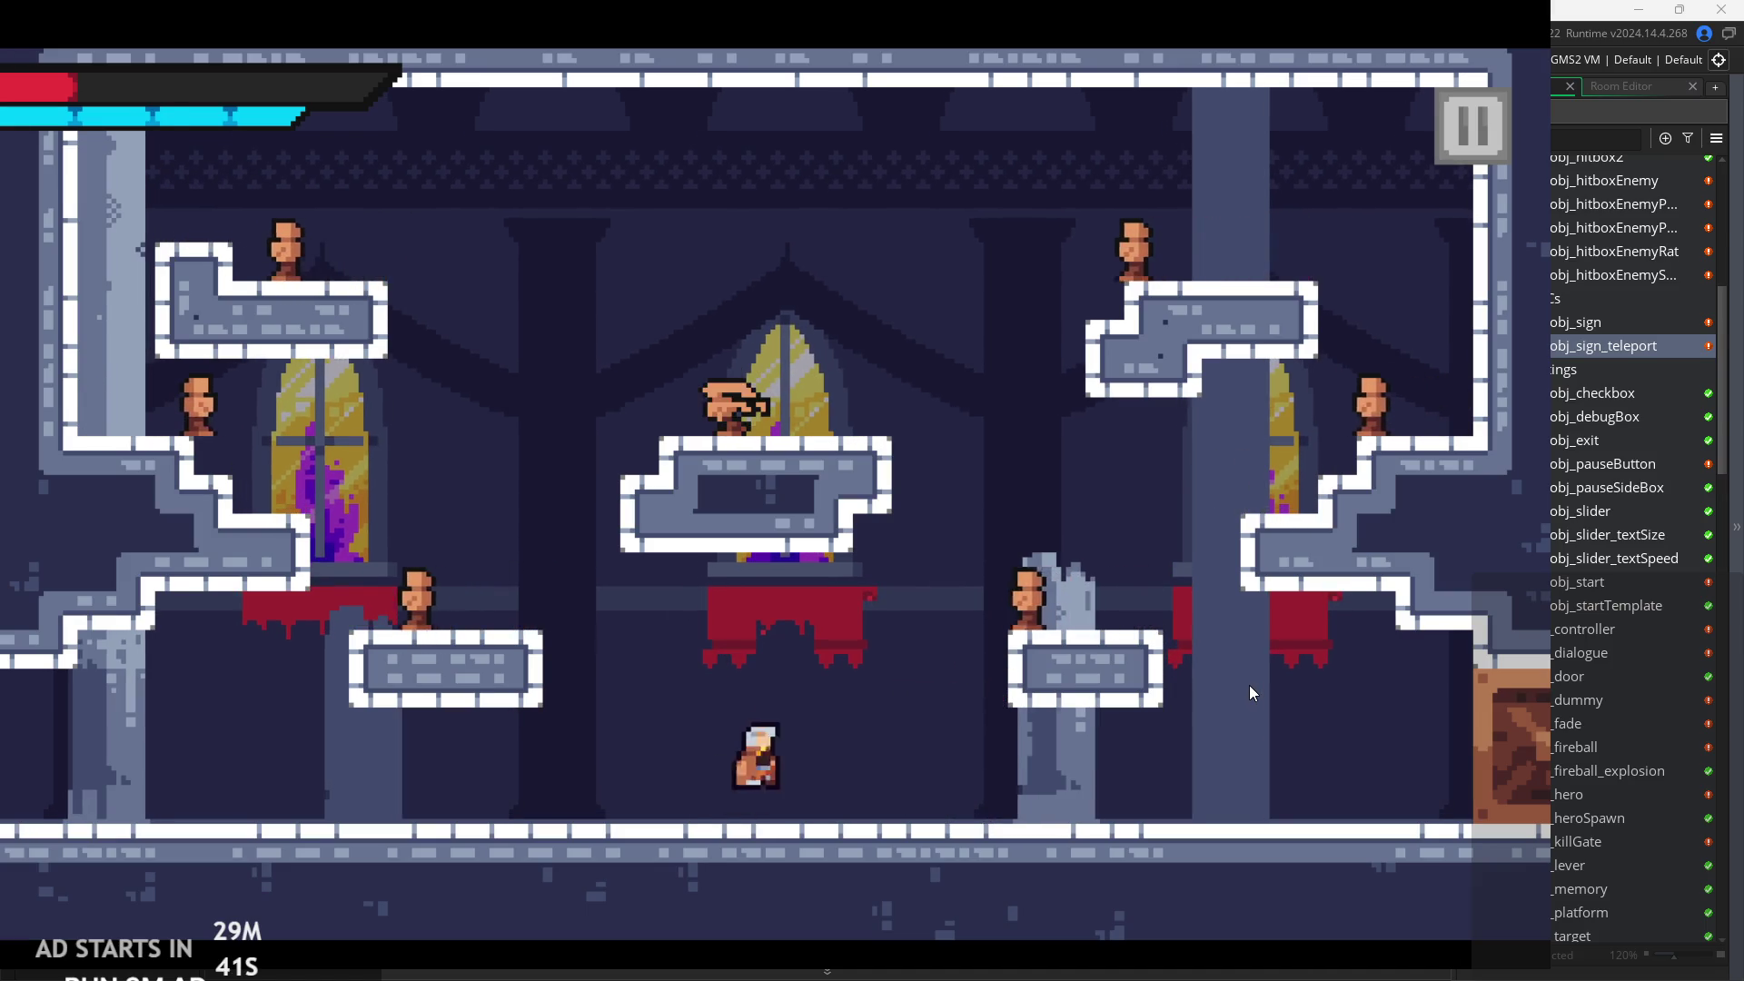
{"action": "key", "text": "Right"}
{"action": "key", "text": "space"}
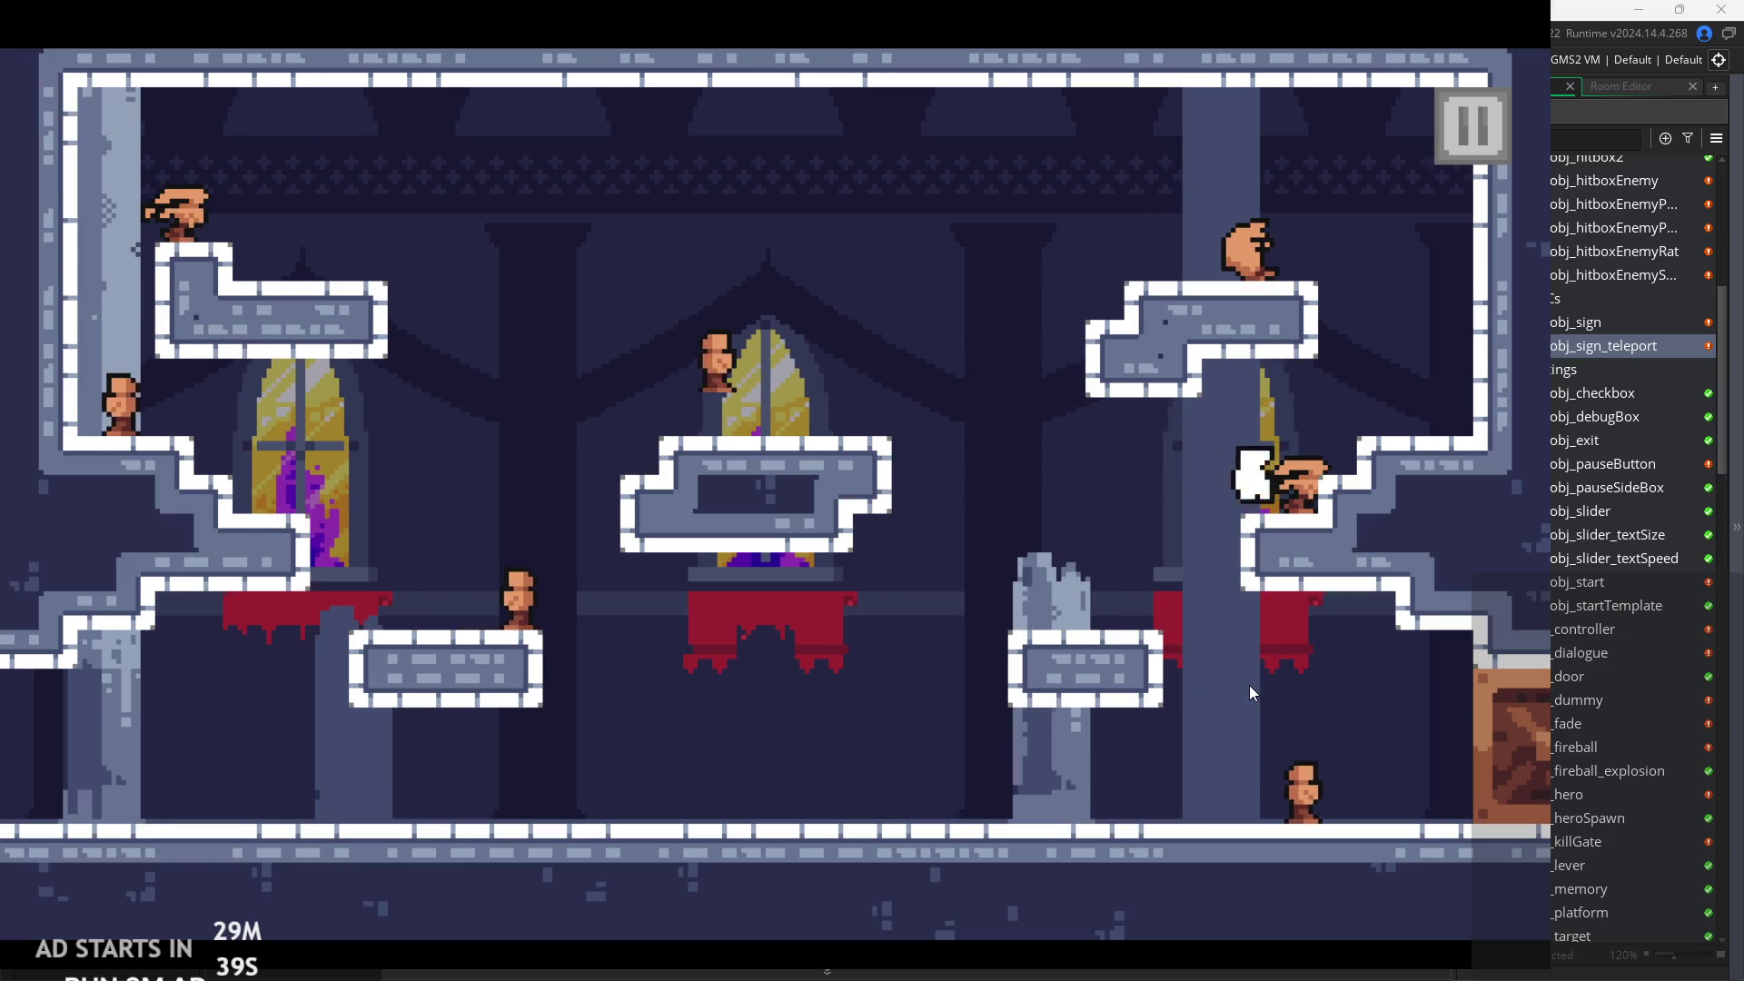
{"action": "key", "text": "Right"}
{"action": "key", "text": "space"}
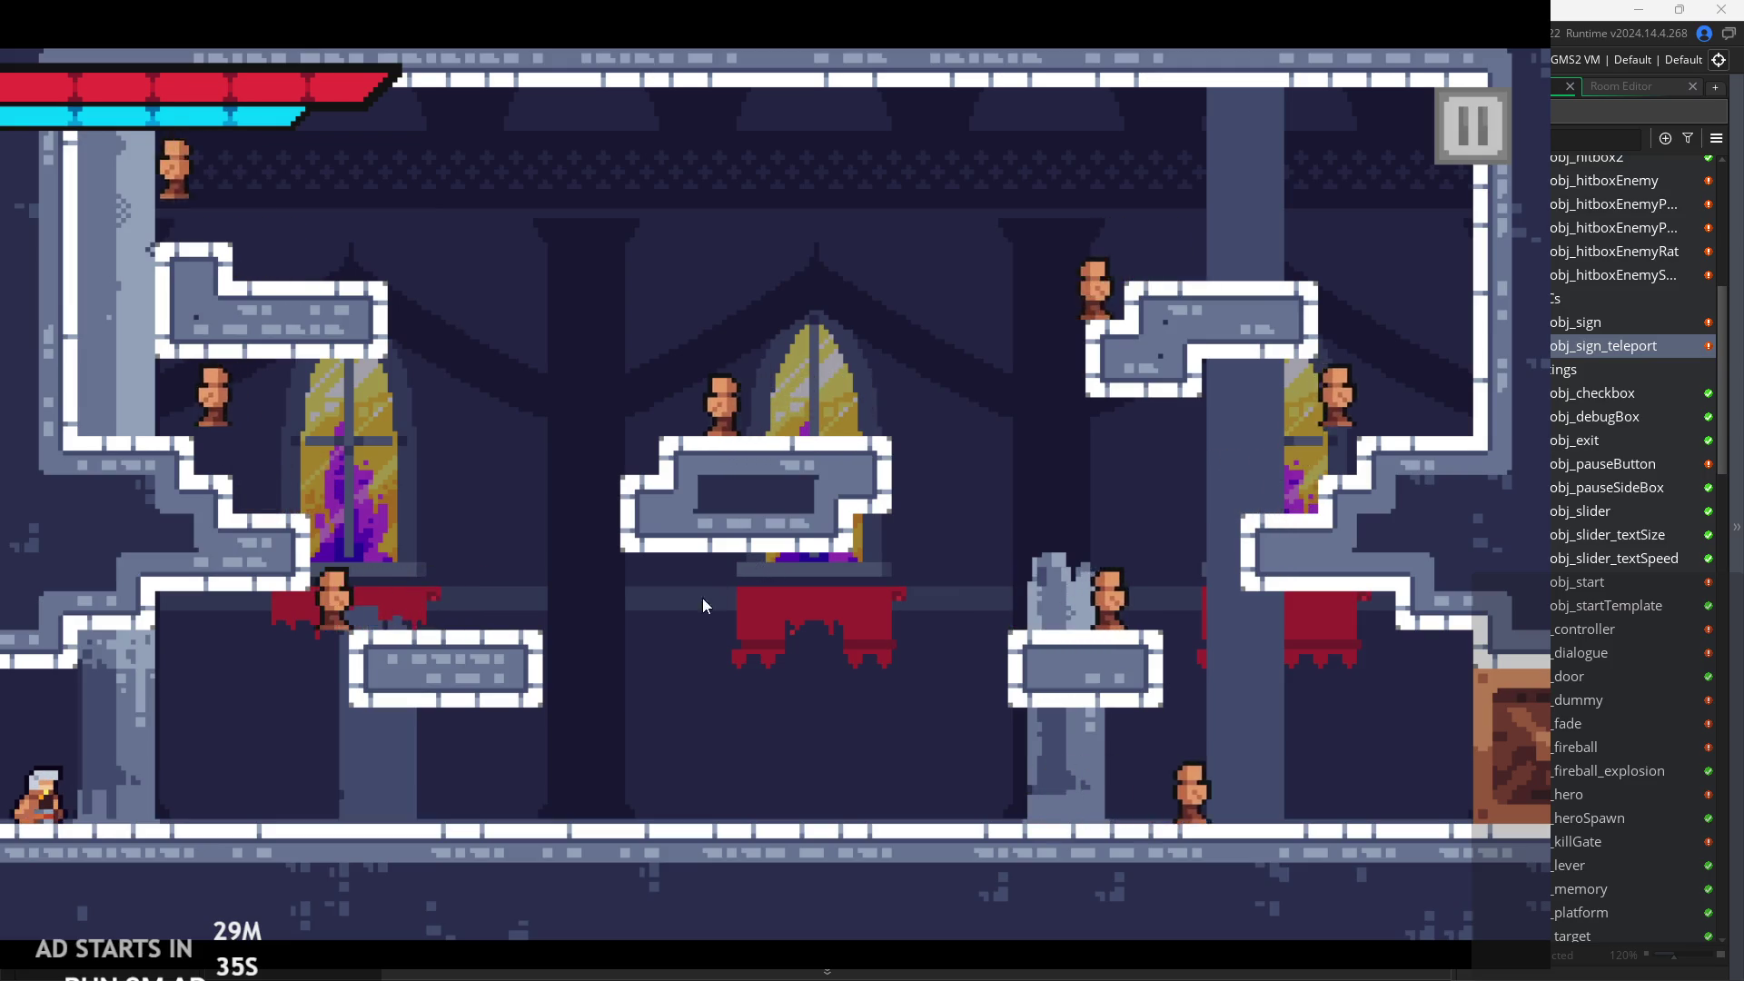
Run the respawned hero along the floor slashing, then jump onto the platform.
{"action": "key", "text": "Right"}
{"action": "key", "text": "Right"}
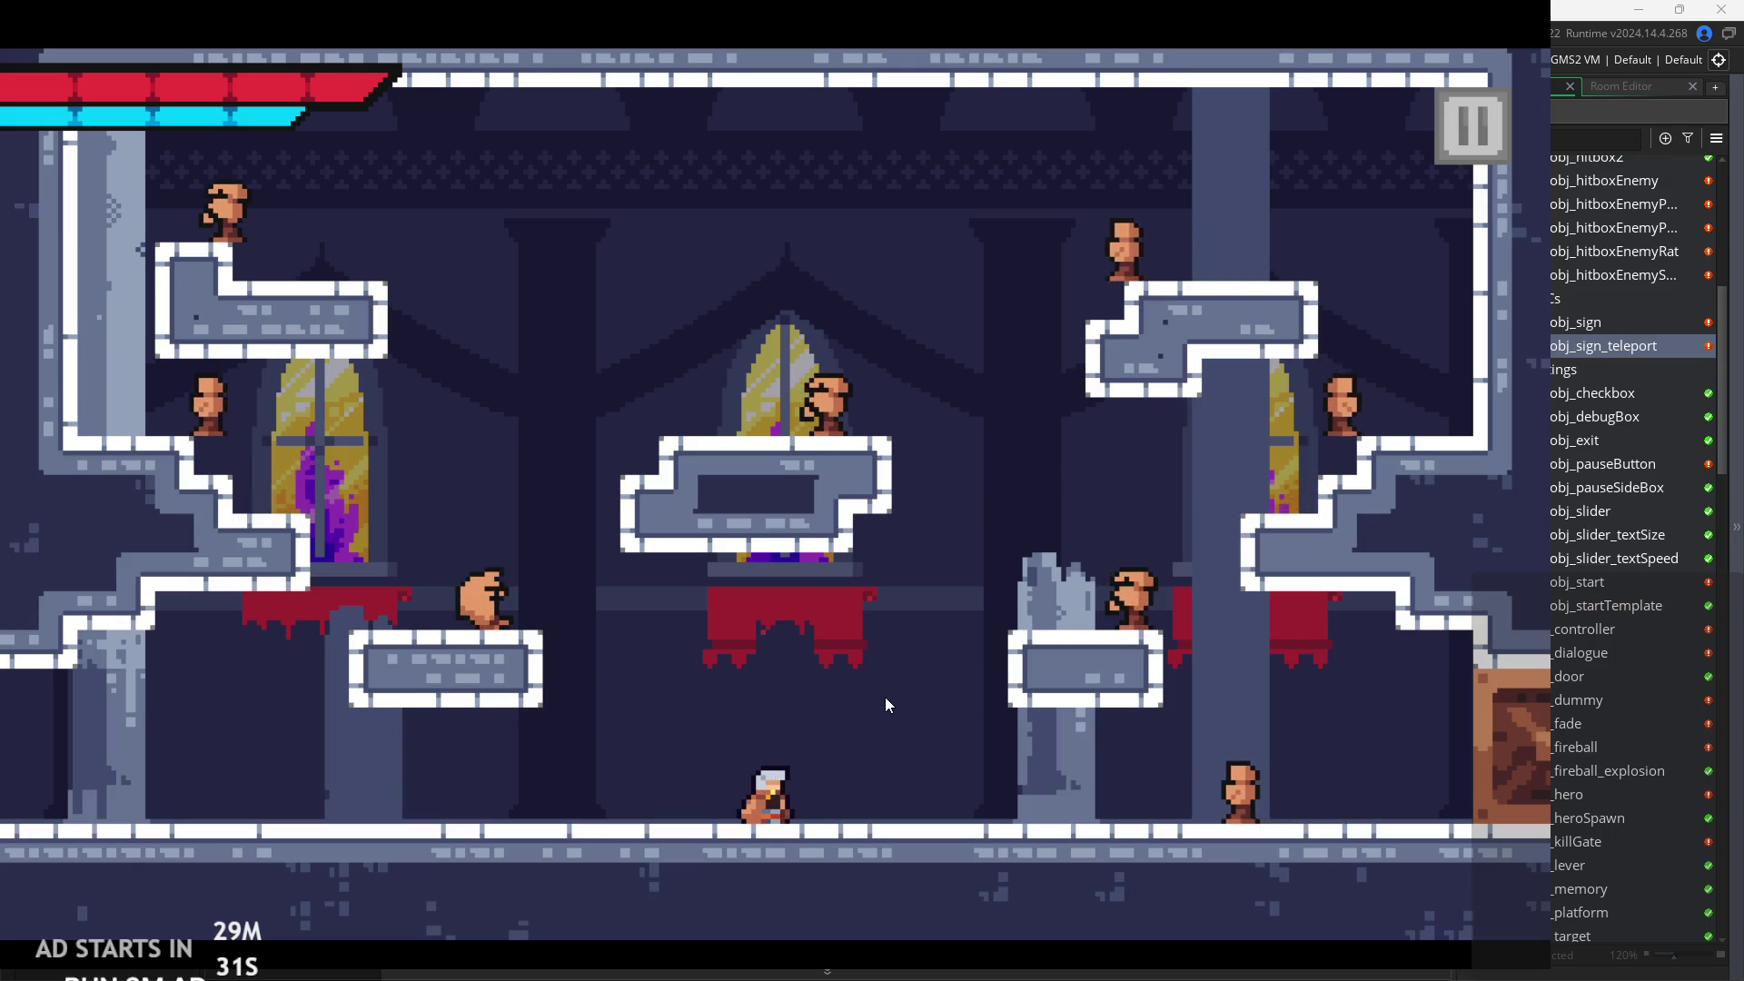
{"action": "key", "text": "Left"}
{"action": "key", "text": "Right"}
{"action": "key", "text": "x"}
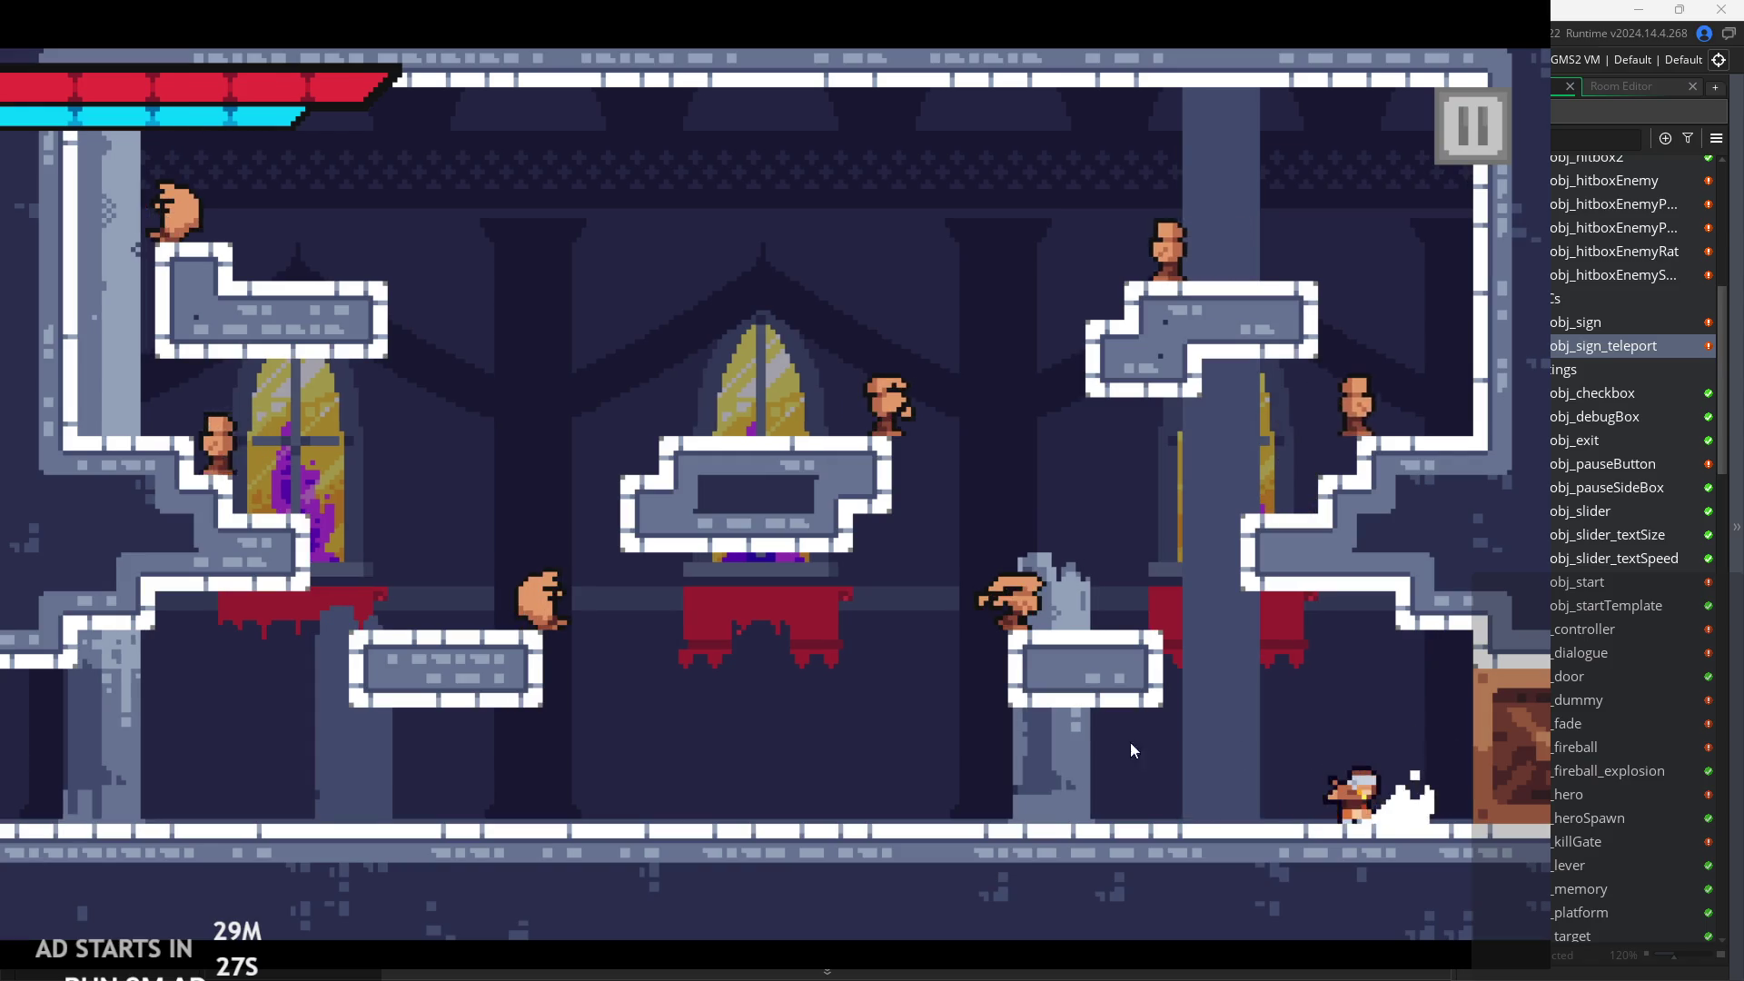
{"action": "key", "text": "Left"}
{"action": "key", "text": "z"}
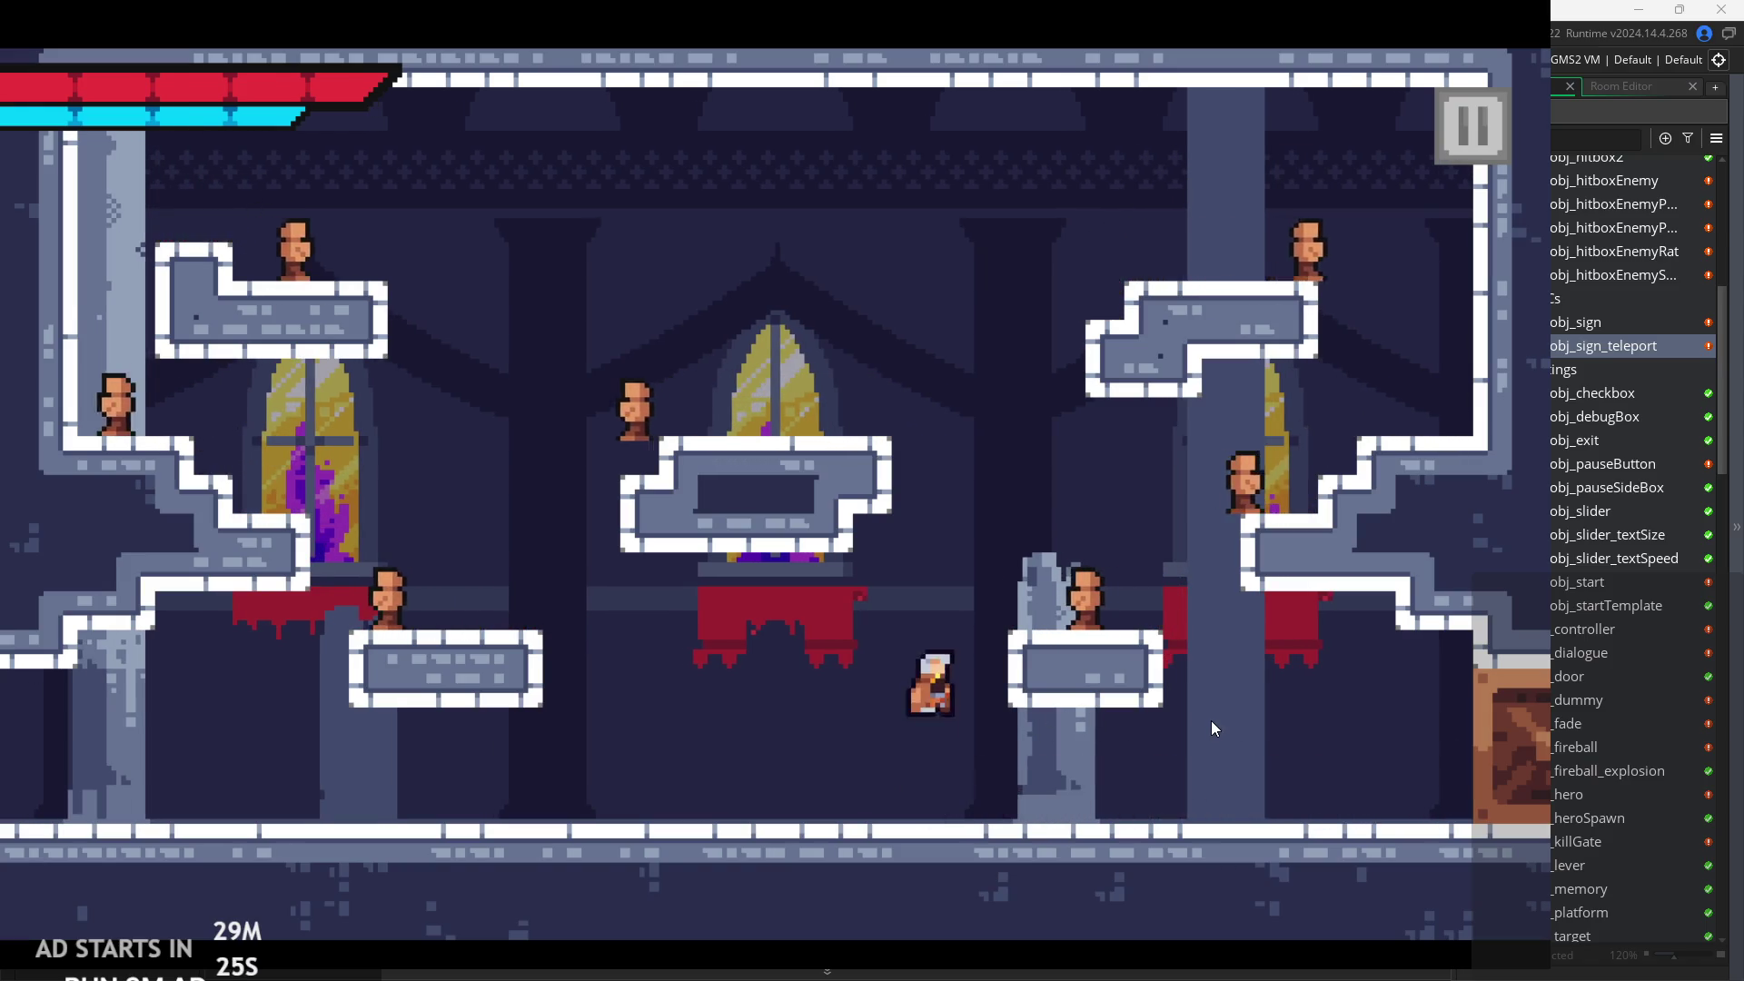
{"action": "key", "text": "Right"}
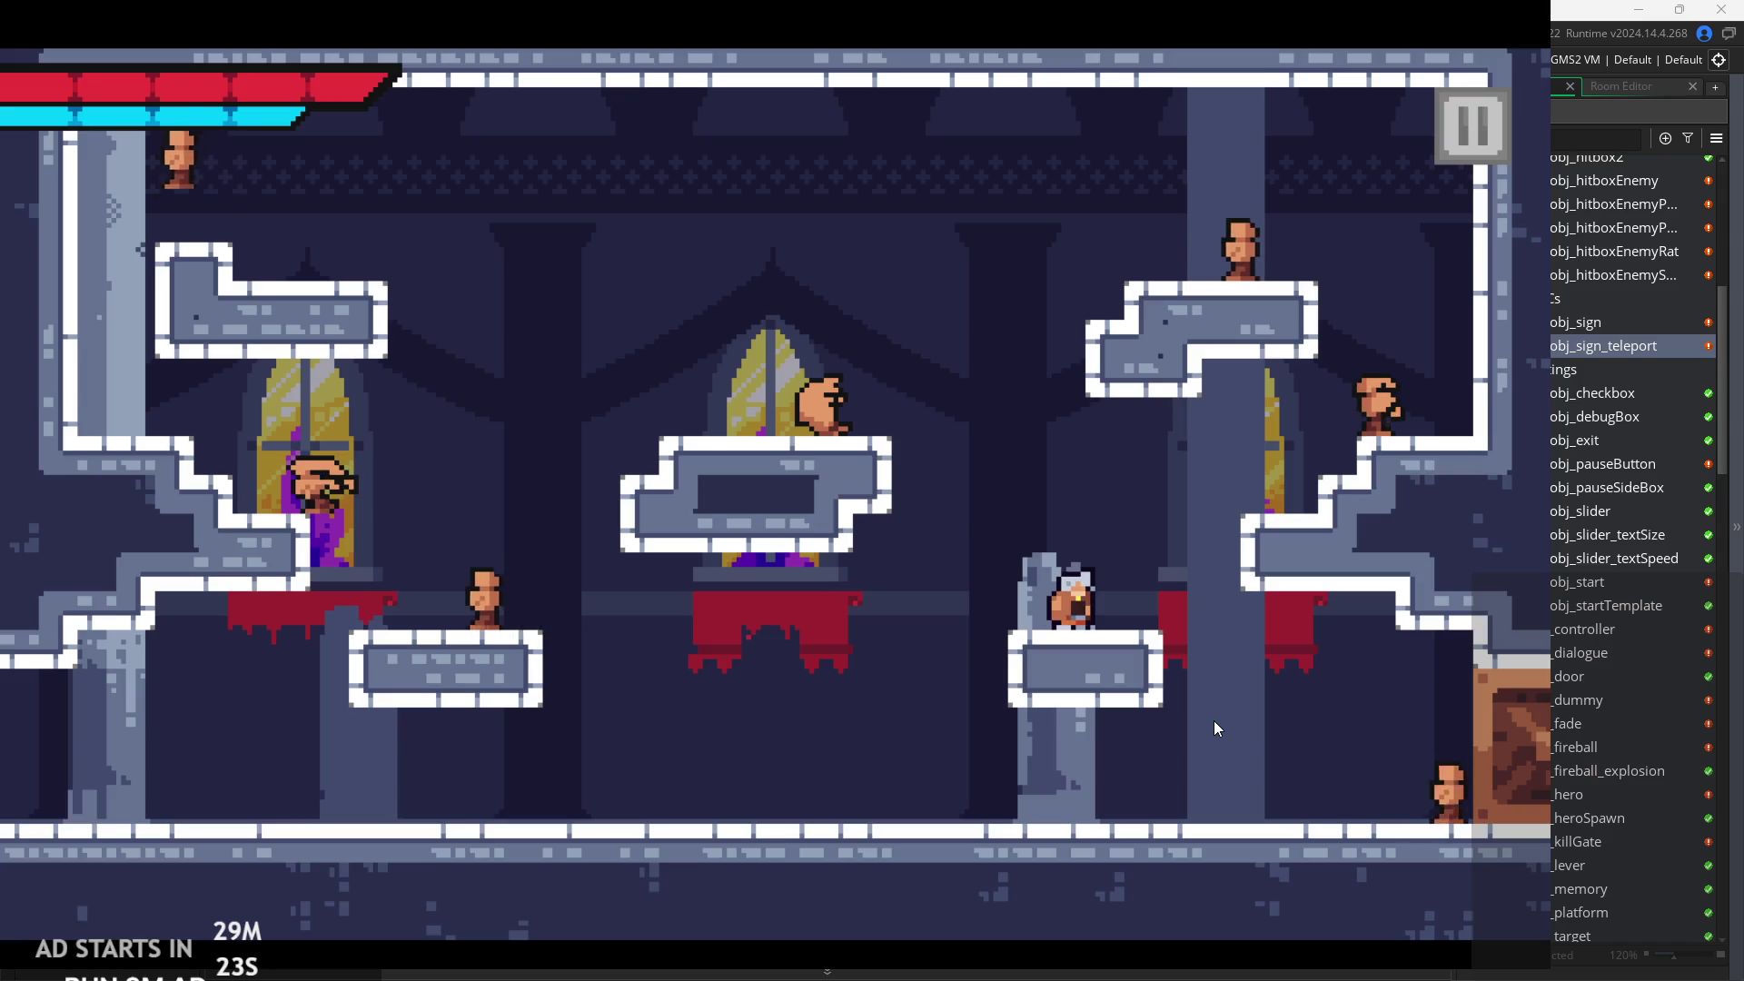
Cast a dark orb right, slash mid-air, and fight the enemy beside the broken pillar.
{"action": "key", "text": "c"}
{"action": "key", "text": "z"}
{"action": "key", "text": "x"}
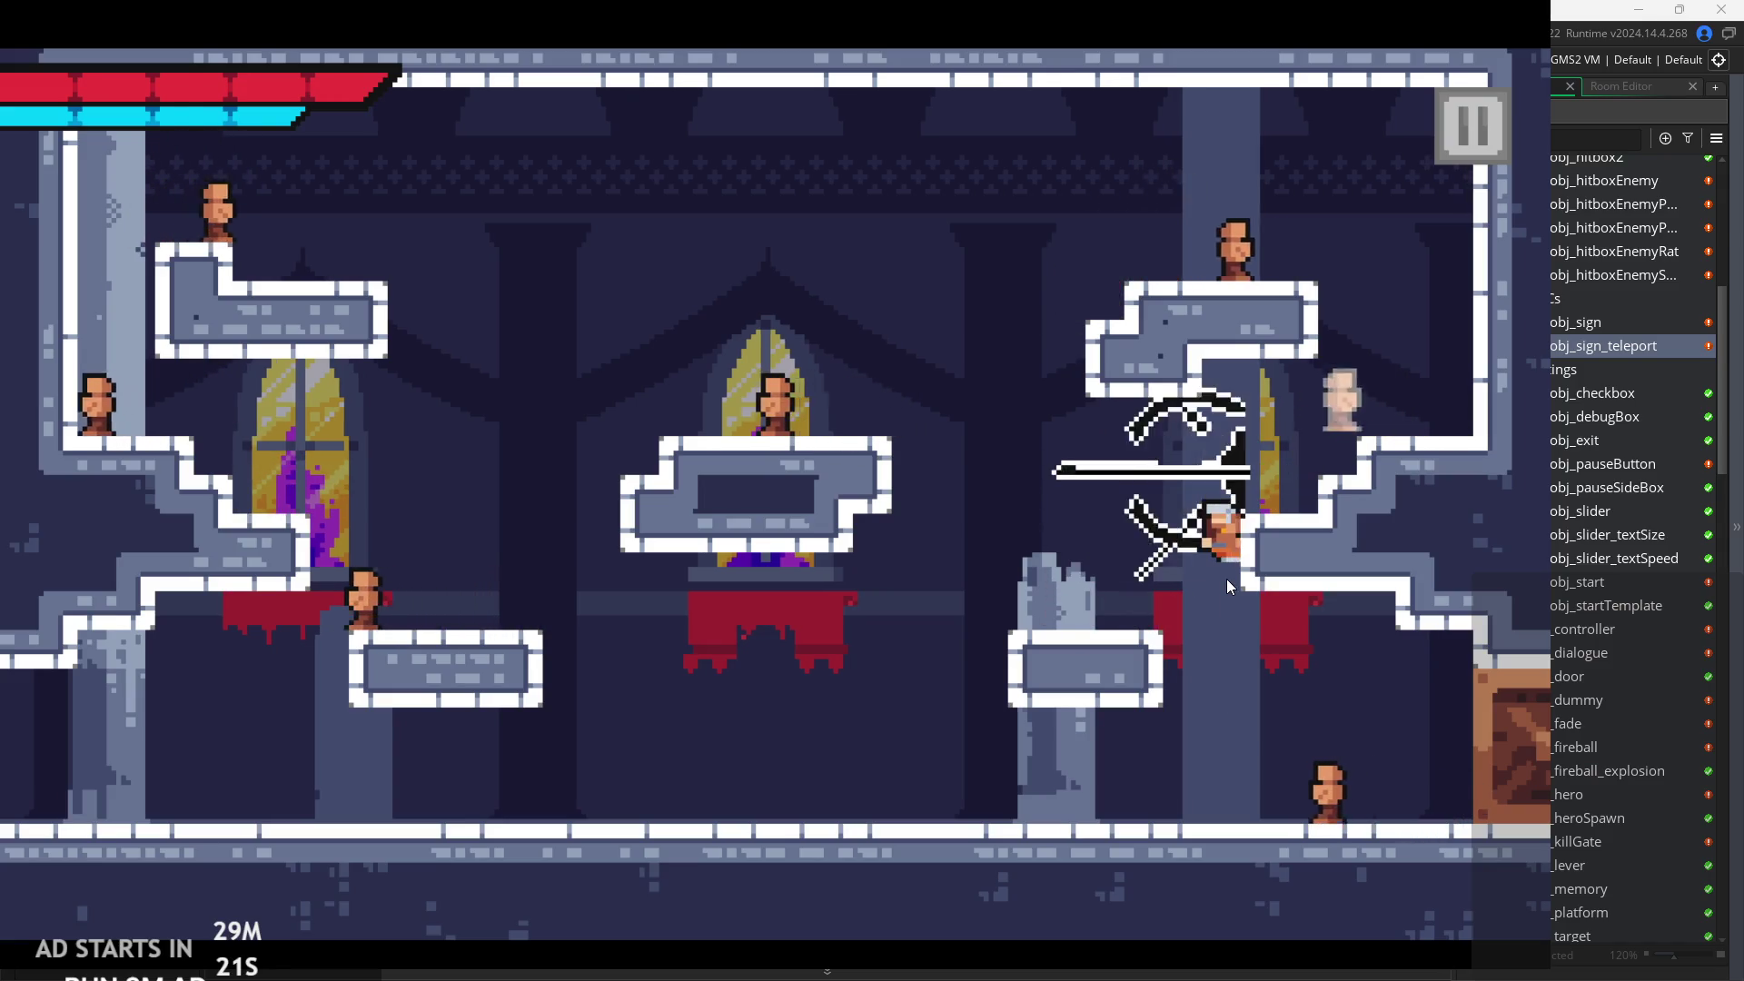
{"action": "key", "text": "z"}
{"action": "key", "text": "Right"}
{"action": "key", "text": "x"}
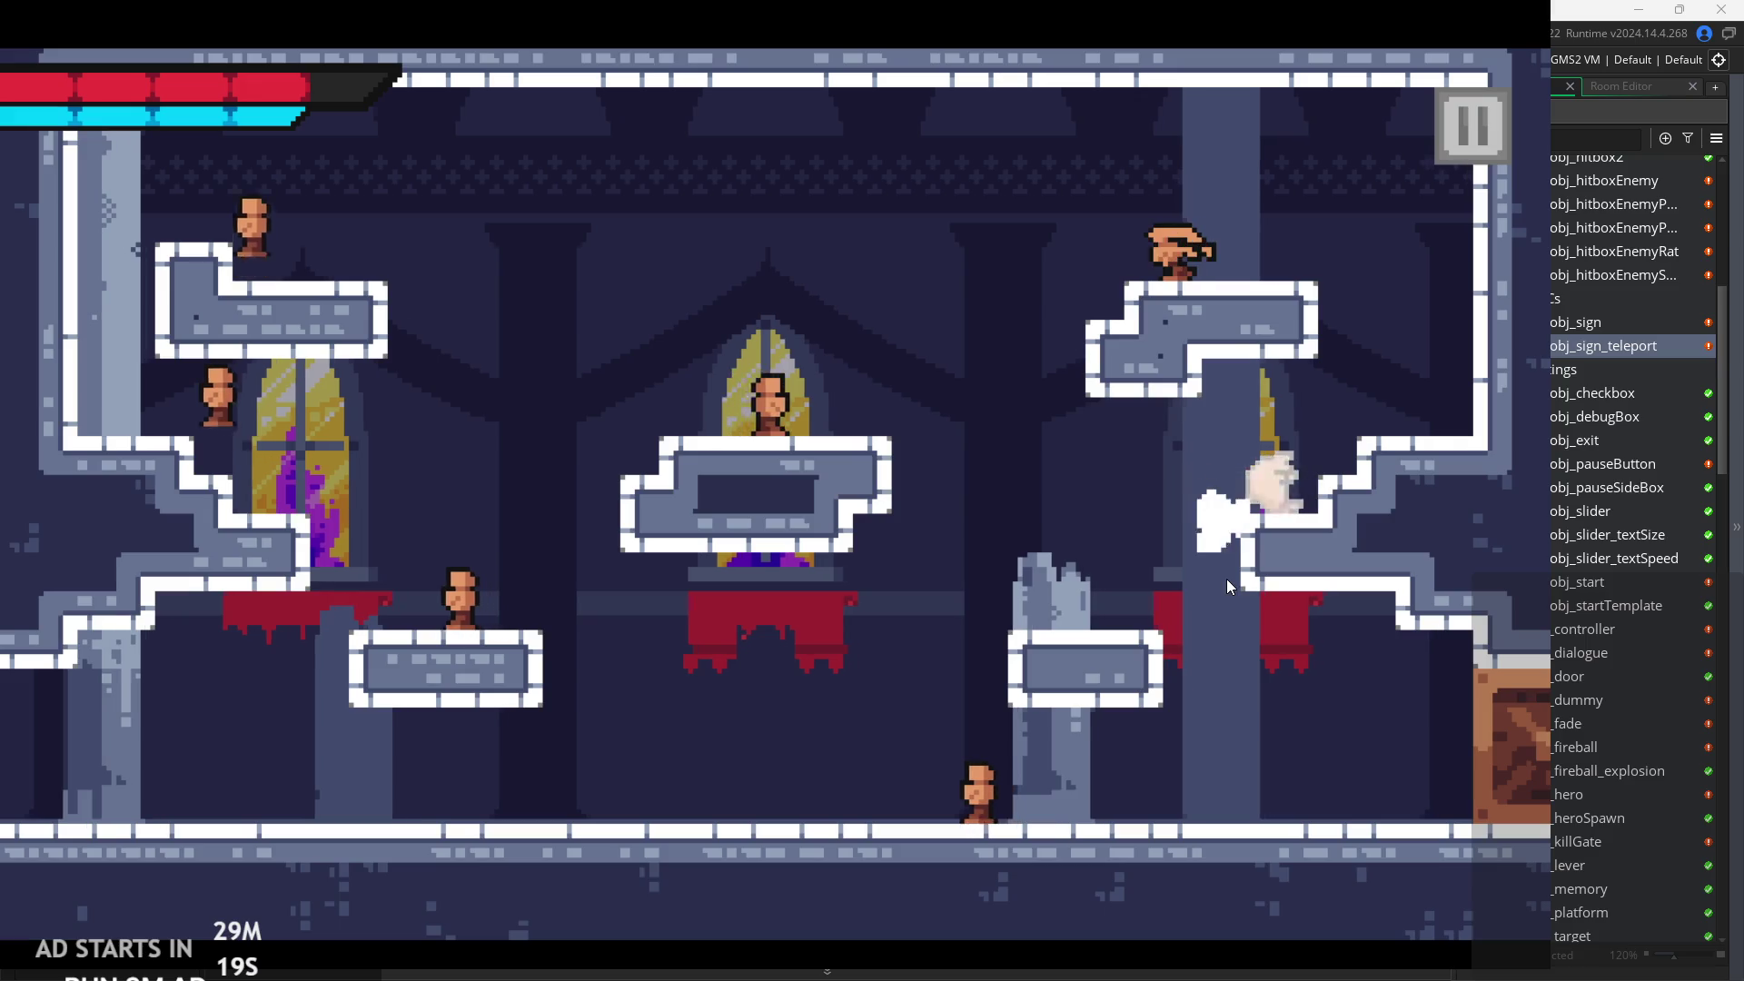
{"action": "key", "text": "z"}
{"action": "key", "text": "Left"}
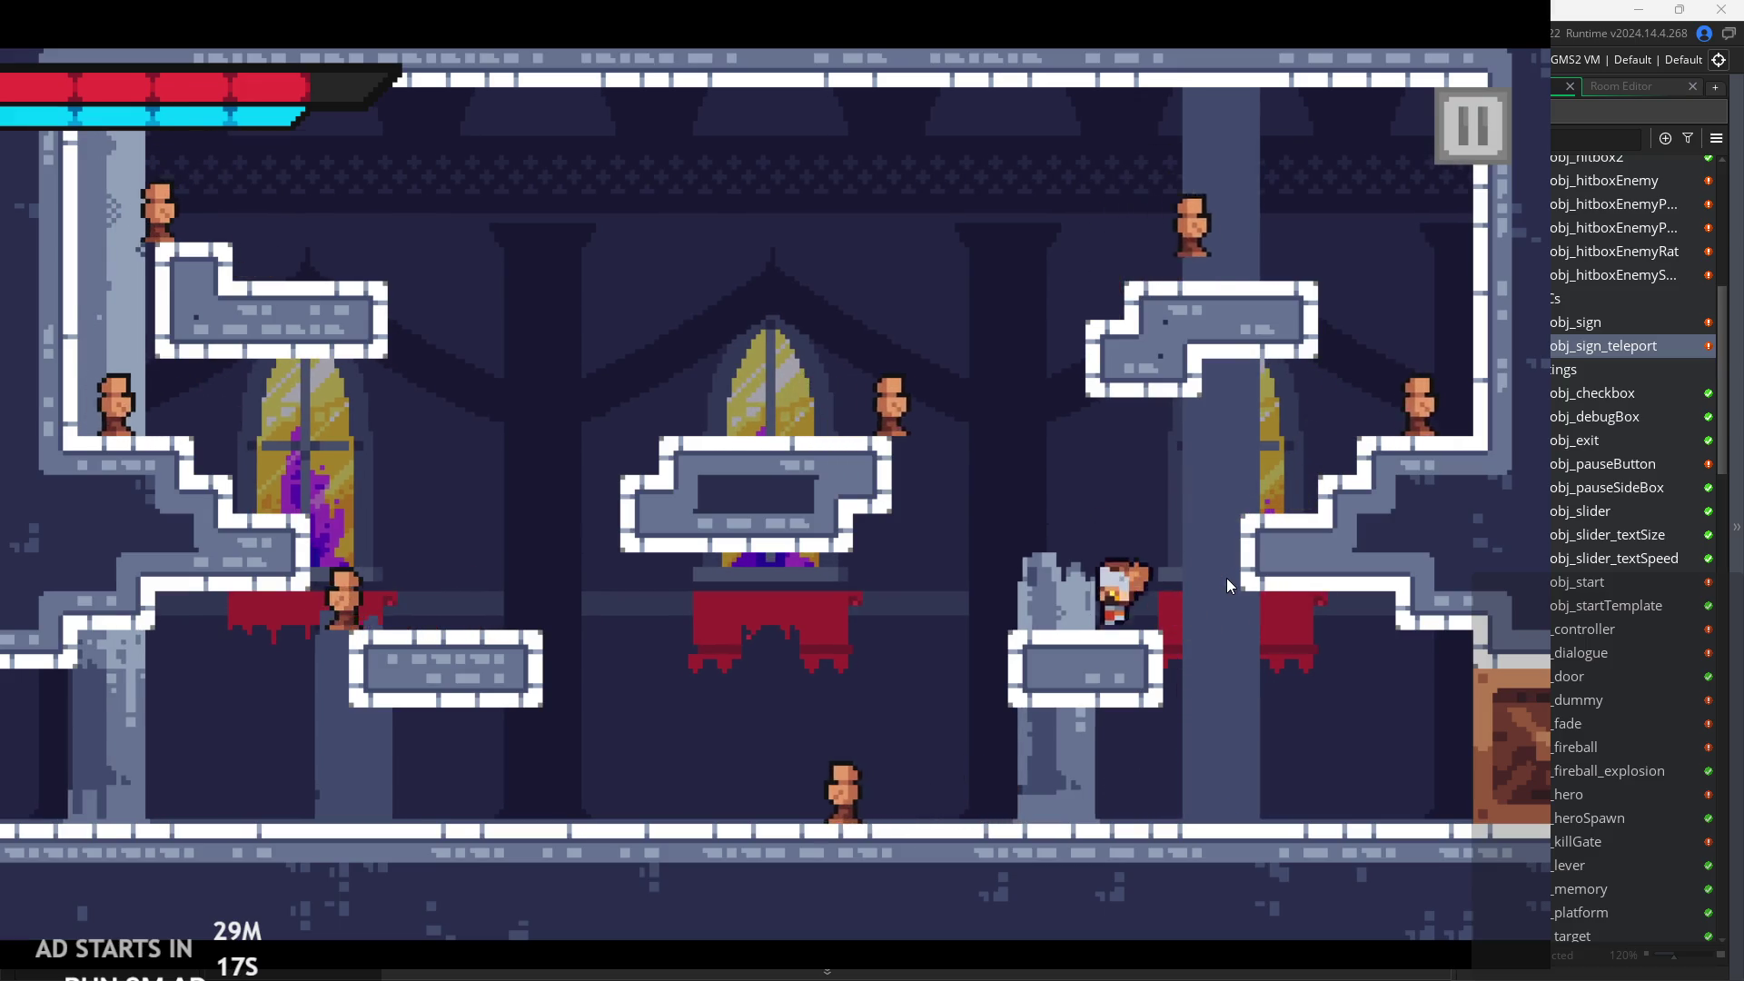
{"action": "key", "text": "Right"}
{"action": "key", "text": "z"}
Wall-jump onto the upper-right platform, slash there, then leap left and dash-slash back right.
{"action": "key", "text": "Right"}
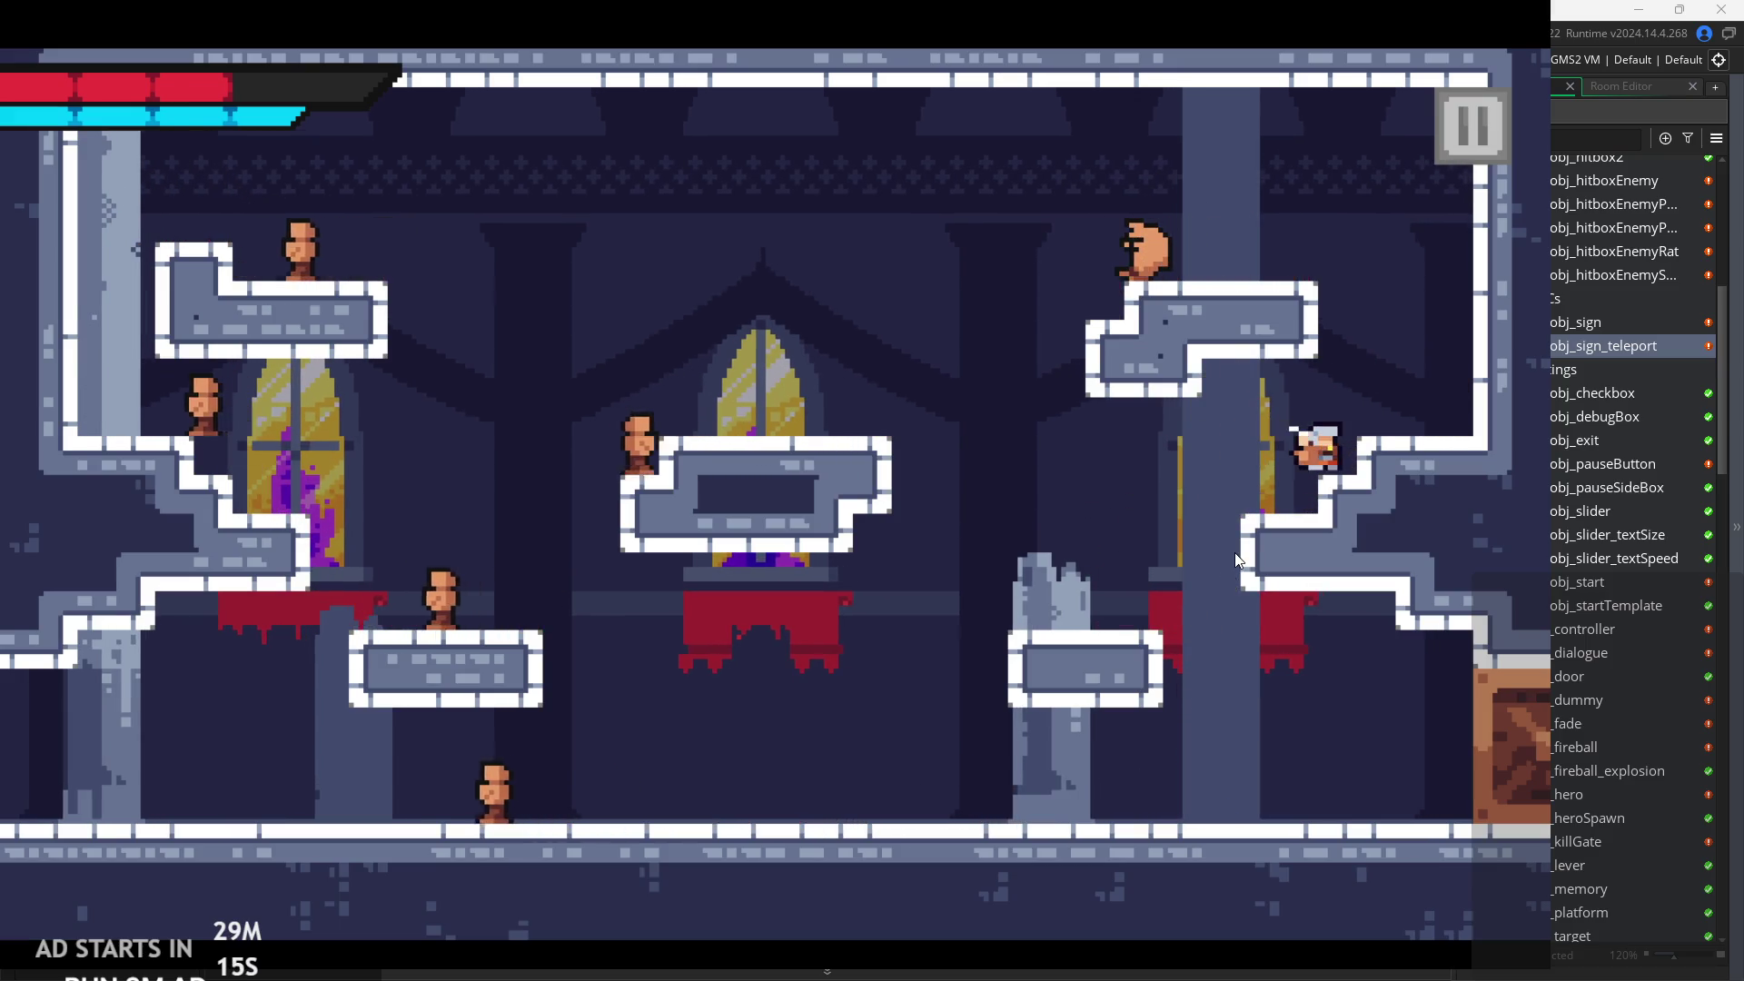
{"action": "key", "text": "z"}
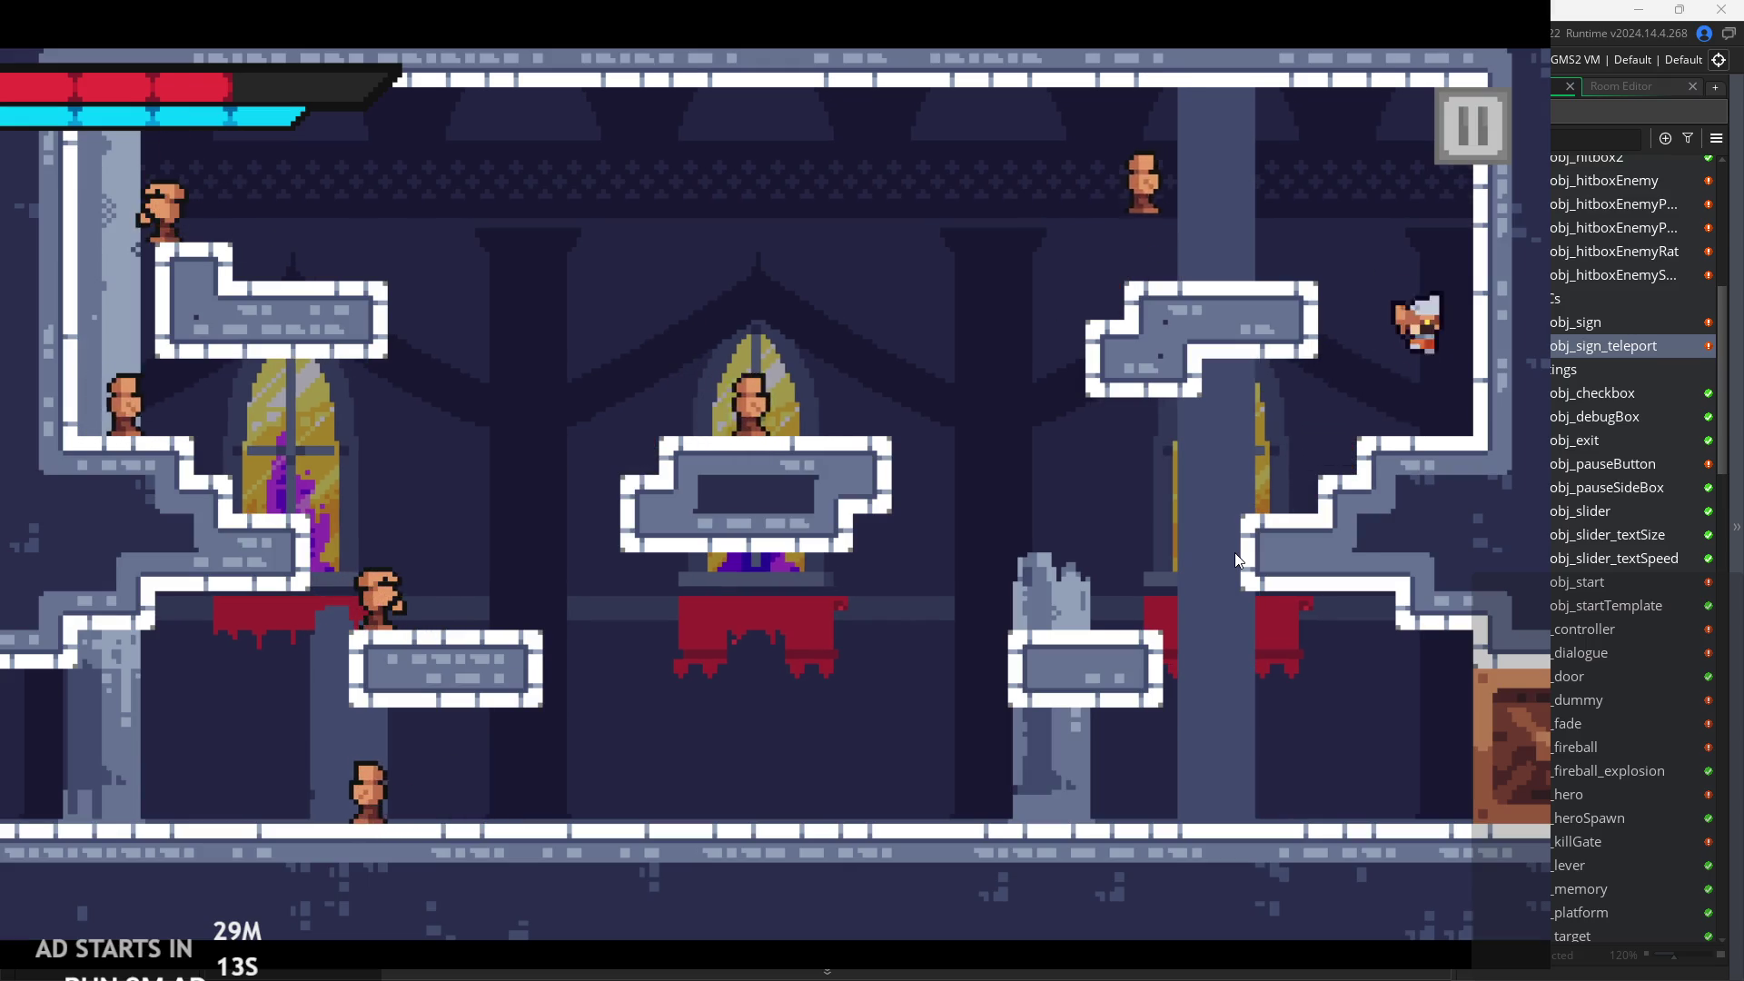
{"action": "key", "text": "Right"}
{"action": "key", "text": "z"}
{"action": "key", "text": "Left"}
{"action": "key", "text": "z"}
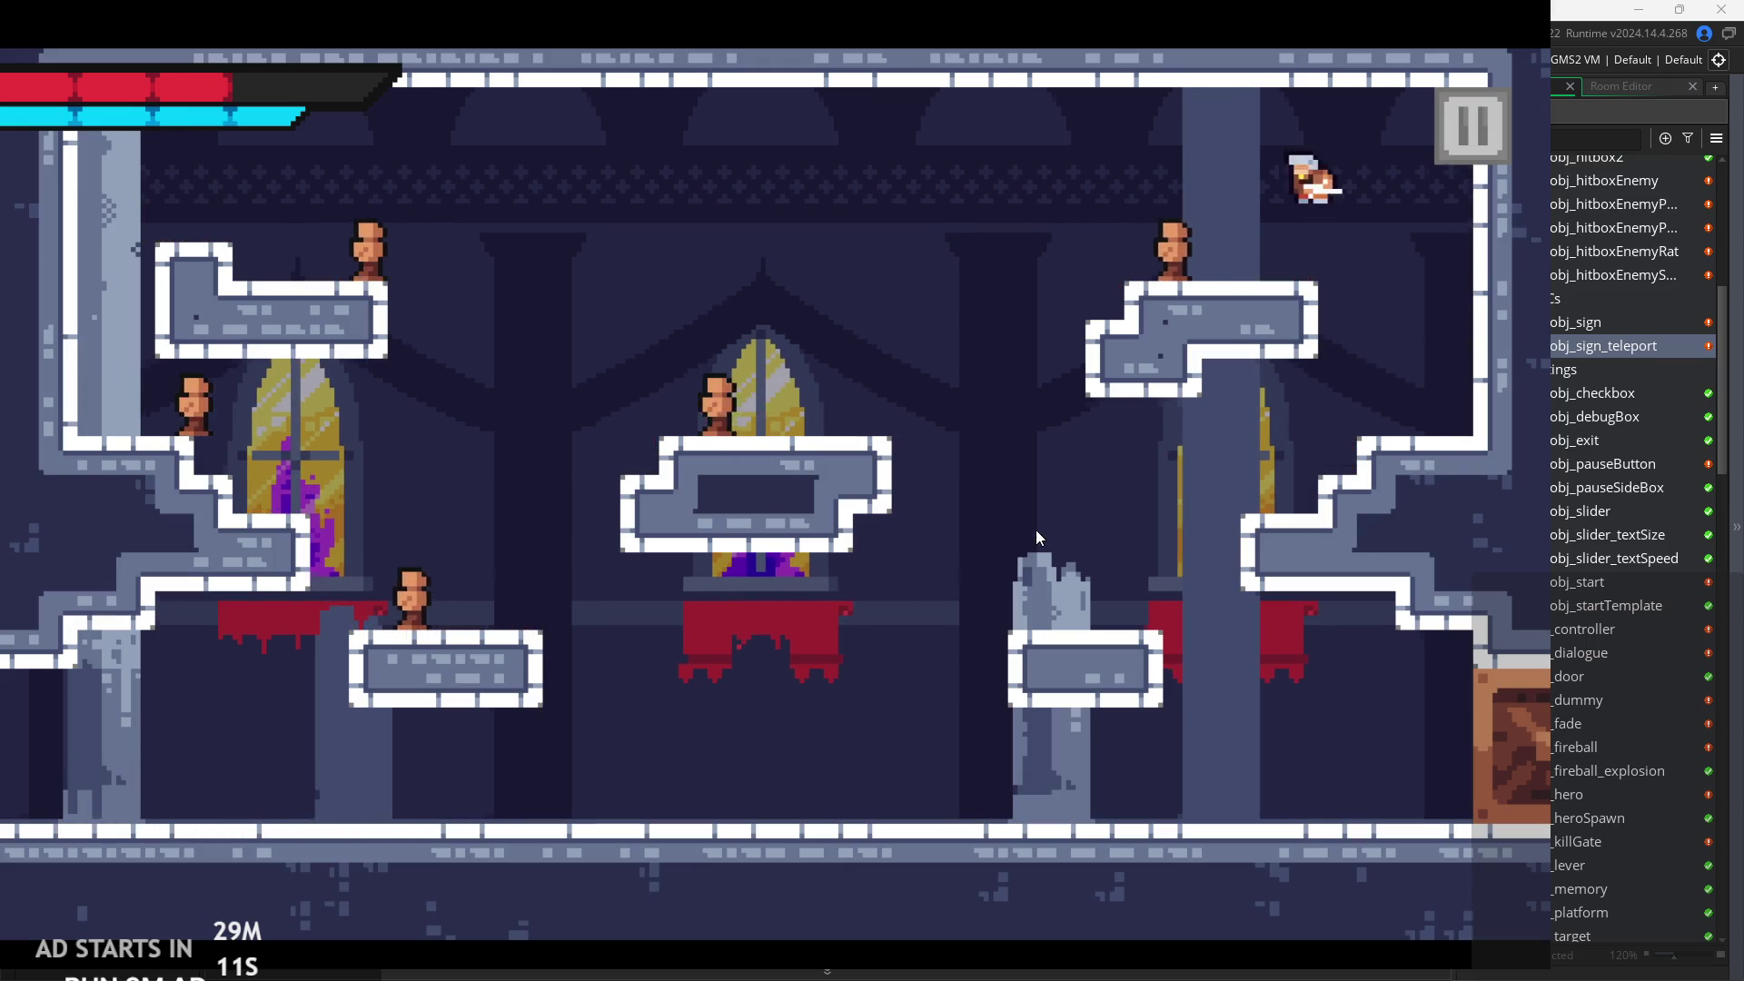
{"action": "key", "text": "x"}
{"action": "key", "text": "Left"}
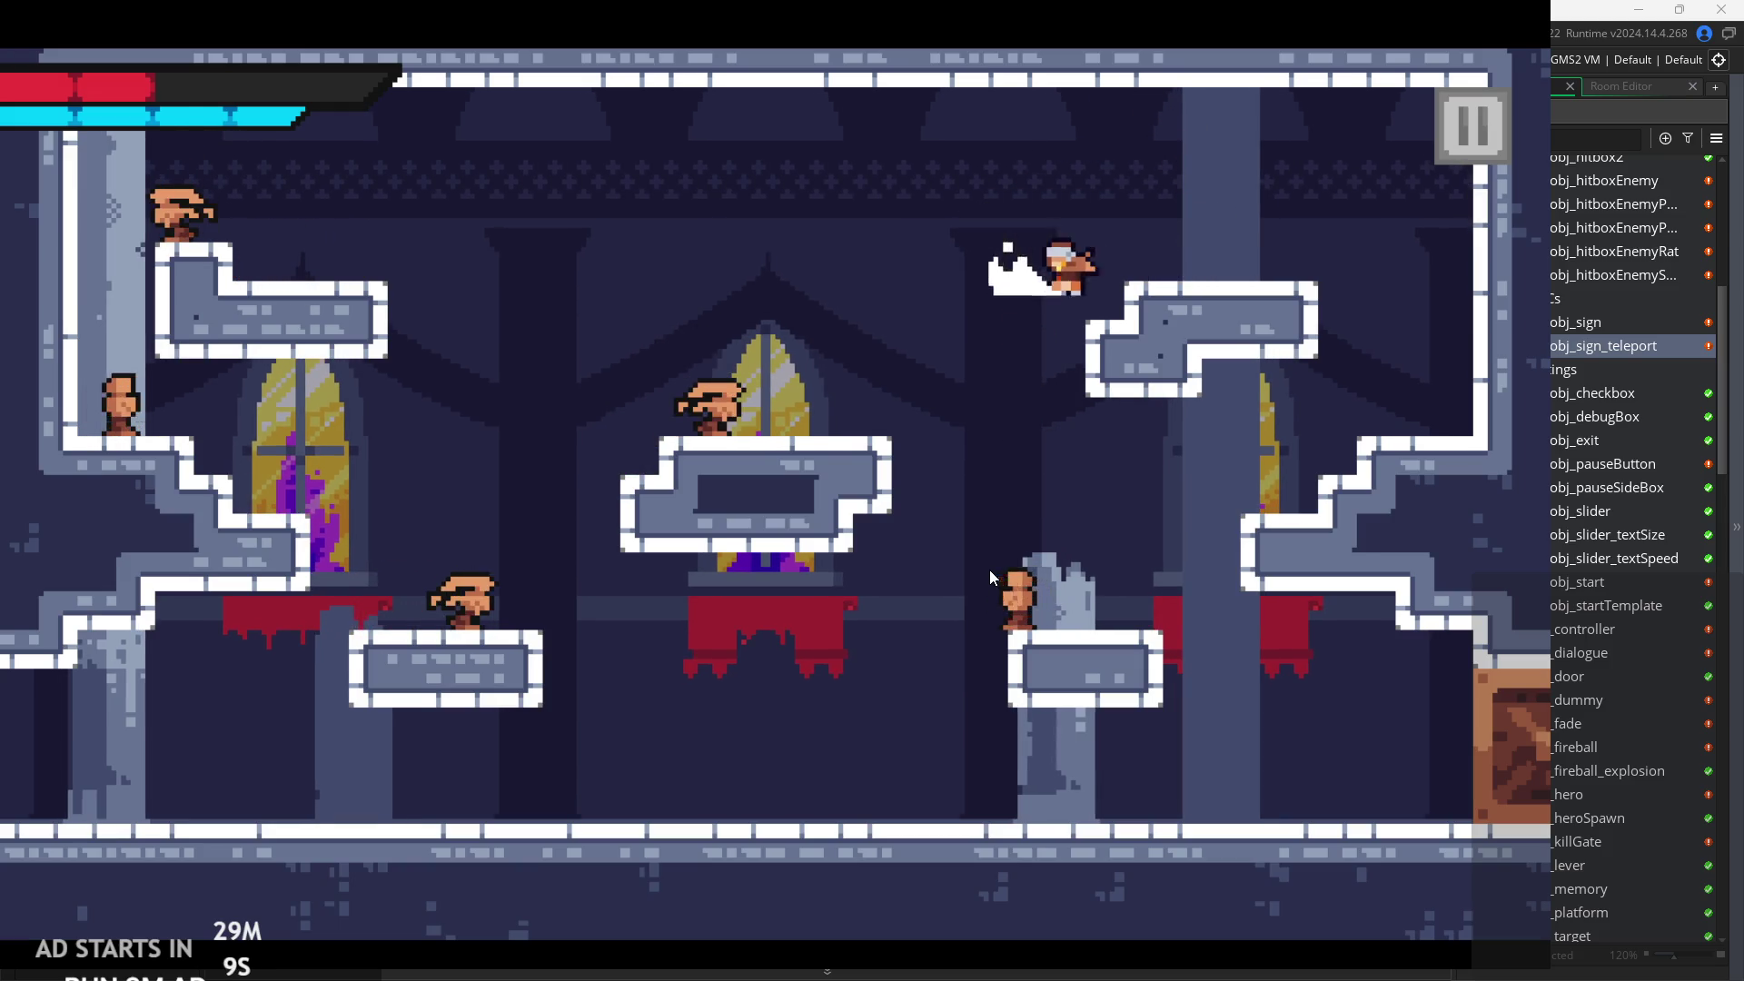
{"action": "key", "text": "z"}
{"action": "key", "text": "Left"}
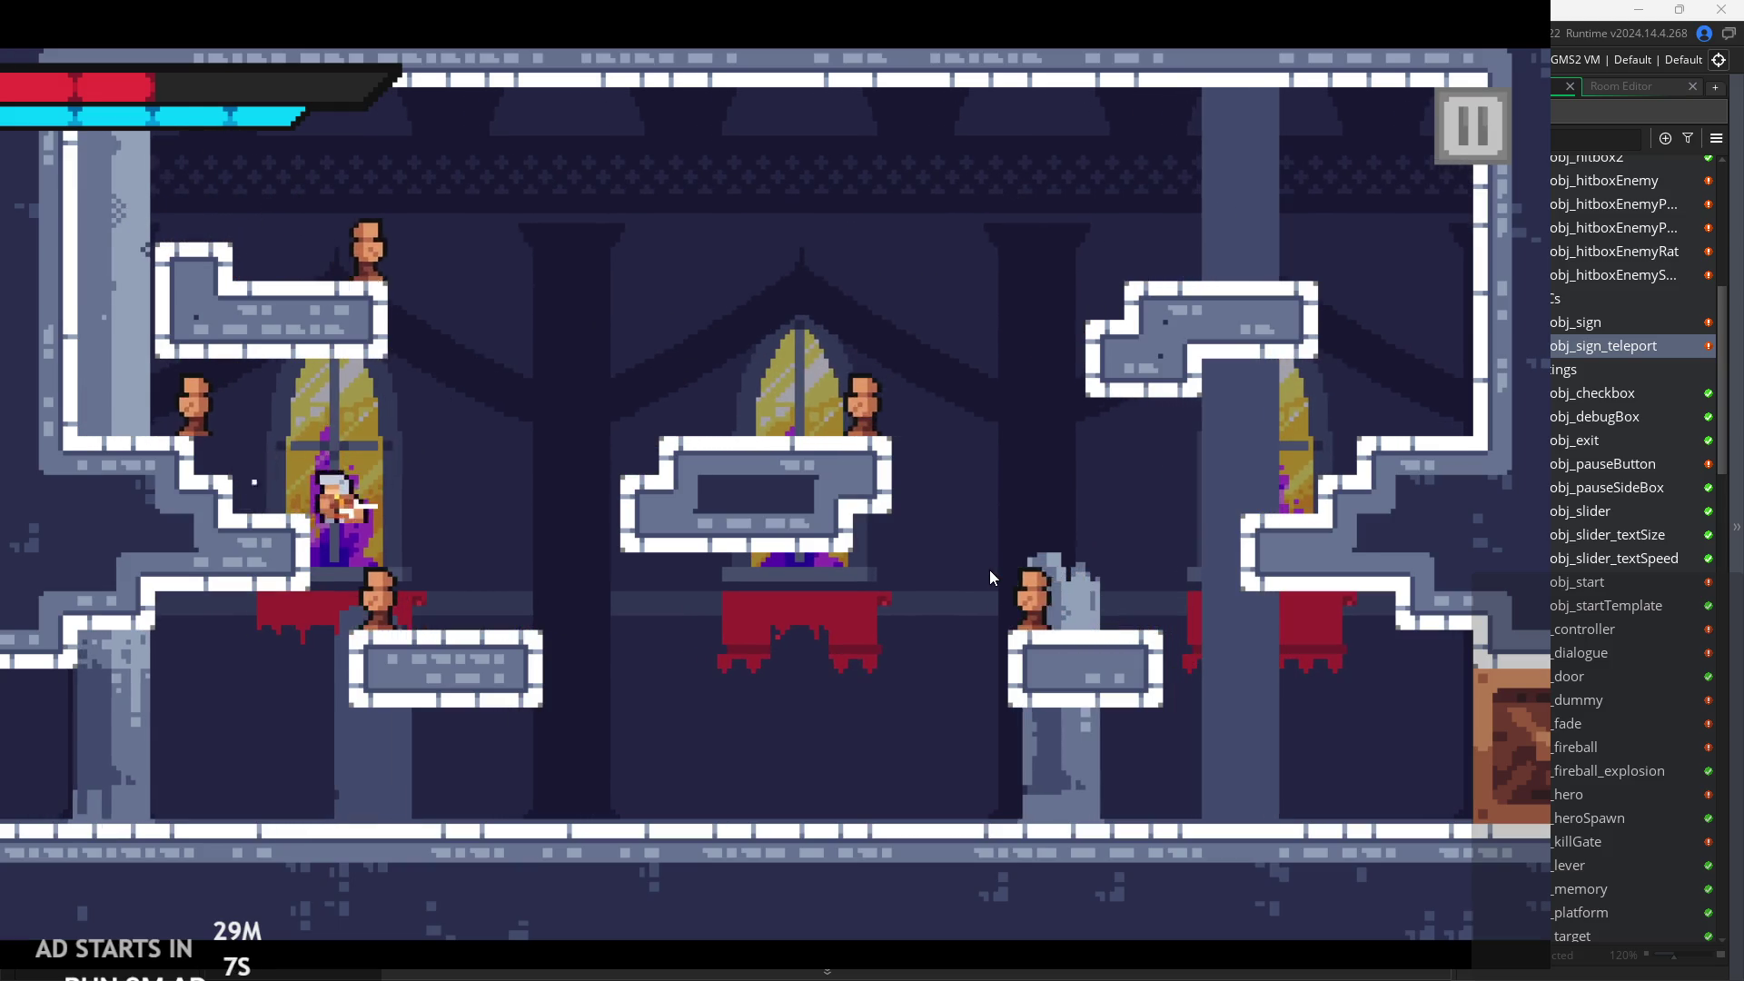
{"action": "key", "text": "Right"}
{"action": "key", "text": "x"}
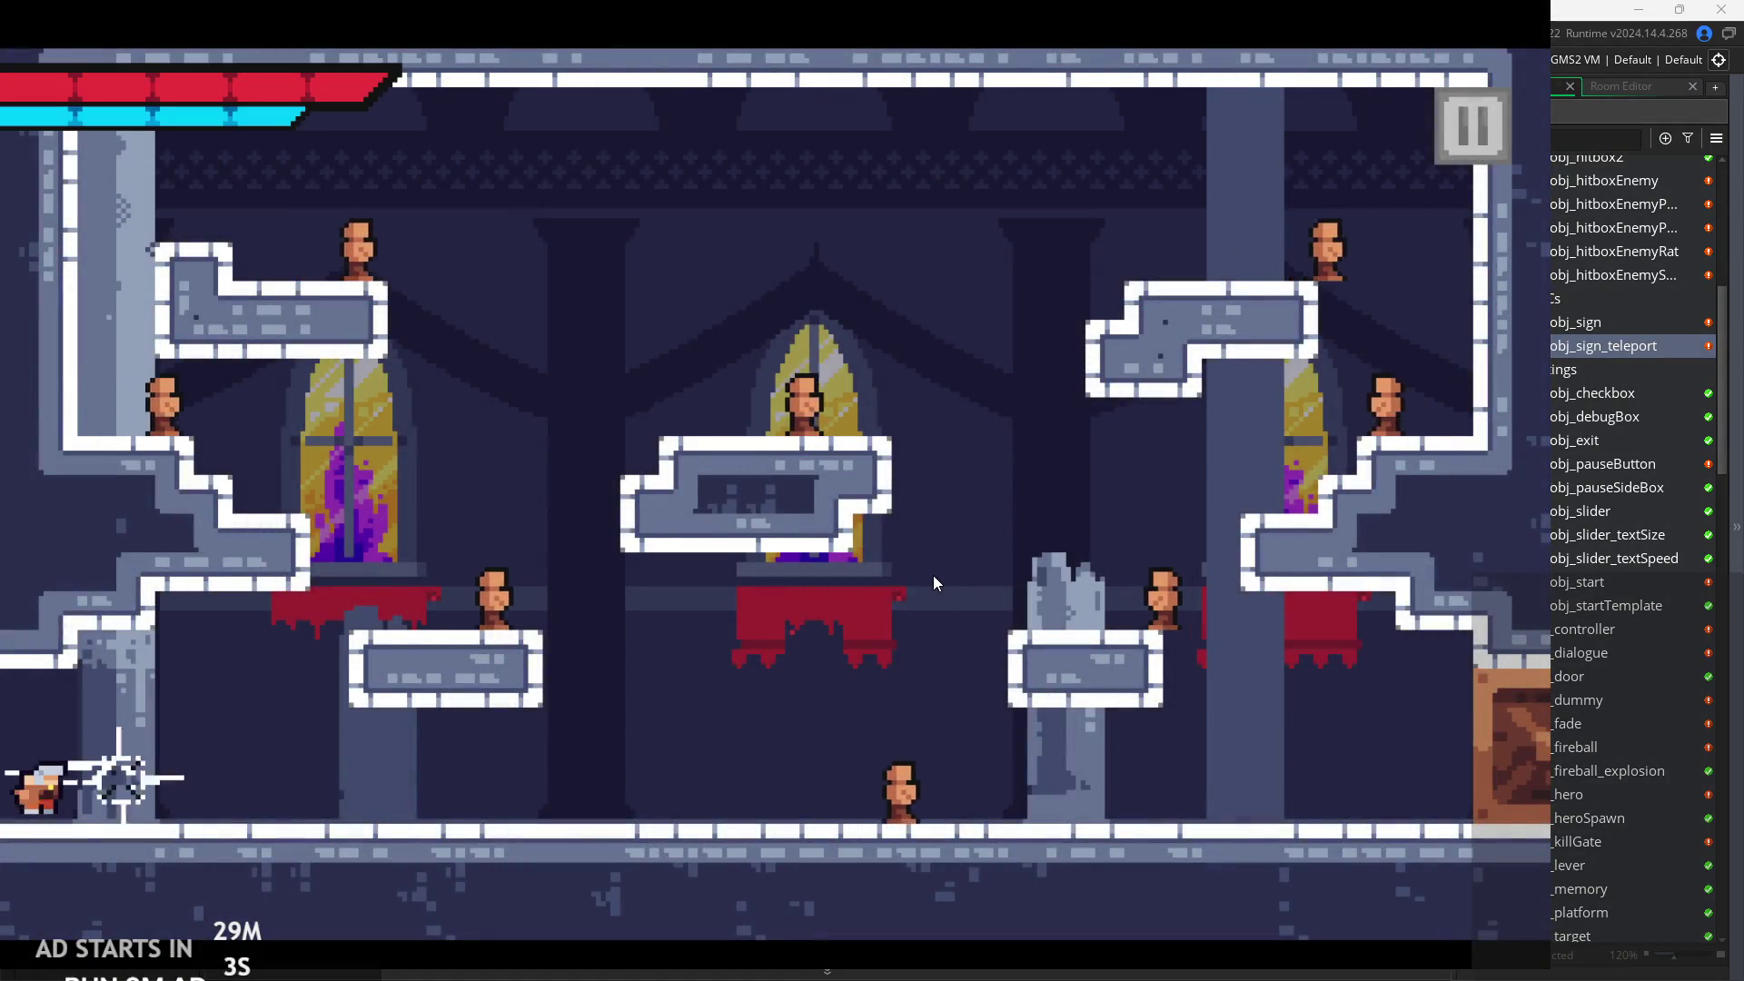
Attack the floor enemies with slash beams and dark-circle attacks while jumping near the central platform.
{"action": "key", "text": "x"}
{"action": "key", "text": "x"}
{"action": "key", "text": "x"}
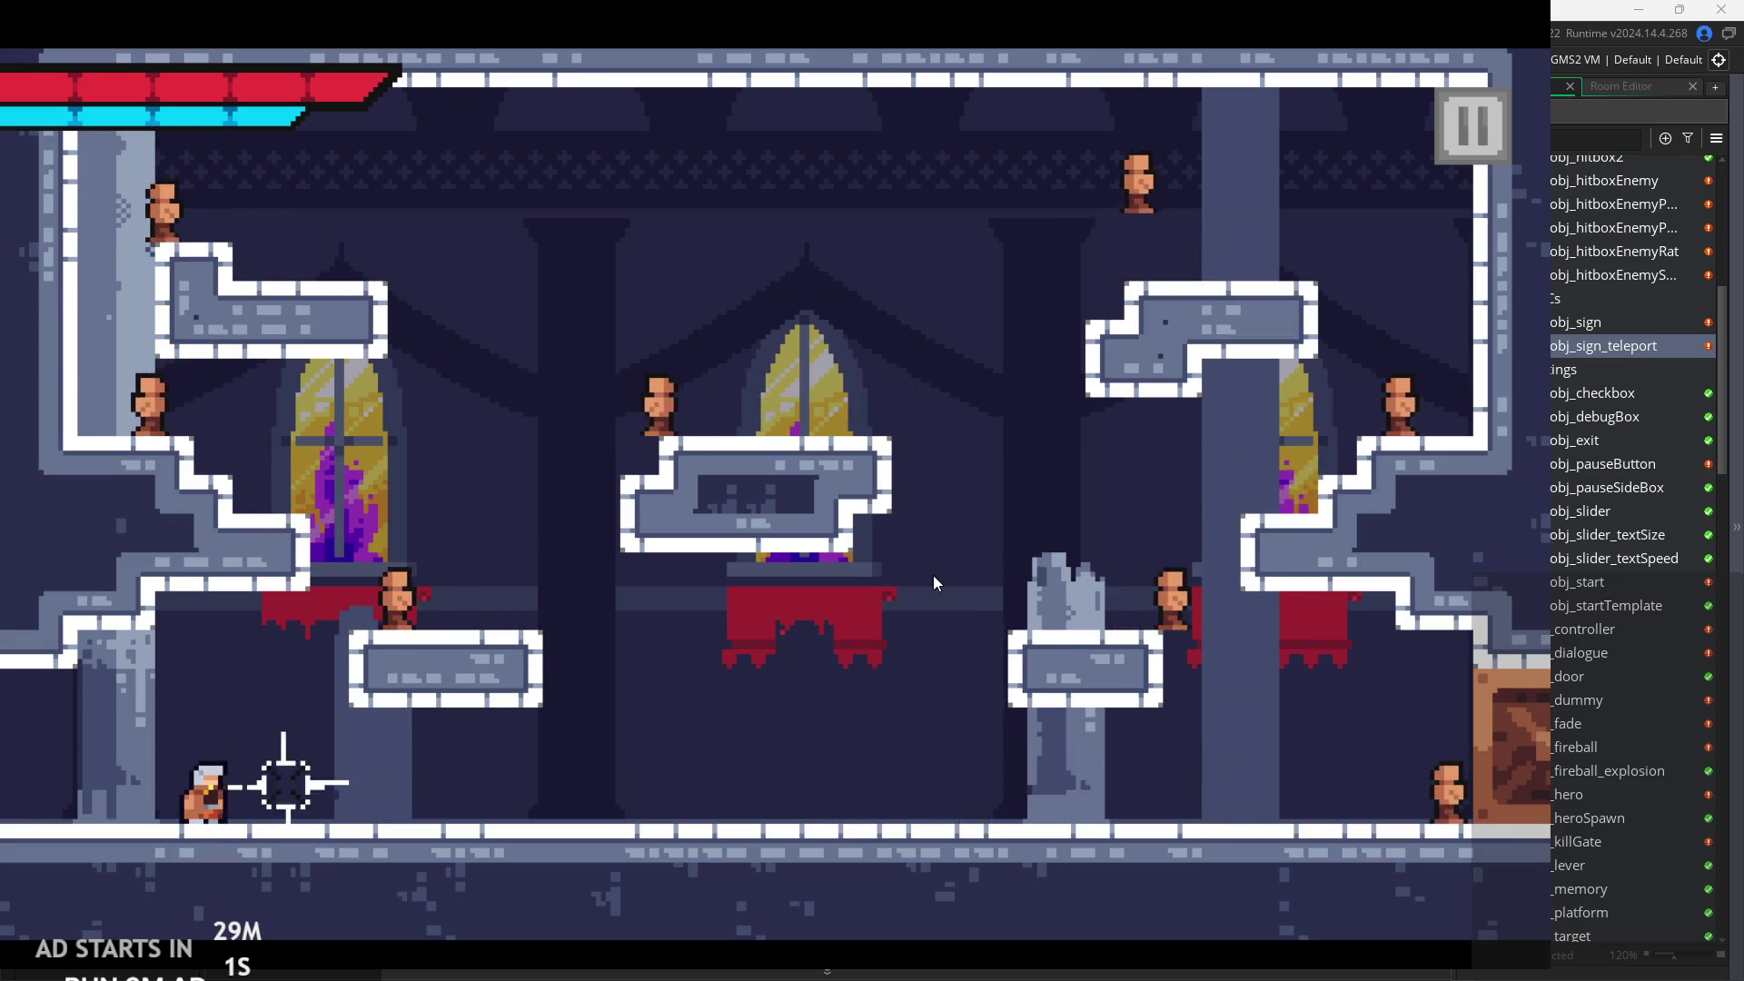
{"action": "key", "text": "x"}
{"action": "key", "text": "space"}
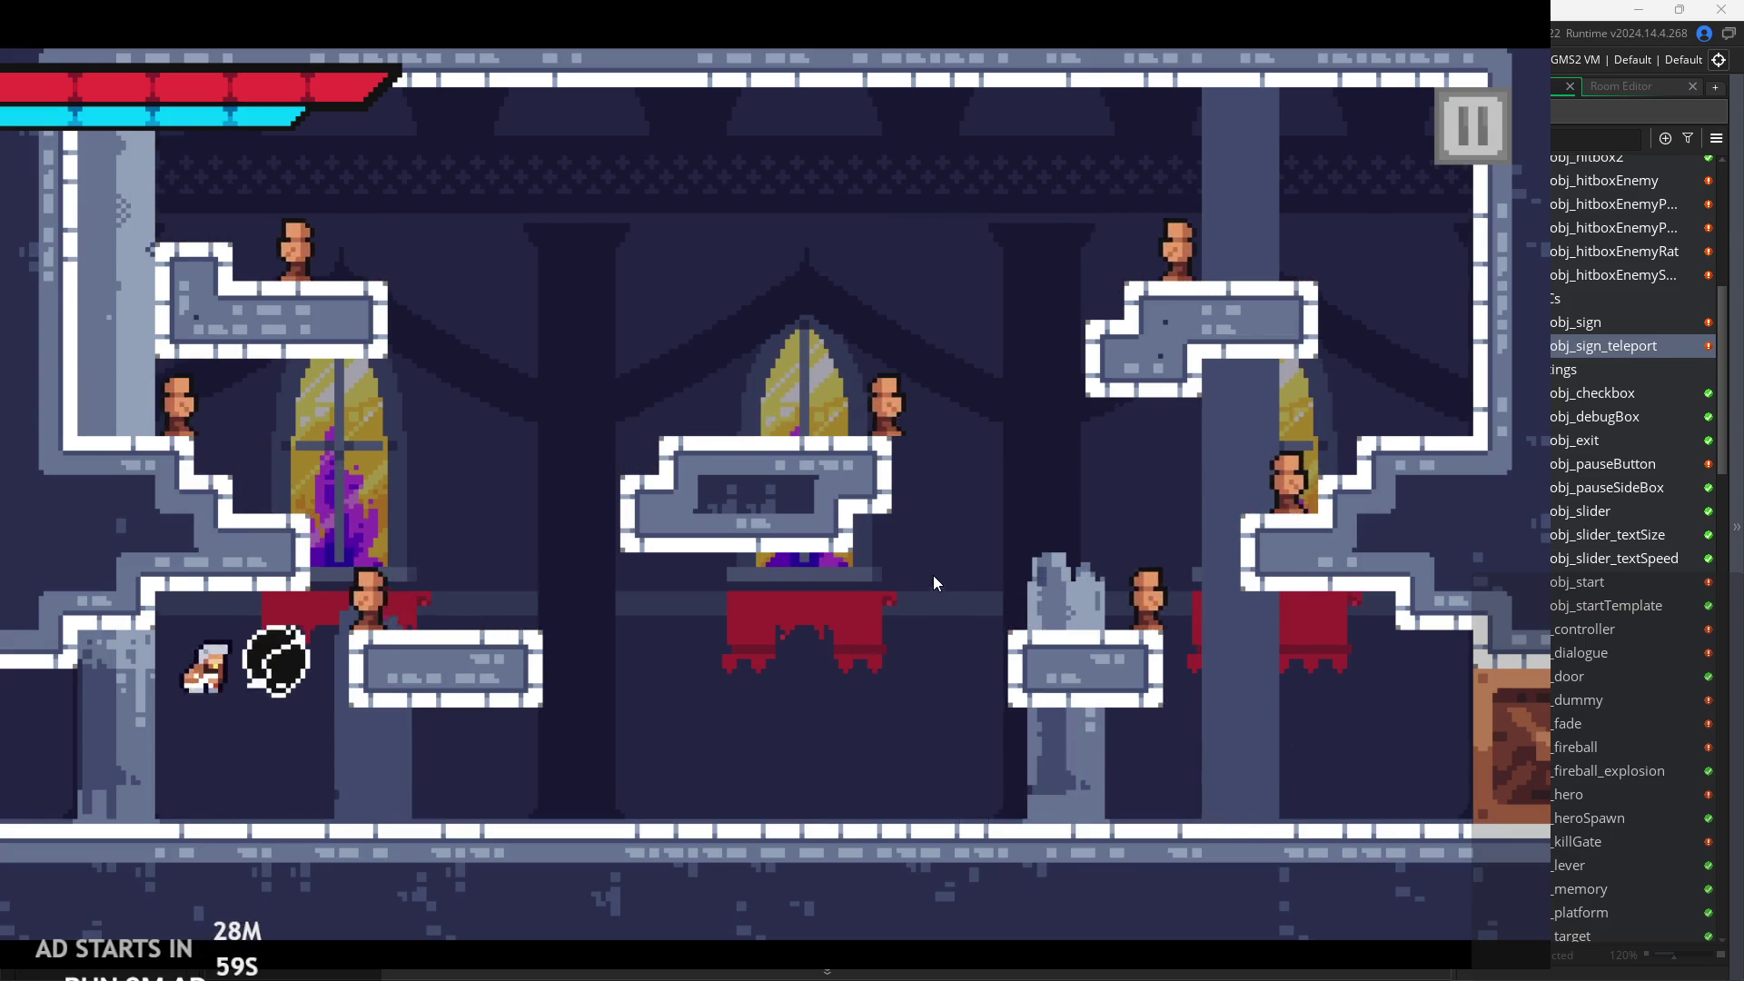
{"action": "key", "text": "x"}
{"action": "key", "text": "Right"}
{"action": "key", "text": "space"}
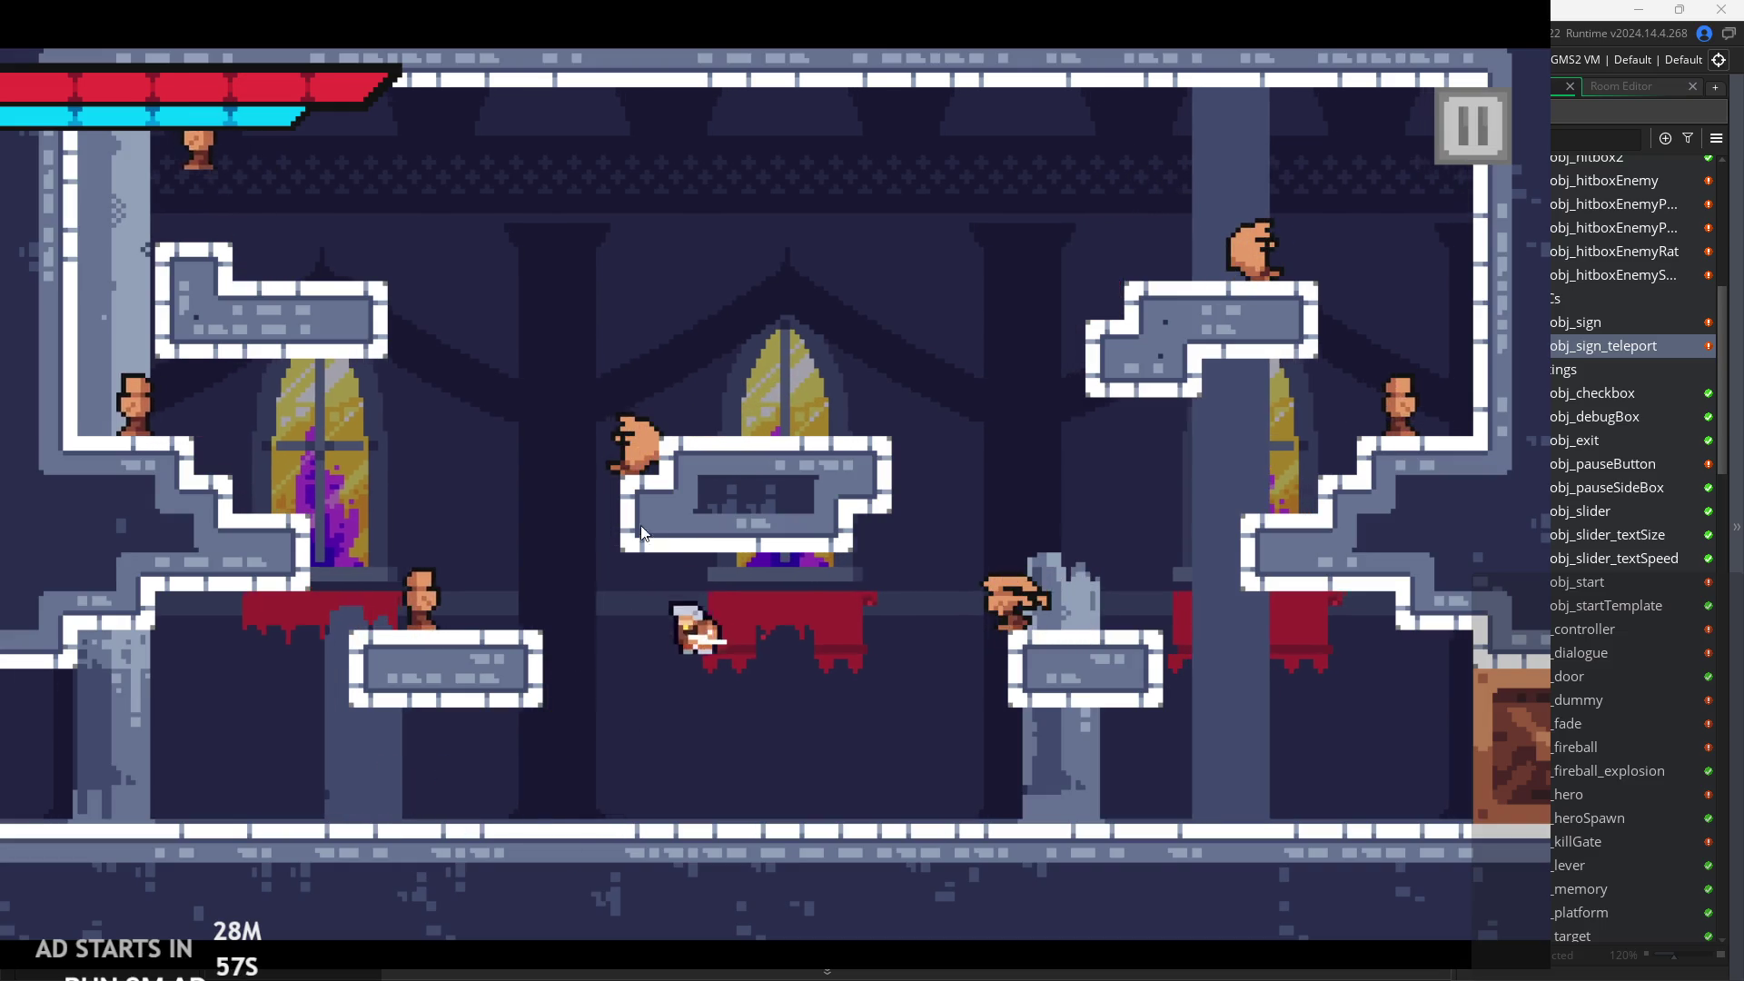
{"action": "key", "text": "Left"}
{"action": "key", "text": "x"}
{"action": "key", "text": "Right"}
{"action": "key", "text": "space"}
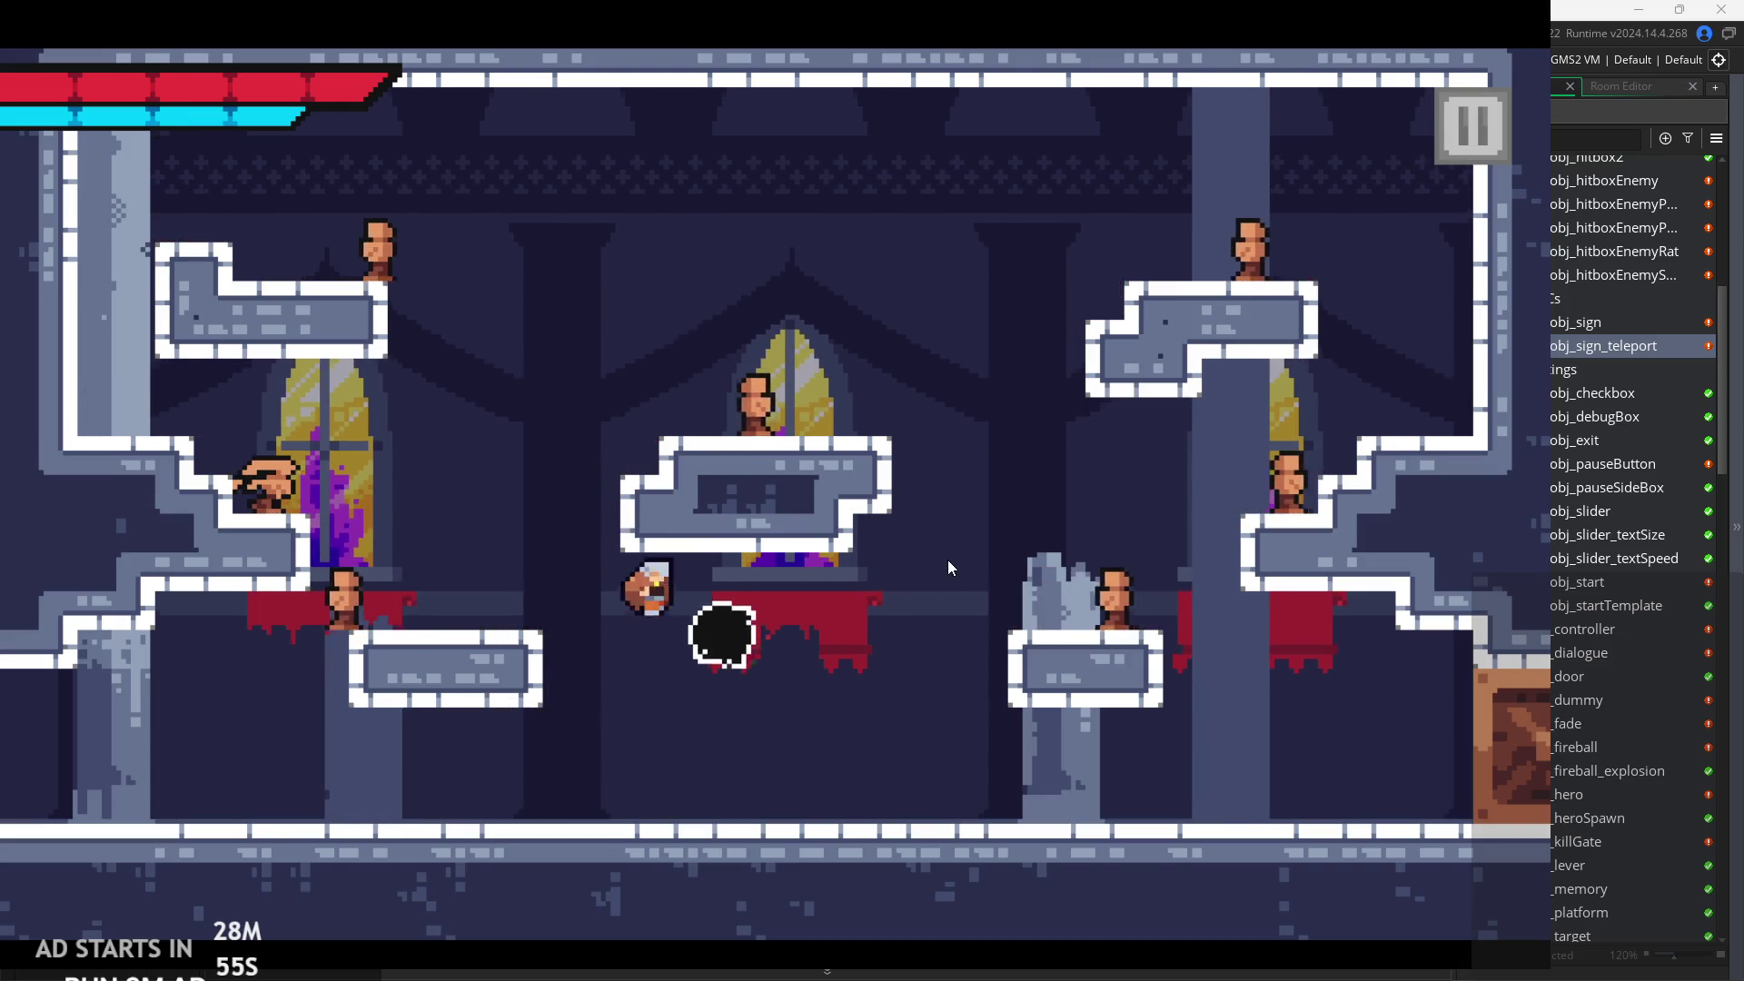
{"action": "key", "text": "x"}
Keep fighting along the floor, moving left and right and firing long beams.
{"action": "key", "text": "Right"}
{"action": "key", "text": "space"}
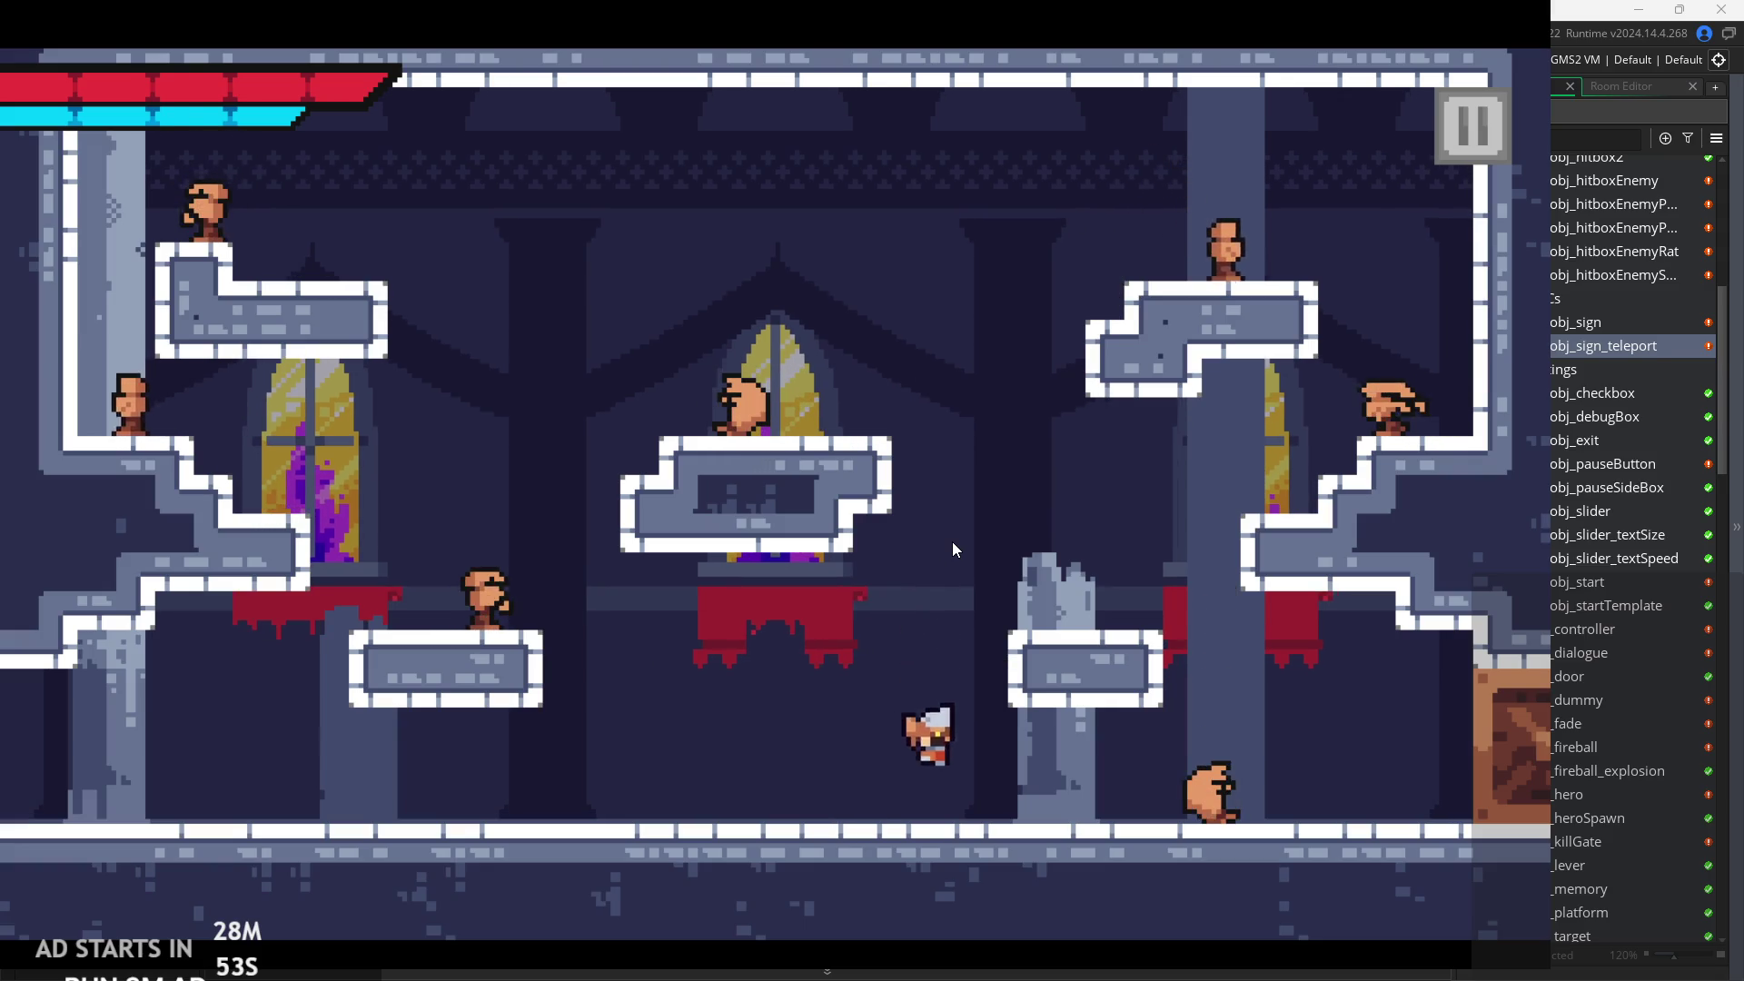
{"action": "key", "text": "Left"}
{"action": "key", "text": "x"}
{"action": "key", "text": "Left"}
{"action": "key", "text": "Right"}
{"action": "key", "text": "x"}
{"action": "key", "text": "Left"}
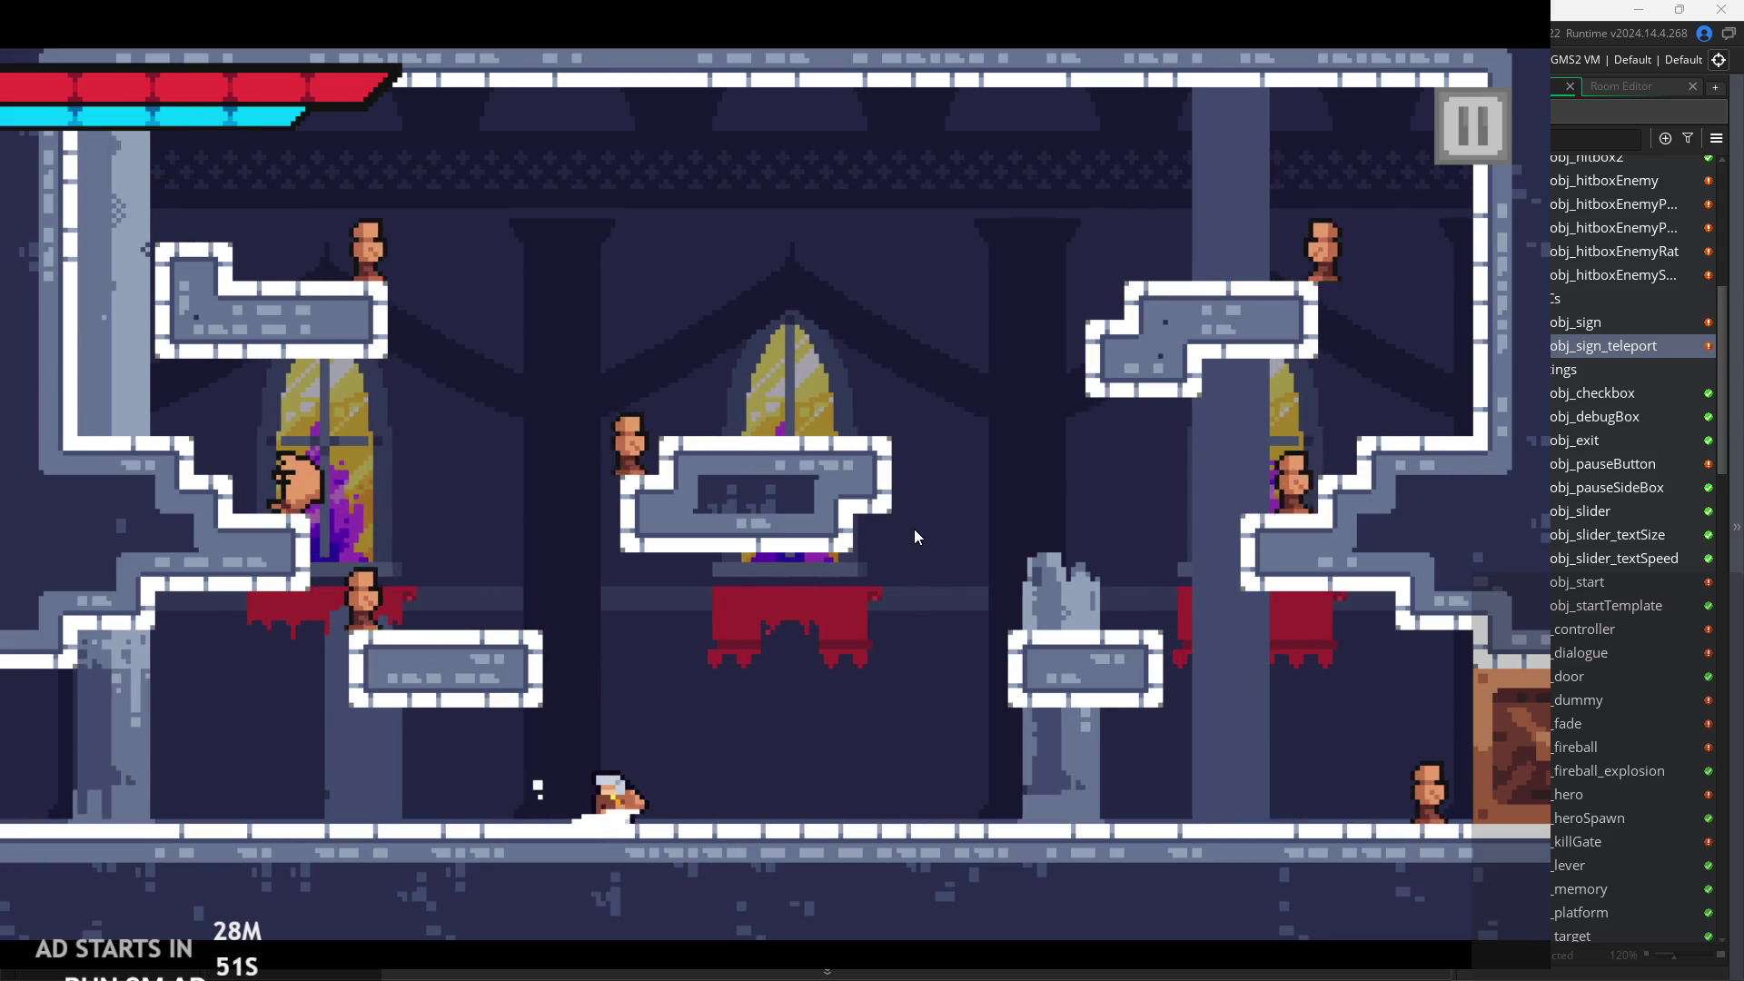
{"action": "key", "text": "Right"}
{"action": "key", "text": "Right"}
{"action": "key", "text": "x"}
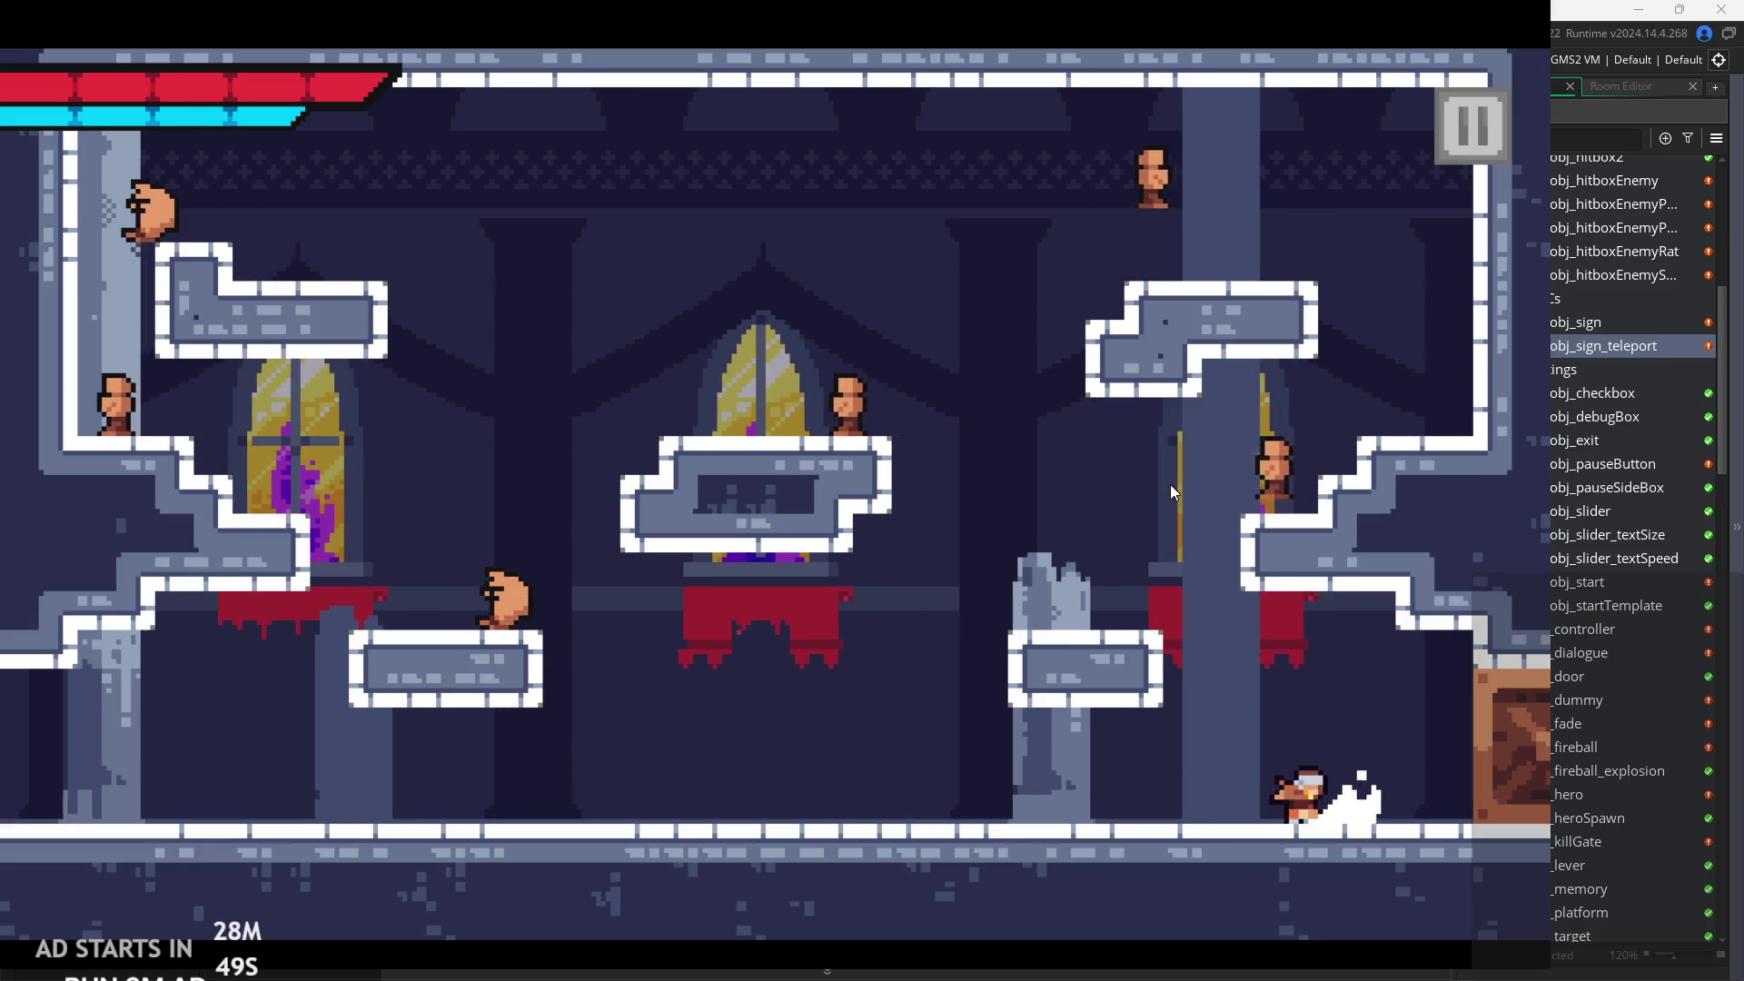
Climb via the small platform and upper-right steps toward the top-right corner, slashing enemies.
{"action": "key", "text": "space"}
{"action": "key", "text": "Left"}
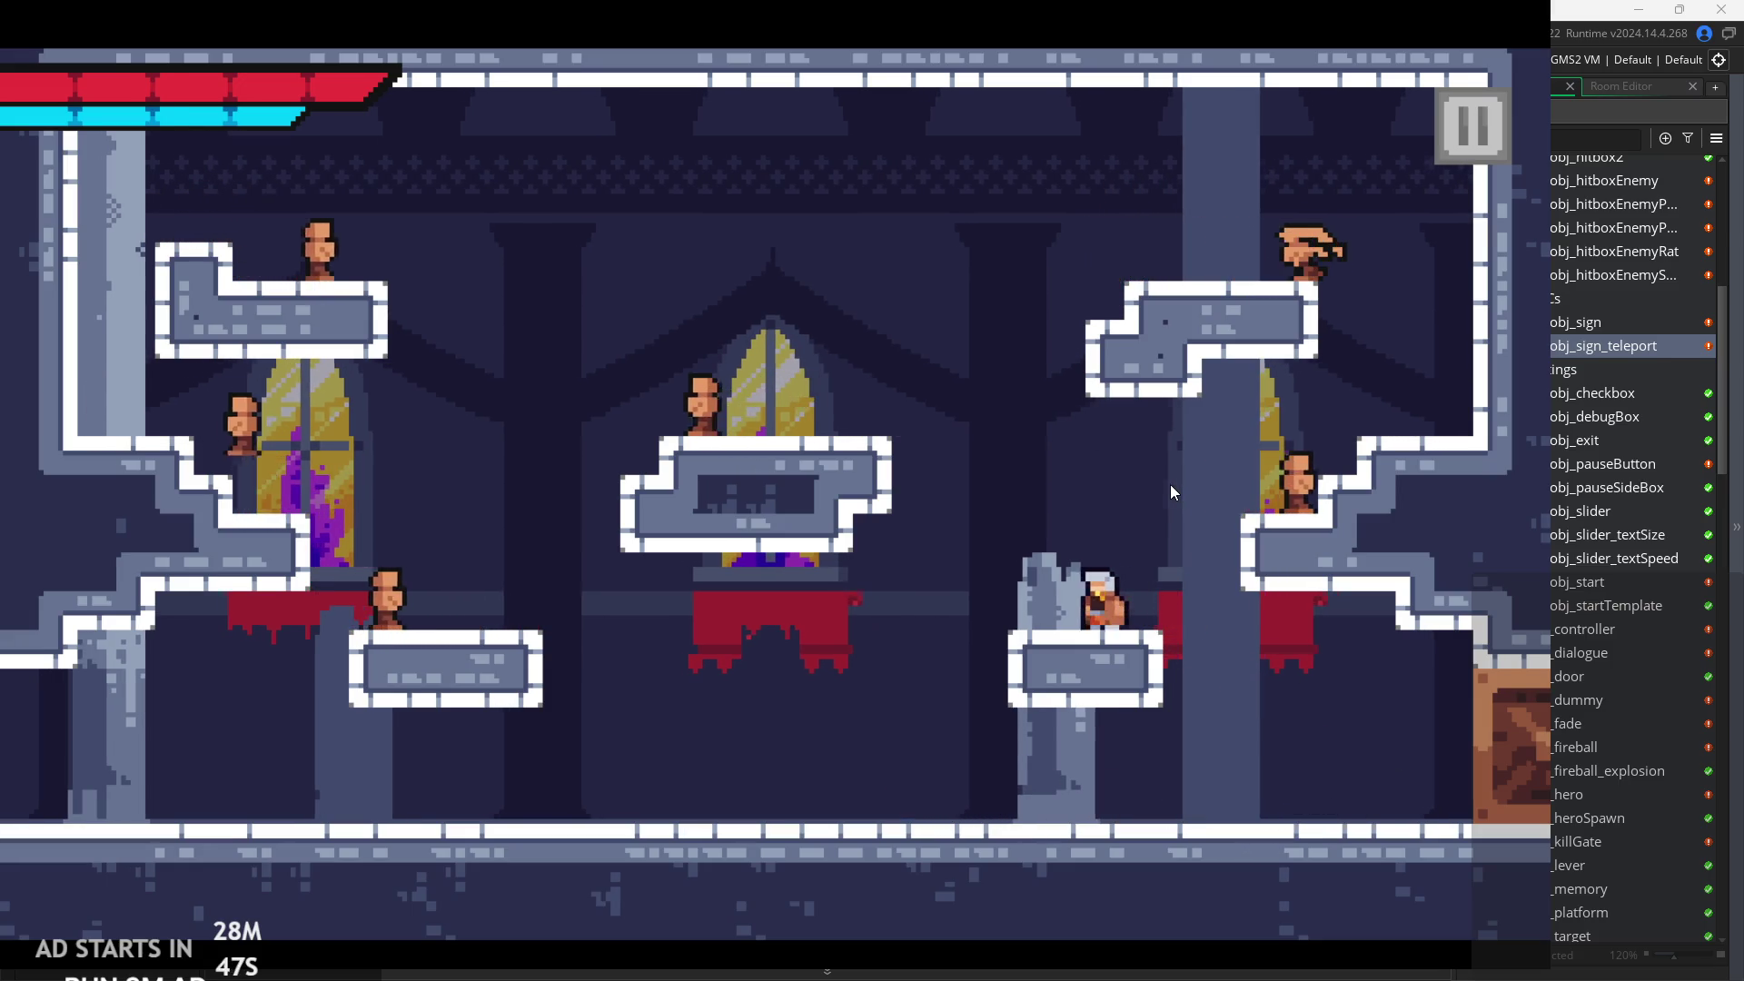
{"action": "key", "text": "Right"}
{"action": "key", "text": "space"}
{"action": "key", "text": "x"}
{"action": "key", "text": "space"}
{"action": "key", "text": "Right"}
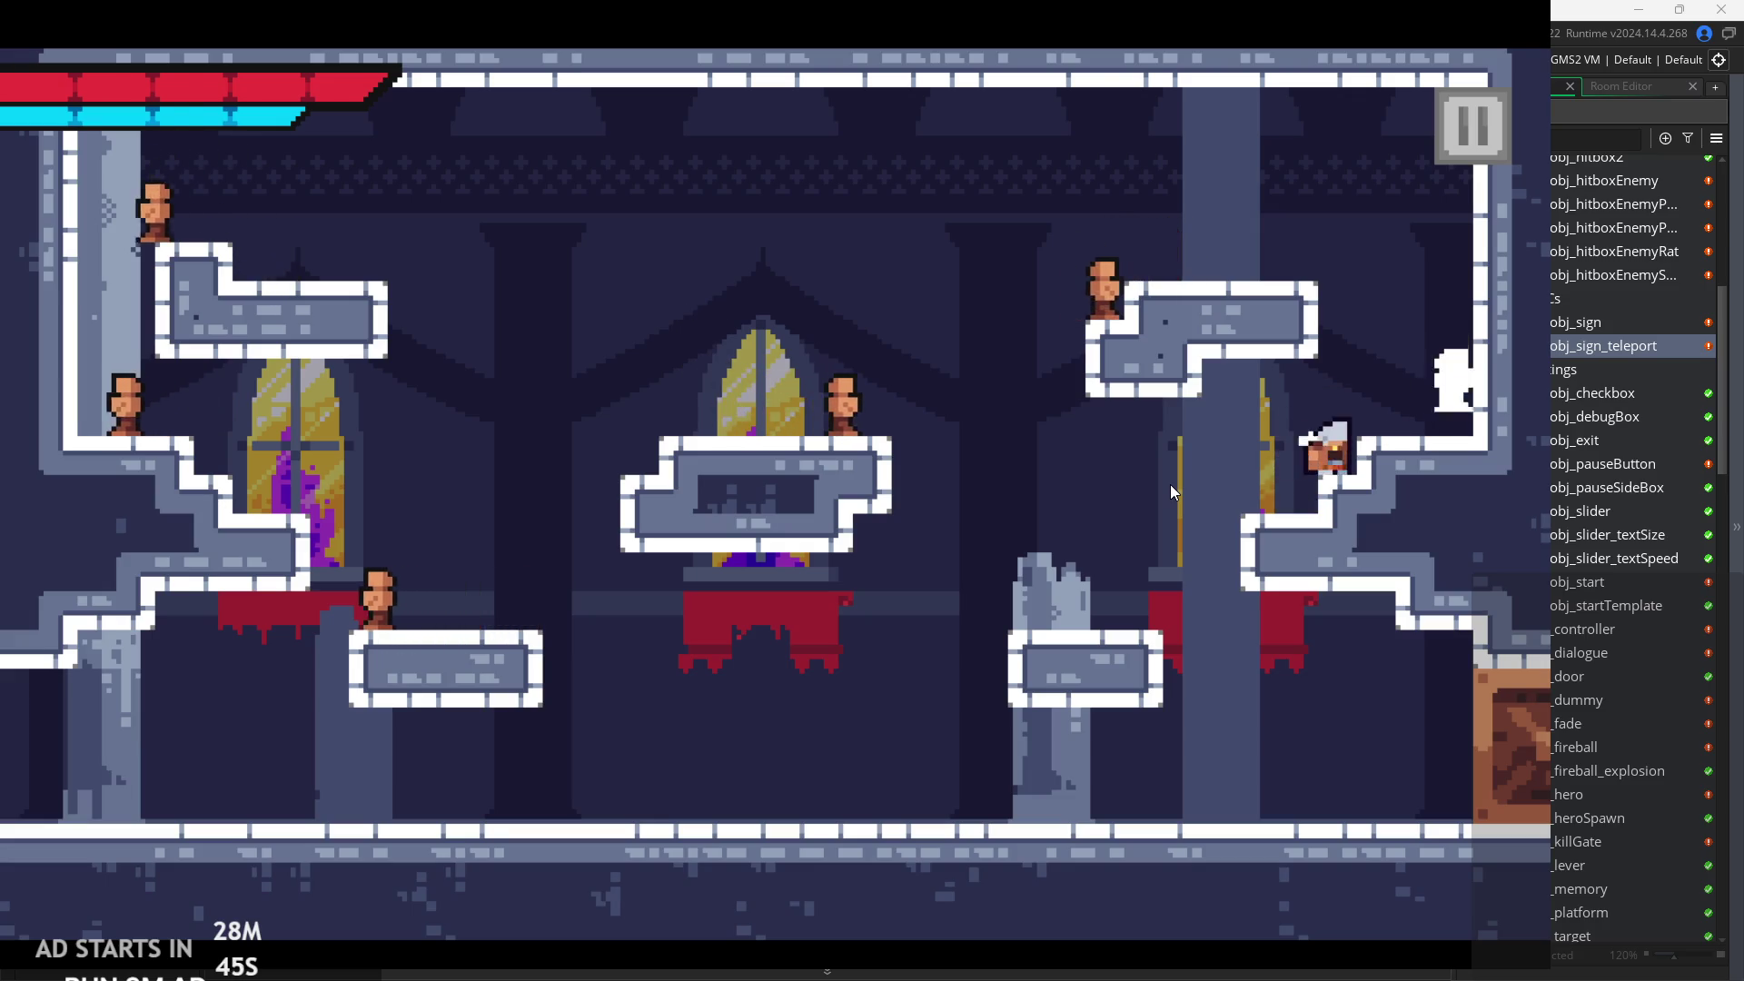
{"action": "key", "text": "x"}
{"action": "key", "text": "space"}
{"action": "key", "text": "Right"}
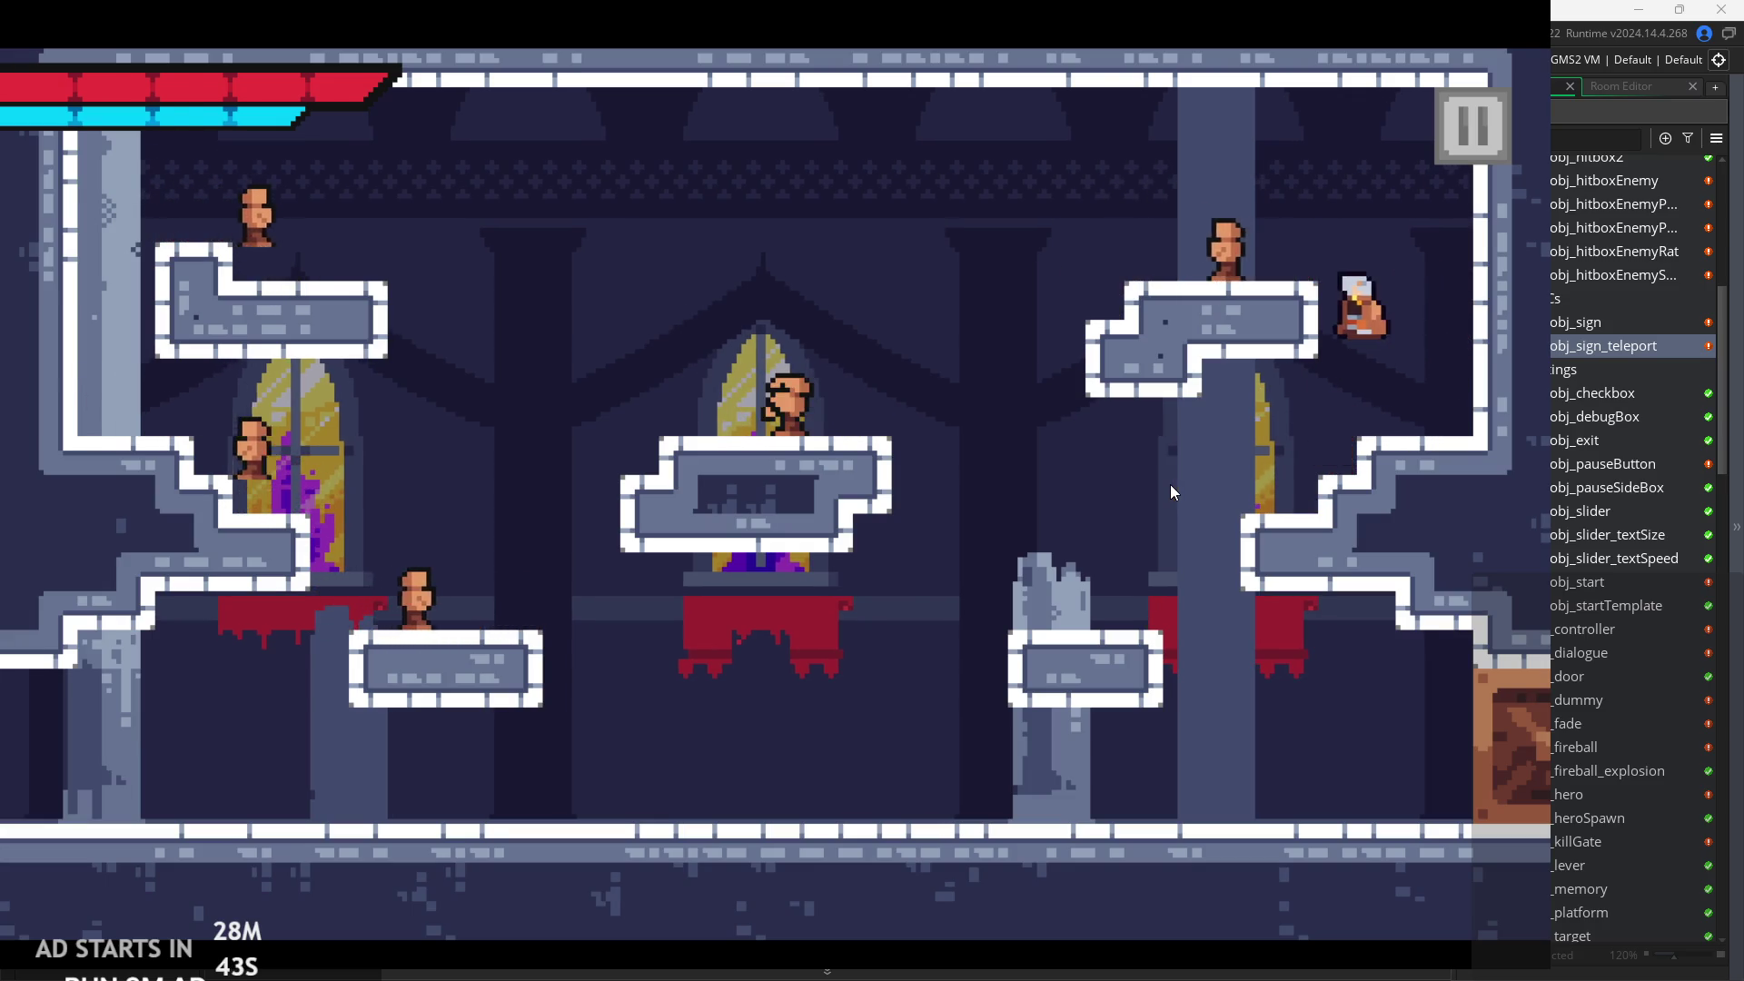
{"action": "key", "text": "Left"}
{"action": "key", "text": "x"}
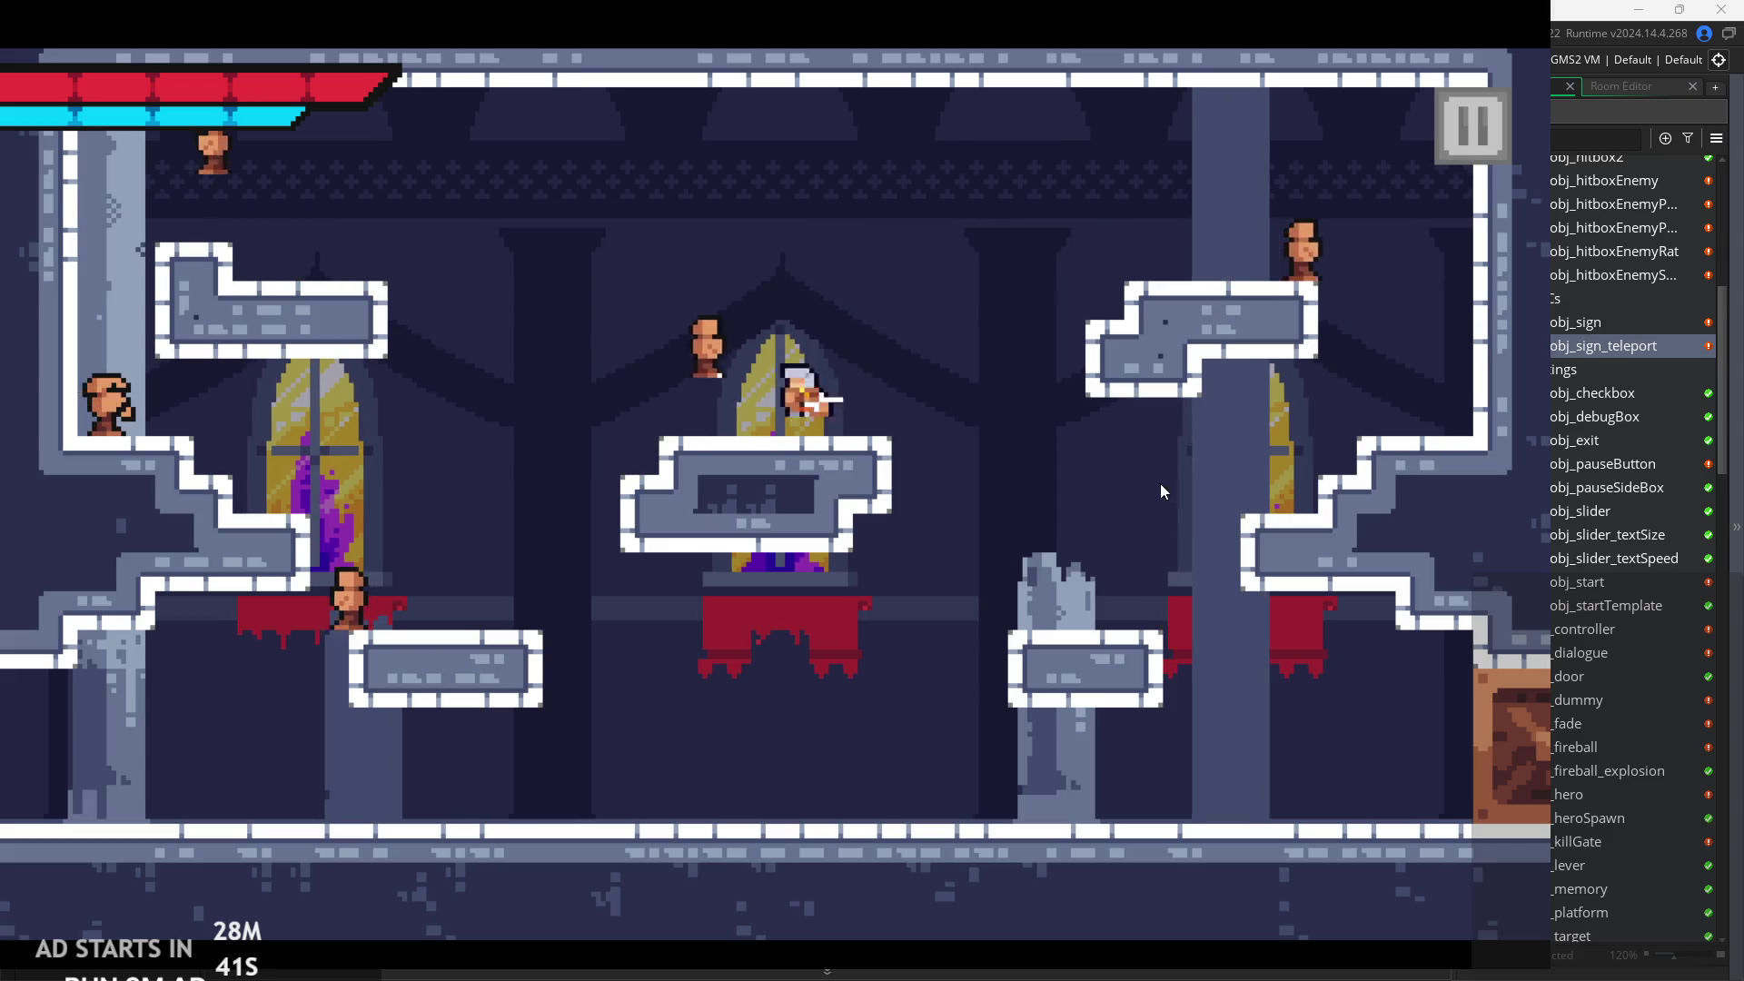
{"action": "key", "text": "Left"}
{"action": "key", "text": "x"}
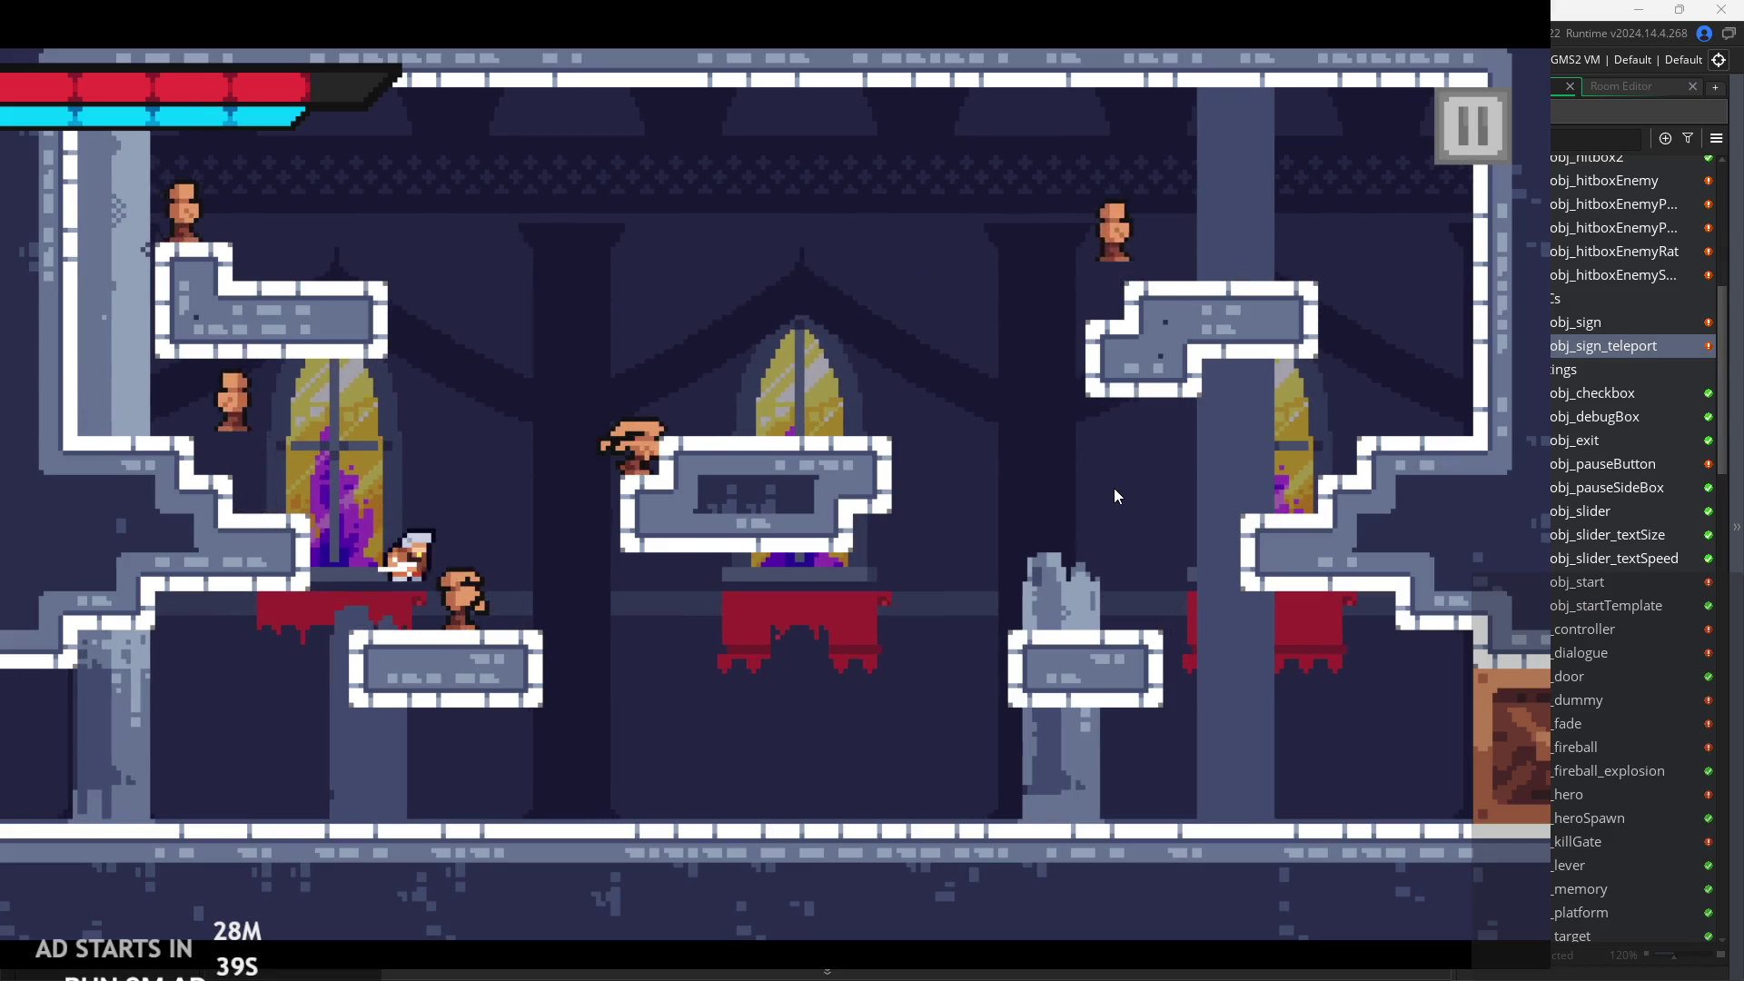
Cross the lower, centre and upper-right platforms, dash to the upper-left platform and drop to the left ledge.
{"action": "key", "text": "Right"}
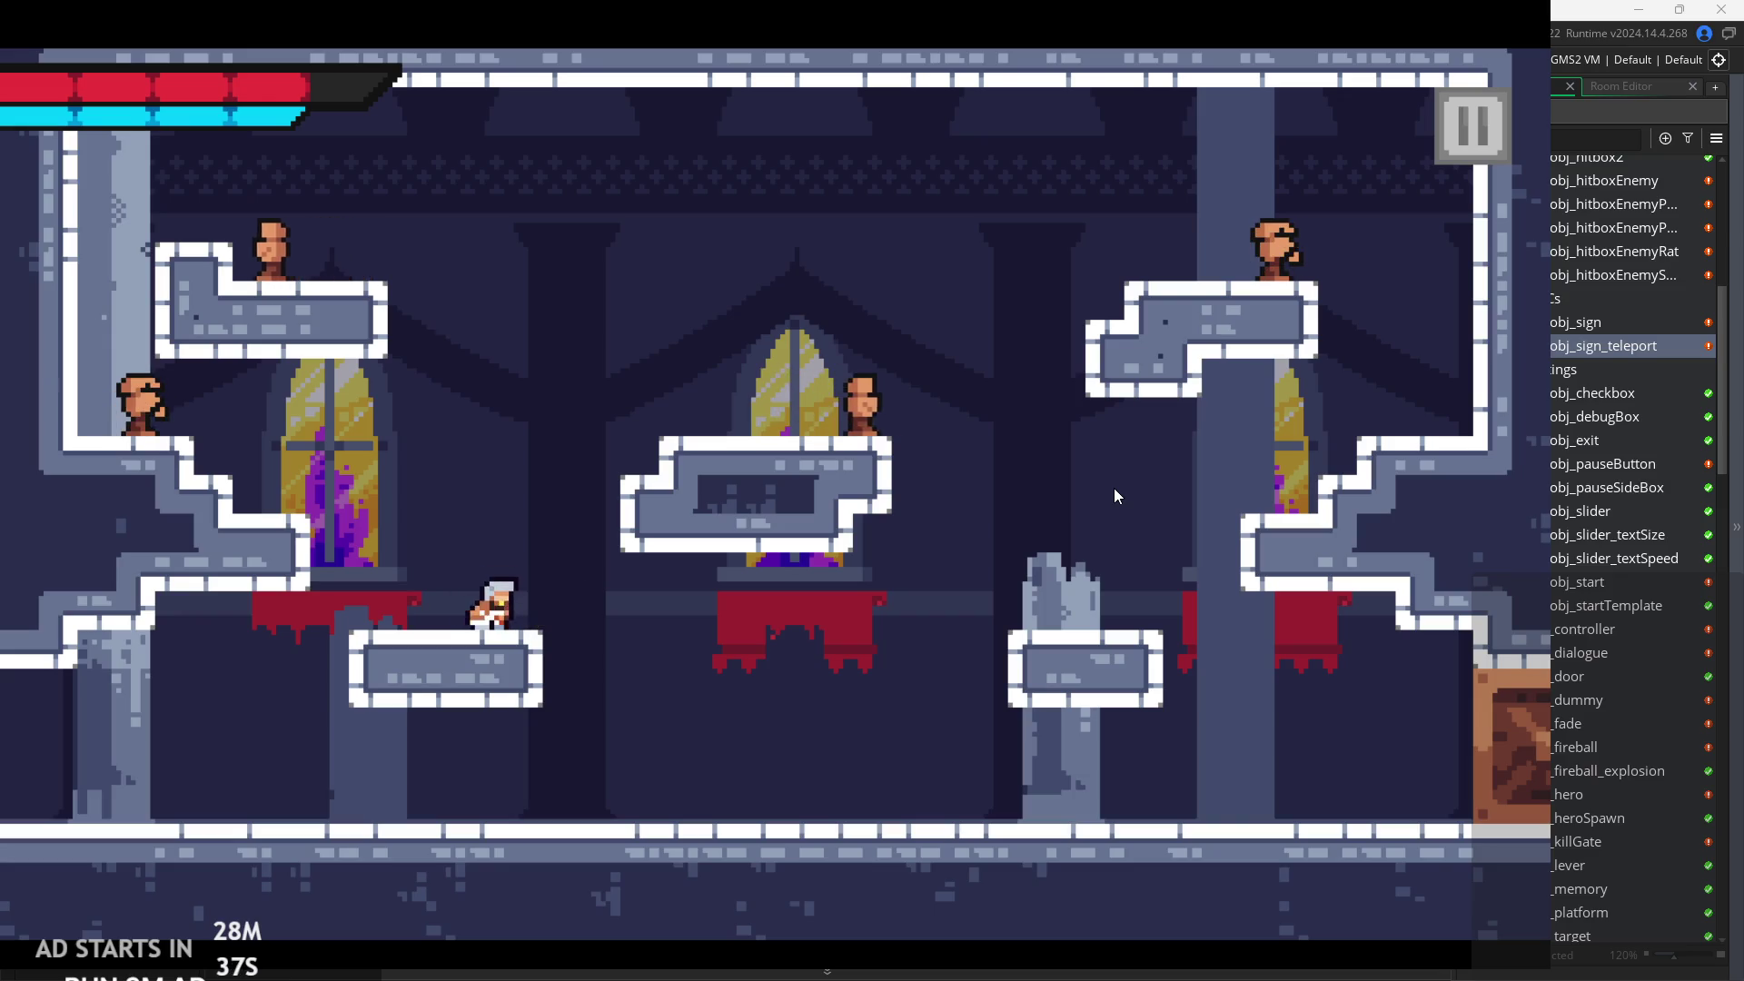
{"action": "key", "text": "space"}
{"action": "key", "text": "Left"}
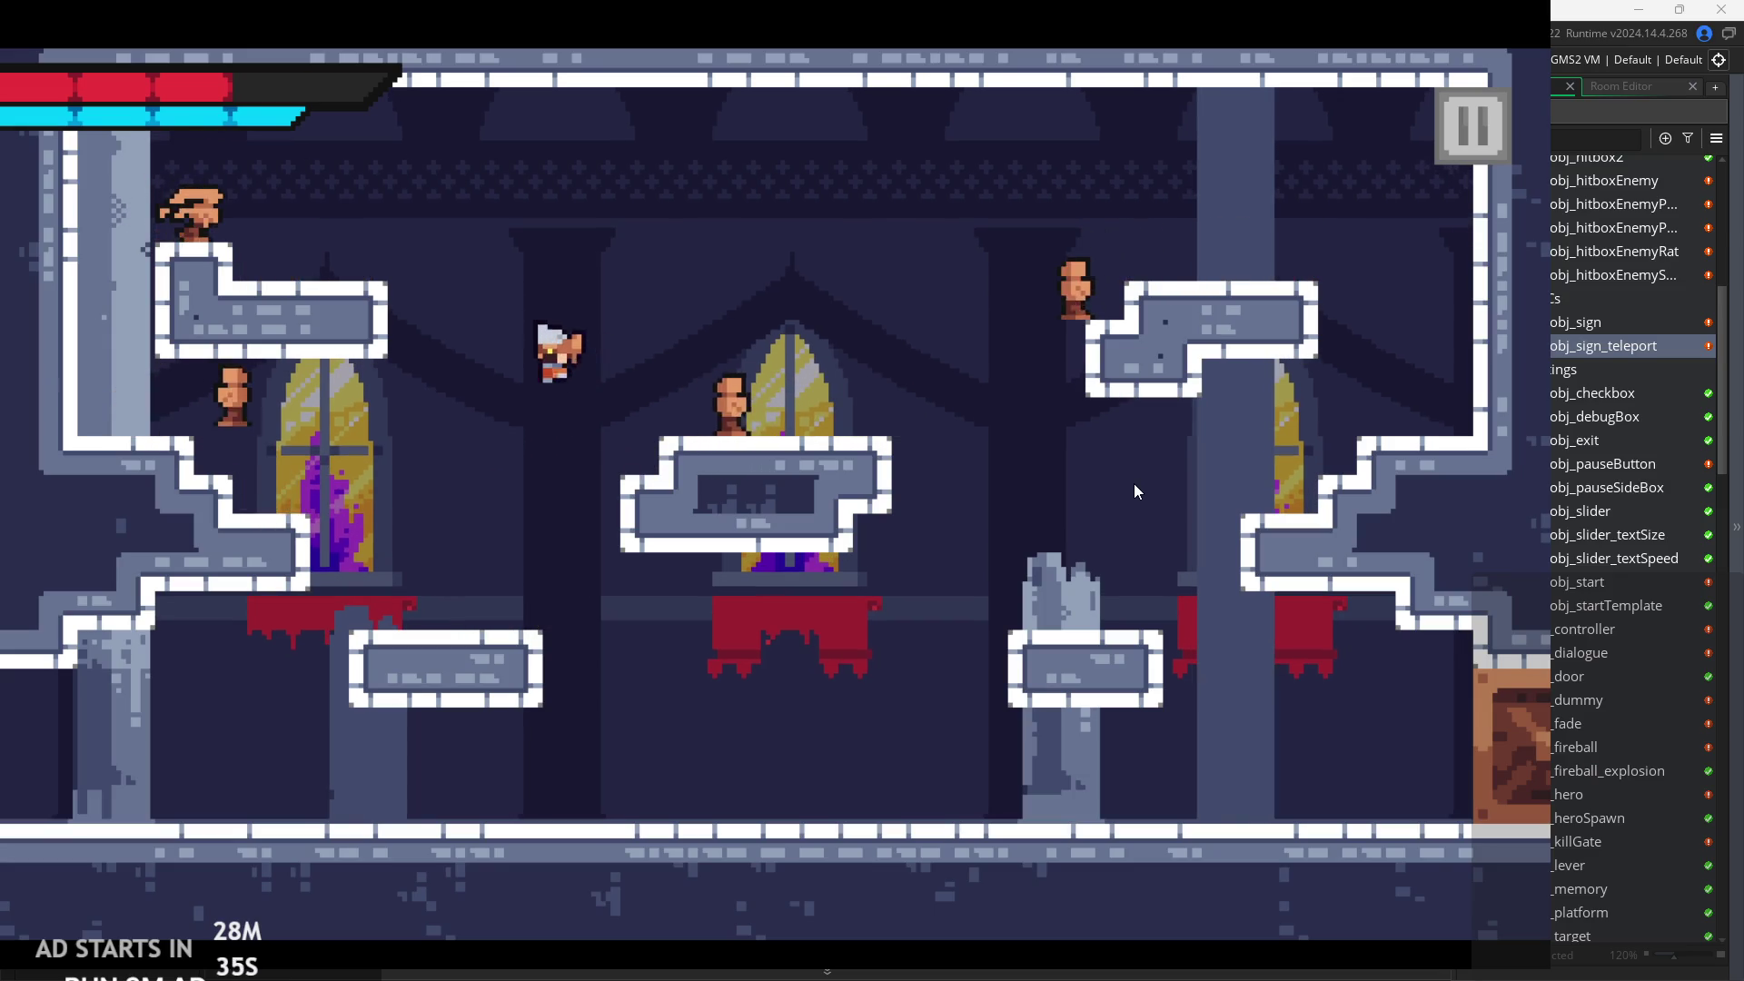
{"action": "key", "text": "x"}
{"action": "key", "text": "space"}
{"action": "key", "text": "Right"}
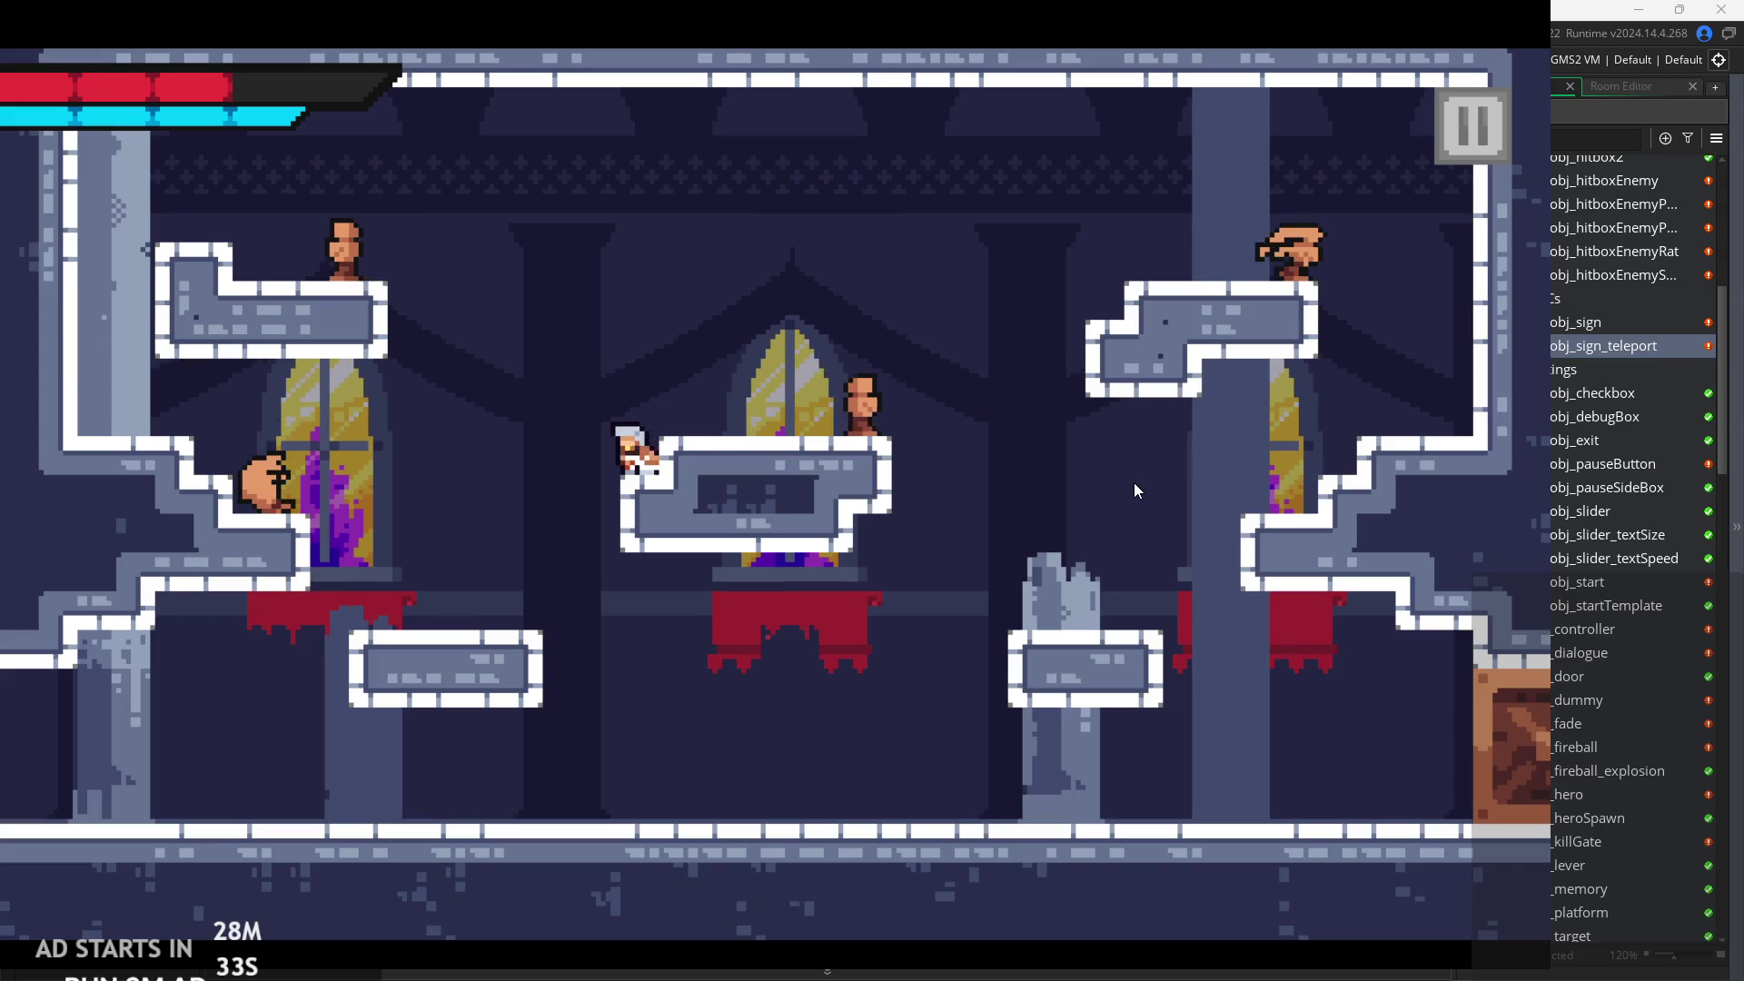
{"action": "key", "text": "x"}
{"action": "key", "text": "Right"}
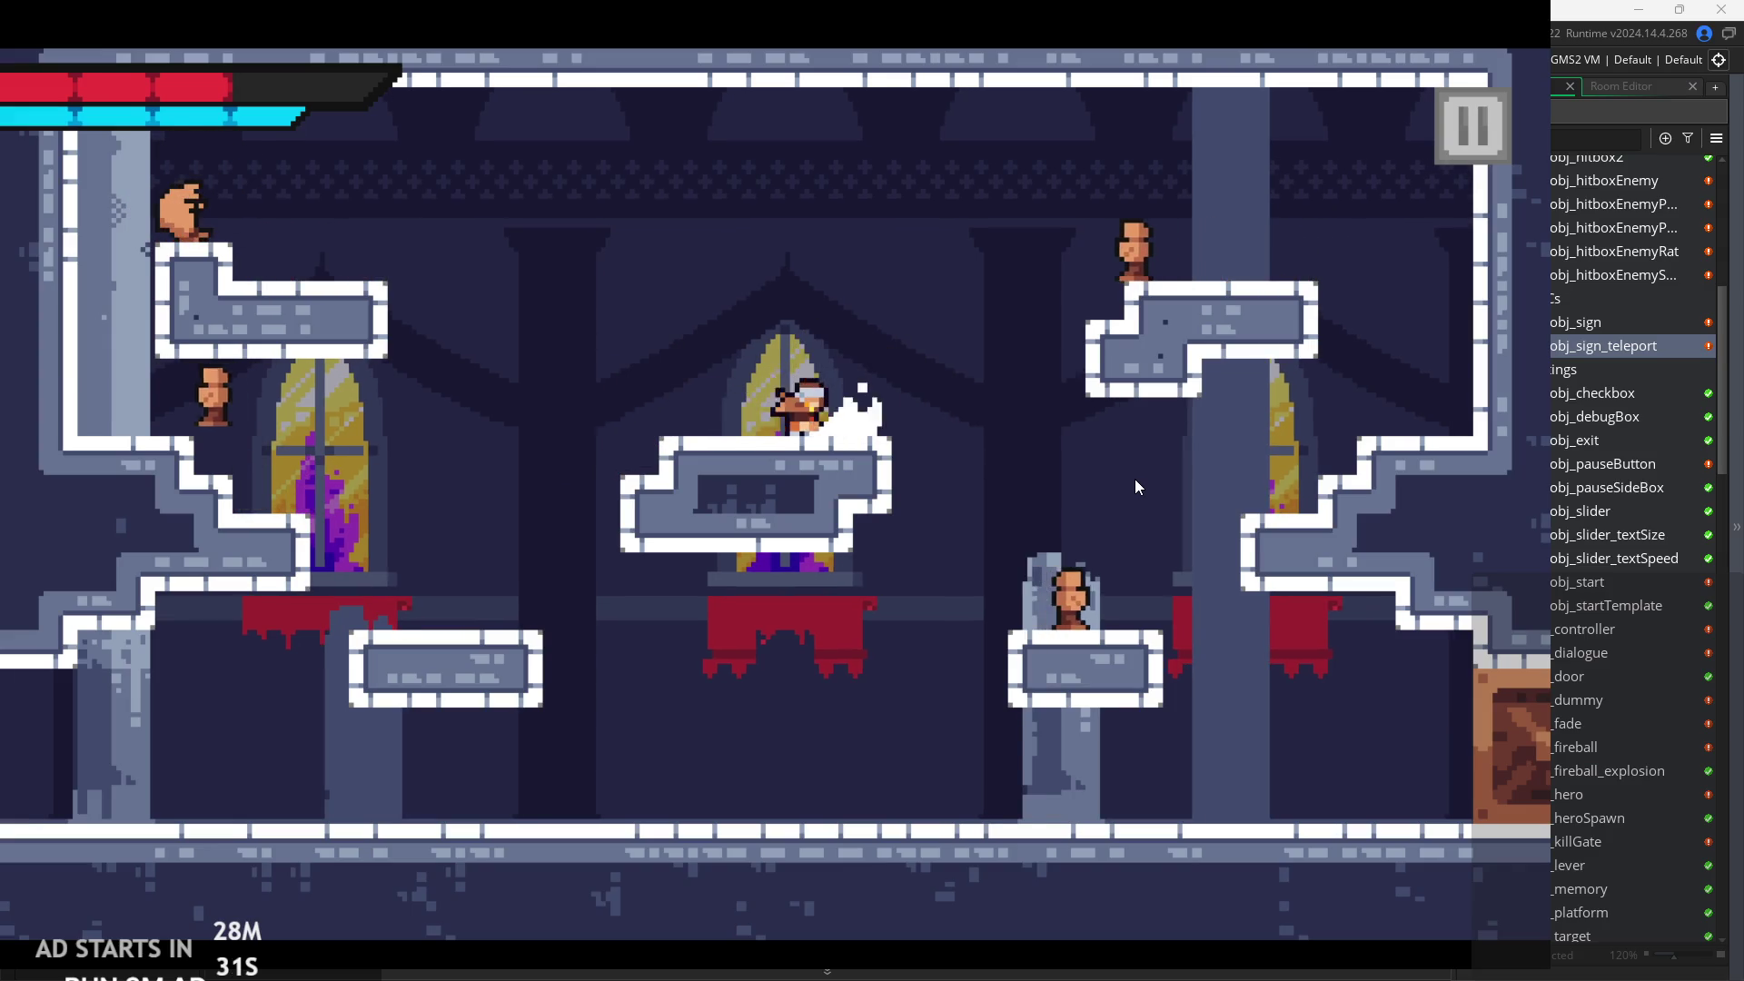
{"action": "key", "text": "space"}
{"action": "key", "text": "Right"}
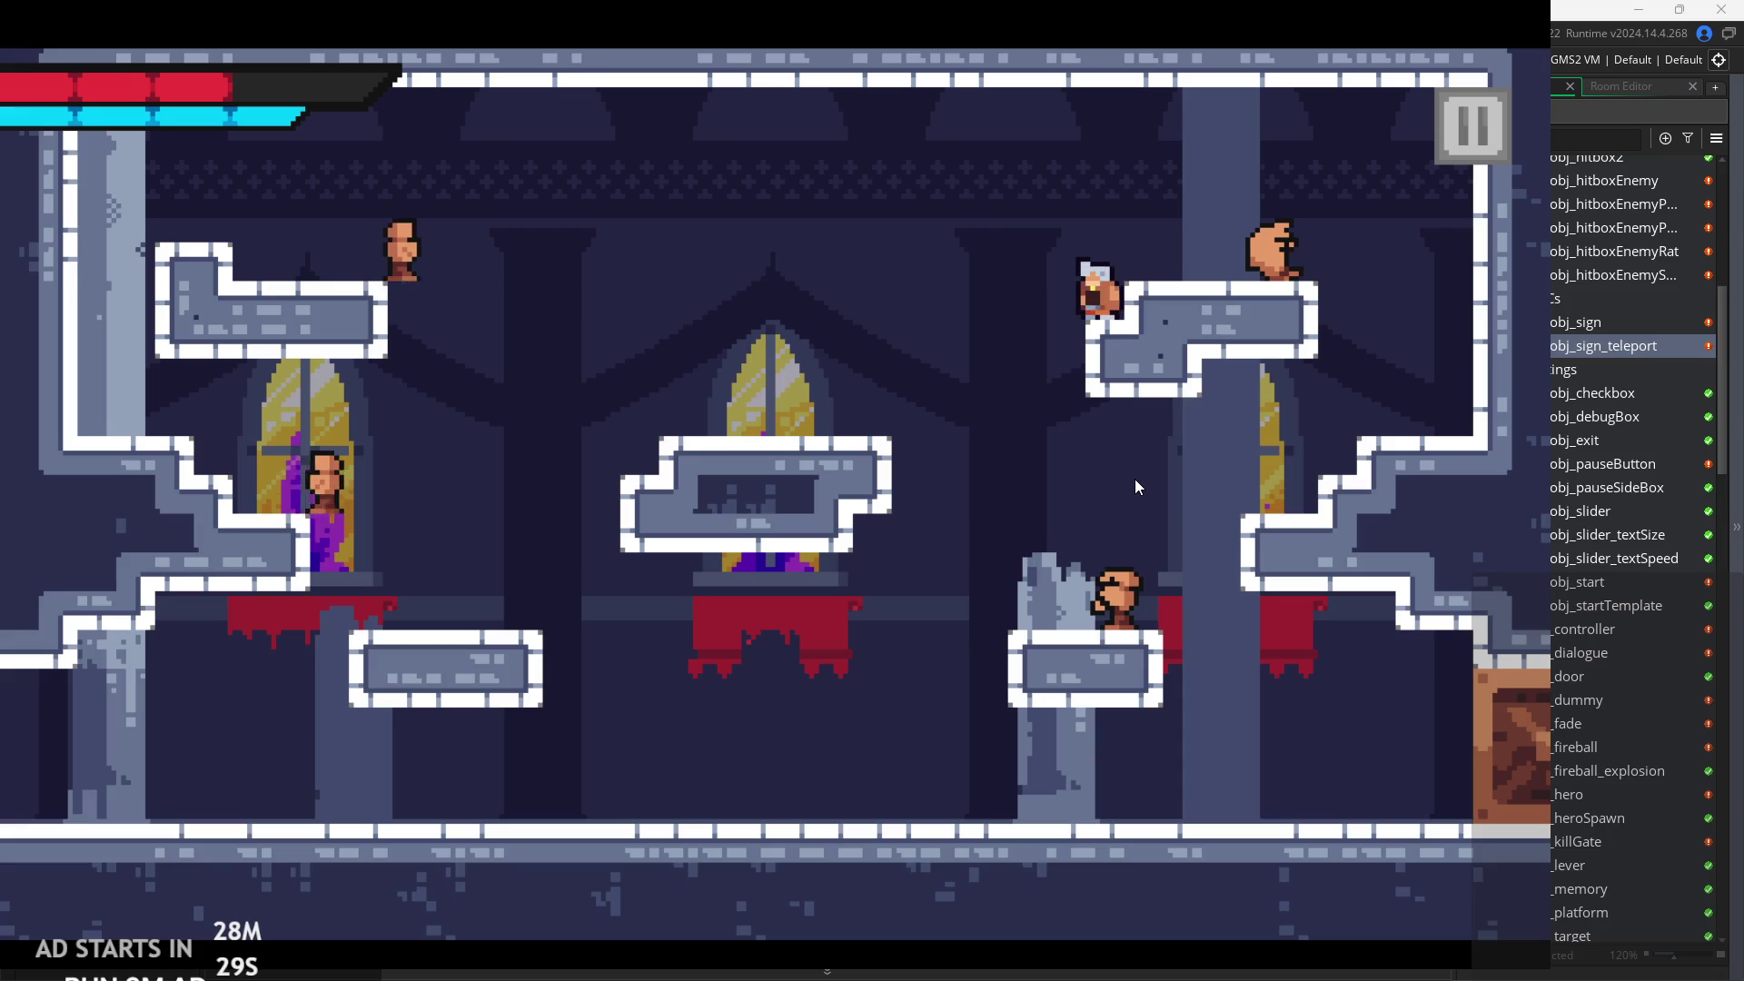
{"action": "key", "text": "Right"}
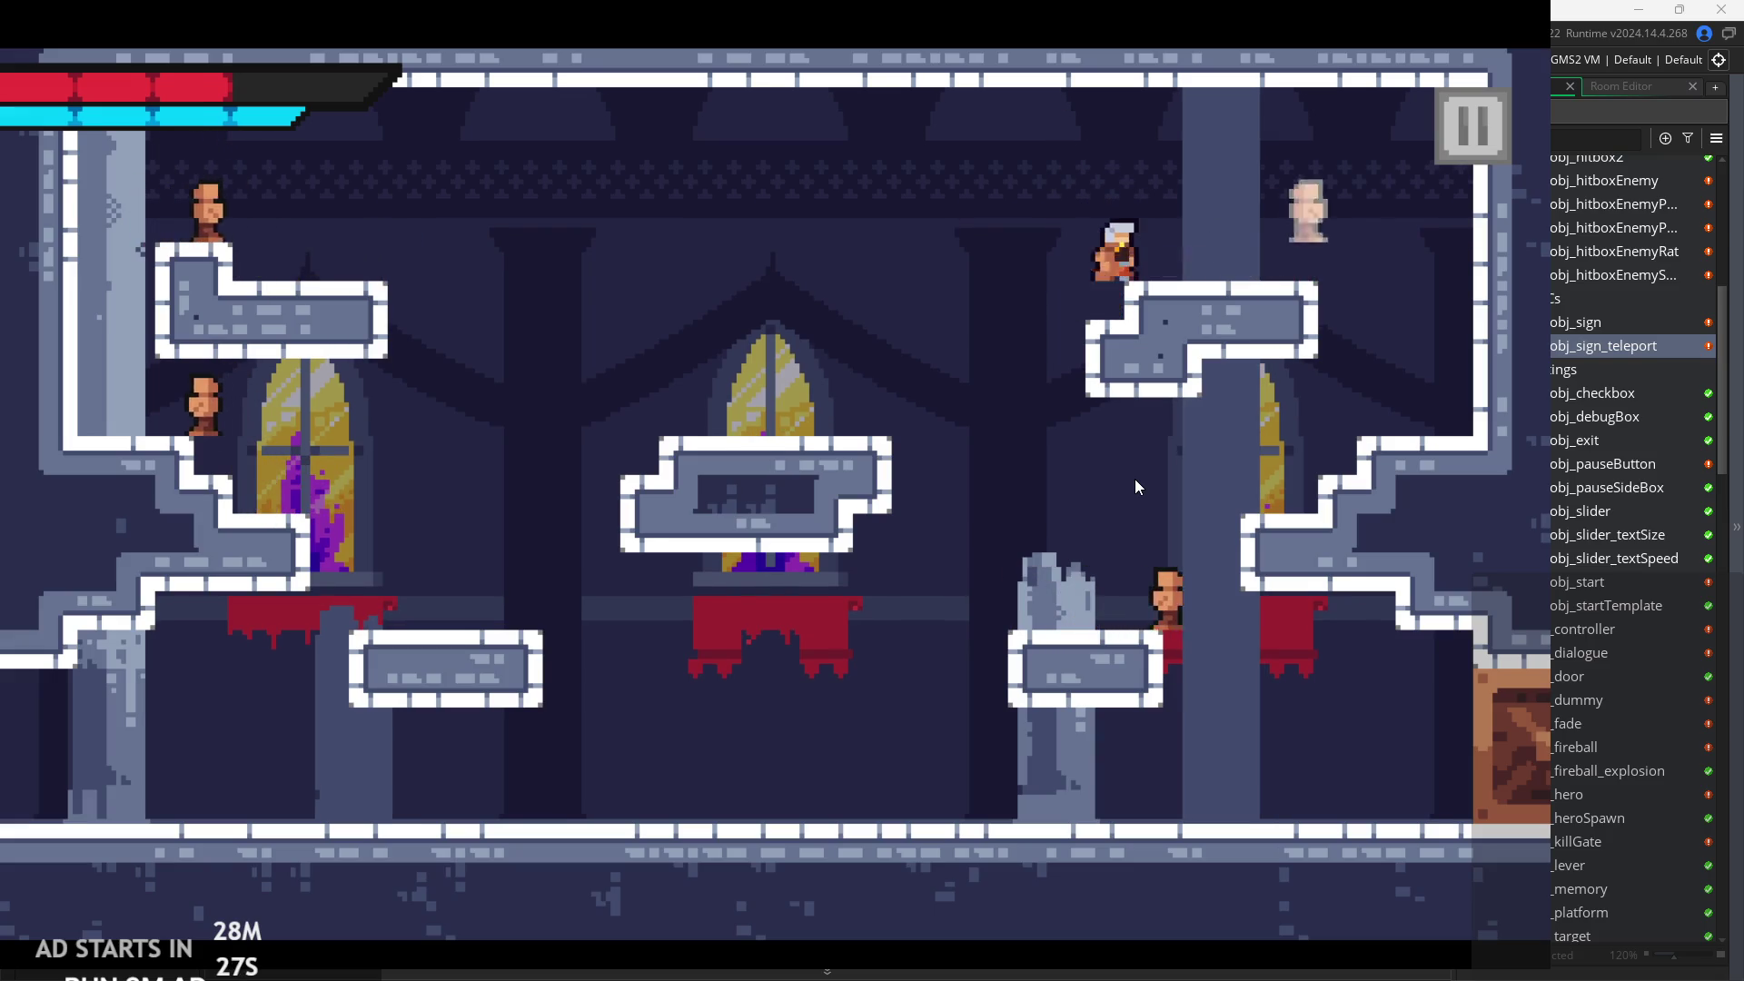
{"action": "key", "text": "space"}
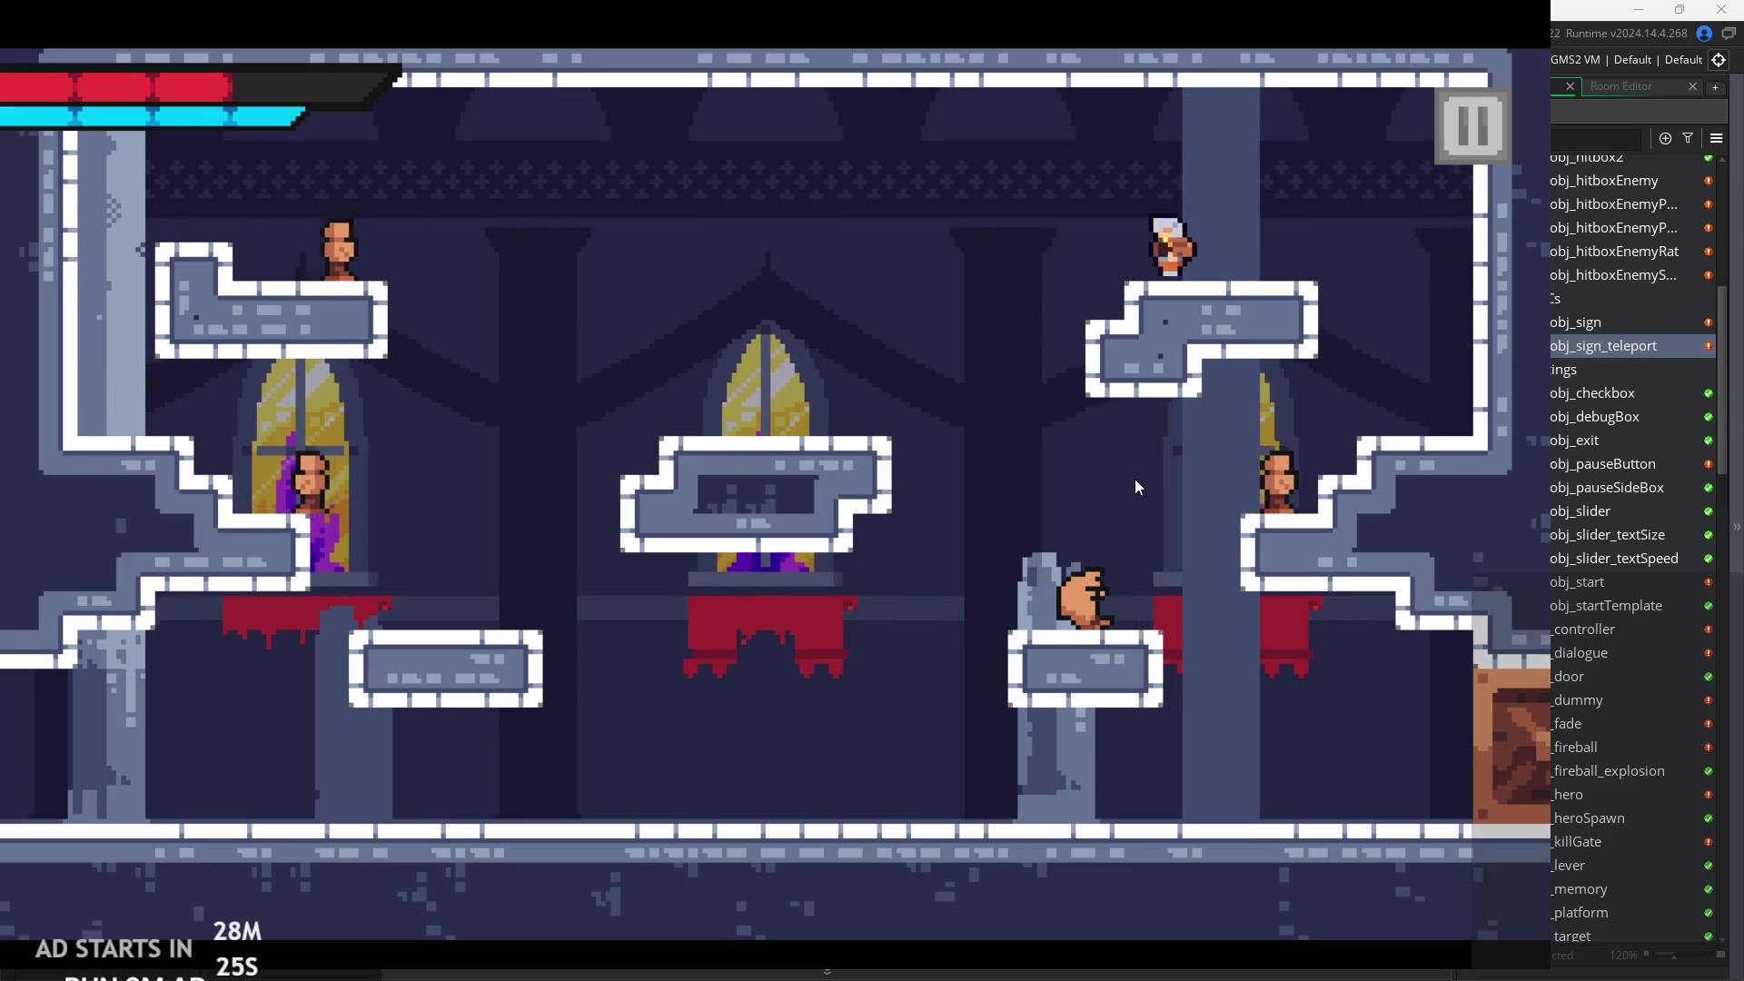
{"action": "key", "text": "Left"}
{"action": "key", "text": "Left"}
{"action": "key", "text": "space"}
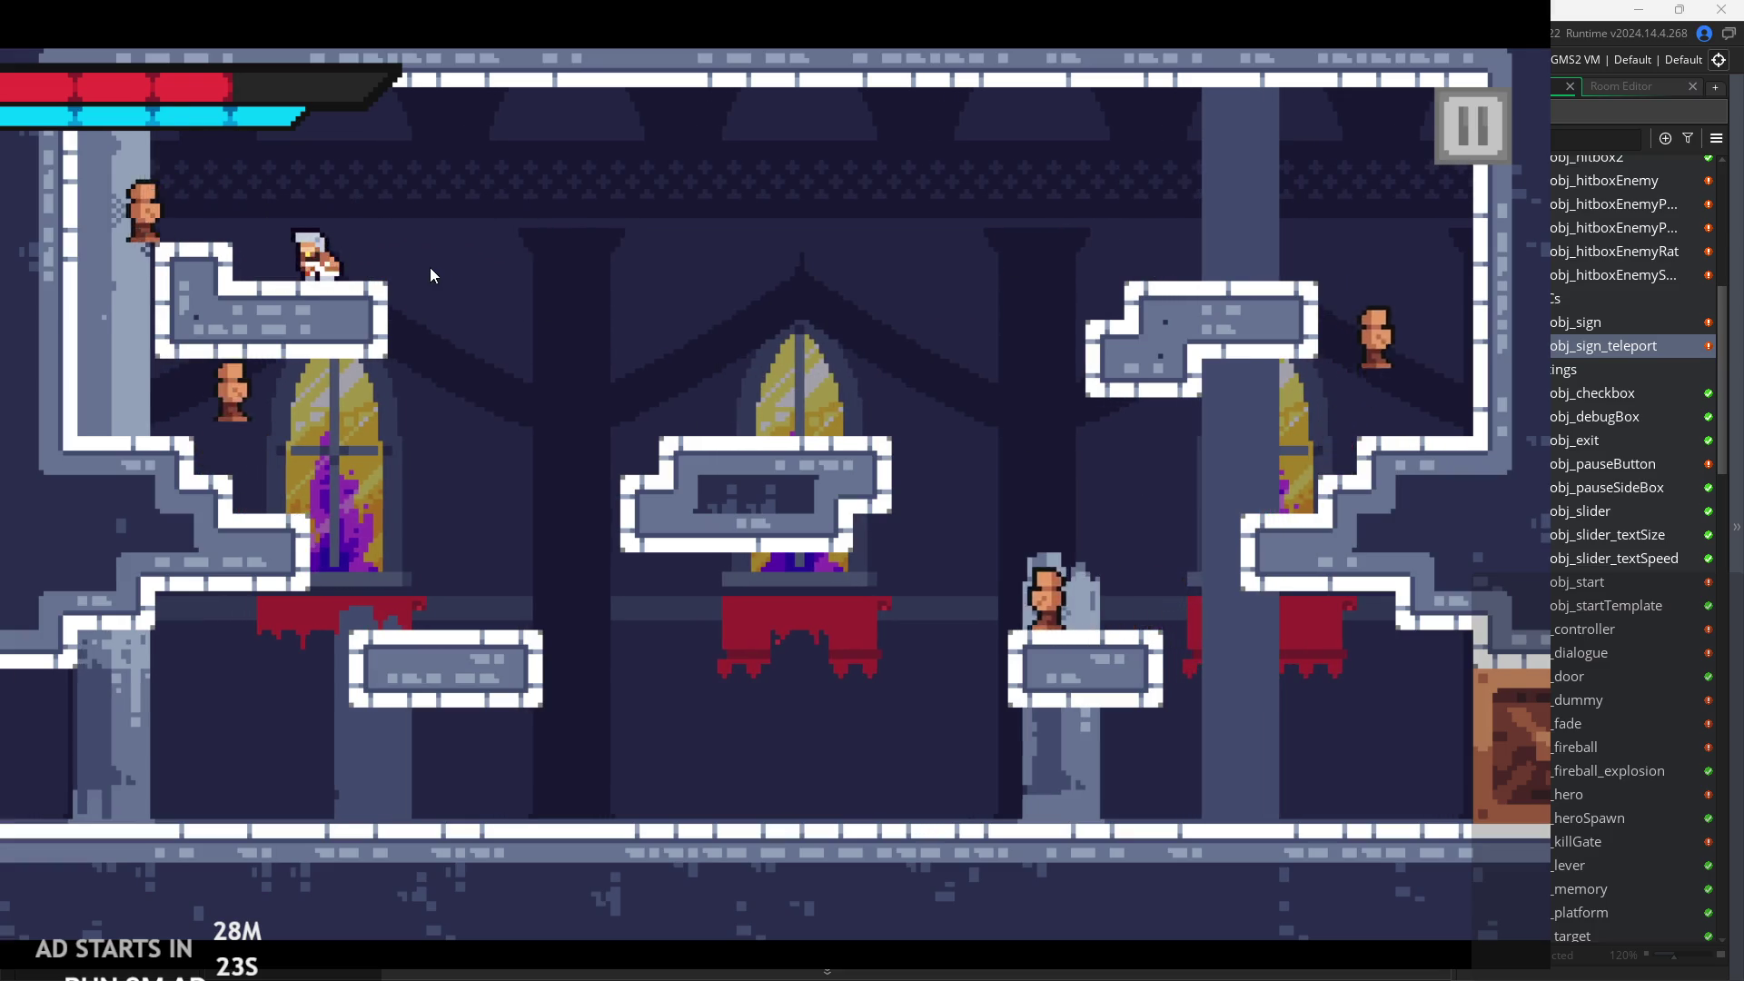
{"action": "key", "text": "x"}
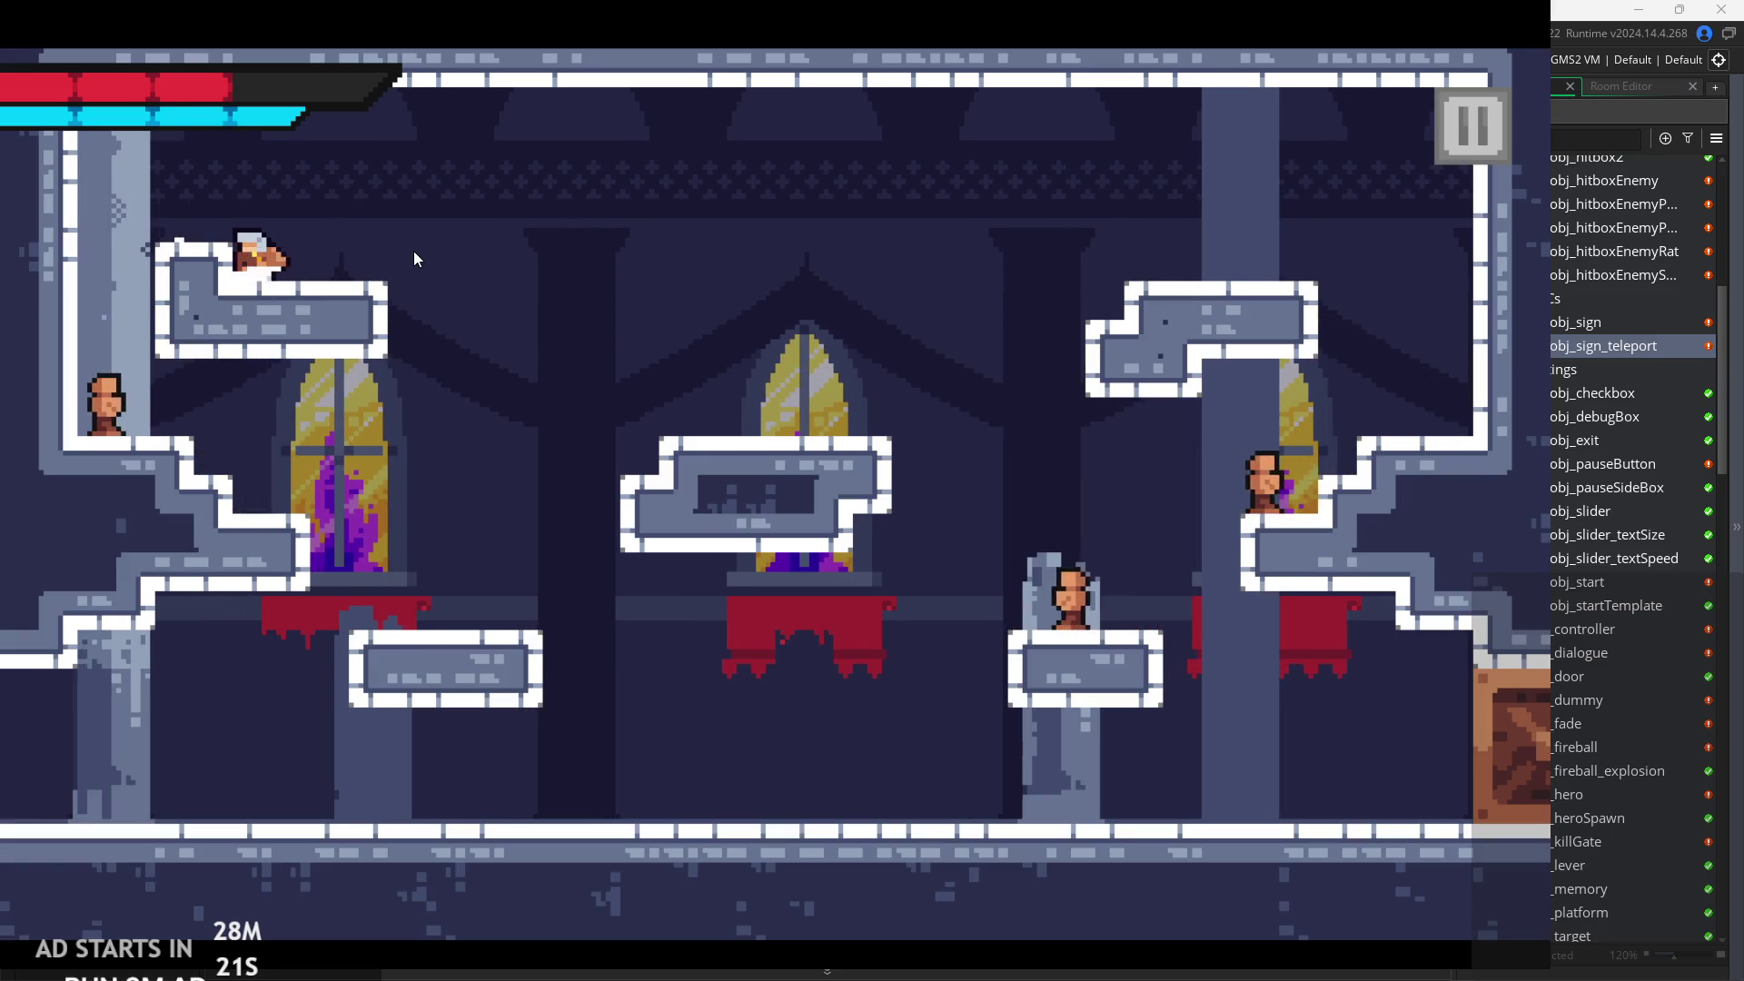
{"action": "key", "text": "space"}
{"action": "key", "text": "Left"}
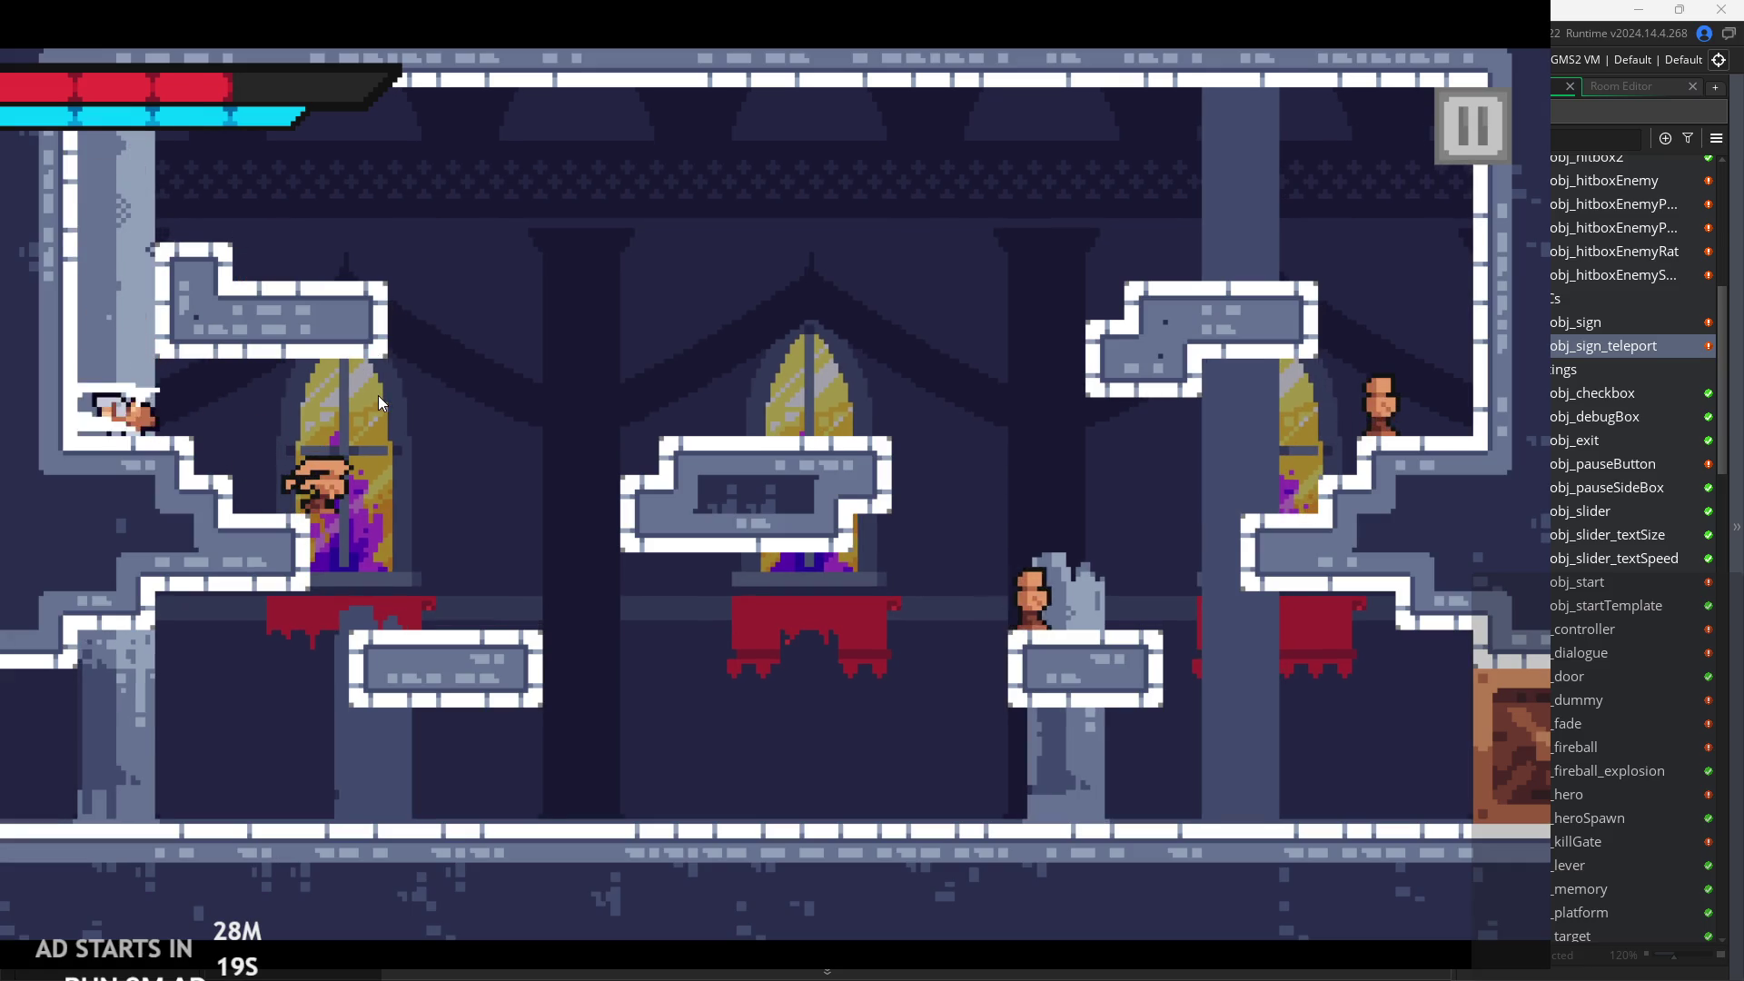
Descend to the floor, defeat the enemy there and run to the room's right edge.
{"action": "key", "text": "Right"}
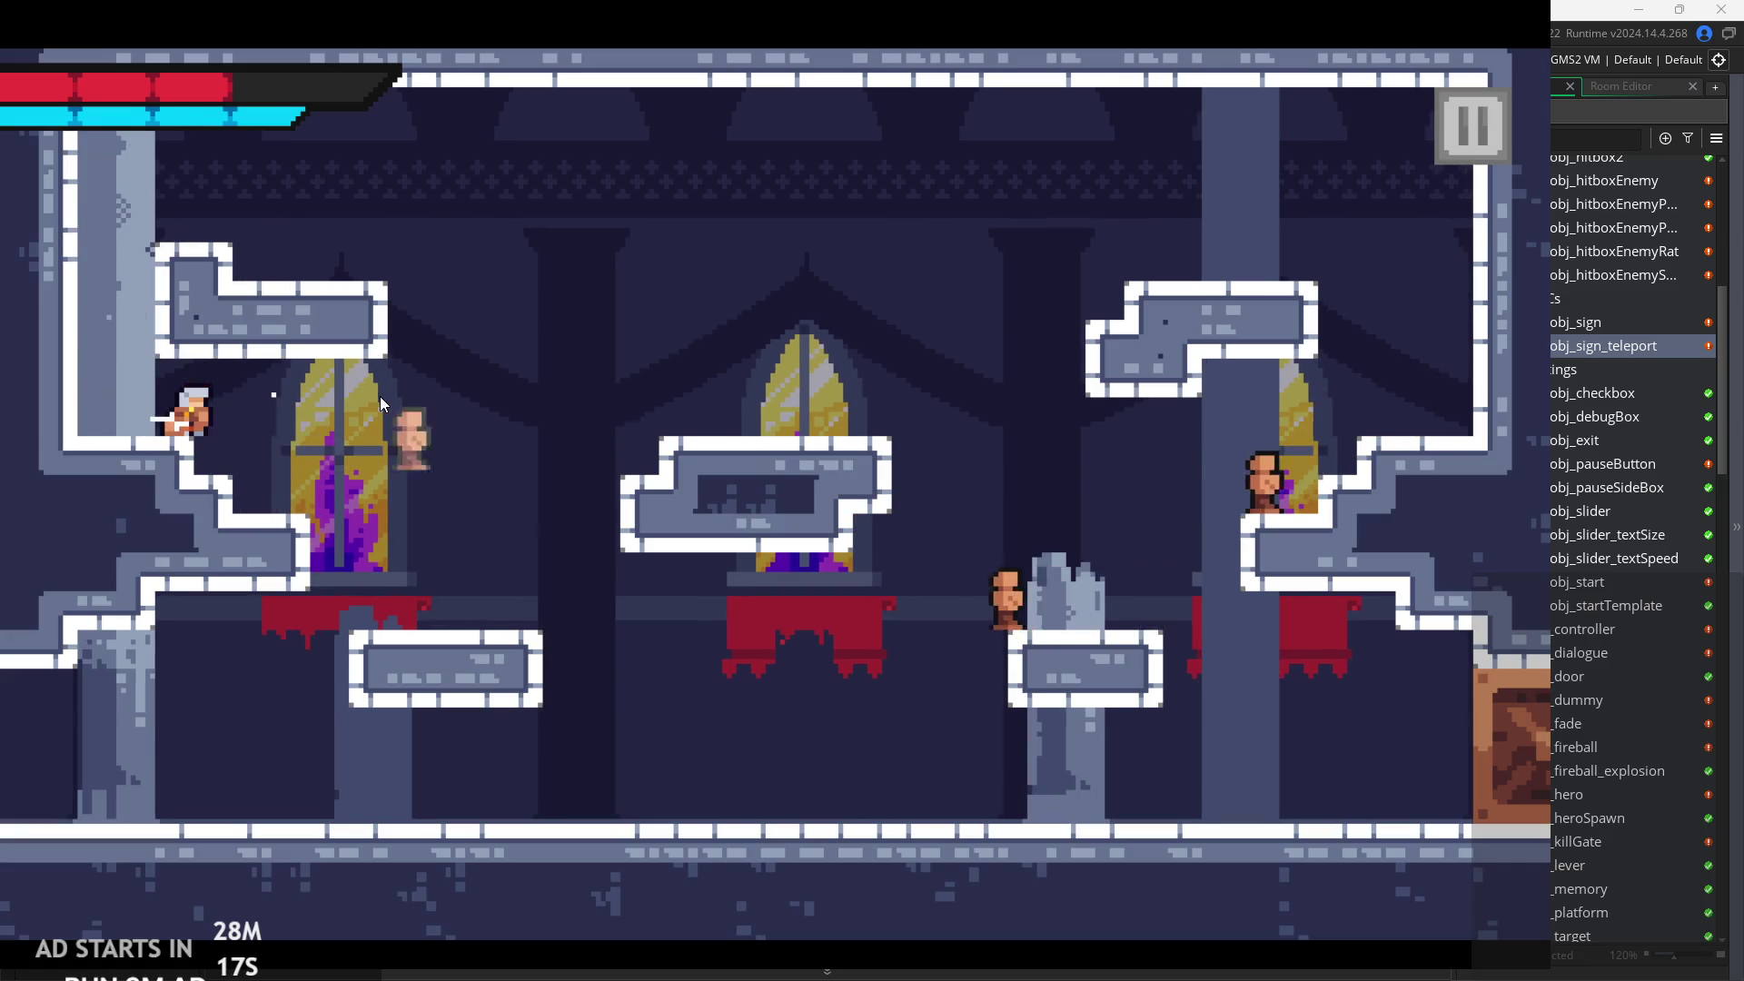
{"action": "key", "text": "Right"}
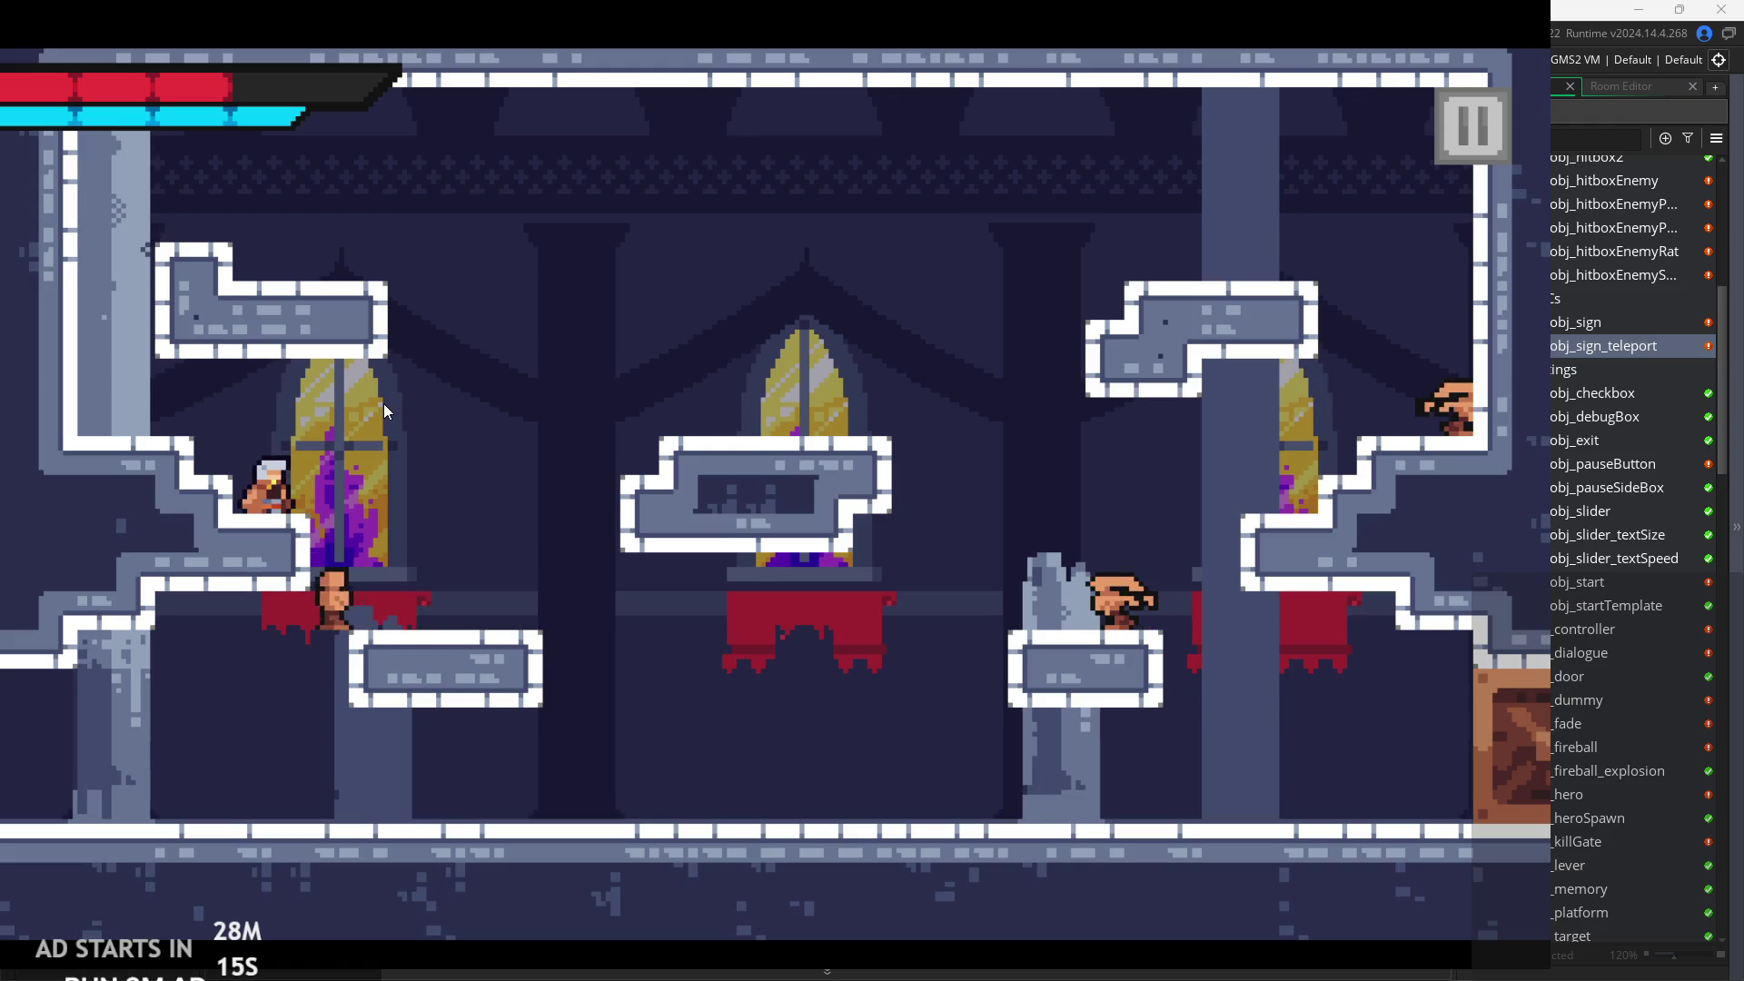
{"action": "key", "text": "Right"}
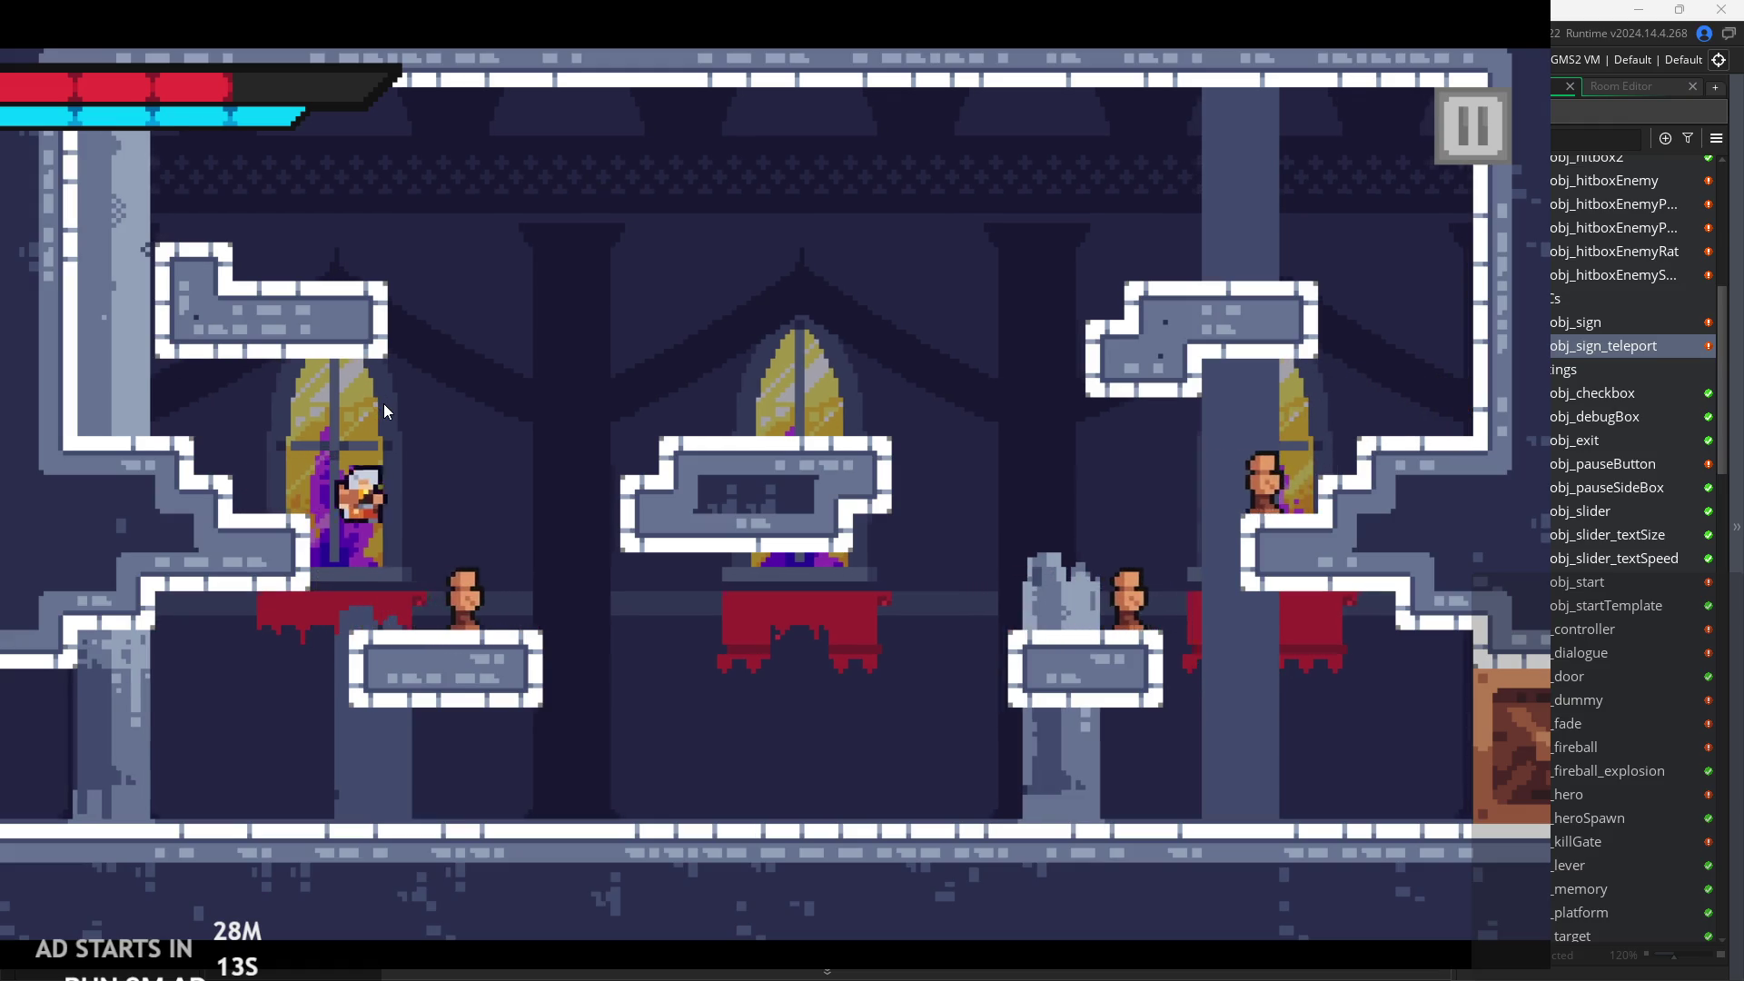
{"action": "key", "text": "Right"}
{"action": "key", "text": "space"}
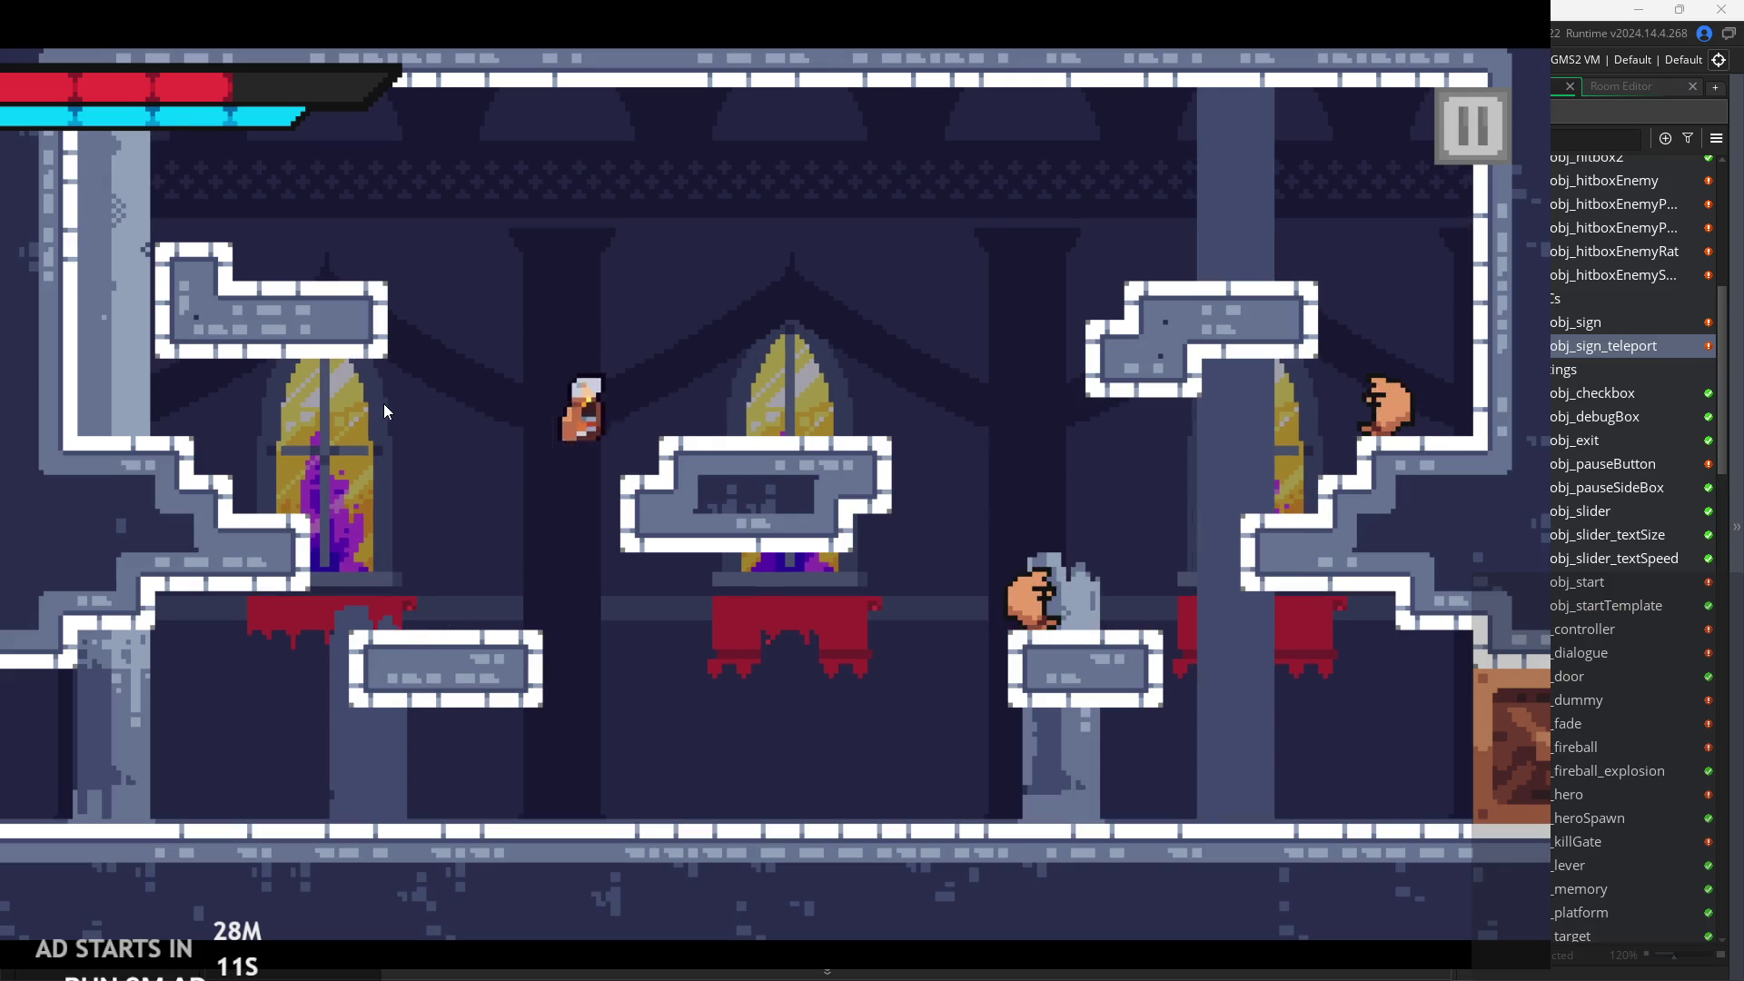
{"action": "key", "text": "Right"}
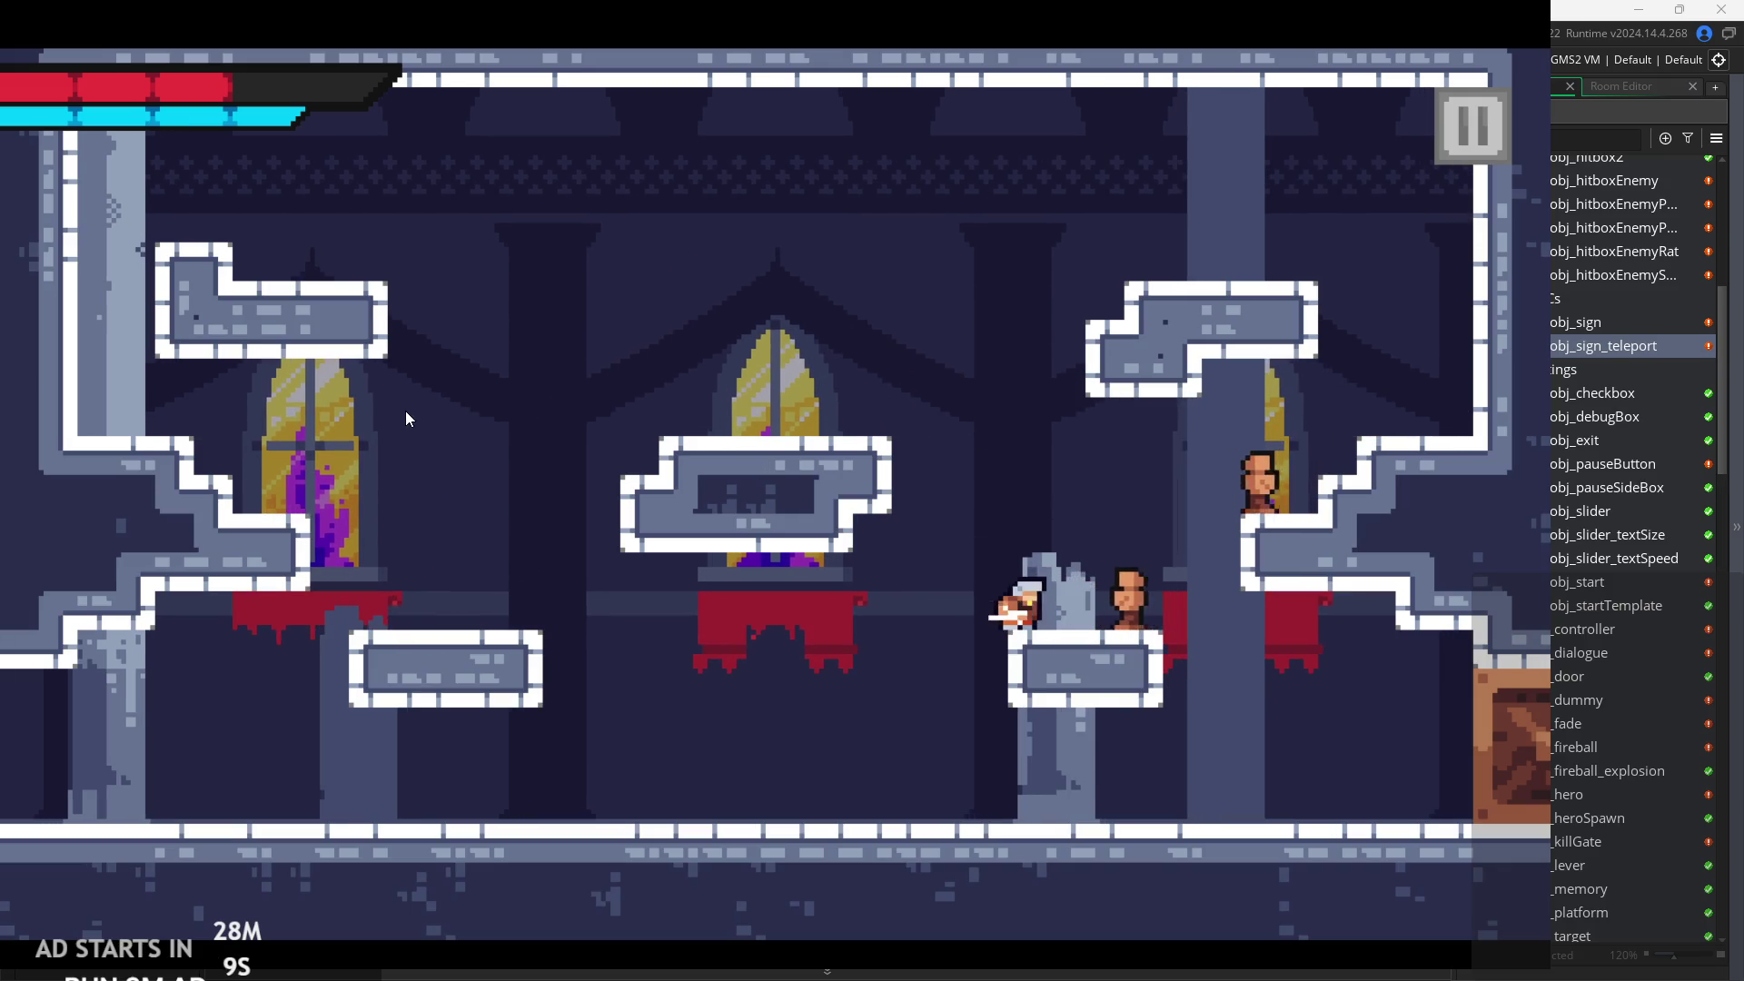
{"action": "key", "text": "Right"}
{"action": "key", "text": "space"}
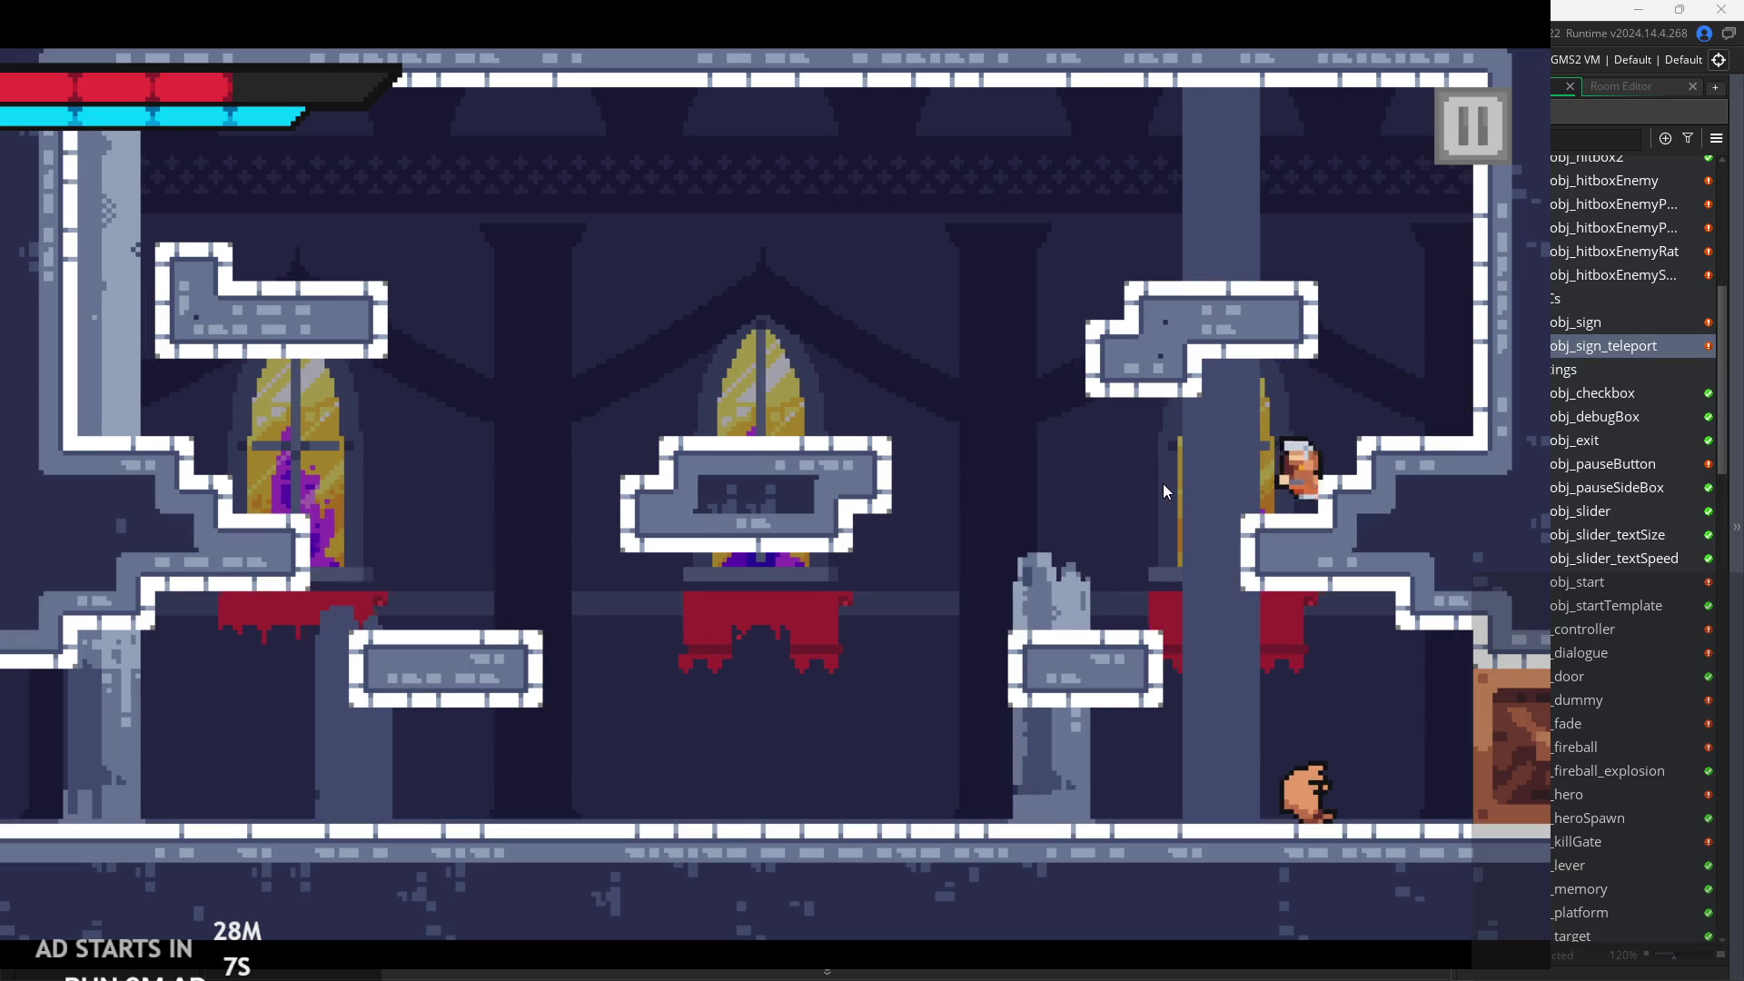
{"action": "key", "text": "Left"}
{"action": "key", "text": "Right"}
{"action": "key", "text": "x"}
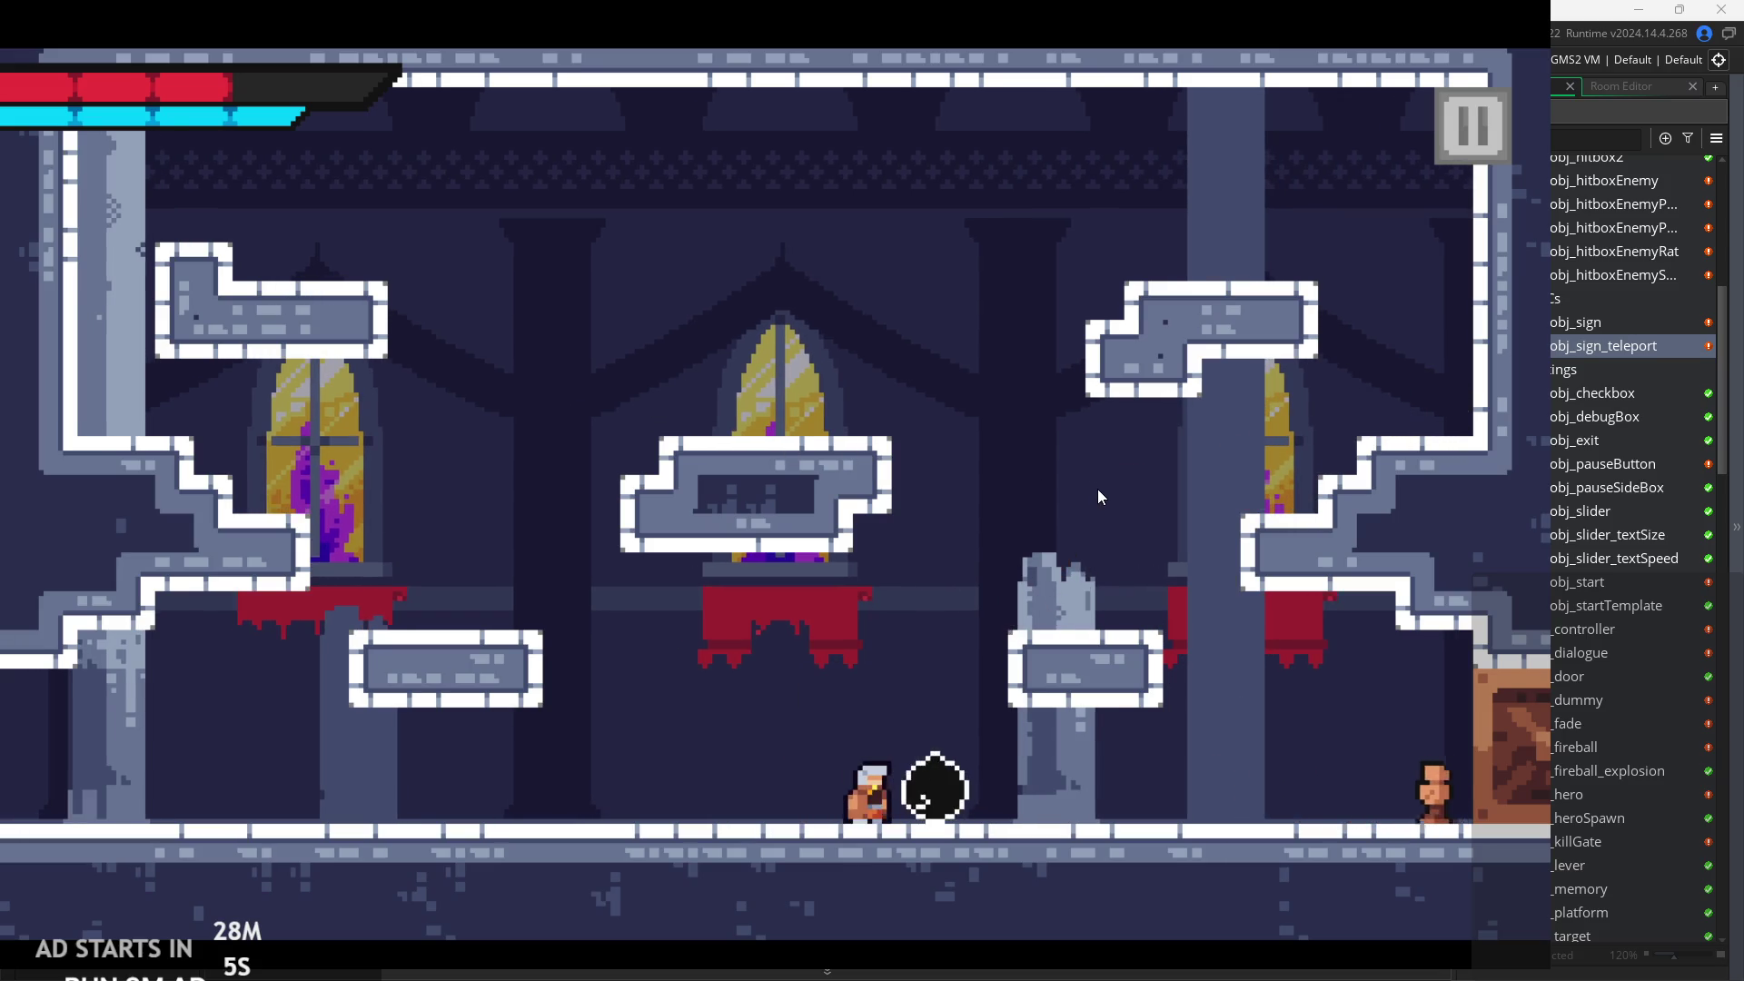
{"action": "key", "text": "Right"}
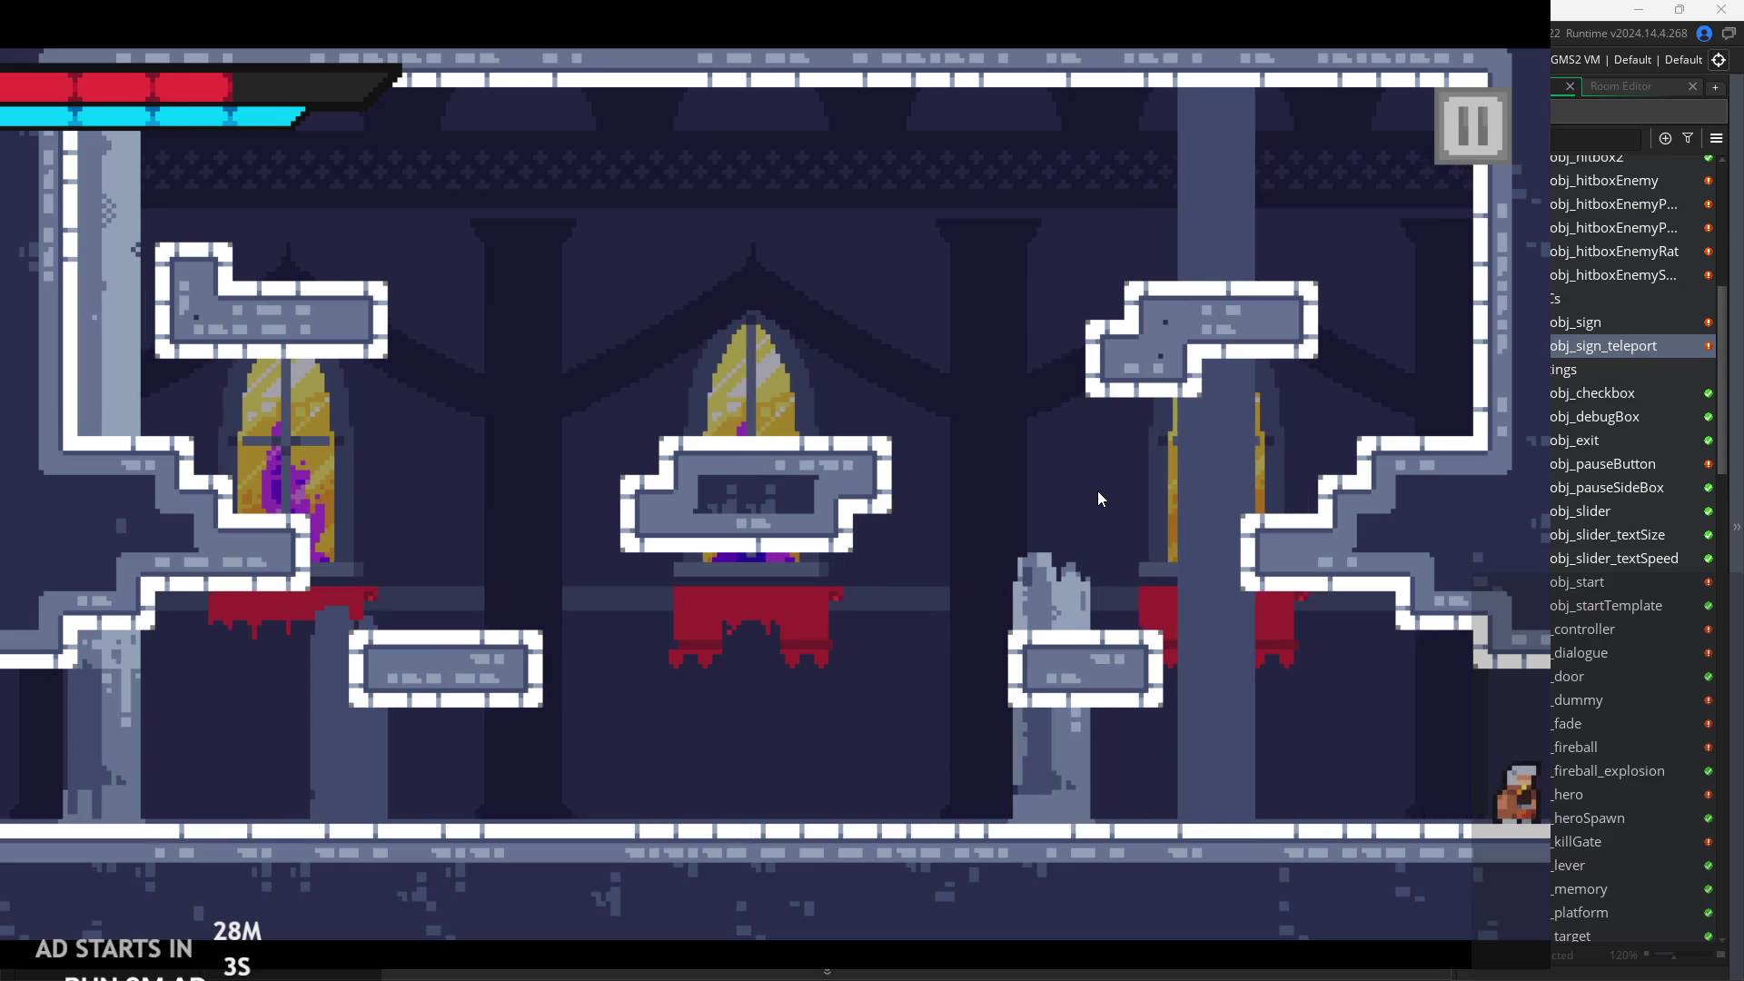
Enter the green cave and read the sign's 'Thanks for playing' and -Dubby pages, then reopen it.
{"action": "key", "text": "Right"}
{"action": "key", "text": "space"}
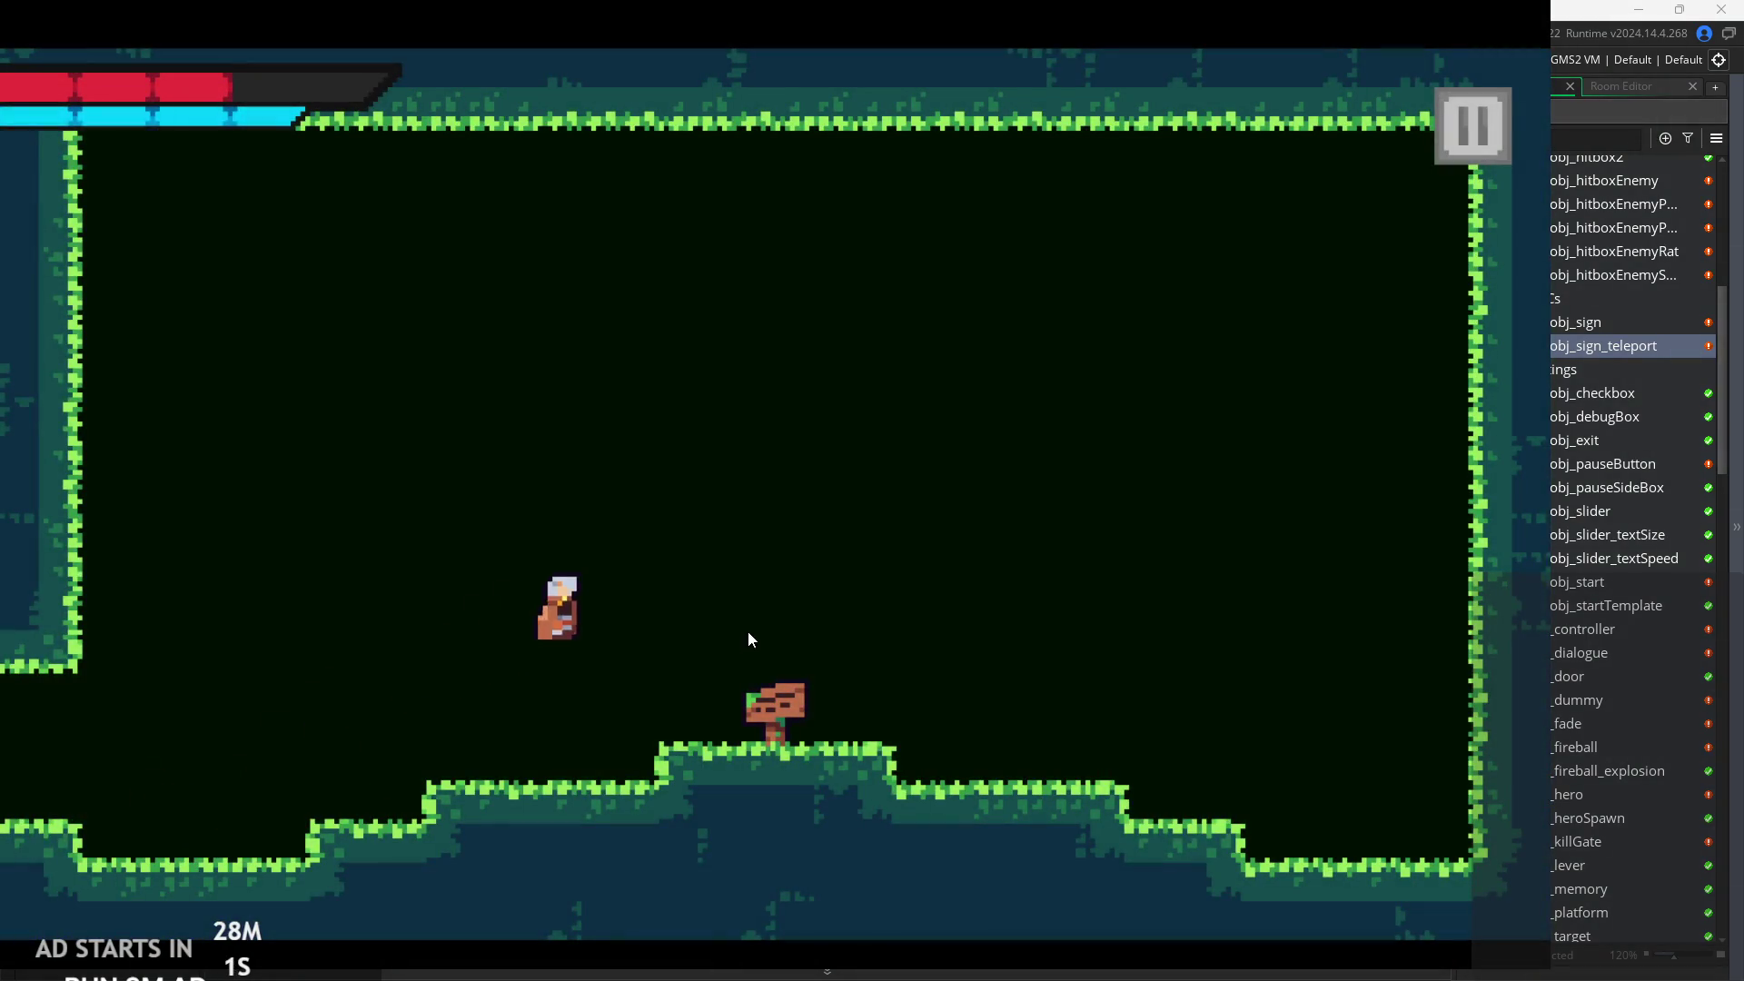
{"action": "key", "text": "Up"}
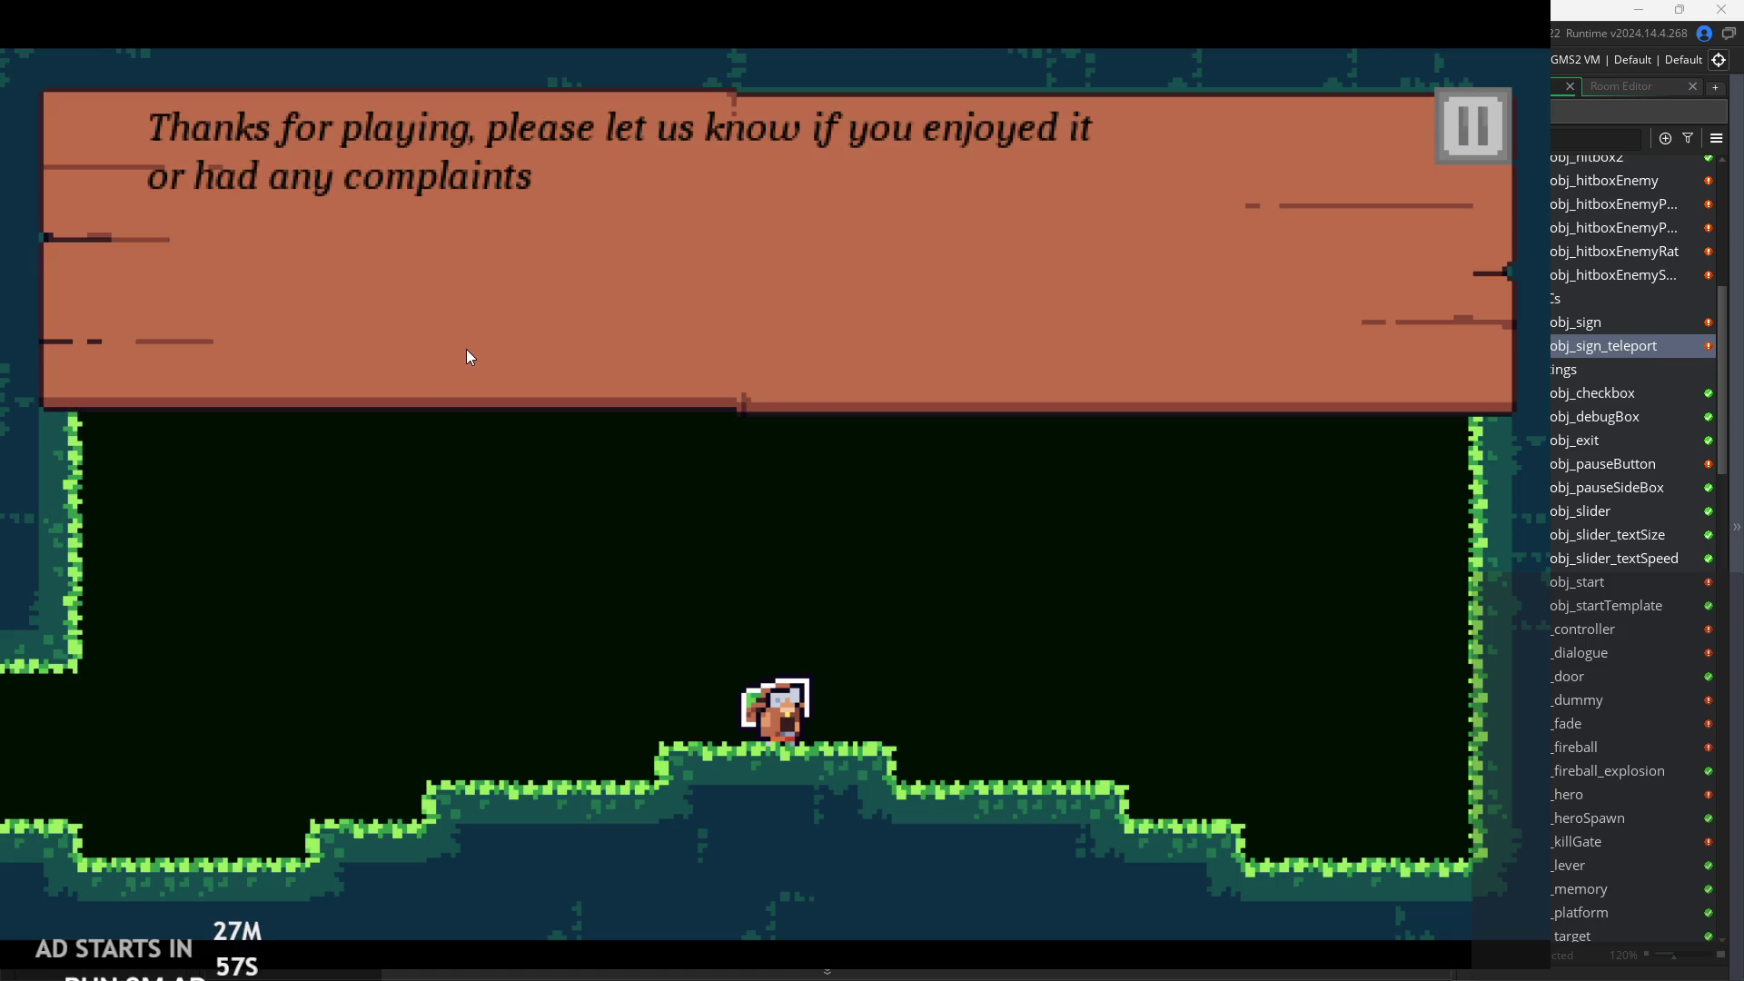
{"action": "key", "text": "Up"}
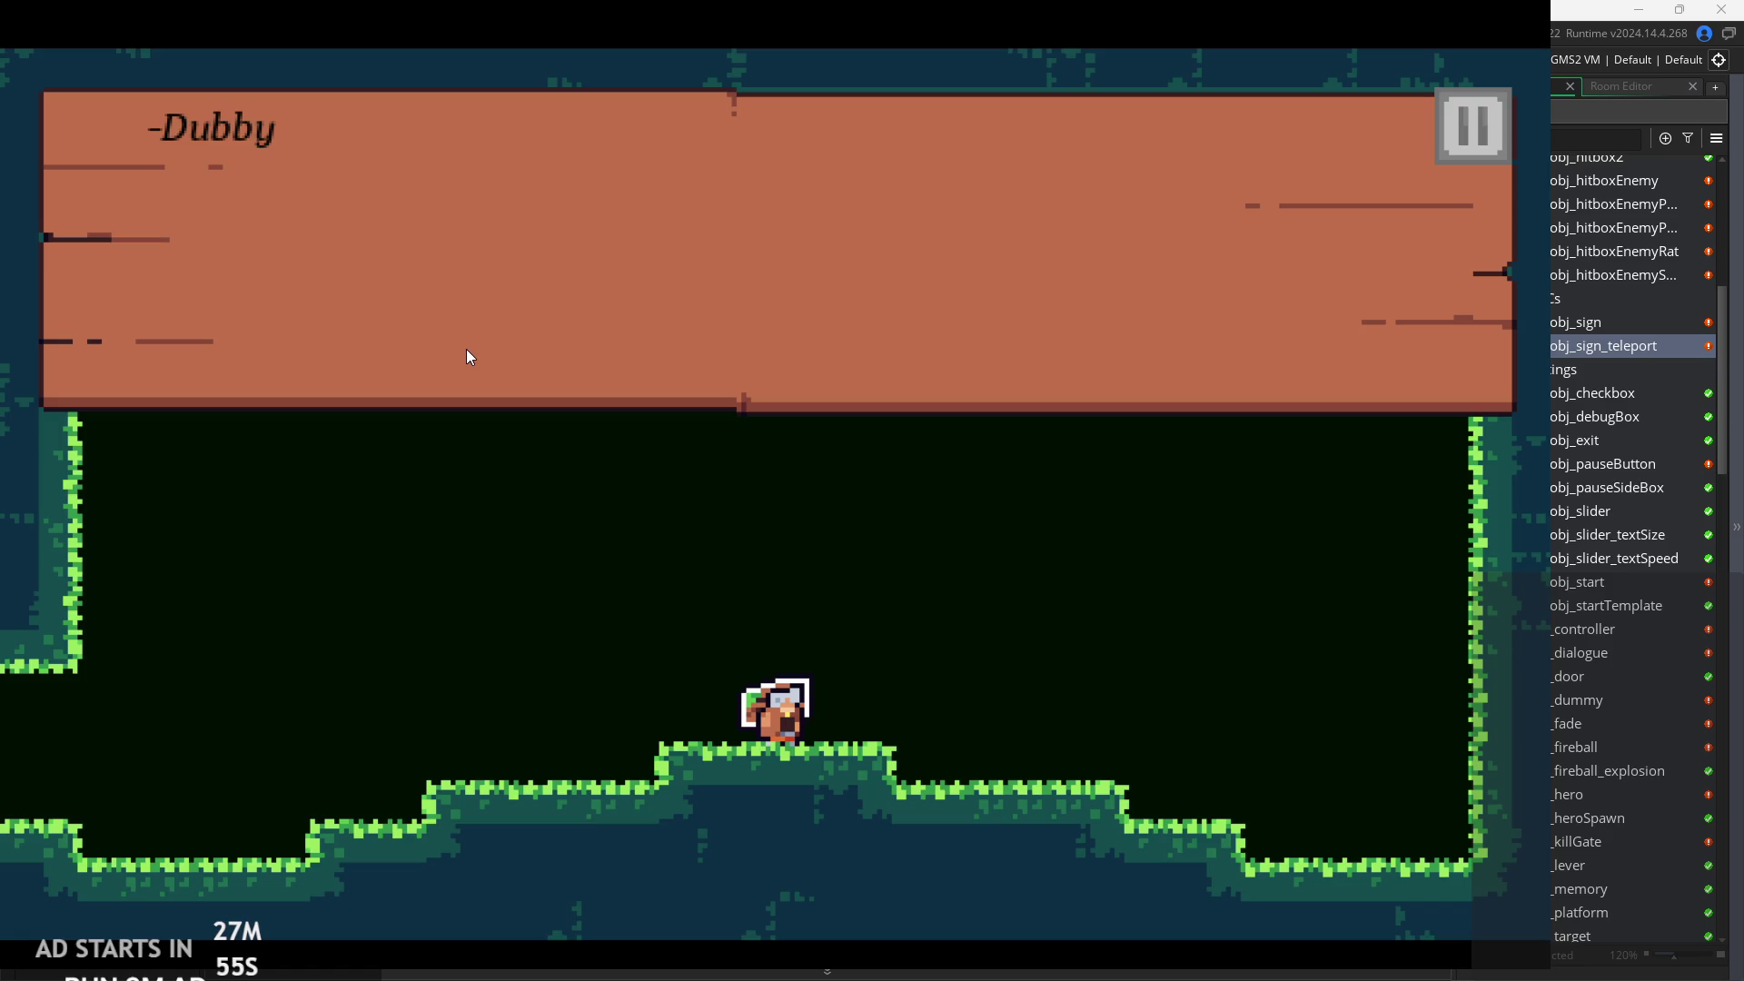
{"action": "key", "text": "Up"}
{"action": "key", "text": "Up"}
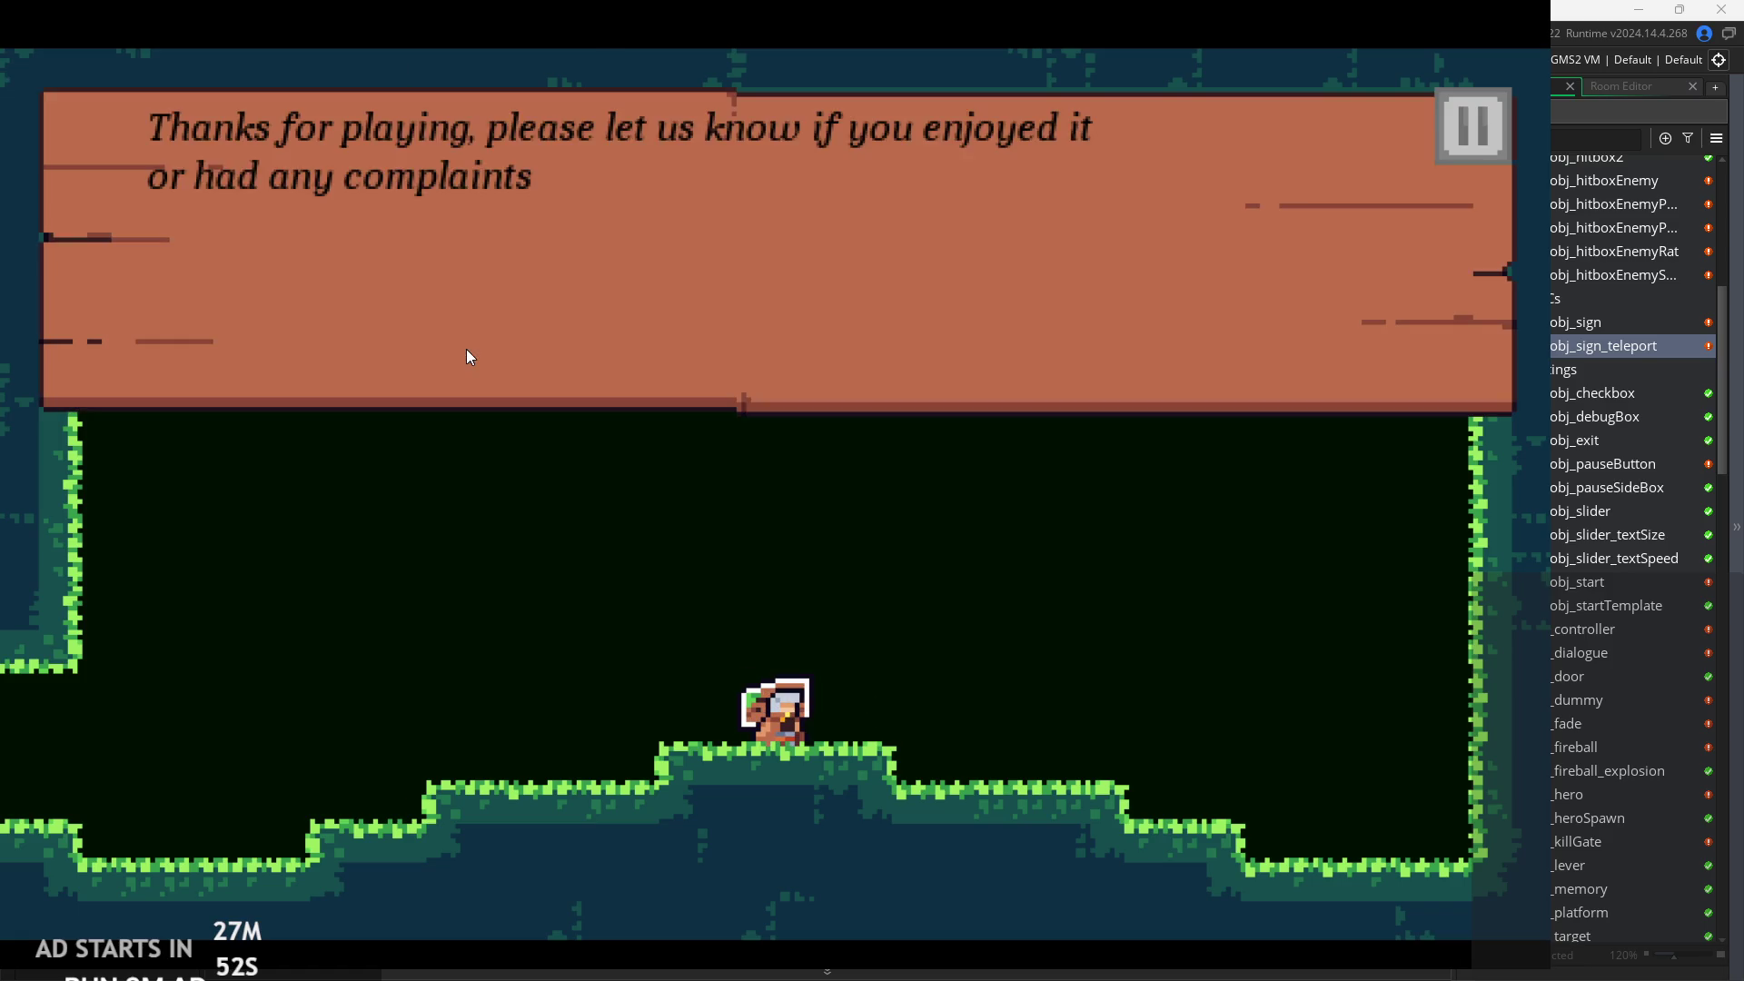
{"action": "key", "text": "Up"}
{"action": "key", "text": "Up"}
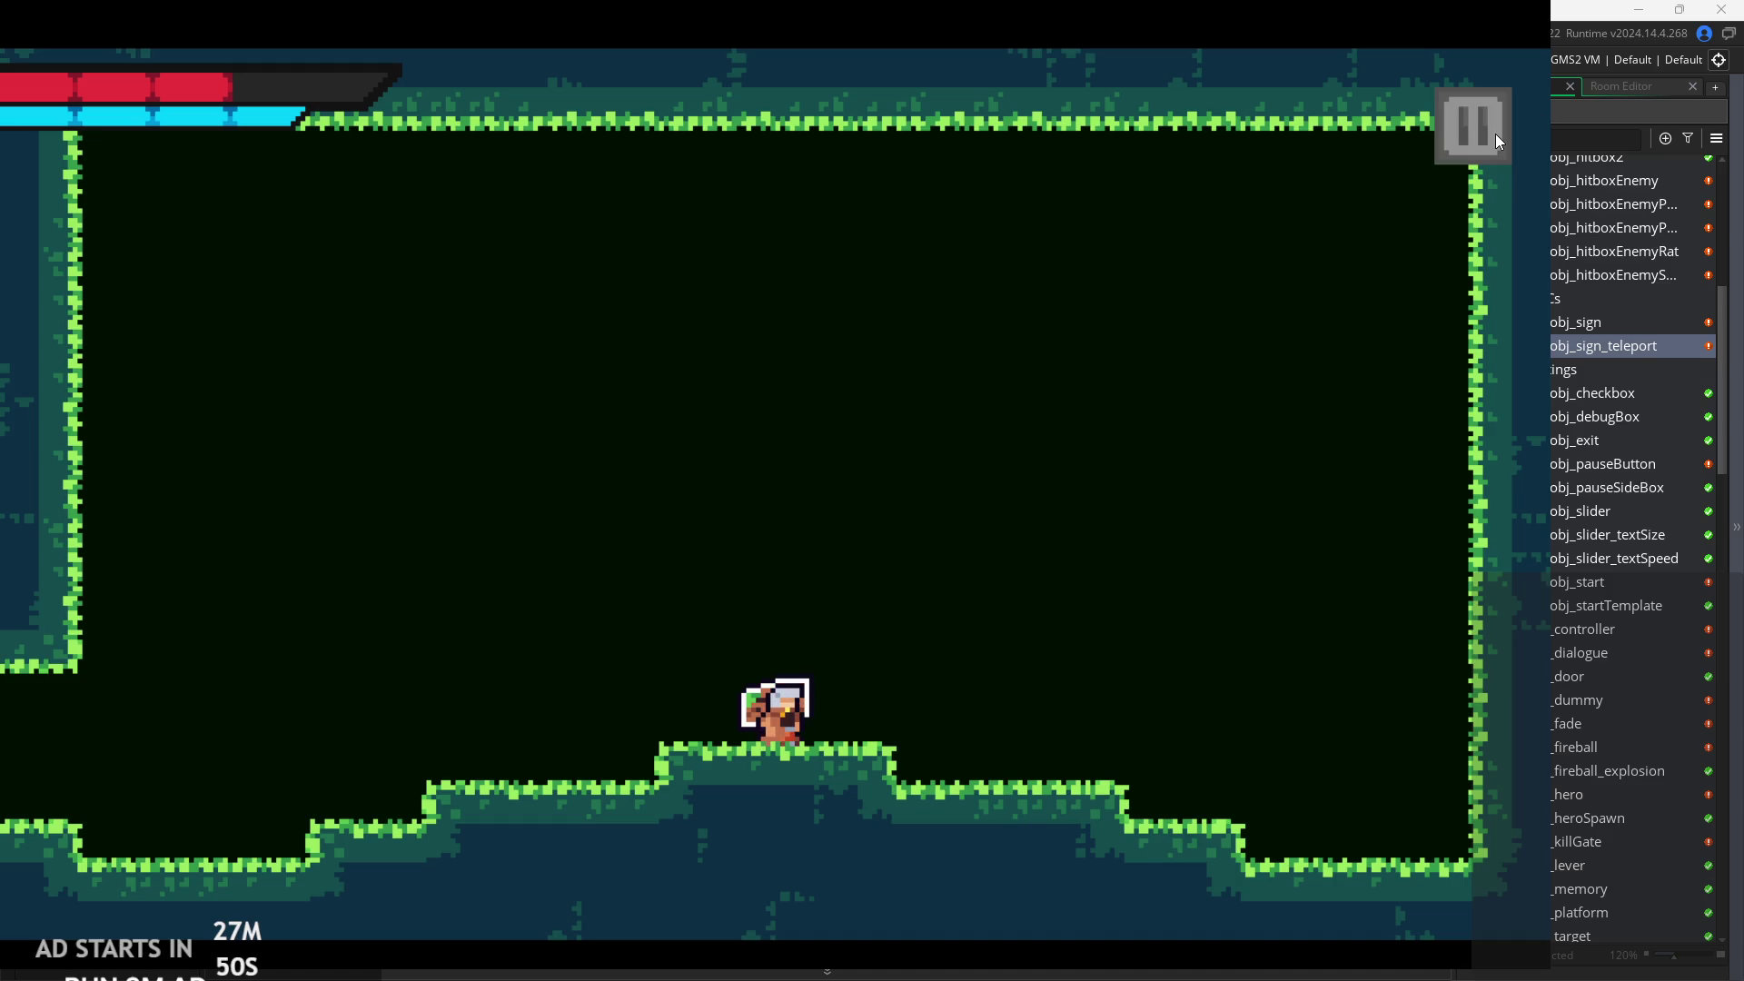
Exit the running game and open obj_sign_teleport's Create event code.
{"action": "left_click", "coordinate": [1481, 153]}
{"action": "left_click", "coordinate": [1225, 810]}
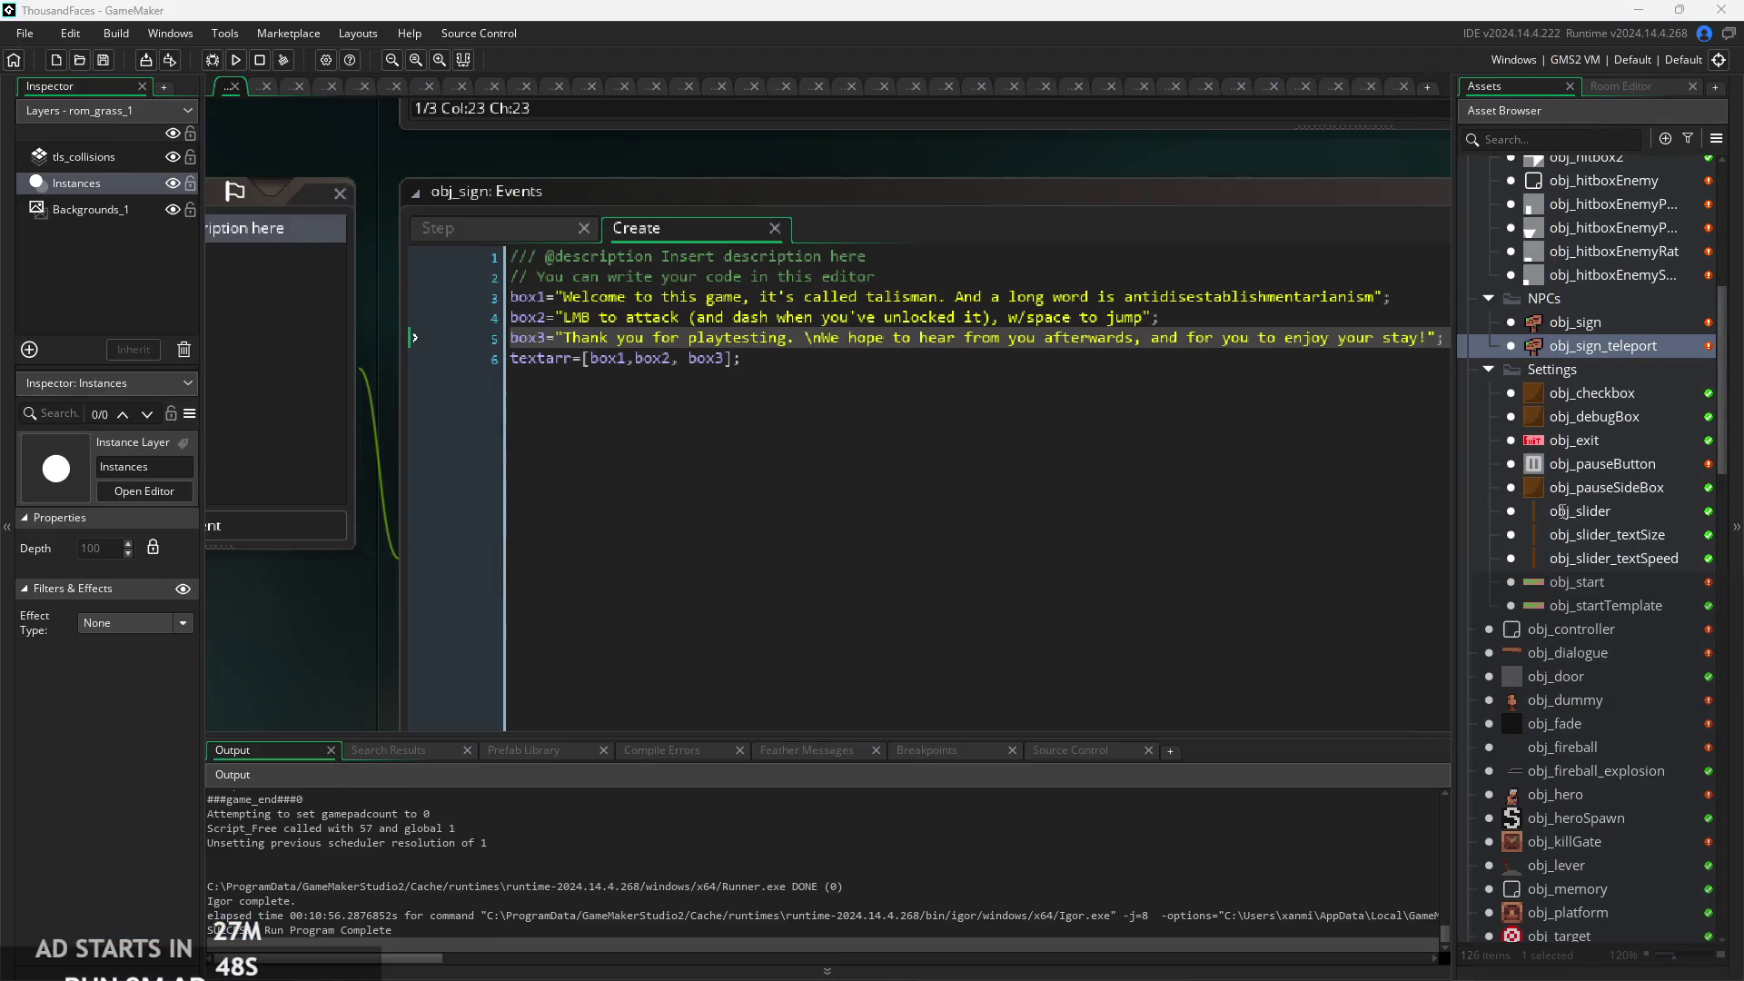
{"action": "double_click", "coordinate": [1604, 349]}
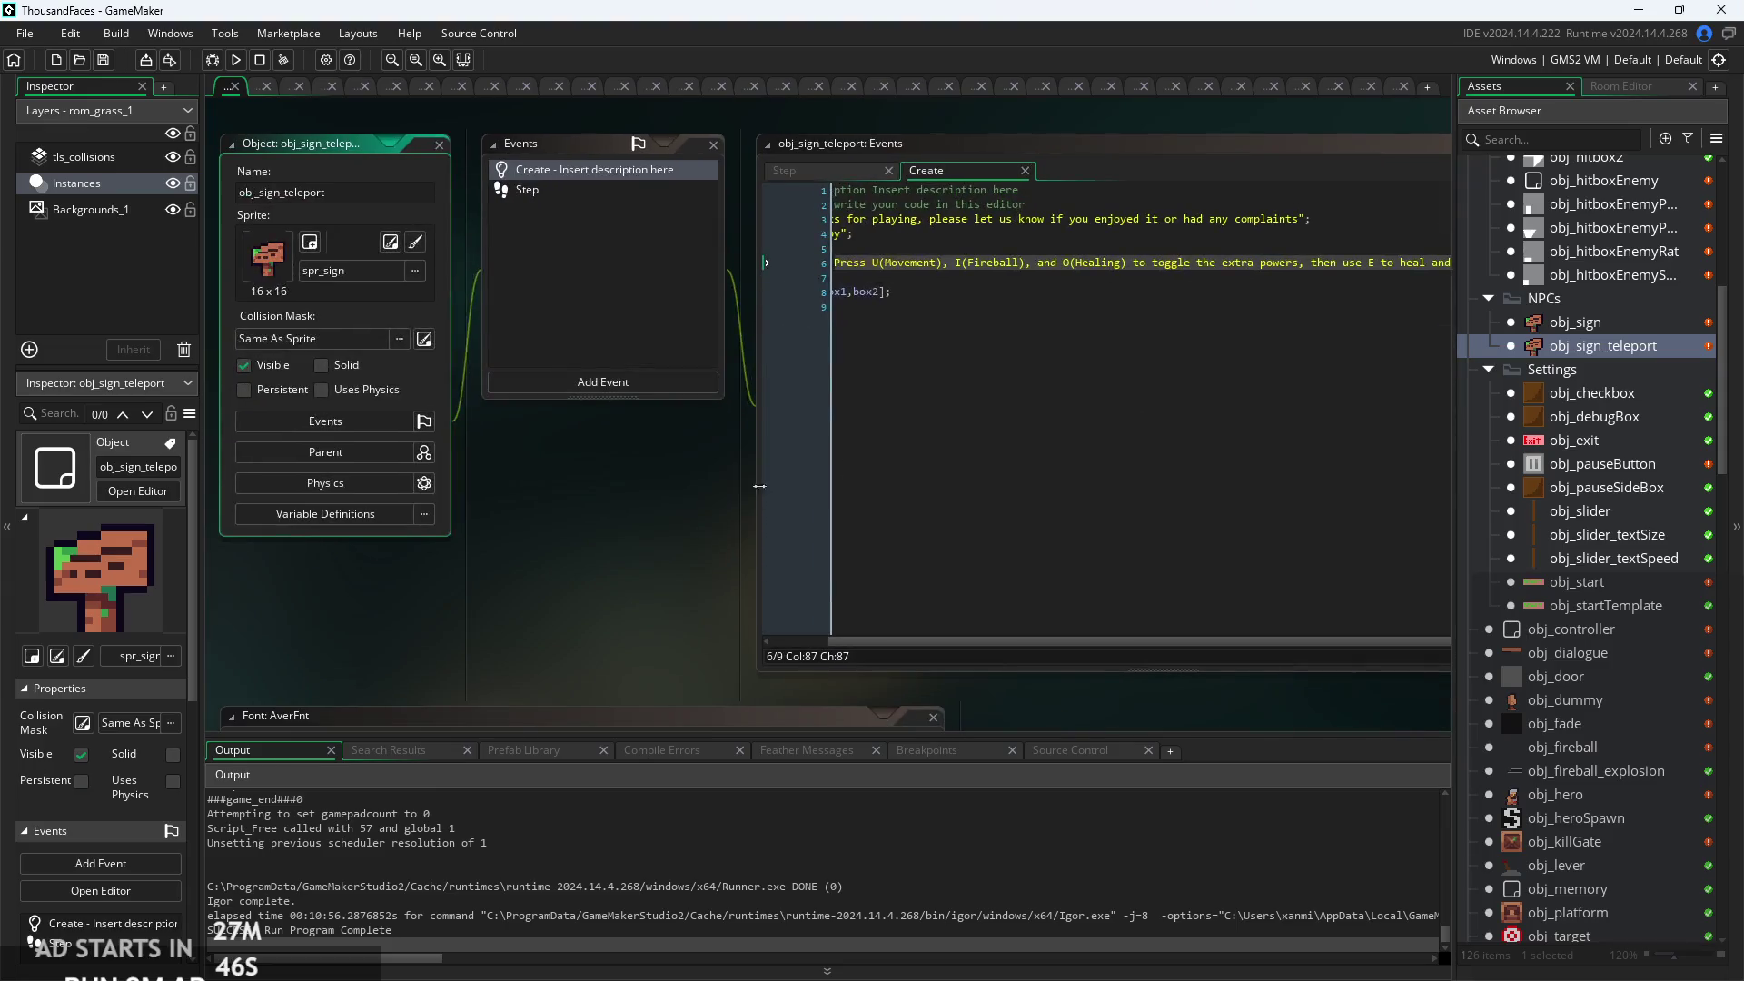
{"action": "left_click", "coordinate": [936, 705]}
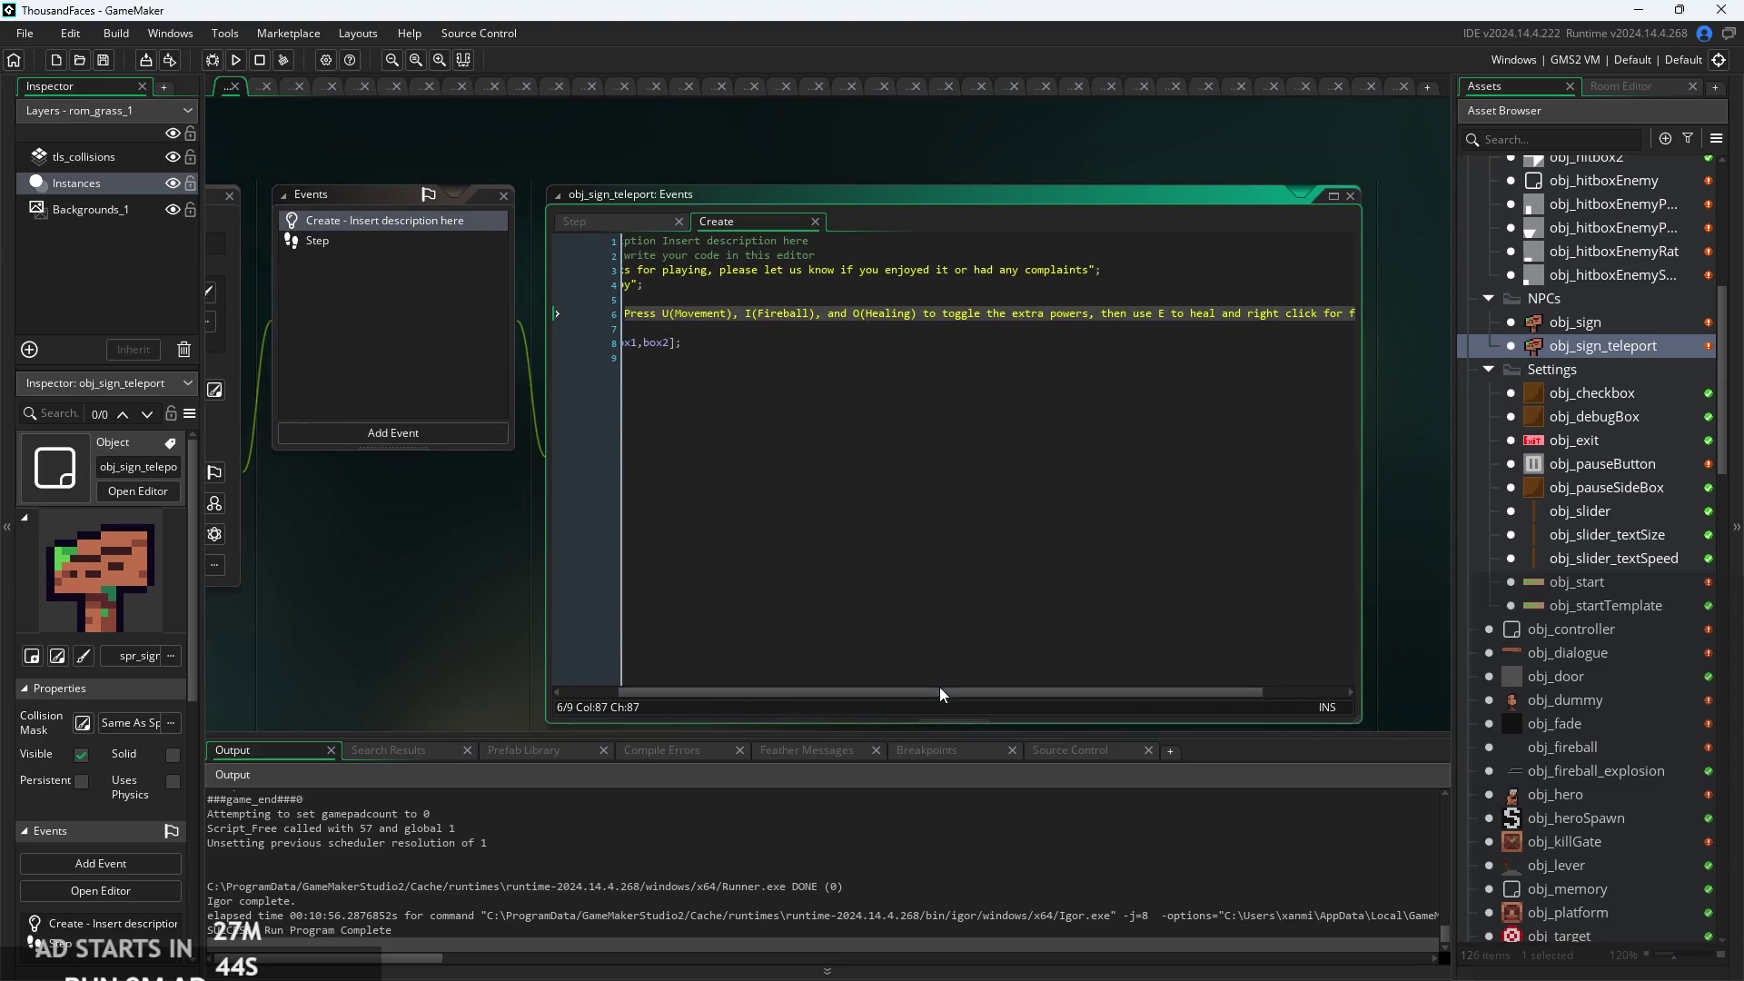
Change textarr to [box1,box2,box3] so the box3 power-toggle message is included.
{"action": "left_click_drag", "start_coordinate": [736, 693], "coordinate": [656, 692]}
{"action": "scroll", "coordinate": [740, 261], "scroll_direction": "up", "scroll_amount": 3}
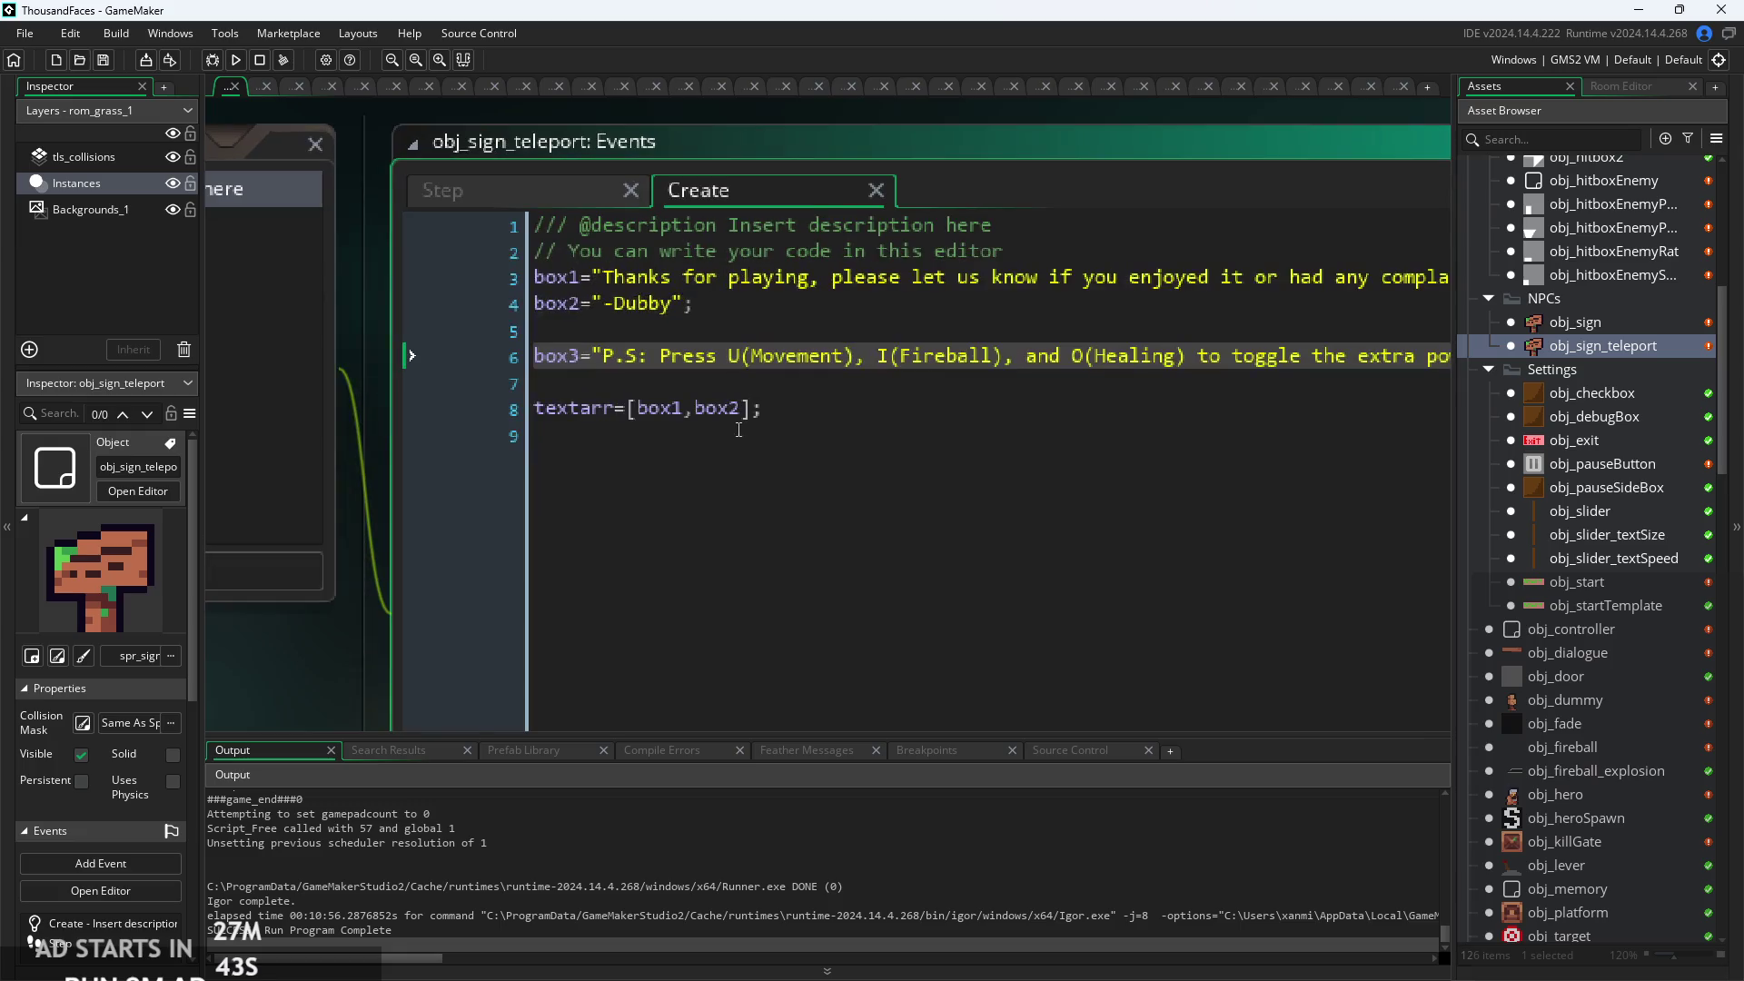
{"action": "left_click", "coordinate": [743, 419]}
{"action": "type", "text": "ox3"}
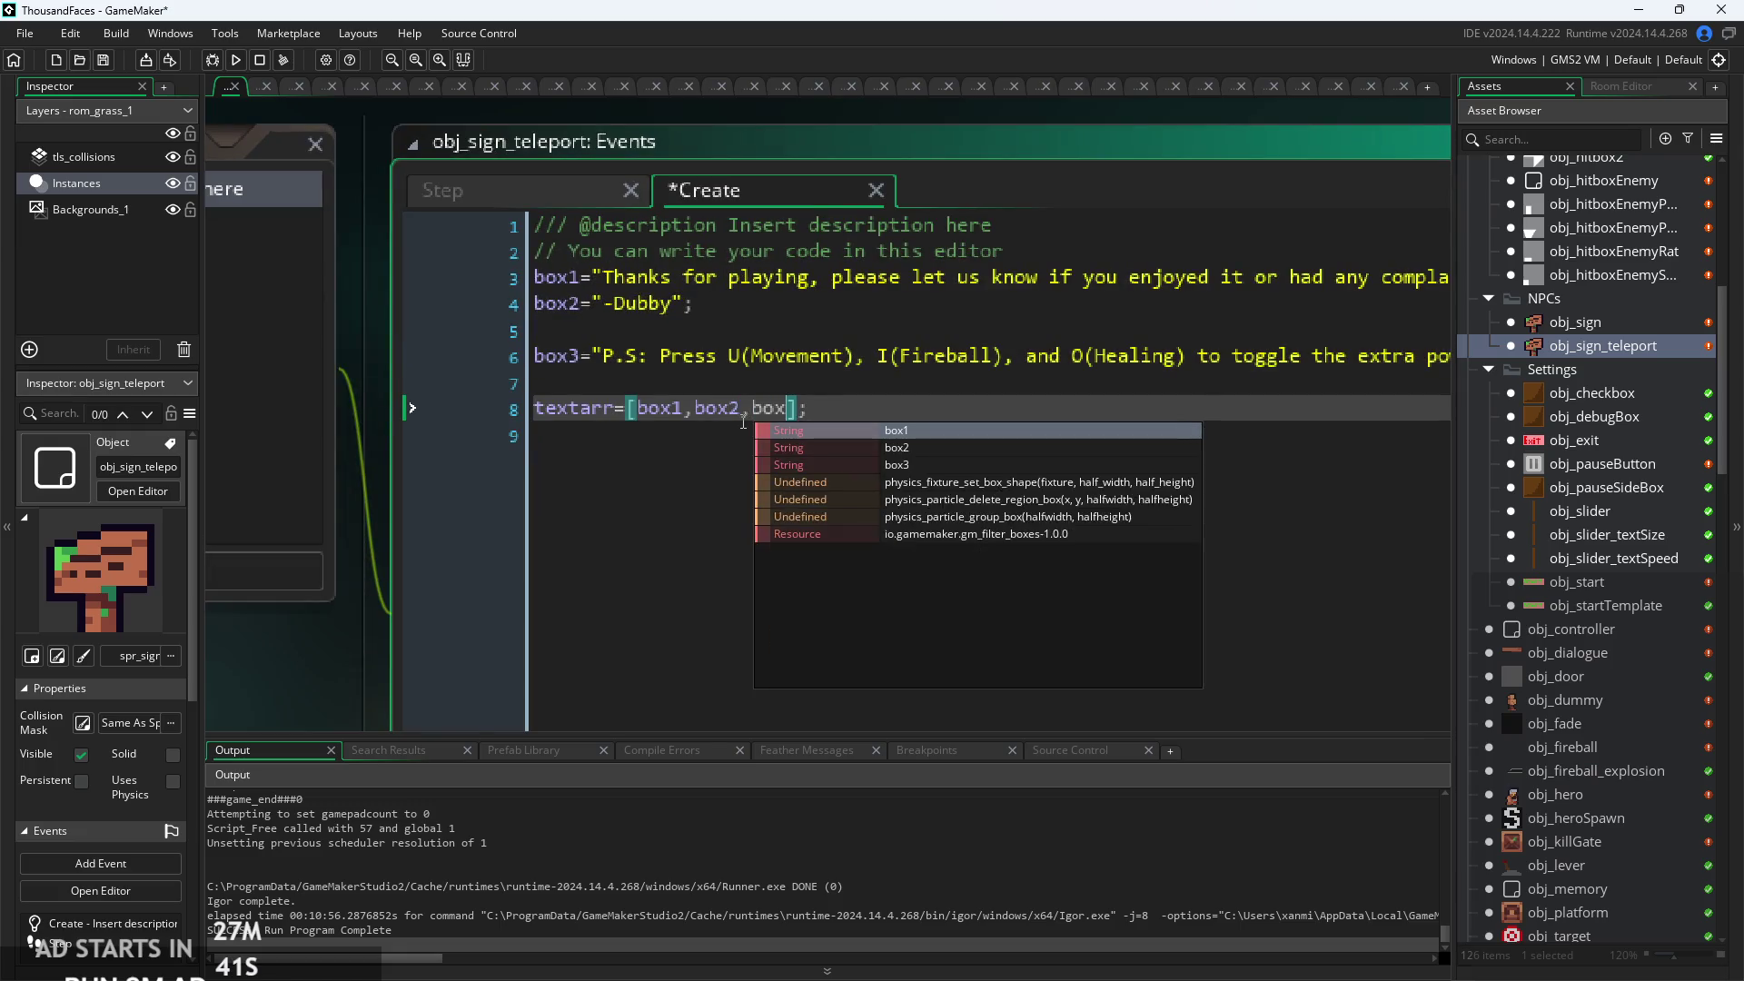
{"action": "scroll", "coordinate": [958, 409], "scroll_direction": "down", "scroll_amount": 3}
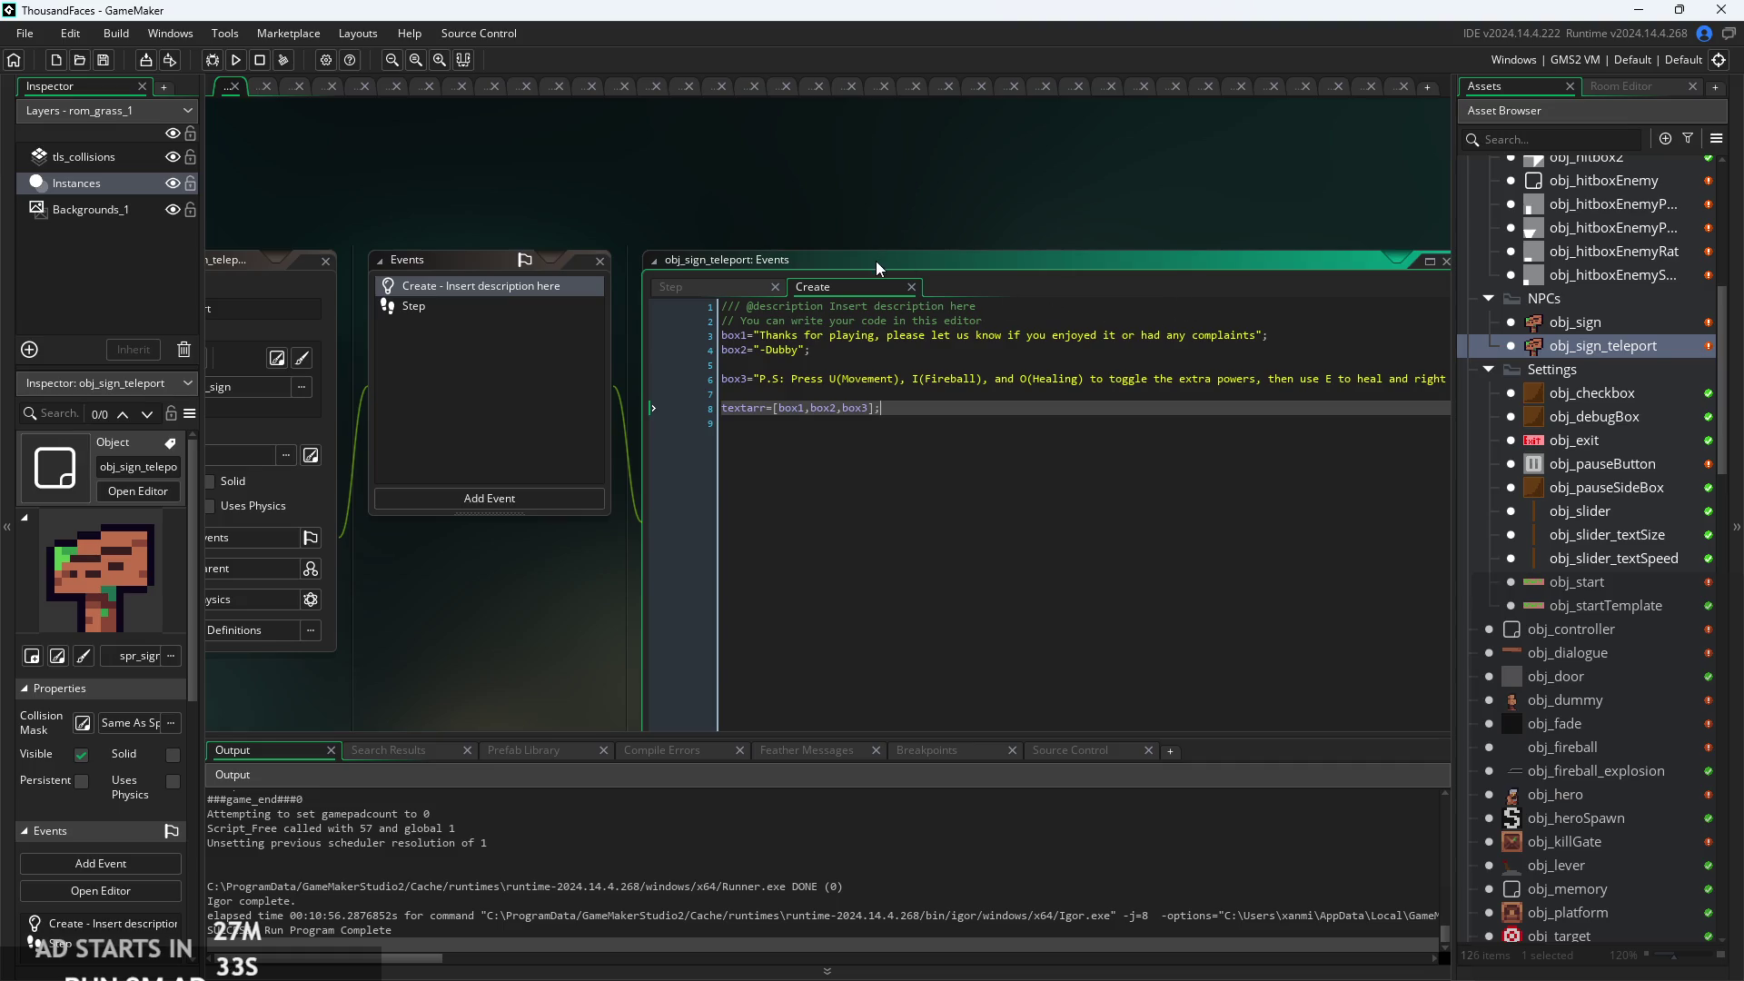
{"action": "left_click", "coordinate": [1316, 374]}
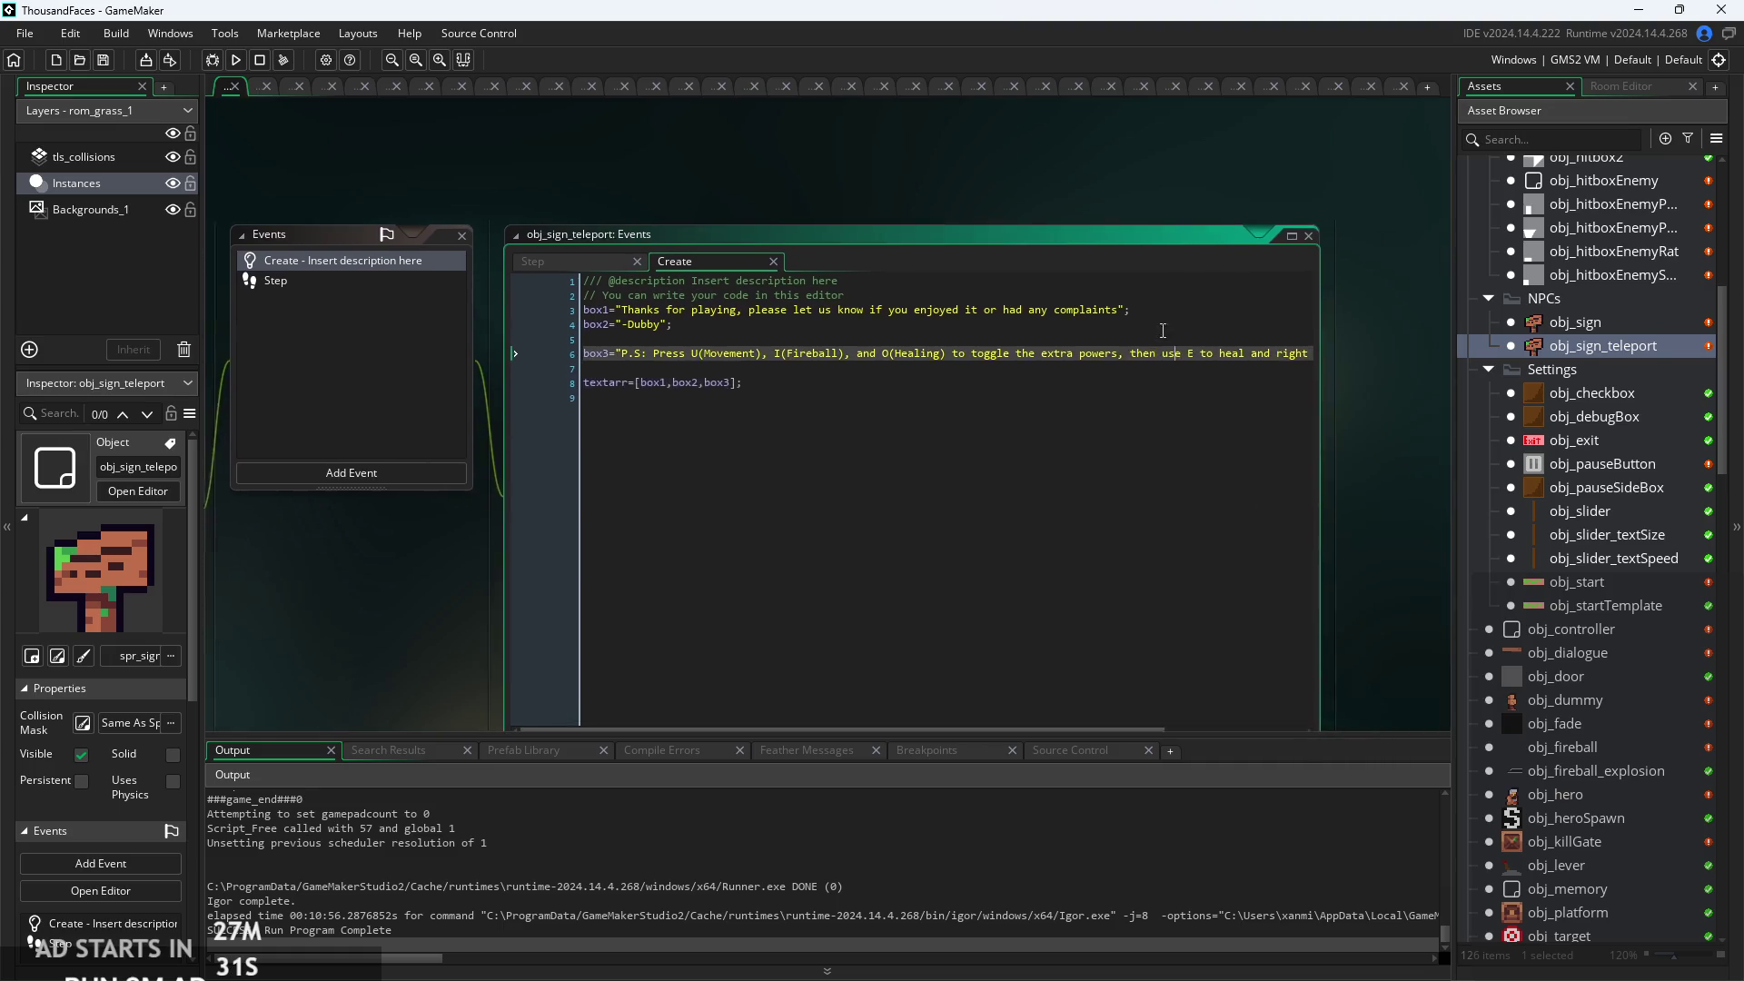
{"action": "scroll", "coordinate": [1126, 304], "scroll_direction": "down", "scroll_amount": 2}
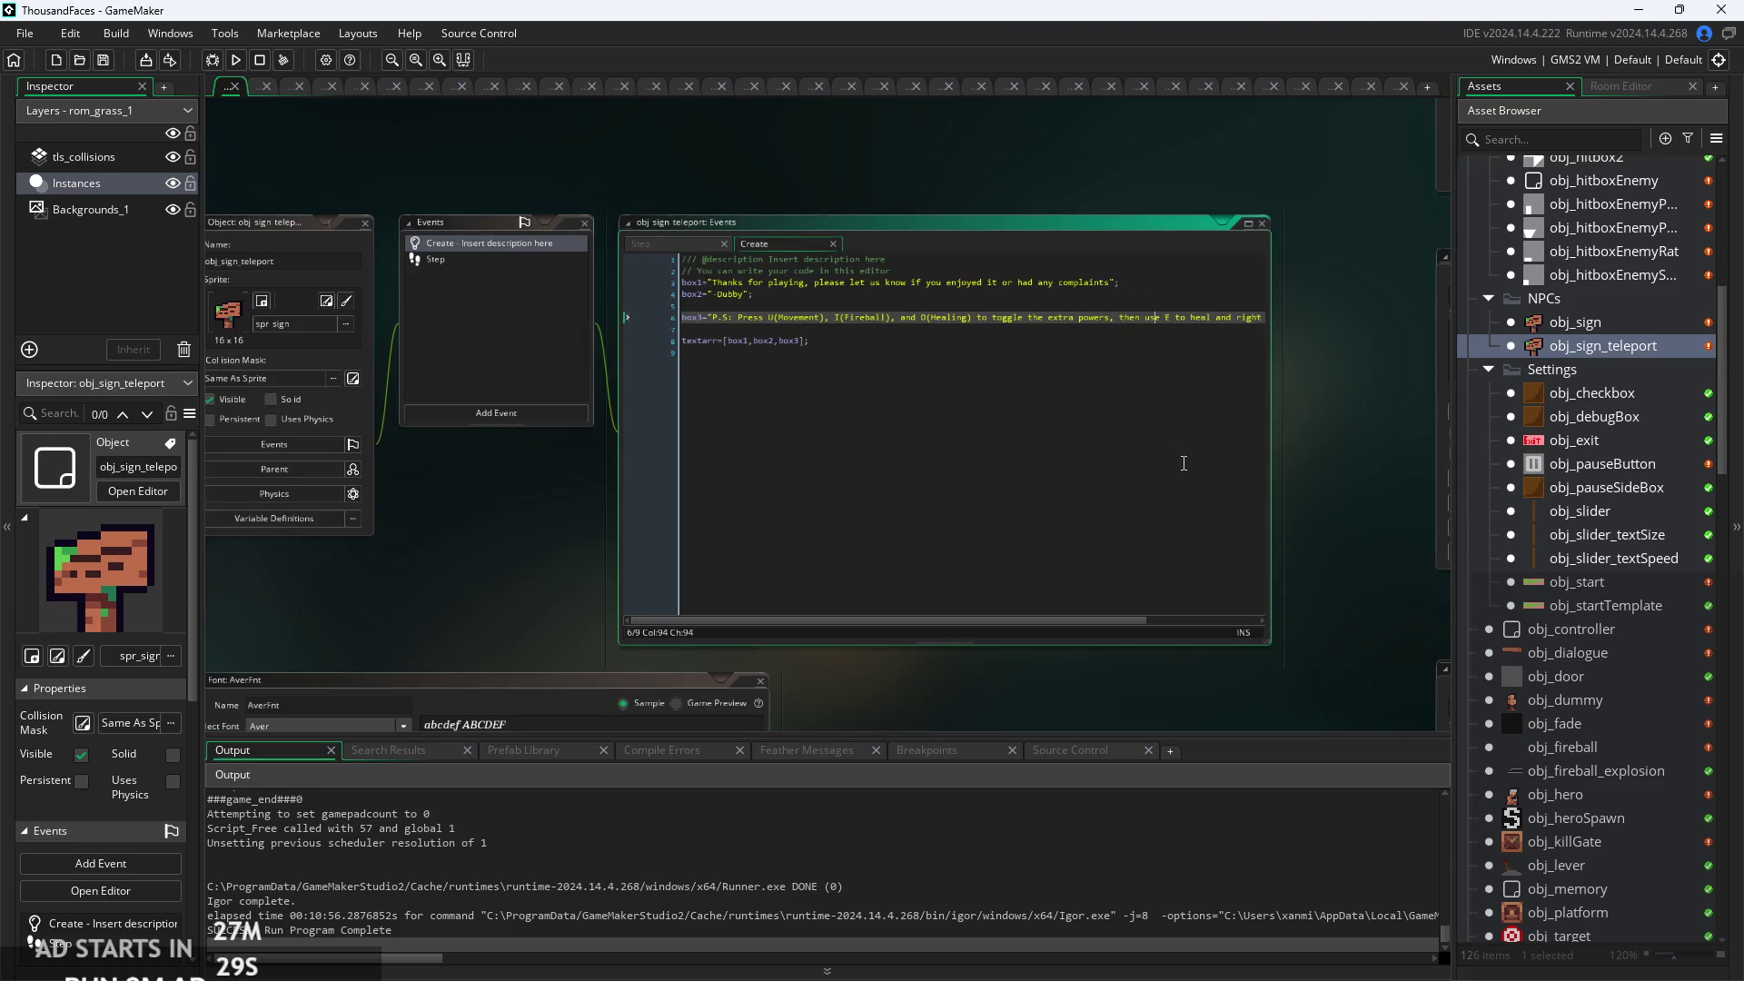
{"action": "left_click", "coordinate": [1135, 395]}
{"action": "scroll", "coordinate": [1163, 383], "scroll_direction": "up", "scroll_amount": 2}
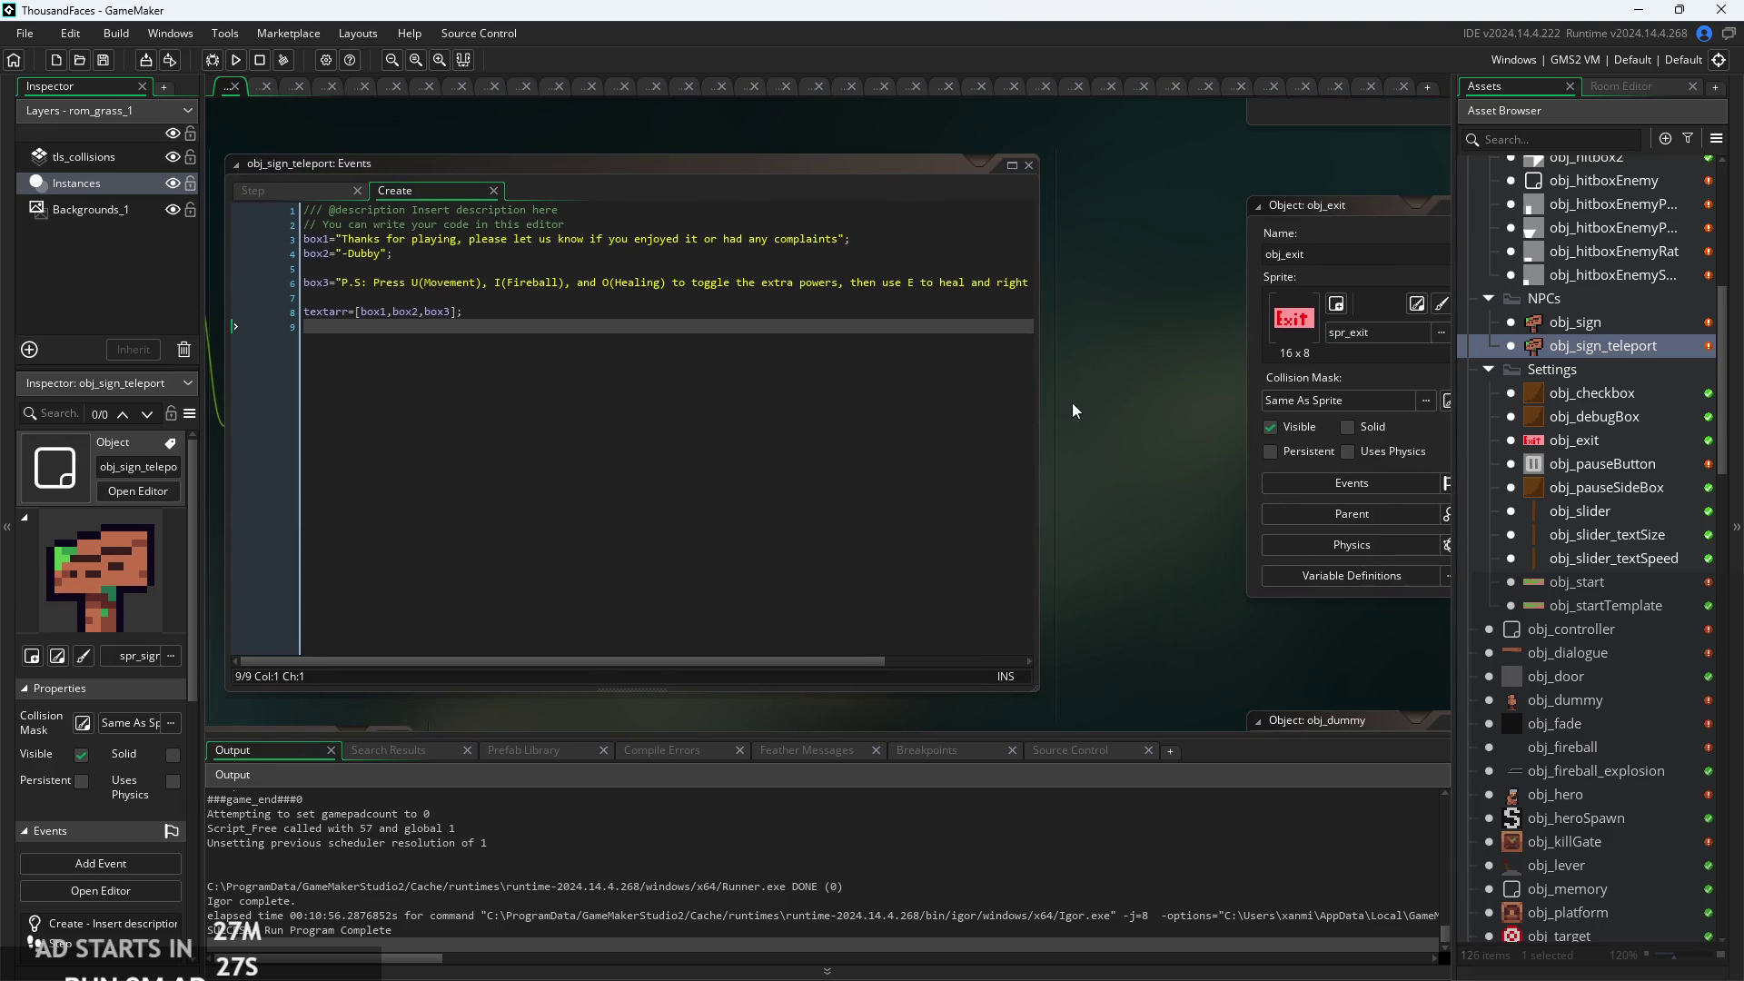
{"action": "scroll", "coordinate": [859, 336], "scroll_direction": "down", "scroll_amount": 3}
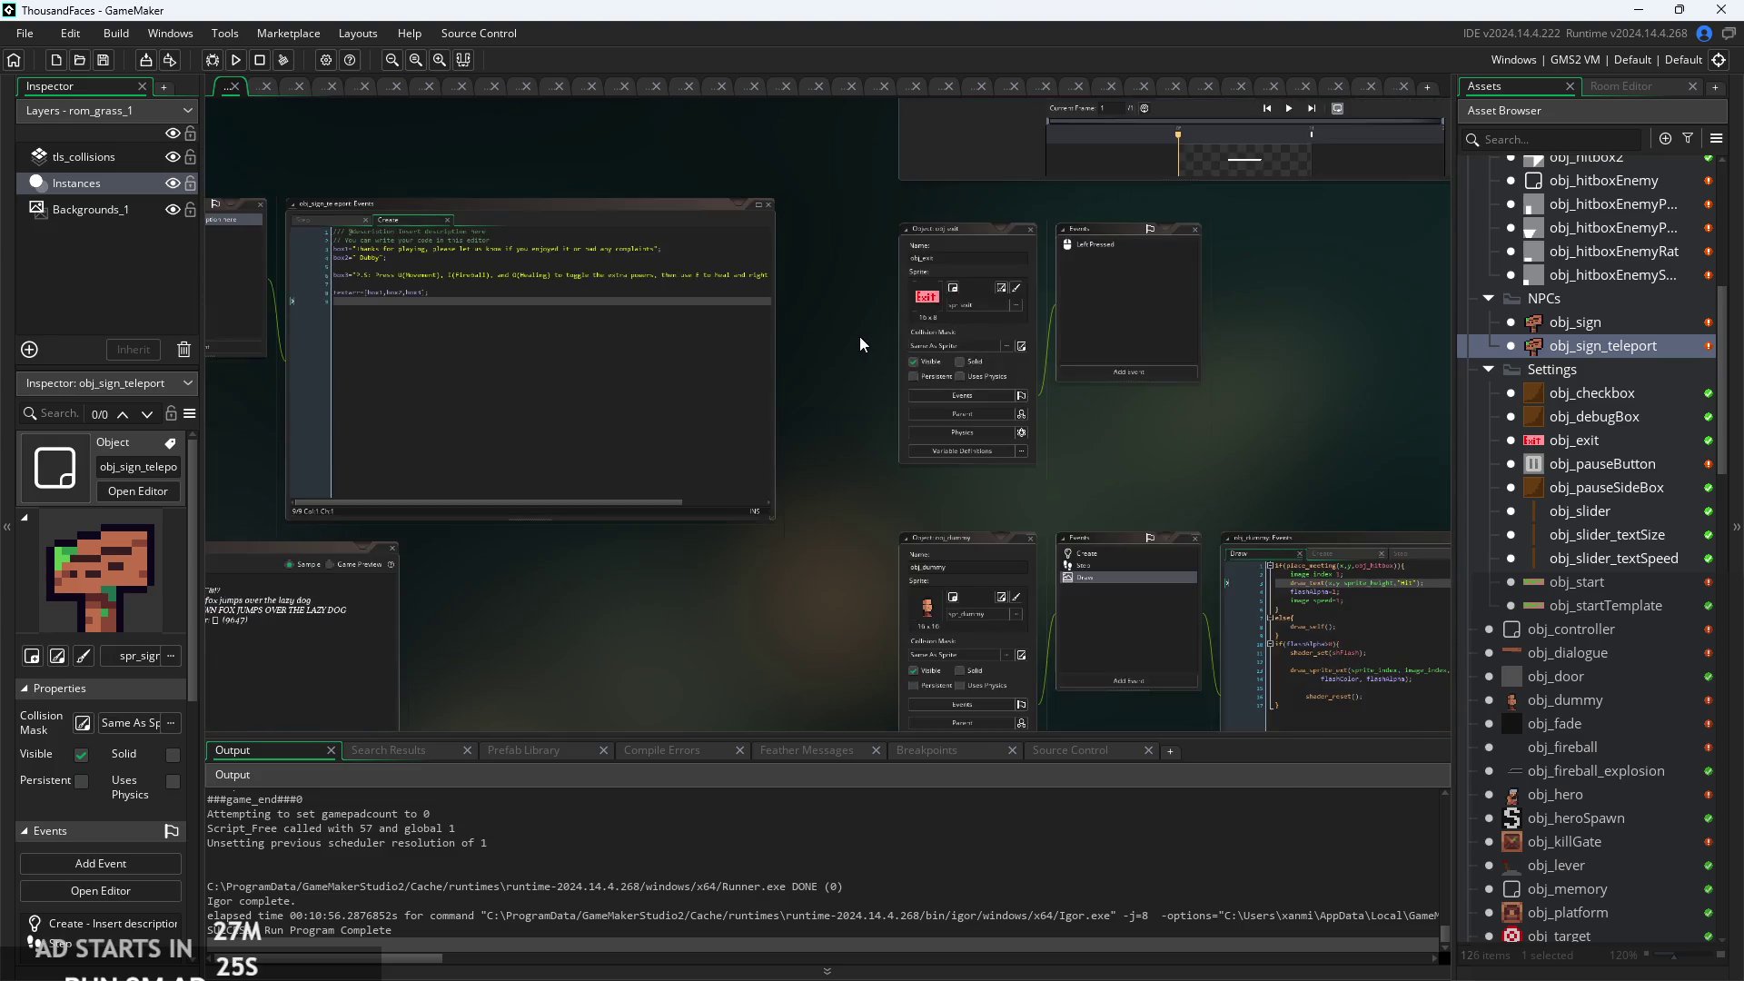
{"action": "scroll", "coordinate": [848, 339], "scroll_direction": "up", "scroll_amount": 2}
{"action": "scroll", "coordinate": [571, 353], "scroll_direction": "up", "scroll_amount": 3}
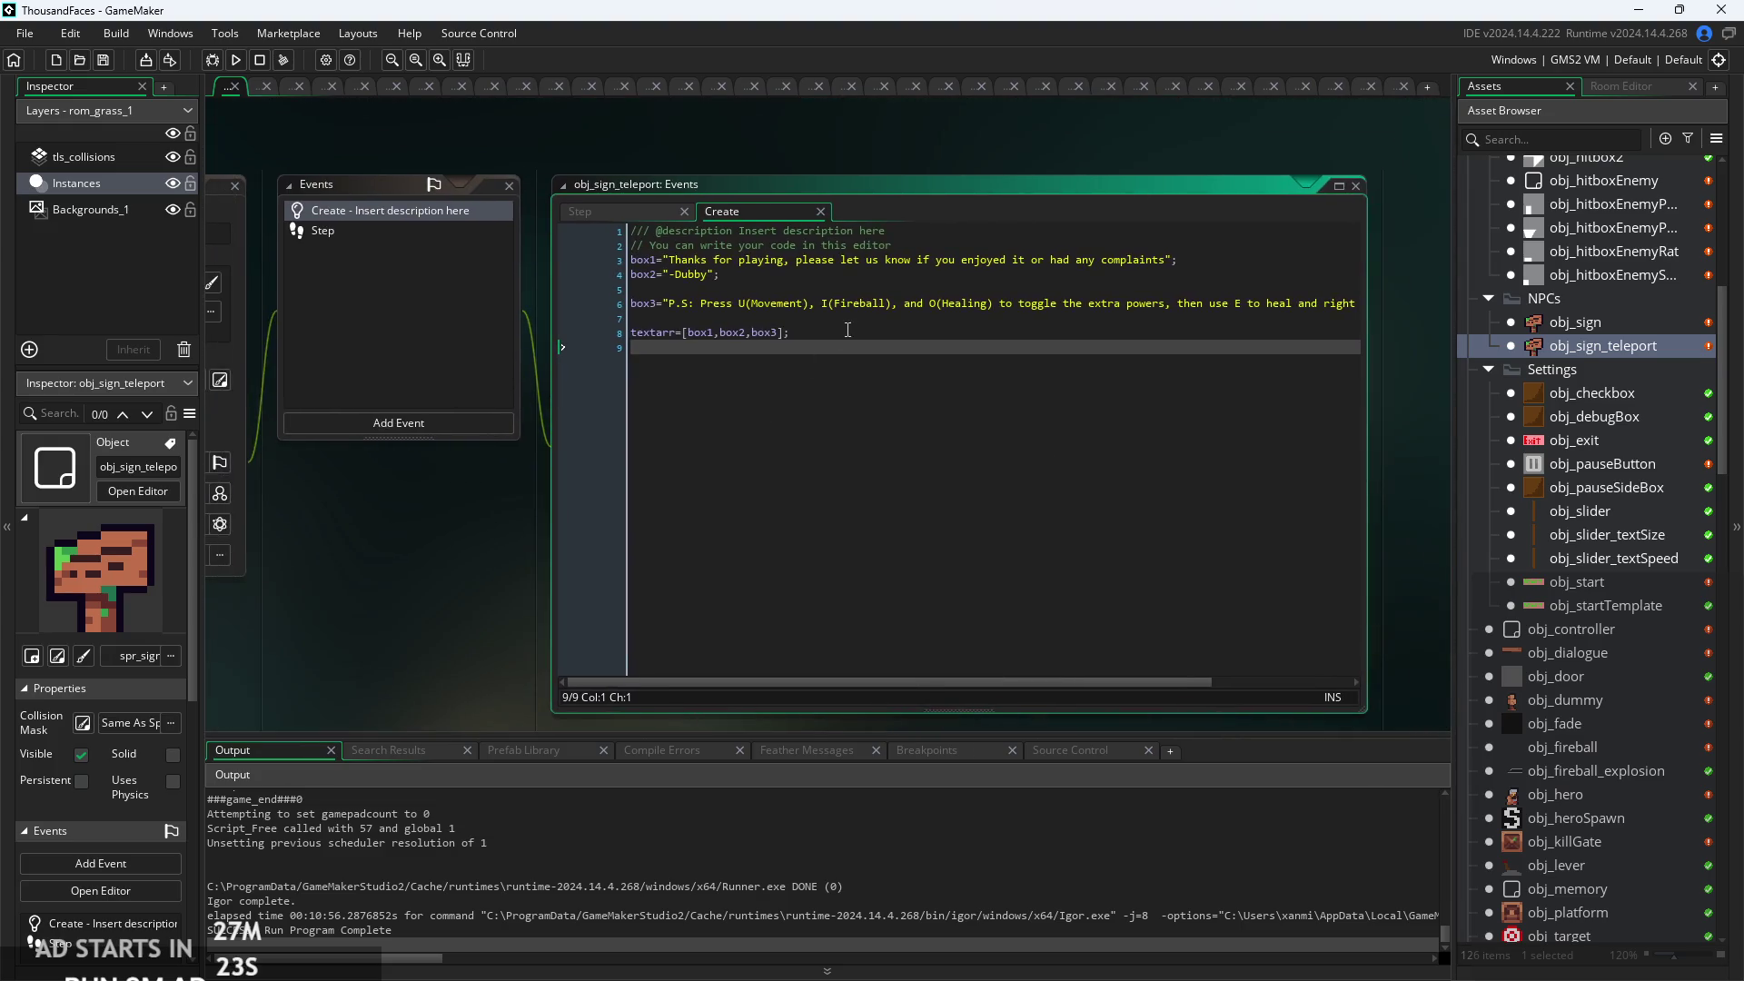
Make box3 read U (Movement), I (Fireball), and O (Healing), then rearrange the workspace beside the code.
{"action": "left_click", "coordinate": [770, 312]}
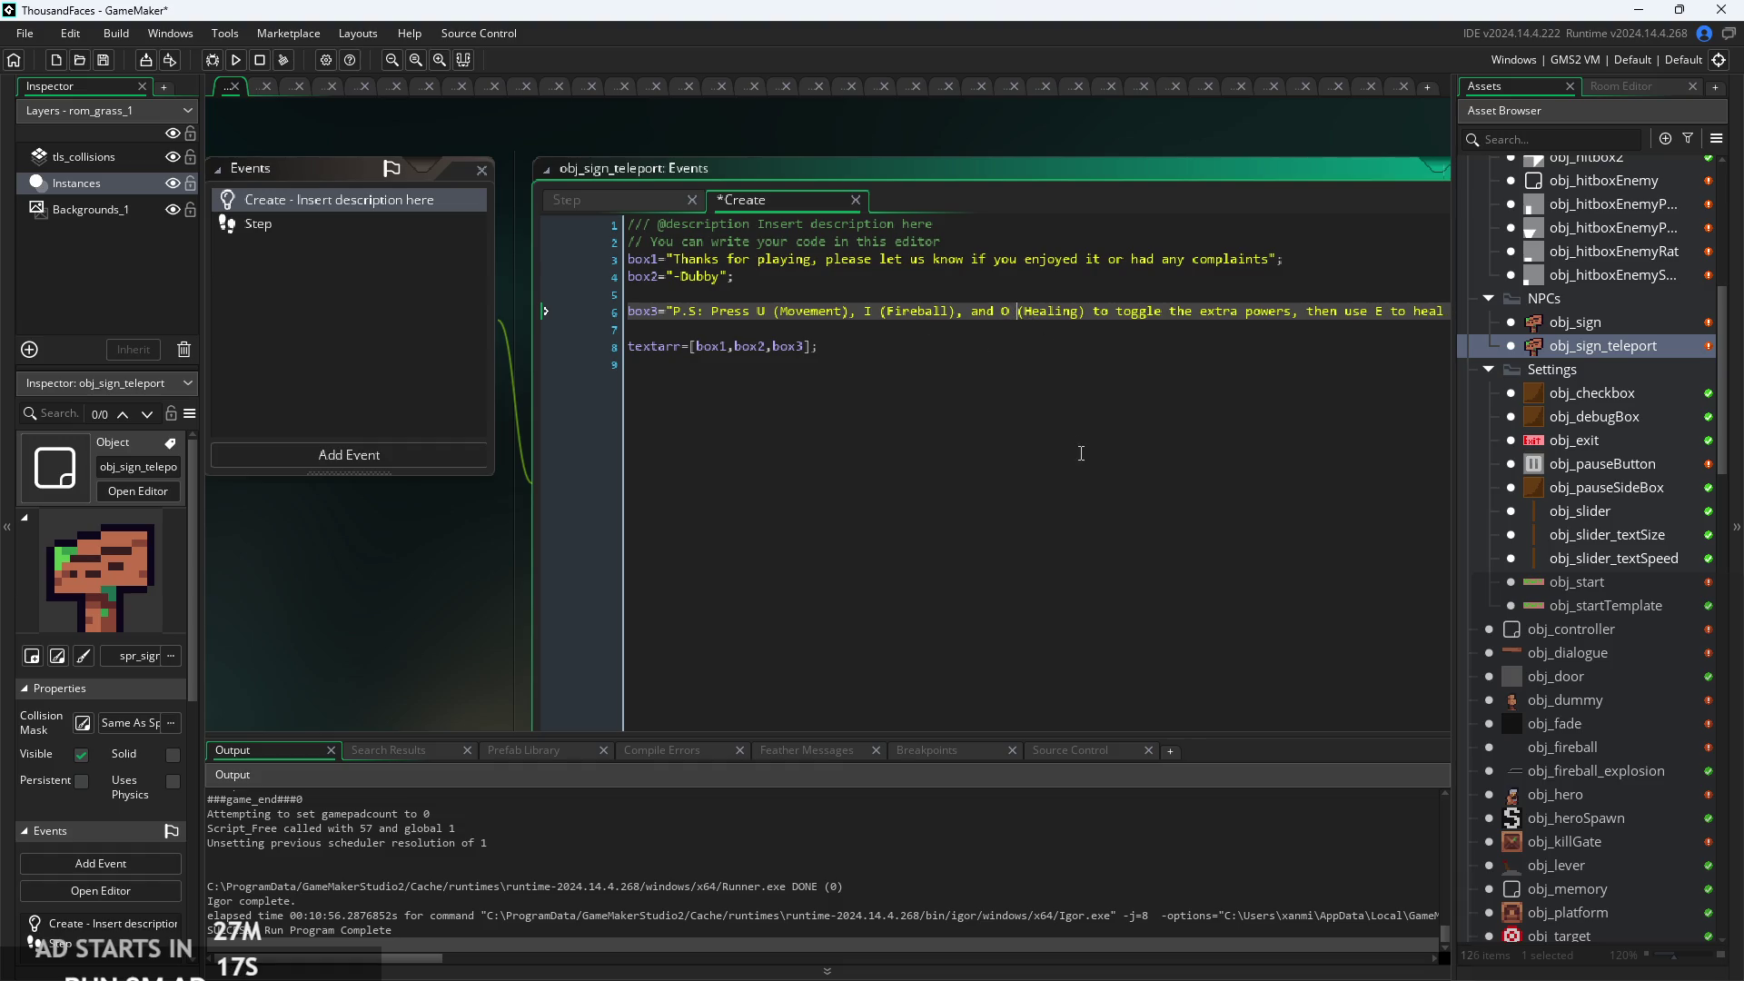
{"action": "scroll", "coordinate": [1081, 453], "scroll_direction": "down", "scroll_amount": 4}
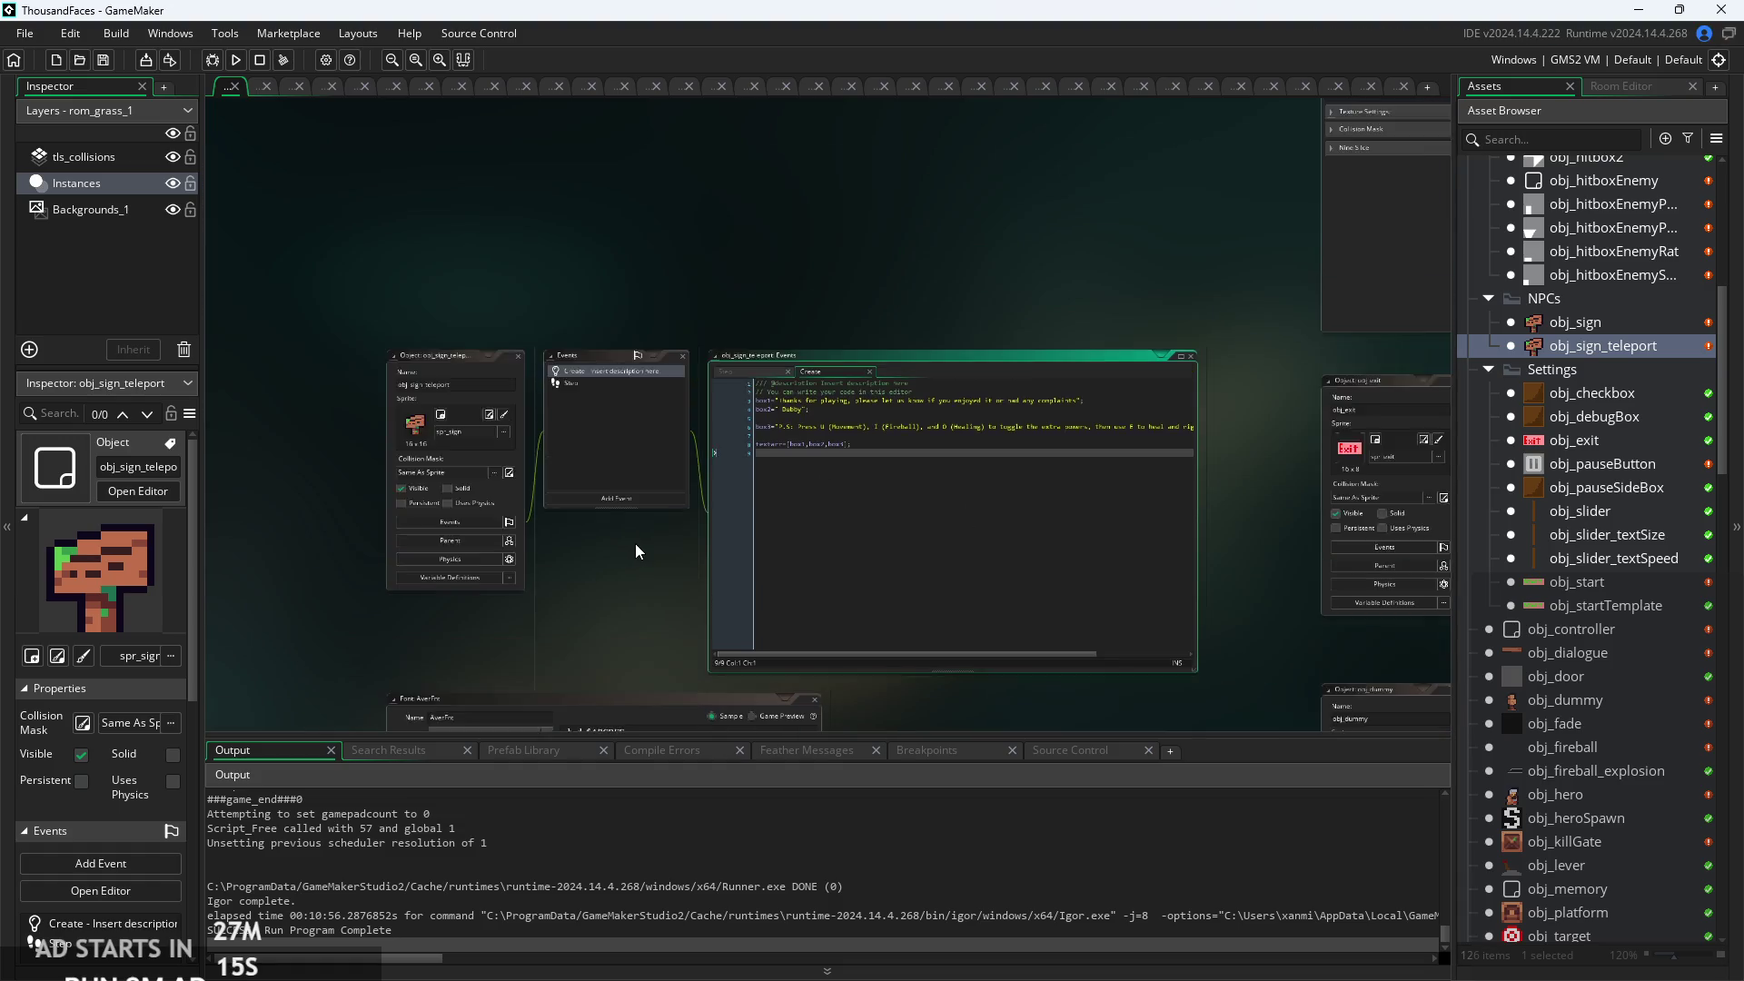
{"action": "scroll", "coordinate": [635, 544], "scroll_direction": "up", "scroll_amount": 4}
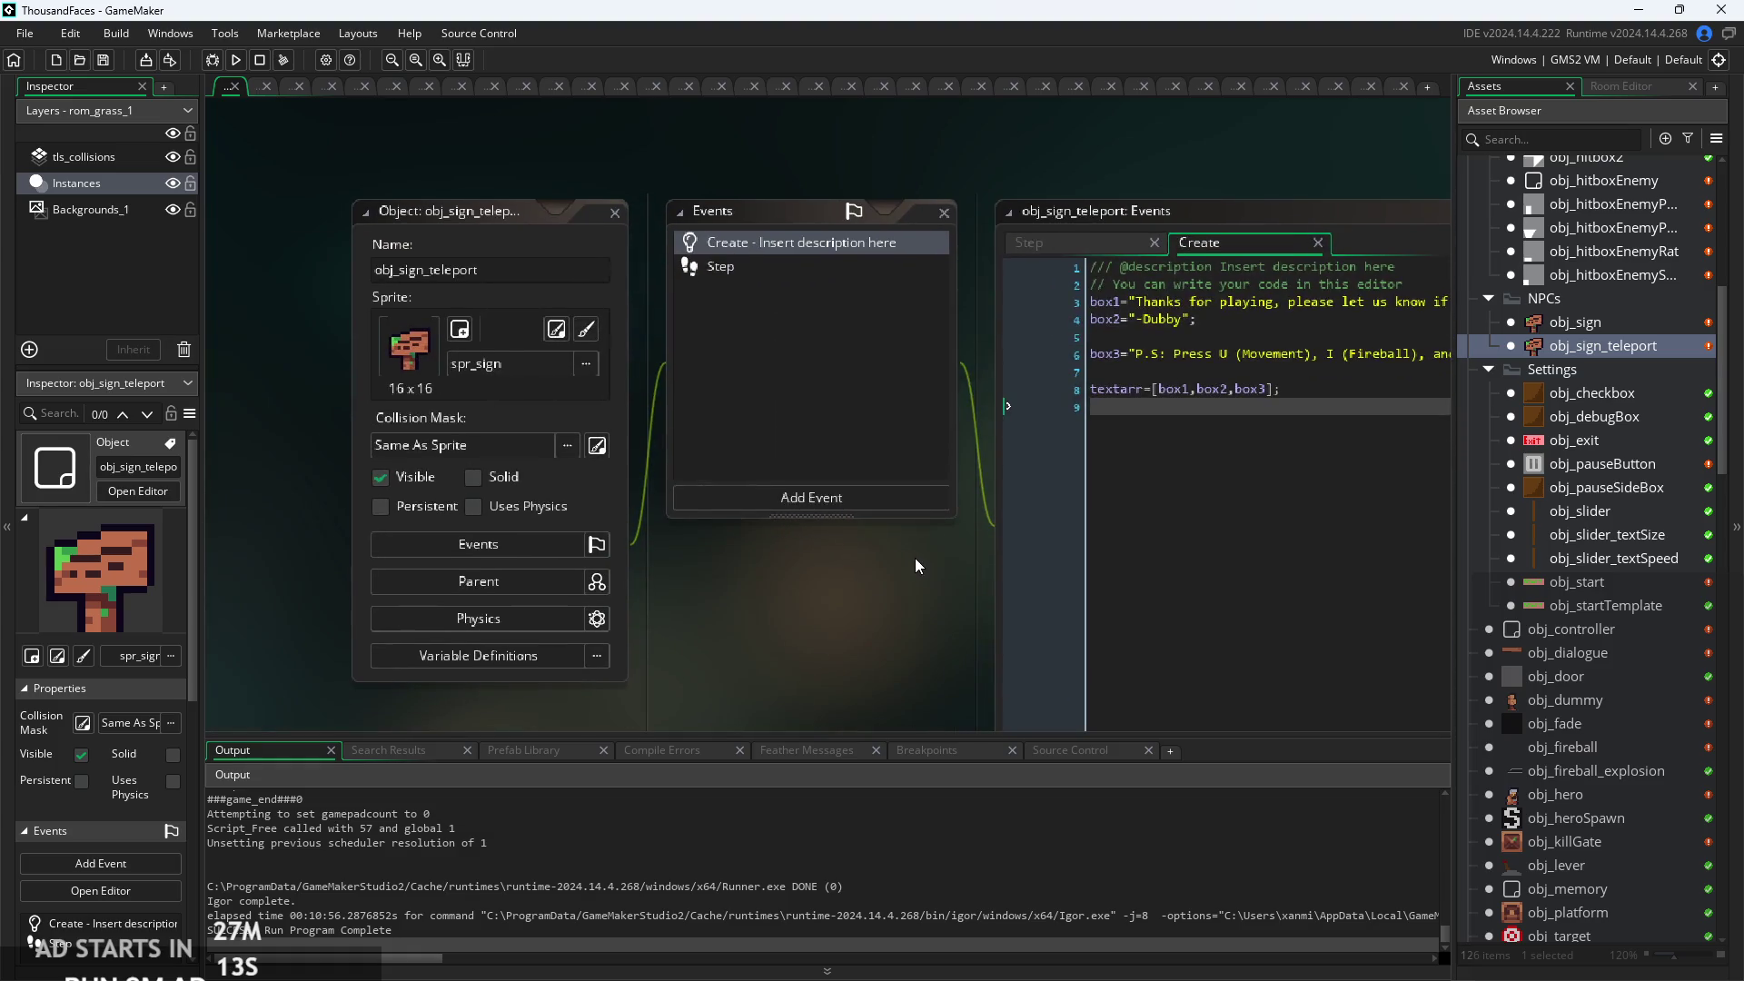
{"action": "left_click_drag", "start_coordinate": [897, 558], "coordinate": [602, 595]}
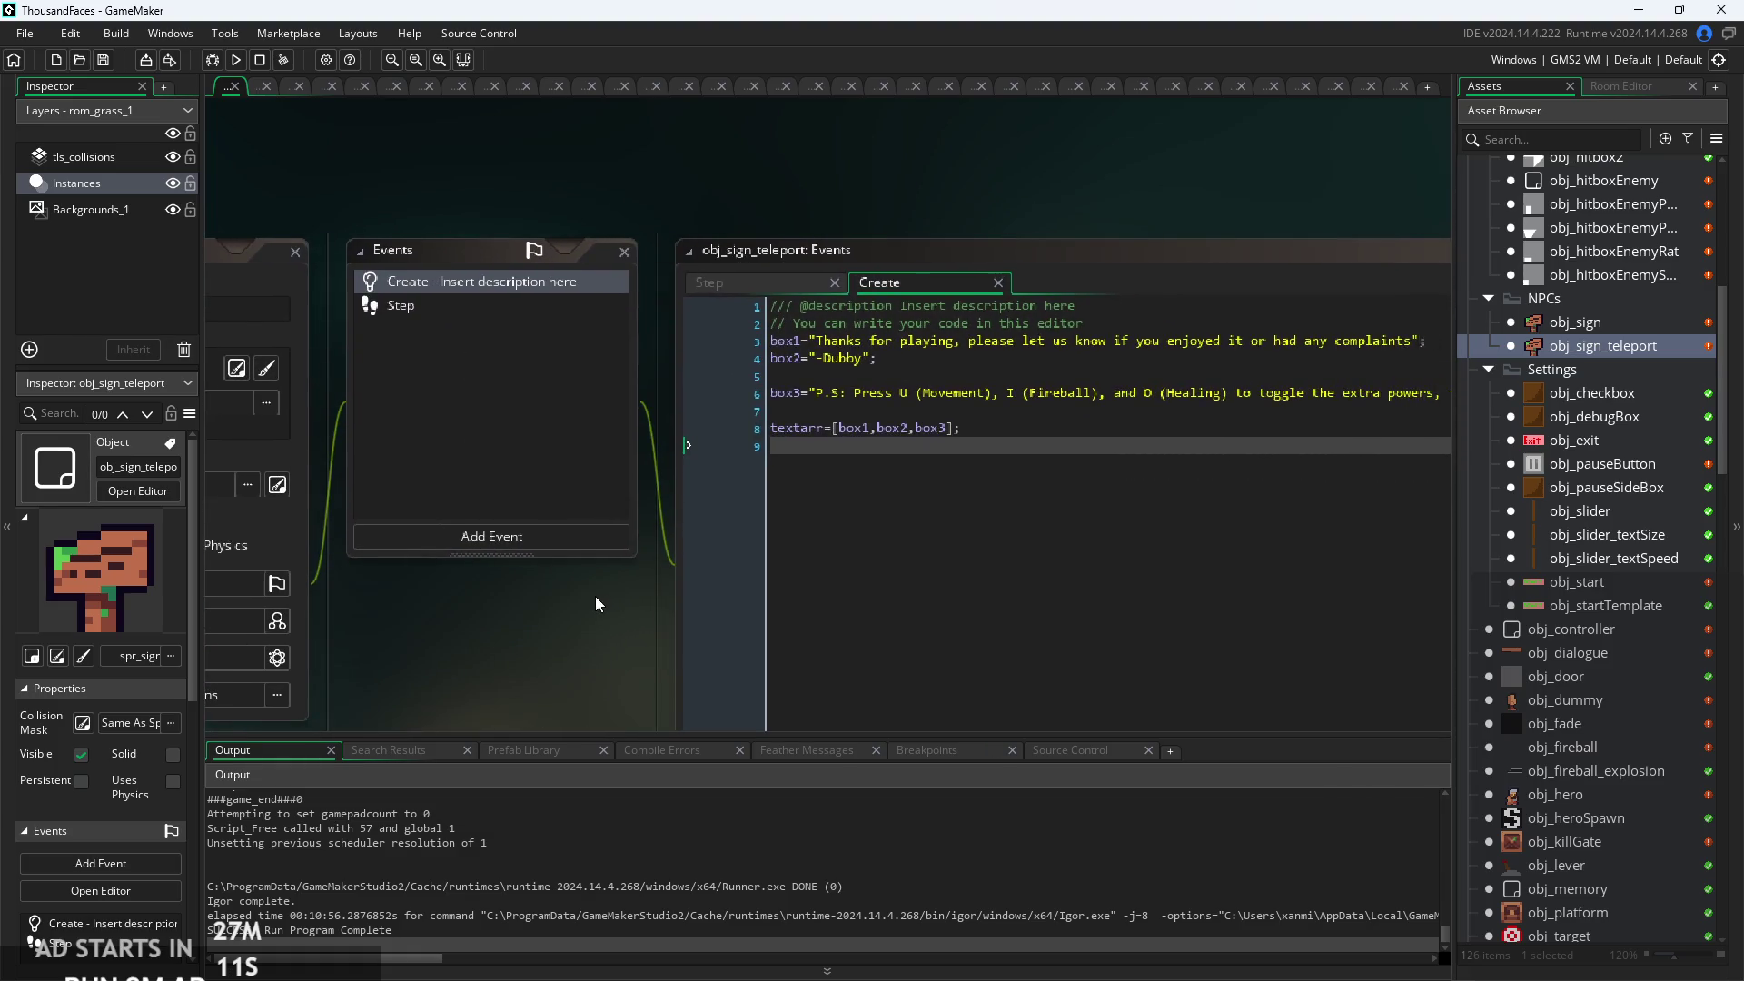
{"action": "scroll", "coordinate": [596, 596], "scroll_direction": "down", "scroll_amount": 4}
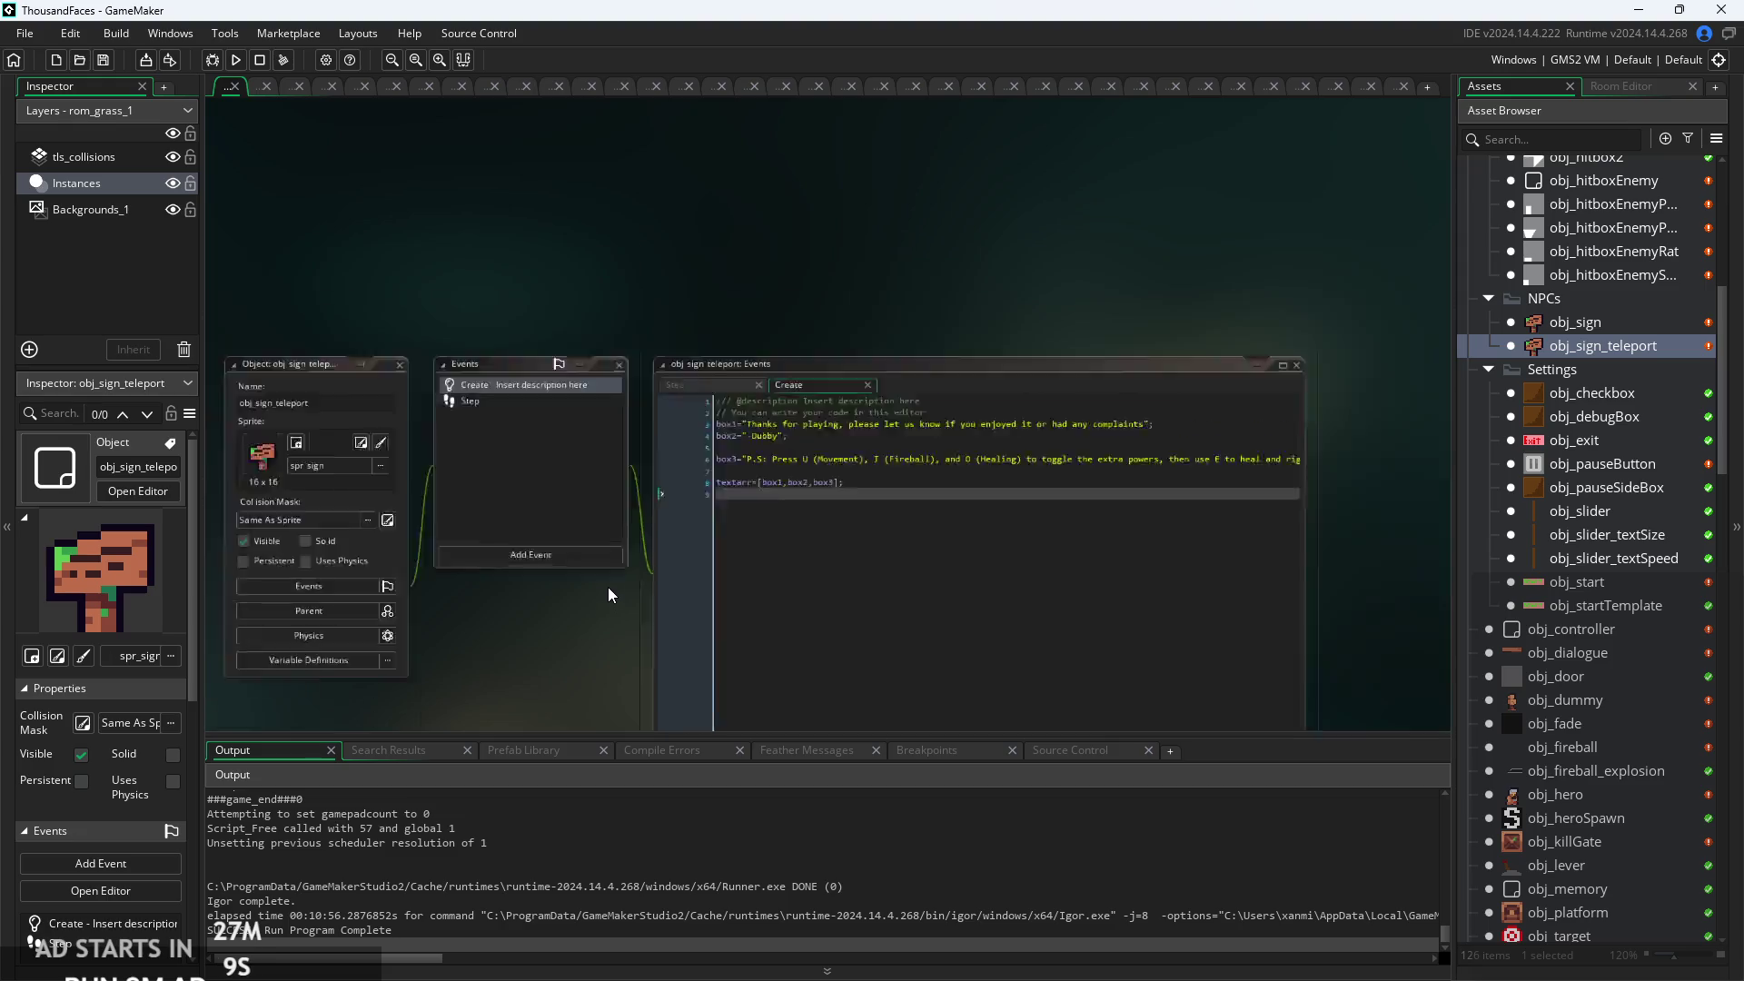
{"action": "scroll", "coordinate": [721, 389], "scroll_direction": "up", "scroll_amount": 5}
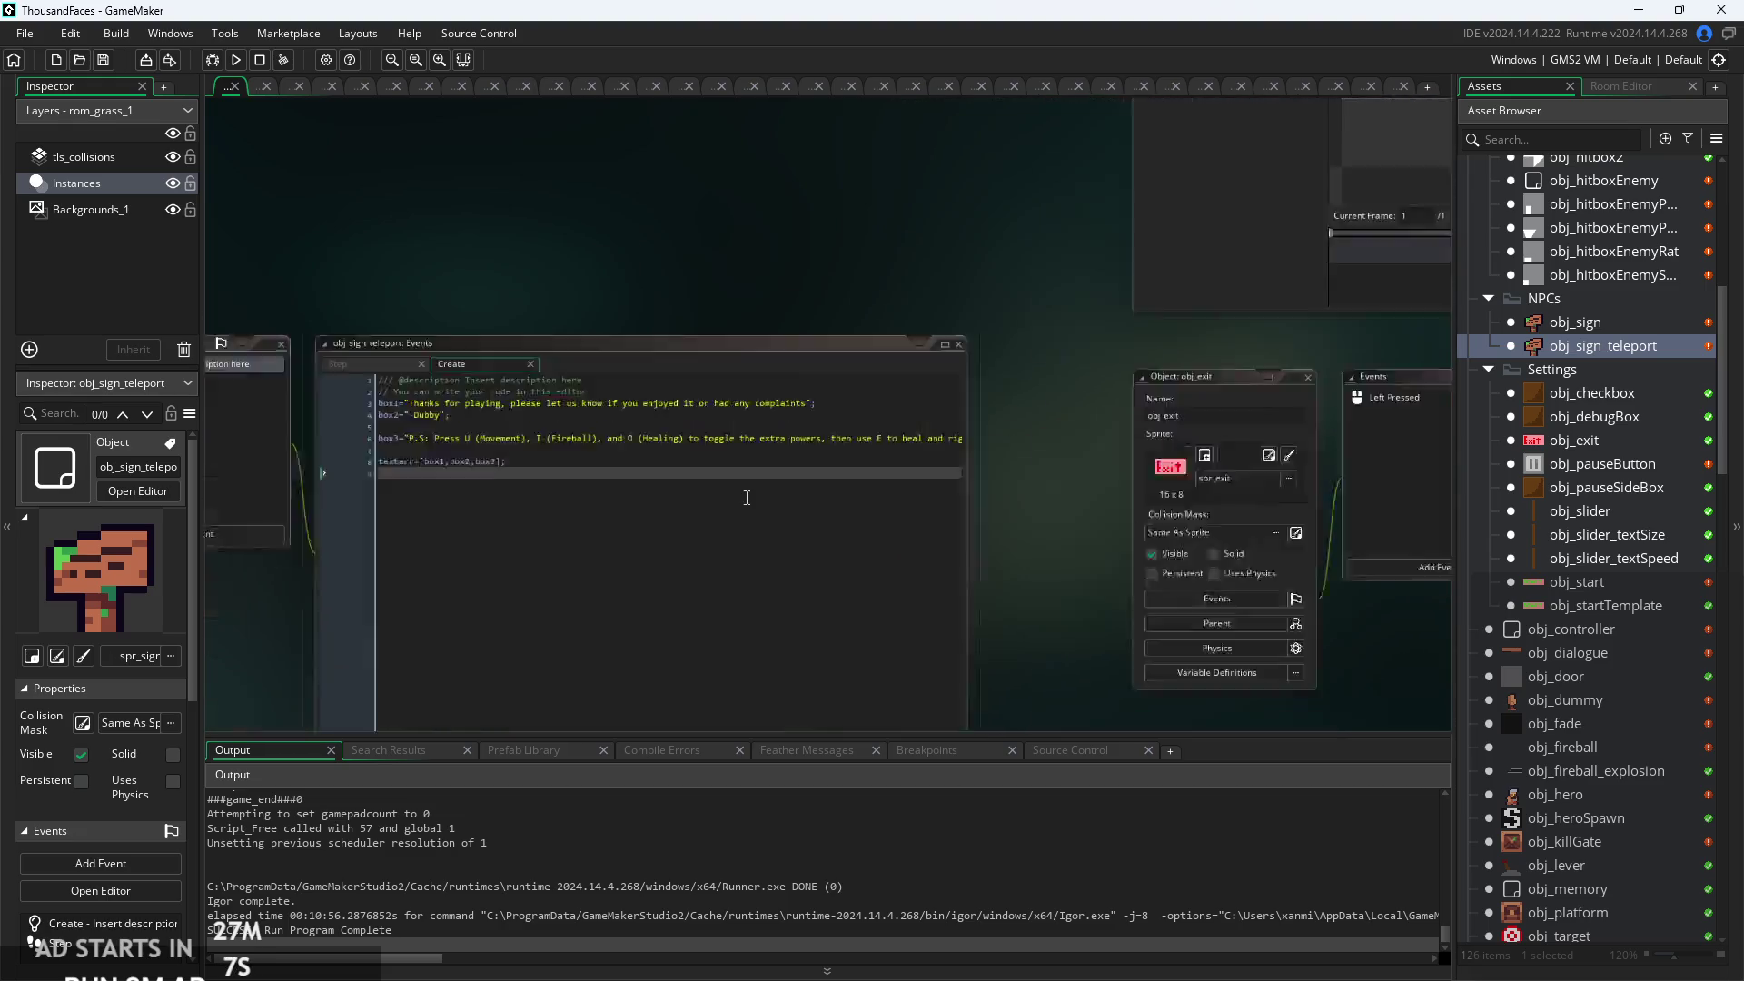
{"action": "scroll", "coordinate": [914, 421], "scroll_direction": "down", "scroll_amount": 5}
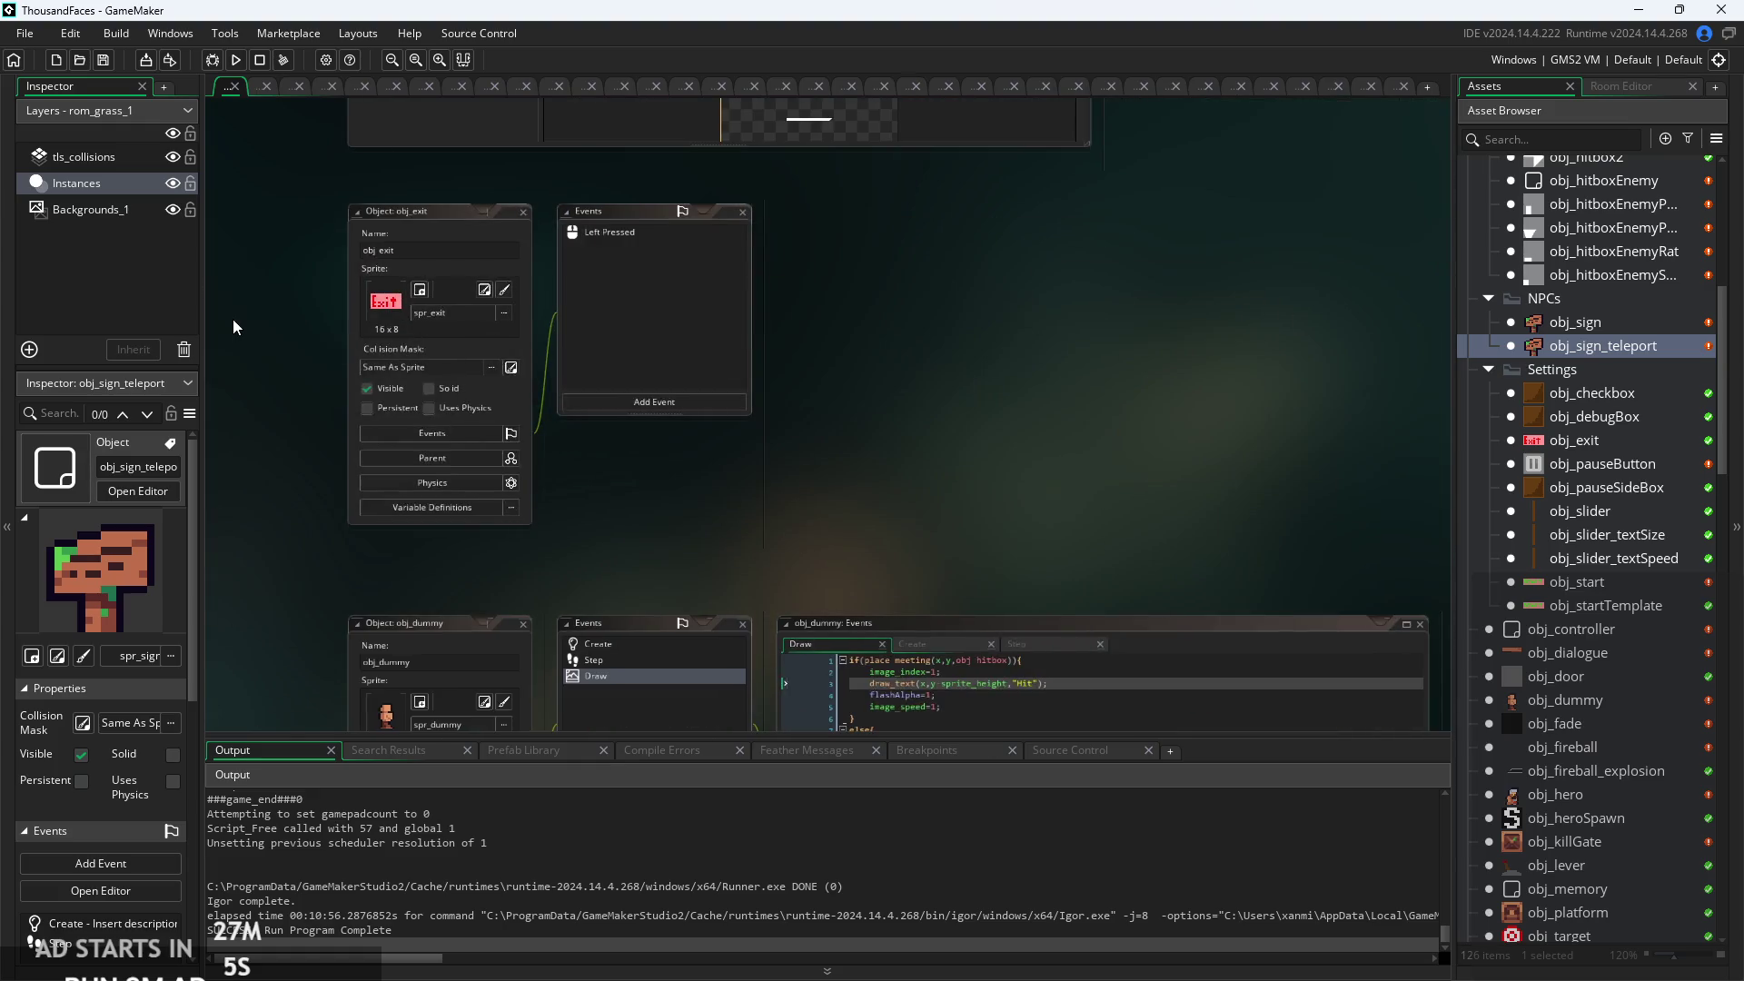
{"action": "left_click_drag", "start_coordinate": [728, 475], "coordinate": [1218, 472]}
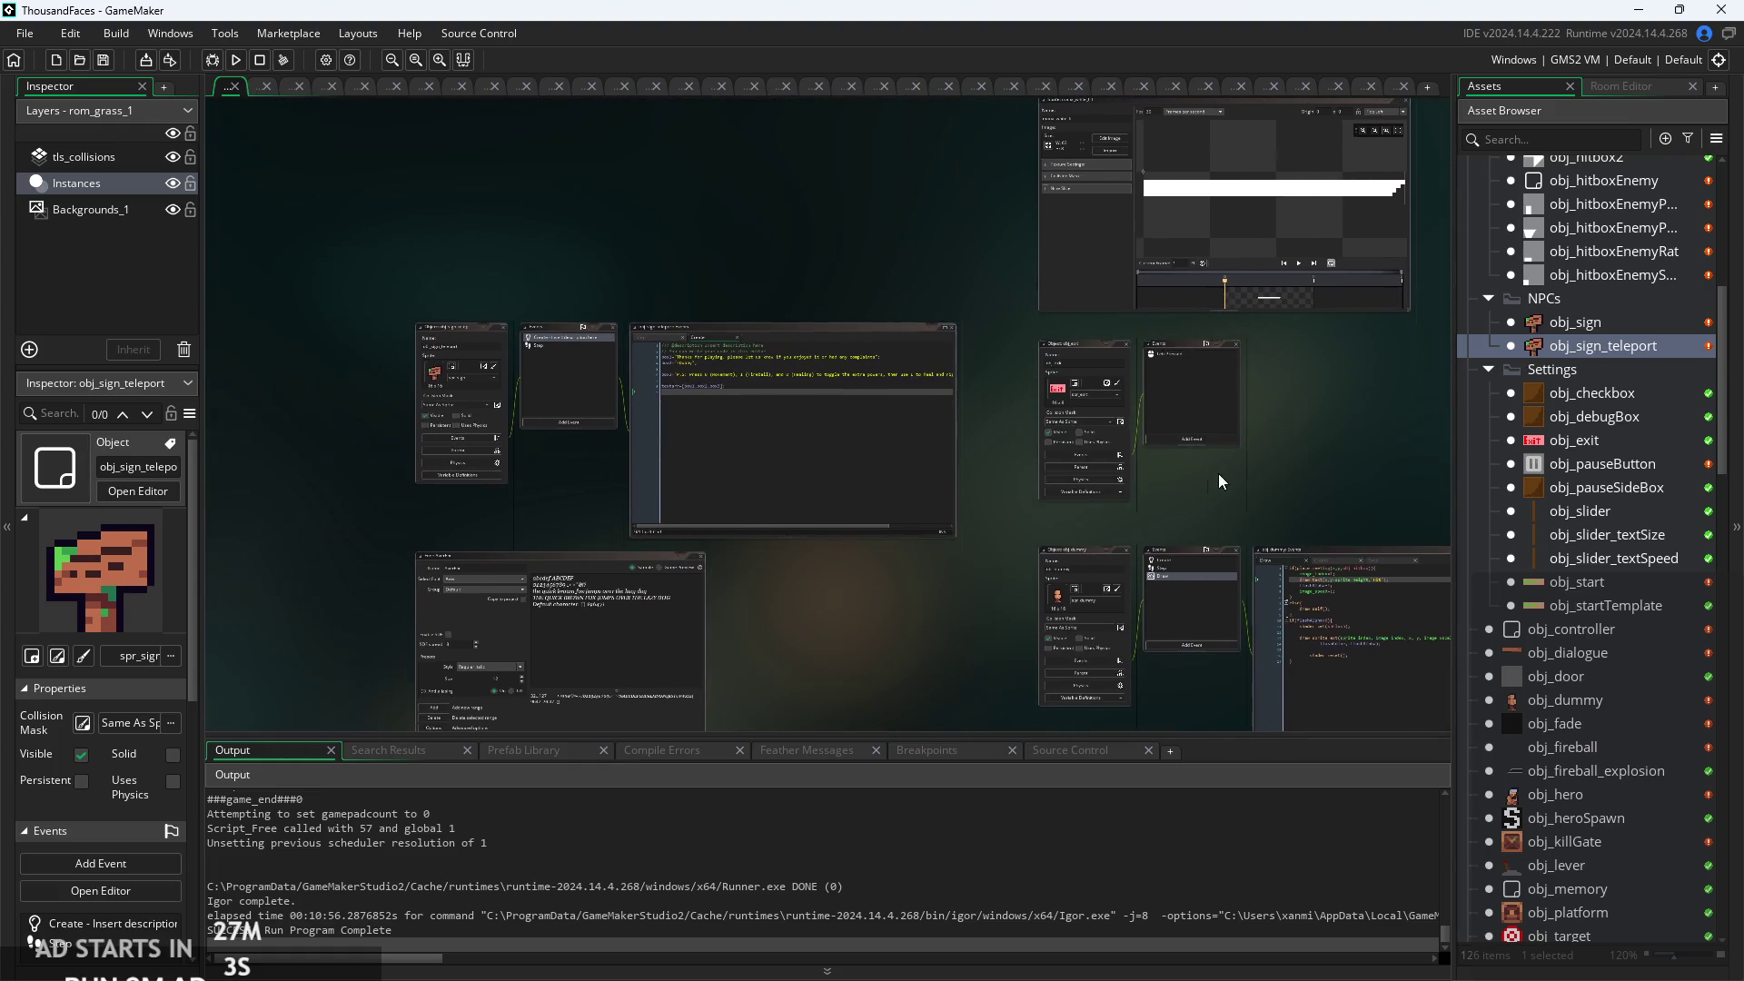
{"action": "scroll", "coordinate": [779, 393], "scroll_direction": "up", "scroll_amount": 5}
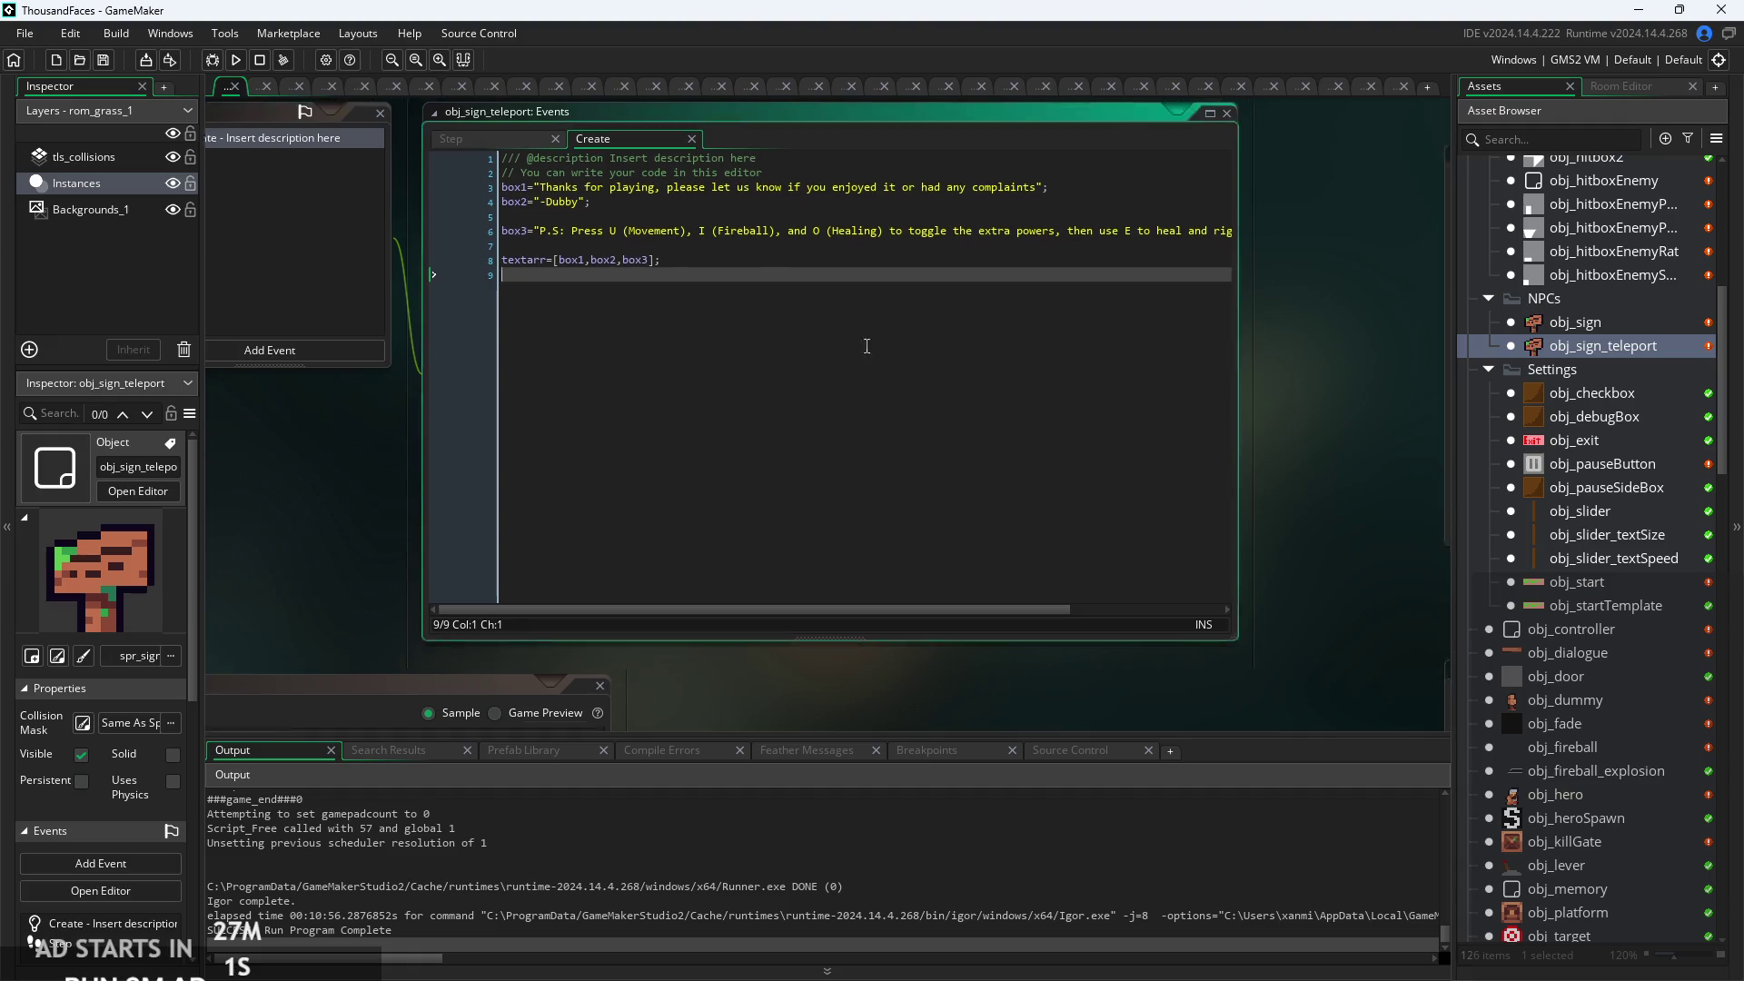
{"action": "left_click_drag", "start_coordinate": [850, 325], "coordinate": [1079, 454]}
{"action": "scroll", "coordinate": [1021, 397], "scroll_direction": "up", "scroll_amount": 2}
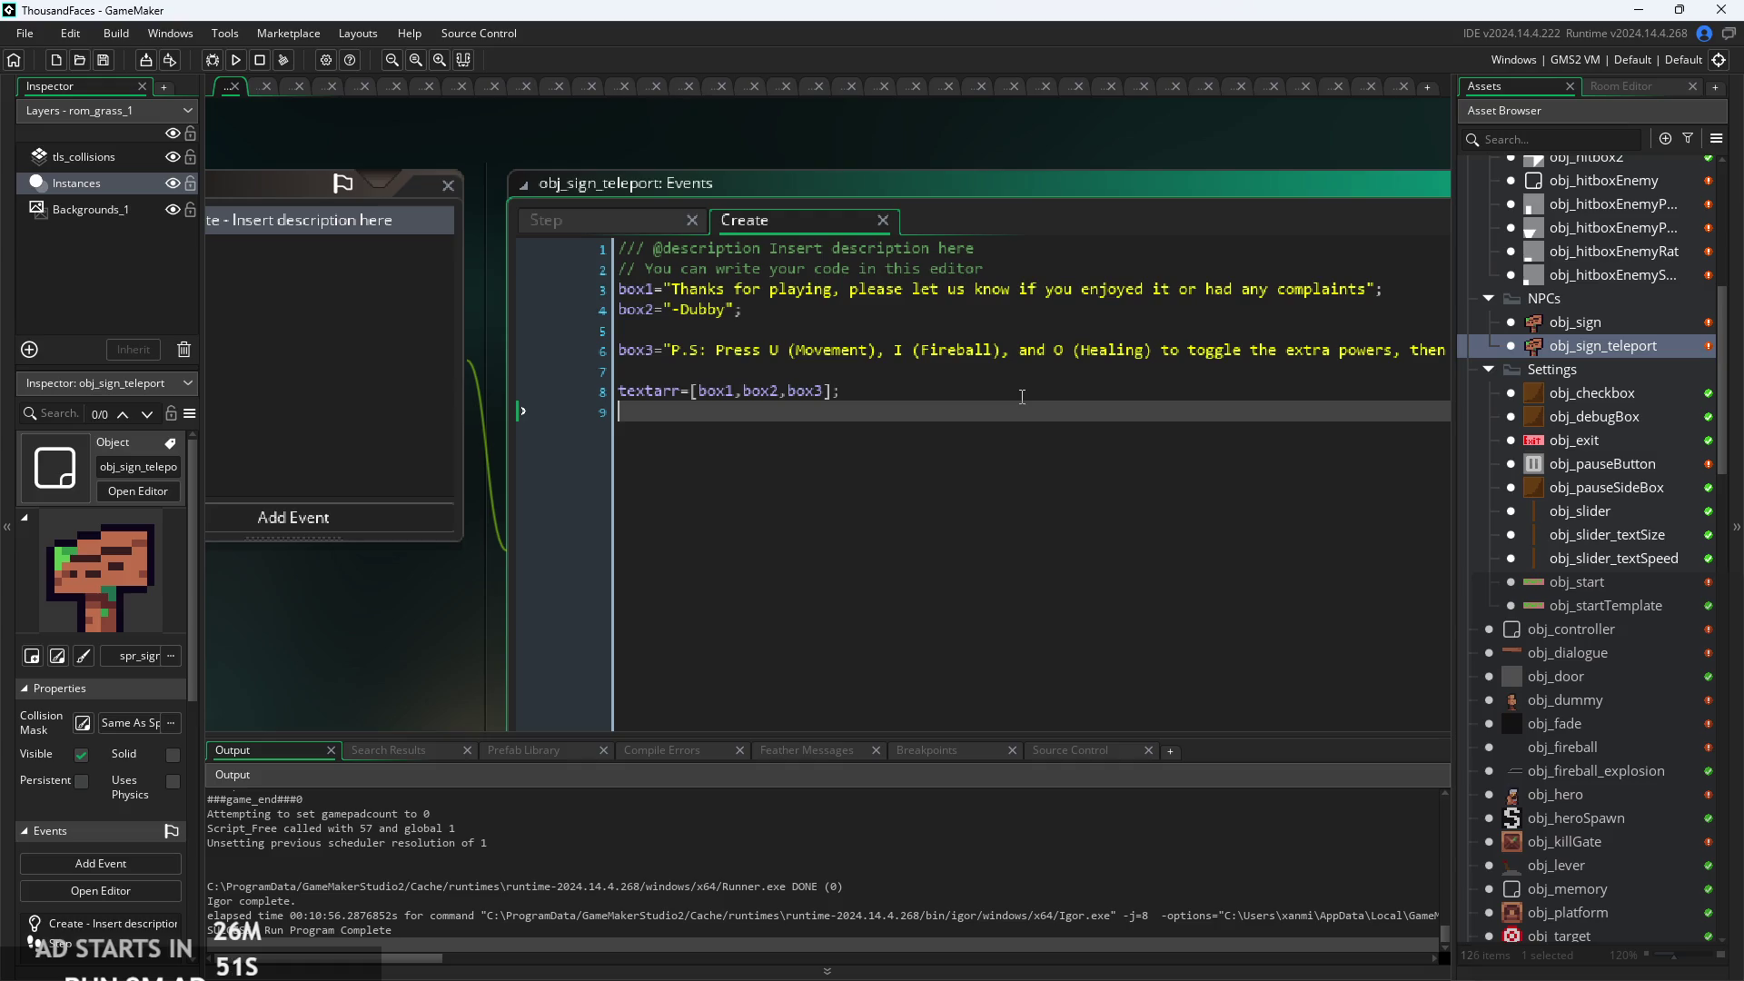
Leave obj_sign_teleport's Create event code and open the rom_temple_4 room in the Room Editor.
{"action": "left_click", "coordinate": [1022, 397]}
{"action": "scroll", "coordinate": [1018, 400], "scroll_direction": "down", "scroll_amount": 2}
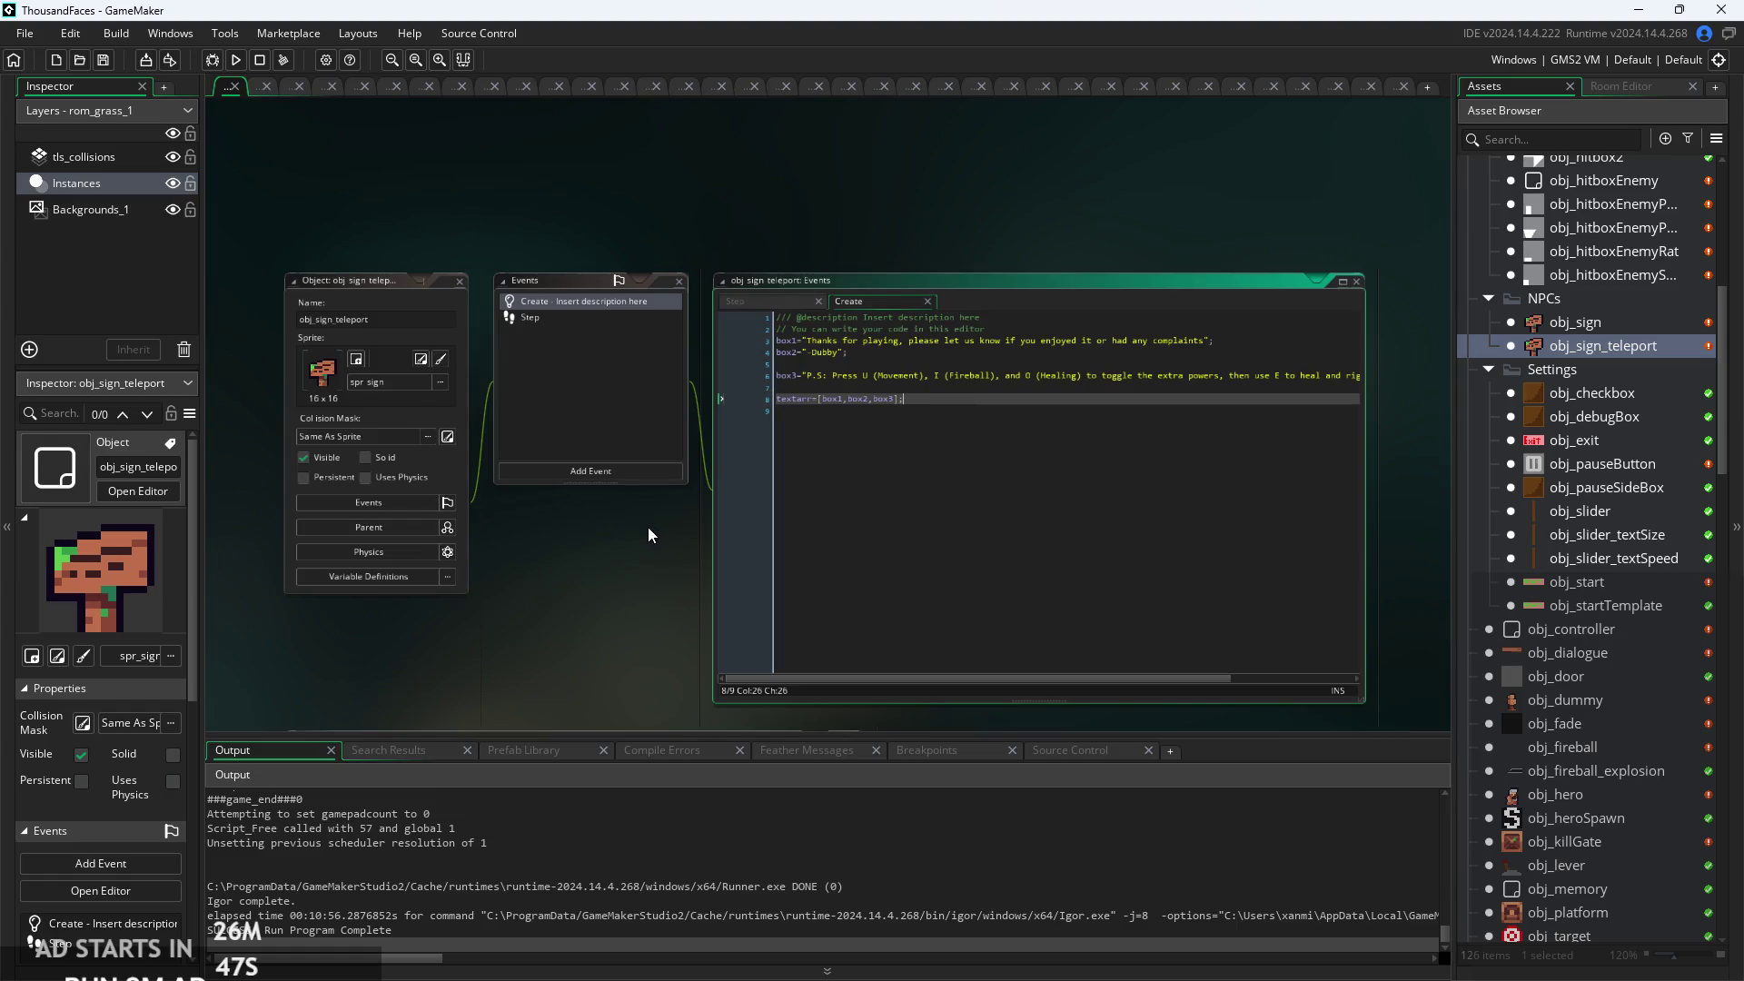
{"action": "scroll", "coordinate": [1635, 558], "scroll_direction": "down", "scroll_amount": 10}
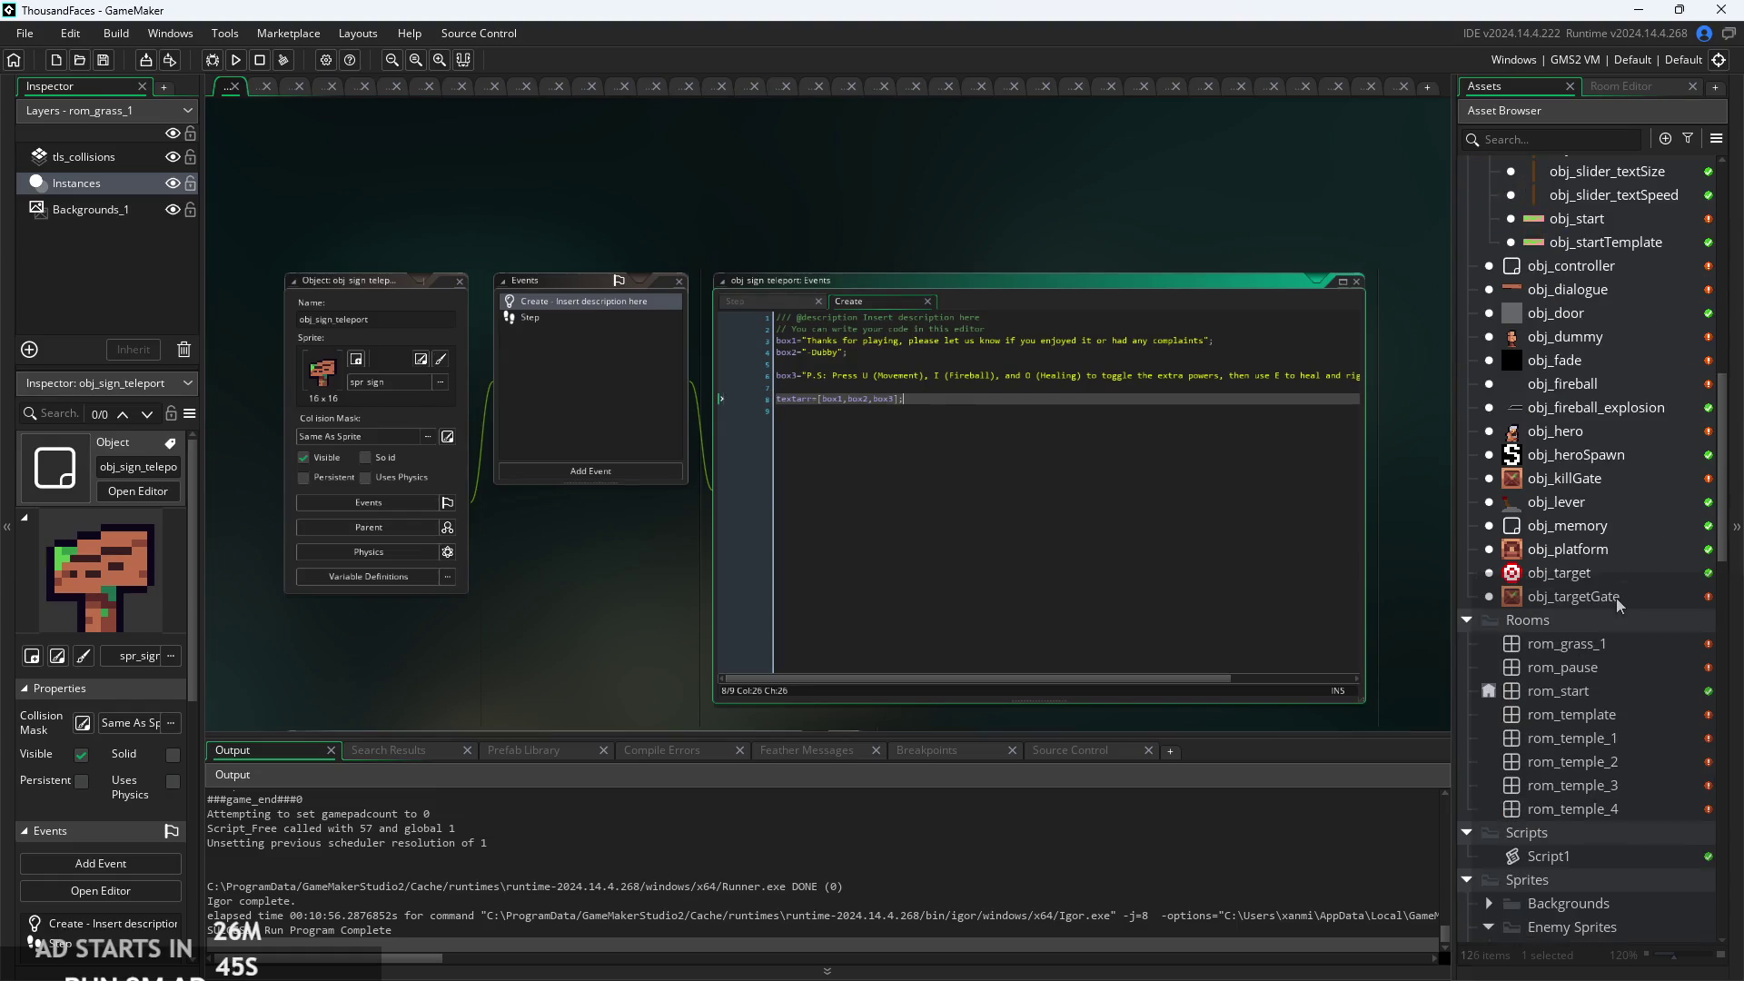
{"action": "scroll", "coordinate": [1615, 595], "scroll_direction": "up", "scroll_amount": 9}
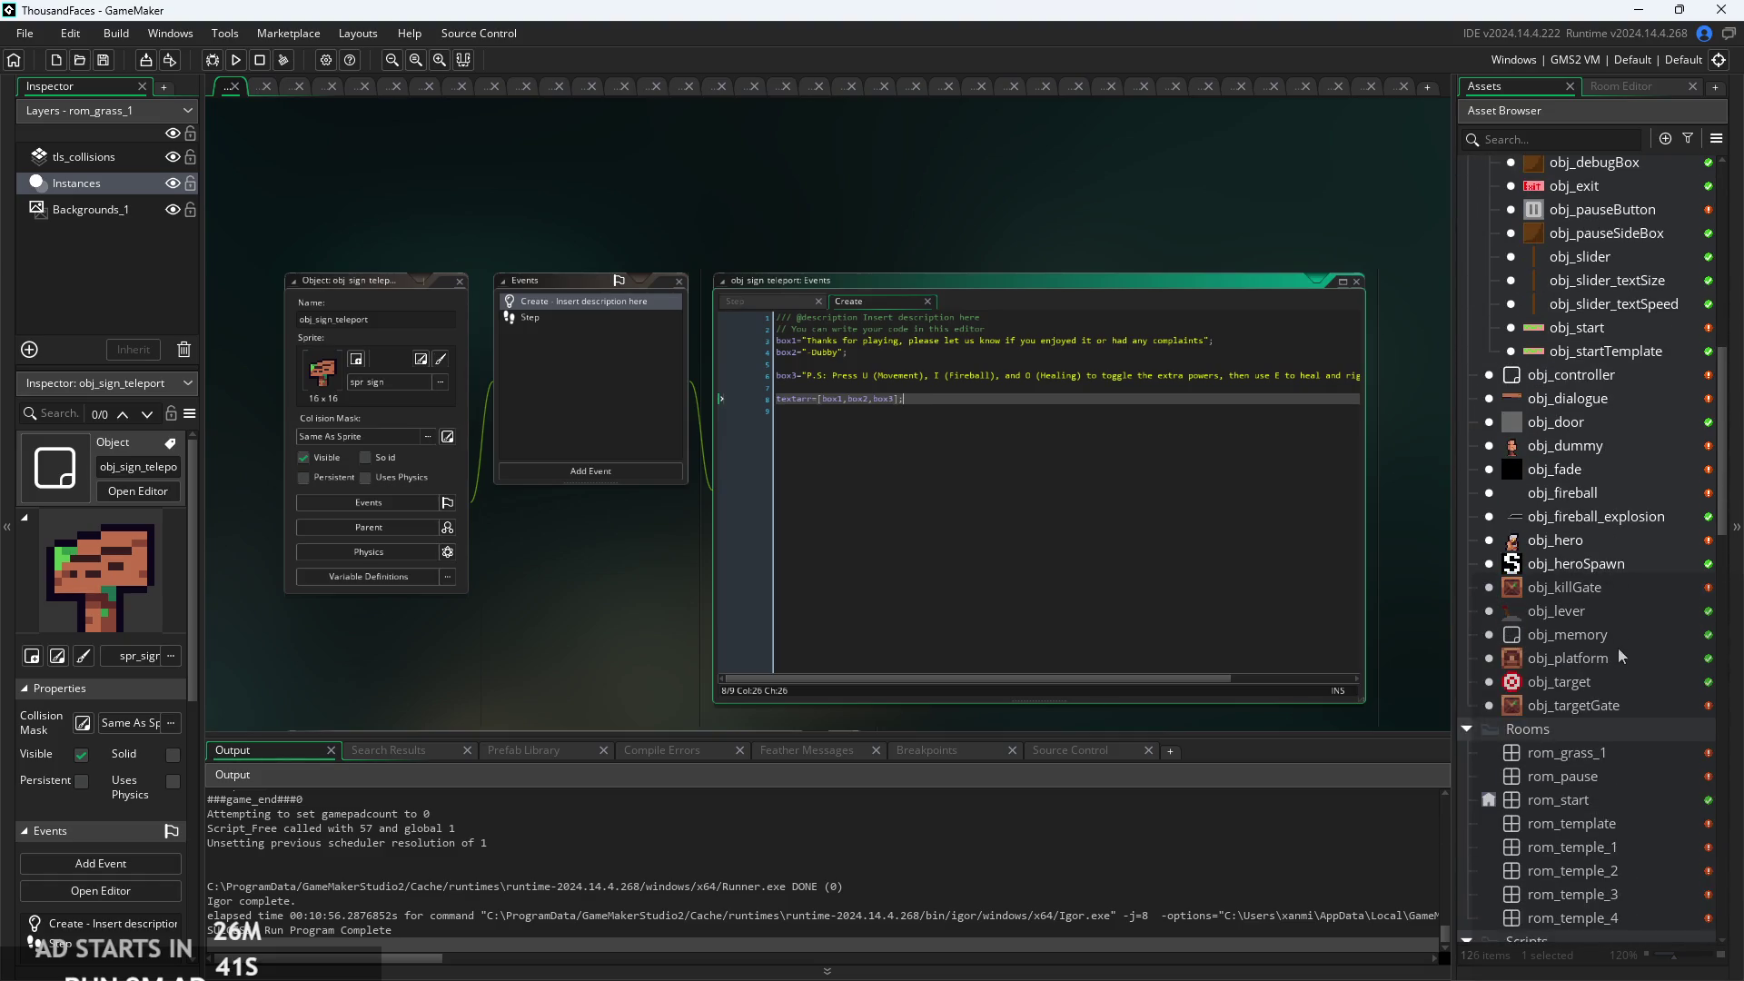
{"action": "scroll", "coordinate": [1621, 655], "scroll_direction": "down", "scroll_amount": 3}
{"action": "double_click", "coordinate": [1612, 744]}
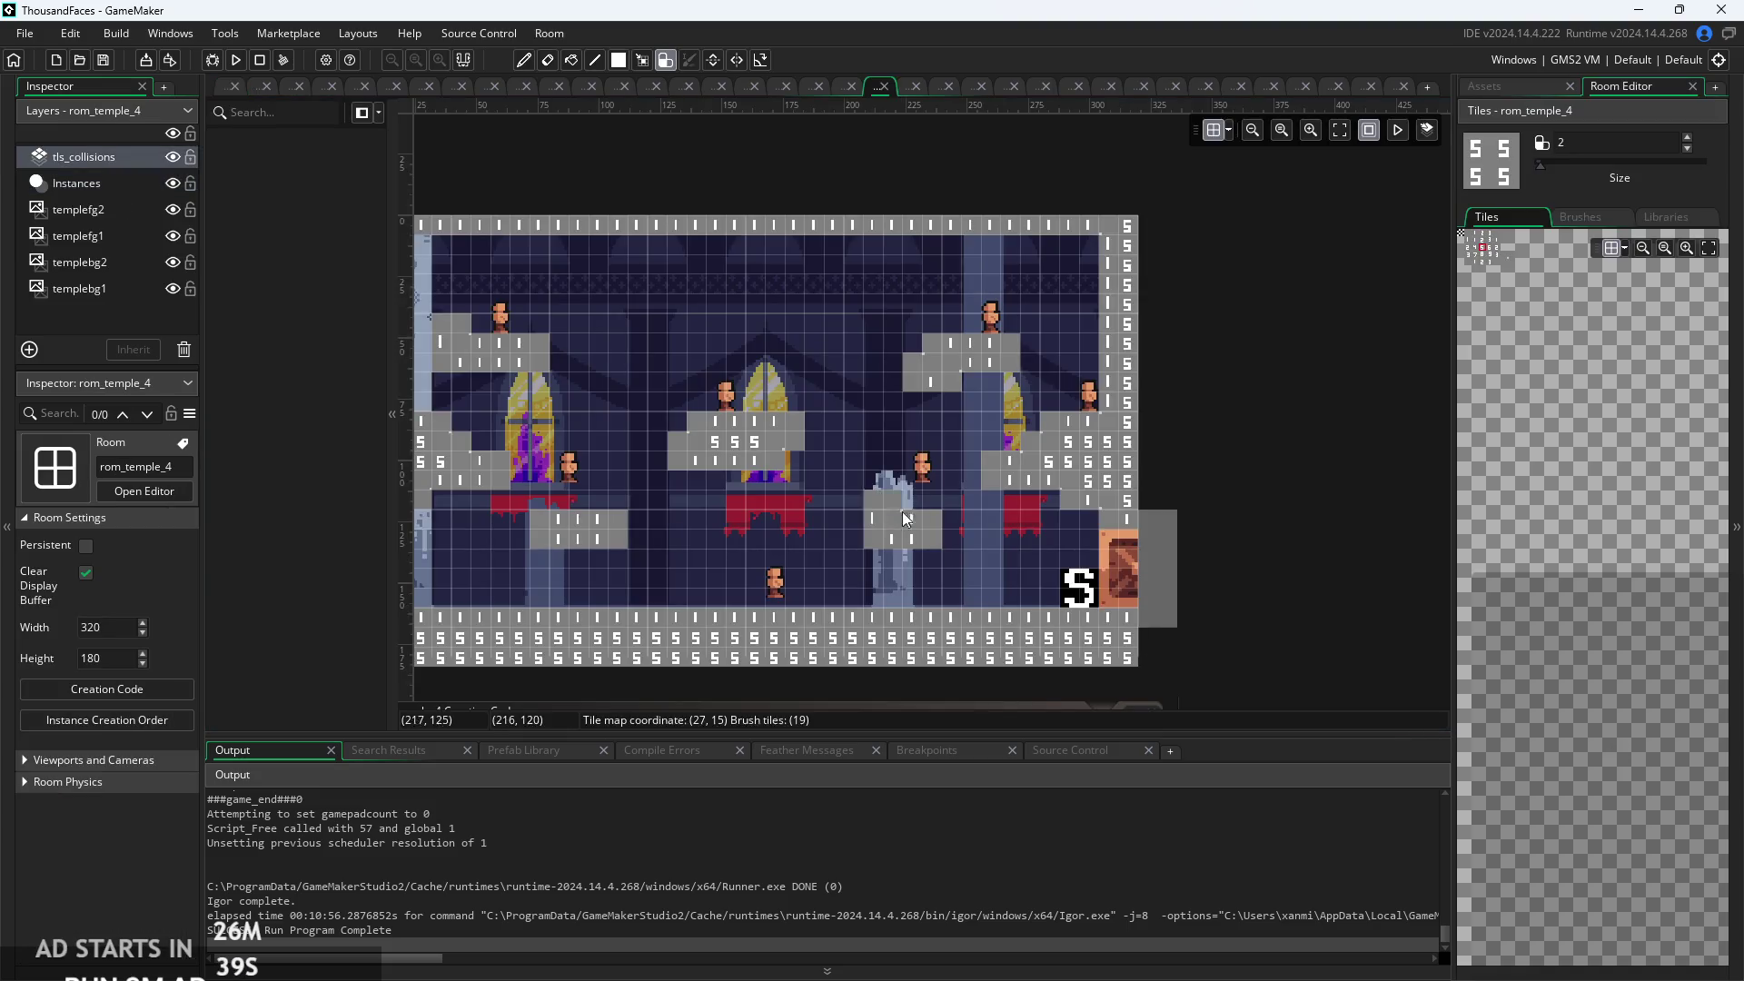
Open the rom_grass_1 room and select its Backgrounds_1 layer.
{"action": "left_click", "coordinate": [1522, 87]}
{"action": "double_click", "coordinate": [1646, 715]}
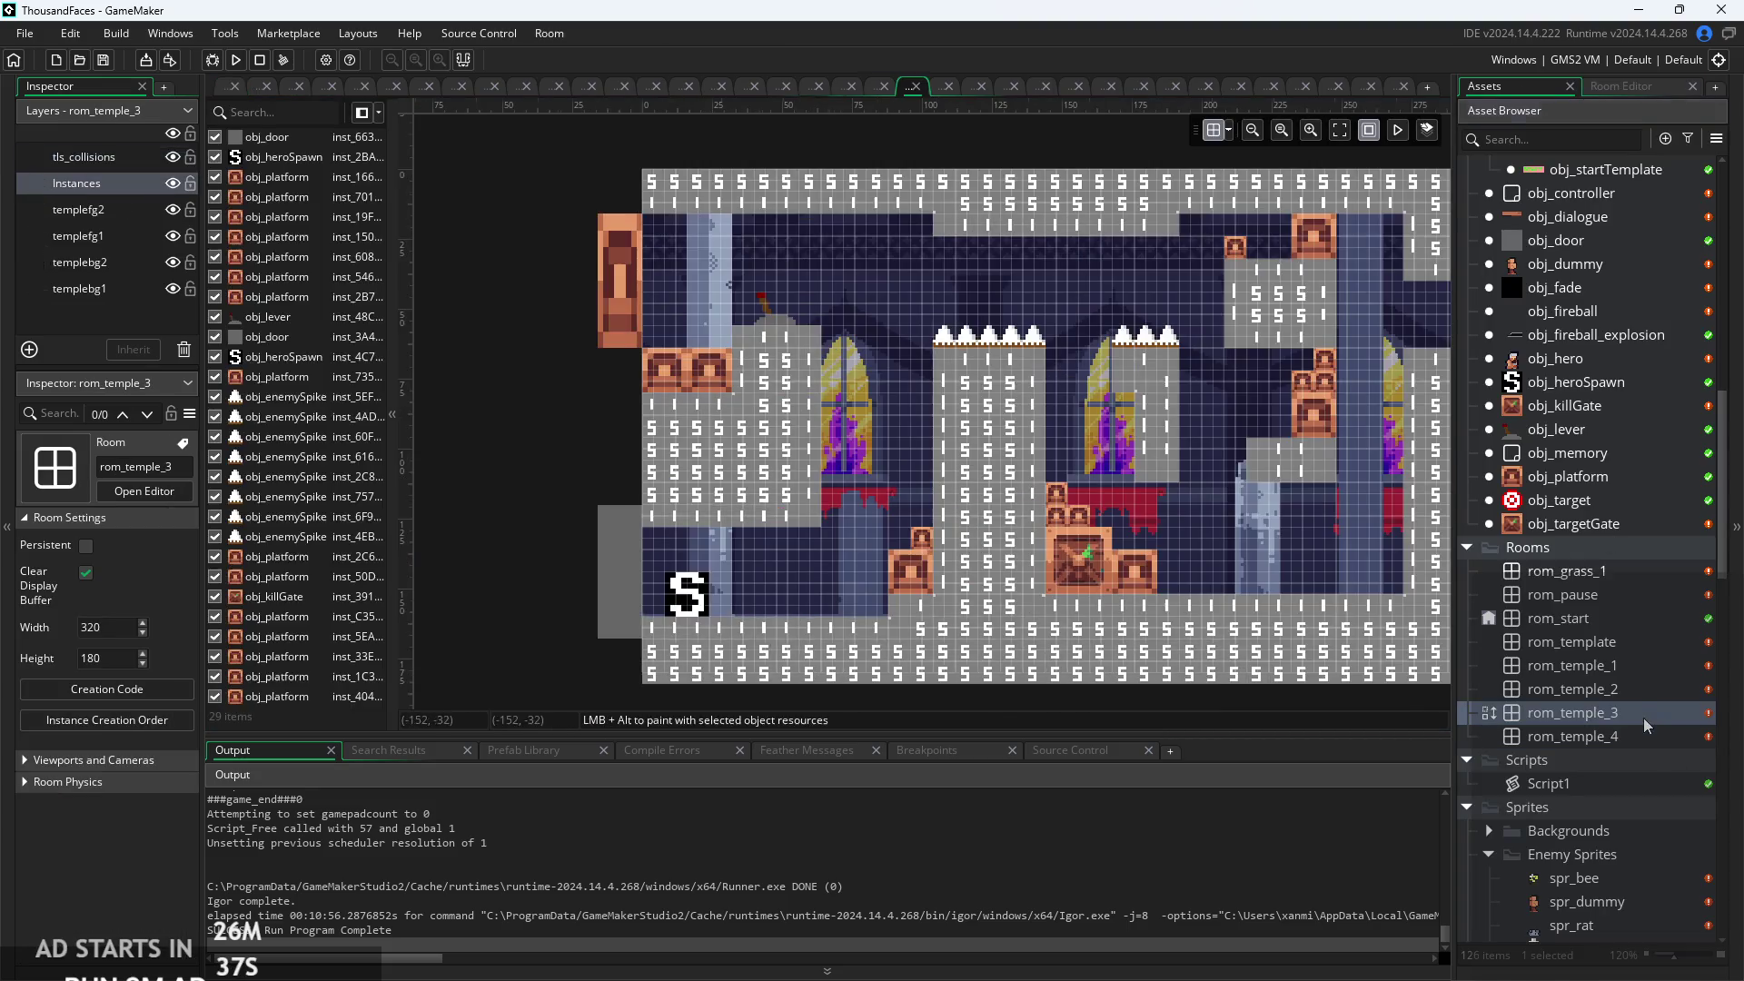
{"action": "double_click", "coordinate": [1603, 572]}
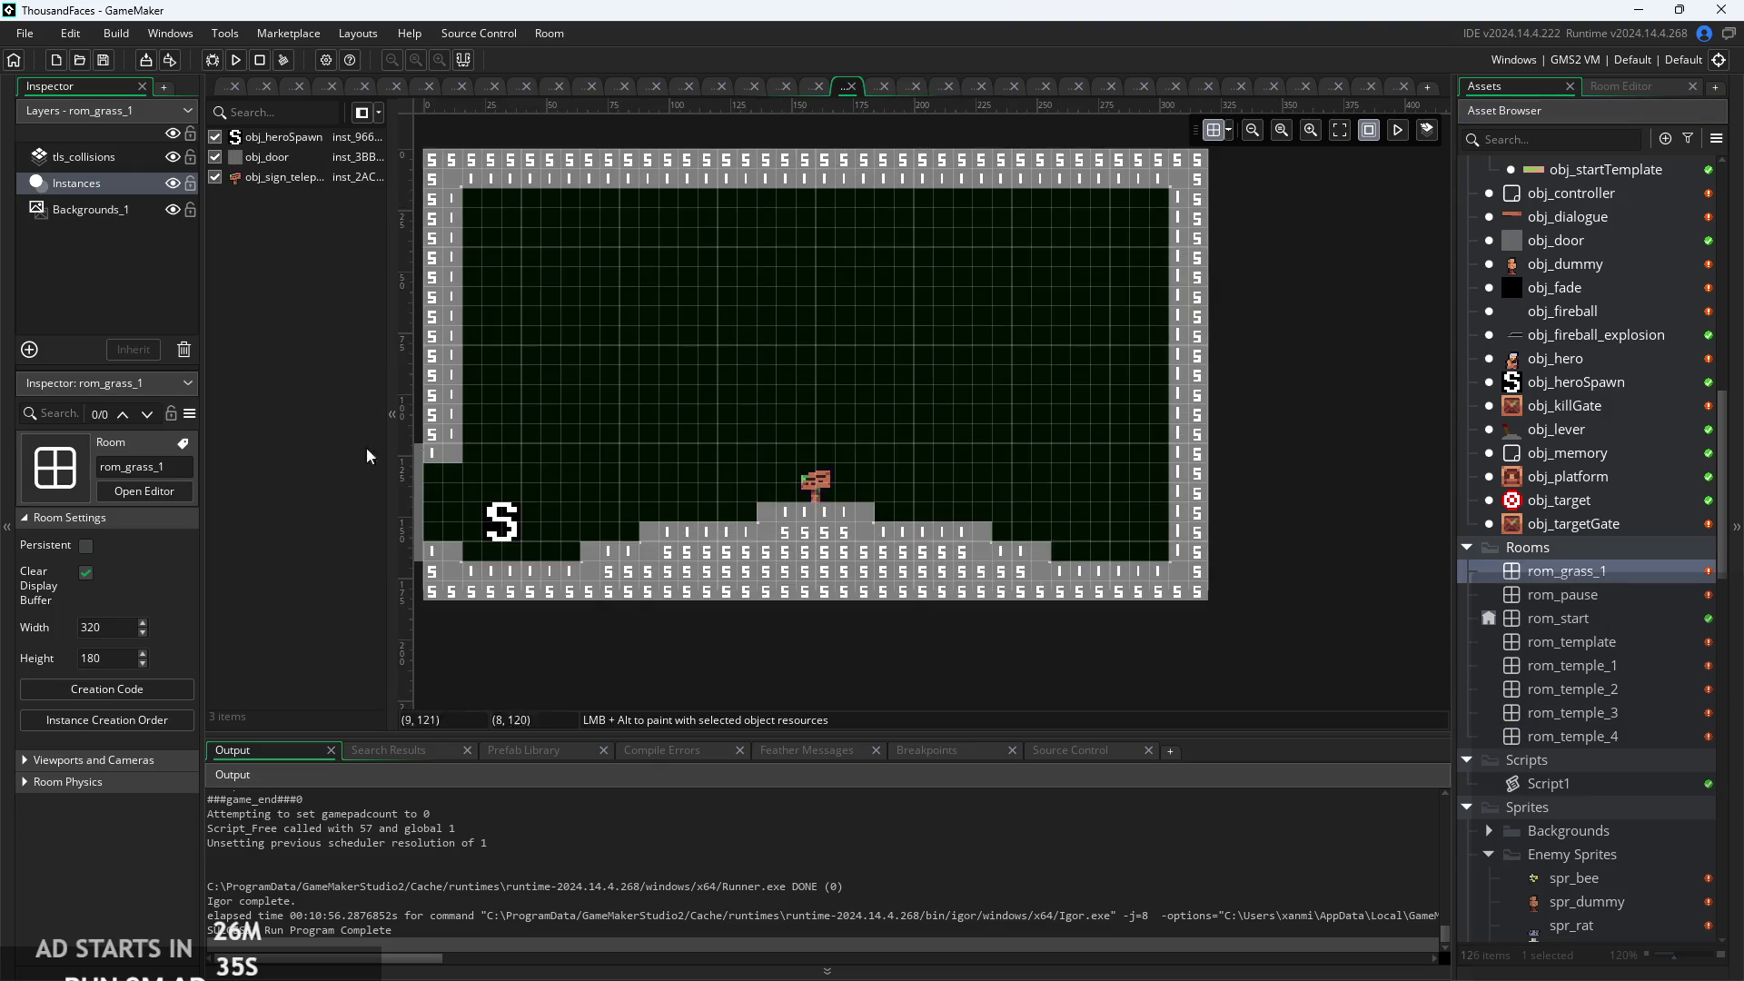
{"action": "left_click", "coordinate": [91, 210]}
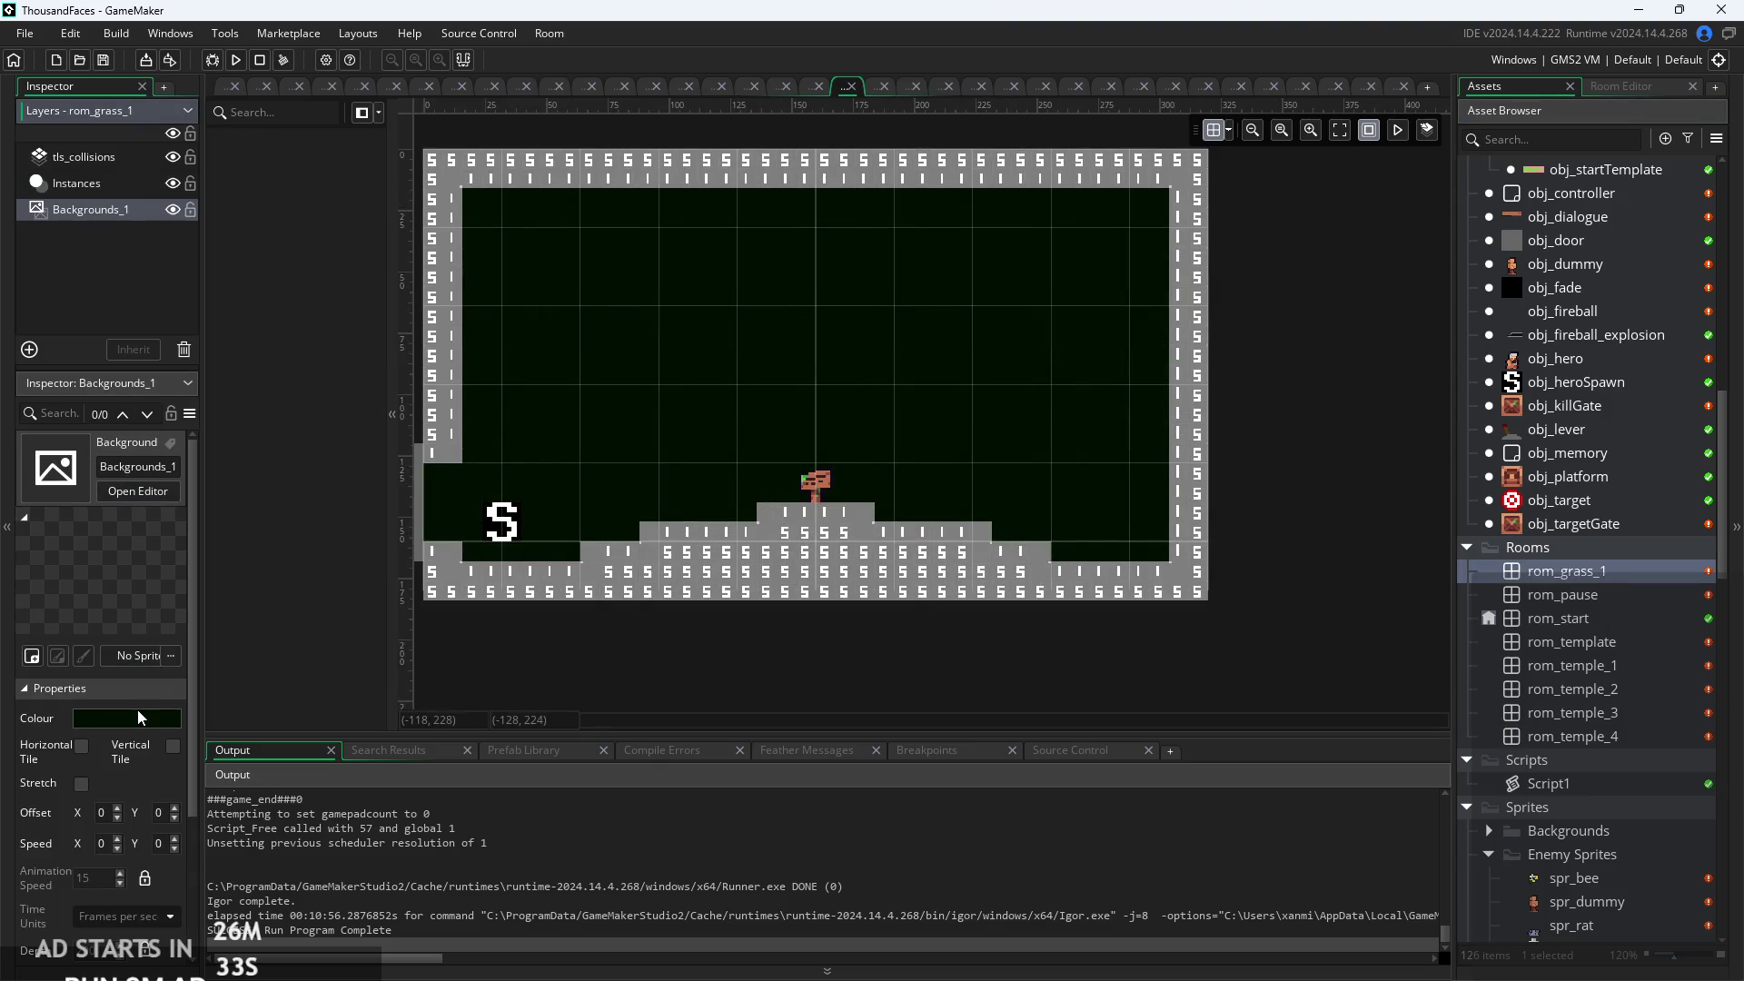
Create a new background sprite, Sprite58, and set the layer colour to dark green 001600.
{"action": "left_click", "coordinate": [136, 654]}
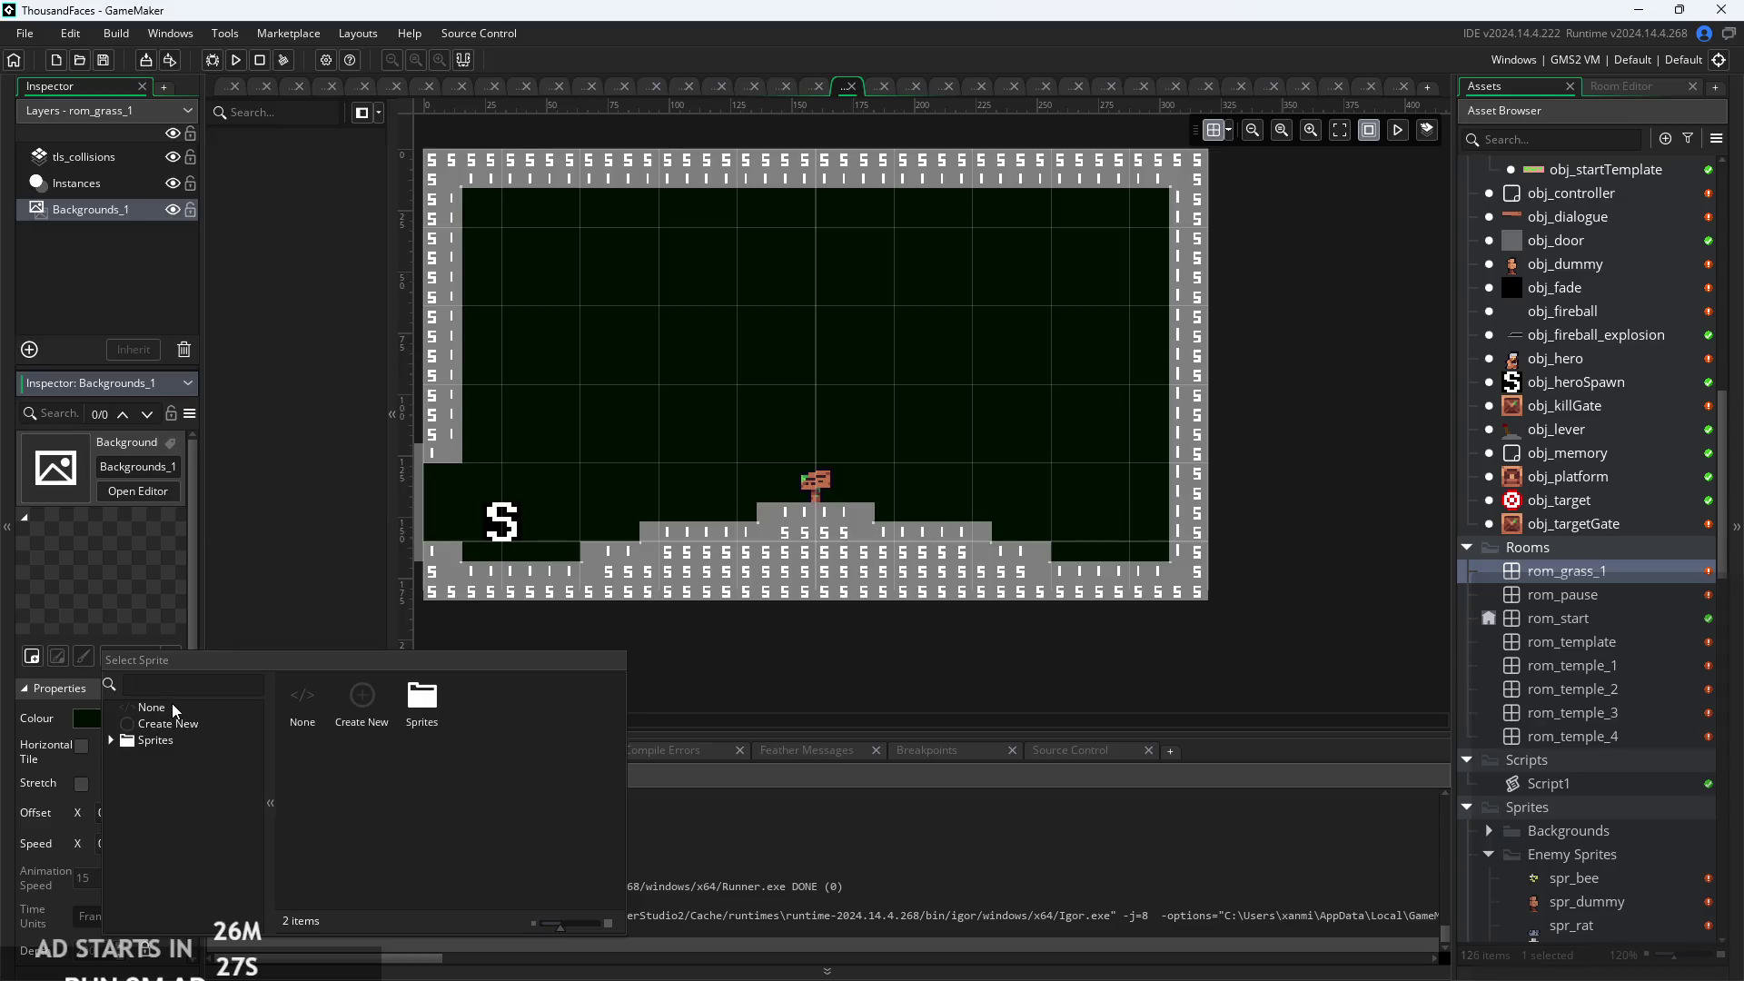
{"action": "left_click", "coordinate": [169, 723]}
{"action": "left_click", "coordinate": [127, 718]}
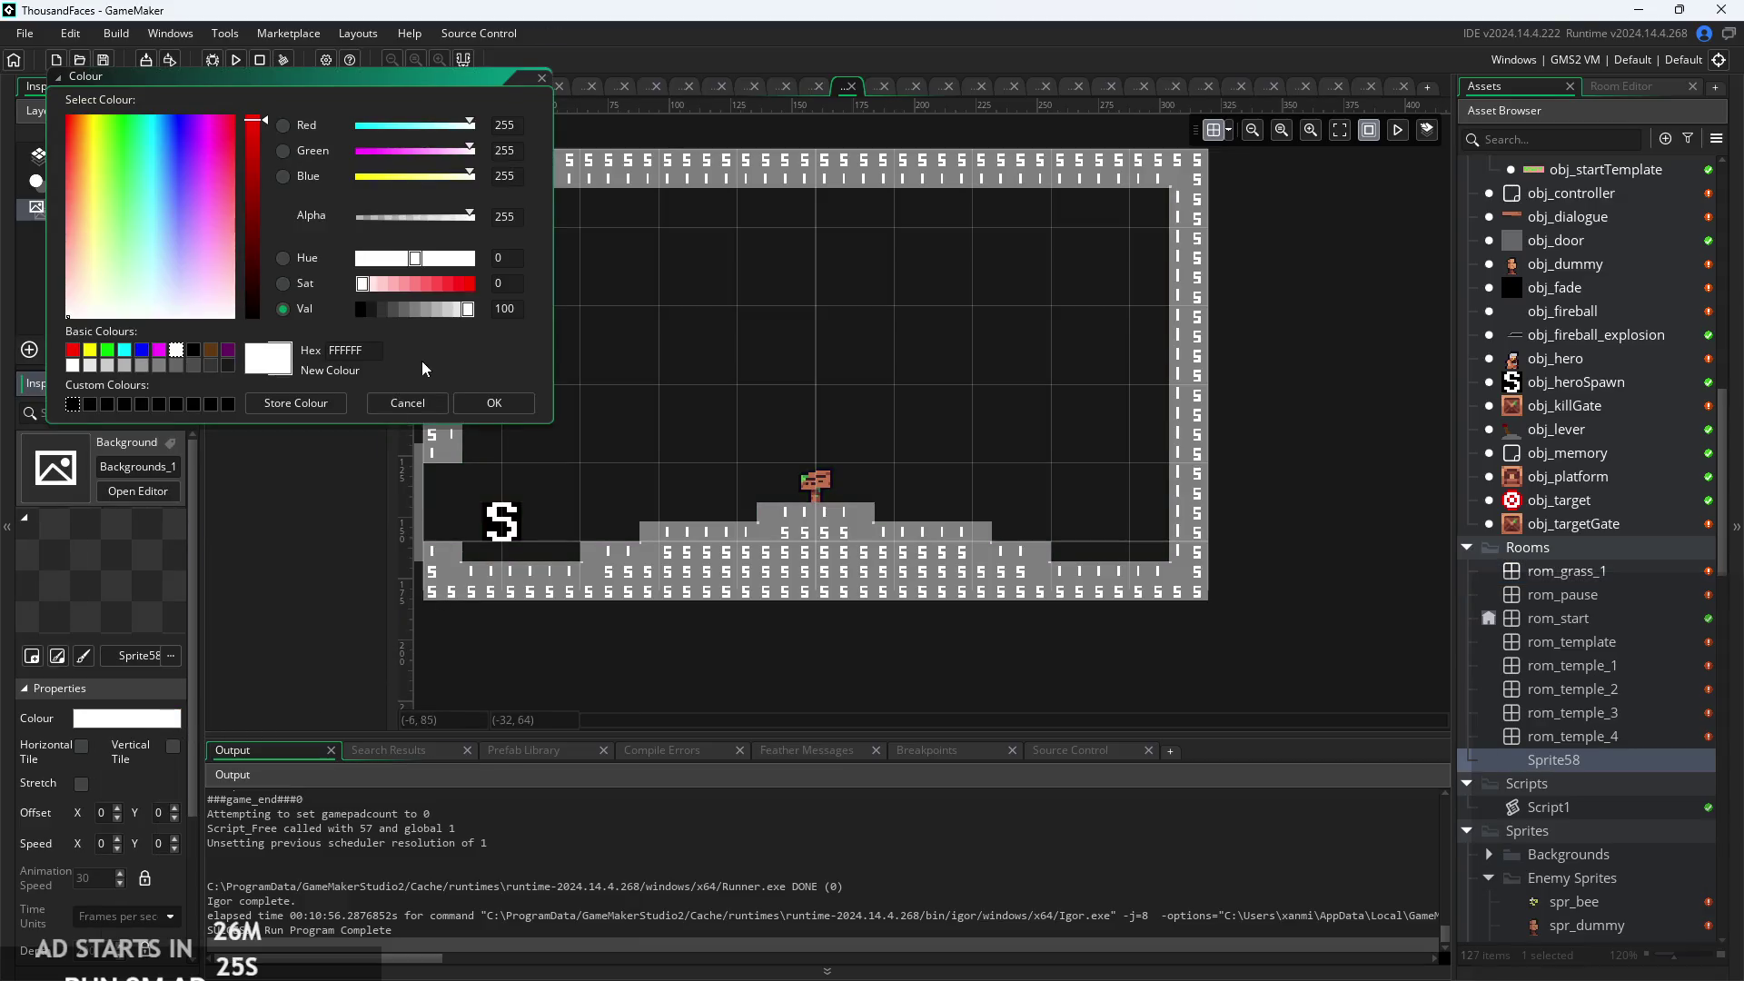
{"action": "left_click", "coordinate": [107, 353]}
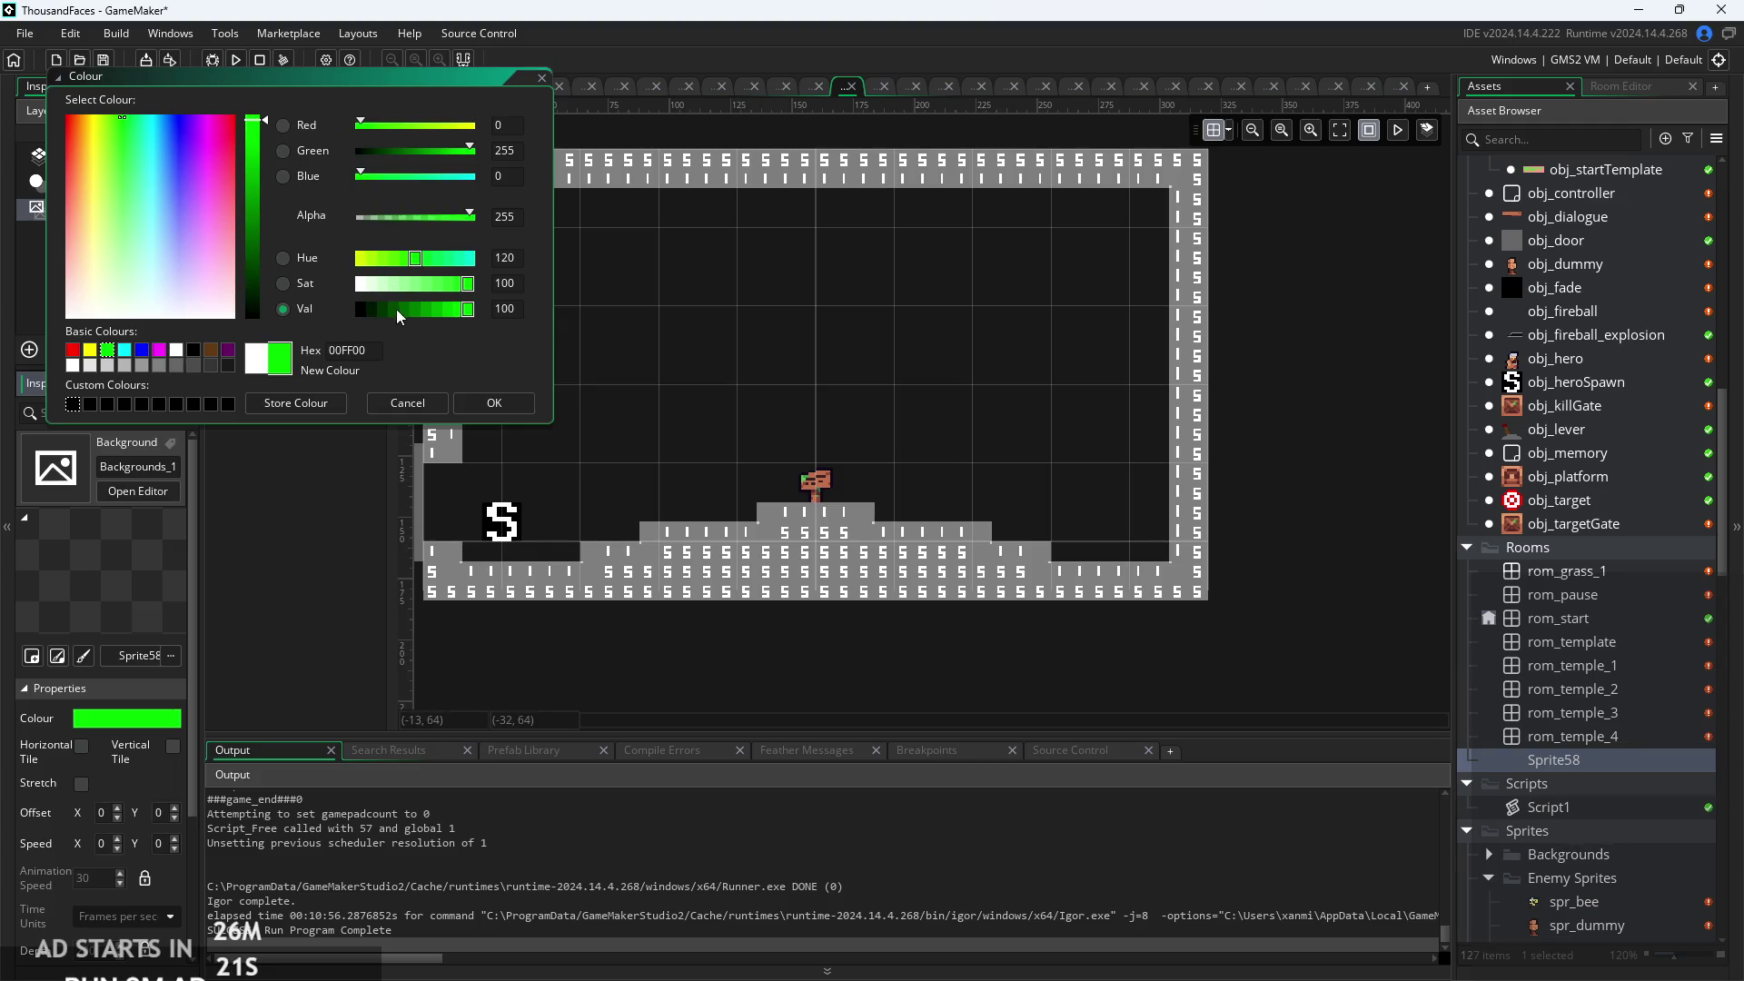
{"action": "left_click", "coordinate": [374, 310]}
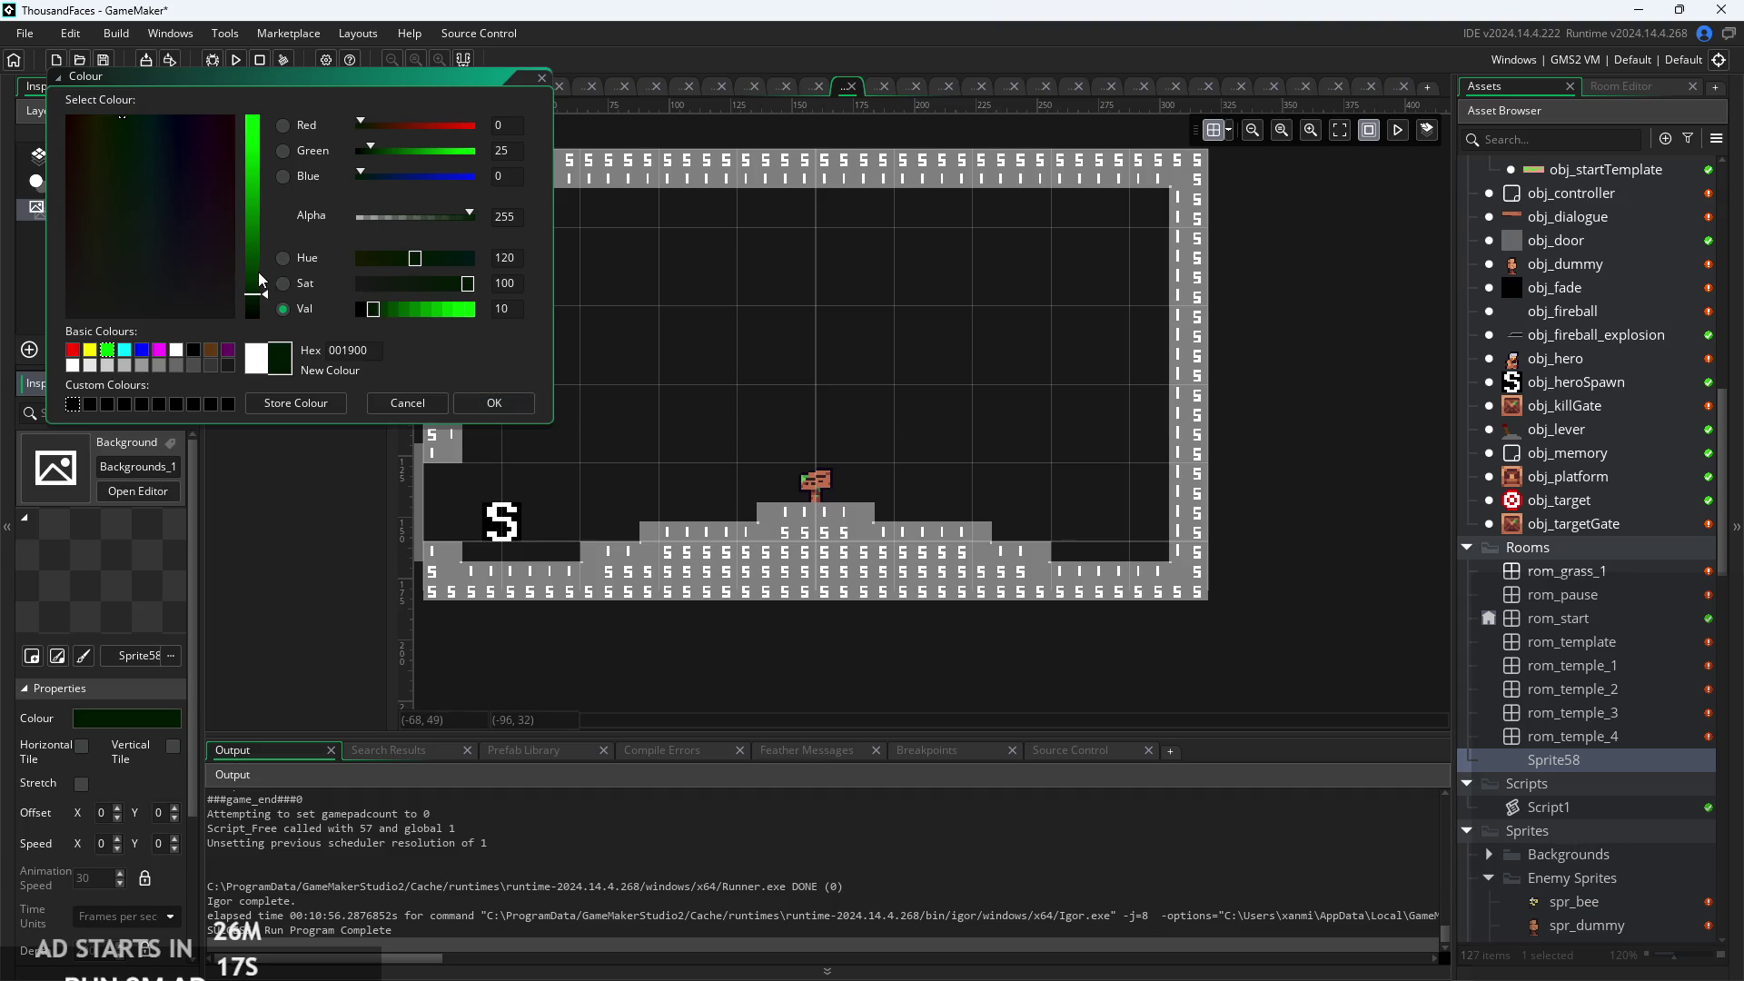
{"action": "mouse_move", "coordinate": [263, 300]}
{"action": "left_mouse_down"}
{"action": "mouse_move", "coordinate": [332, 210]}
{"action": "mouse_move", "coordinate": [263, 195]}
{"action": "mouse_move", "coordinate": [273, 330]}
{"action": "mouse_move", "coordinate": [303, 296]}
{"action": "left_mouse_up"}
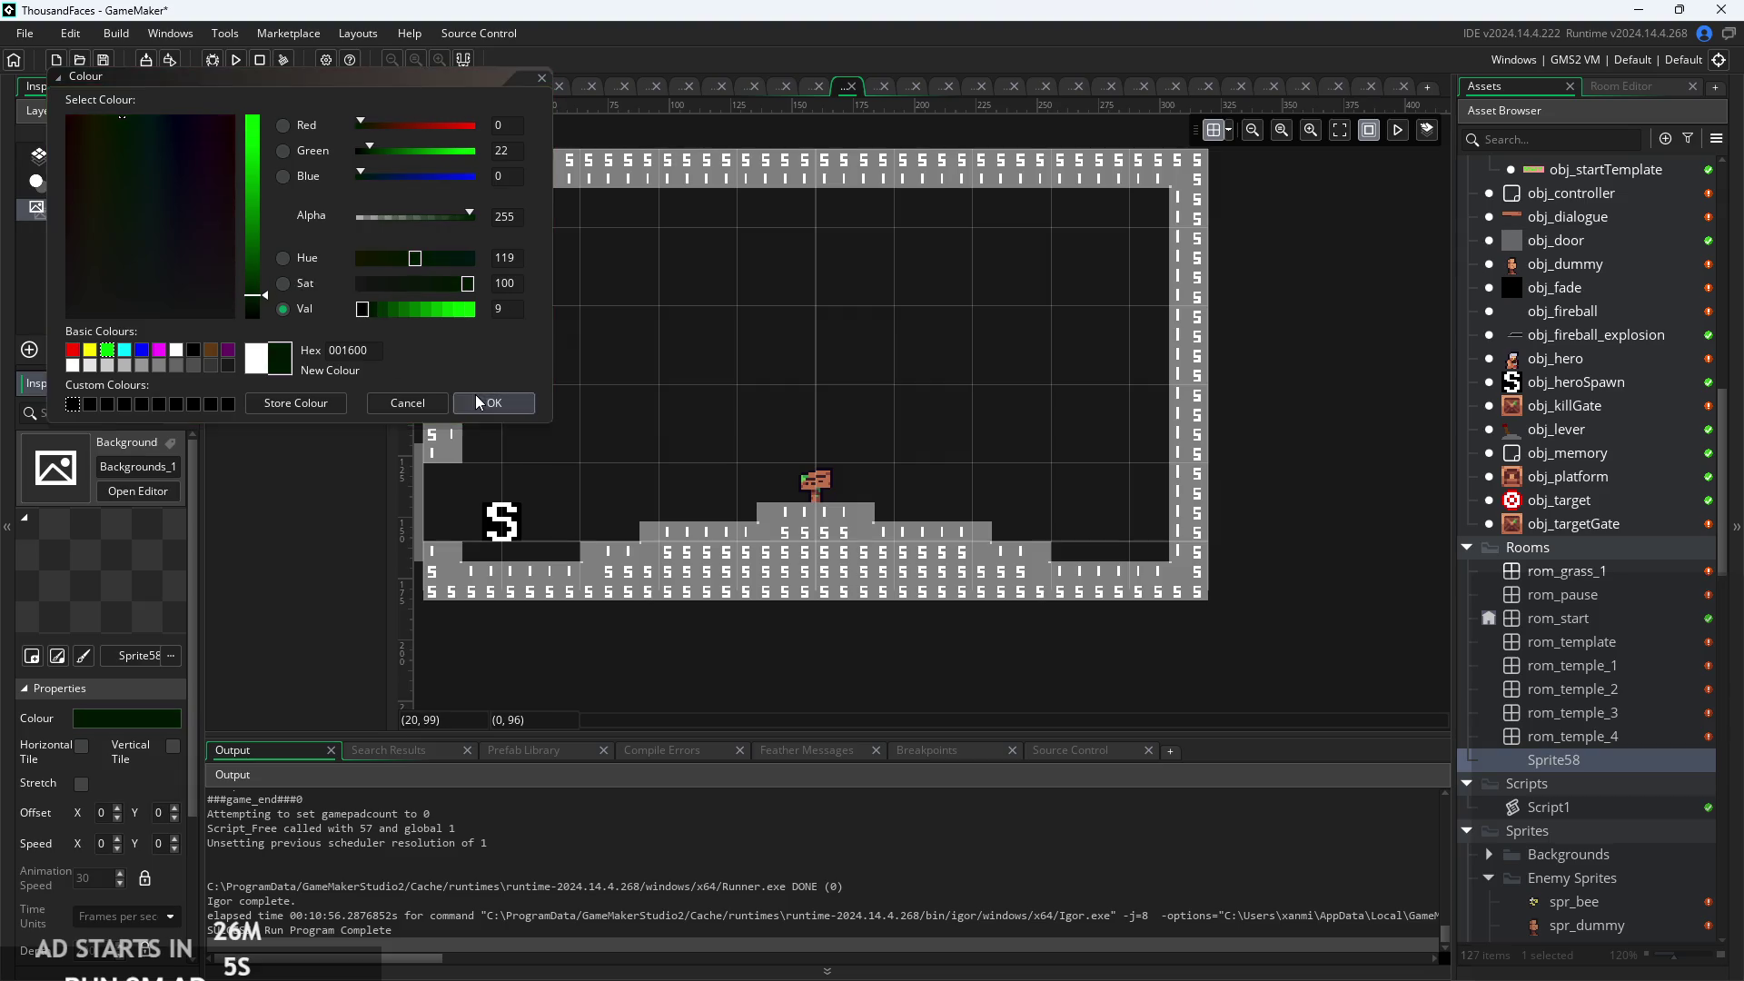
{"action": "left_click", "coordinate": [476, 402]}
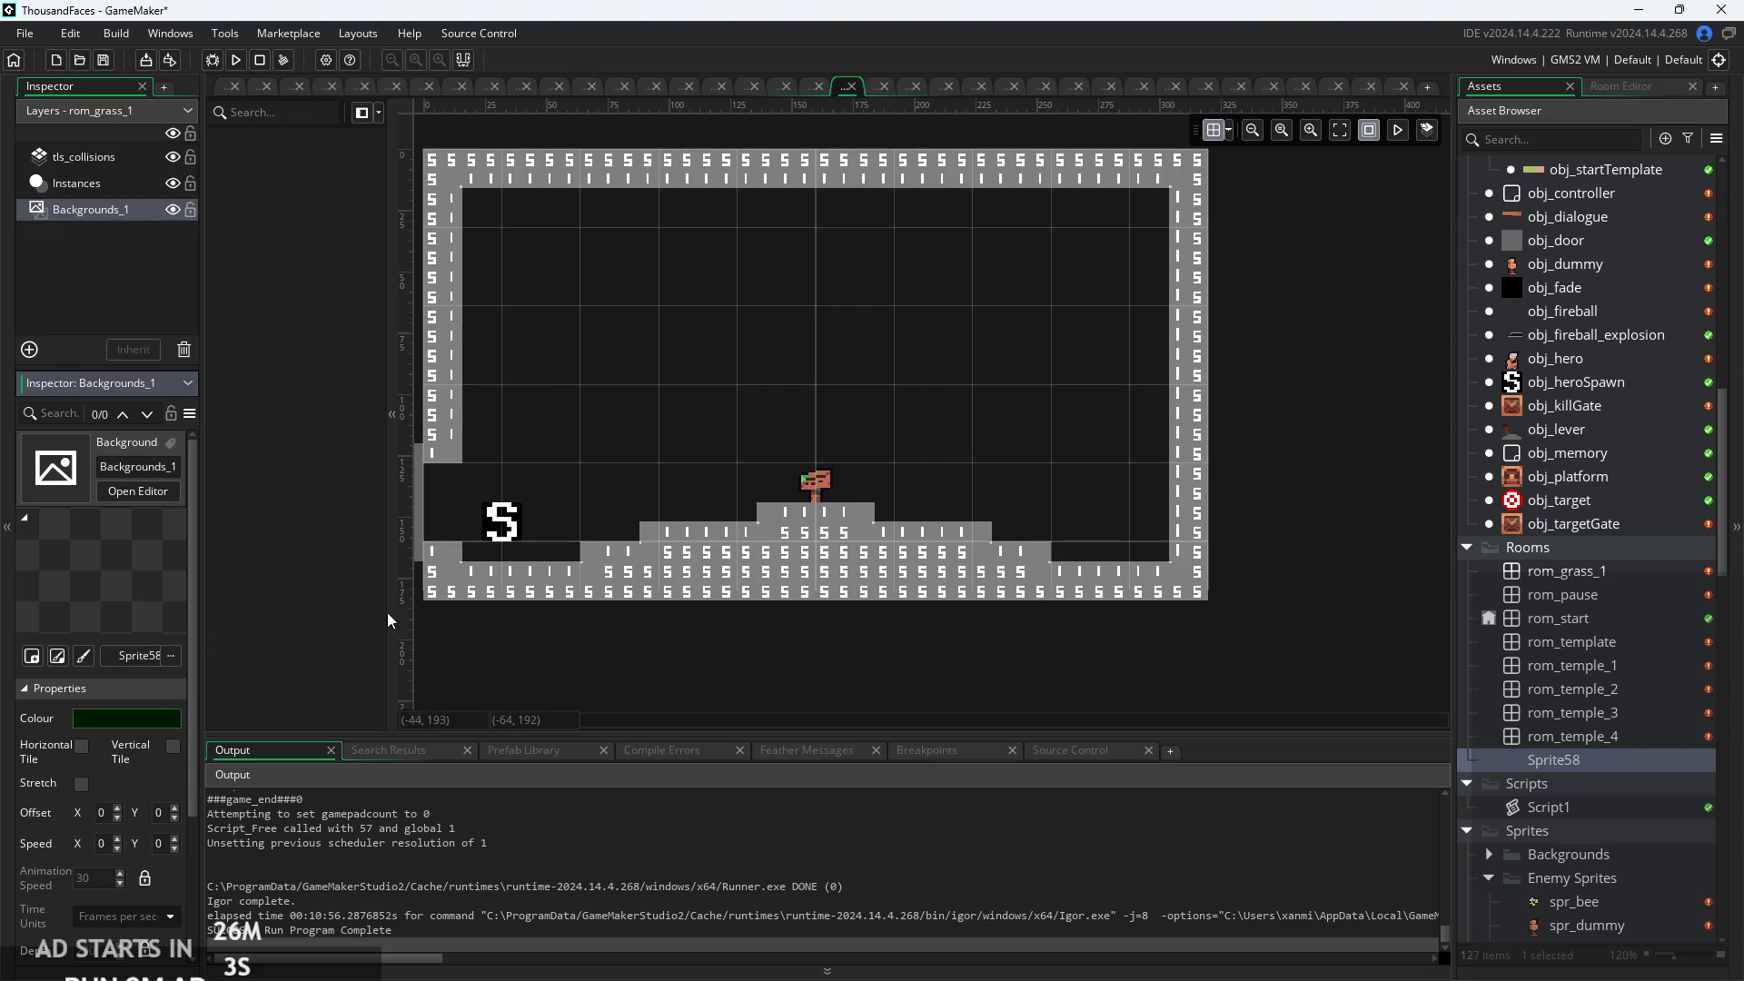
{"action": "left_click_drag", "start_coordinate": [1045, 700], "coordinate": [1200, 708]}
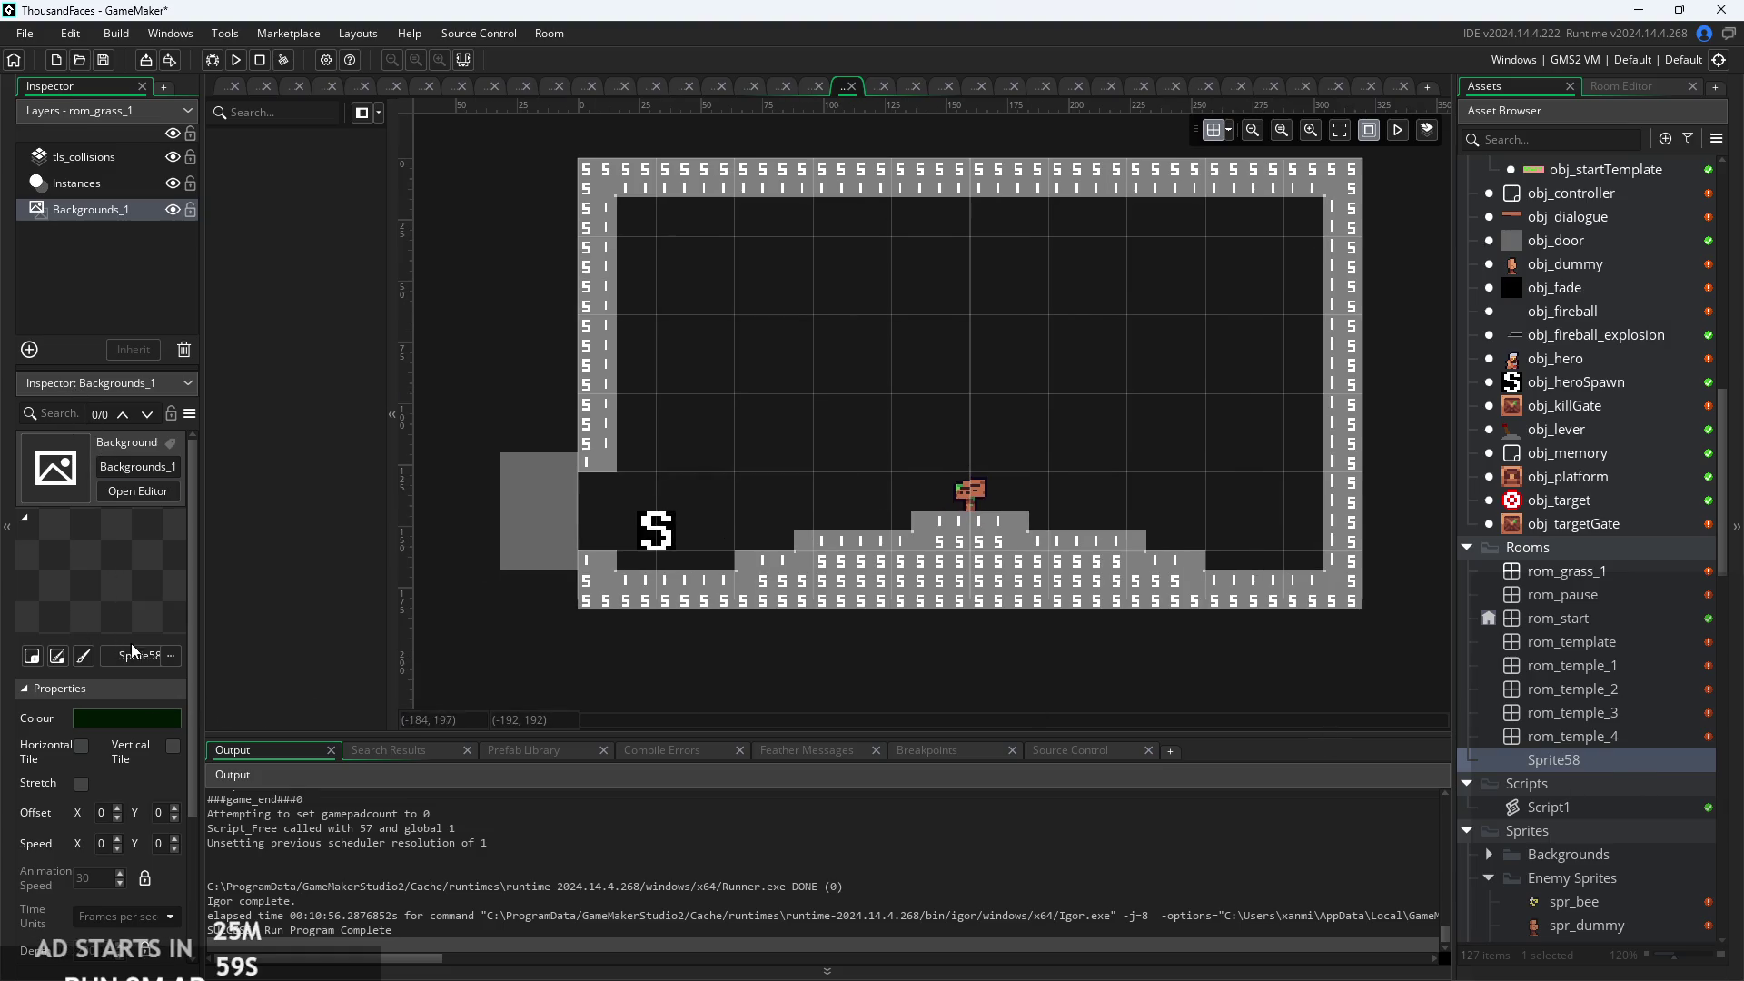
Expand the Backgrounds sprite folder to list bg_templeBg1, bg_templeBg2, bg_templeFg1 and bg_templeFg2.
{"action": "scroll", "coordinate": [1581, 870], "scroll_direction": "down", "scroll_amount": 15}
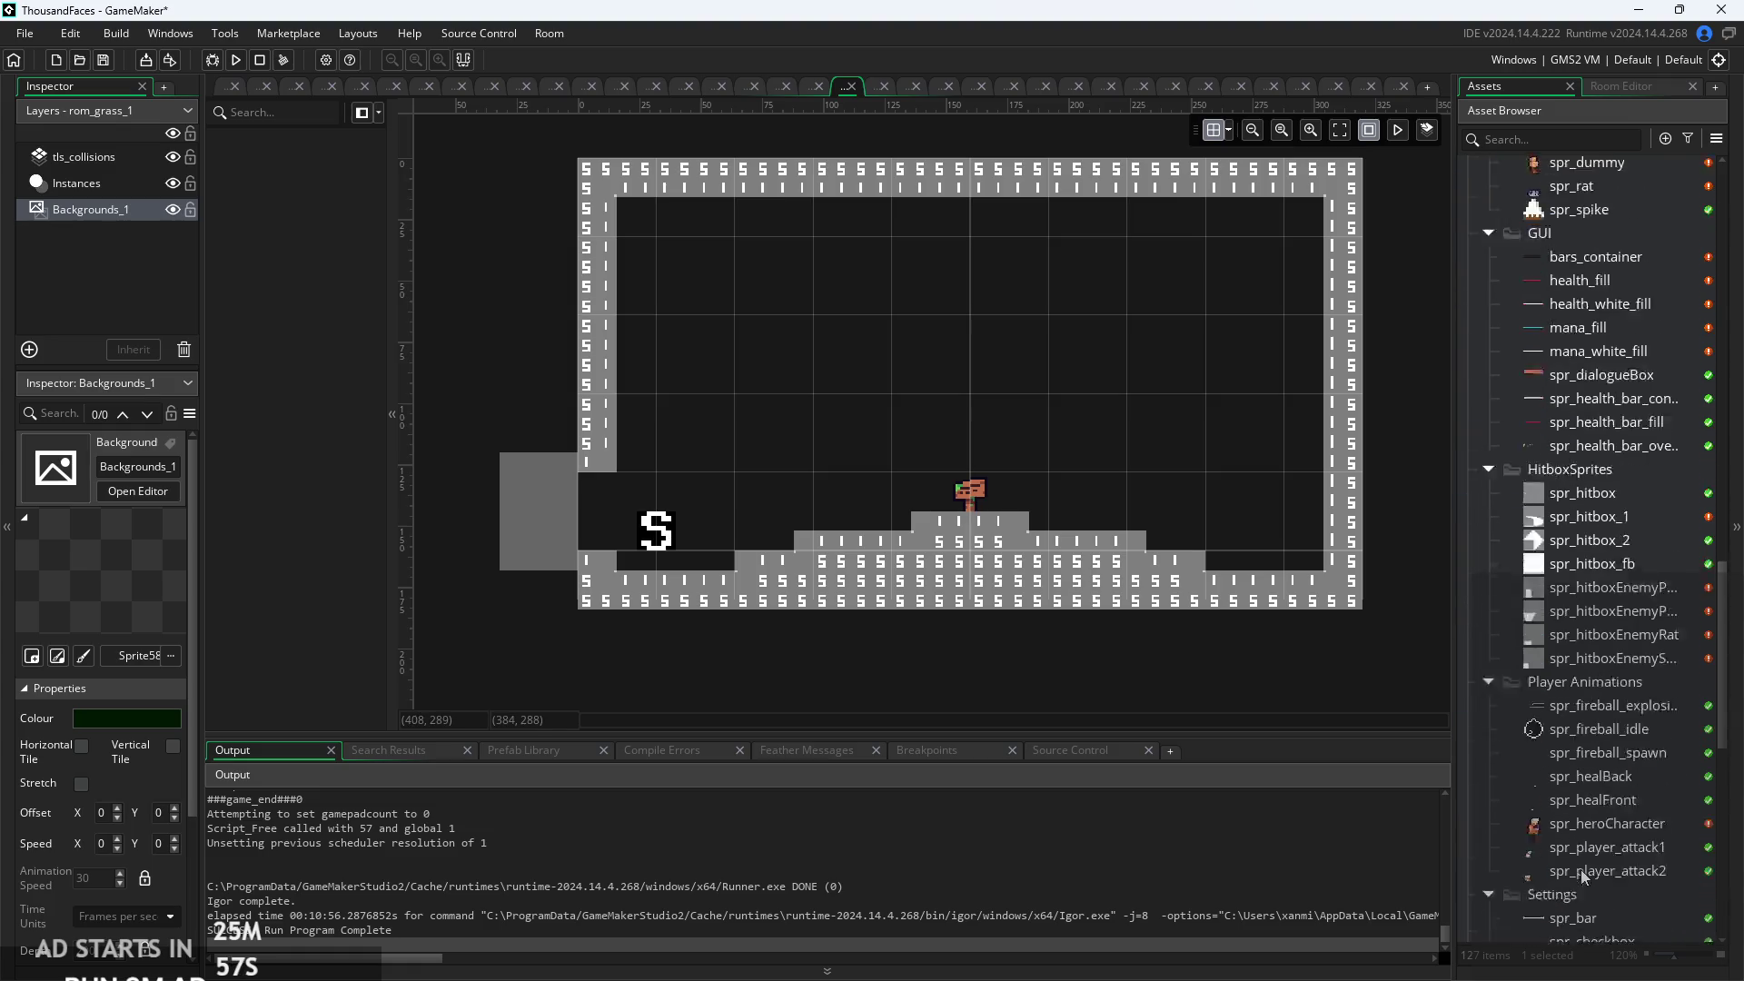
{"action": "scroll", "coordinate": [1586, 892], "scroll_direction": "down", "scroll_amount": 4}
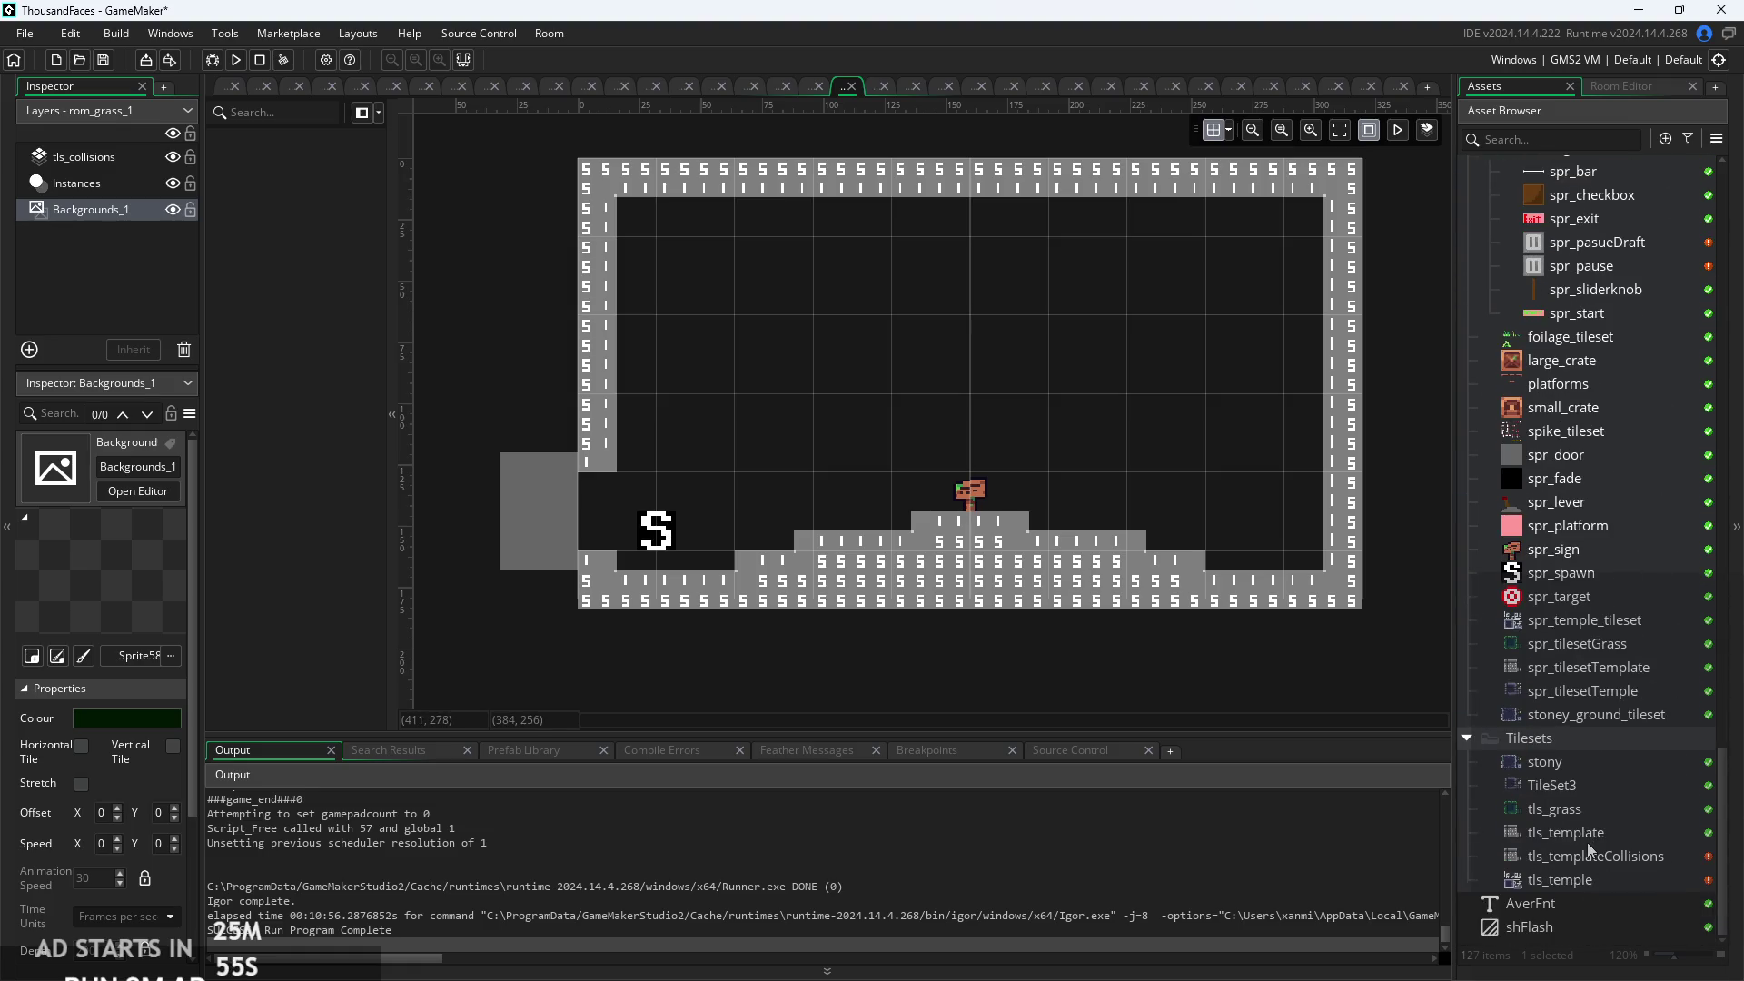
{"action": "scroll", "coordinate": [1586, 710], "scroll_direction": "up", "scroll_amount": 3}
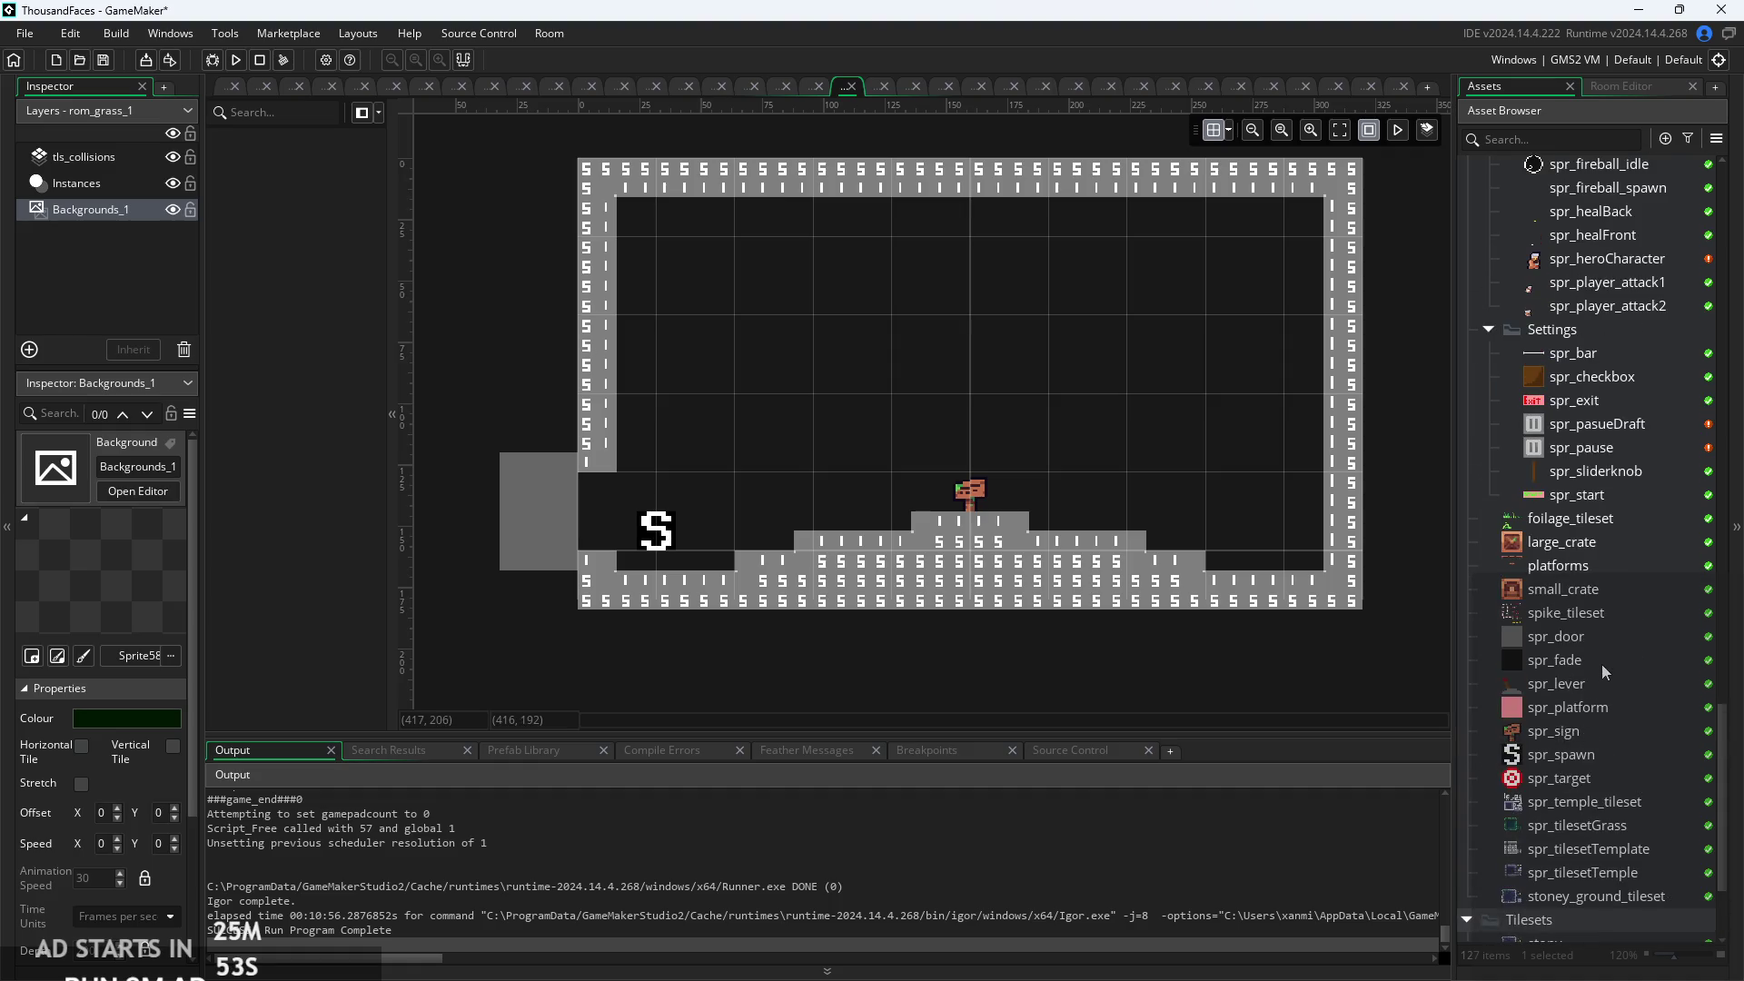
{"action": "scroll", "coordinate": [1620, 695], "scroll_direction": "up", "scroll_amount": 6}
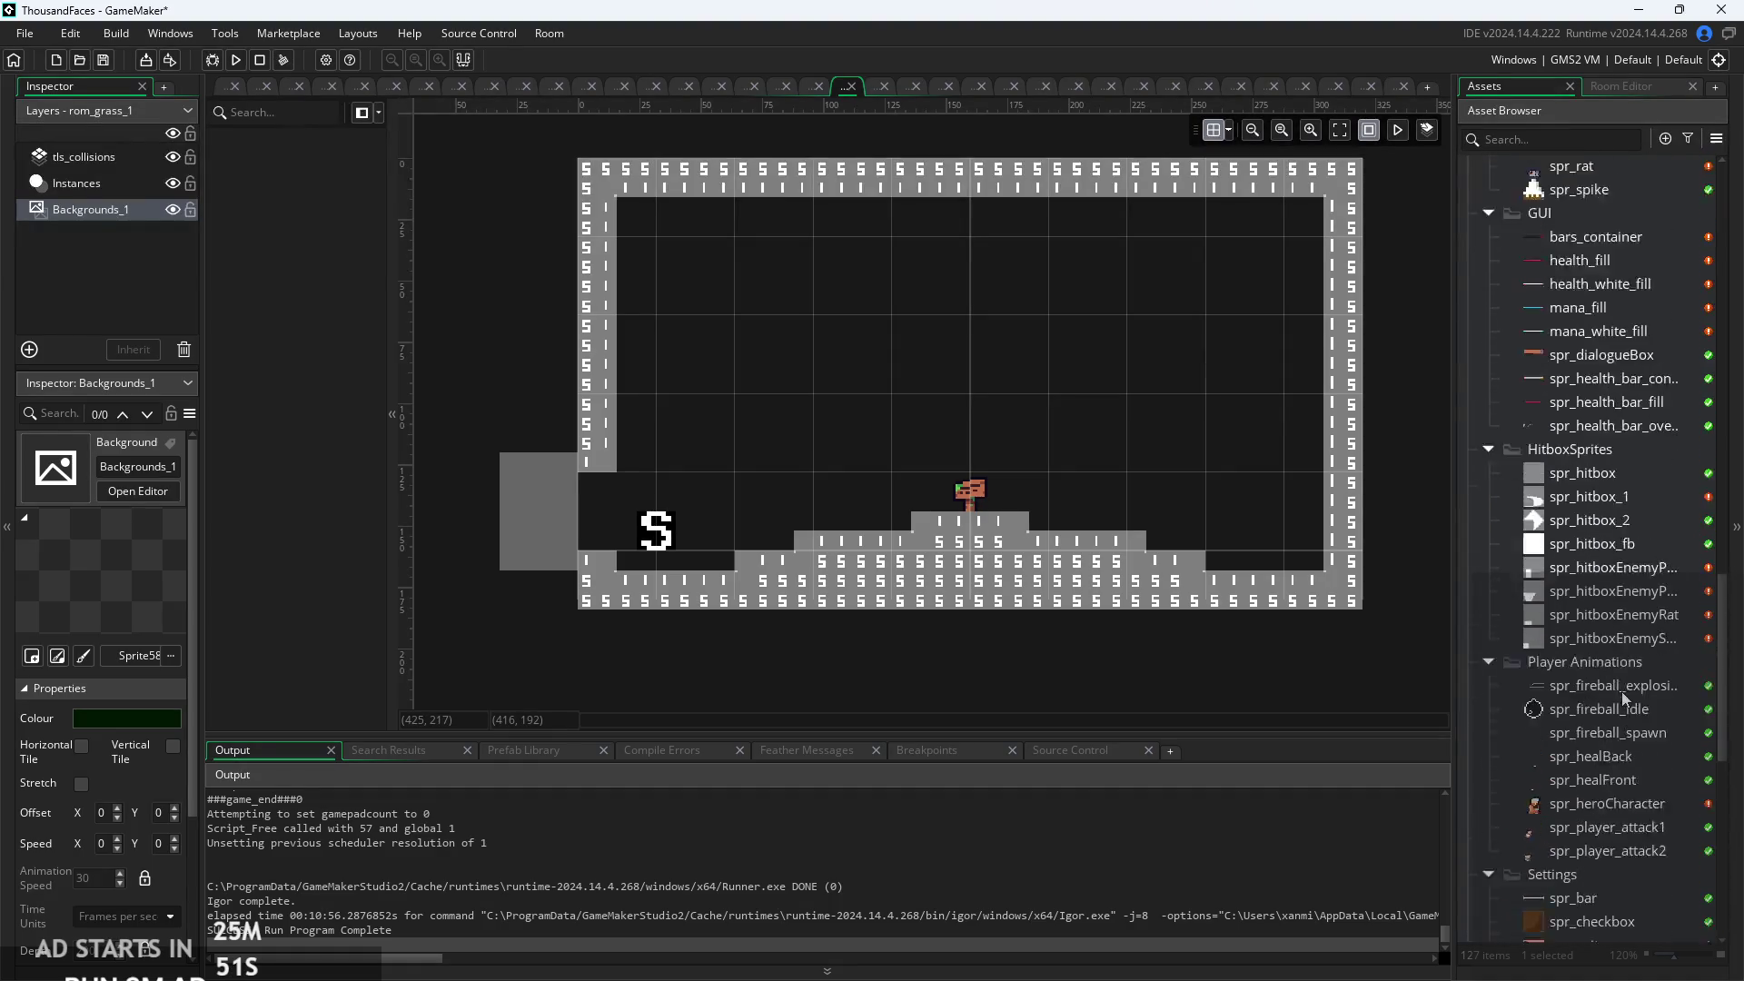
{"action": "scroll", "coordinate": [1622, 690], "scroll_direction": "down", "scroll_amount": 4}
{"action": "scroll", "coordinate": [1586, 799], "scroll_direction": "down", "scroll_amount": 5}
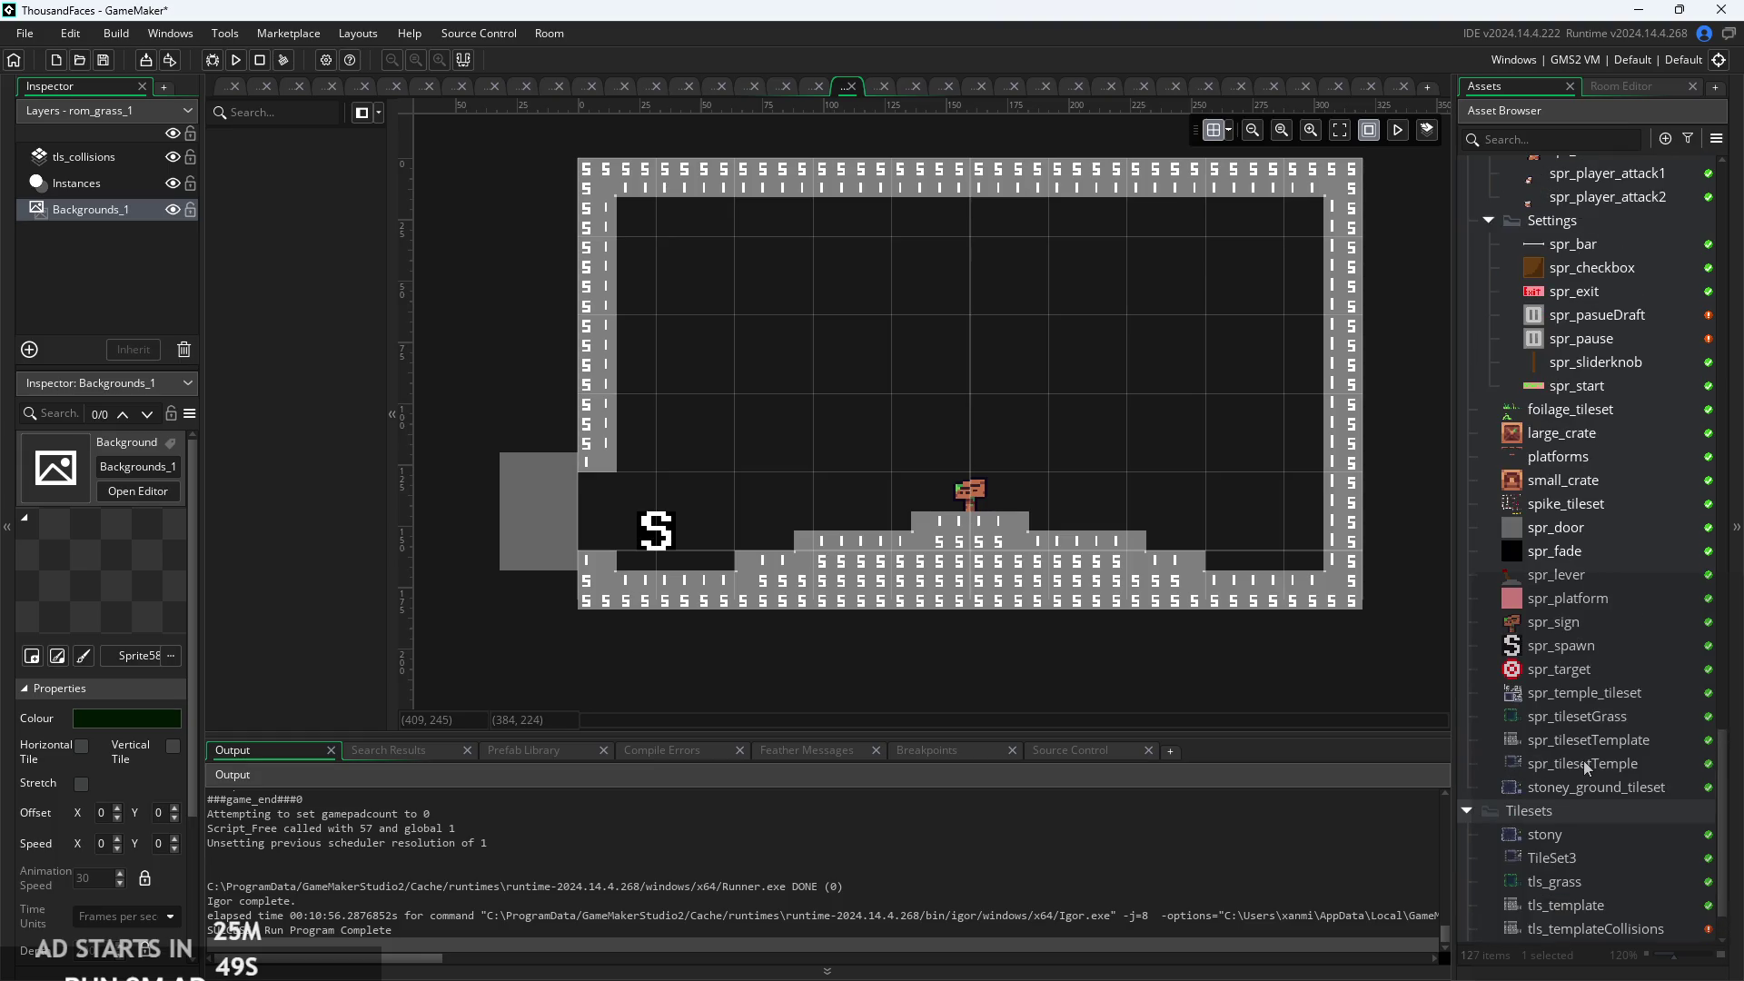
{"action": "scroll", "coordinate": [1583, 760], "scroll_direction": "up", "scroll_amount": 1}
{"action": "scroll", "coordinate": [1632, 841], "scroll_direction": "down", "scroll_amount": 1}
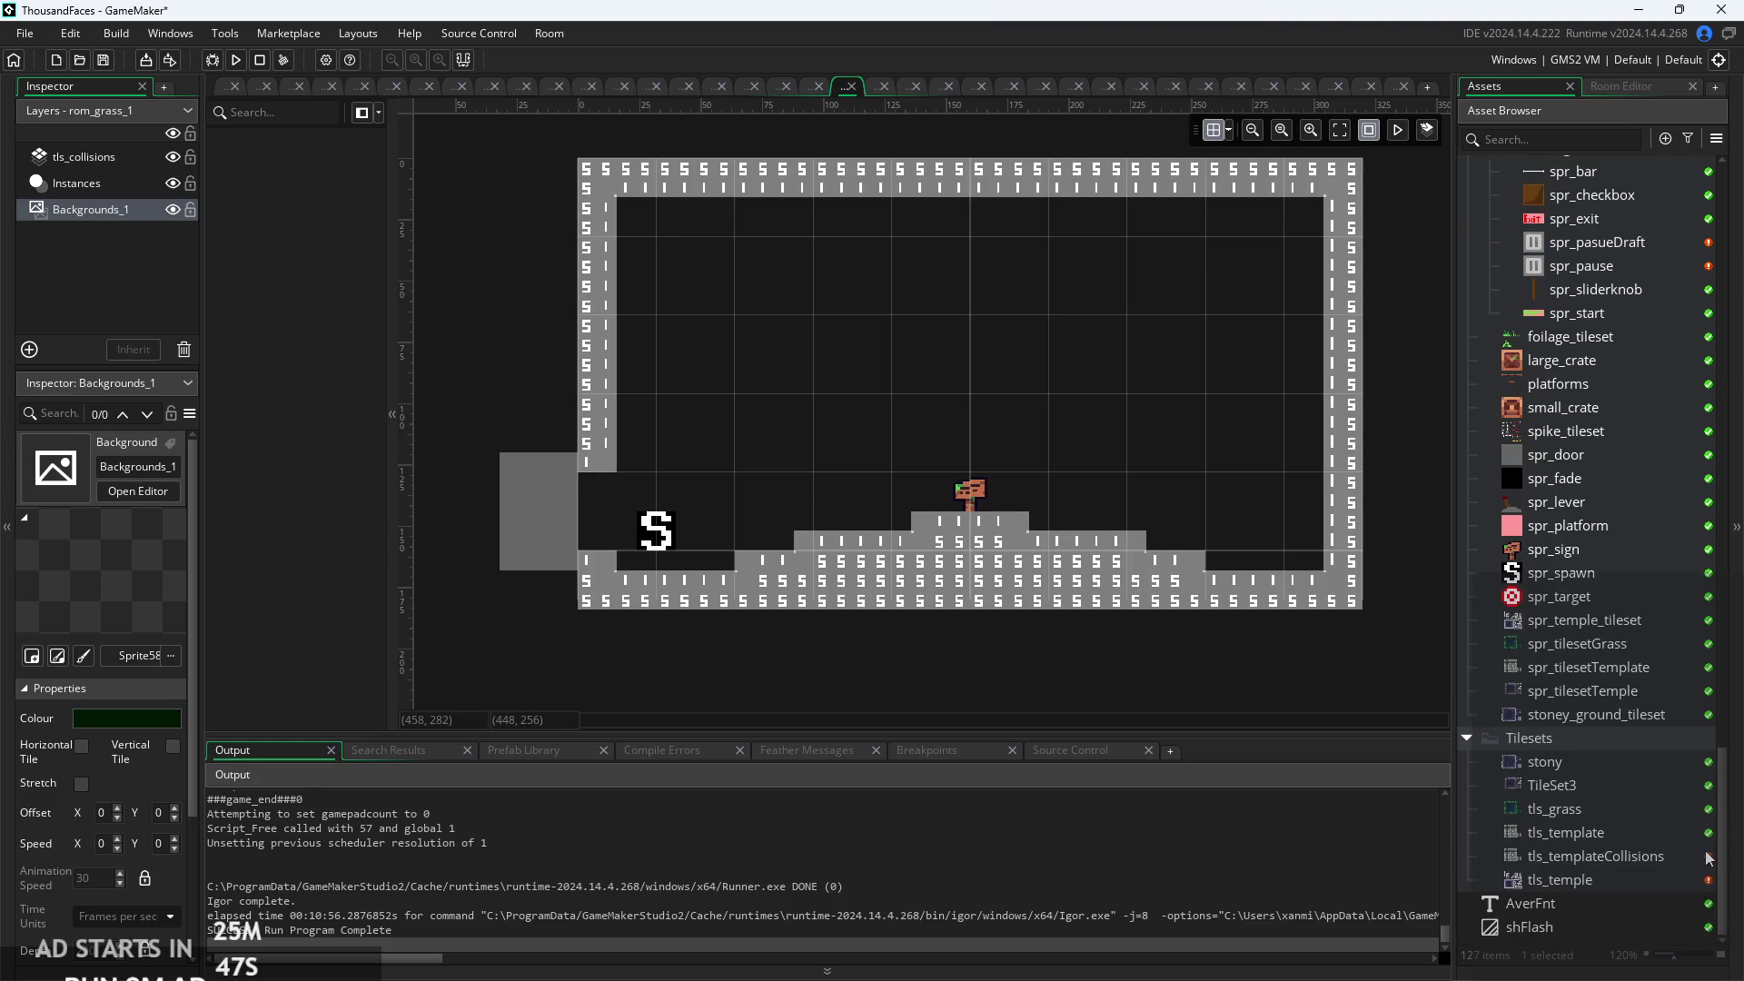
{"action": "mouse_move", "coordinate": [1729, 863]}
{"action": "left_mouse_down"}
{"action": "mouse_move", "coordinate": [1705, 599]}
{"action": "mouse_move", "coordinate": [1679, 561]}
{"action": "left_mouse_up"}
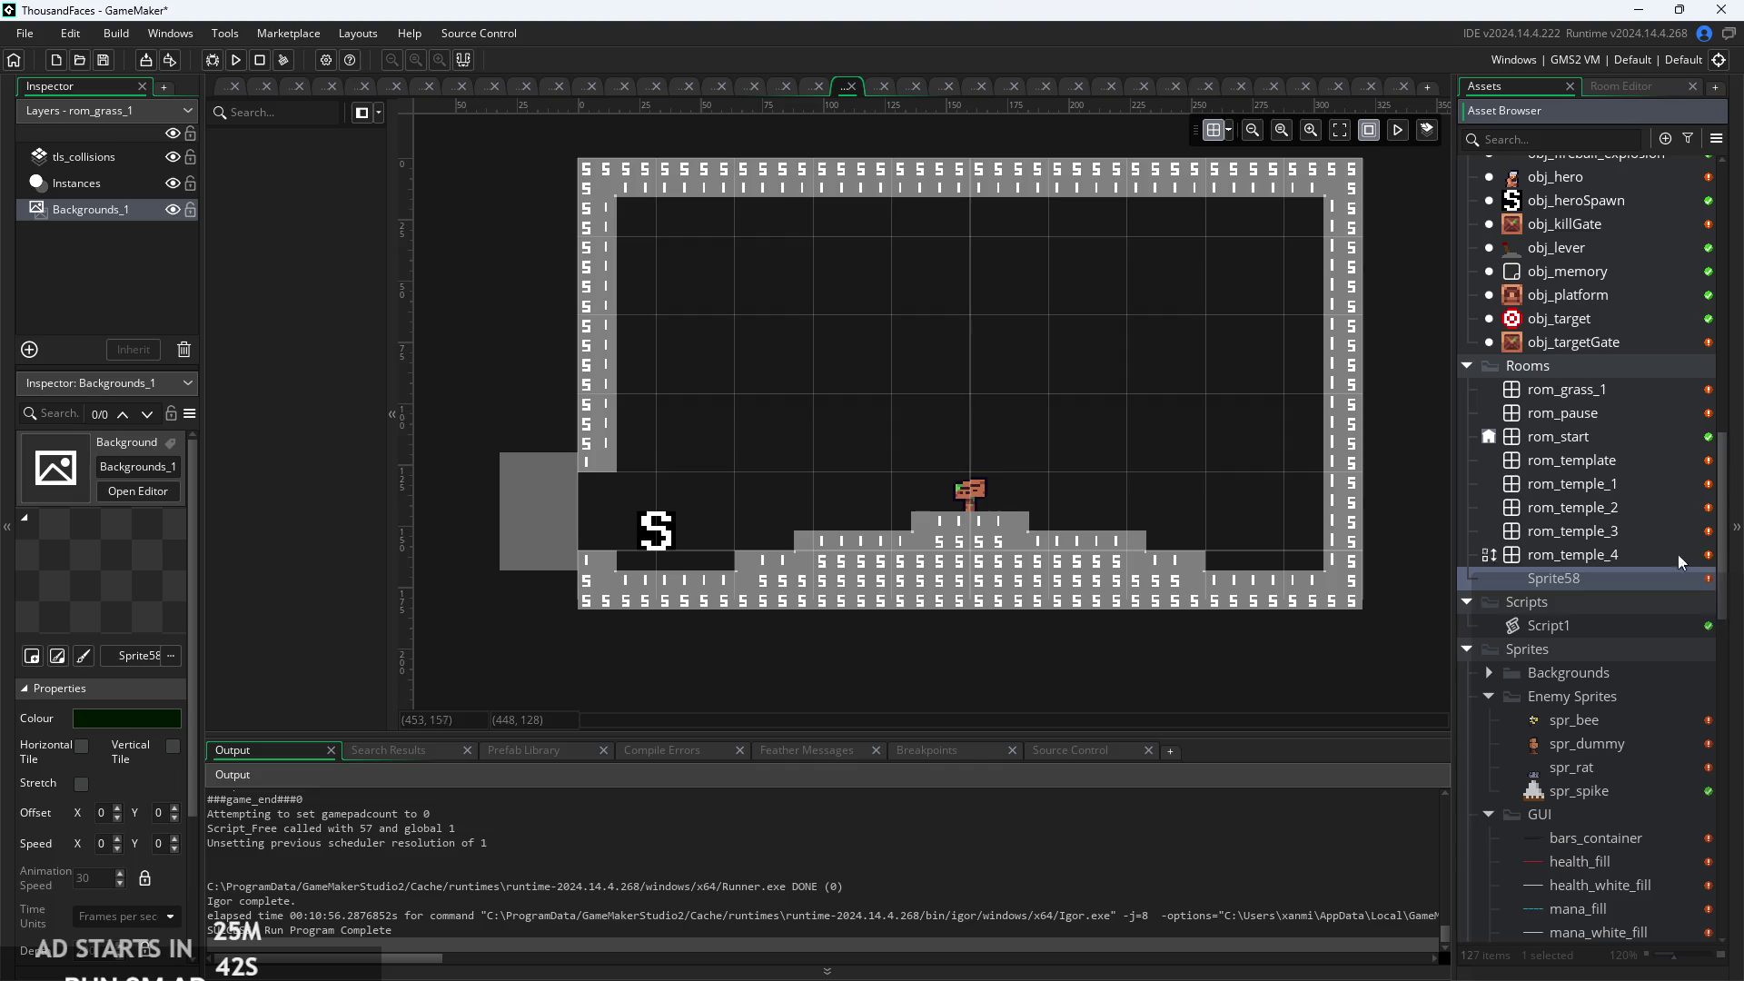
{"action": "left_click", "coordinate": [1490, 673]}
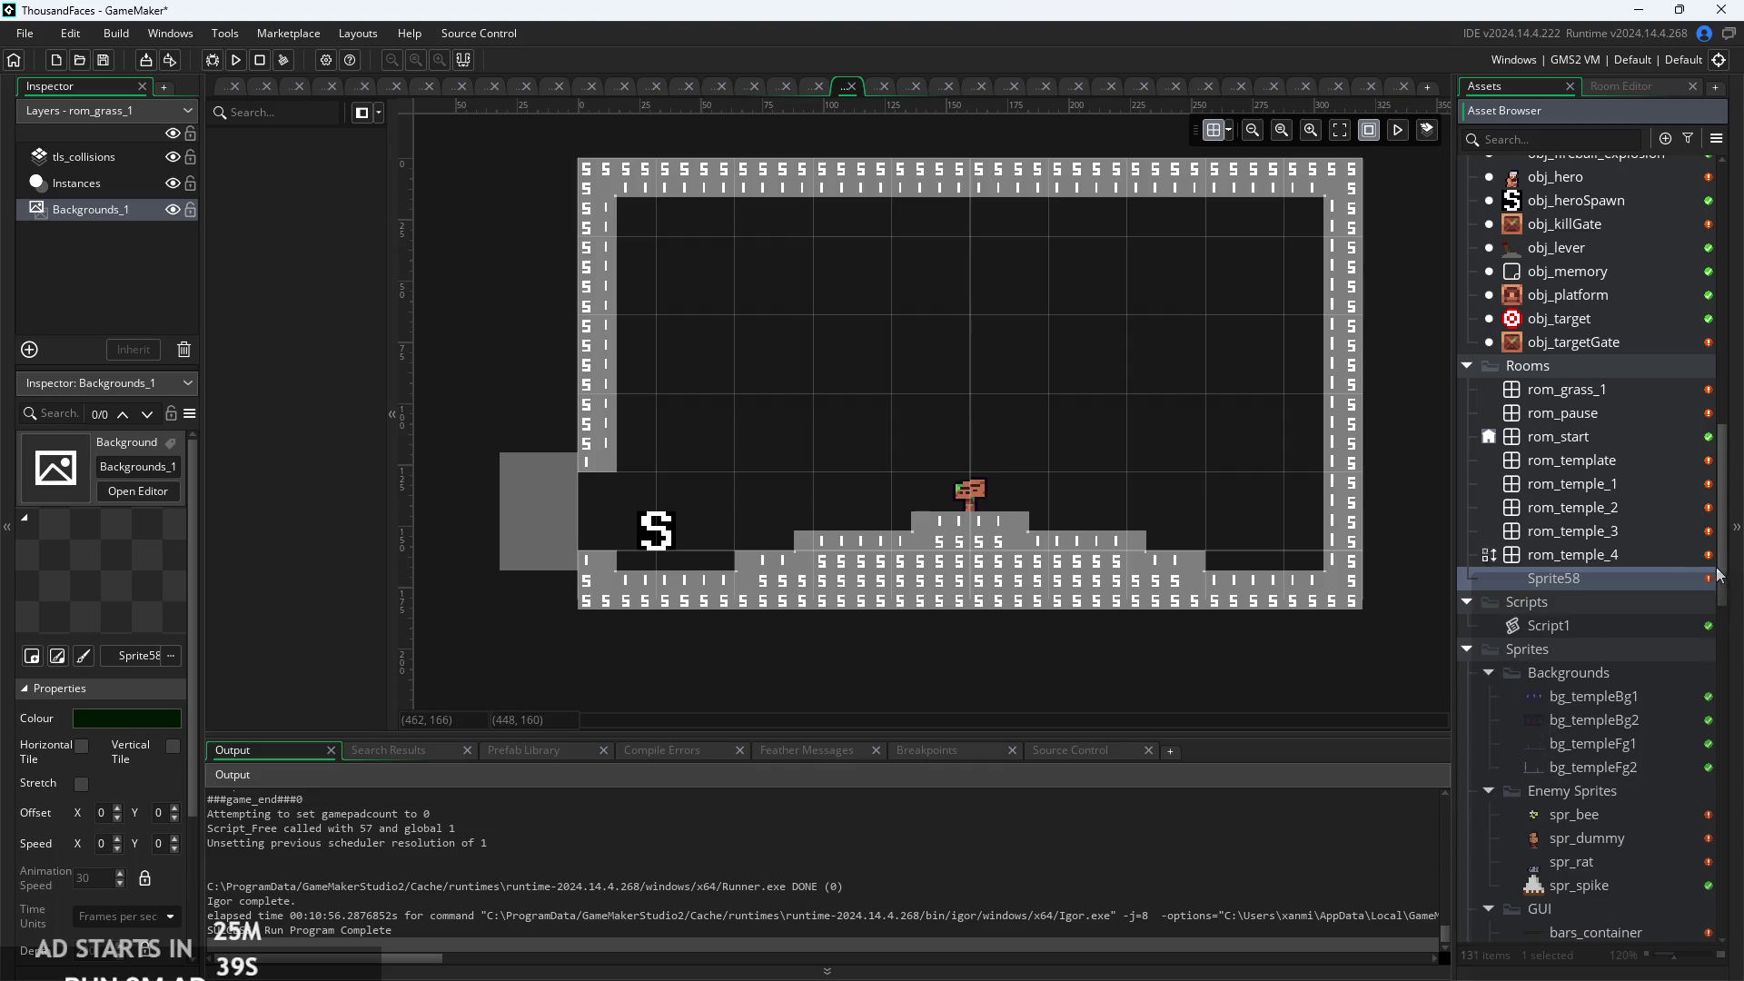
Open Sprite58's image and fill the whole canvas with a very dark green.
{"action": "double_click", "coordinate": [1601, 577]}
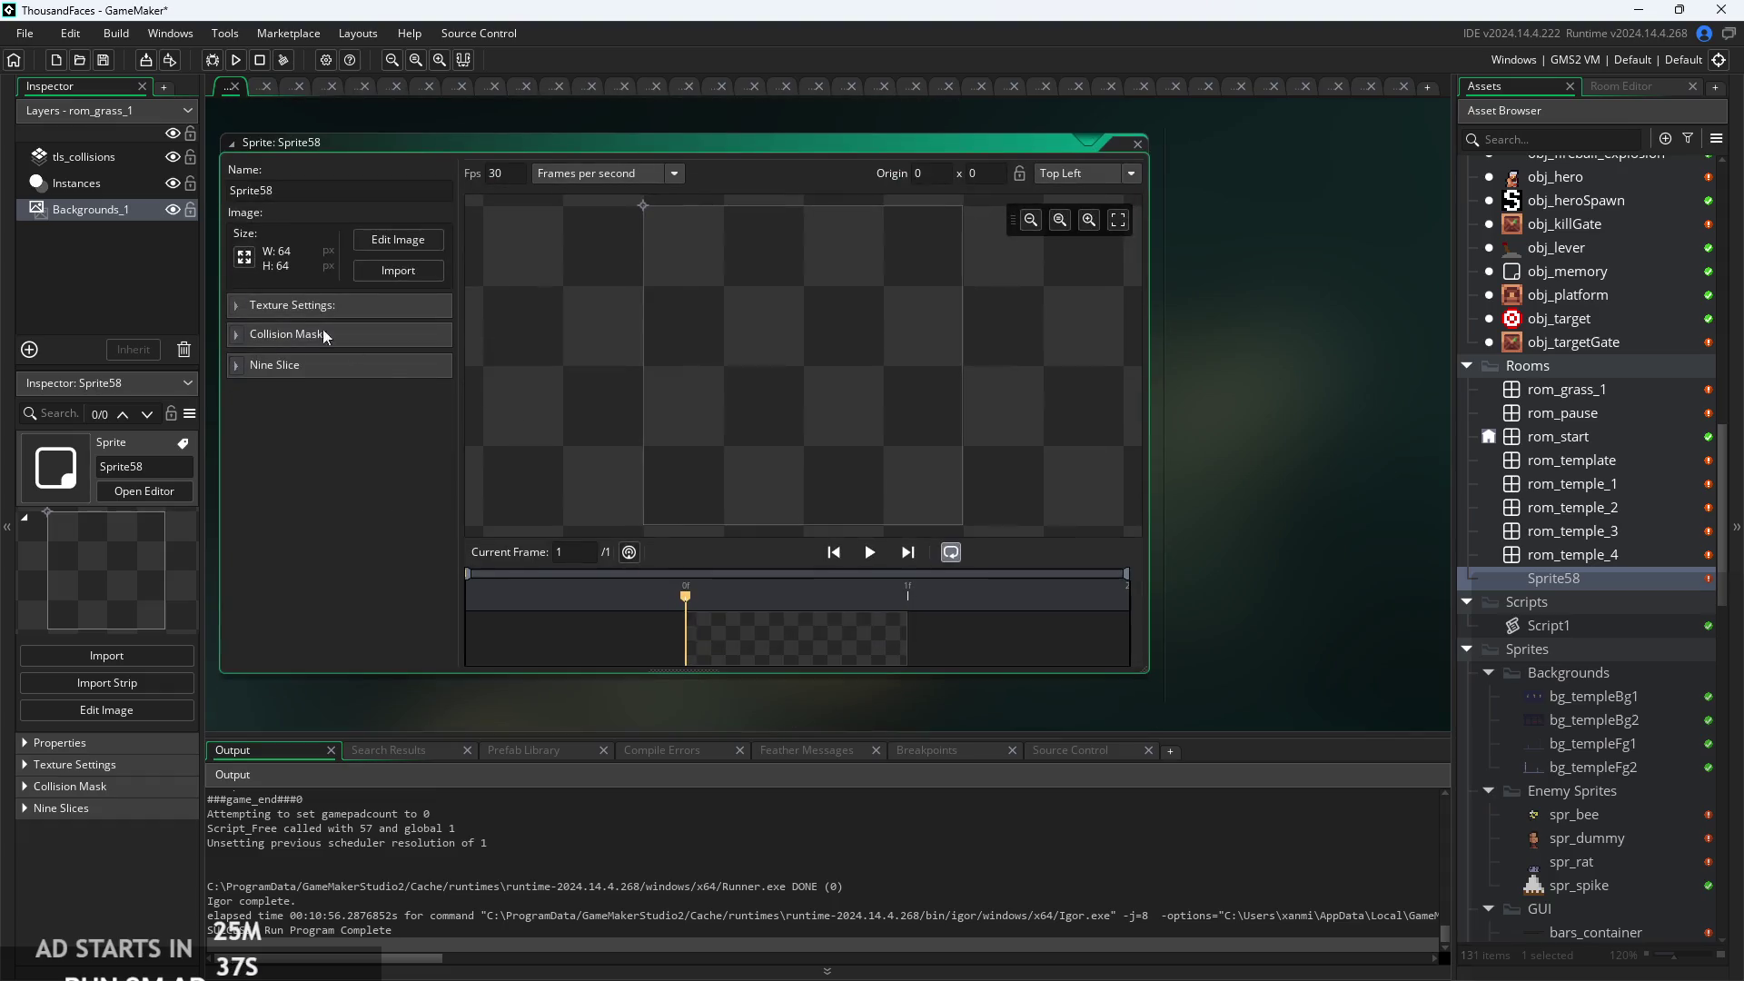
{"action": "left_click", "coordinate": [356, 241]}
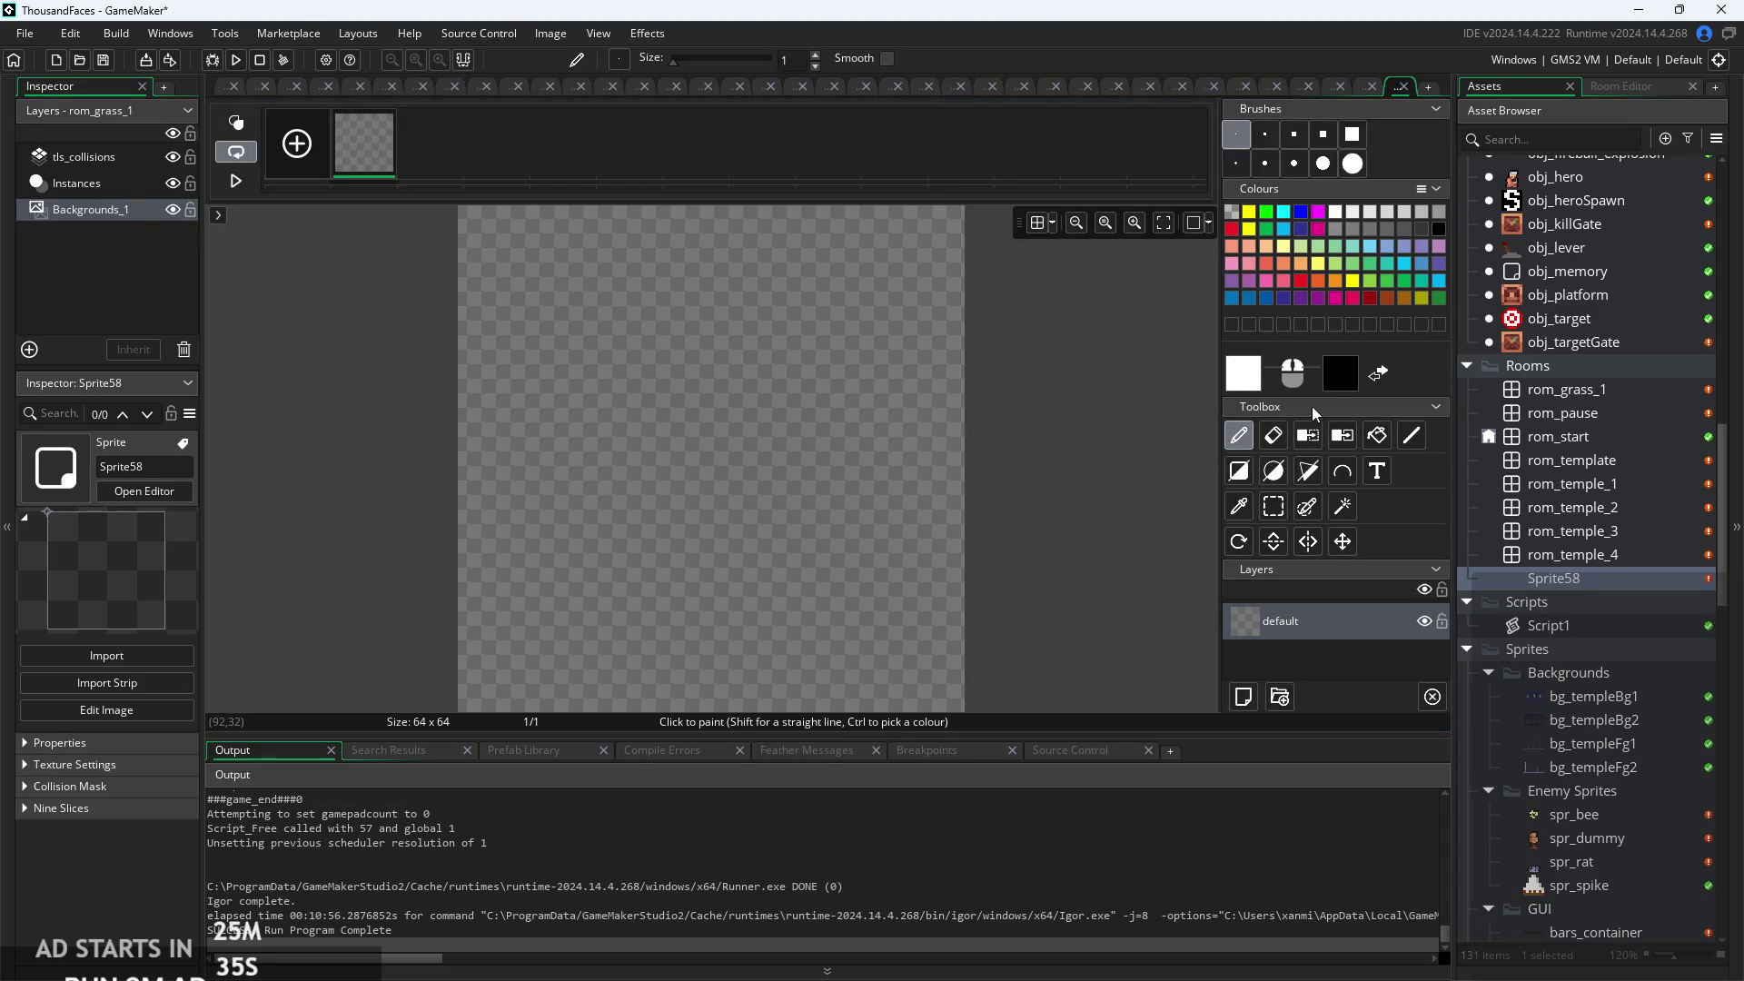
{"action": "left_click", "coordinate": [1243, 387]}
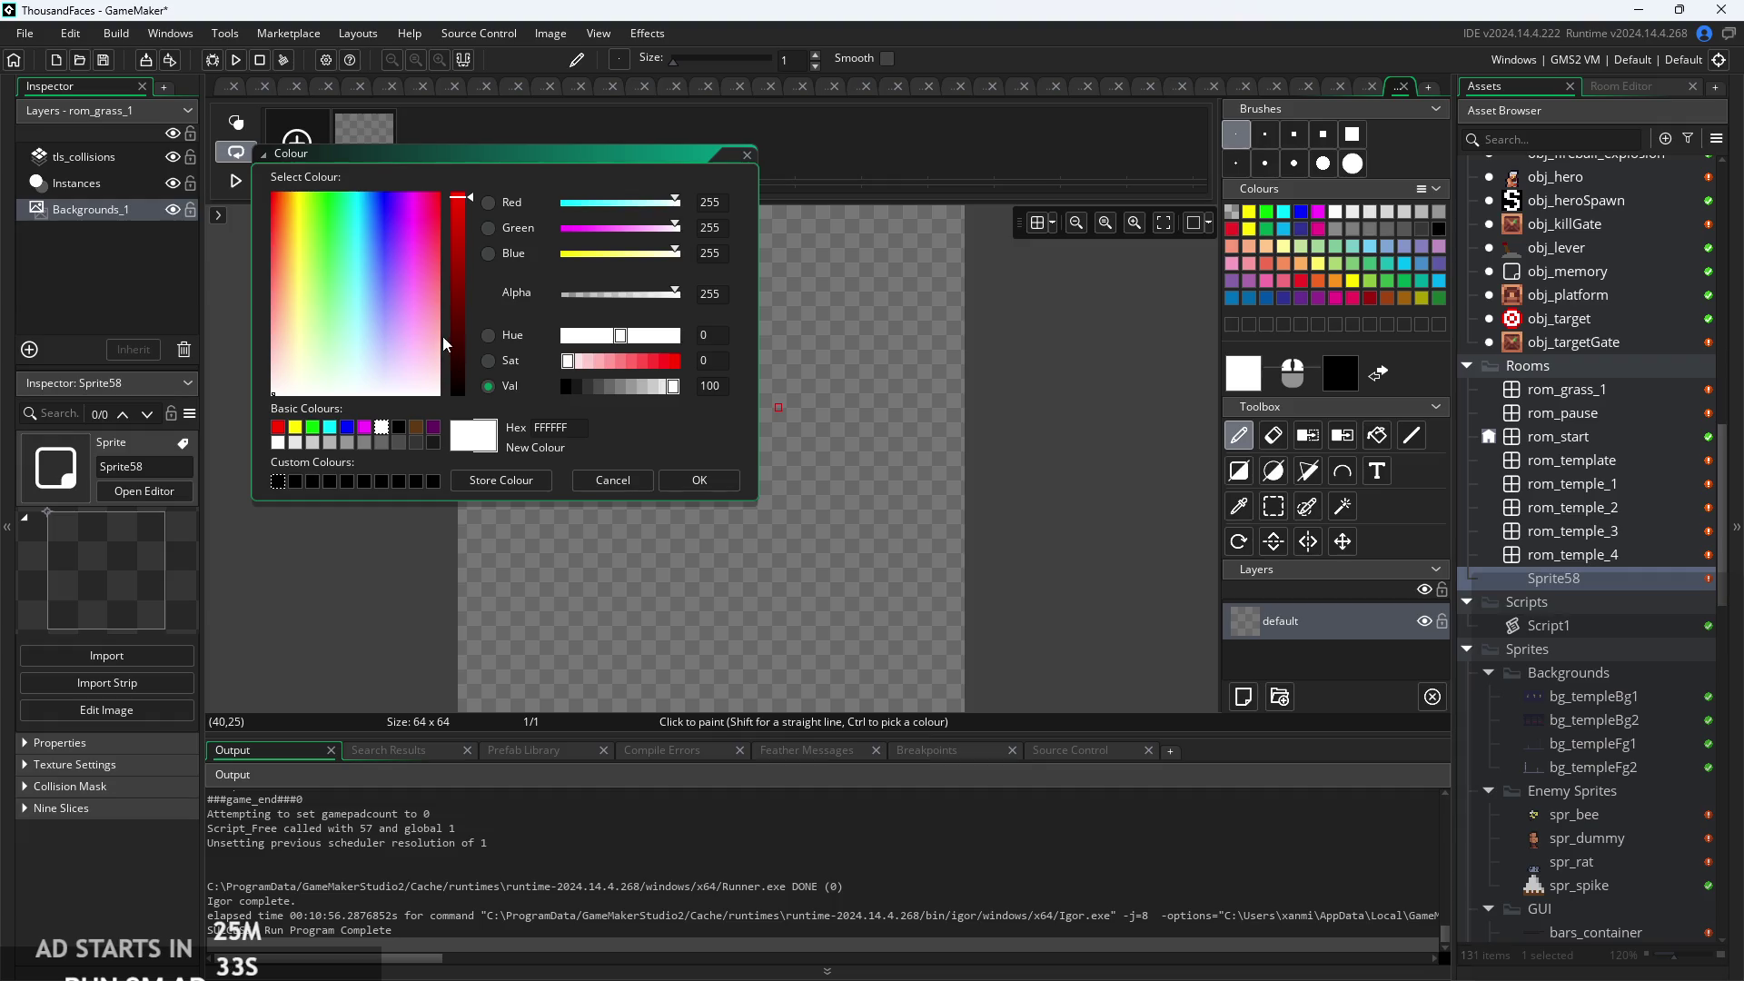
{"action": "left_click", "coordinate": [314, 429]}
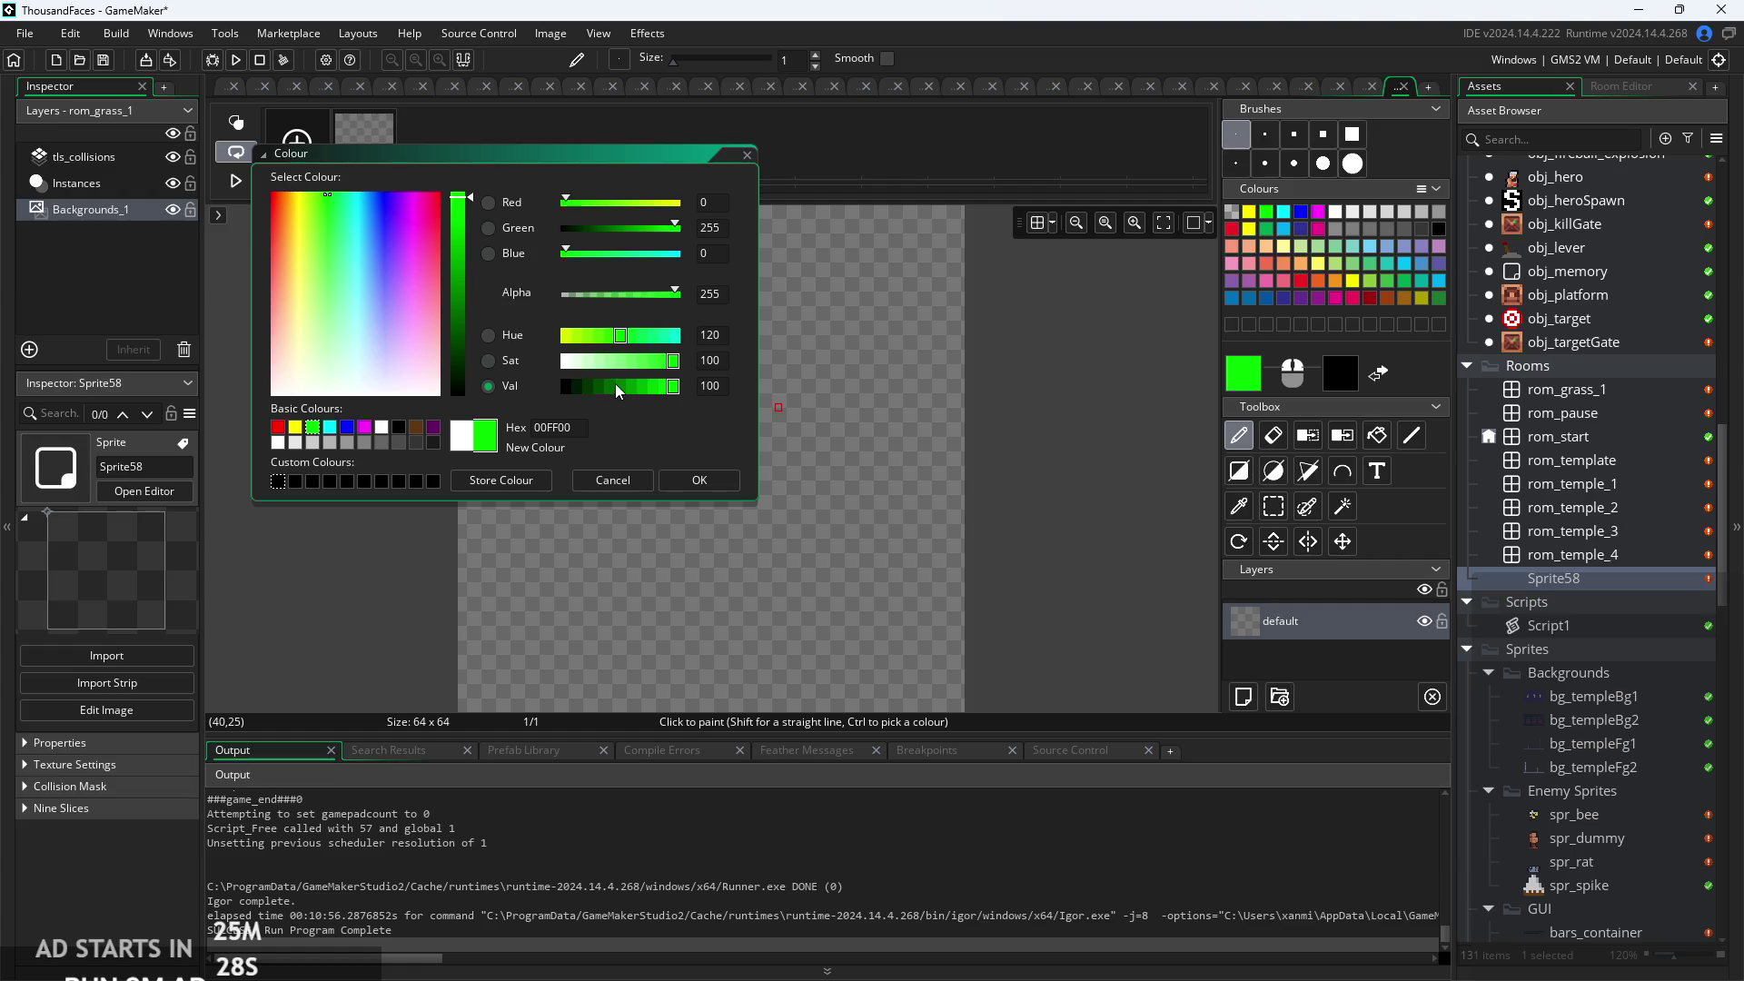
{"action": "left_click", "coordinate": [570, 394]}
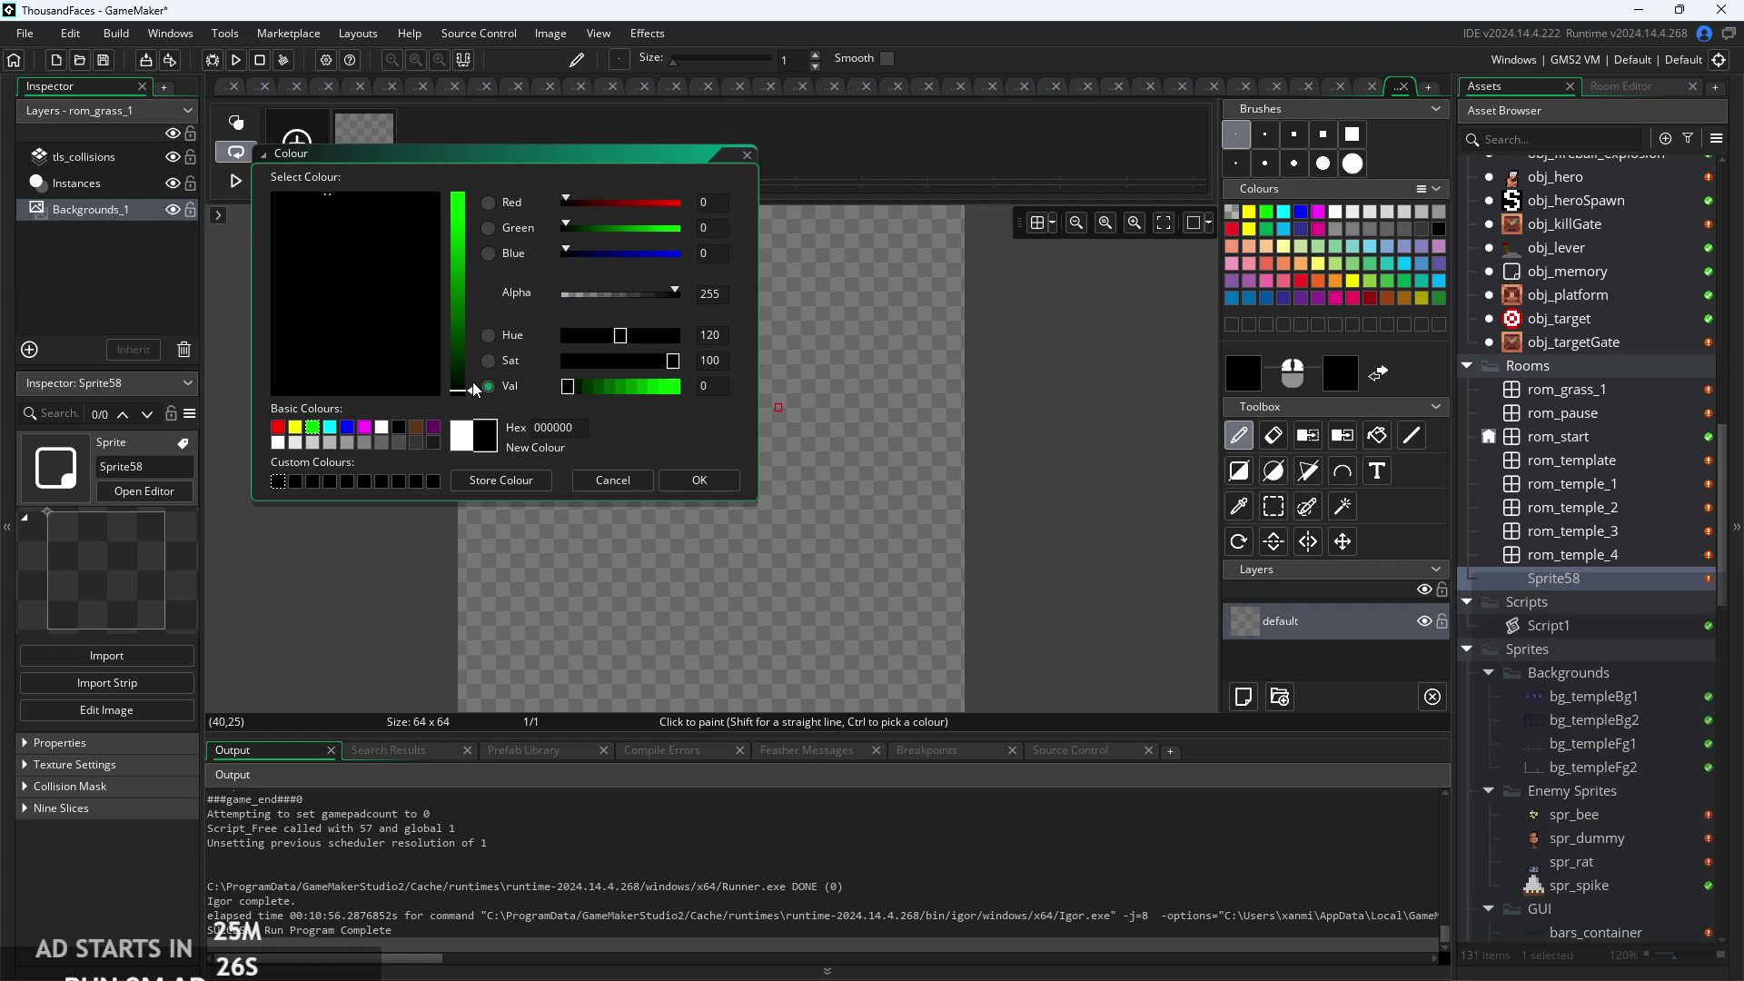
{"action": "left_click_drag", "start_coordinate": [468, 392], "coordinate": [469, 376]}
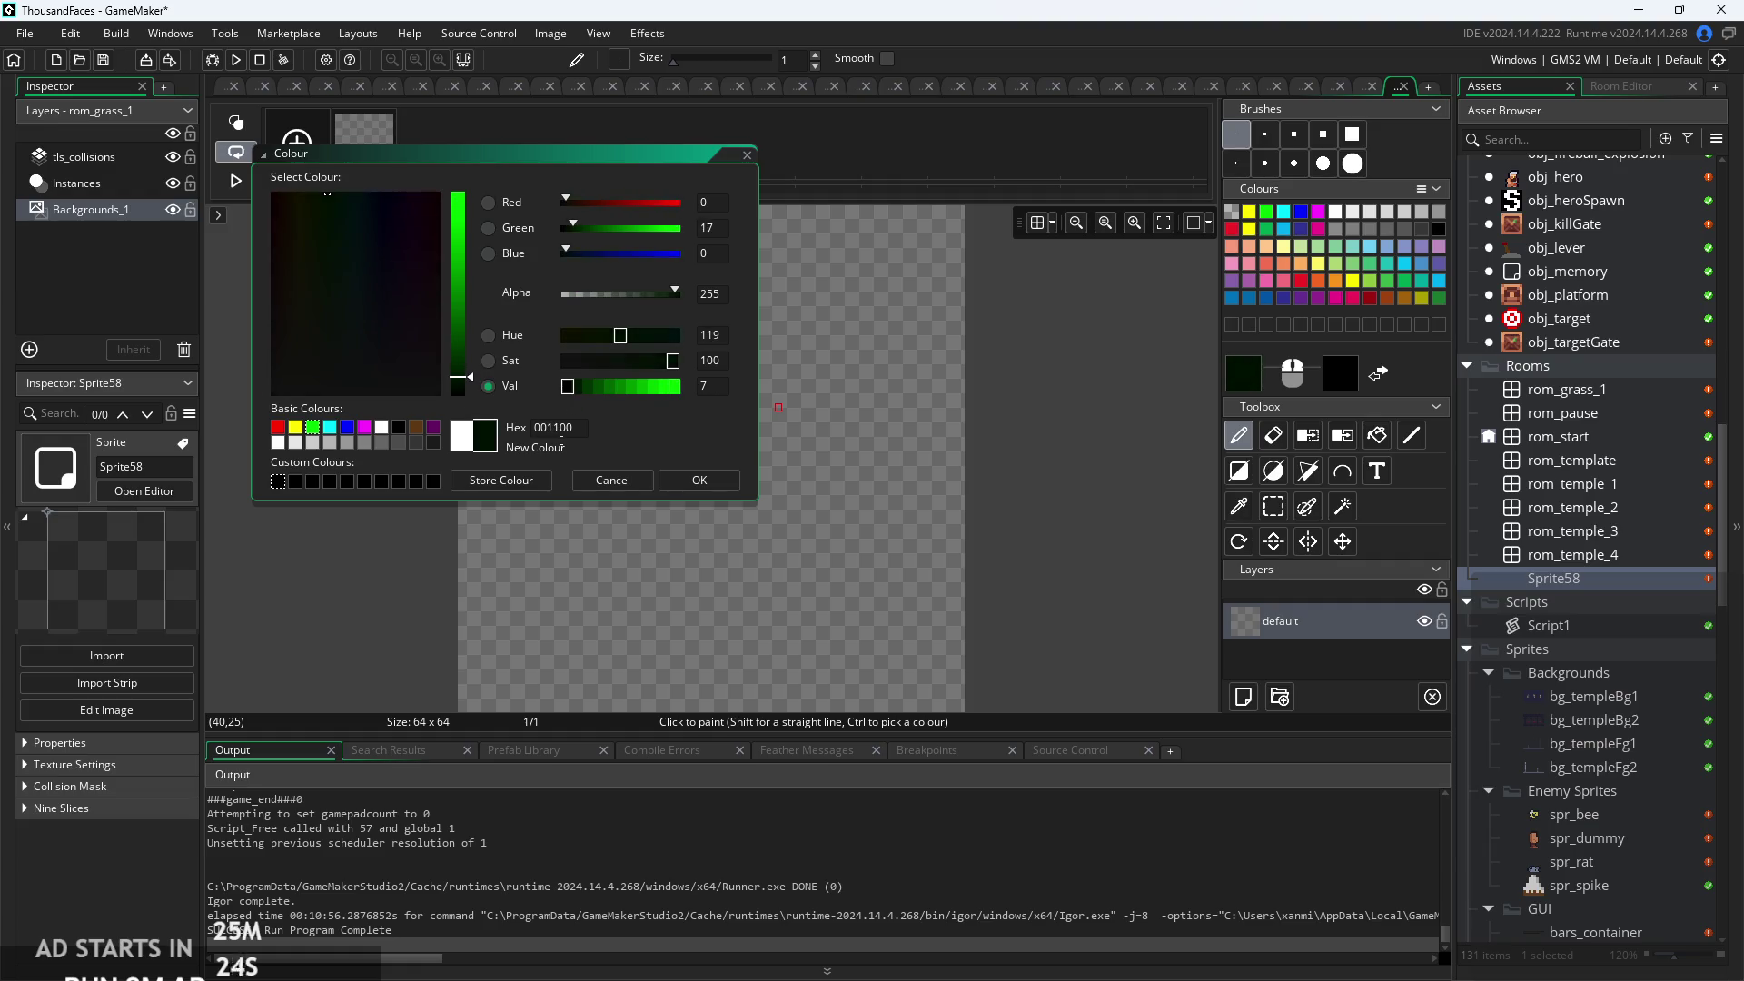
{"action": "left_click", "coordinate": [696, 482]}
{"action": "left_click", "coordinate": [1377, 435]}
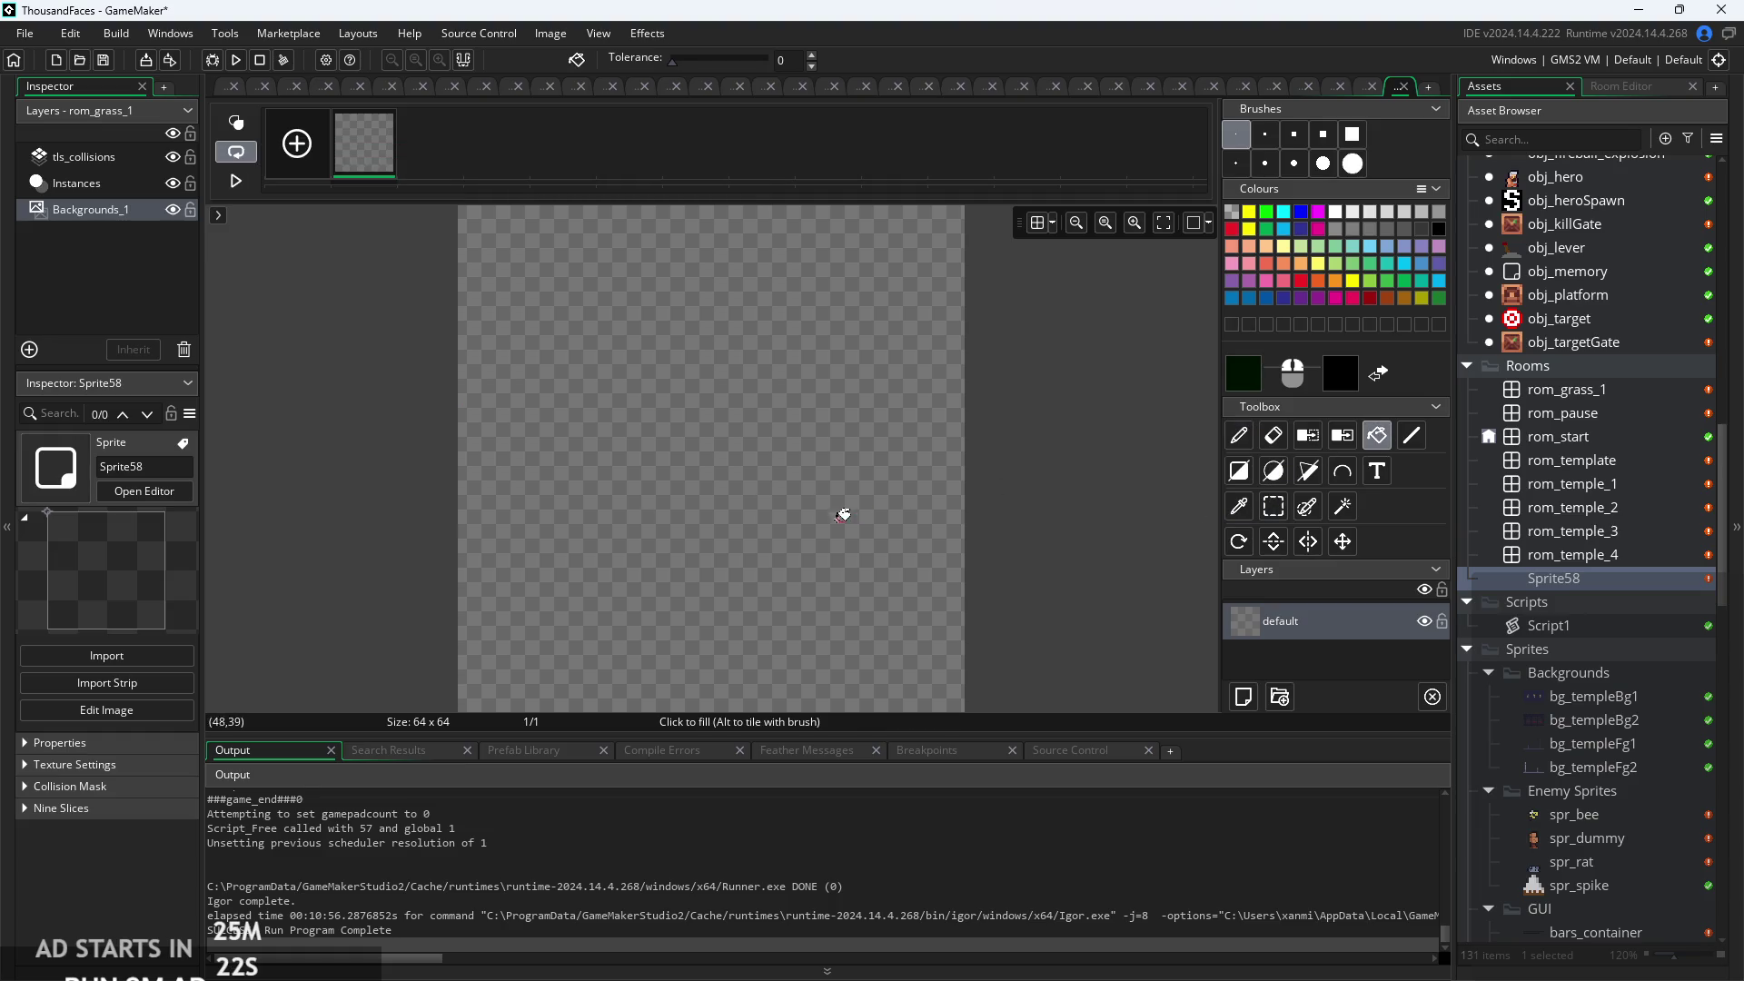
{"action": "left_click", "coordinate": [836, 511]}
Raise the green's brightness to Val 20 and refill the canvas.
{"action": "left_click", "coordinate": [1252, 381]}
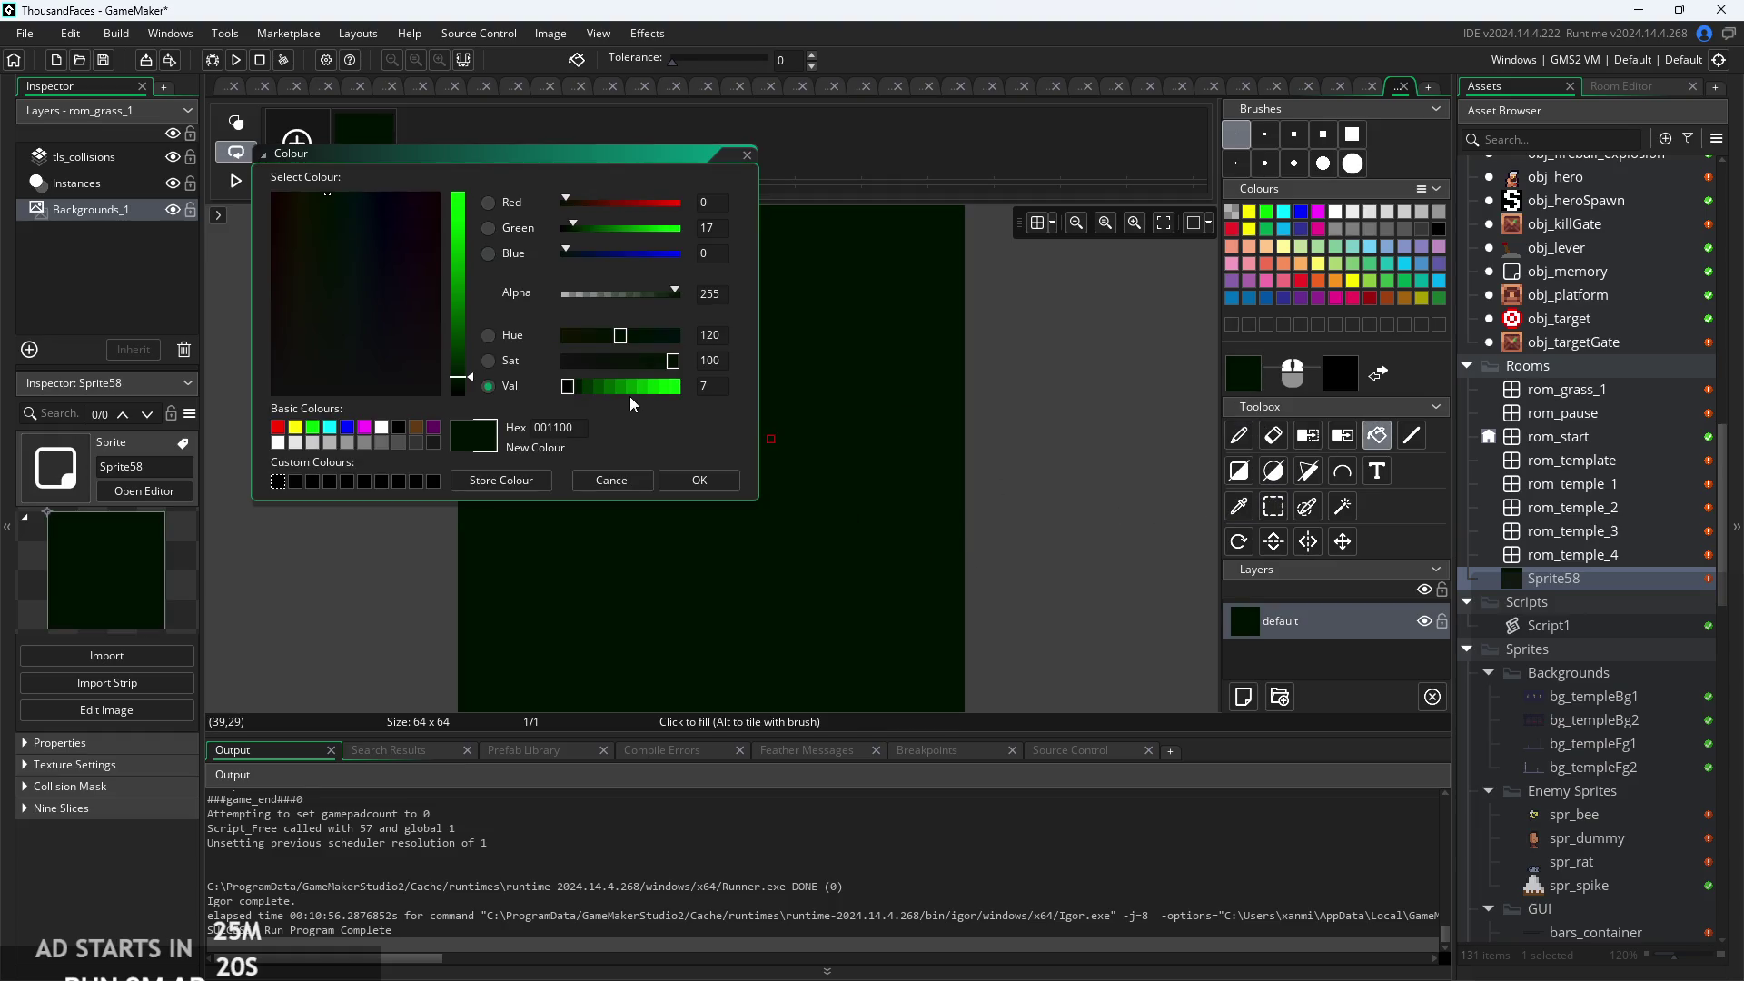
{"action": "left_click", "coordinate": [578, 387]}
{"action": "left_click", "coordinate": [695, 479]}
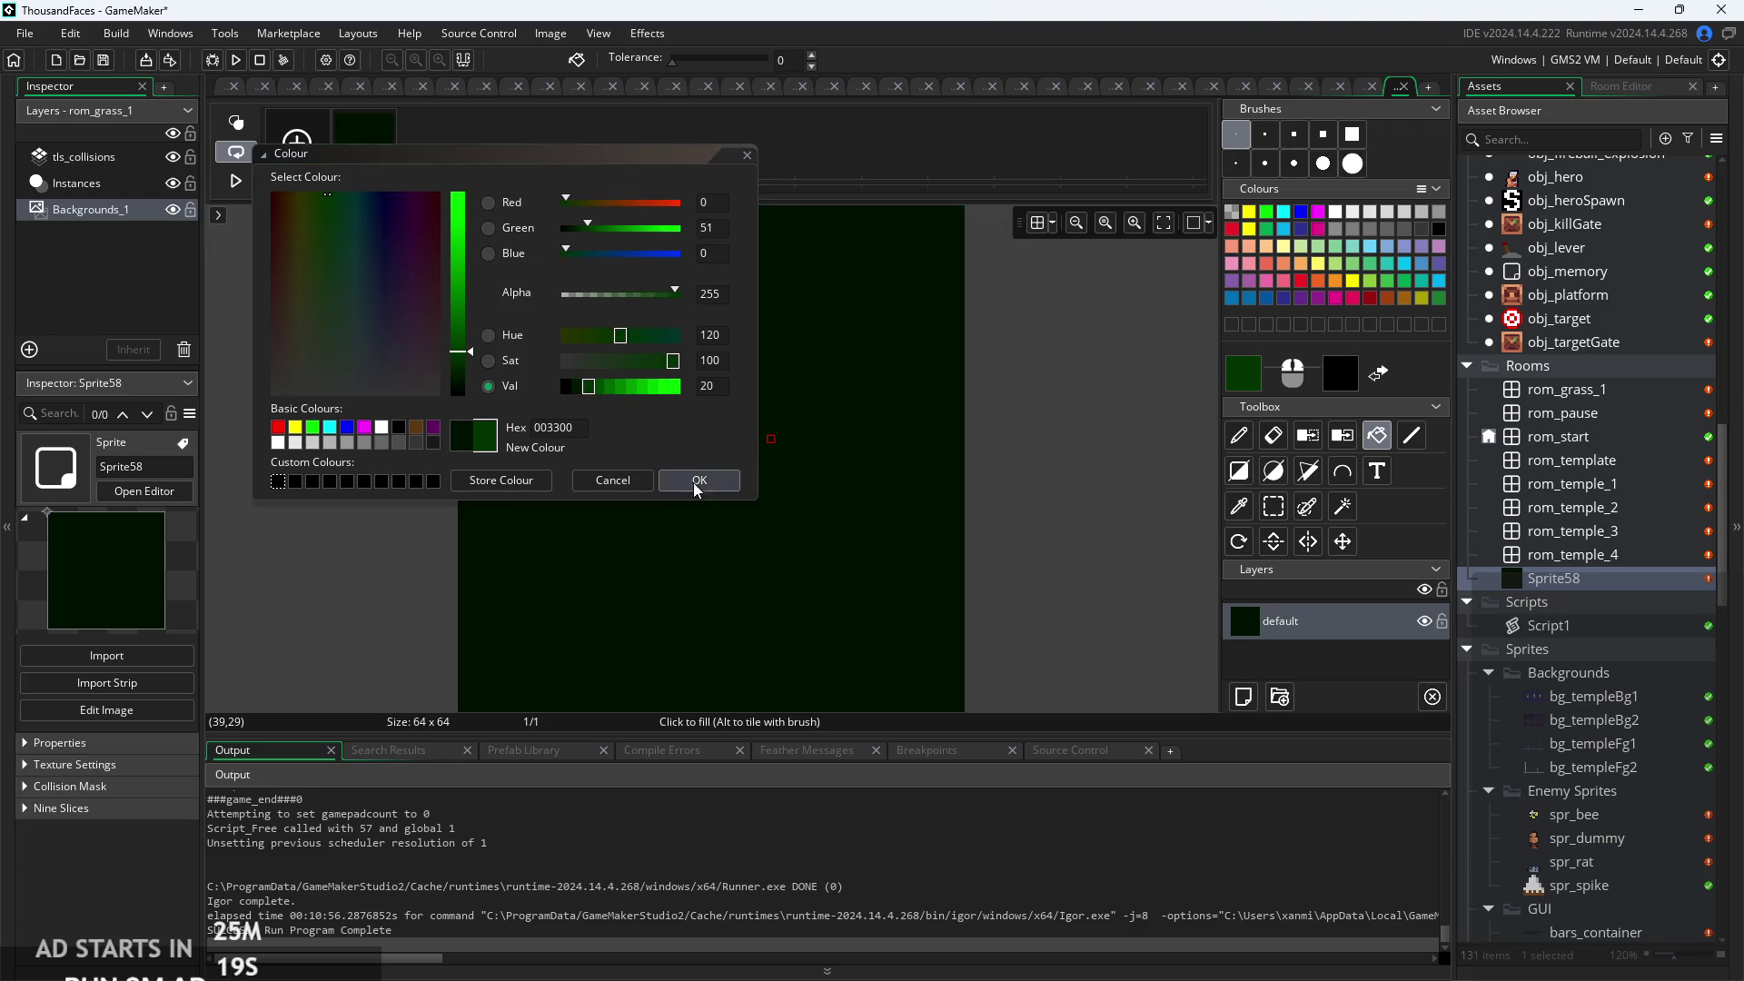
{"action": "left_click", "coordinate": [793, 444]}
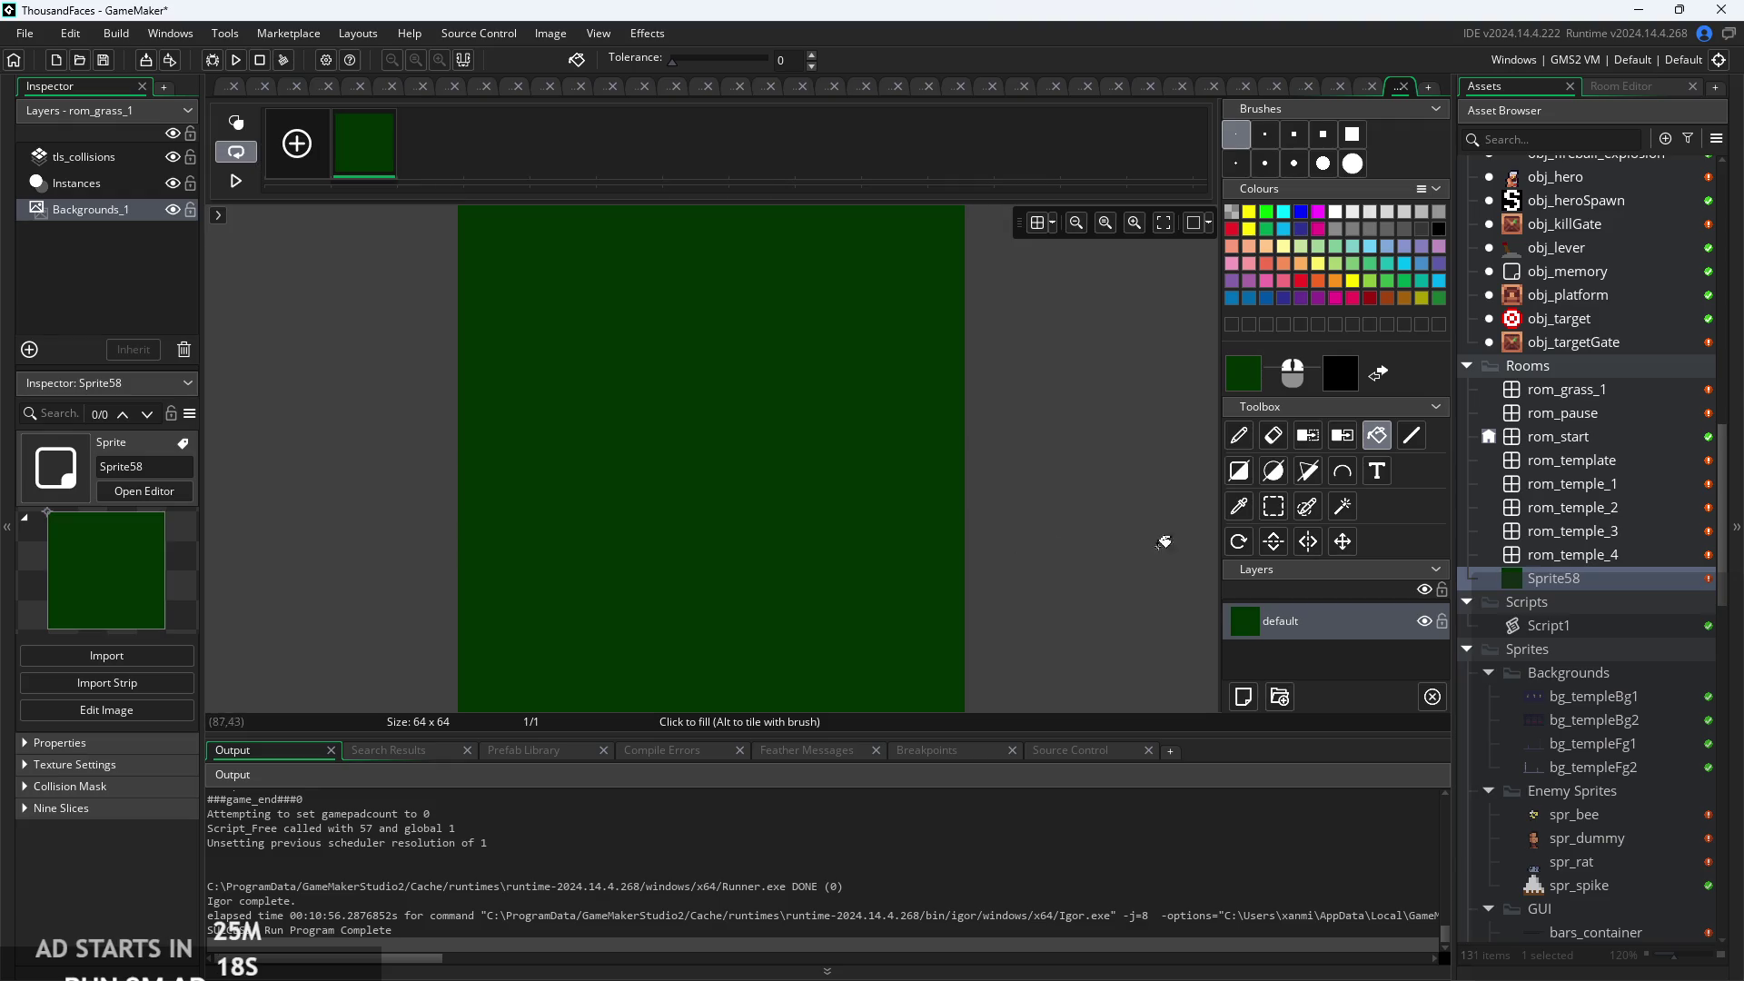
{"action": "left_click", "coordinate": [1252, 377]}
Darken the green again and refill the Sprite58 canvas with it.
{"action": "left_click_drag", "start_coordinate": [588, 387], "coordinate": [578, 388]}
{"action": "left_click", "coordinate": [700, 480]}
{"action": "left_click", "coordinate": [739, 440]}
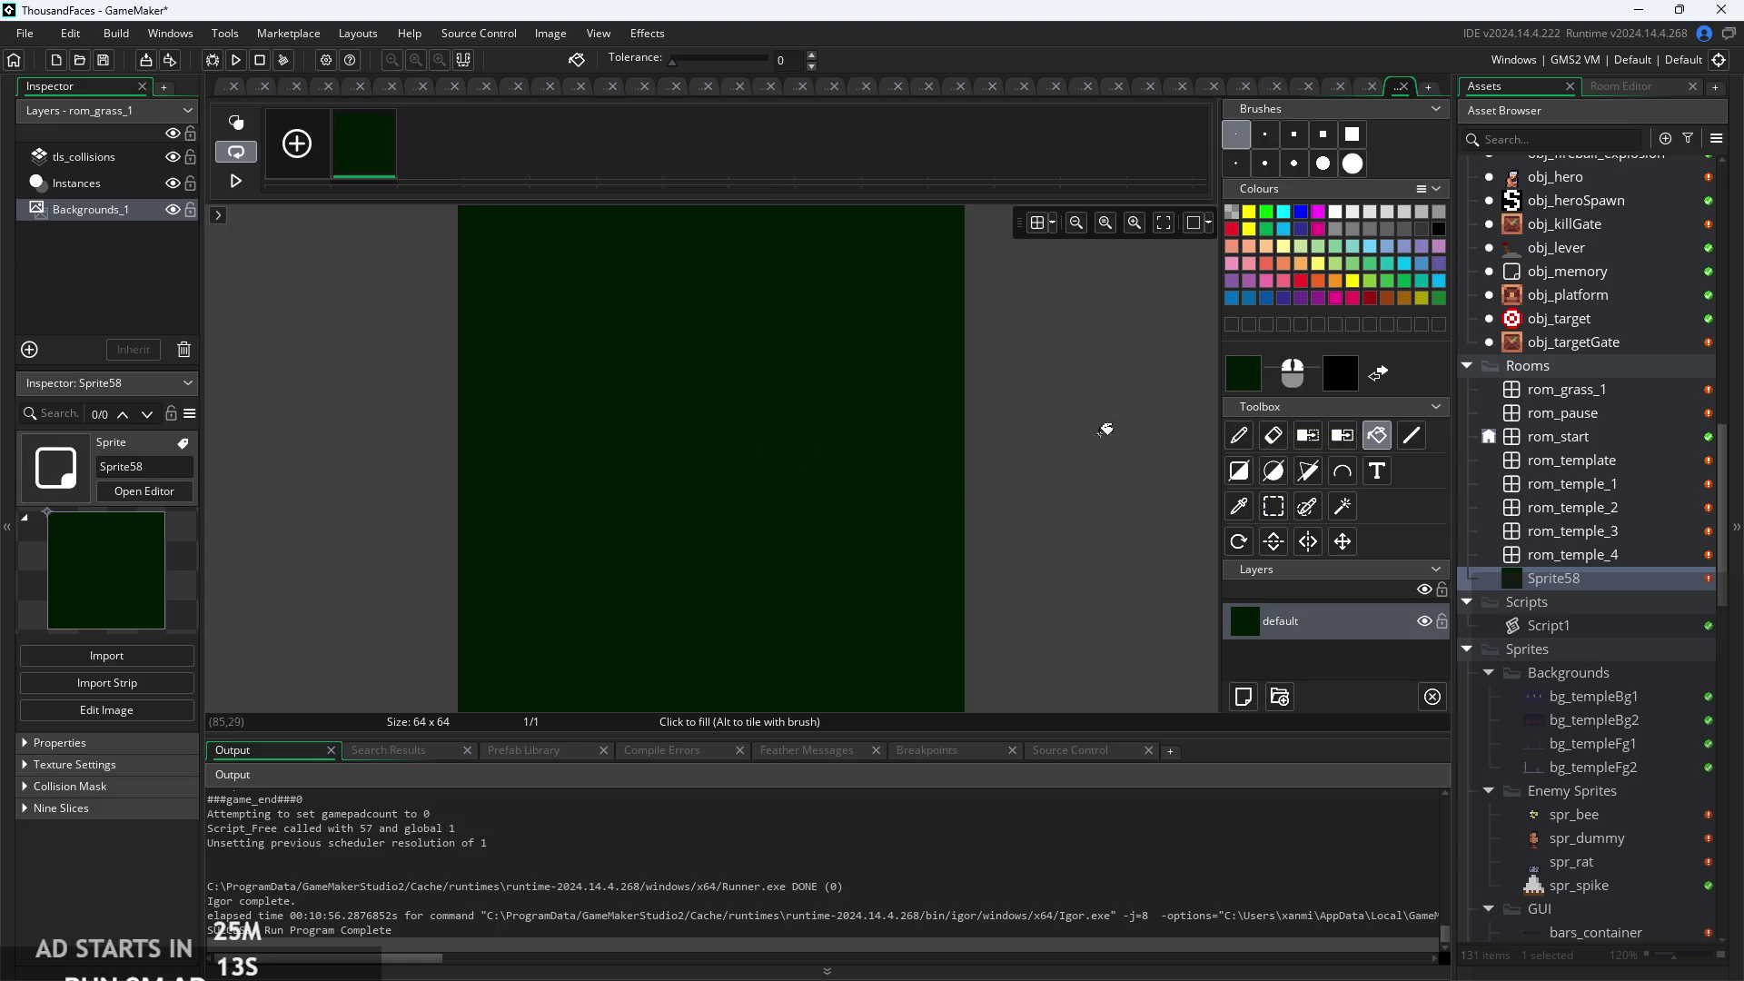
{"action": "scroll", "coordinate": [1093, 425], "scroll_direction": "down", "scroll_amount": 1}
{"action": "scroll", "coordinate": [1092, 425], "scroll_direction": "down", "scroll_amount": 2}
{"action": "scroll", "coordinate": [1094, 427], "scroll_direction": "up", "scroll_amount": 3}
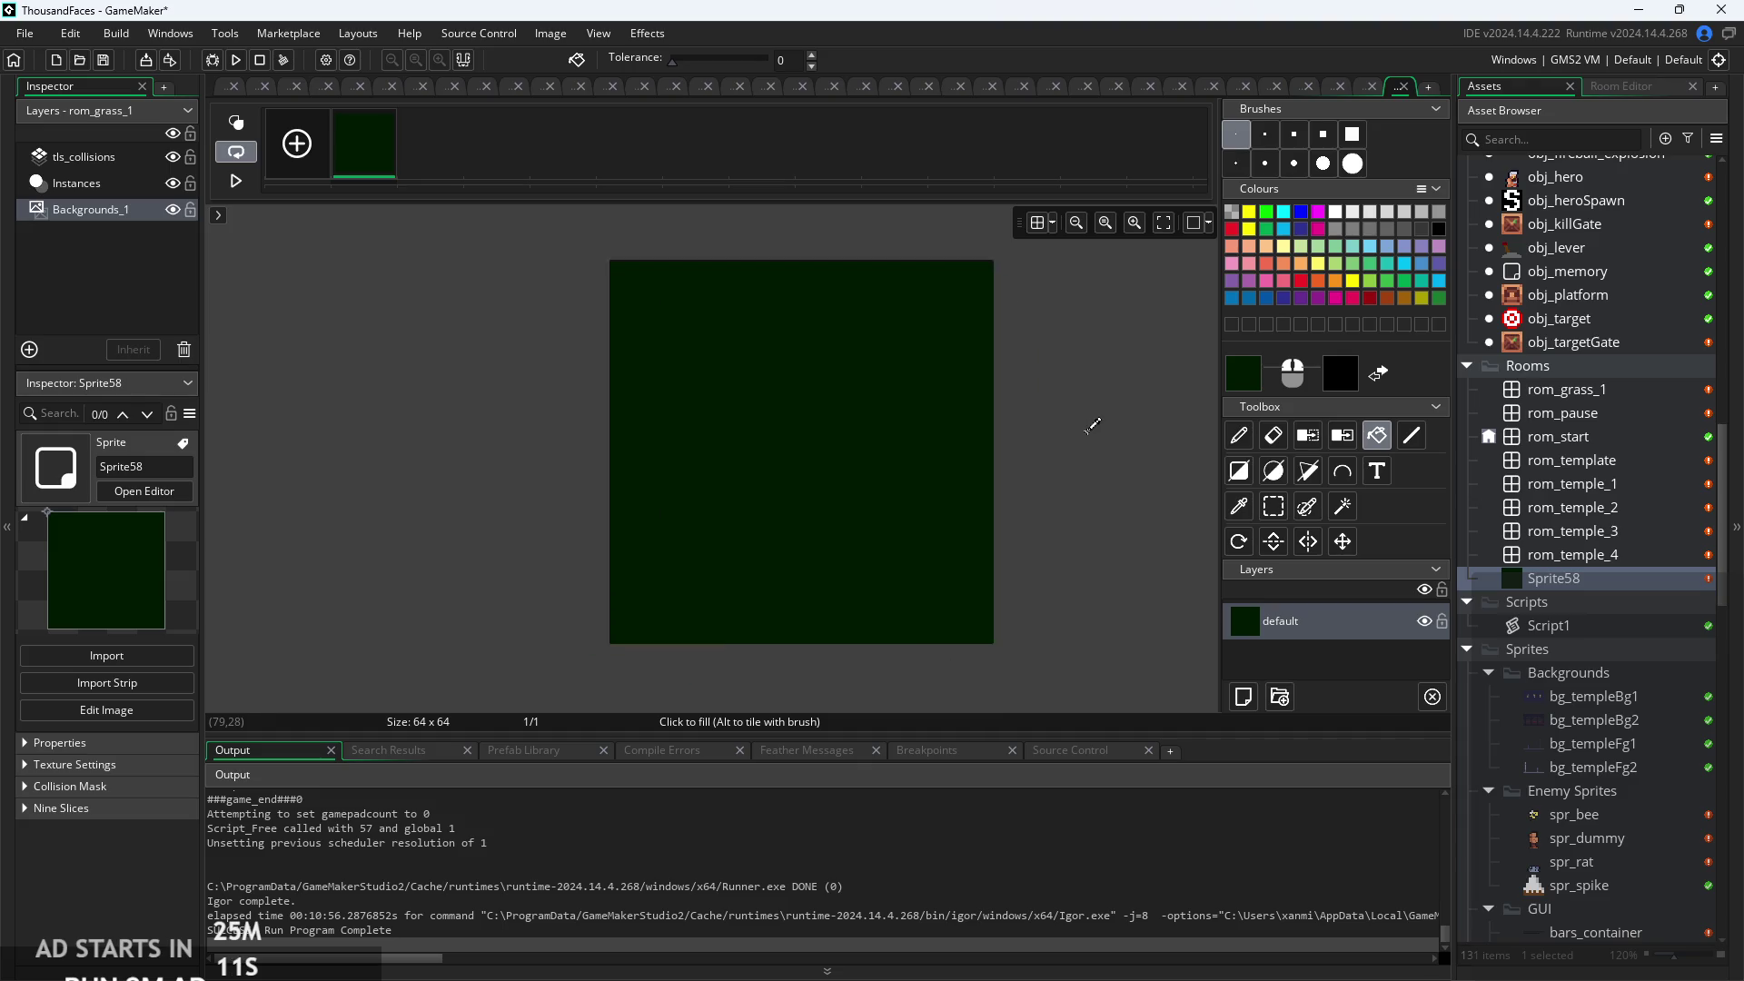
{"action": "scroll", "coordinate": [1562, 550], "scroll_direction": "up", "scroll_amount": 4}
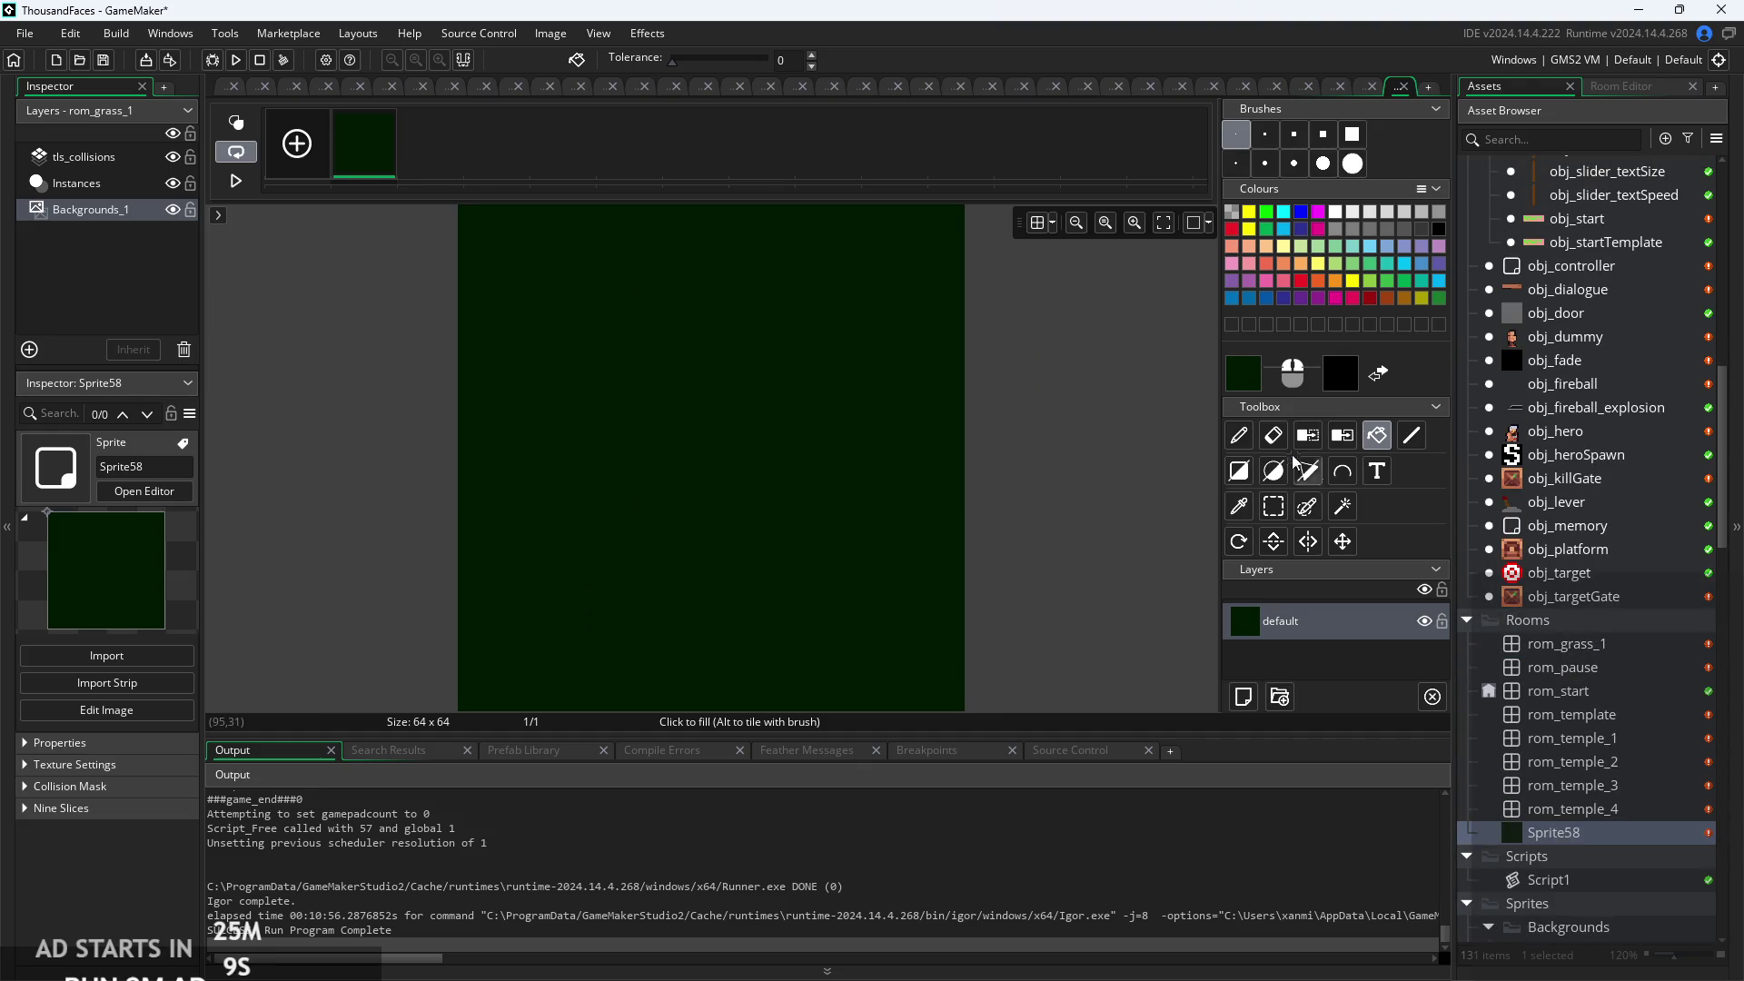
Draw a pale yellow filled triangle rising from the canvas's bottom edge.
{"action": "left_click", "coordinate": [1319, 266]}
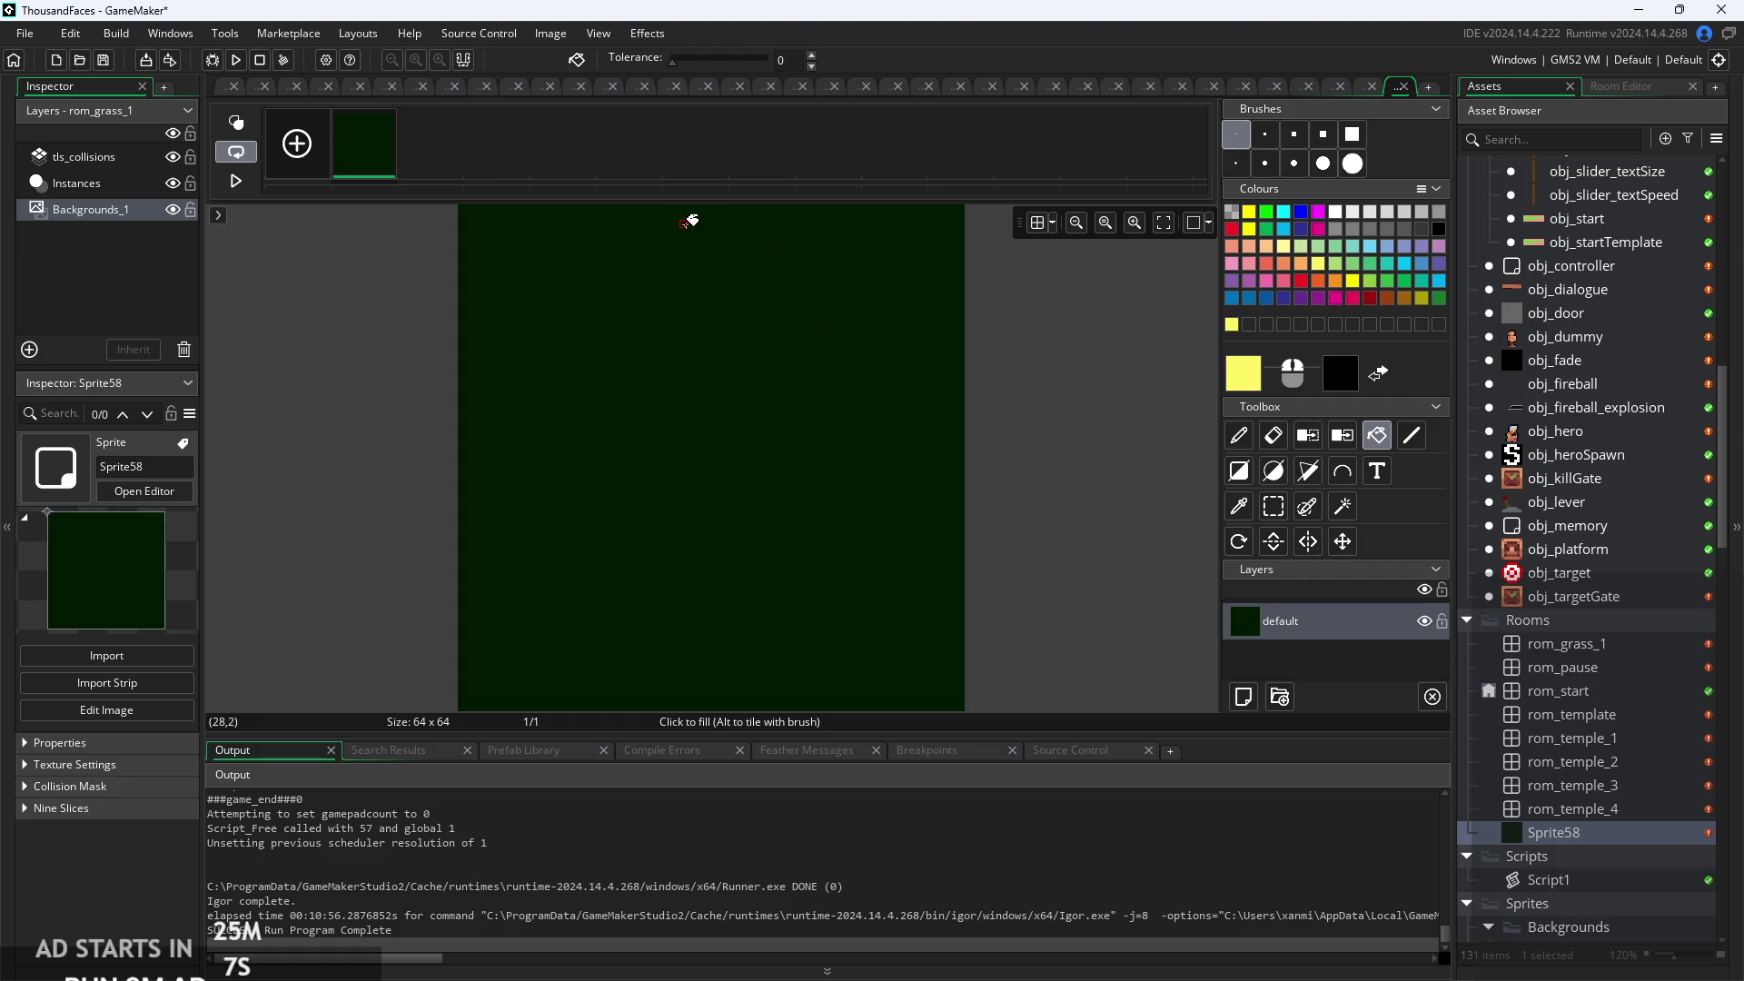
{"action": "left_click", "coordinate": [1309, 471]}
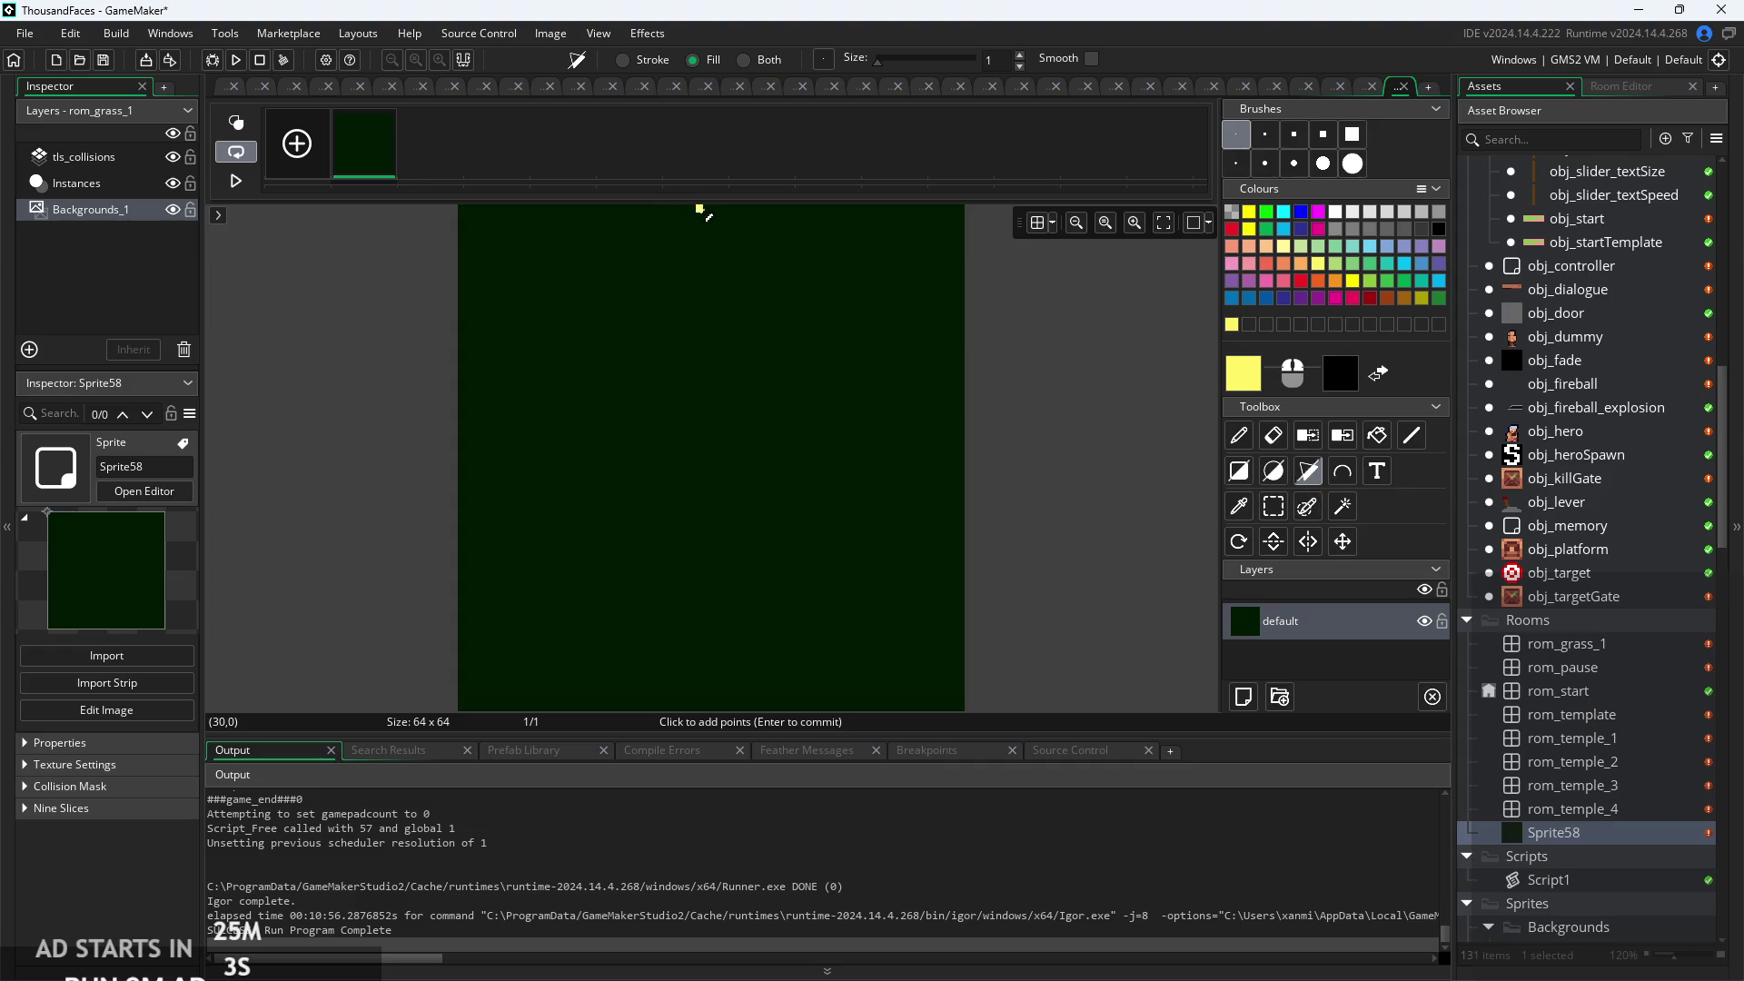
{"action": "scroll", "coordinate": [713, 420], "scroll_direction": "down", "scroll_amount": 2}
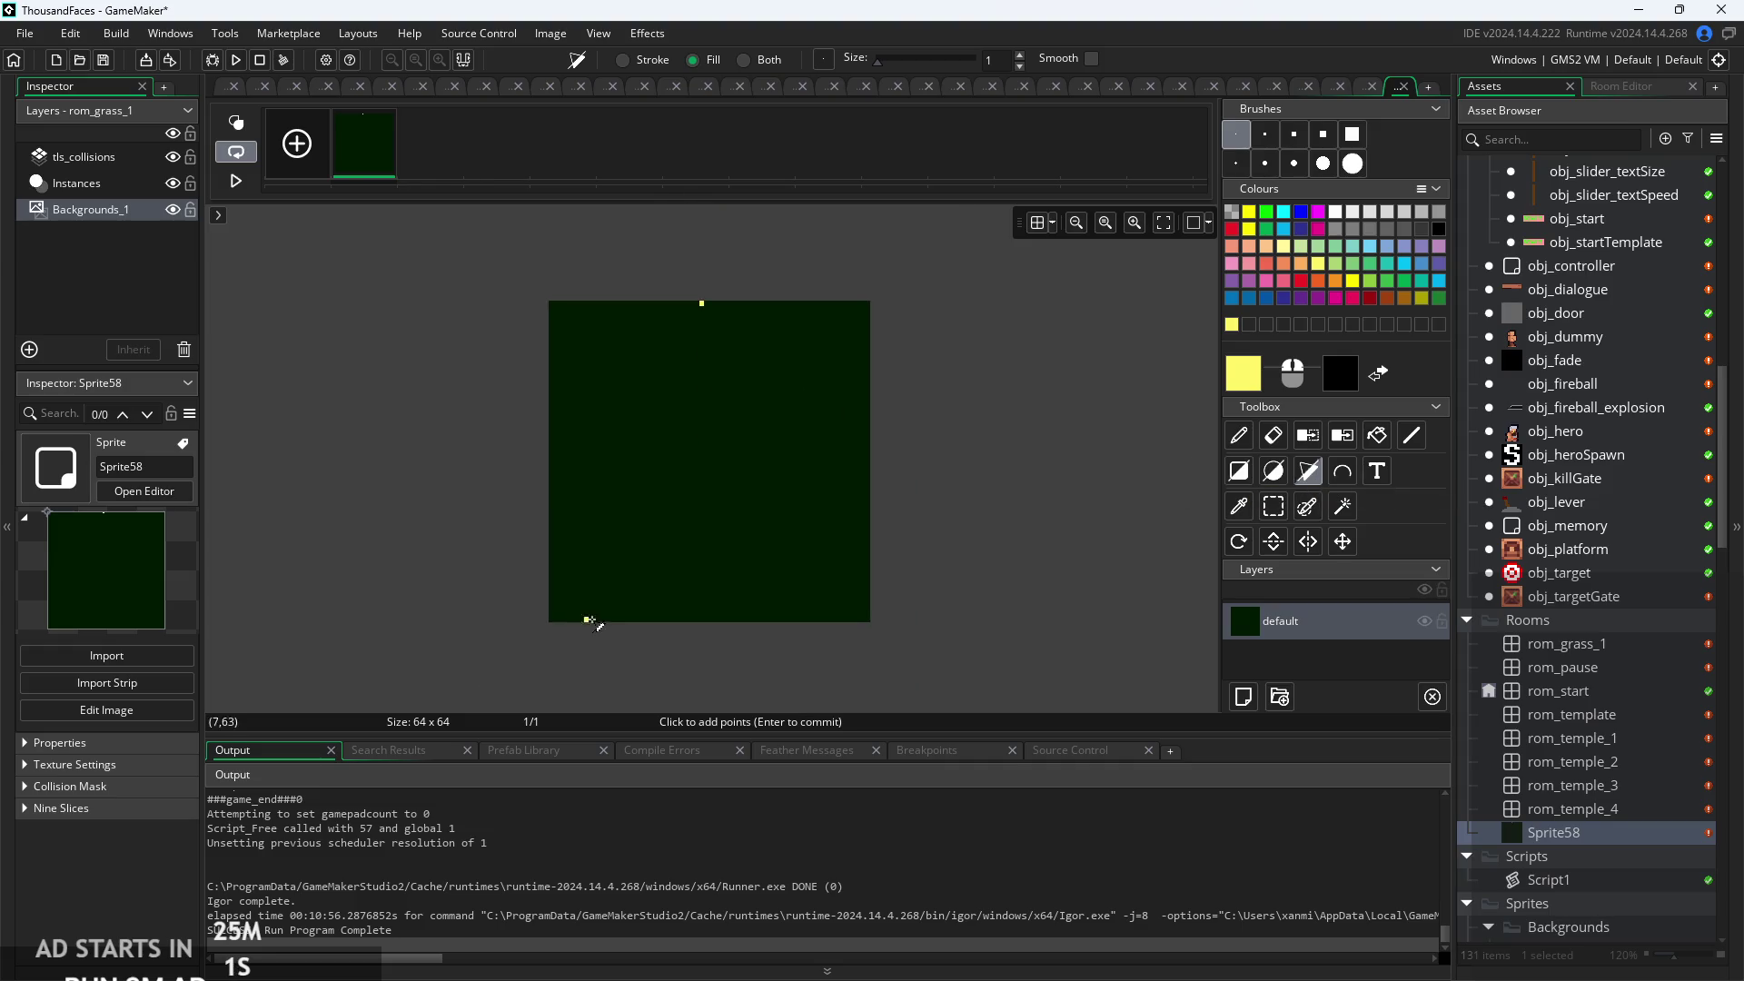
{"action": "left_click", "coordinate": [638, 629]}
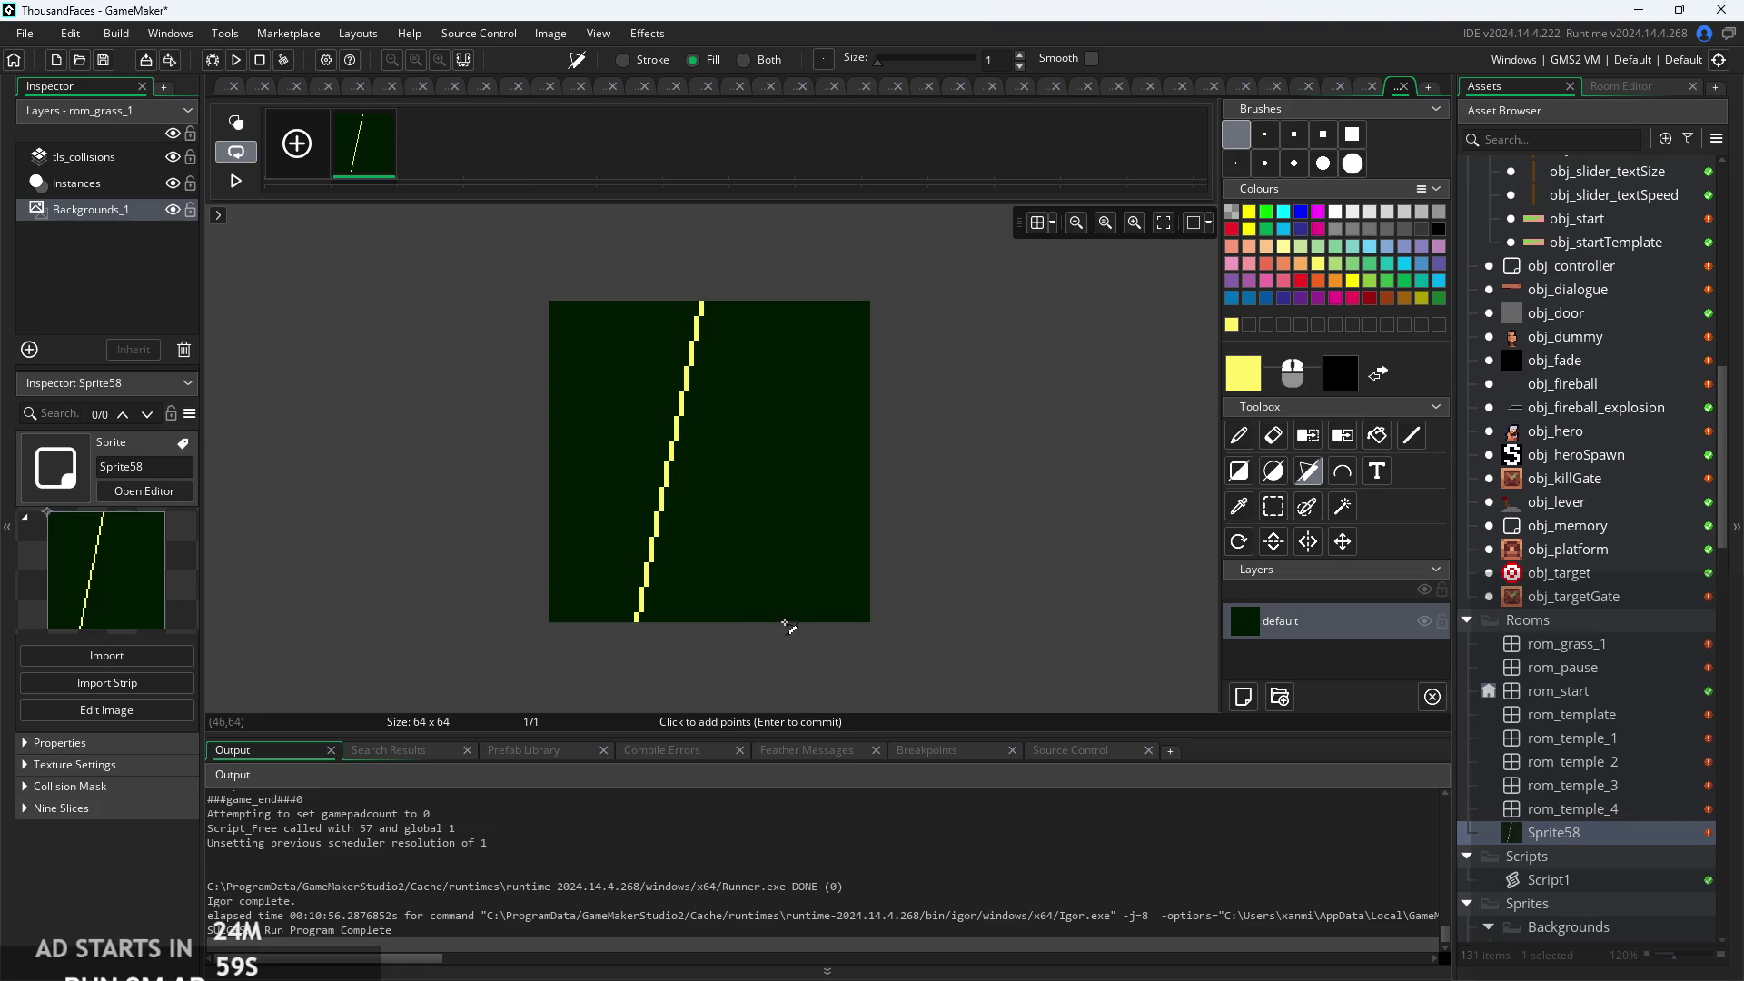
{"action": "left_click", "coordinate": [786, 625]}
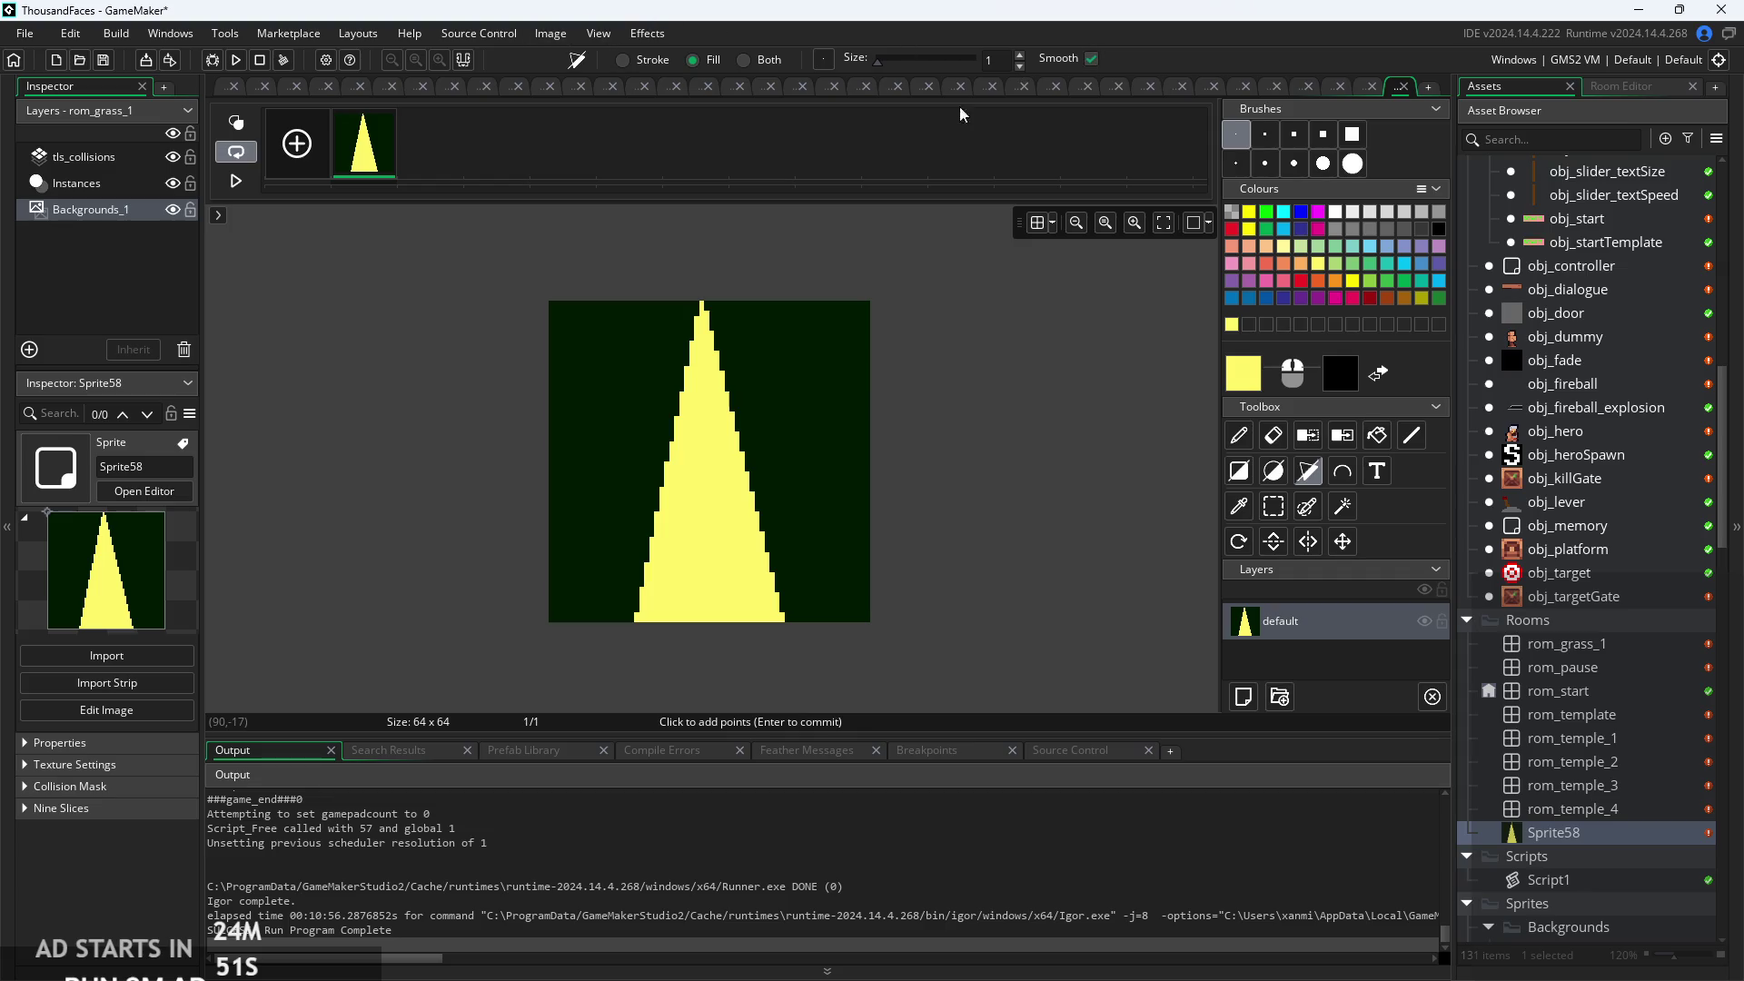
{"action": "left_click", "coordinate": [1091, 59]}
Open the Blur effect settings from the Effects menu.
{"action": "left_click", "coordinate": [554, 34]}
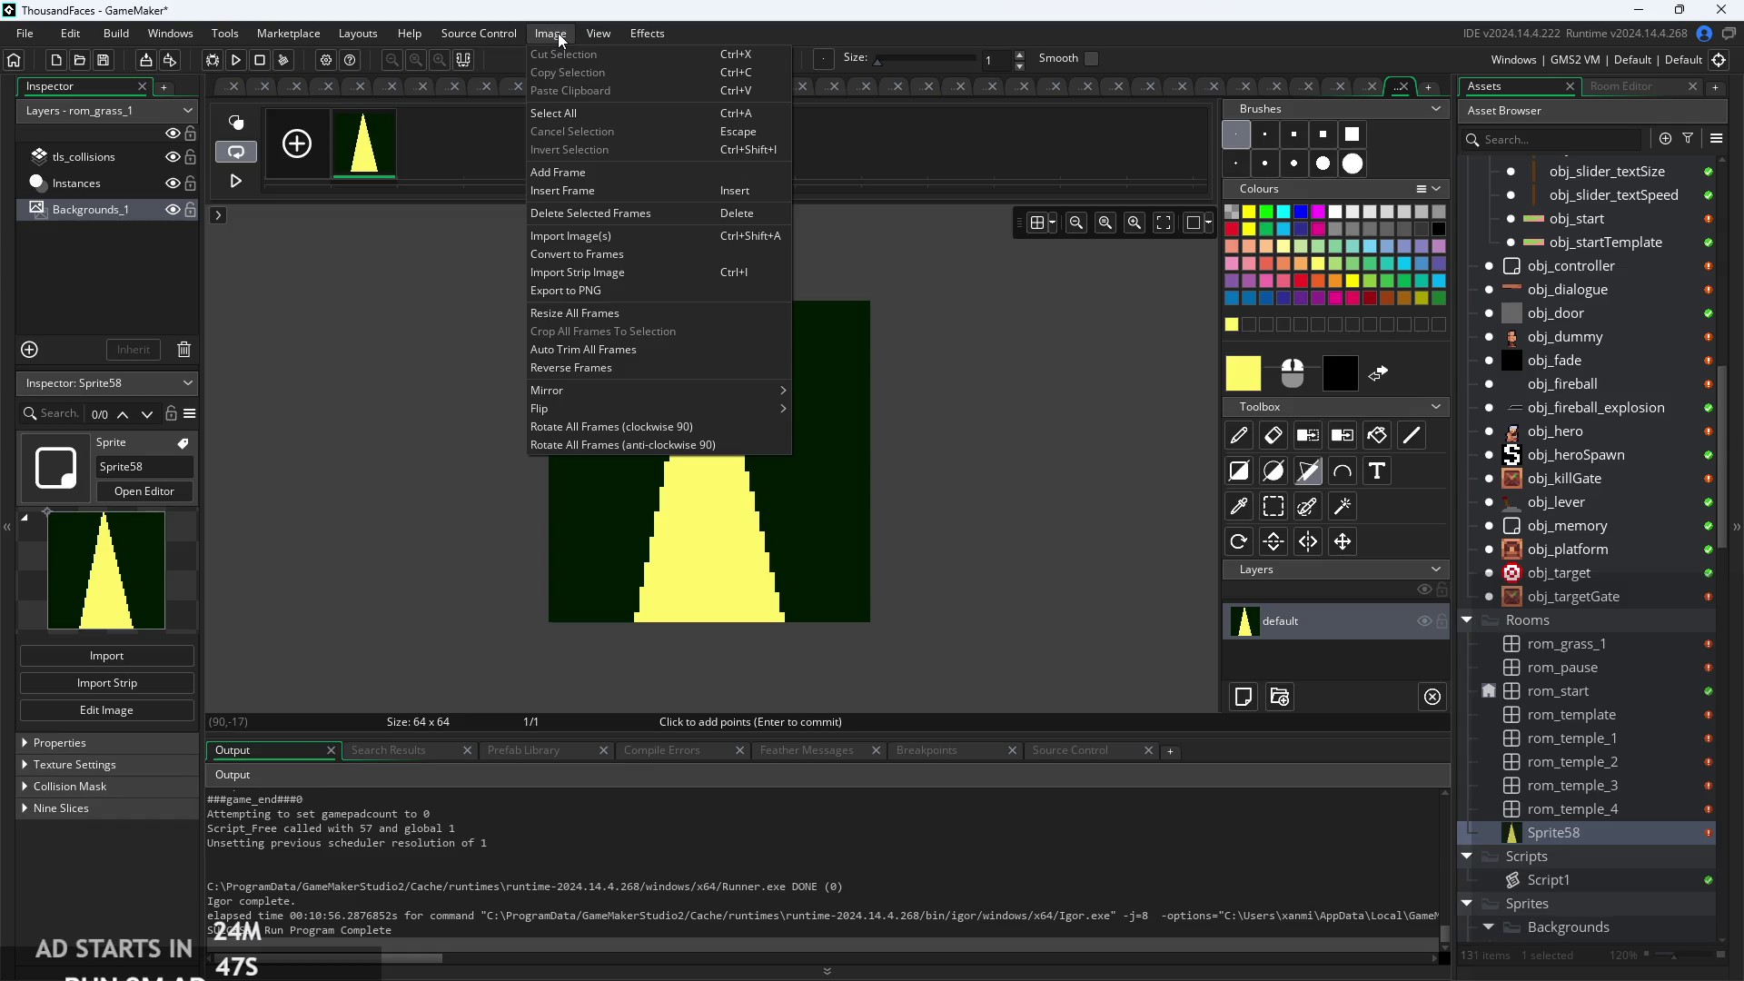
{"action": "mouse_move", "coordinate": [621, 36]}
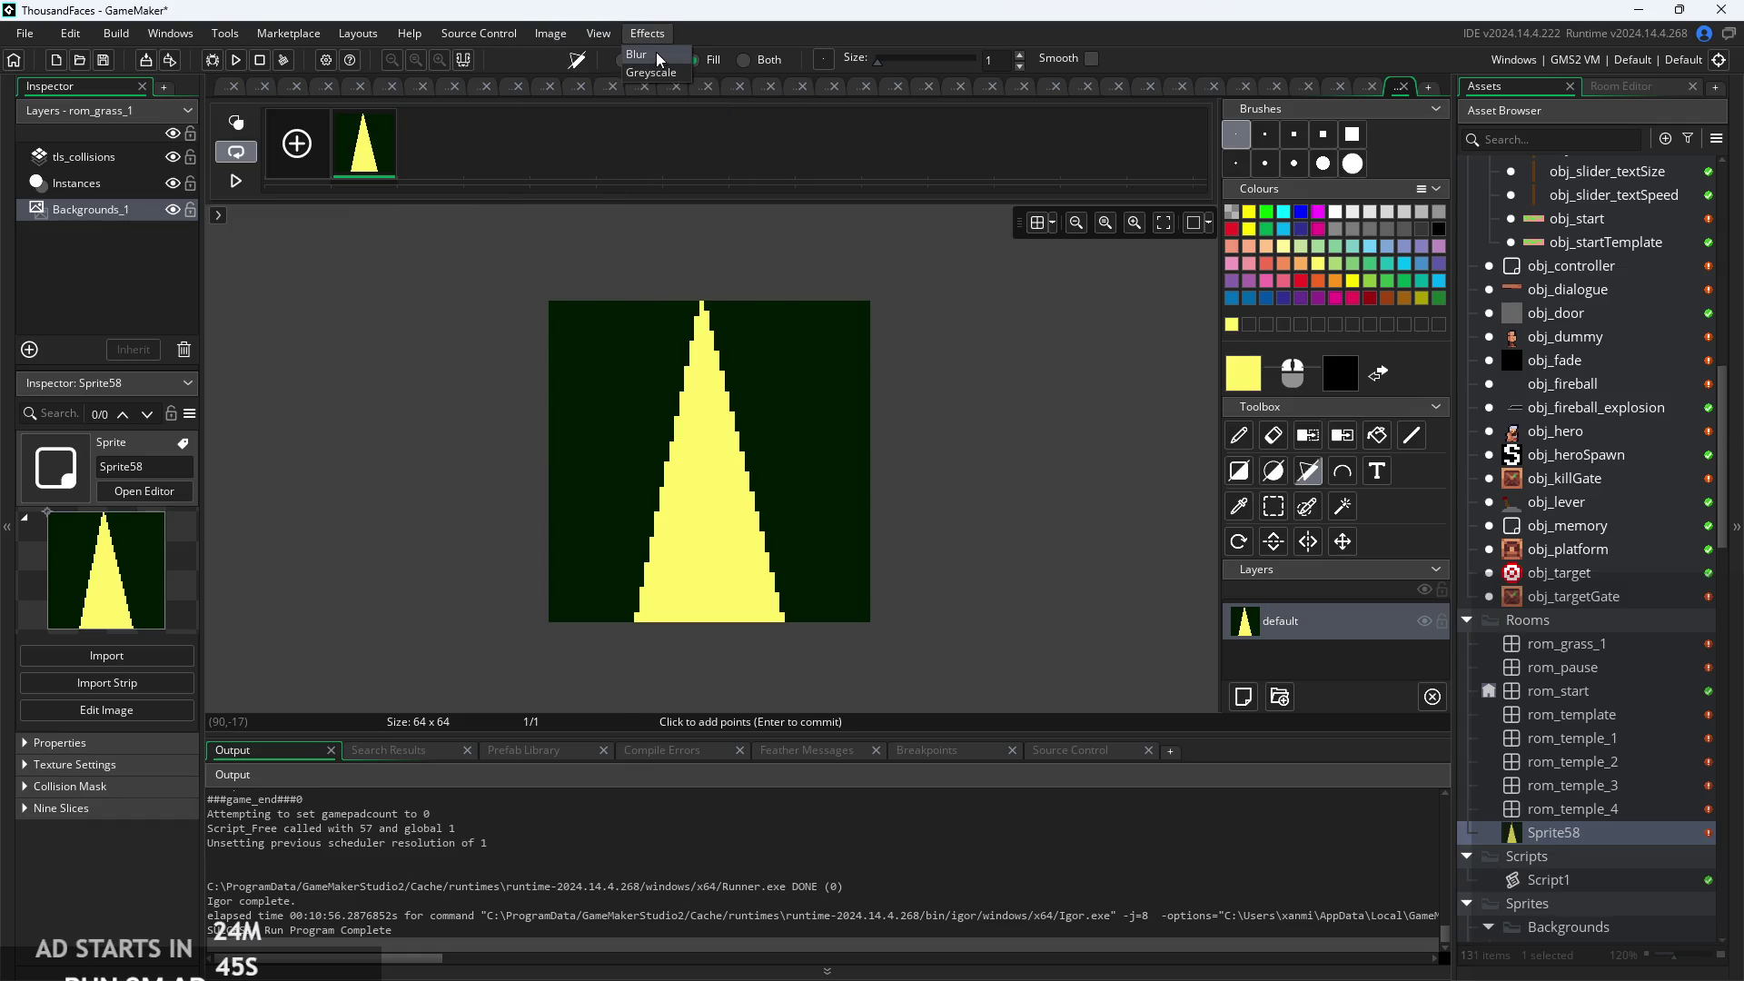
{"action": "left_click", "coordinate": [656, 52]}
Apply a Gaussian blur of intensity 30 in both directions to the yellow triangle.
{"action": "left_click", "coordinate": [740, 174]}
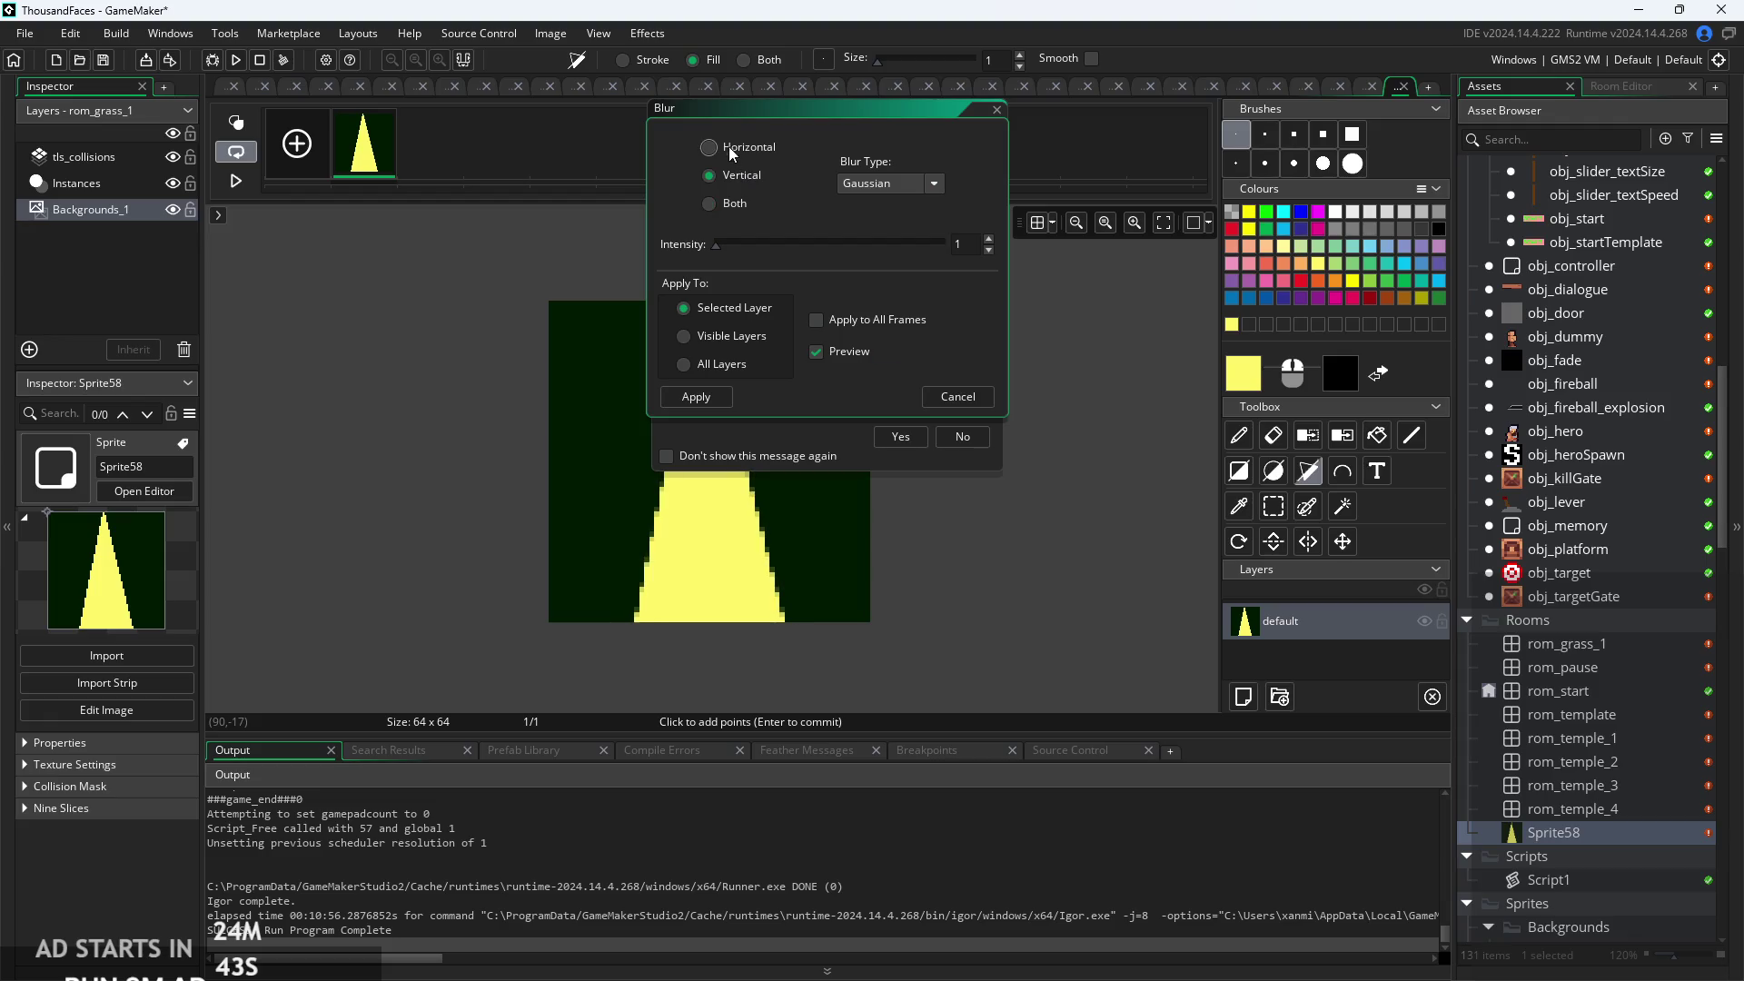
{"action": "left_click", "coordinate": [711, 203]}
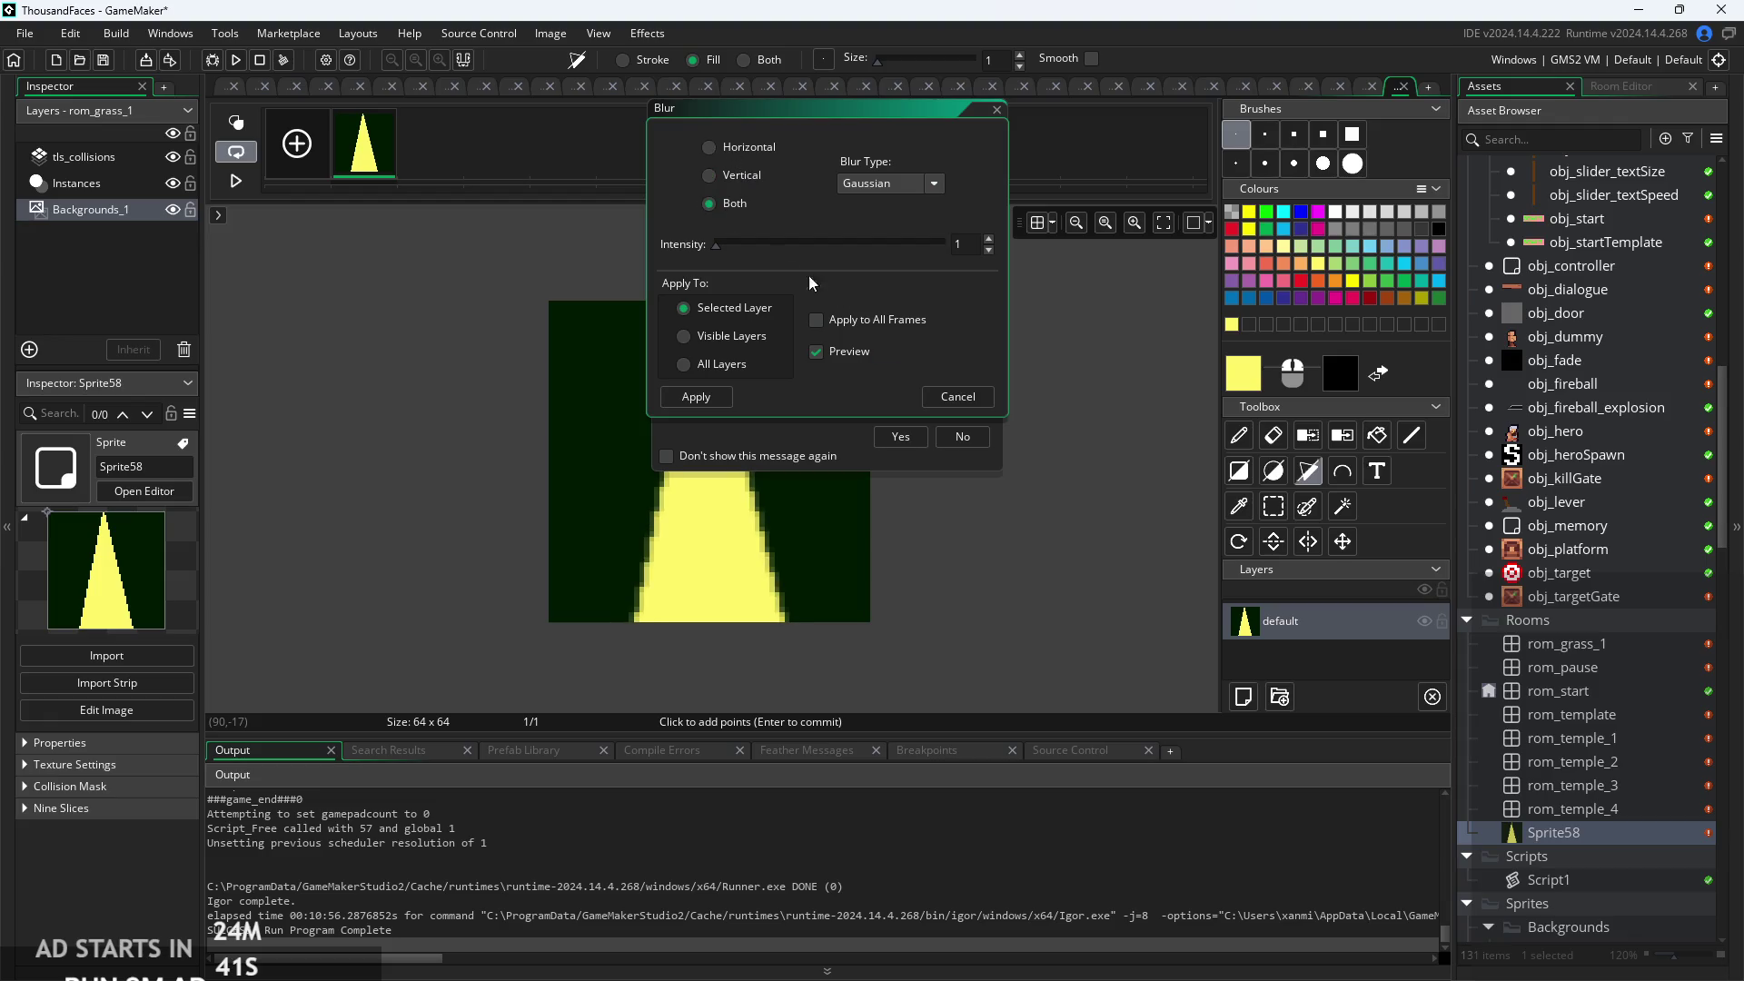
{"action": "left_click_drag", "start_coordinate": [817, 245], "coordinate": [988, 267]}
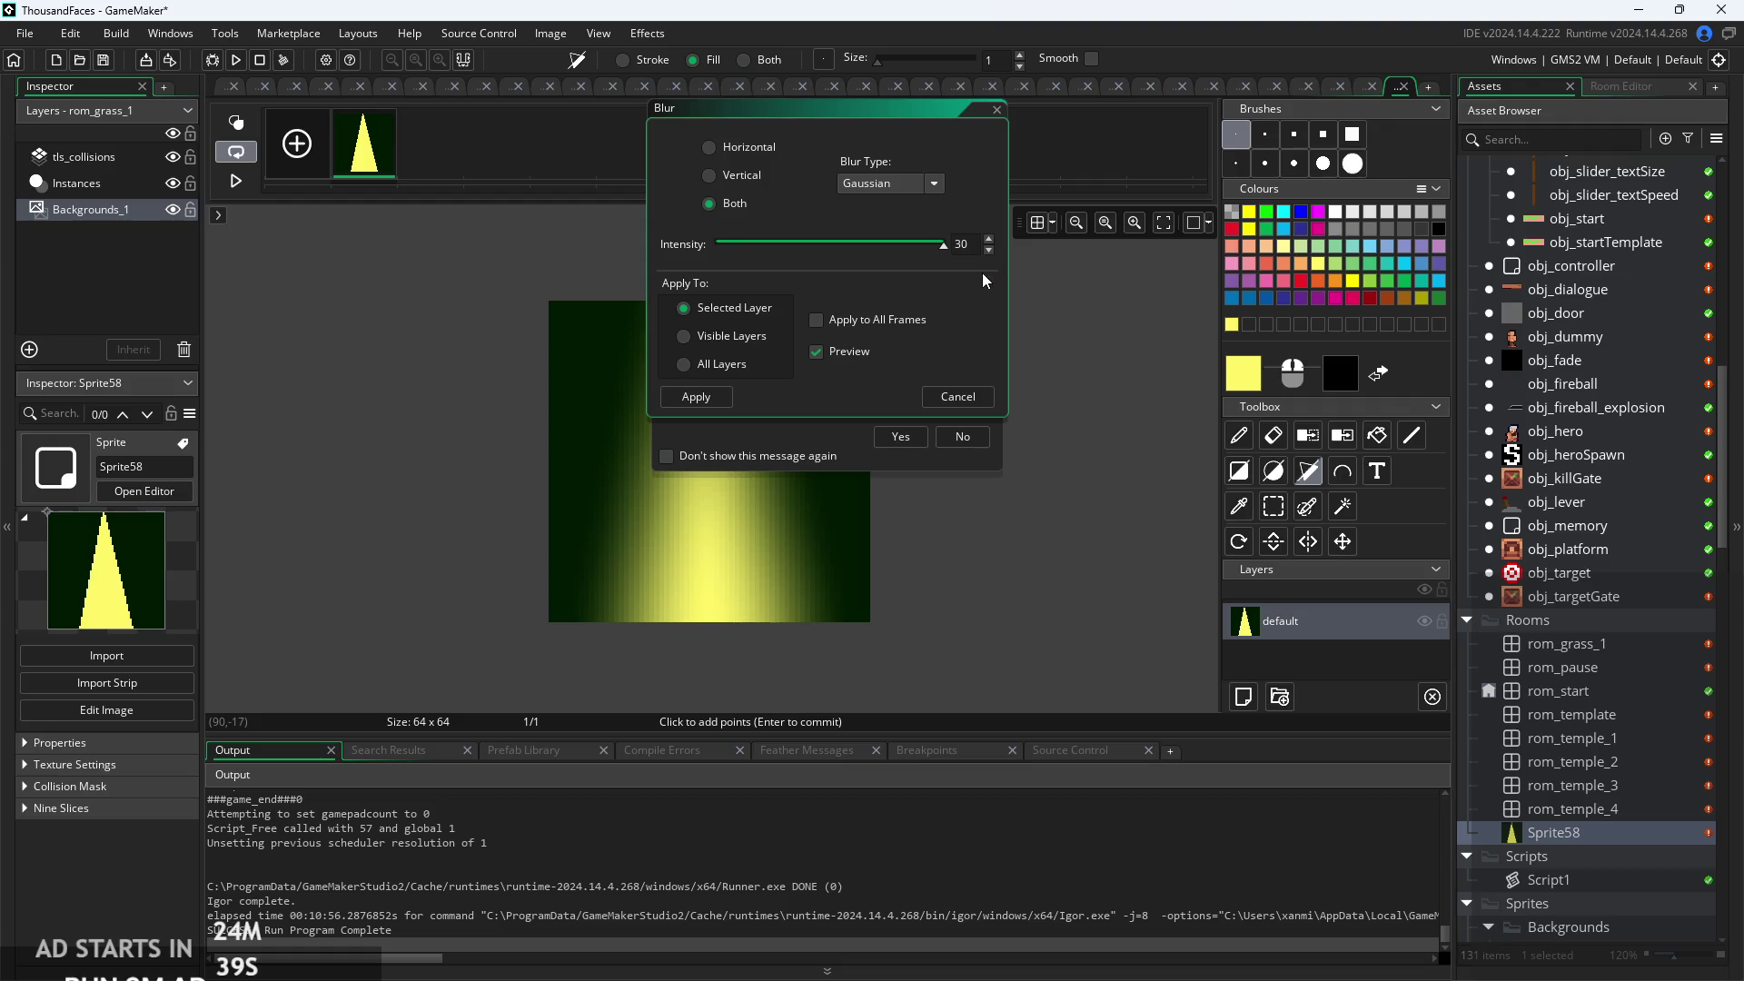
{"action": "left_click", "coordinate": [683, 396]}
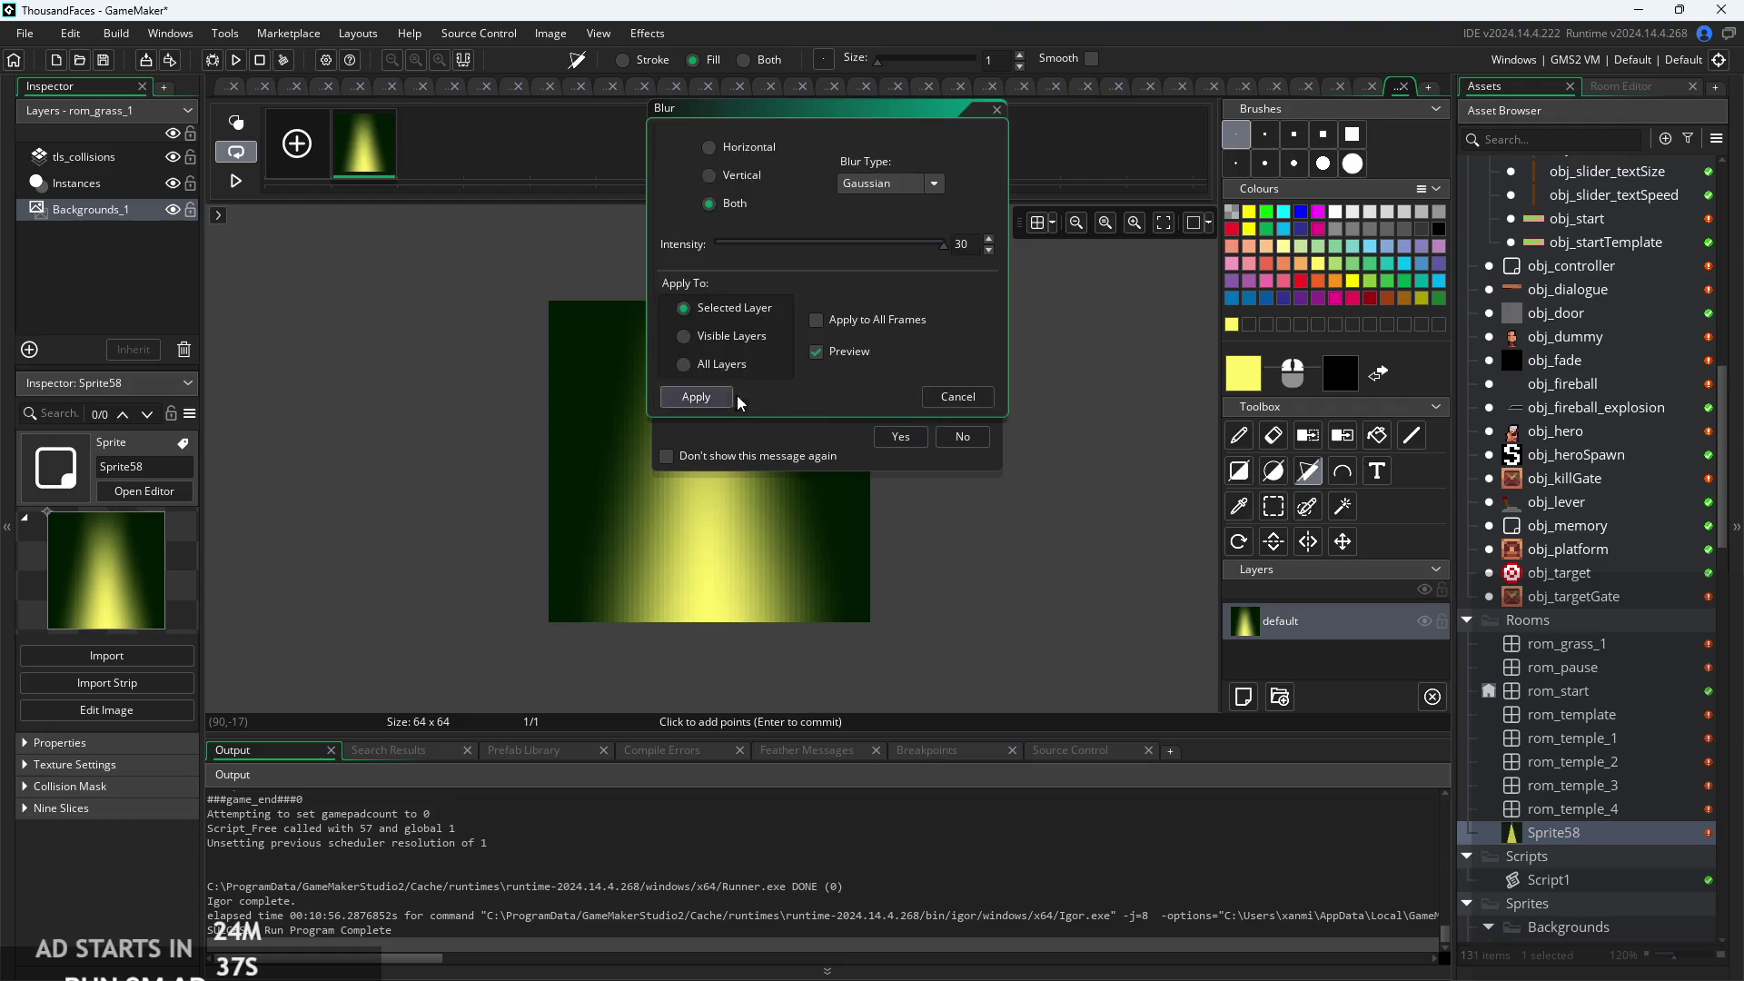
{"action": "left_click", "coordinate": [902, 437]}
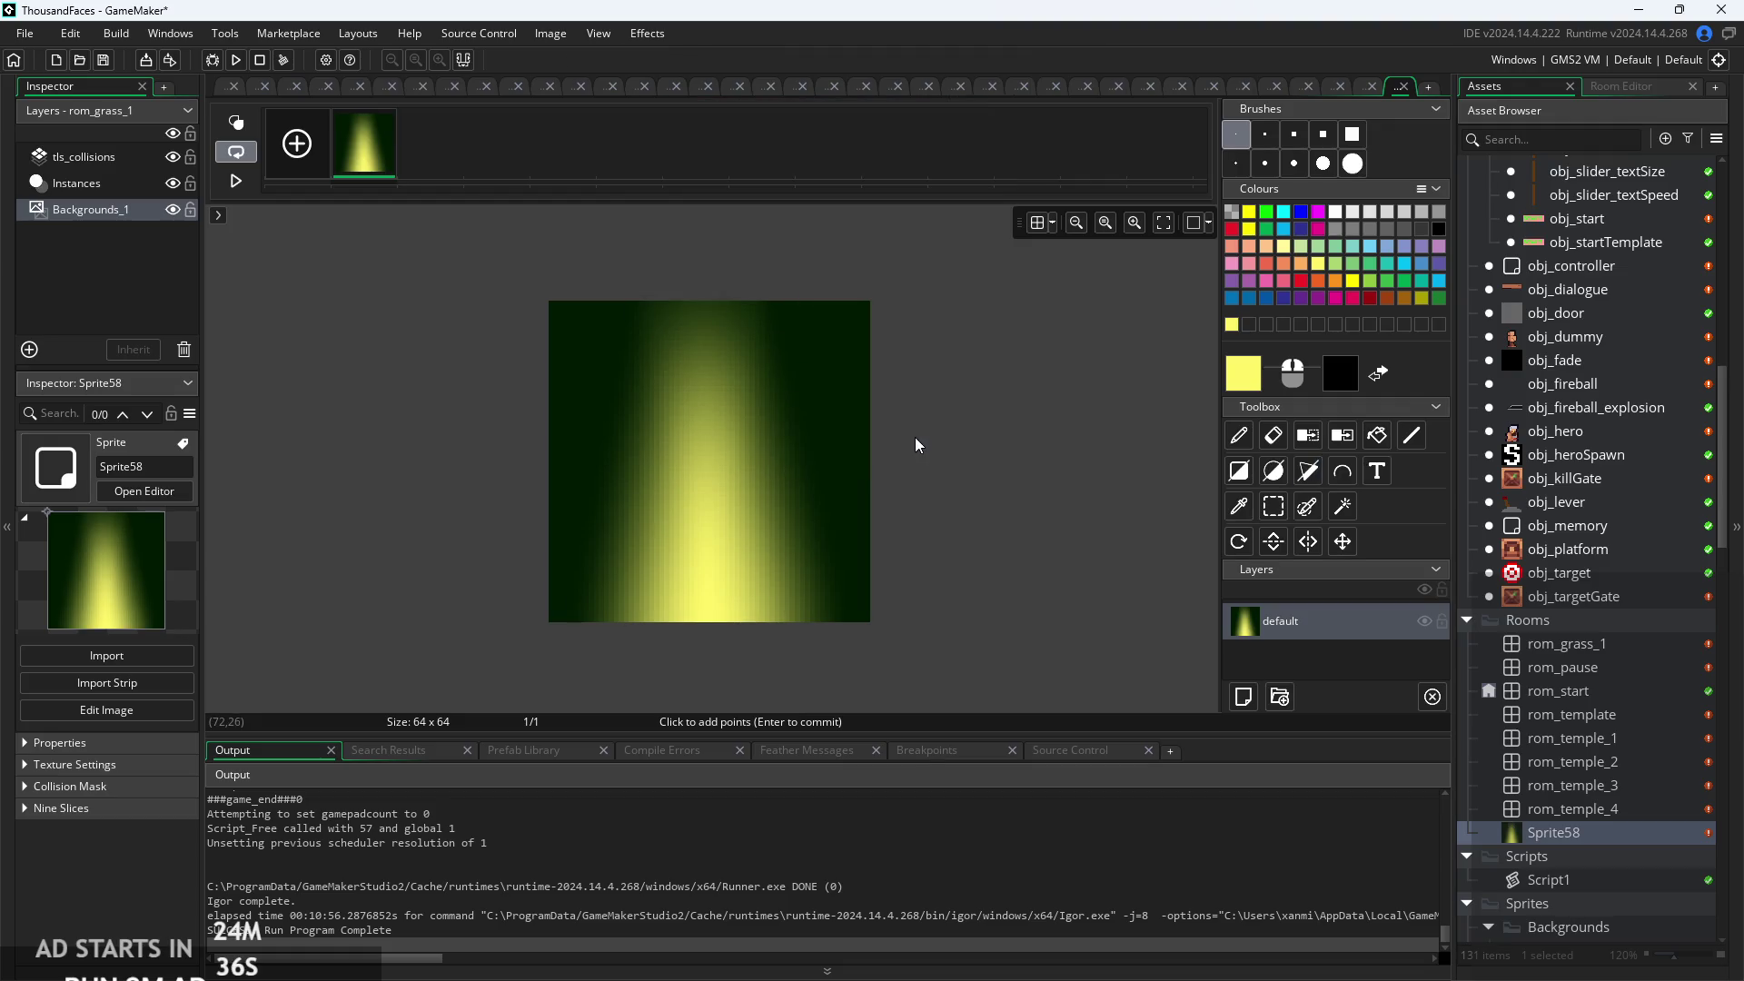
{"action": "left_click", "coordinate": [221, 92]}
Resize Sprite58's canvas to 320 × 180, keeping the glow at the bottom centre.
{"action": "scroll", "coordinate": [1547, 525], "scroll_direction": "up", "scroll_amount": 5}
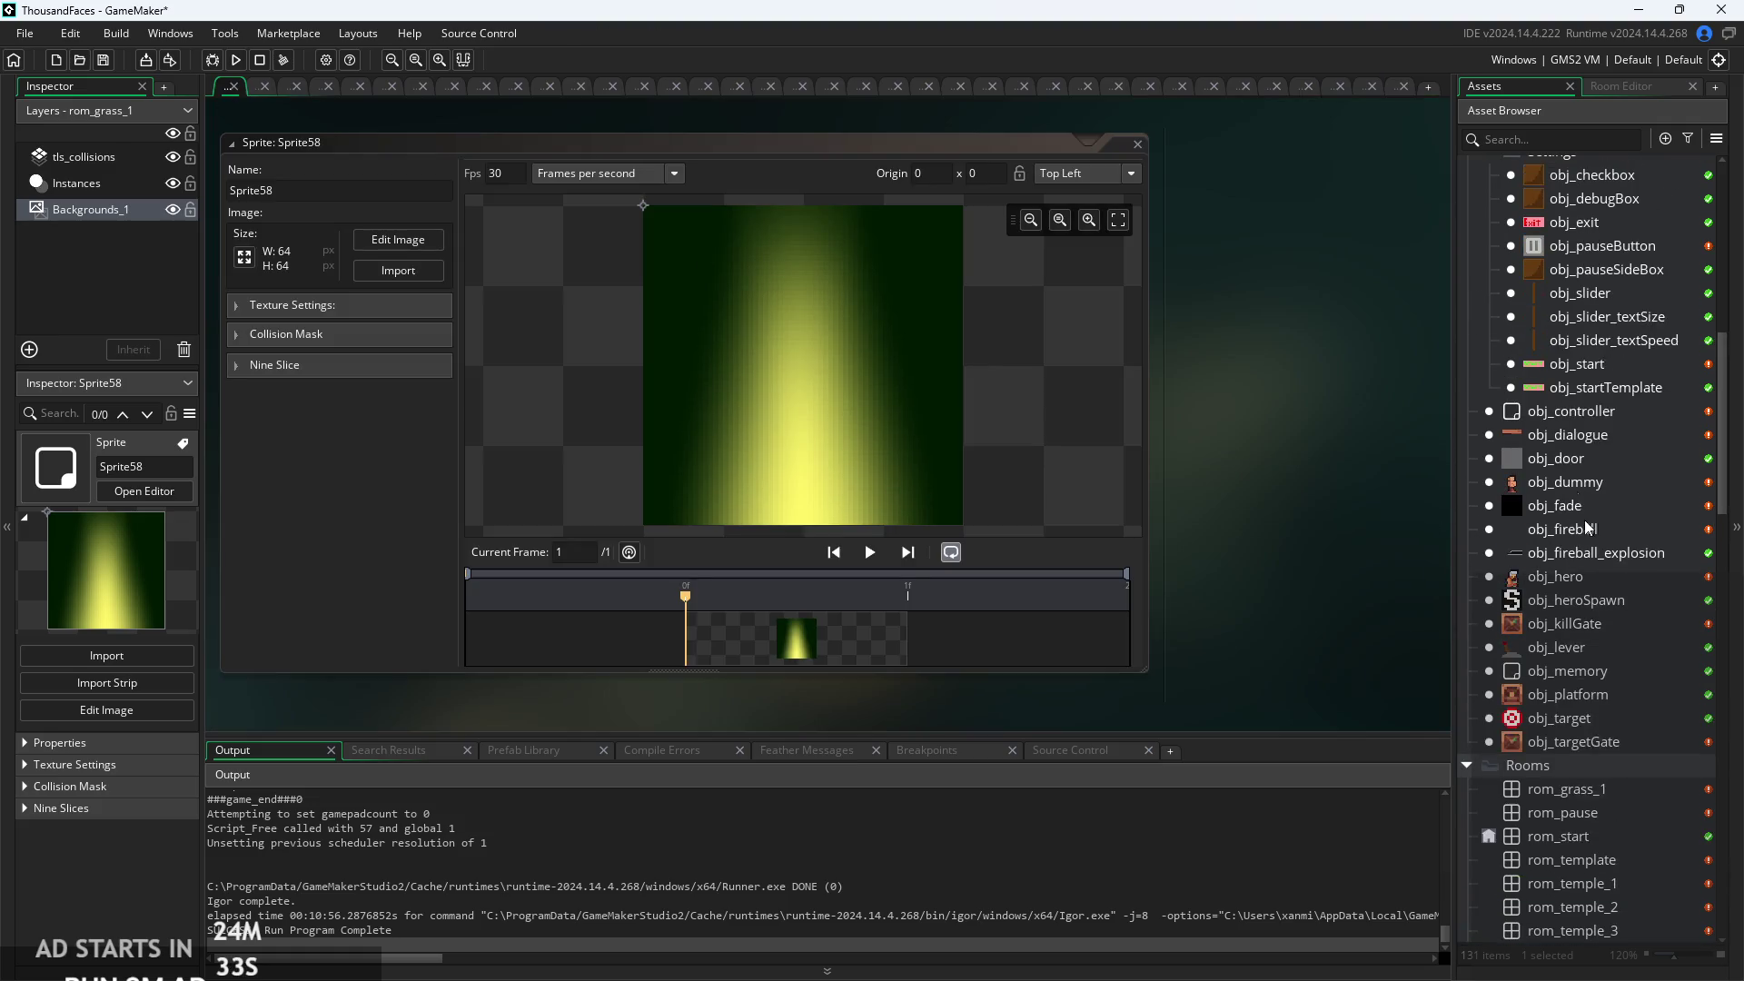
{"action": "scroll", "coordinate": [1567, 570], "scroll_direction": "down", "scroll_amount": 2}
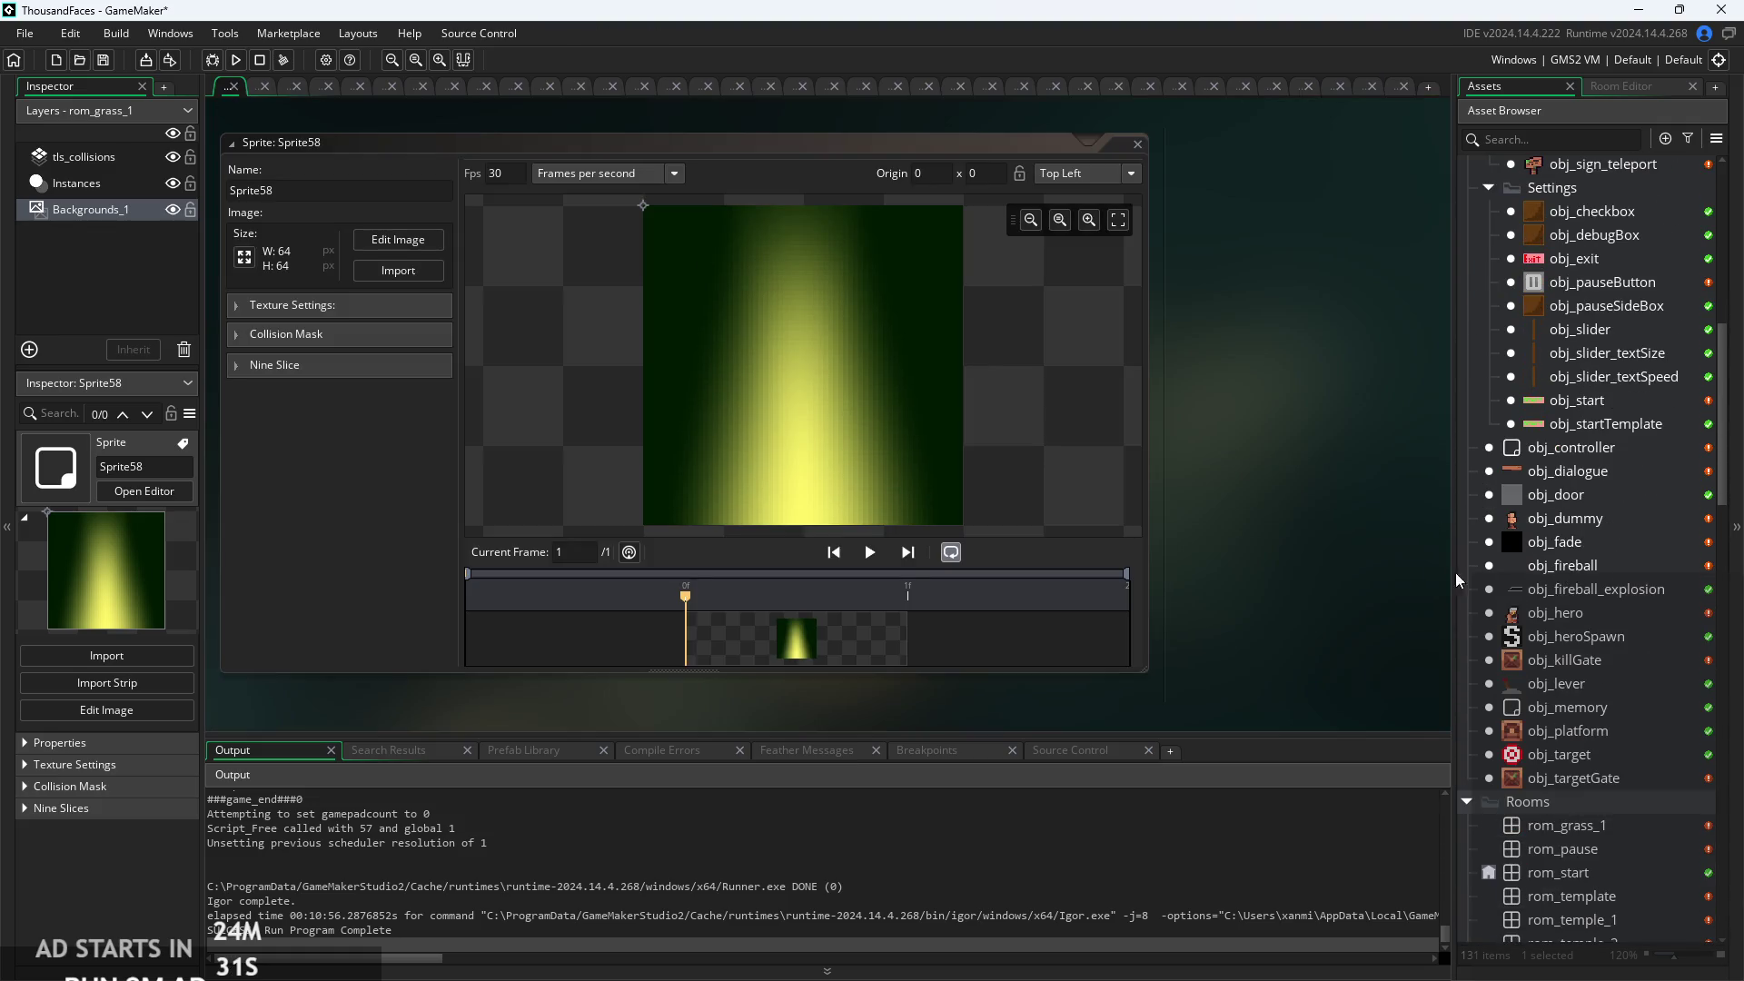
{"action": "left_click", "coordinate": [368, 243]}
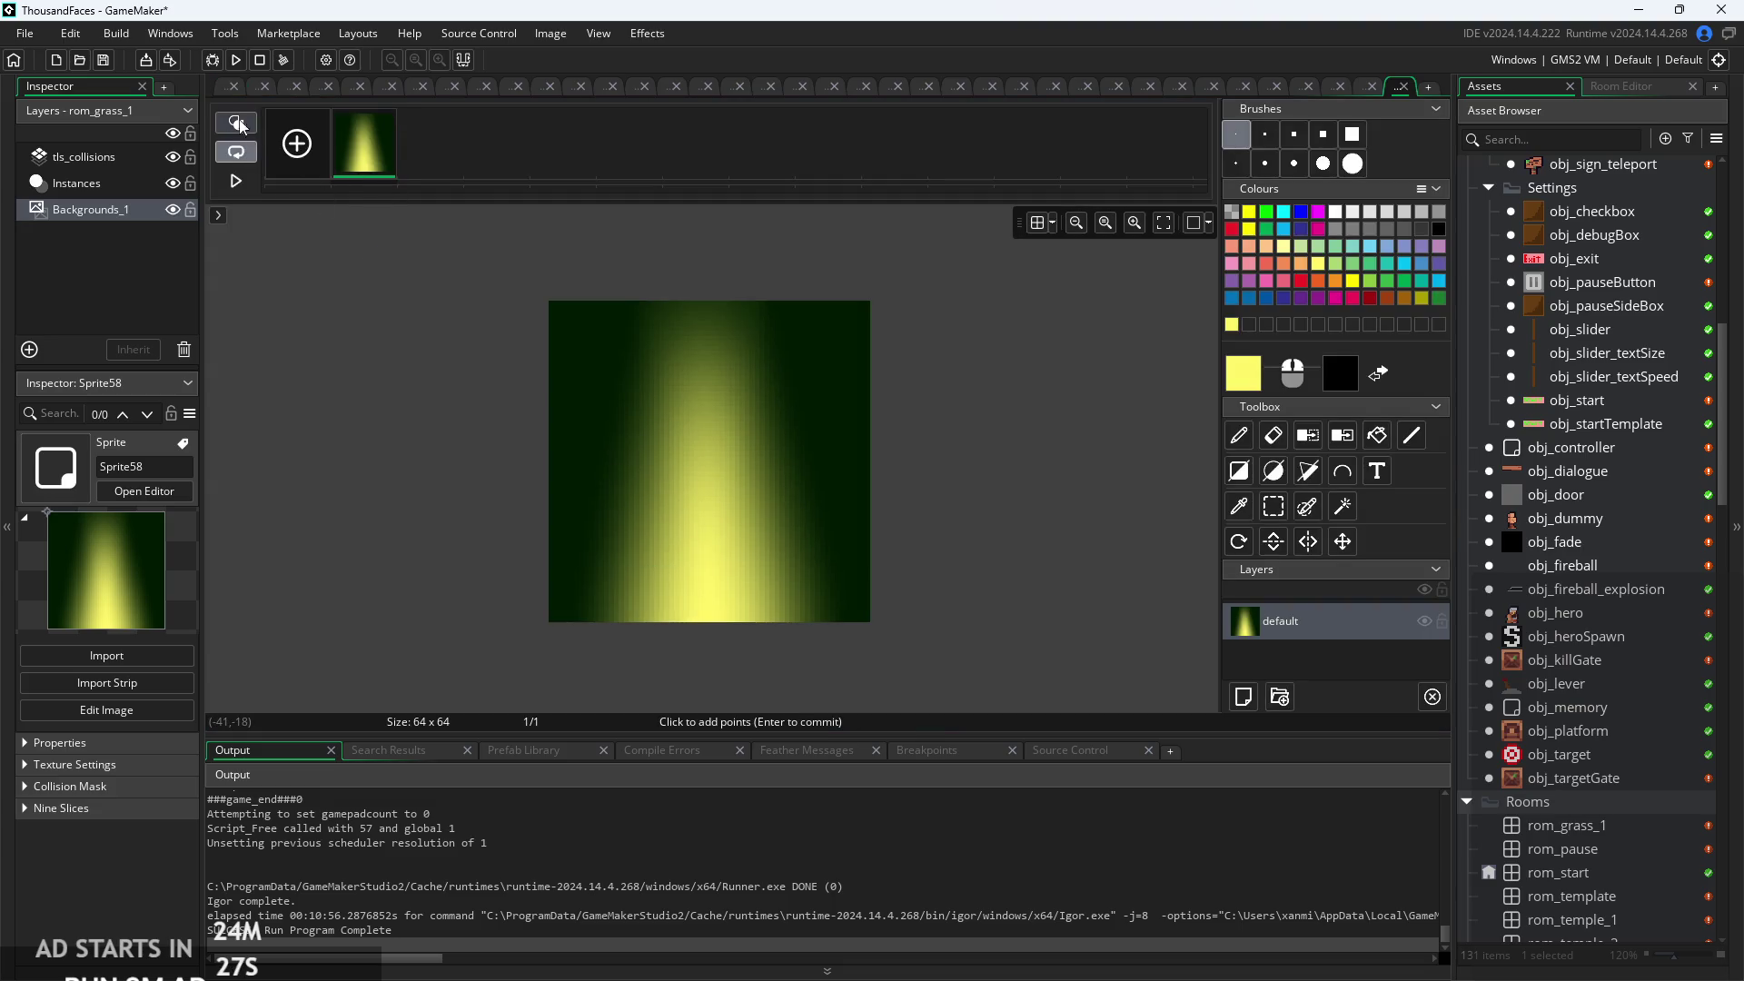
{"action": "left_click", "coordinate": [228, 89]}
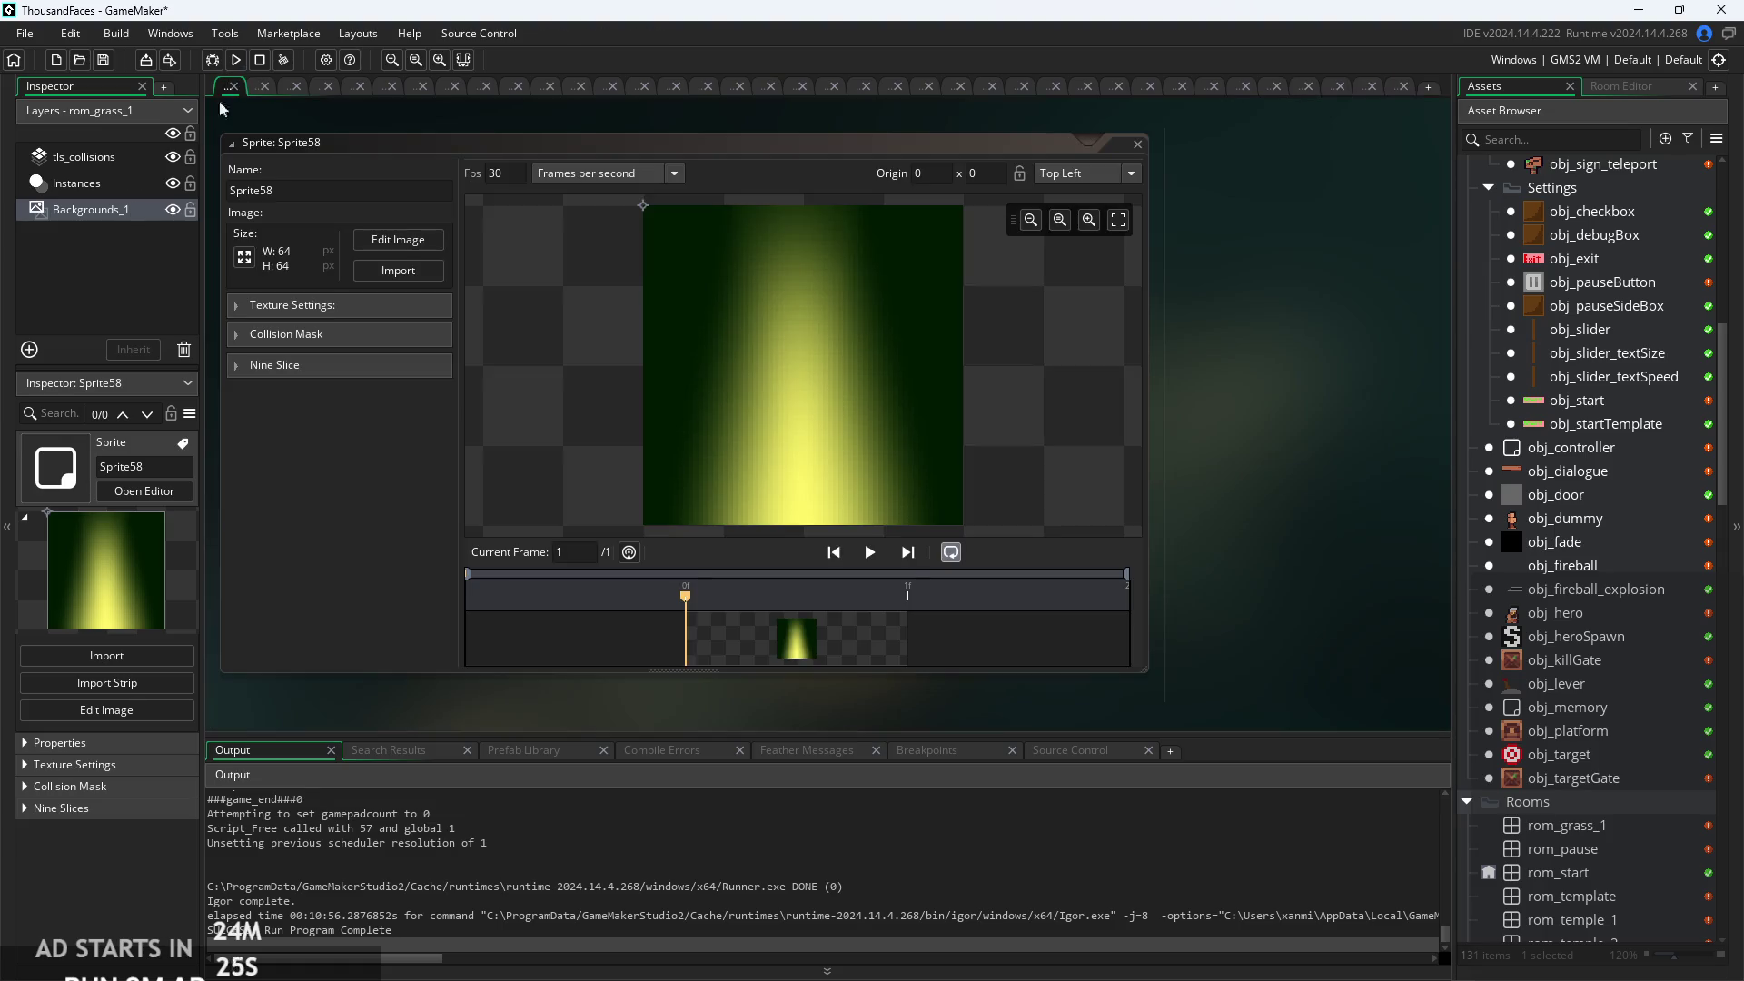
{"action": "left_click", "coordinate": [241, 258]}
{"action": "left_click", "coordinate": [295, 208]}
{"action": "type", "text": "320"}
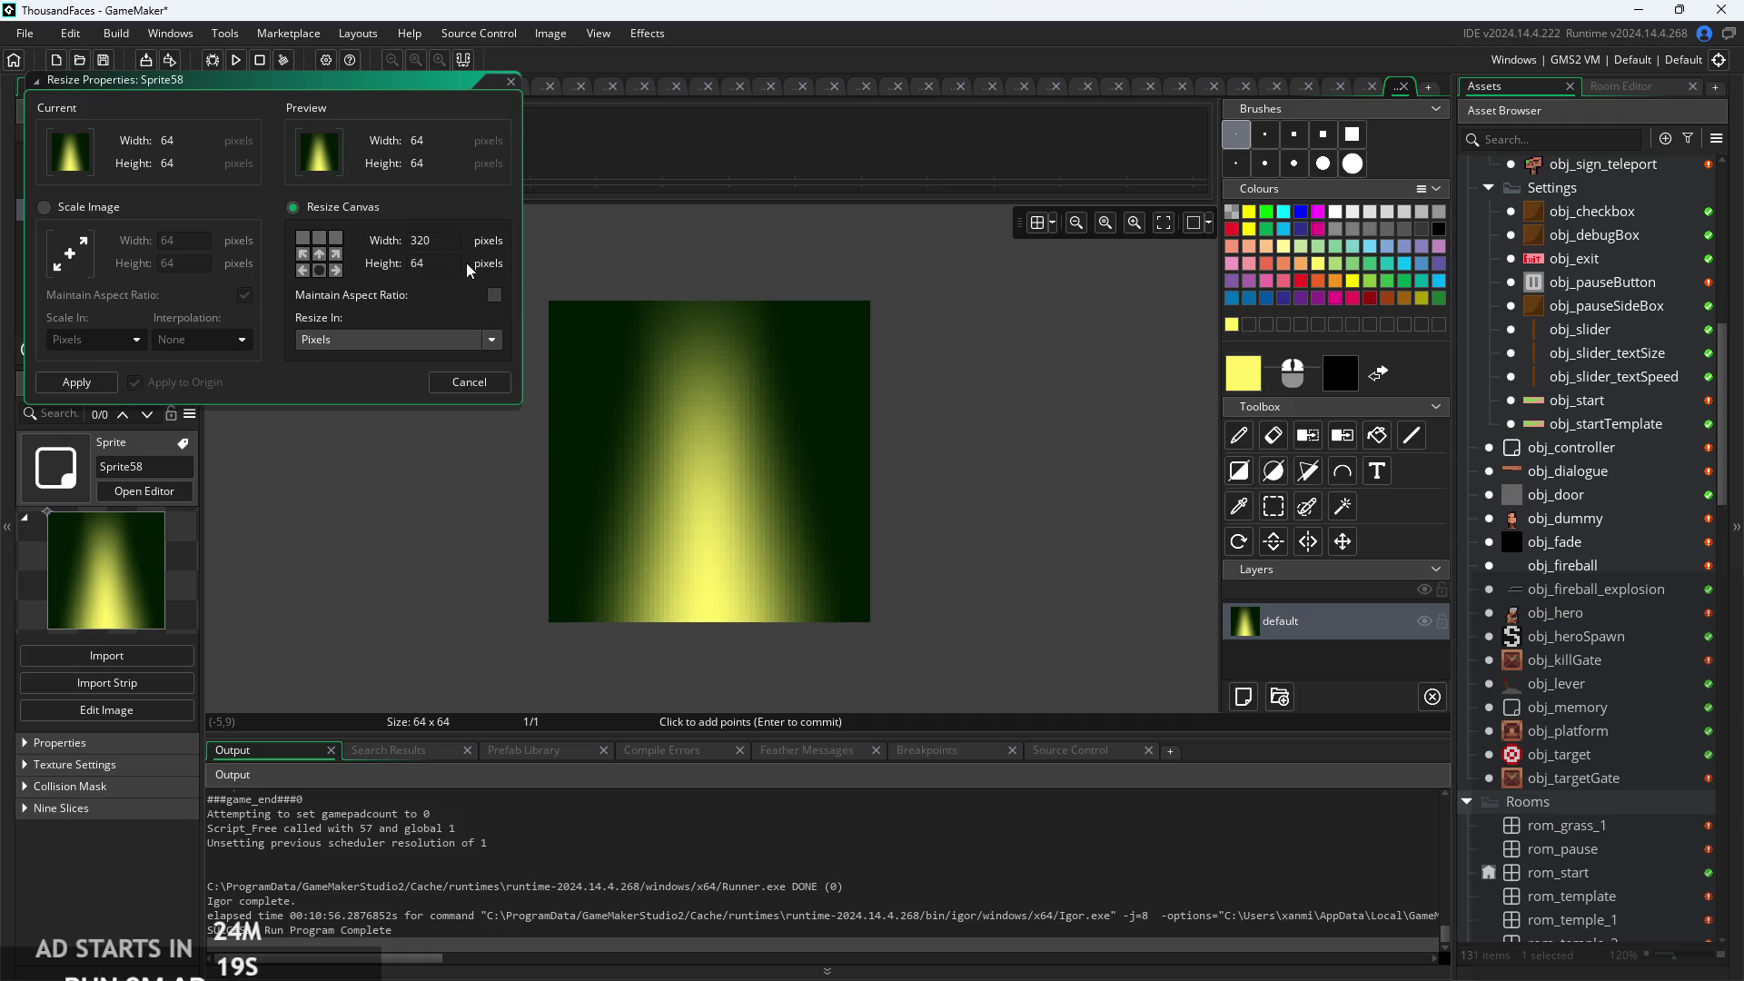
{"action": "left_click", "coordinate": [407, 265]}
{"action": "type", "text": "180"}
{"action": "left_click", "coordinate": [411, 283]}
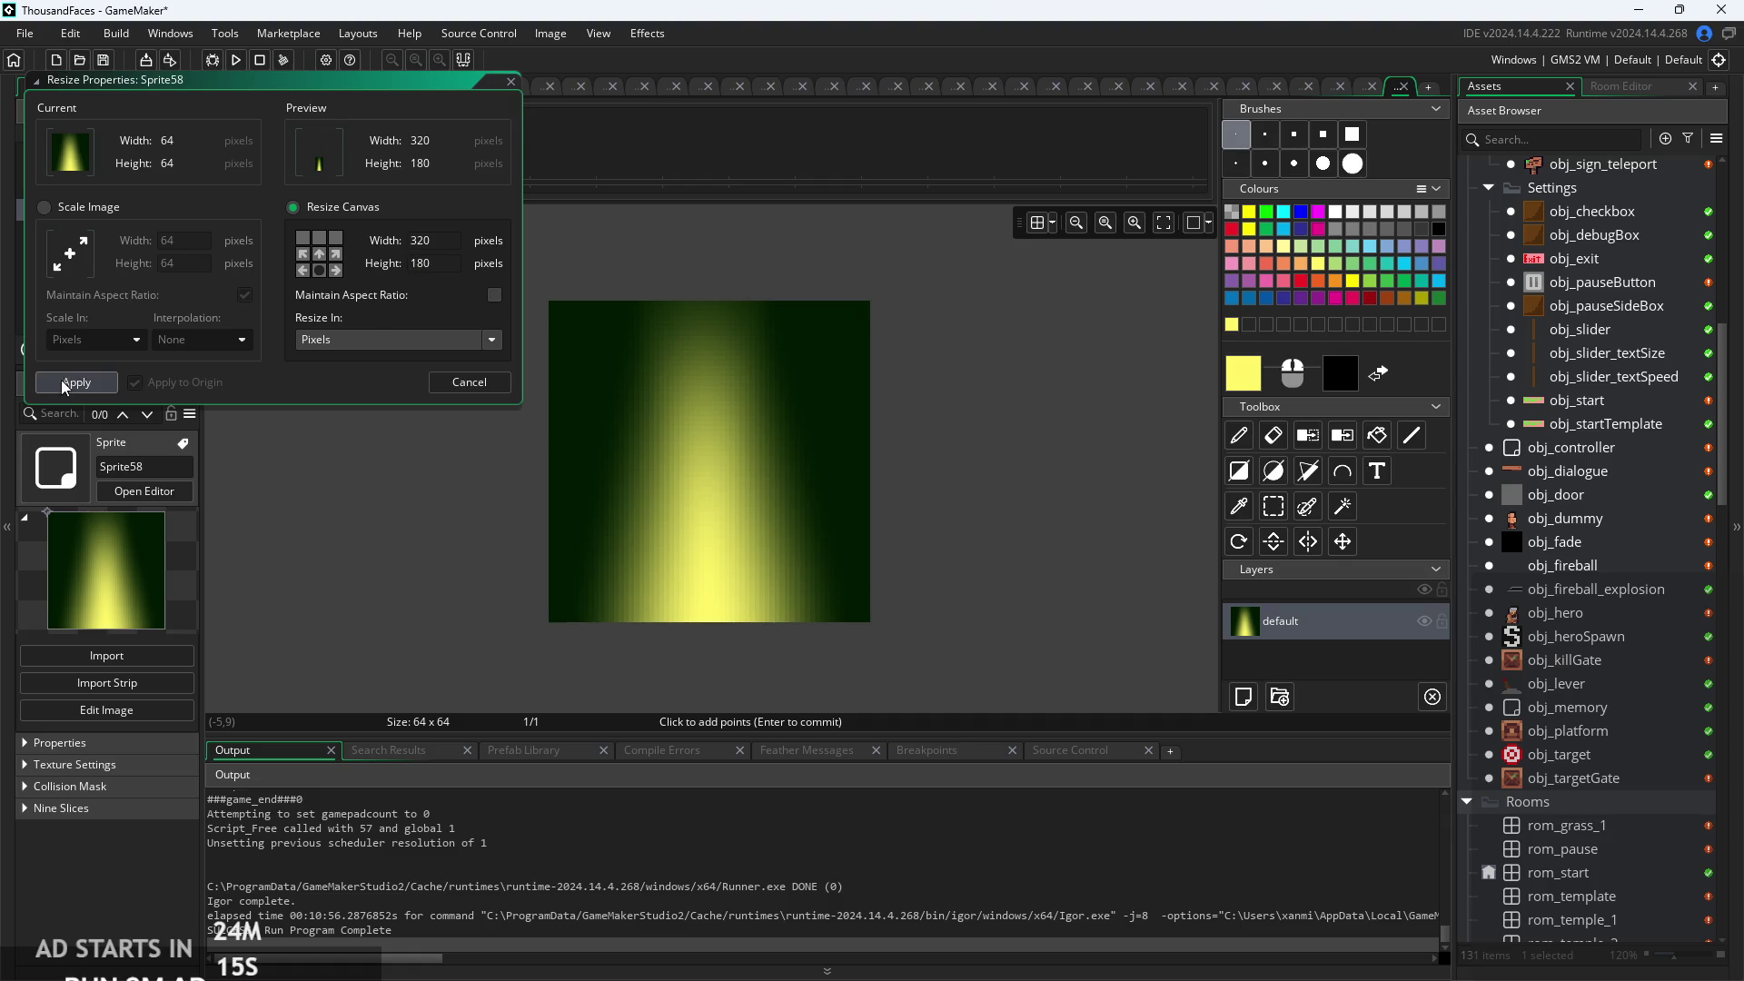
{"action": "left_click", "coordinate": [76, 382]}
{"action": "scroll", "coordinate": [914, 478], "scroll_direction": "down", "scroll_amount": 2}
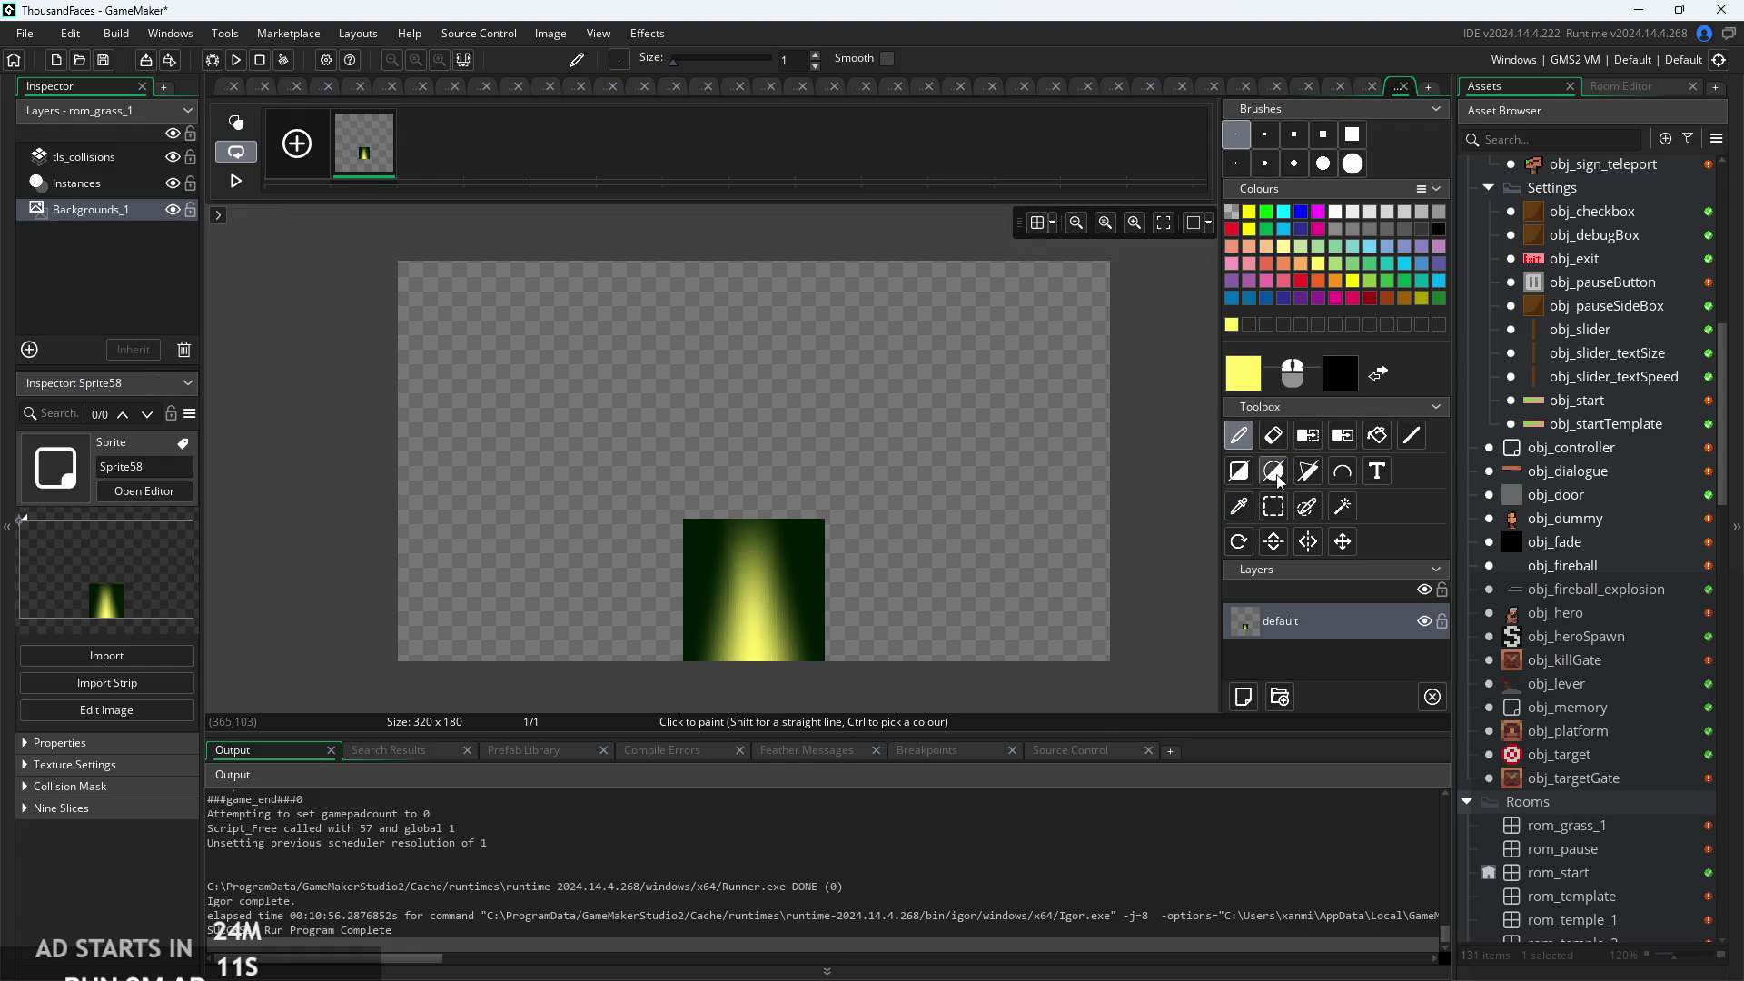
Sample the sprite's dark green and fill the transparent canvas area with it.
{"action": "left_click", "coordinate": [1275, 507]}
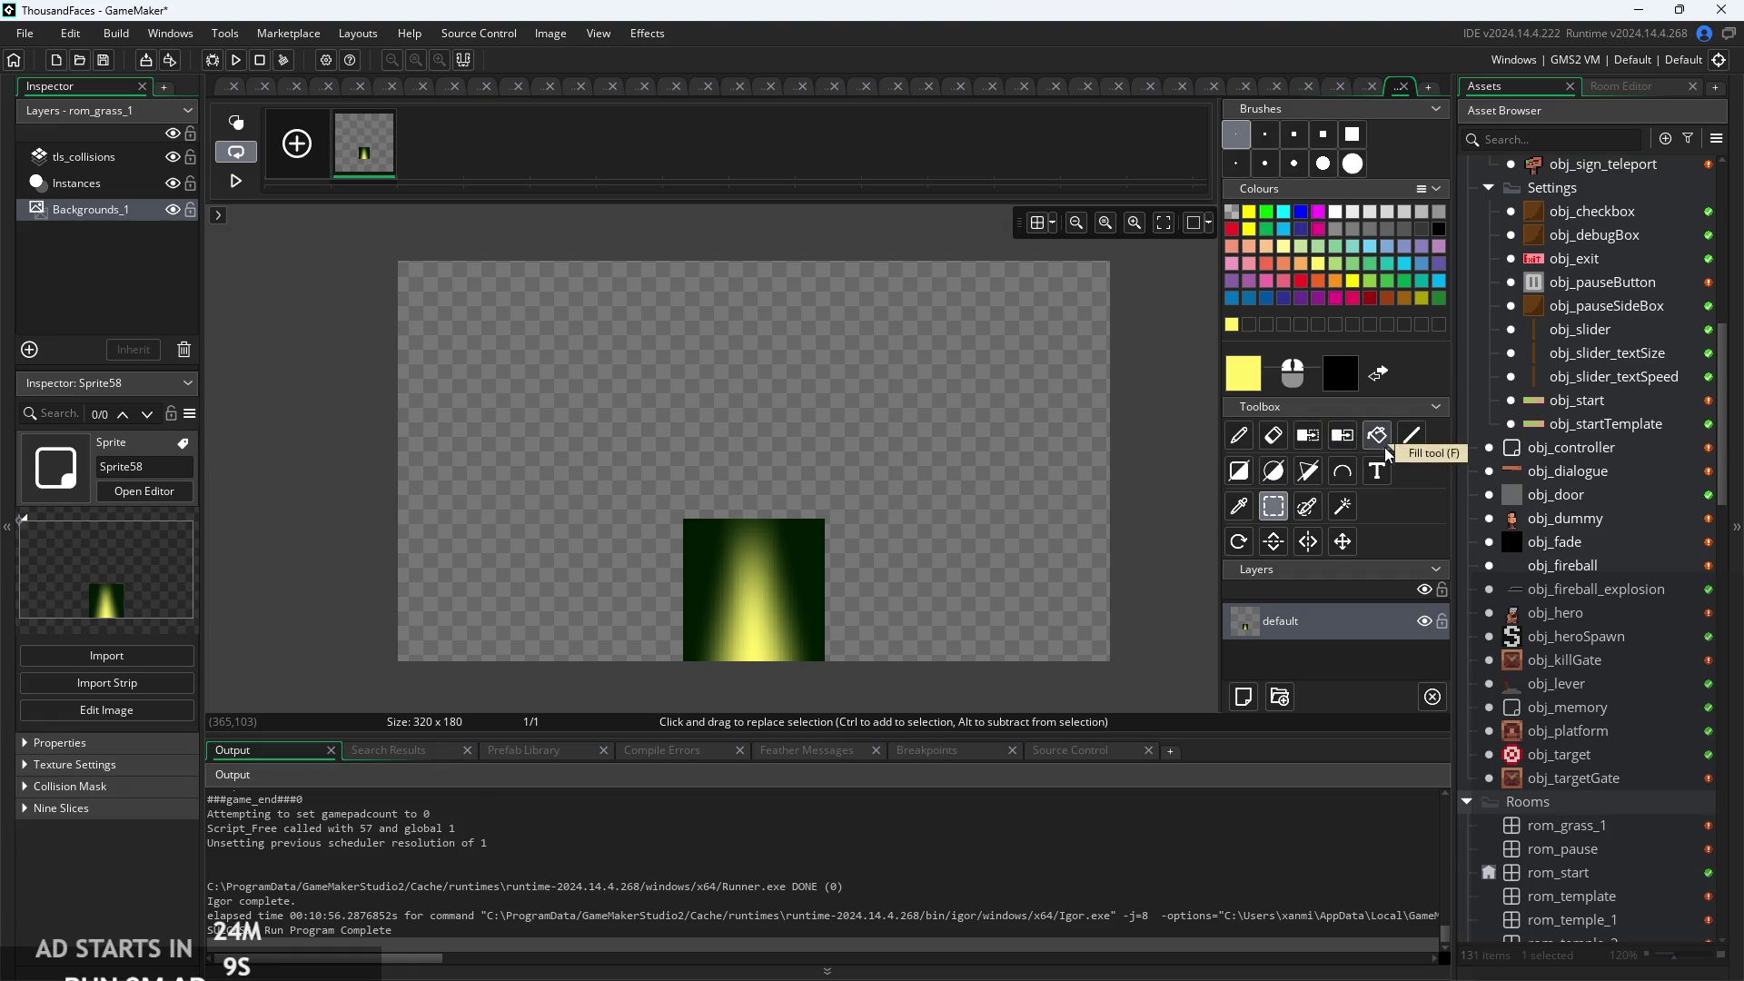
{"action": "left_click", "coordinate": [1239, 506]}
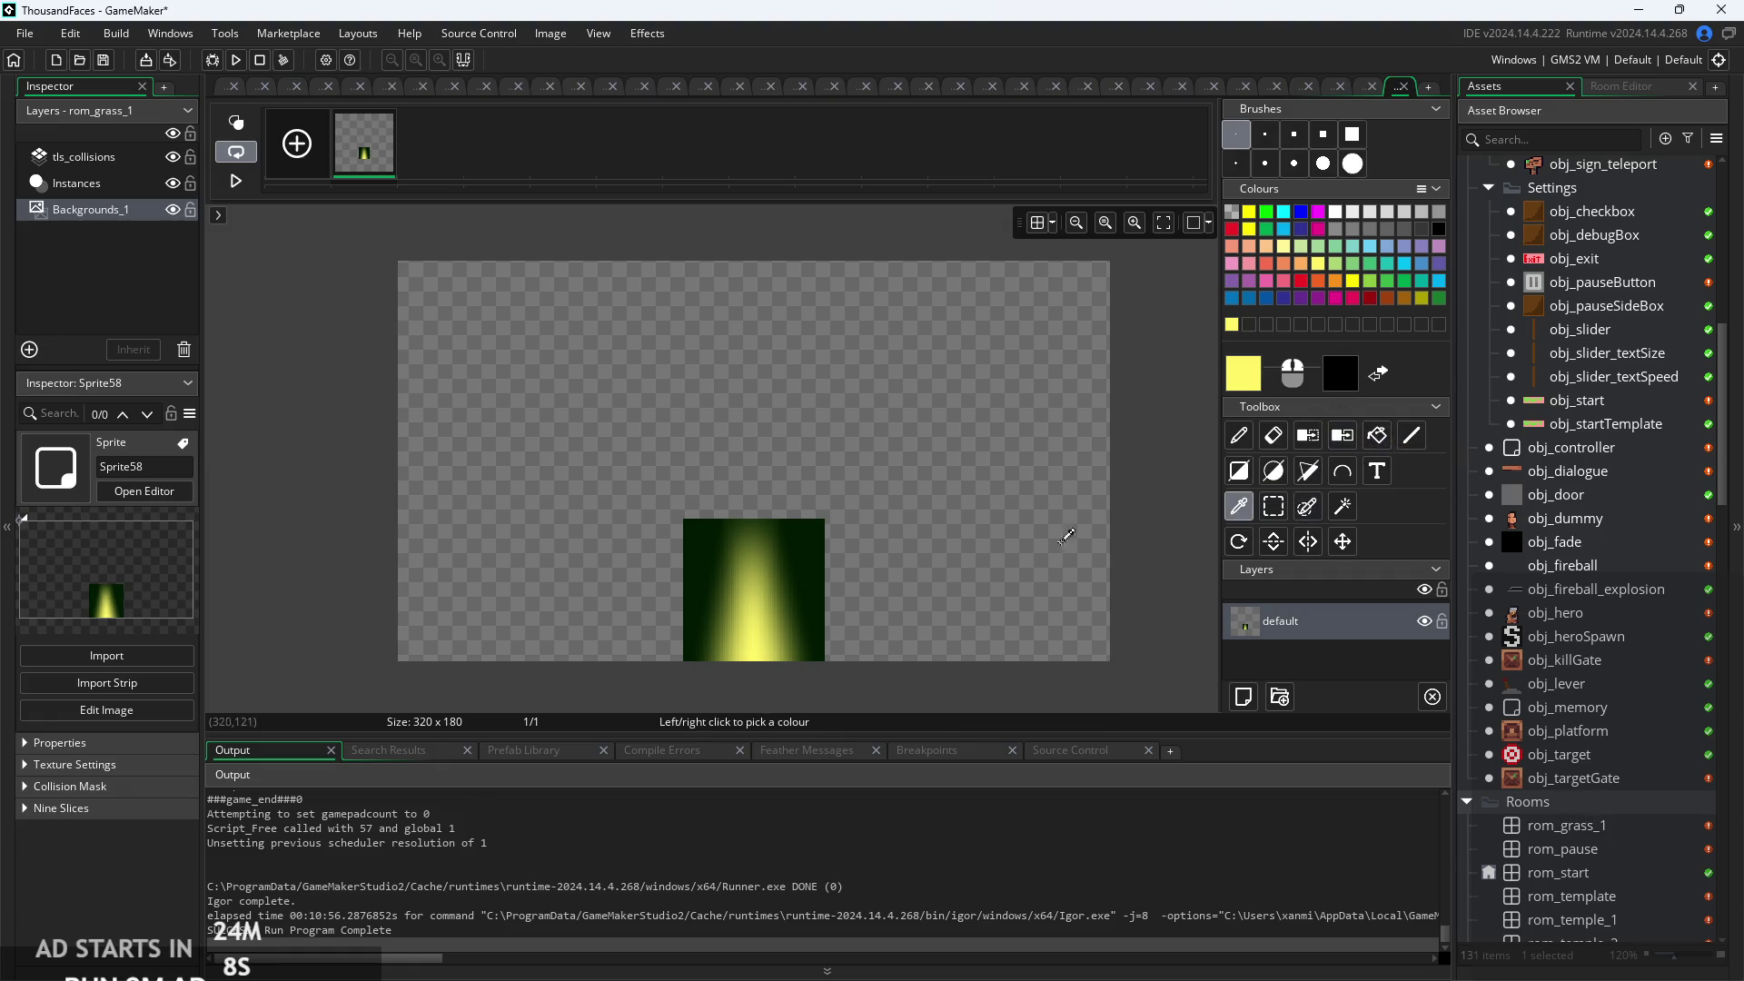
{"action": "right_click", "coordinate": [823, 524]}
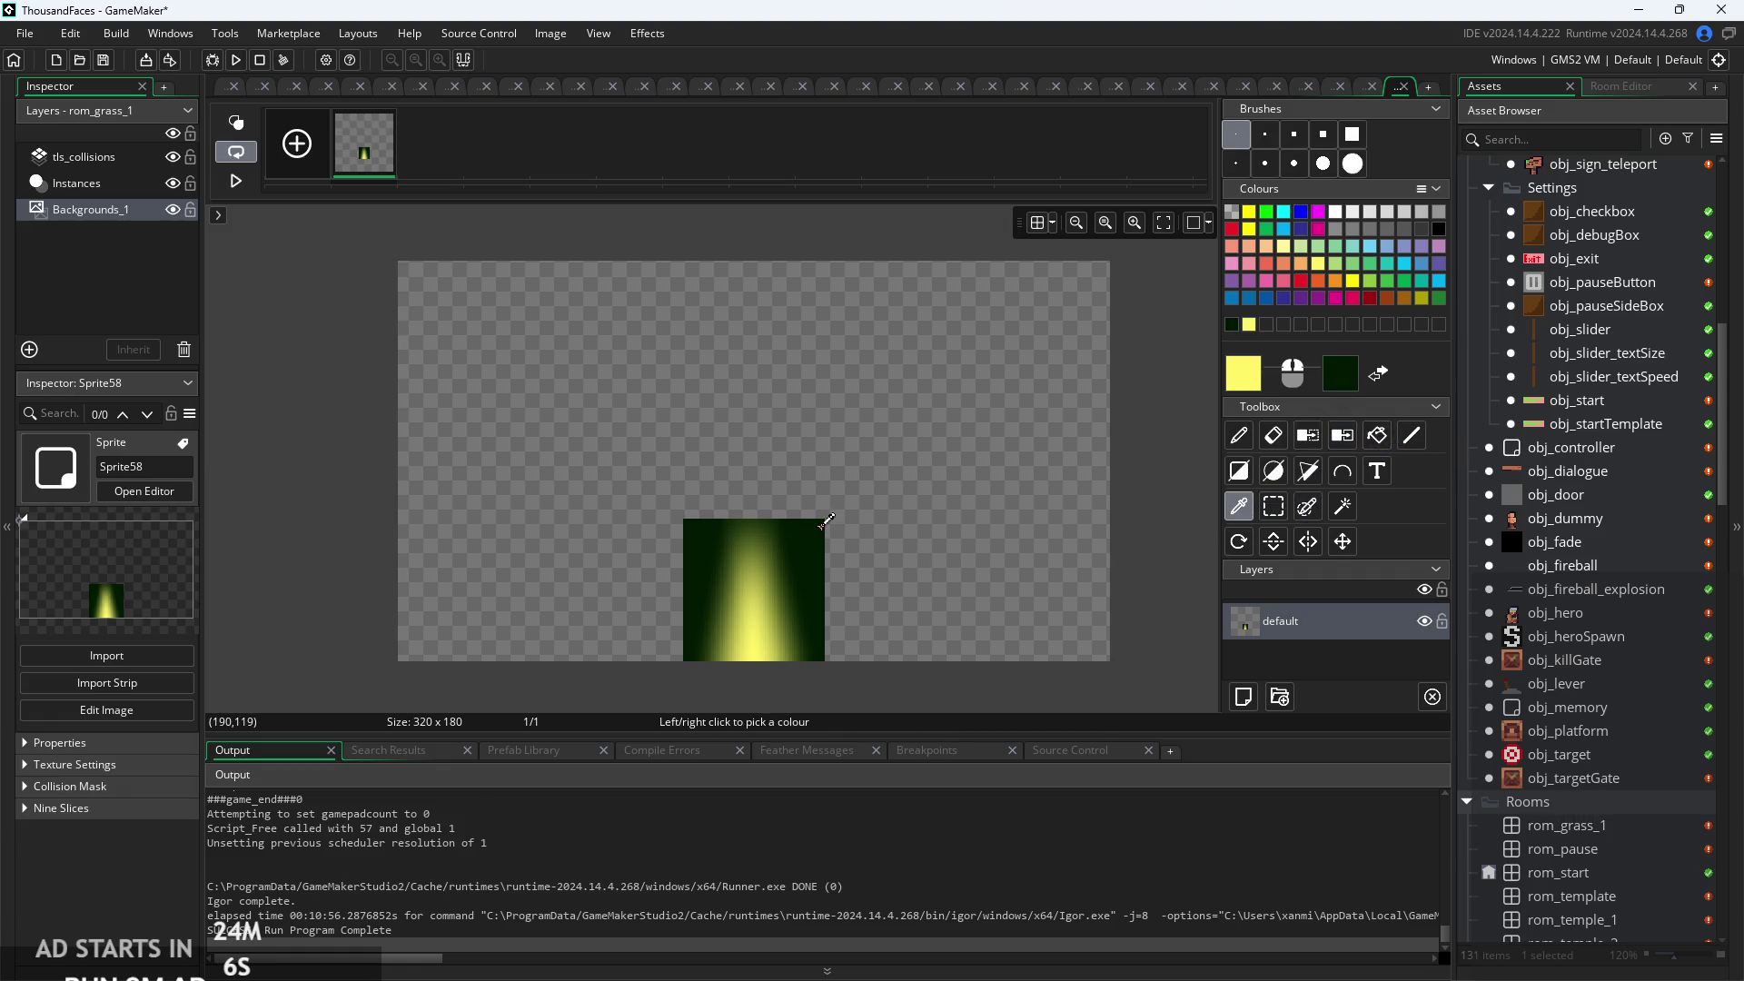
{"action": "left_click", "coordinate": [1377, 435]}
{"action": "right_click", "coordinate": [1070, 402]}
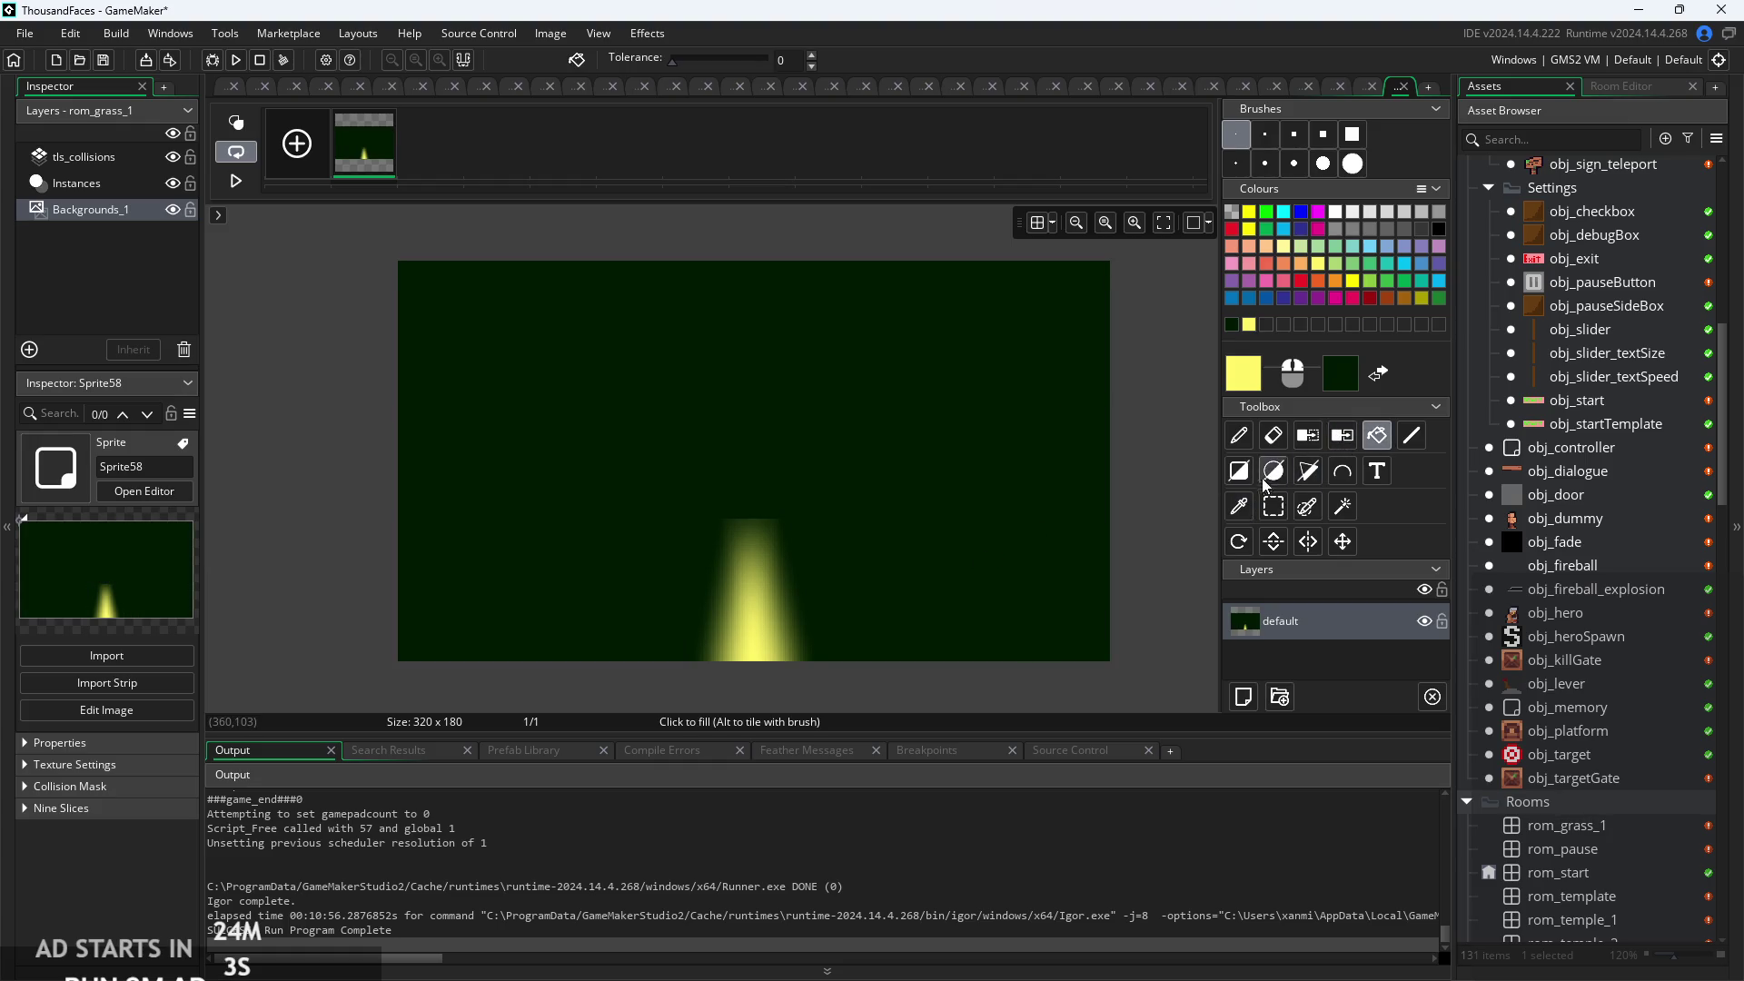
Delete the yellow cone area and fill the cleared space with dark green.
{"action": "left_click", "coordinate": [1273, 506]}
{"action": "left_click_drag", "start_coordinate": [592, 441], "coordinate": [895, 661]}
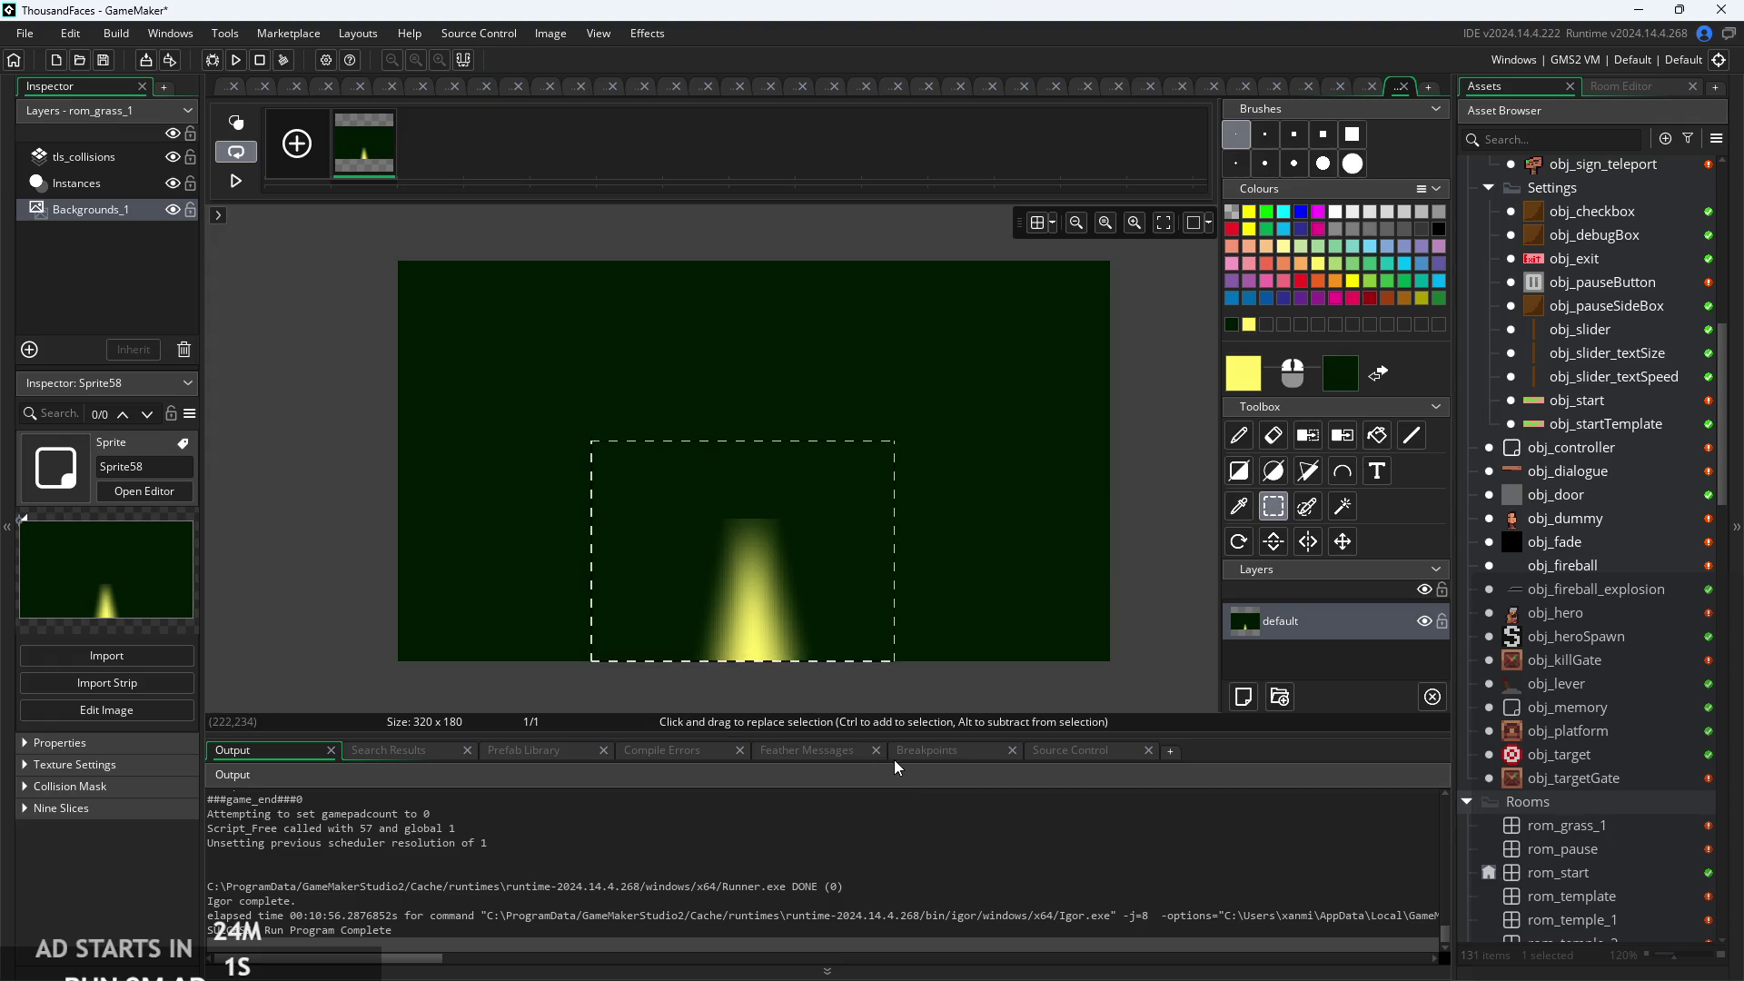
{"action": "key", "text": "Delete"}
{"action": "left_click", "coordinate": [1377, 435]}
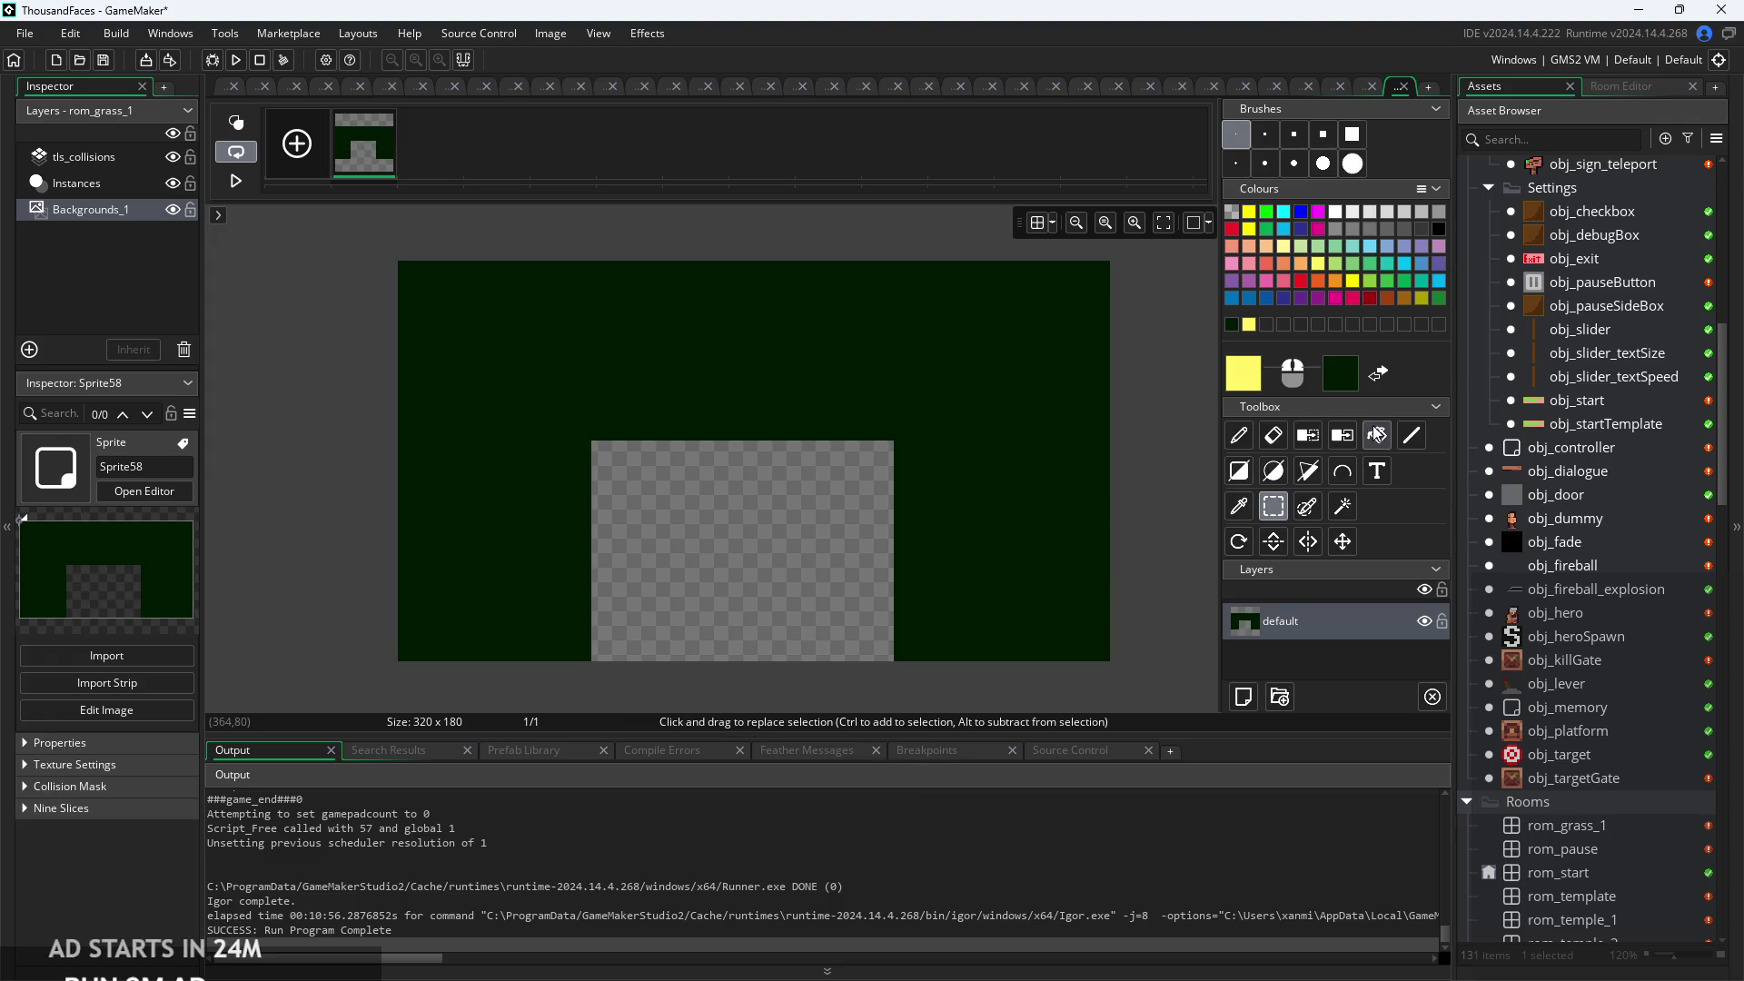
{"action": "right_click", "coordinate": [799, 633]}
{"action": "left_click", "coordinate": [1308, 471]}
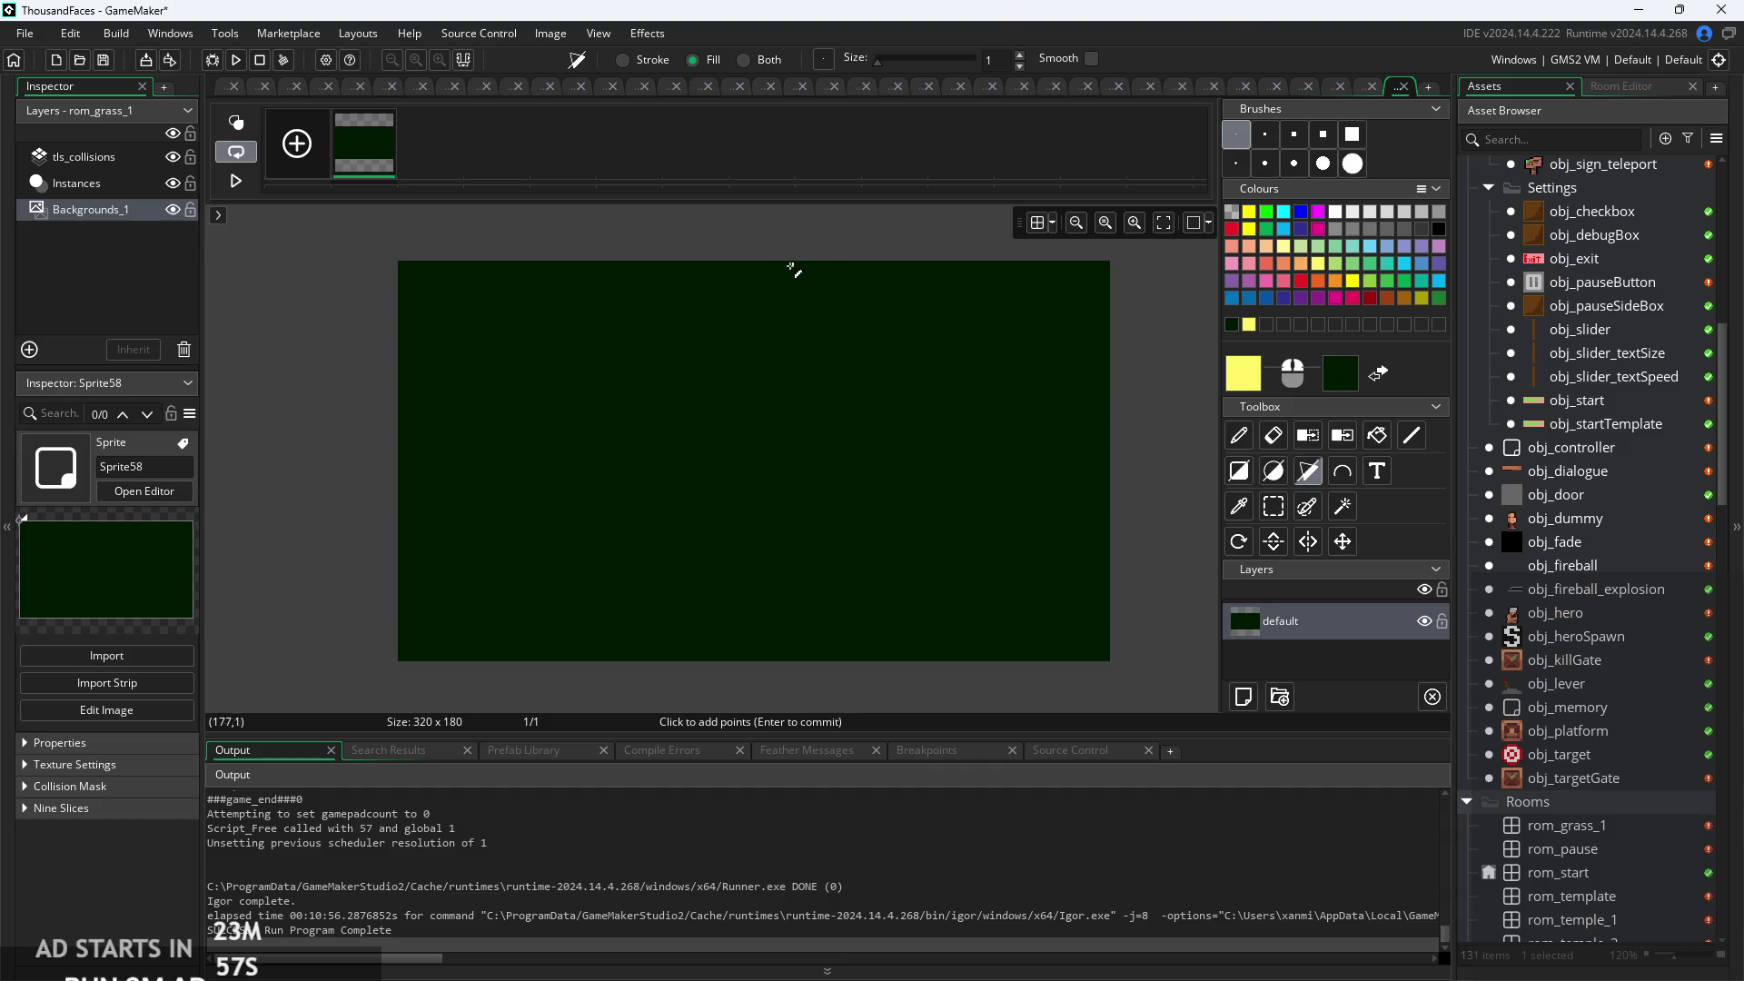
{"action": "scroll", "coordinate": [767, 254], "scroll_direction": "up", "scroll_amount": 2}
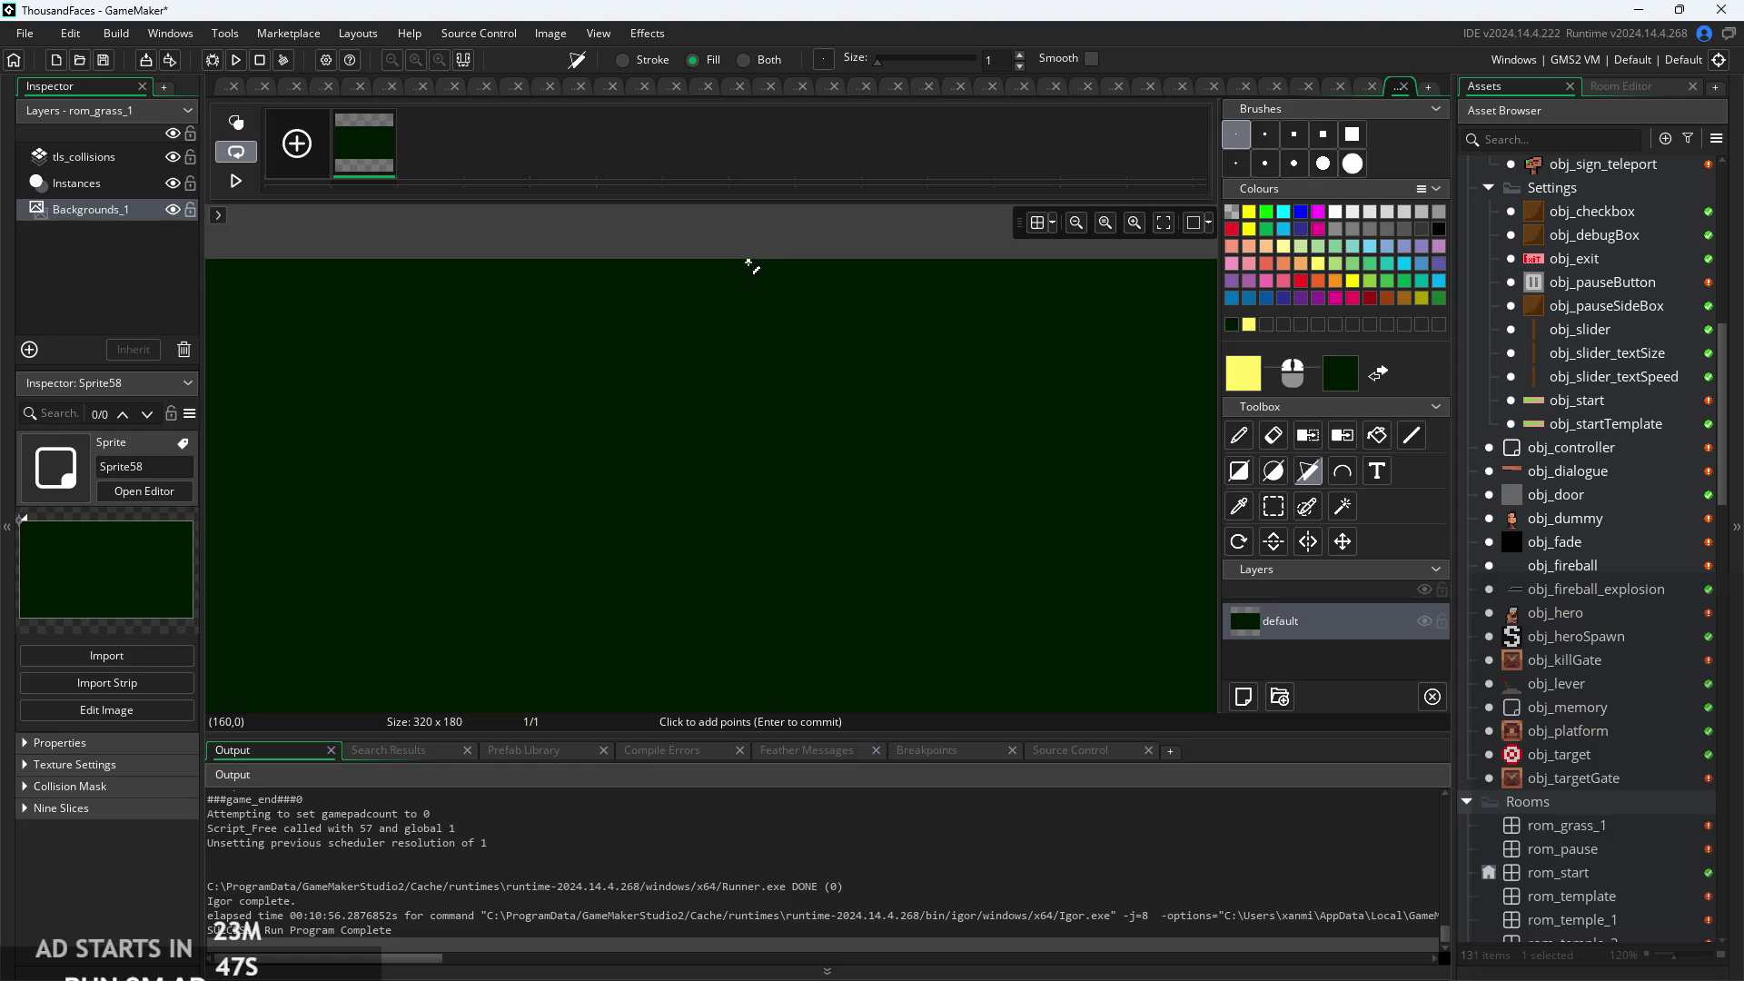
{"action": "scroll", "coordinate": [748, 409], "scroll_direction": "down", "scroll_amount": 3}
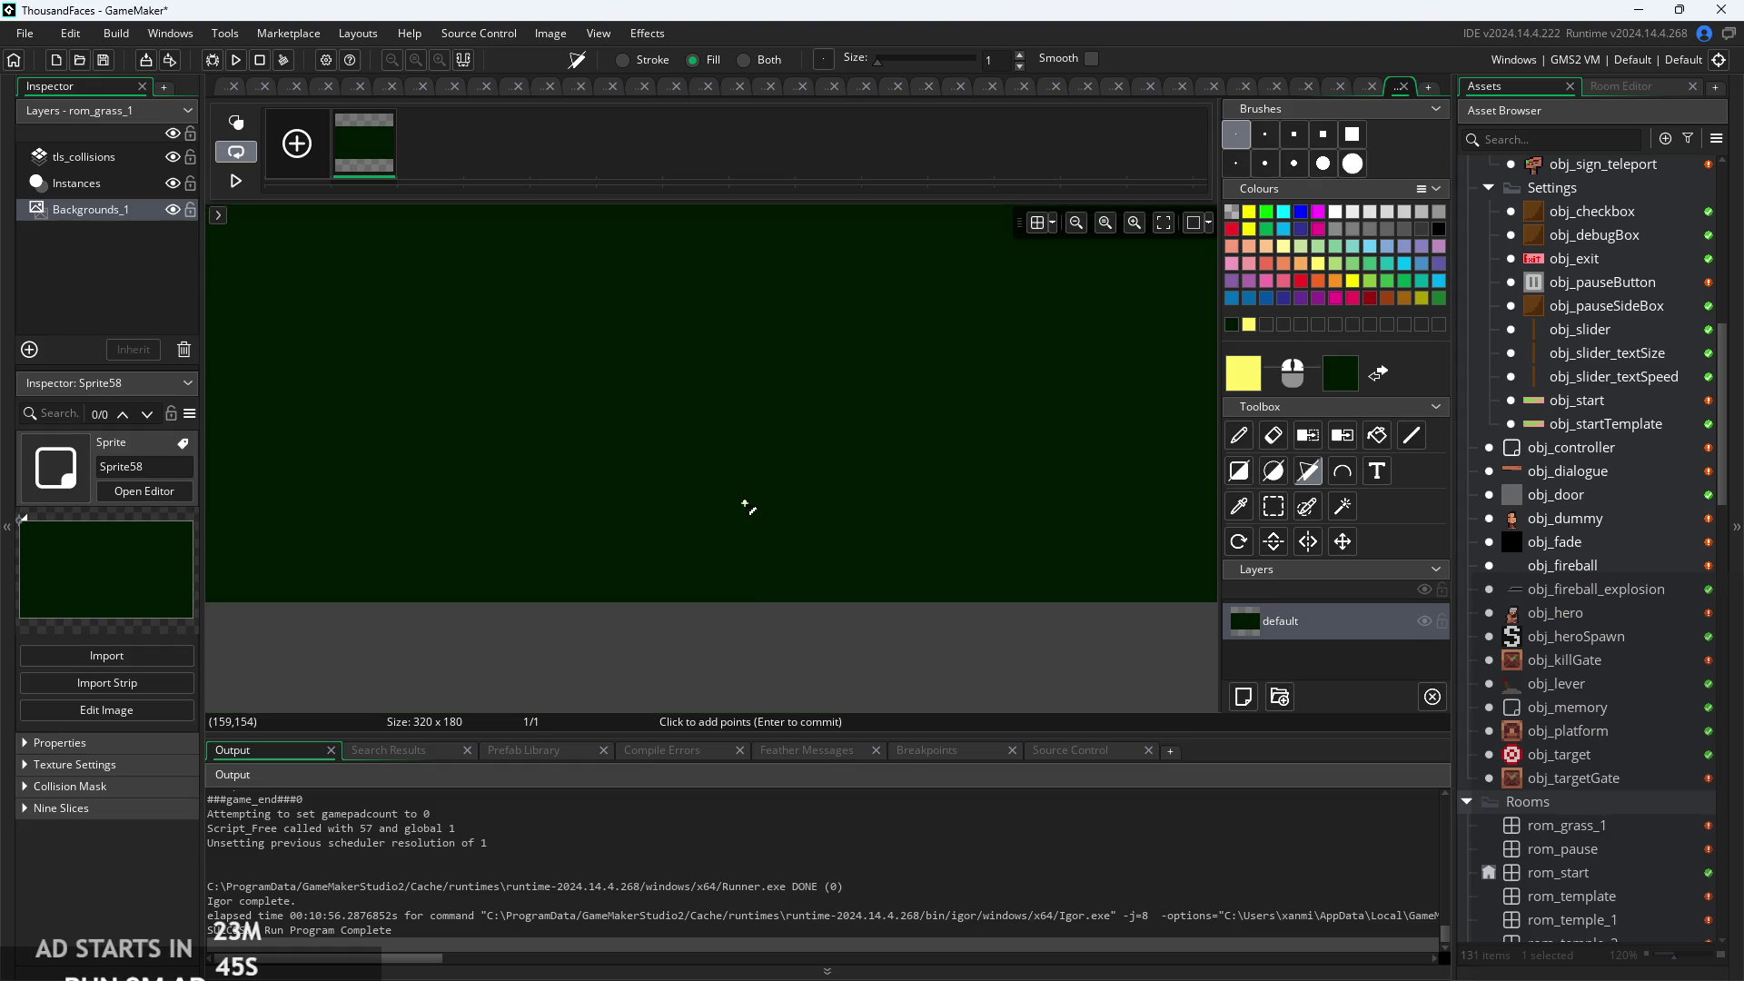
{"action": "scroll", "coordinate": [720, 467], "scroll_direction": "down", "scroll_amount": 1}
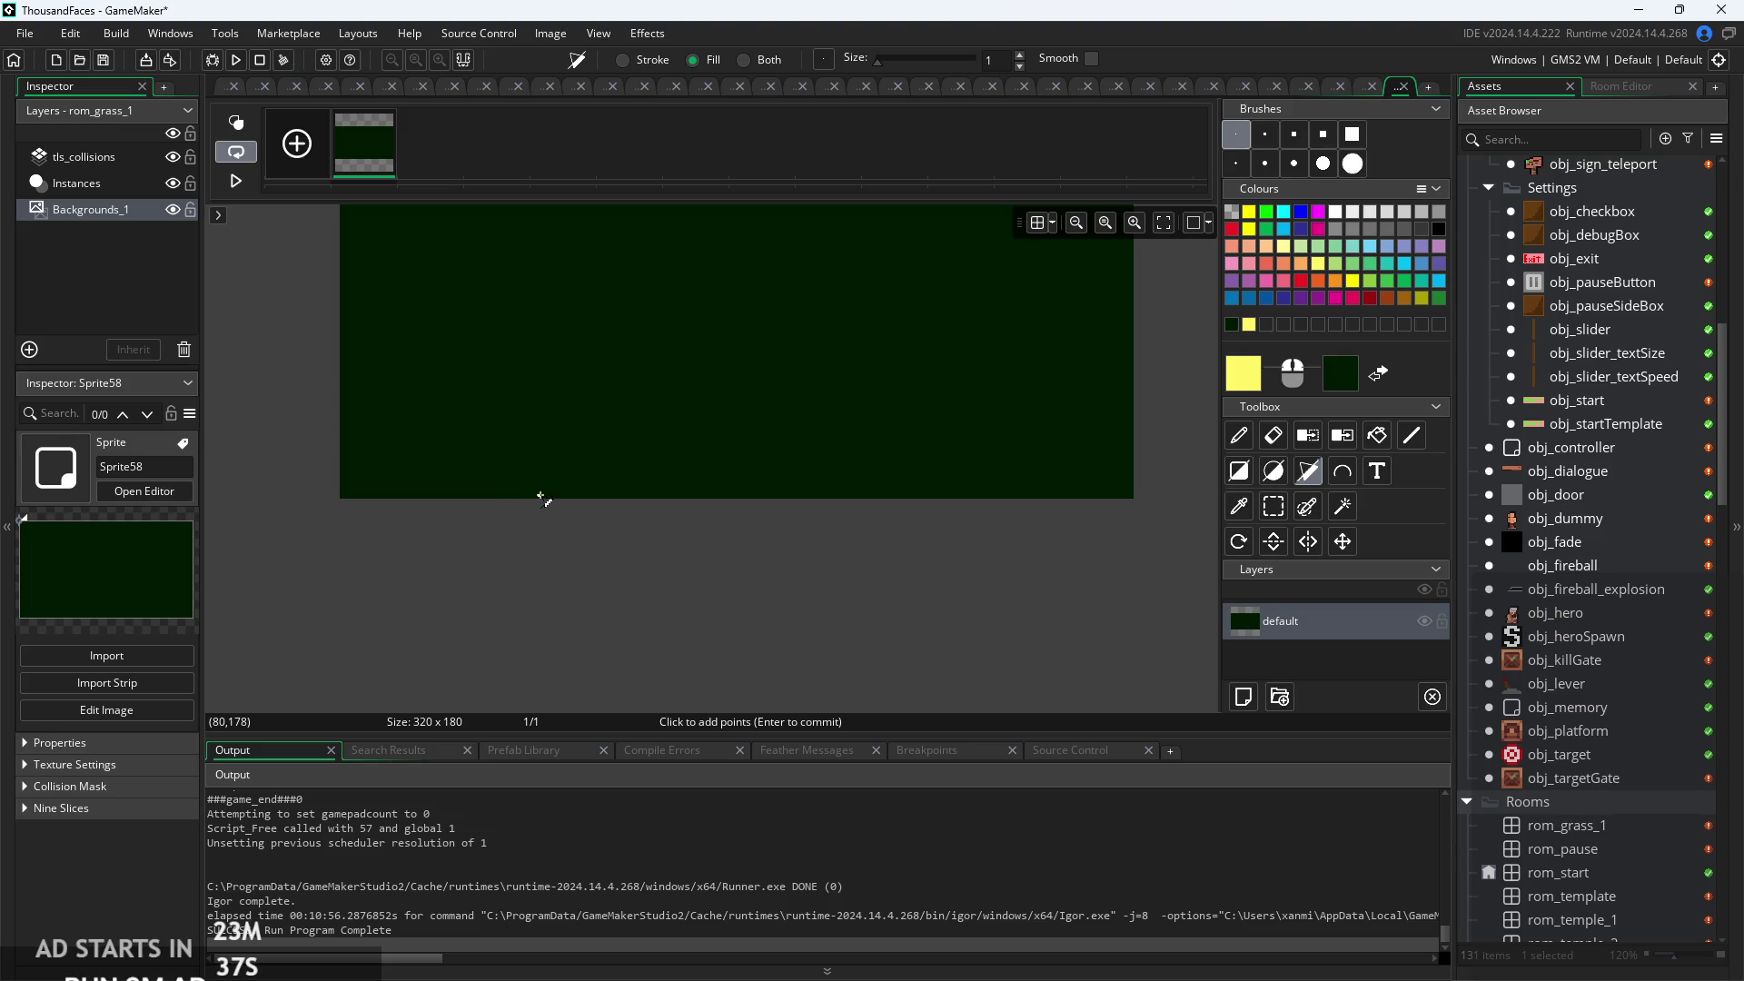
{"action": "left_click", "coordinate": [541, 497]}
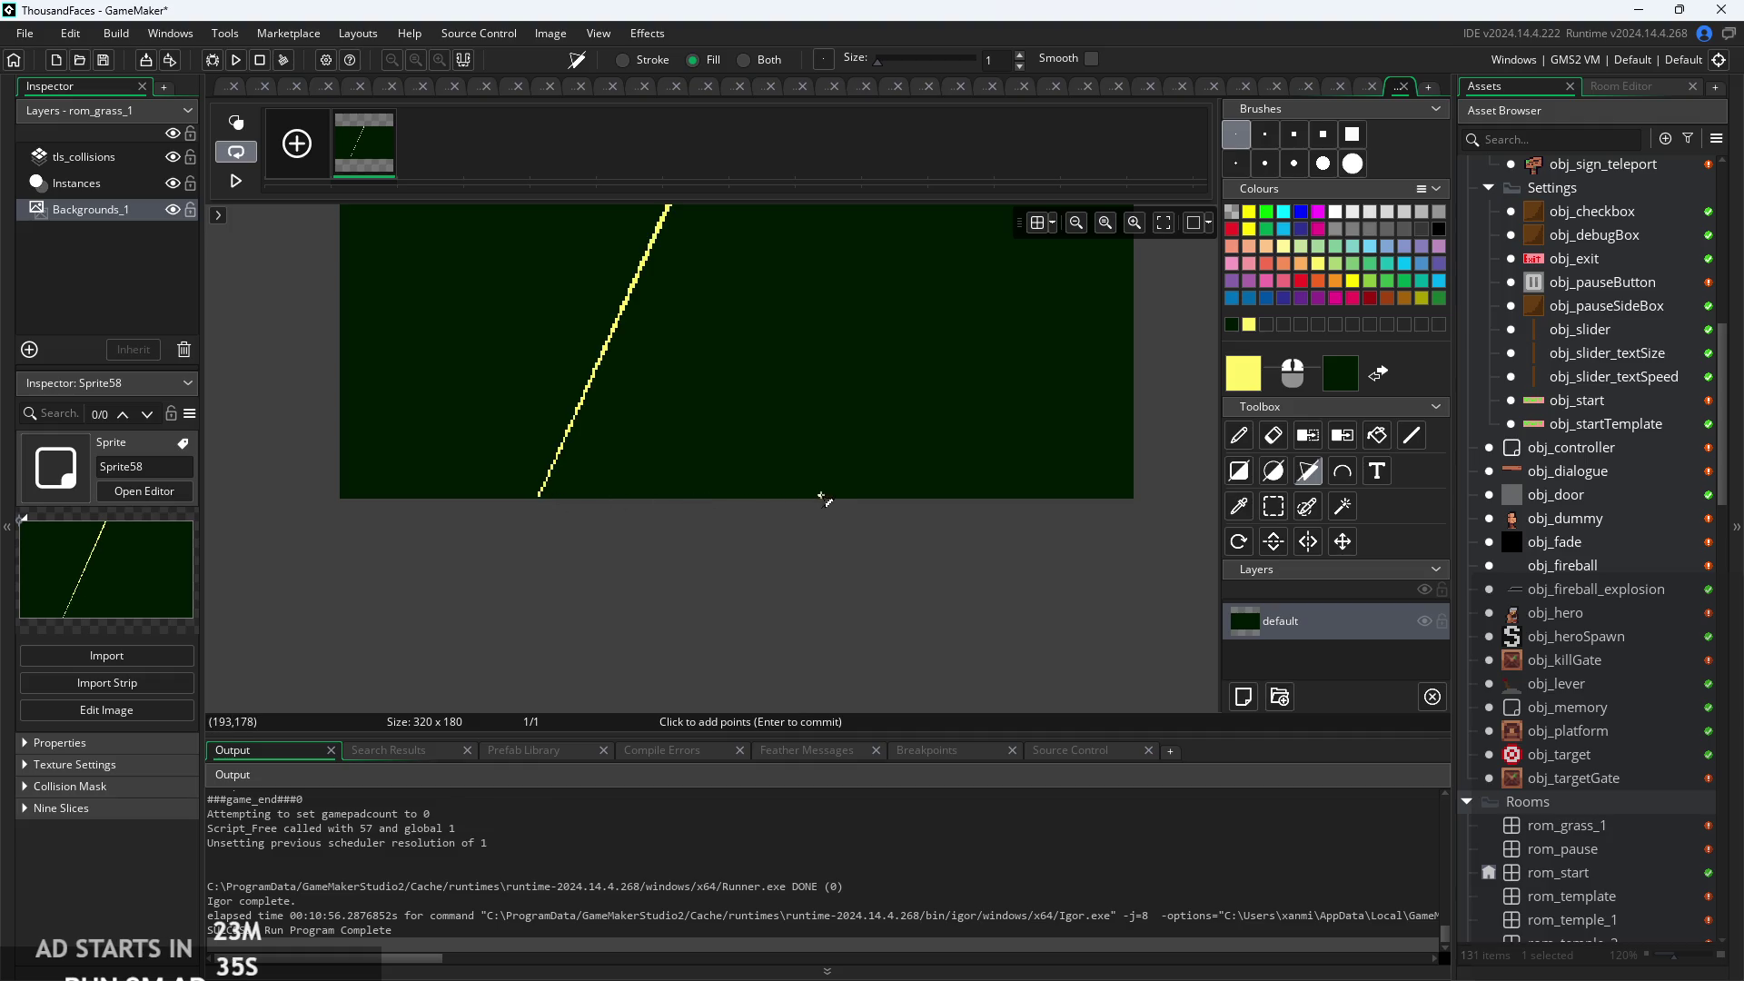
{"action": "scroll", "coordinate": [817, 584], "scroll_direction": "up", "scroll_amount": 2}
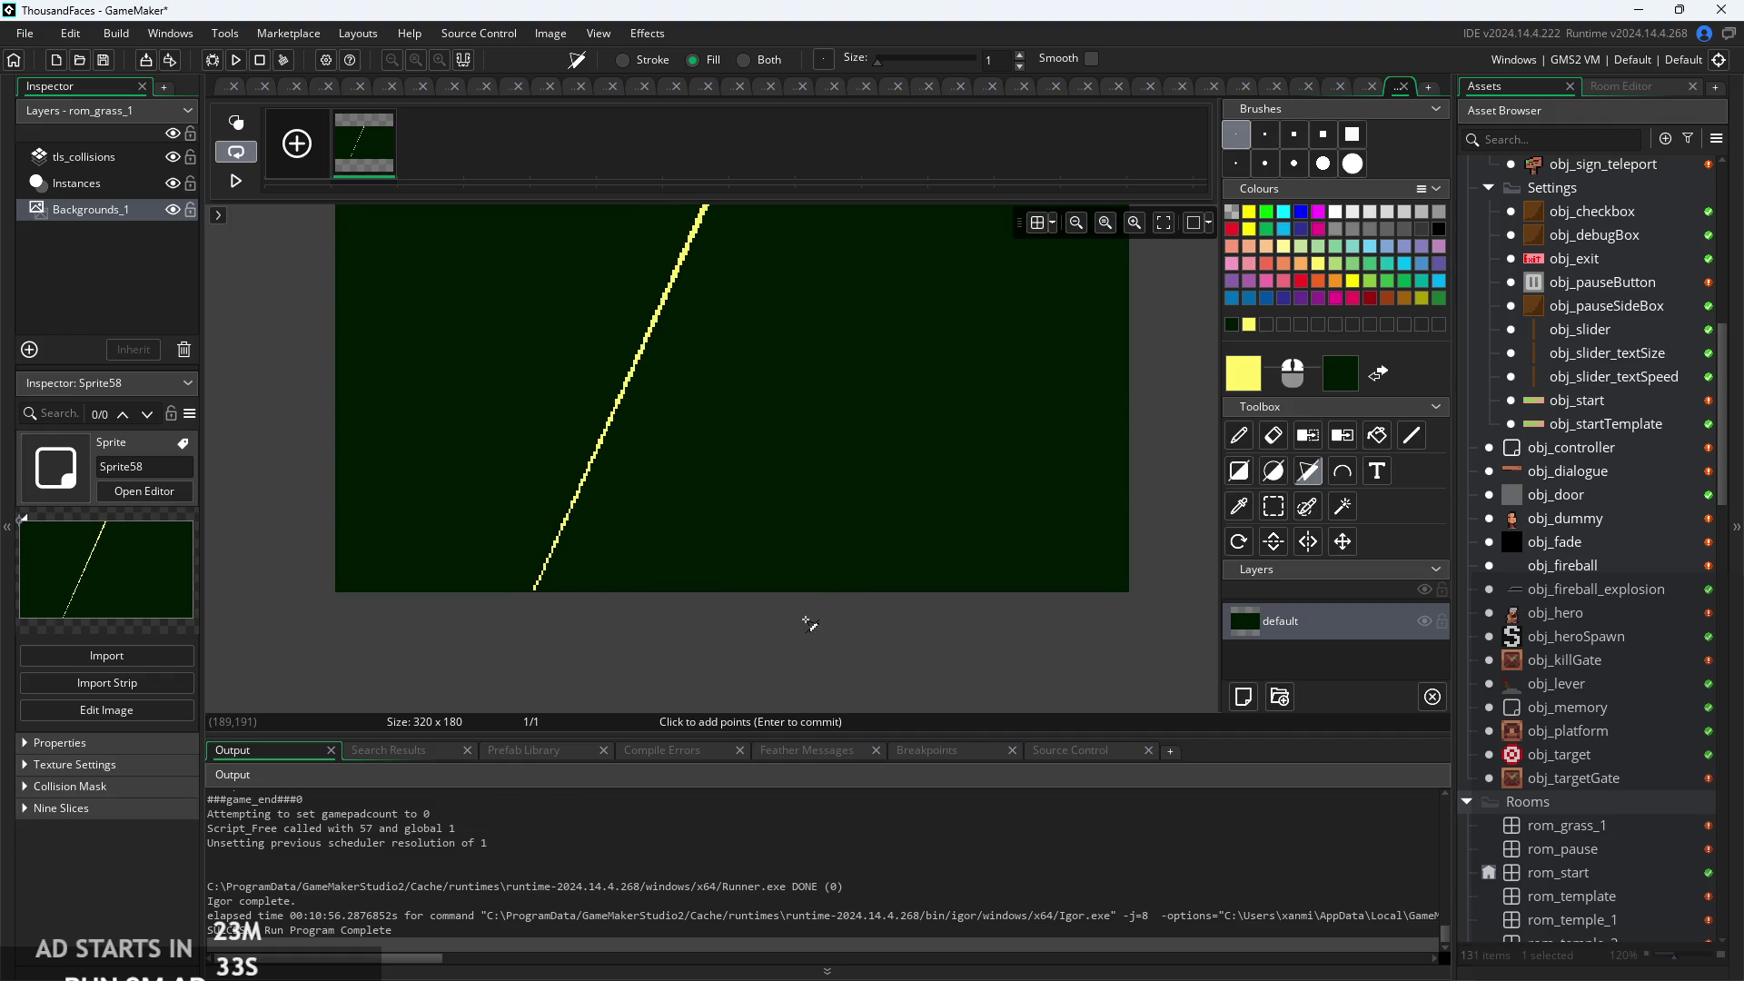
{"action": "key", "text": "ctrl+z"}
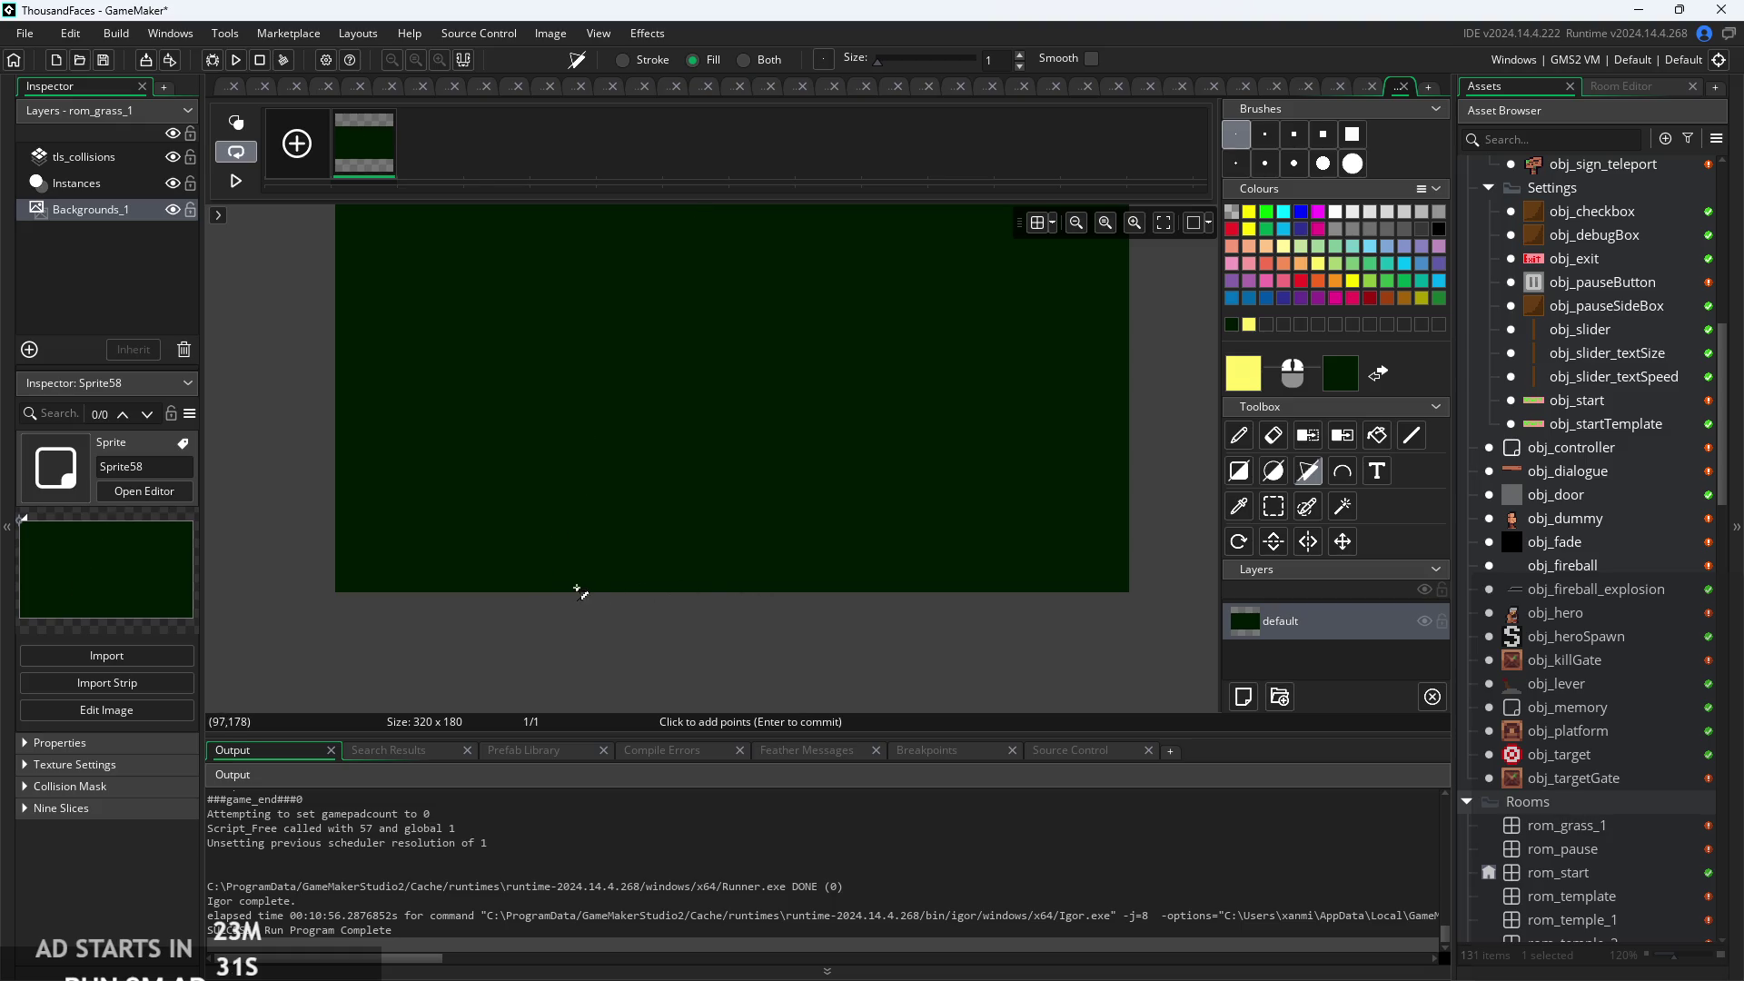
{"action": "left_click", "coordinate": [592, 591]}
{"action": "key", "text": "ctrl+z"}
{"action": "scroll", "coordinate": [654, 671], "scroll_direction": "up", "scroll_amount": 2}
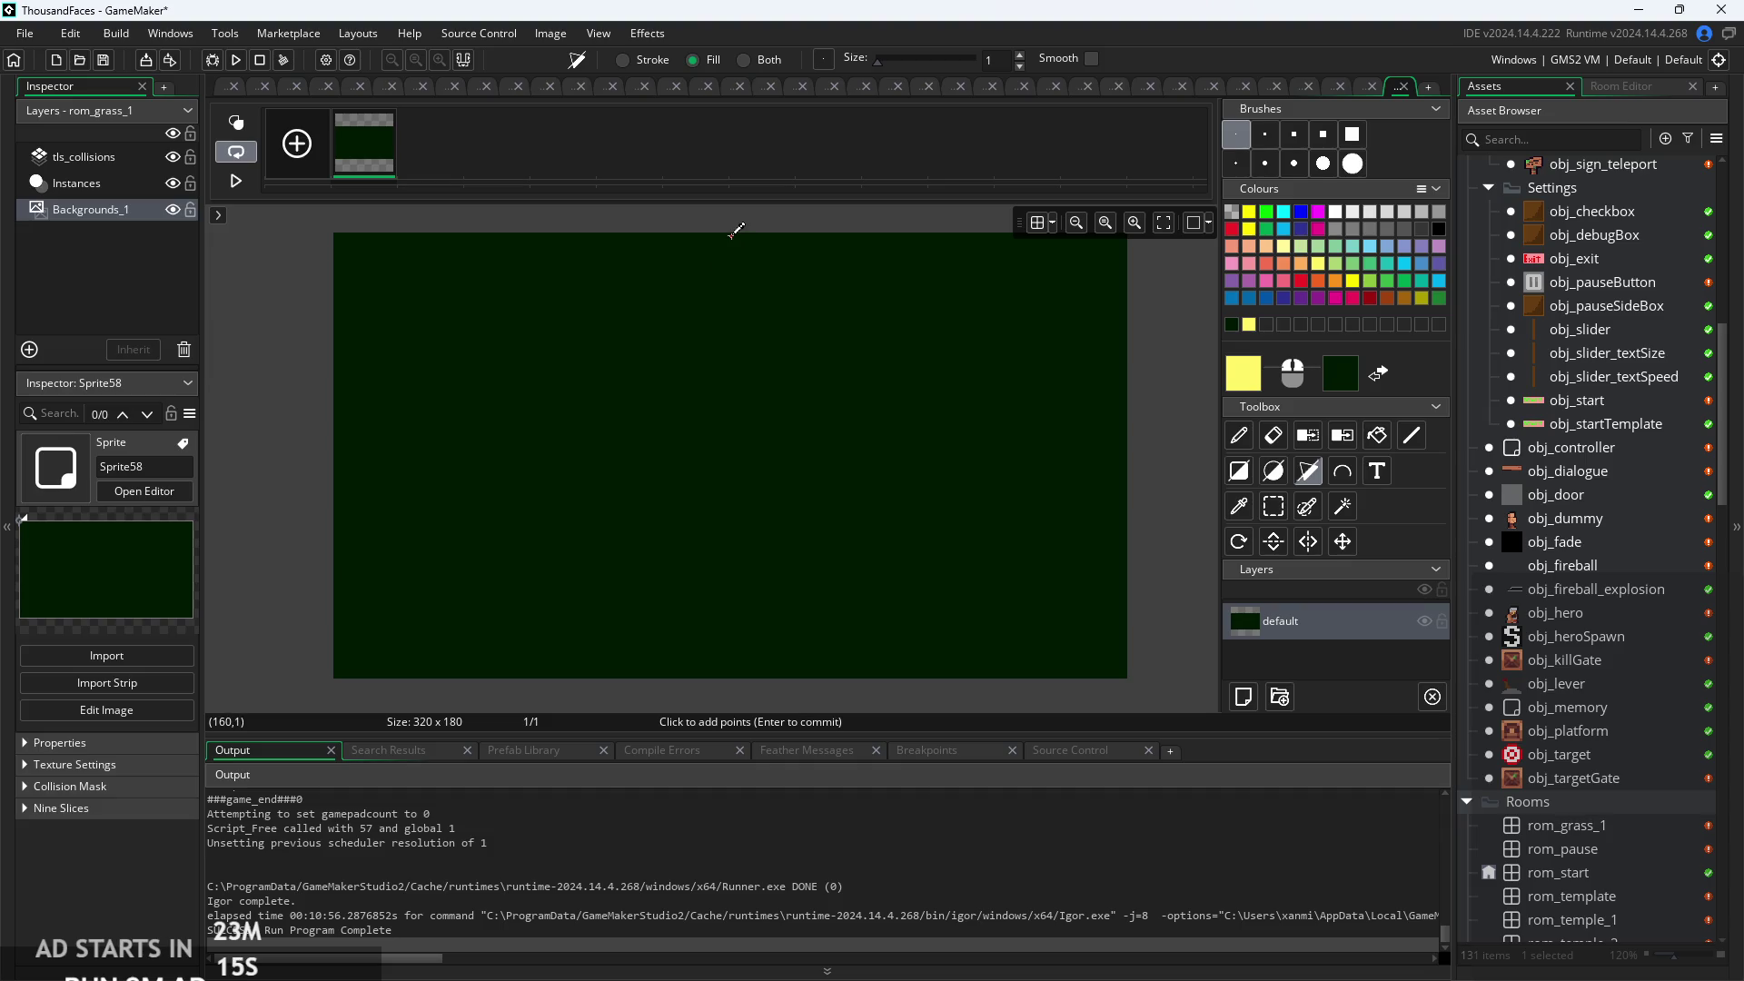
{"action": "scroll", "coordinate": [732, 229], "scroll_direction": "up", "scroll_amount": 2}
{"action": "scroll", "coordinate": [734, 232], "scroll_direction": "down", "scroll_amount": 1}
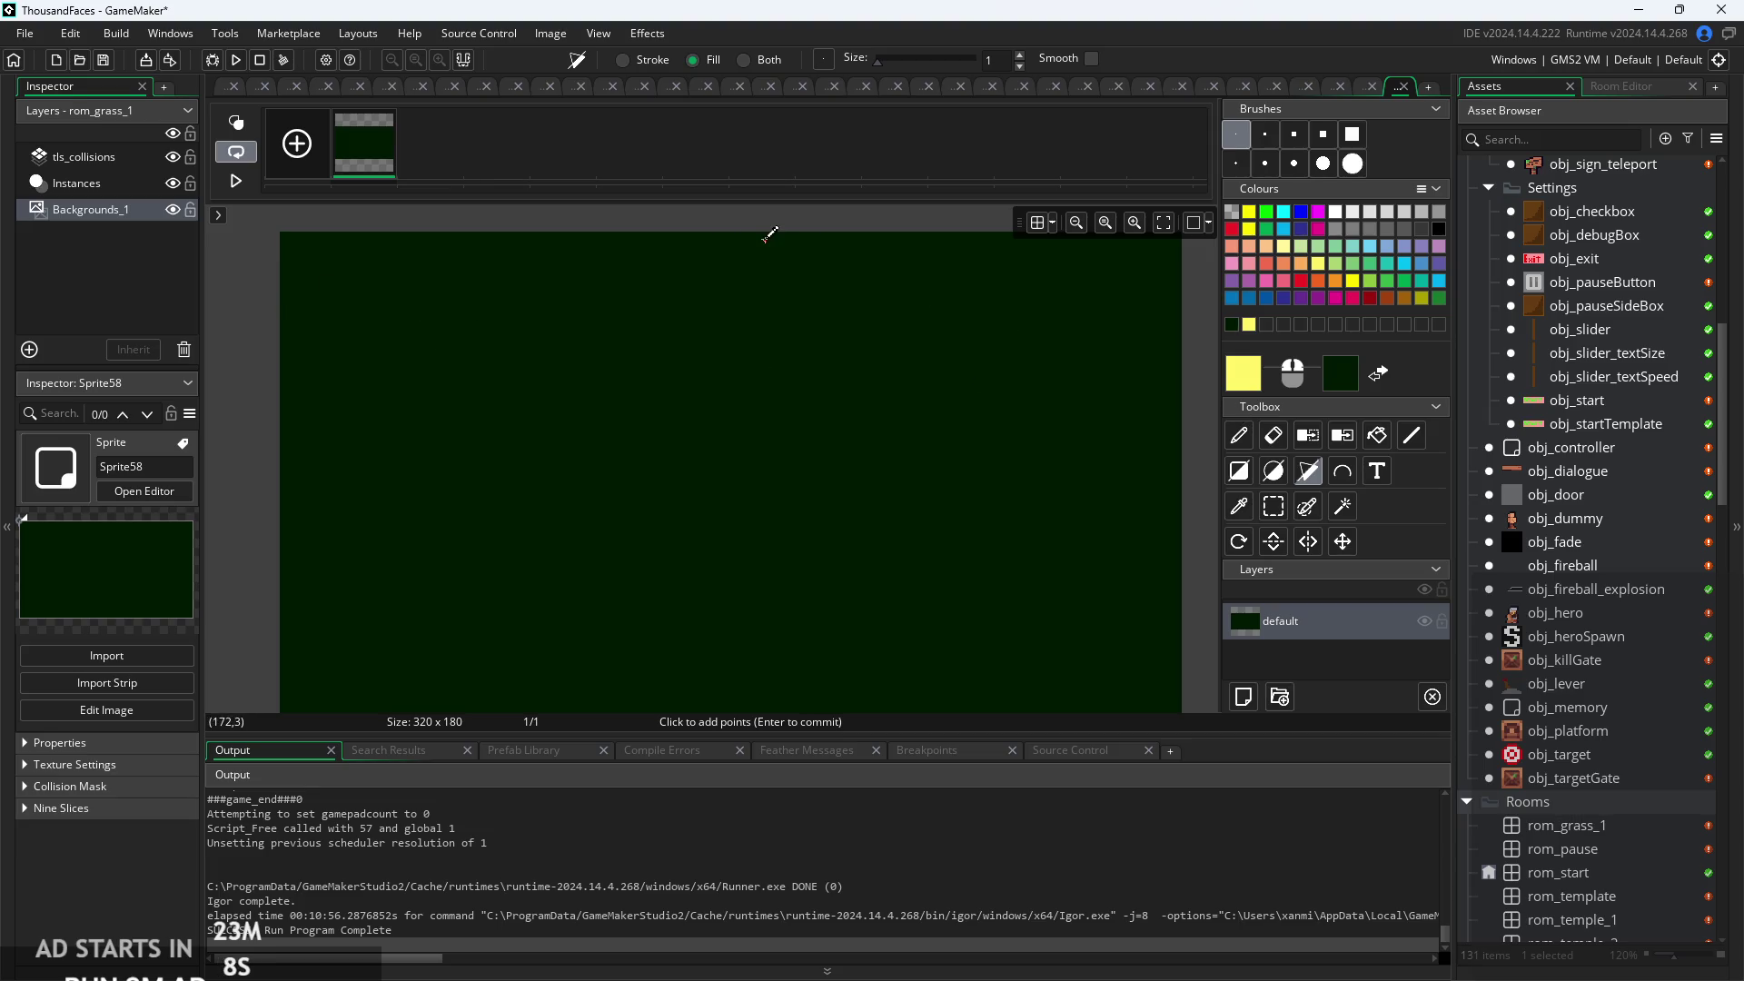
{"action": "scroll", "coordinate": [772, 236], "scroll_direction": "up", "scroll_amount": 1}
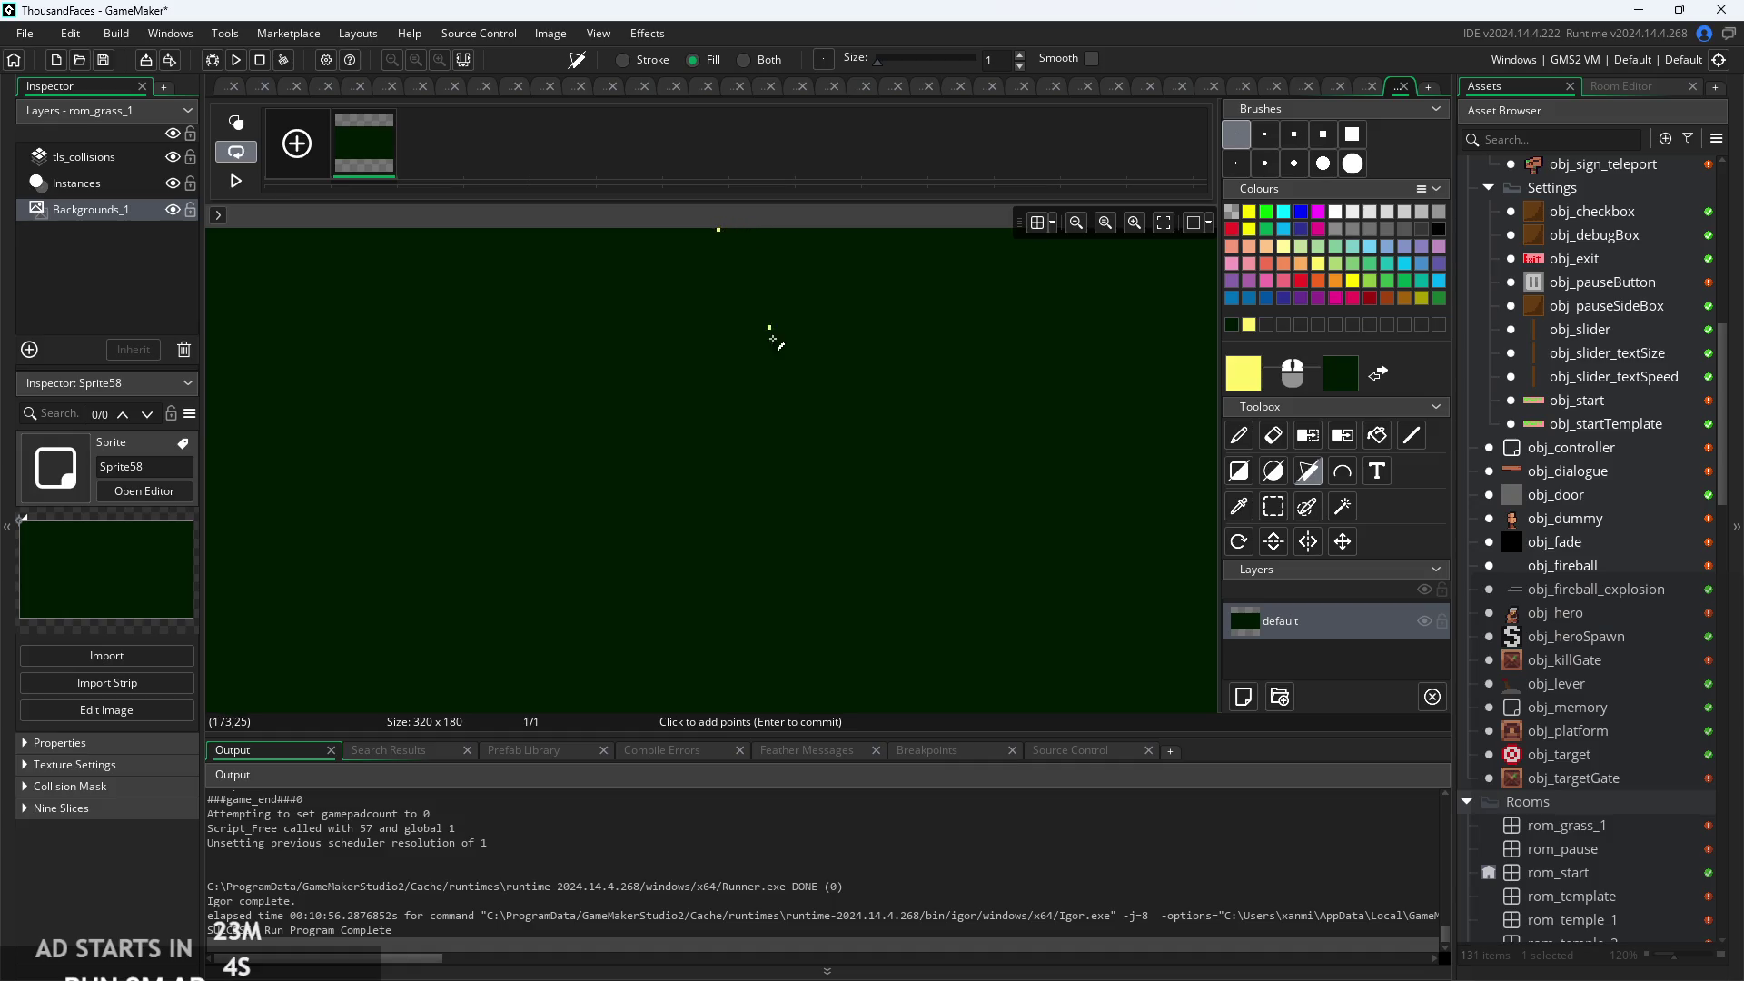
{"action": "scroll", "coordinate": [763, 364], "scroll_direction": "down", "scroll_amount": 3}
Place the triangle's first polygon corner on Sprite58's bottom edge.
{"action": "scroll", "coordinate": [595, 542], "scroll_direction": "up", "scroll_amount": 3}
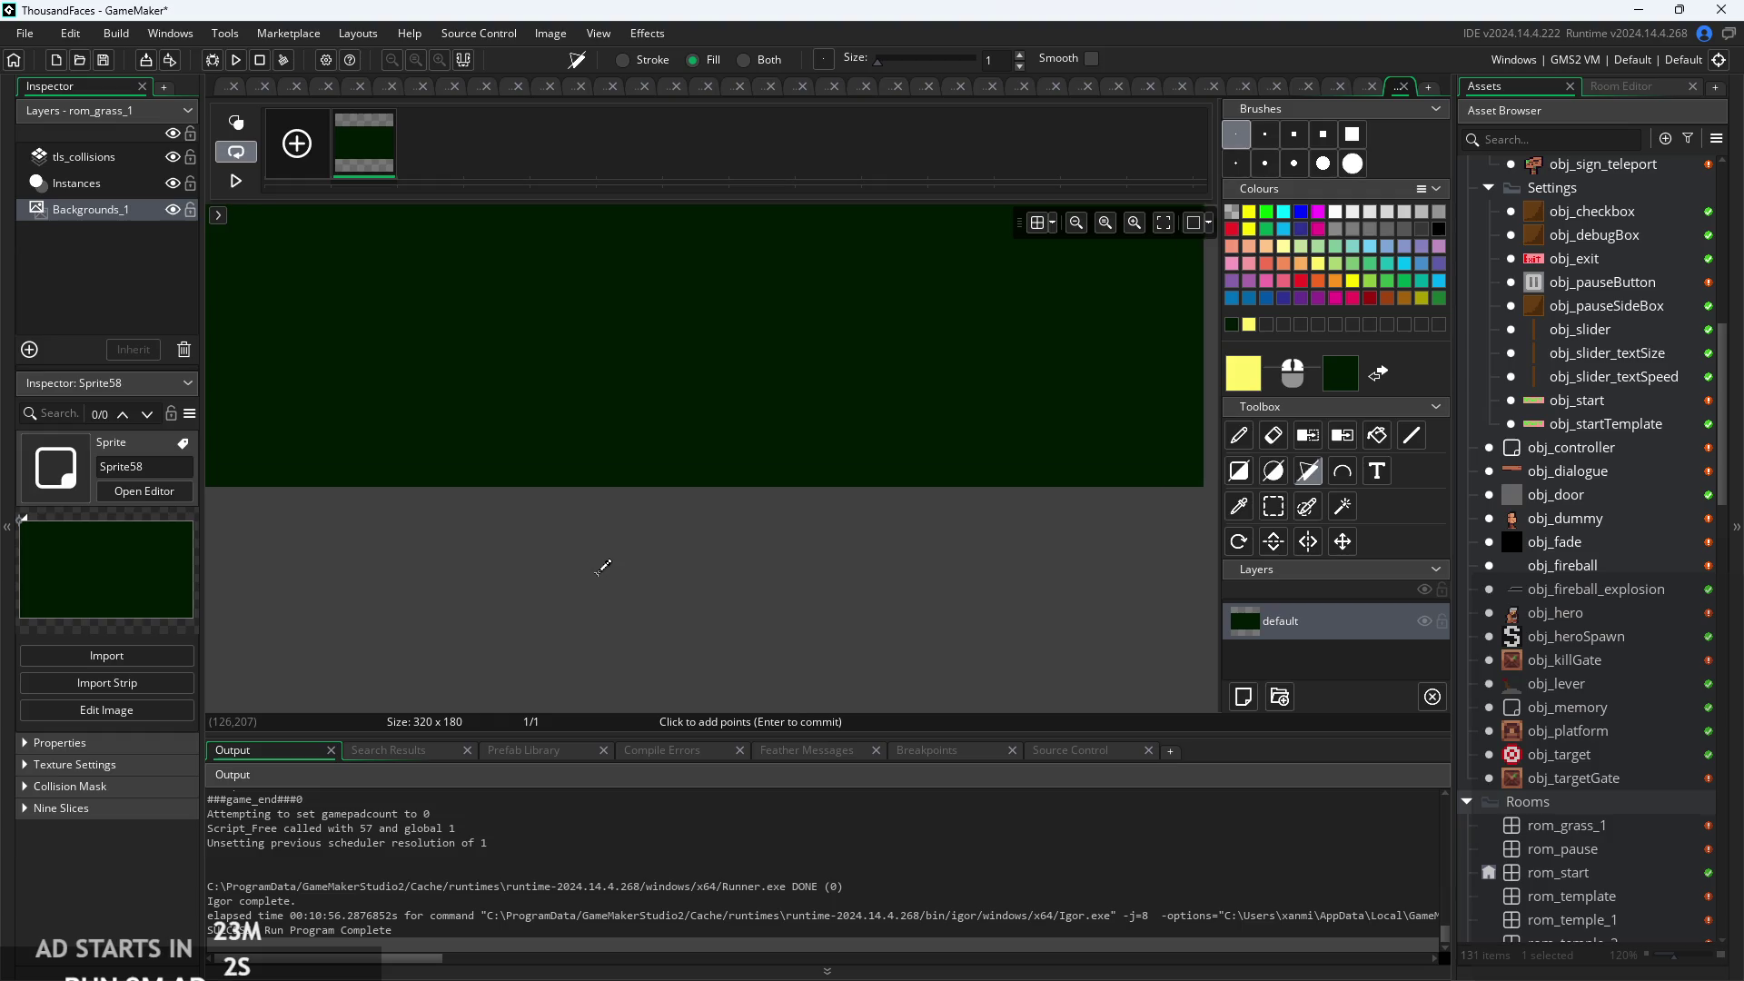
{"action": "scroll", "coordinate": [603, 572], "scroll_direction": "down", "scroll_amount": 1}
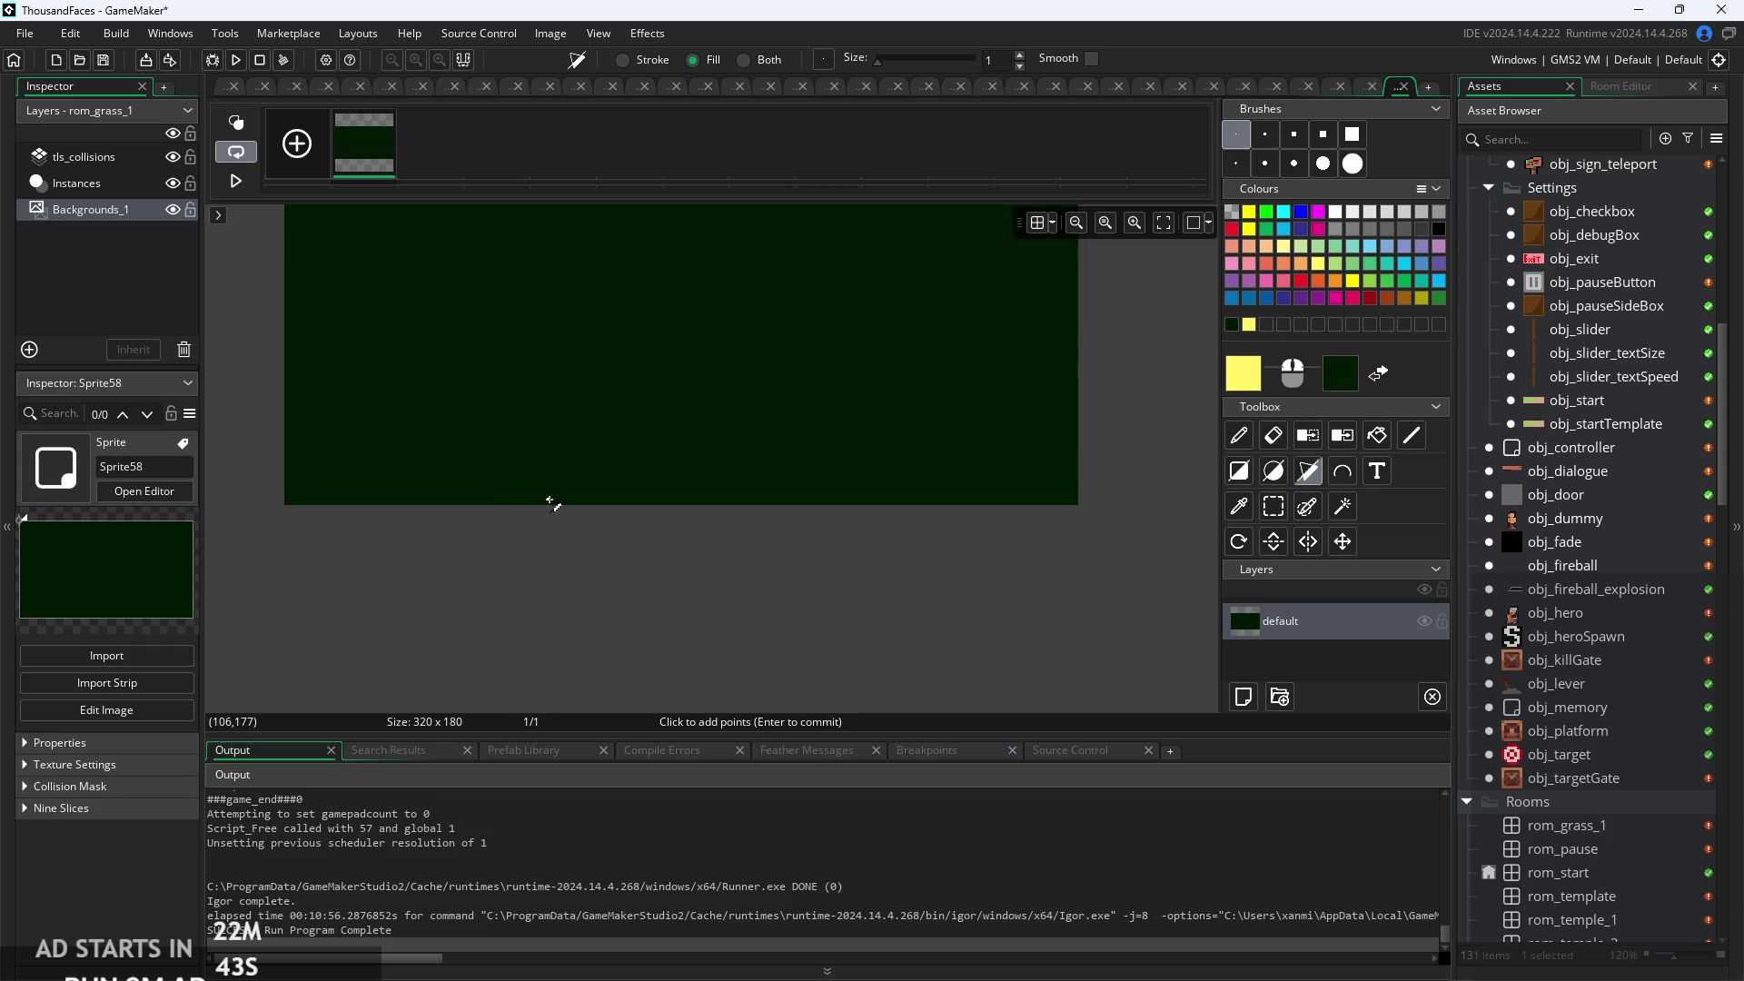
{"action": "left_click", "coordinate": [549, 501]}
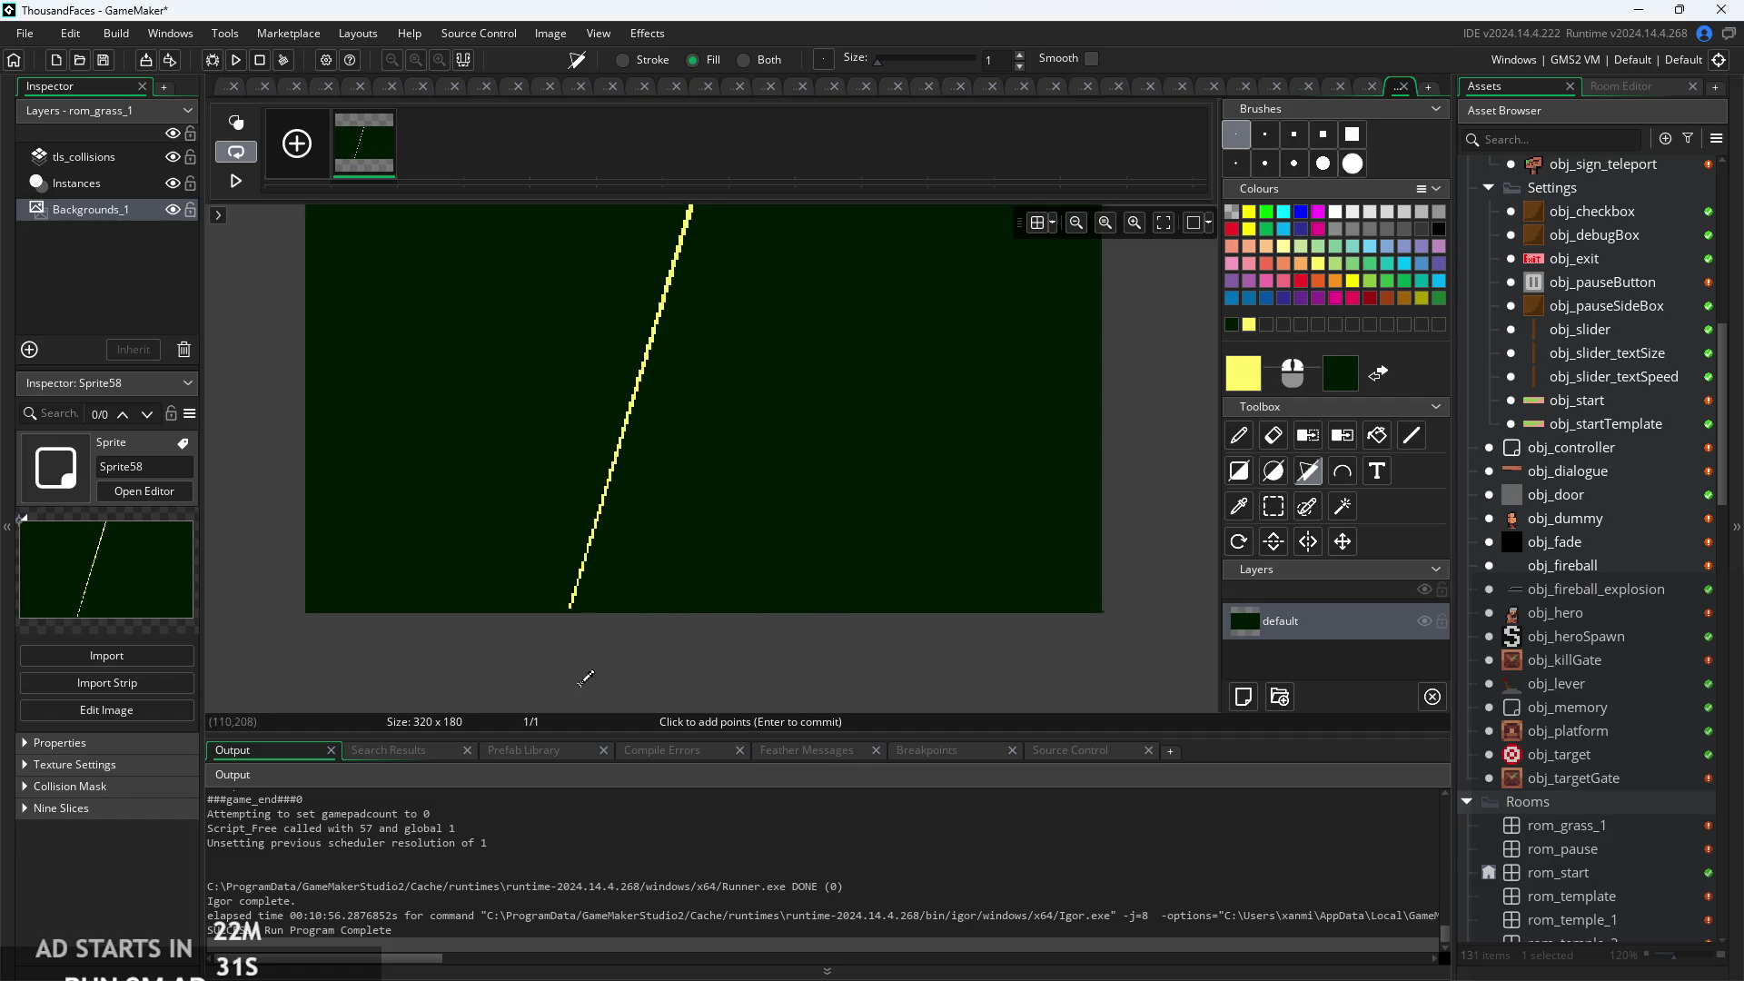
{"action": "scroll", "coordinate": [563, 645], "scroll_direction": "up", "scroll_amount": 3}
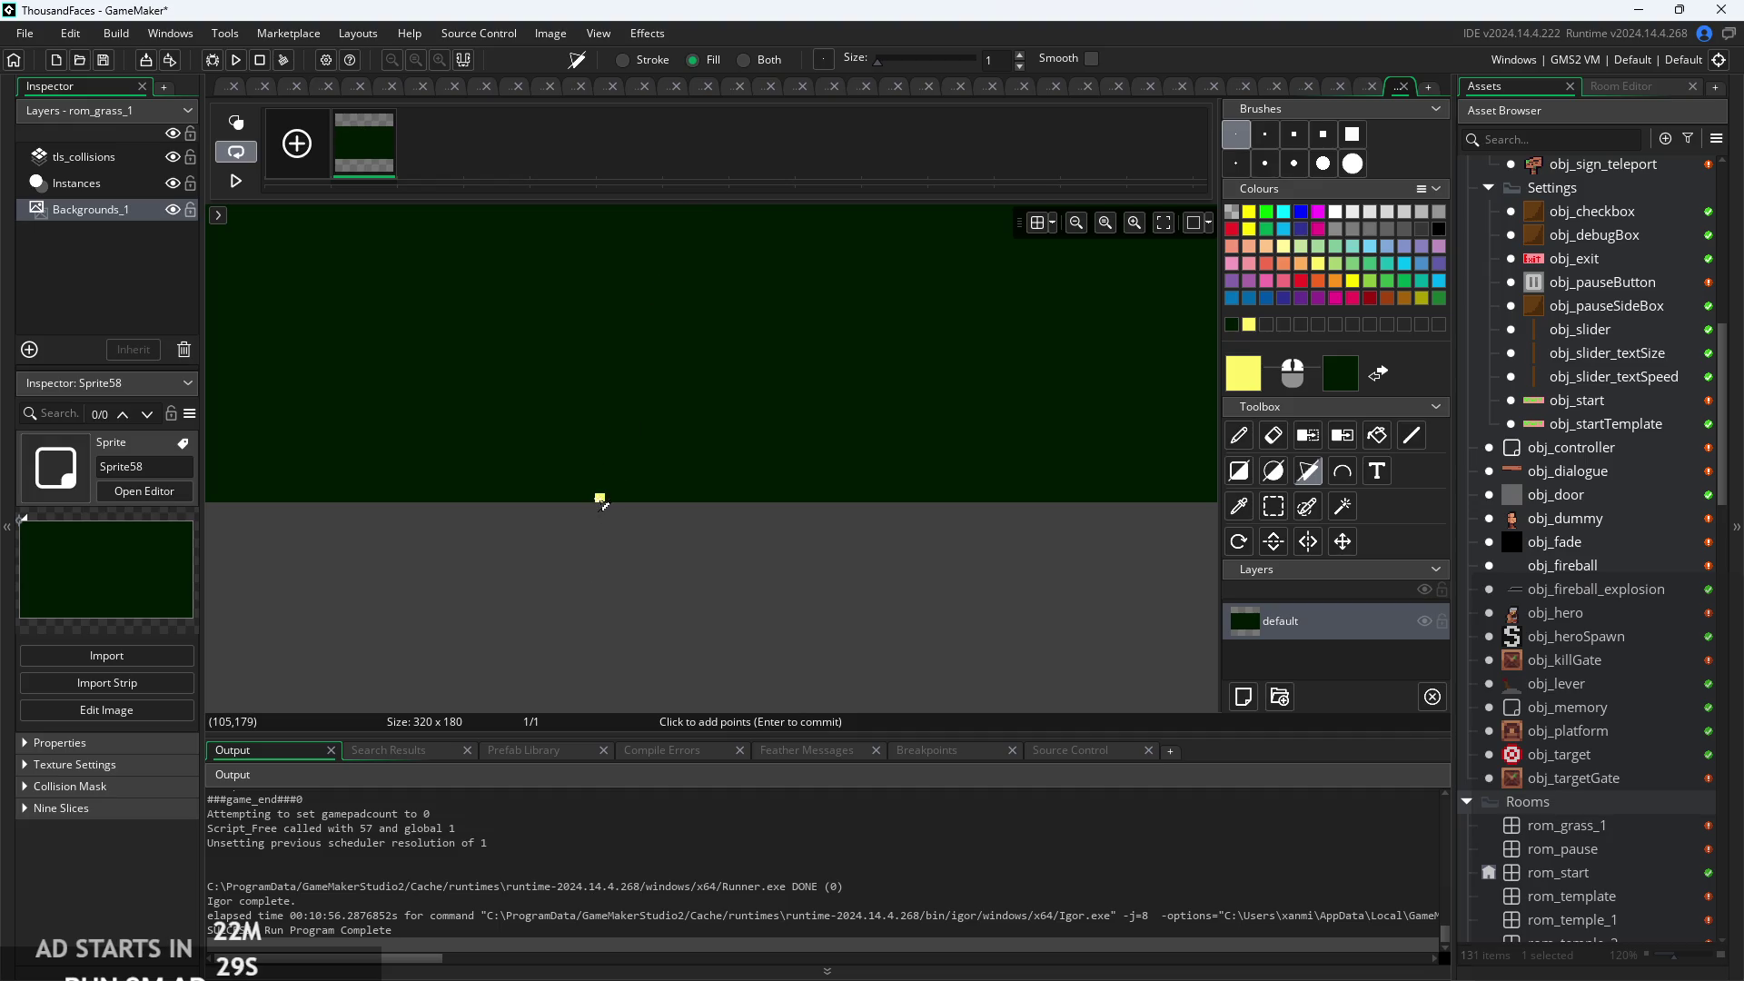
{"action": "scroll", "coordinate": [690, 603], "scroll_direction": "right", "scroll_amount": 10}
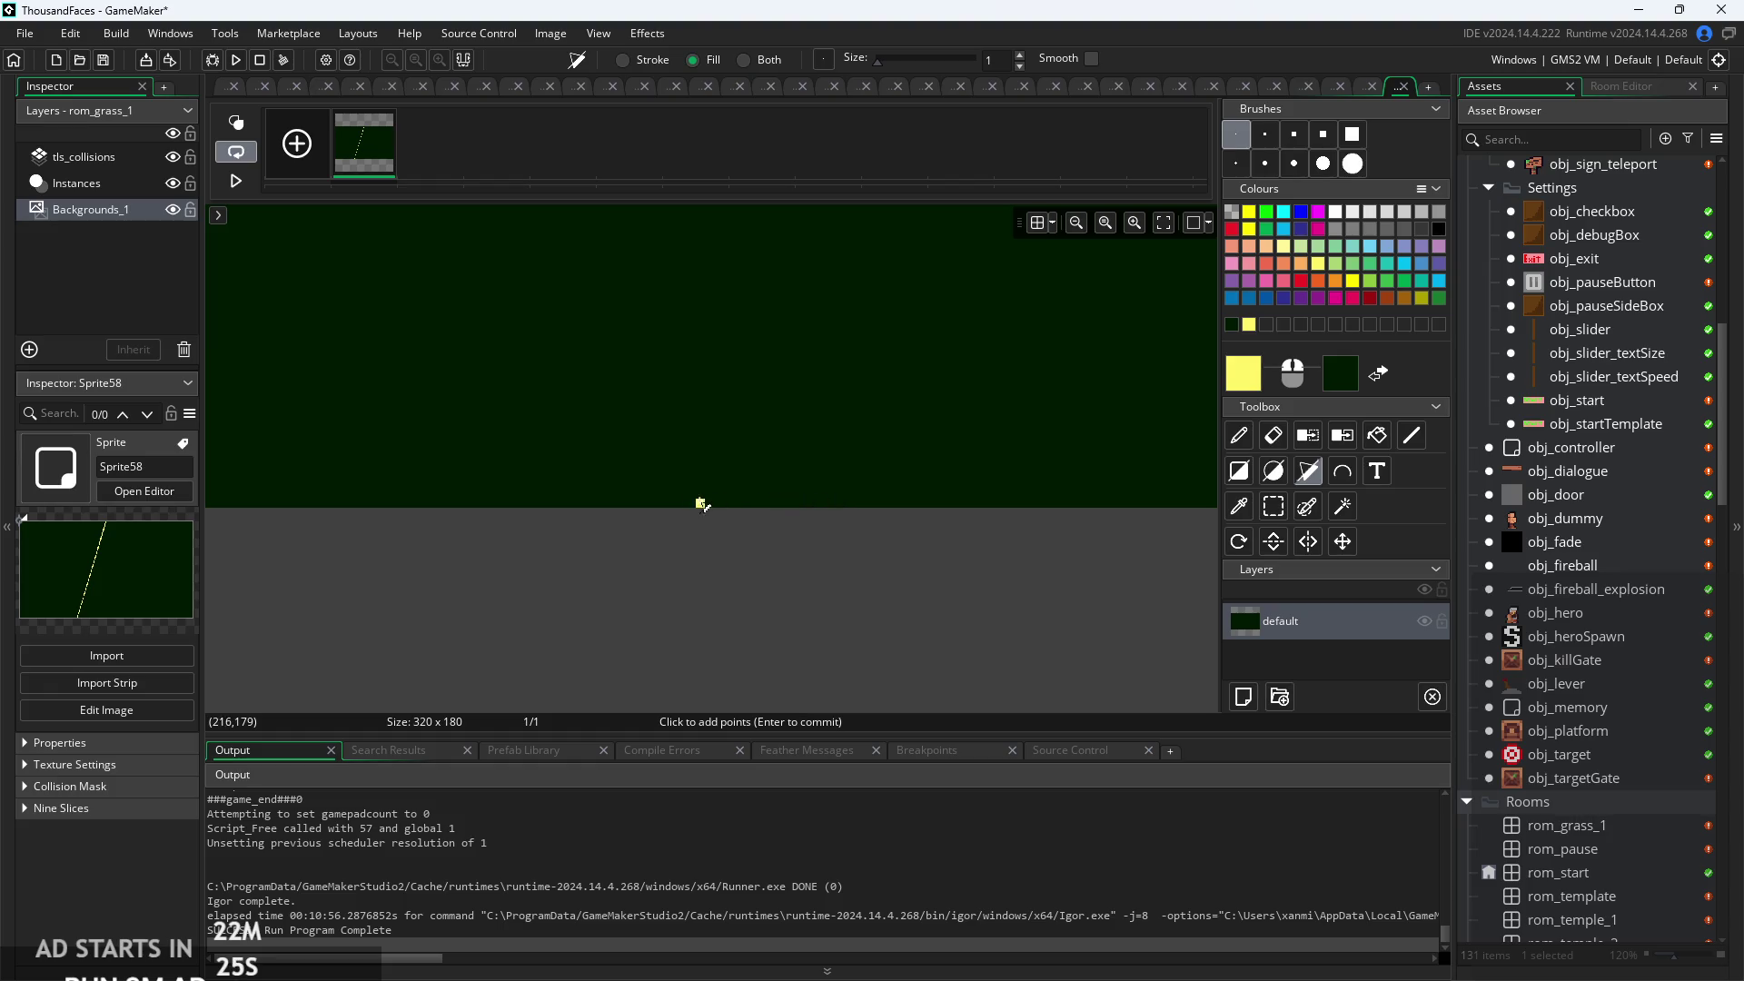
Finish the yellow triangle and blur it at intensity 30 in both directions.
{"action": "key", "text": "Return"}
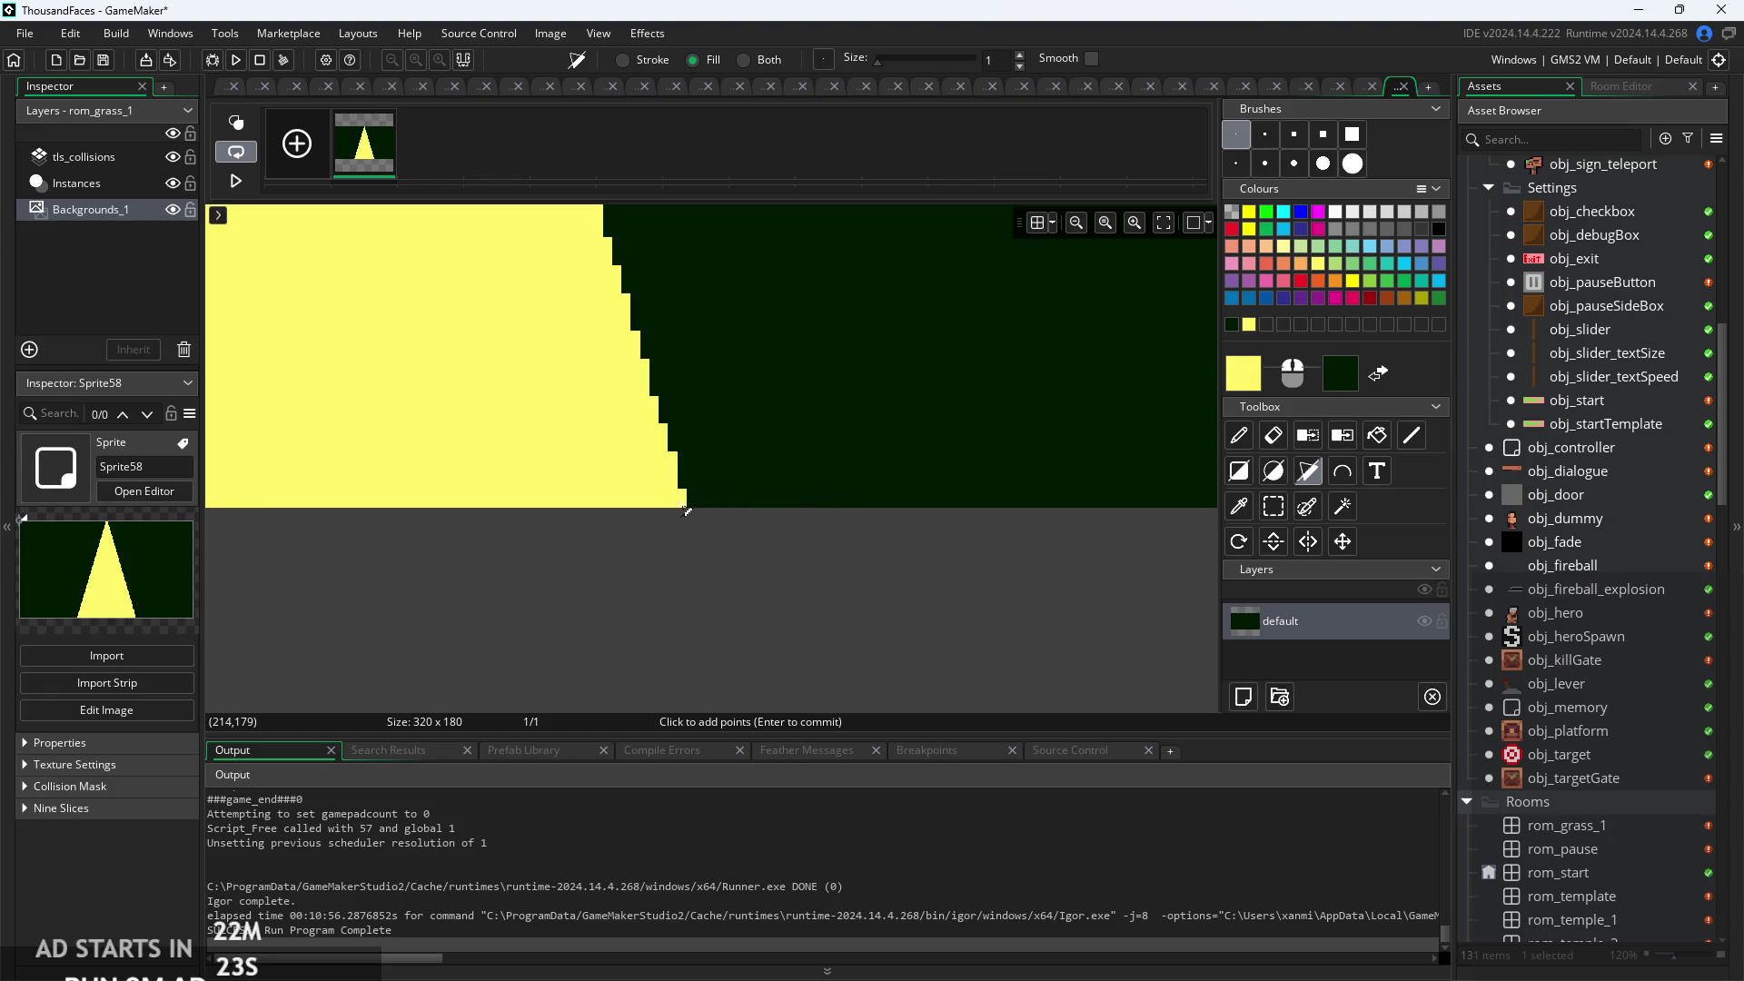
{"action": "scroll", "coordinate": [542, 587], "scroll_direction": "down", "scroll_amount": 4}
{"action": "scroll", "coordinate": [850, 695], "scroll_direction": "down", "scroll_amount": 3}
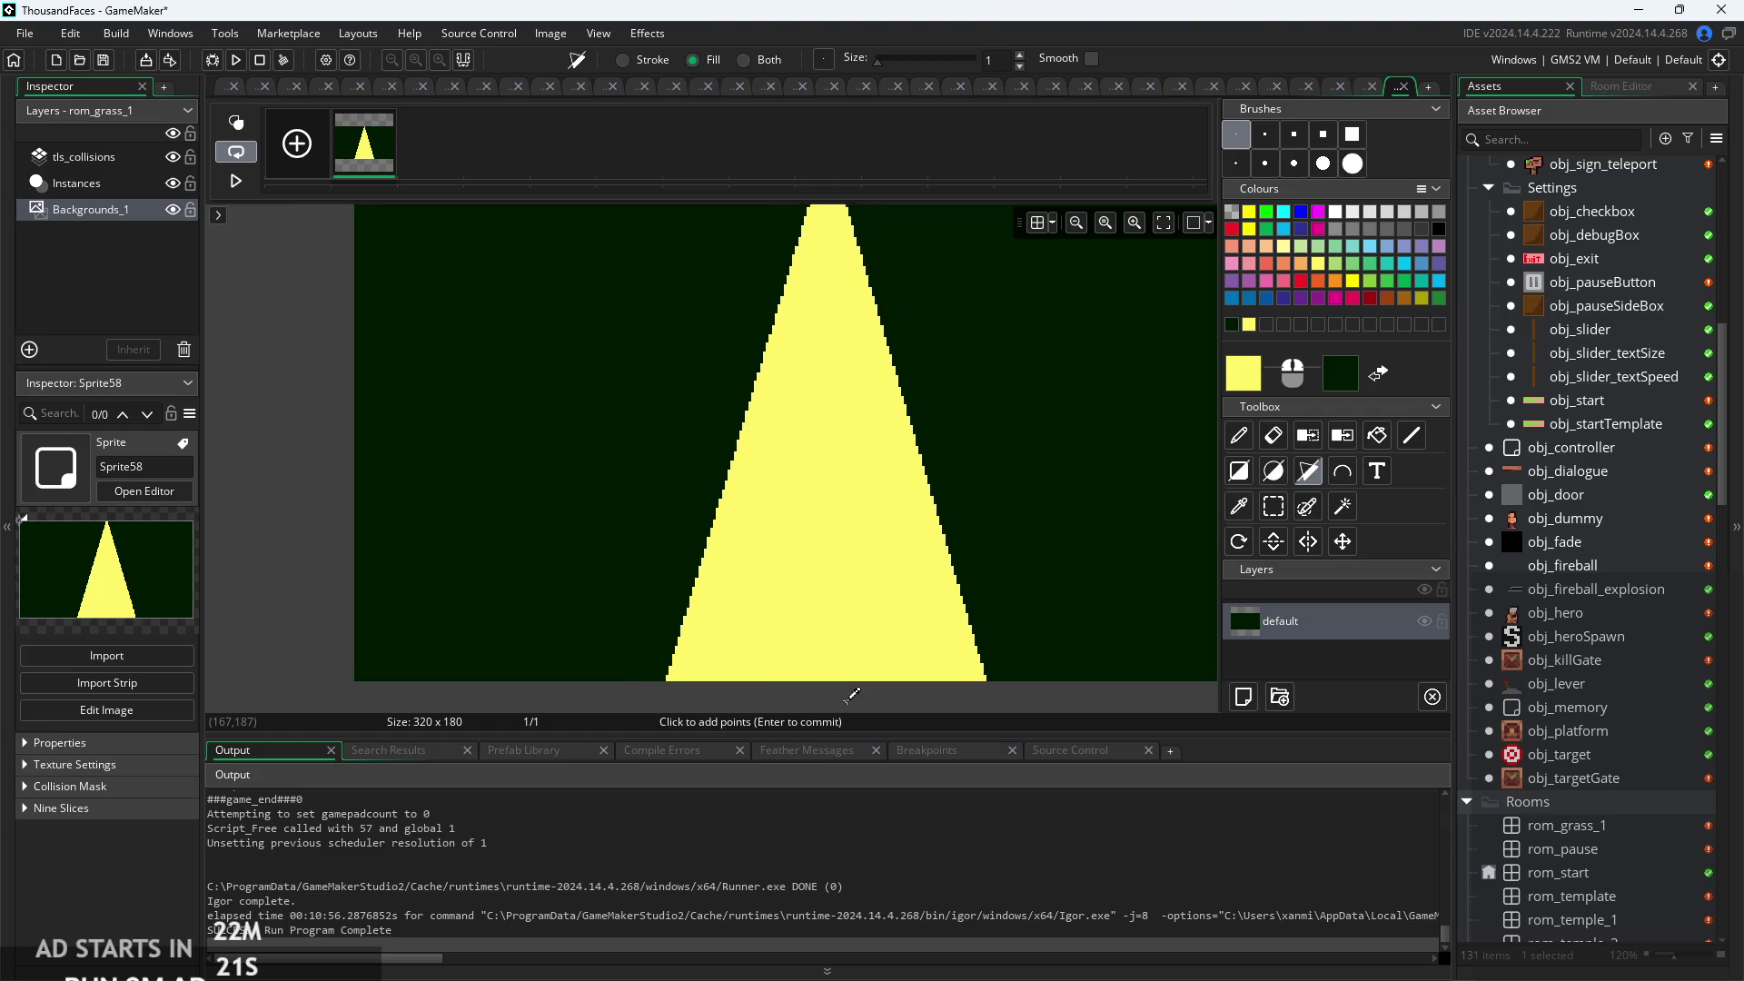
{"action": "mouse_move", "coordinate": [820, 621]}
{"action": "left_mouse_down"}
{"action": "mouse_move", "coordinate": [841, 685]}
{"action": "mouse_move", "coordinate": [833, 669]}
{"action": "left_mouse_up"}
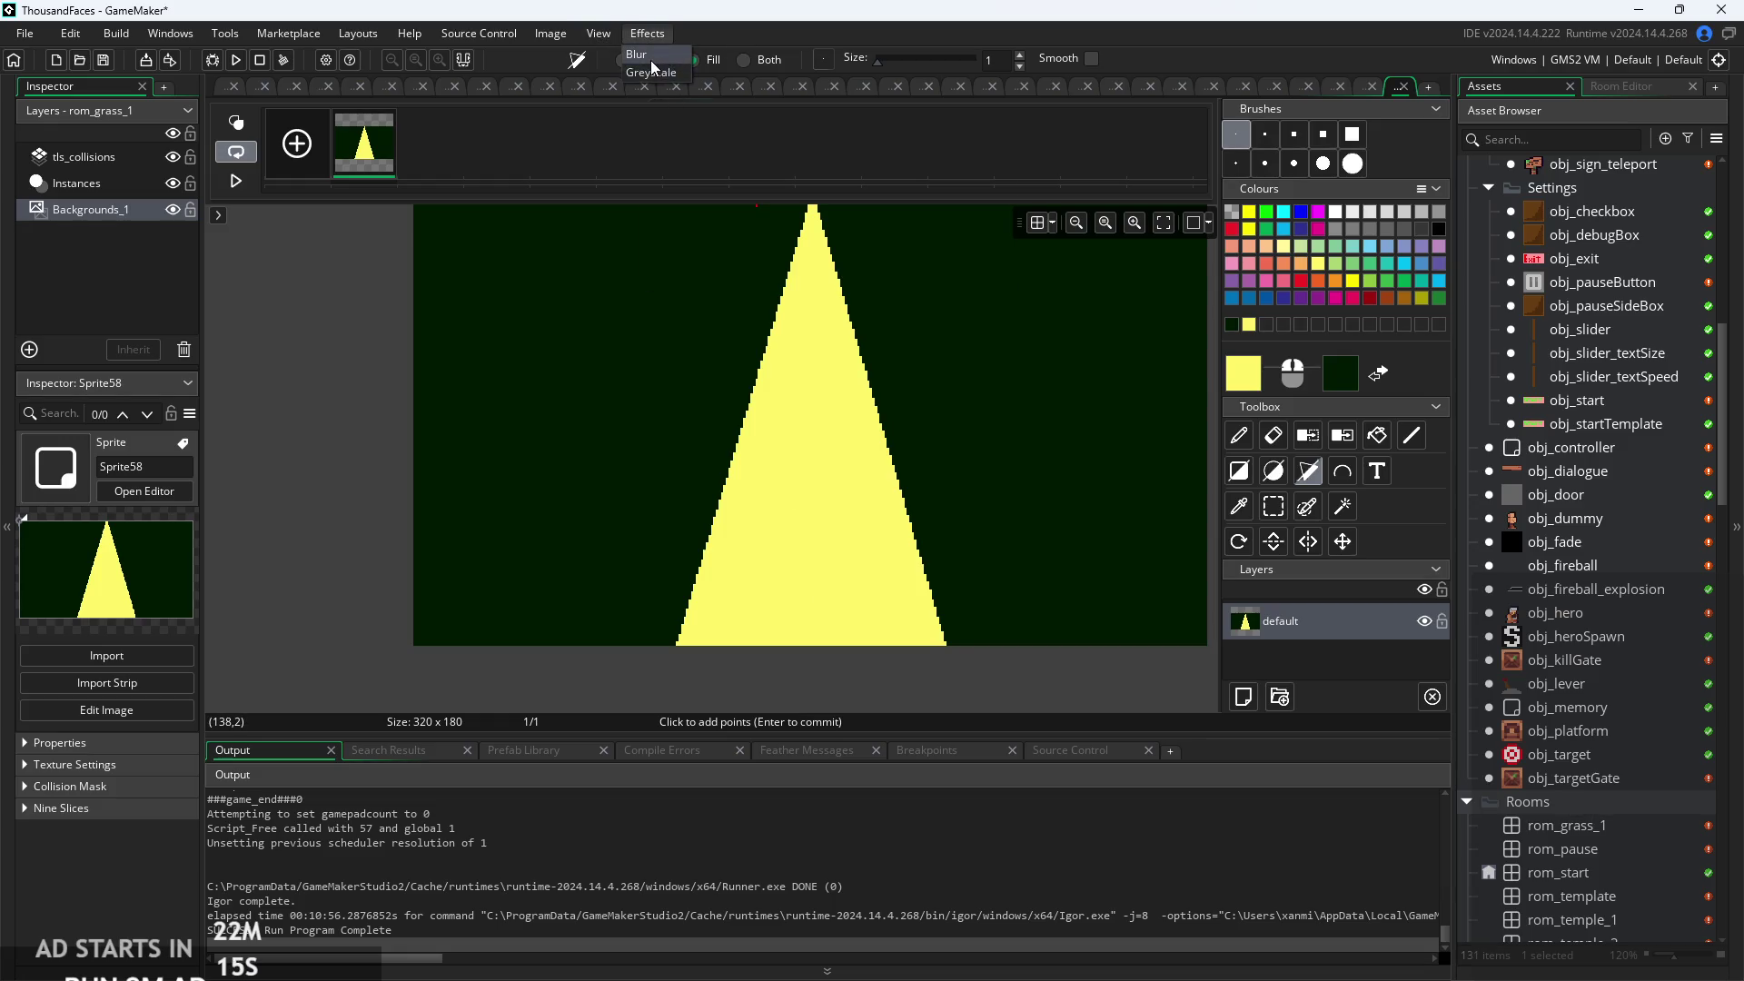
{"action": "left_click", "coordinate": [646, 56]}
{"action": "left_click_drag", "start_coordinate": [716, 243], "coordinate": [1109, 274]}
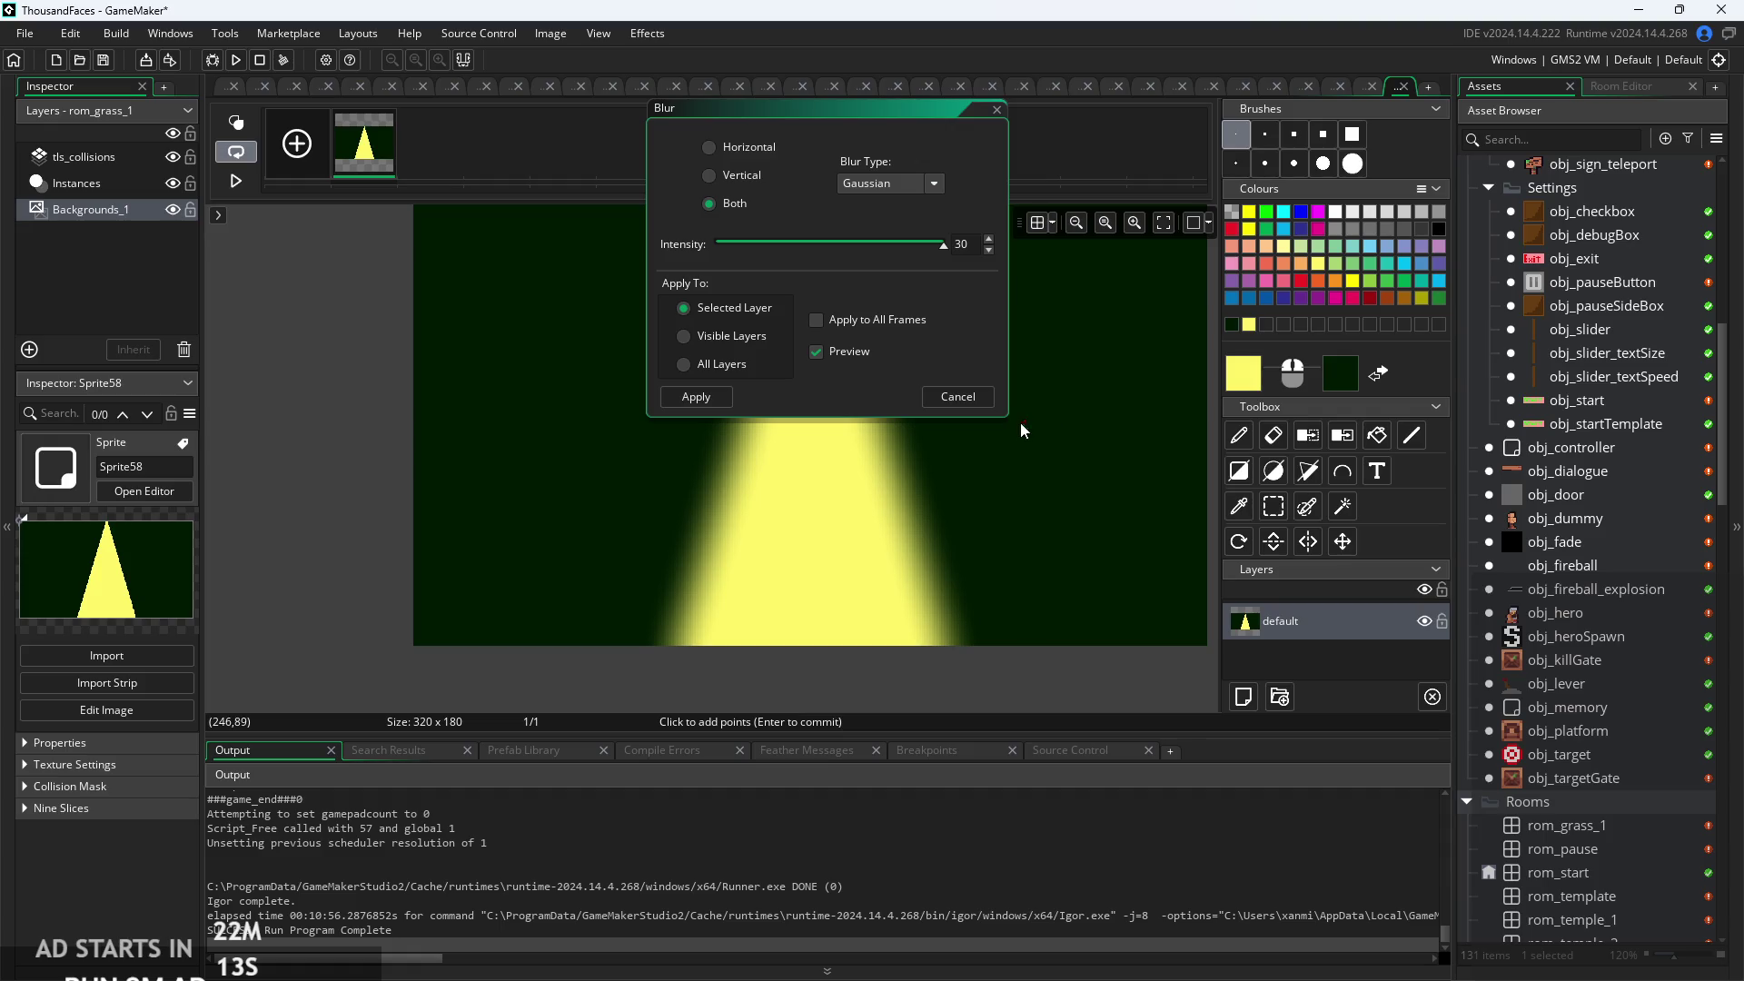
{"action": "left_click", "coordinate": [683, 395]}
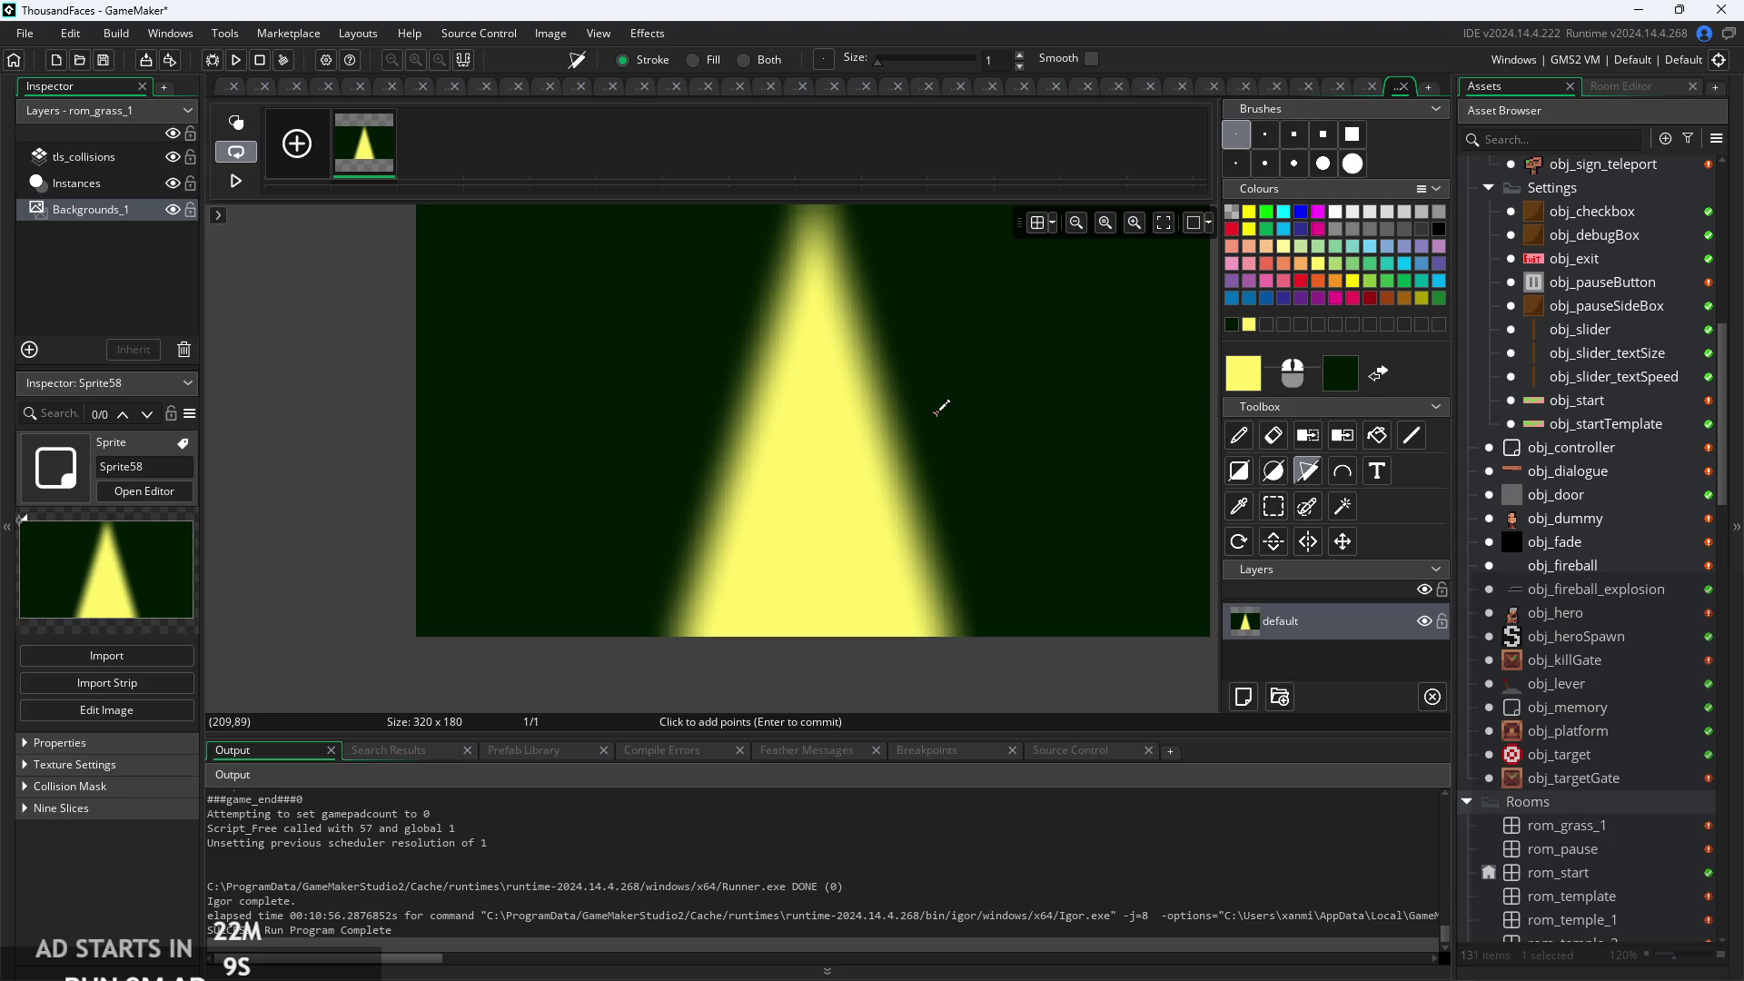
{"action": "key", "text": "ctrl+z"}
{"action": "key", "text": "ctrl+z"}
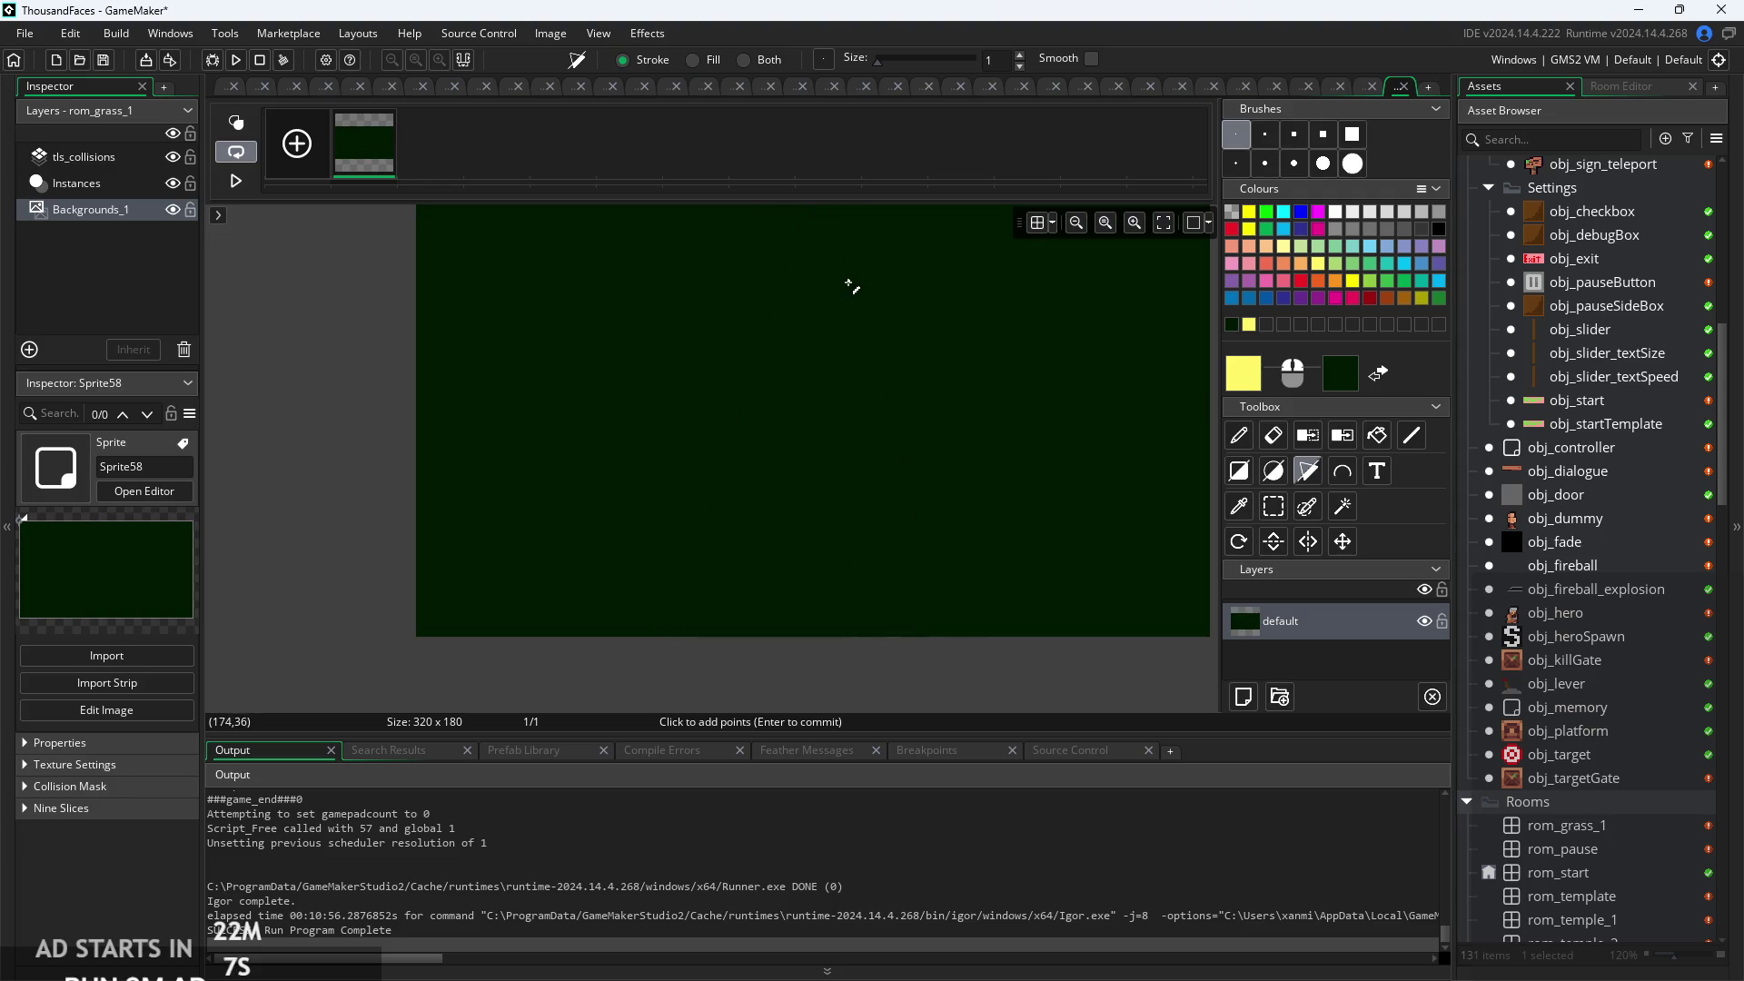
{"action": "left_click_drag", "start_coordinate": [852, 284], "coordinate": [819, 423]}
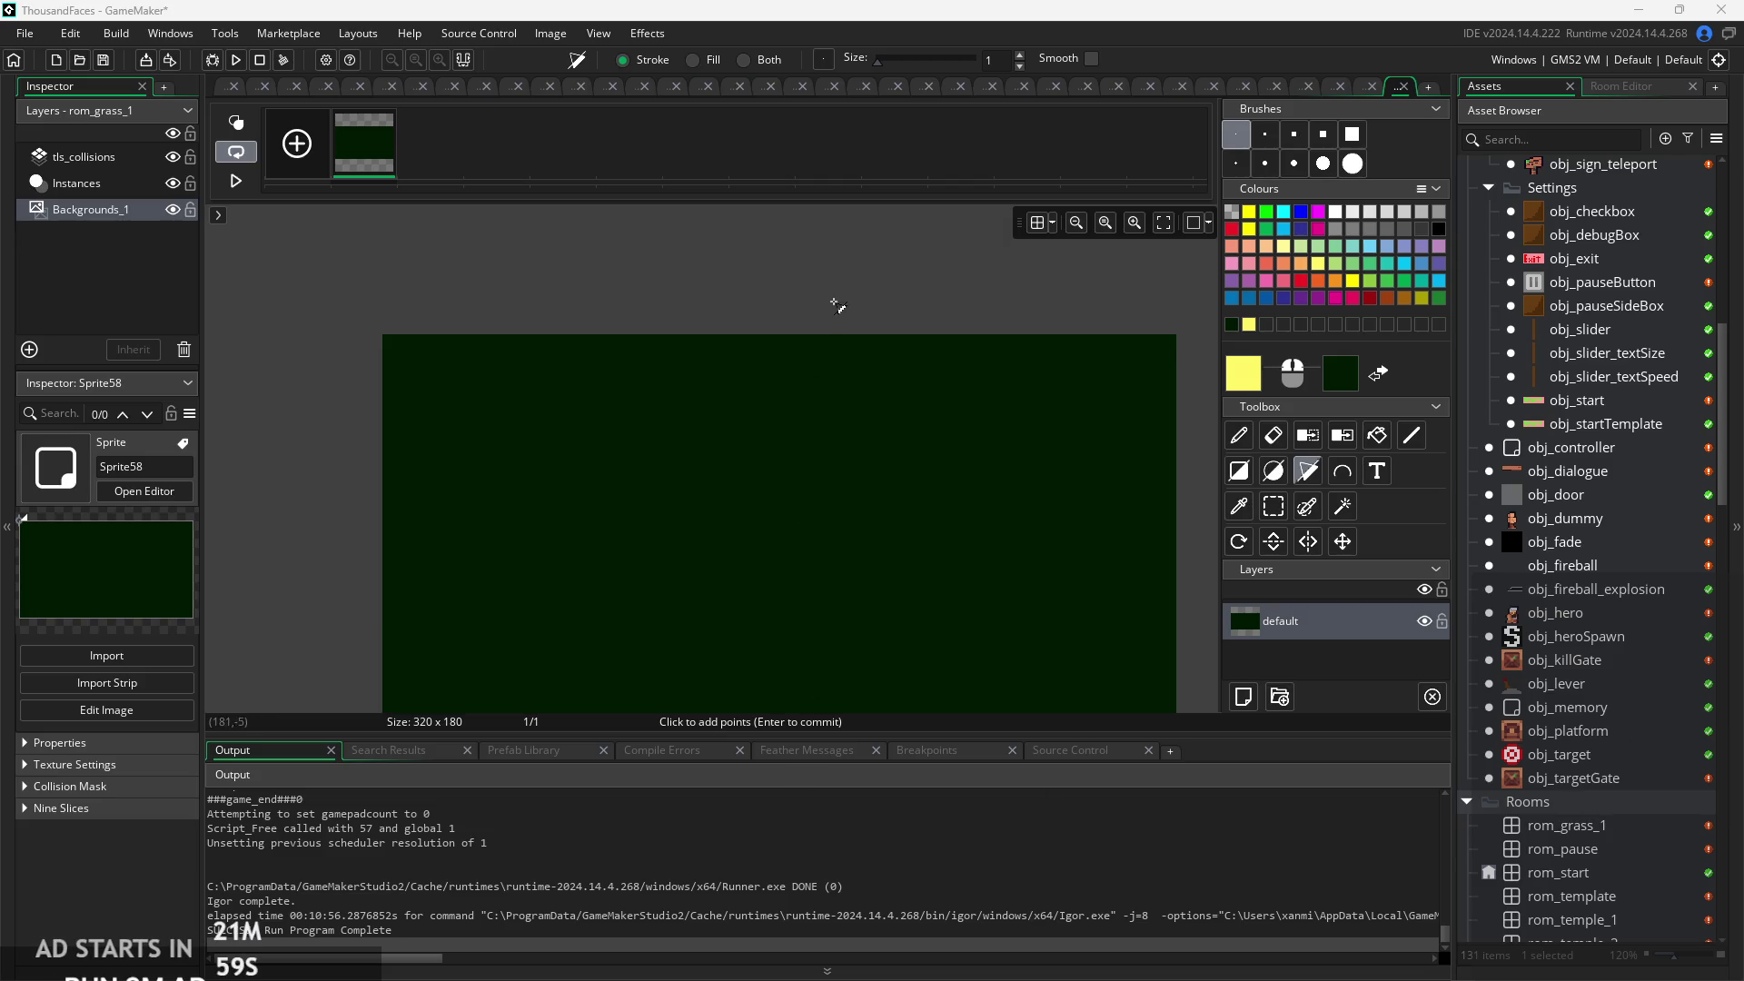
{"action": "mouse_move", "coordinate": [830, 299]}
{"action": "left_mouse_down"}
{"action": "mouse_move", "coordinate": [864, 296]}
{"action": "mouse_move", "coordinate": [878, 318]}
{"action": "left_mouse_up"}
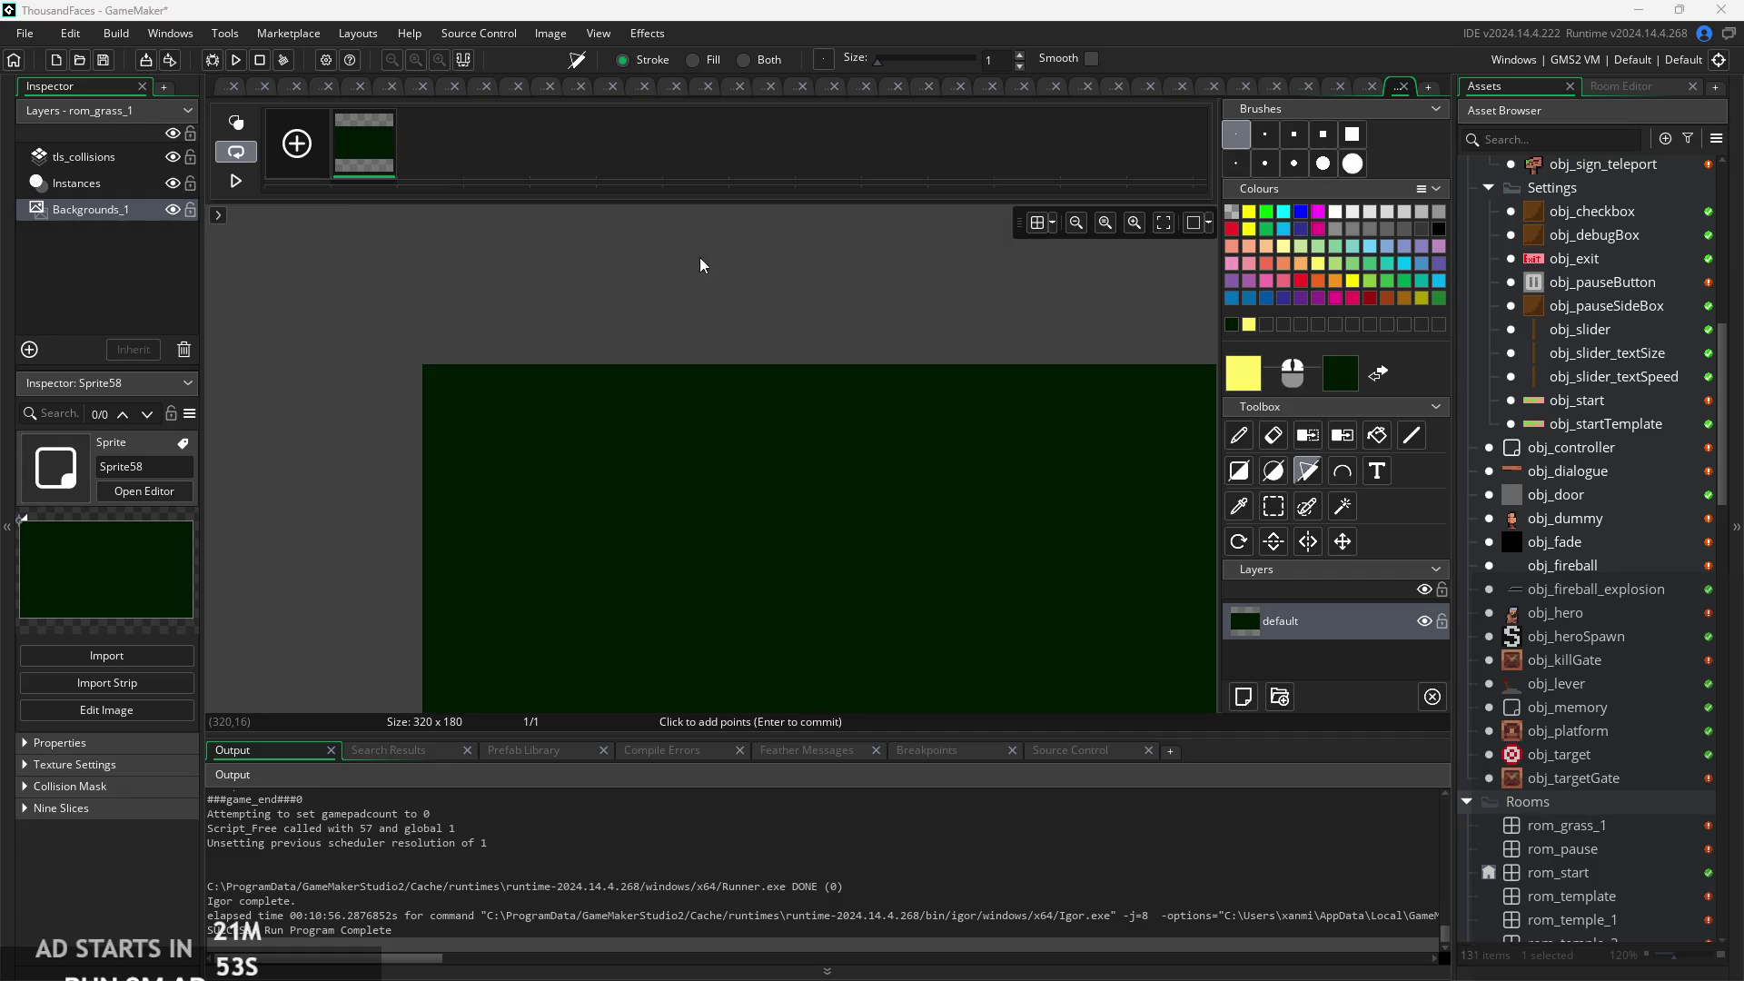
{"action": "scroll", "coordinate": [700, 264], "scroll_direction": "down", "scroll_amount": 1}
{"action": "scroll", "coordinate": [662, 215], "scroll_direction": "up", "scroll_amount": 1}
{"action": "scroll", "coordinate": [673, 401], "scroll_direction": "up", "scroll_amount": 1}
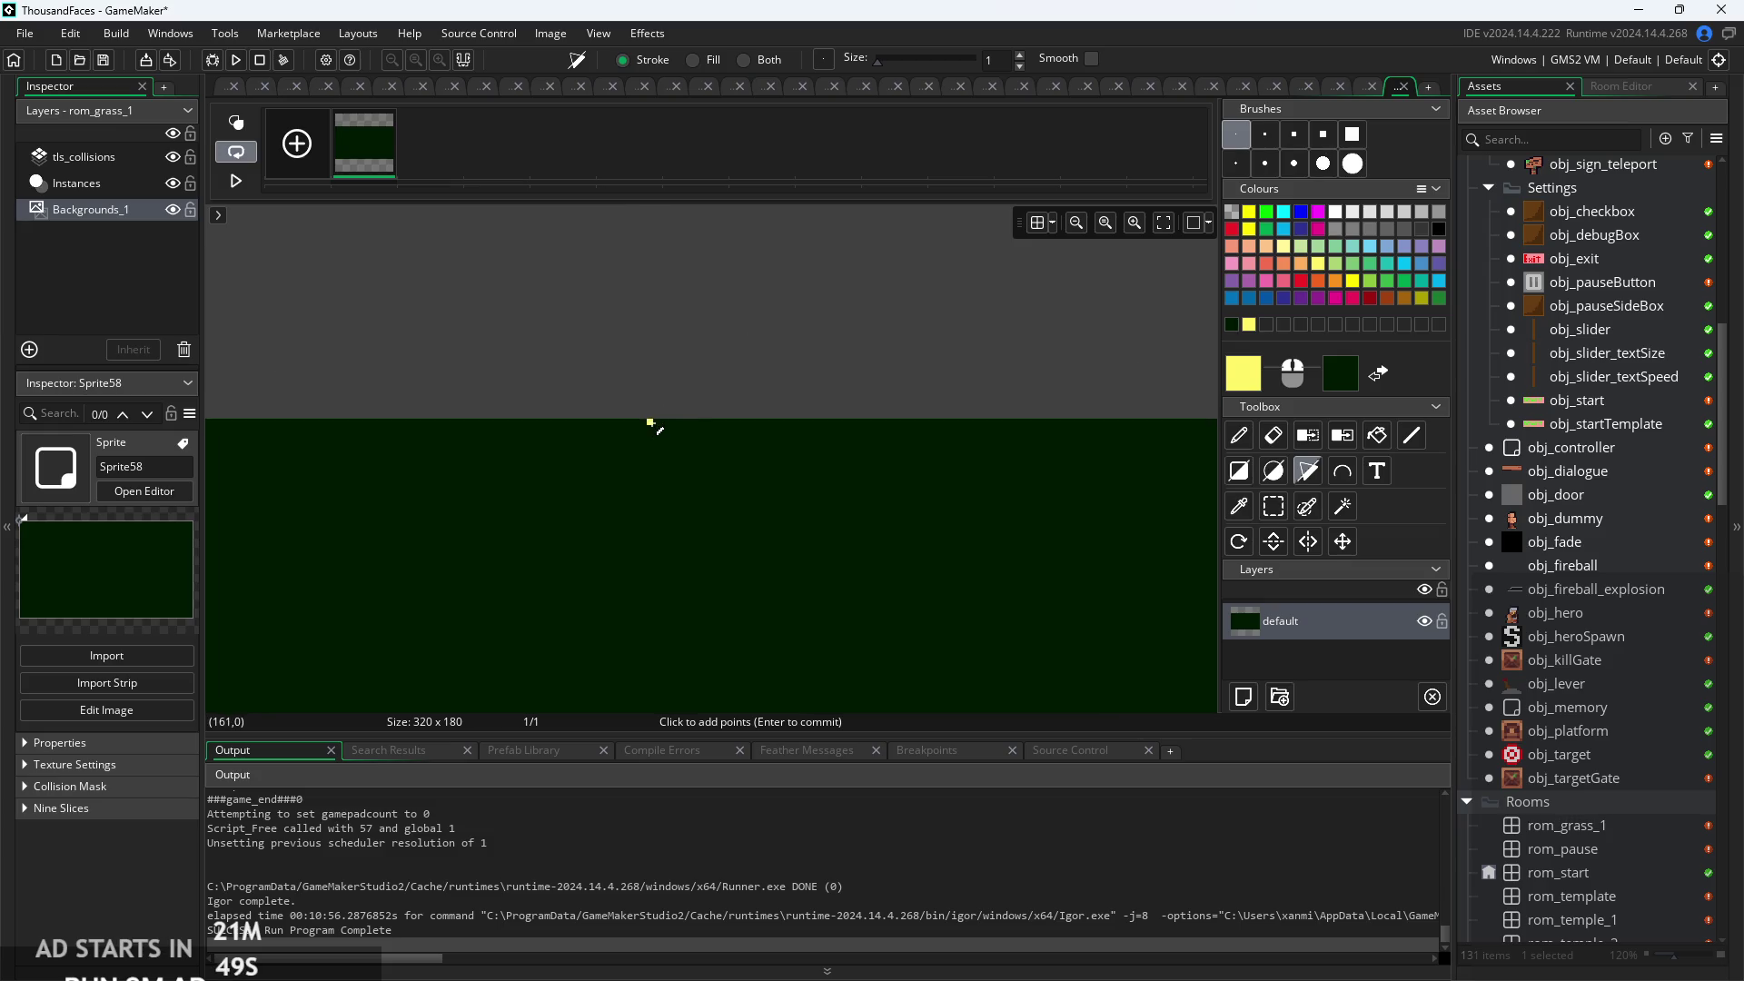
{"action": "scroll", "coordinate": [651, 408], "scroll_direction": "down", "scroll_amount": 3}
{"action": "scroll", "coordinate": [857, 350], "scroll_direction": "left", "scroll_amount": 4}
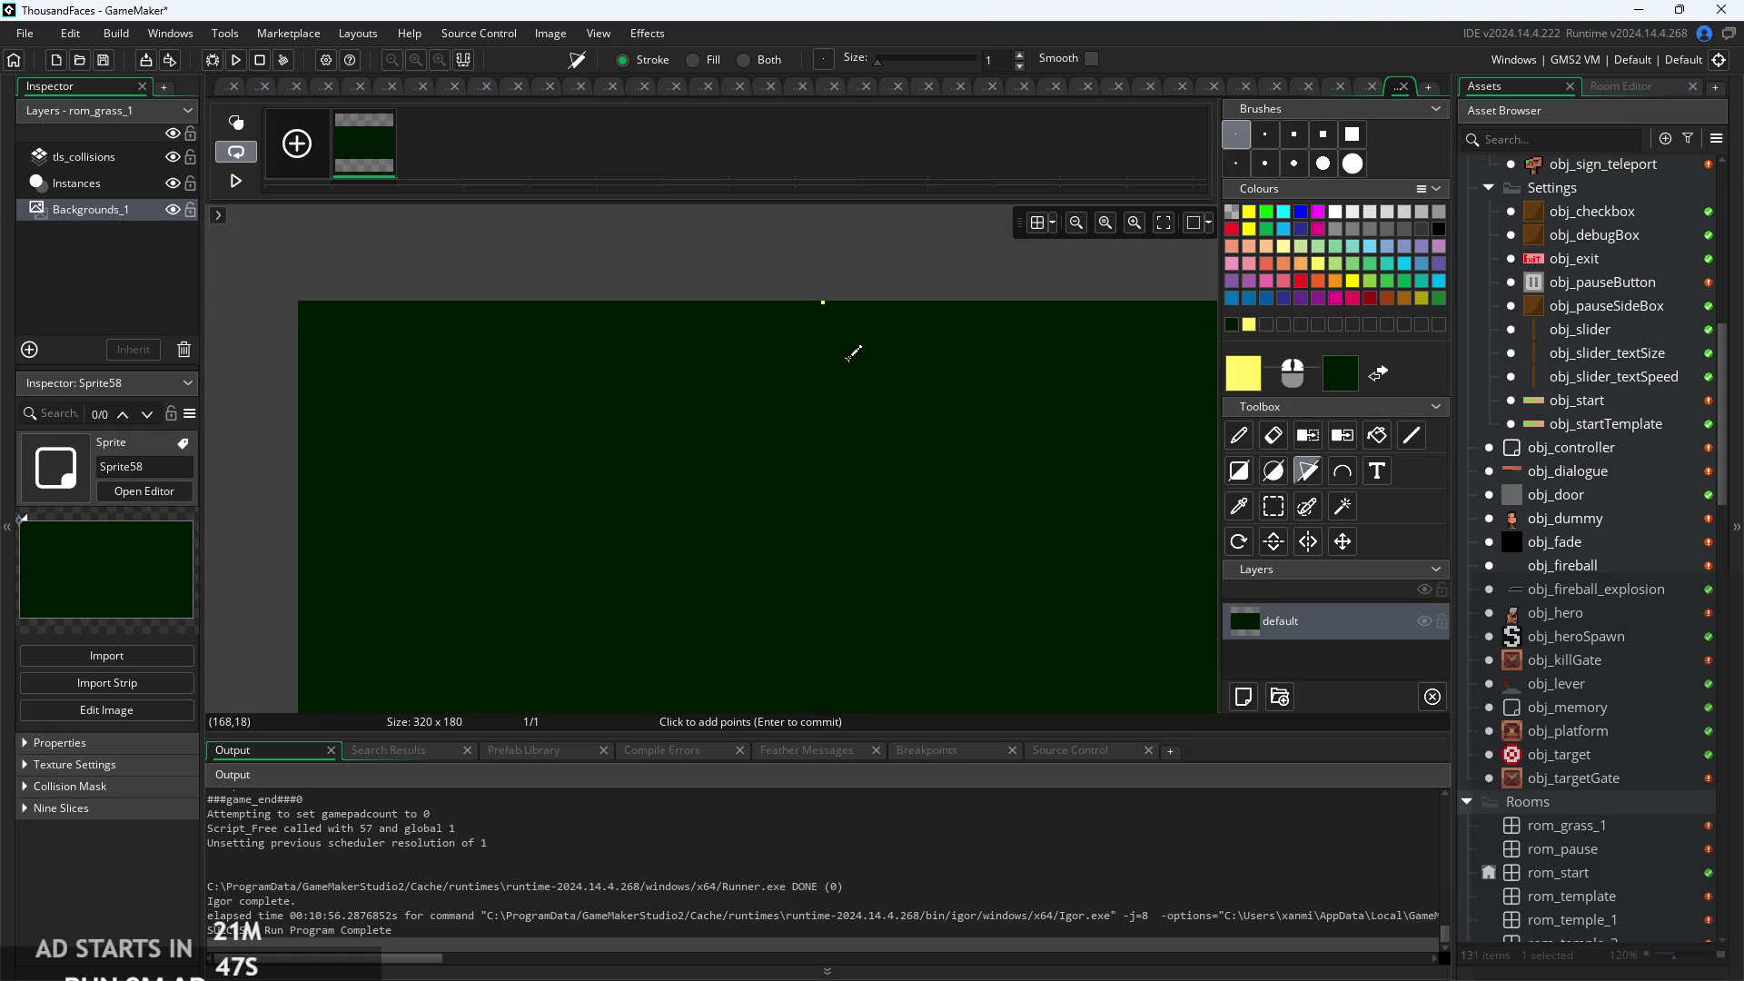
{"action": "left_click", "coordinate": [818, 355]}
{"action": "scroll", "coordinate": [826, 302], "scroll_direction": "down", "scroll_amount": 1}
{"action": "scroll", "coordinate": [790, 517], "scroll_direction": "down", "scroll_amount": 3}
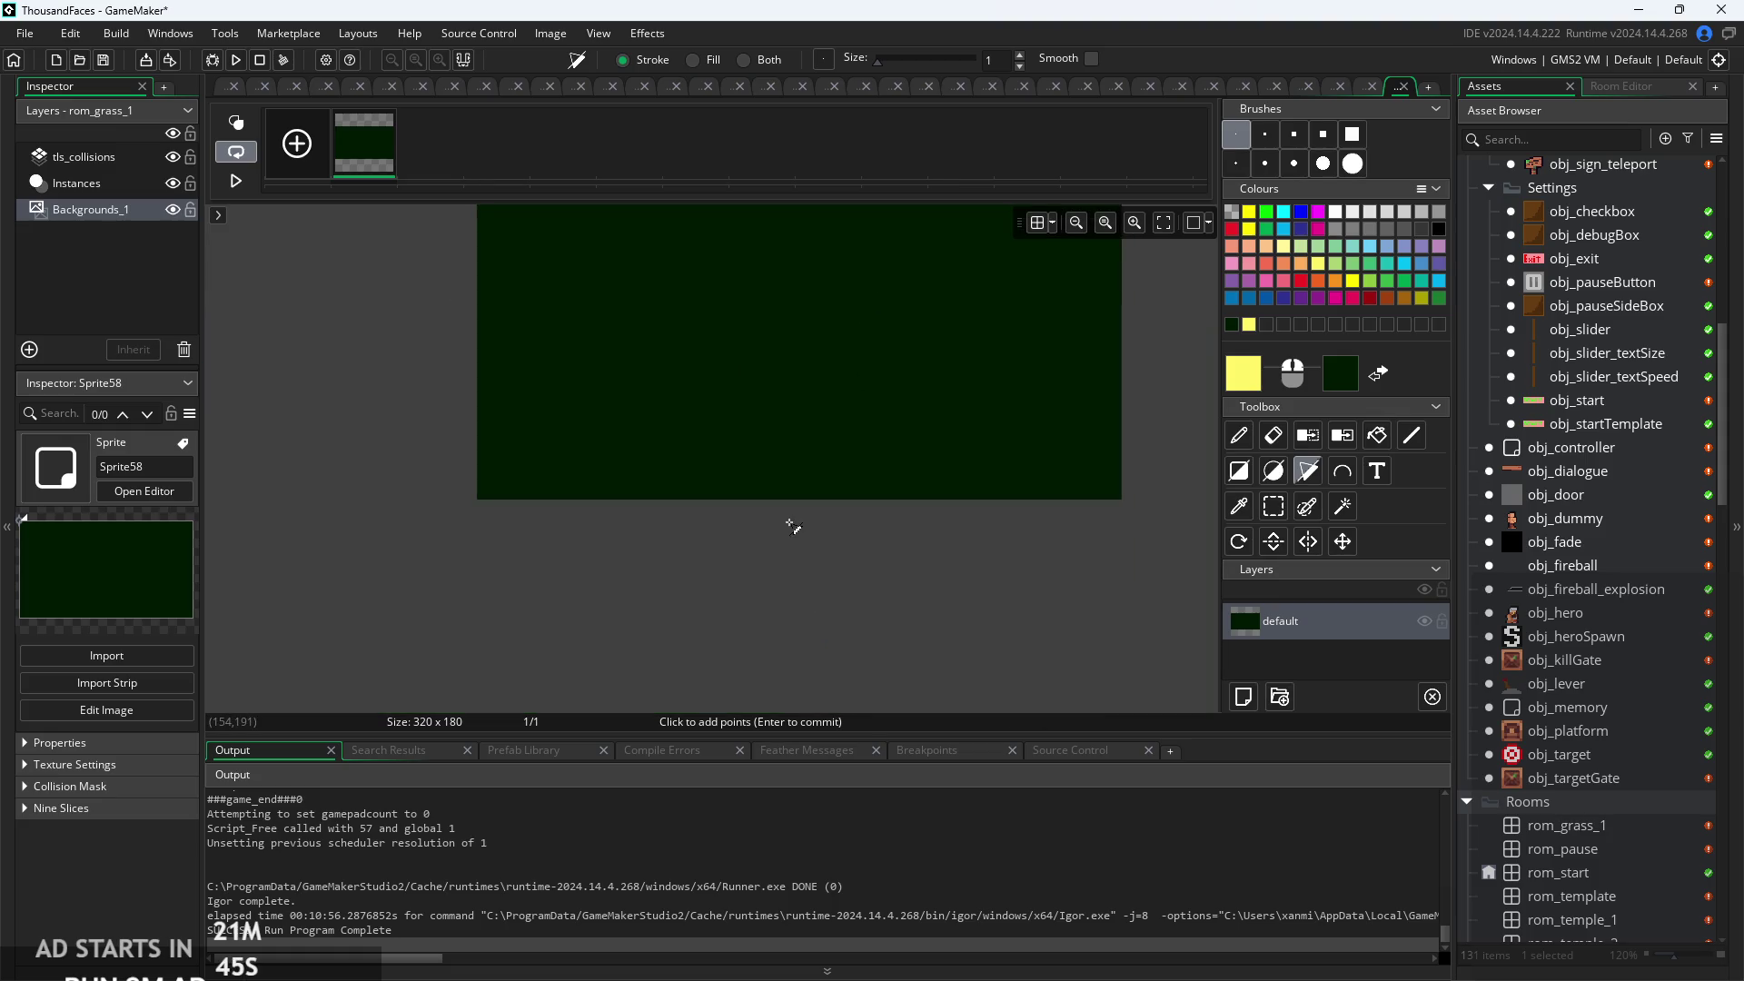
{"action": "scroll", "coordinate": [794, 510], "scroll_direction": "up", "scroll_amount": 3}
{"action": "scroll", "coordinate": [835, 590], "scroll_direction": "up", "scroll_amount": 2}
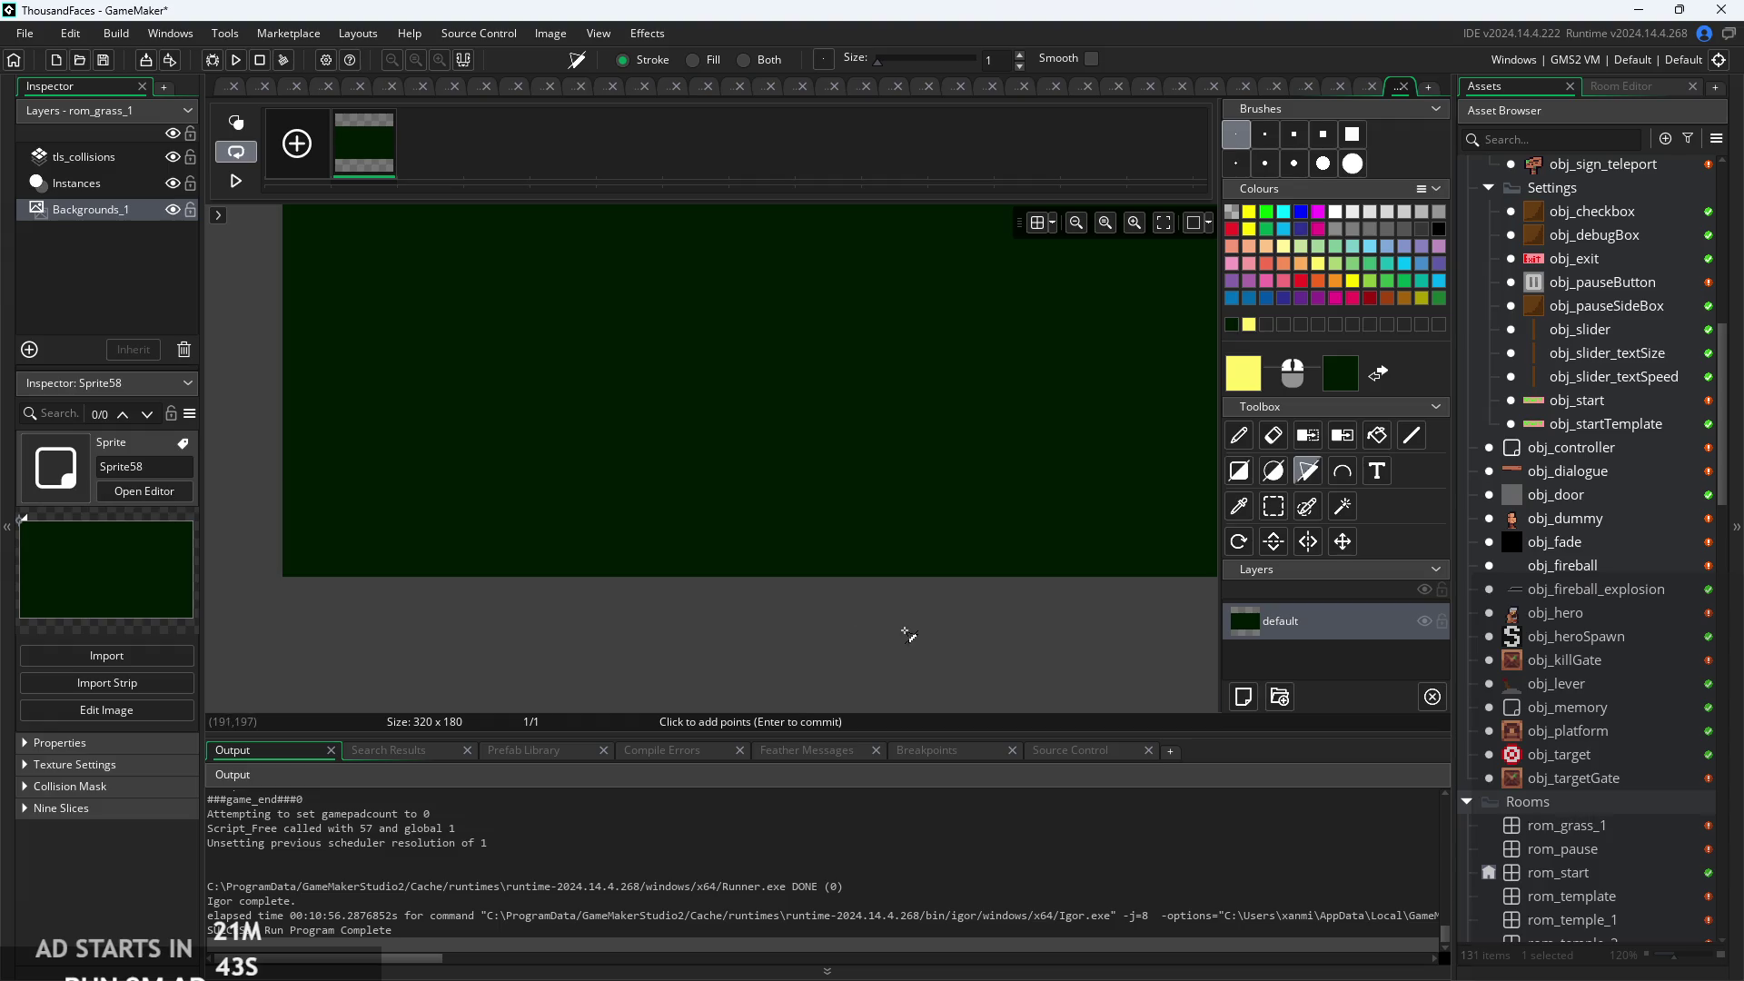
{"action": "scroll", "coordinate": [799, 618], "scroll_direction": "right", "scroll_amount": 2}
{"action": "scroll", "coordinate": [790, 618], "scroll_direction": "down", "scroll_amount": 1}
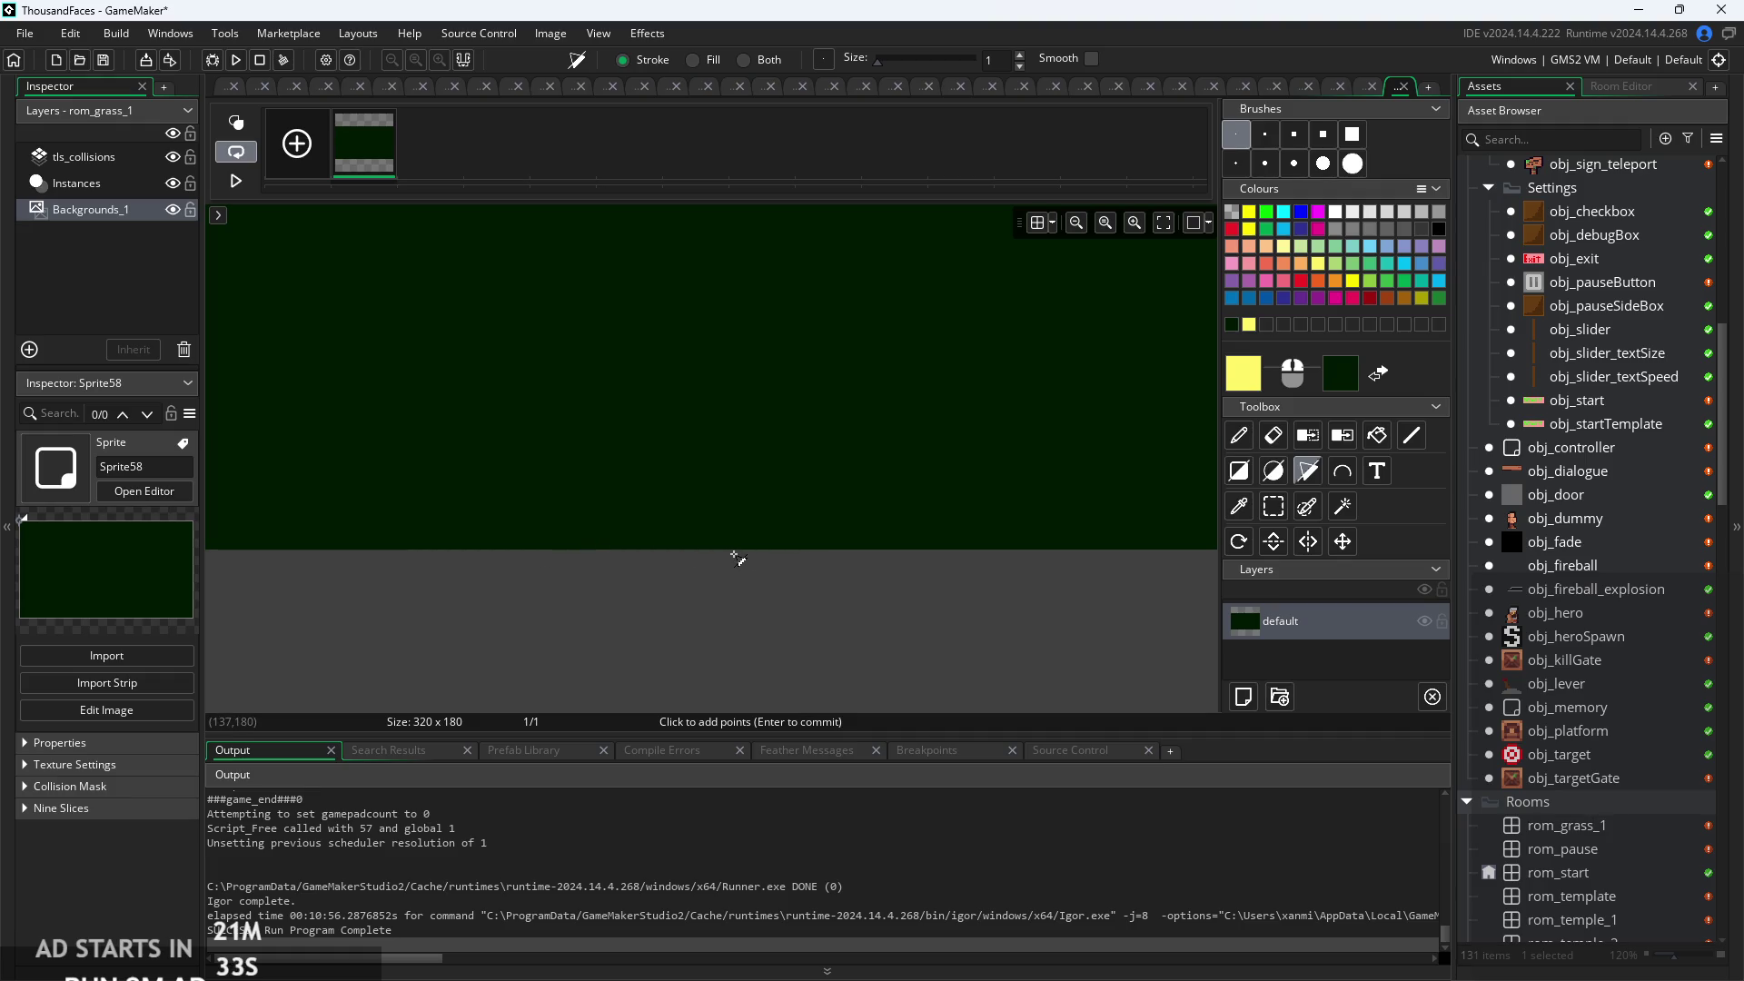
Outline a tall tapering beam with the polygon tool and fill it solid pale yellow.
{"action": "left_click", "coordinate": [745, 552]}
{"action": "scroll", "coordinate": [879, 592], "scroll_direction": "right", "scroll_amount": 5}
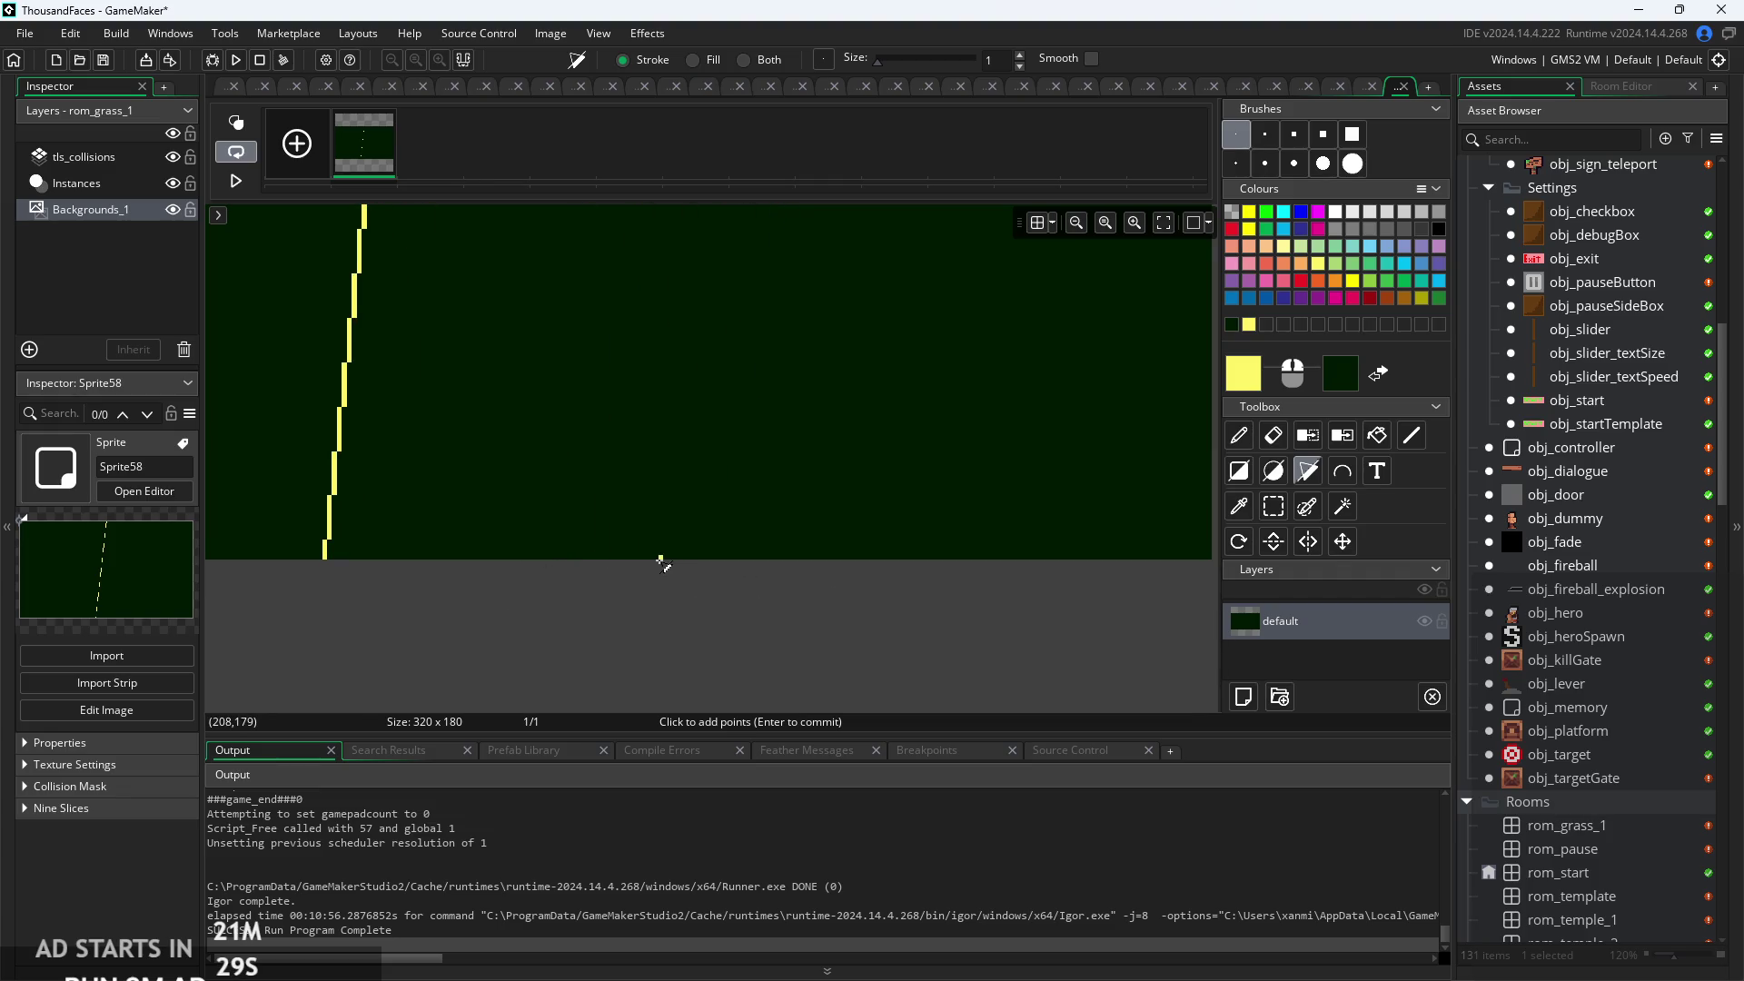
{"action": "left_click", "coordinate": [523, 559]}
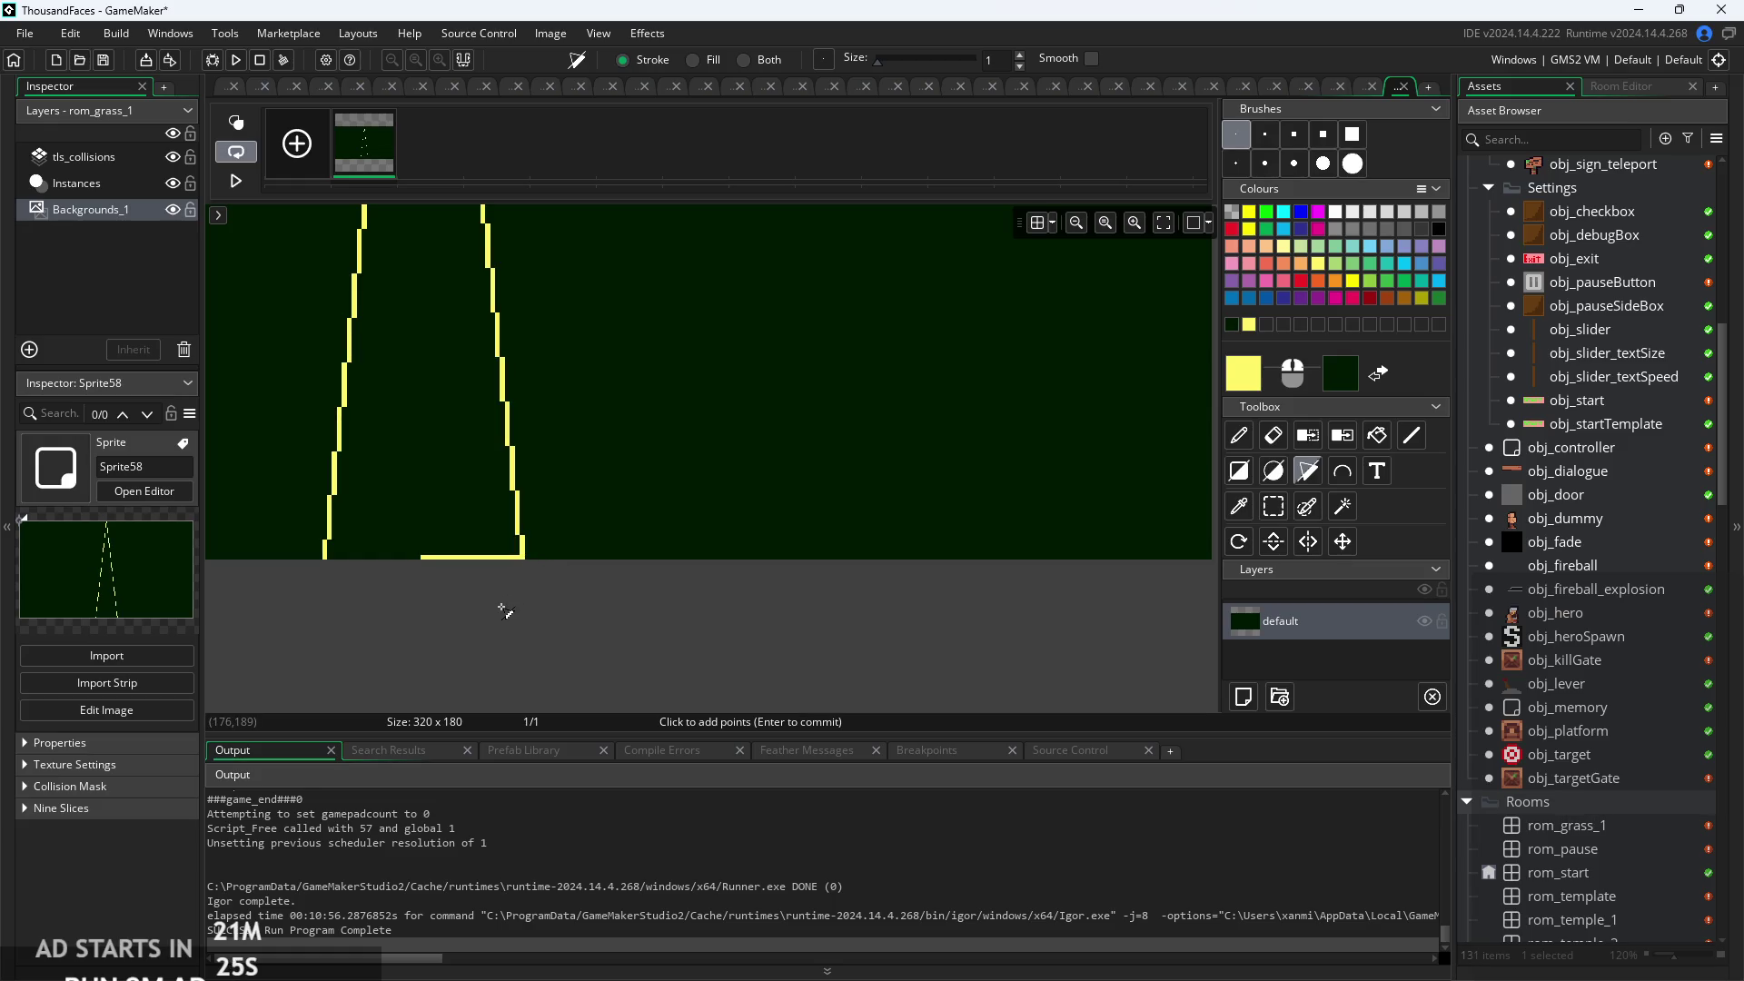
{"action": "scroll", "coordinate": [507, 611], "scroll_direction": "down", "scroll_amount": 5}
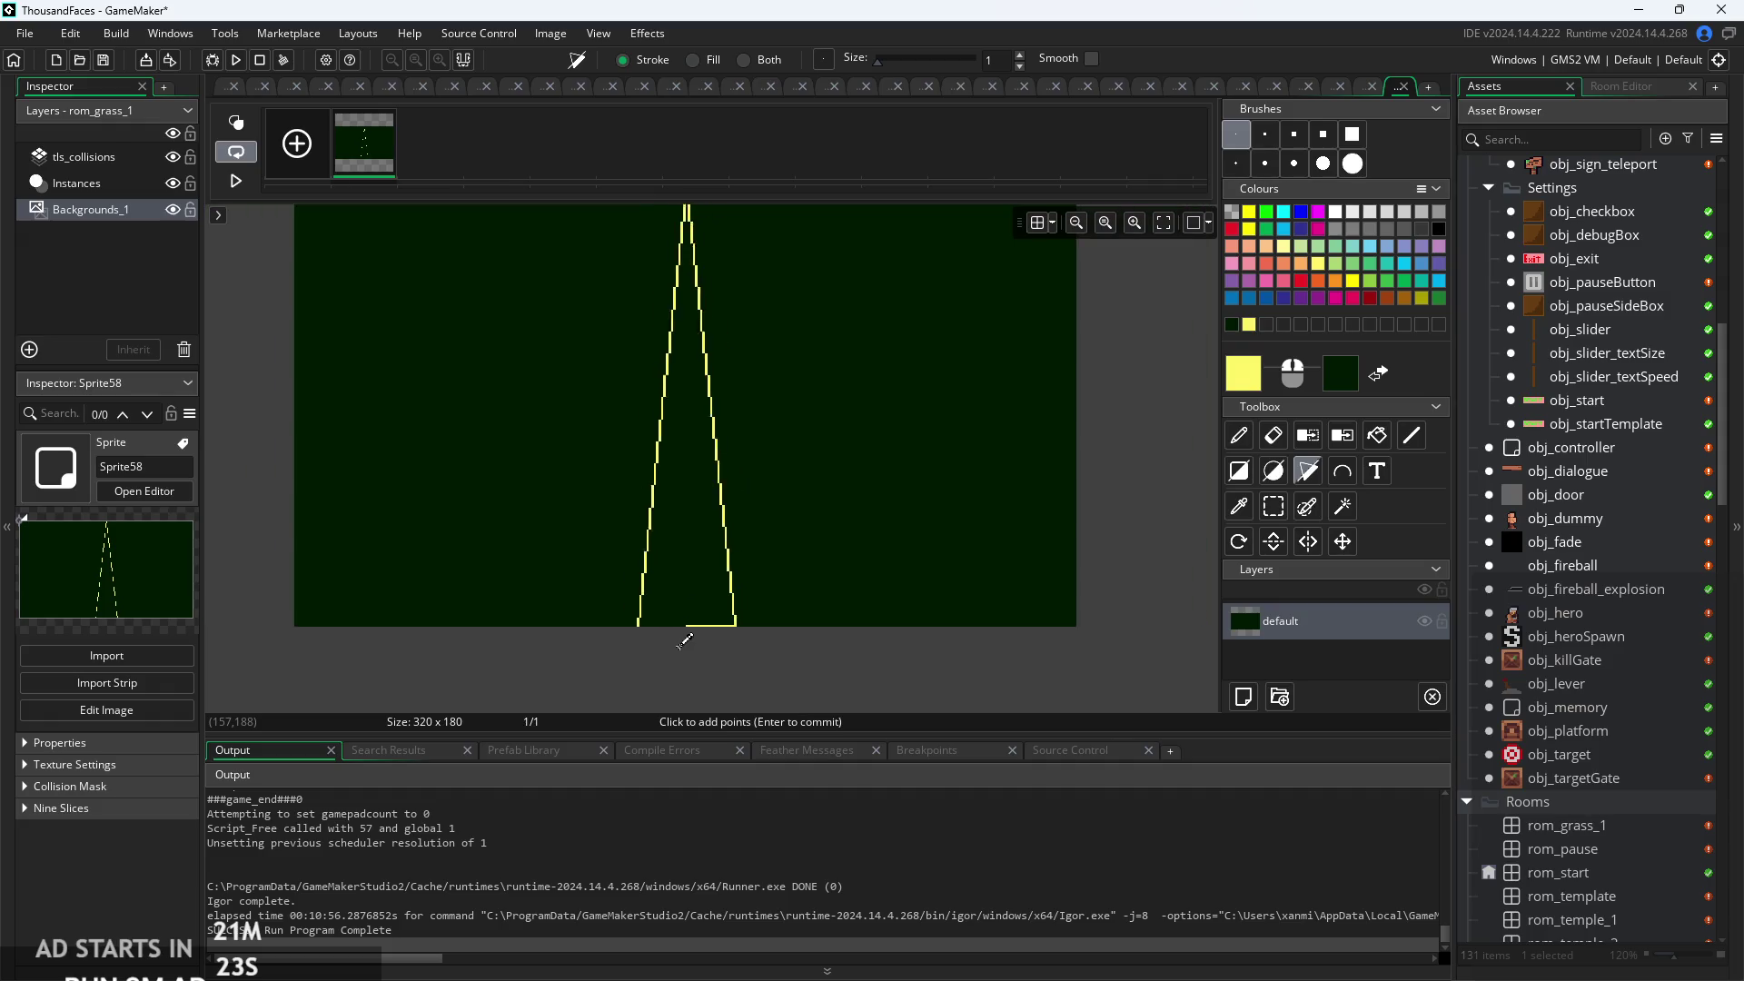
{"action": "scroll", "coordinate": [685, 636], "scroll_direction": "up", "scroll_amount": 5}
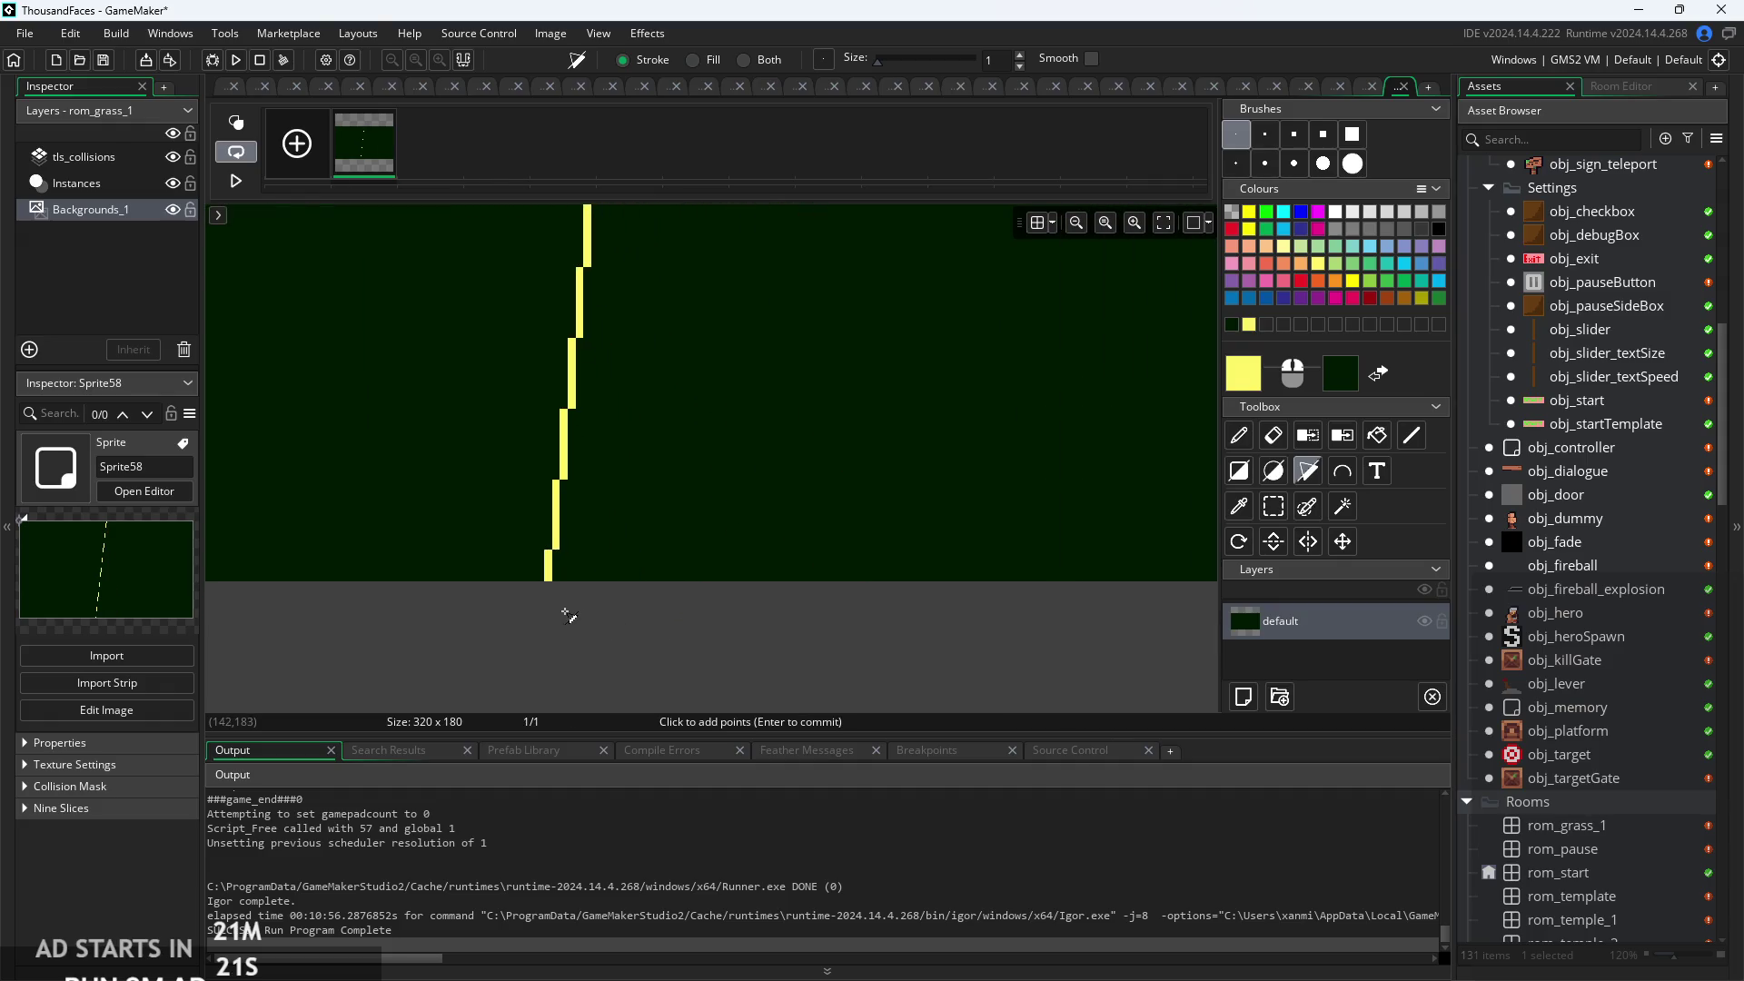
{"action": "left_click", "coordinate": [548, 578]}
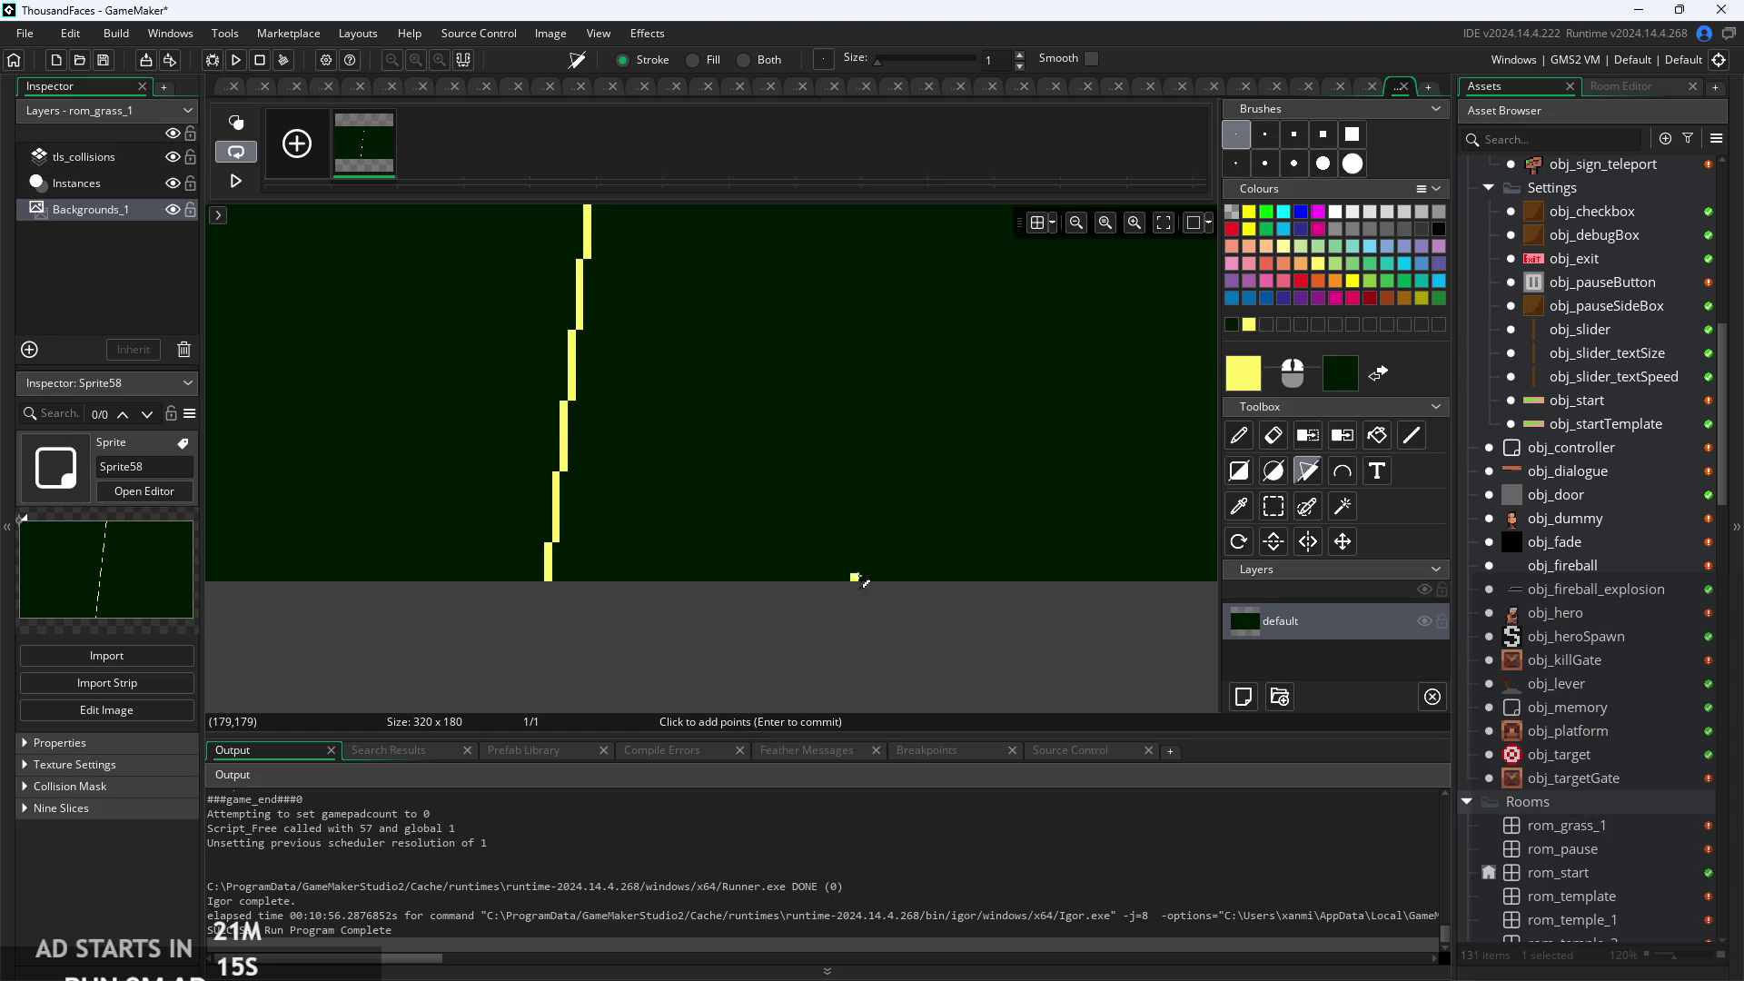
{"action": "left_click", "coordinate": [863, 579]}
{"action": "scroll", "coordinate": [829, 602], "scroll_direction": "down", "scroll_amount": 2}
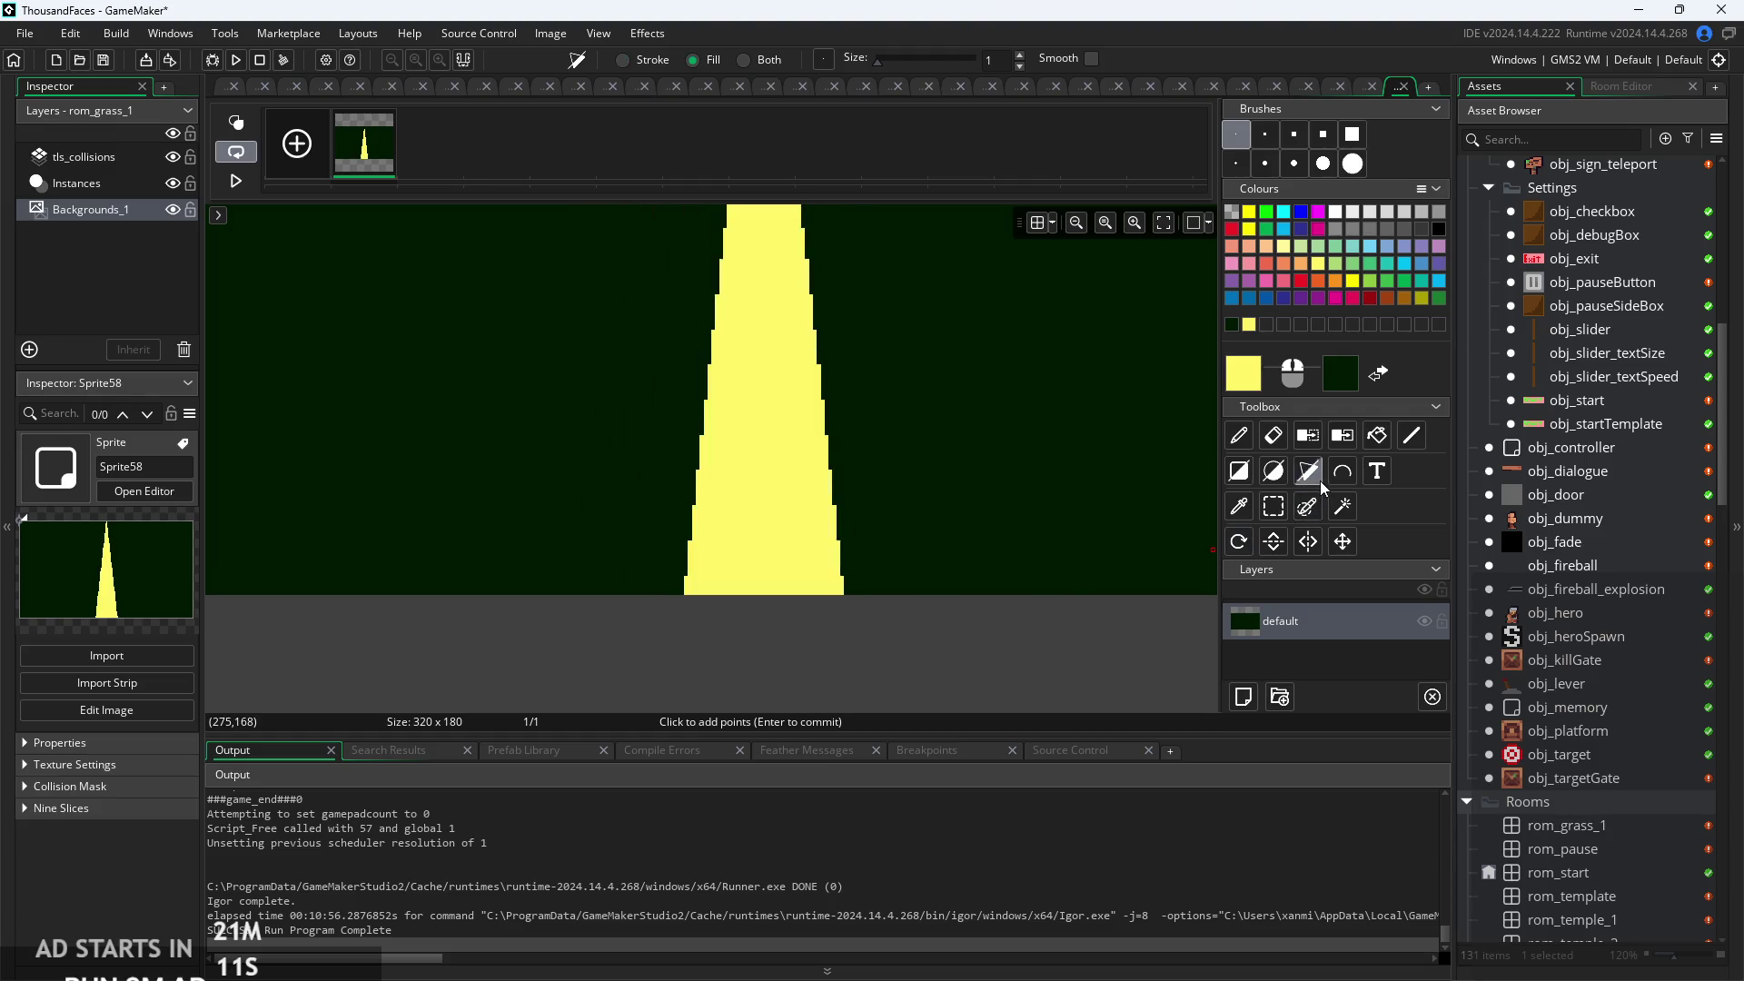
{"action": "key", "text": "f"}
{"action": "scroll", "coordinate": [907, 638], "scroll_direction": "down", "scroll_amount": 5}
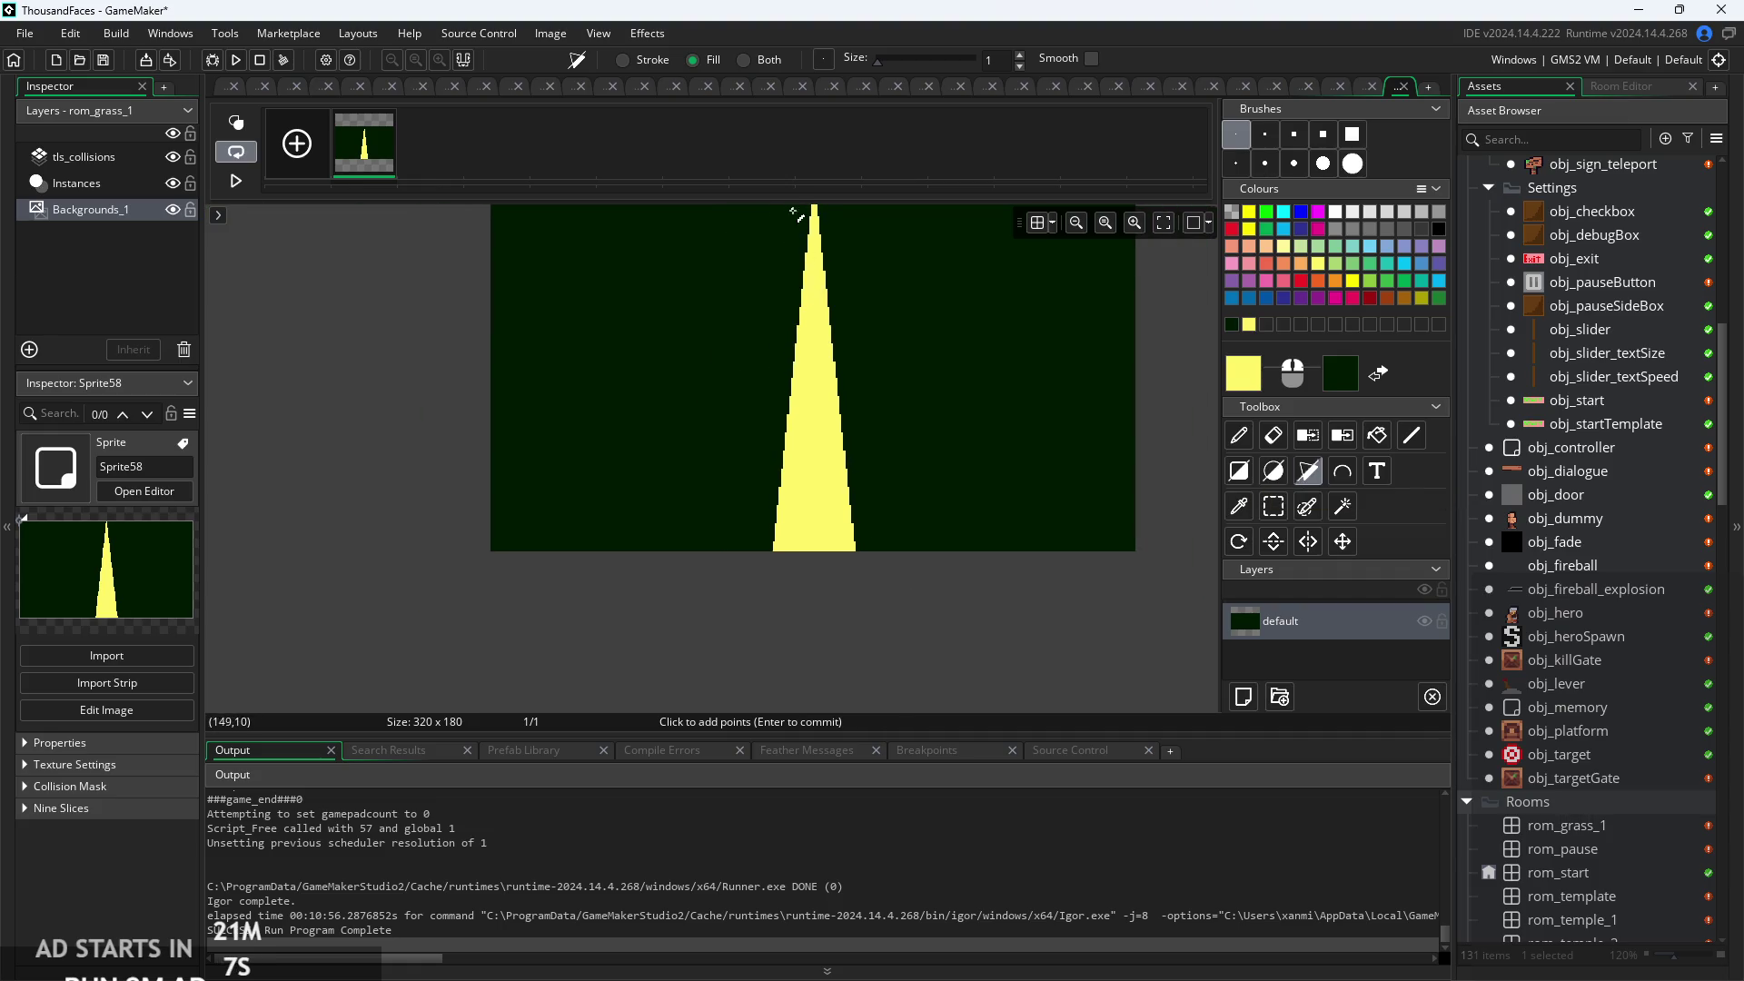
Apply an intensity-30 blur to Sprite58 and confirm the prompt.
{"action": "left_click", "coordinate": [647, 33]}
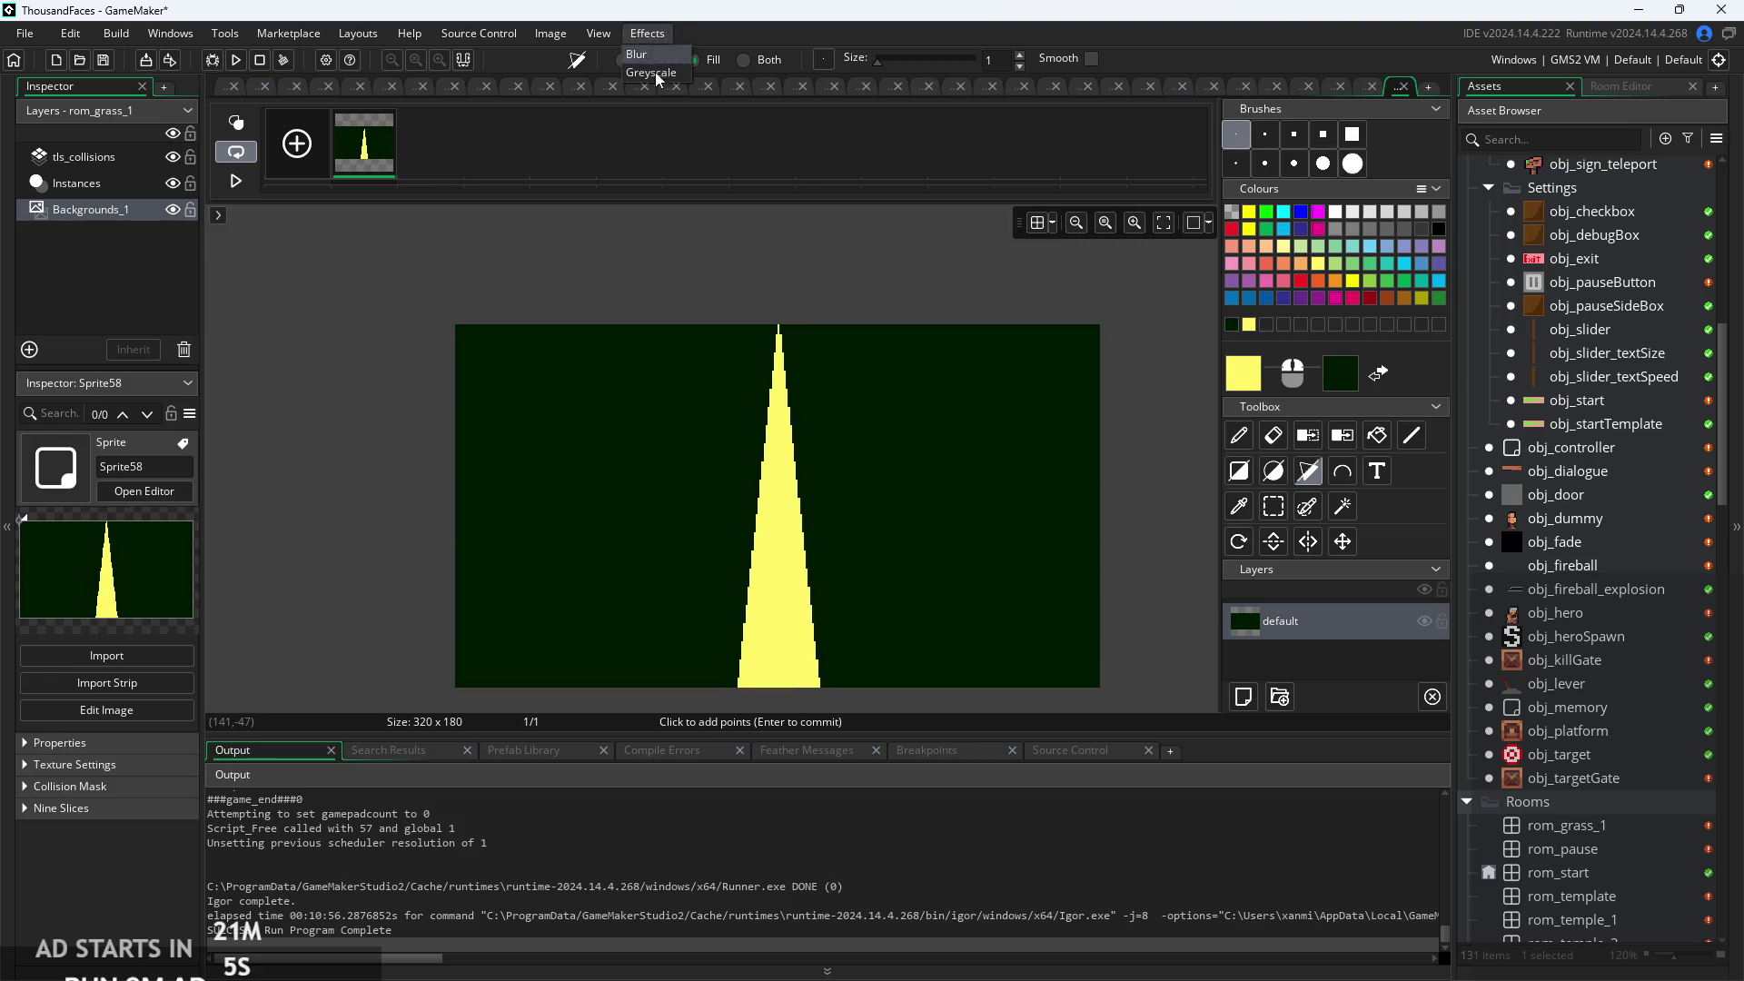
{"action": "left_click", "coordinate": [657, 56]}
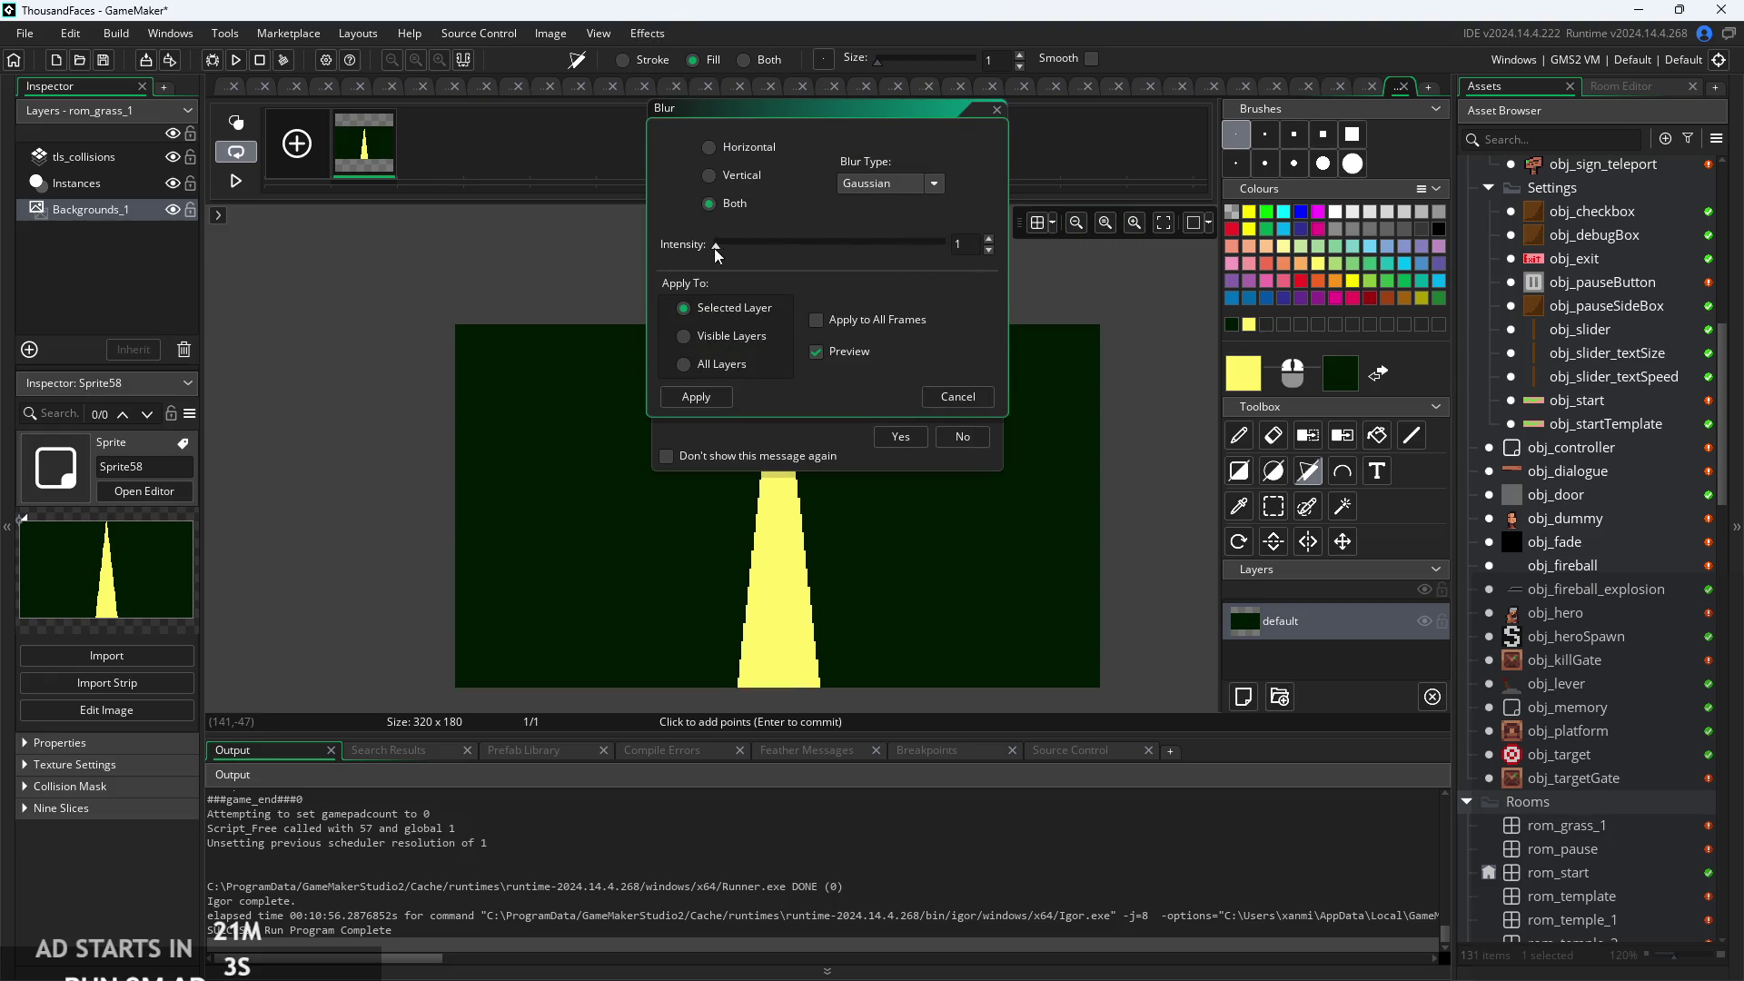
{"action": "left_click_drag", "start_coordinate": [716, 245], "coordinate": [1153, 320]}
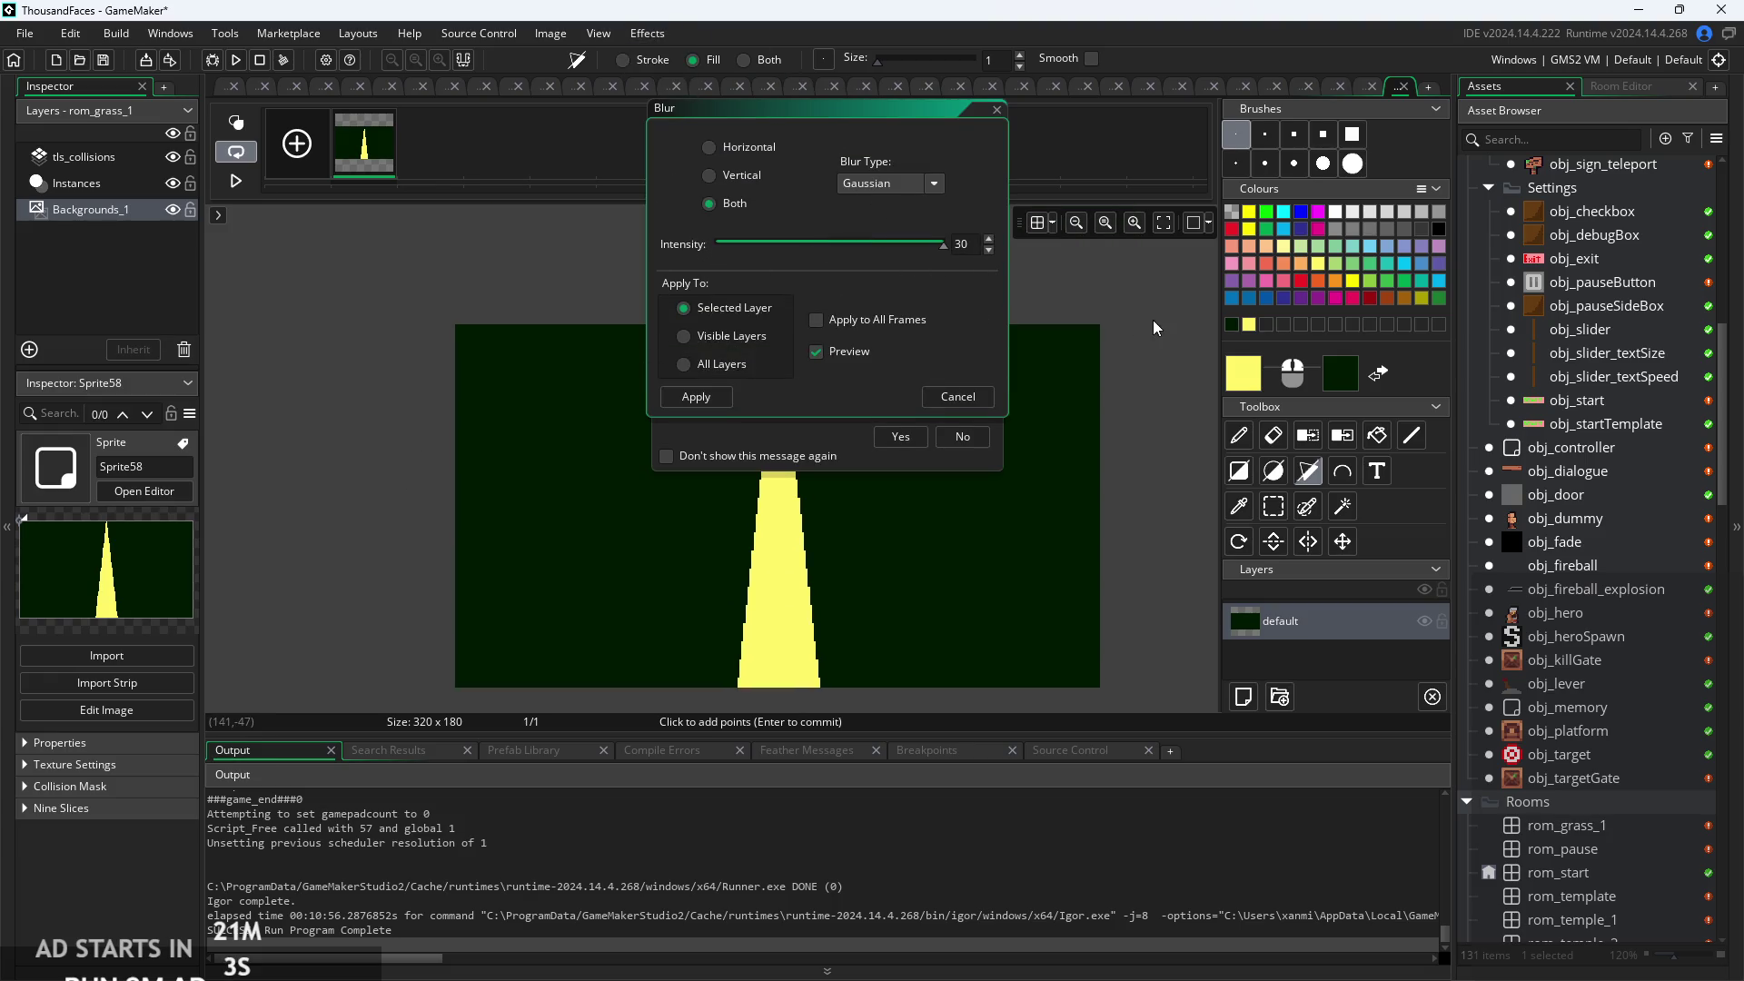
{"action": "left_click", "coordinate": [705, 406]}
{"action": "left_click", "coordinate": [914, 438]}
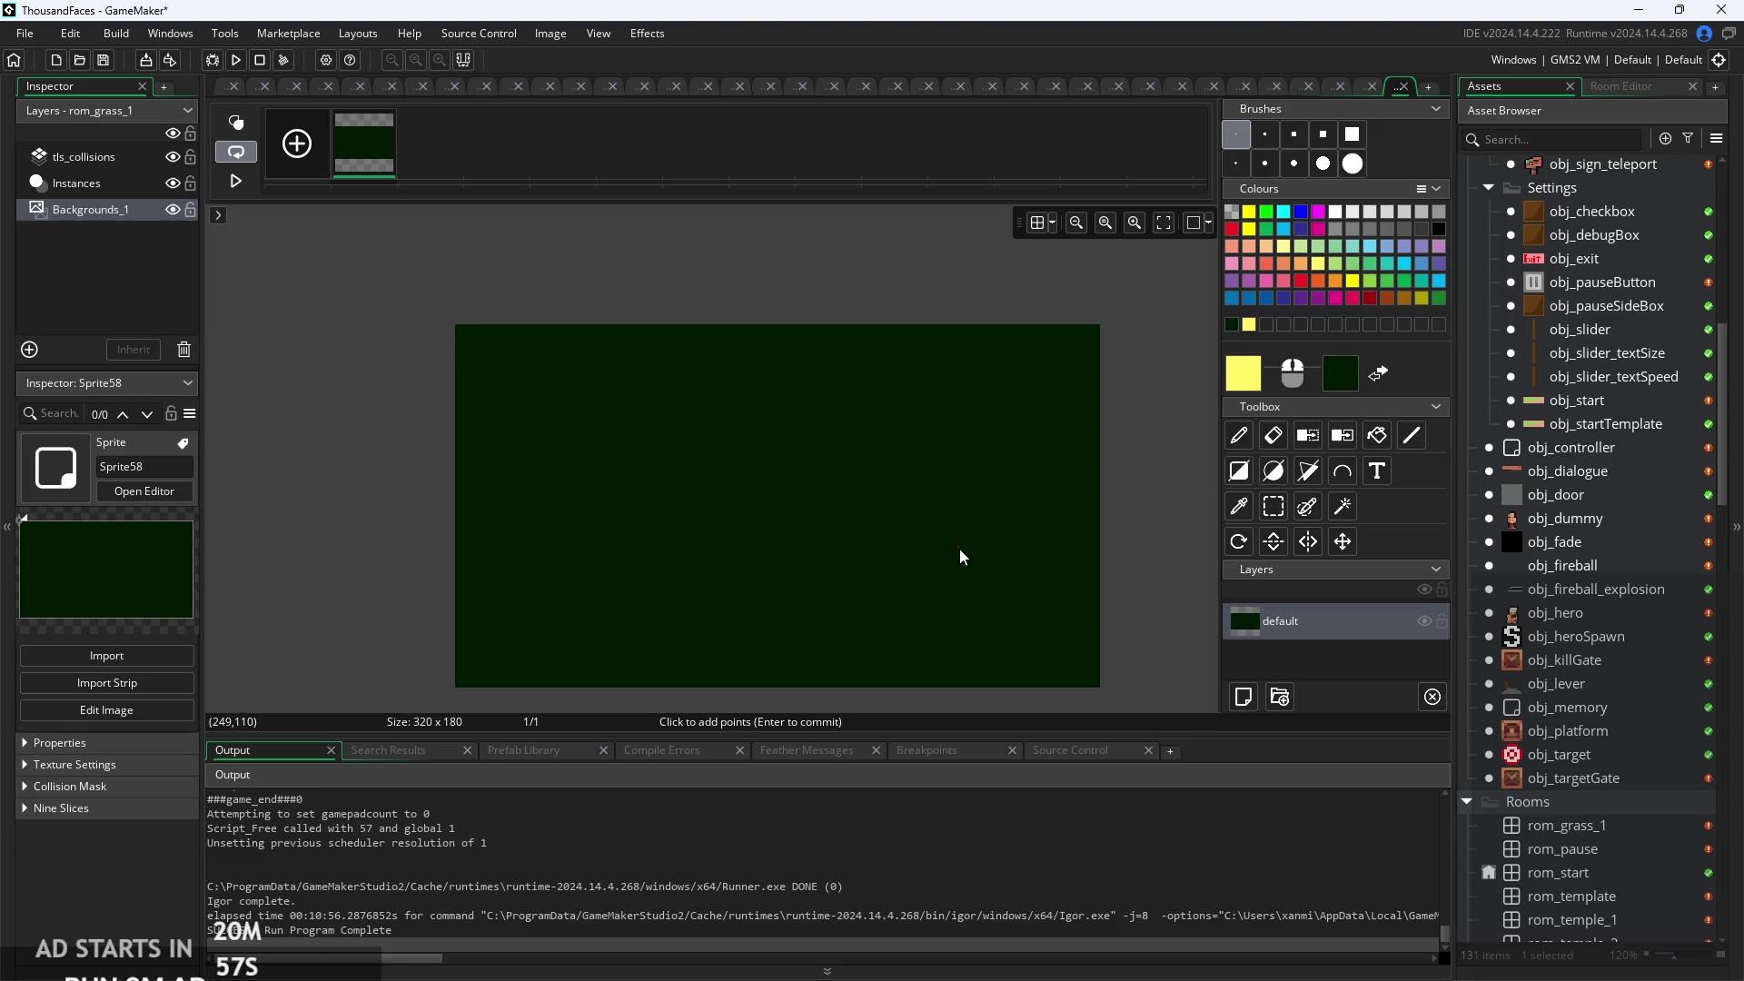
{"action": "left_click", "coordinate": [1308, 472]}
{"action": "scroll", "coordinate": [786, 487], "scroll_direction": "up", "scroll_amount": 3}
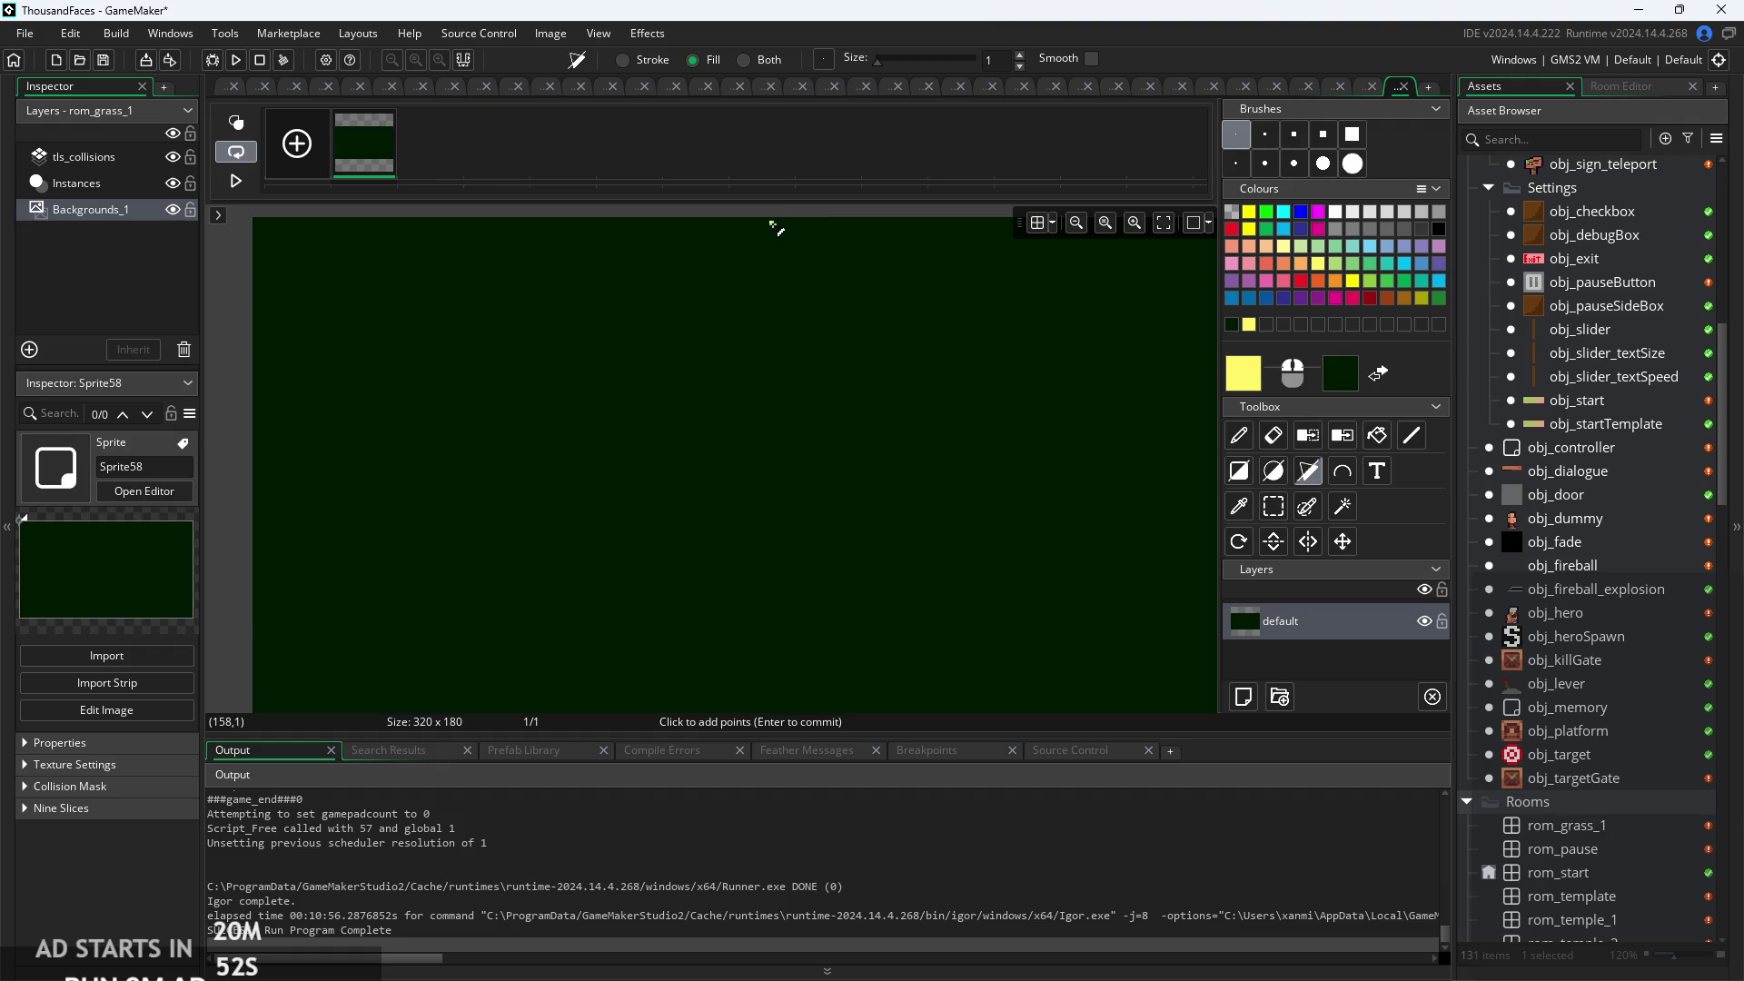
Place the spike's tip at the top centre and its first edge down to the sprite bottom.
{"action": "left_click", "coordinate": [777, 225]}
{"action": "scroll", "coordinate": [789, 238], "scroll_direction": "up", "scroll_amount": 2}
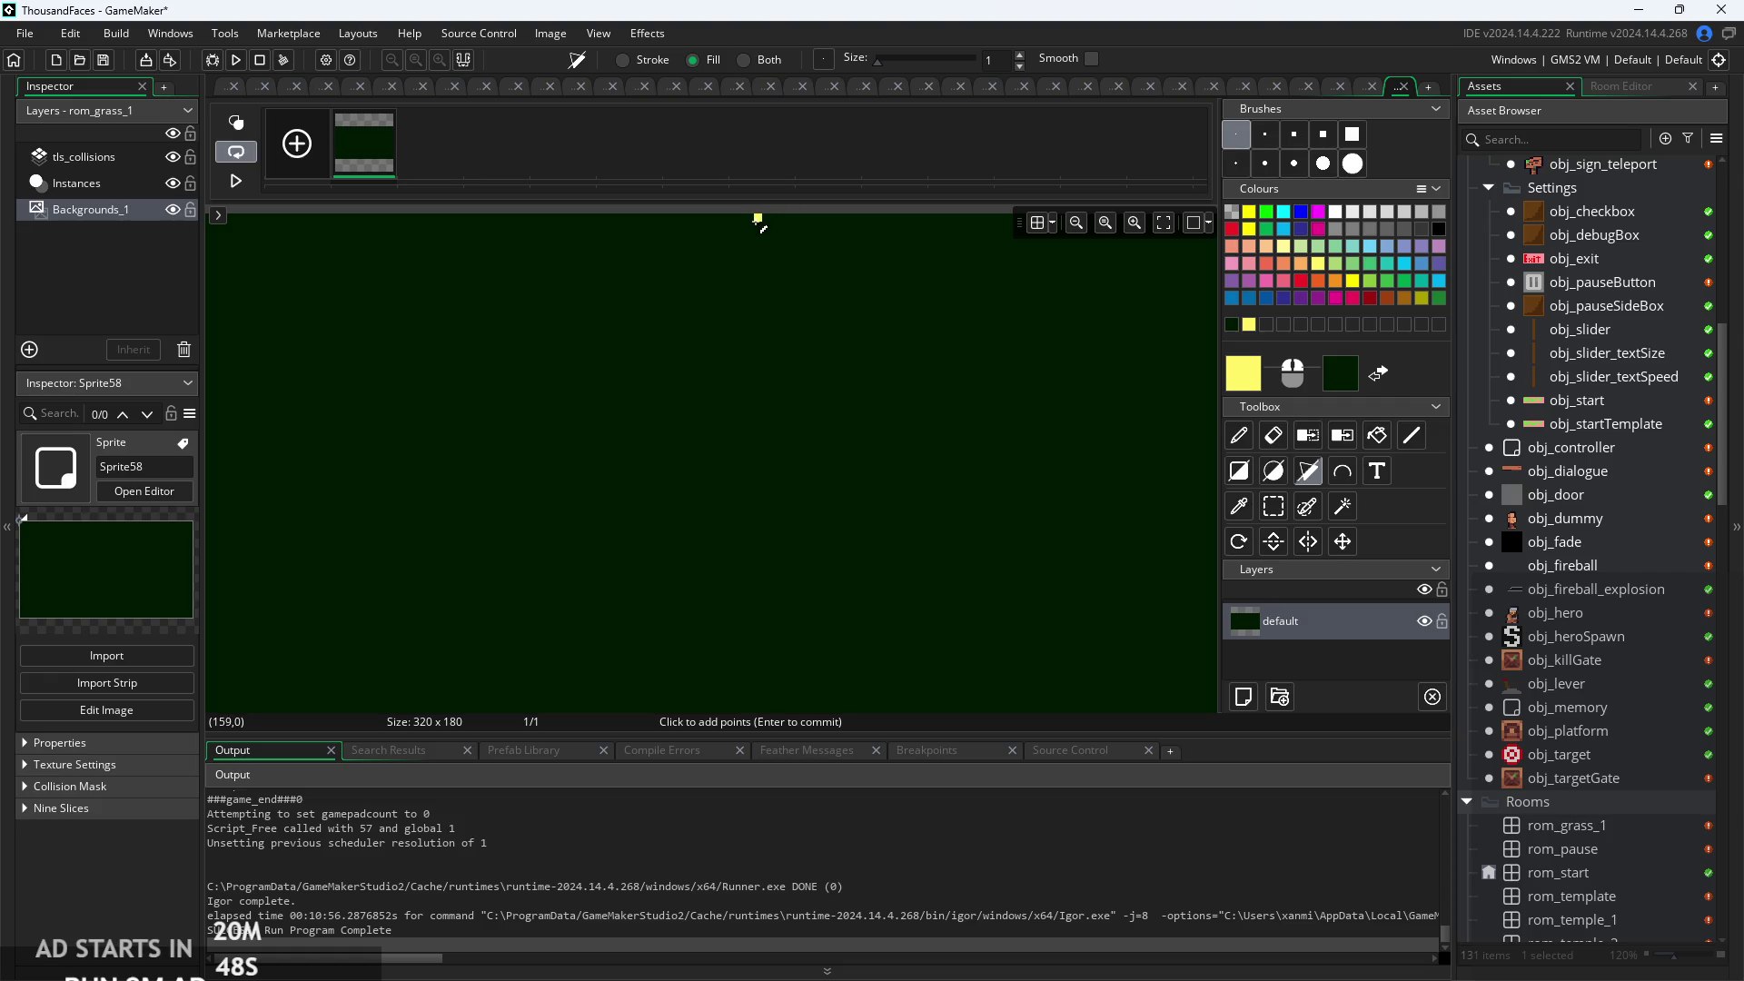
{"action": "scroll", "coordinate": [774, 442], "scroll_direction": "down", "scroll_amount": 2}
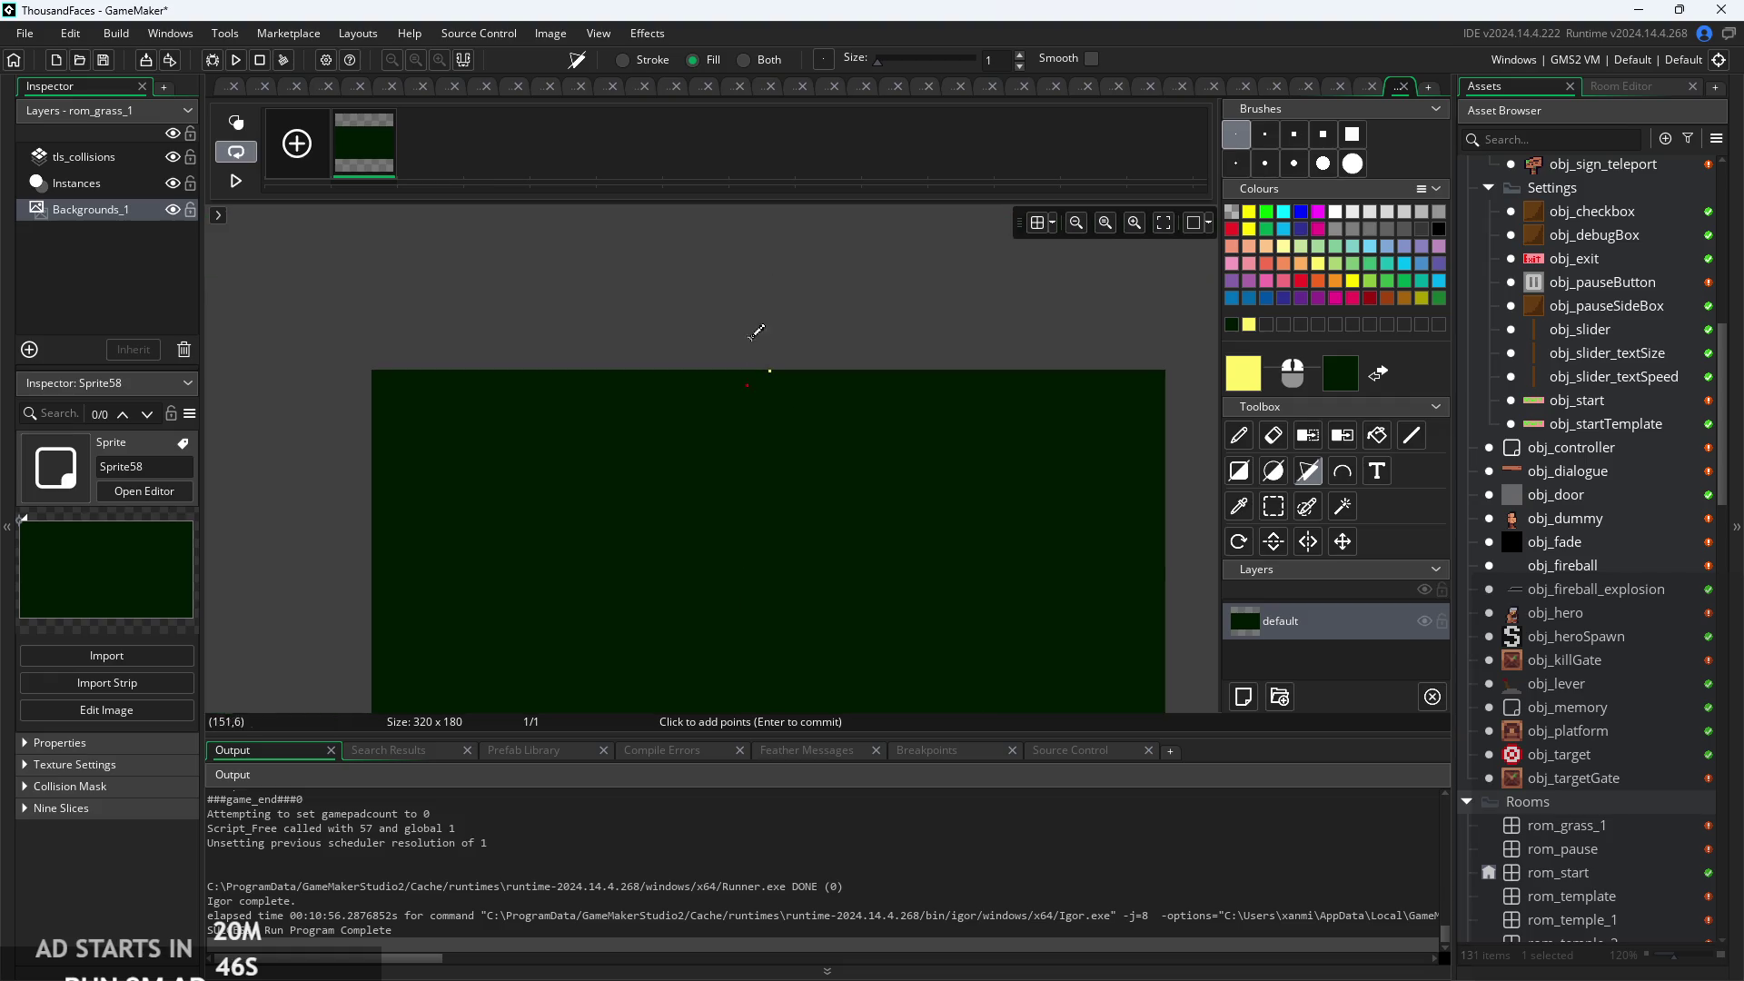
{"action": "scroll", "coordinate": [736, 454], "scroll_direction": "down", "scroll_amount": 2}
{"action": "scroll", "coordinate": [712, 595], "scroll_direction": "up", "scroll_amount": 1}
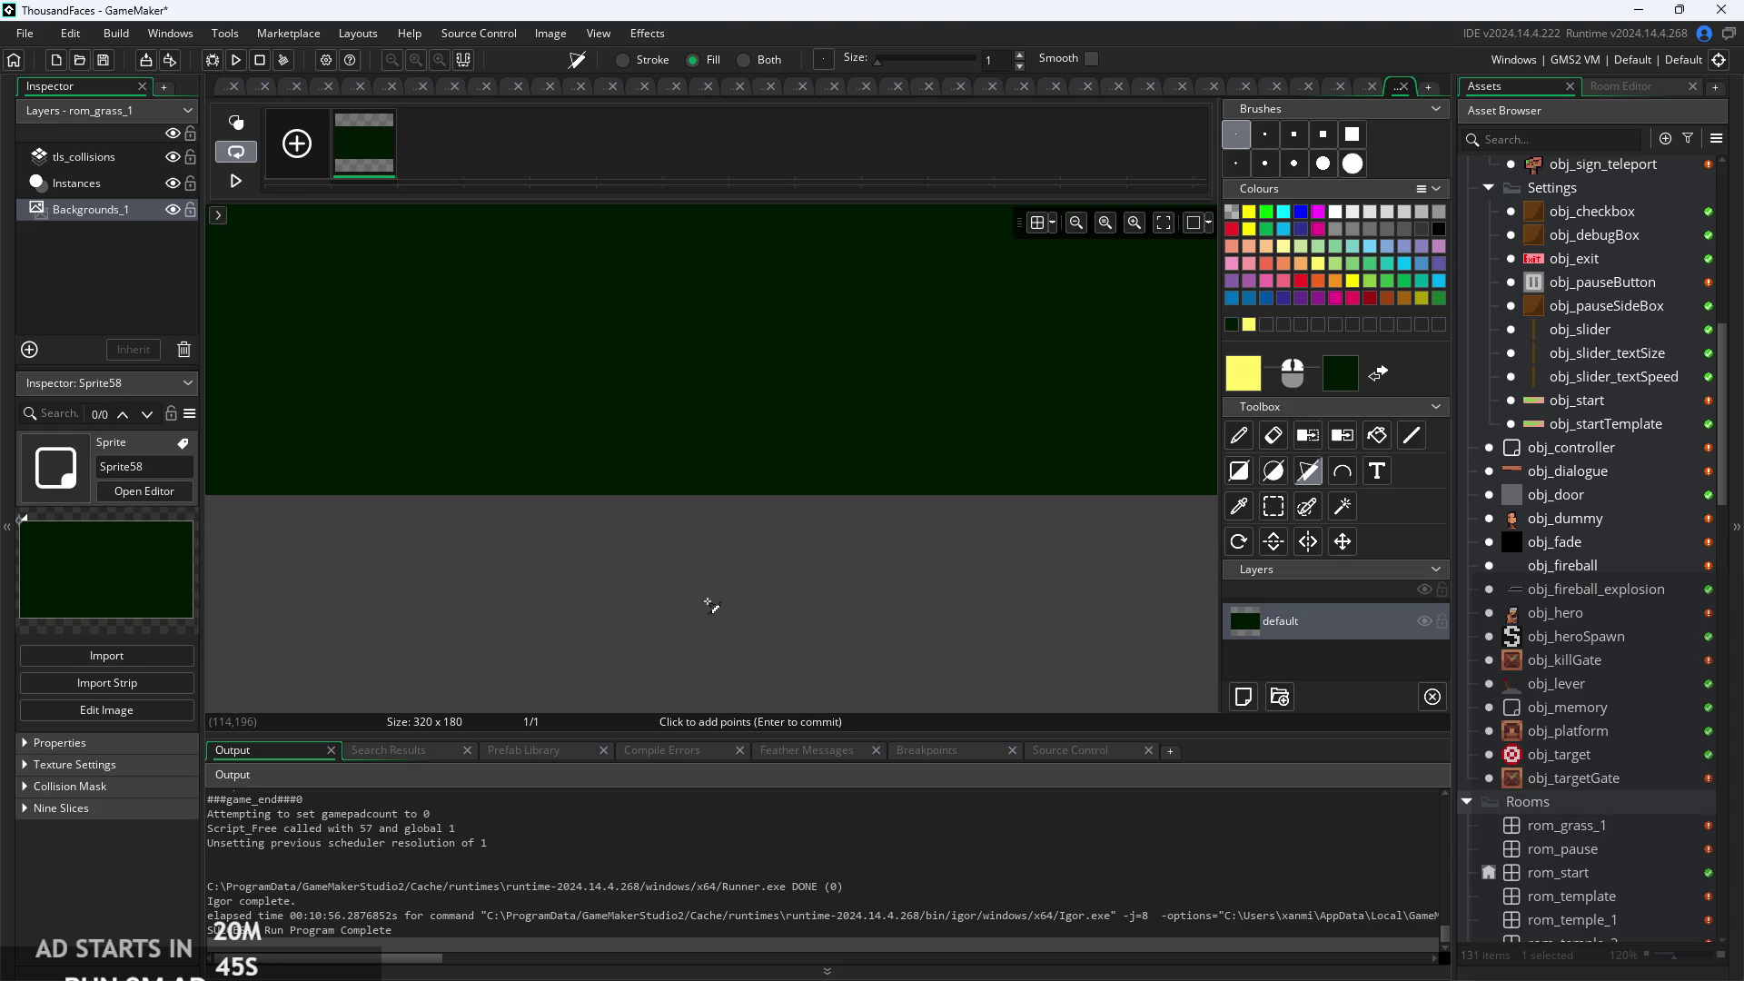
{"action": "scroll", "coordinate": [683, 522], "scroll_direction": "down", "scroll_amount": 1}
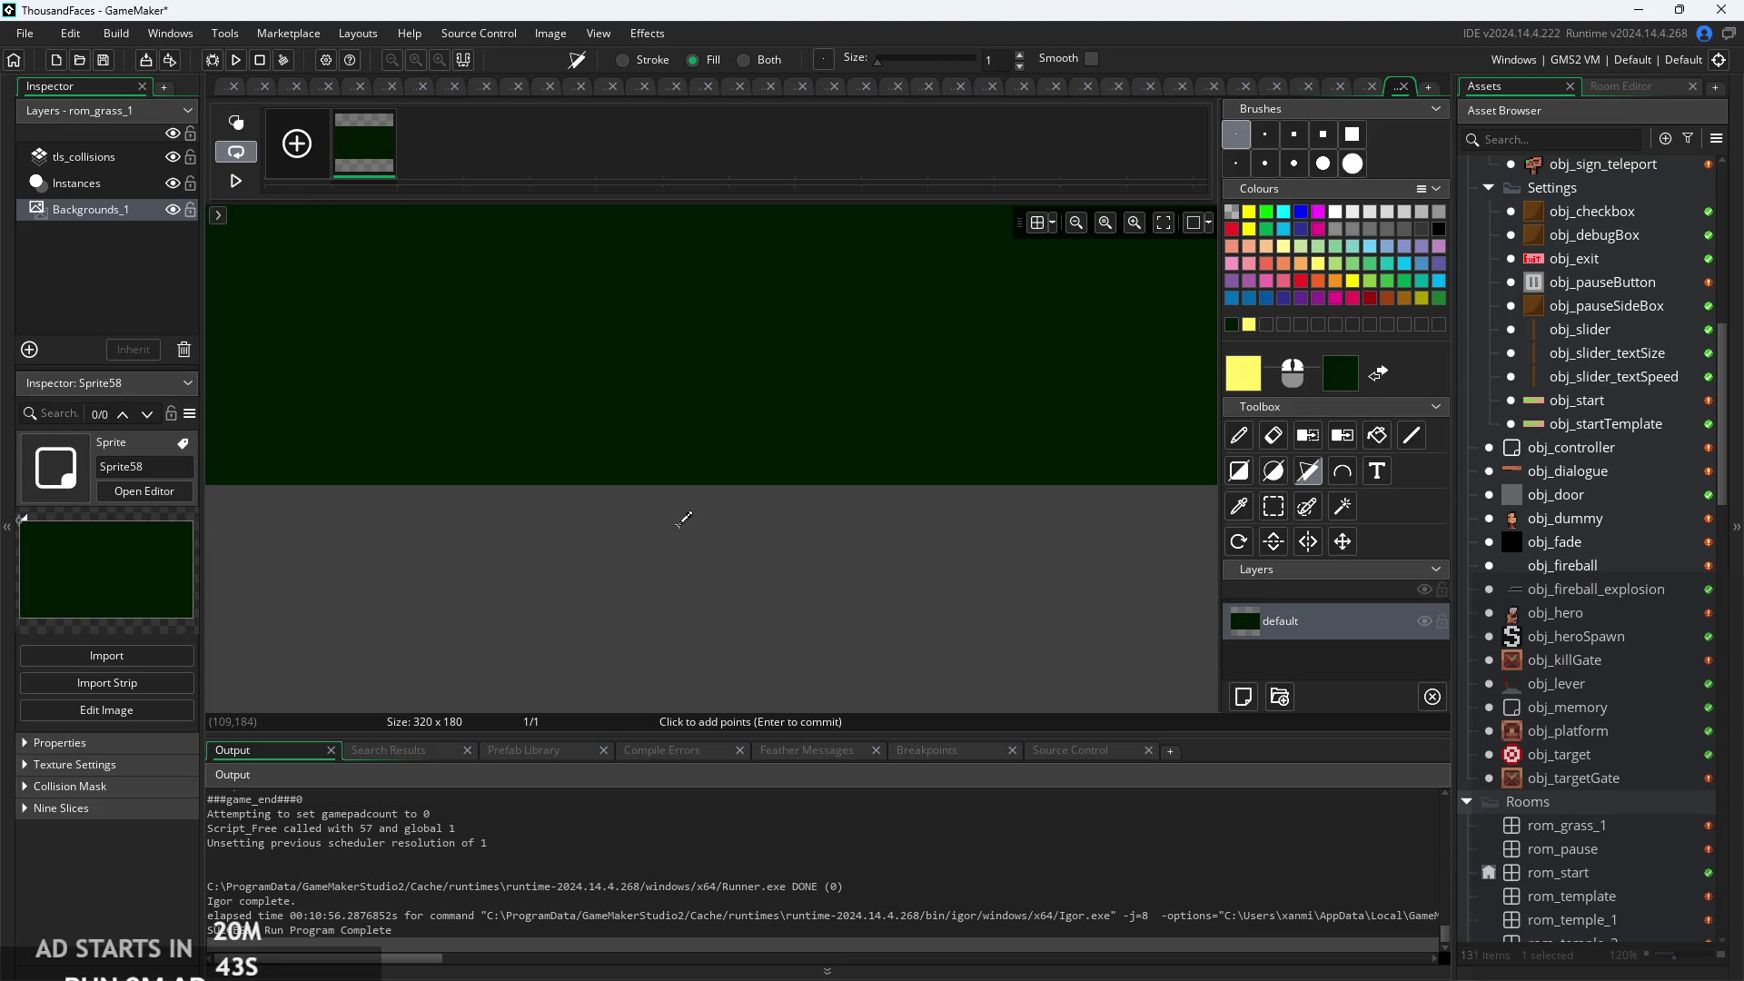
{"action": "scroll", "coordinate": [635, 491], "scroll_direction": "down", "scroll_amount": 1}
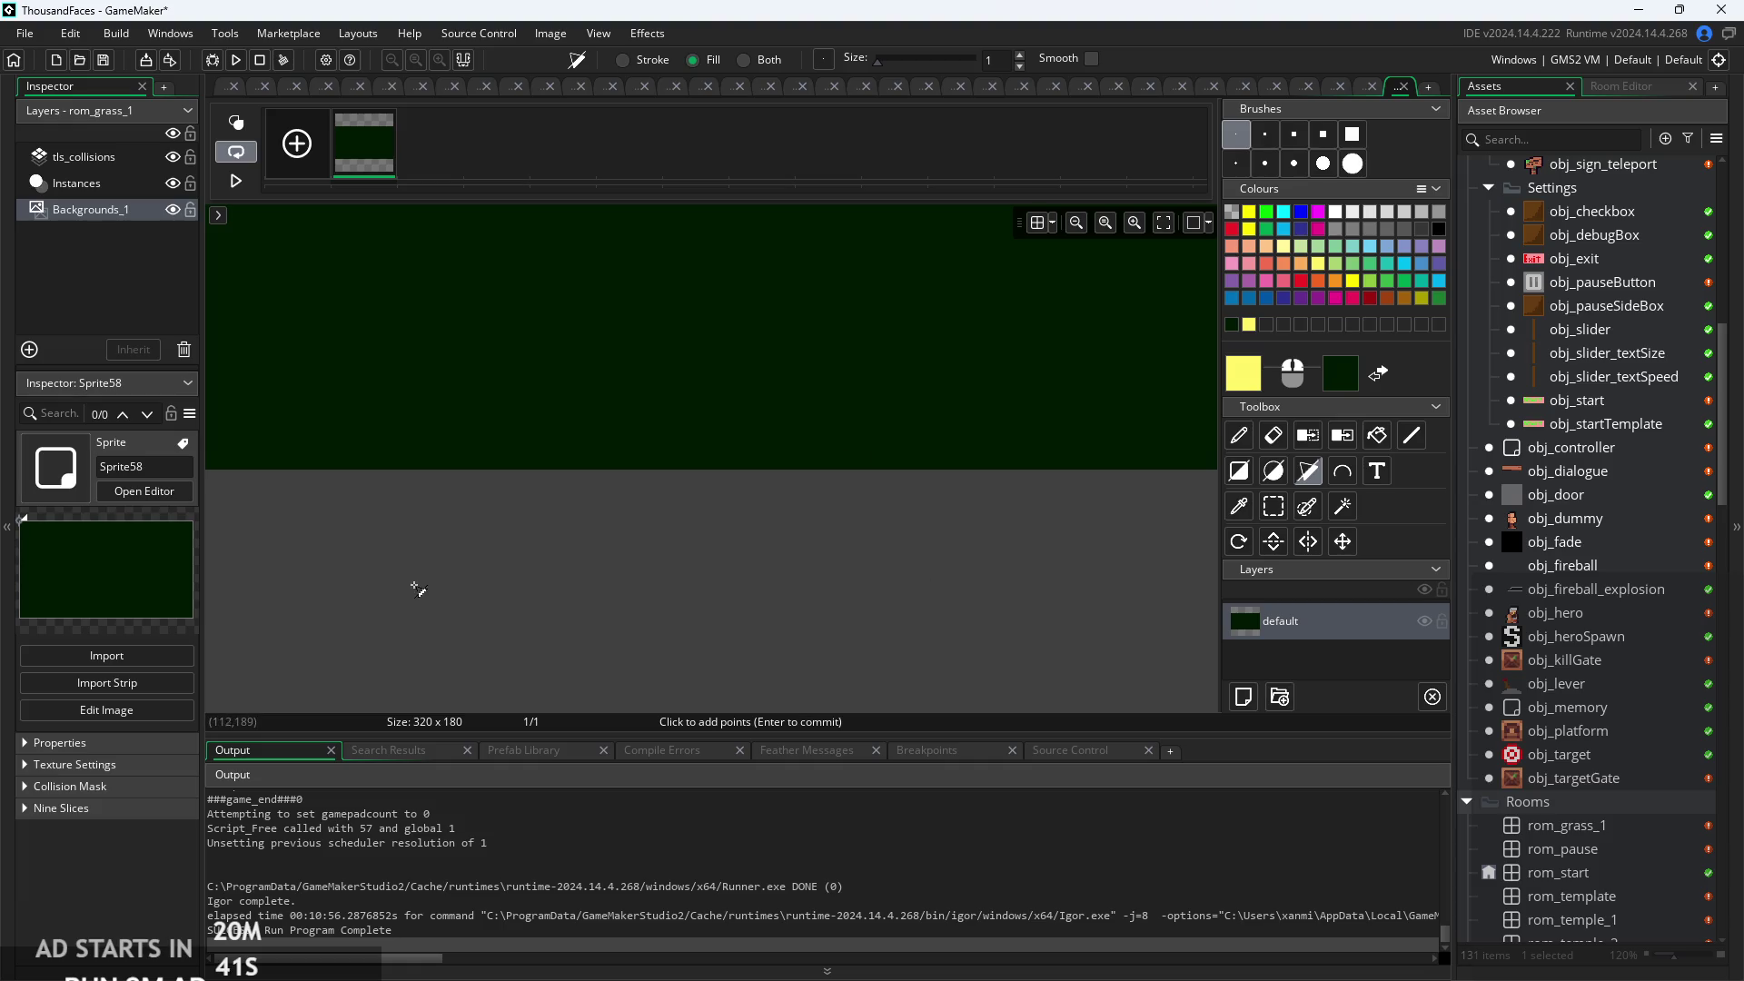
{"action": "scroll", "coordinate": [545, 595], "scroll_direction": "up", "scroll_amount": 2}
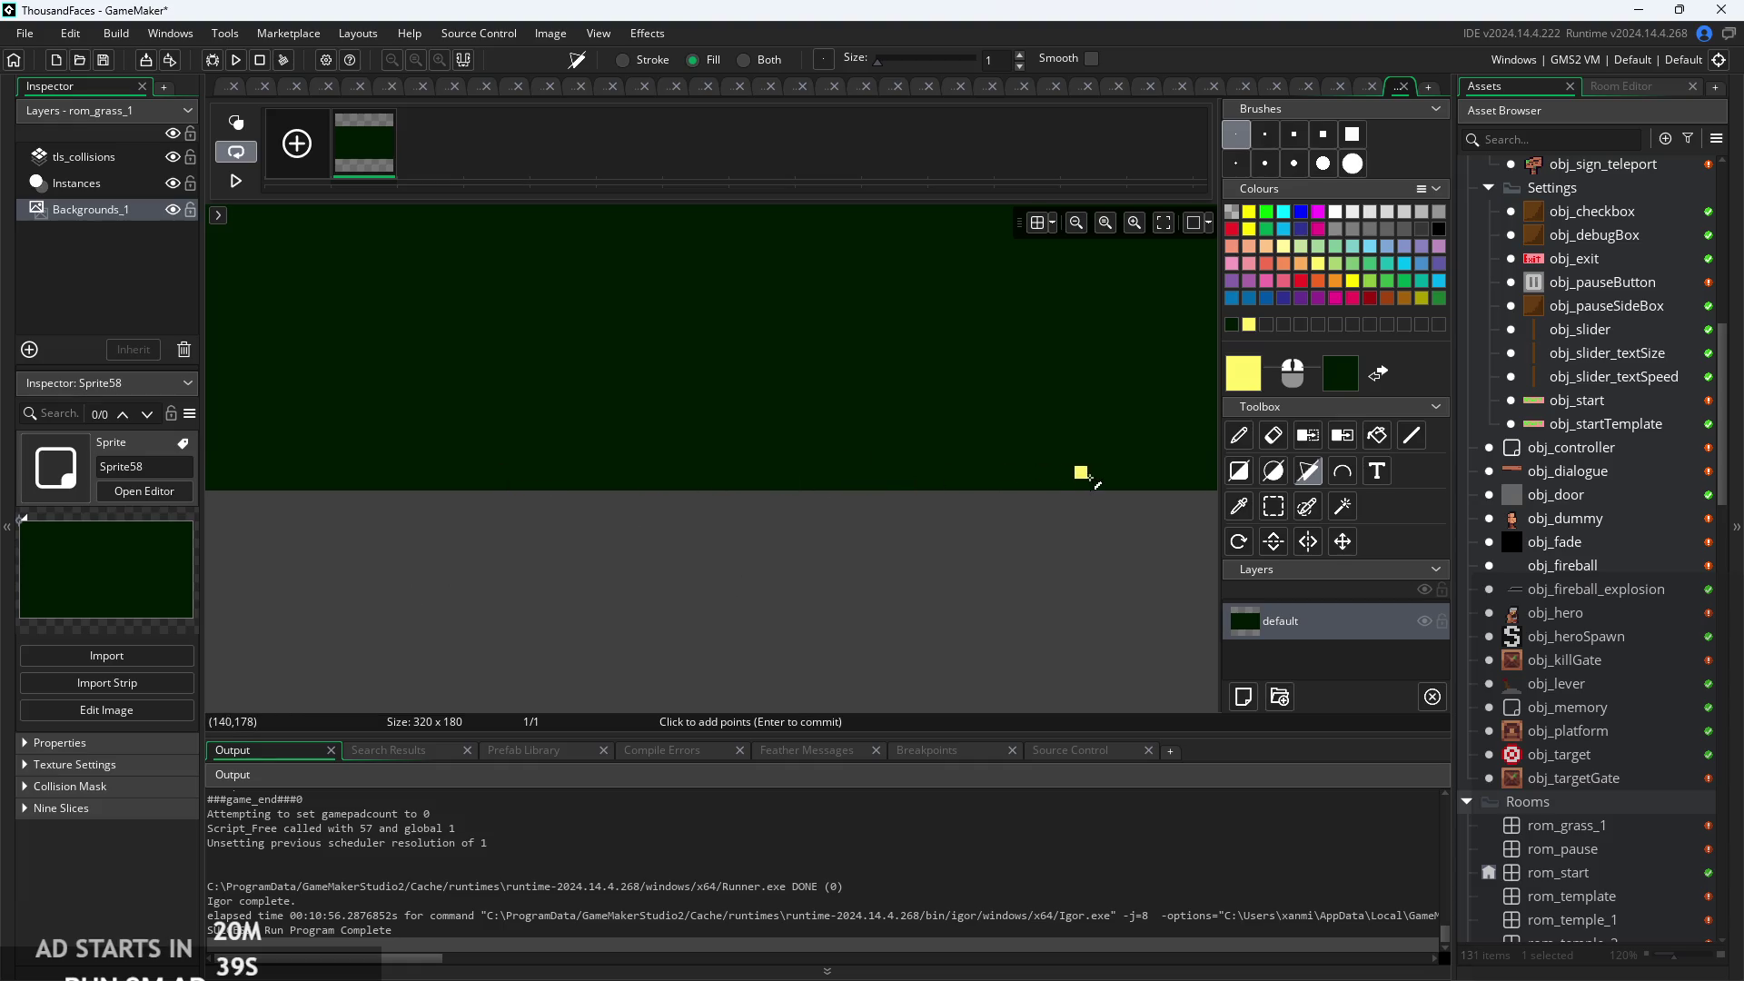
{"action": "left_click", "coordinate": [1081, 485]}
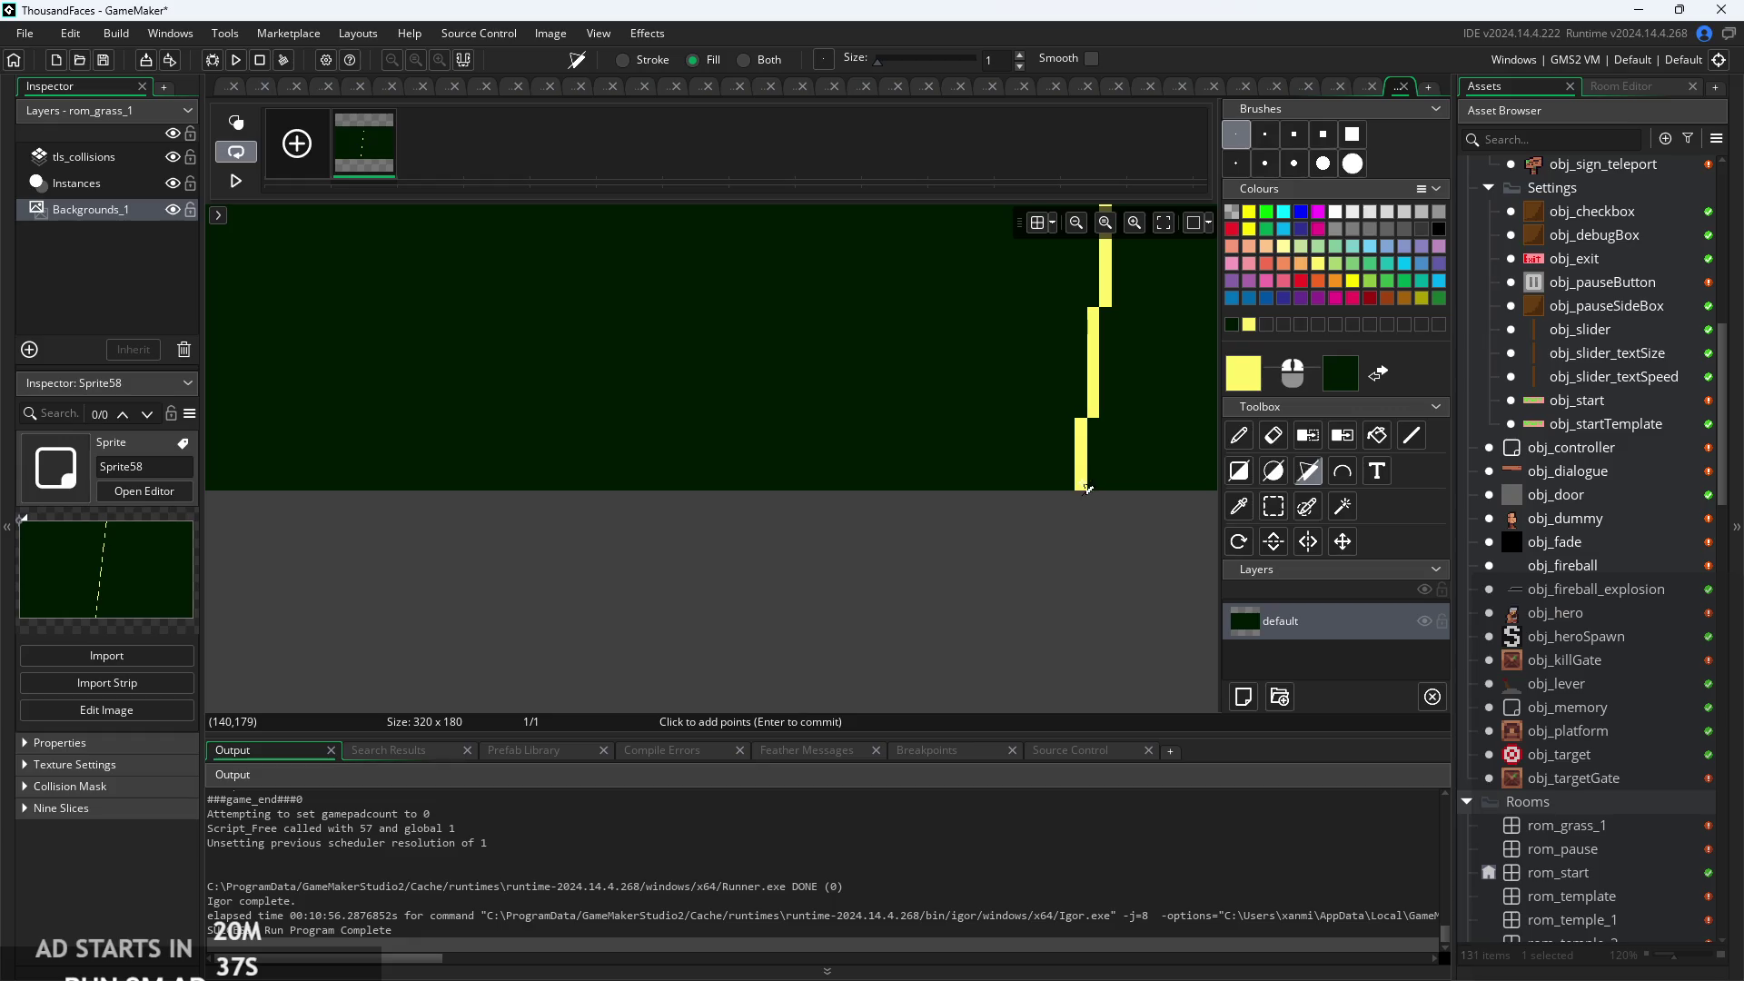
Close the spike polygon on its other side to commit the solid yellow shape.
{"action": "mouse_move", "coordinate": [1117, 536]}
{"action": "left_mouse_down"}
{"action": "mouse_move", "coordinate": [231, 539]}
{"action": "mouse_move", "coordinate": [154, 564]}
{"action": "left_mouse_up"}
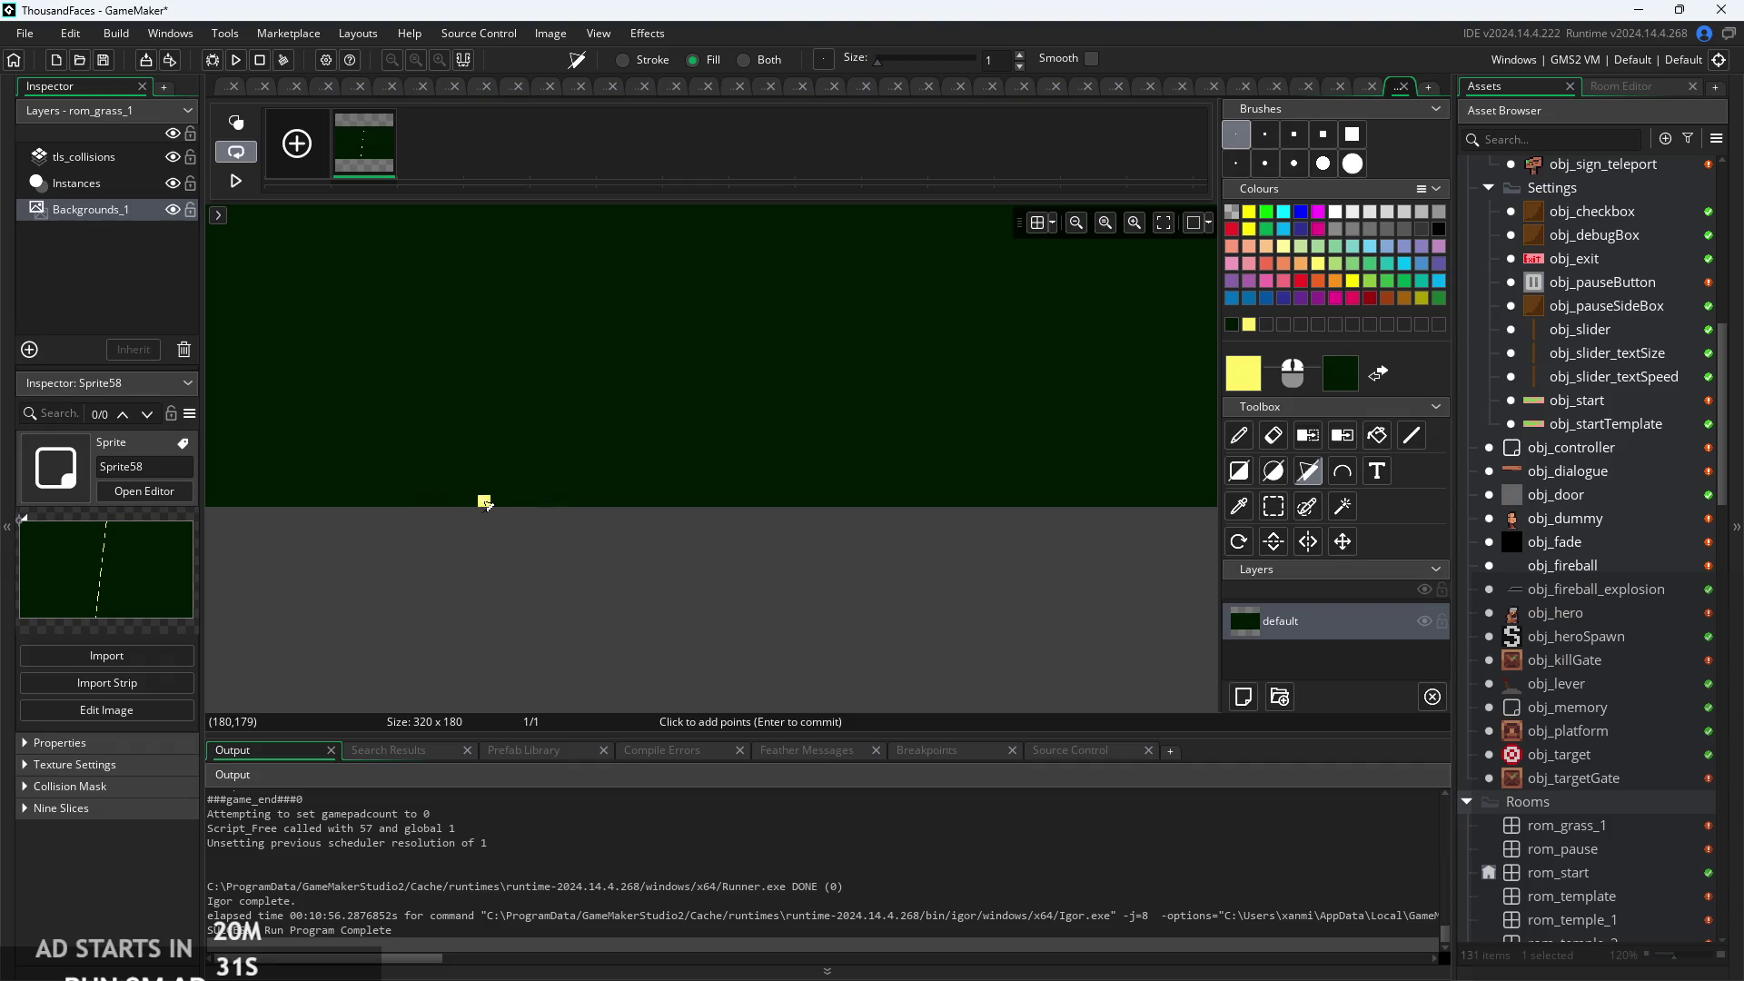
{"action": "left_click", "coordinate": [484, 503]}
{"action": "key", "text": "Return"}
{"action": "scroll", "coordinate": [1072, 616], "scroll_direction": "down", "scroll_amount": 3}
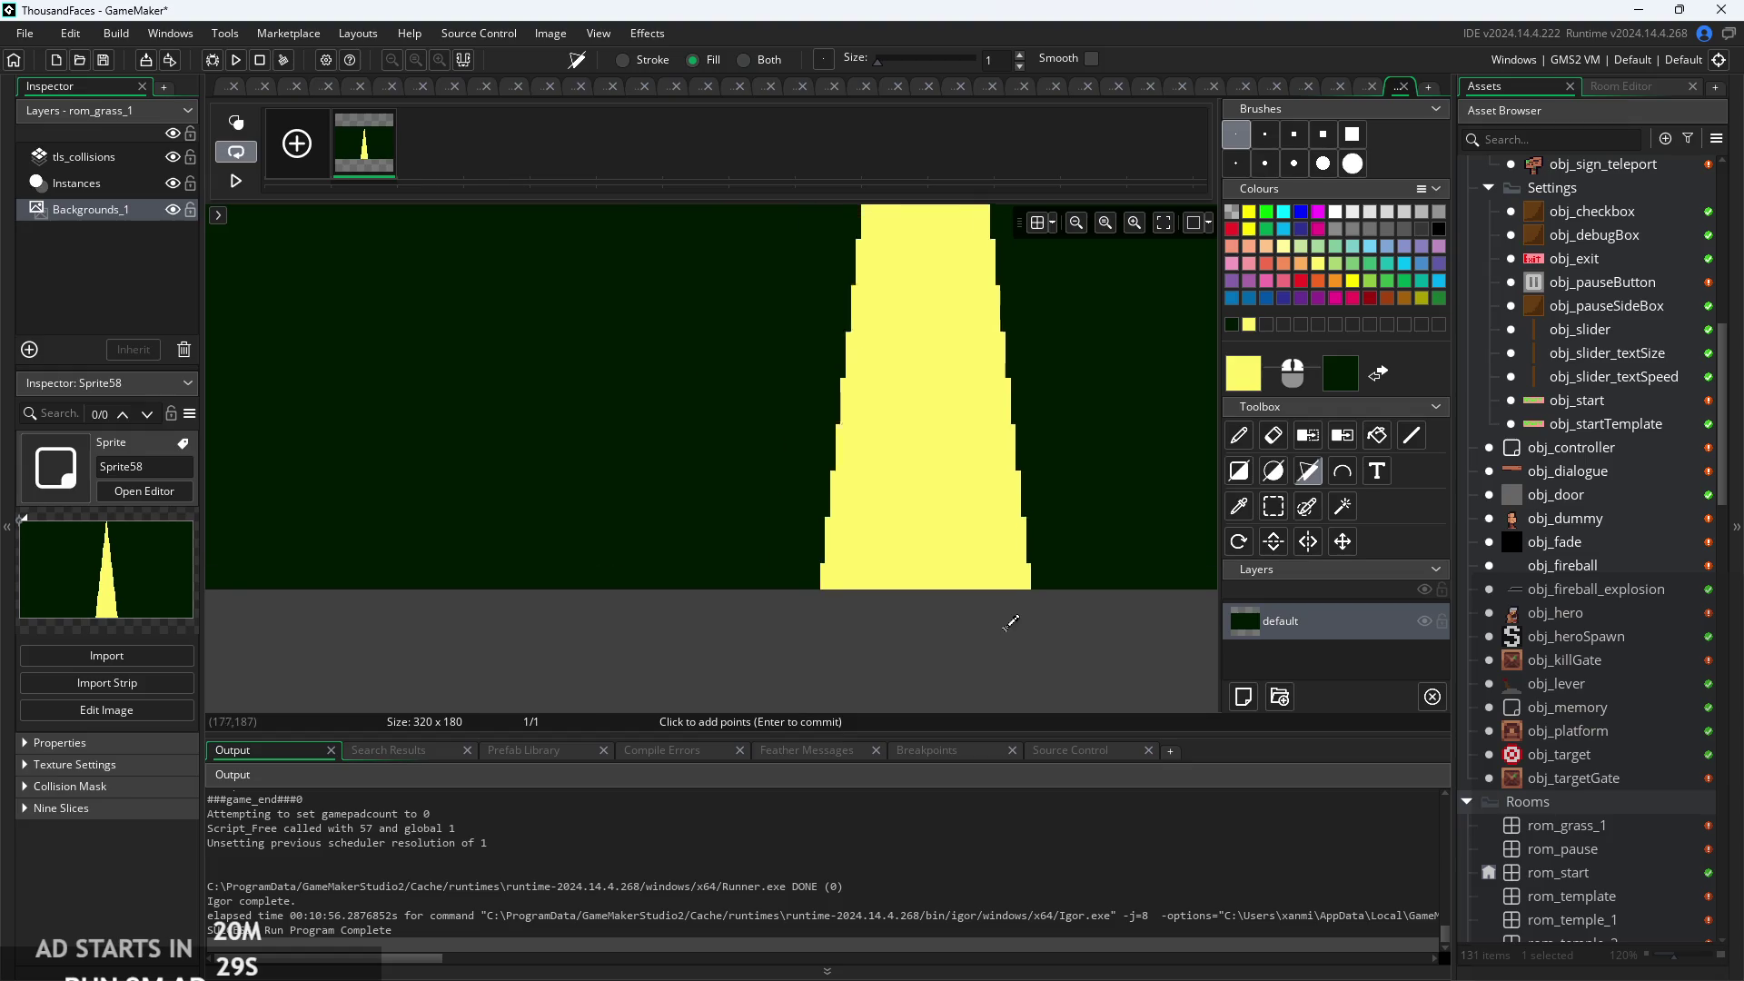
{"action": "scroll", "coordinate": [1010, 622], "scroll_direction": "down", "scroll_amount": 3}
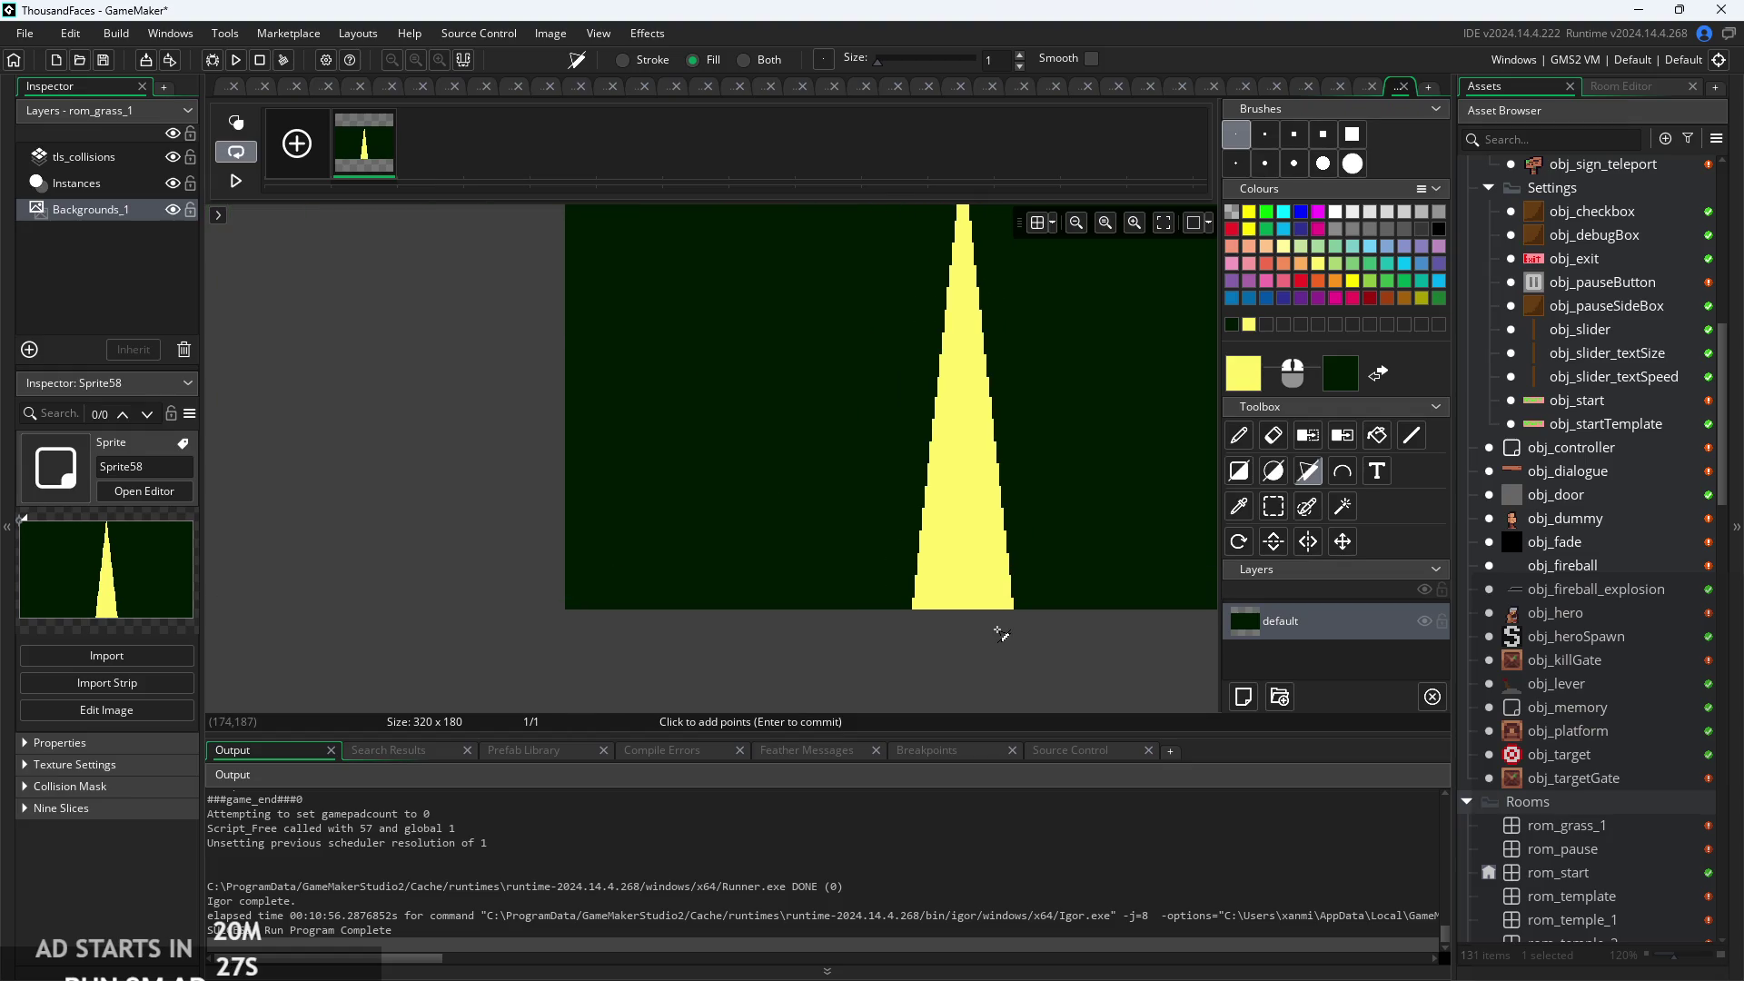
{"action": "left_click", "coordinate": [1238, 436]}
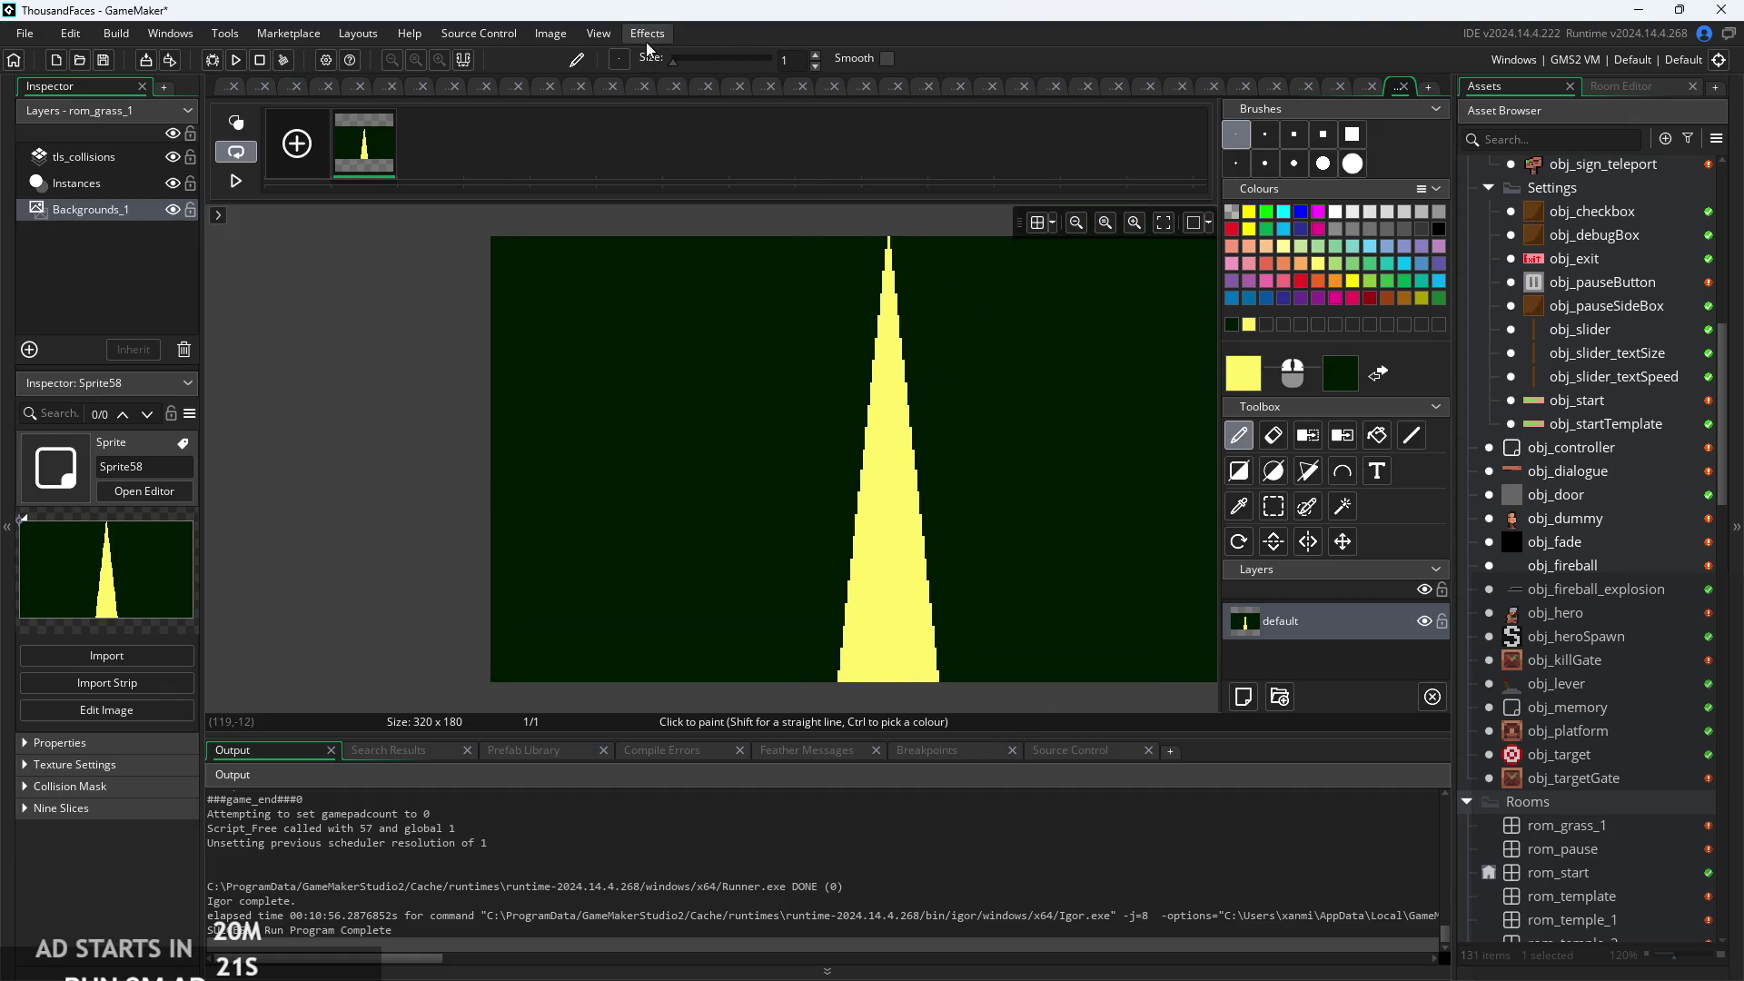
Blur the yellow spike into a soft glow and return to the Sprite58 editor tab.
{"action": "left_click", "coordinate": [670, 58]}
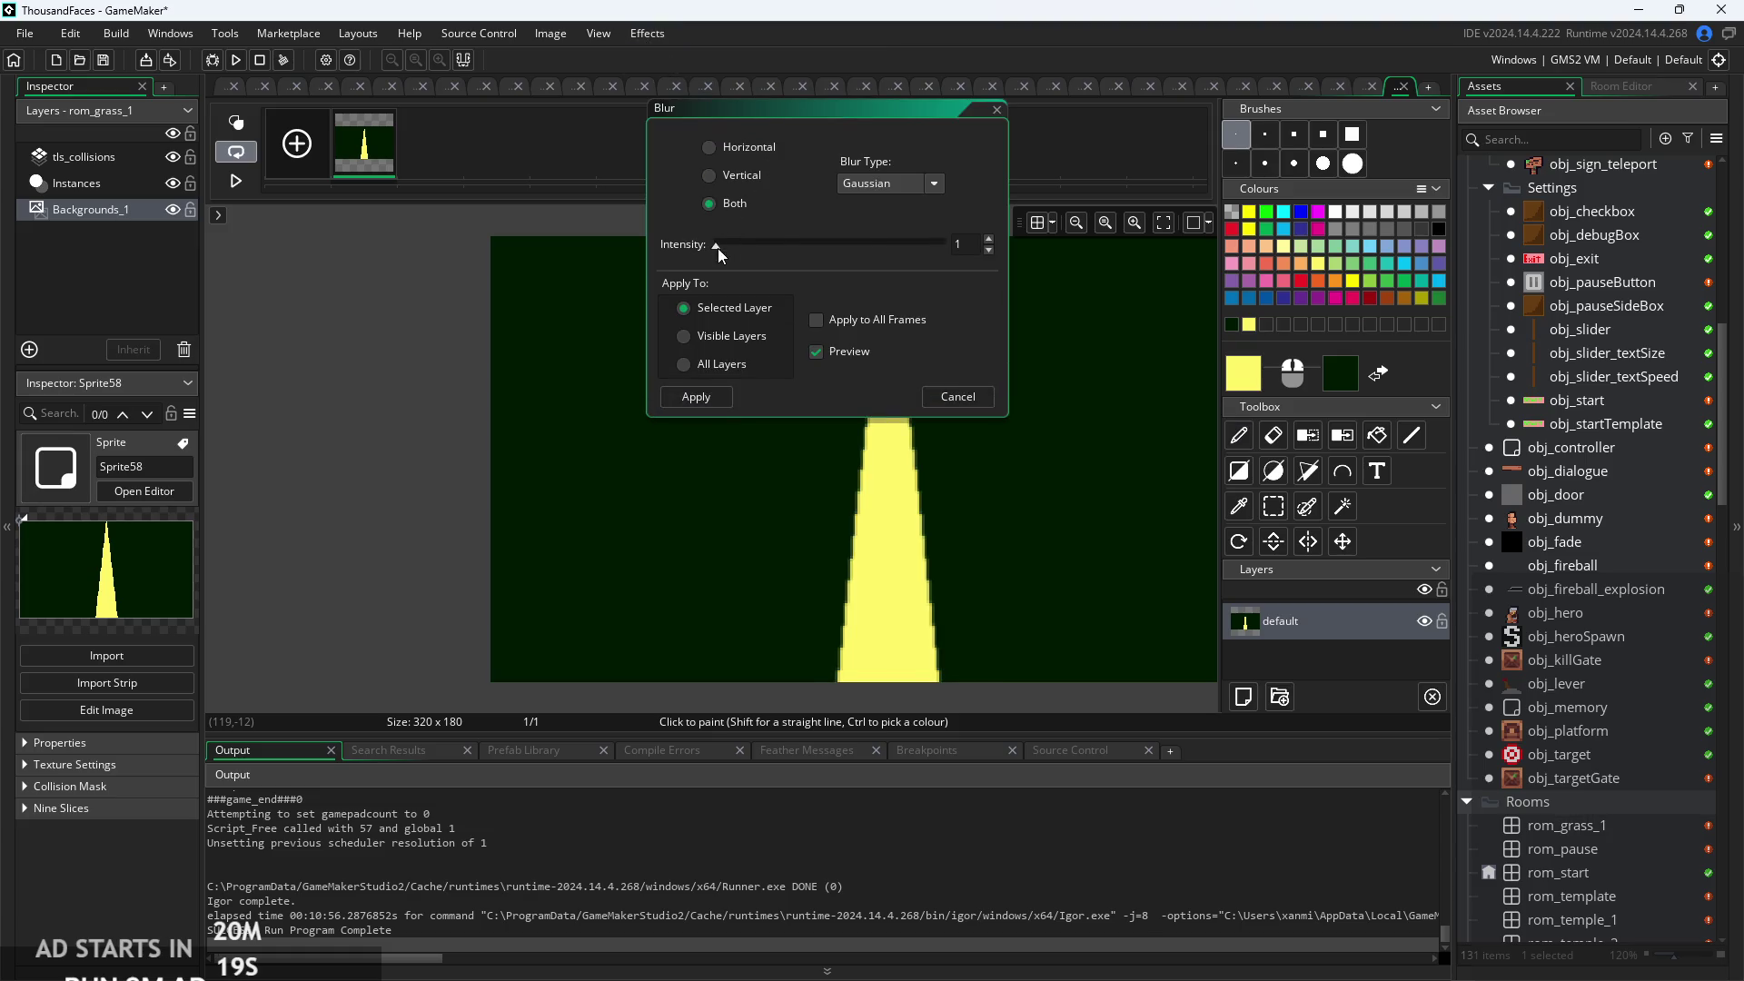
{"action": "left_click", "coordinate": [683, 402]}
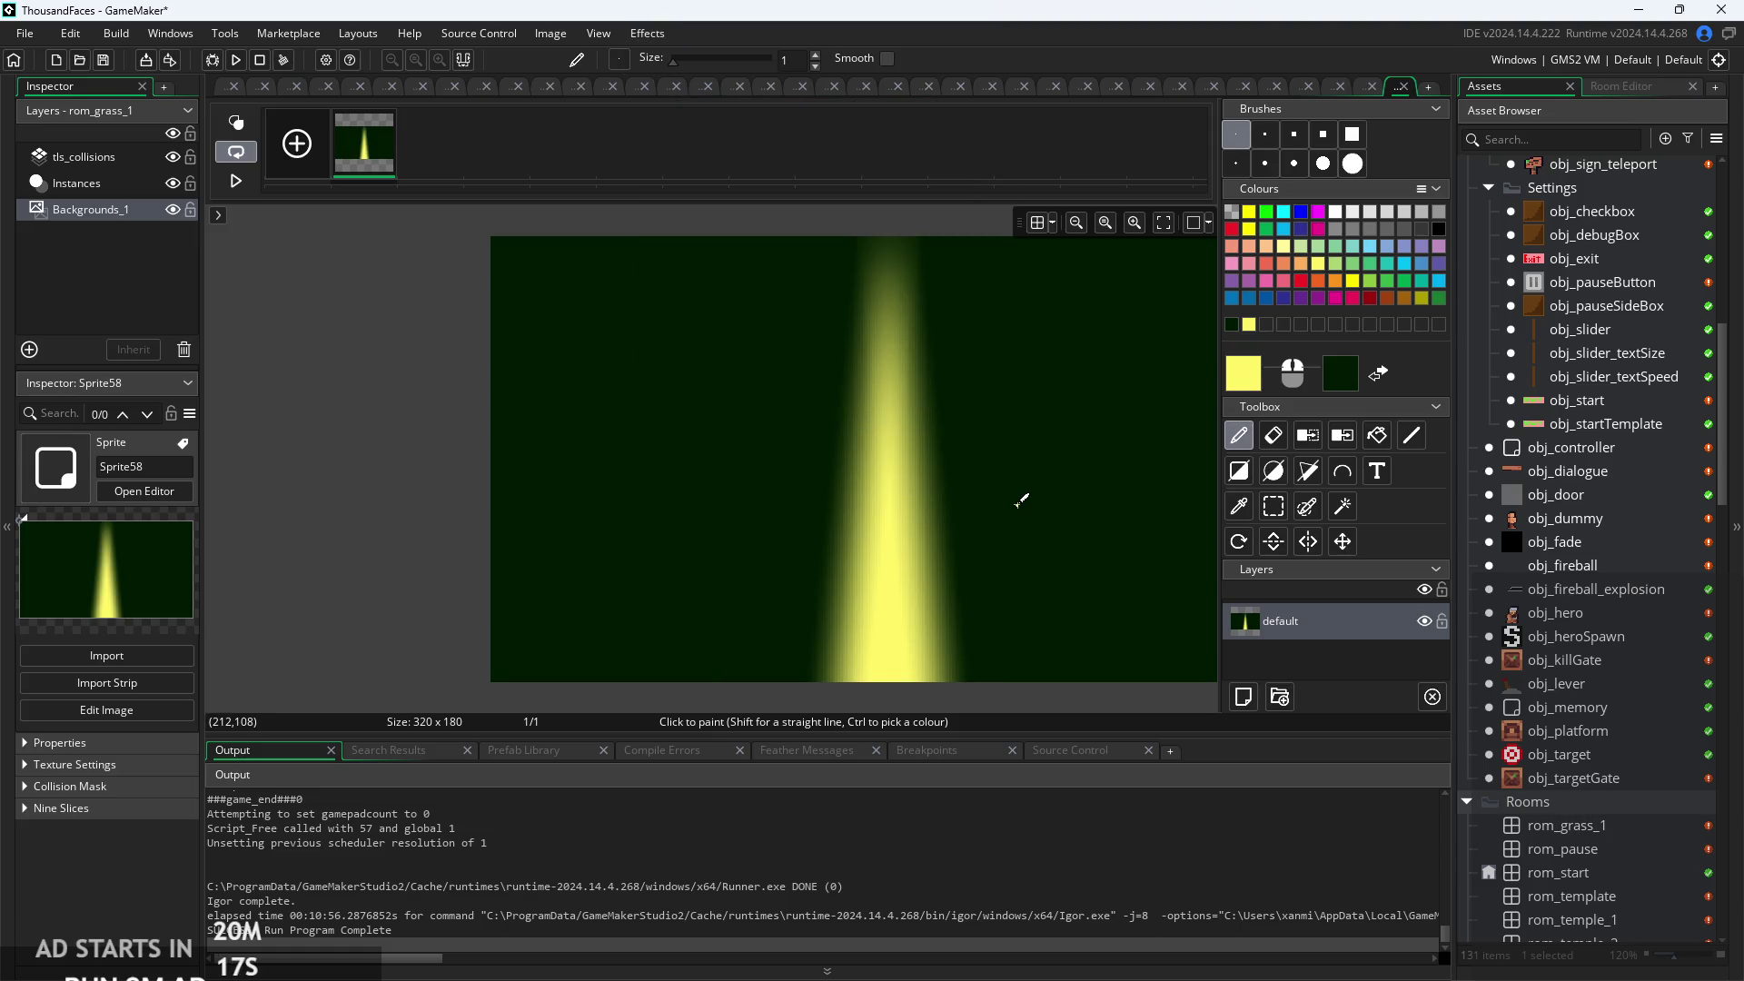
{"action": "scroll", "coordinate": [881, 222], "scroll_direction": "down", "scroll_amount": 1}
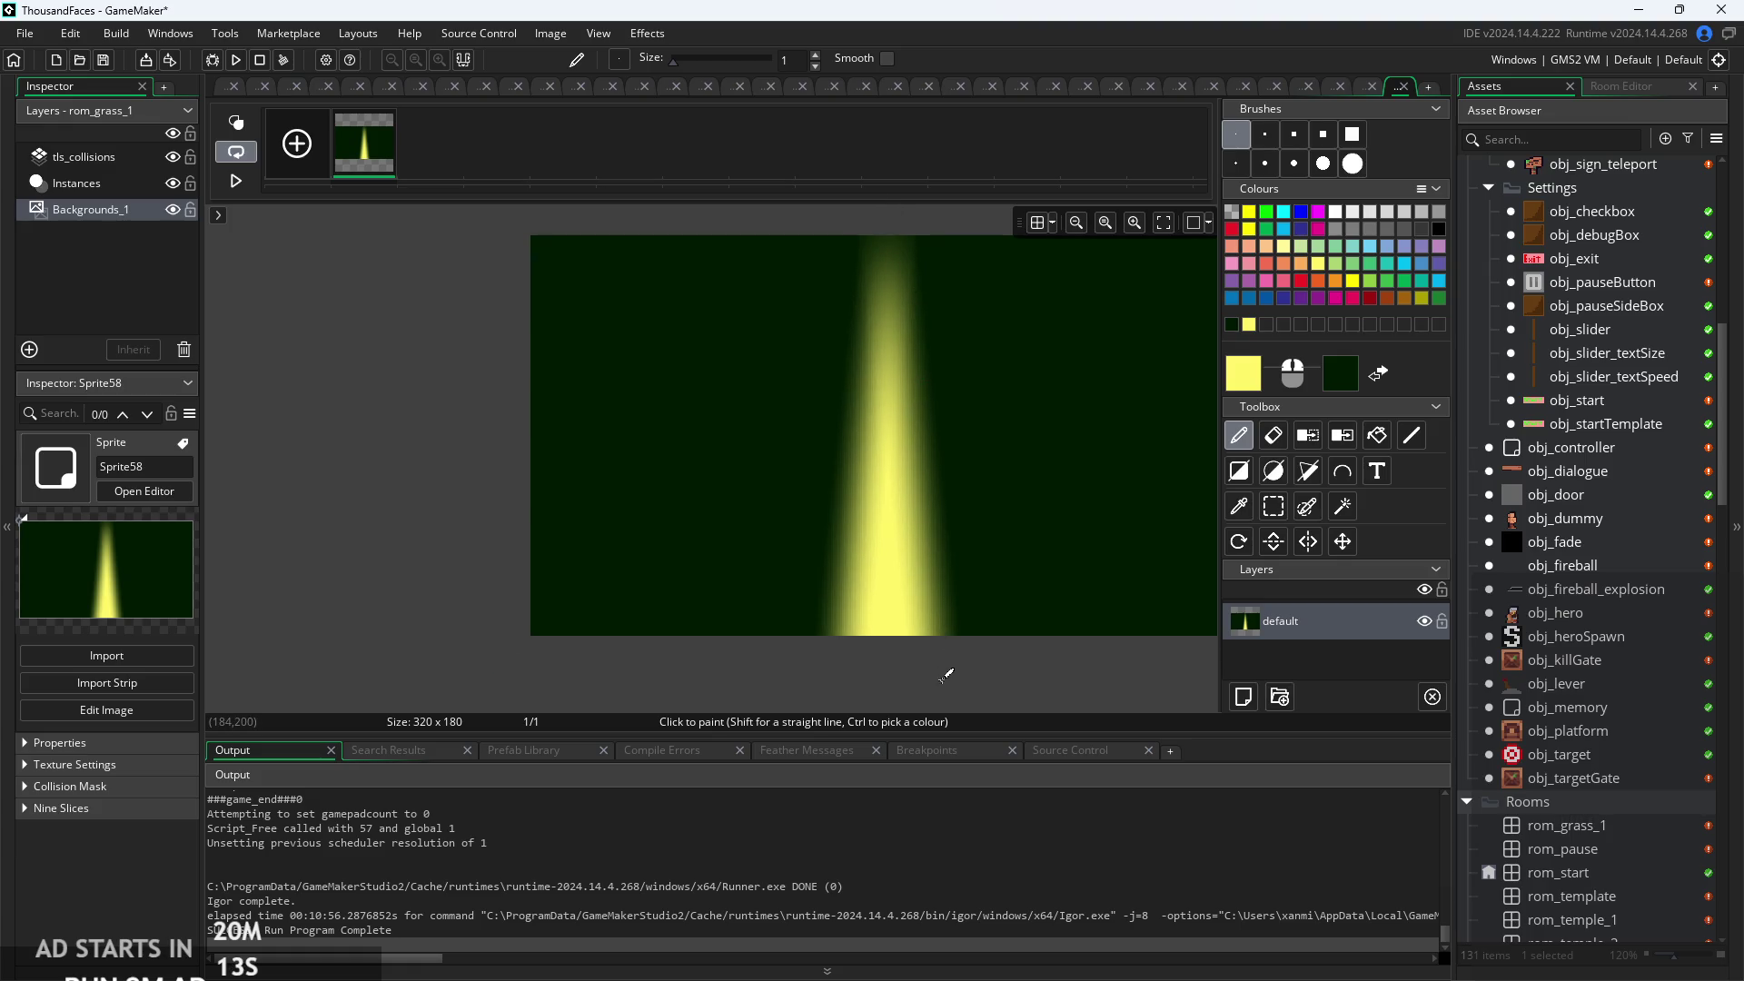
{"action": "scroll", "coordinate": [944, 674], "scroll_direction": "down", "scroll_amount": 1}
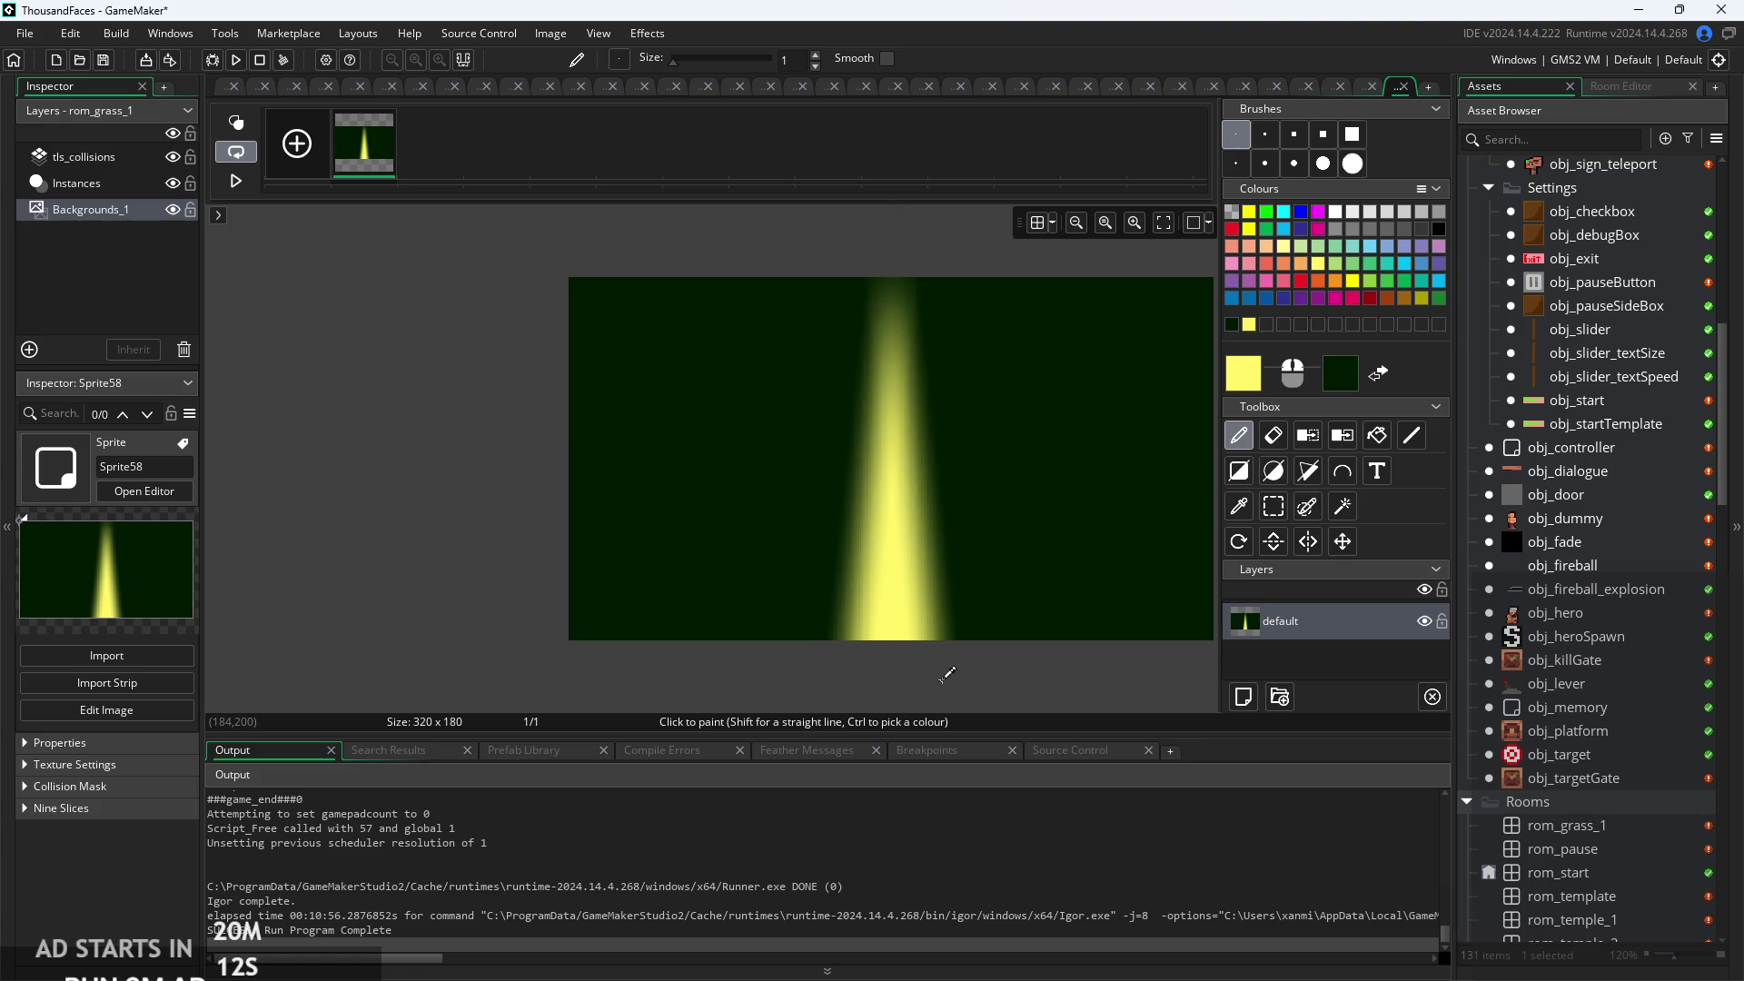
{"action": "left_click", "coordinate": [229, 93]}
Open rom_grass_1 from the Rooms folder of the Asset Browser in the Room Editor.
{"action": "scroll", "coordinate": [1542, 581], "scroll_direction": "up", "scroll_amount": 10}
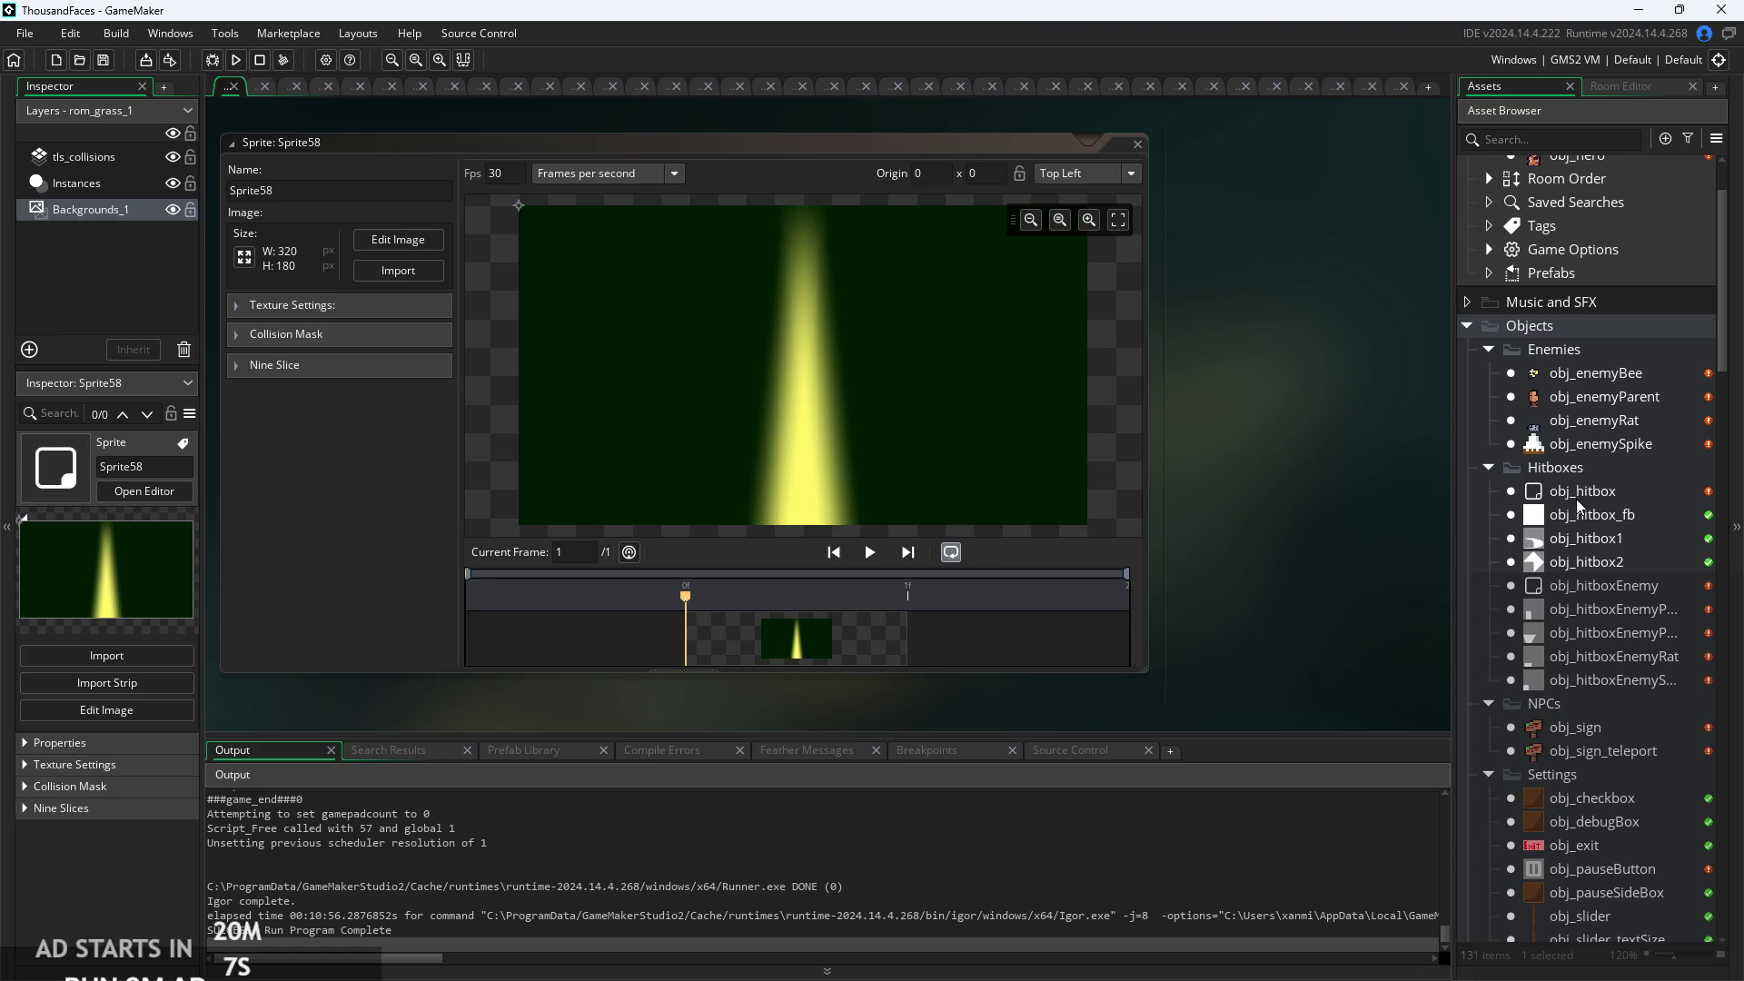
{"action": "scroll", "coordinate": [1577, 505], "scroll_direction": "down", "scroll_amount": 7}
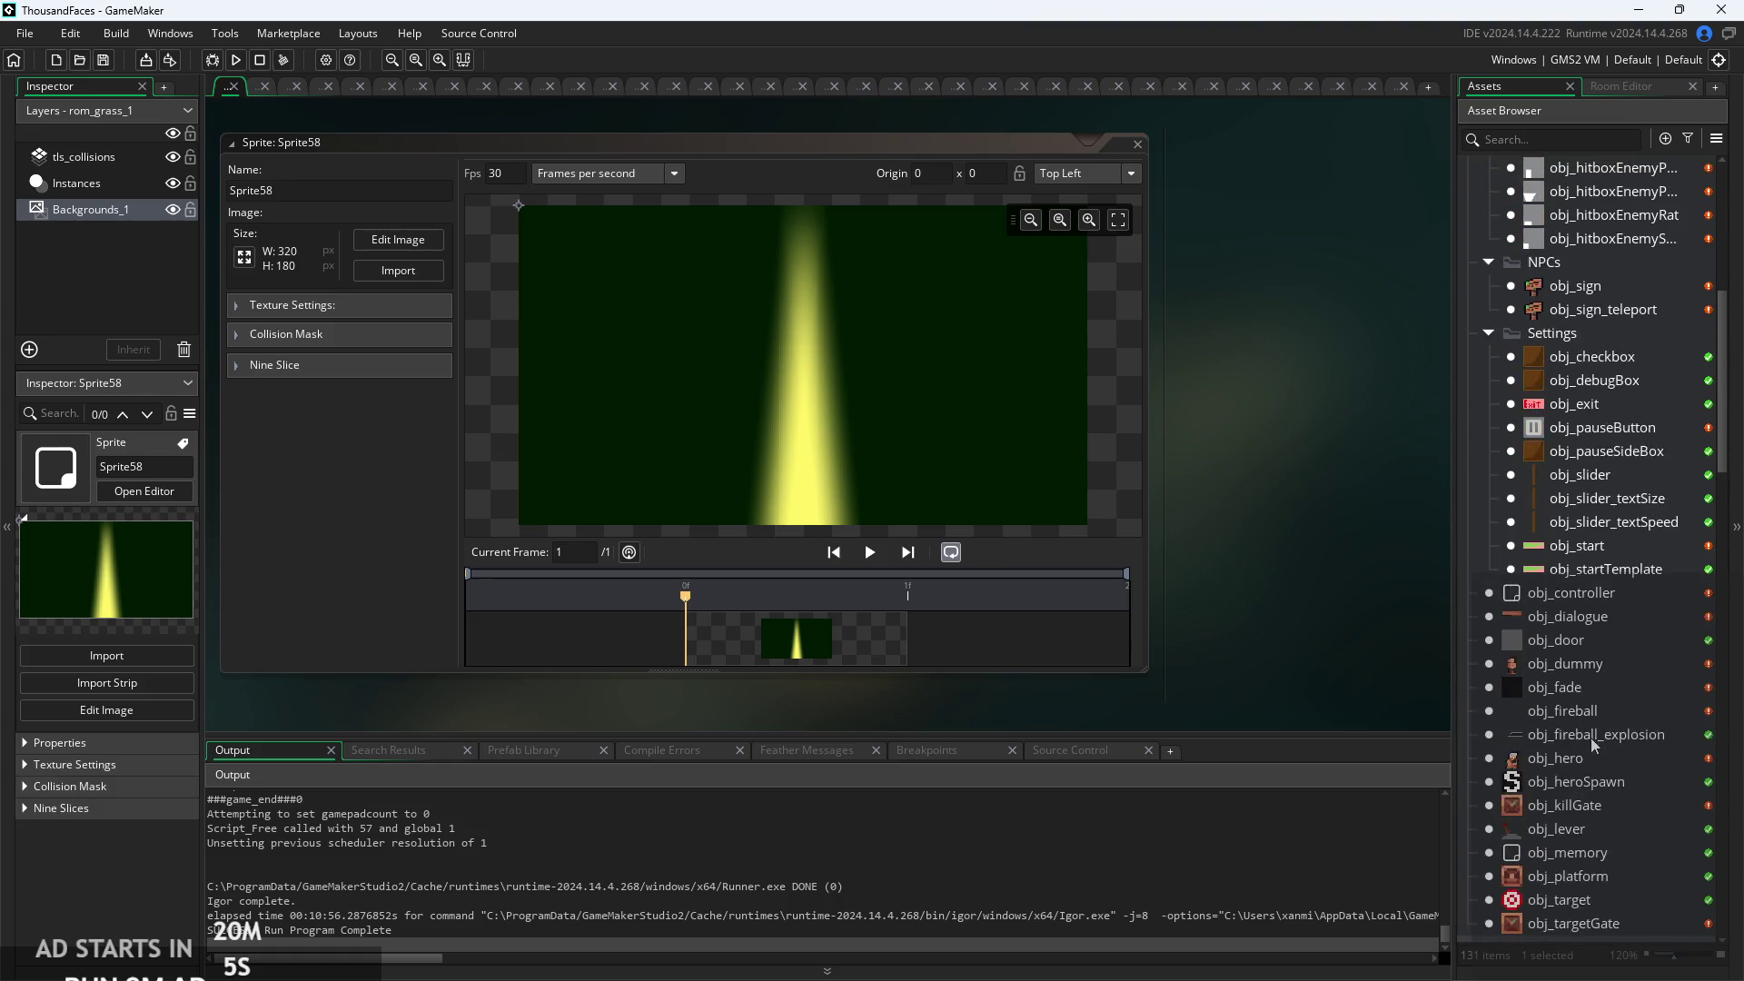
{"action": "scroll", "coordinate": [1581, 636], "scroll_direction": "up", "scroll_amount": 9}
{"action": "scroll", "coordinate": [1574, 597], "scroll_direction": "down", "scroll_amount": 15}
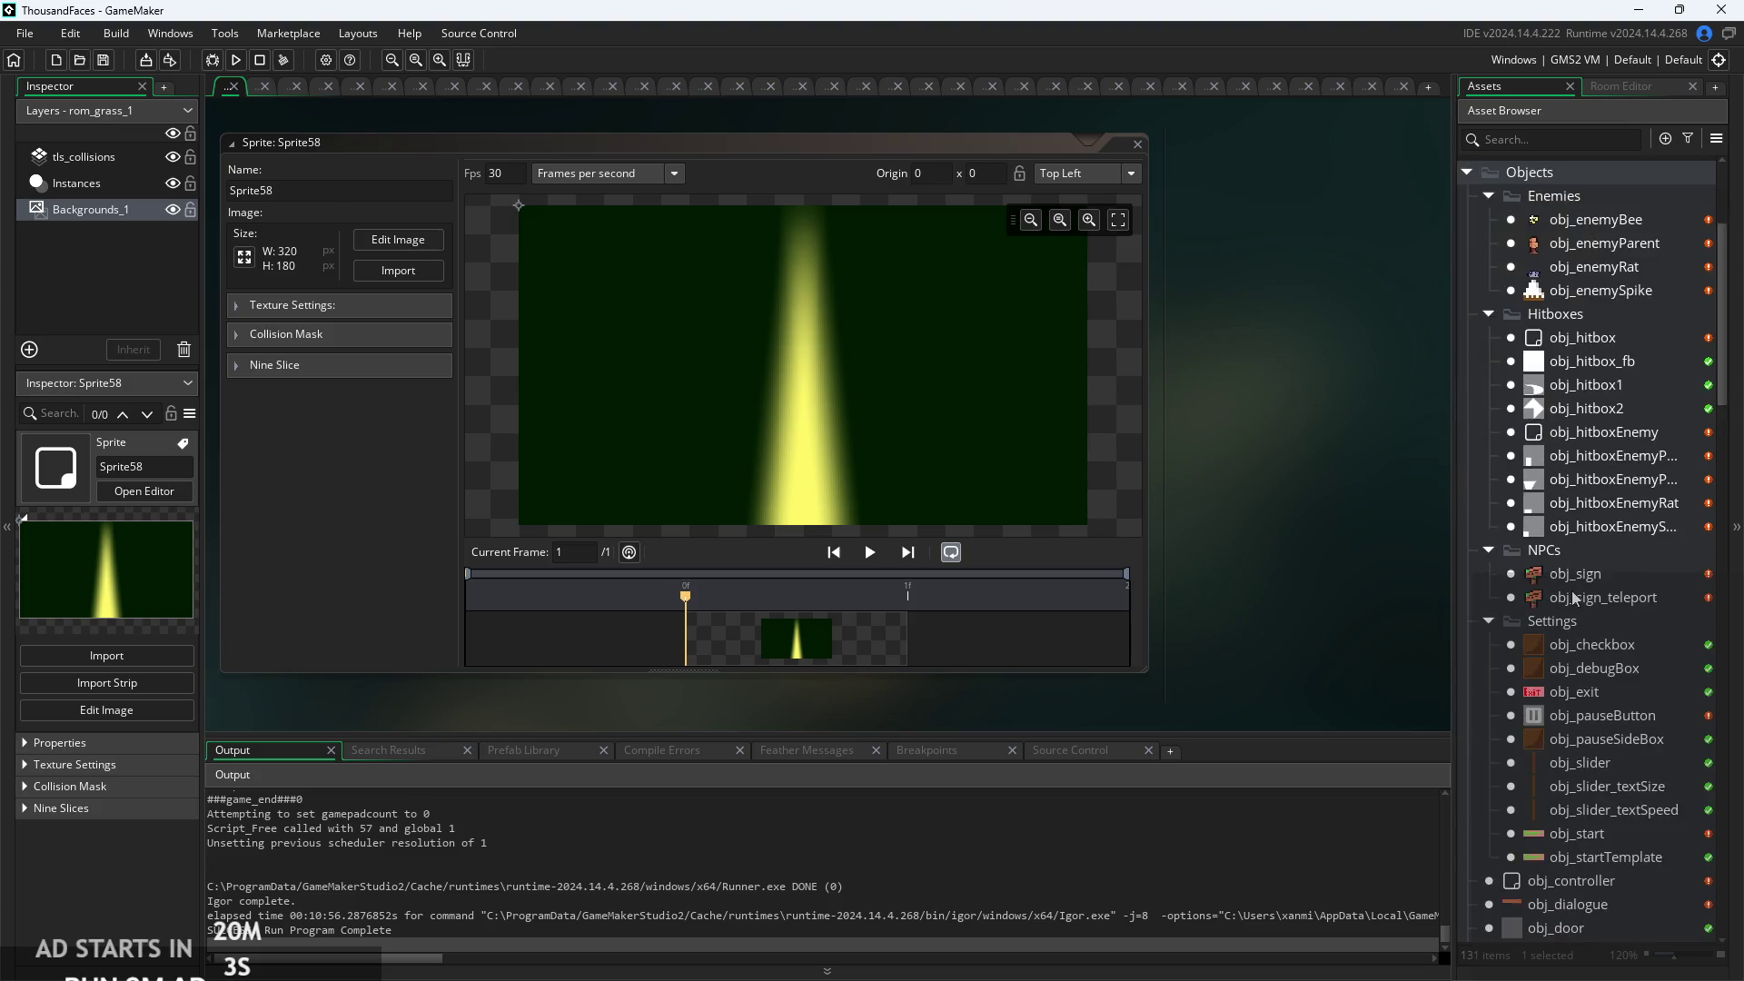
{"action": "double_click", "coordinate": [1576, 537]}
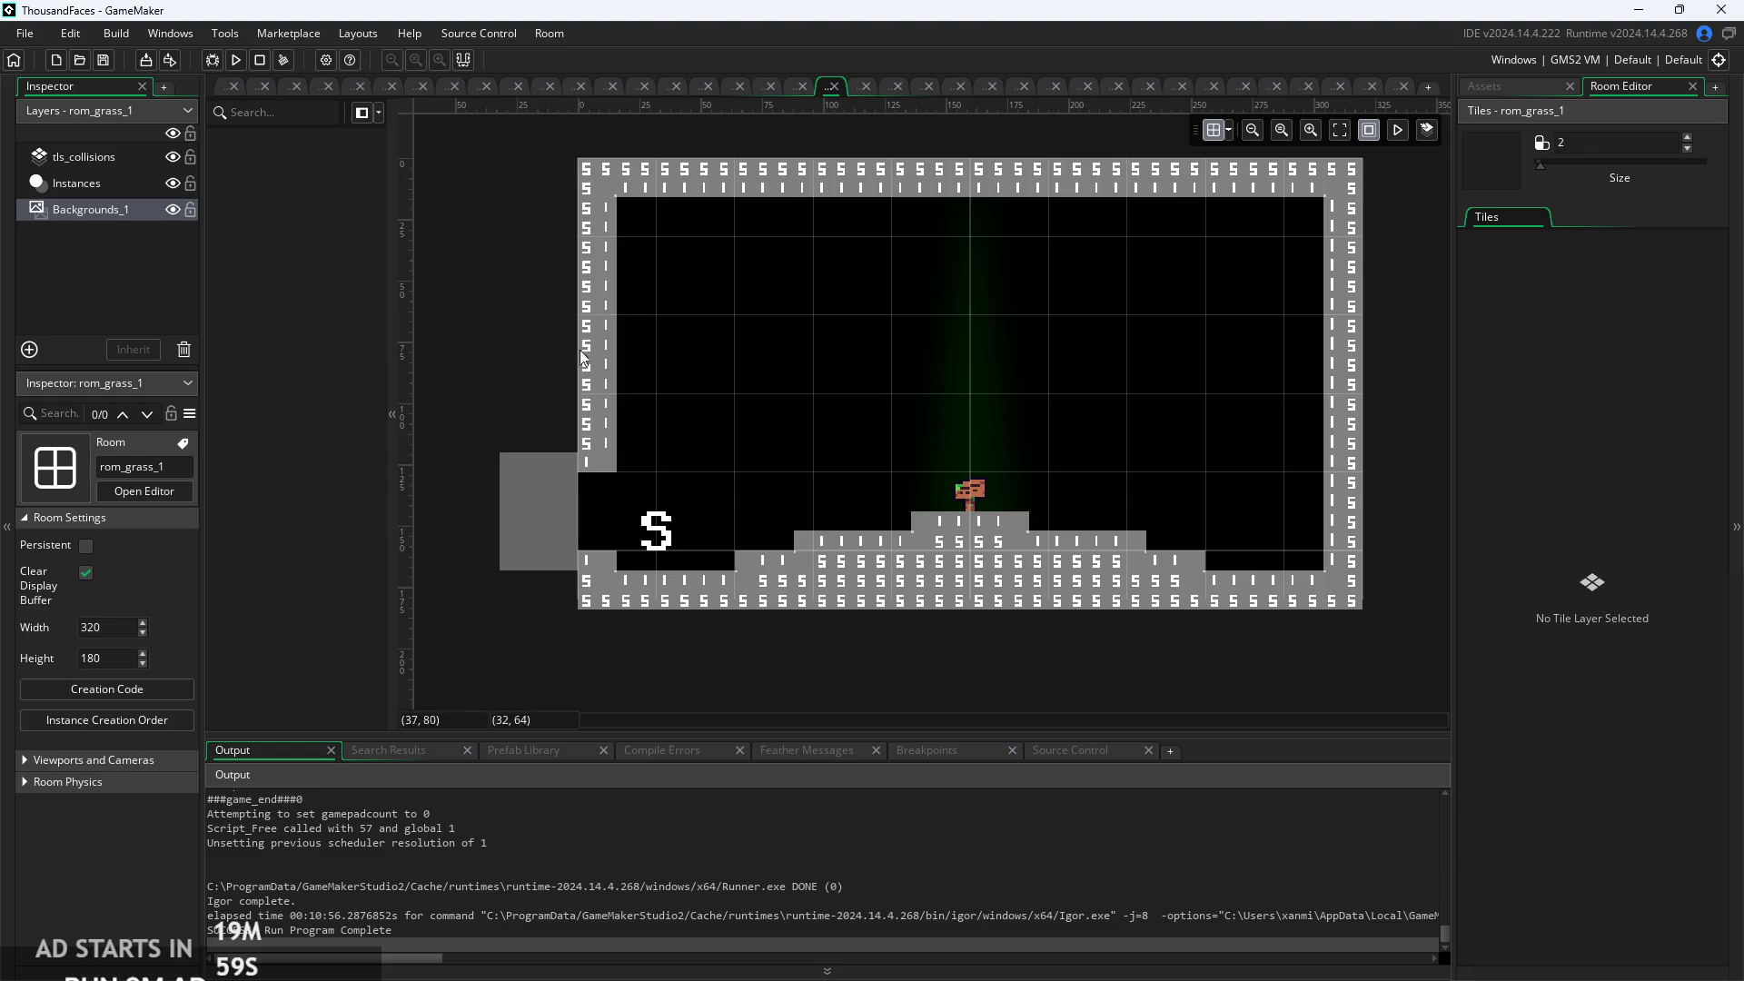
{"action": "scroll", "coordinate": [902, 431], "scroll_direction": "up", "scroll_amount": 5}
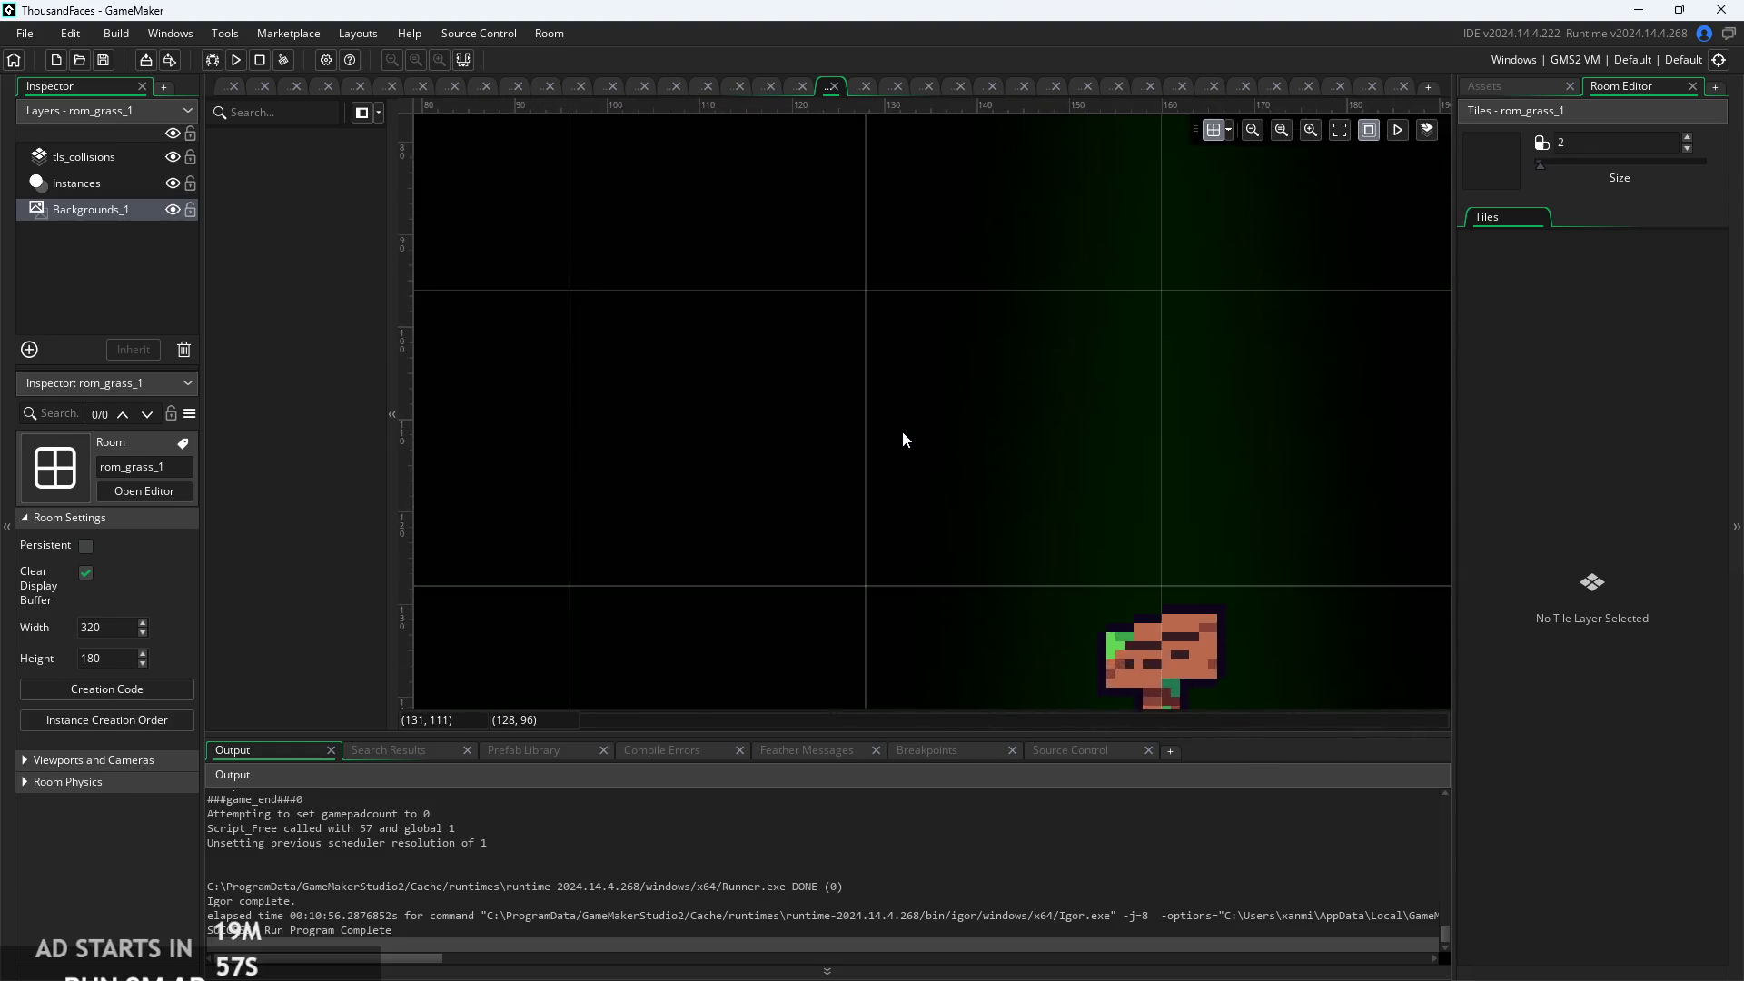
{"action": "scroll", "coordinate": [902, 431], "scroll_direction": "down", "scroll_amount": 7}
{"action": "scroll", "coordinate": [781, 431], "scroll_direction": "up", "scroll_amount": 2}
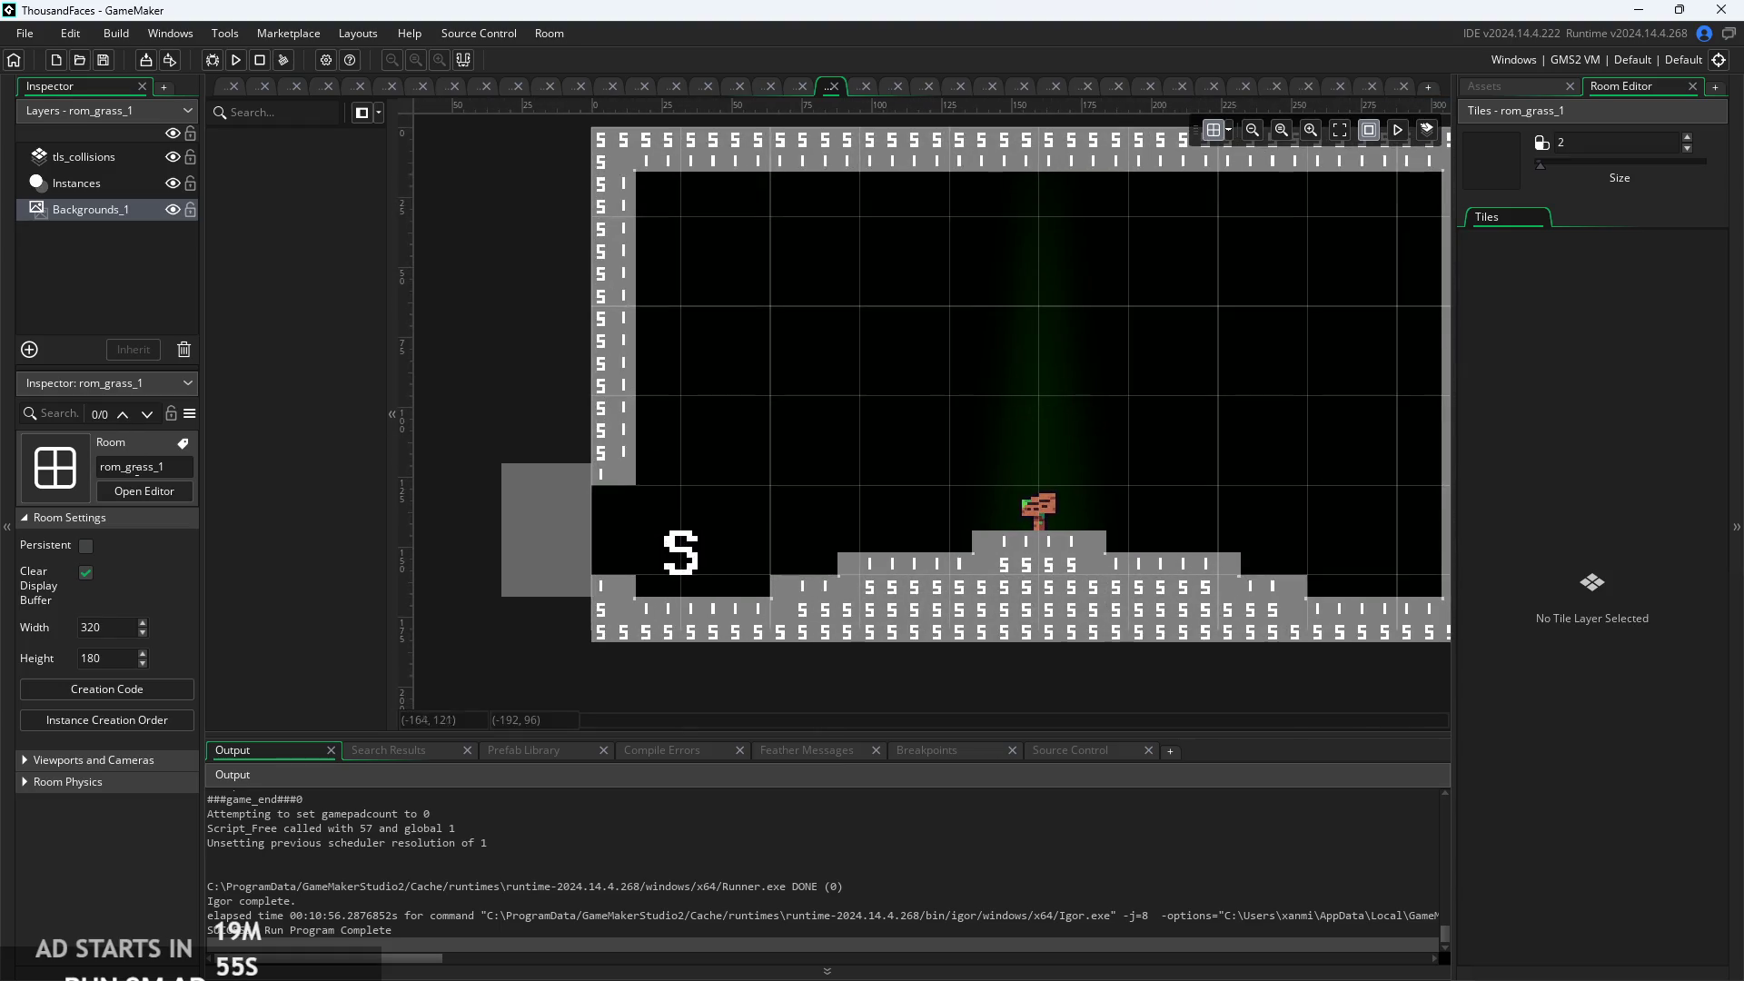
Set the Backgrounds_1 layer colour to grey B2B2B2 (saturation 0, value 70) and confirm.
{"action": "left_click", "coordinate": [94, 216]}
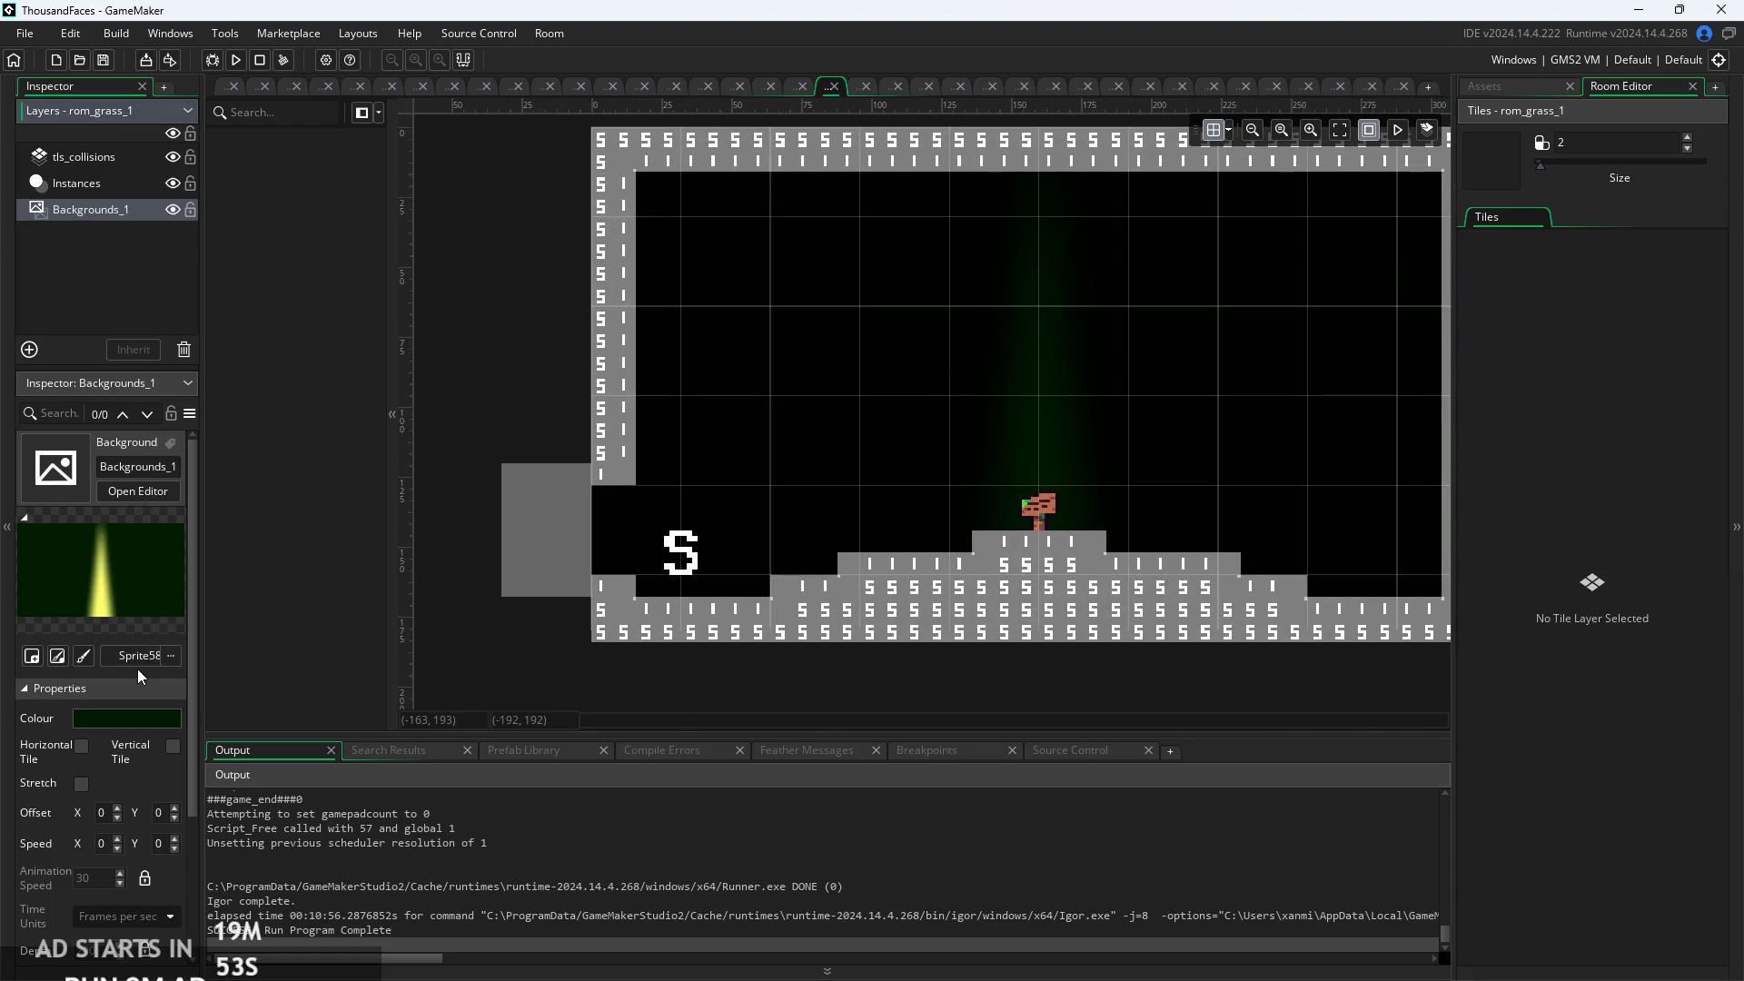
{"action": "left_click", "coordinate": [138, 723]}
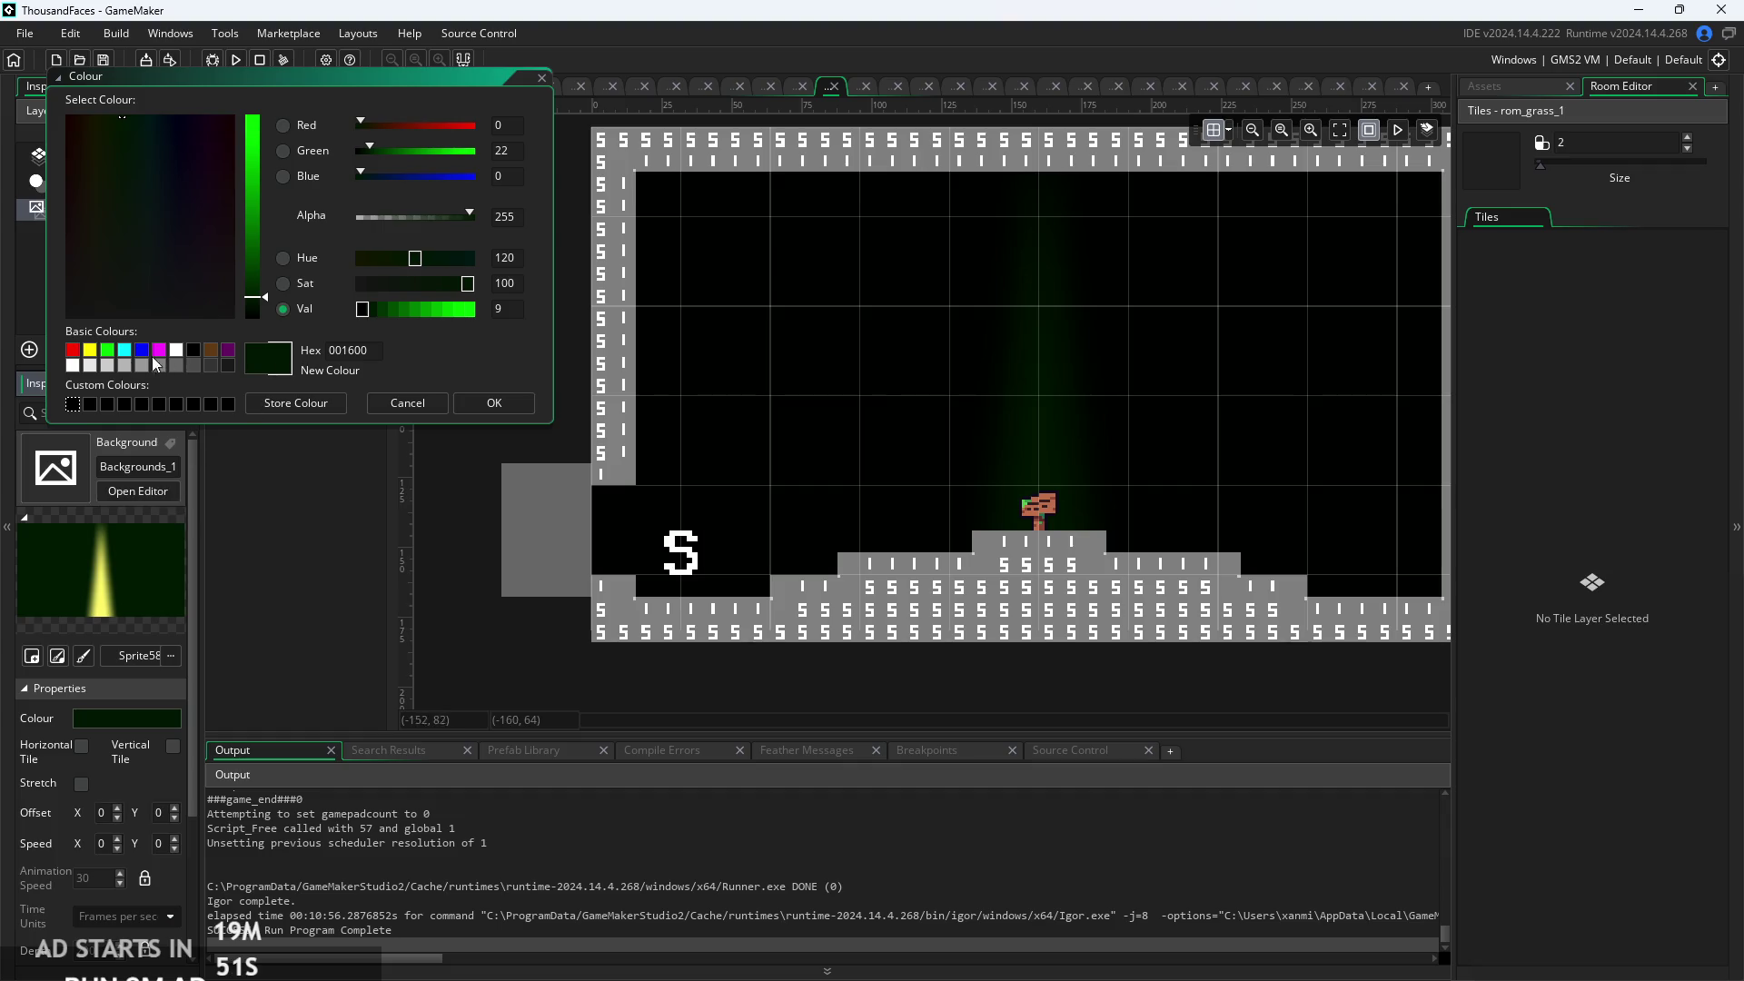
{"action": "left_click", "coordinate": [74, 365]}
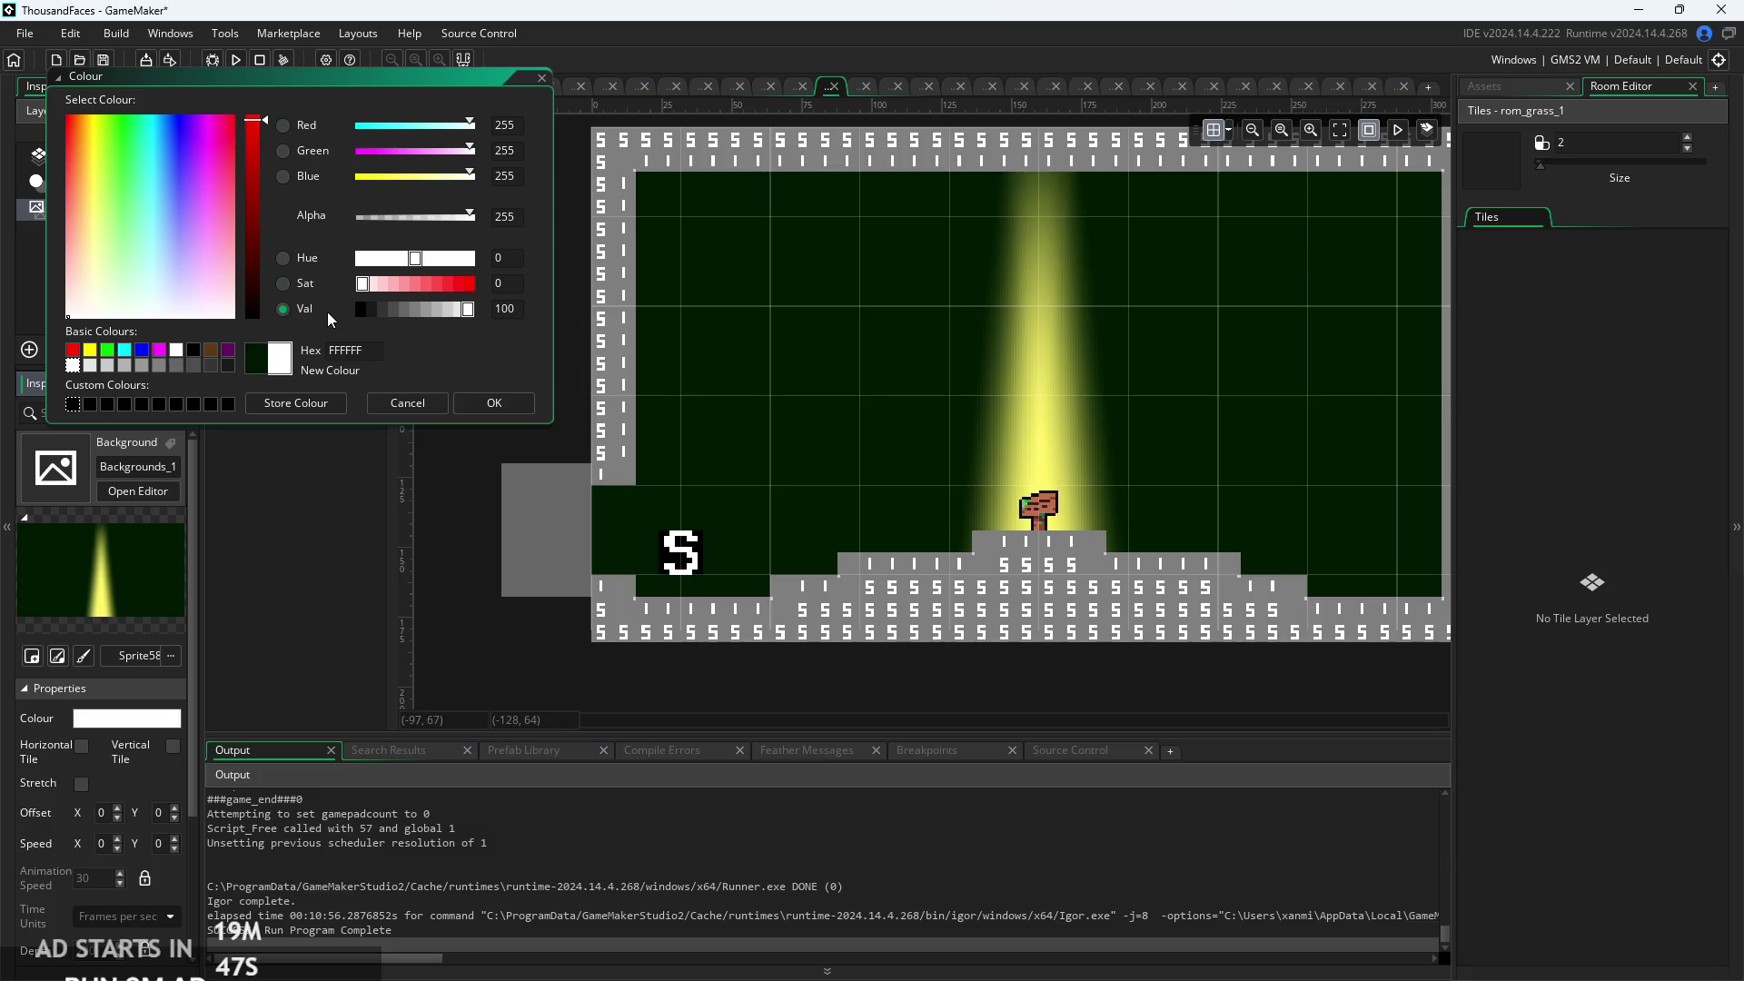
{"action": "left_click_drag", "start_coordinate": [361, 316], "coordinate": [398, 313]}
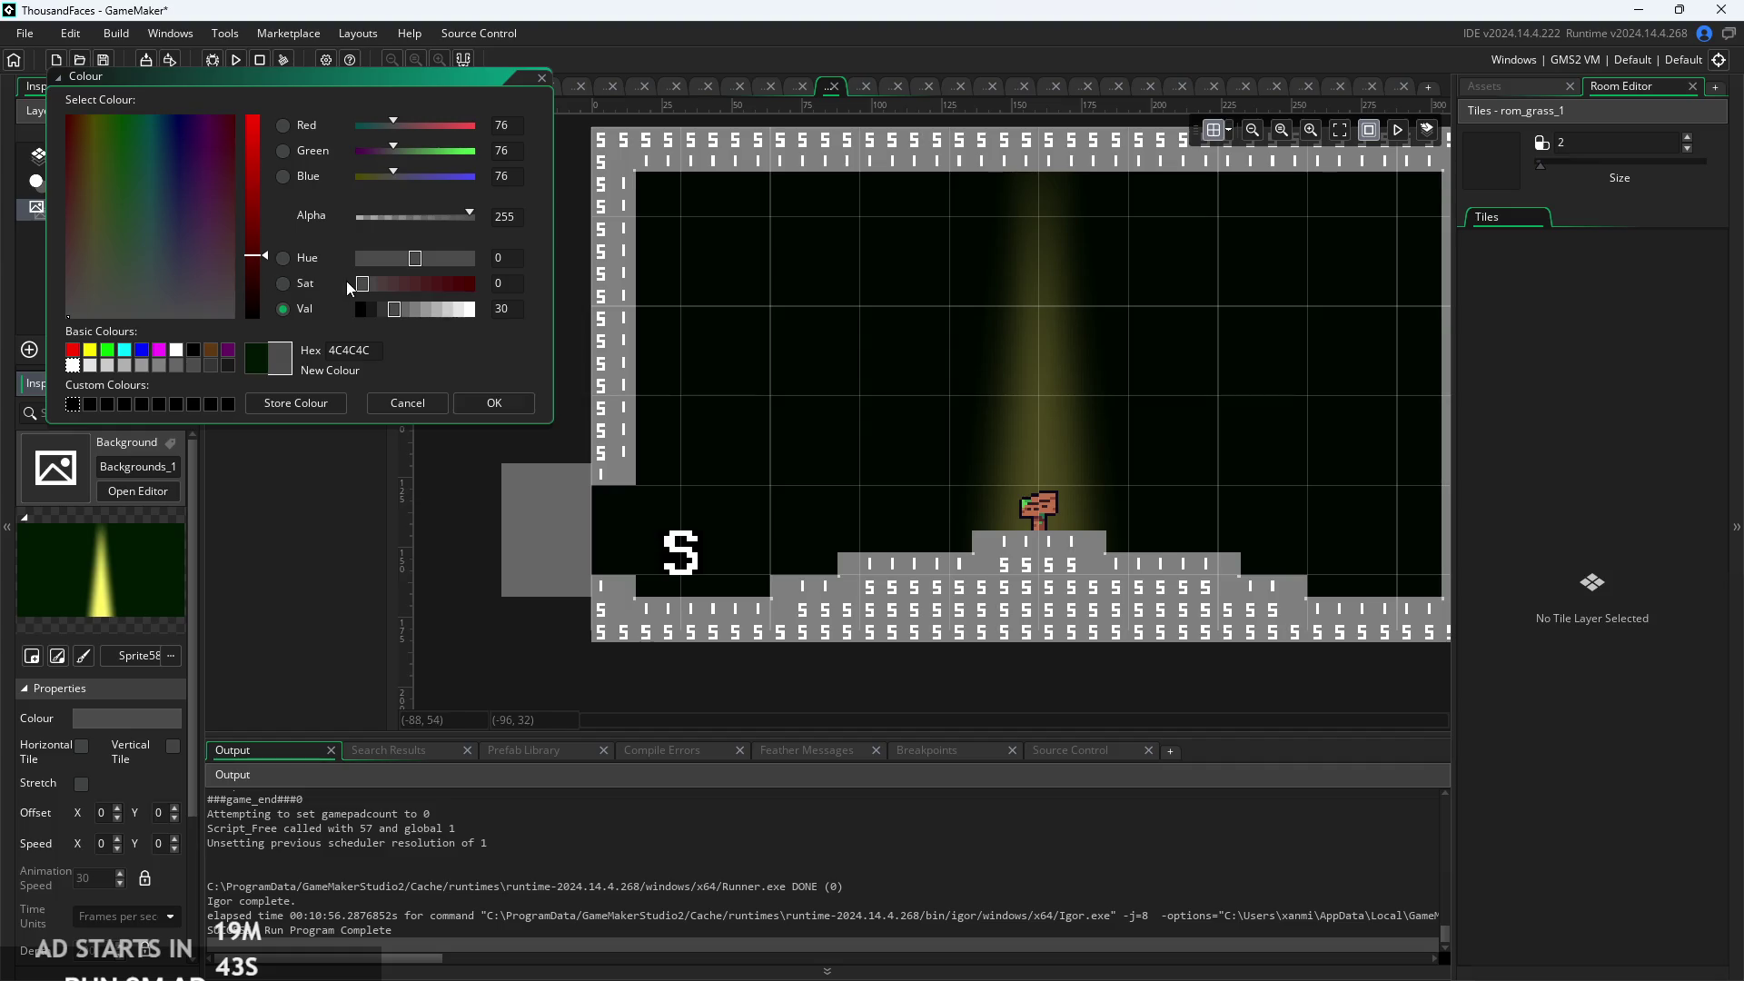
{"action": "left_click", "coordinate": [107, 350]}
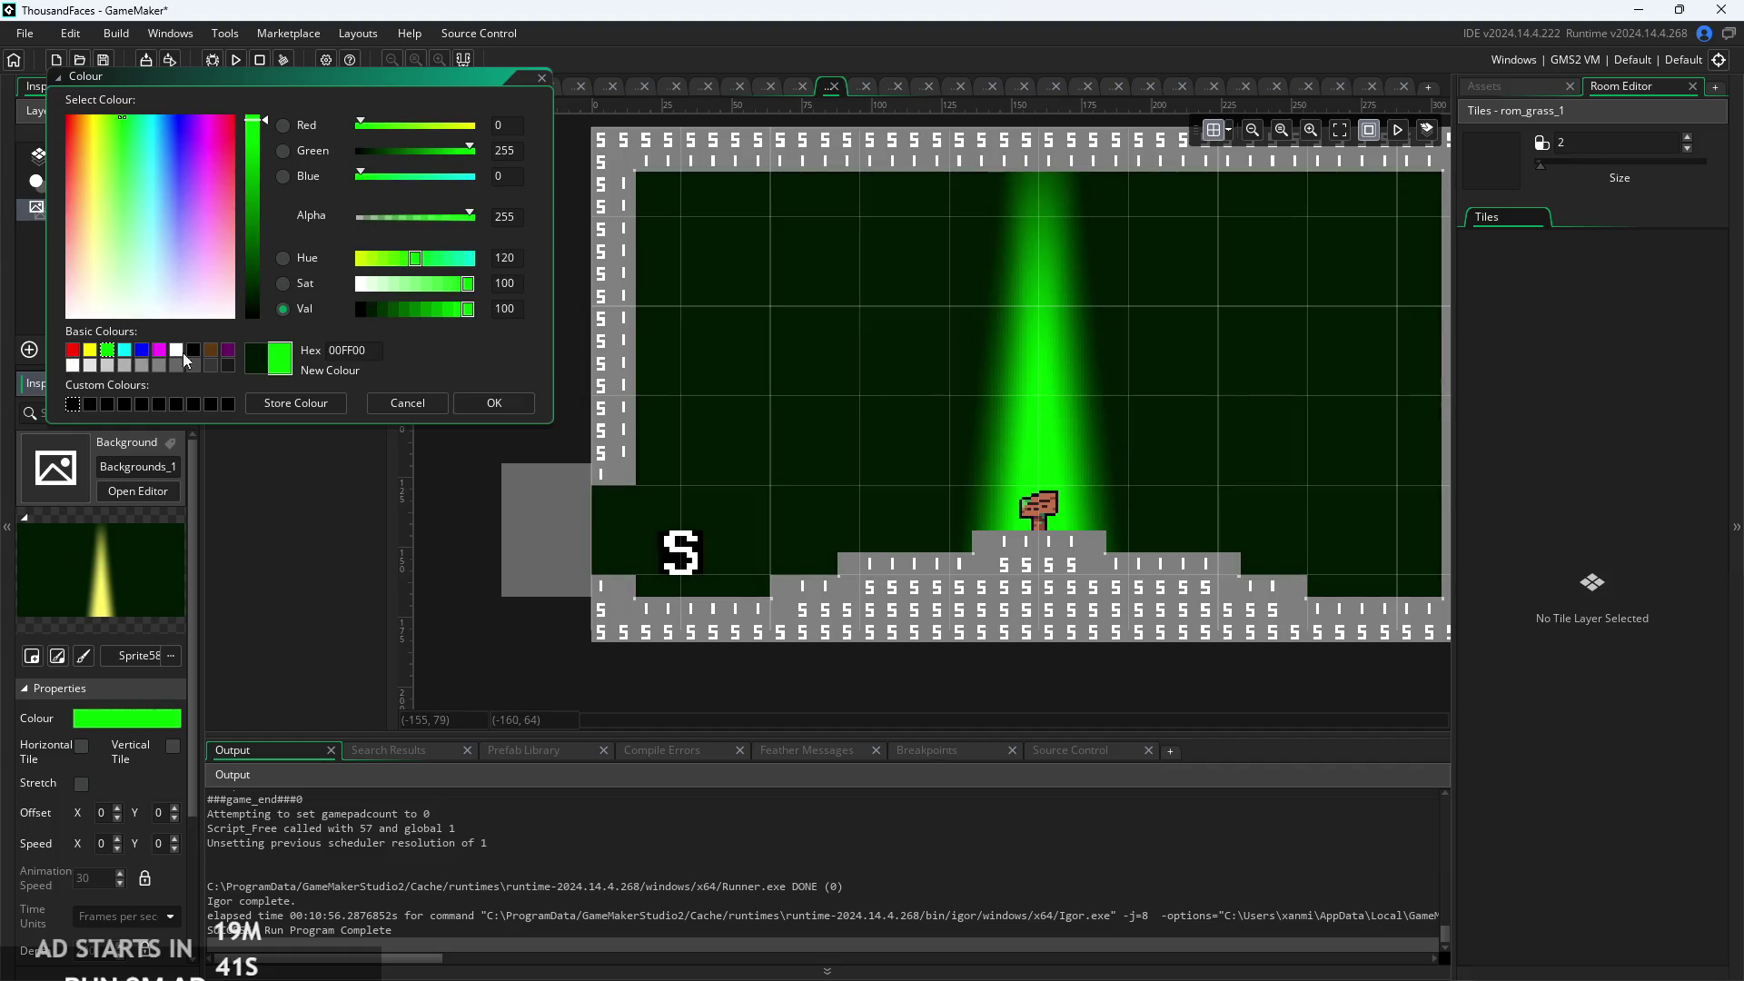
{"action": "left_click", "coordinate": [377, 311]}
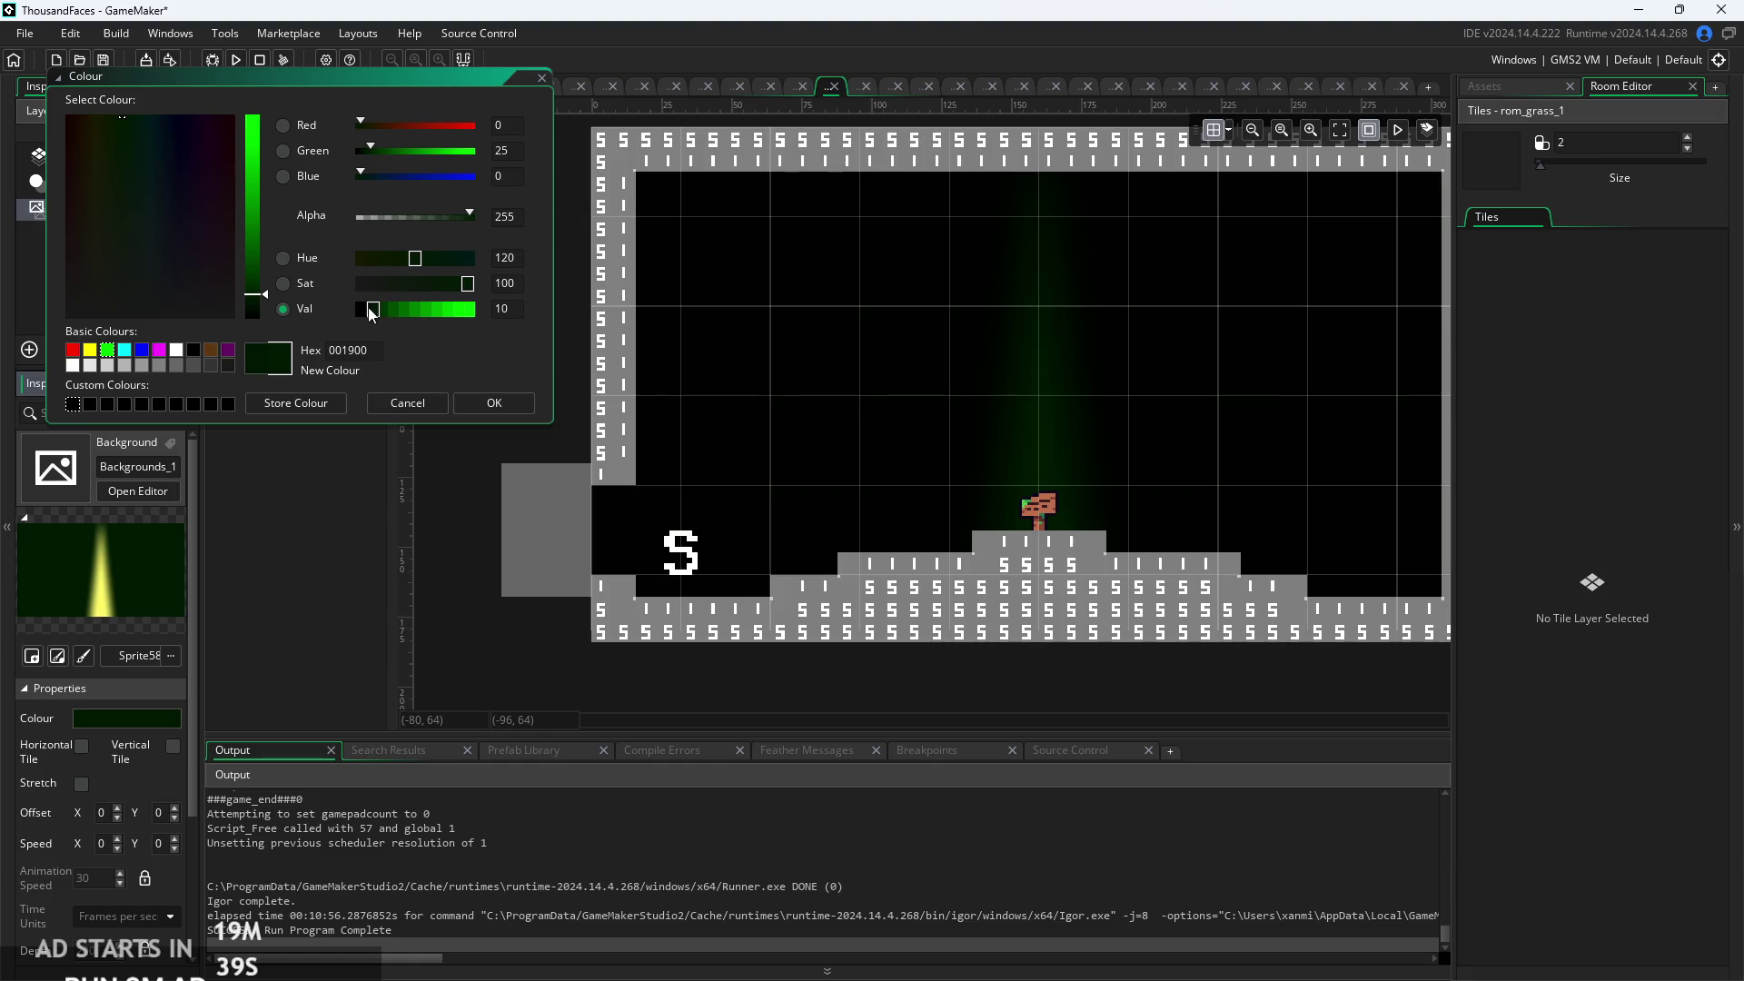
{"action": "left_click", "coordinate": [95, 351]}
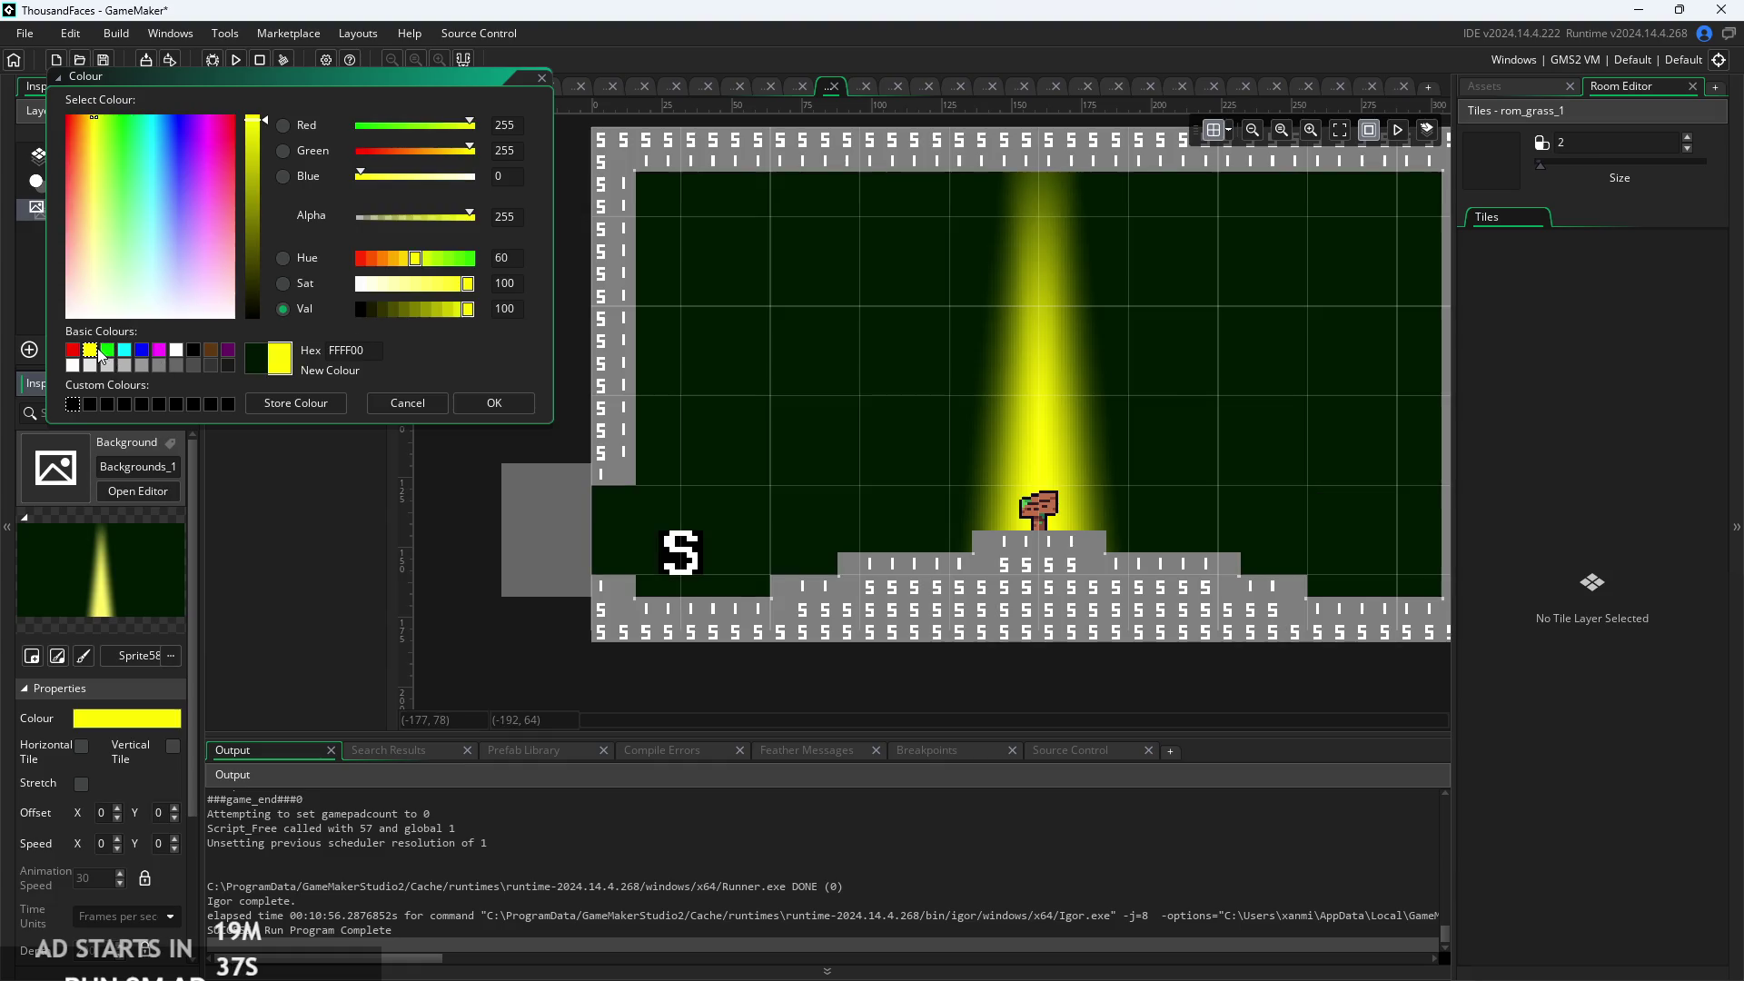
{"action": "left_click", "coordinate": [405, 314]}
{"action": "left_click_drag", "start_coordinate": [414, 313], "coordinate": [434, 309]}
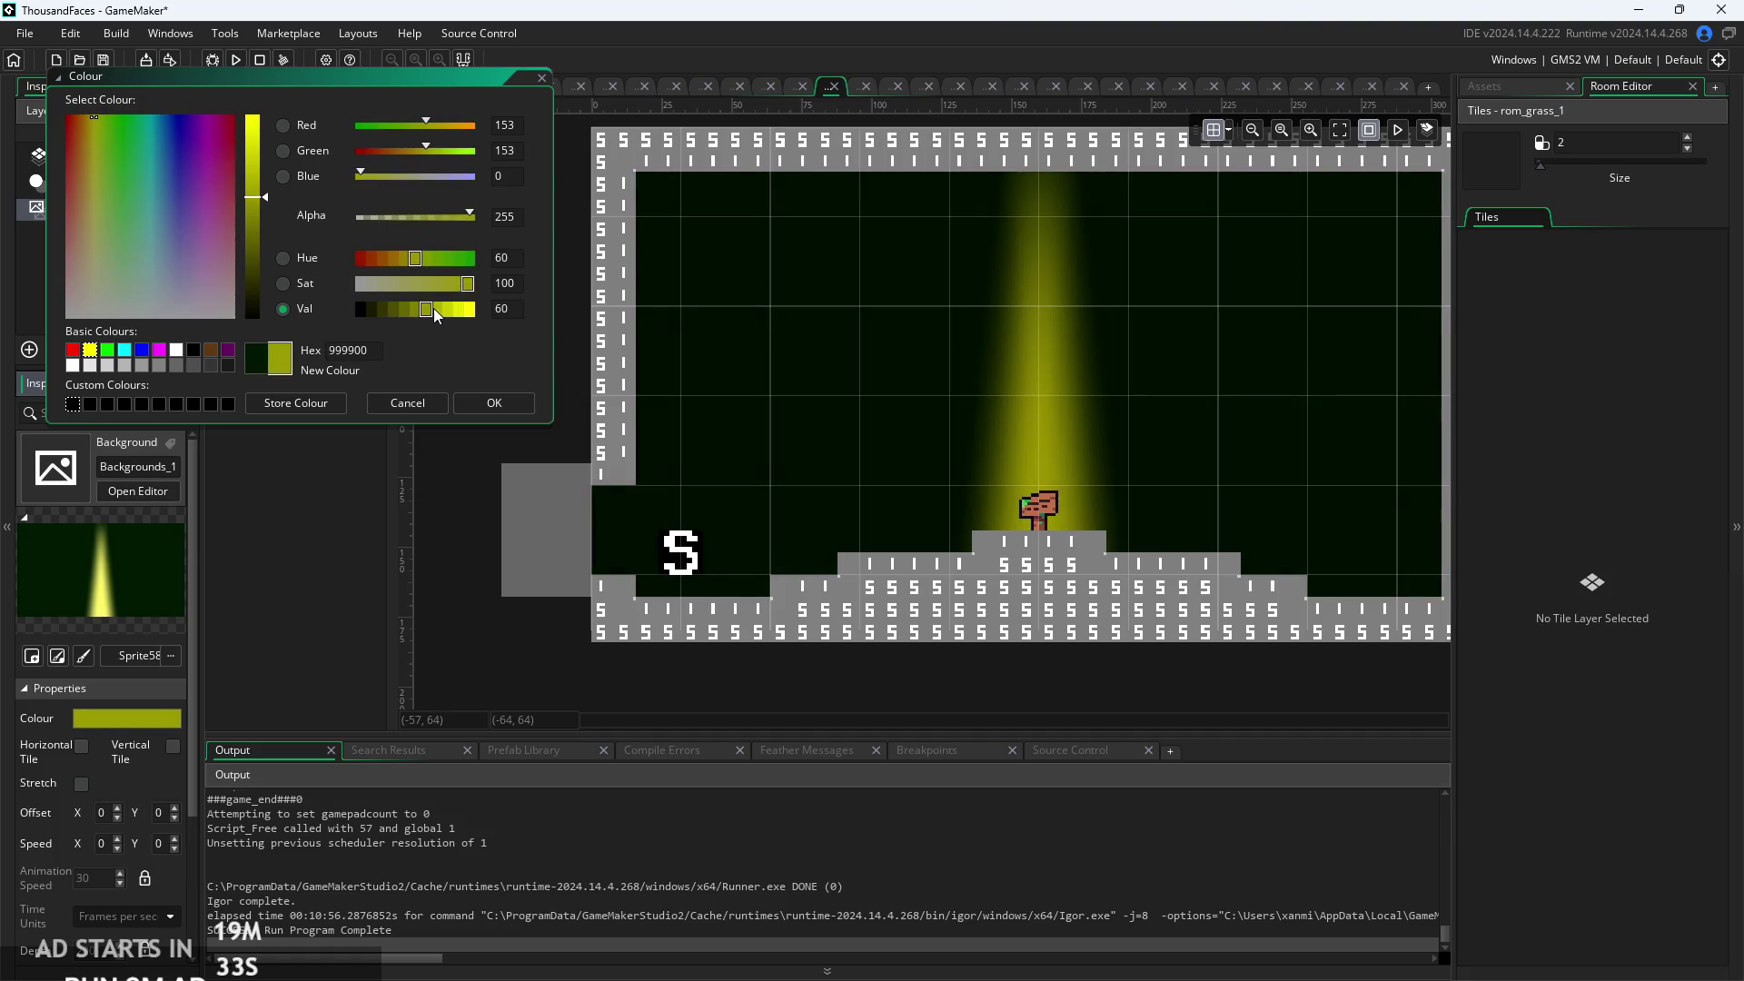
{"action": "left_click", "coordinate": [436, 308]}
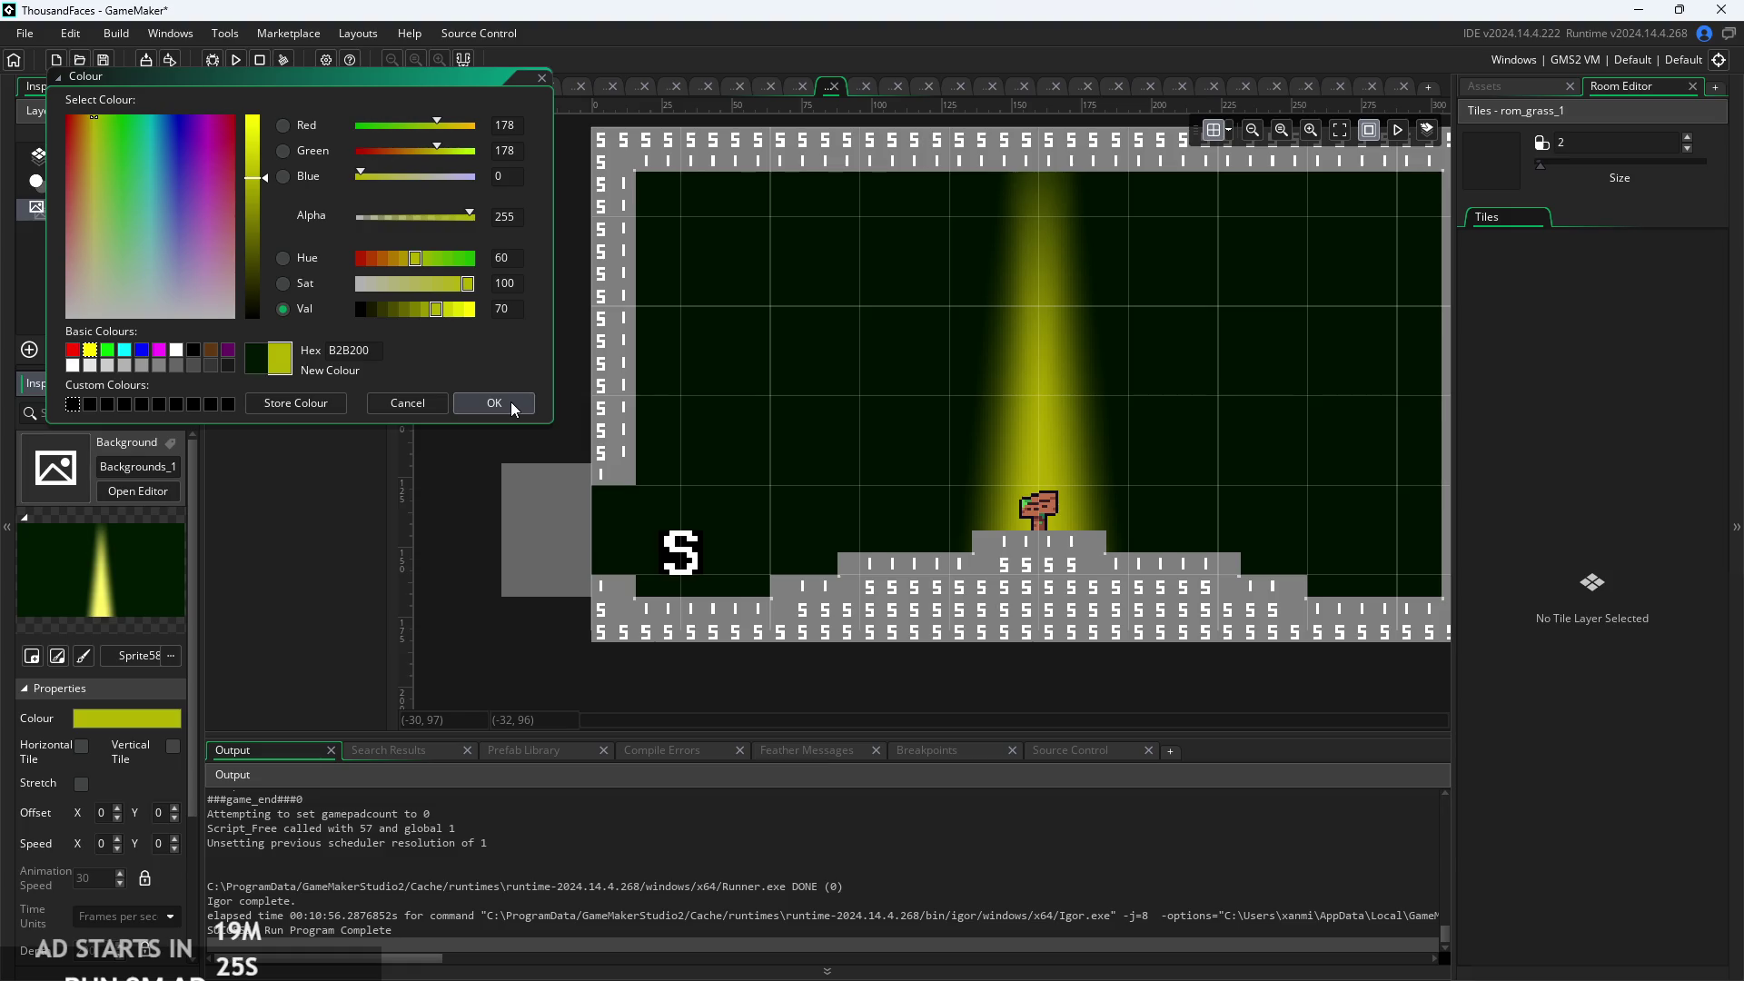
{"action": "left_click_drag", "start_coordinate": [428, 283], "coordinate": [354, 285]}
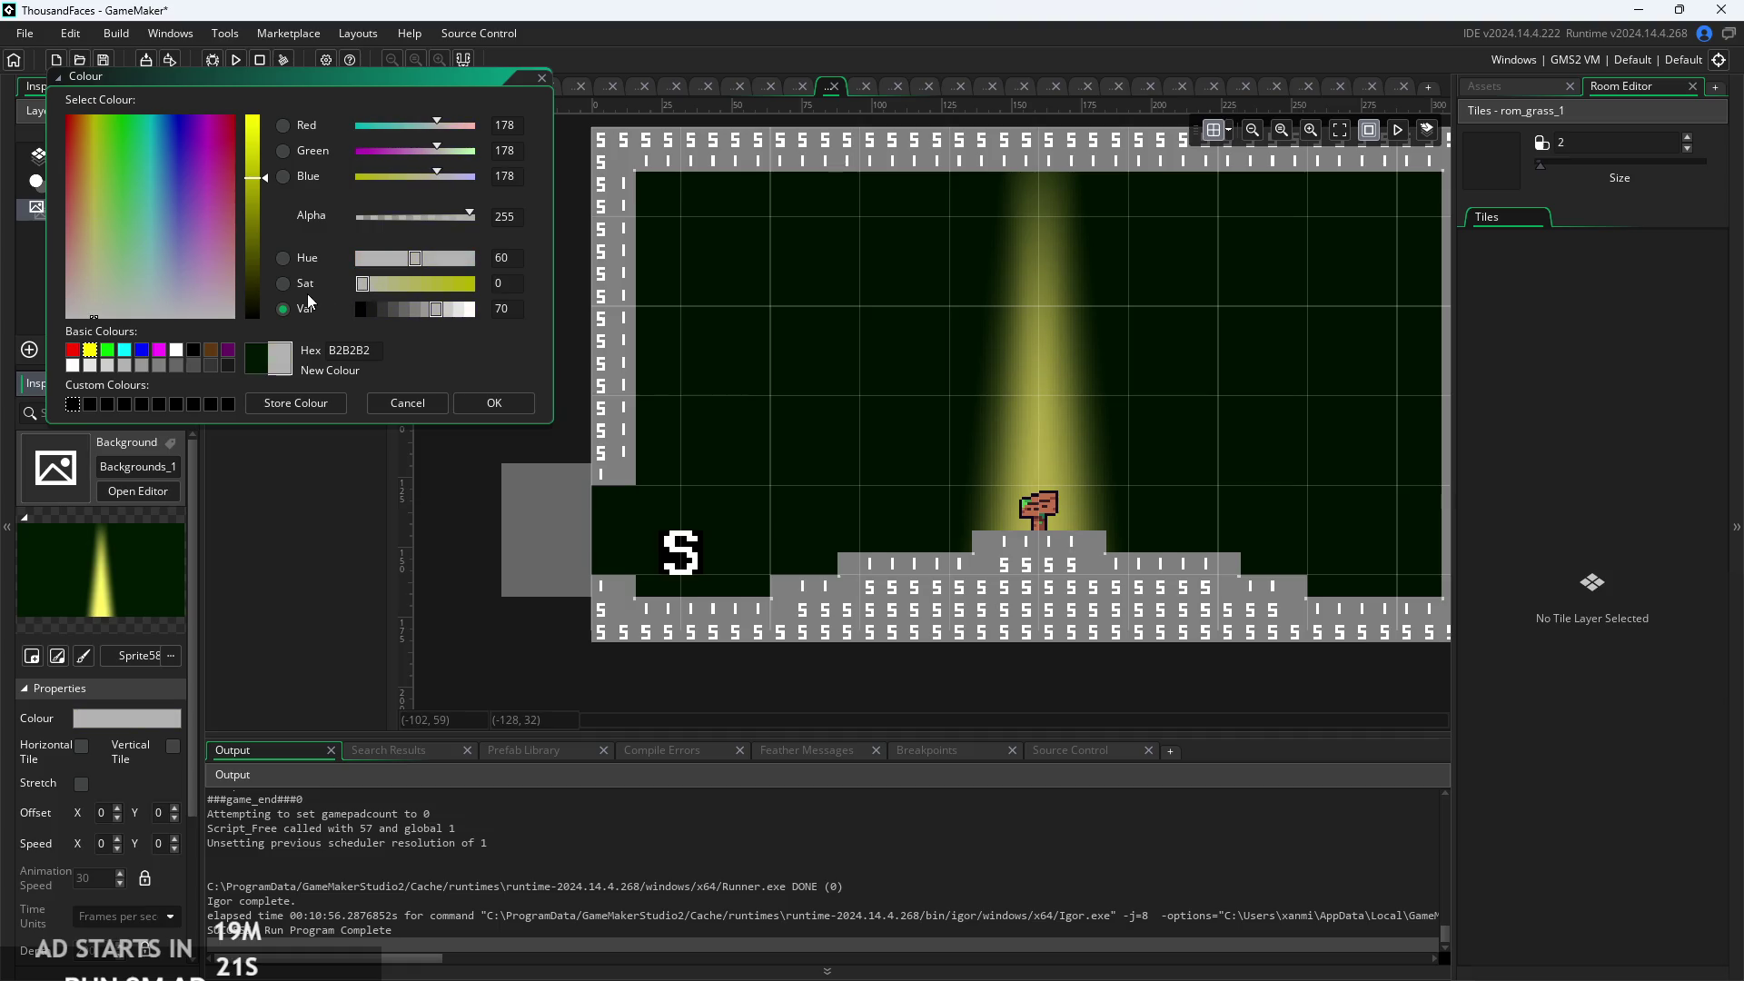
{"action": "left_click", "coordinate": [492, 405]}
Zoom the room out to fit, bring back the Assets panel, and centre the room.
{"action": "scroll", "coordinate": [792, 465], "scroll_direction": "up", "scroll_amount": 5}
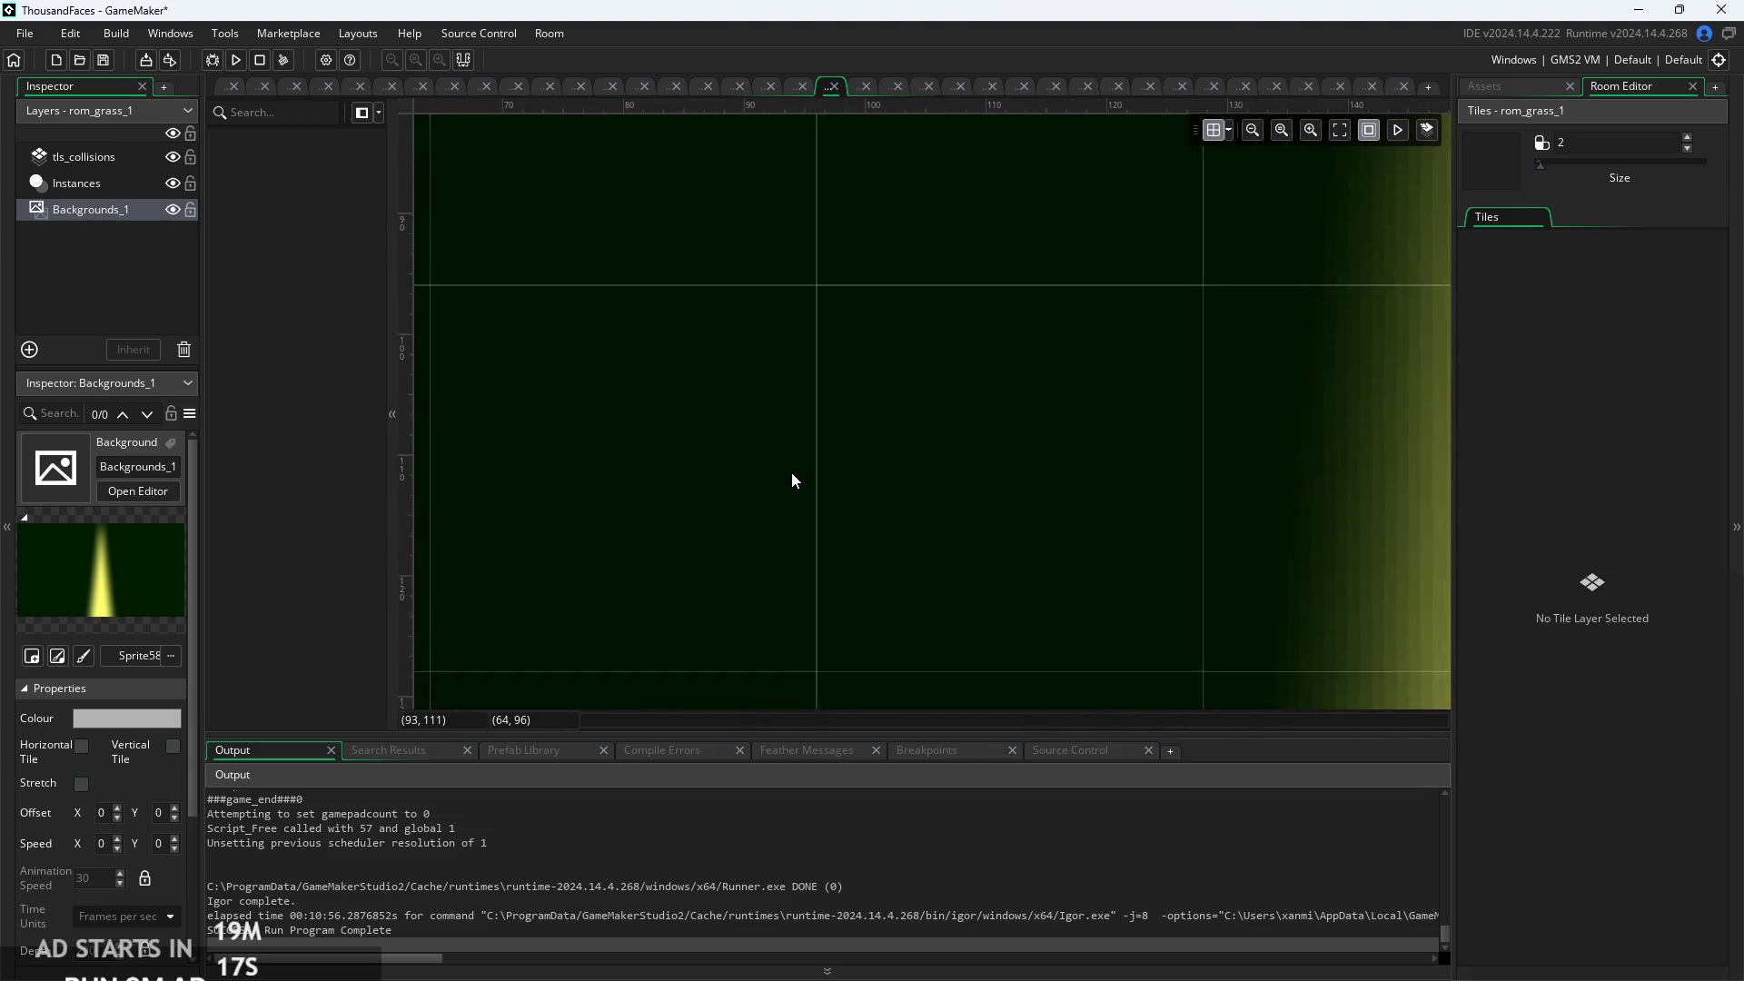
{"action": "scroll", "coordinate": [792, 473], "scroll_direction": "down", "scroll_amount": 5}
{"action": "scroll", "coordinate": [771, 458], "scroll_direction": "up", "scroll_amount": 1}
{"action": "scroll", "coordinate": [771, 457], "scroll_direction": "up", "scroll_amount": 1}
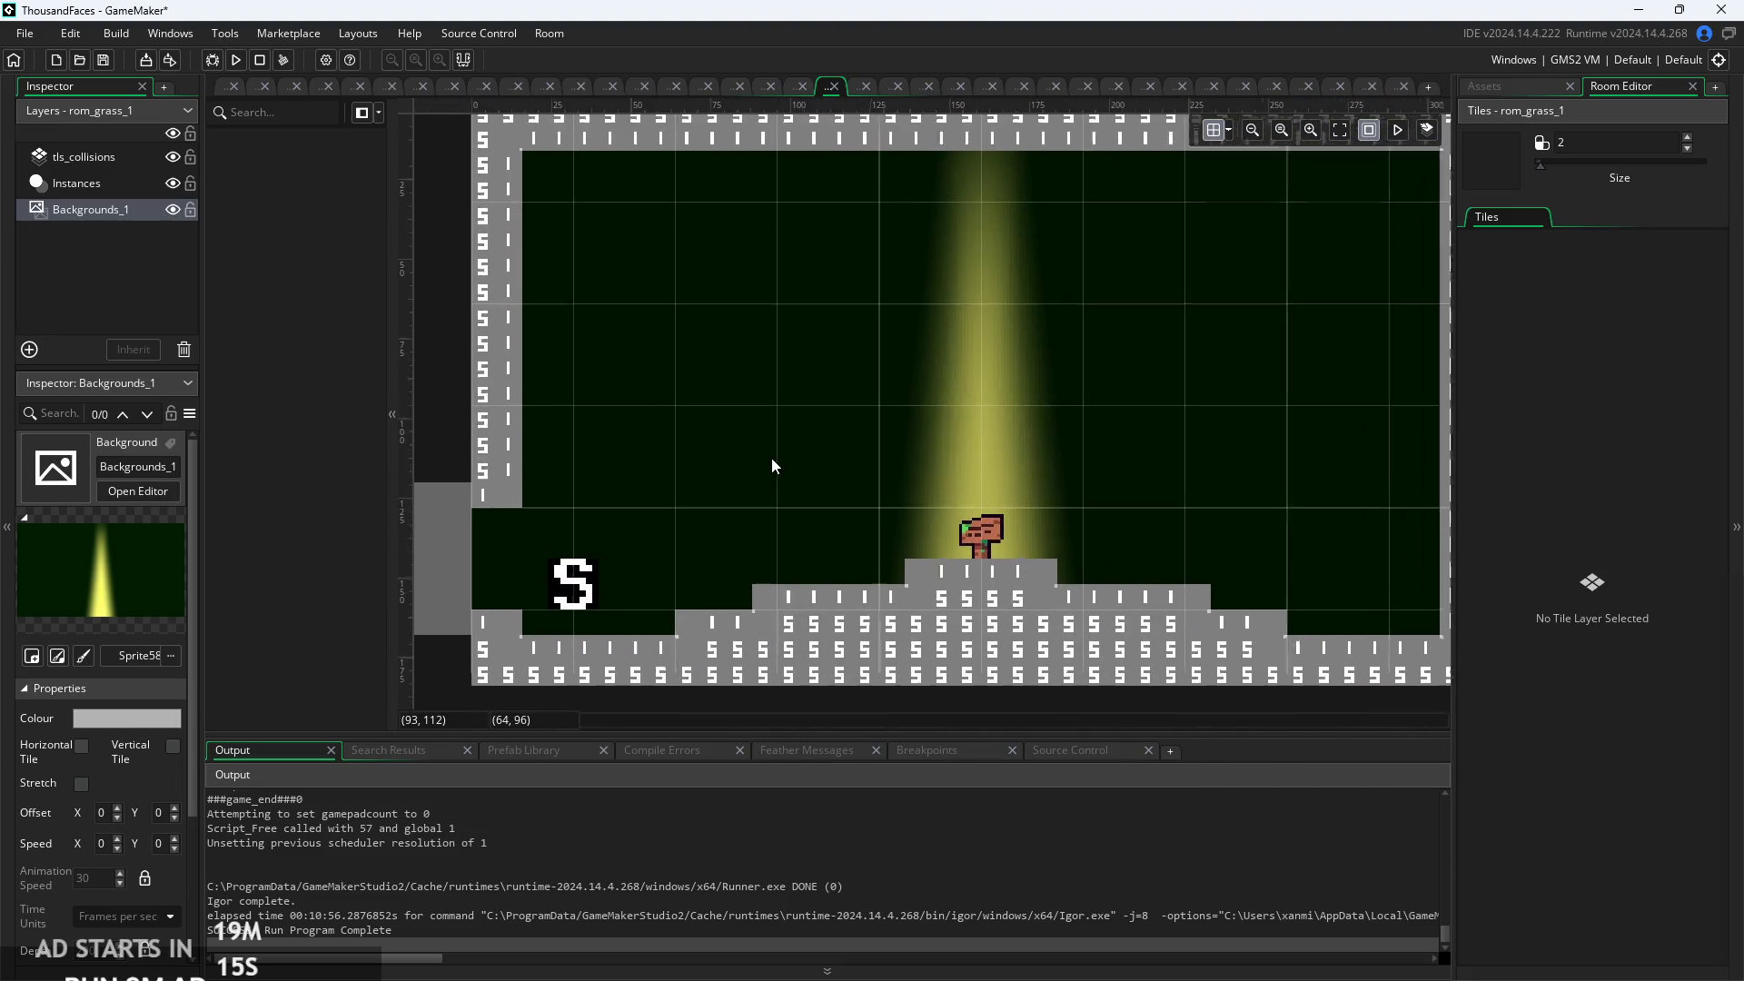
{"action": "scroll", "coordinate": [640, 280], "scroll_direction": "down", "scroll_amount": 1}
{"action": "scroll", "coordinate": [639, 280], "scroll_direction": "down", "scroll_amount": 1}
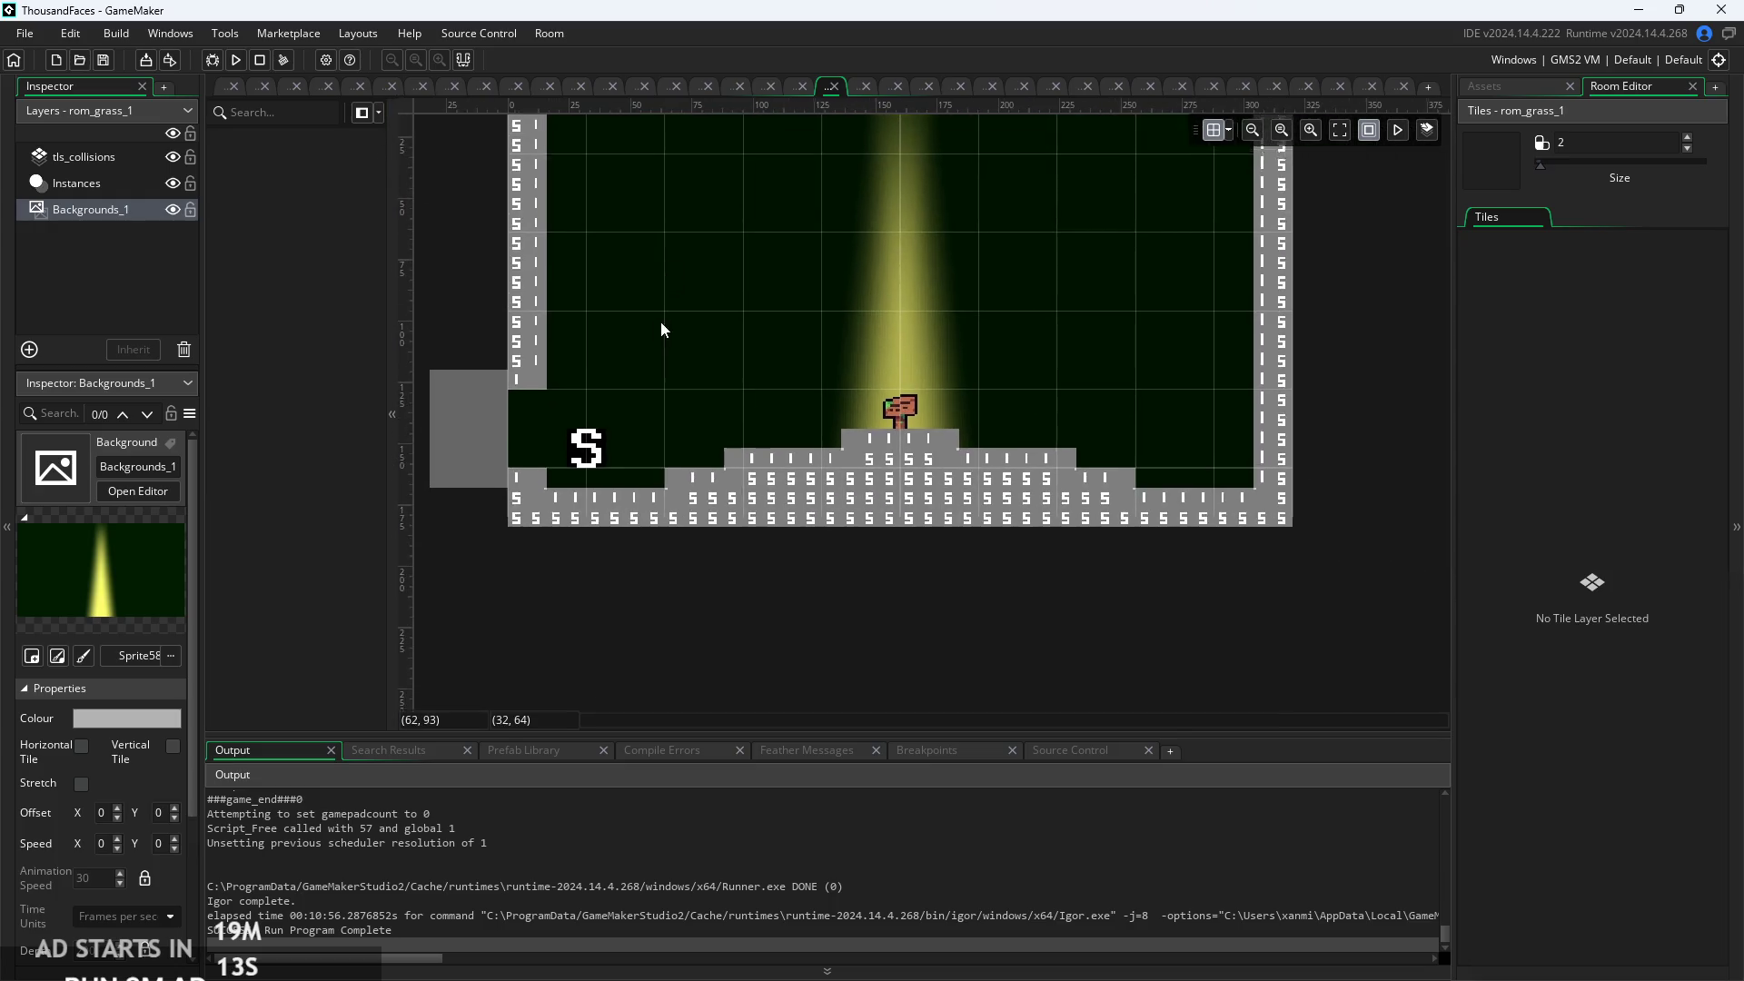
{"action": "left_click", "coordinate": [1491, 88]}
{"action": "scroll", "coordinate": [1517, 449], "scroll_direction": "up", "scroll_amount": 10}
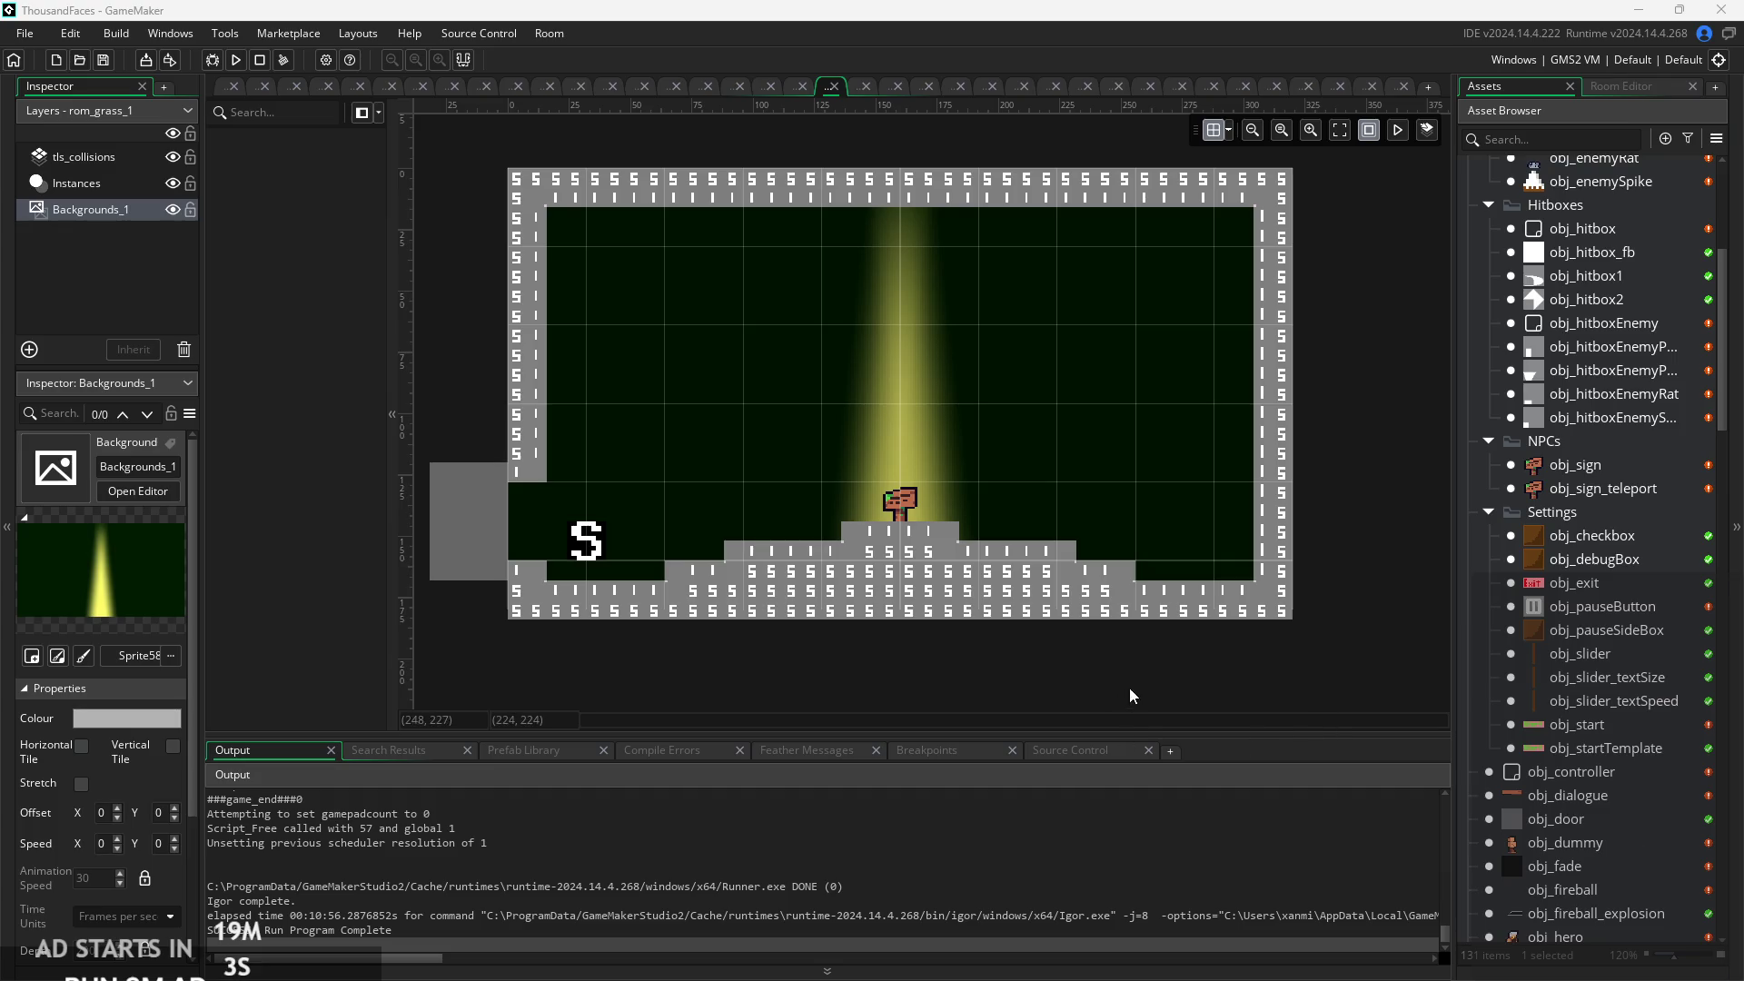
{"action": "mouse_move", "coordinate": [1130, 689]}
{"action": "left_mouse_down"}
{"action": "mouse_move", "coordinate": [1211, 675]}
{"action": "mouse_move", "coordinate": [1329, 697]}
{"action": "mouse_move", "coordinate": [1202, 677]}
{"action": "left_mouse_up"}
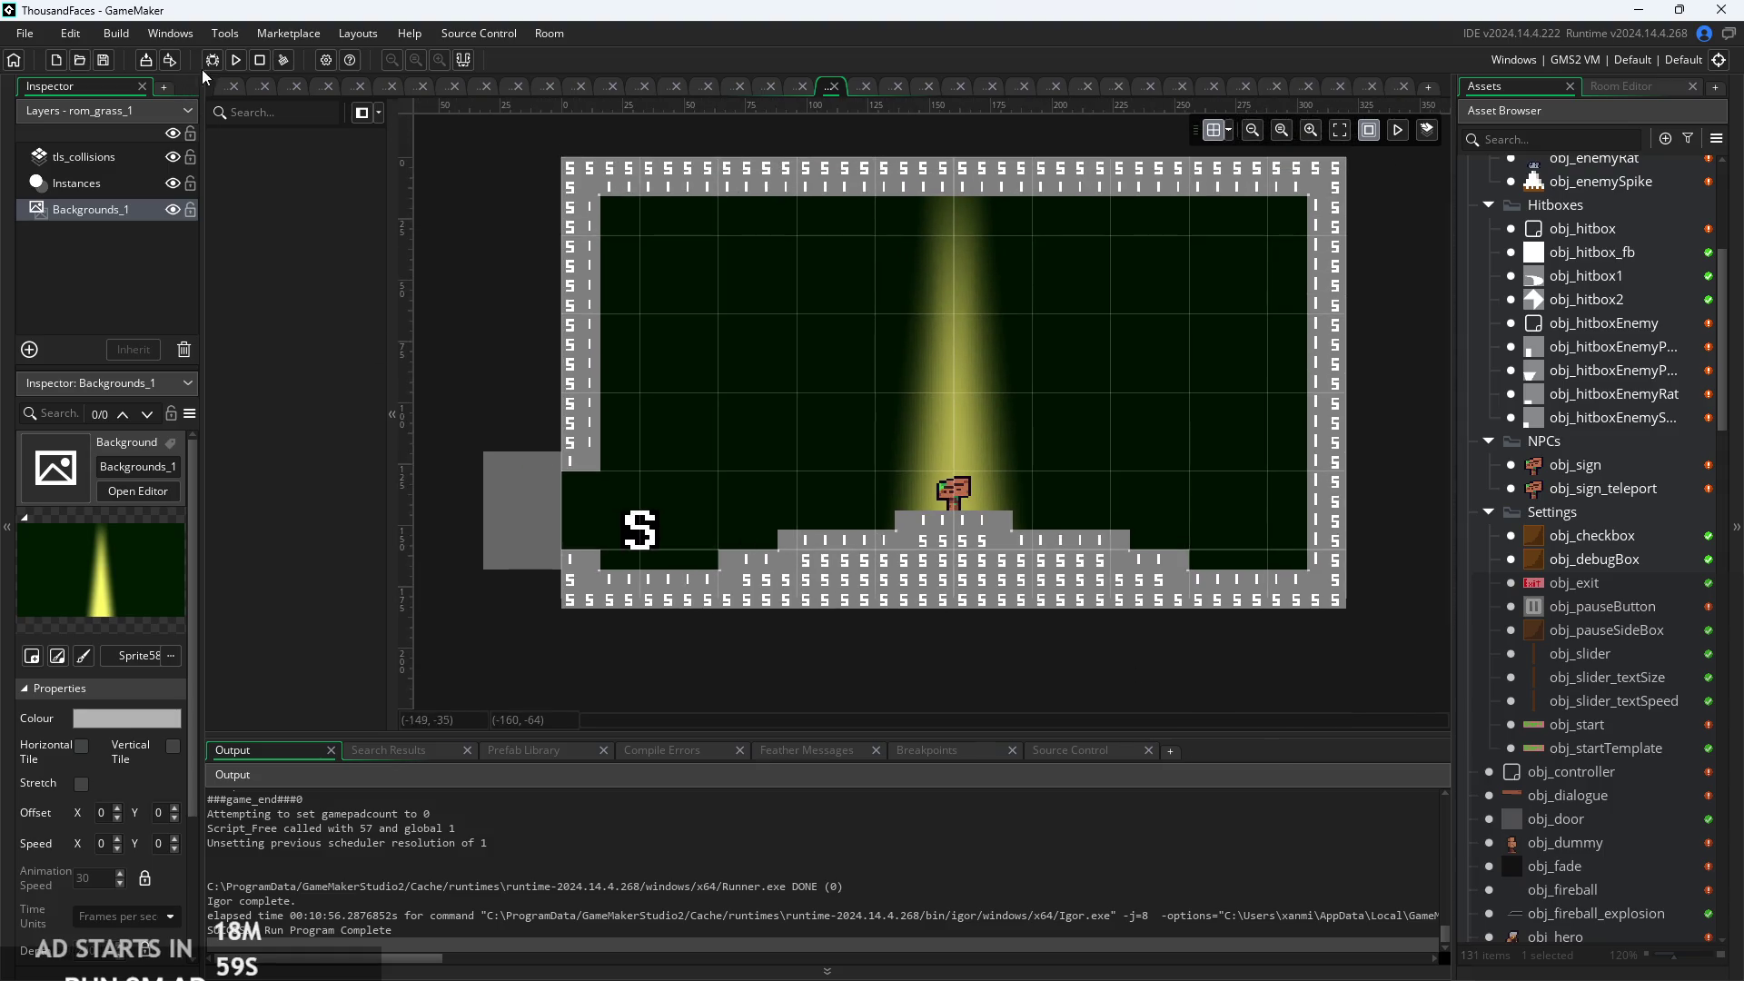
{"action": "left_click", "coordinate": [236, 59]}
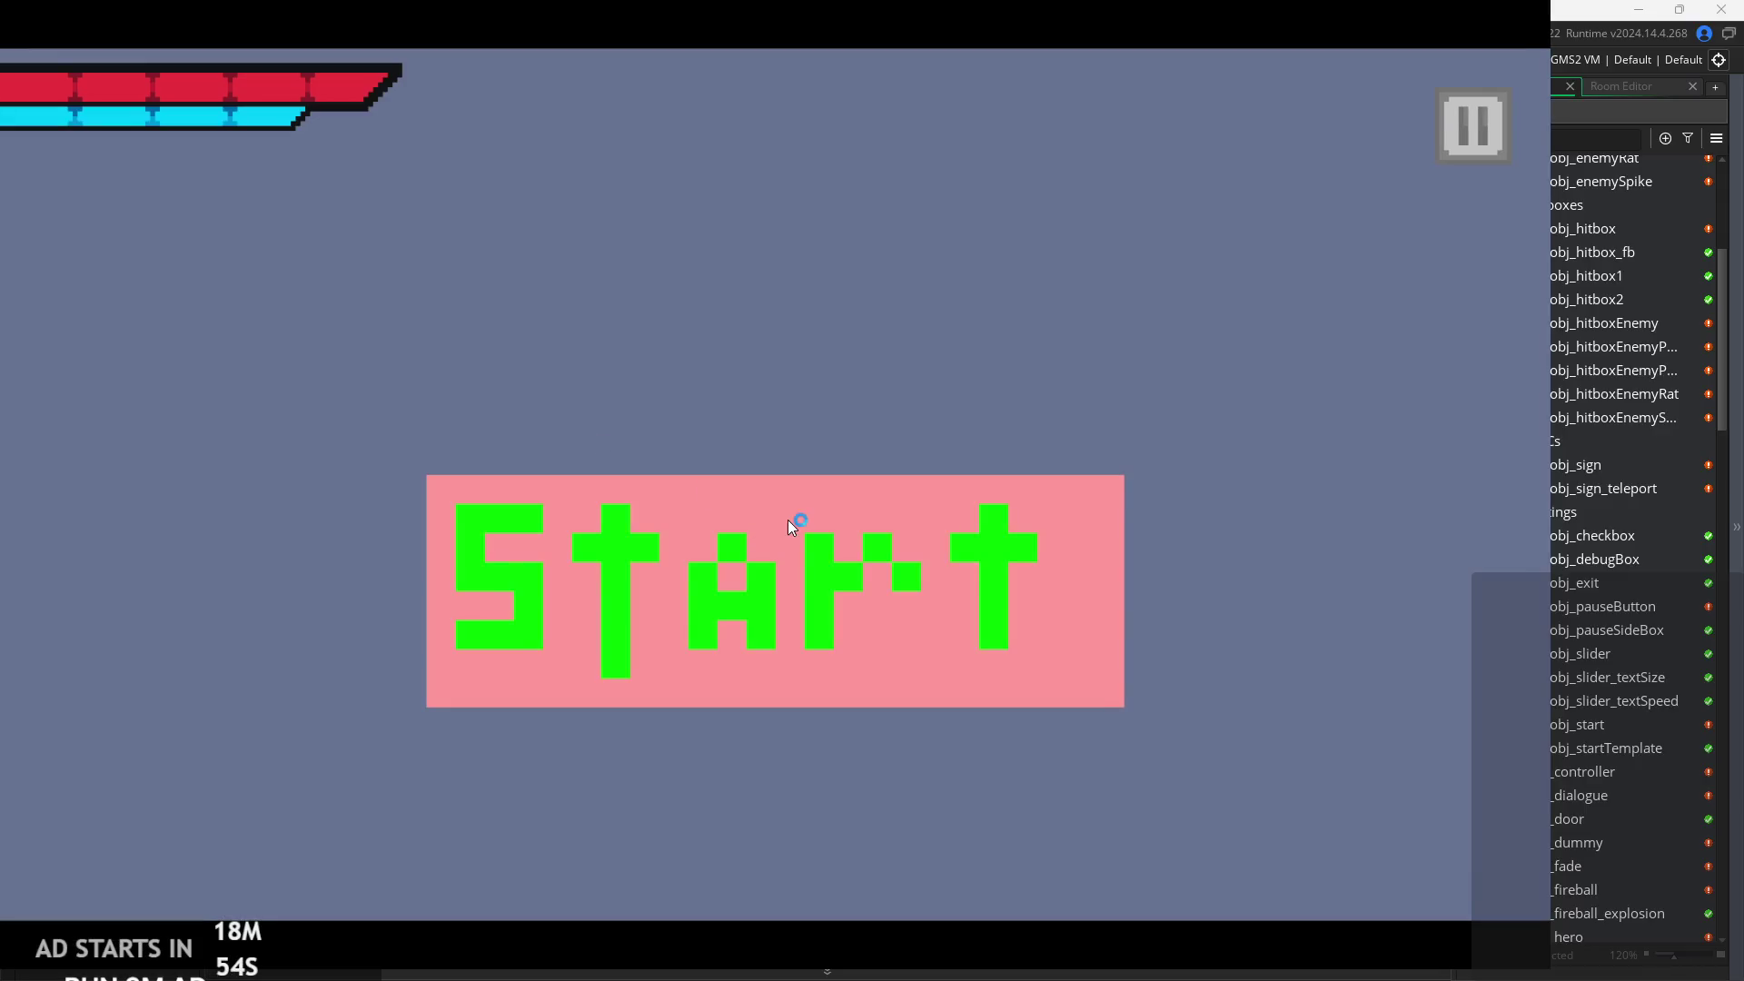
{"action": "left_click", "coordinate": [788, 523]}
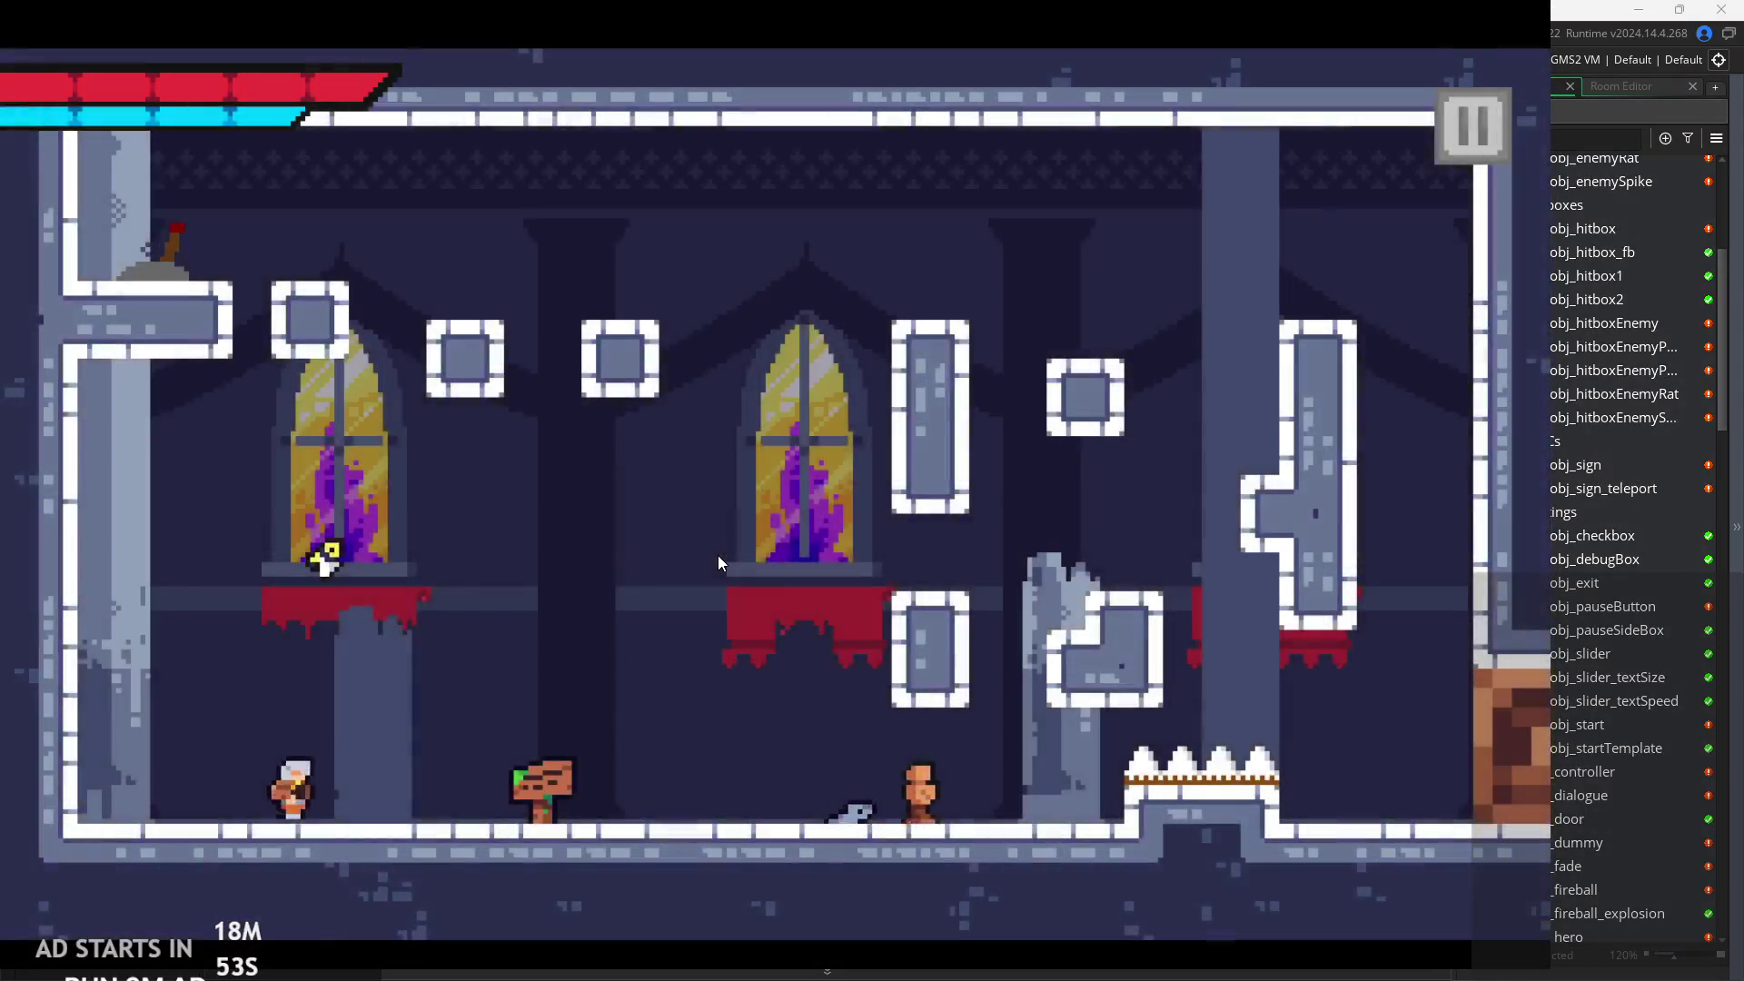
{"action": "key", "text": "Right"}
{"action": "key", "text": "x"}
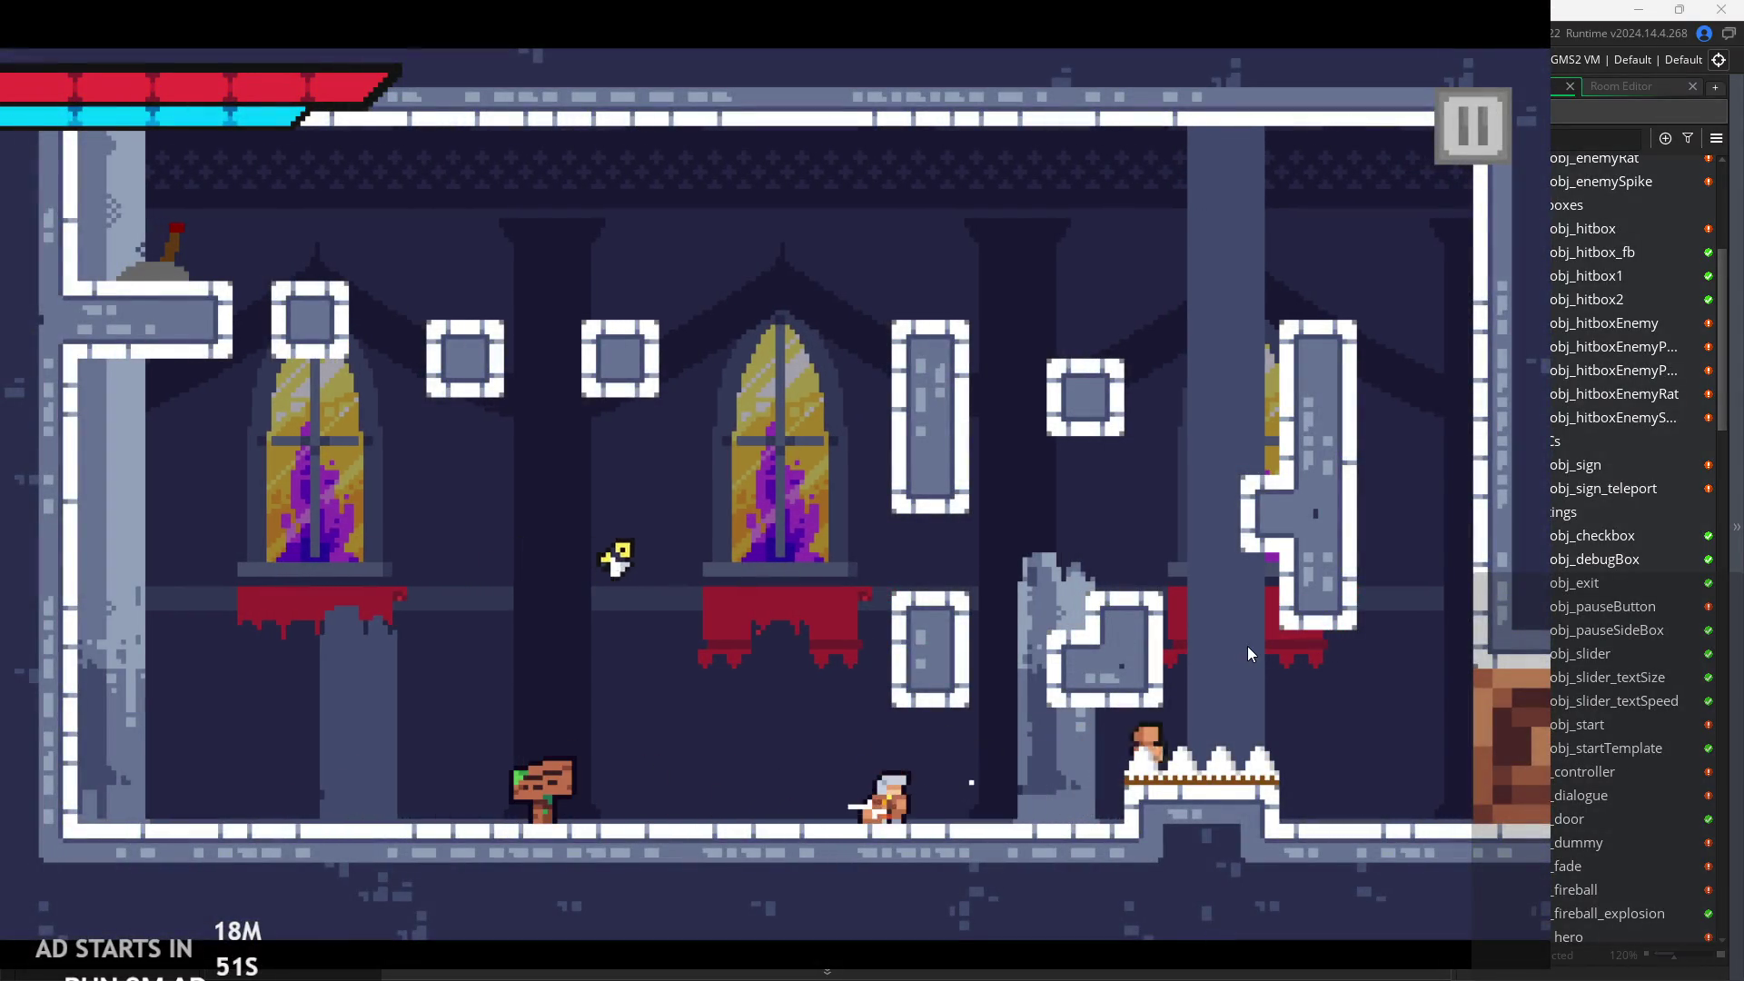
{"action": "key", "text": "x"}
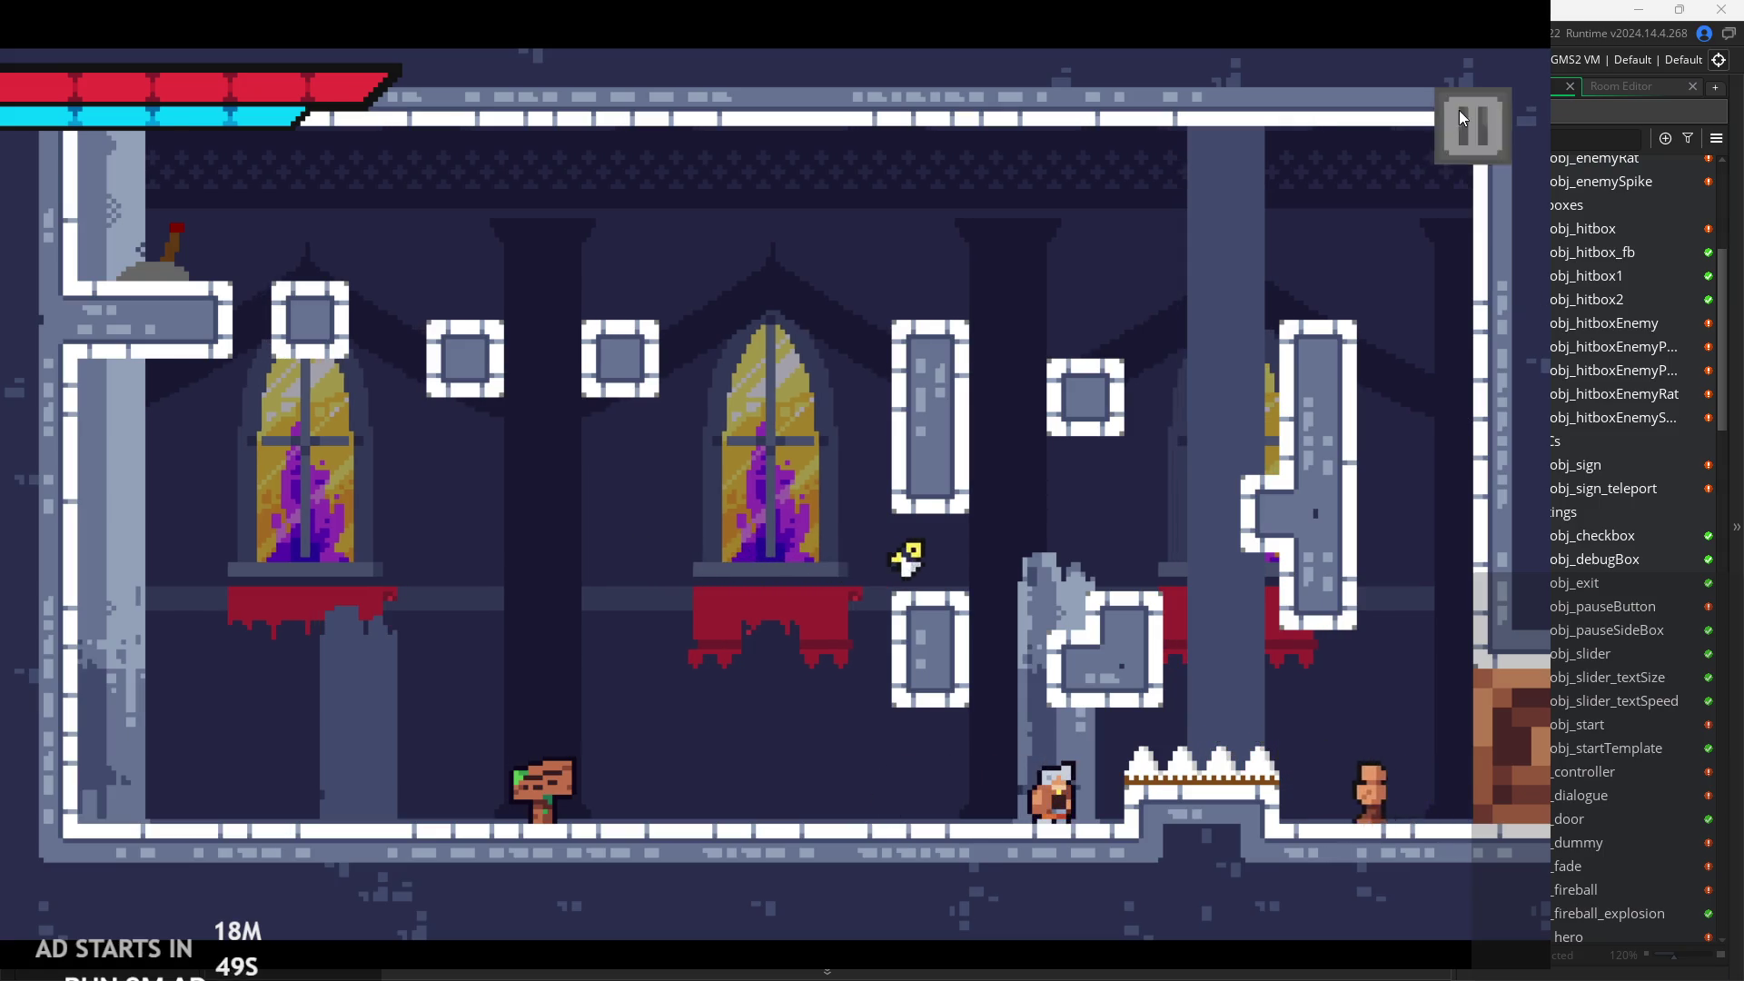
{"action": "left_click", "coordinate": [1459, 111]}
{"action": "left_click", "coordinate": [1290, 850]}
{"action": "scroll", "coordinate": [1624, 591], "scroll_direction": "up", "scroll_amount": 5}
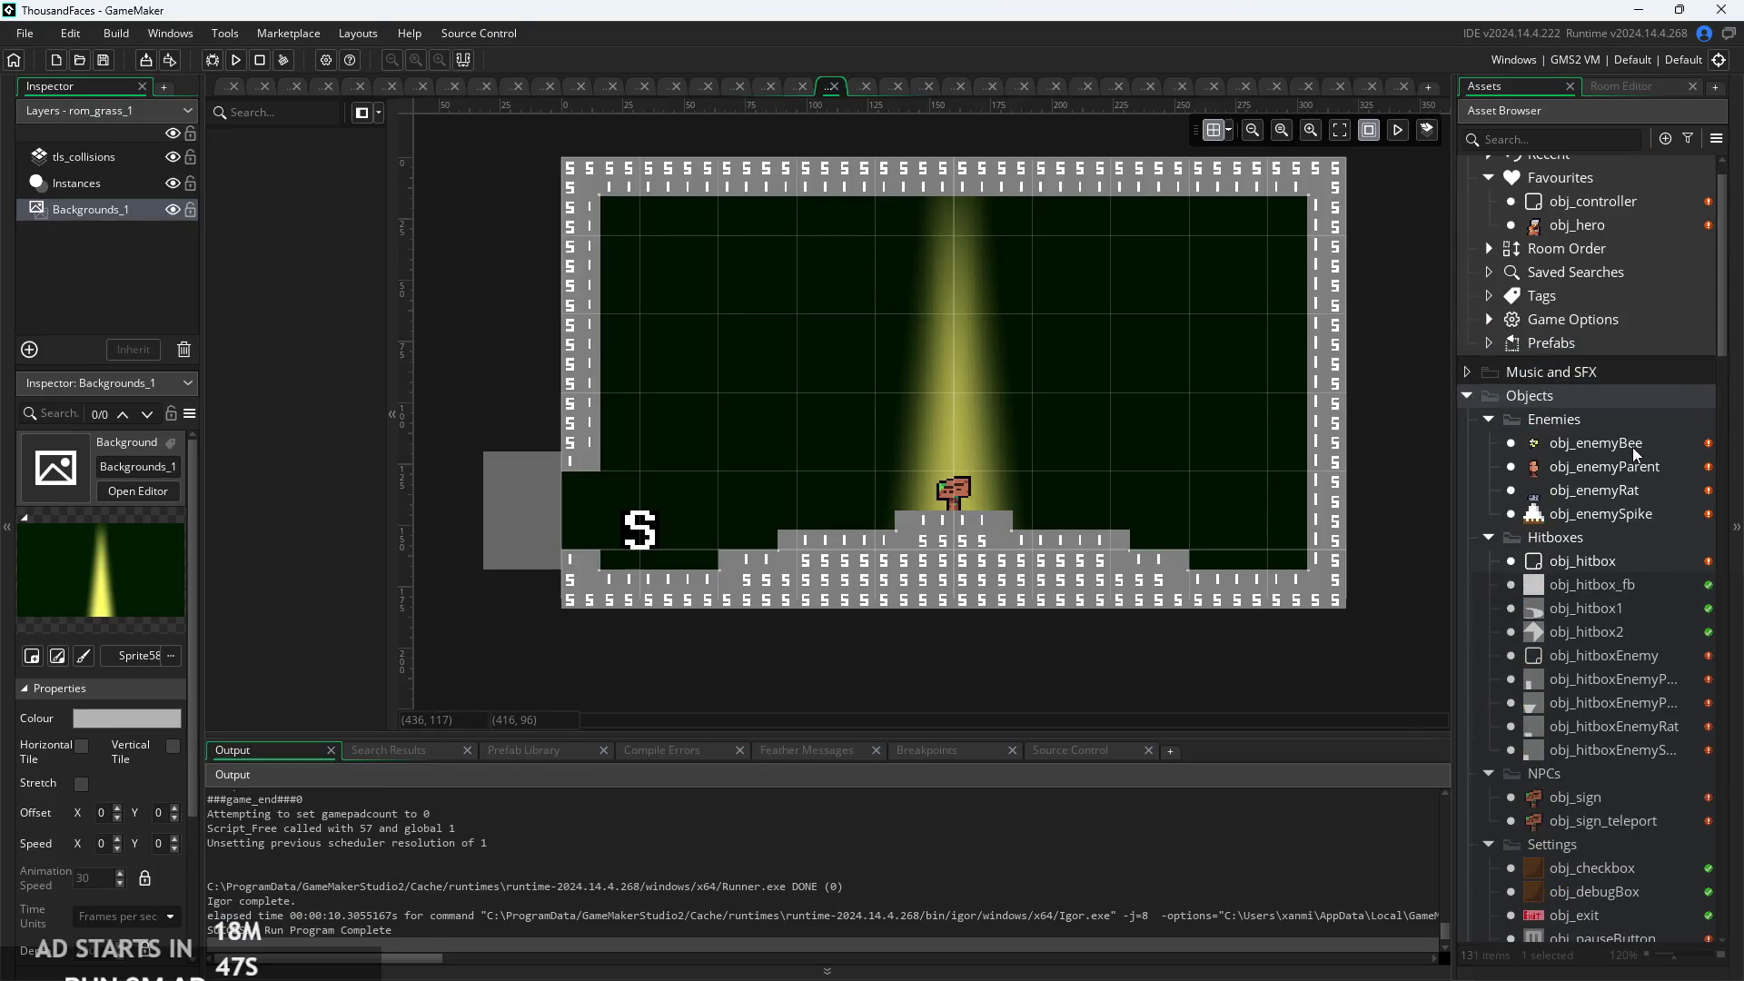
{"action": "double_click", "coordinate": [1596, 491]}
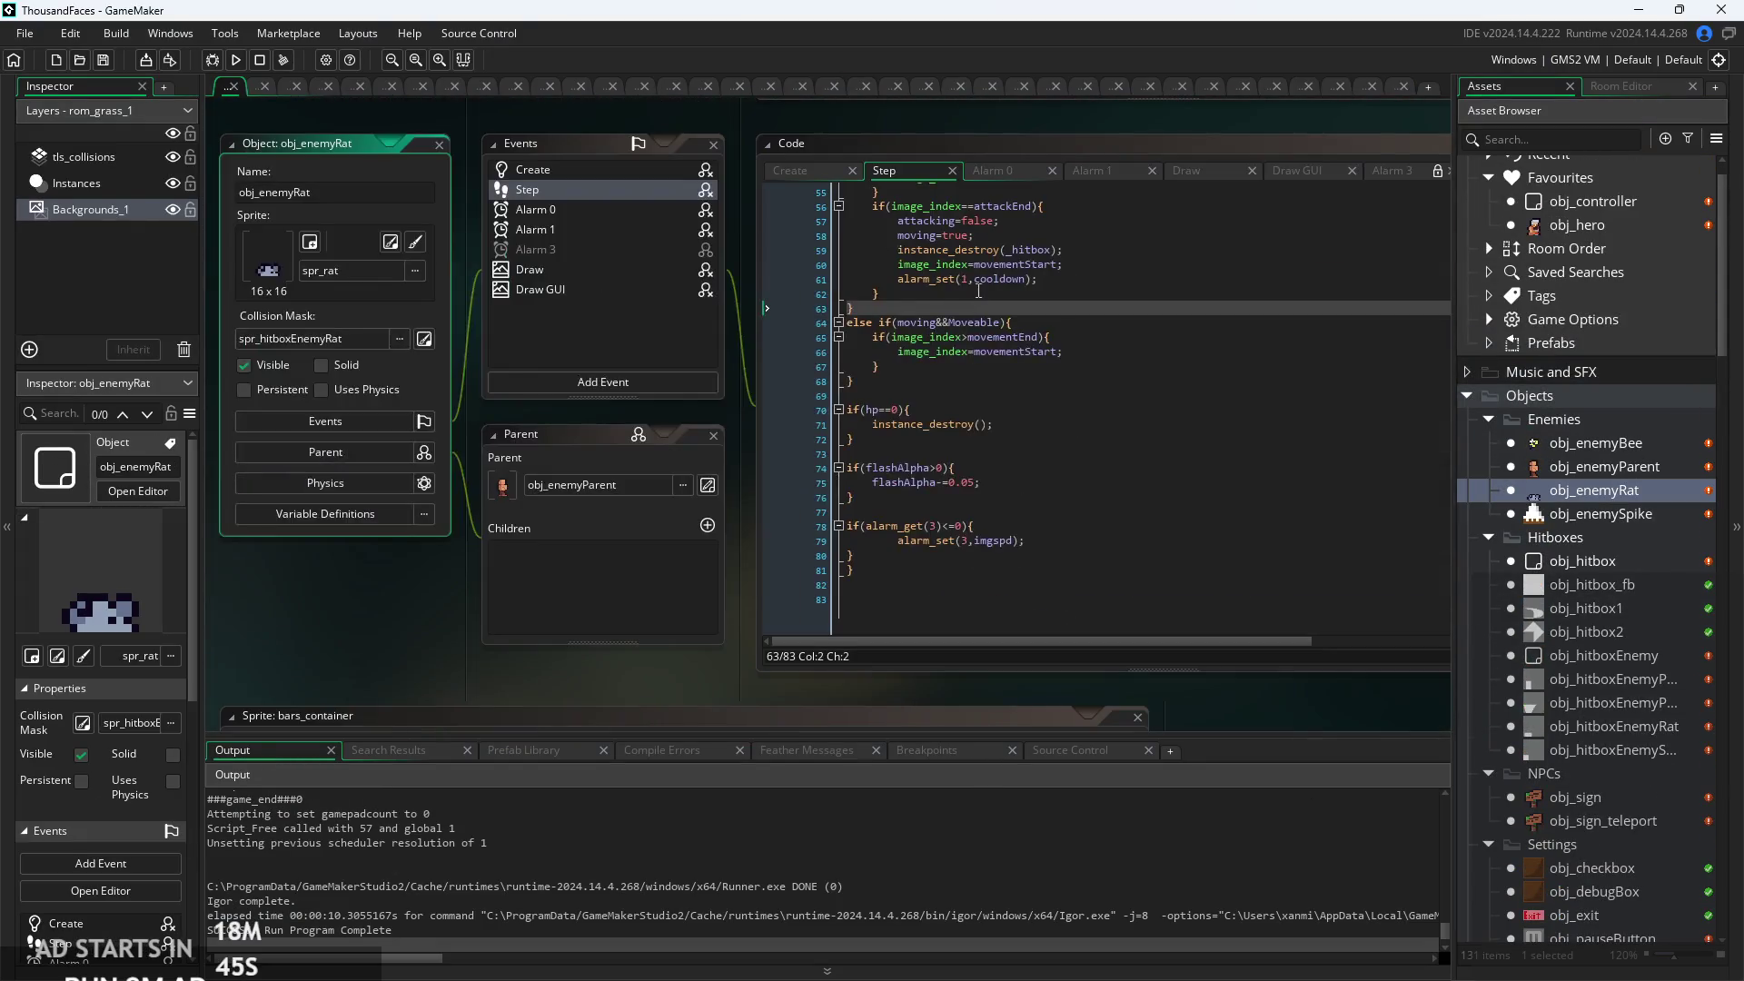
{"action": "left_click", "coordinate": [718, 137]}
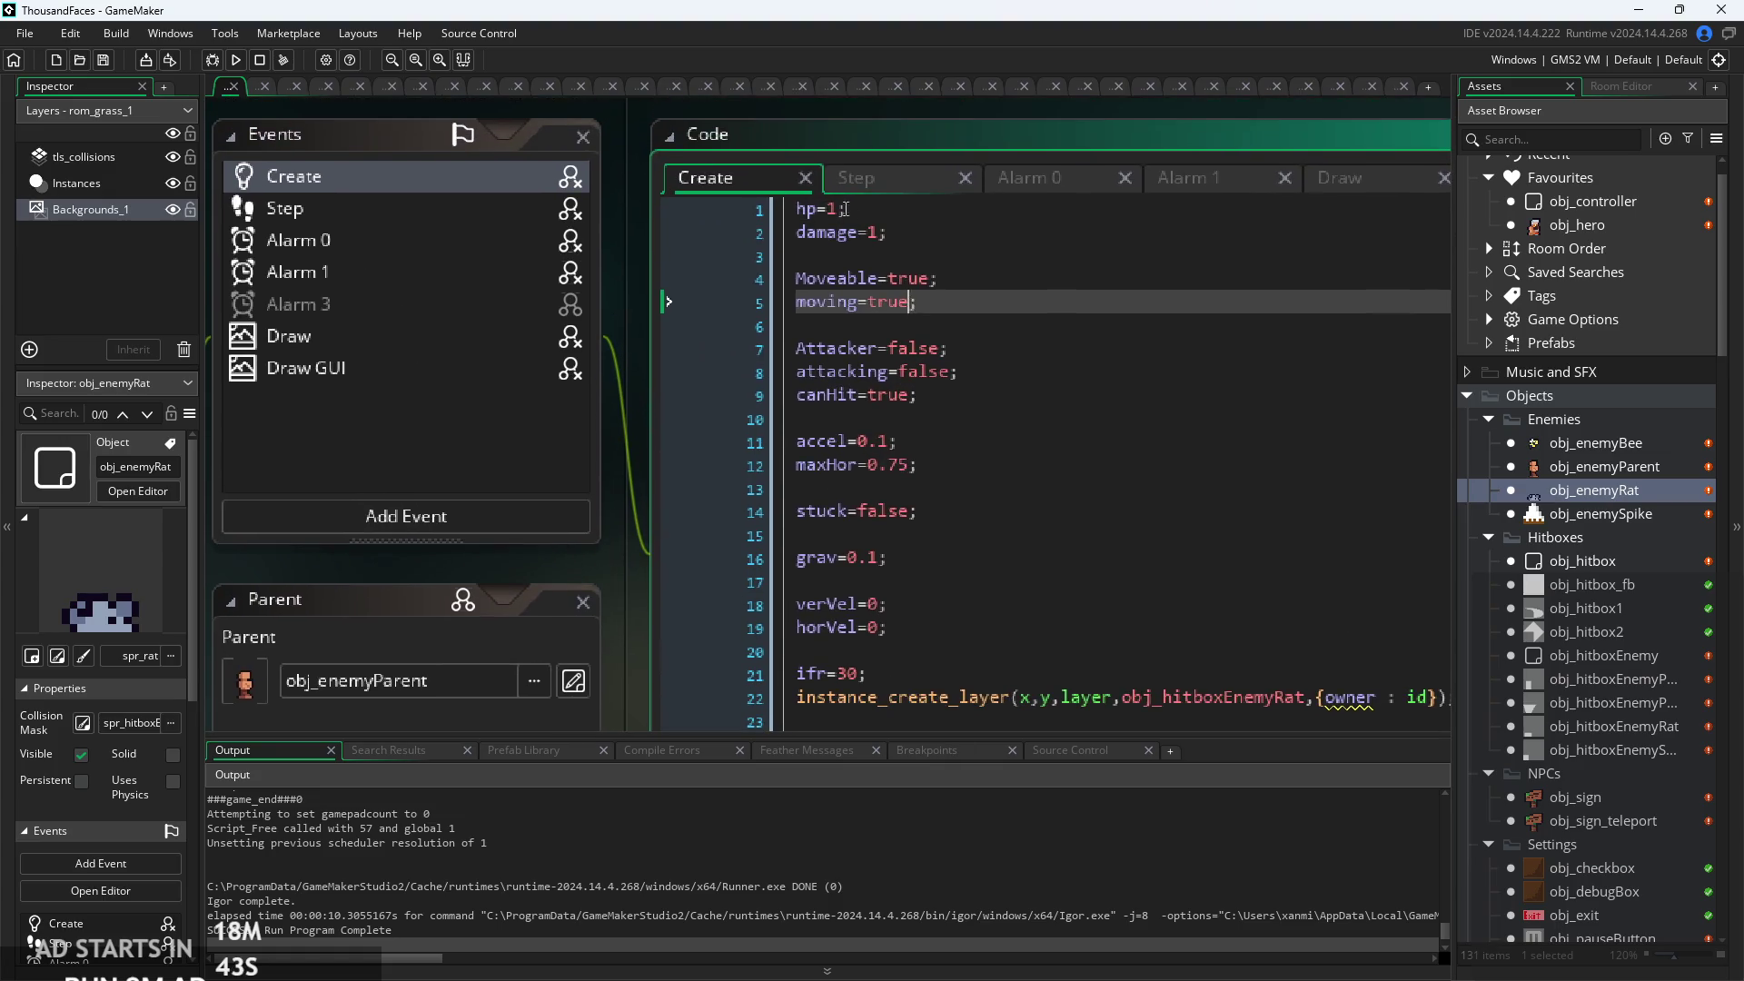
{"action": "left_click", "coordinate": [830, 208]}
{"action": "type", "text": "2"}
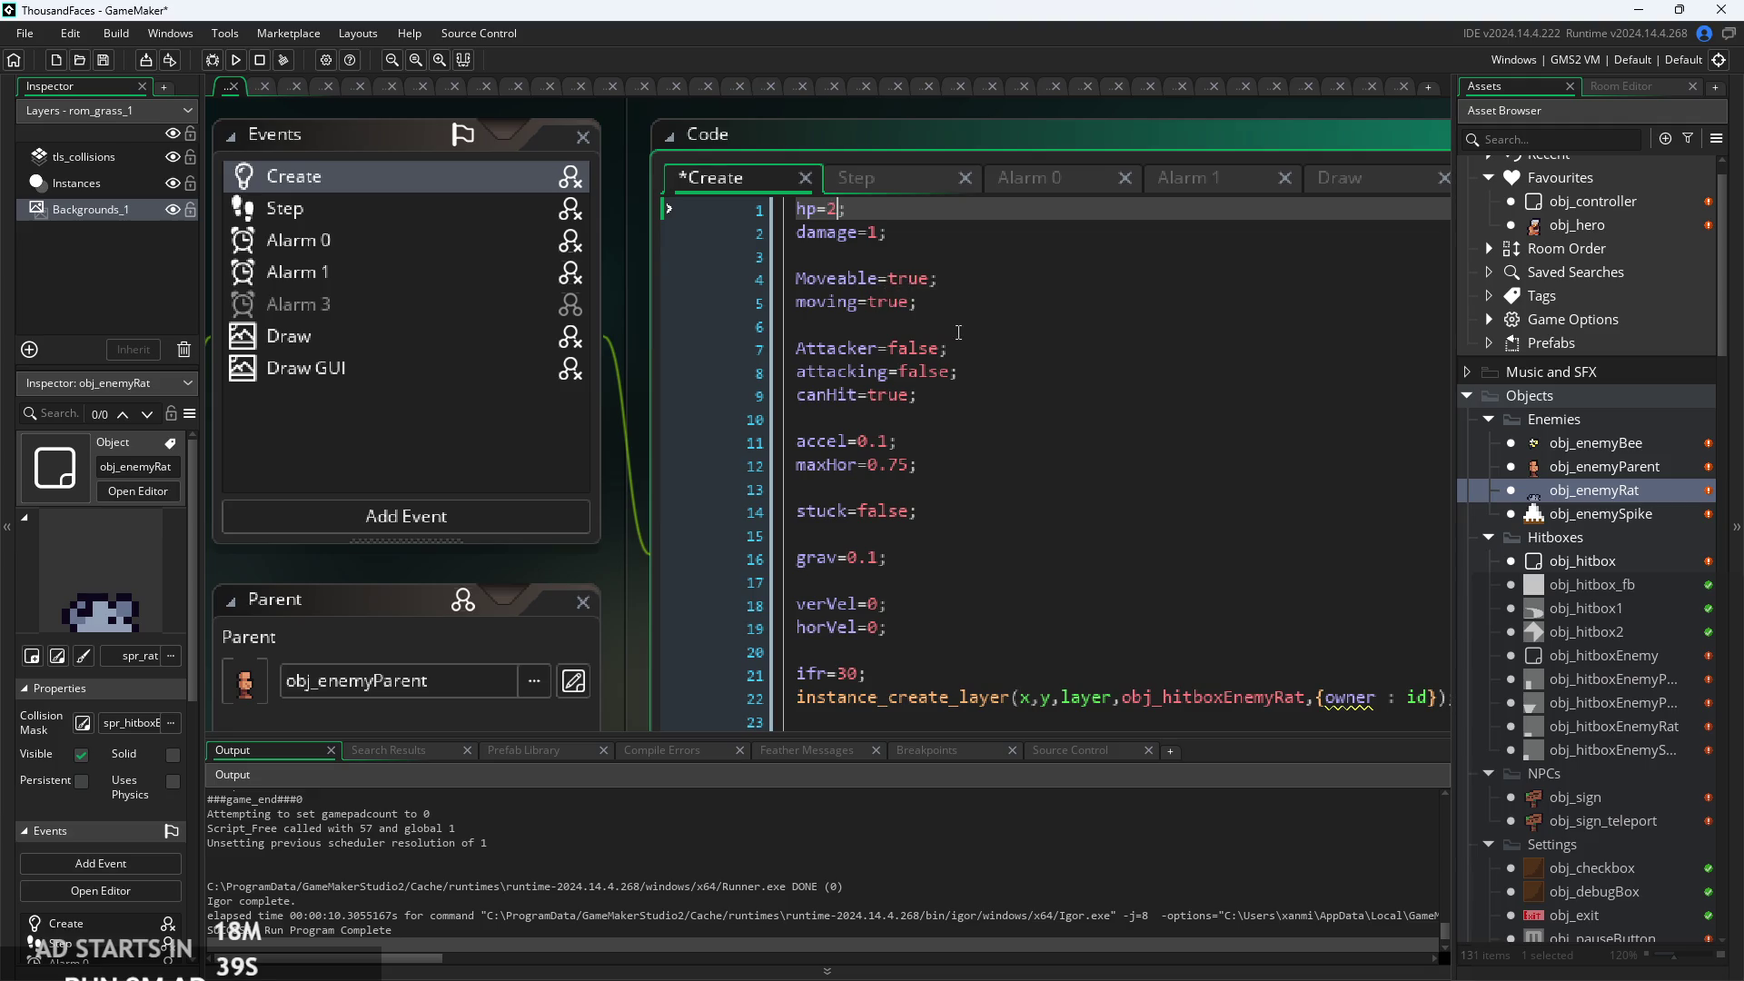
{"action": "left_click", "coordinate": [881, 348]}
{"action": "scroll", "coordinate": [881, 348], "scroll_direction": "up", "scroll_amount": 2}
{"action": "scroll", "coordinate": [865, 382], "scroll_direction": "up", "scroll_amount": 2}
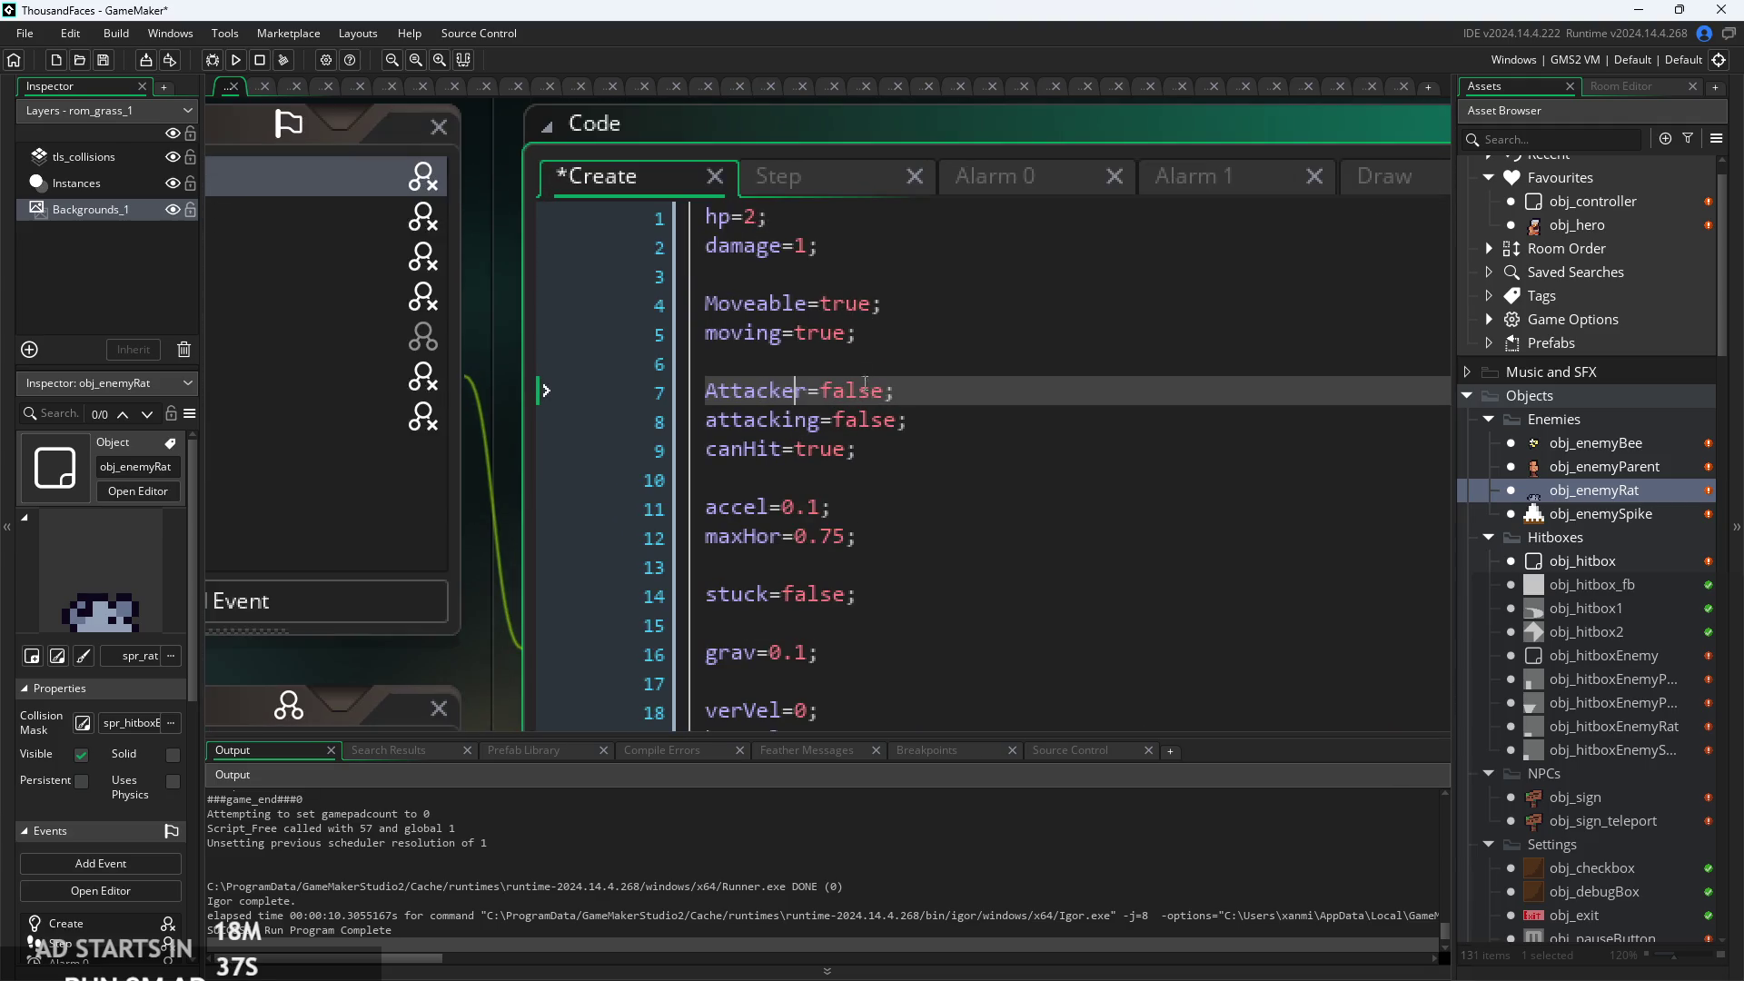
{"action": "scroll", "coordinate": [921, 444], "scroll_direction": "down", "scroll_amount": 2}
{"action": "left_click", "coordinate": [790, 448]}
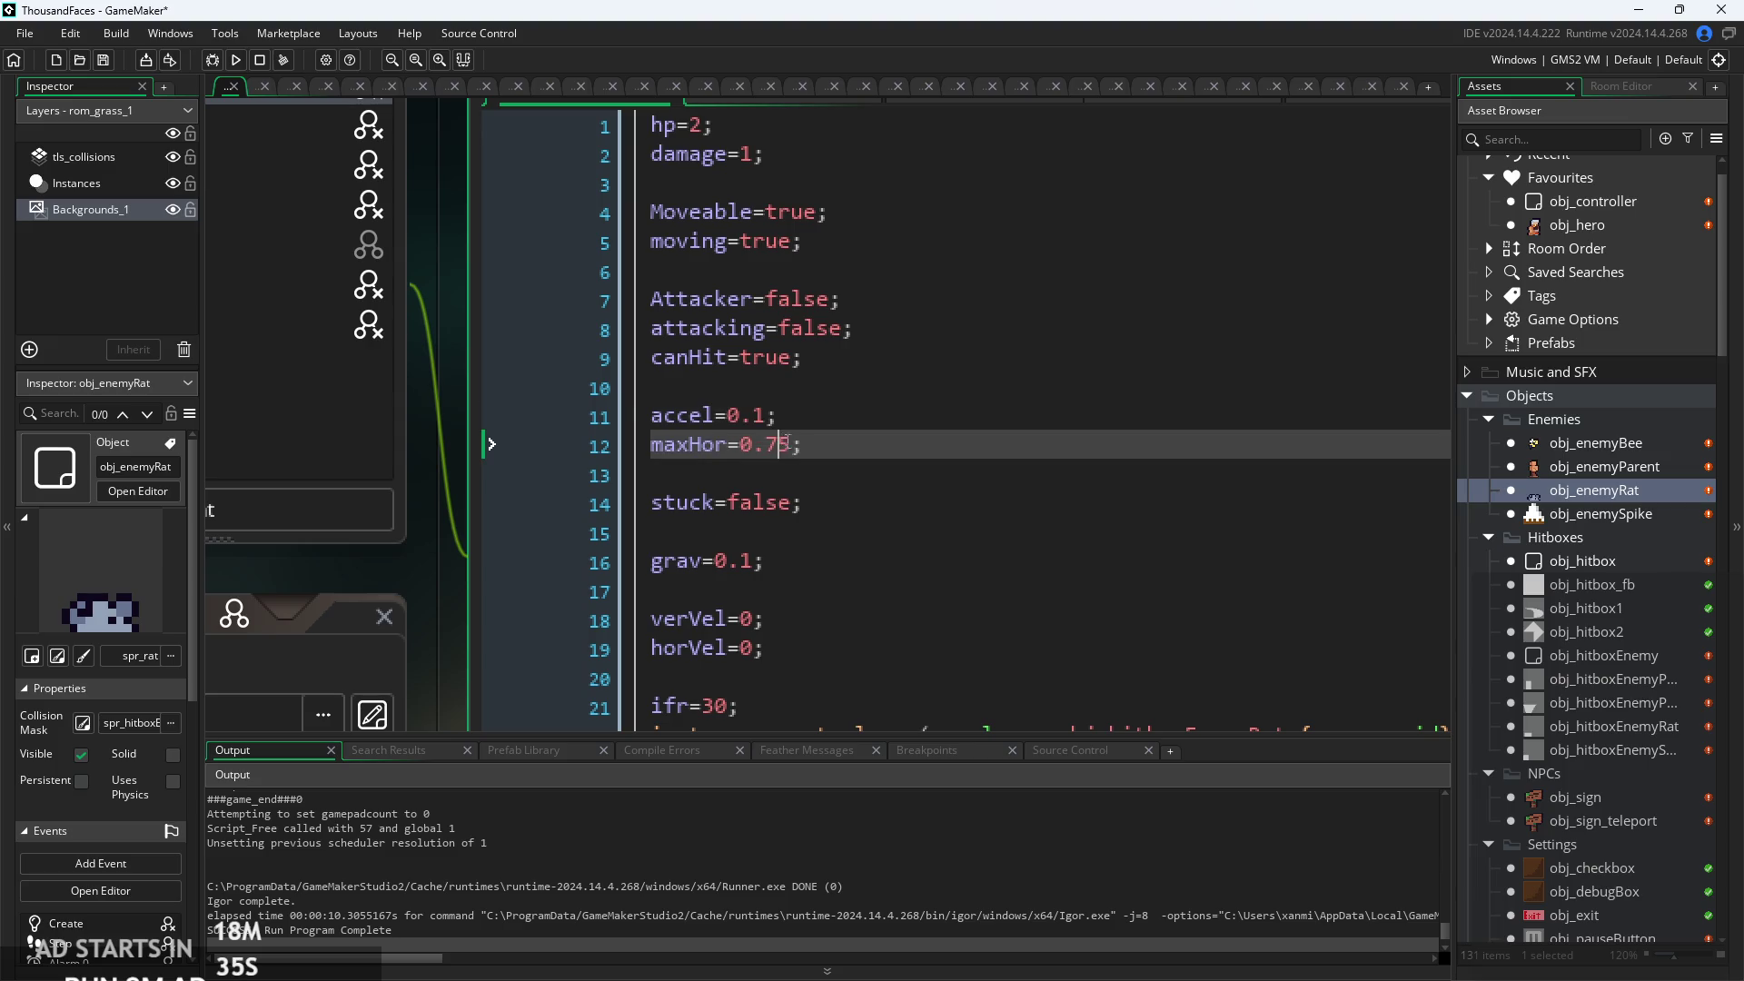
{"action": "scroll", "coordinate": [796, 451], "scroll_direction": "up", "scroll_amount": 2}
{"action": "left_click_drag", "start_coordinate": [790, 443], "coordinate": [759, 458]}
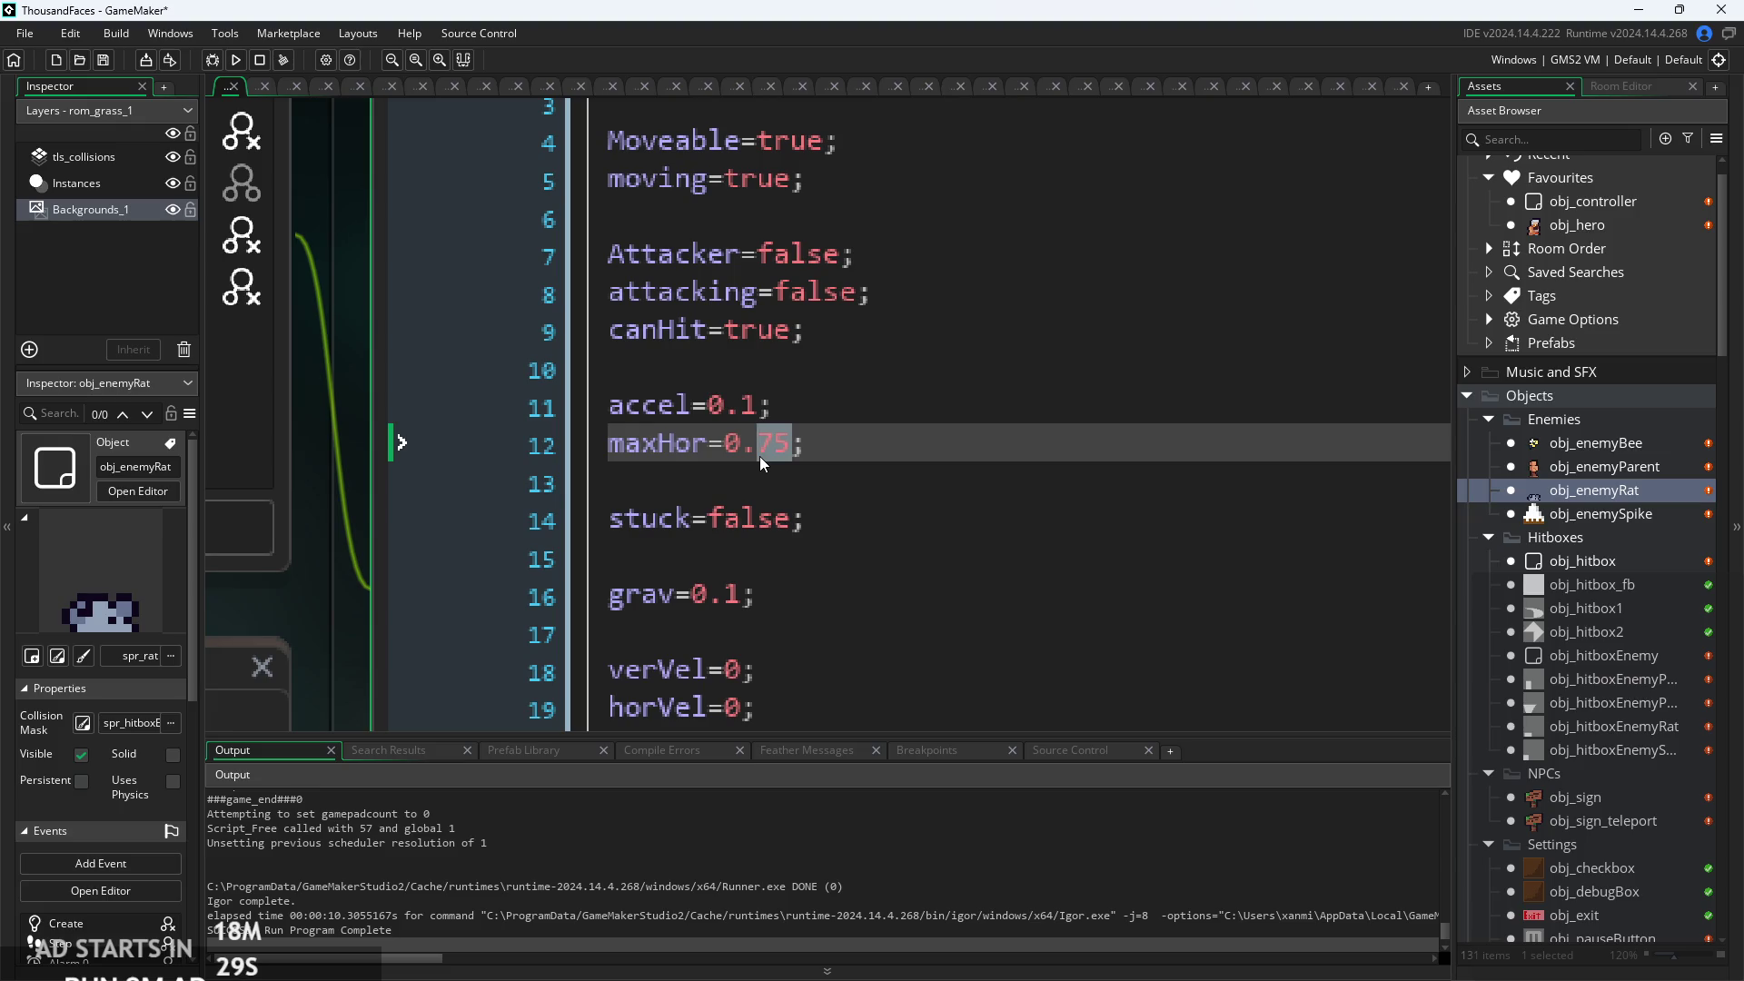
{"action": "left_click", "coordinate": [806, 565]}
{"action": "scroll", "coordinate": [799, 570], "scroll_direction": "down", "scroll_amount": 1}
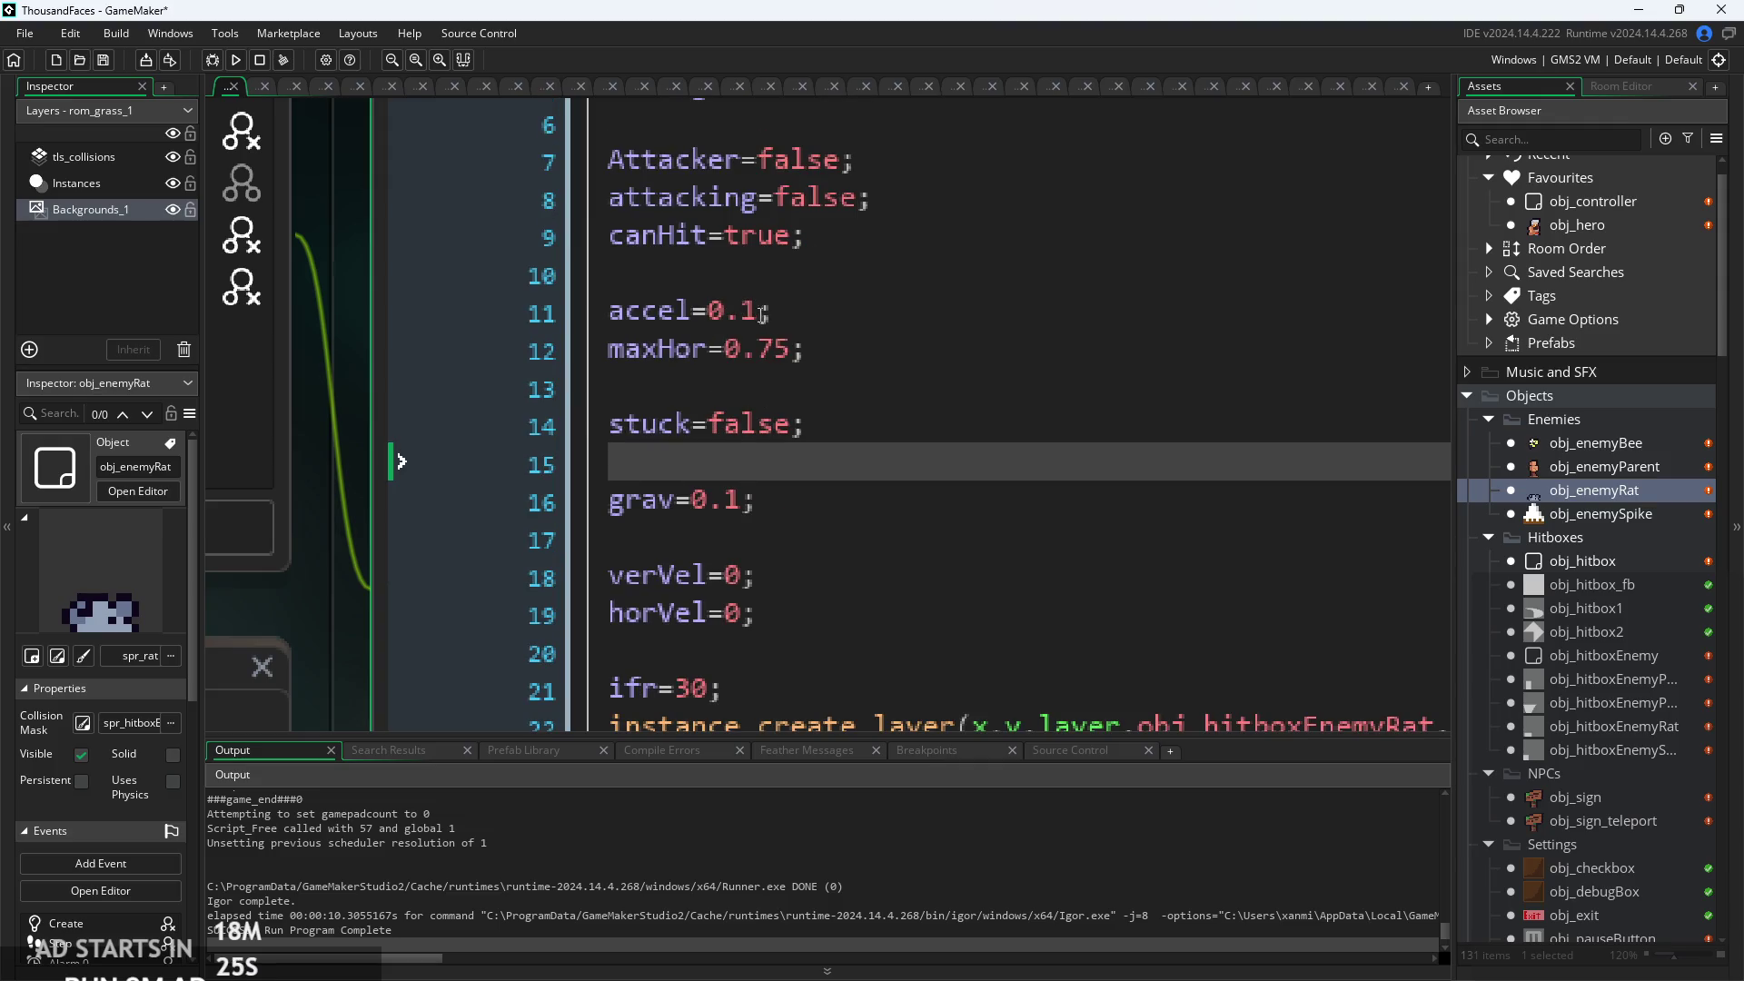
{"action": "scroll", "coordinate": [763, 314], "scroll_direction": "down", "scroll_amount": 3}
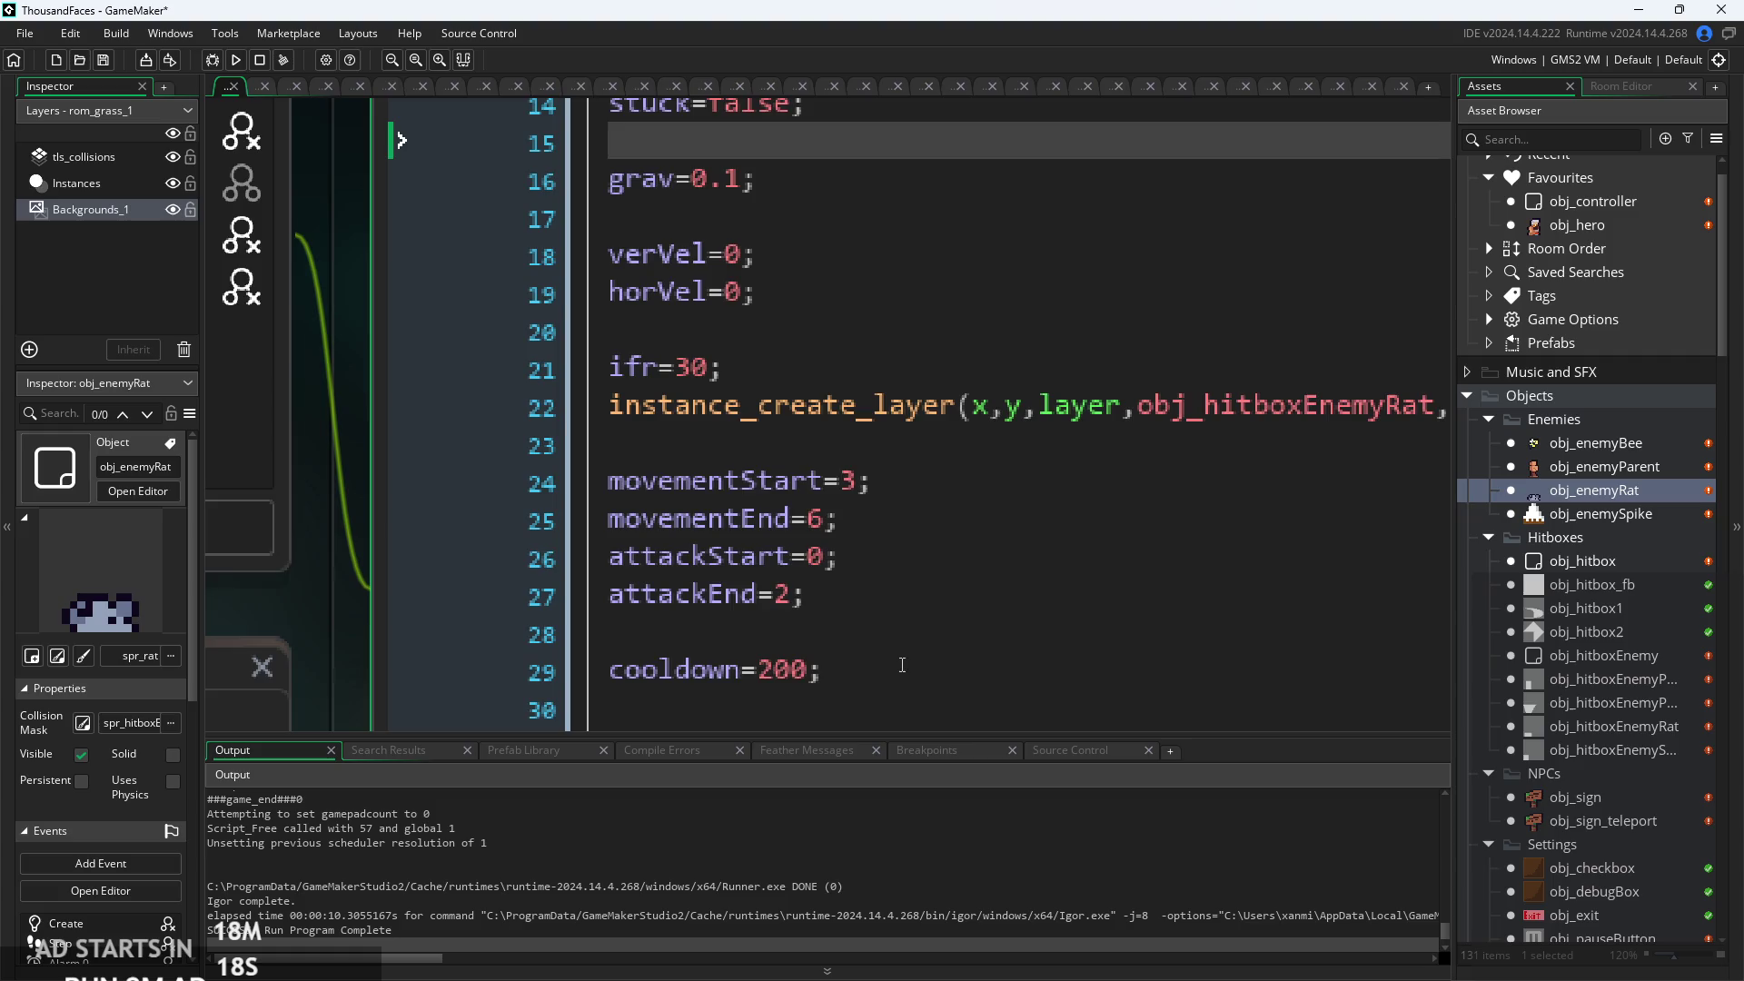
{"action": "left_click", "coordinate": [902, 665]}
{"action": "scroll", "coordinate": [902, 664], "scroll_direction": "down", "scroll_amount": 2}
{"action": "left_click", "coordinate": [849, 589]}
{"action": "scroll", "coordinate": [864, 584], "scroll_direction": "down", "scroll_amount": 2}
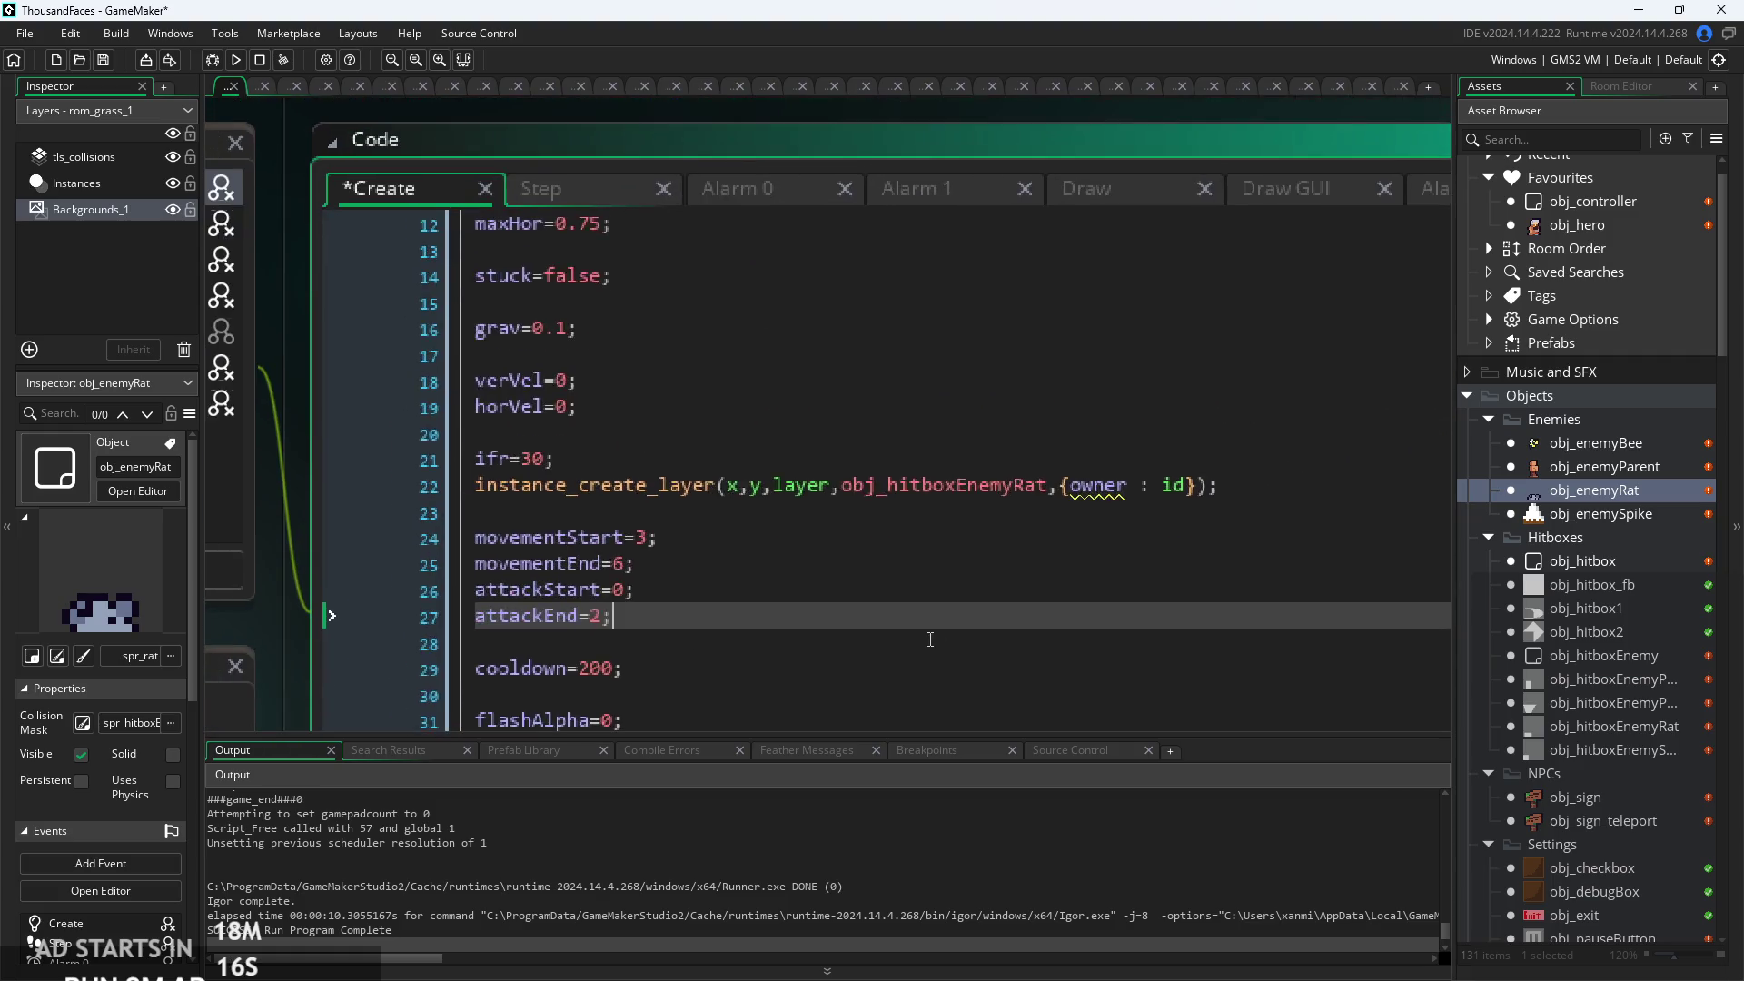
{"action": "scroll", "coordinate": [930, 639], "scroll_direction": "up", "scroll_amount": 1}
{"action": "left_click", "coordinate": [600, 196]}
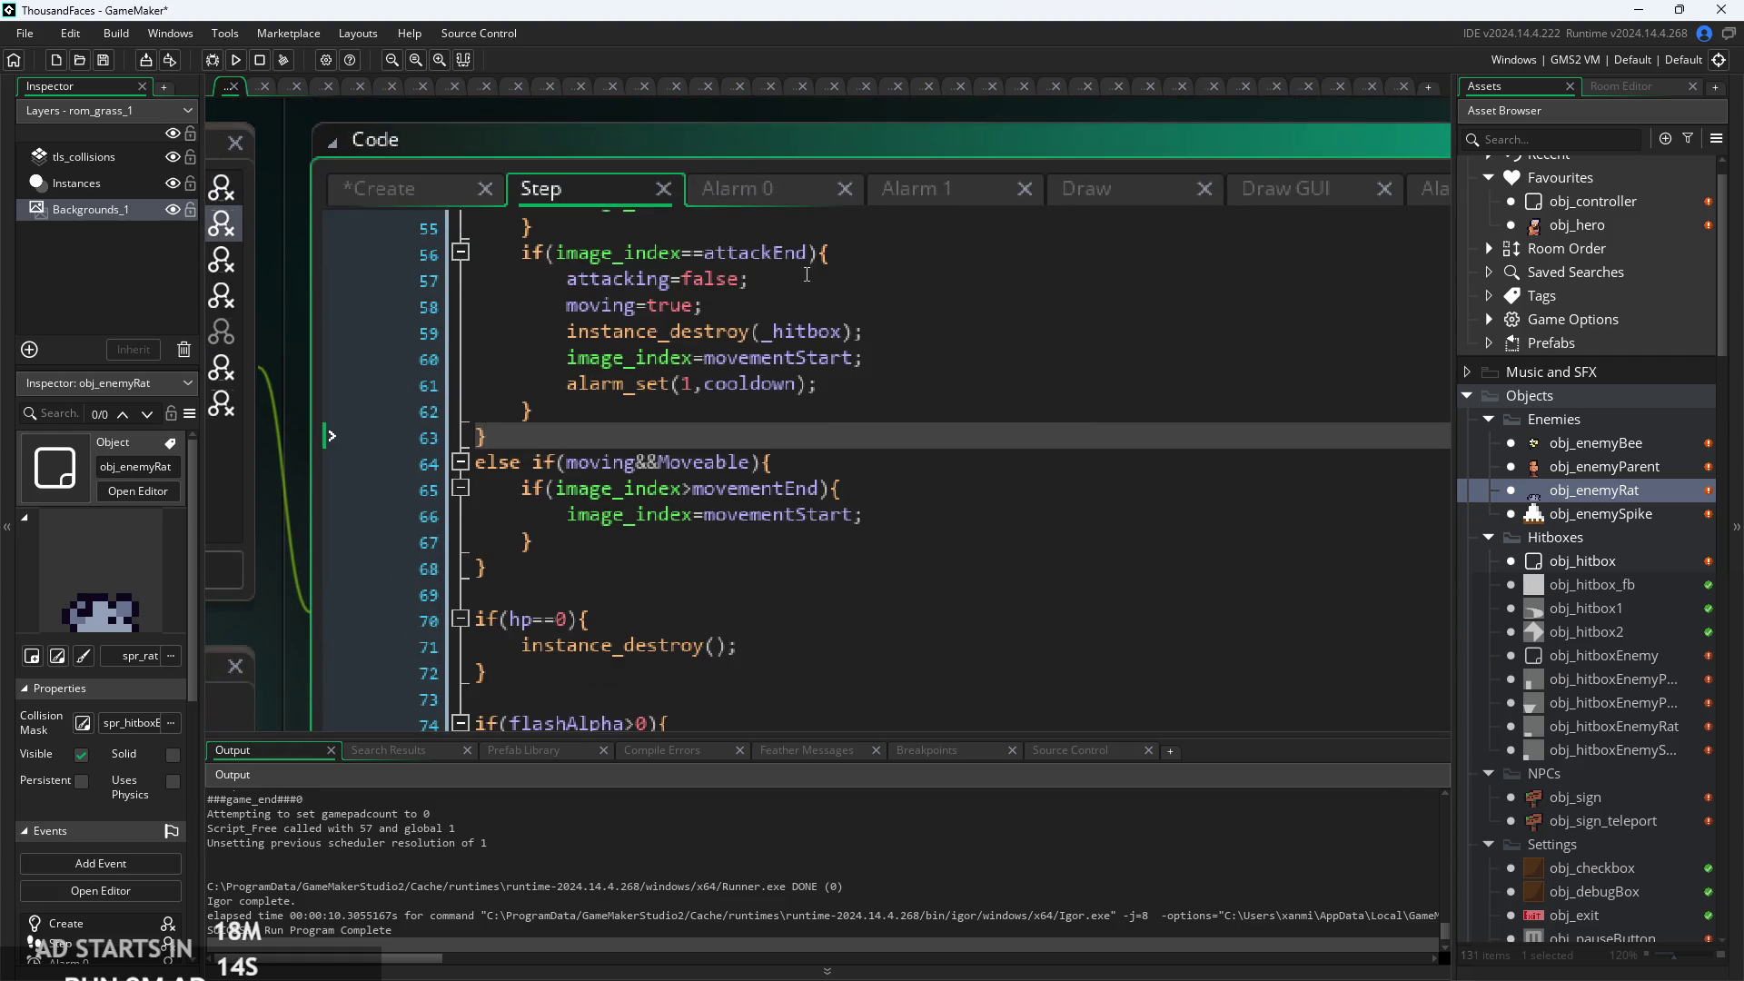
{"action": "left_click", "coordinate": [802, 545]}
{"action": "left_click_drag", "start_coordinate": [802, 550], "coordinate": [866, 472]}
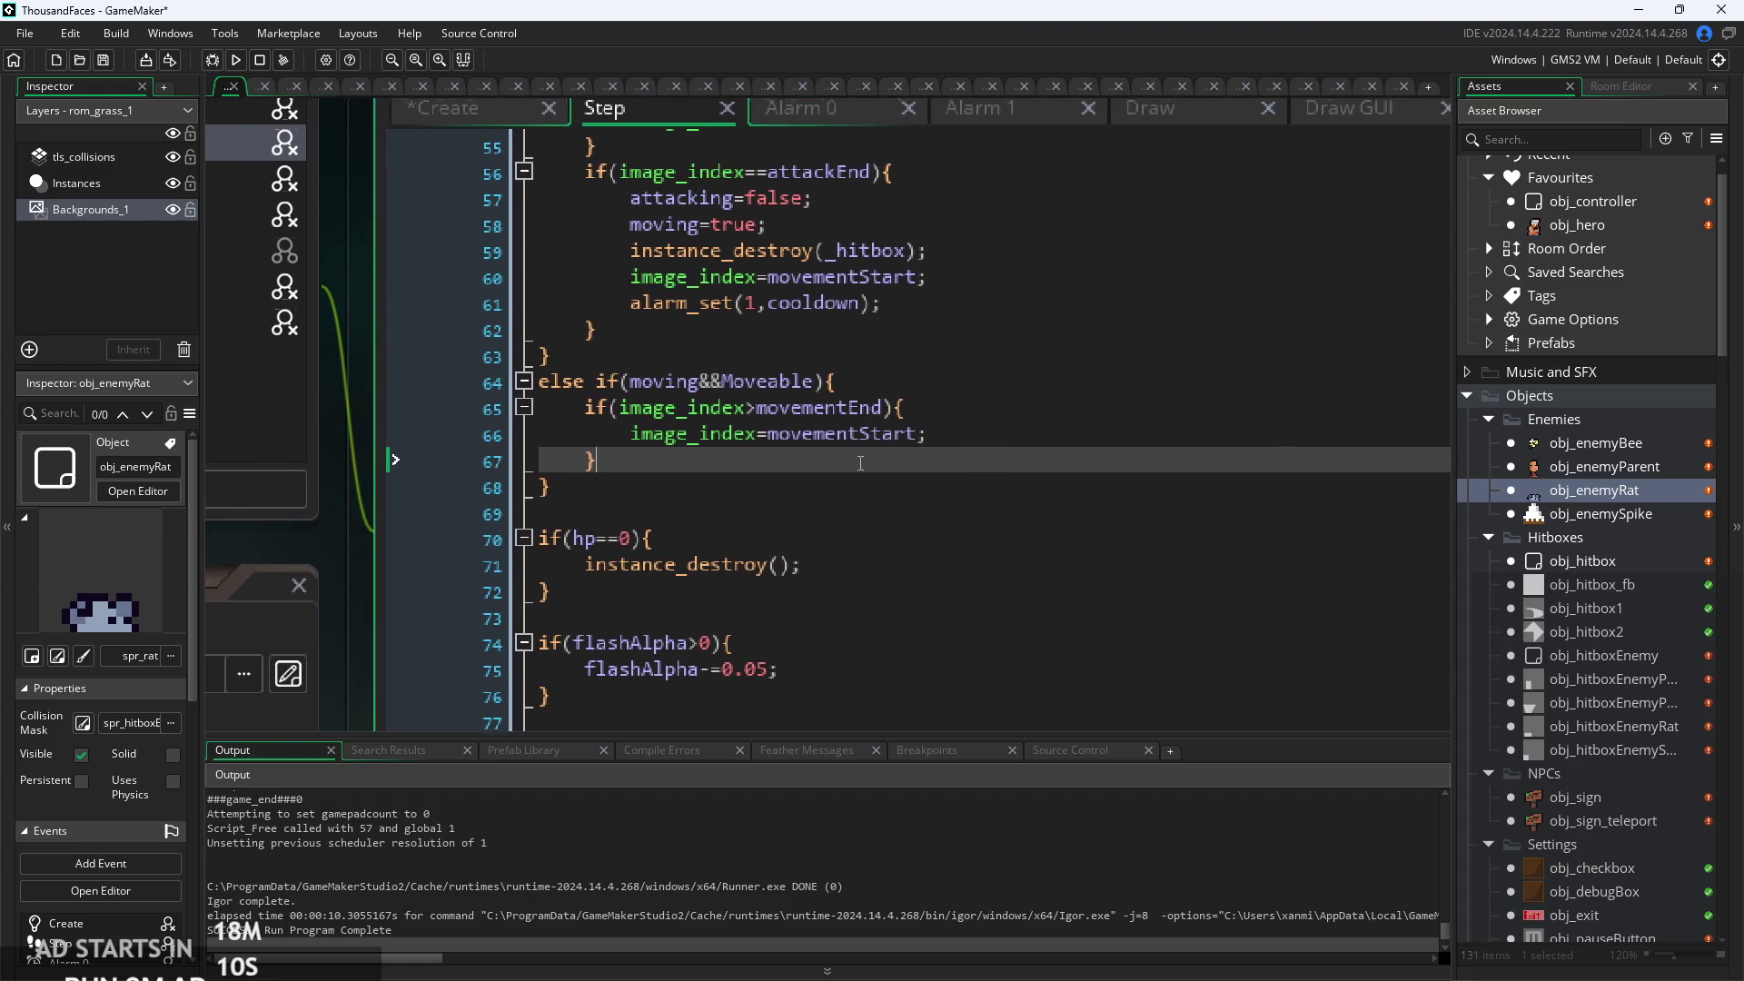
{"action": "scroll", "coordinate": [785, 564], "scroll_direction": "up", "scroll_amount": 4}
{"action": "scroll", "coordinate": [784, 564], "scroll_direction": "down", "scroll_amount": 2}
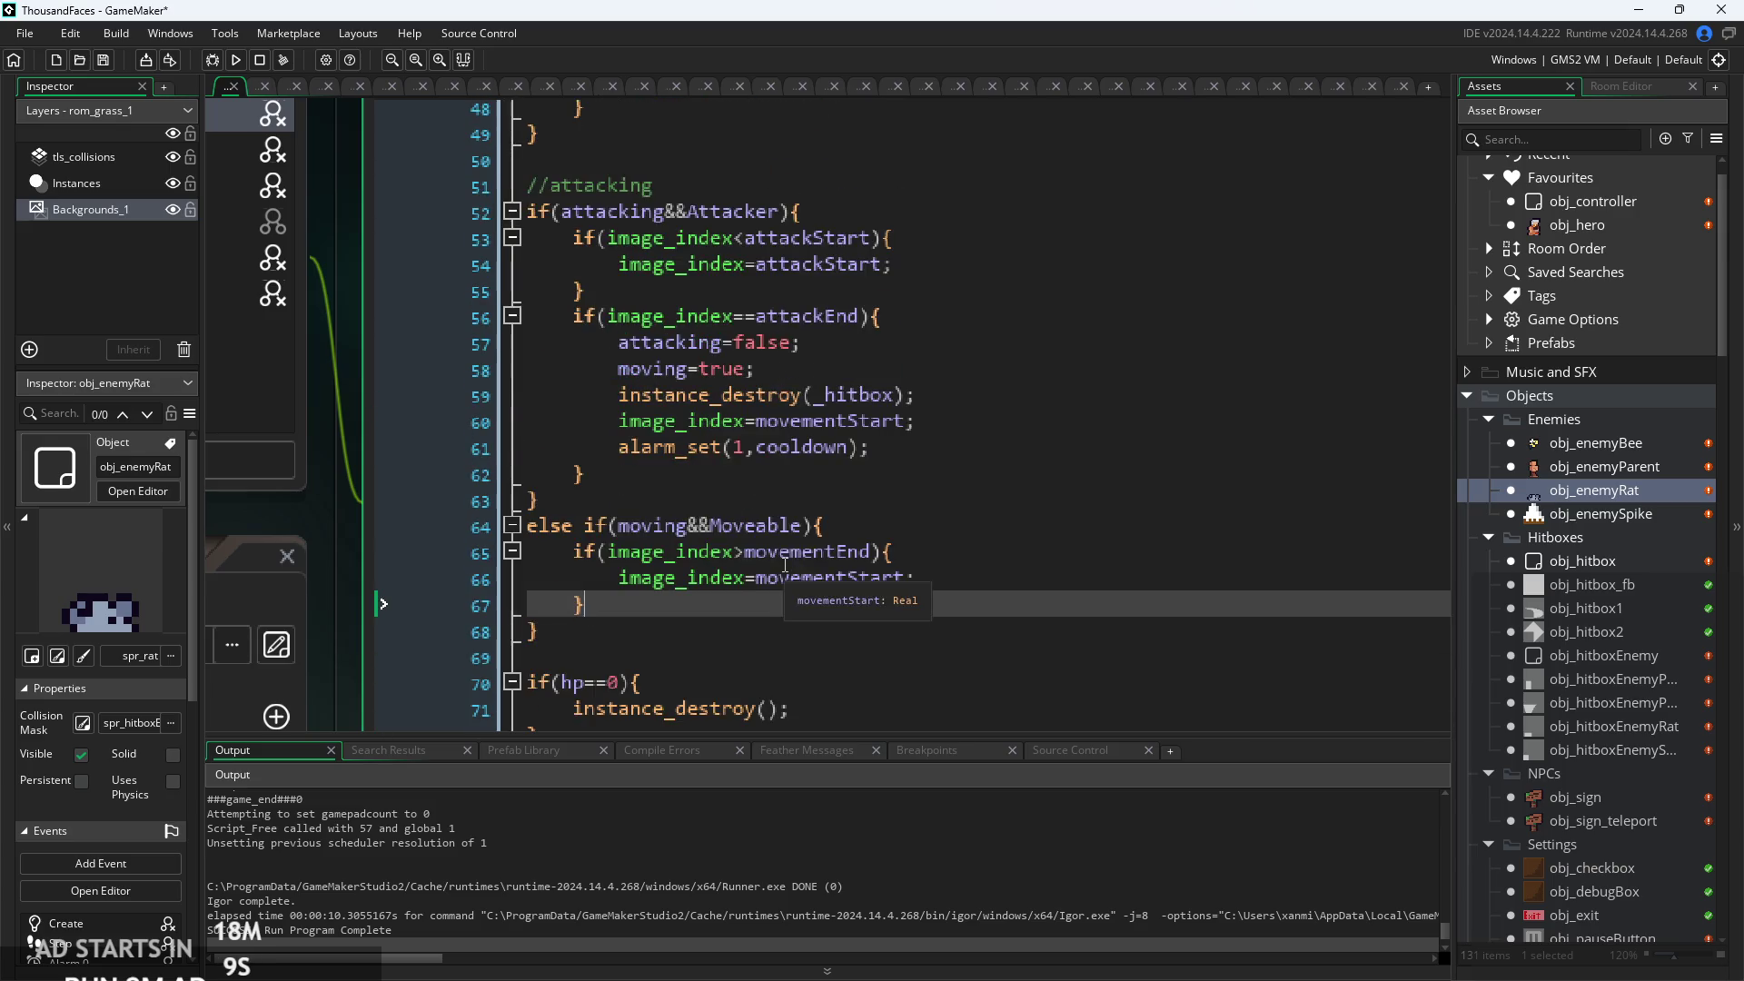
{"action": "scroll", "coordinate": [785, 564], "scroll_direction": "up", "scroll_amount": 7}
{"action": "scroll", "coordinate": [784, 564], "scroll_direction": "up", "scroll_amount": 8}
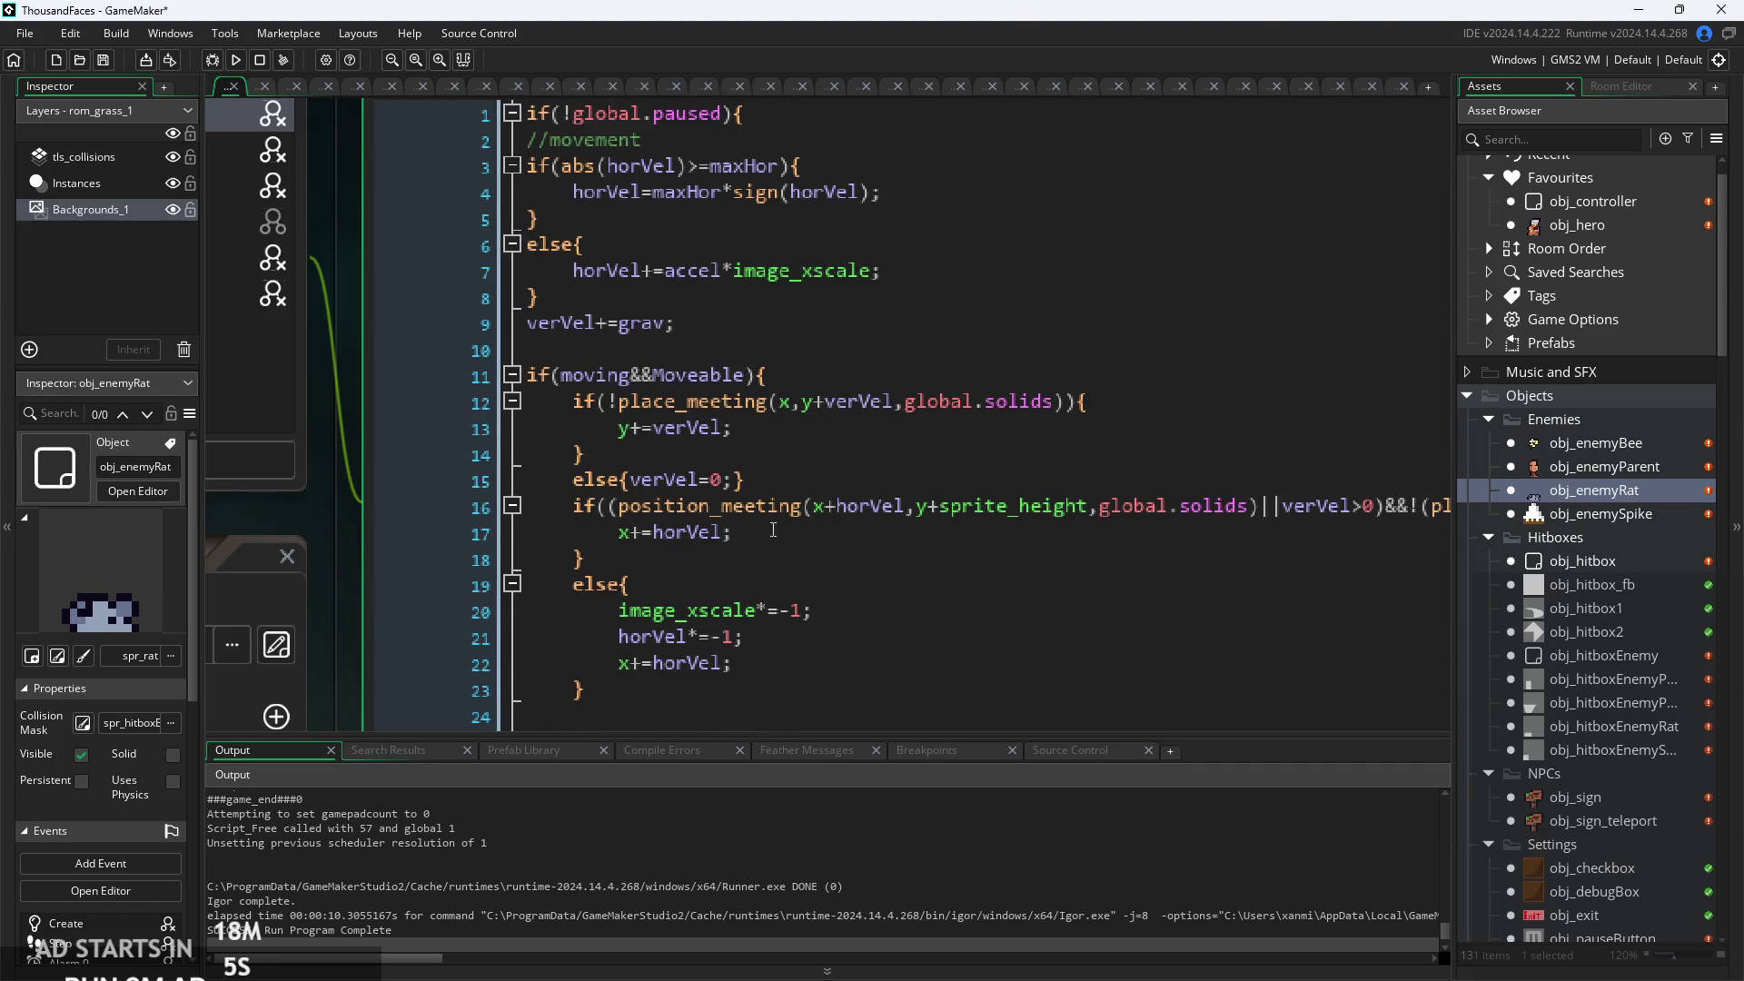
{"action": "middle_click", "coordinate": [687, 191]}
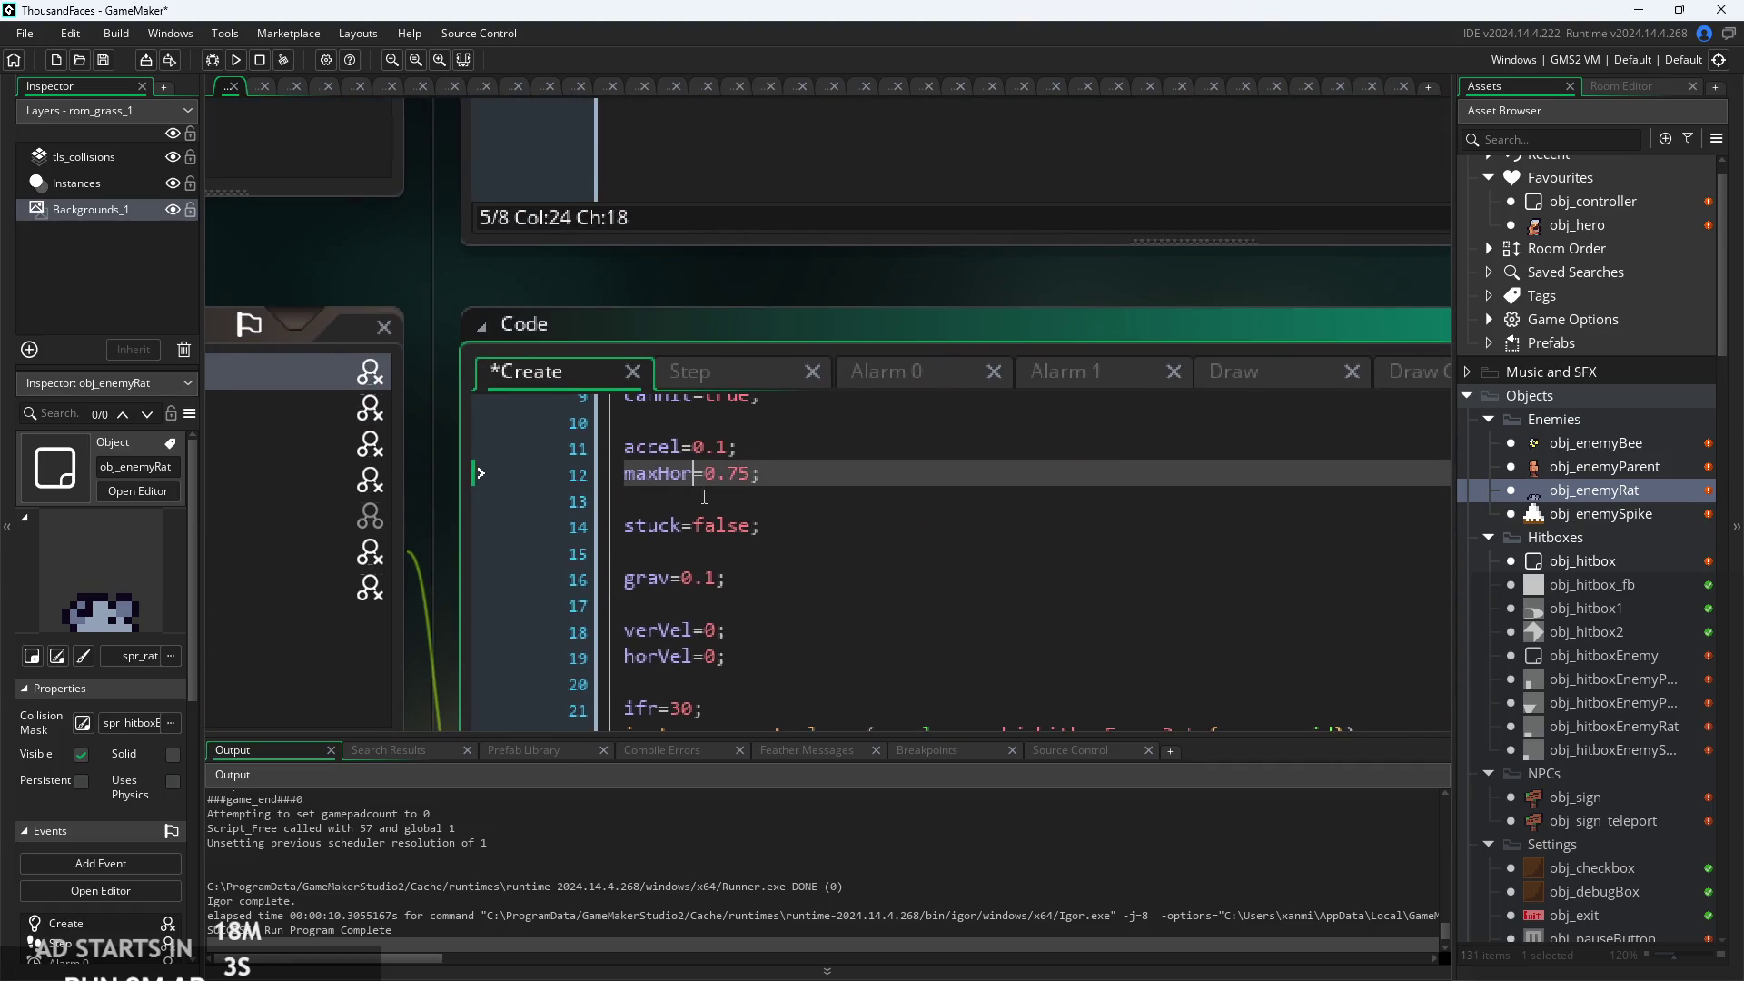
{"action": "scroll", "coordinate": [704, 497], "scroll_direction": "up", "scroll_amount": 3}
Run the game with F5, start from the title screen, and walk right to kill the first rat.
{"action": "key", "text": "F5"}
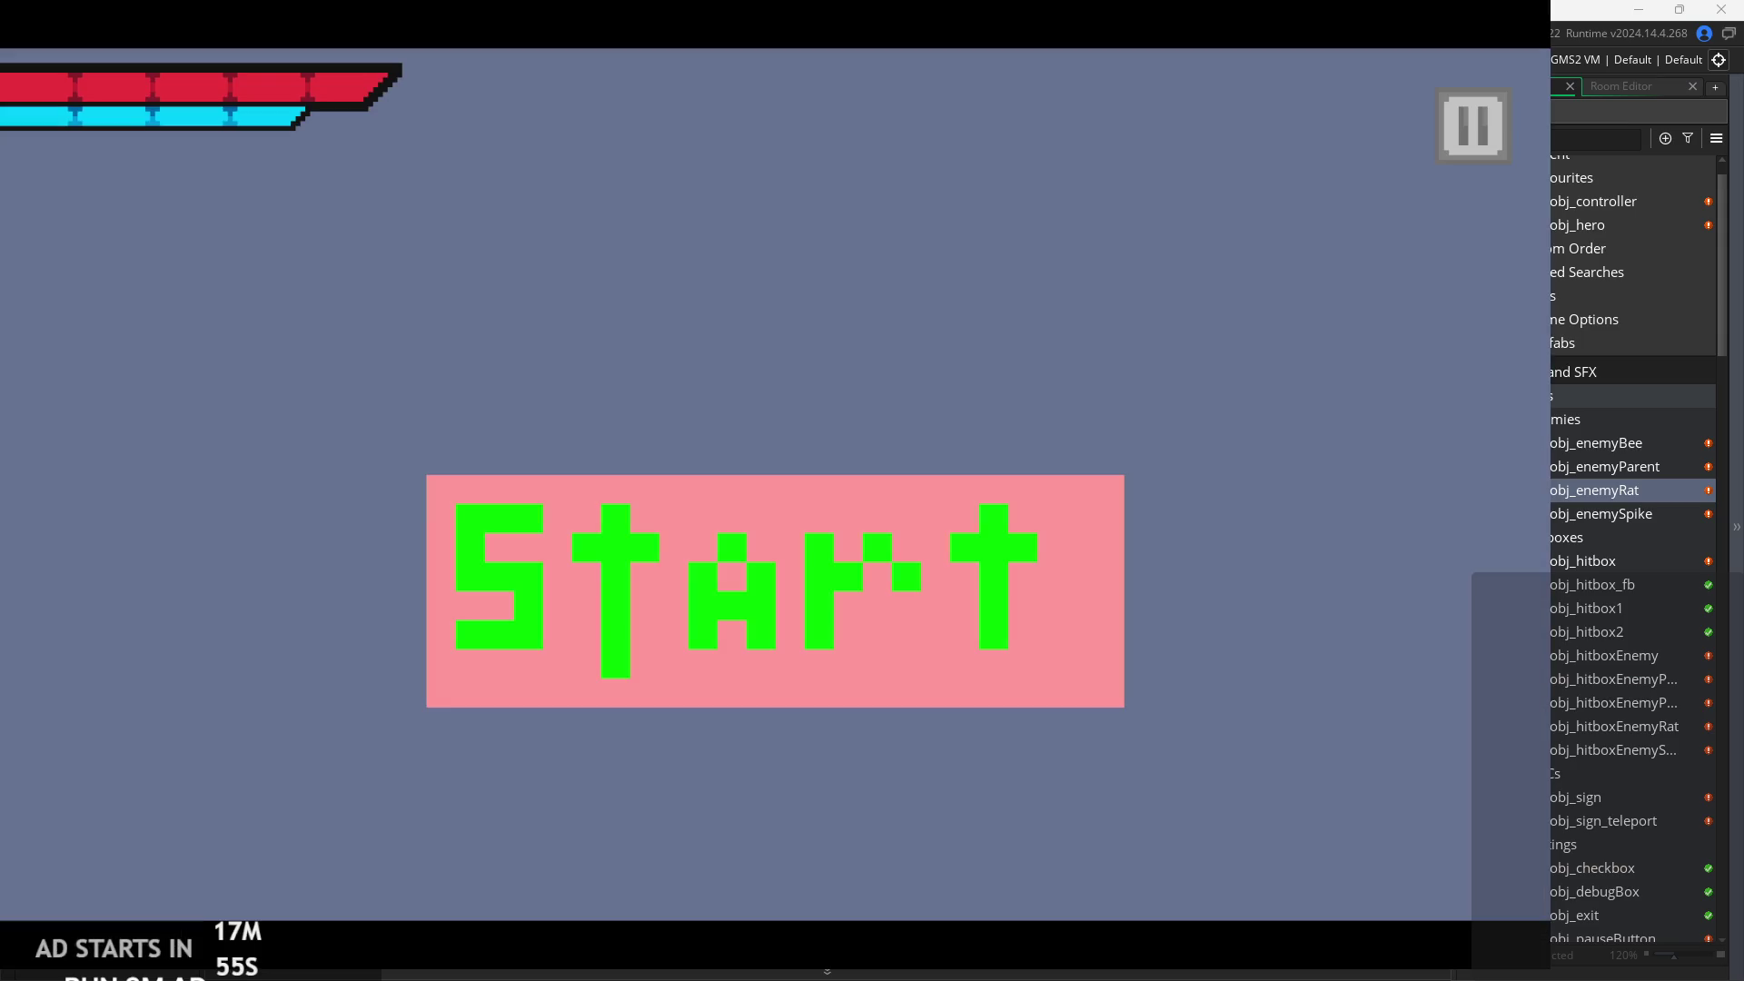
{"action": "left_click", "coordinate": [969, 614]}
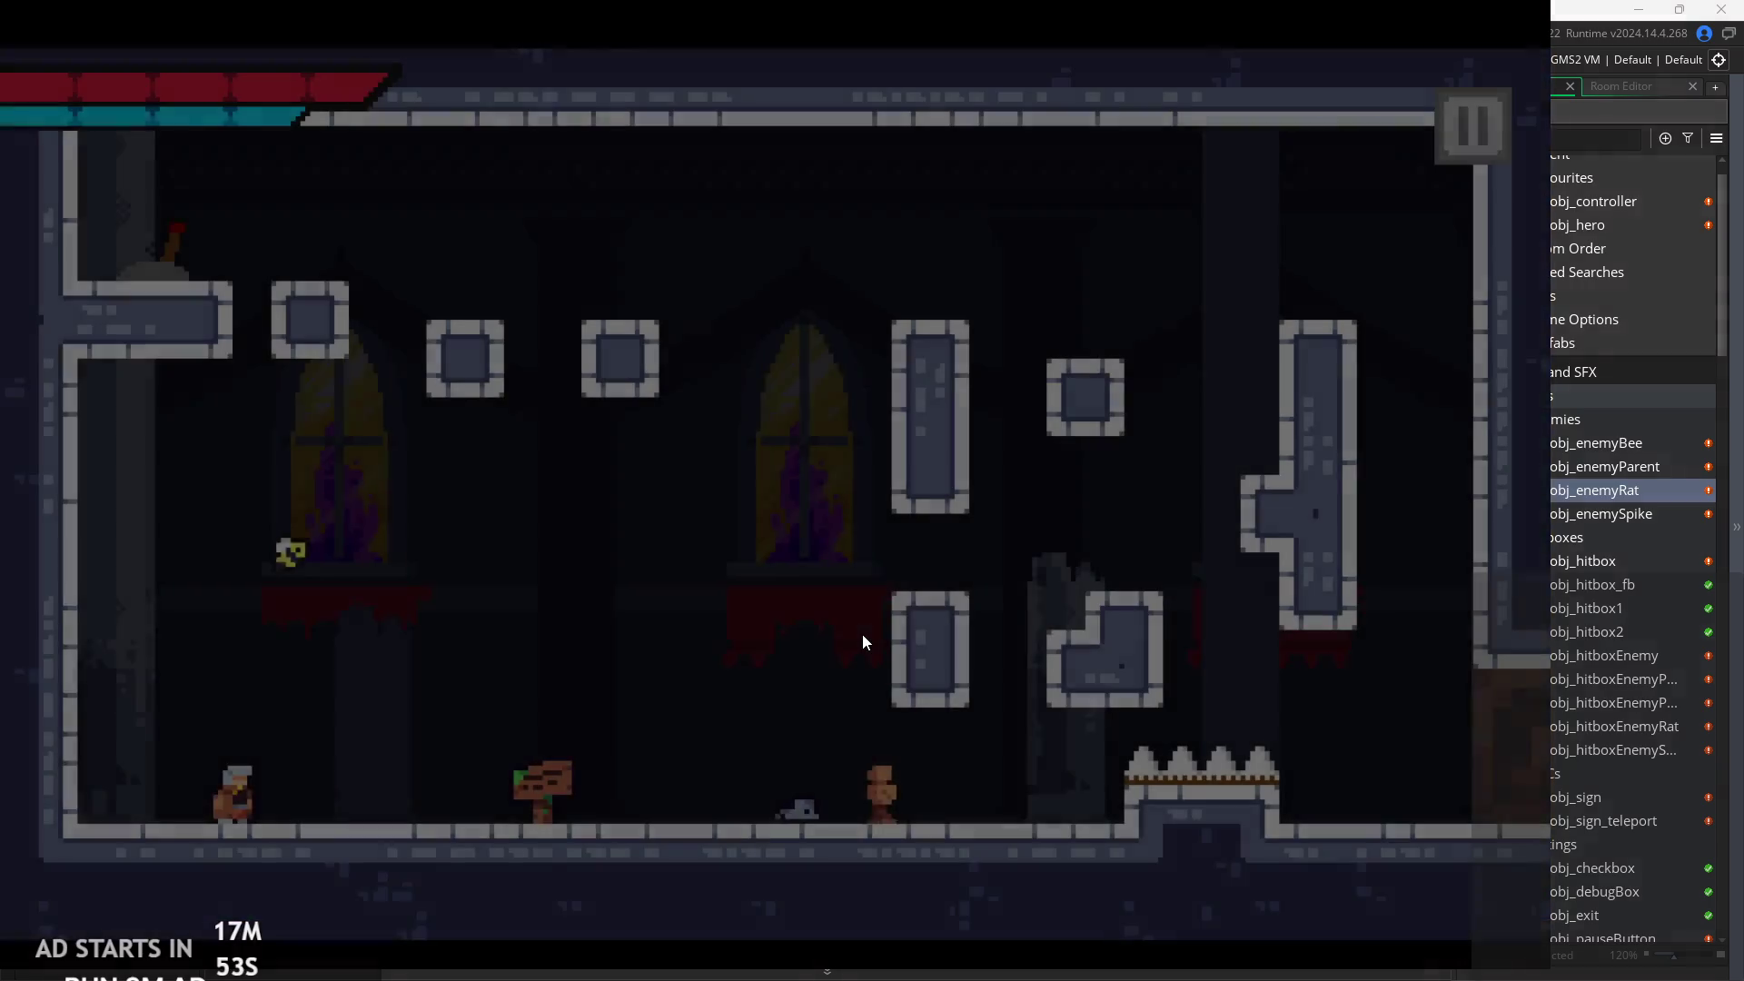
{"action": "key", "text": "Right"}
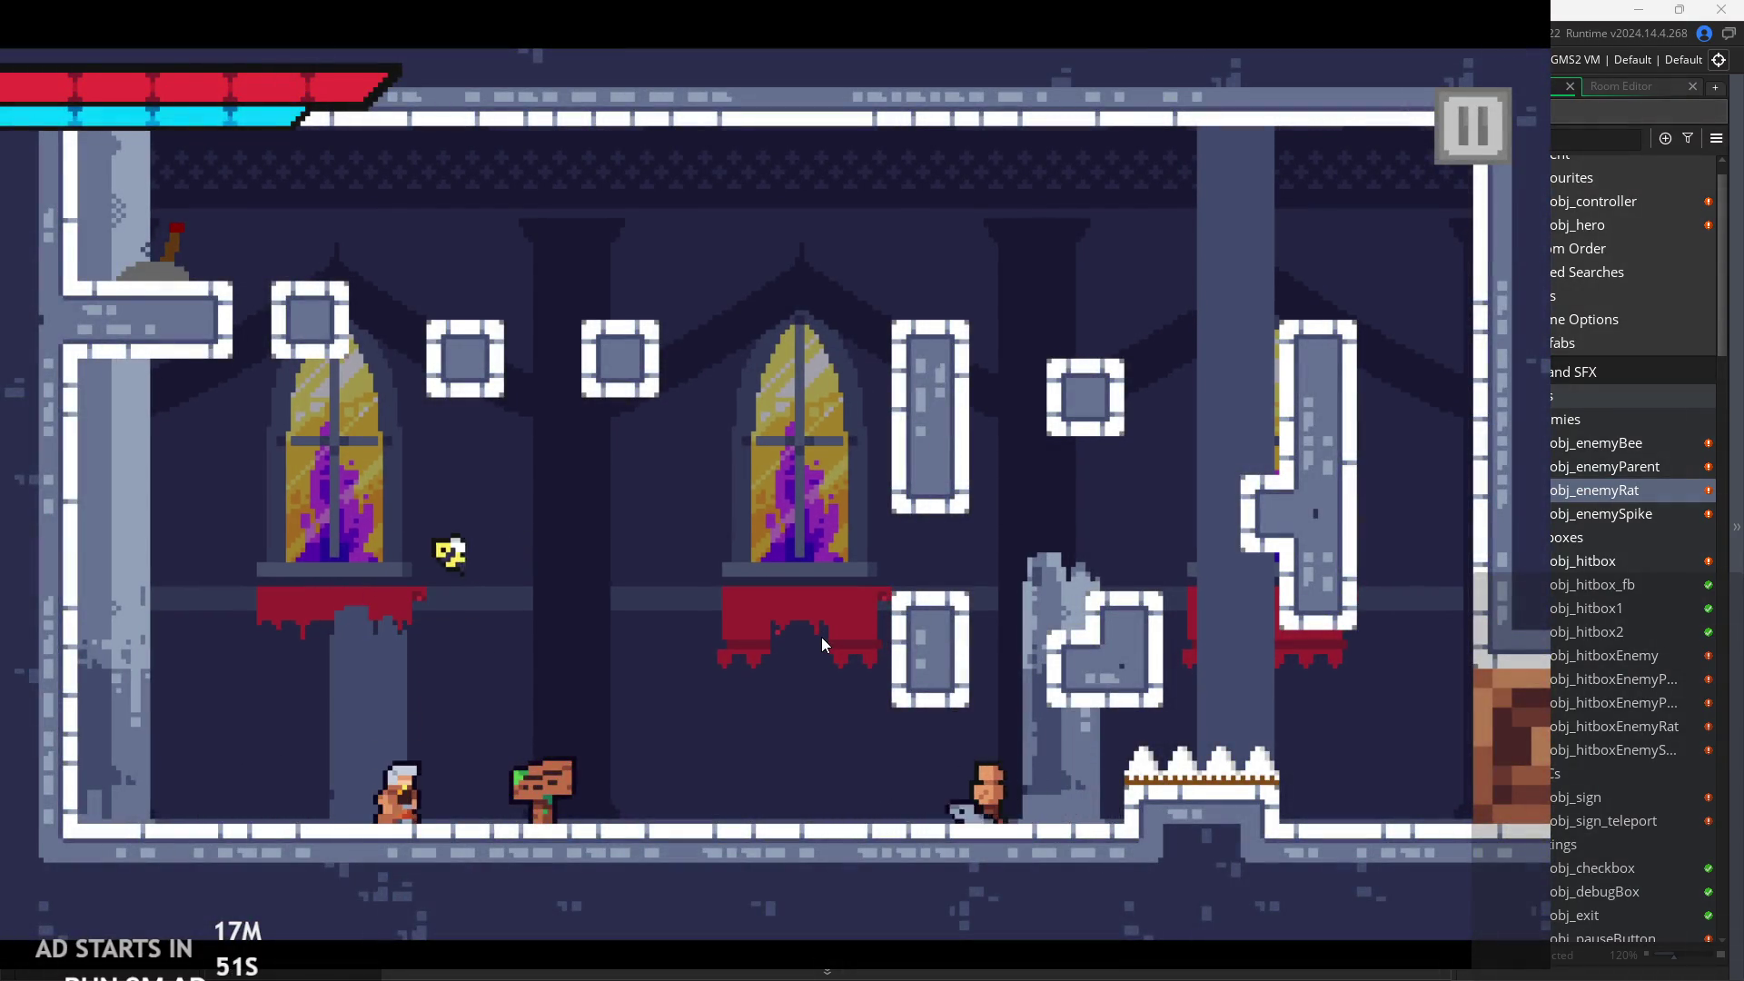
{"action": "key", "text": "Right"}
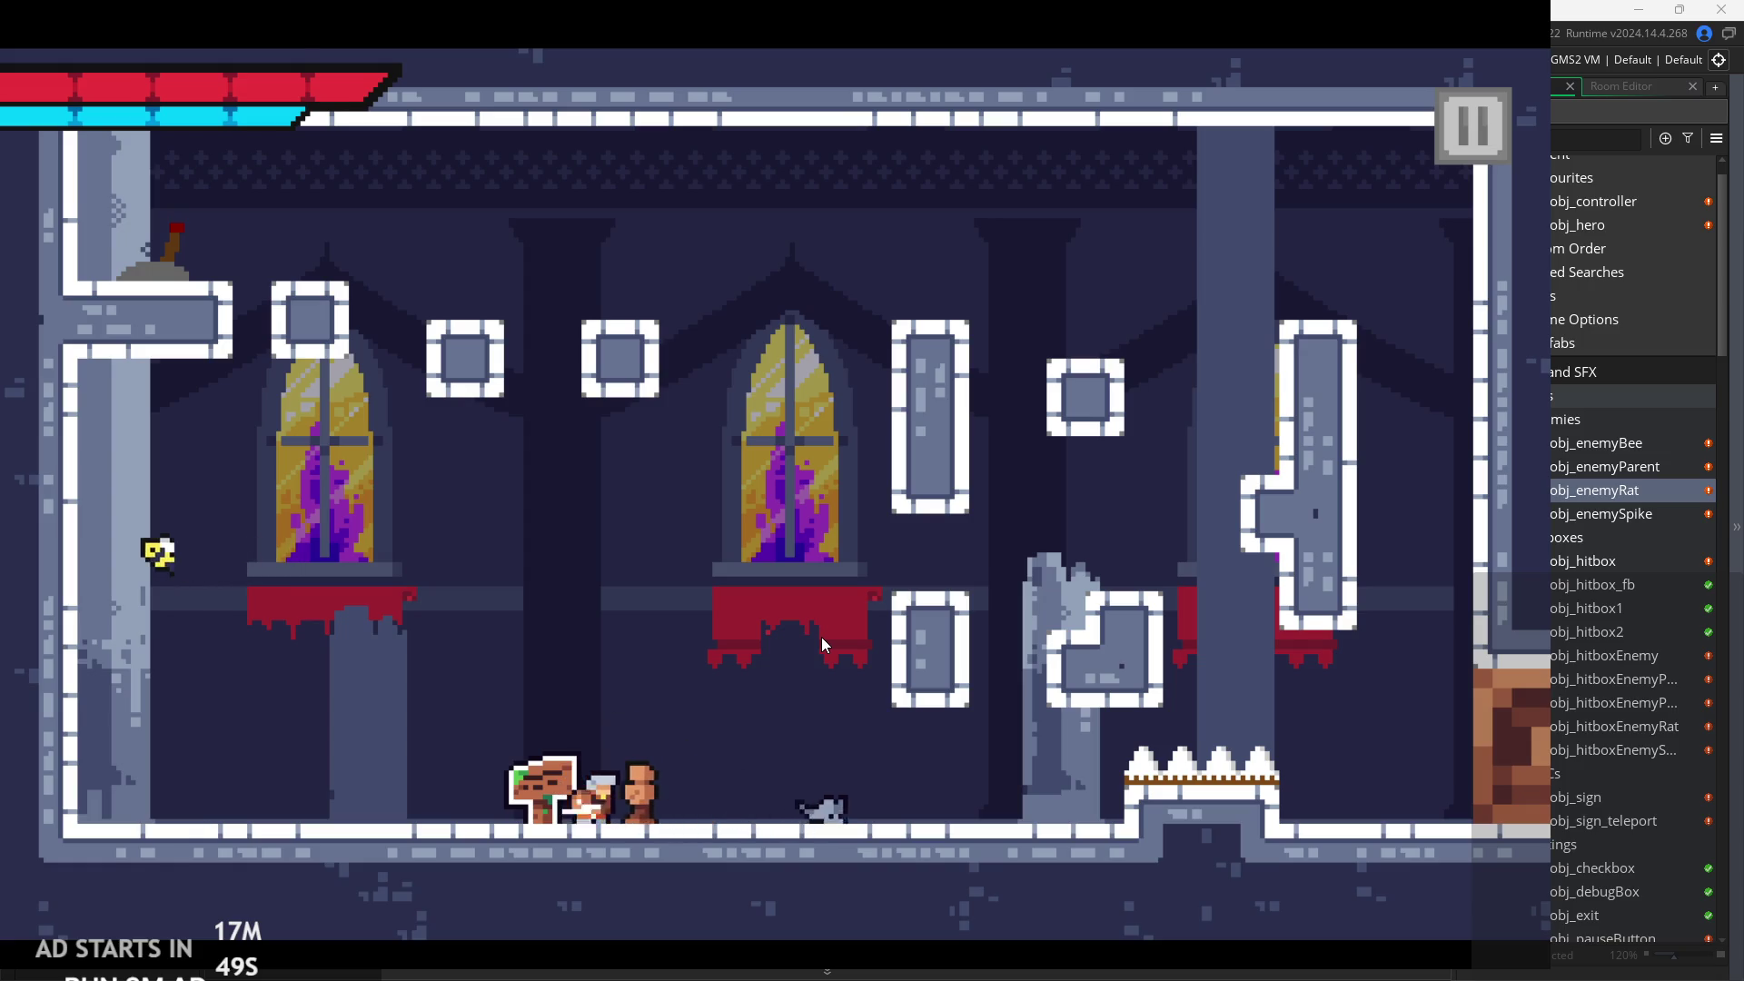
{"action": "key", "text": "Right"}
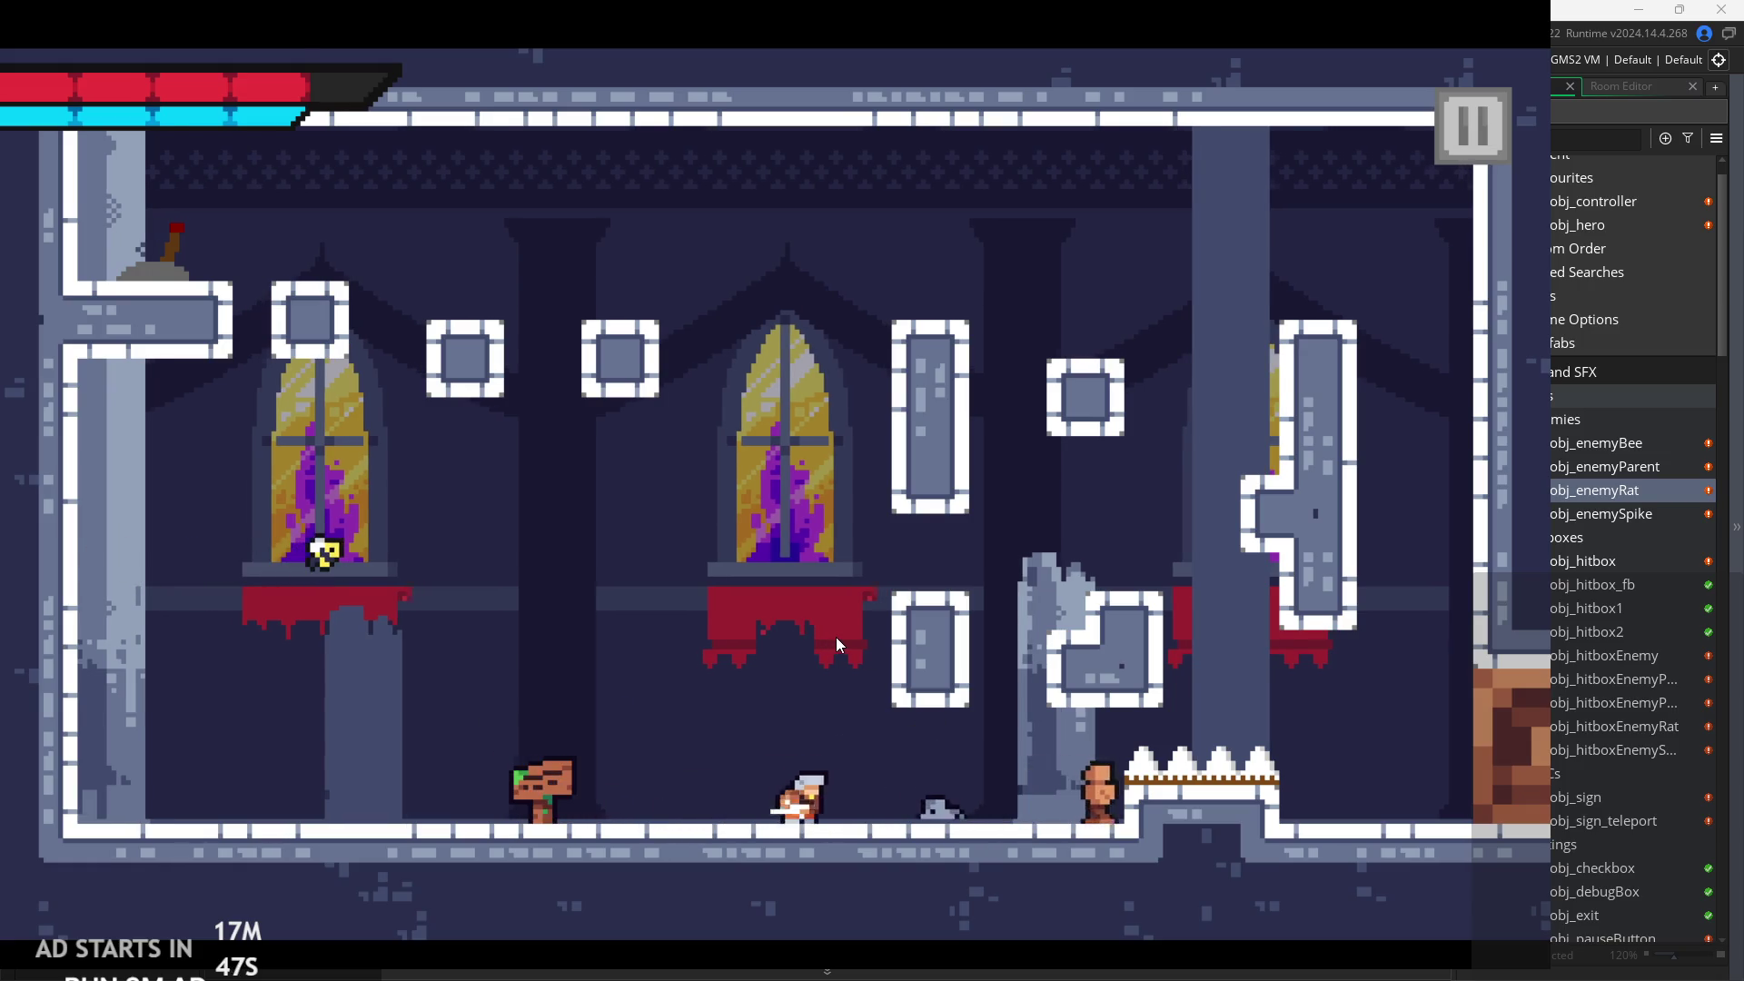
{"action": "key", "text": "Right"}
{"action": "key", "text": "z"}
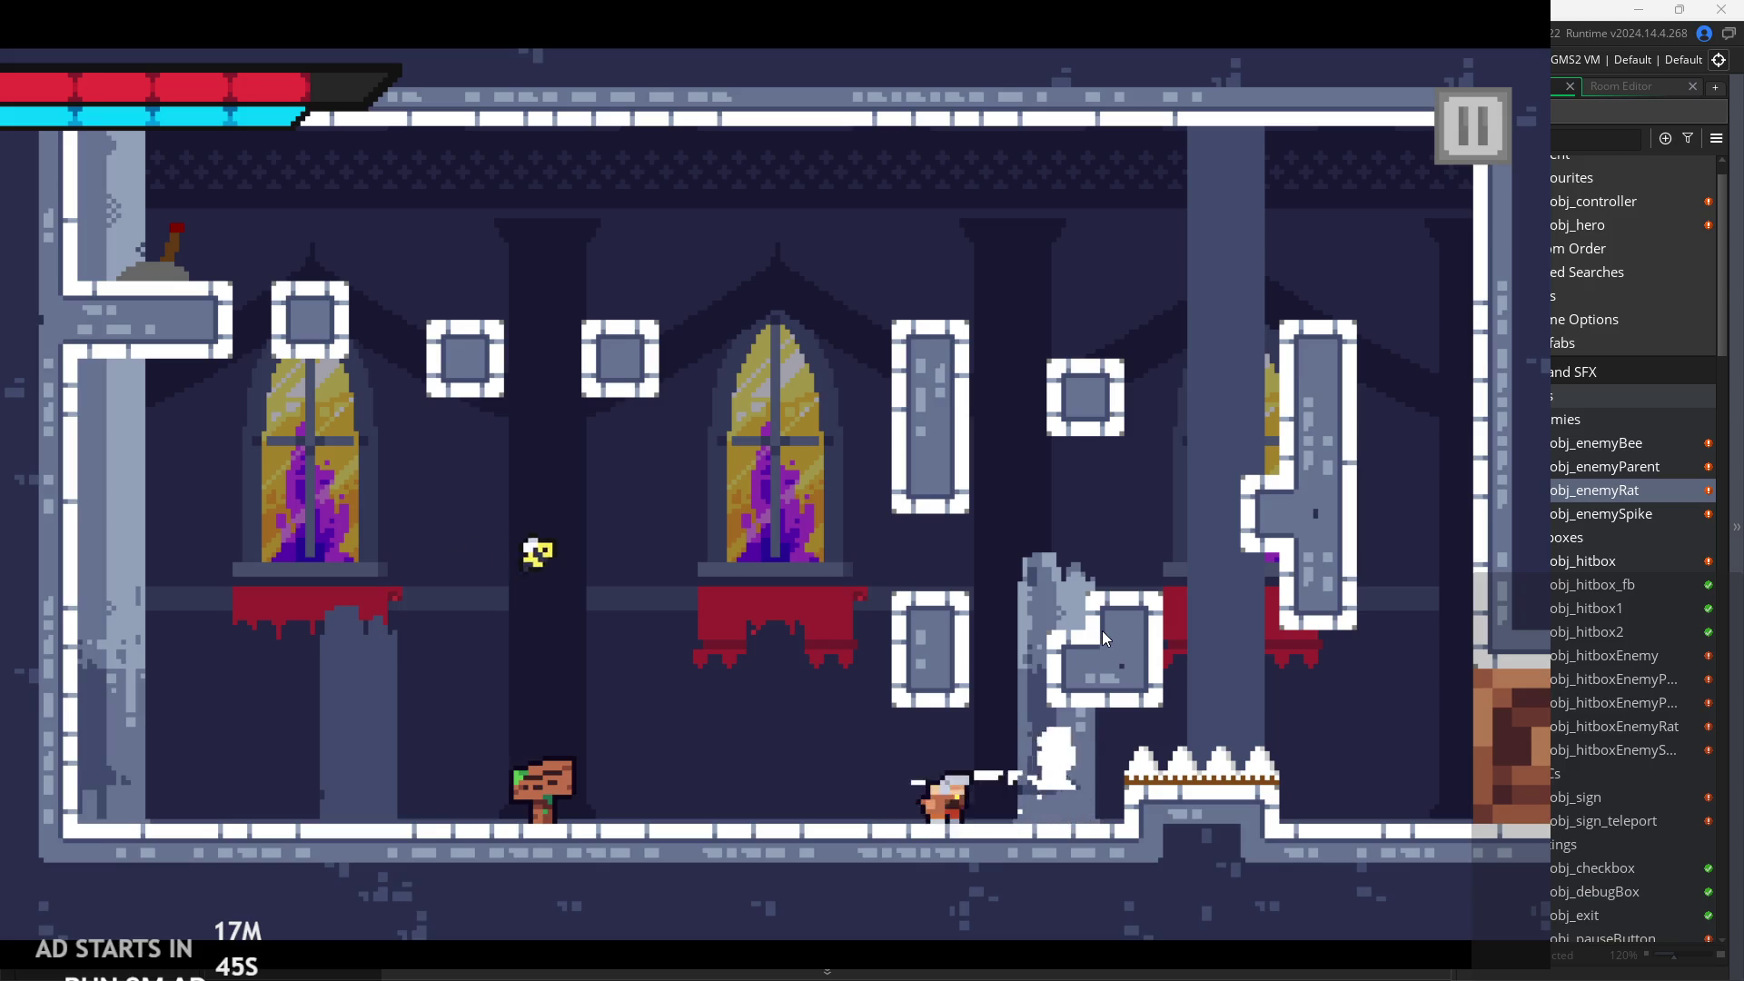
Jump back left, then climb onto the stone block beside the right wall.
{"action": "key", "text": "Left"}
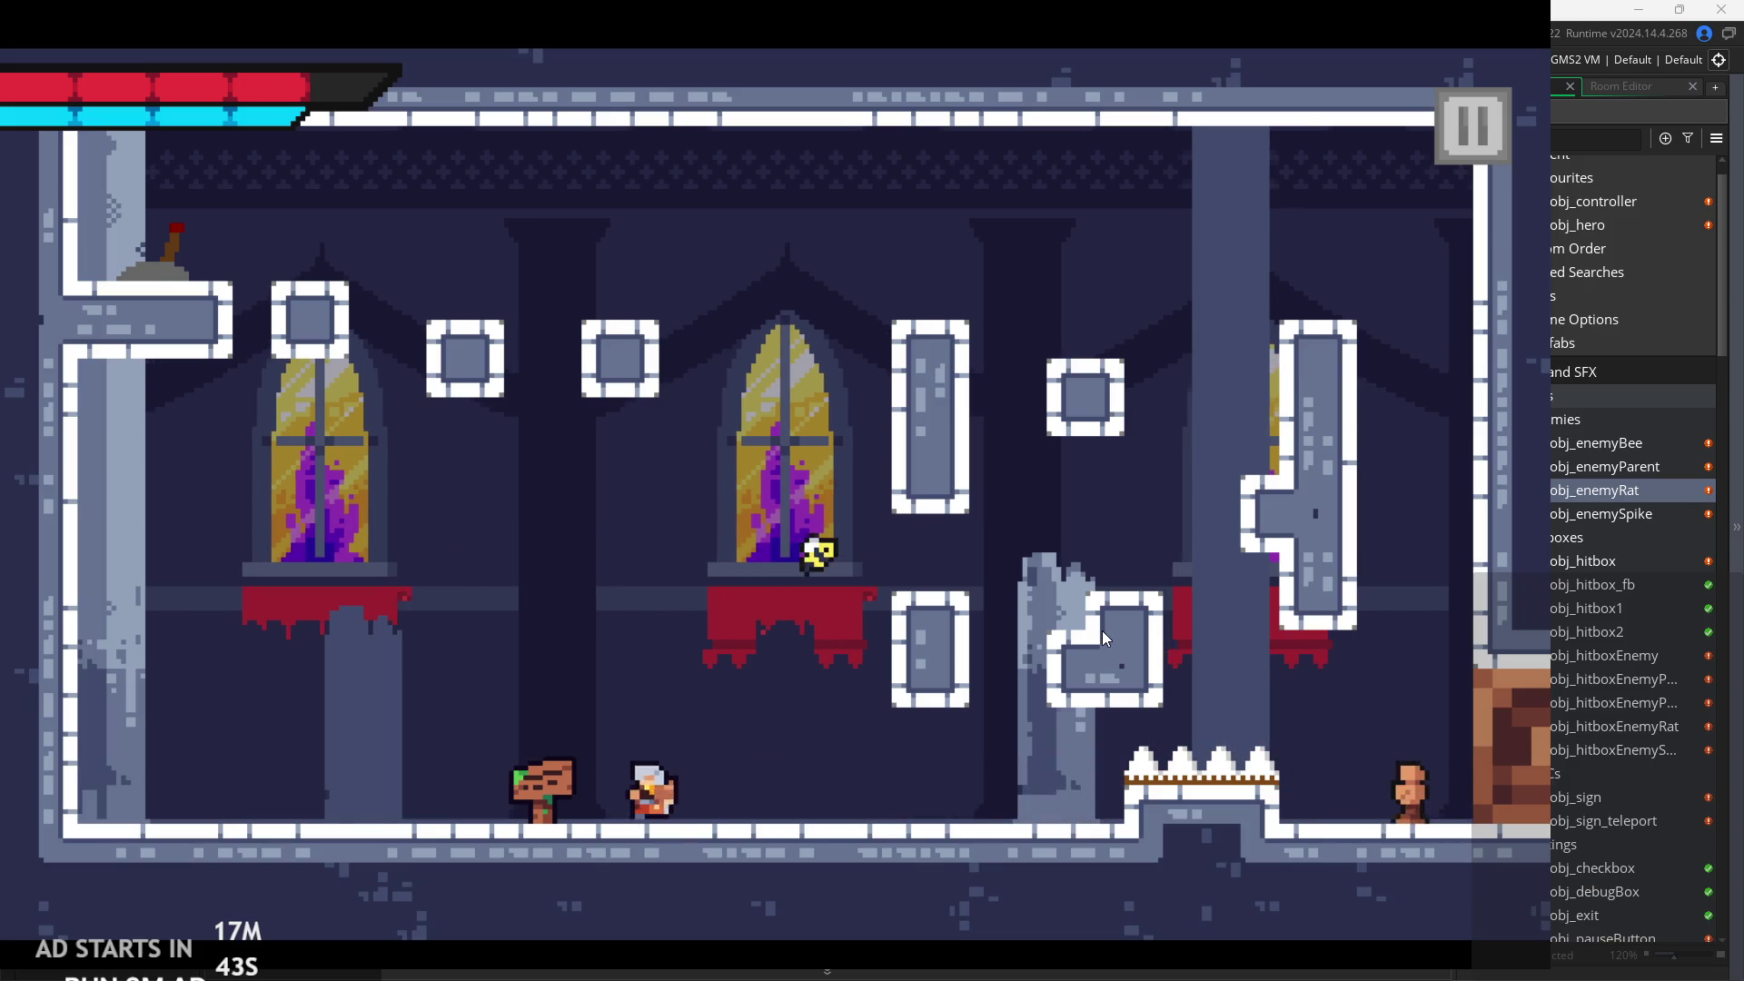
{"action": "key", "text": "space"}
{"action": "key", "text": "Right"}
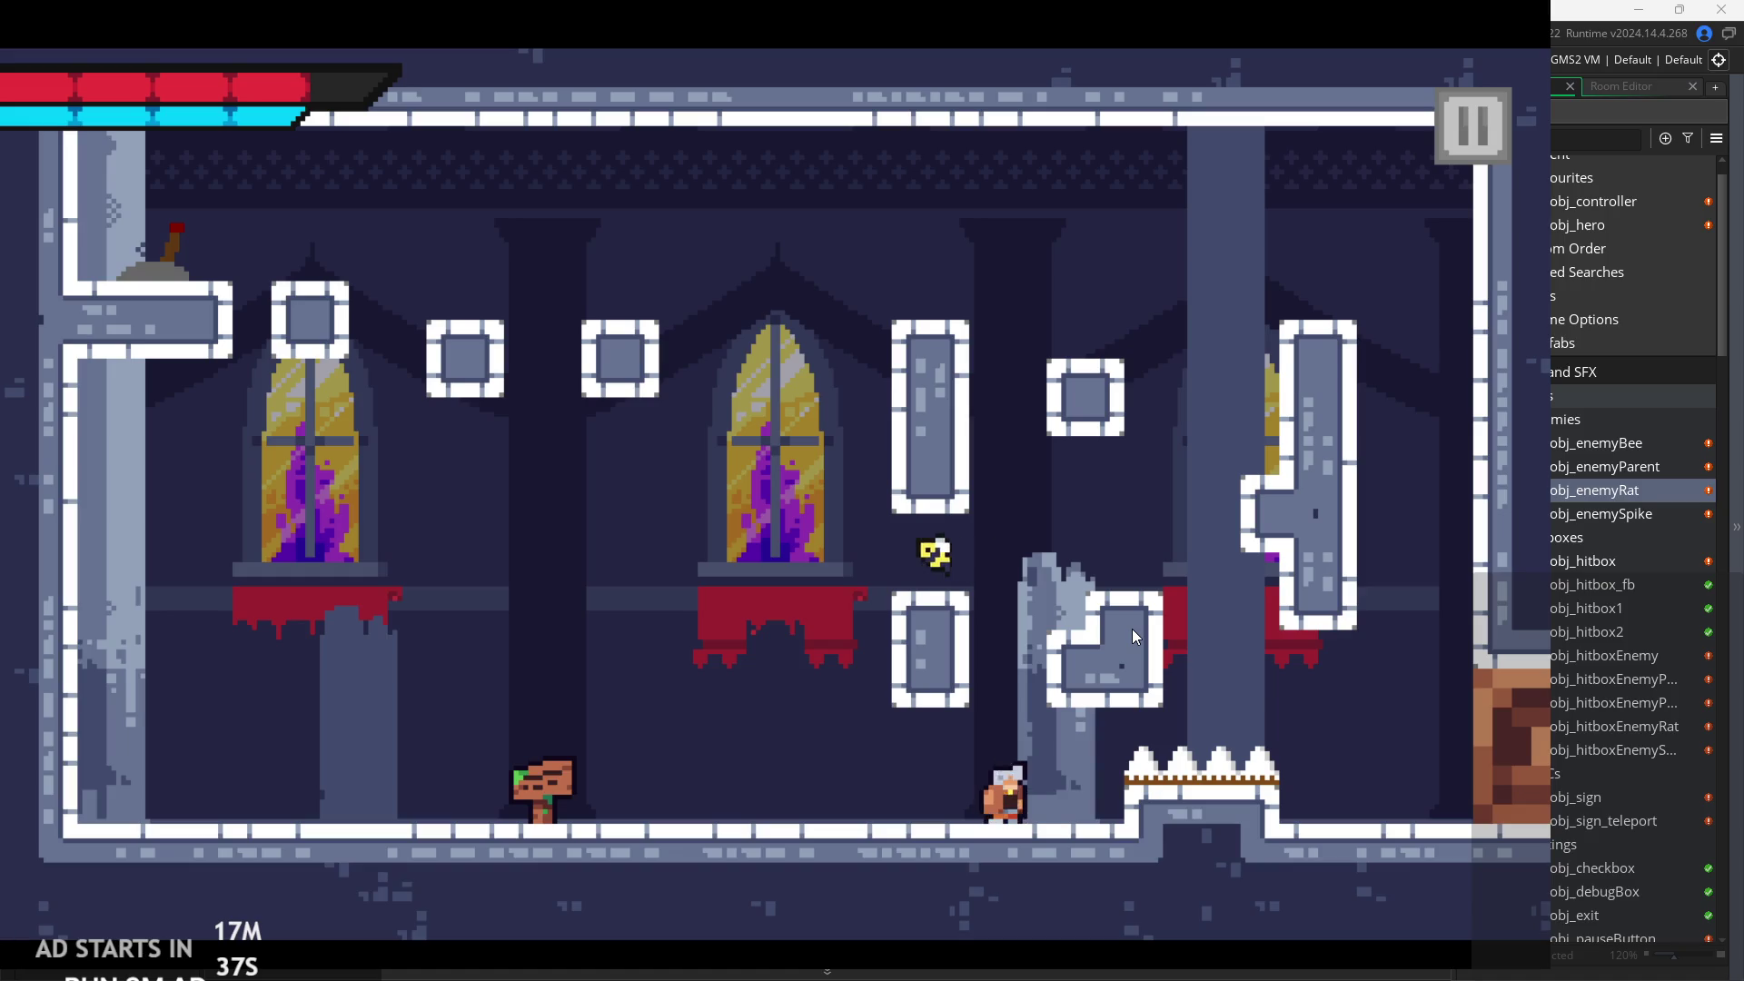
{"action": "key", "text": "space"}
{"action": "key", "text": "Left"}
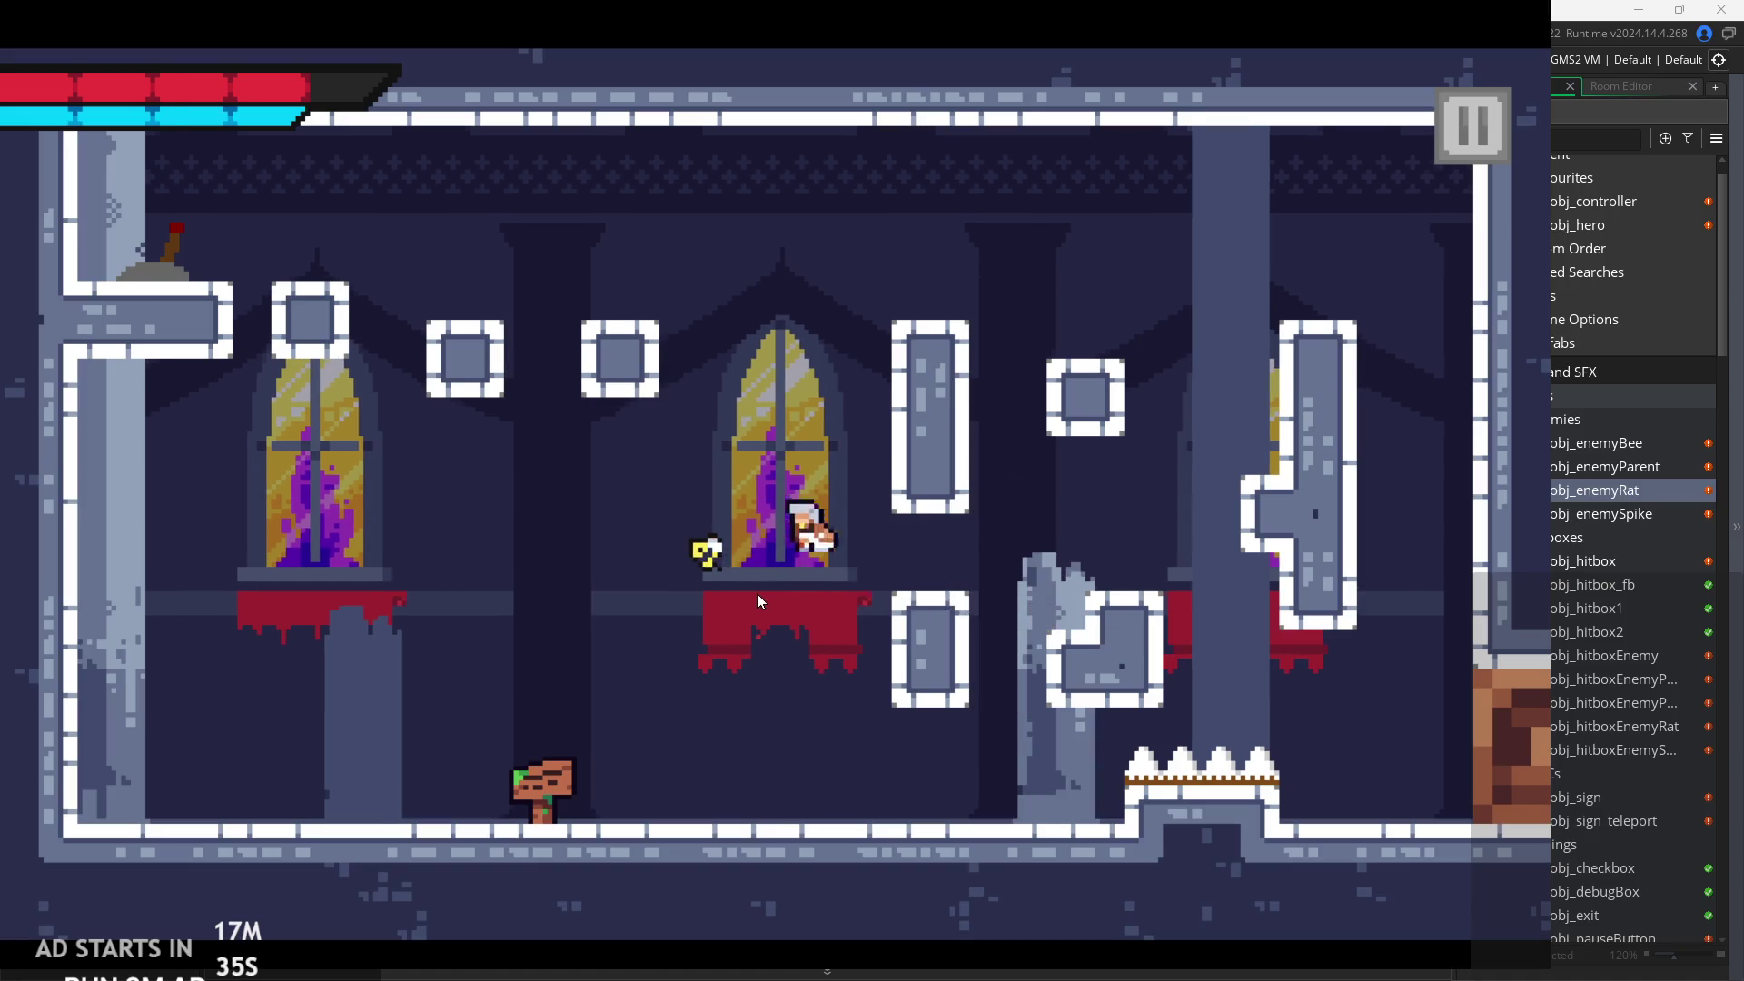
{"action": "key", "text": "Right"}
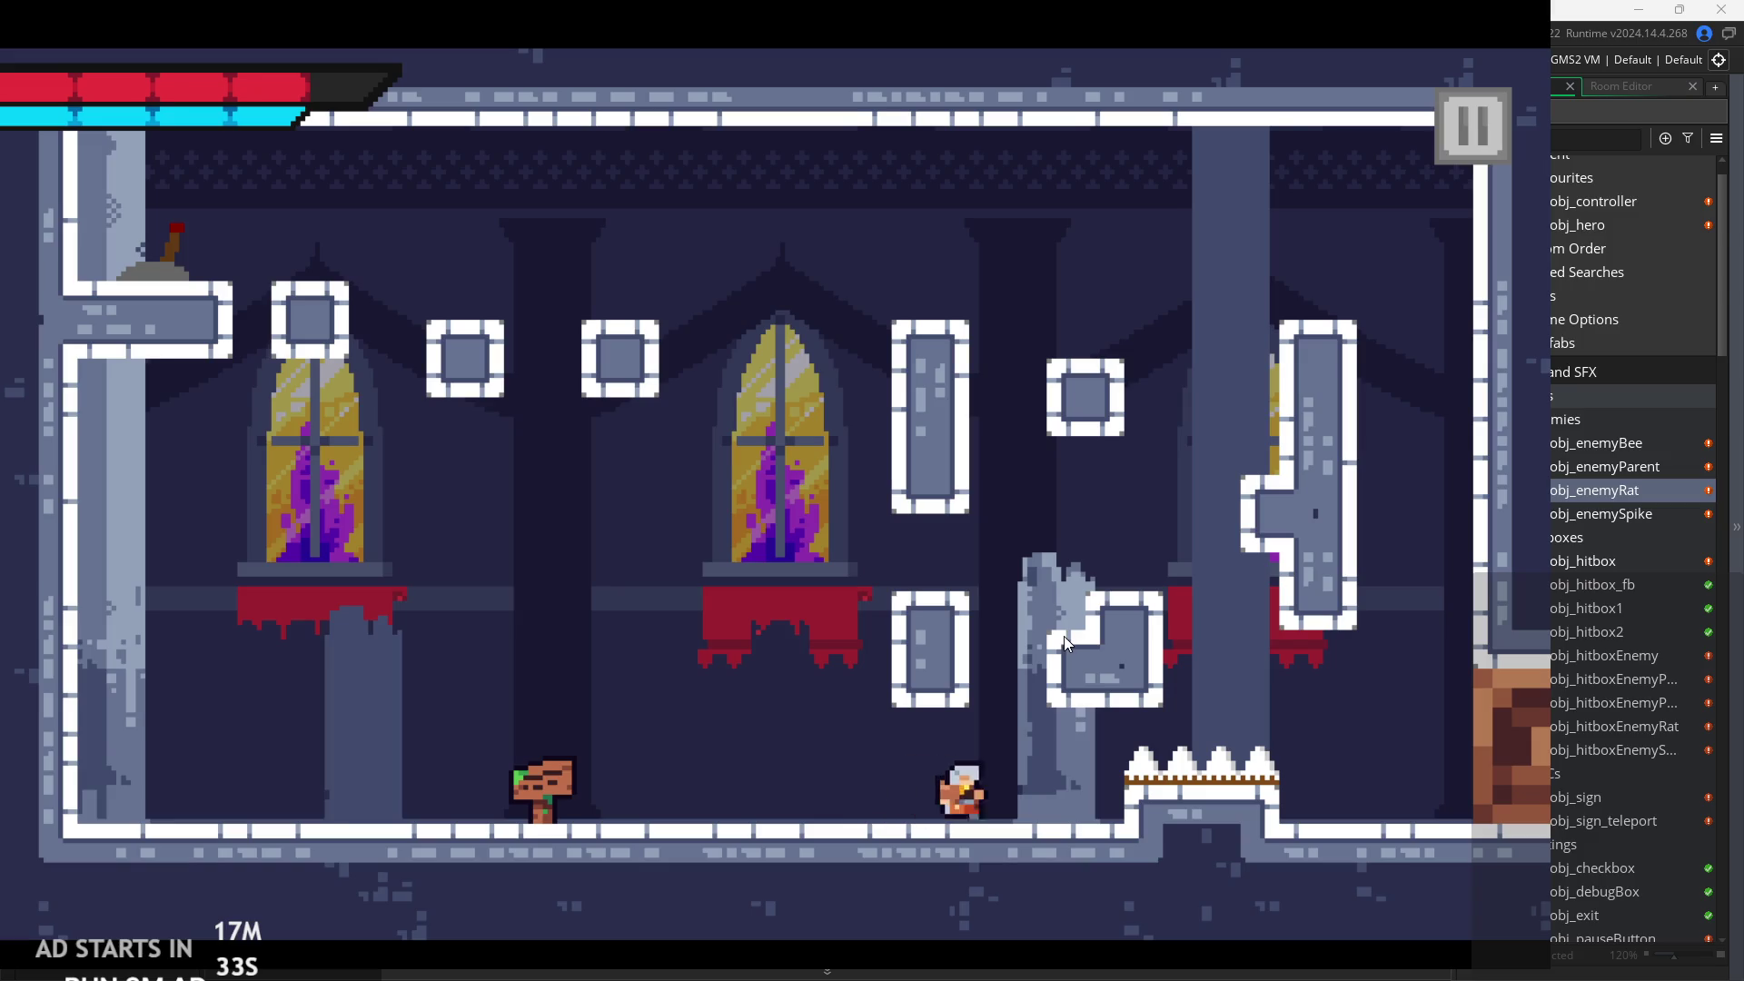
{"action": "key", "text": "space"}
{"action": "key", "text": "space"}
{"action": "key", "text": "Right"}
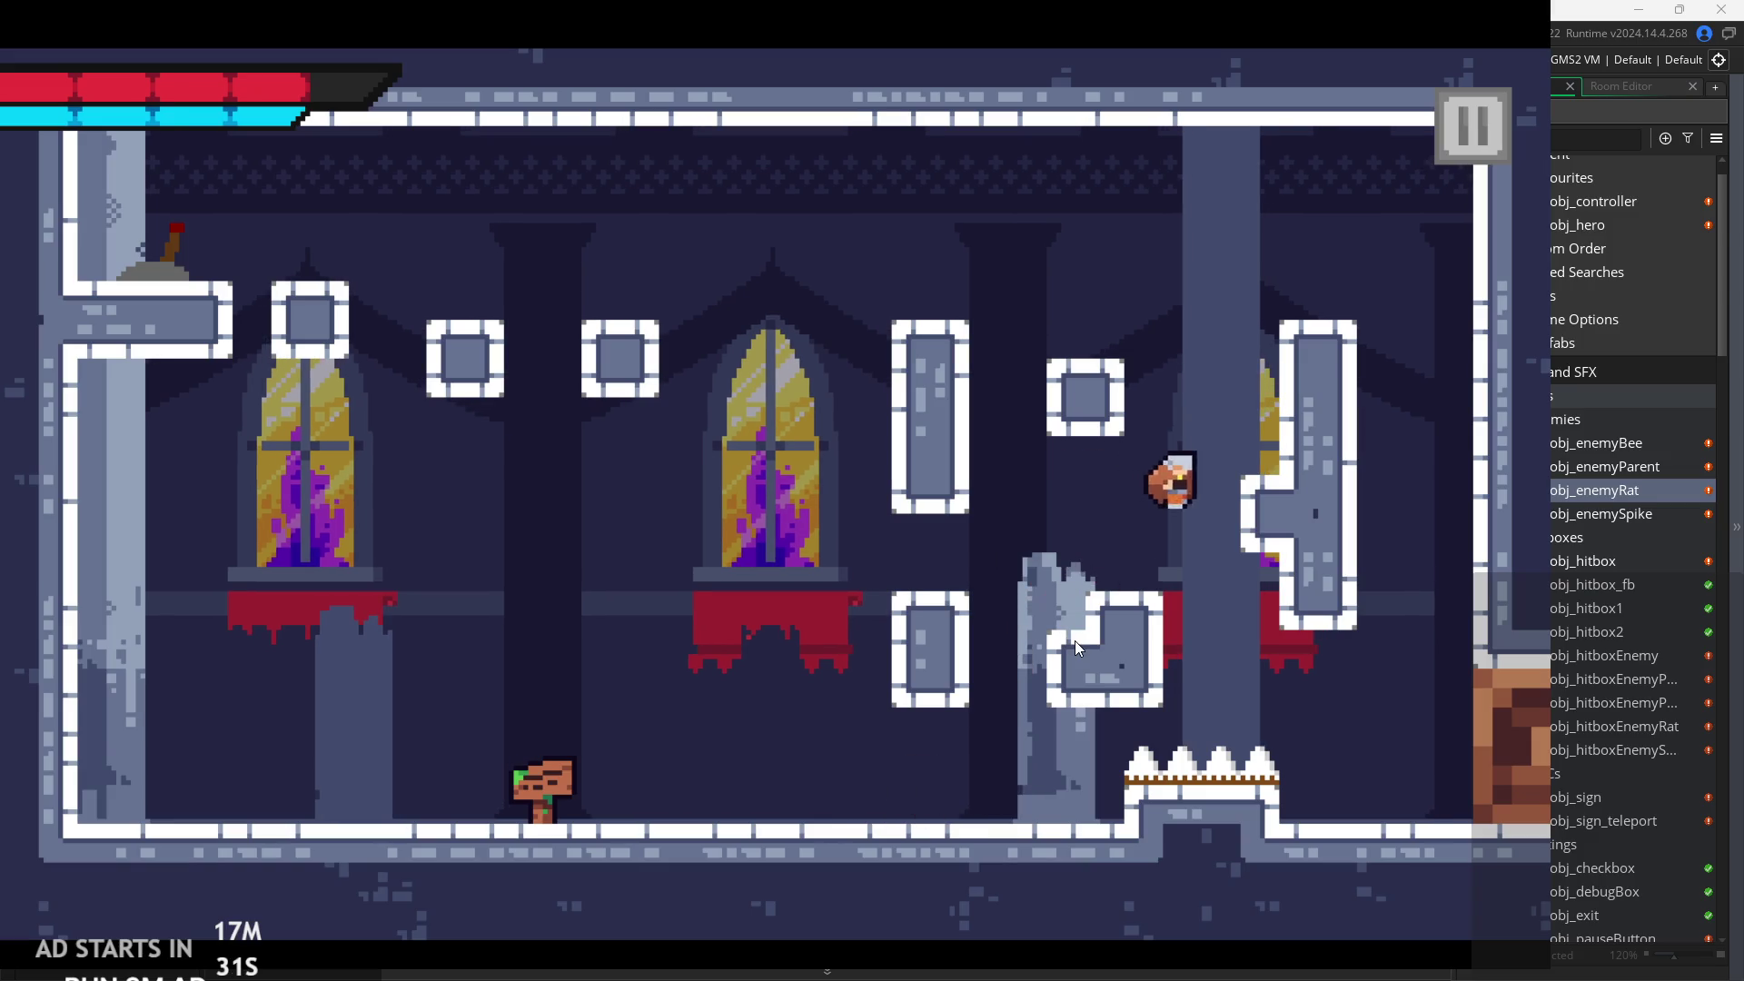
{"action": "key", "text": "space"}
Cross left to the lever ledge, then drop off the right edge into the next room.
{"action": "key", "text": "Left"}
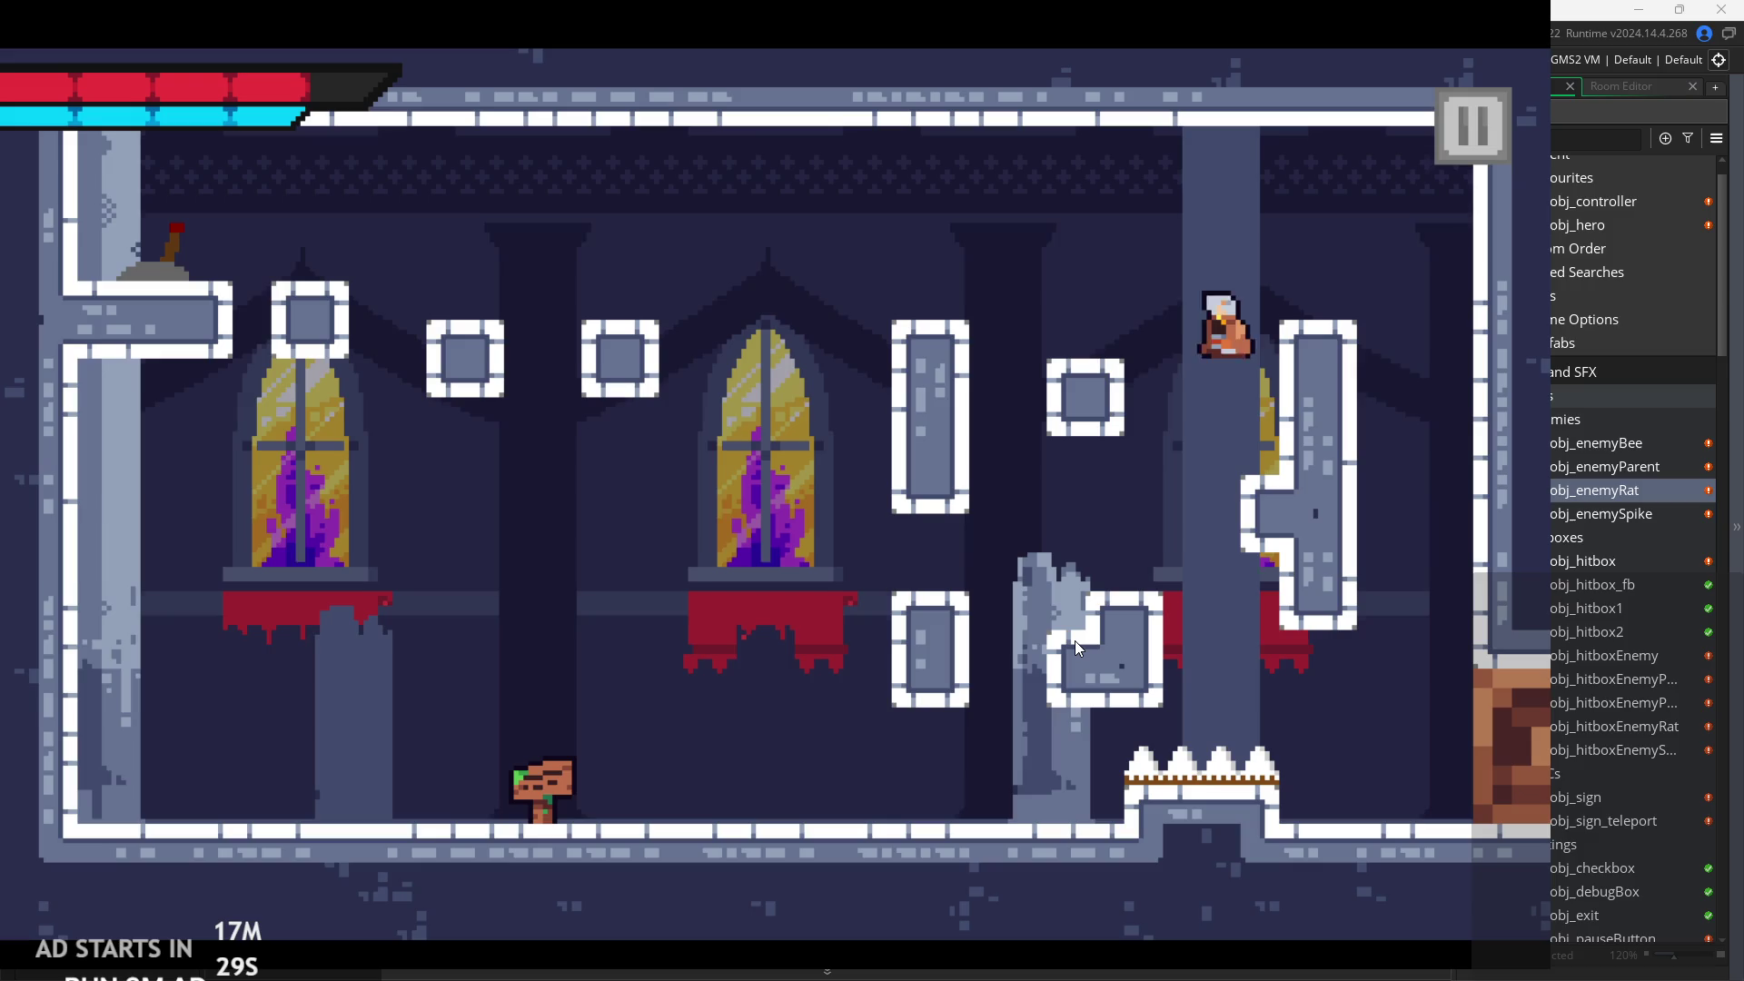
{"action": "key", "text": "Left"}
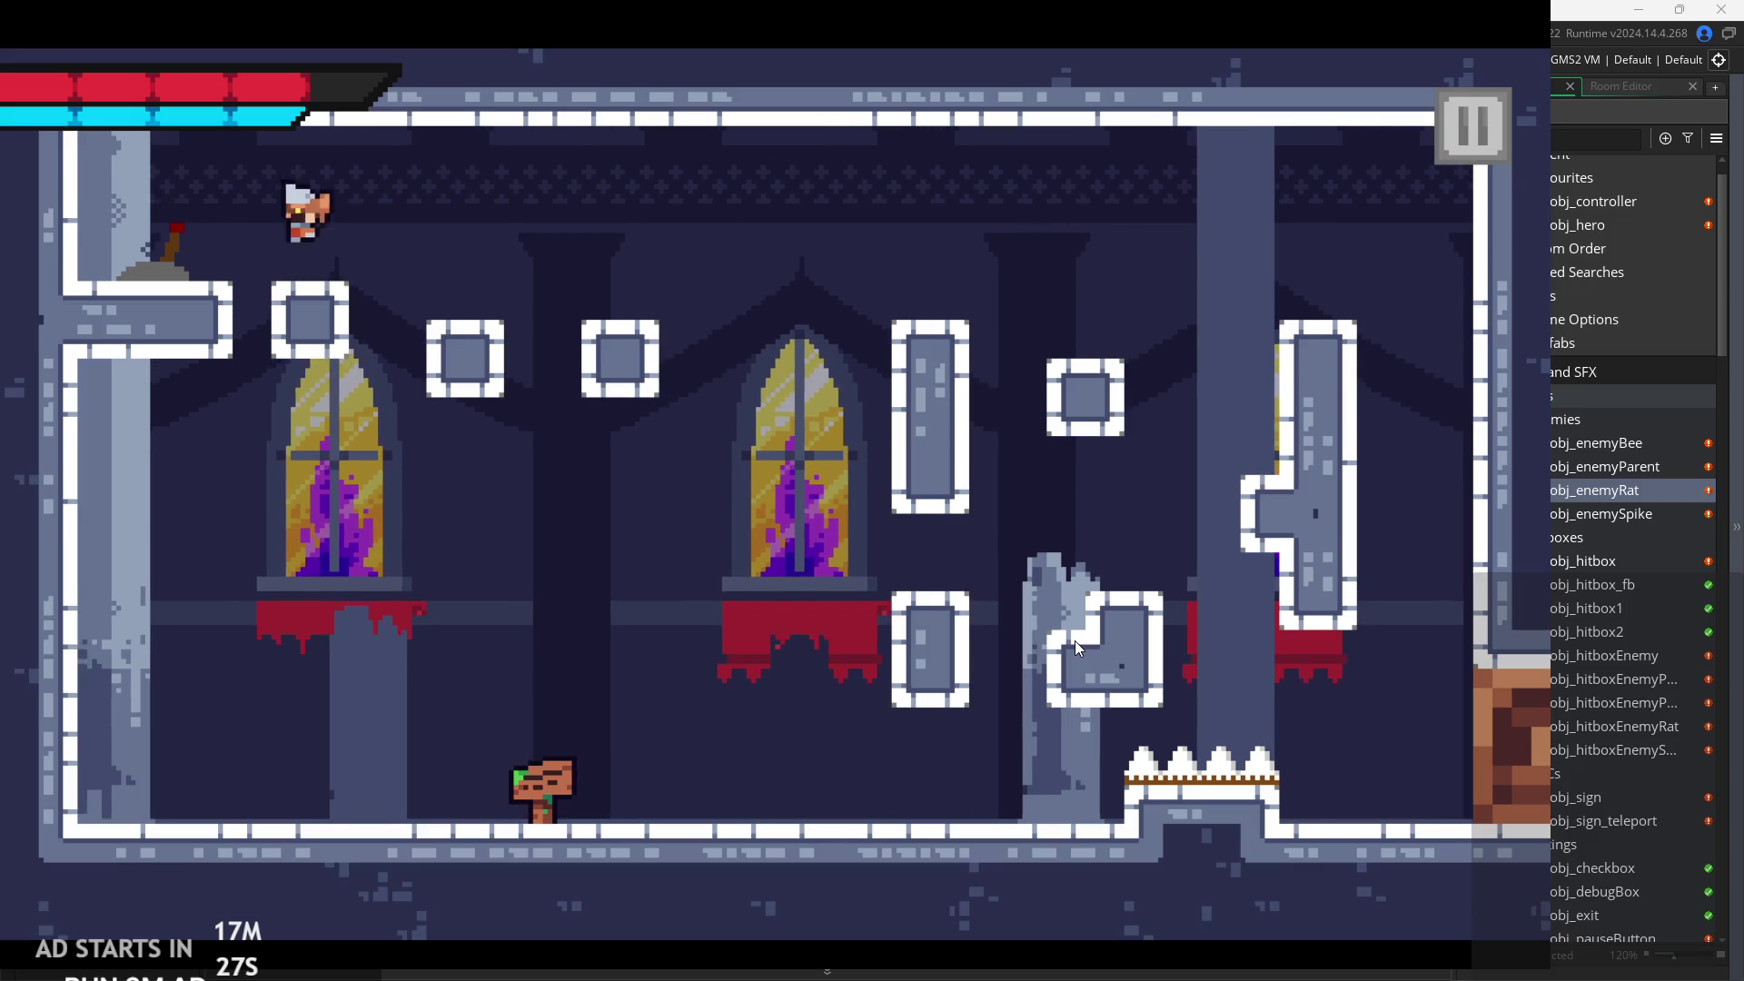
{"action": "key", "text": "Right"}
{"action": "key", "text": "space"}
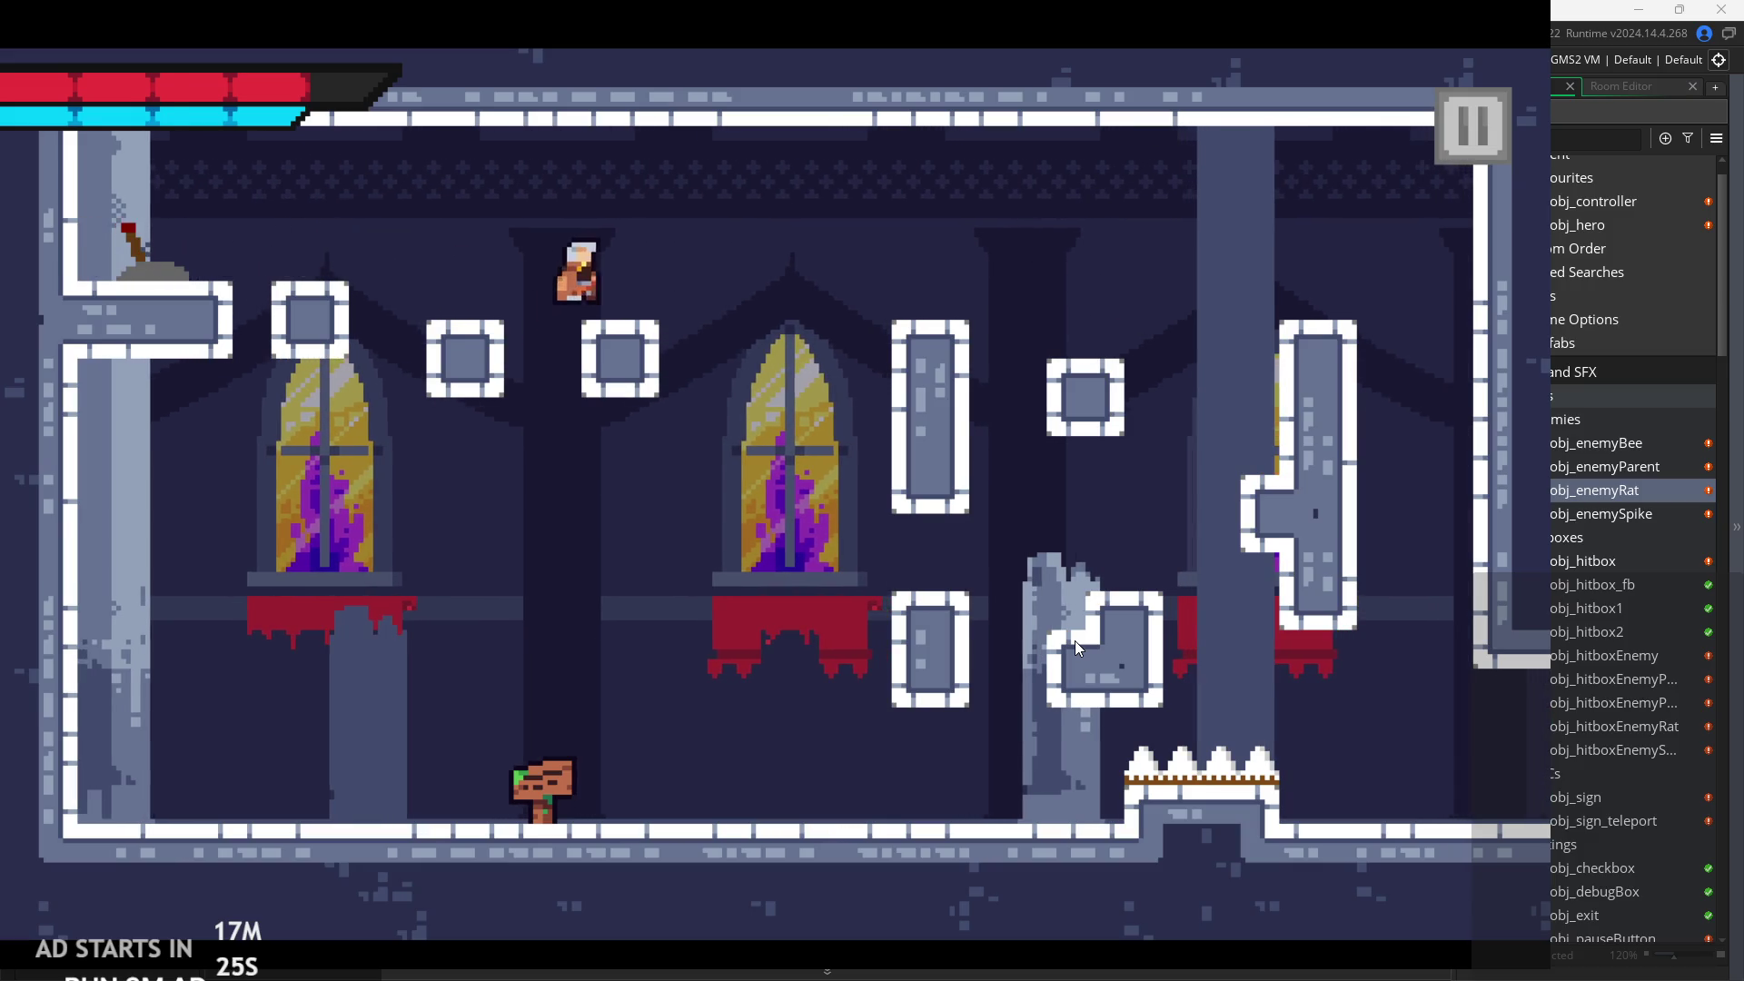
{"action": "key", "text": "Right"}
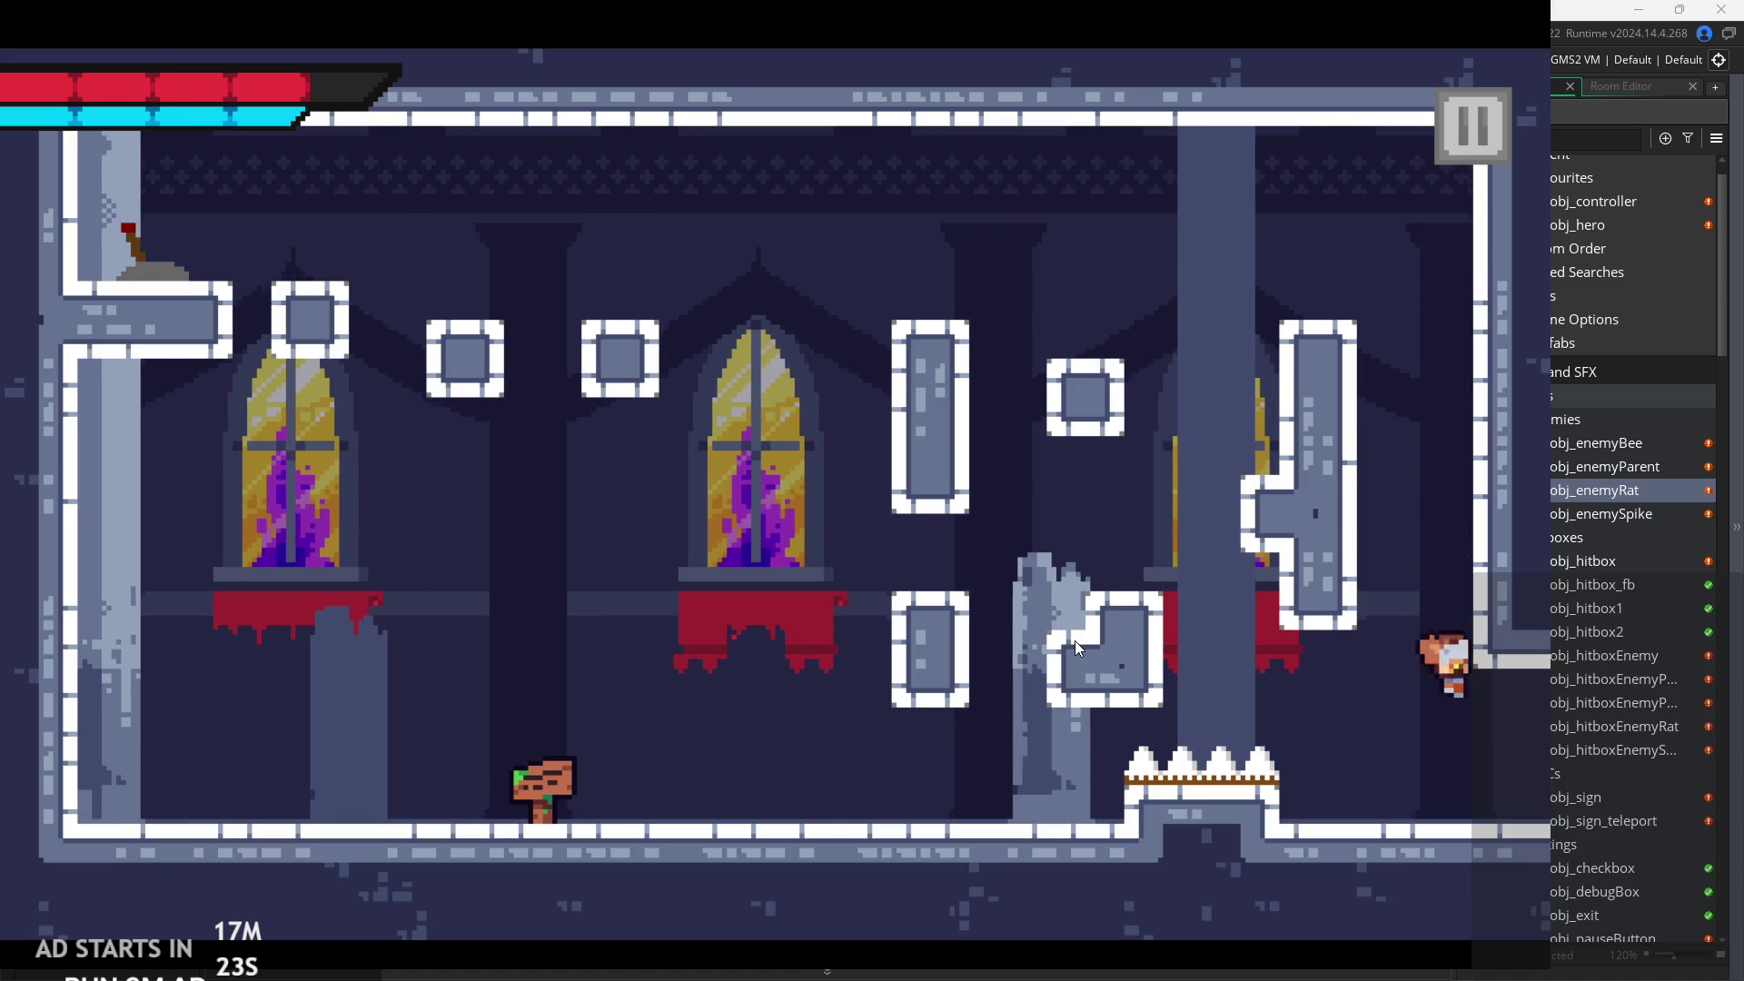
Slash the flying bees and hop between the pillar top and the upper-left platform.
{"action": "key", "text": "Right"}
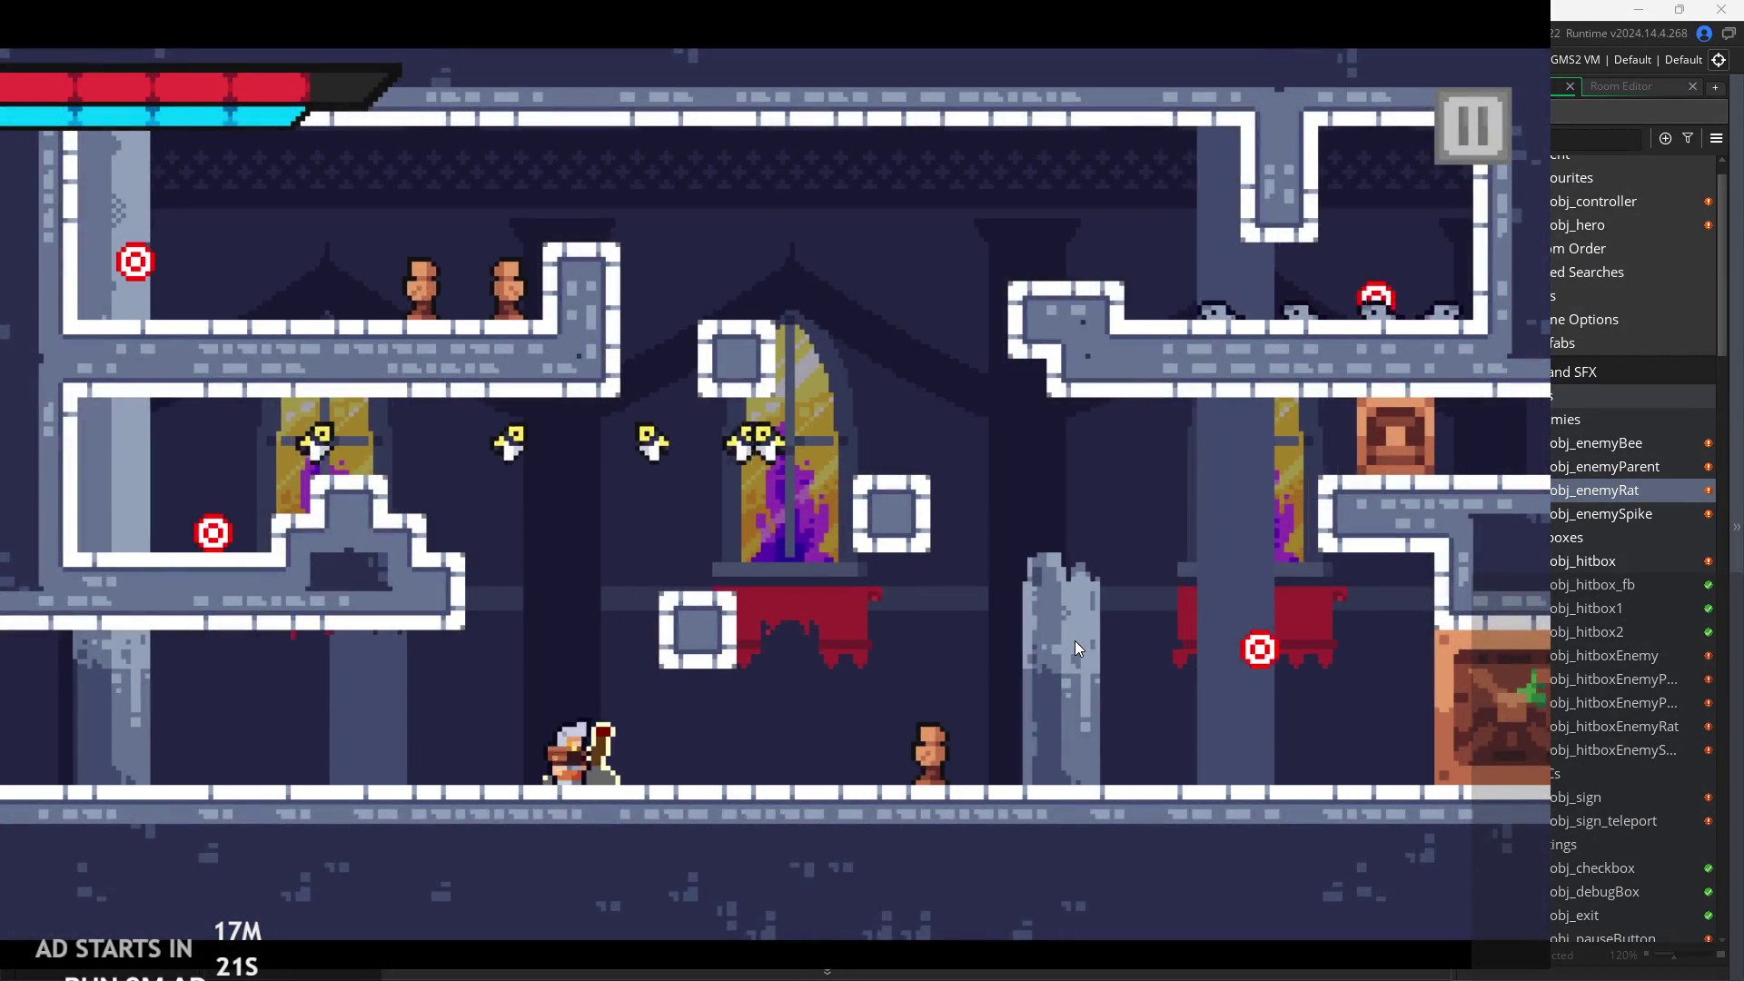
{"action": "key", "text": "space"}
{"action": "key", "text": "x"}
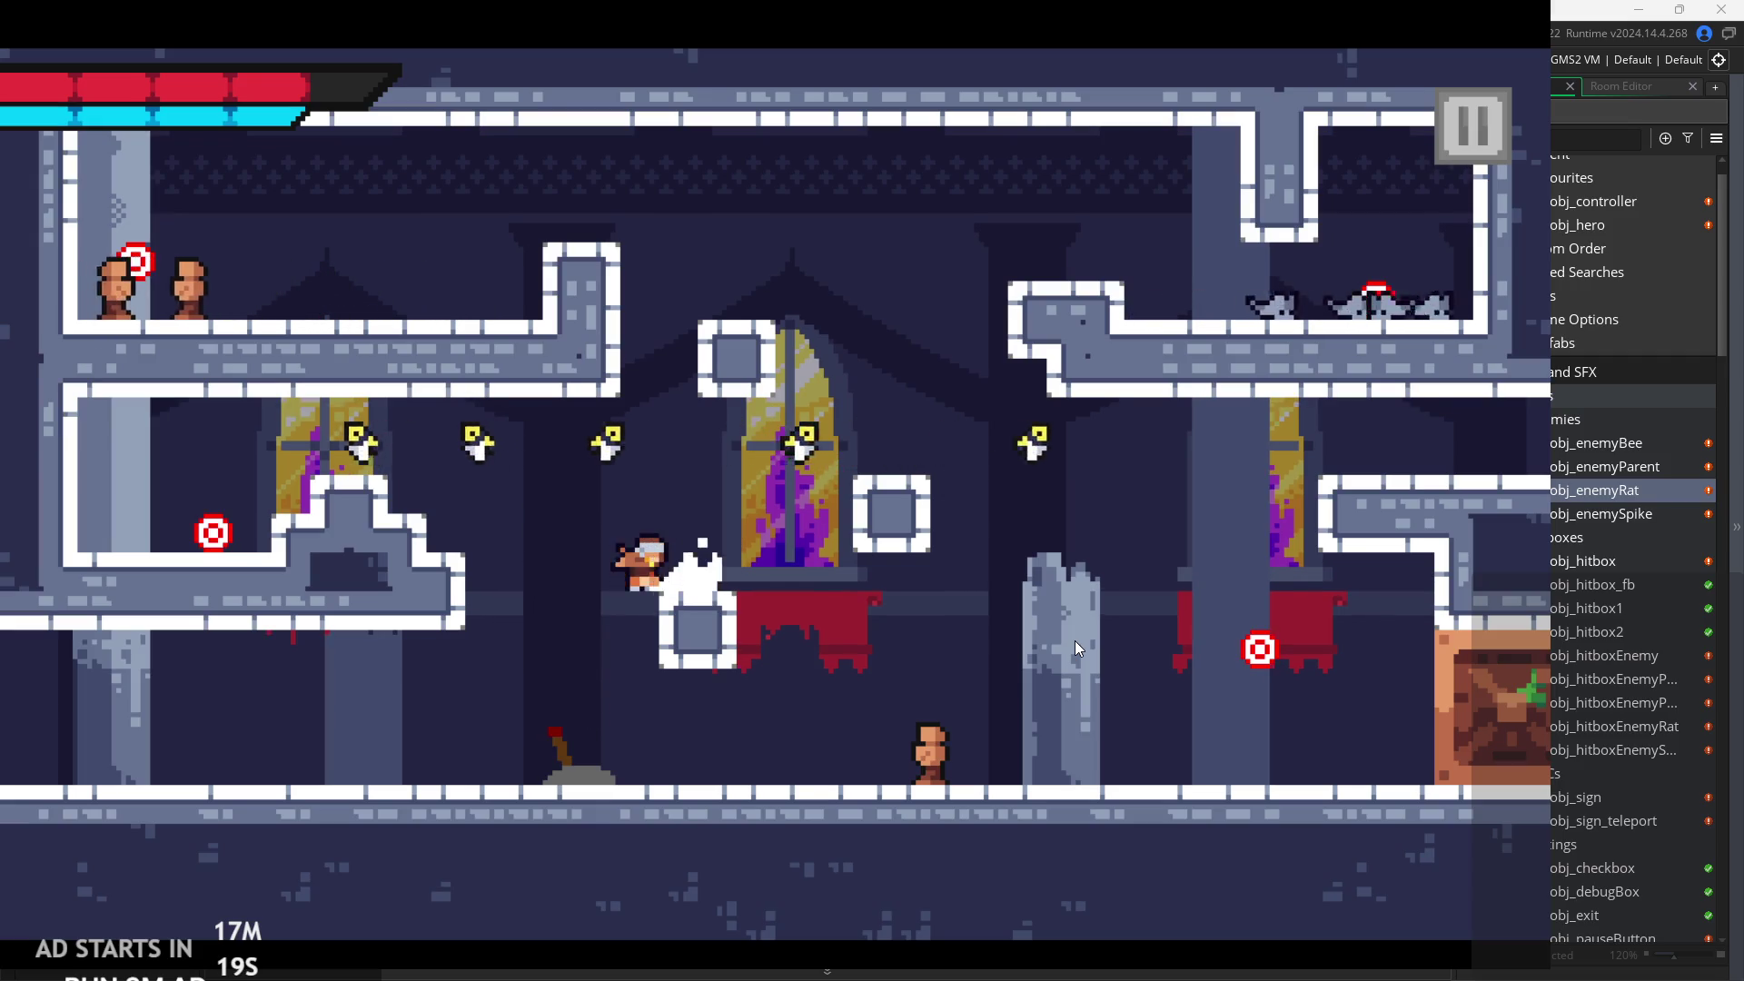
{"action": "key", "text": "space"}
{"action": "key", "text": "space"}
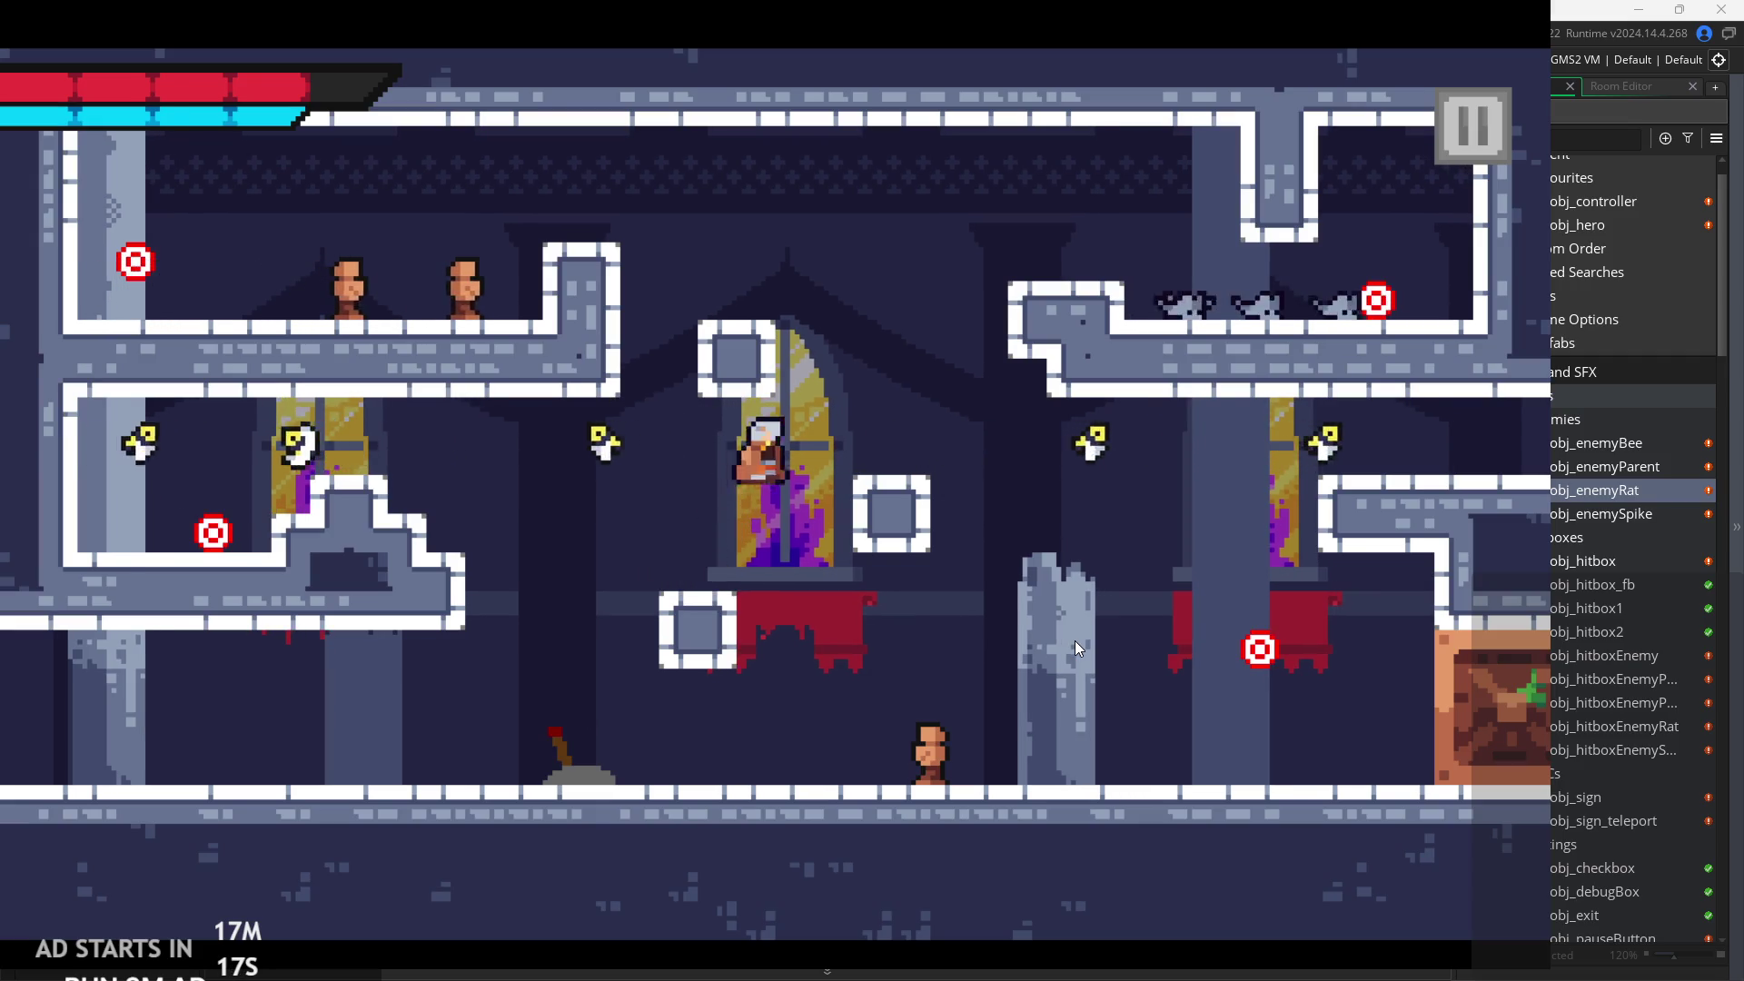
{"action": "key", "text": "Left"}
{"action": "key", "text": "space"}
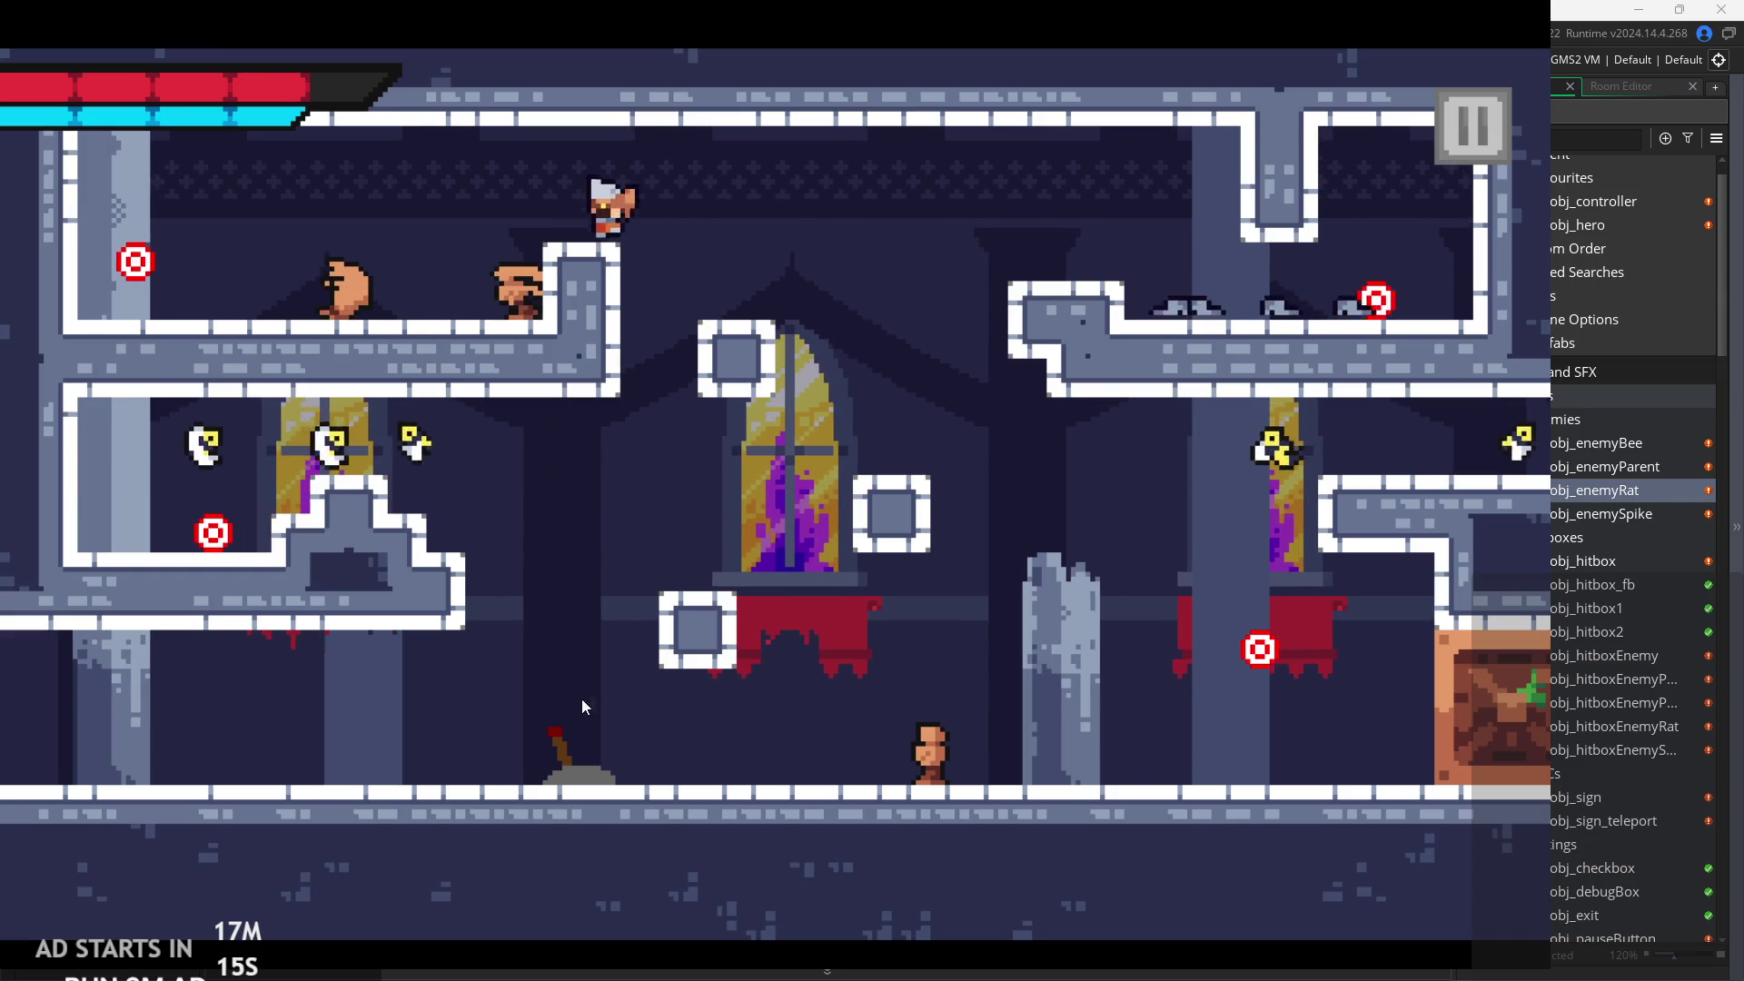
{"action": "key", "text": "Left"}
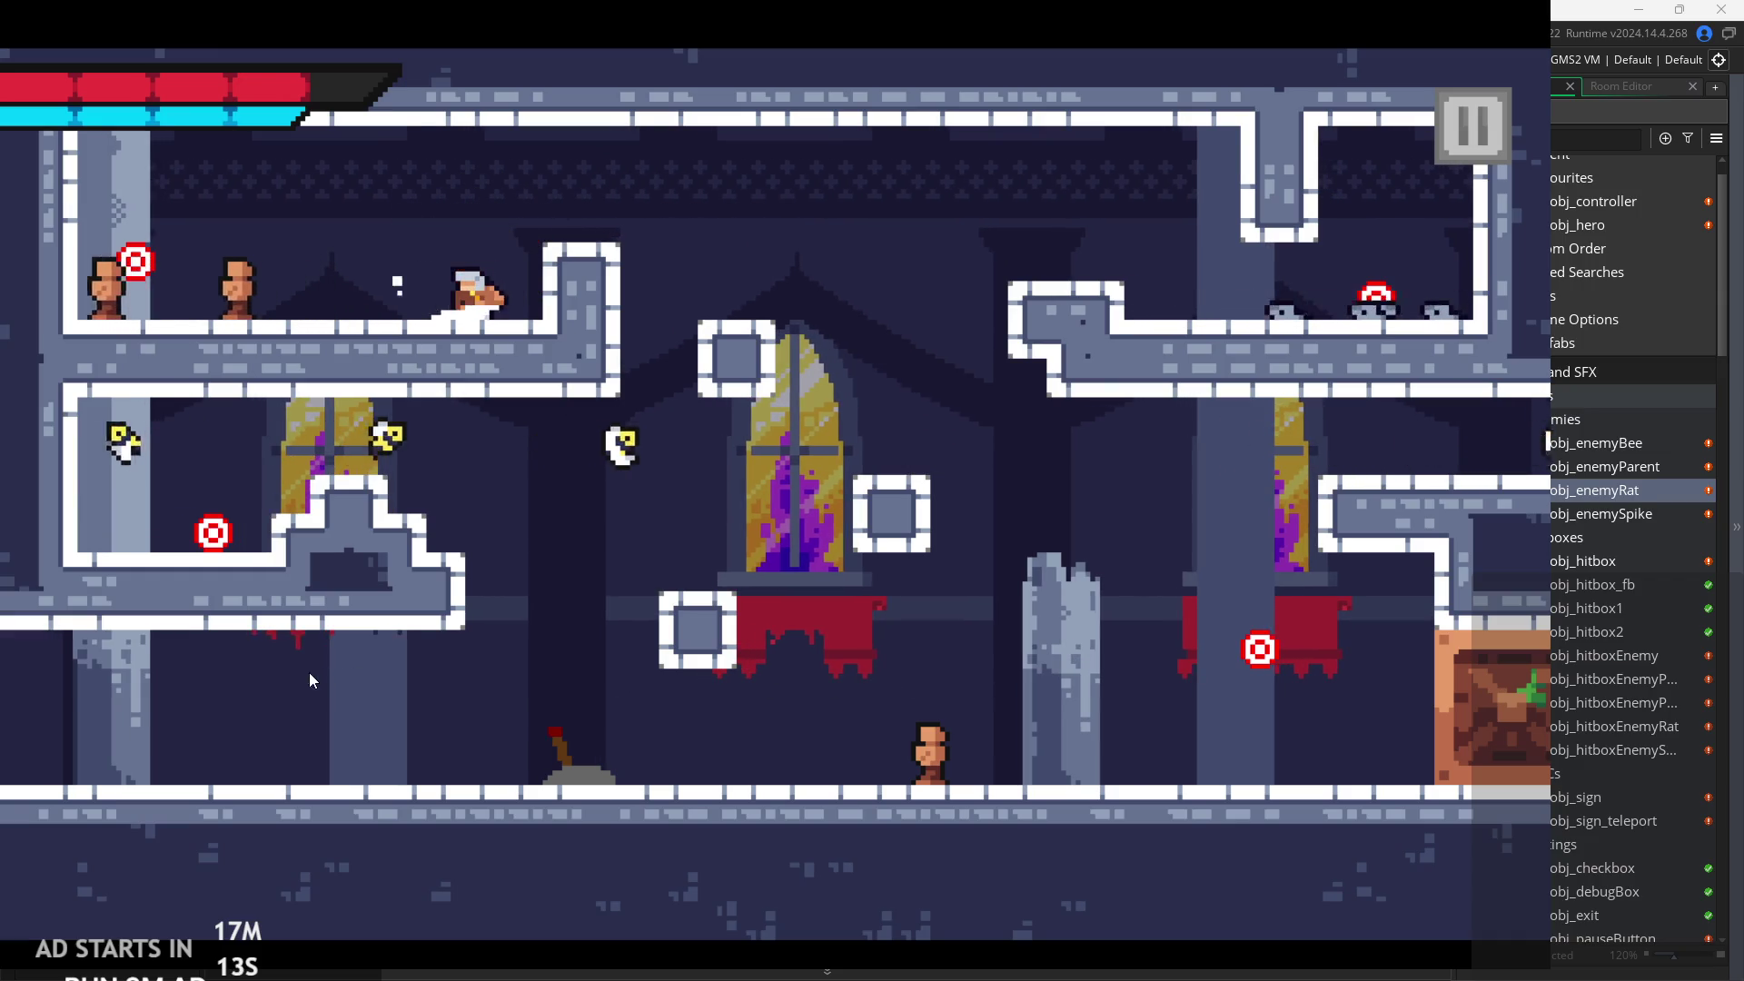
{"action": "key", "text": "space"}
{"action": "key", "text": "Right"}
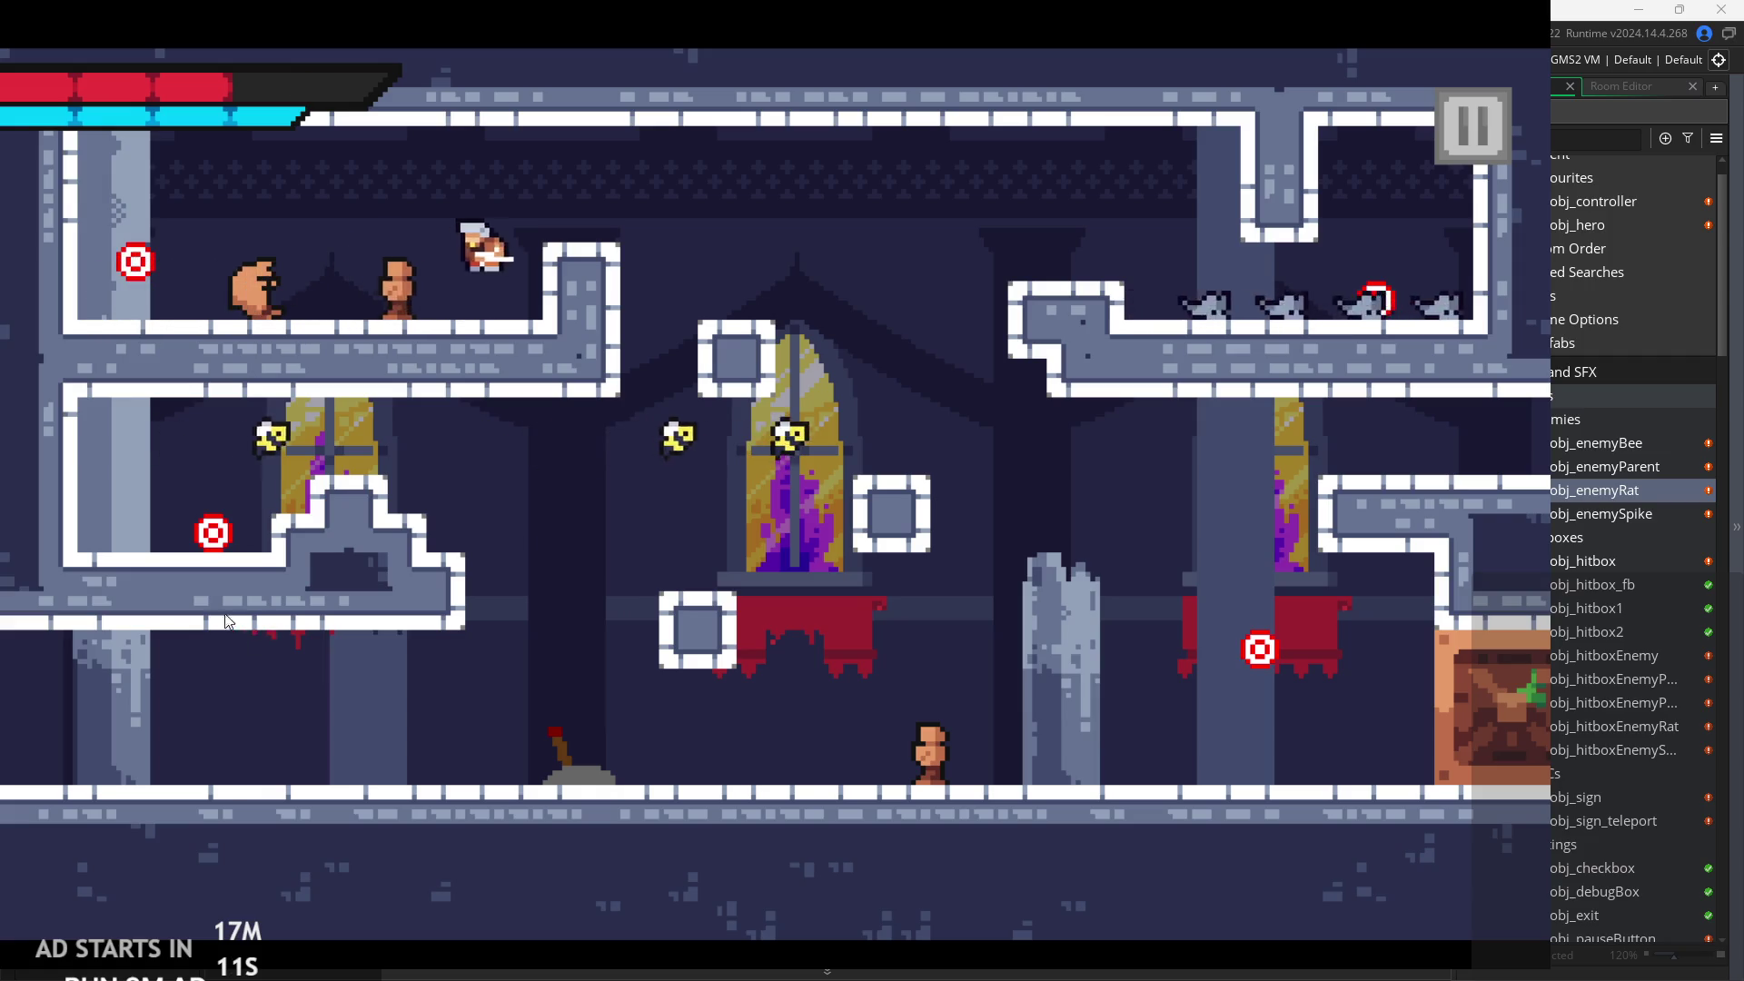
{"action": "key", "text": "Left"}
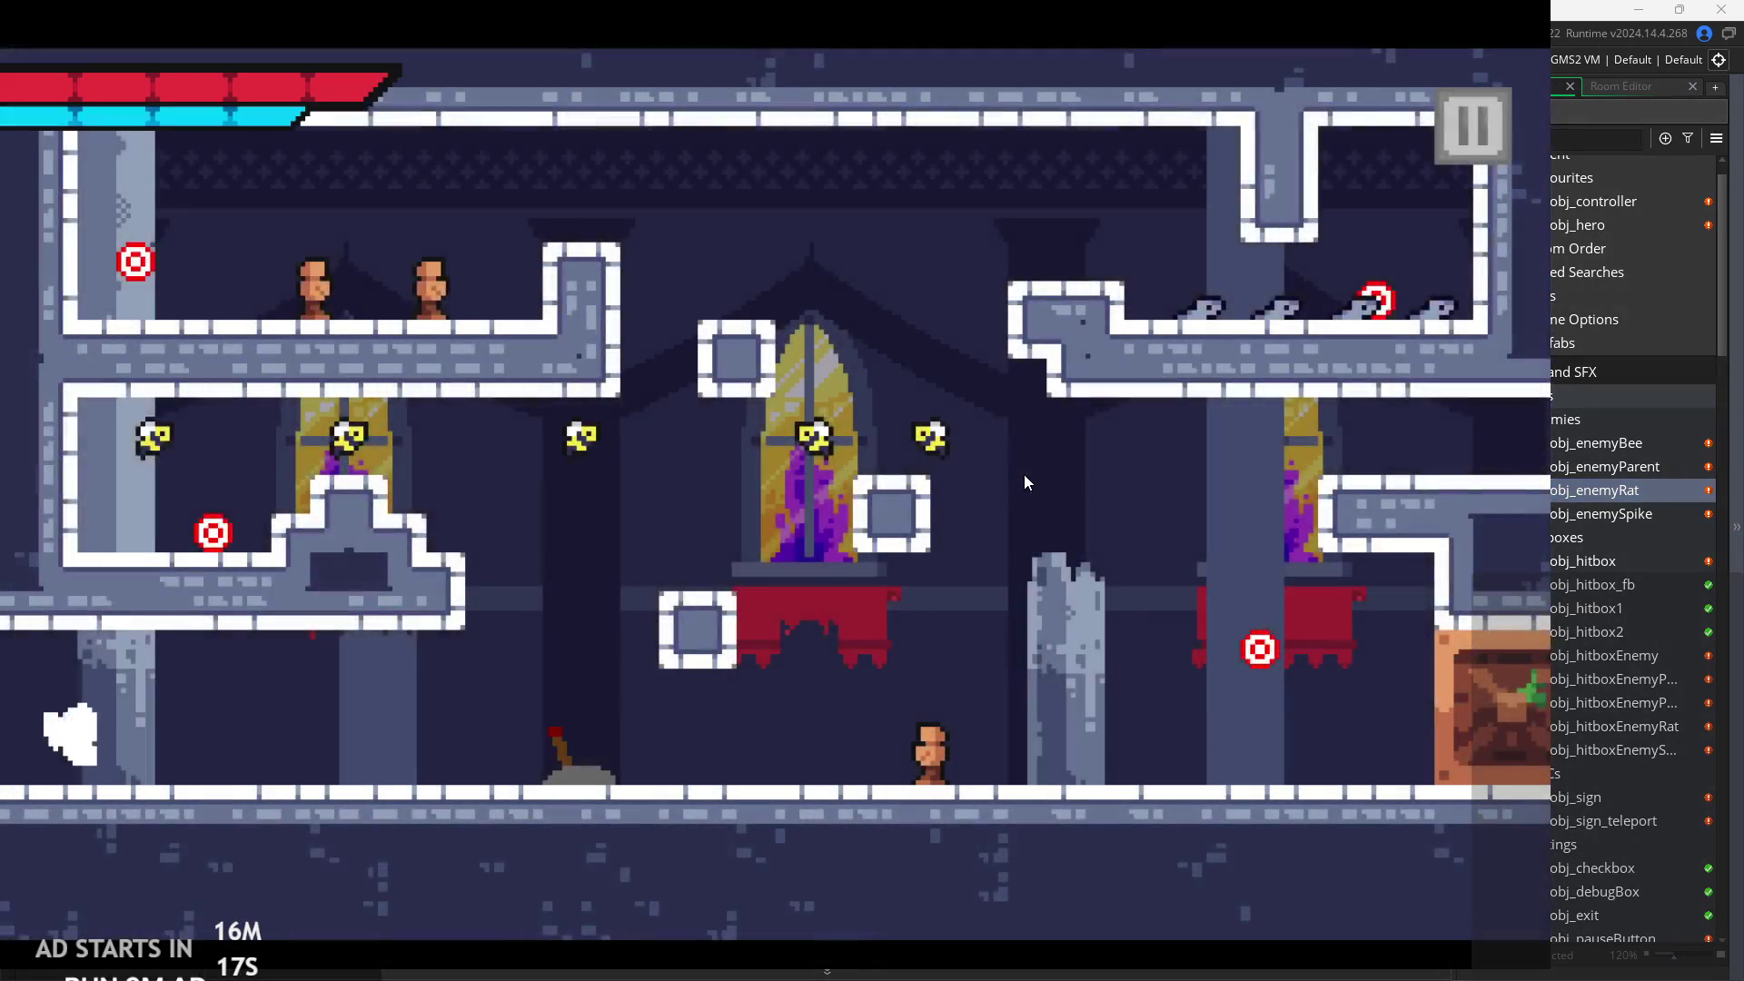
Jump from the floor onto the low platform and across to the upper-right platform.
{"action": "key", "text": "Right"}
{"action": "key", "text": "space"}
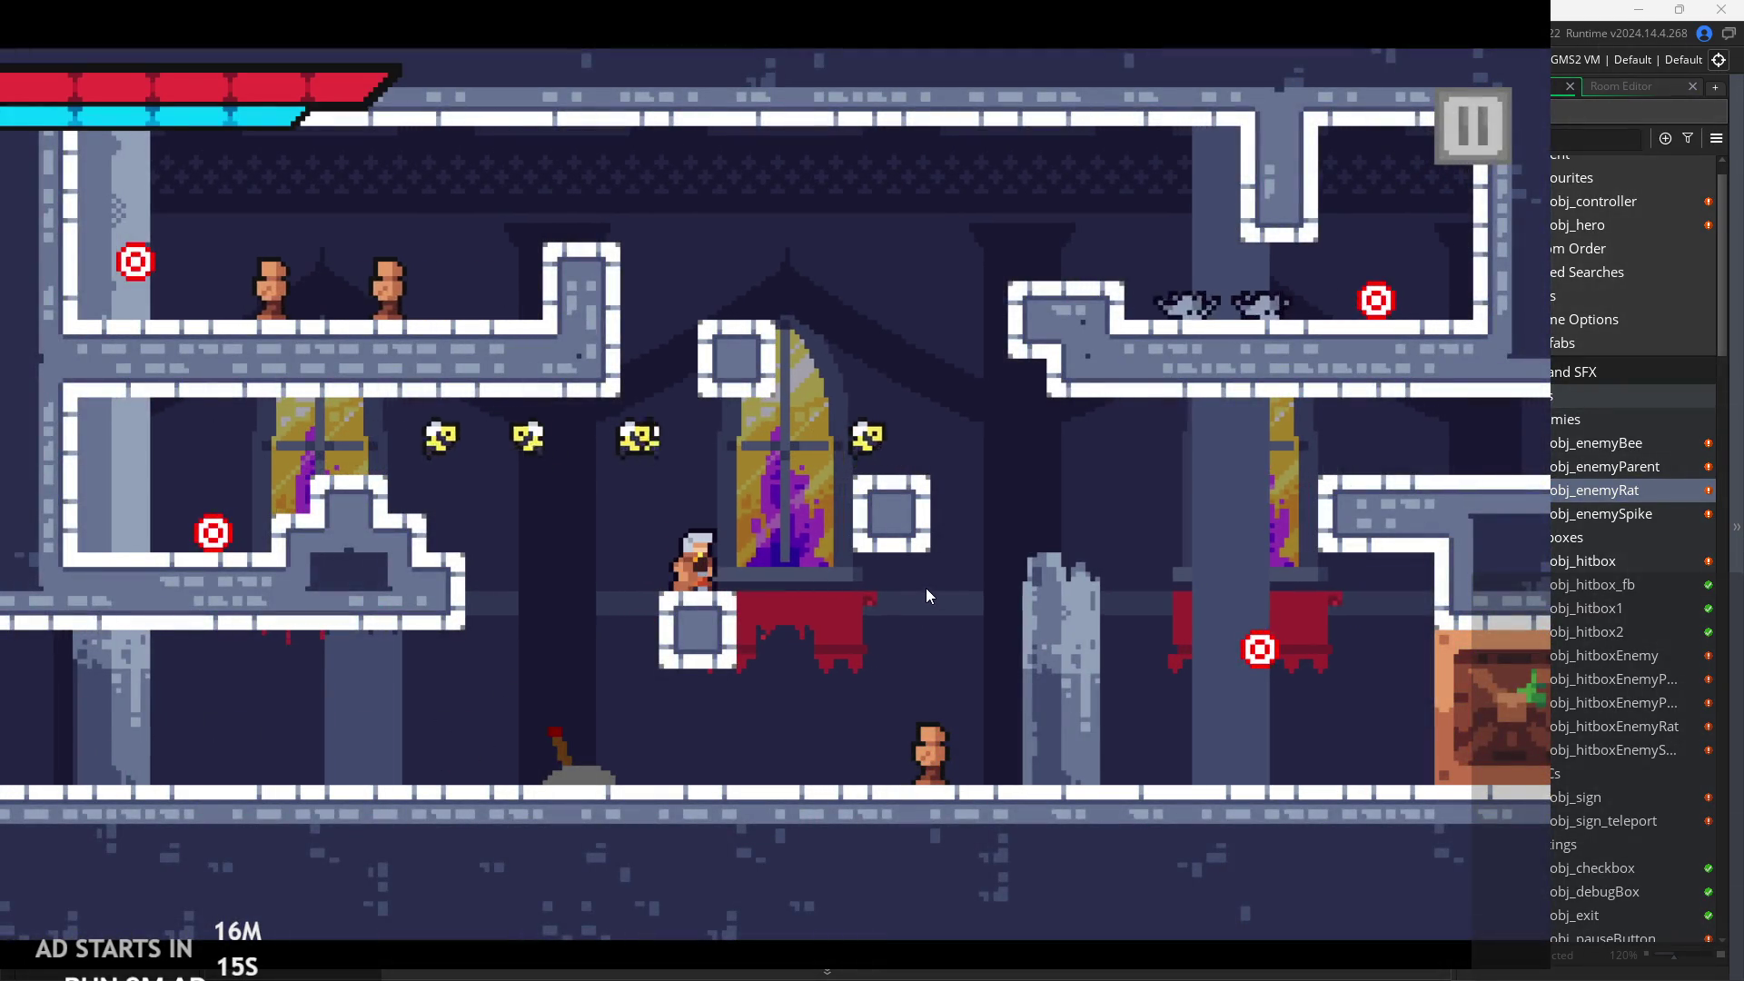
{"action": "key", "text": "Right"}
{"action": "key", "text": "space"}
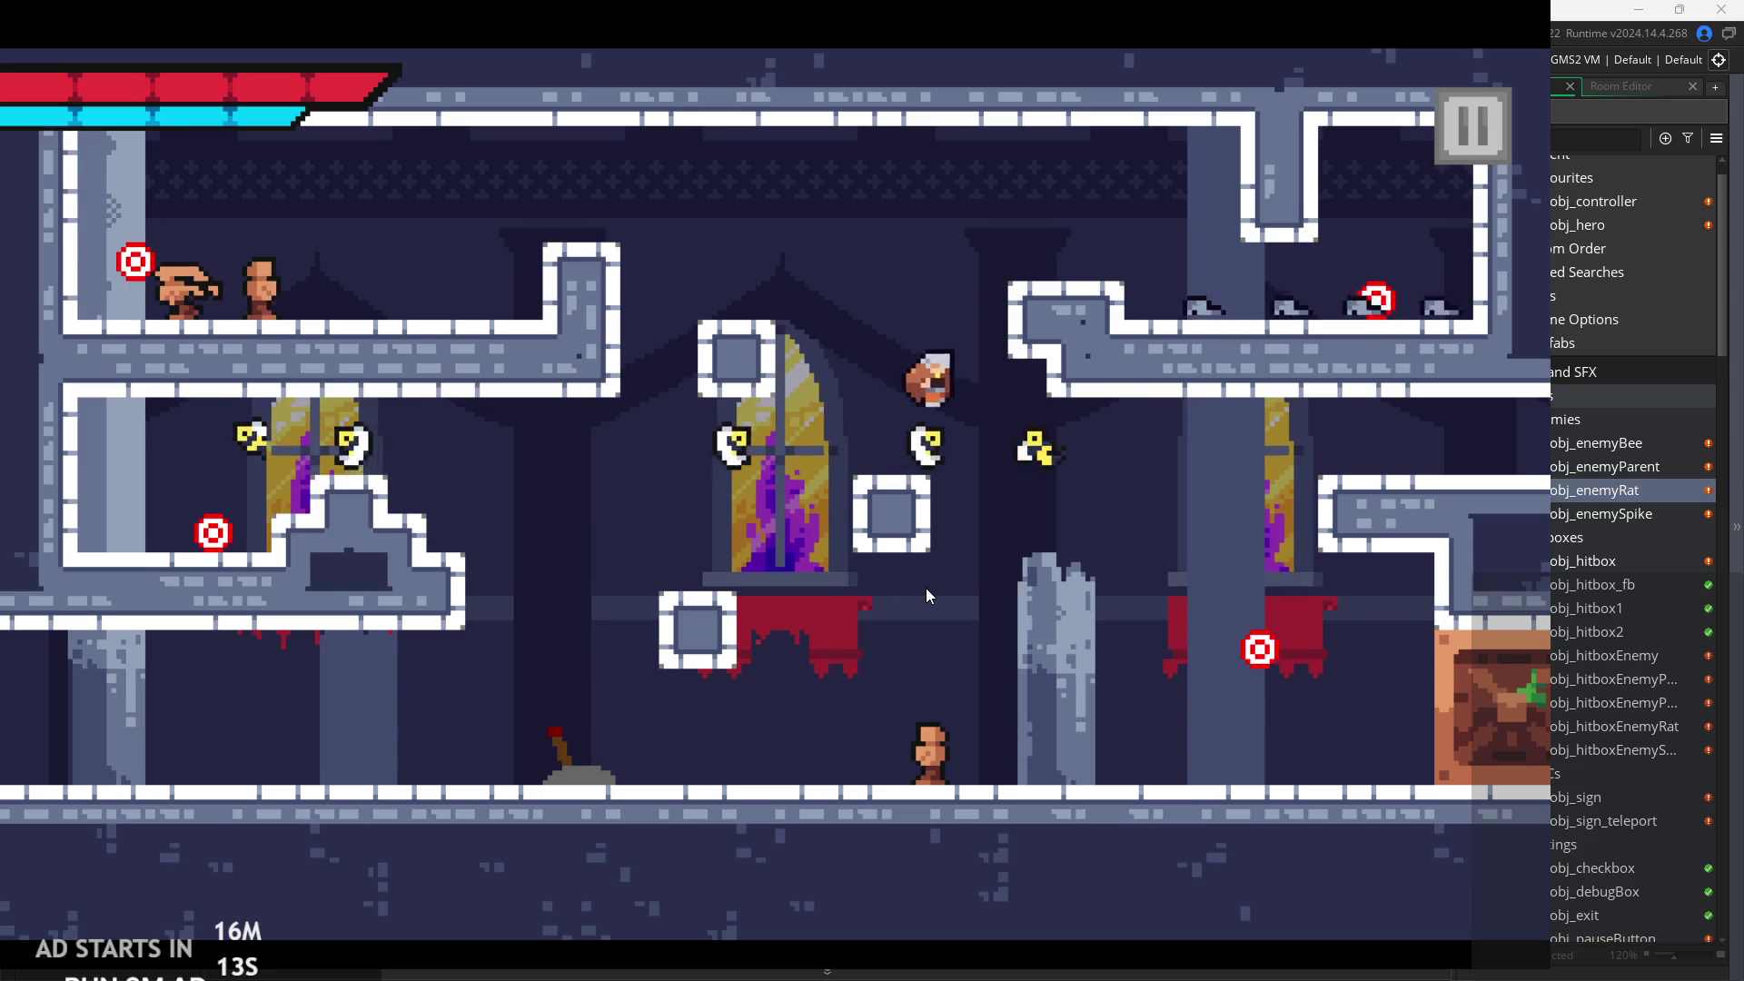
{"action": "key", "text": "Left"}
{"action": "key", "text": "space"}
{"action": "key", "text": "Right"}
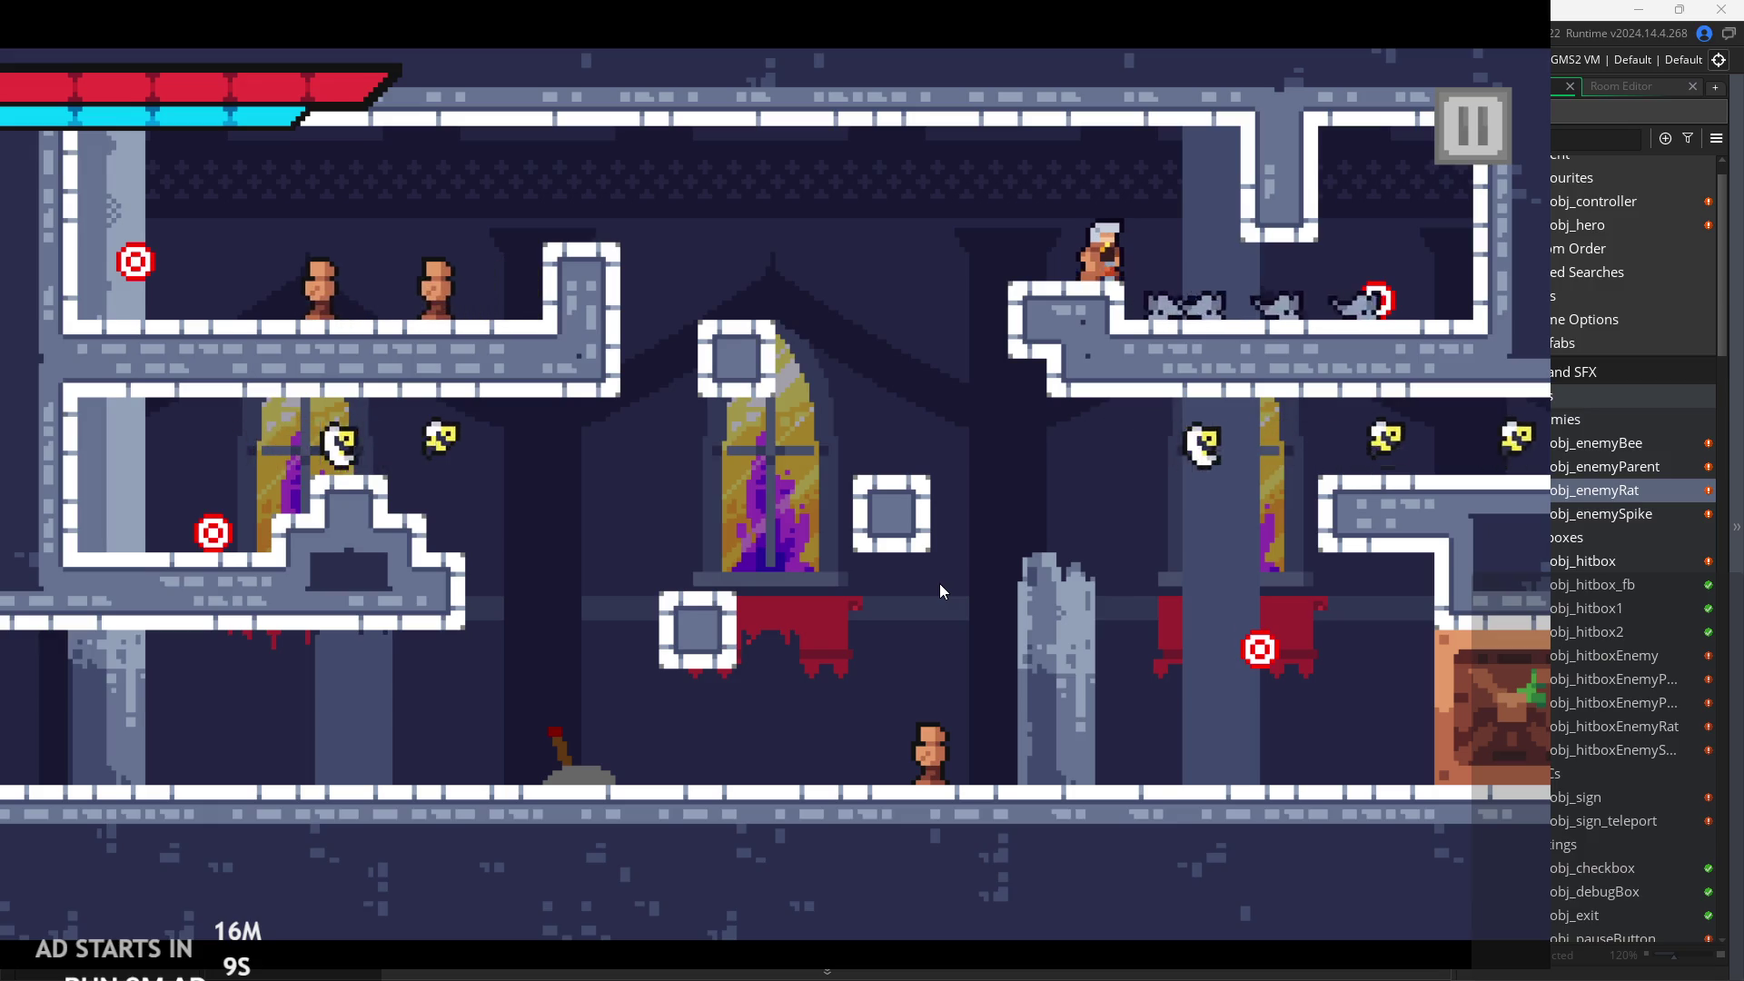
Slash the enemy on the upper-right platform and jump past the rat to the right.
{"action": "key", "text": "x"}
{"action": "key", "text": "Right"}
{"action": "key", "text": "space"}
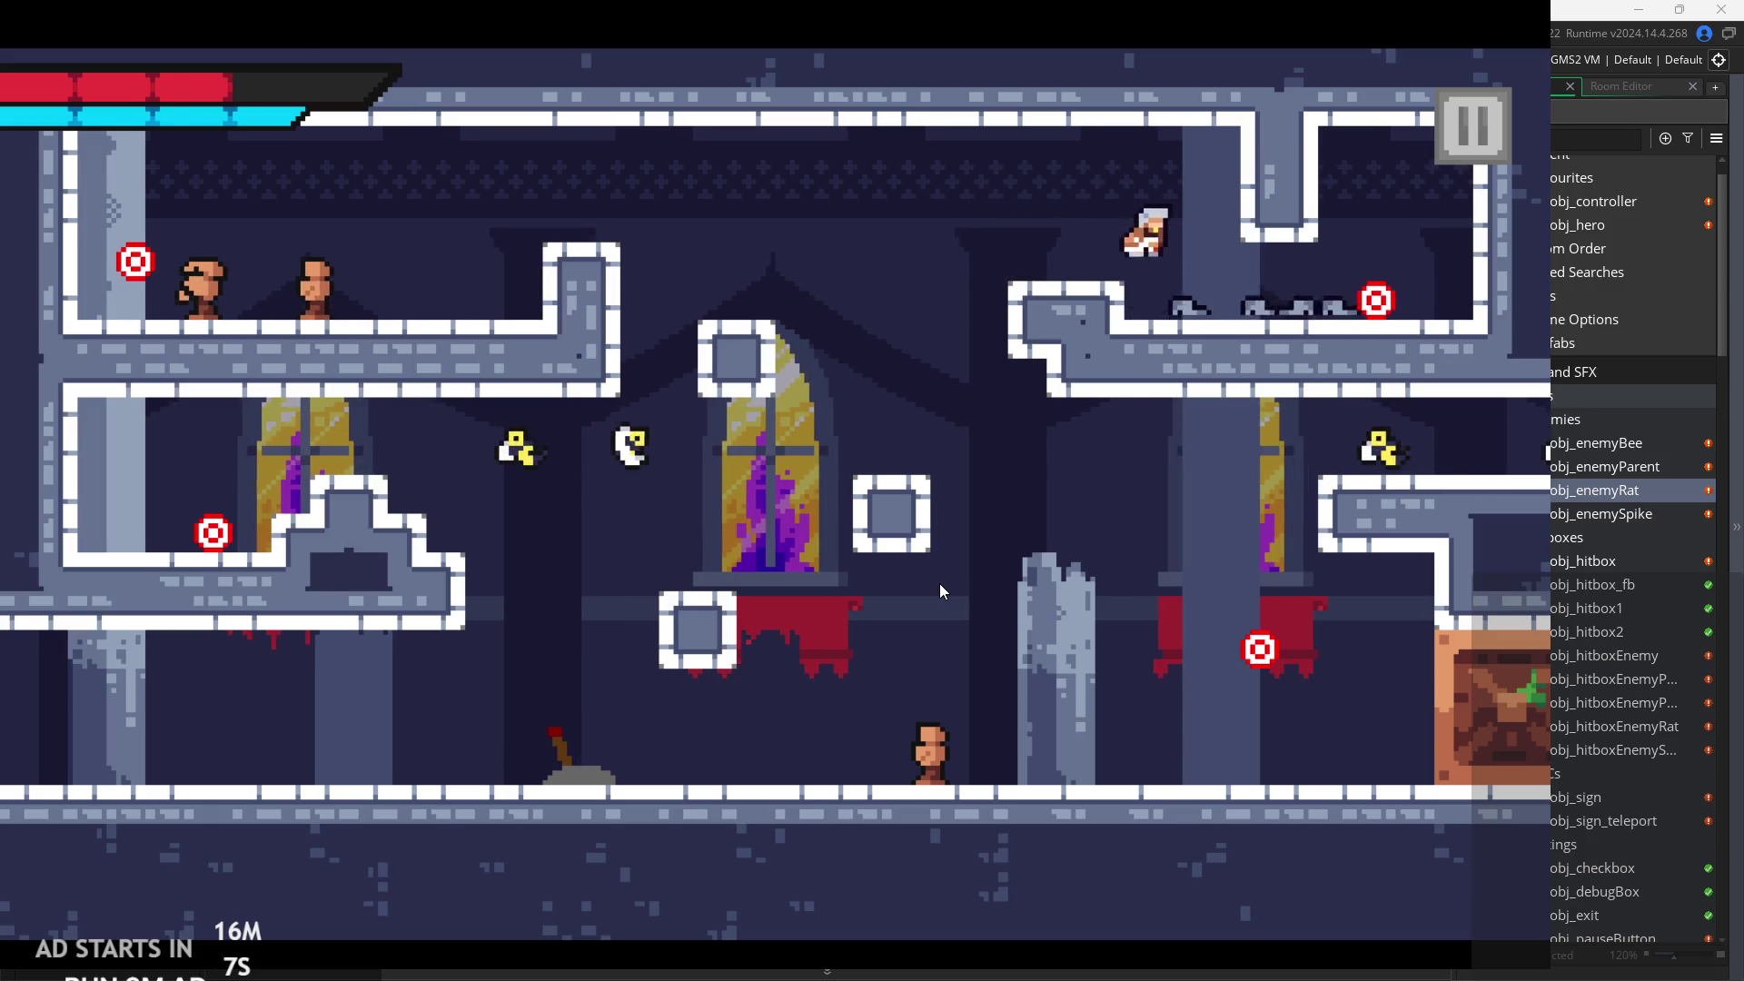
{"action": "key", "text": "x"}
{"action": "key", "text": "Right"}
{"action": "key", "text": "space"}
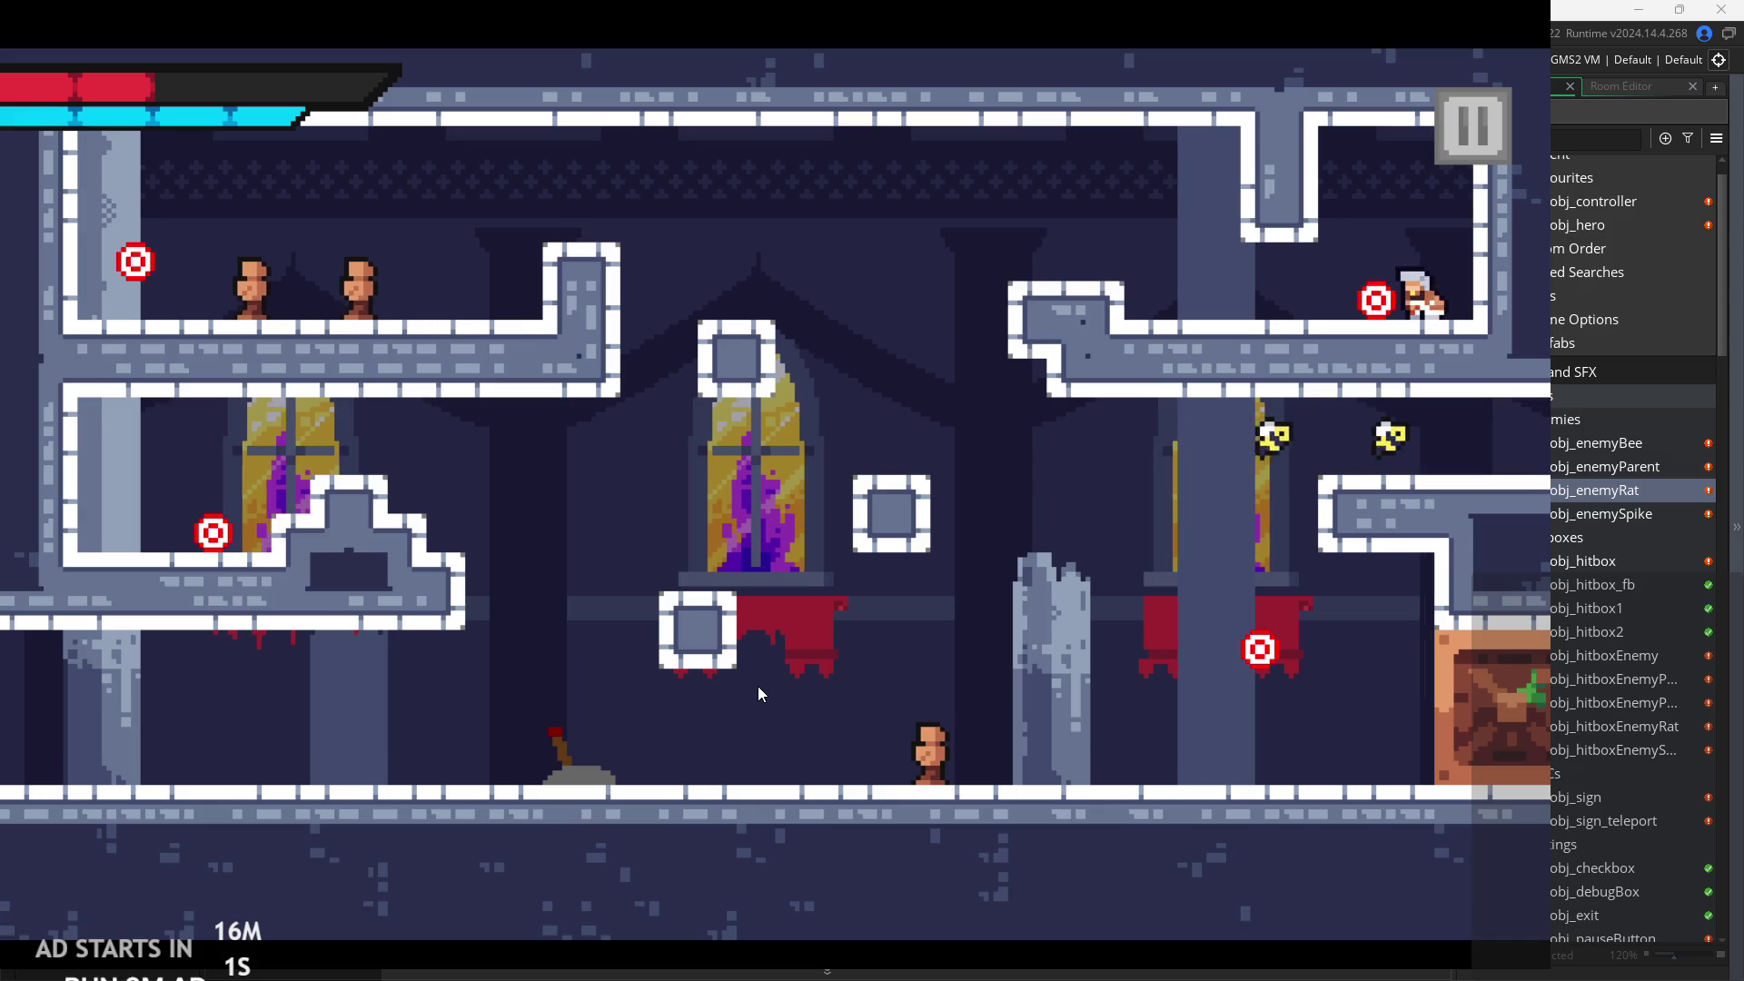
Jump to the upper-left ledge and slash the rats and the left target.
{"action": "key", "text": "Left"}
{"action": "key", "text": "space"}
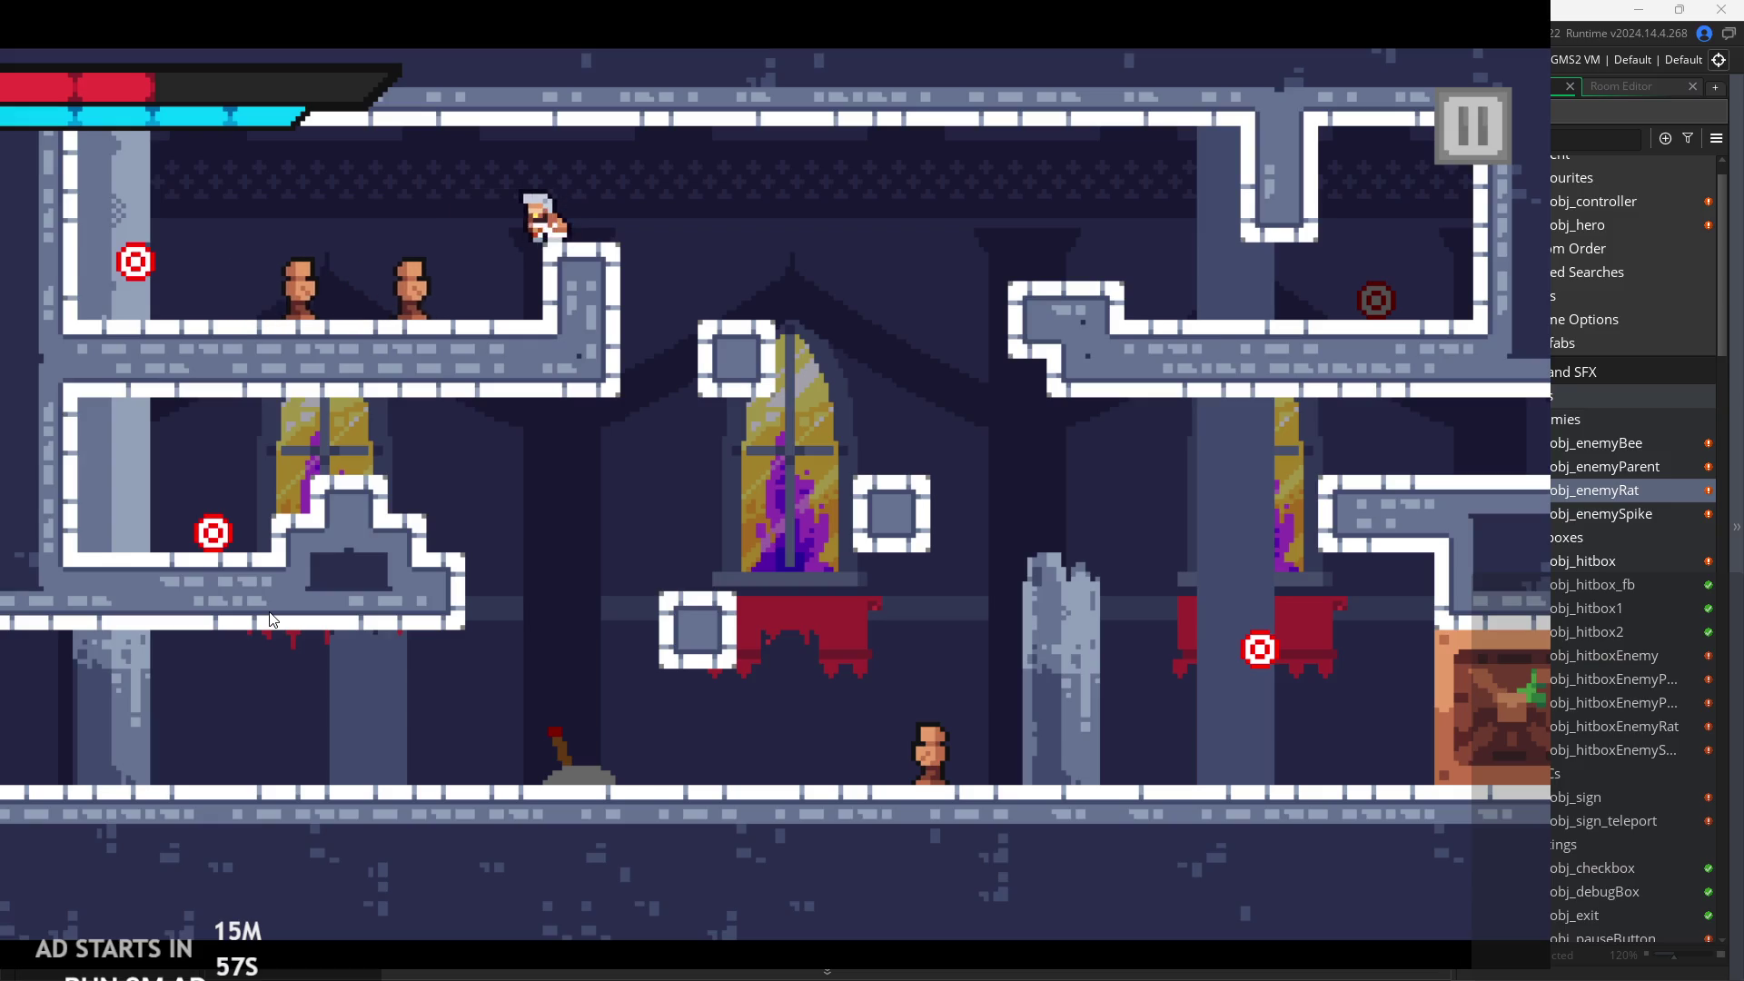
{"action": "key", "text": "x"}
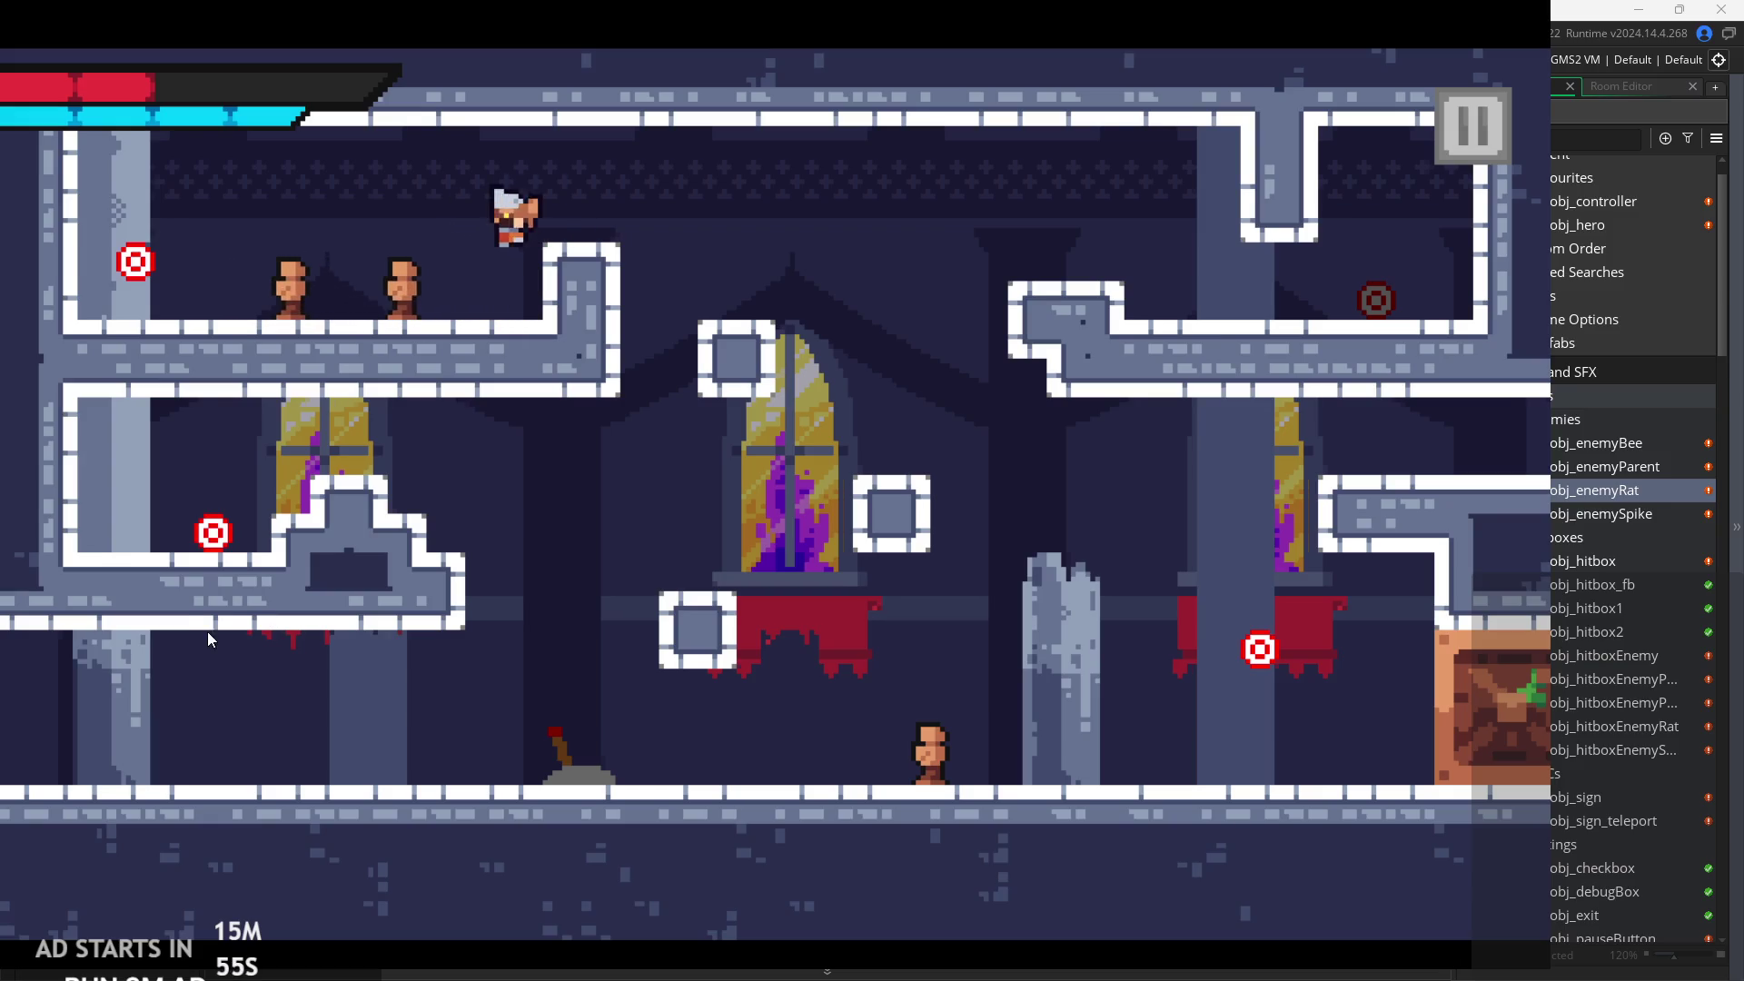
{"action": "key", "text": "x"}
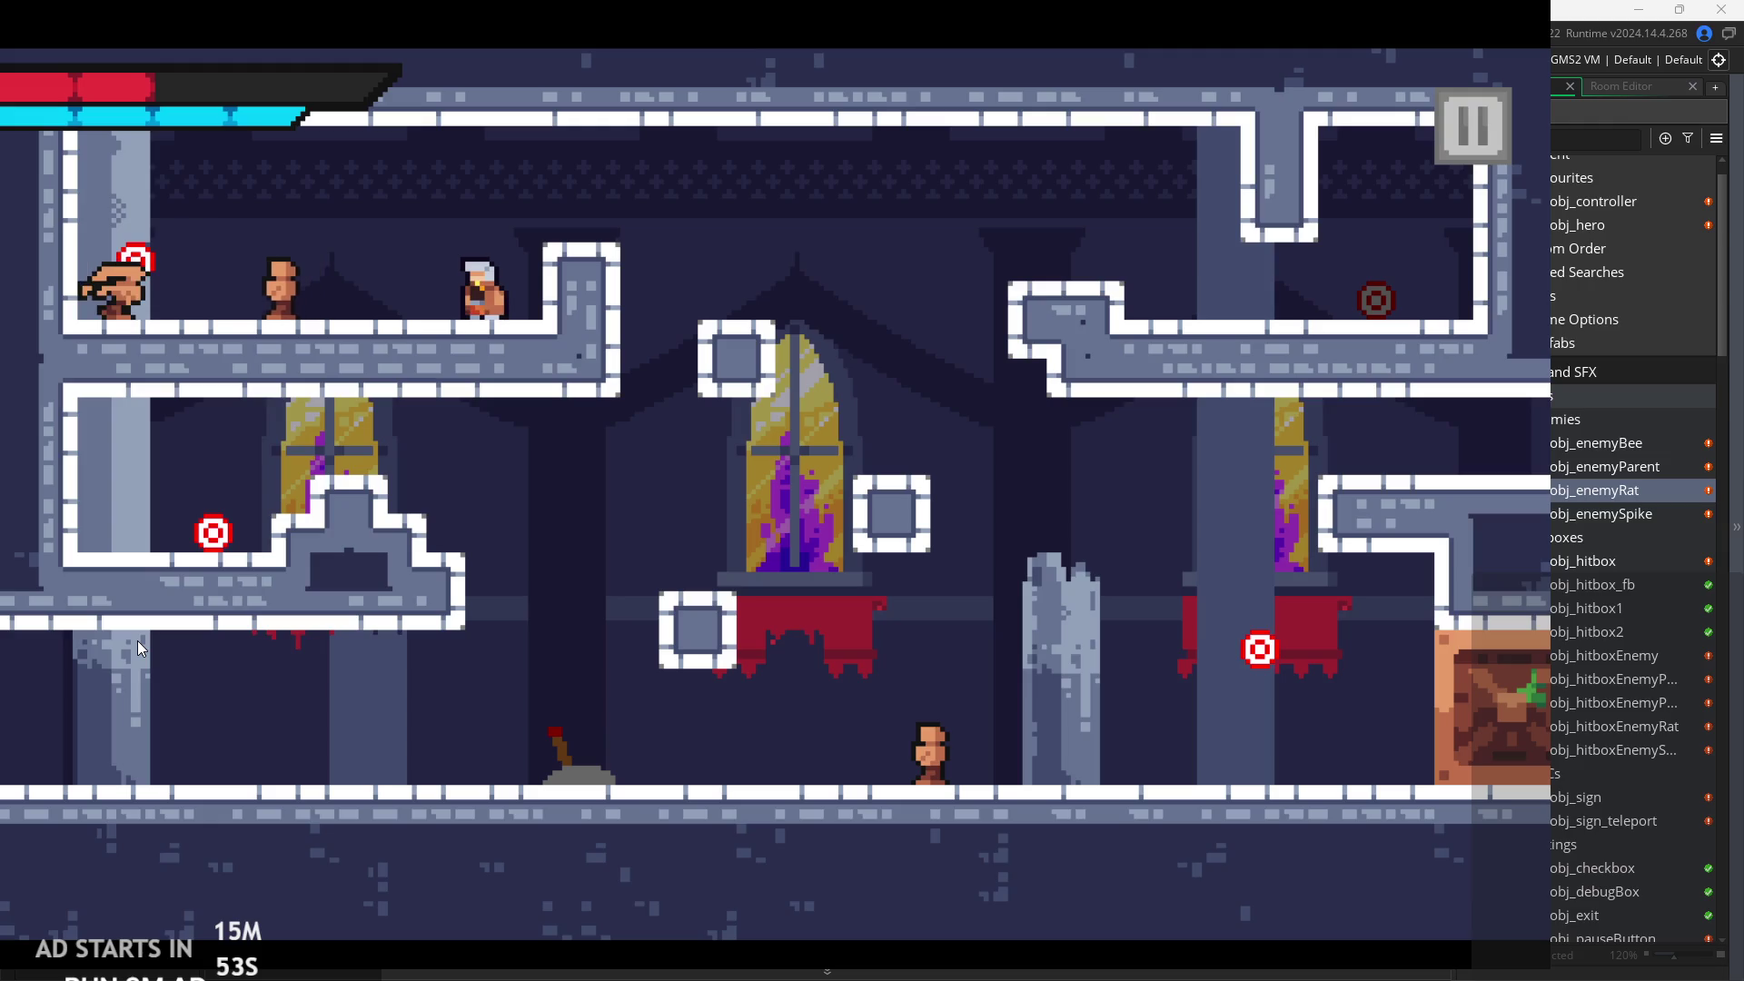
{"action": "key", "text": "x"}
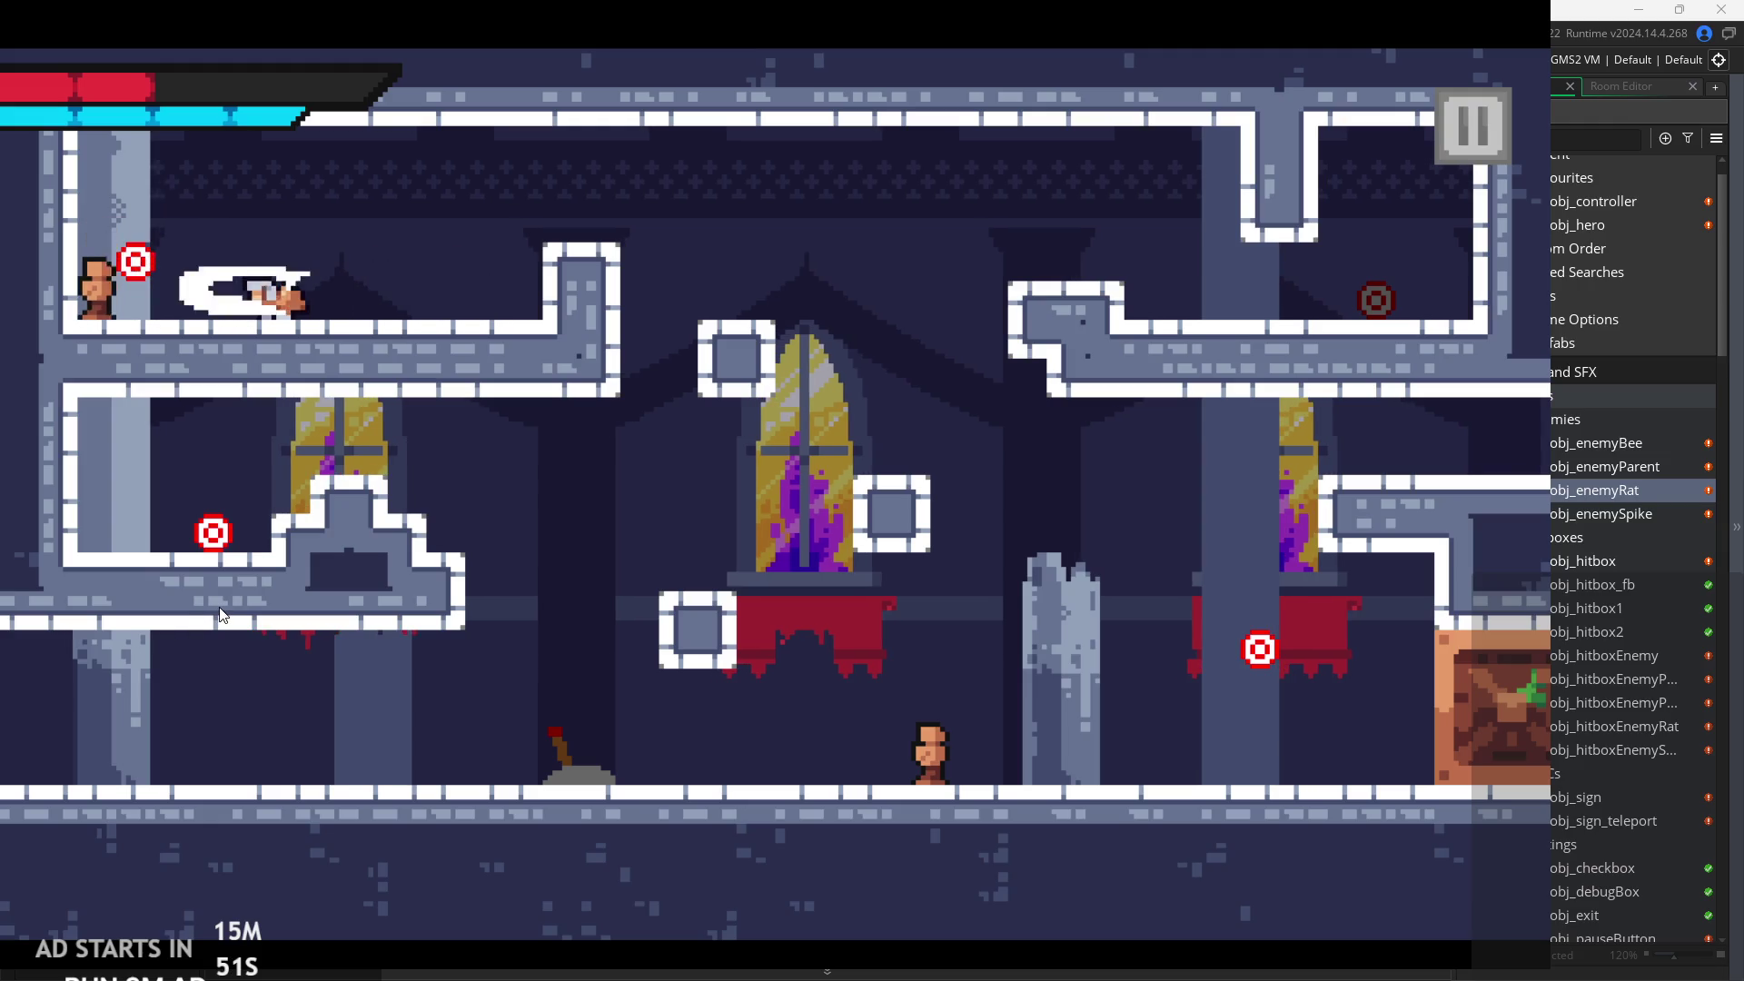
{"action": "key", "text": "x"}
{"action": "key", "text": "Left"}
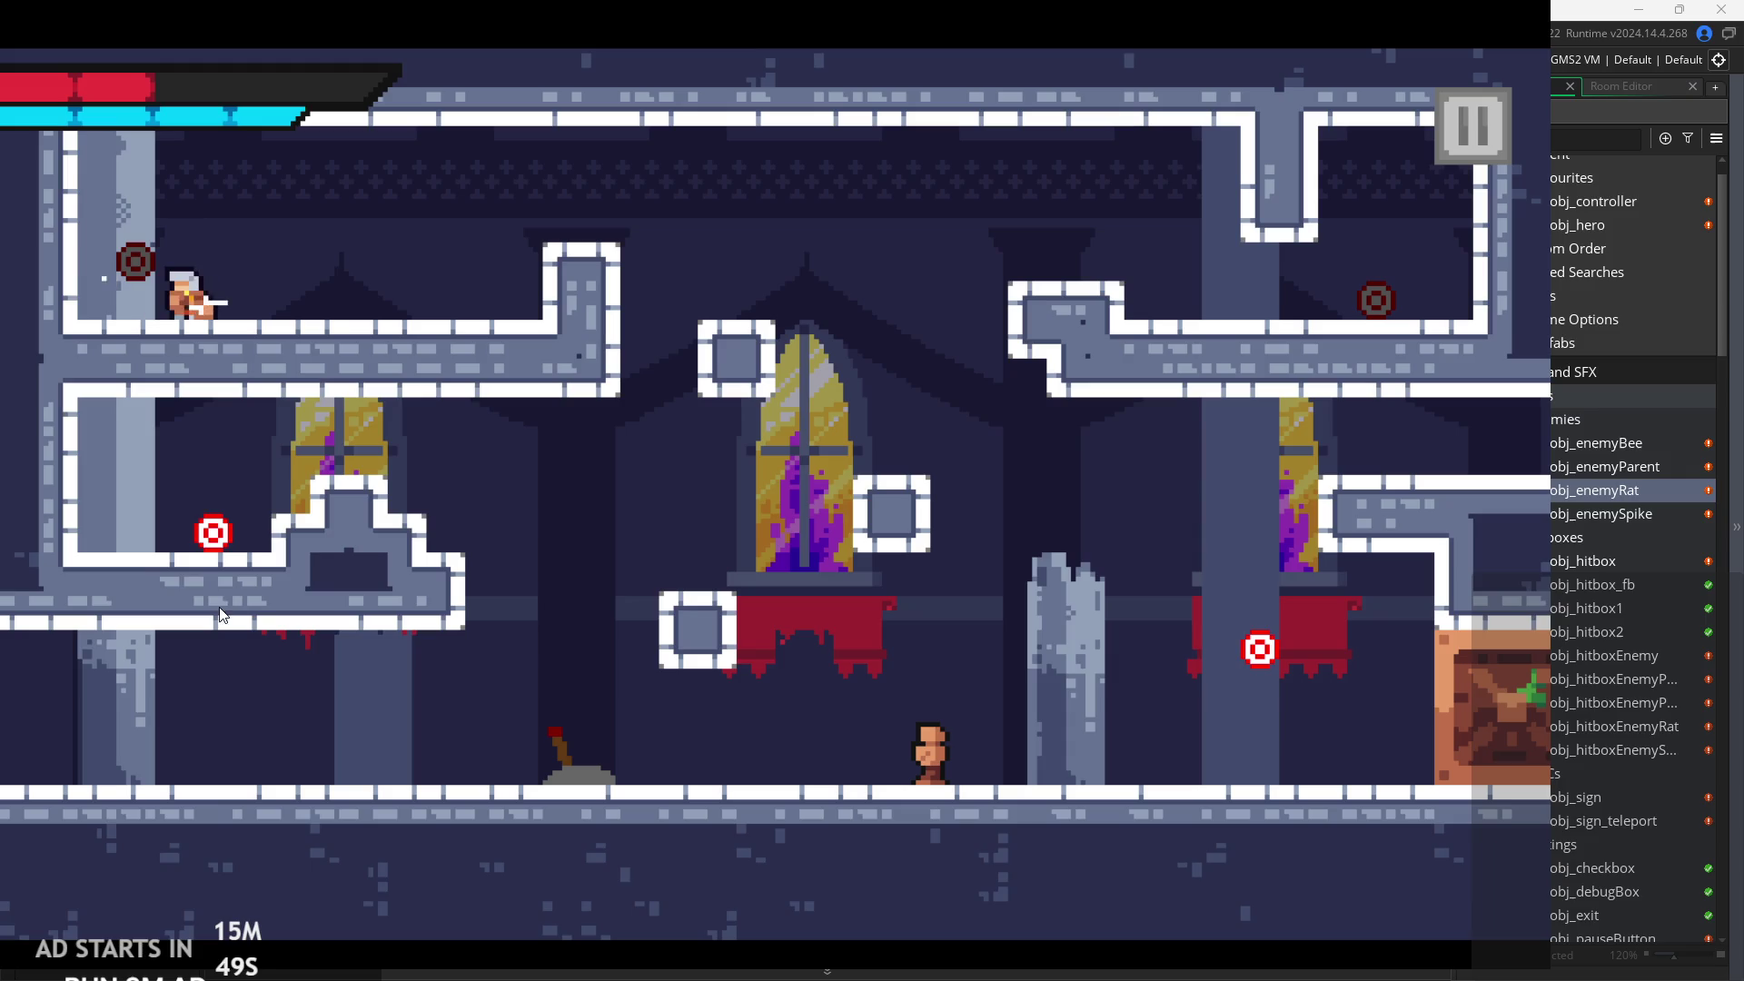
Drop off the ledge, climb back up, and slash the lower-left target.
{"action": "key", "text": "z"}
{"action": "key", "text": "Right"}
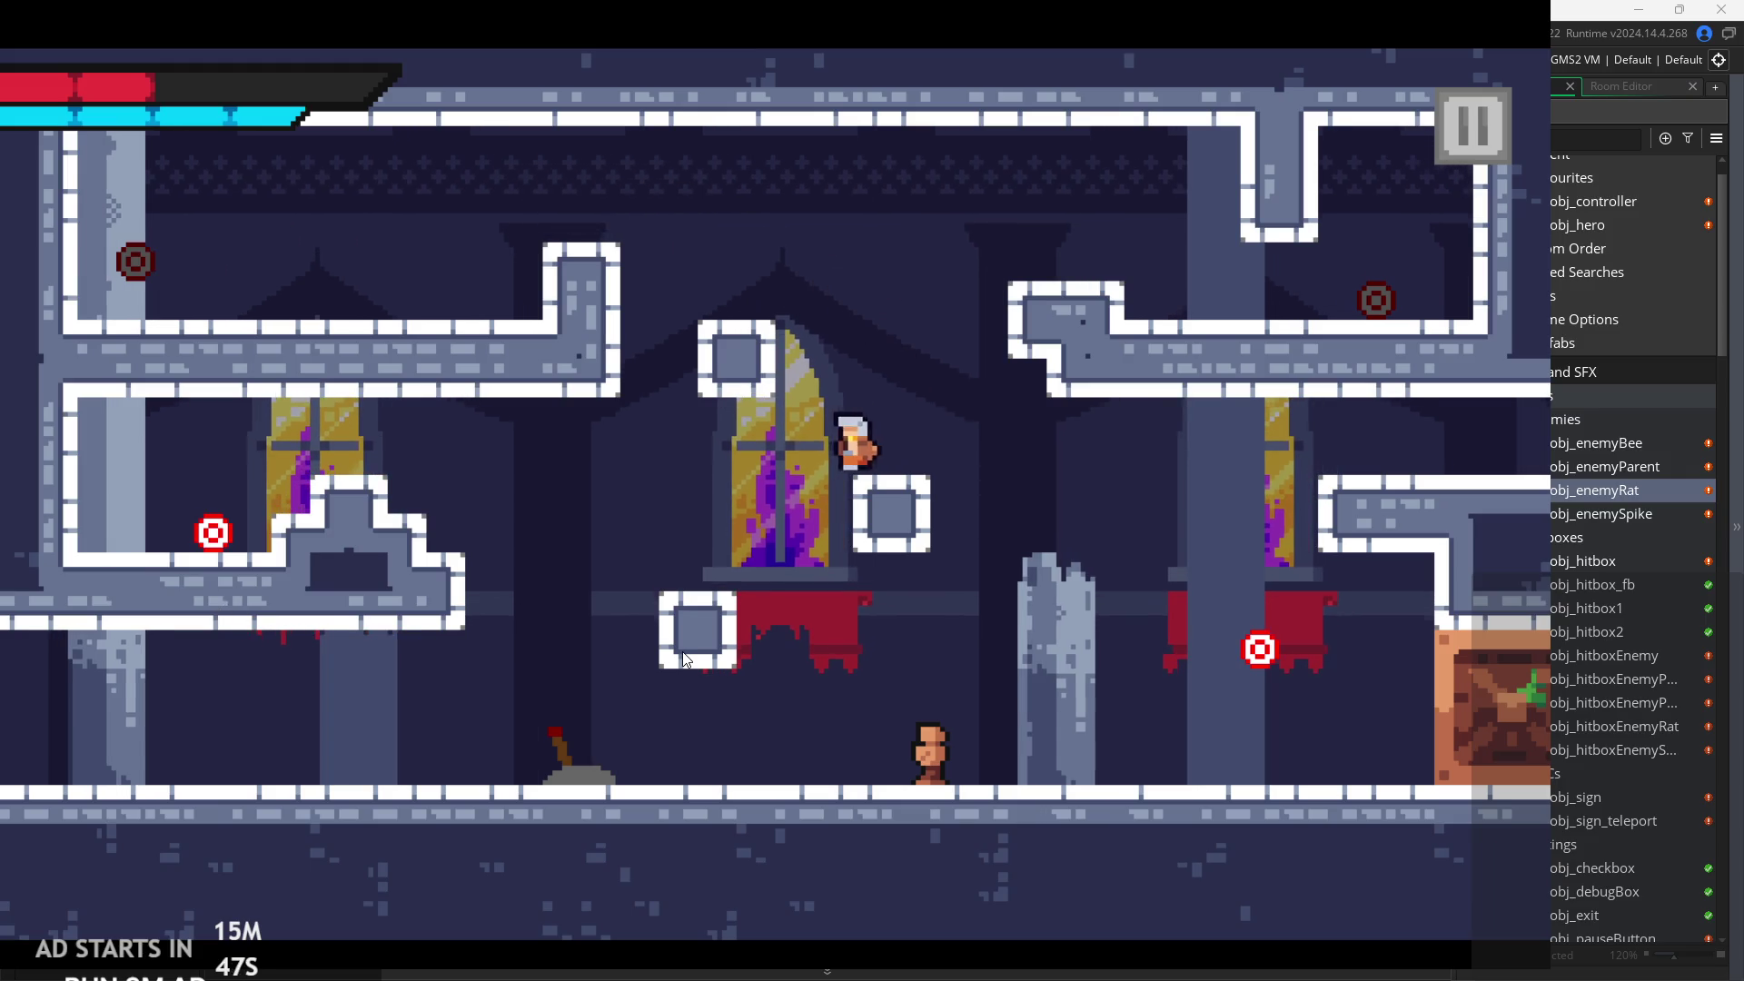
{"action": "key", "text": "Left"}
{"action": "key", "text": "Left"}
{"action": "key", "text": "z"}
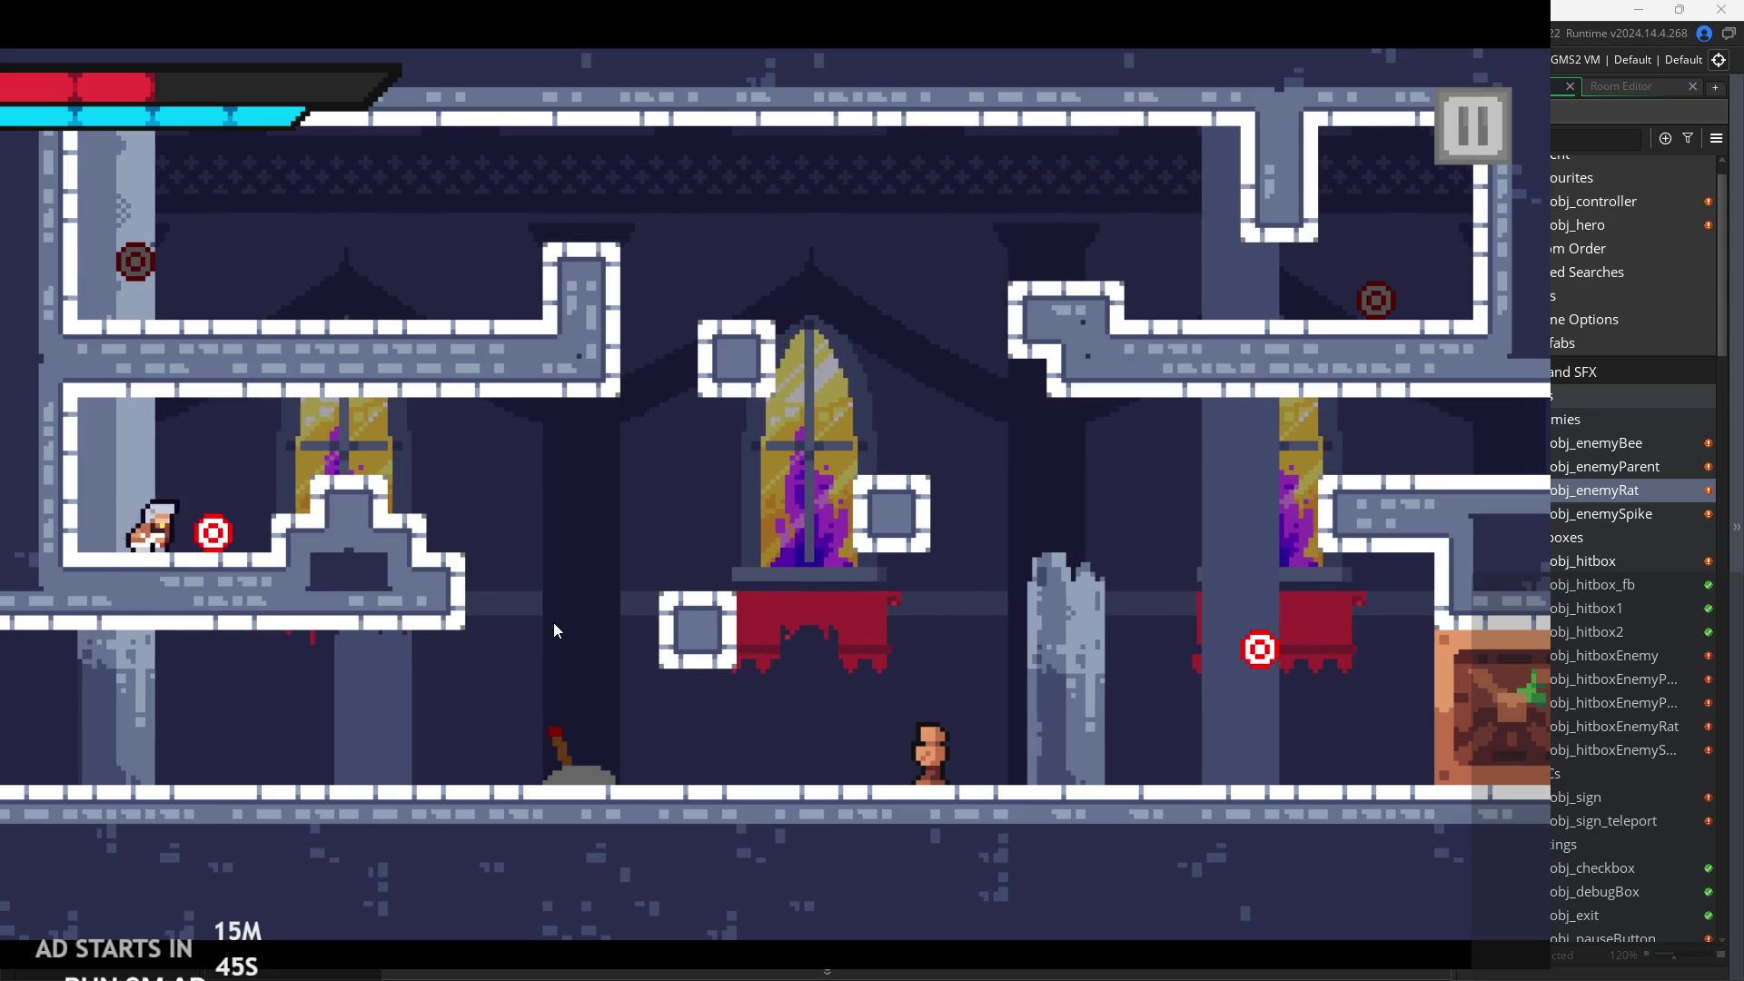
{"action": "key", "text": "z"}
{"action": "key", "text": "Right"}
{"action": "key", "text": "Left"}
{"action": "key", "text": "Right"}
{"action": "key", "text": "x"}
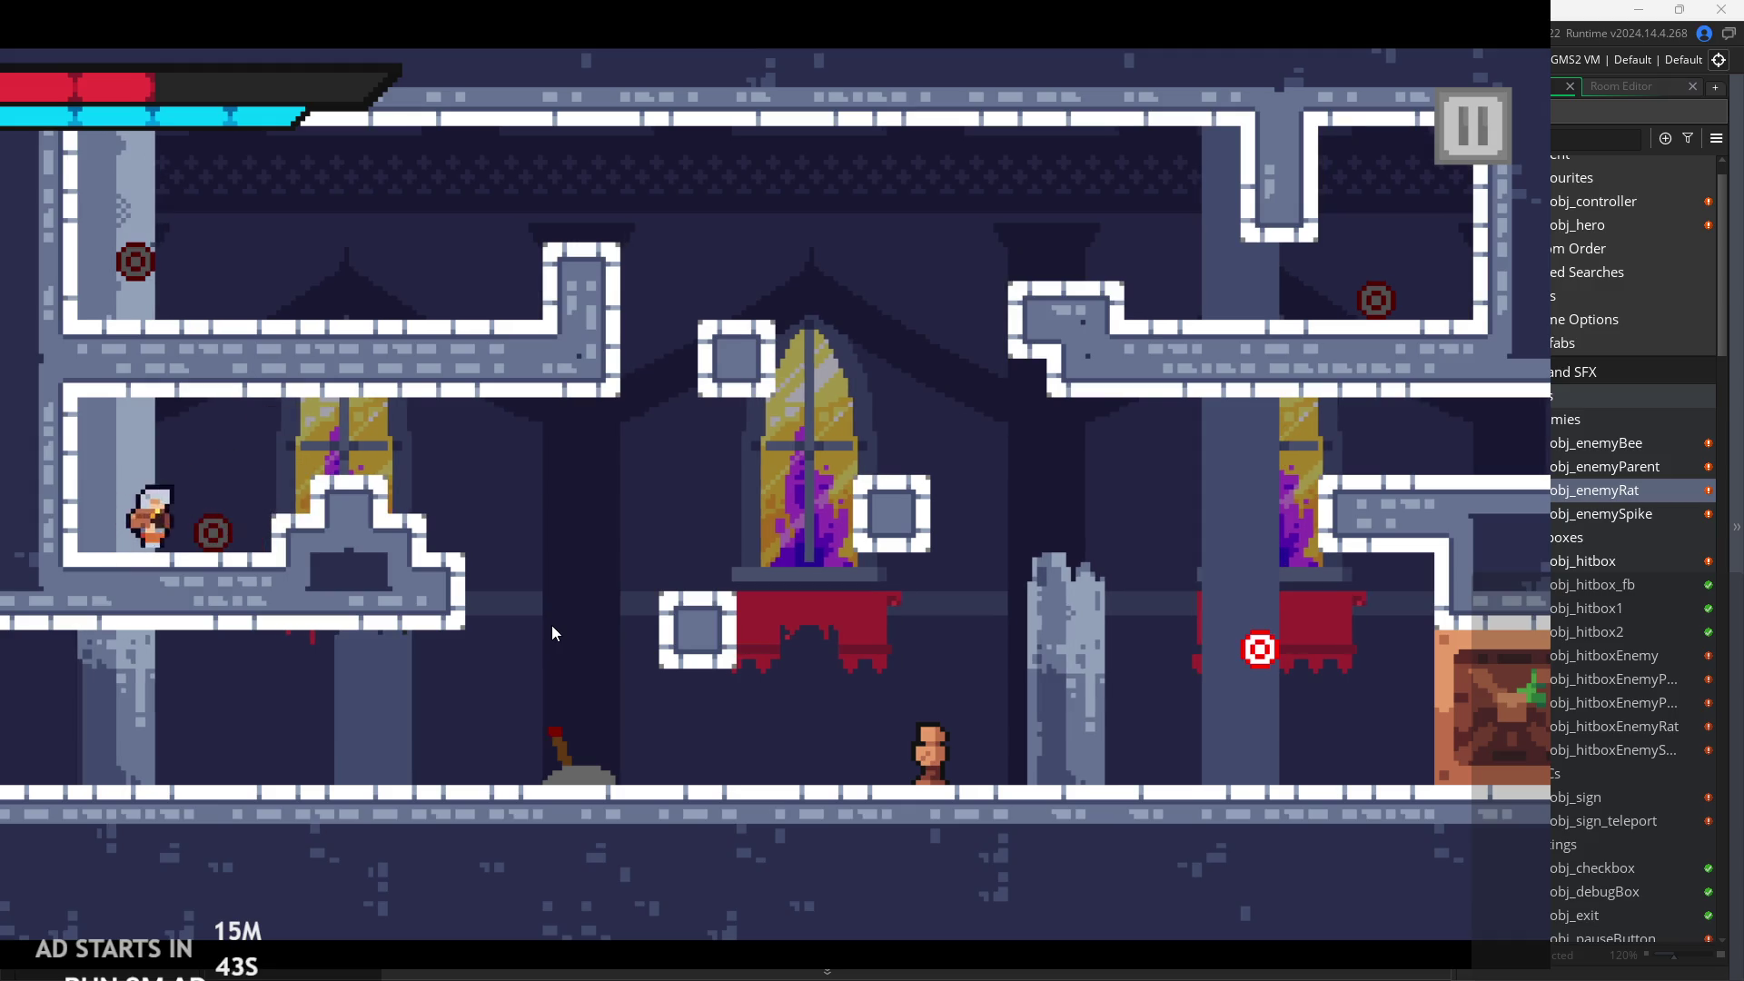
{"action": "key", "text": "z"}
Strike the rat and right-side target, then walk off the right edge into the crate room.
{"action": "key", "text": "Right"}
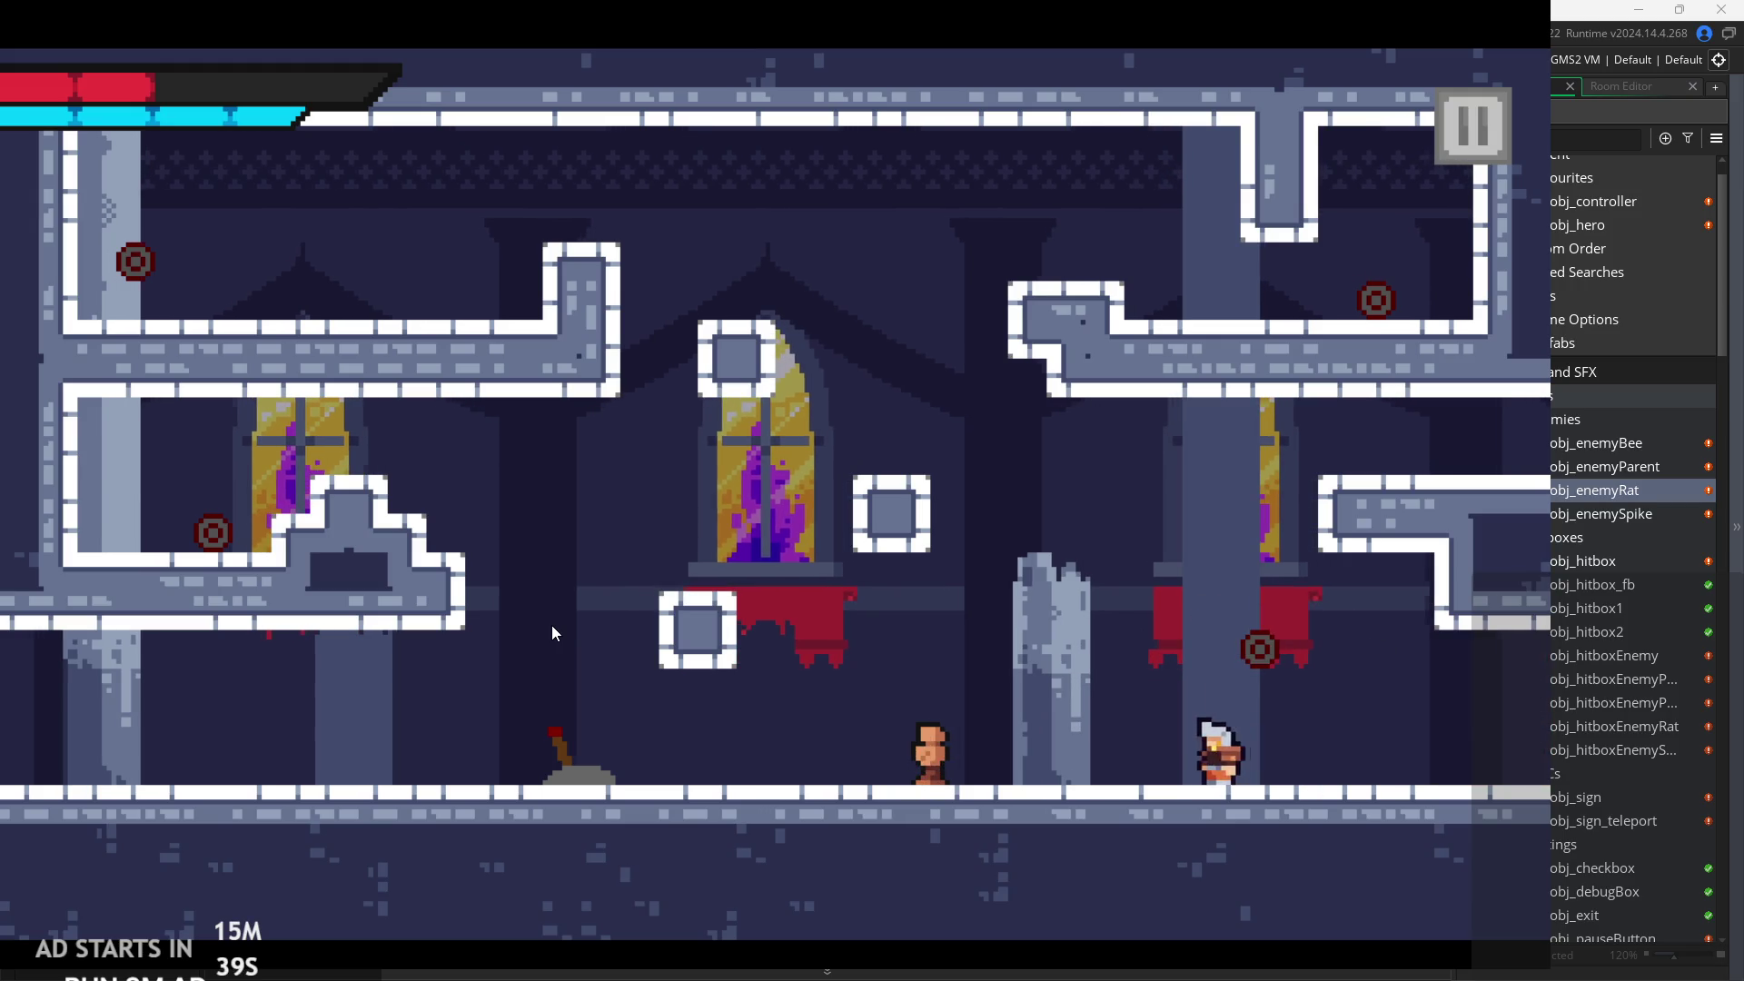
{"action": "key", "text": "x"}
{"action": "key", "text": "Right"}
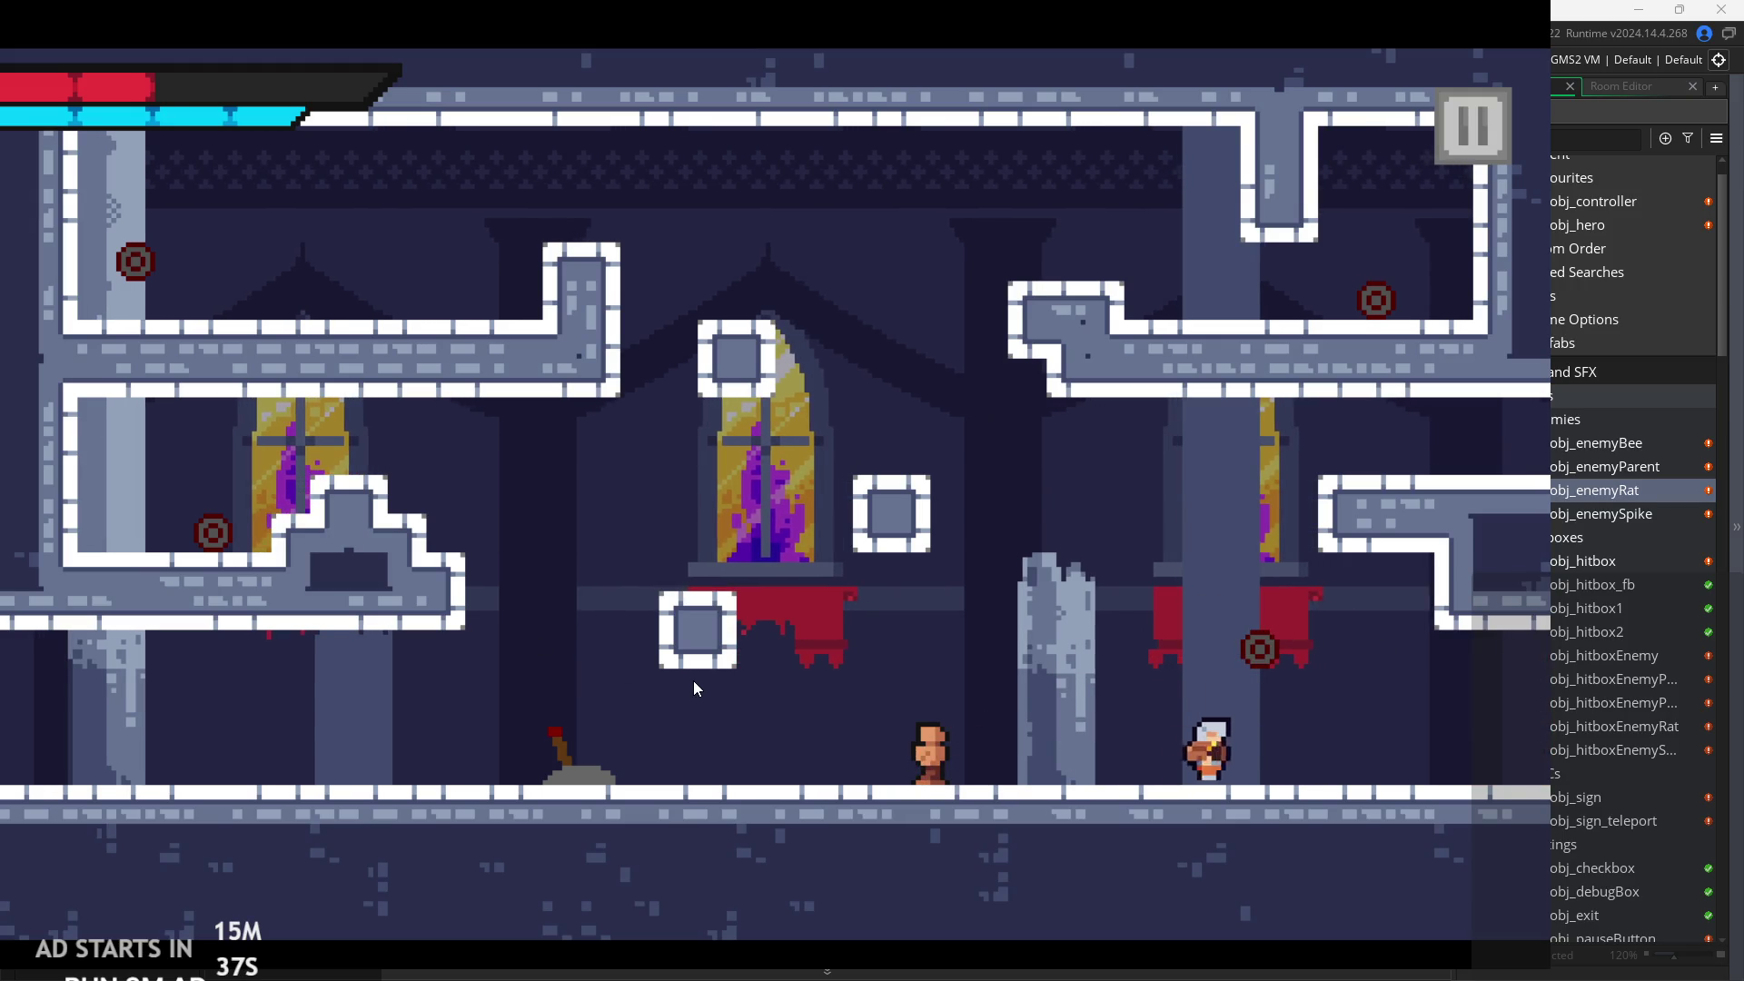
{"action": "key", "text": "Right"}
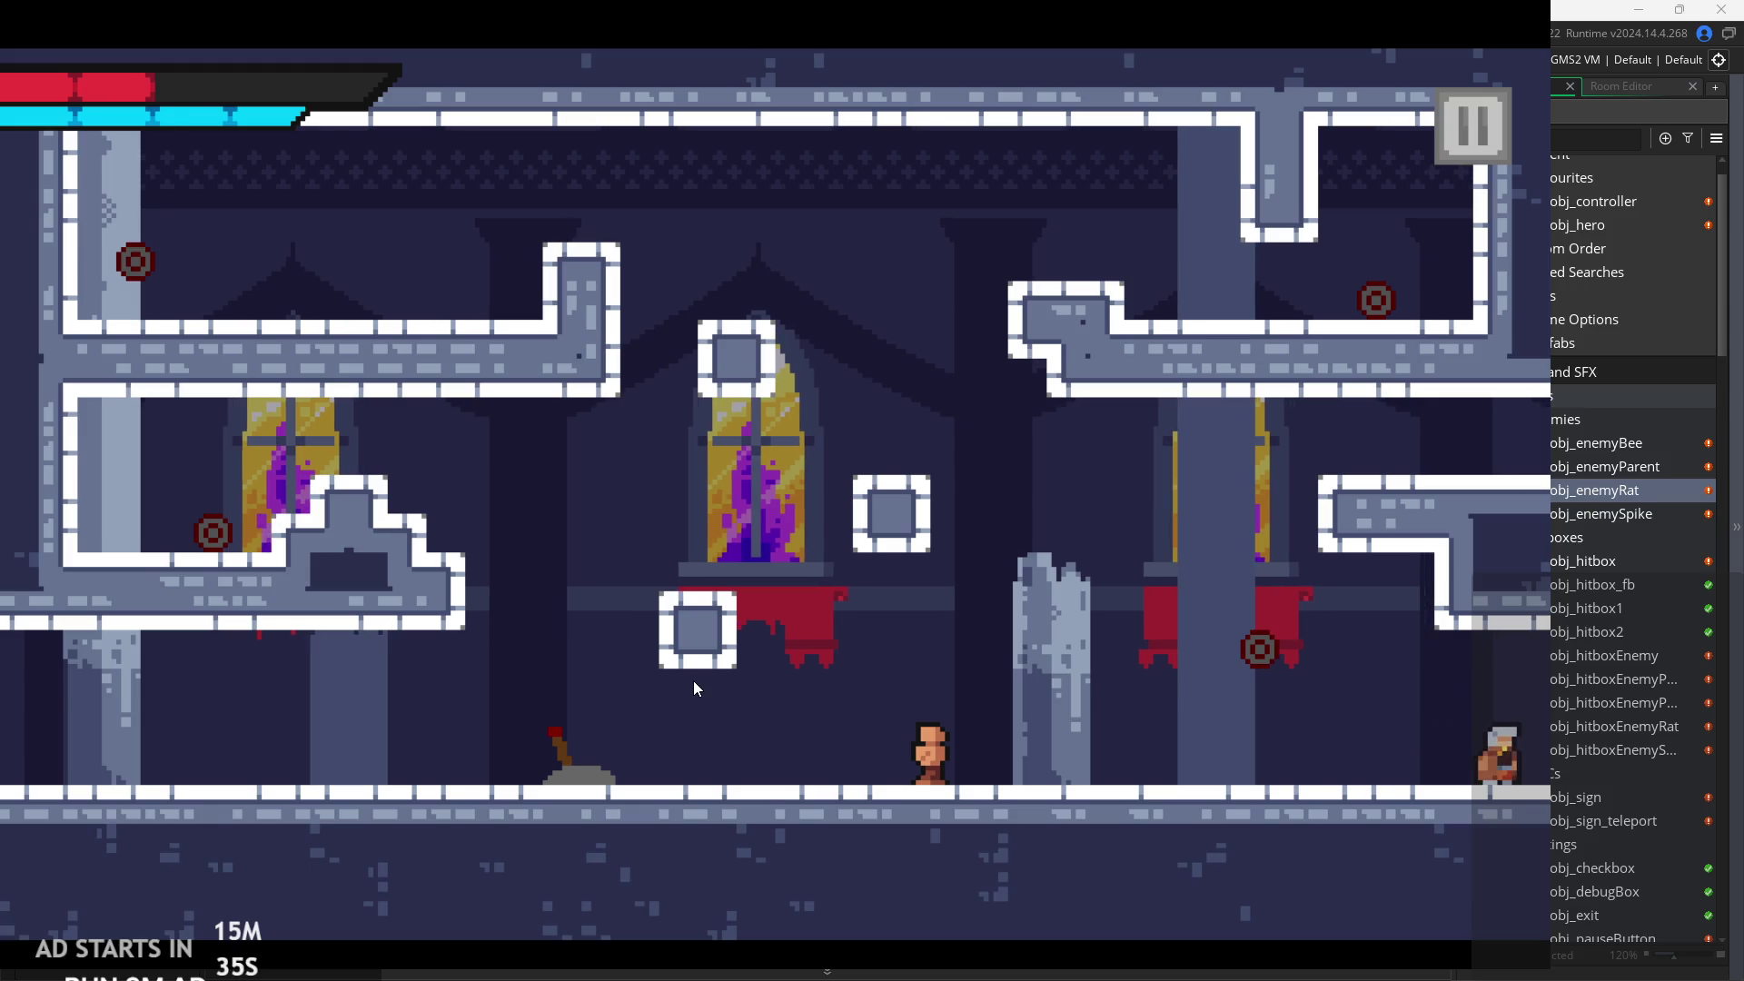
{"action": "key", "text": "Right"}
Jump onto the upper-left ledge, then leap right across the castle room.
{"action": "key", "text": "space"}
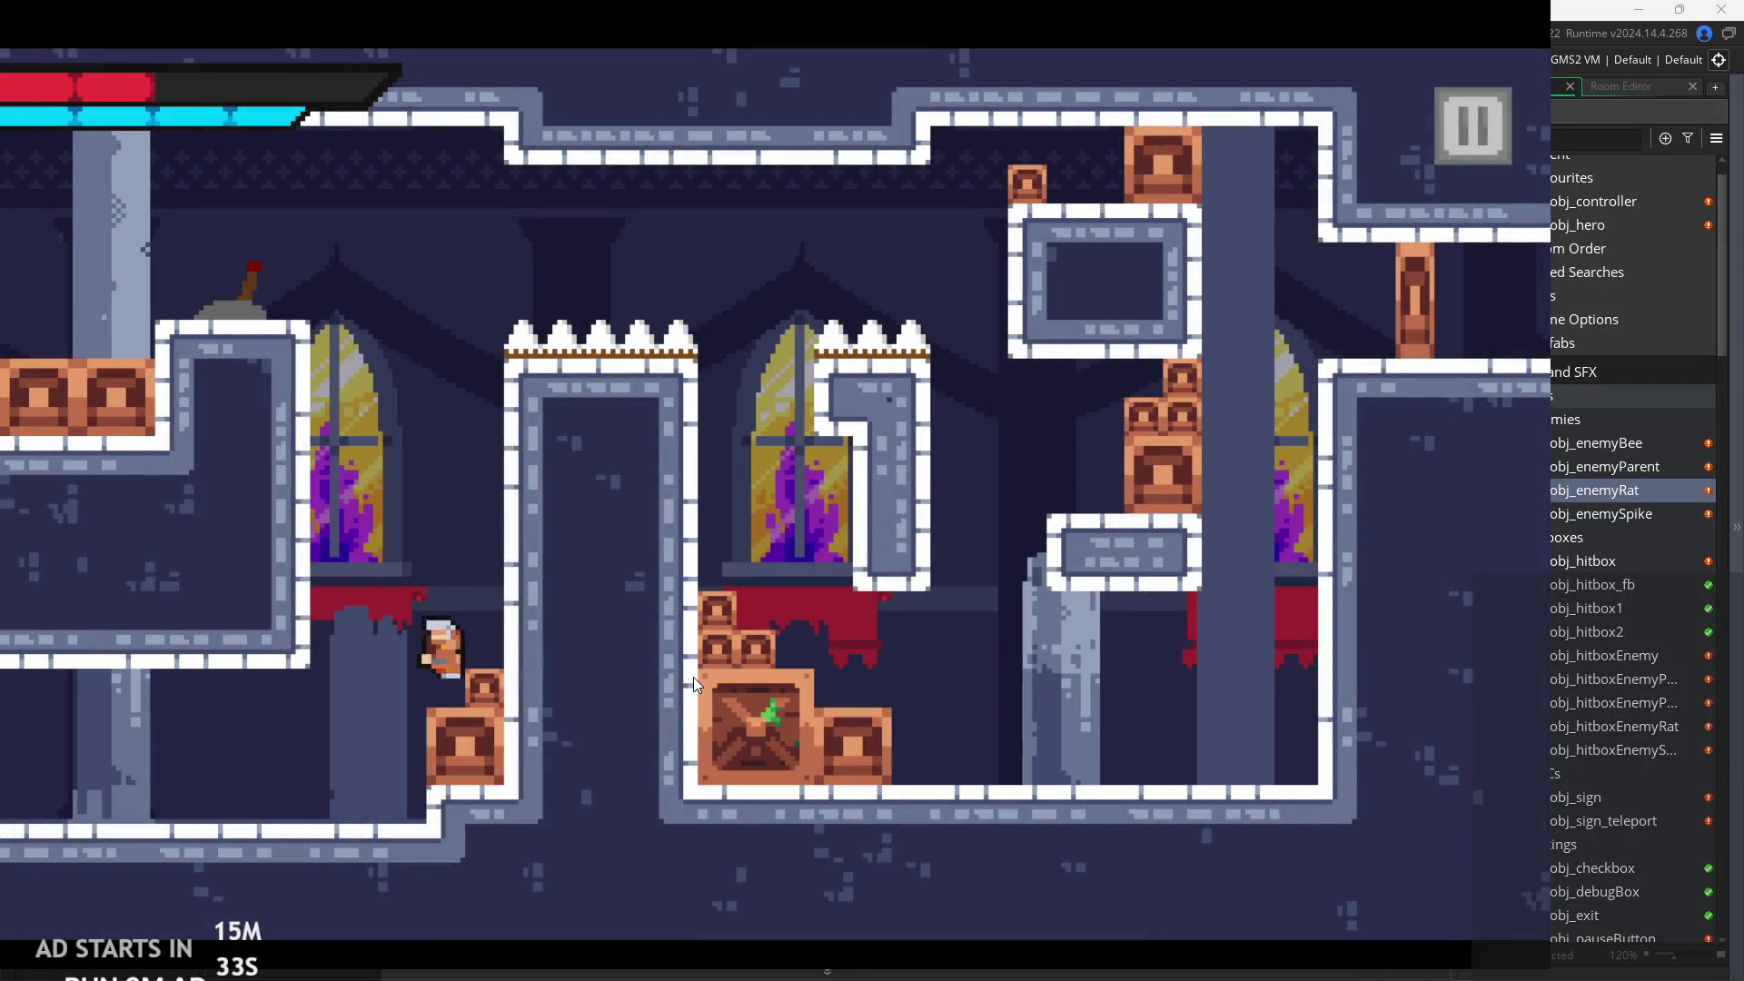
{"action": "key", "text": "Left"}
{"action": "key", "text": "space"}
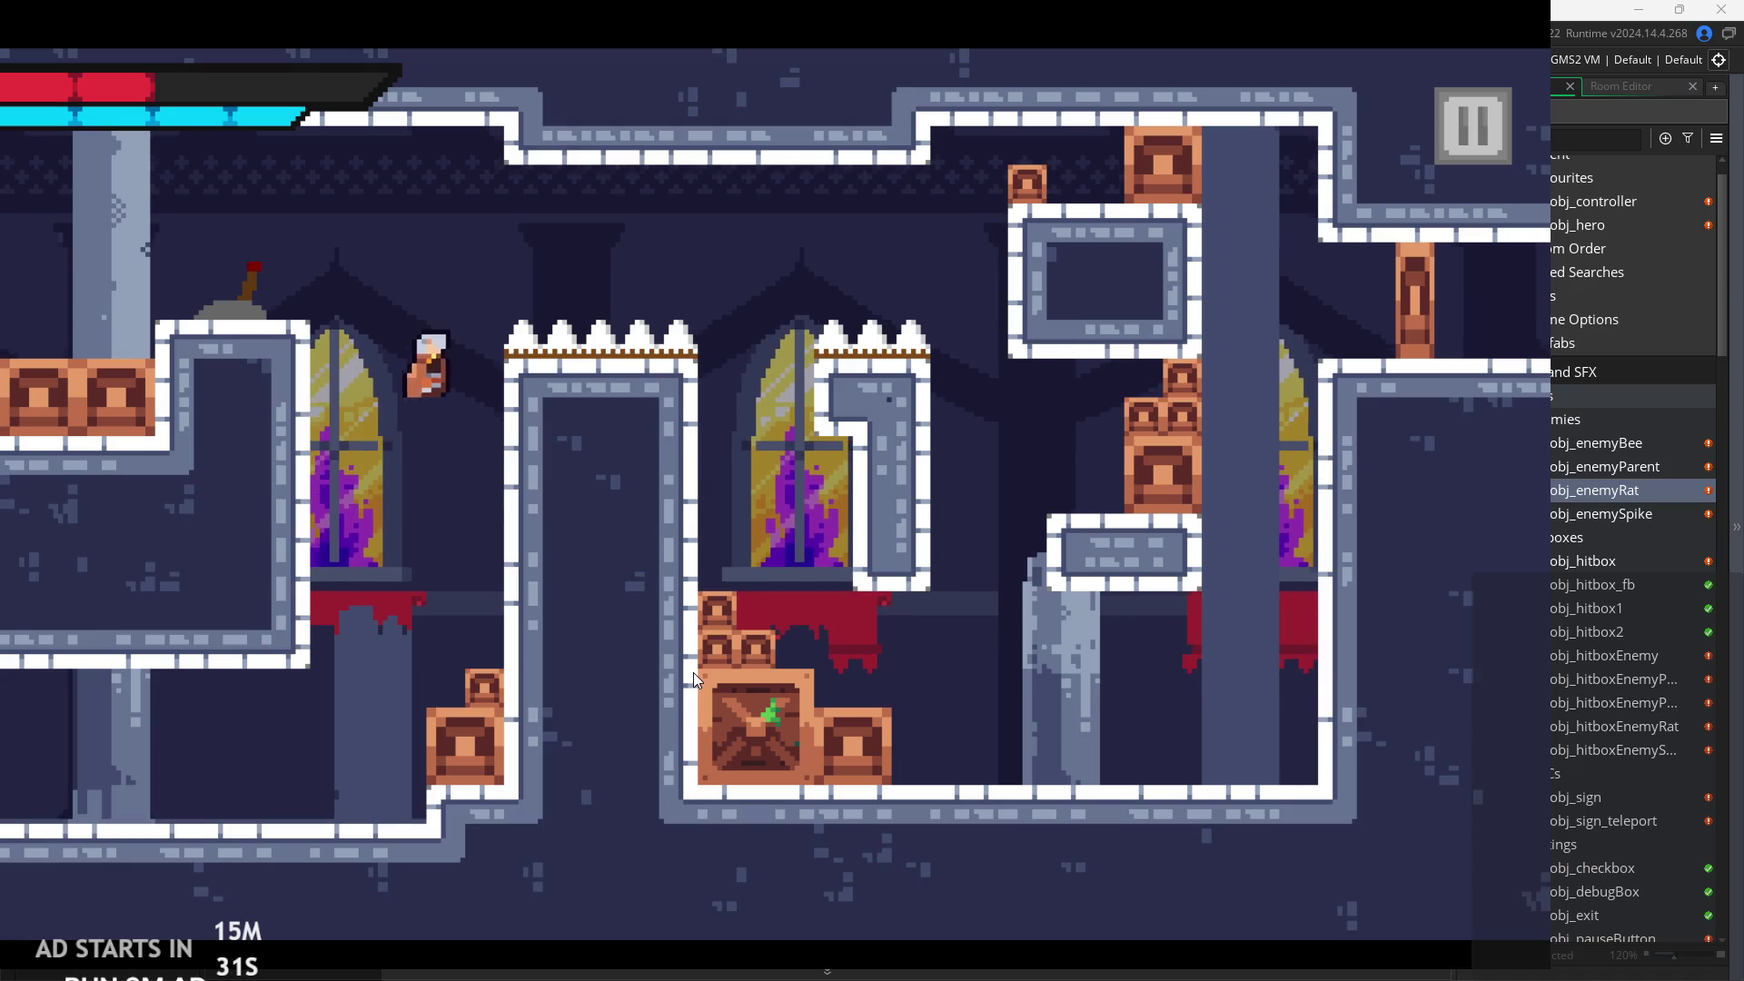
{"action": "key", "text": "Right"}
{"action": "key", "text": "space"}
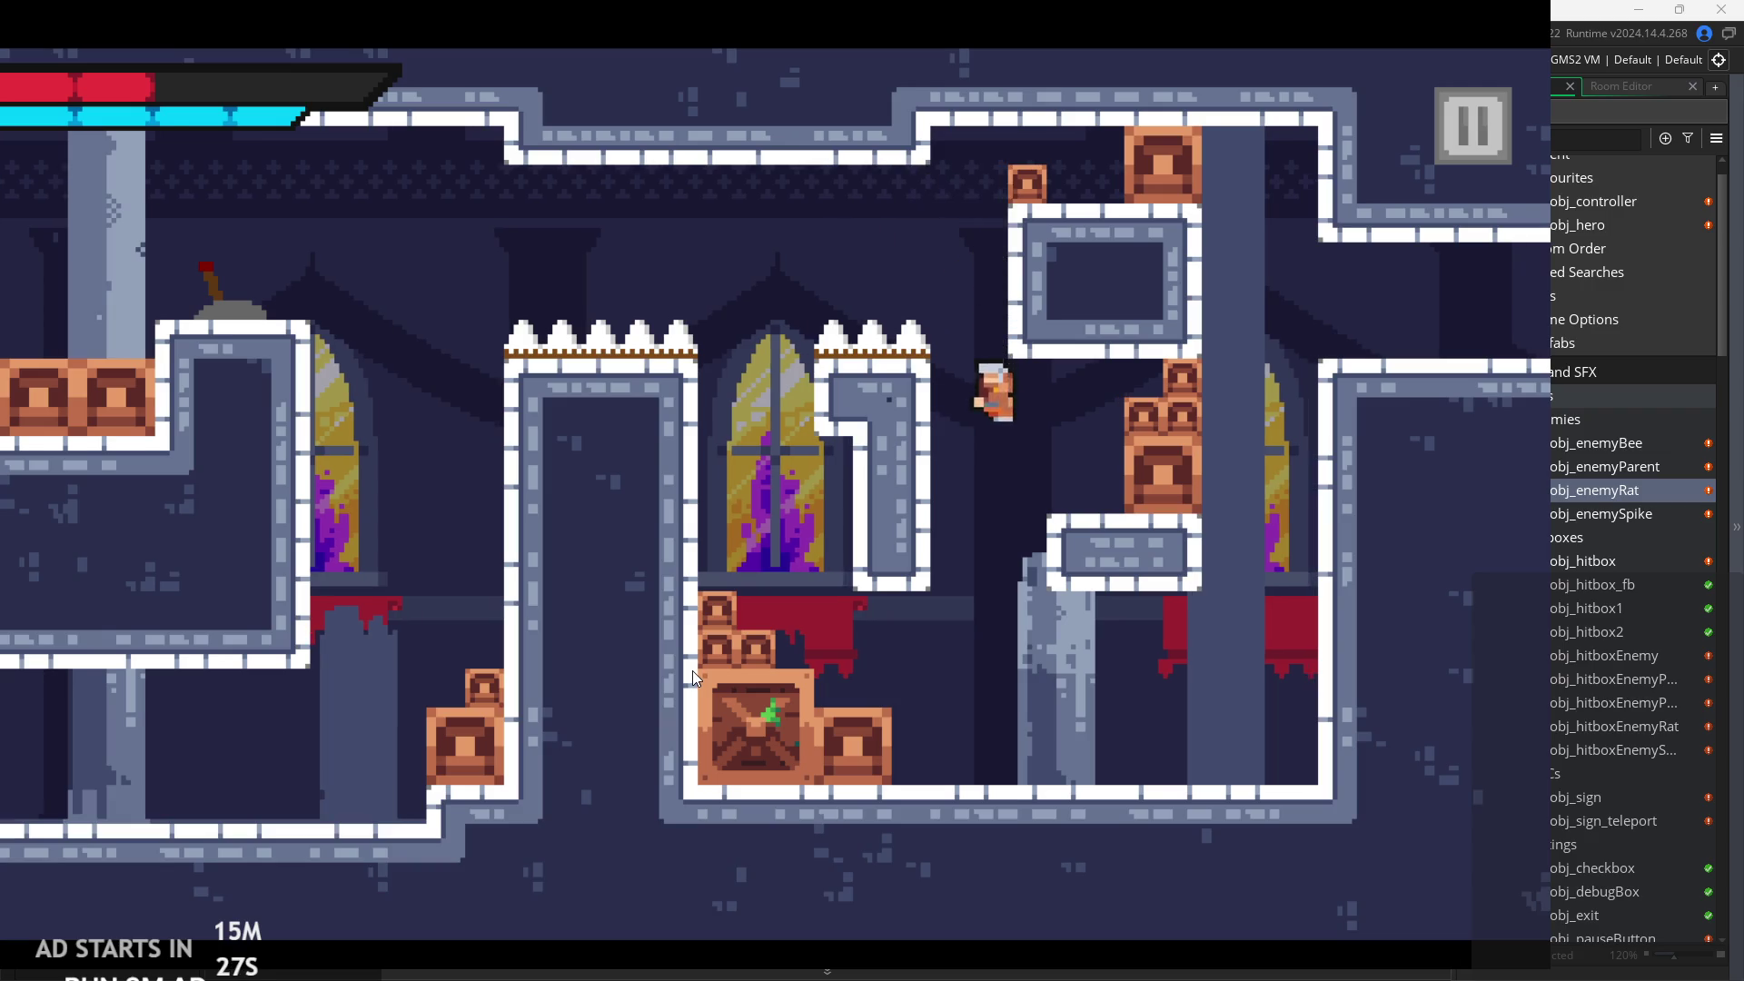
Climb the right column, clear the gap and dash right into the next room.
{"action": "key", "text": "Right"}
{"action": "key", "text": "space"}
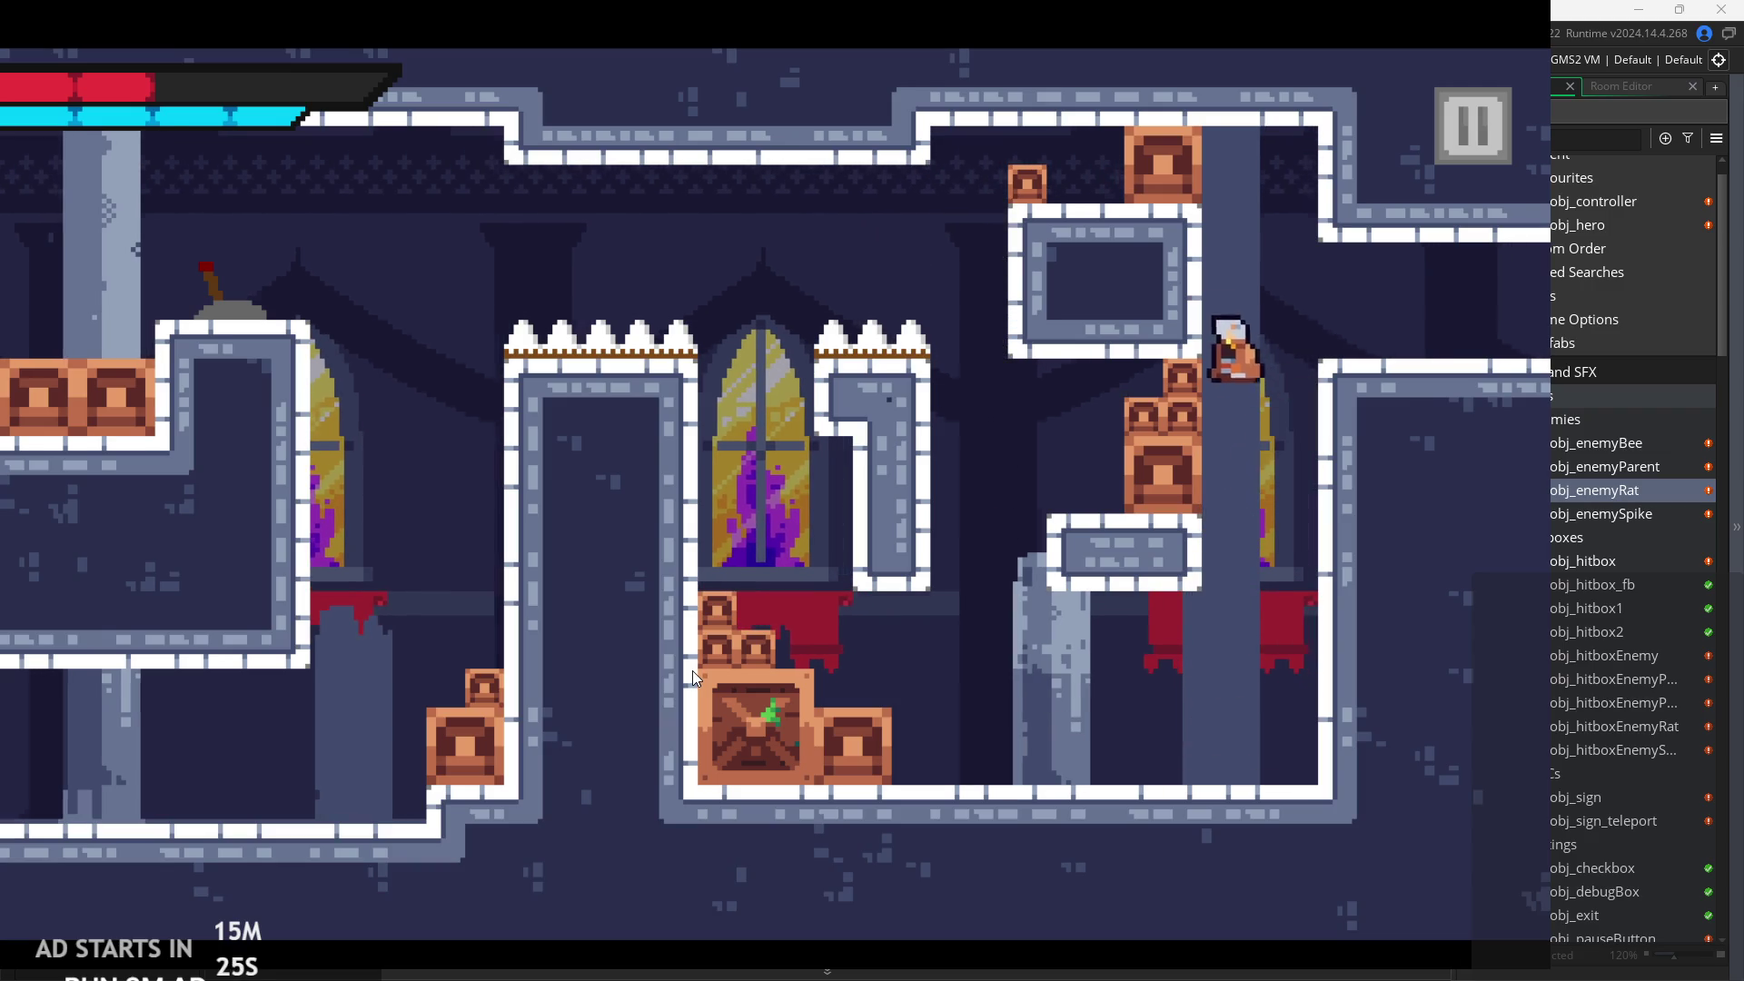
{"action": "key", "text": "Right"}
{"action": "key", "text": "space"}
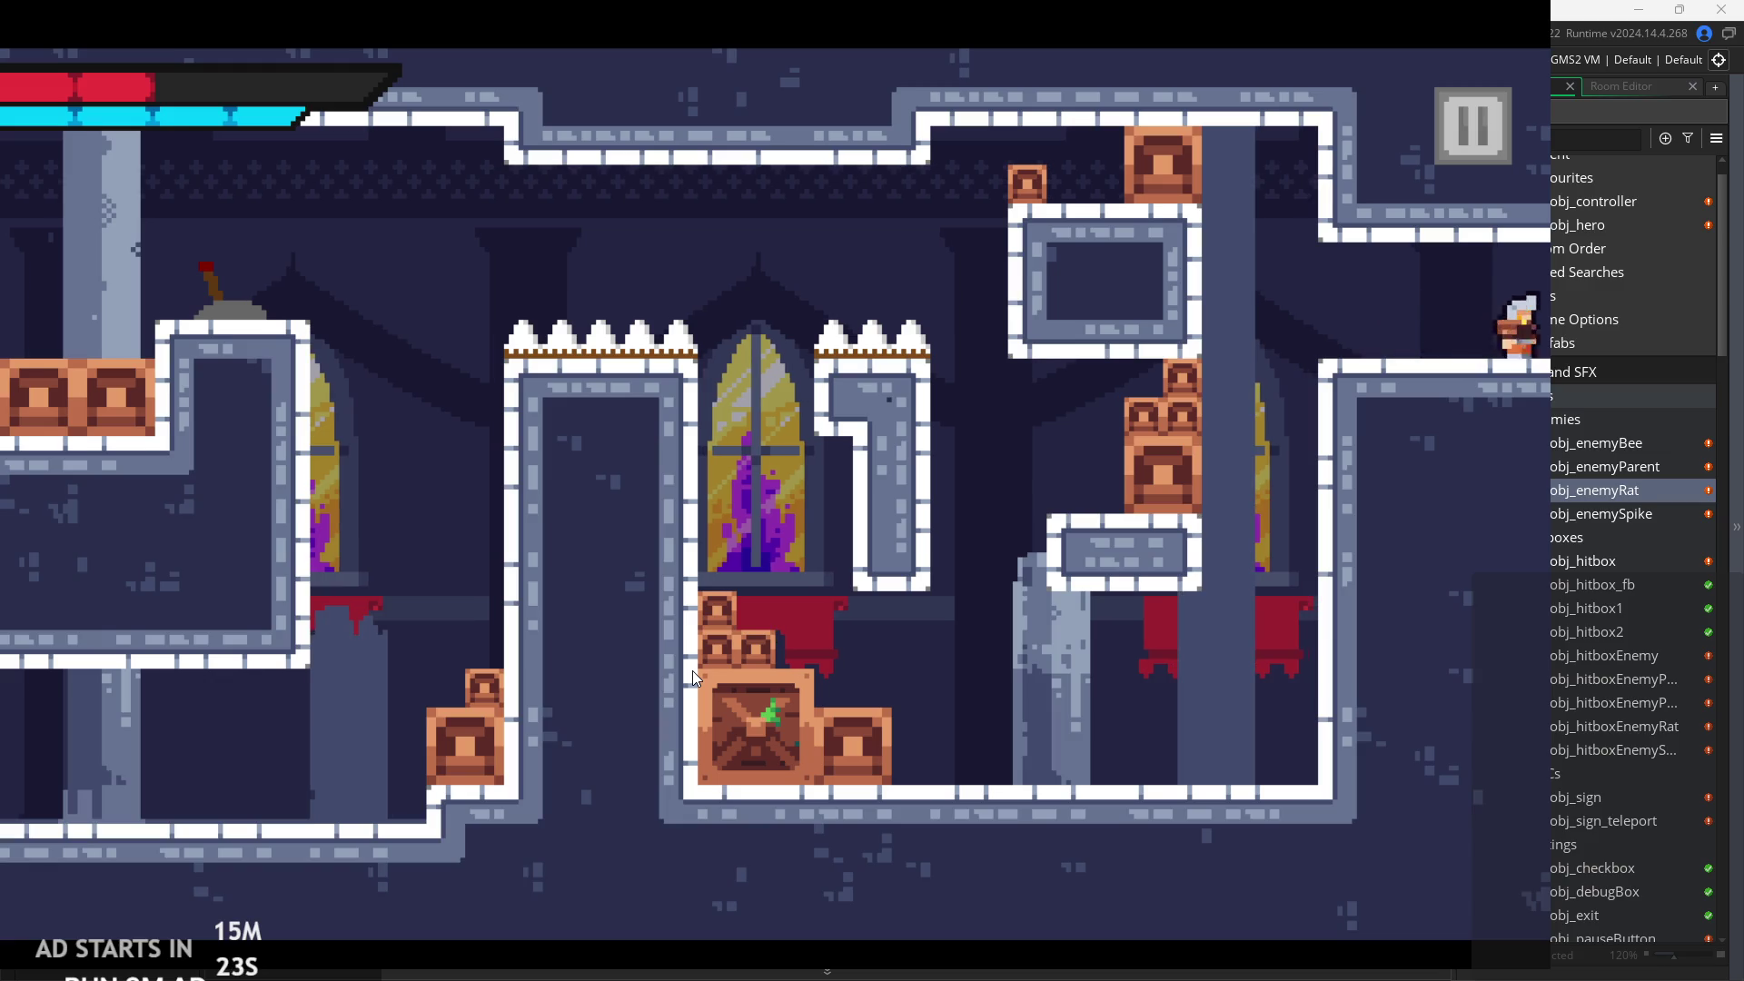
{"action": "key", "text": "Right"}
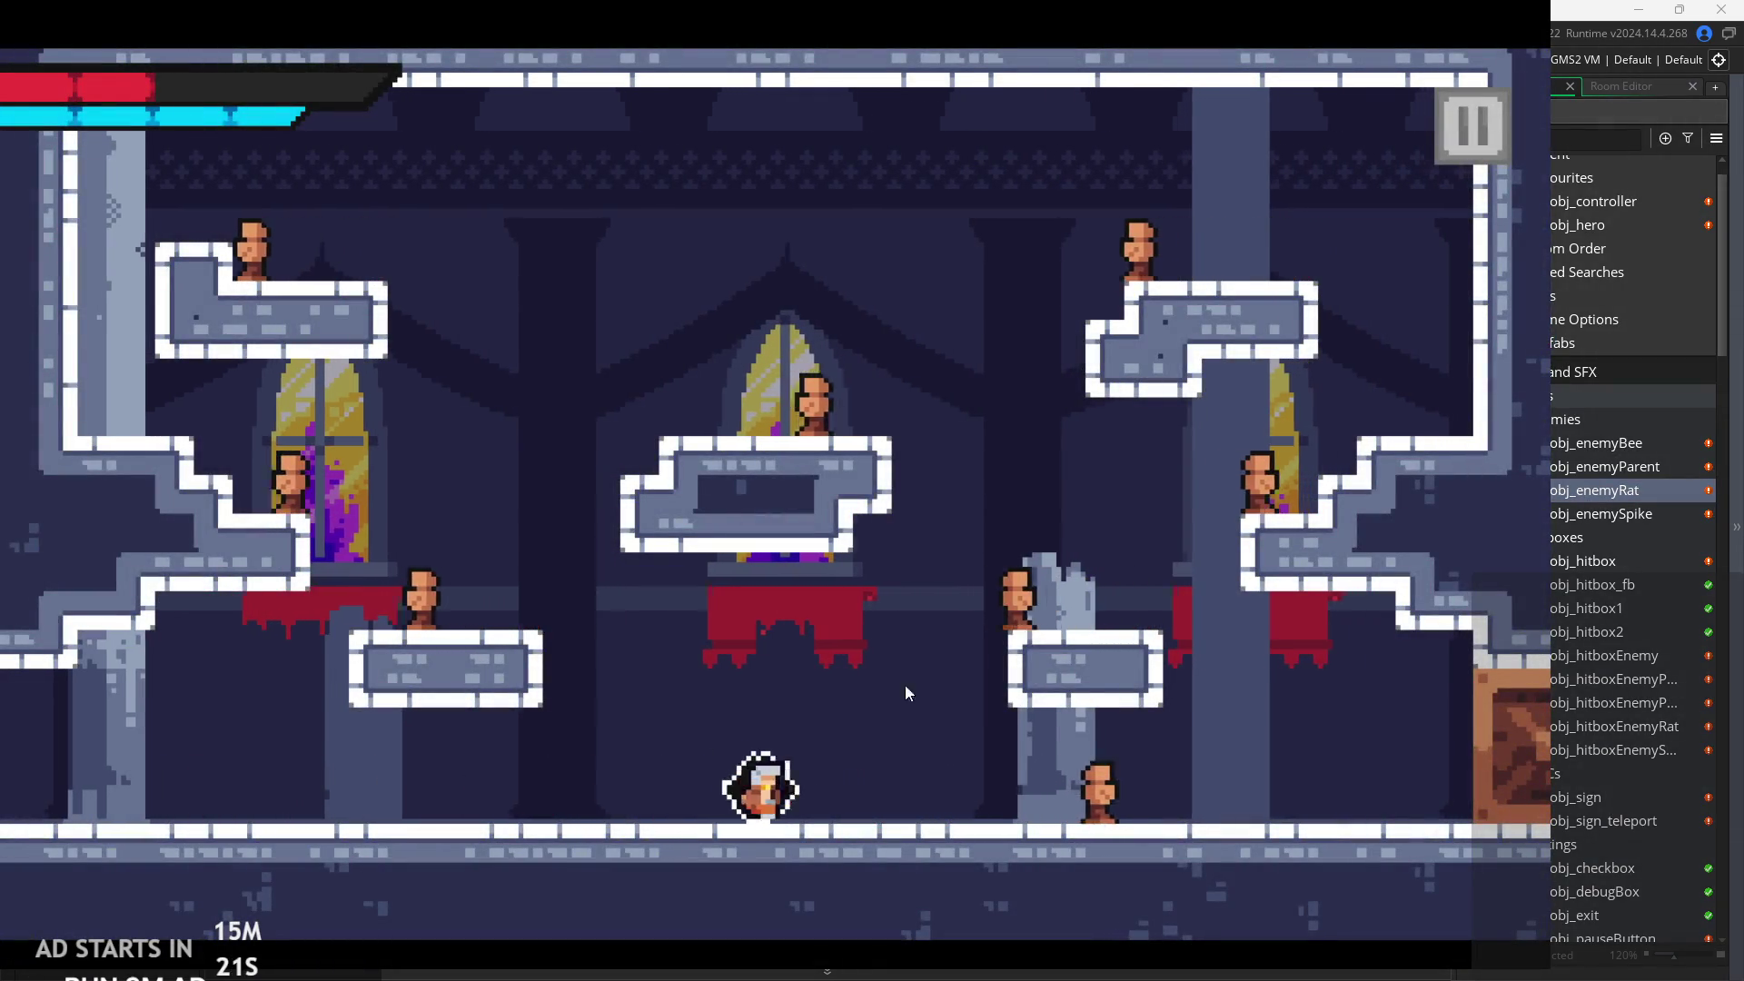
{"action": "key", "text": "Right"}
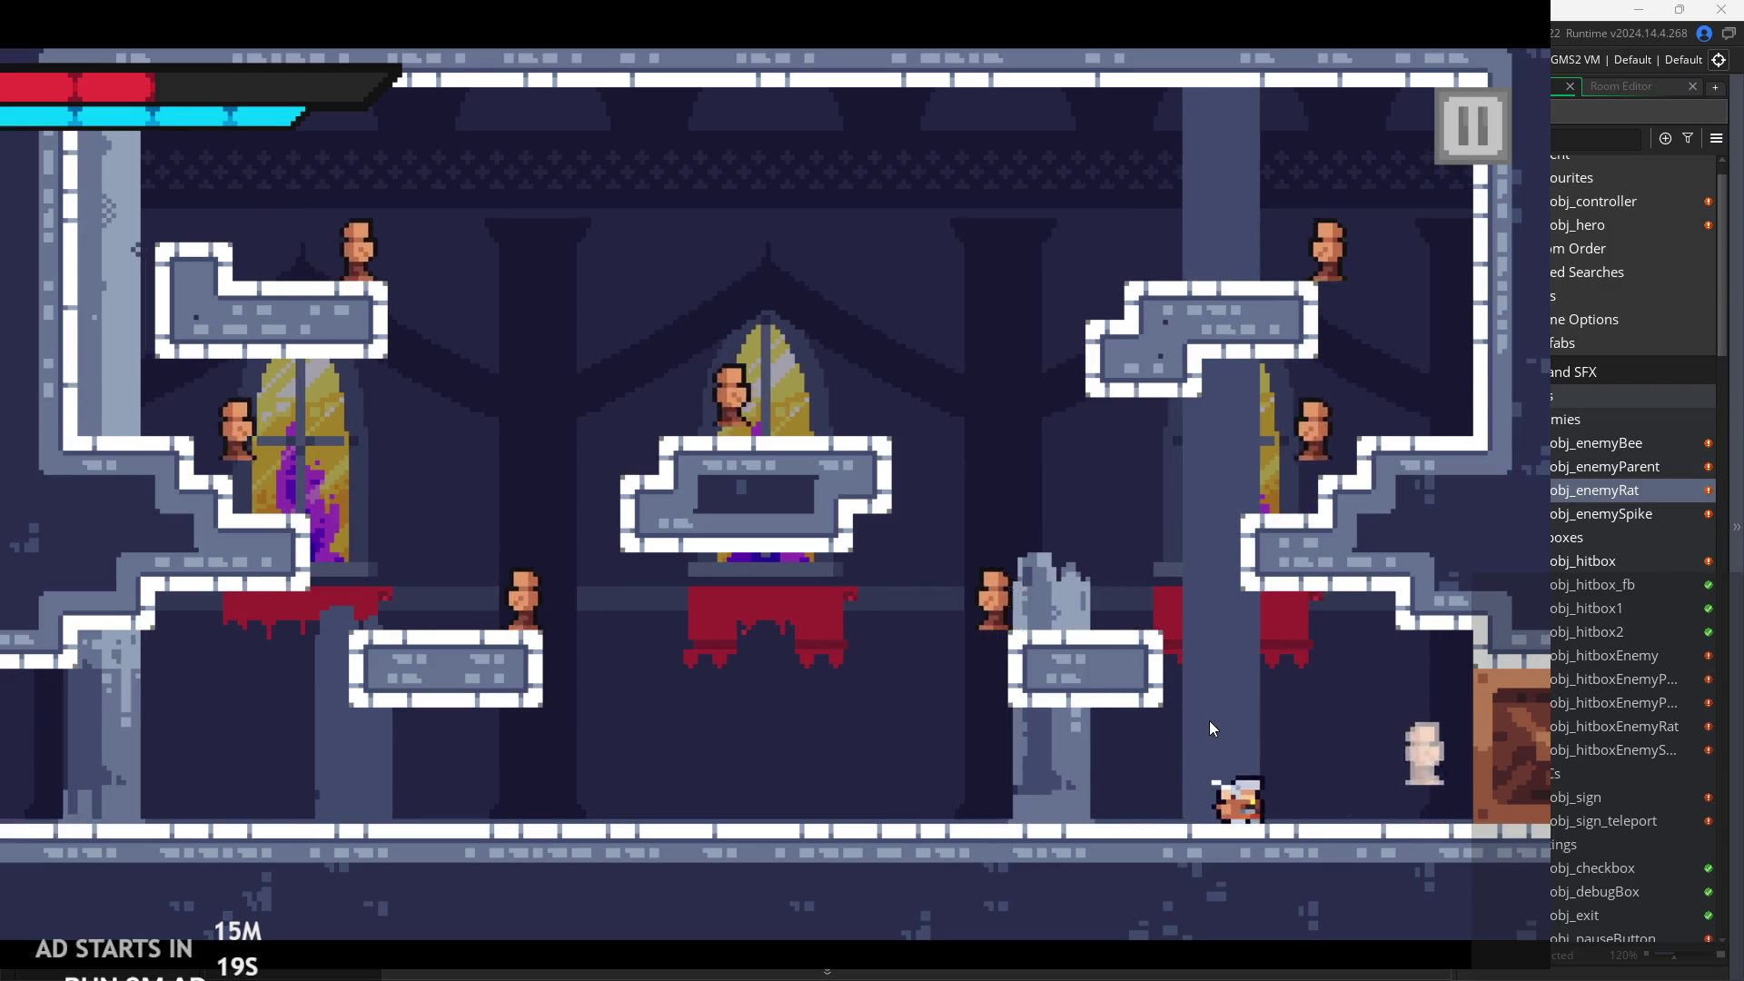
Weave back and forth across the floor beside the central pillar.
{"action": "key", "text": "Right"}
{"action": "key", "text": "Left"}
{"action": "key", "text": "space"}
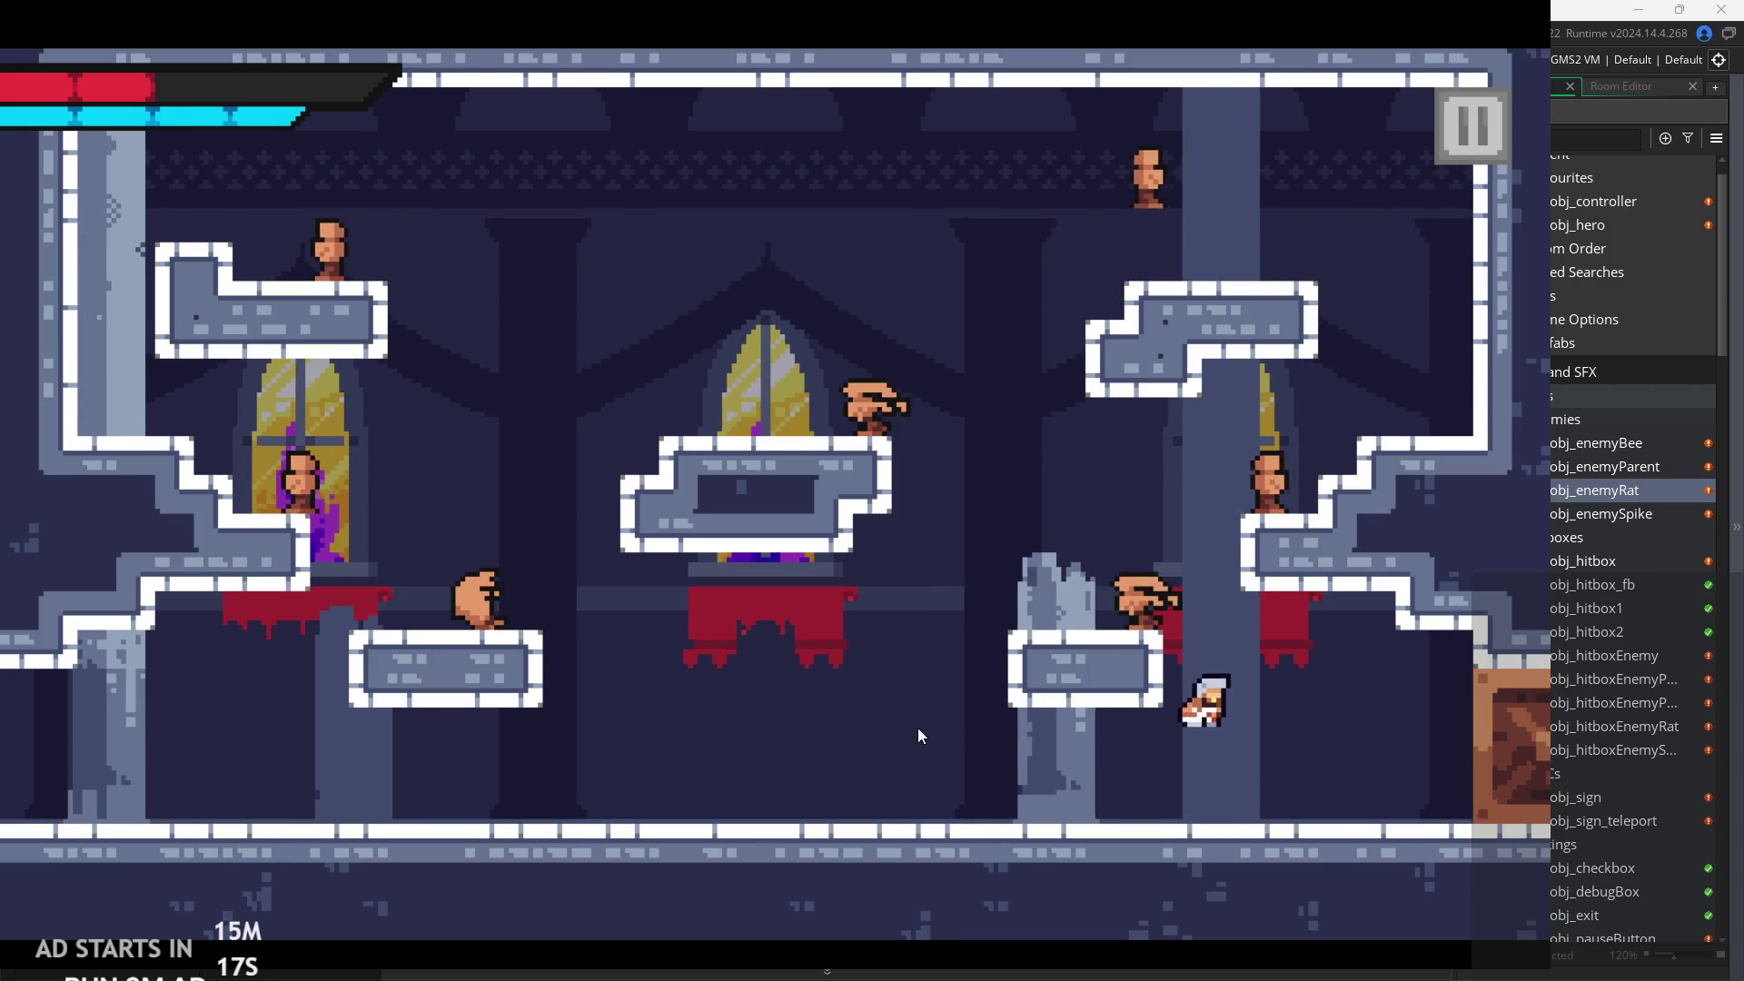
{"action": "key", "text": "Right"}
{"action": "key", "text": "Left"}
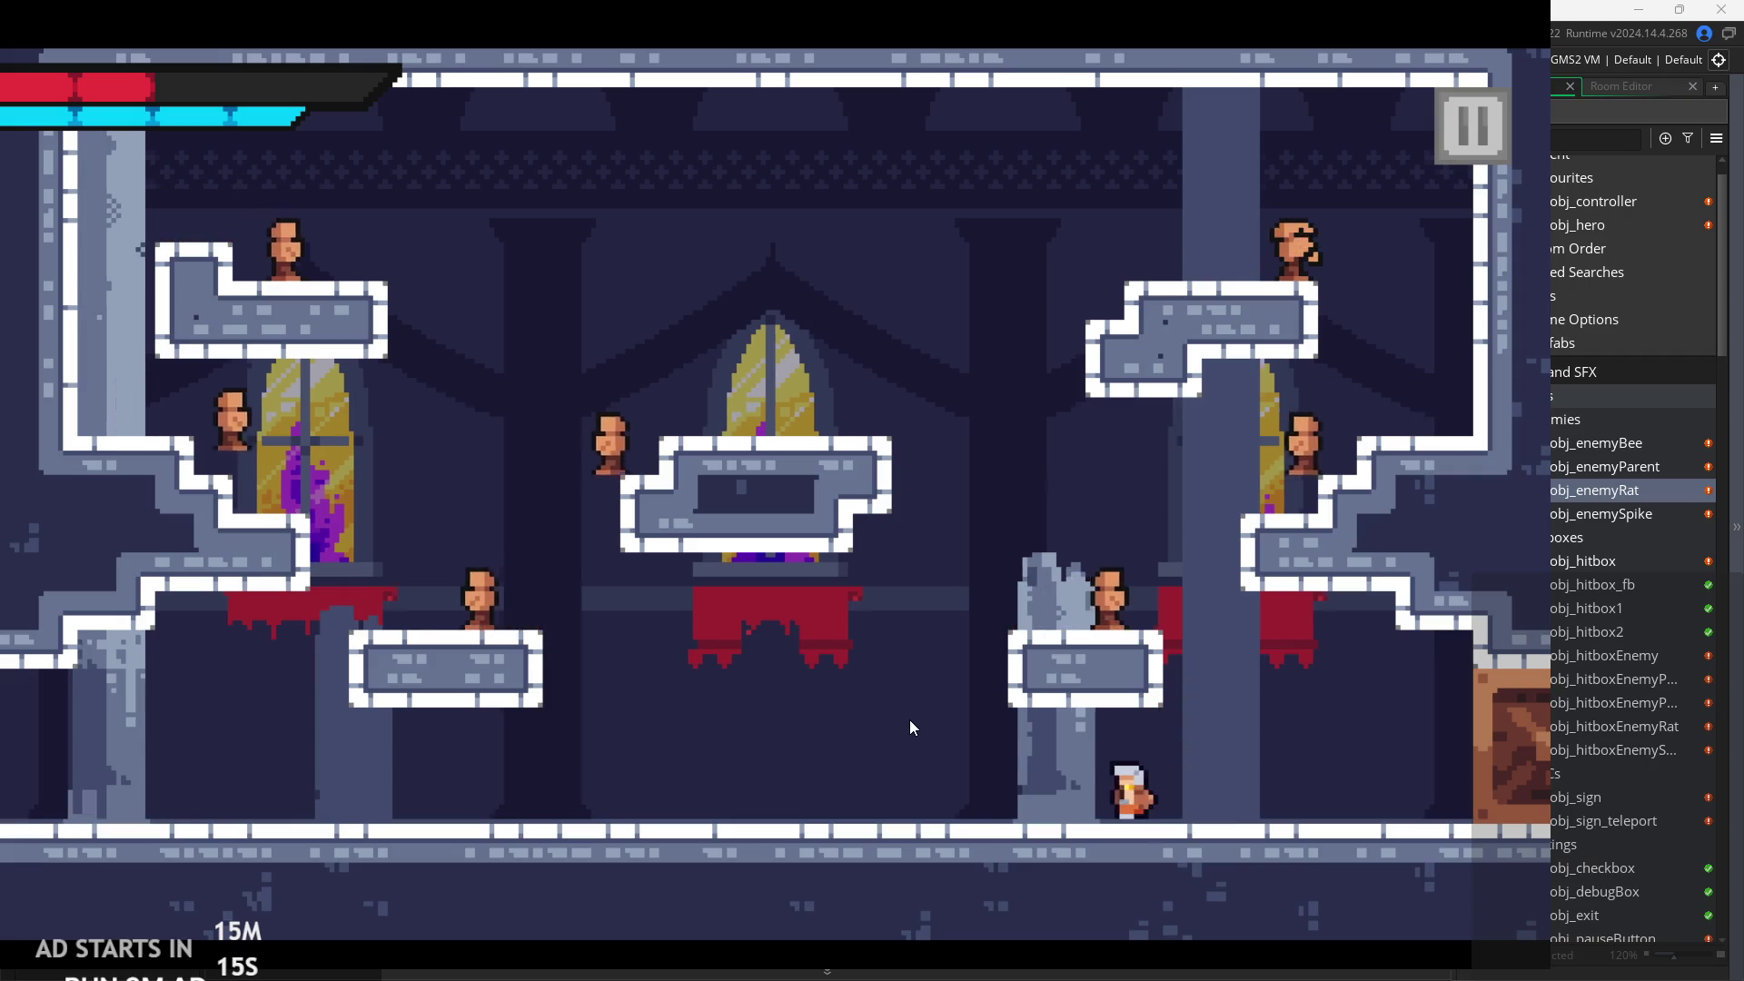
{"action": "key", "text": "Left"}
{"action": "key", "text": "space"}
{"action": "key", "text": "Right"}
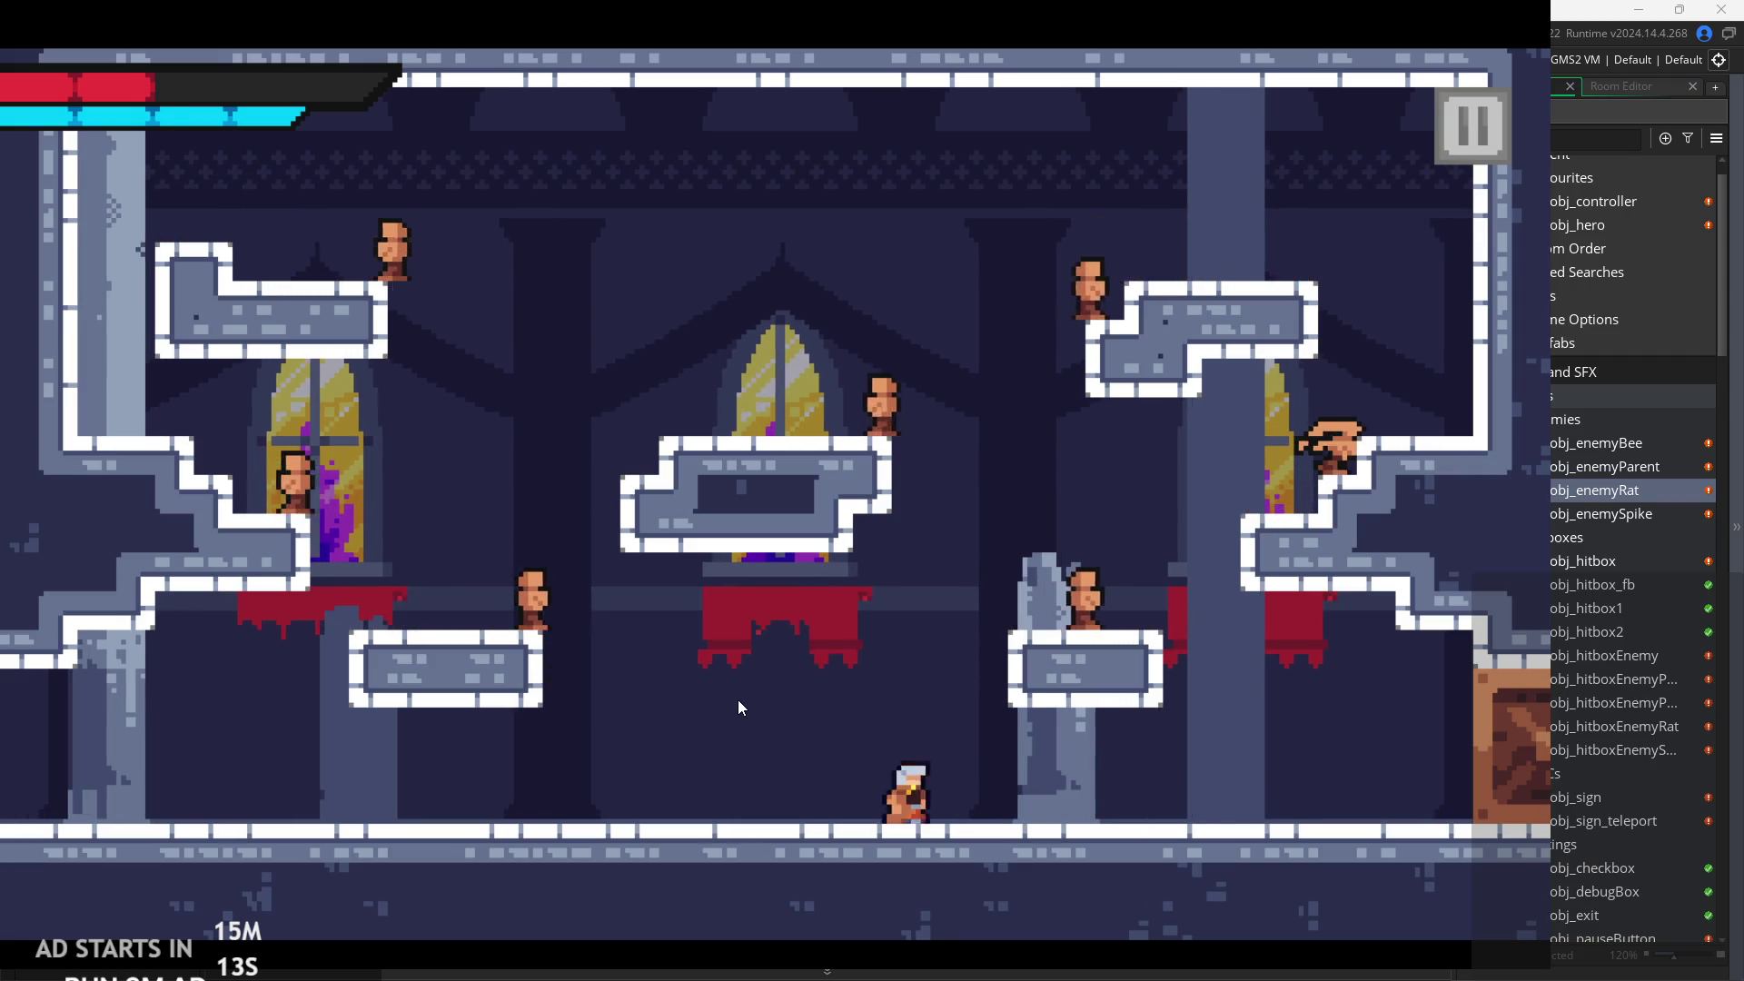
Slash rats on the right ledge, hop to the central platform and back.
{"action": "key", "text": "Right"}
{"action": "key", "text": "space"}
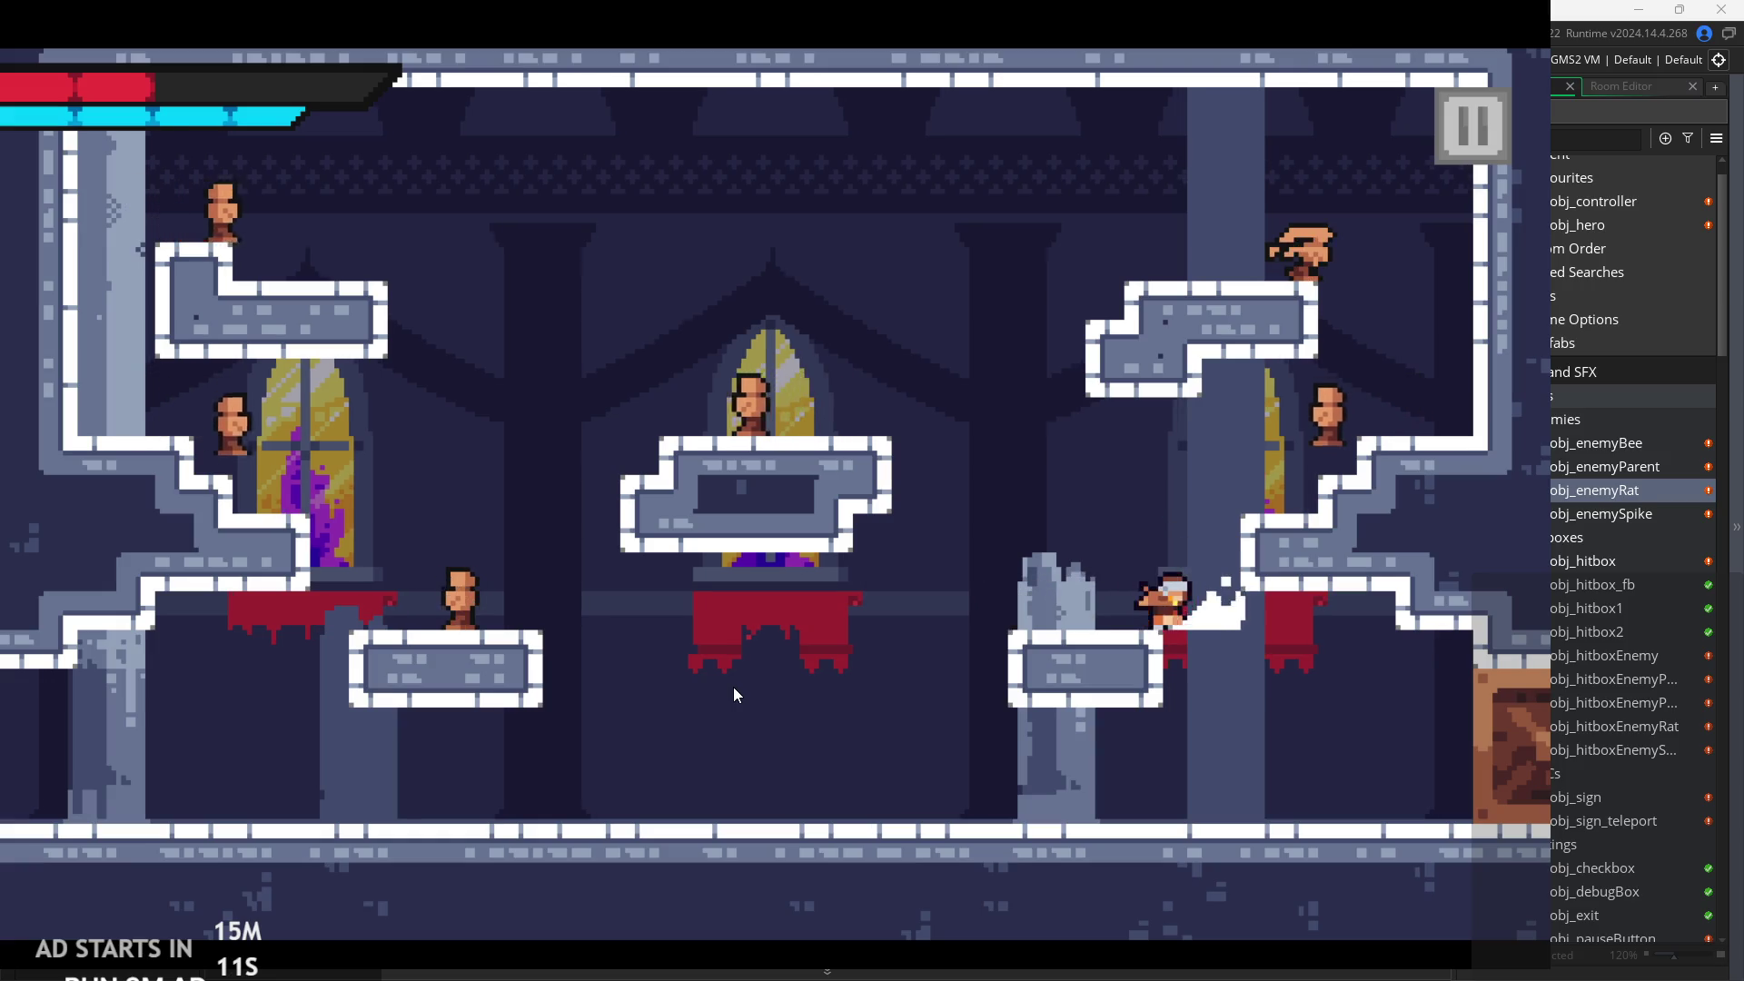
{"action": "key", "text": "Left"}
{"action": "key", "text": "space"}
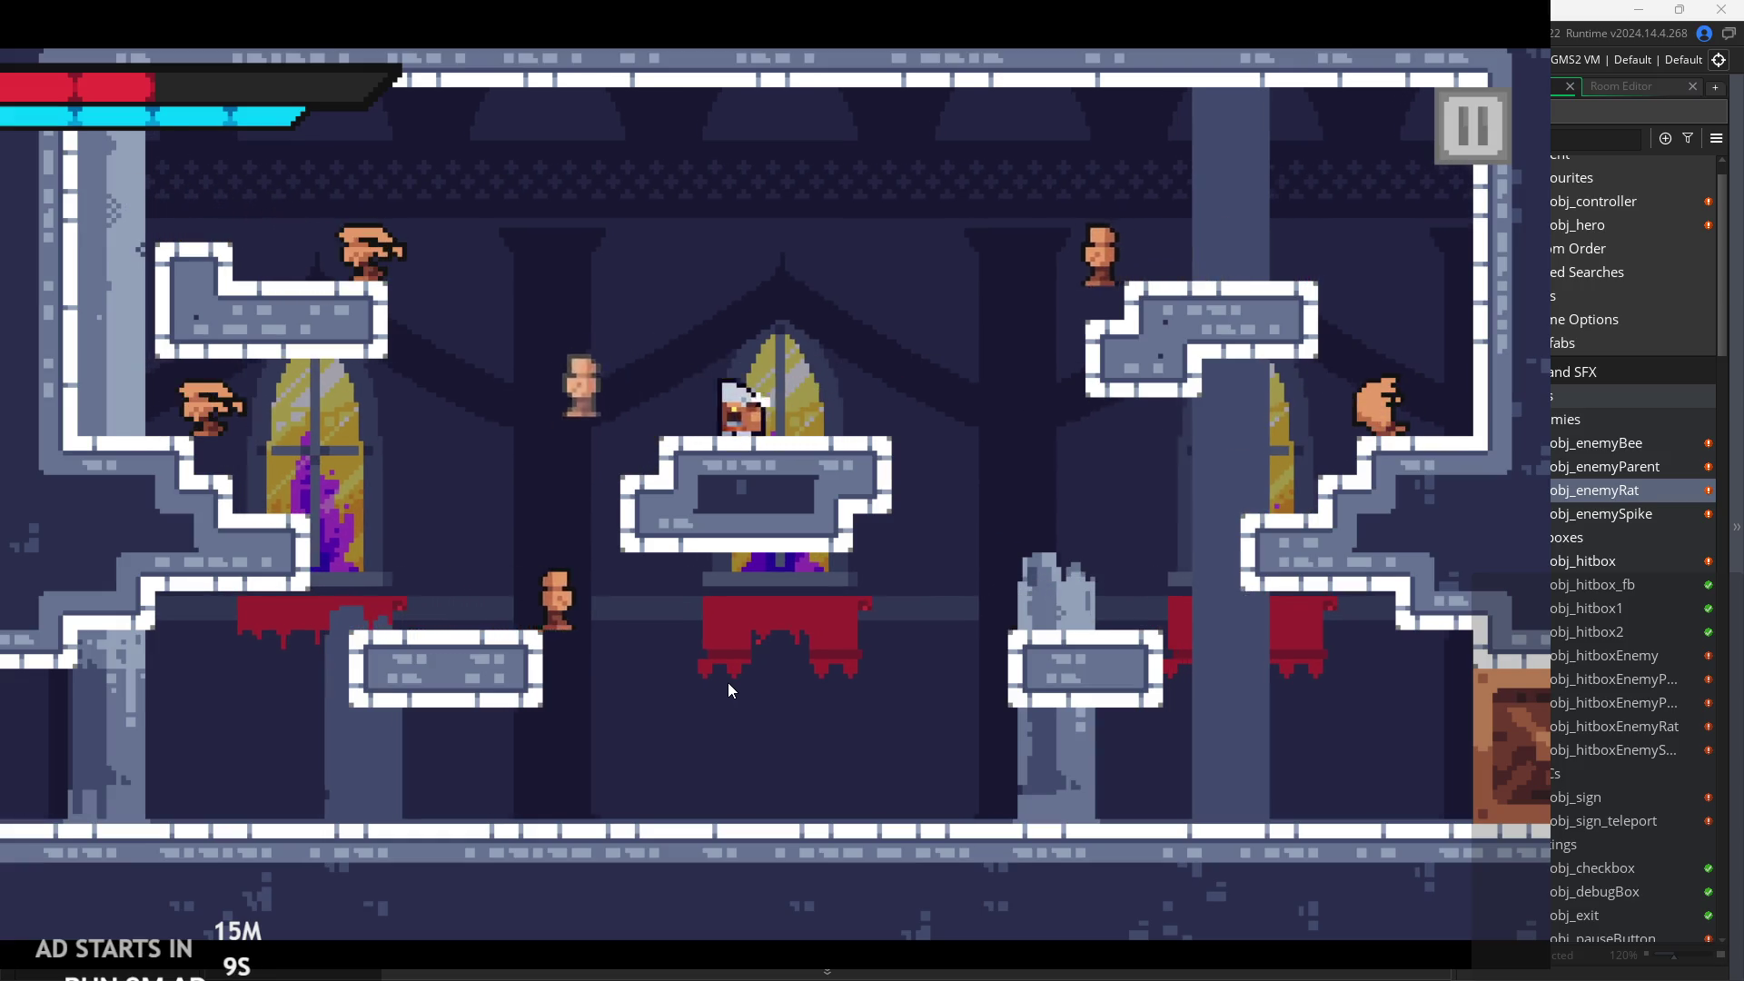
{"action": "key", "text": "Left"}
{"action": "key", "text": "space"}
{"action": "key", "text": "Right"}
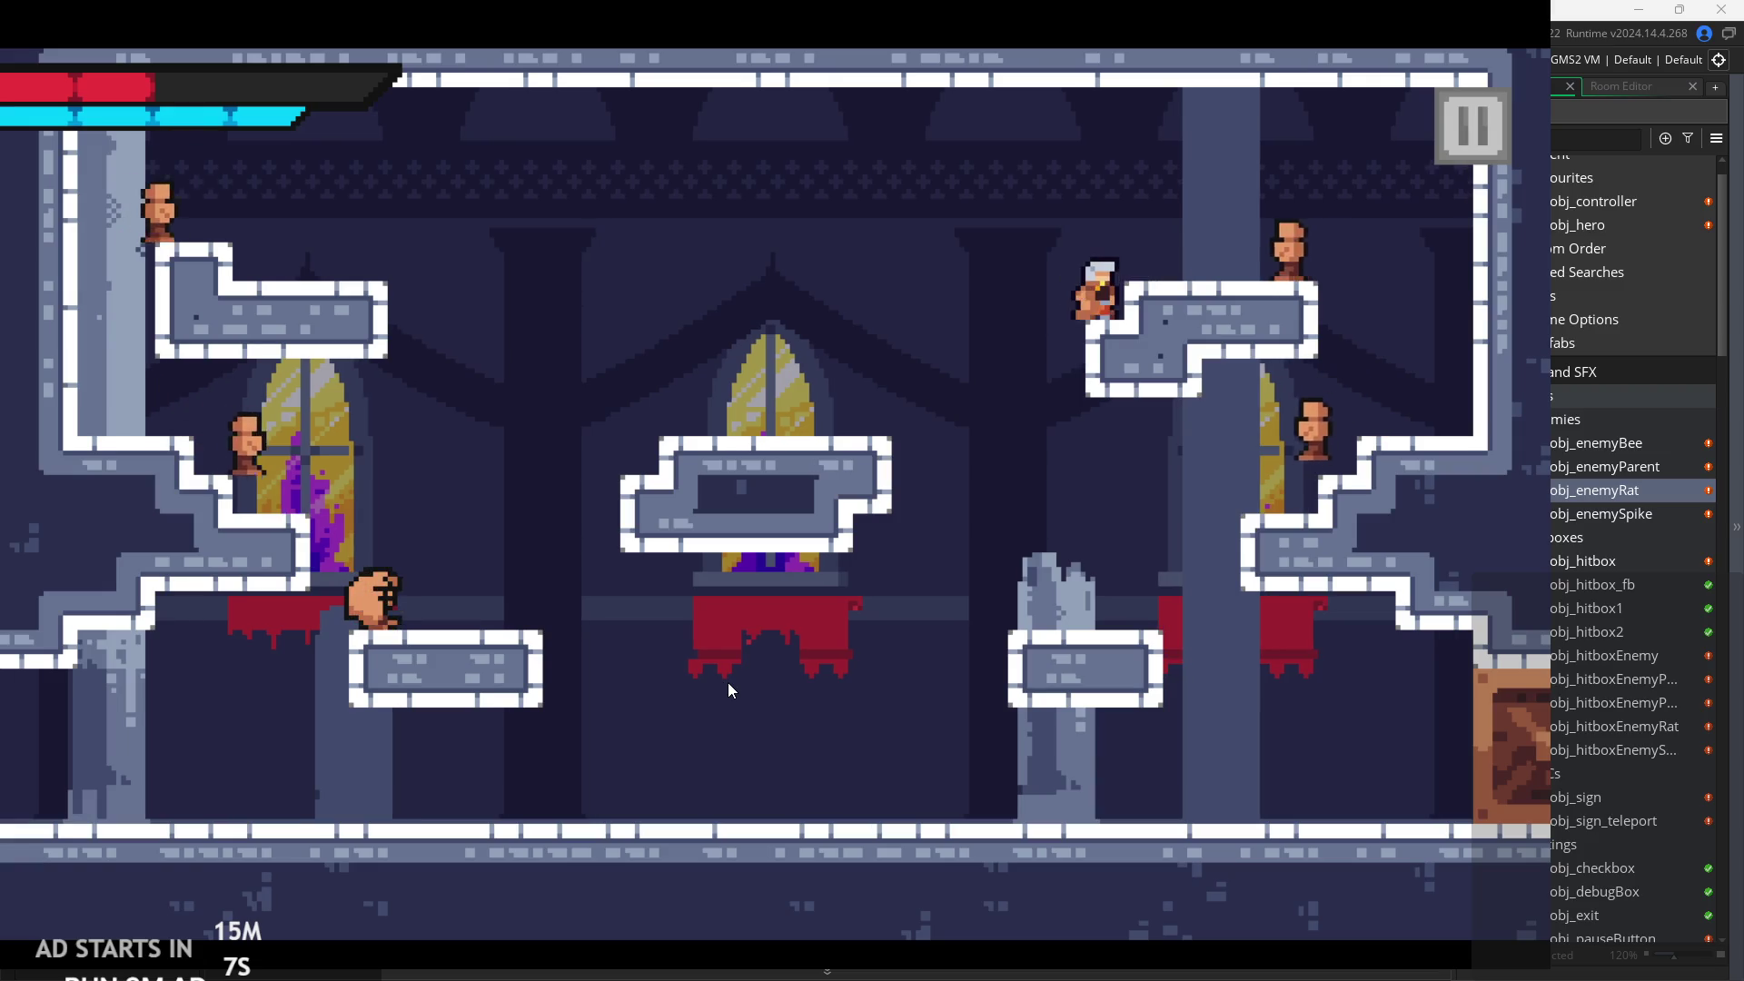
Dash-slash a rat, wall-jump off the right wall and reach the top-left platform.
{"action": "key", "text": "space"}
{"action": "key", "text": "Right"}
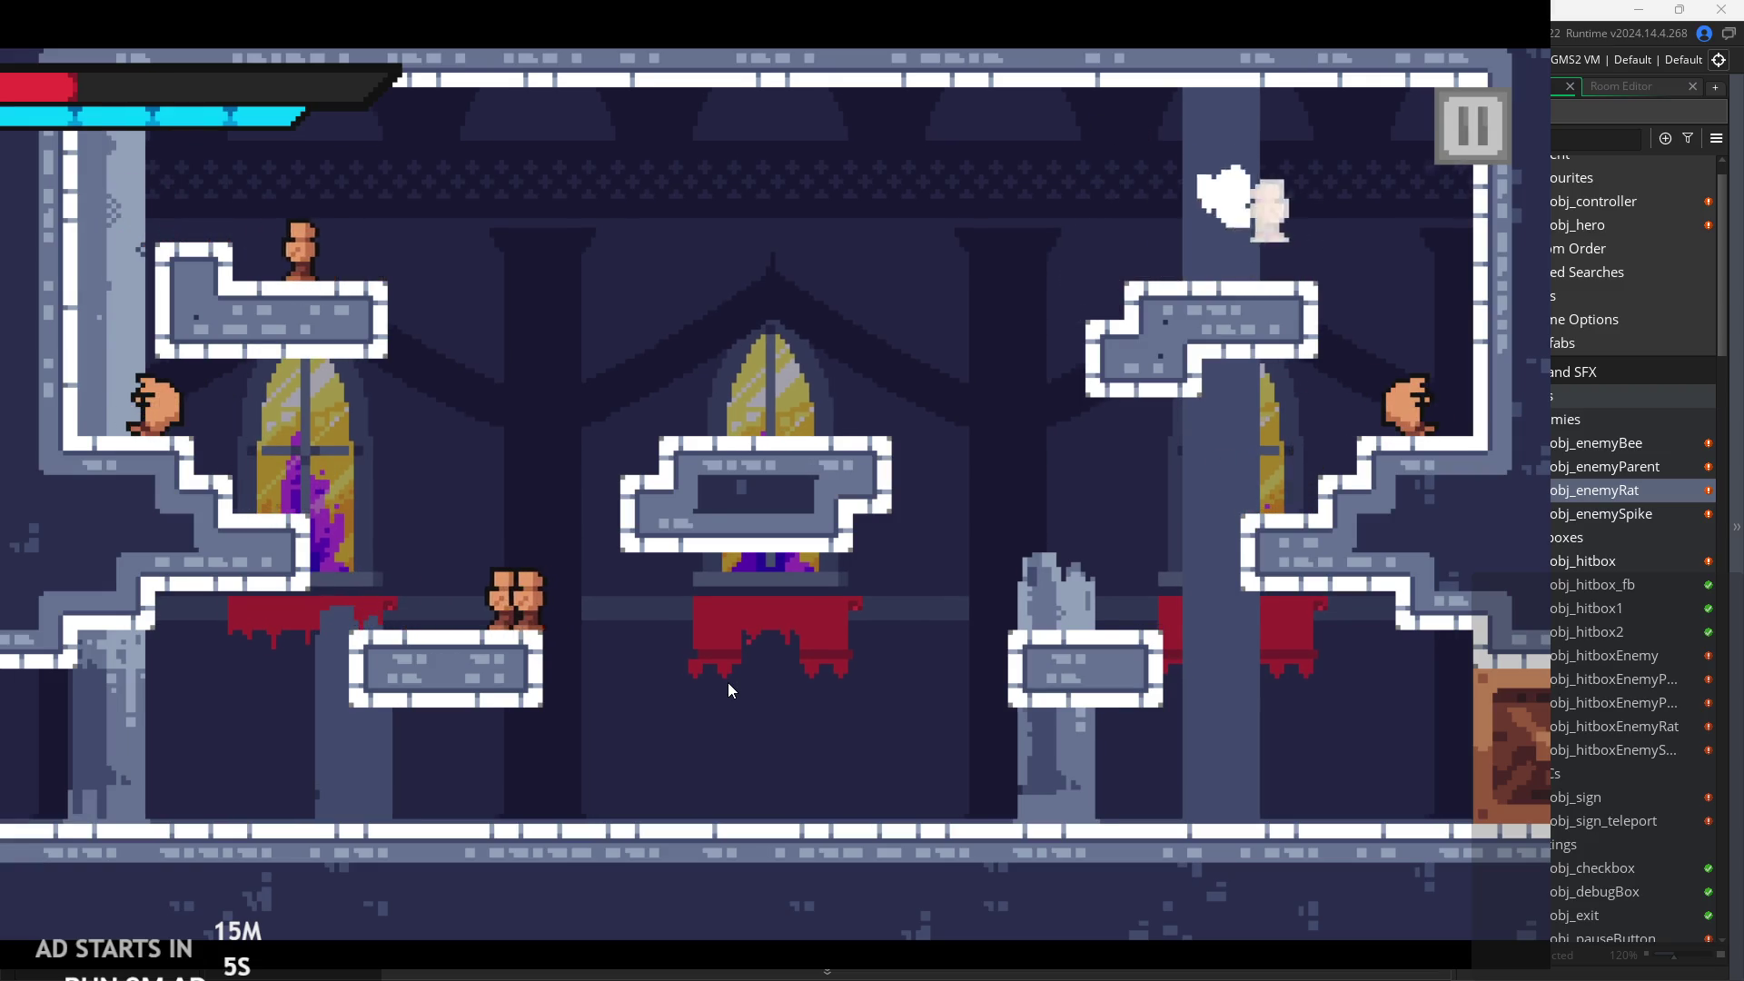
{"action": "key", "text": "Left"}
{"action": "key", "text": "Right"}
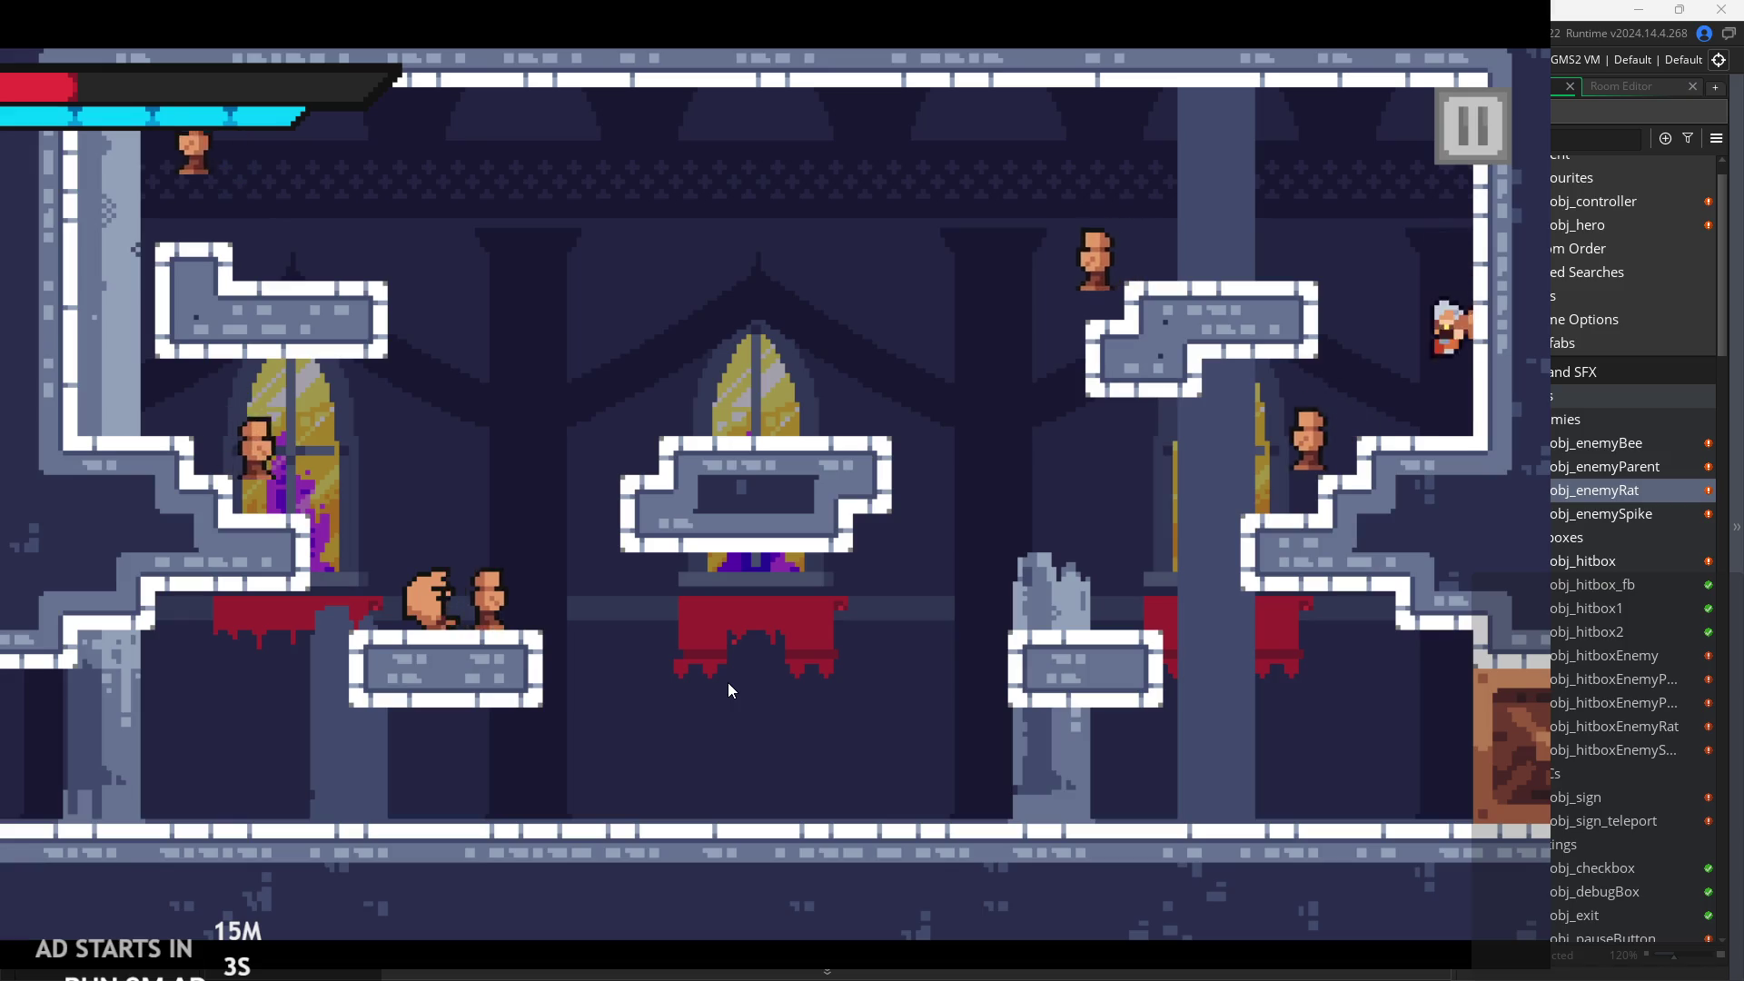
{"action": "key", "text": "Left"}
{"action": "key", "text": "space"}
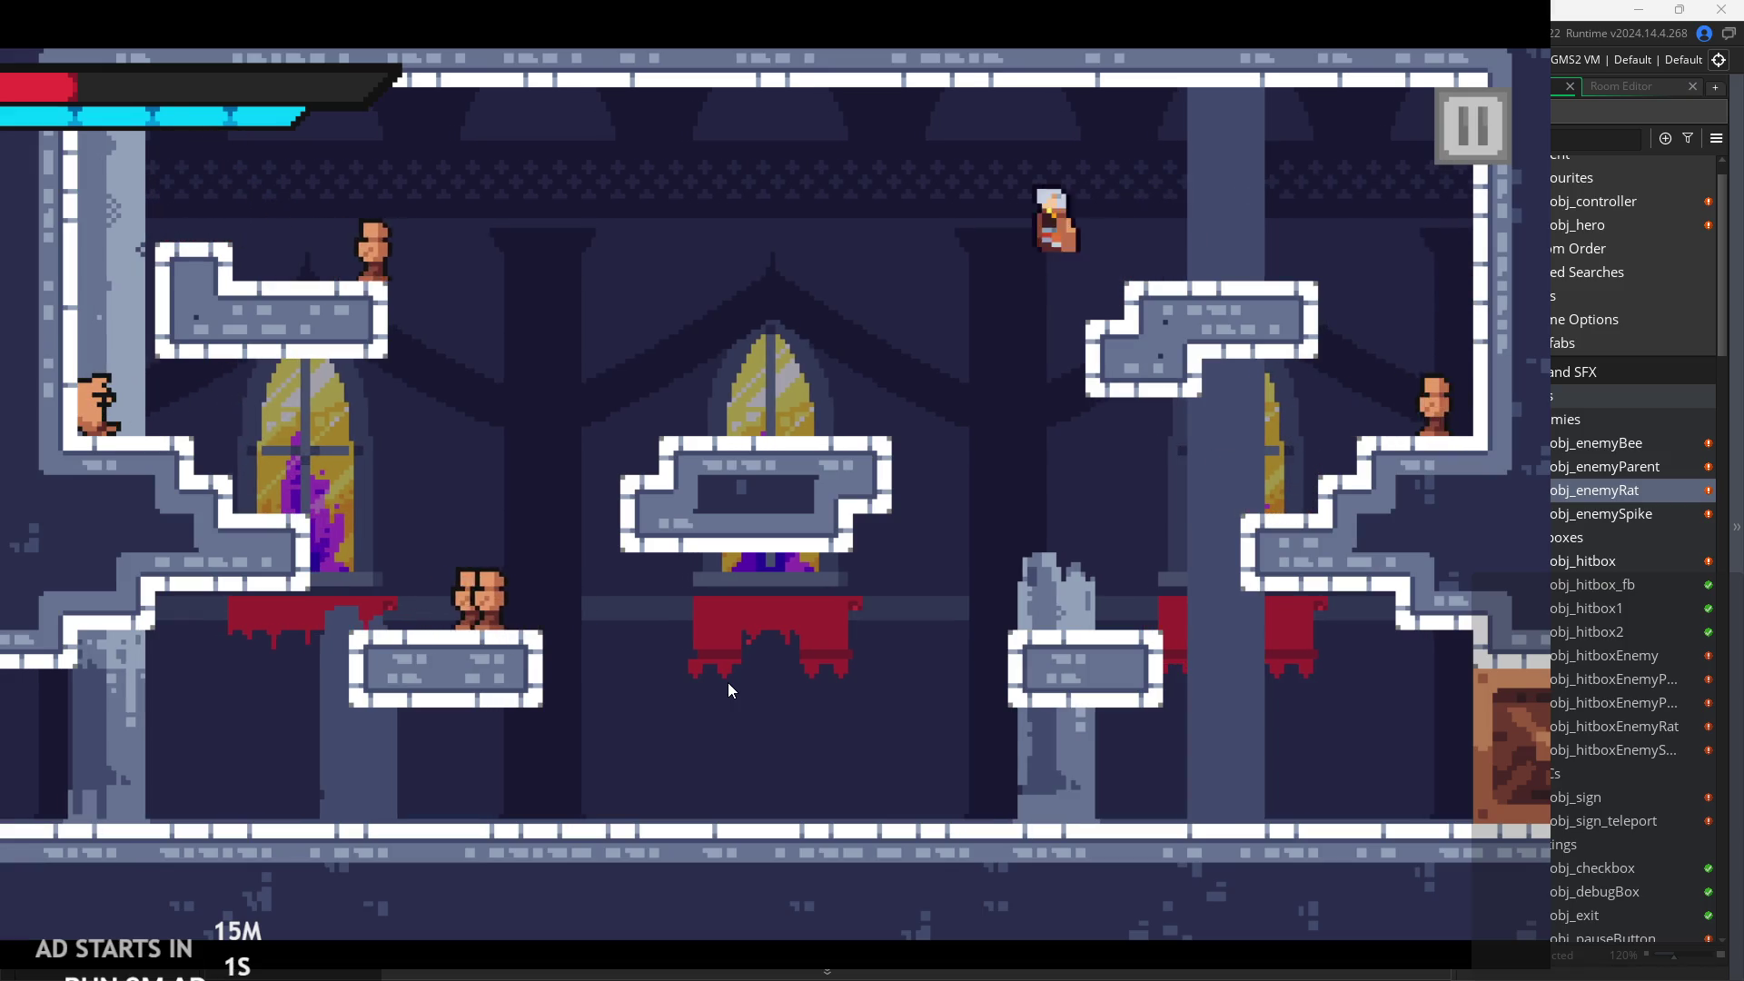
{"action": "key", "text": "Left"}
{"action": "key", "text": "x"}
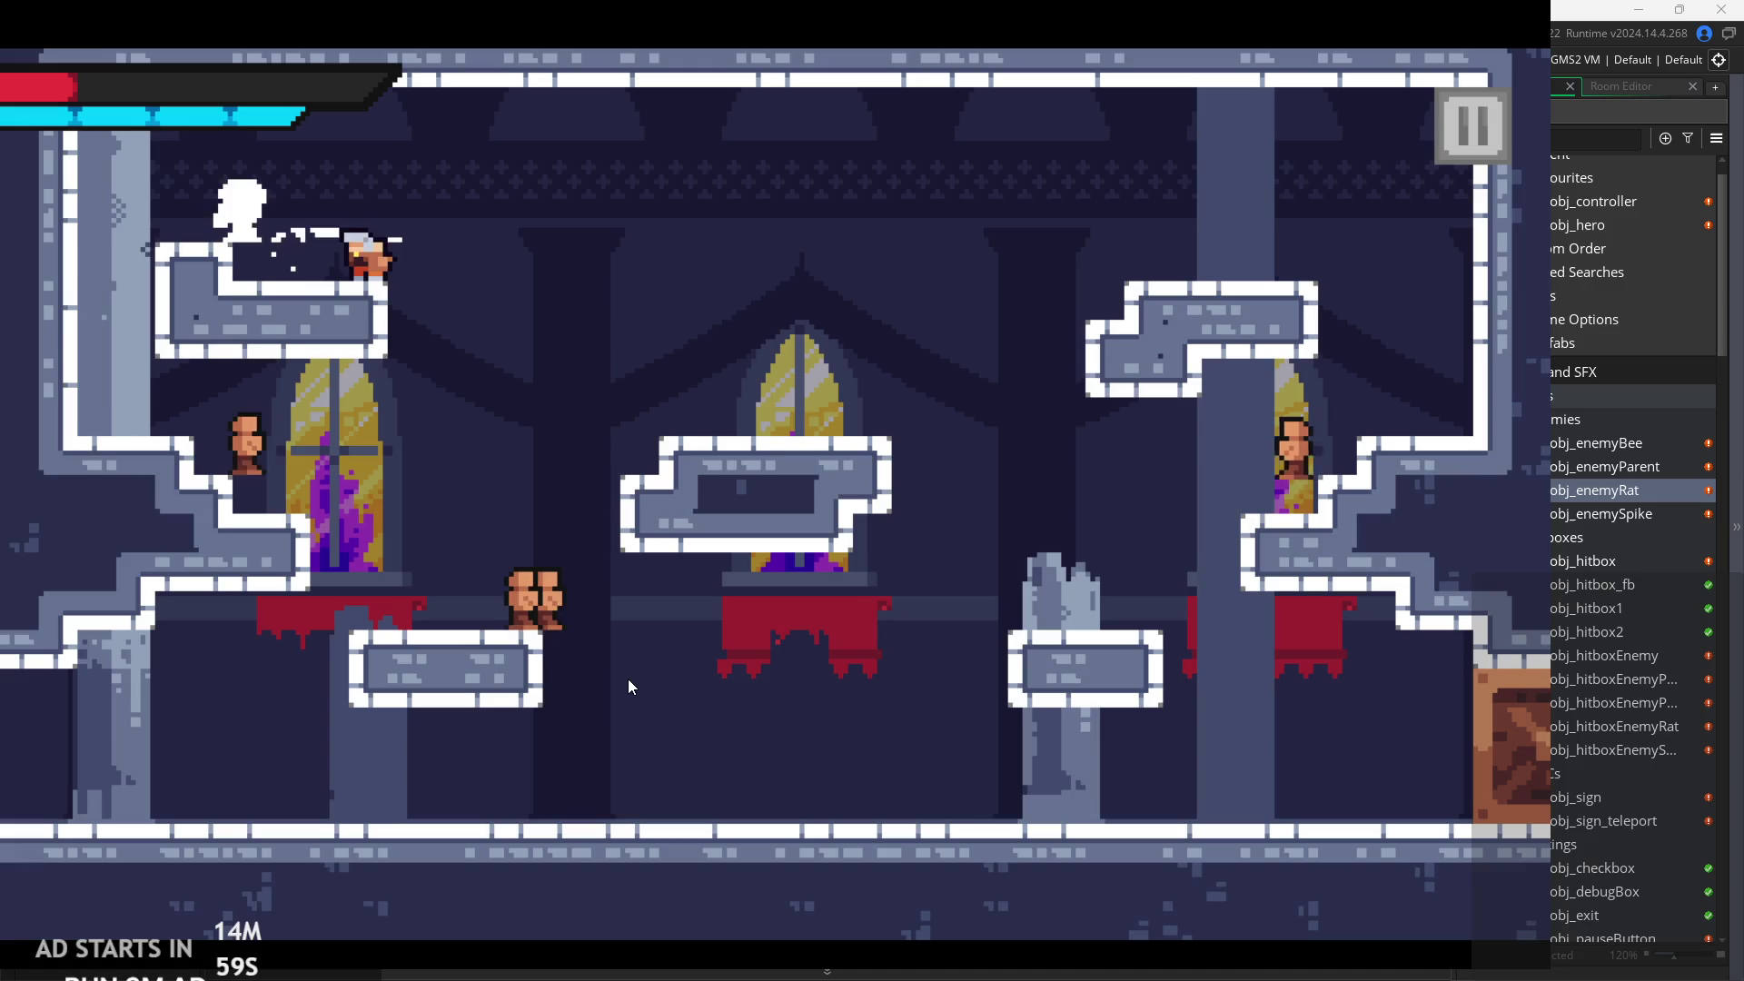
Drop to slash a rat on the lower platform, then slash the left-ledge rat.
{"action": "key", "text": "Right"}
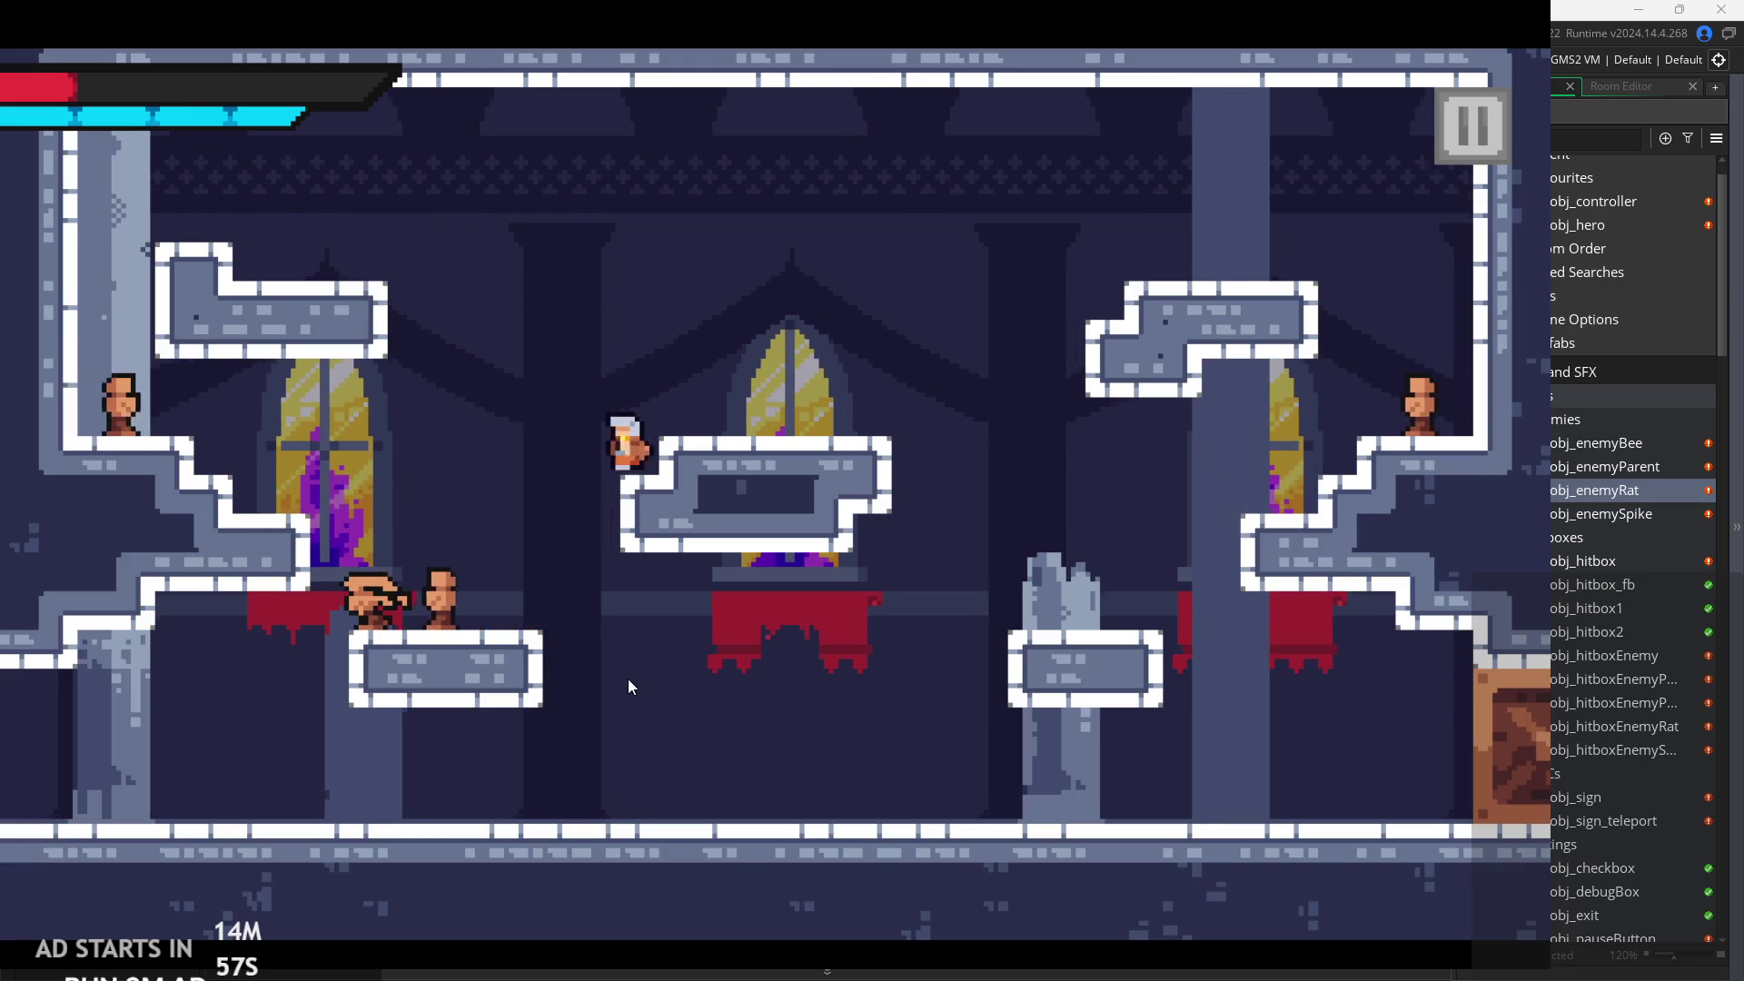
{"action": "key", "text": "Left"}
{"action": "key", "text": "Left"}
{"action": "key", "text": "x"}
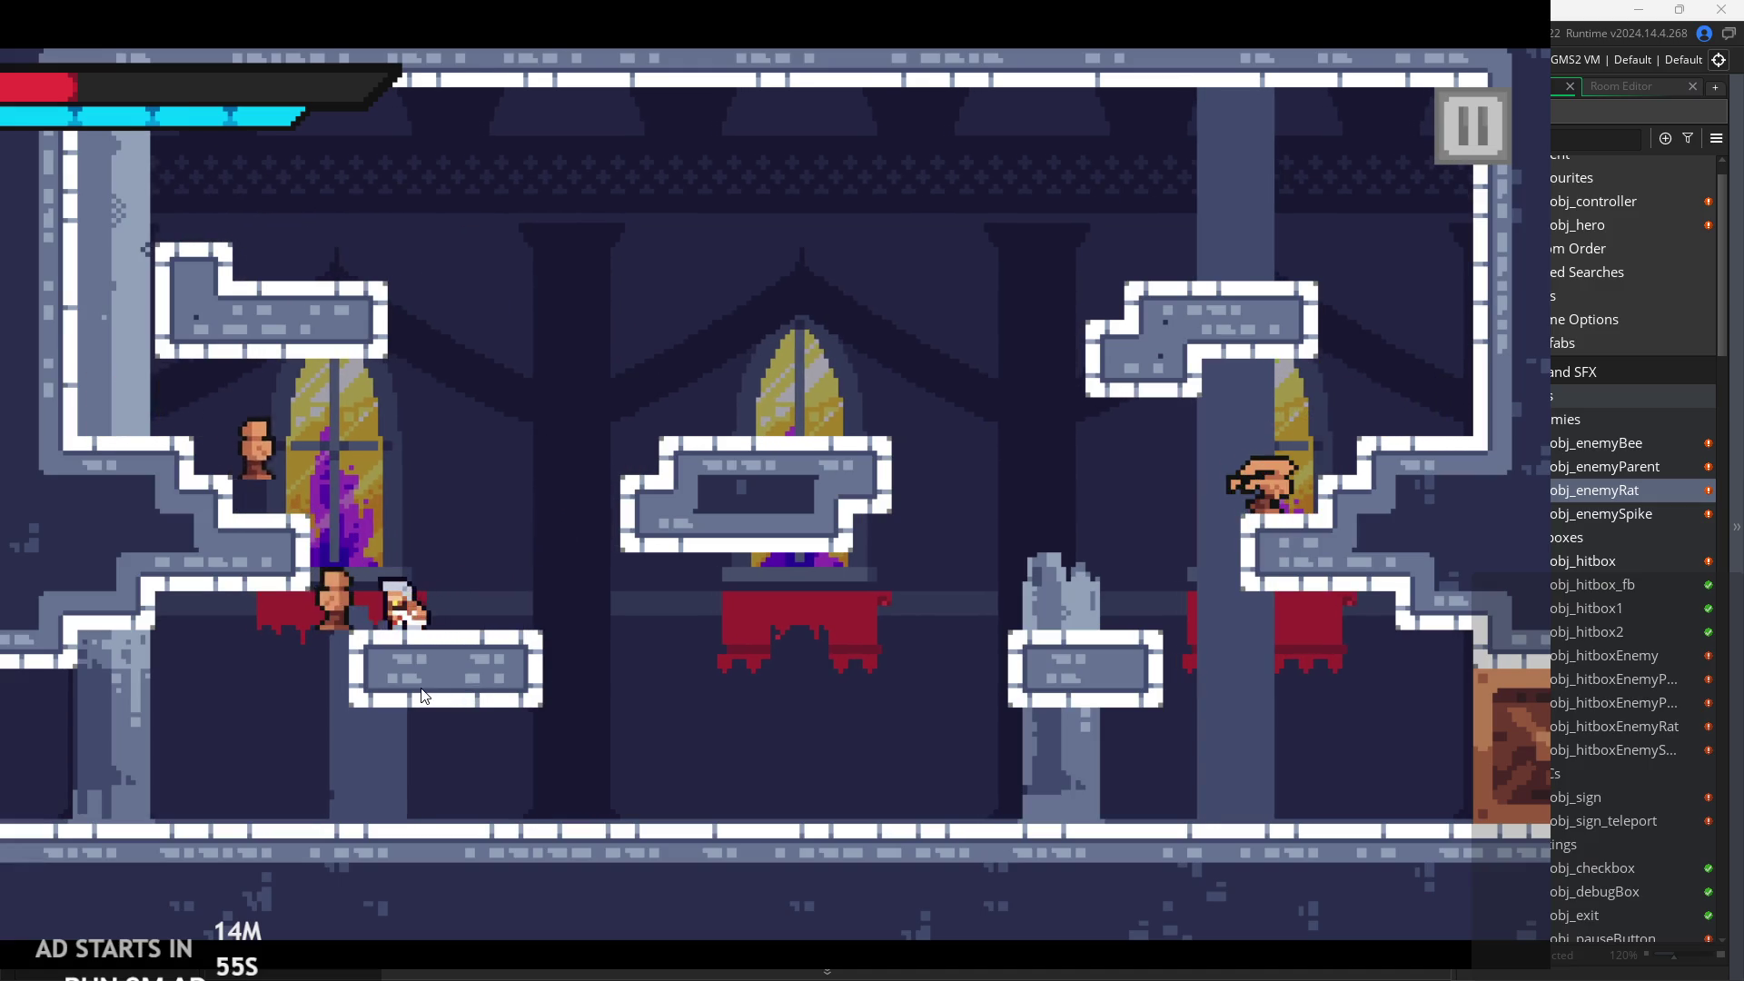
{"action": "key", "text": "Right"}
{"action": "key", "text": "space"}
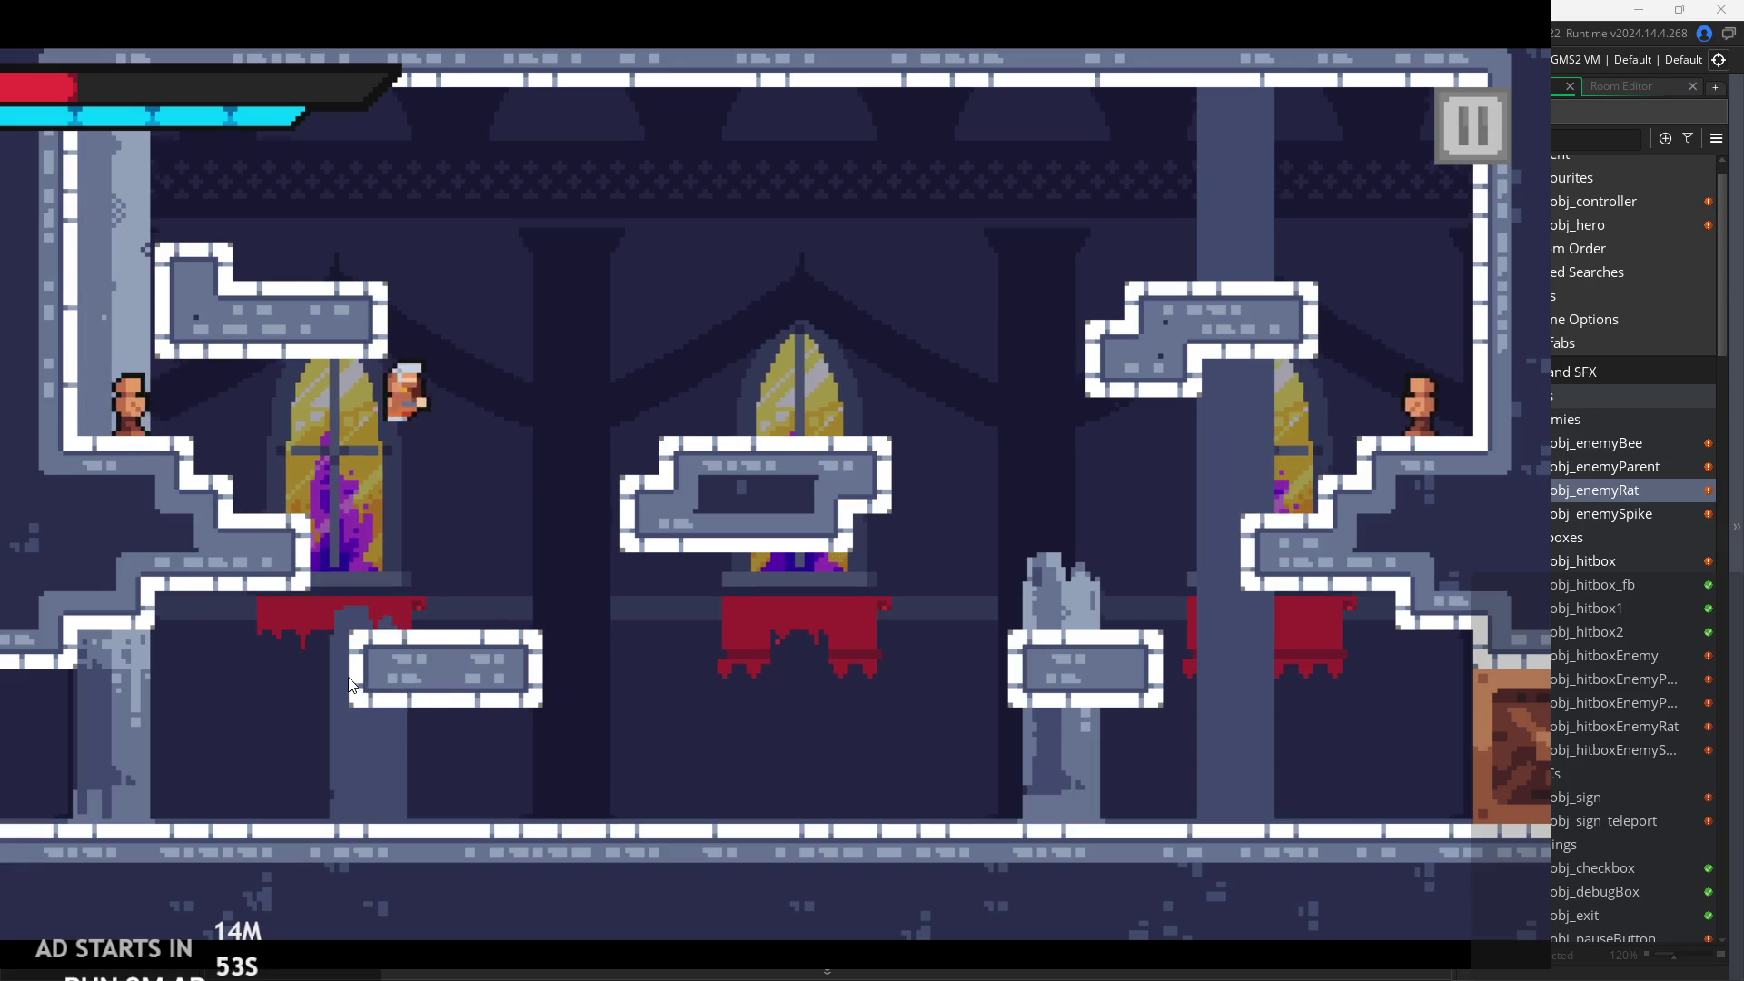
{"action": "key", "text": "Right"}
{"action": "key", "text": "Left"}
{"action": "key", "text": "space"}
{"action": "key", "text": "x"}
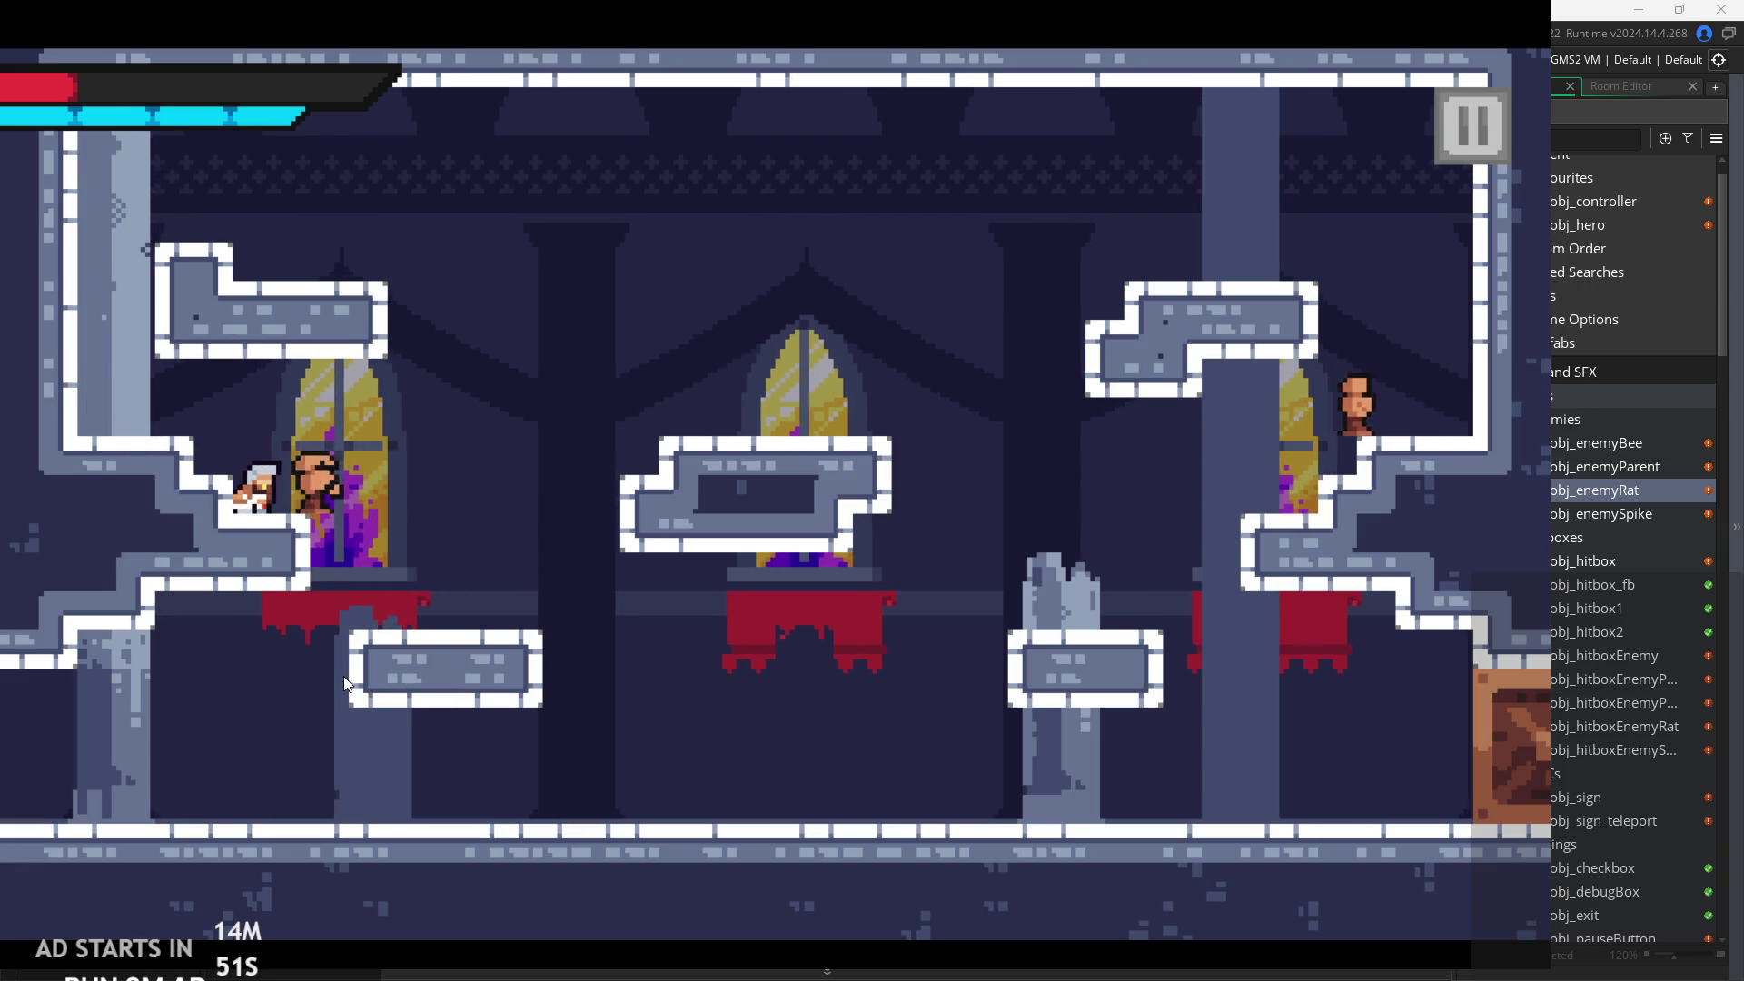
Leap across to the lower-right platform and slash the rat on the right ledge.
{"action": "key", "text": "Right"}
{"action": "key", "text": "space"}
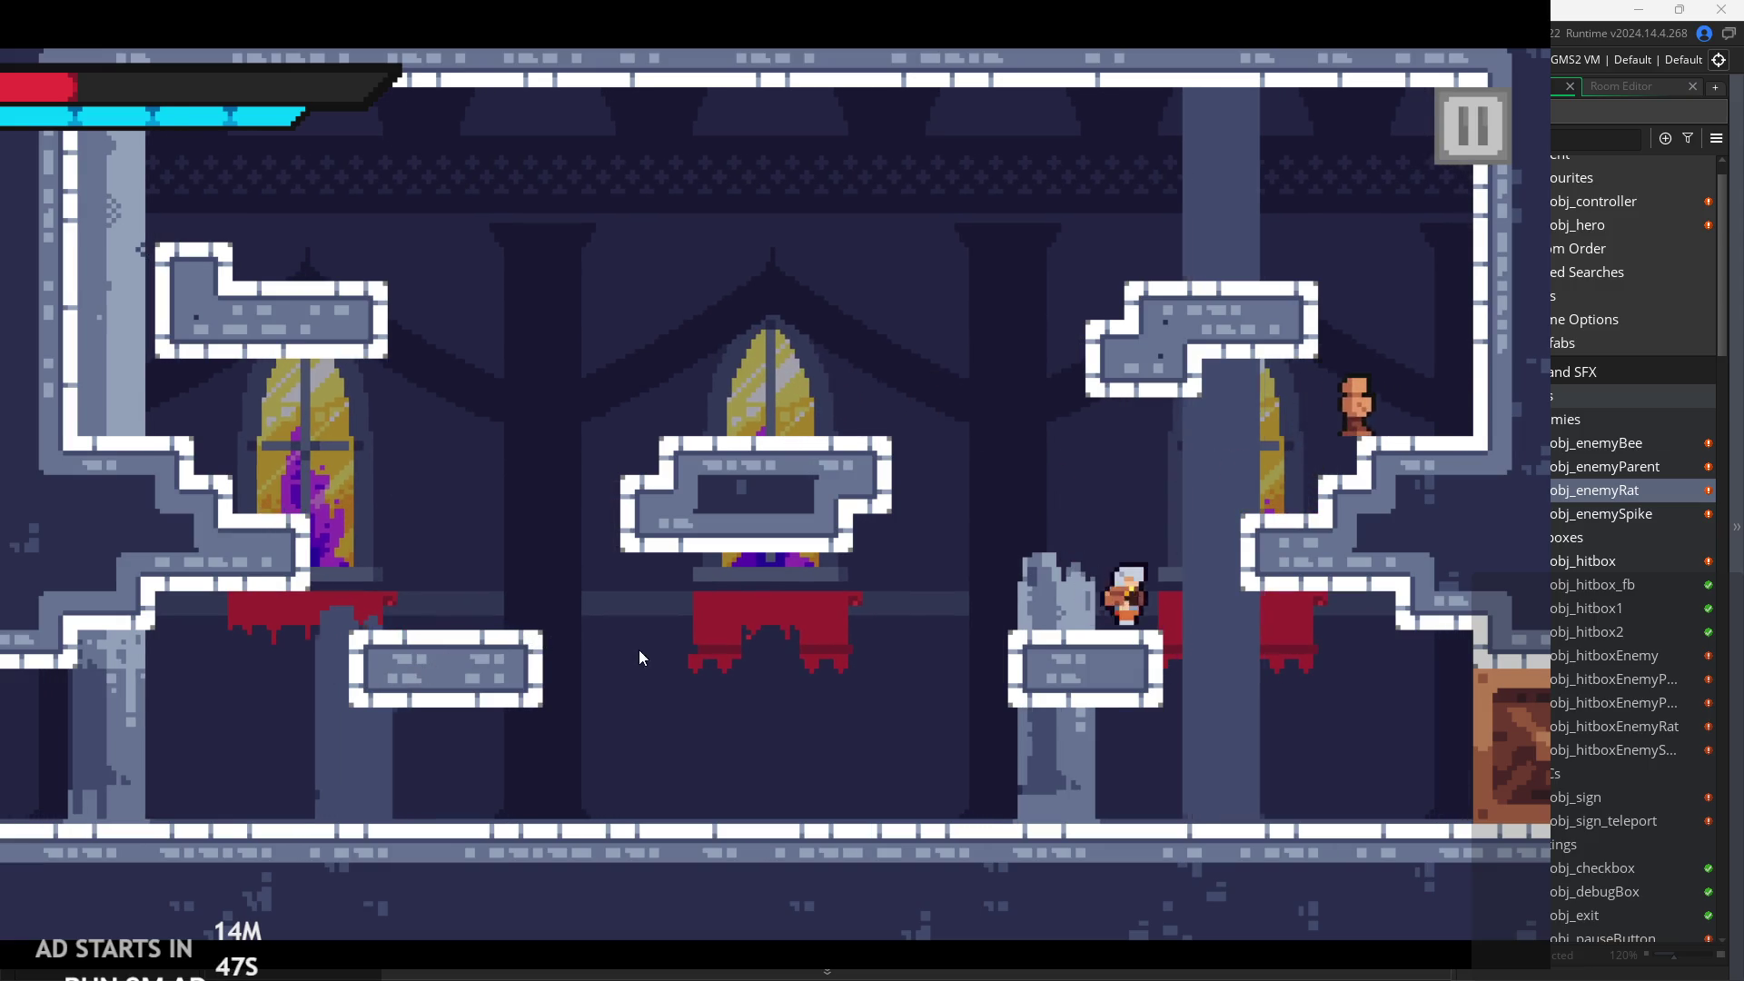
{"action": "key", "text": "Left"}
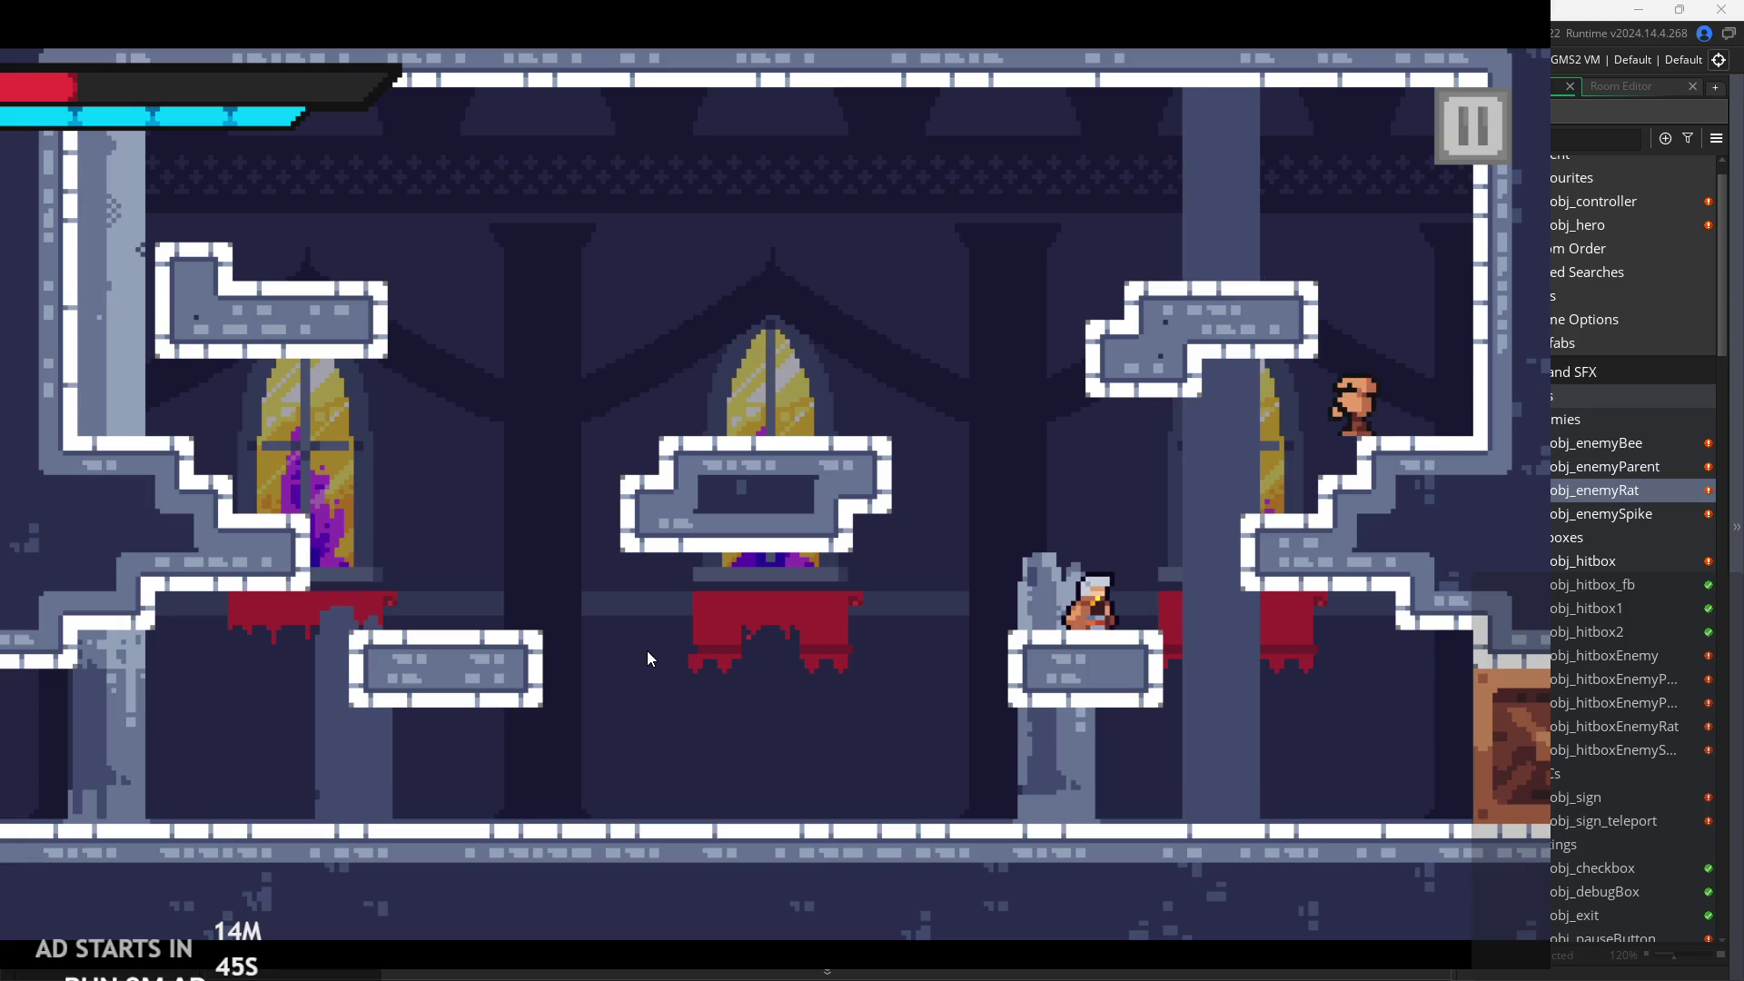
{"action": "key", "text": "space"}
{"action": "key", "text": "Right"}
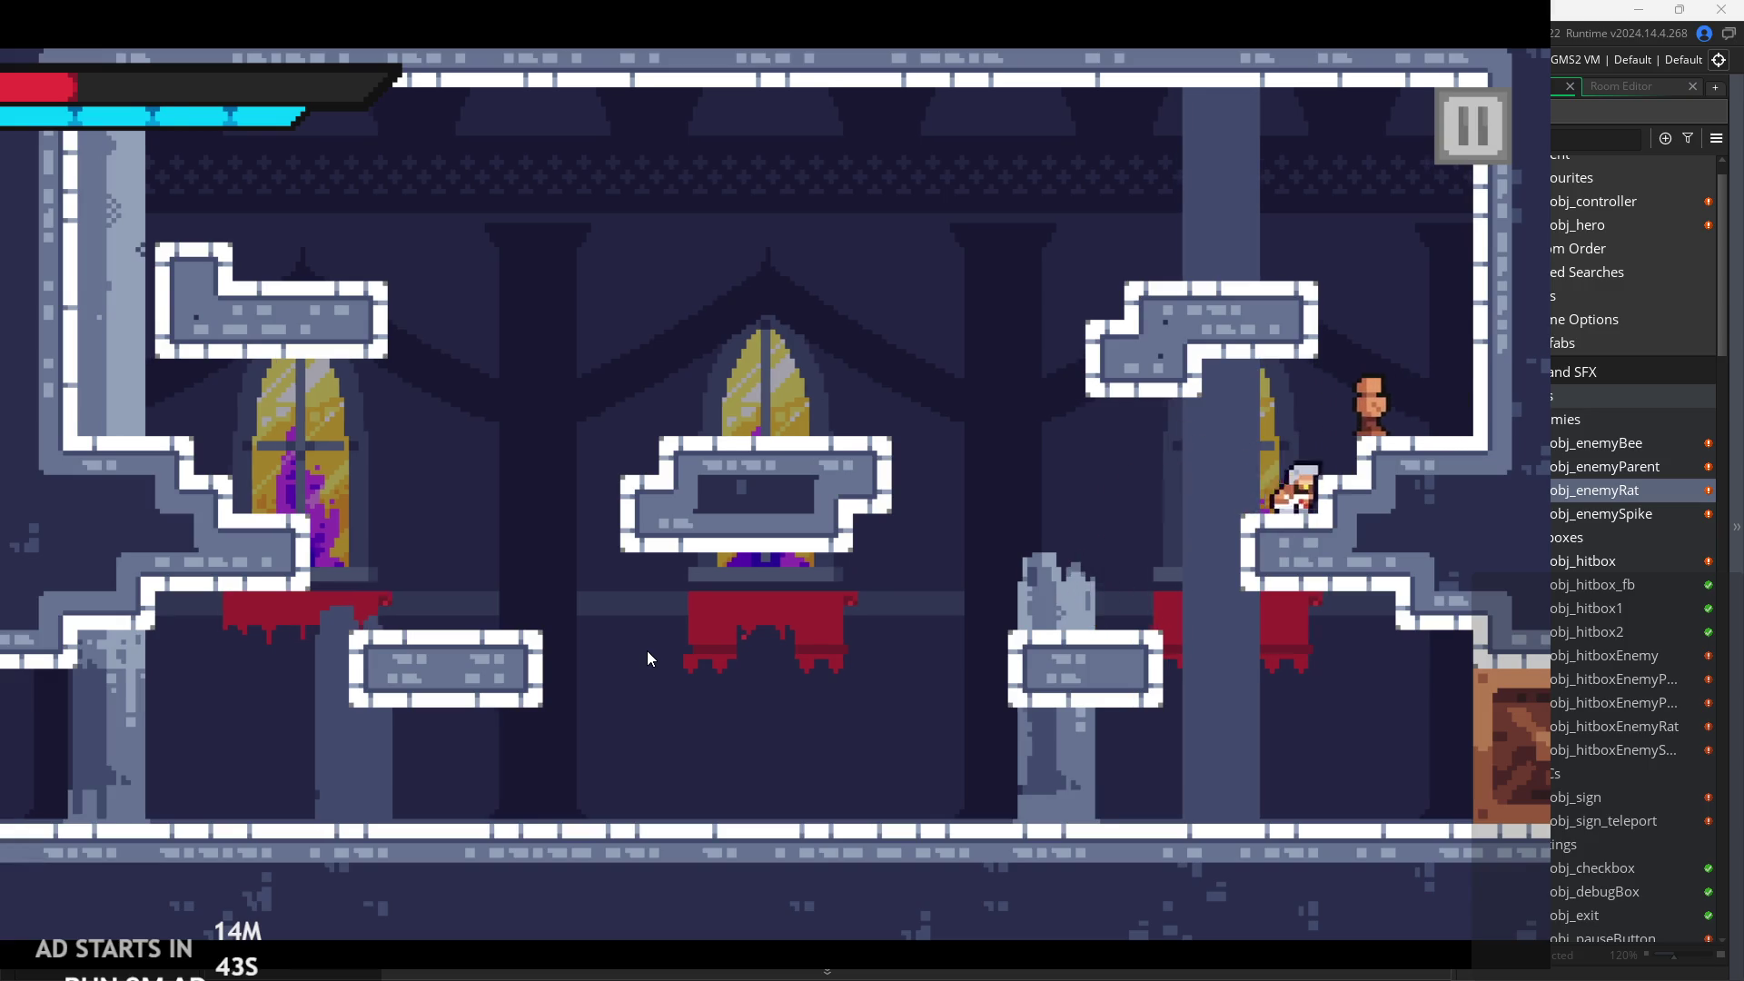
{"action": "key", "text": "x"}
{"action": "key", "text": "x"}
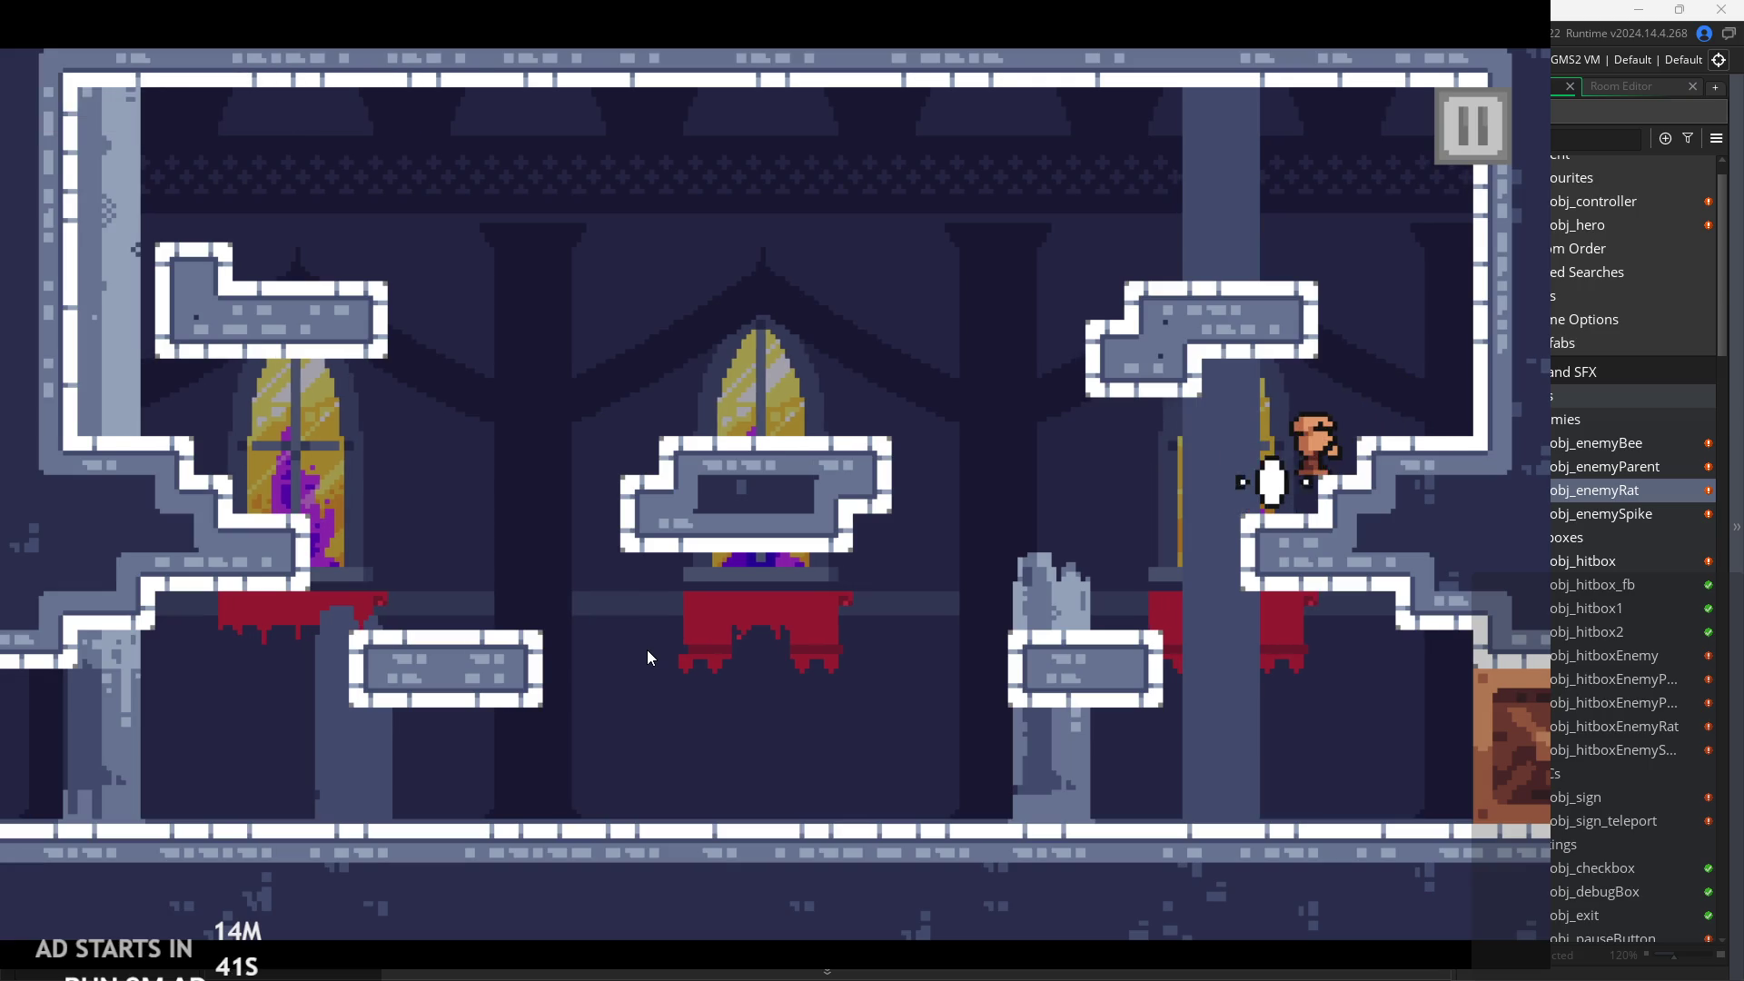
After the restart, dash right slashing at rats, then run back left slashing.
{"action": "key", "text": "Right"}
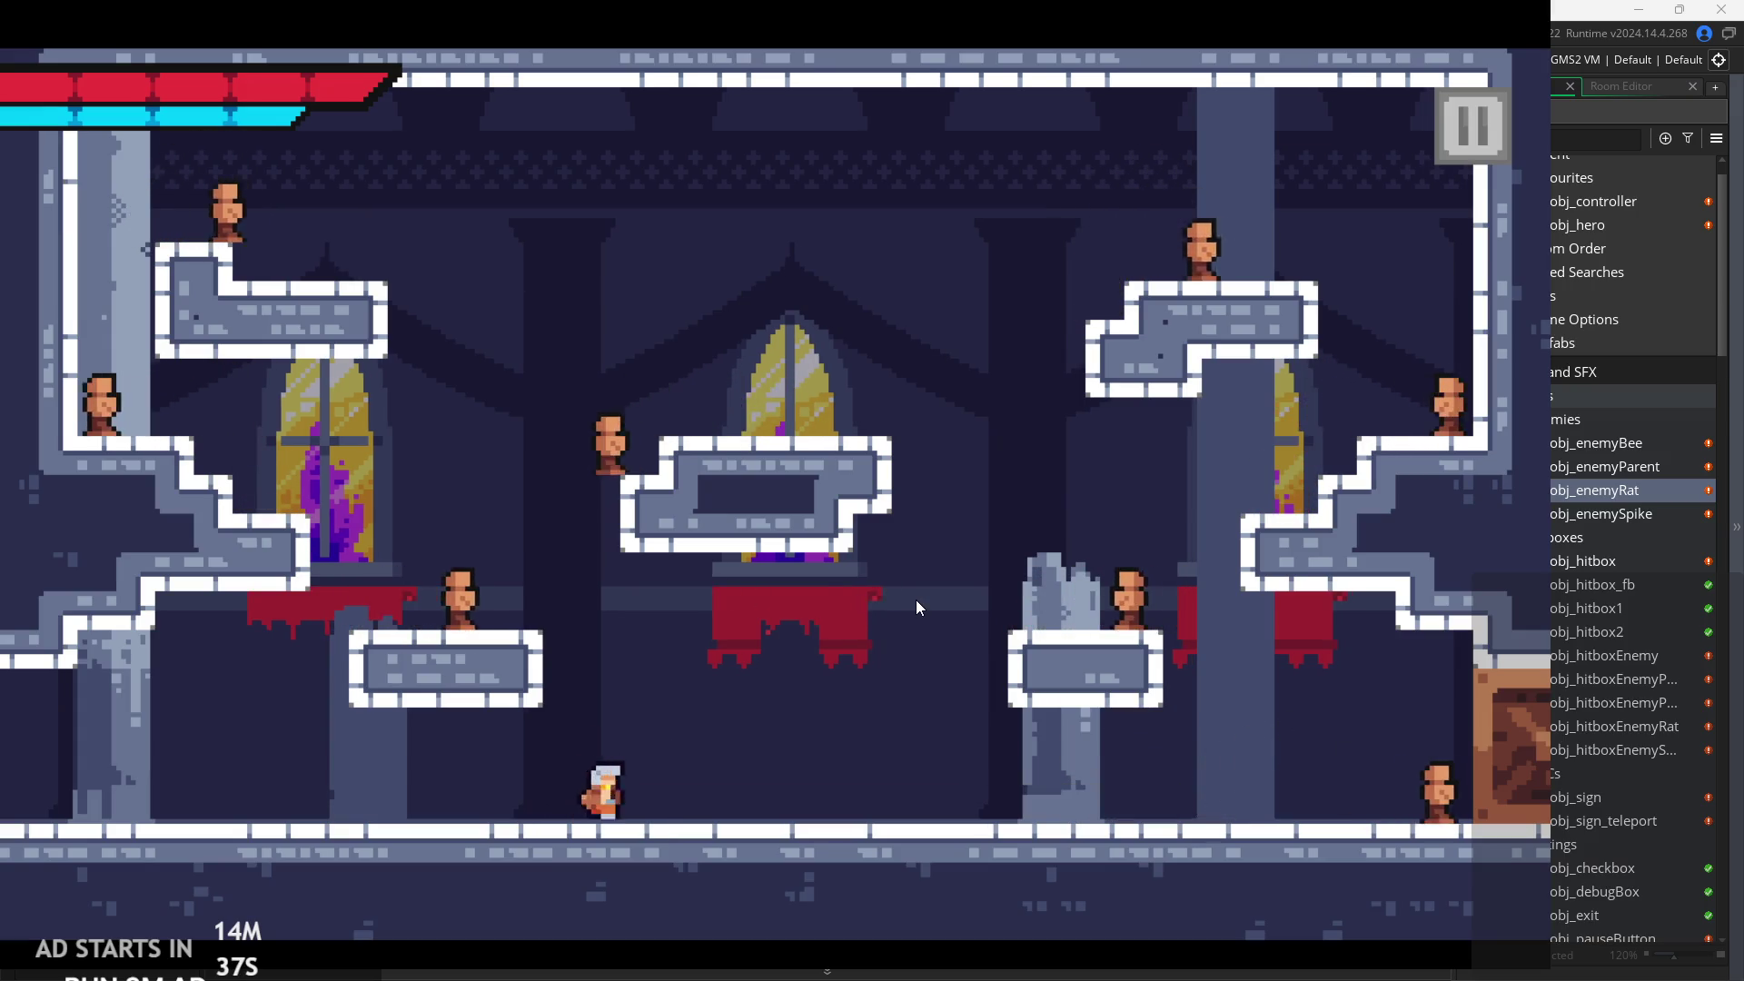
{"action": "key", "text": "Right"}
{"action": "key", "text": "x"}
{"action": "key", "text": "x"}
{"action": "key", "text": "x"}
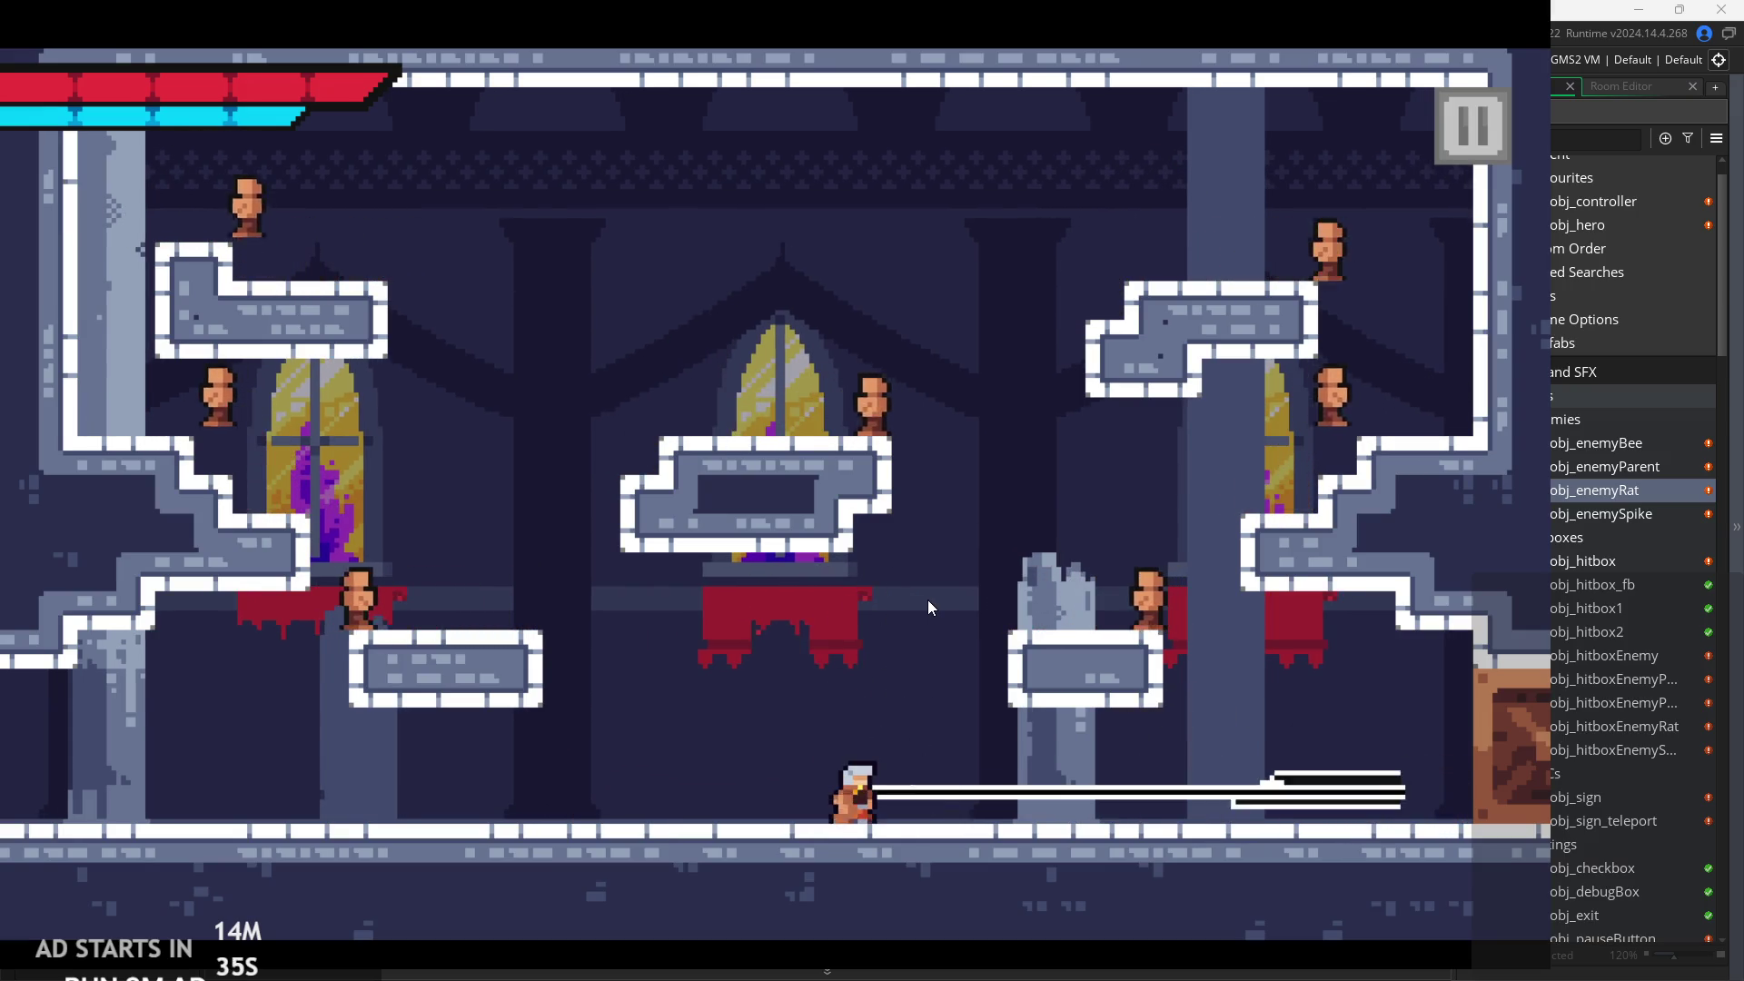
{"action": "key", "text": "space"}
{"action": "key", "text": "Right"}
{"action": "key", "text": "Left"}
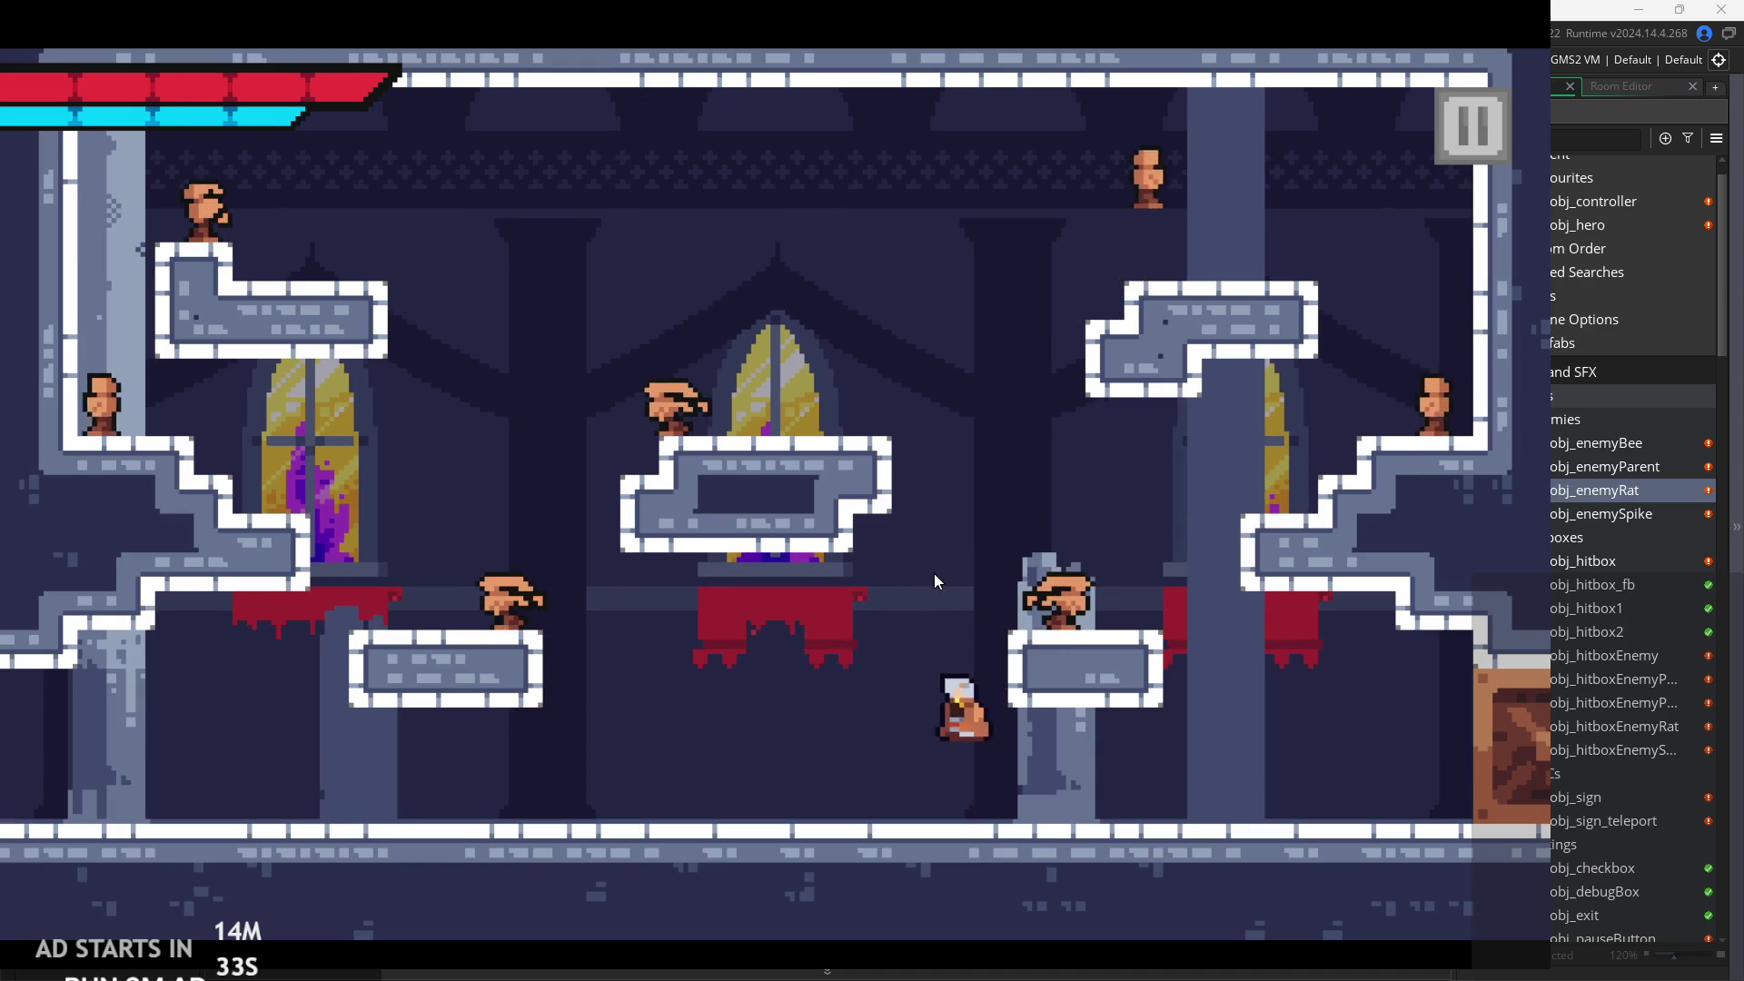
{"action": "key", "text": "x"}
Jump at the bomb on the altar, retreat left, then dash-slash right.
{"action": "key", "text": "Right"}
{"action": "key", "text": "space"}
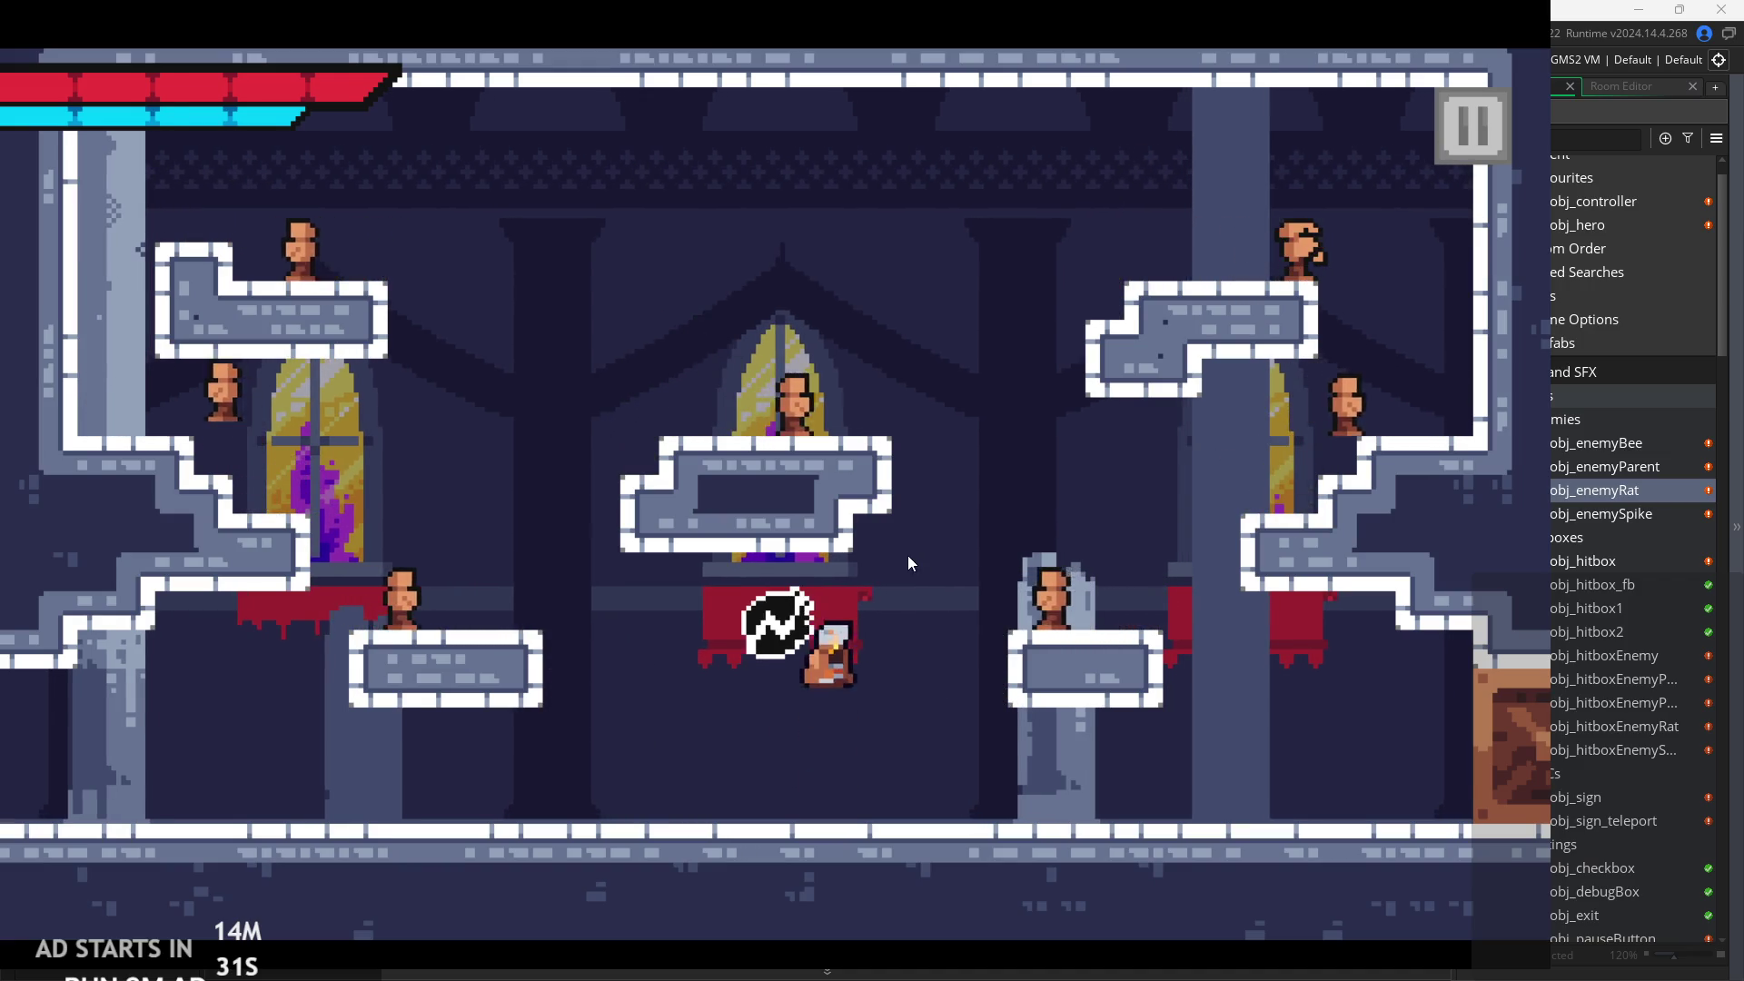
{"action": "key", "text": "x"}
{"action": "key", "text": "Left"}
{"action": "key", "text": "Right"}
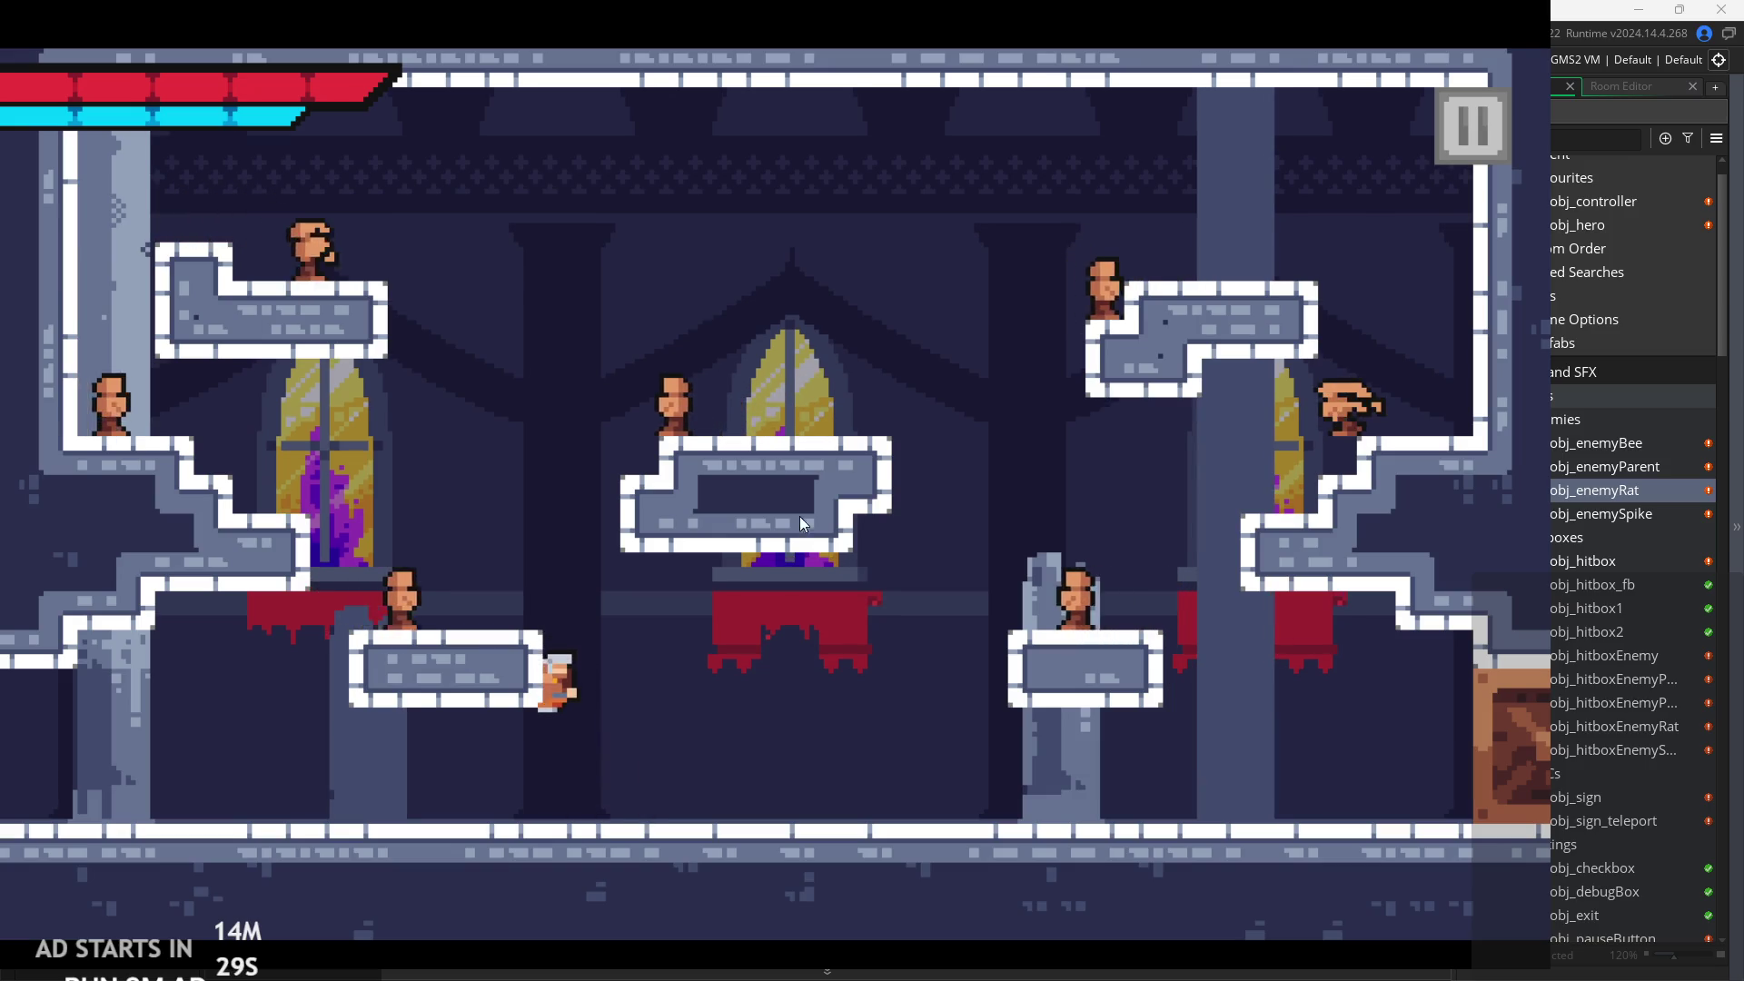
{"action": "key", "text": "space"}
{"action": "key", "text": "x"}
Trade jumping dash-slashes left and right across the floor.
{"action": "key", "text": "Left"}
{"action": "key", "text": "space"}
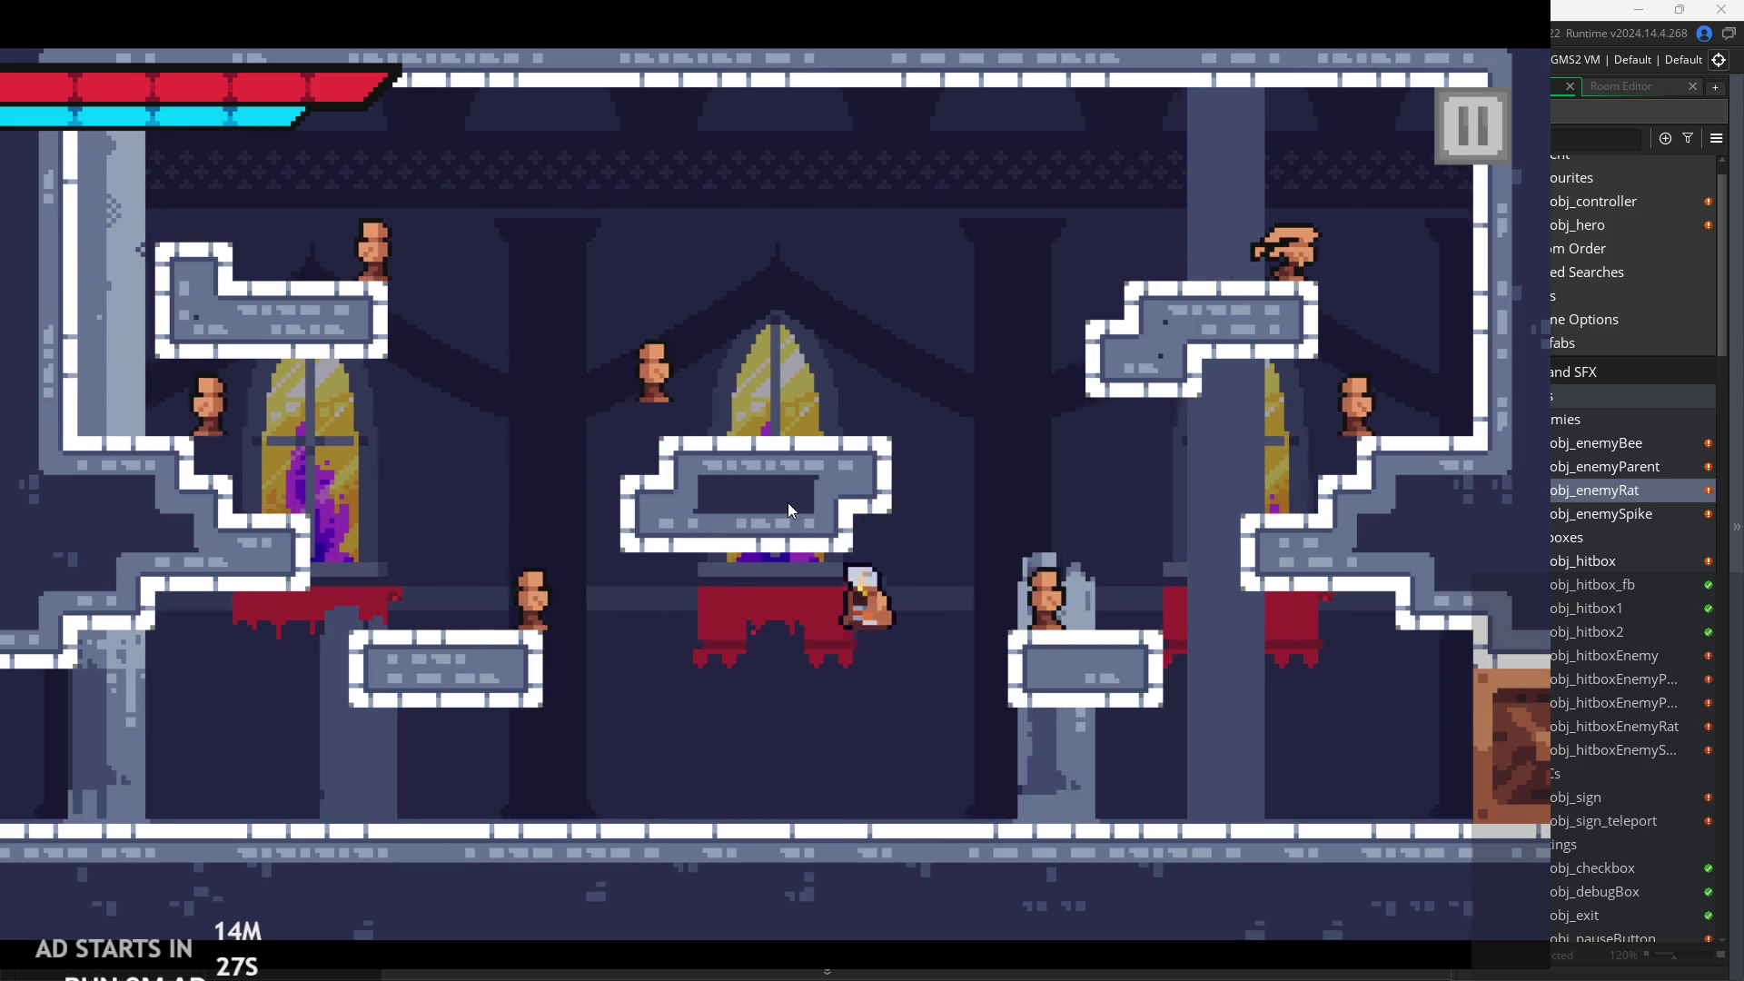
{"action": "key", "text": "x"}
{"action": "key", "text": "Right"}
{"action": "key", "text": "space"}
{"action": "key", "text": "x"}
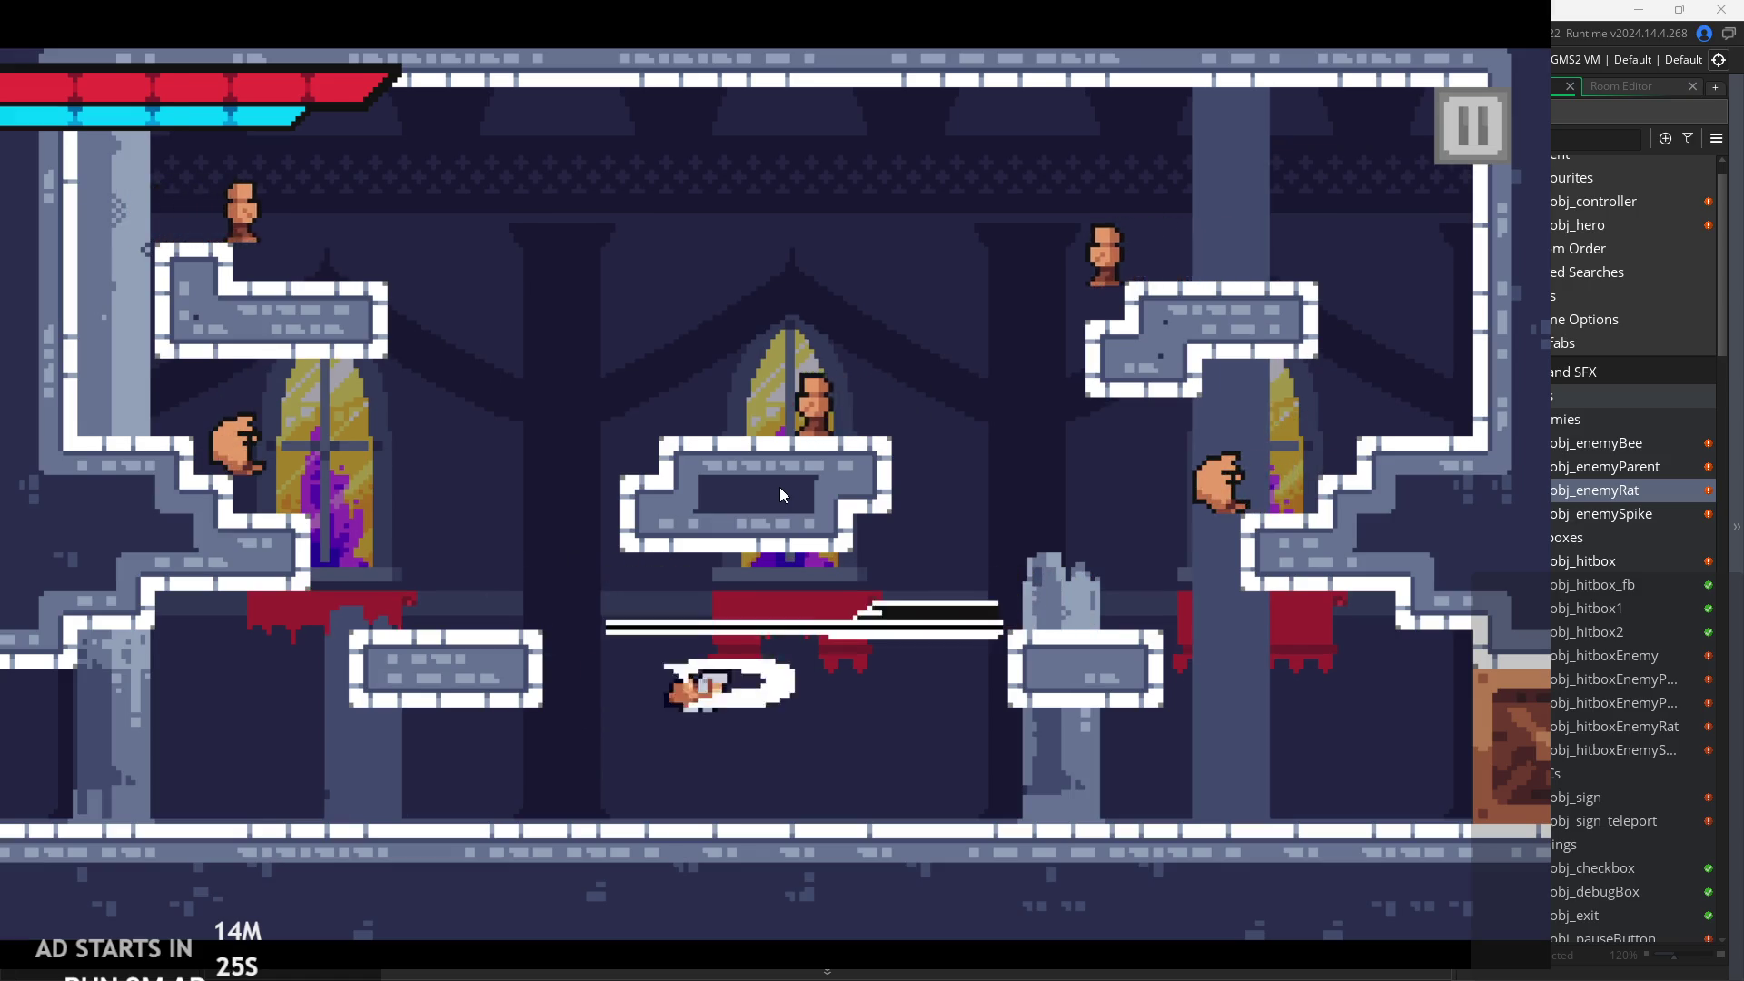
{"action": "key", "text": "Left"}
{"action": "key", "text": "space"}
Shuffle left and right, jump along the floor and slash right after landing.
{"action": "key", "text": "Right"}
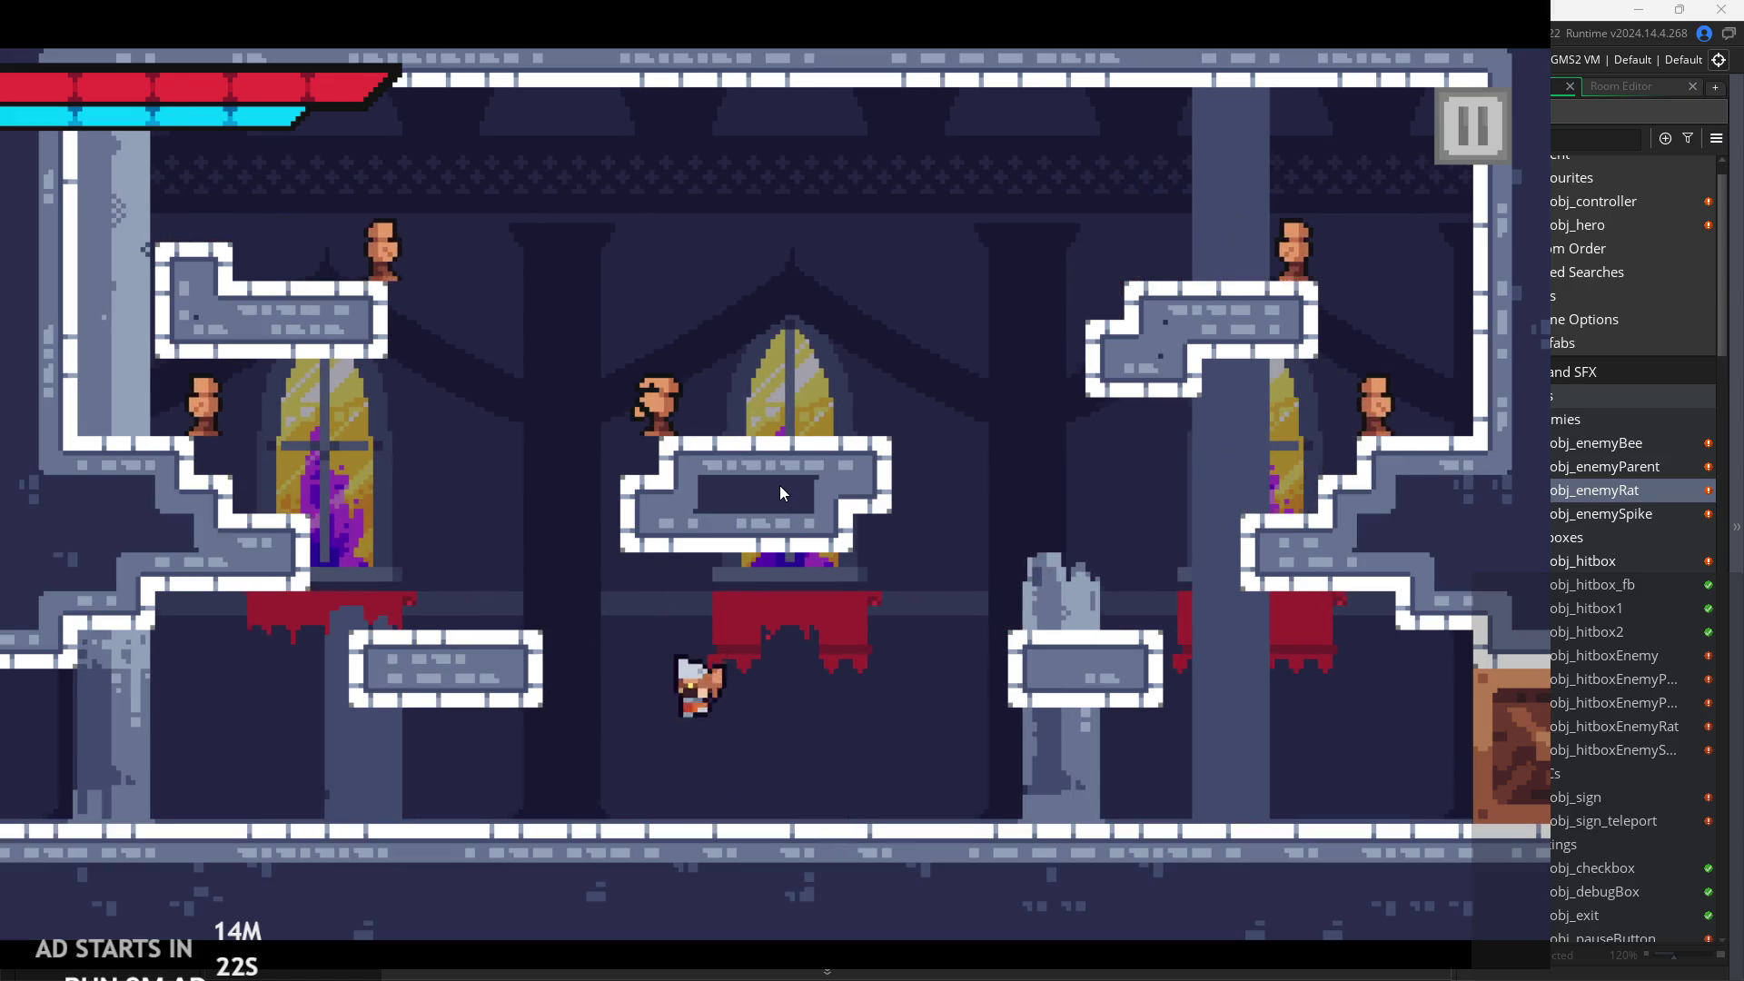
{"action": "key", "text": "Left"}
{"action": "key", "text": "Right"}
{"action": "key", "text": "space"}
{"action": "key", "text": "space"}
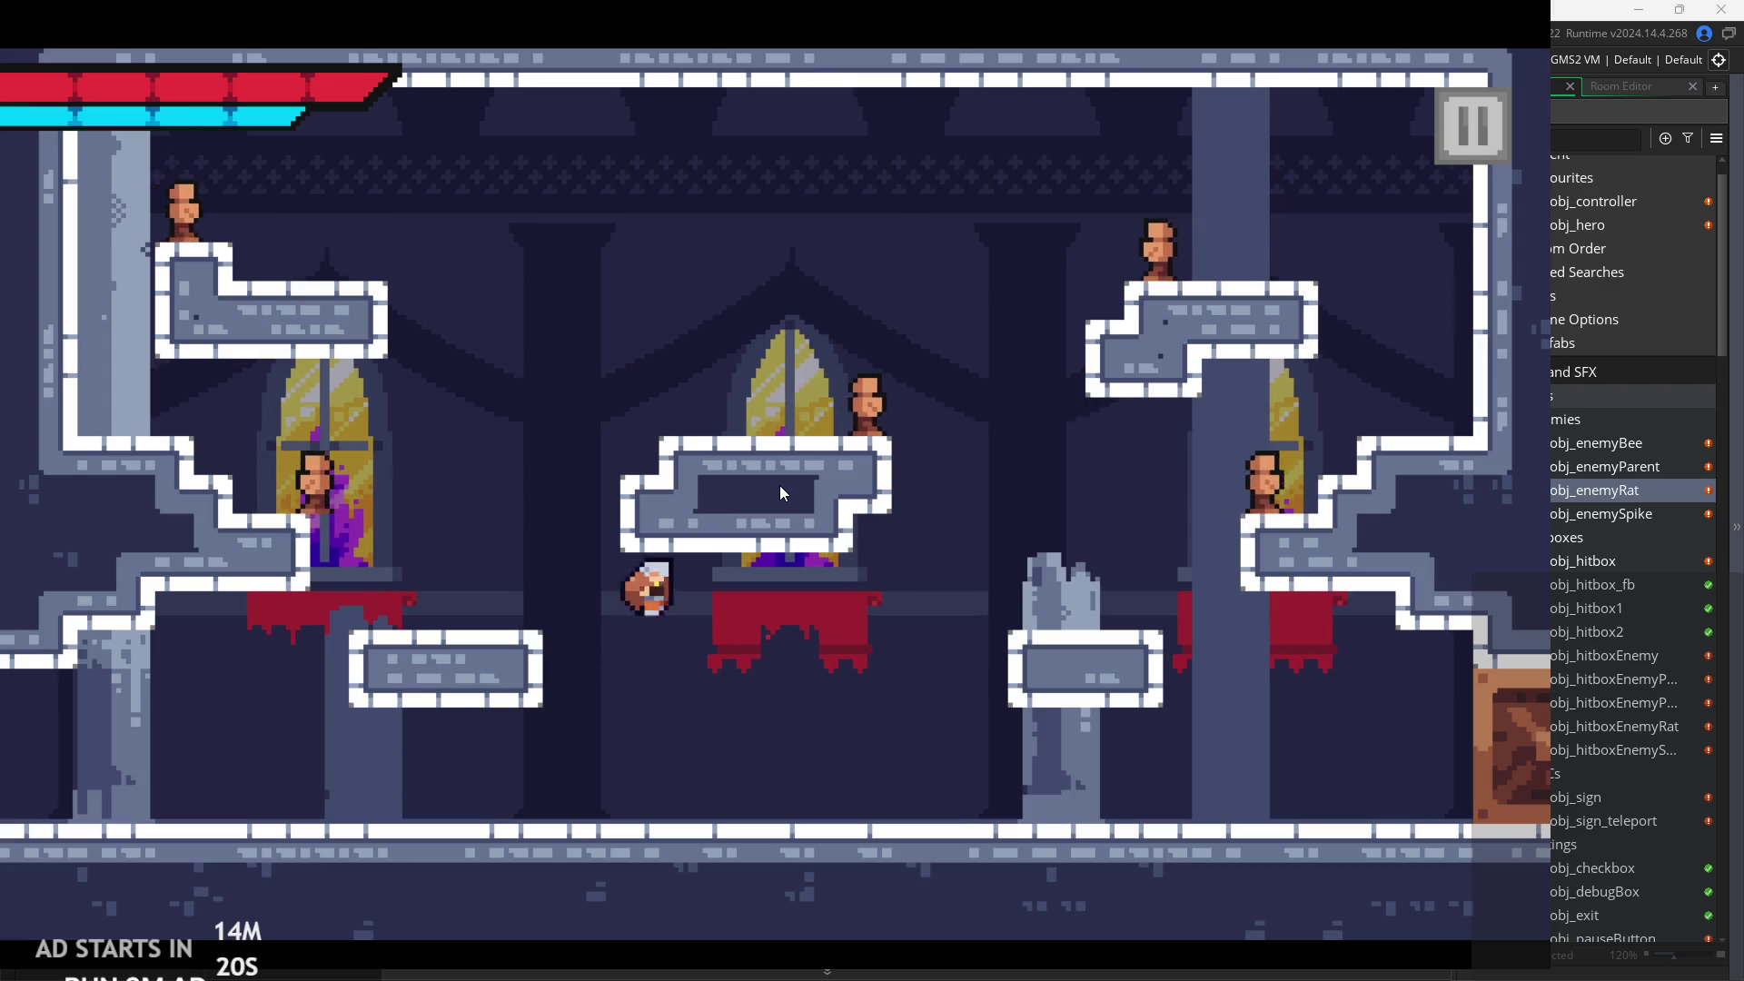
{"action": "key", "text": "Right"}
{"action": "key", "text": "space"}
{"action": "key", "text": "space"}
{"action": "key", "text": "Right"}
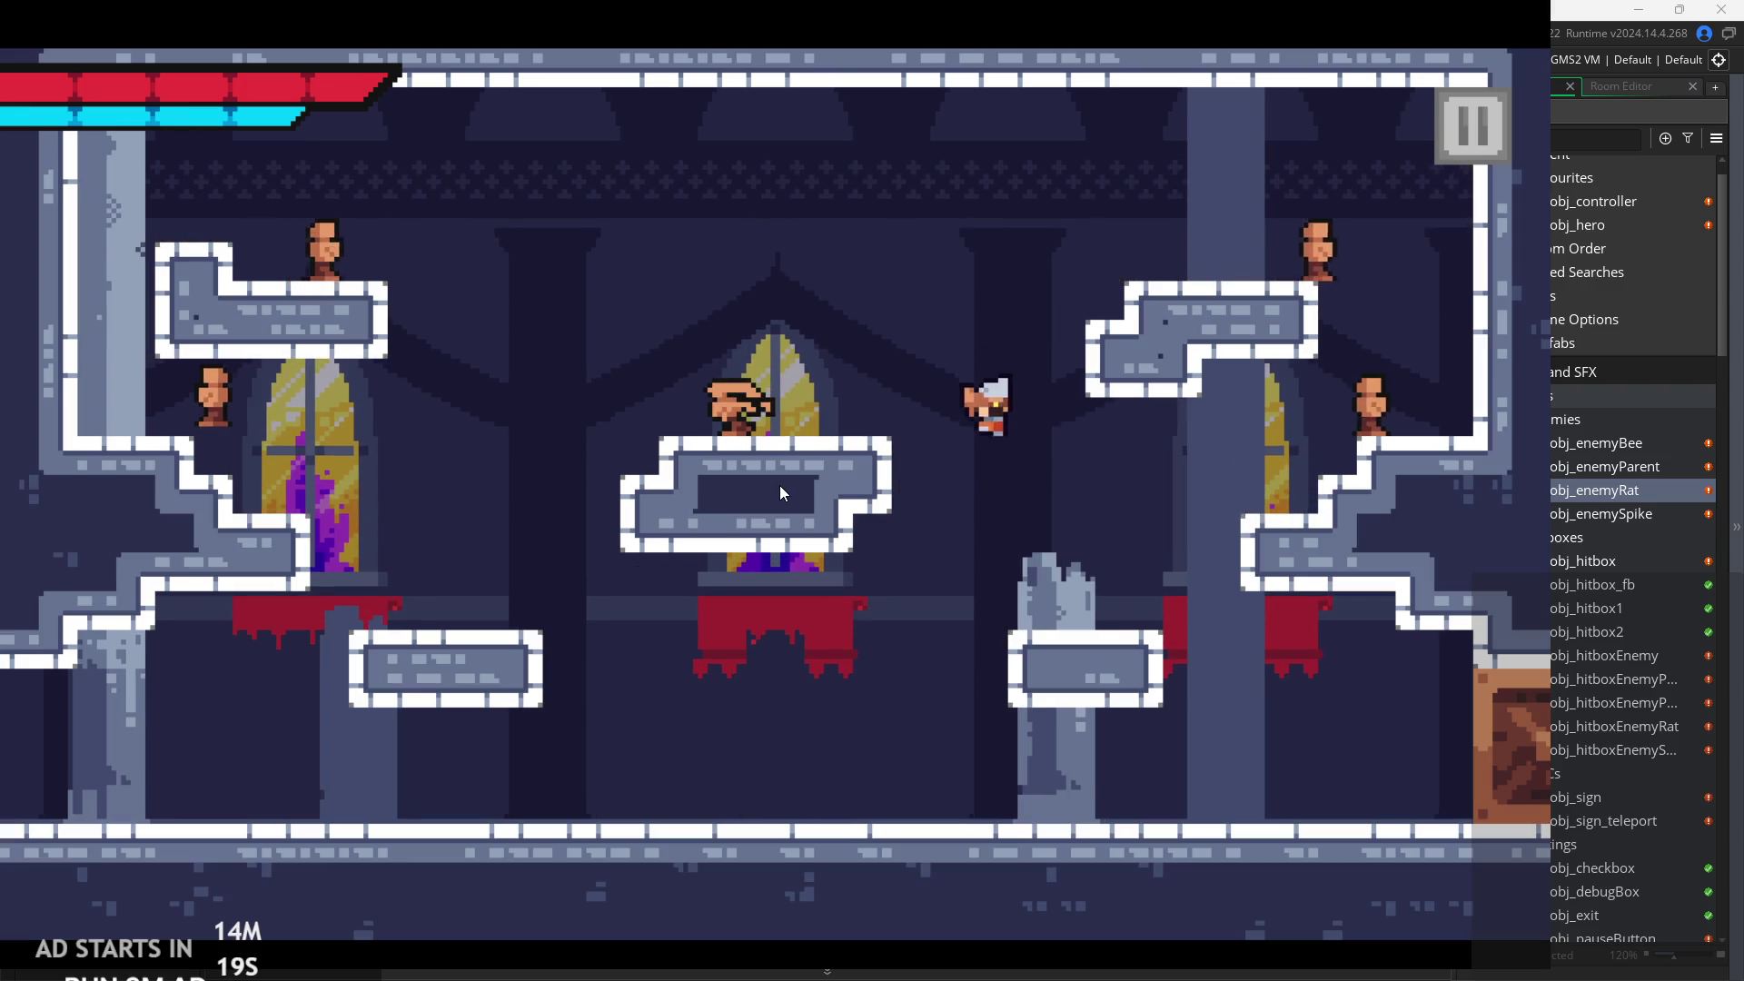
{"action": "key", "text": "x"}
Drop to the lower platform slashing, then jump onto the middle platform slashing left.
{"action": "key", "text": "space"}
{"action": "key", "text": "x"}
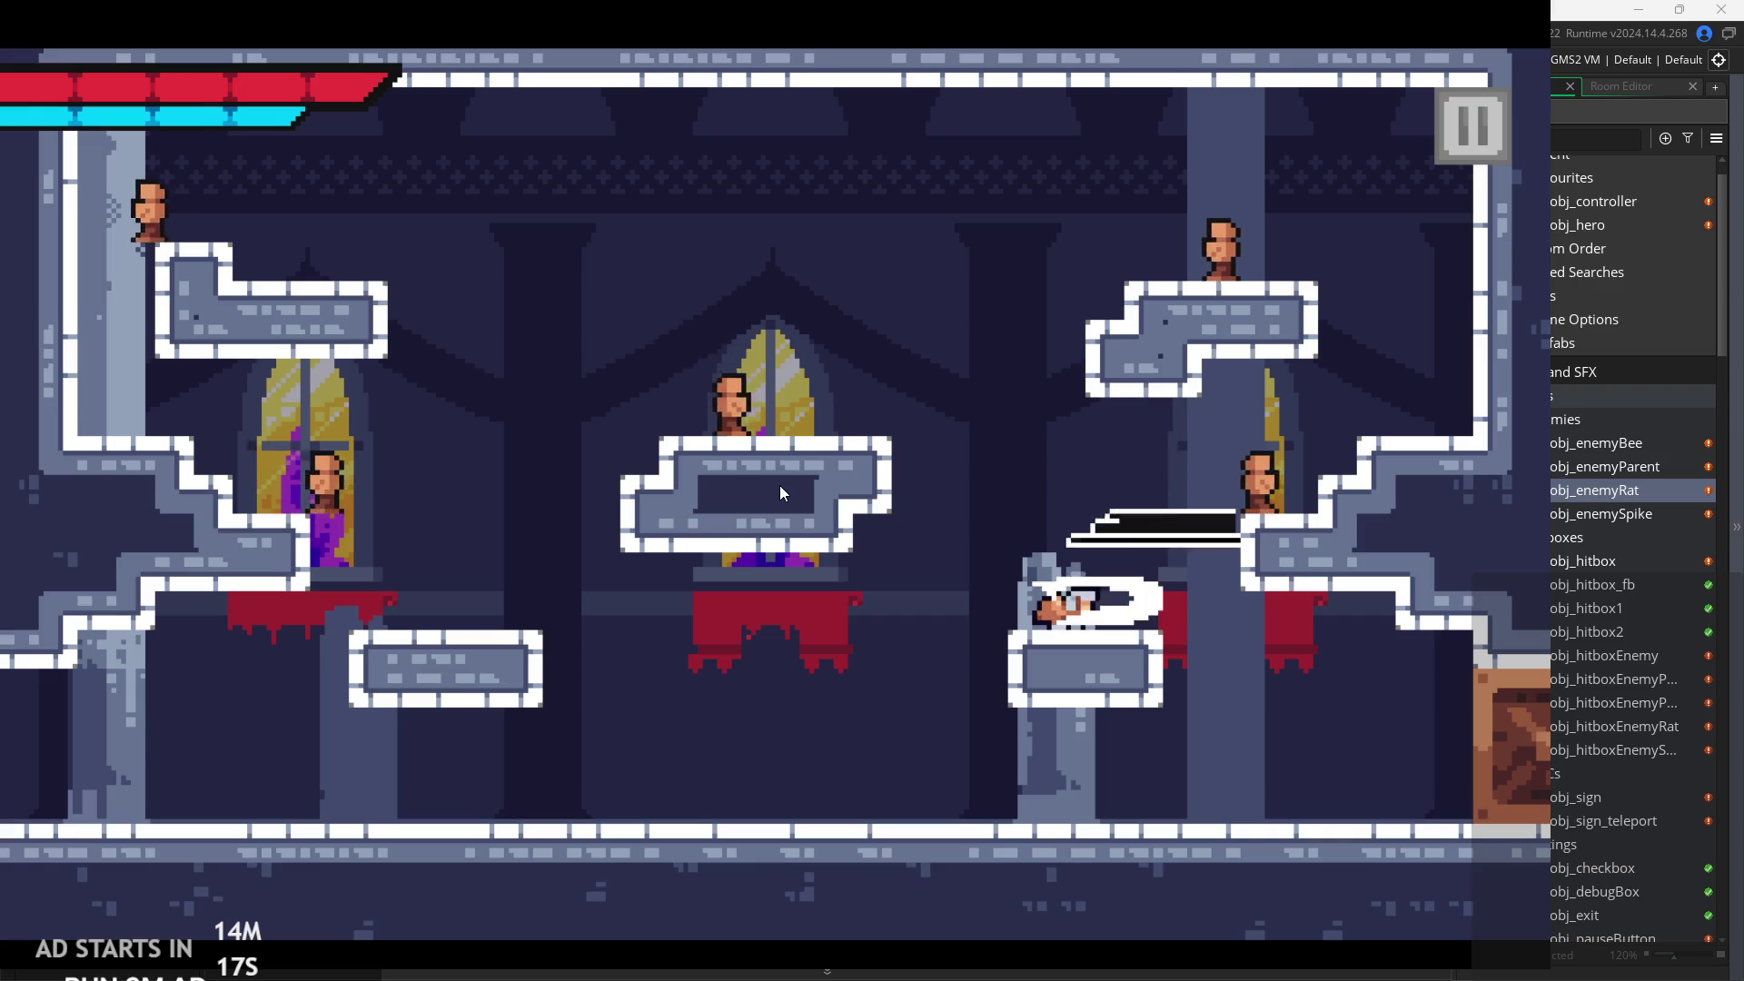
{"action": "key", "text": "space"}
{"action": "key", "text": "x"}
{"action": "key", "text": "x"}
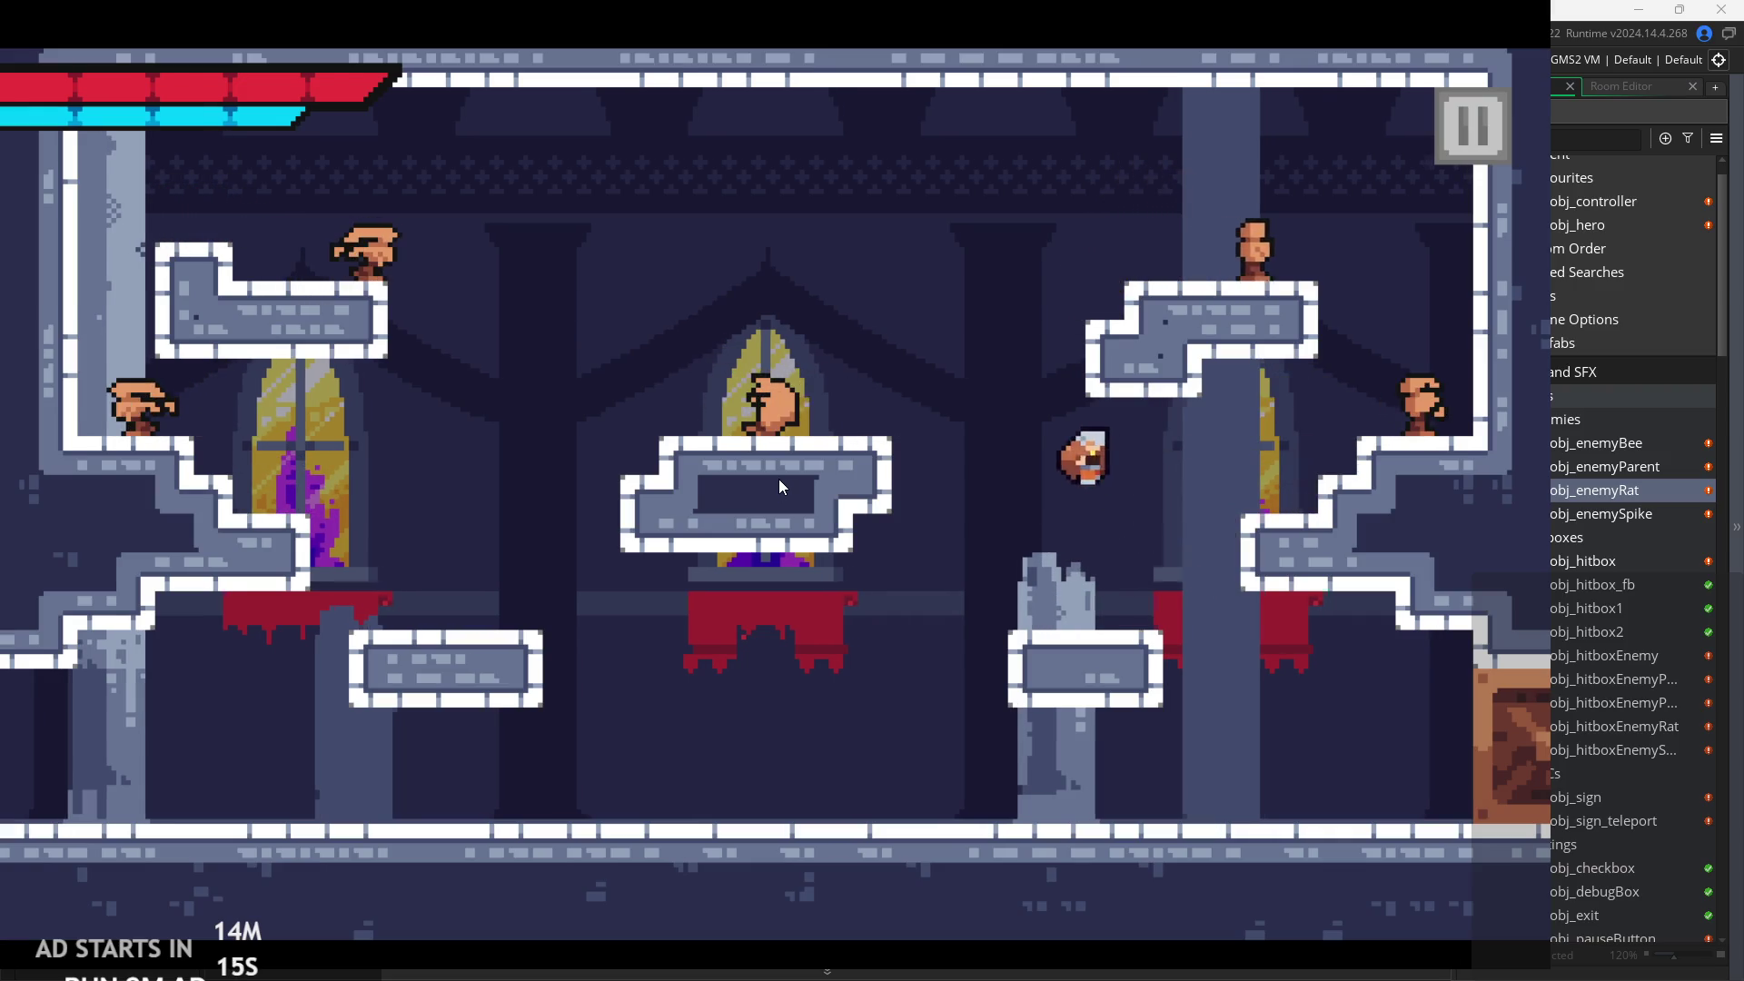
{"action": "key", "text": "space"}
{"action": "key", "text": "Left"}
{"action": "key", "text": "space"}
{"action": "key", "text": "Left"}
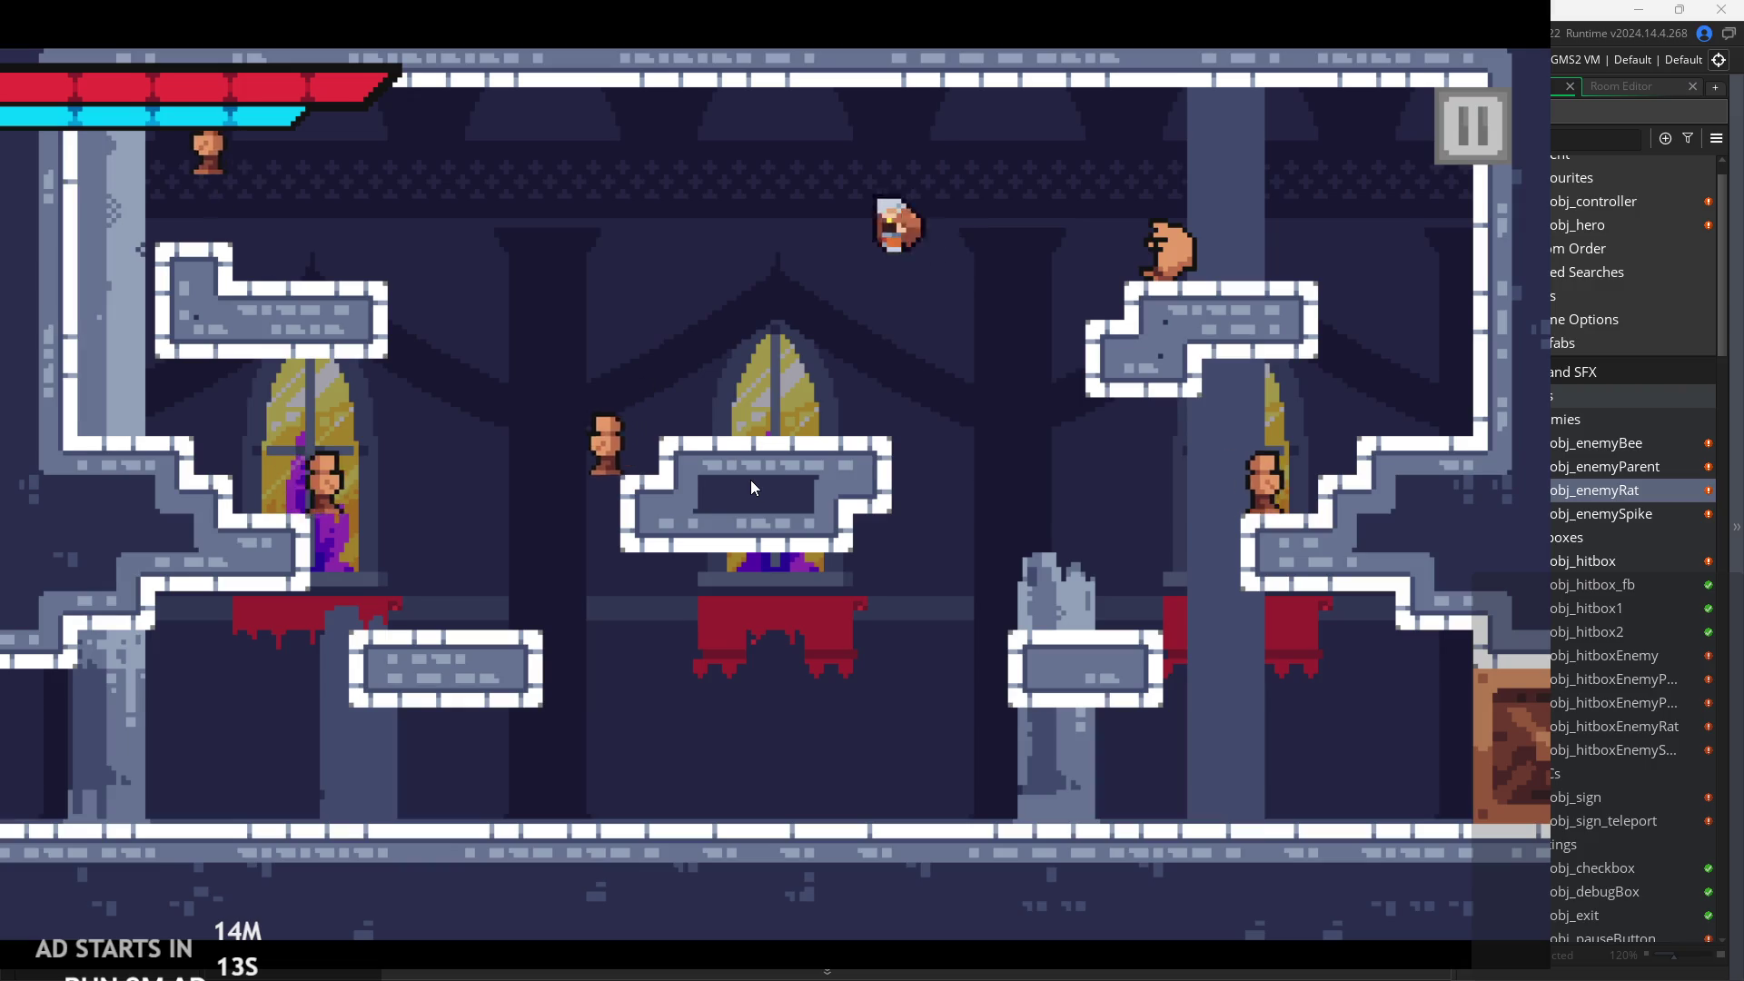
{"action": "key", "text": "x"}
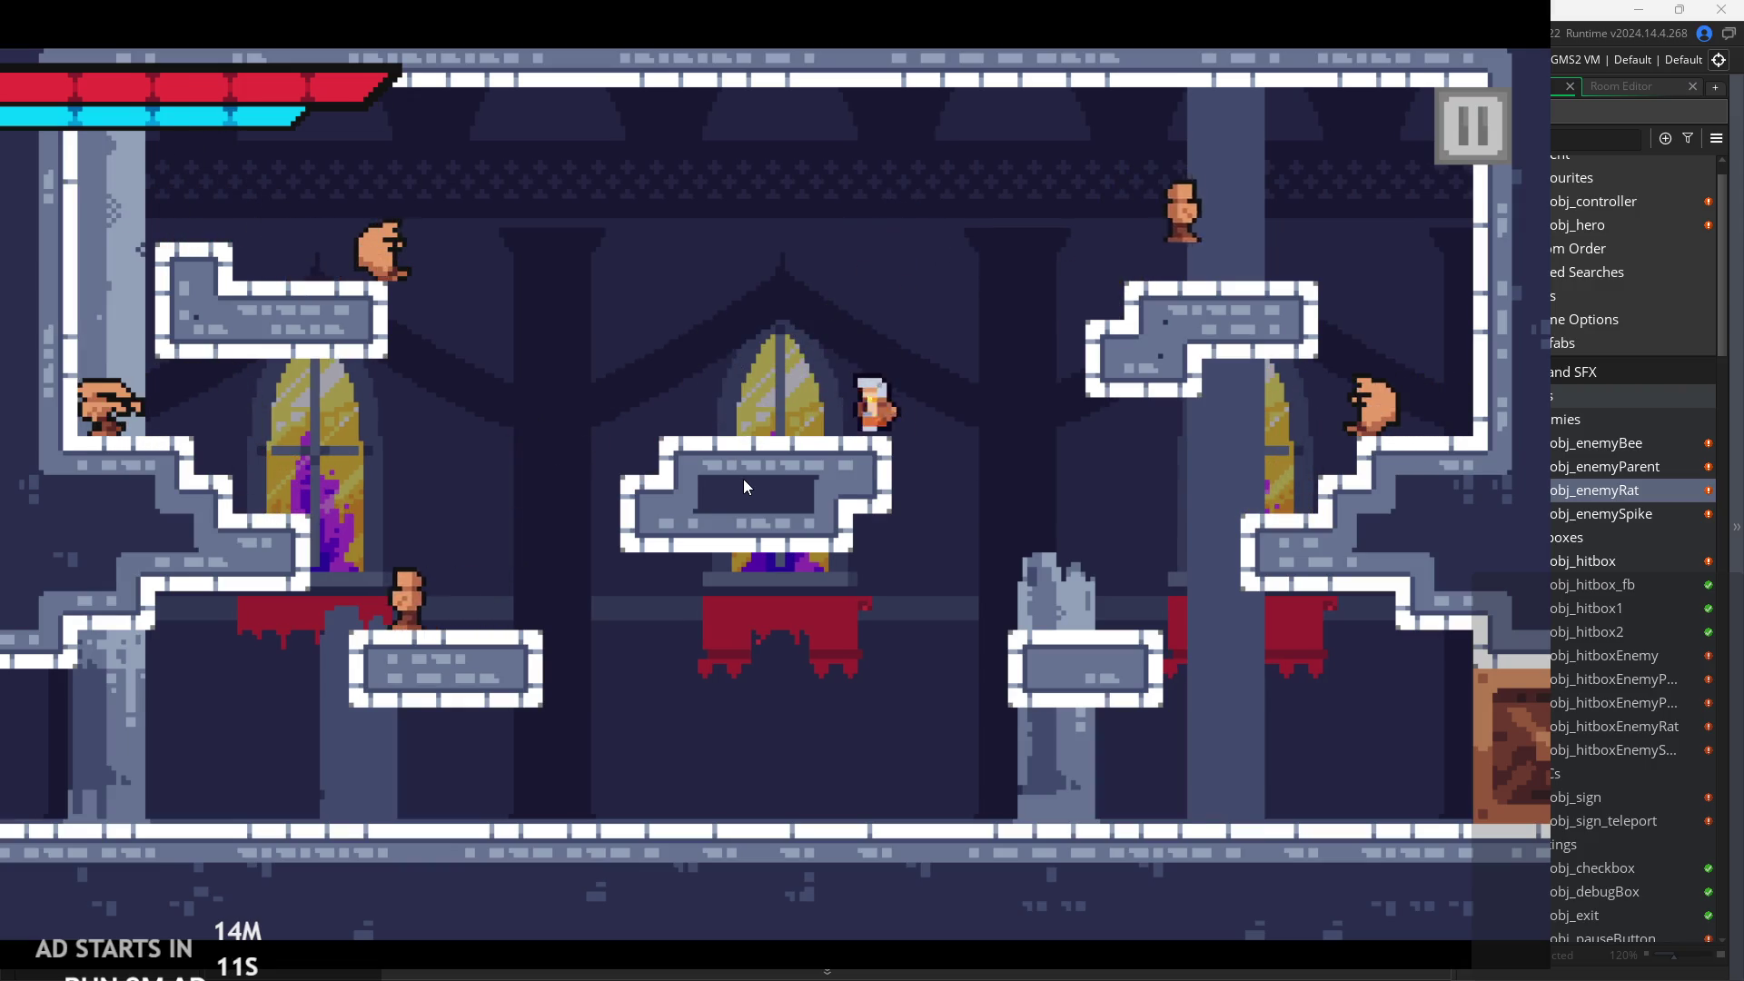
Fire slash beams left at the rats, then jump right slashing.
{"action": "key", "text": "Left"}
{"action": "key", "text": "x"}
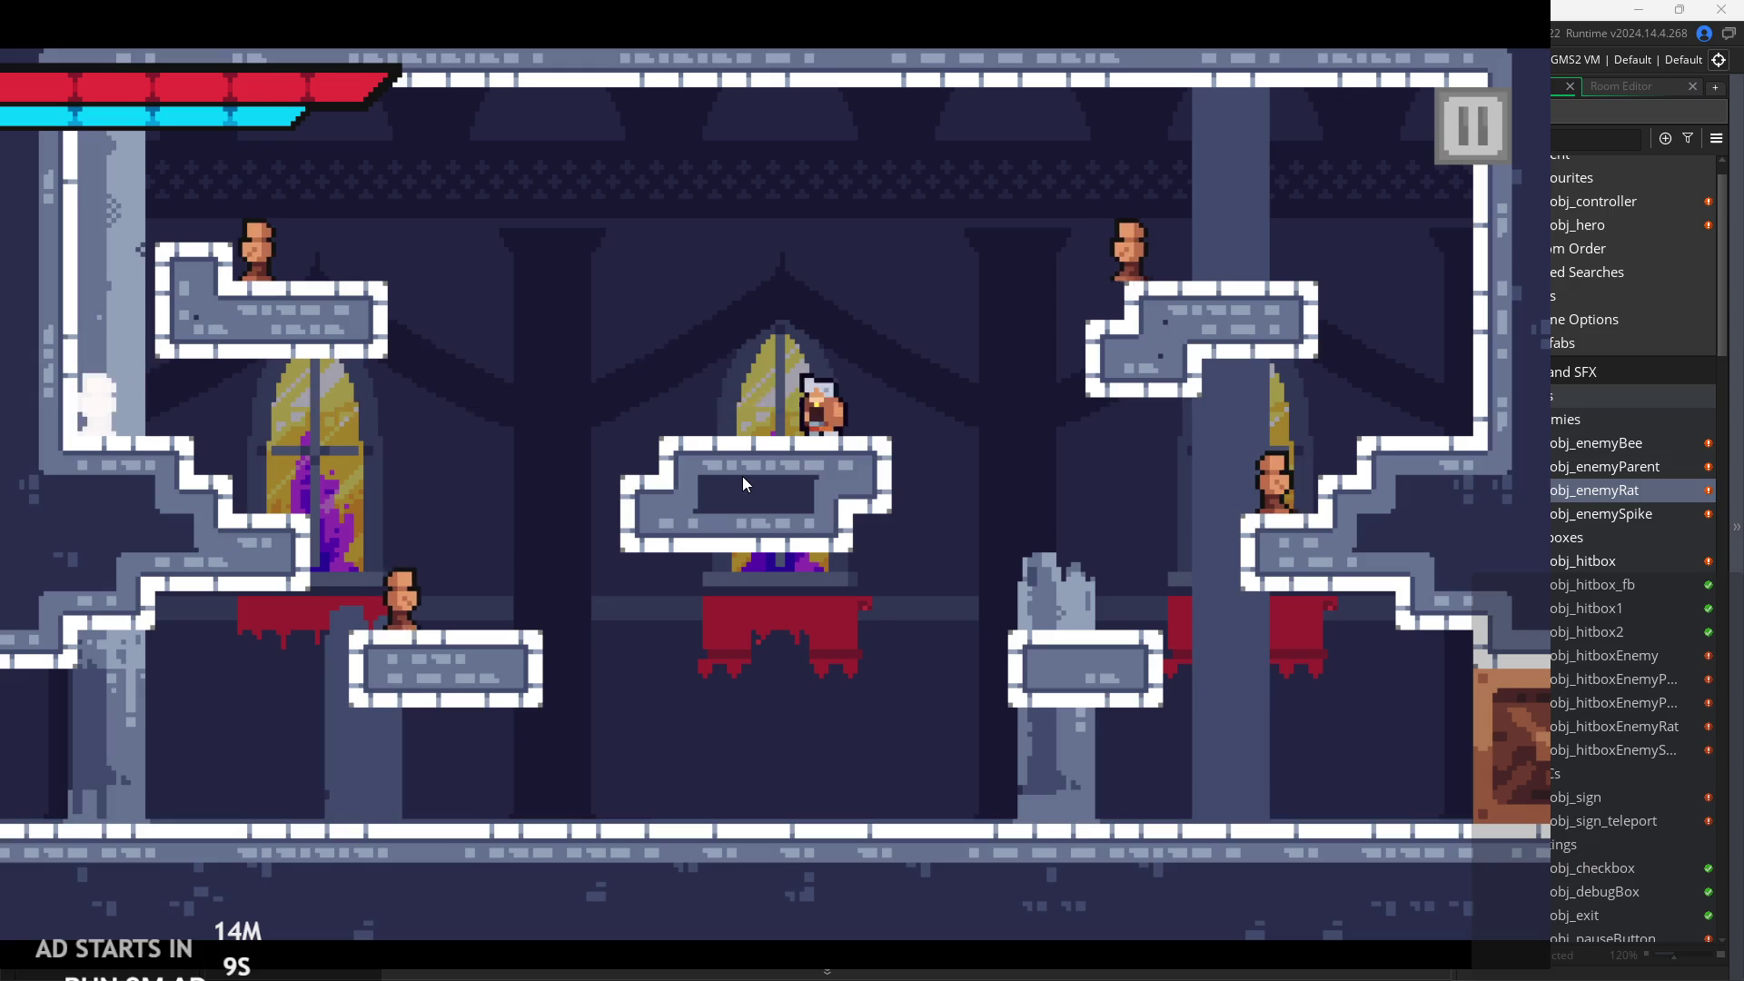
{"action": "key", "text": "x"}
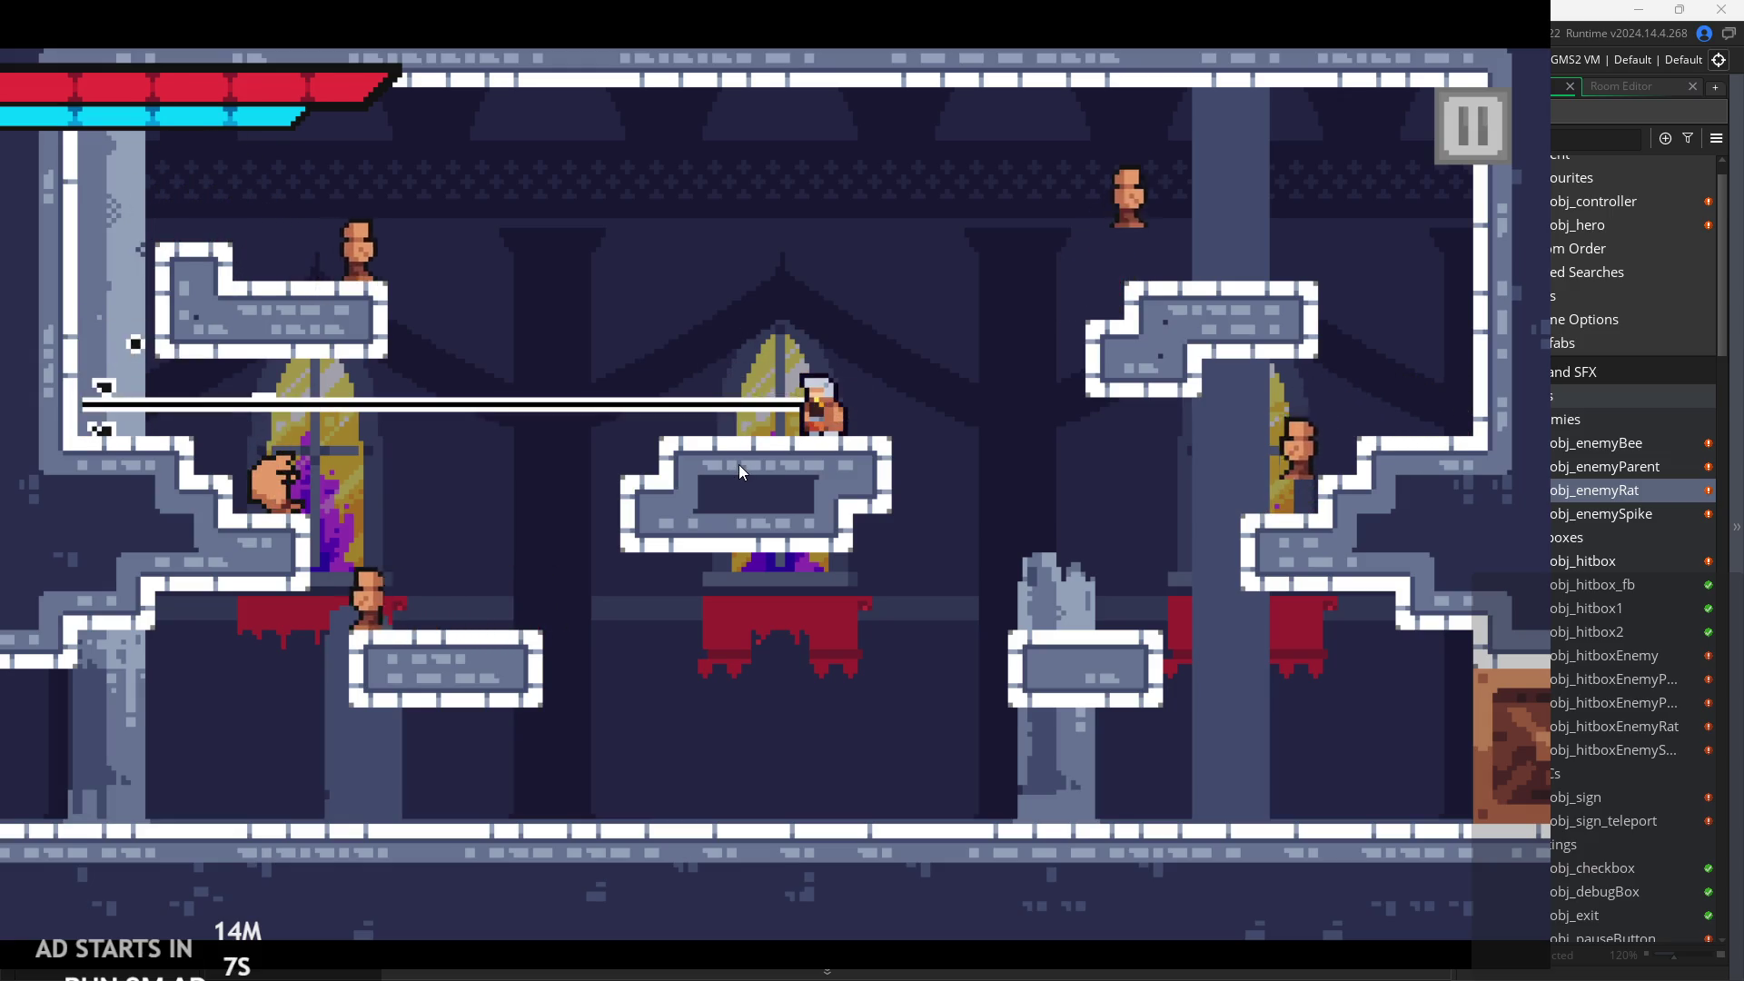
{"action": "key", "text": "x"}
{"action": "key", "text": "Left"}
{"action": "key", "text": "z"}
{"action": "key", "text": "Right"}
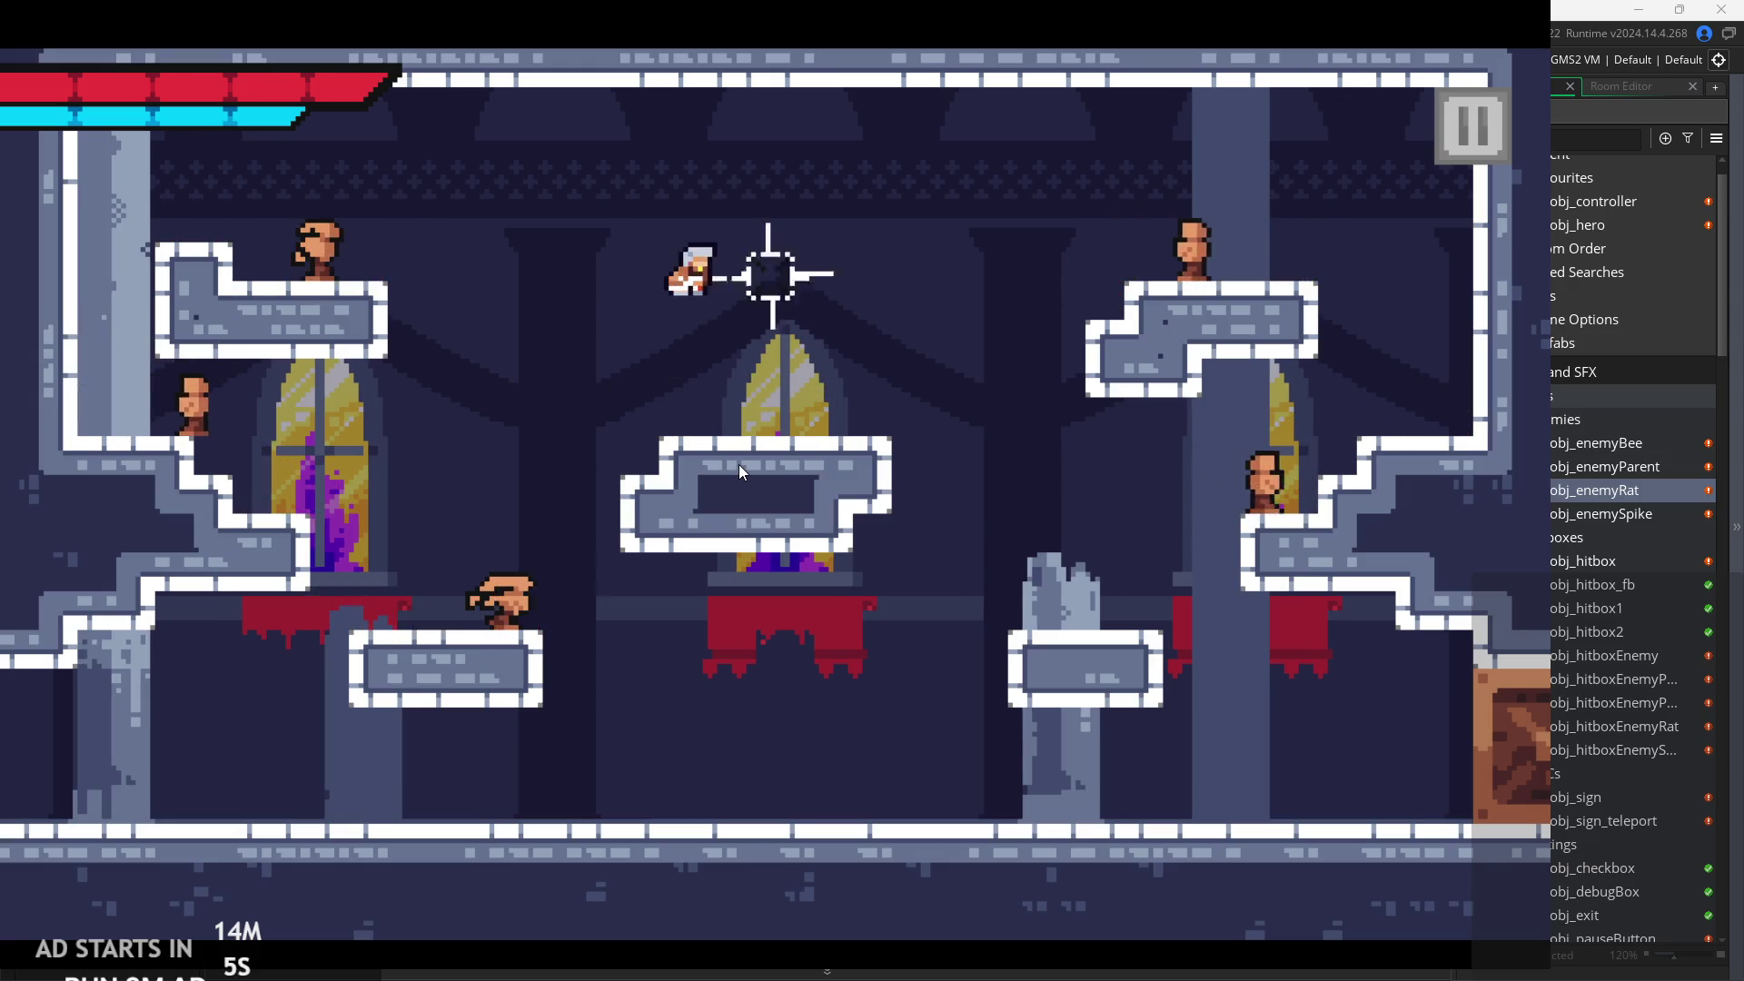
{"action": "key", "text": "x"}
Drop below the middle platform, move right and jump back onto it attacking.
{"action": "key", "text": "z"}
{"action": "key", "text": "Left"}
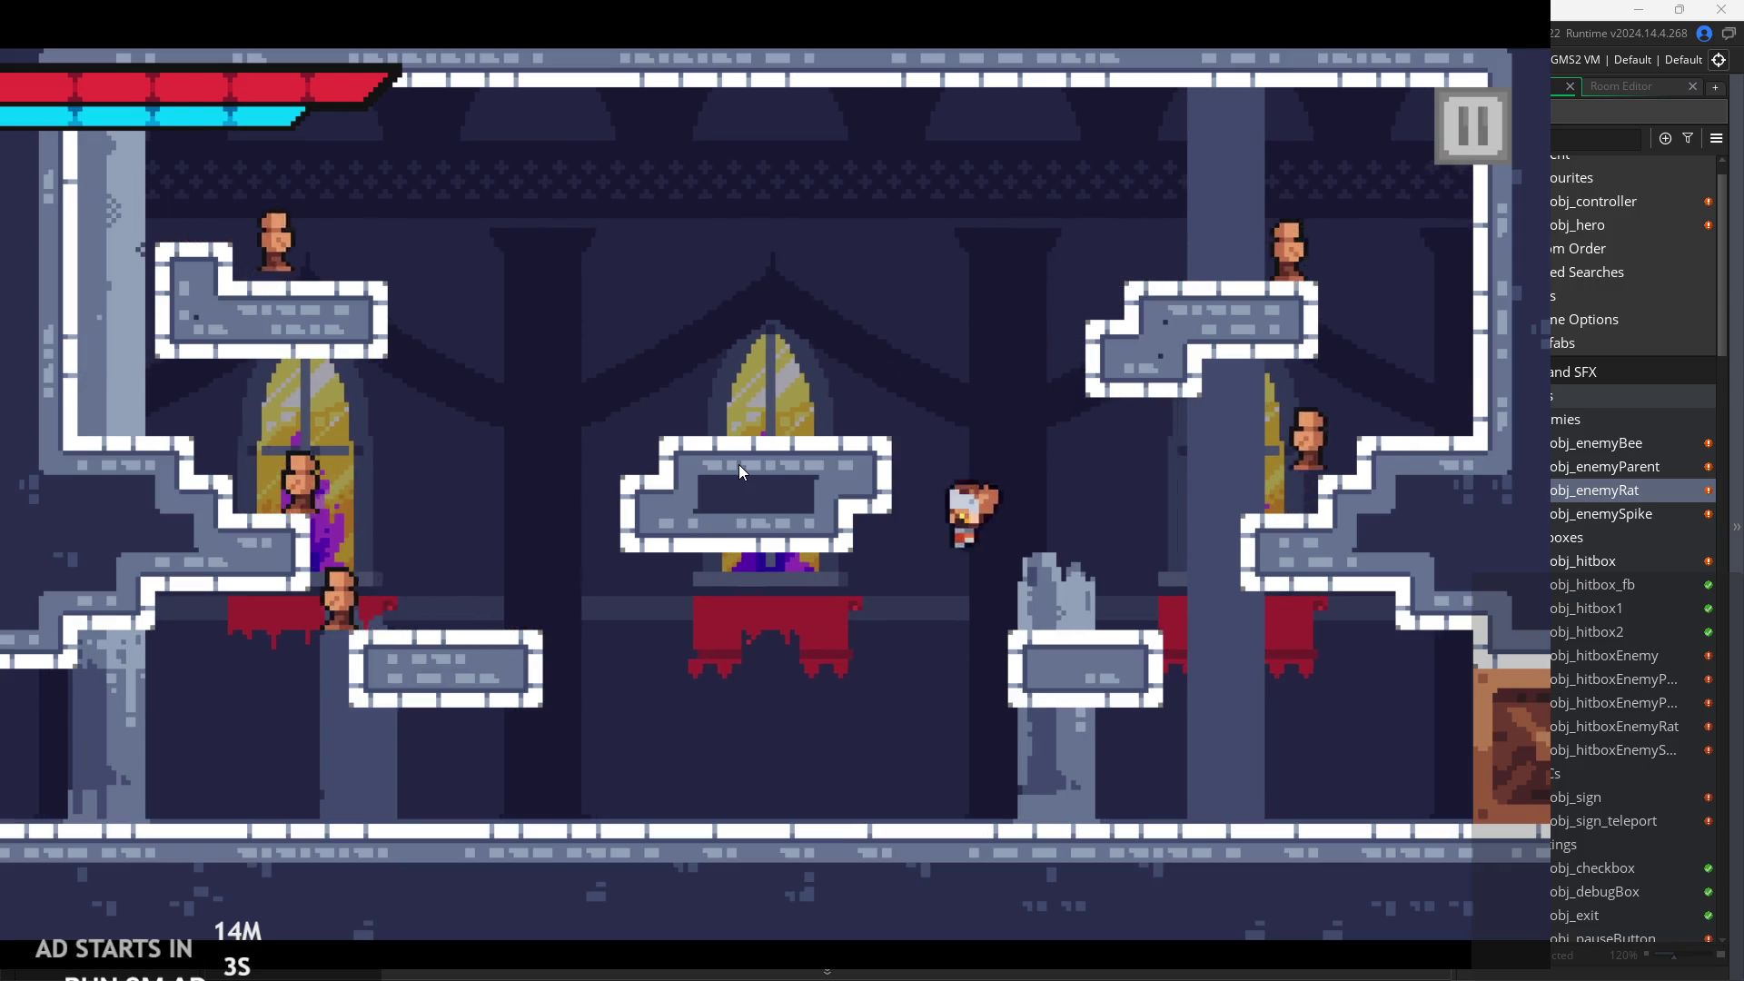
{"action": "key", "text": "Right"}
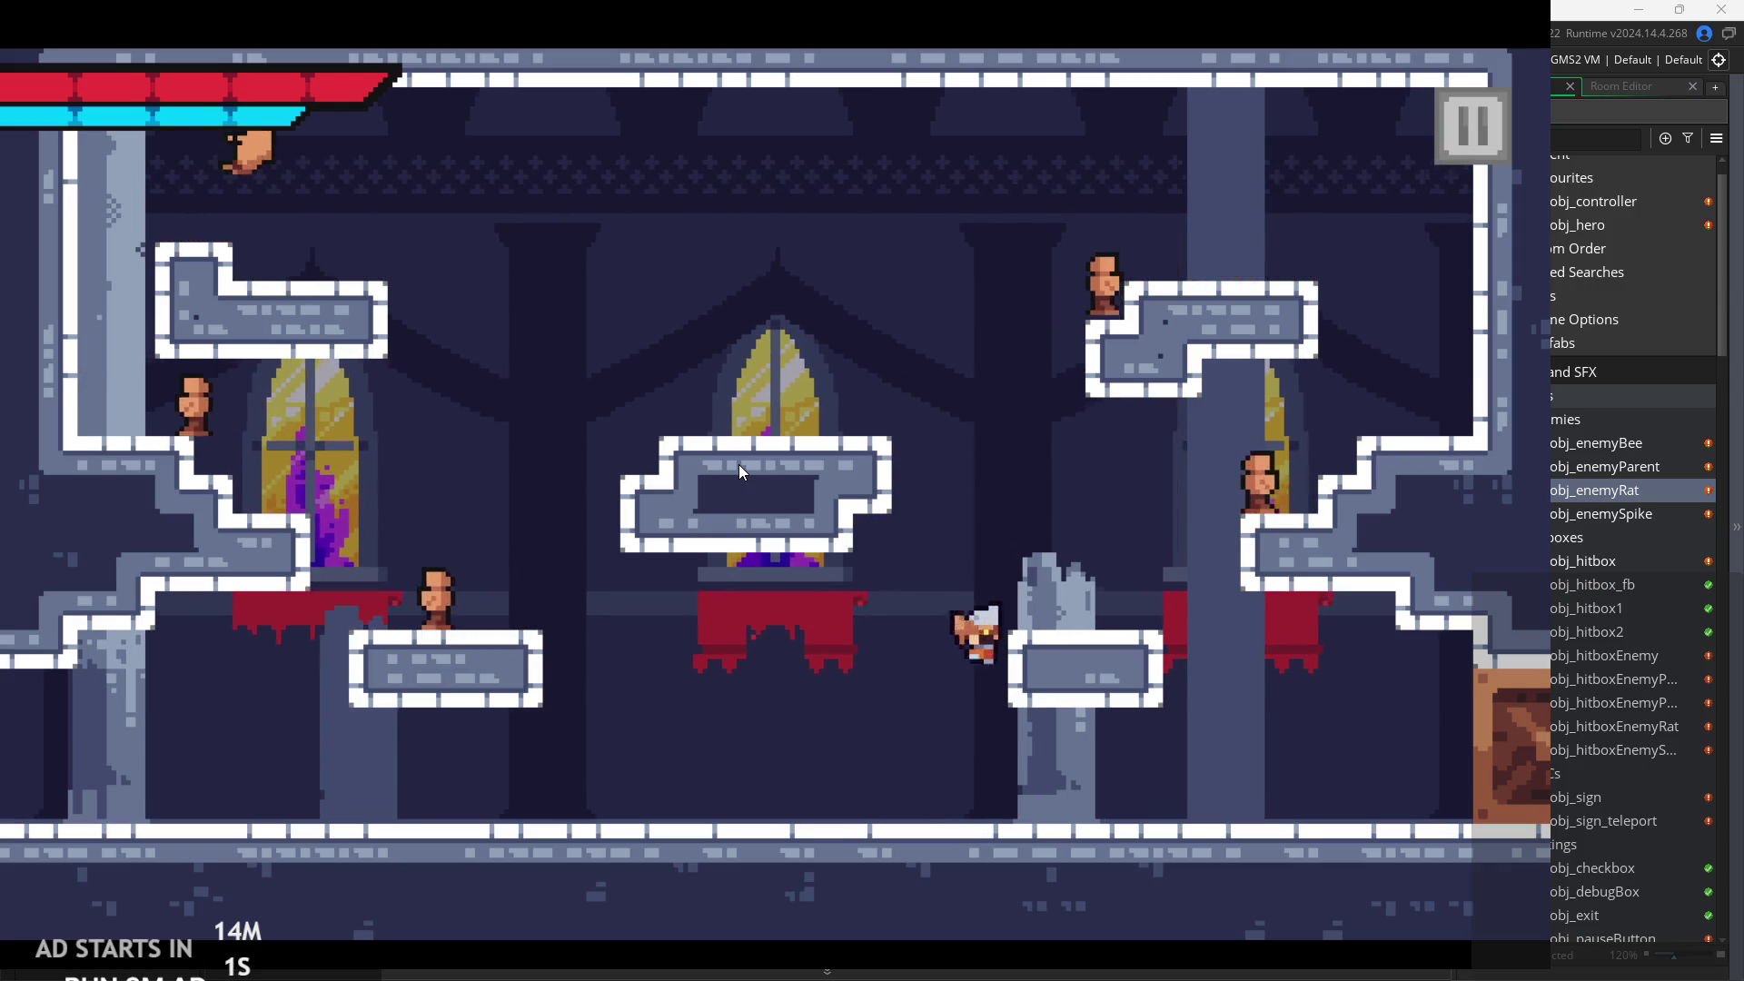
{"action": "key", "text": "z"}
{"action": "key", "text": "Left"}
{"action": "key", "text": "z"}
{"action": "key", "text": "Right"}
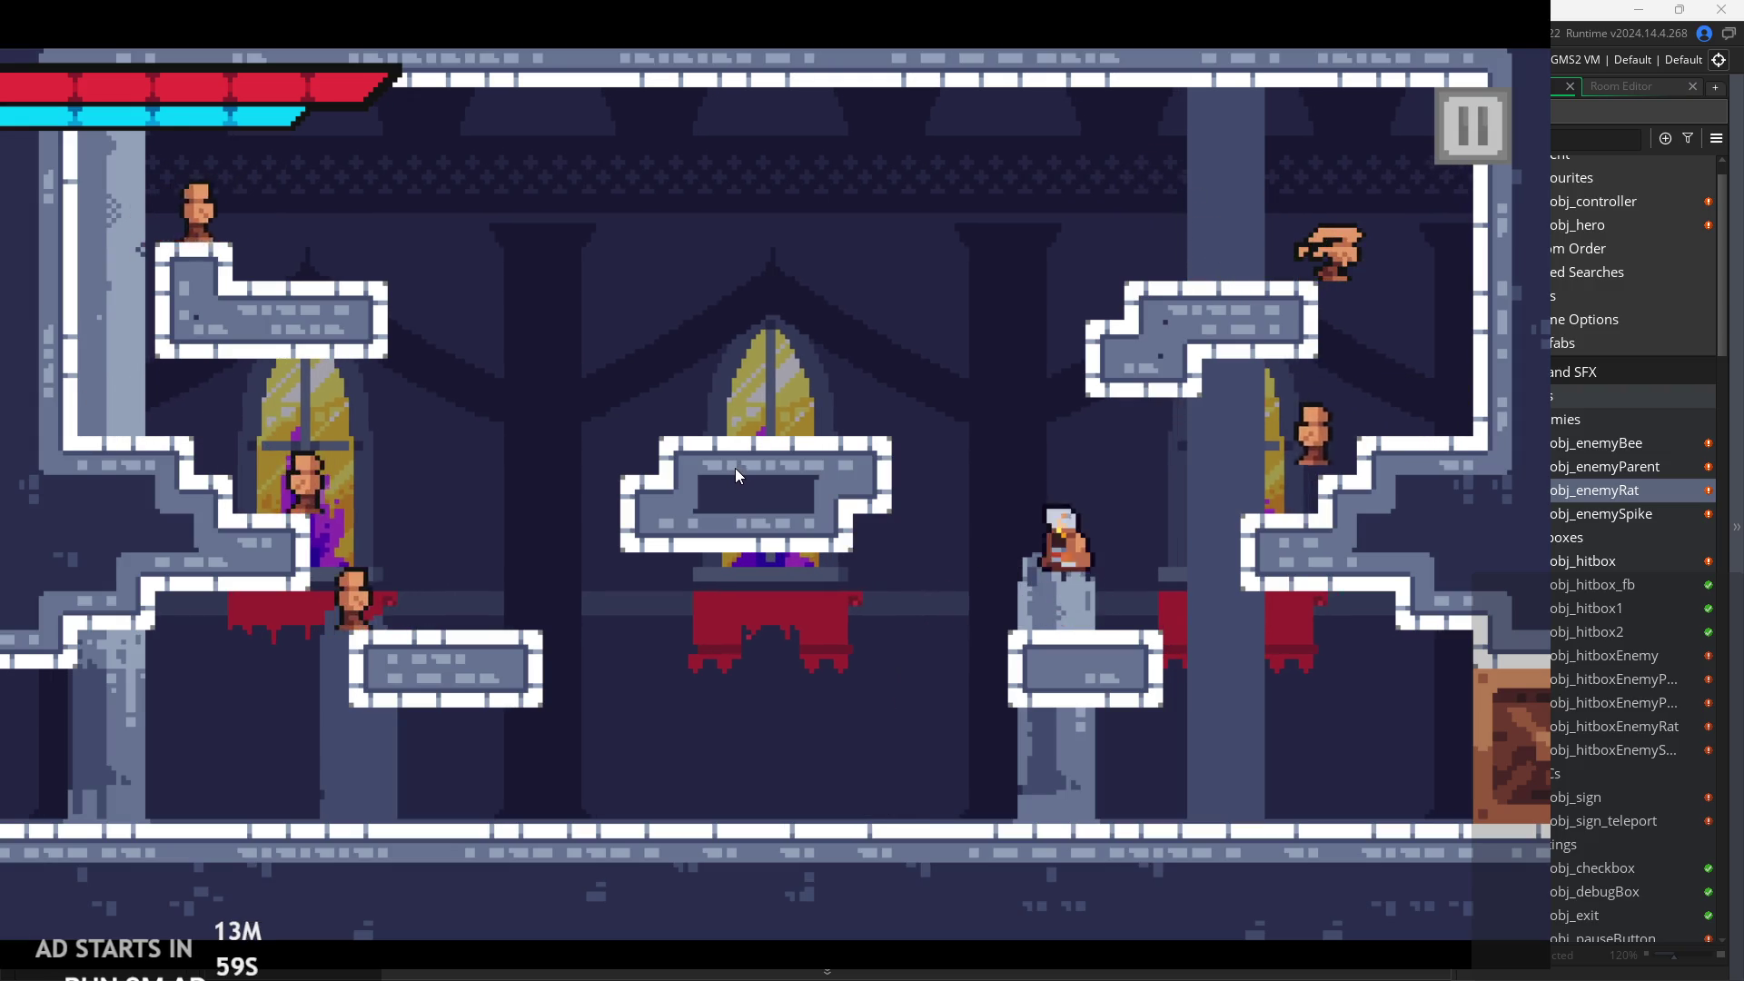
{"action": "key", "text": "z"}
{"action": "key", "text": "Left"}
Attack rats to the left, then climb the upper-right platform and slash again.
{"action": "key", "text": "x"}
{"action": "key", "text": "x"}
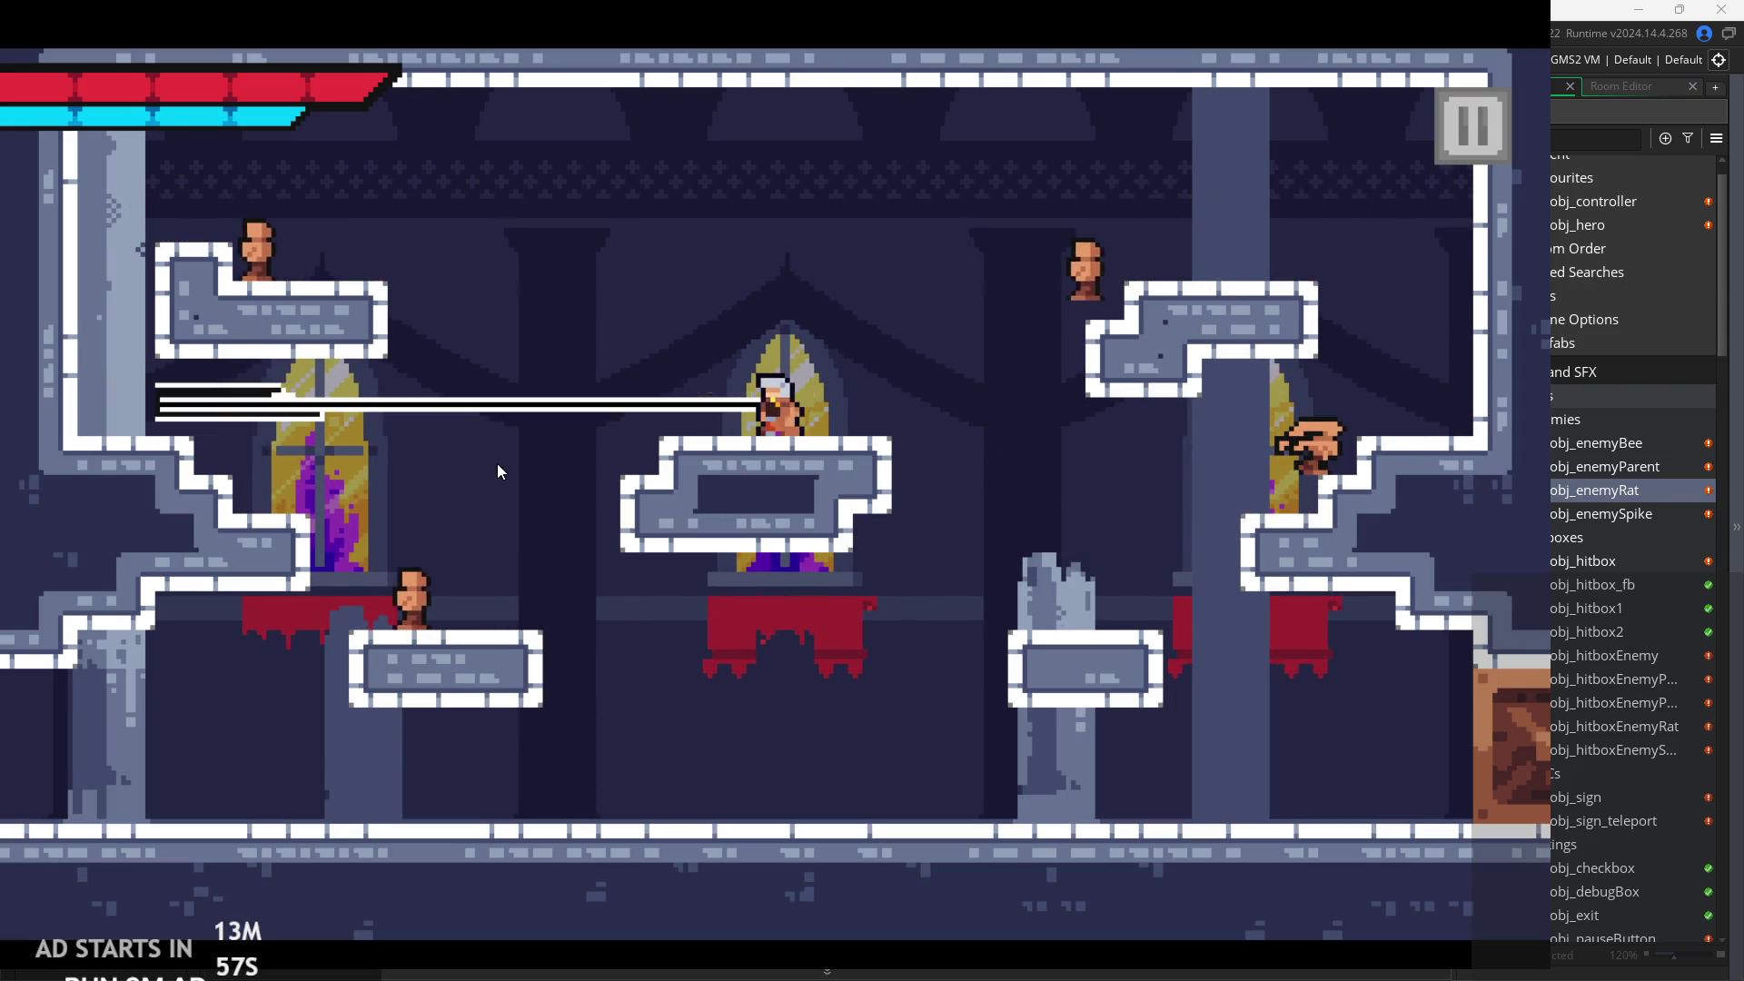
{"action": "key", "text": "x"}
{"action": "key", "text": "Right"}
{"action": "key", "text": "z"}
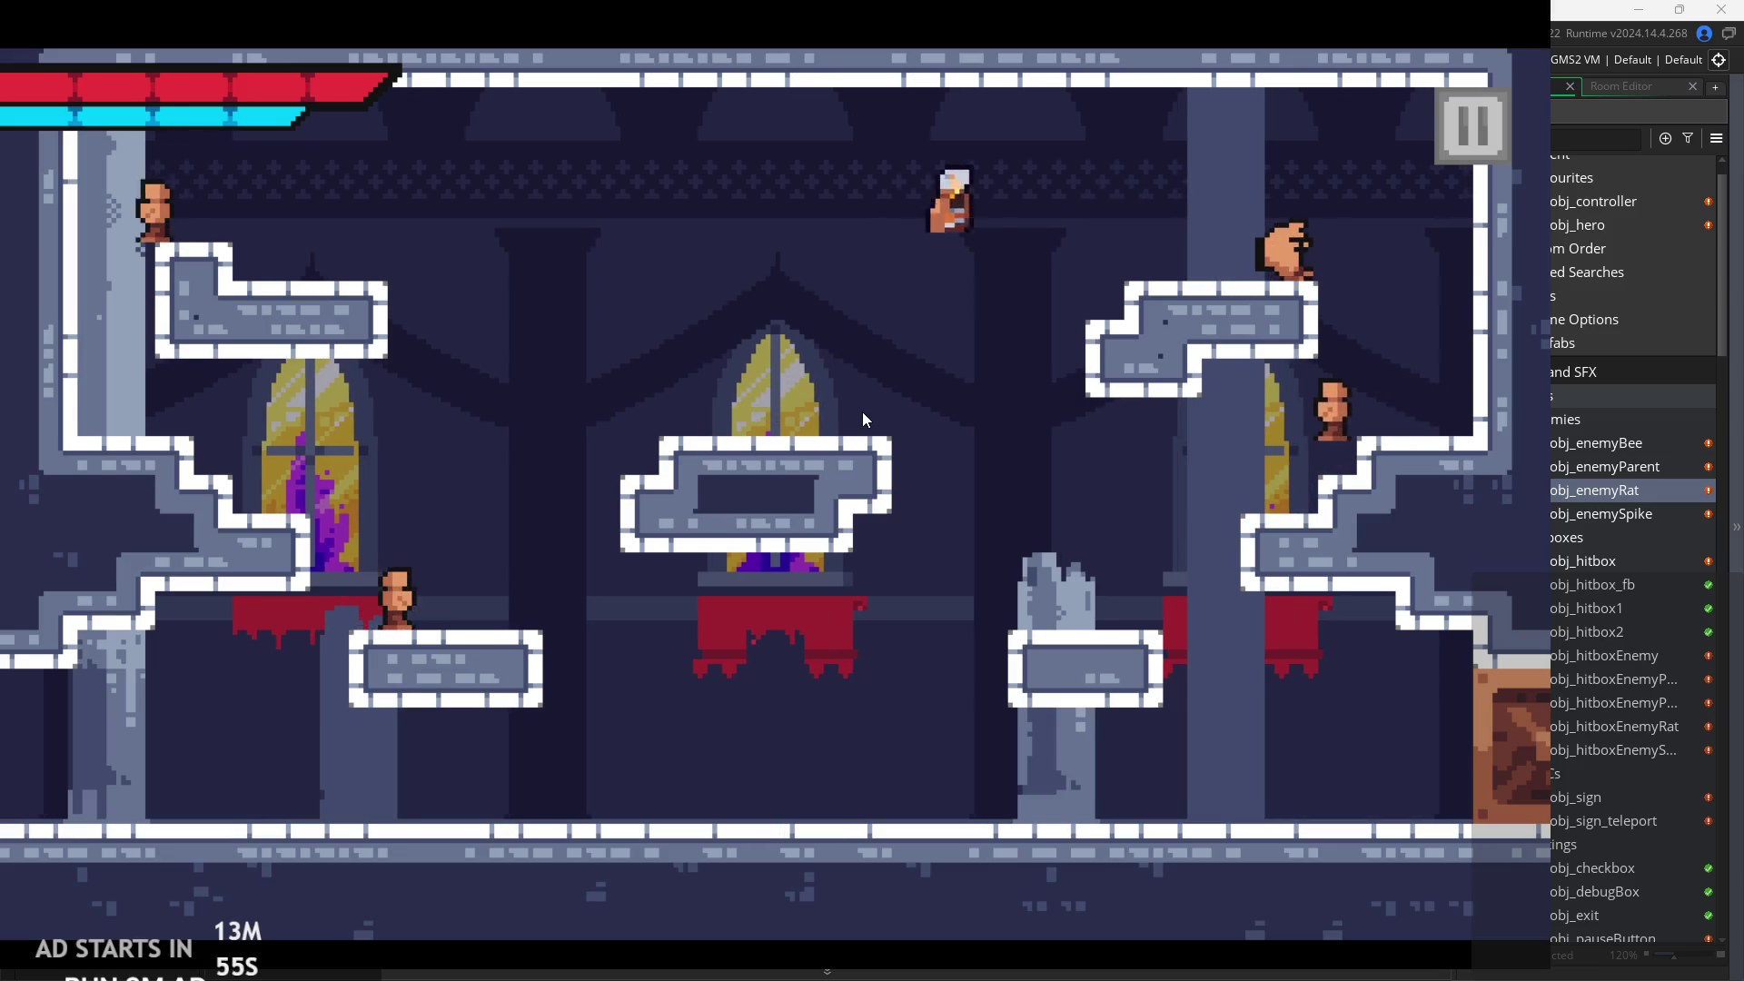
{"action": "key", "text": "x"}
{"action": "key", "text": "Left"}
{"action": "key", "text": "x"}
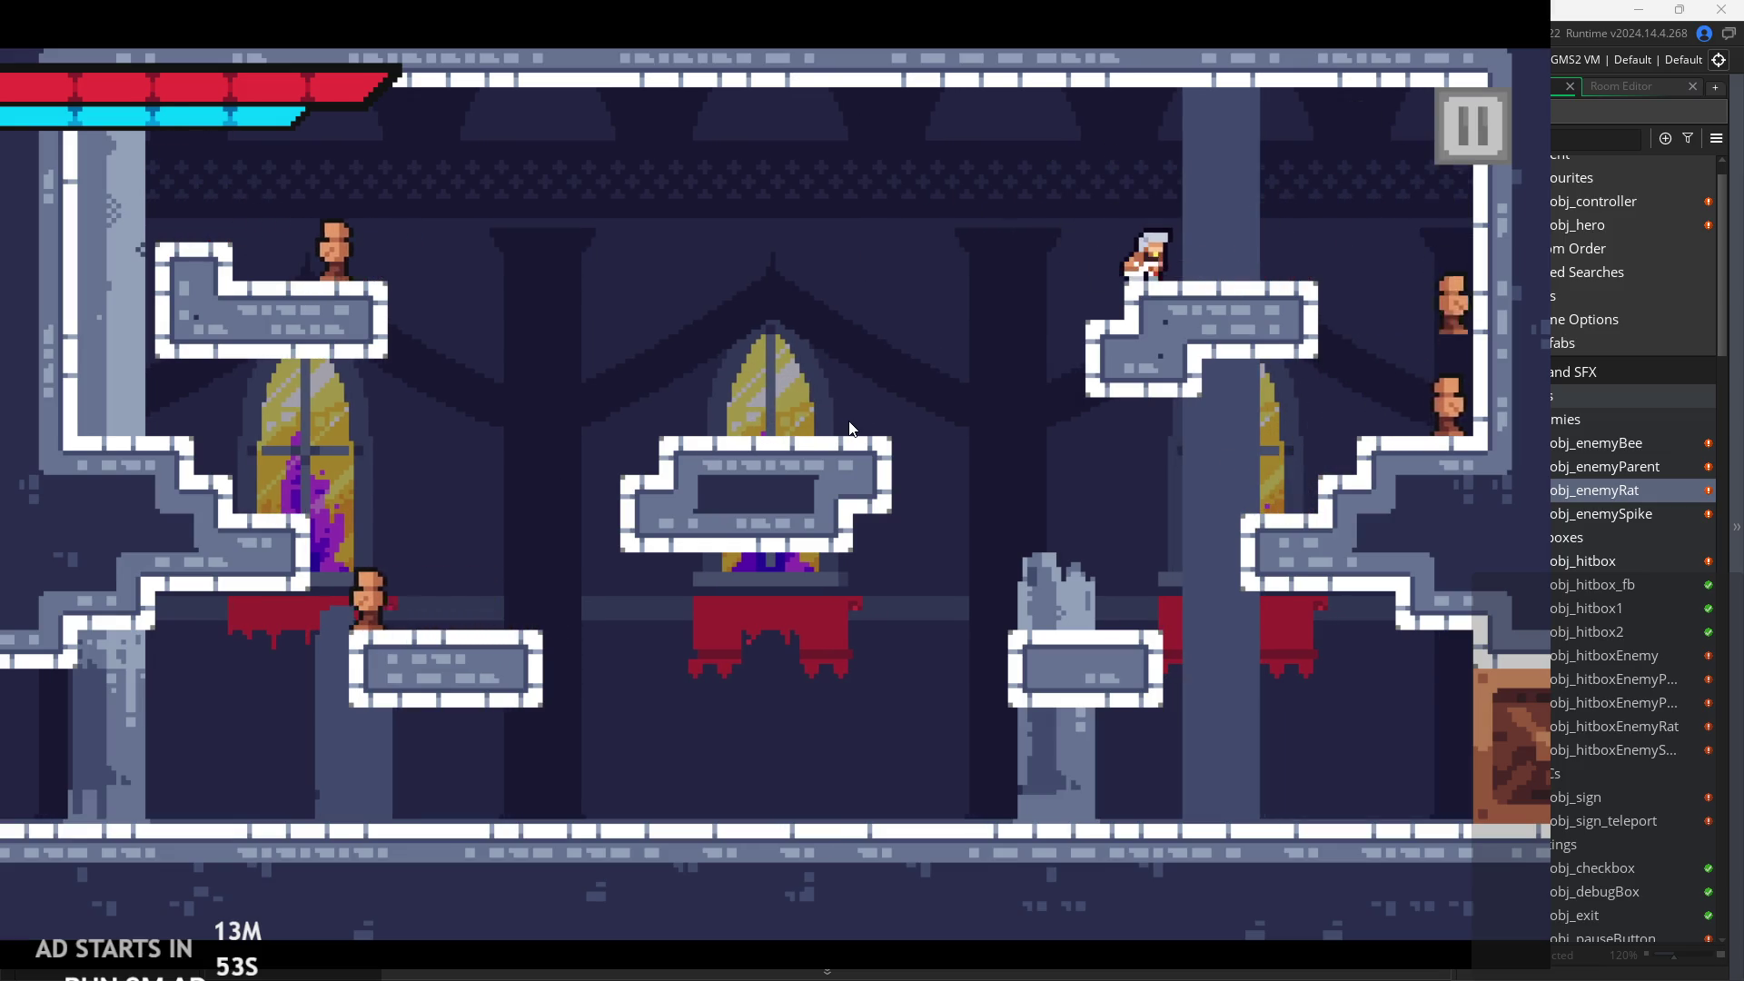
Attack from the lower-right platform, then jump back to the middle slashing right.
{"action": "key", "text": "Left"}
{"action": "key", "text": "Right"}
{"action": "key", "text": "x"}
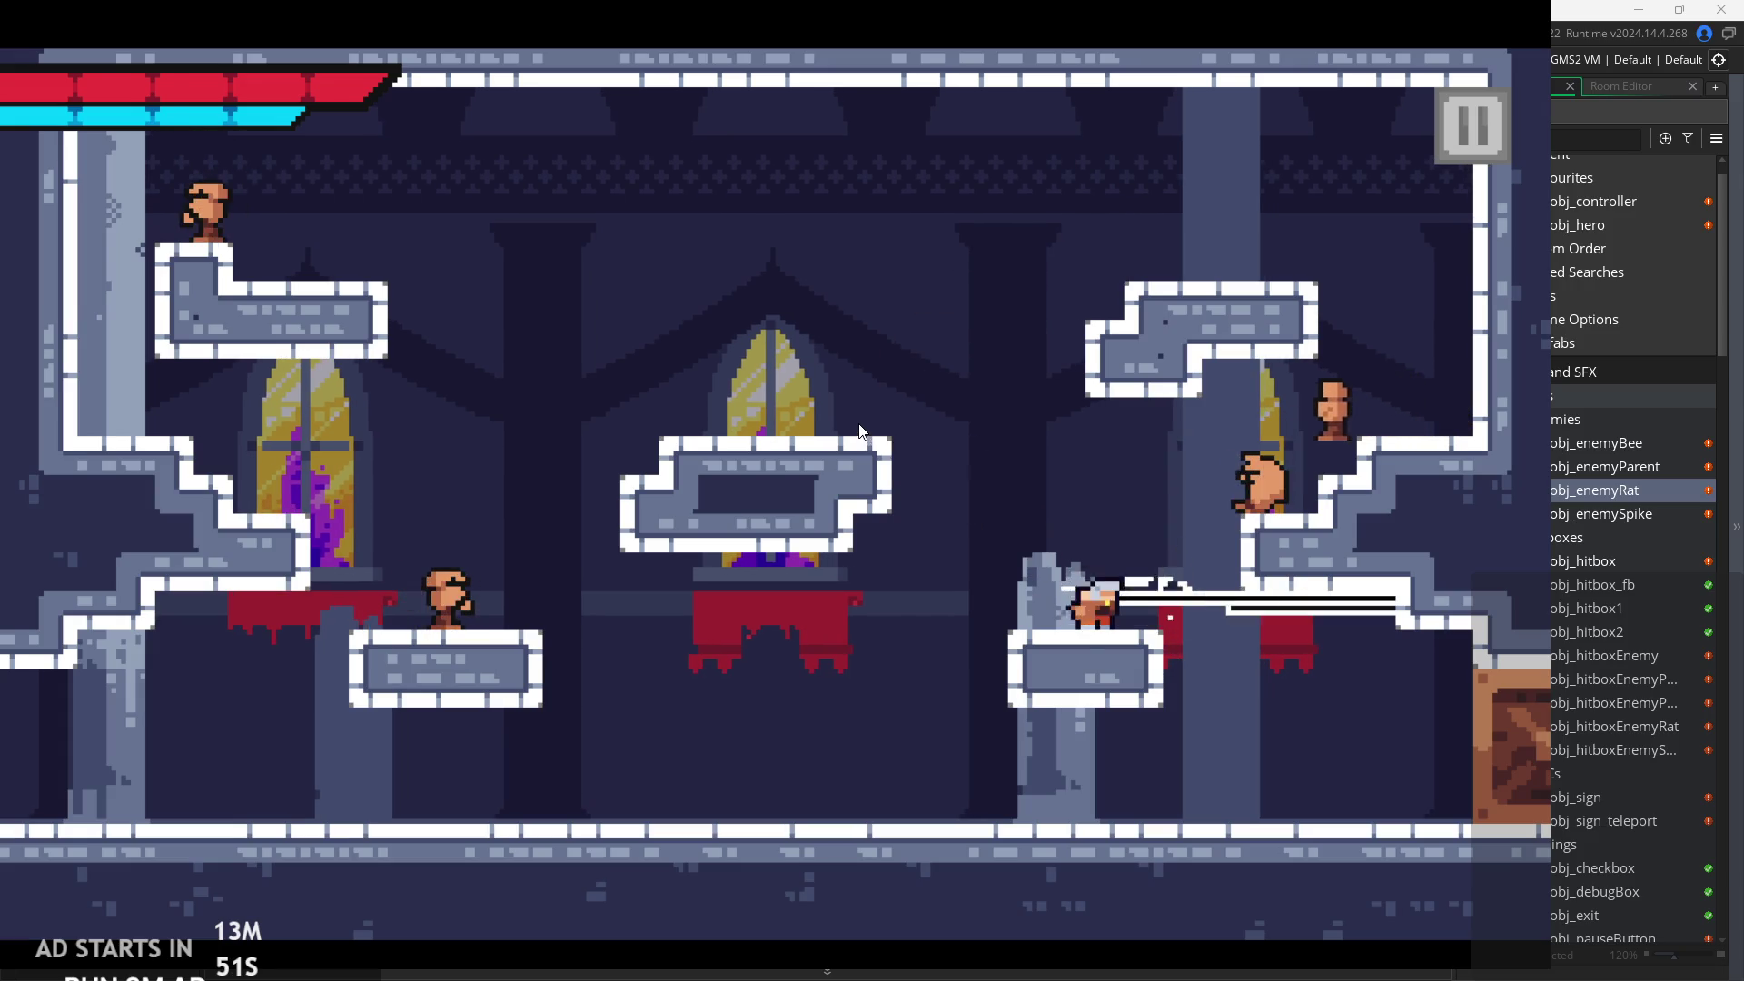
{"action": "key", "text": "Left"}
{"action": "key", "text": "z"}
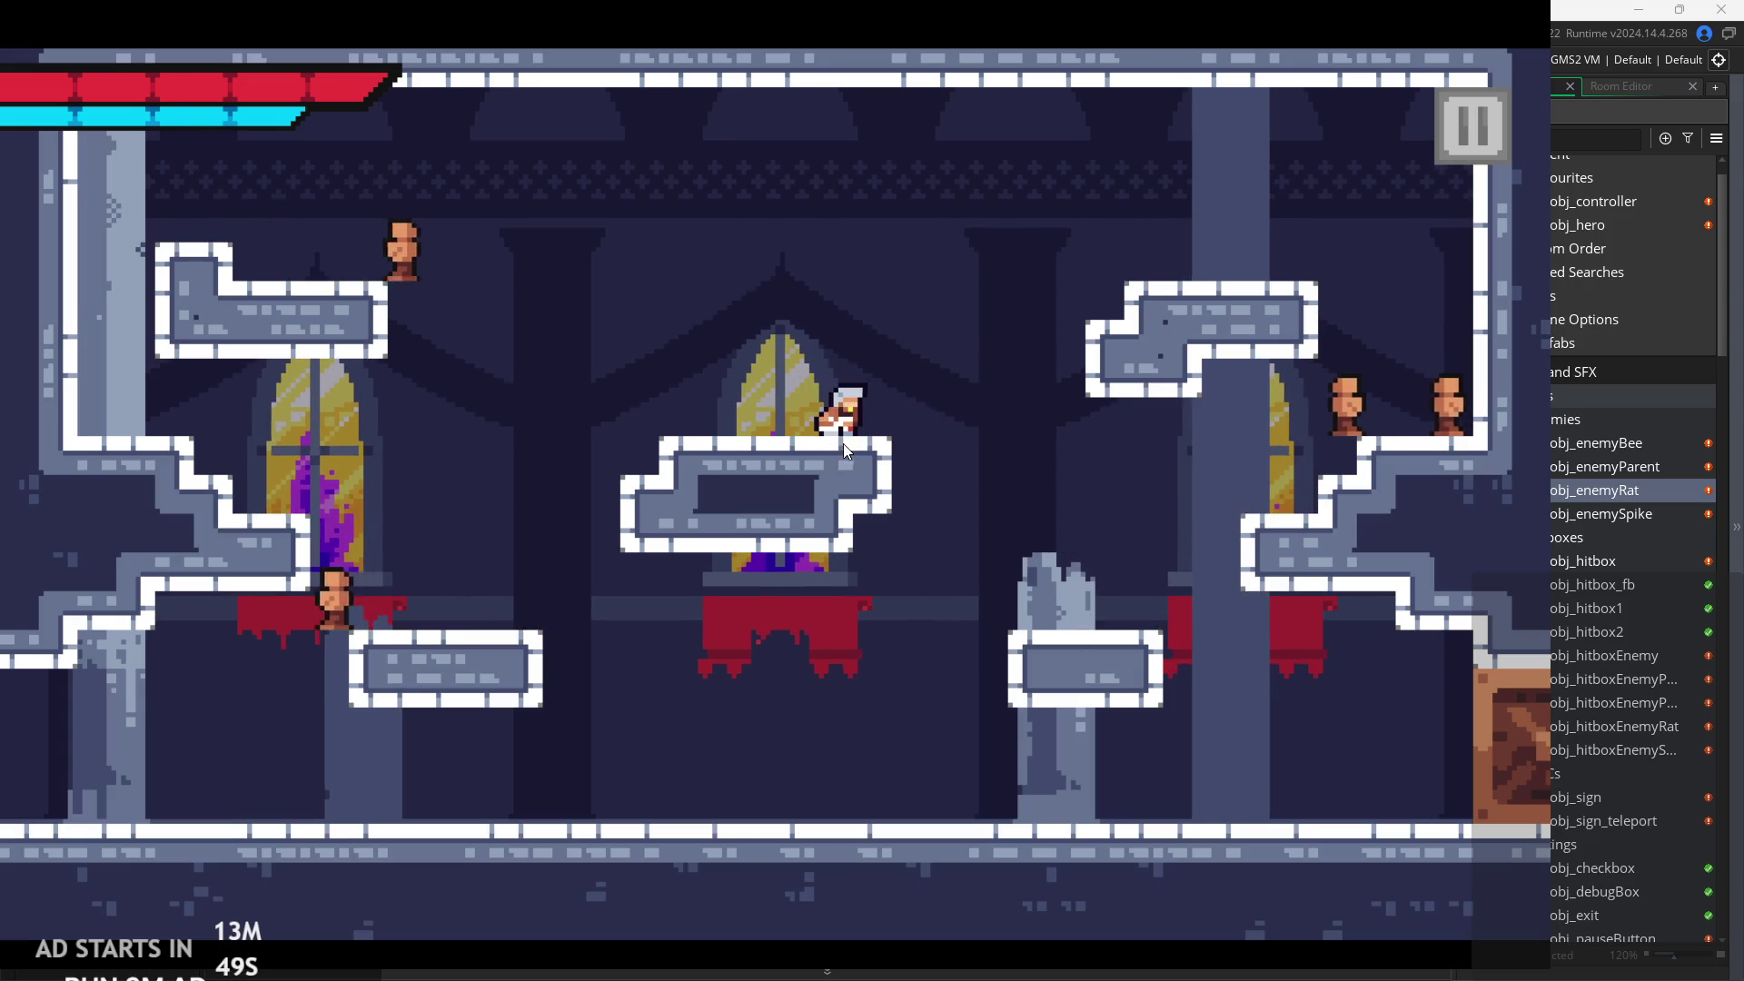
{"action": "key", "text": "Right"}
{"action": "key", "text": "x"}
{"action": "key", "text": "x"}
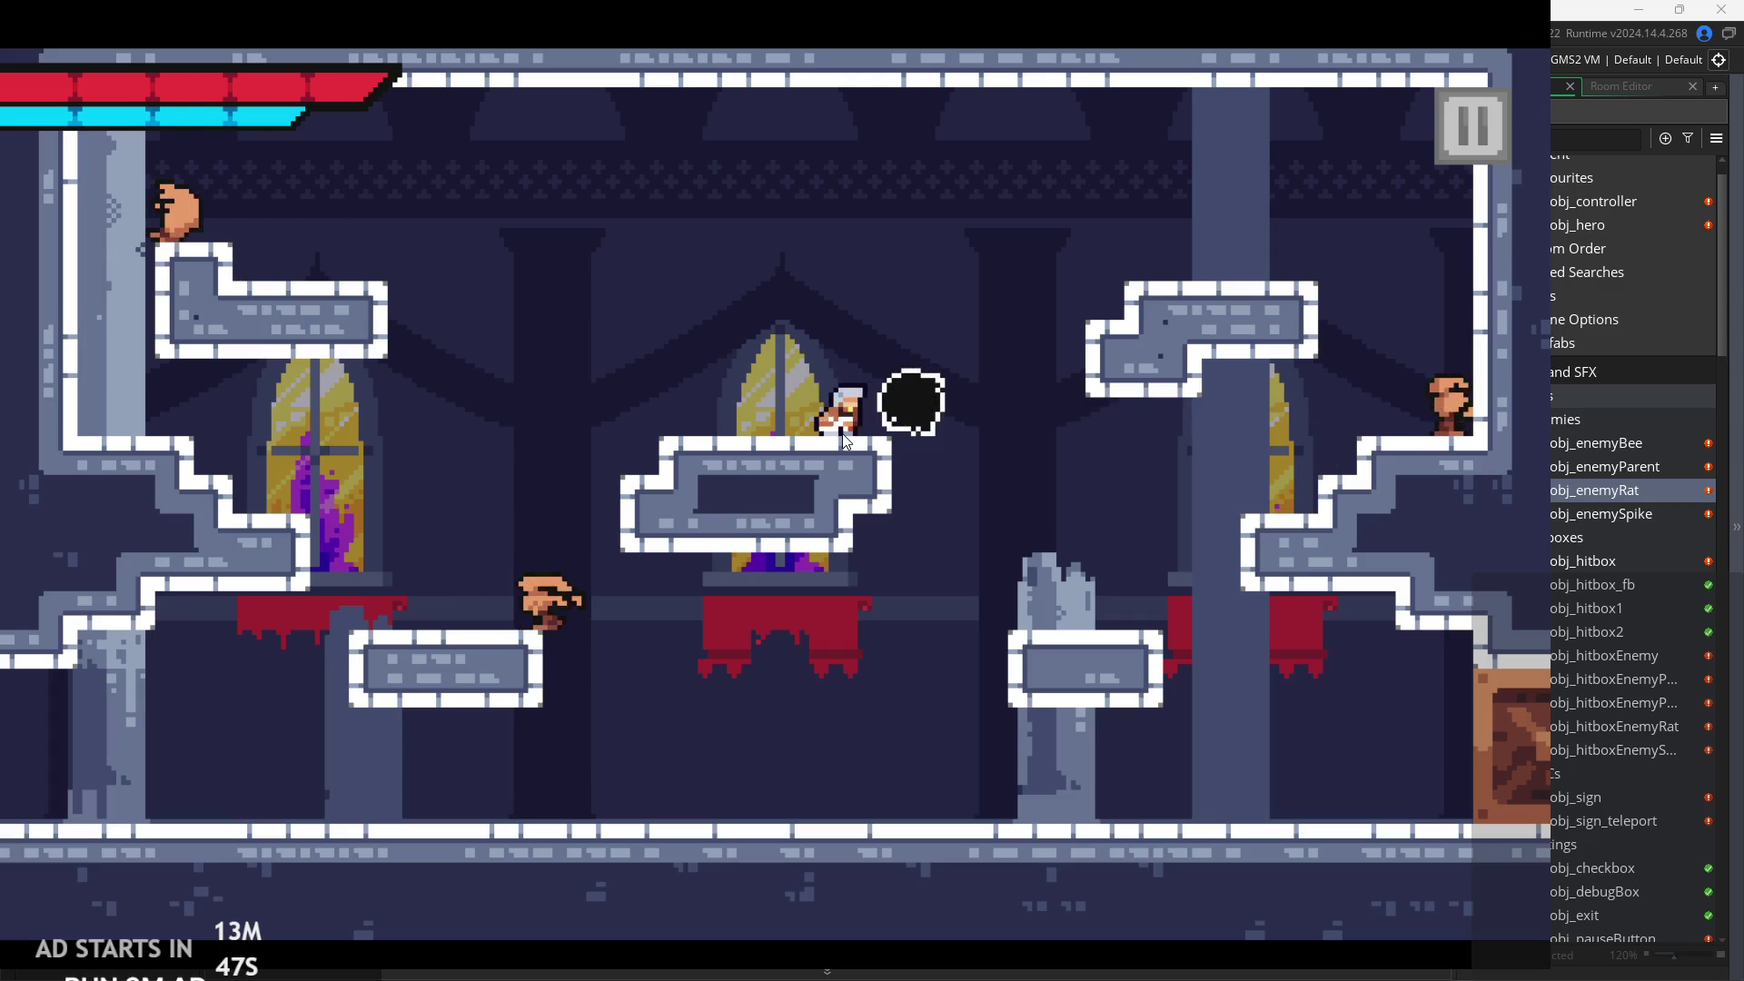
{"action": "key", "text": "Right"}
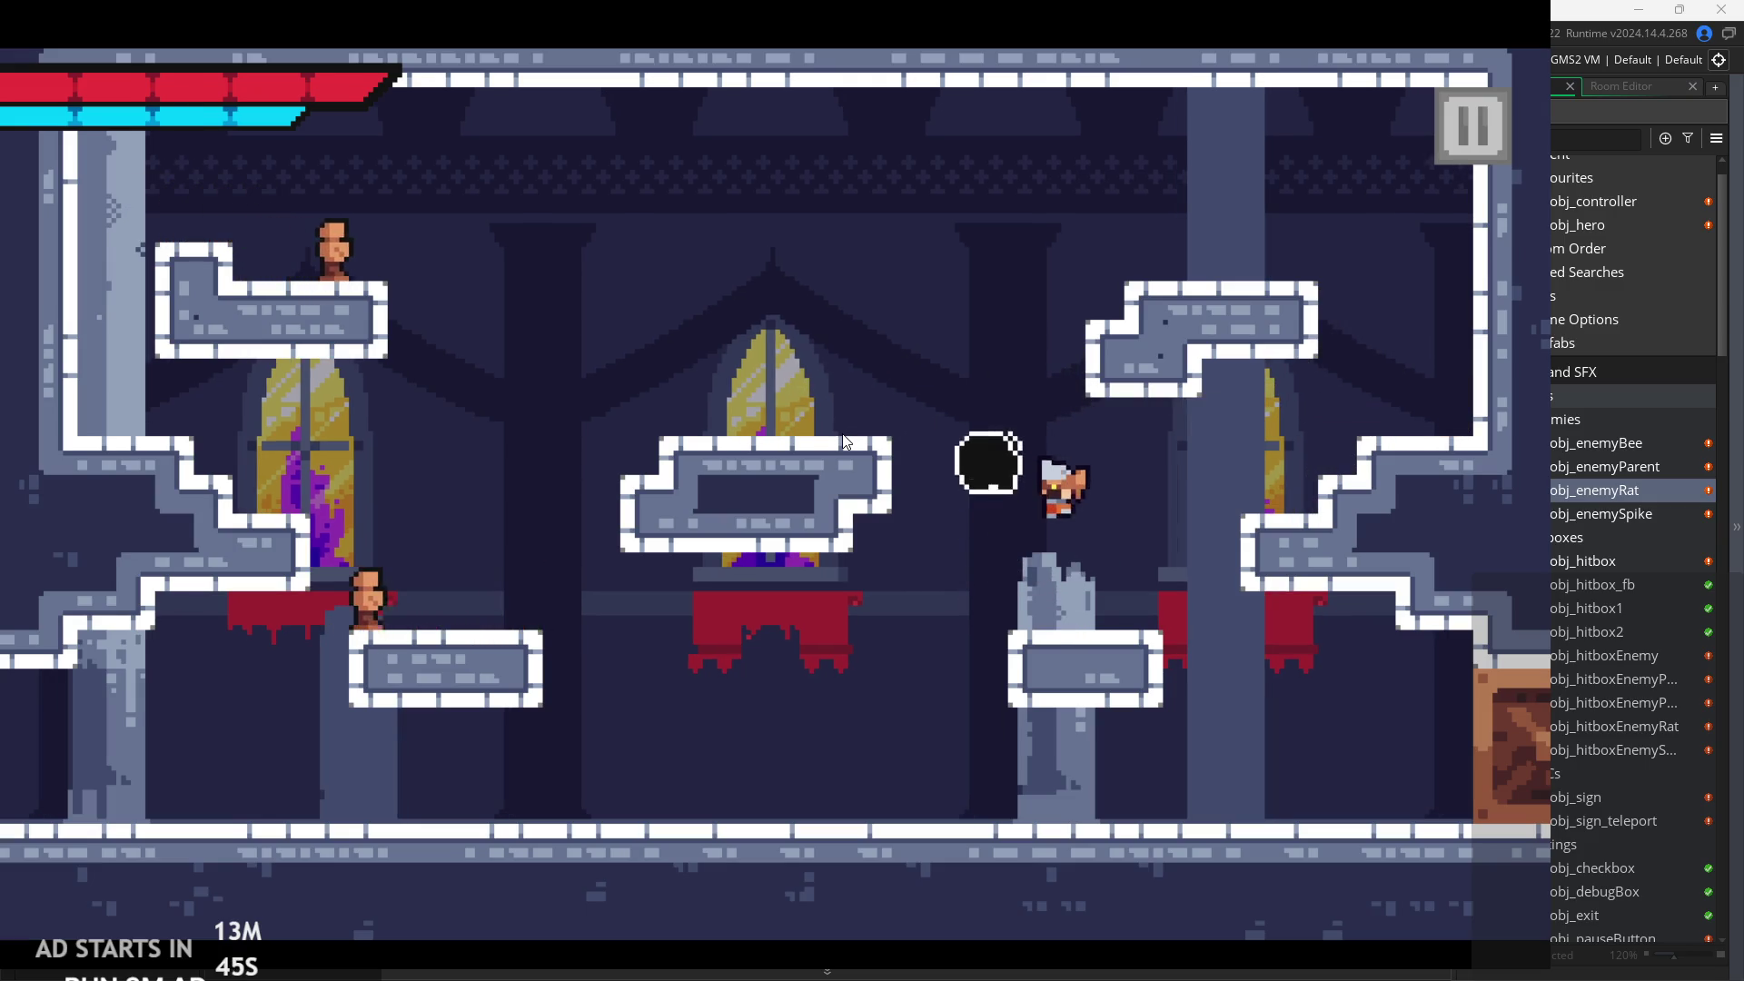
Slash left down to the floor, then hop between the right ledge and upper-left platform.
{"action": "key", "text": "Left"}
{"action": "key", "text": "Left"}
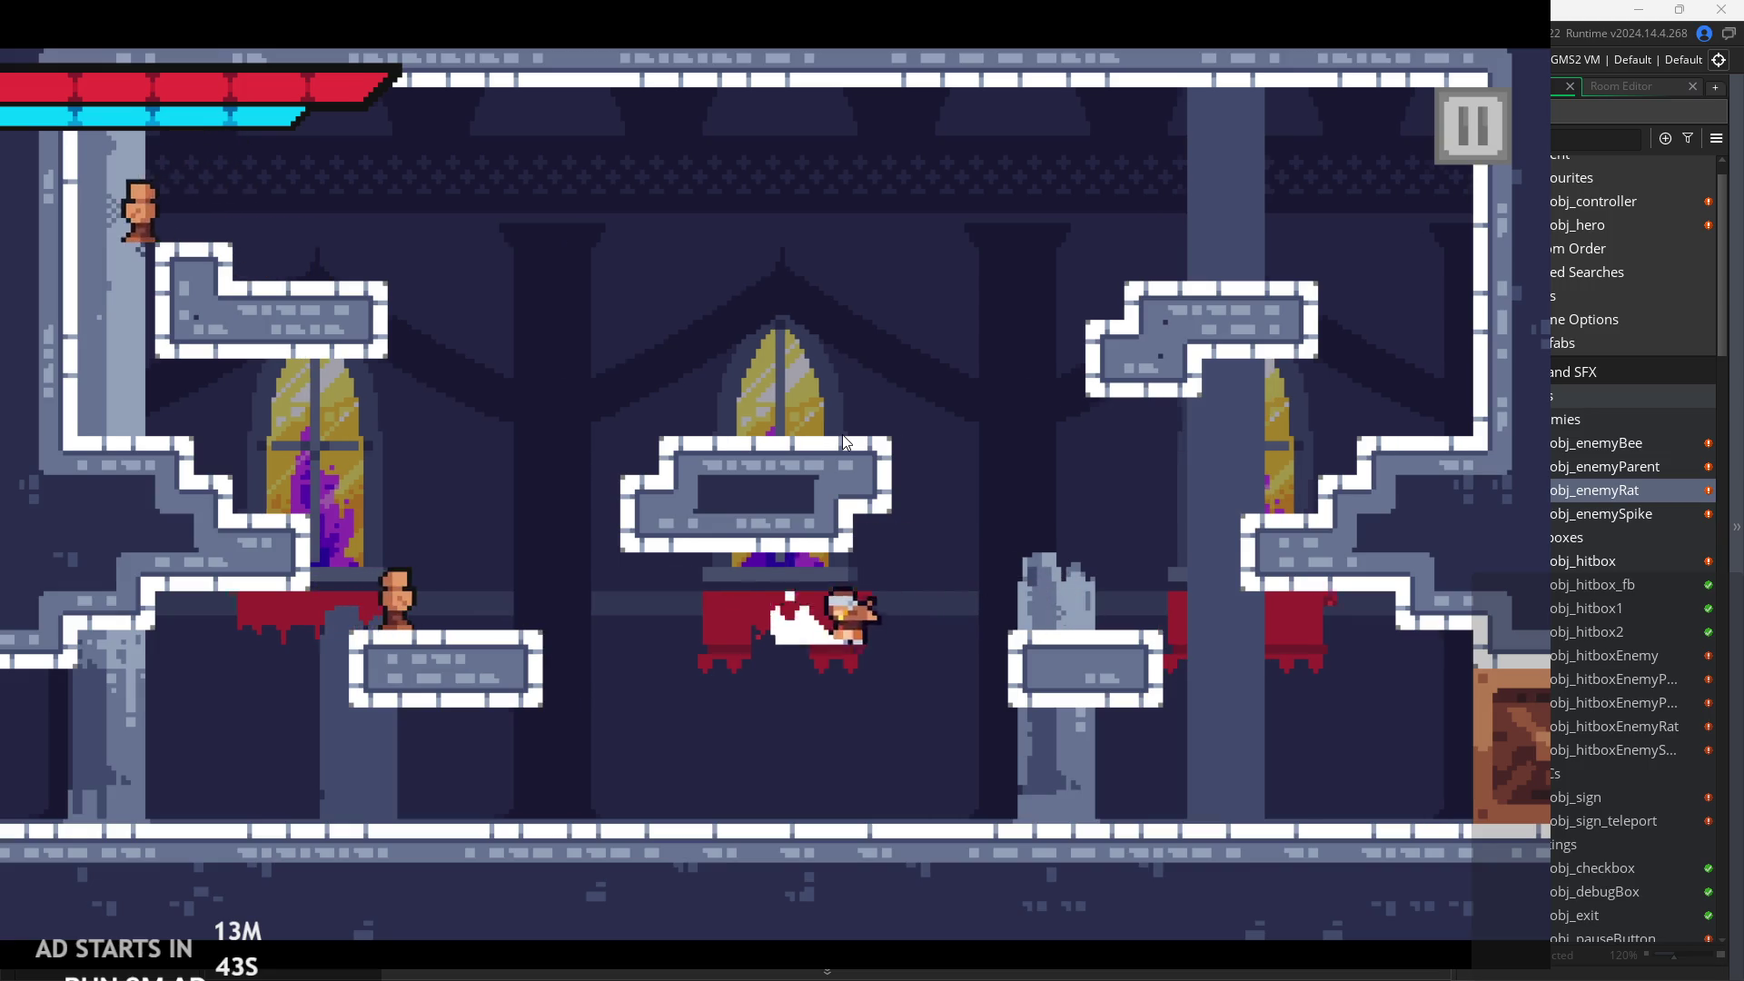
{"action": "key", "text": "Left"}
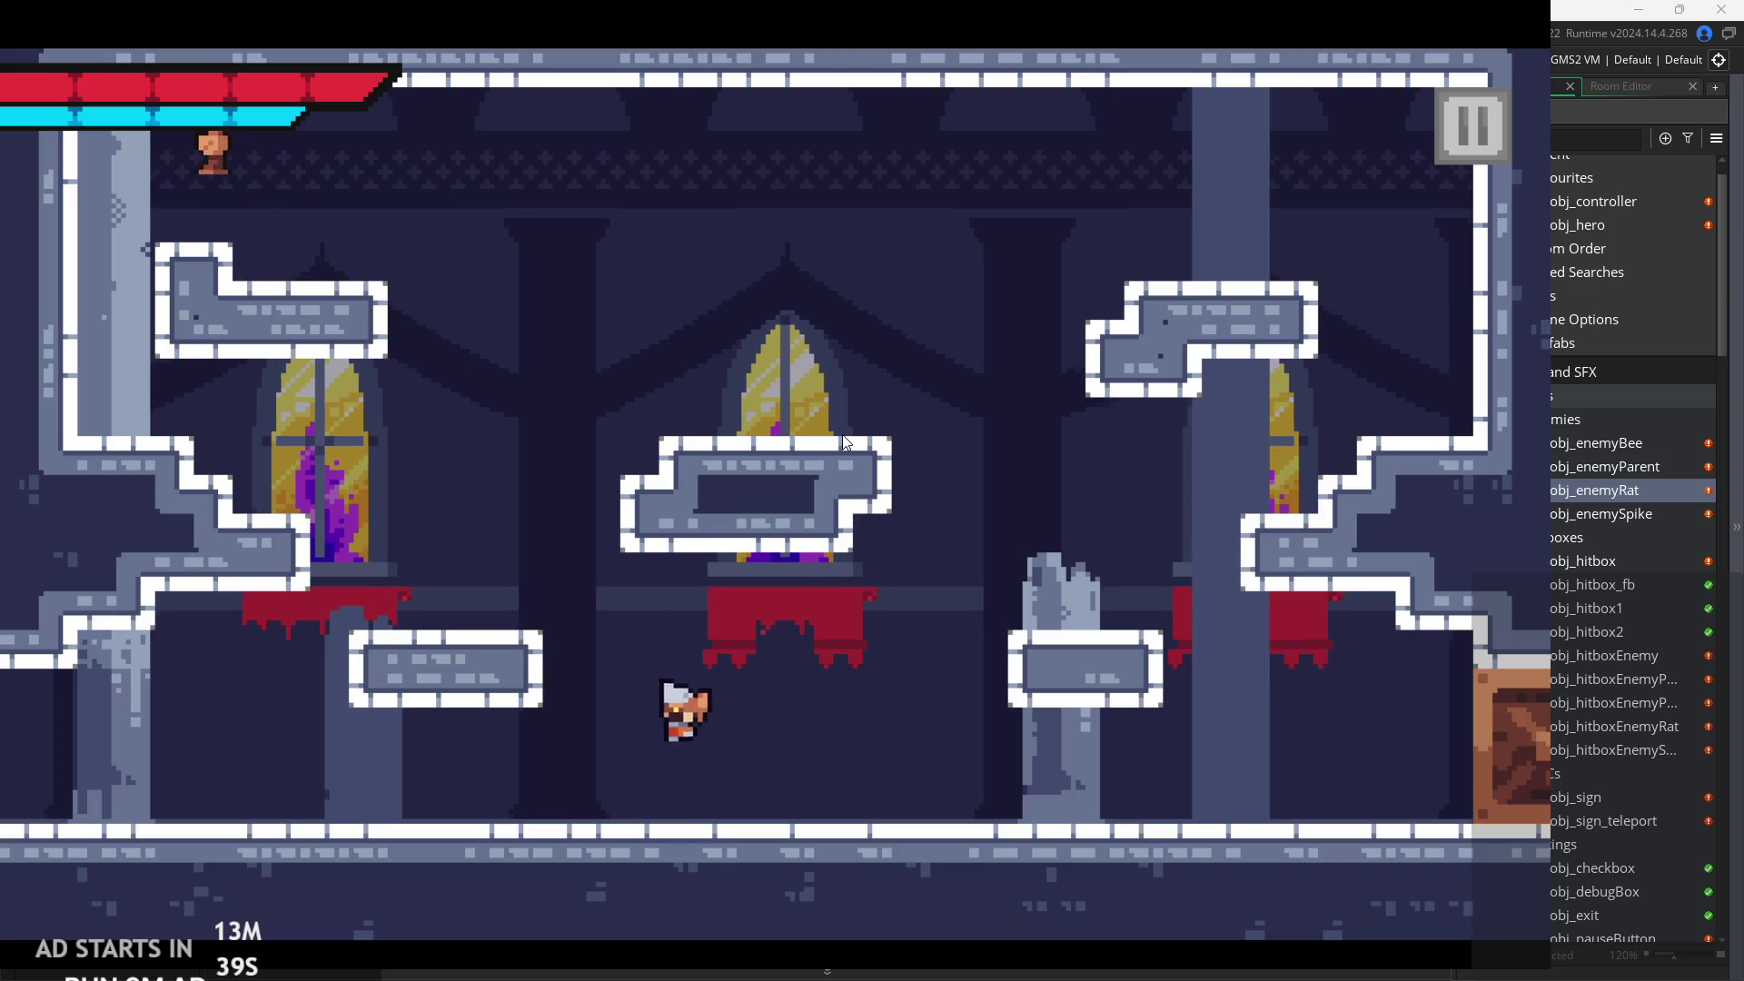
{"action": "key", "text": "Right"}
{"action": "key", "text": "Left"}
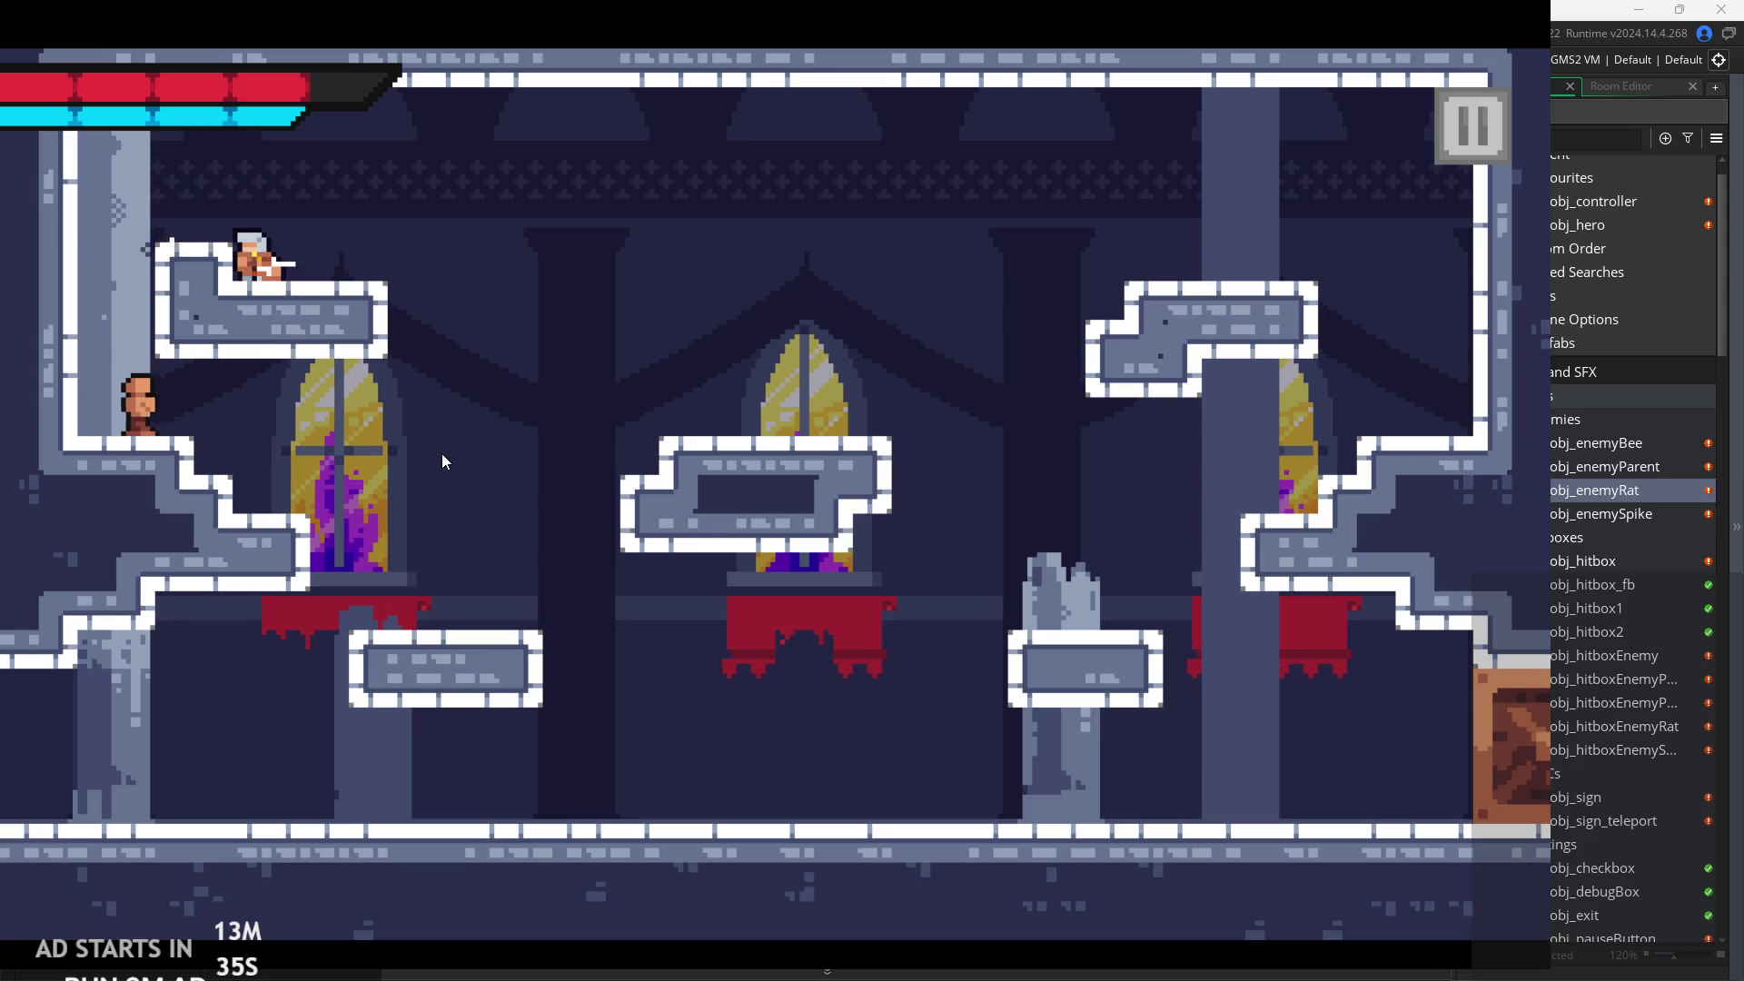
{"action": "key", "text": "Right"}
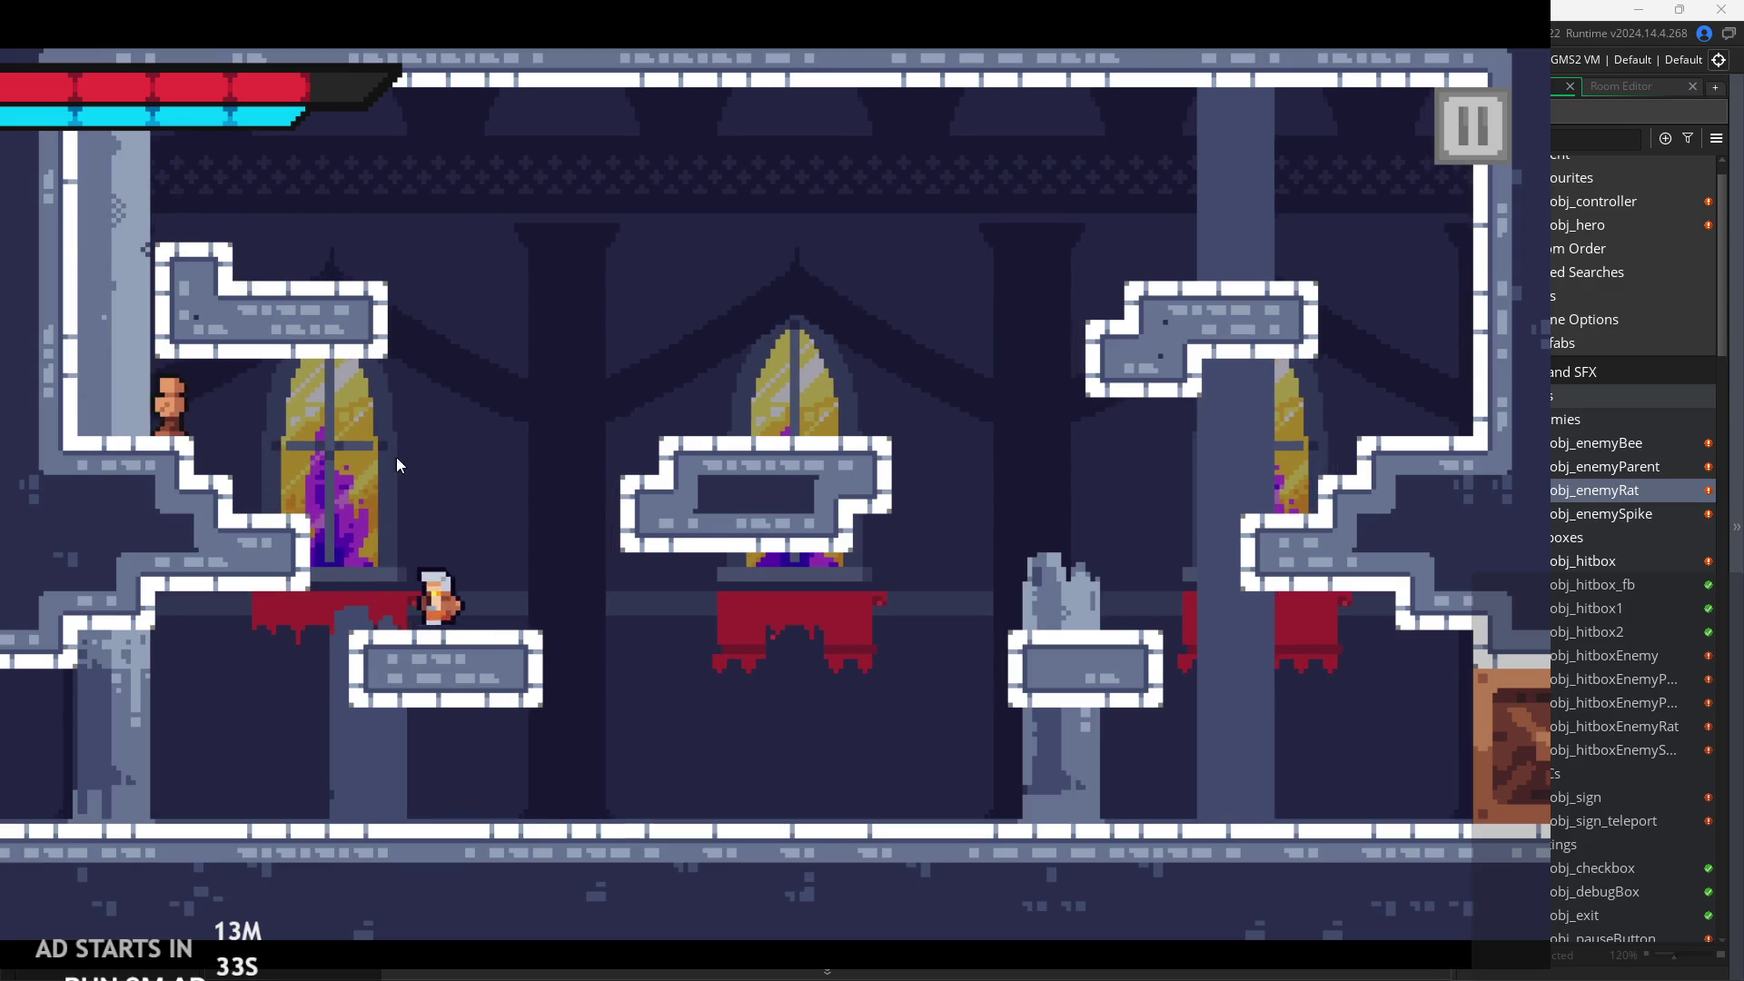
Finish the last rat near the steps, then run right along the floor.
{"action": "key", "text": "Left"}
{"action": "key", "text": "Left"}
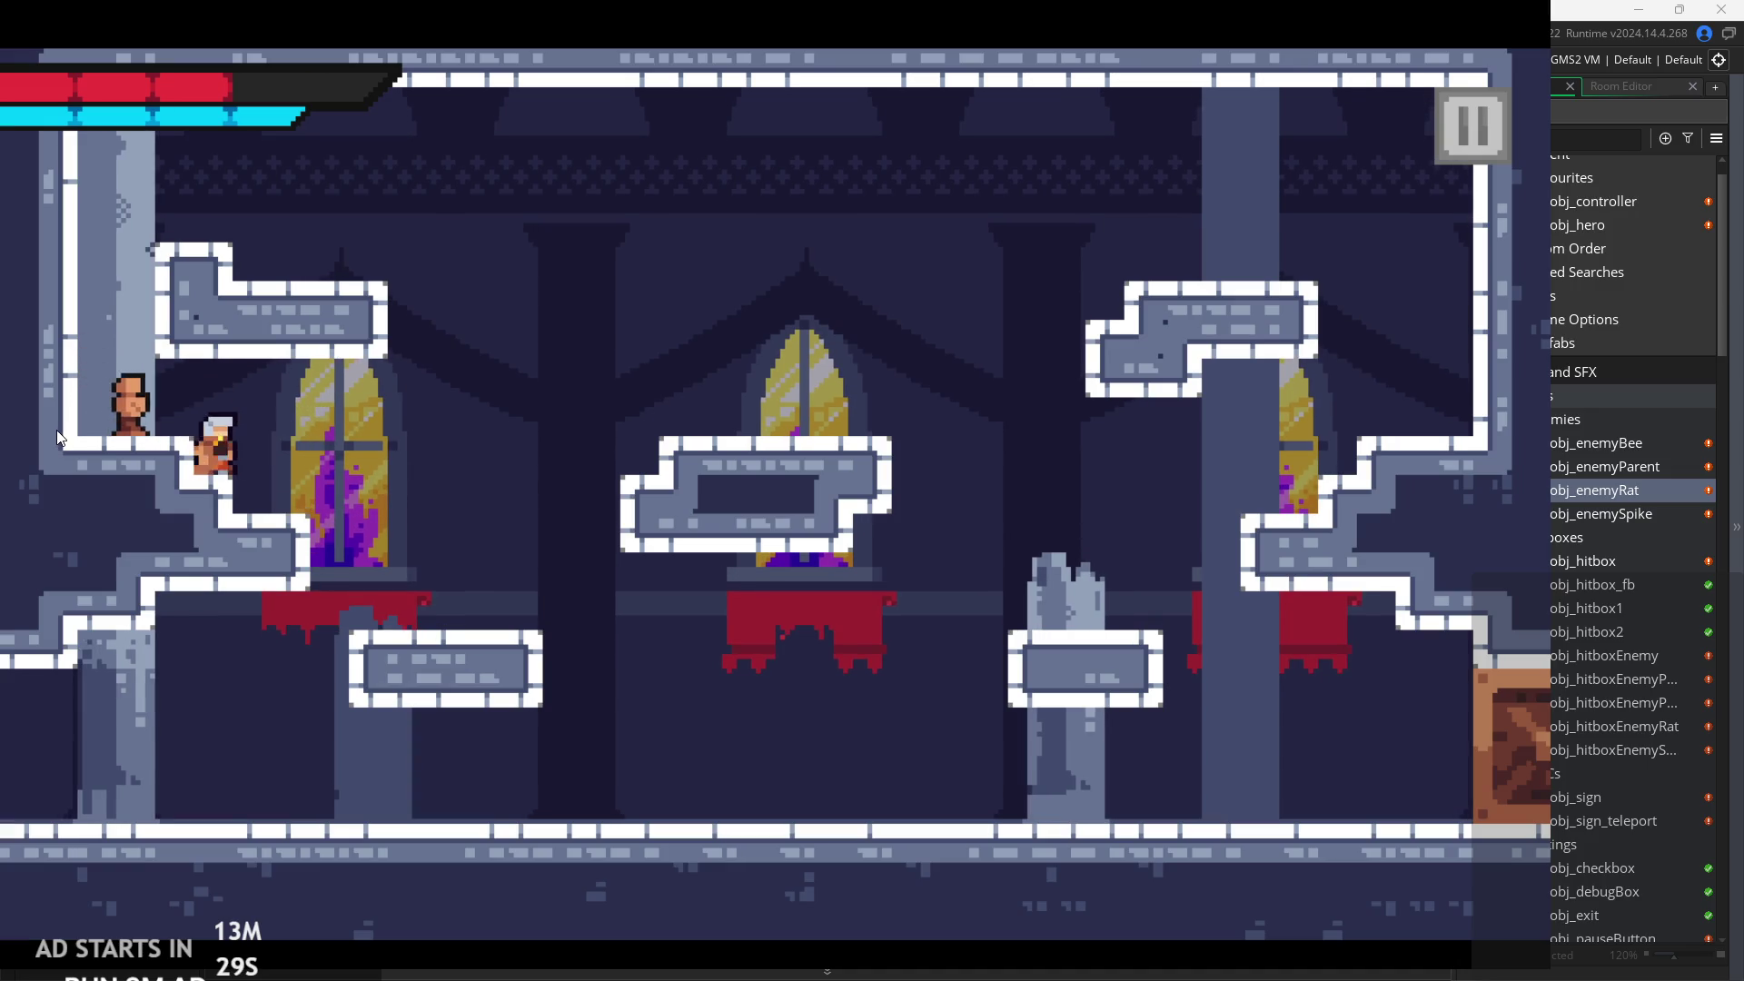
{"action": "key", "text": "Left"}
{"action": "key", "text": "Right"}
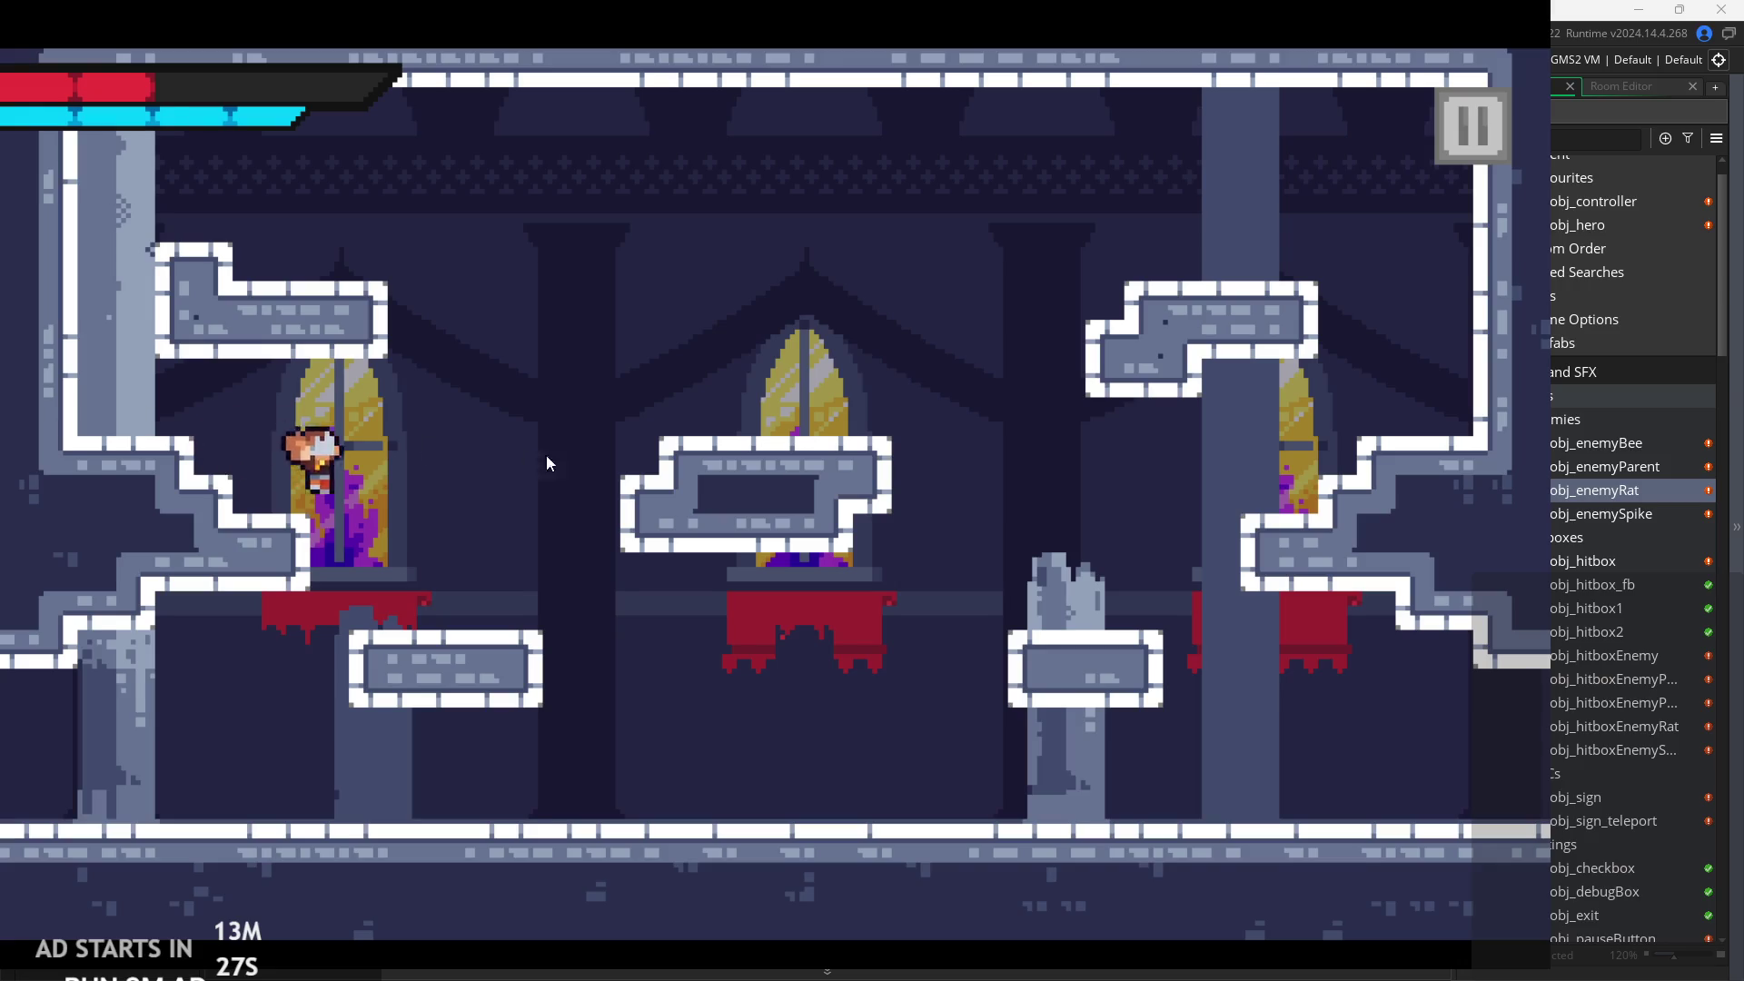
{"action": "key", "text": "Right"}
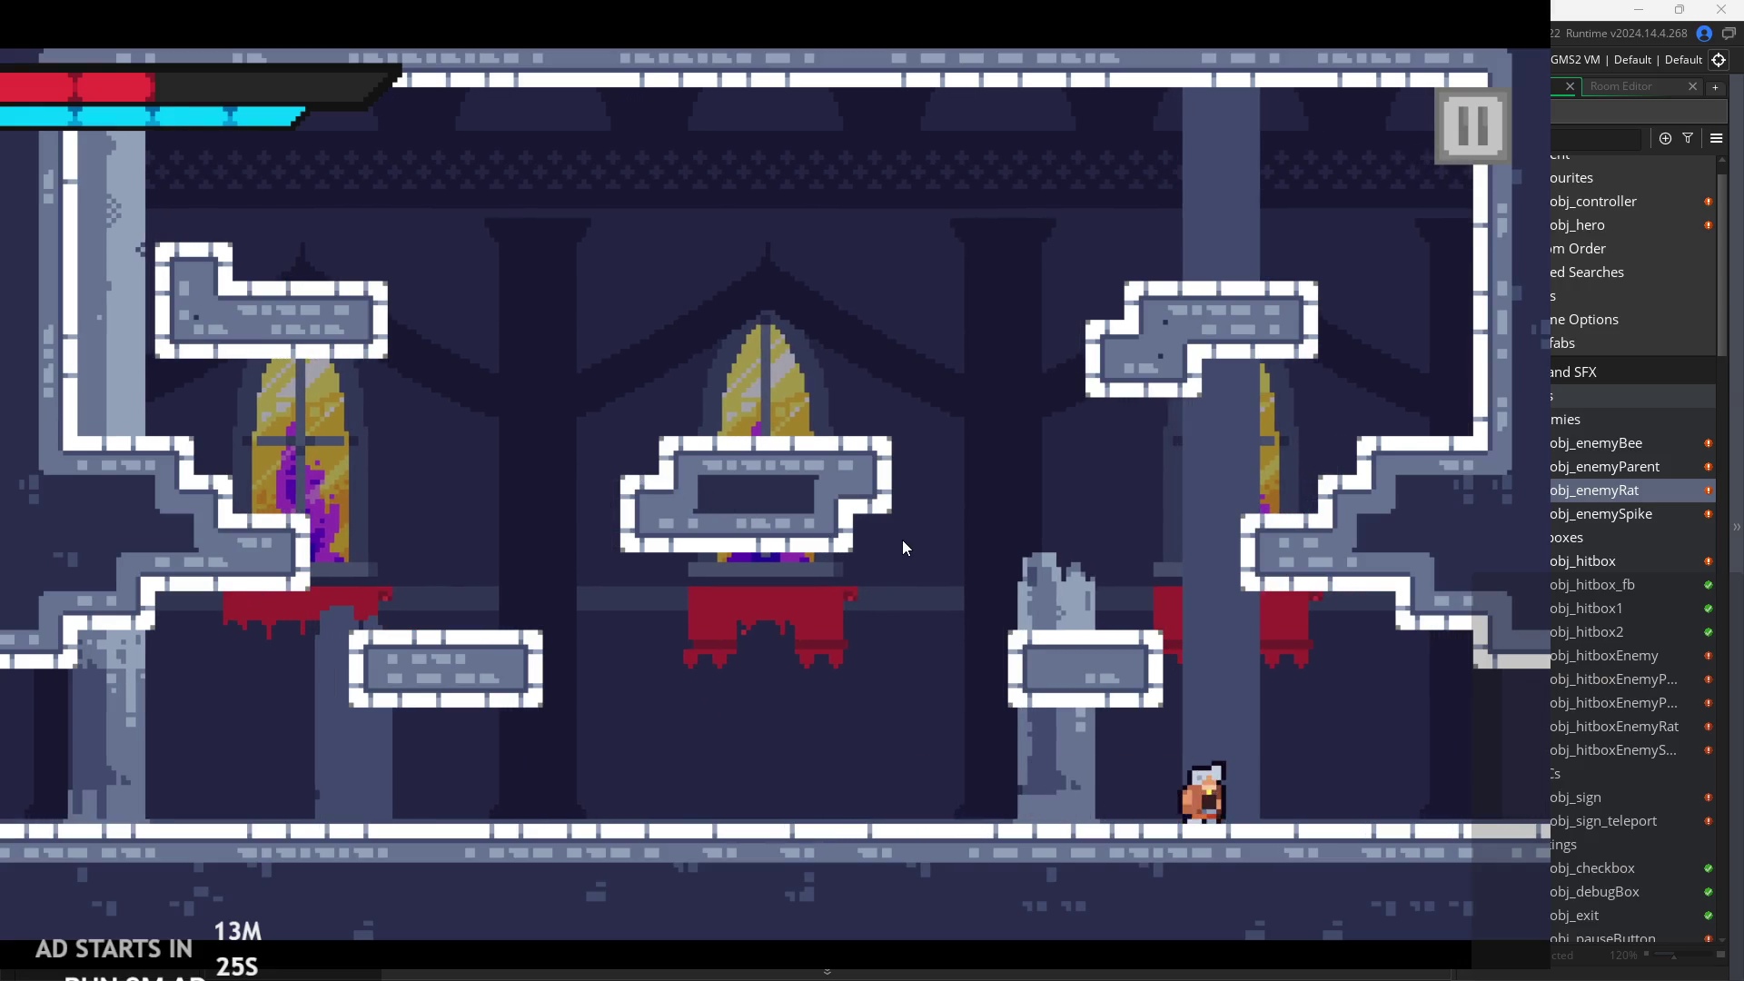
Reach the sign's ledge in the green cave and read its thank-you and 'P.S: Press U' pages.
{"action": "key", "text": "Right"}
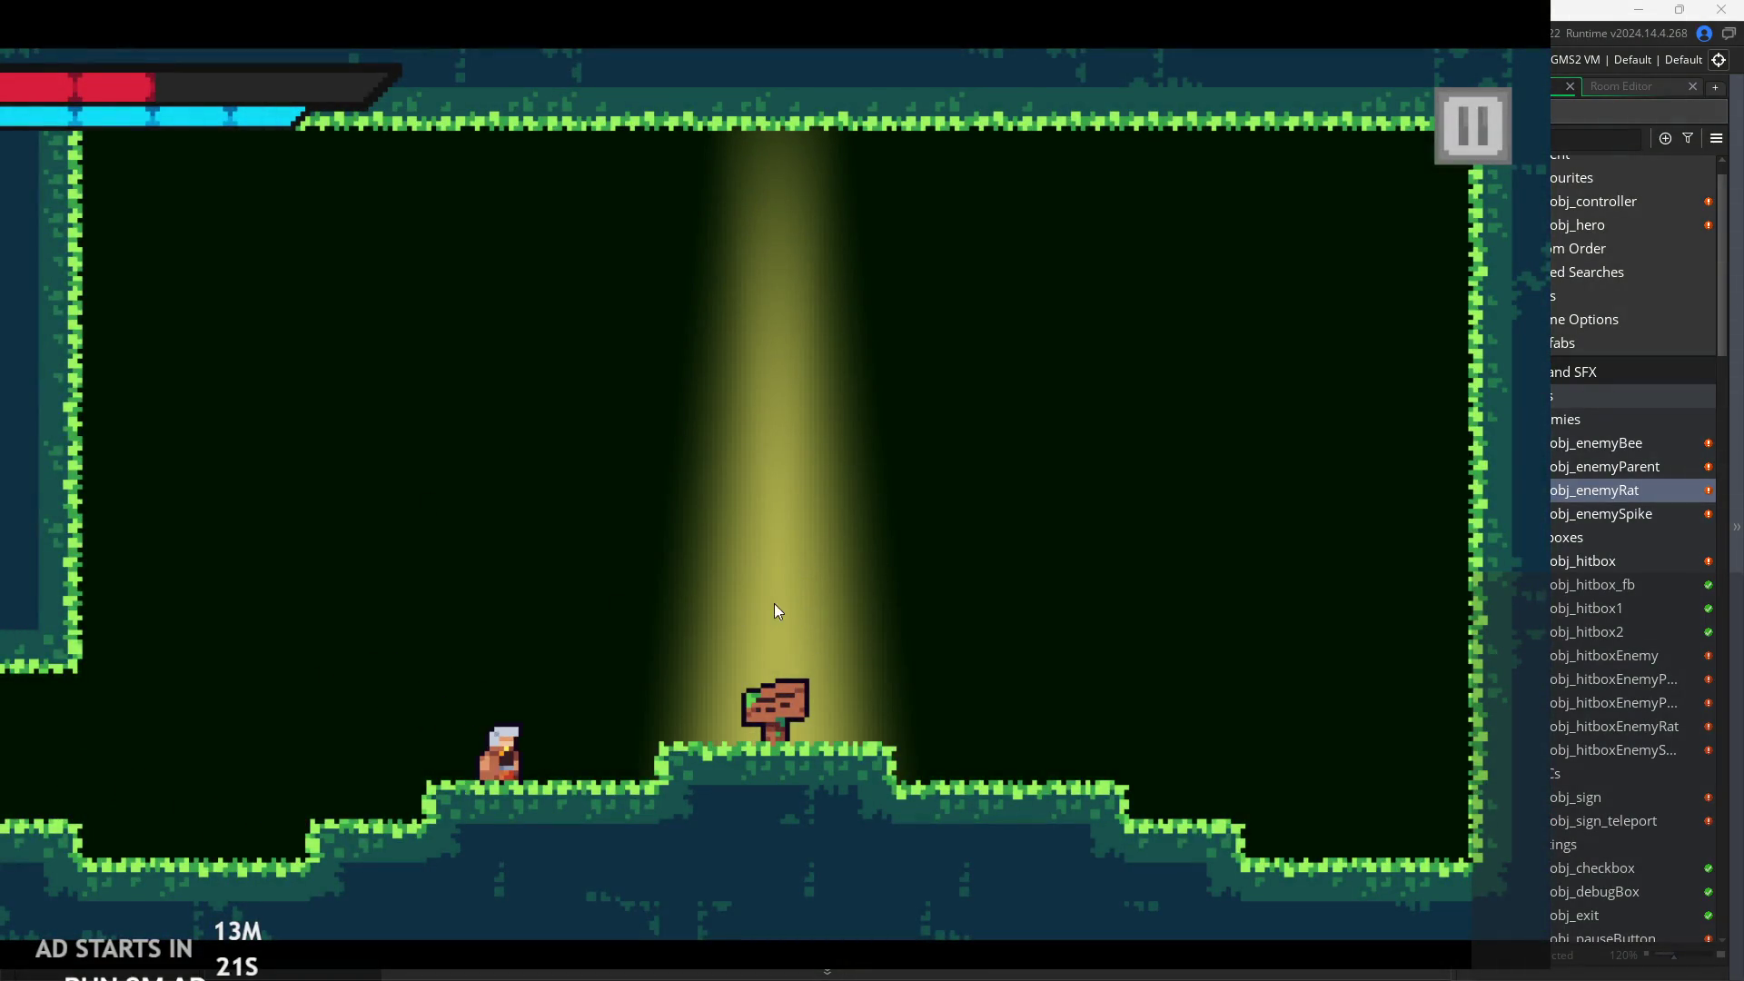
{"action": "key", "text": "Right"}
{"action": "key", "text": "space"}
{"action": "key", "text": "Left"}
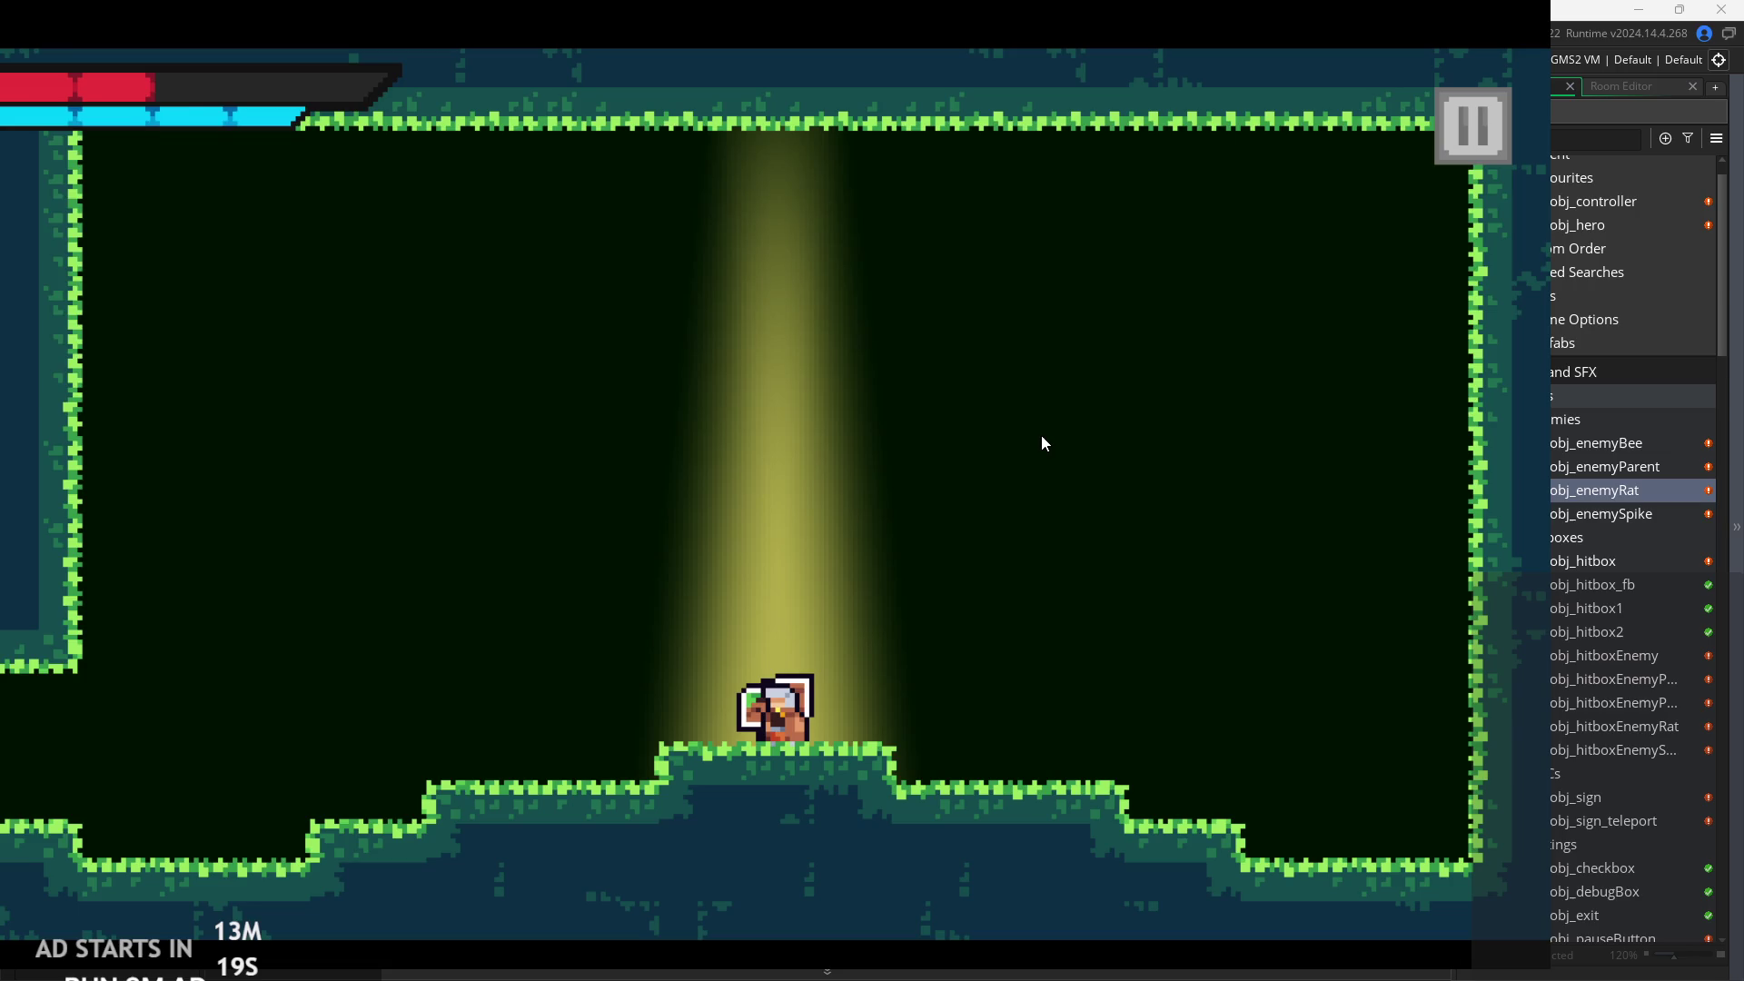
{"action": "key", "text": "Up"}
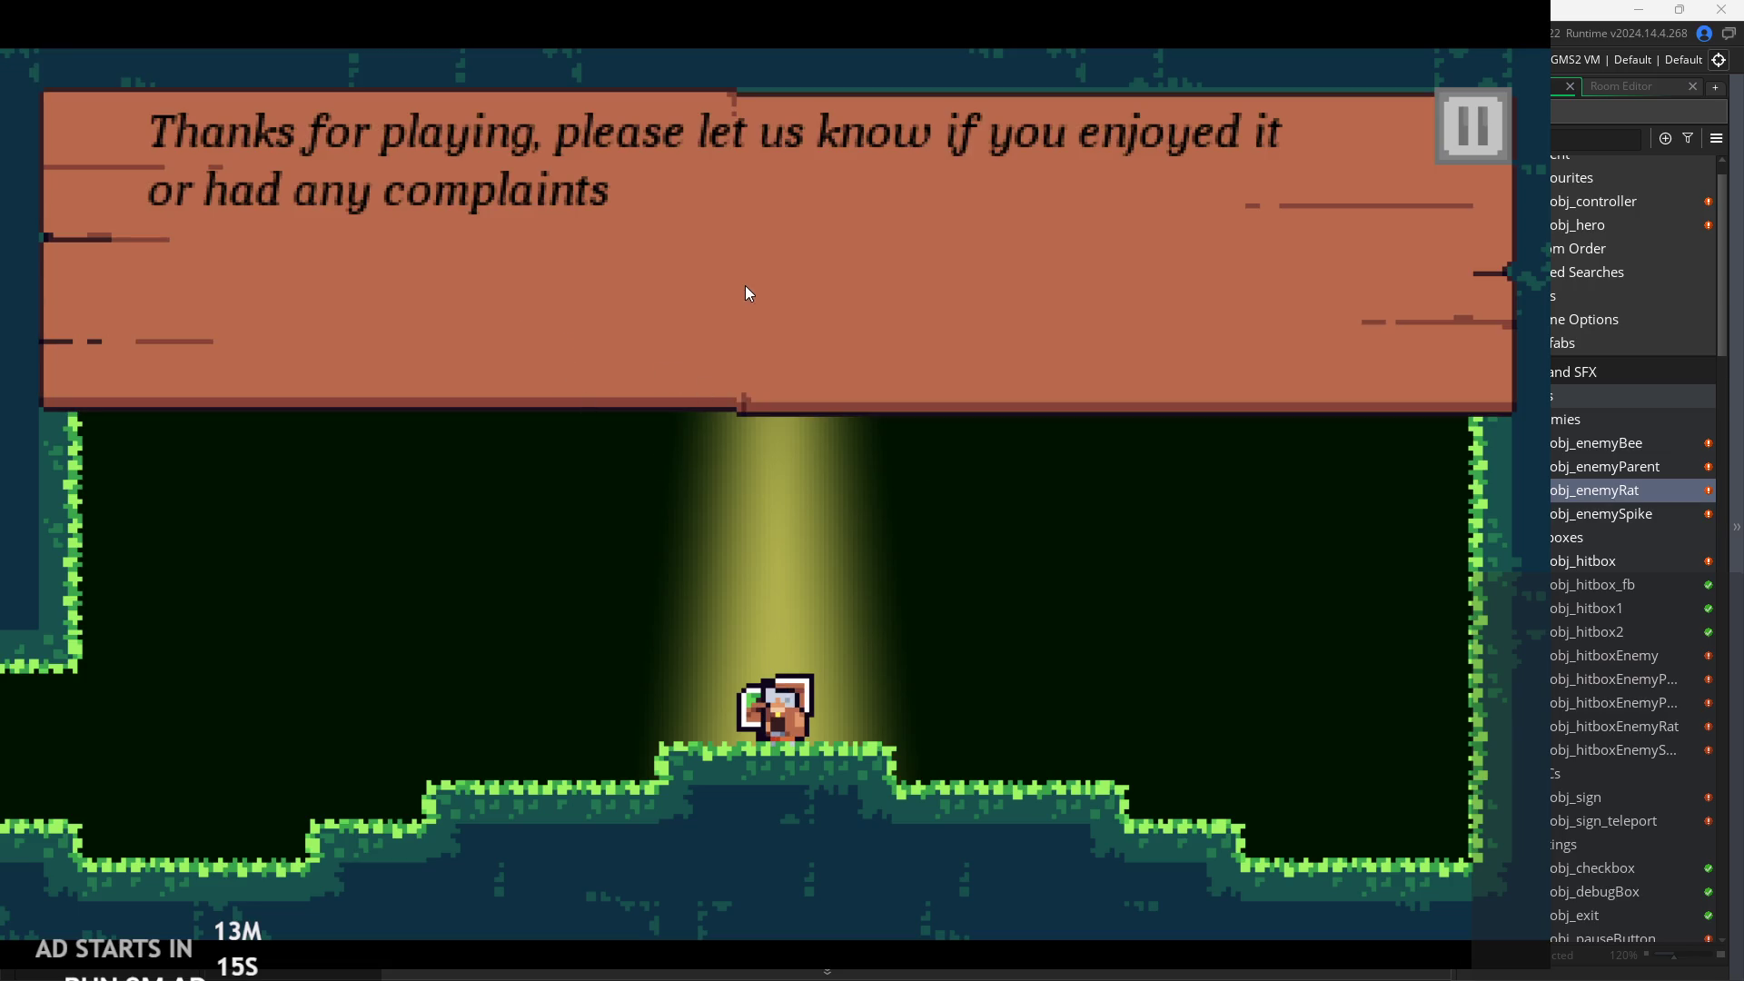
{"action": "key", "text": "Up"}
{"action": "key", "text": "Up"}
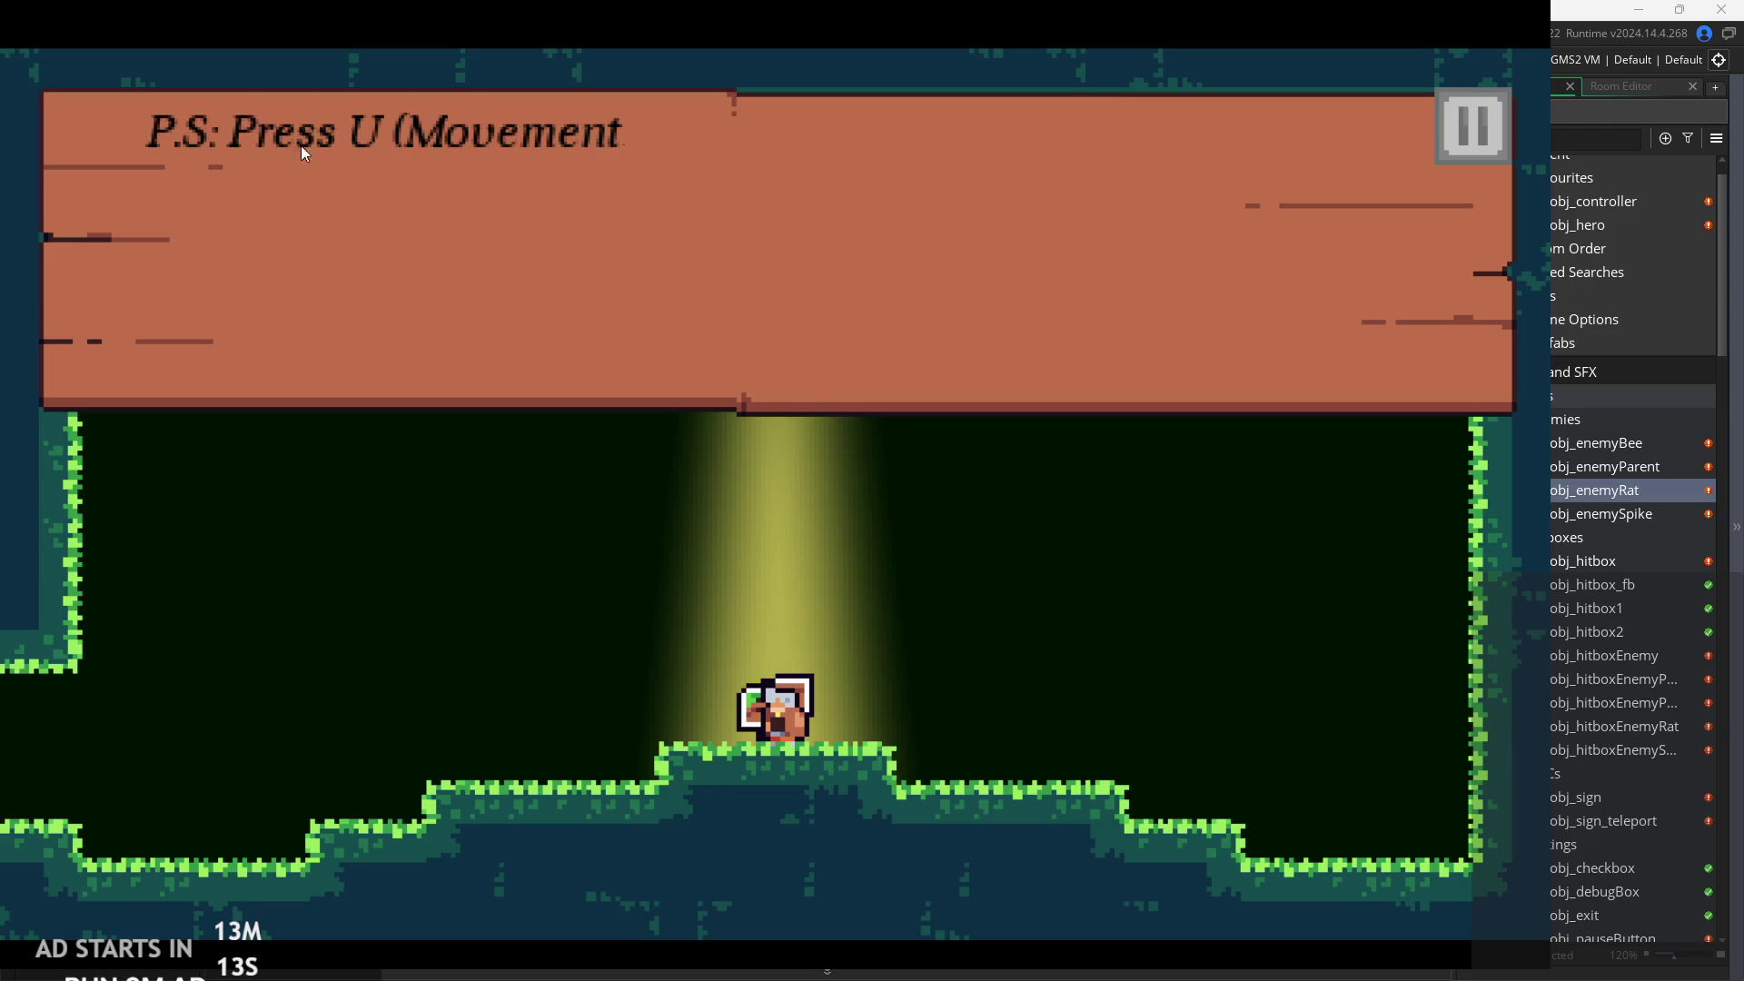
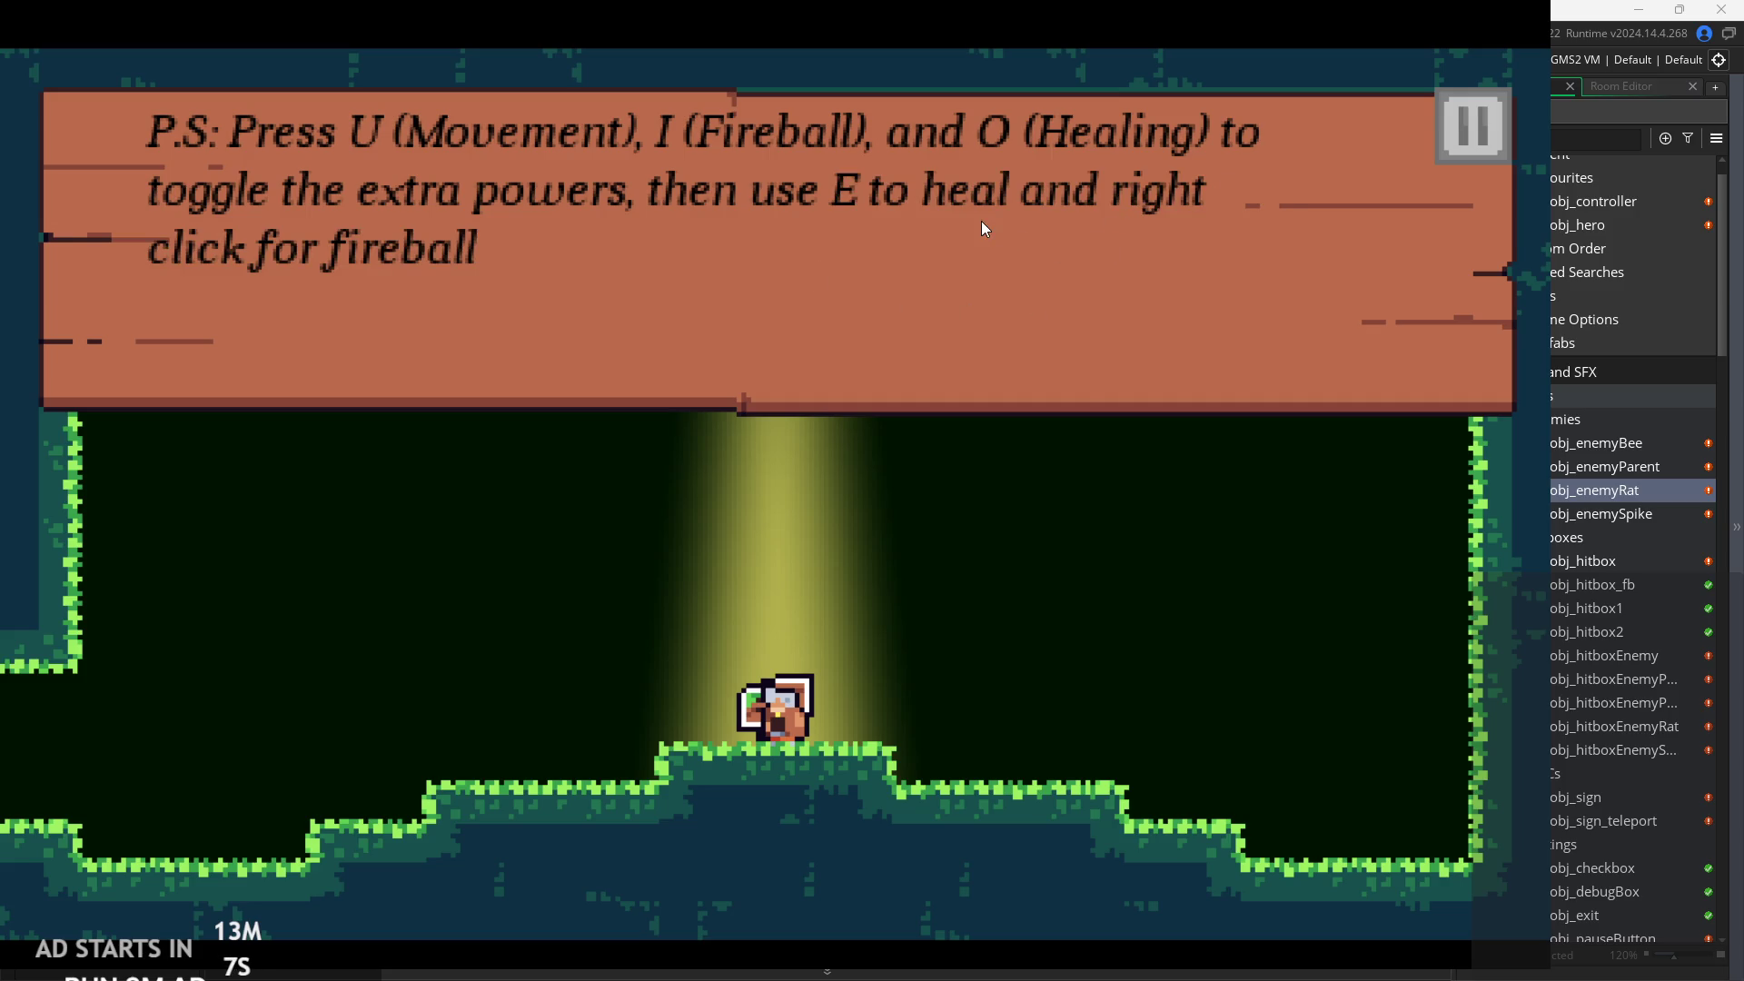
Close the sign's message and quit the running game from its pause menu.
{"action": "key", "text": "Up"}
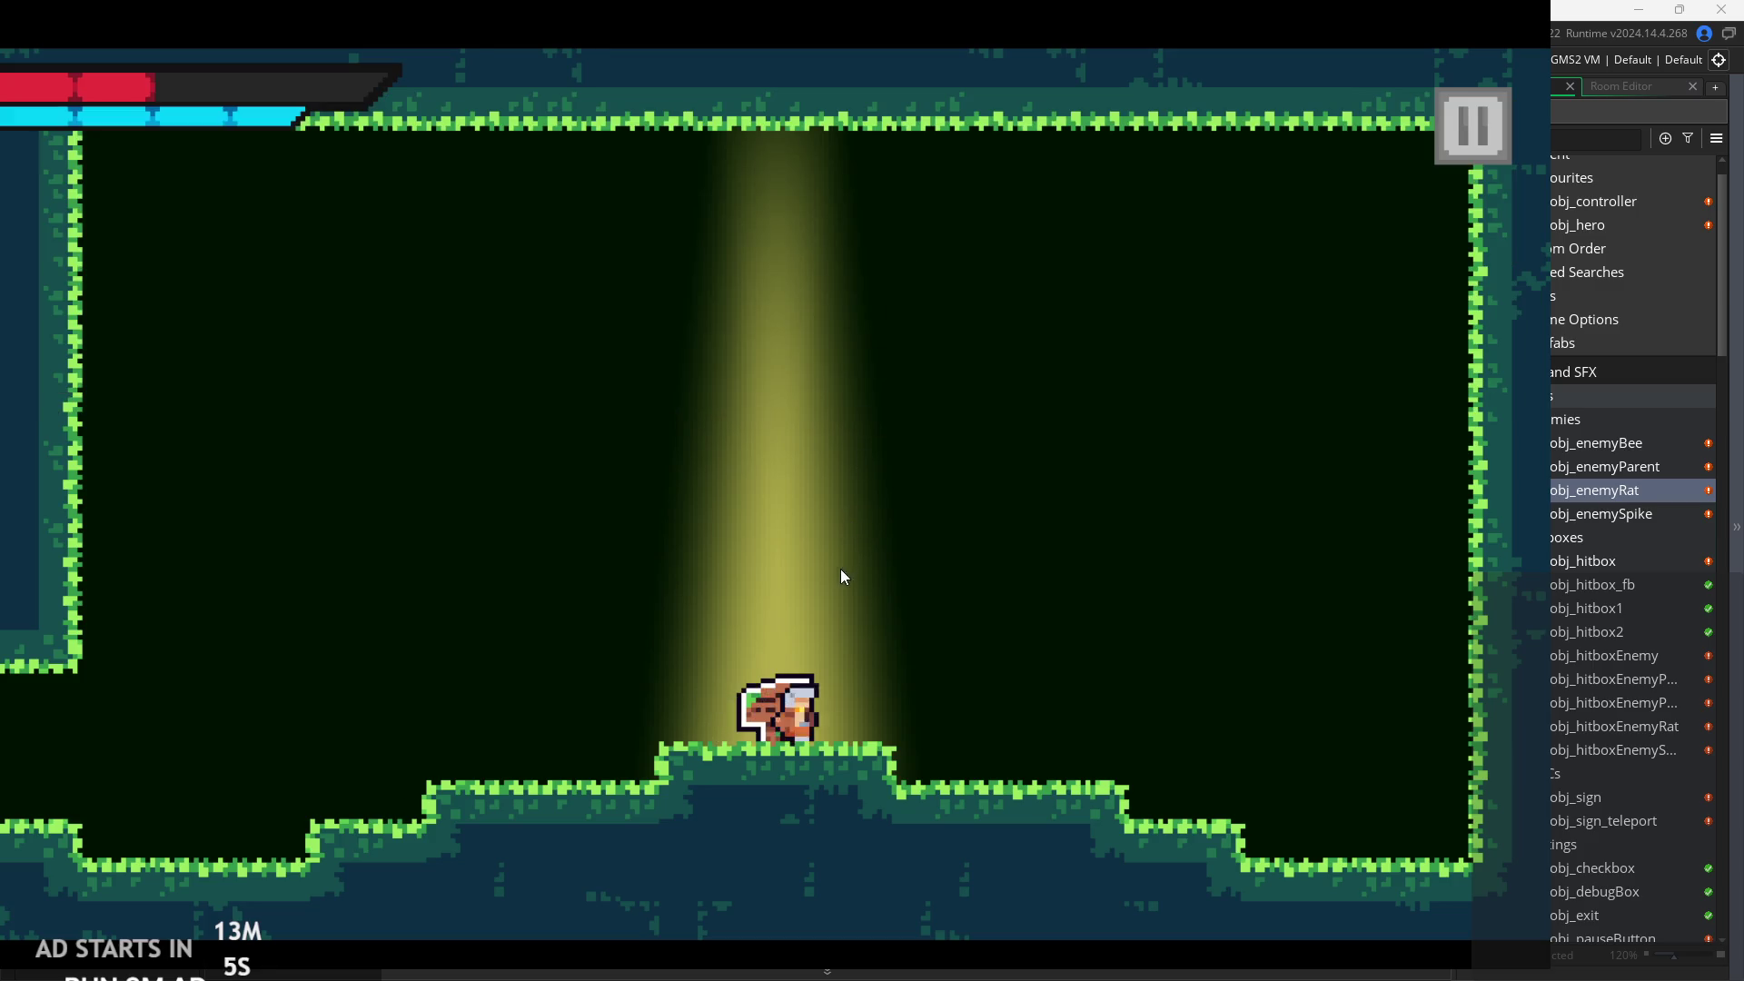
{"action": "left_click", "coordinate": [1468, 151]}
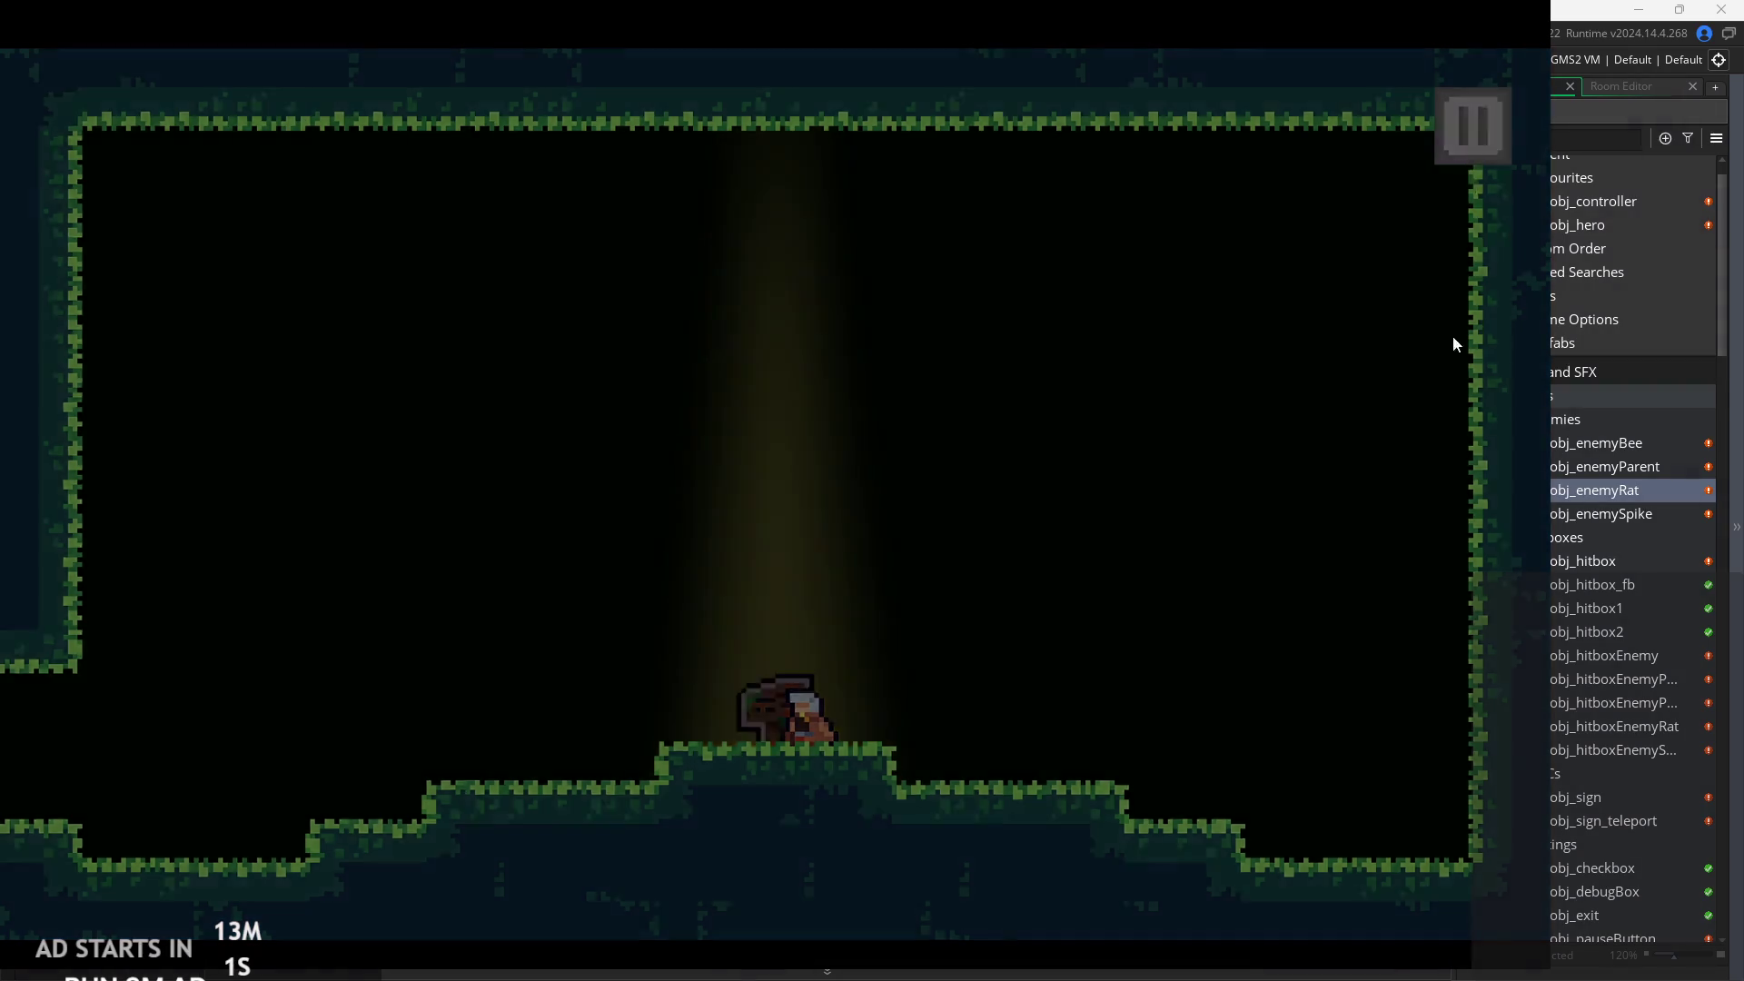
{"action": "left_click", "coordinate": [1350, 854]}
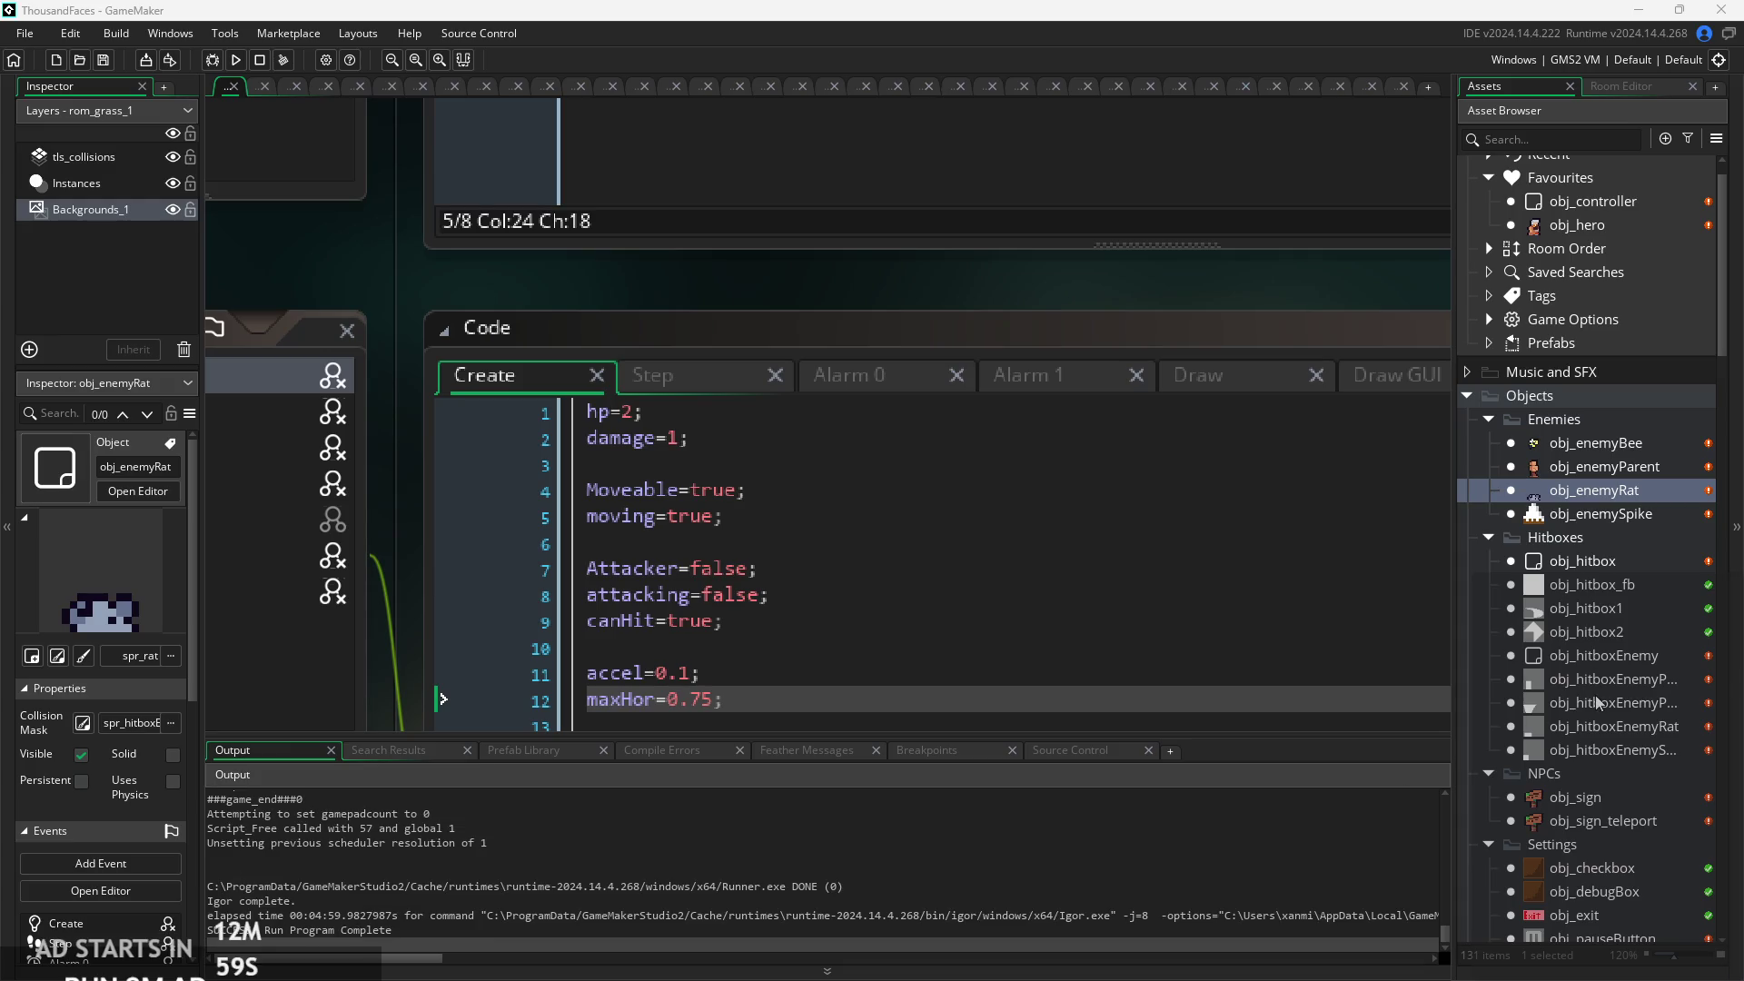
Open the obj_sign_teleport object from the NPCs group of the Asset Browser.
{"action": "scroll", "coordinate": [1586, 640], "scroll_direction": "down", "scroll_amount": 3}
{"action": "scroll", "coordinate": [1590, 618], "scroll_direction": "down", "scroll_amount": 3}
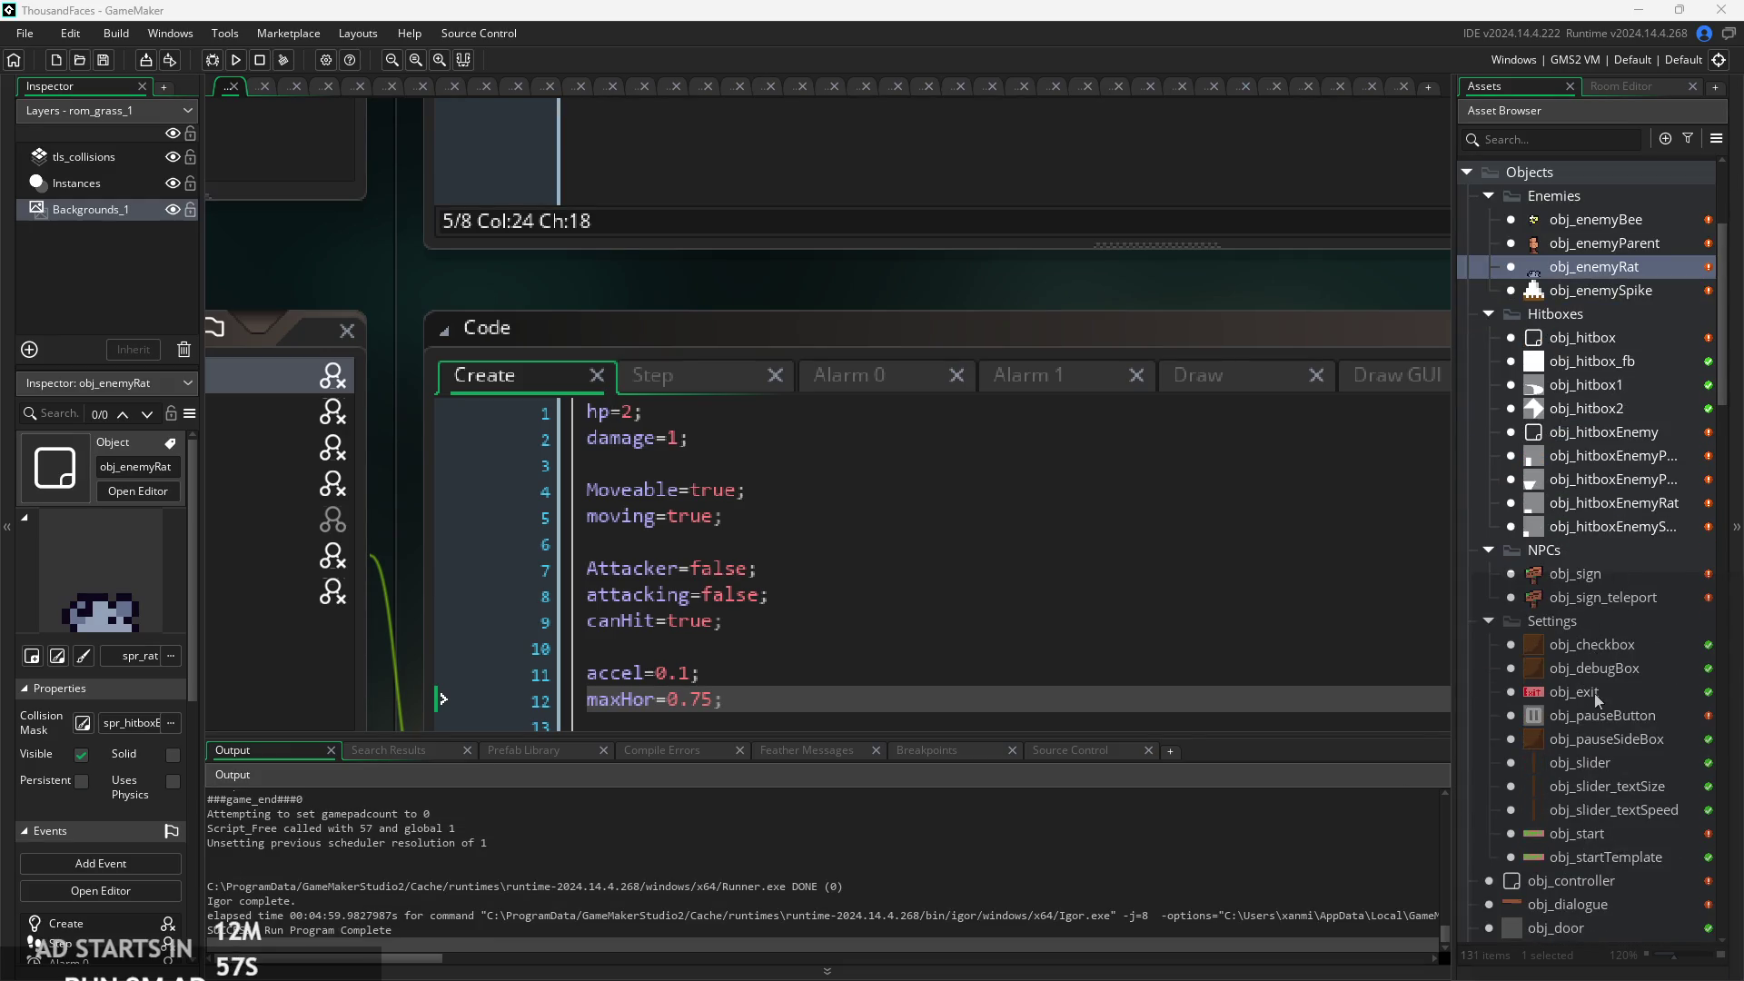
{"action": "scroll", "coordinate": [1592, 788], "scroll_direction": "down", "scroll_amount": 8}
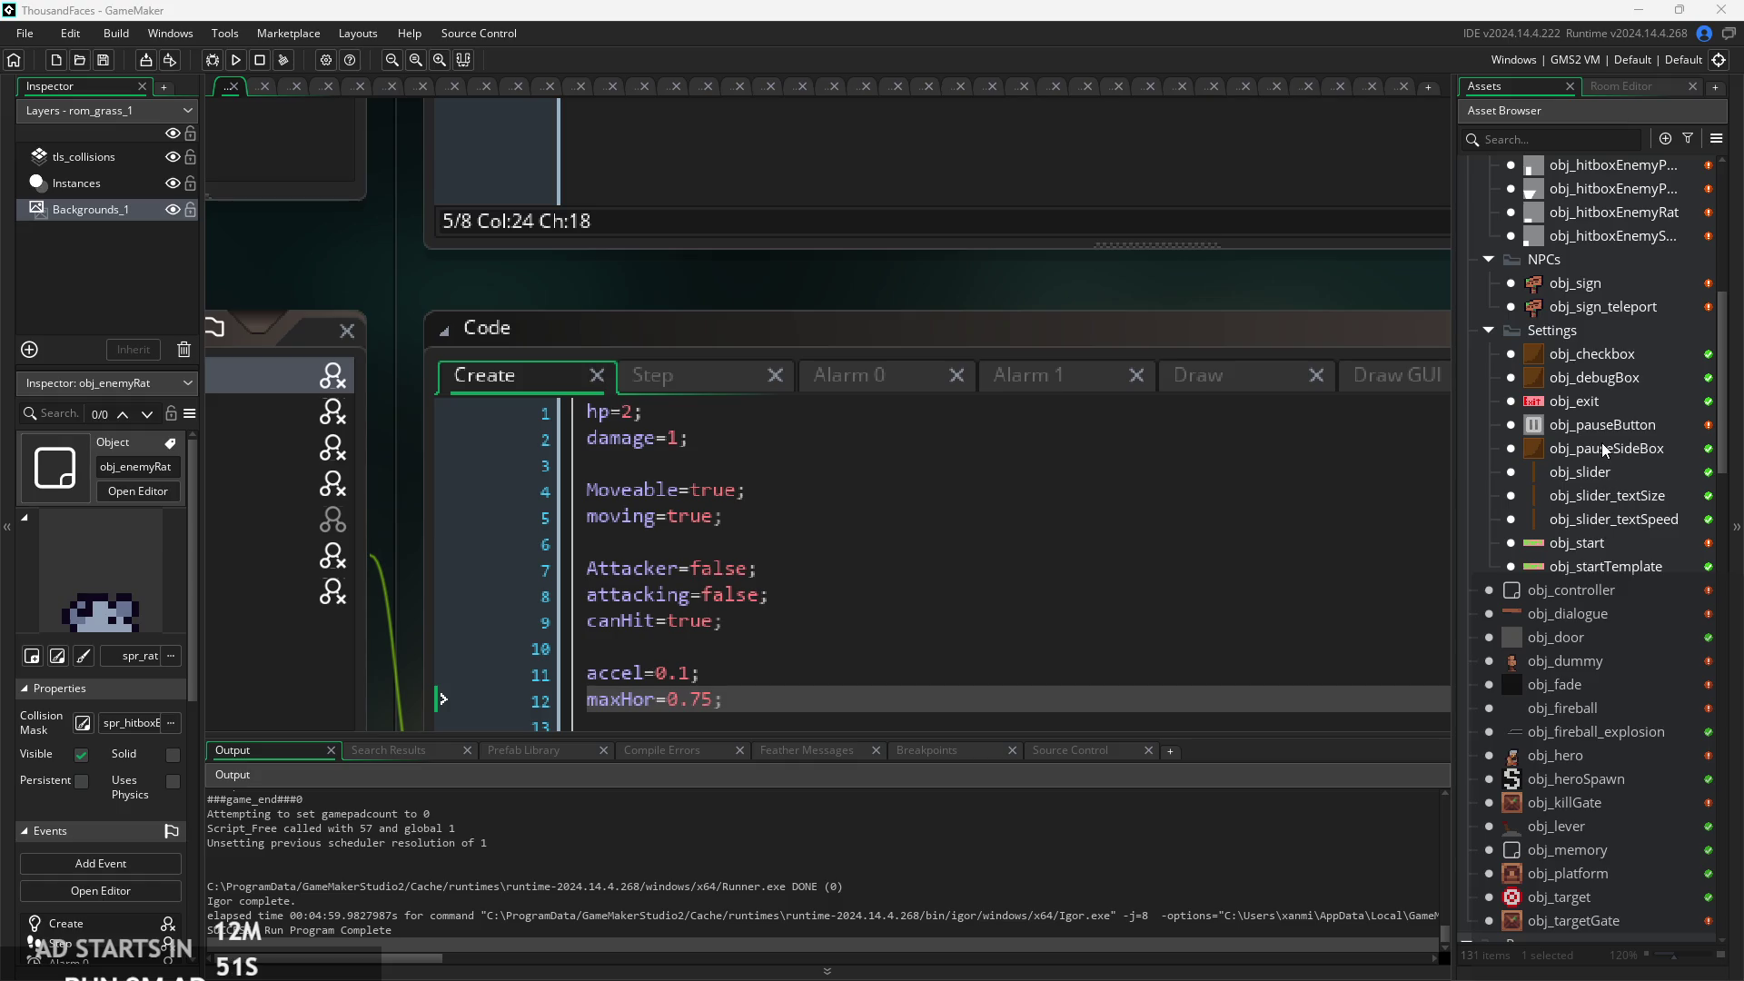
{"action": "double_click", "coordinate": [1571, 306]}
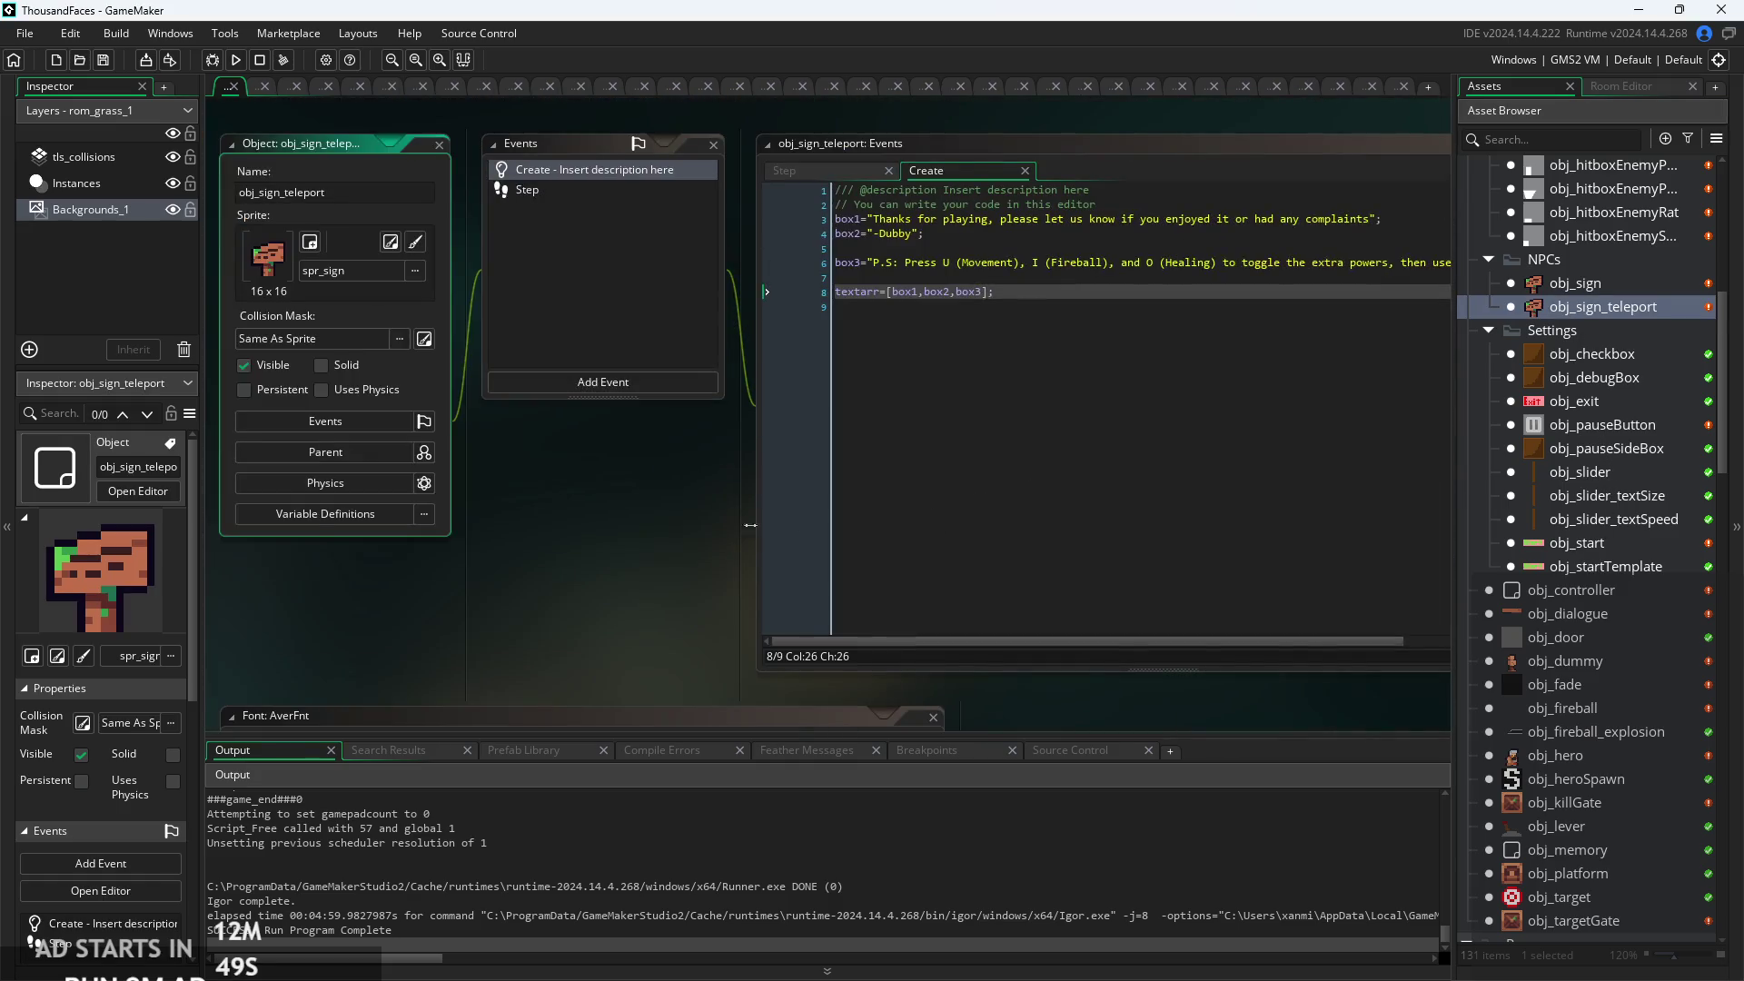
Show obj_sign_teleport's Step event code and look over lines 5 to 7.
{"action": "scroll", "coordinate": [927, 318], "scroll_direction": "up", "scroll_amount": 4, "text": "ctrl"}
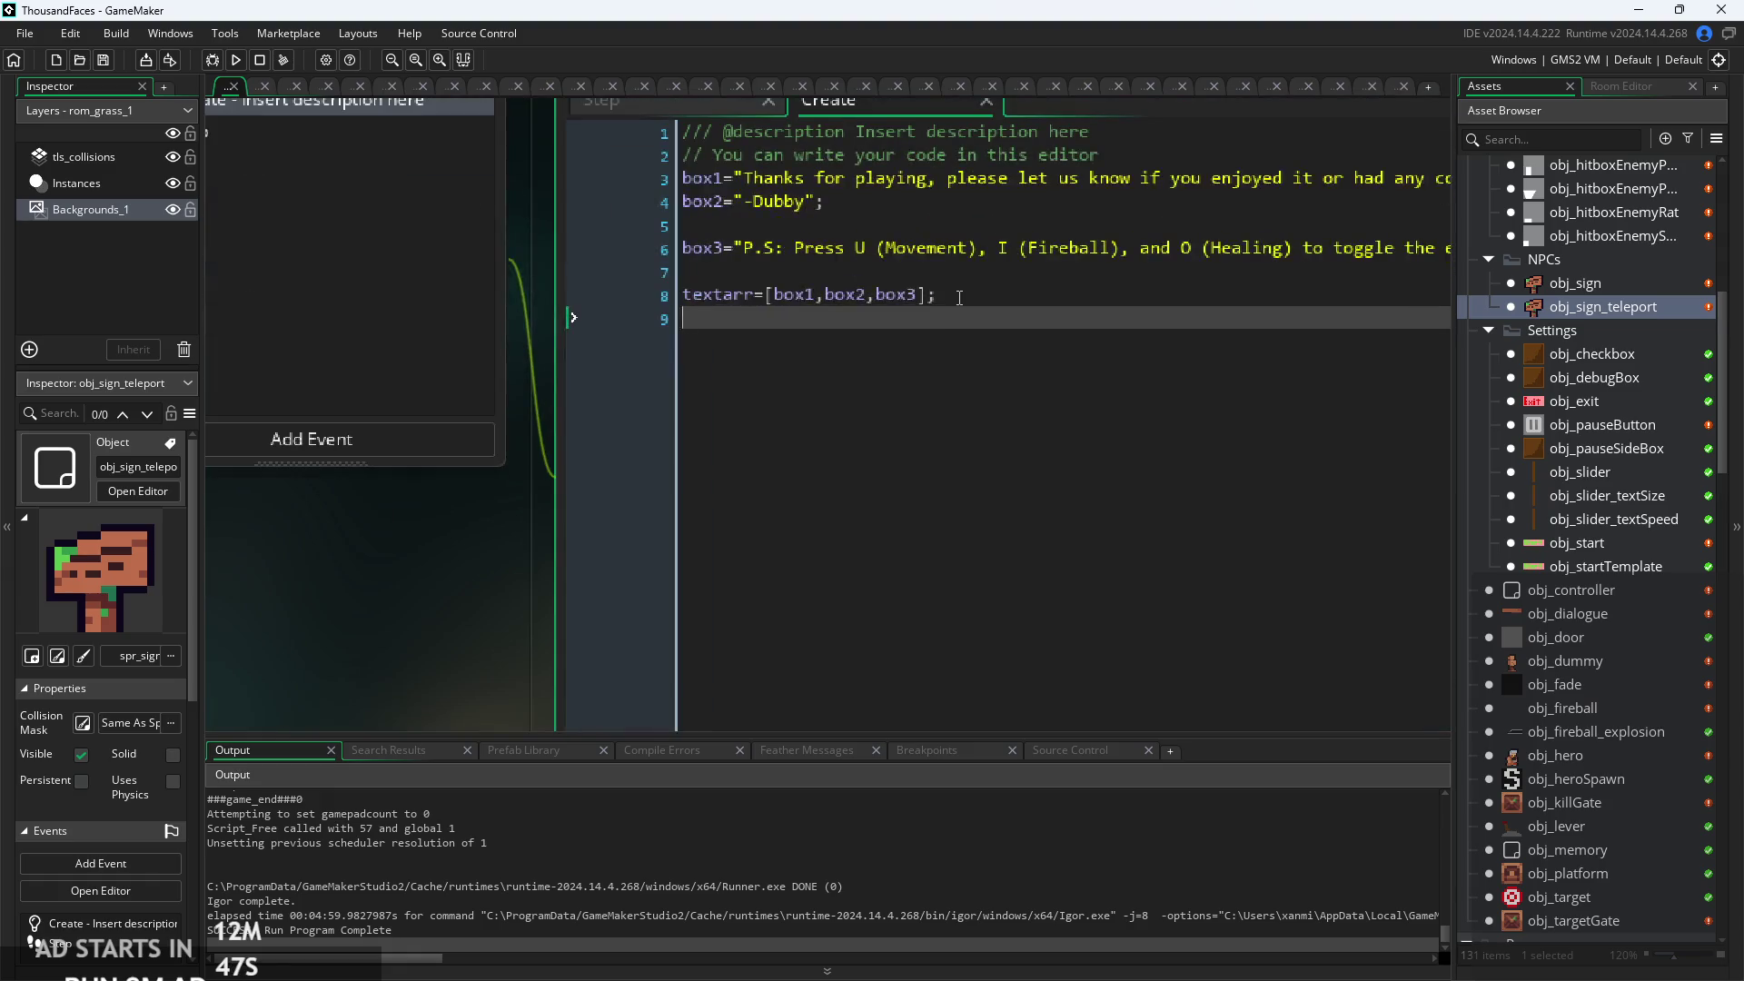
{"action": "scroll", "coordinate": [812, 353], "scroll_direction": "down", "scroll_amount": 3, "text": "ctrl"}
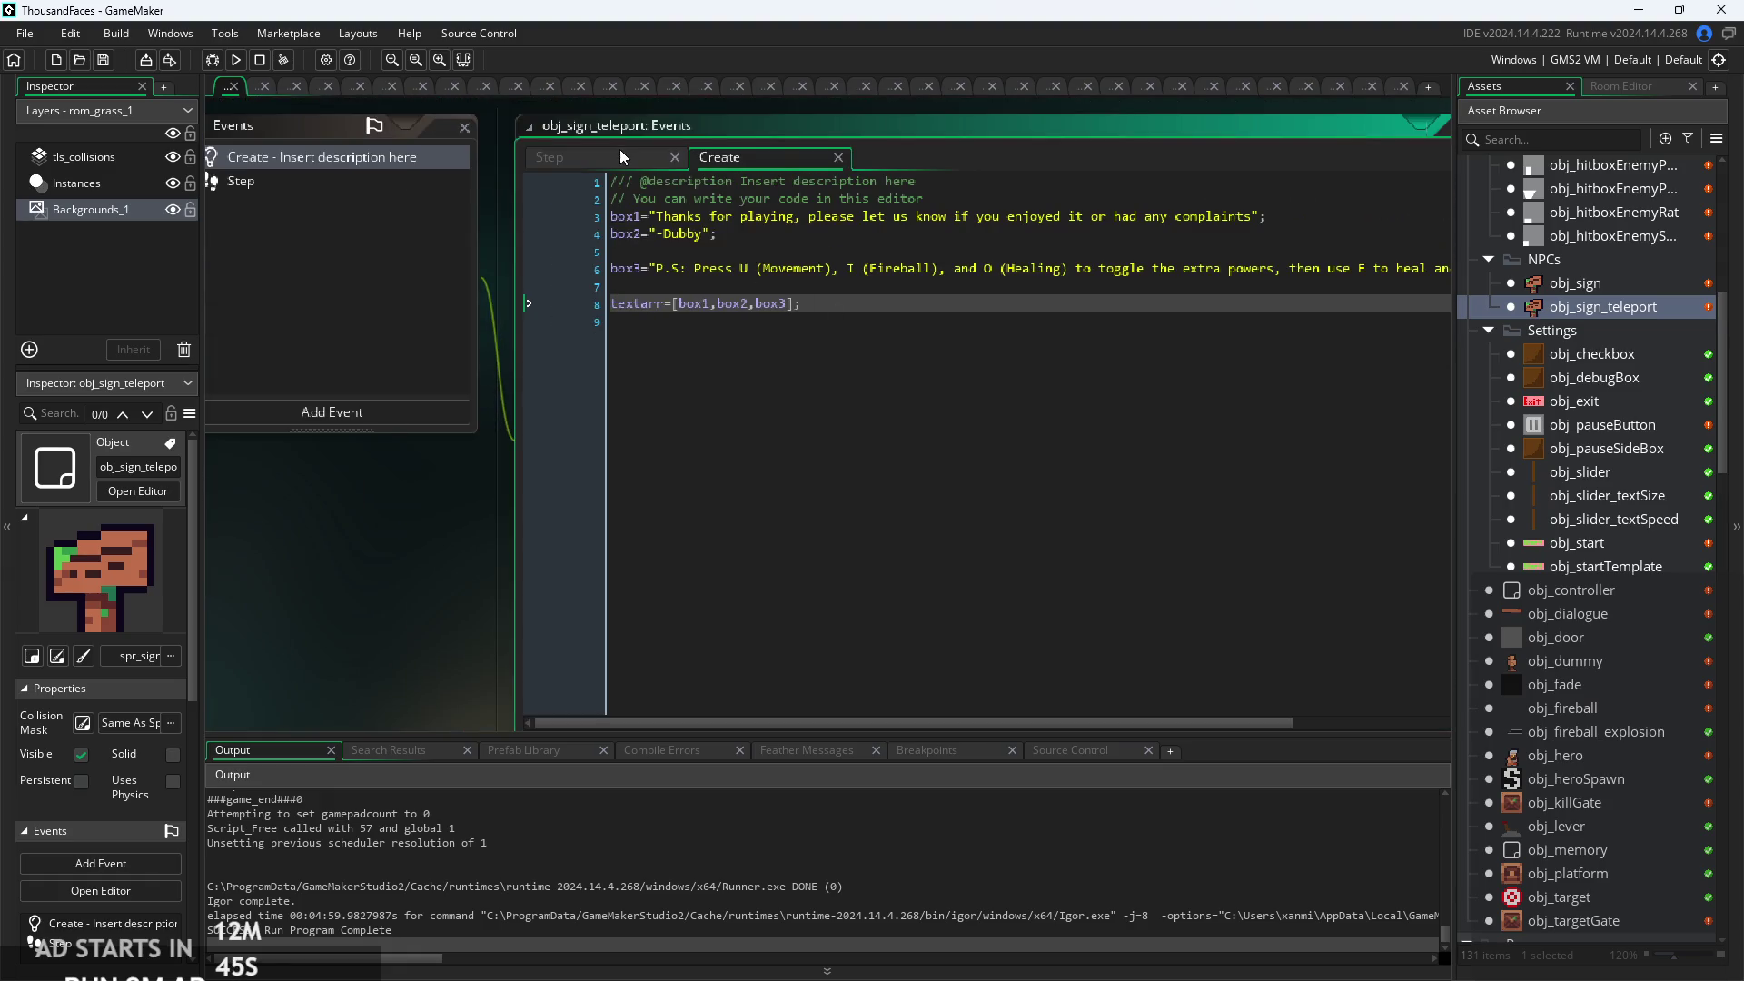
{"action": "left_click", "coordinate": [620, 154]}
{"action": "left_click", "coordinate": [812, 287]}
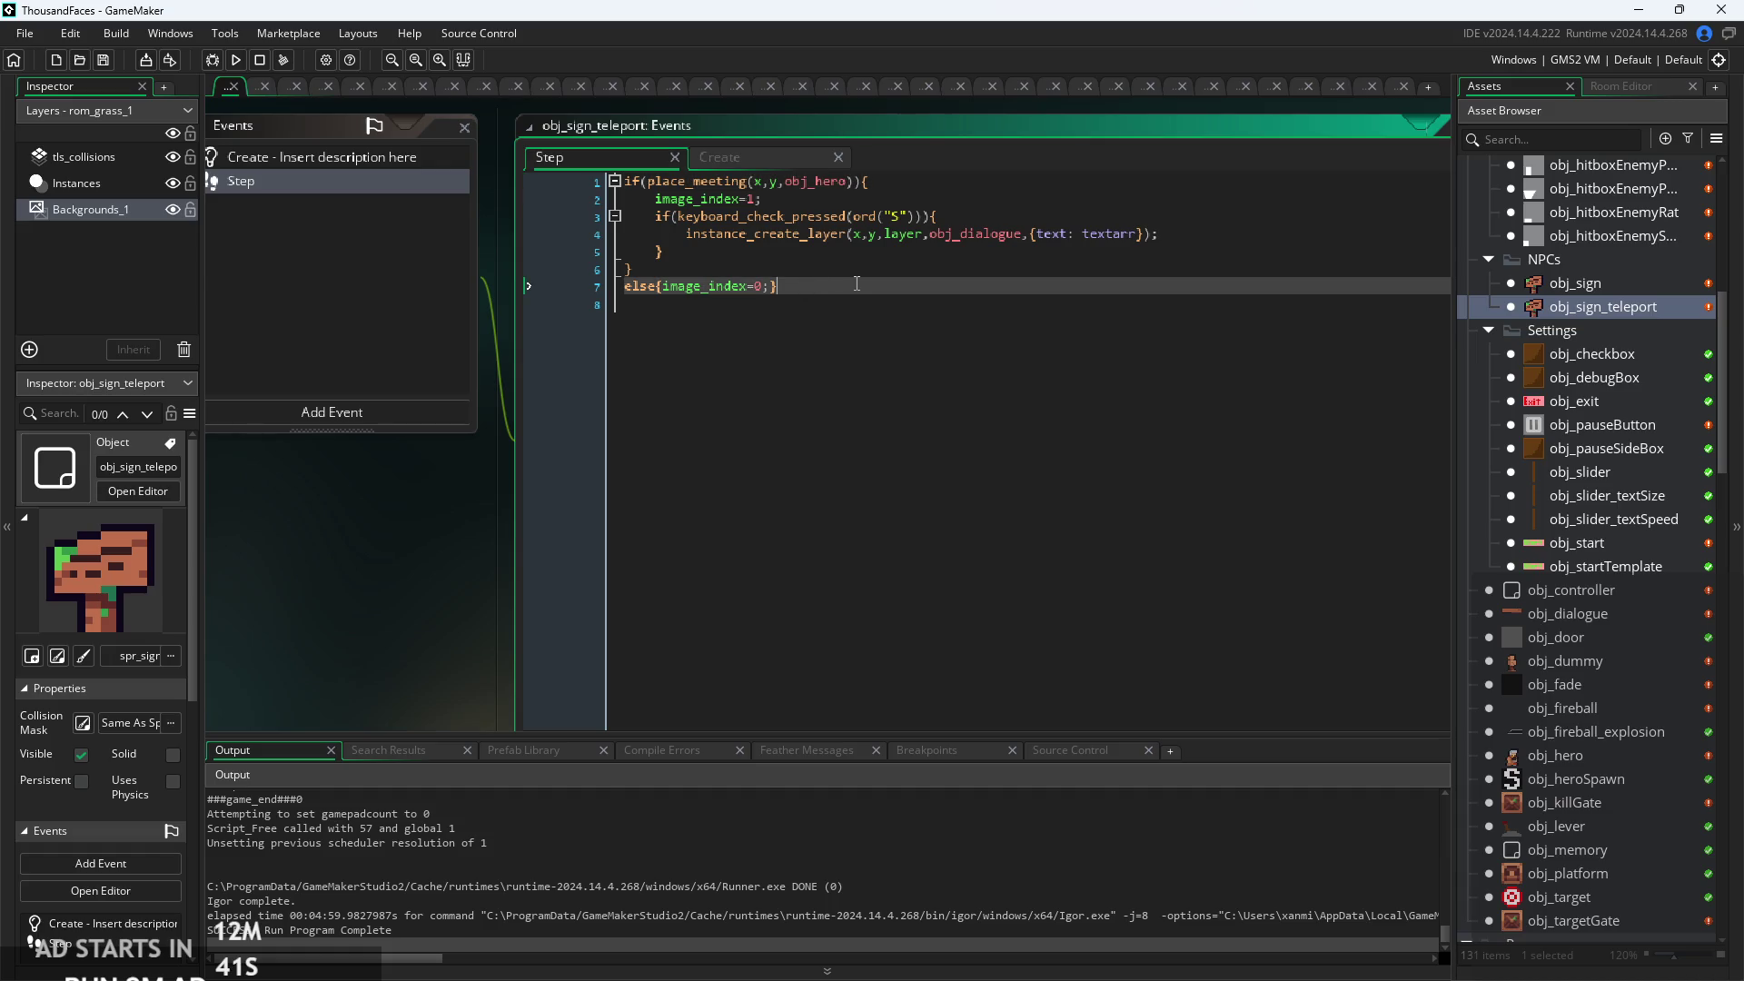
{"action": "scroll", "coordinate": [928, 258], "scroll_direction": "up", "scroll_amount": 3, "text": "ctrl"}
{"action": "left_click", "coordinate": [930, 294]}
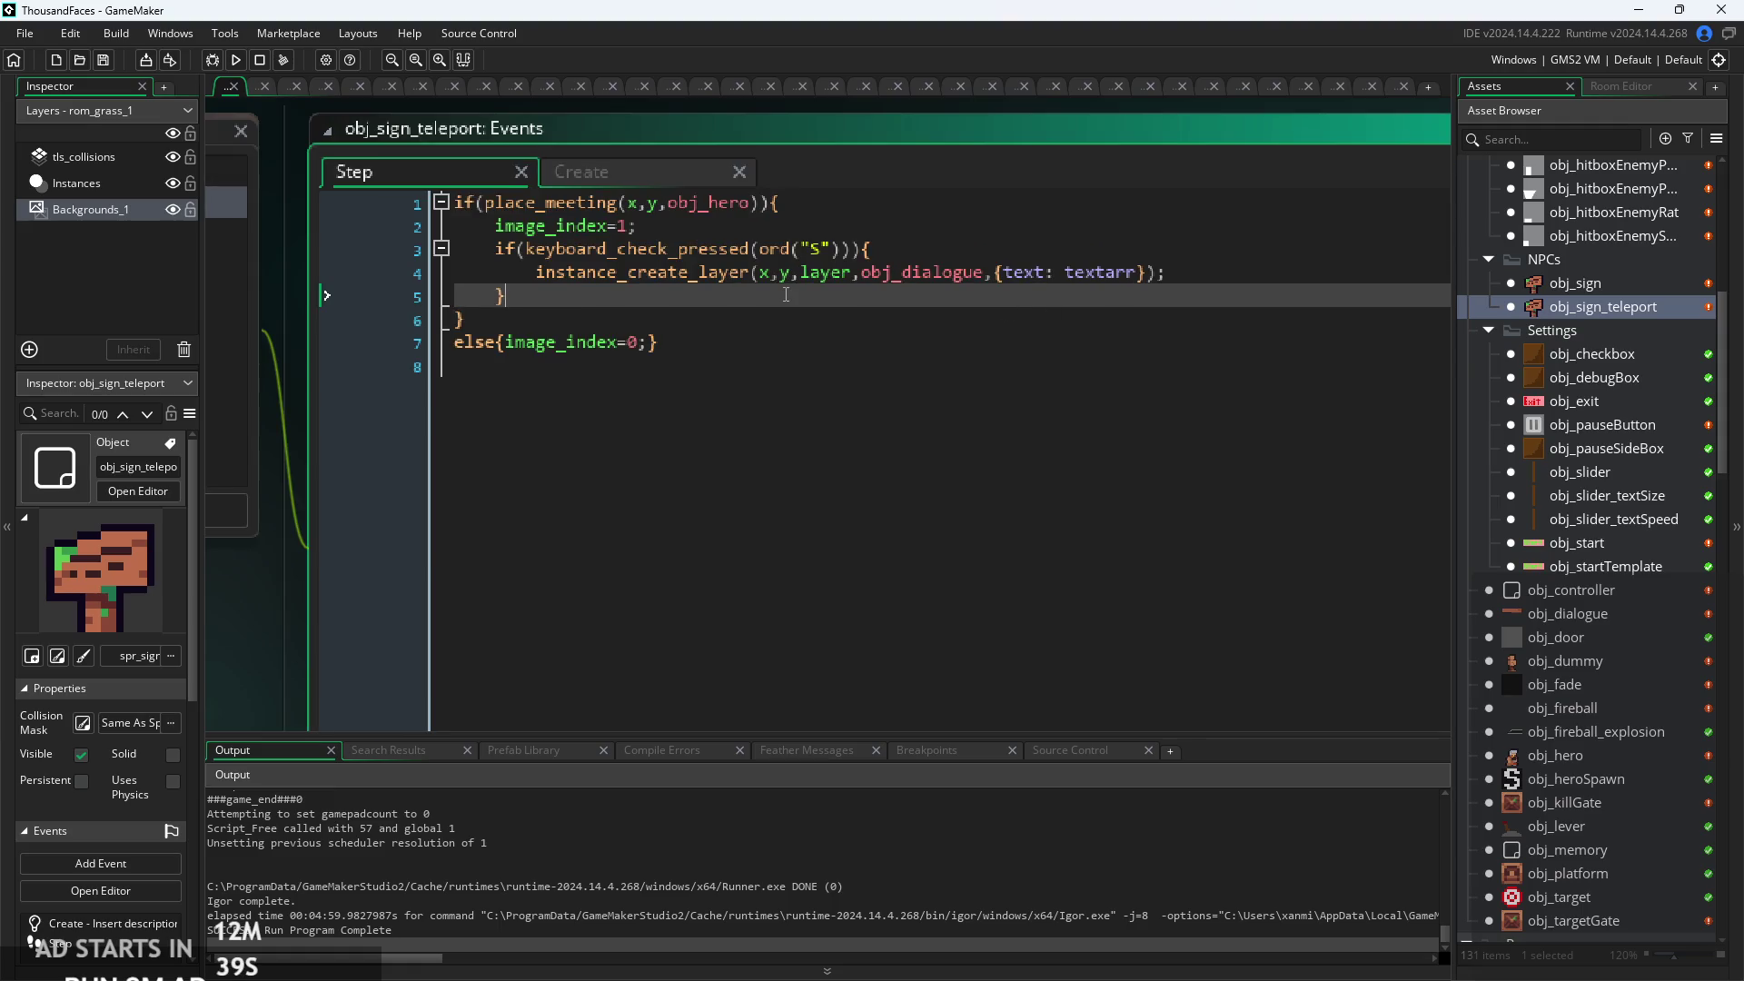
{"action": "scroll", "coordinate": [930, 294], "scroll_direction": "down", "scroll_amount": 3, "text": "ctrl"}
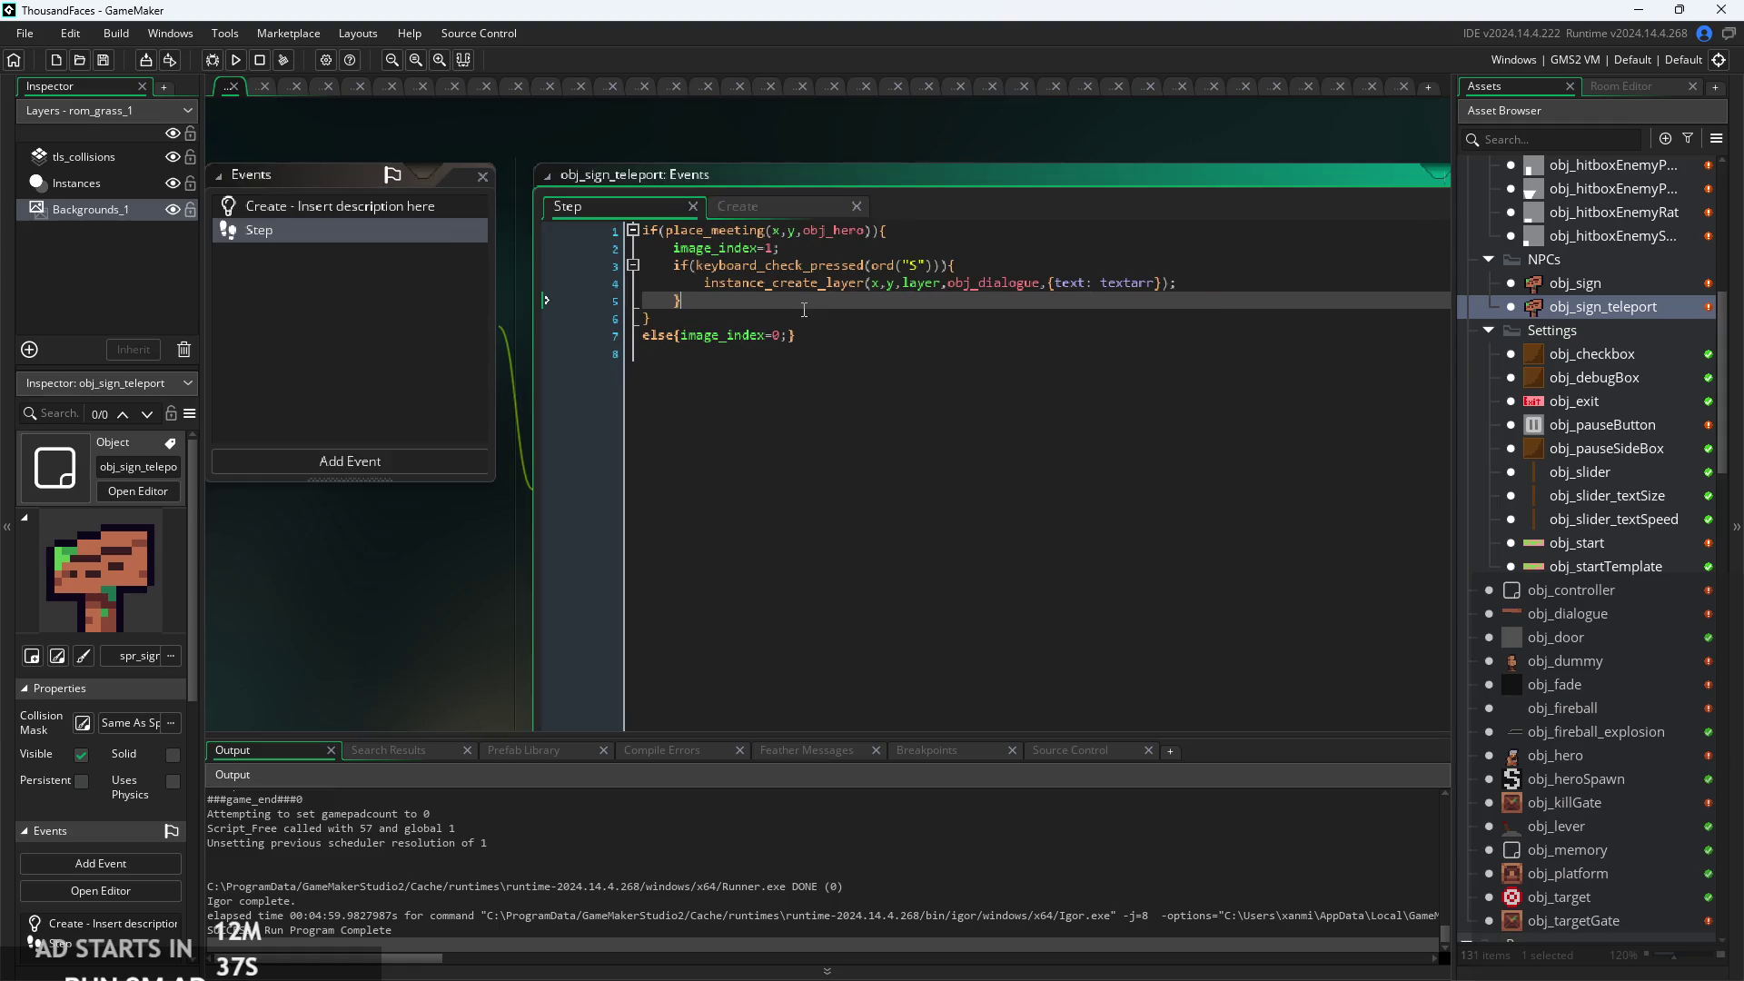
{"action": "left_click", "coordinate": [850, 336]}
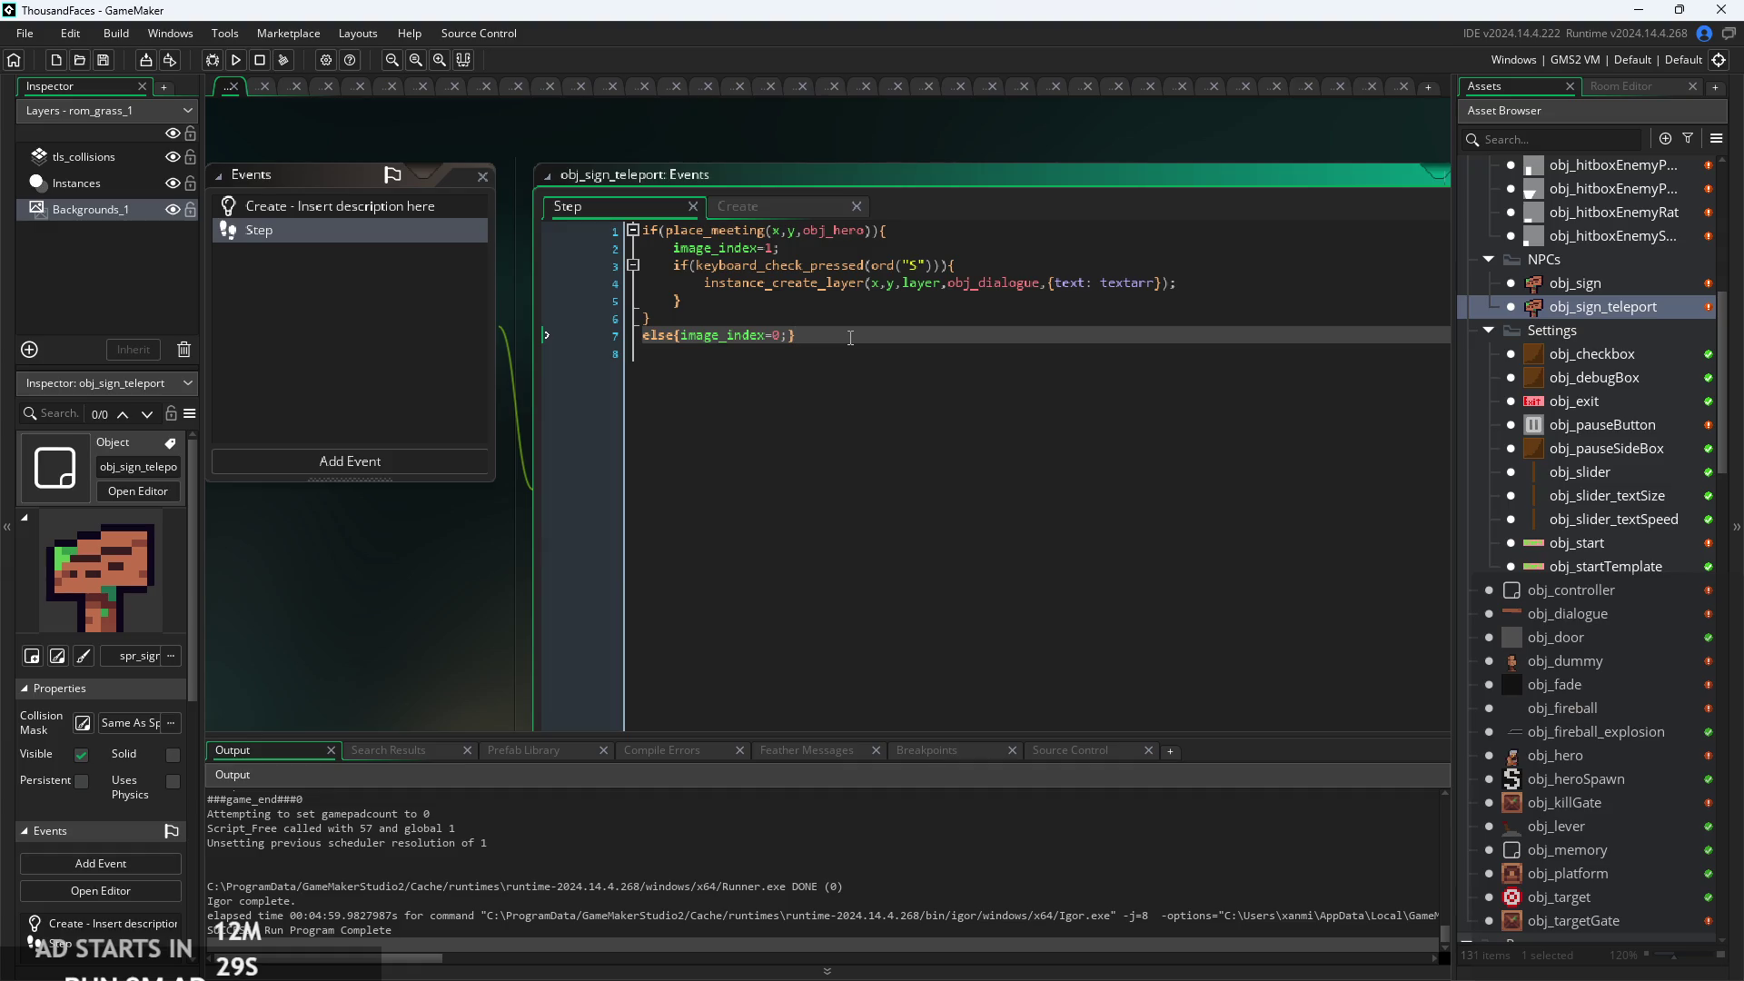
Store the created dialogue in text and declare text = undefined; in the Create event.
{"action": "left_click", "coordinate": [709, 284]}
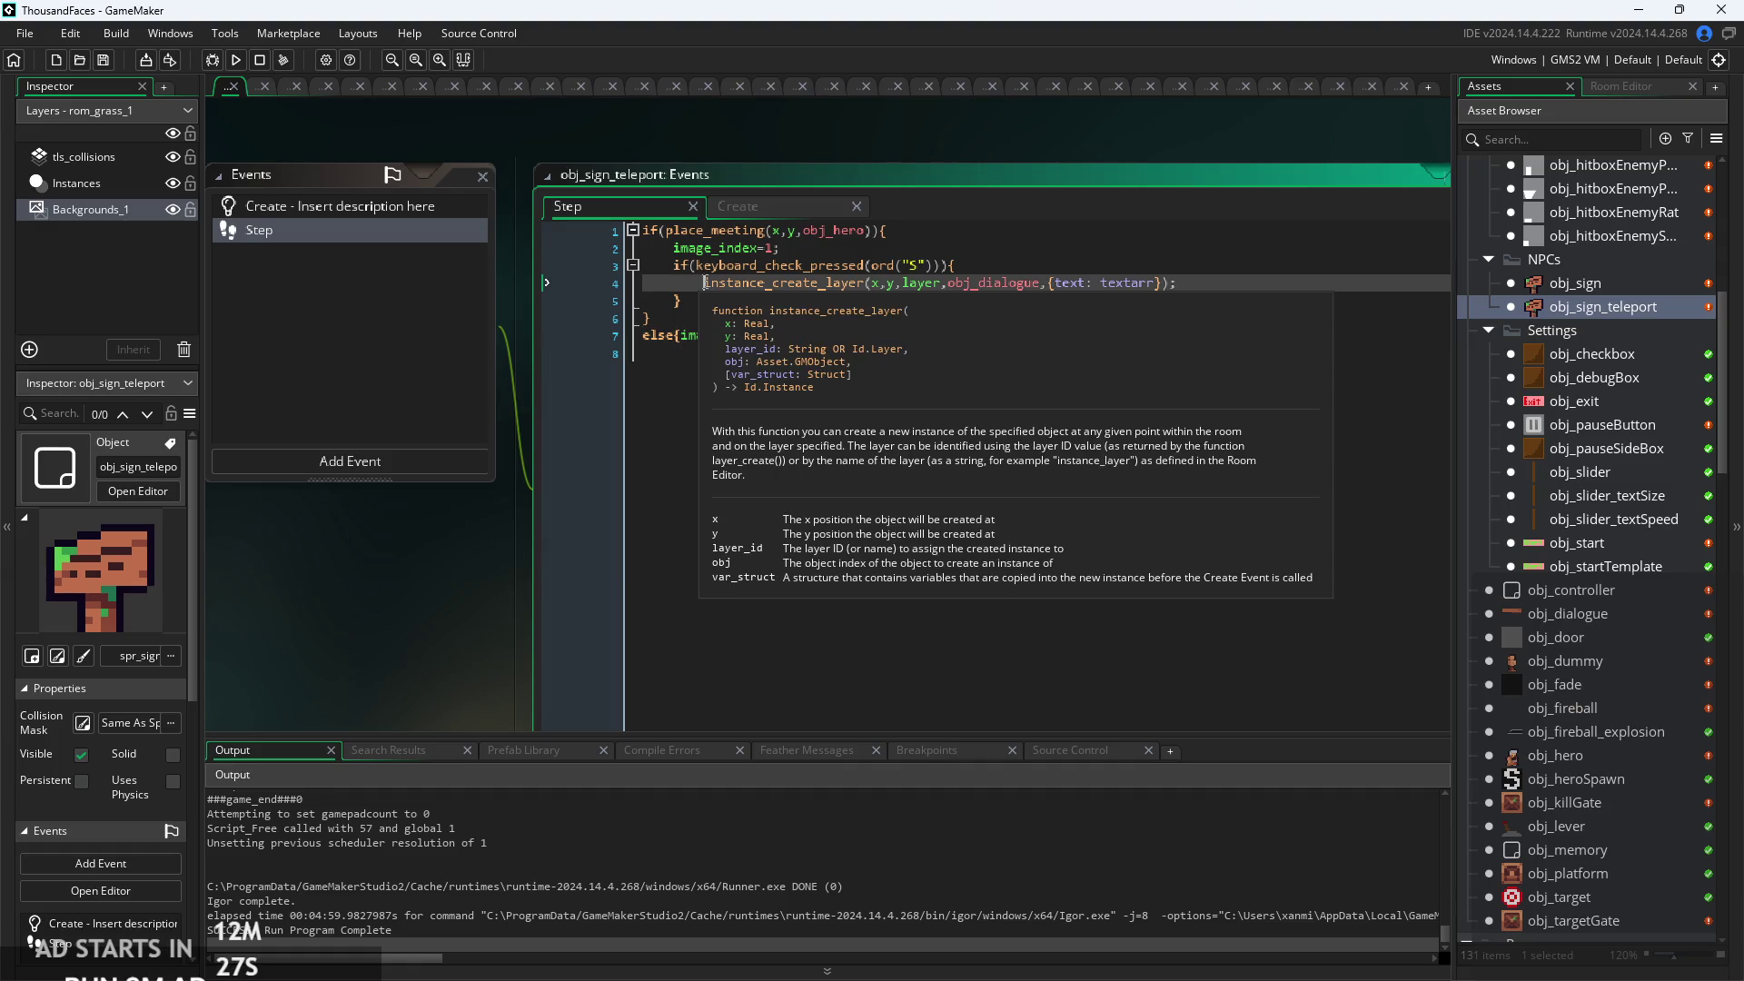
{"action": "type", "text": "text ="}
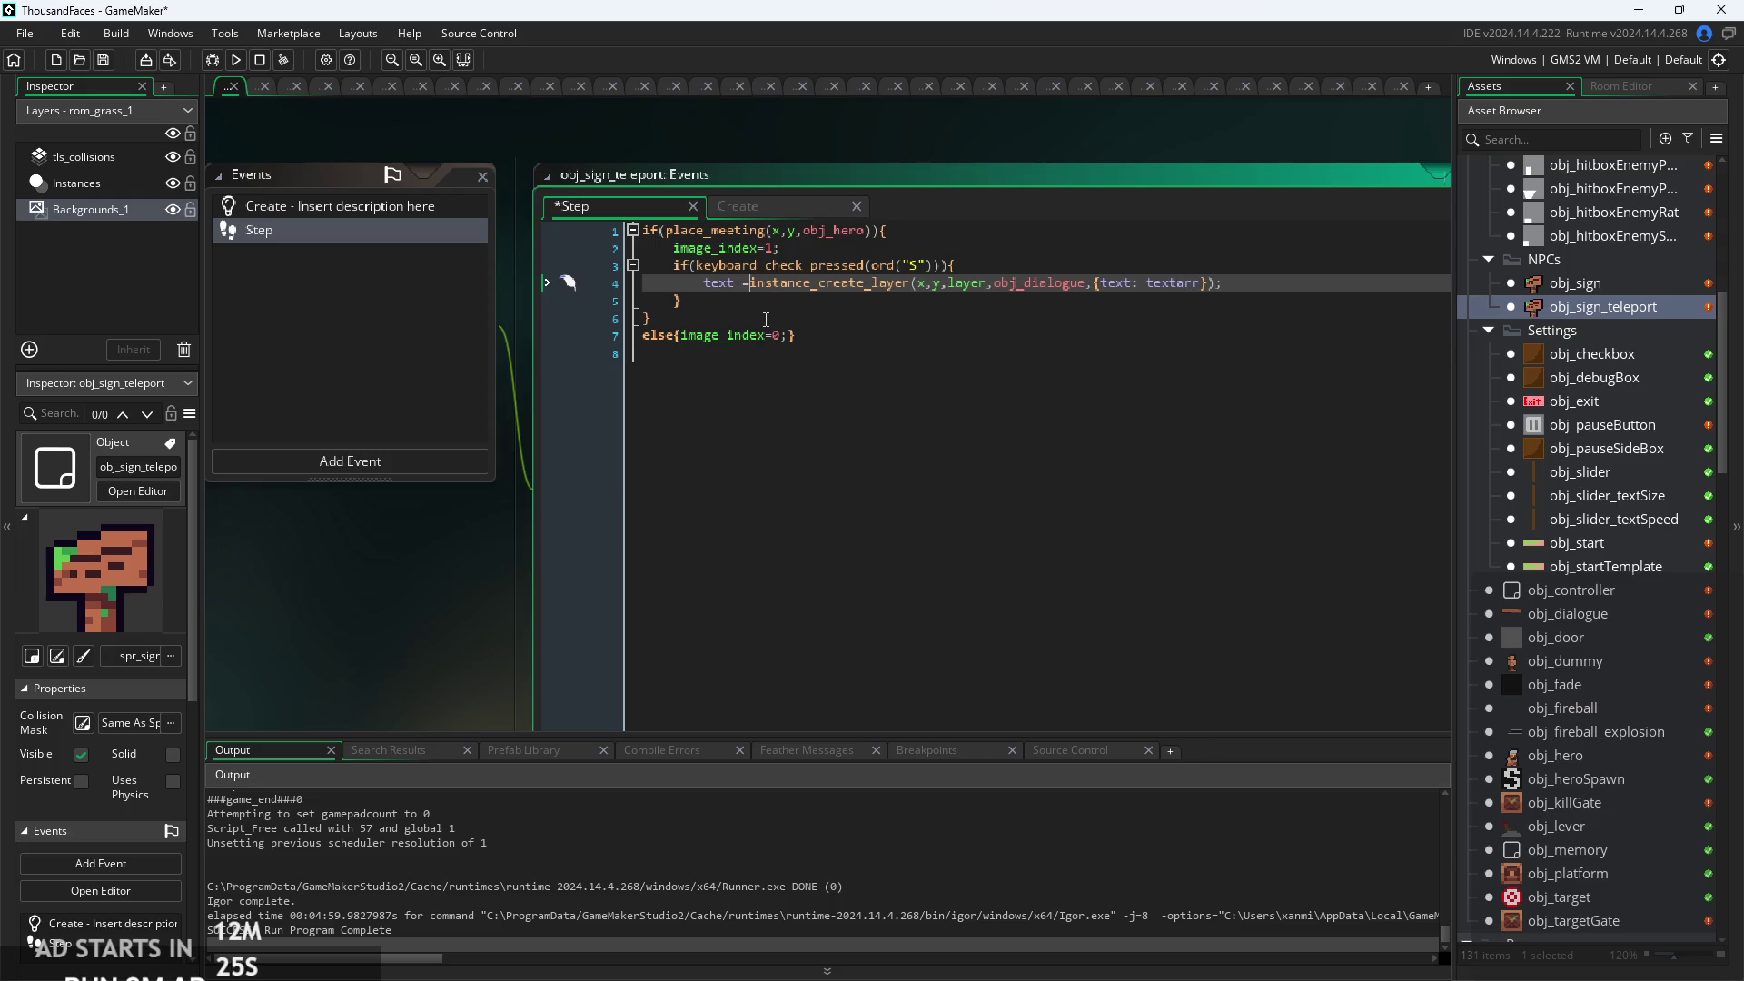
{"action": "key", "text": "ctrl+Tab"}
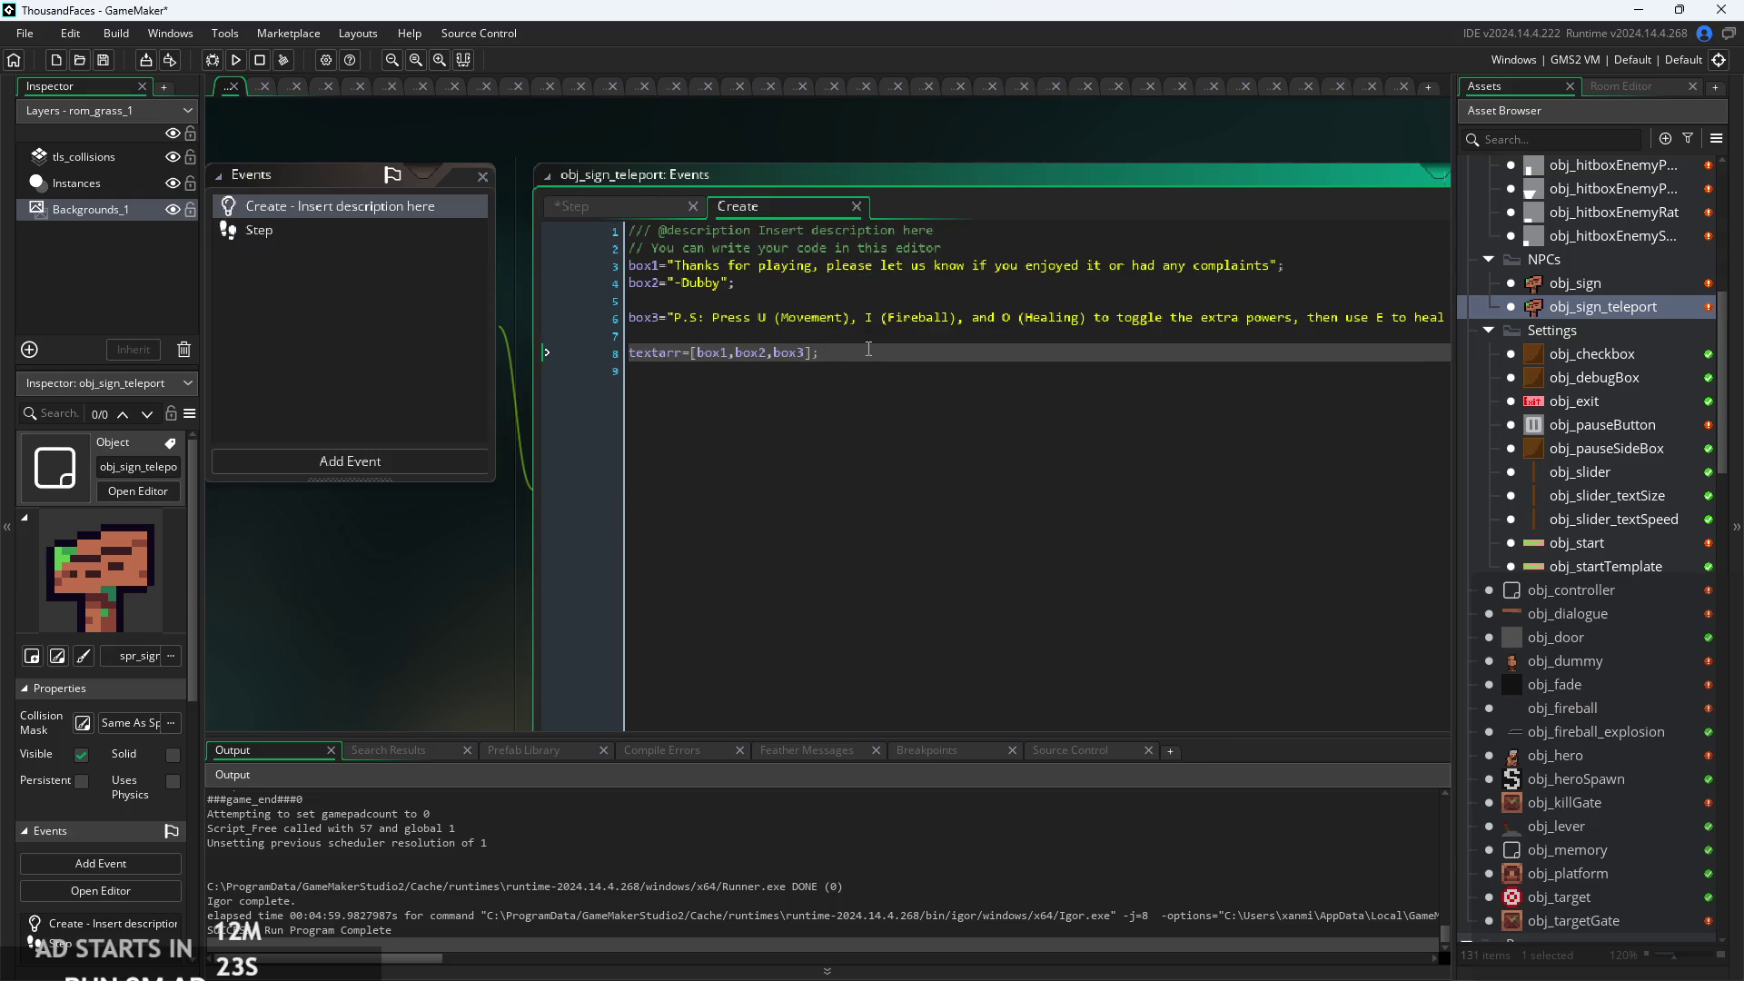
{"action": "key", "text": "Return"}
{"action": "key", "text": "Return"}
{"action": "type", "text": "te"}
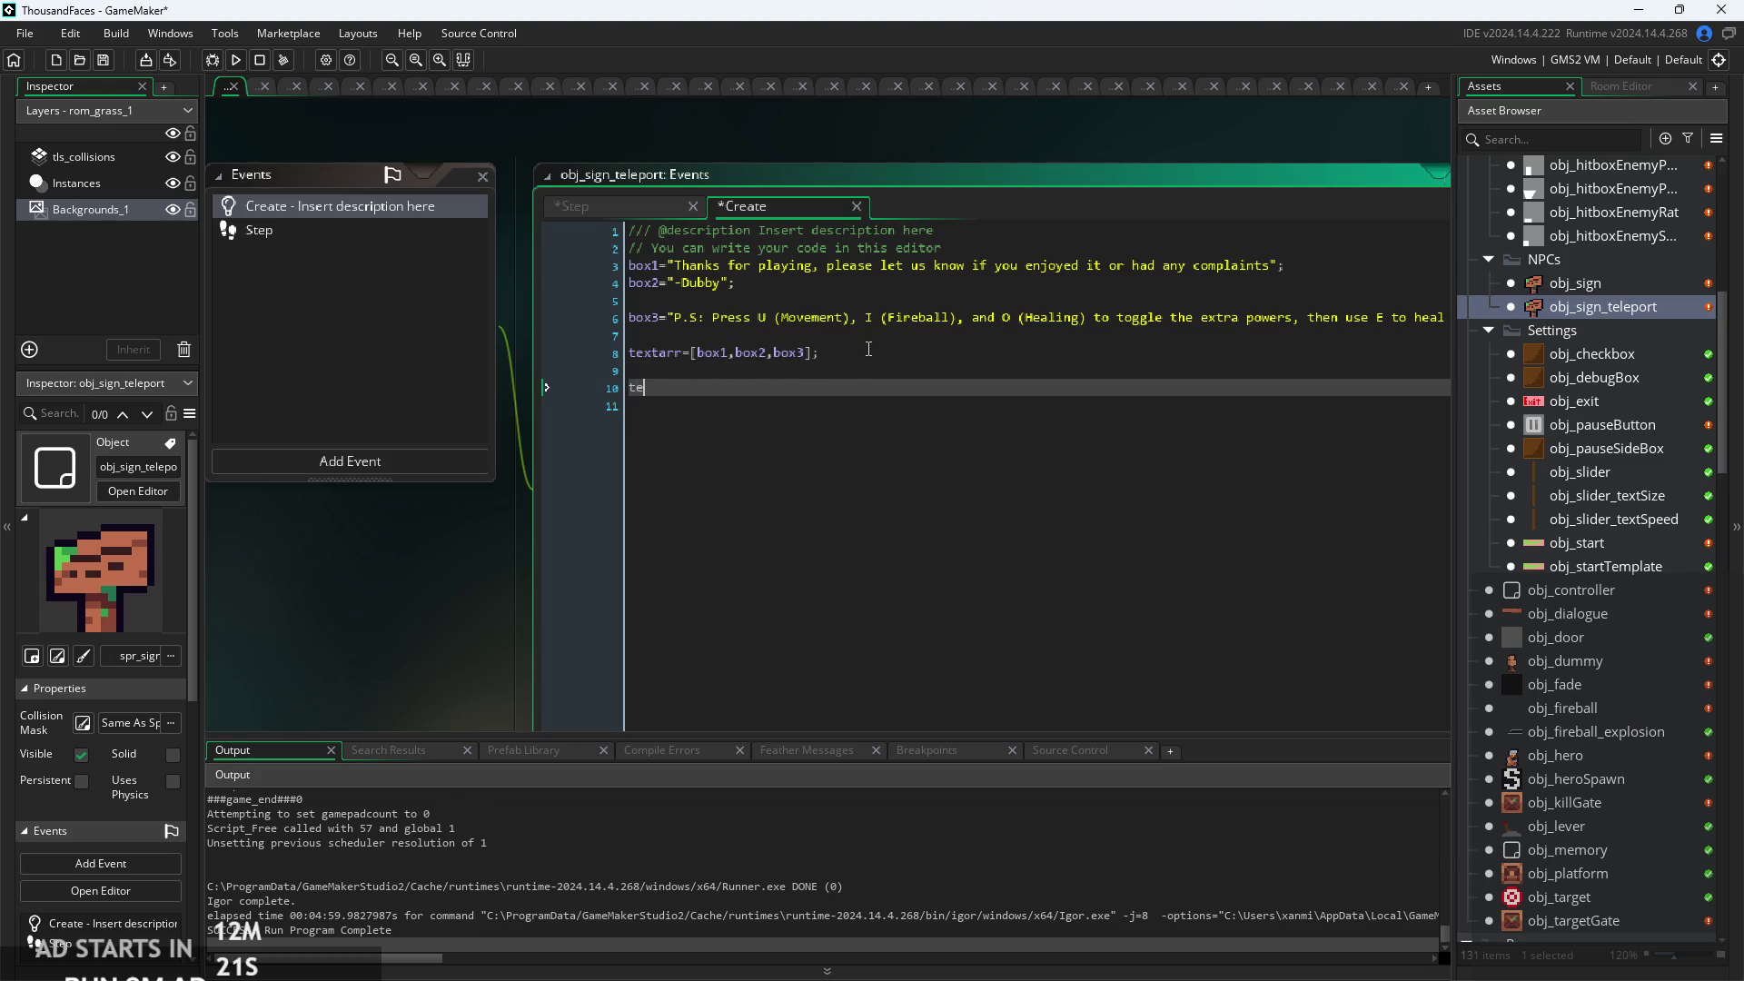
{"action": "type", "text": "xt = underfin"}
{"action": "type", "text": "ed"}
{"action": "key", "text": "BackSpace"}
{"action": "key", "text": "BackSpace"}
{"action": "key", "text": "BackSpace"}
{"action": "type", "text": "efined;"}
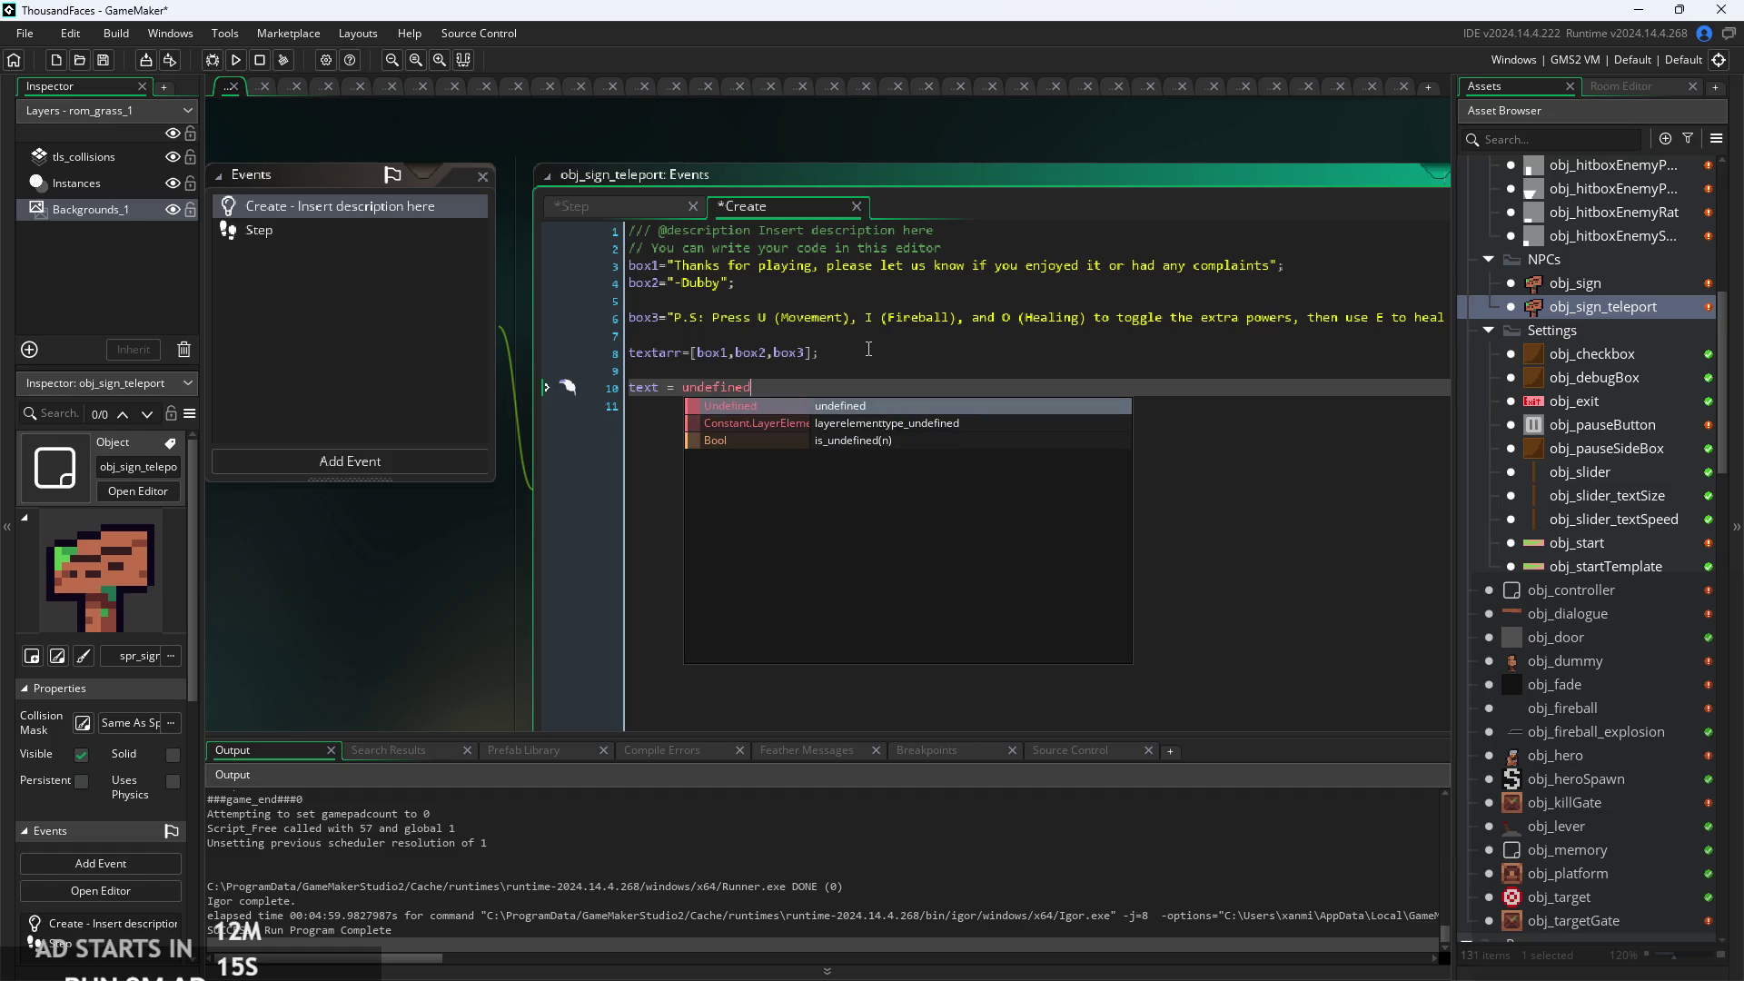
Begin an if(text condition on a new line after the else block in Step.
{"action": "left_click", "coordinate": [602, 209]}
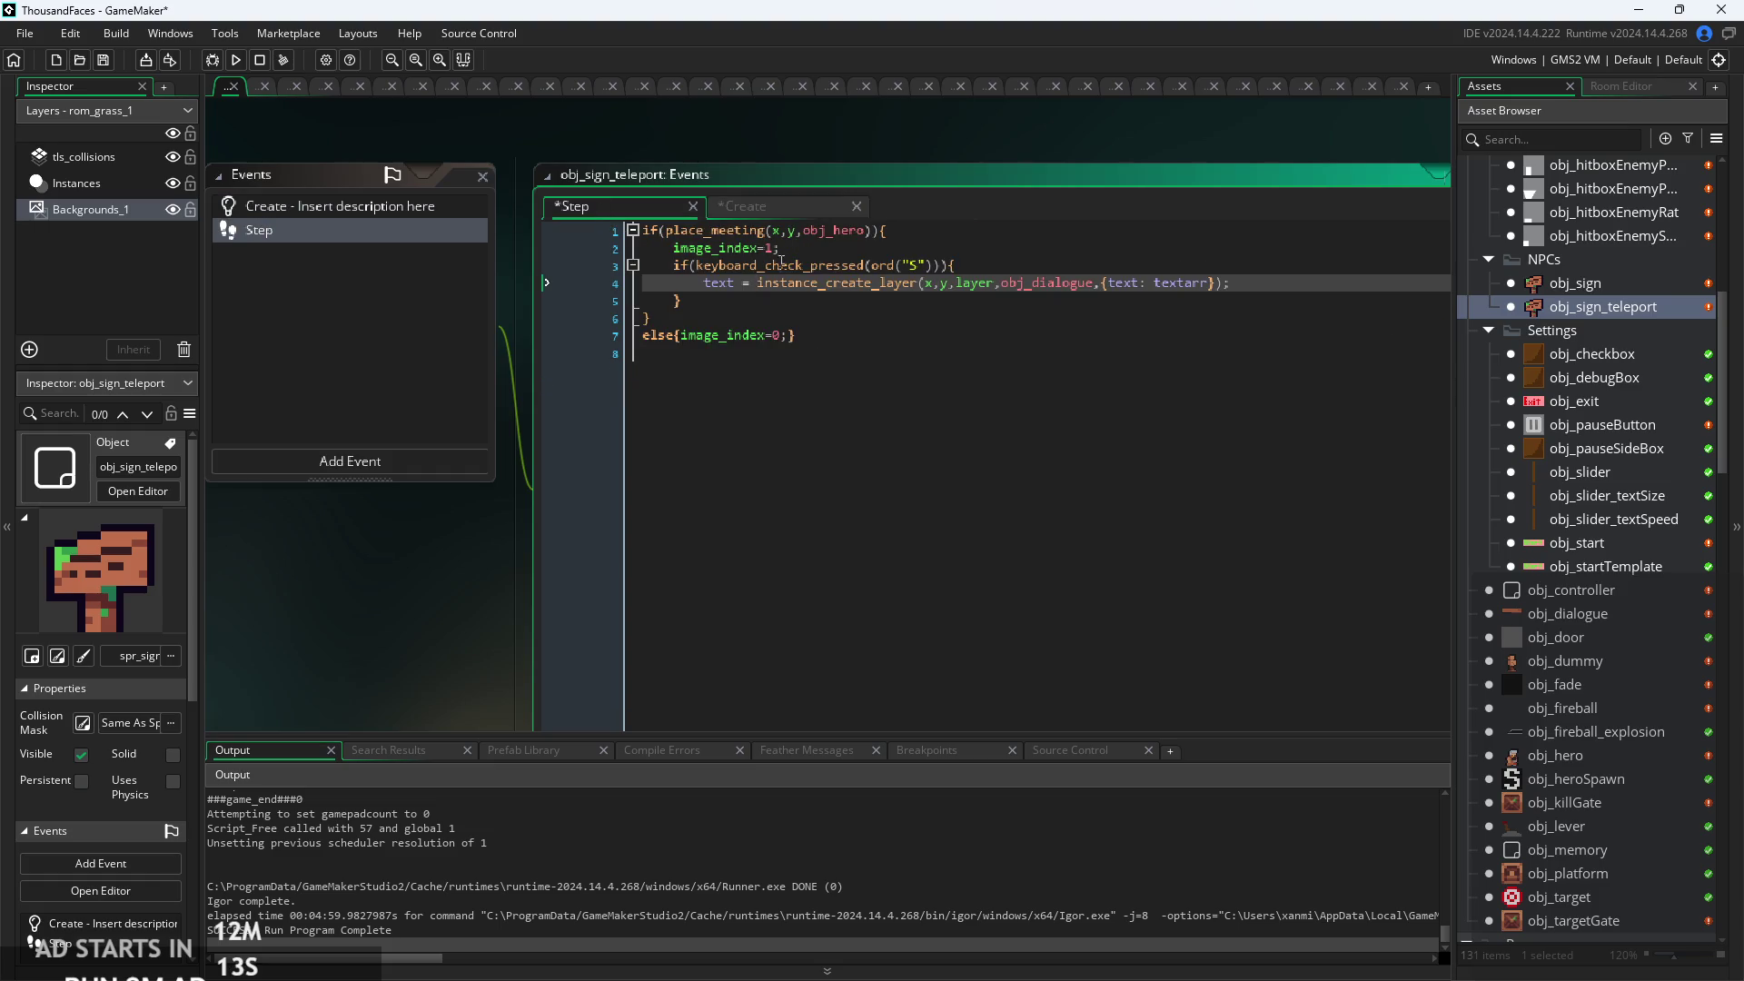
{"action": "left_click", "coordinate": [962, 330]}
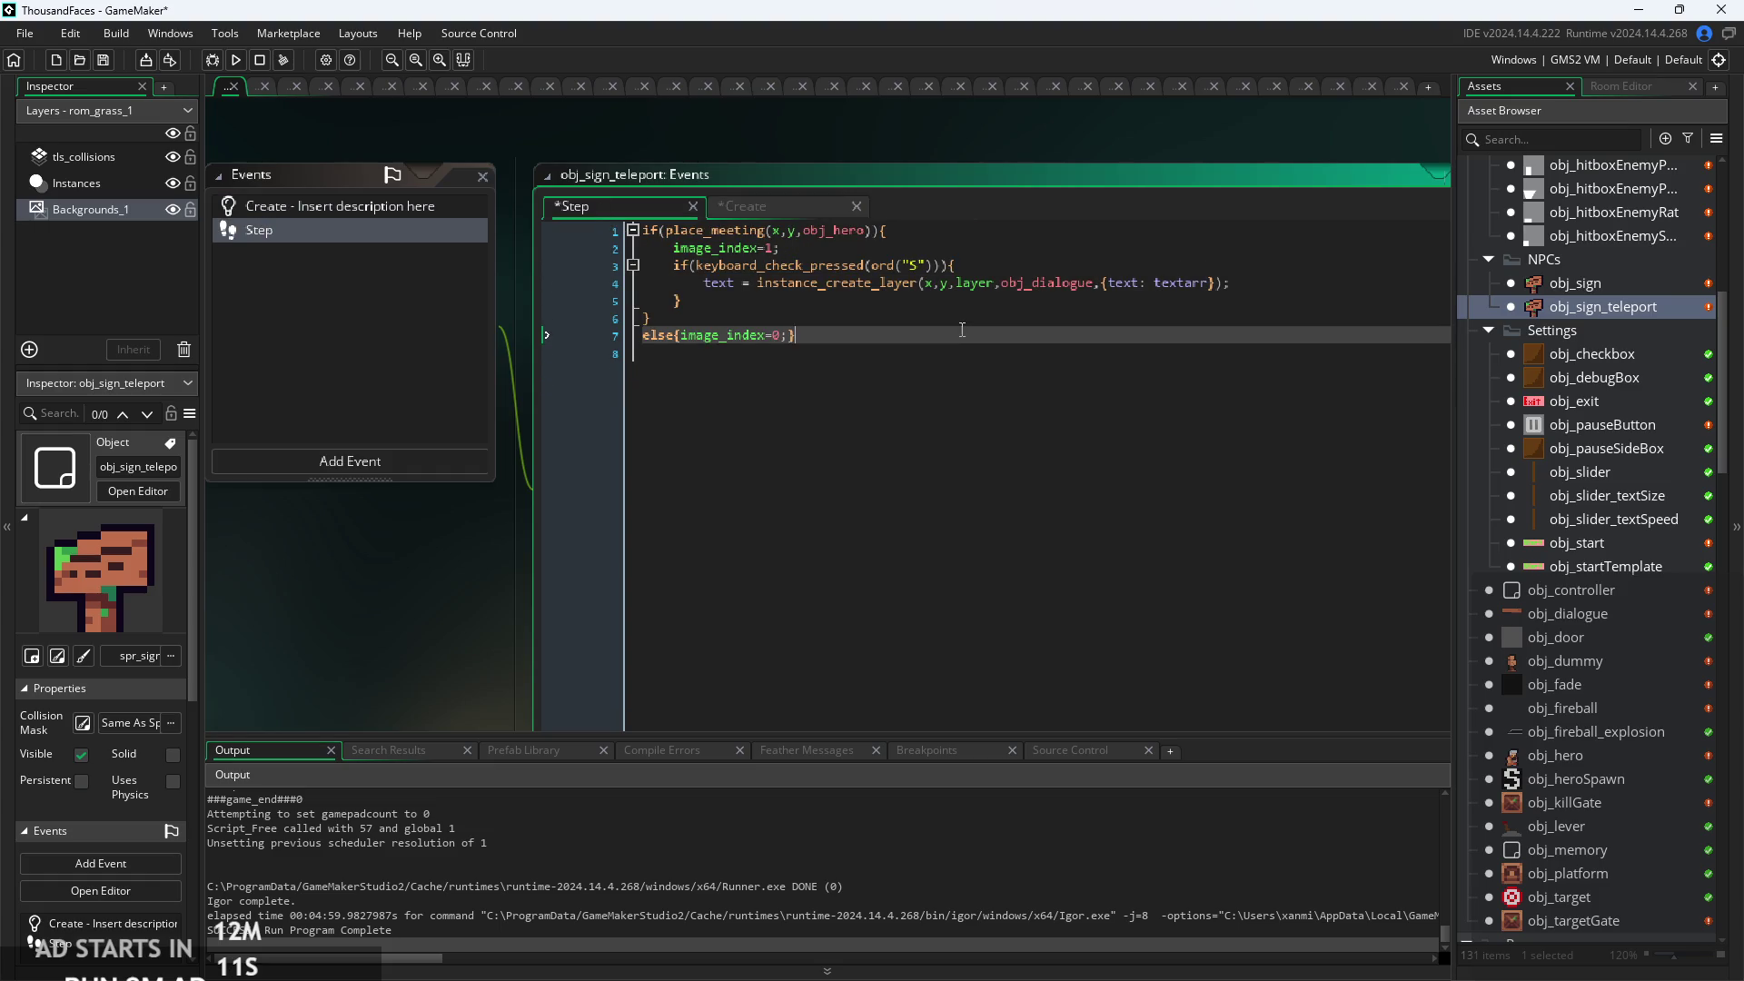
{"action": "key", "text": "Return"}
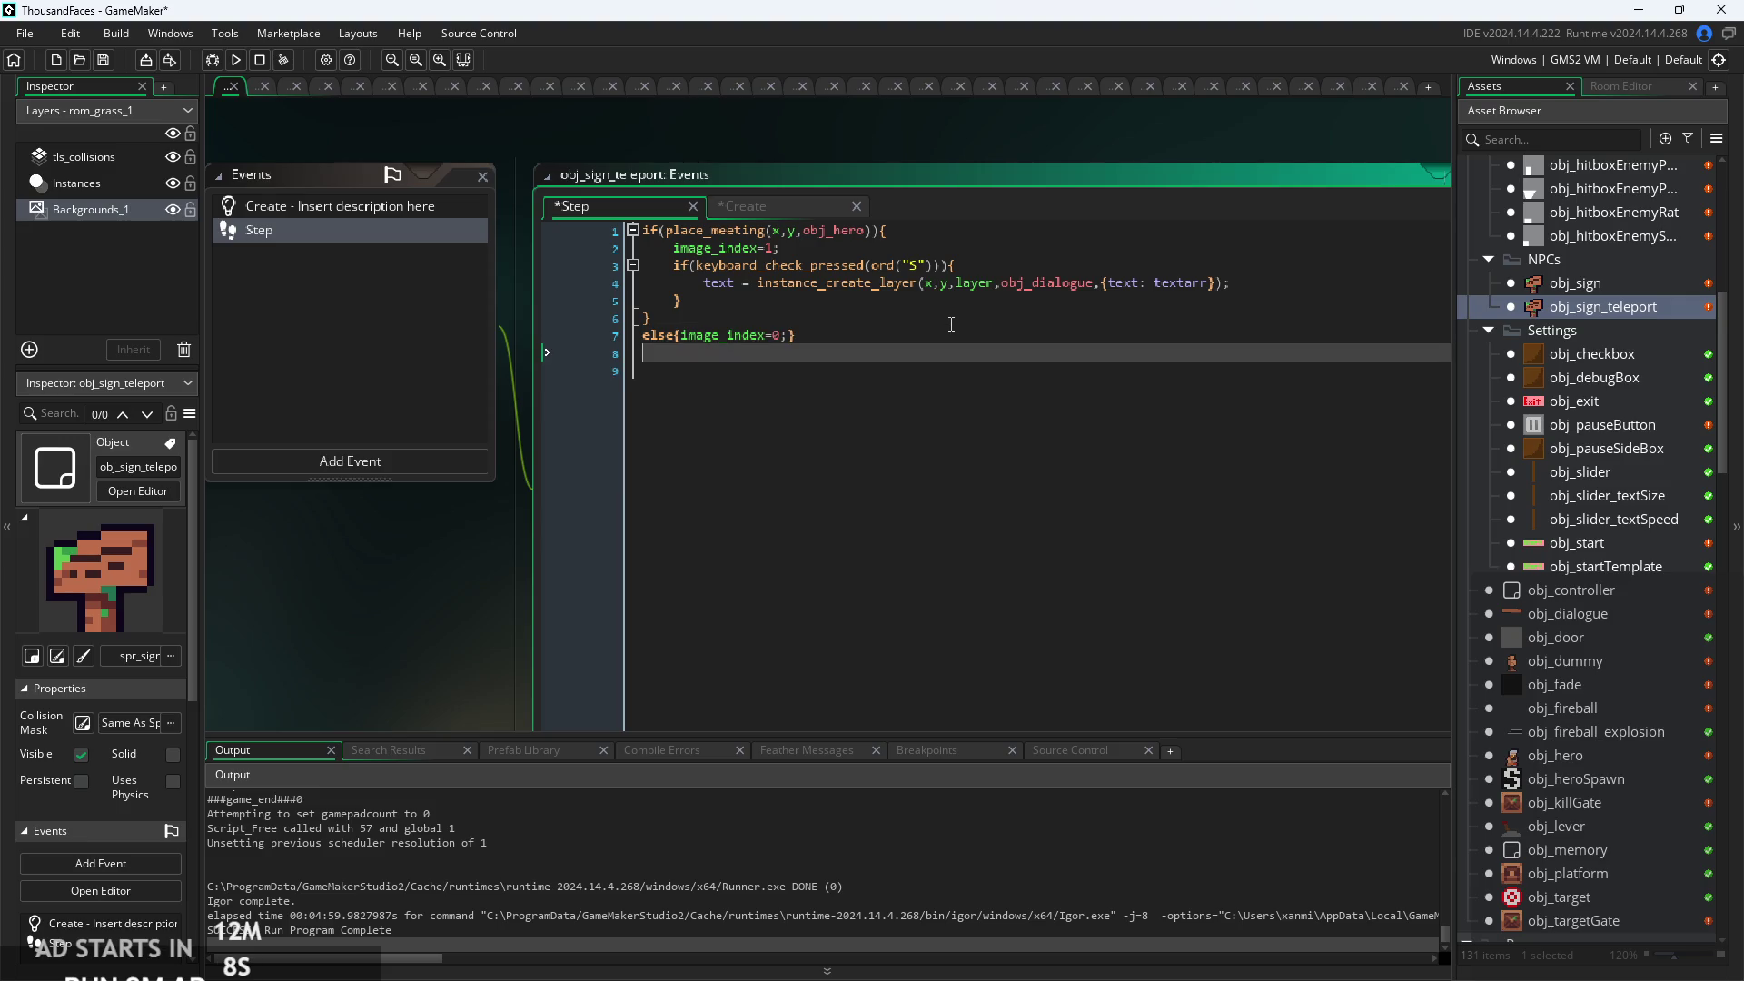
{"action": "type", "text": "f)"}
{"action": "type", "text": "(te"}
{"action": "type", "text": "xt"}
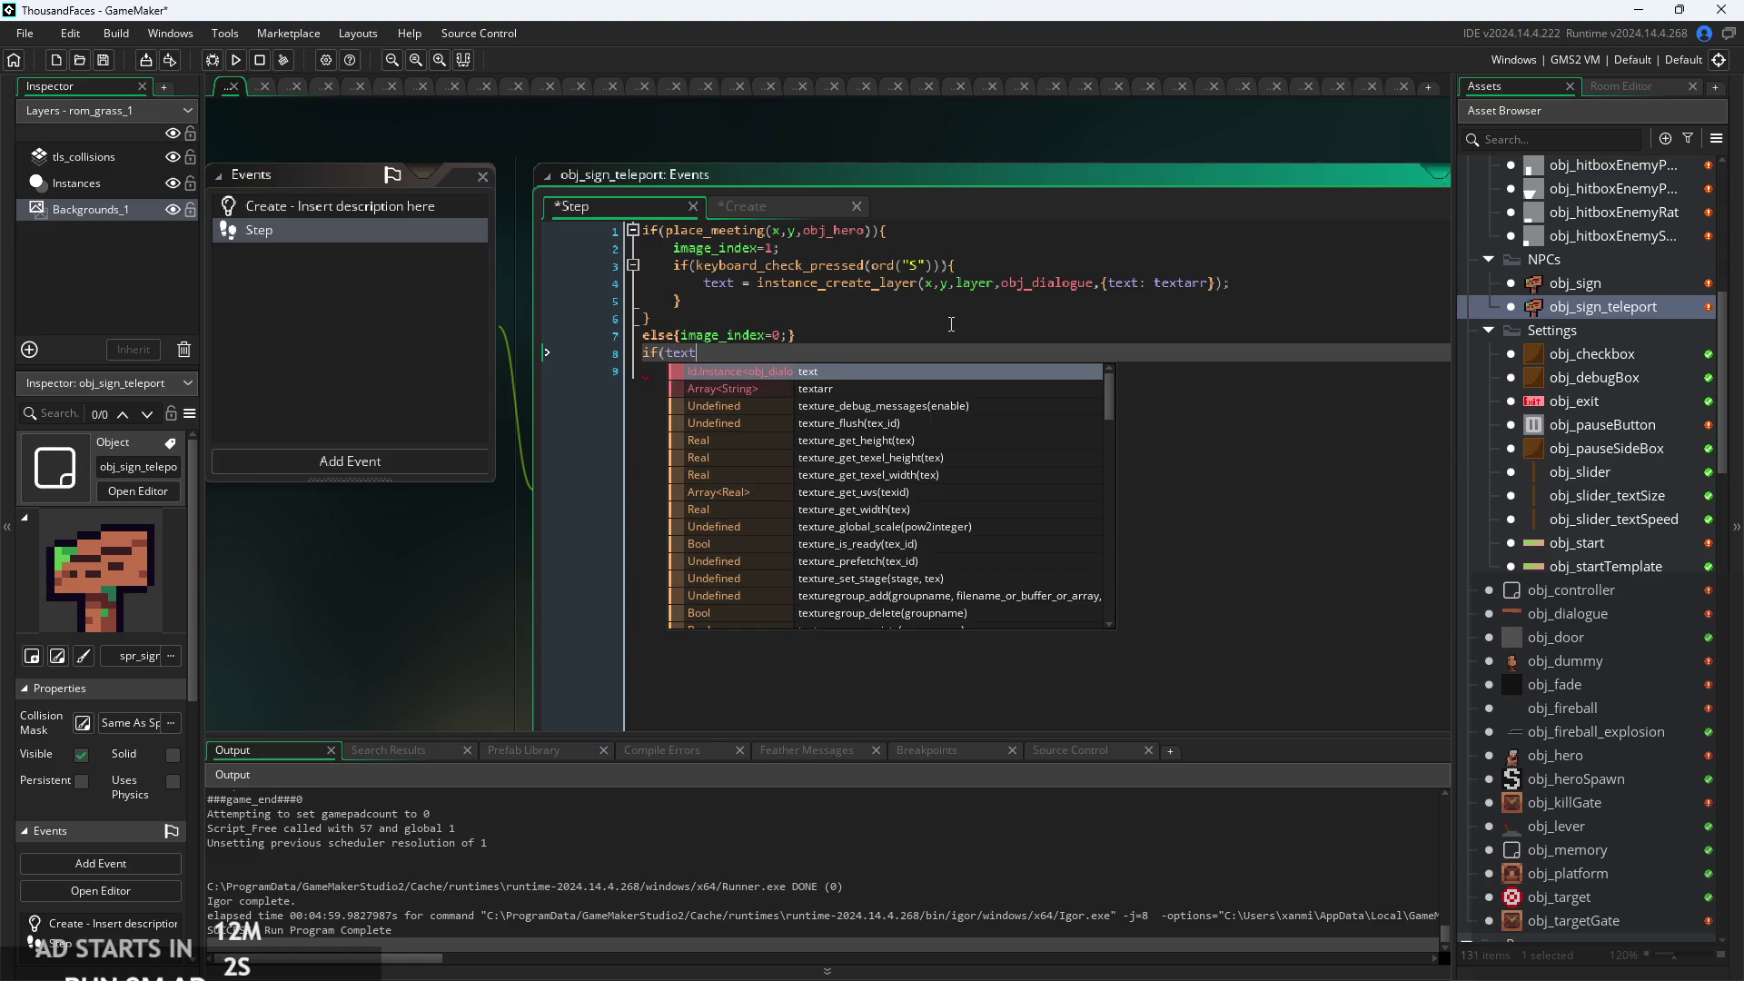
{"action": "scroll", "coordinate": [951, 324], "scroll_direction": "up", "scroll_amount": 3, "text": "ctrl"}
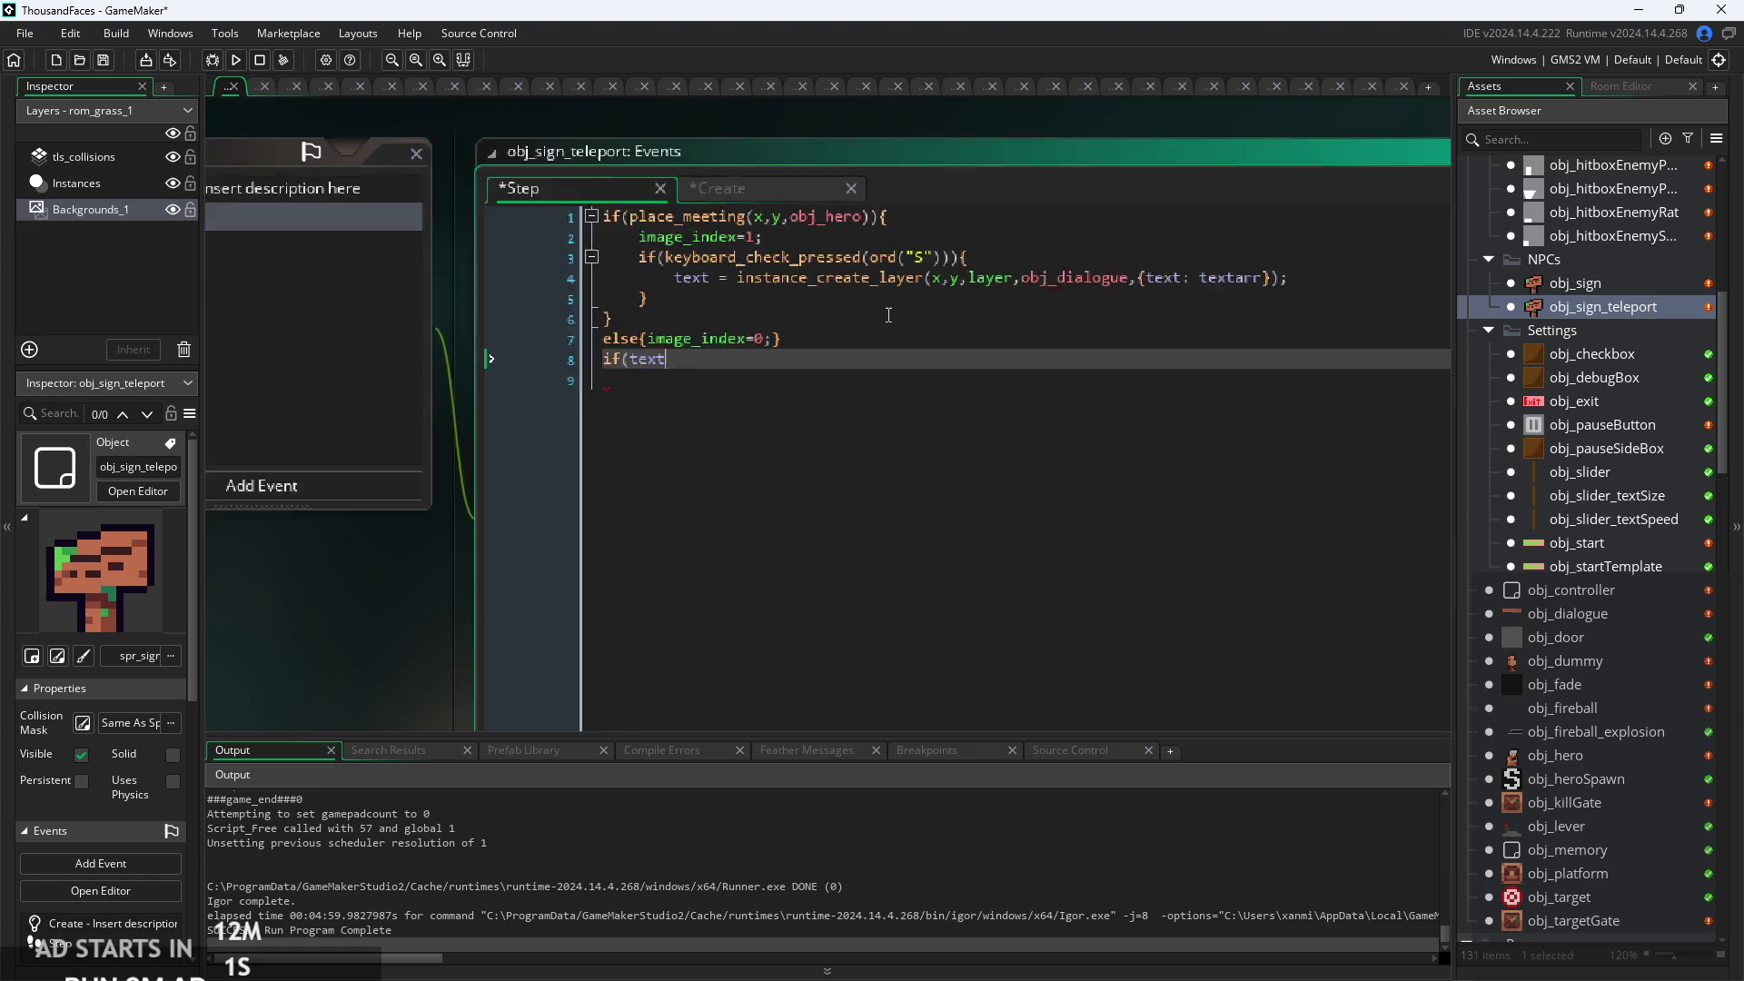
Declare read = false below text = undefined in the Create event.
{"action": "left_click", "coordinate": [749, 164]}
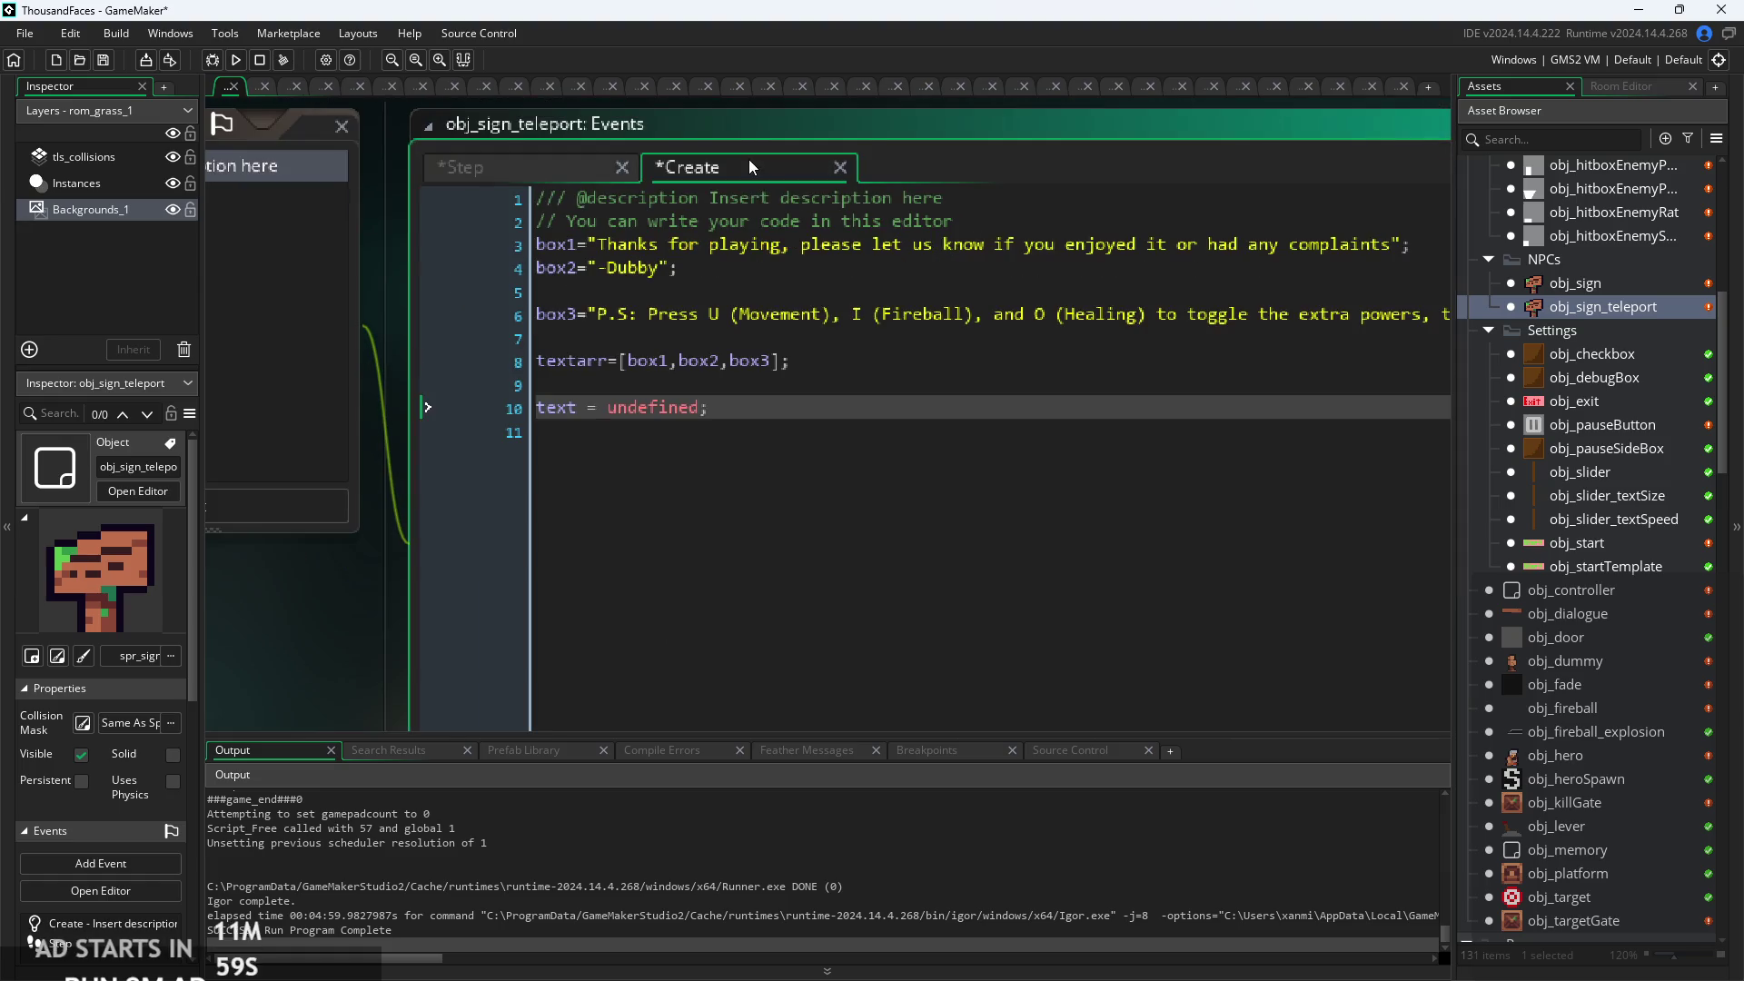
{"action": "key", "text": "Return"}
{"action": "type", "text": "erad"}
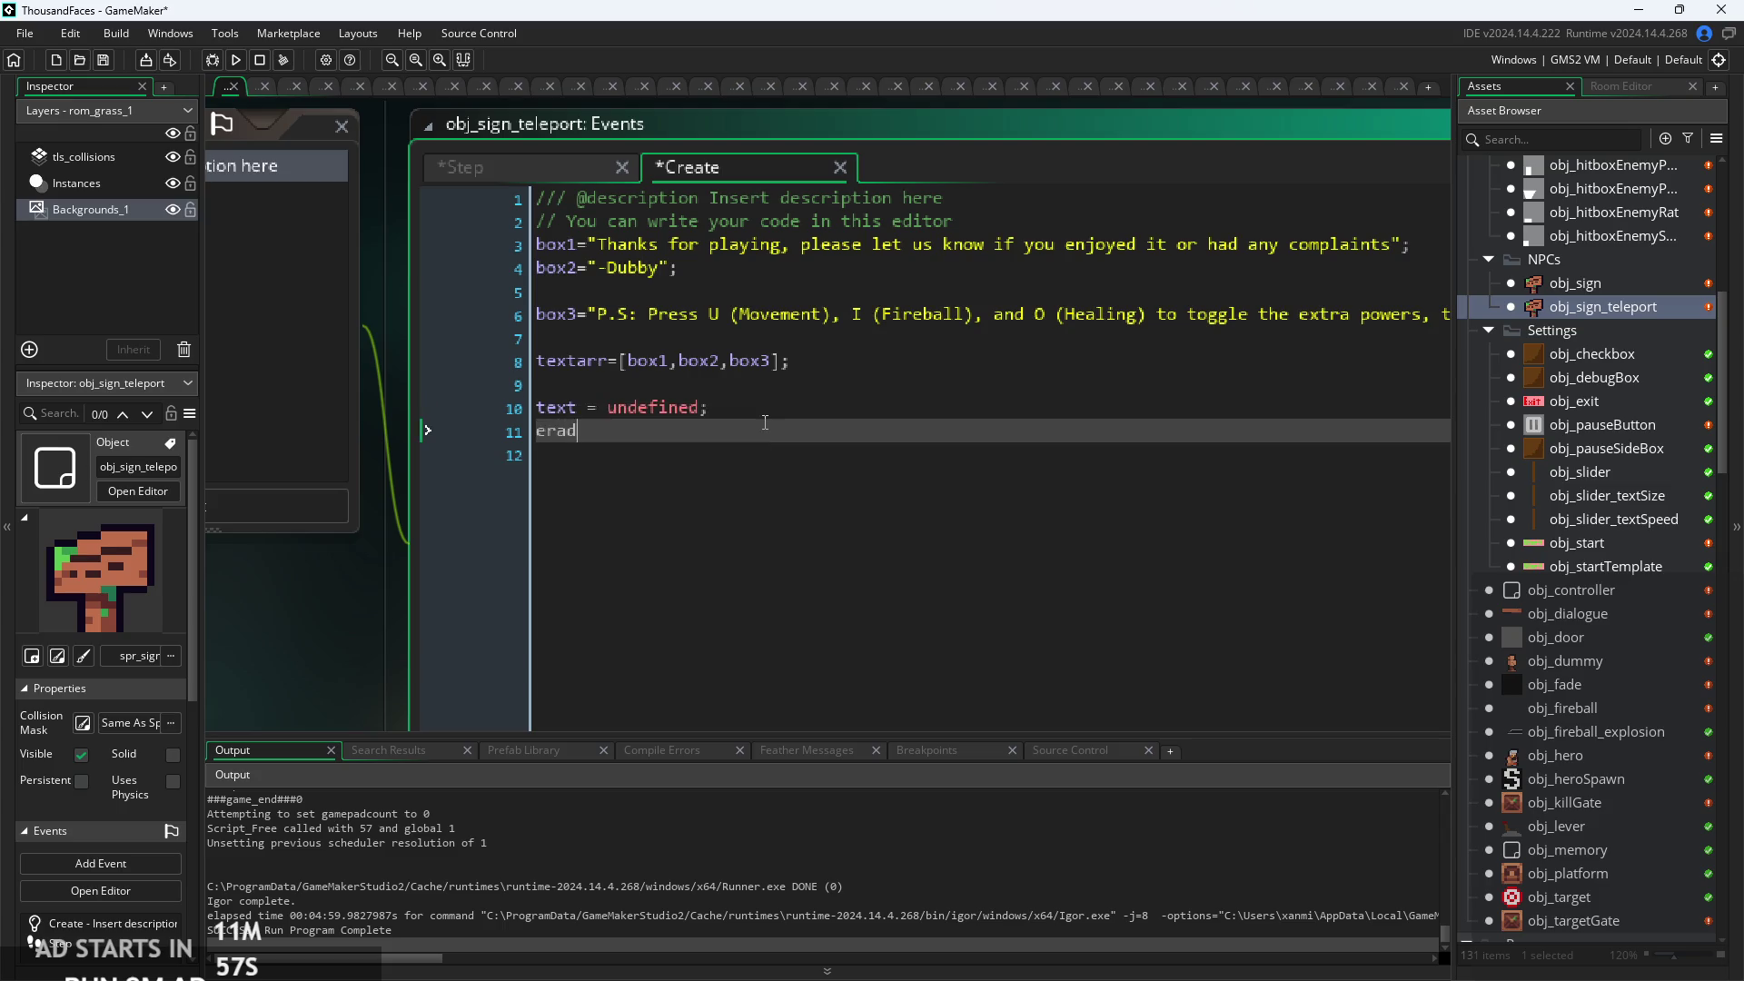
{"action": "key", "text": "BackSpace"}
{"action": "key", "text": "BackSpace"}
{"action": "key", "text": "BackSpace"}
{"action": "type", "text": "read - f"}
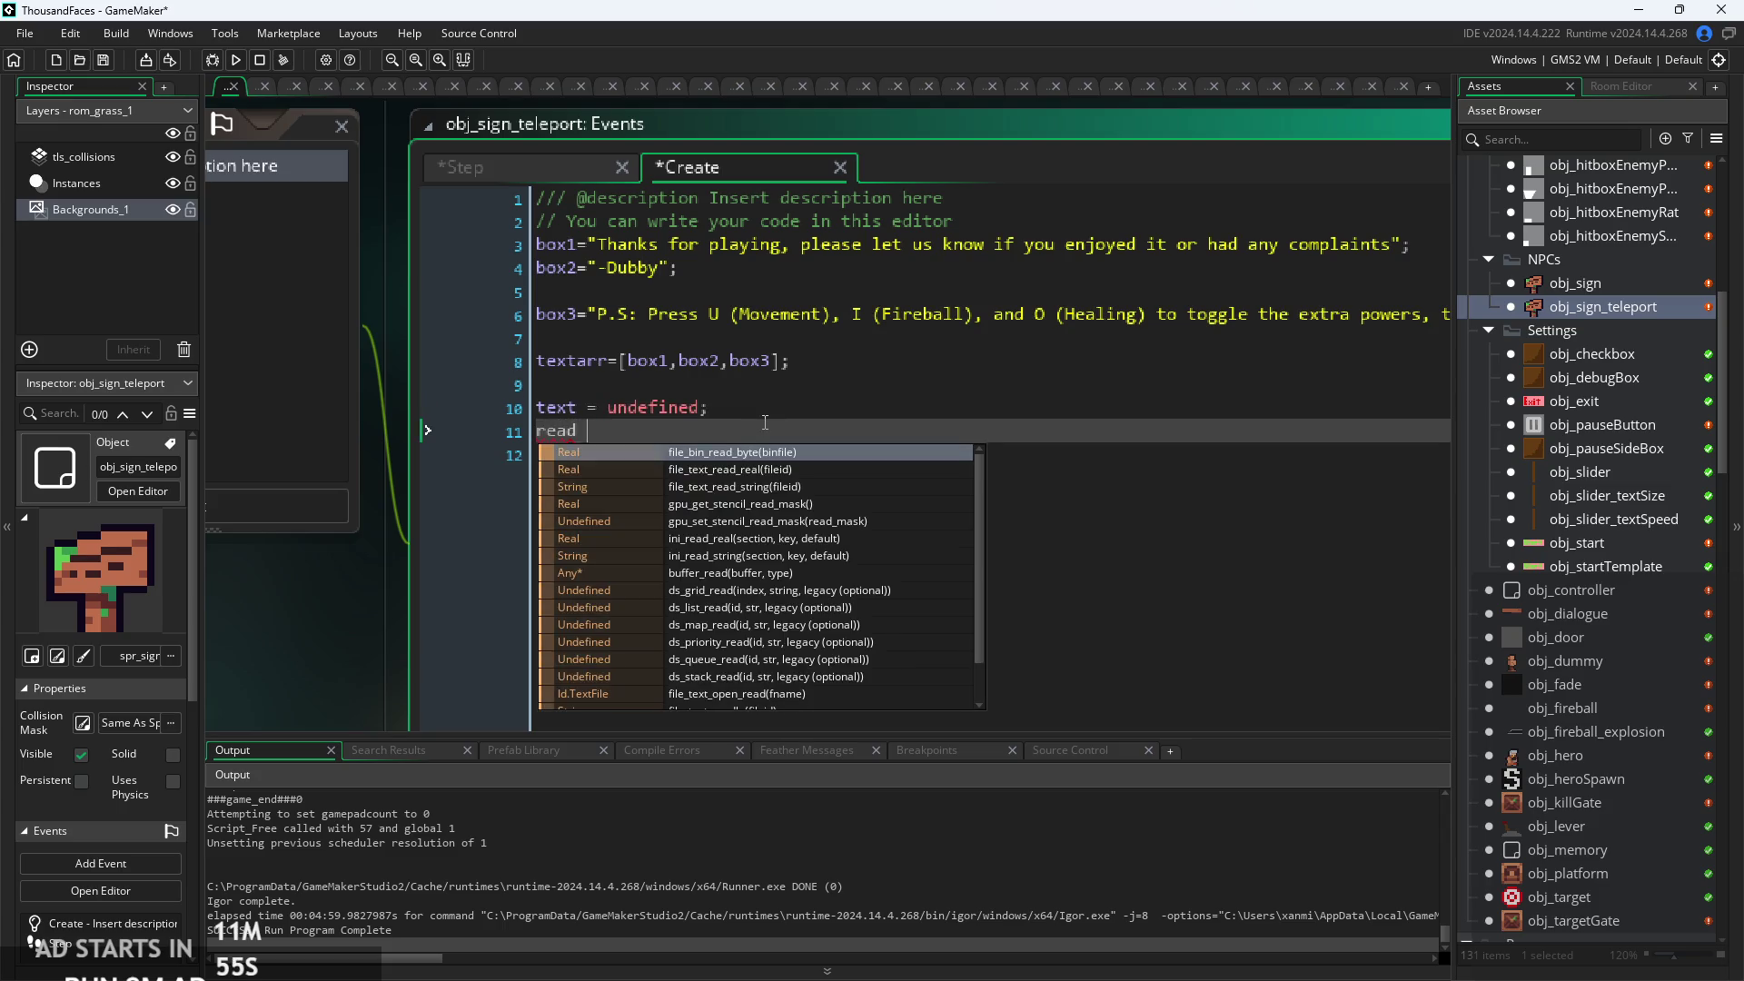
{"action": "key", "text": "BackSpace"}
{"action": "key", "text": "BackSpace"}
{"action": "key", "text": "BackSpace"}
{"action": "type", "text": "= false;"}
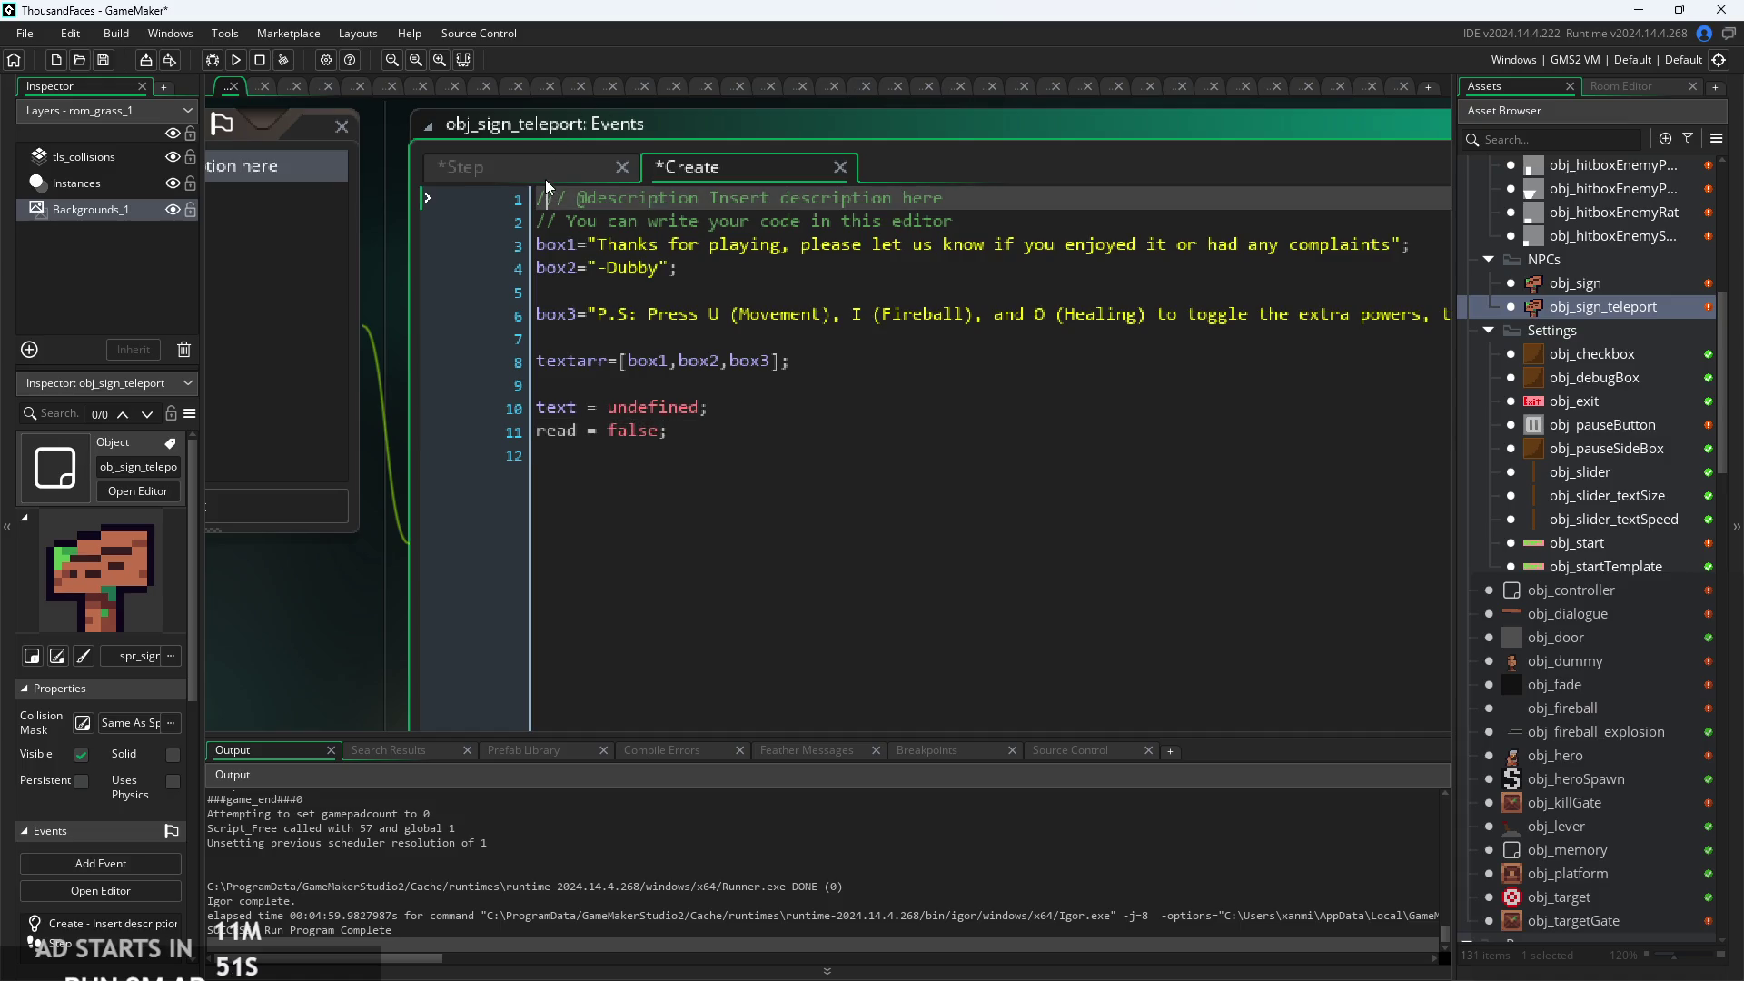
Add read = true; inside the key-press block of the Step event.
{"action": "left_click", "coordinate": [545, 171]}
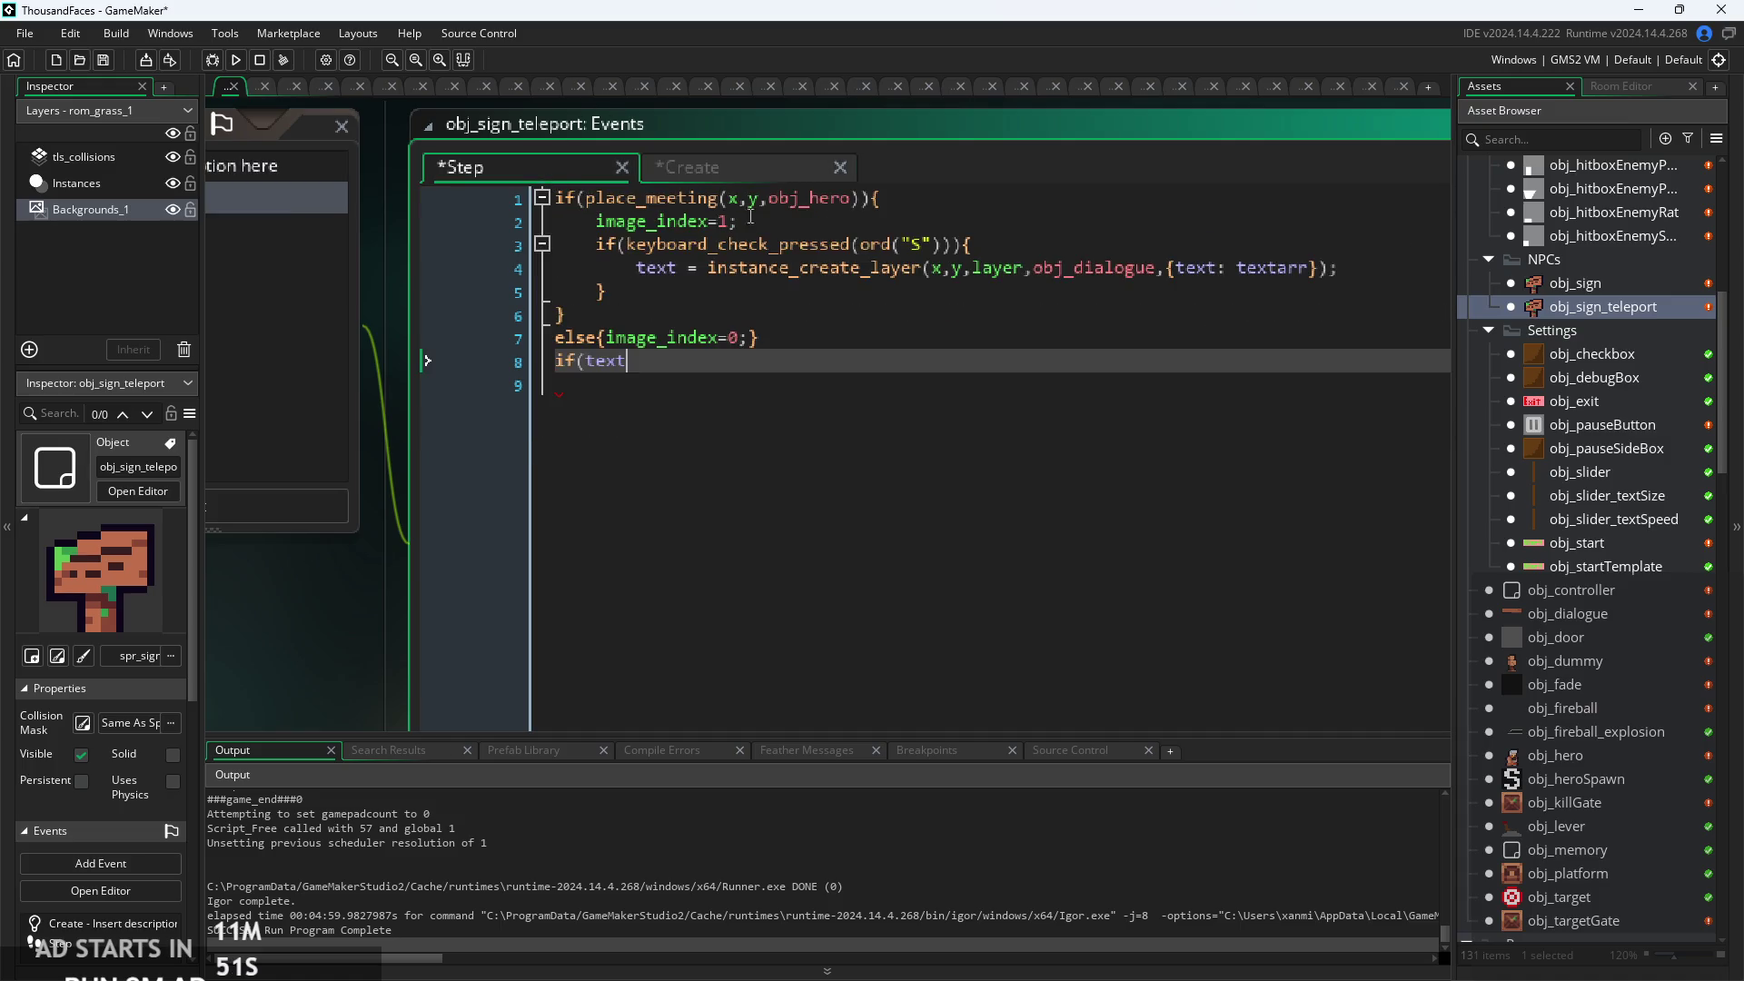
{"action": "left_click", "coordinate": [853, 221]}
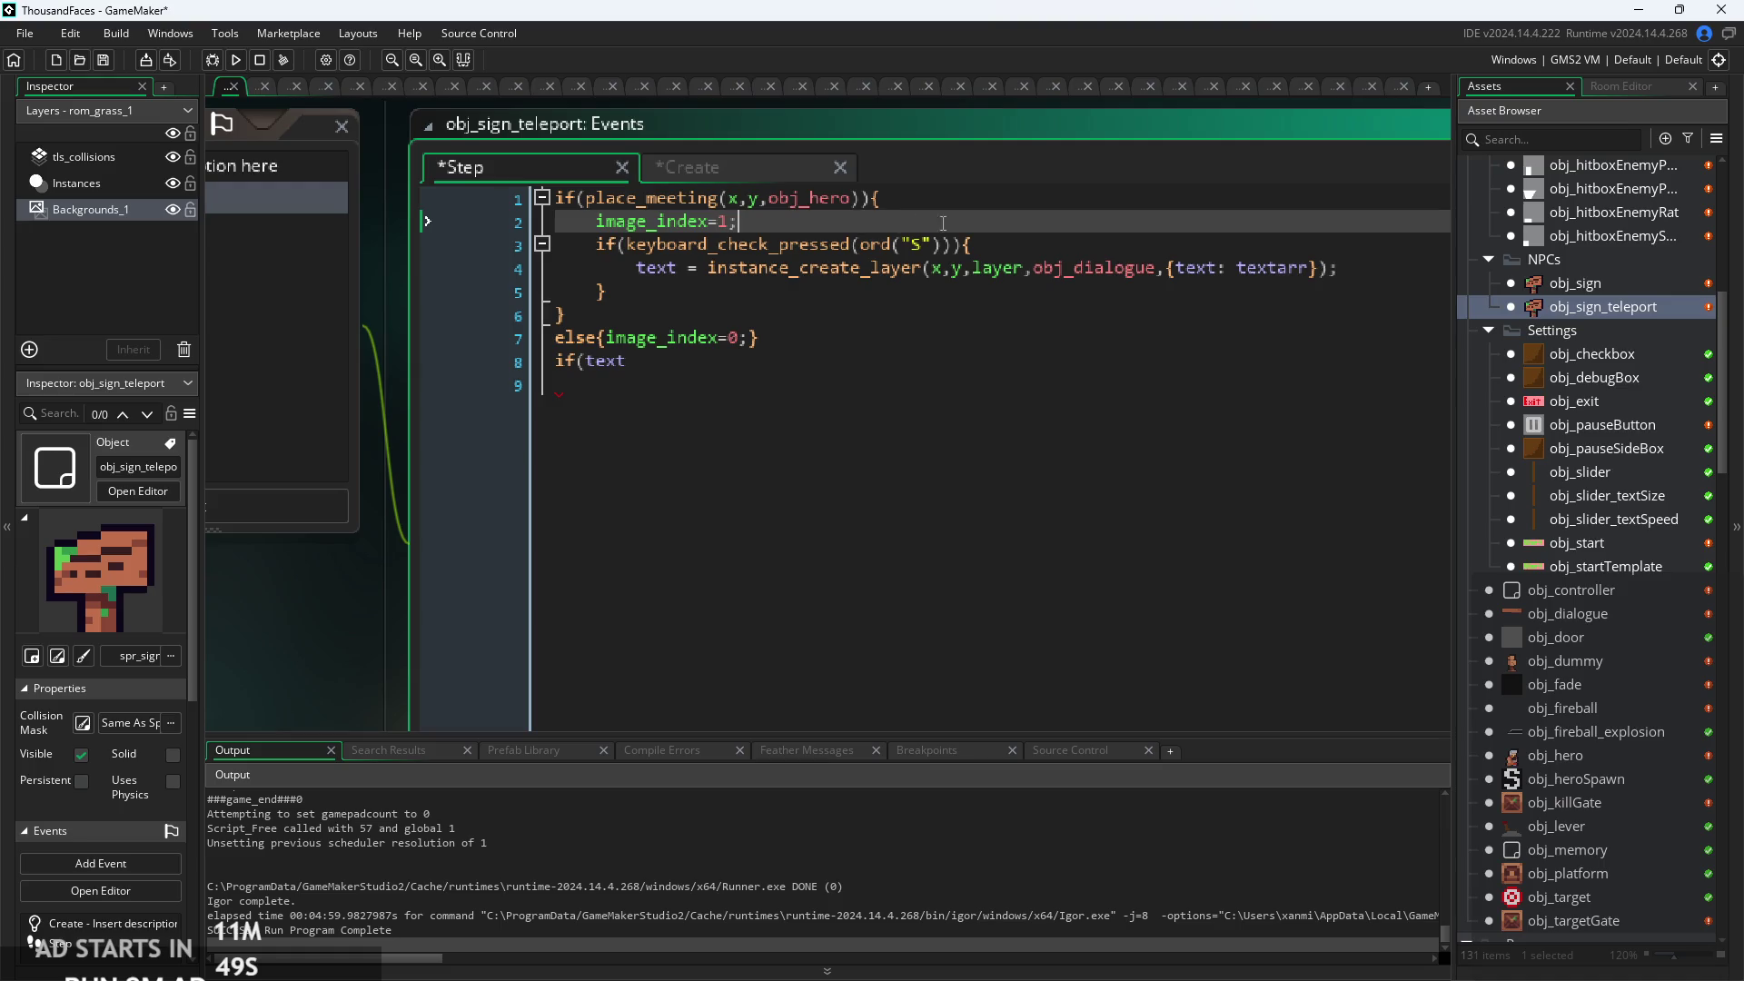
{"action": "left_click", "coordinate": [1031, 247]}
{"action": "key", "text": "Return"}
{"action": "type", "text": "read"}
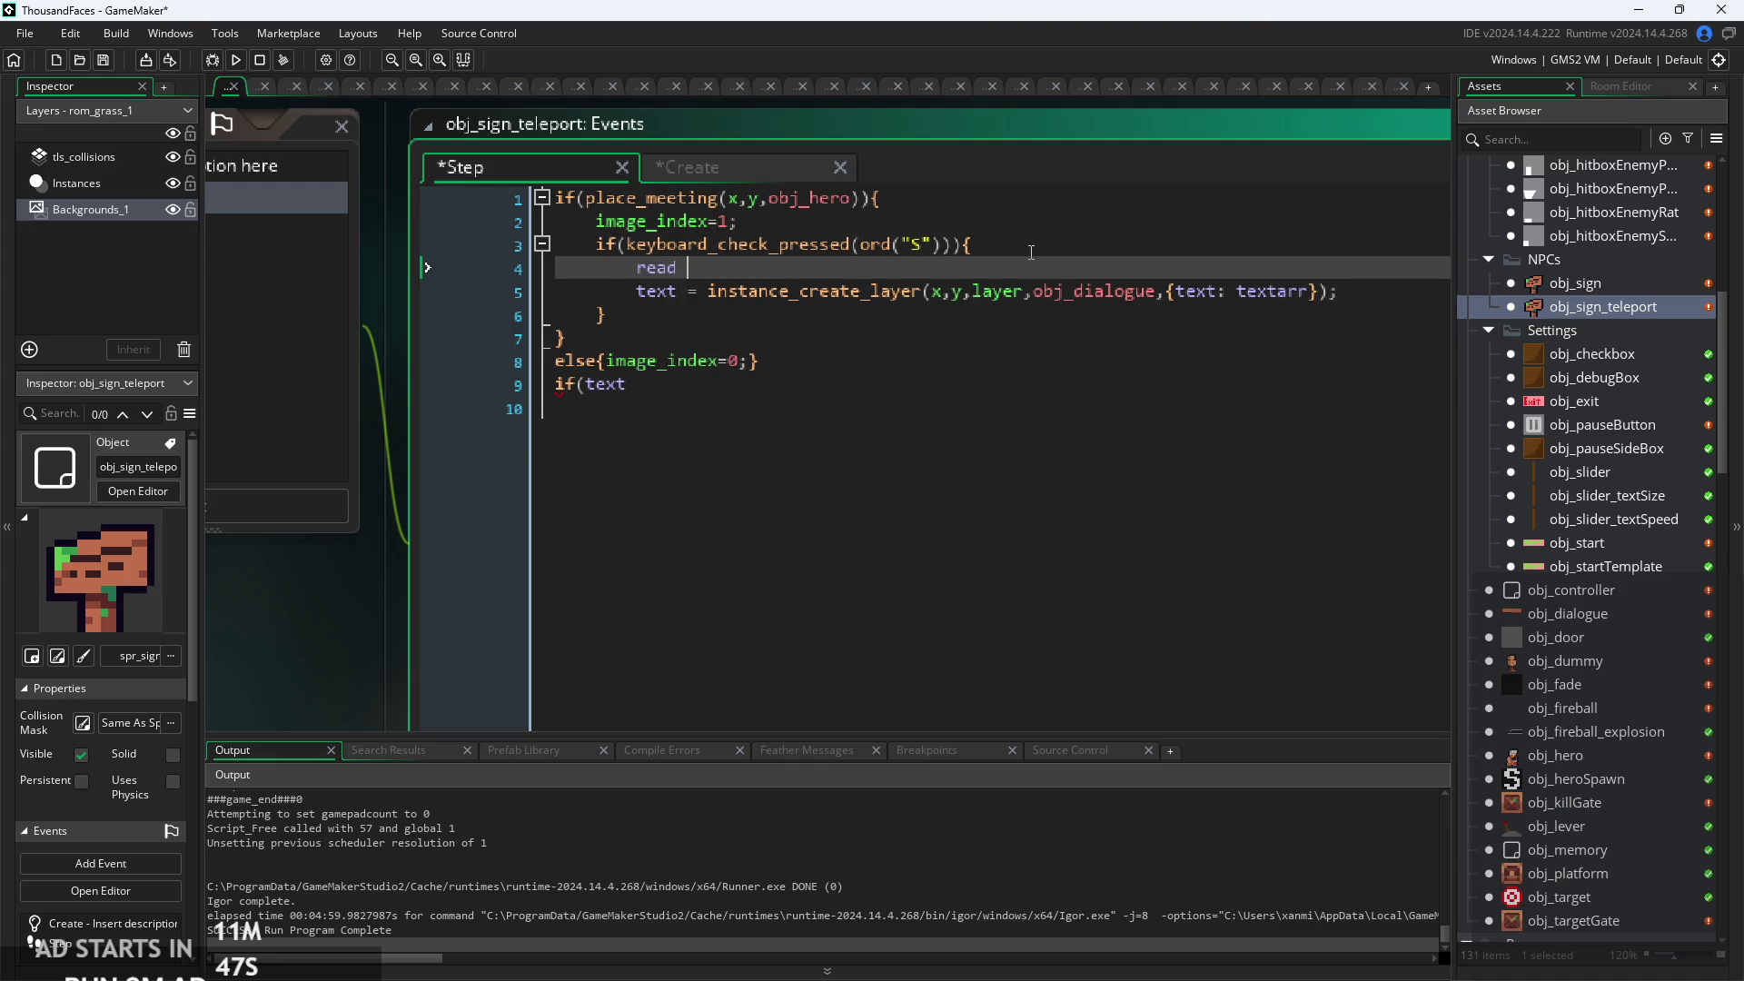
{"action": "type", "text": " = true;"}
Rewrite line 9 as if(!instance_exists(text)&&read) with an empty body block.
{"action": "left_click", "coordinate": [701, 391]}
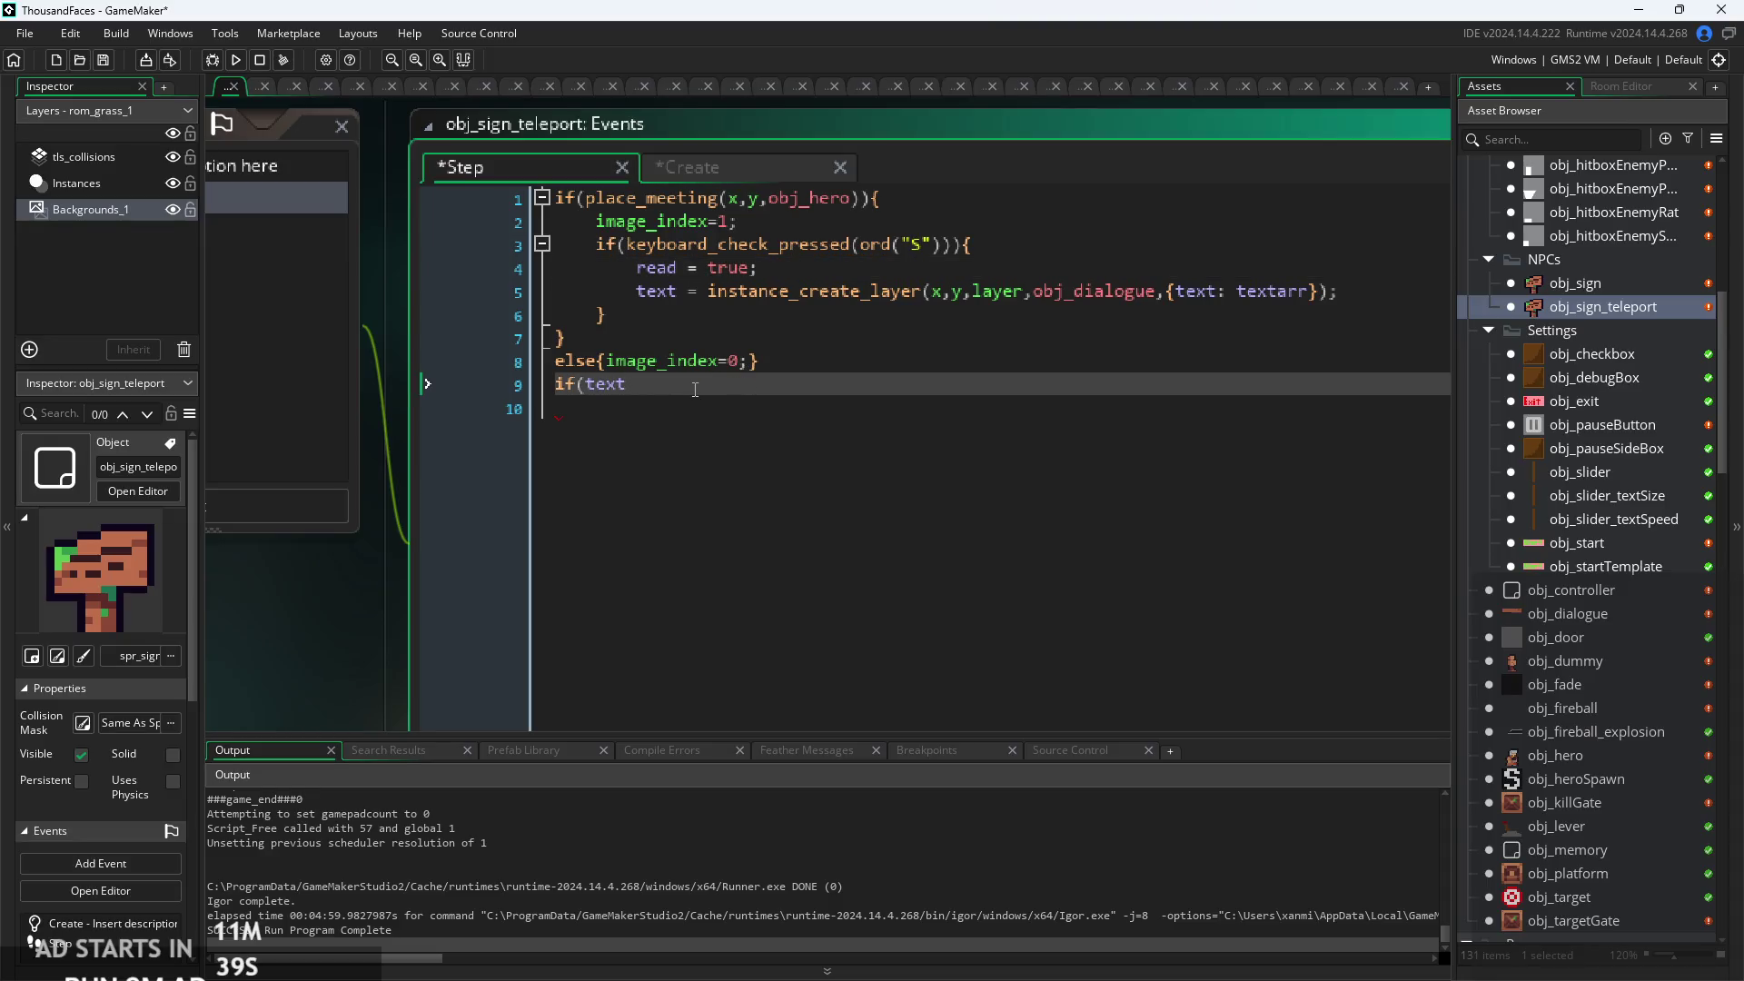
{"action": "key", "text": "BackSpace"}
{"action": "key", "text": "BackSpace"}
{"action": "key", "text": "BackSpace"}
{"action": "type", "text": "instance_ex"}
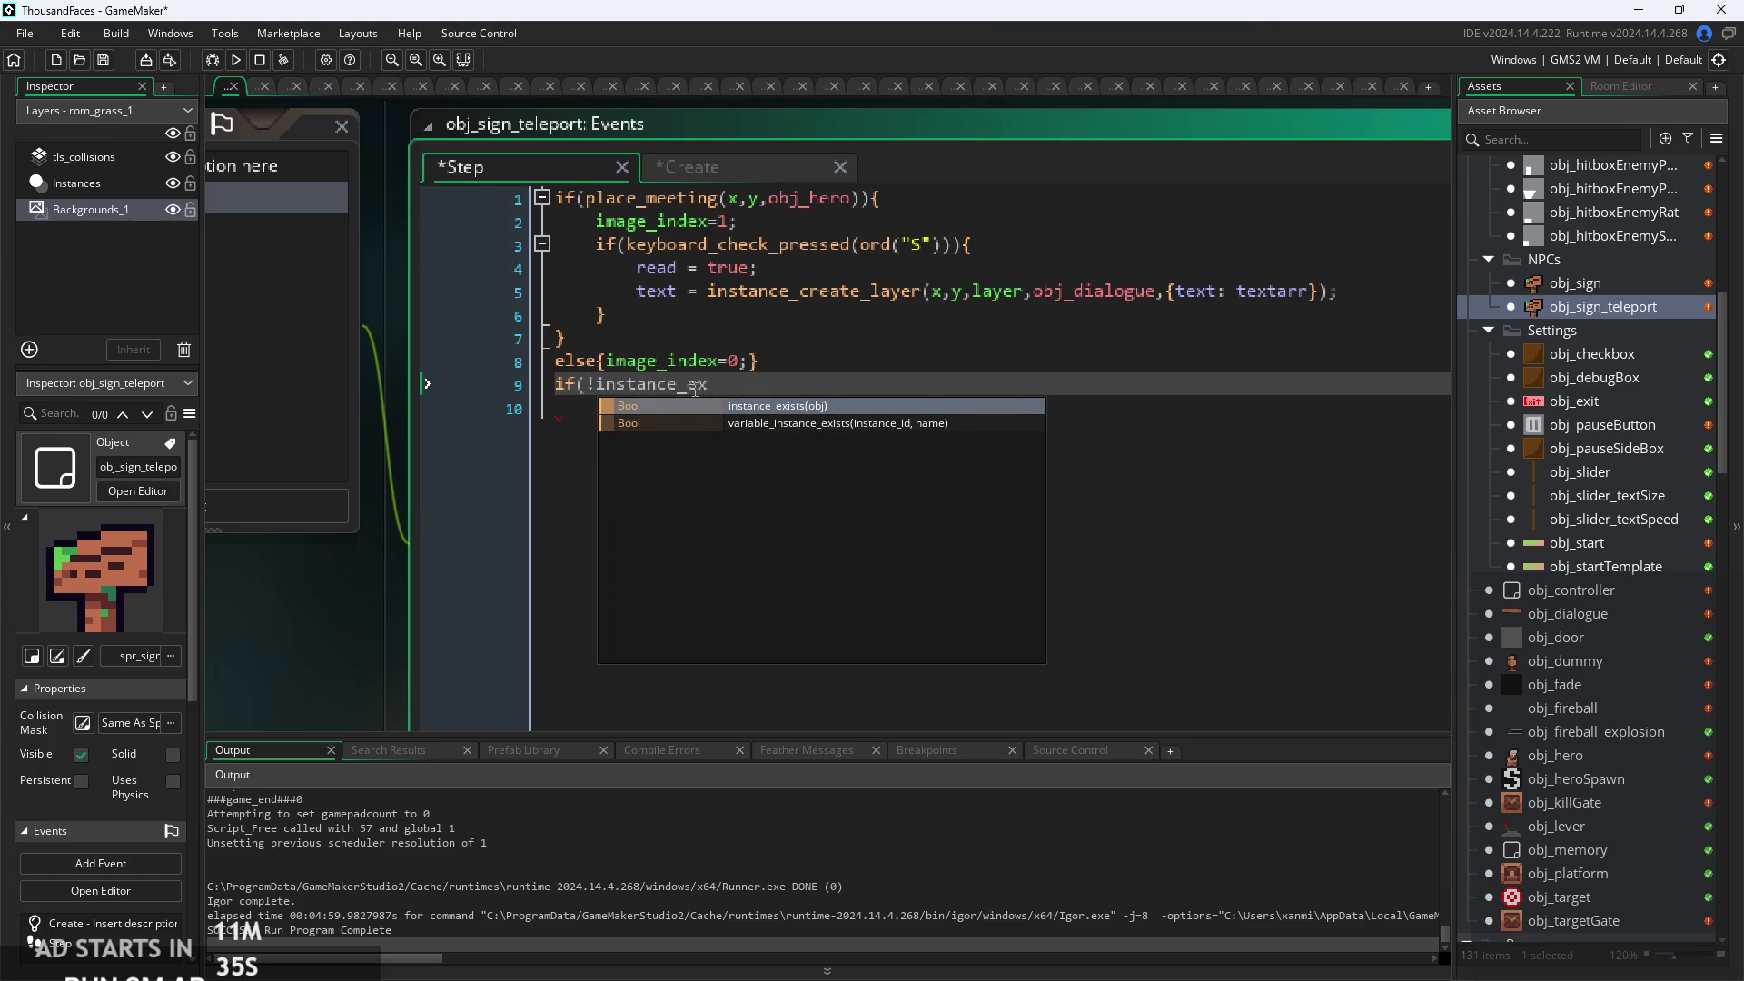
{"action": "key", "text": "Return"}
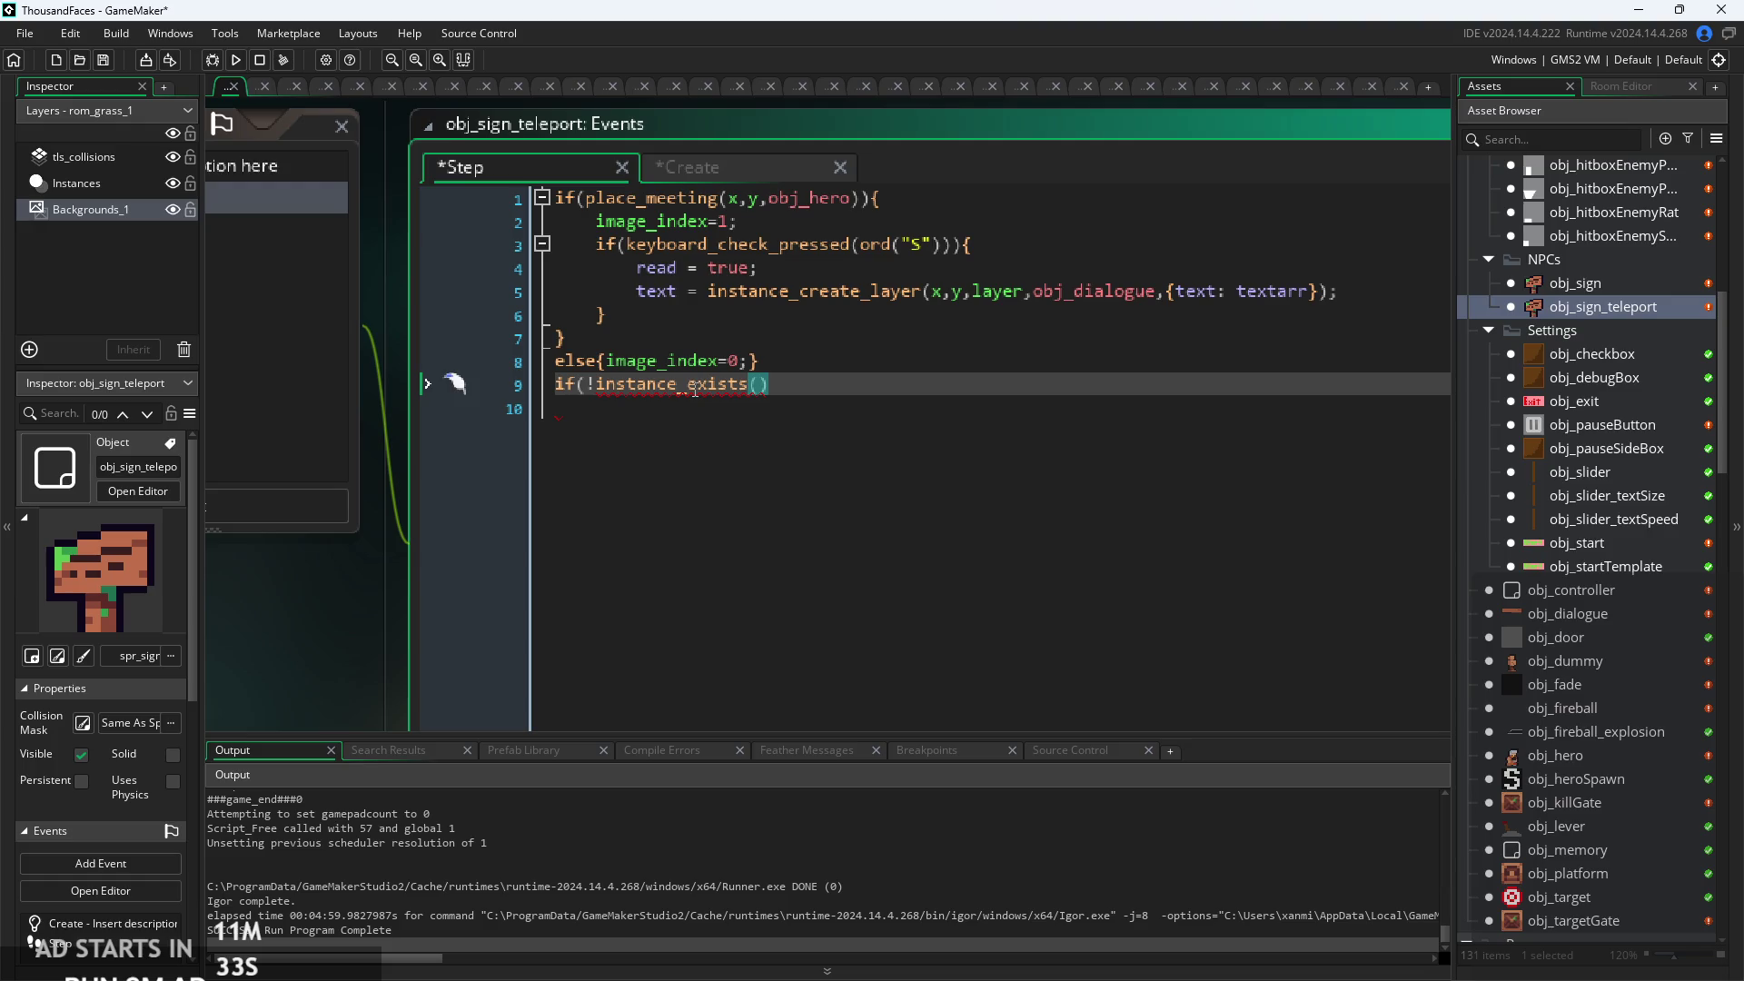
{"action": "type", "text": "text"}
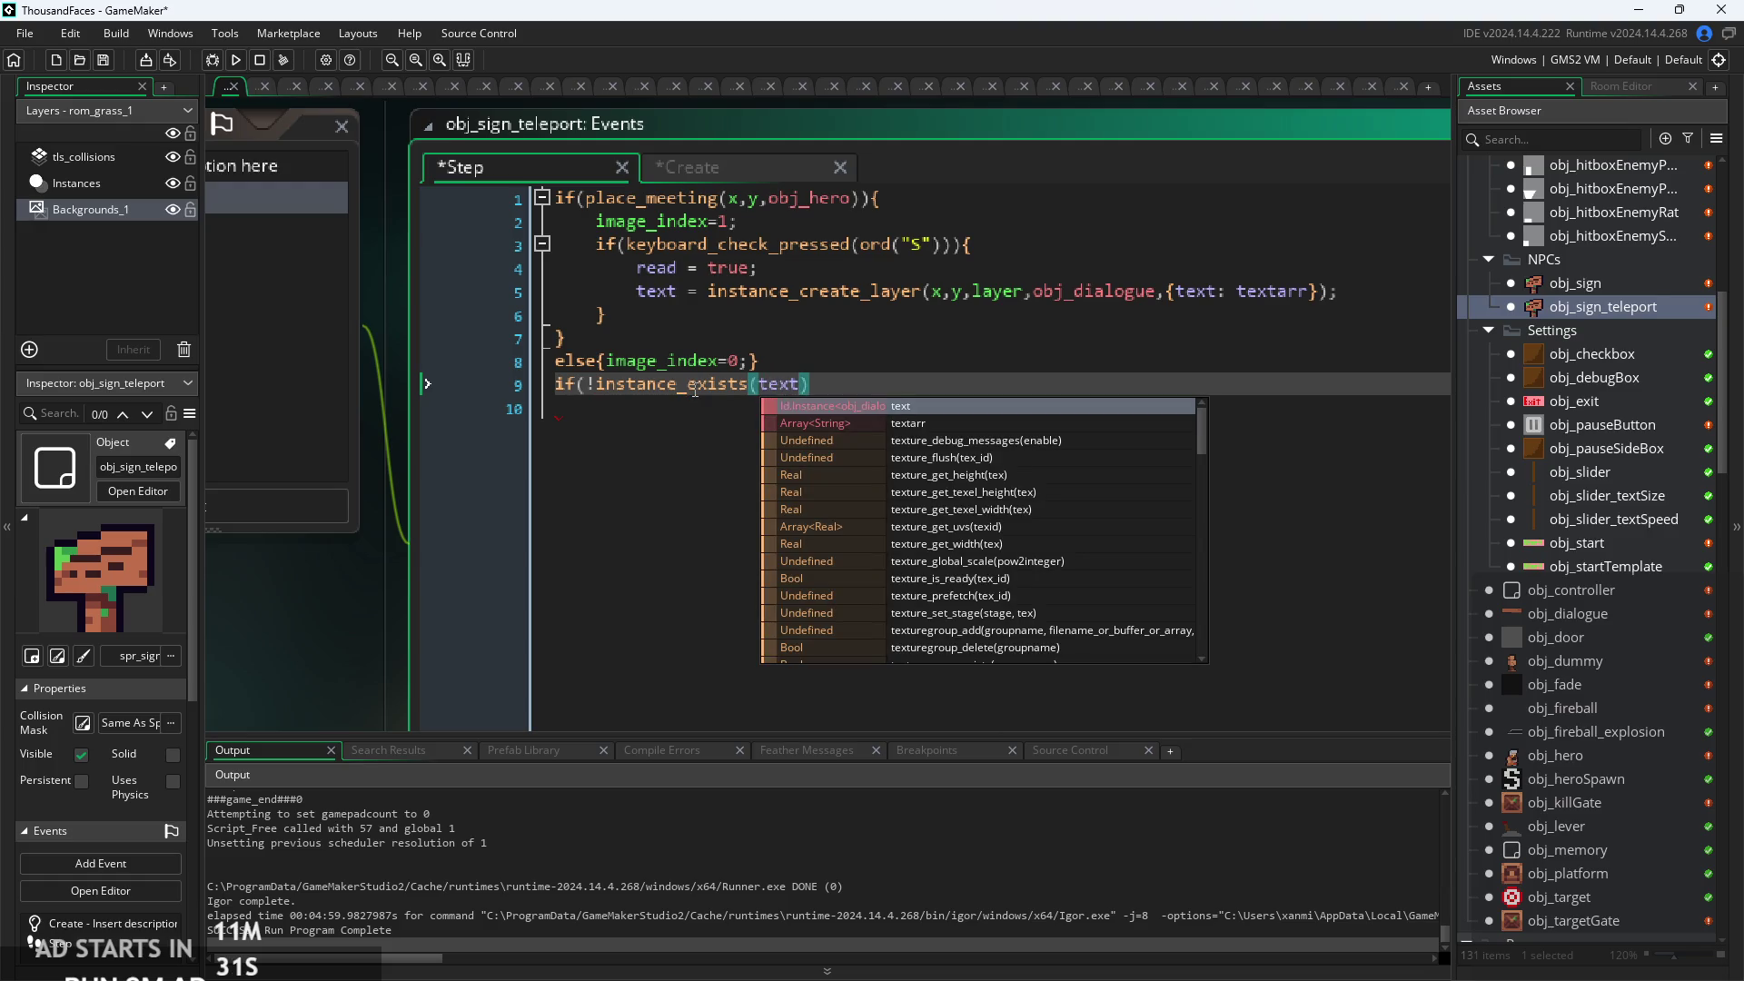
{"action": "type", "text": ")&&"}
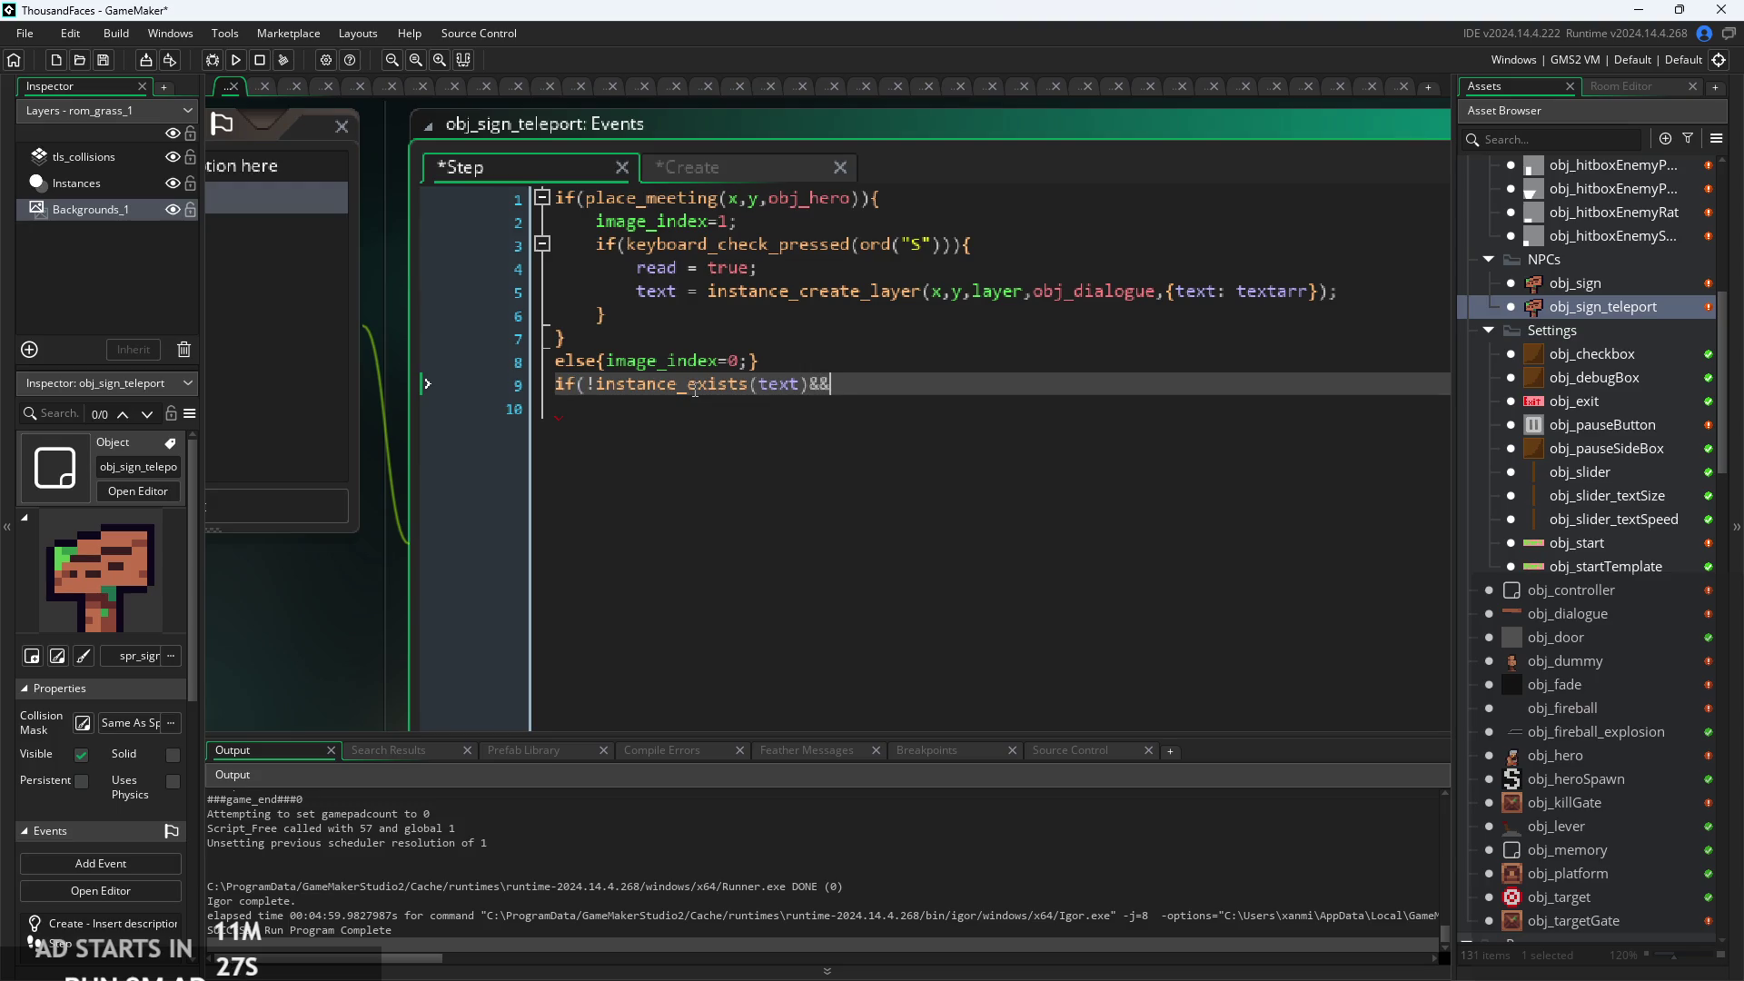
{"action": "type", "text": "read)"}
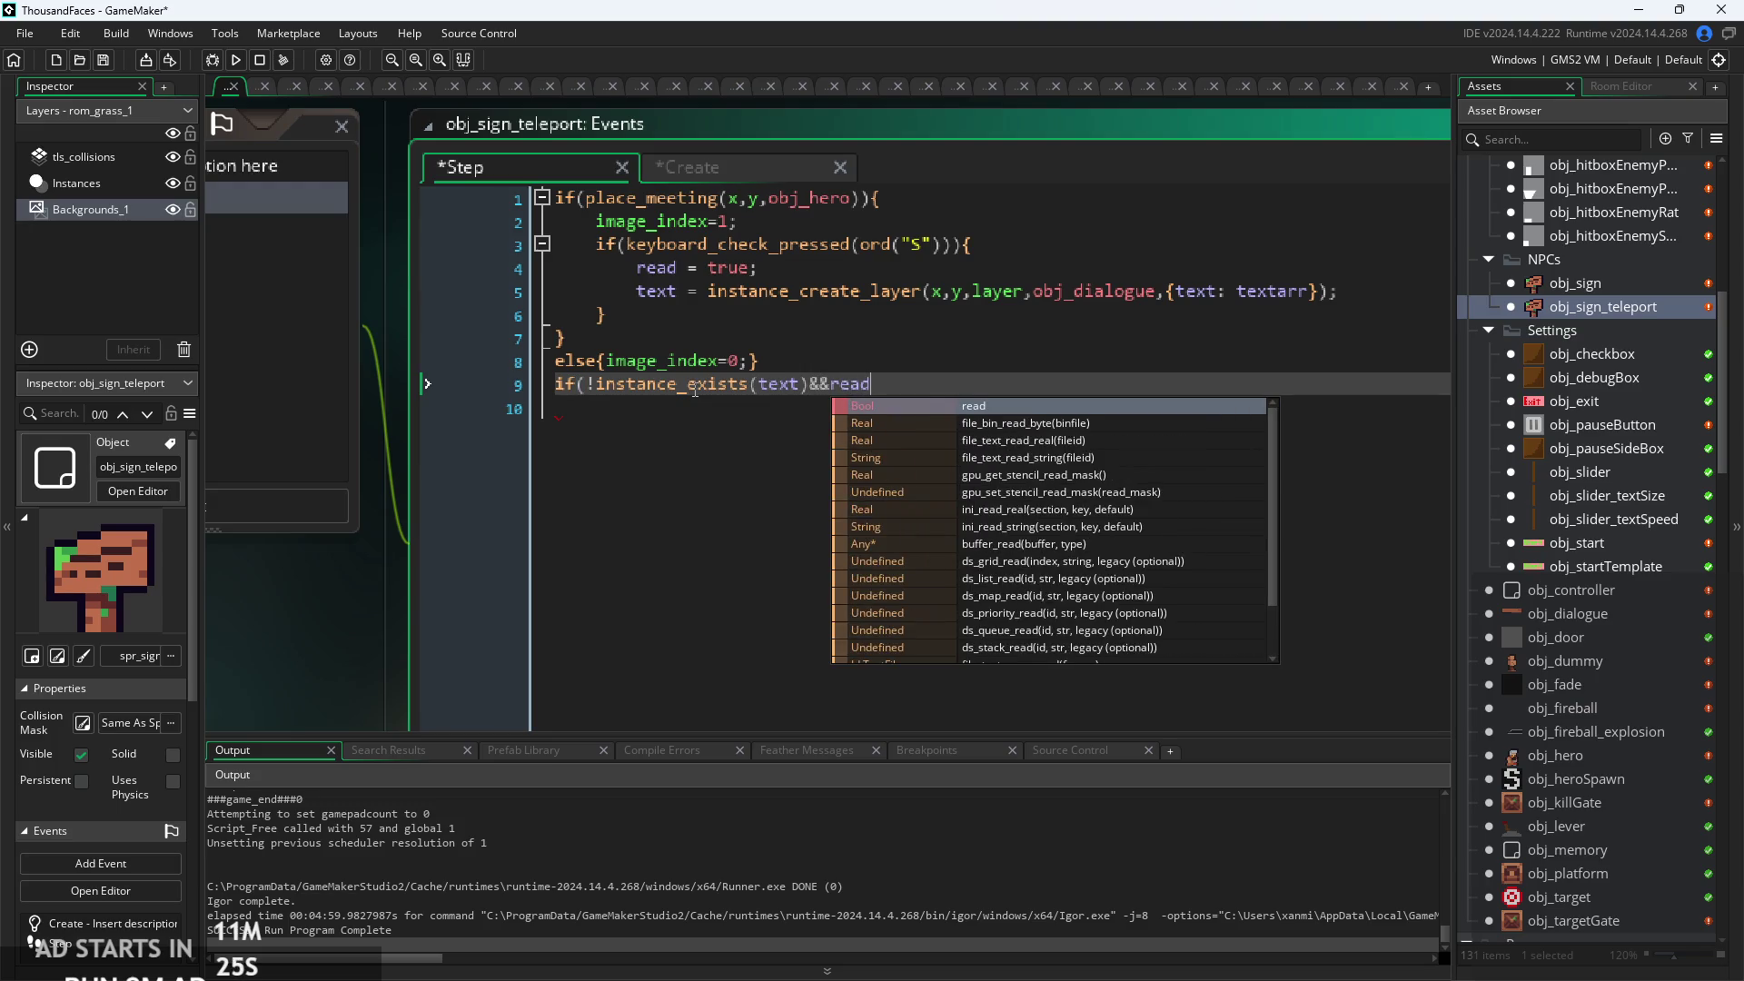
{"action": "key", "text": "Return"}
{"action": "key", "text": "Return"}
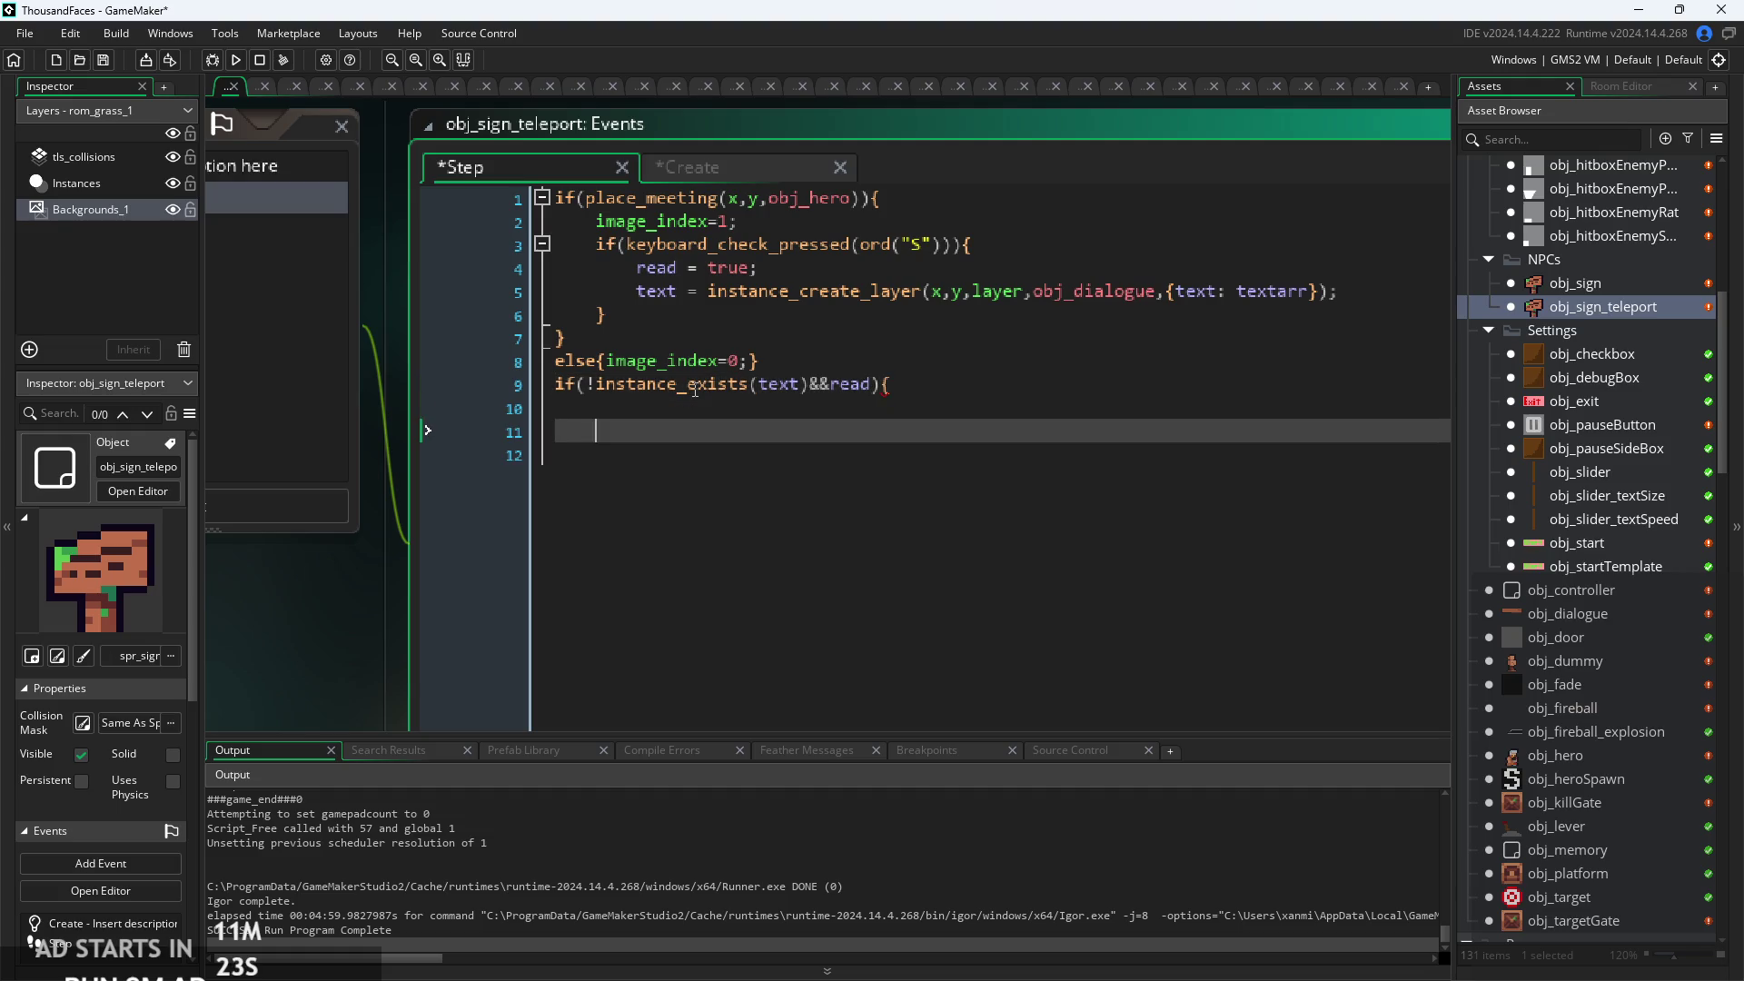
{"action": "key", "text": "Up"}
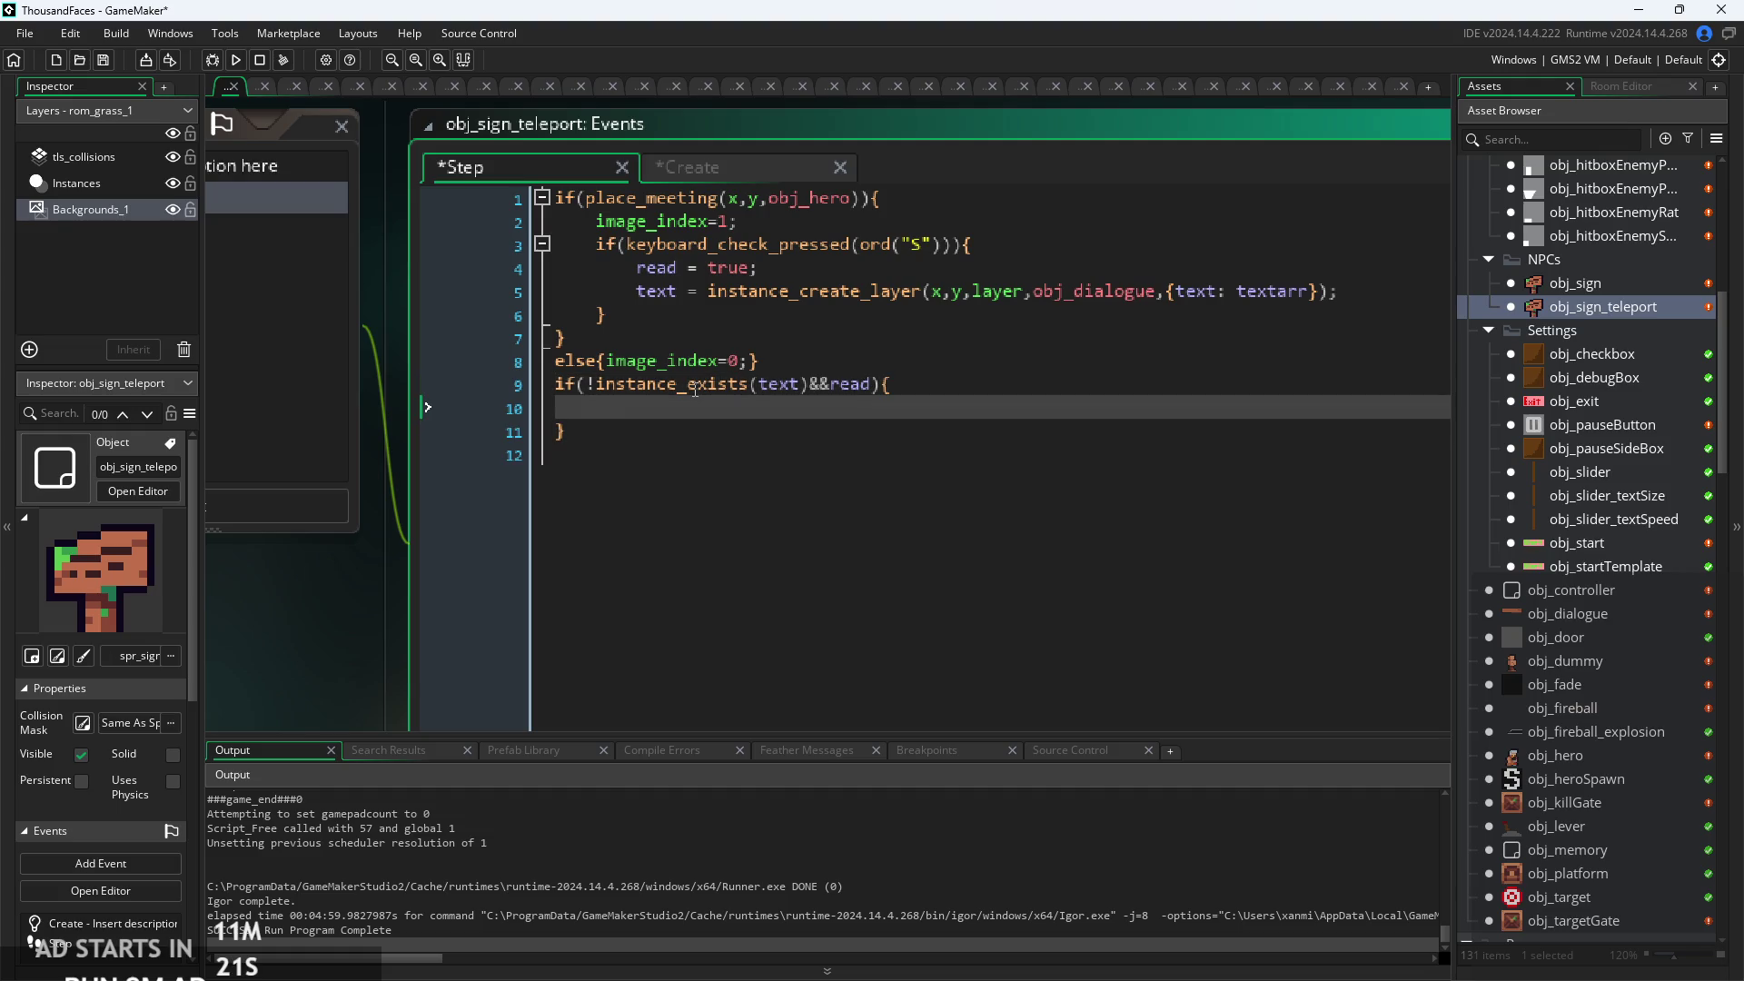
Inside that block, copy the instance_create_layer call, switch it to obj_fade and drop the text key.
{"action": "type", "text": "insta"}
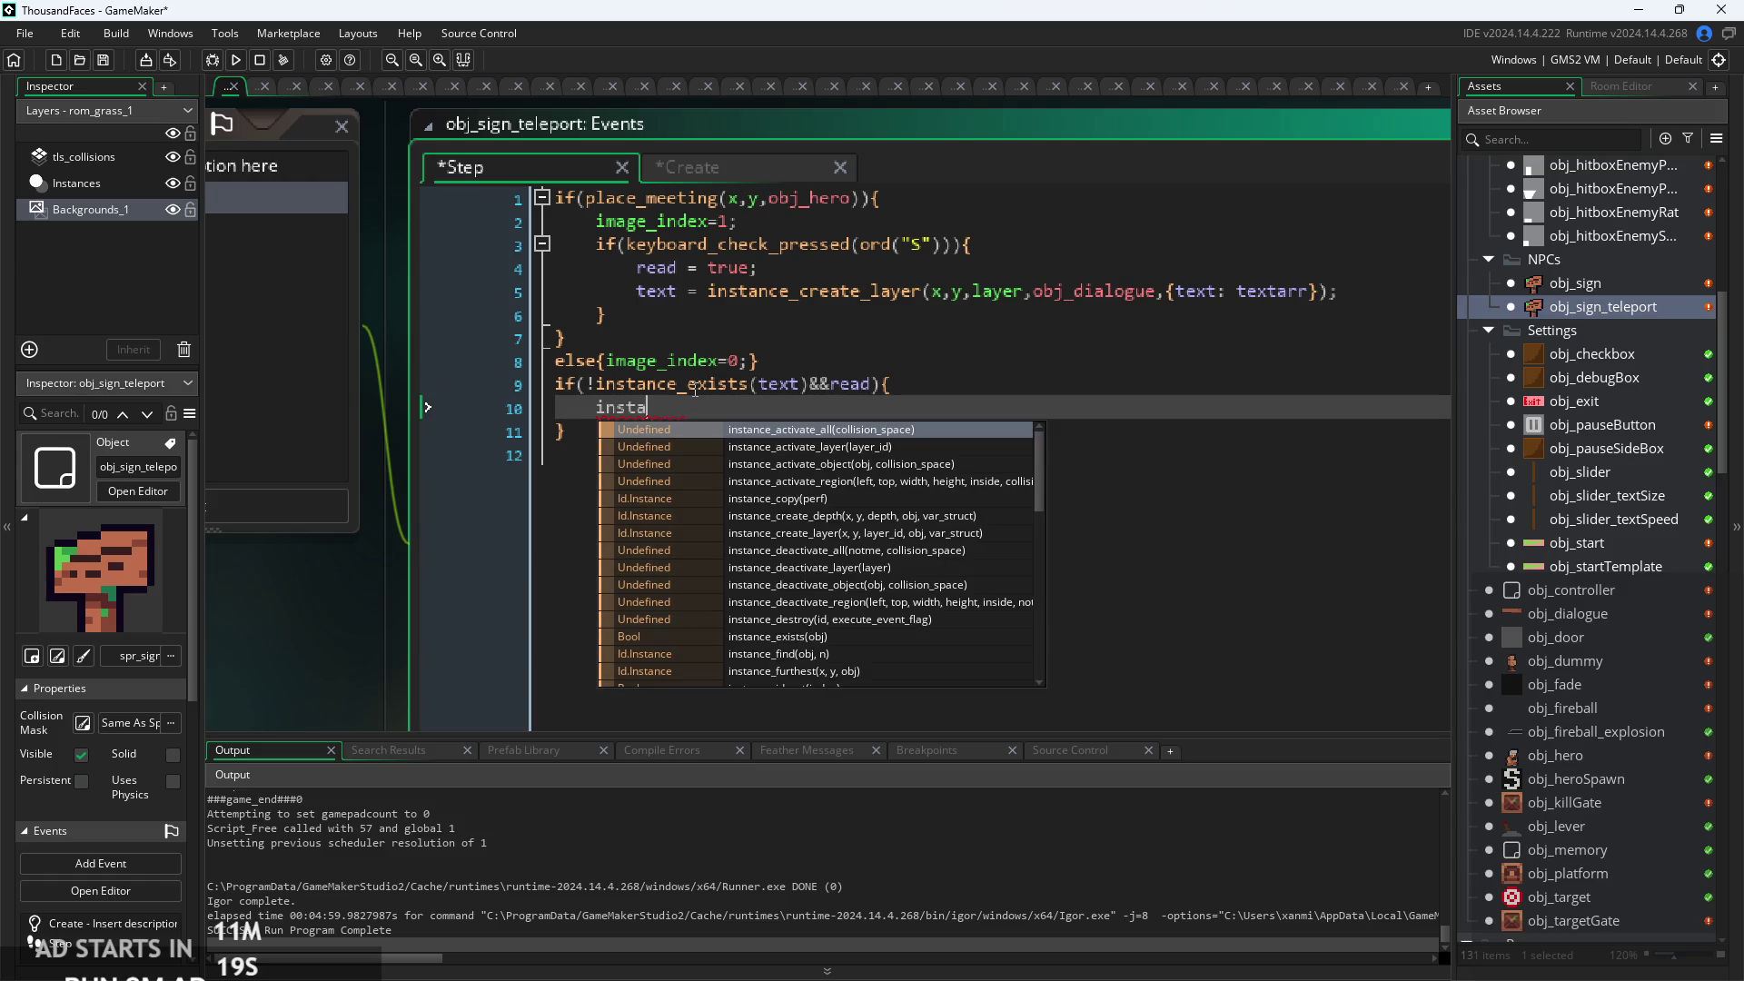
{"action": "type", "text": "n"}
{"action": "left_click_drag", "start_coordinate": [1338, 291], "coordinate": [707, 287]}
{"action": "key", "text": "ctrl+c"}
{"action": "double_click", "coordinate": [625, 407]}
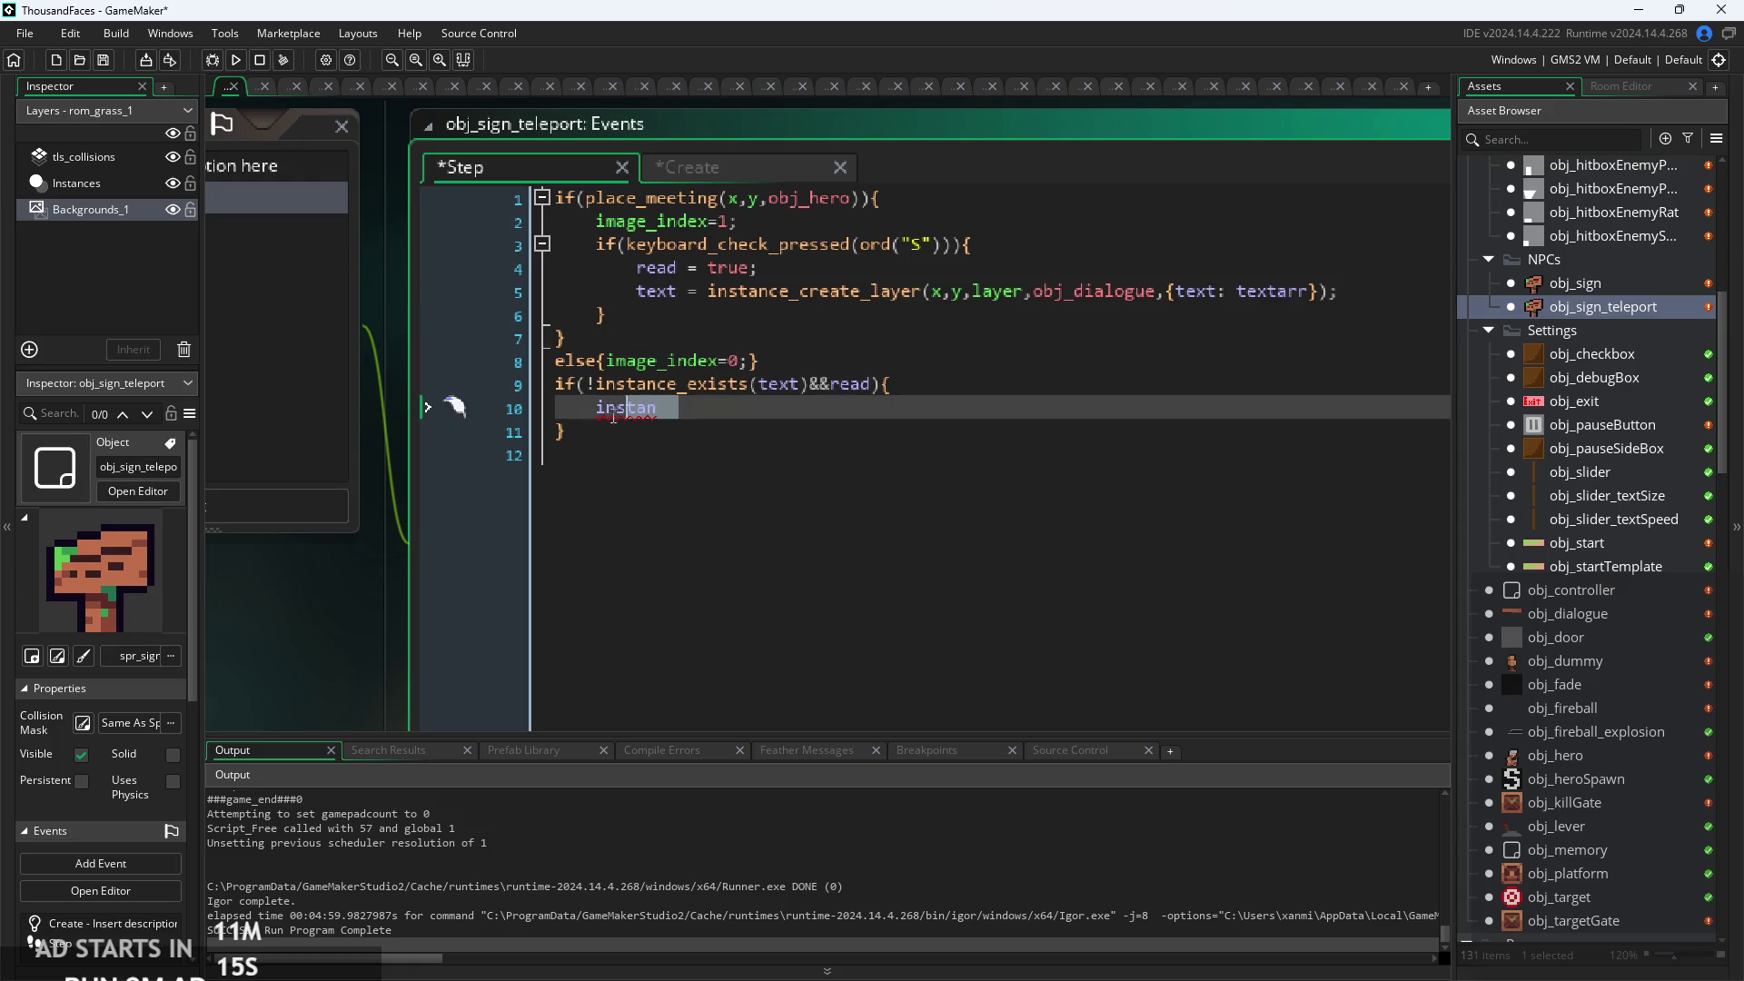
{"action": "key", "text": "ctrl+v"}
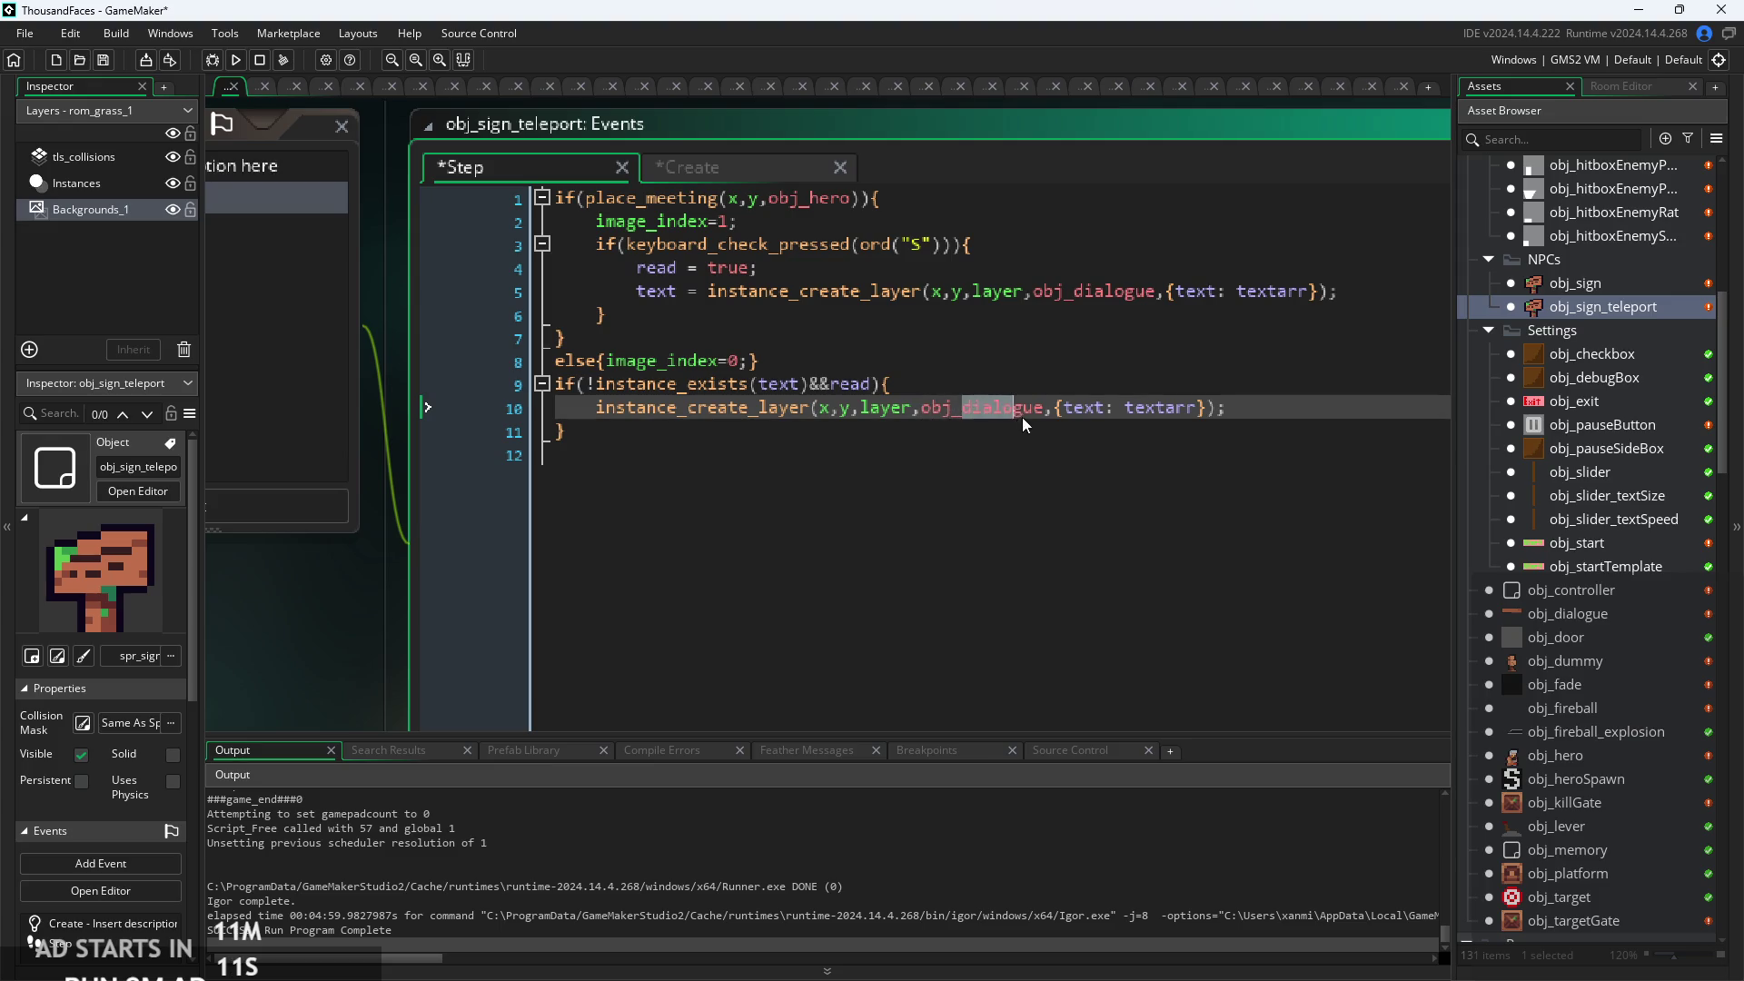
{"action": "left_click_drag", "start_coordinate": [1023, 420], "coordinate": [1049, 416]}
{"action": "type", "text": "fad"}
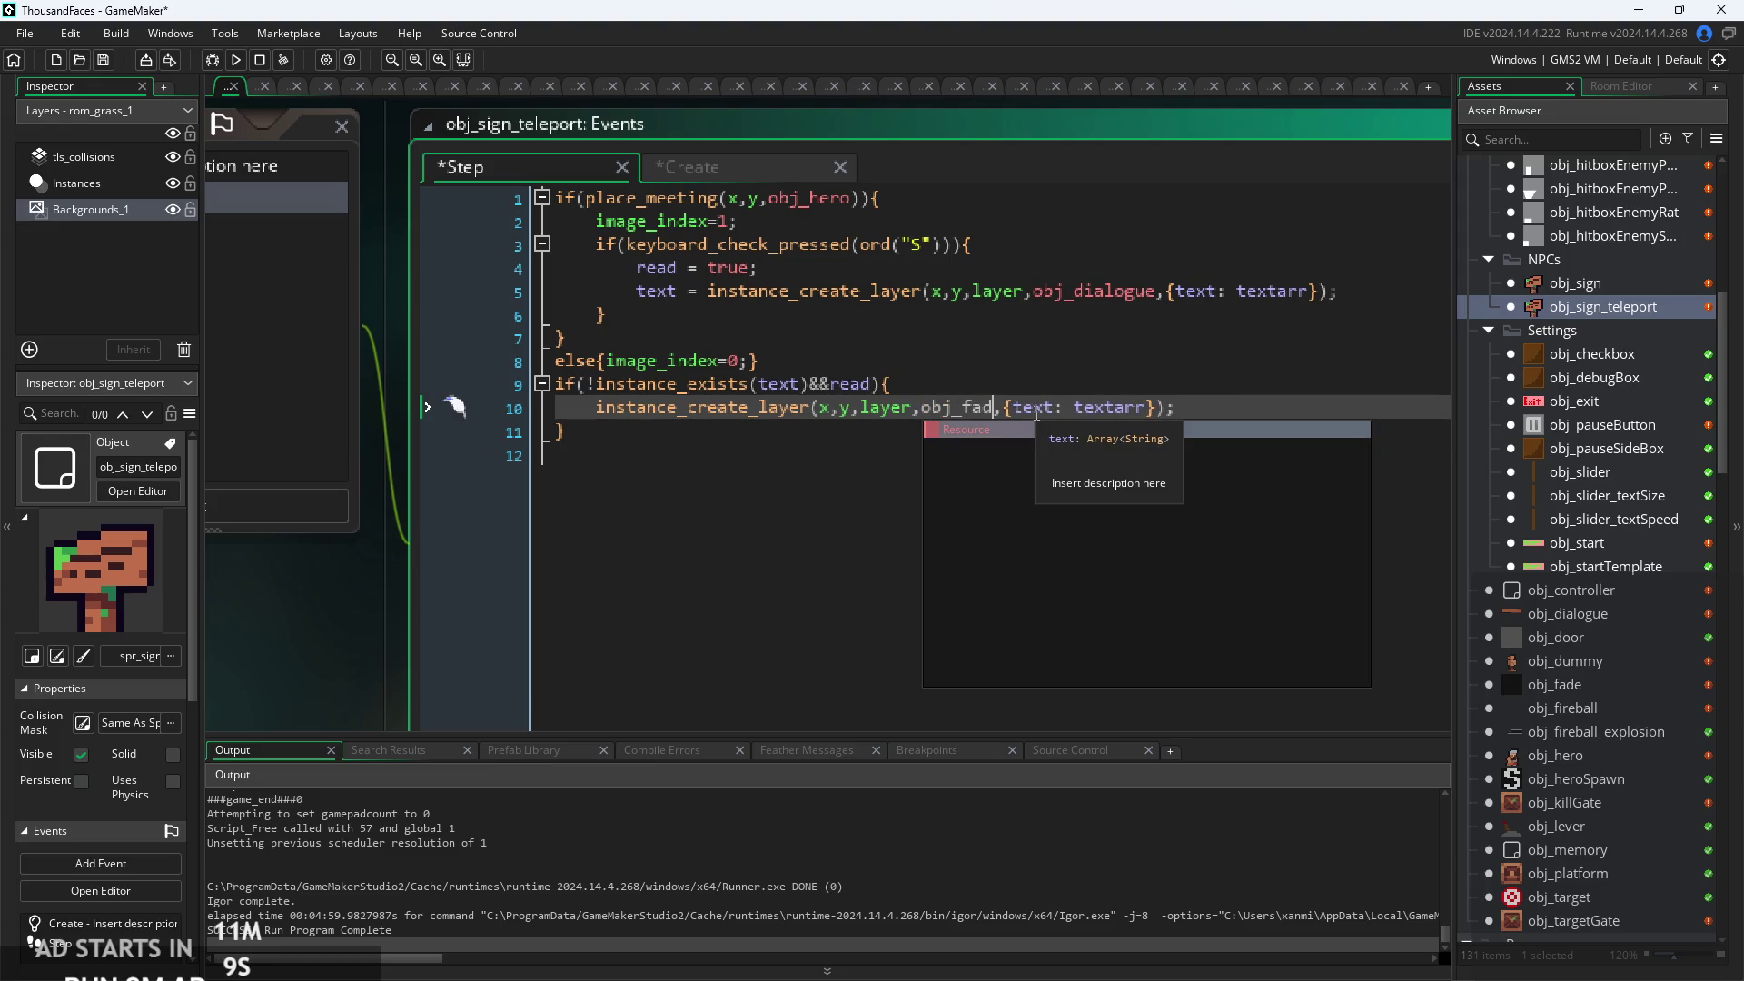
{"action": "type", "text": "e"}
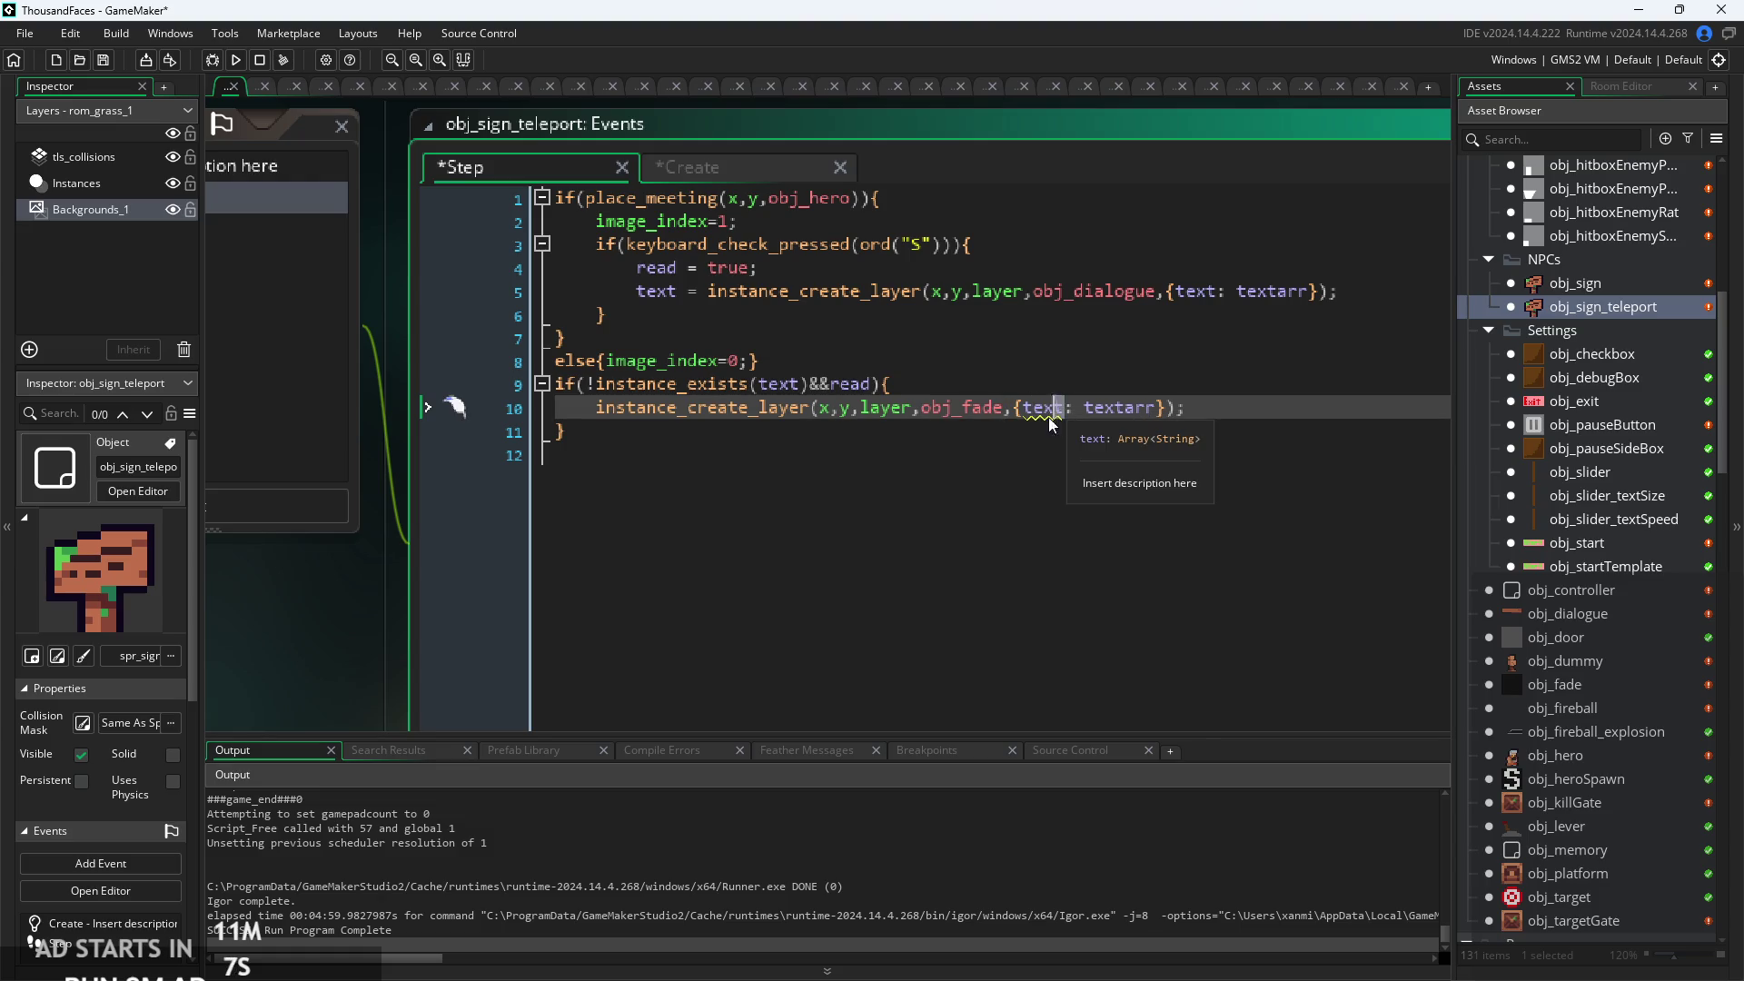
{"action": "double_click", "coordinate": [1026, 416]}
{"action": "key", "text": "BackSpace"}
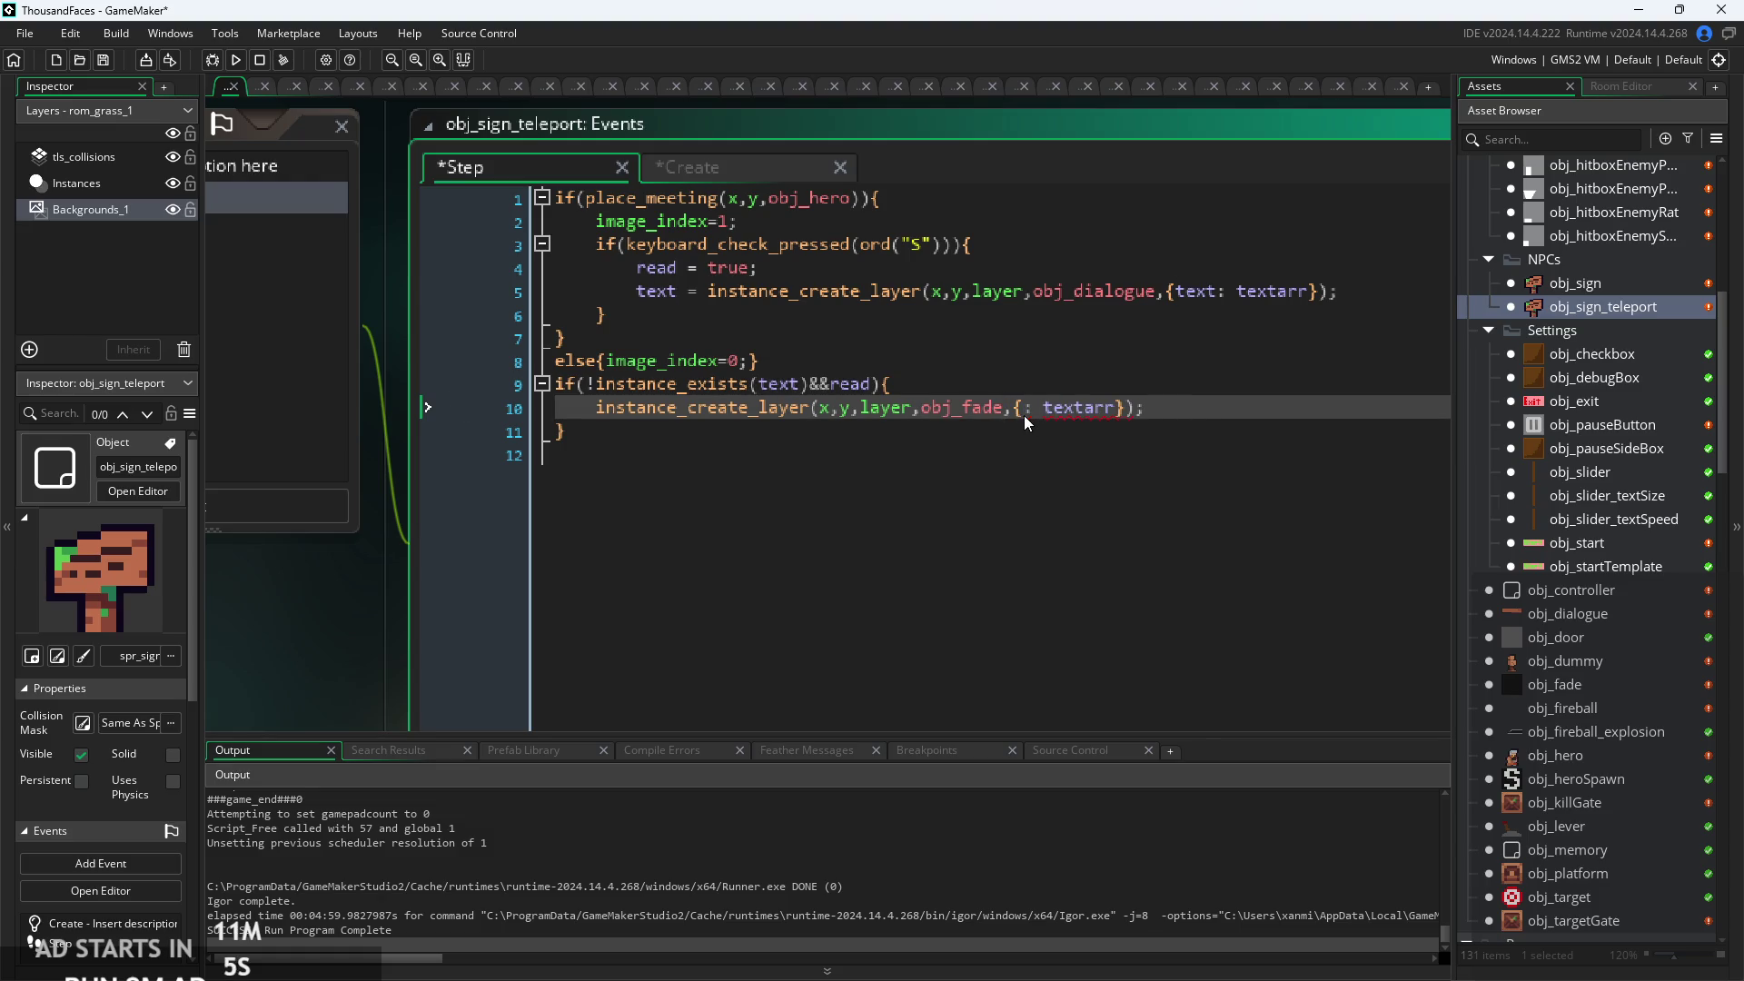
{"action": "mouse_move", "coordinate": [941, 416]}
Inspect obj_fade's variable definitions, then open the rom_start room.
{"action": "double_click", "coordinate": [1610, 683]}
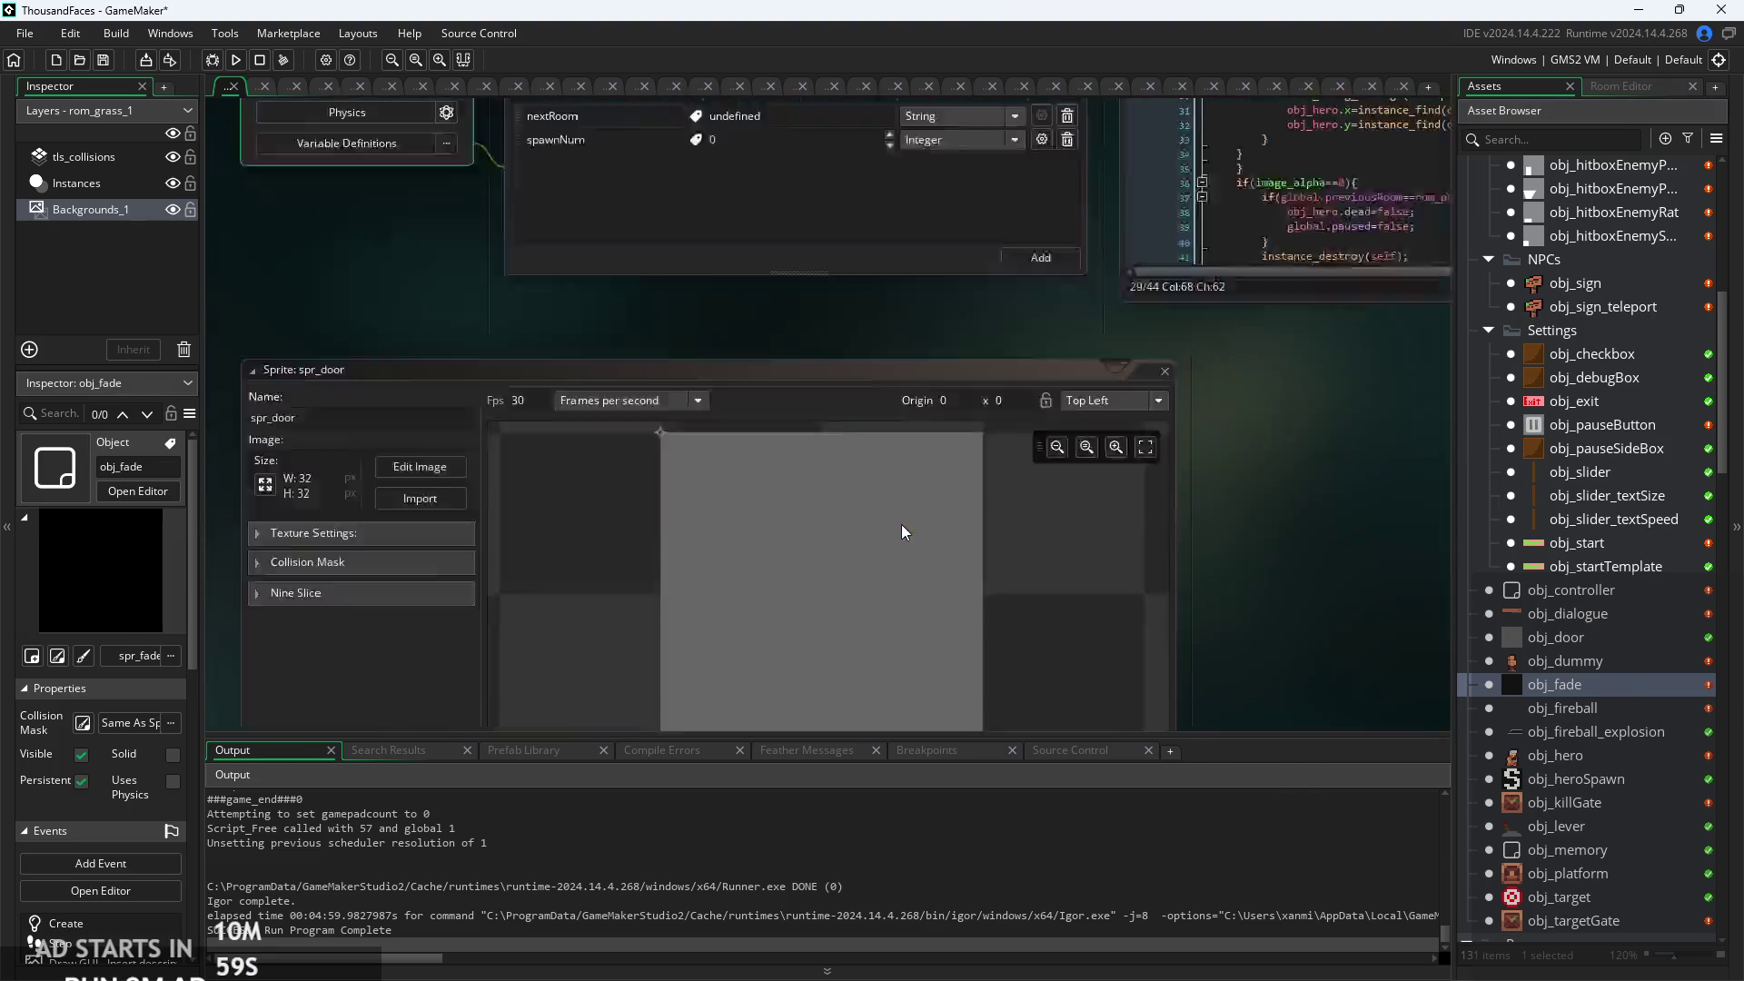
{"action": "left_click", "coordinate": [597, 487]}
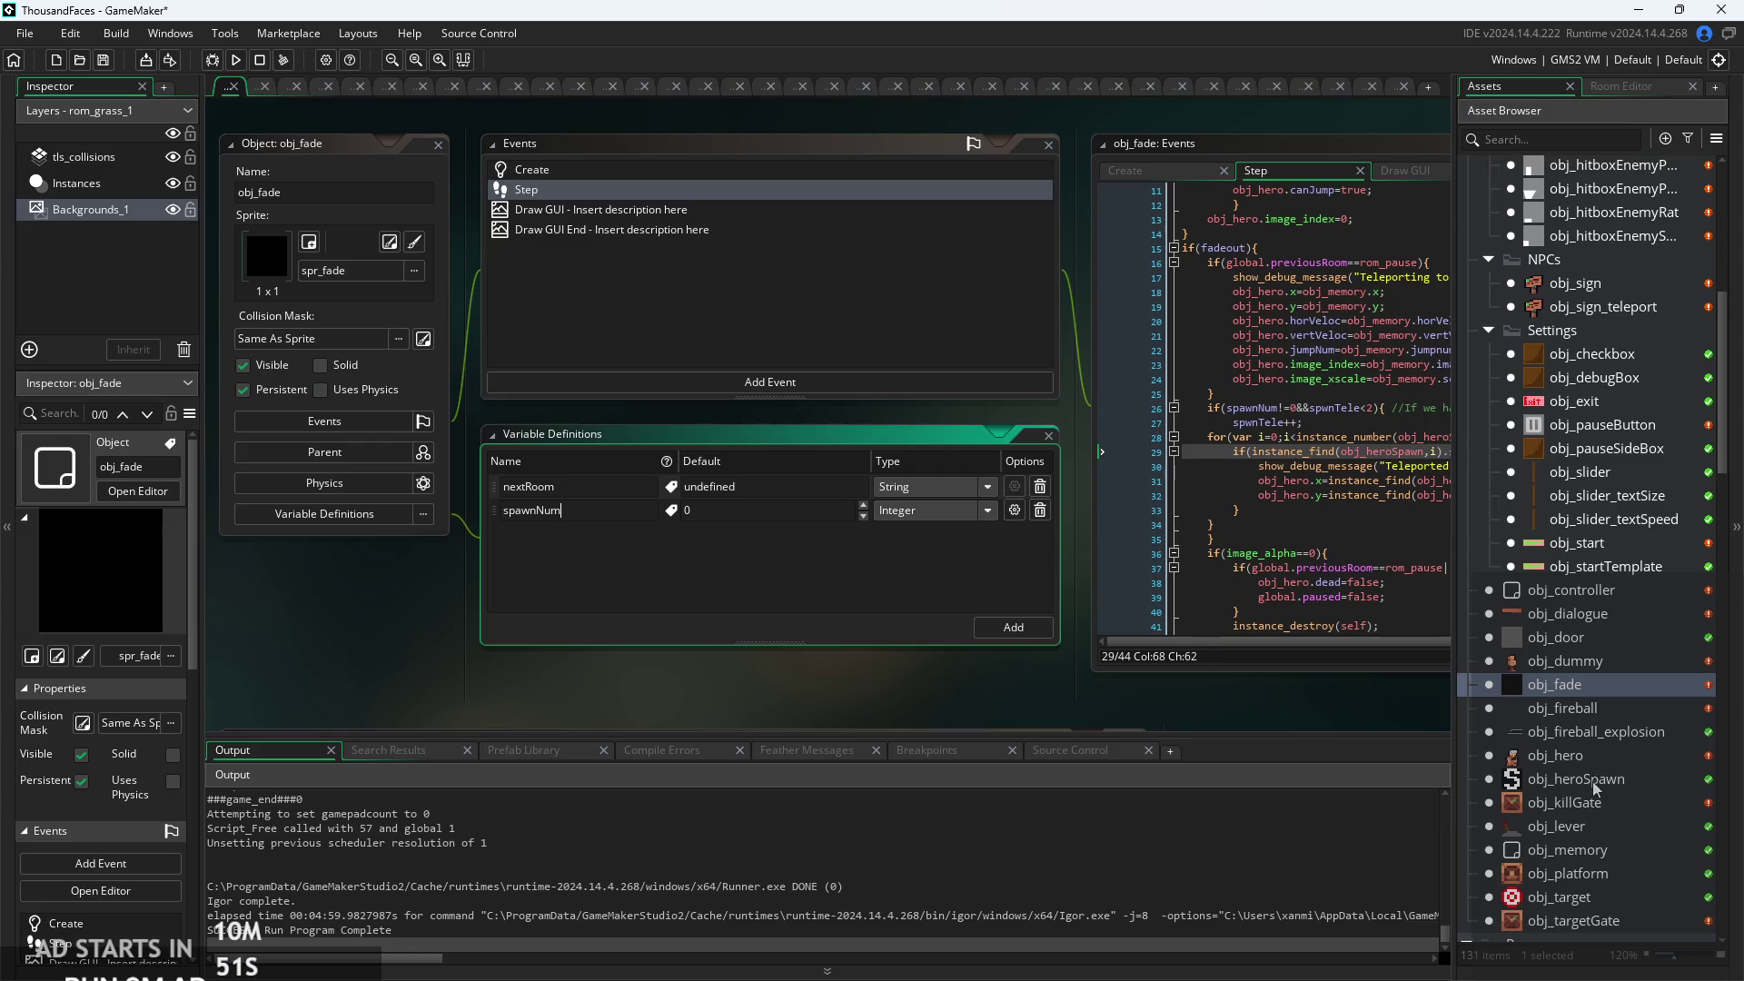
{"action": "scroll", "coordinate": [1594, 781], "scroll_direction": "down", "scroll_amount": 2}
{"action": "scroll", "coordinate": [1598, 818], "scroll_direction": "down", "scroll_amount": 3}
{"action": "double_click", "coordinate": [1610, 724]}
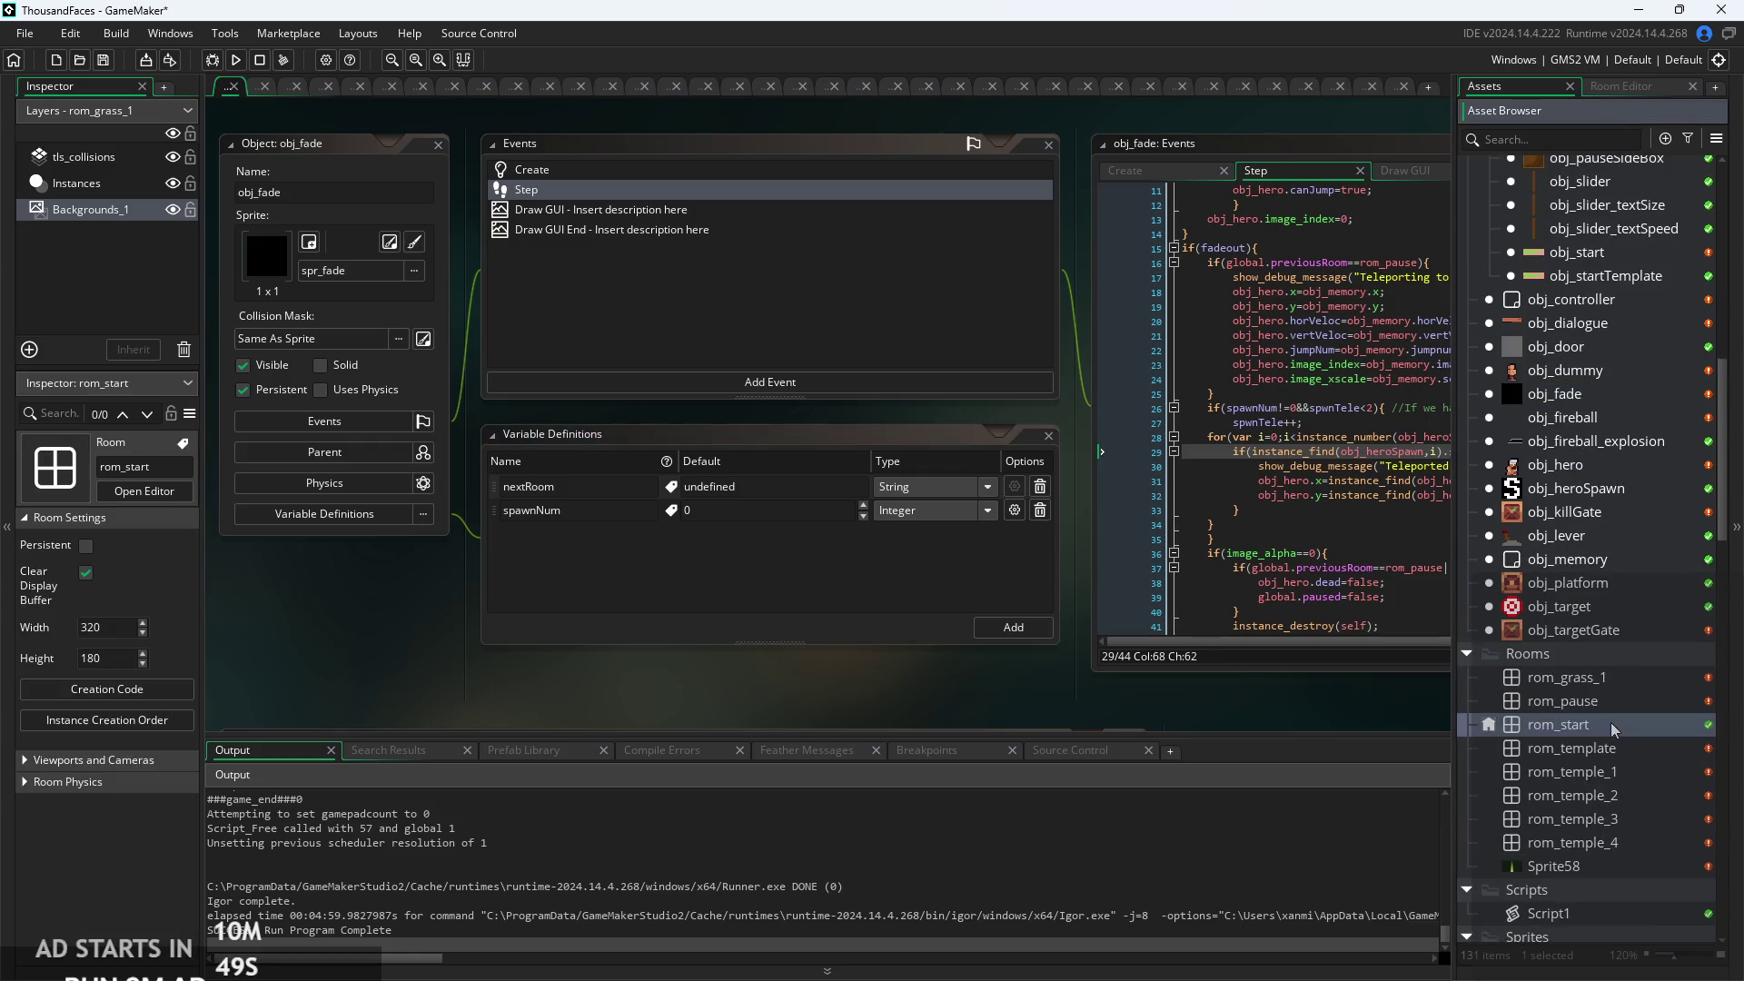
{"action": "scroll", "coordinate": [1323, 674], "scroll_direction": "down", "scroll_amount": 1}
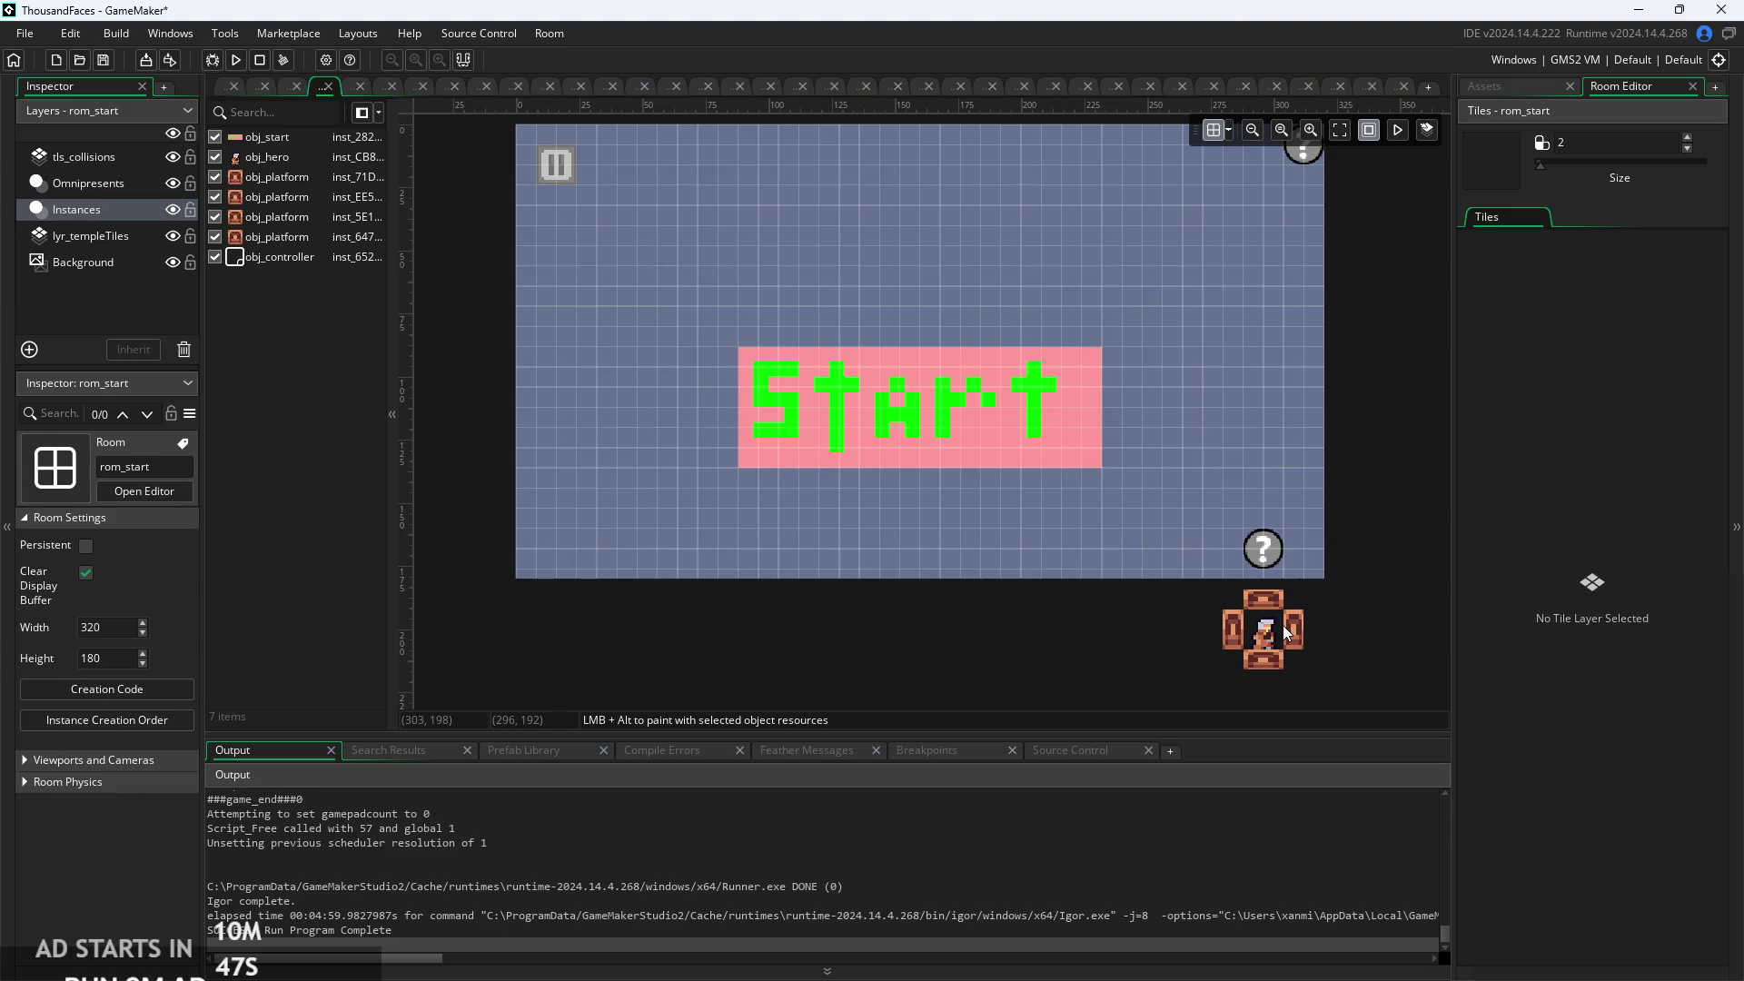
Place an obj_heroSpawn instance on the hero's position in rom_start, at (296, 200).
{"action": "left_click", "coordinate": [1286, 633]}
{"action": "scroll", "coordinate": [1286, 633], "scroll_direction": "up", "scroll_amount": 5}
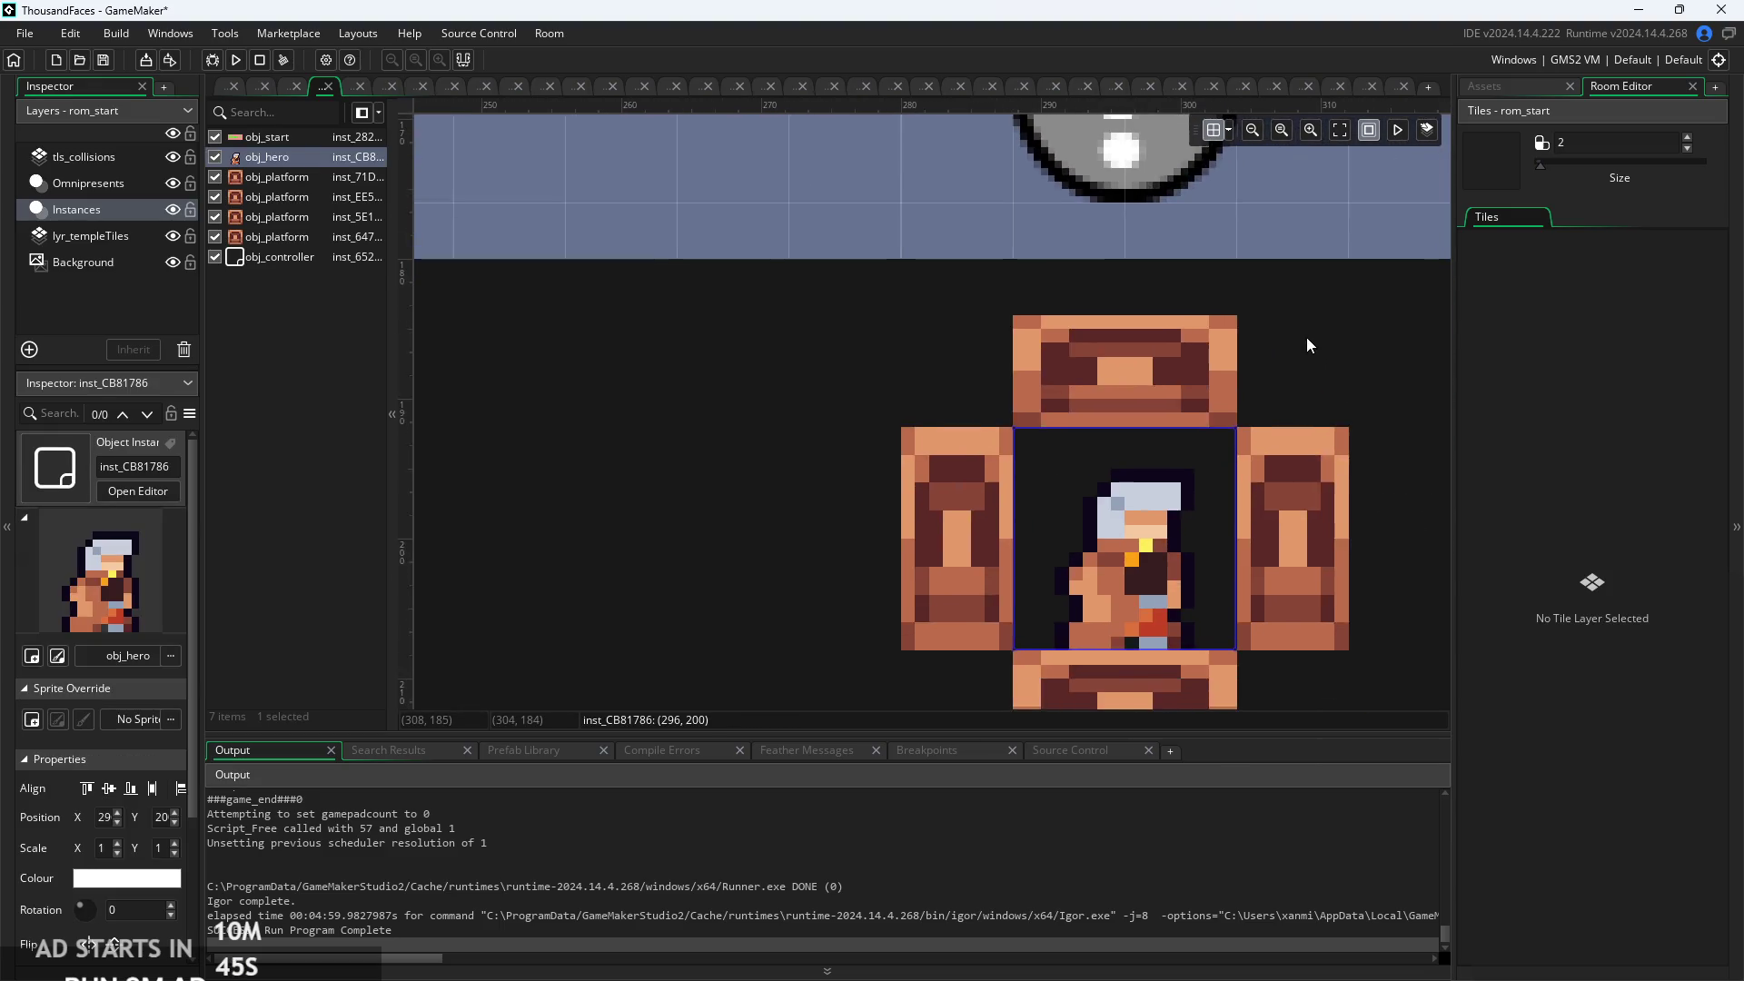
{"action": "scroll", "coordinate": [1307, 338], "scroll_direction": "down", "scroll_amount": 1}
{"action": "left_click", "coordinate": [1490, 87]}
{"action": "scroll", "coordinate": [1561, 447], "scroll_direction": "up", "scroll_amount": 4}
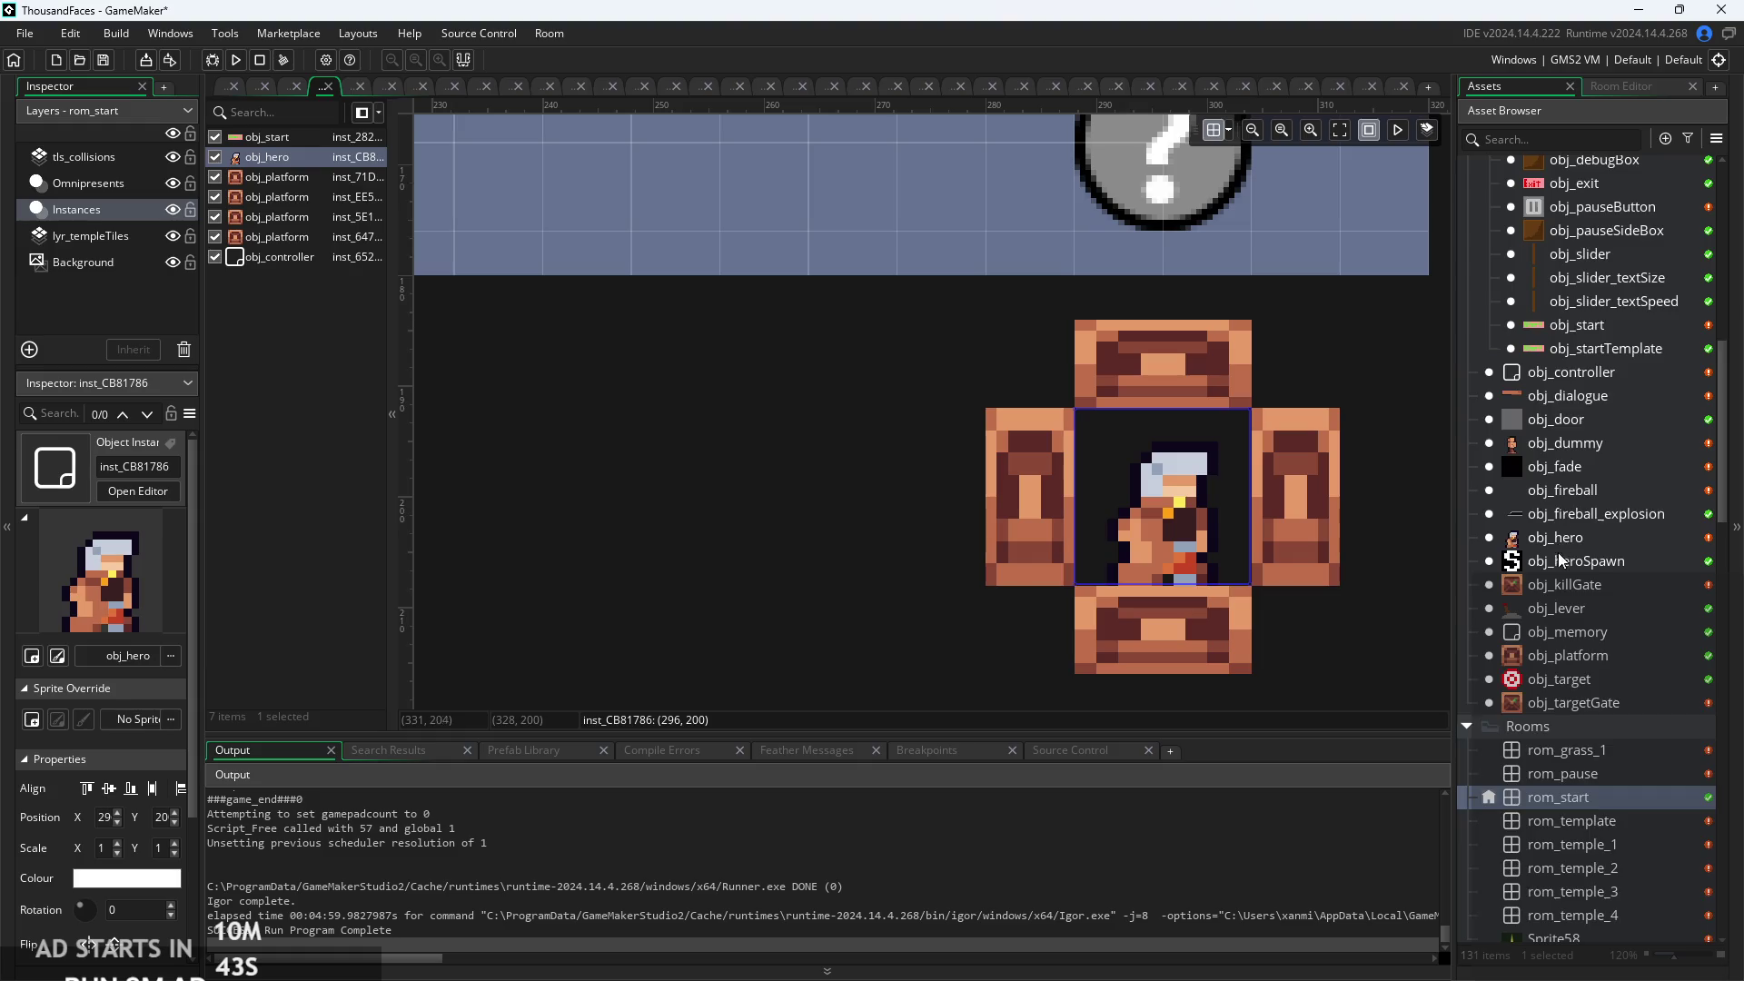
{"action": "scroll", "coordinate": [1577, 766], "scroll_direction": "up", "scroll_amount": 8}
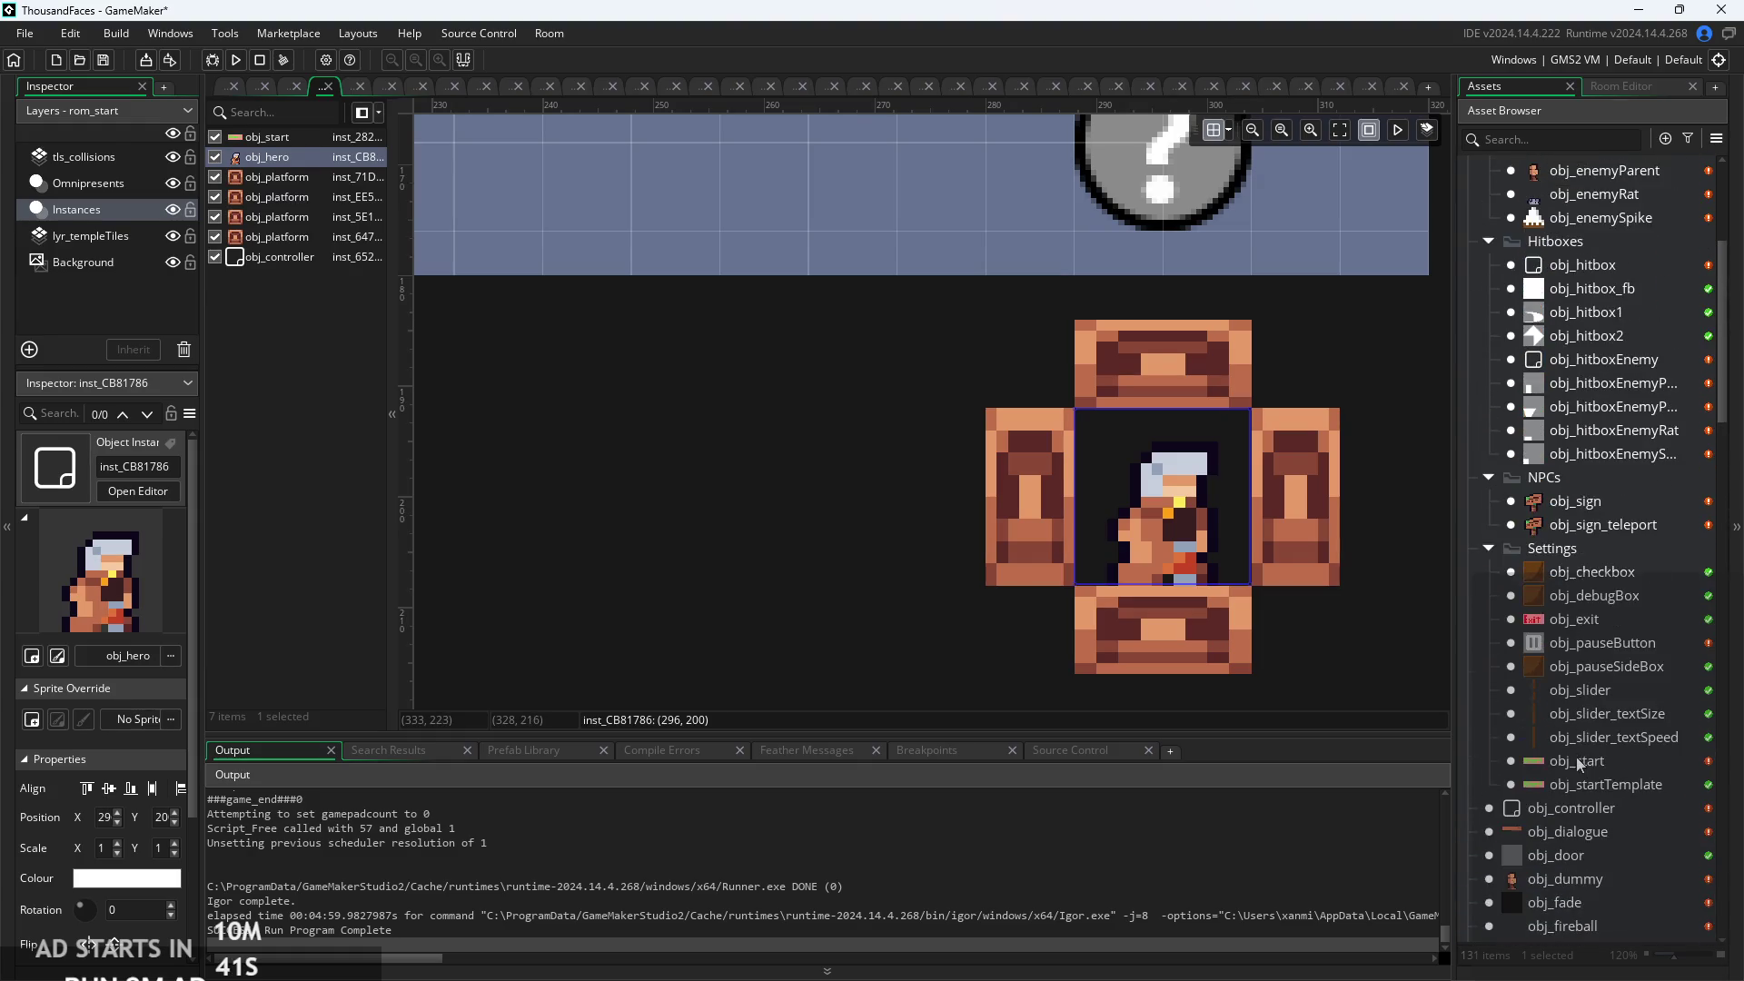
{"action": "scroll", "coordinate": [1573, 712], "scroll_direction": "down", "scroll_amount": 6}
{"action": "scroll", "coordinate": [1591, 720], "scroll_direction": "down", "scroll_amount": 3}
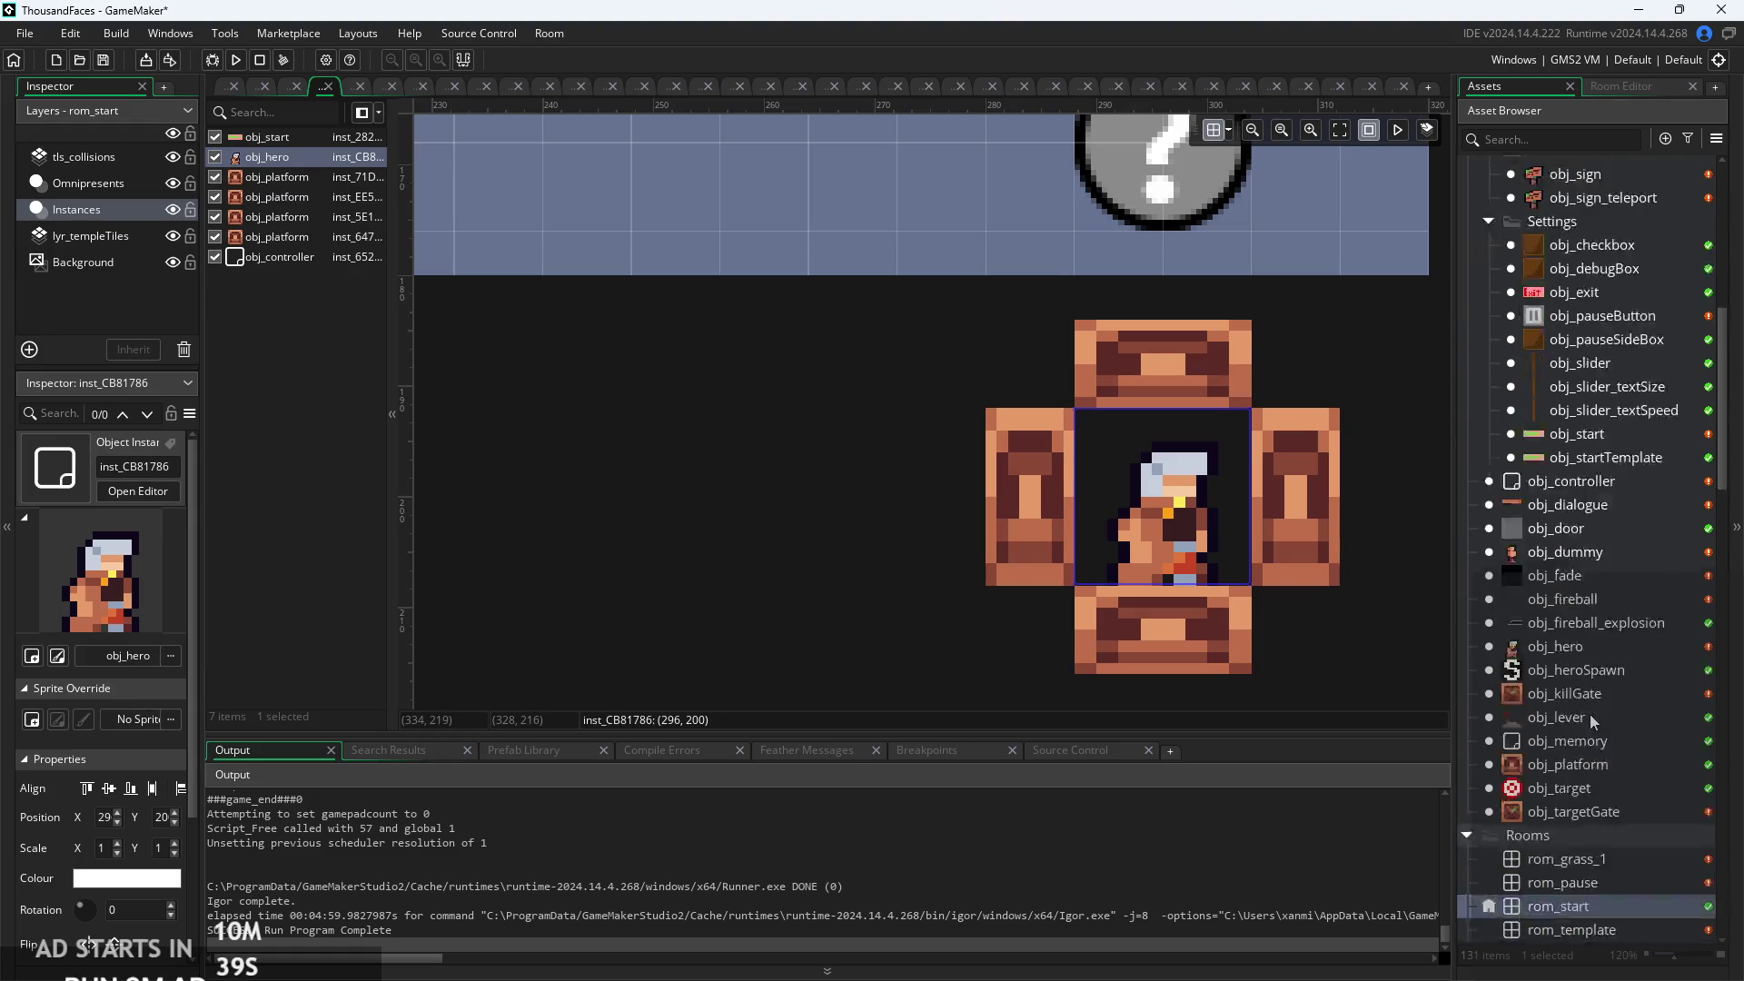
{"action": "mouse_move", "coordinate": [1575, 673]}
{"action": "left_mouse_down"}
{"action": "mouse_move", "coordinate": [1285, 608]}
{"action": "mouse_move", "coordinate": [1198, 525]}
{"action": "left_mouse_up"}
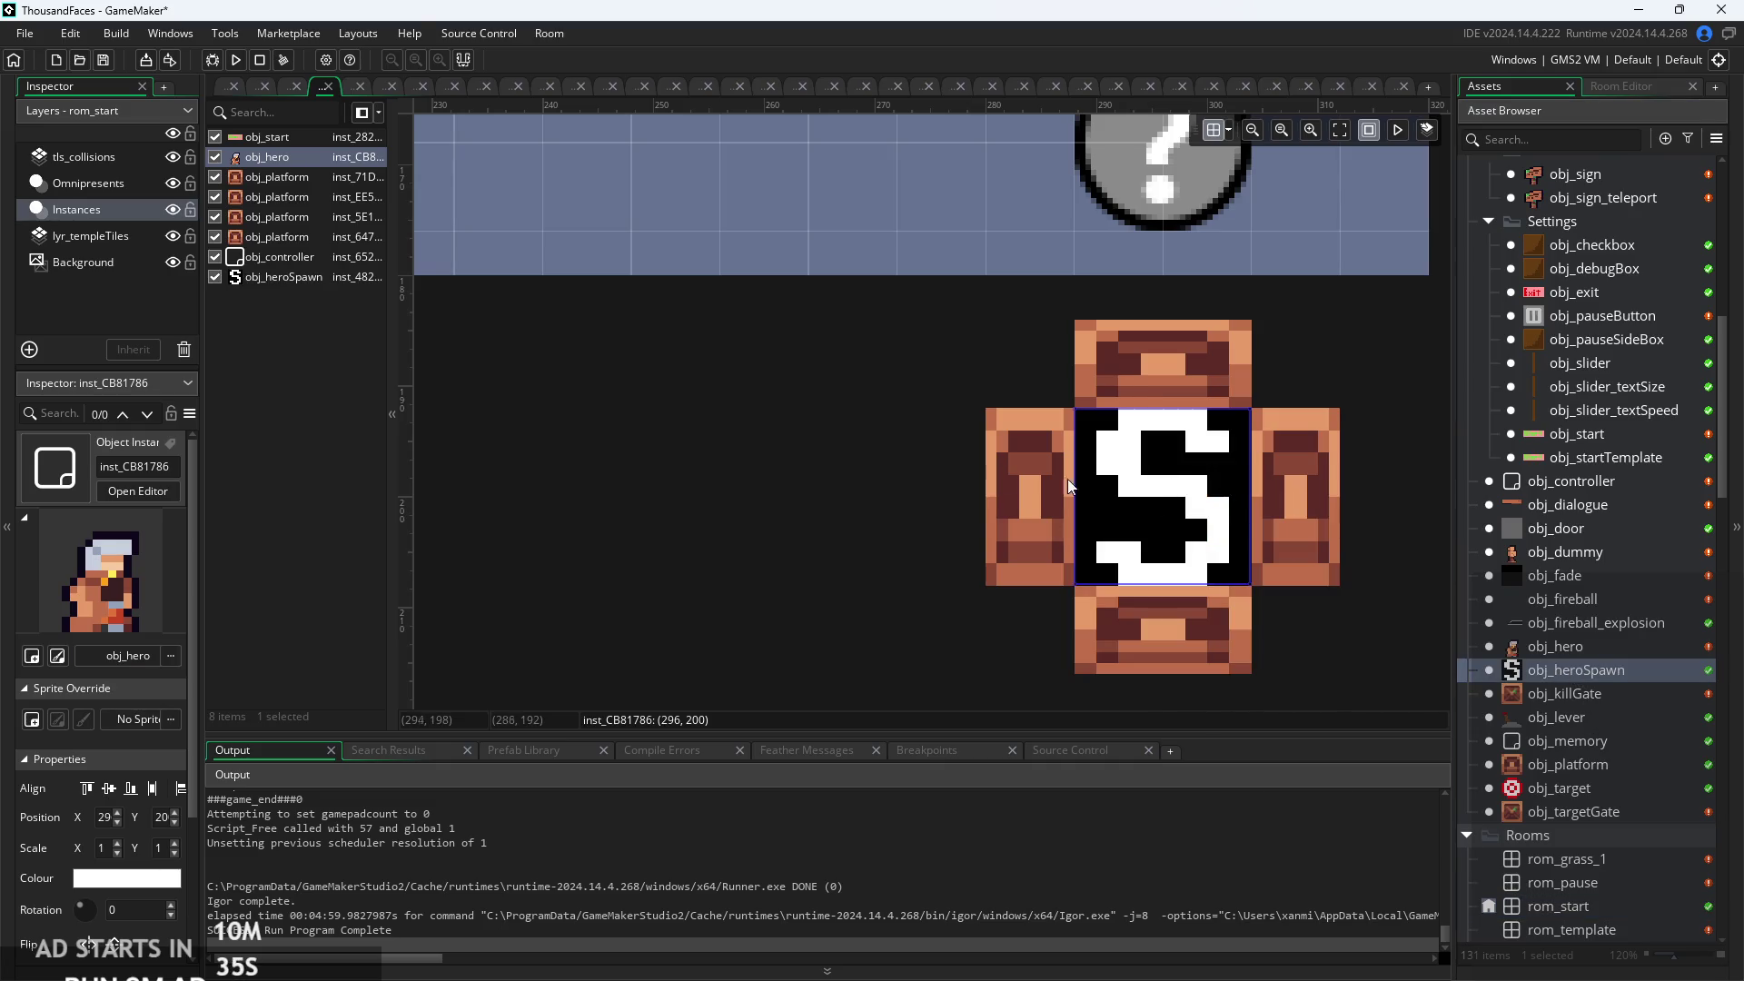
Set the new spawn instance's spawnNum variable to 1.
{"action": "left_click", "coordinate": [1140, 486]}
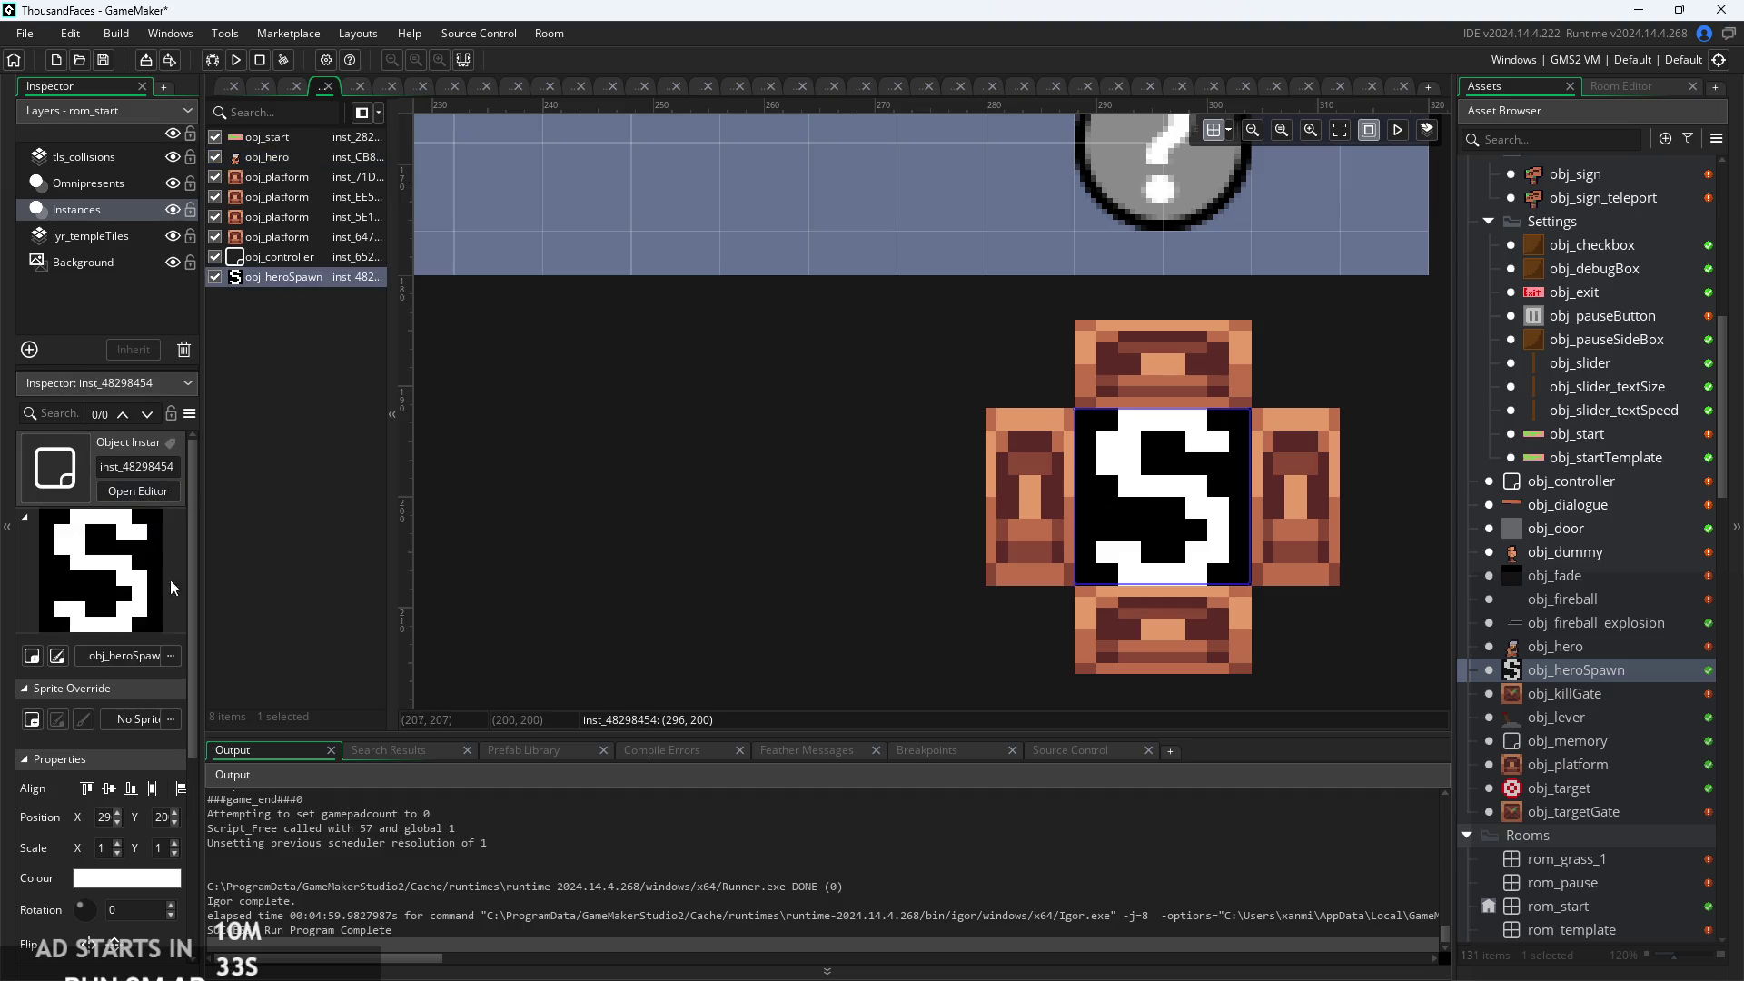
{"action": "scroll", "coordinate": [128, 589], "scroll_direction": "down", "scroll_amount": 3}
{"action": "left_click", "coordinate": [167, 930]}
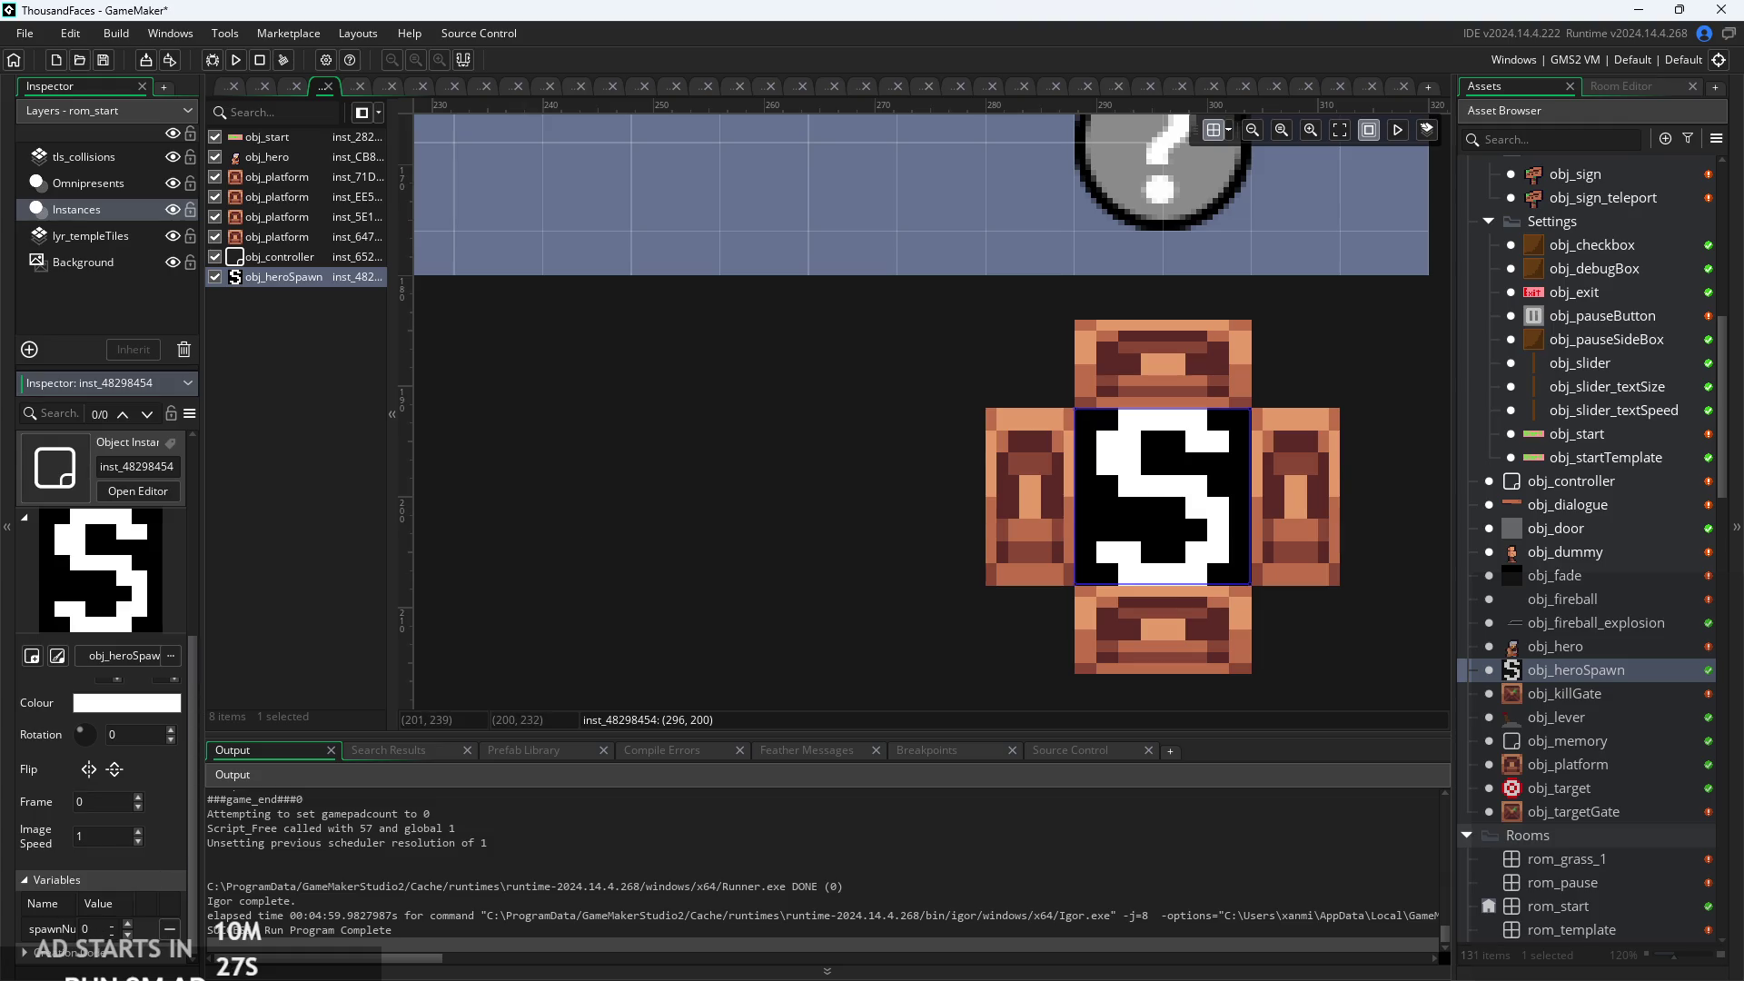
{"action": "left_click", "coordinate": [473, 553]}
{"action": "scroll", "coordinate": [547, 531], "scroll_direction": "down", "scroll_amount": 2}
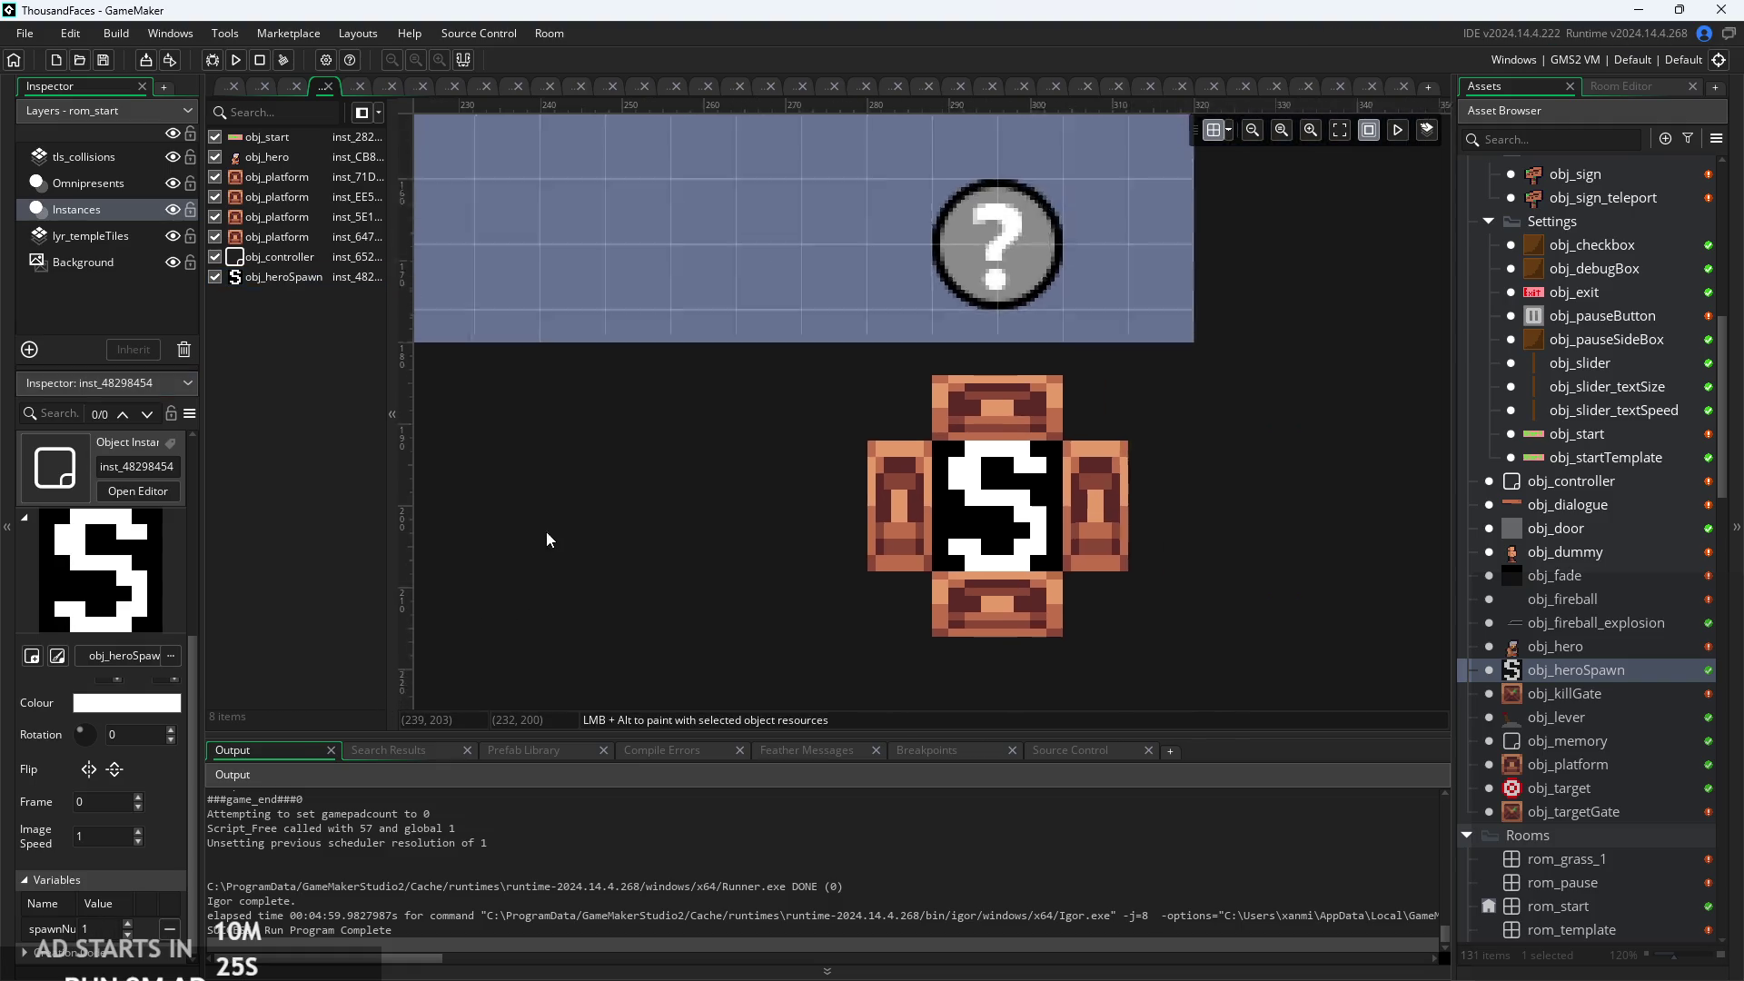
{"action": "scroll", "coordinate": [1568, 618], "scroll_direction": "up", "scroll_amount": 3}
{"action": "scroll", "coordinate": [1572, 600], "scroll_direction": "up", "scroll_amount": 2}
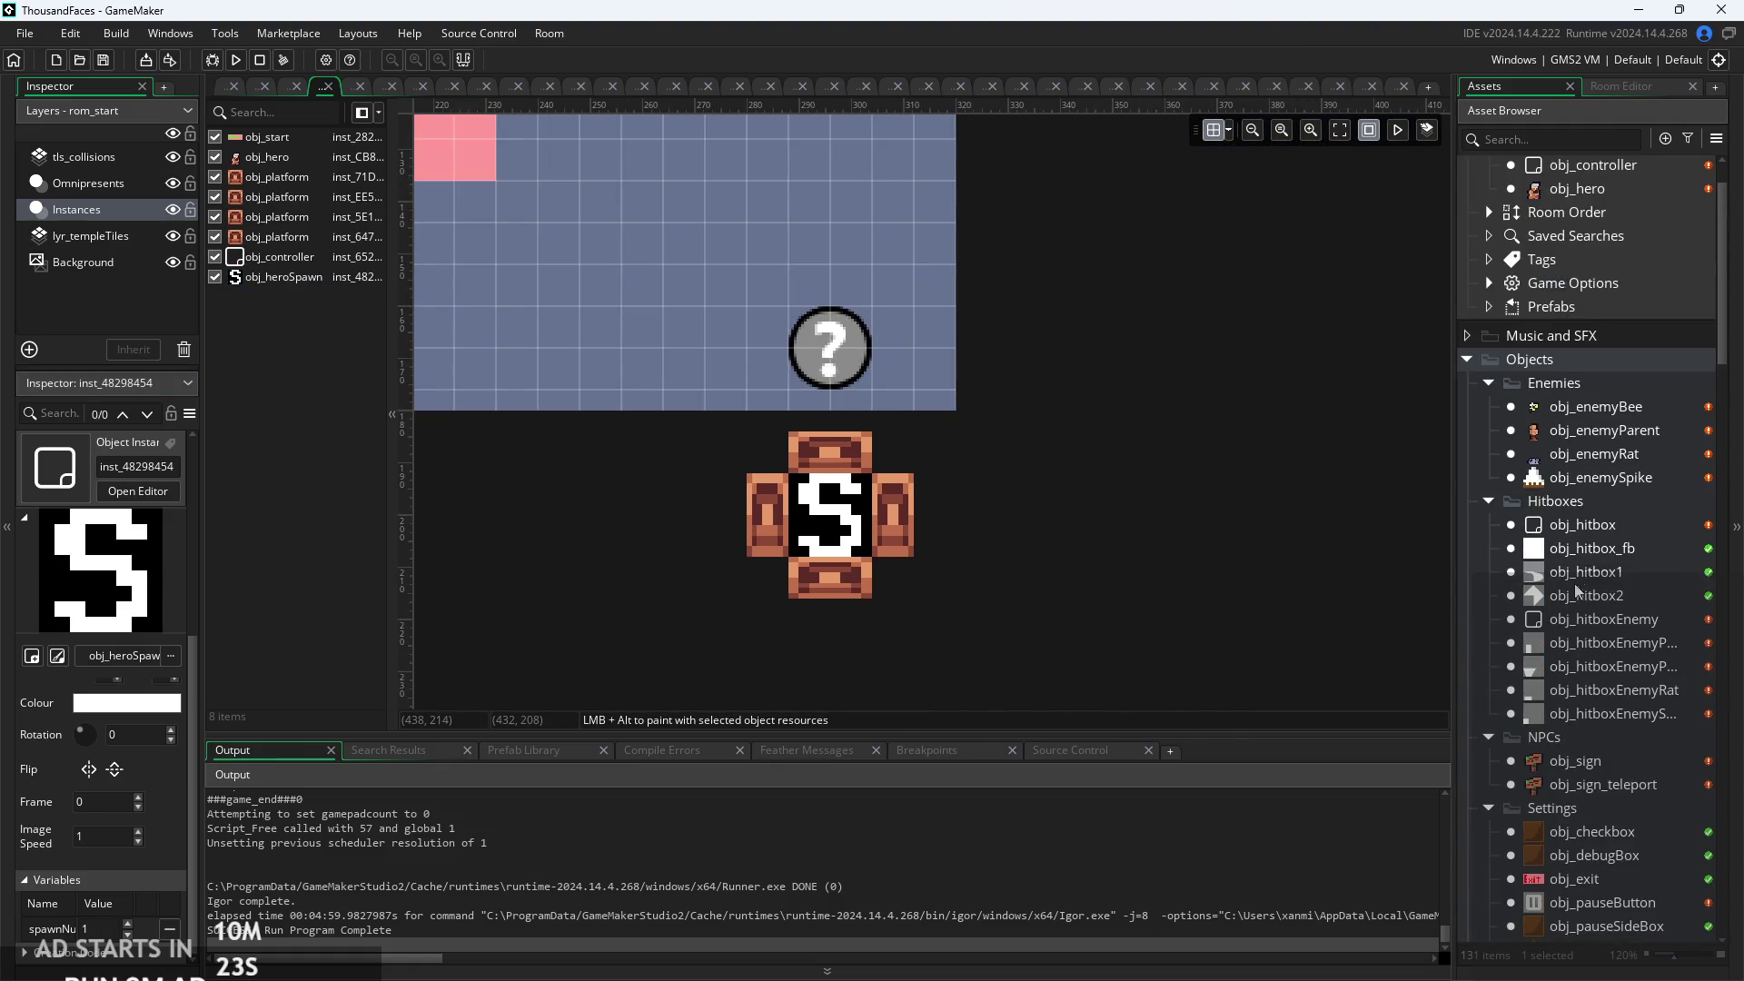
{"action": "scroll", "coordinate": [1595, 577], "scroll_direction": "down", "scroll_amount": 2}
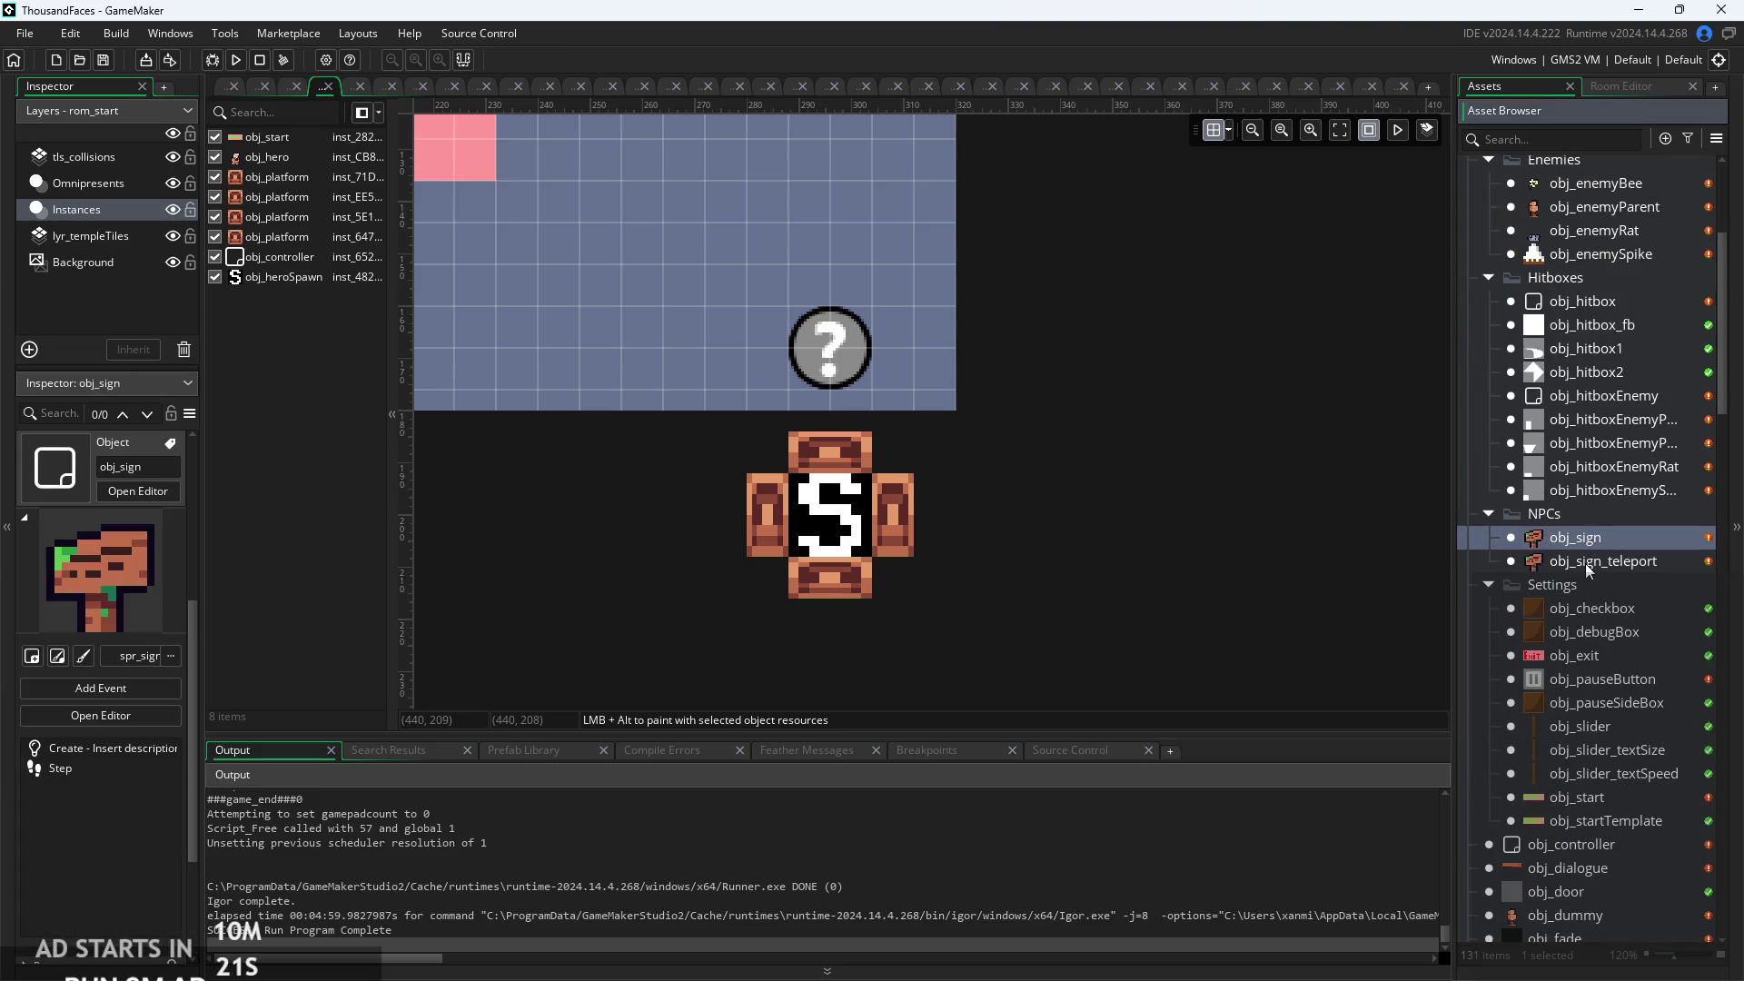
Check obj_fade's variable names, then return to obj_sign_teleport's Step code at line 10.
{"action": "double_click", "coordinate": [1584, 561]}
{"action": "scroll", "coordinate": [1121, 313], "scroll_direction": "up", "scroll_amount": 4, "text": "ctrl"}
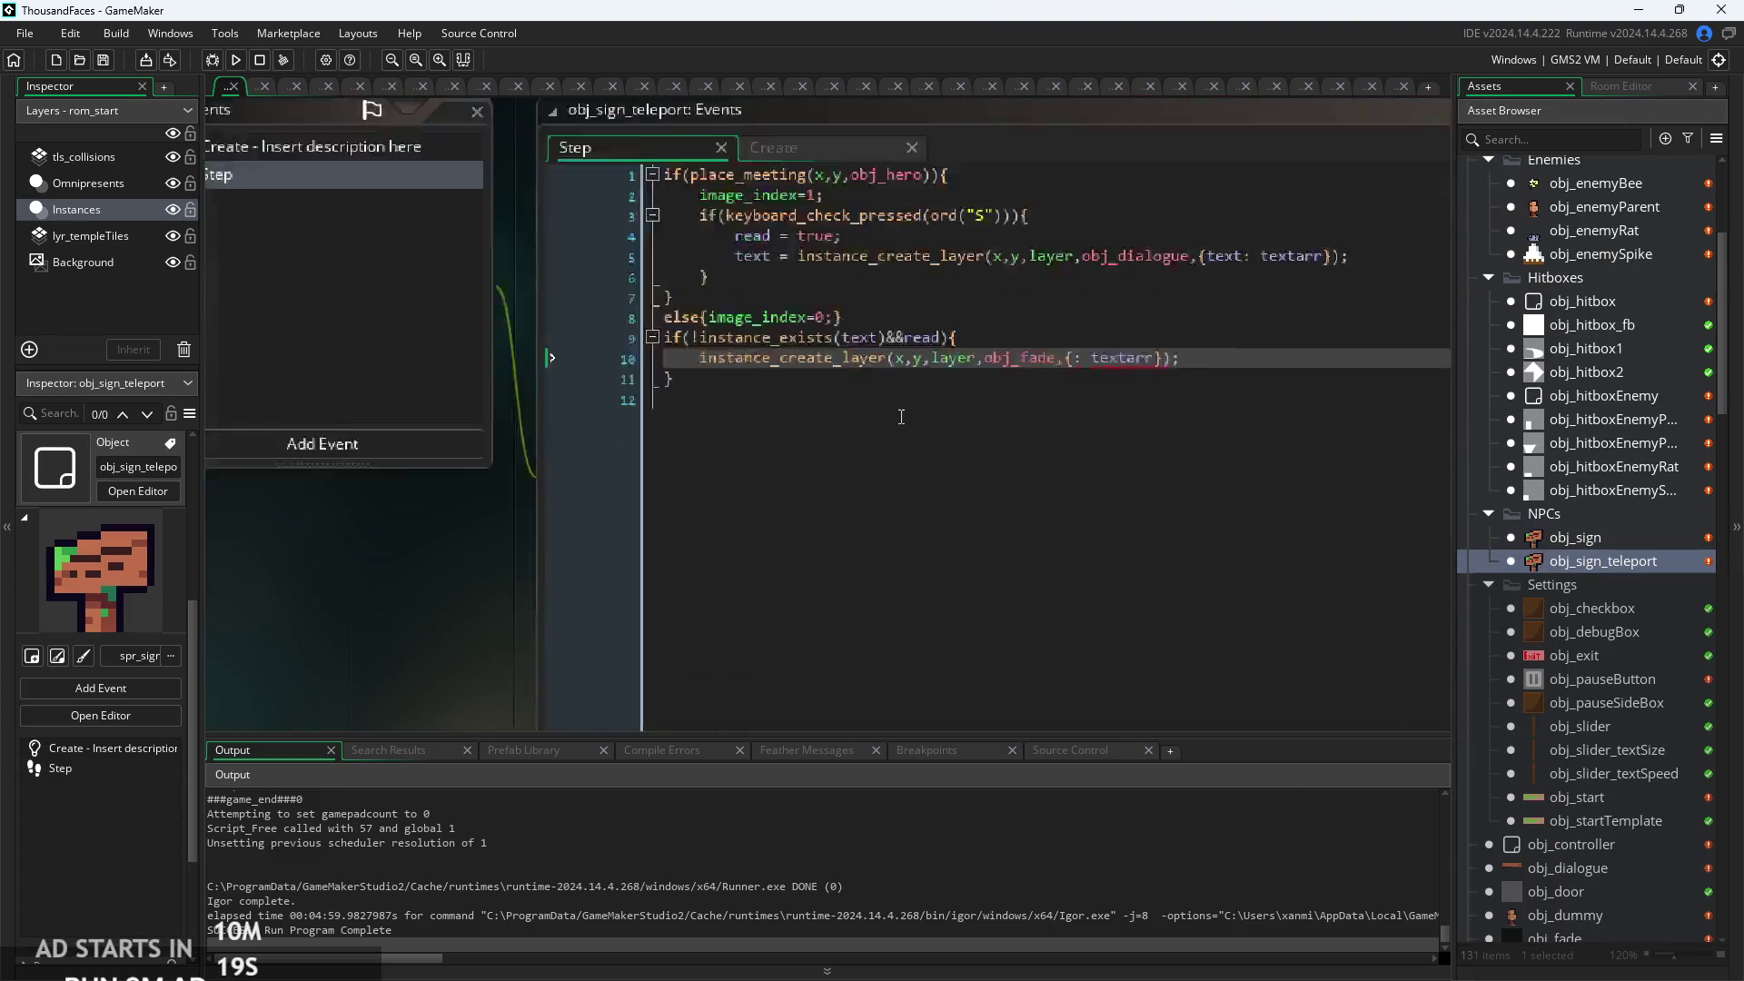
{"action": "left_click", "coordinate": [1162, 338]}
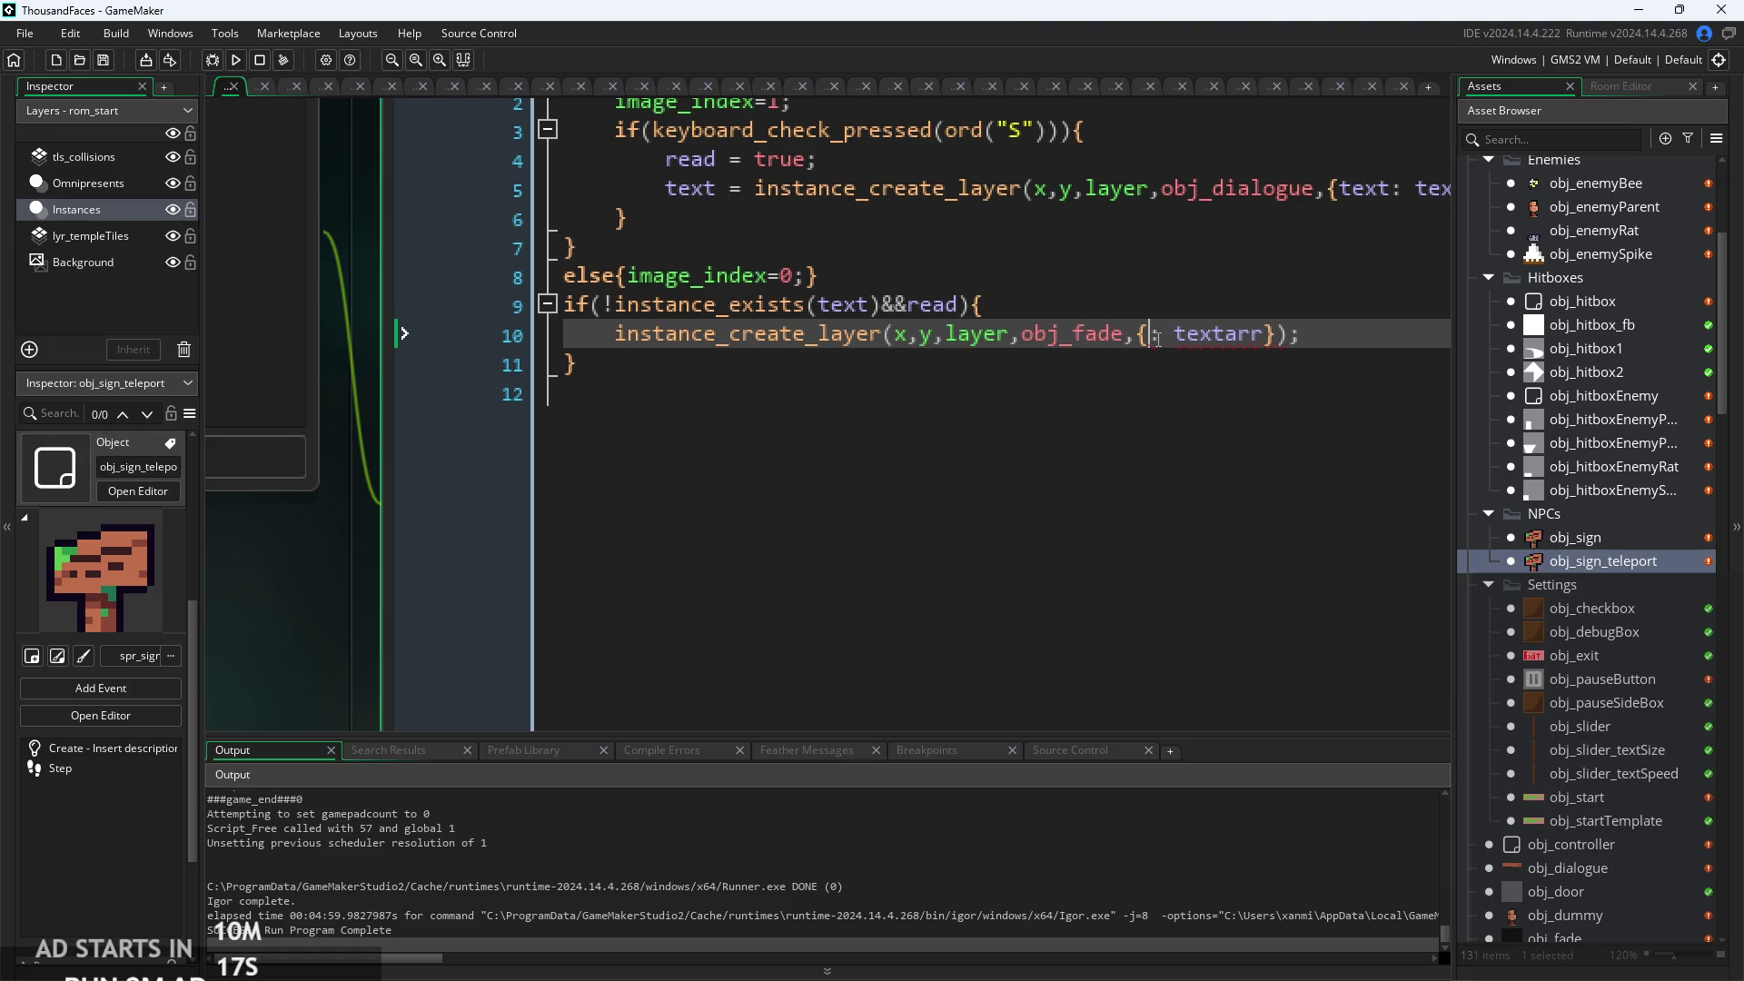
{"action": "type", "text": "rom"}
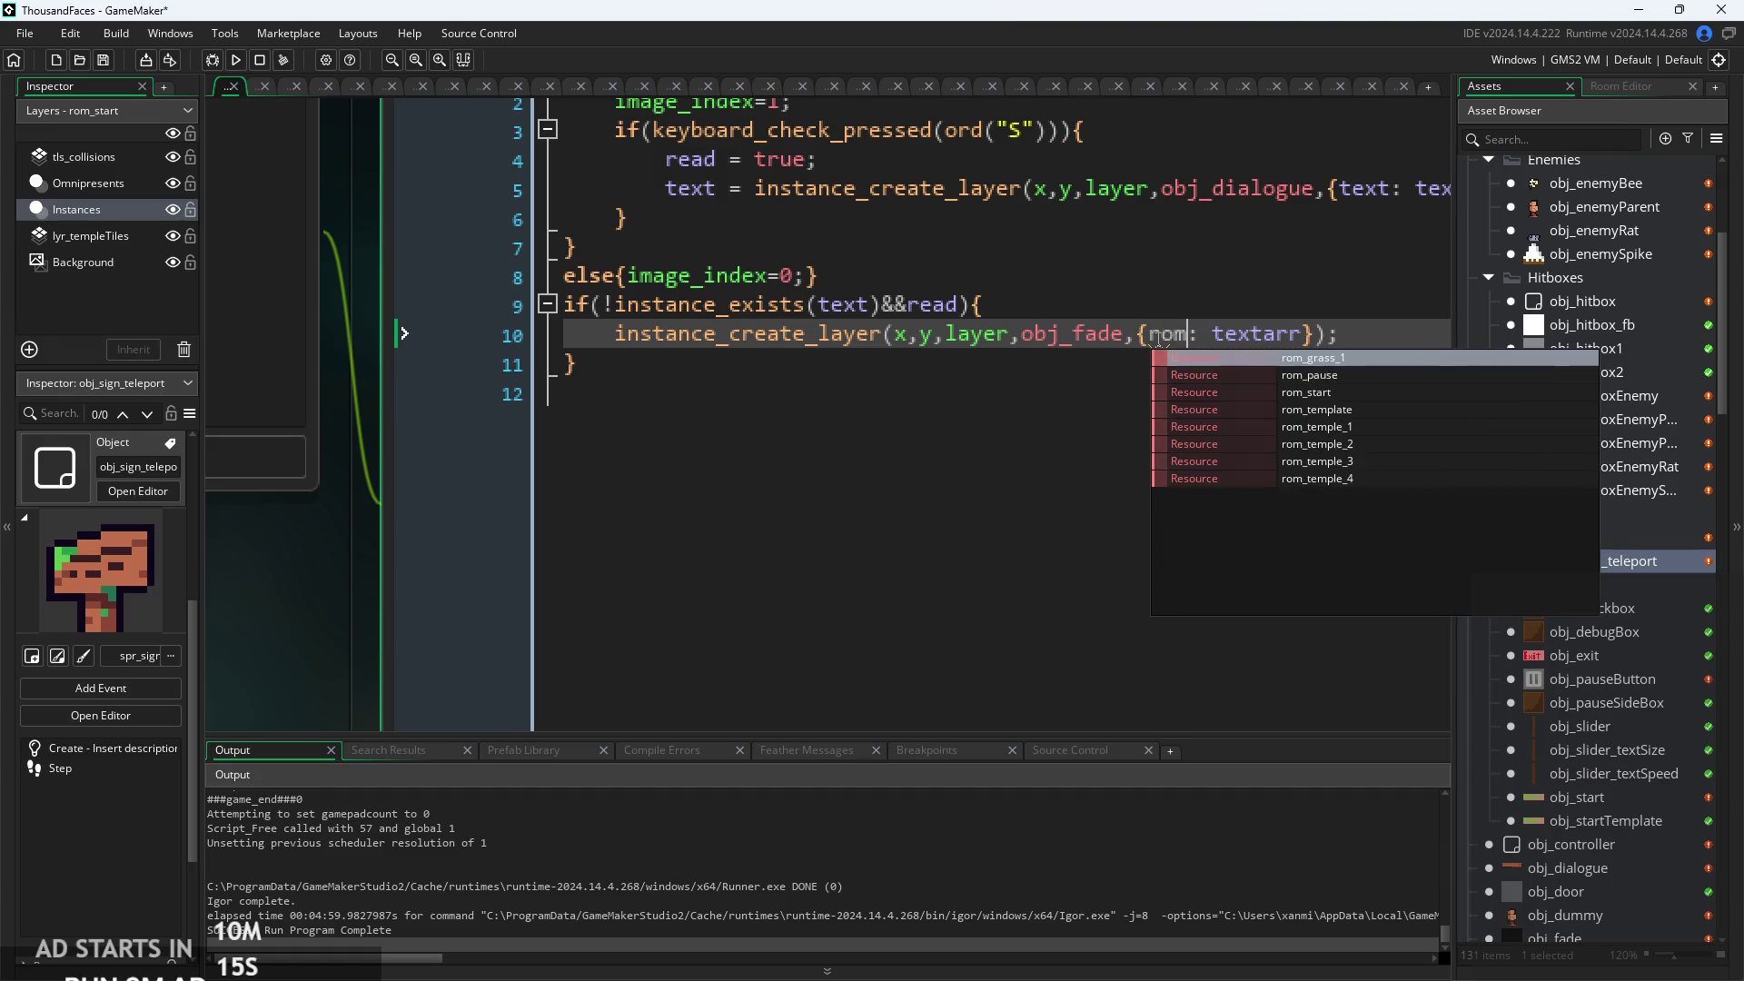
{"action": "key", "text": "BackSpace"}
{"action": "key", "text": "BackSpace"}
{"action": "key", "text": "BackSpace"}
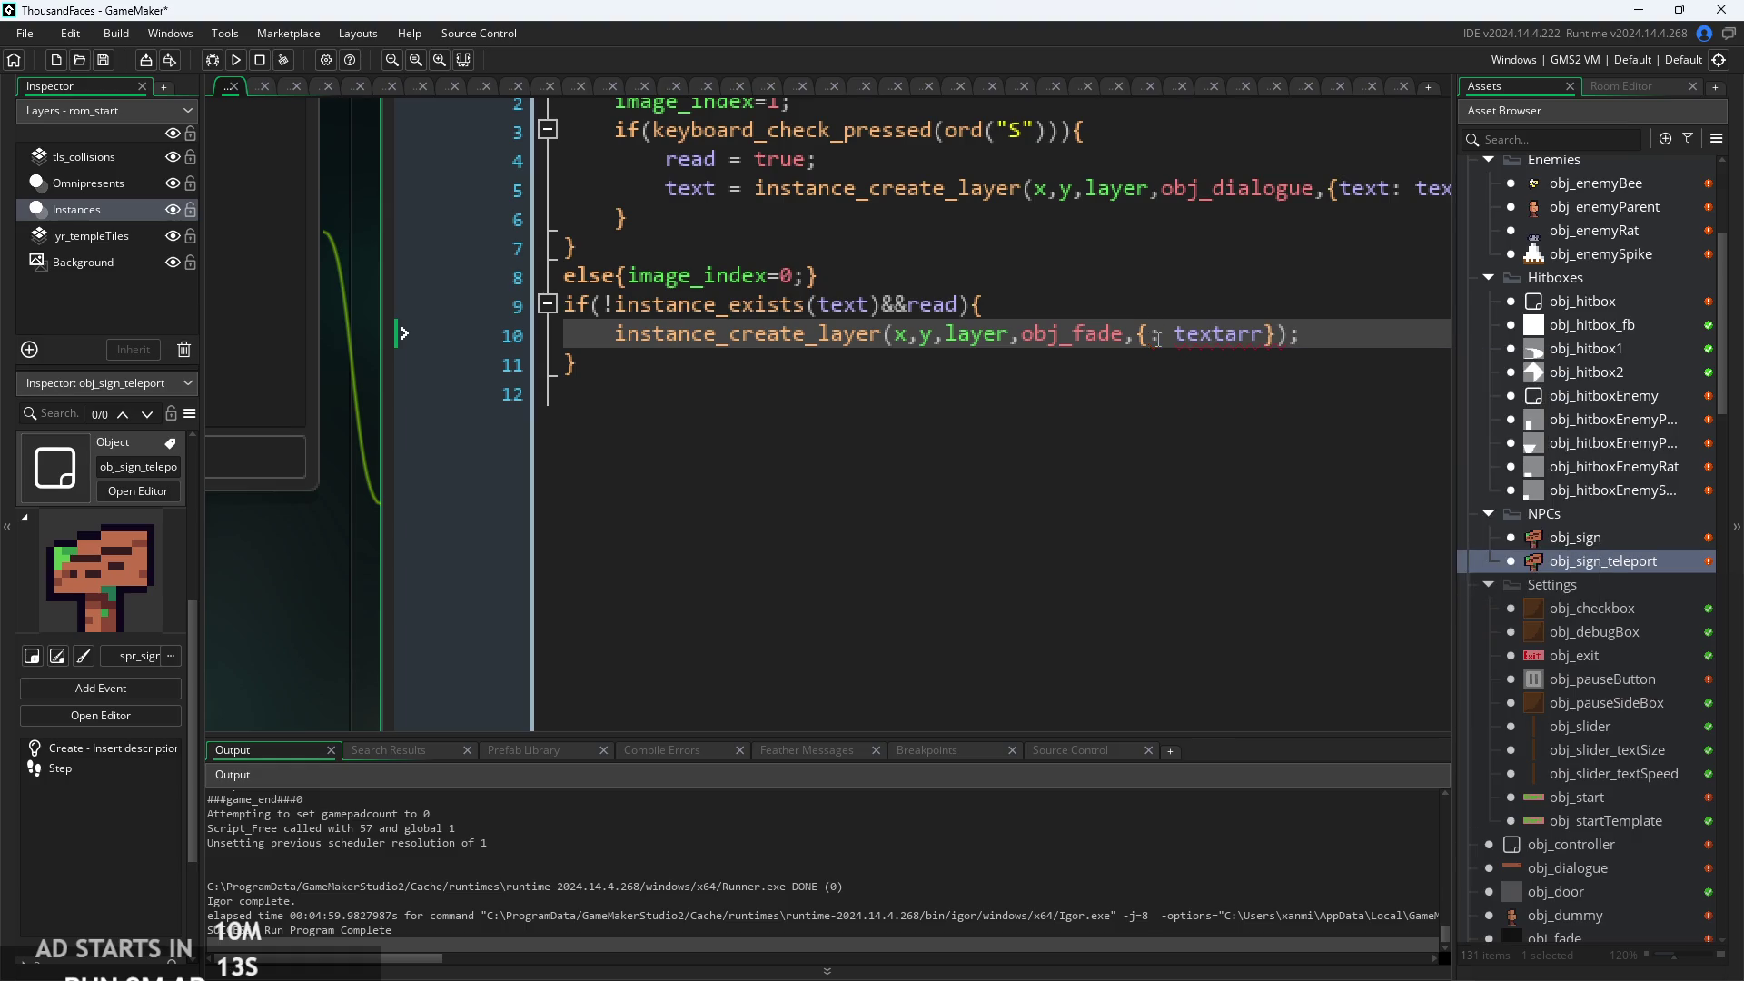
{"action": "scroll", "coordinate": [1675, 790], "scroll_direction": "down", "scroll_amount": 5}
{"action": "double_click", "coordinate": [1615, 717]}
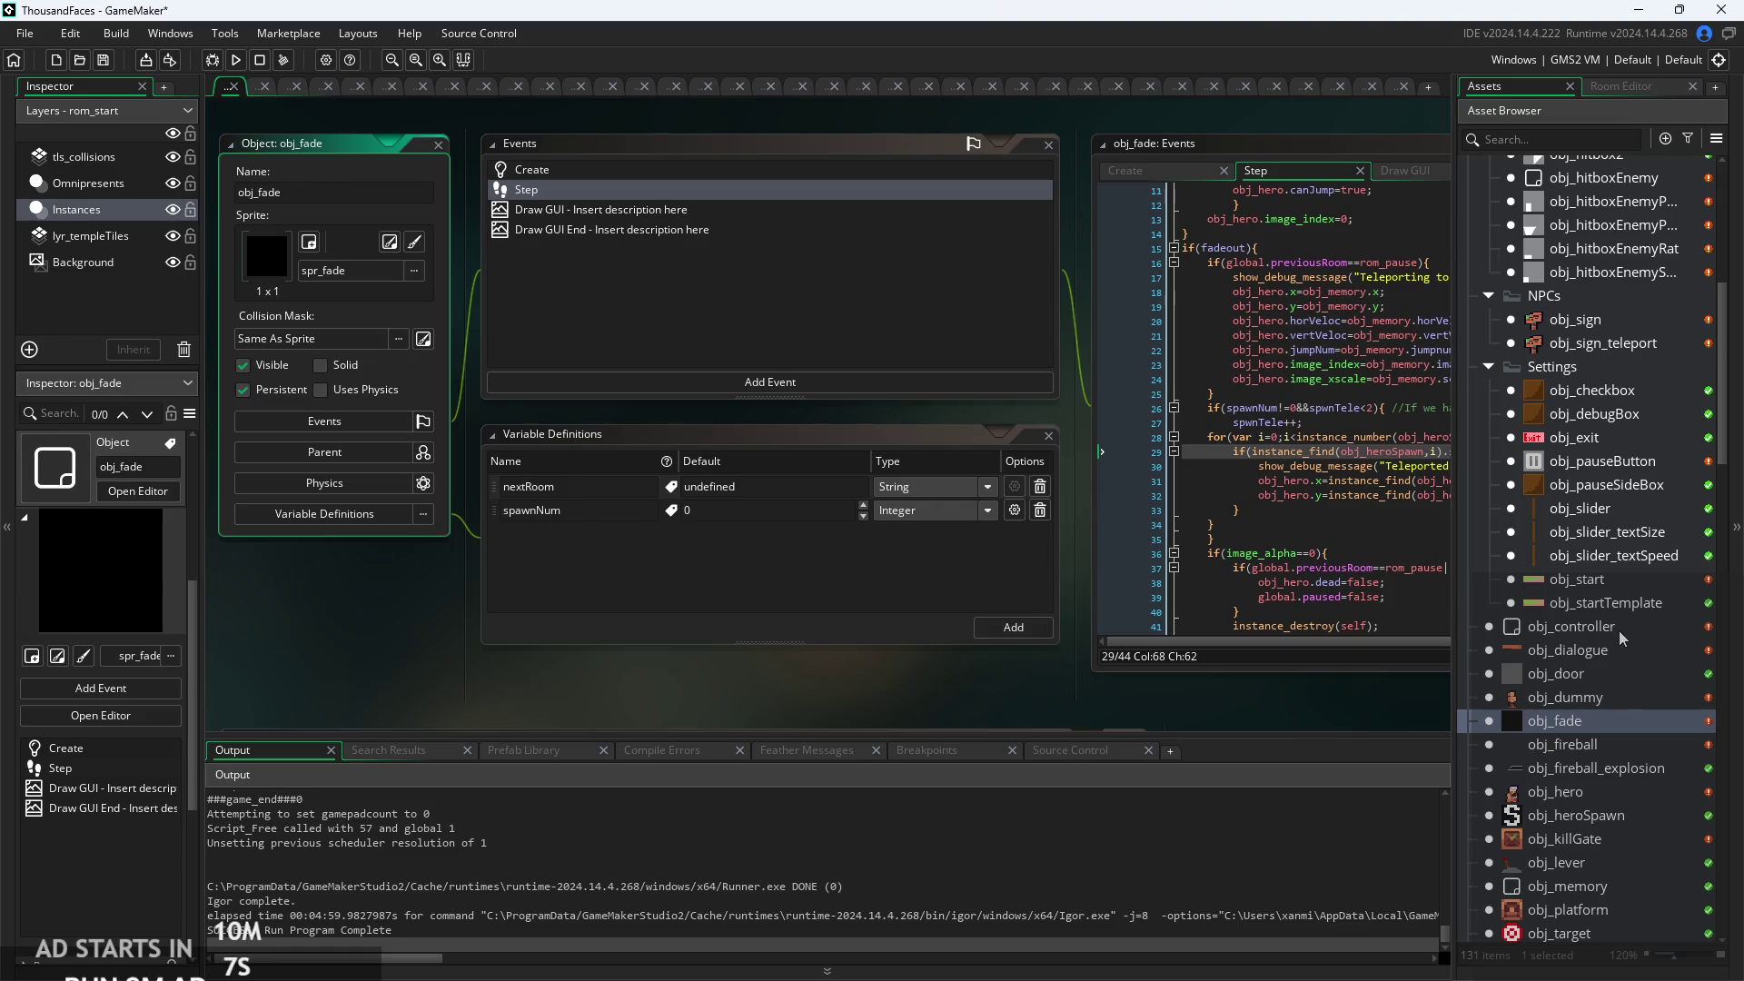
{"action": "left_click", "coordinate": [1591, 343]}
{"action": "left_click", "coordinate": [1591, 343]}
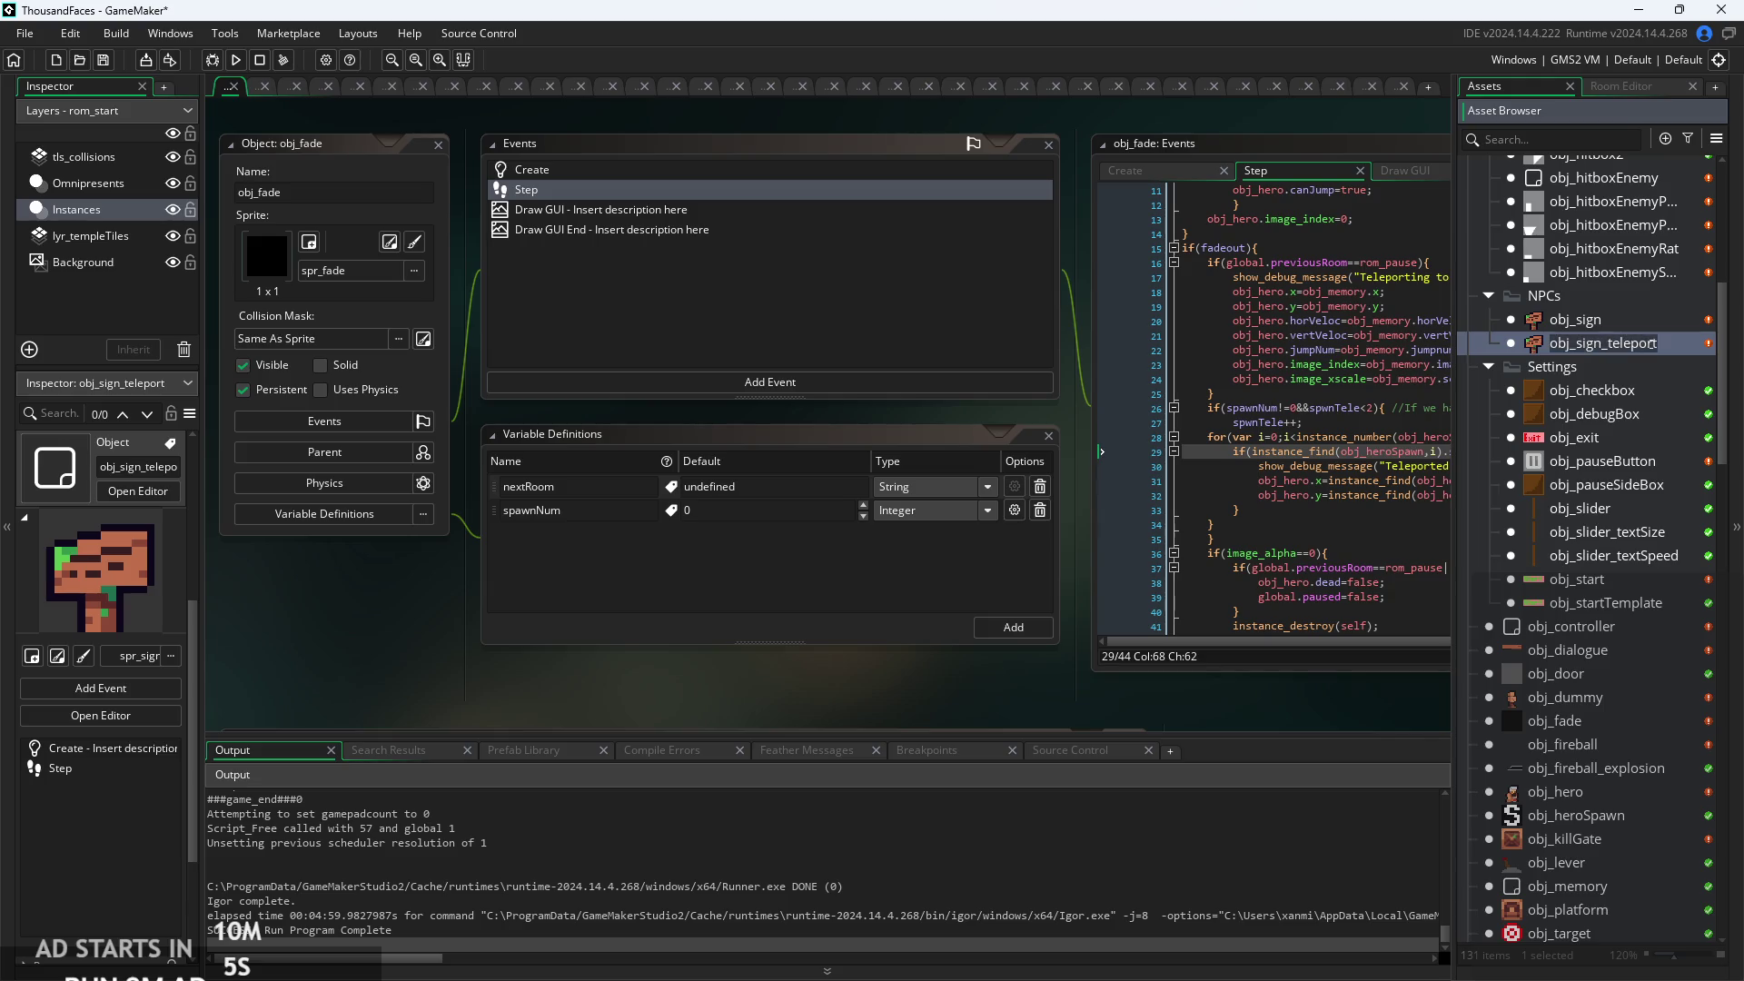
{"action": "left_click", "coordinate": [1662, 364]}
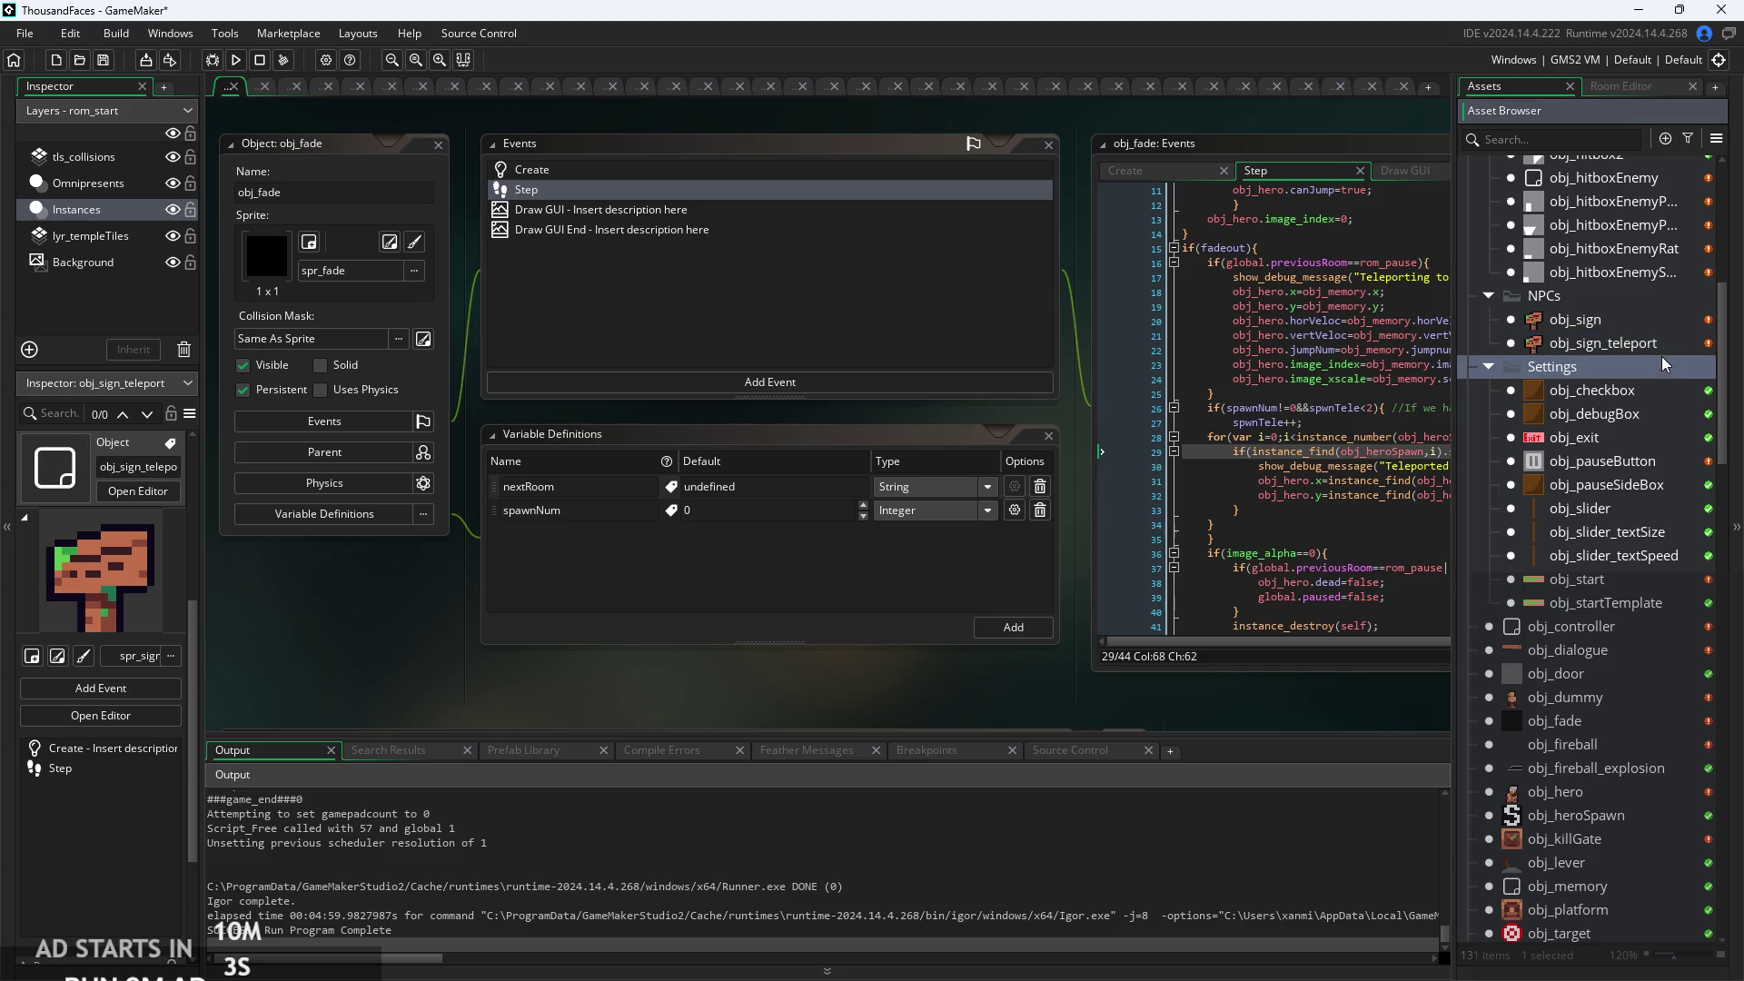
{"action": "double_click", "coordinate": [1672, 343]}
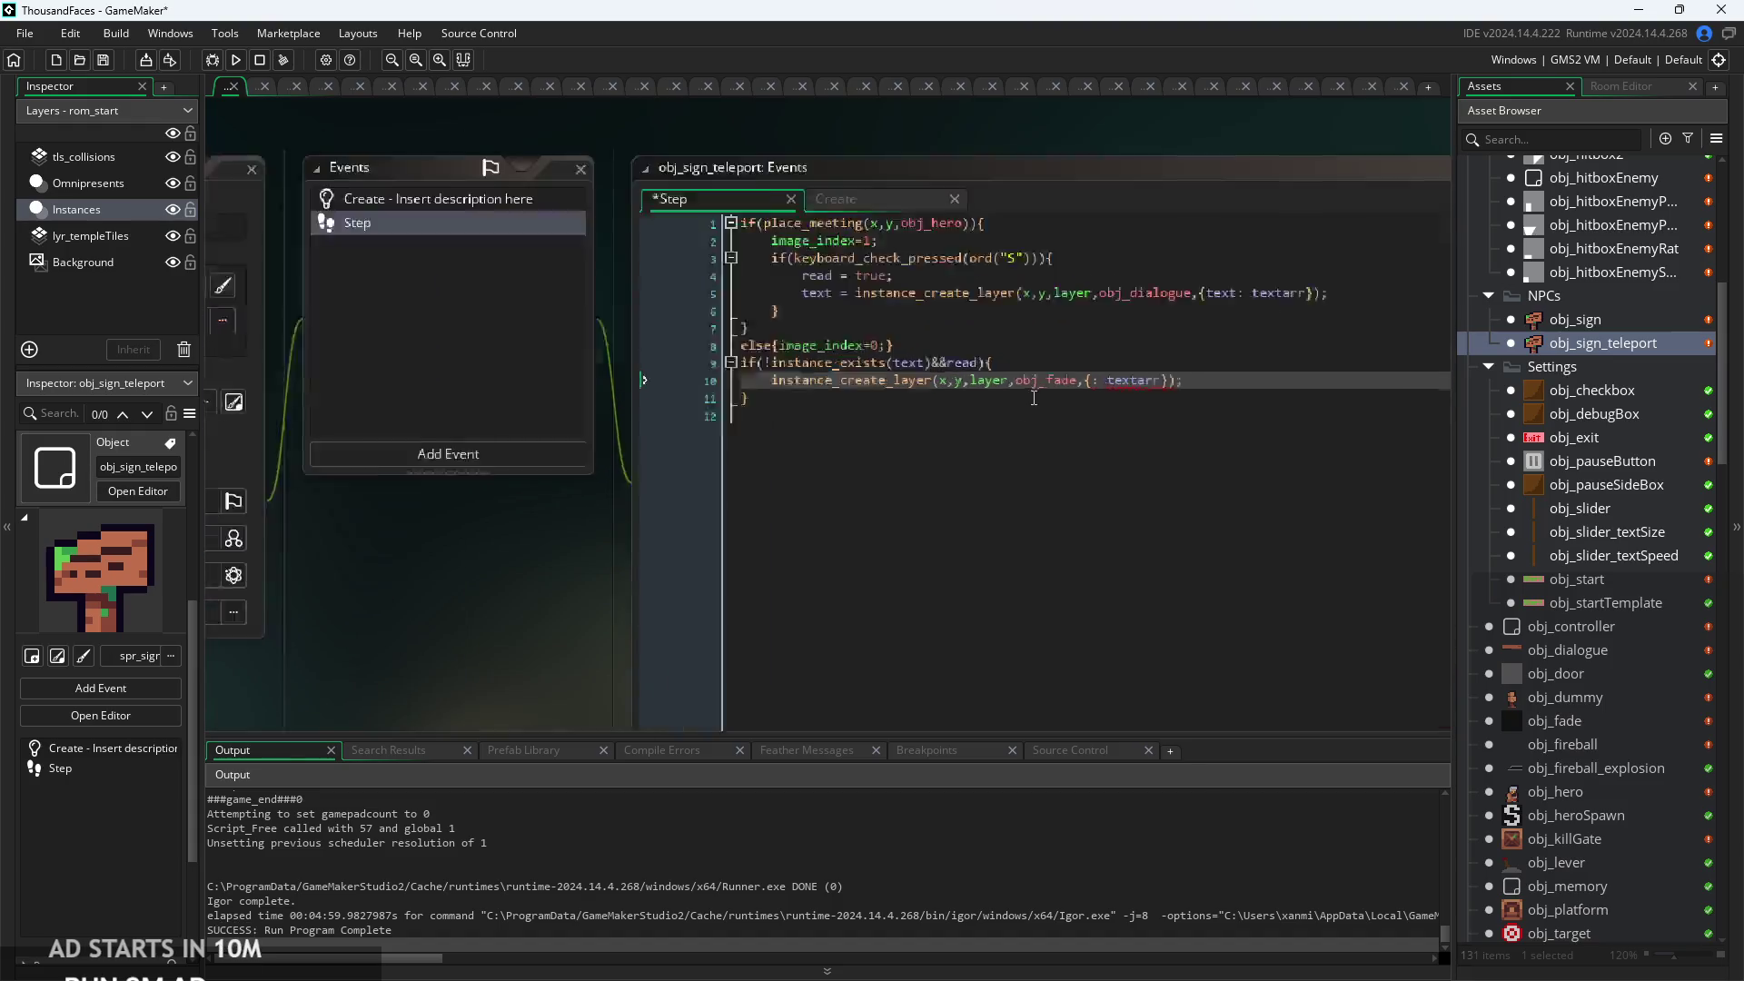
{"action": "scroll", "coordinate": [1033, 398], "scroll_direction": "up", "scroll_amount": 3}
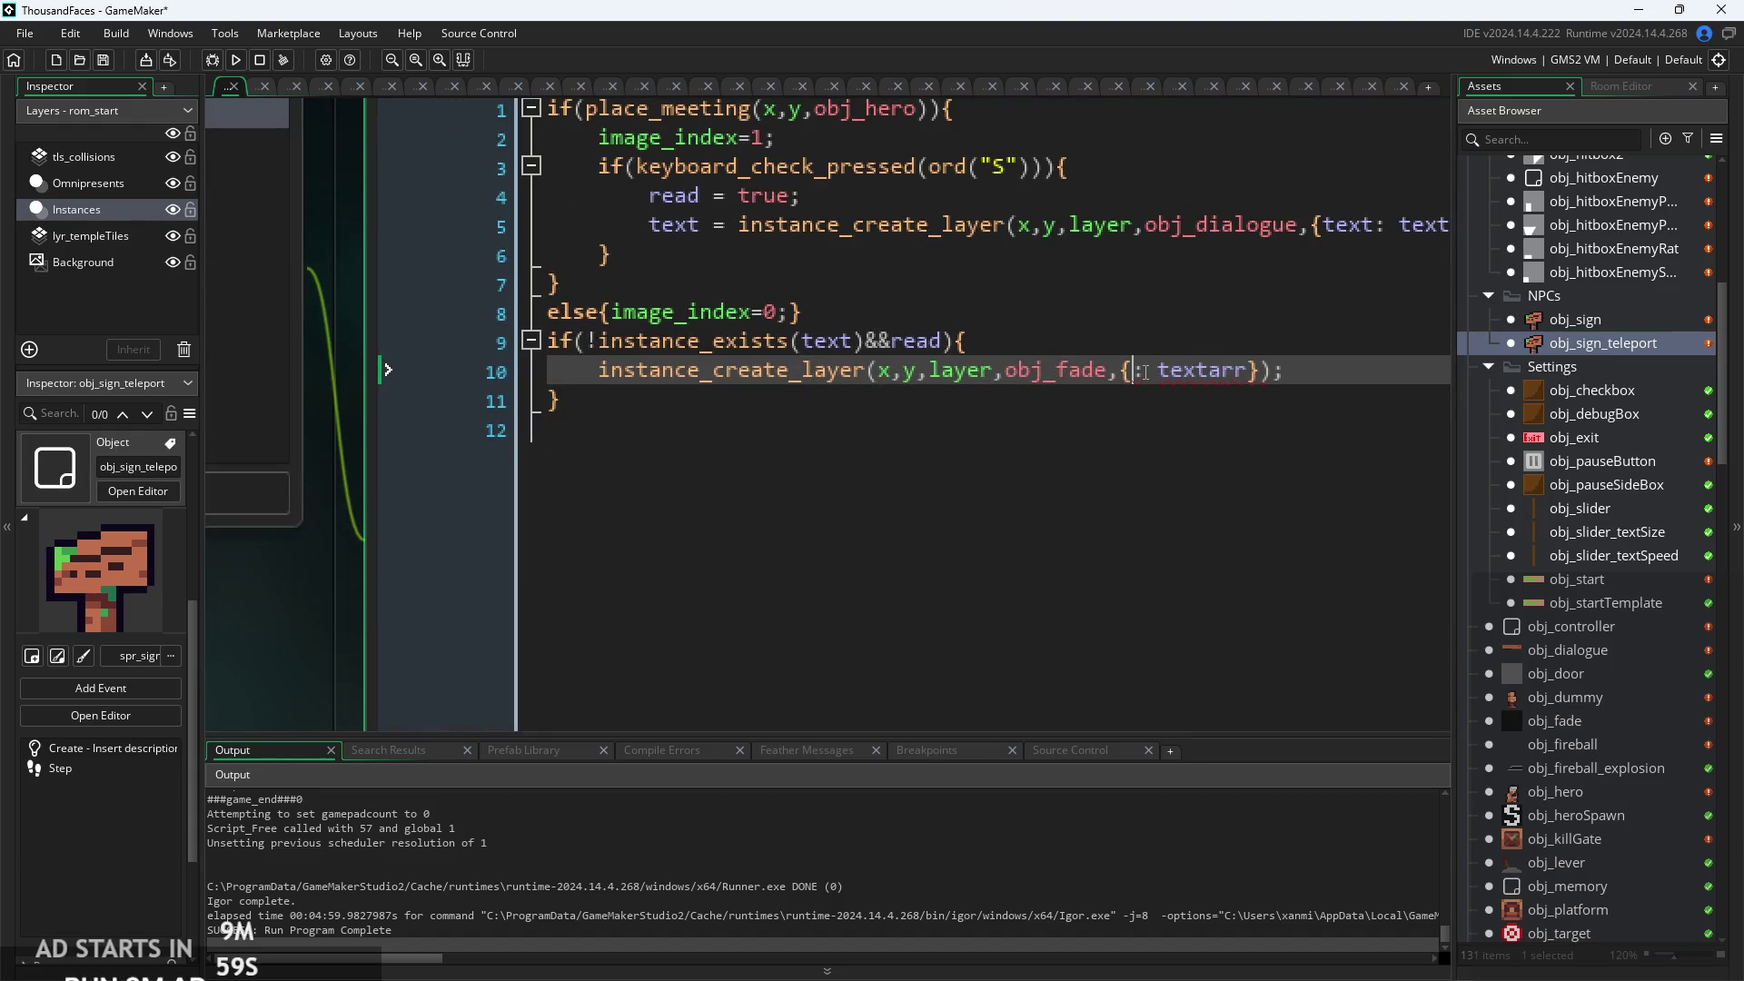
Pass {nextRoom: rom_start, spawnNum:1} to the obj_fade creation call.
{"action": "type", "text": "nextRoom"}
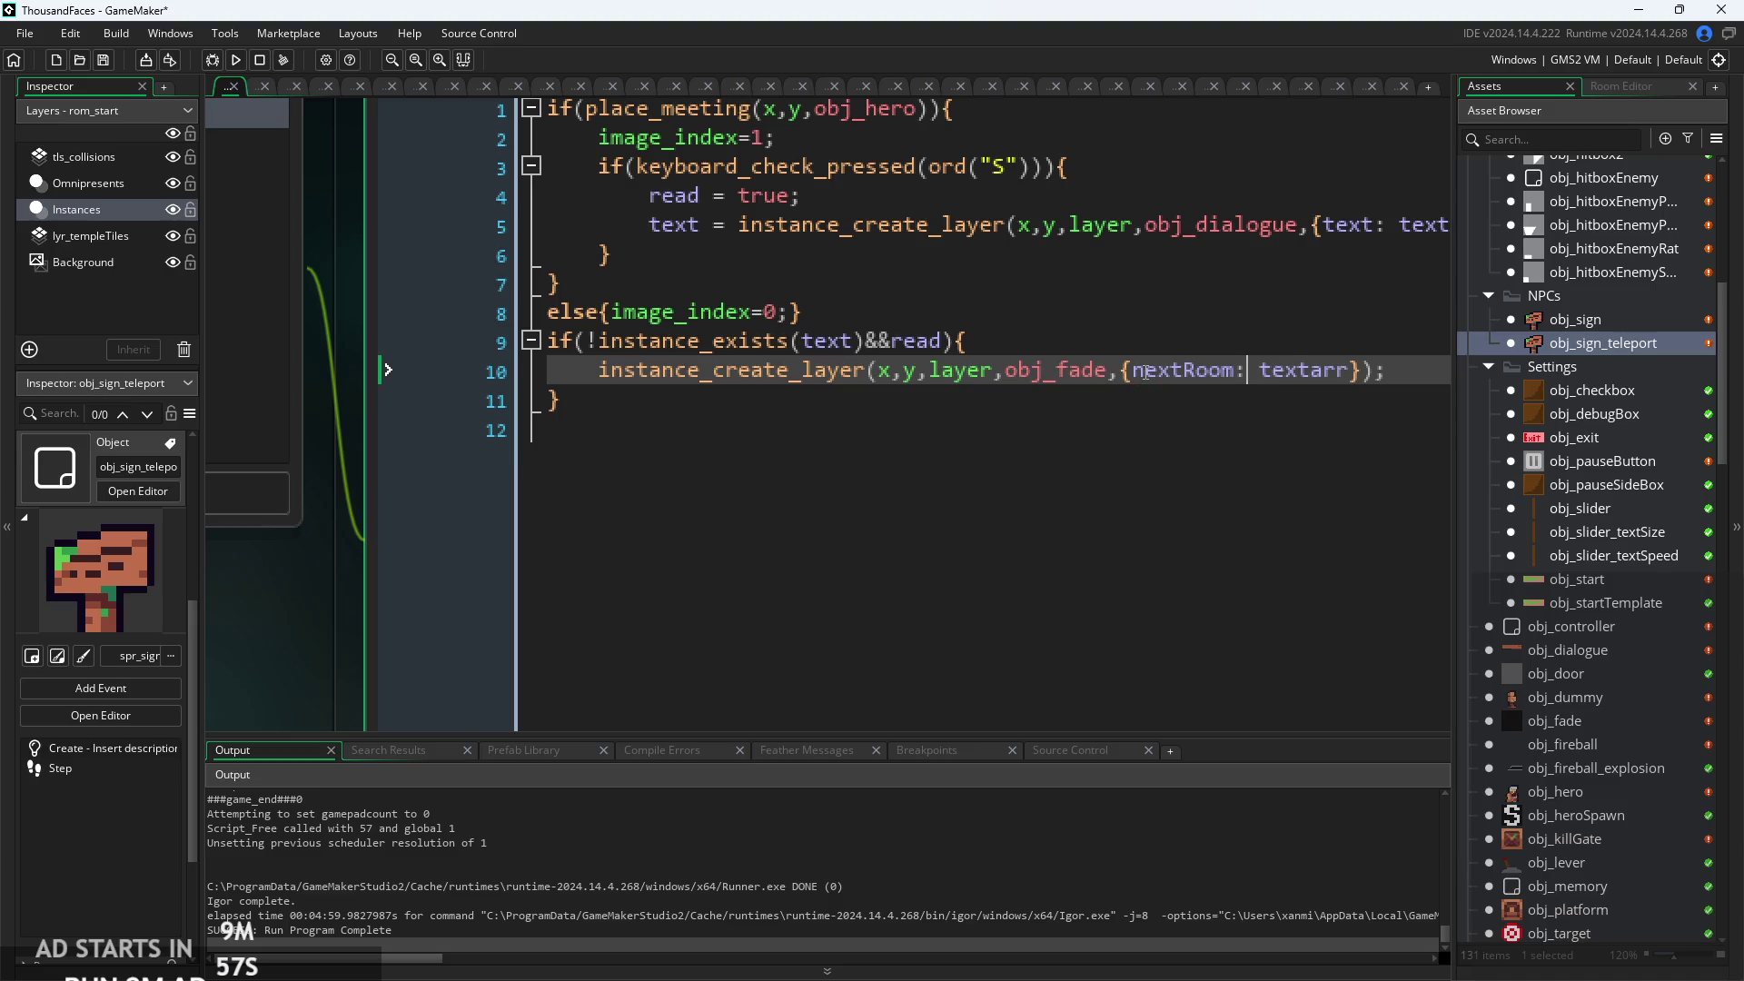
{"action": "key", "text": "Right"}
{"action": "key", "text": "Right"}
{"action": "key", "text": "shift+Right"}
{"action": "key", "text": "shift+Right"}
{"action": "key", "text": "shift+Right"}
{"action": "key", "text": "shift+Right"}
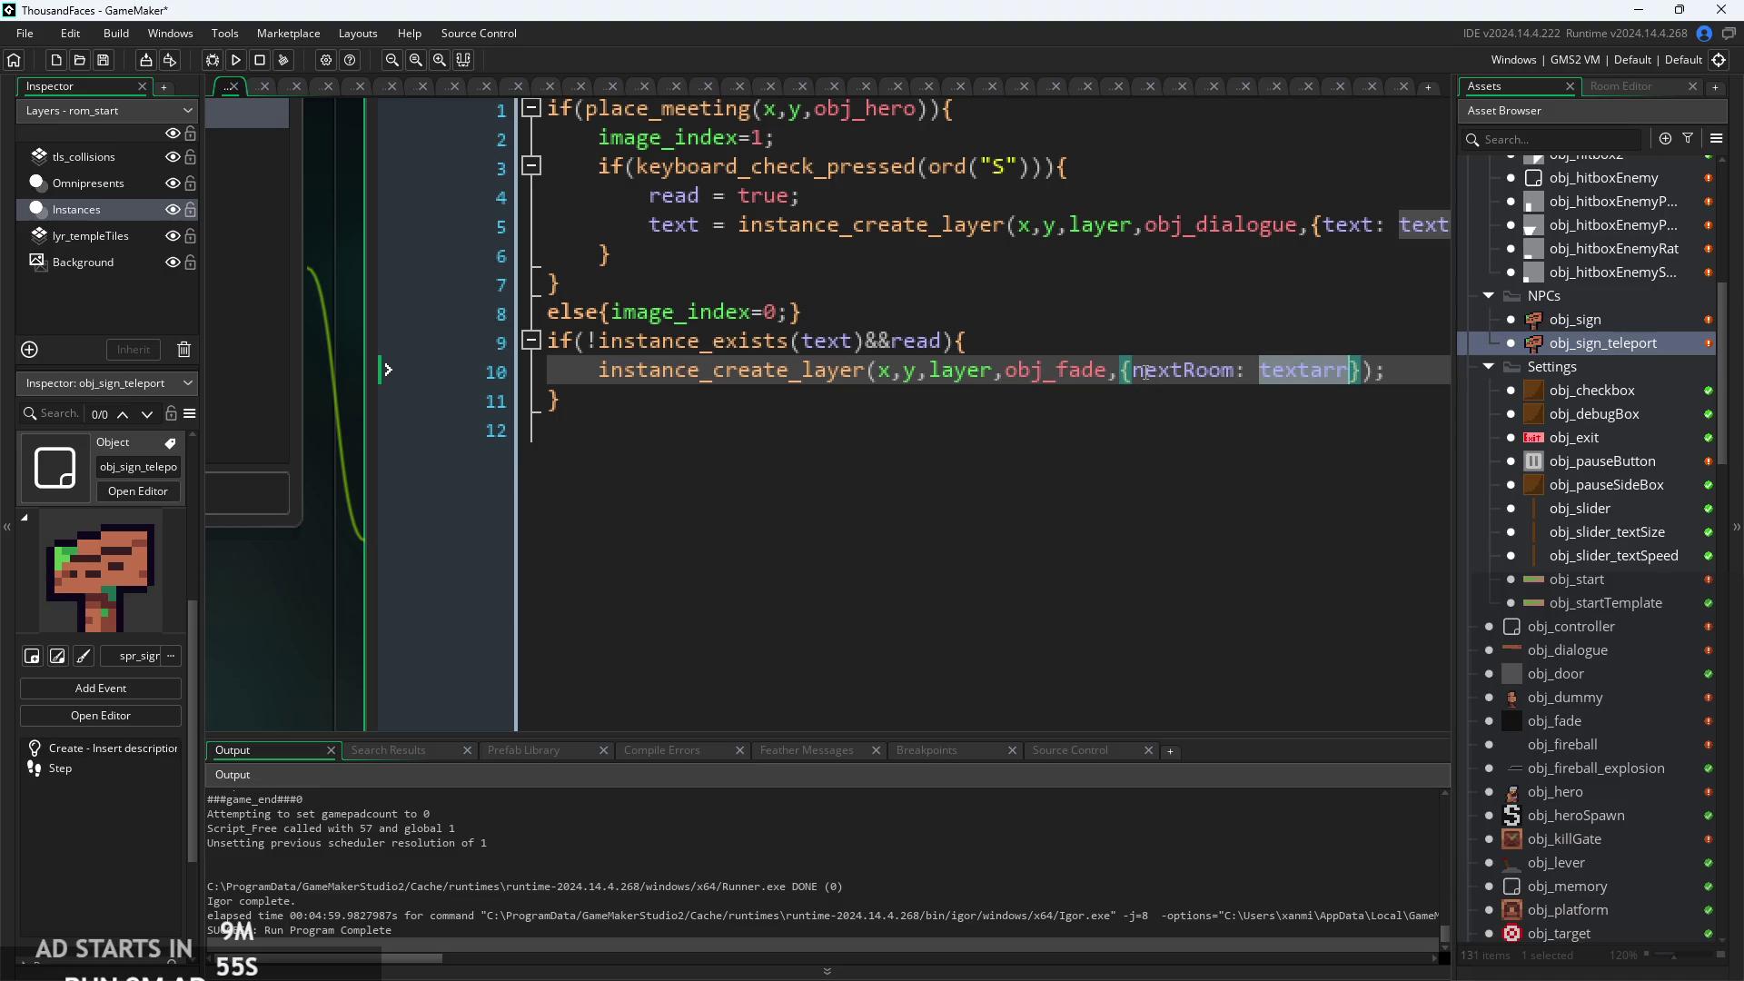
{"action": "type", "text": "rom_s"}
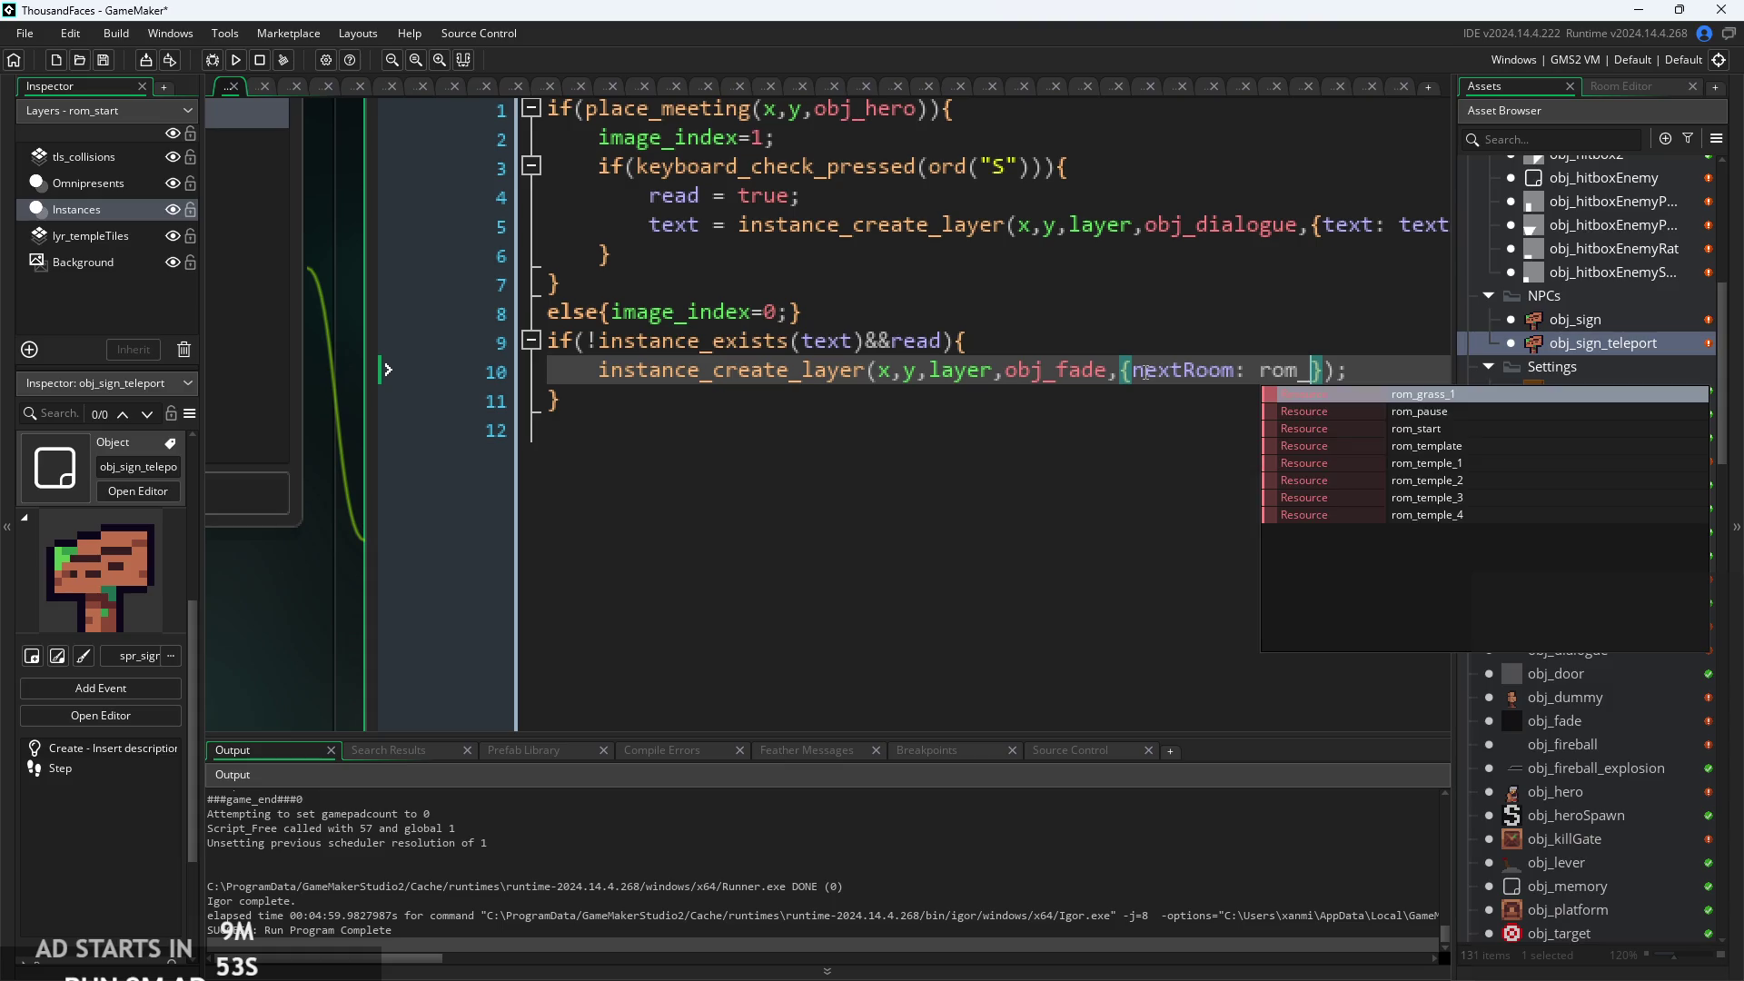
{"action": "key", "text": "Return"}
{"action": "type", "text": ",spawn"}
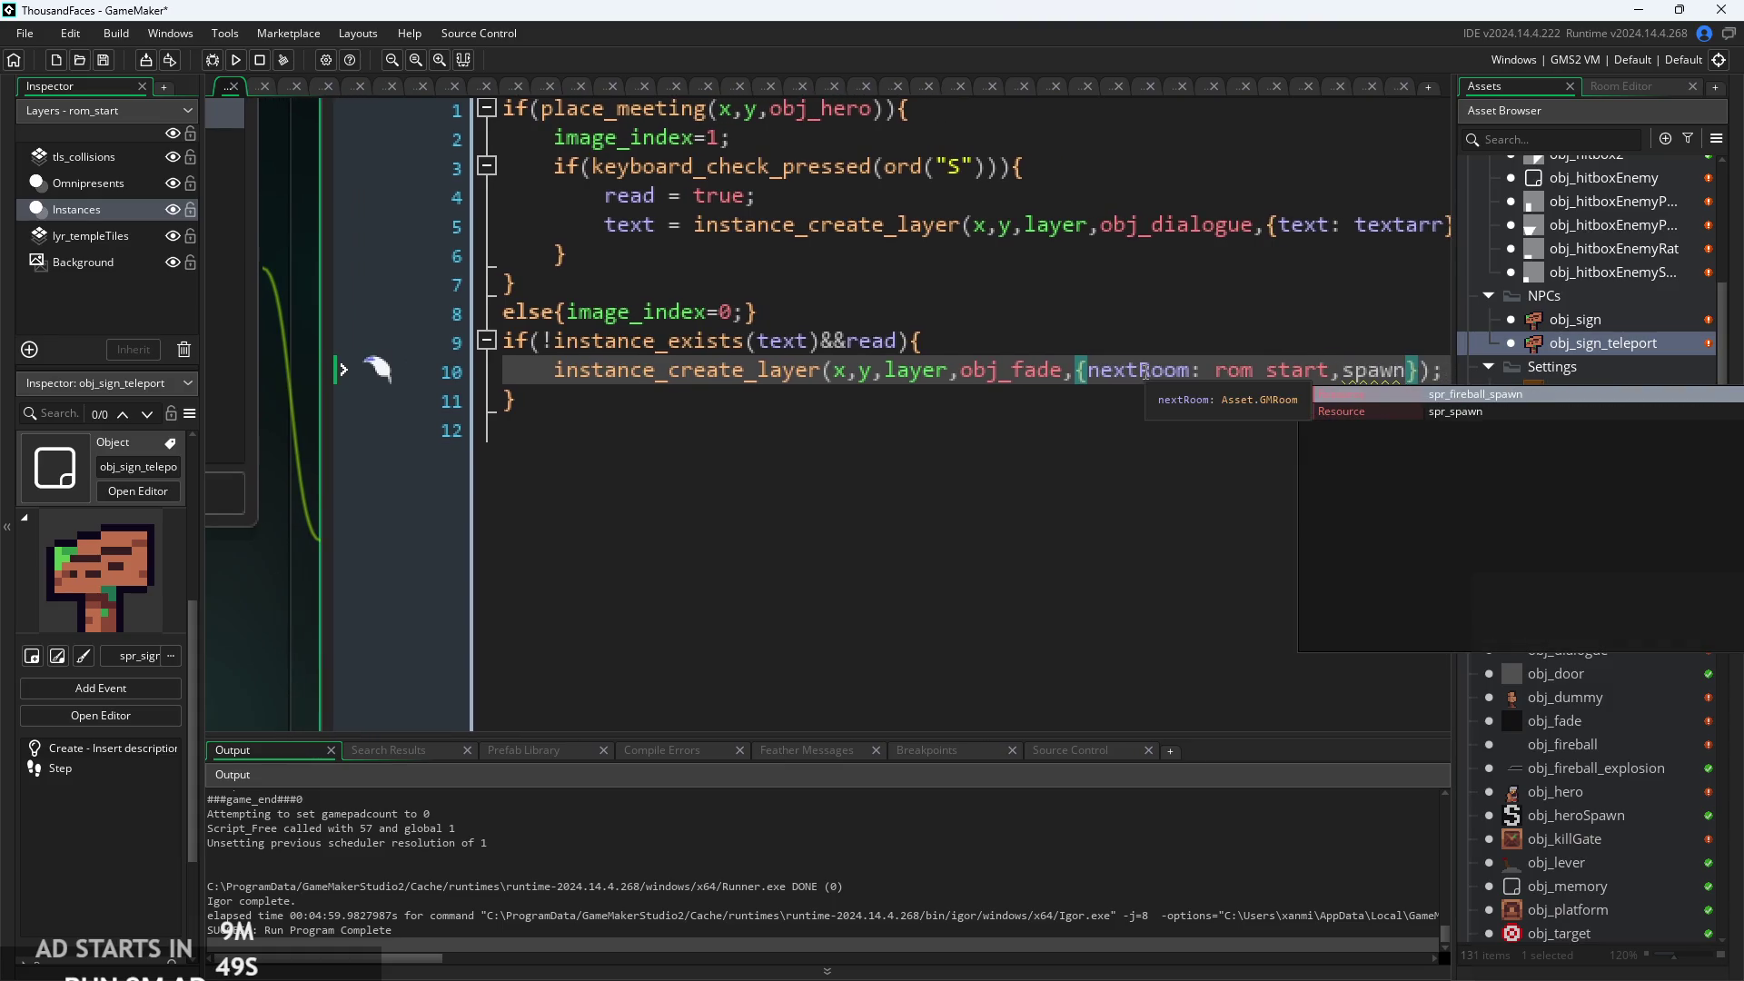
{"action": "type", "text": "Num=1;"}
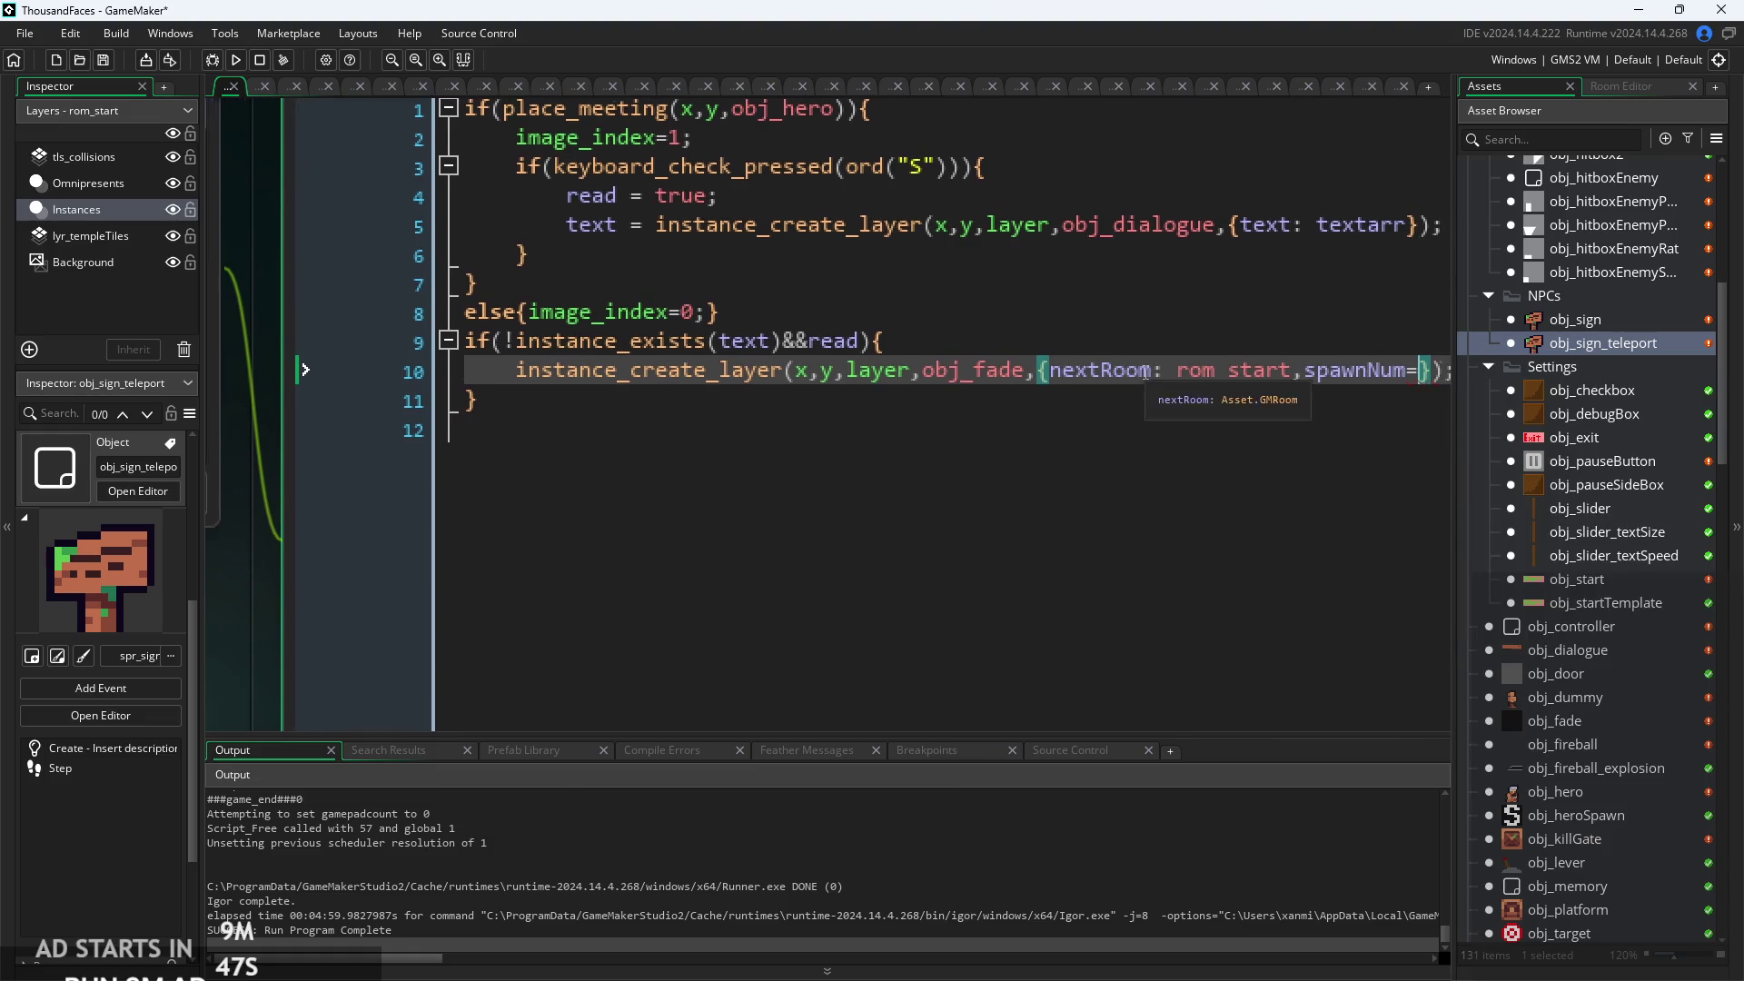
{"action": "key", "text": "BackSpace"}
{"action": "key", "text": "Left"}
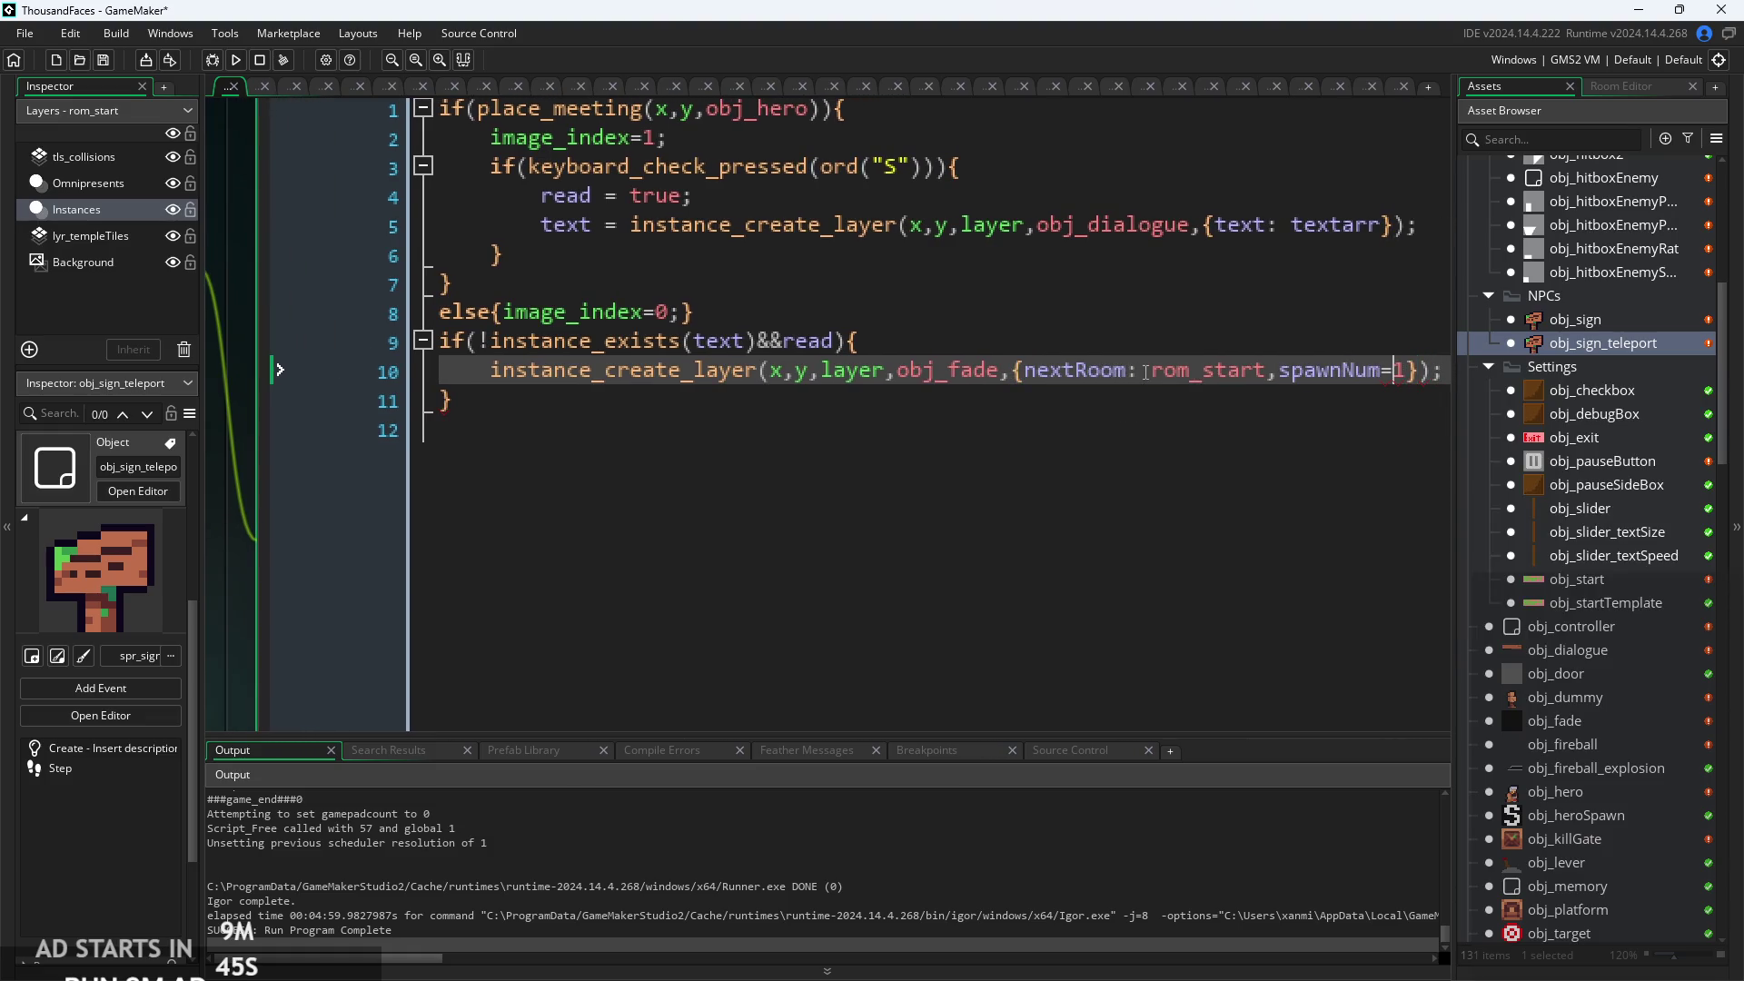
{"action": "key", "text": "BackSpace"}
{"action": "type", "text": ":"}
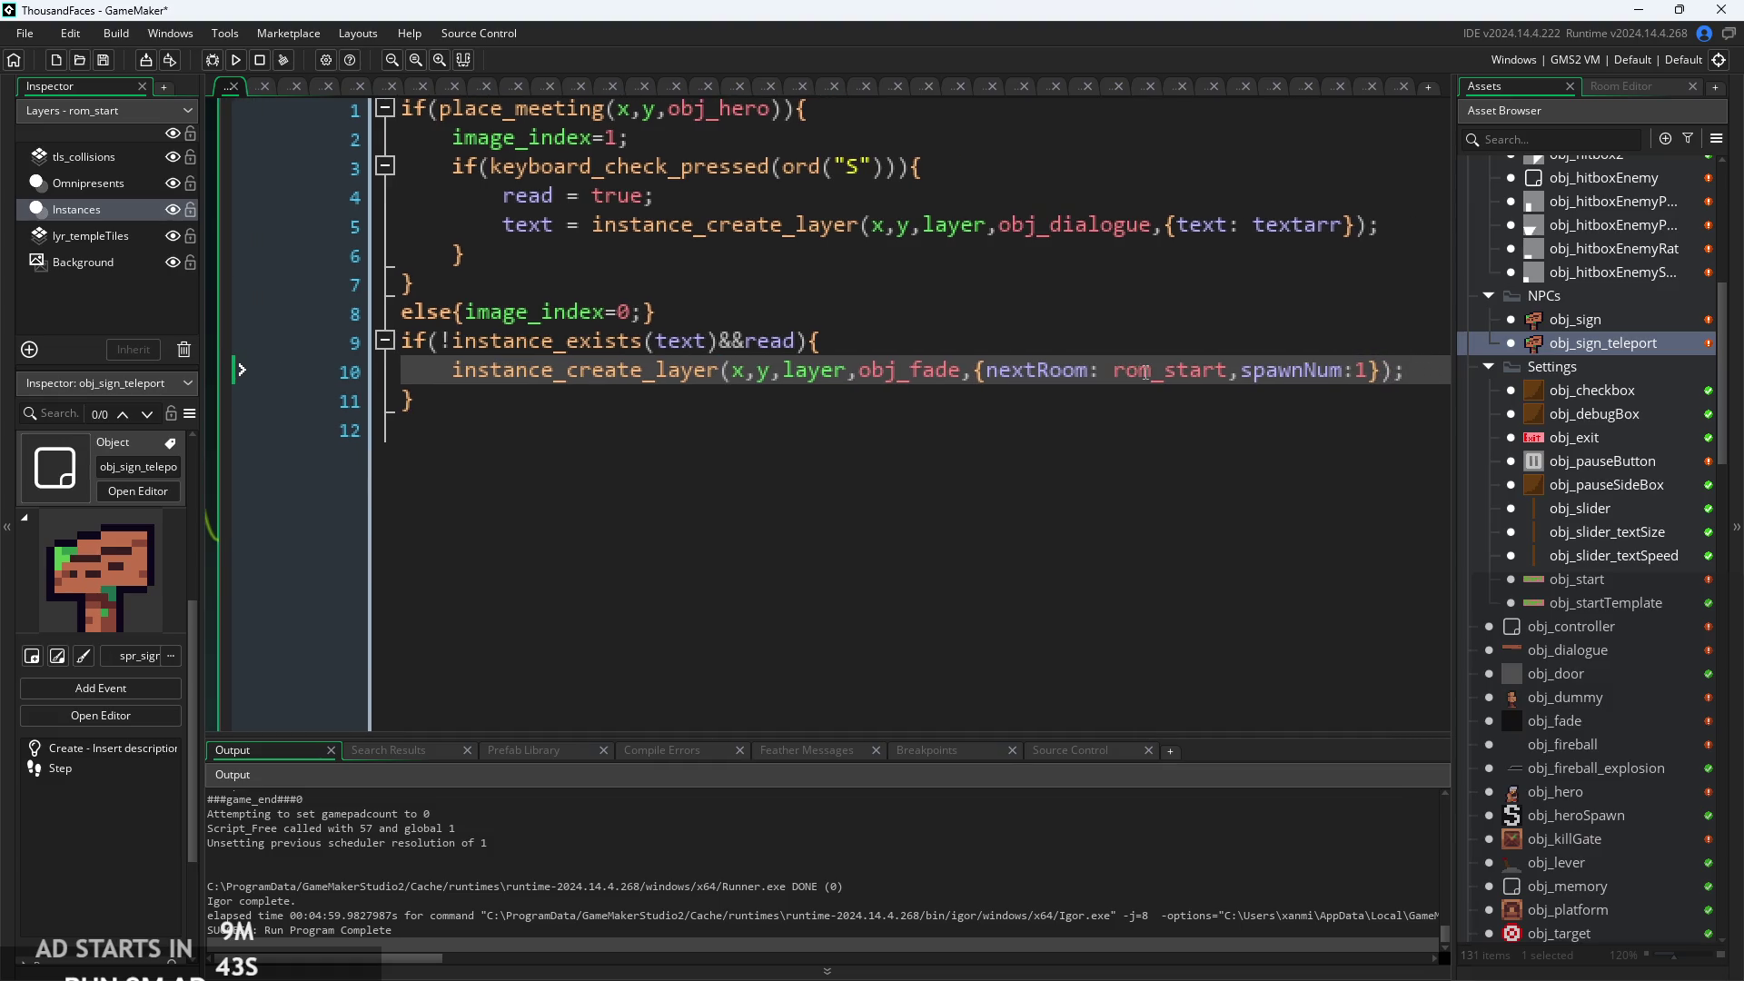
Look over obj_sign_teleport's Create event code, then open obj_controller.
{"action": "scroll", "coordinate": [1153, 374], "scroll_direction": "down", "scroll_amount": 2}
{"action": "left_click", "coordinate": [1120, 390]}
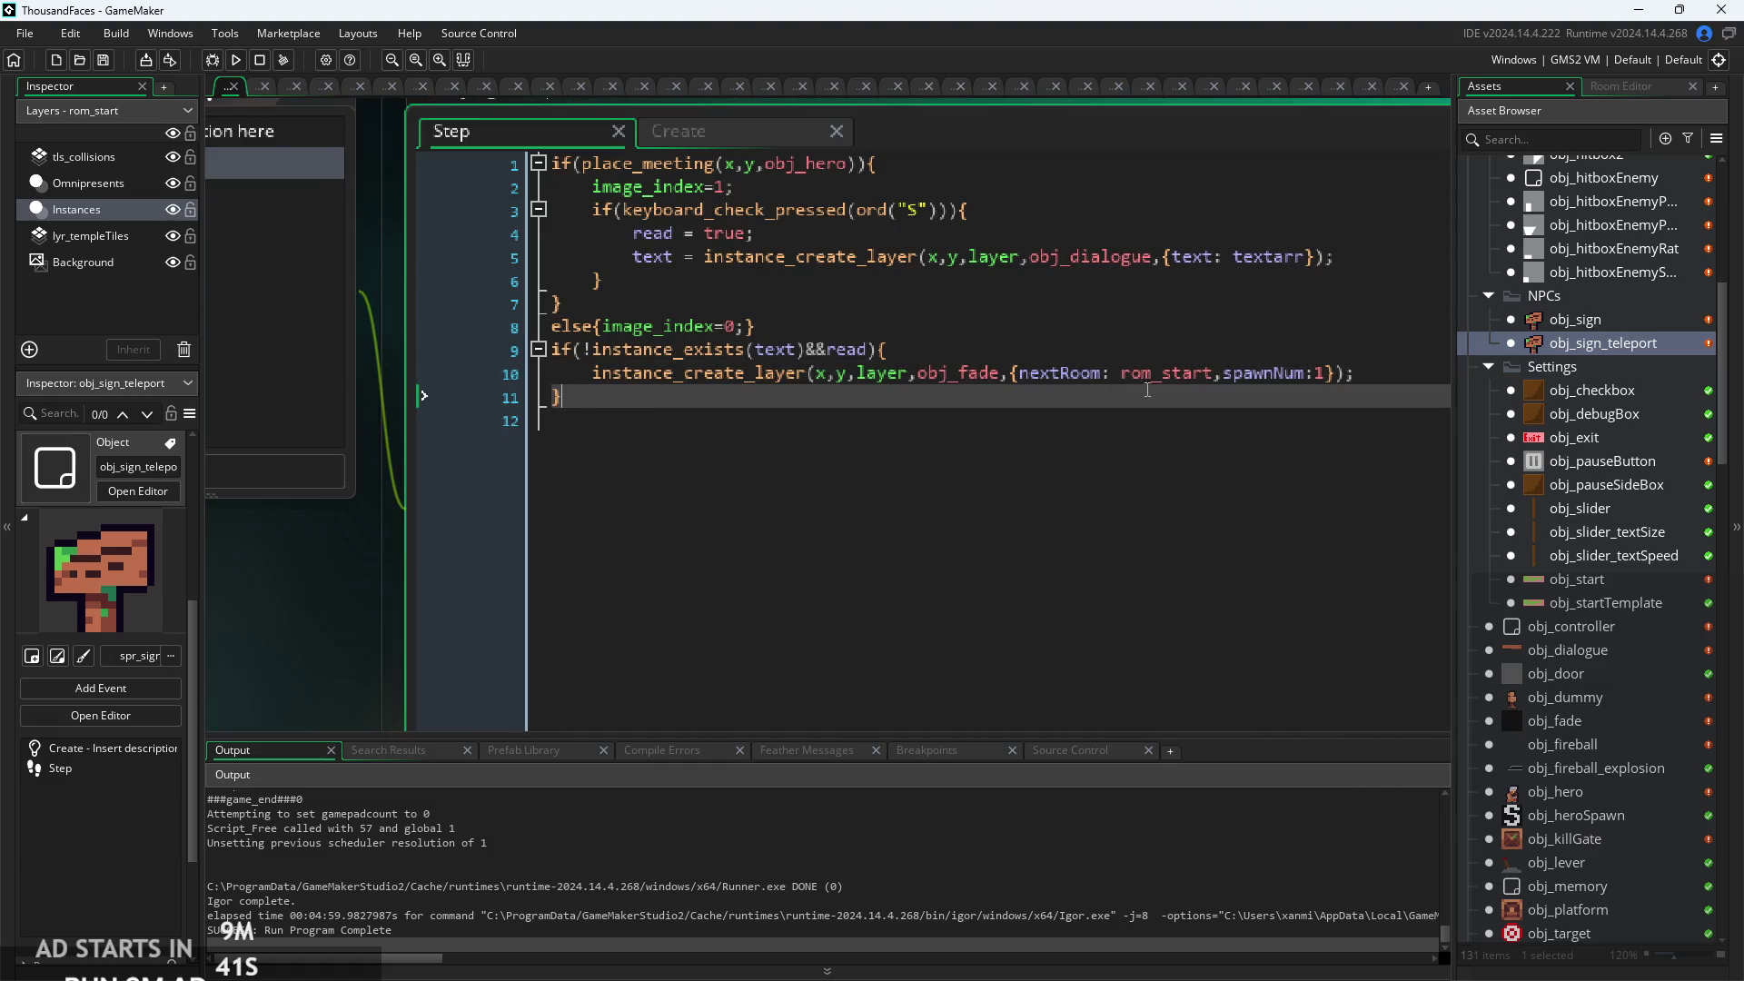
{"action": "scroll", "coordinate": [1135, 389], "scroll_direction": "down", "scroll_amount": 2}
{"action": "left_click", "coordinate": [812, 193]}
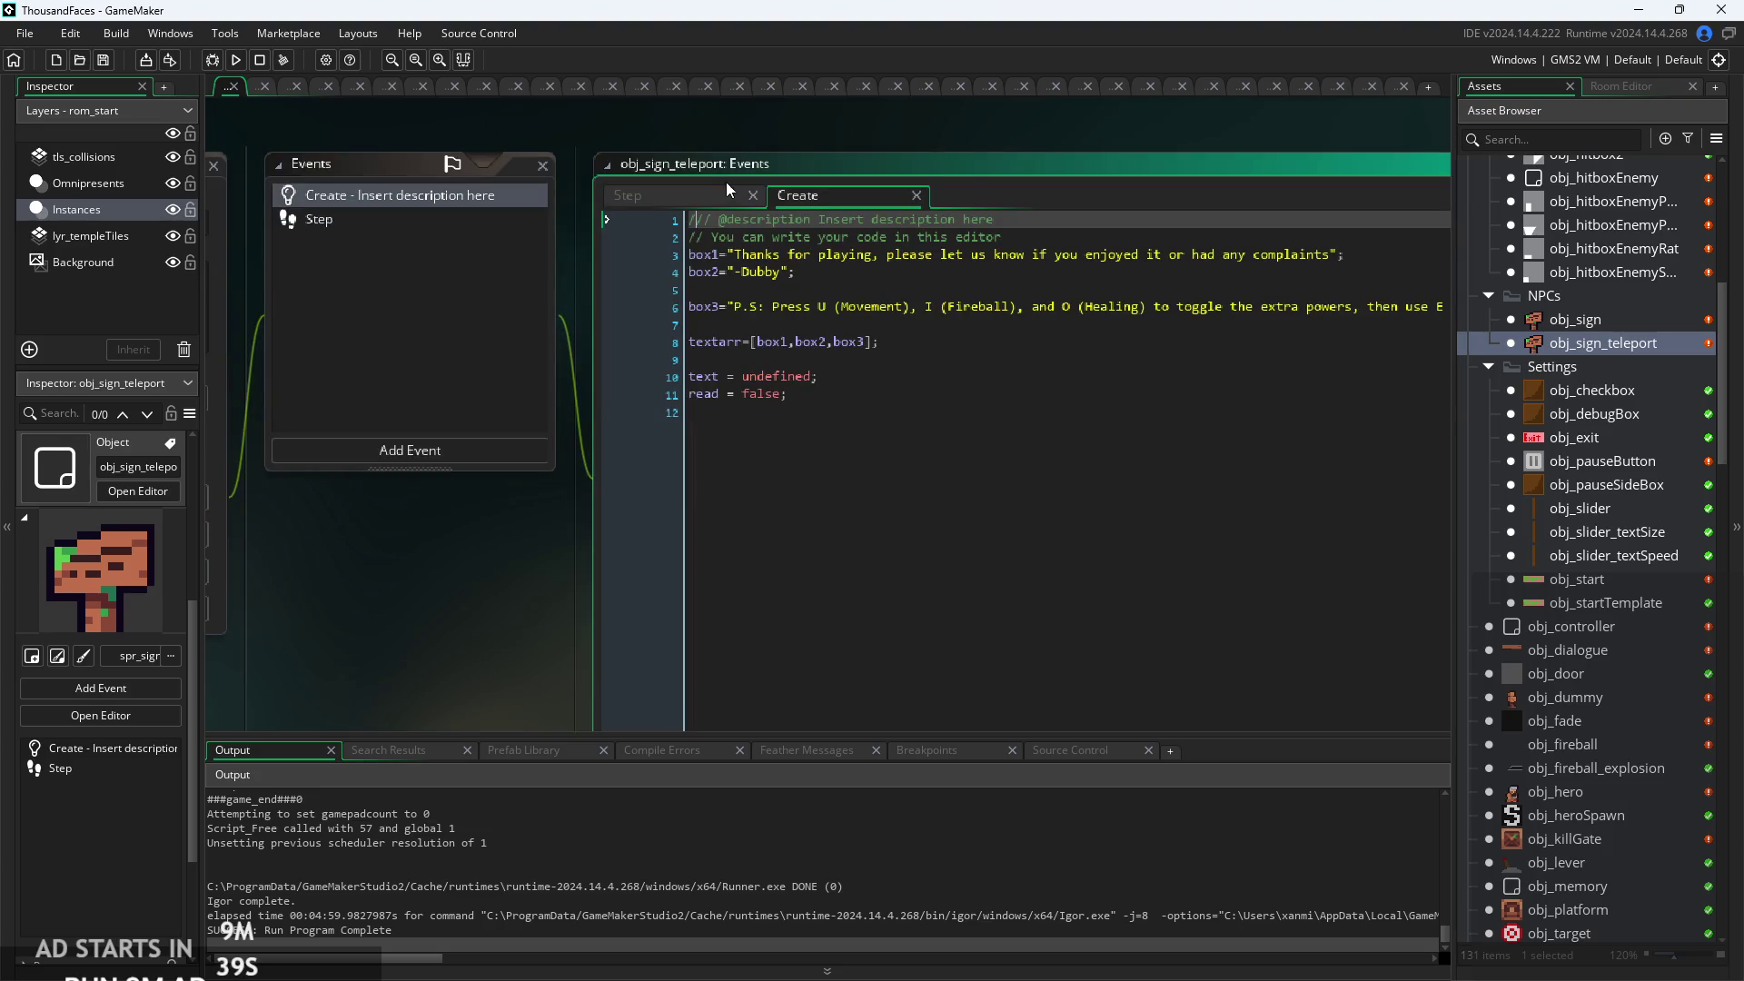
{"action": "left_click", "coordinate": [717, 189]}
{"action": "left_click", "coordinate": [862, 202]}
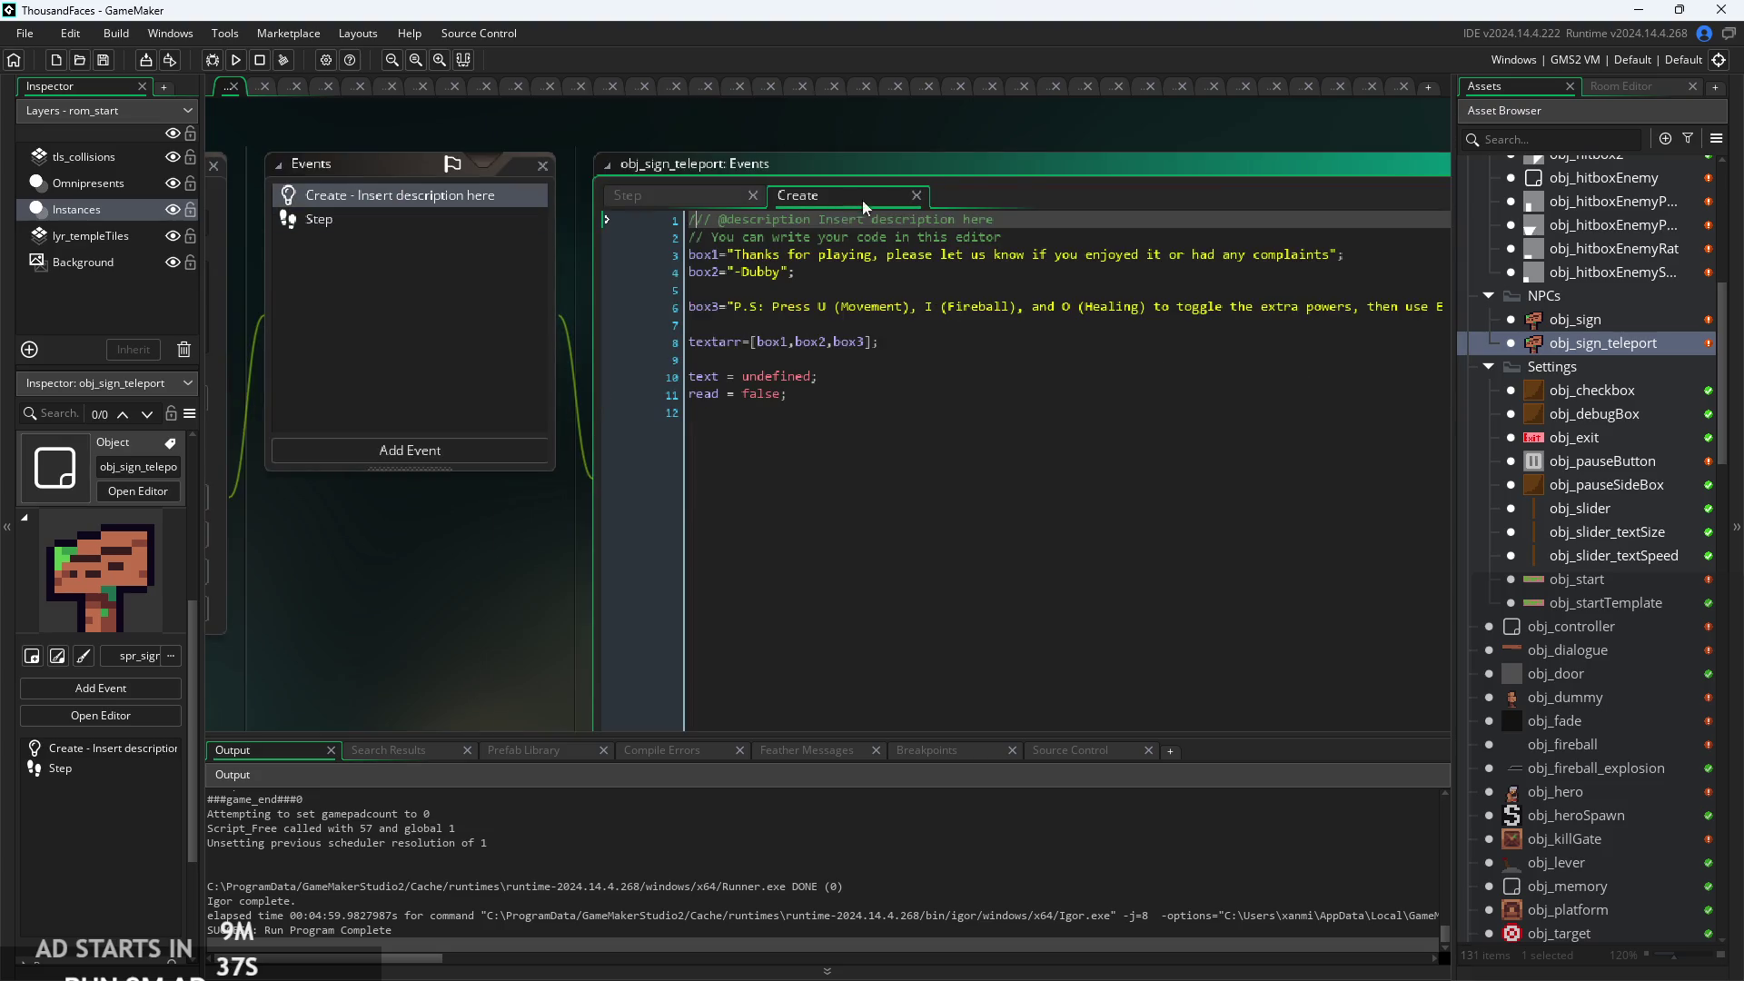
{"action": "left_click", "coordinate": [1205, 329]}
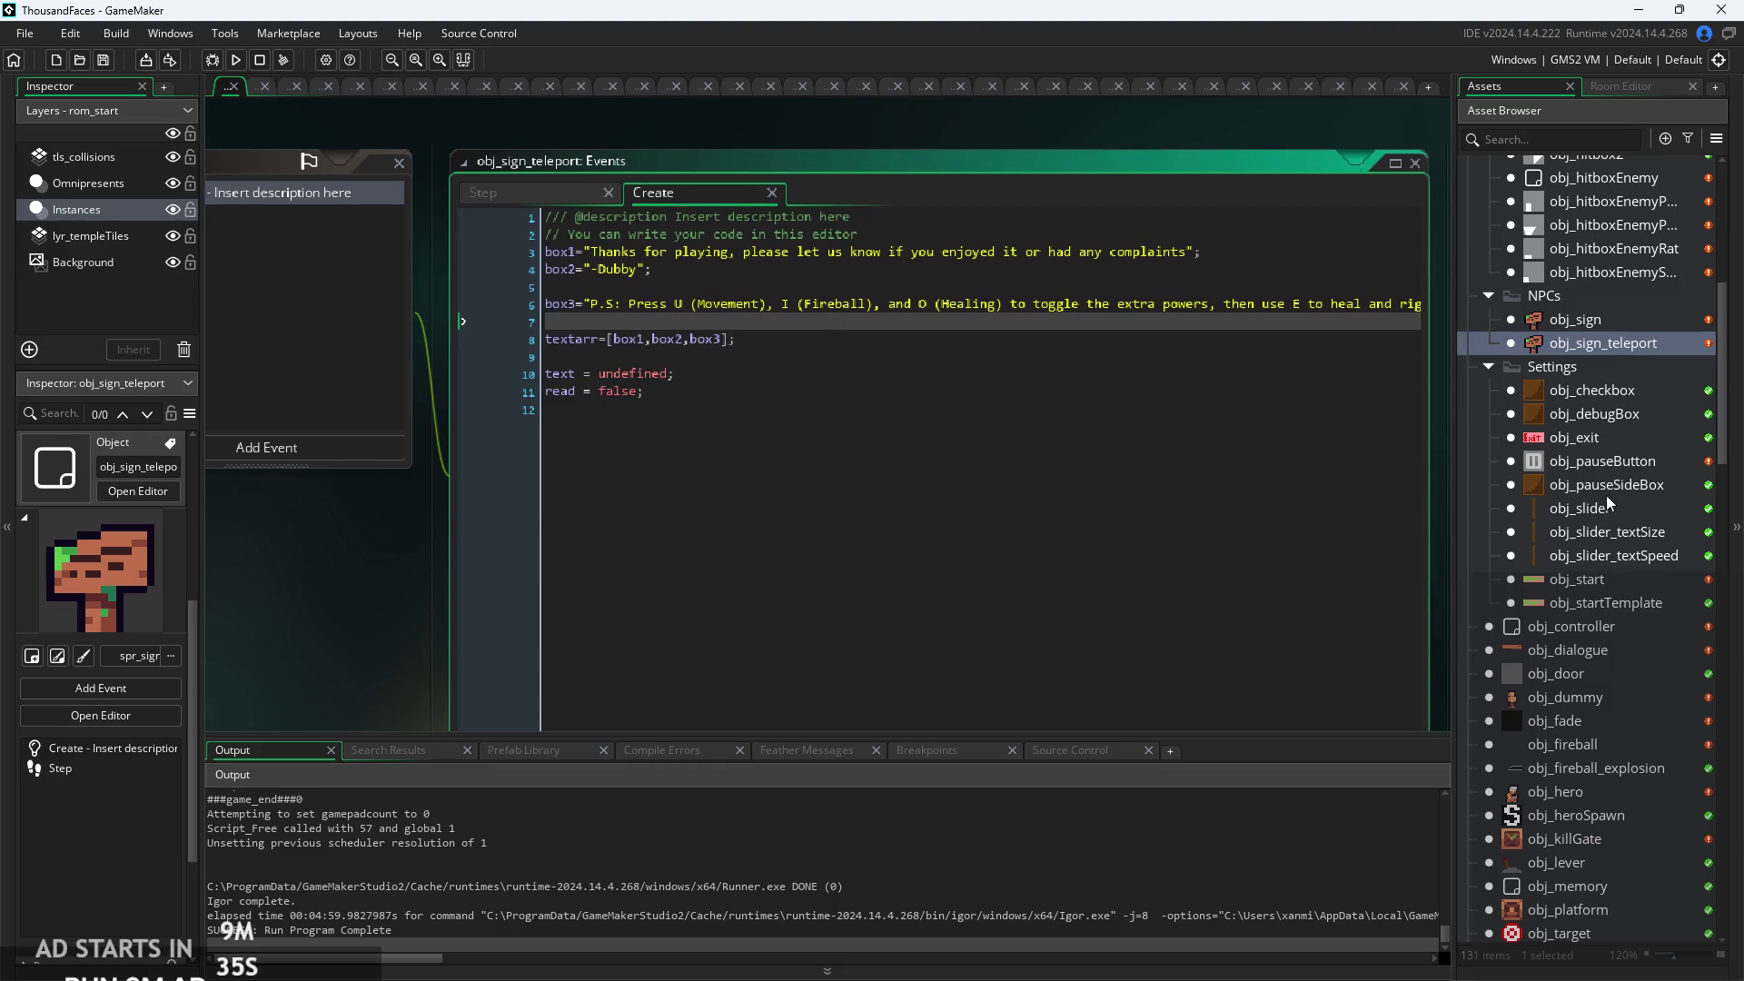
{"action": "double_click", "coordinate": [1601, 632]}
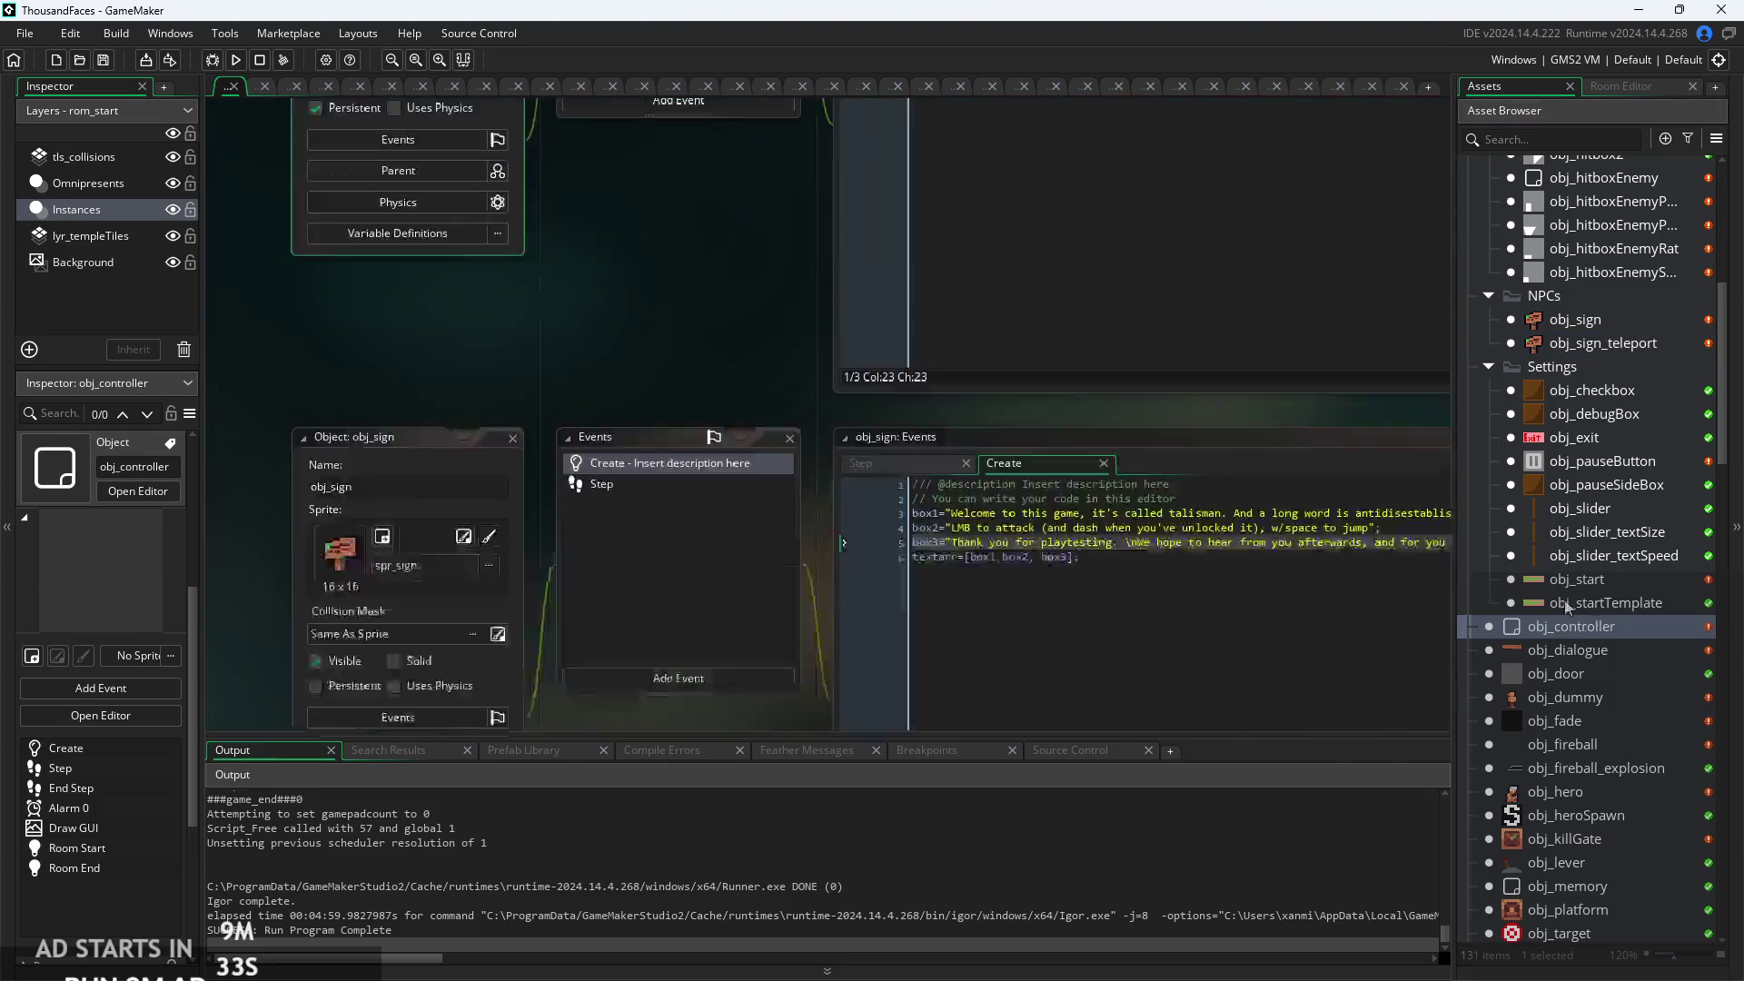
Start an if(keyboard_check(ord("M")) test after line 23 of obj_controller's Step event.
{"action": "left_click", "coordinate": [781, 186]}
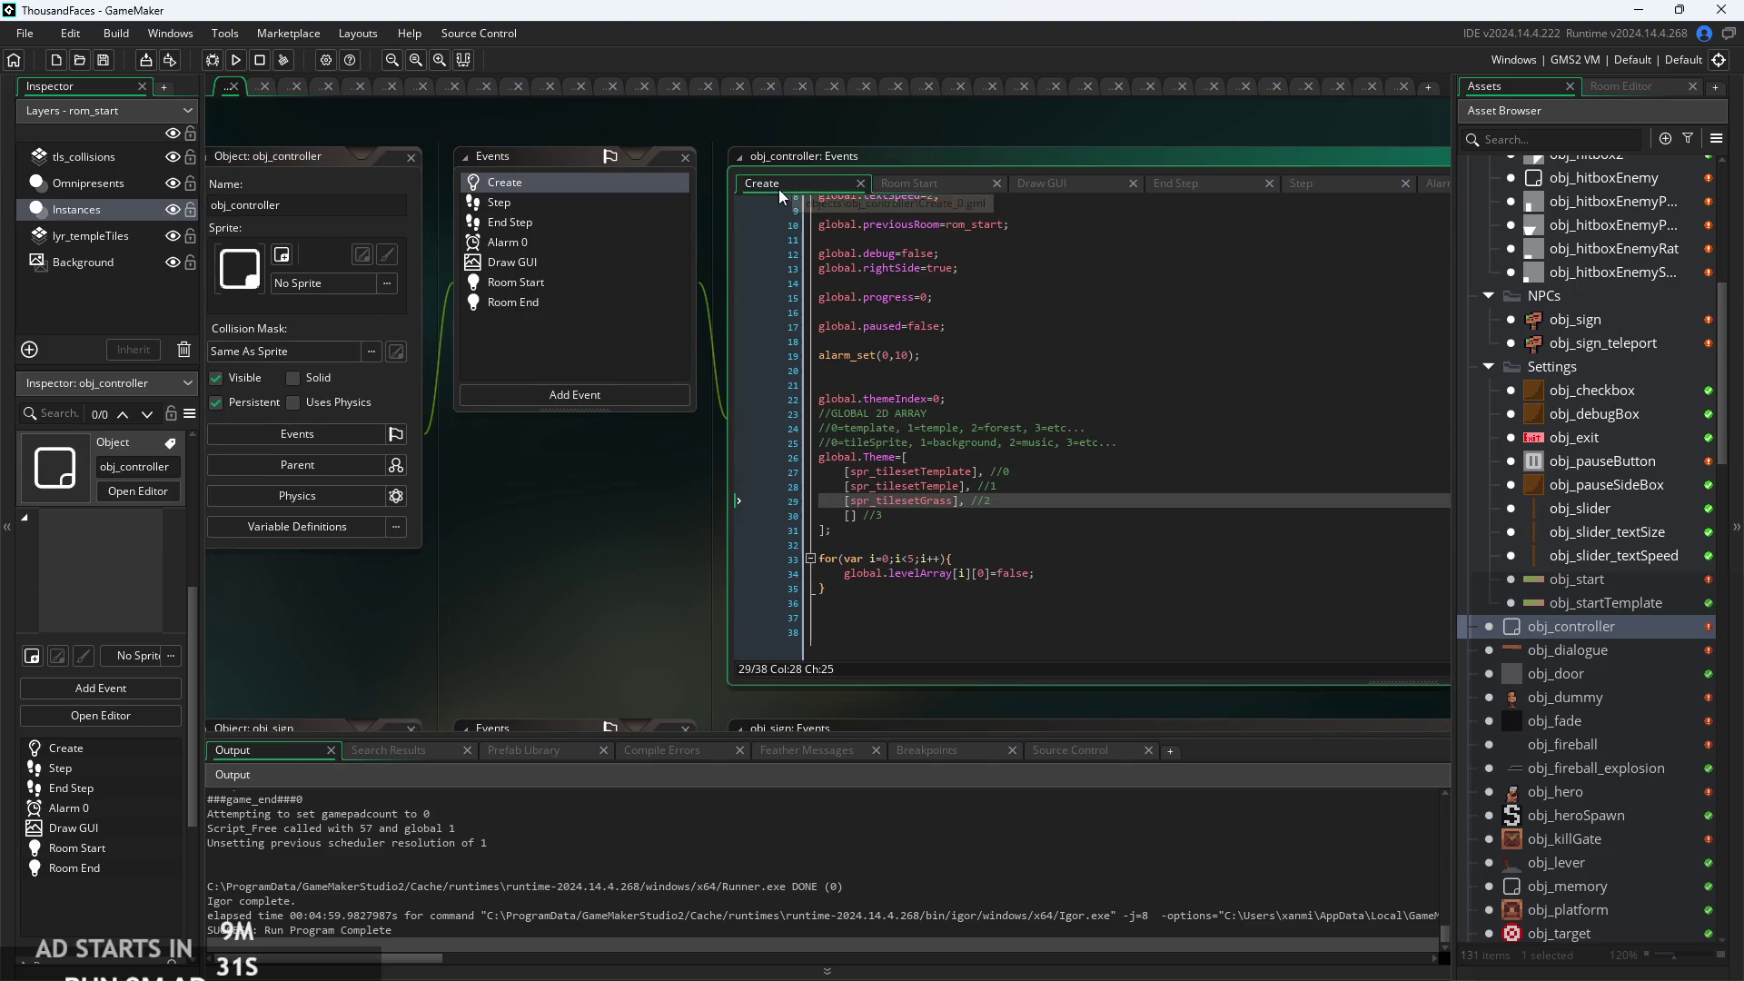
{"action": "left_click", "coordinate": [1318, 186]}
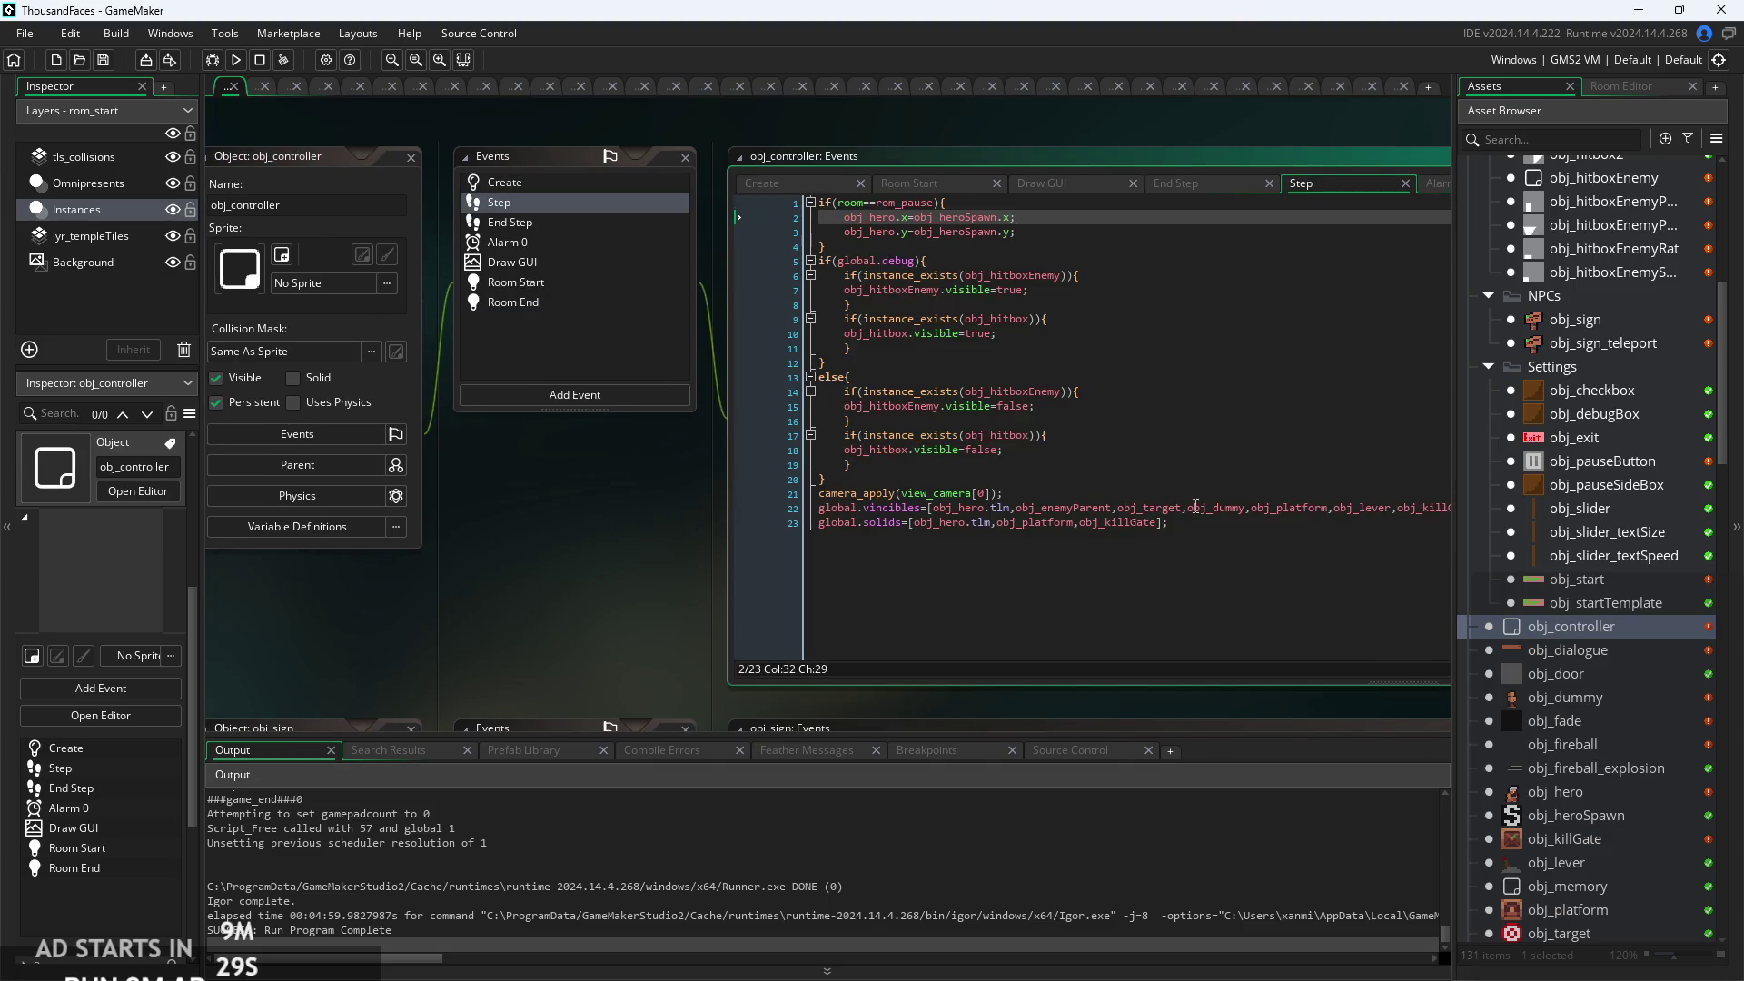
{"action": "left_click", "coordinate": [1248, 518]}
{"action": "key", "text": "Return"}
{"action": "key", "text": "Return"}
{"action": "type", "text": "i"}
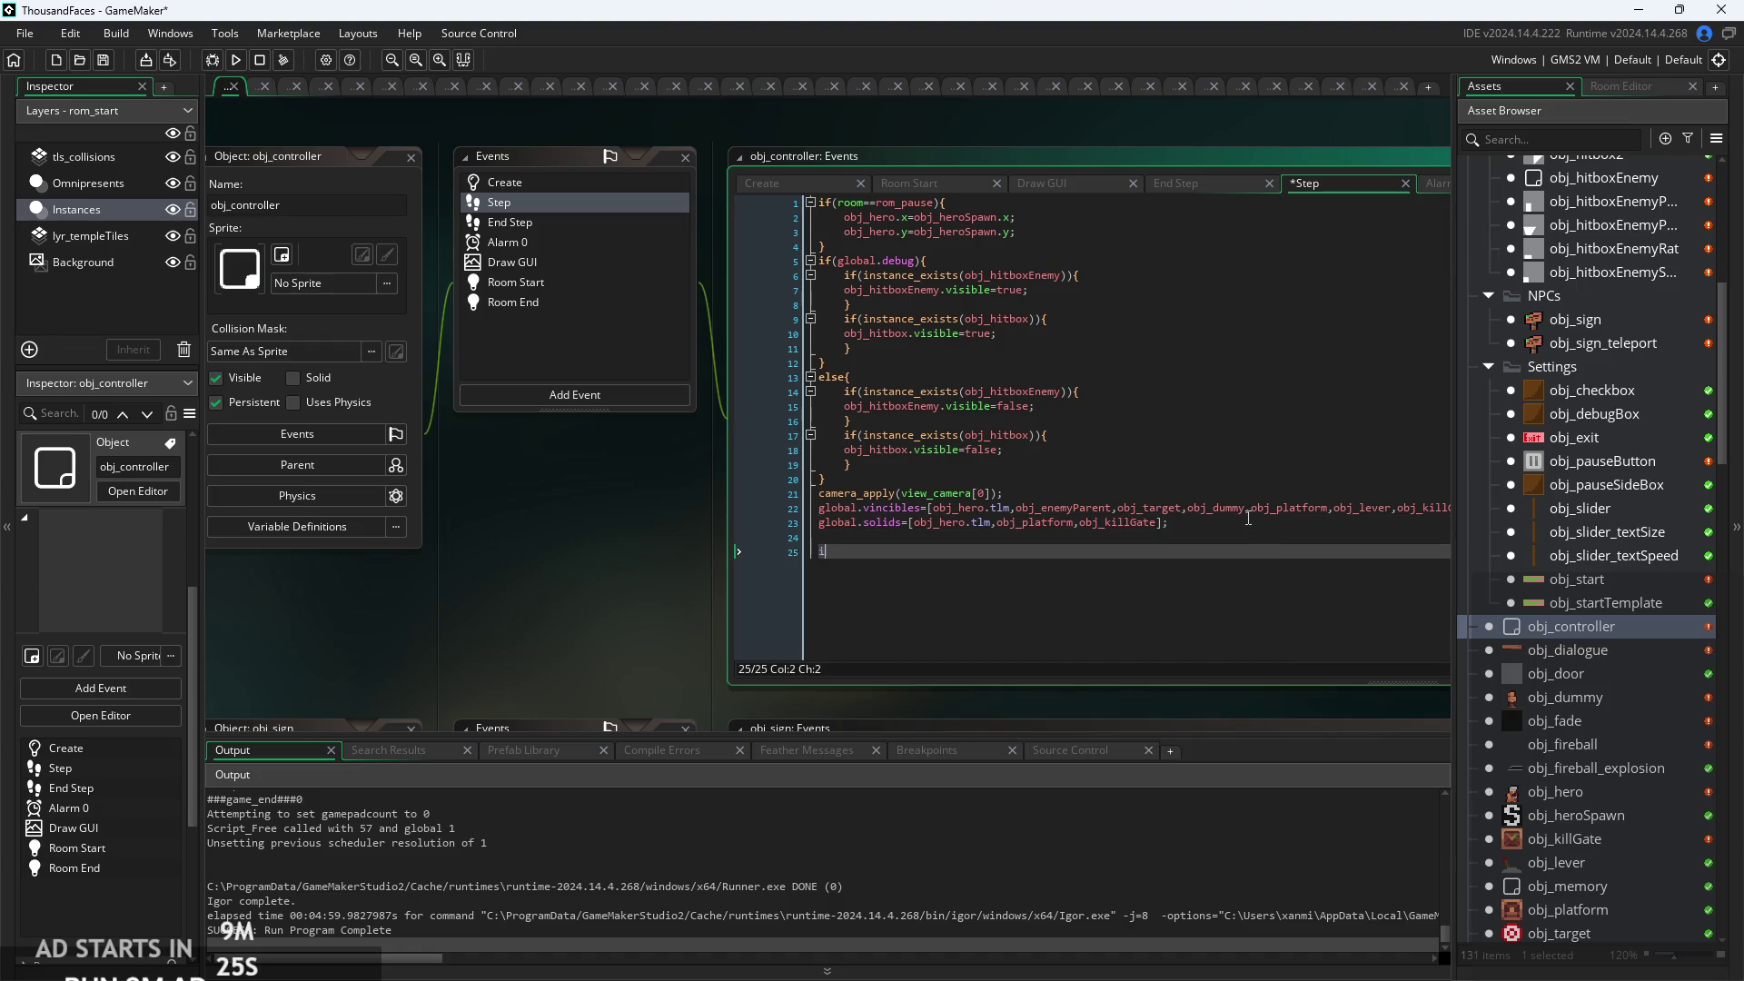
{"action": "type", "text": "f("}
{"action": "type", "text": "keybo"}
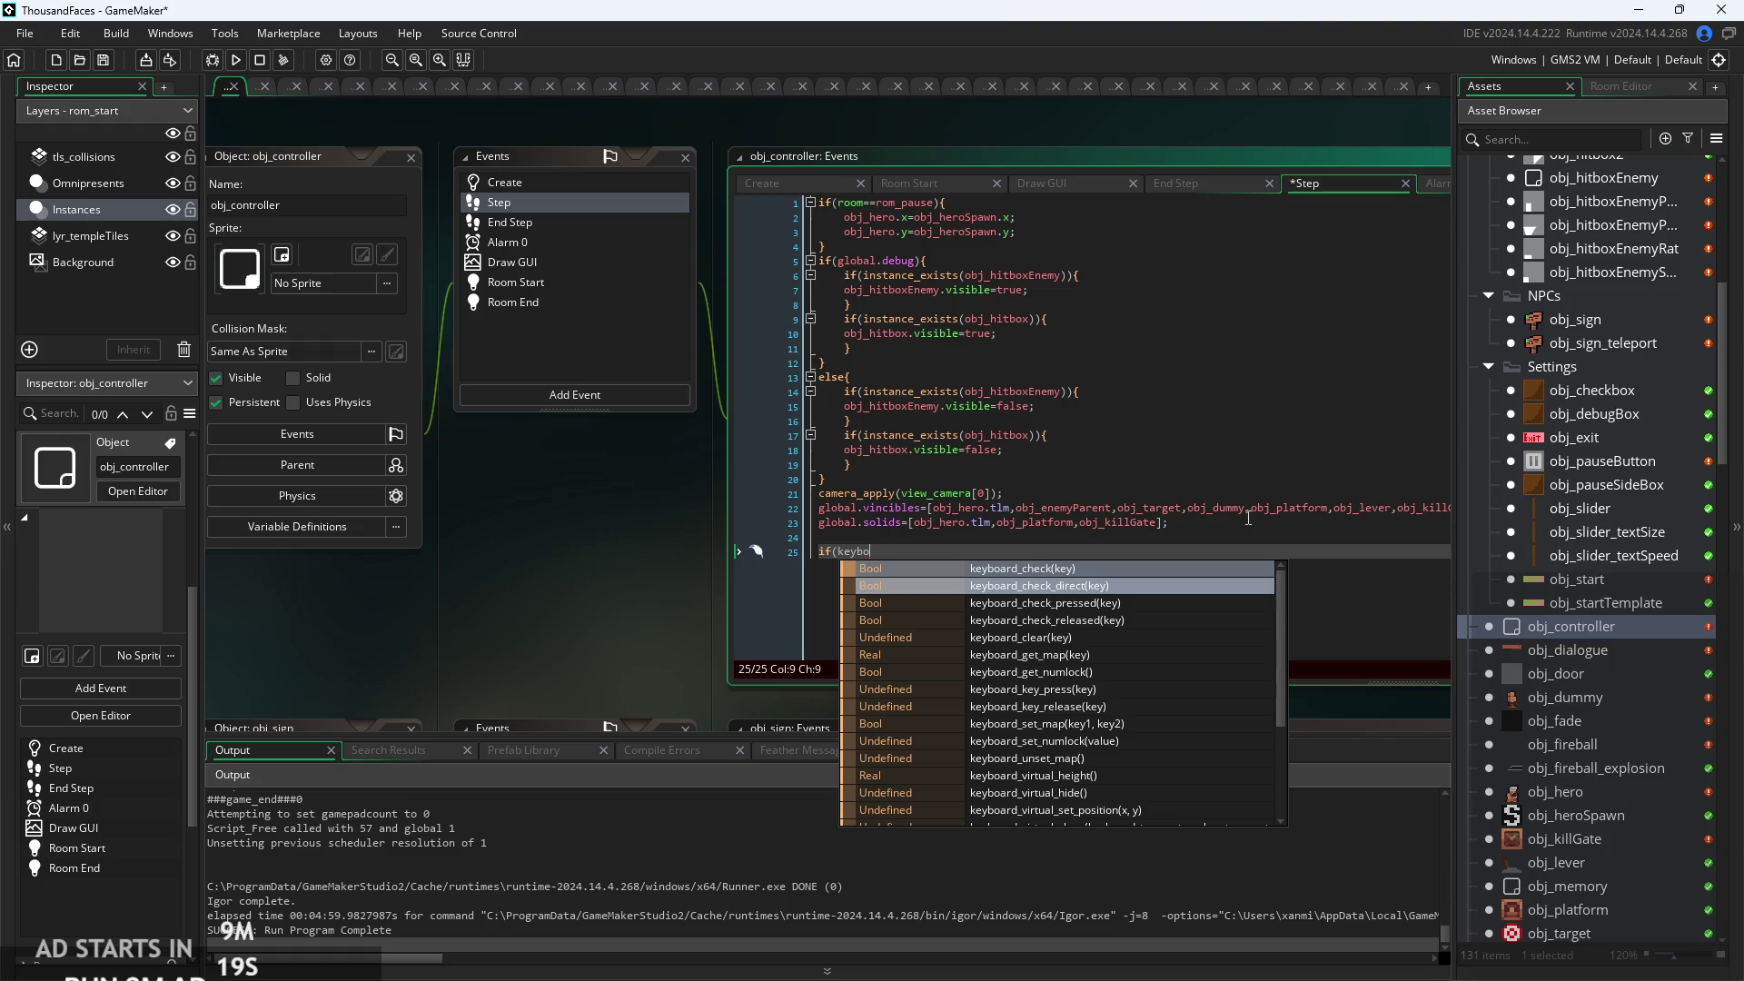
{"action": "key", "text": "Return"}
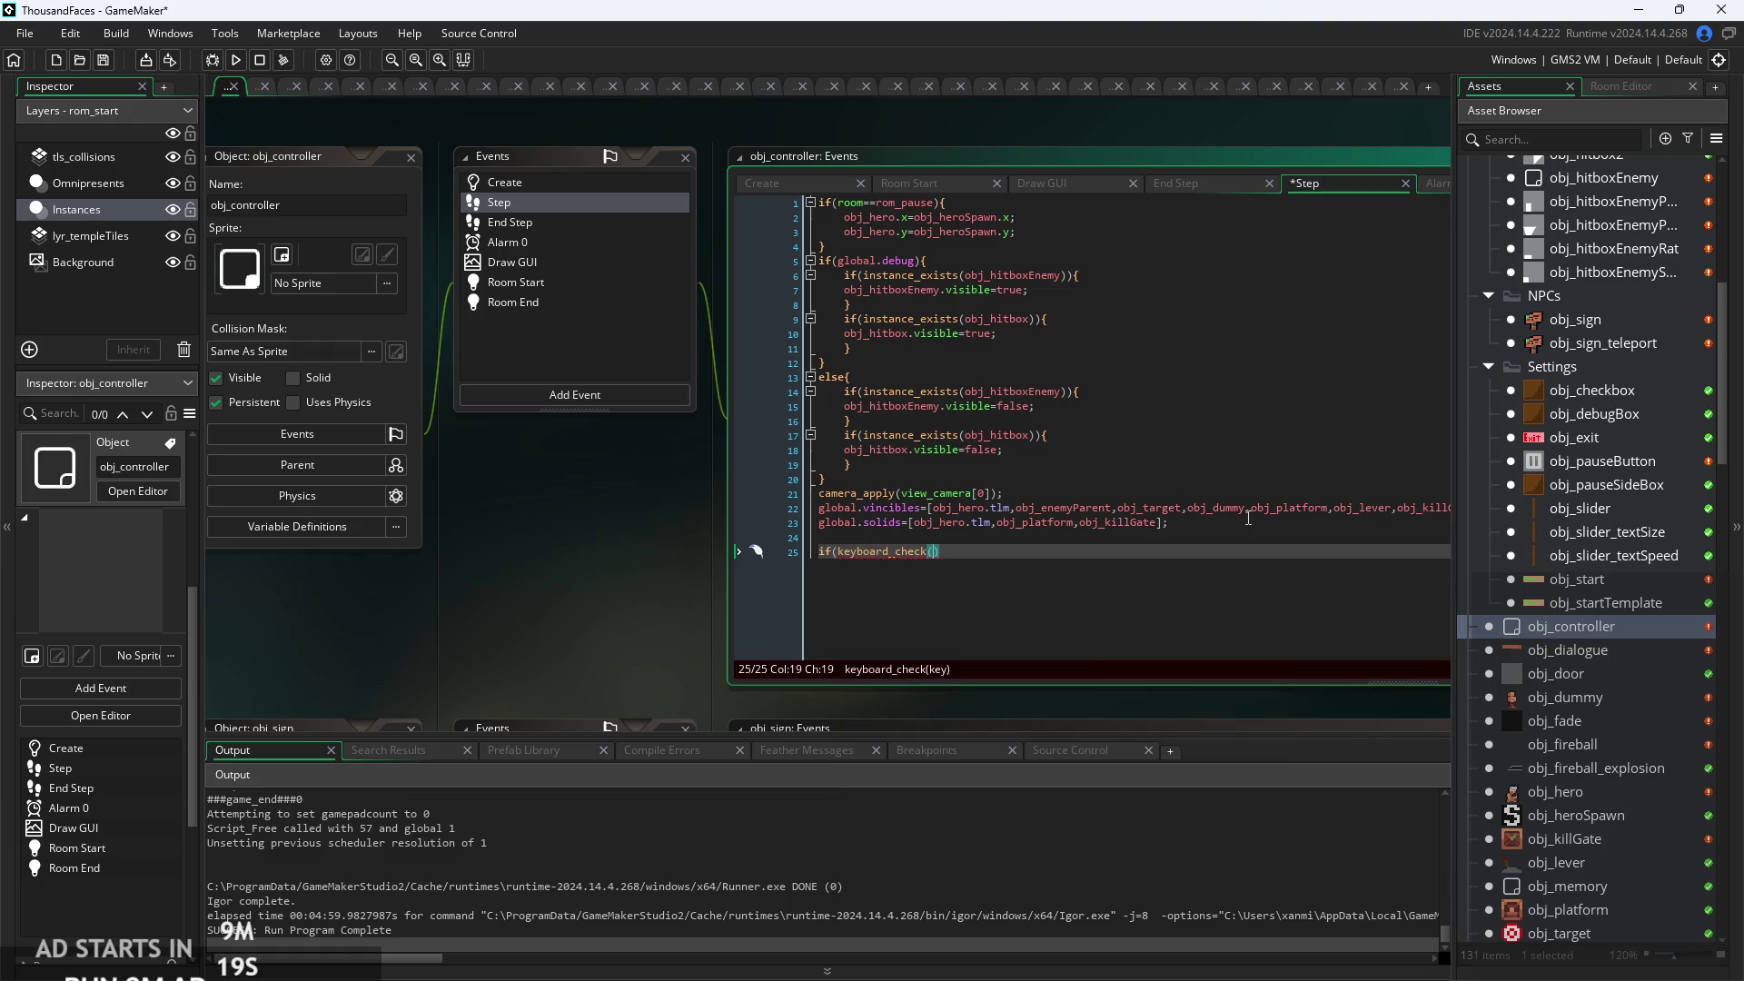
{"action": "scroll", "coordinate": [1248, 518], "scroll_direction": "up", "scroll_amount": 3, "text": "ctrl"}
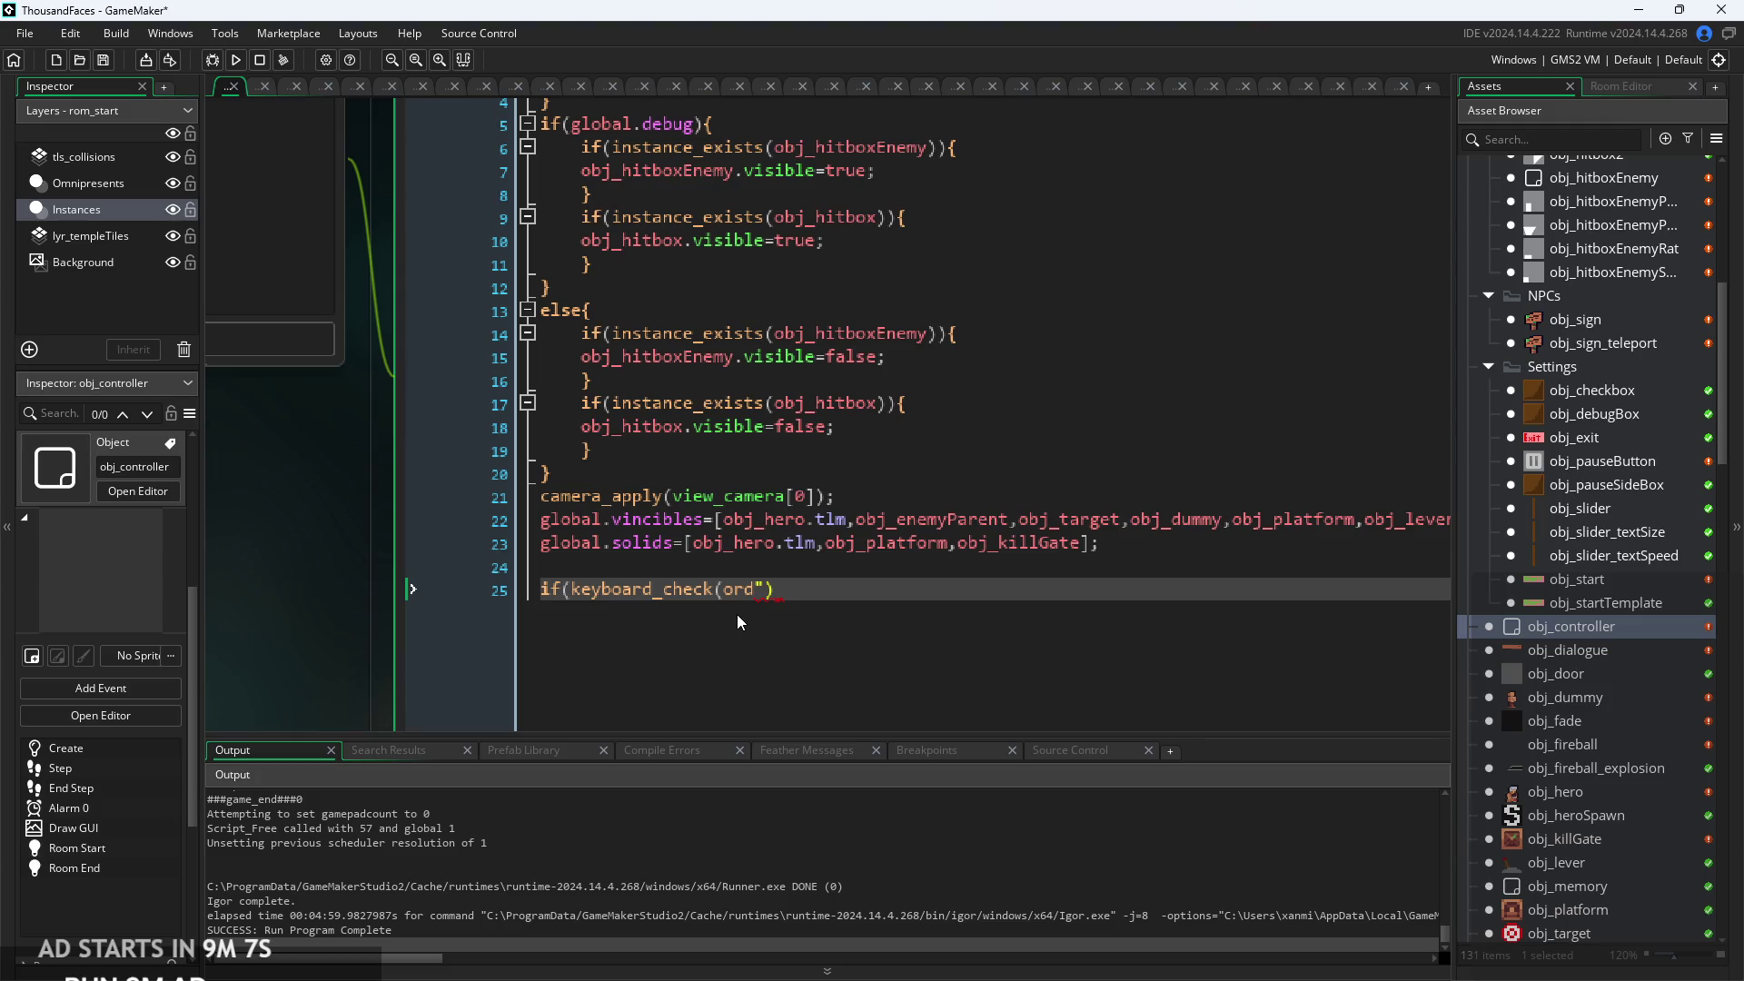
{"action": "key", "text": "BackSpace"}
{"action": "key", "text": "BackSpace"}
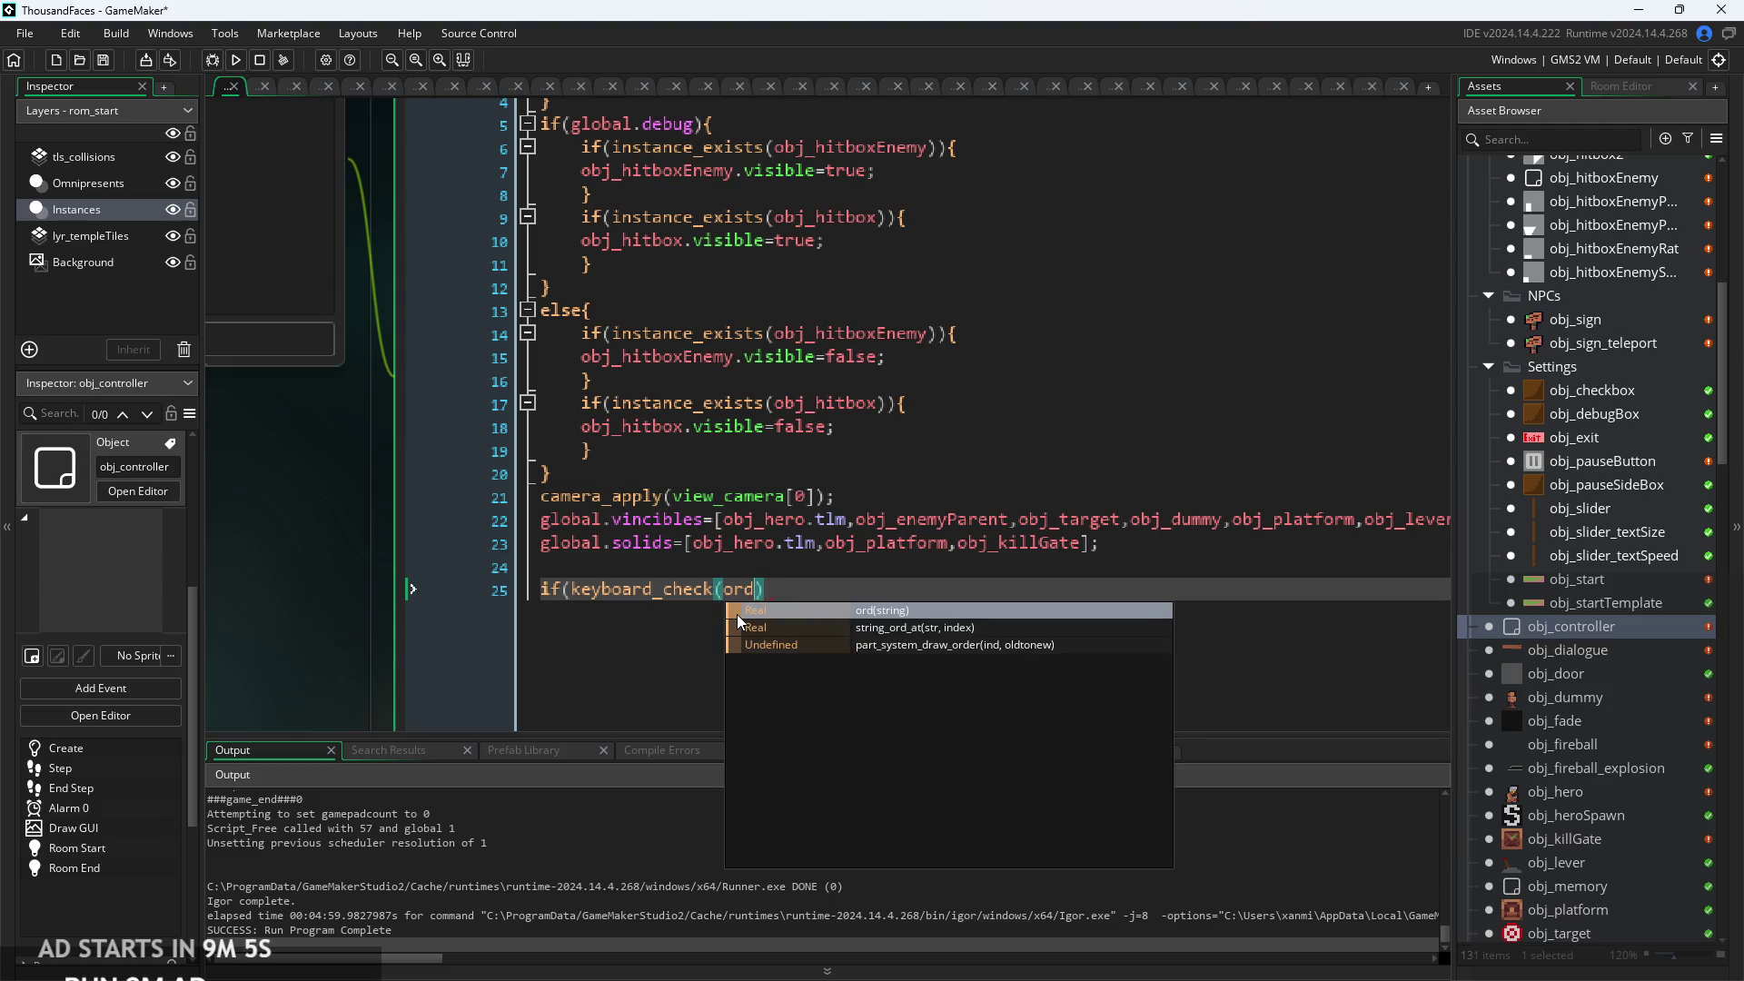
{"action": "type", "text": "(\"M\""}
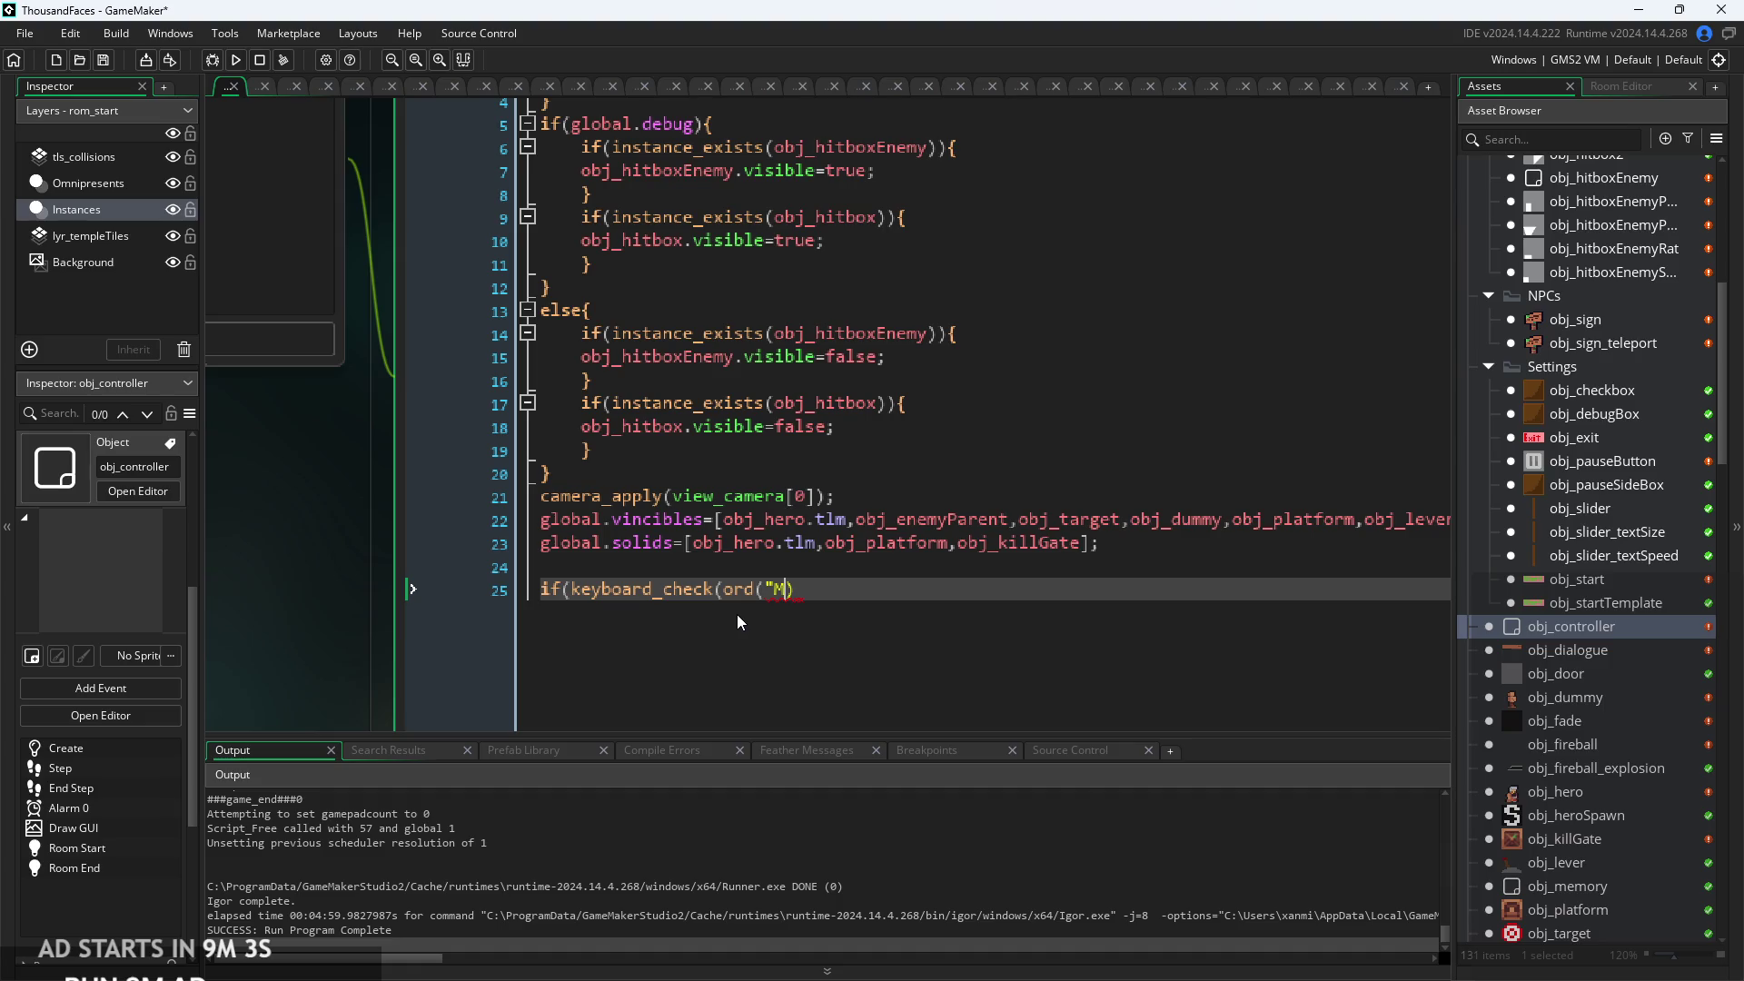
{"action": "type", "text": "))"}
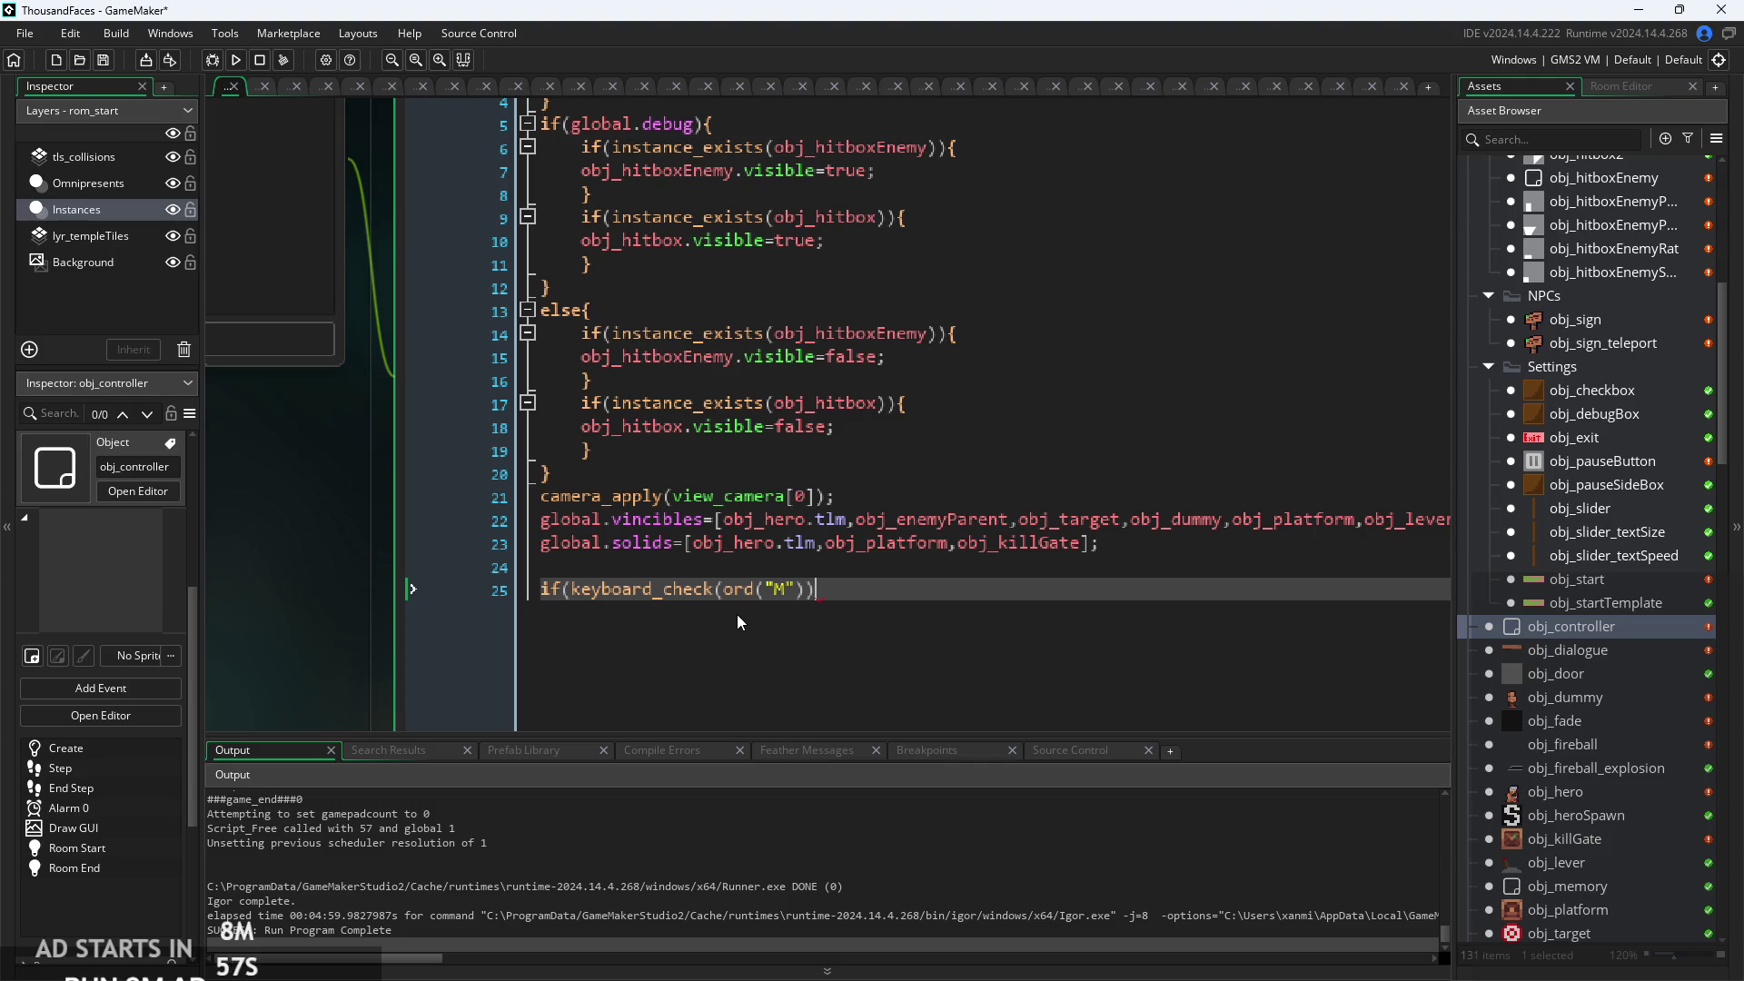
Add &&keyboard_check(vk_down) to the condition and open the block with {.
{"action": "type", "text": "&&"}
{"action": "type", "text": ")"}
{"action": "type", "text": "ke"}
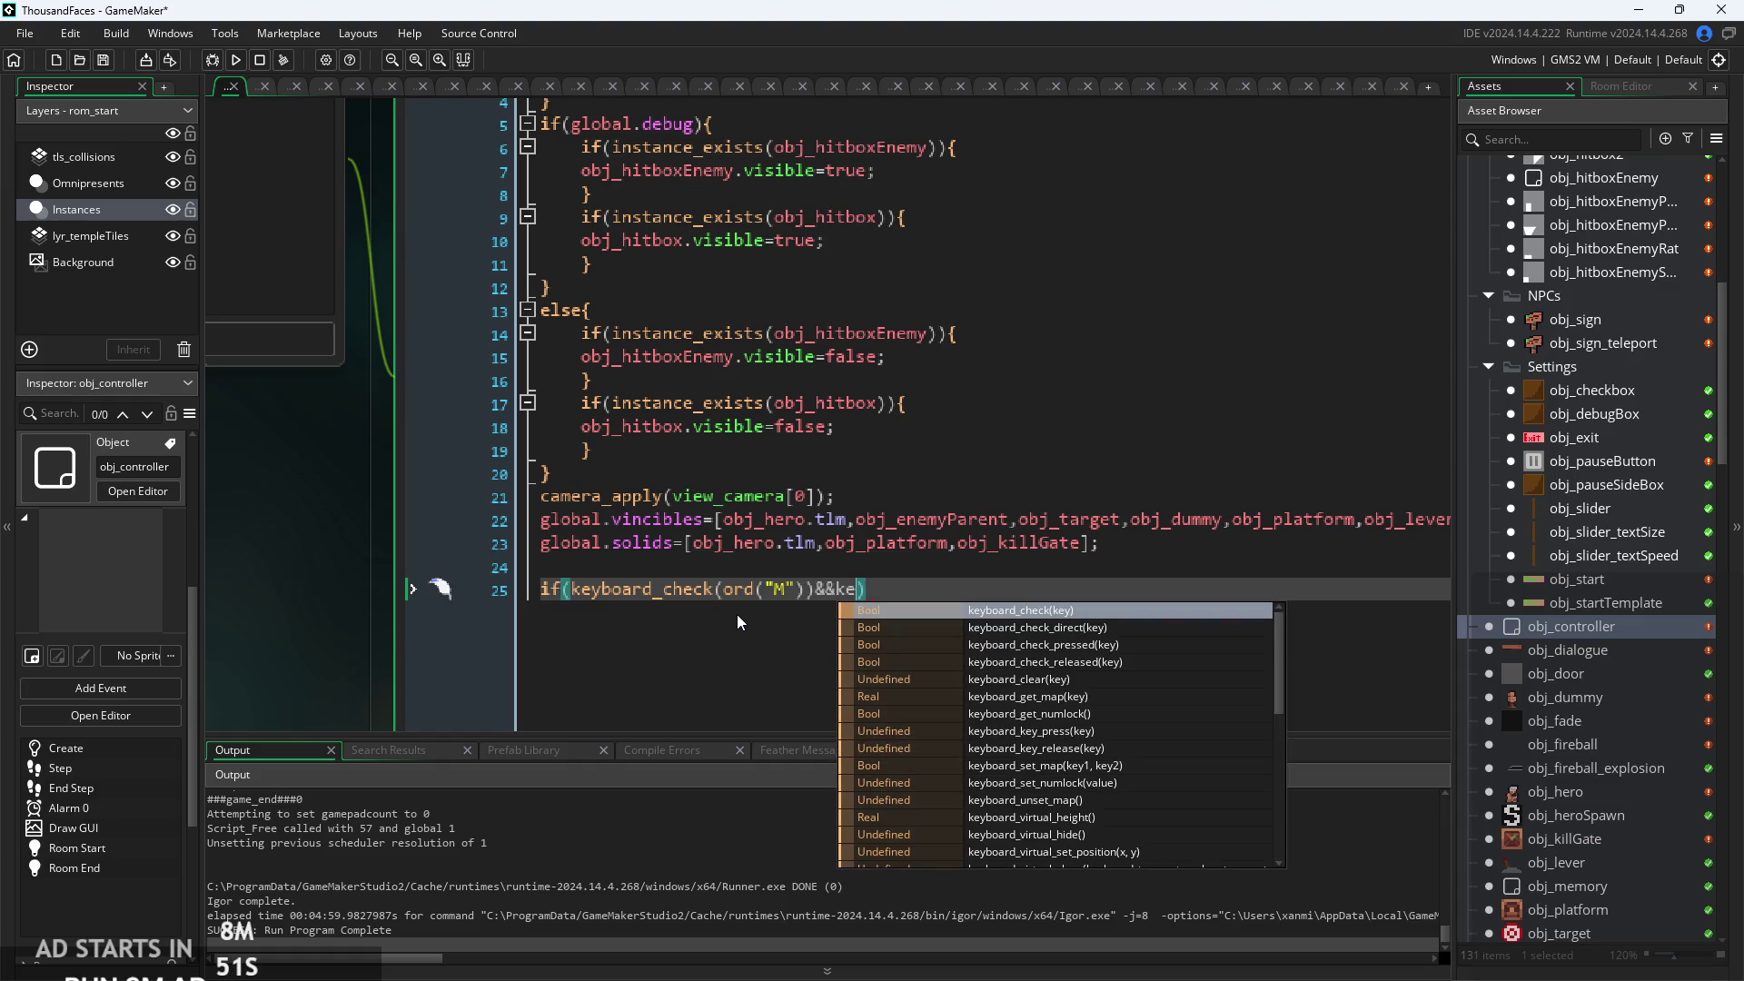
{"action": "key", "text": "Return"}
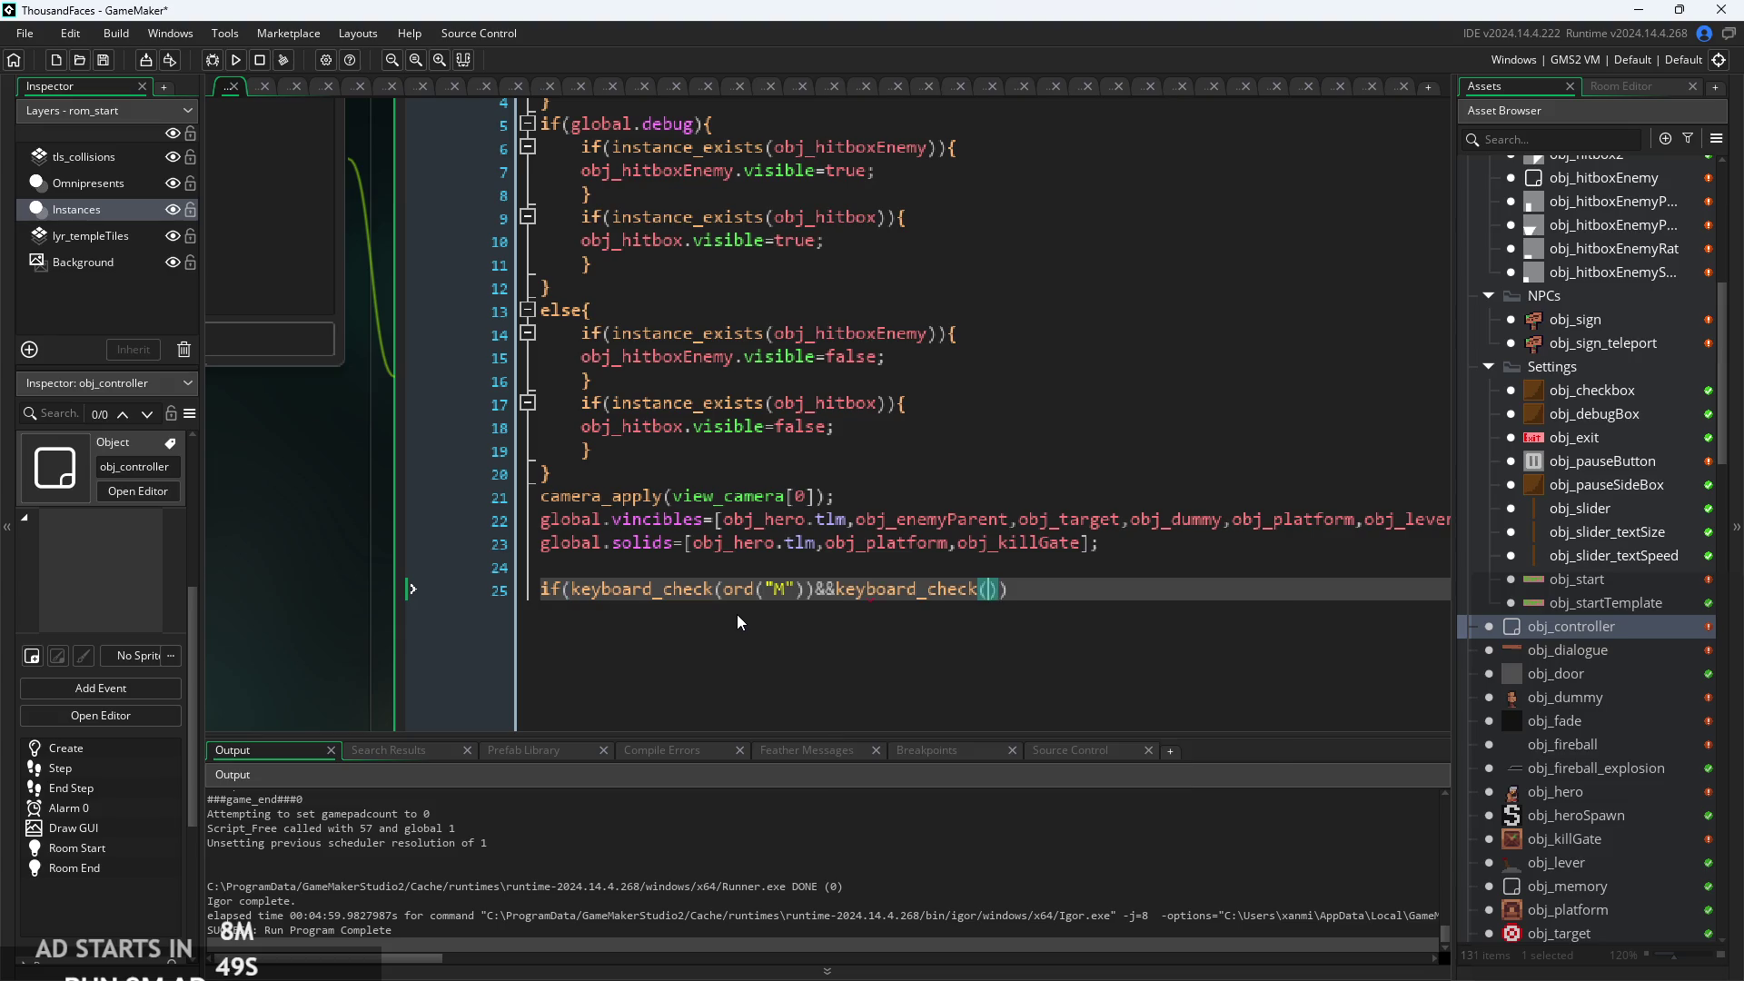
{"action": "type", "text": "VK_"}
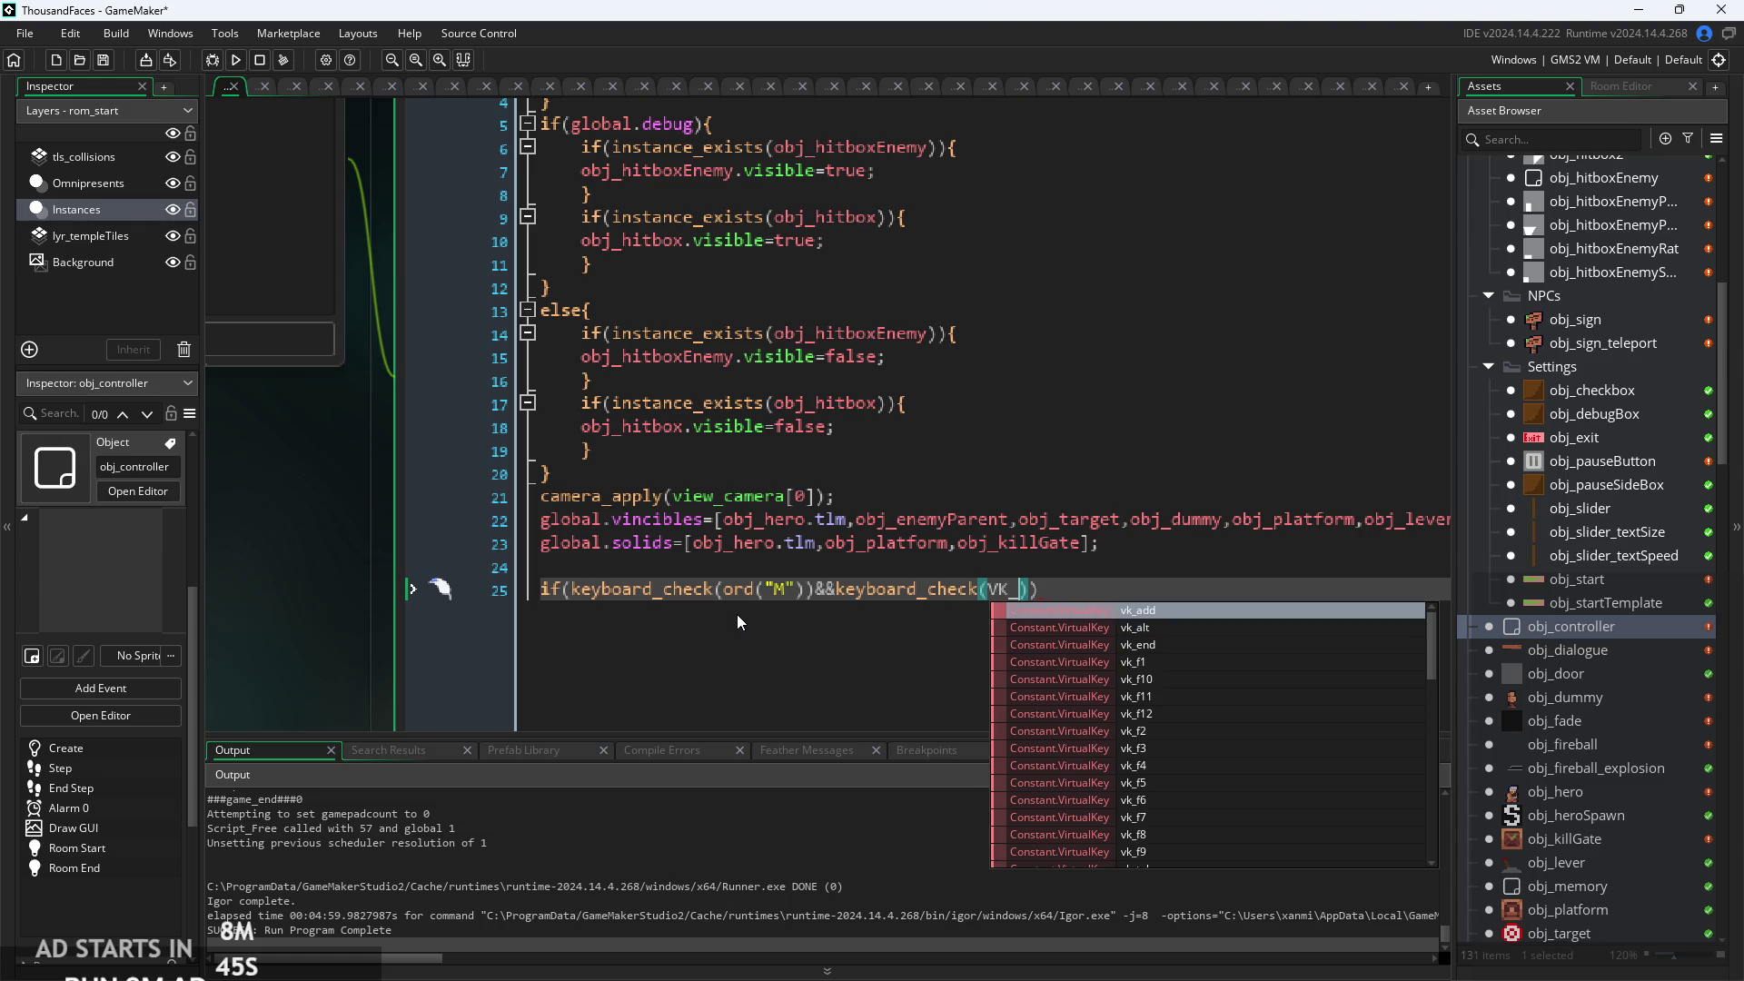
{"action": "key", "text": "Down"}
{"action": "key", "text": "Down"}
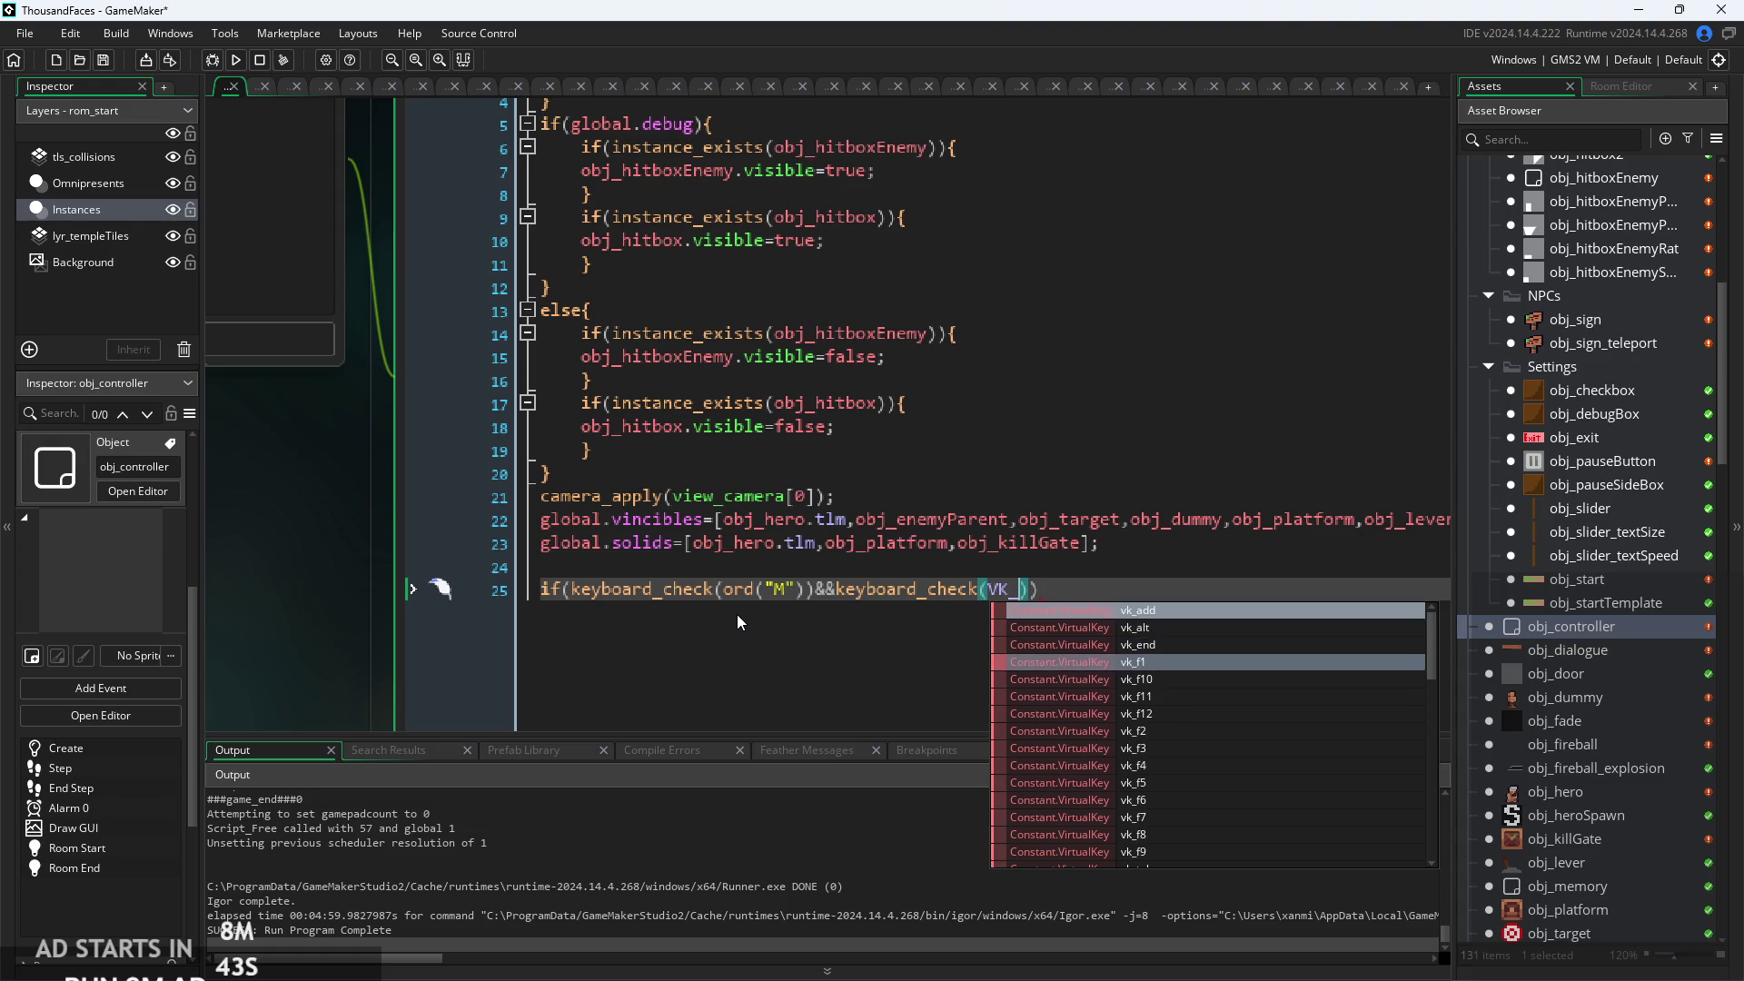
{"action": "key", "text": "Up"}
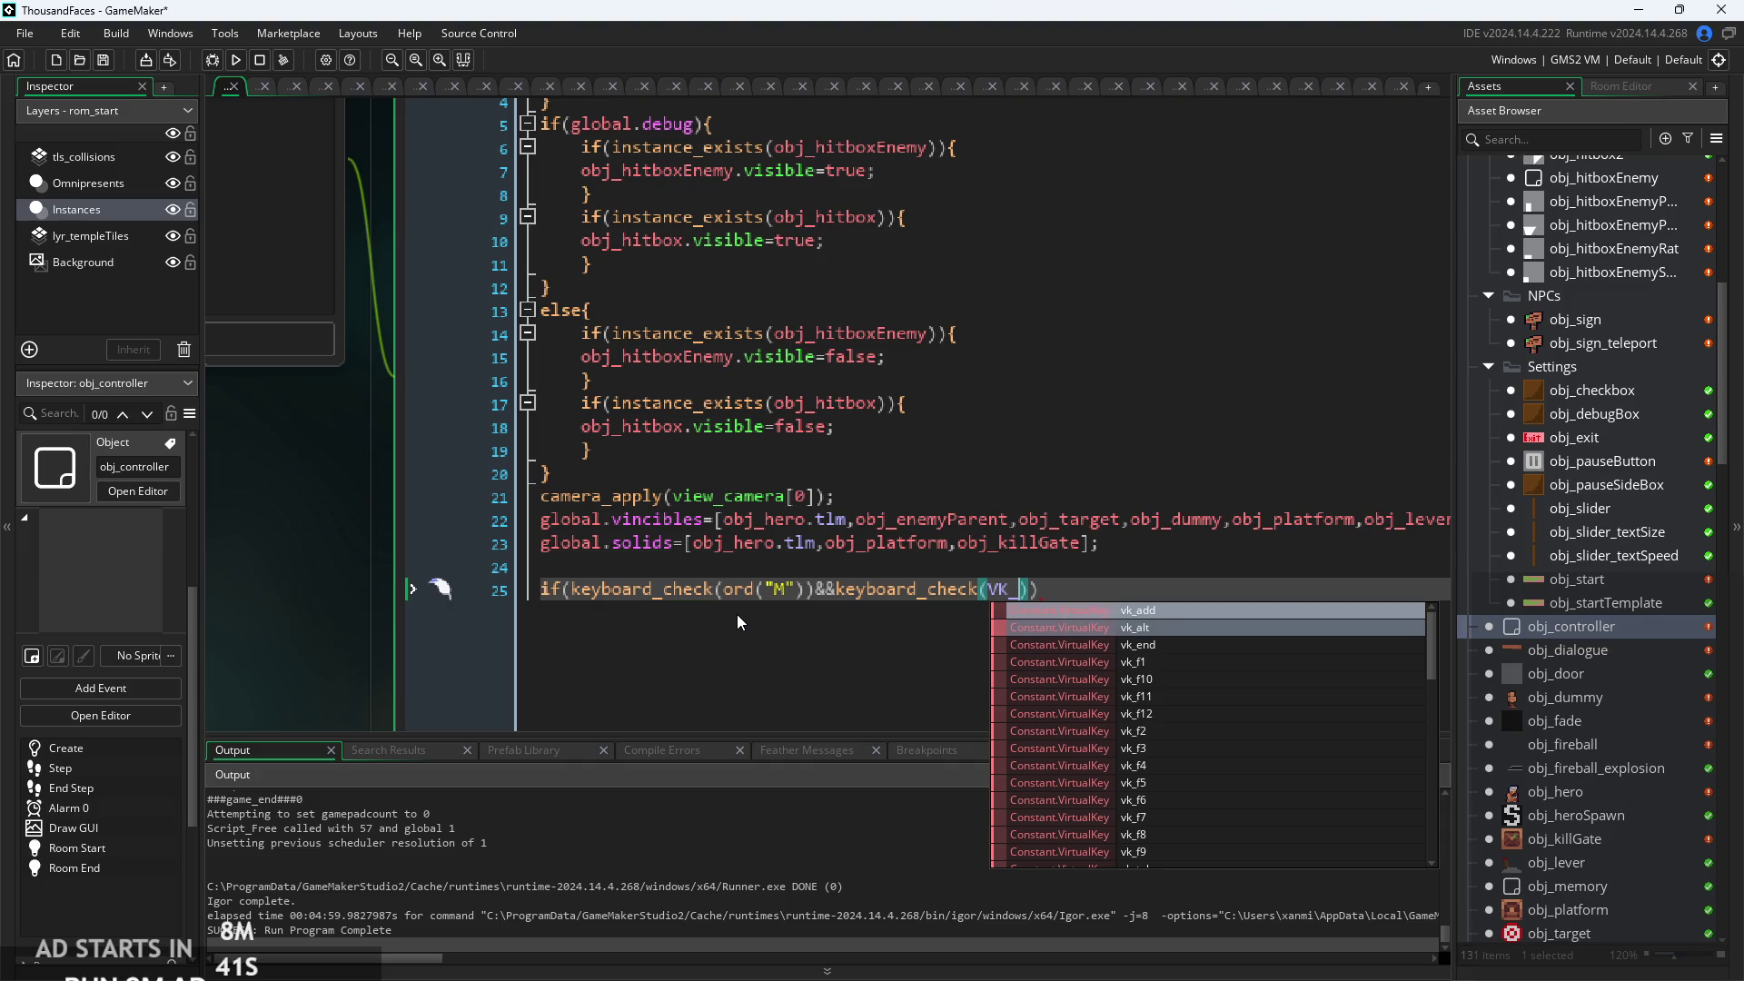
{"action": "key", "text": "Up"}
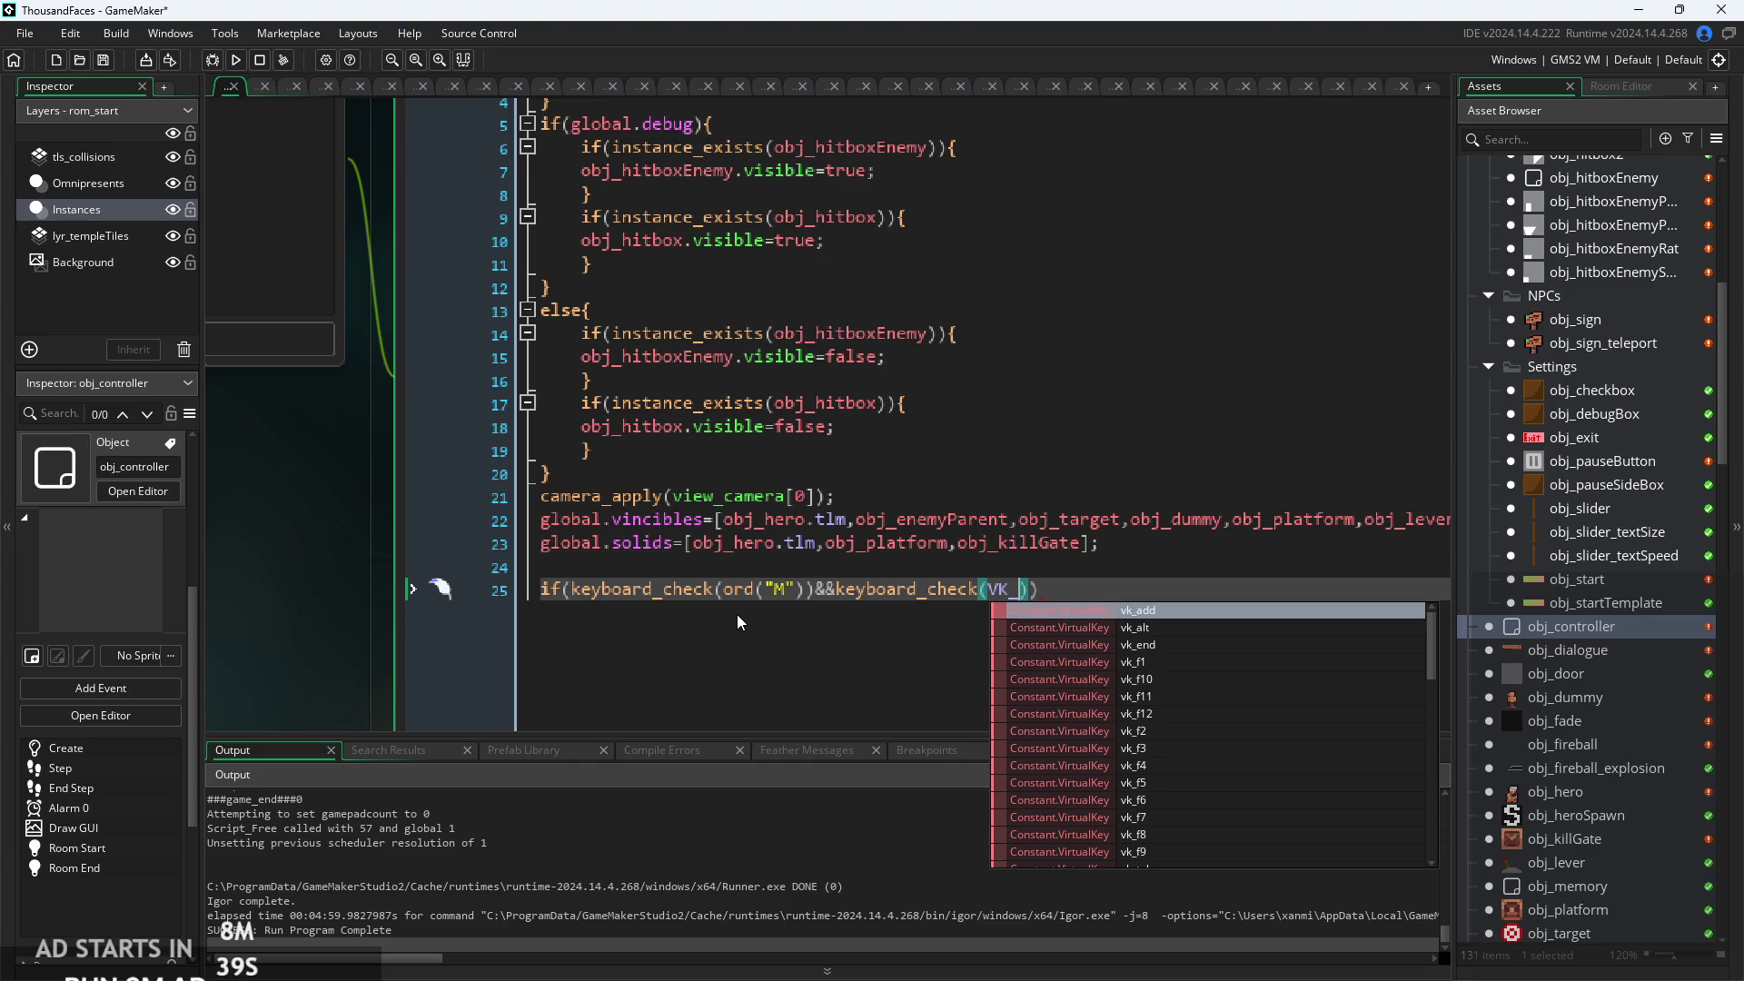
{"action": "key", "text": "Down"}
{"action": "key", "text": "Down"}
{"action": "key", "text": "Down"}
{"action": "key", "text": "Down"}
{"action": "key", "text": "Down"}
{"action": "key", "text": "Down"}
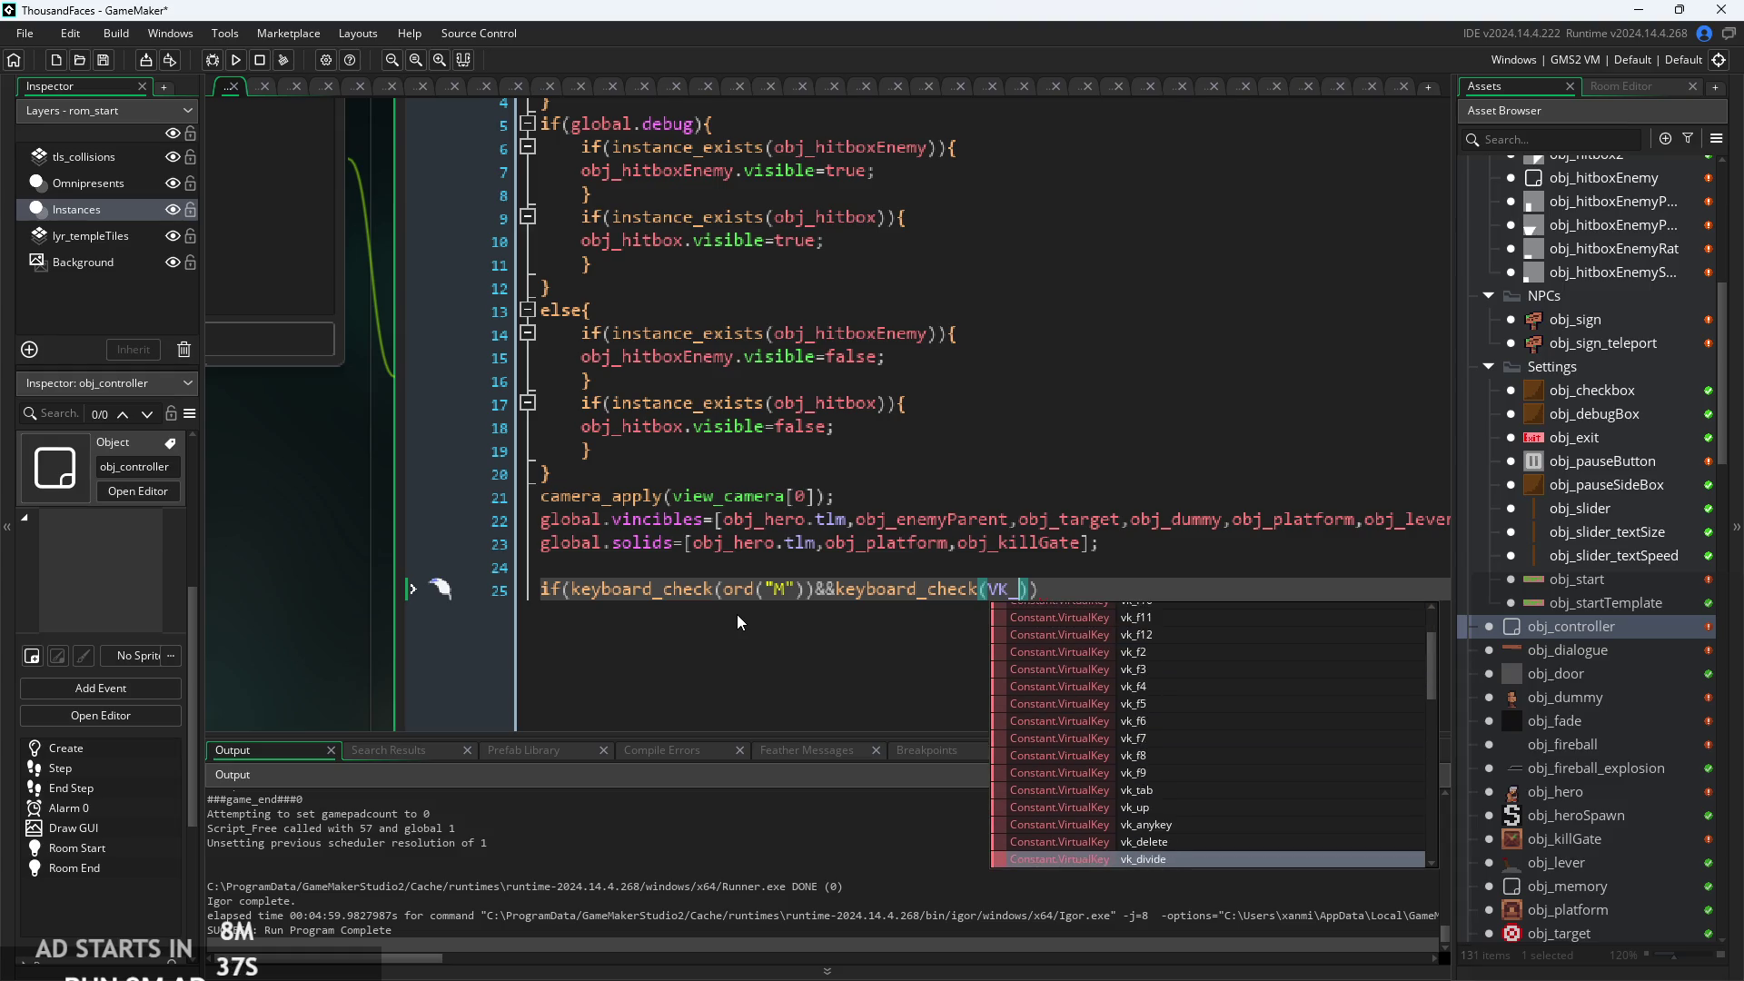
{"action": "key", "text": "Up"}
{"action": "key", "text": "Up"}
{"action": "key", "text": "Up"}
{"action": "key", "text": "Down"}
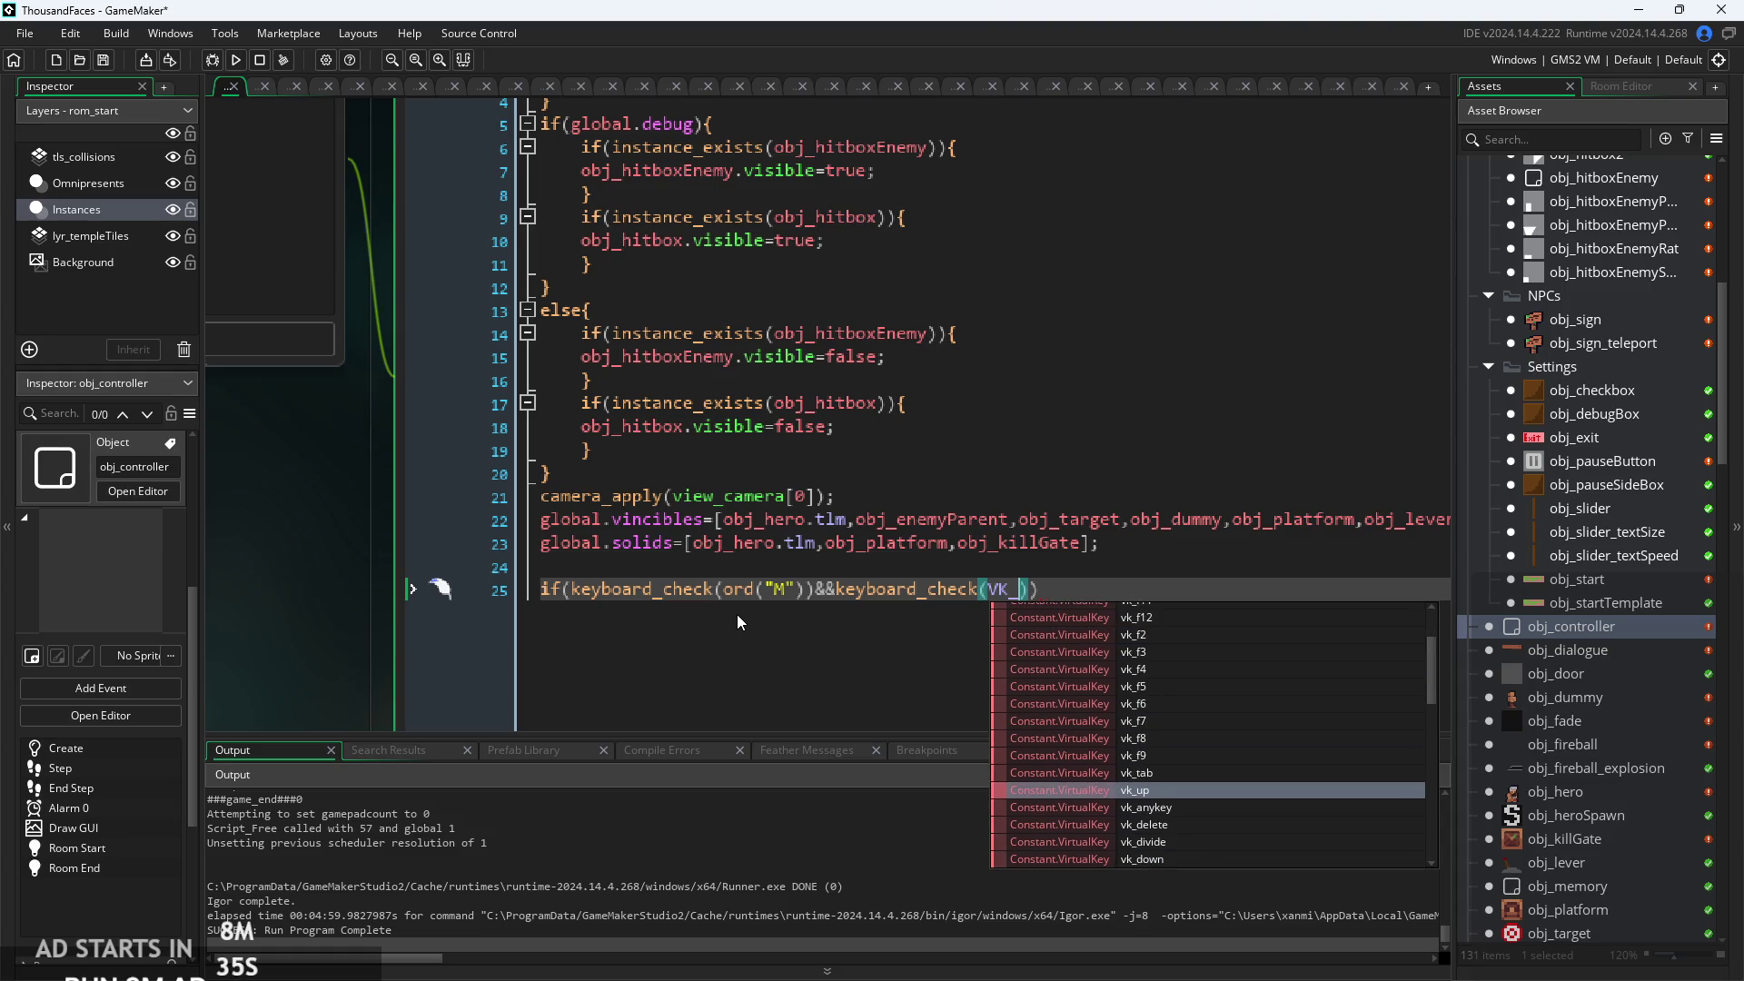
{"action": "key", "text": "Down"}
{"action": "key", "text": "Down"}
{"action": "key", "text": "Down"}
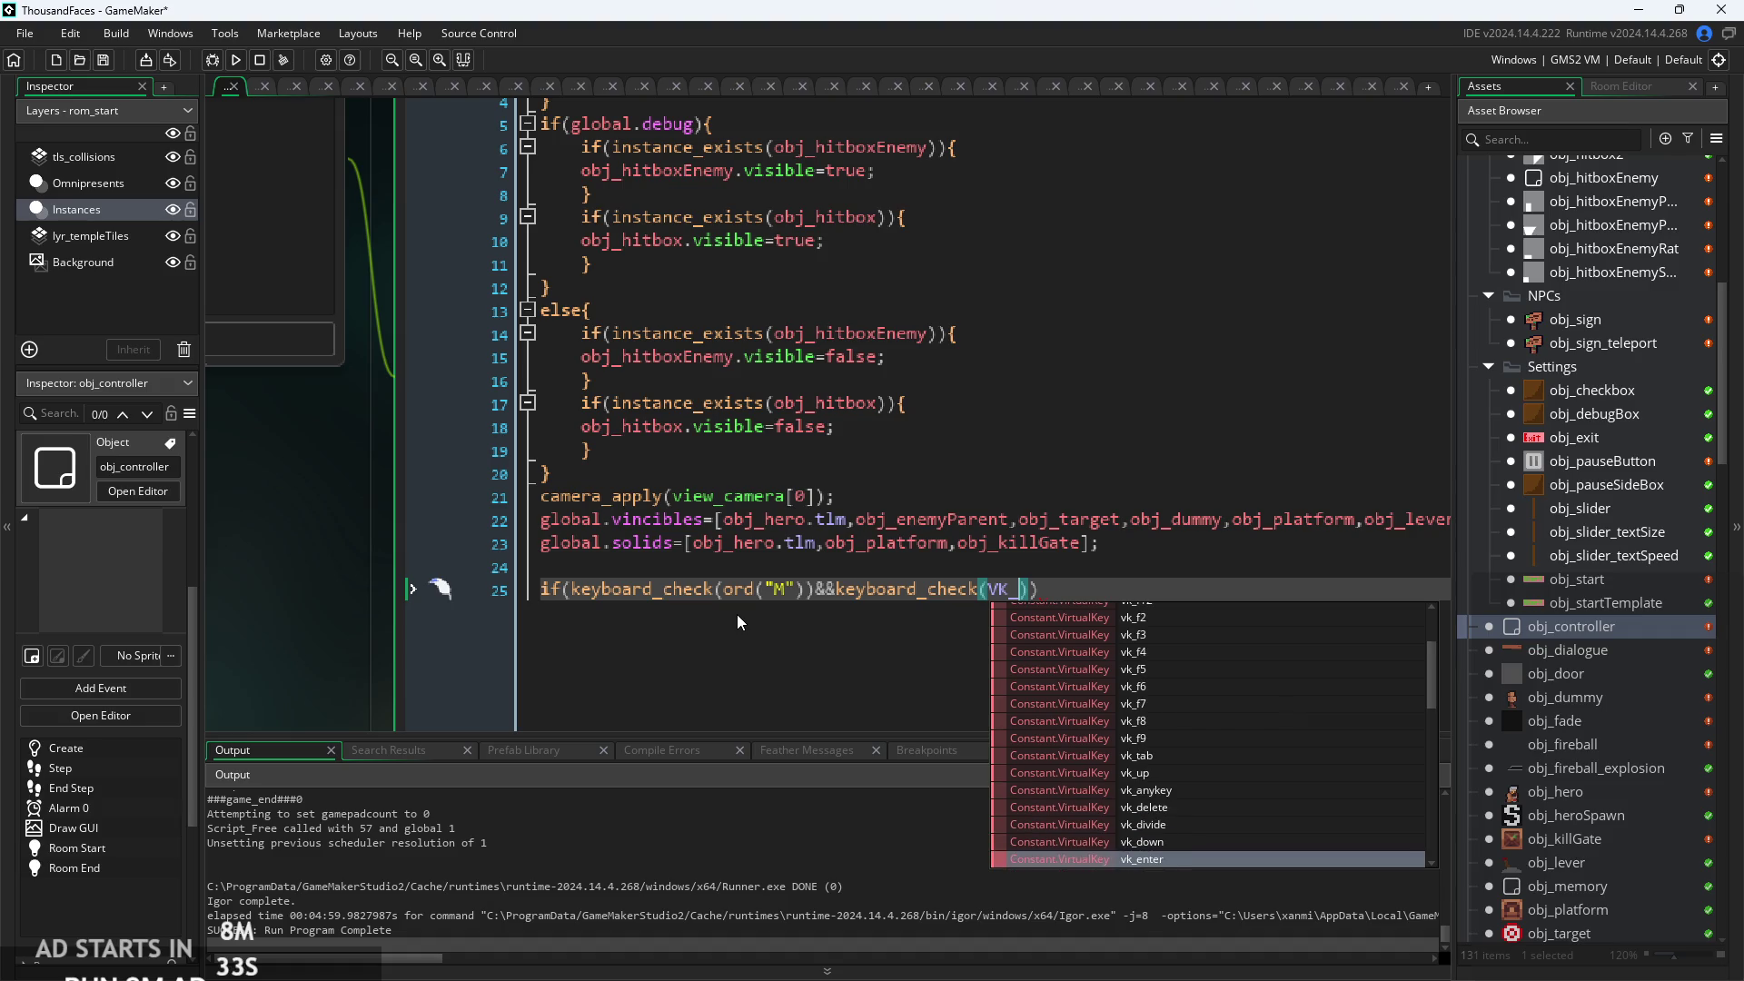
{"action": "key", "text": "Up"}
{"action": "key", "text": "Return"}
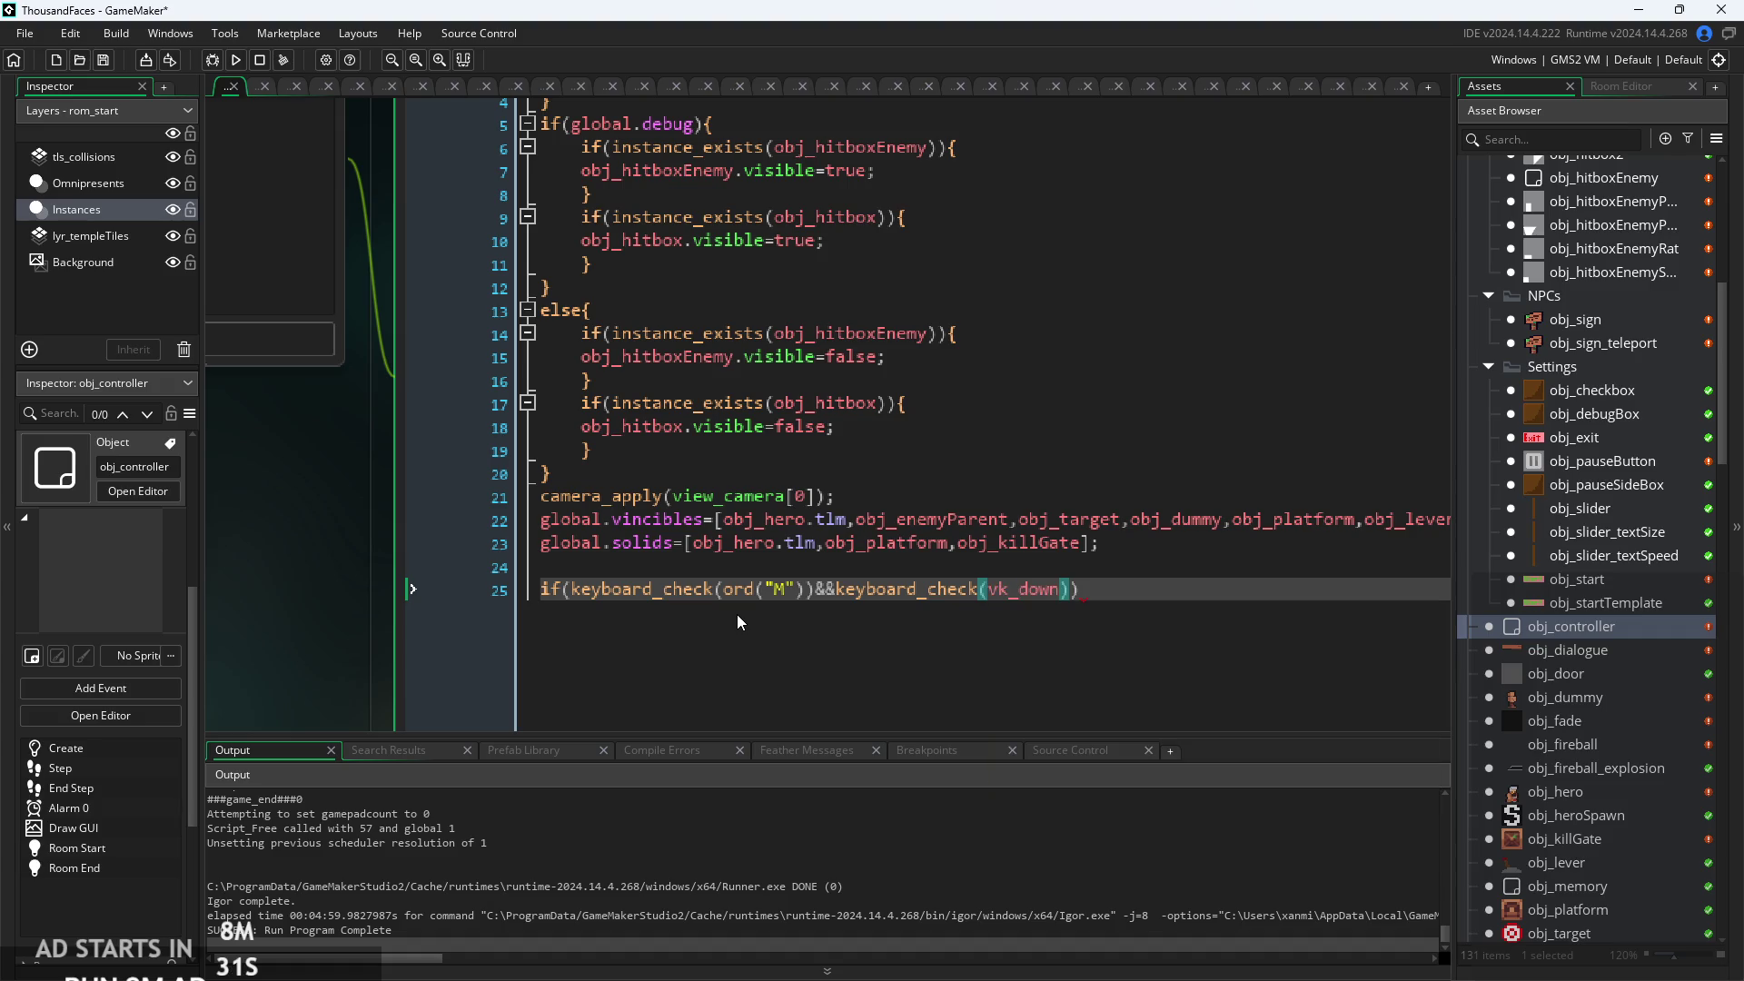
{"action": "key", "text": "Right"}
{"action": "type", "text": "{"}
{"action": "key", "text": "Return"}
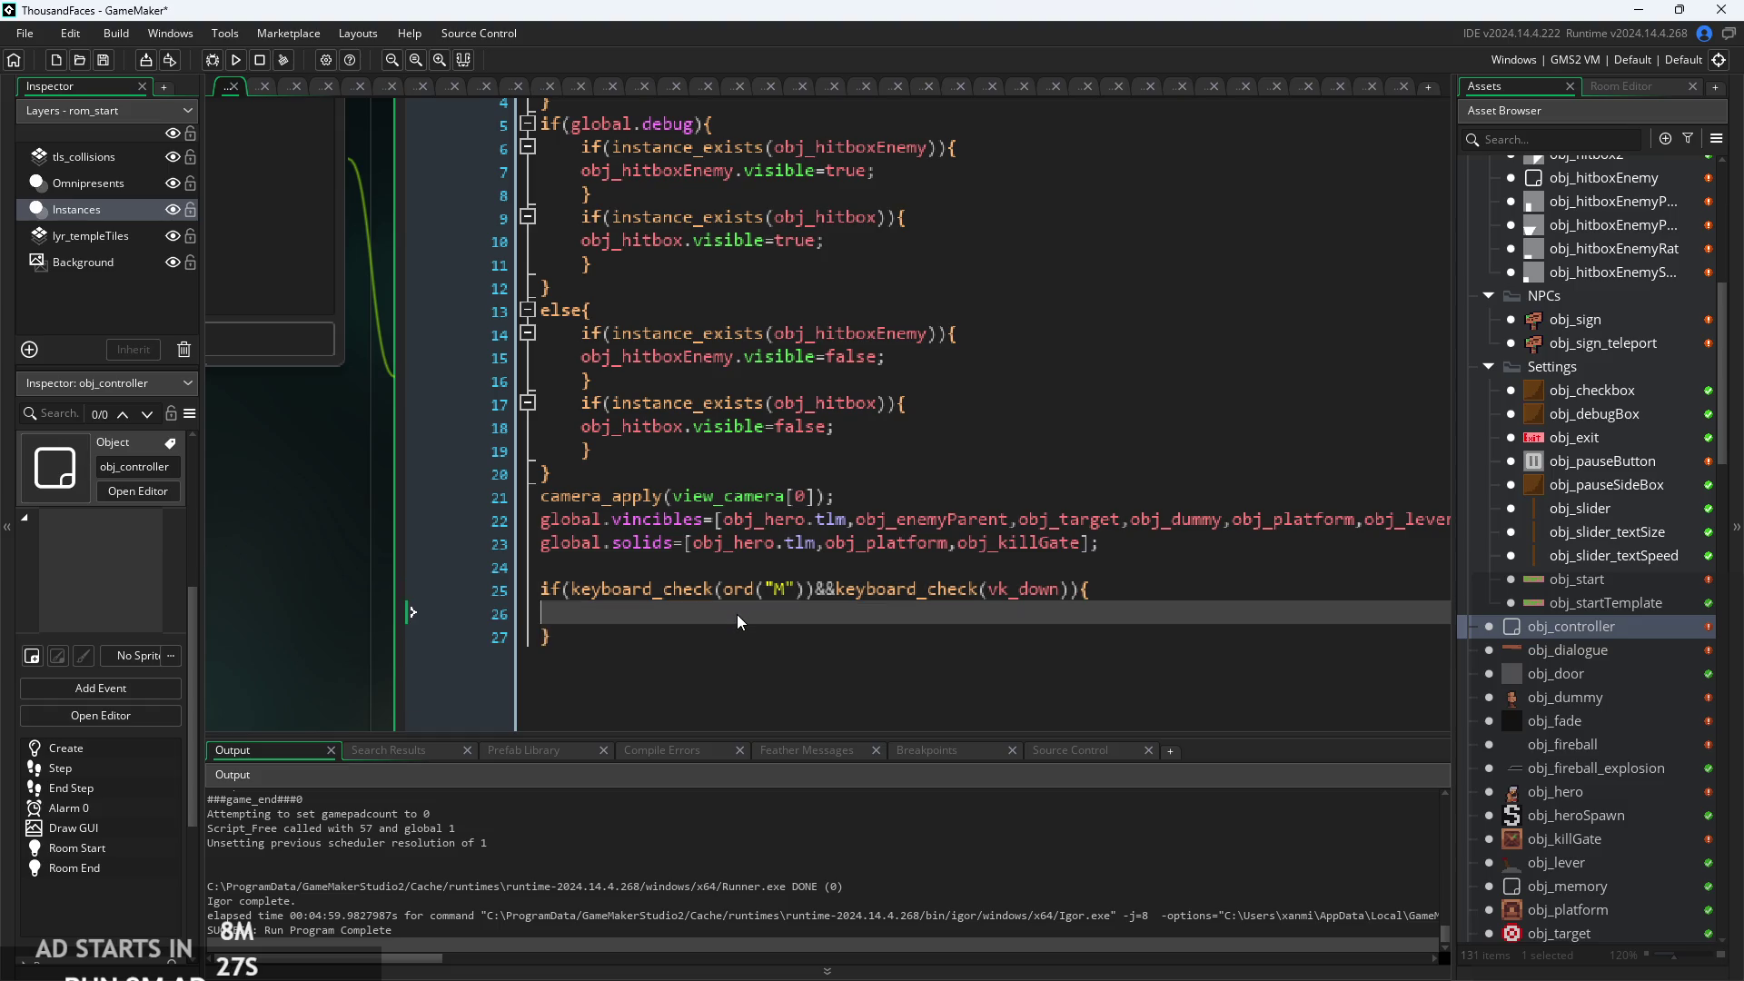
Check obj_fade, then copy the line that creates obj_fade from obj_sign_teleport's Step code.
{"action": "double_click", "coordinate": [1595, 720]}
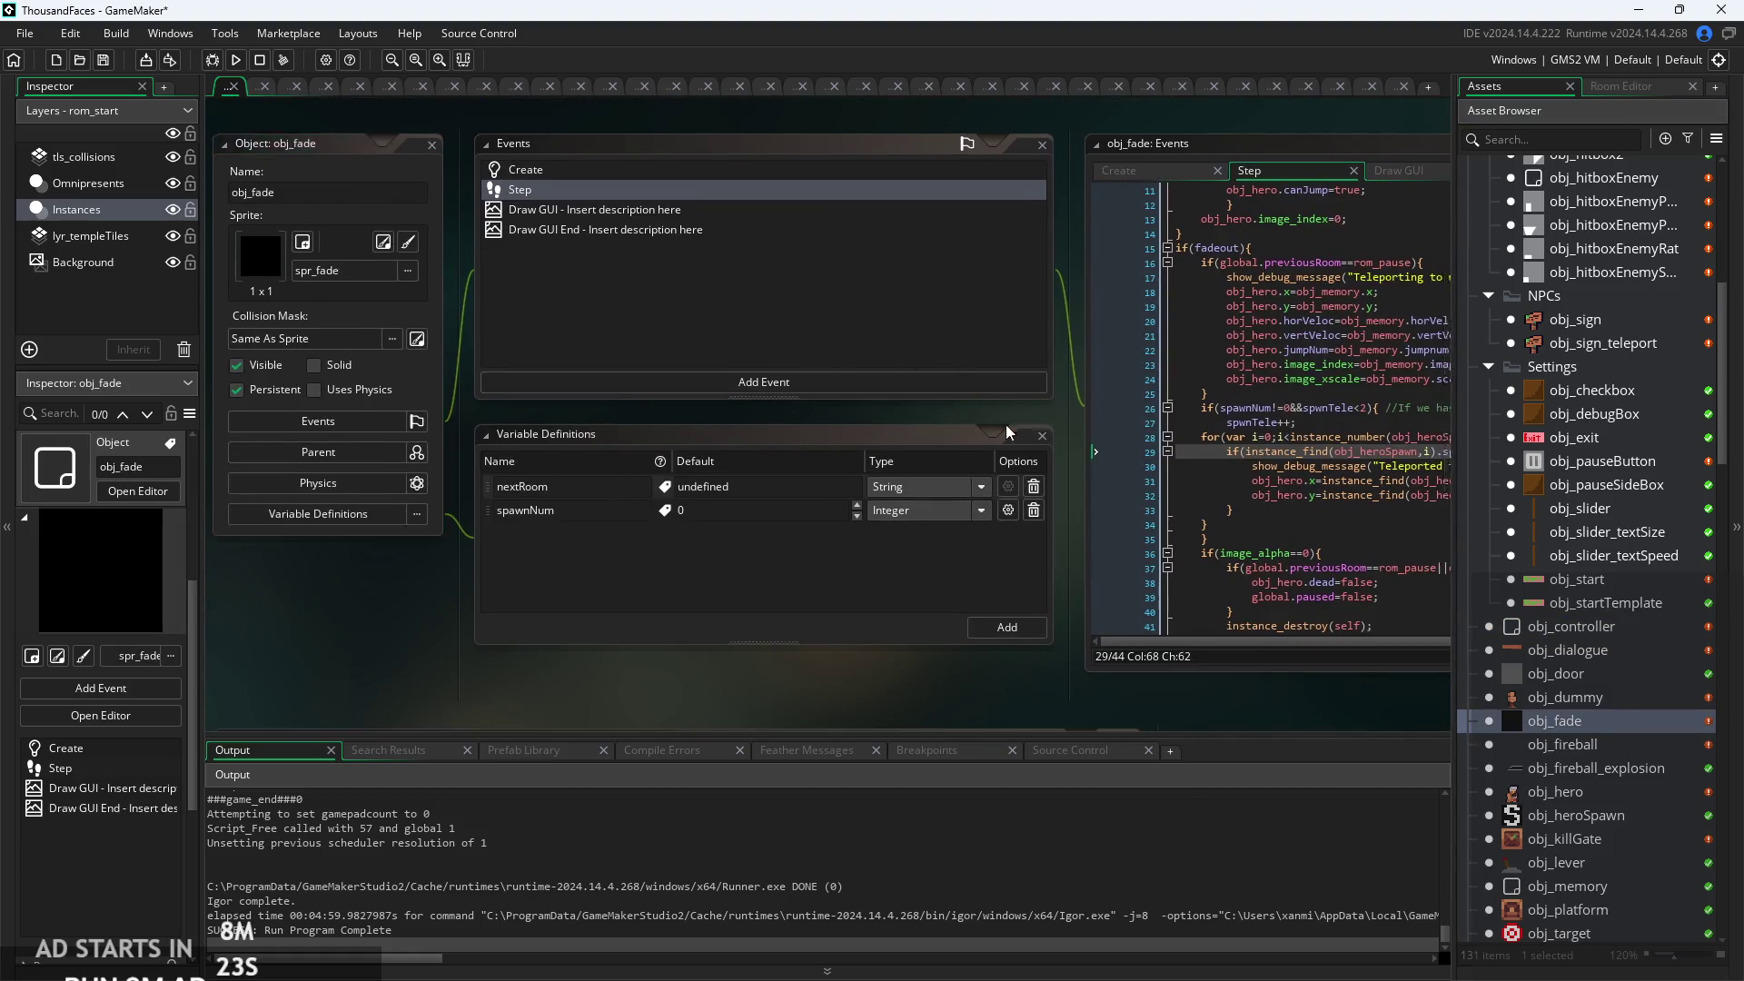
{"action": "double_click", "coordinate": [1625, 342]}
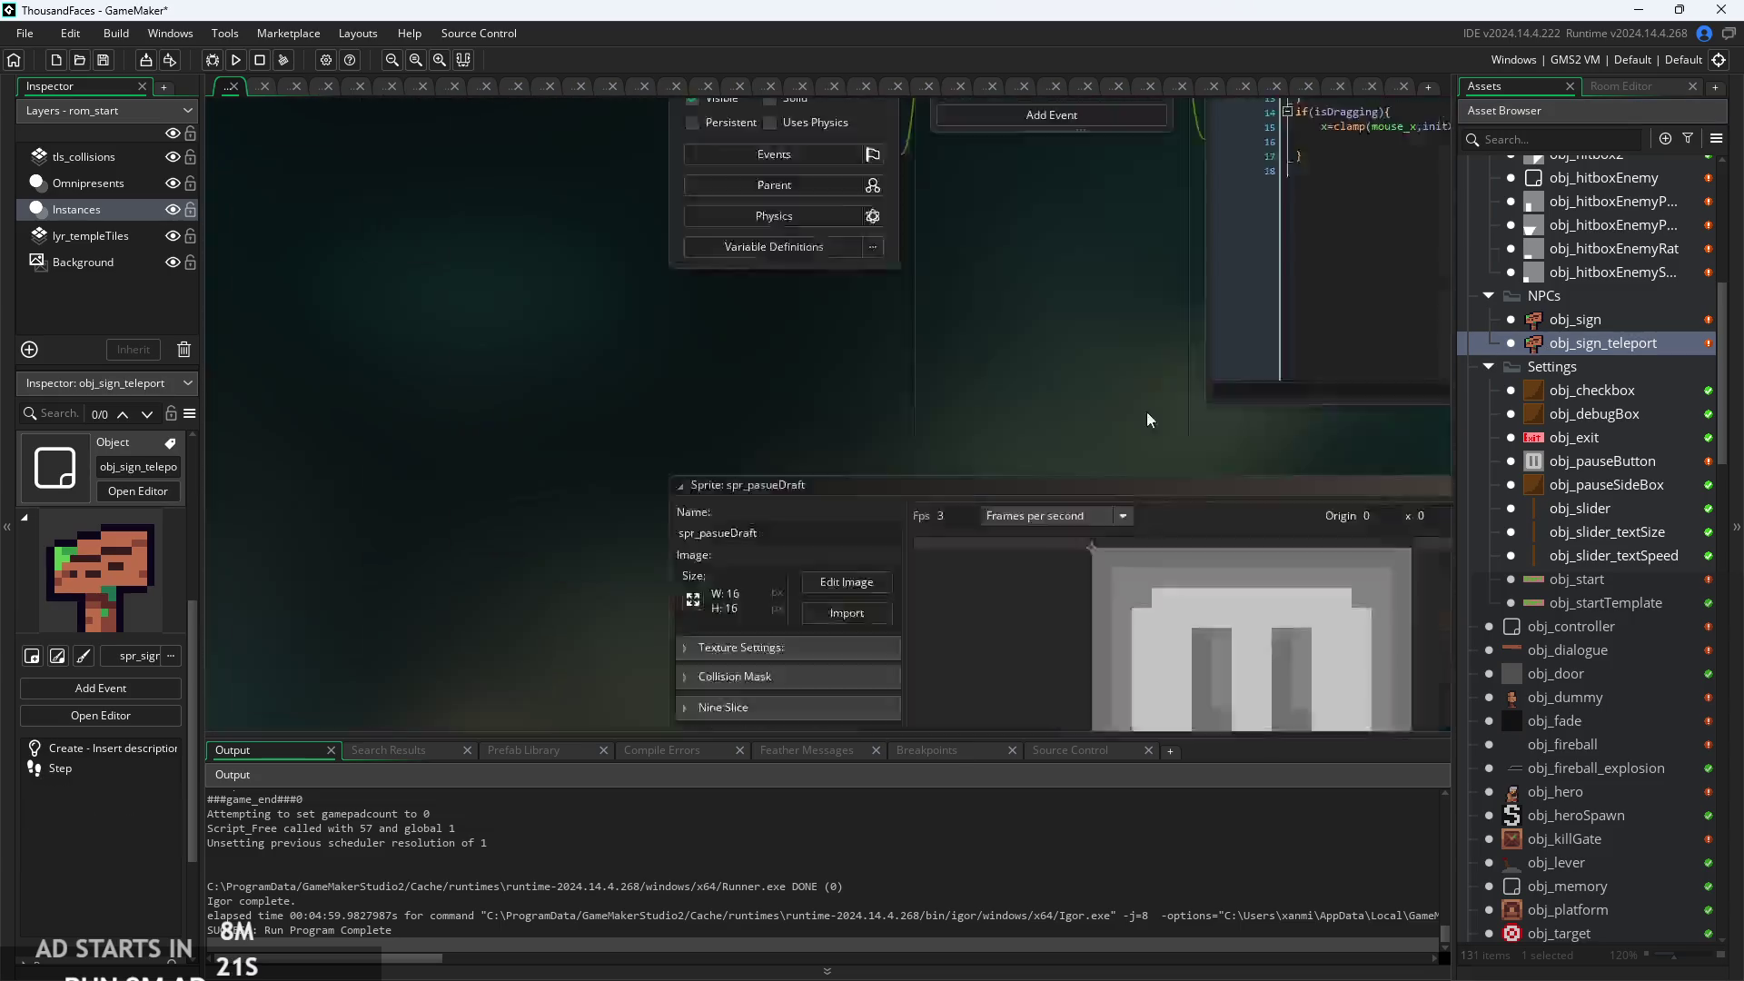
{"action": "left_click", "coordinate": [1226, 403]}
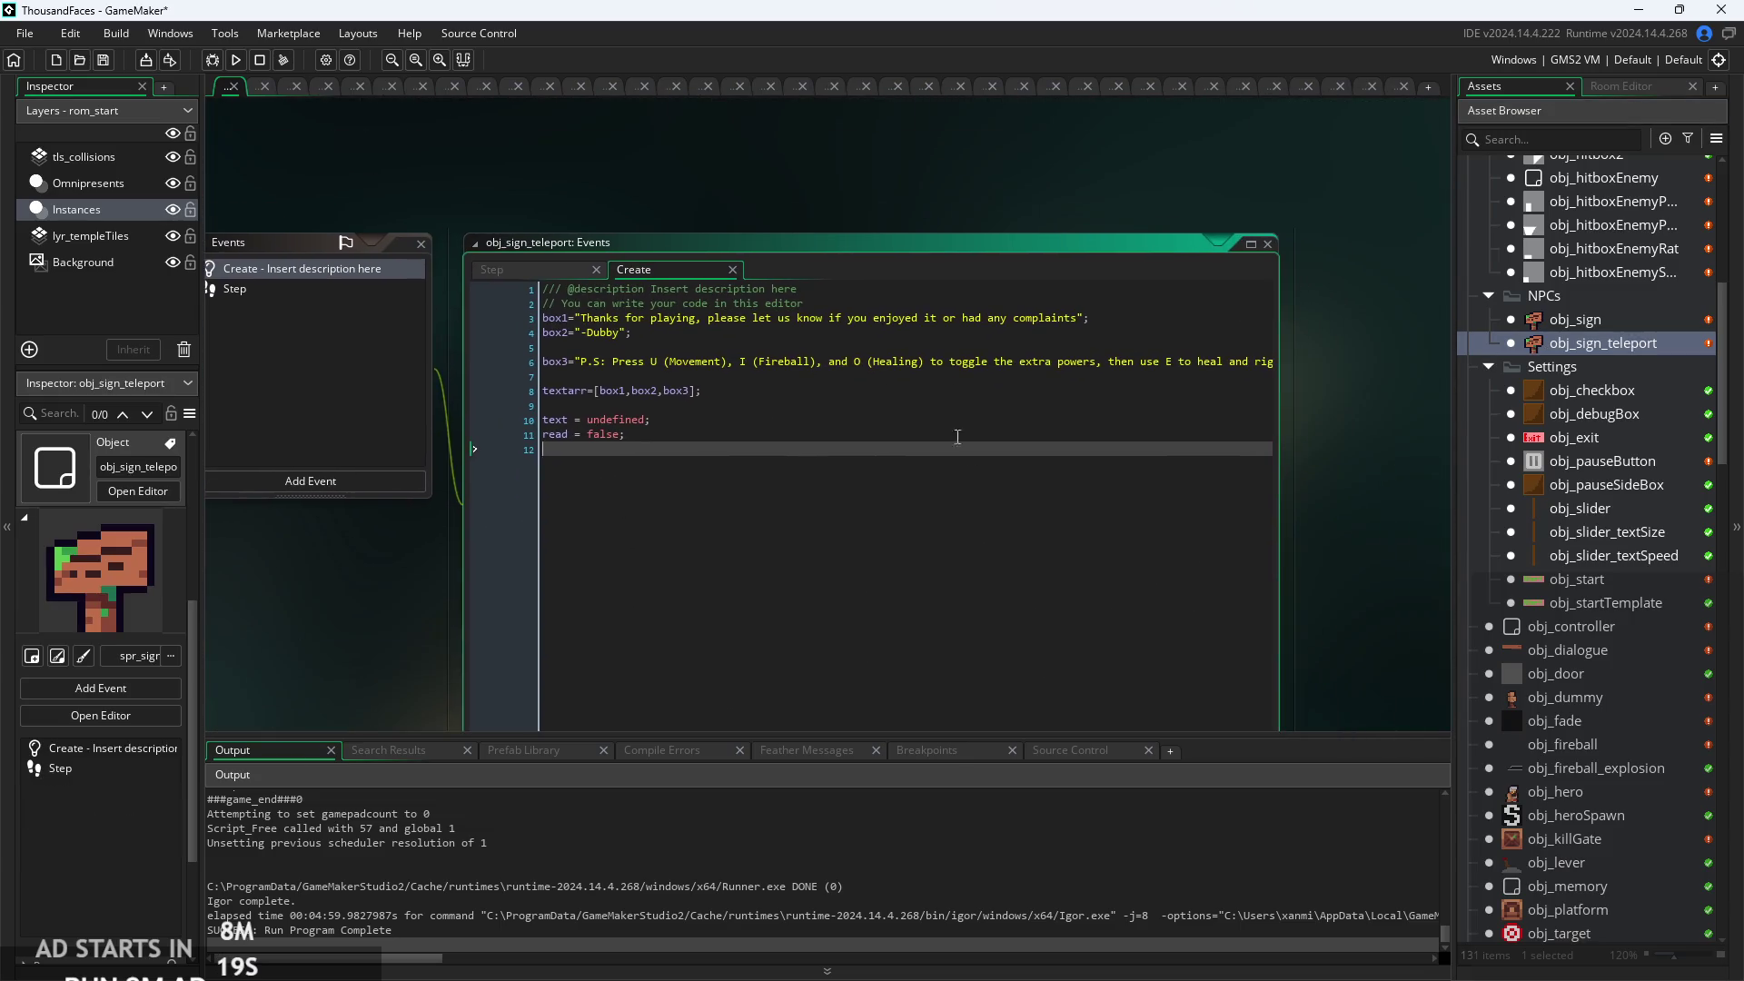
{"action": "left_click", "coordinate": [531, 271]}
{"action": "left_click_drag", "start_coordinate": [1057, 420], "coordinate": [575, 422]}
{"action": "key", "text": "ctrl+c"}
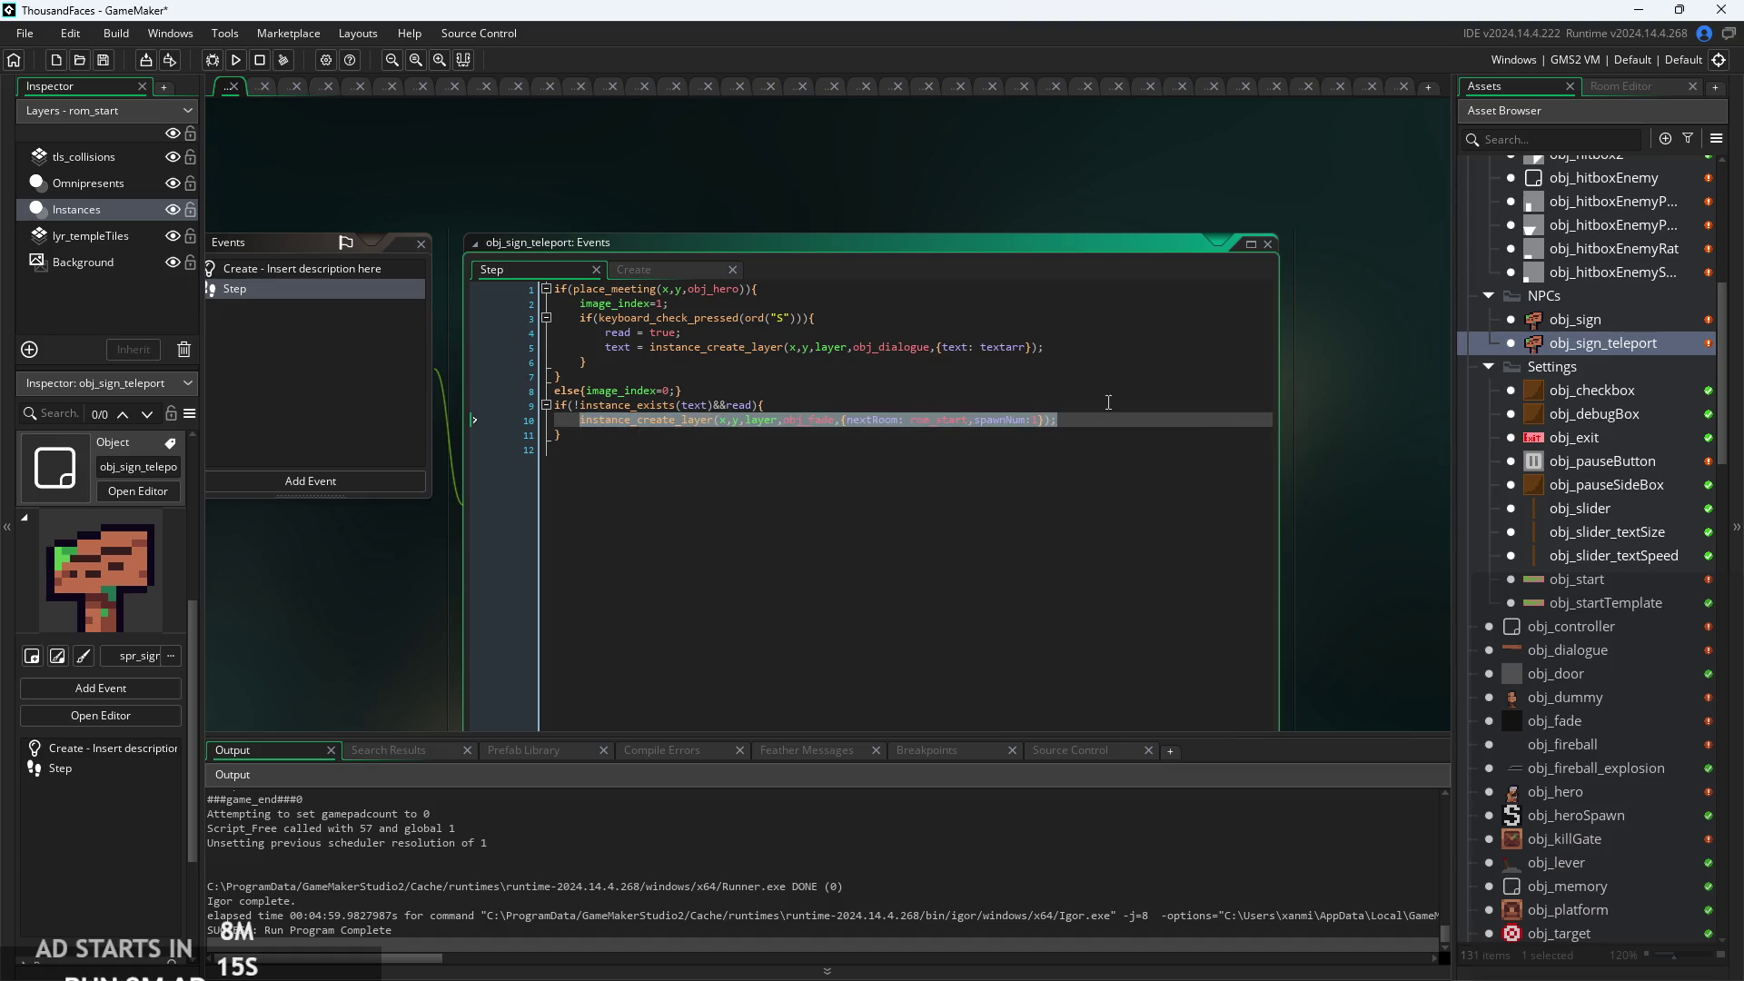
{"action": "left_click", "coordinate": [1126, 434]}
Reopen obj_controller's Step code from the asset list.
{"action": "left_click", "coordinate": [1610, 465]}
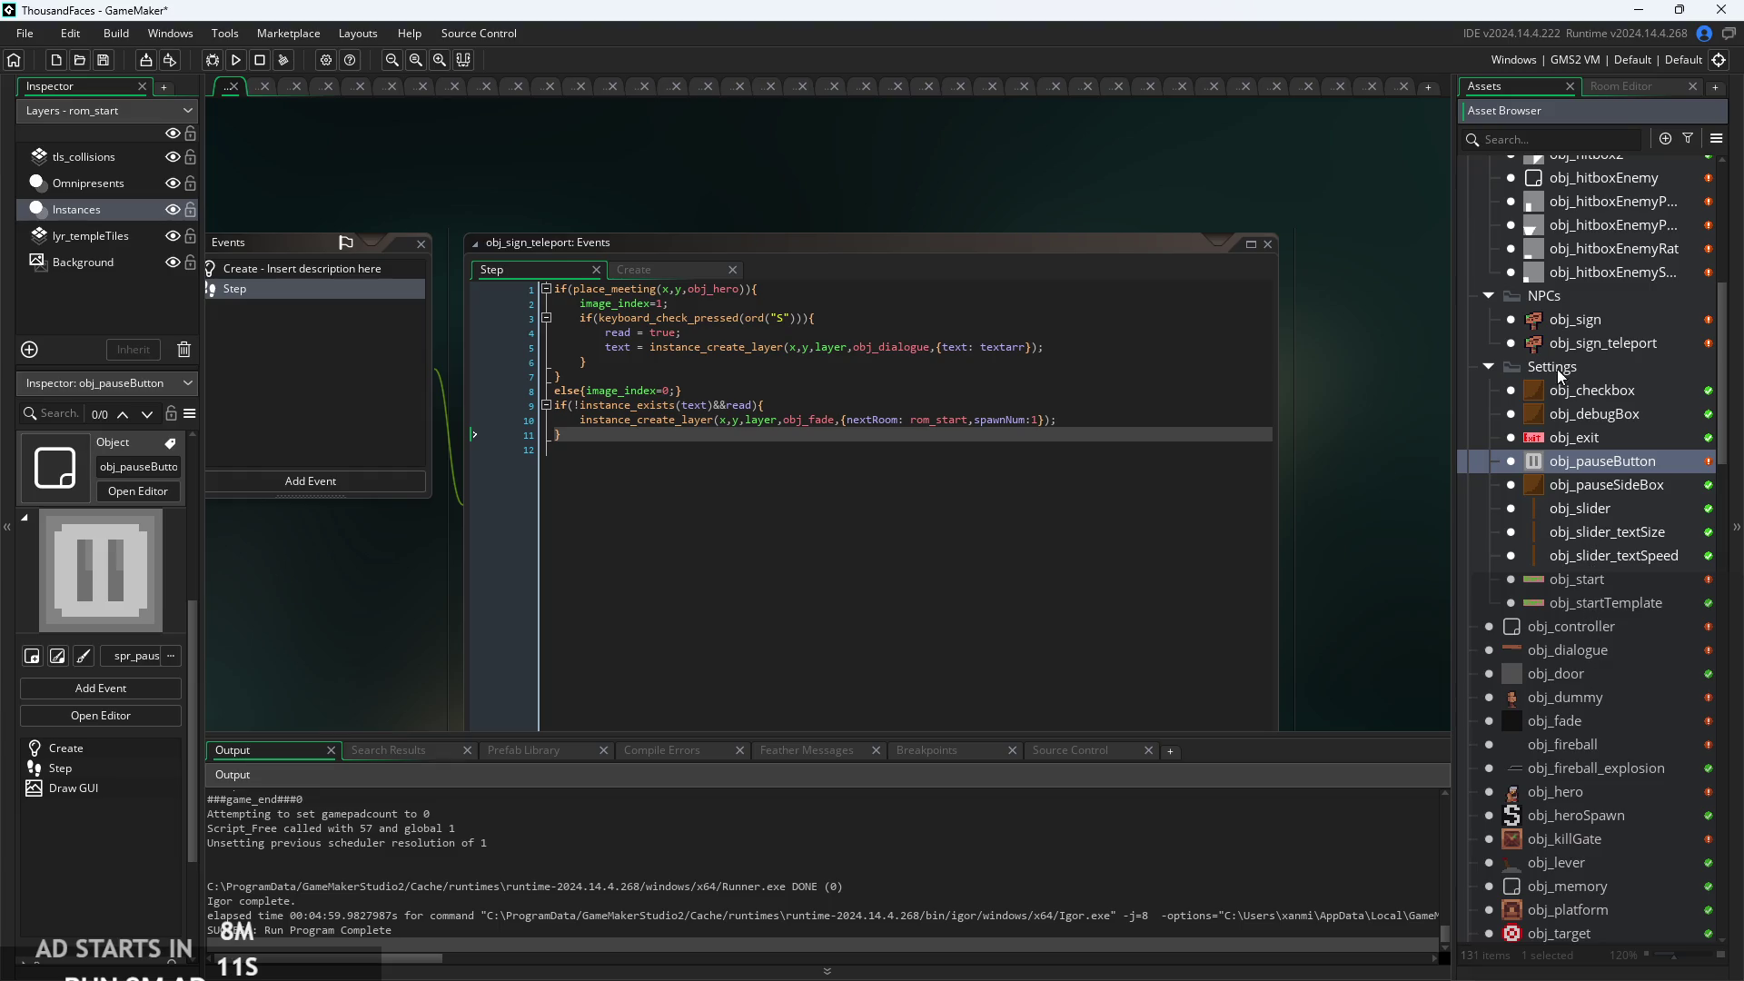
{"action": "scroll", "coordinate": [1555, 863], "scroll_direction": "down", "scroll_amount": 3}
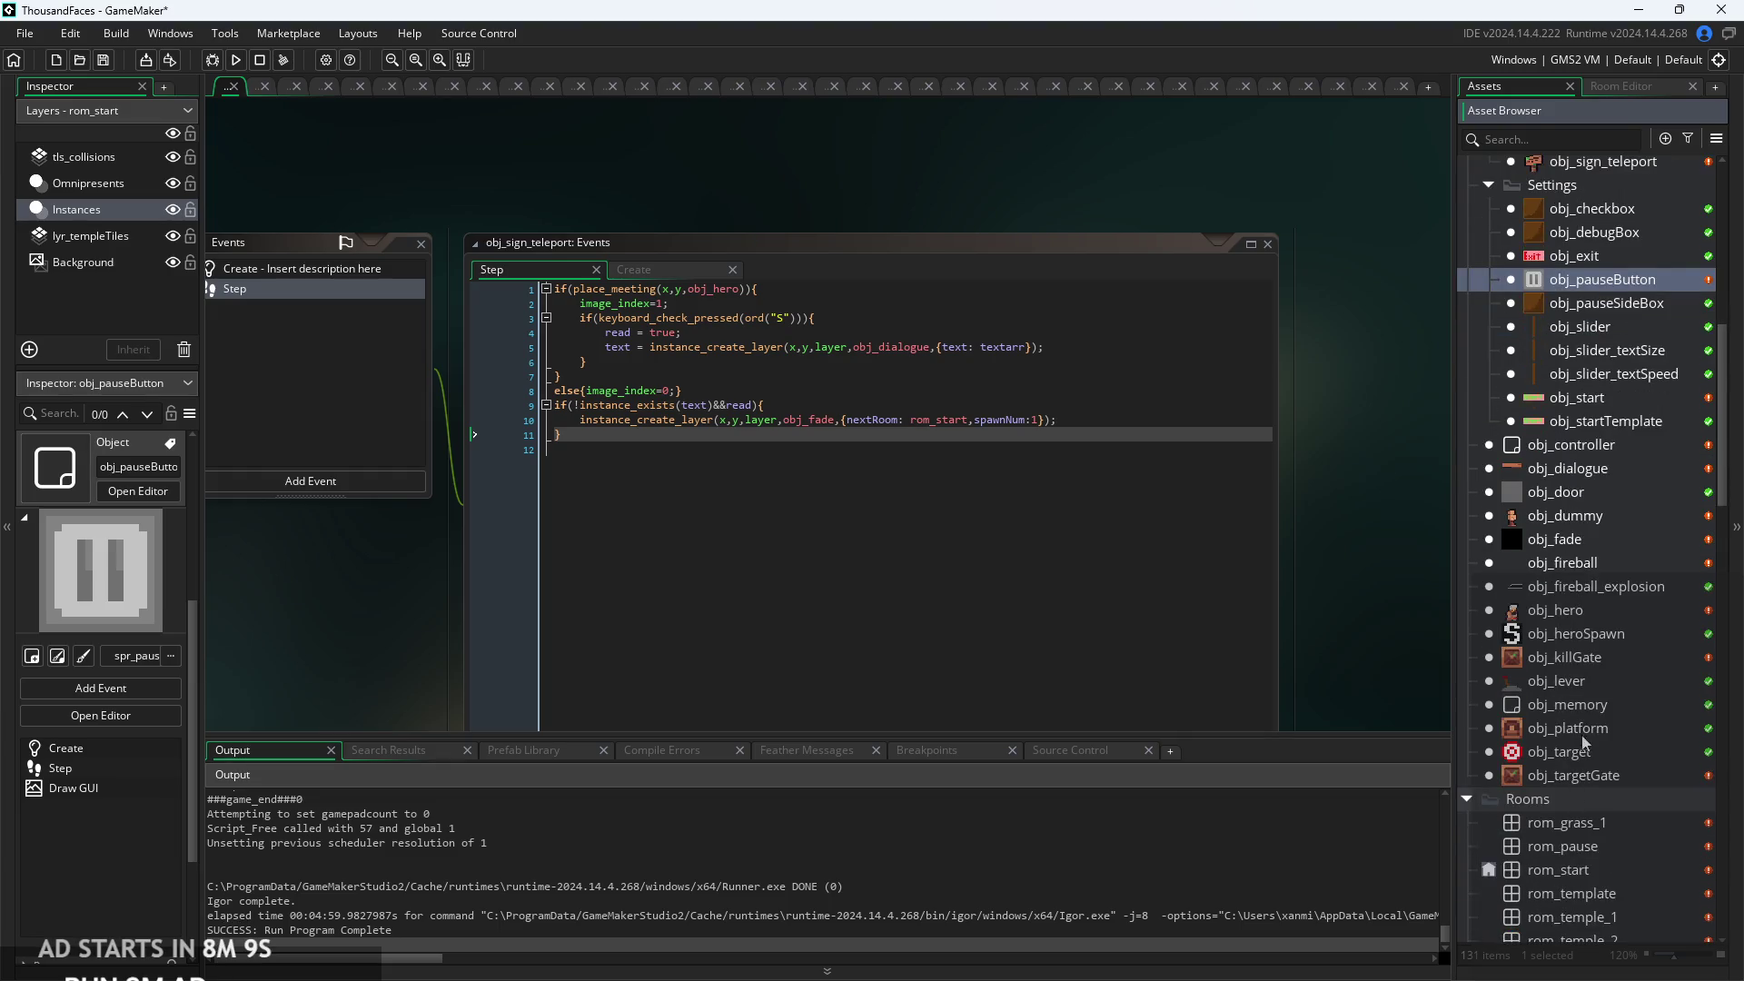
{"action": "scroll", "coordinate": [1584, 684], "scroll_direction": "up", "scroll_amount": 3}
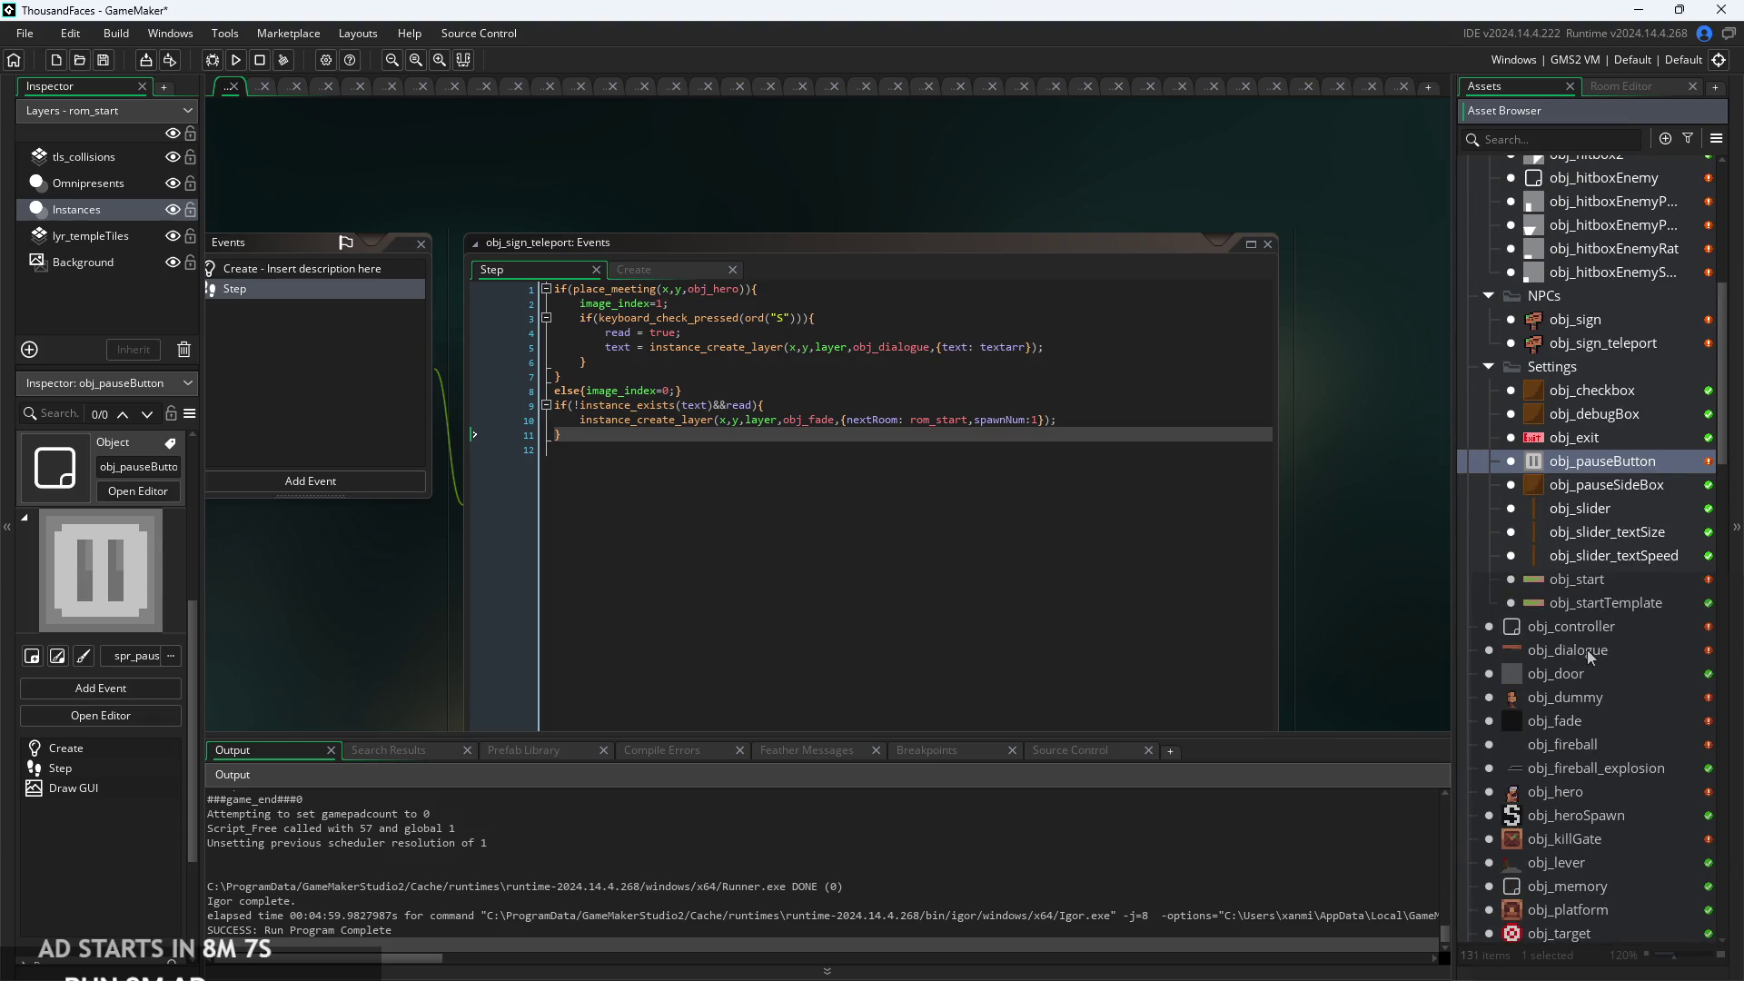
{"action": "left_click", "coordinate": [1593, 629]}
{"action": "double_click", "coordinate": [1593, 629]}
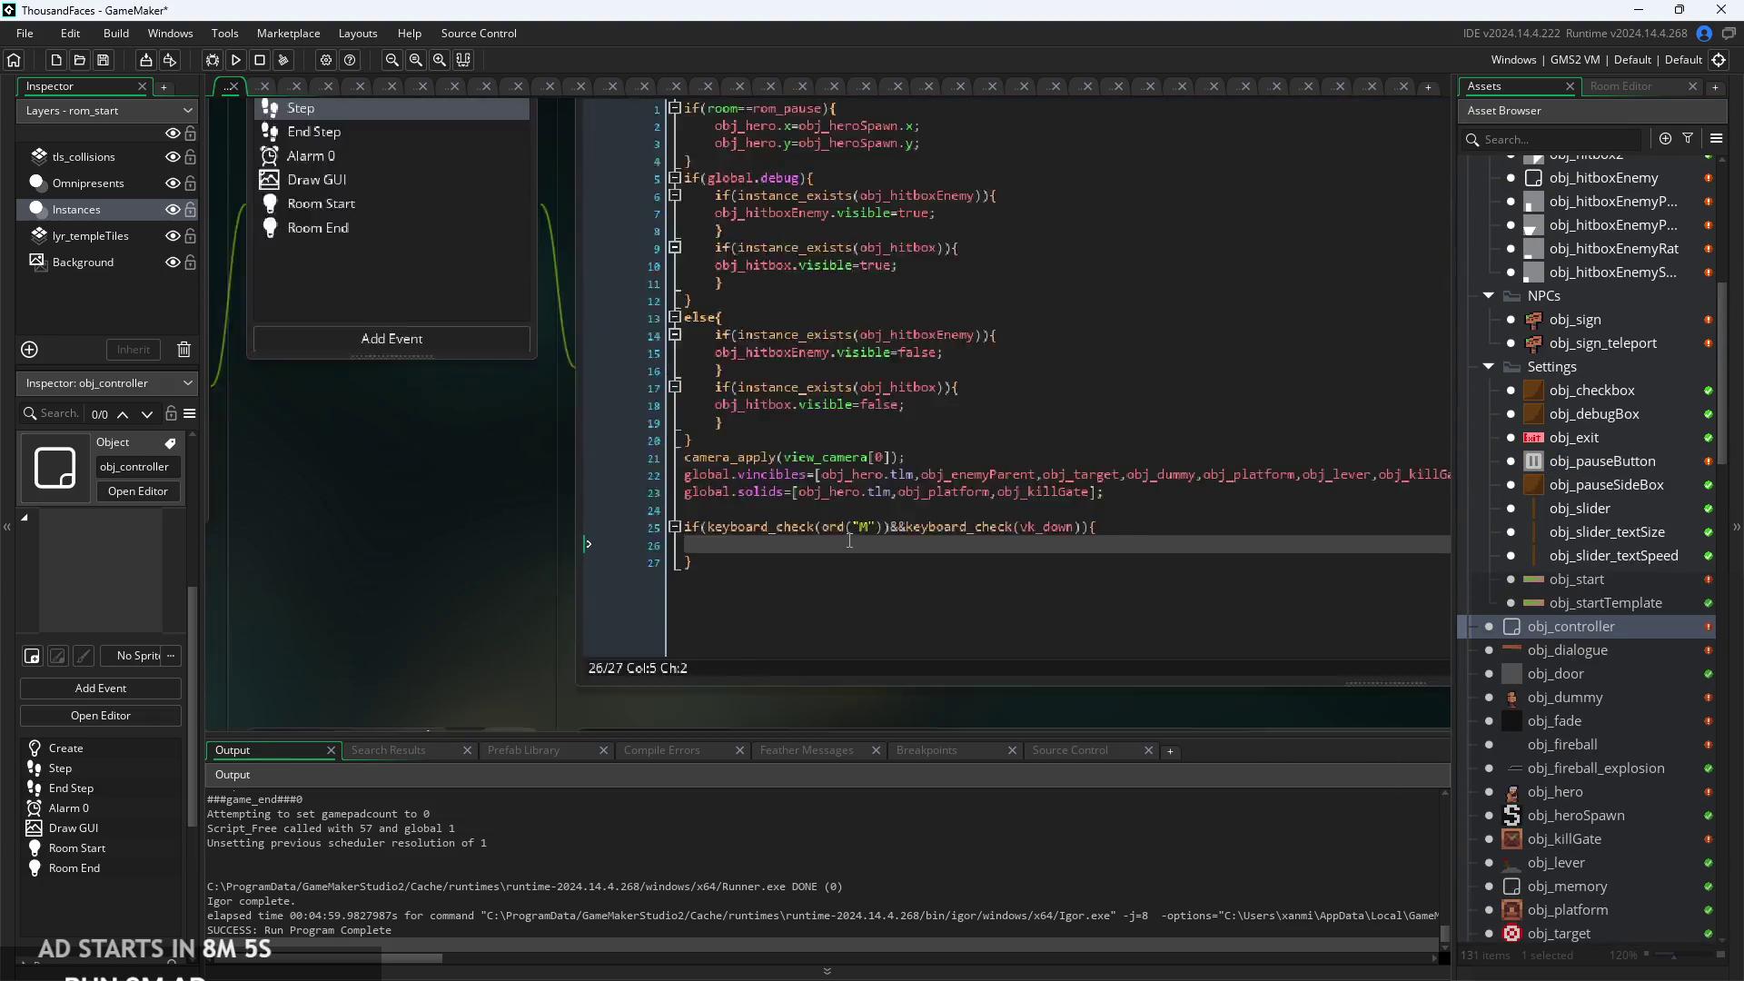
Paste the obj_fade creation line on line 26 and change its room from rom_start to rom_grass_1.
{"action": "left_click", "coordinate": [849, 545]}
{"action": "key", "text": "ctrl+v"}
{"action": "left_click", "coordinate": [882, 604]}
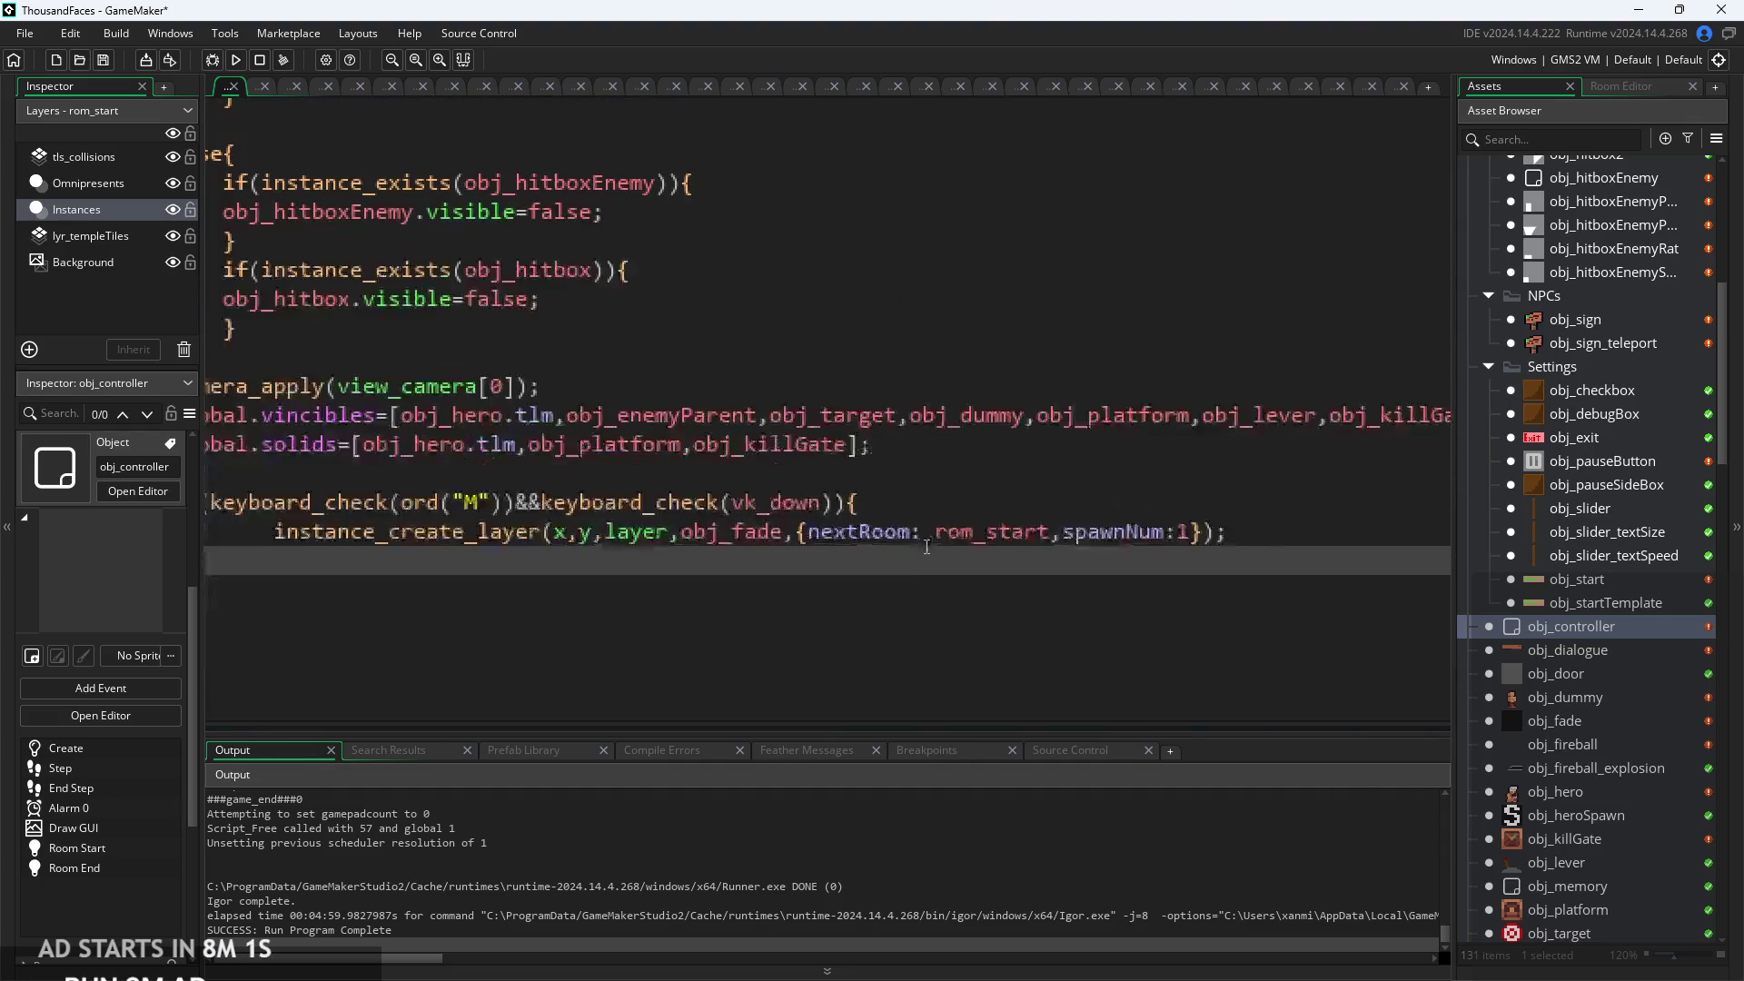
{"action": "left_click_drag", "start_coordinate": [937, 535], "coordinate": [1044, 536]}
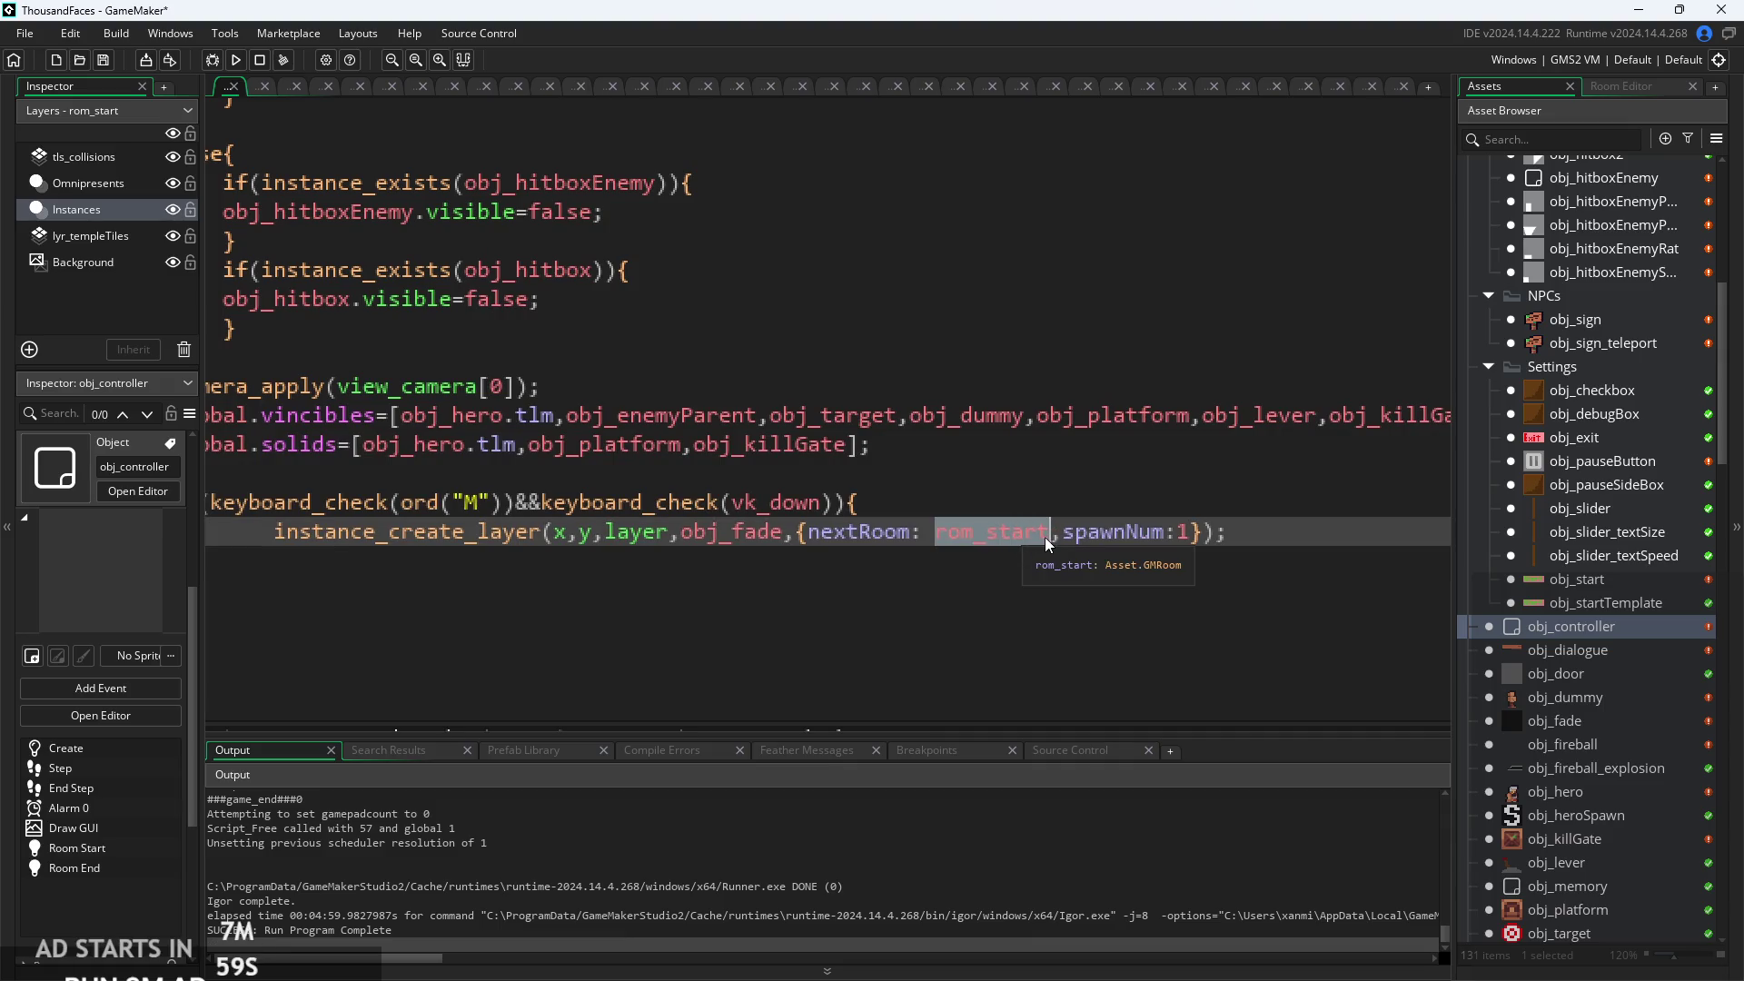
{"action": "type", "text": "R"}
{"action": "key", "text": "BackSpace"}
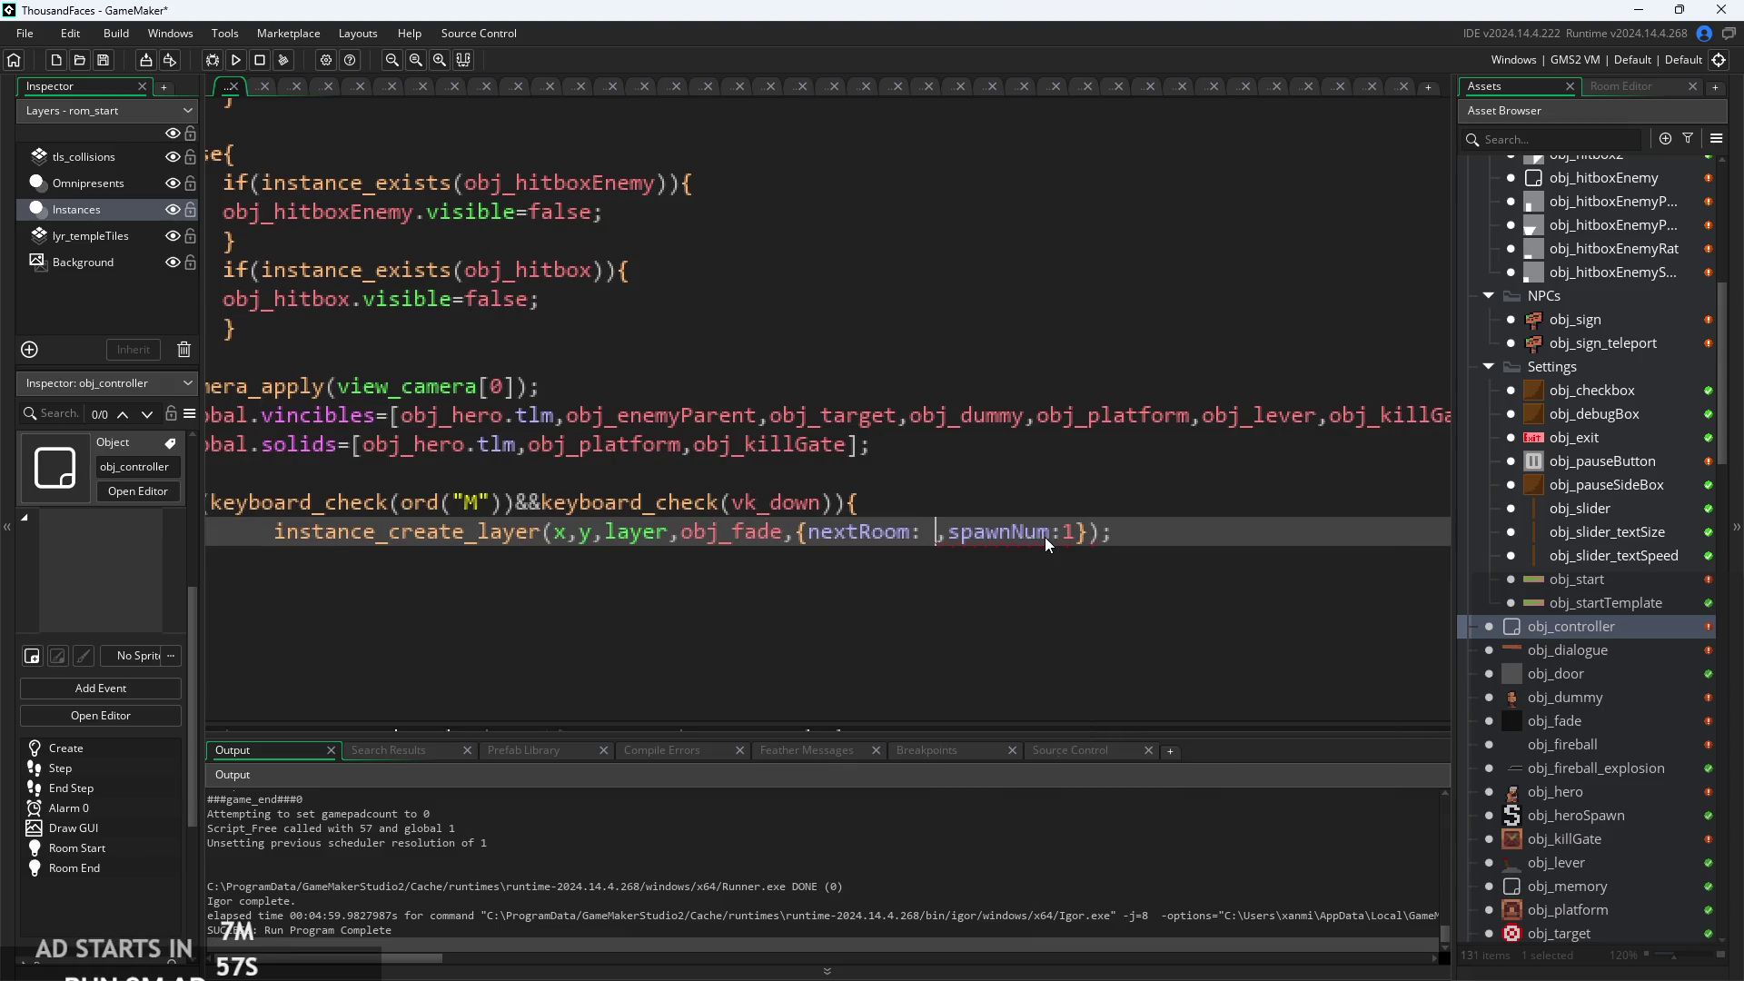
{"action": "type", "text": "ro"}
{"action": "key", "text": "BackSpace"}
{"action": "key", "text": "BackSpace"}
{"action": "type", "text": "ro"}
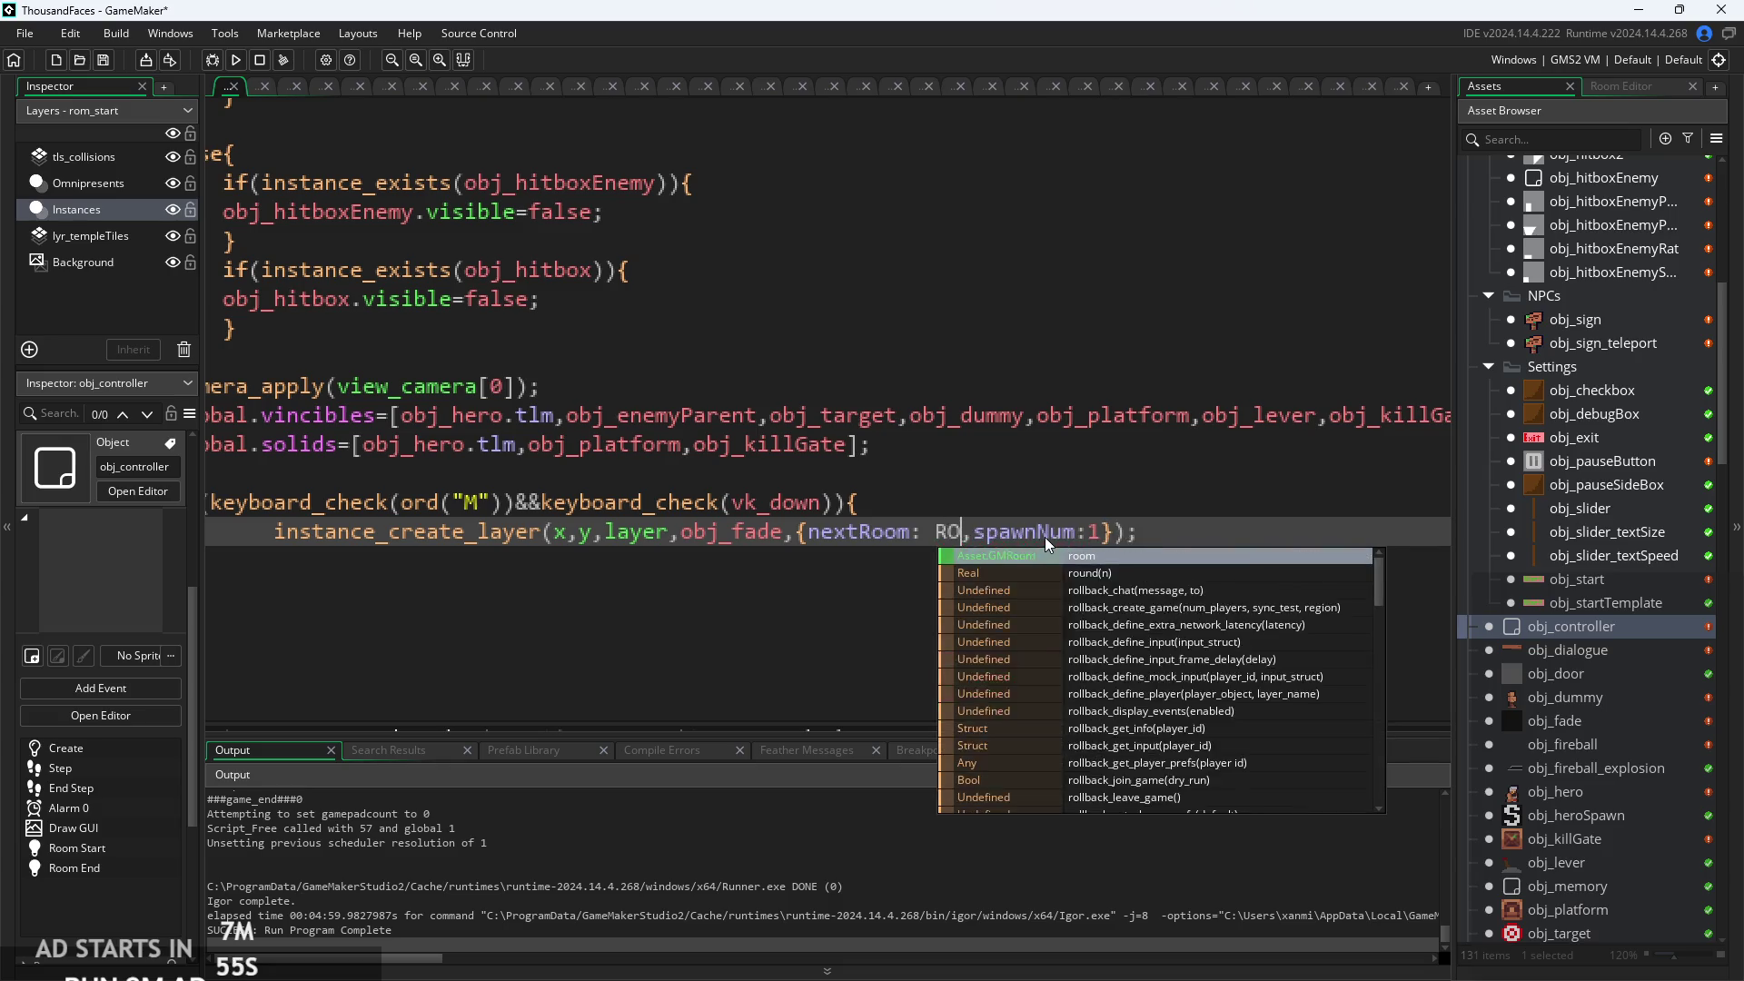
{"action": "key", "text": "BackSpace"}
{"action": "key", "text": "BackSpace"}
{"action": "type", "text": "rom_"}
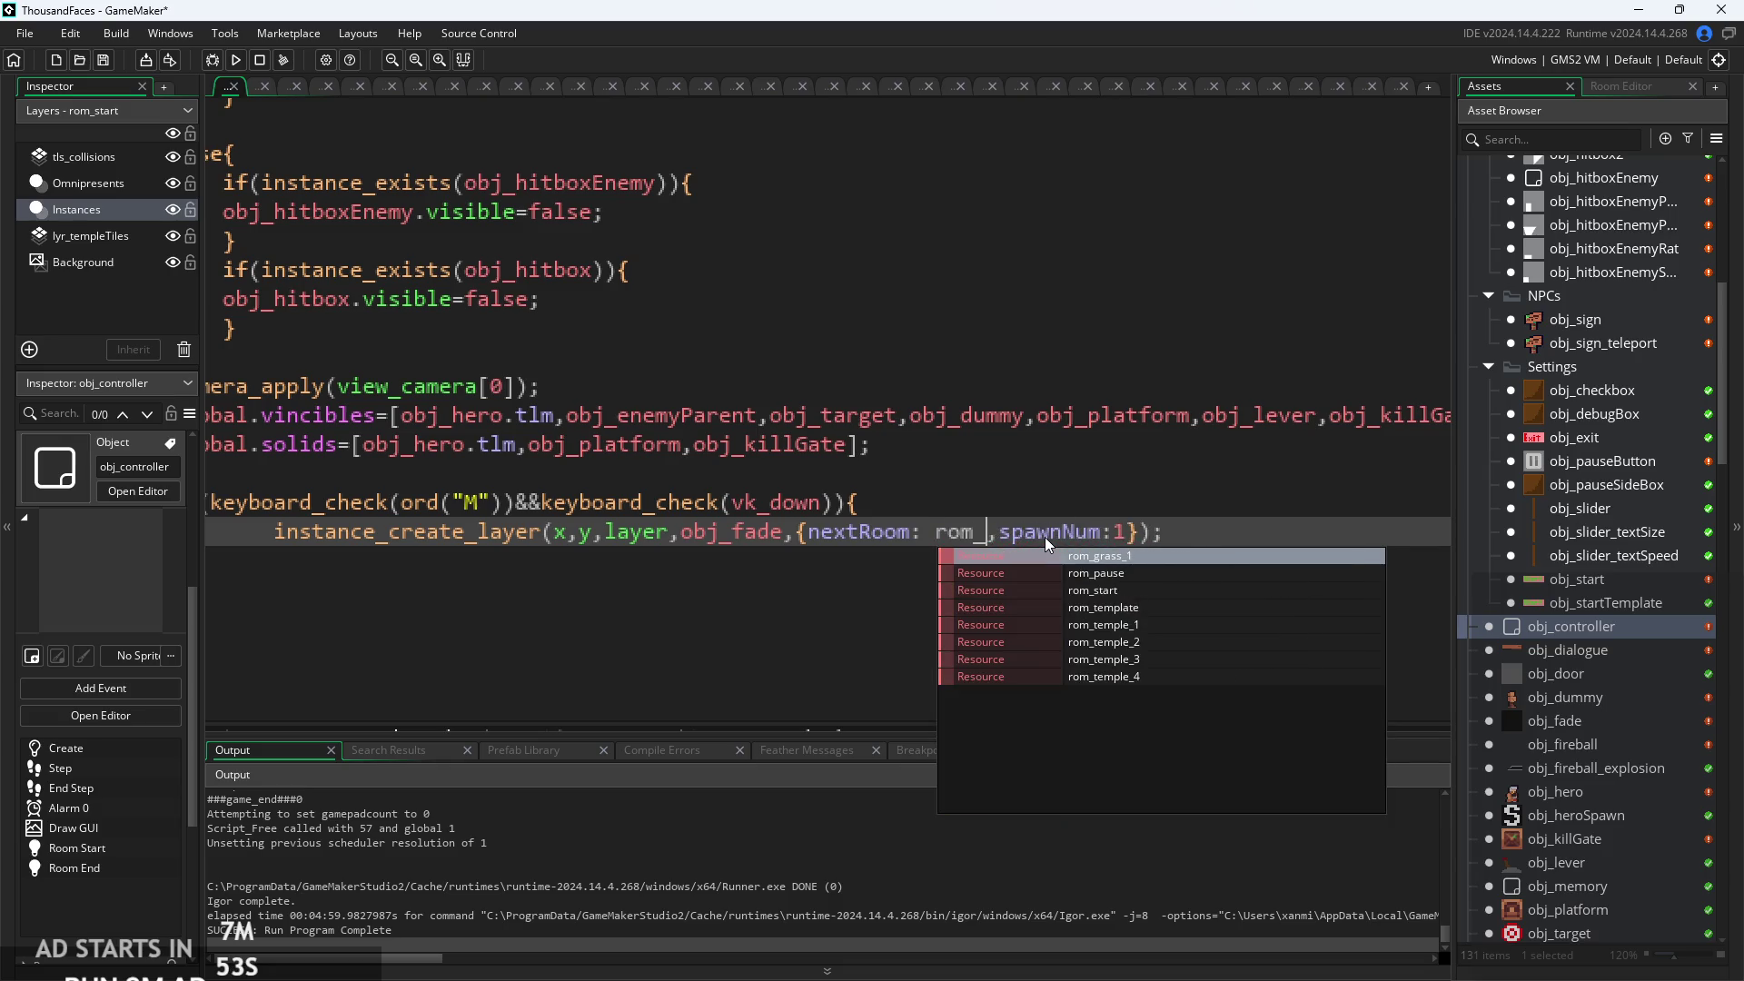
{"action": "key", "text": "Return"}
Build and launch a test run of the game.
{"action": "key", "text": "Right"}
{"action": "key", "text": "Right"}
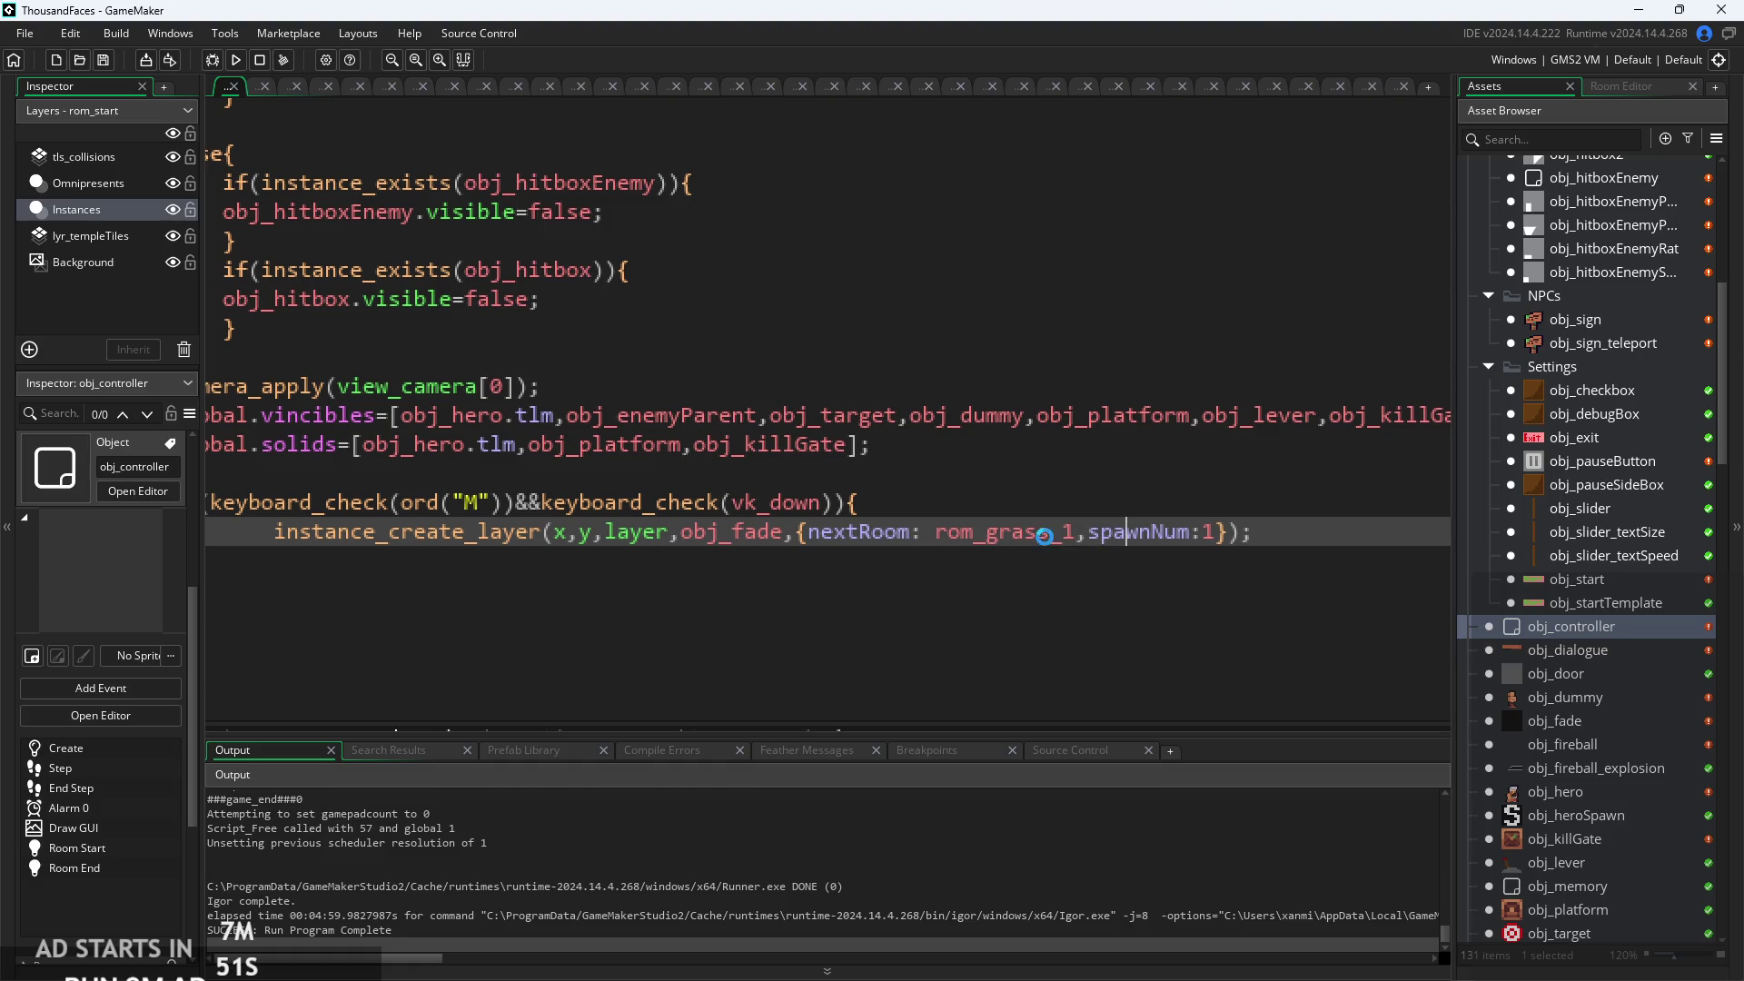
{"action": "scroll", "coordinate": [1614, 659], "scroll_direction": "down", "scroll_amount": 5}
{"action": "scroll", "coordinate": [1599, 694], "scroll_direction": "down", "scroll_amount": 1}
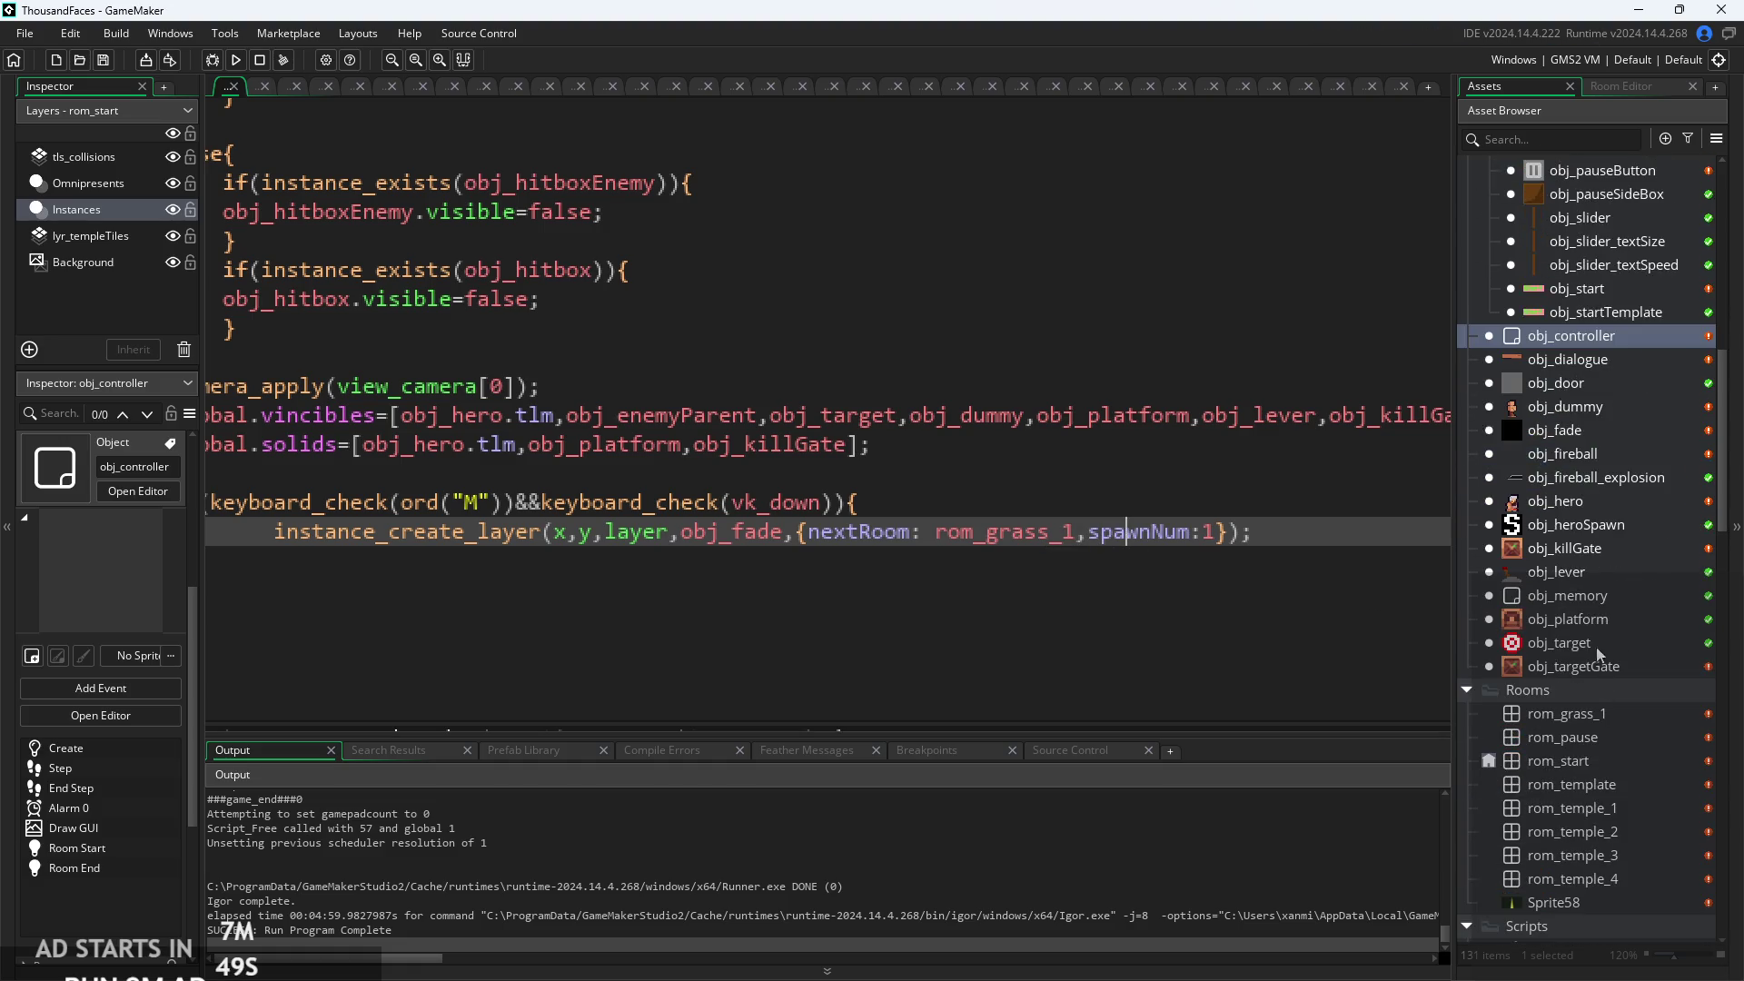
{"action": "scroll", "coordinate": [972, 324], "scroll_direction": "down", "scroll_amount": 2}
{"action": "left_click", "coordinate": [235, 60]}
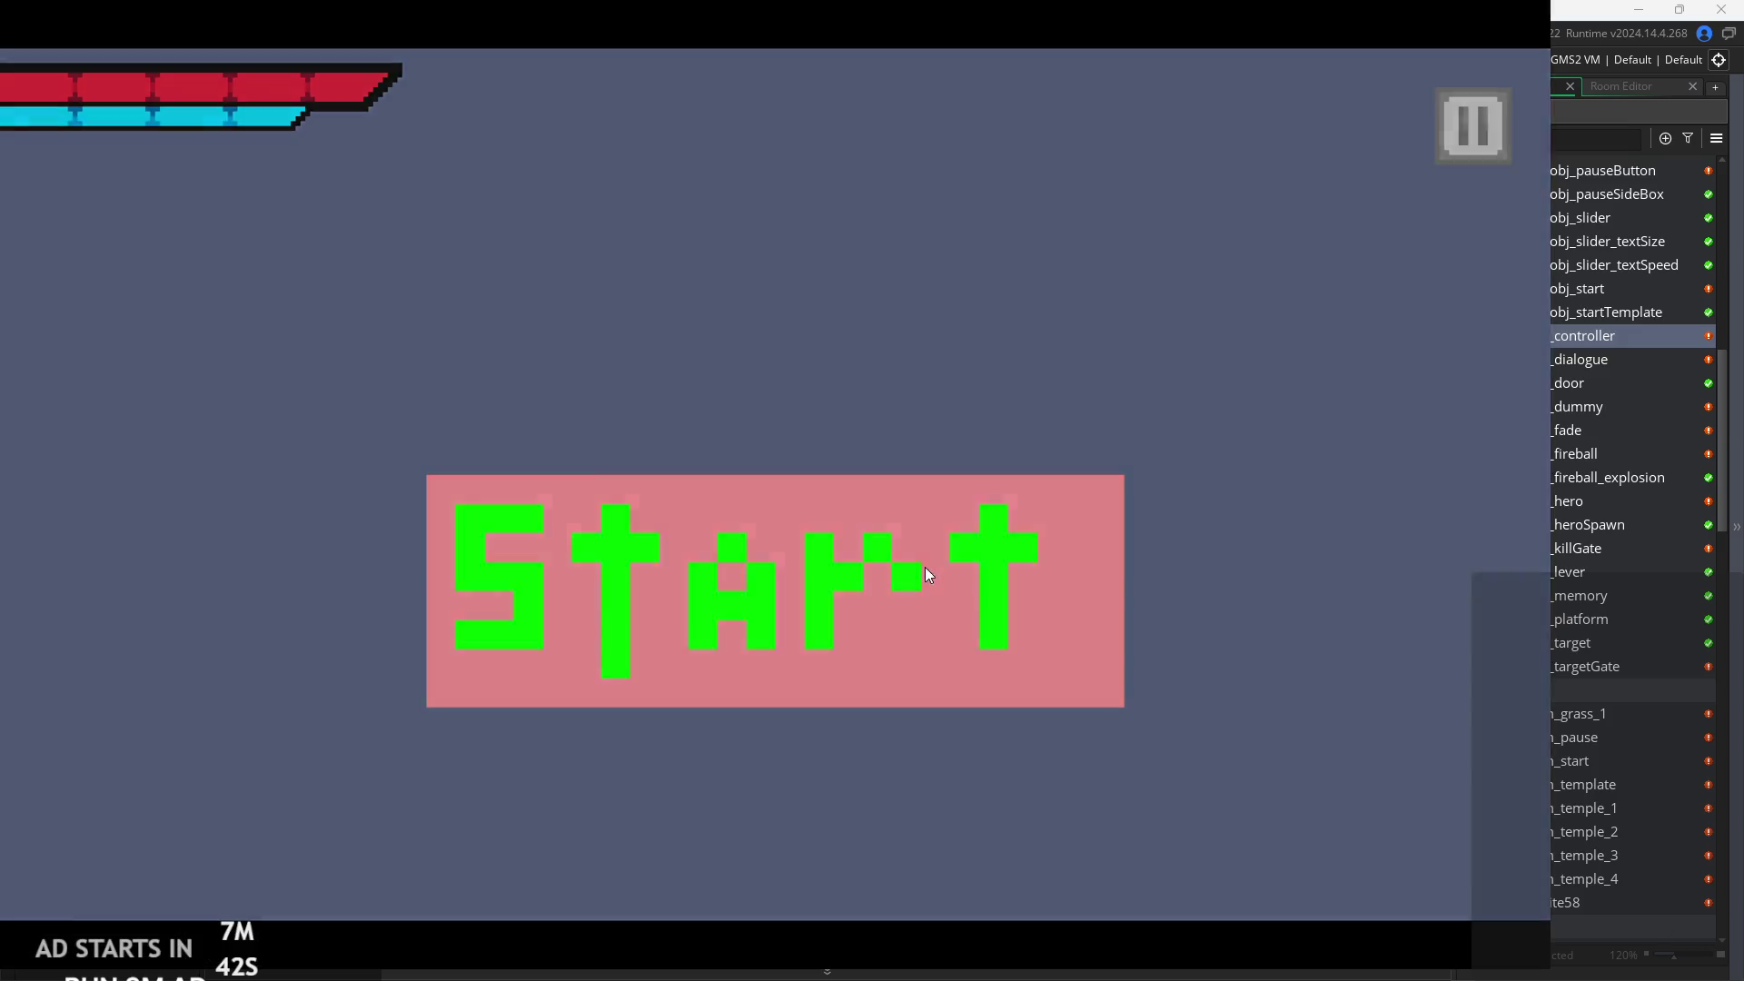
Start the game, reach the signpost, page through its dialogue to teleport, then exit the game.
{"action": "left_click", "coordinate": [918, 564]}
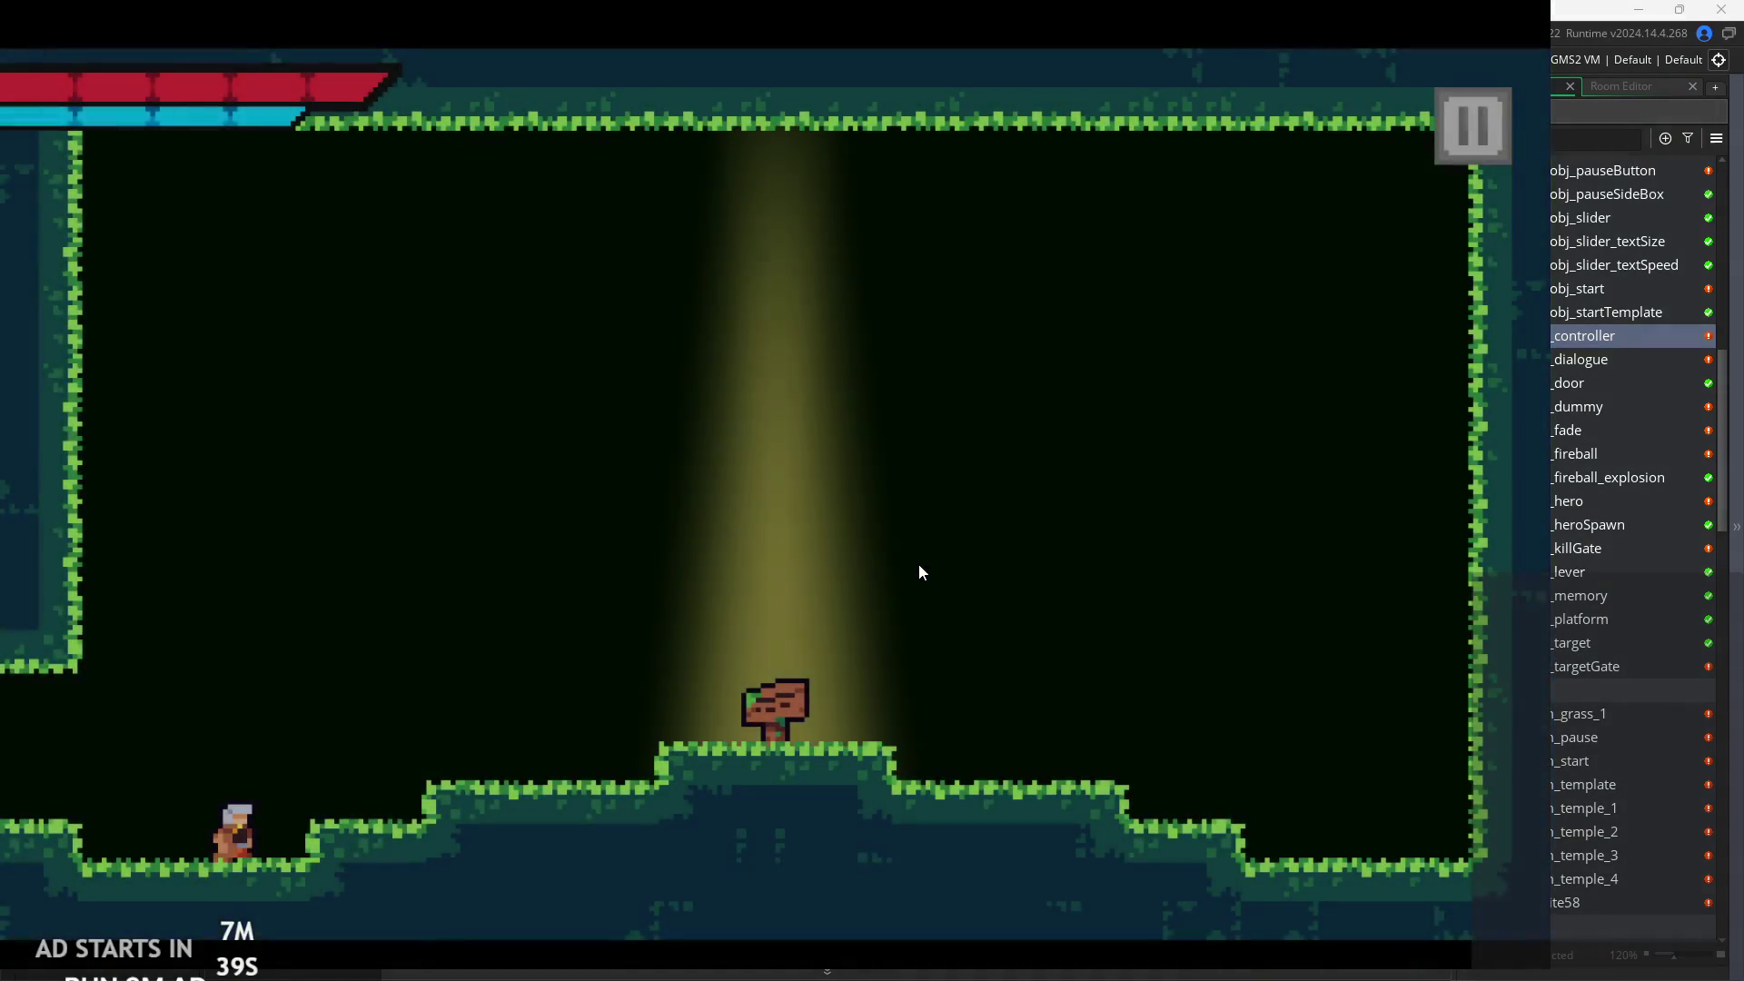
{"action": "key", "text": "Right"}
{"action": "key", "text": "space"}
{"action": "key", "text": "space"}
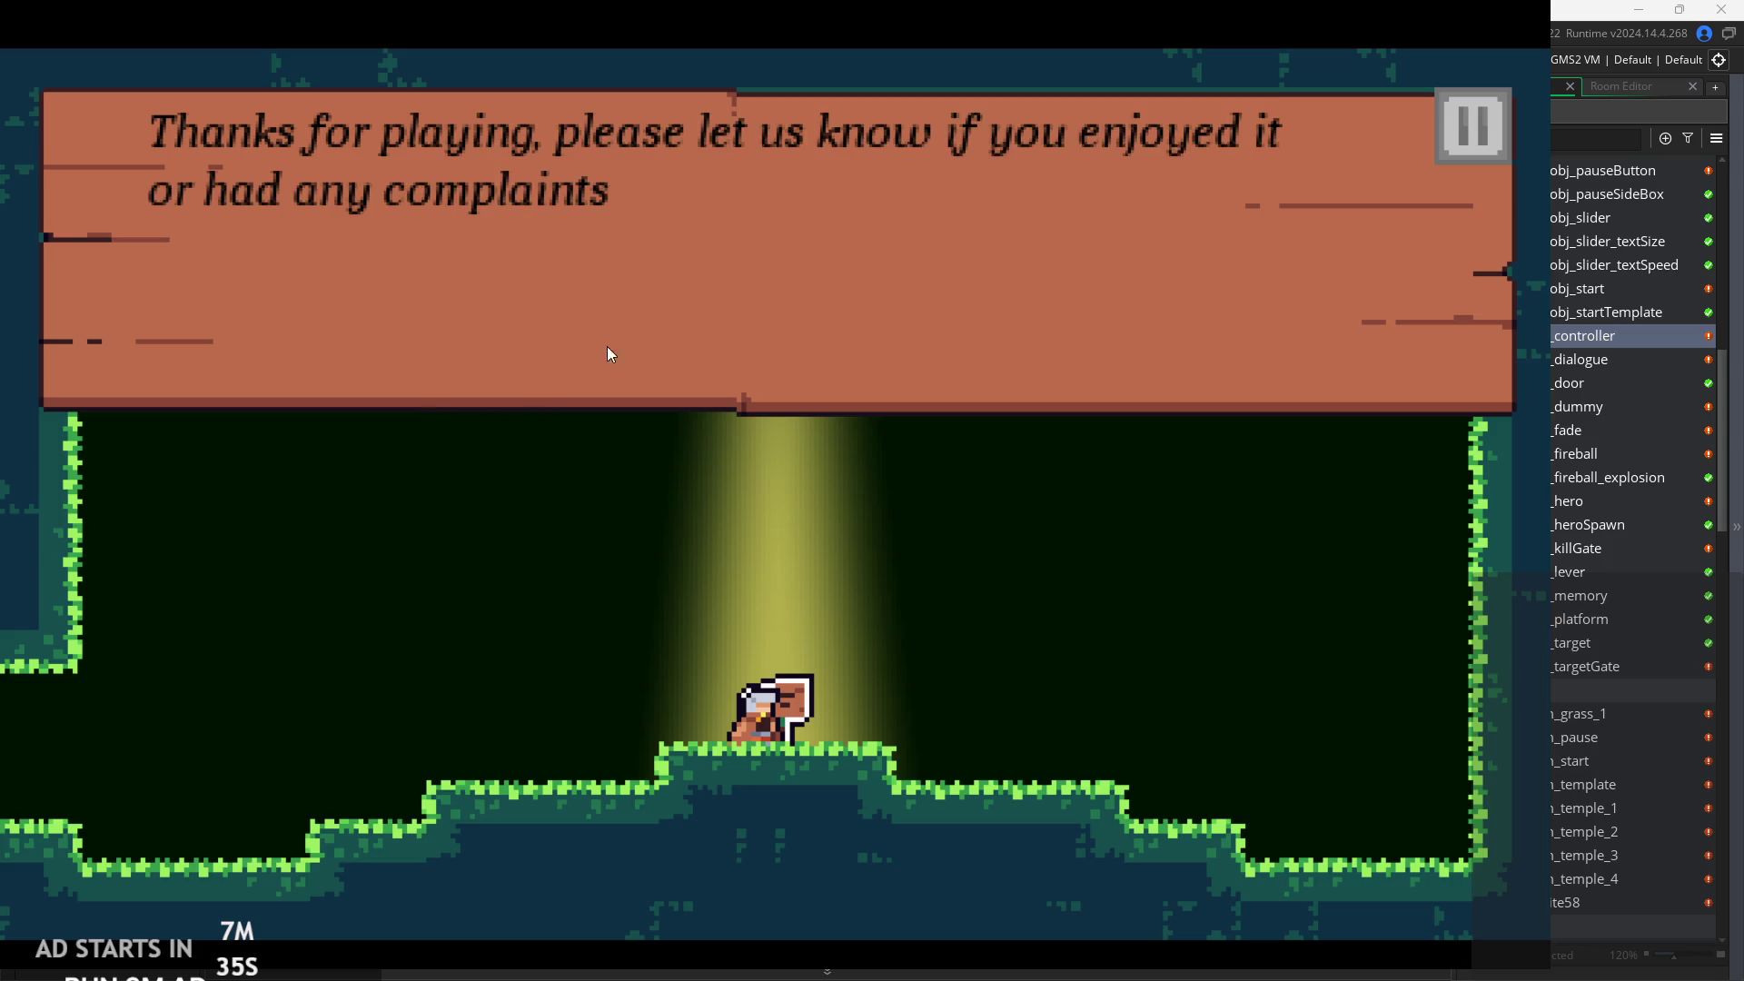
{"action": "left_click", "coordinate": [645, 345]}
{"action": "left_click", "coordinate": [708, 338]}
{"action": "left_click", "coordinate": [747, 338]}
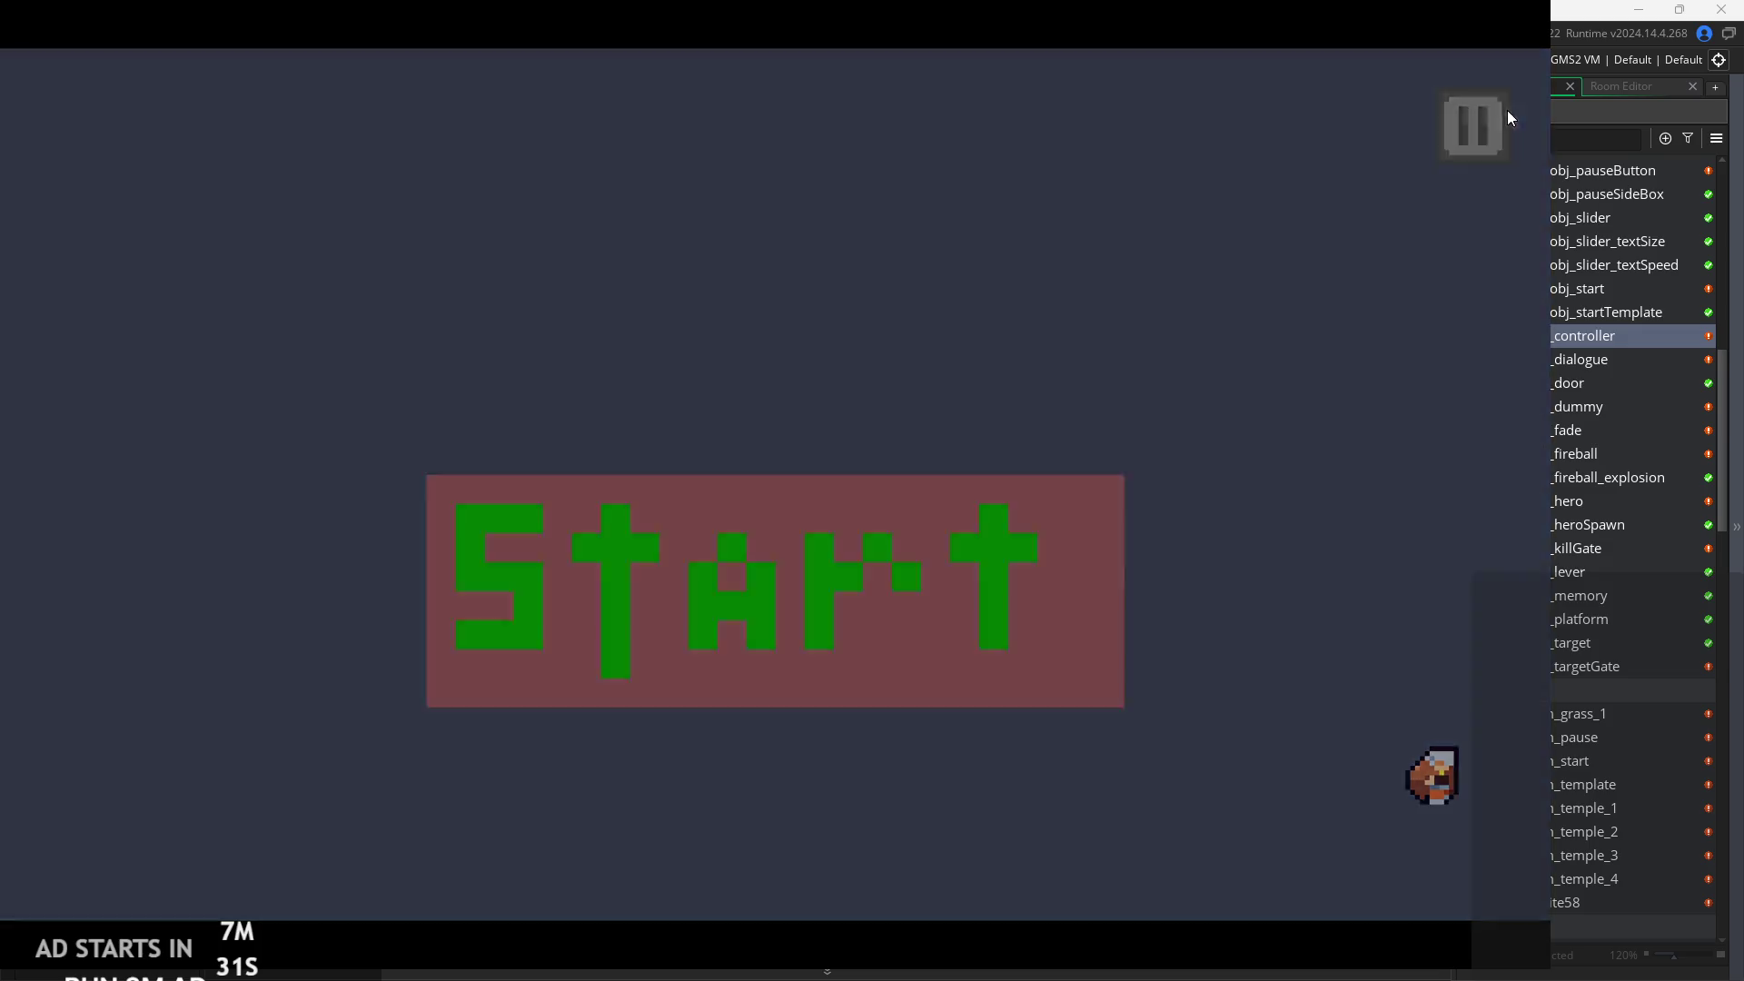
{"action": "left_click", "coordinate": [1499, 120]}
{"action": "left_click", "coordinate": [1381, 803]}
Look over the project's objects, including obj_dummy and obj_heroSpawn, then open the rom_start room.
{"action": "left_click", "coordinate": [1614, 406]}
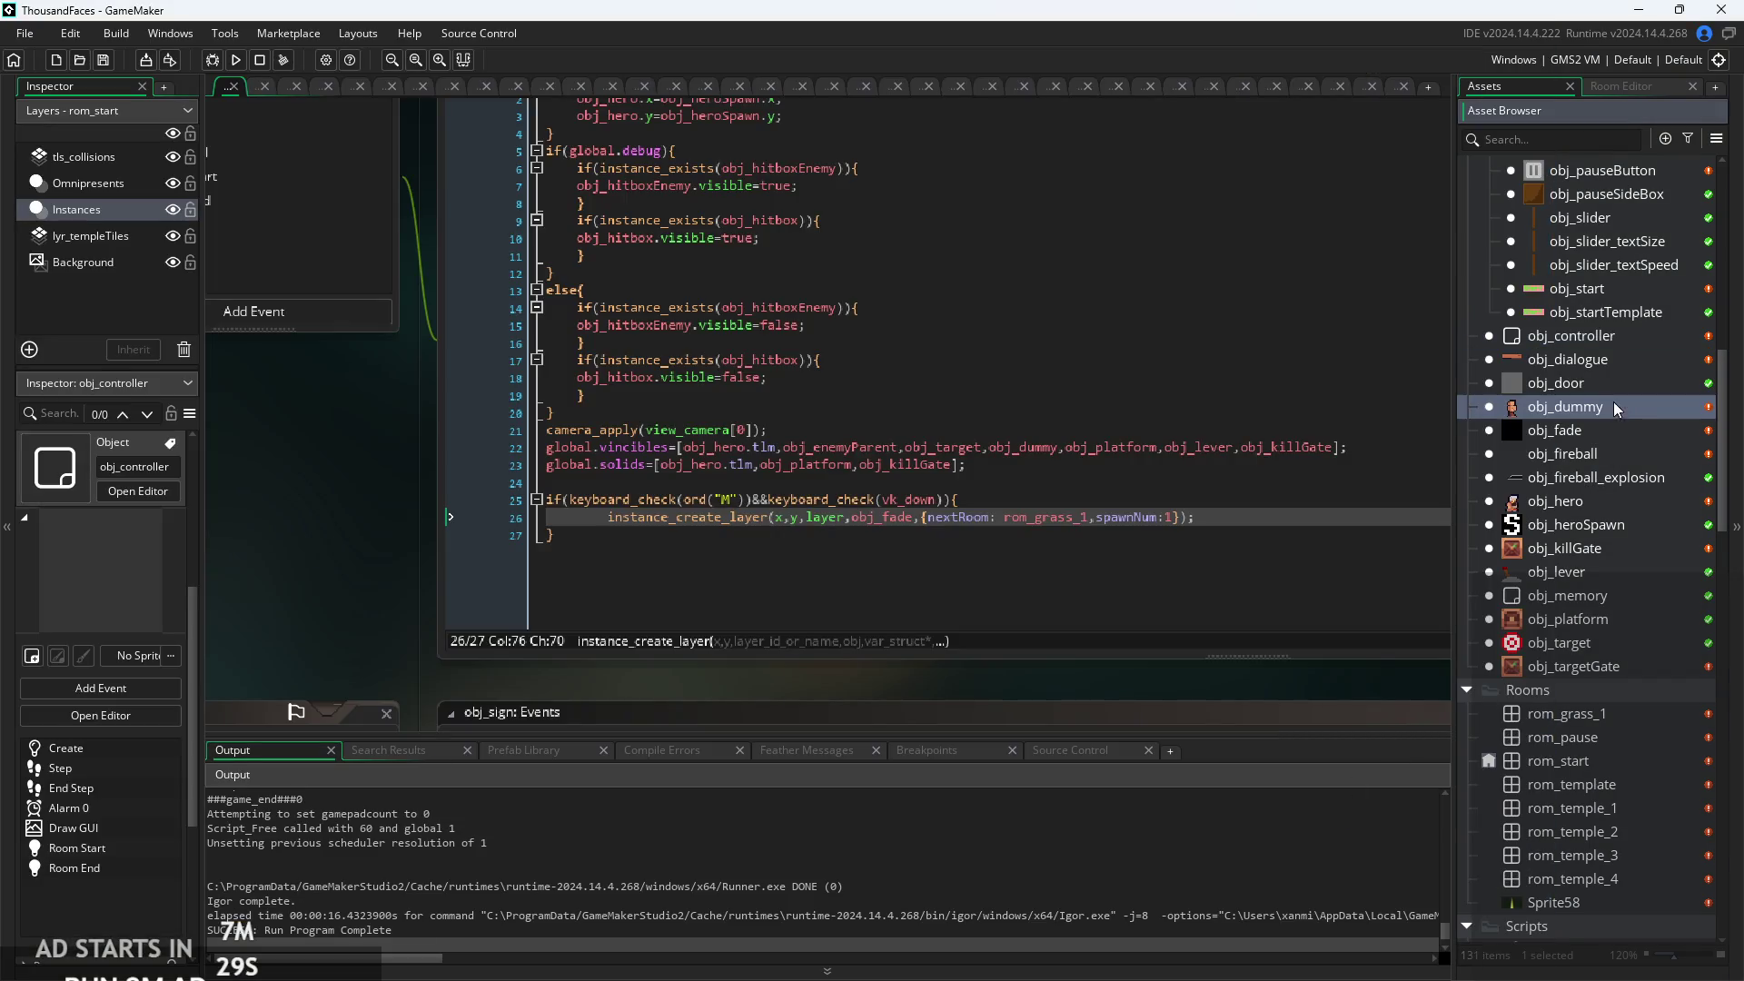
{"action": "left_click", "coordinate": [1568, 619]}
{"action": "left_click", "coordinate": [1566, 713]}
{"action": "left_click", "coordinate": [1555, 501]}
{"action": "left_click", "coordinate": [1643, 527]}
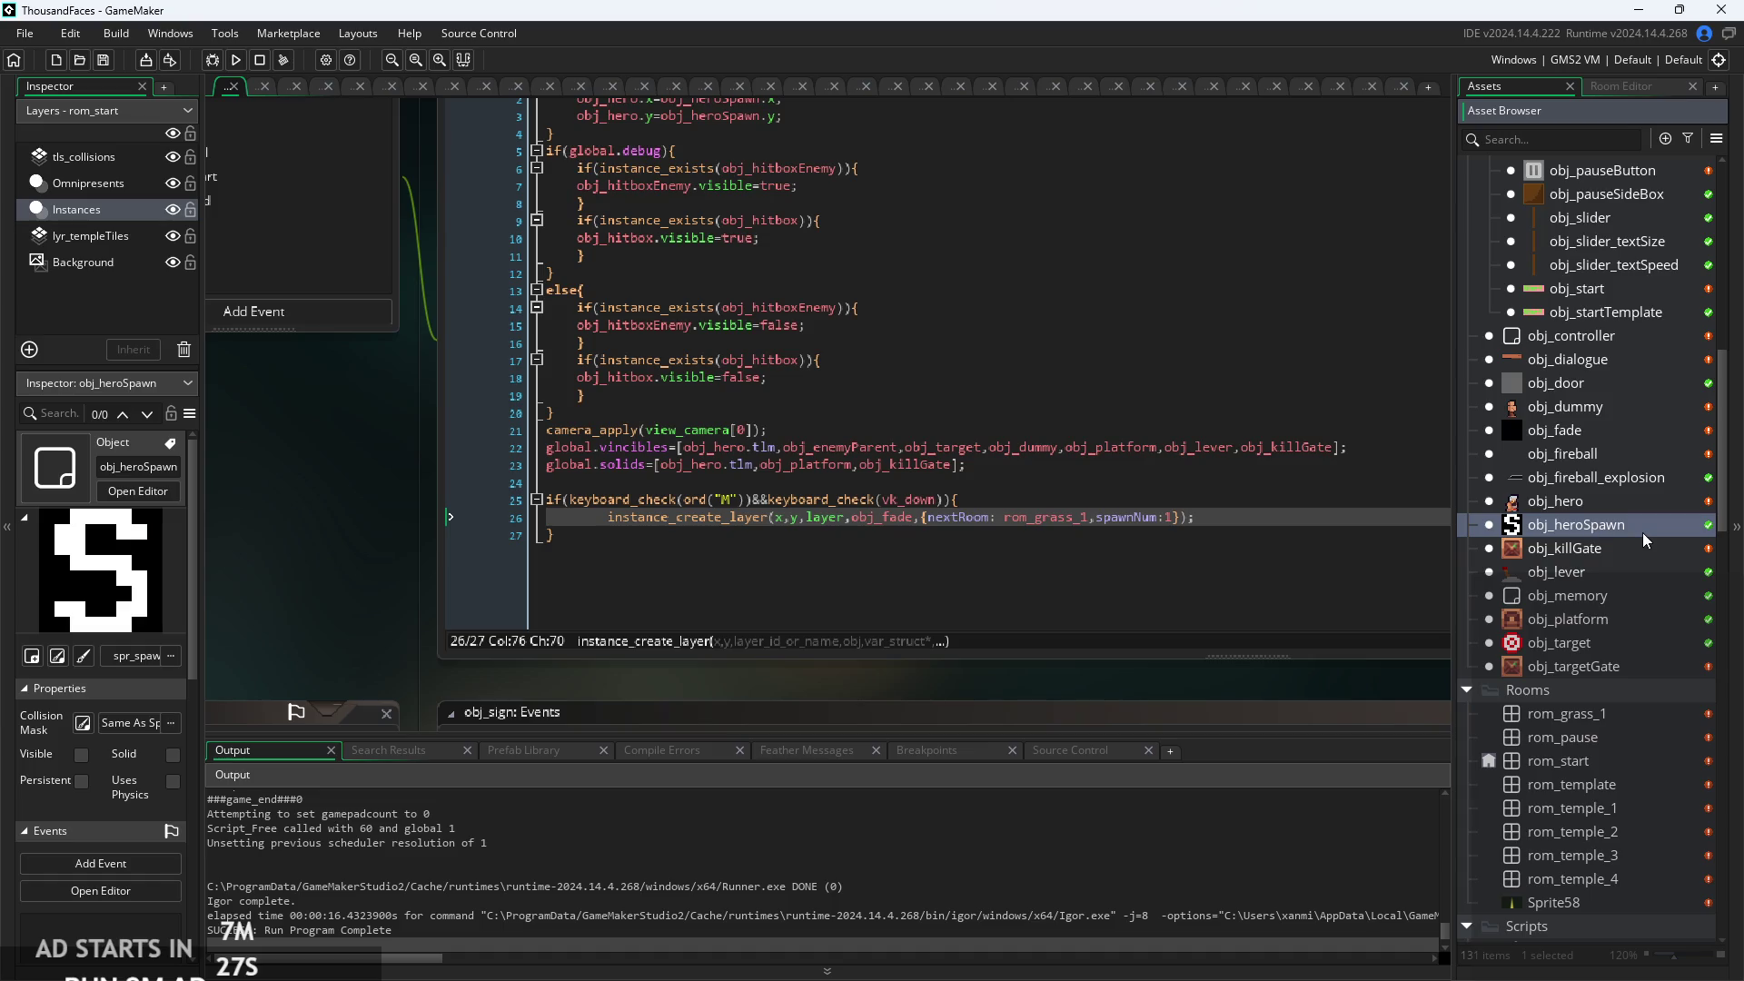
{"action": "double_click", "coordinate": [1589, 757]}
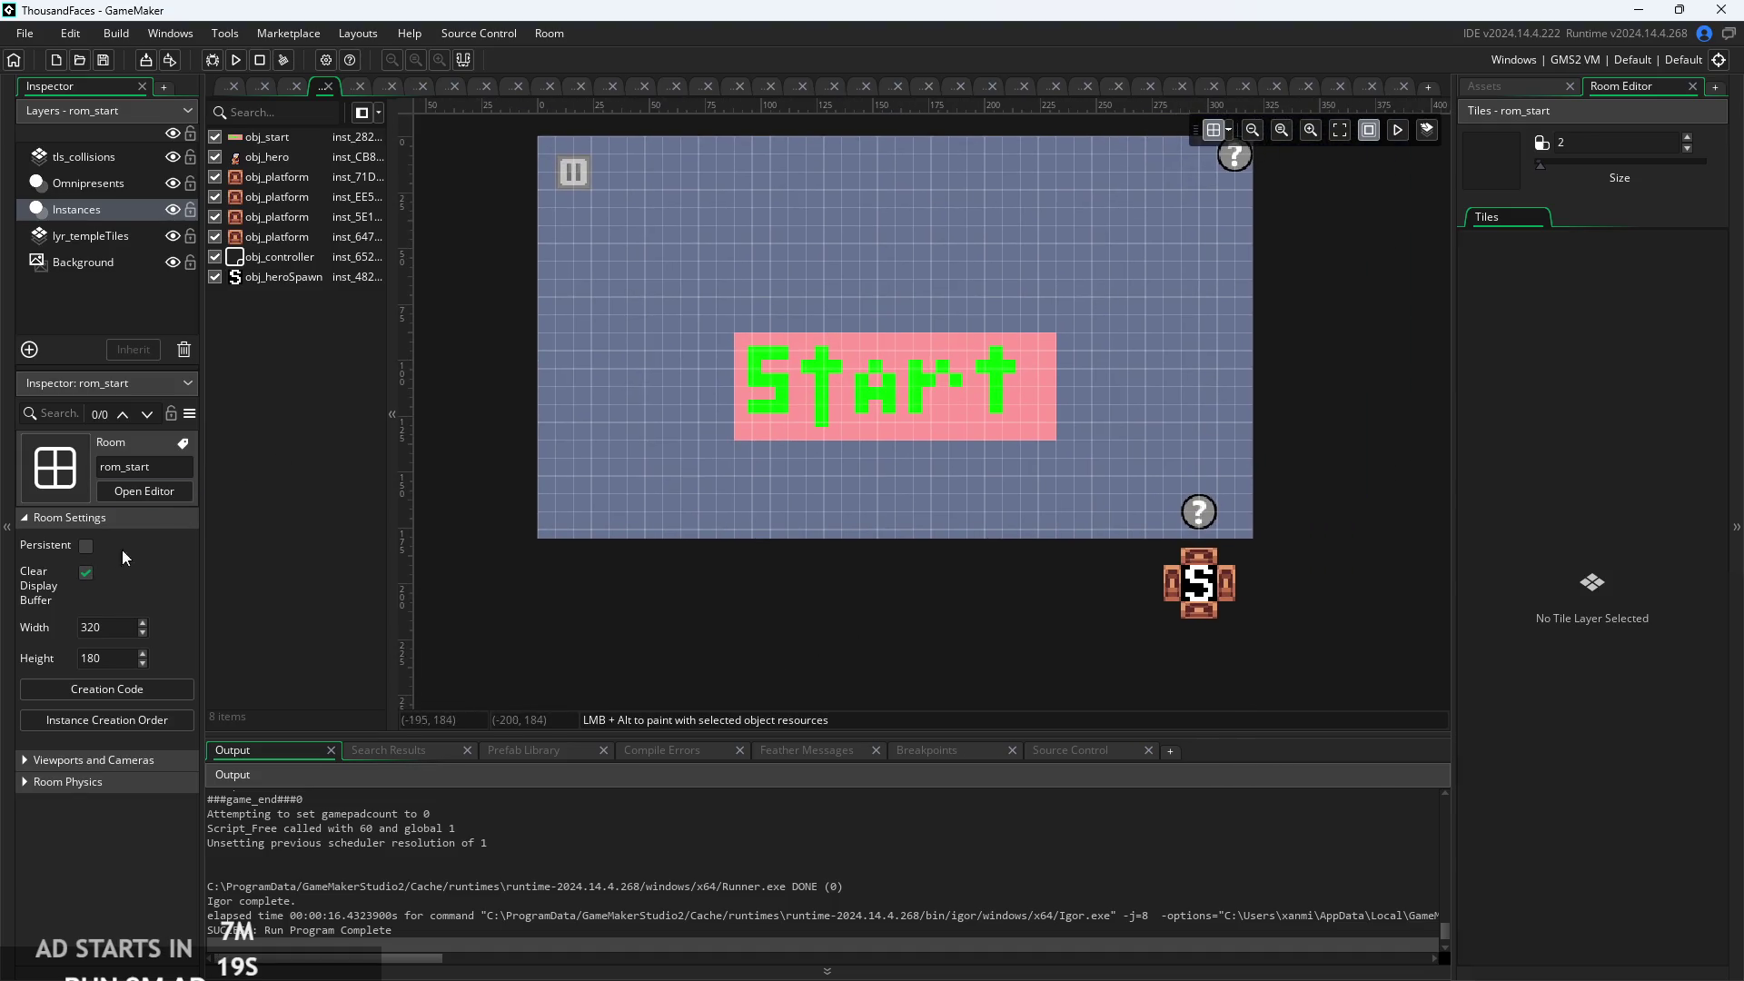
Inspect the hero spawn instance's spawnNum value in rom_start.
{"action": "scroll", "coordinate": [1205, 615], "scroll_direction": "up", "scroll_amount": 2}
{"action": "left_click", "coordinate": [1197, 582]}
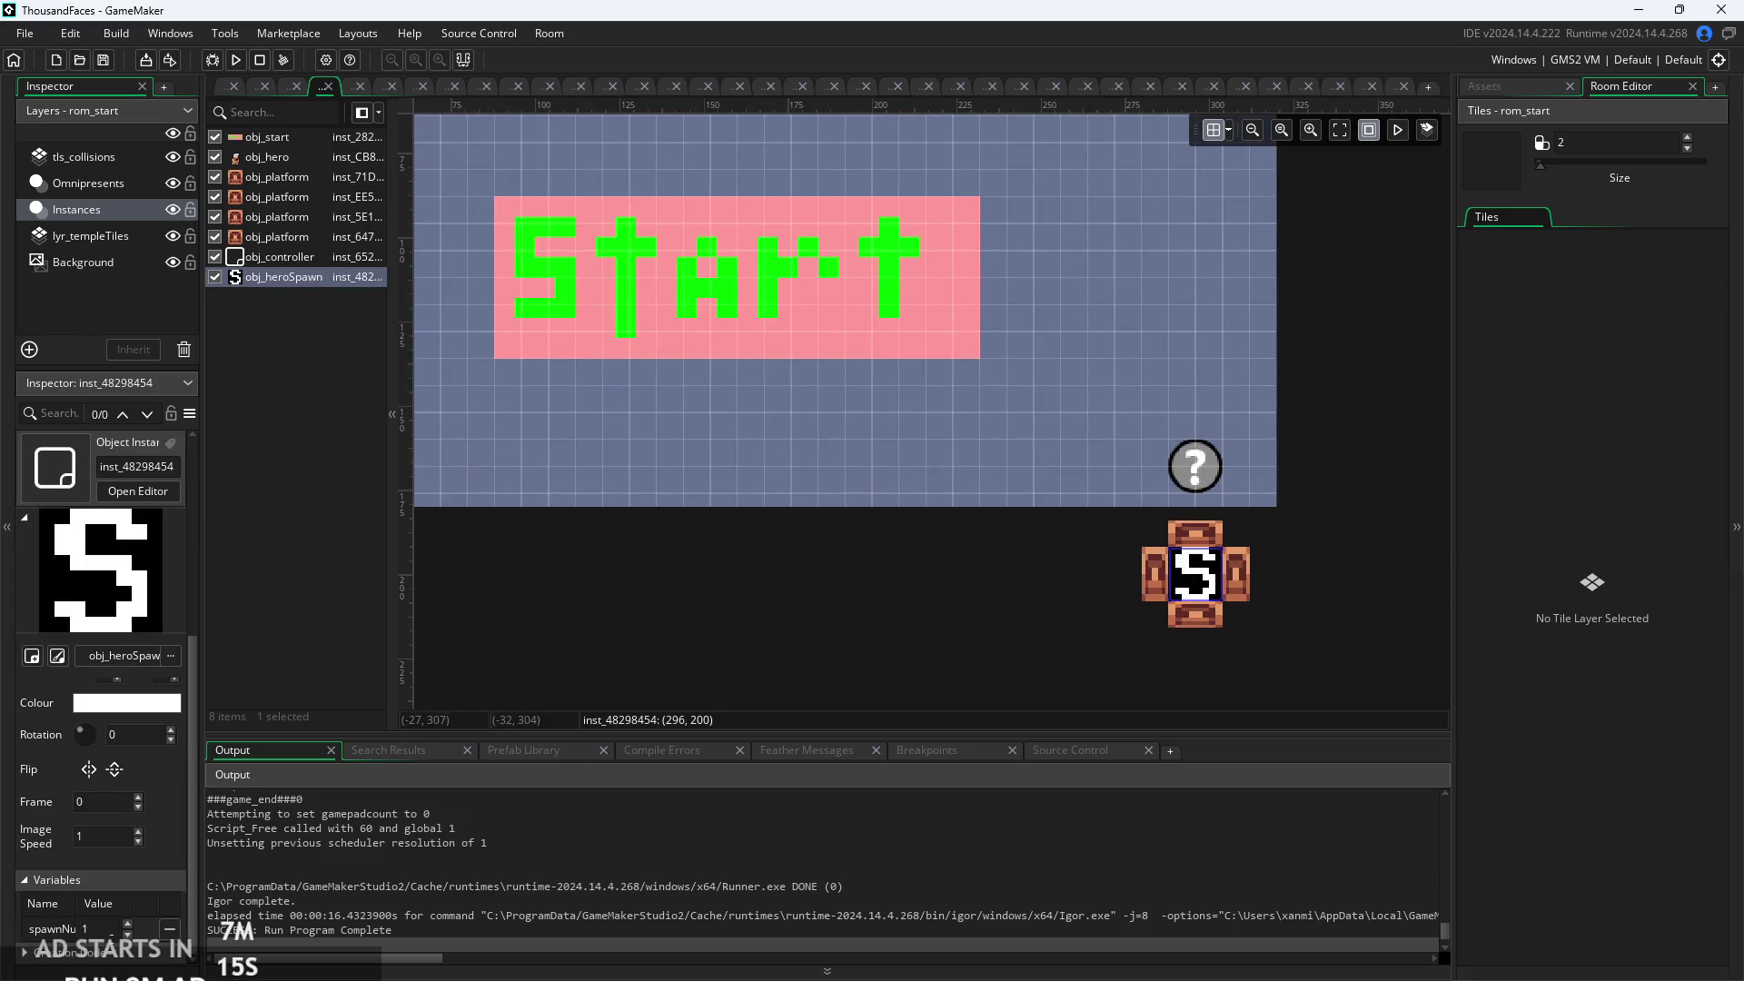
{"action": "mouse_move", "coordinate": [835, 578]}
{"action": "left_mouse_down"}
{"action": "mouse_move", "coordinate": [885, 589]}
{"action": "mouse_move", "coordinate": [918, 630]}
{"action": "left_mouse_up"}
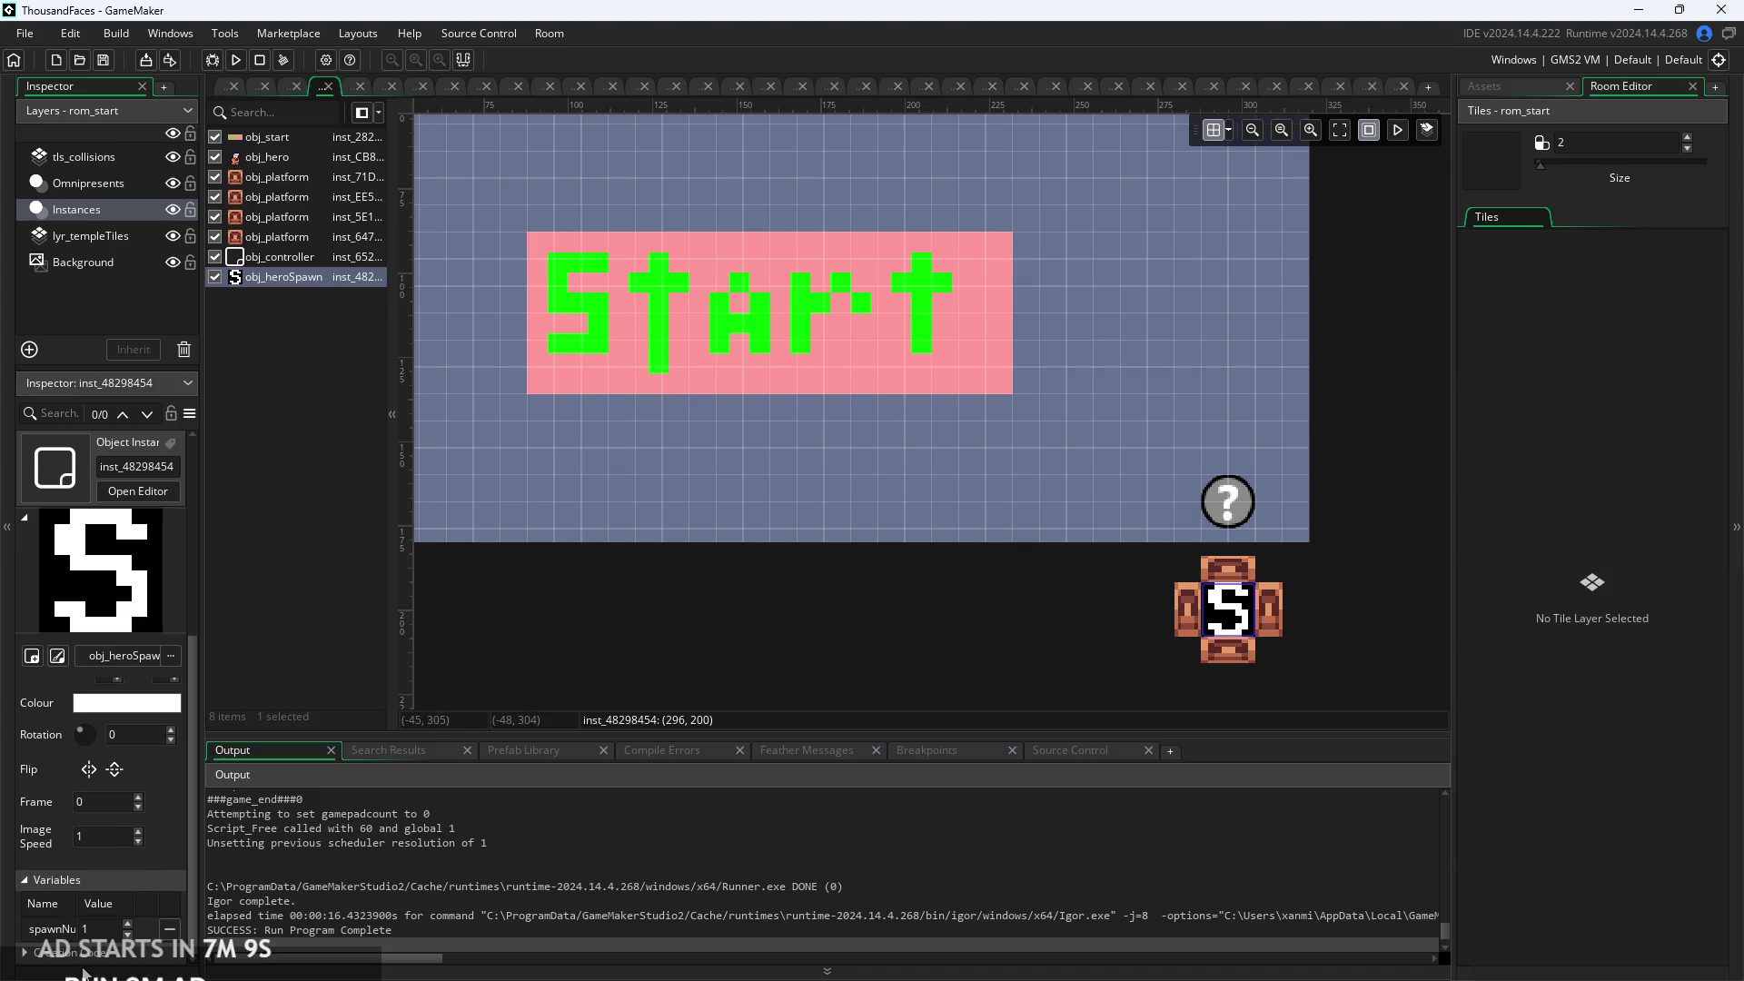
{"action": "left_click", "coordinate": [83, 929]}
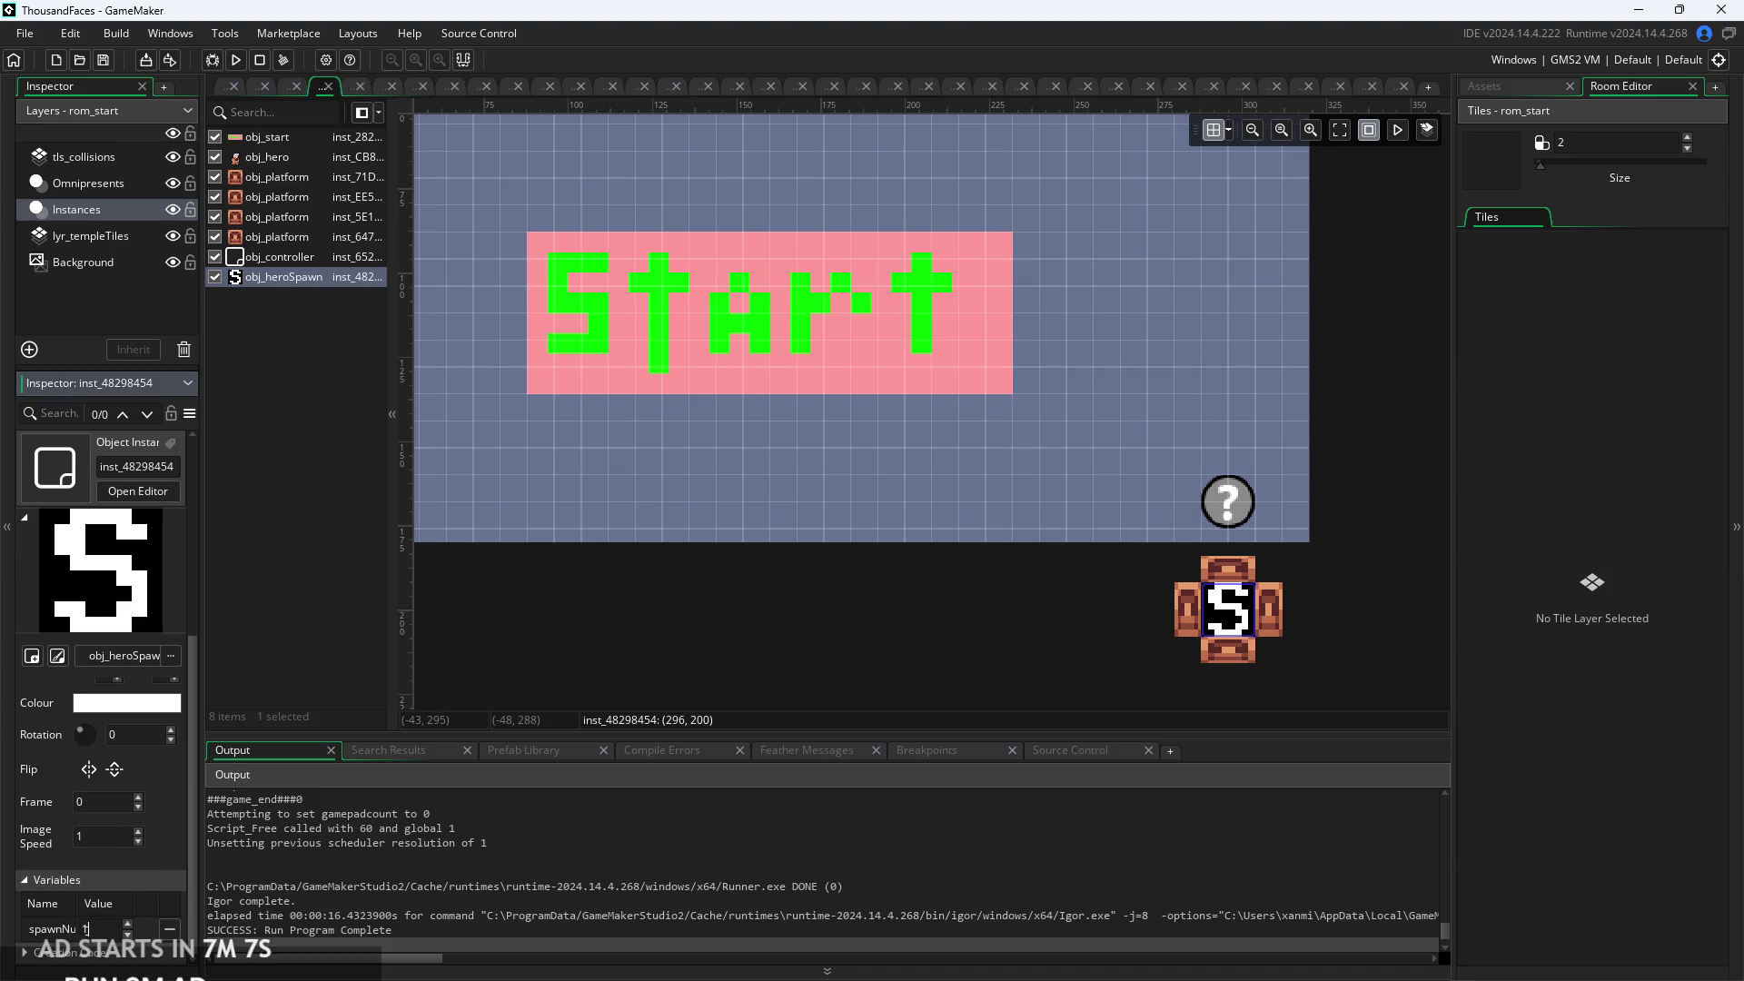
{"action": "left_click", "coordinate": [615, 617]}
{"action": "scroll", "coordinate": [1142, 607], "scroll_direction": "down", "scroll_amount": 2}
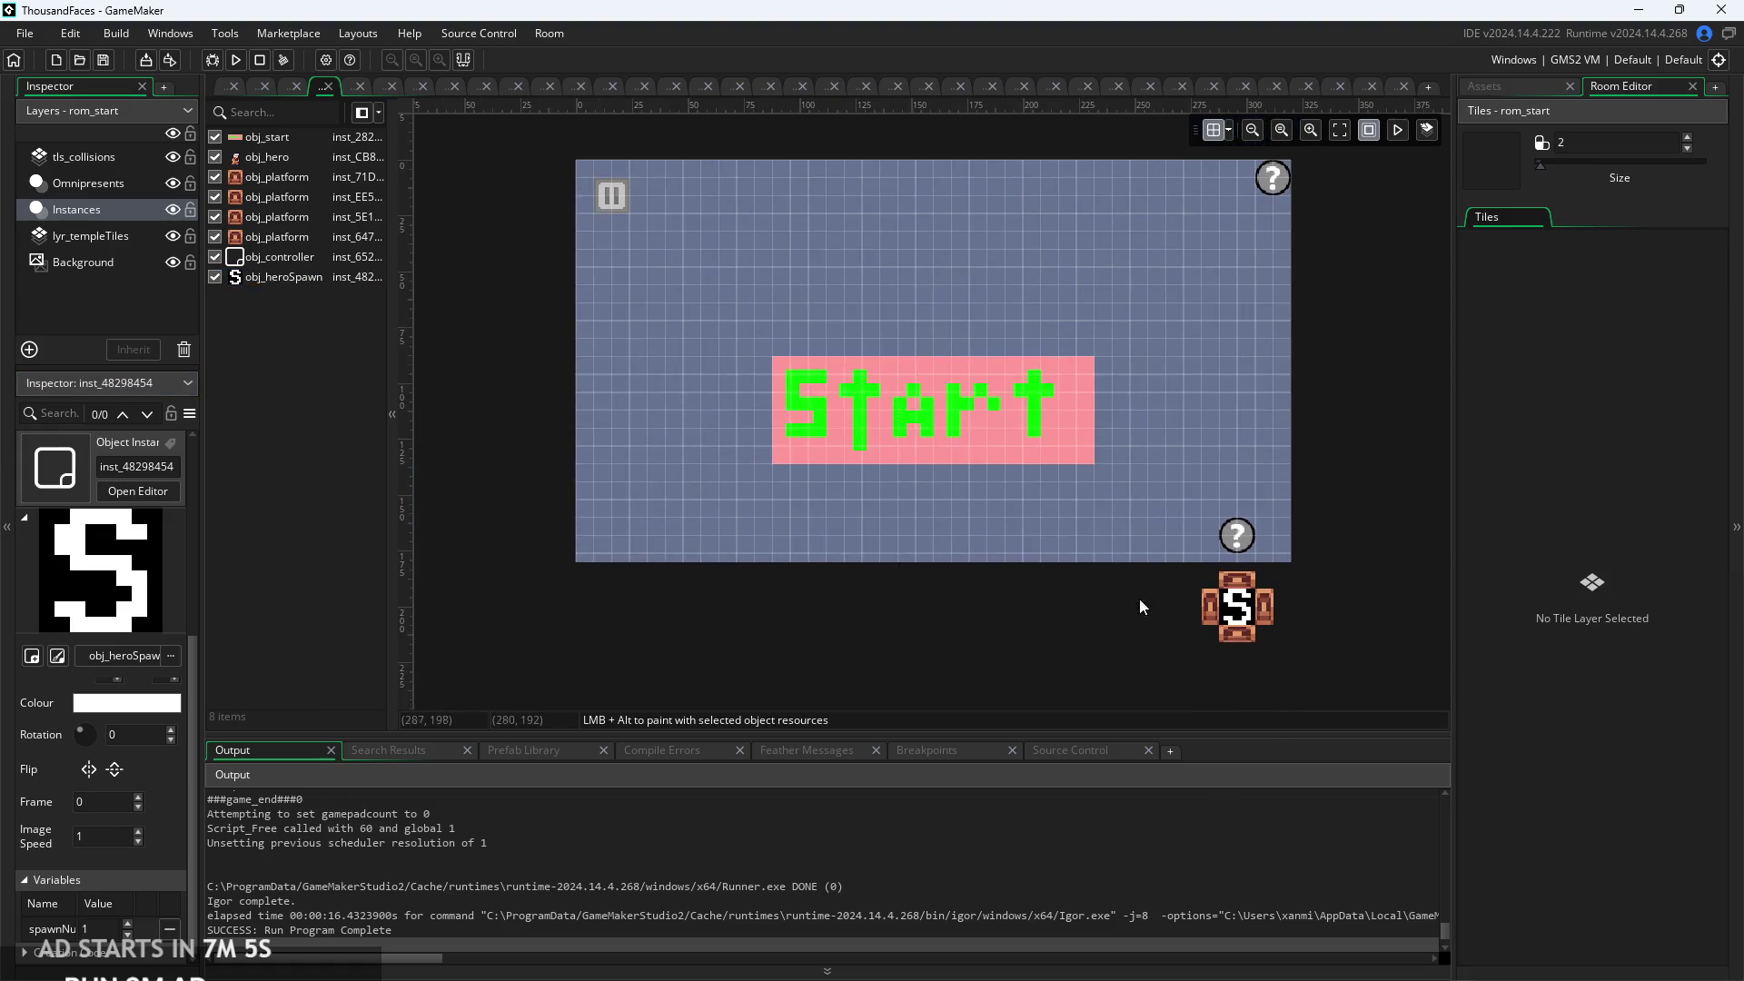
{"action": "scroll", "coordinate": [1078, 266], "scroll_direction": "left", "scroll_amount": 3}
View rom_start's empty creation code, then open obj_sign_teleport.
{"action": "left_click", "coordinate": [1486, 86]}
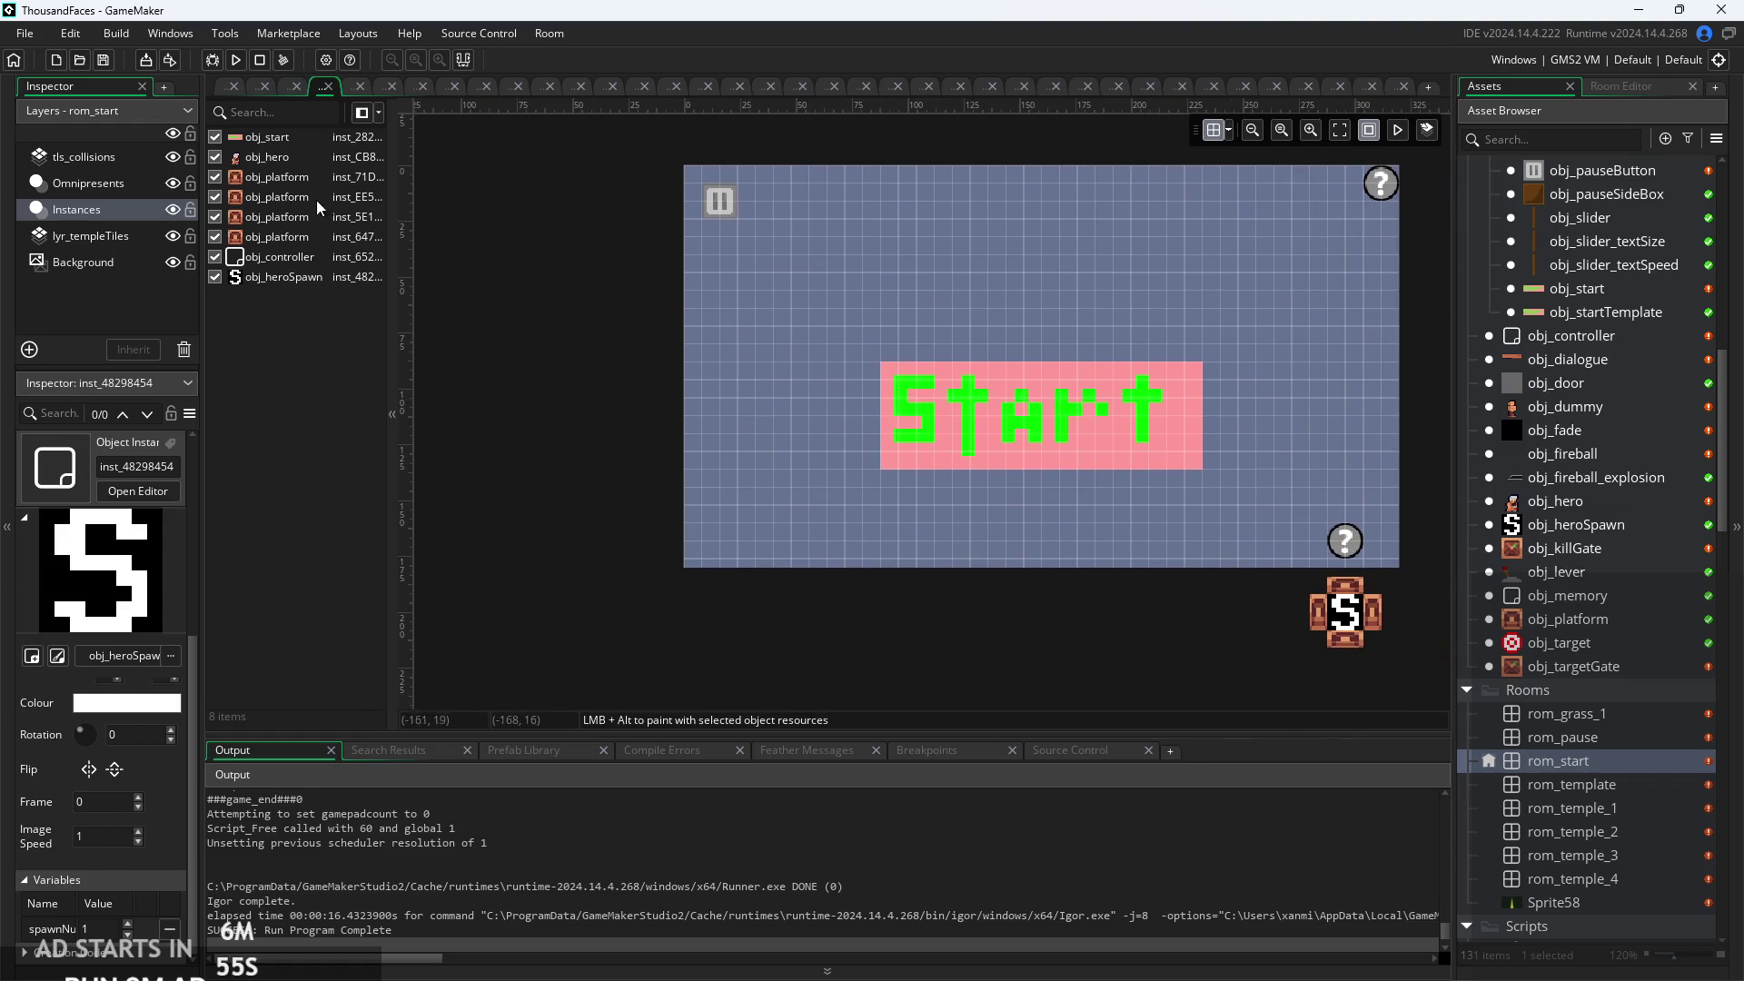
{"action": "left_click", "coordinate": [318, 95]}
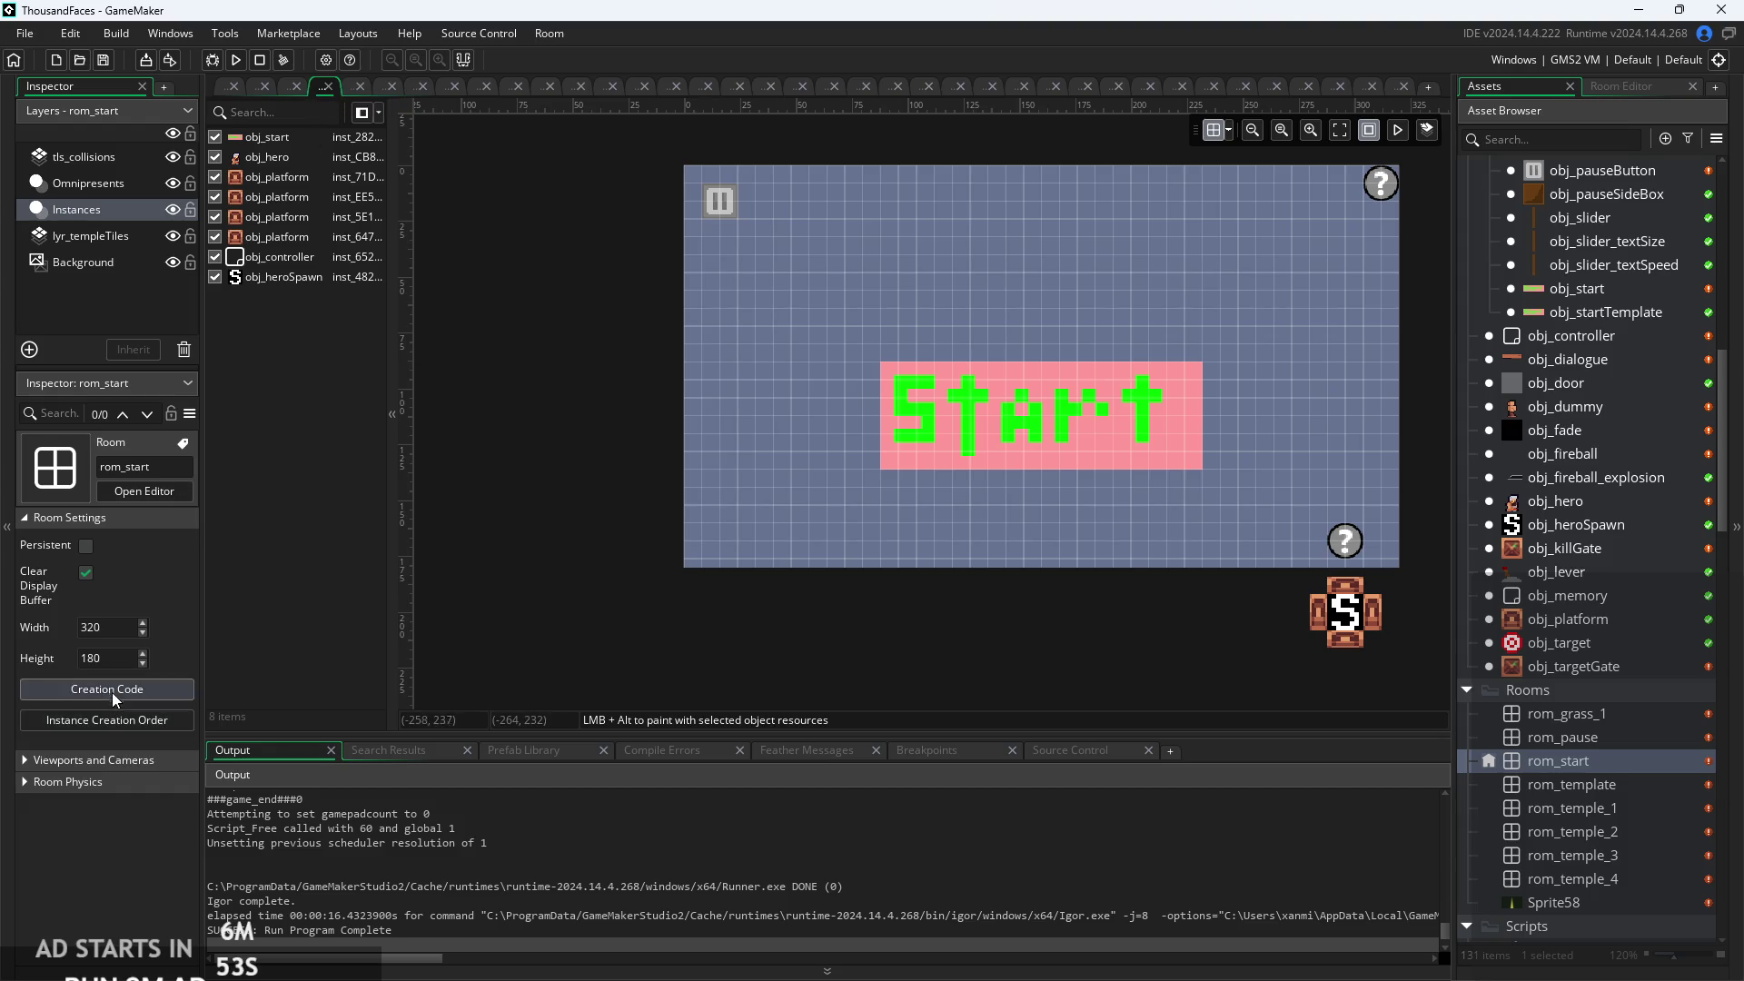
{"action": "left_click", "coordinate": [141, 687]}
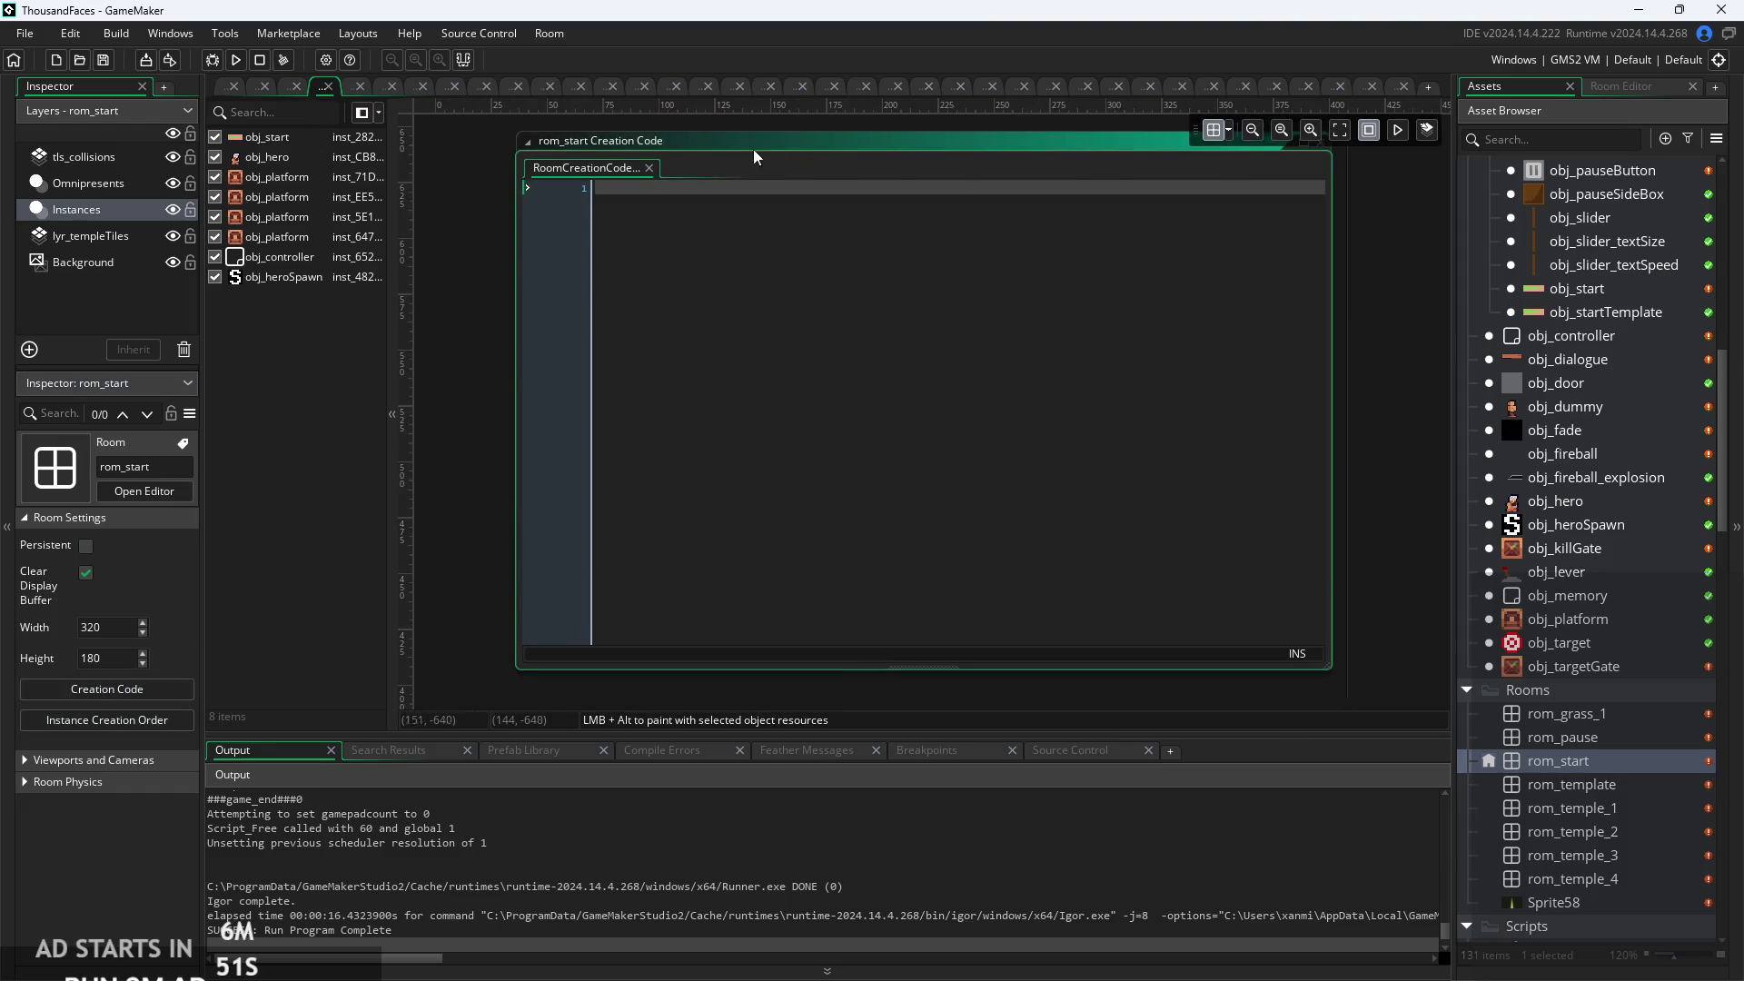
{"action": "left_click", "coordinate": [648, 168]}
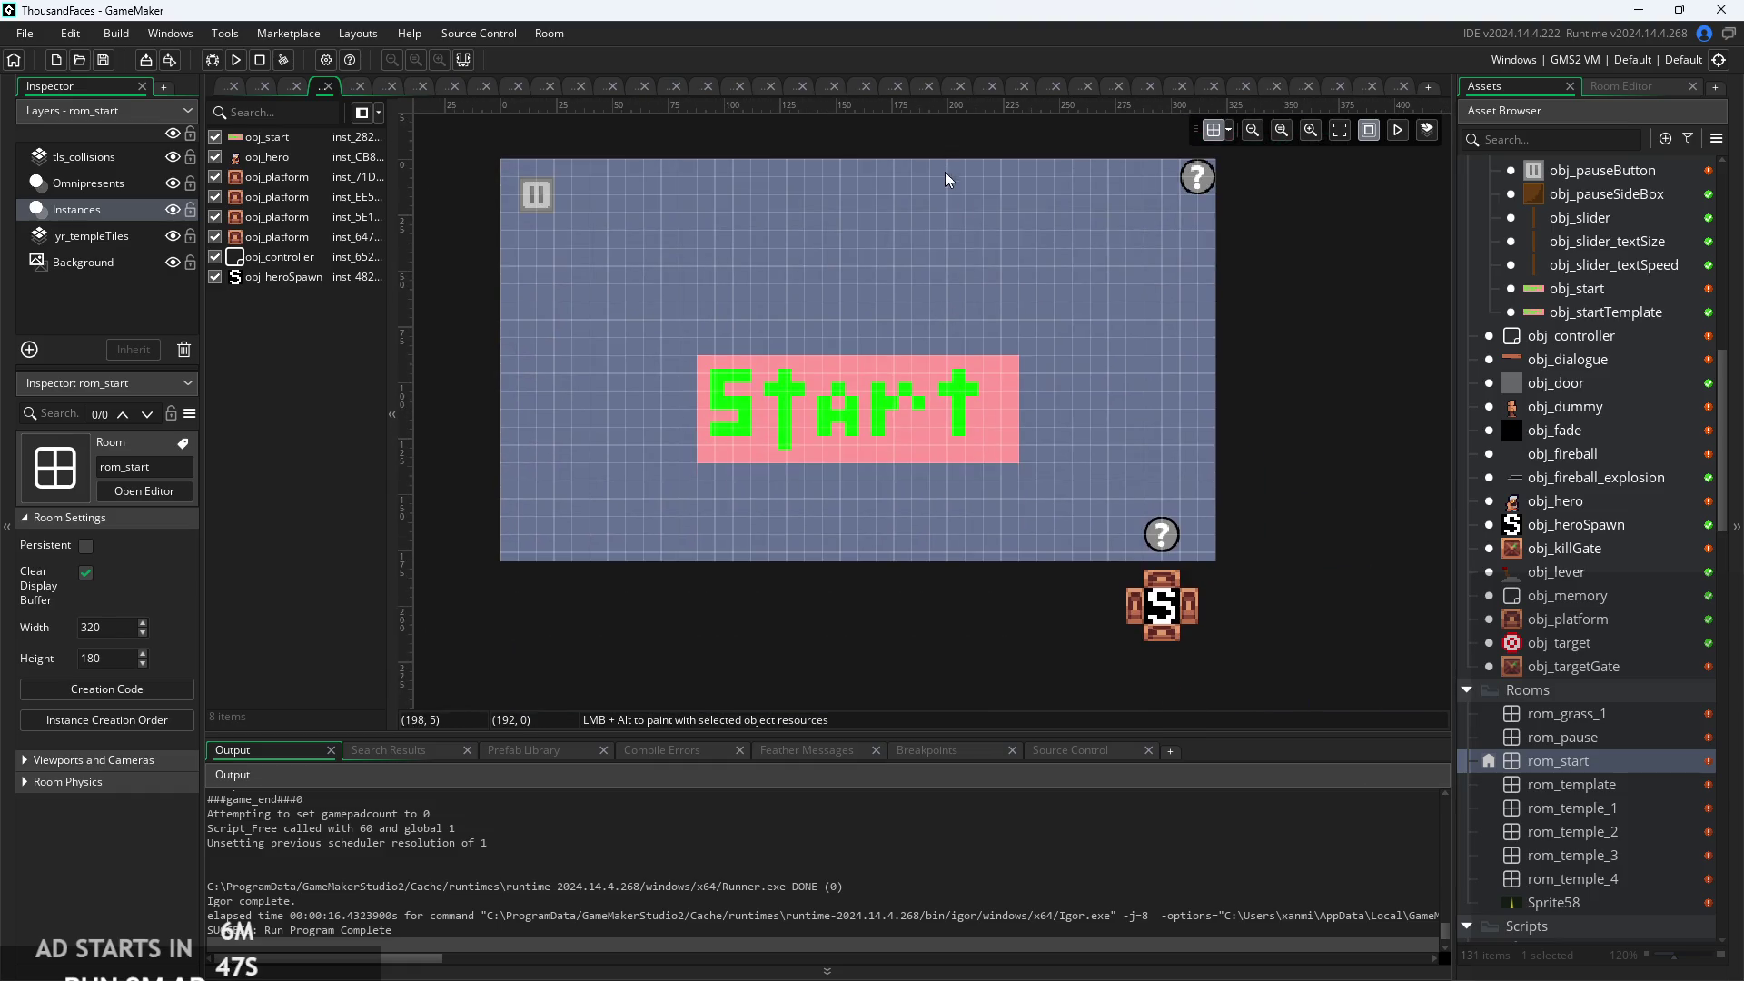
{"action": "scroll", "coordinate": [1604, 381], "scroll_direction": "up", "scroll_amount": 2}
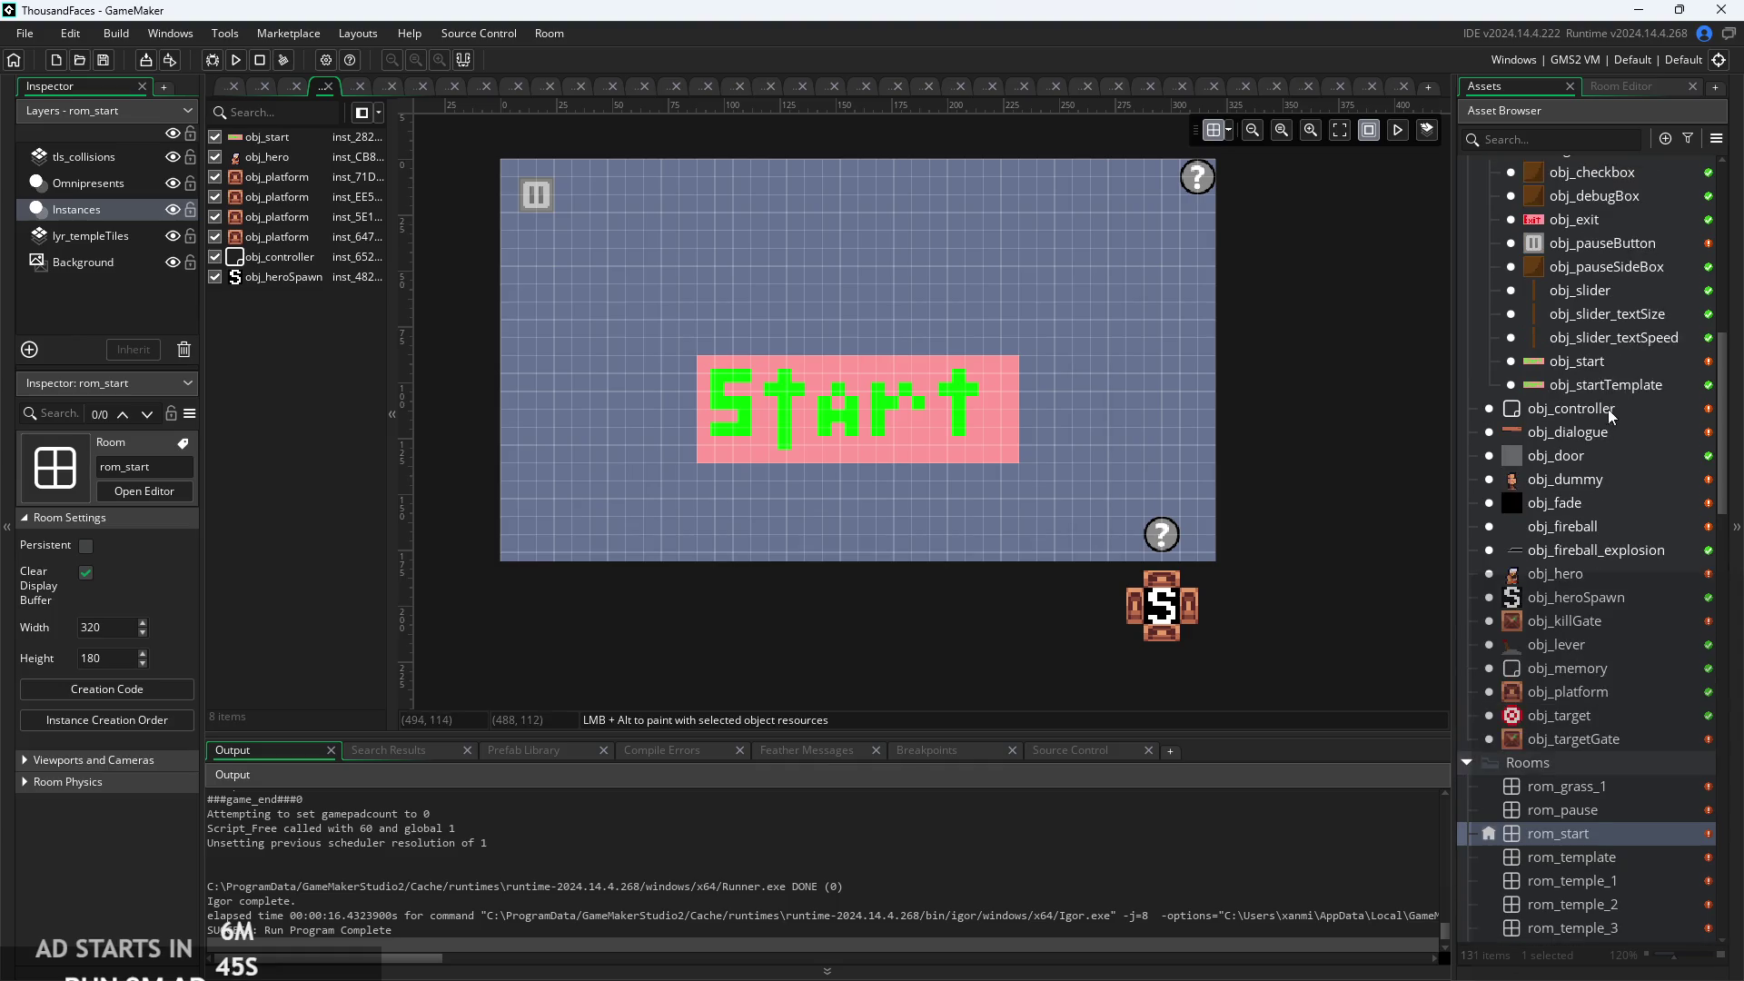
{"action": "scroll", "coordinate": [1617, 438], "scroll_direction": "up", "scroll_amount": 7}
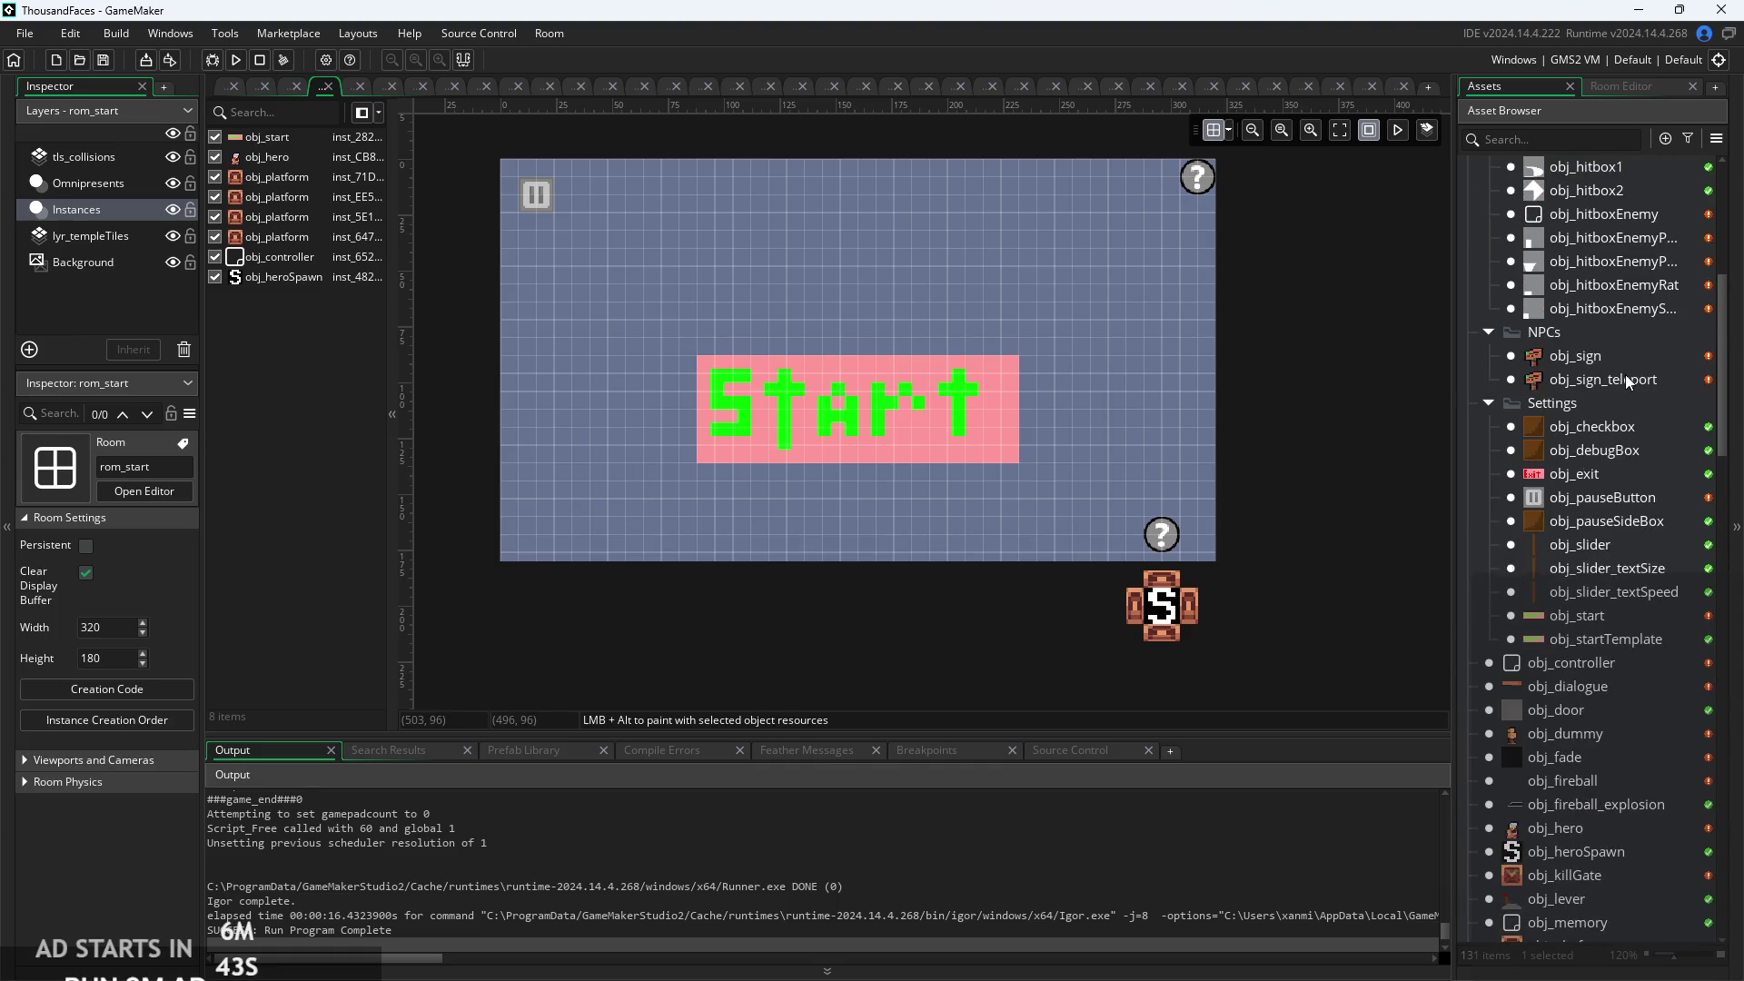
{"action": "double_click", "coordinate": [1626, 374]}
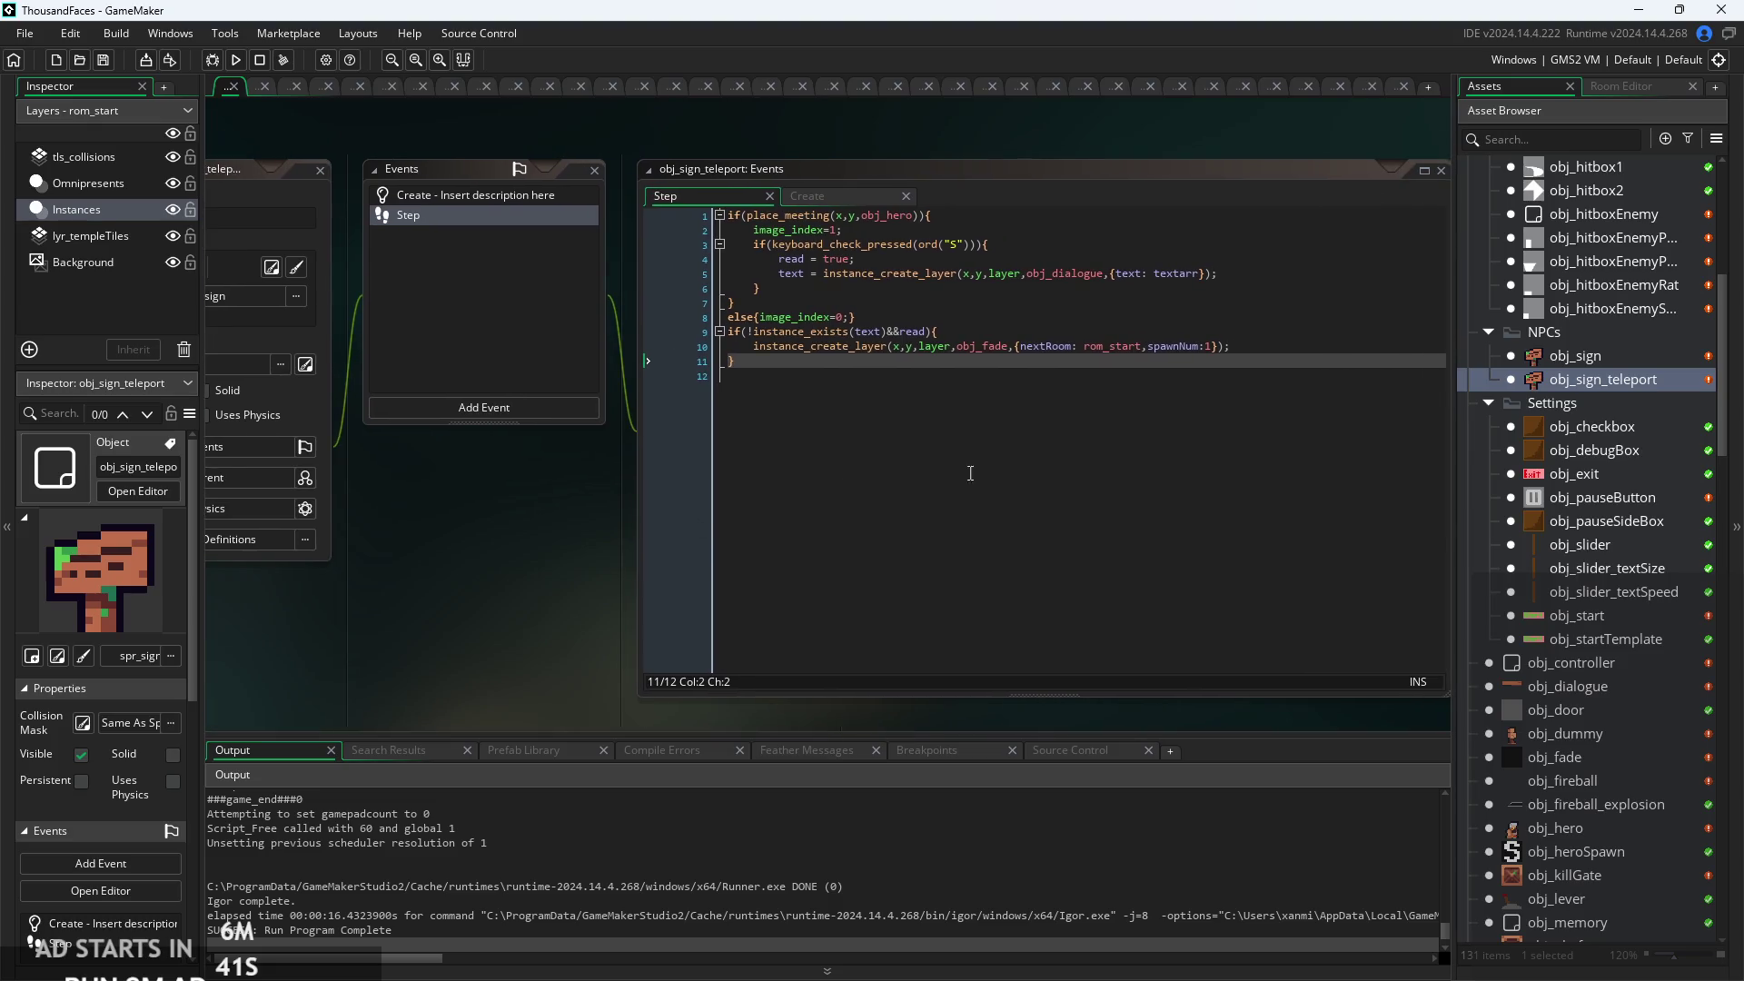
Review the nextRoom and spawnNum line in obj_sign_teleport's Step code.
{"action": "left_click", "coordinate": [1276, 349]}
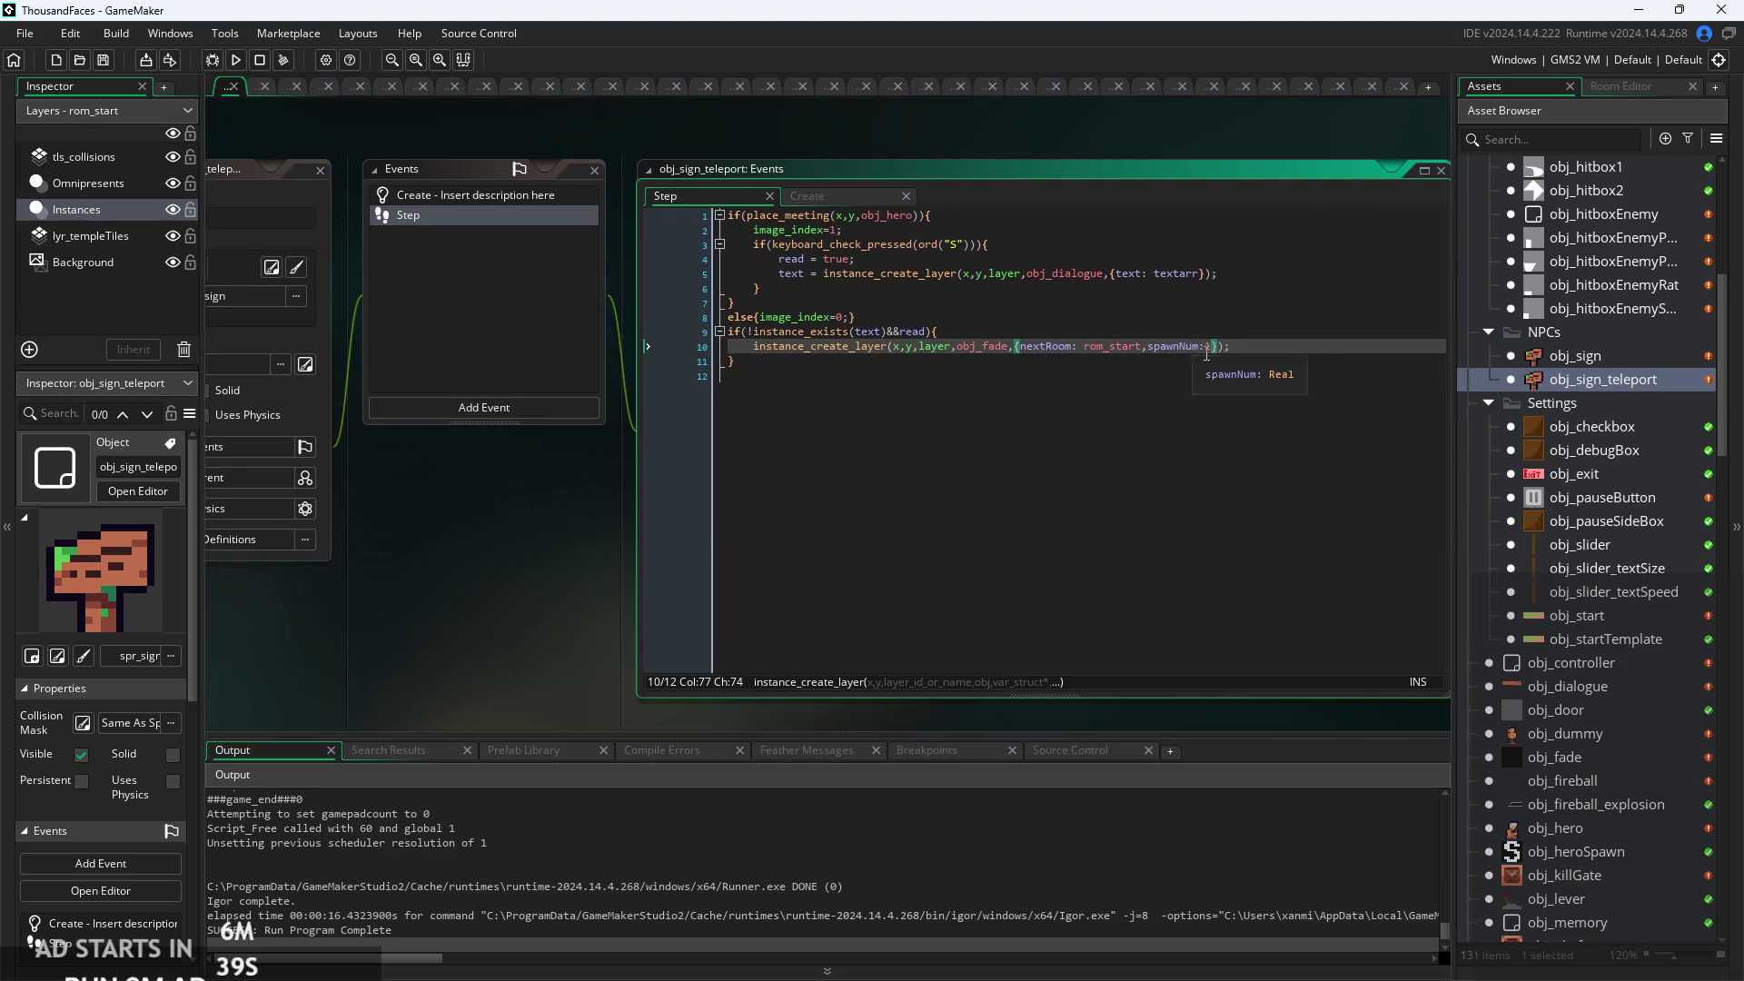
{"action": "mouse_move", "coordinate": [788, 352]}
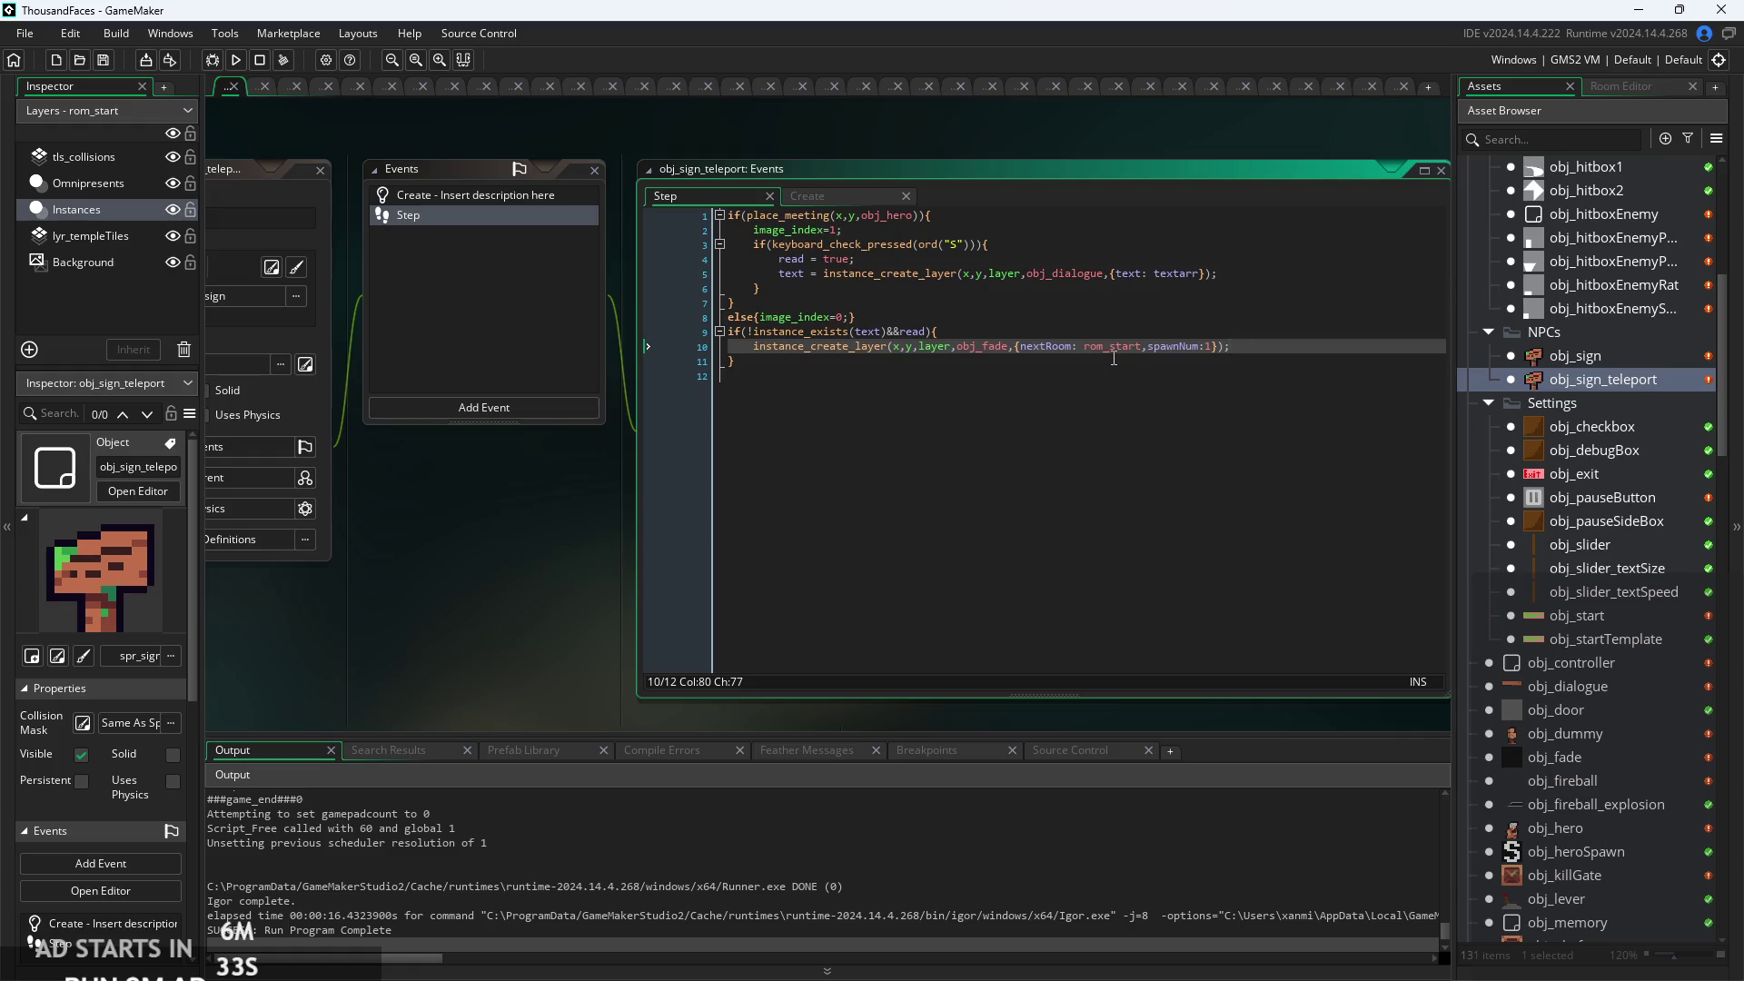
{"action": "scroll", "coordinate": [1584, 770], "scroll_direction": "down", "scroll_amount": 5}
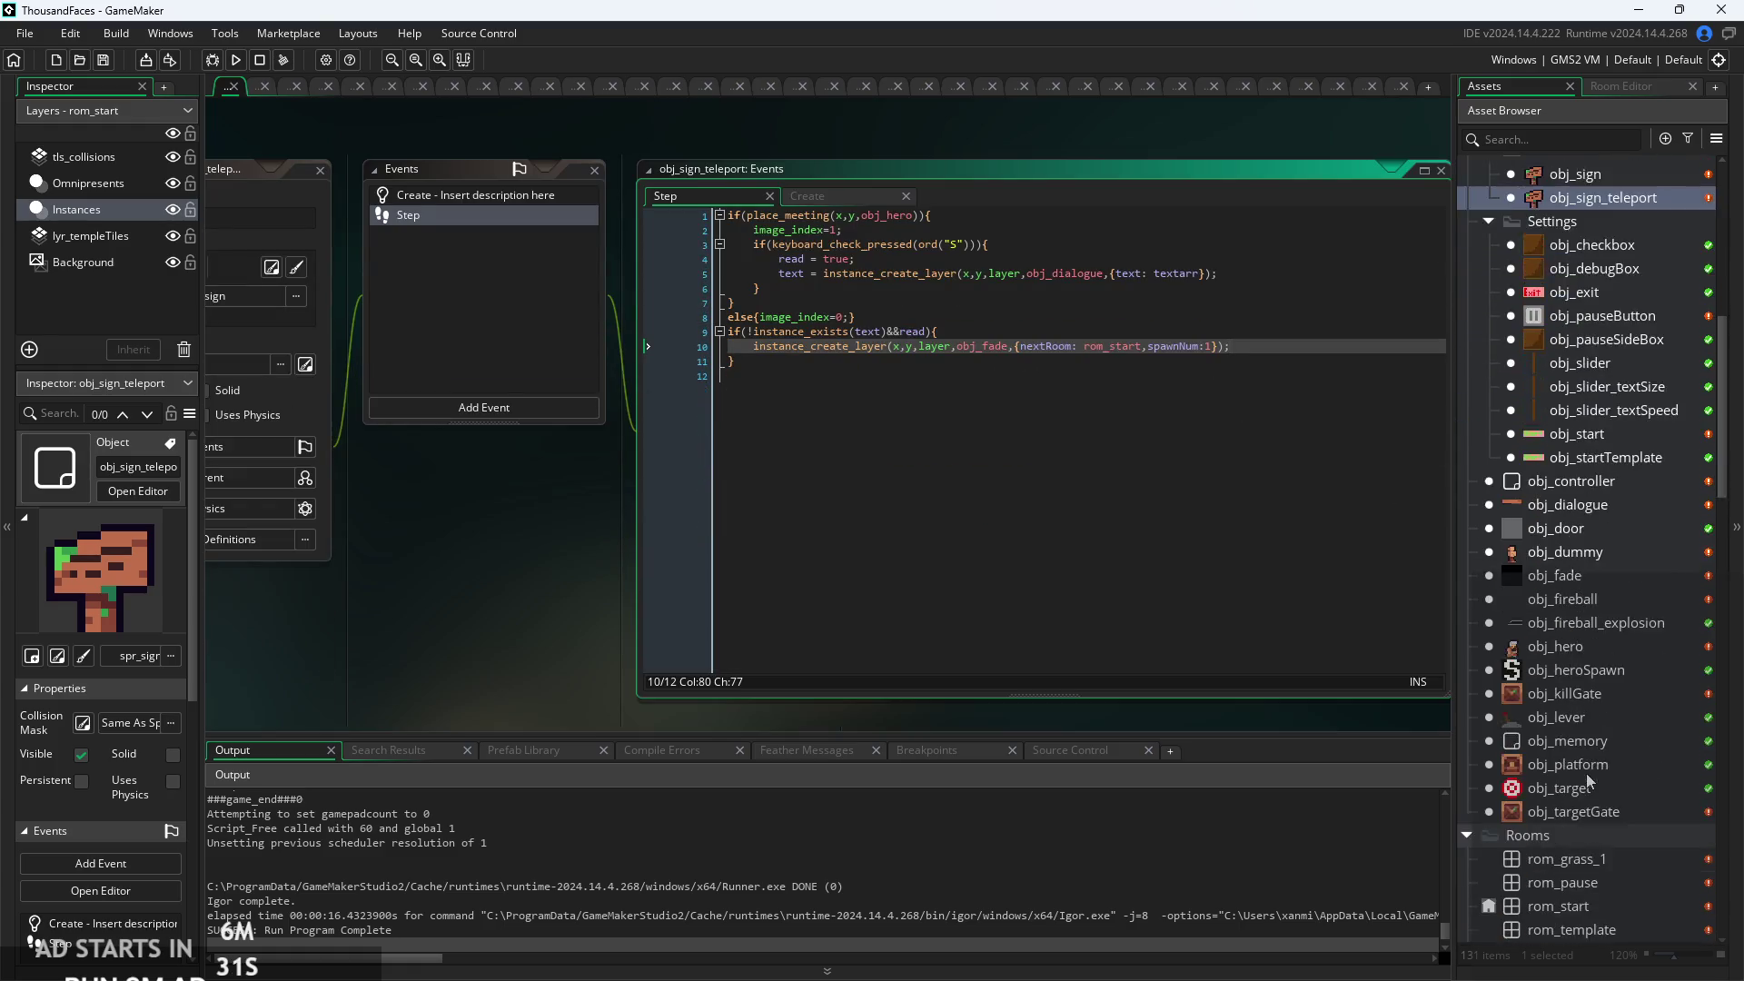
{"action": "scroll", "coordinate": [1586, 772], "scroll_direction": "up", "scroll_amount": 1}
Look at obj_heroSpawn, obj_target and obj_targetGate, then reopen the rom_start room.
{"action": "double_click", "coordinate": [1600, 706]}
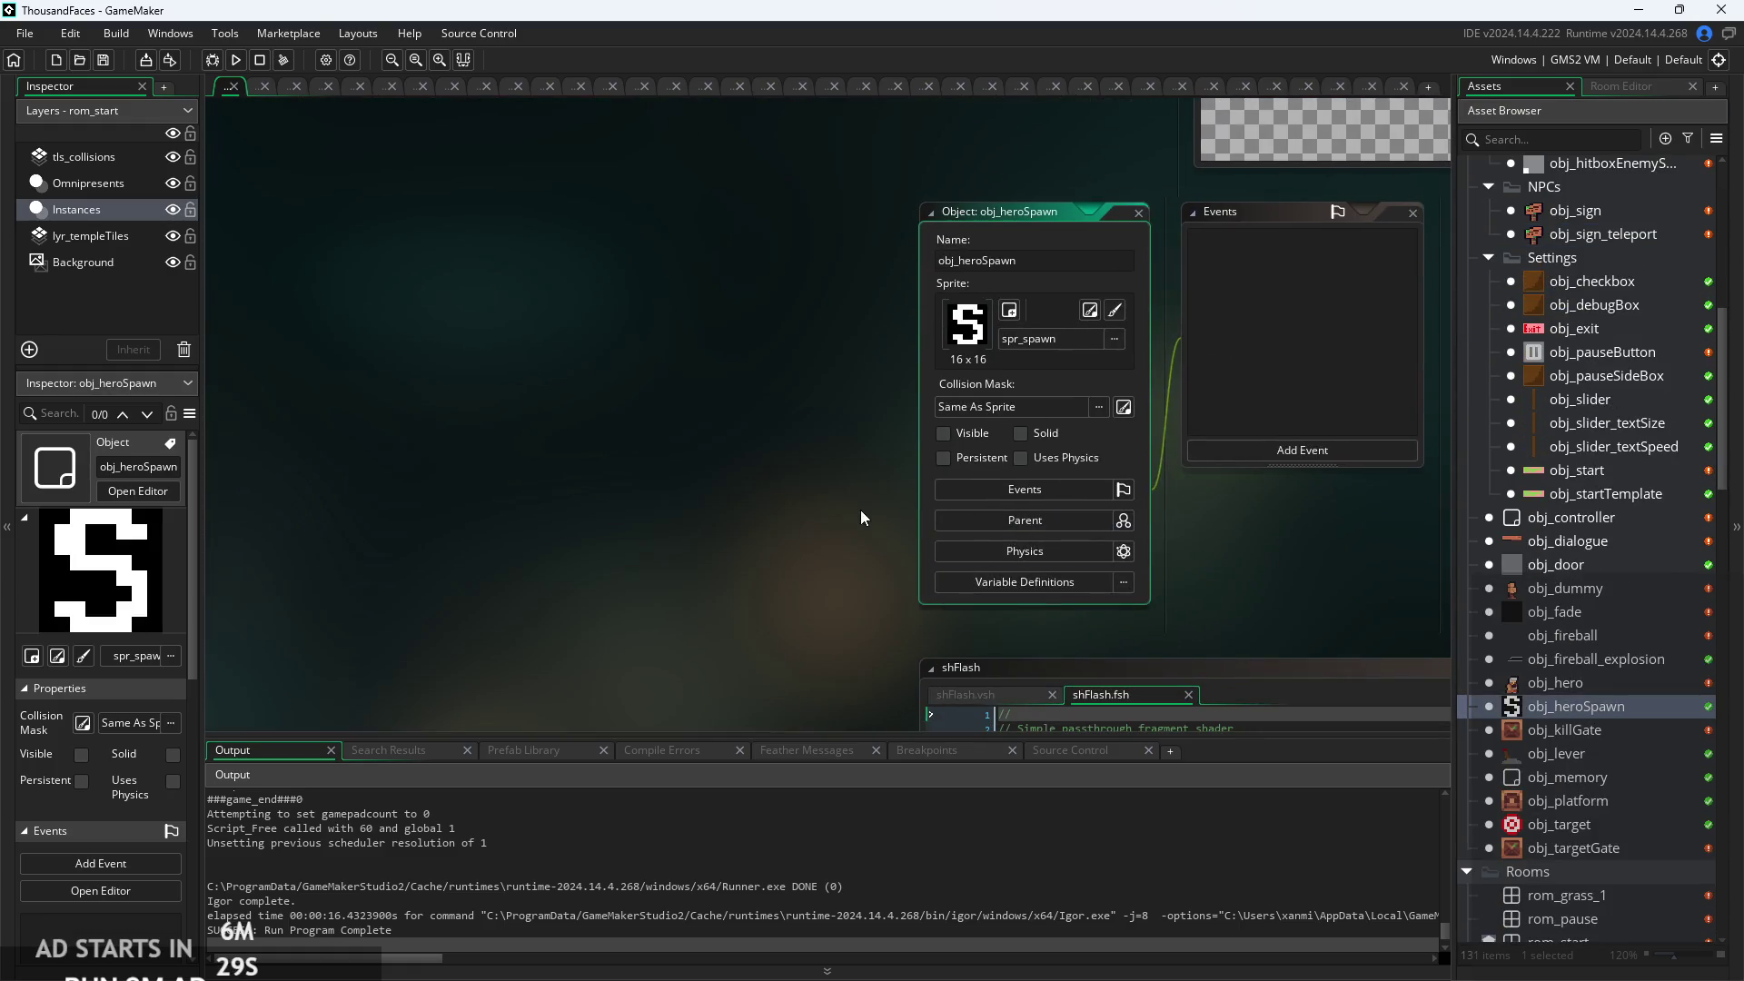
{"action": "scroll", "coordinate": [1554, 743], "scroll_direction": "down", "scroll_amount": 3}
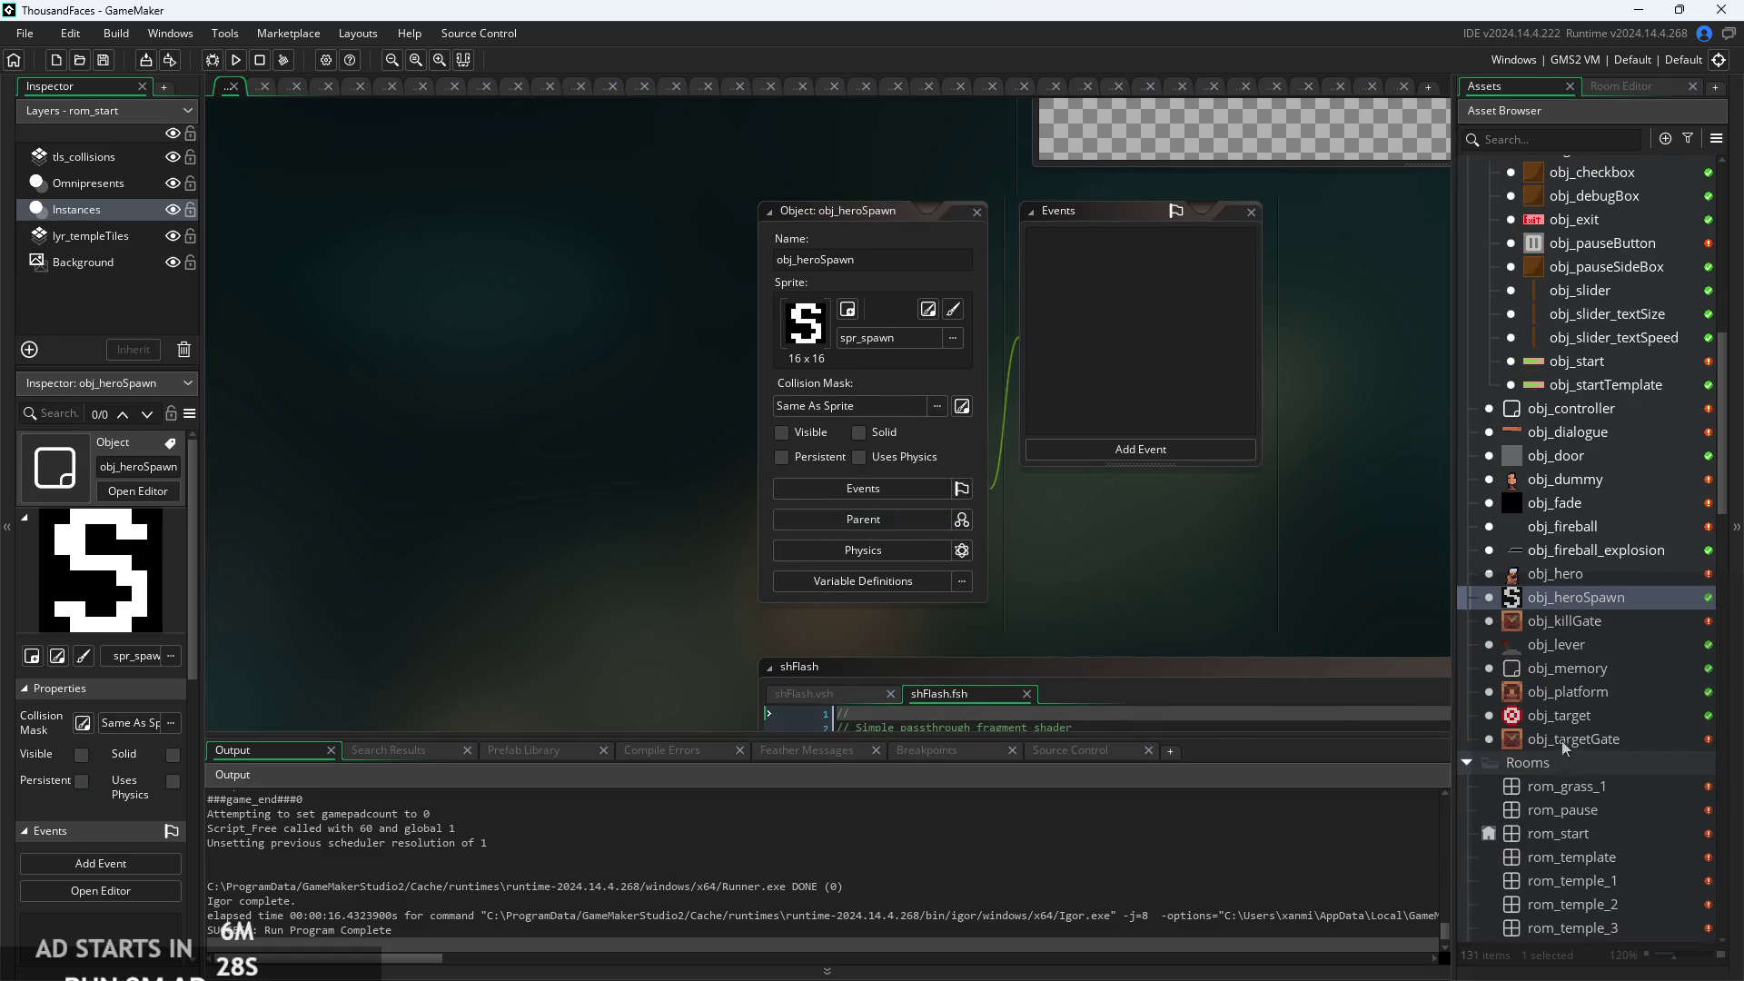
{"action": "left_click", "coordinate": [1604, 641]}
{"action": "left_click", "coordinate": [1608, 627]}
{"action": "left_click", "coordinate": [1618, 668]}
{"action": "left_click", "coordinate": [1632, 719]}
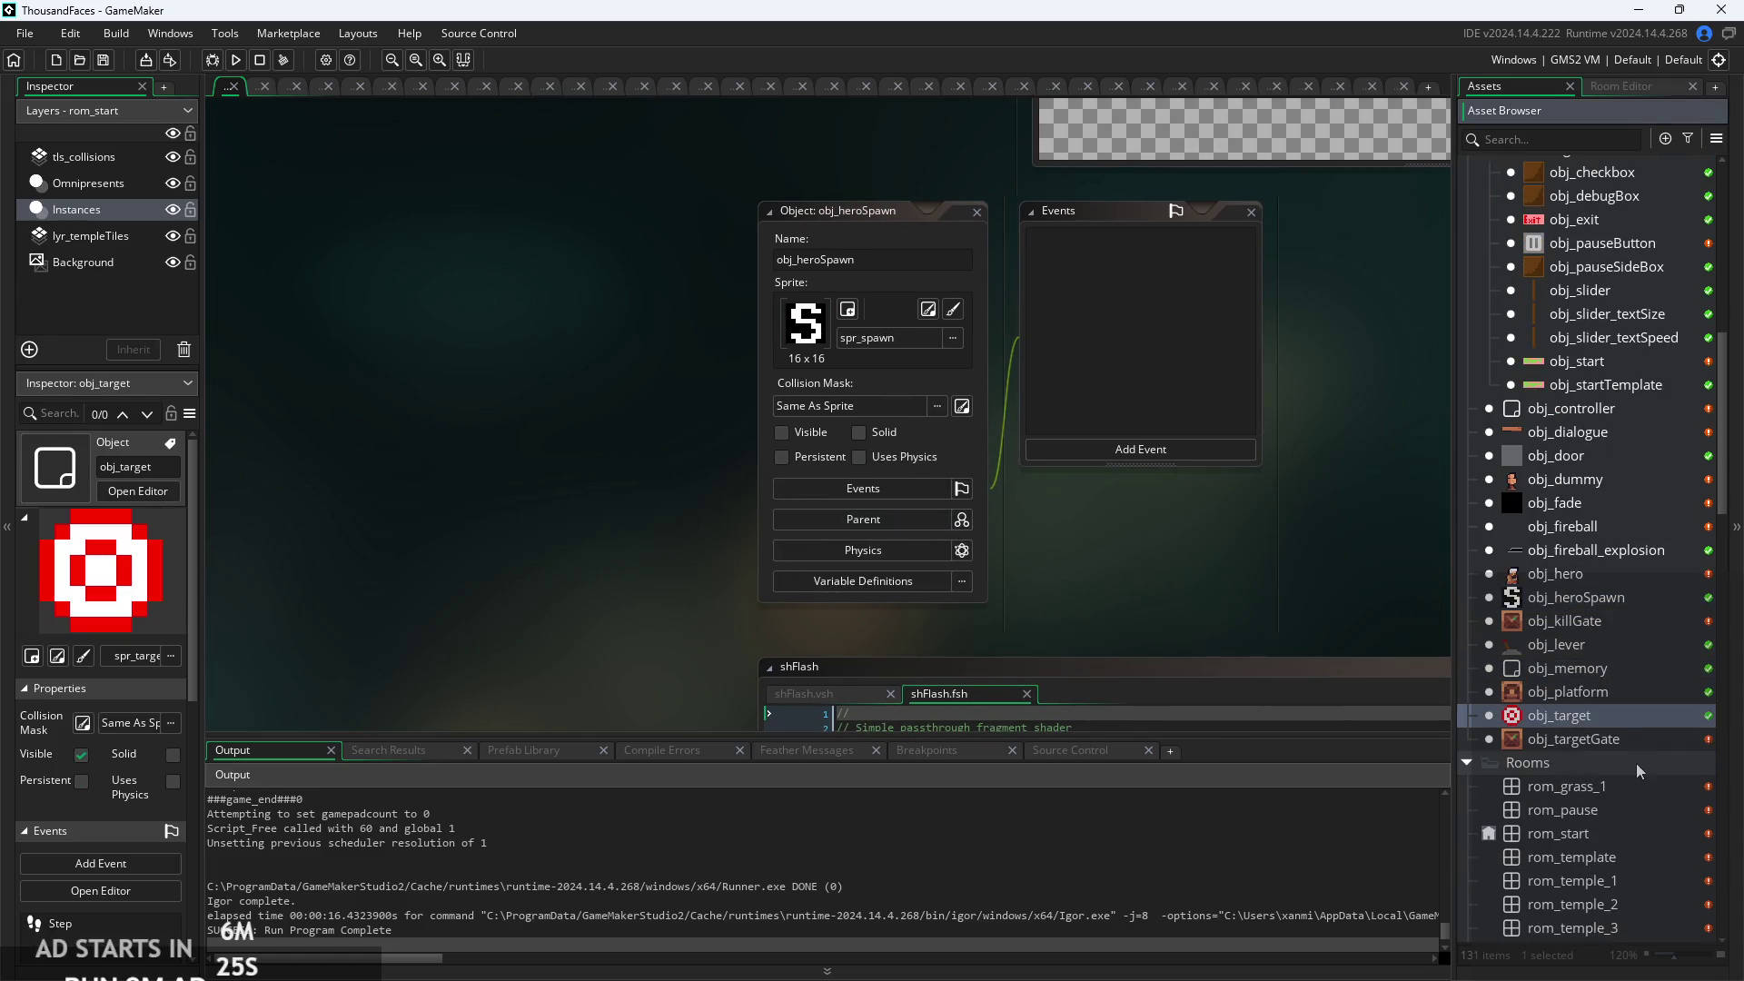
{"action": "left_click", "coordinate": [1639, 740]}
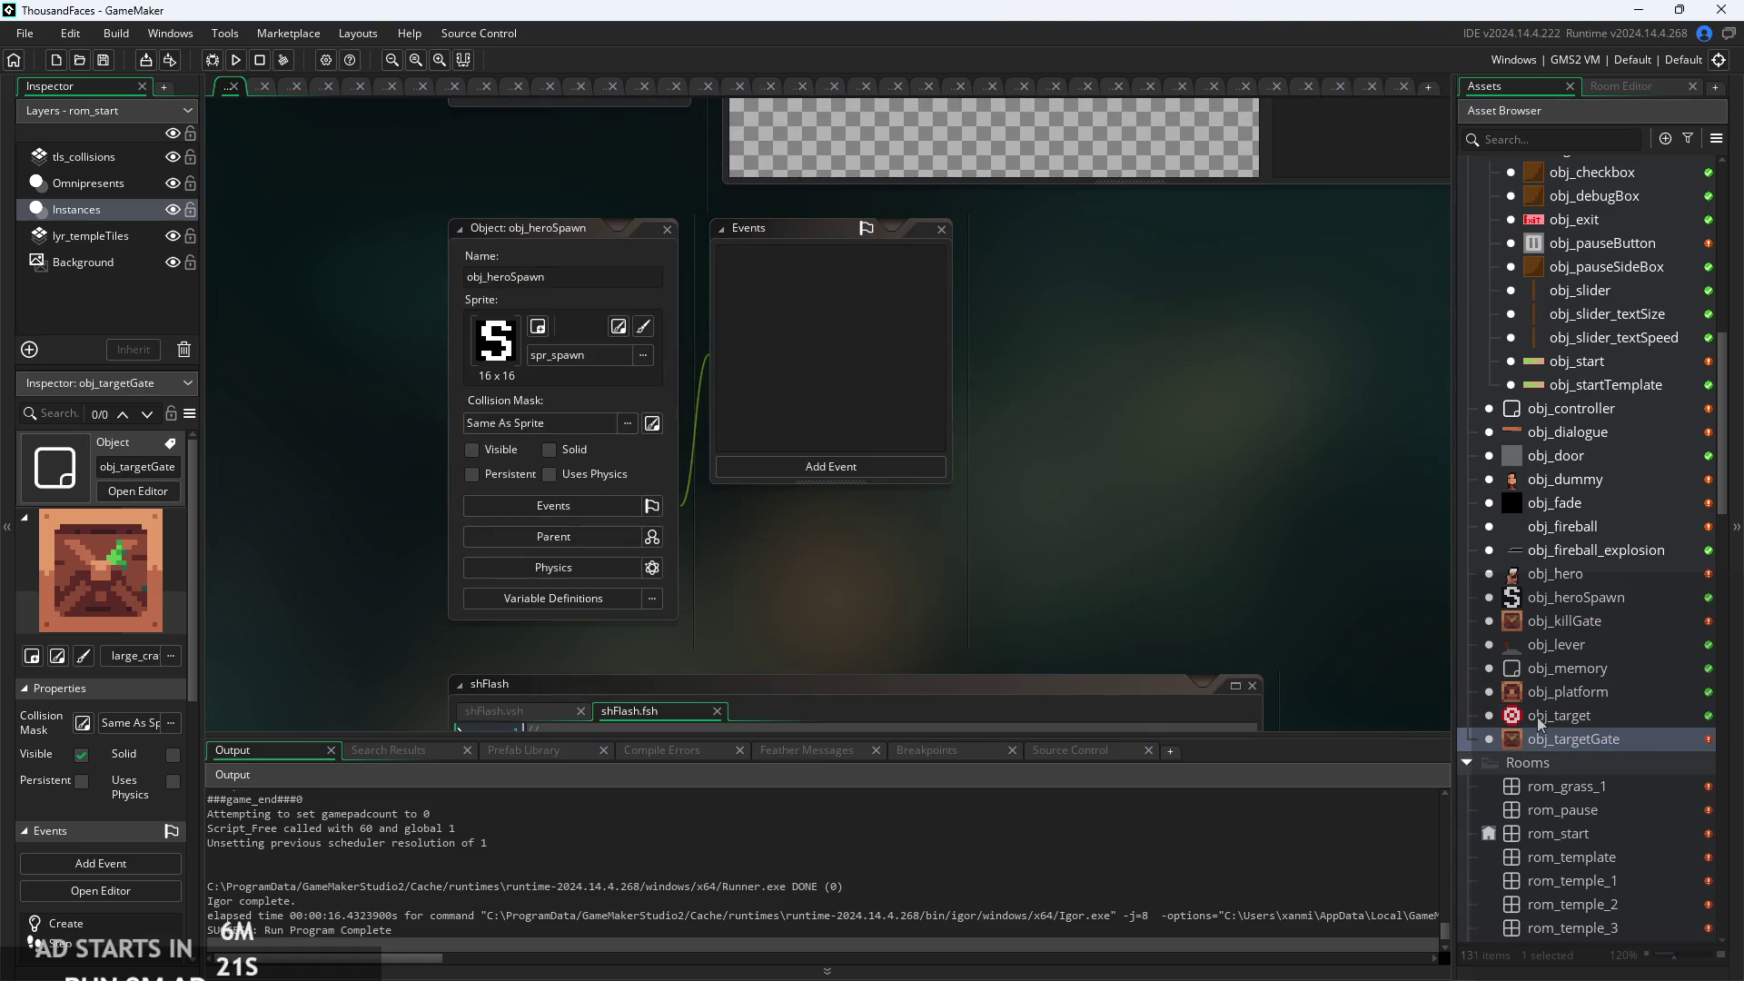
{"action": "scroll", "coordinate": [1563, 700], "scroll_direction": "down", "scroll_amount": 2}
{"action": "double_click", "coordinate": [1588, 680]}
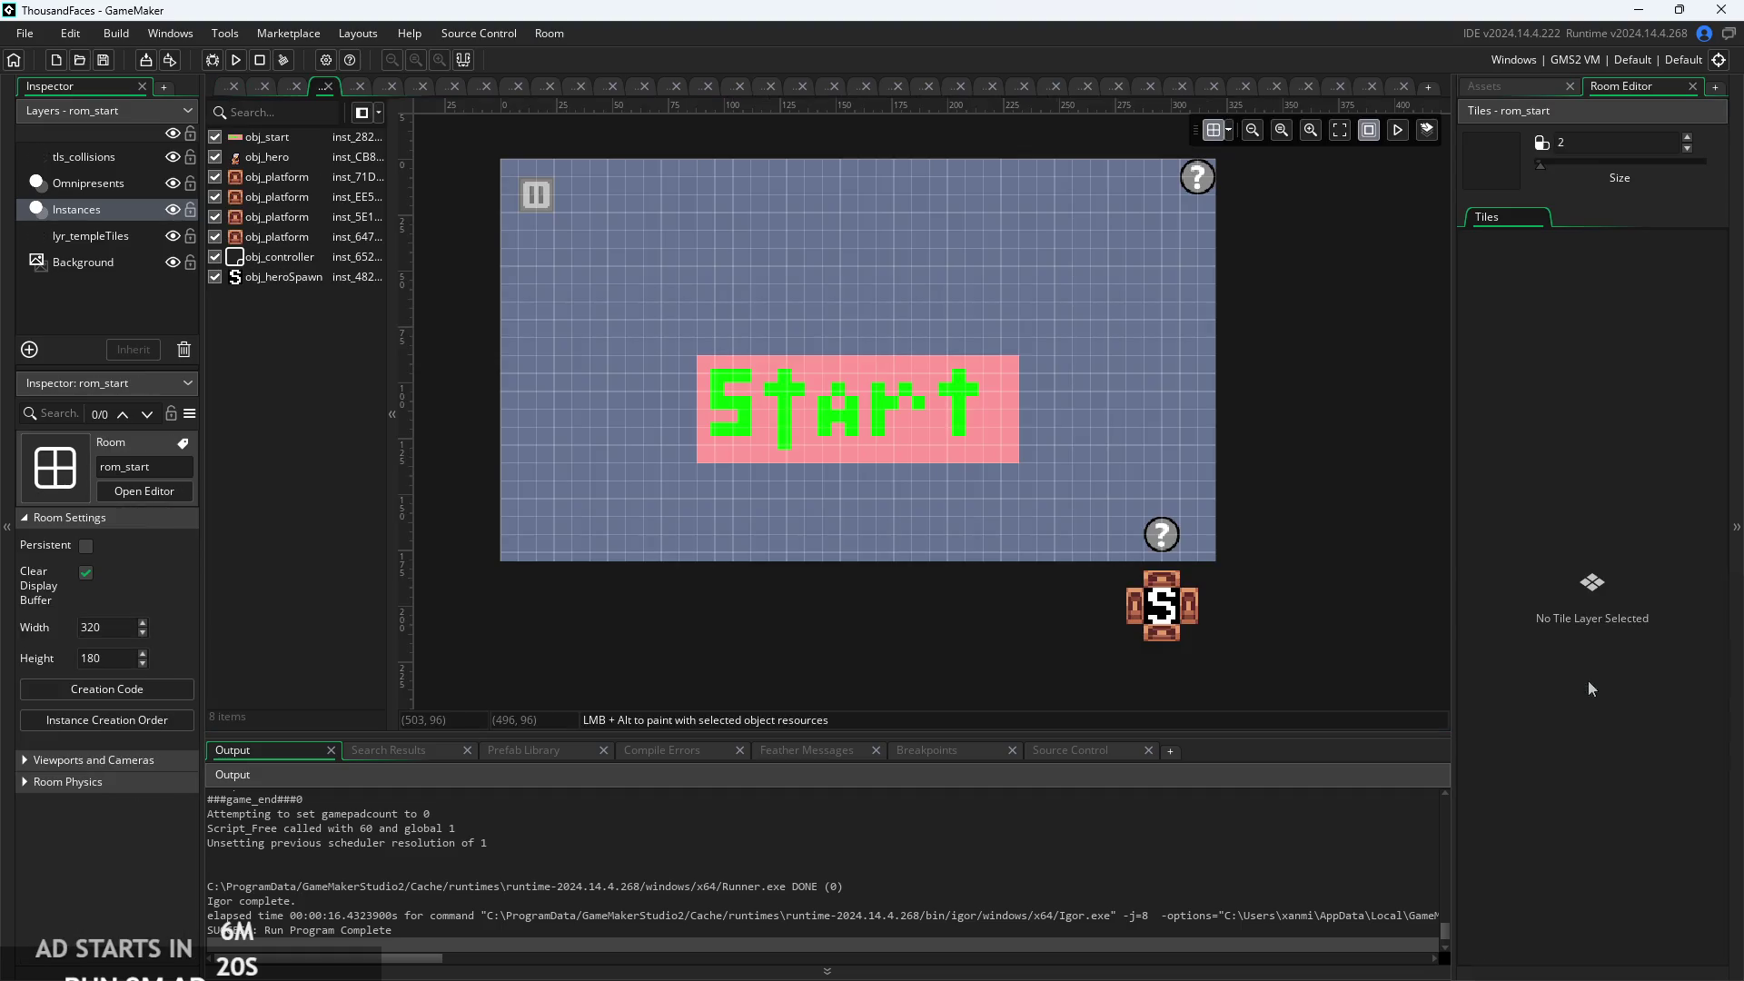
Move obj_heroSpawn to second in rom_start's creation order, right below obj_start and before obj_hero.
{"action": "left_click", "coordinate": [1174, 612]}
{"action": "scroll", "coordinate": [1221, 605], "scroll_direction": "down", "scroll_amount": 3}
{"action": "scroll", "coordinate": [1220, 605], "scroll_direction": "up", "scroll_amount": 1}
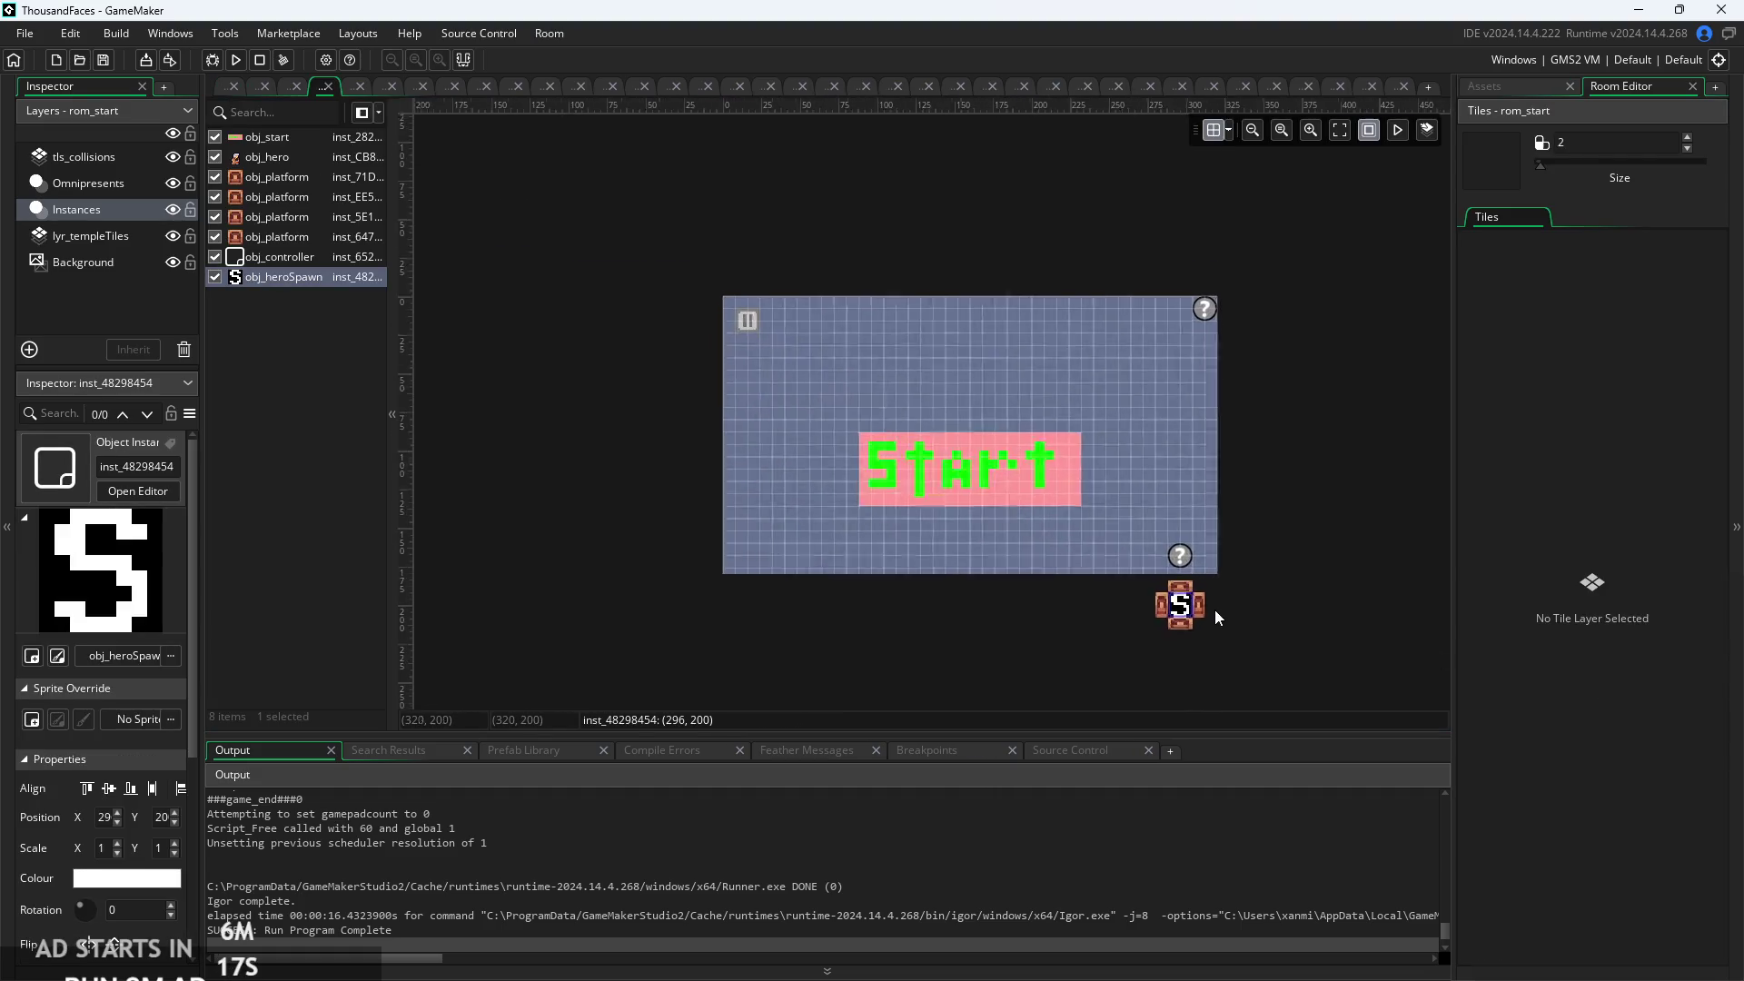
{"action": "scroll", "coordinate": [1214, 608], "scroll_direction": "up", "scroll_amount": 4}
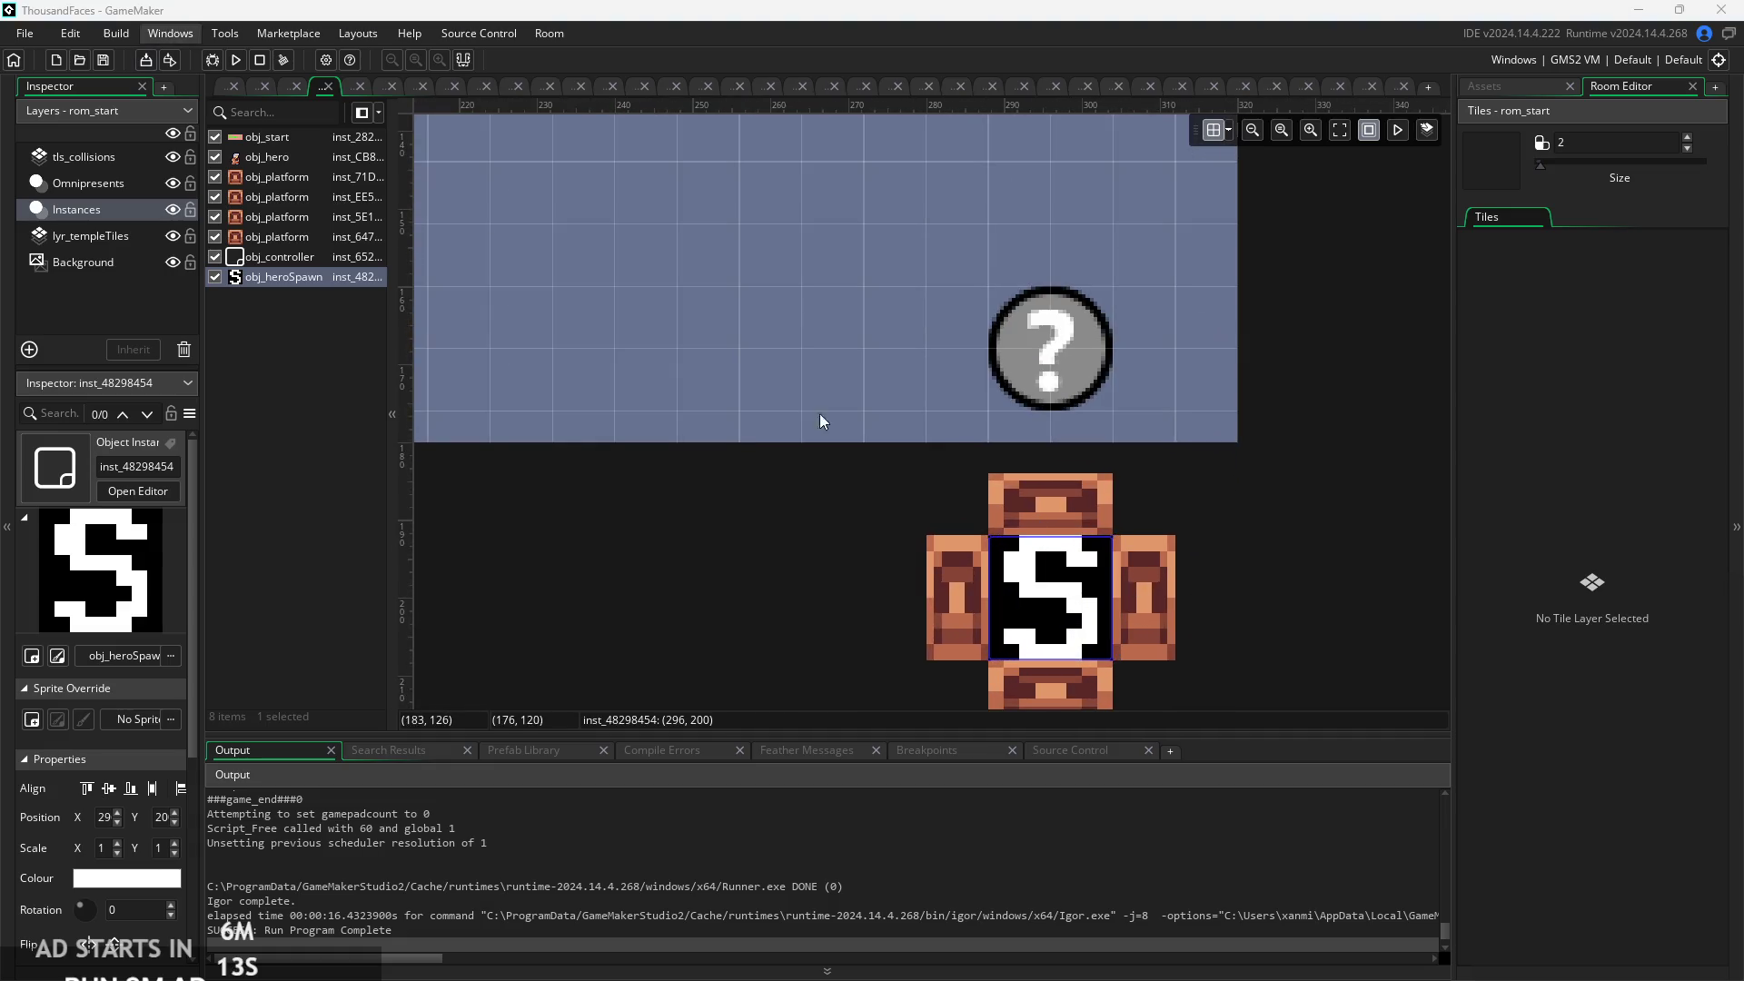
{"action": "left_click_drag", "start_coordinate": [284, 265], "coordinate": [292, 149]}
{"action": "left_click", "coordinate": [752, 496]}
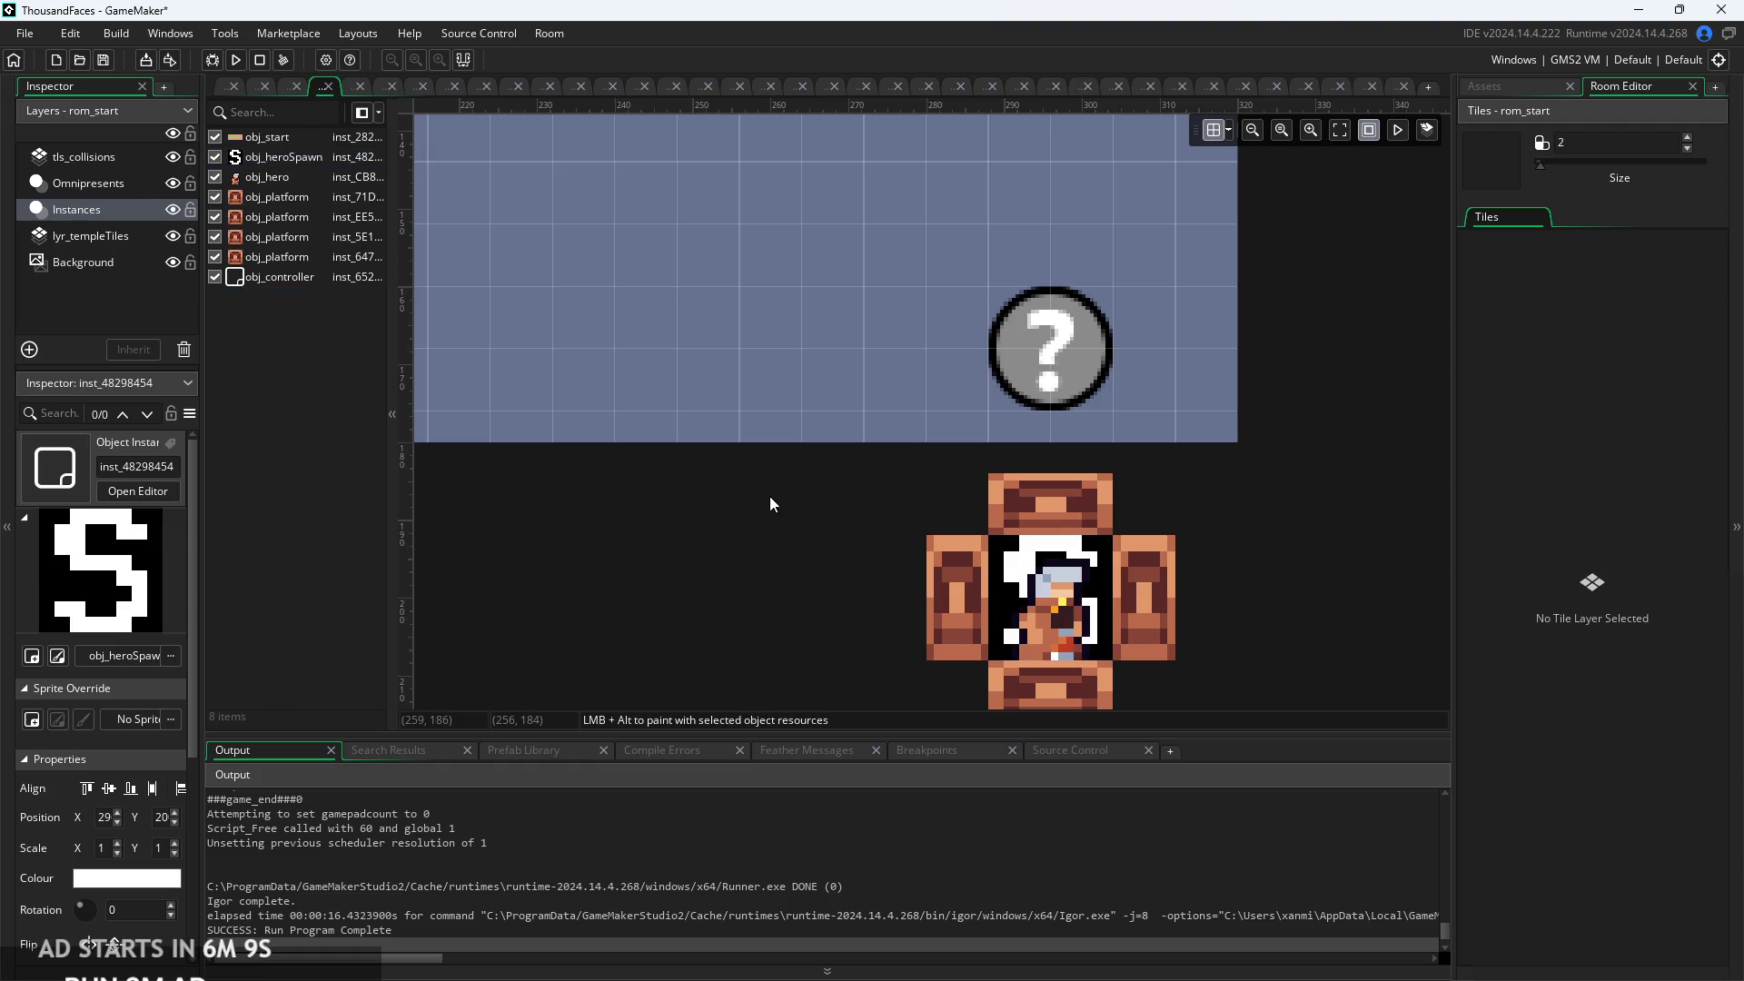
{"action": "left_click_drag", "start_coordinate": [771, 496], "coordinate": [708, 489]}
{"action": "scroll", "coordinate": [709, 489], "scroll_direction": "down", "scroll_amount": 2}
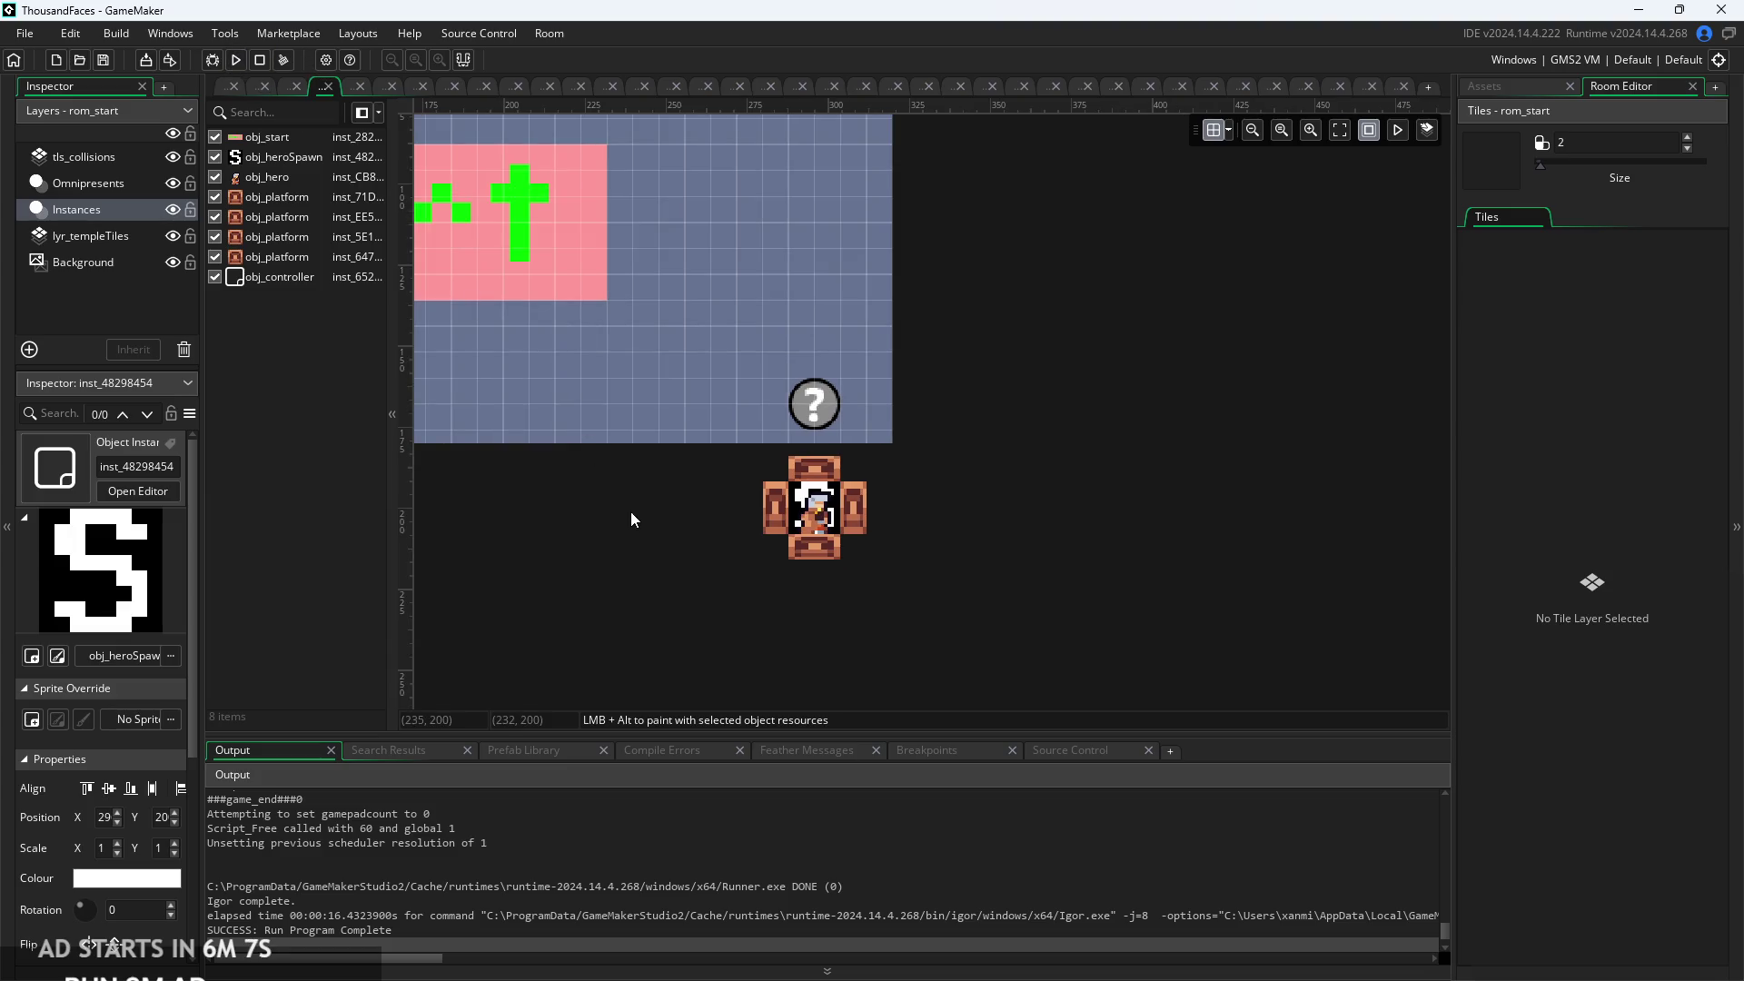
{"action": "scroll", "coordinate": [663, 514], "scroll_direction": "up", "scroll_amount": 2}
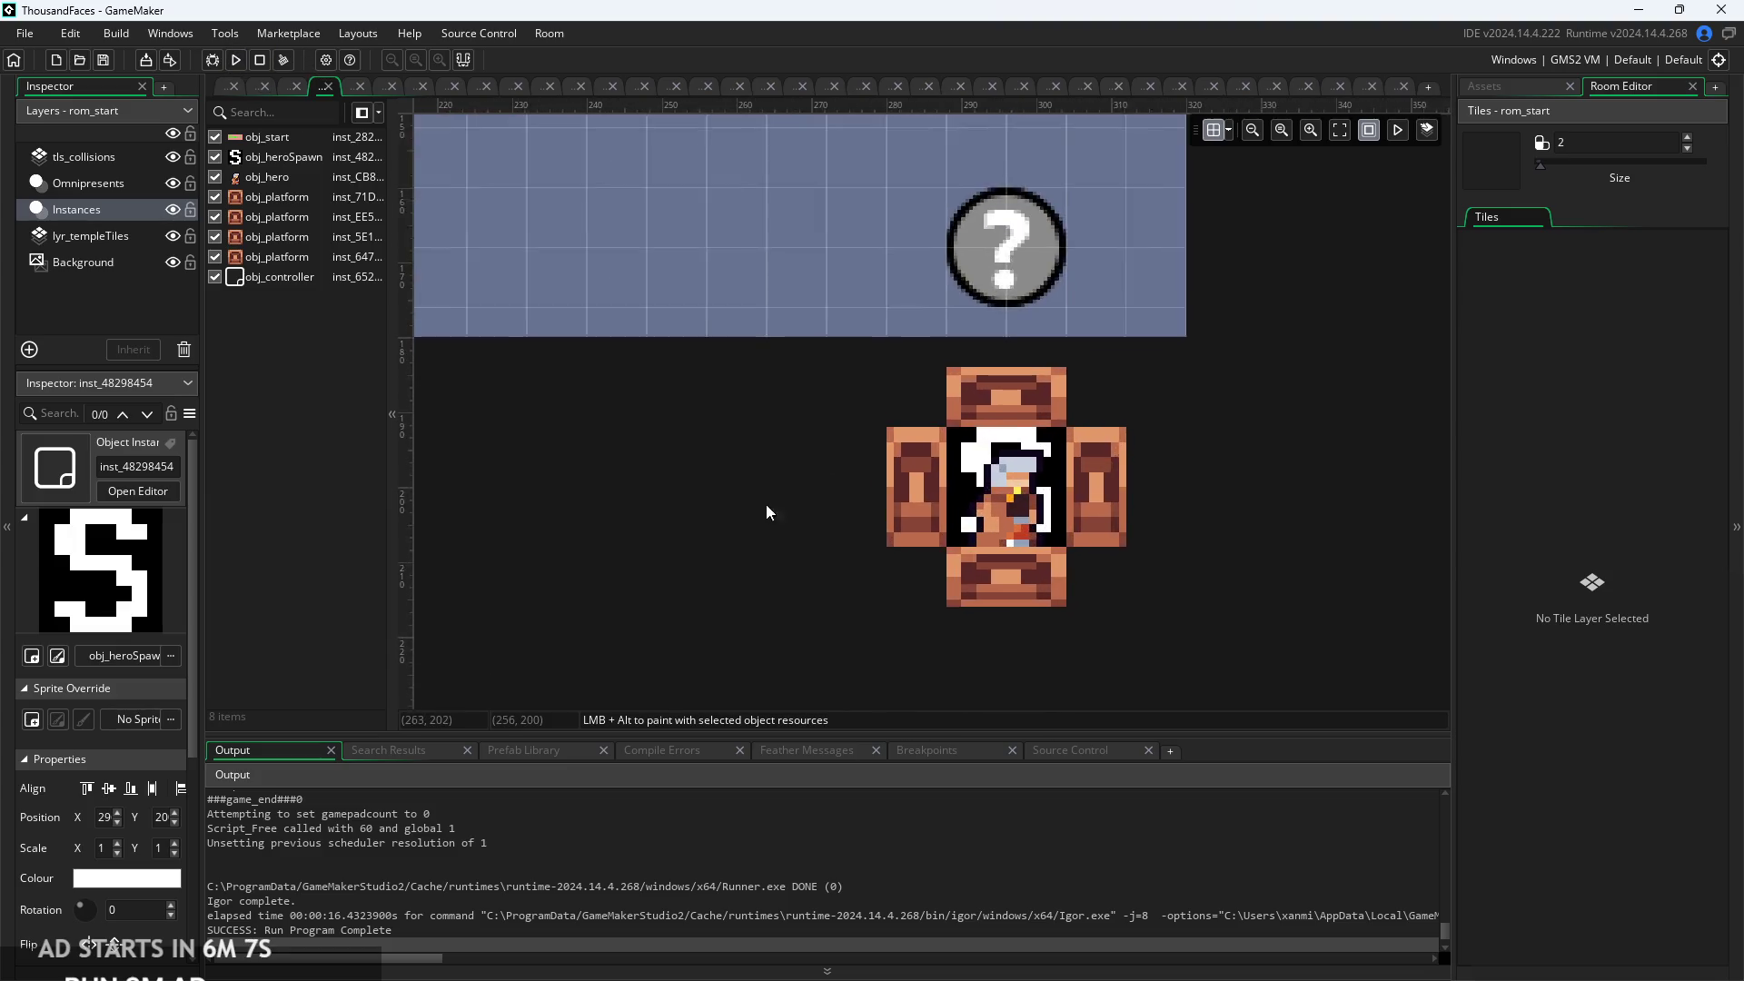
{"action": "left_click", "coordinate": [1484, 85]}
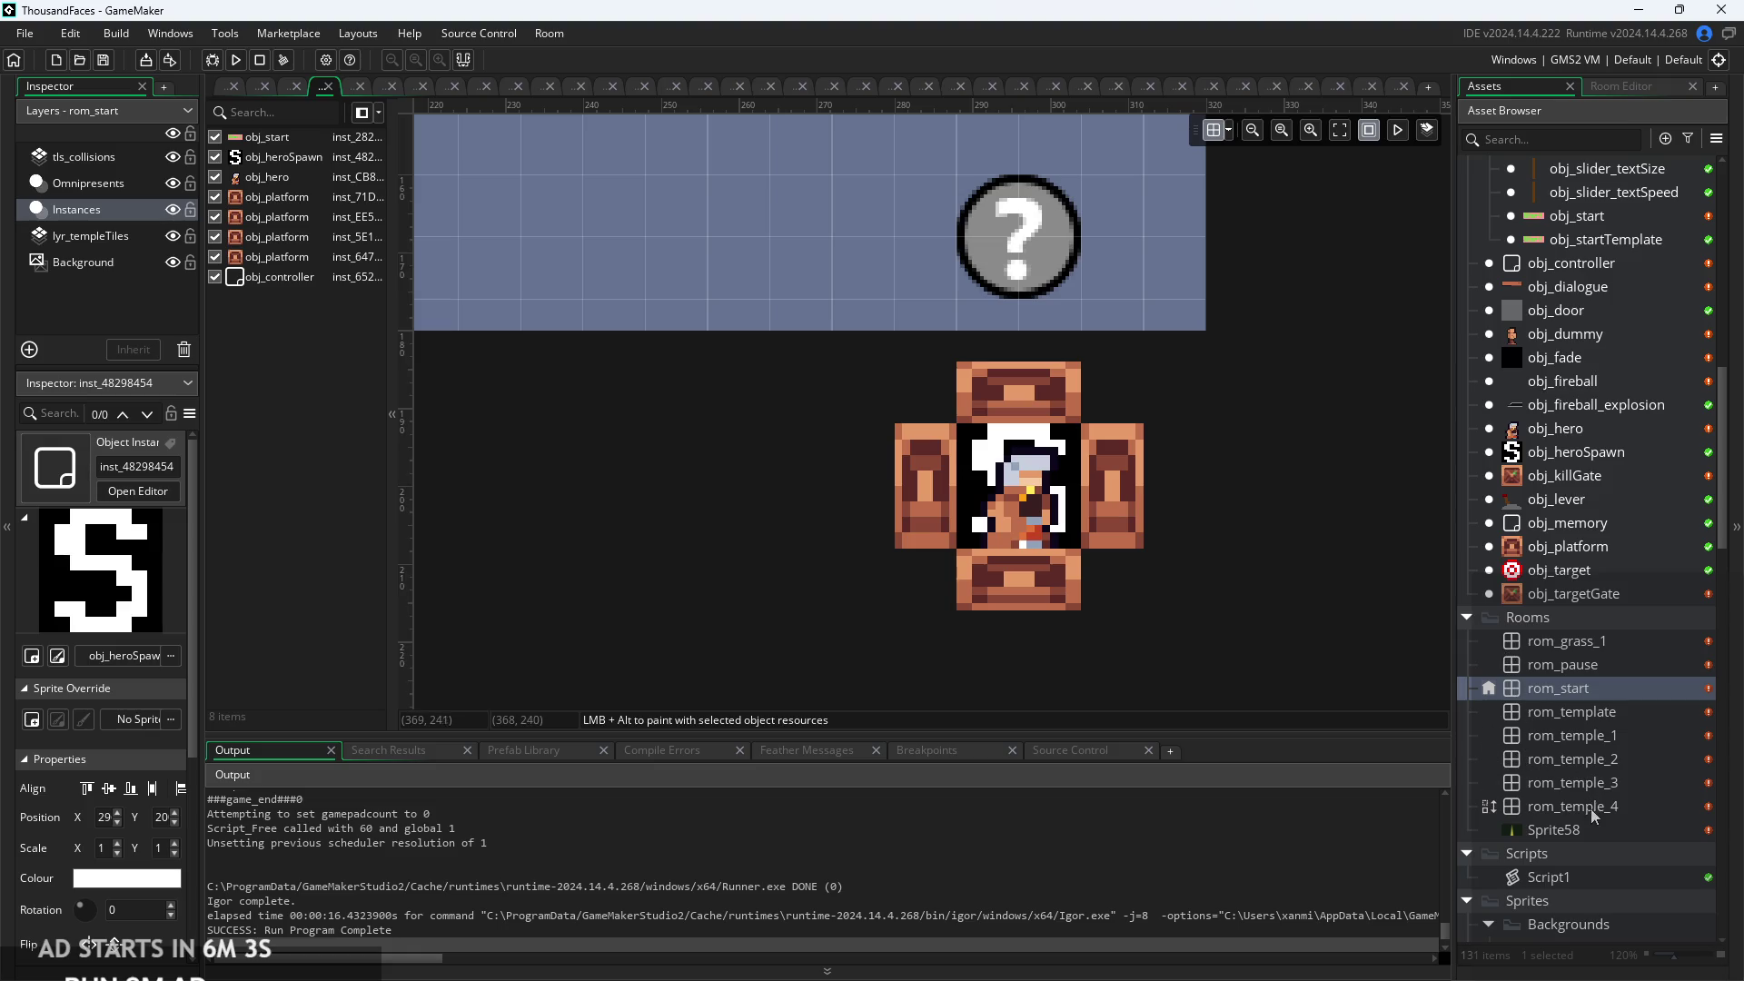
Open rom_grass_1 and nudge the hero spawn one grid cell down and one right.
{"action": "double_click", "coordinate": [1582, 643]}
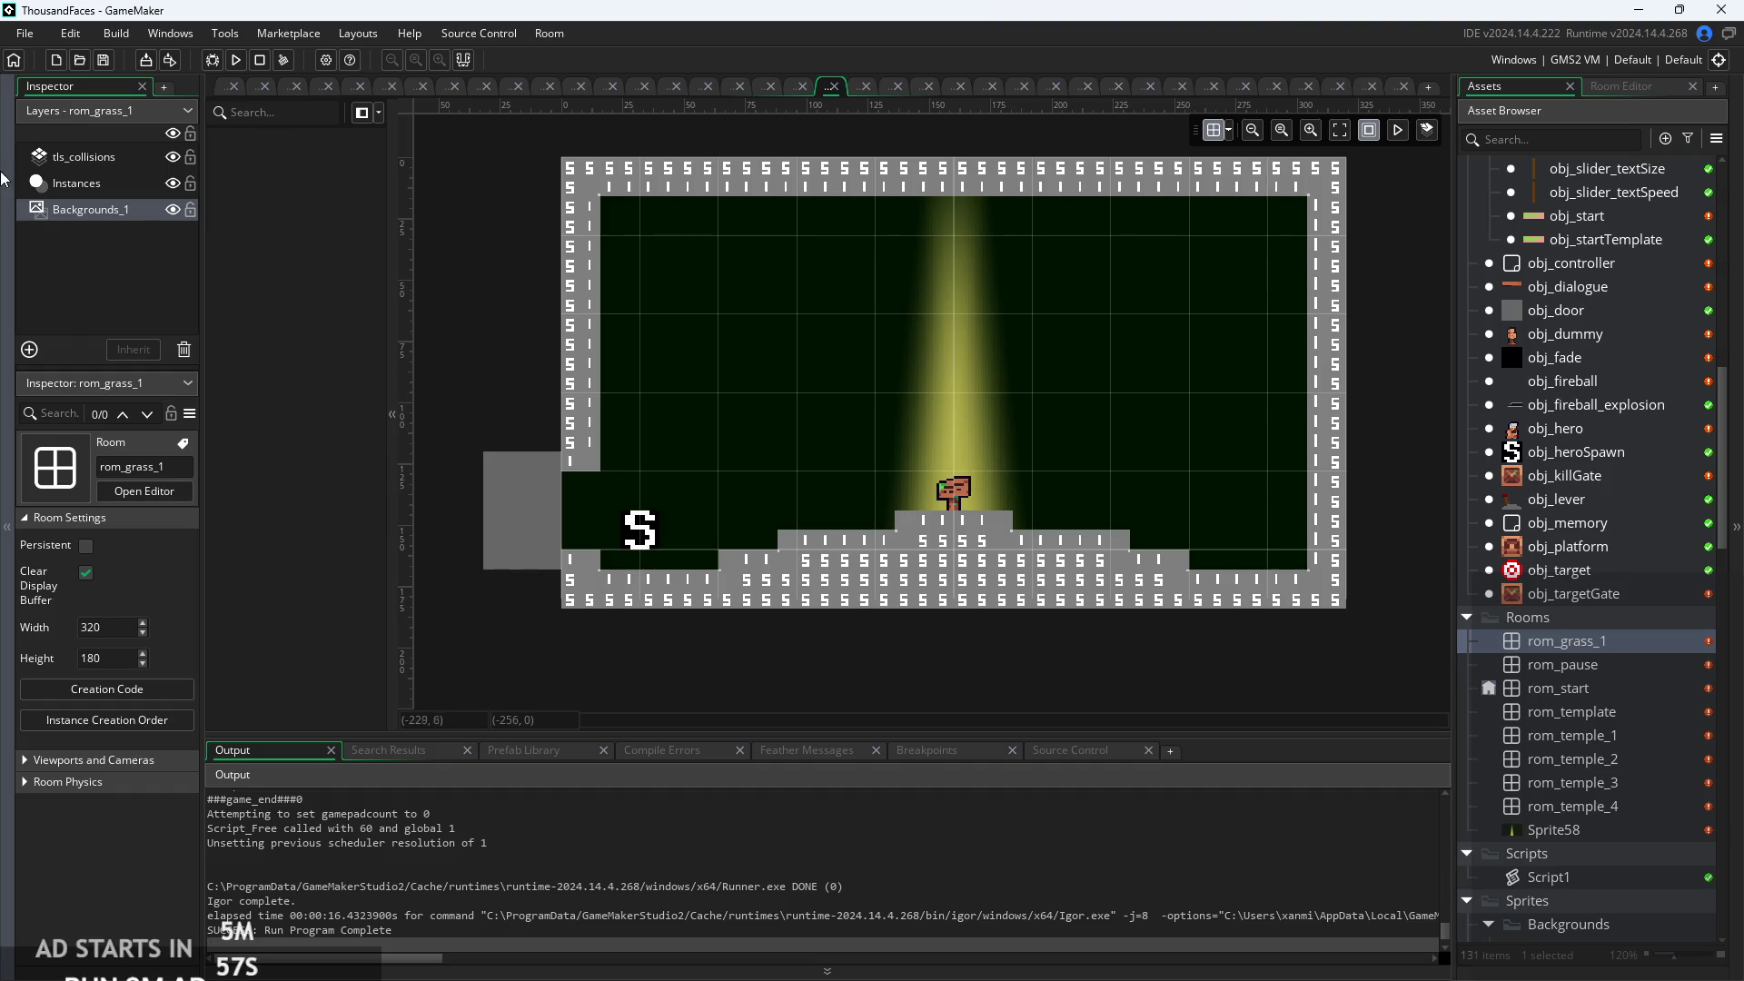
{"action": "left_click", "coordinate": [77, 182]}
{"action": "left_click", "coordinate": [649, 534]}
{"action": "left_click_drag", "start_coordinate": [654, 541], "coordinate": [653, 561]}
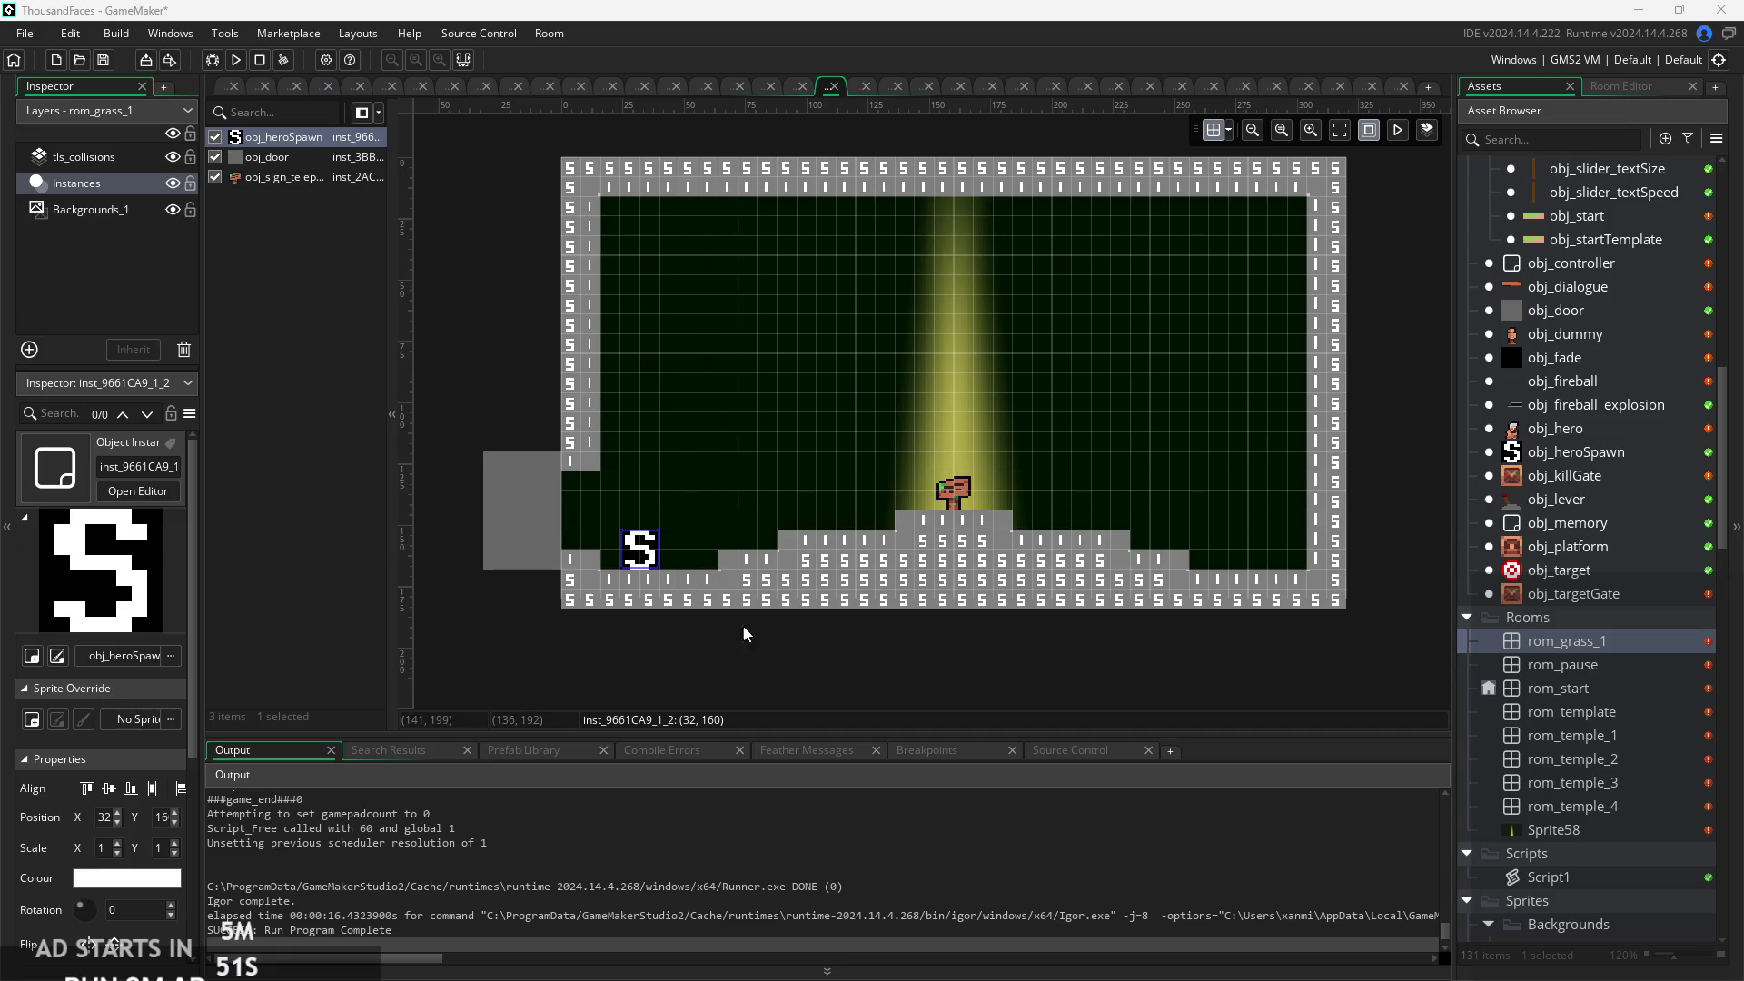
{"action": "left_click_drag", "start_coordinate": [643, 551], "coordinate": [662, 551]}
{"action": "left_click", "coordinate": [748, 472]}
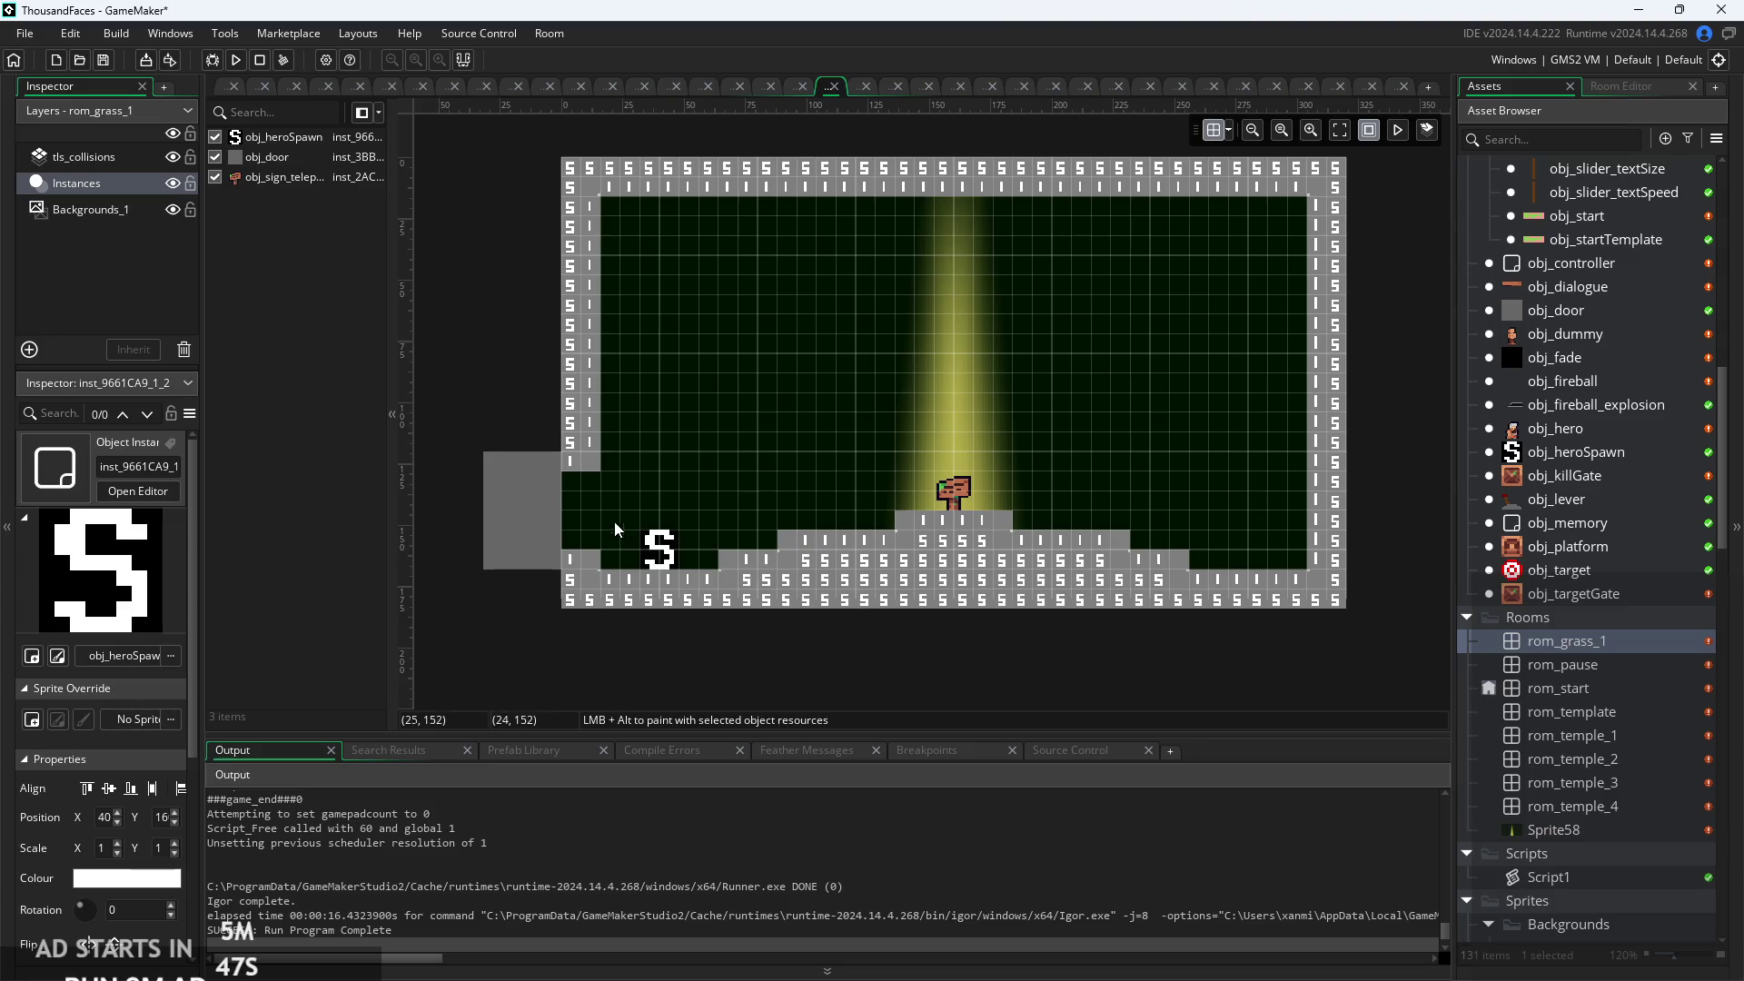
Paint tls_collisions tiles under the spawn area and move the hero spawn onto the left ledge (16, 152).
{"action": "scroll", "coordinate": [608, 516], "scroll_direction": "up", "scroll_amount": 2}
{"action": "left_click", "coordinate": [109, 154]}
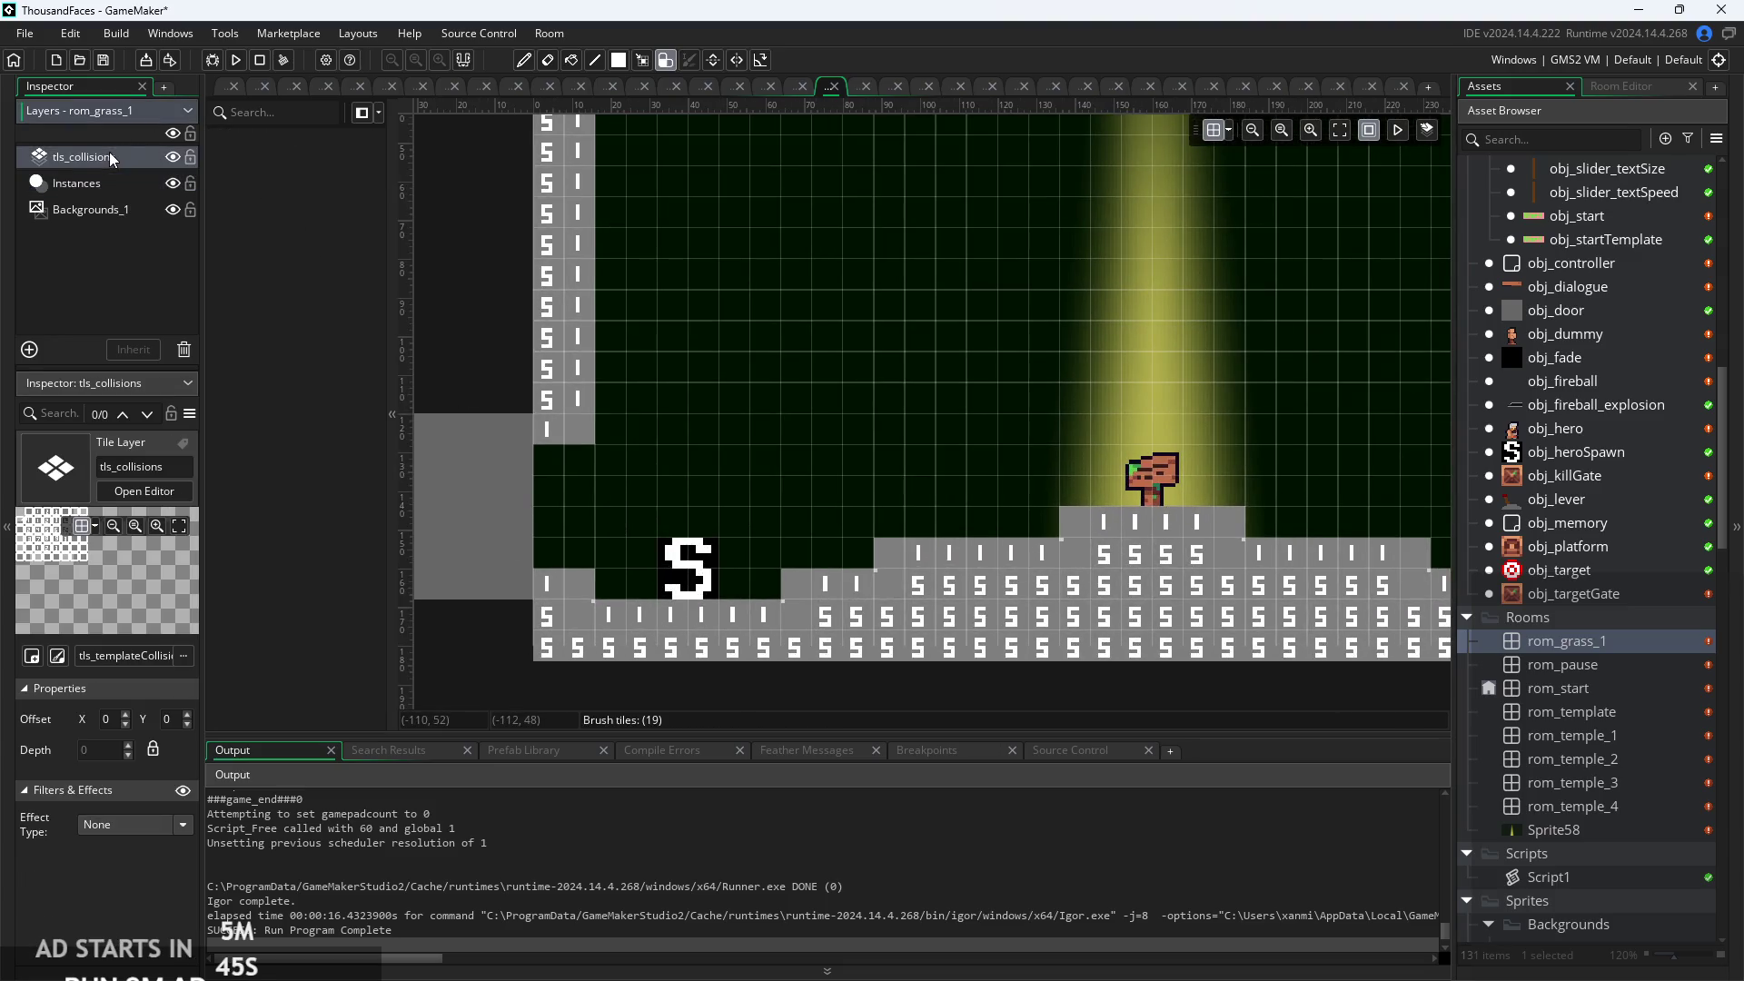
{"action": "left_click", "coordinate": [605, 612]}
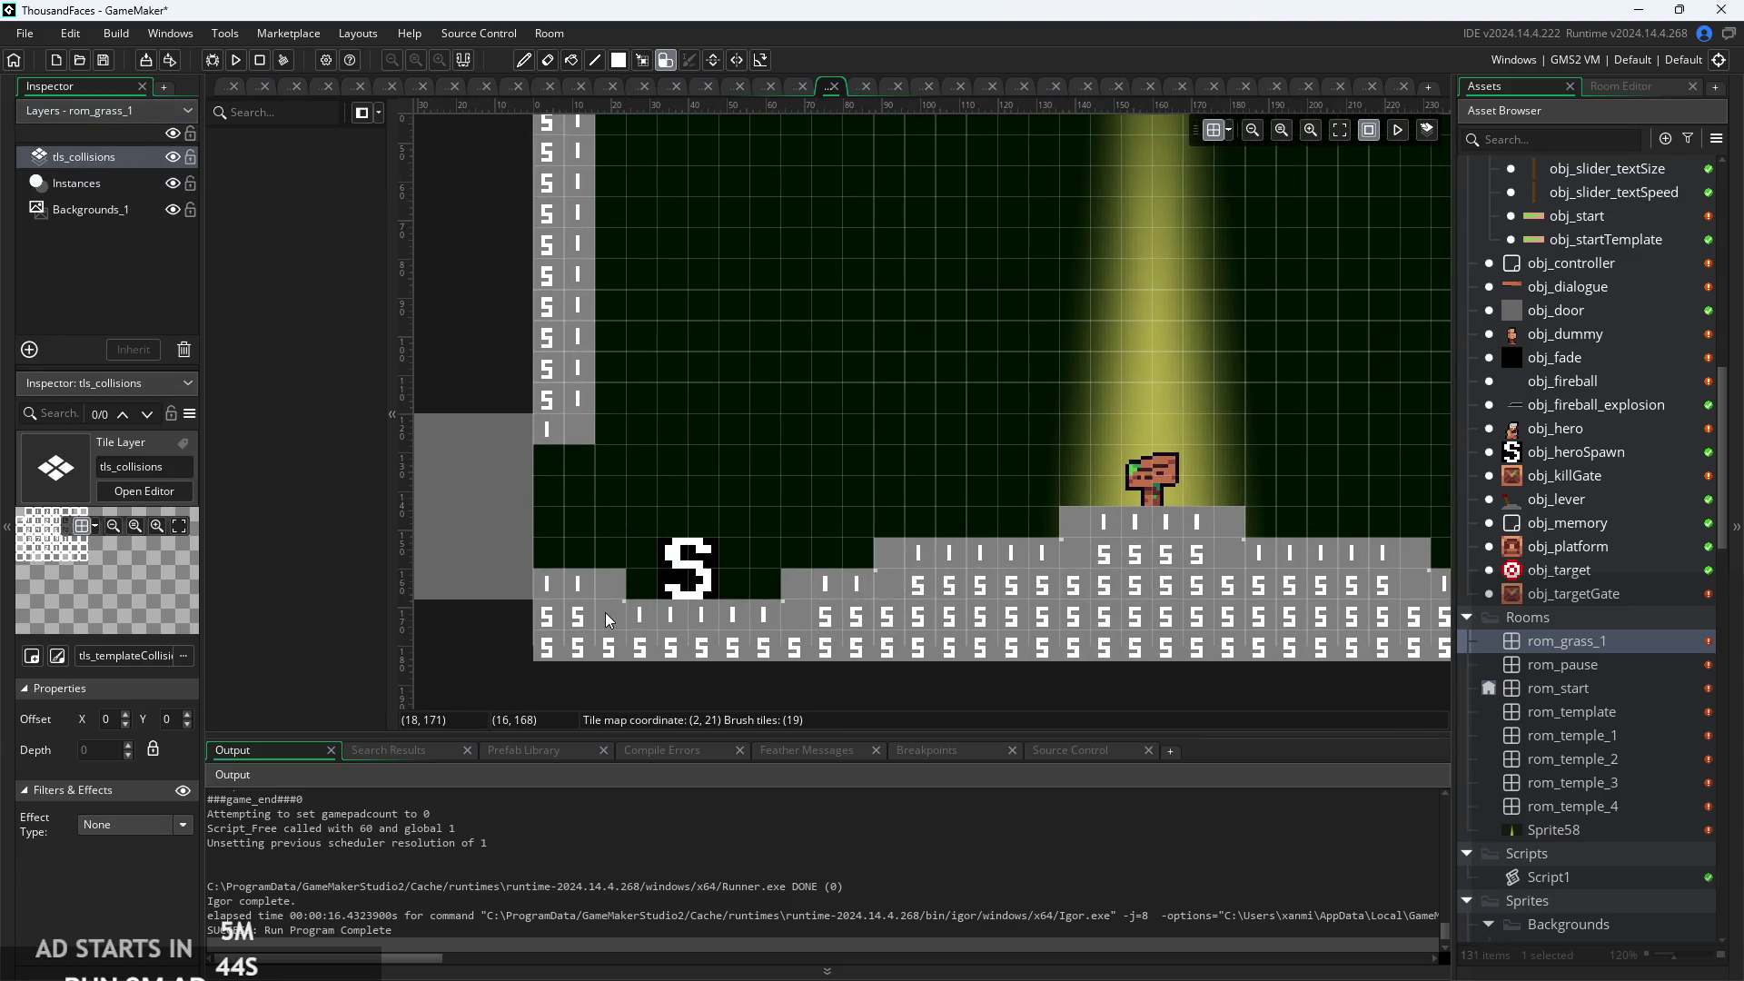
{"action": "left_click", "coordinate": [134, 181]}
{"action": "mouse_move", "coordinate": [688, 567]}
{"action": "left_mouse_down"}
{"action": "mouse_move", "coordinate": [654, 565]}
{"action": "mouse_move", "coordinate": [592, 504]}
{"action": "mouse_move", "coordinate": [595, 535]}
{"action": "left_mouse_up"}
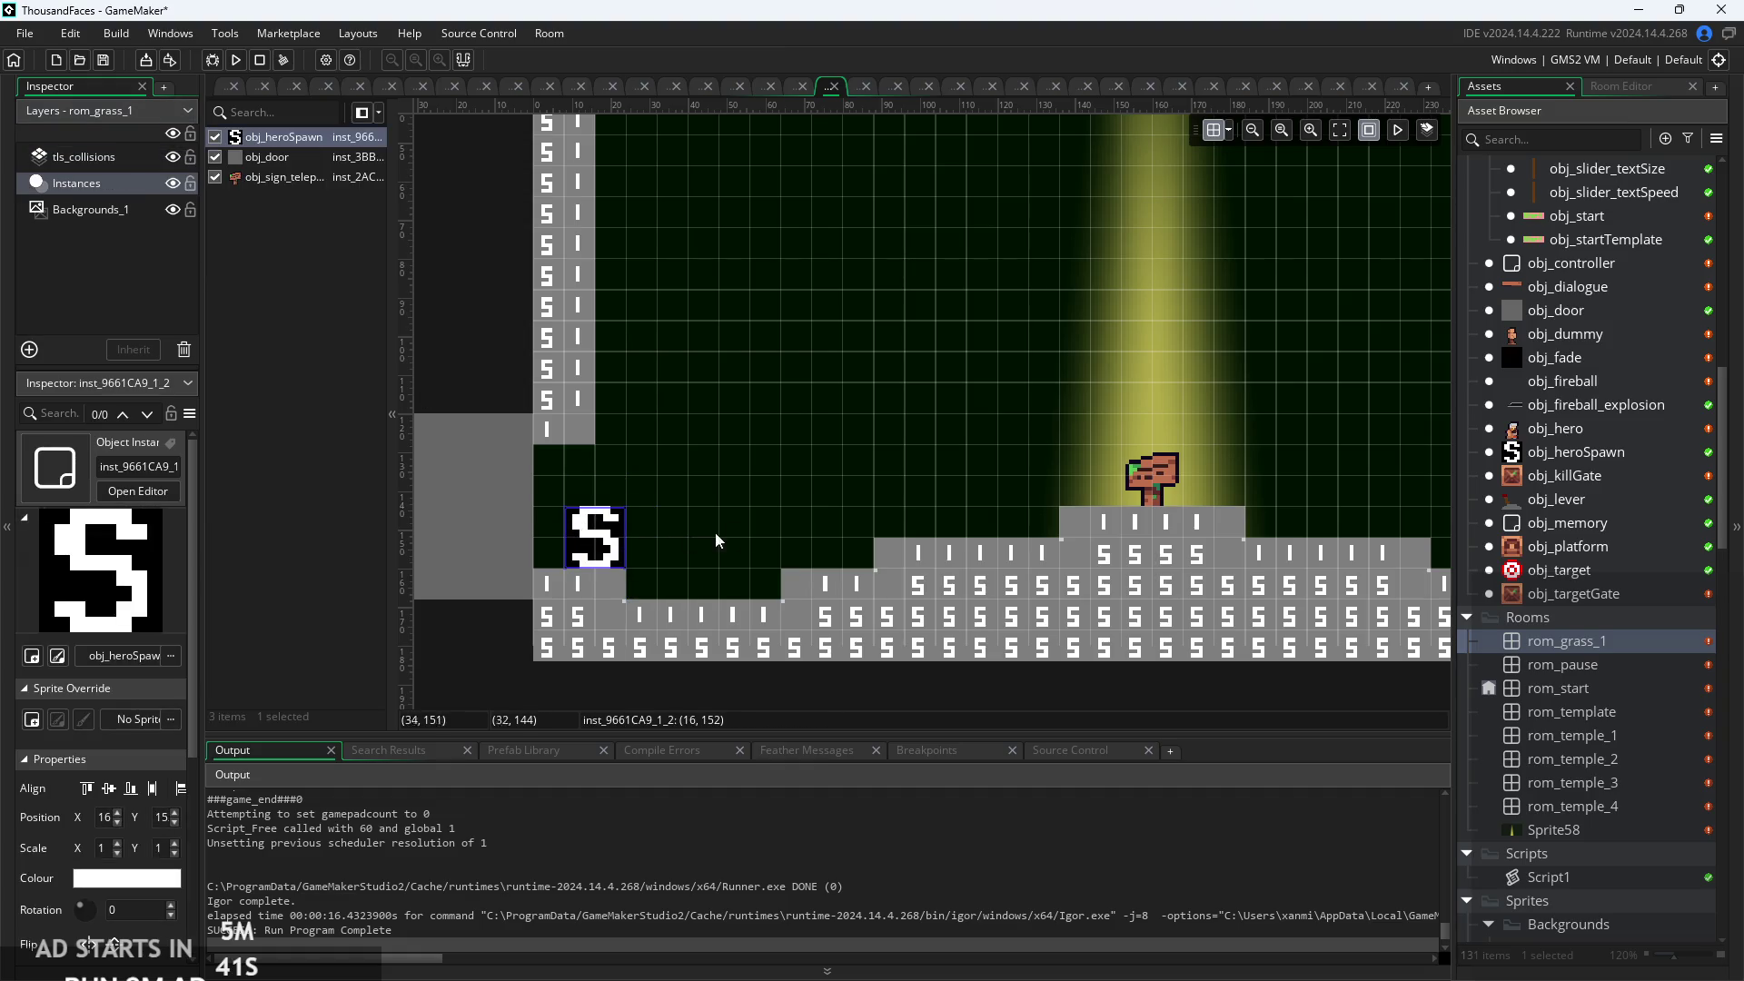
{"action": "left_click", "coordinate": [736, 523]}
{"action": "scroll", "coordinate": [781, 345], "scroll_direction": "down", "scroll_amount": 2}
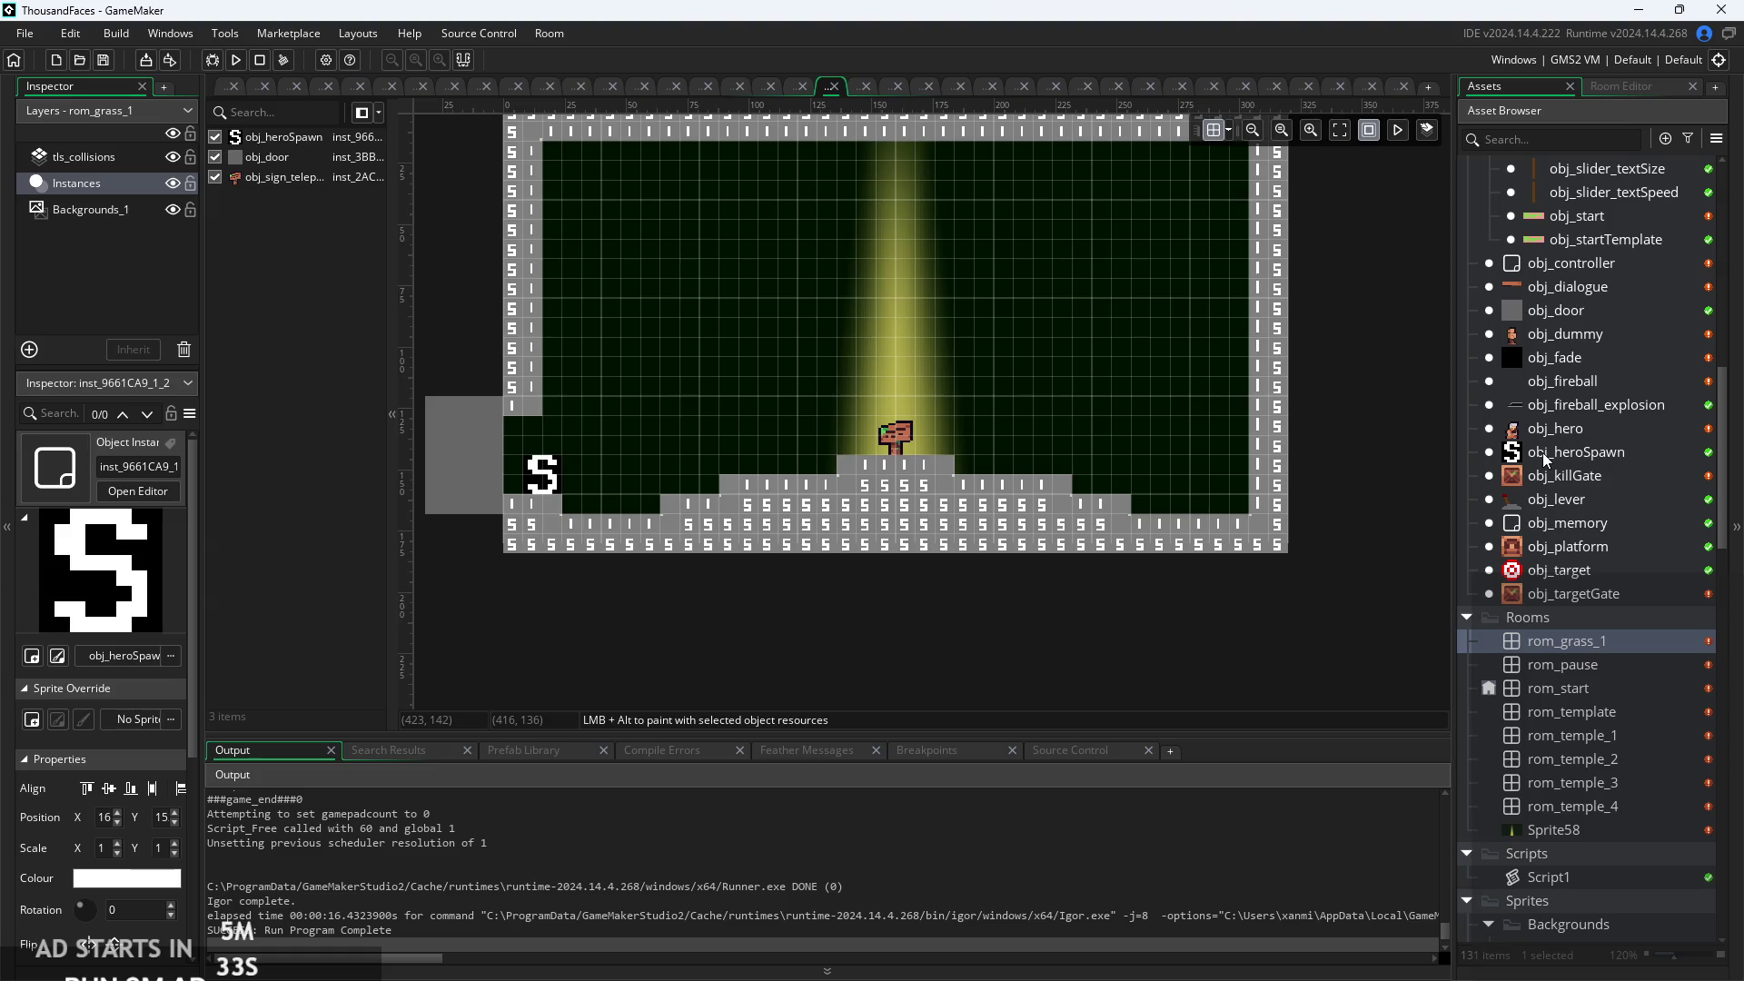
Run the game with F5 and move the hero right, jumping up to the signpost.
{"action": "key", "text": "F5"}
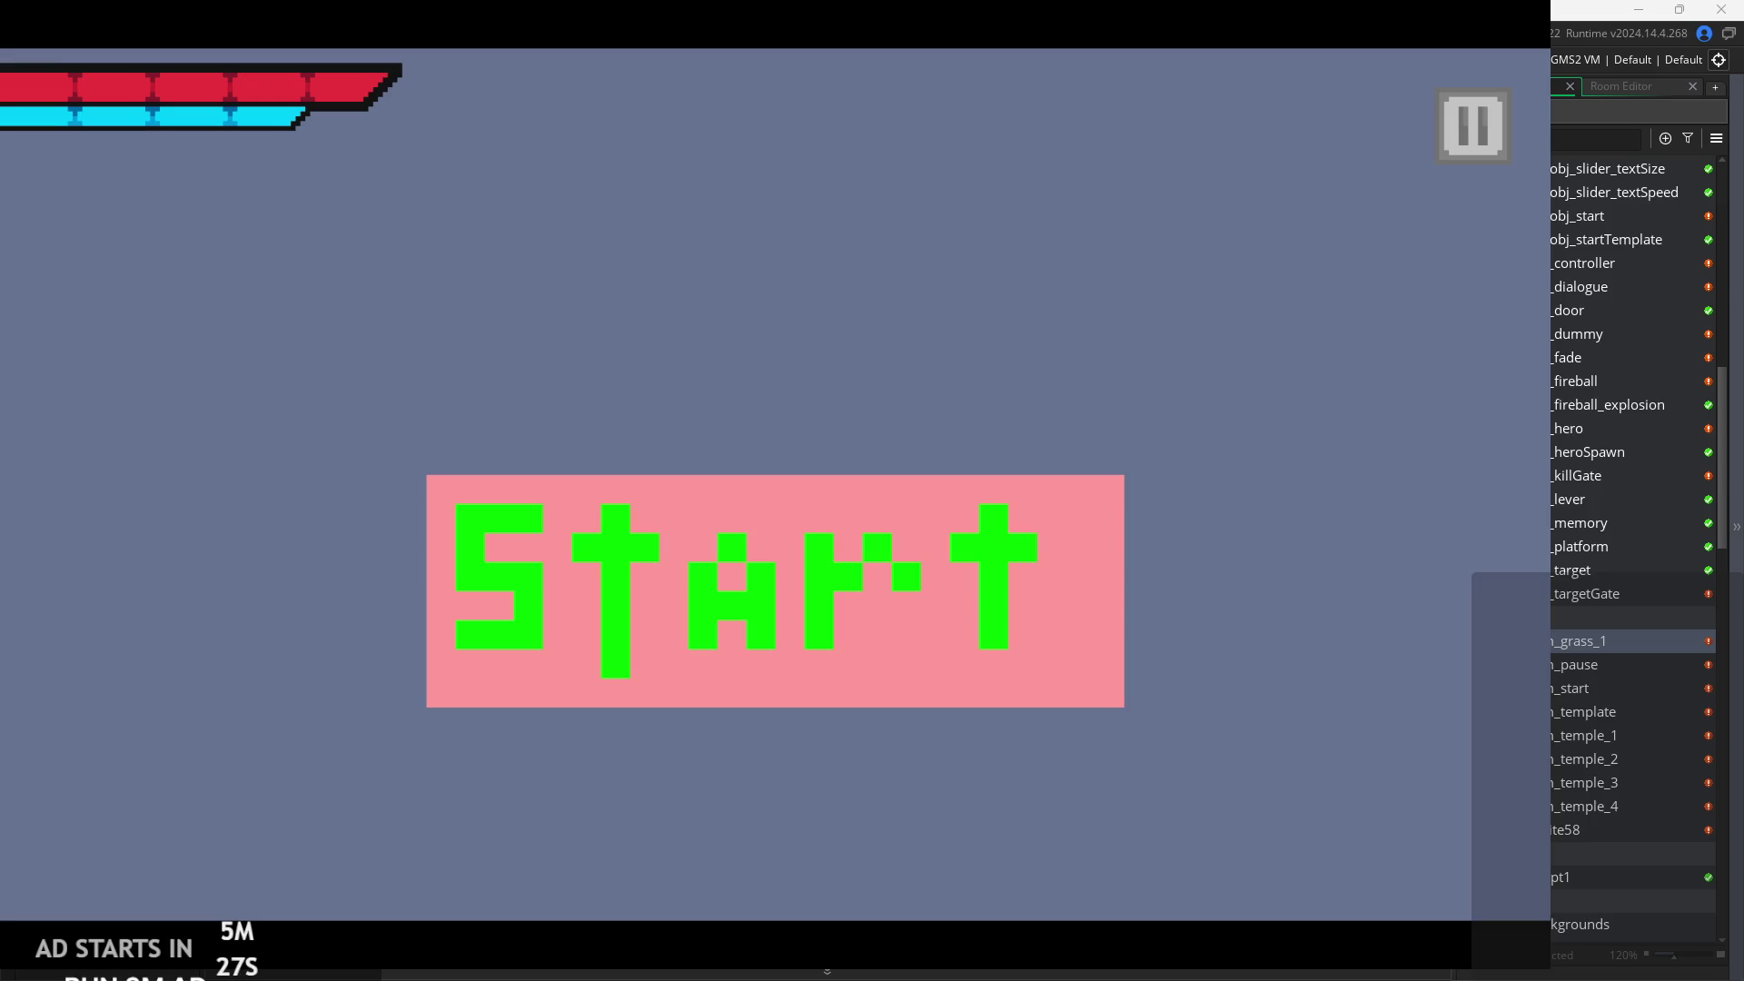
{"action": "left_click", "coordinate": [1021, 591]}
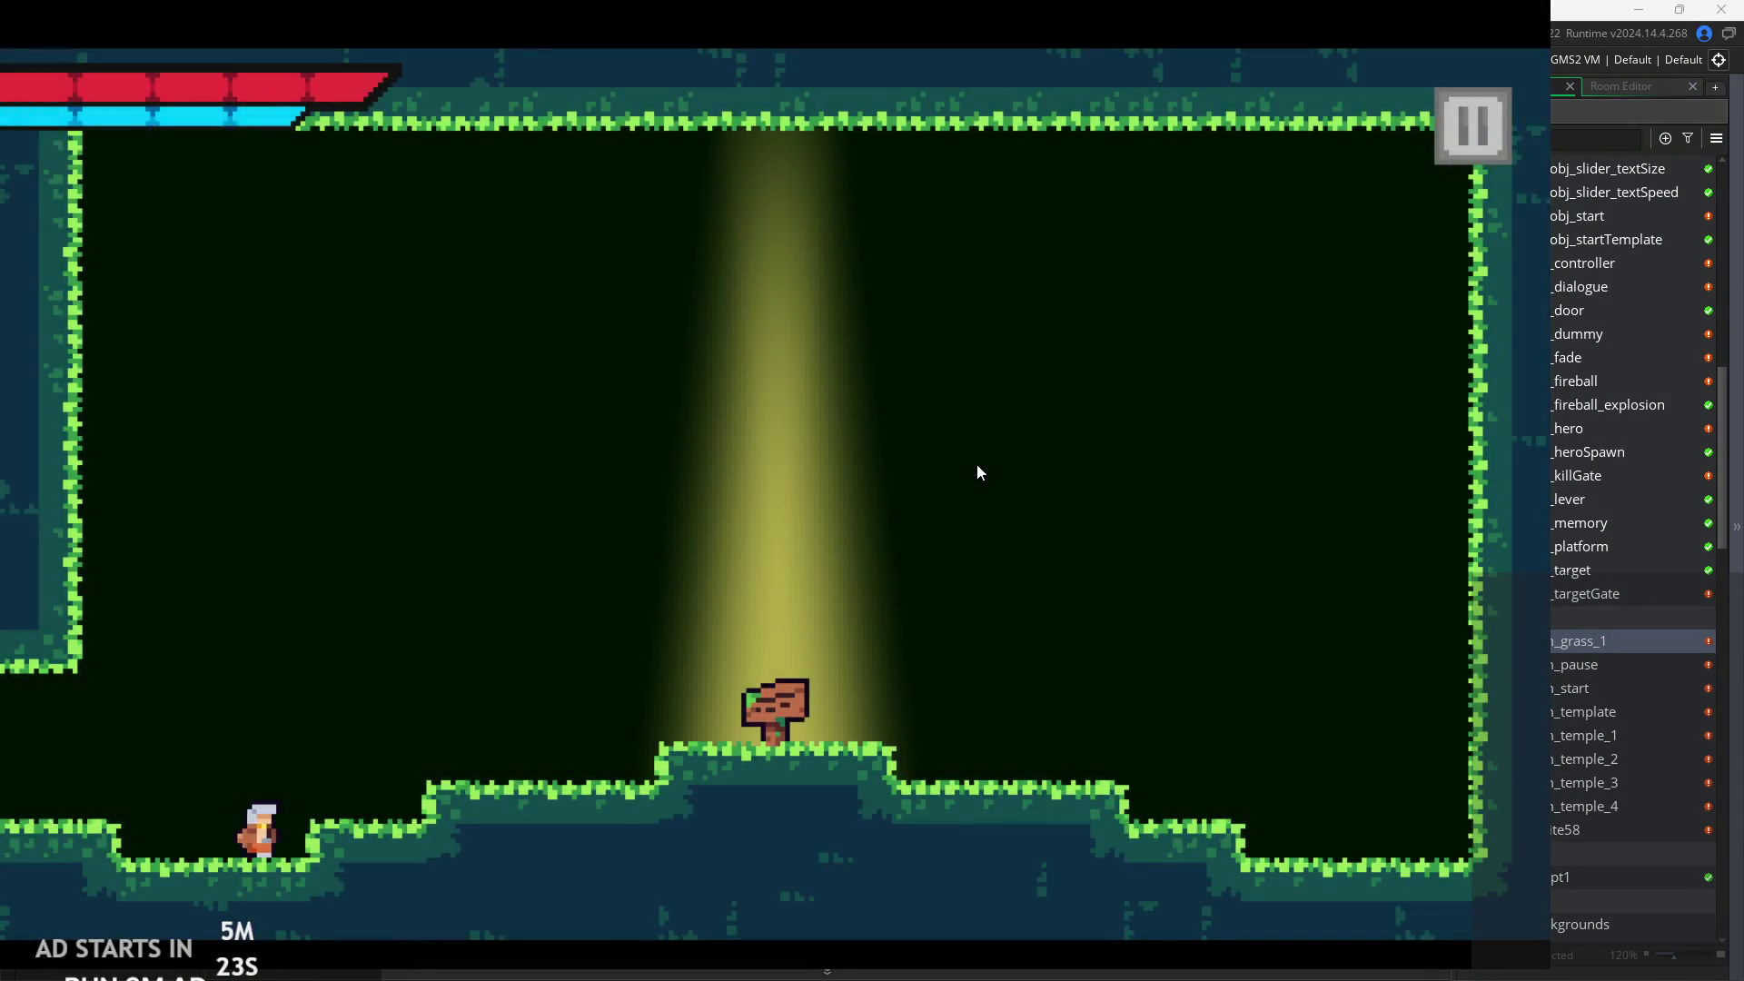
{"action": "key", "text": "Right"}
{"action": "key", "text": "space"}
{"action": "key", "text": "Right"}
{"action": "key", "text": "space"}
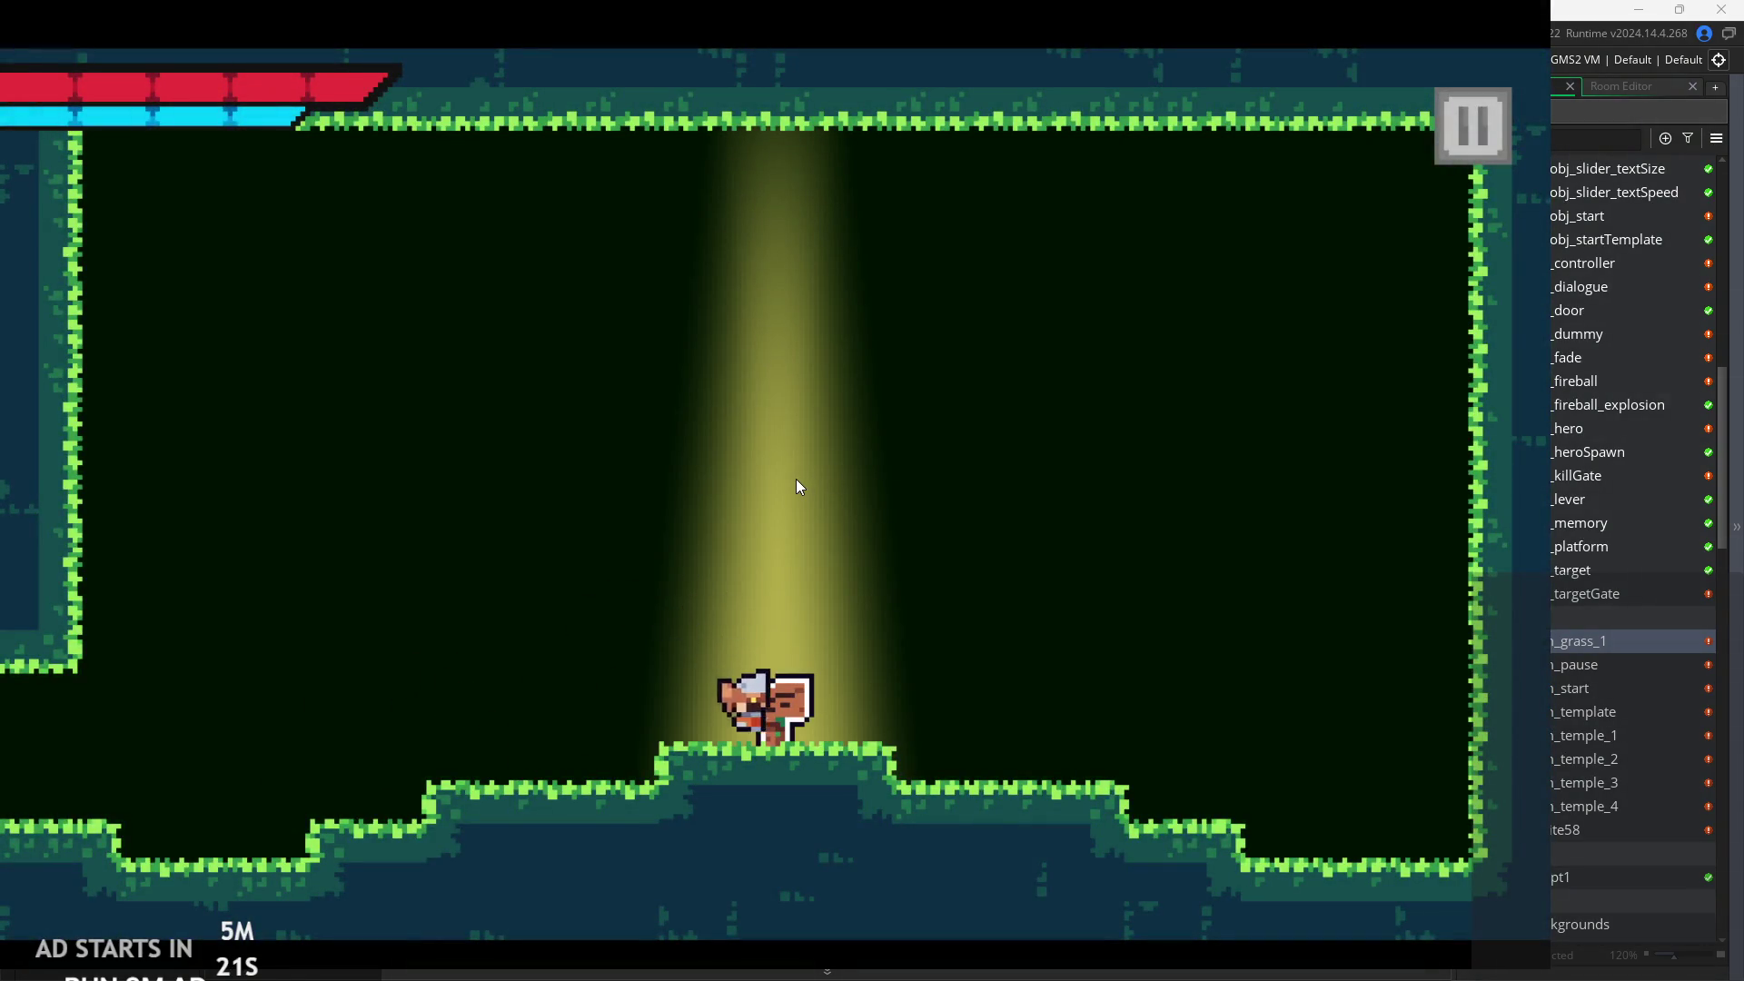
Read through the signpost's message, then pause and exit the game.
{"action": "key", "text": "Up"}
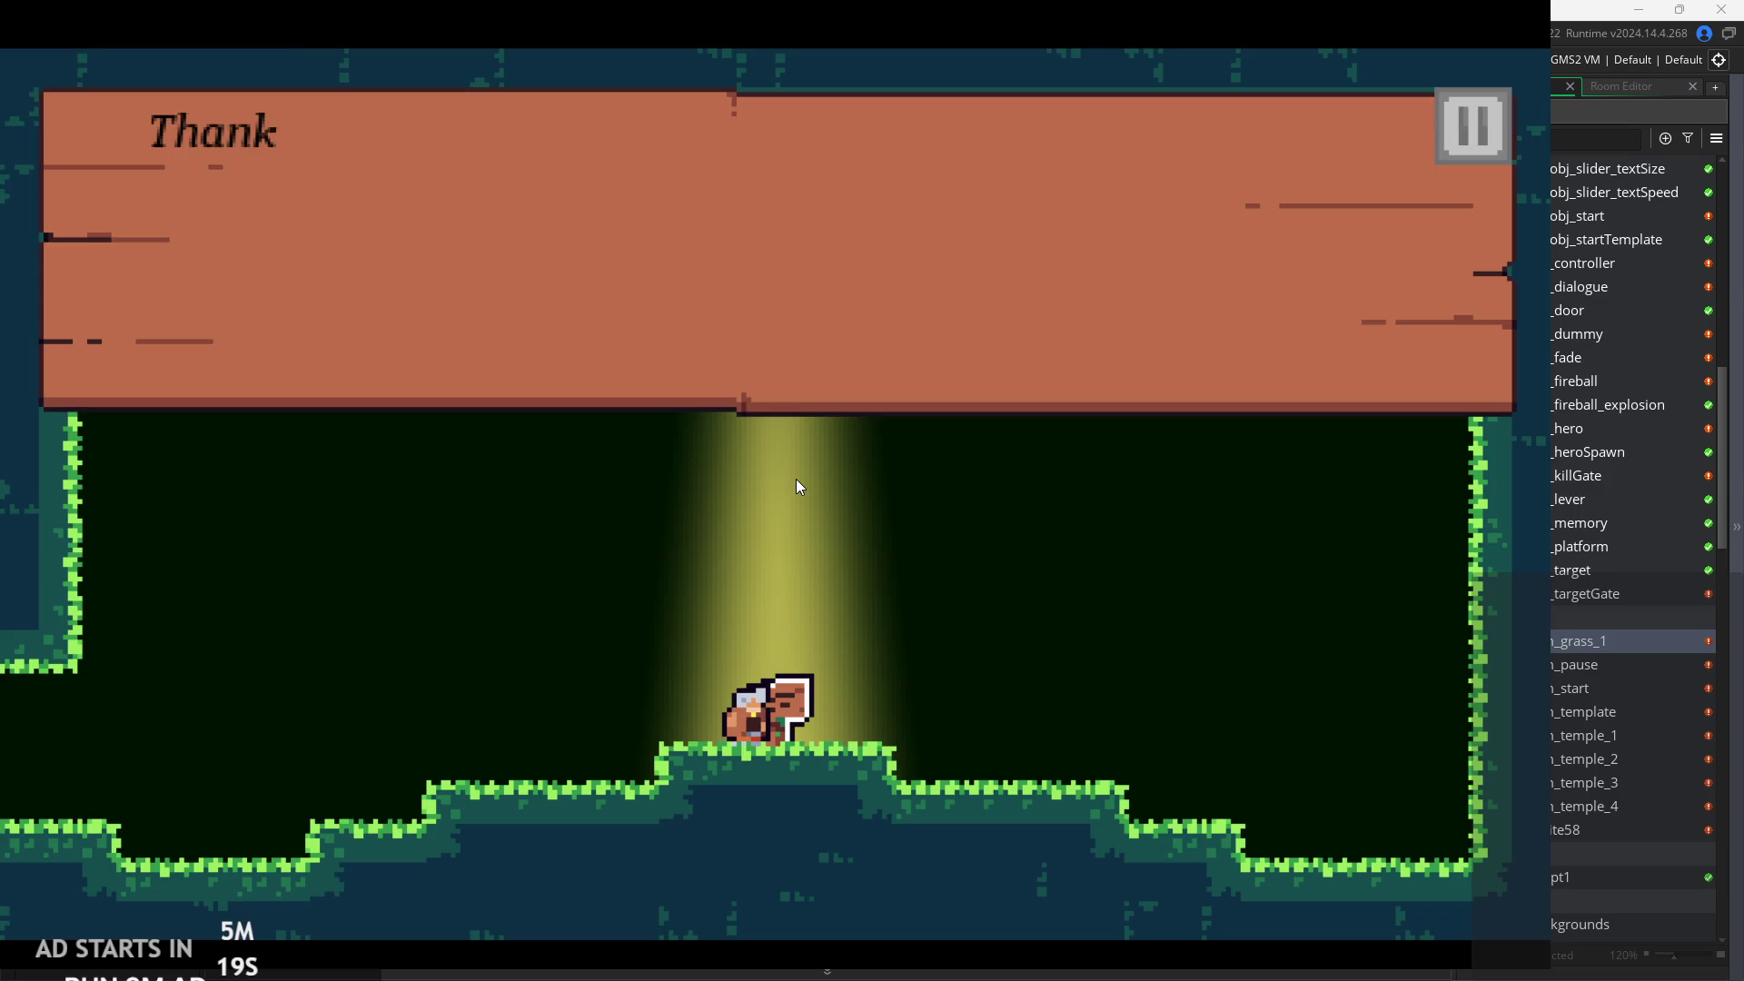
{"action": "key", "text": "Up"}
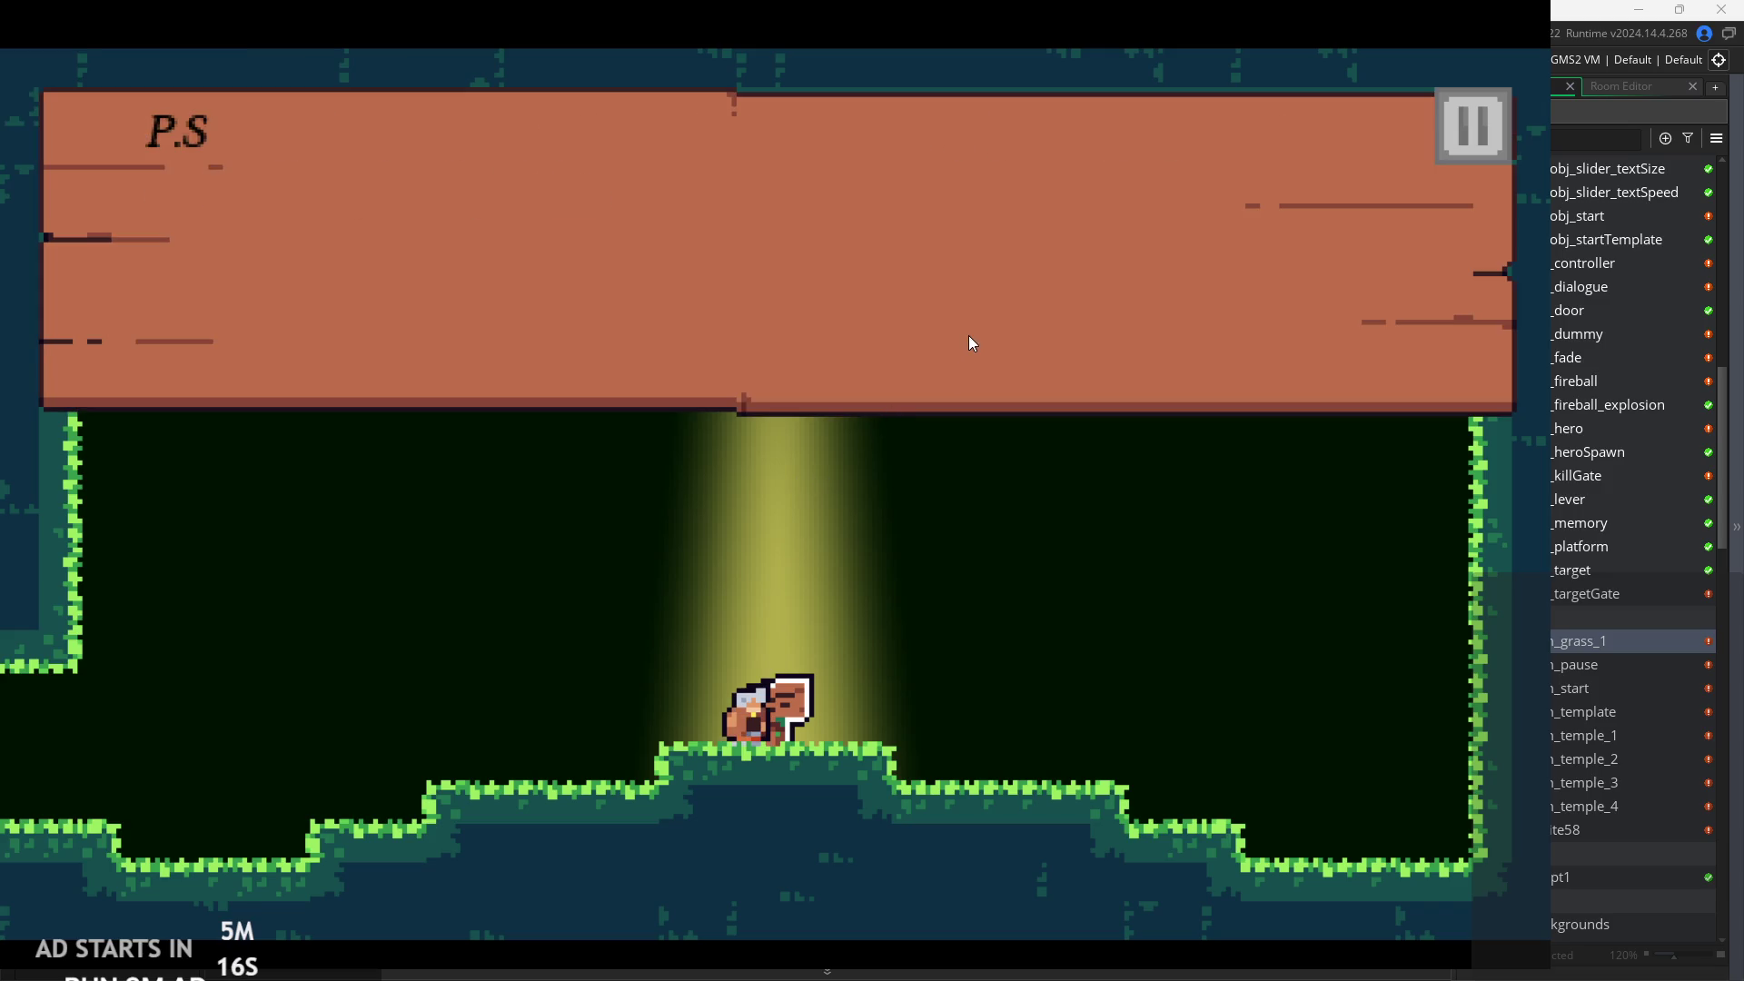
{"action": "key", "text": "Up"}
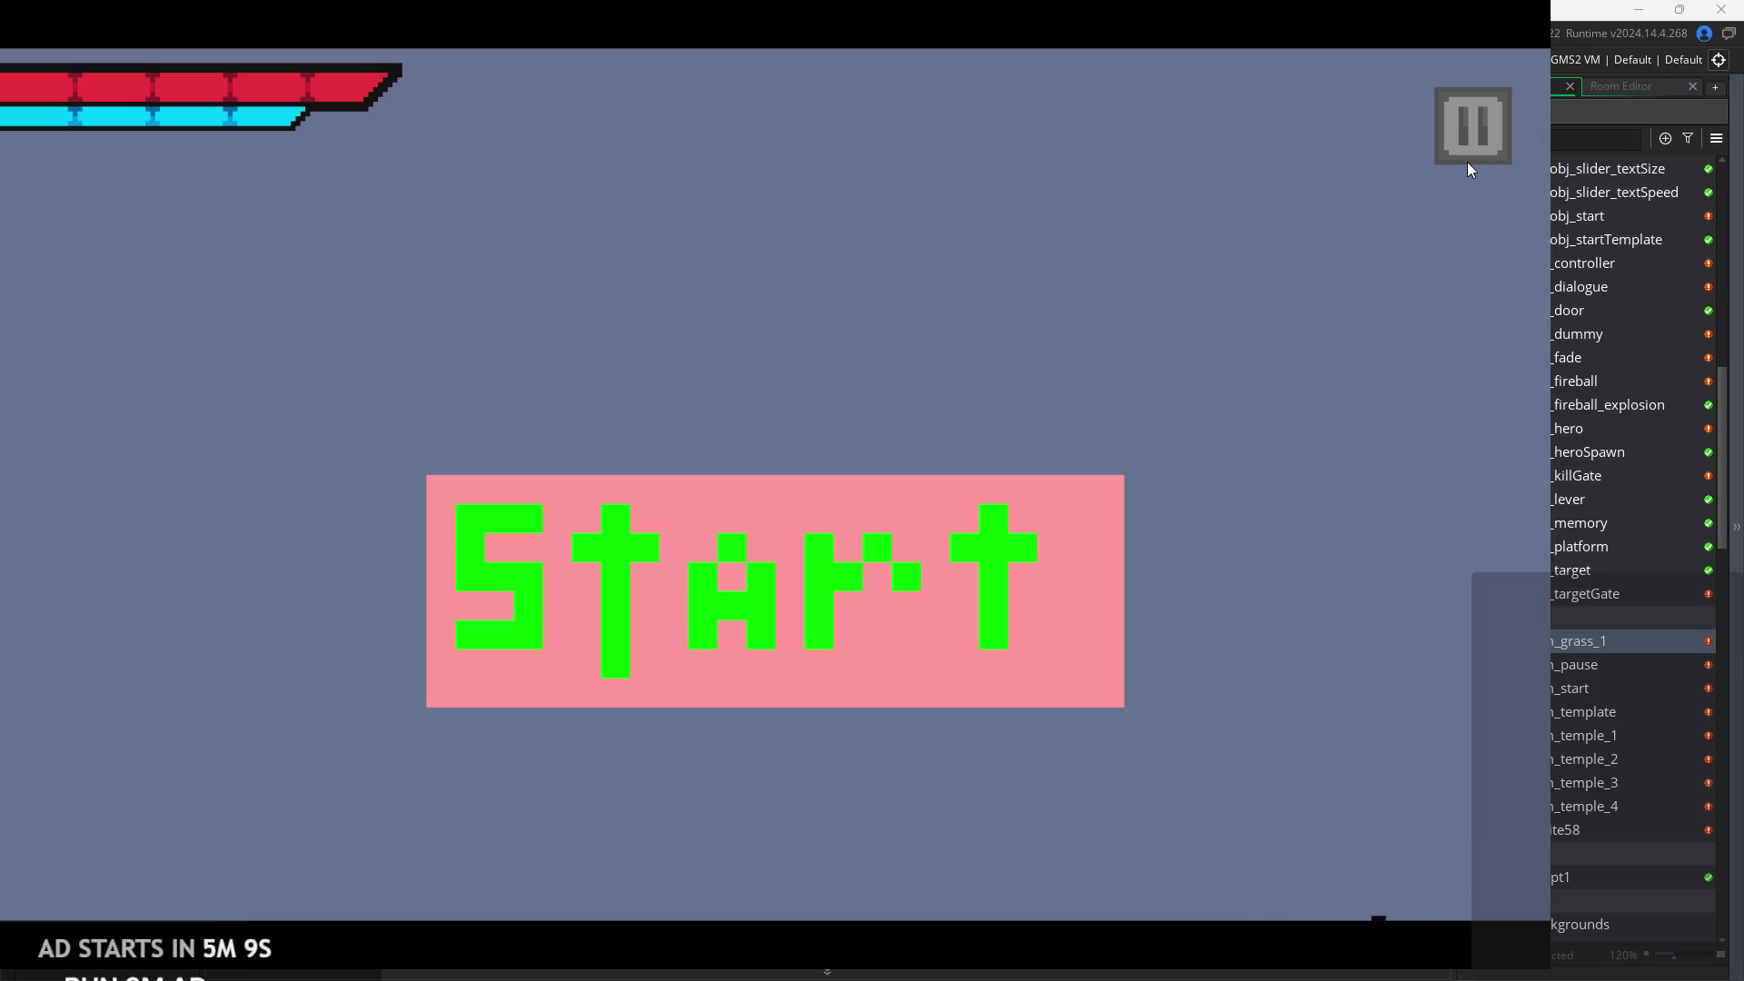
{"action": "left_click", "coordinate": [1473, 107]}
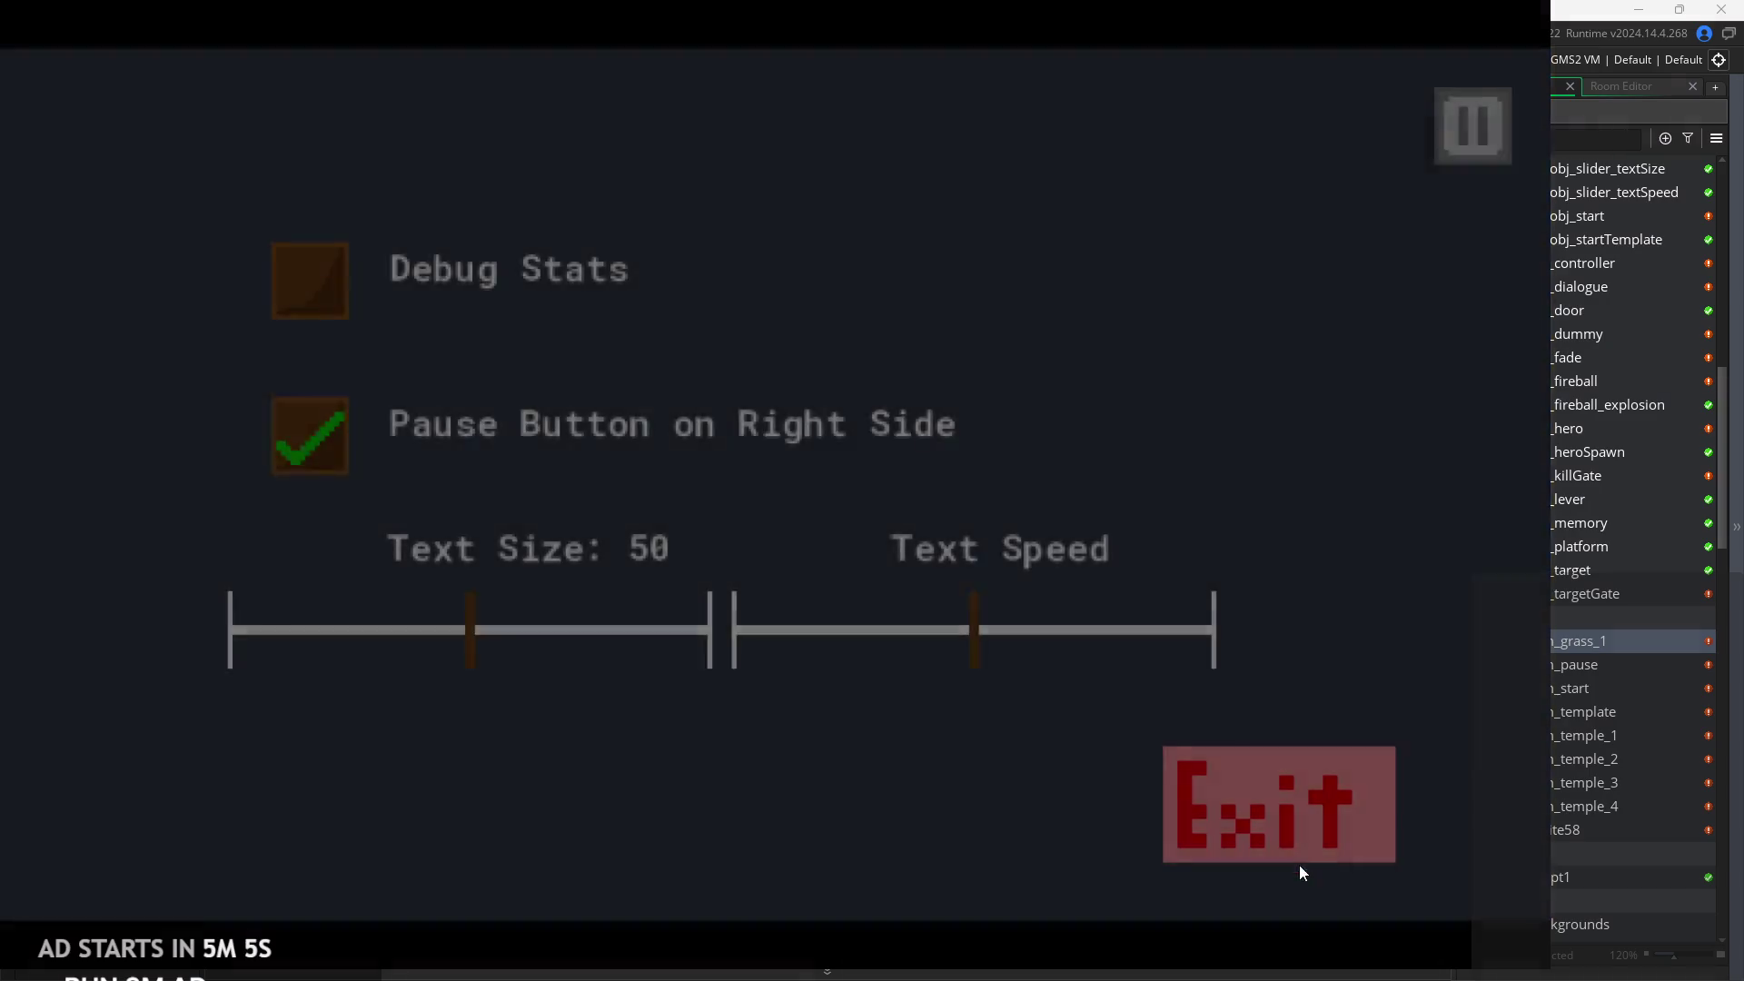
{"action": "left_click", "coordinate": [1299, 859]}
Open rom_start, widen the Inspector, and show the room's 320 by 180 settings.
{"action": "double_click", "coordinate": [1585, 683]}
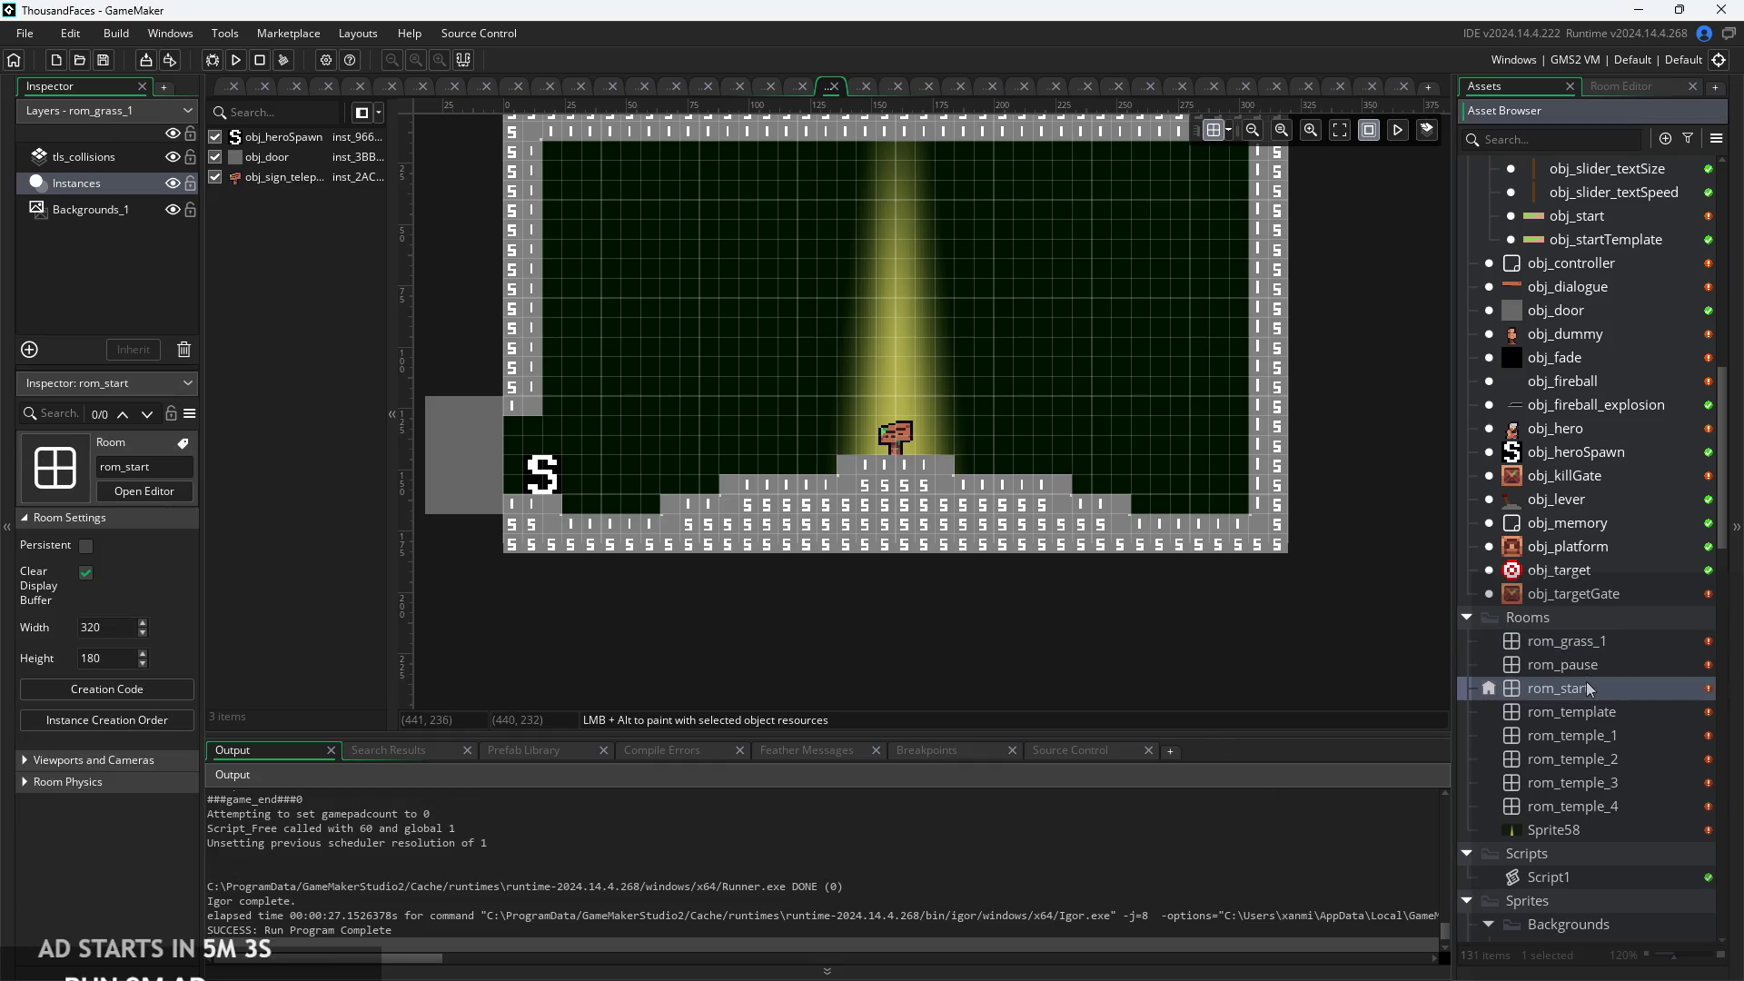
{"action": "left_click", "coordinate": [1018, 484]}
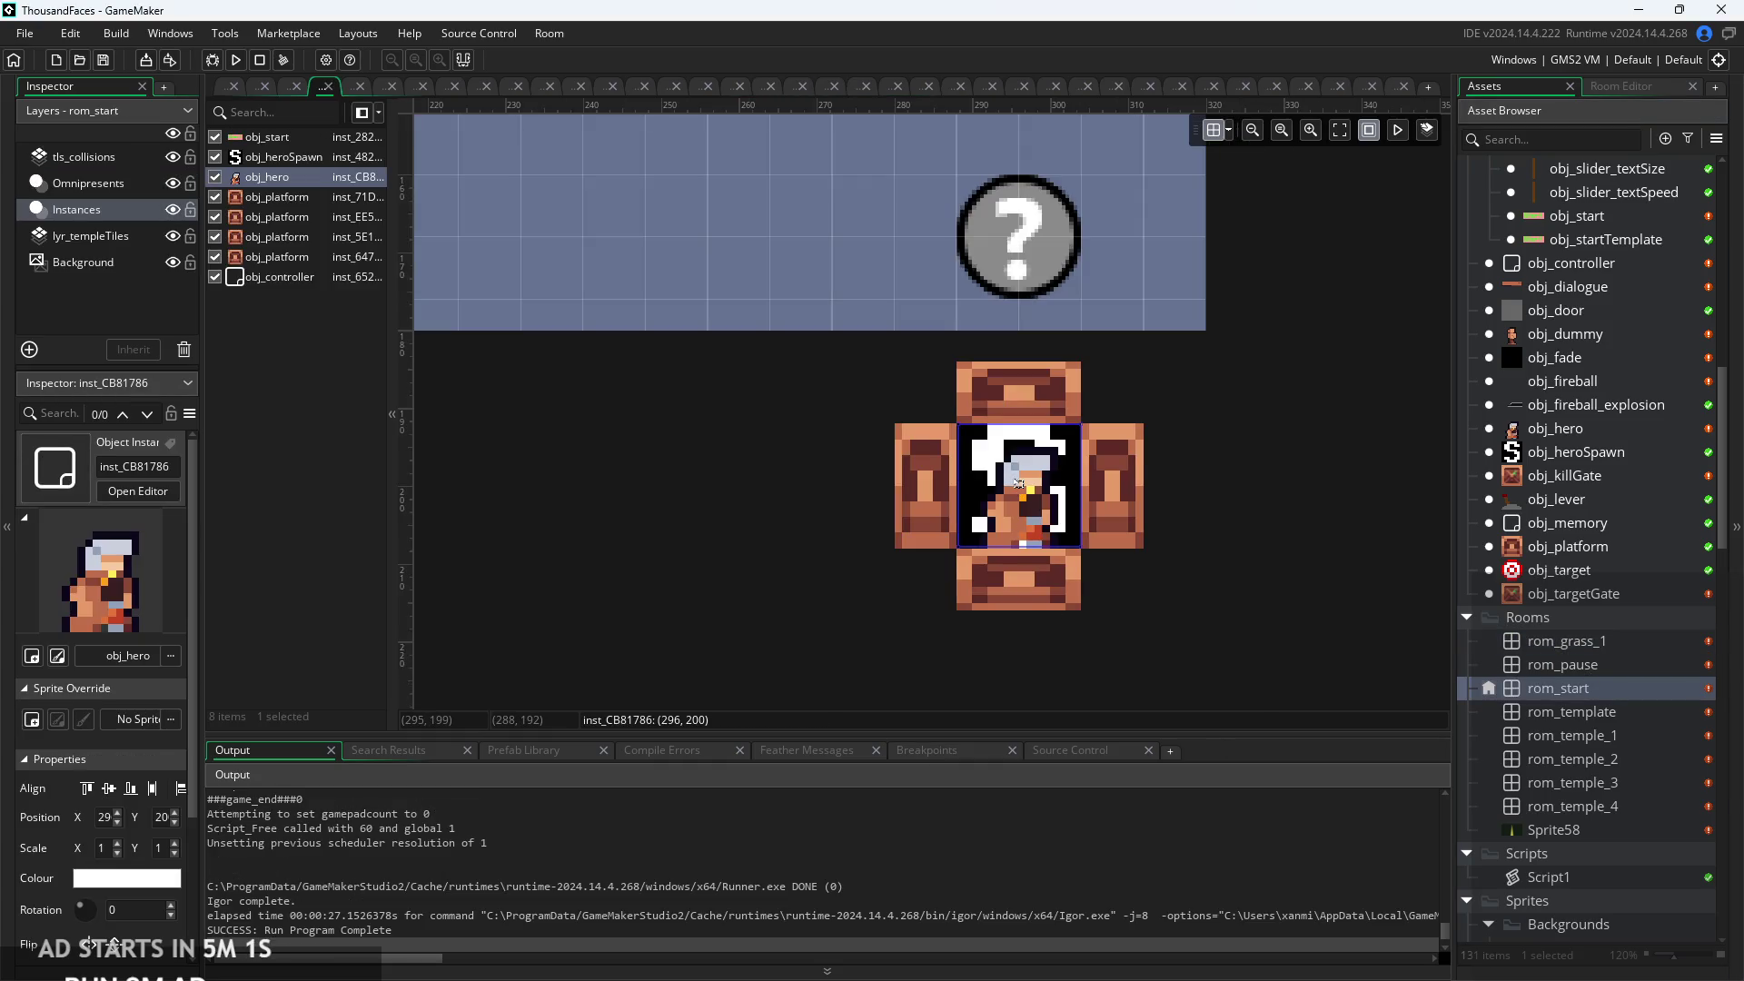
{"action": "left_click_drag", "start_coordinate": [189, 813], "coordinate": [273, 822]}
{"action": "left_click", "coordinate": [789, 543]}
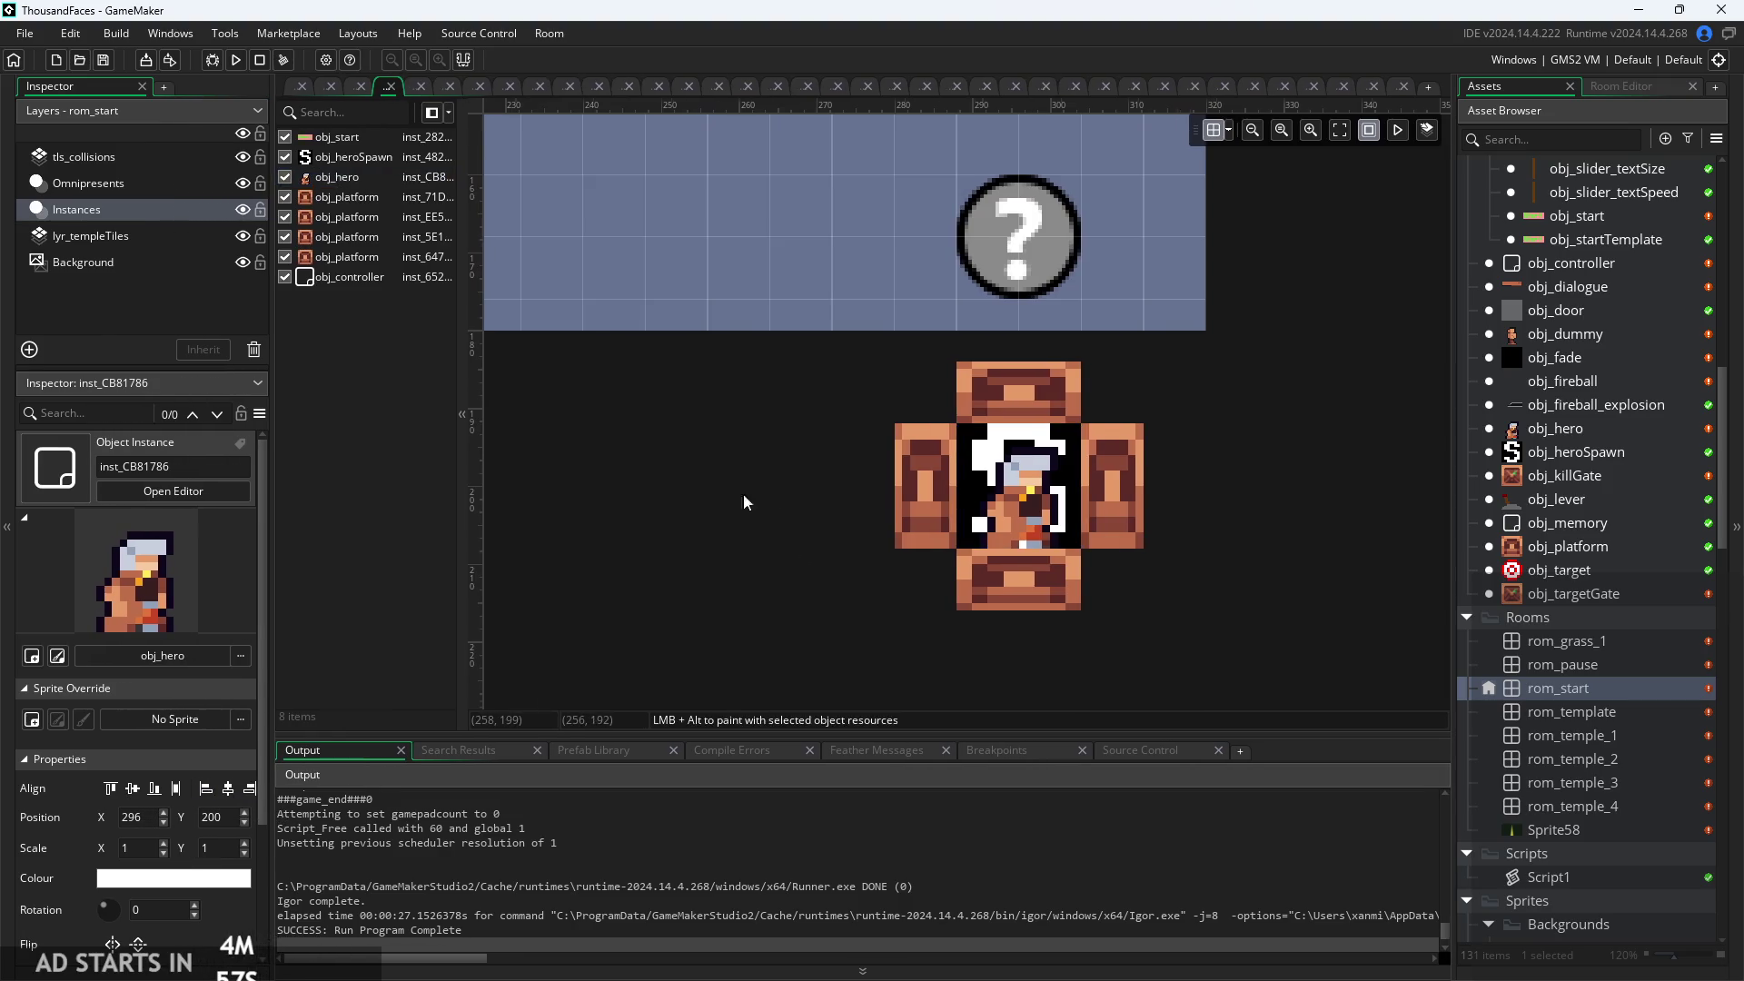
{"action": "scroll", "coordinate": [743, 494], "scroll_direction": "down", "scroll_amount": 4}
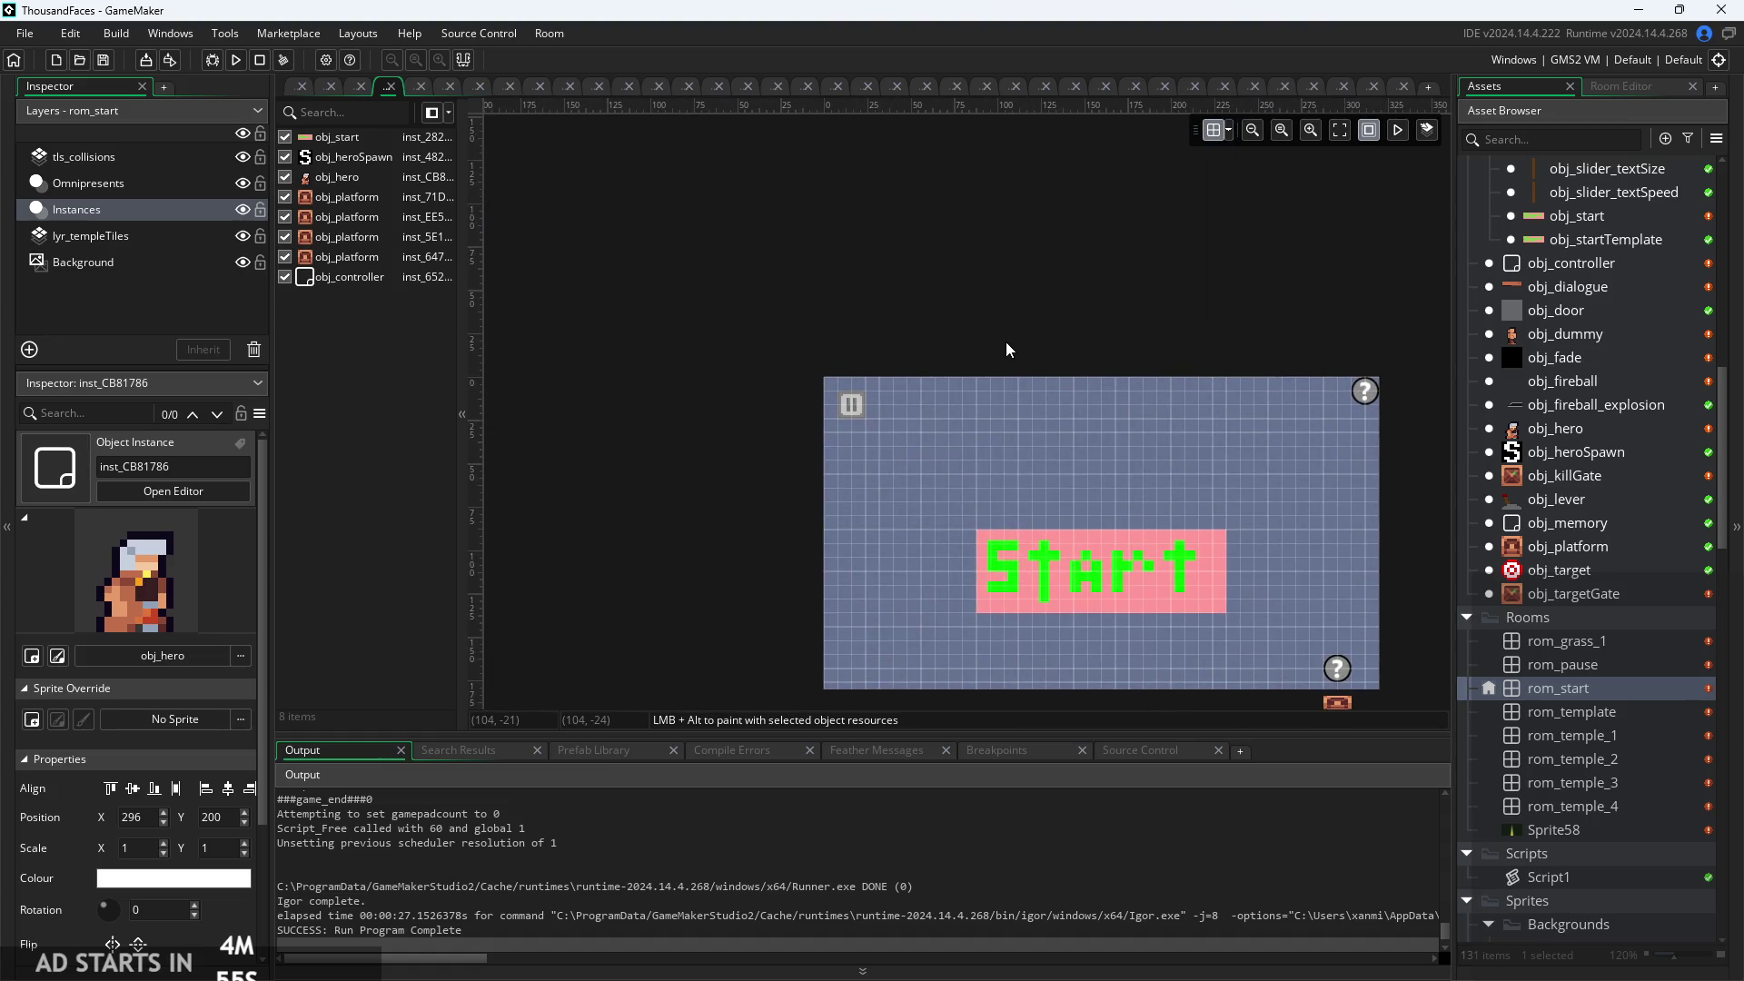
{"action": "scroll", "coordinate": [72, 781], "scroll_direction": "down", "scroll_amount": 2}
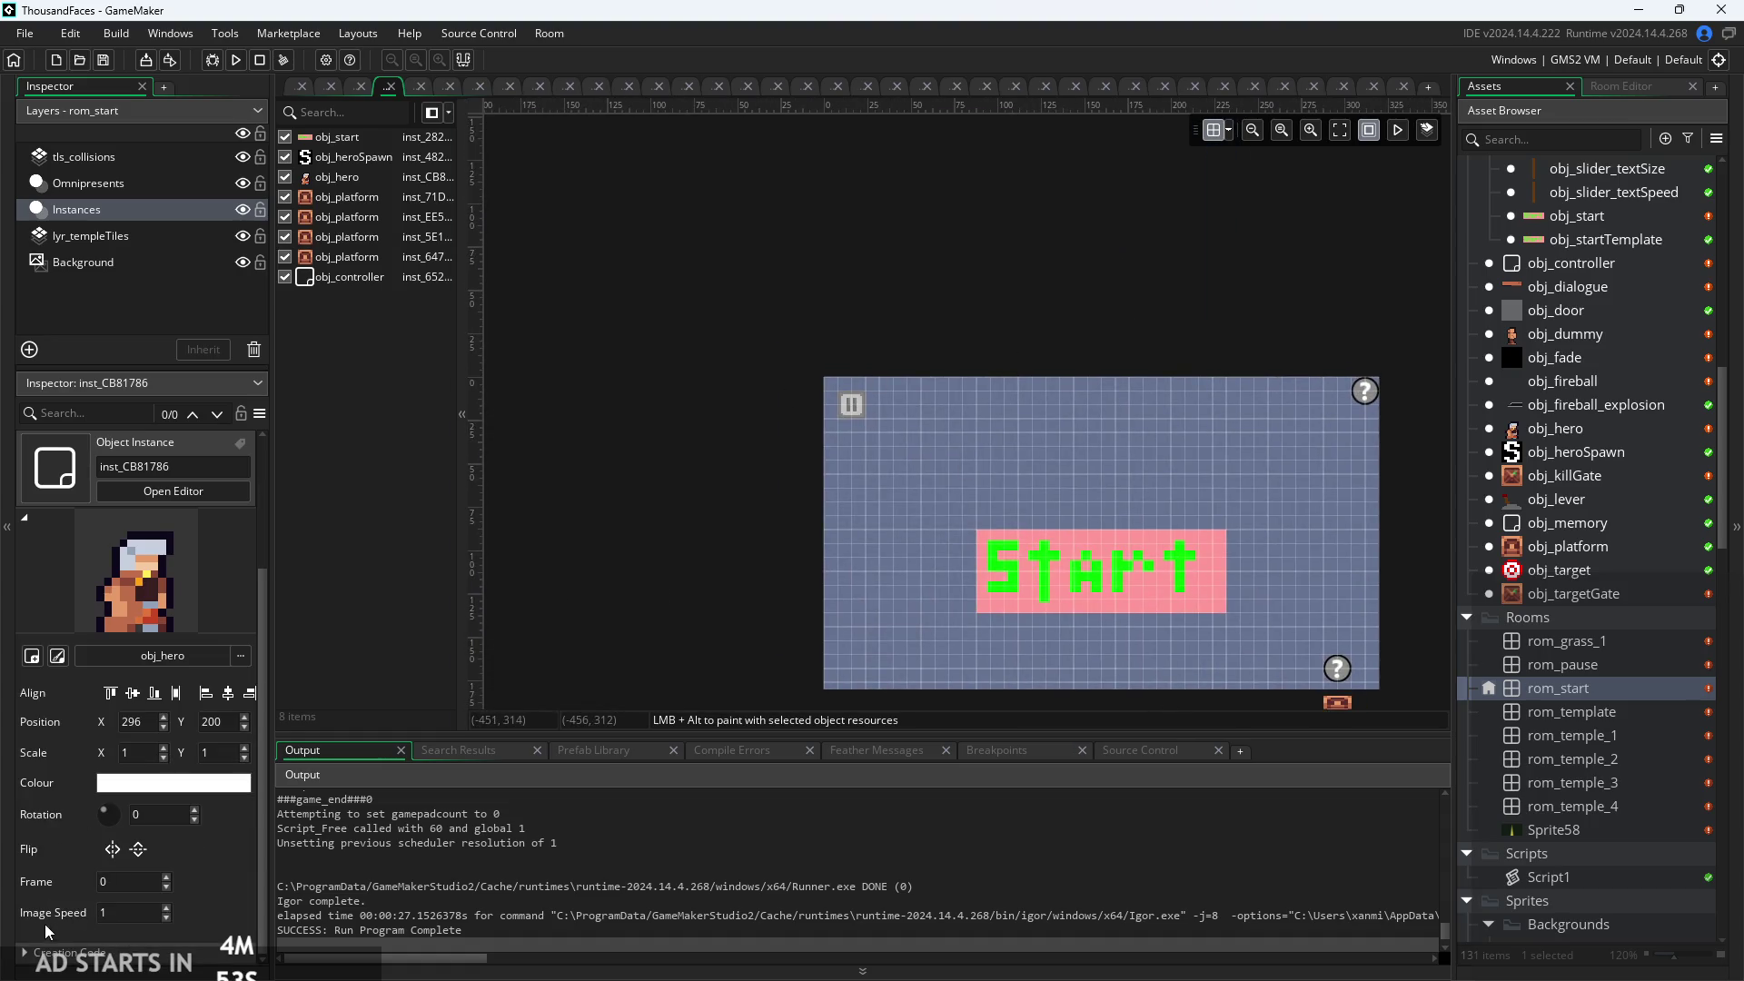
{"action": "left_click", "coordinate": [27, 953]}
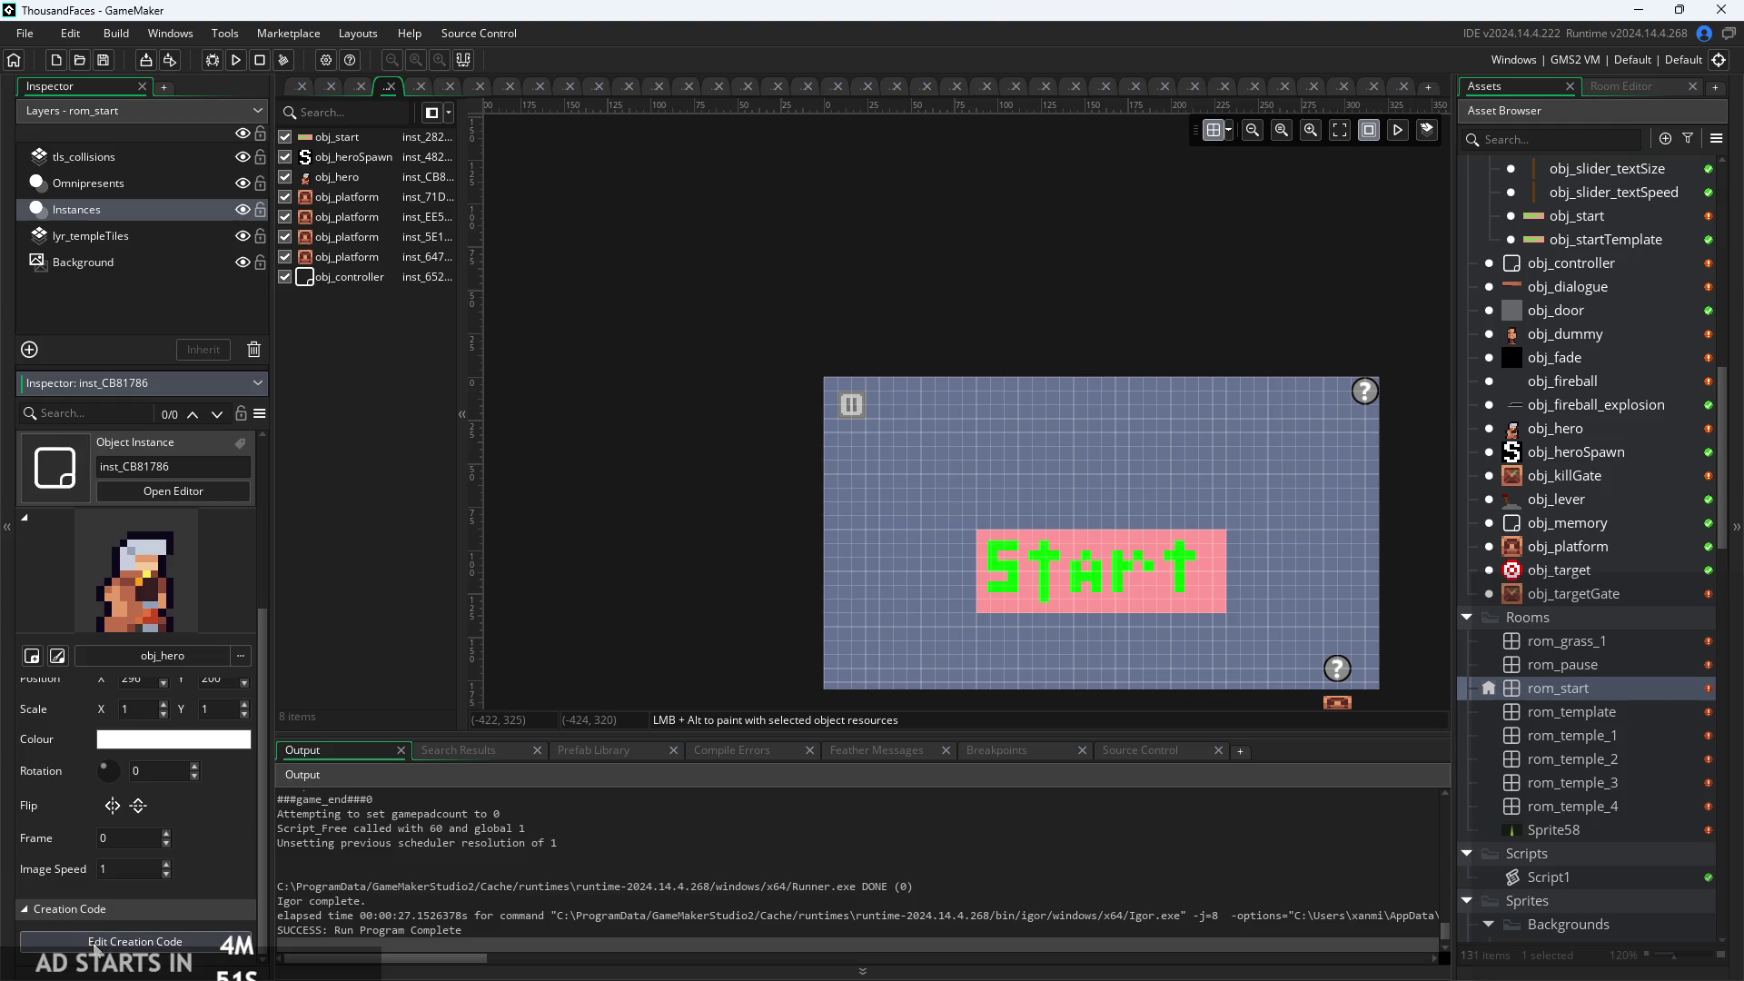
{"action": "left_click", "coordinate": [707, 490]}
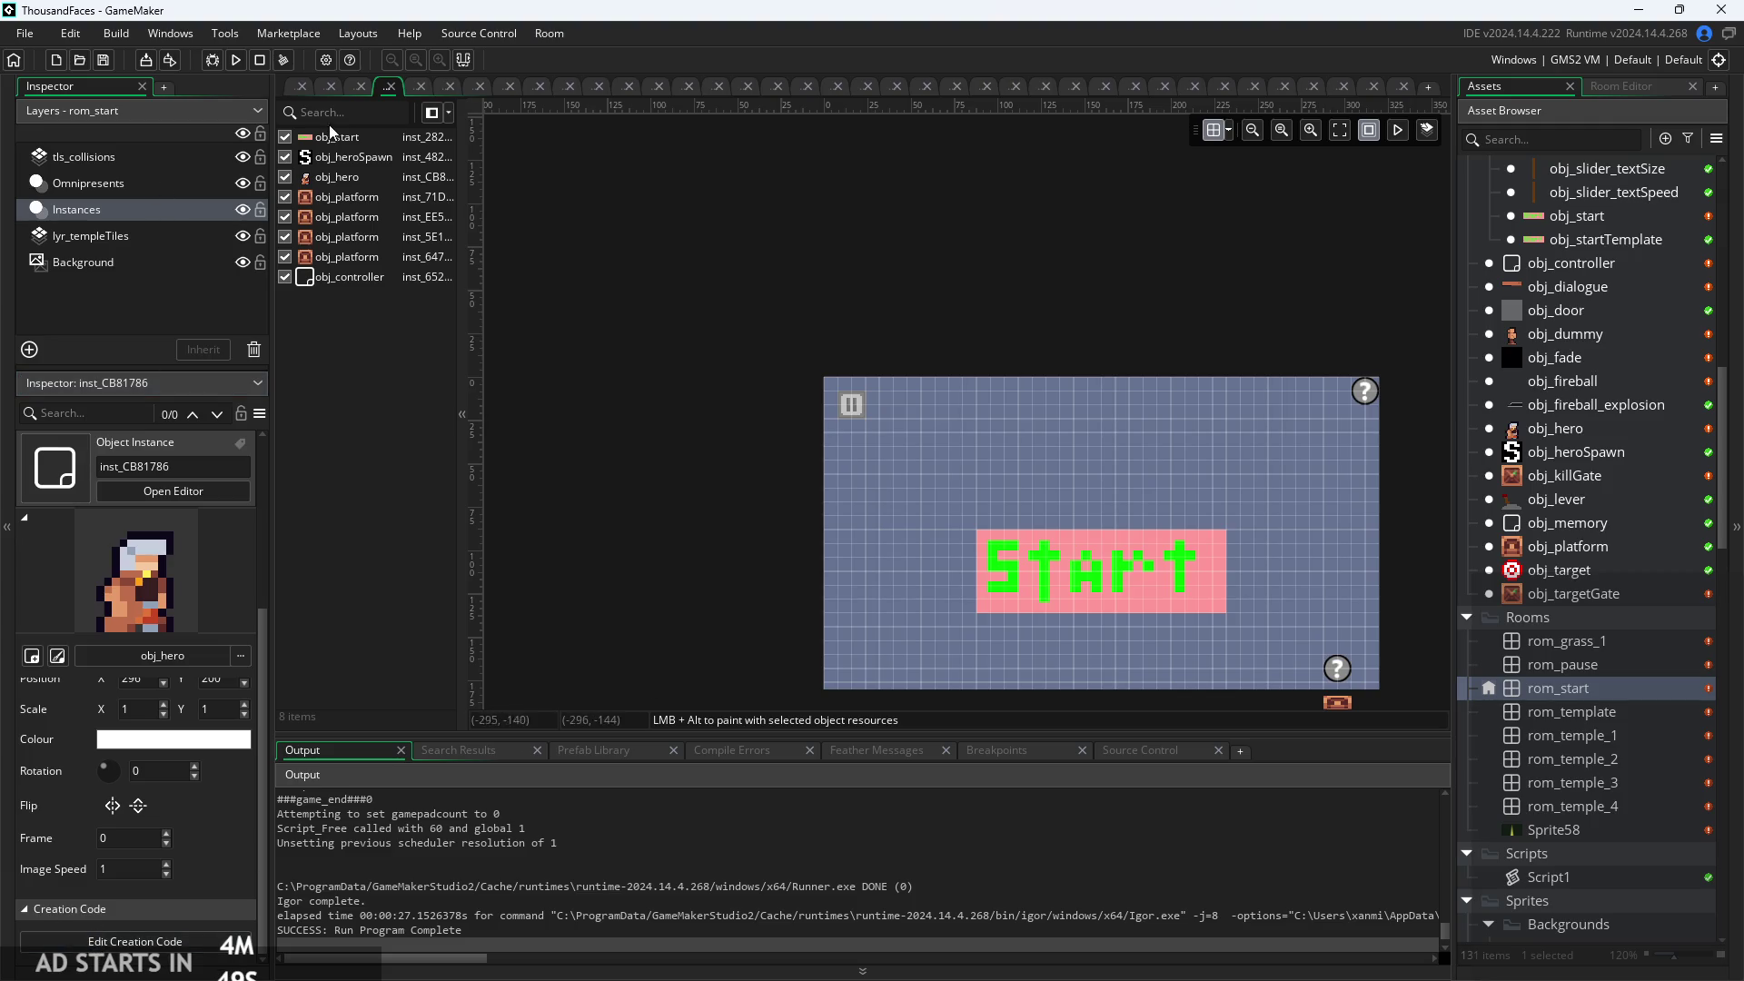
{"action": "left_click", "coordinate": [379, 96]}
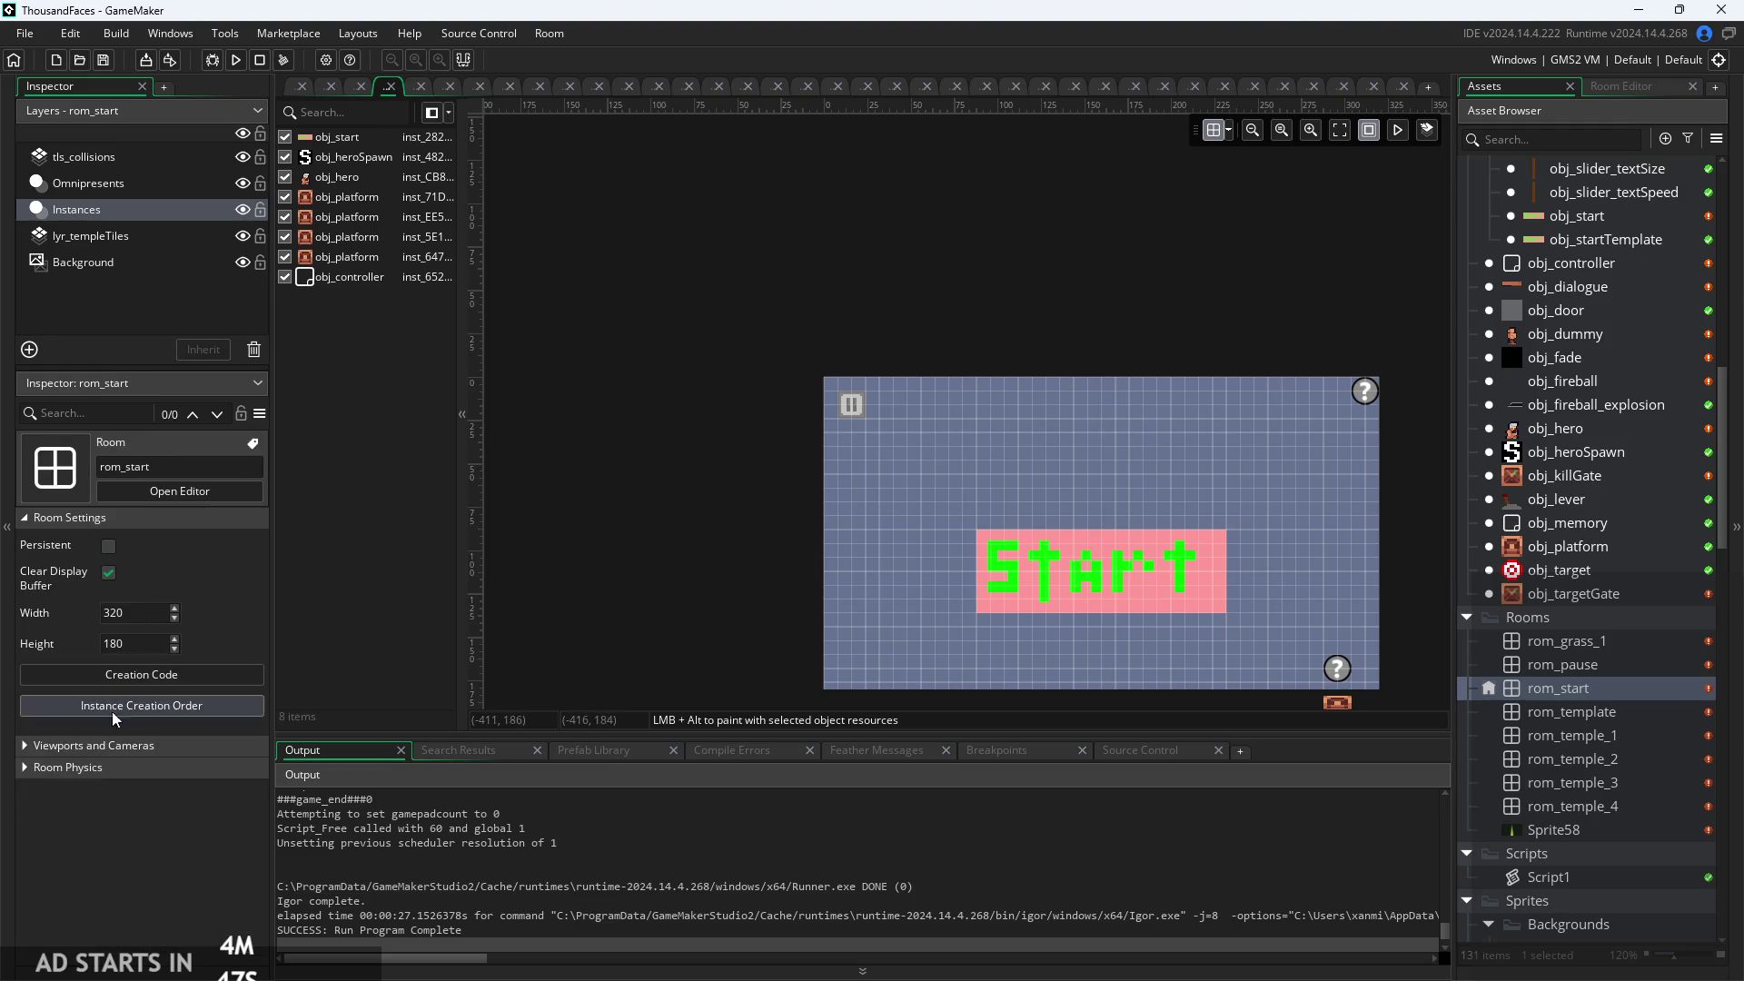
Write rom_start creation code obj_hero.x=292; and obj_hero.y=200; on two lines.
{"action": "left_click", "coordinate": [123, 678]}
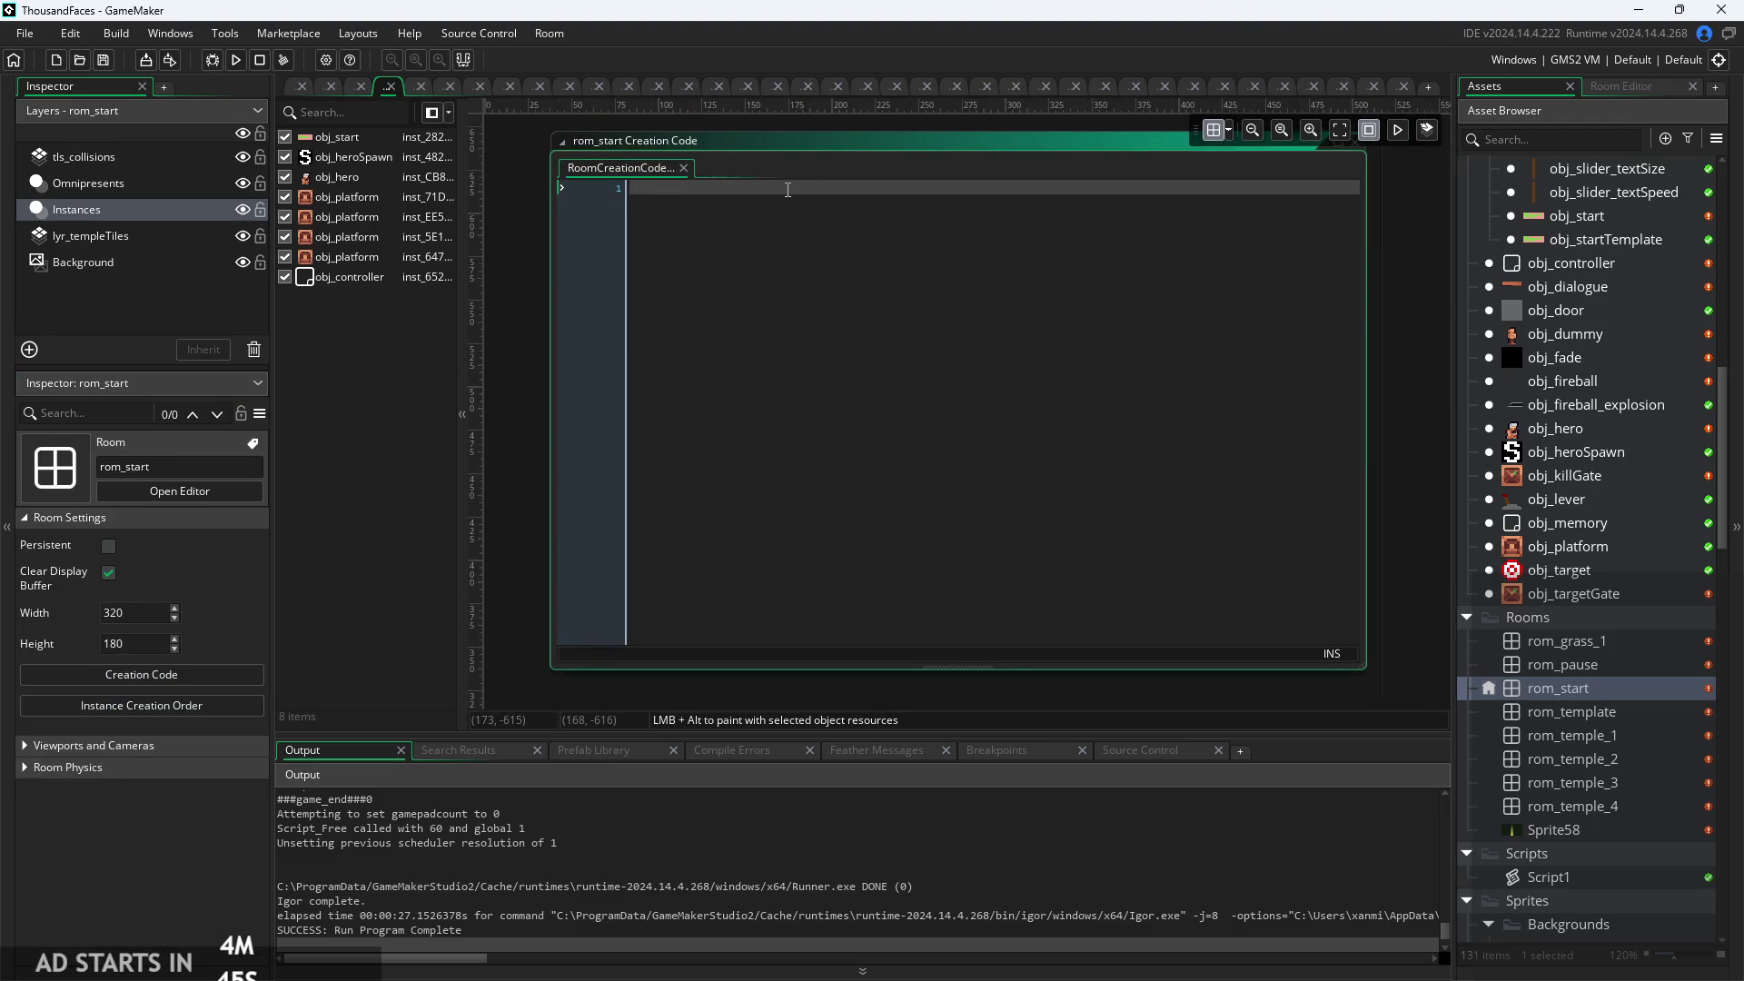
{"action": "type", "text": "her"}
{"action": "key", "text": "BackSpace"}
{"action": "key", "text": "BackSpace"}
{"action": "key", "text": "BackSpace"}
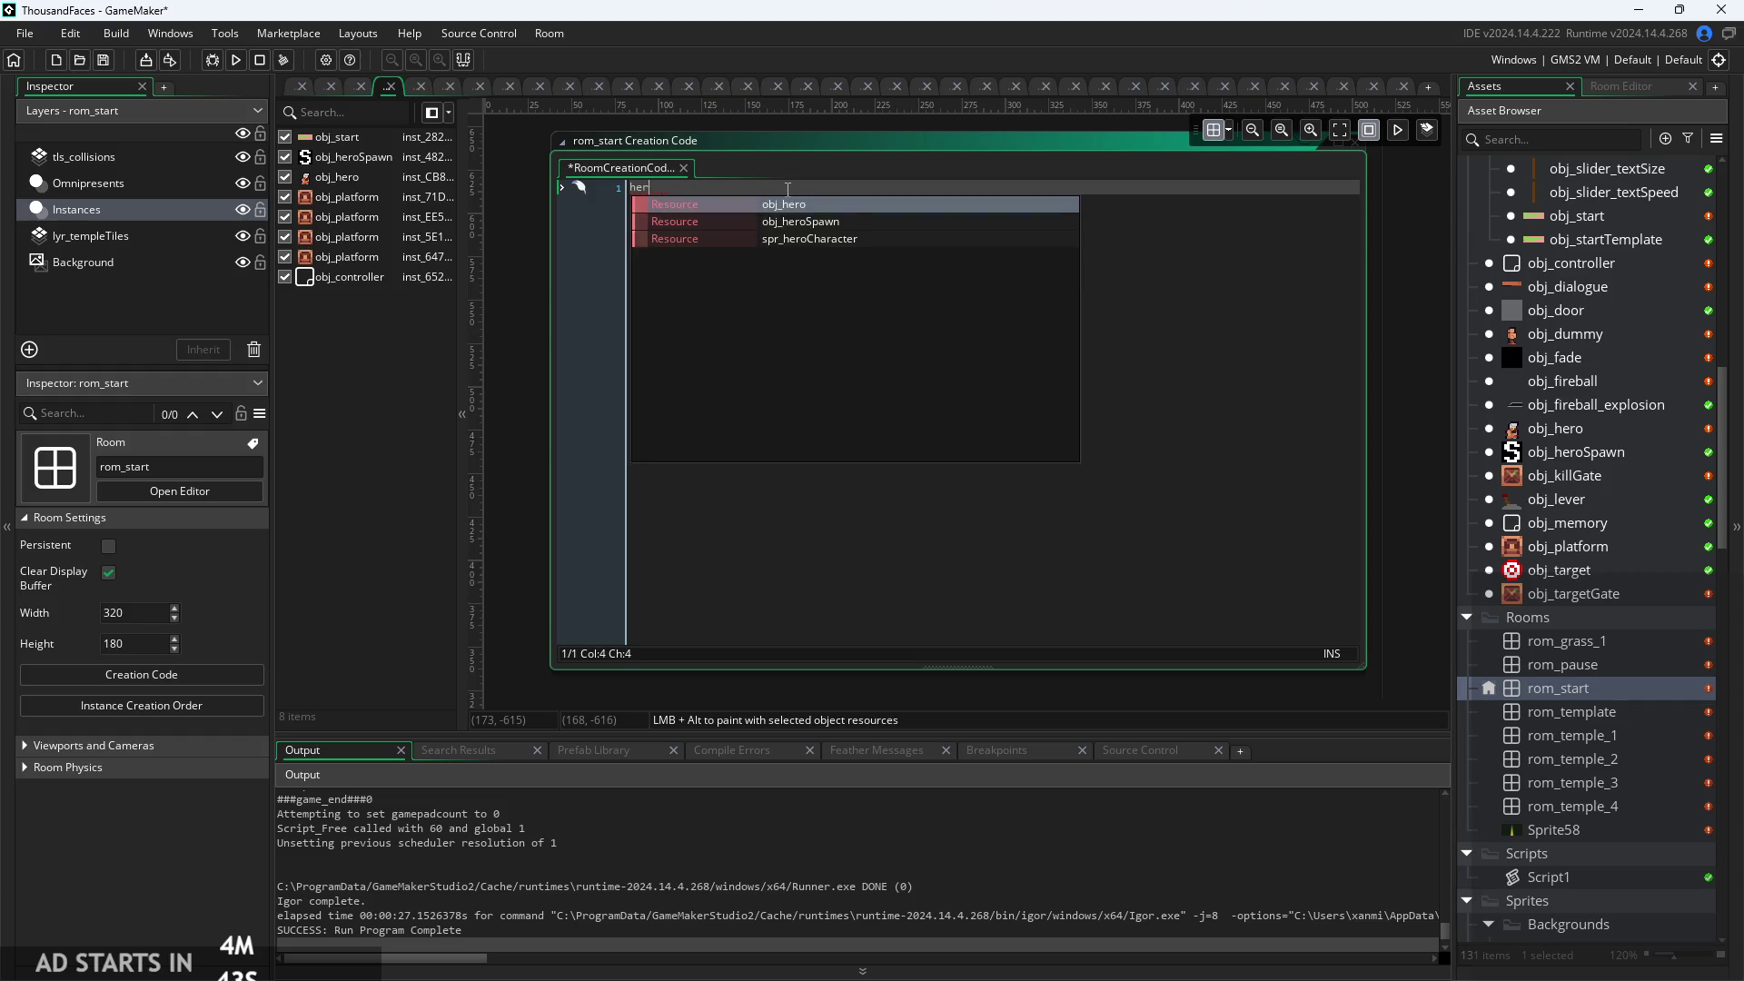
{"action": "type", "text": "obj"}
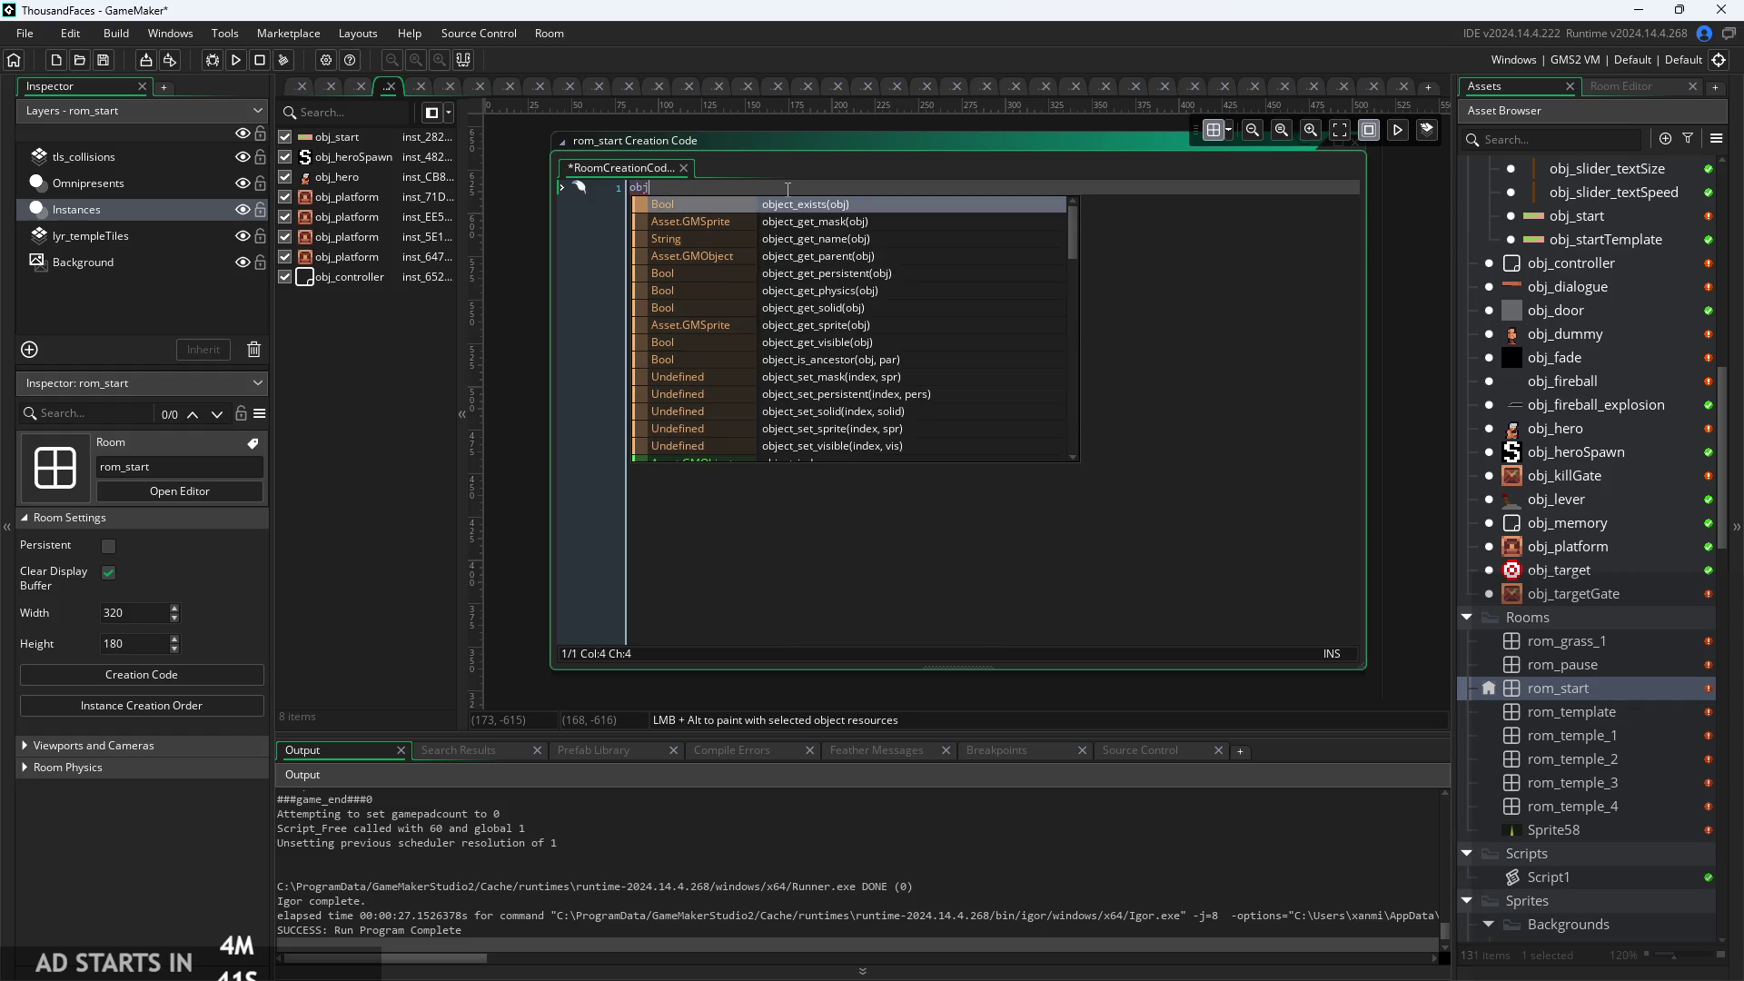
{"action": "type", "text": "_hero.x"}
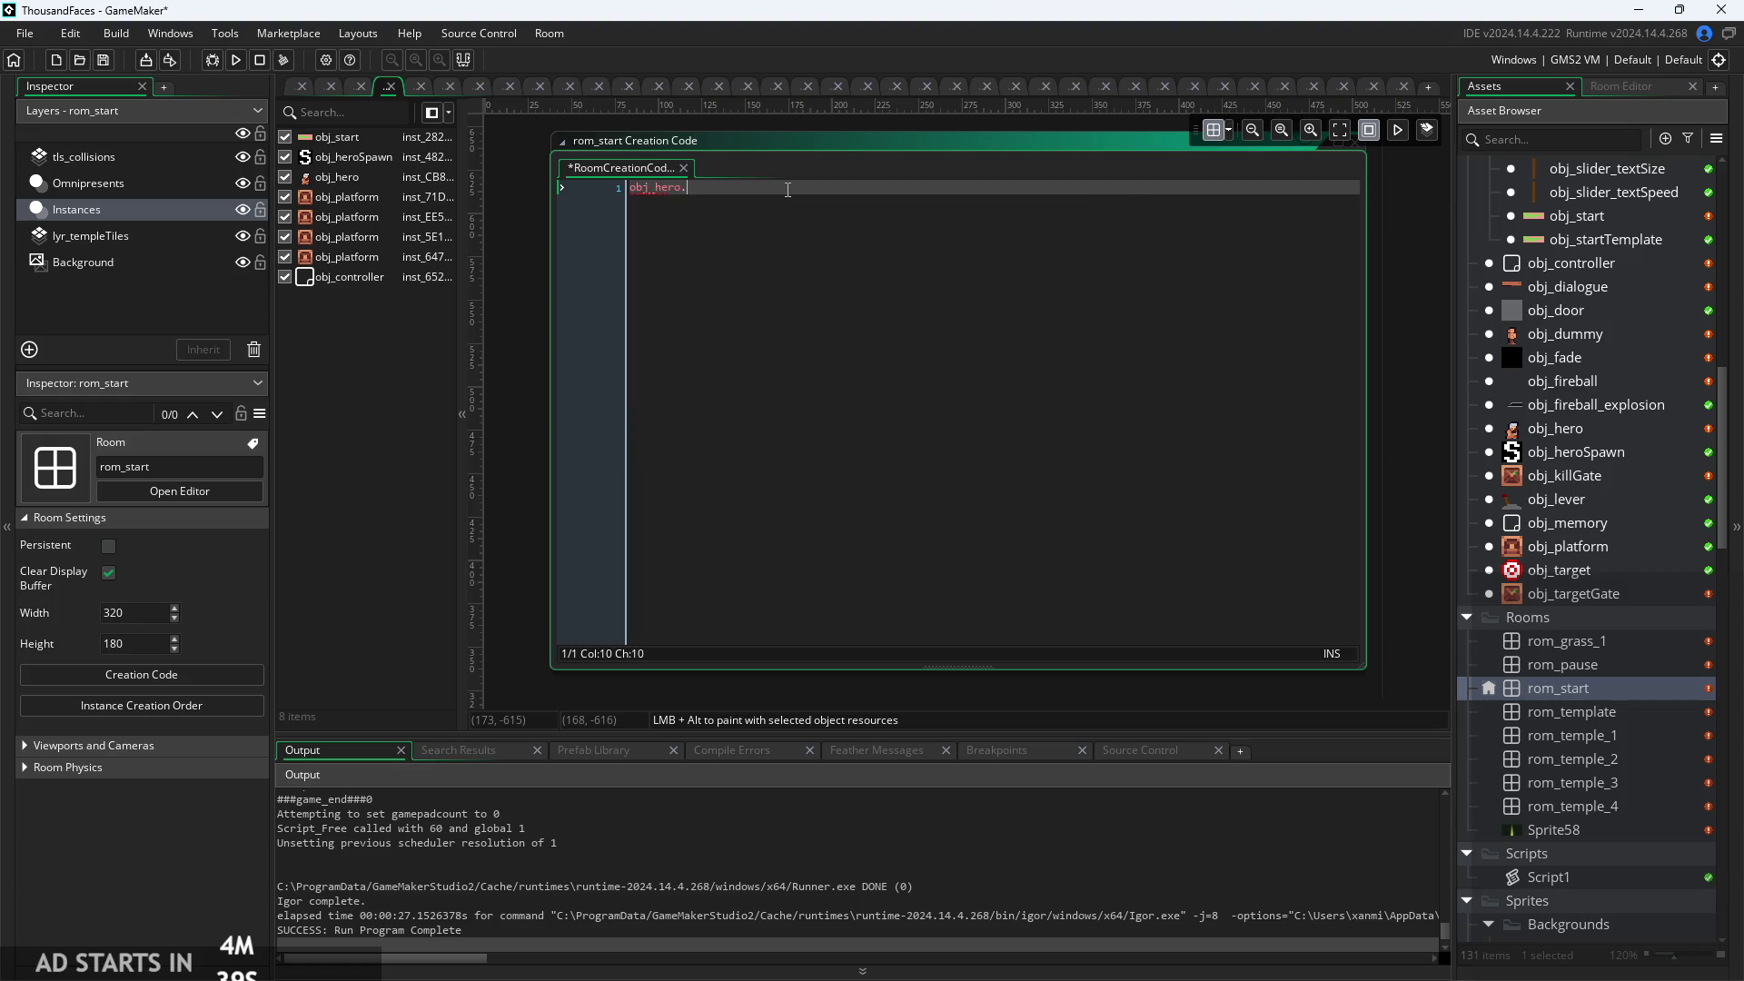
{"action": "type", "text": "=292;"}
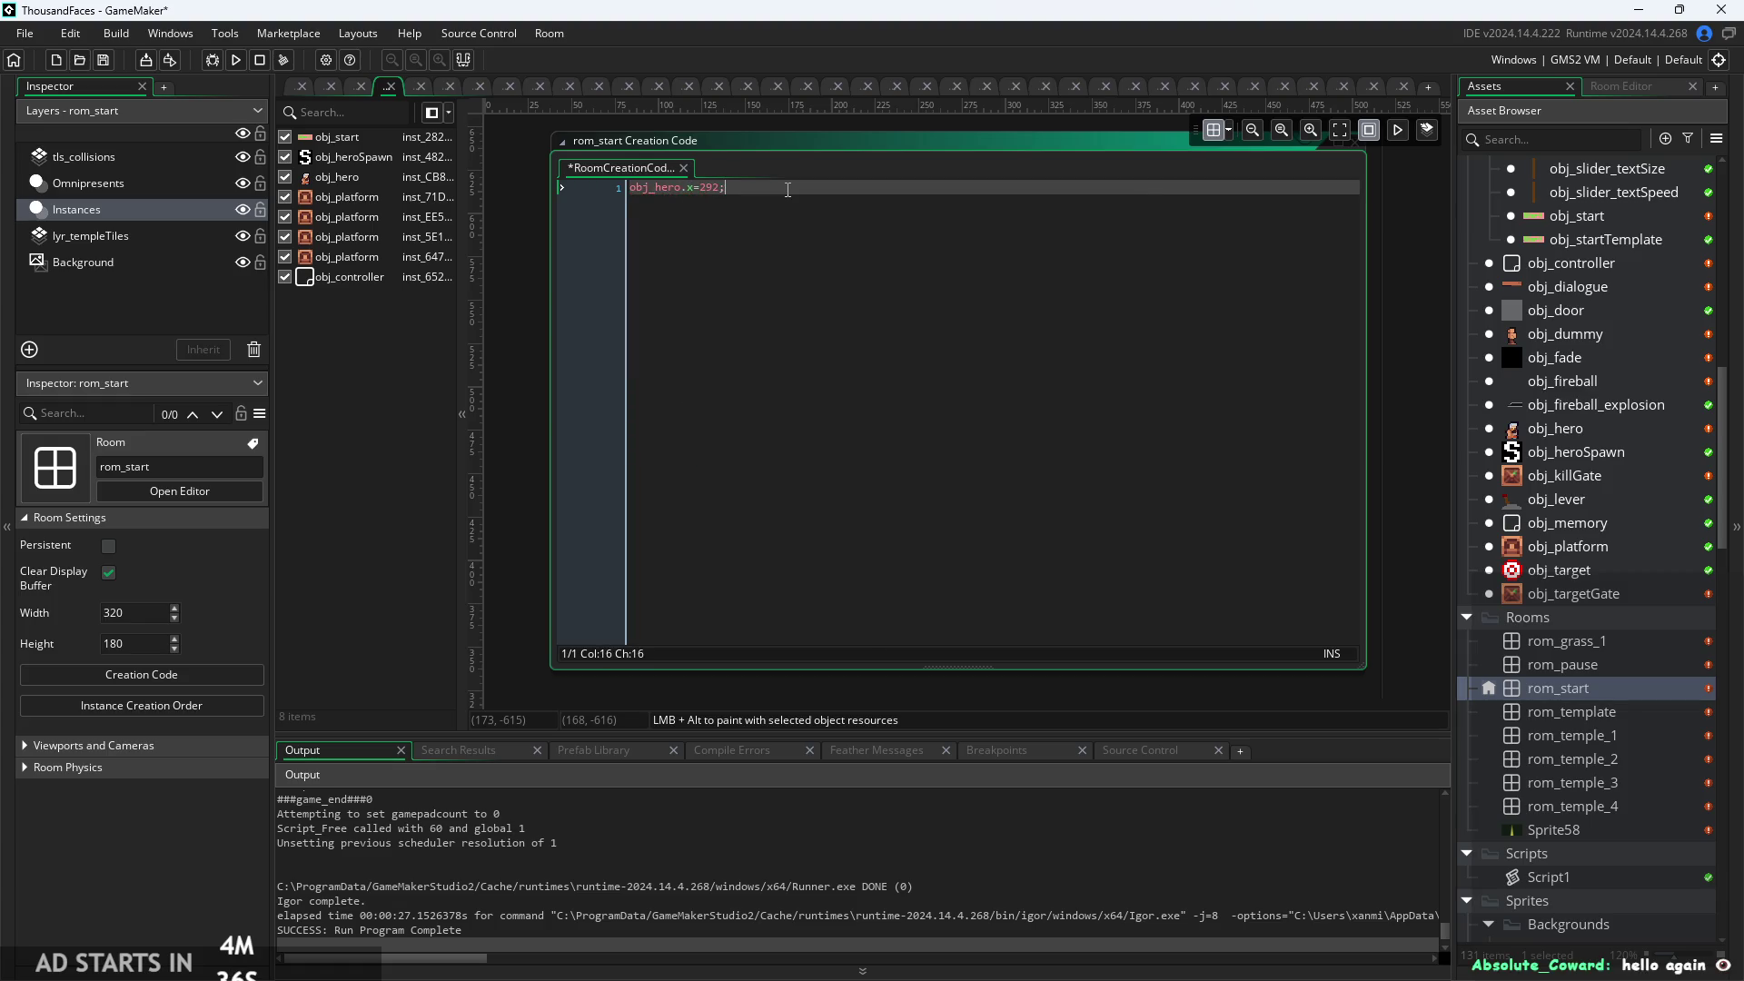
{"action": "key", "text": "Return"}
{"action": "type", "text": "bj_hero.y"}
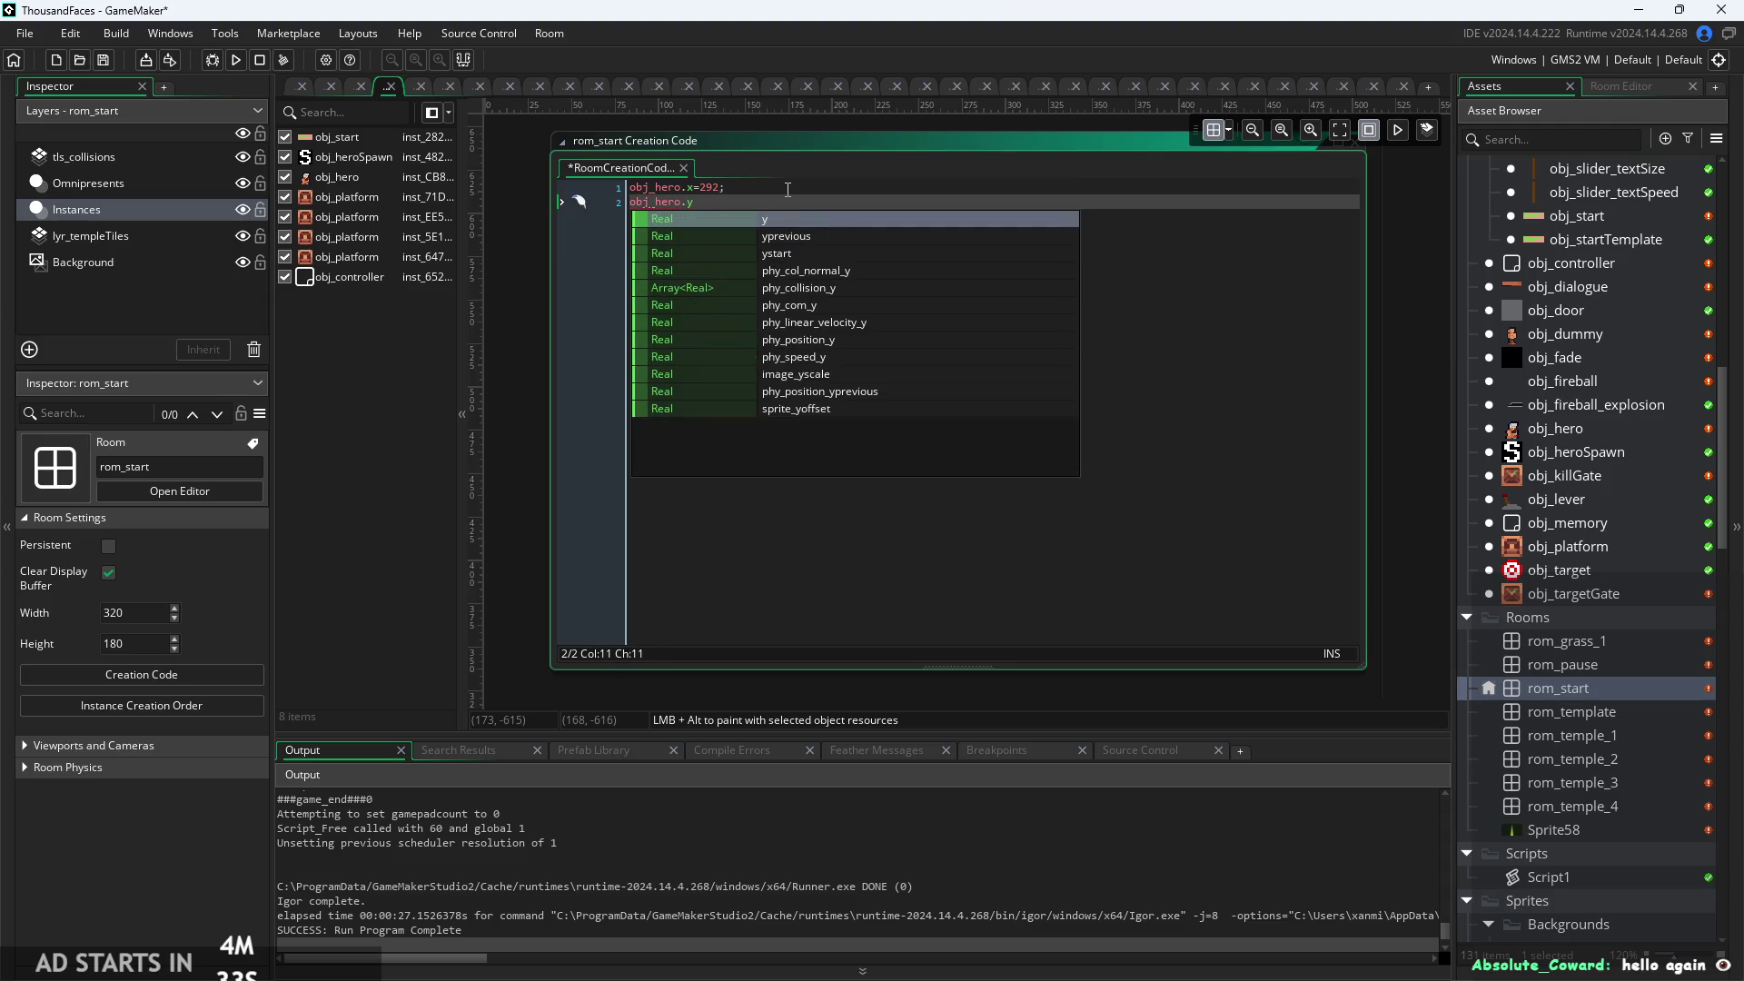
{"action": "type", "text": "=200;"}
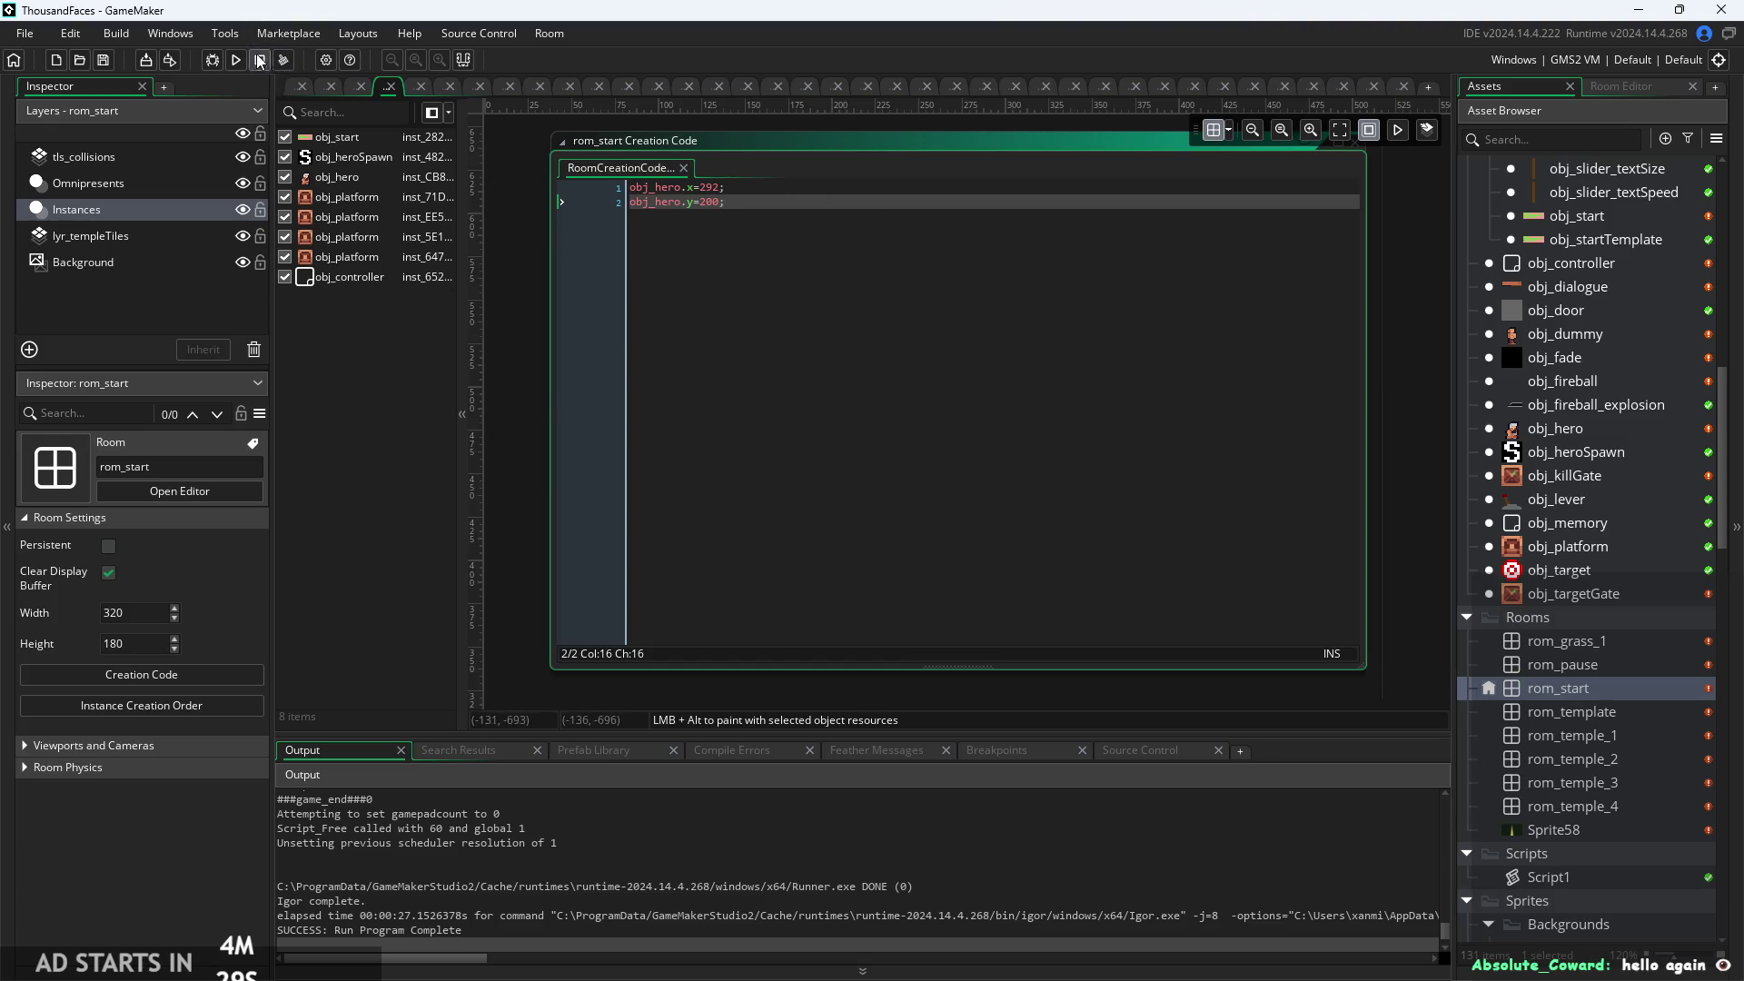
{"action": "left_click", "coordinate": [565, 401]}
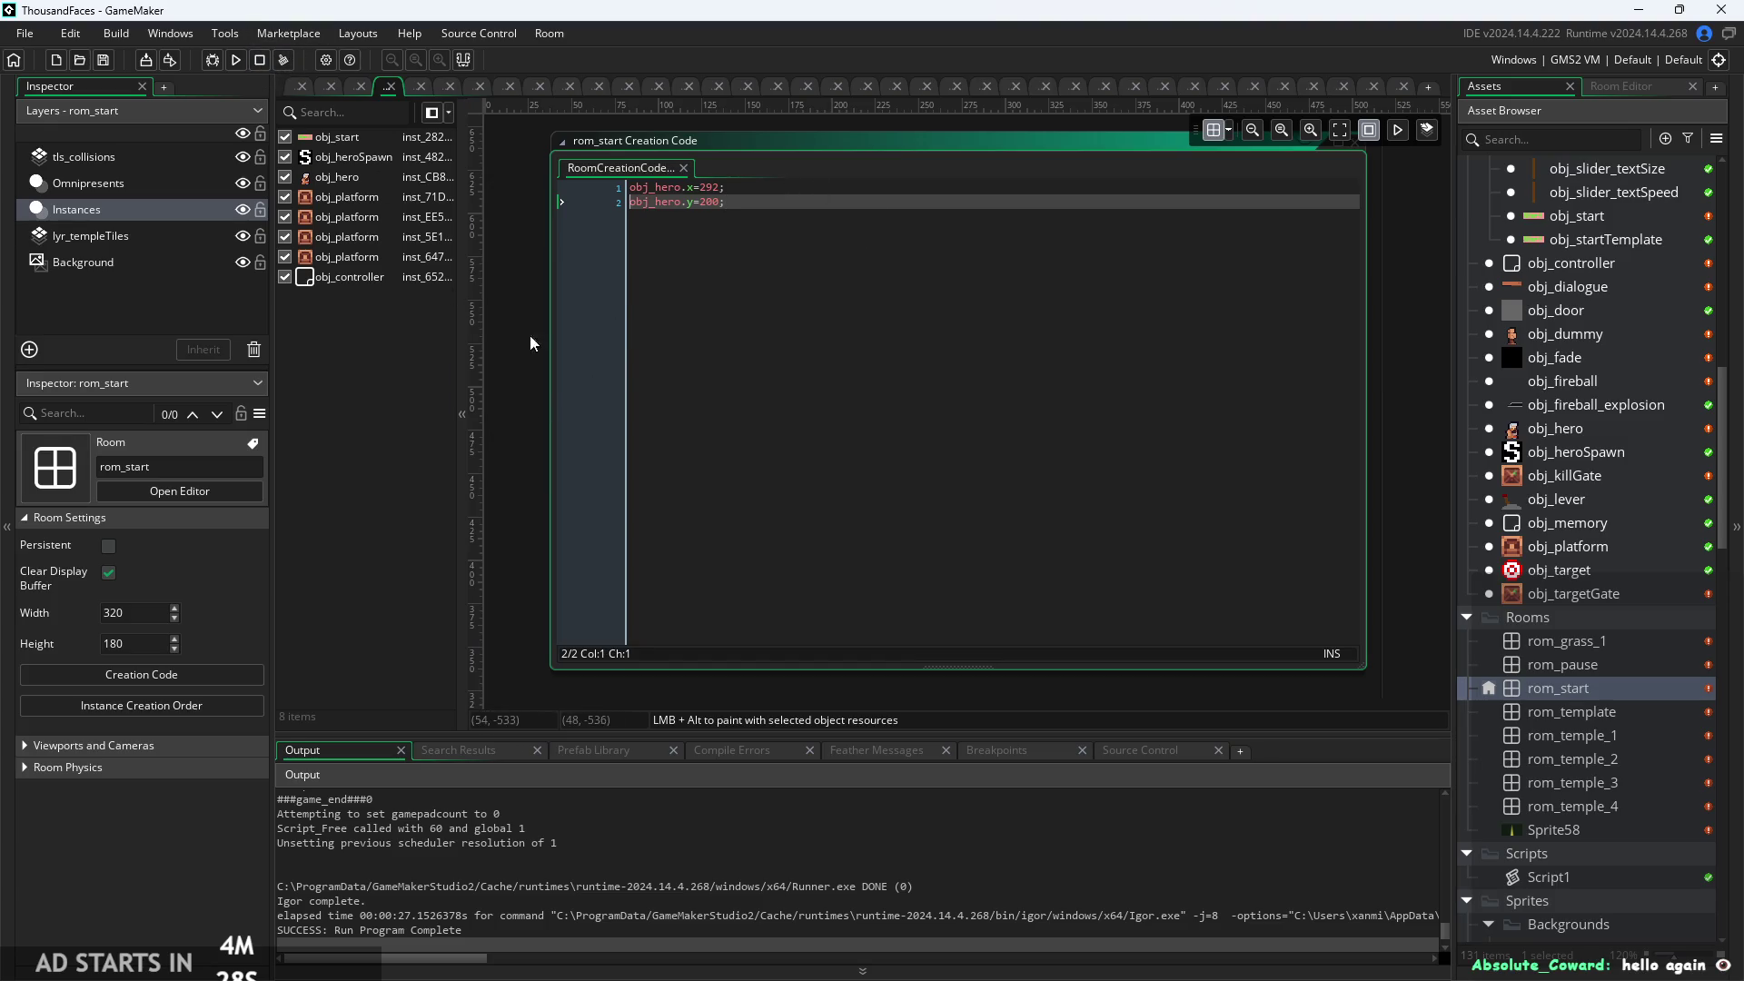
Run the game, play to the closing thank-you dialogue, then quit from the pause menu.
{"action": "left_click", "coordinate": [236, 61]}
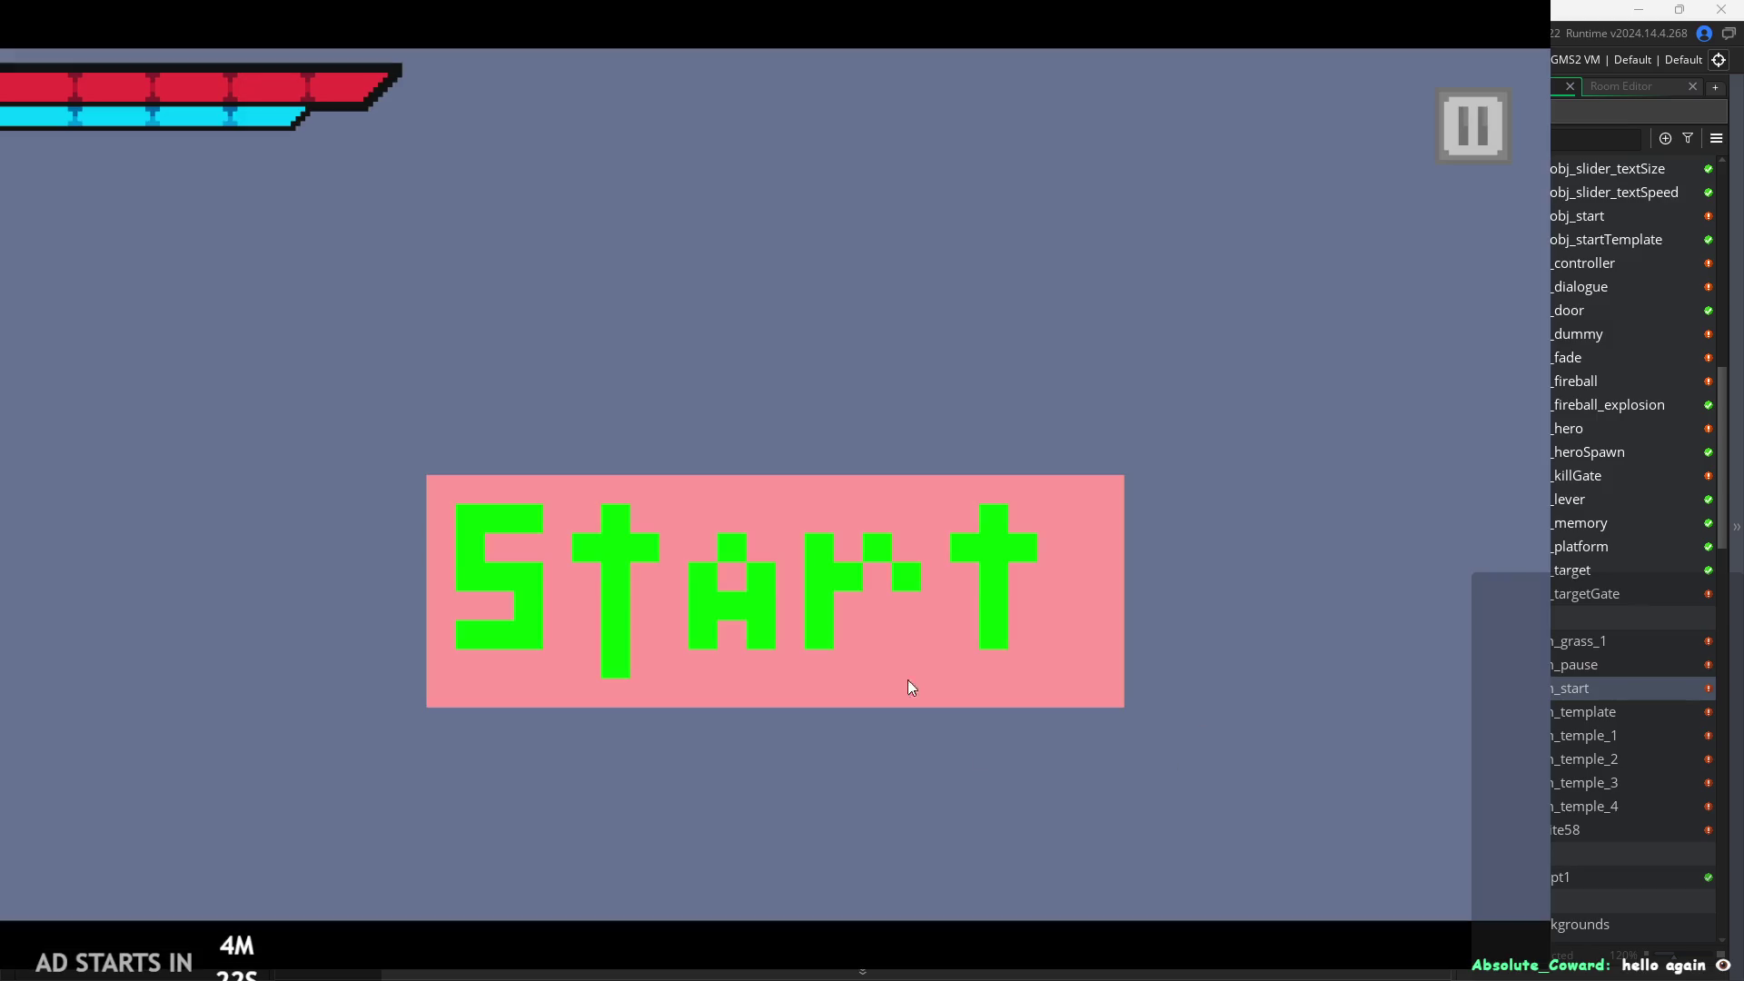
{"action": "left_click", "coordinate": [911, 687]}
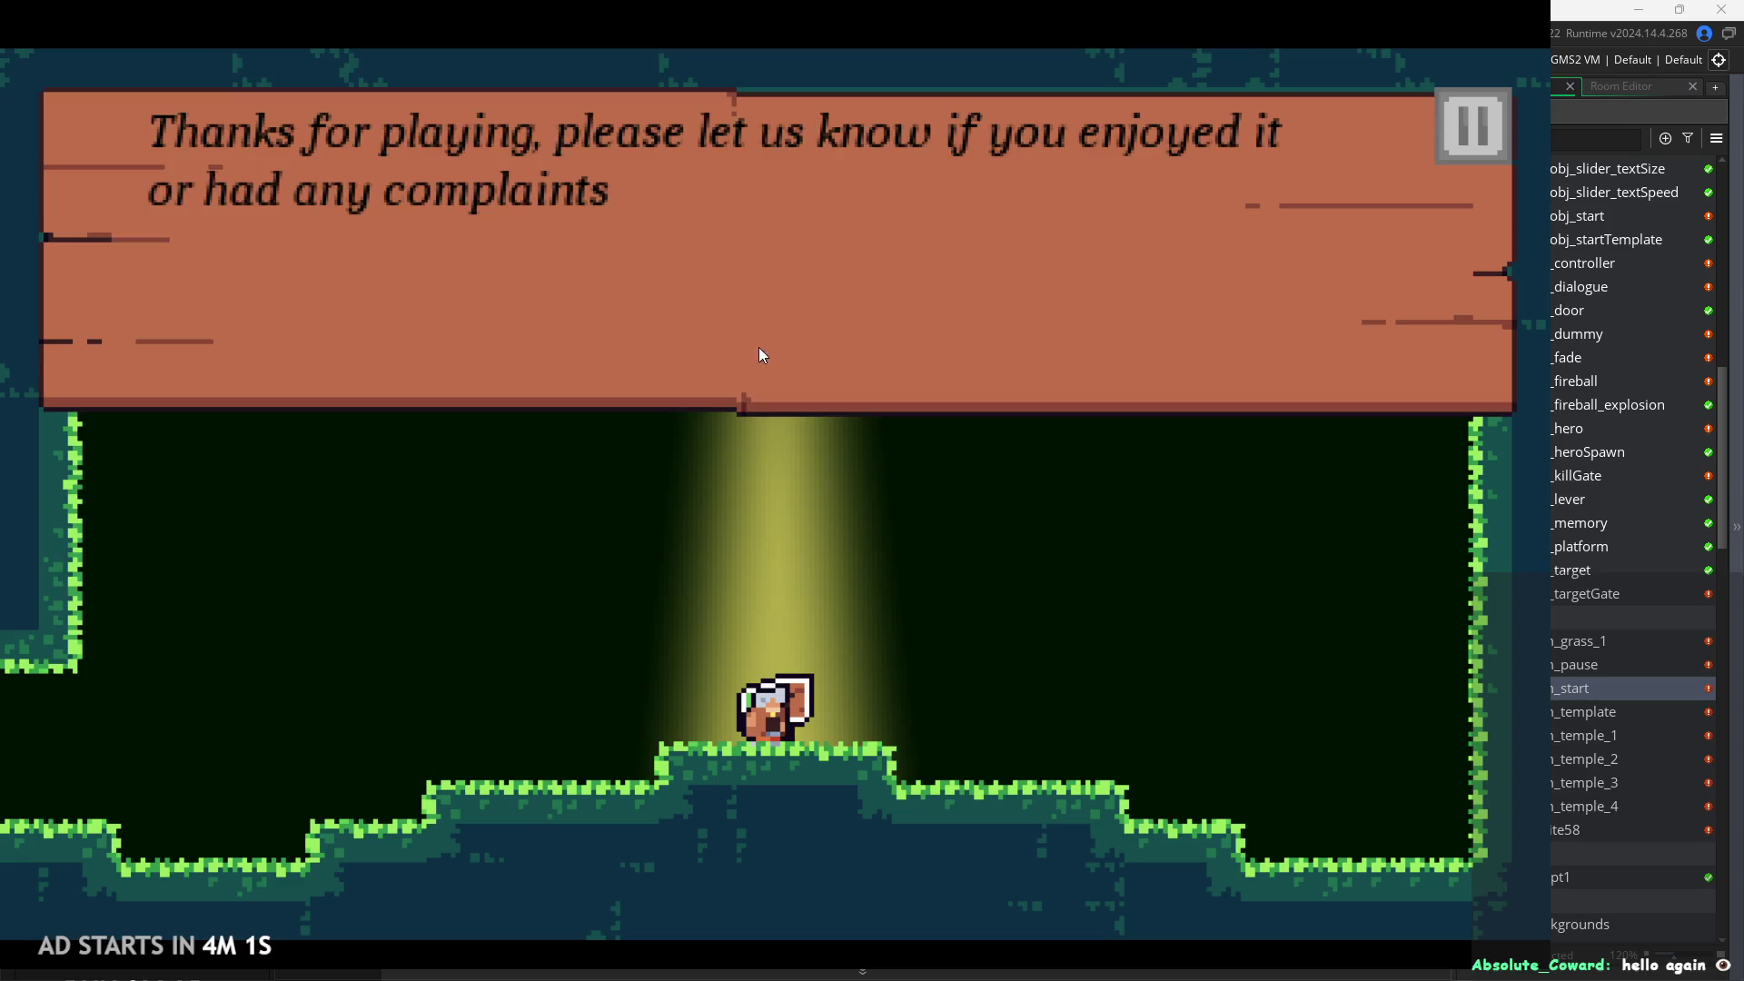
{"action": "left_click", "coordinate": [812, 330]}
{"action": "left_click", "coordinate": [812, 331]}
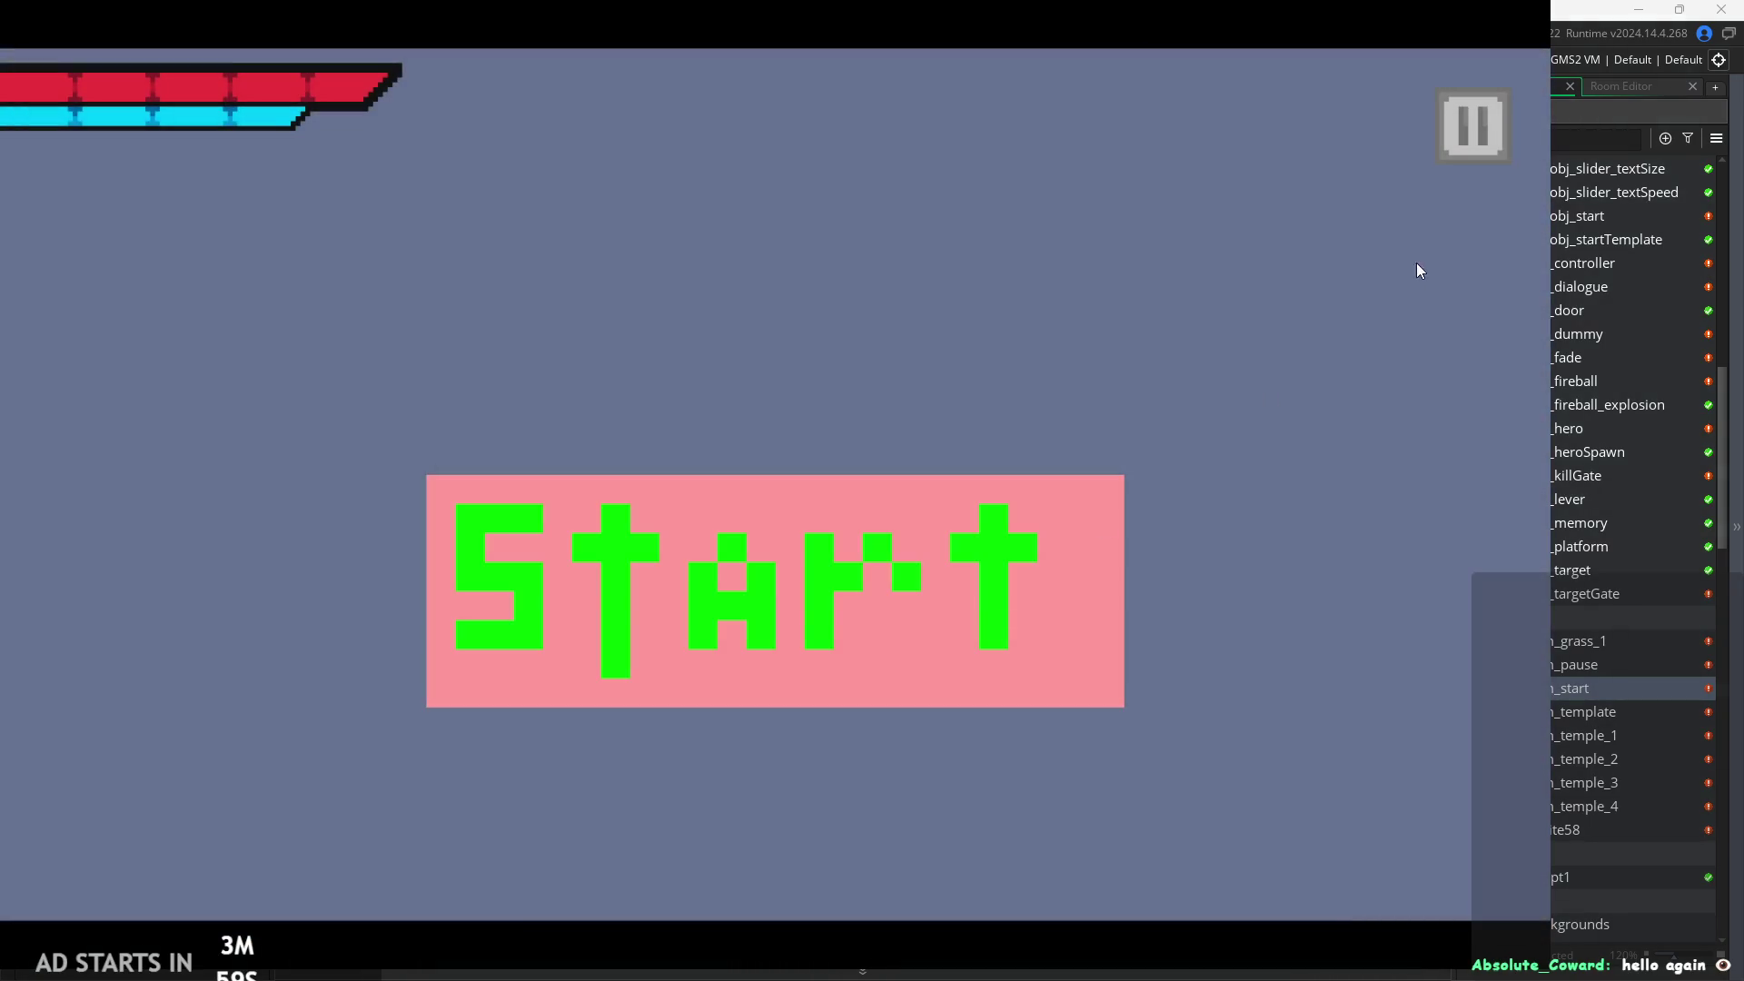
{"action": "left_click", "coordinate": [1501, 137]}
{"action": "left_click", "coordinate": [1384, 822]}
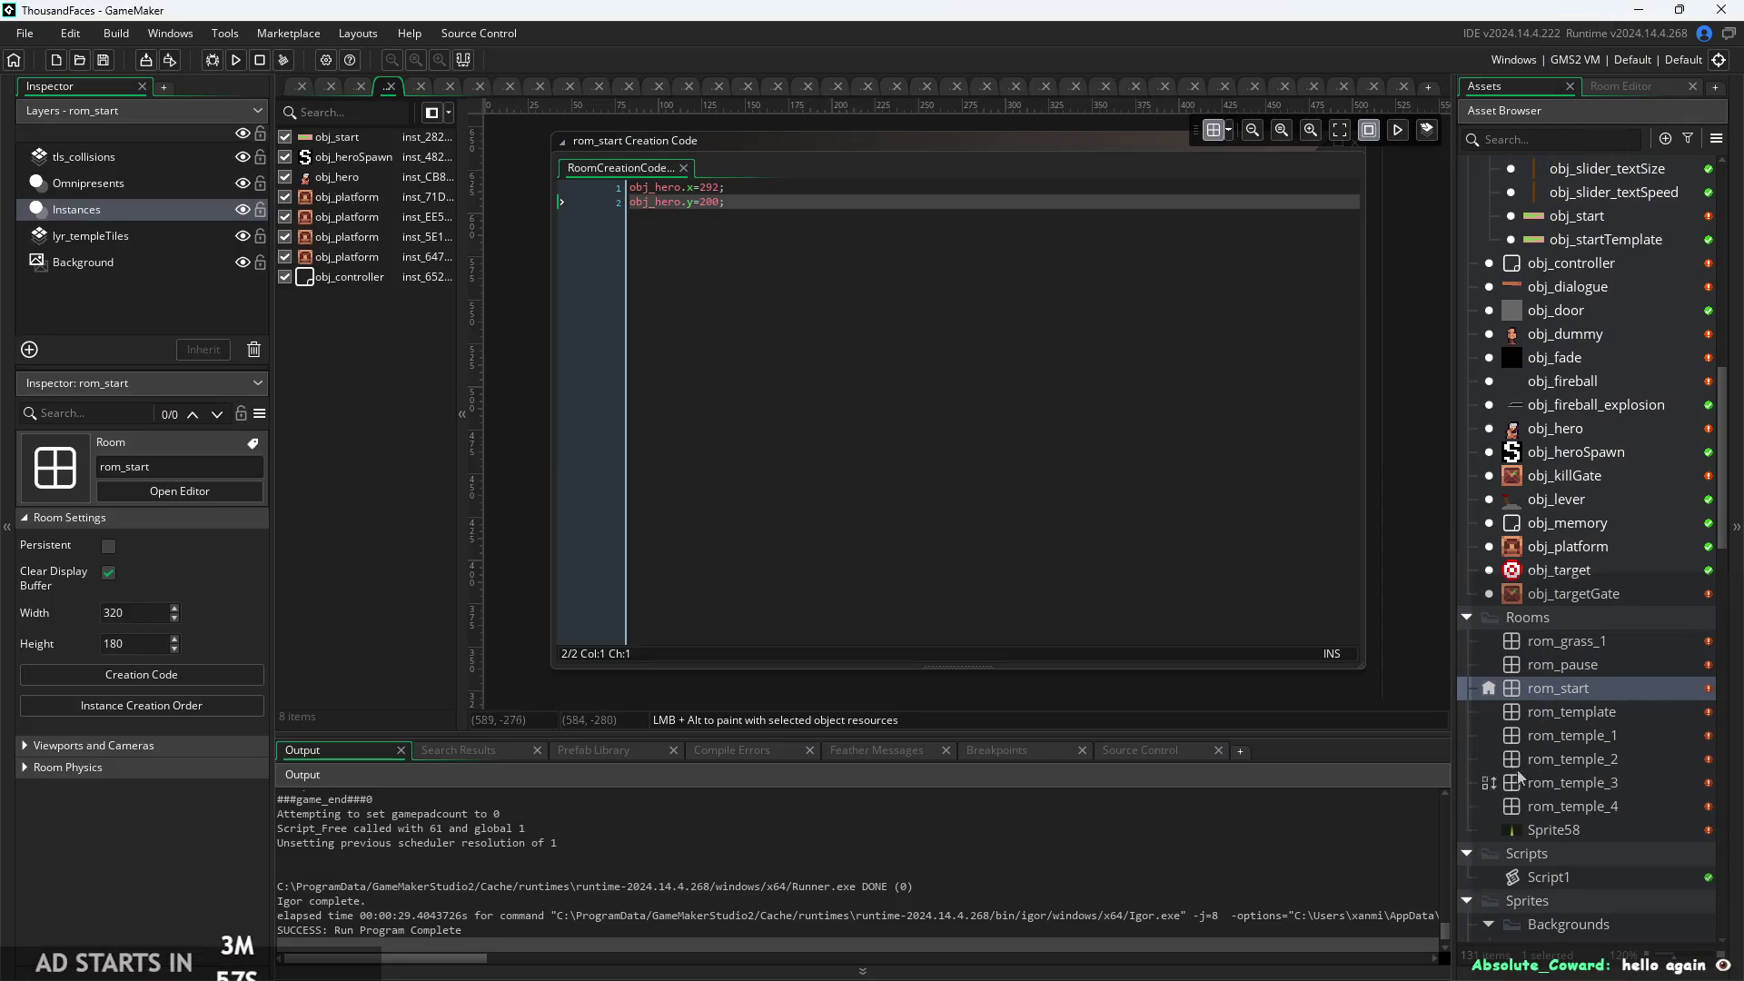
Confirm the rom_temple_4 door's spawnNum is 1, then open rom_grass_1.
{"action": "double_click", "coordinate": [1621, 805]}
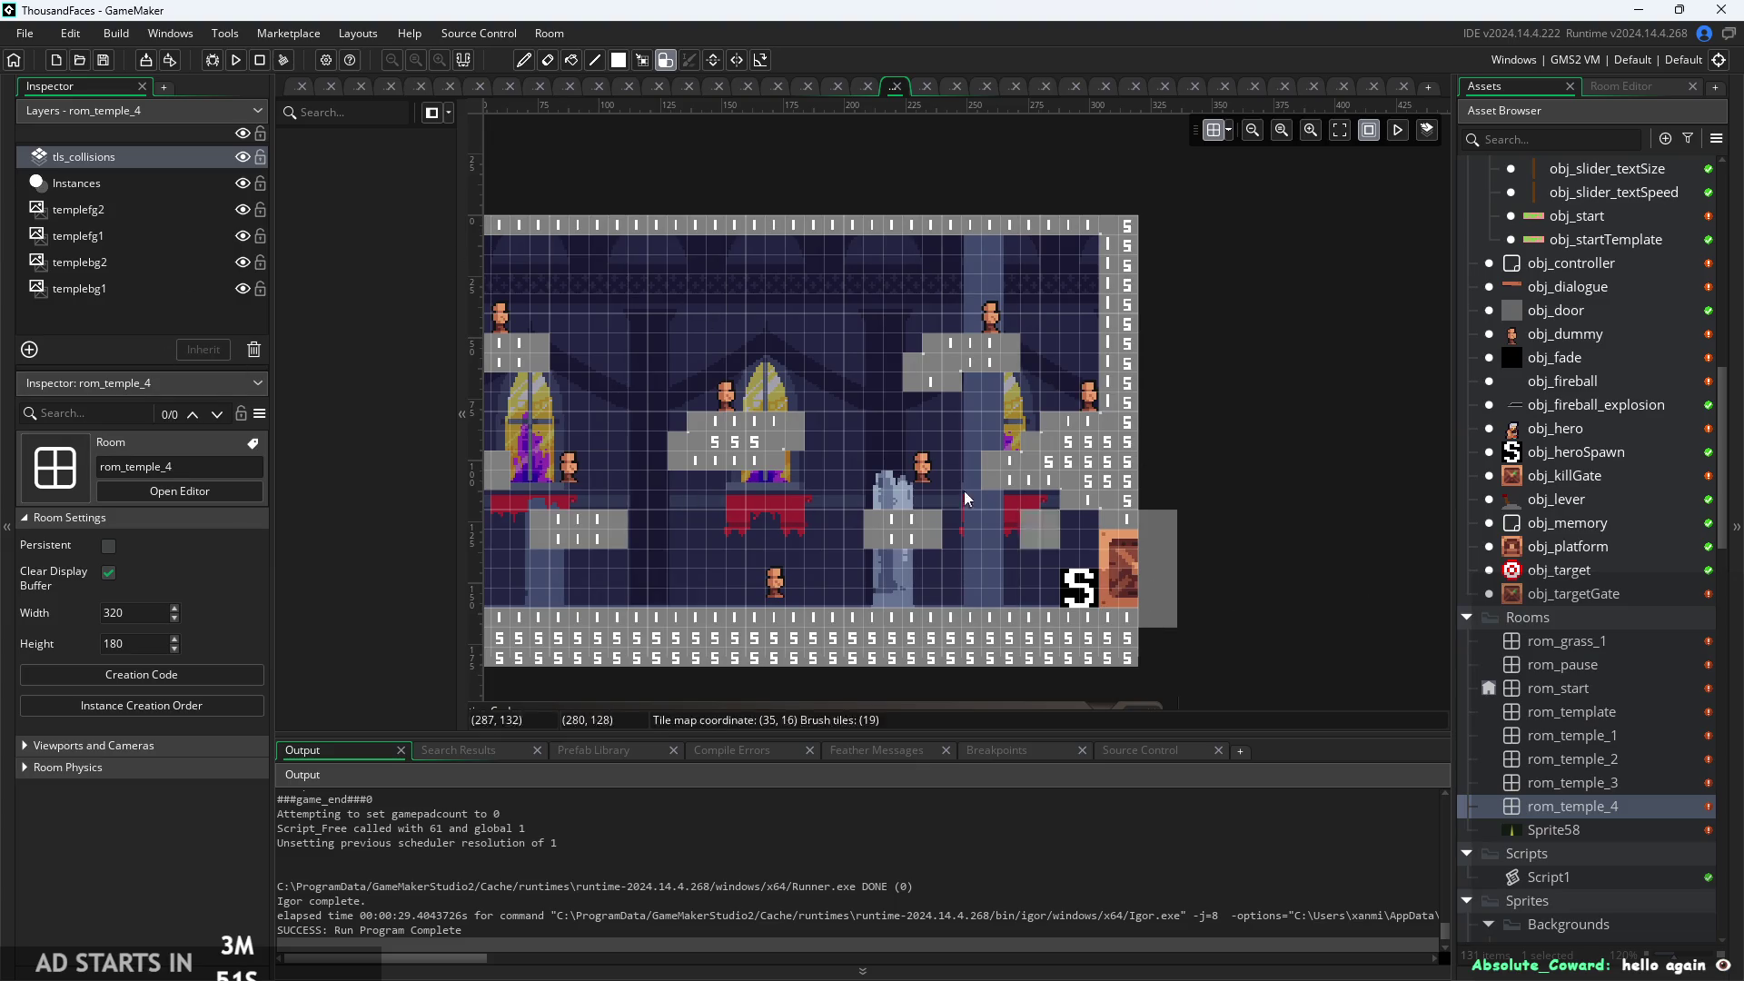
{"action": "left_click", "coordinate": [107, 183]}
{"action": "left_click", "coordinate": [1153, 547]}
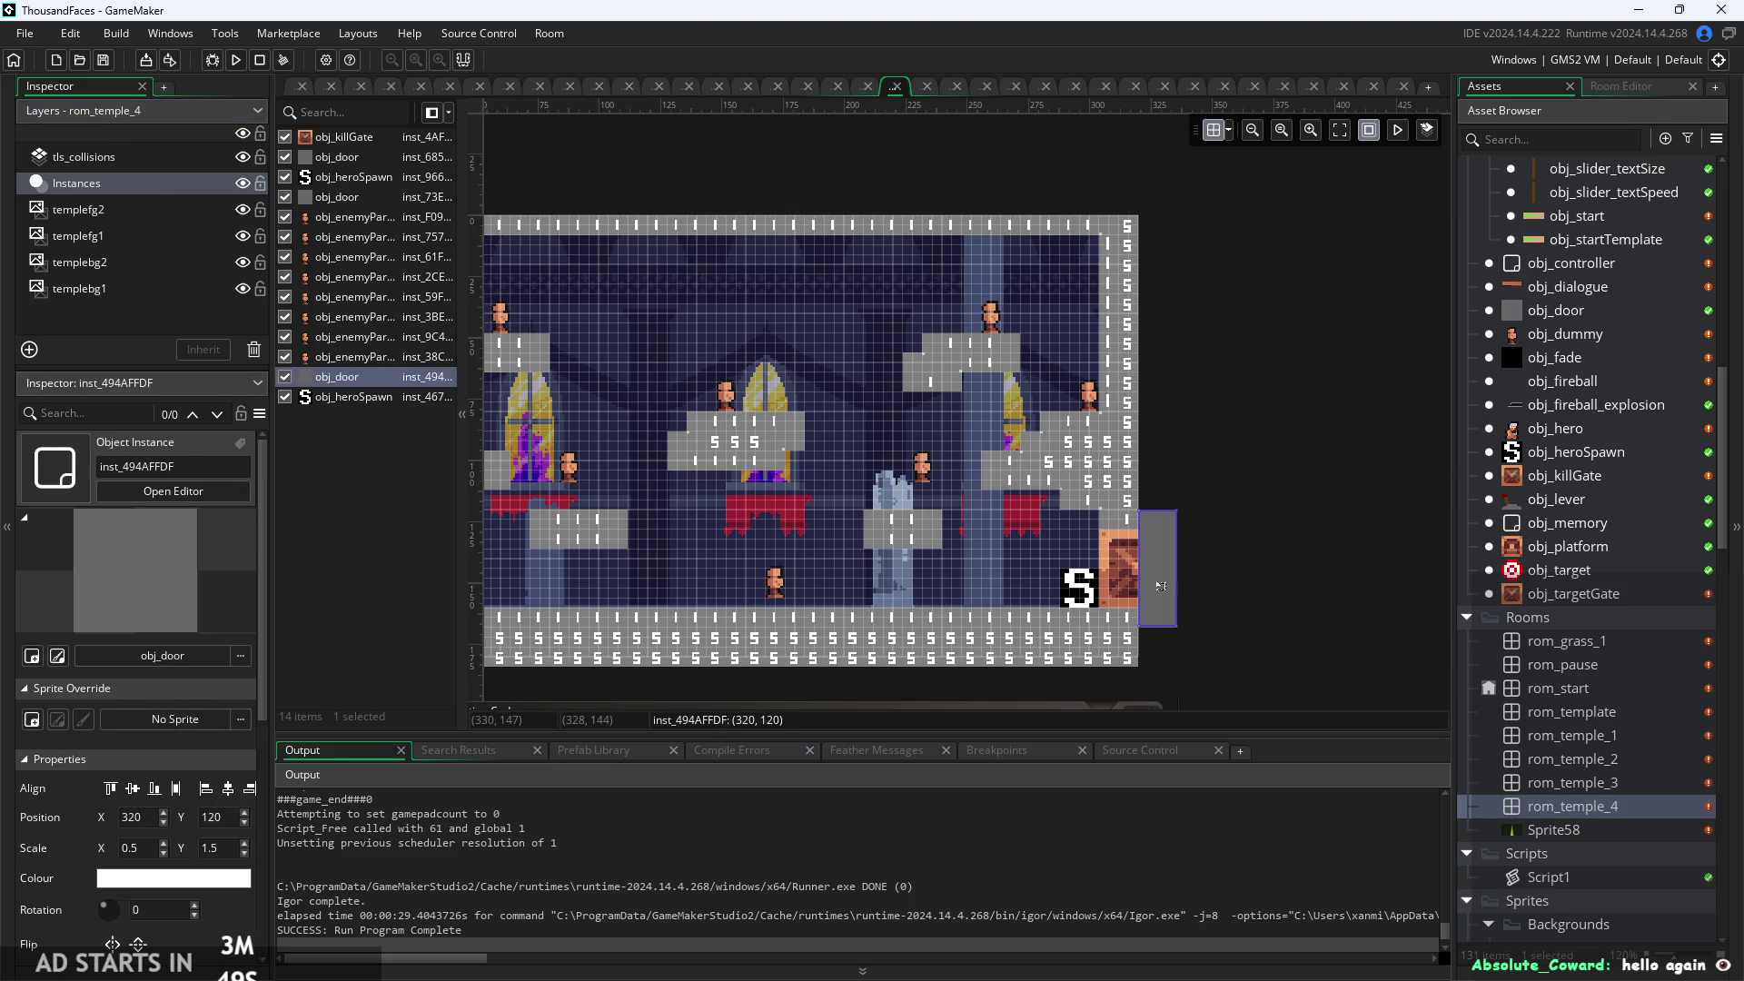
{"action": "scroll", "coordinate": [195, 809], "scroll_direction": "down", "scroll_amount": 1}
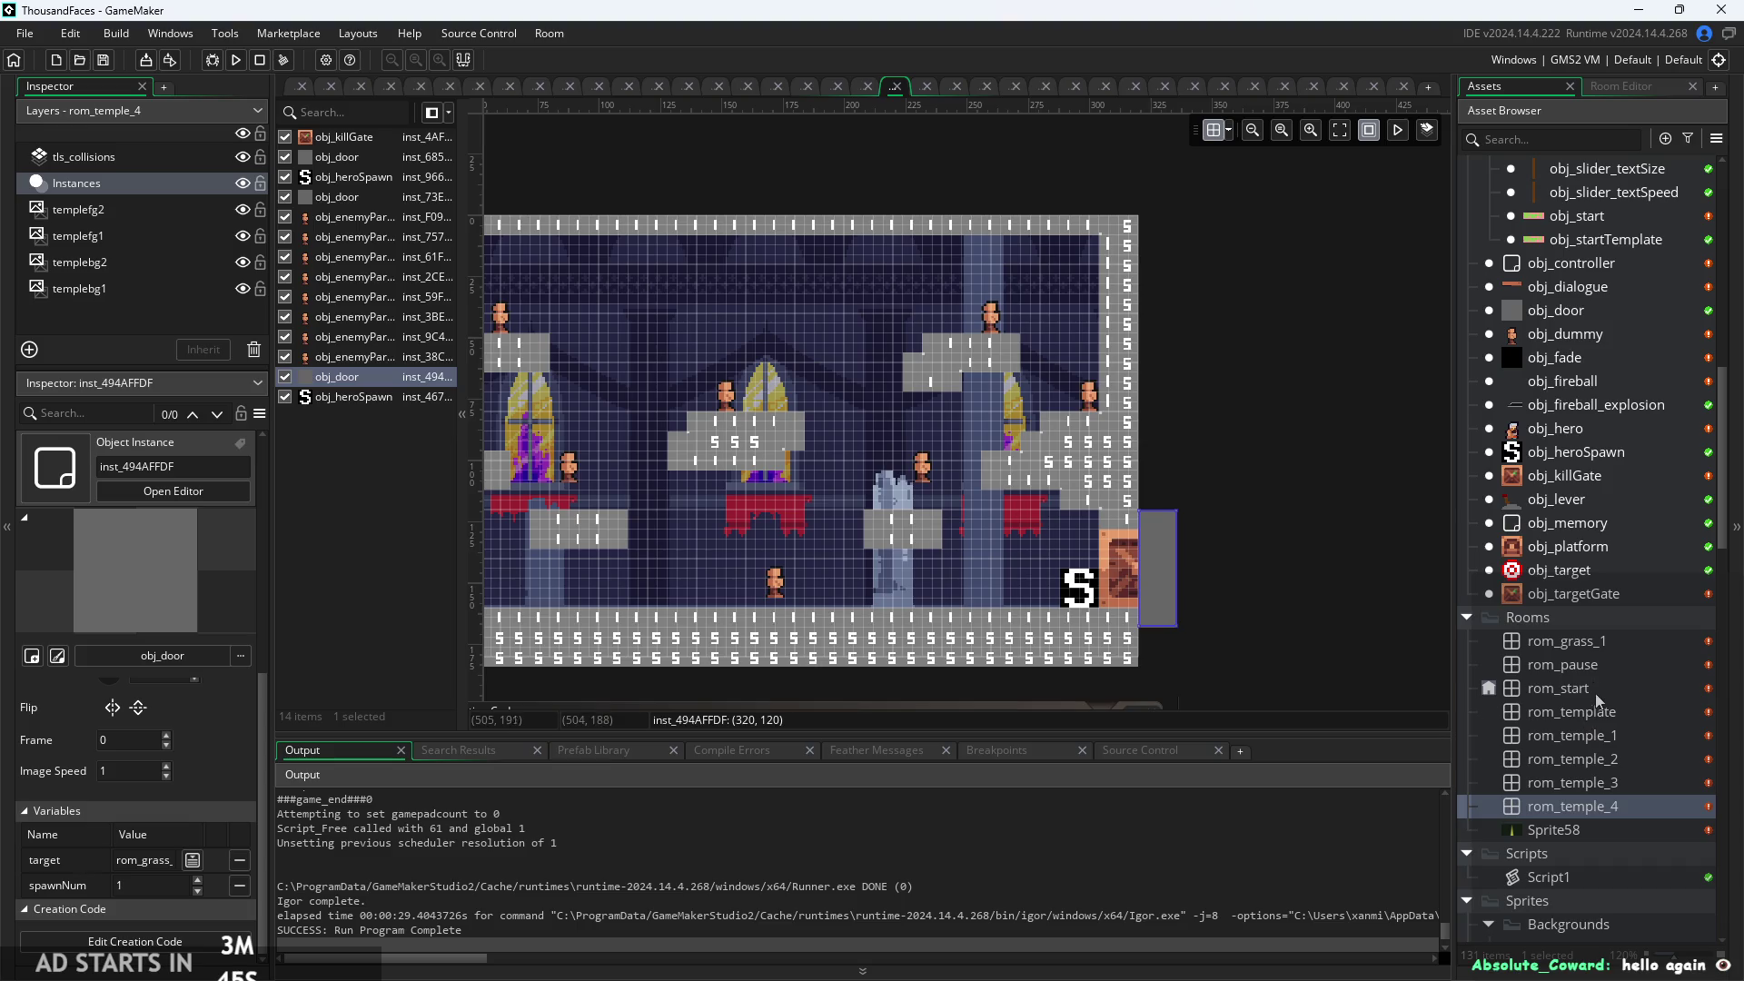
{"action": "double_click", "coordinate": [1608, 642]}
Set spawnNum to 1 on the obj_heroSpawn instance in rom_grass_1.
{"action": "left_click", "coordinate": [542, 481]}
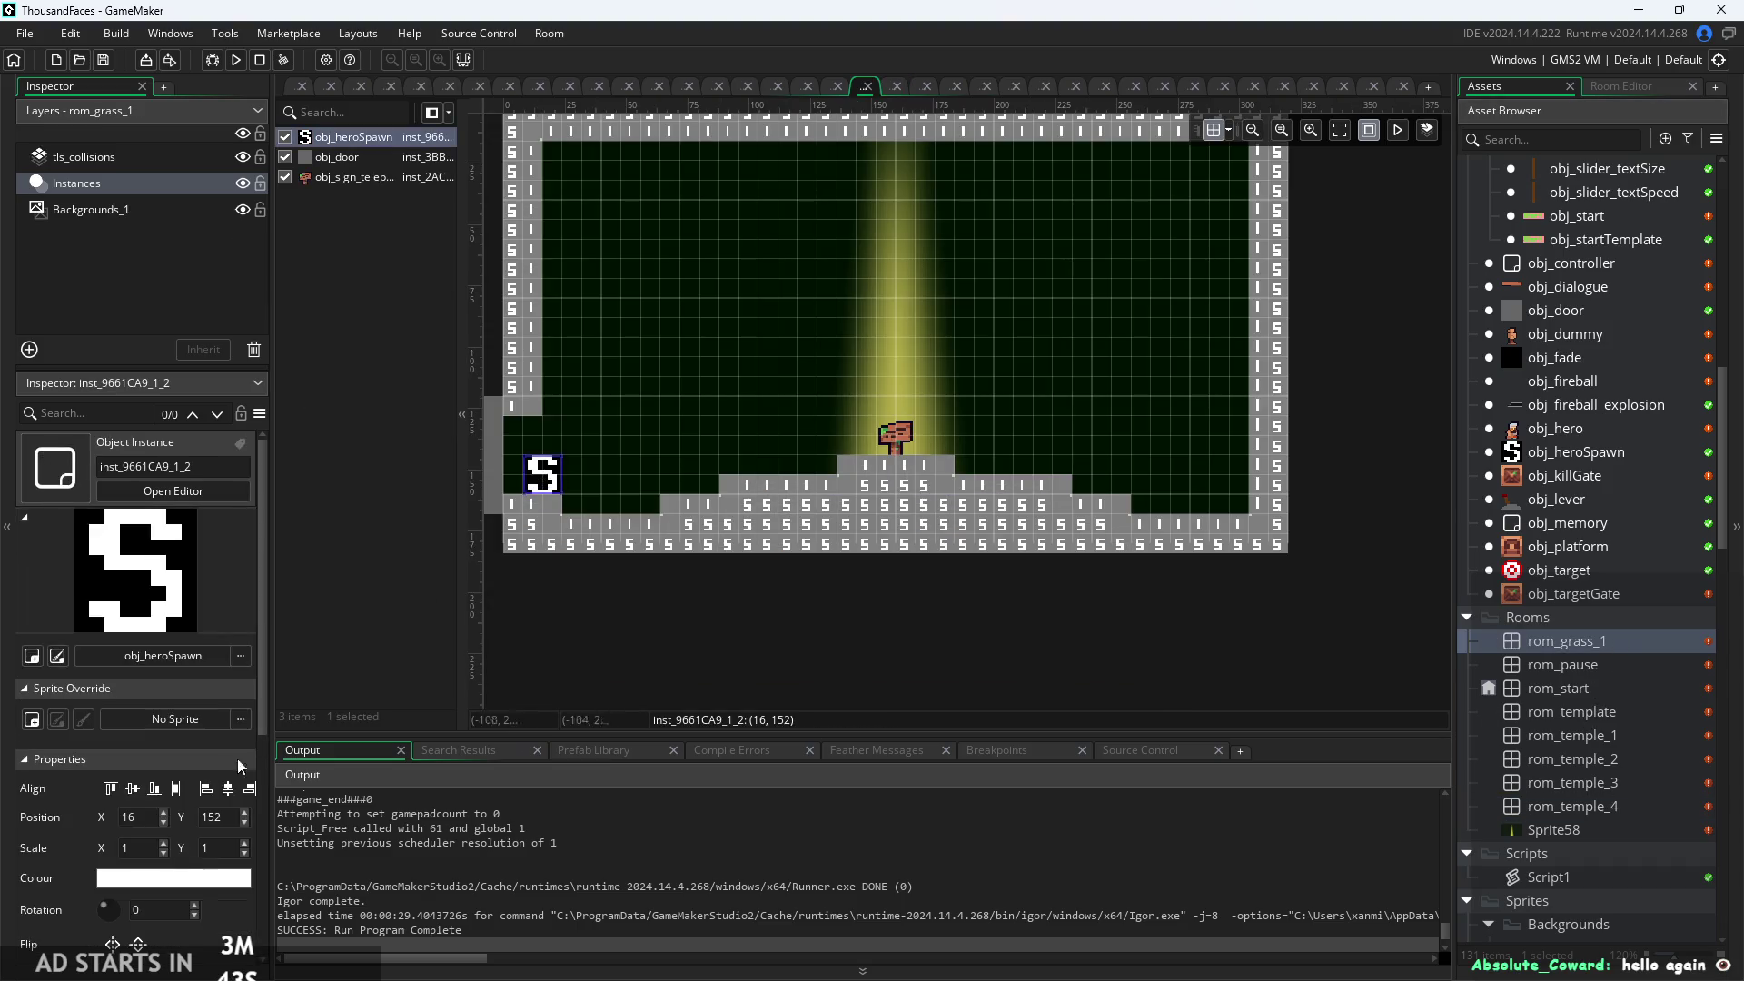
{"action": "left_click", "coordinate": [239, 884]}
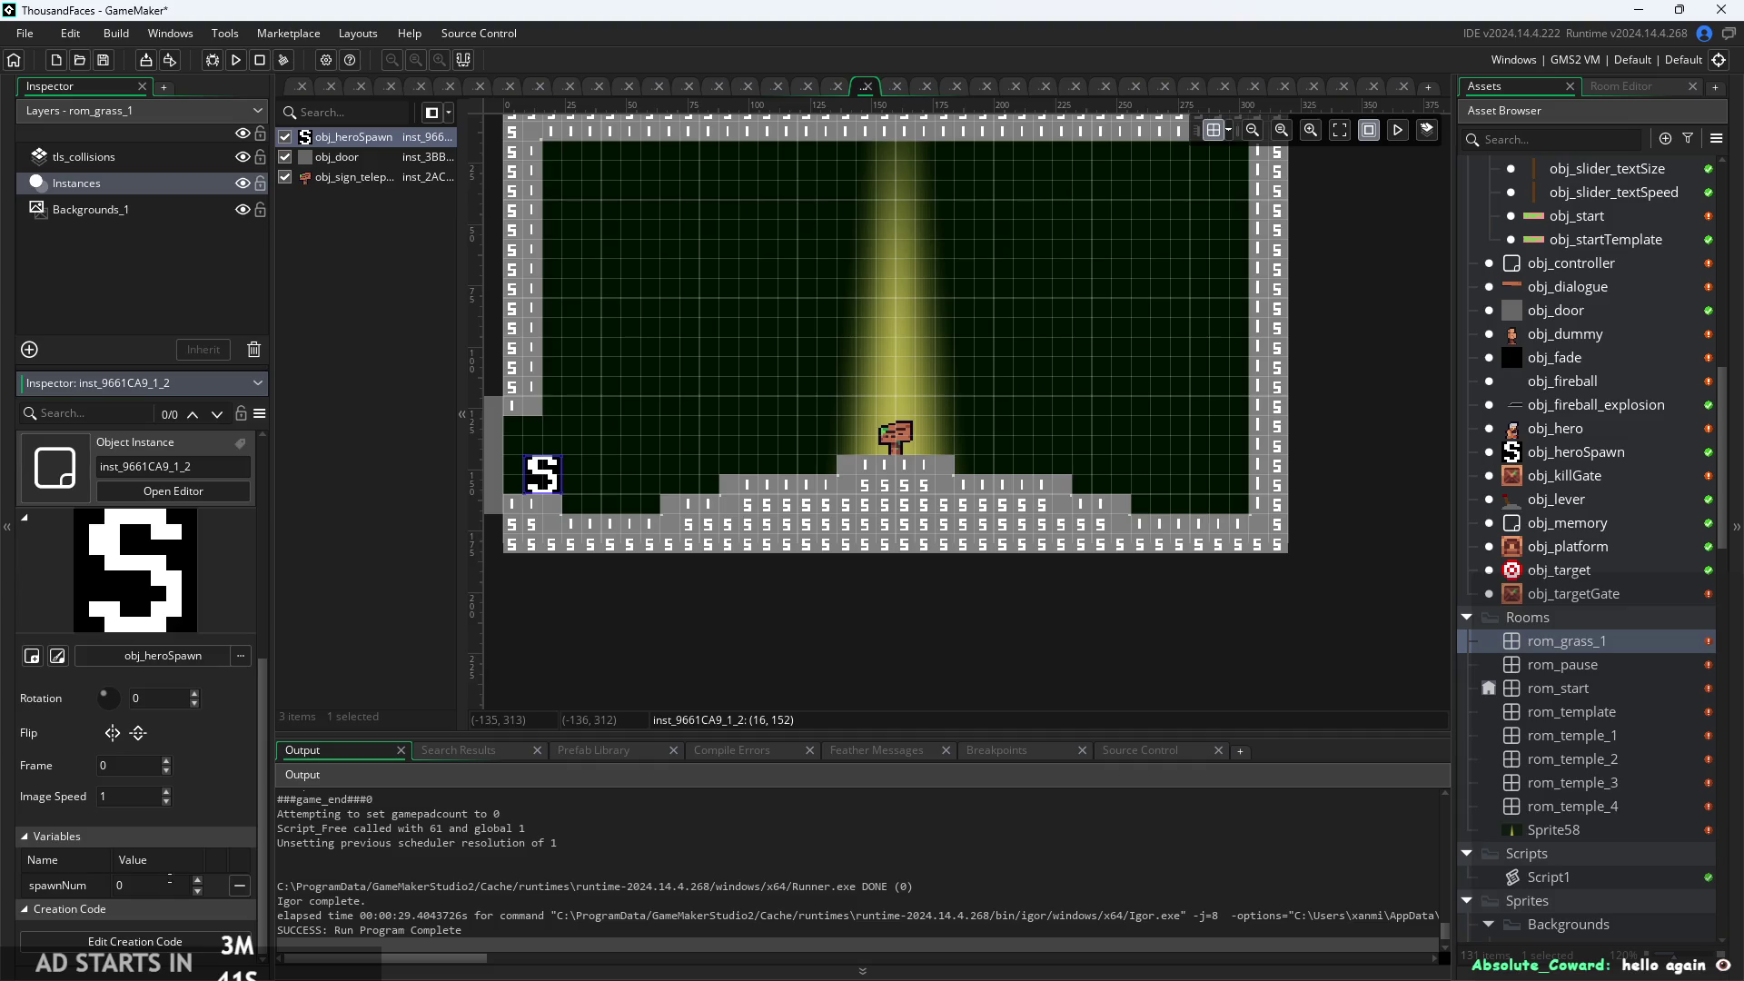
{"action": "type", "text": "1"}
{"action": "left_click", "coordinate": [597, 699]}
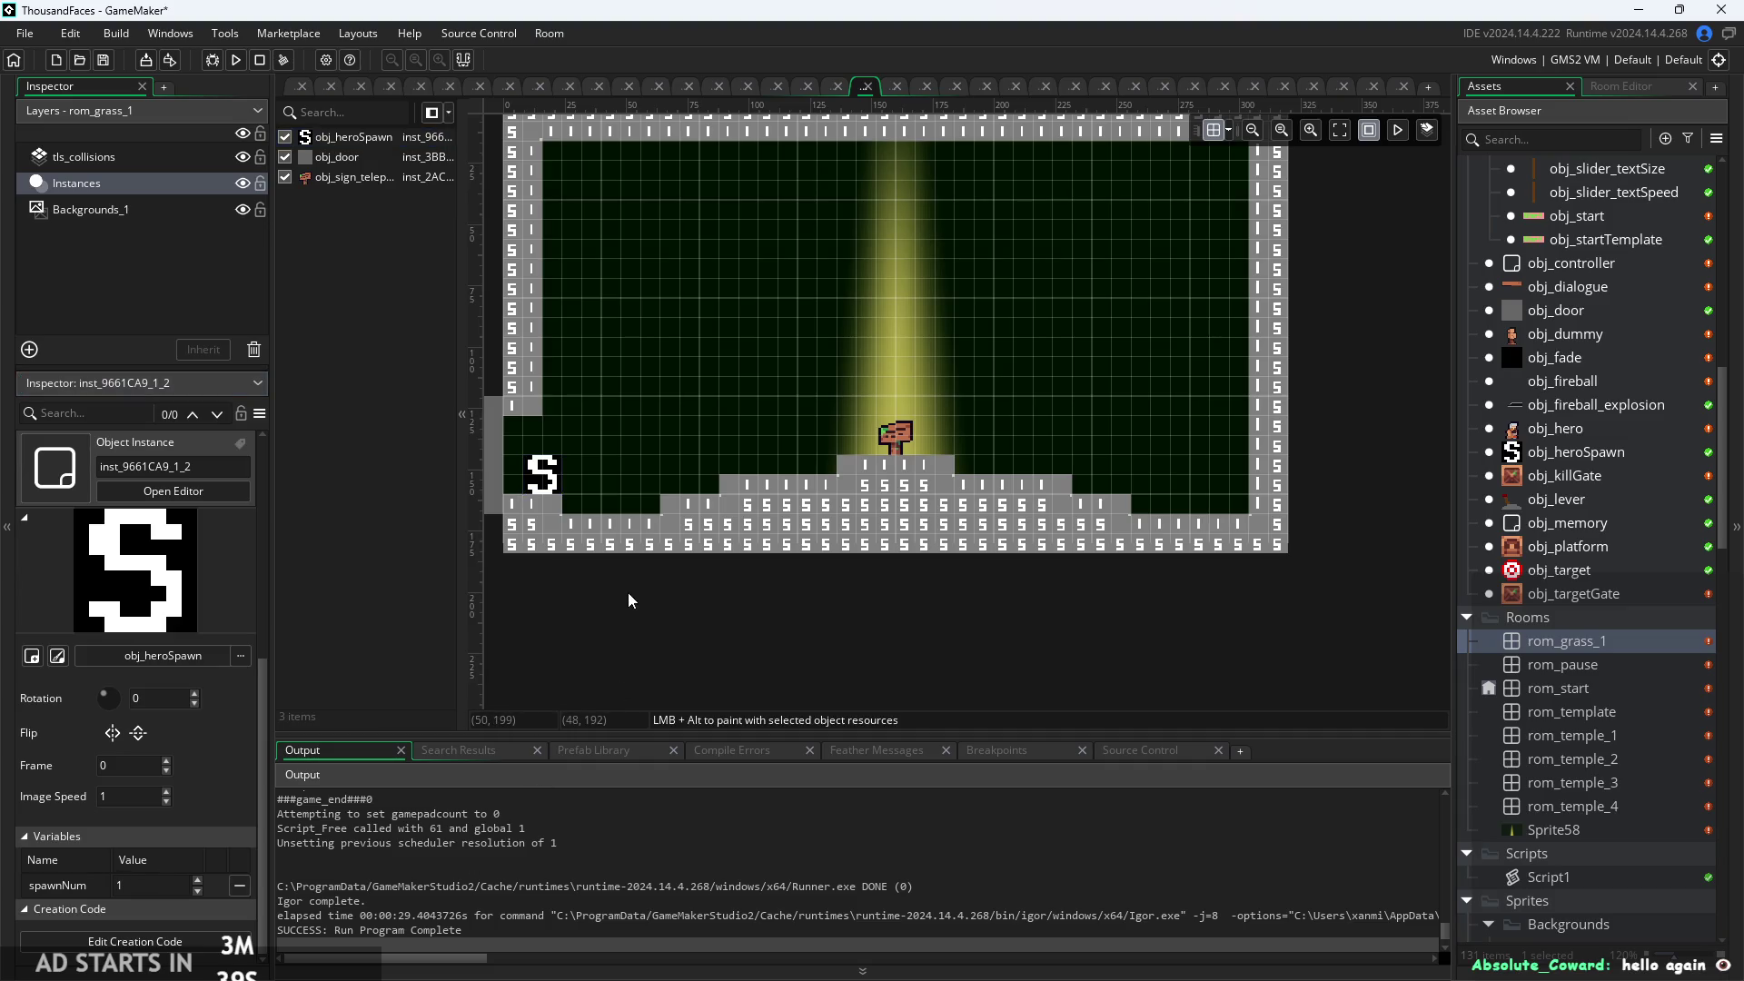
Select the teleport sign on the hill and switch to the obj_heroSpawn workspace.
{"action": "left_click_drag", "start_coordinate": [628, 593], "coordinate": [734, 618]}
{"action": "scroll", "coordinate": [734, 619], "scroll_direction": "up", "scroll_amount": 3}
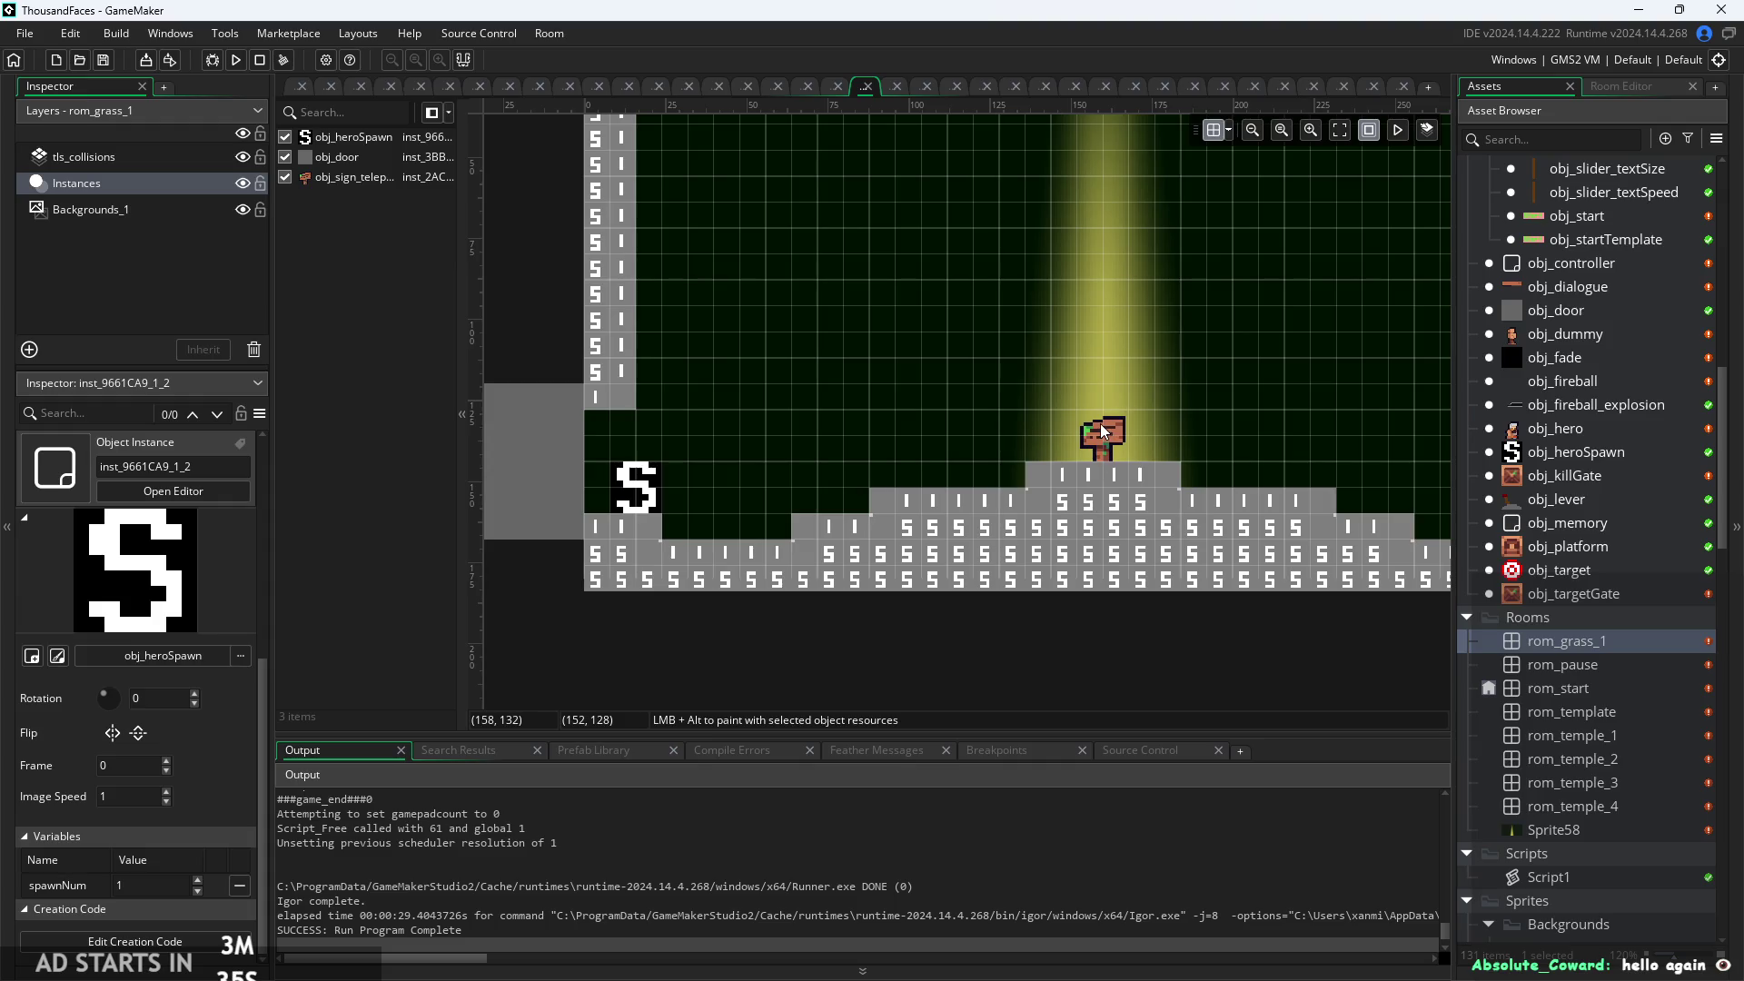
{"action": "left_click", "coordinate": [1049, 465]}
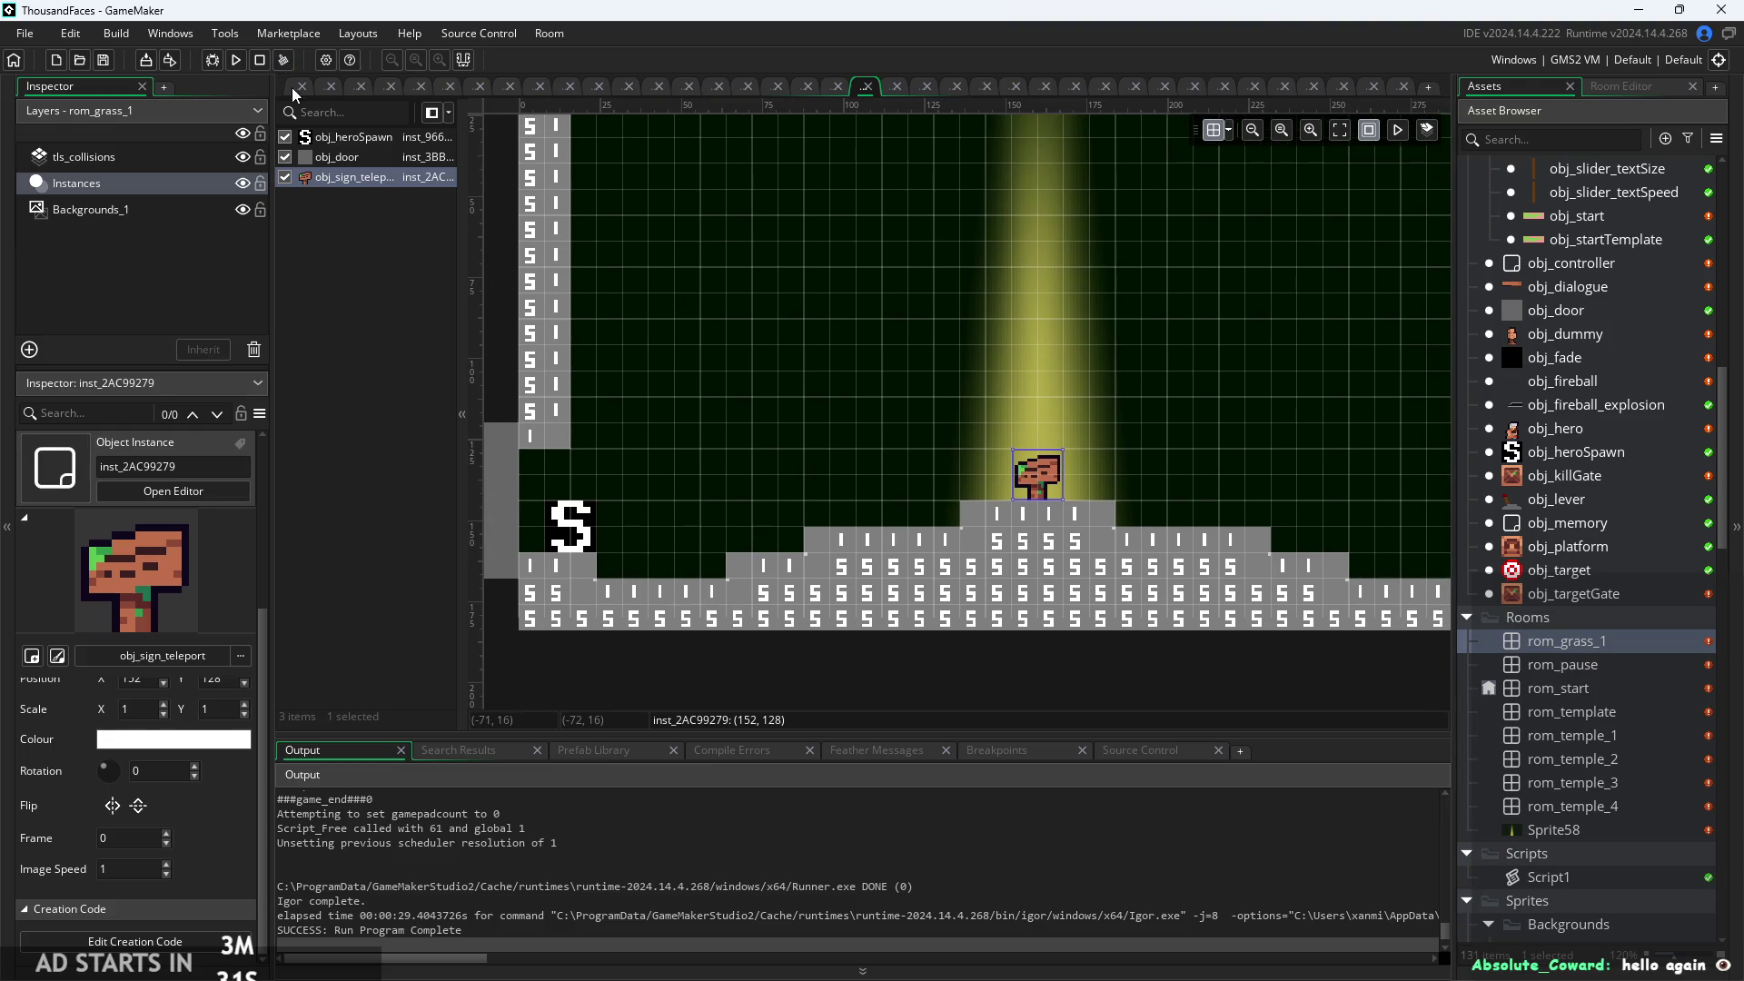
{"action": "left_click", "coordinate": [294, 88]}
Launch a fresh build of the game with the Run button.
{"action": "scroll", "coordinate": [896, 586], "scroll_direction": "up", "scroll_amount": 1}
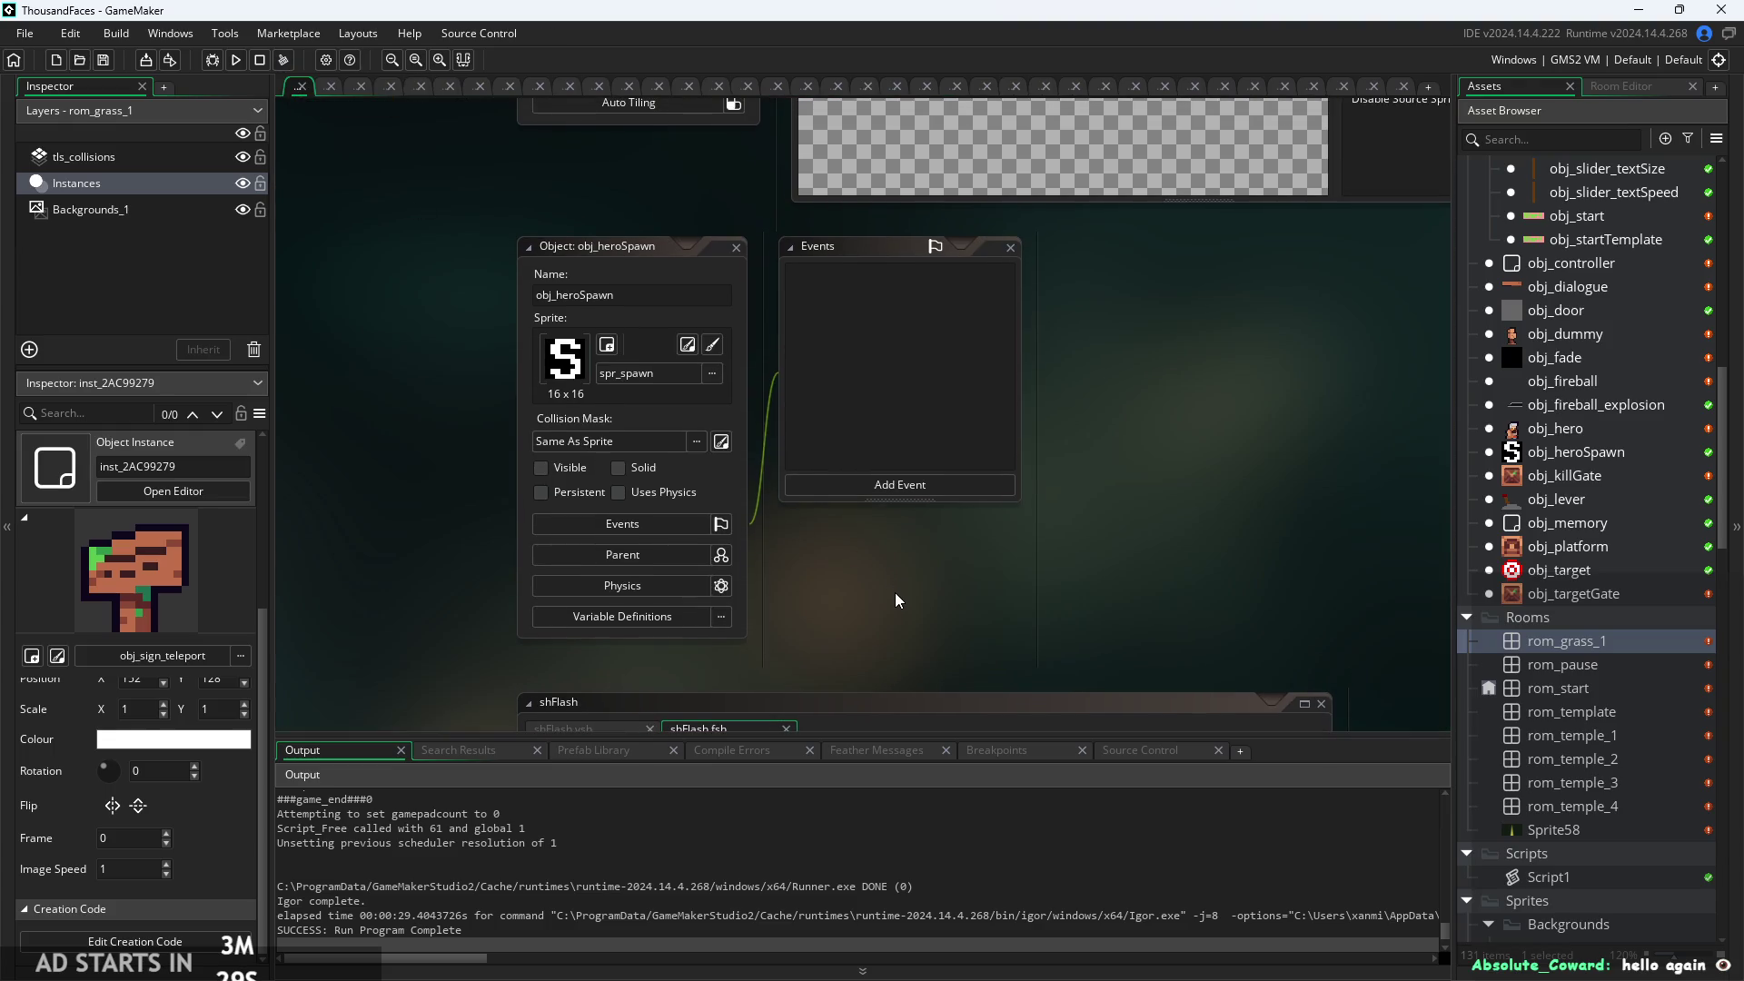
{"action": "scroll", "coordinate": [903, 592], "scroll_direction": "left", "scroll_amount": 1}
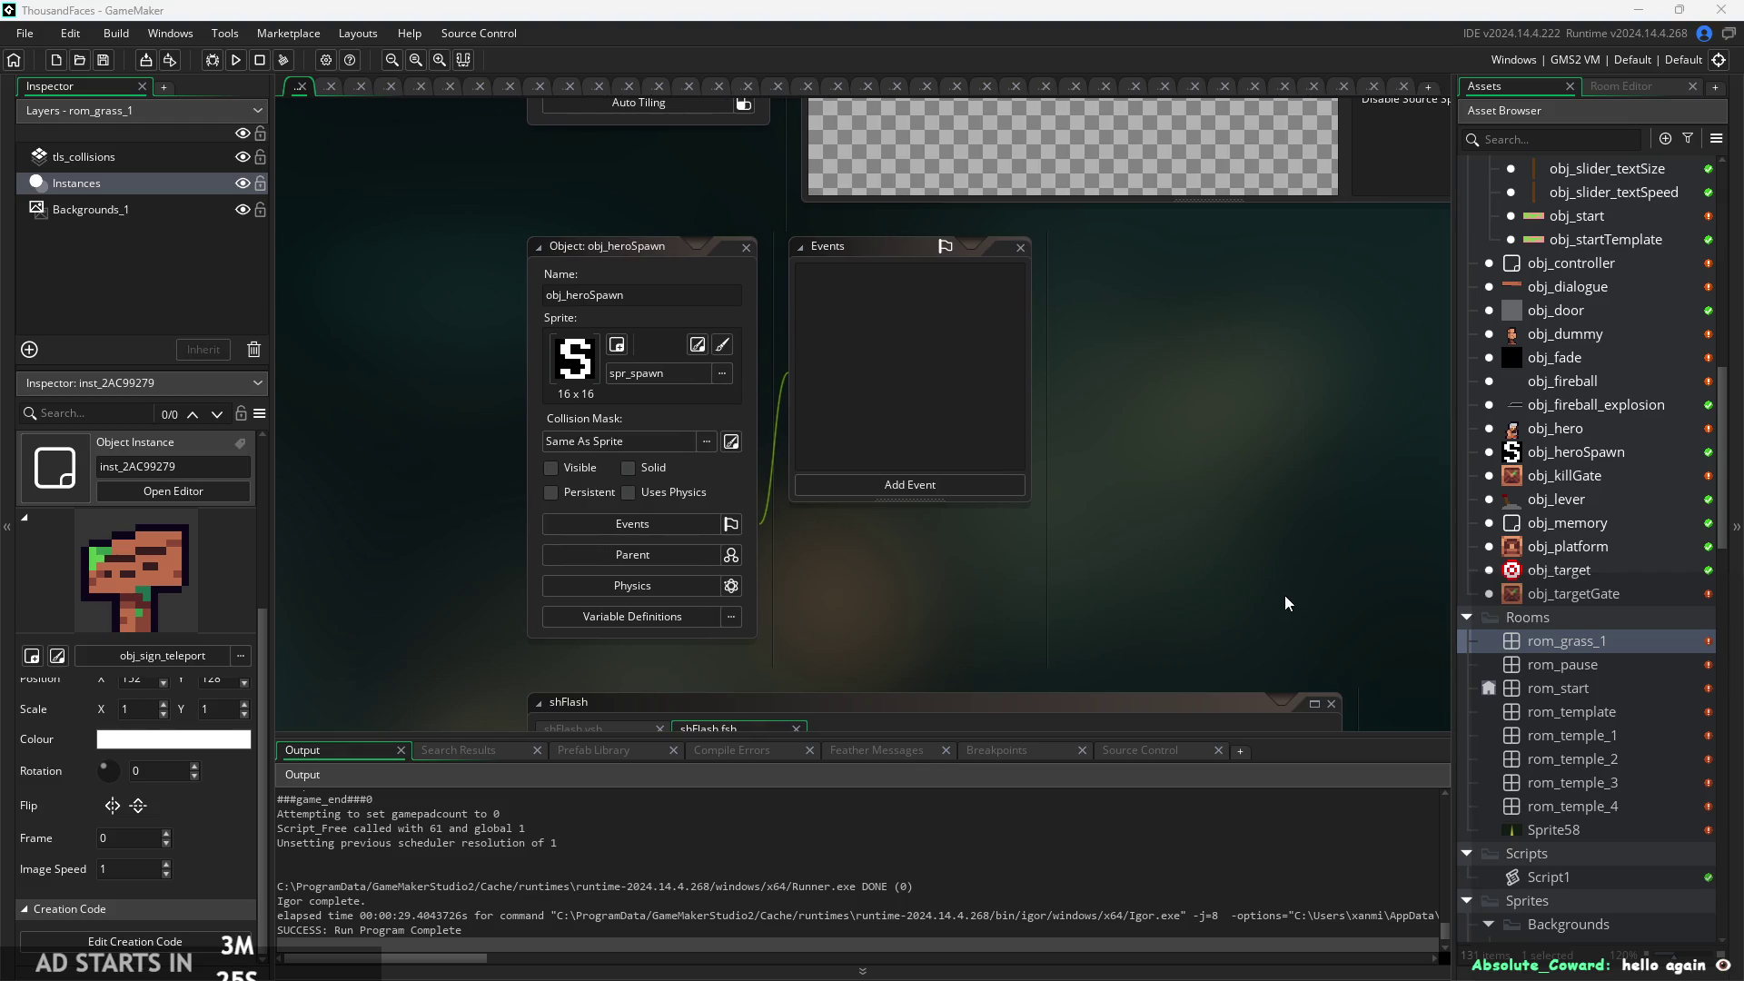
{"action": "left_click_drag", "start_coordinate": [1284, 596], "coordinate": [1271, 629]}
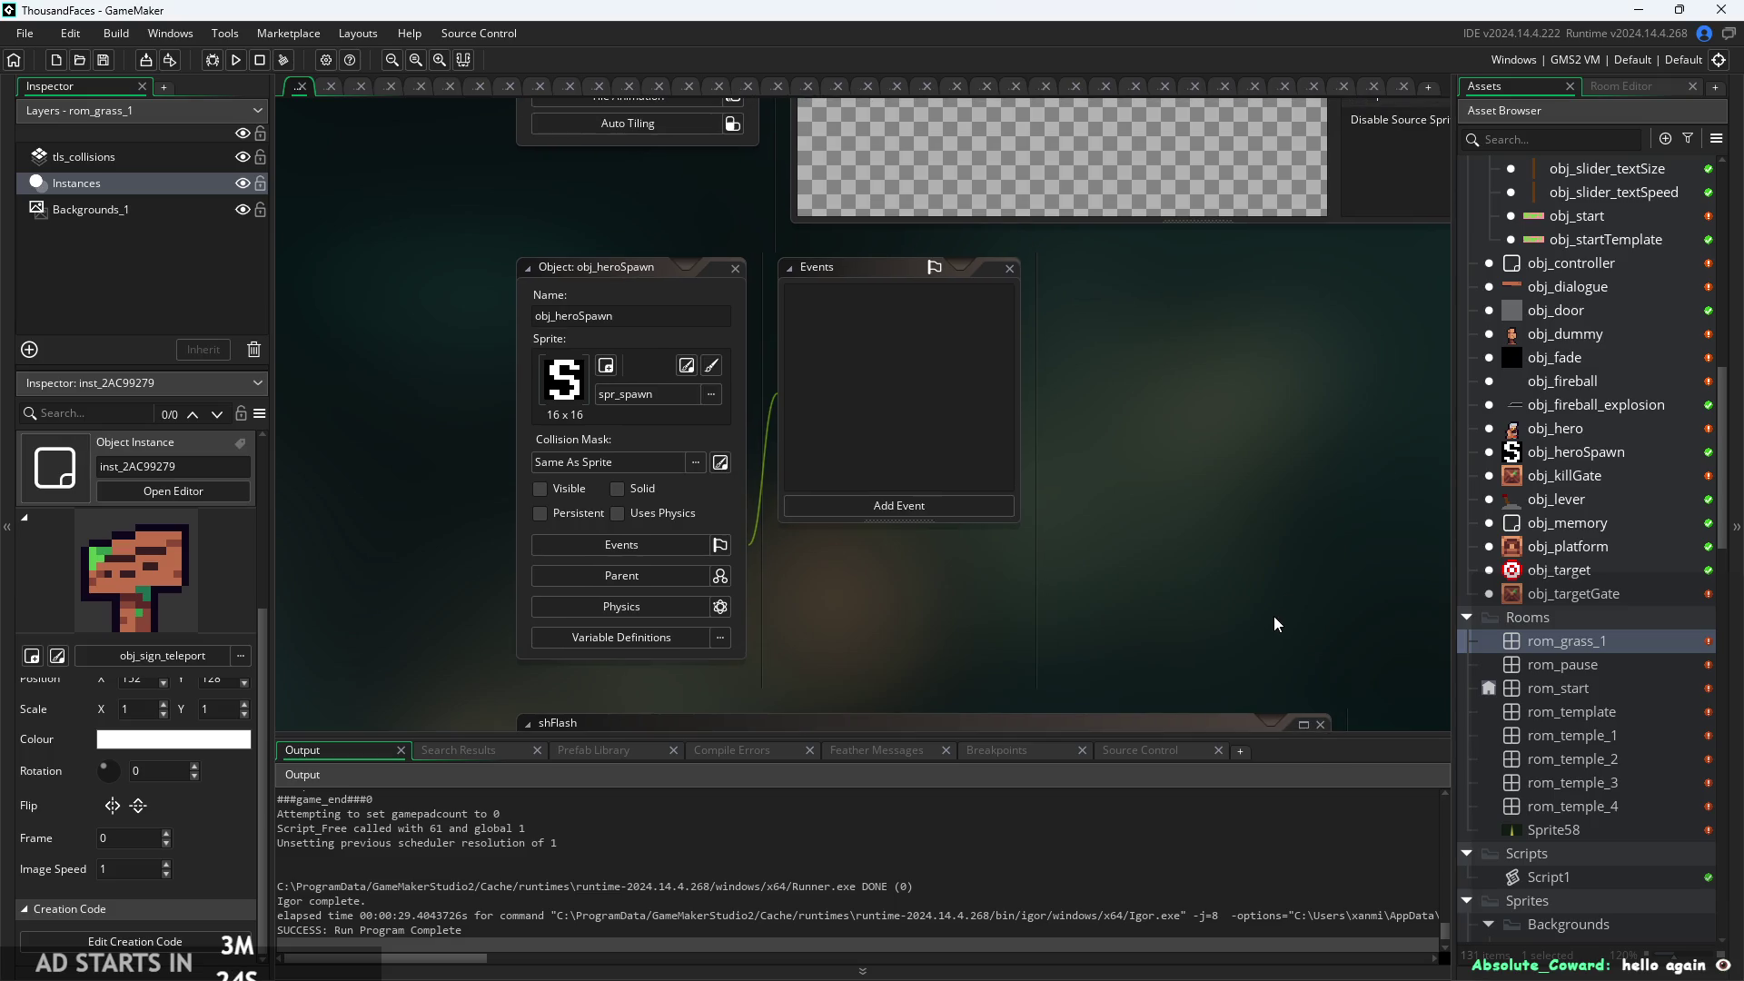
{"action": "left_click", "coordinate": [234, 63]}
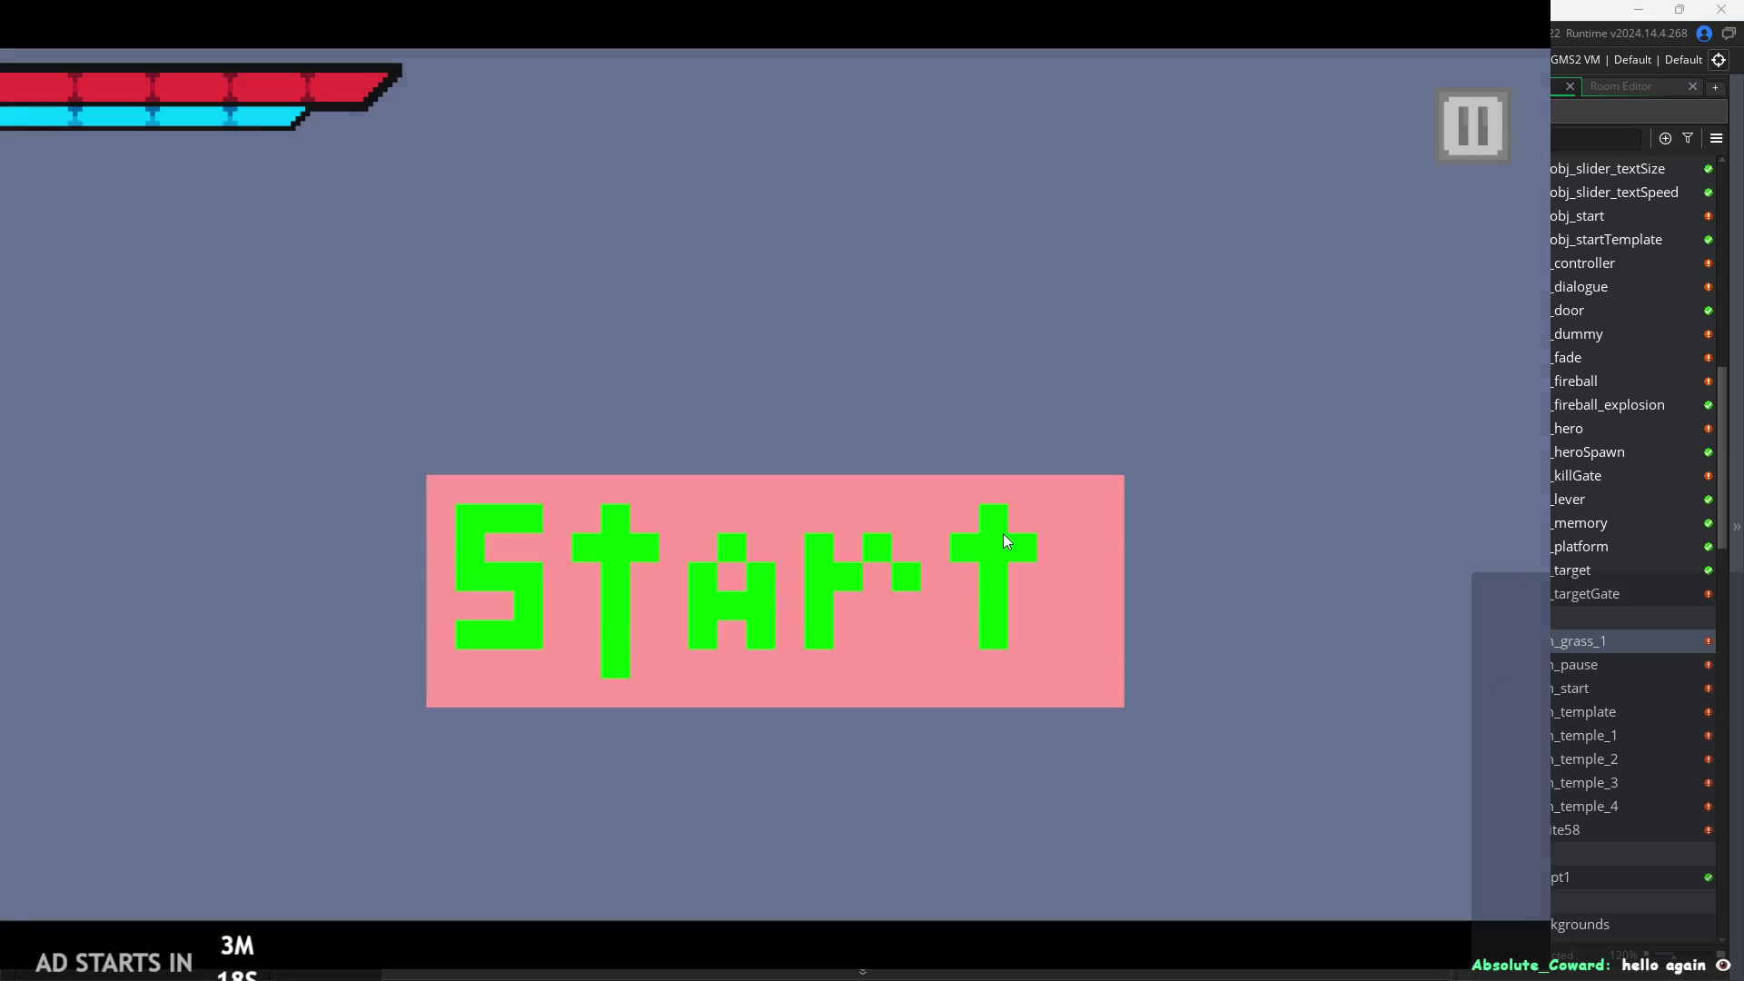
Start the game and walk right, slashing at the enemy in the temple room.
{"action": "left_click", "coordinate": [1003, 532]}
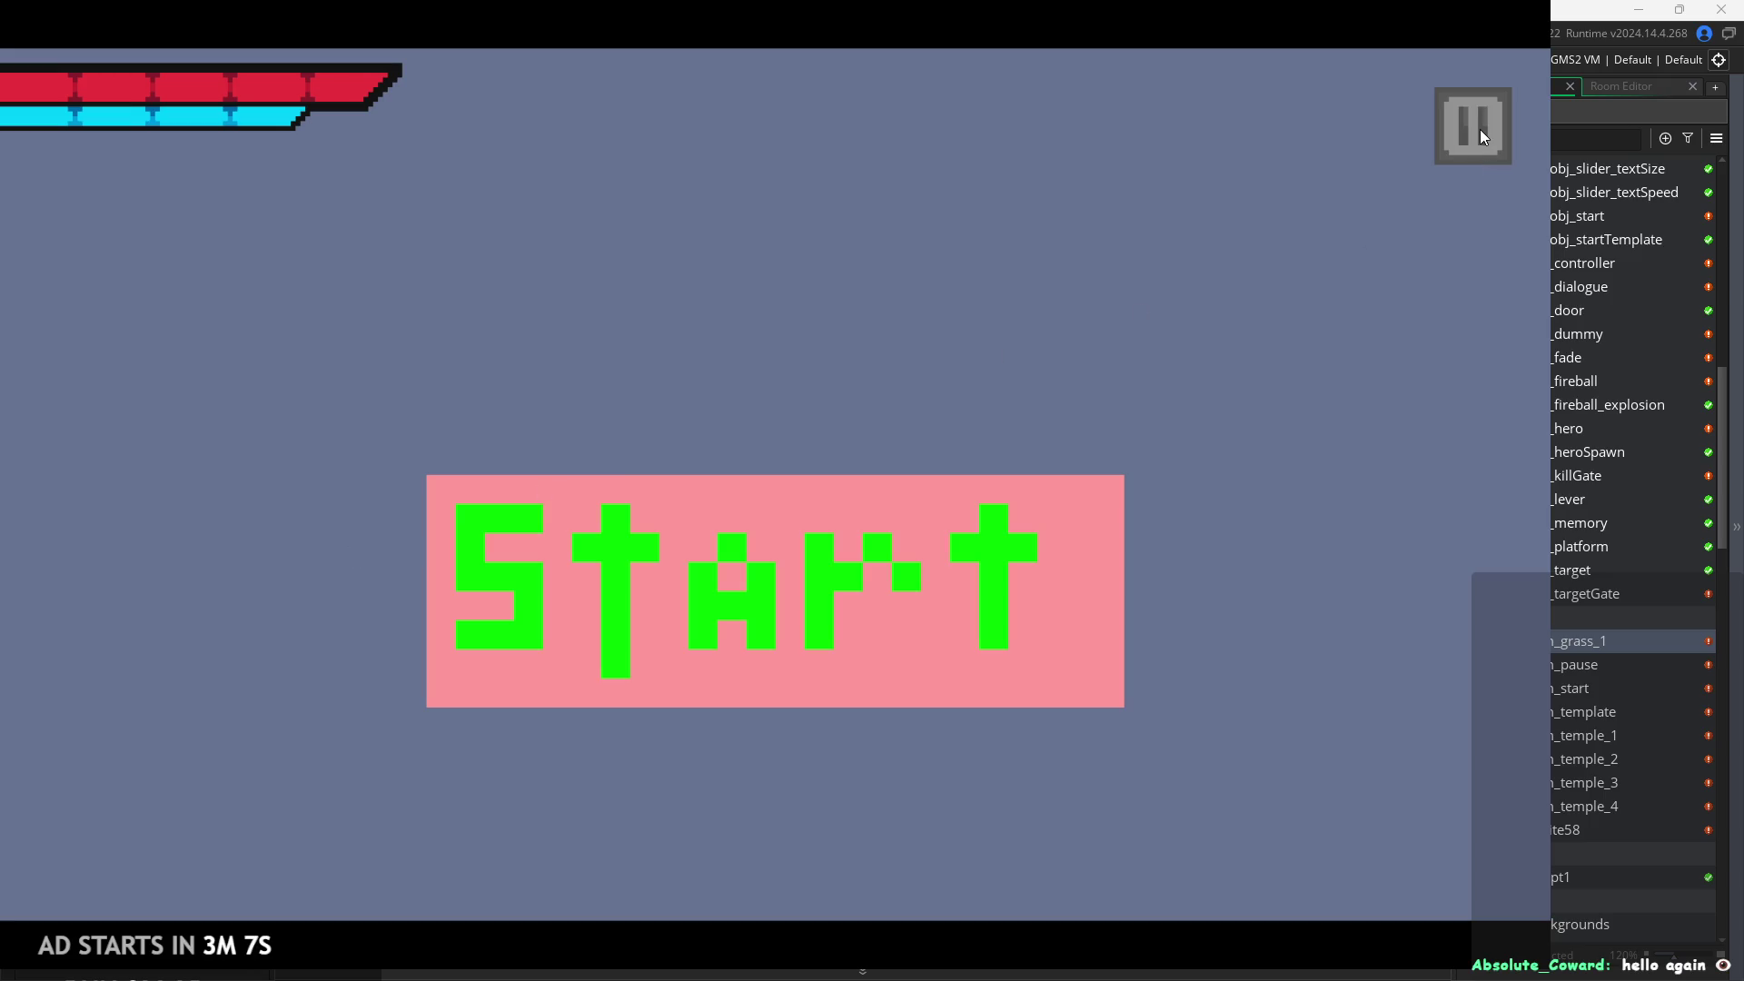
{"action": "left_click", "coordinate": [990, 602]}
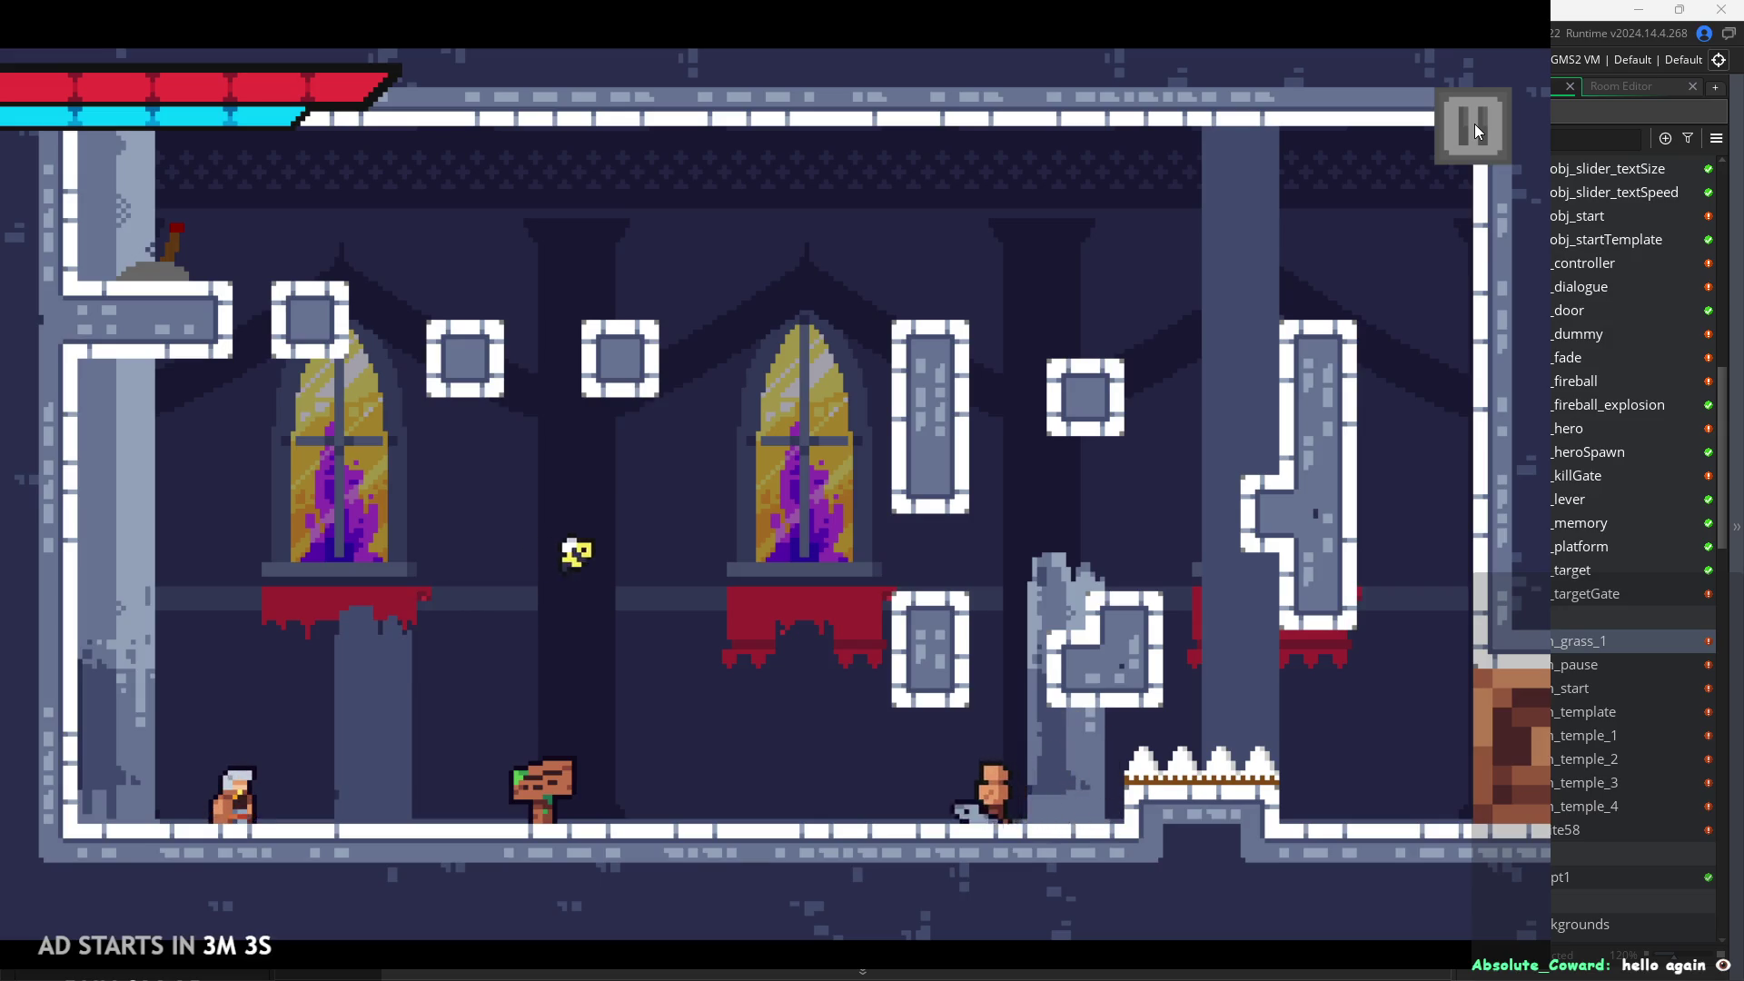
{"action": "key", "text": "Right"}
{"action": "key", "text": "Right"}
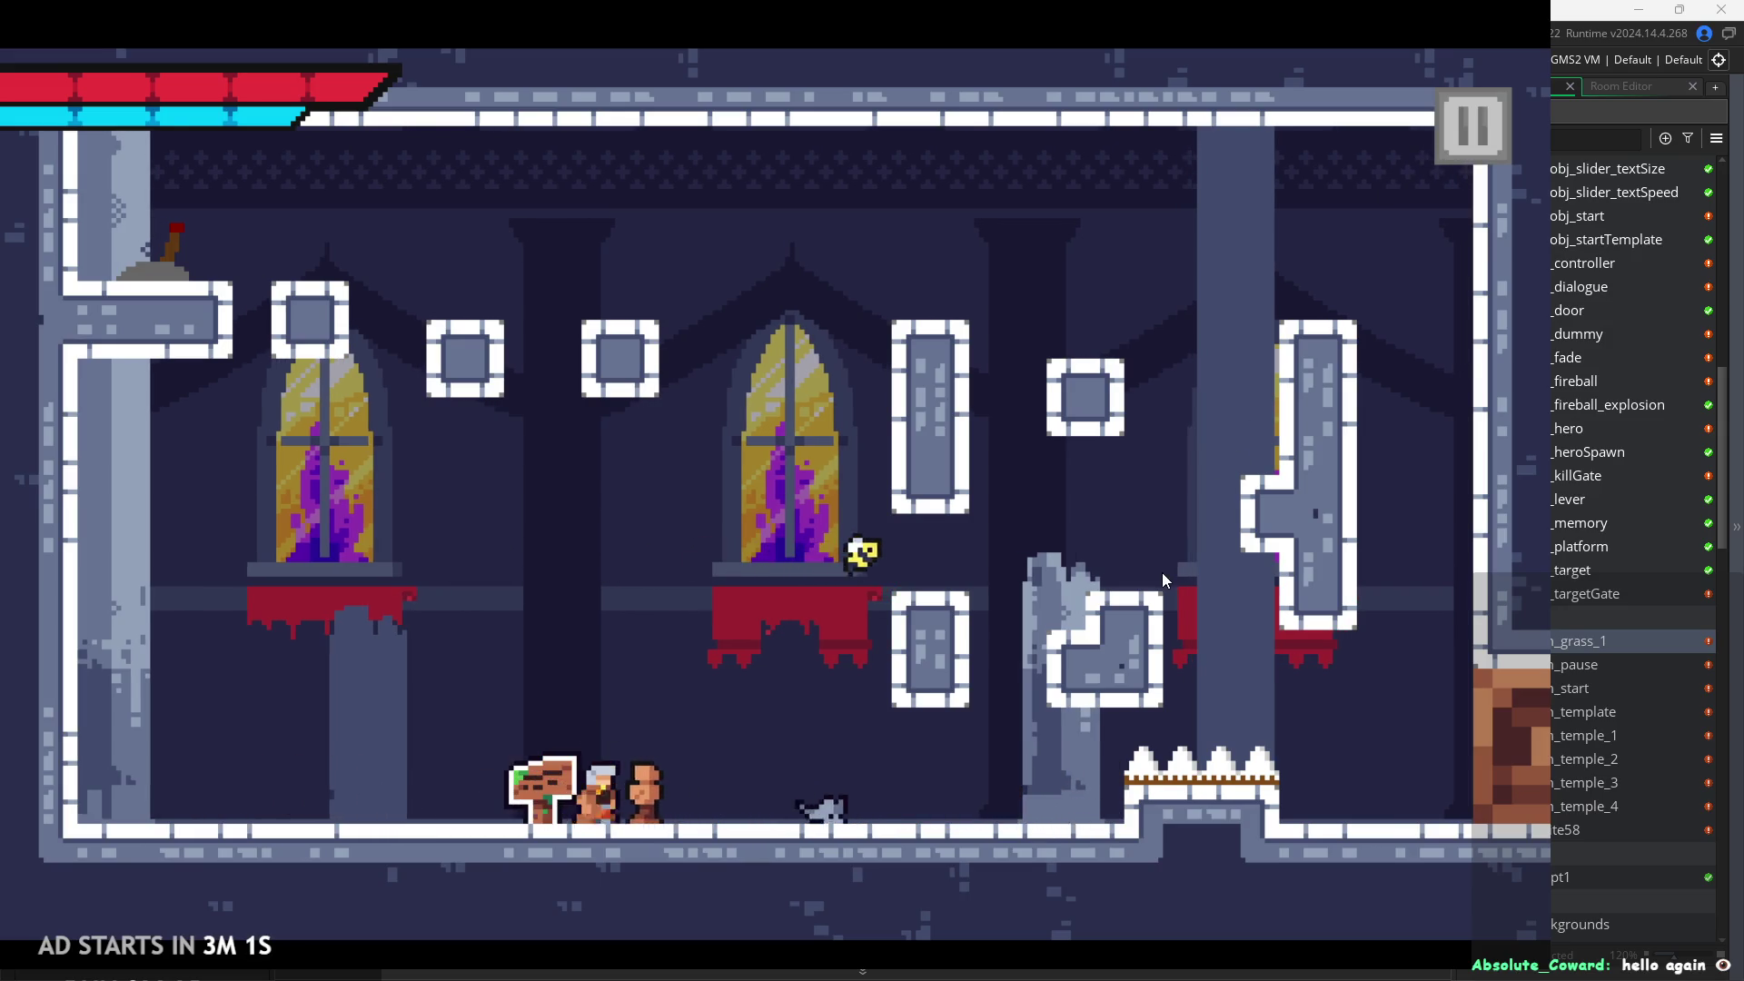
{"action": "key", "text": "Right"}
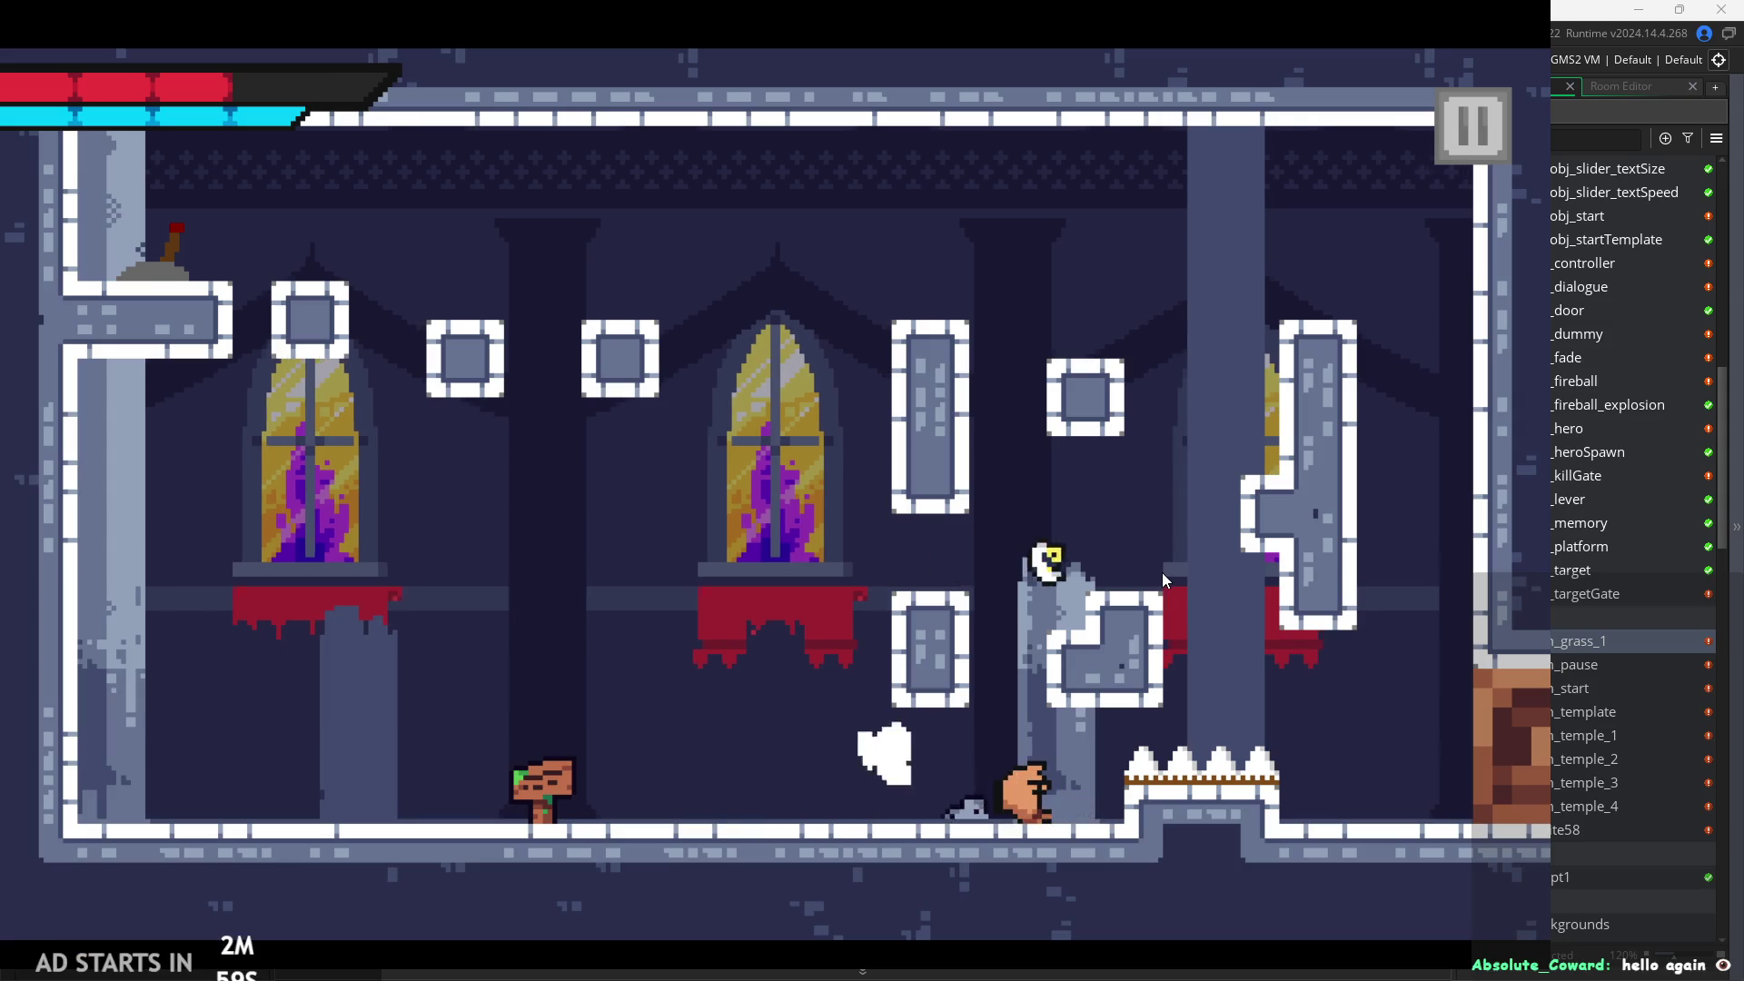
{"action": "key", "text": "Right"}
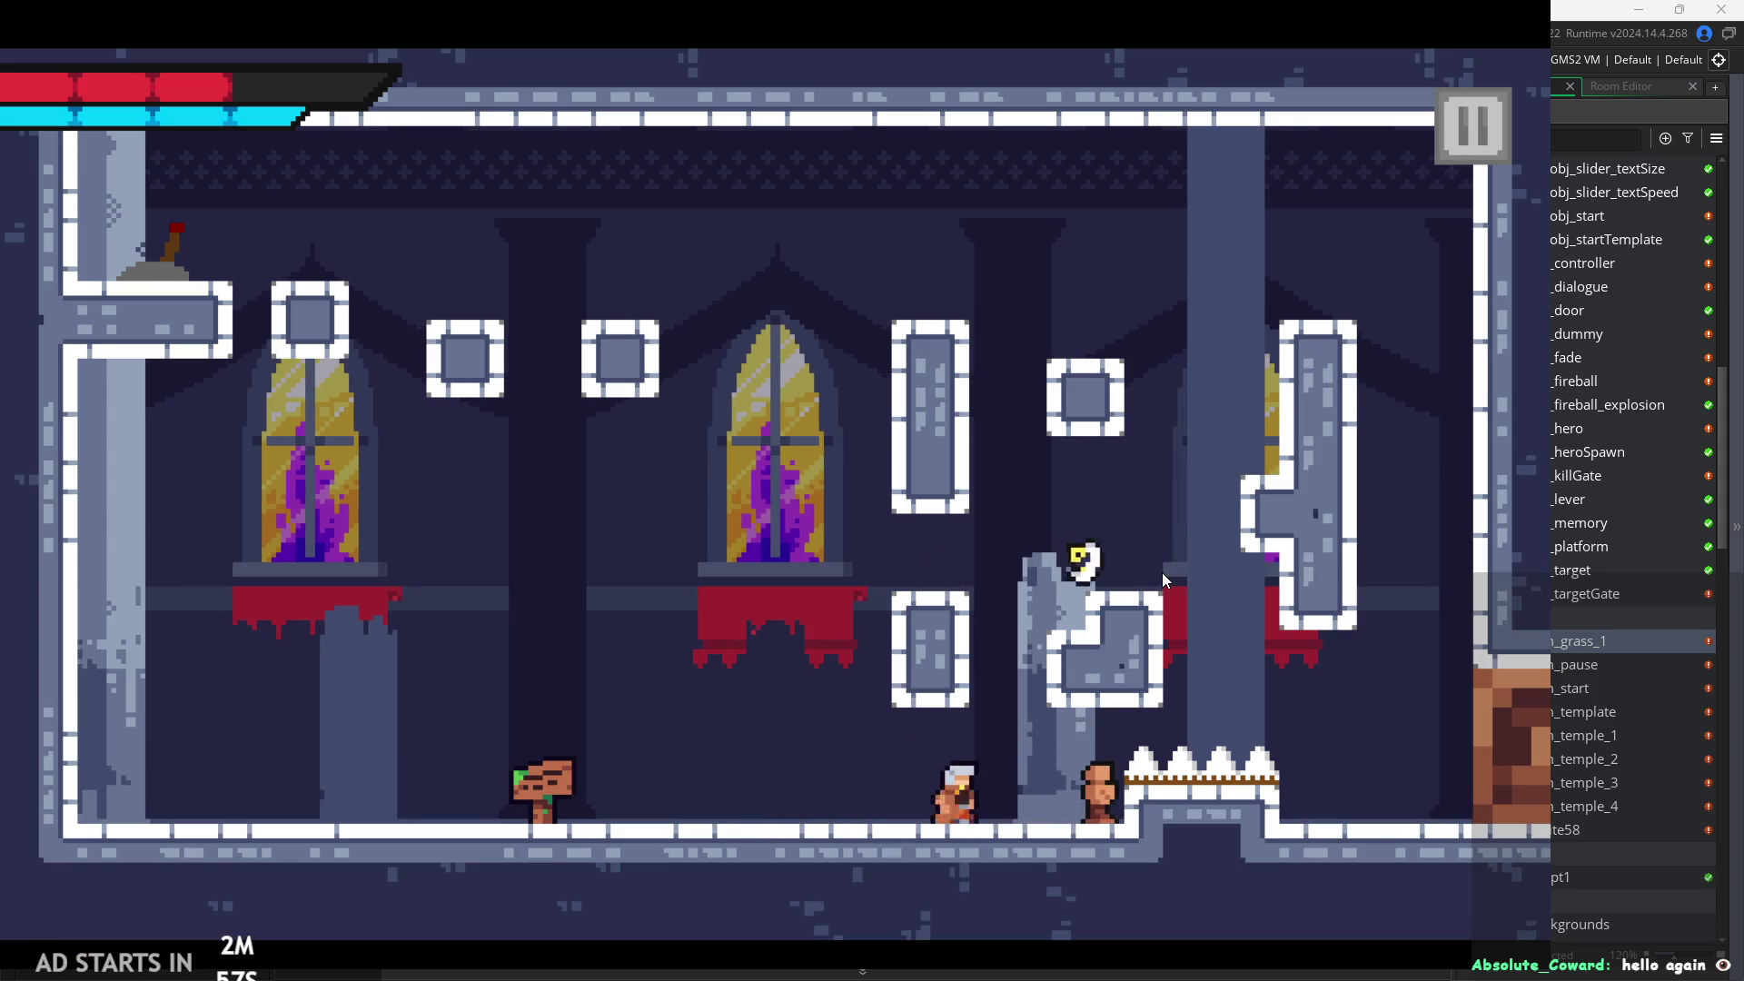
Jump onto the pillar ledge and attack around the broken pillar, then walk back left.
{"action": "key", "text": "Up"}
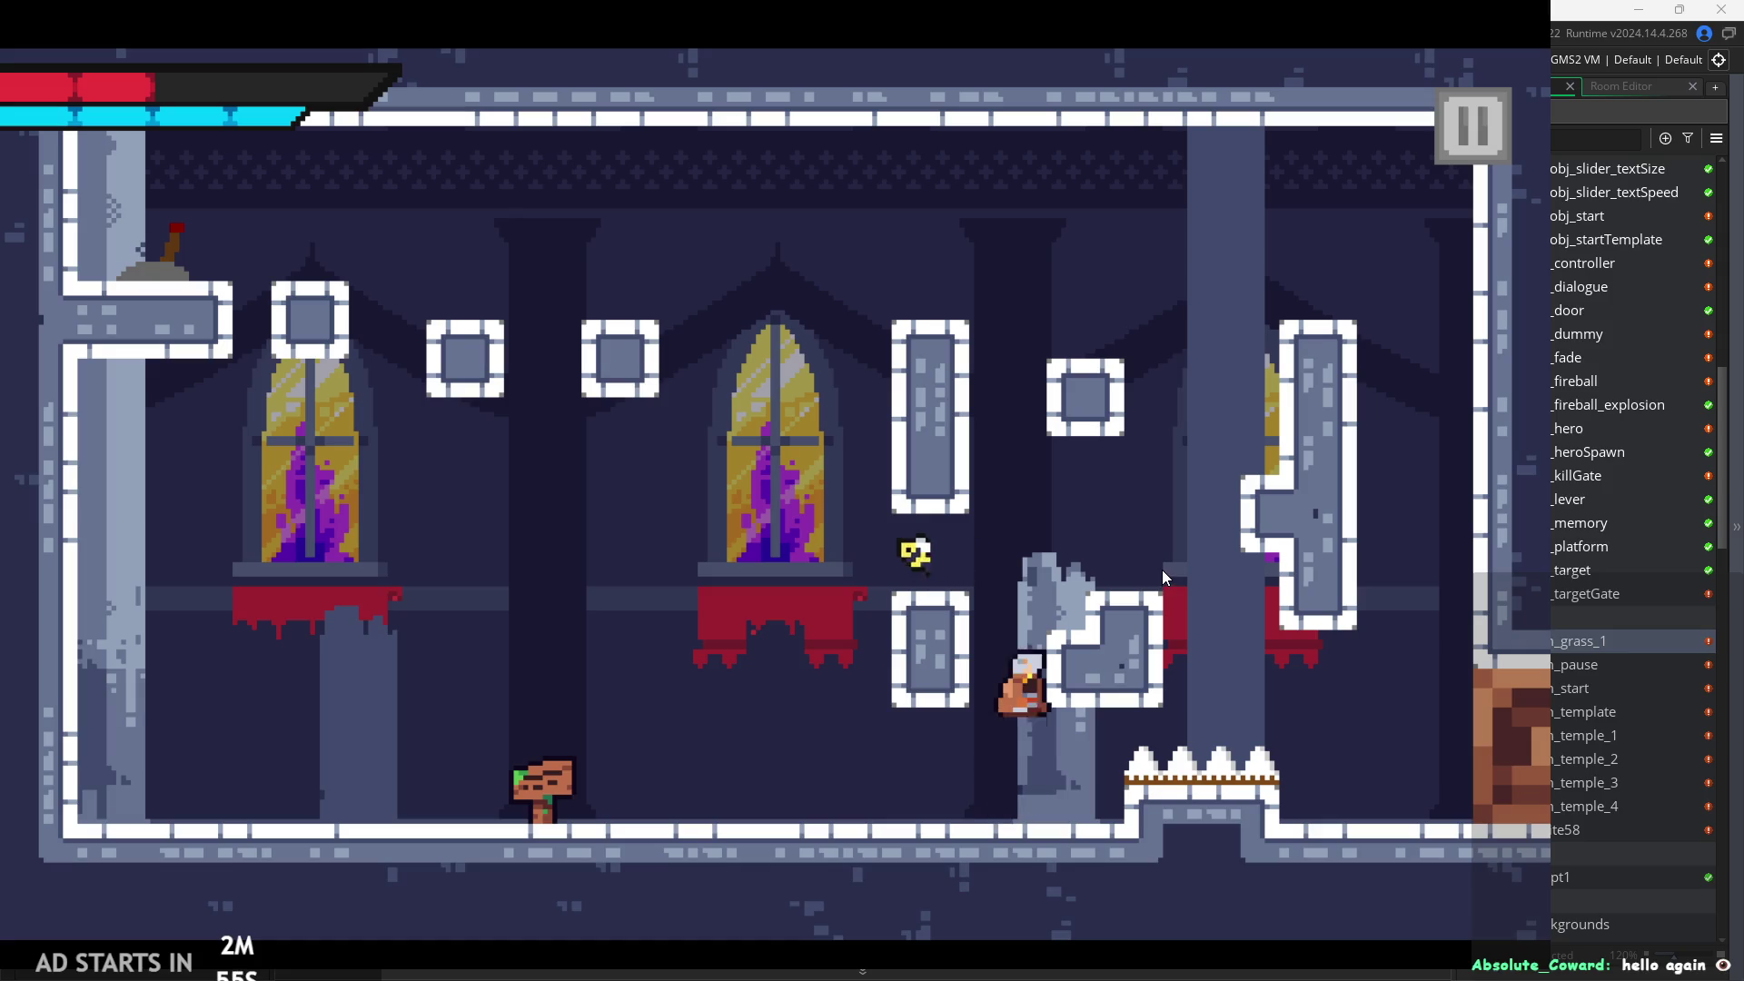
{"action": "key", "text": "Left"}
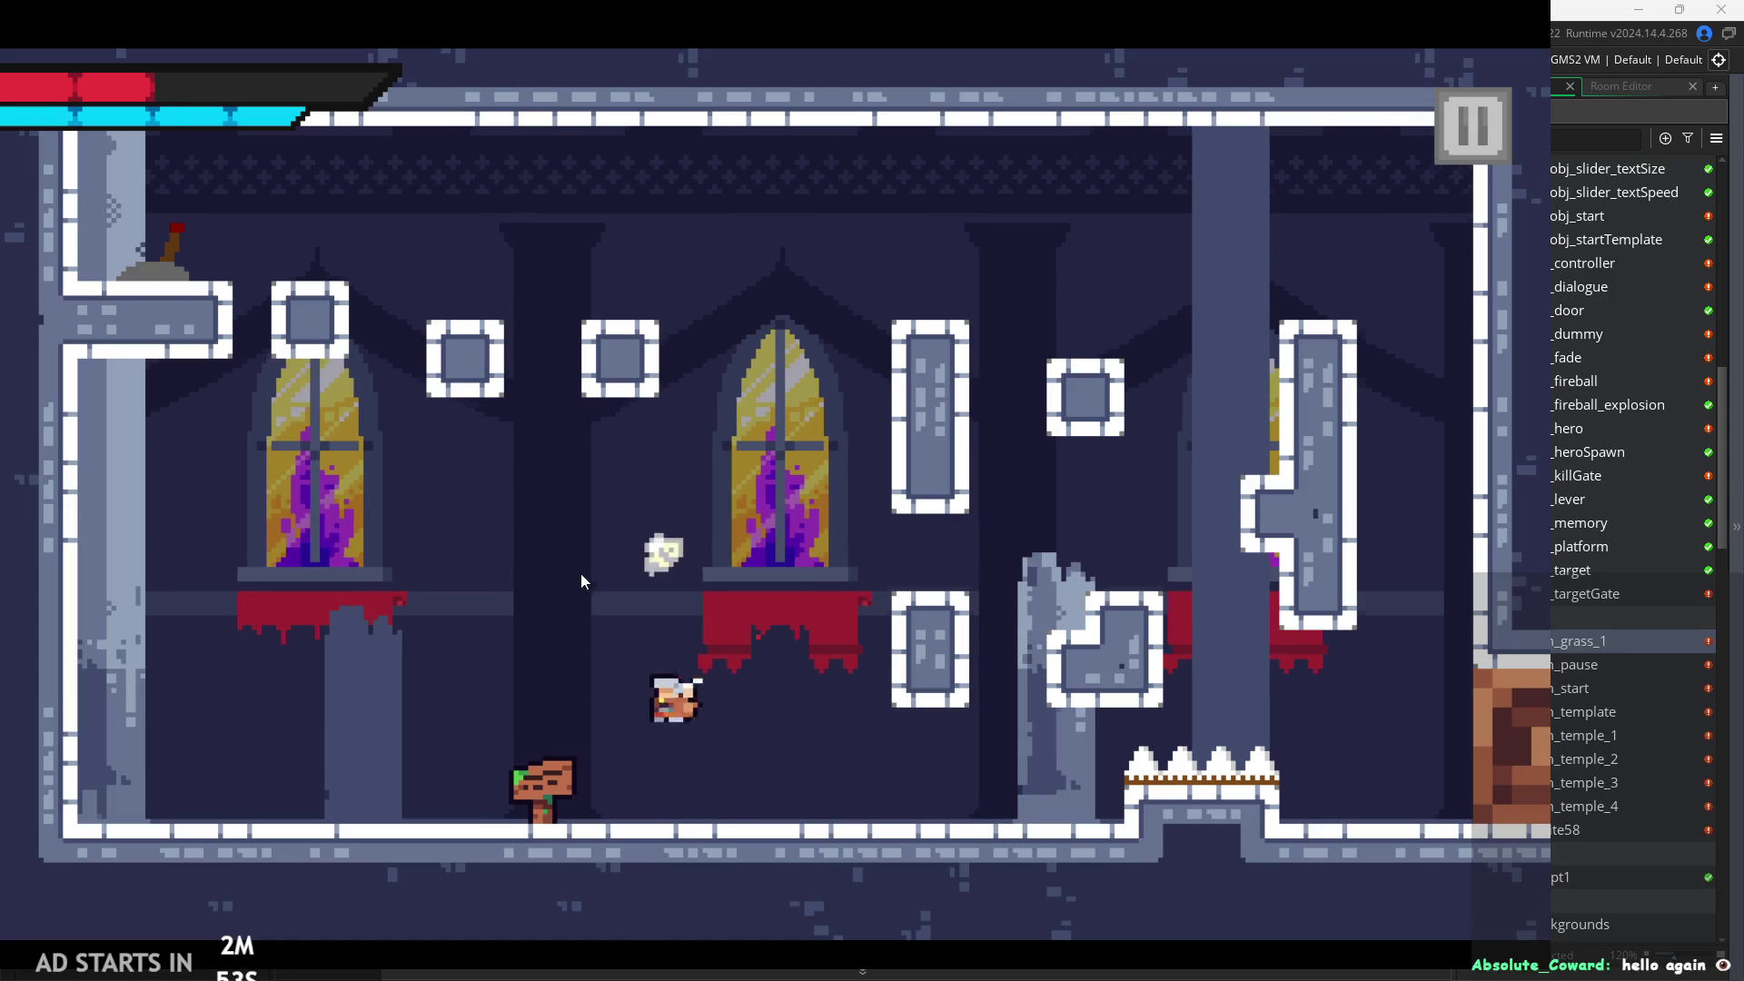
{"action": "key", "text": "Up"}
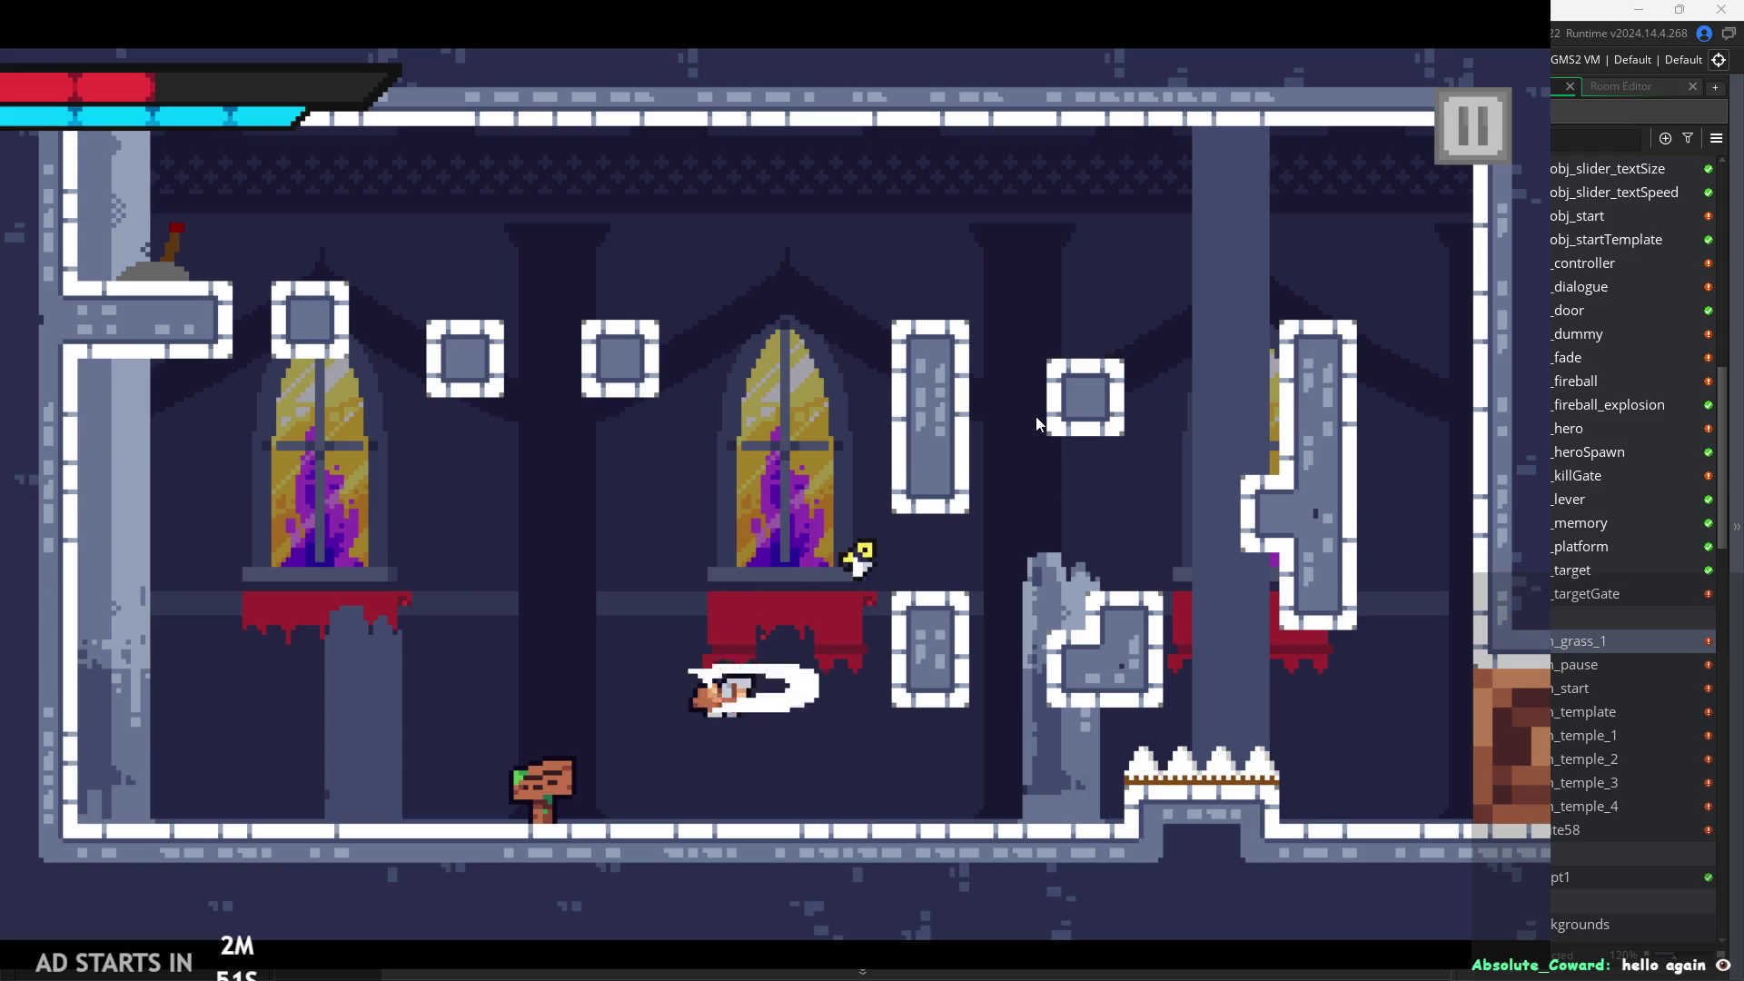
{"action": "key", "text": "Right"}
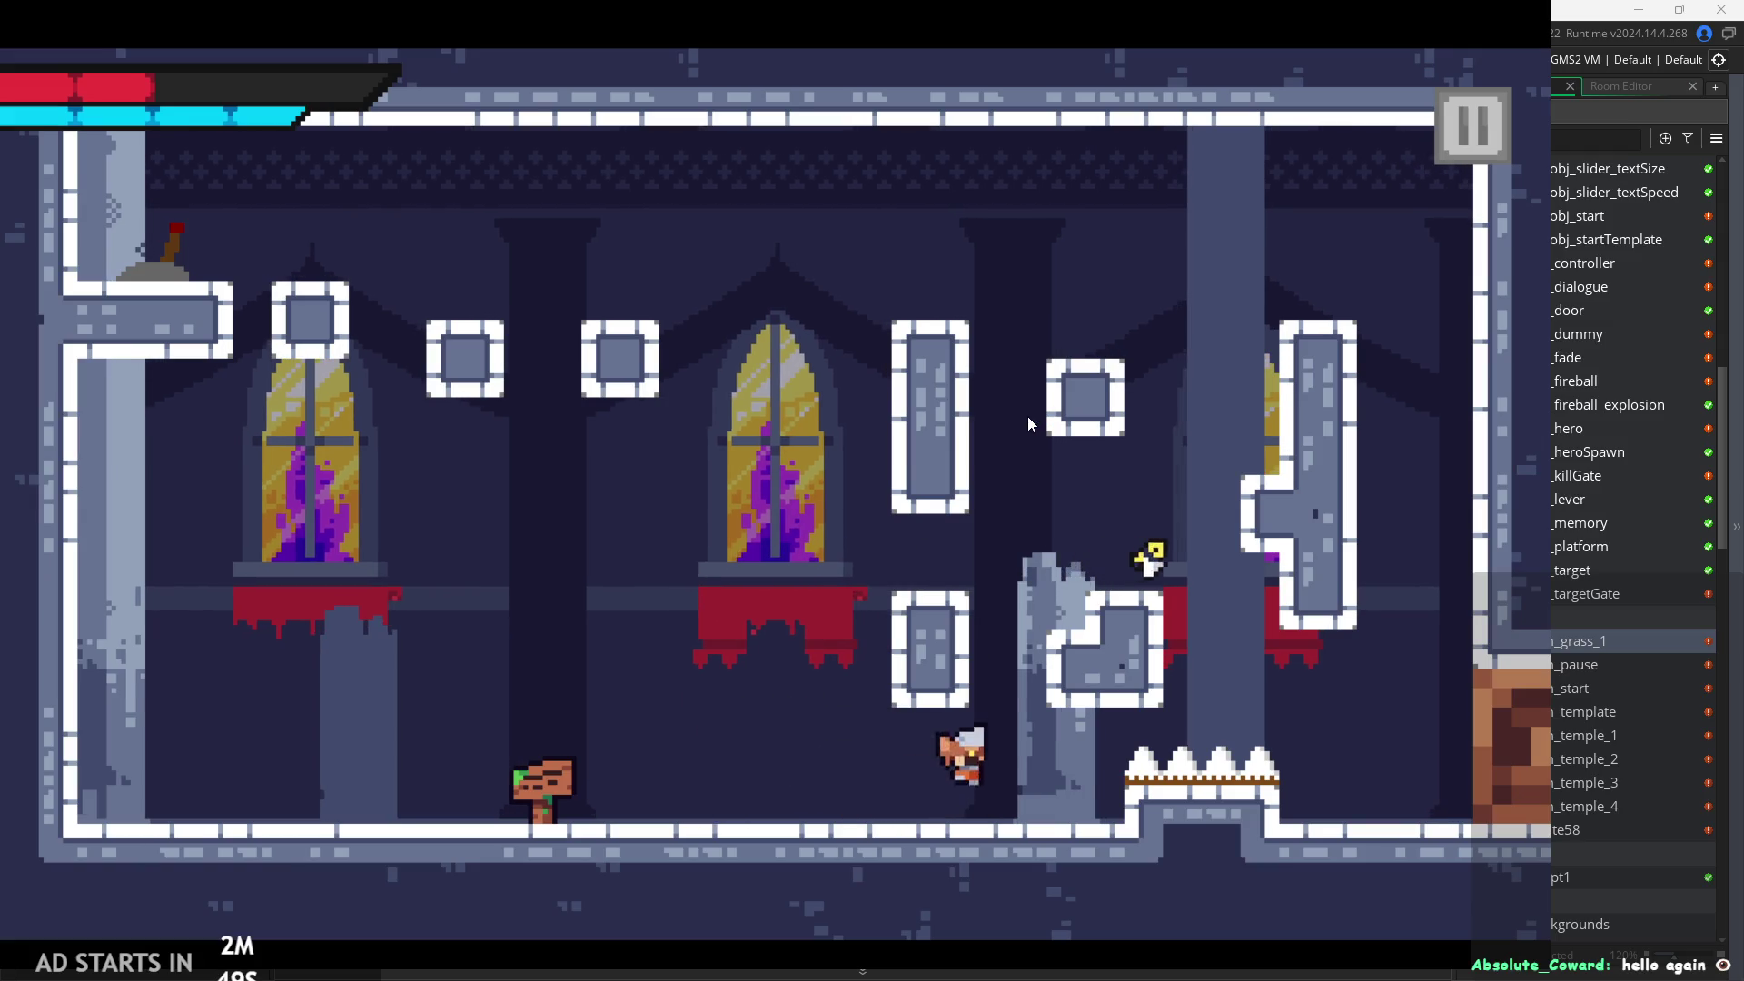
{"action": "key", "text": "Up"}
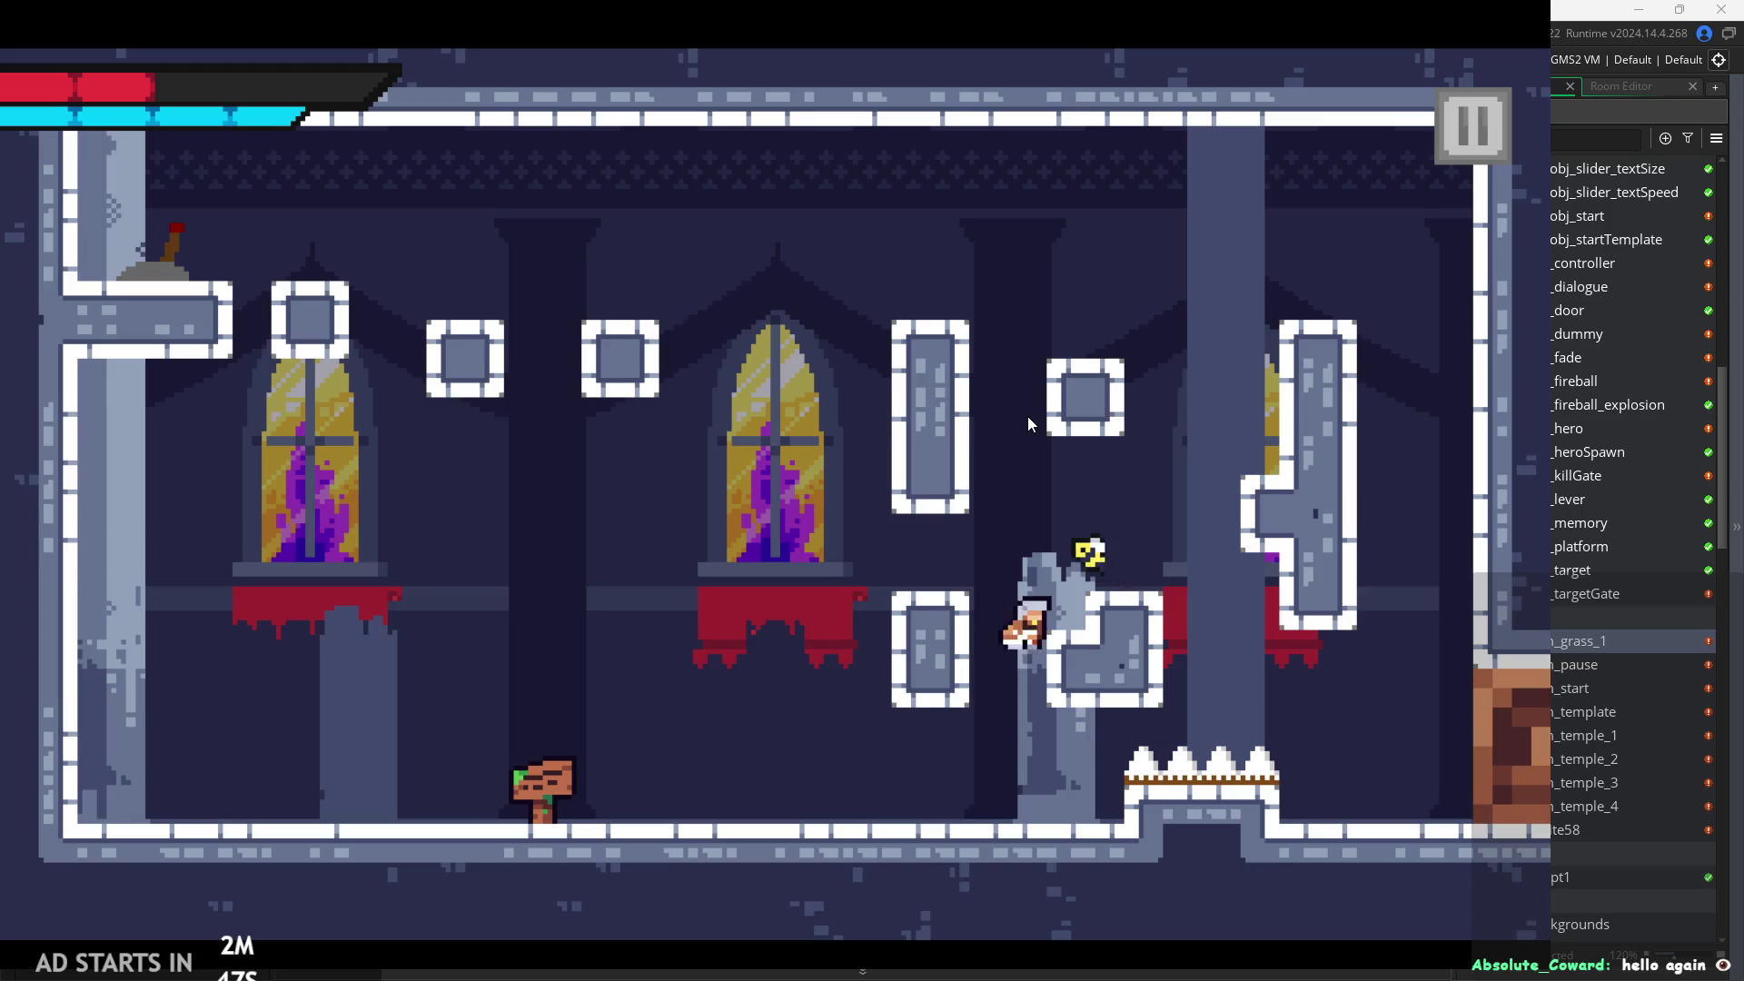
{"action": "key", "text": "Left"}
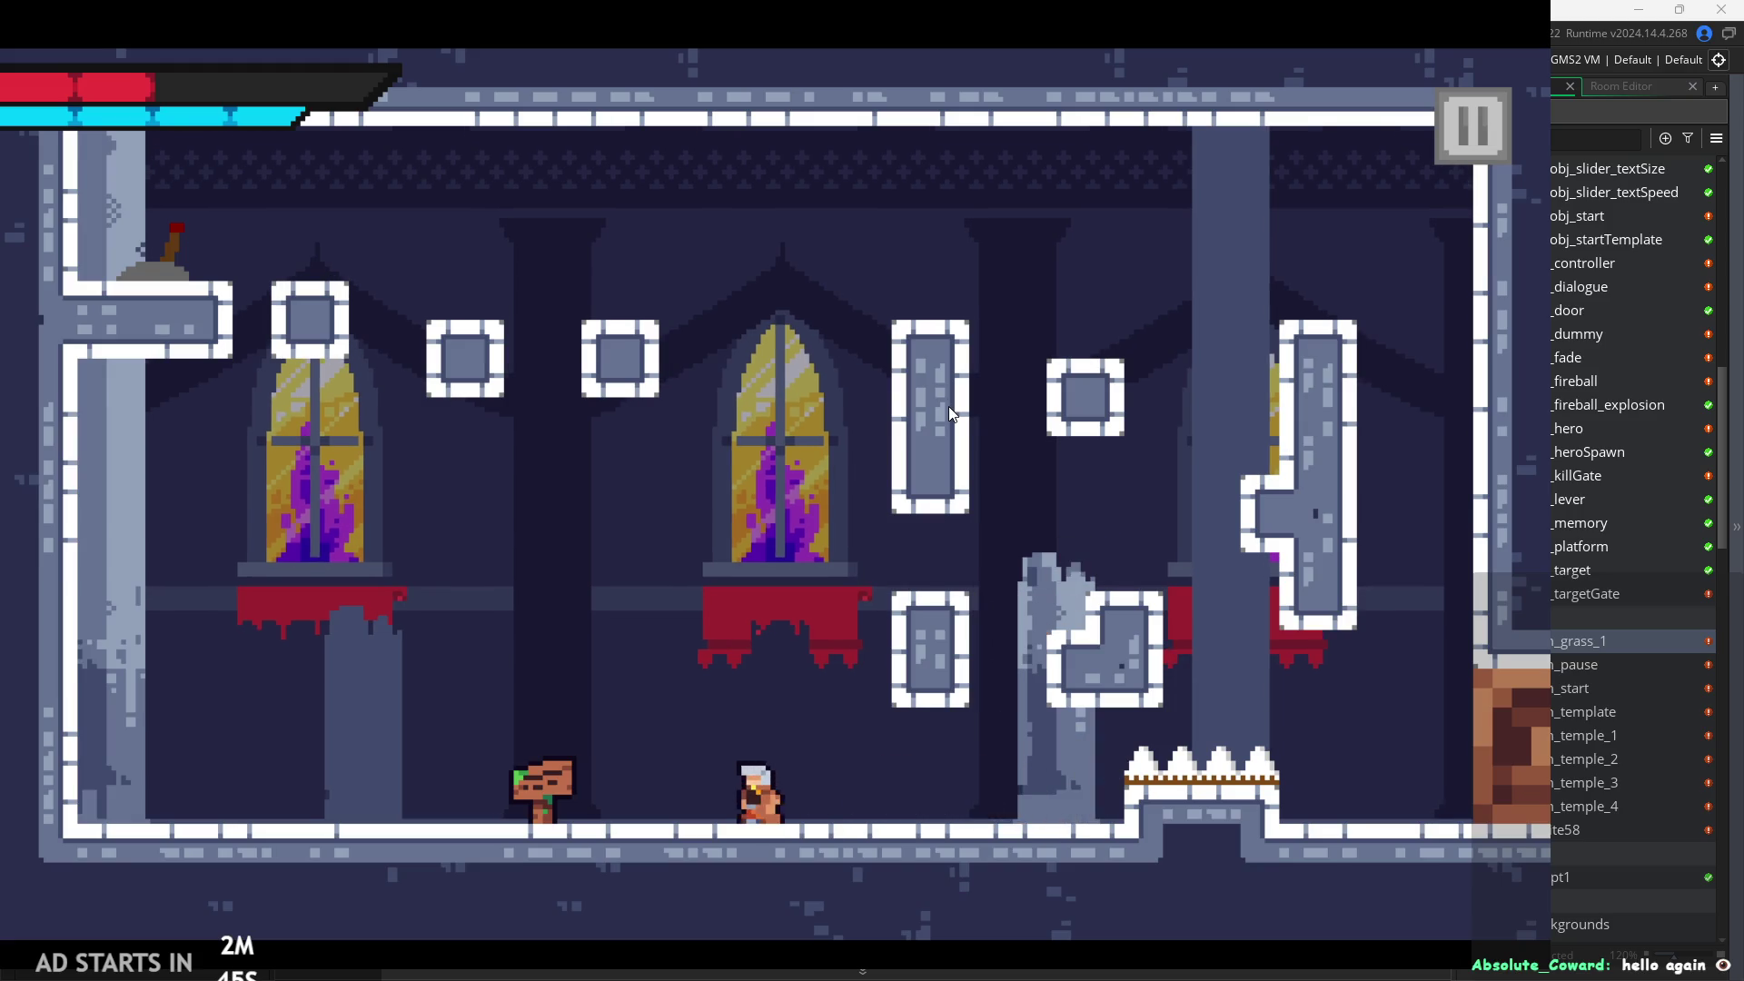